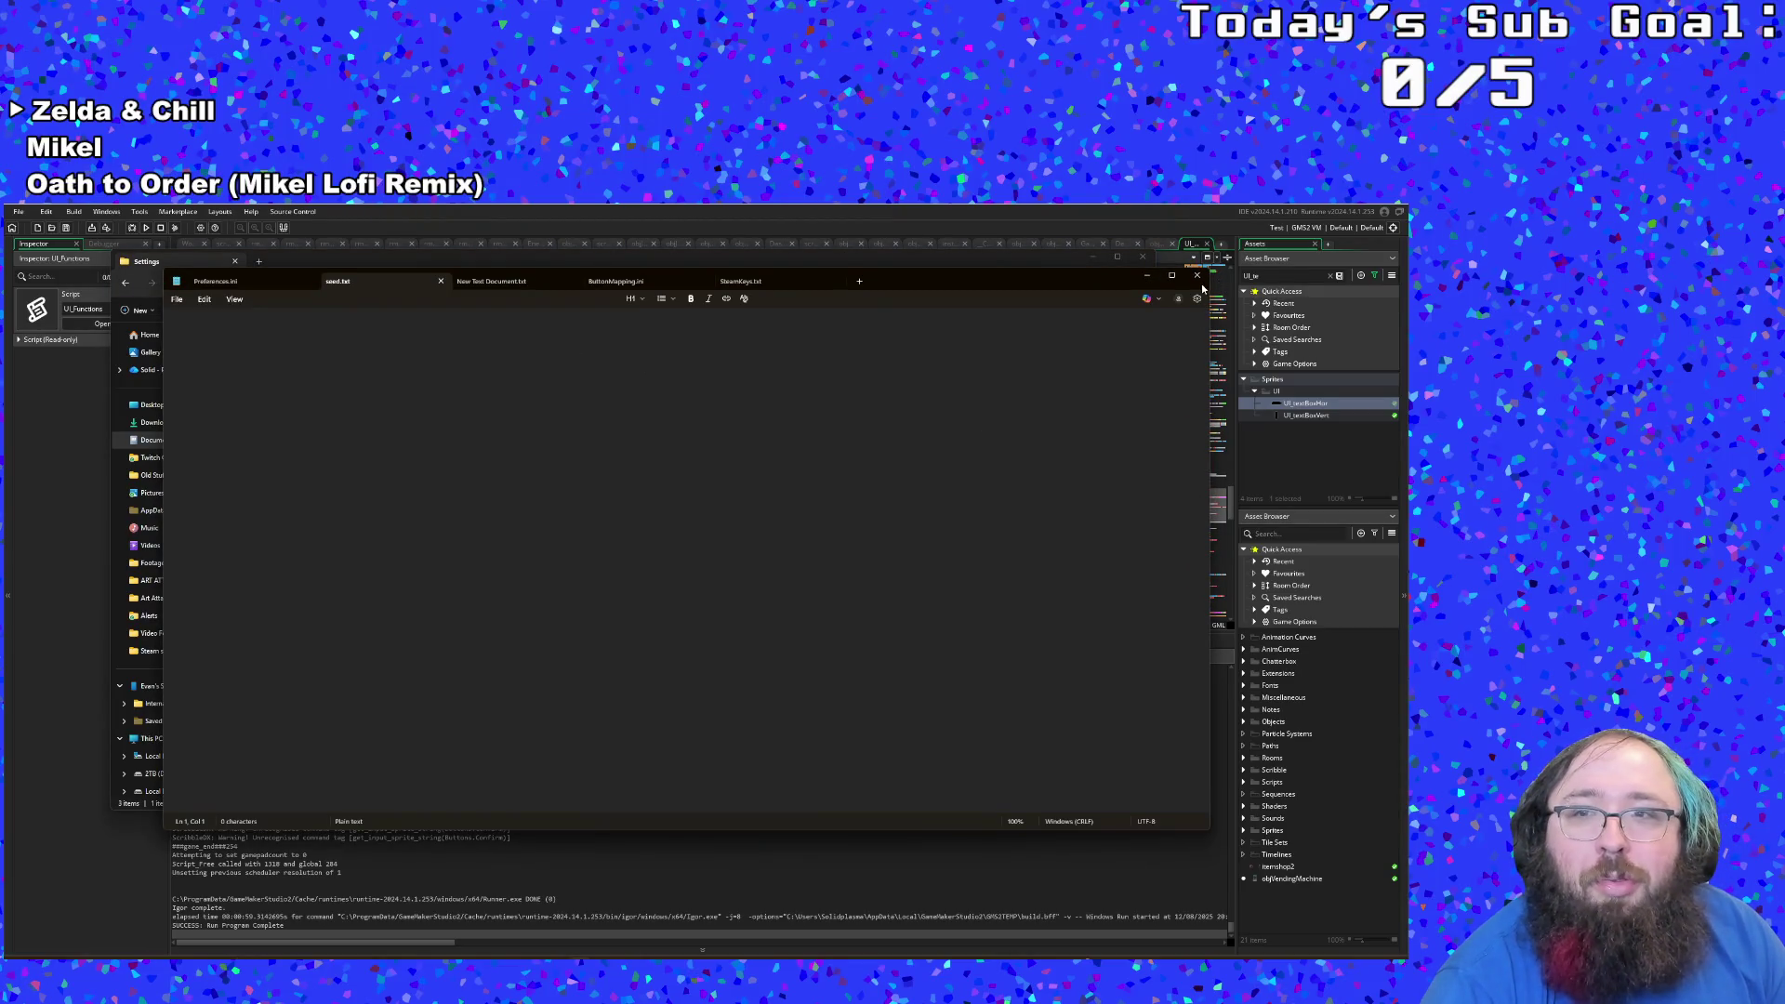
Step: Close the seed.txt note, then open ButtonMapping.ini to view the key bindings and close it
left_click(1199, 277)
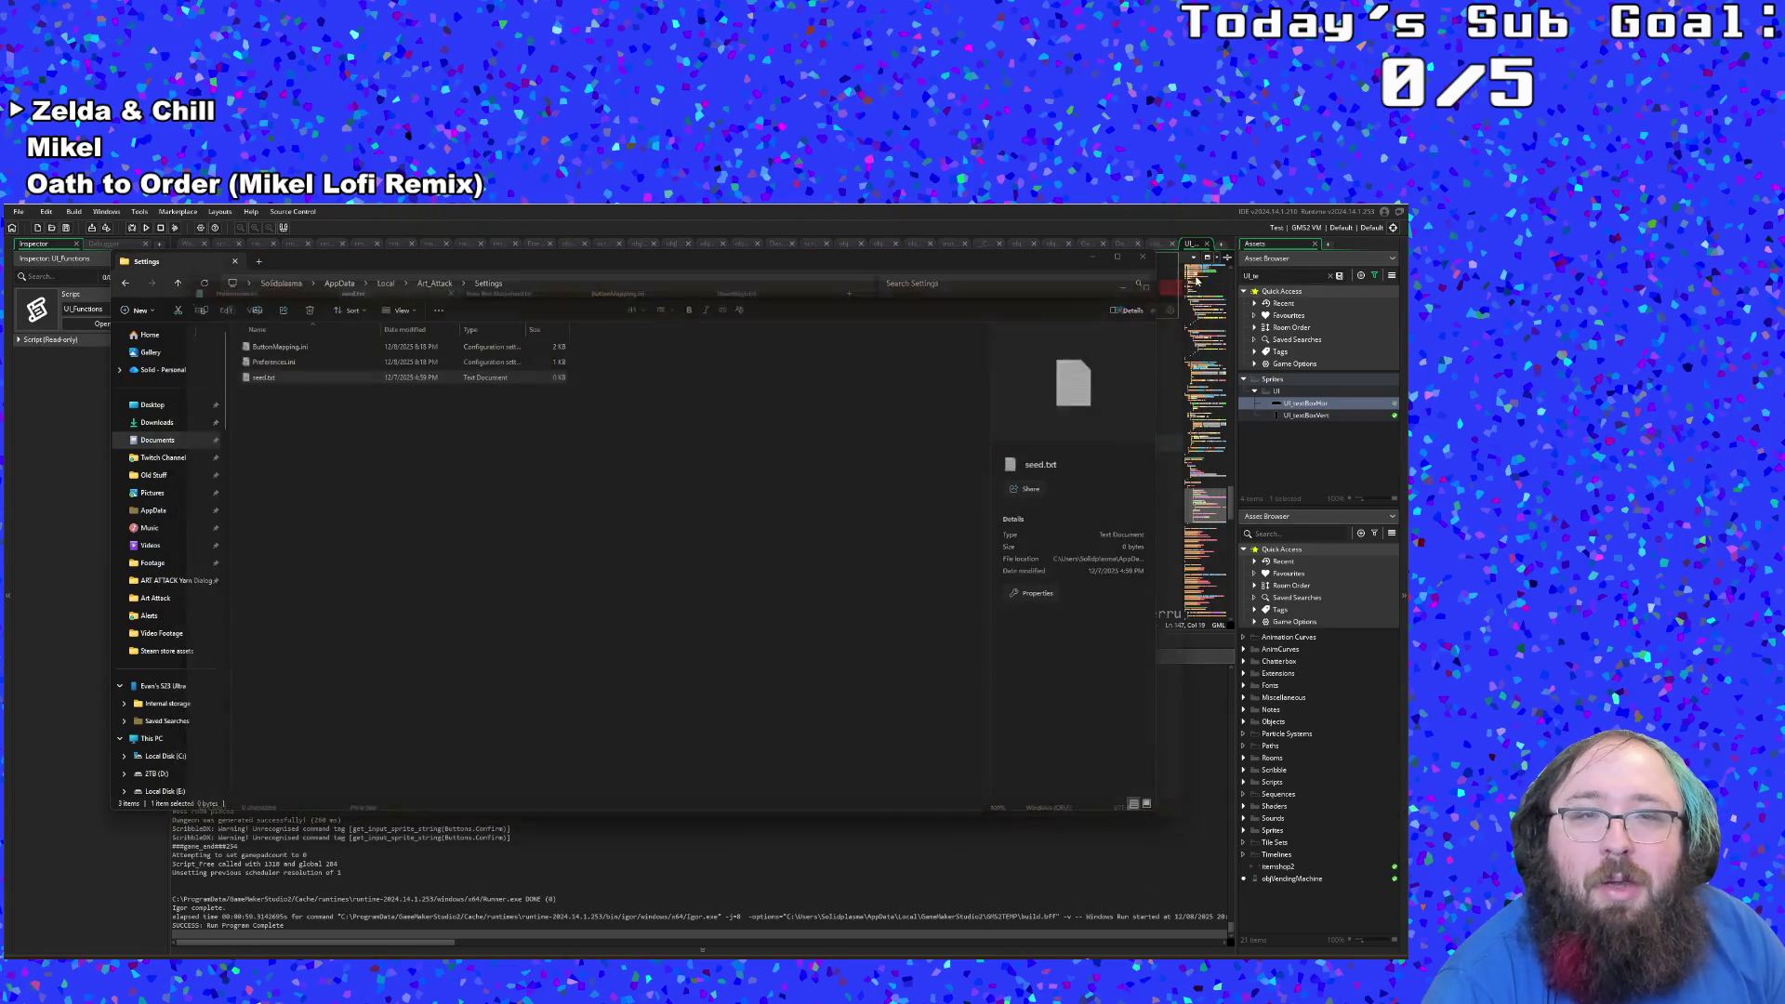
double_click(279, 346)
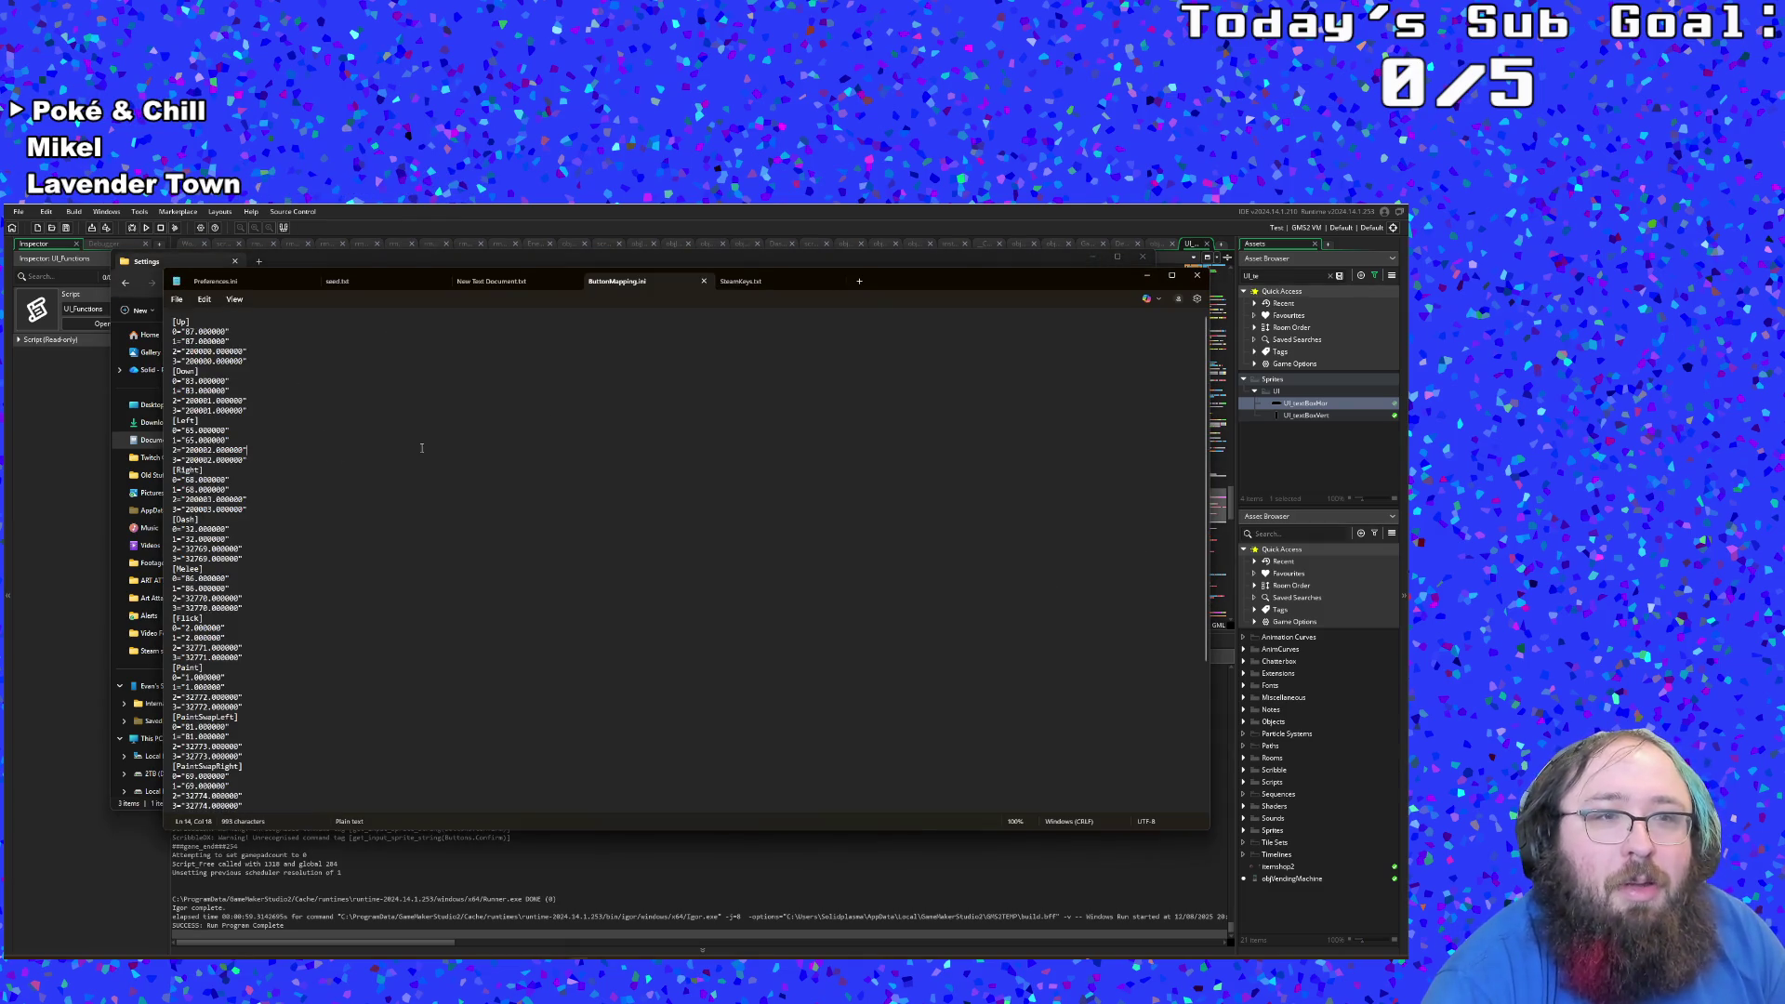
left_click(1199, 277)
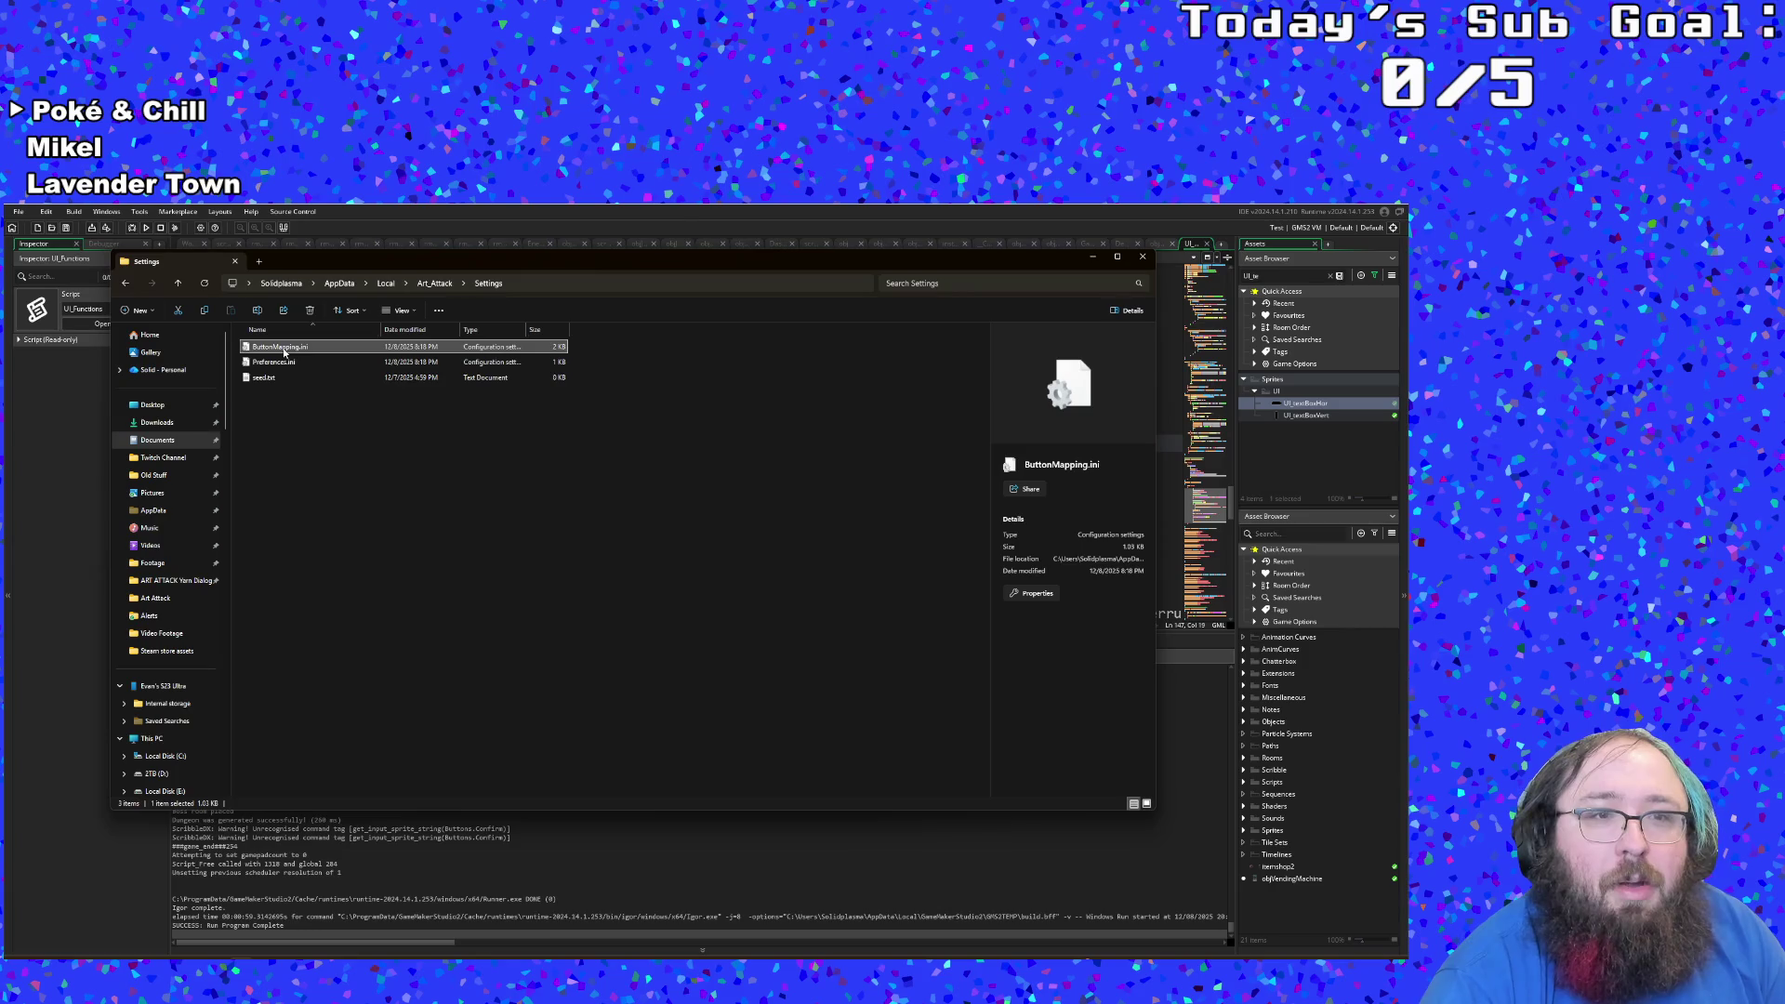
Step: Close the Settings folder window and return to the script at line 145
left_click(1142, 256)
left_click(587, 405)
left_click(19, 211)
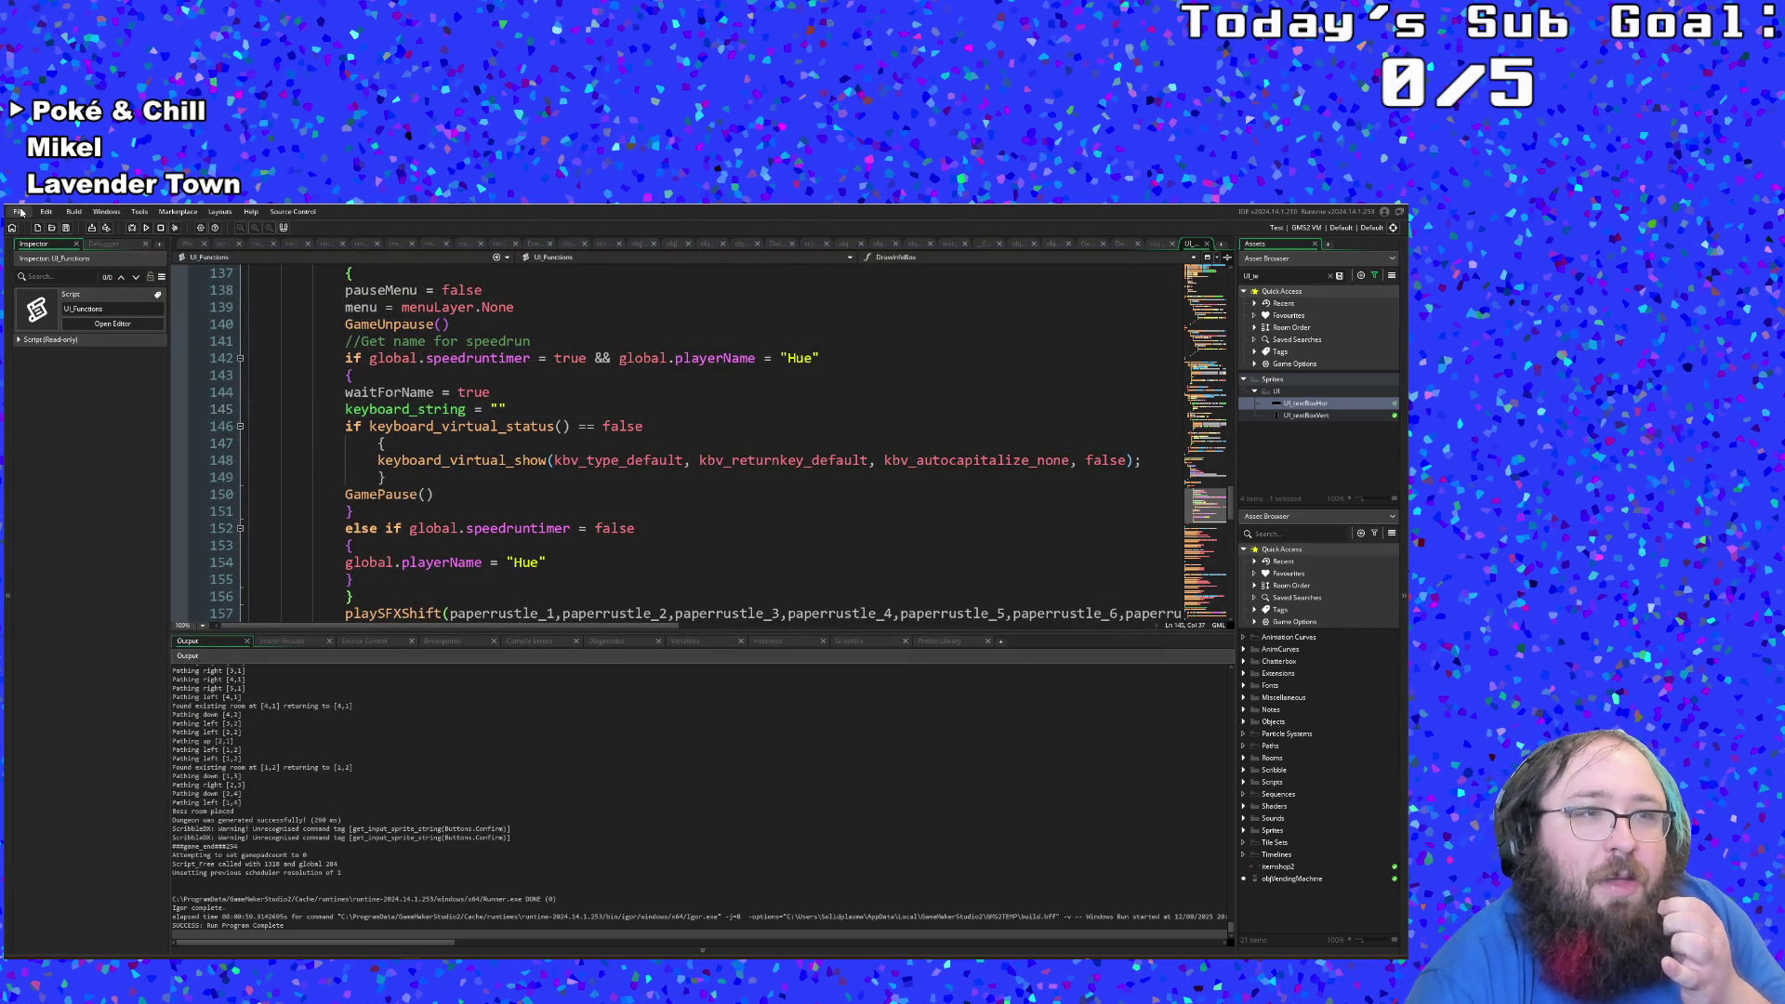
Step: Start a debug run of the project to bring up Art Attack's title screen
left_click(132, 234)
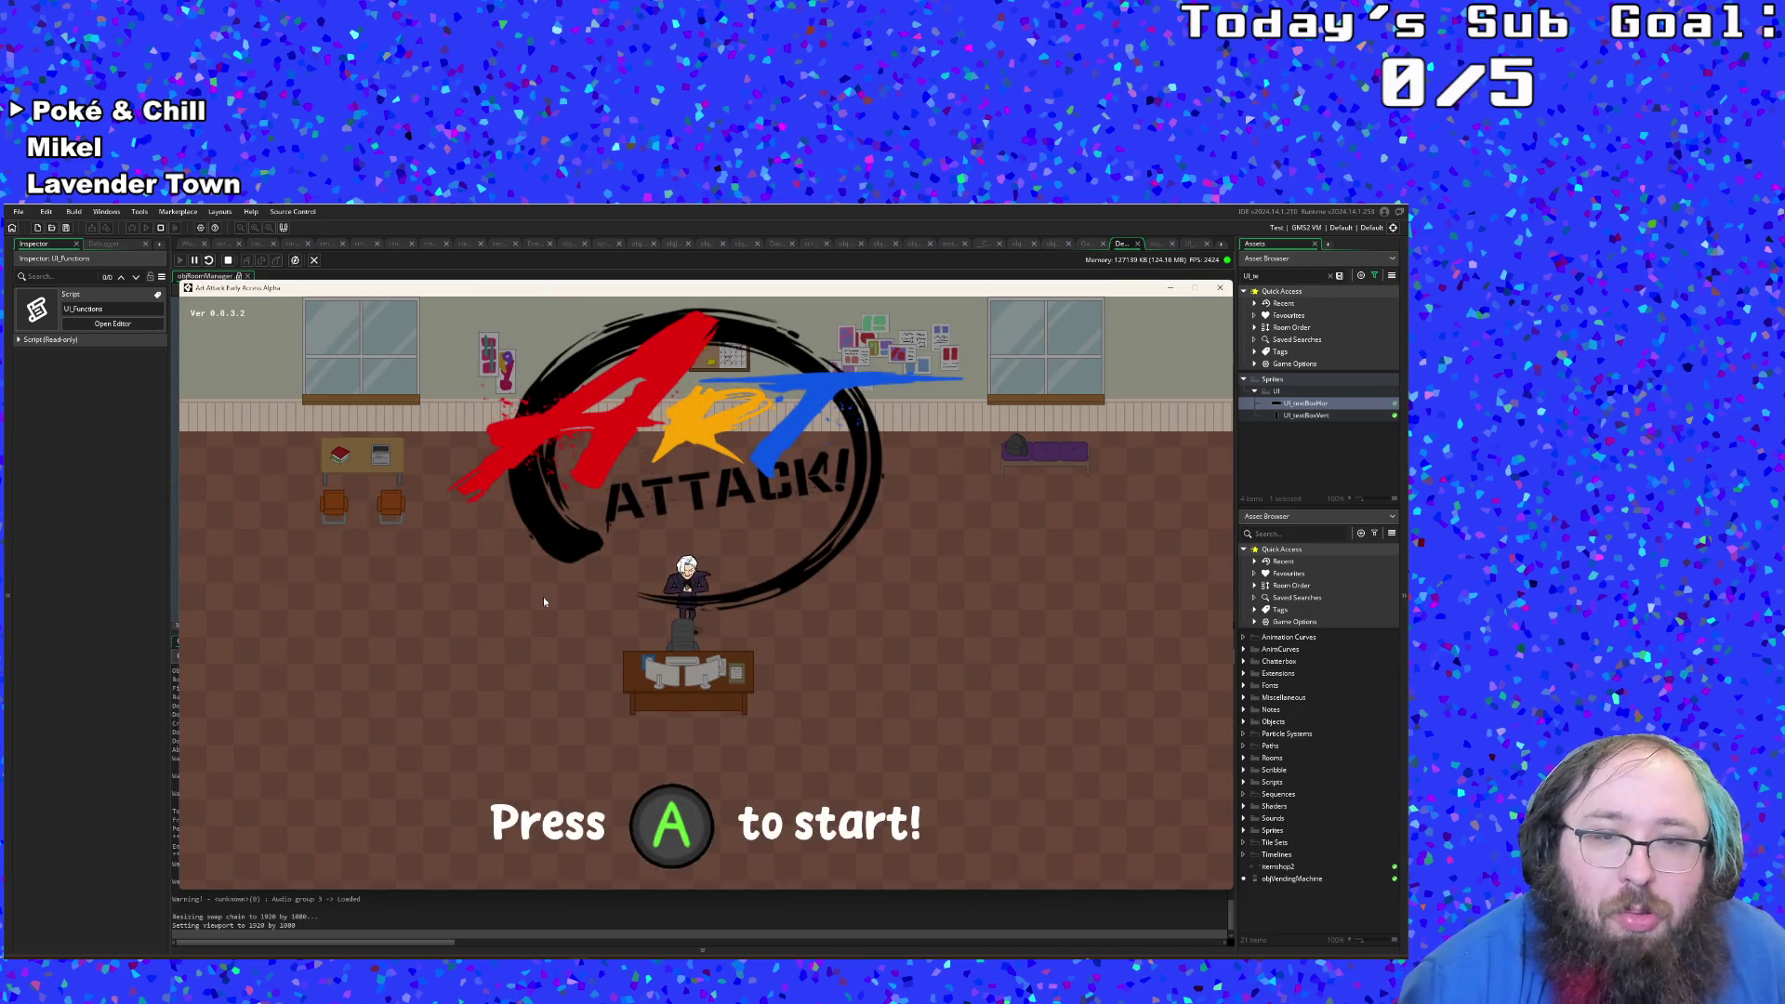
Step: Start the game from the title screen and switch on the Speedrun Timer in the pause settings
key("Return")
key("Down")
key("Escape")
key("Return")
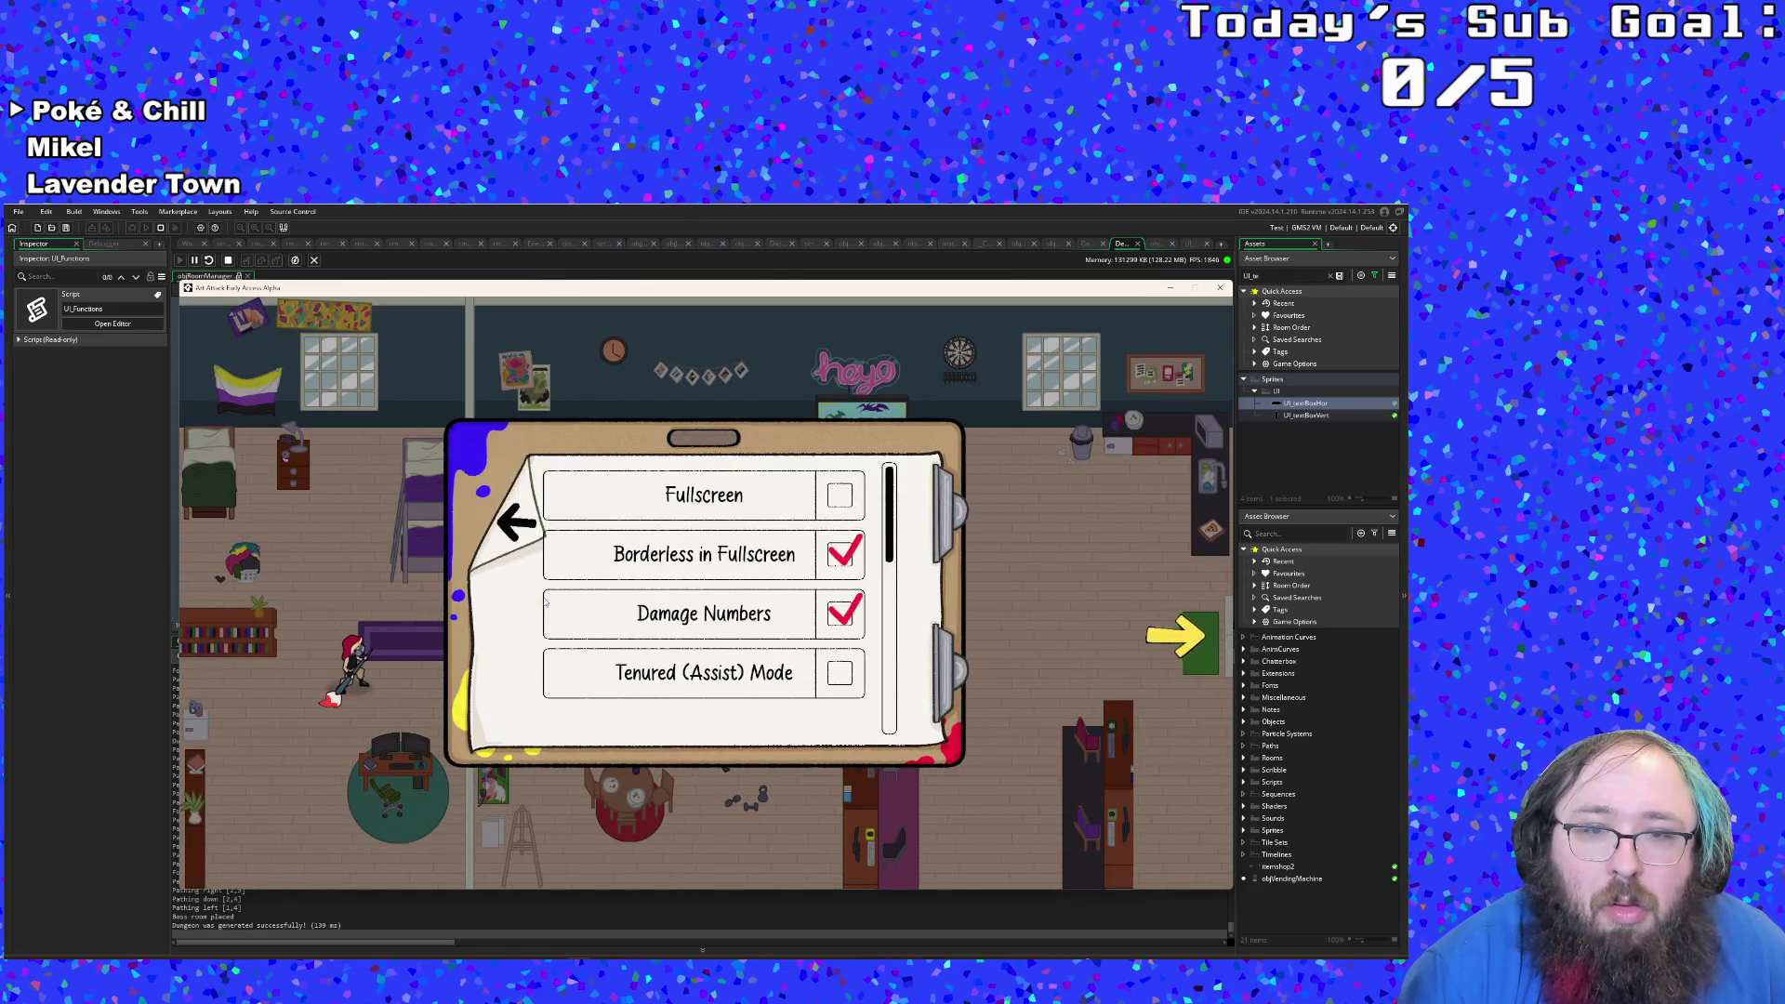
key("Up")
key("Return")
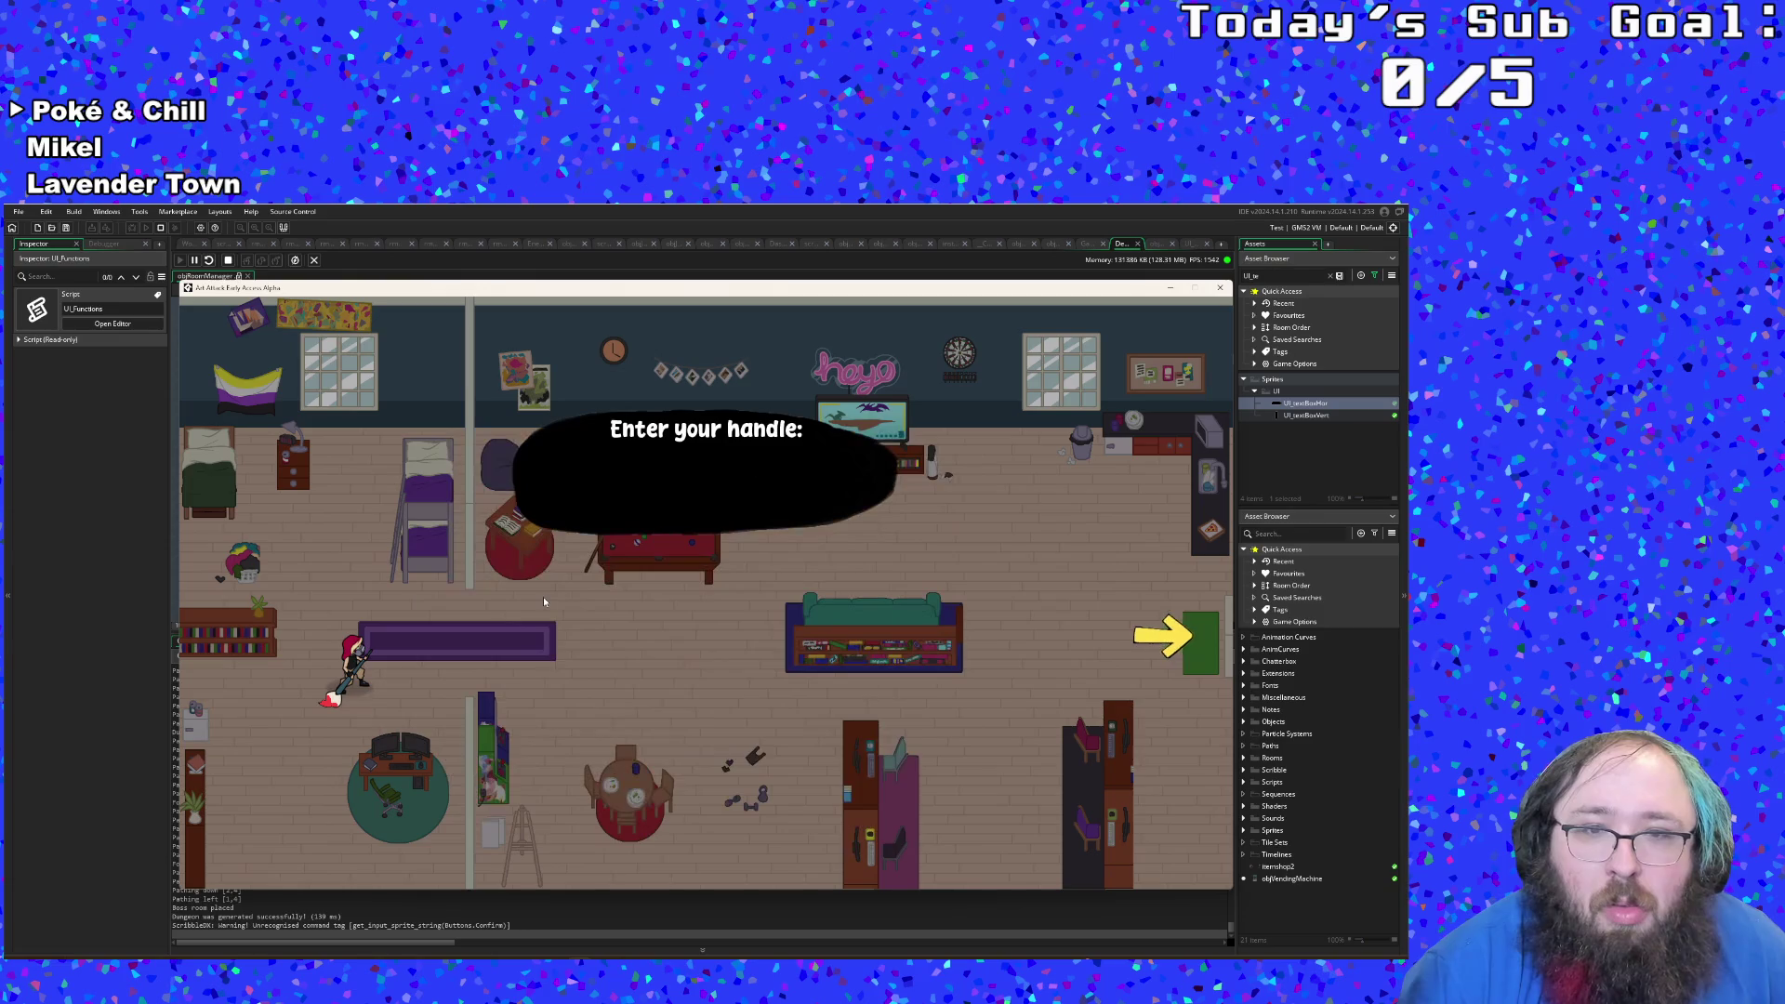
key("Escape")
key("Right")
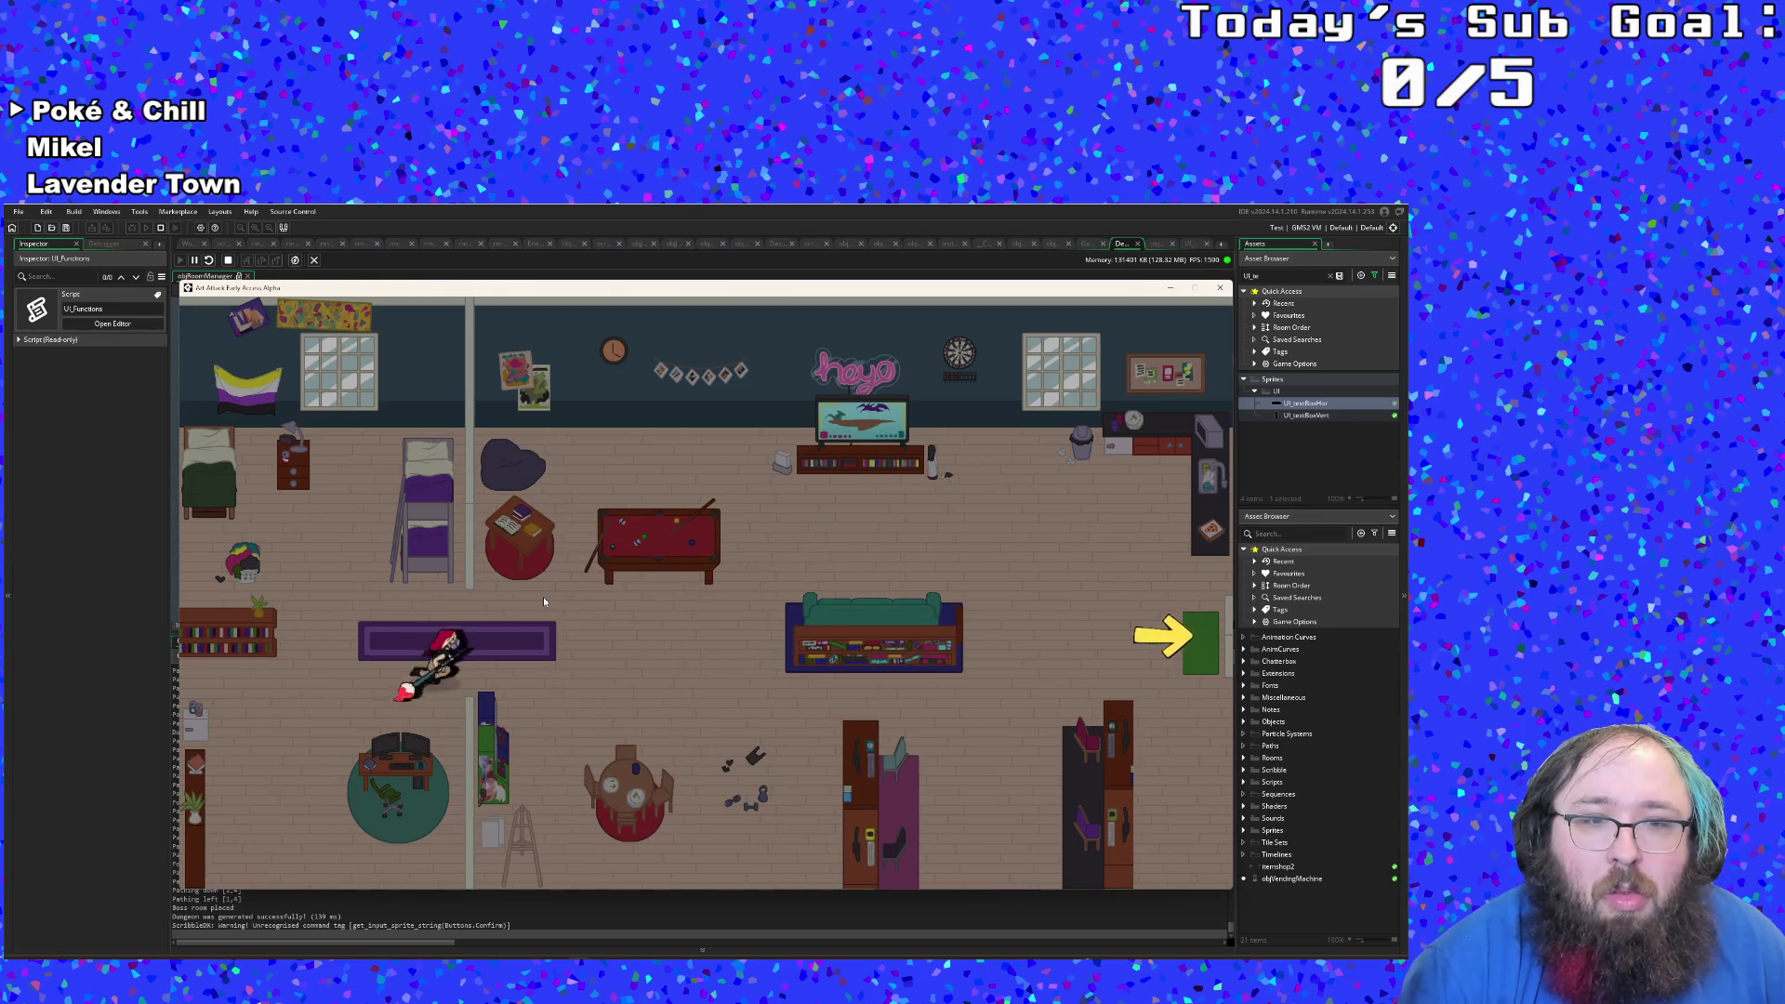
Step: Reopen the pause settings and enter and confirm the player handle at the prompt
key("Escape")
key("Up")
key("Up")
key("Up")
key("Return")
key("Escape")
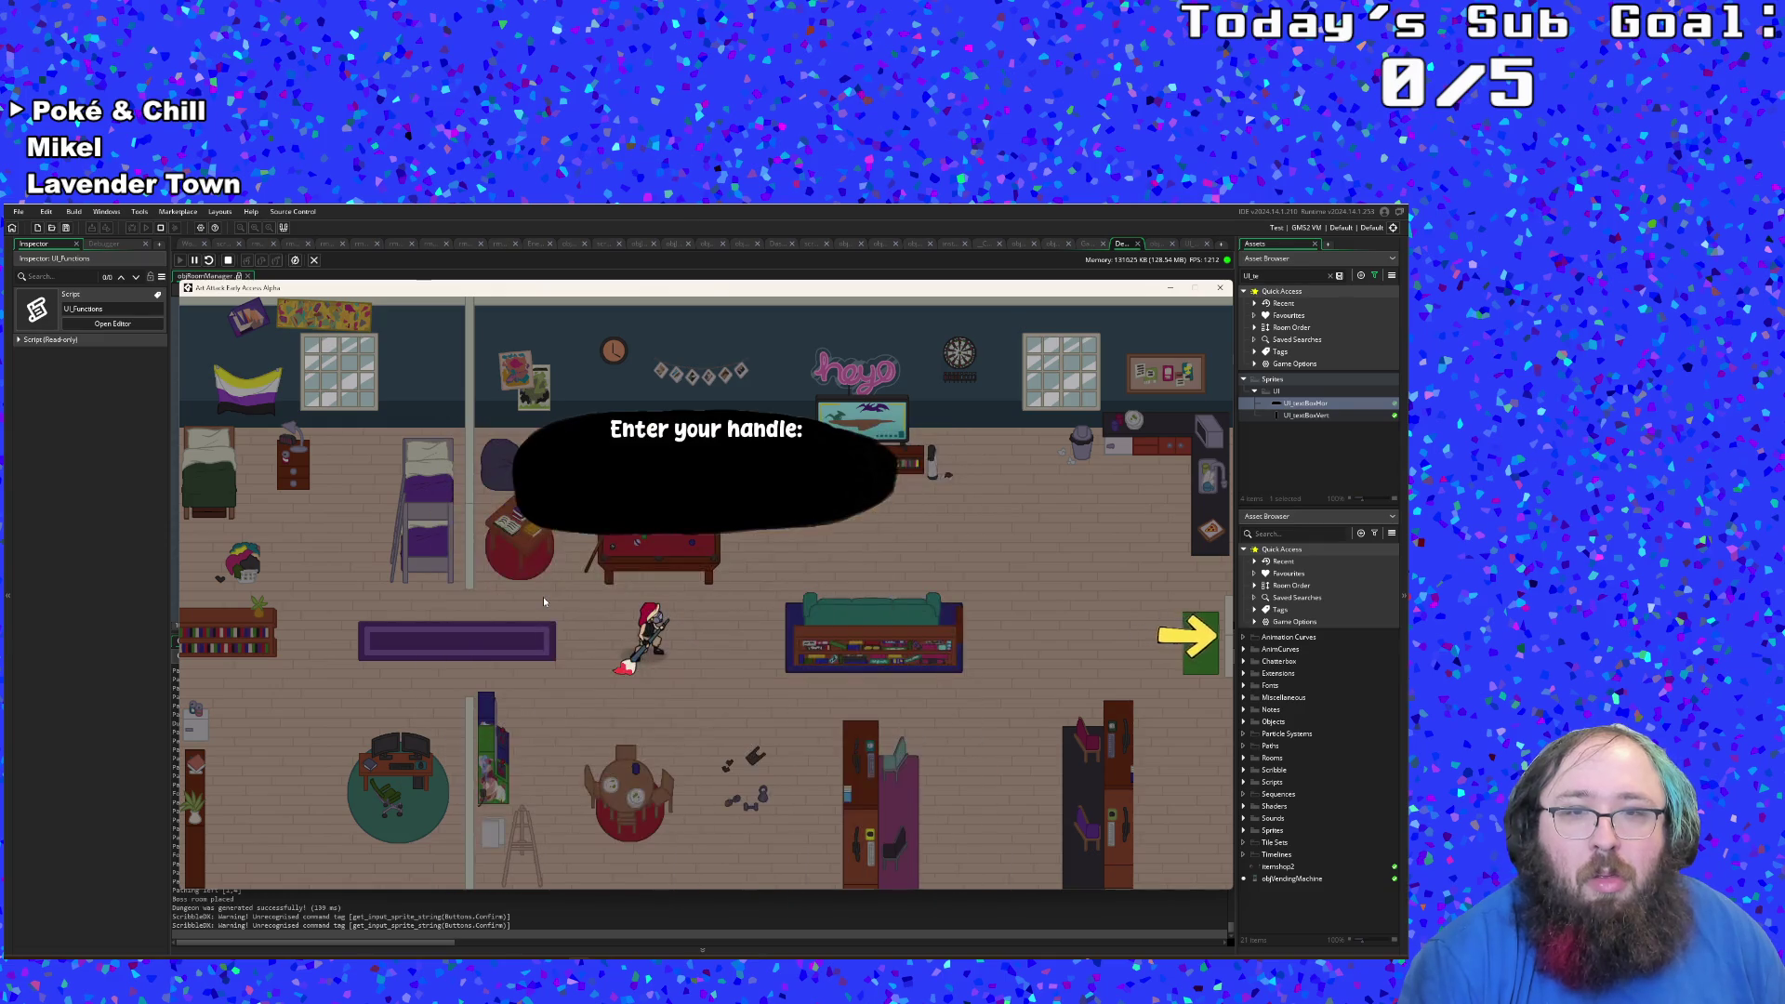
type("B")
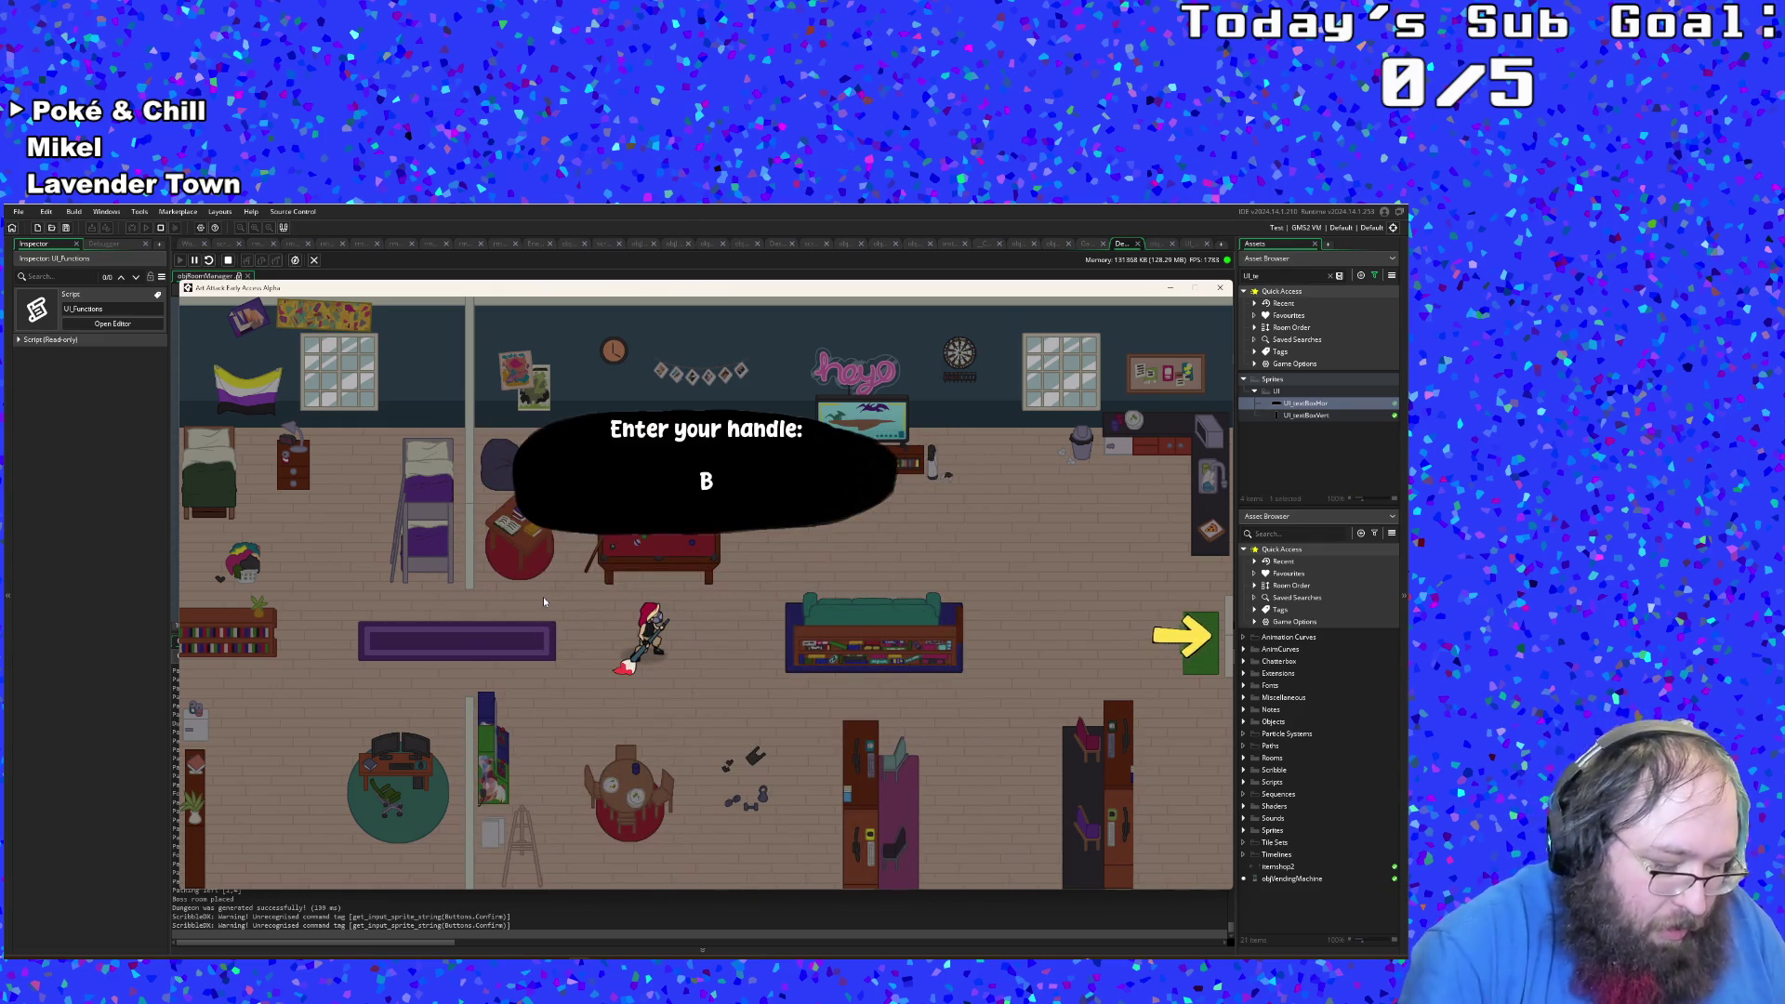
type("ean Jule")
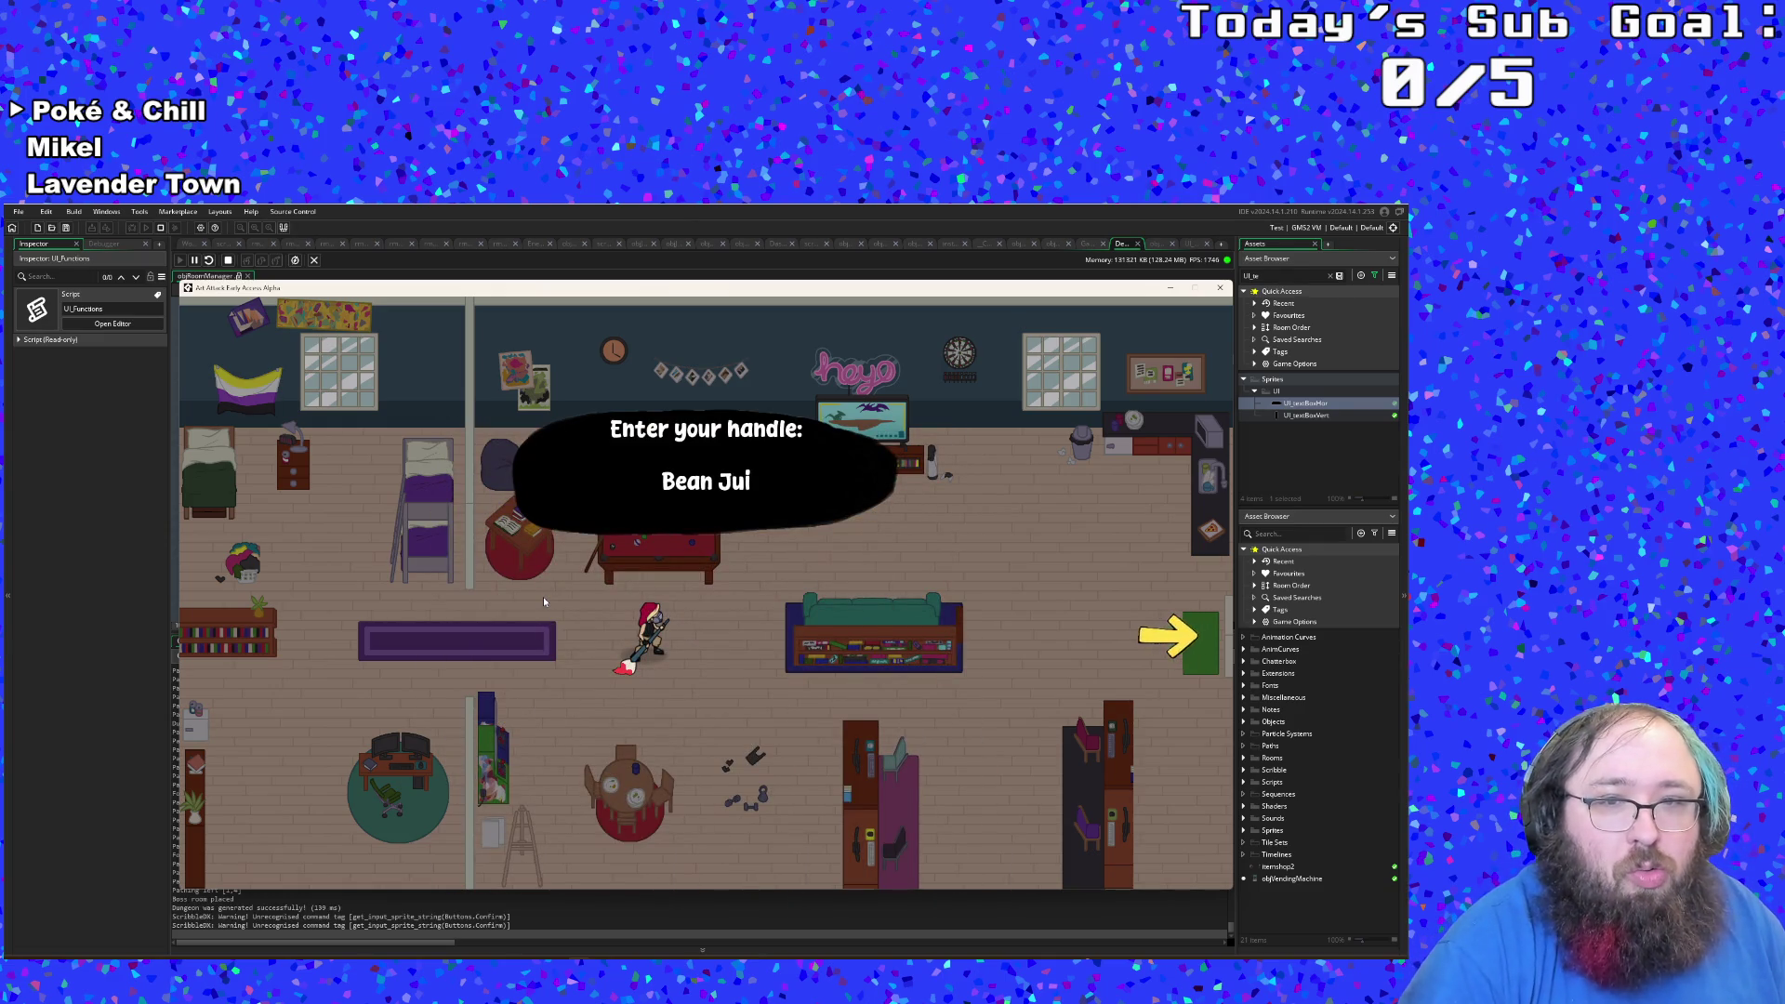
key("Return")
Step: Walk through the exit arrow into the library room and pick up the scroll
key("Right")
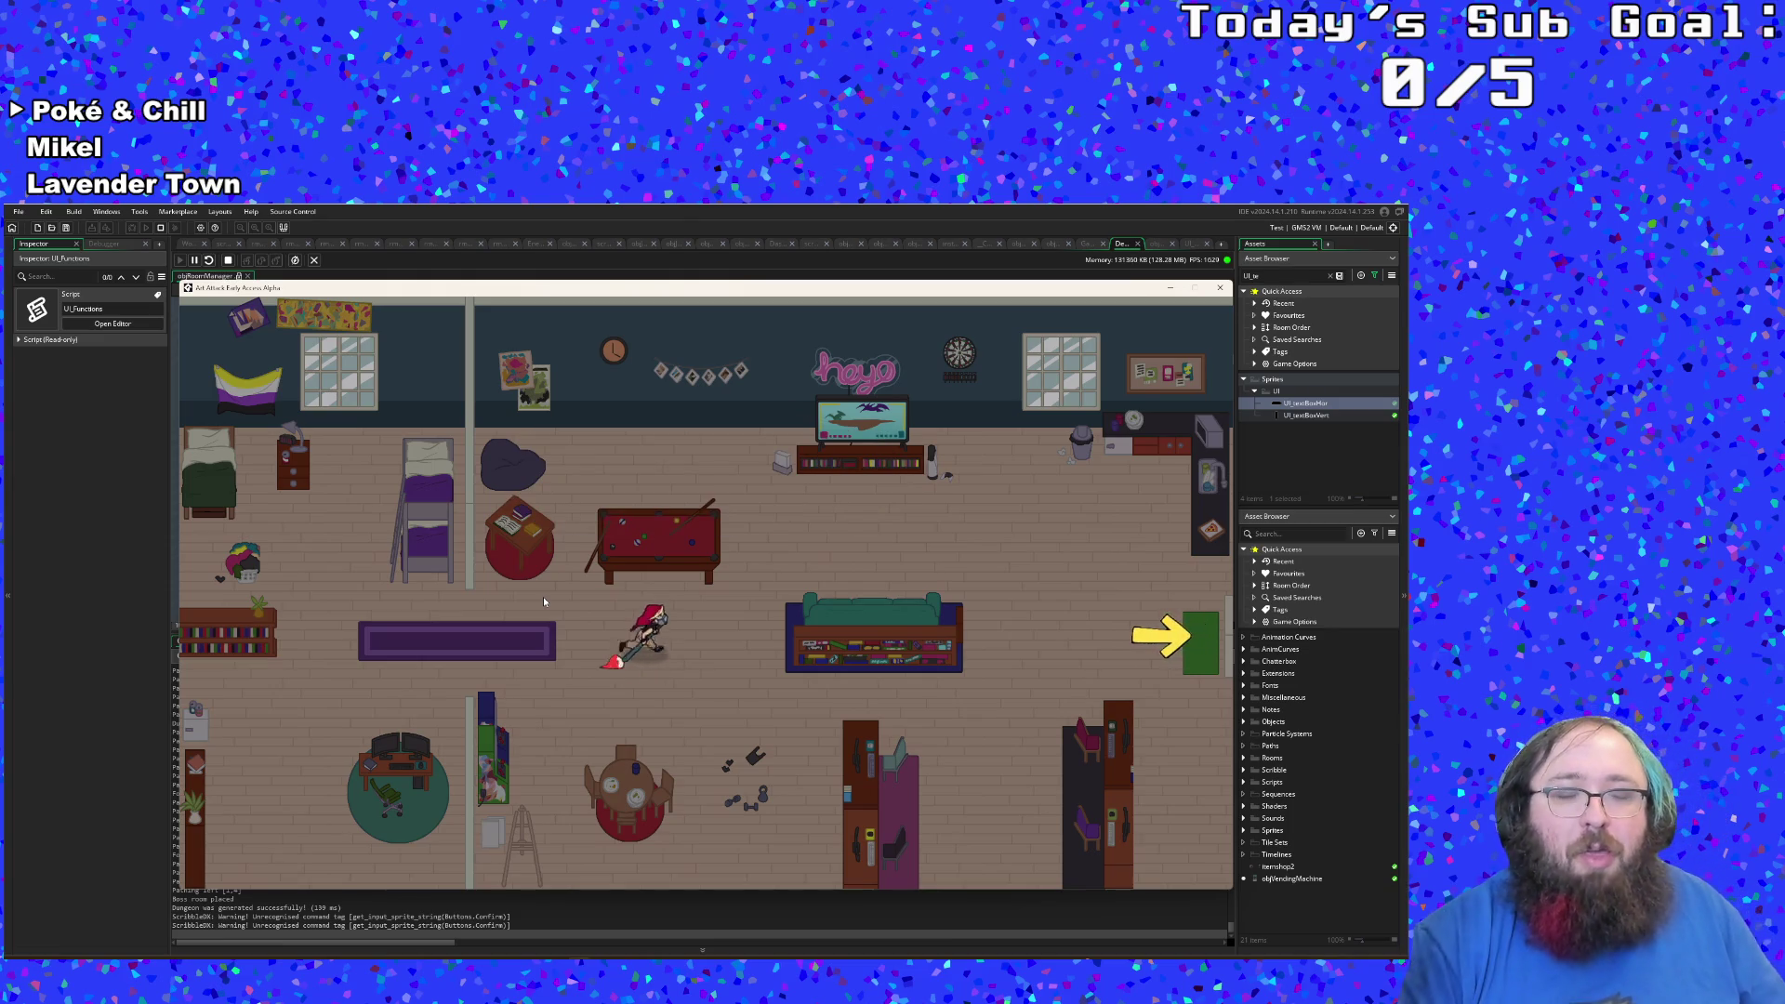
key("Right")
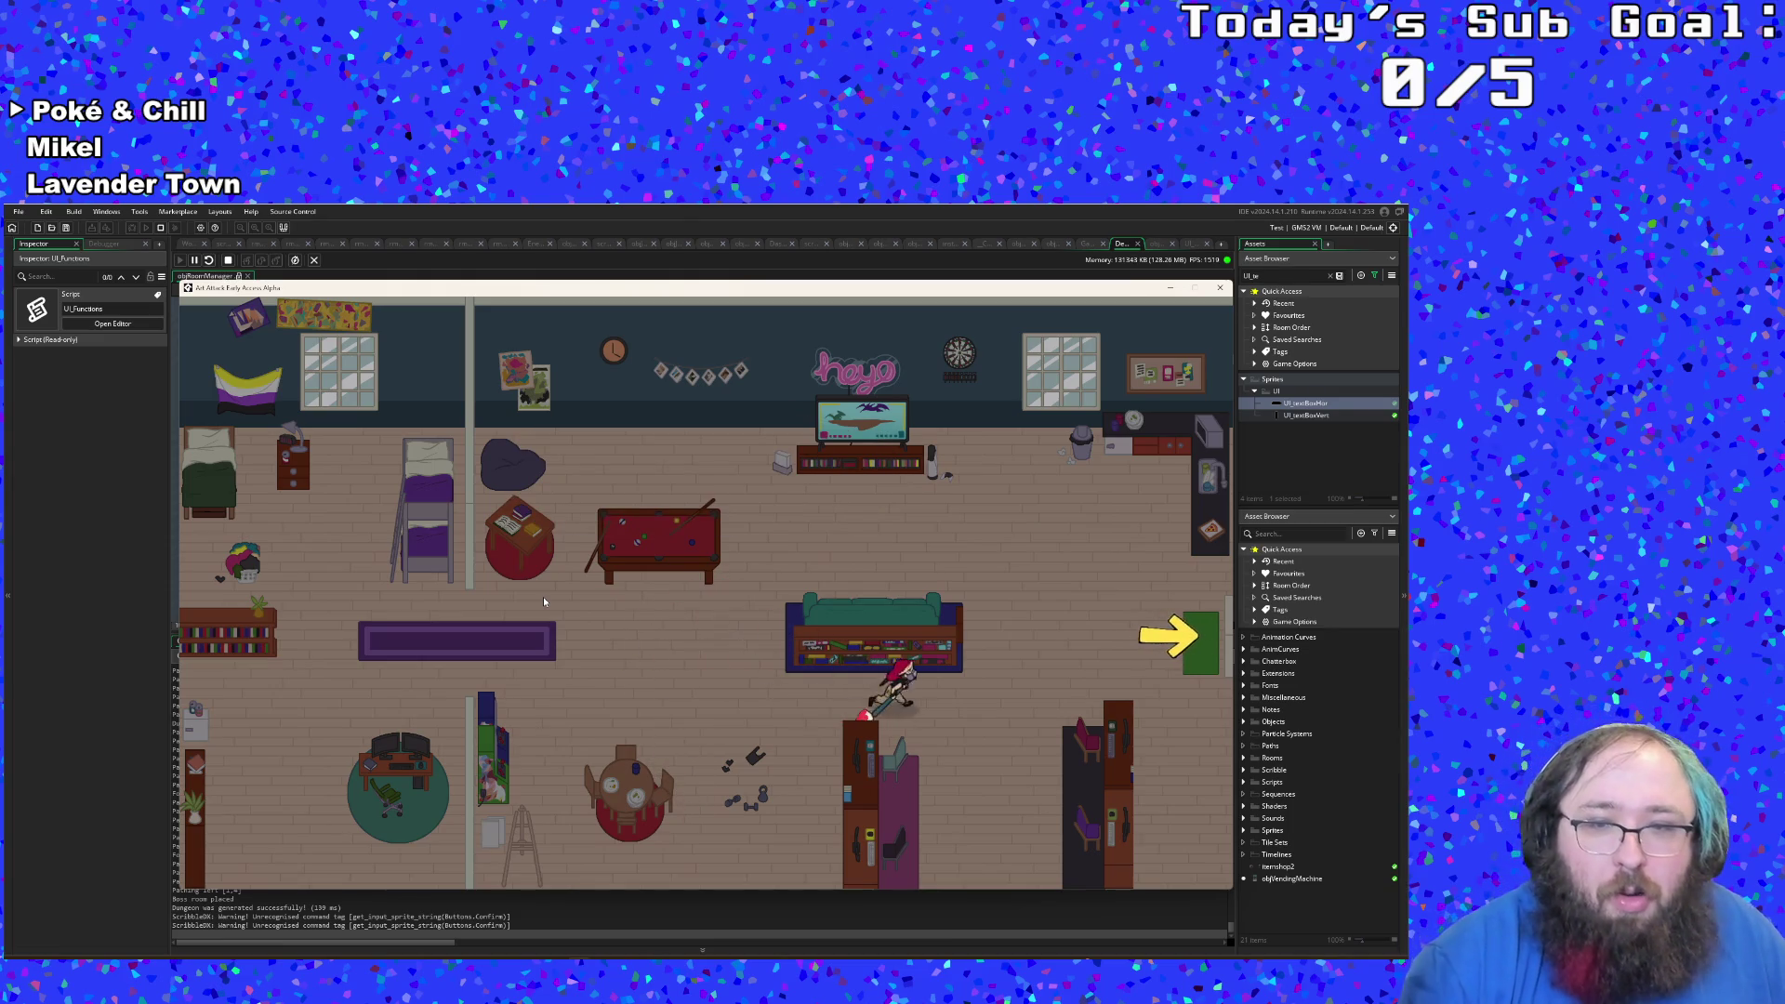
key("Up")
key("Right")
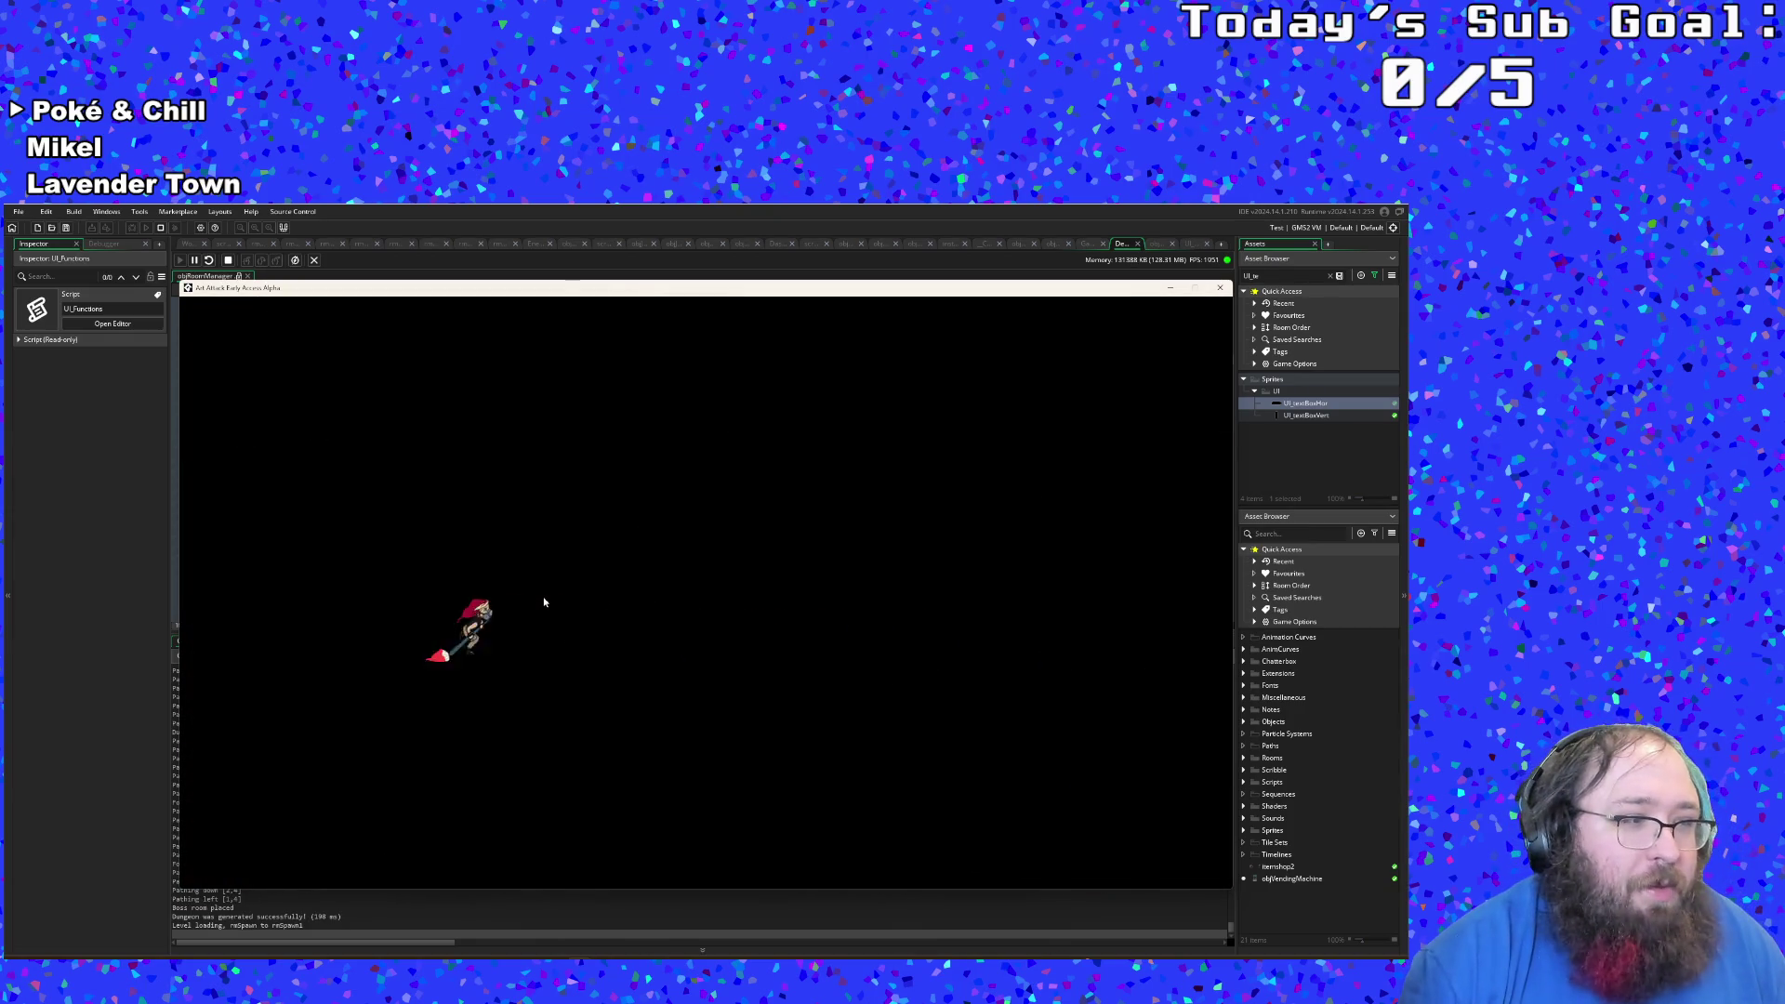
key("Up")
key("Right")
key("Down")
key("Right")
key("Up")
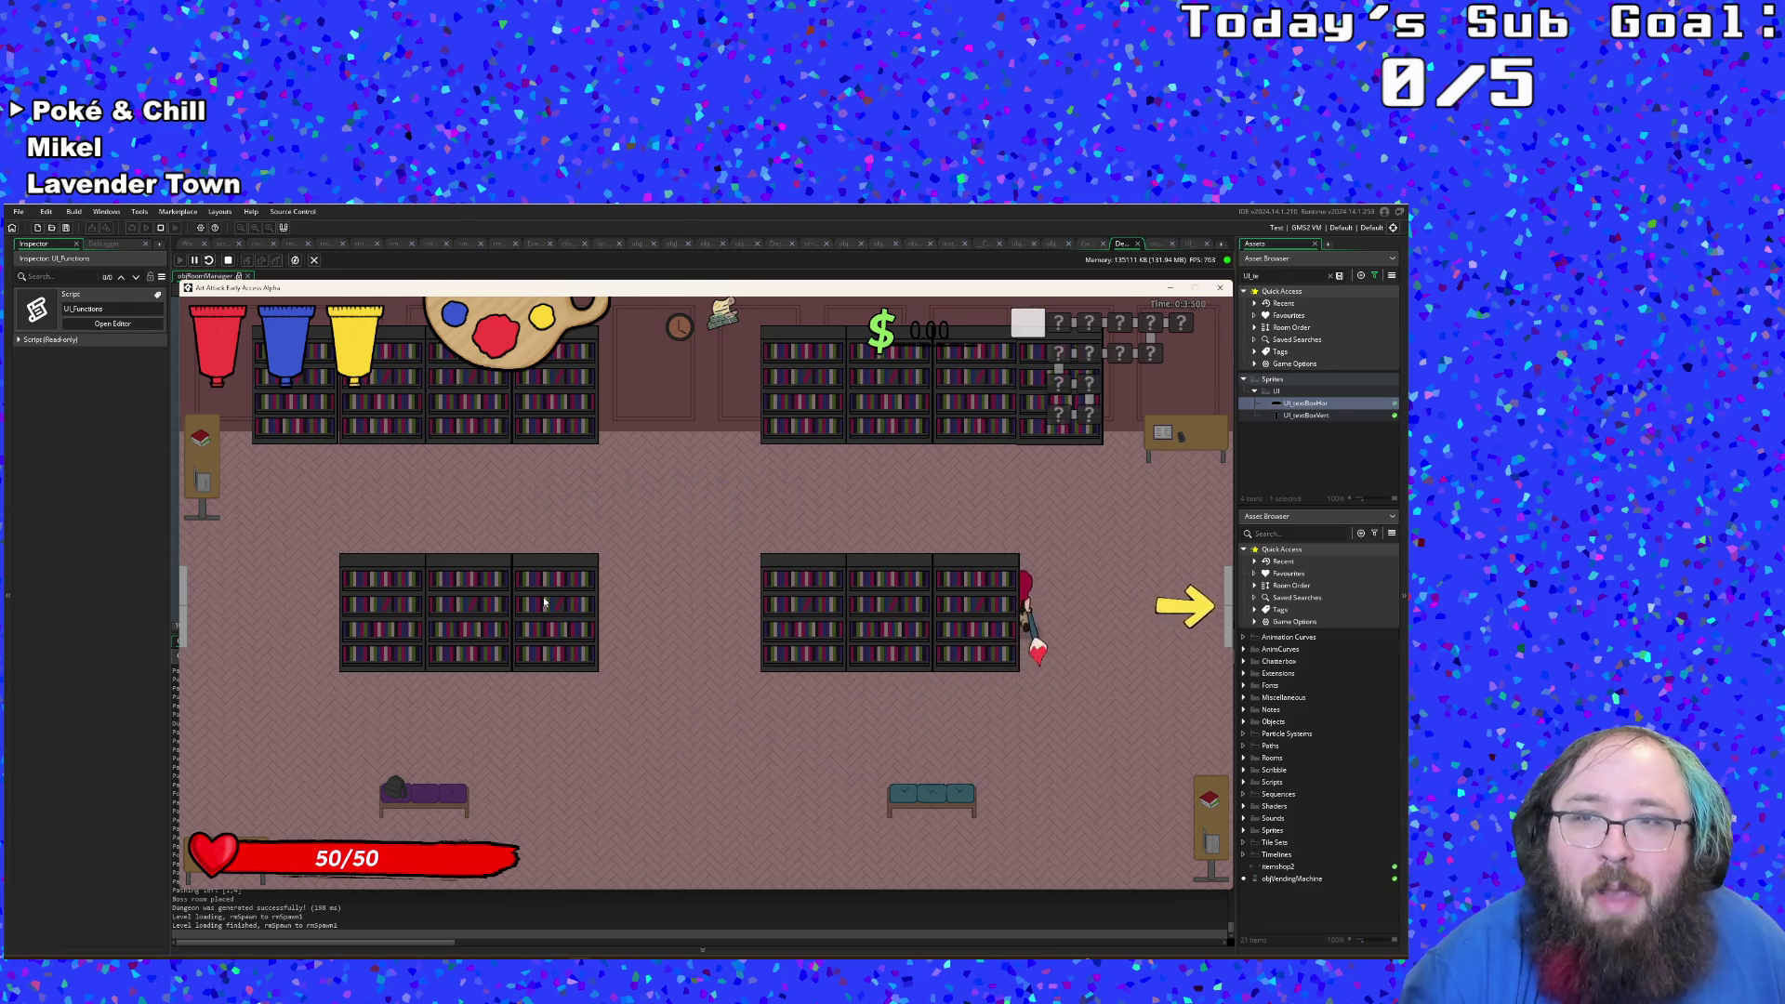
key("Left")
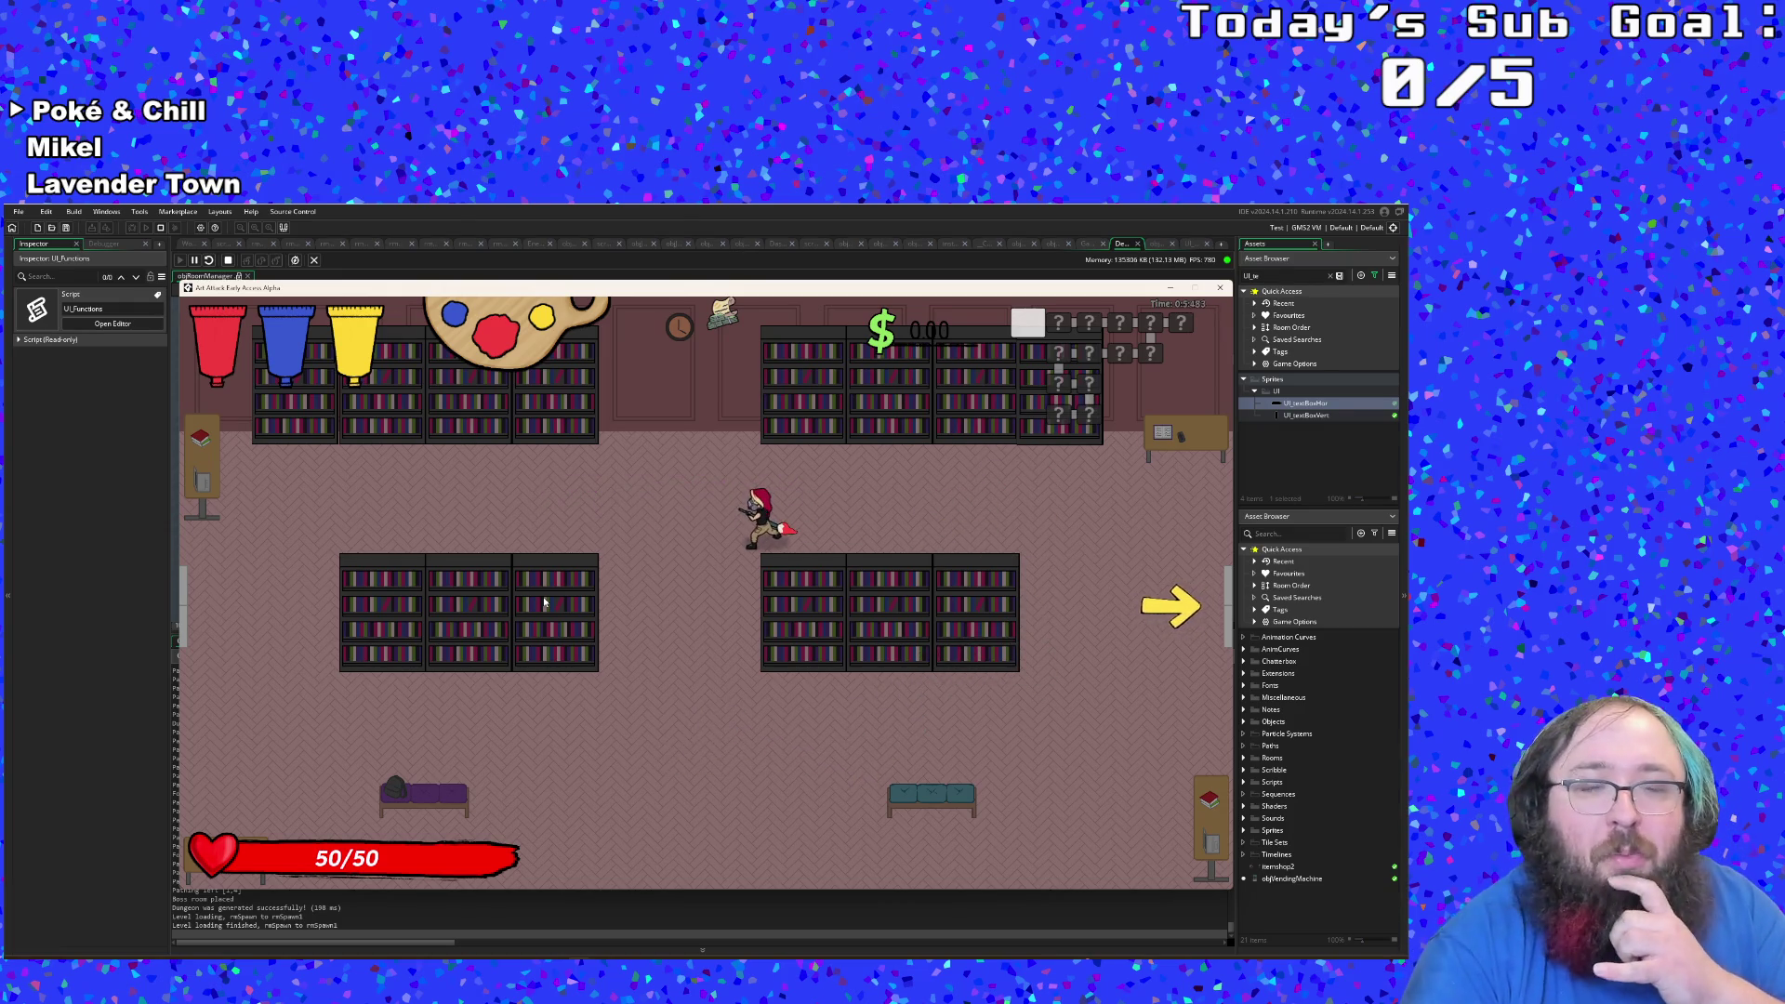
Step: Close the running game and return to the code at line 255
left_click(1220, 287)
scroll(854, 534, "down", 20)
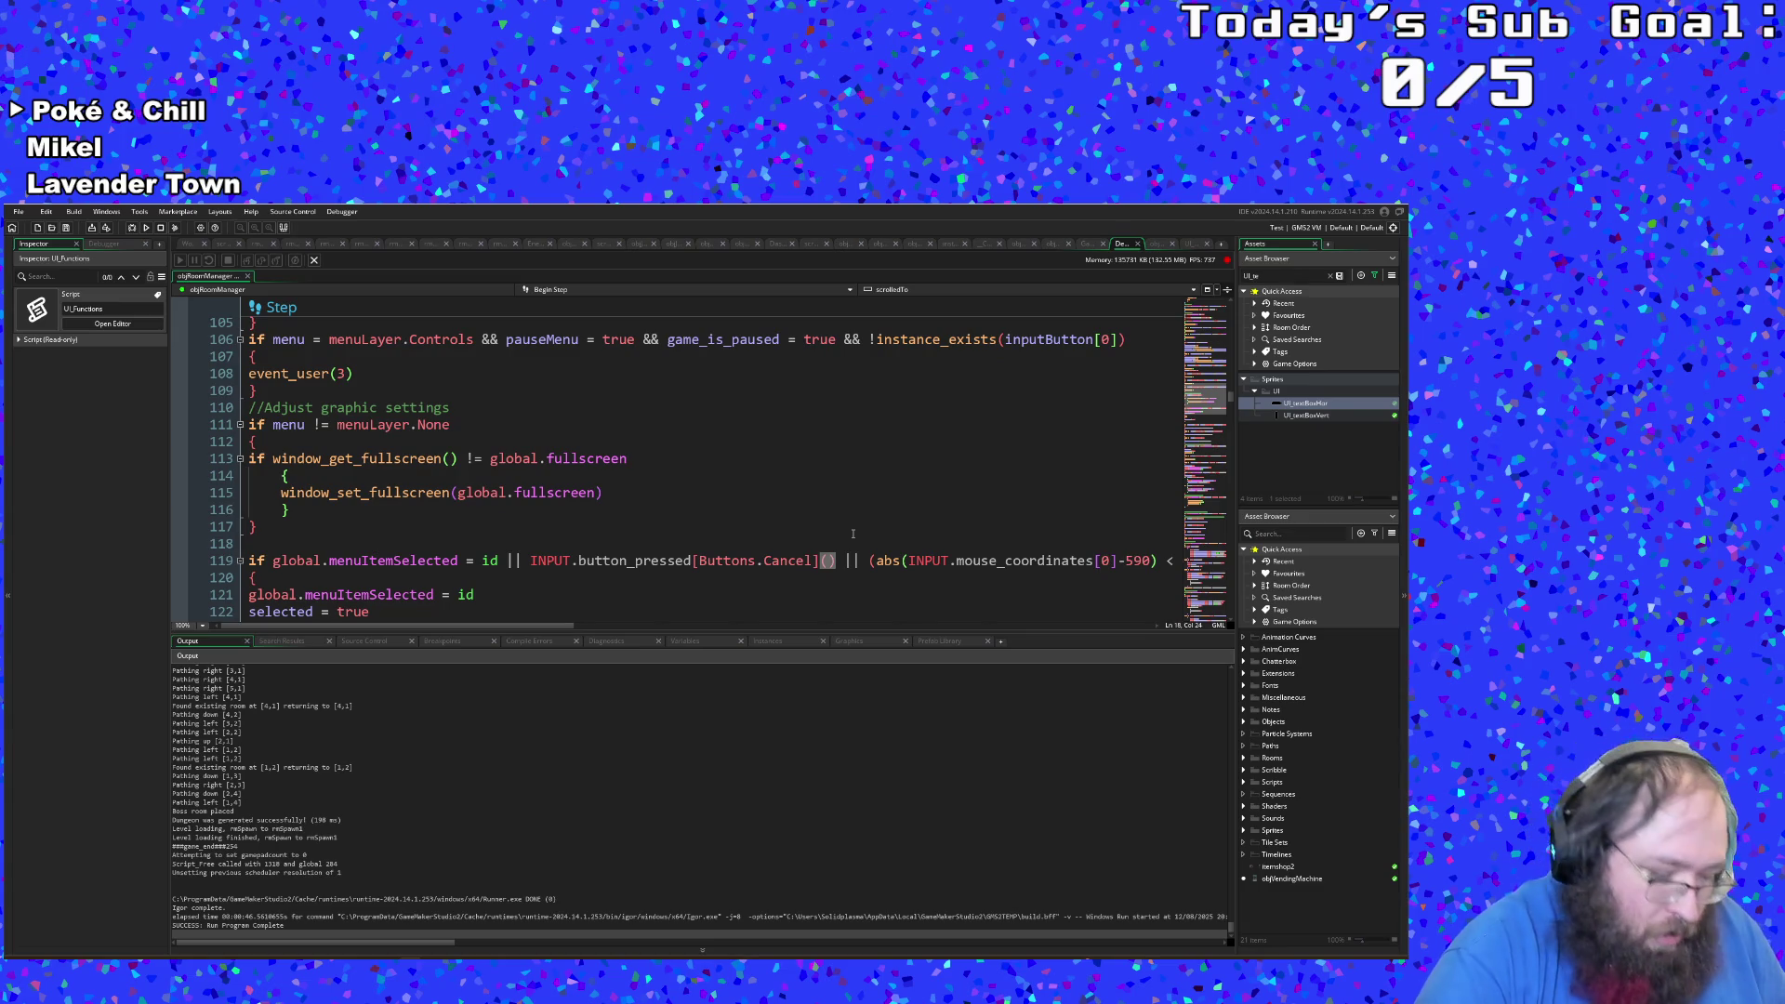
scroll(861, 514, "down", 20)
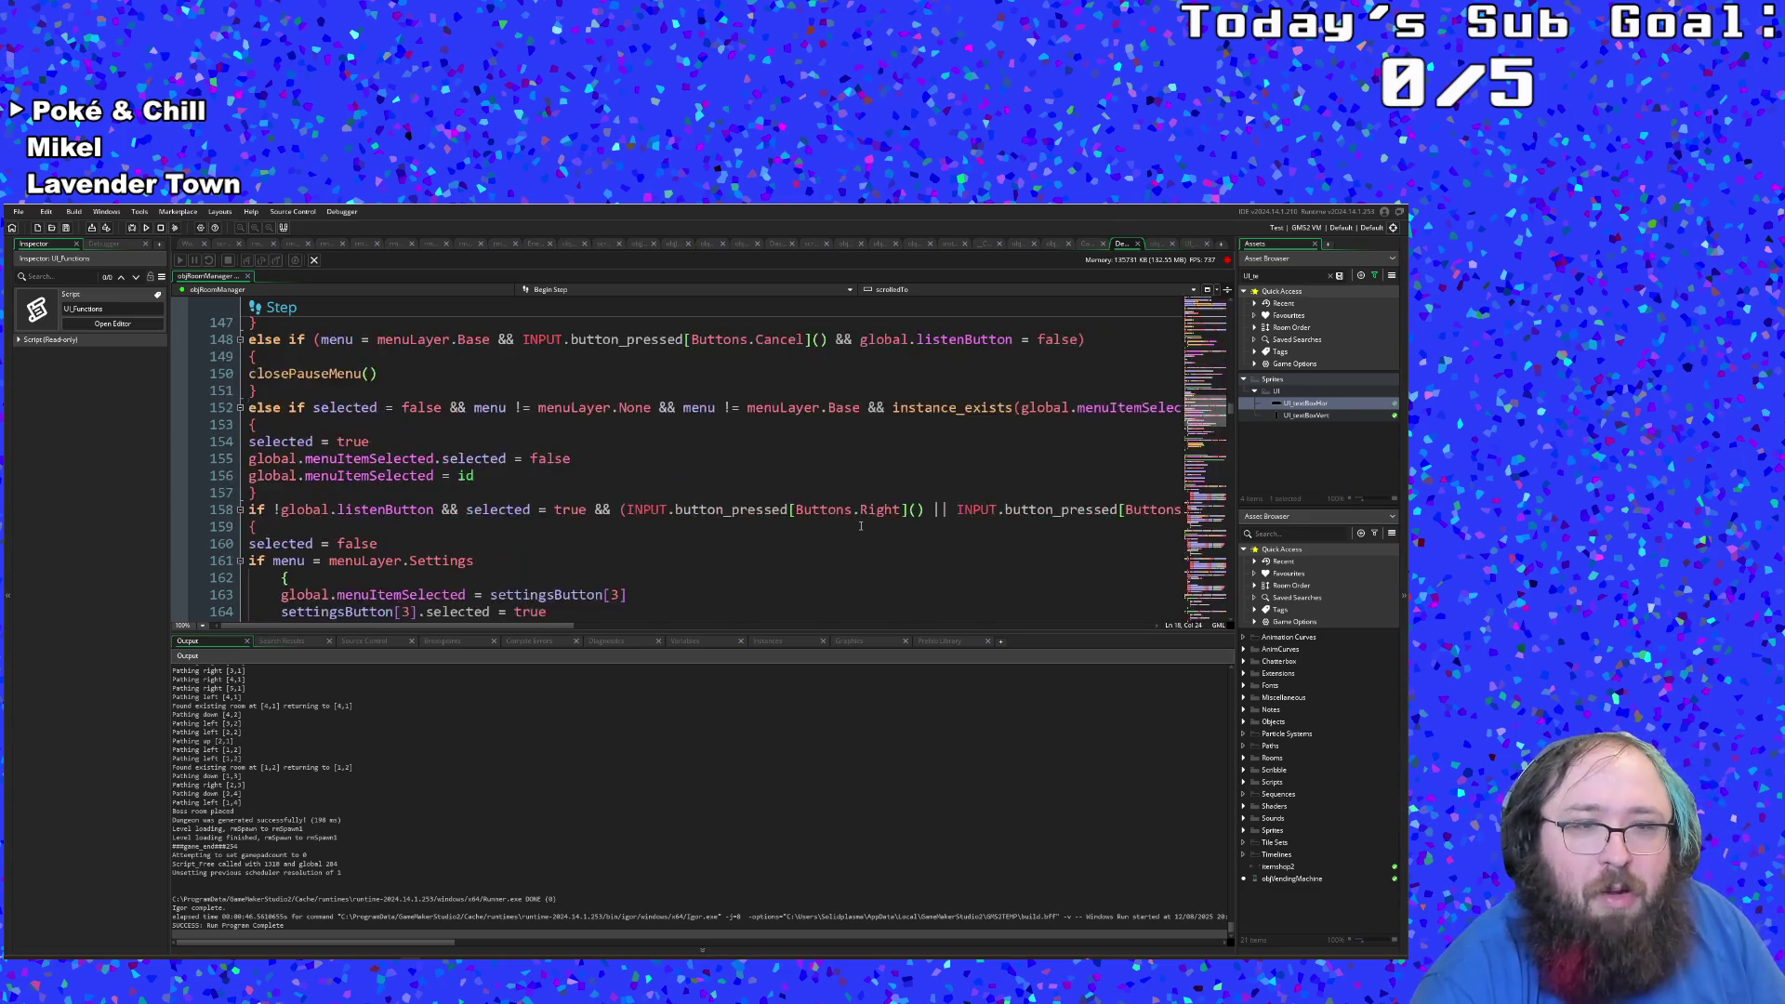
left_click(862, 528)
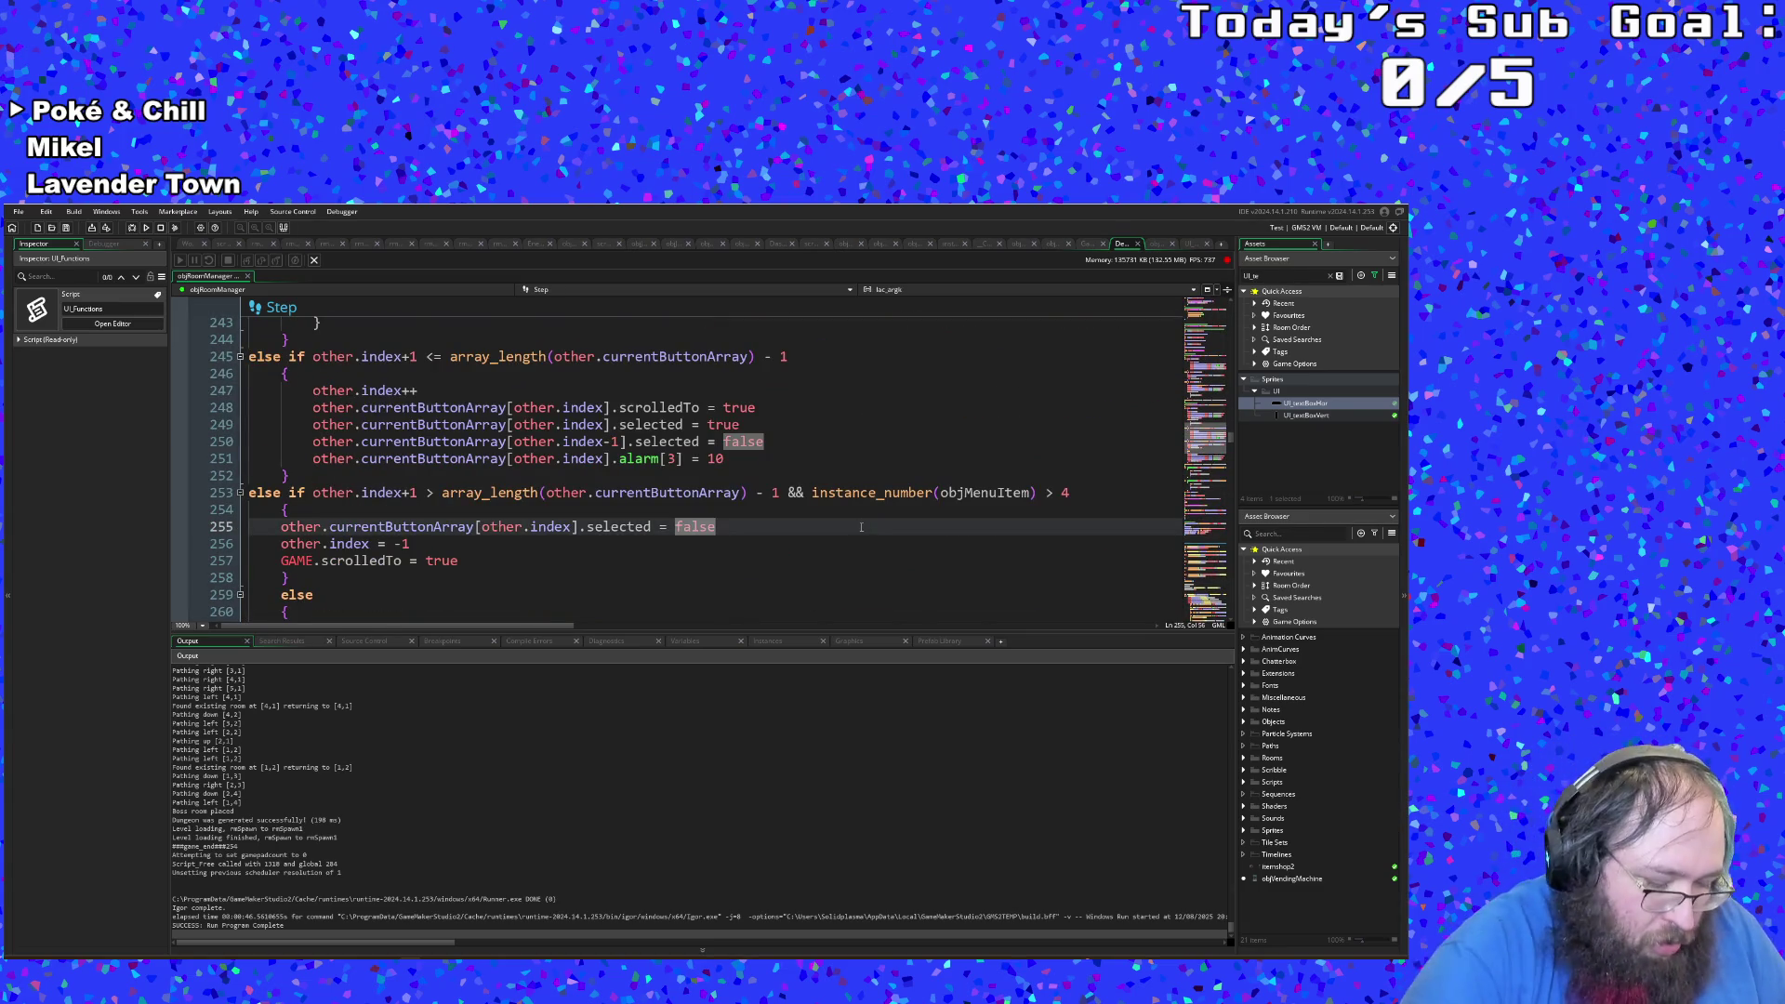
Step: Use the Ctrl+T asset search for 'brush' to open the objBrush object
key("ctrl+t")
type("objbrush")
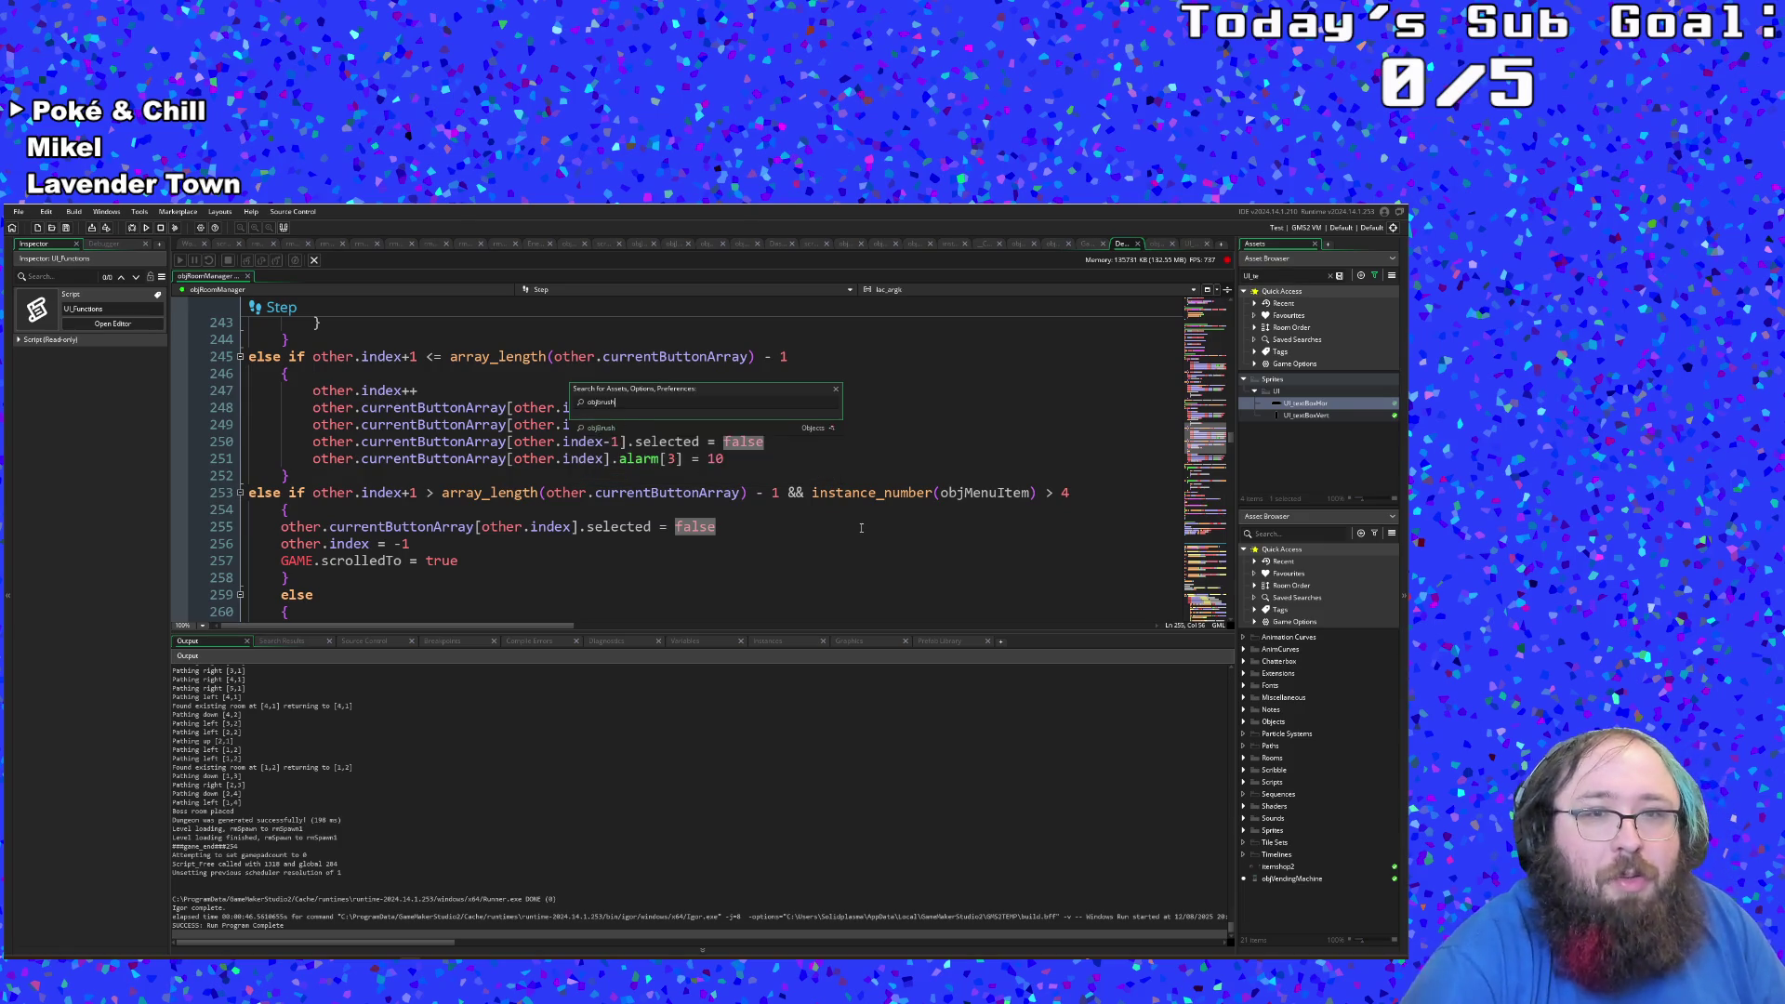
key("Return")
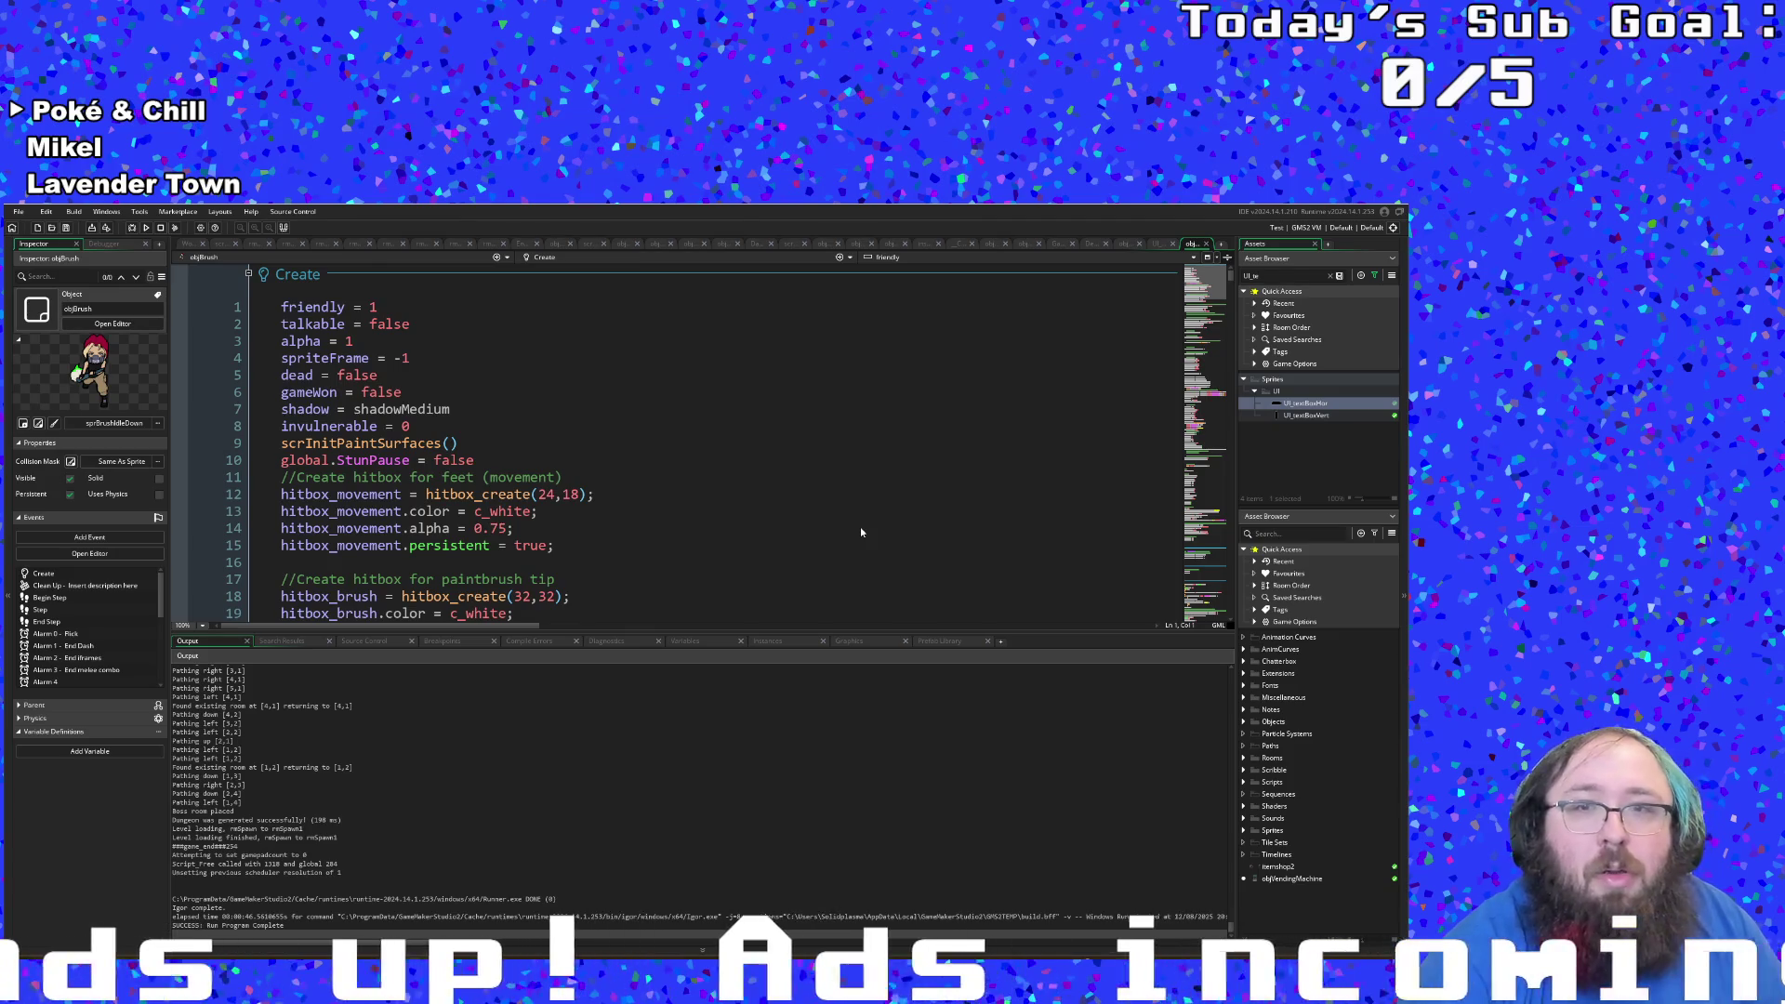
Step: Search the objBrush code for gameWon to reach the win branch of Draw GUI
left_click(861, 530)
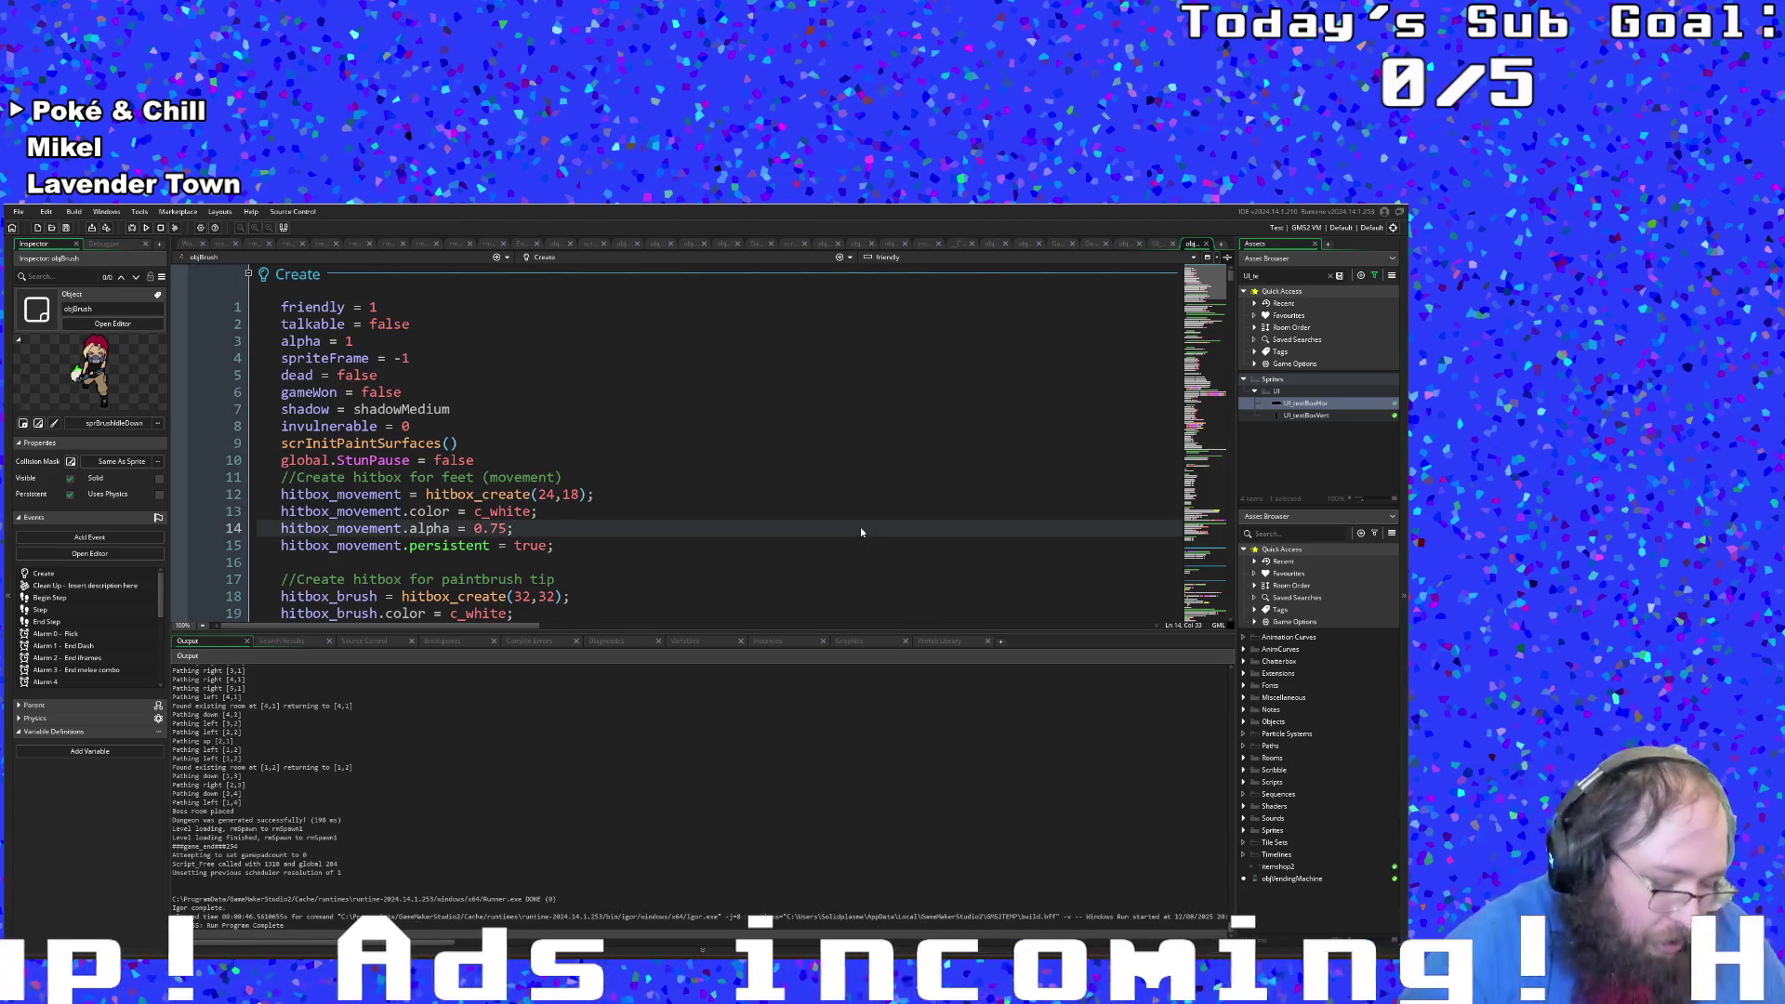
key("ctrl+f")
type("gmewon")
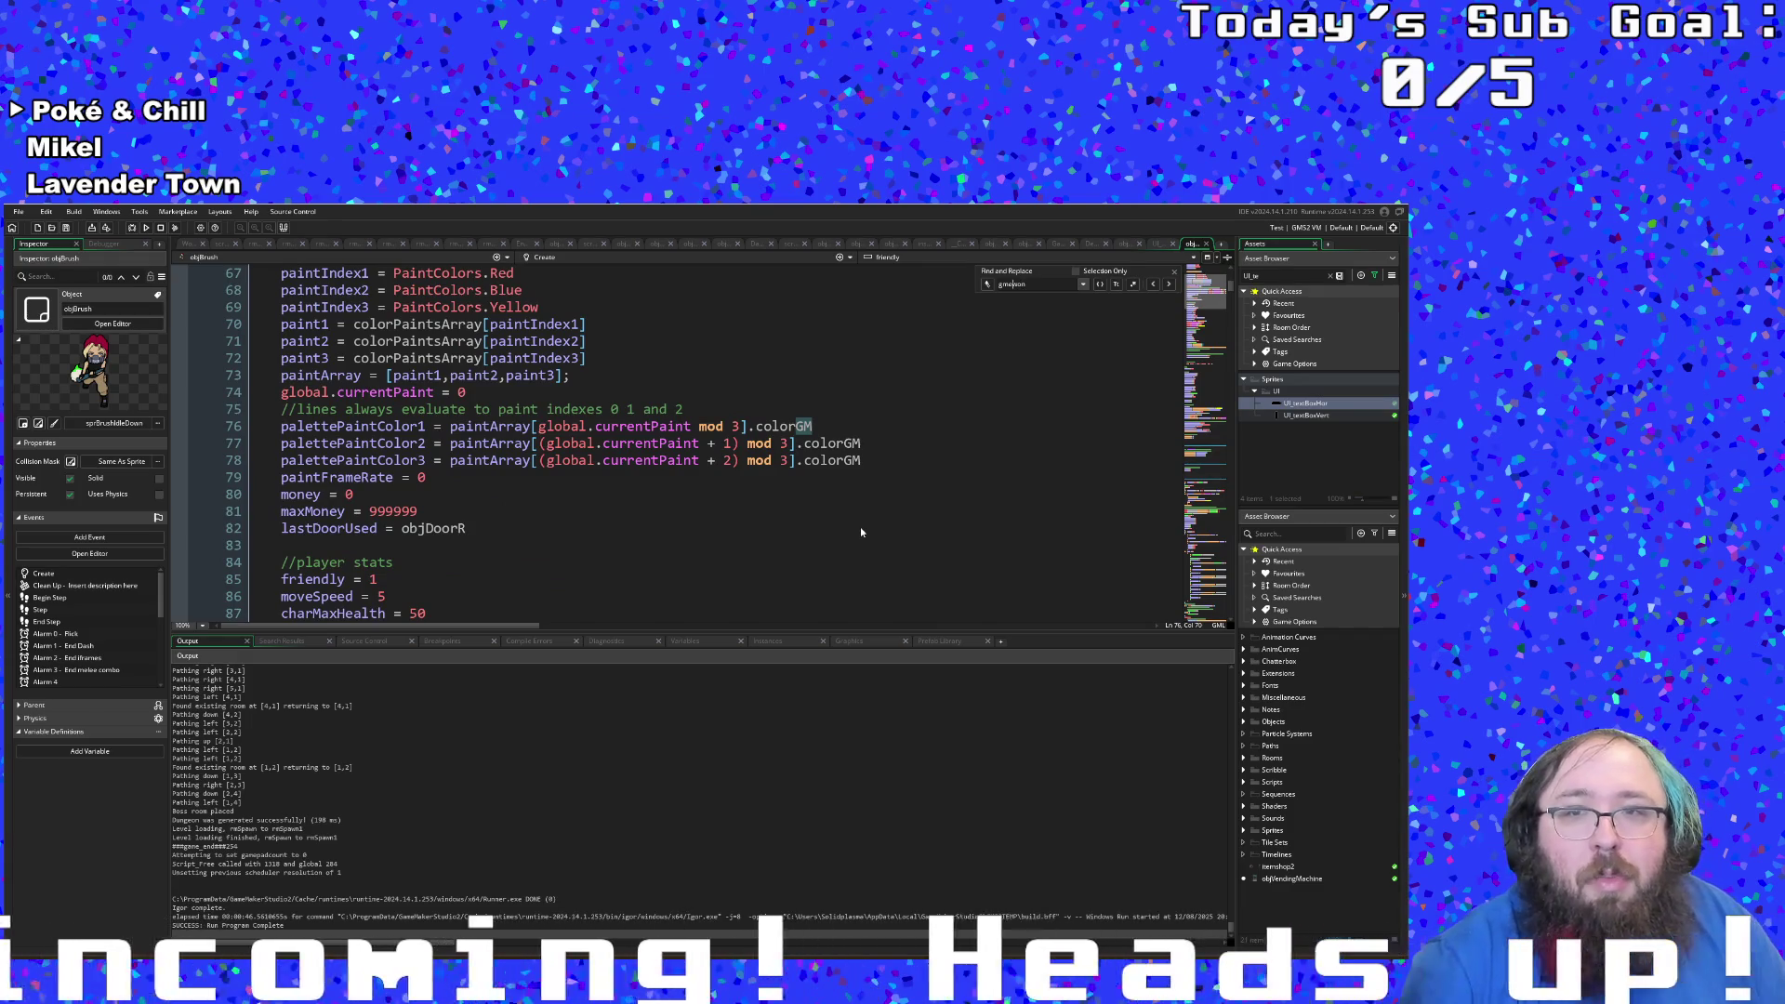
type("a")
key("Return")
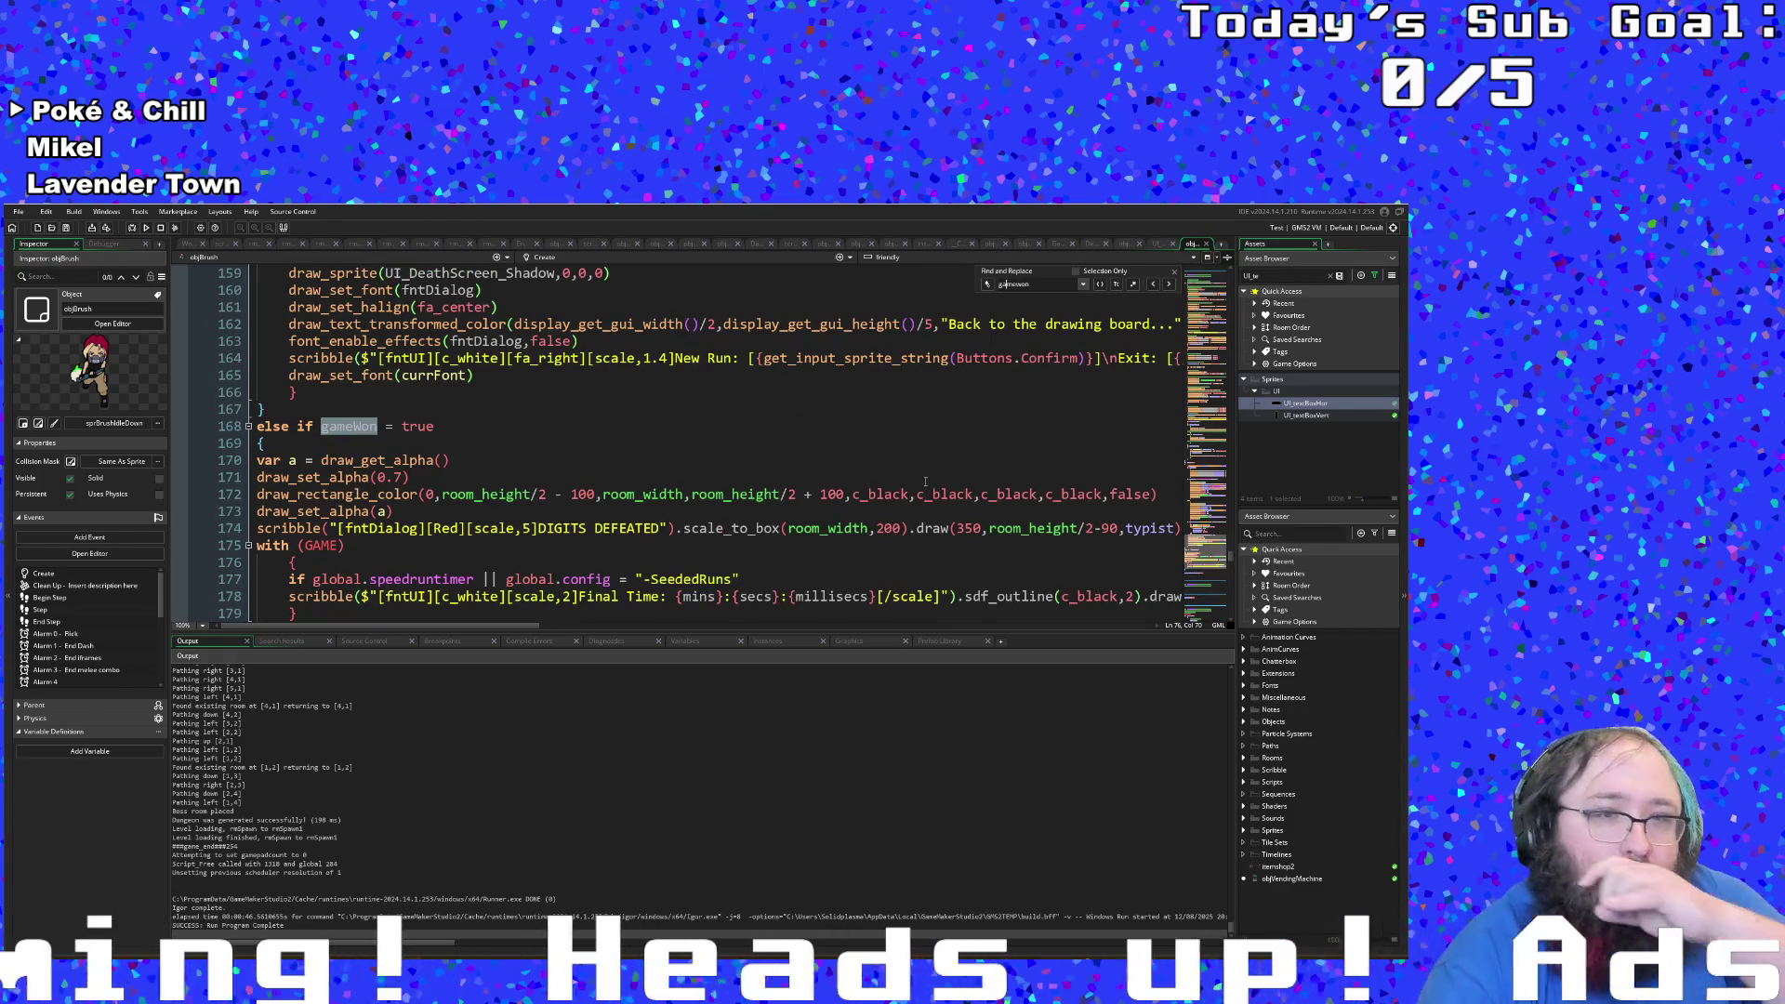
Step: Before 'Final Time' on line 178, type '[scale,2]{global.name's'
scroll(723, 487, "down", 3)
left_click(689, 510)
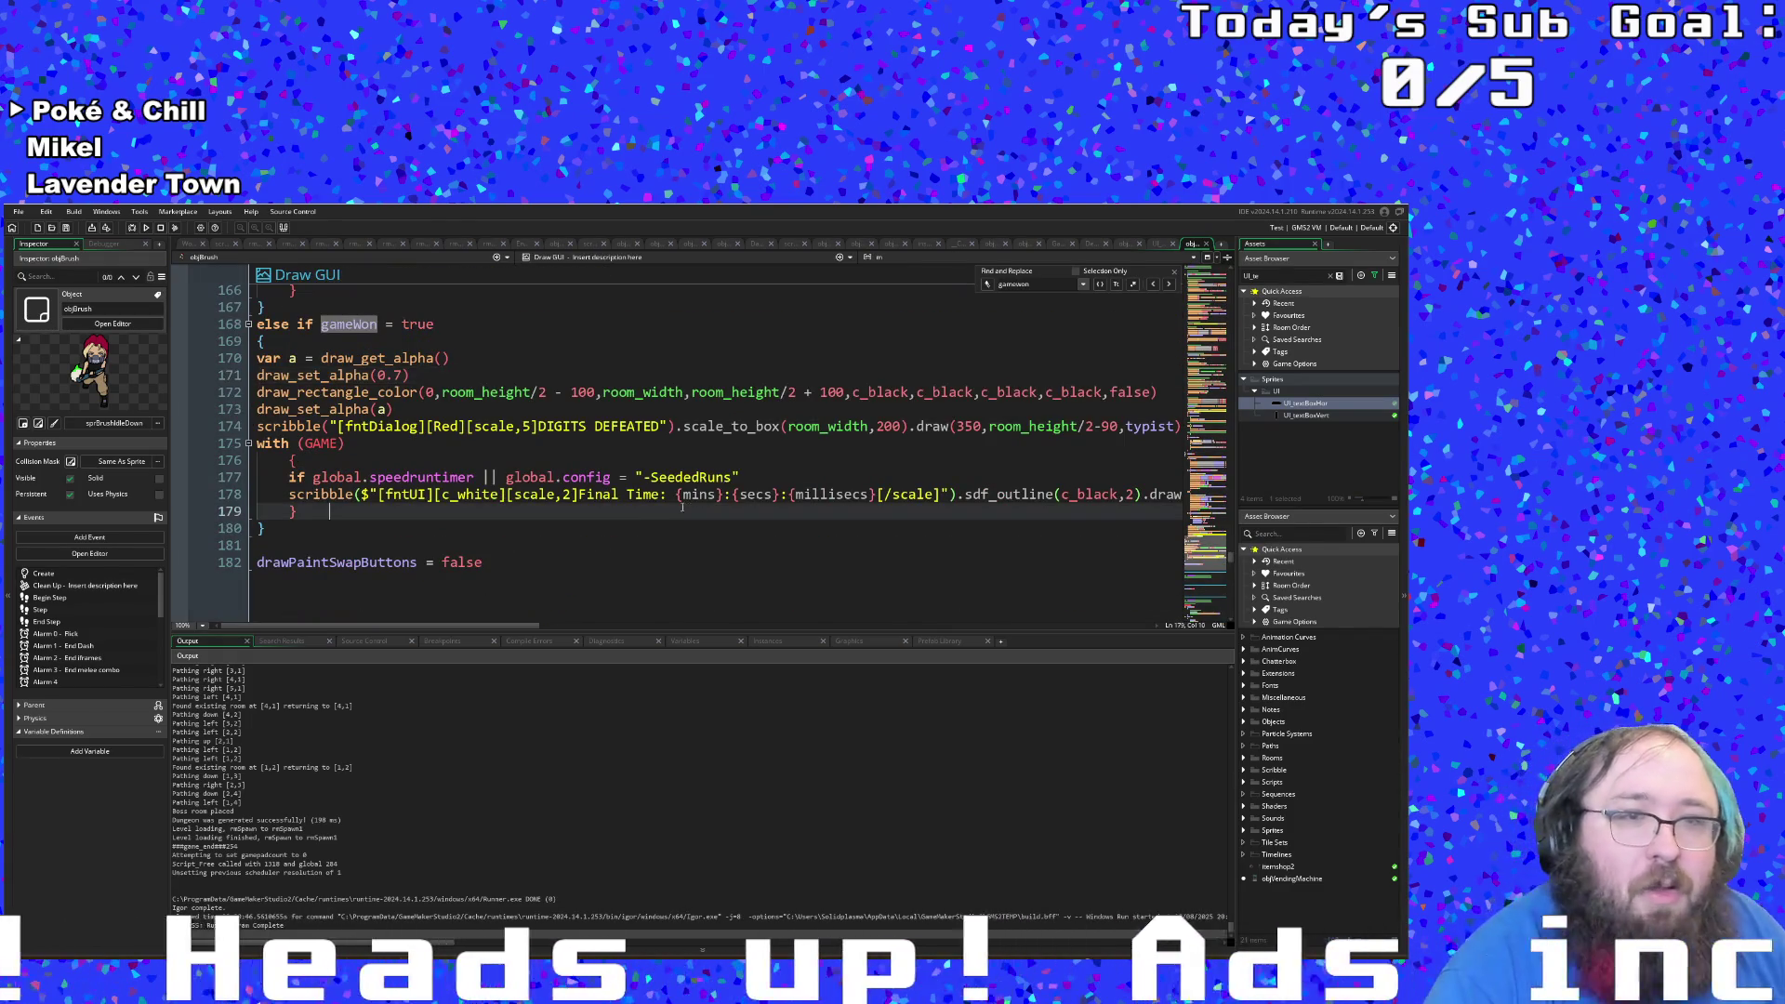
left_click(634, 495)
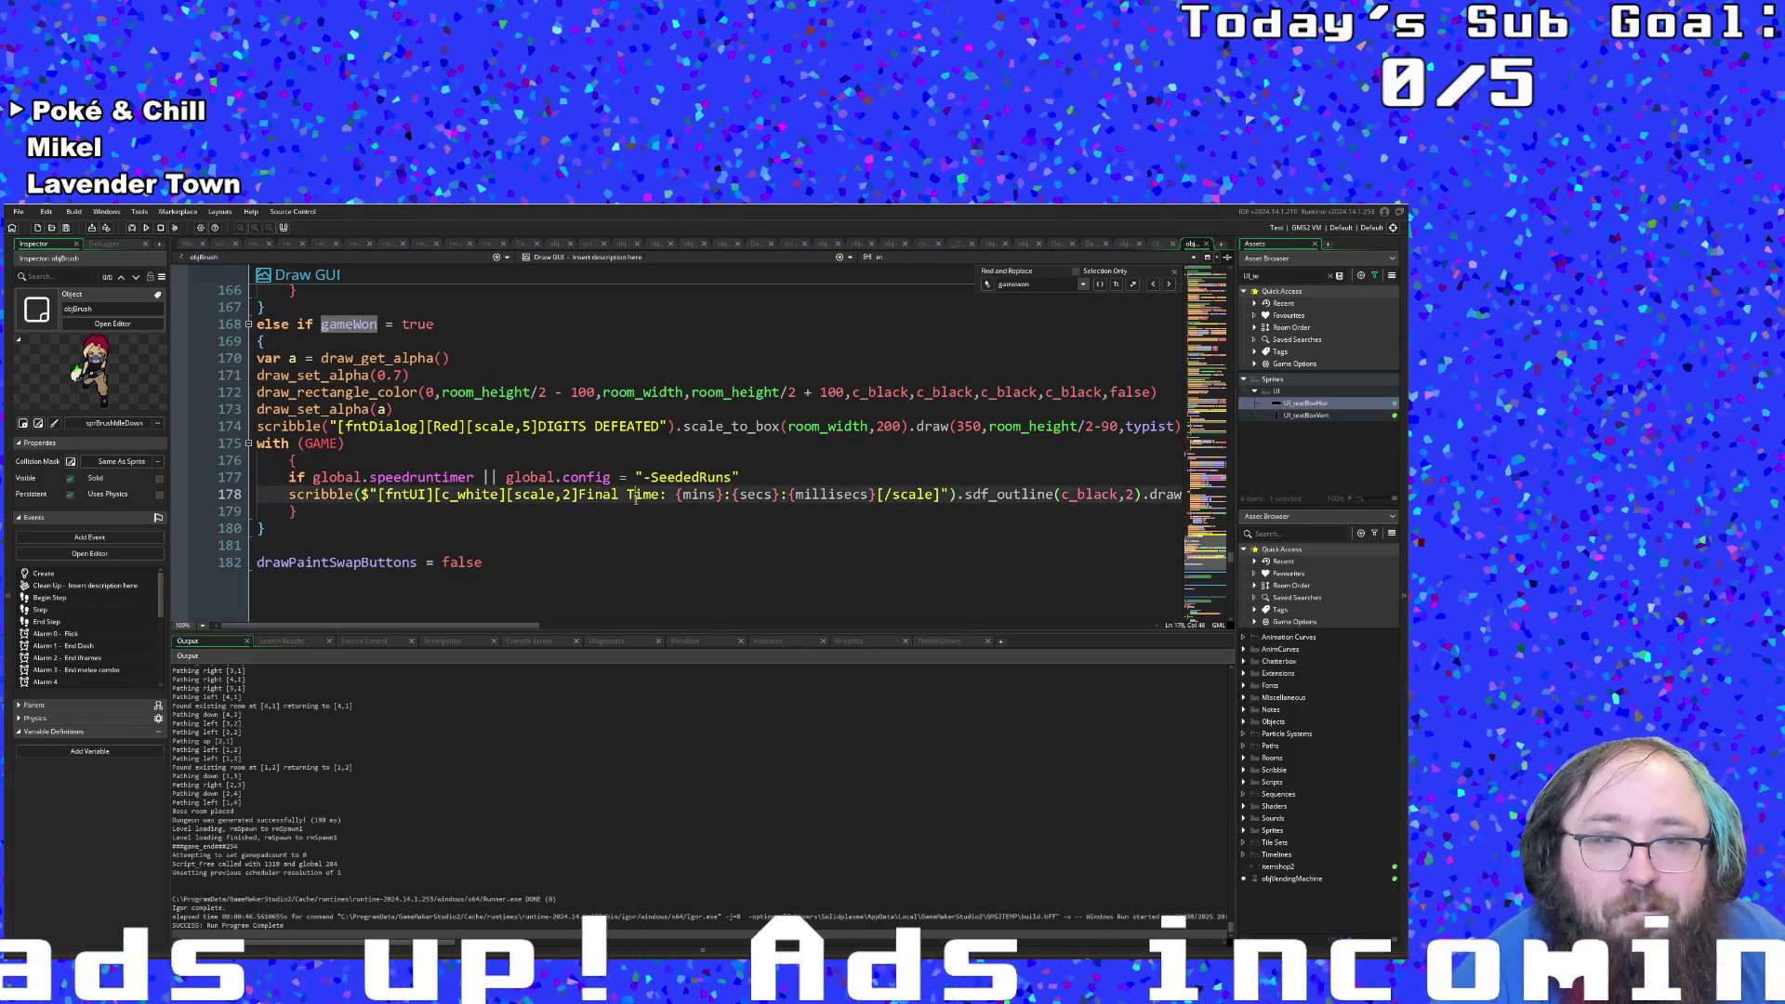
left_click(579, 495)
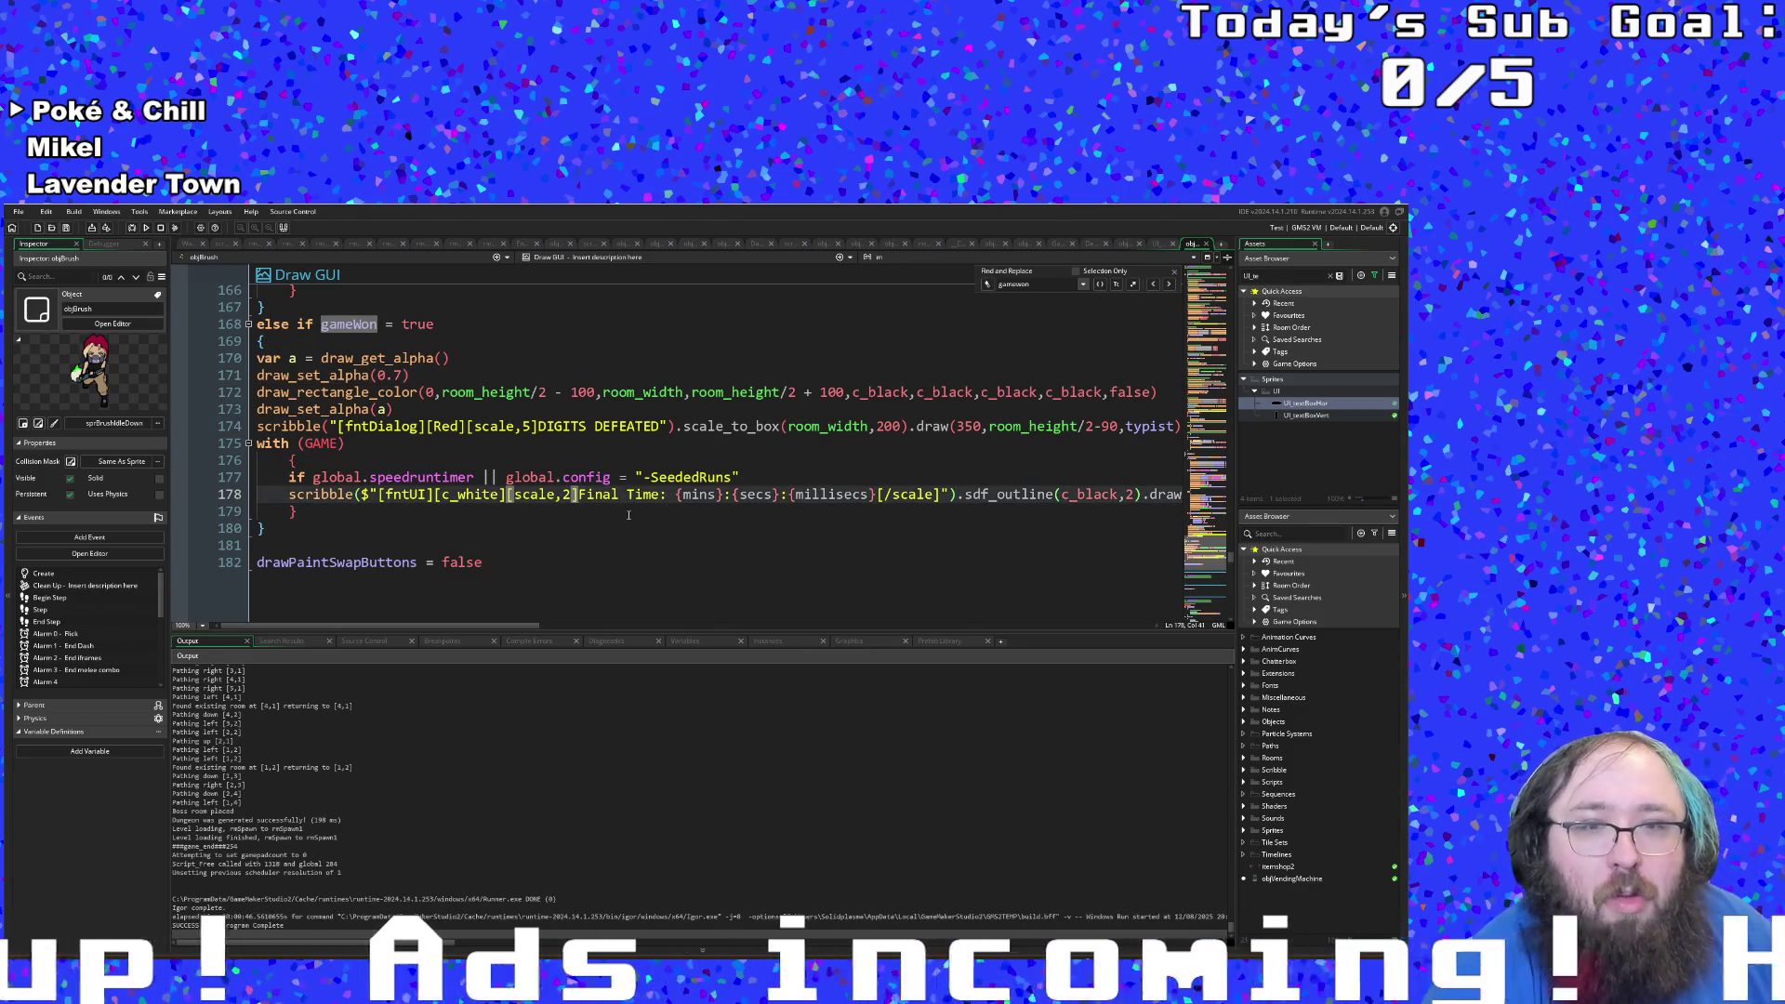
type("[scale,2]{")
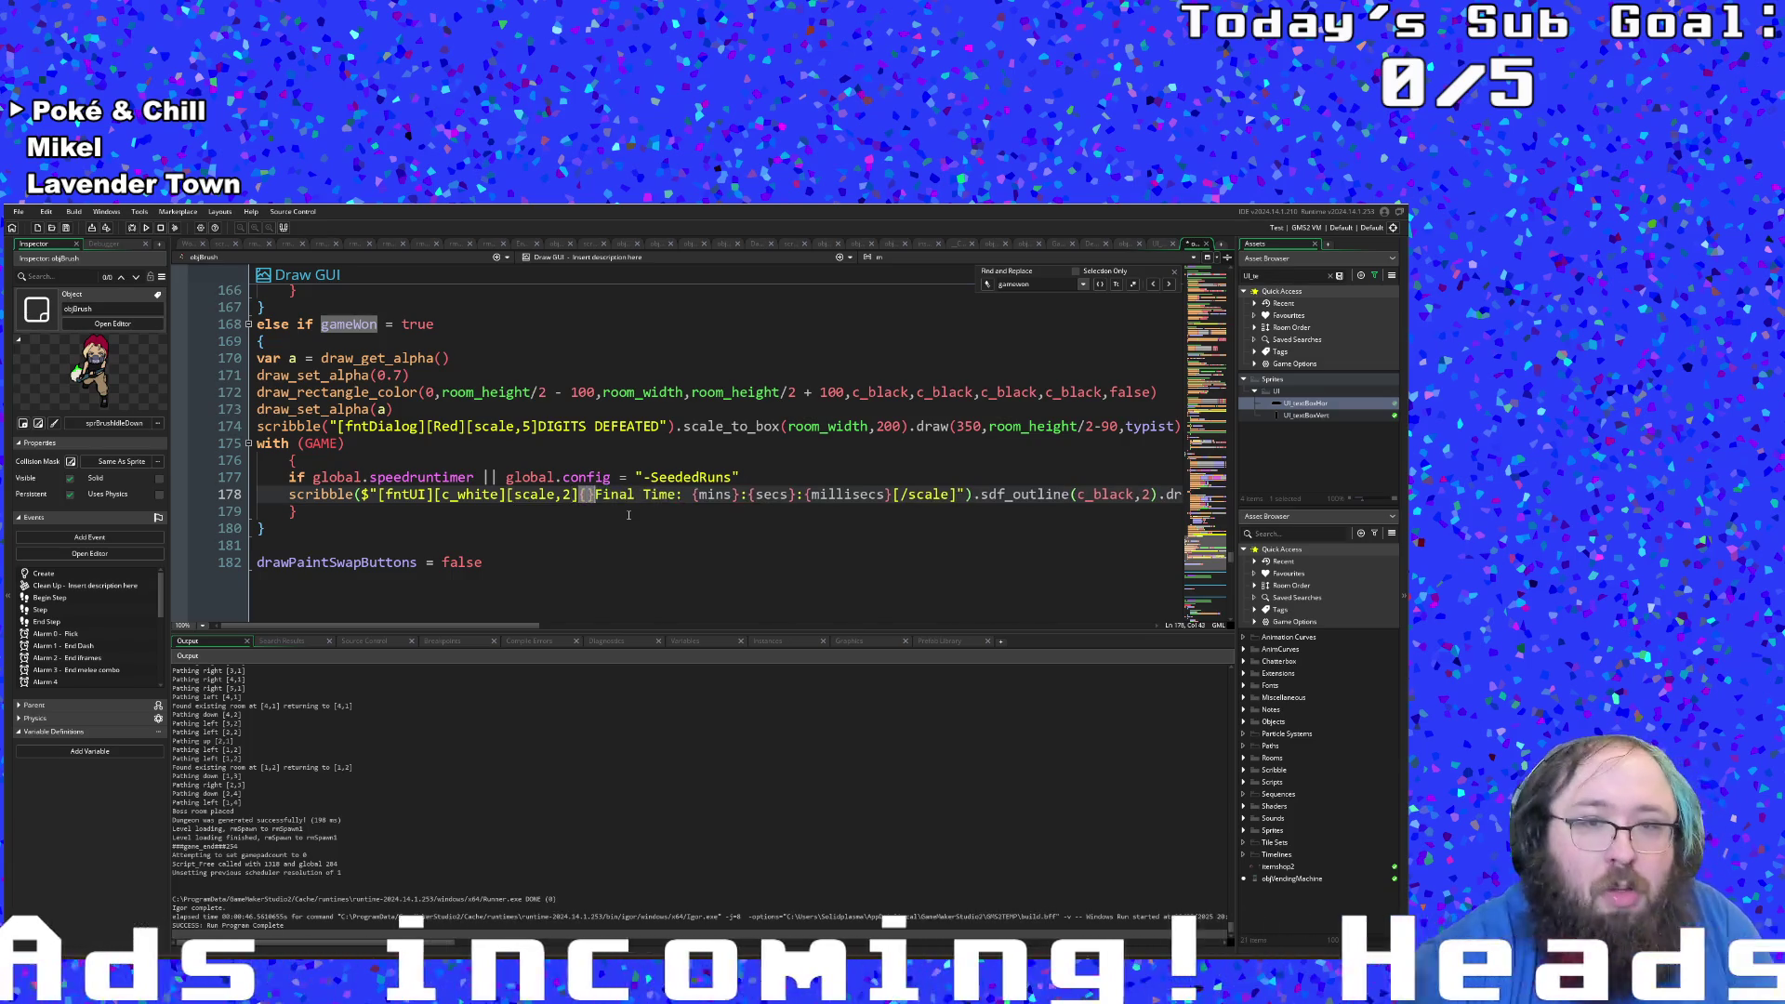
type("global")
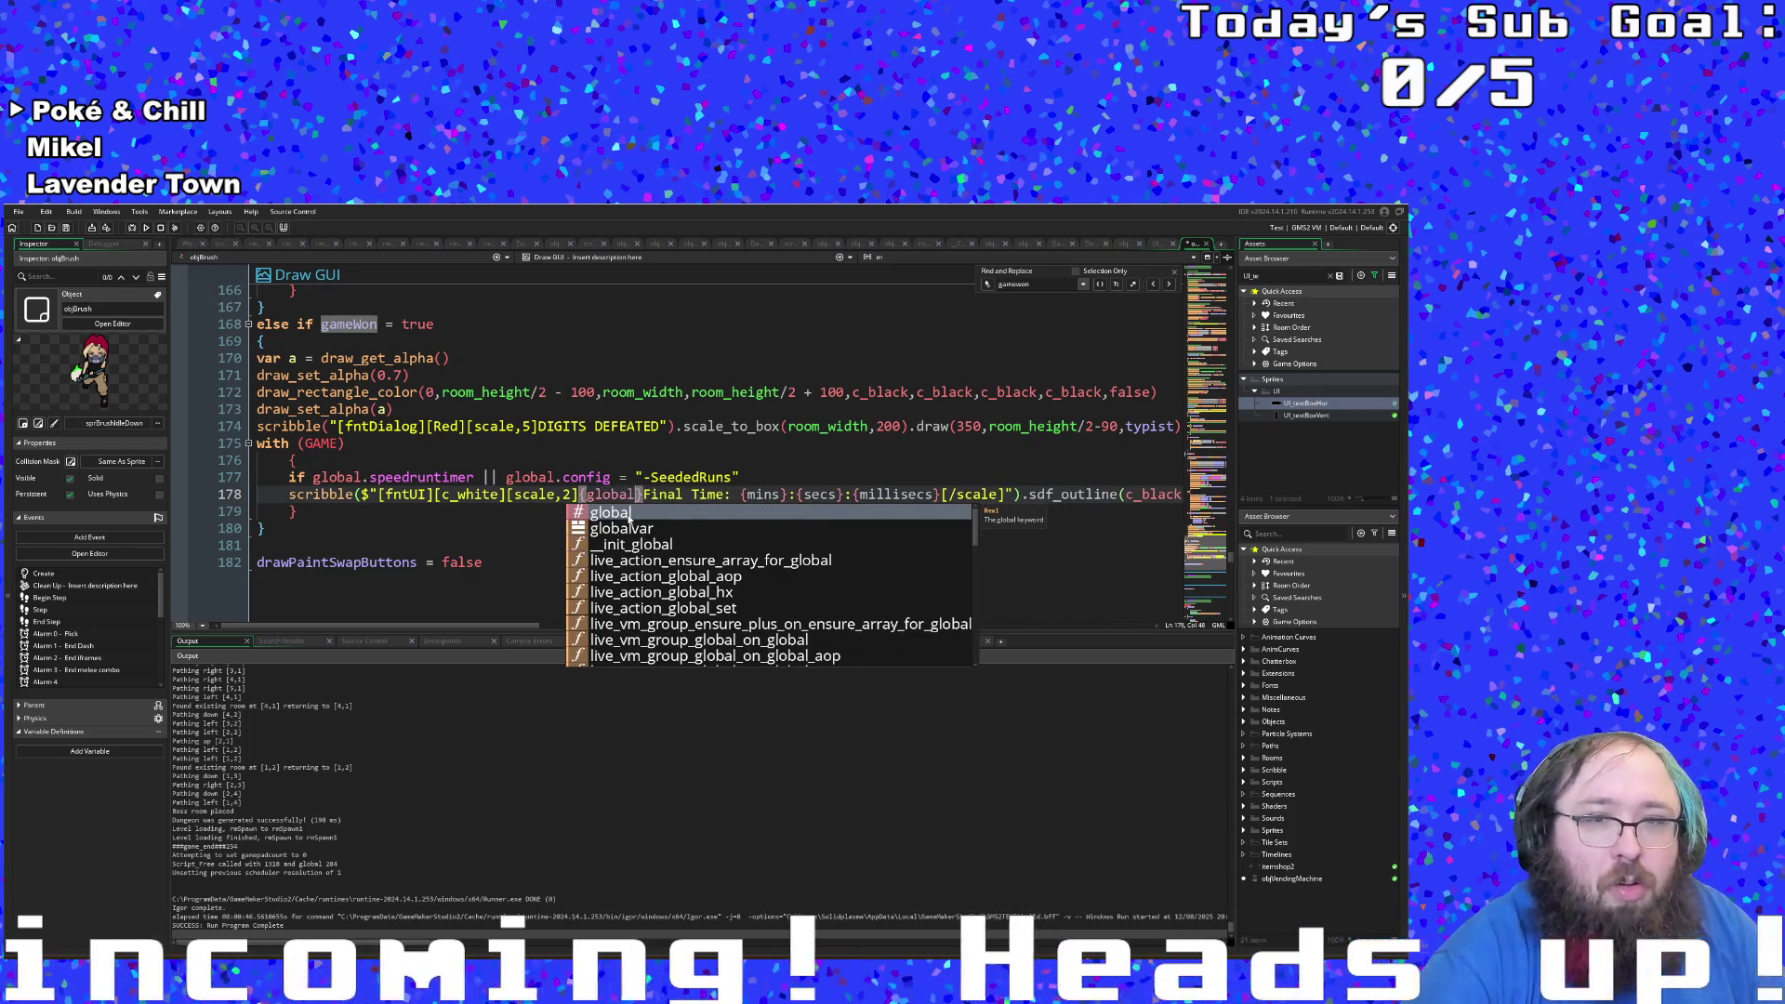
type(".name")
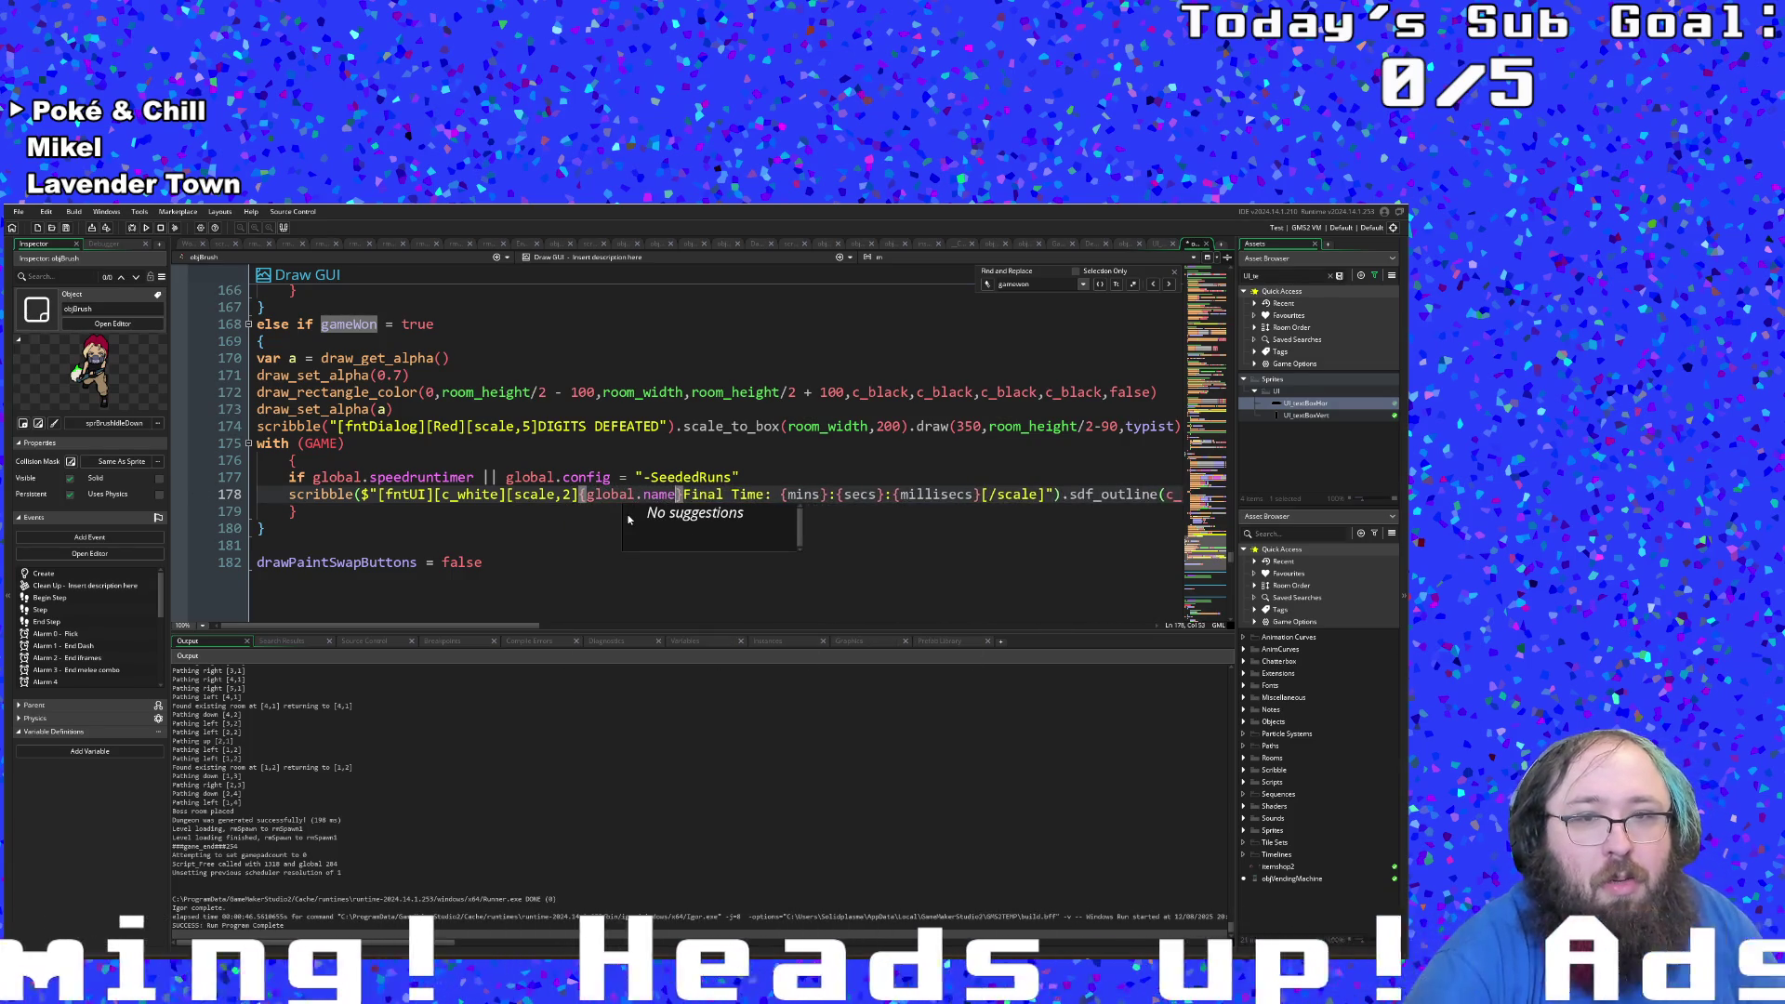
type("'s")
Step: Change the name variable to global.playerName, add 's, and delete the stray apostrophe before Final Time
key("BackSpace")
key("BackSpace")
key("BackSpace")
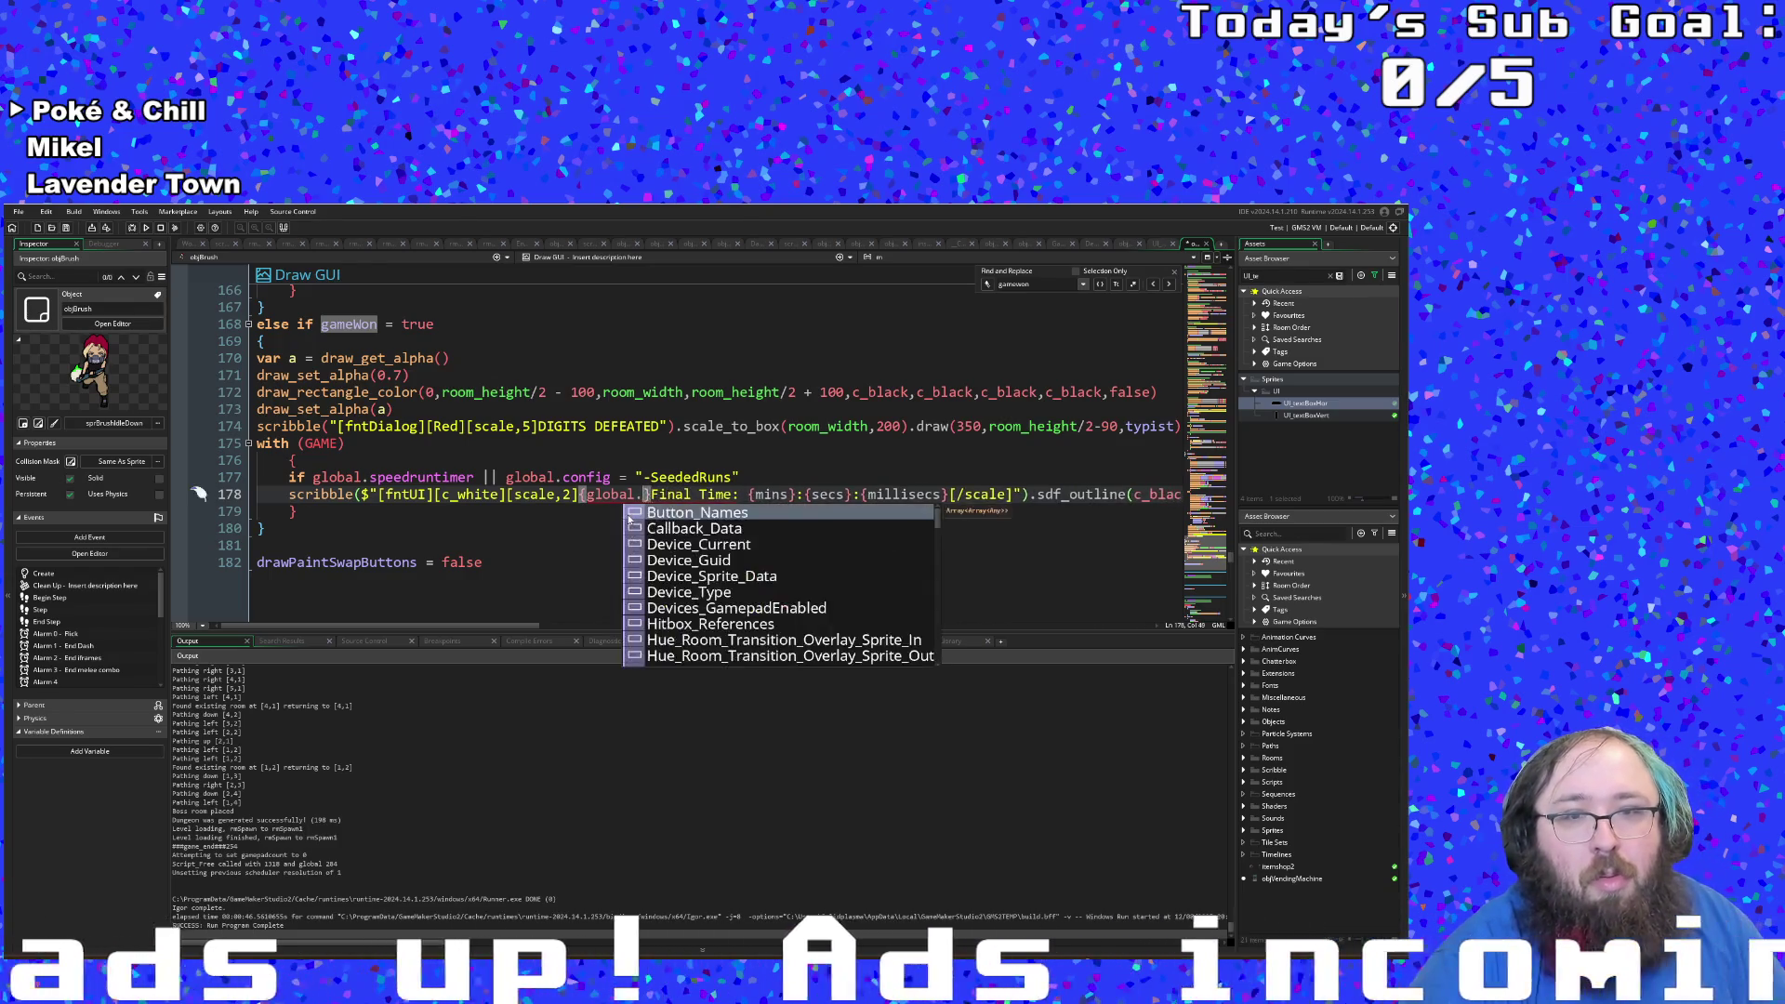
type("pla")
key("Return")
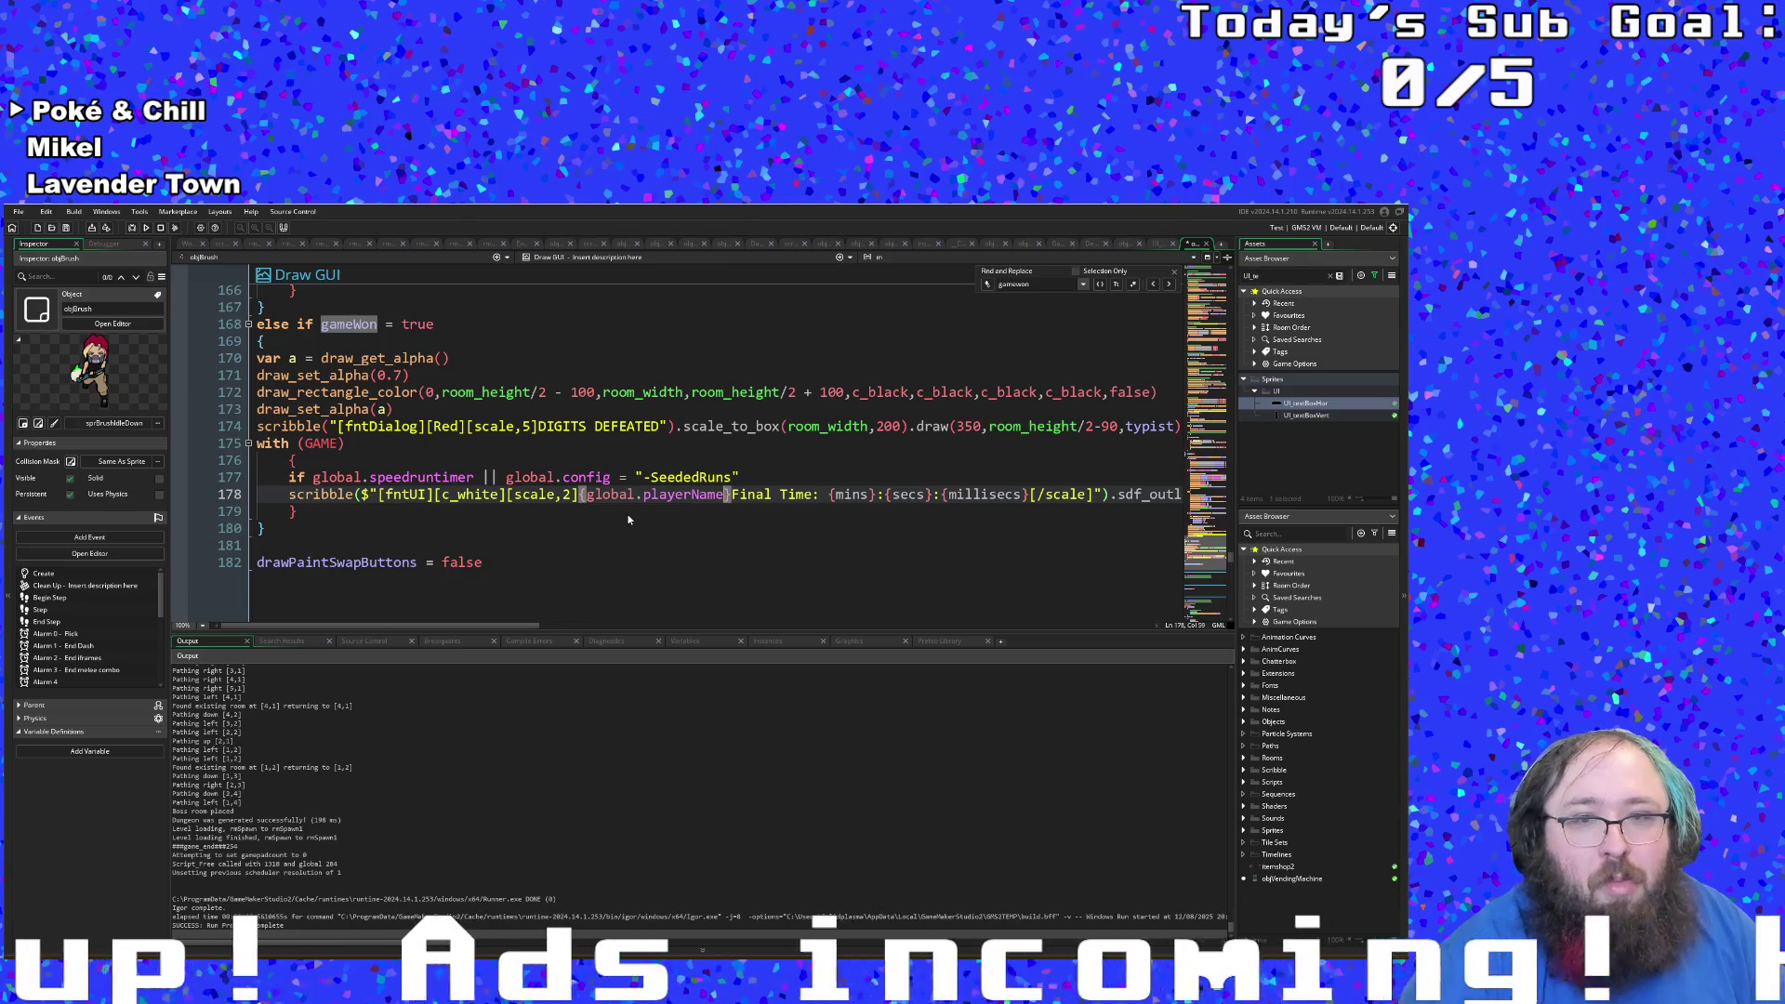
type("'s")
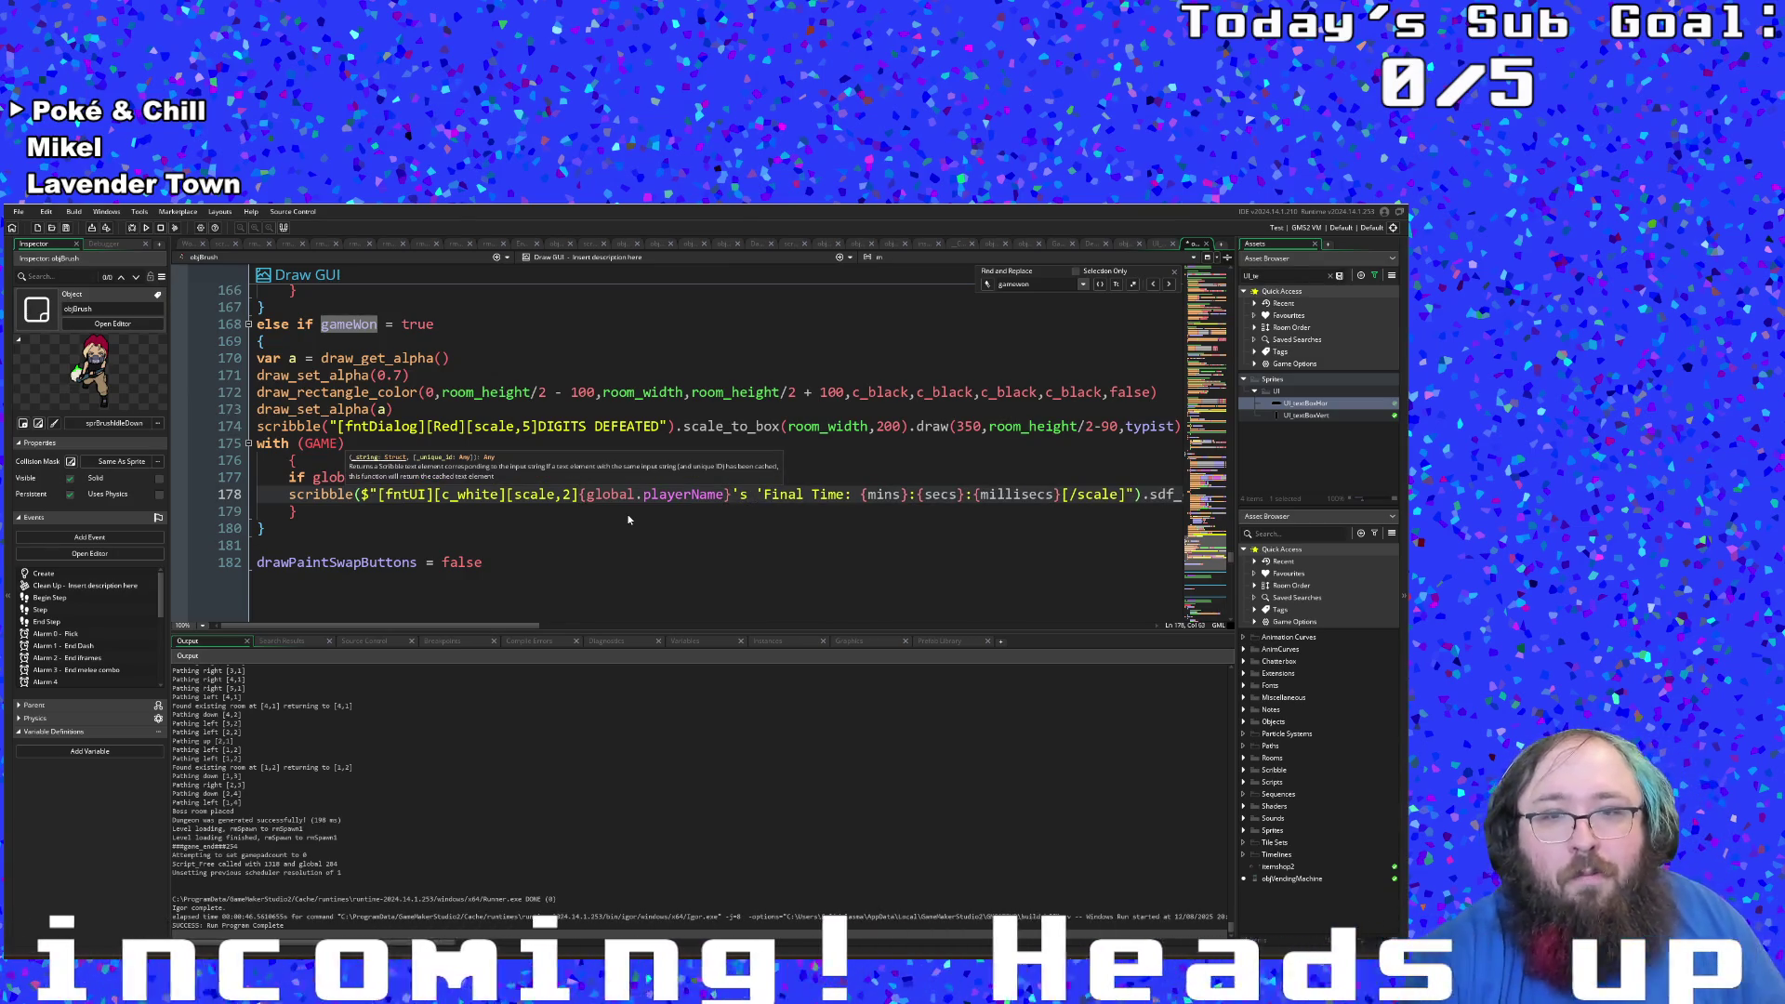
key("Delete")
left_click(589, 537)
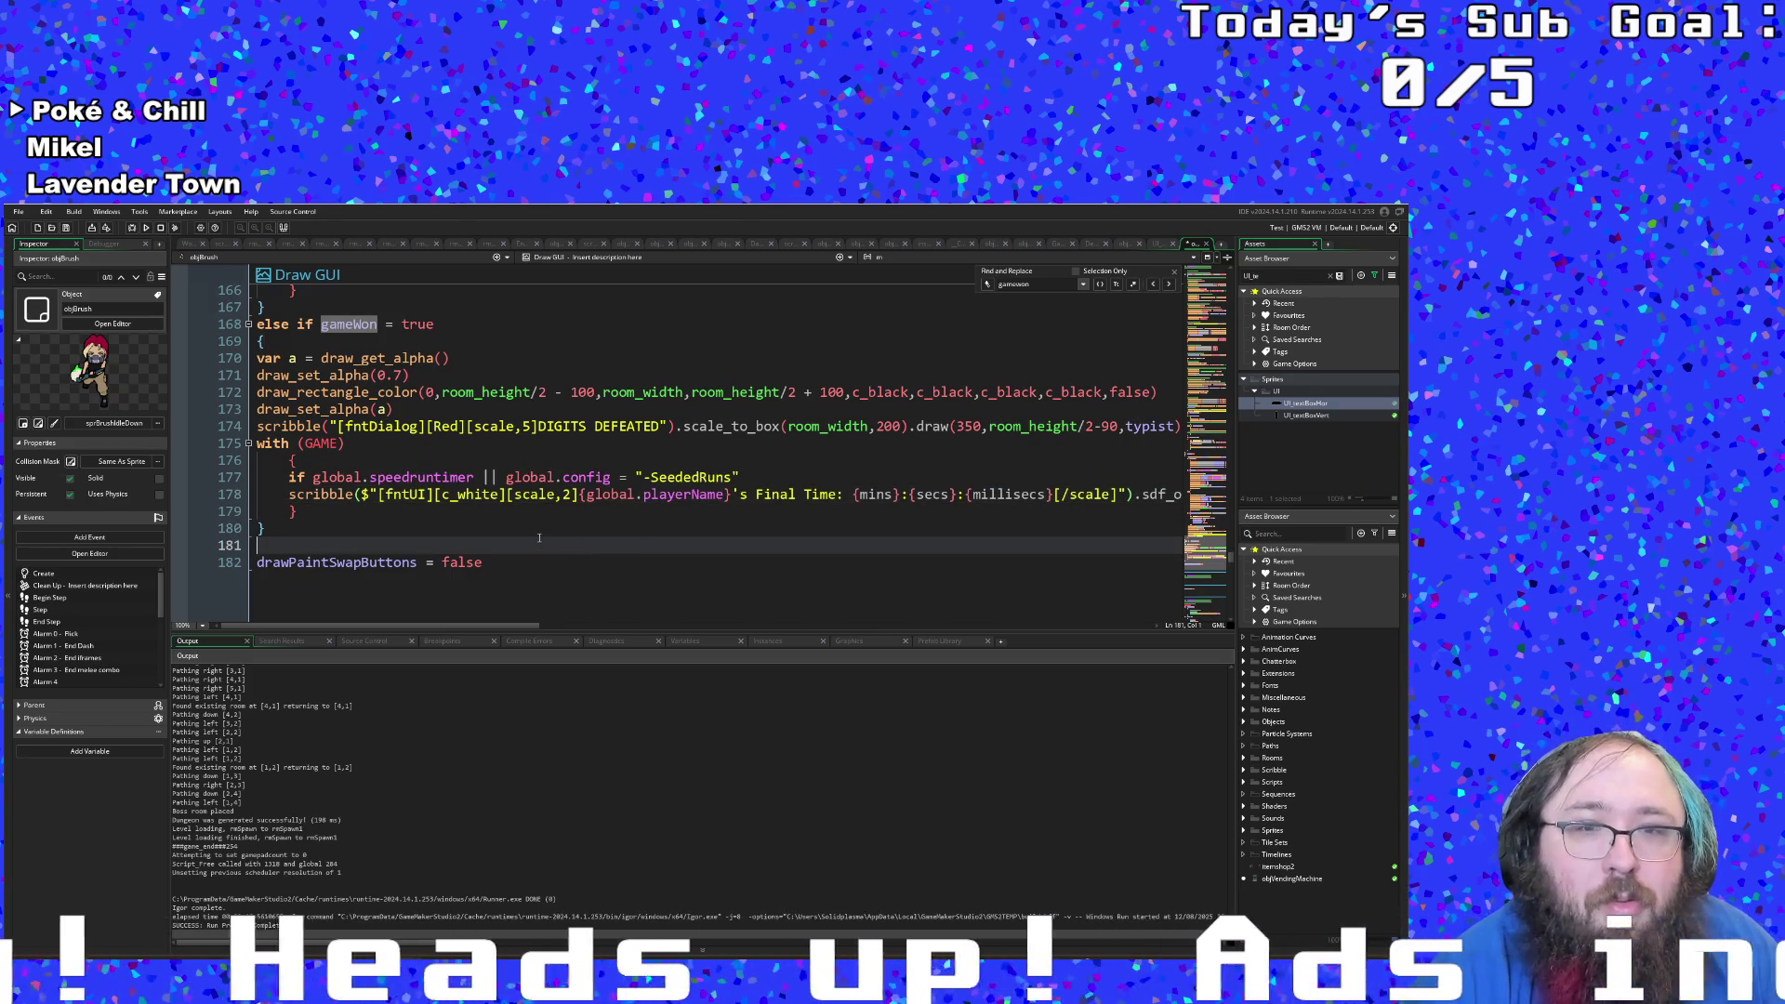
Step: Delete the SeededRuns part of the final-time line's condition
left_click(539, 528)
left_click(516, 511)
left_click_drag(475, 477, 747, 480)
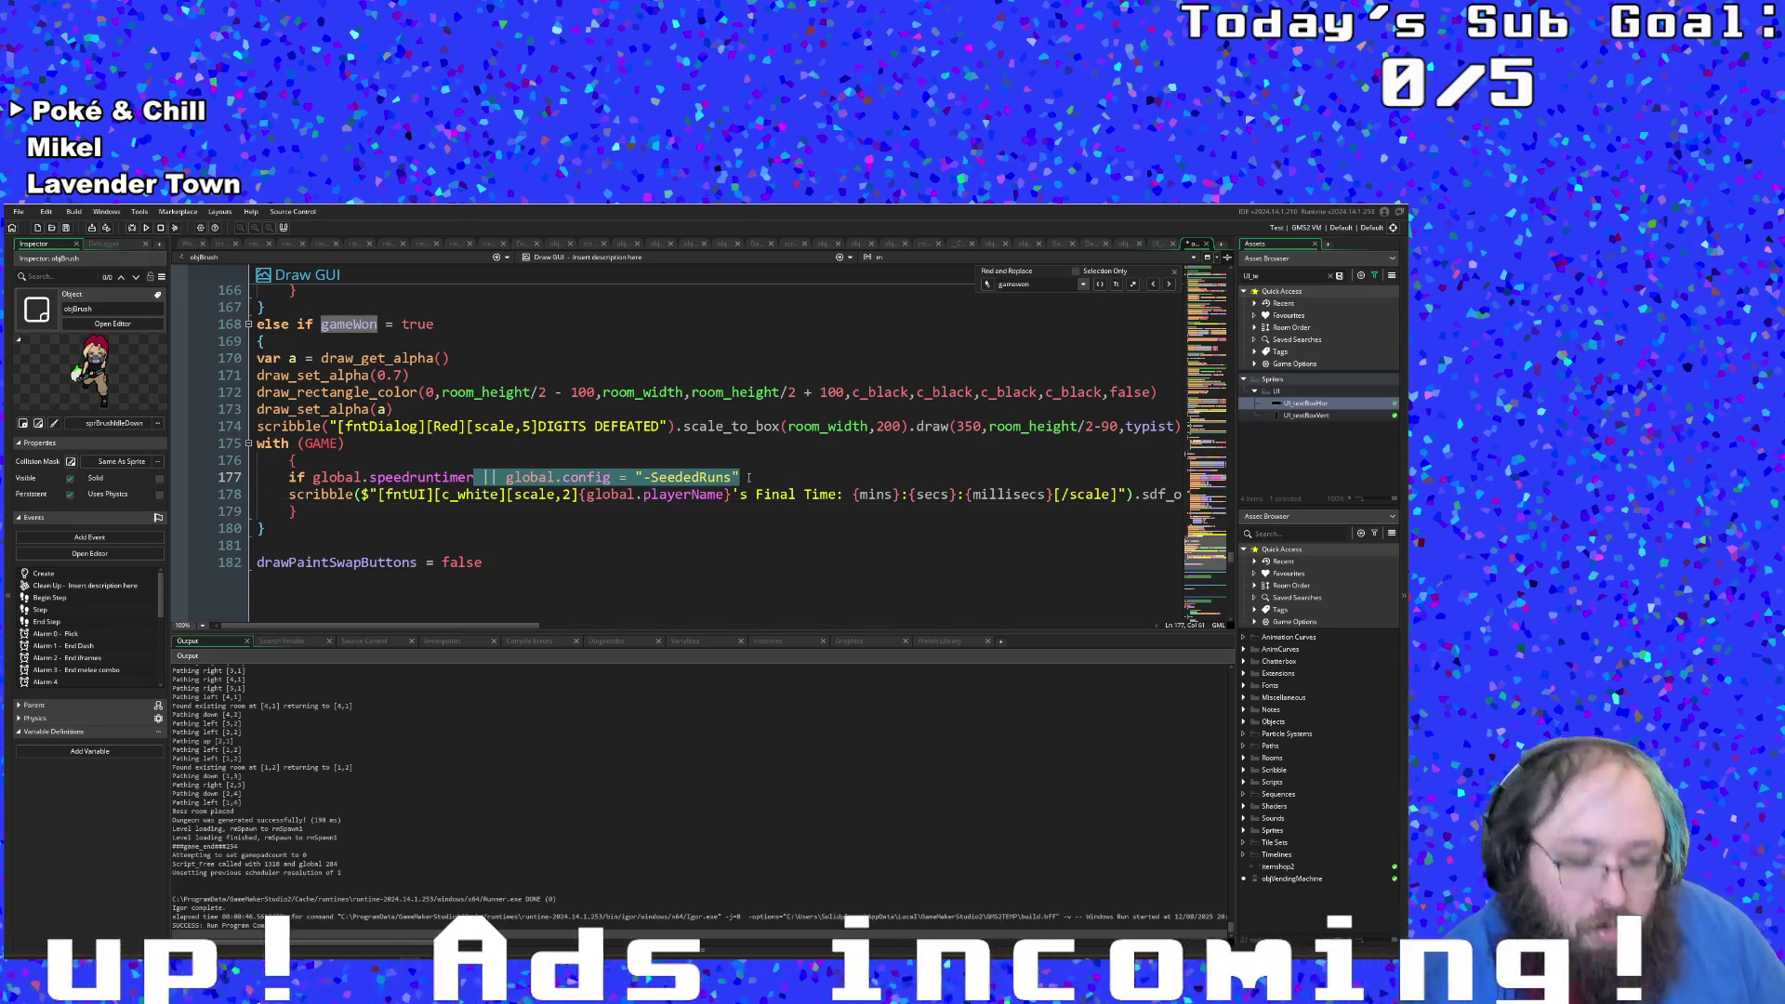
key("BackSpace")
Step: Put an opening brace after the speedruntimer condition and a closing brace after the scribble line
left_click(582, 547)
left_click(495, 512)
left_click(493, 477)
key("Return")
type("{}")
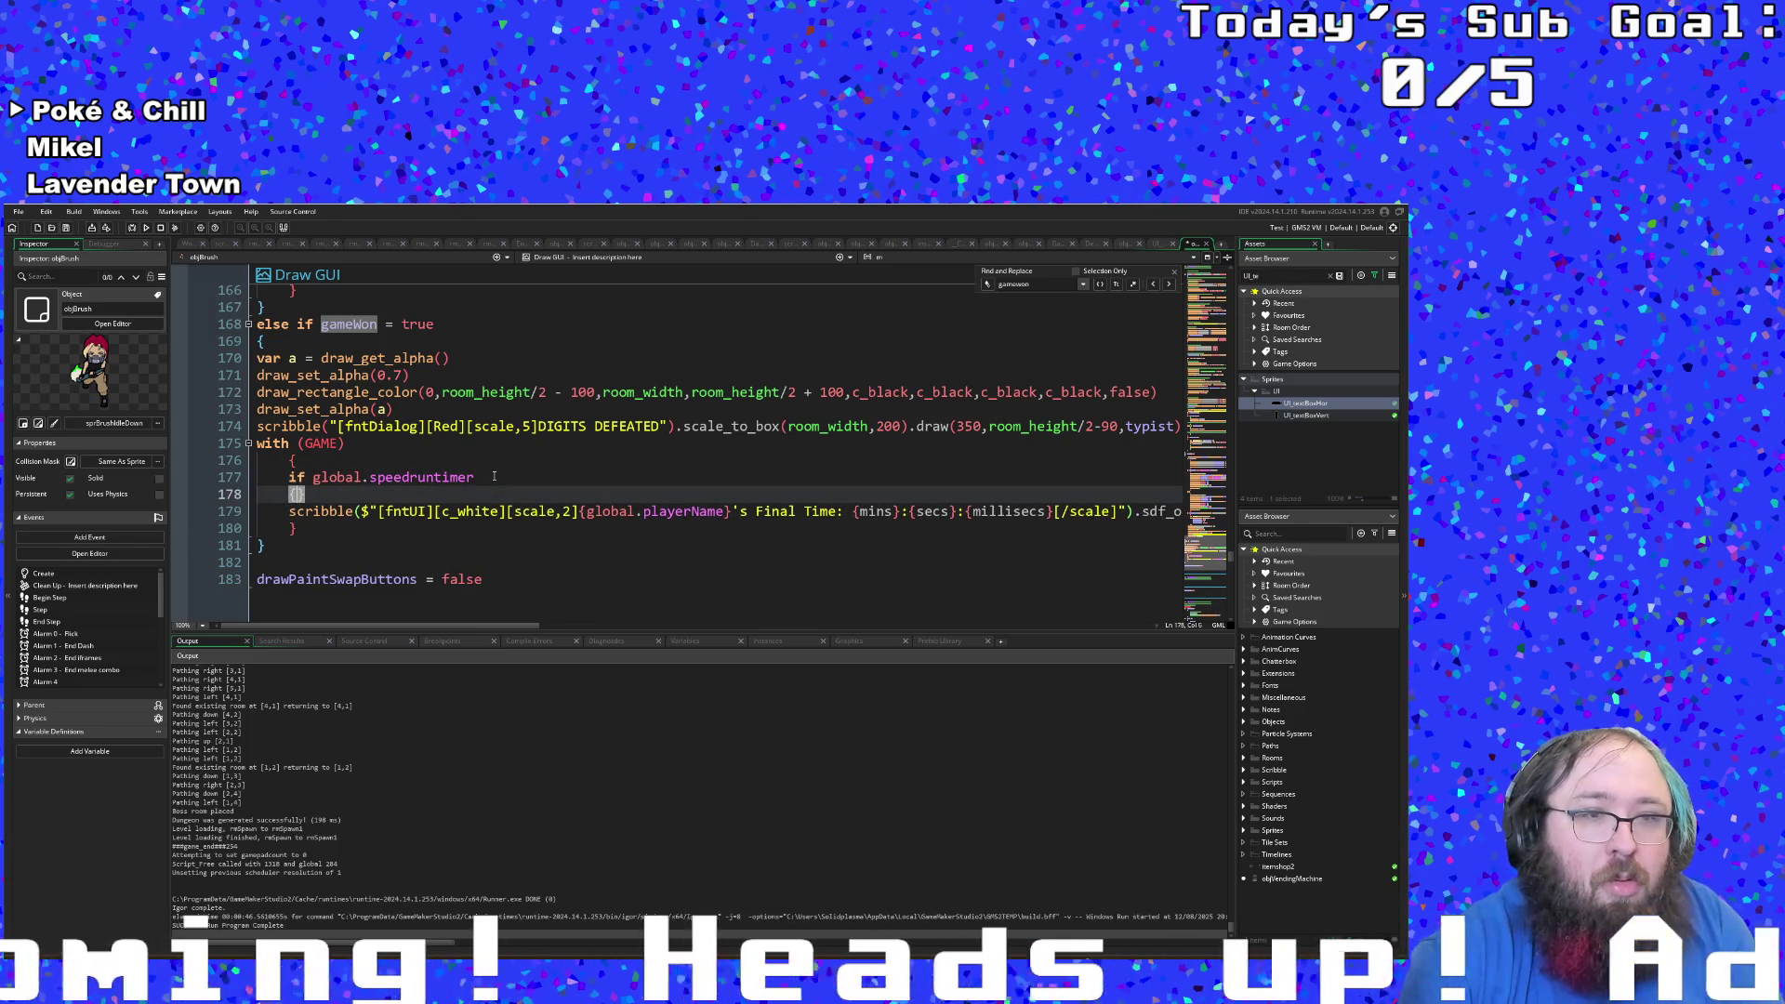
key("BackSpace")
key("Down")
key("Down")
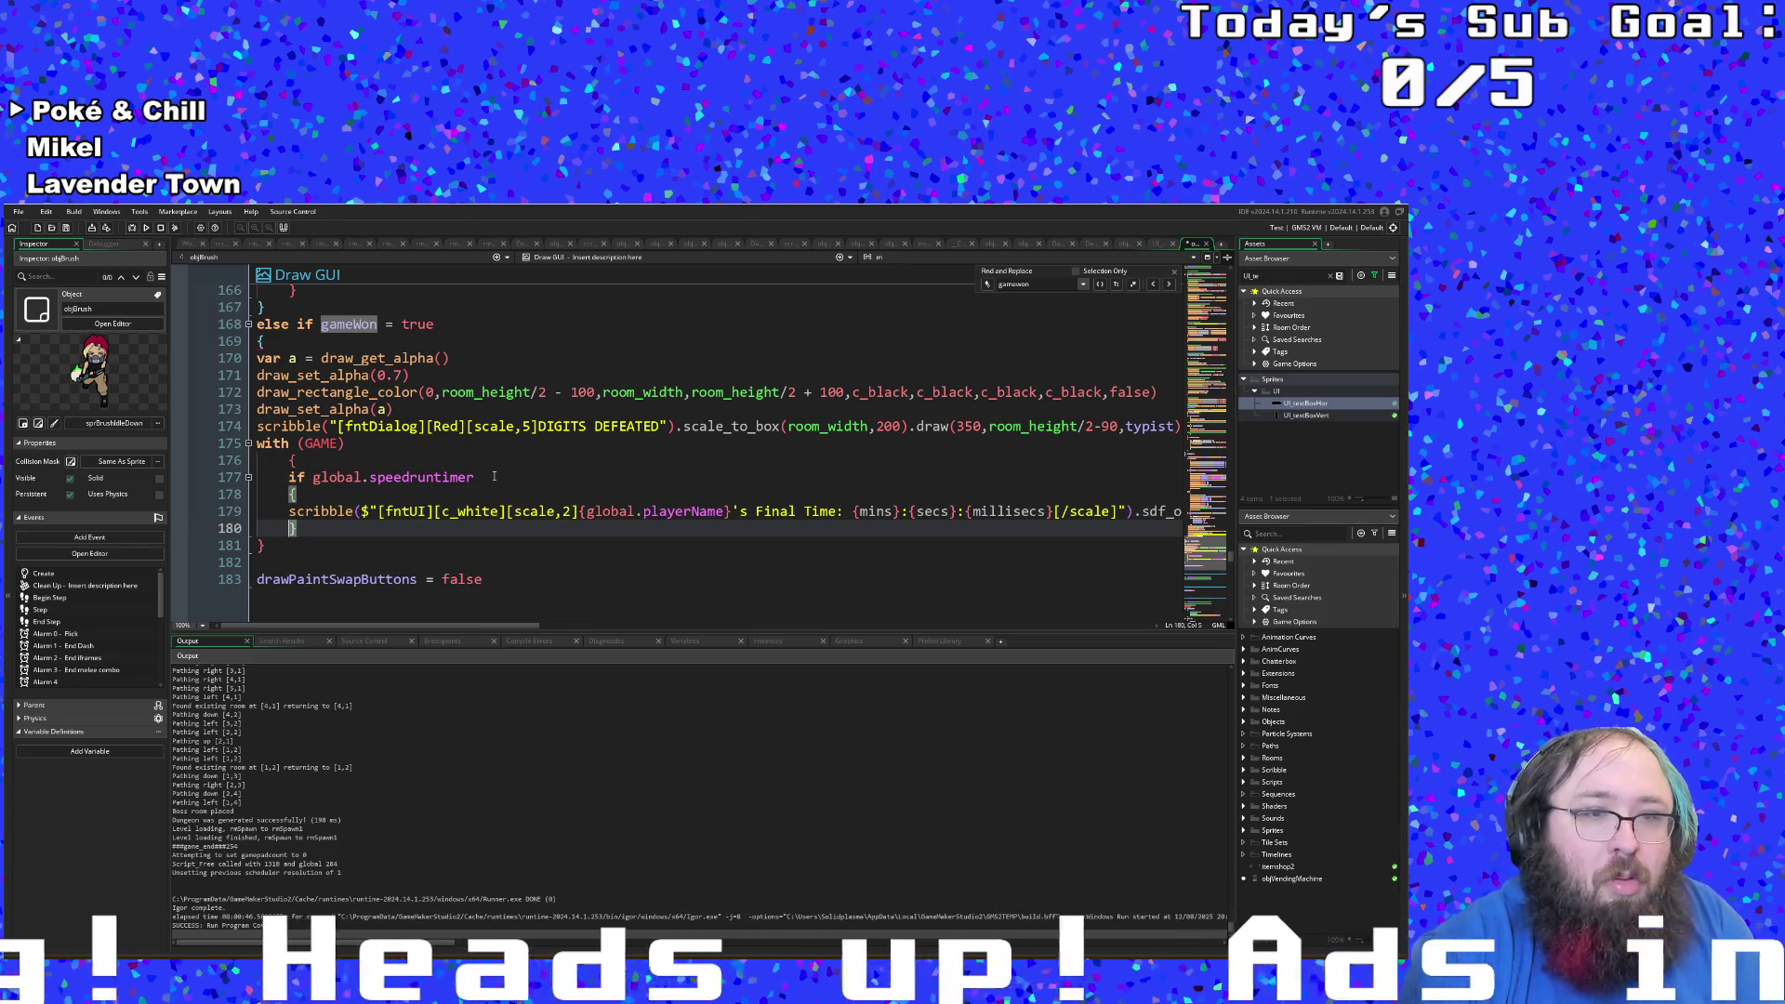
key("Return")
key("Tab")
key("BackSpace")
key("BackSpace")
key("BackSpace")
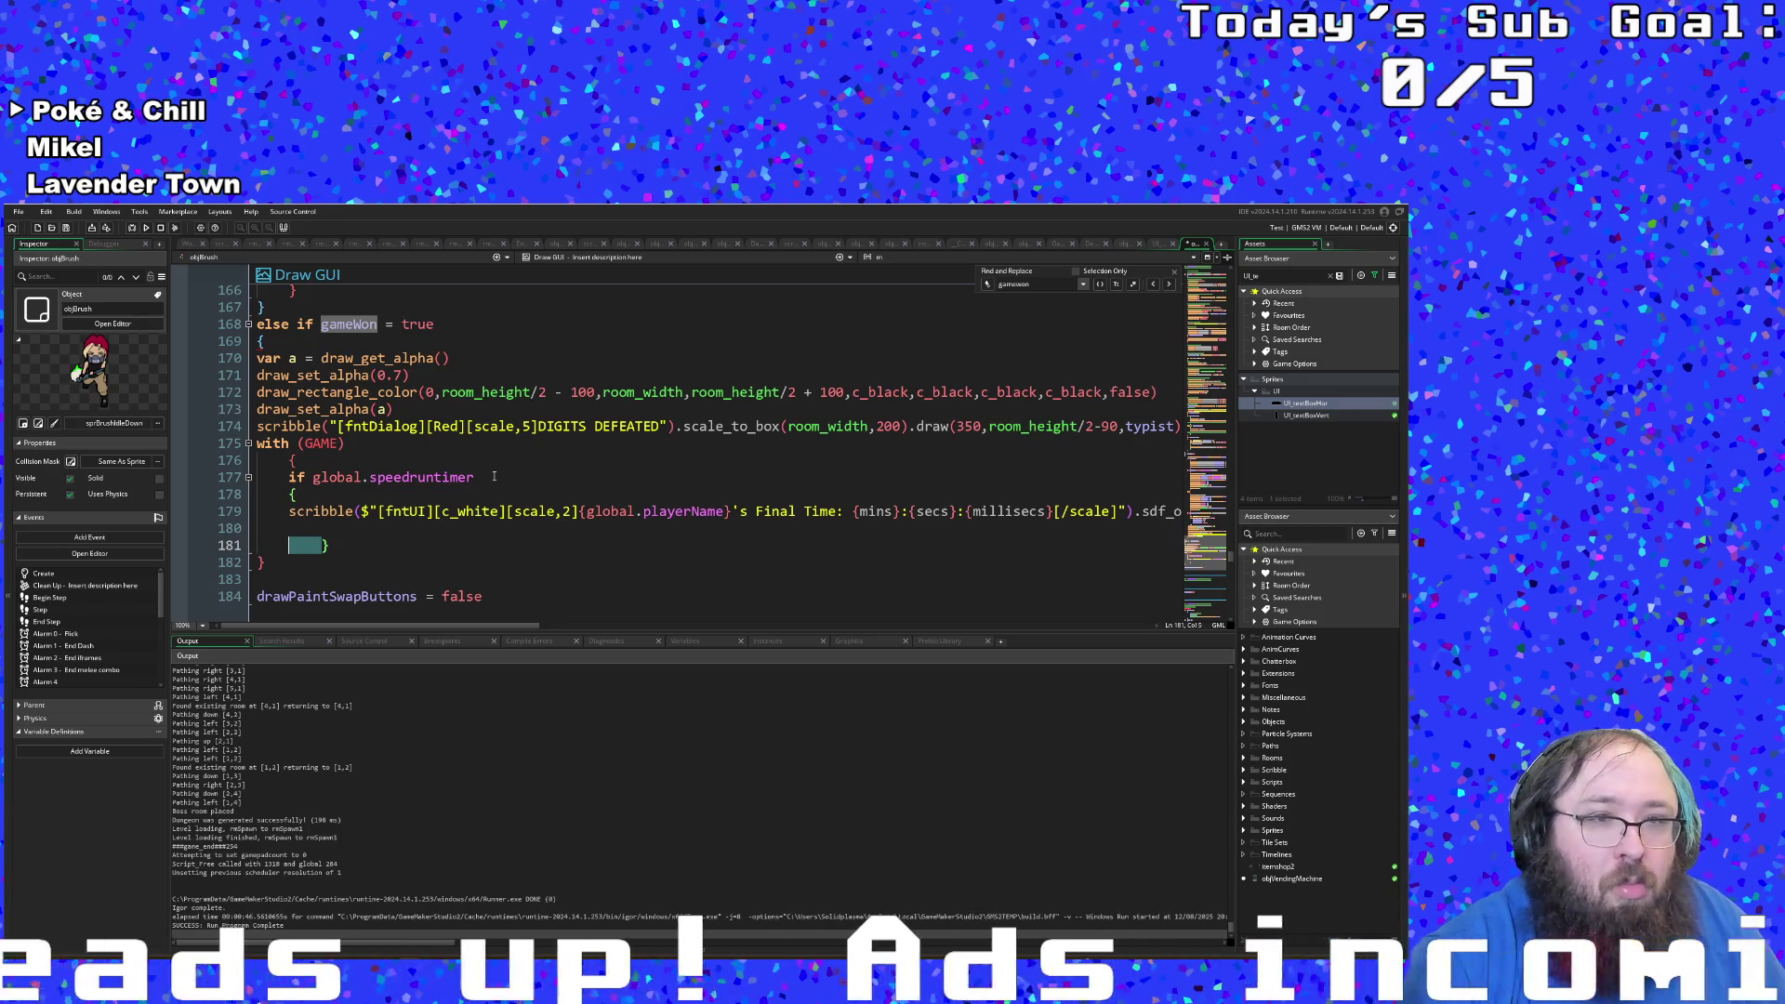
key("Up")
type("}")
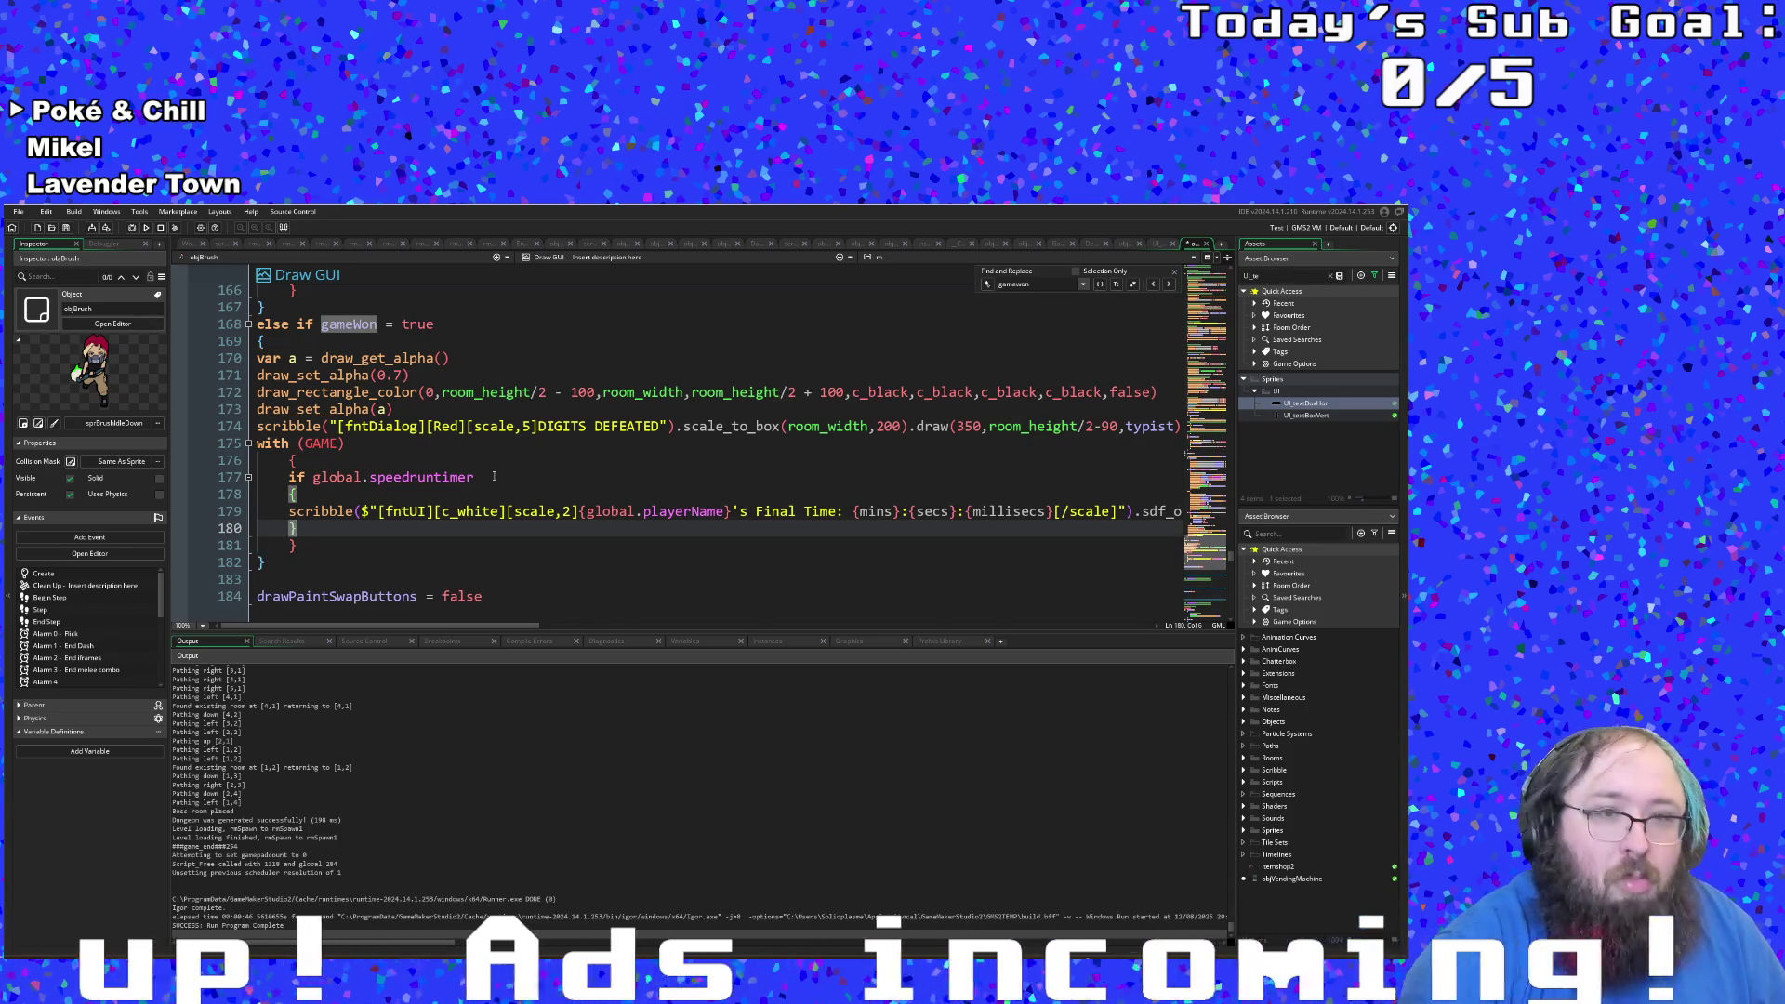
Step: Add a blank line in the if block and align the closing brace under the opening one
left_click(494, 476)
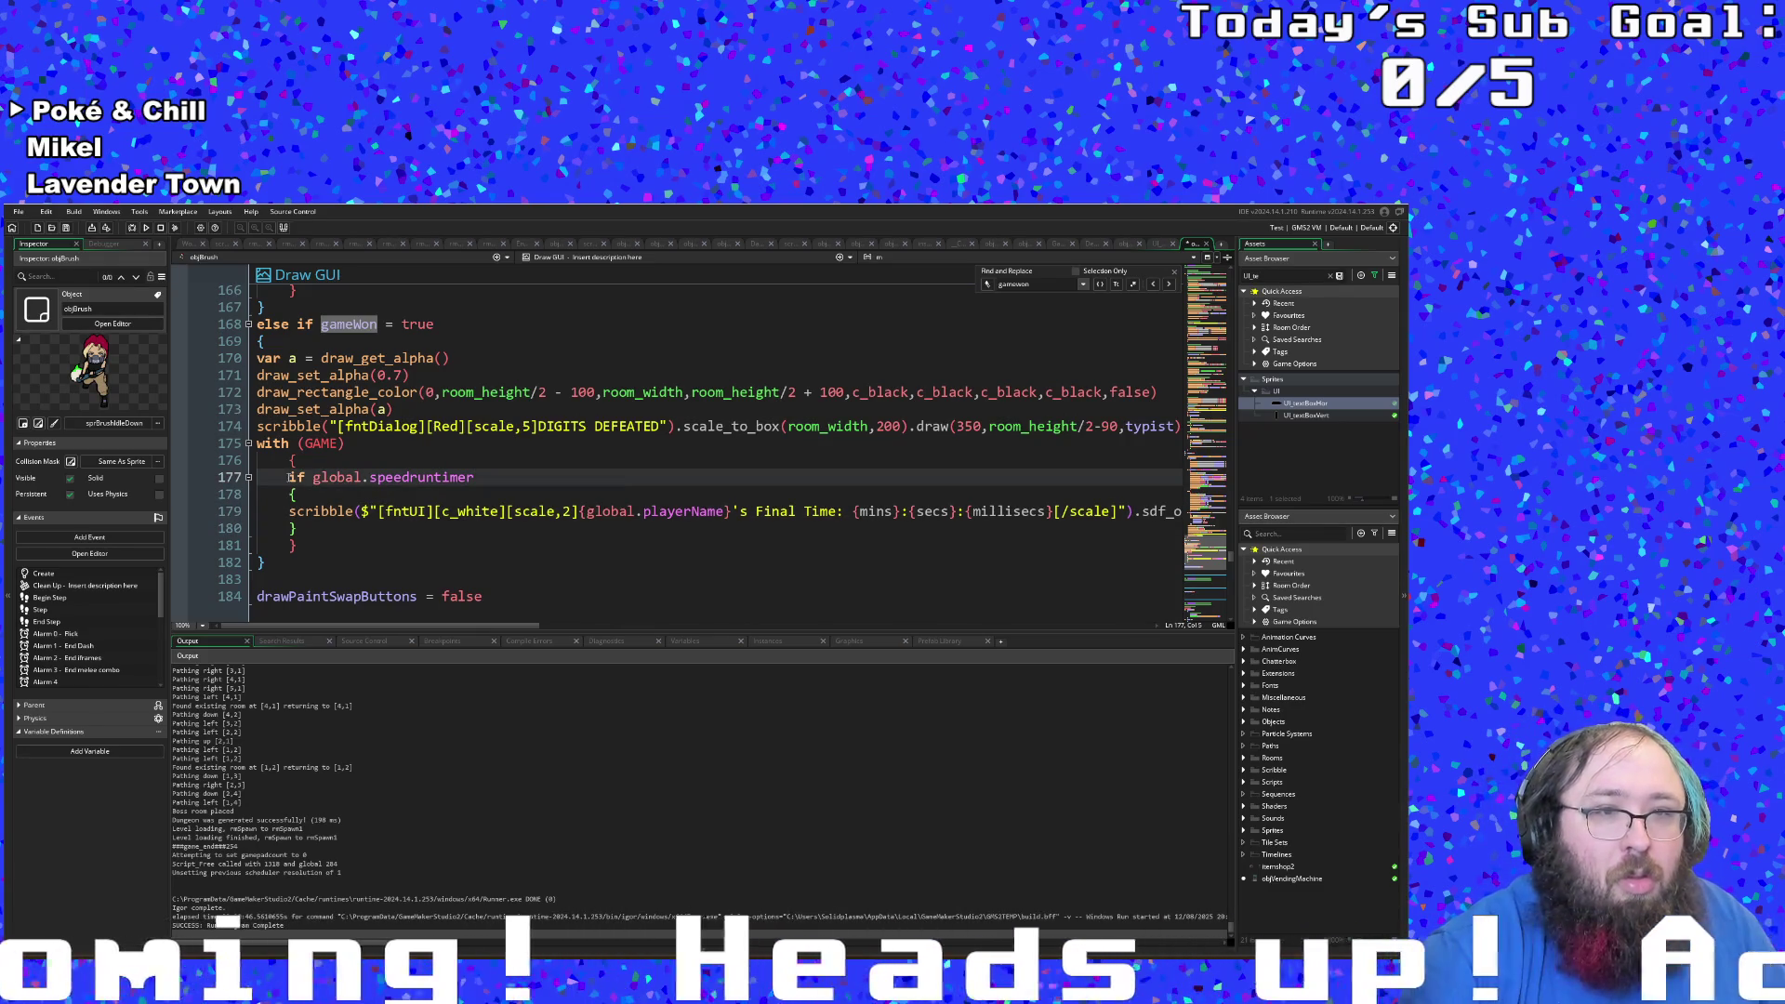
key("Down")
key("Down")
key("Down")
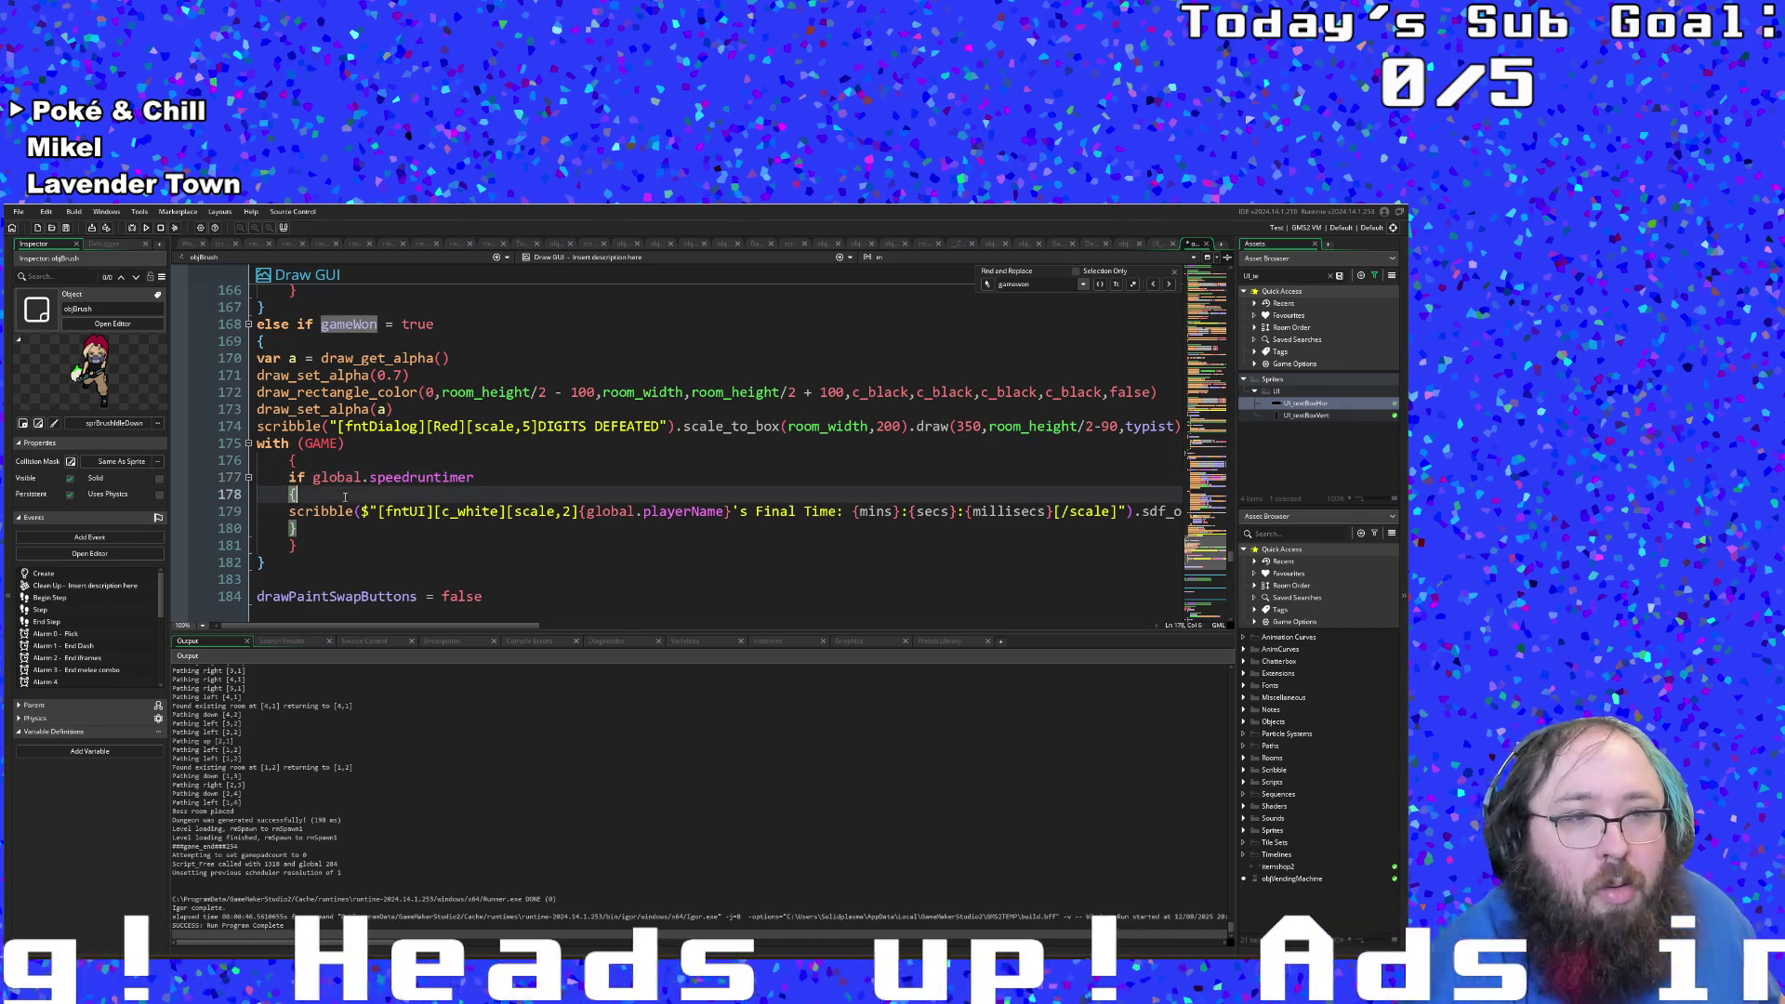
key("End")
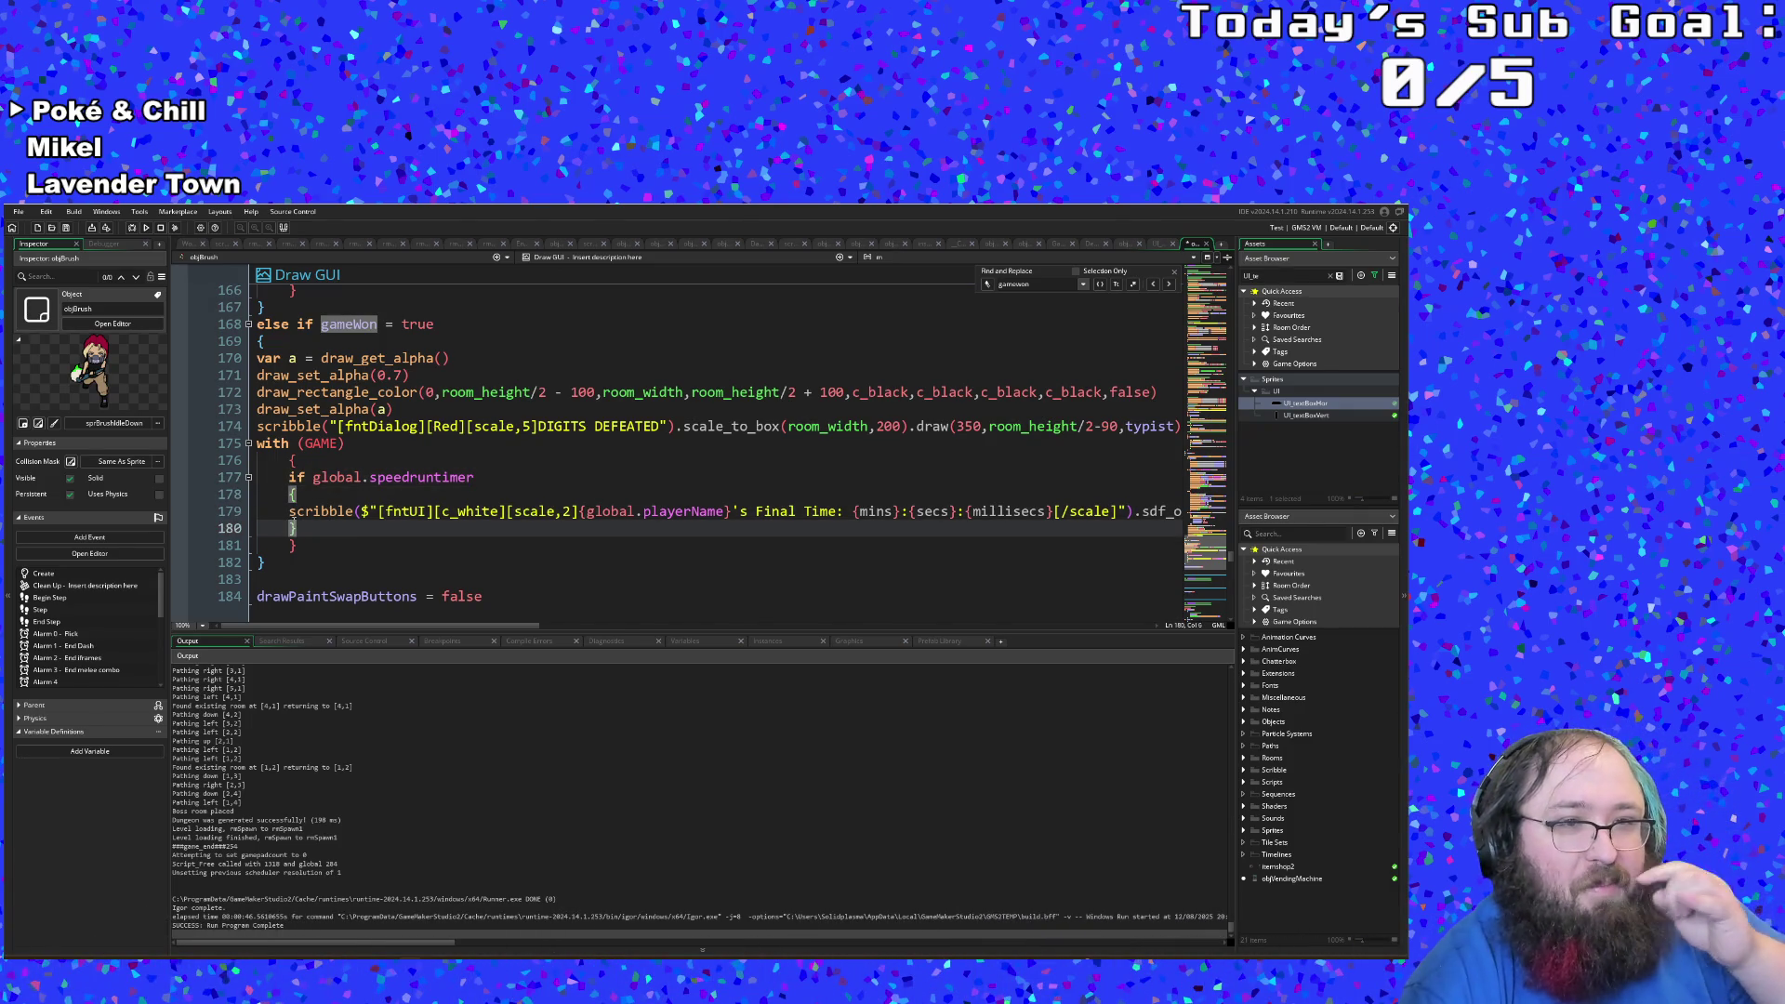
key("Return")
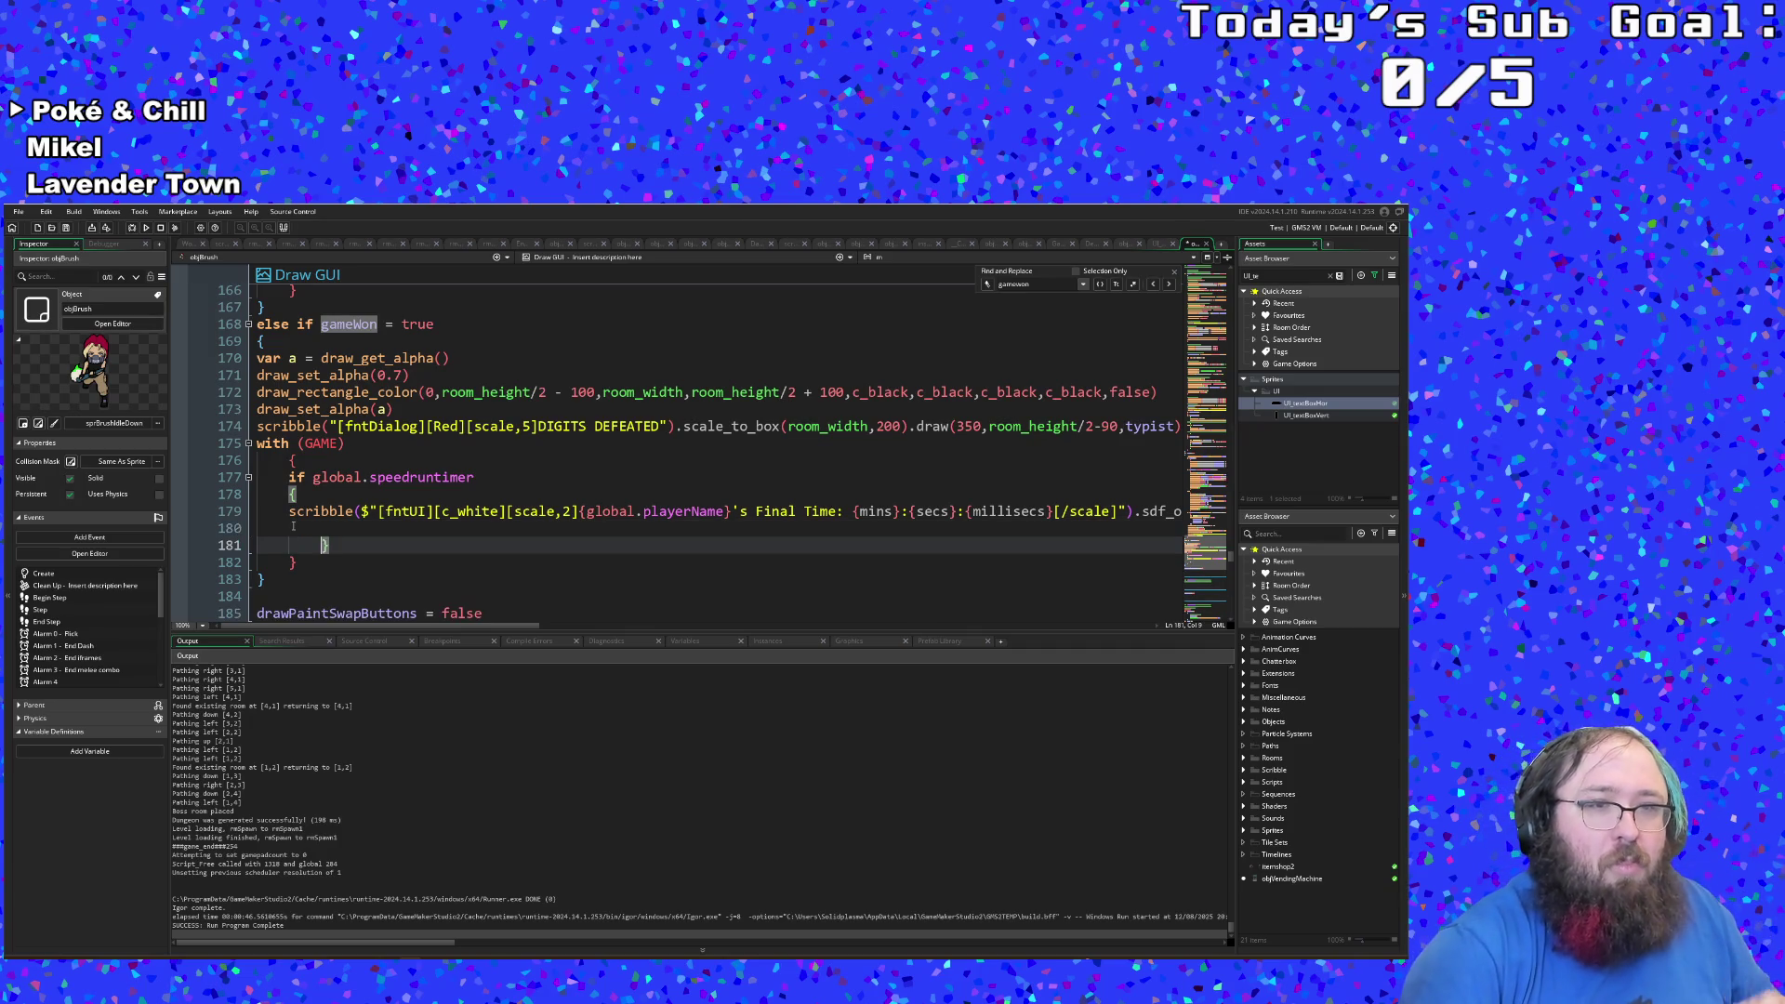
key("shift+Tab")
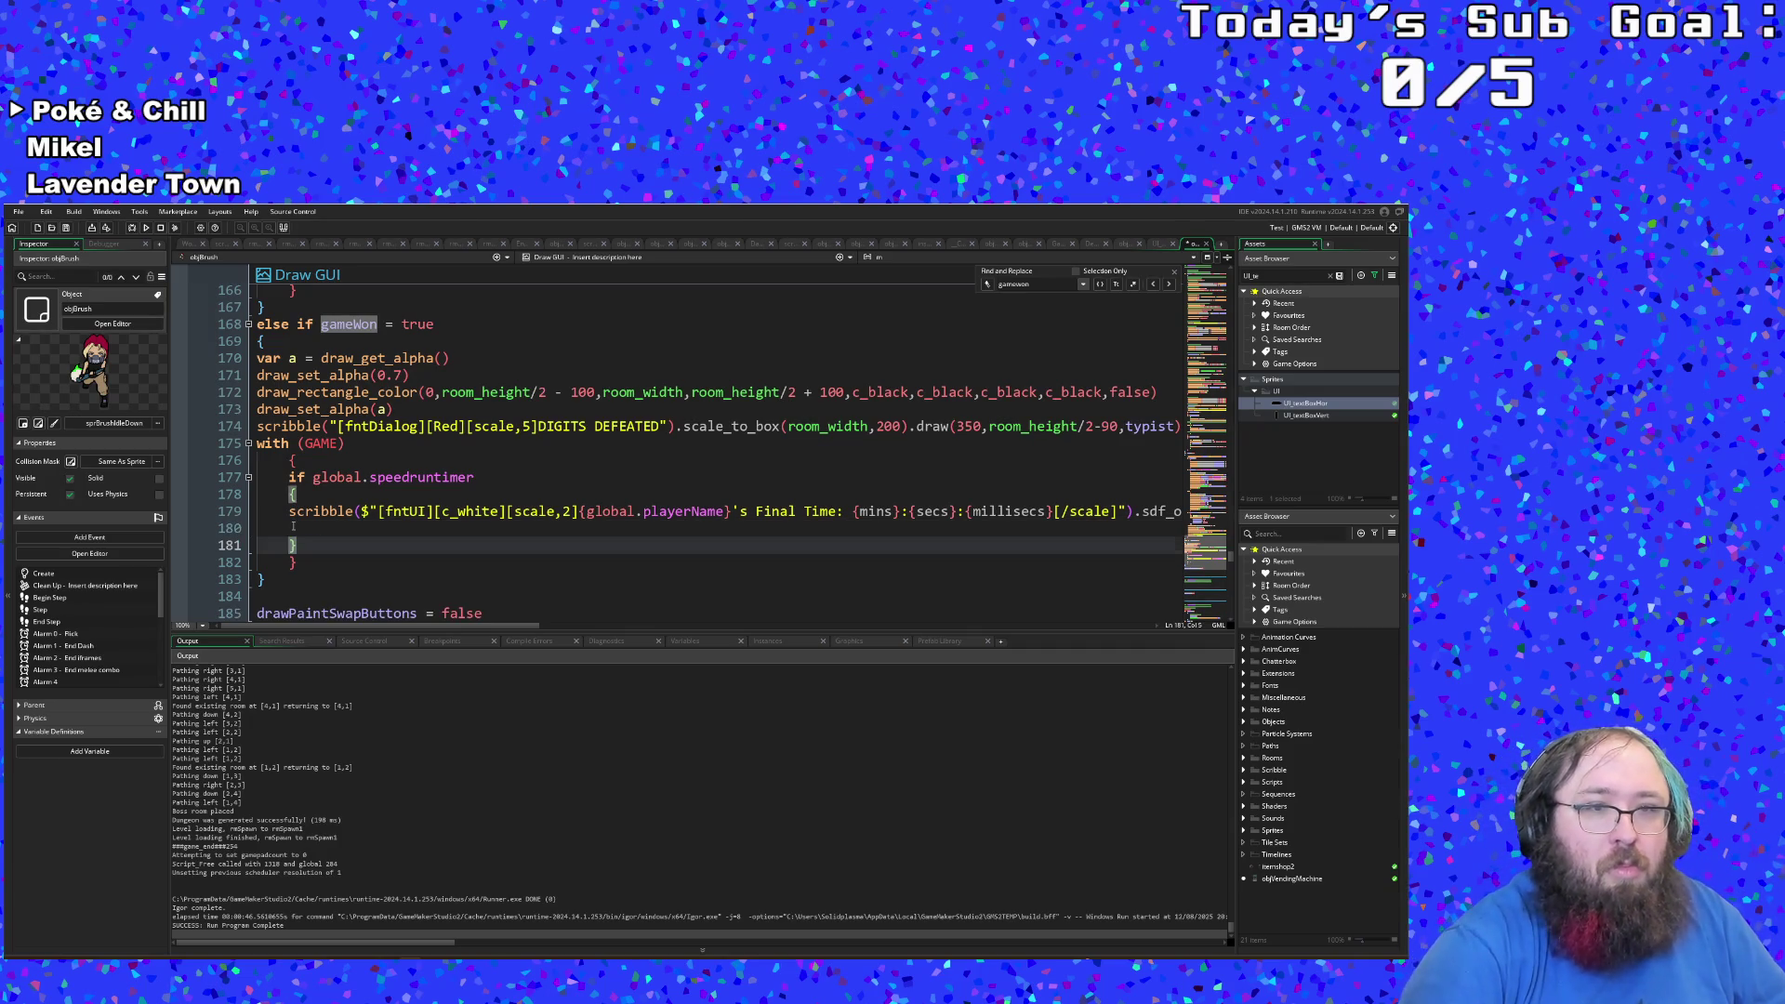
key("Up")
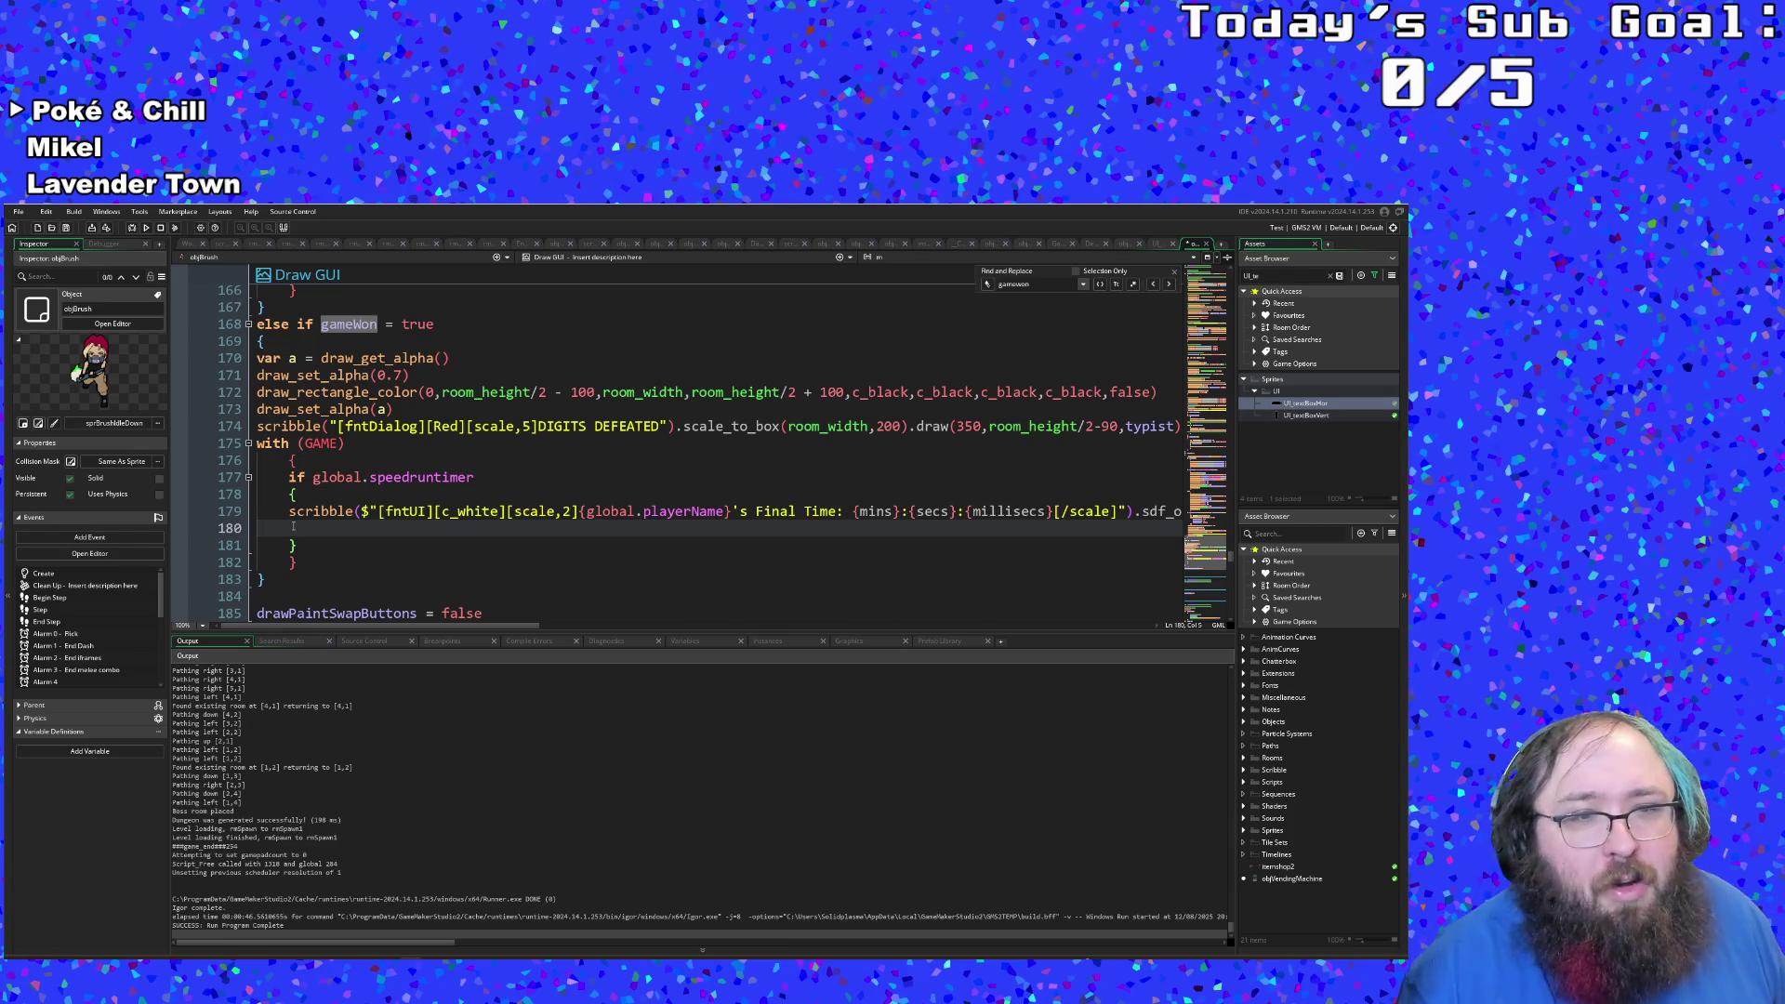
Step: Discard a half-typed 'if f' with undo and return to the end of the if block
type("fi")
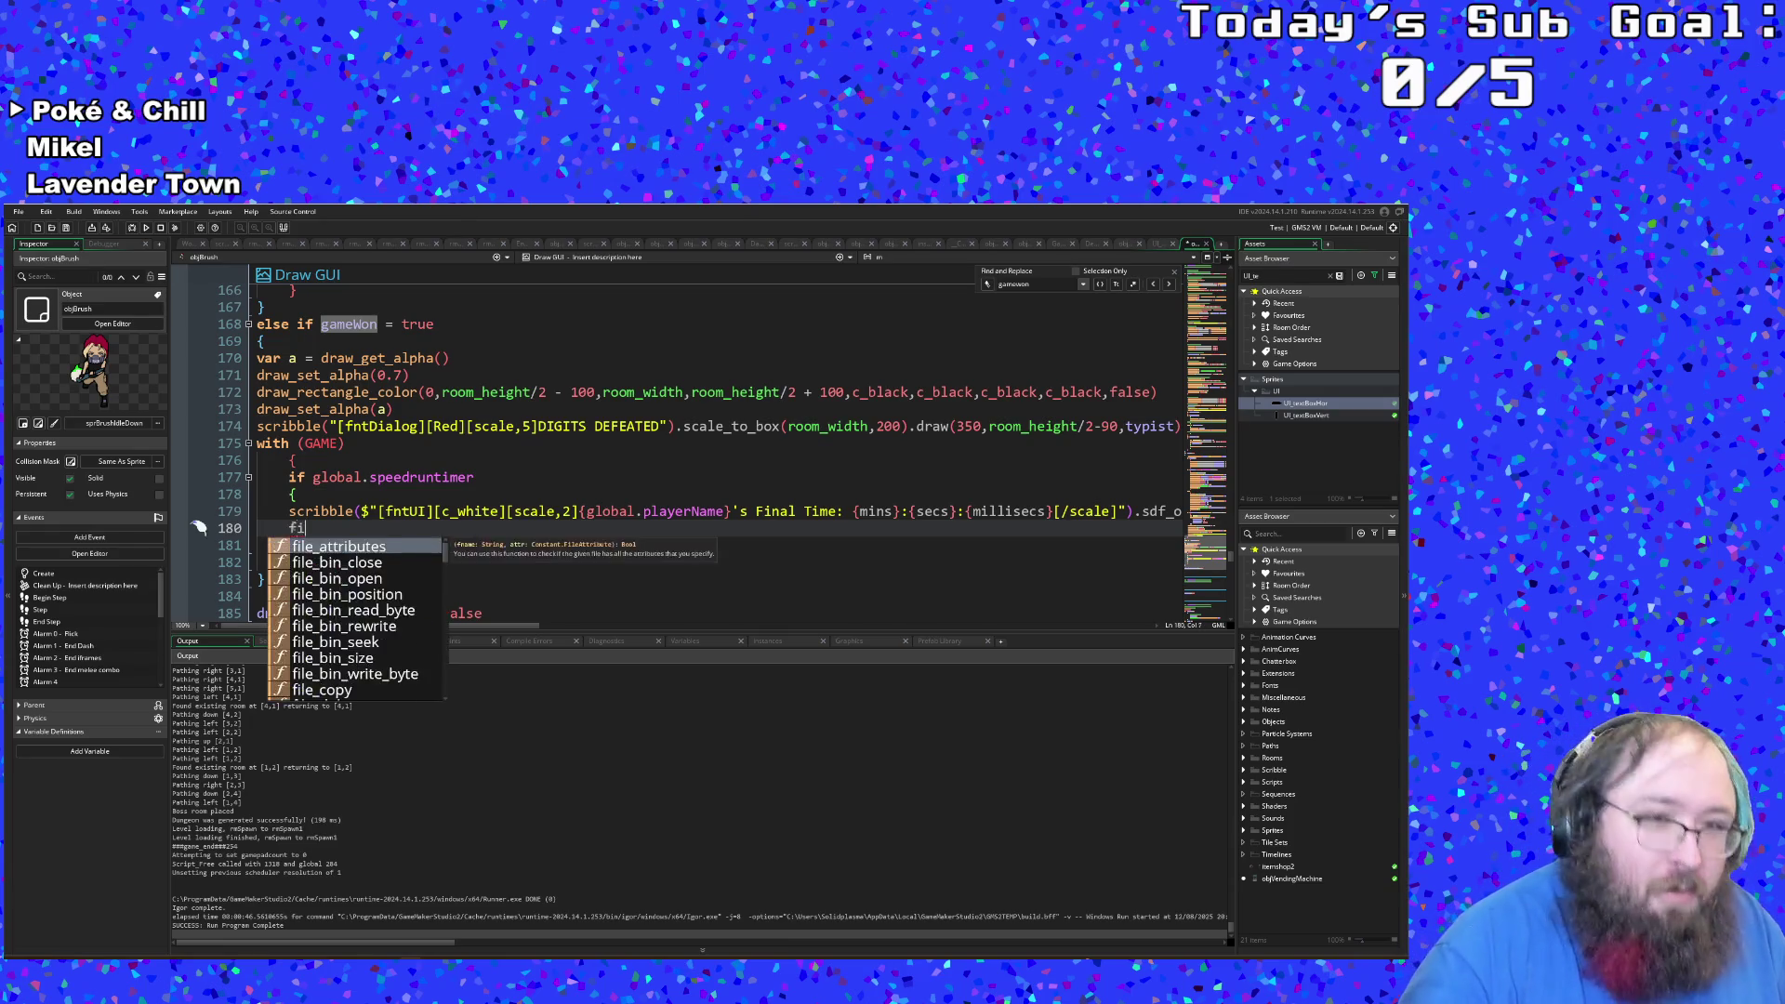
type("f f")
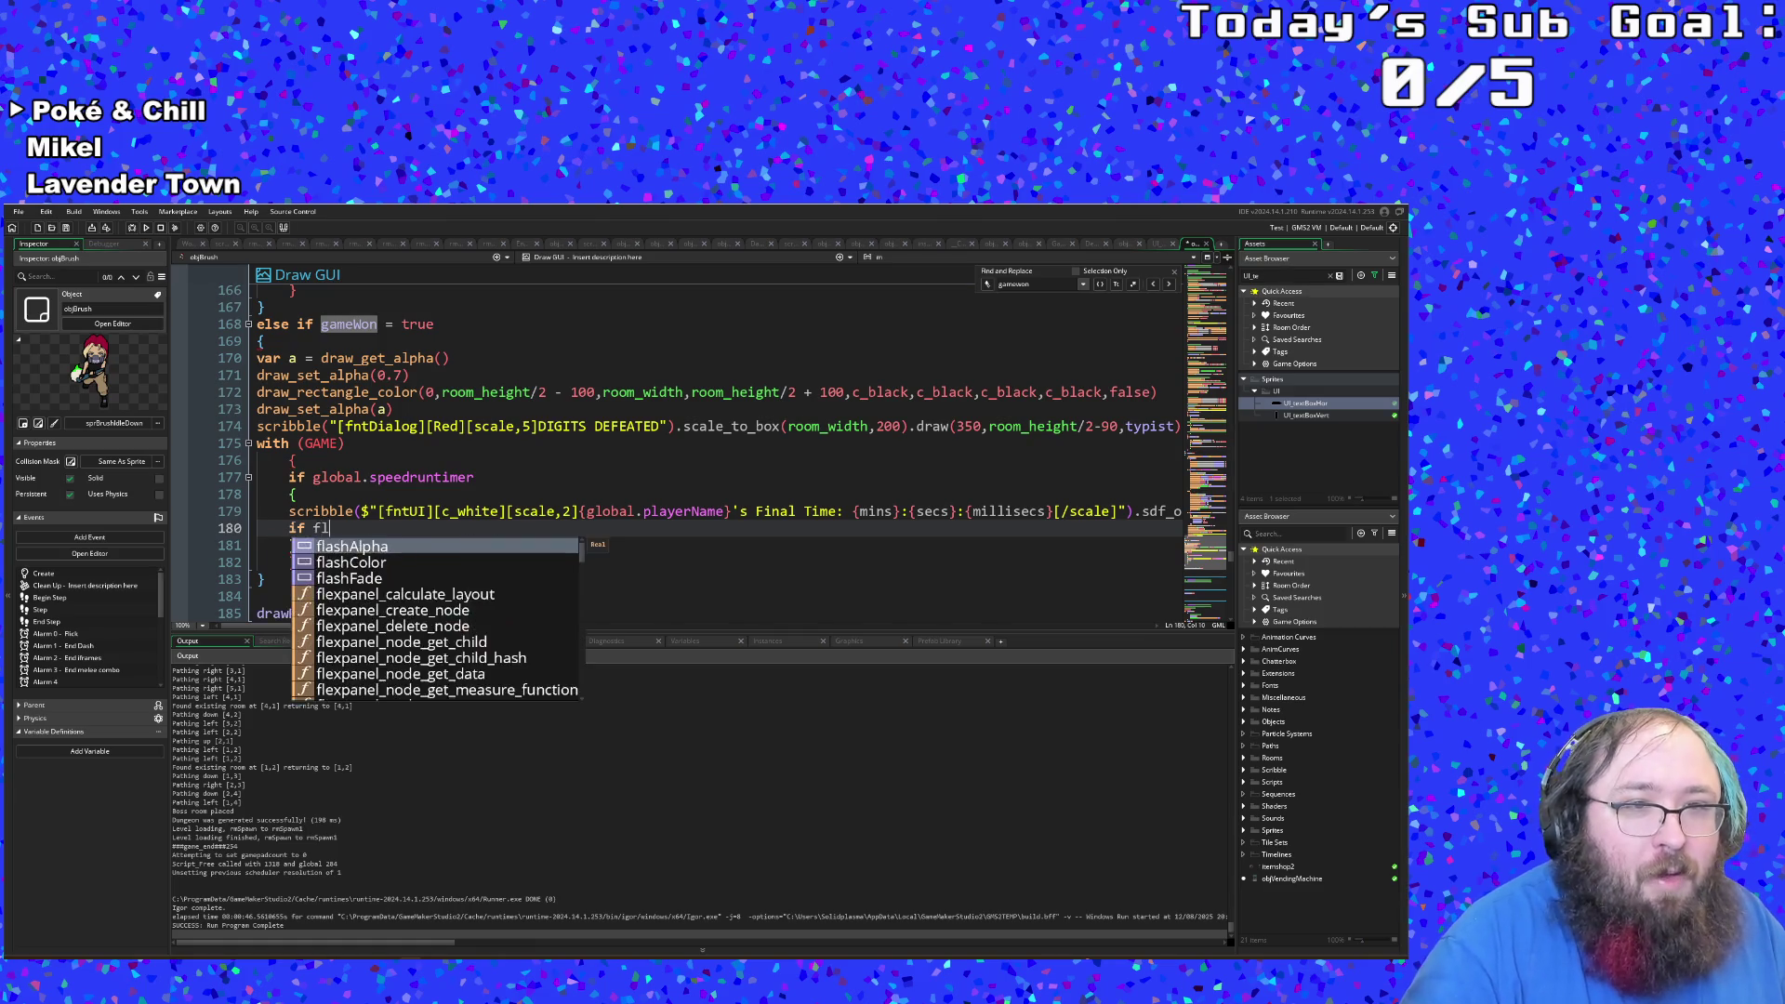
key("Escape")
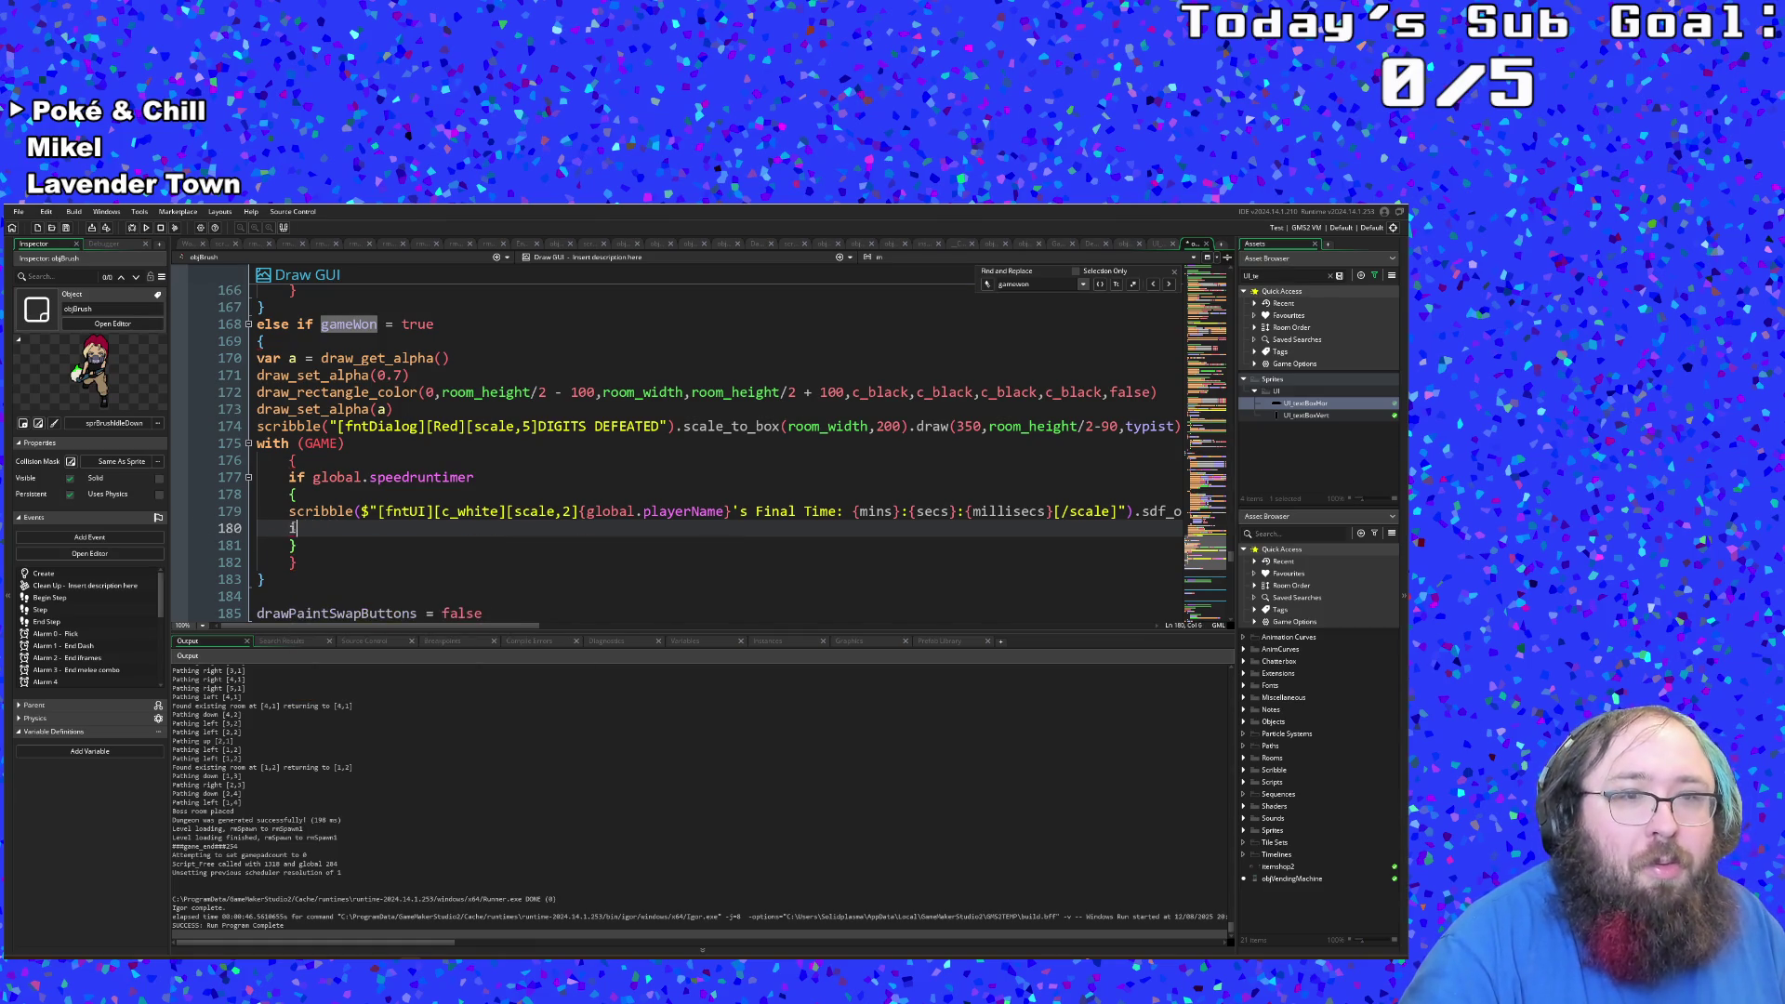
key("ctrl+z")
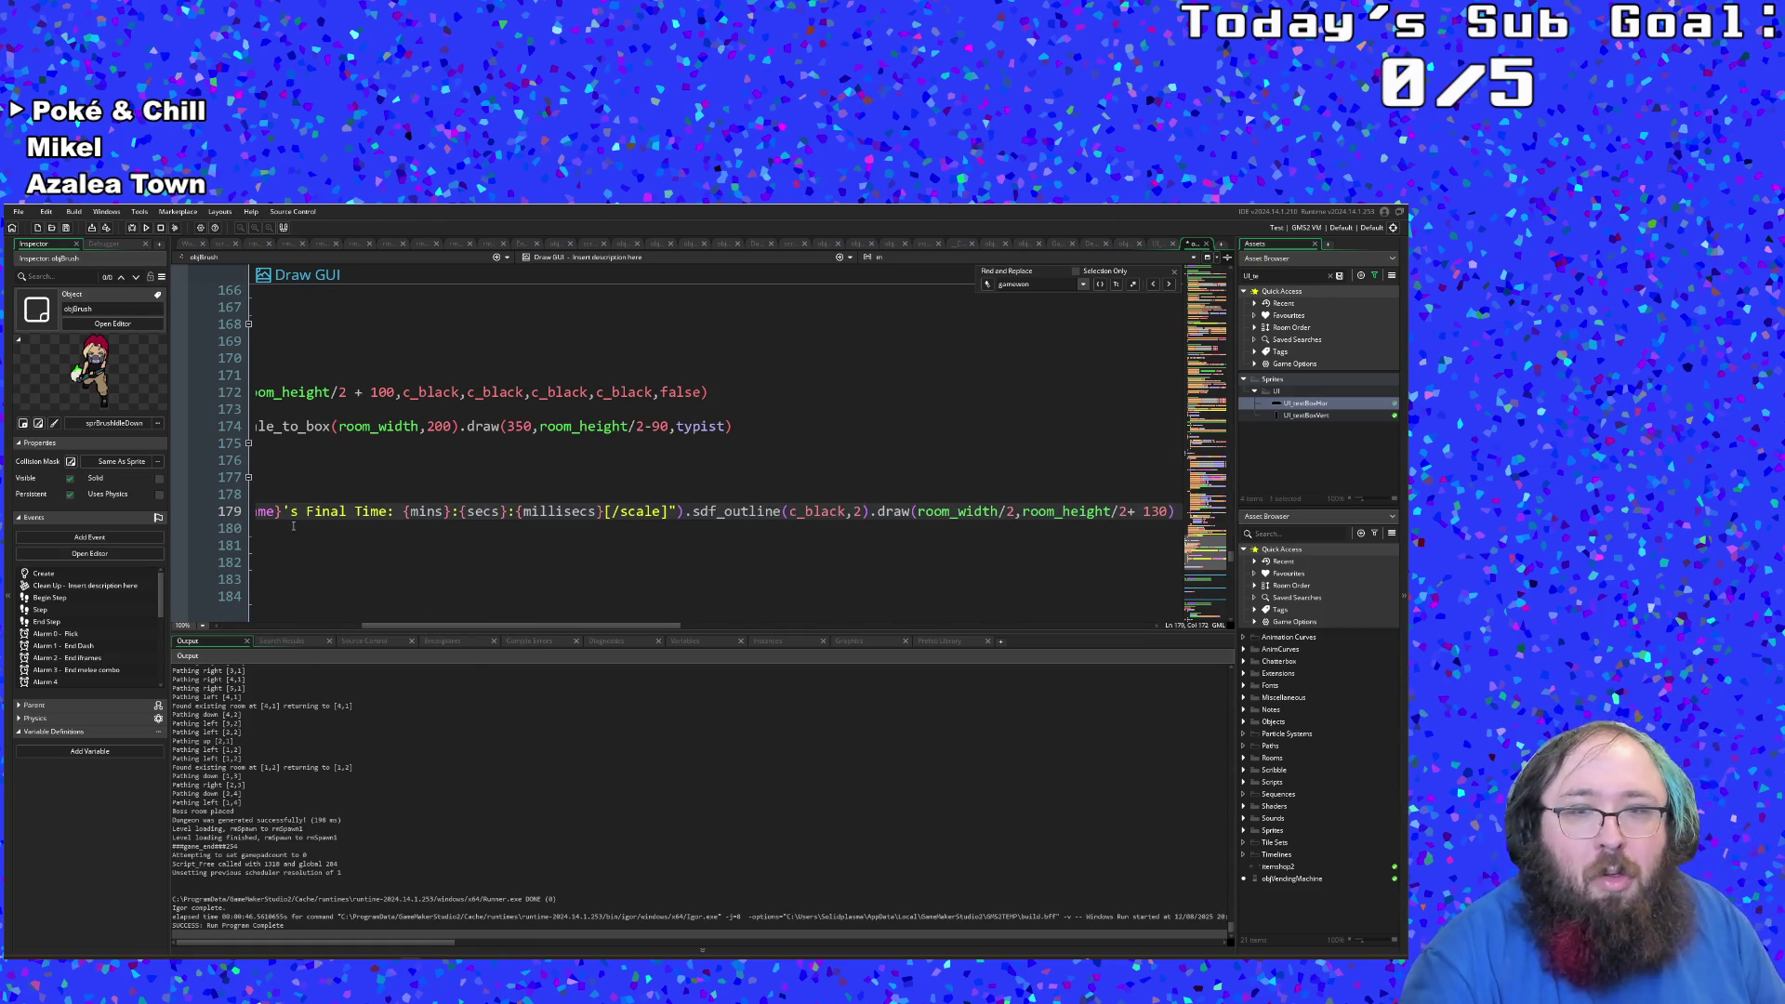
left_click_drag(461, 627, 319, 626)
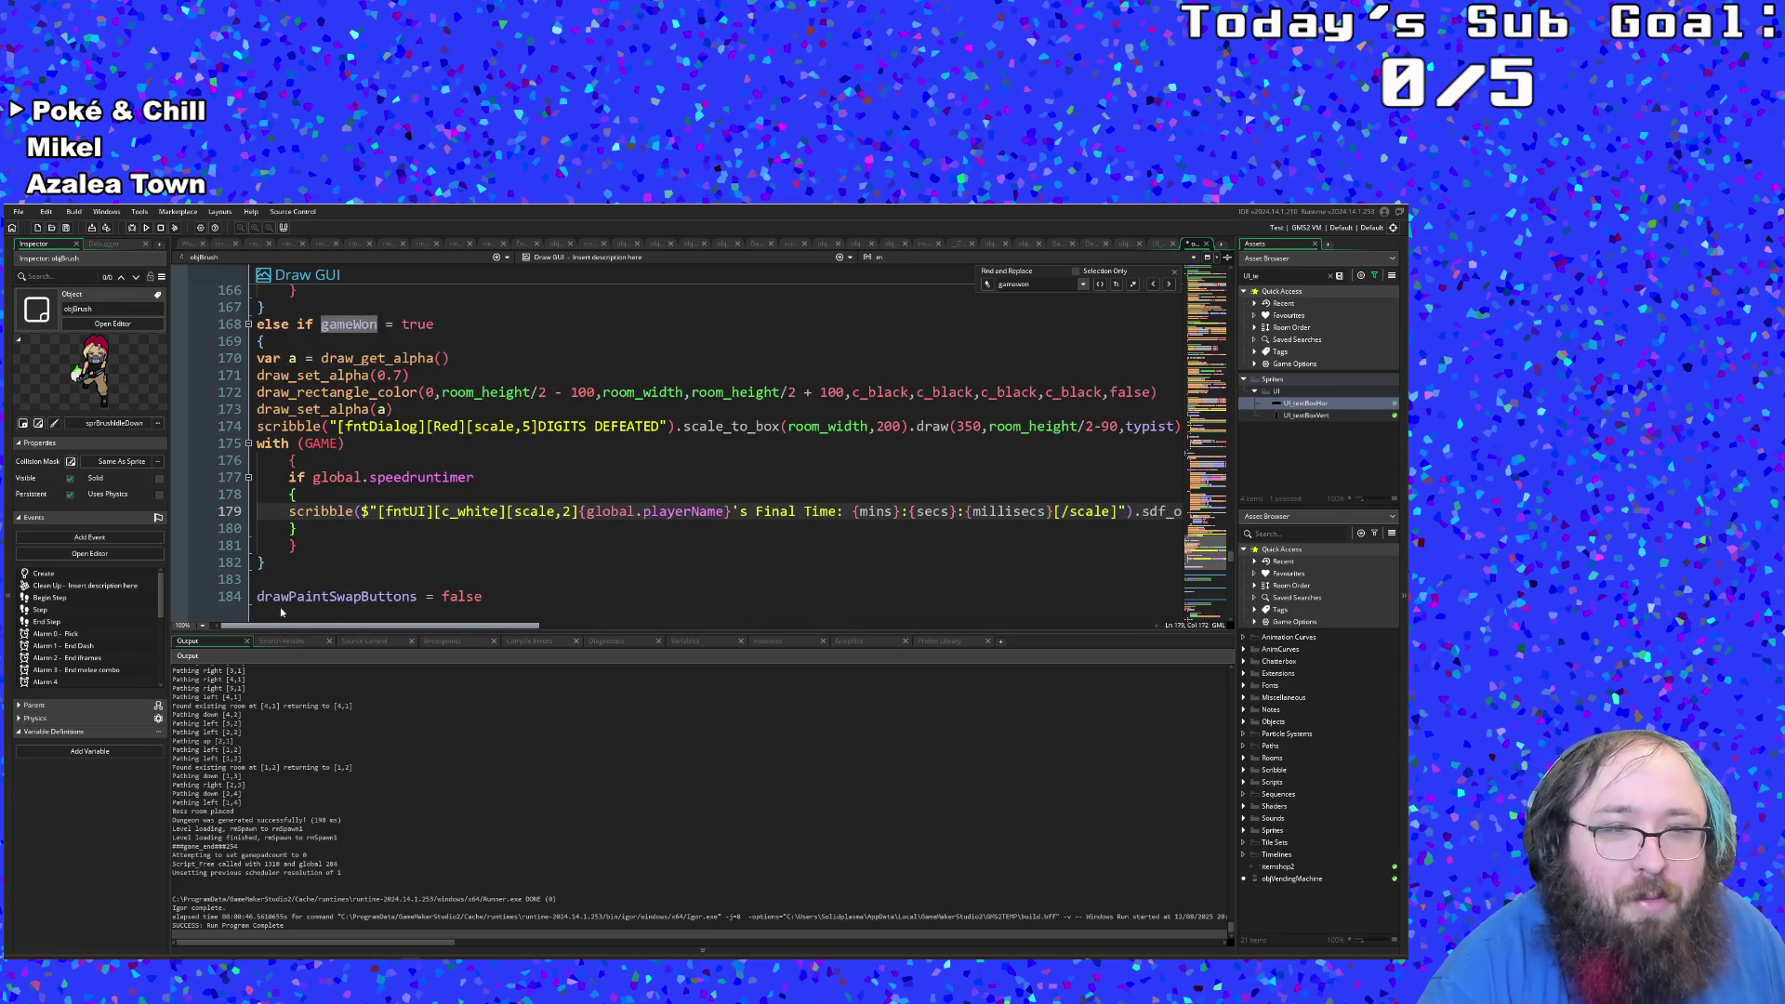
left_click(319, 547)
scroll(320, 547, "up", 20)
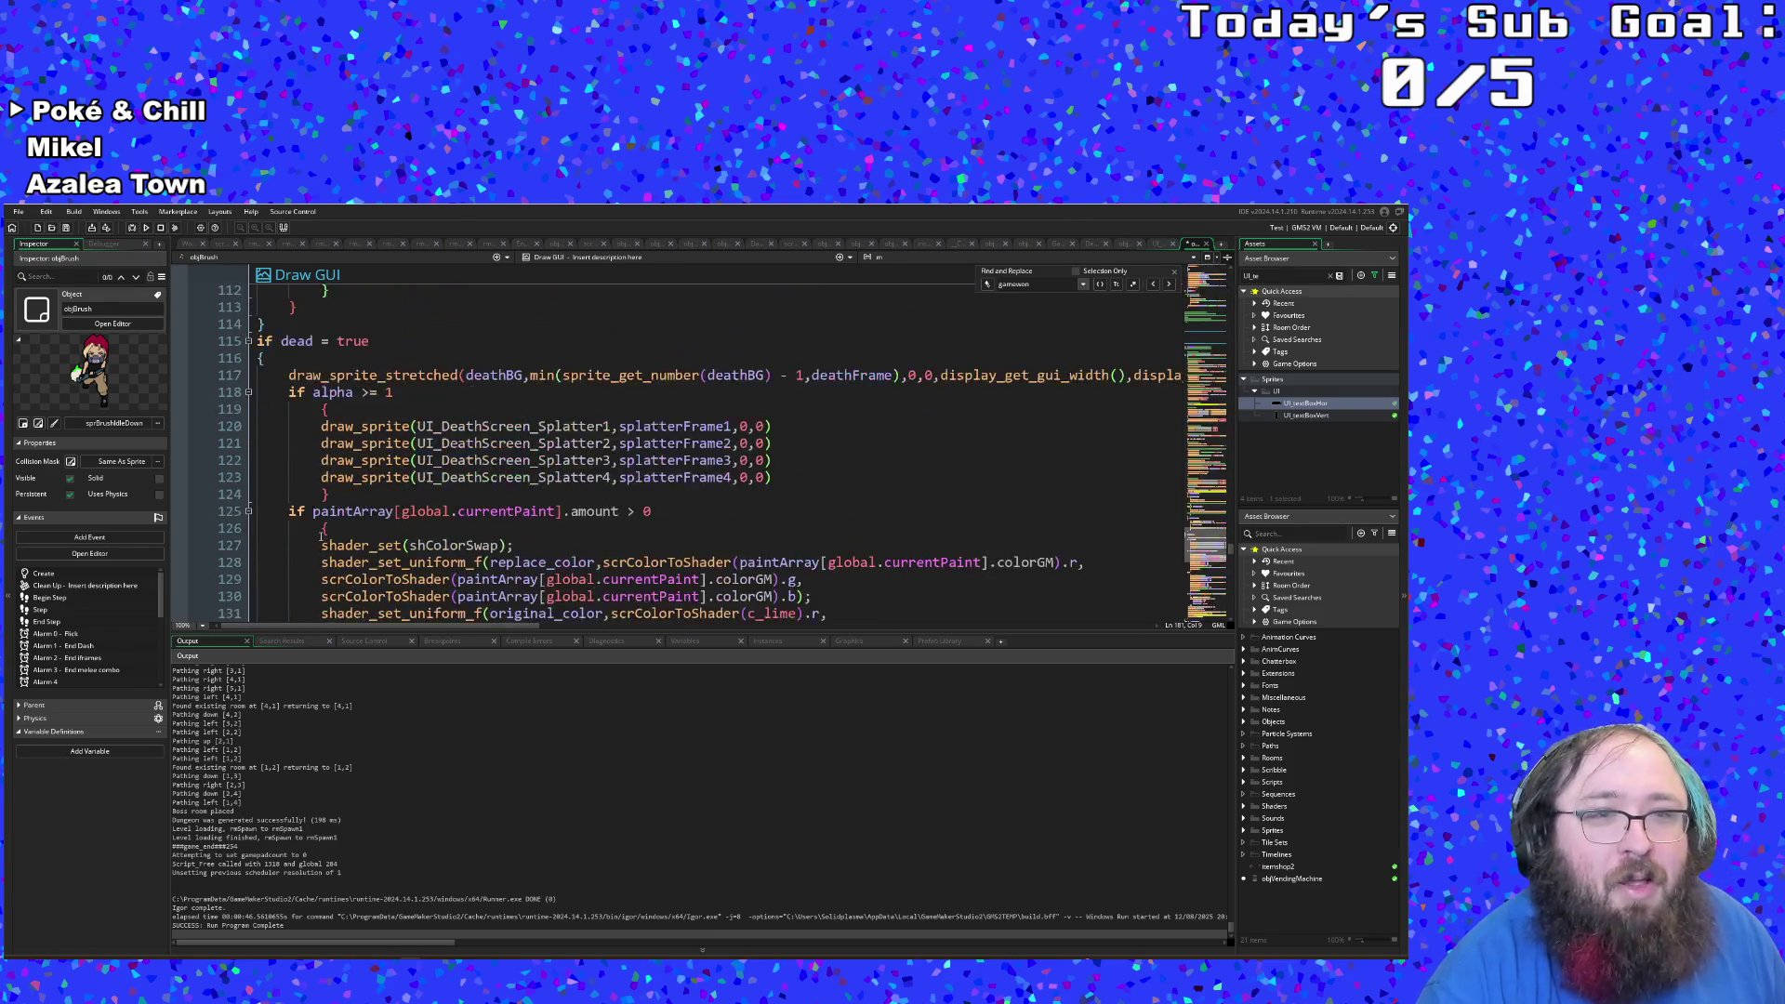
scroll(320, 530, "up", 10)
left_click(322, 528)
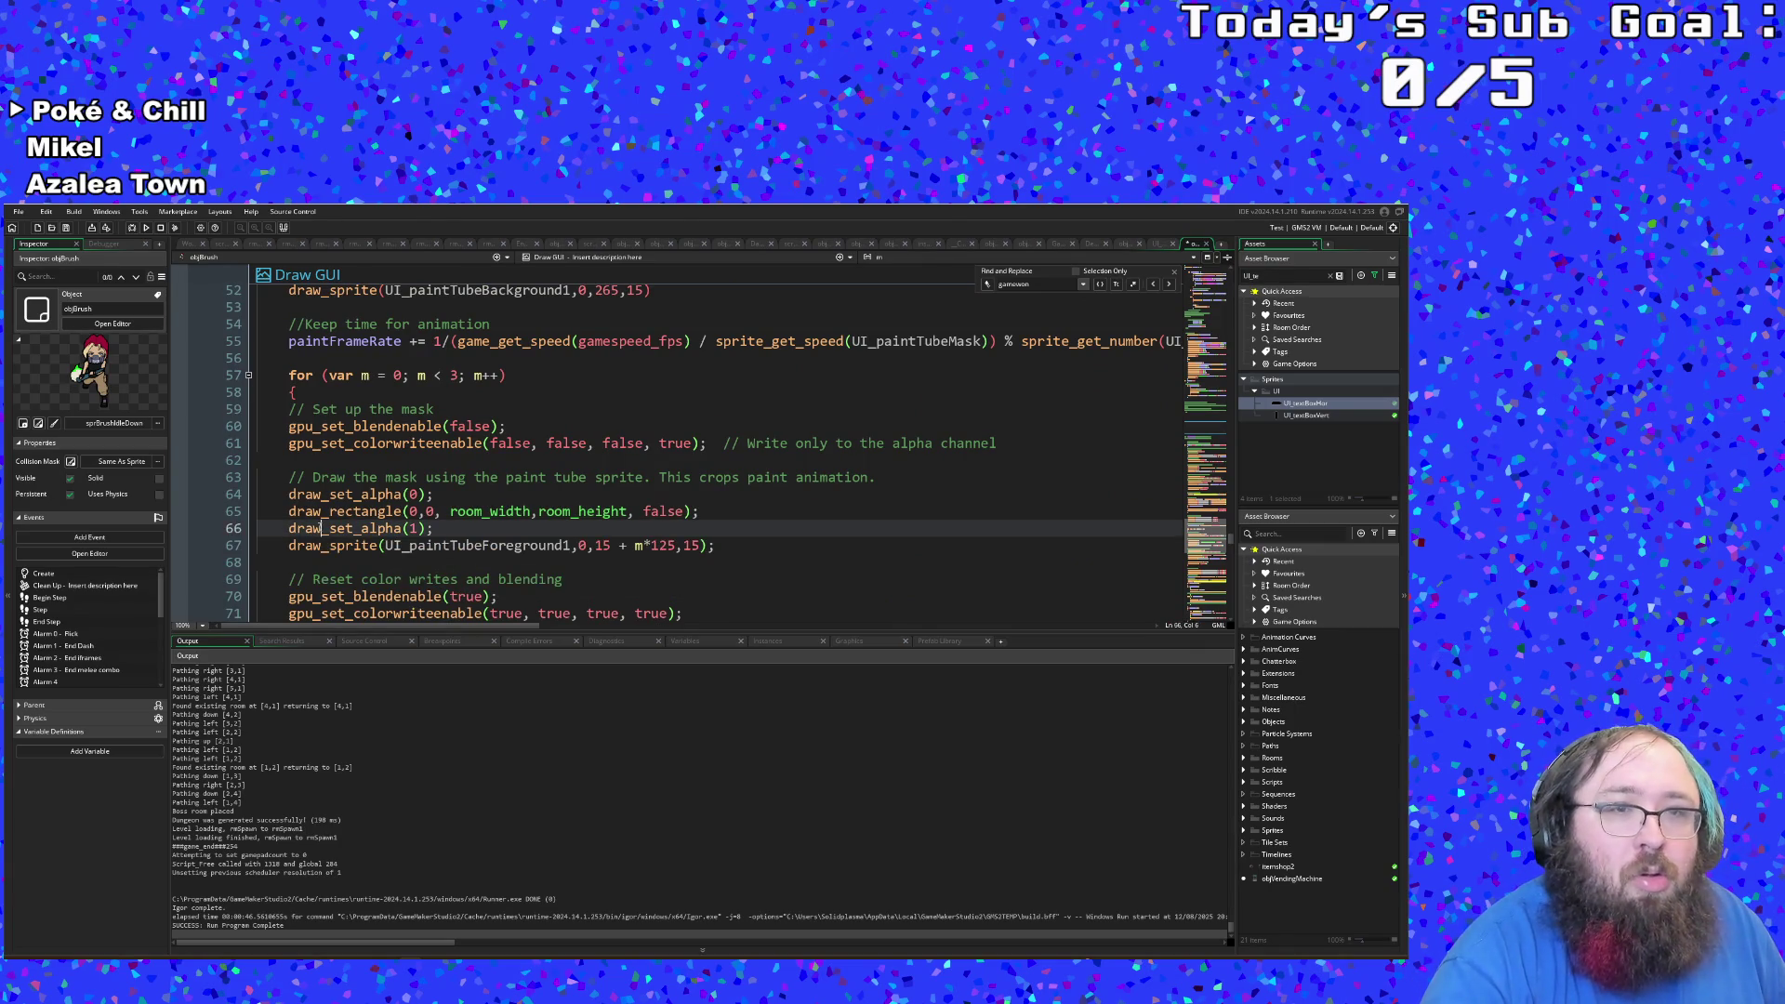
Step: Search the Step event for gameWon and go to the alarm[7] = 600 line
key("ctrl+f")
type("colorGM")
type("gamewon")
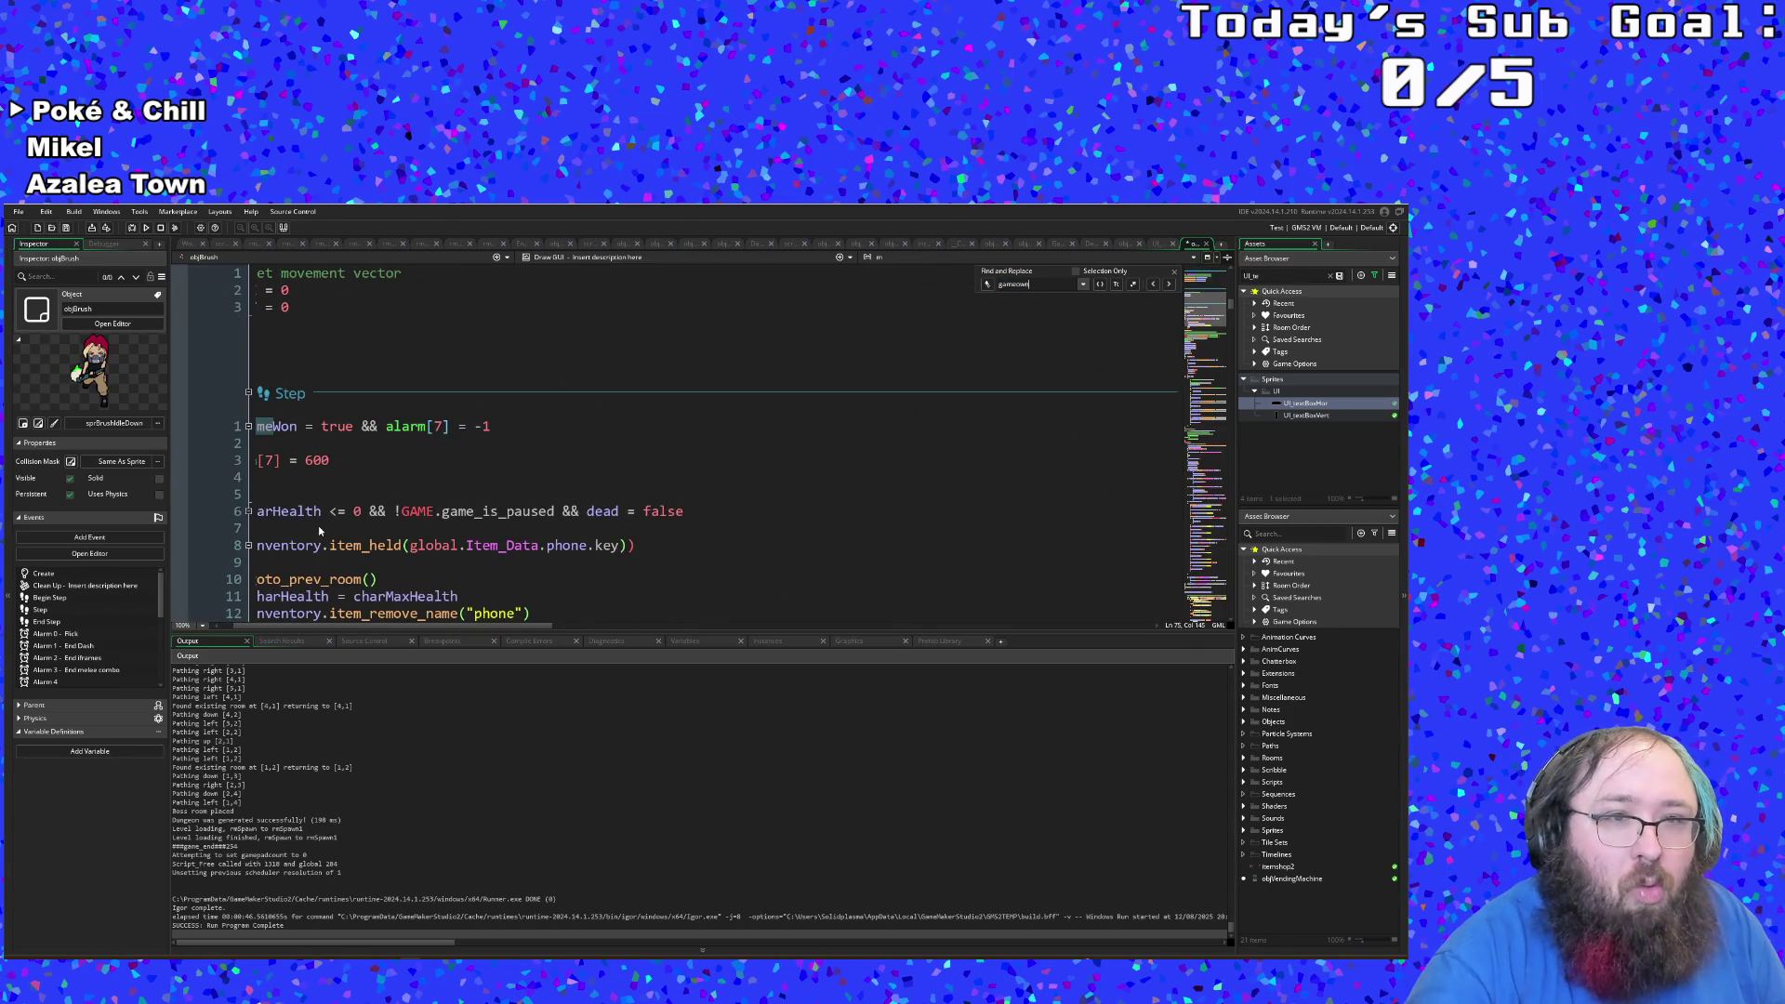
scroll(395, 627, "left", 2)
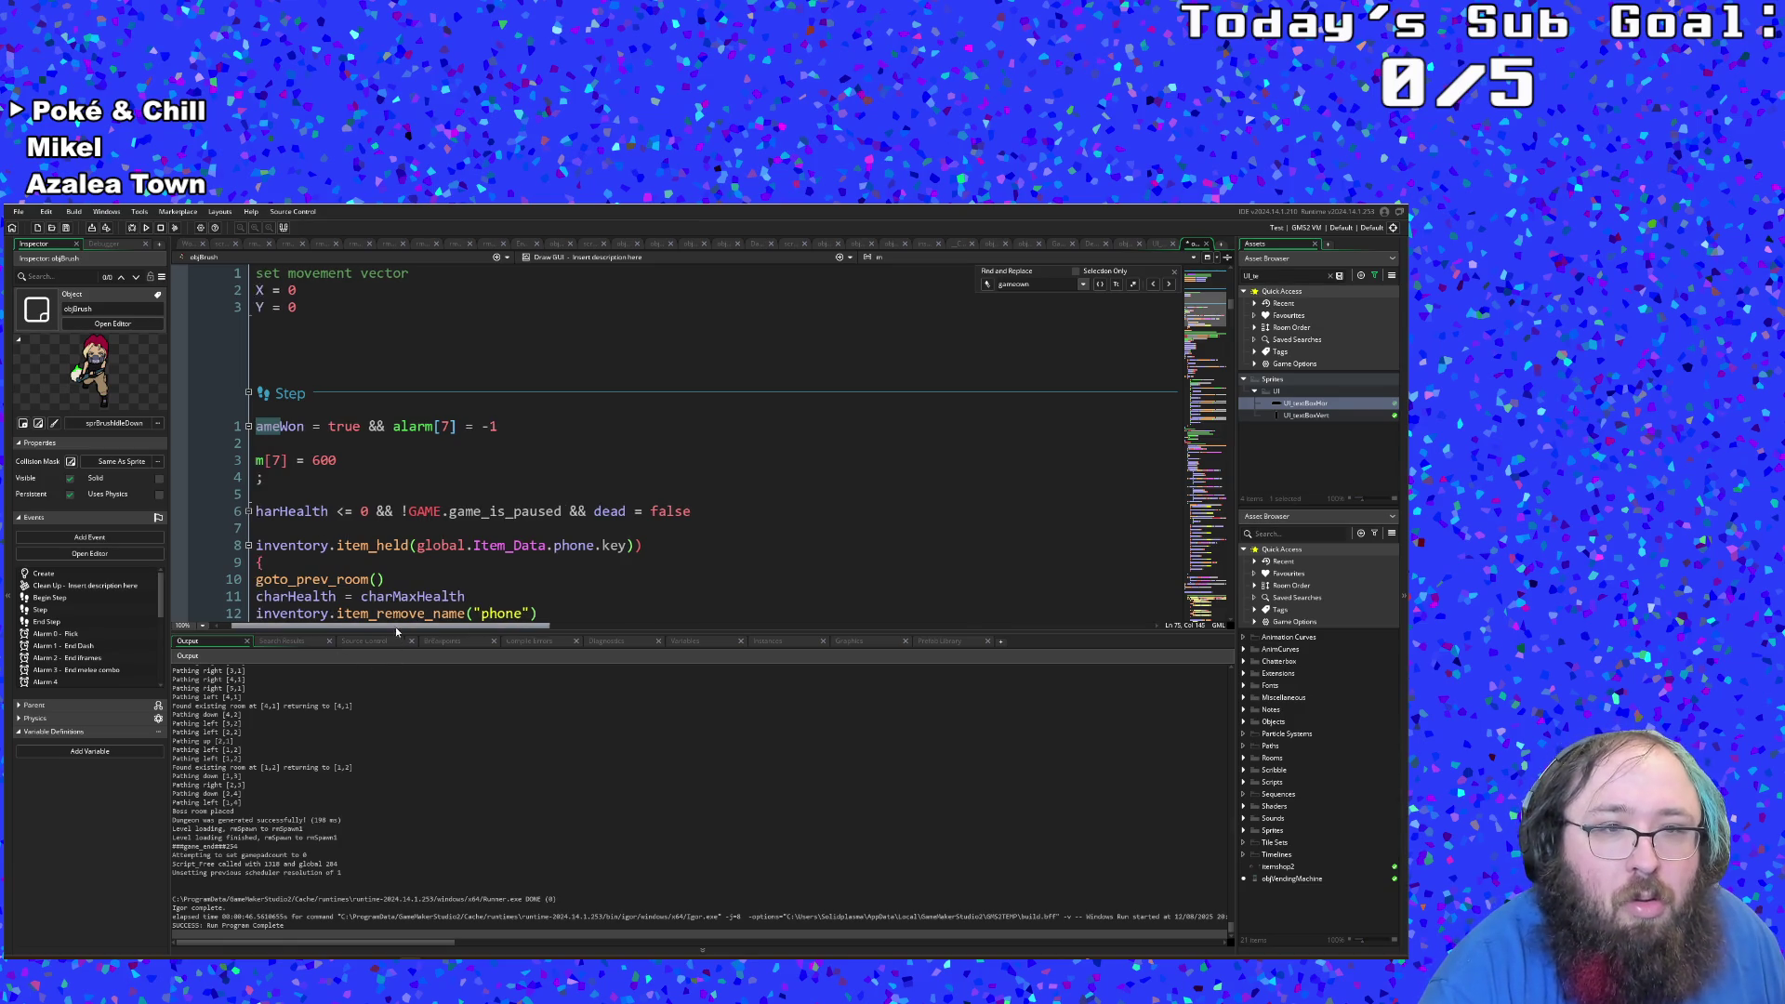
left_click(307, 477)
left_click(364, 460)
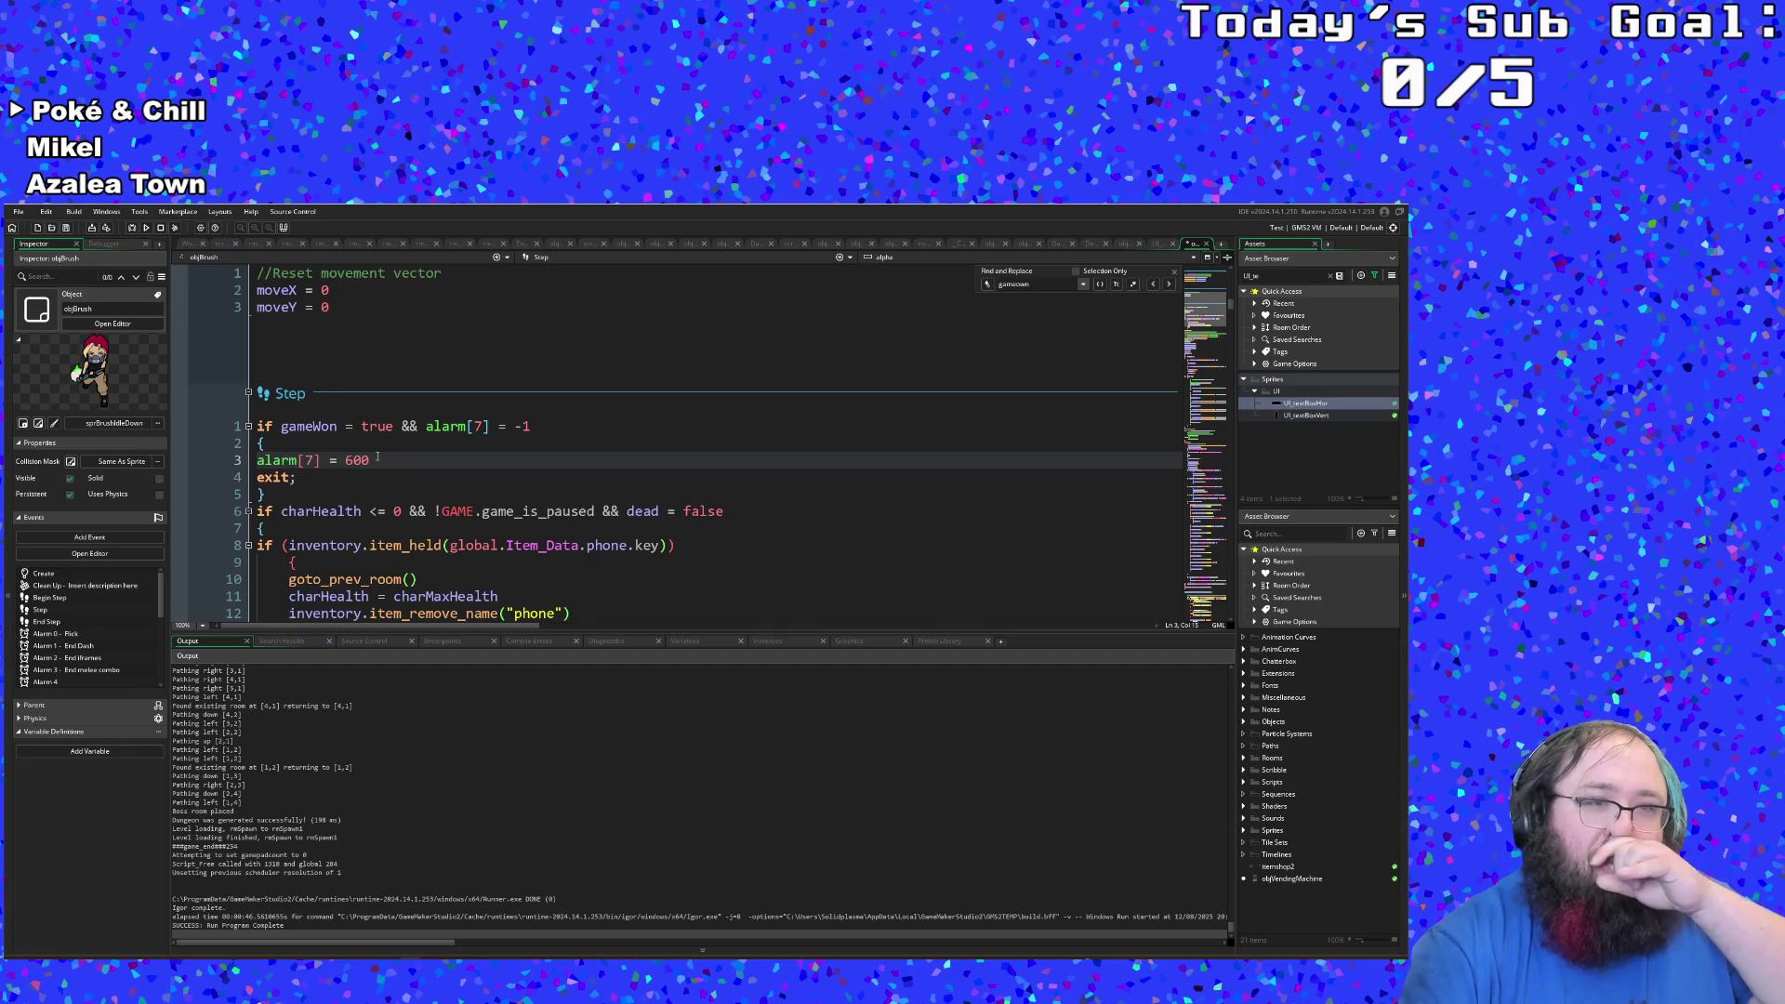
Step: Below it, write if file_exists("Hiscores/BestTimes.ini") with autocomplete
key("Return")
key("BackSpace")
key("BackSpace")
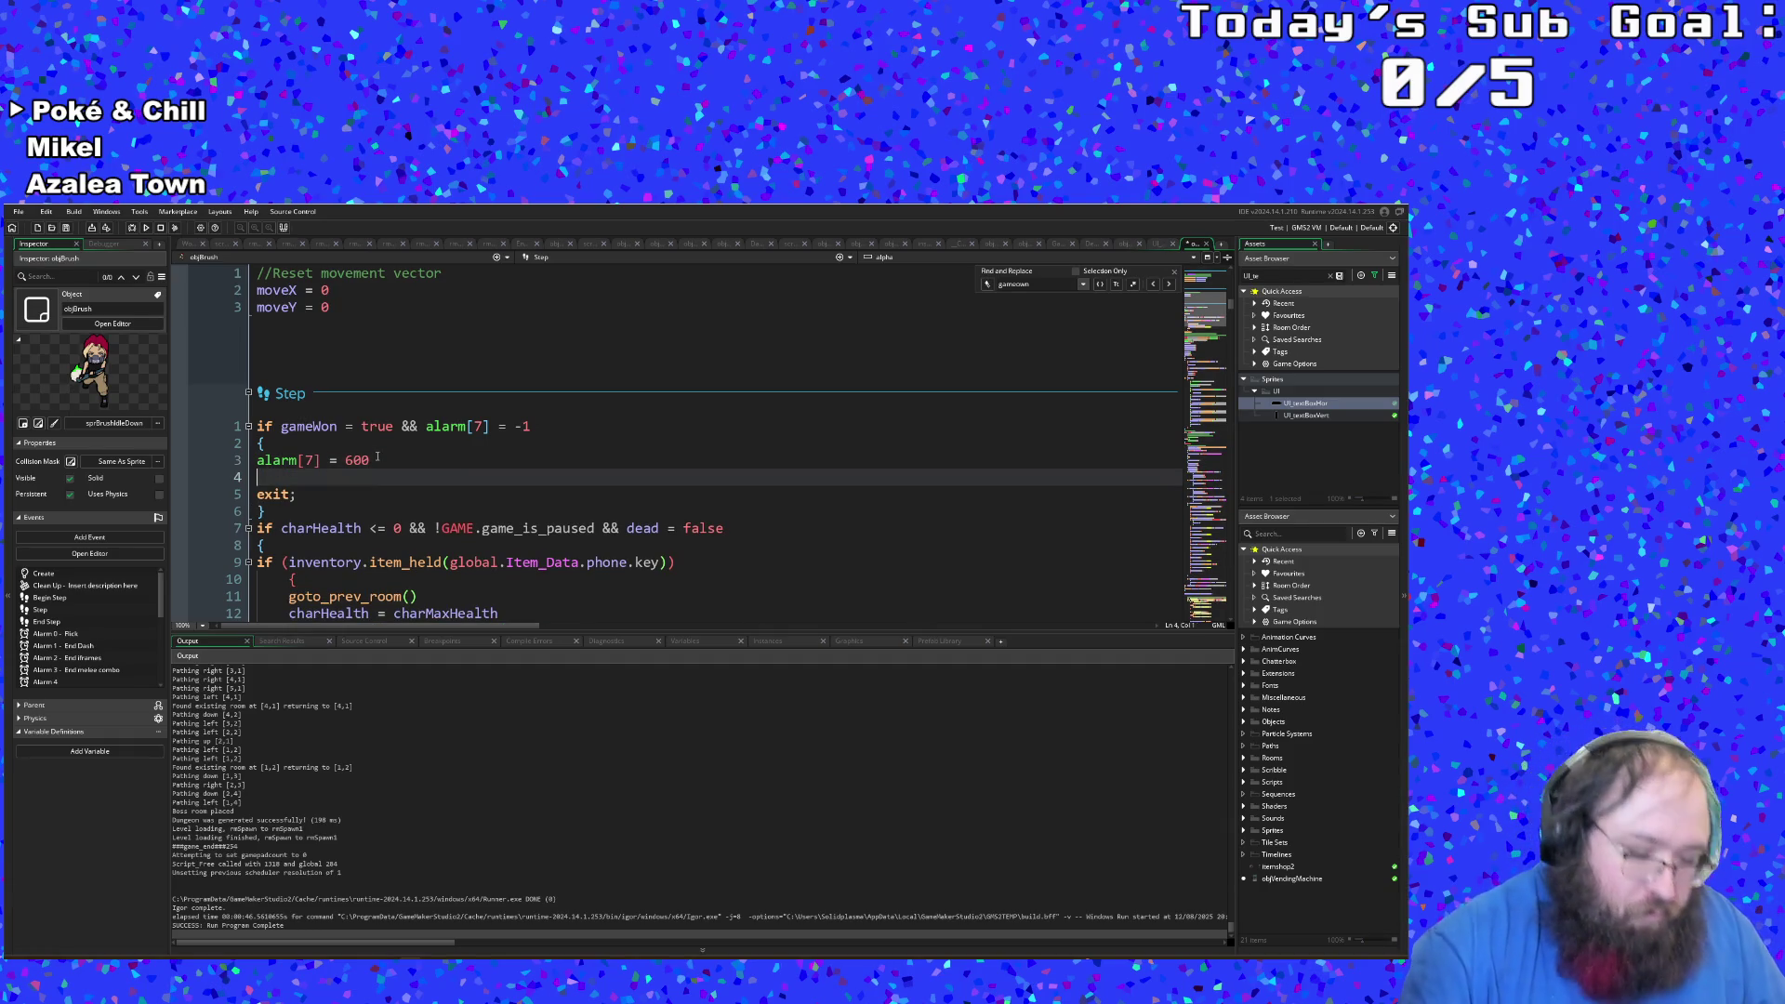
type("file")
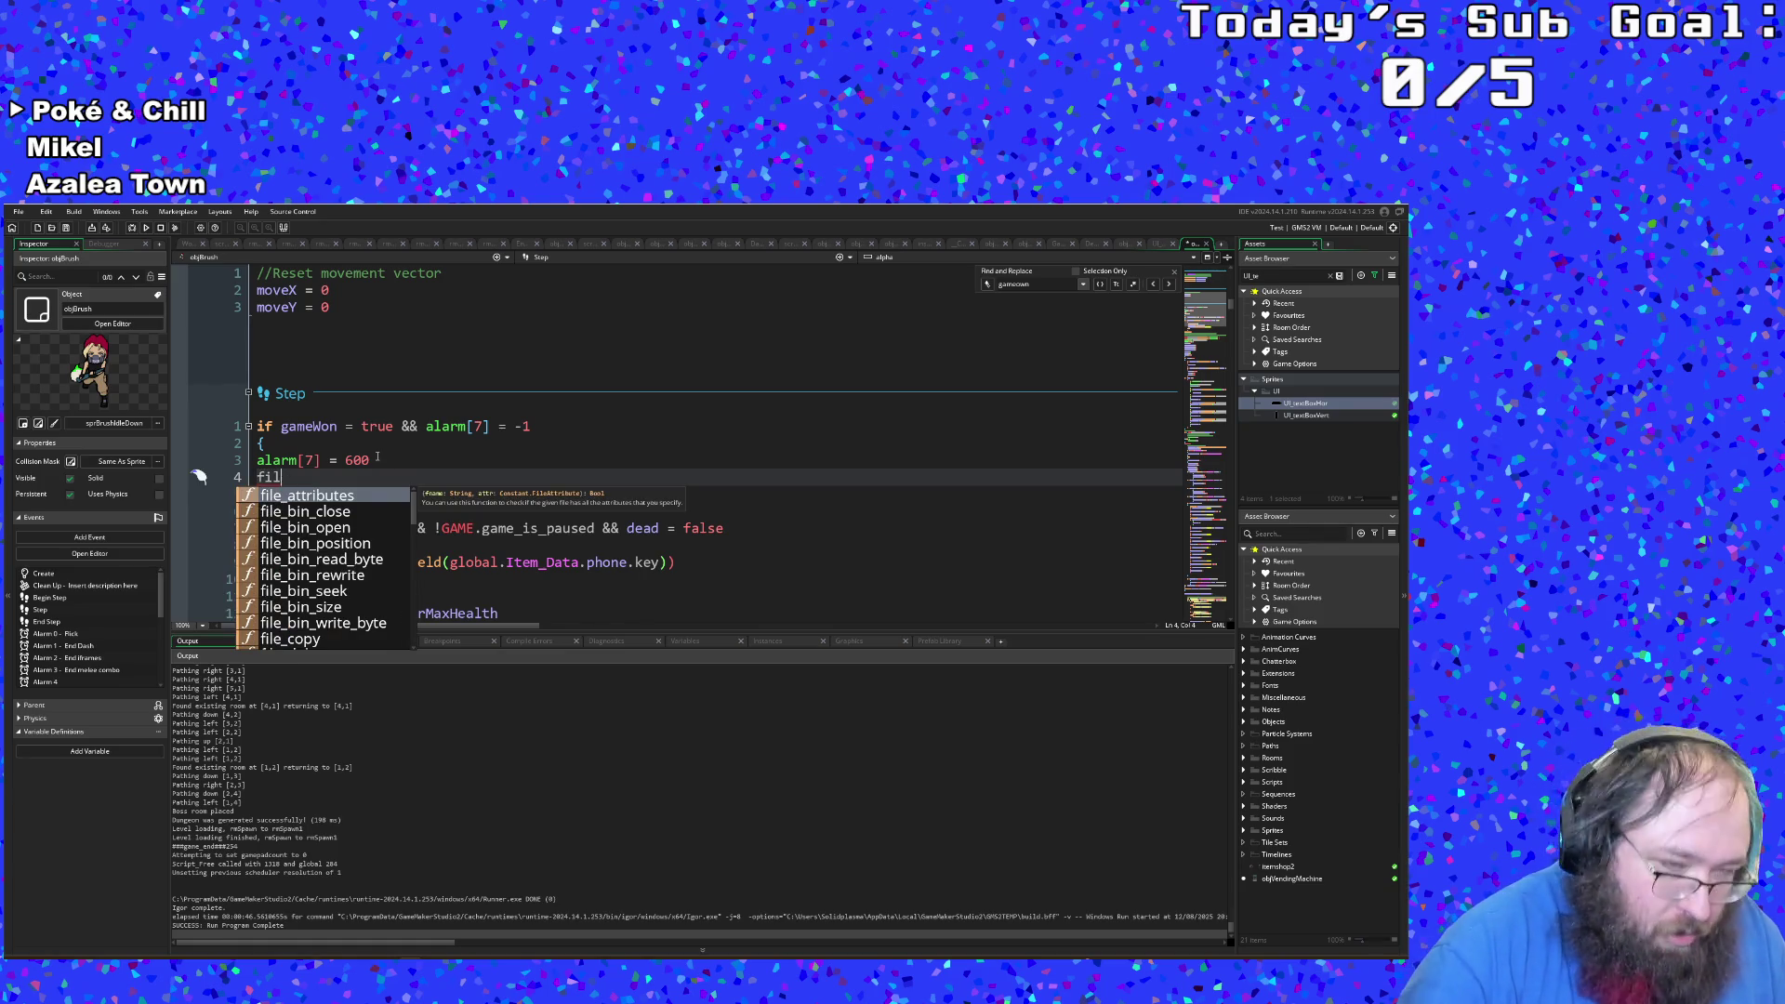
key("BackSpace")
key("BackSpace")
key("BackSpace")
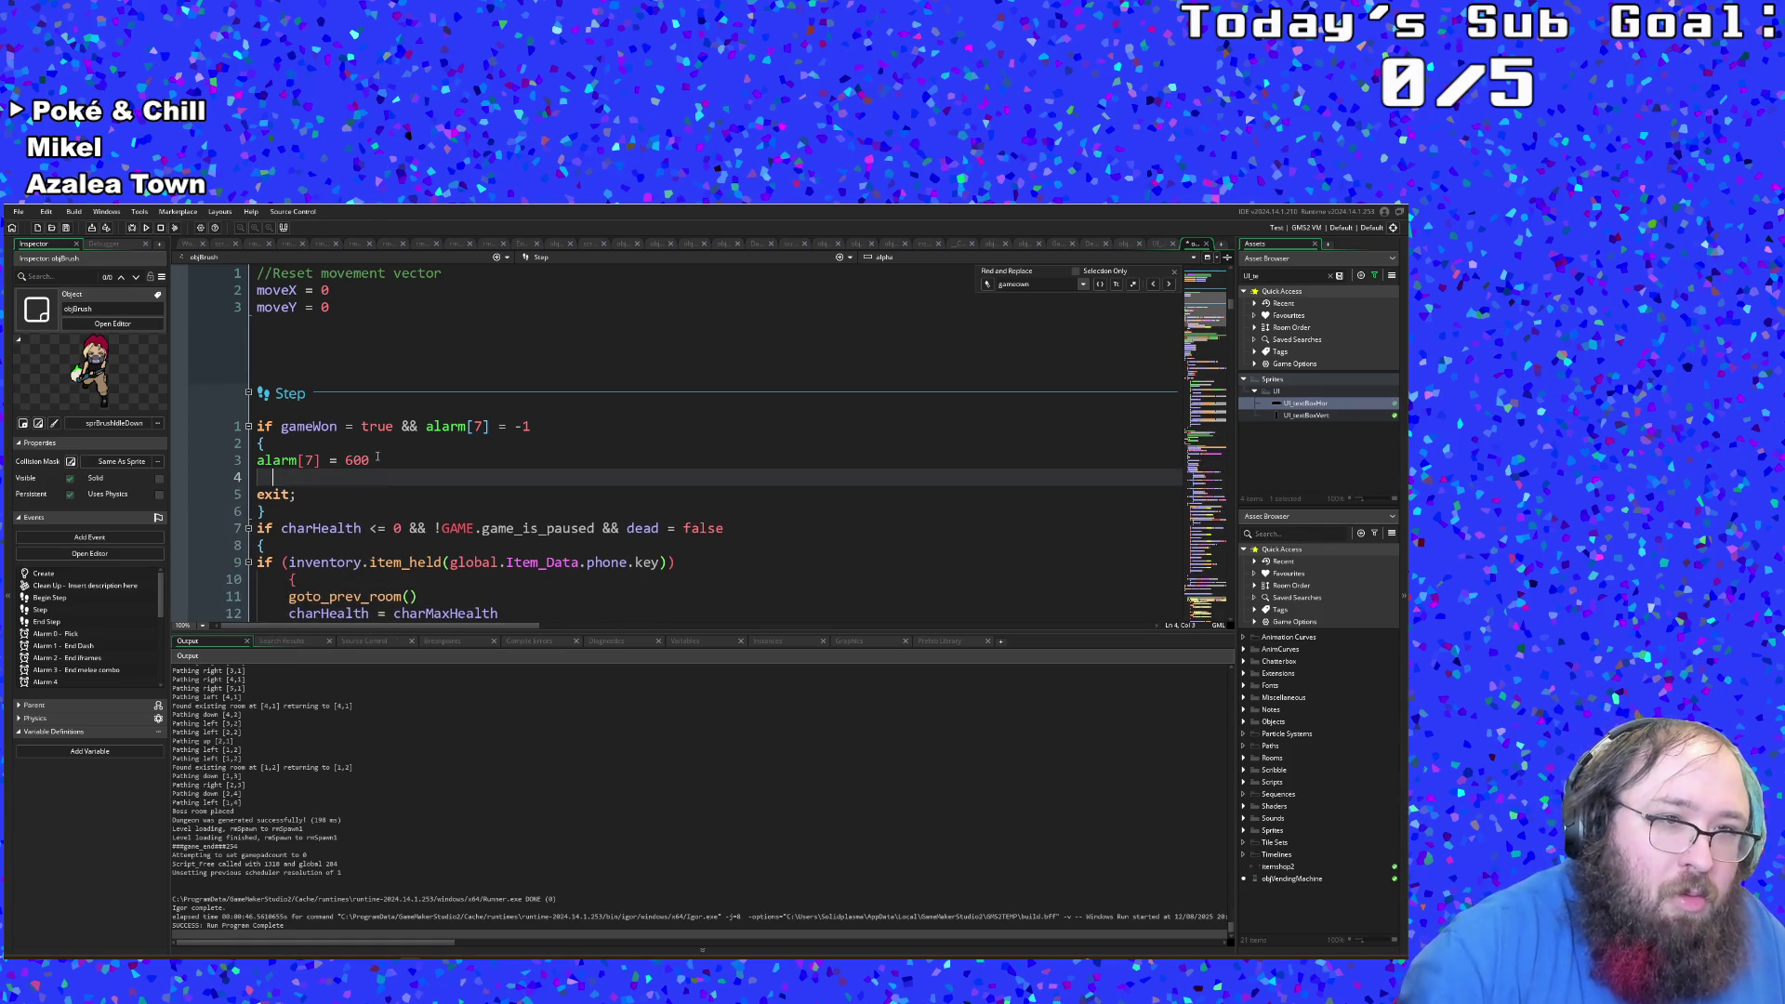
type("if f")
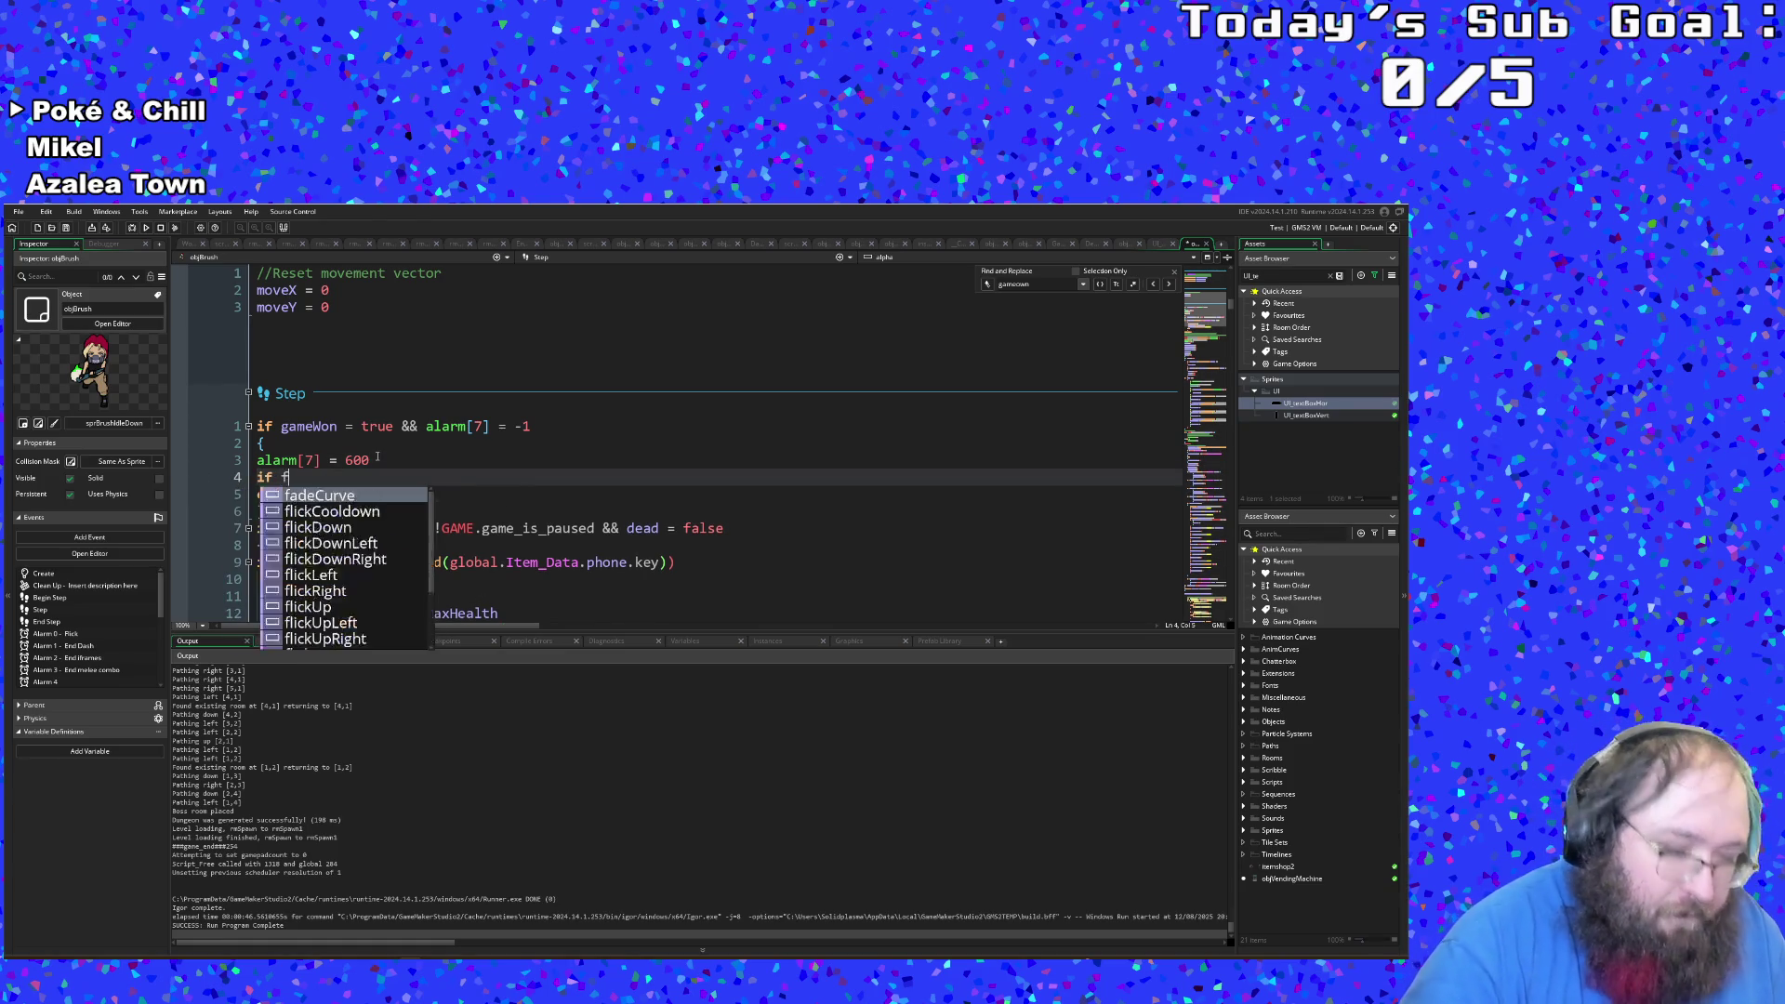
type("ile_exi")
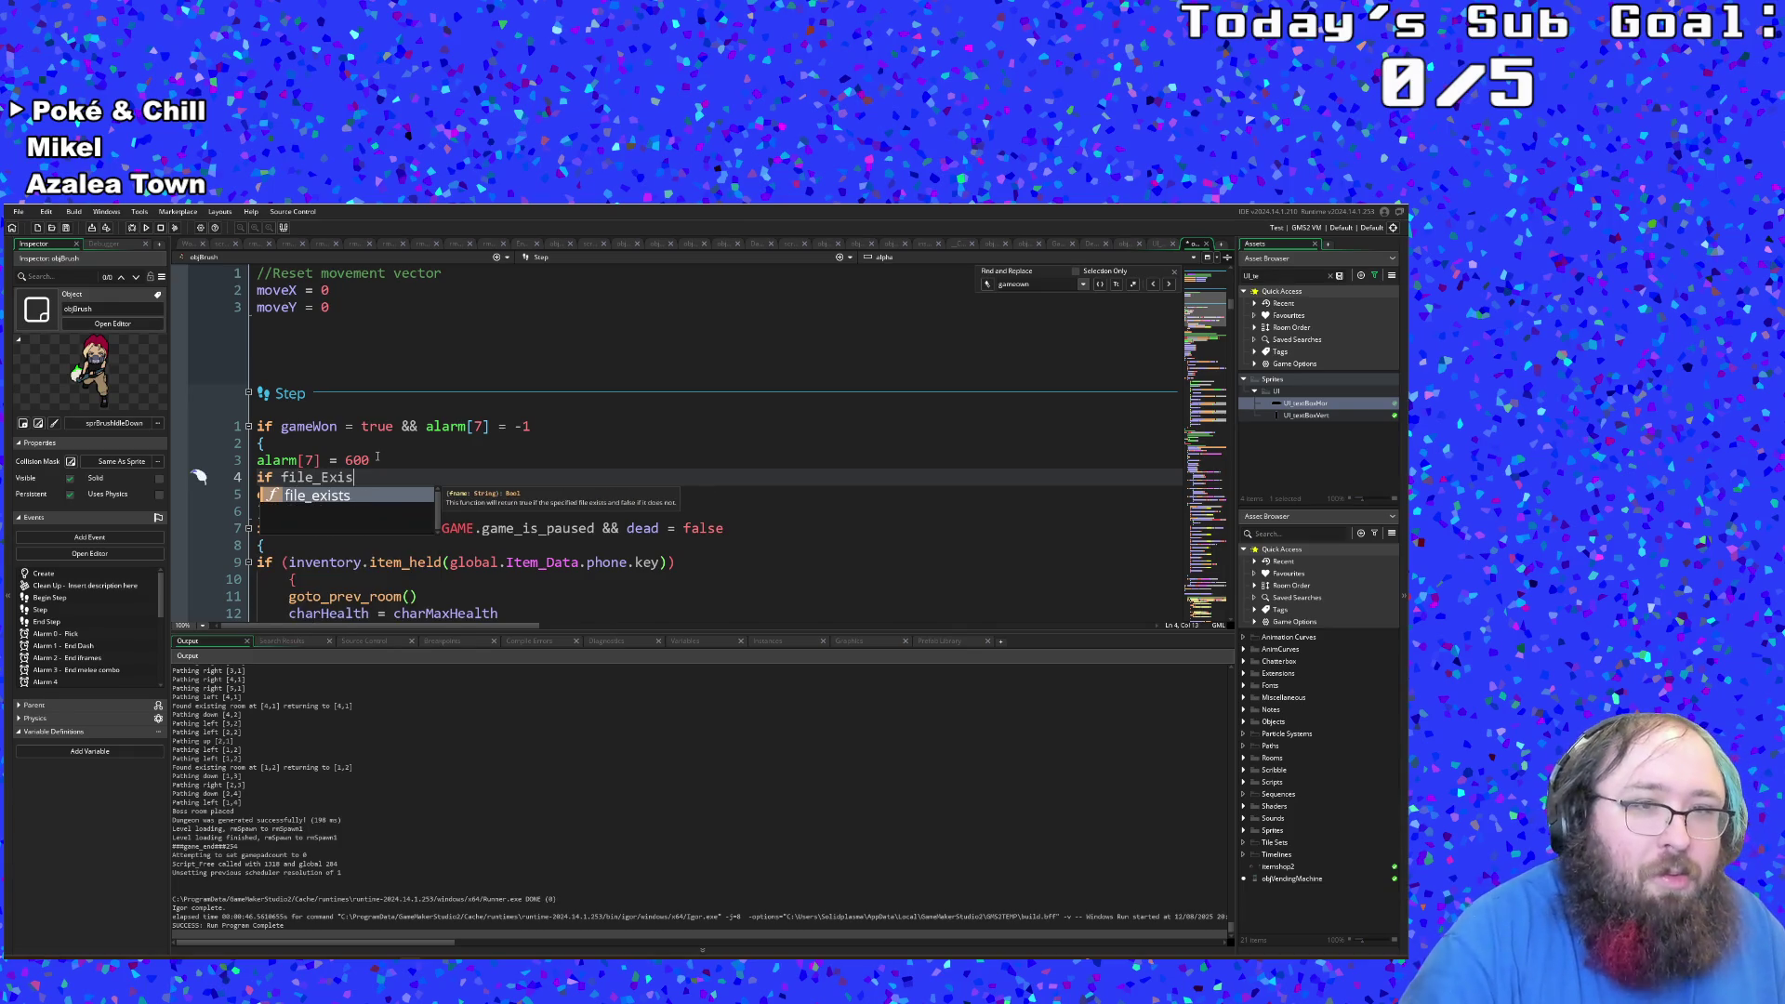
key("Return")
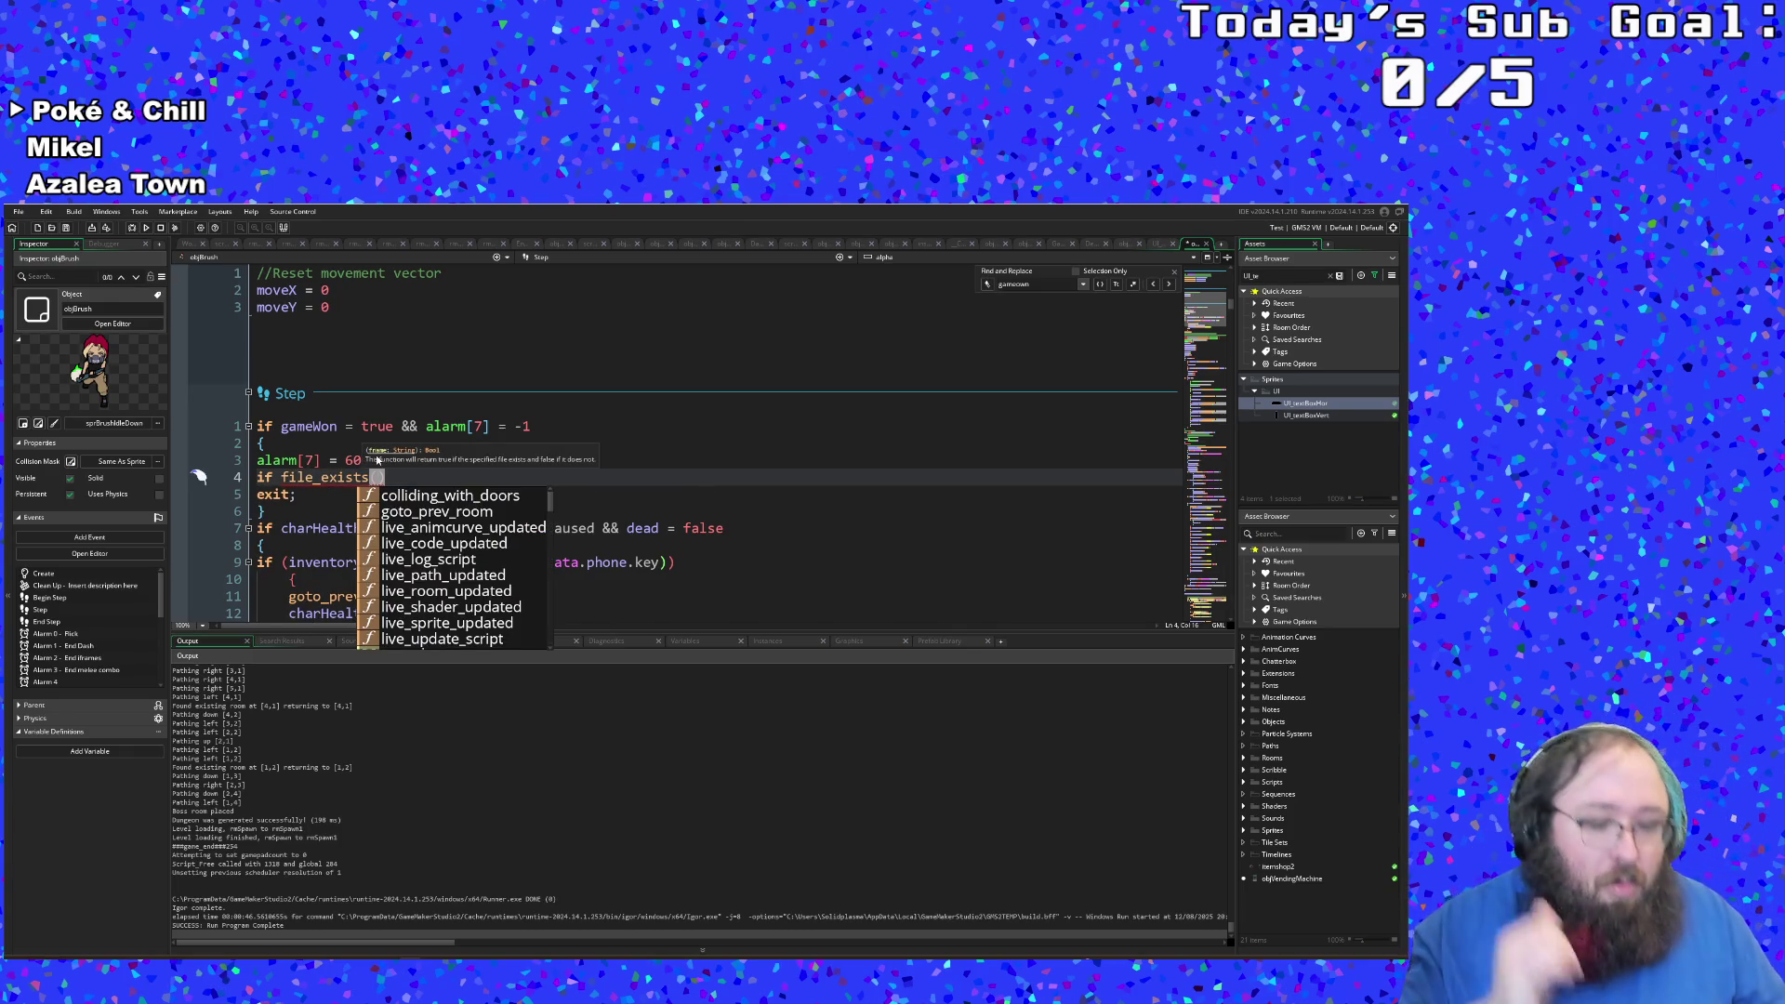
type("\"")
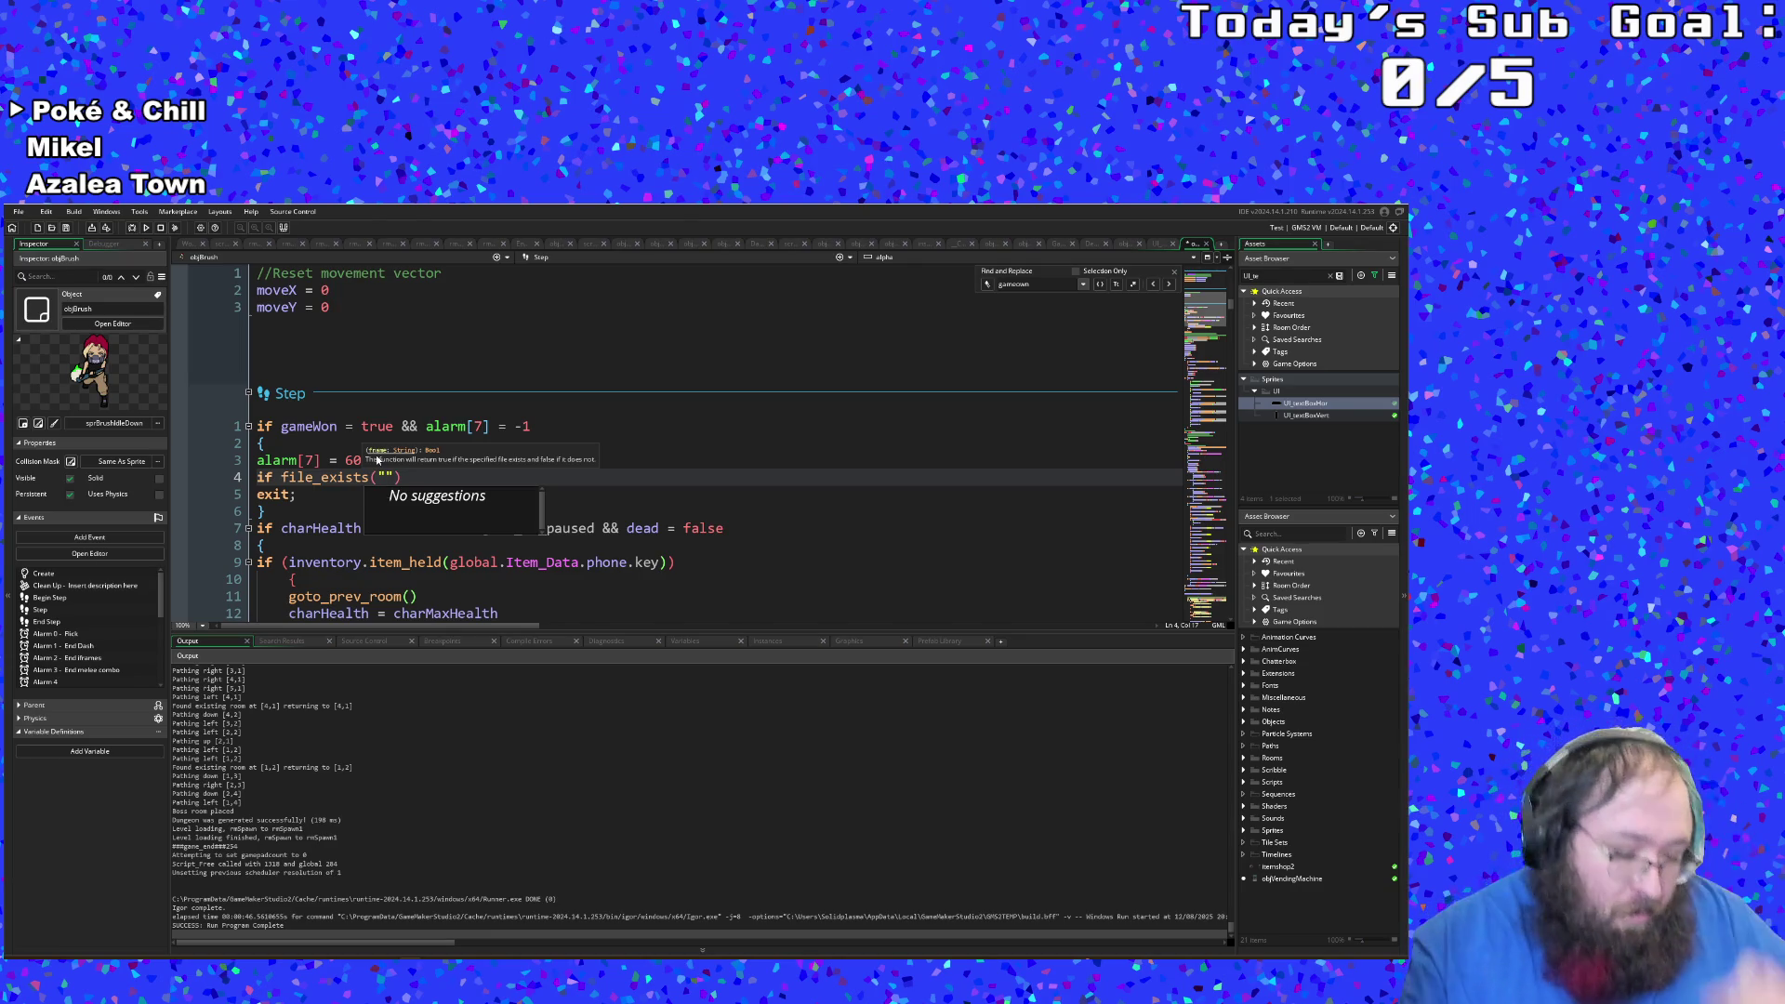
type("imes.")
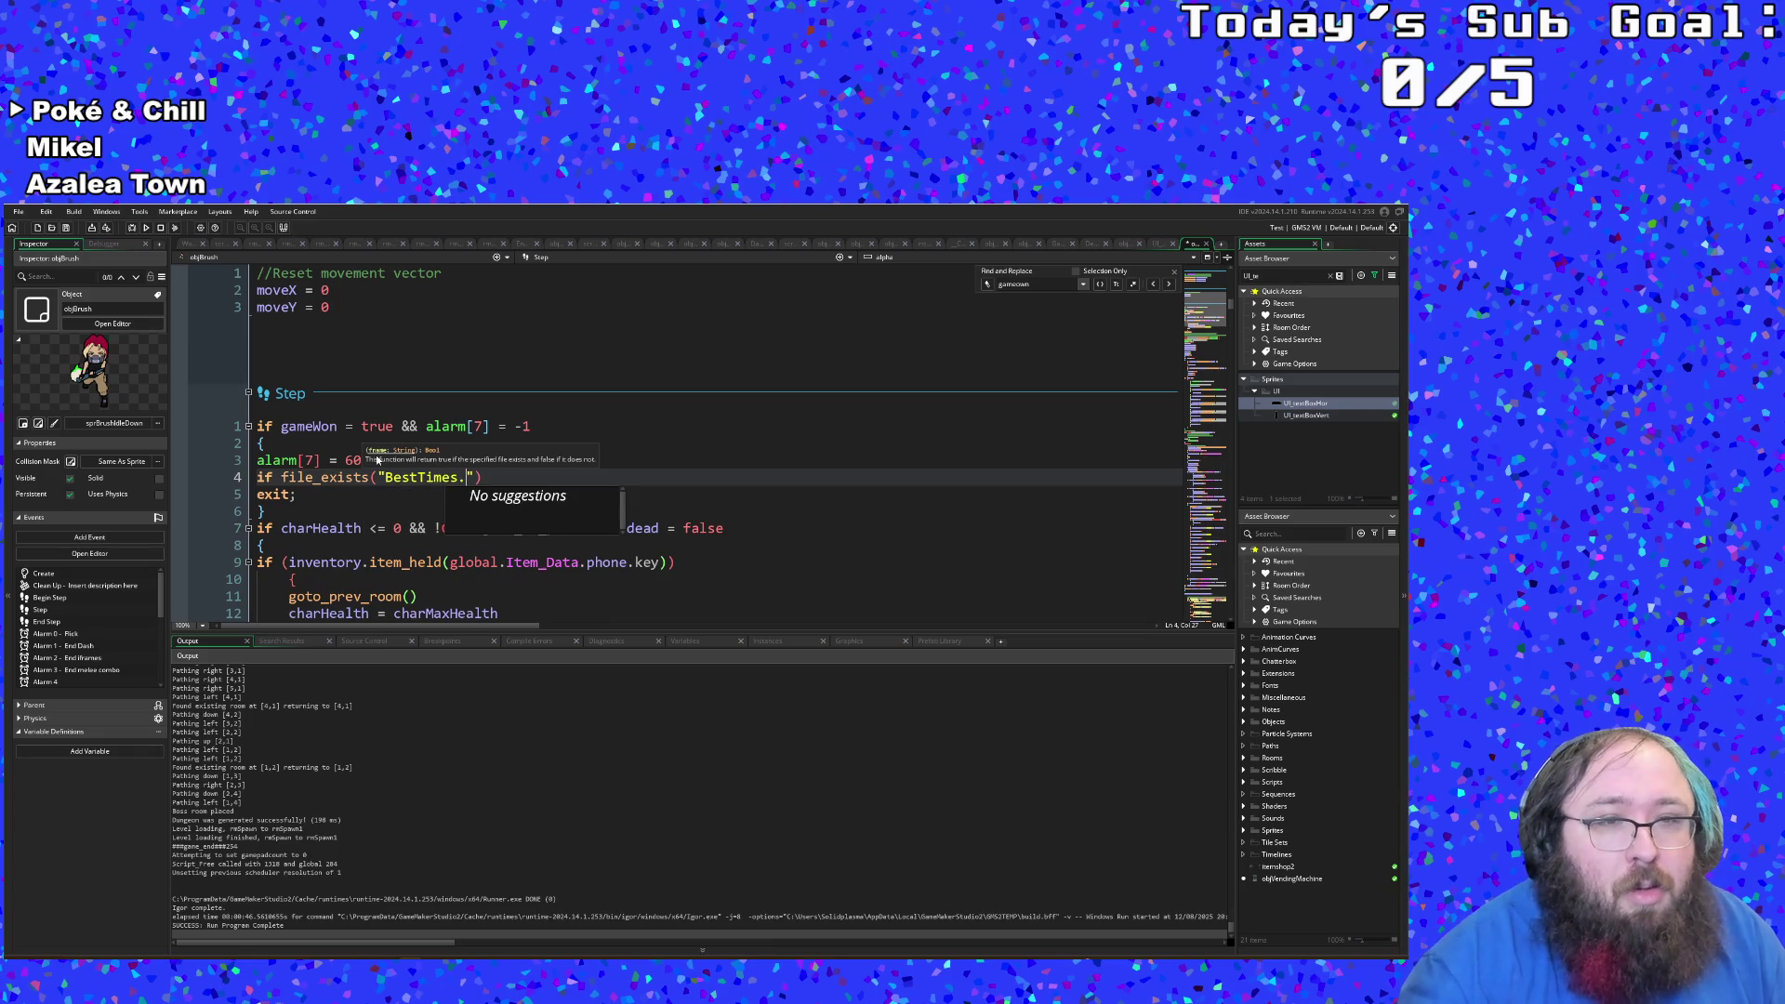
key("Escape")
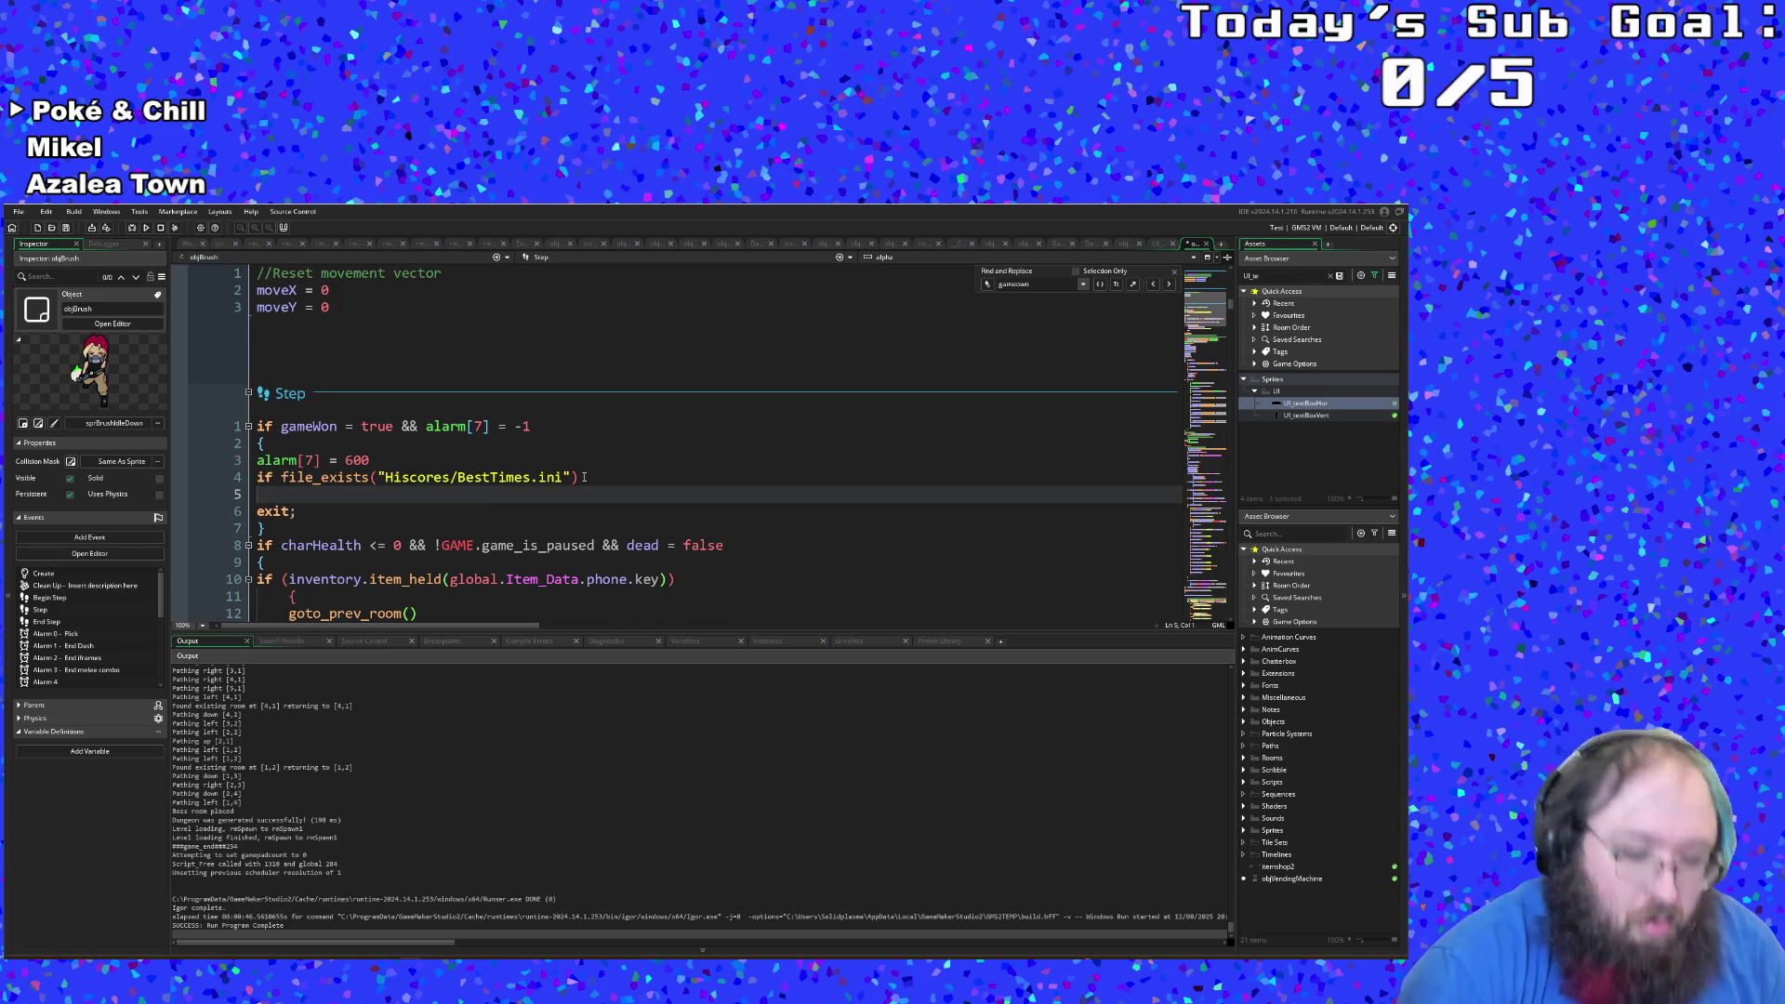
Step: Open a braced block under the file check and write ini_open("") inside it
type("{")
key("Return")
key("Return")
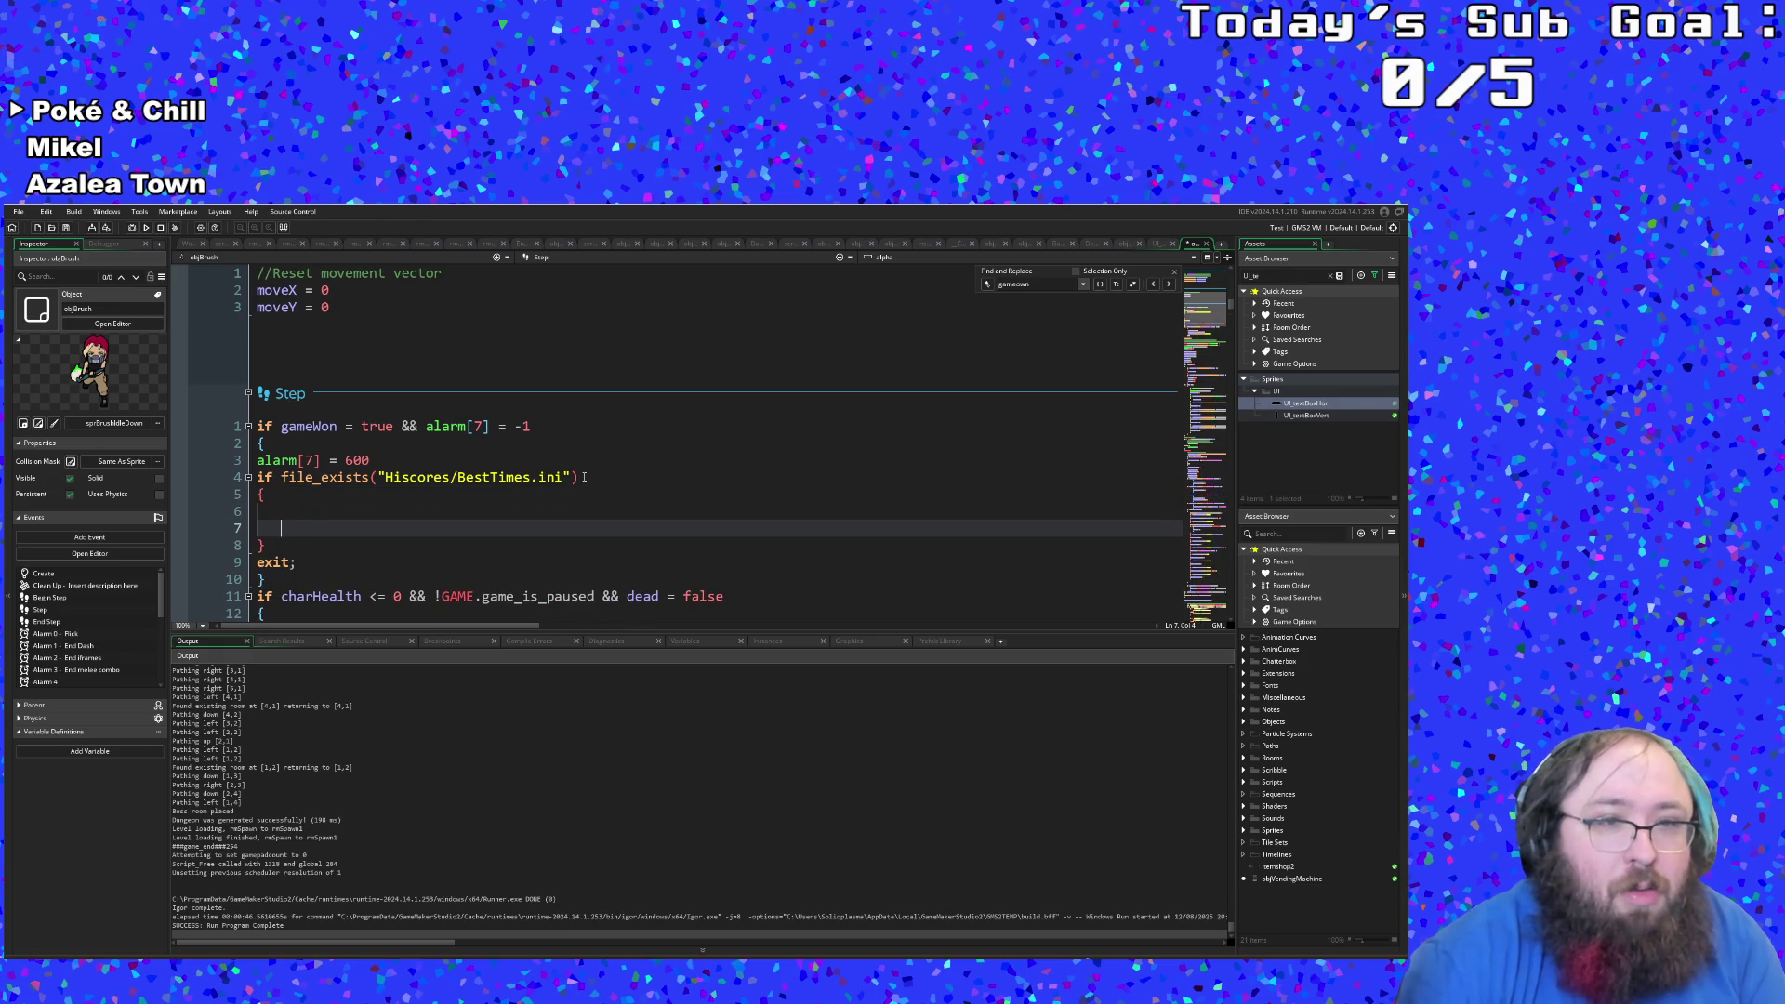
key("BackSpace")
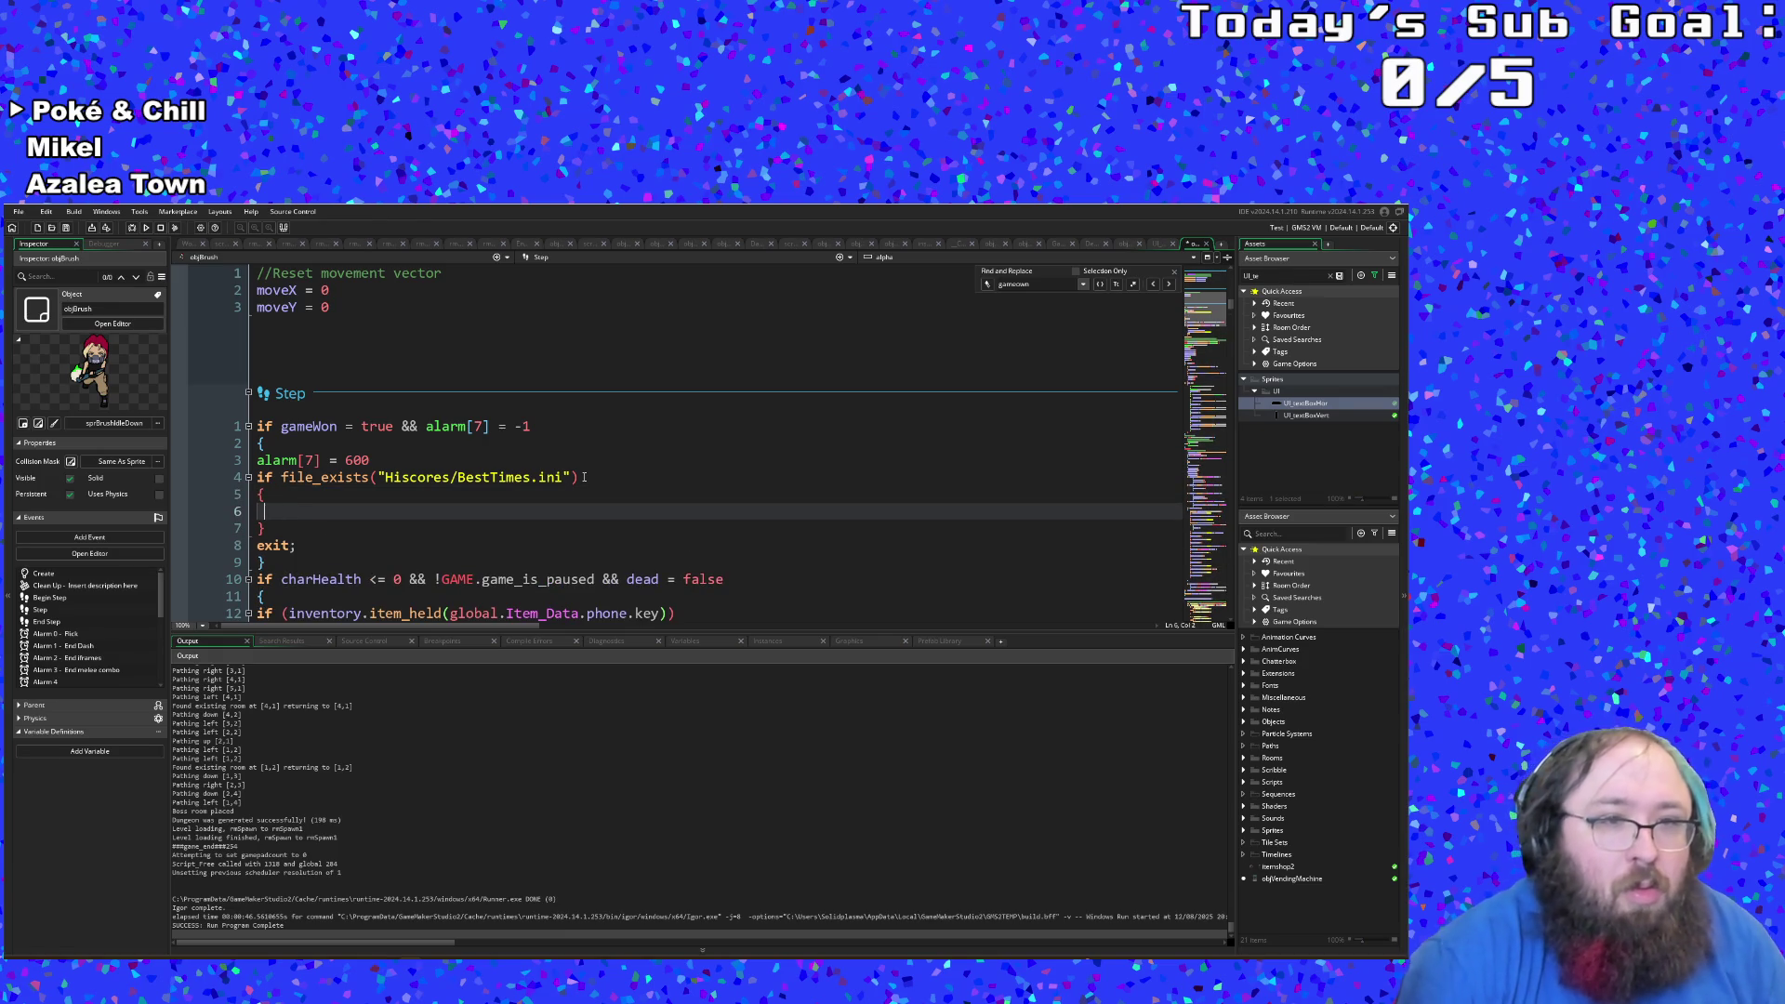
type("ini")
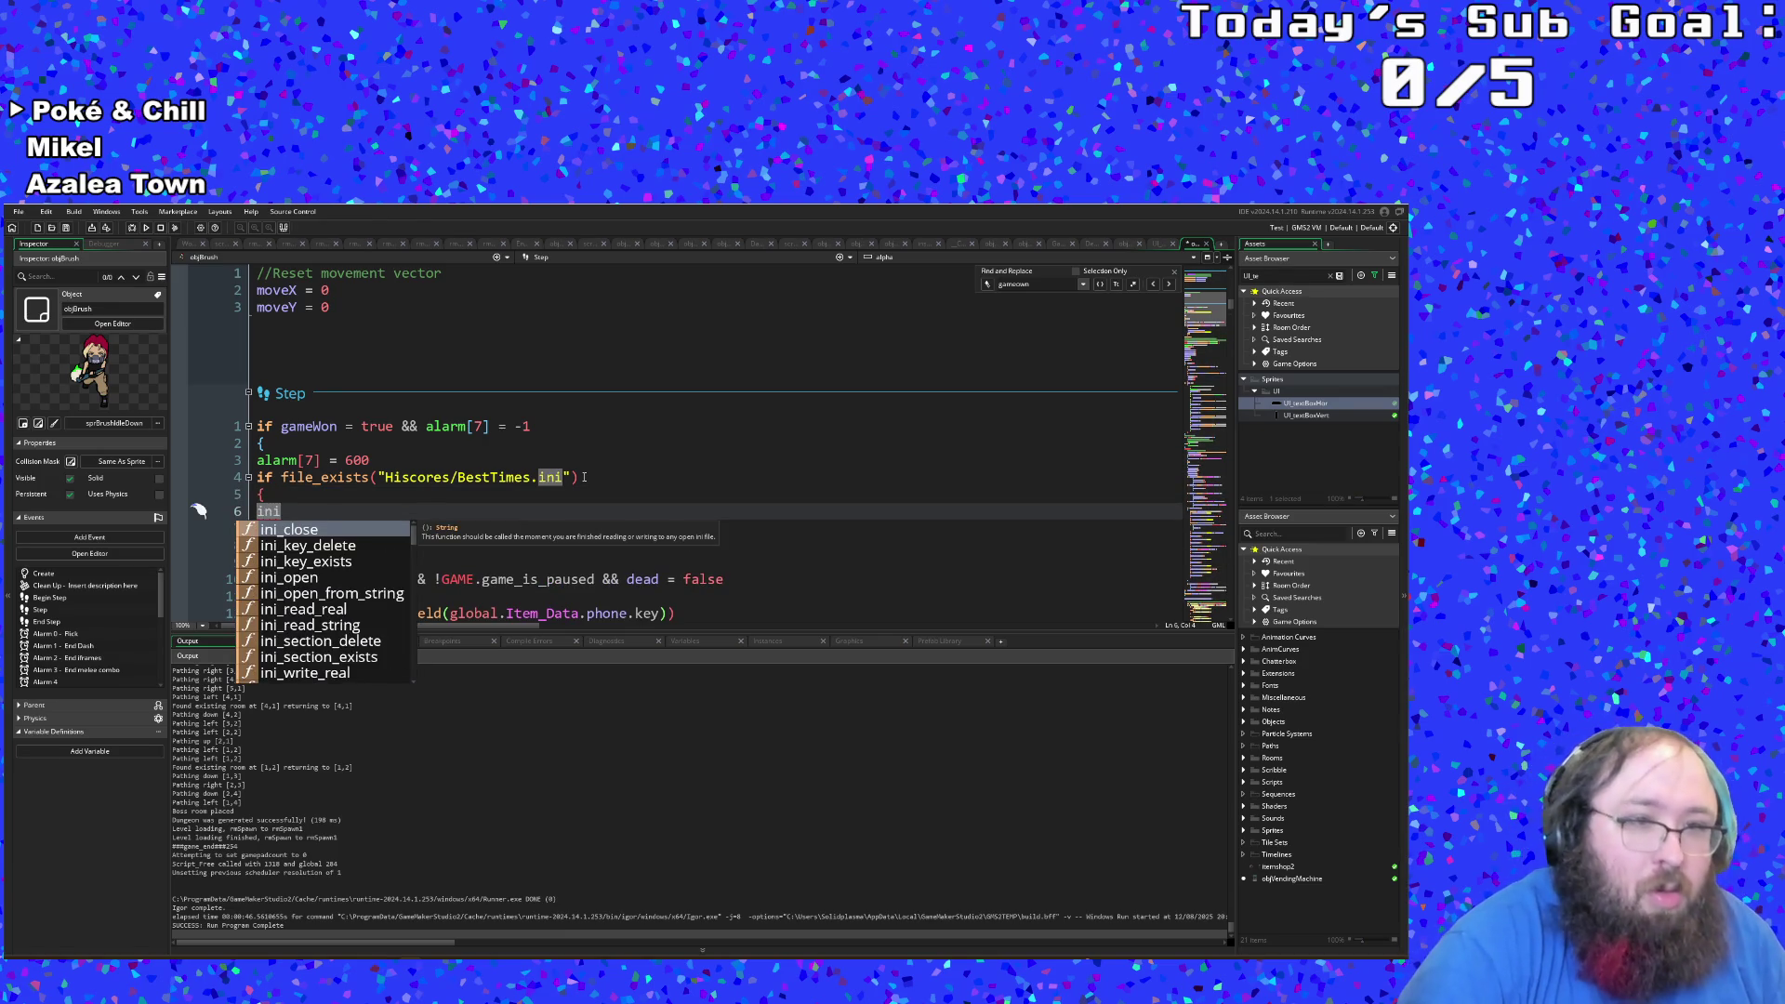
type("_open")
key("Return")
type("()")
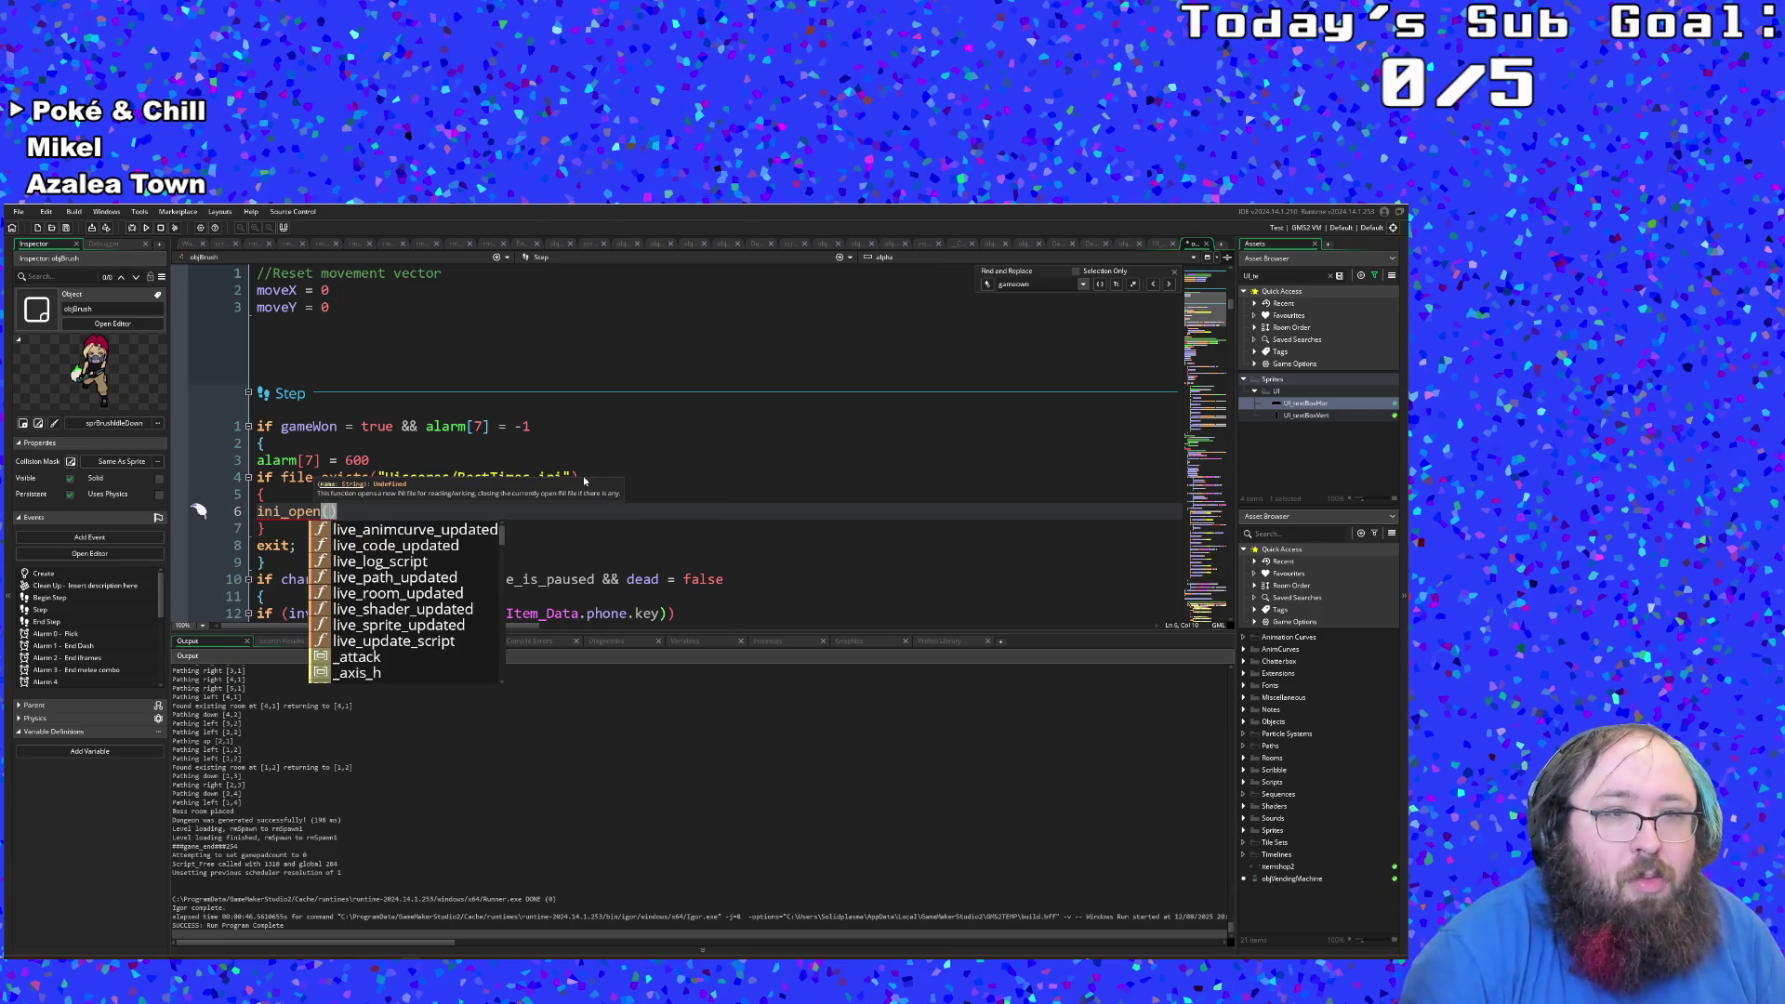
key("Left")
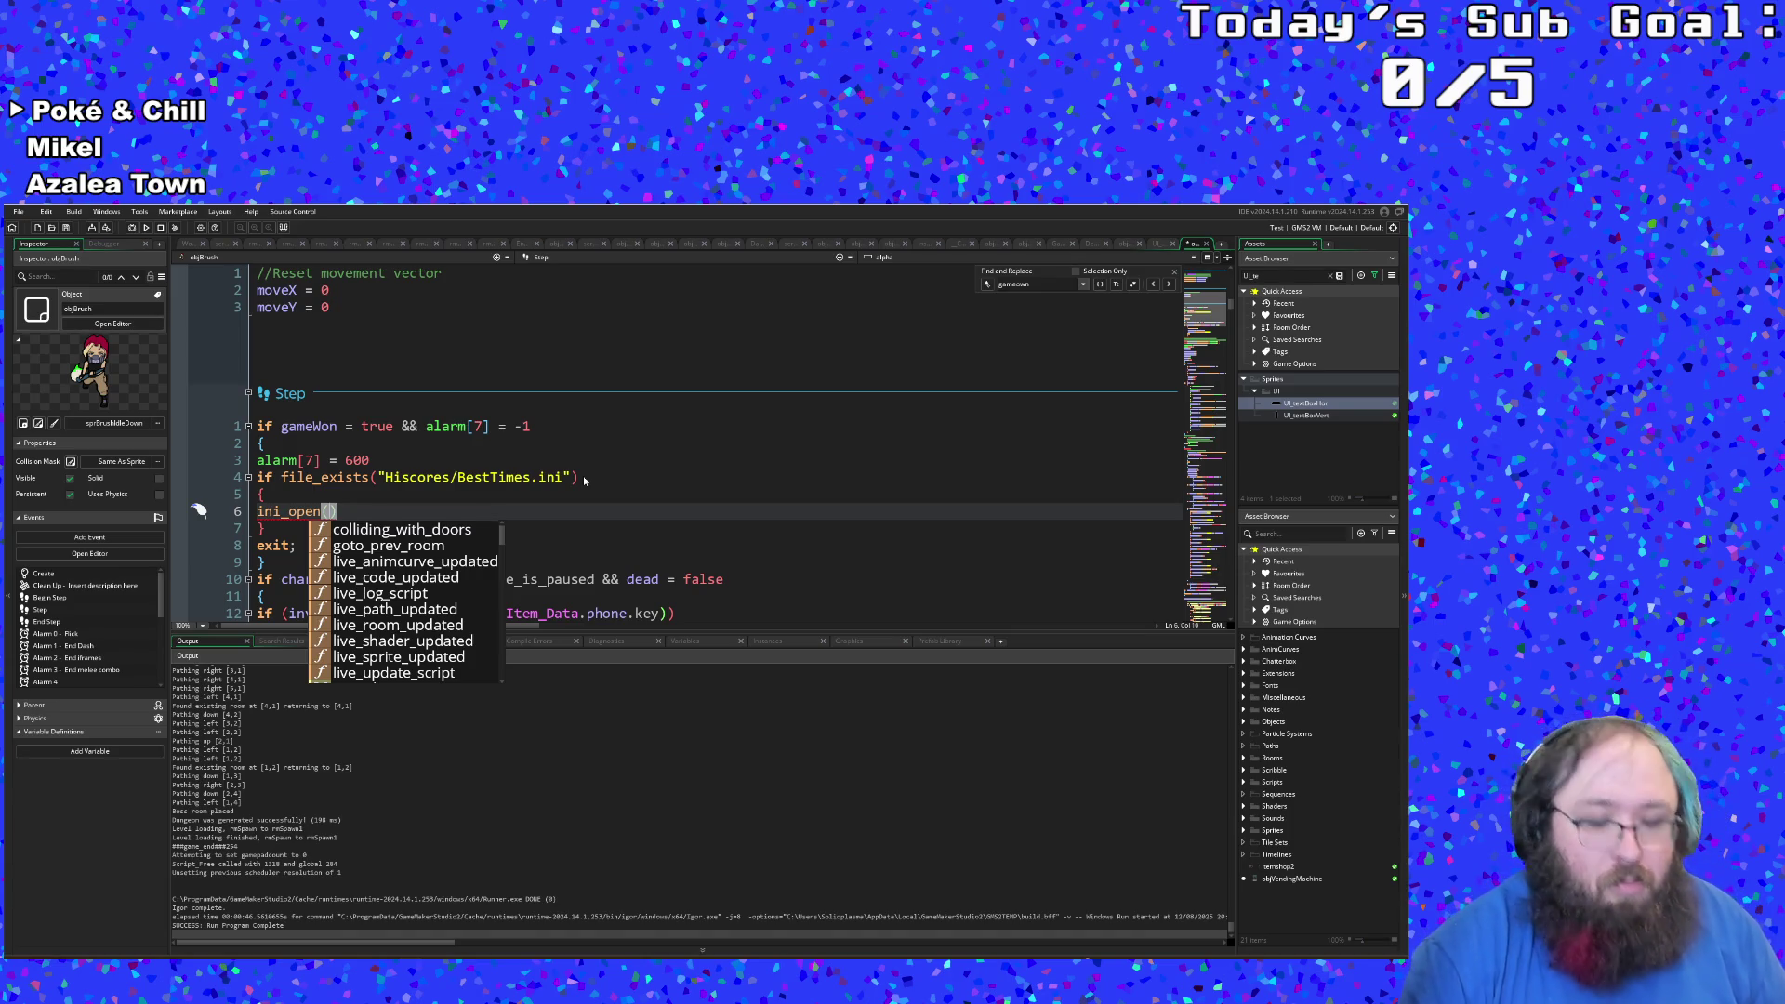
type("\"")
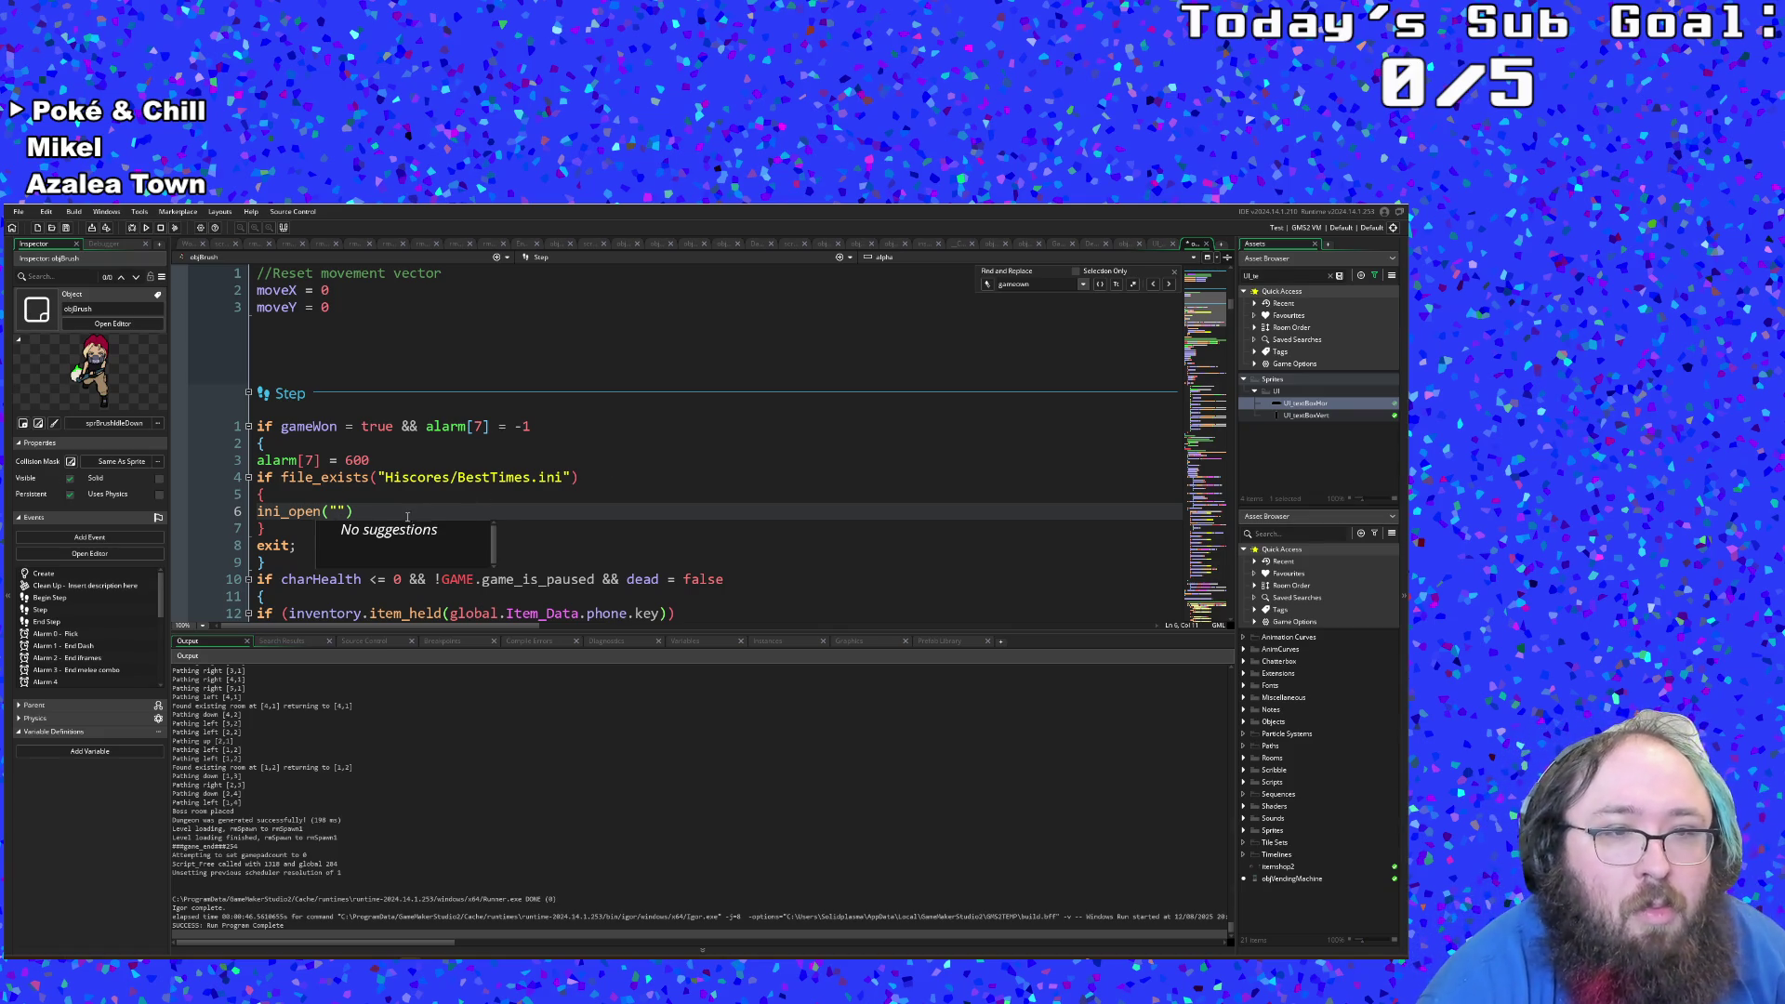
Step: Copy the Hiscores/BestTimes.ini path from line 4 into ini_open's quotes and add a line below
left_click_drag(385, 479, 562, 479)
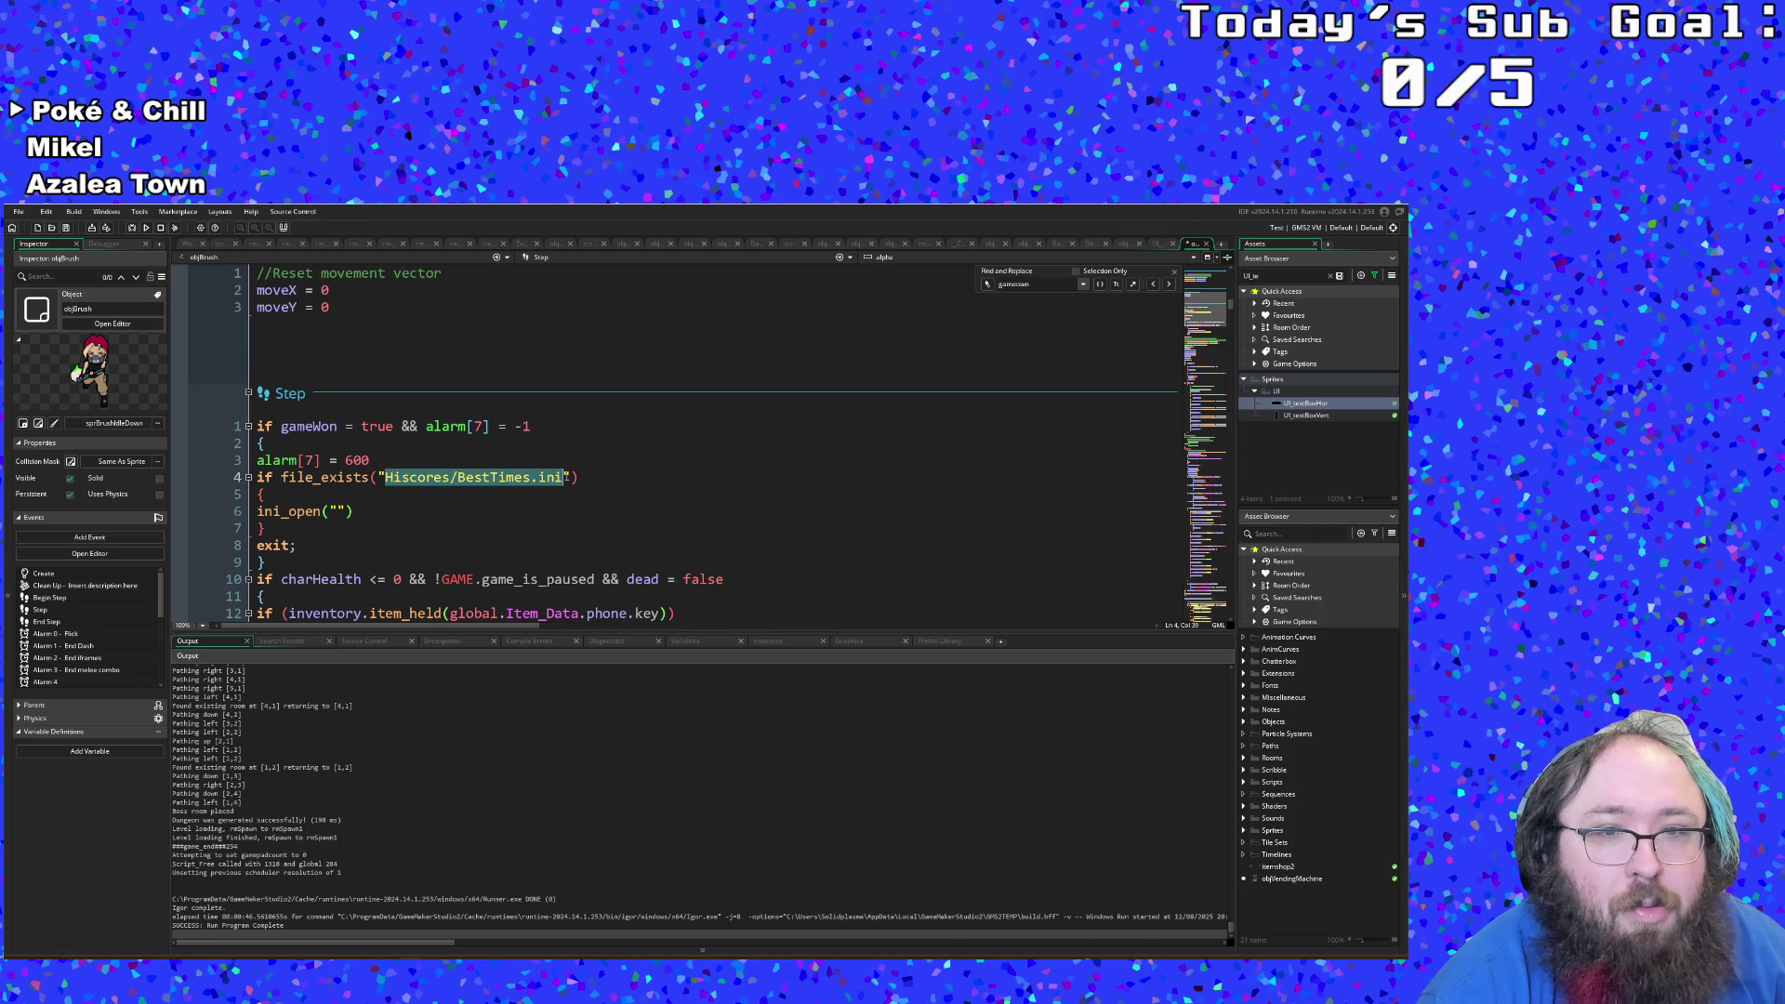
right_click(557, 480)
left_click(573, 497)
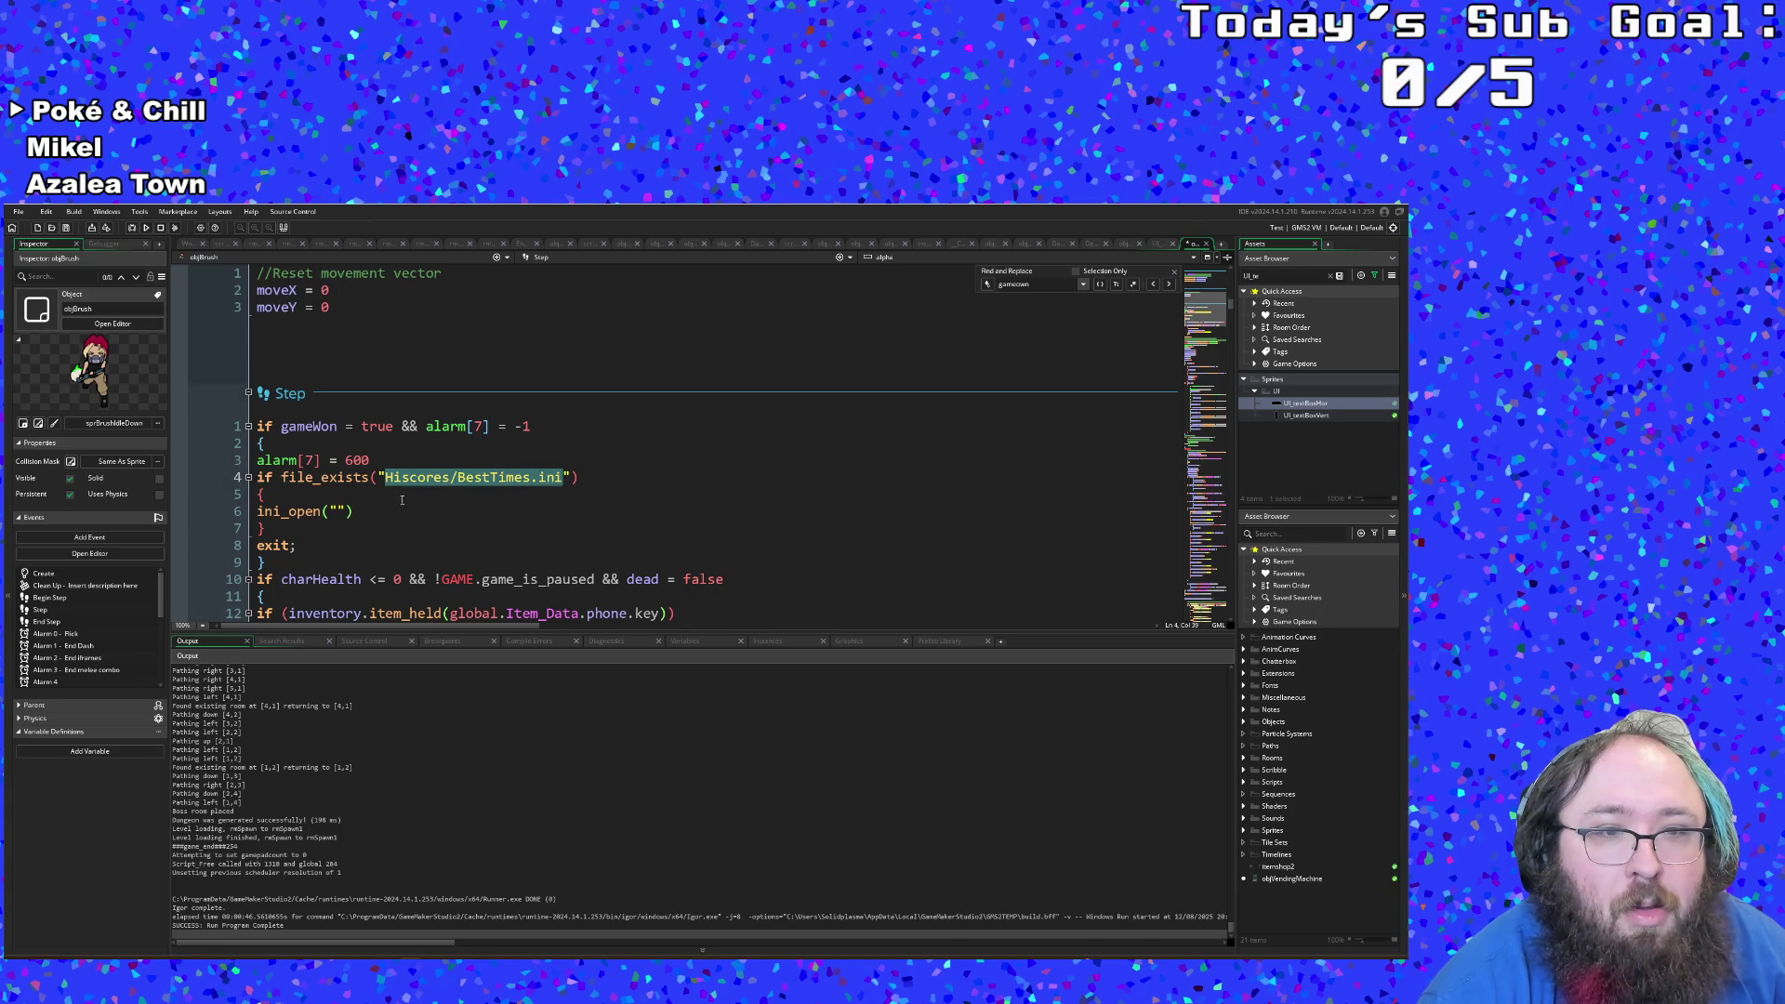
left_click(338, 512)
key("ctrl+v")
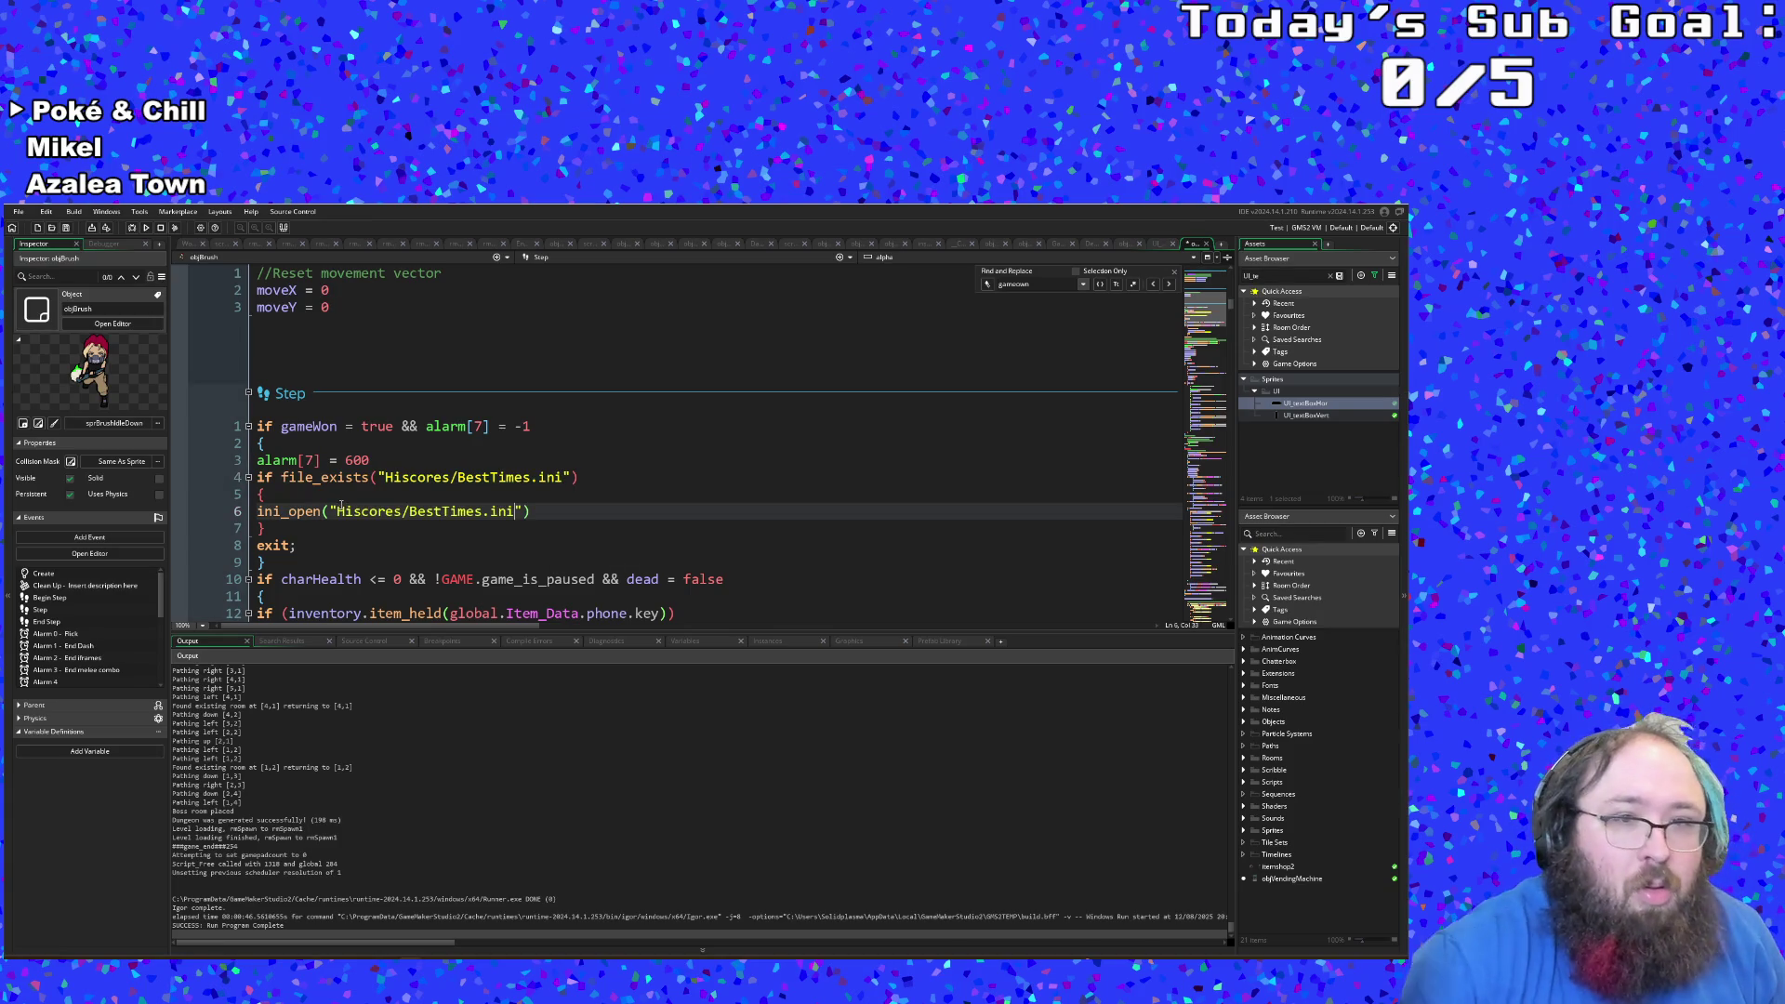
key("End")
key("Return")
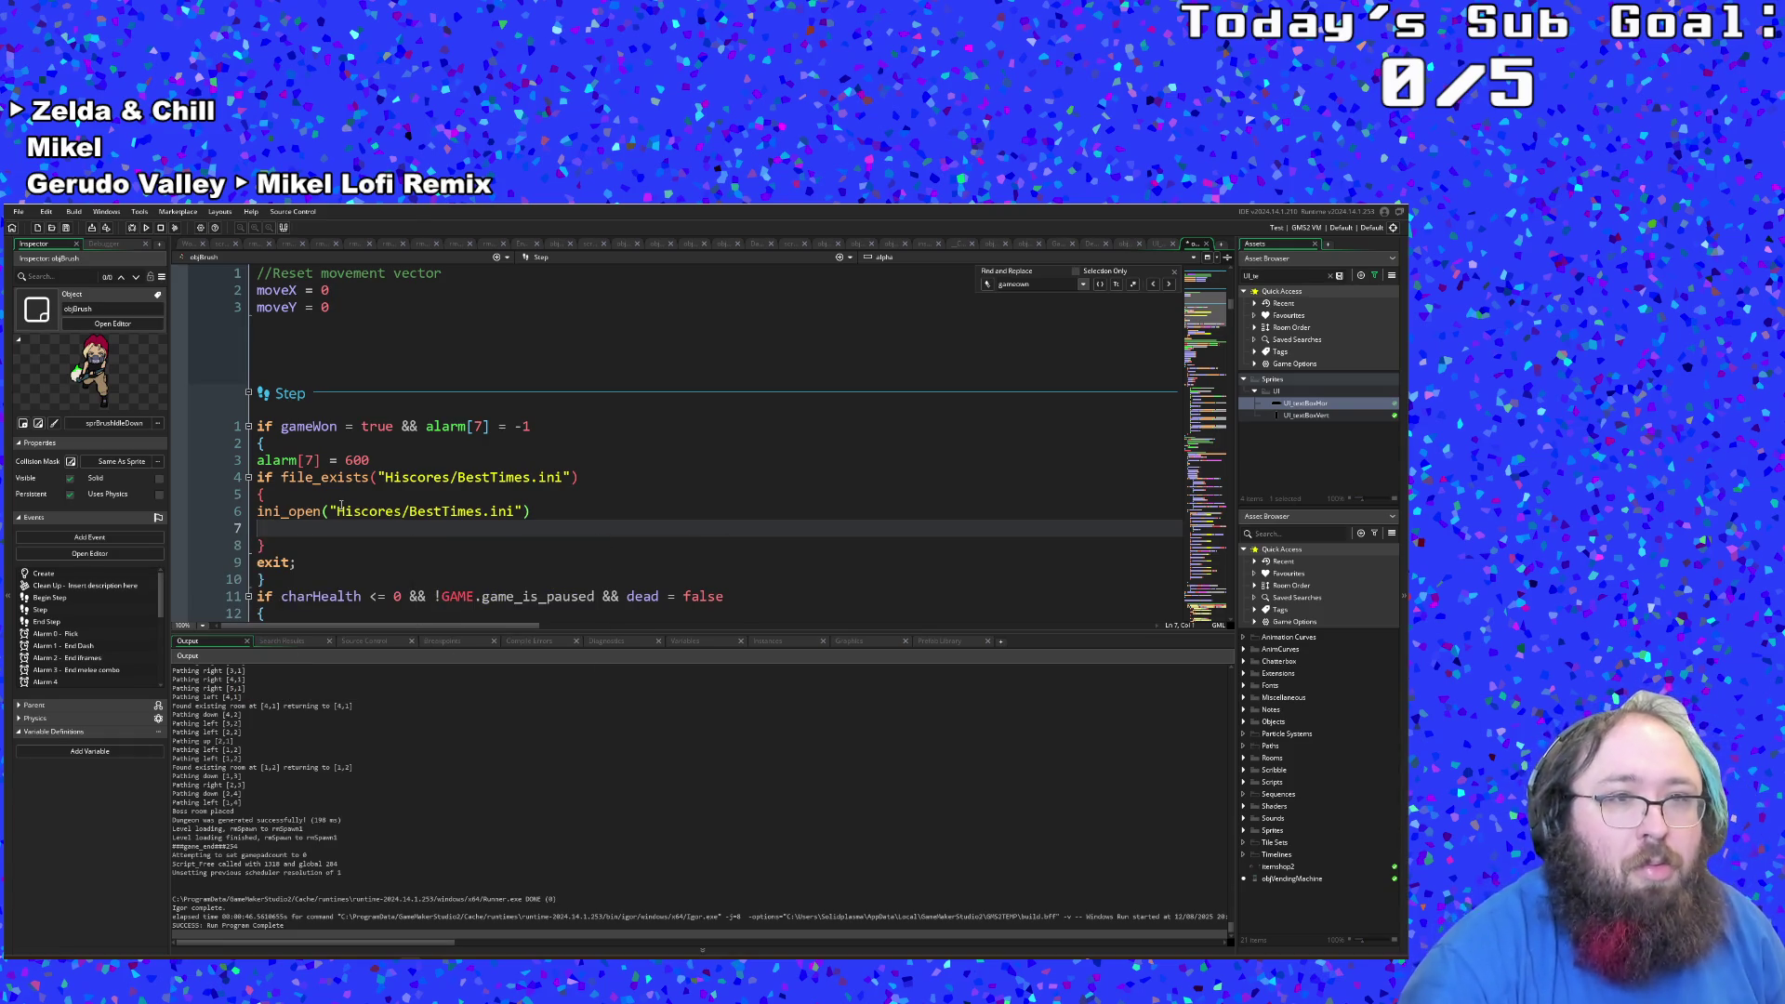
Step: Add a //Hiscores comment line after splatDash = false in the Create event
scroll(344, 502, "up", 15)
scroll(346, 500, "up", 4)
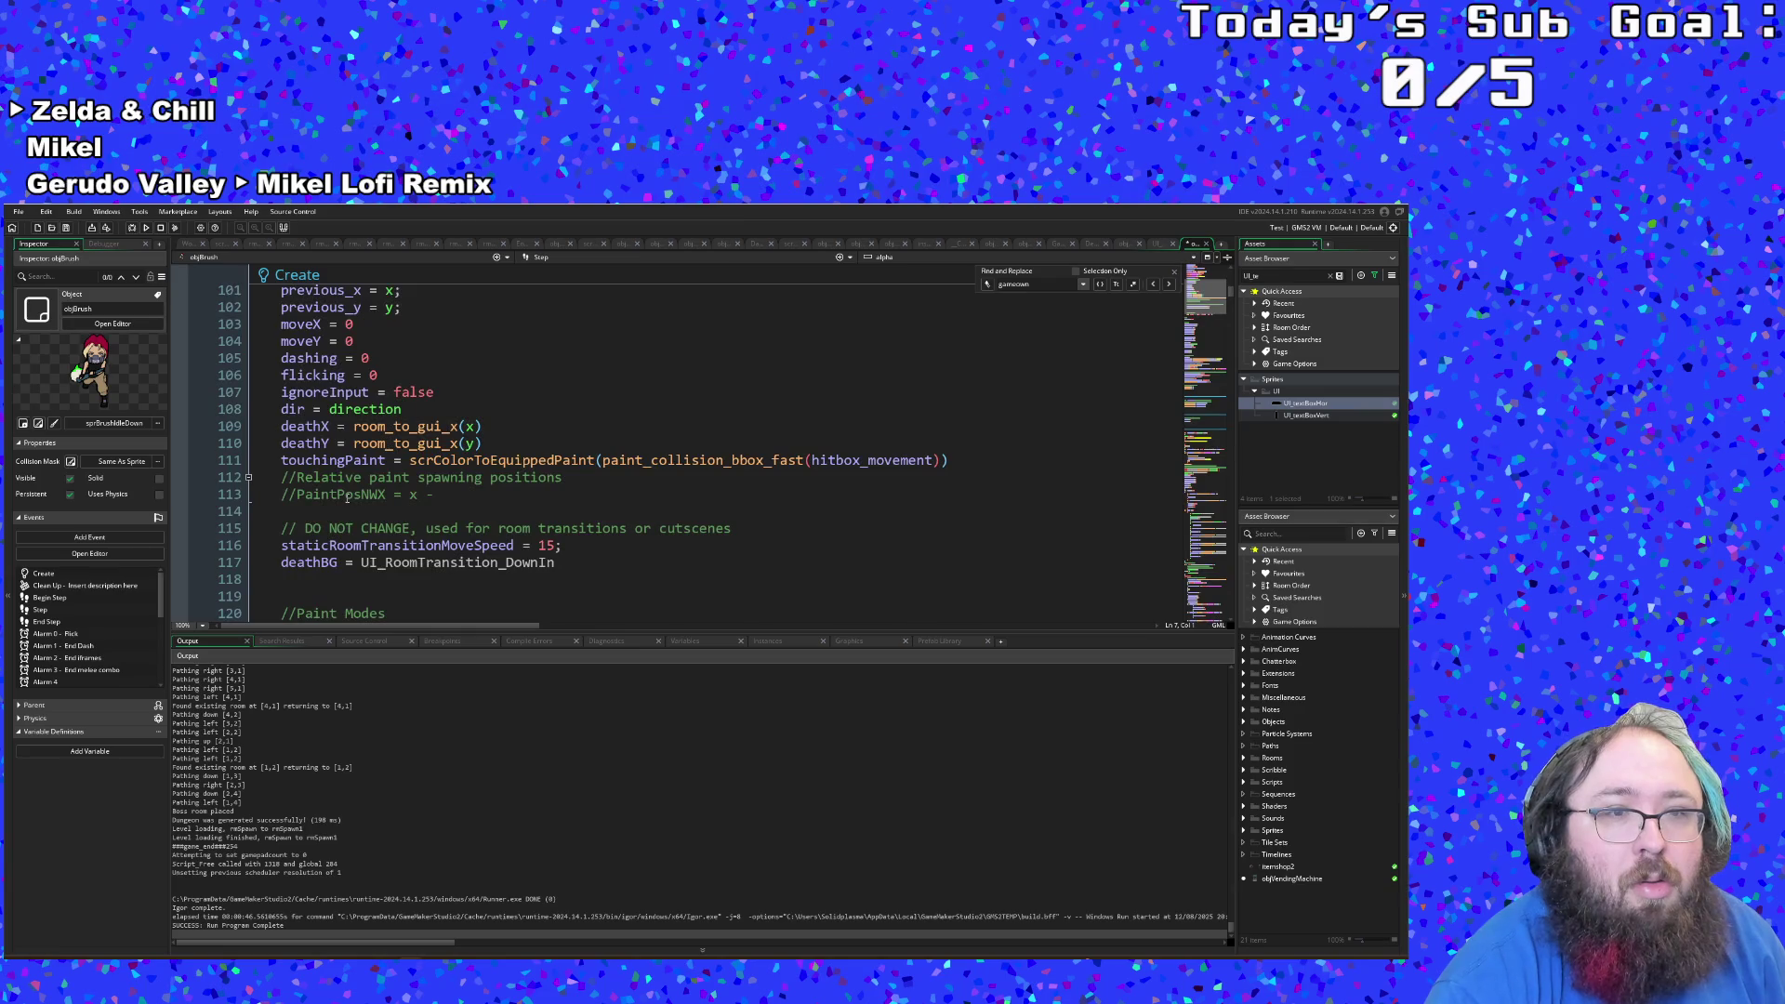
scroll(956, 482, "down", 10)
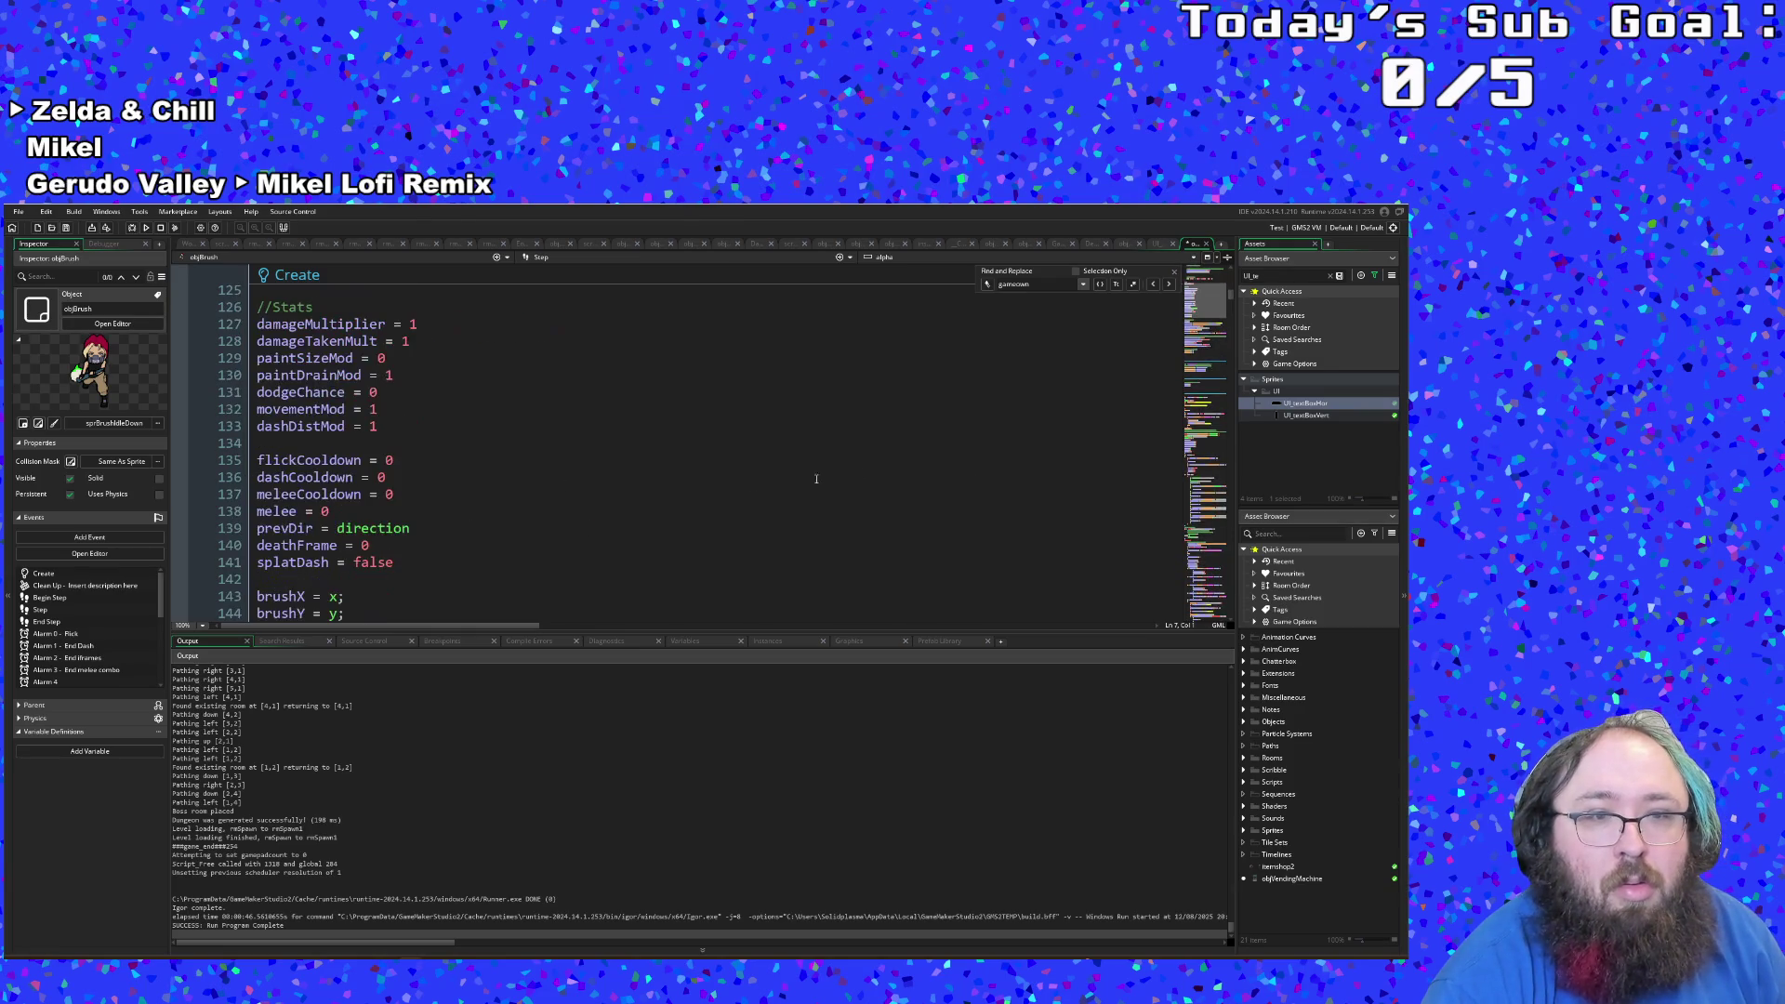
scroll(410, 532, "down", 1)
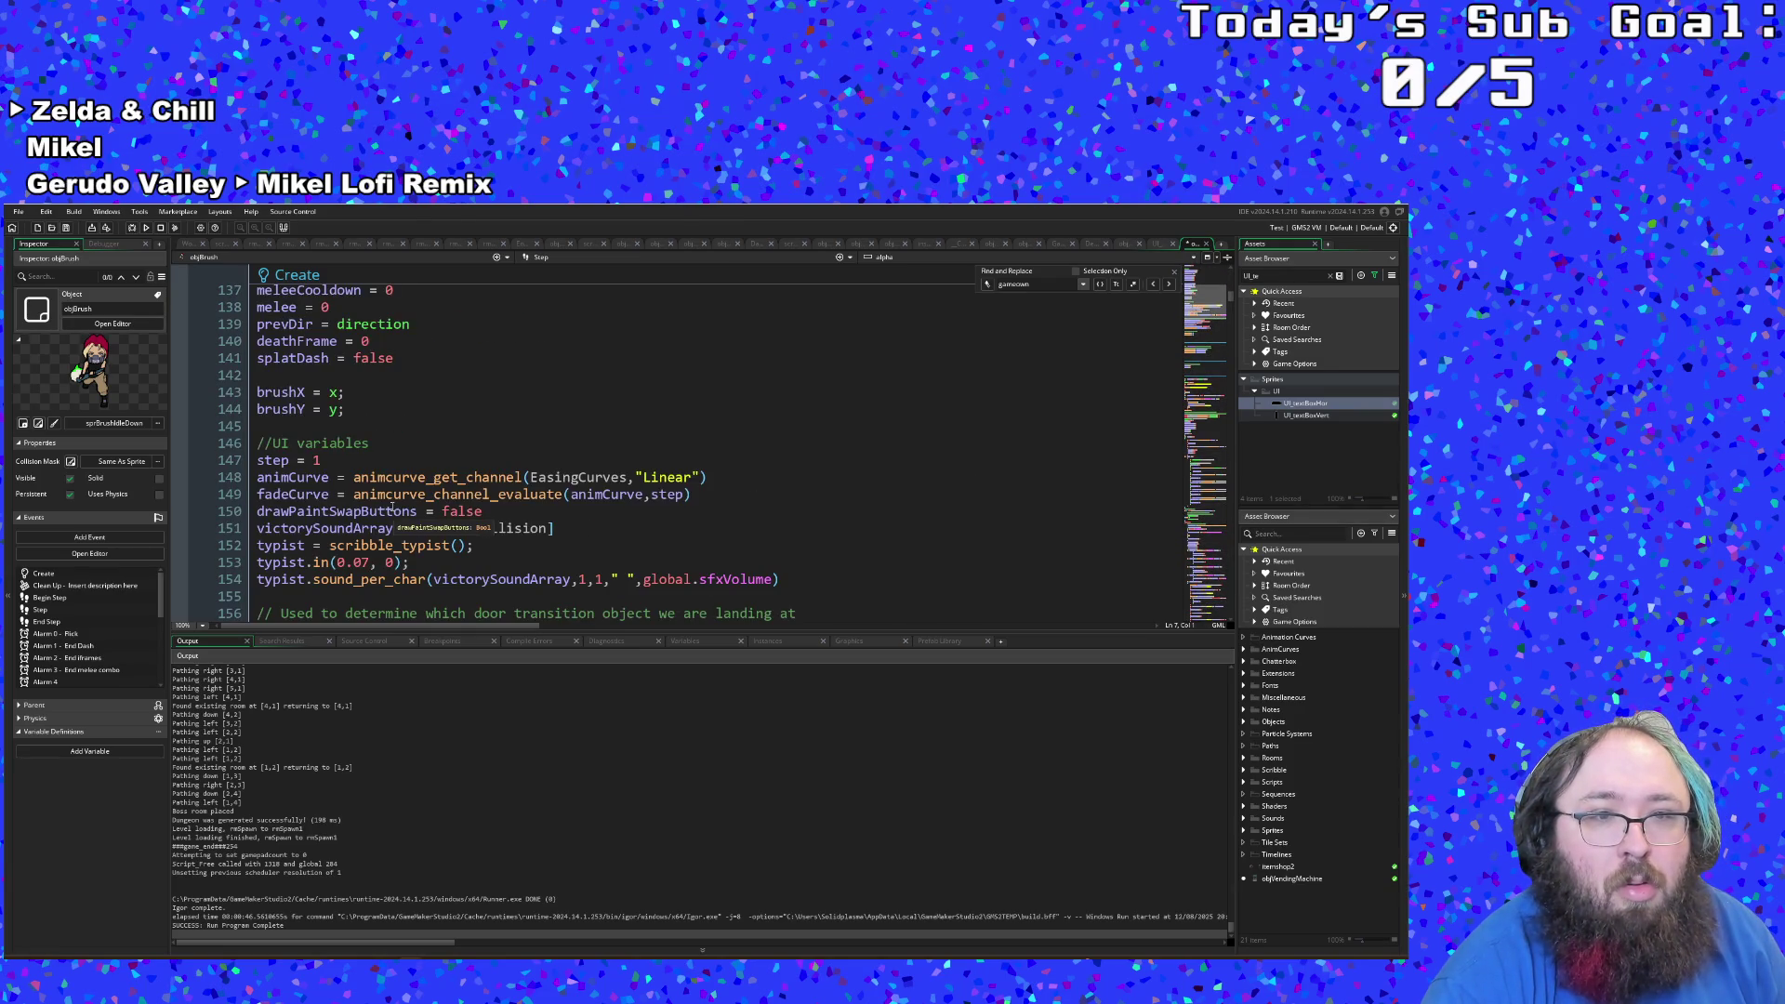
scroll(383, 496, "up", 3)
double_click(394, 562)
key("End")
key("Return")
key("Return")
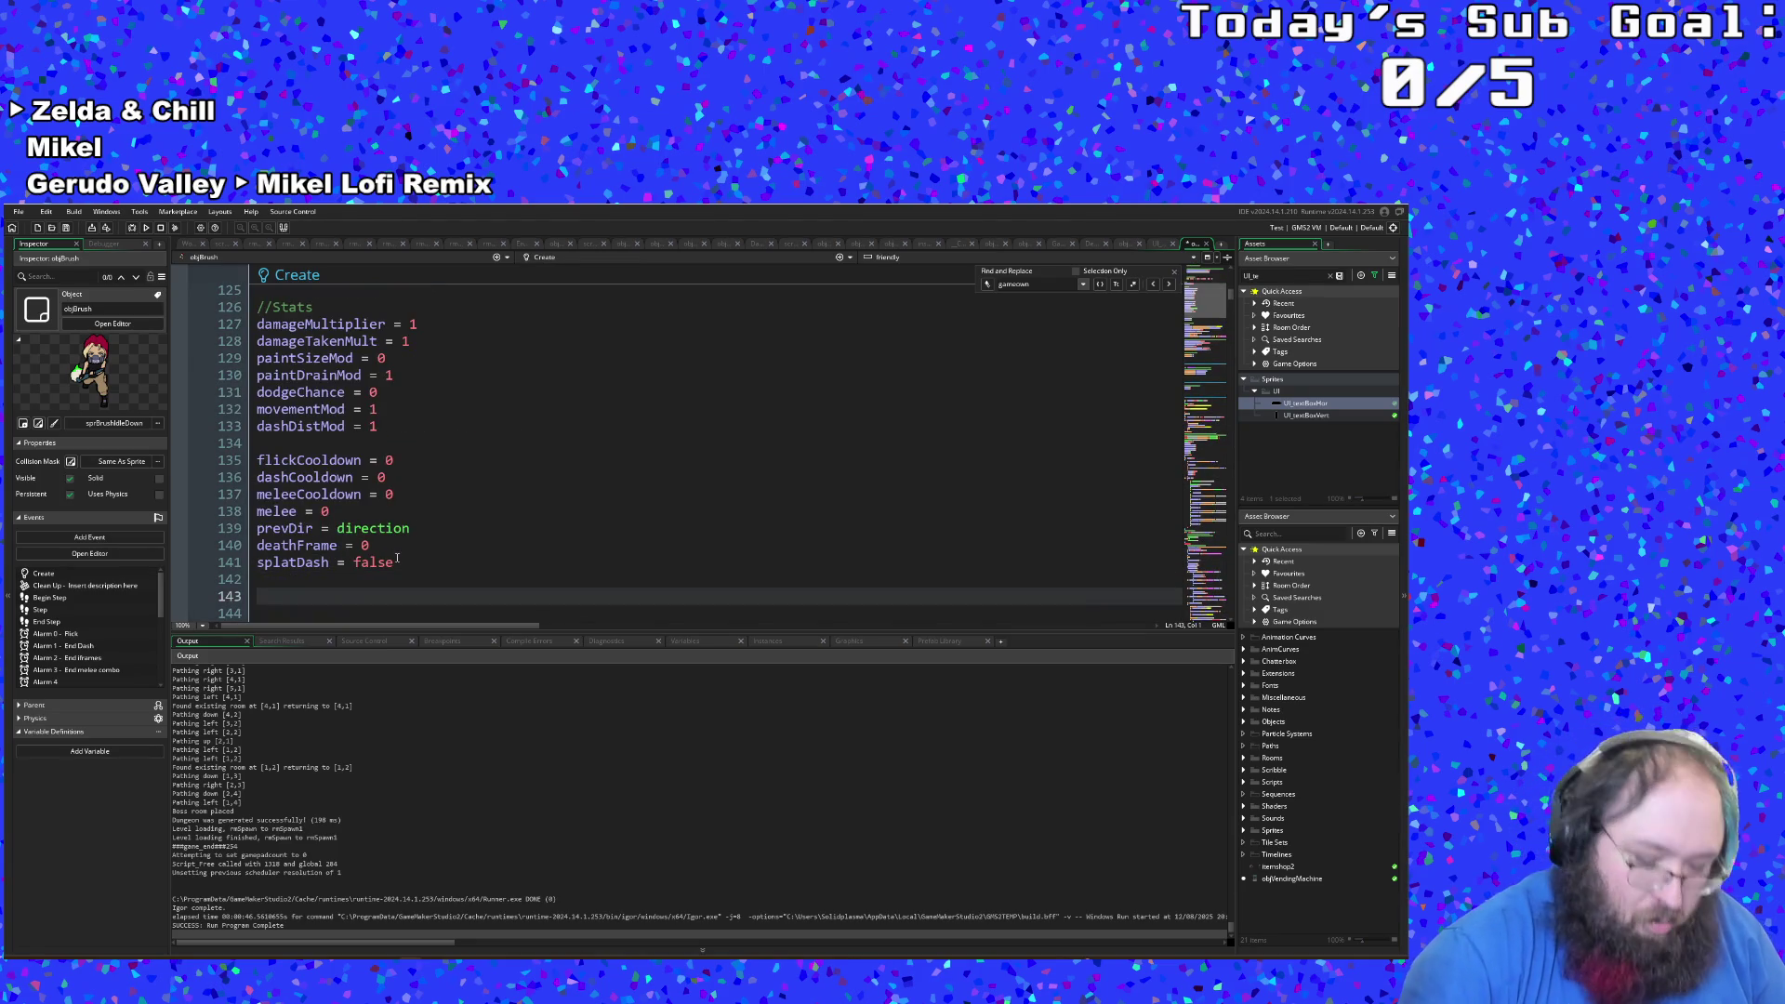
type("//")
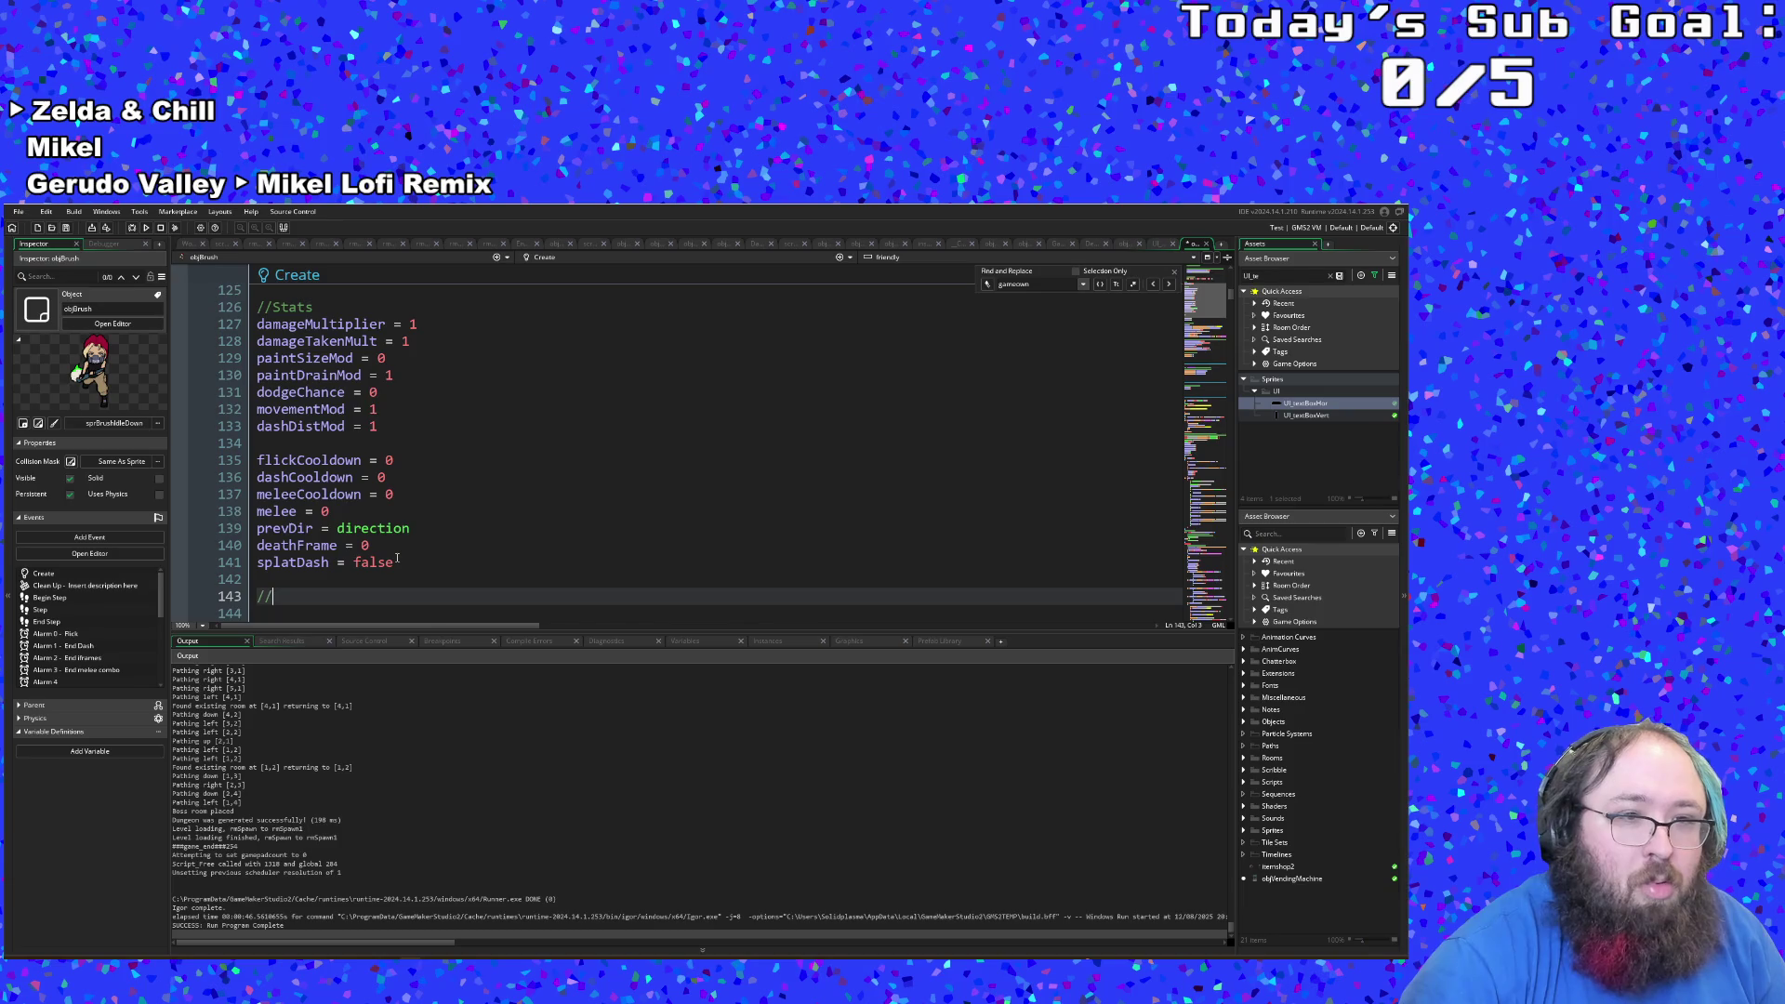
type("hisco")
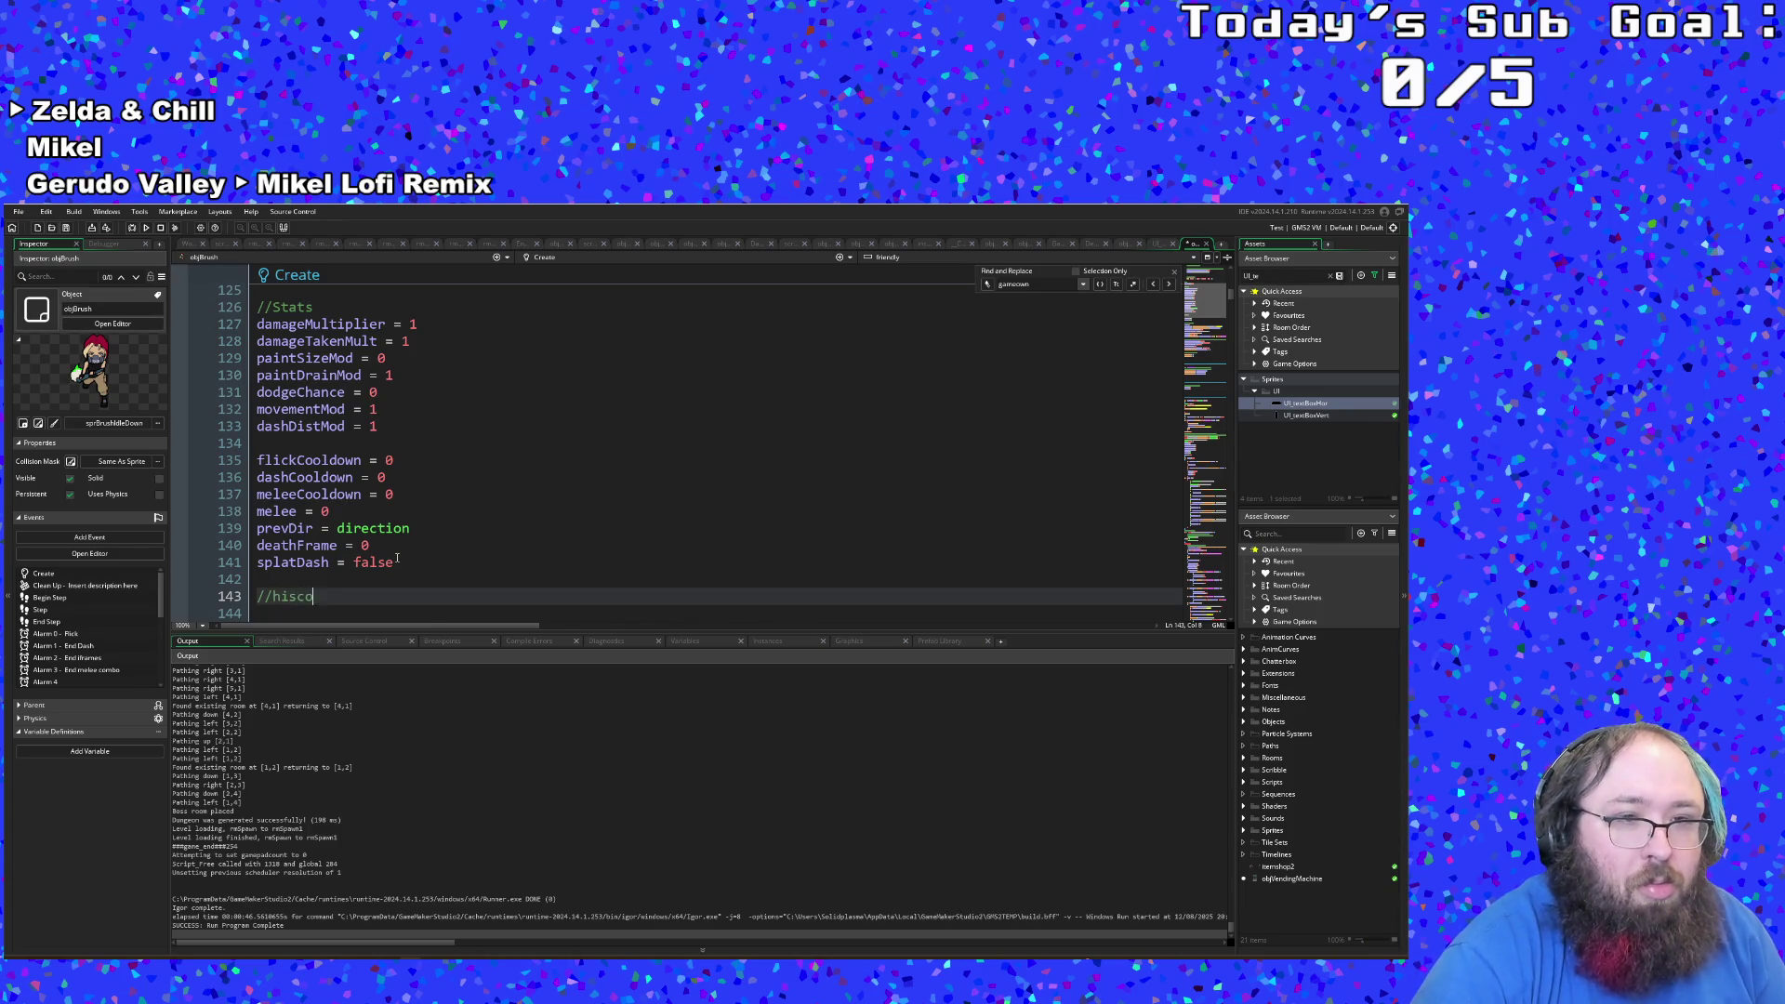
type("res")
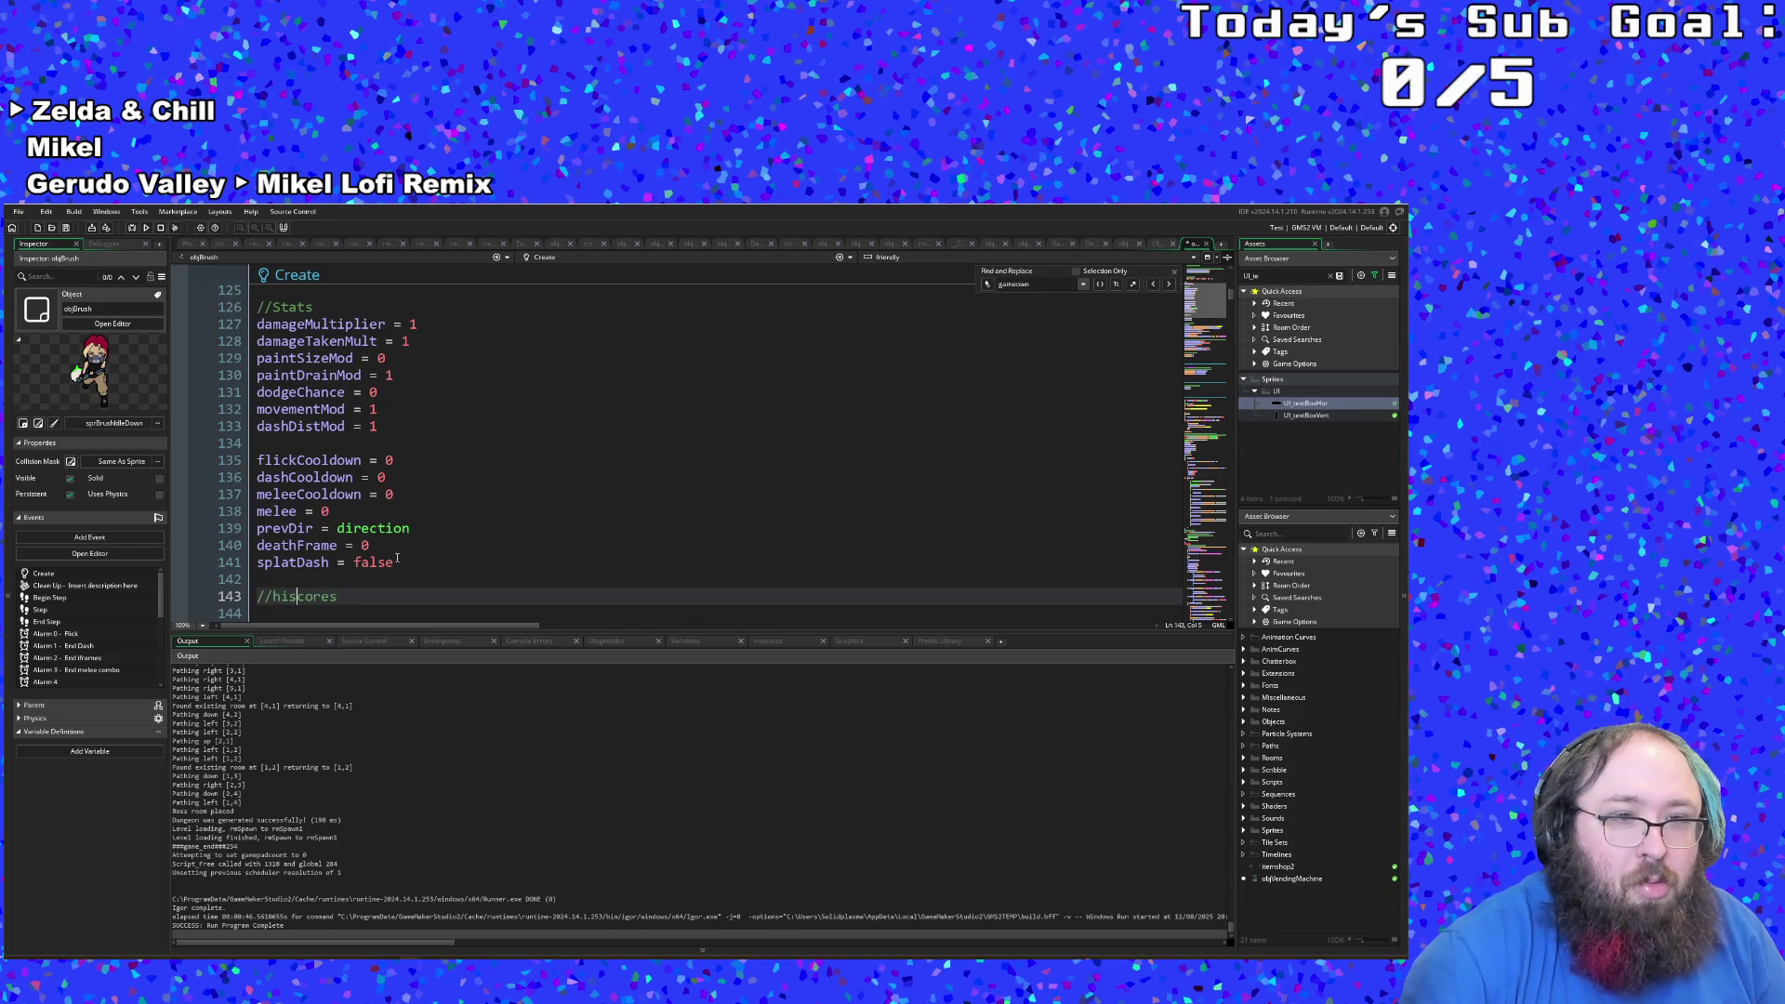
key("BackSpace")
type("H")
key("Down")
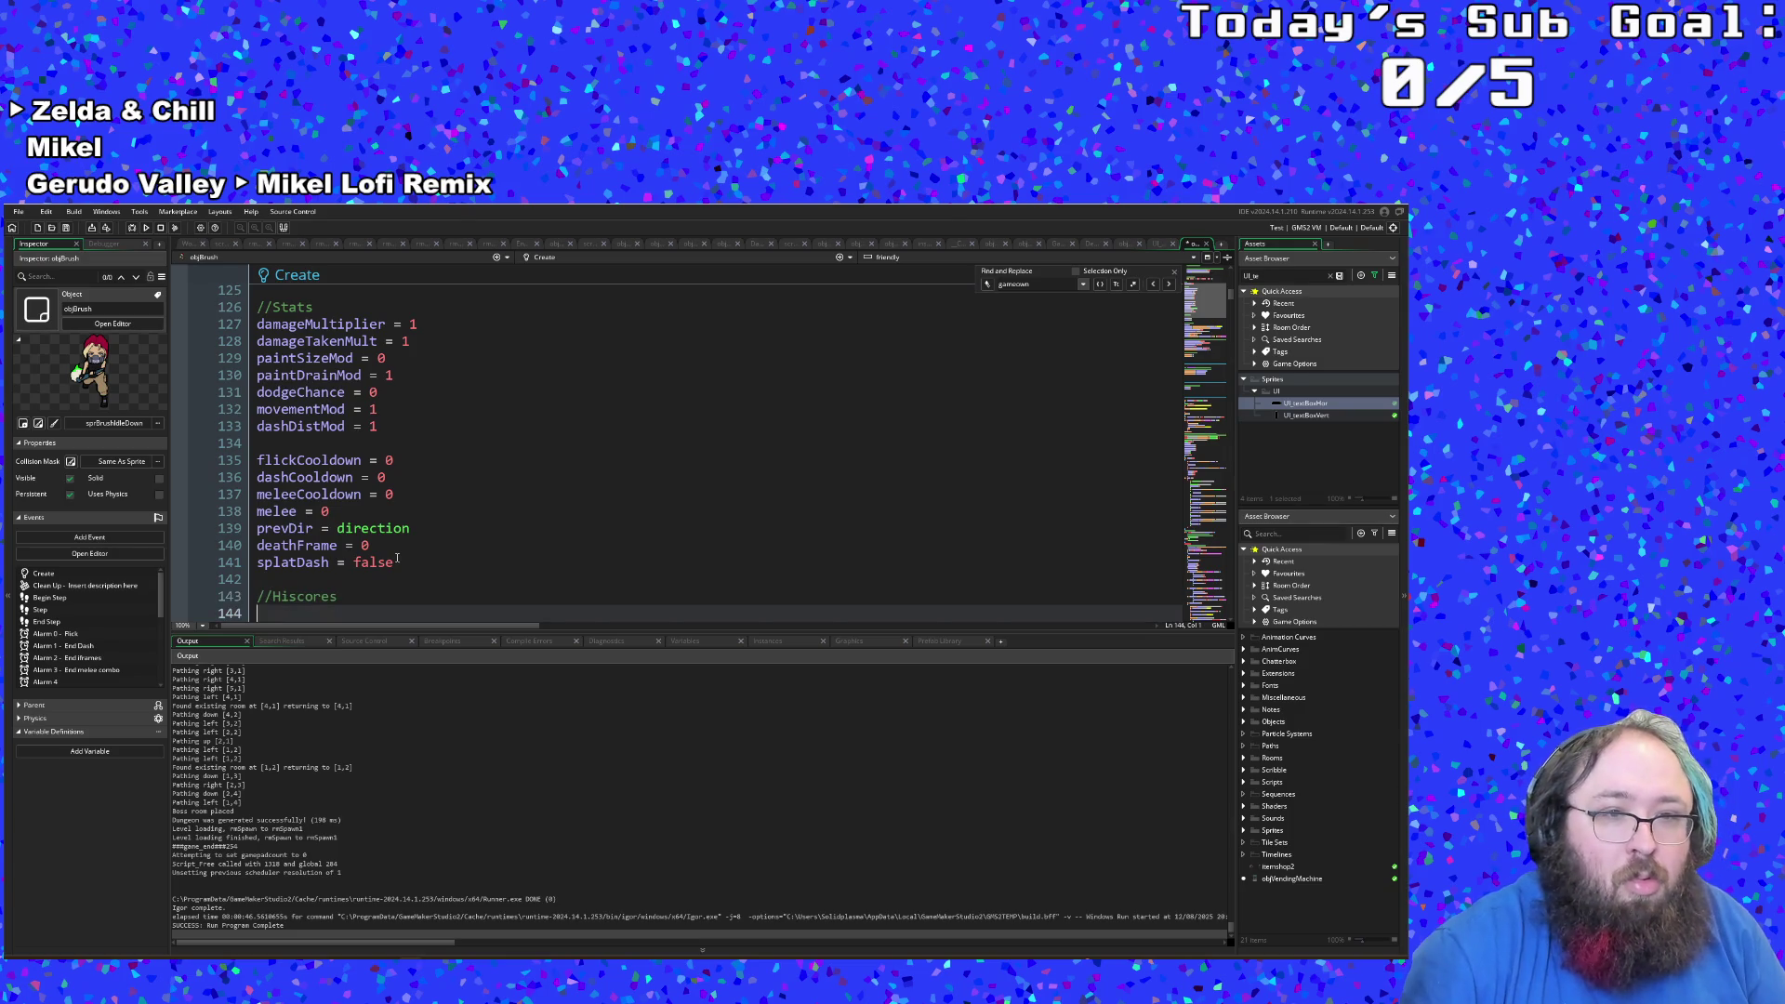
Step: Declare bestOverallTime = -1 under the //Hiscores comment
type("best")
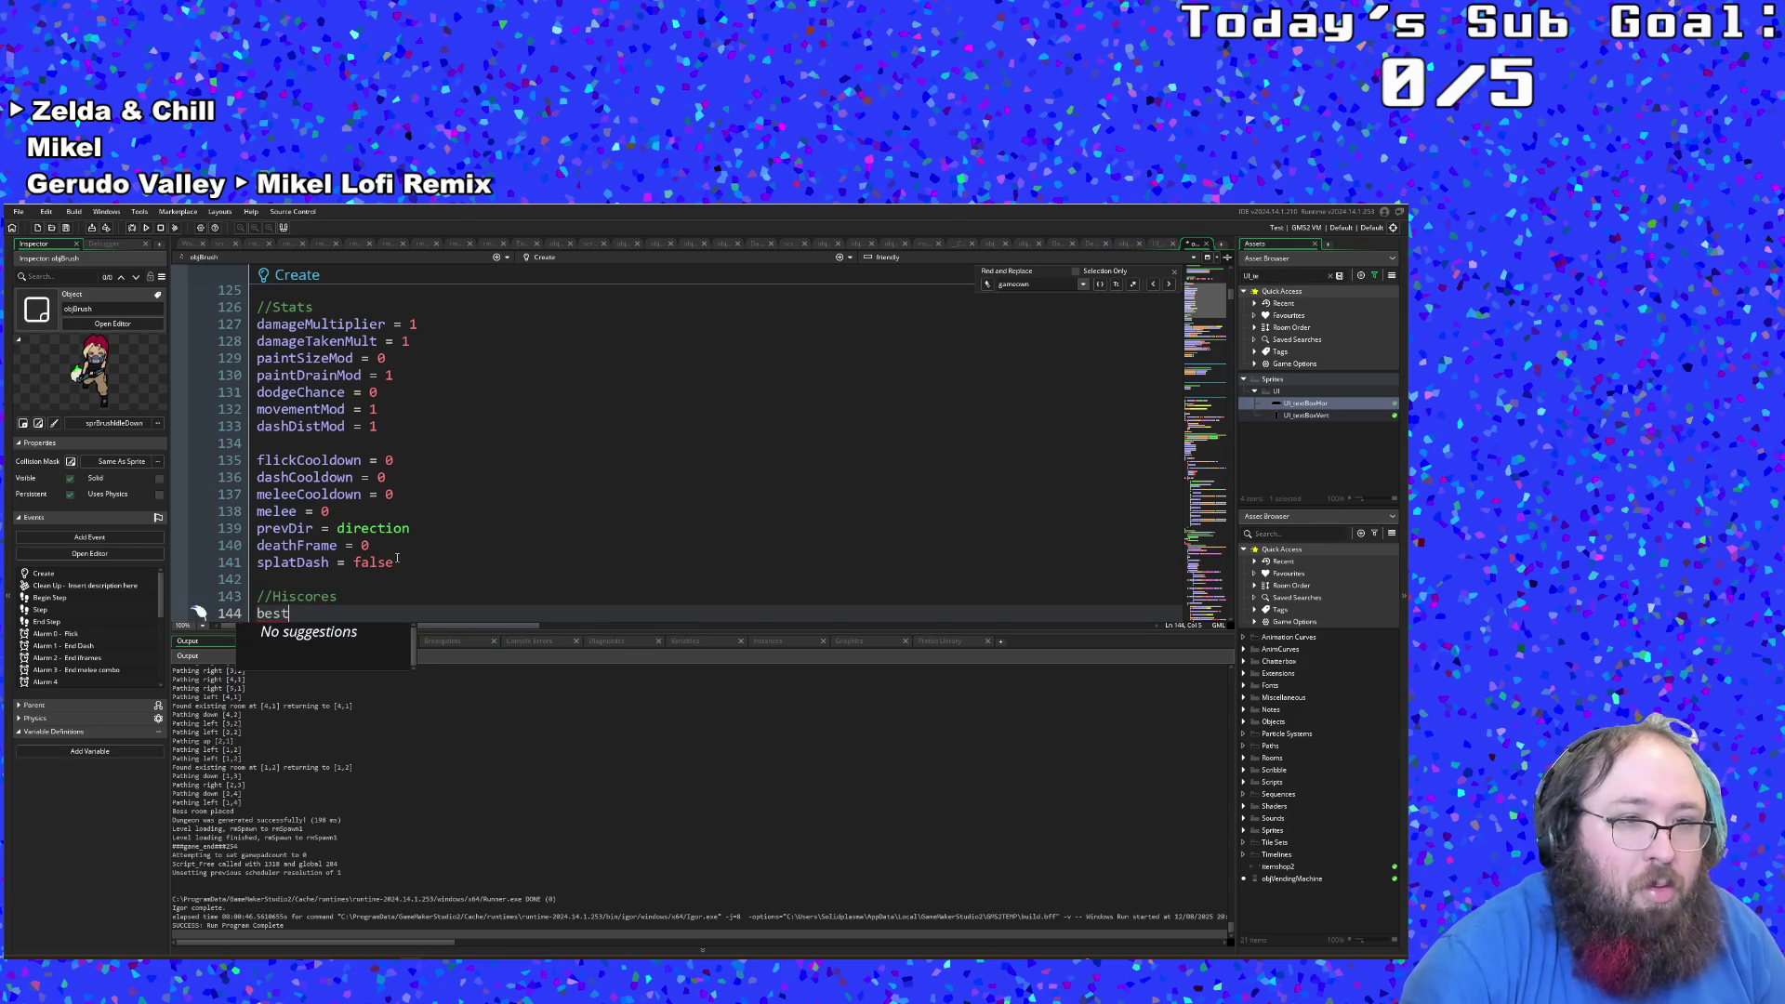
type("Ov")
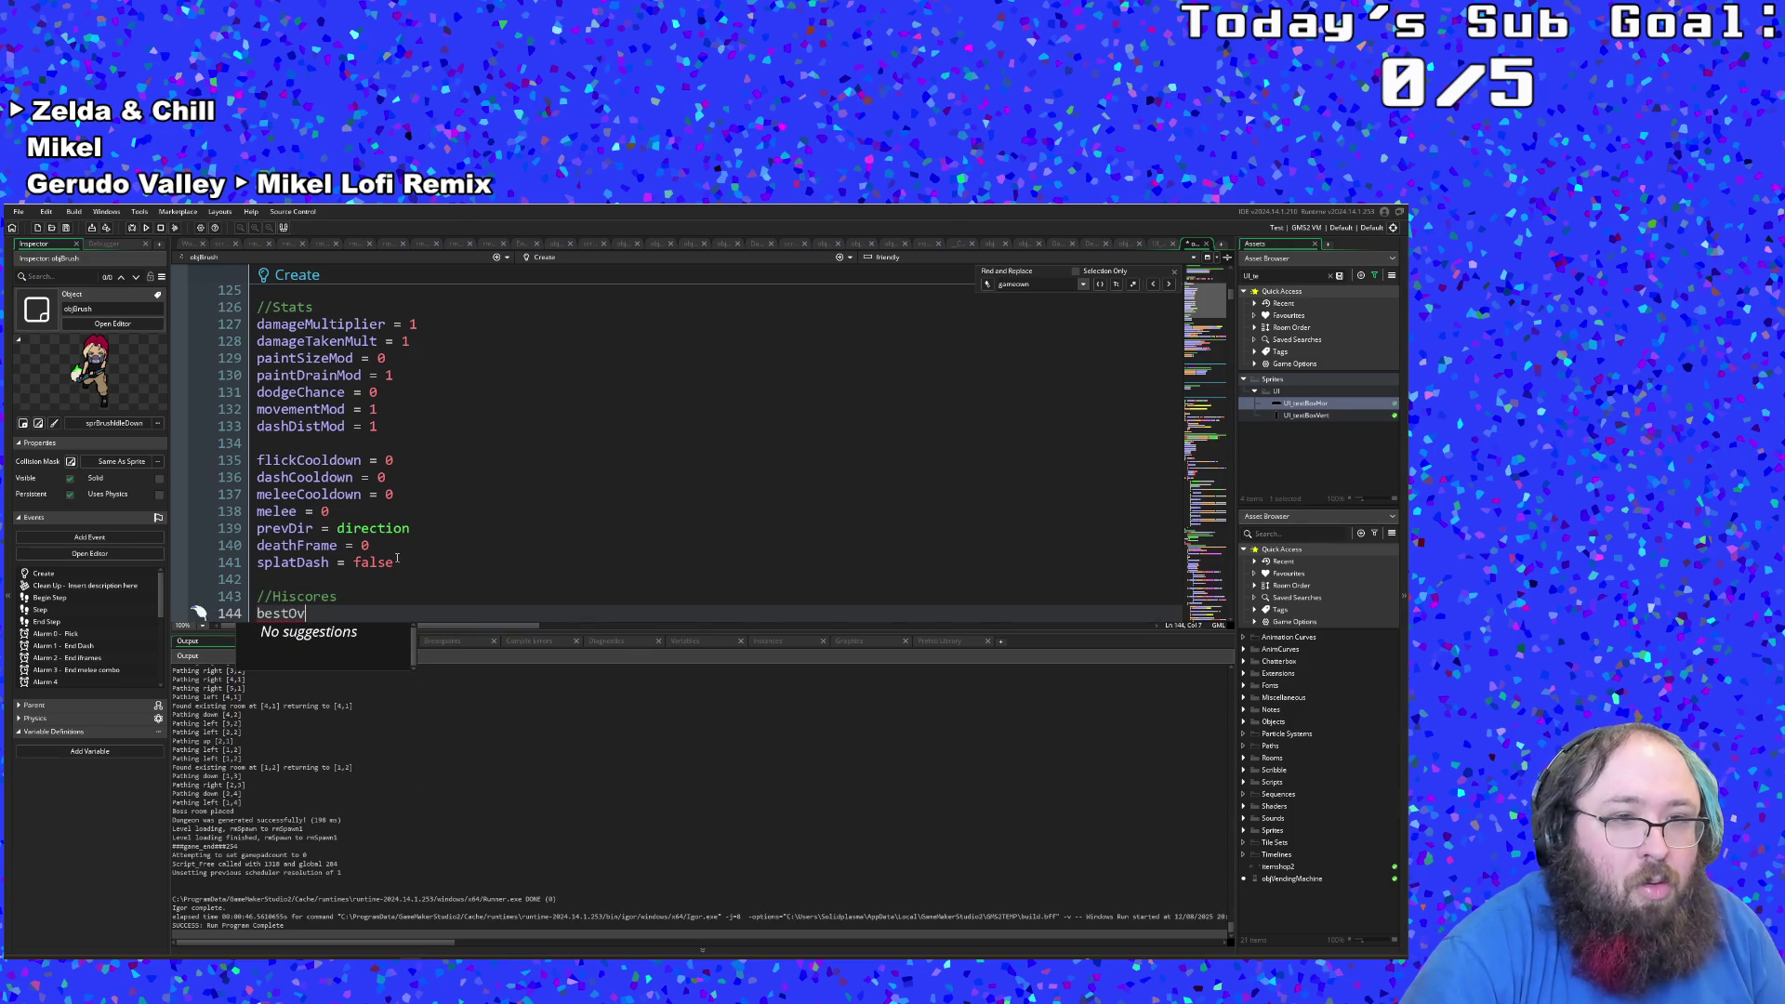
type("erallTime =")
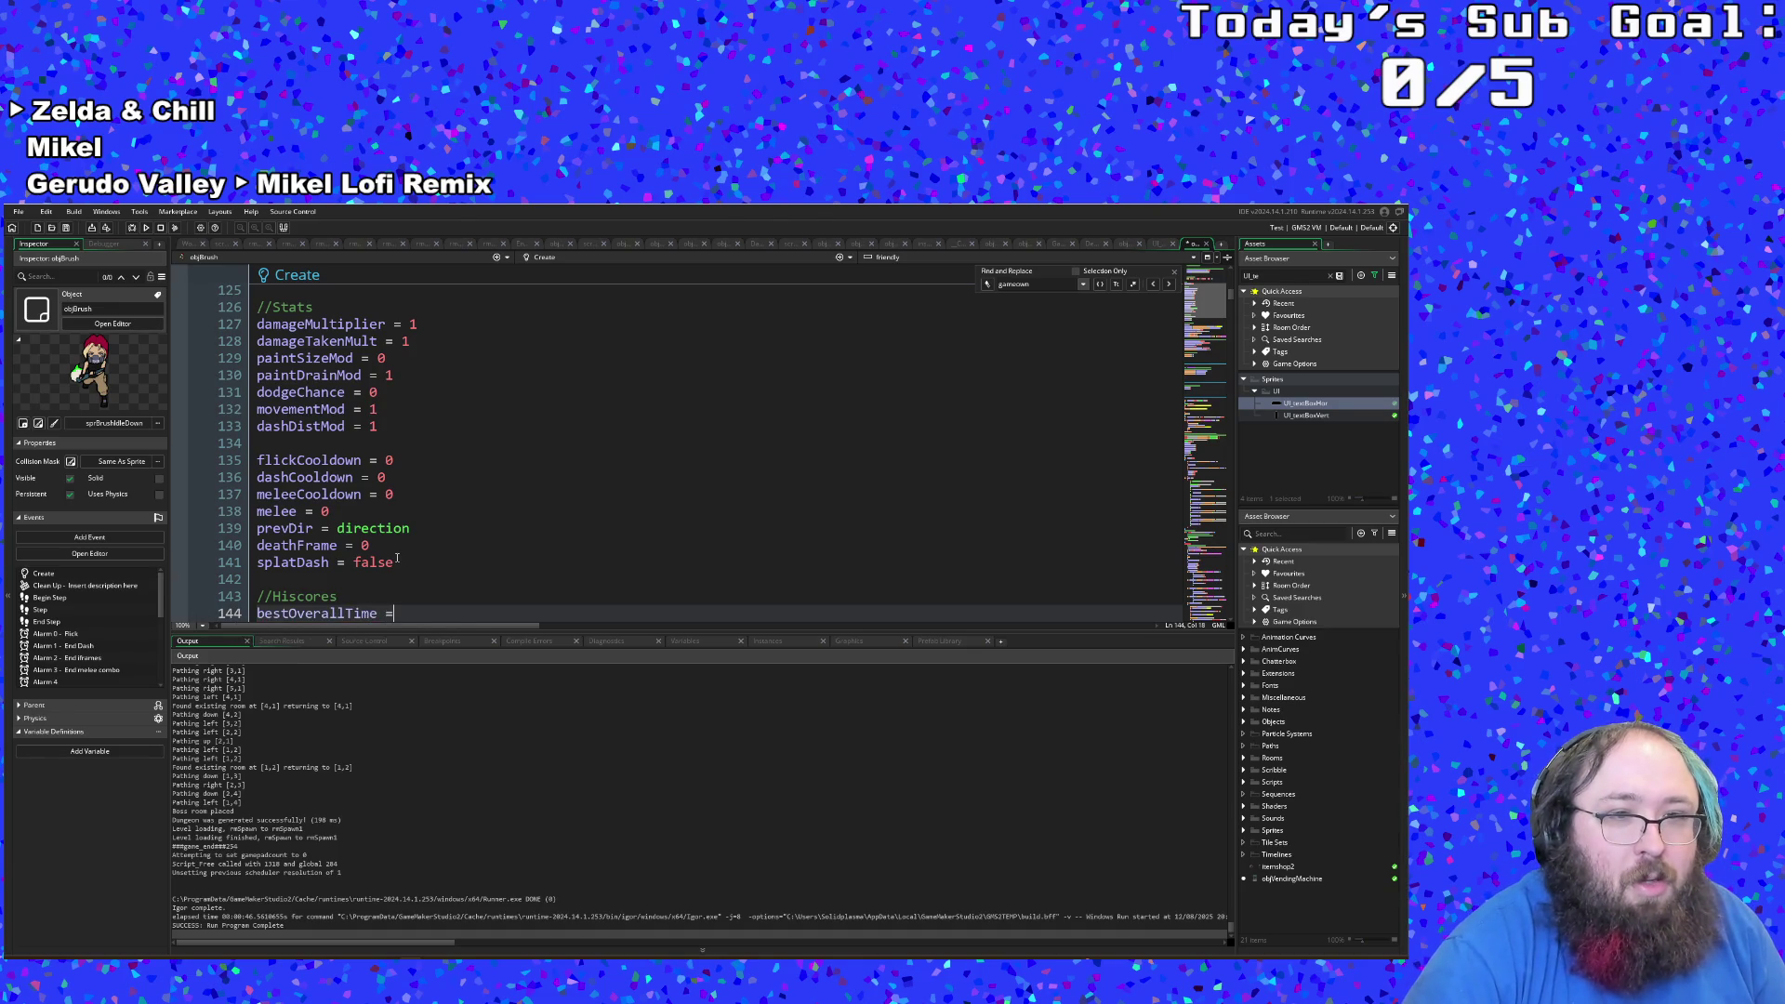
scroll(397, 558, "down", 4)
left_click(412, 409)
type("-1")
left_click(387, 443)
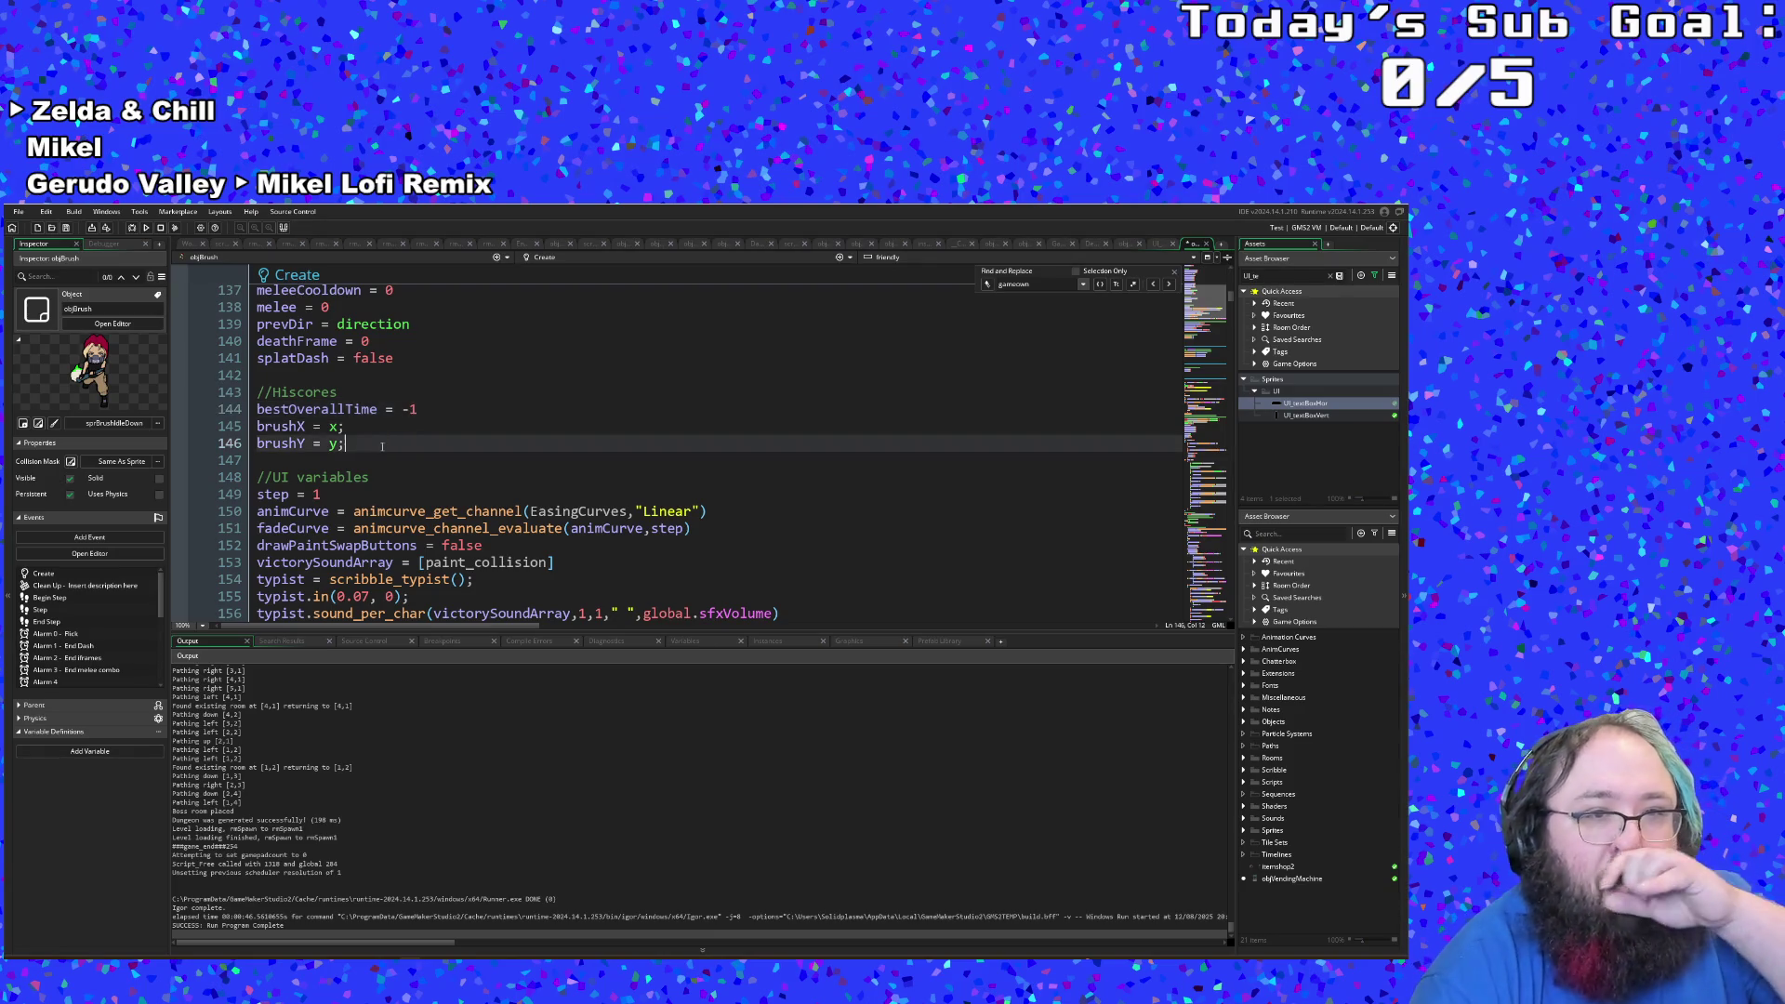
left_click(435, 411)
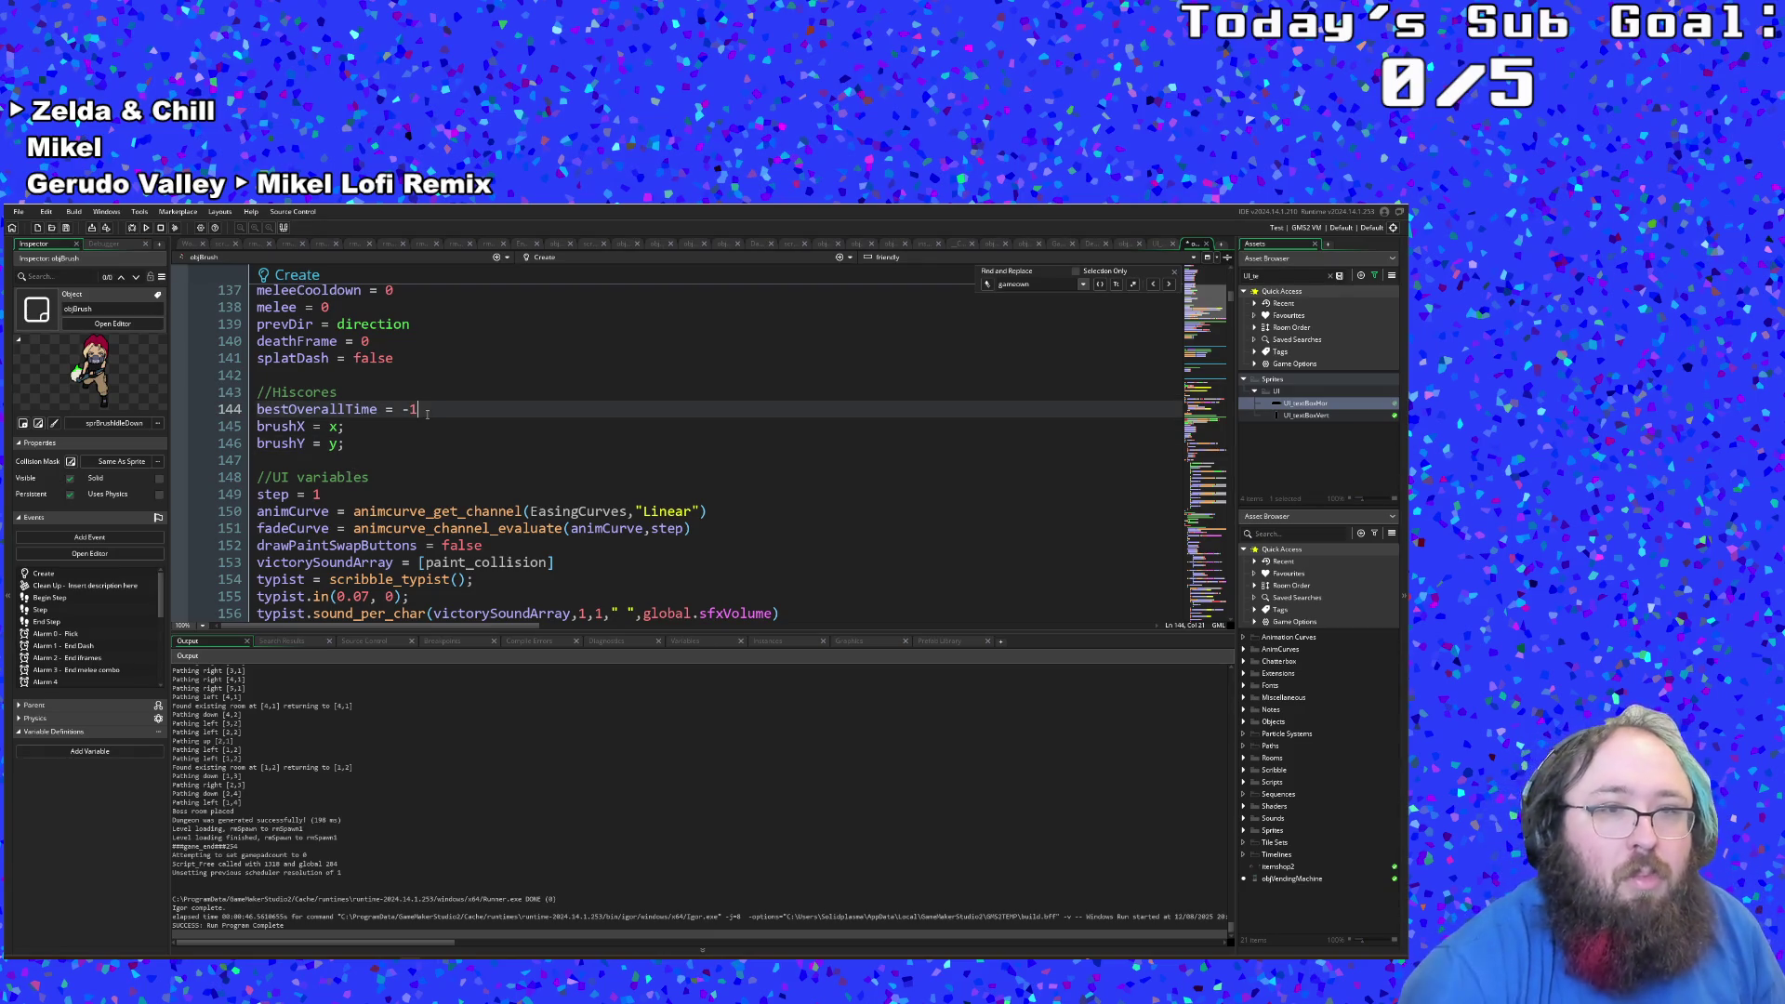
key("Return")
key("Return")
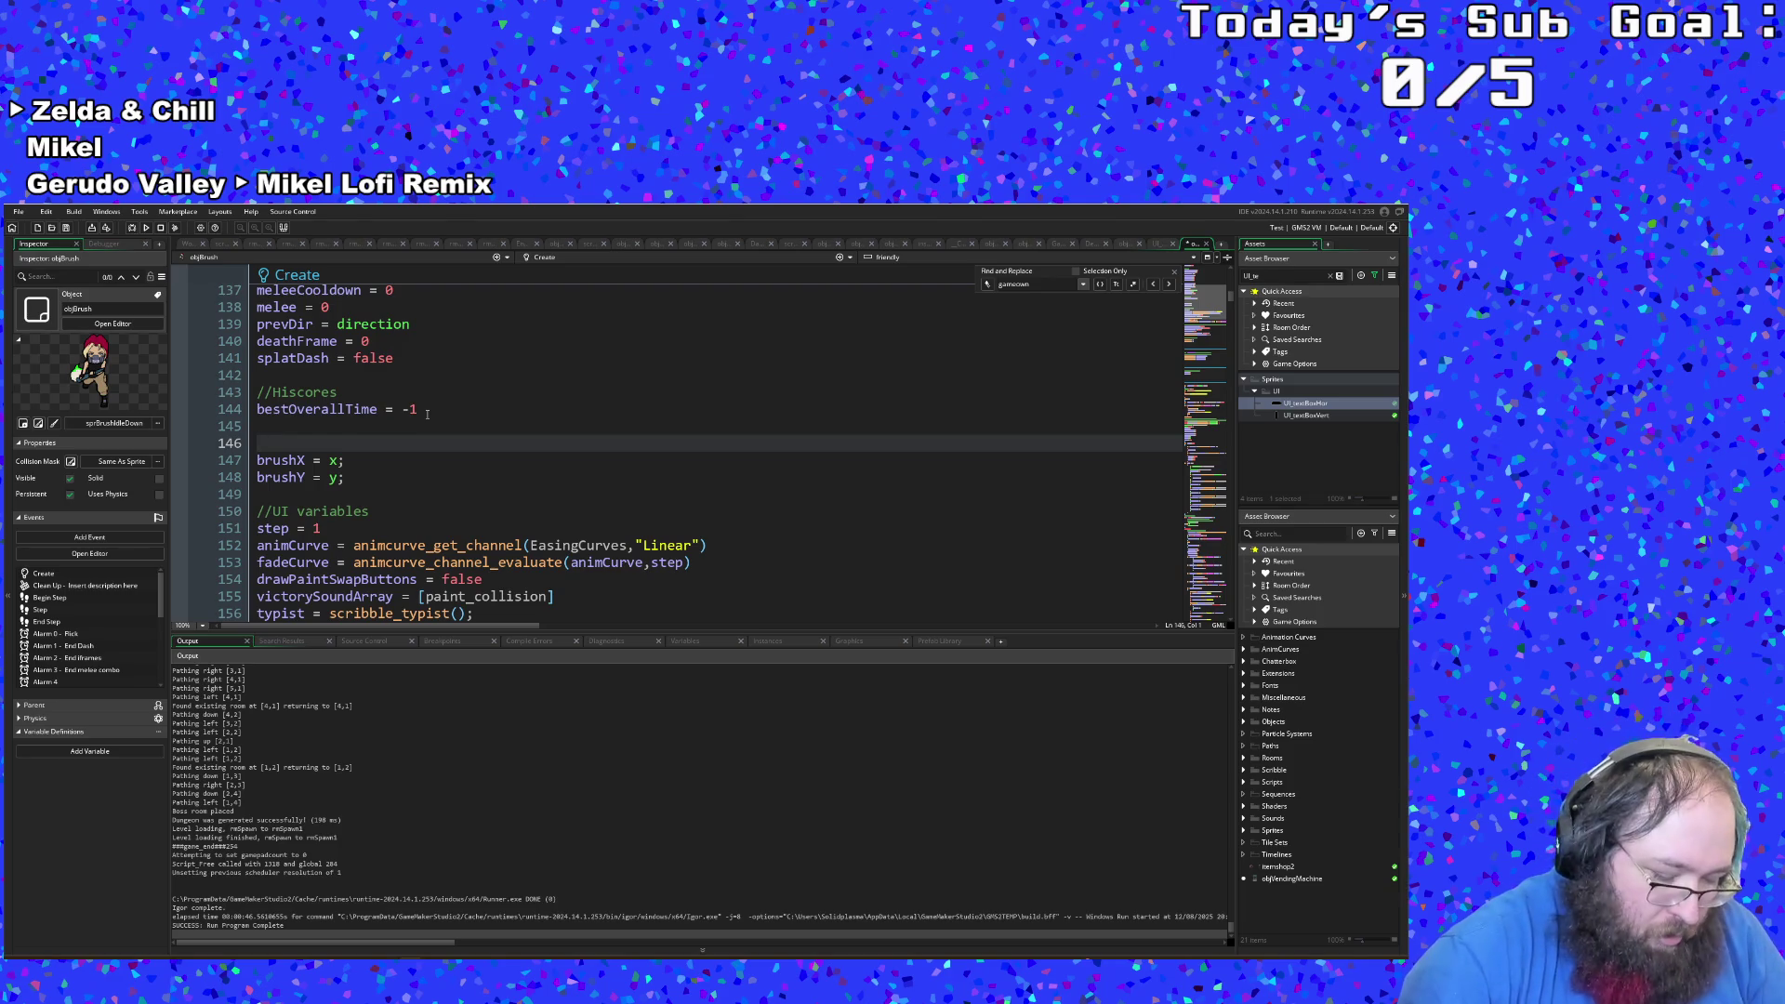
key("Up")
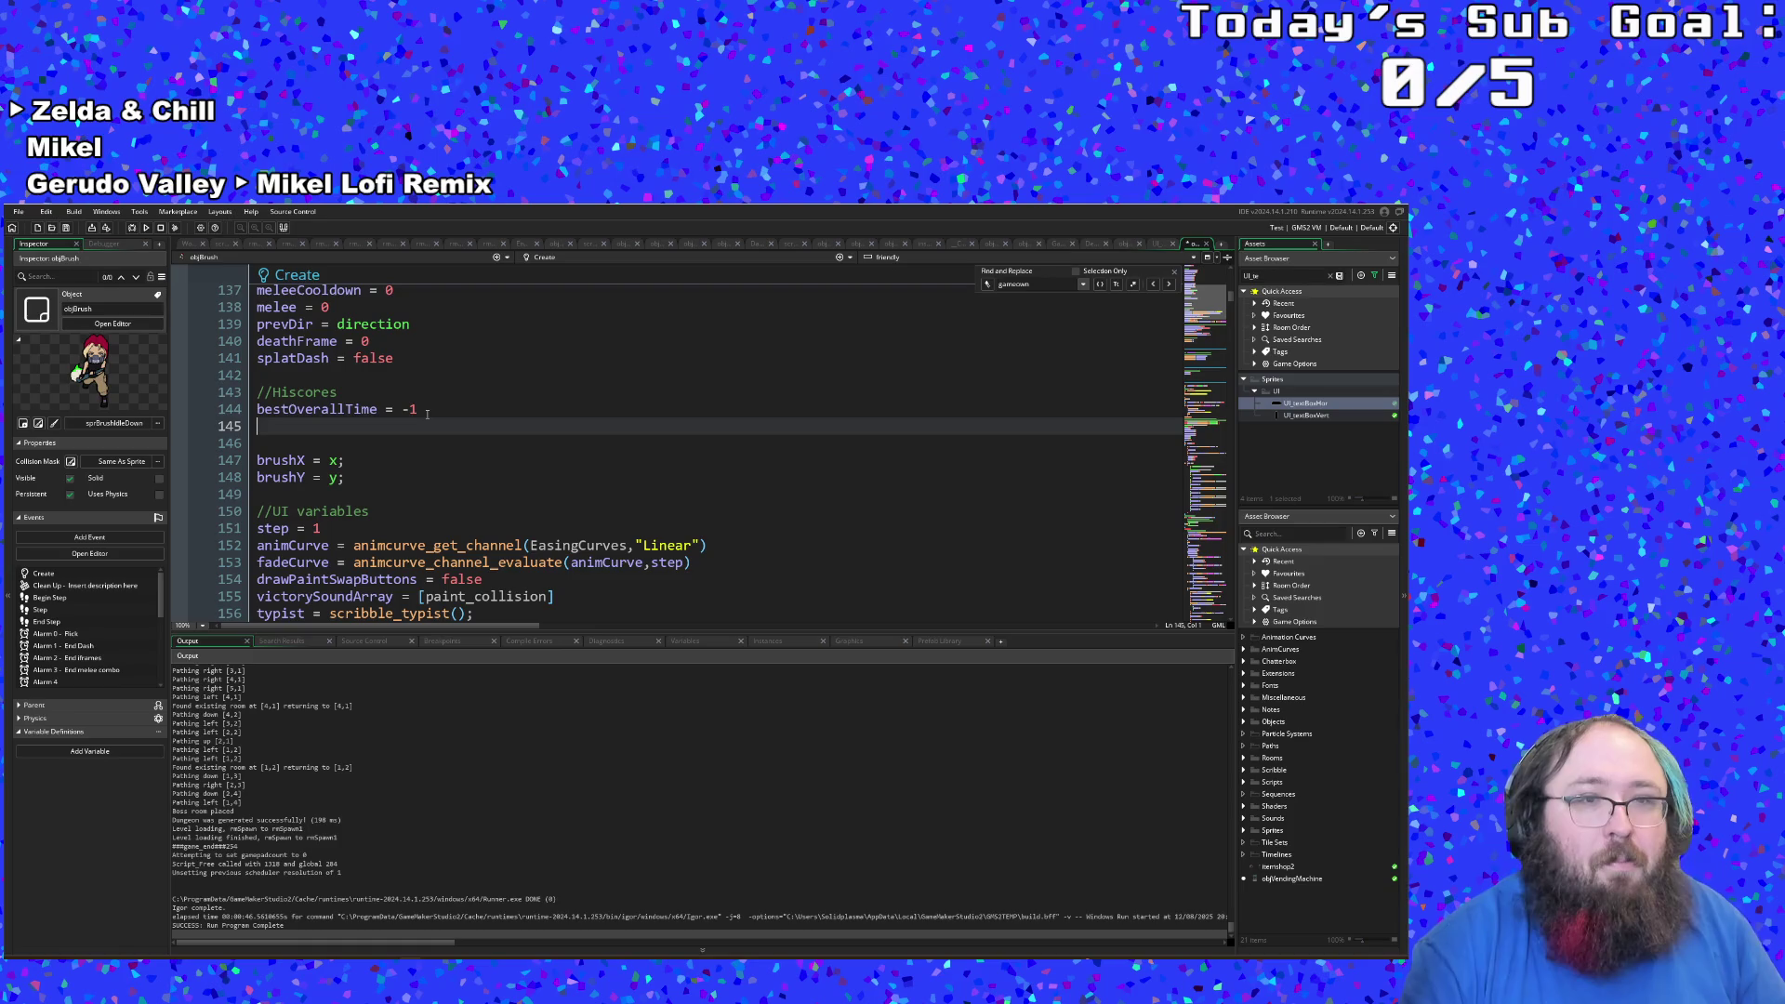
Step: Add bestPersonalTime = -1 on the next line
type("best")
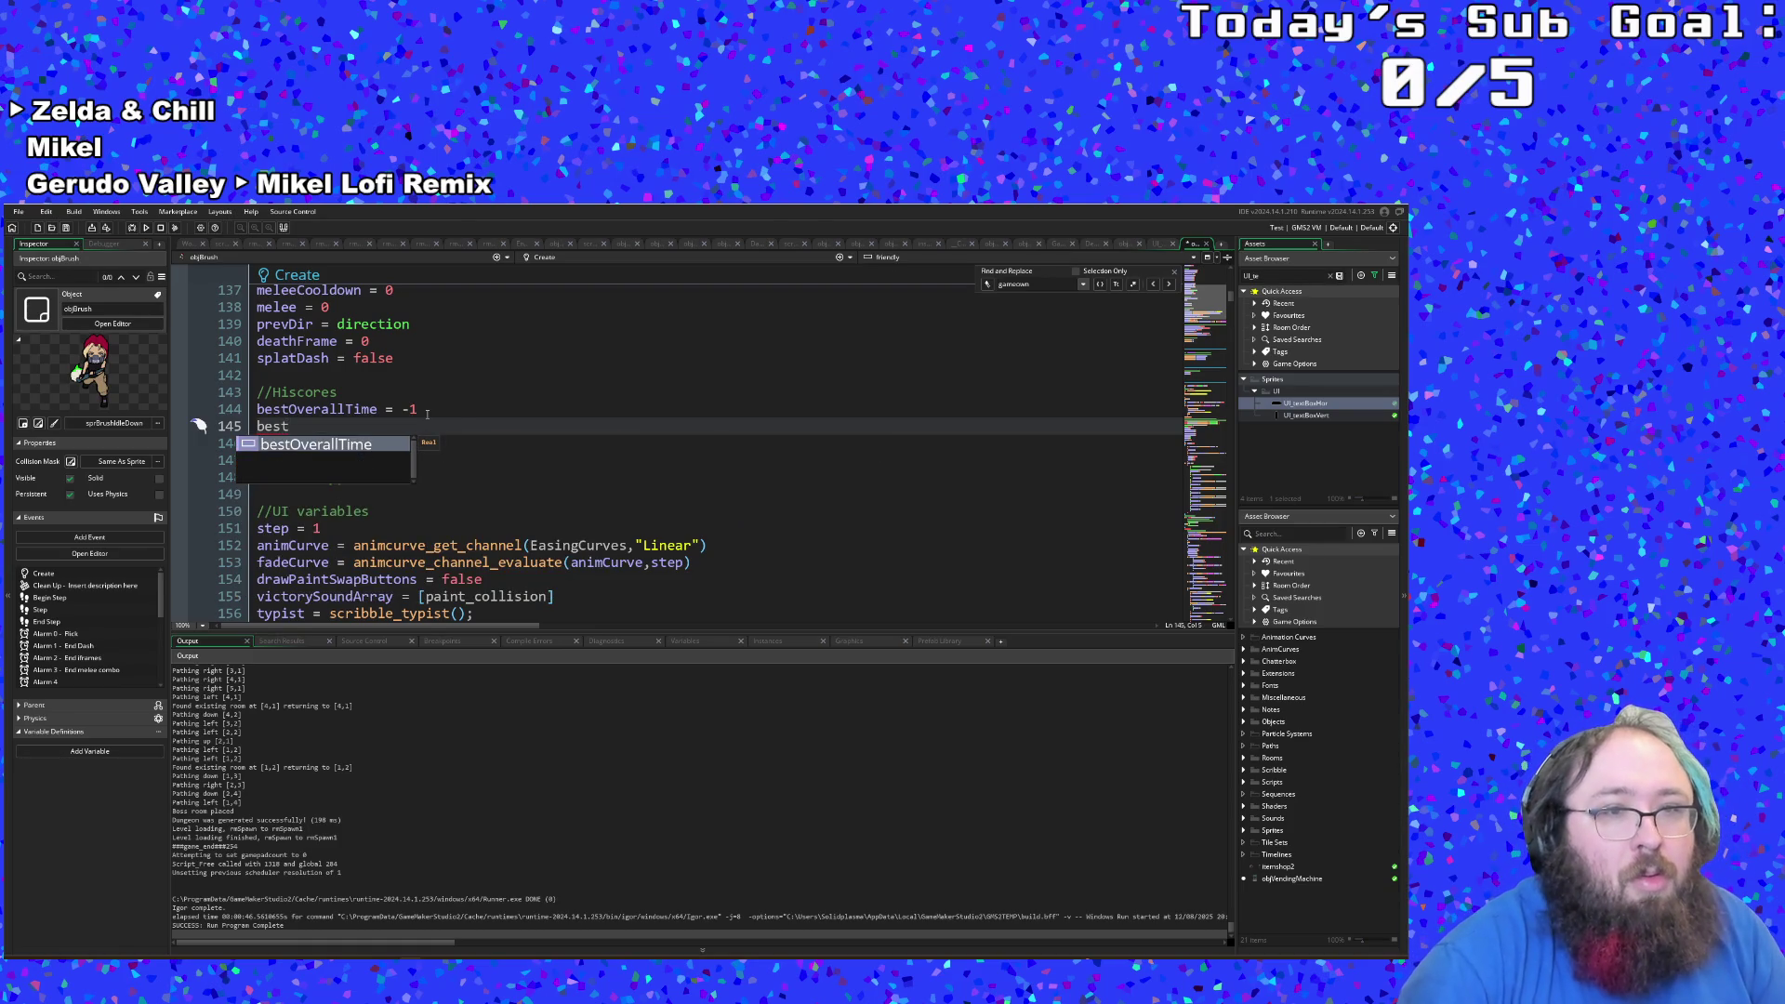
type("Pers")
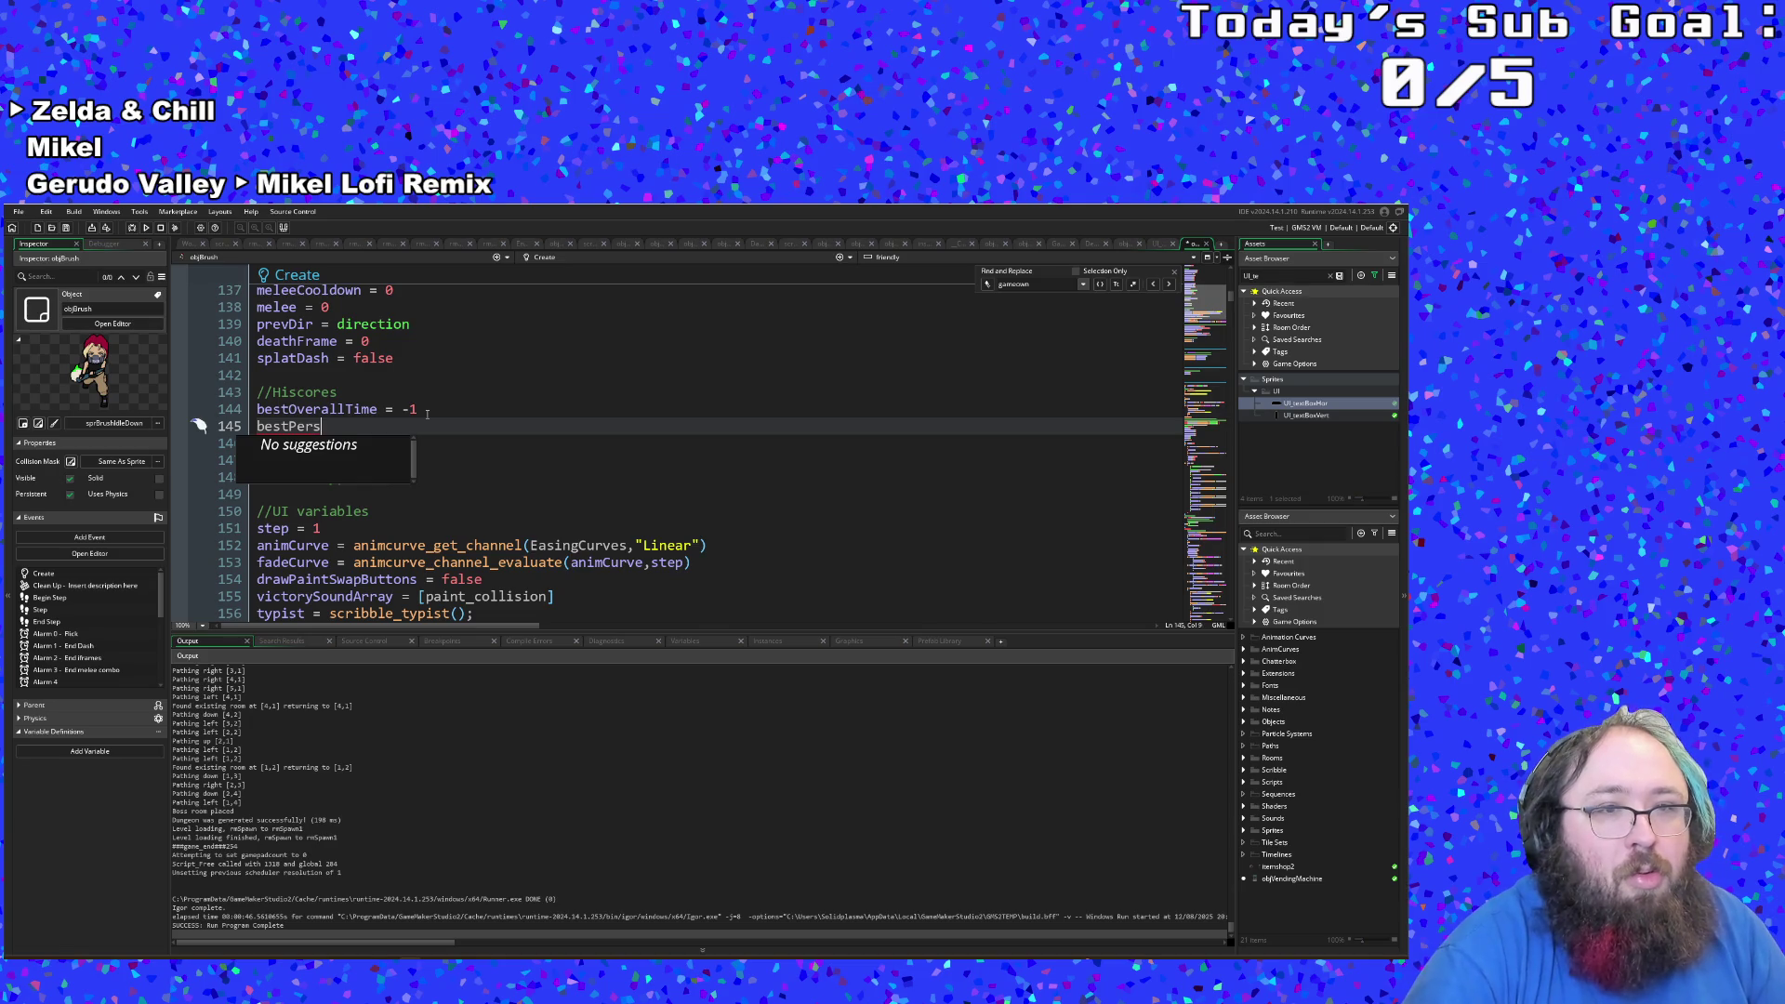
type("onalTi")
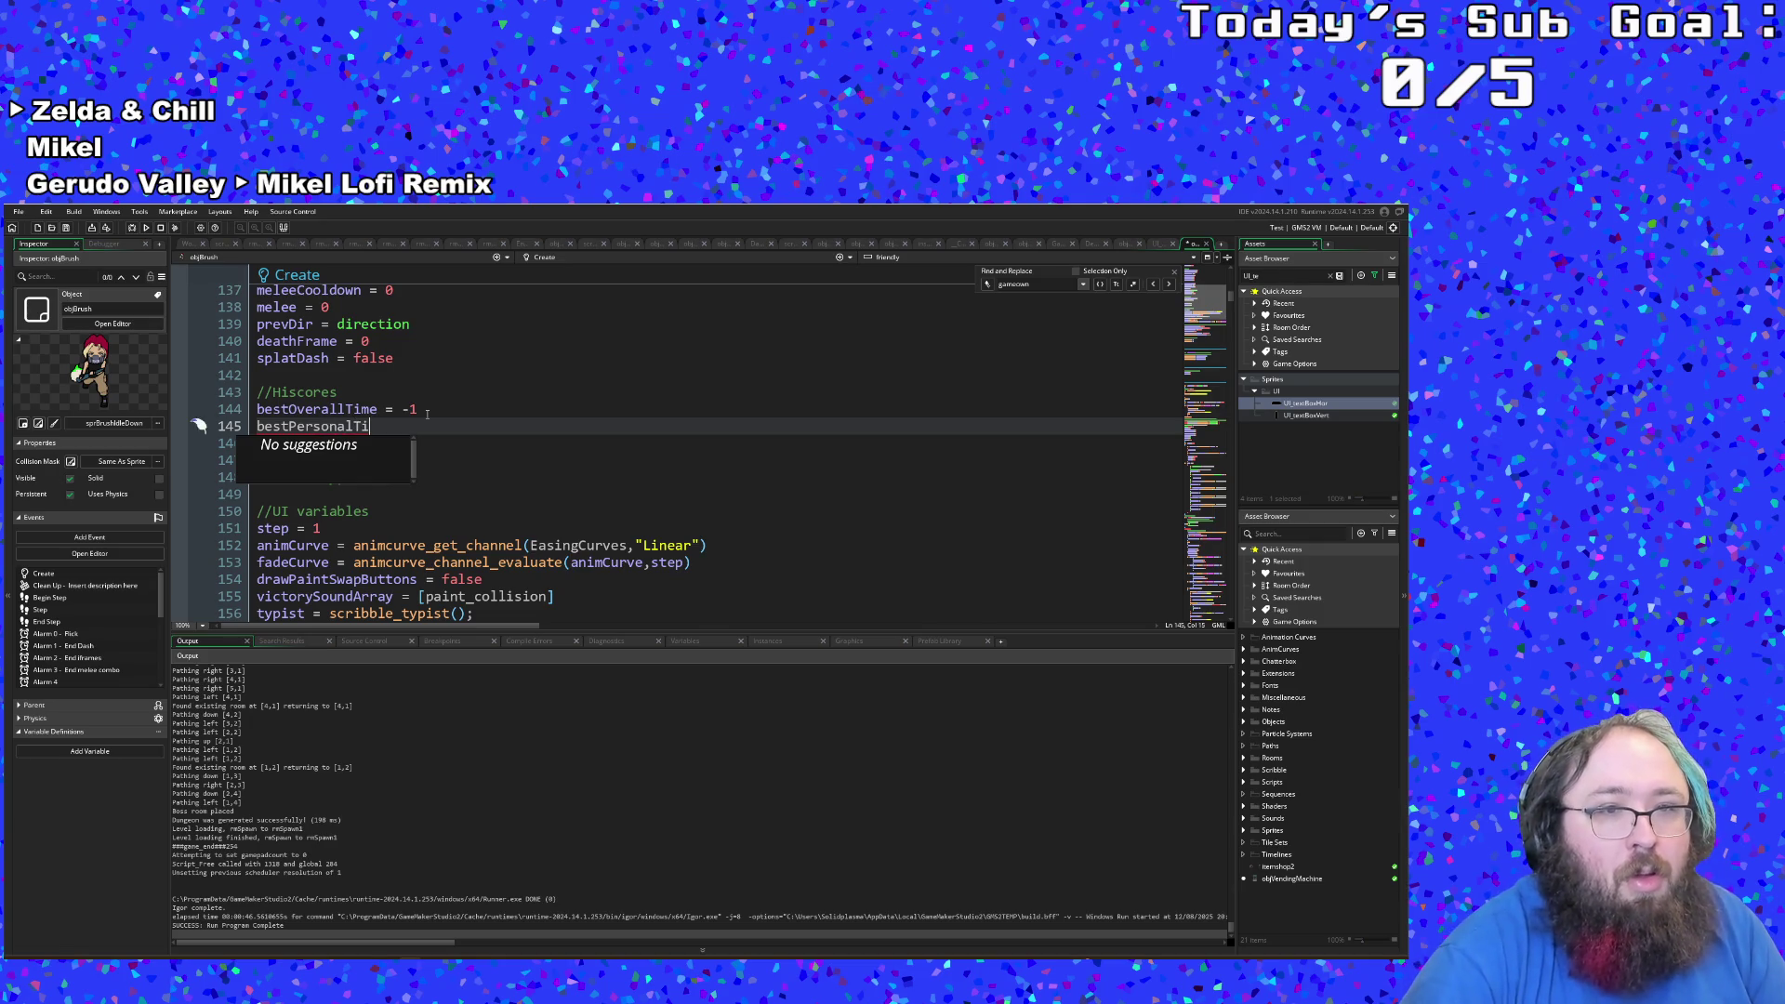
type("me = 0")
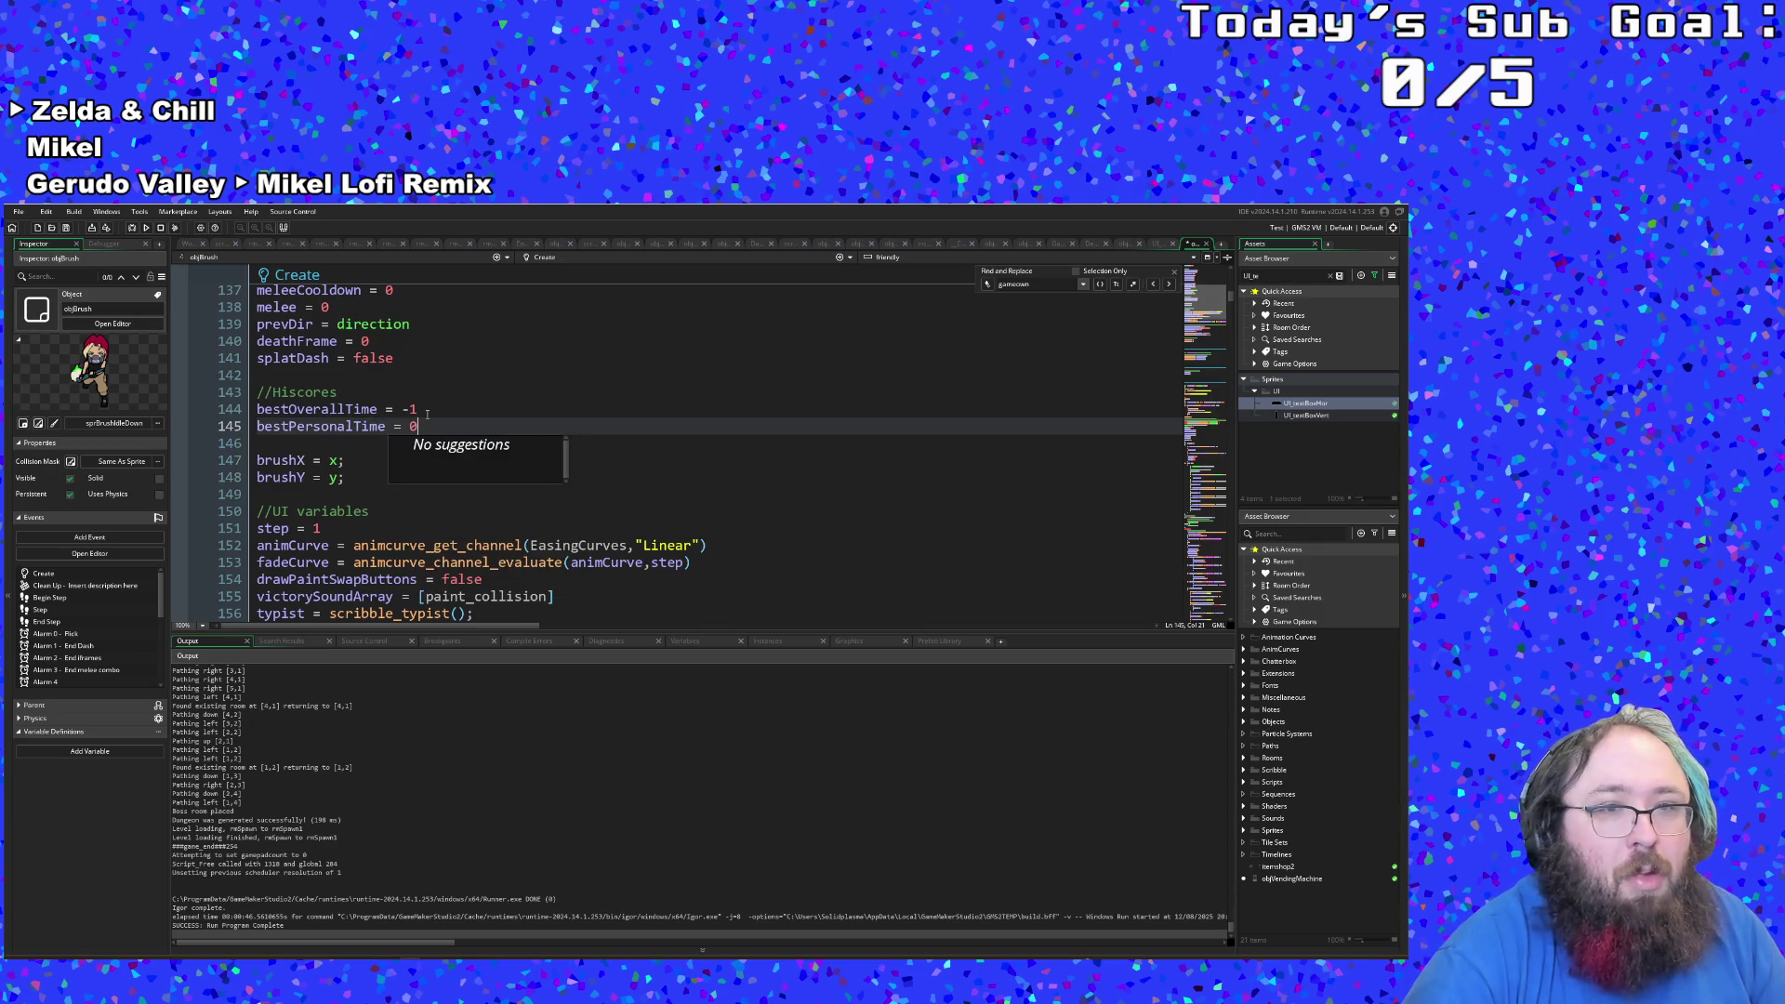
key("BackSpace")
type("-1")
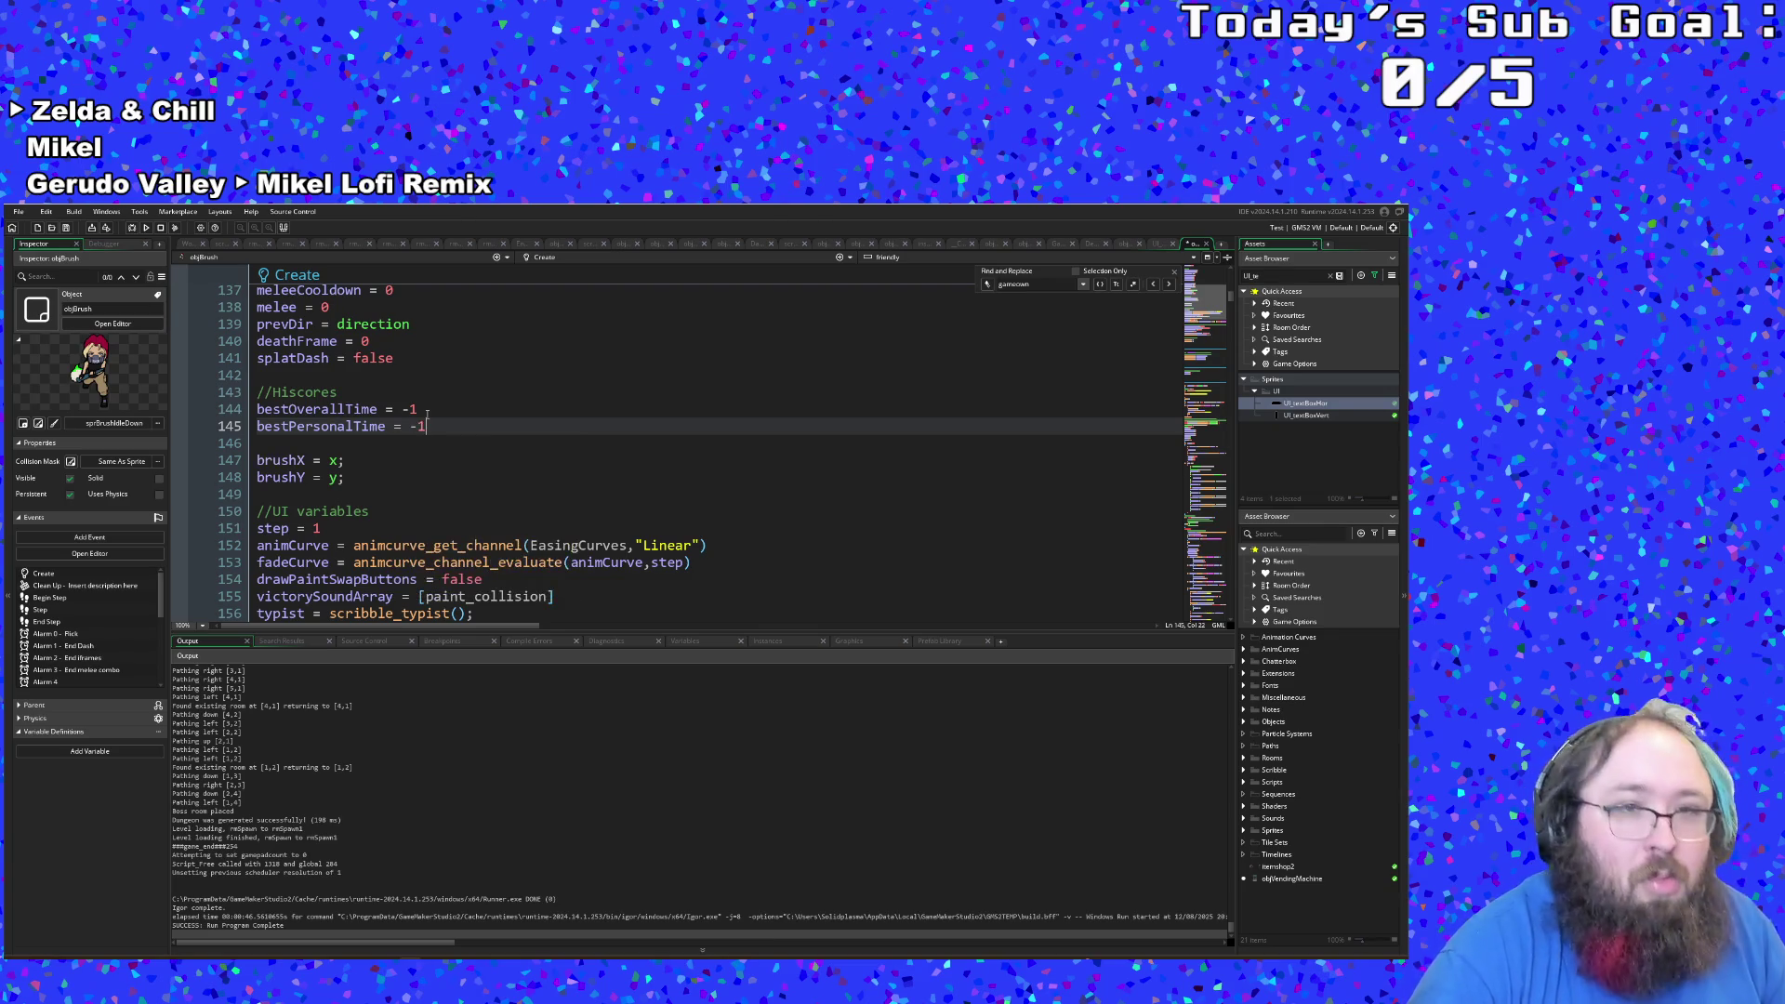
left_click(346, 545)
scroll(357, 532, "down", 4)
scroll(357, 532, "up", 4)
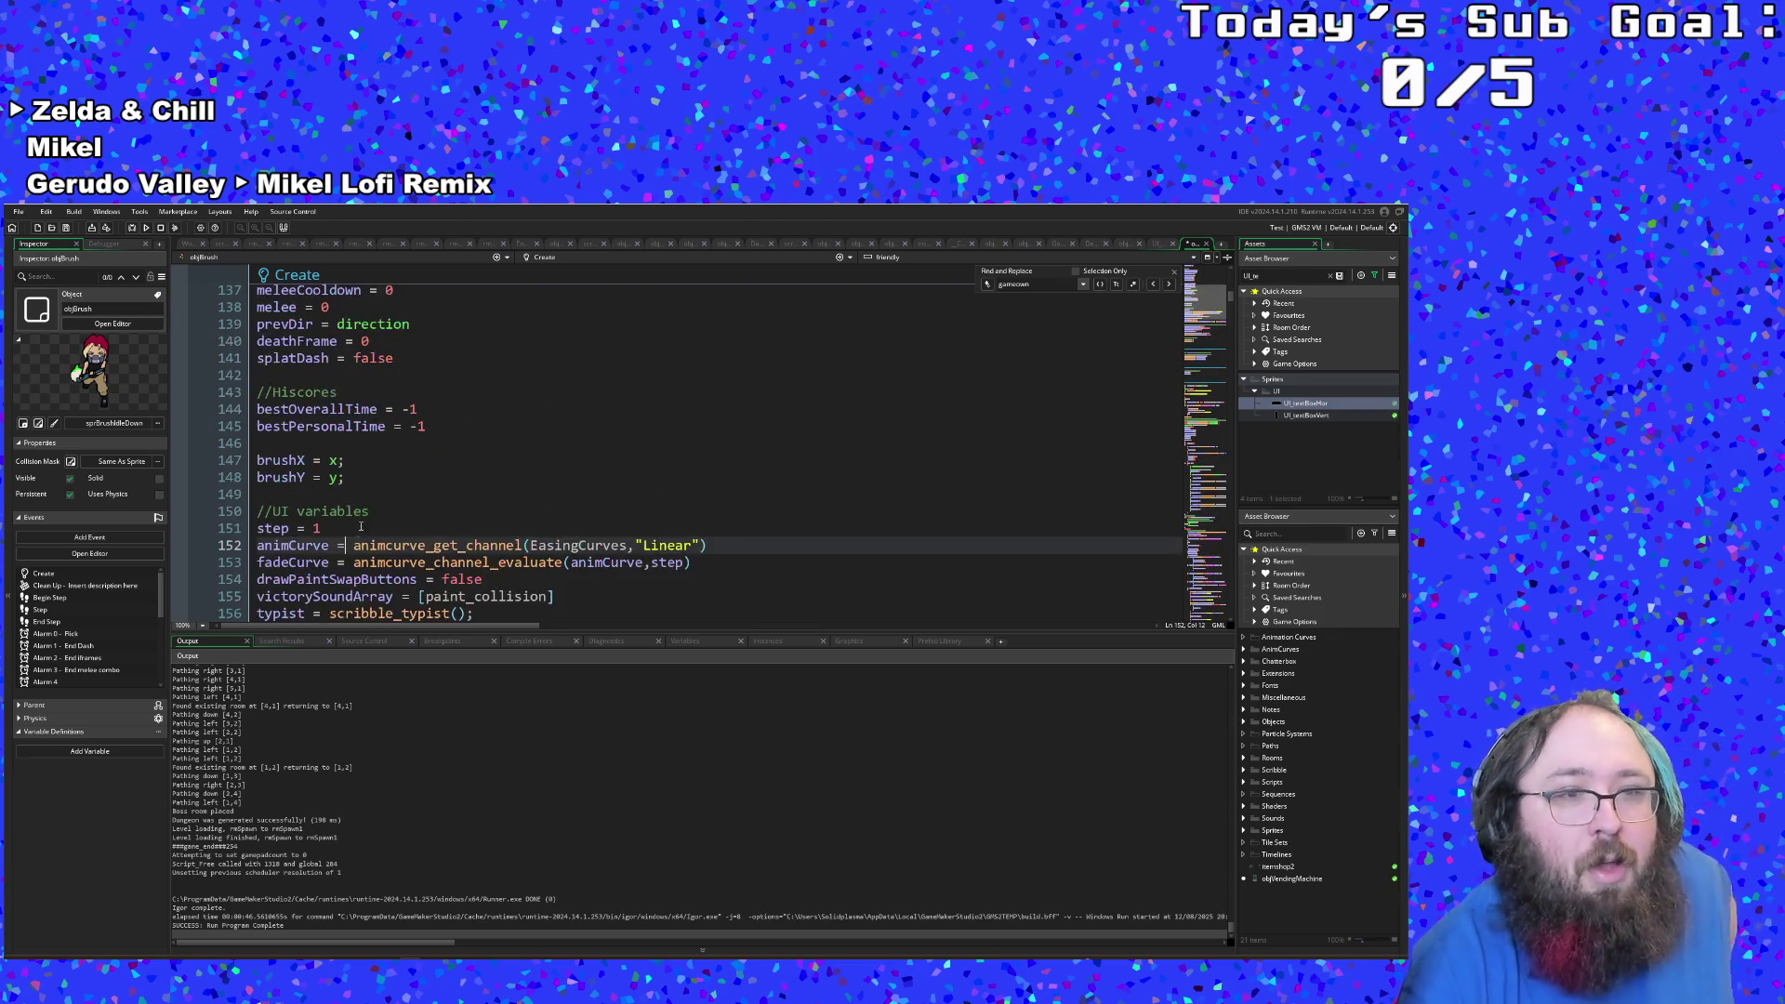
left_click(434, 427)
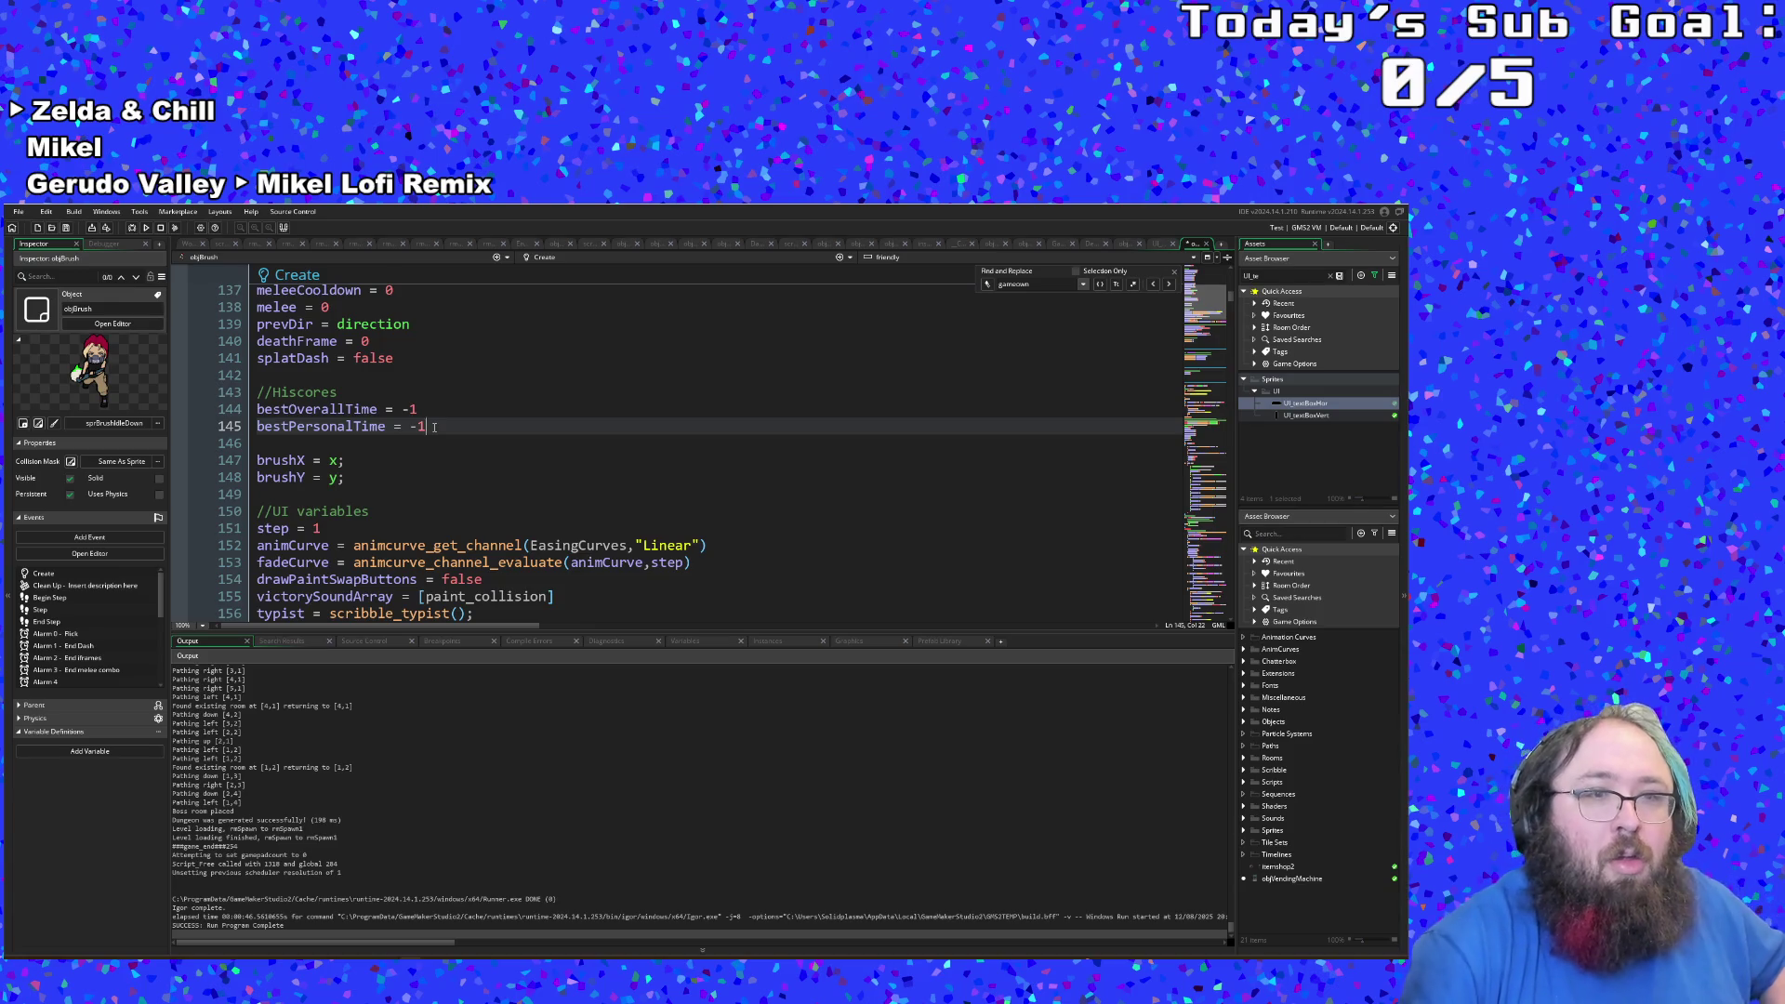
Step: Add newPersonalBest = false and newOverallBest = false on the following lines
key("Return")
type("new")
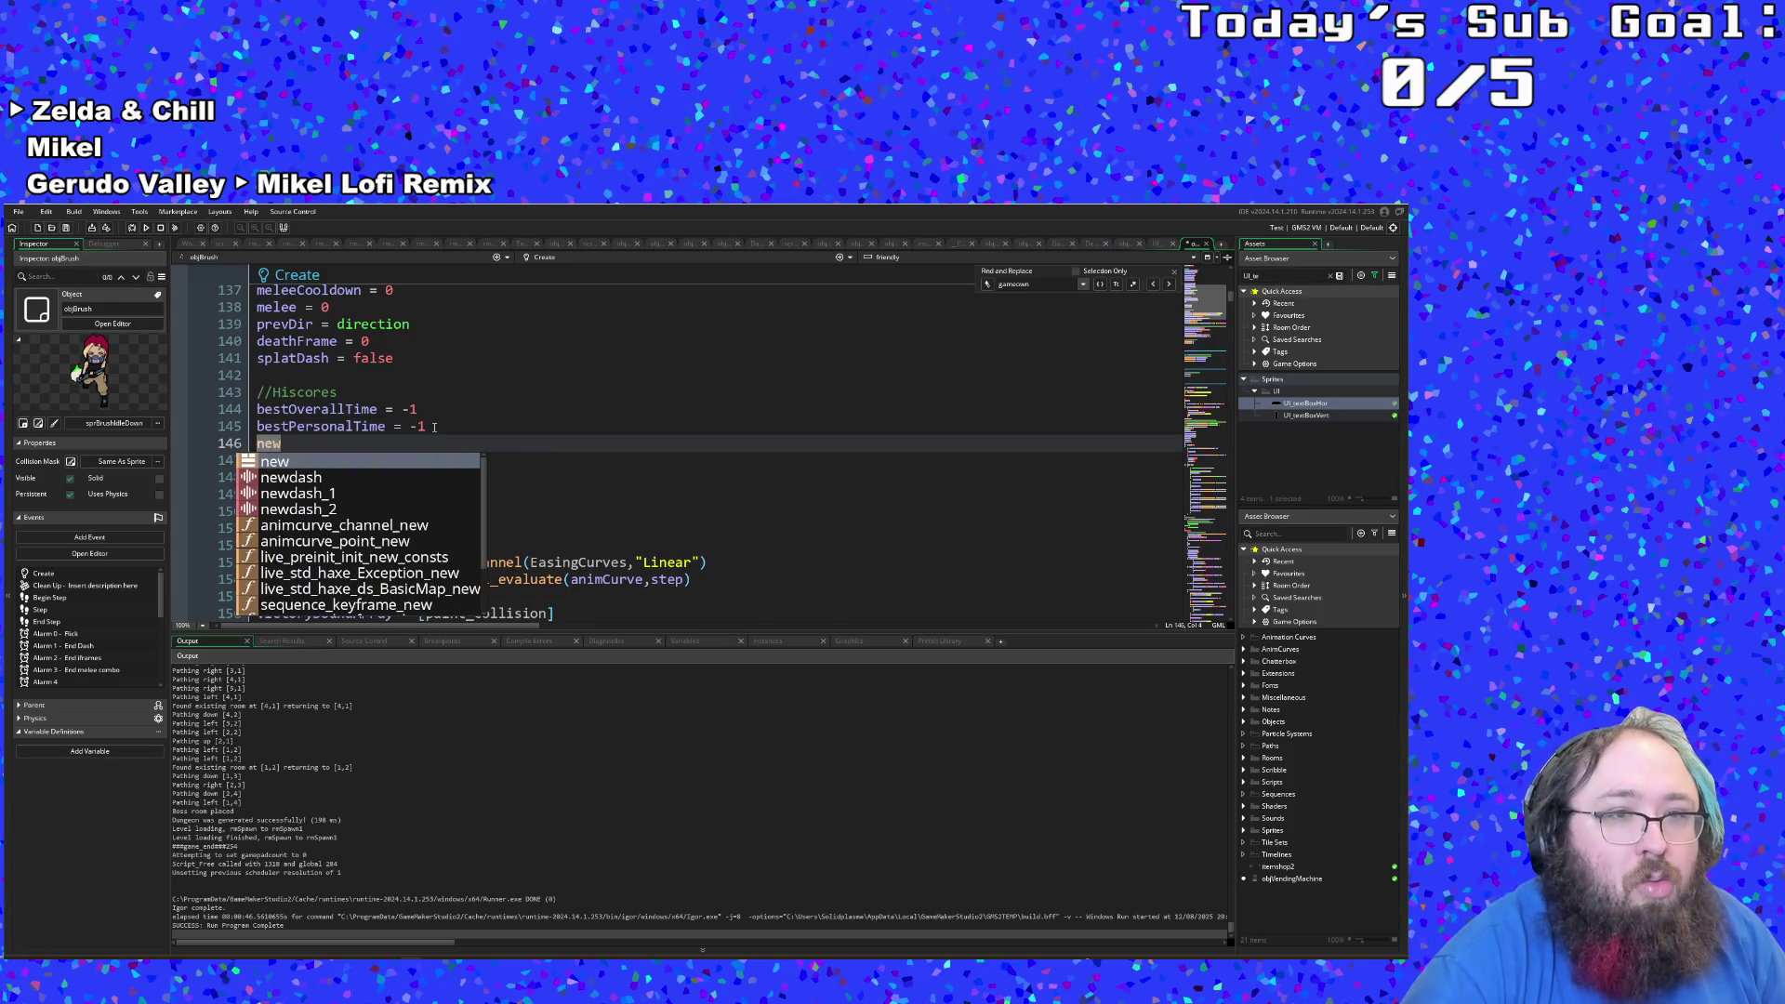
key("BackSpace")
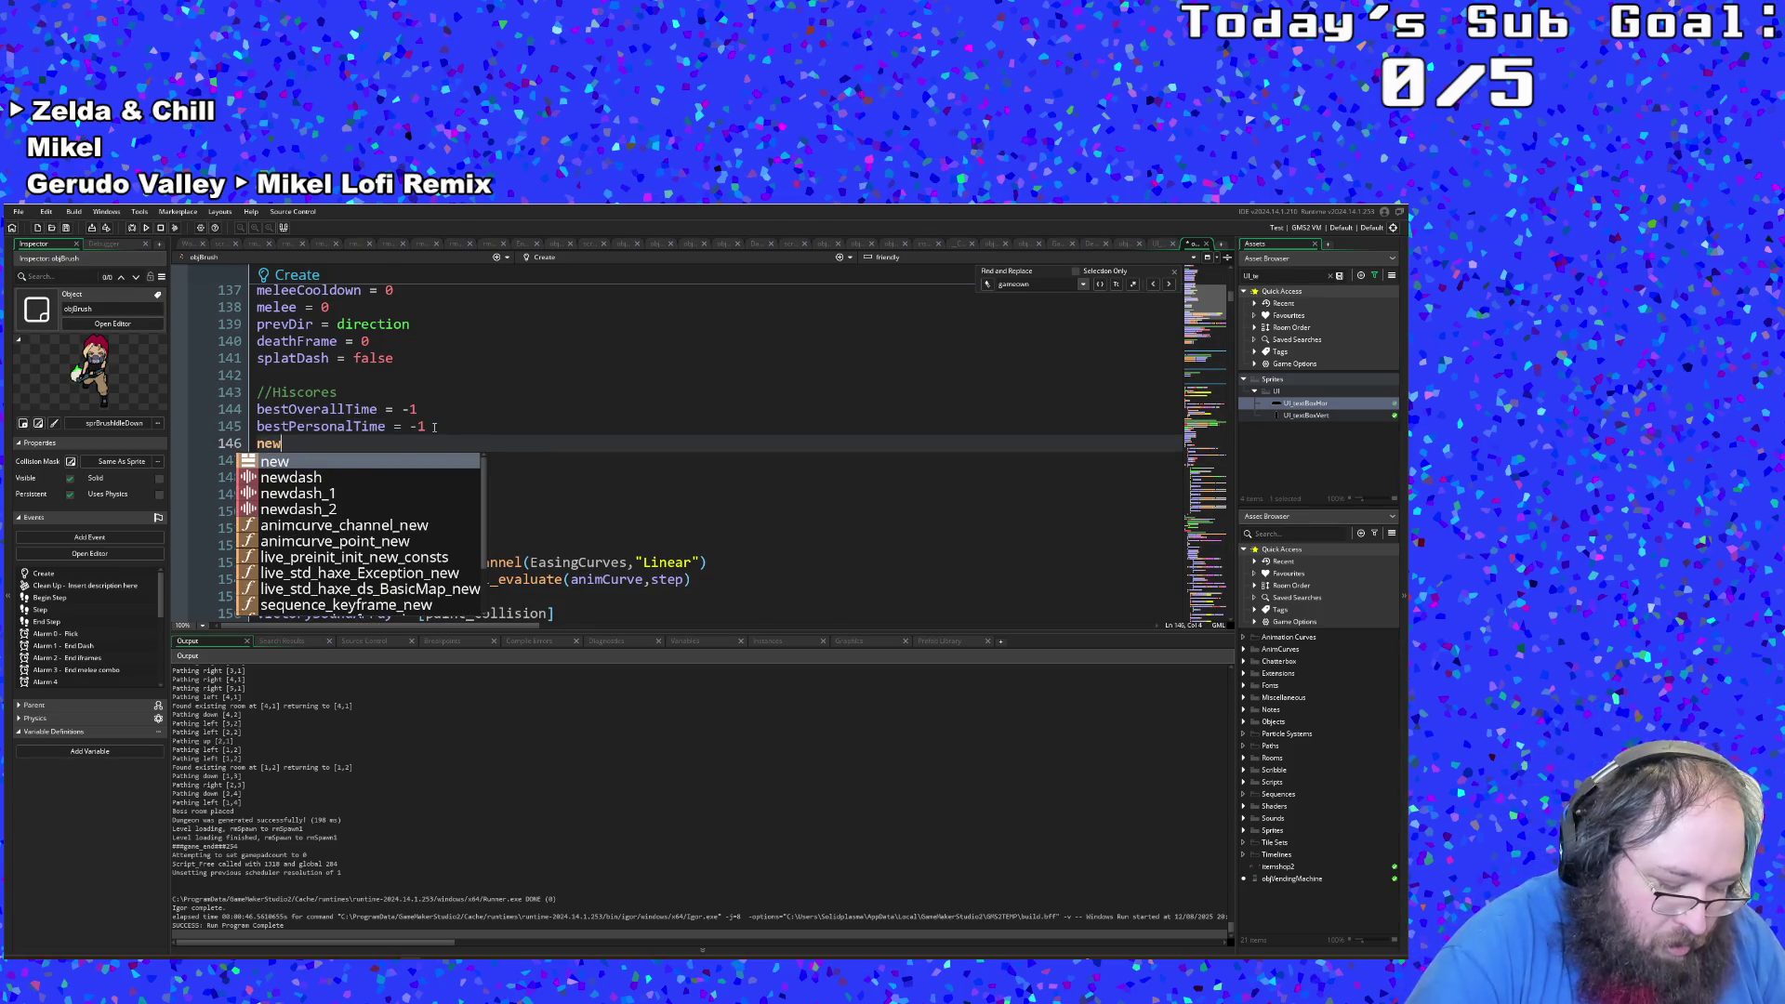
type("PersonalB")
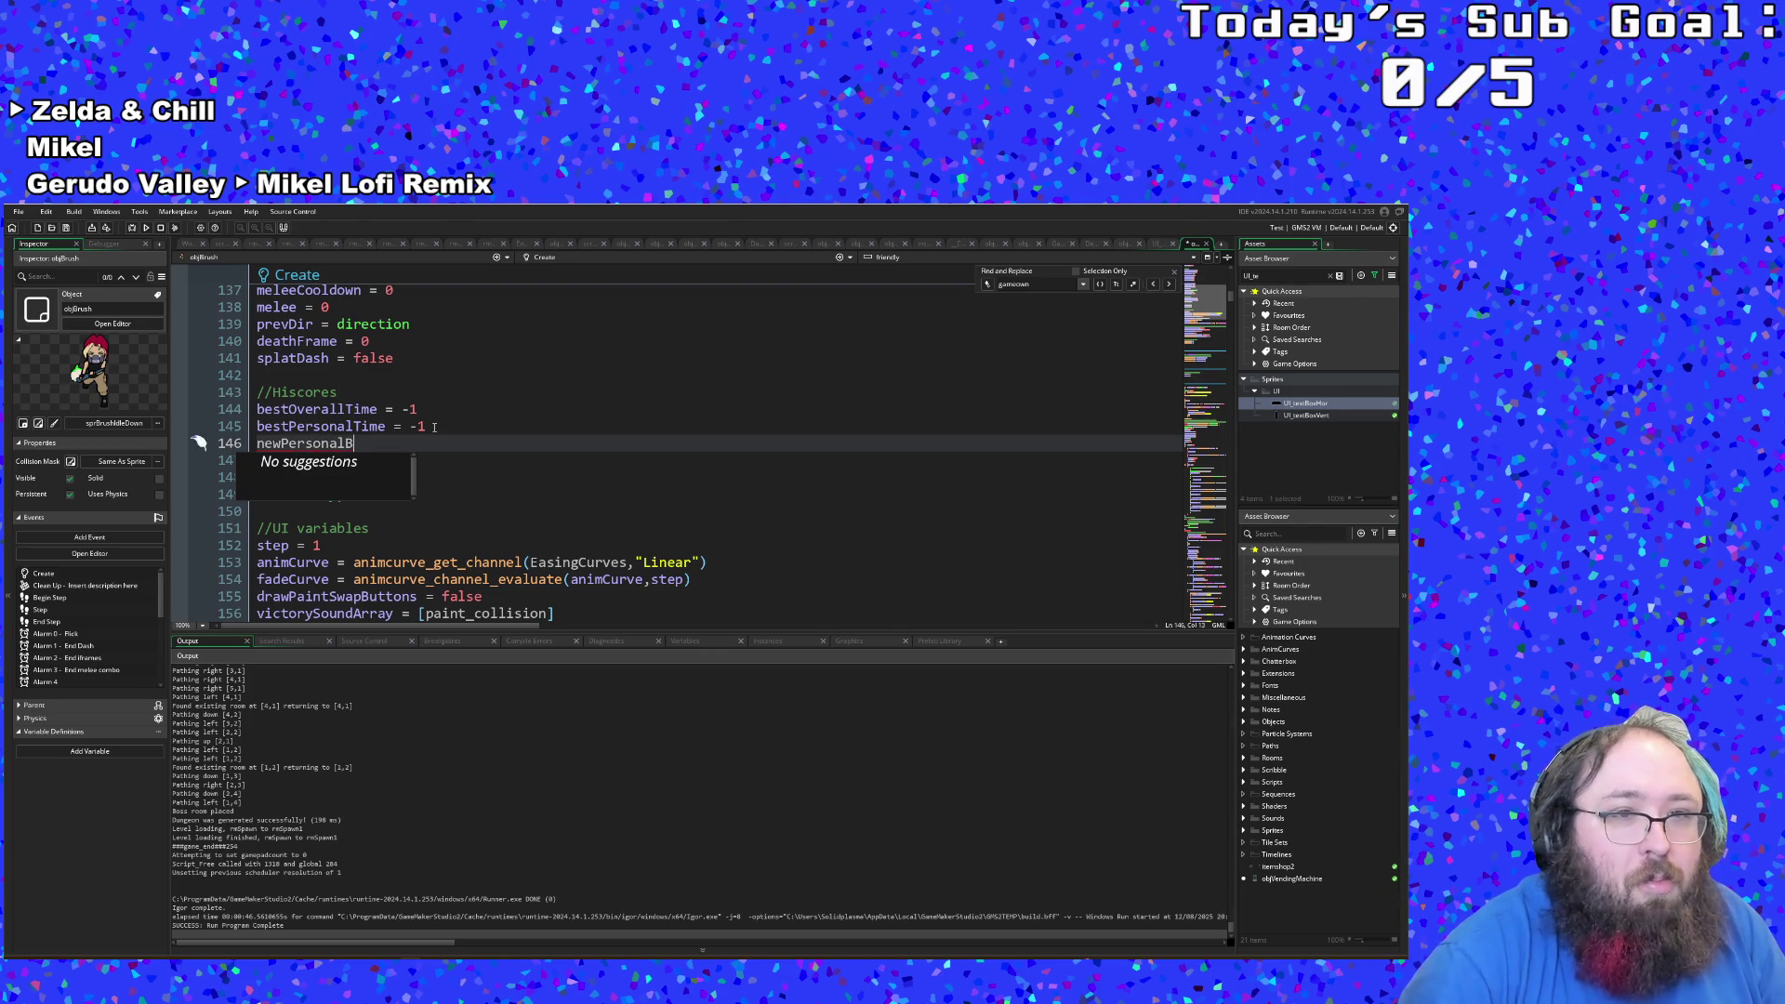
type("est = false")
key("Return")
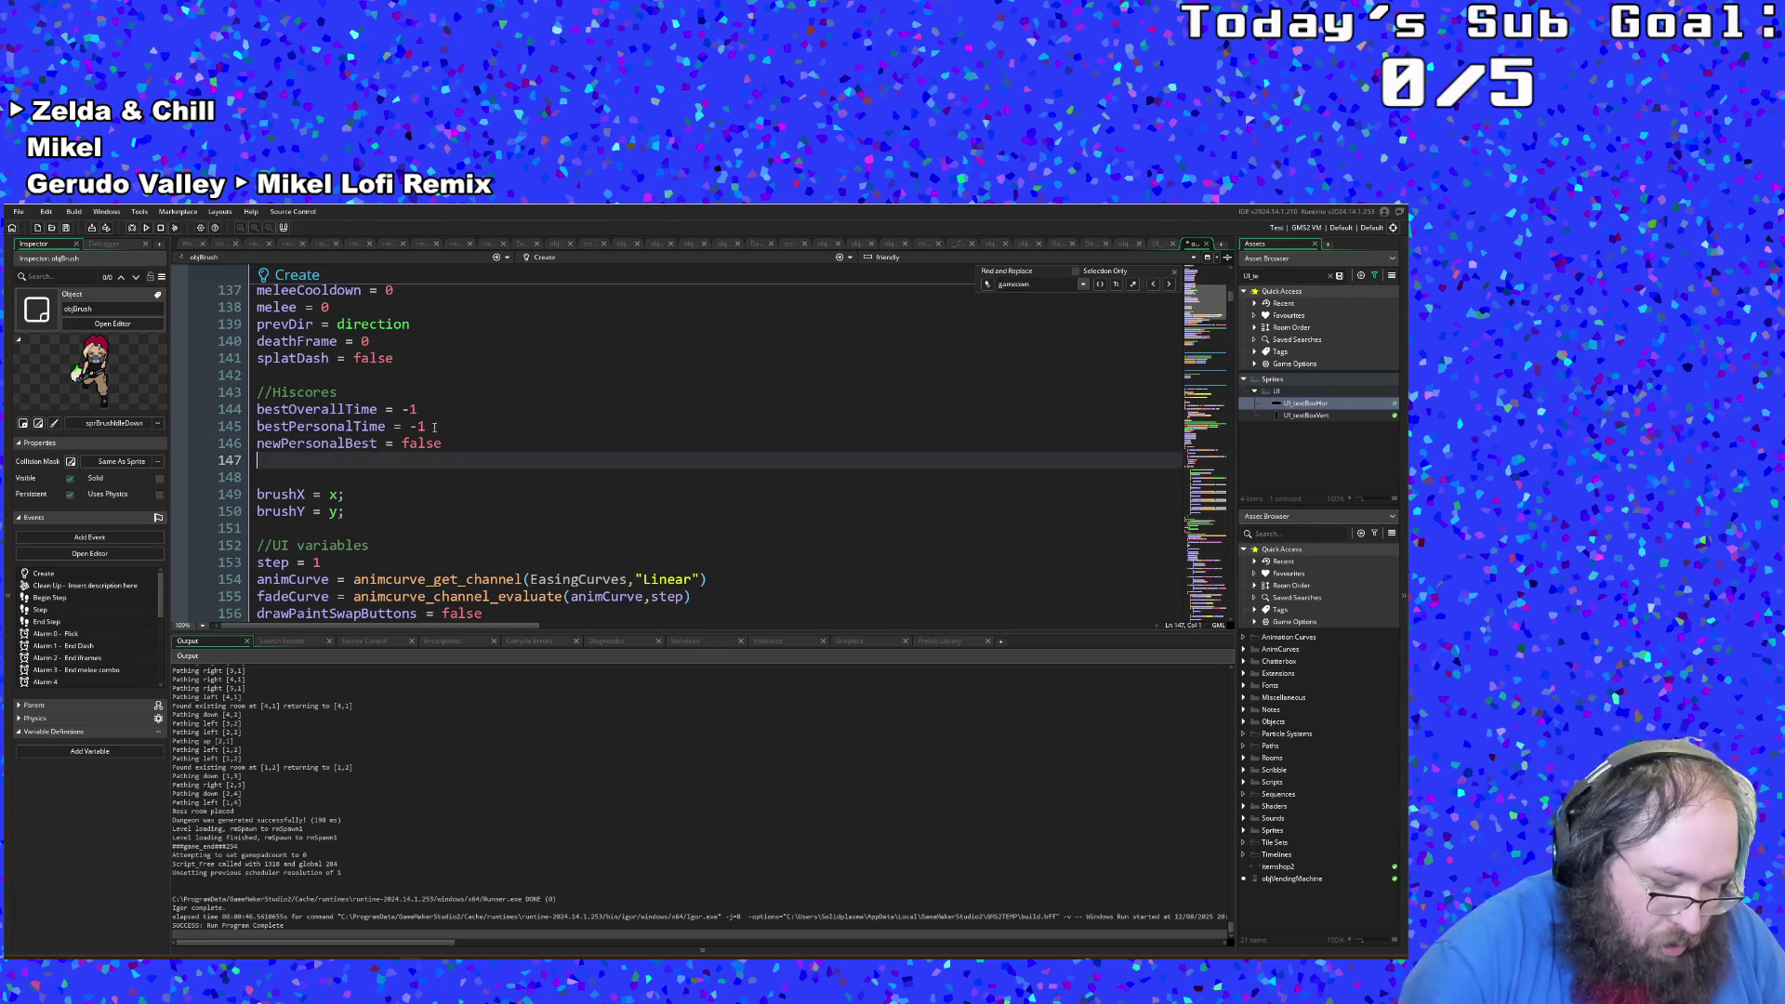
type("new")
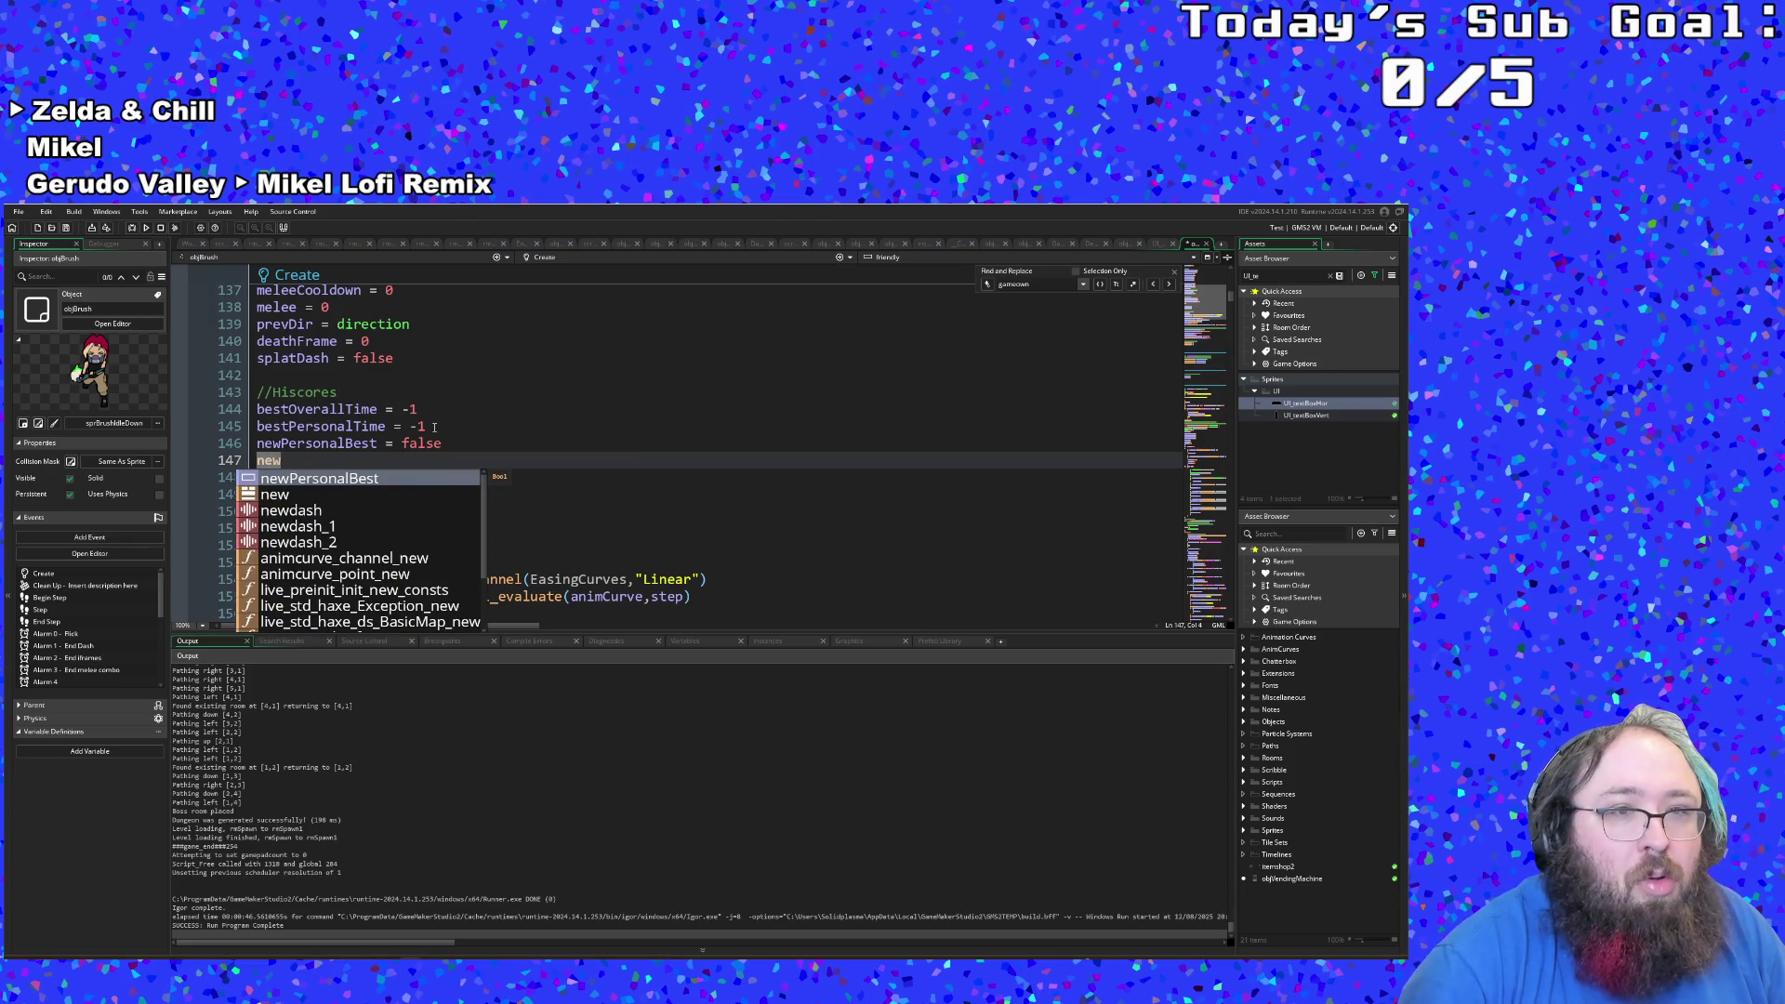
type("OverallB")
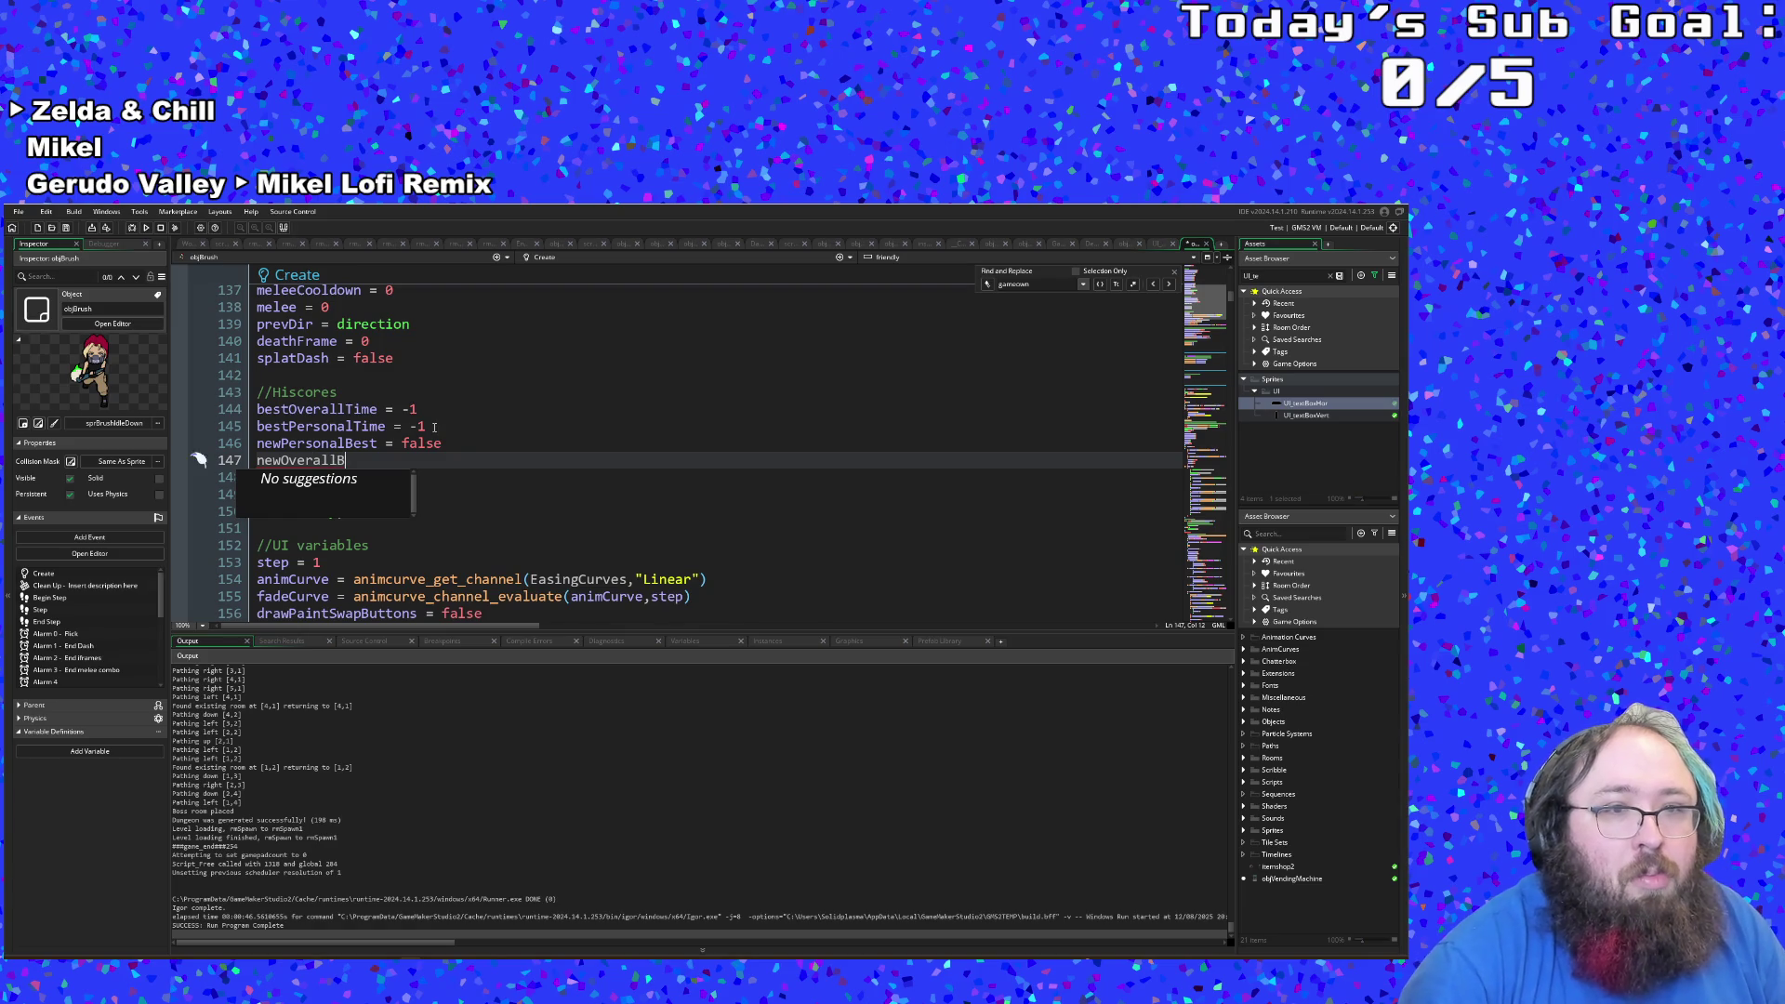
type("est = tre")
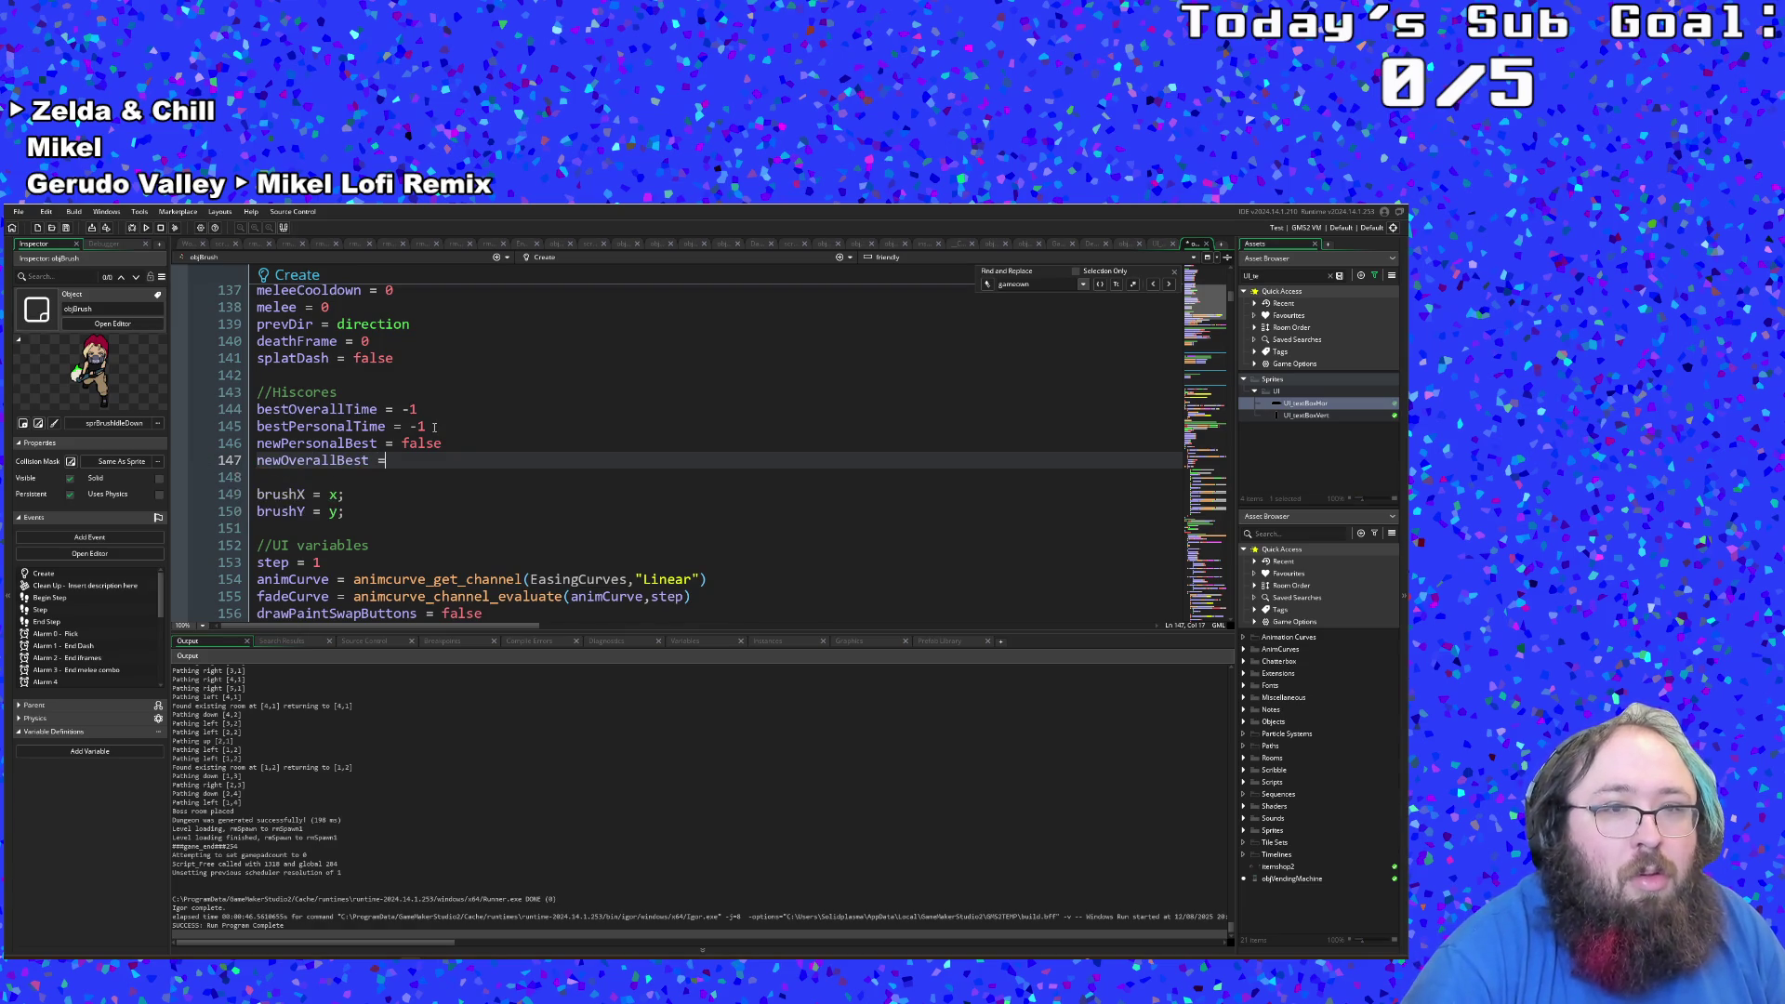
key("BackSpace")
key("BackSpace")
key("BackSpace")
type("false")
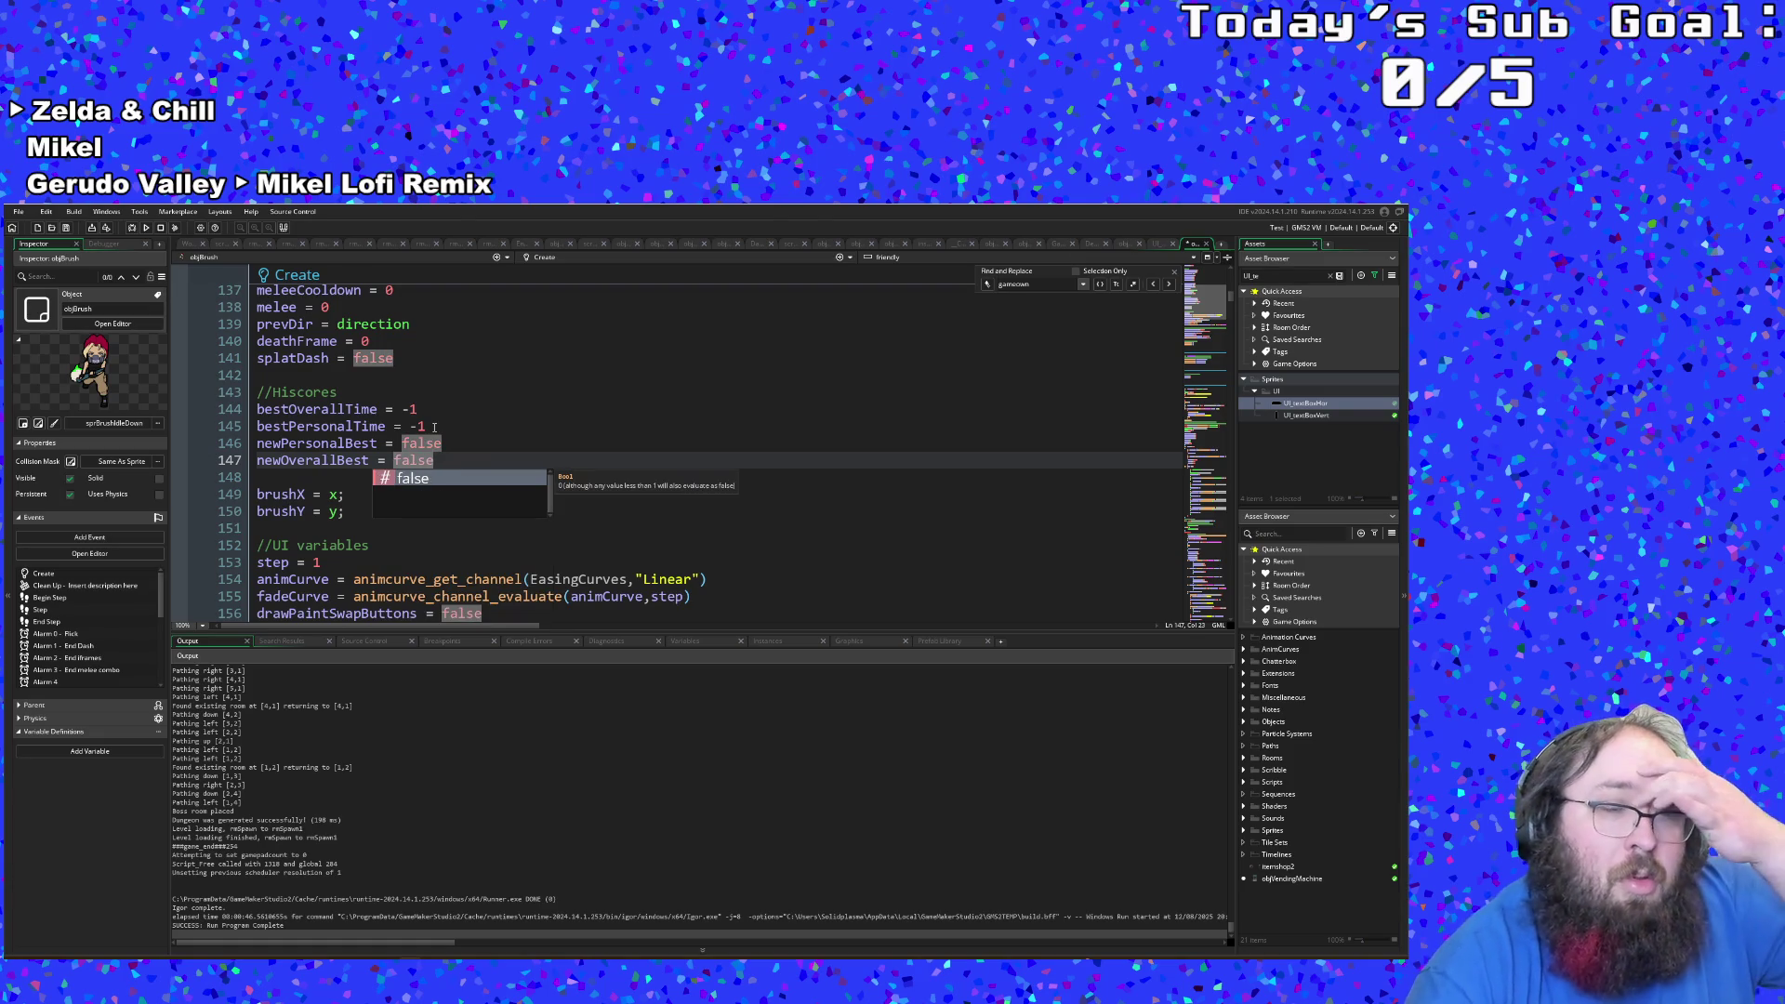
scroll(425, 431, "down", 8)
Step: Append && global.speedruntimer to the Step event's BestTimes.ini file_exists condition
scroll(425, 430, "down", 10)
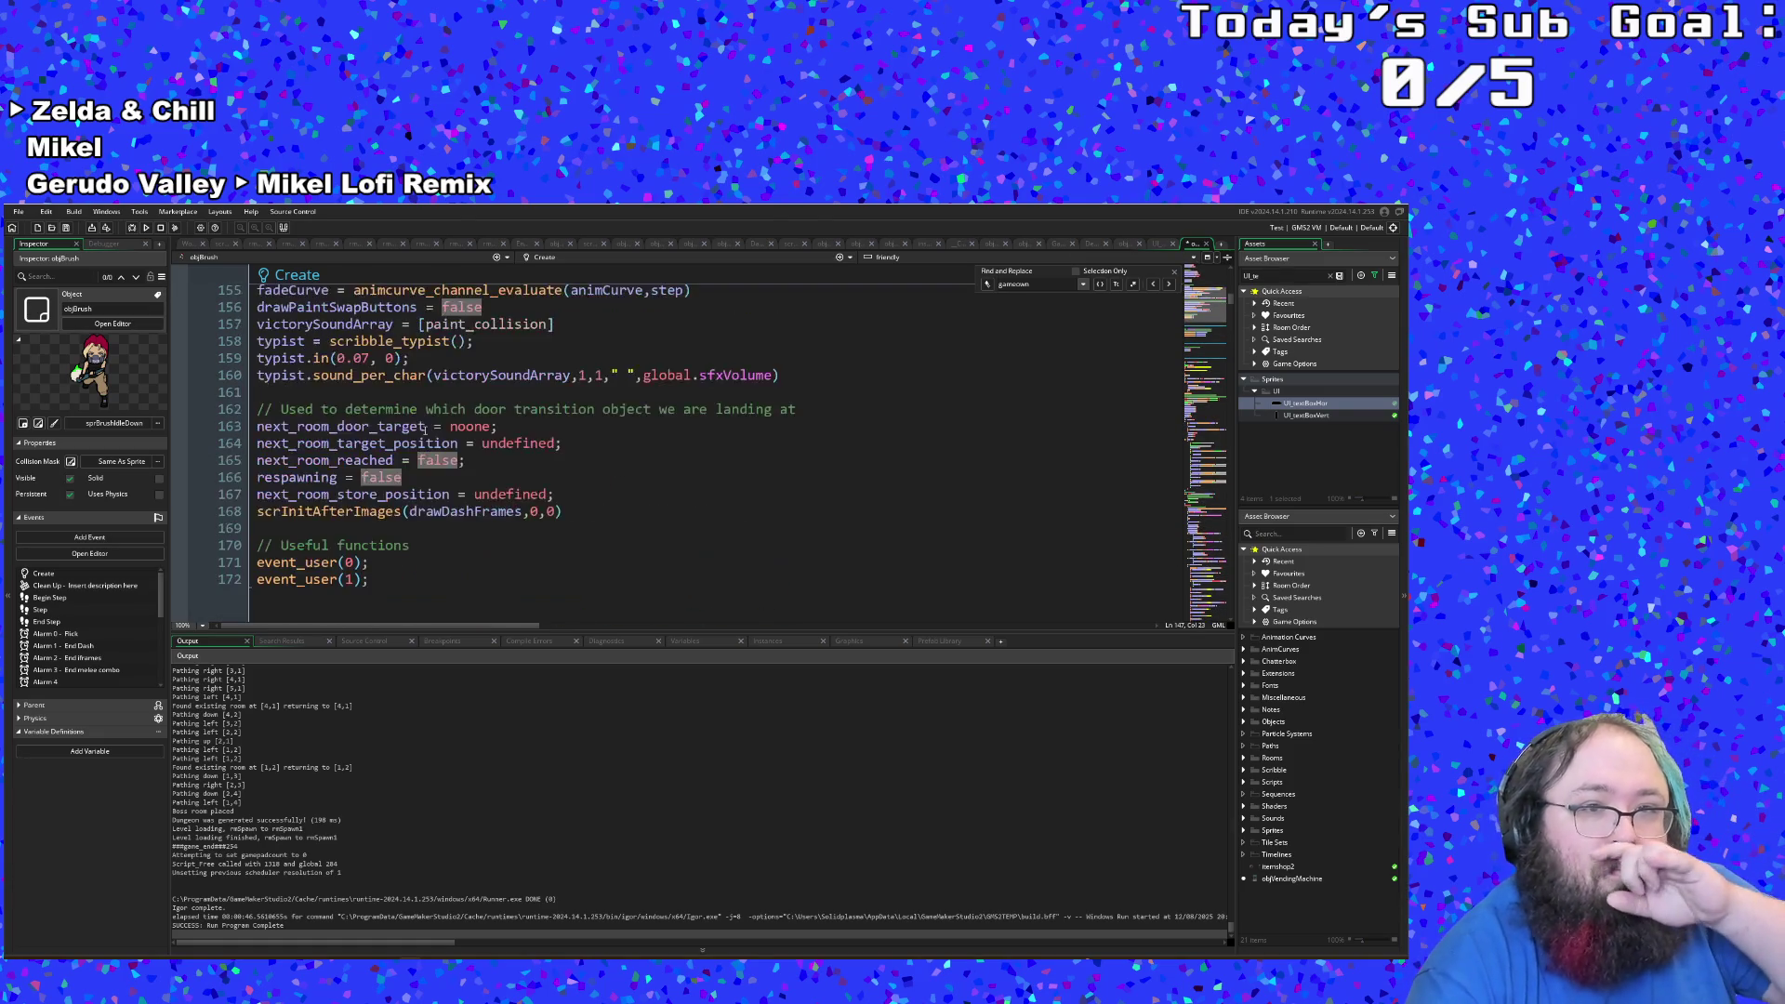
scroll(415, 447, "down", 2)
scroll(414, 447, "up", 4)
left_click(418, 460)
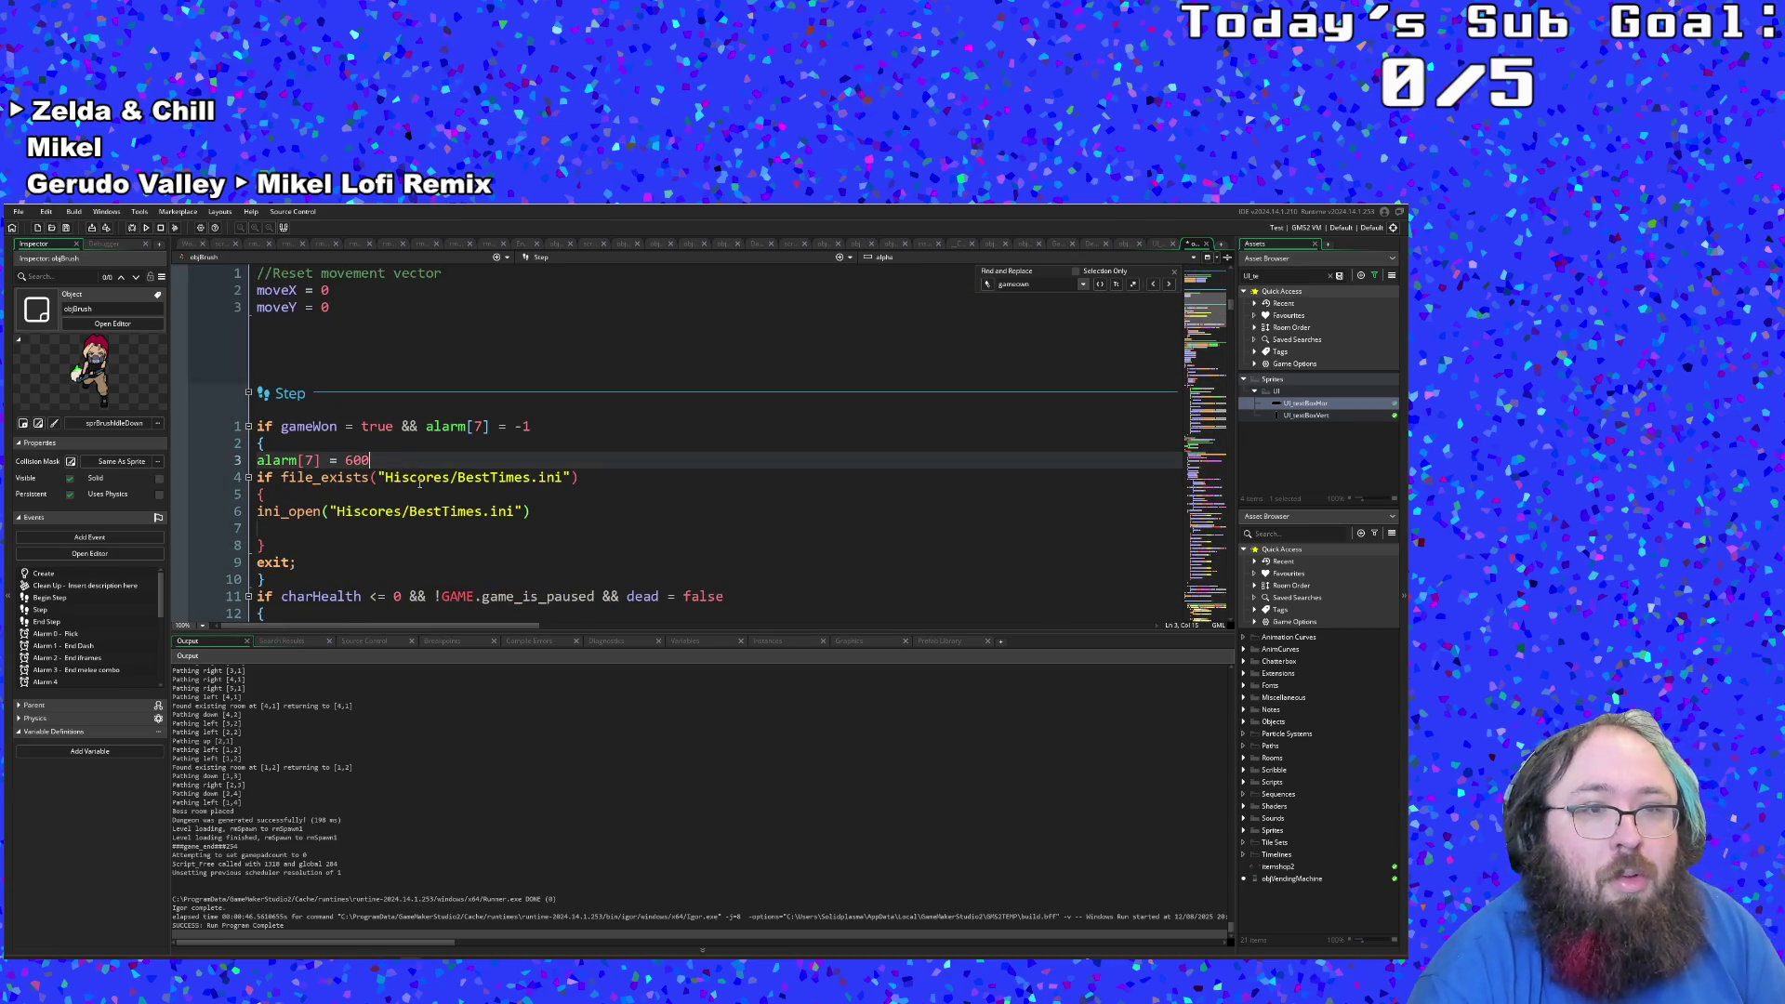
left_click(582, 480)
type("&&")
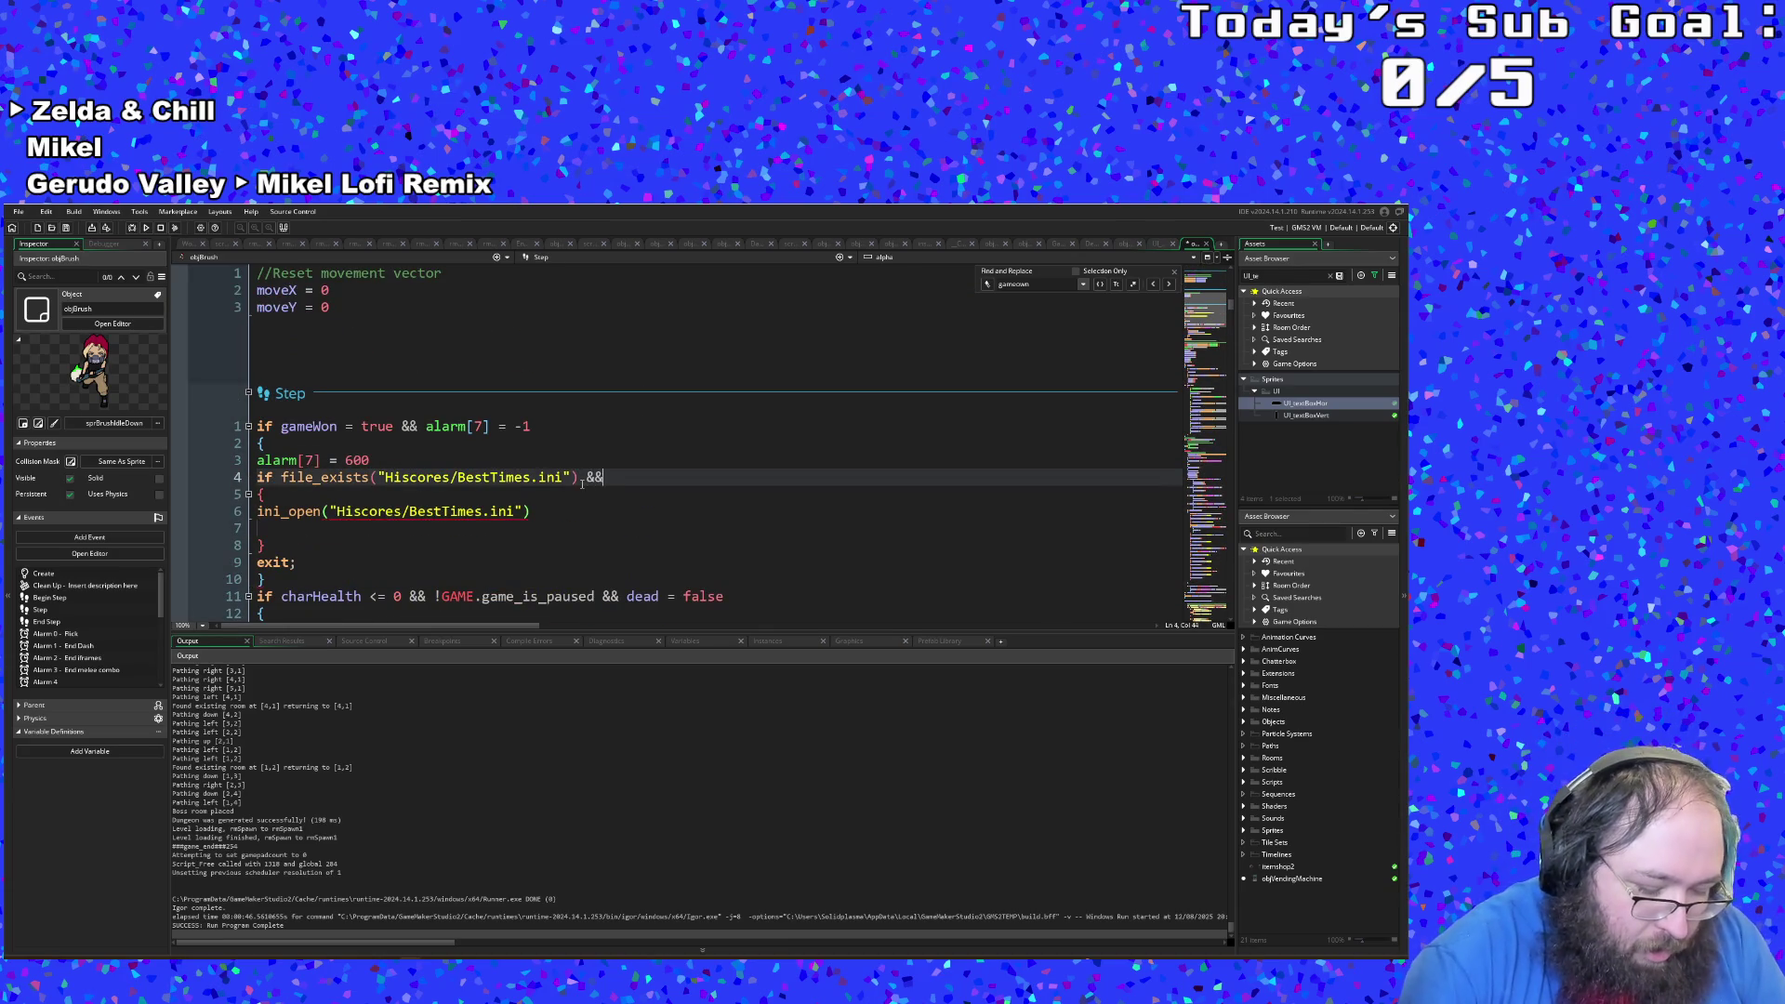
type(" global.")
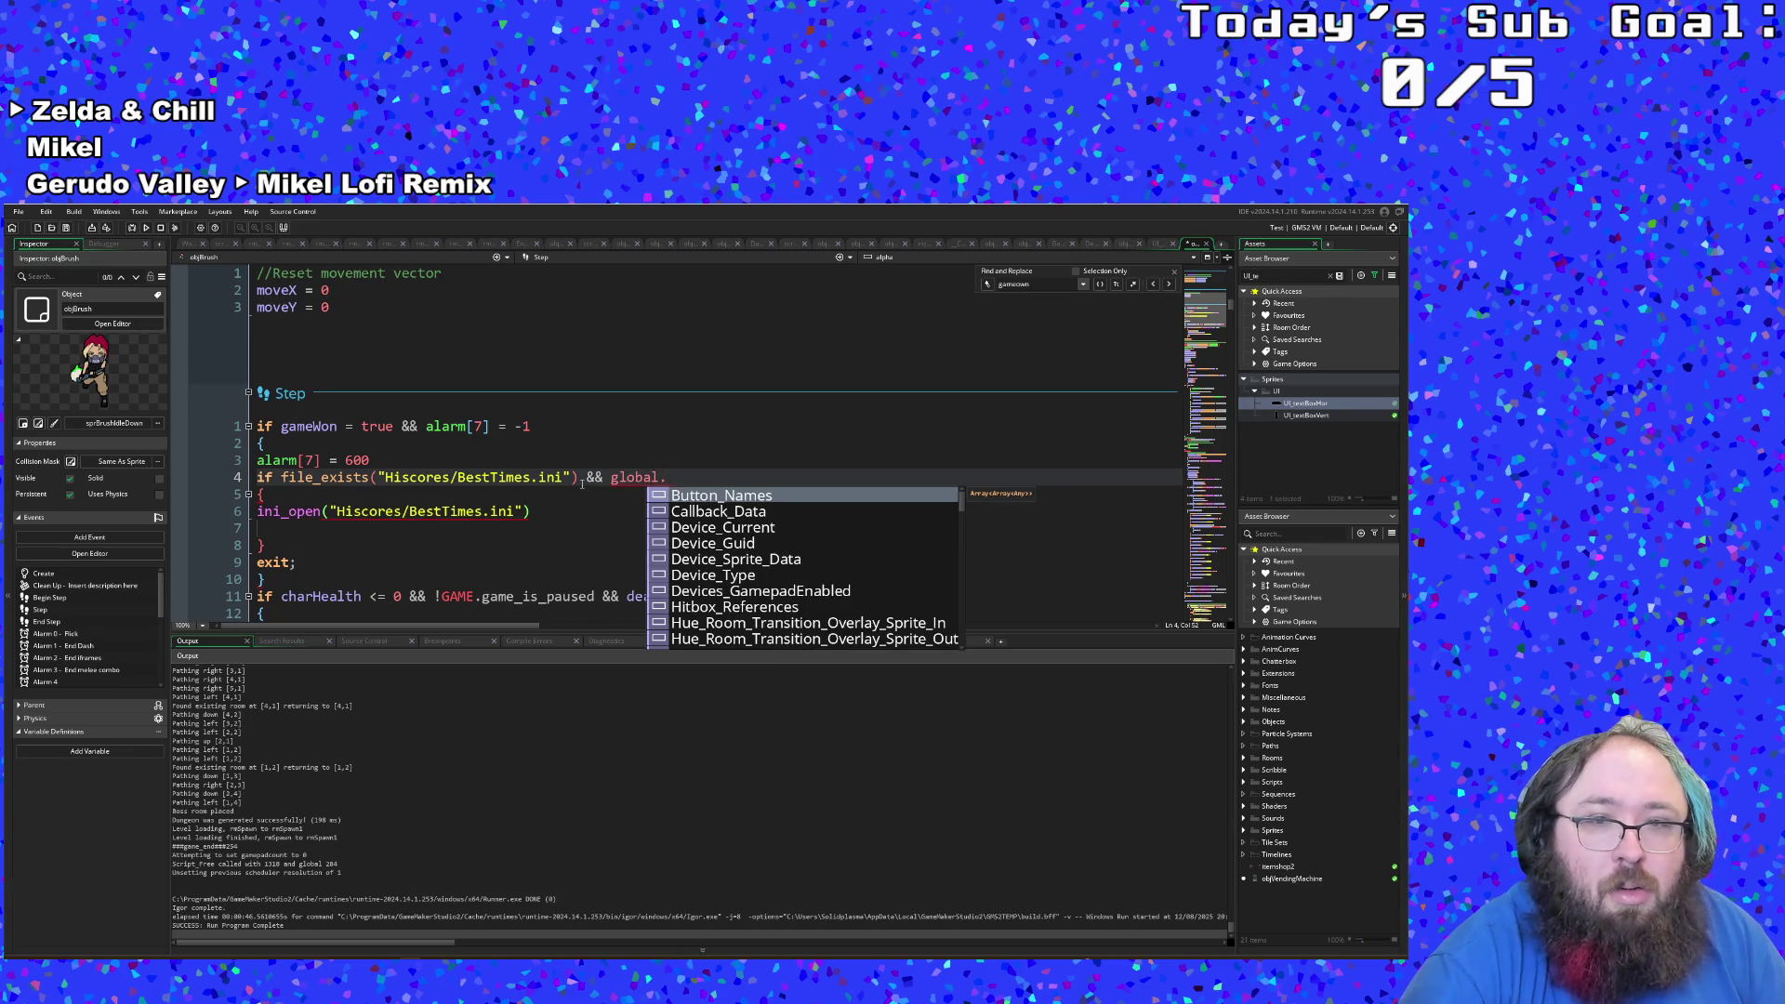
type("s")
key("BackSpace")
type("sp")
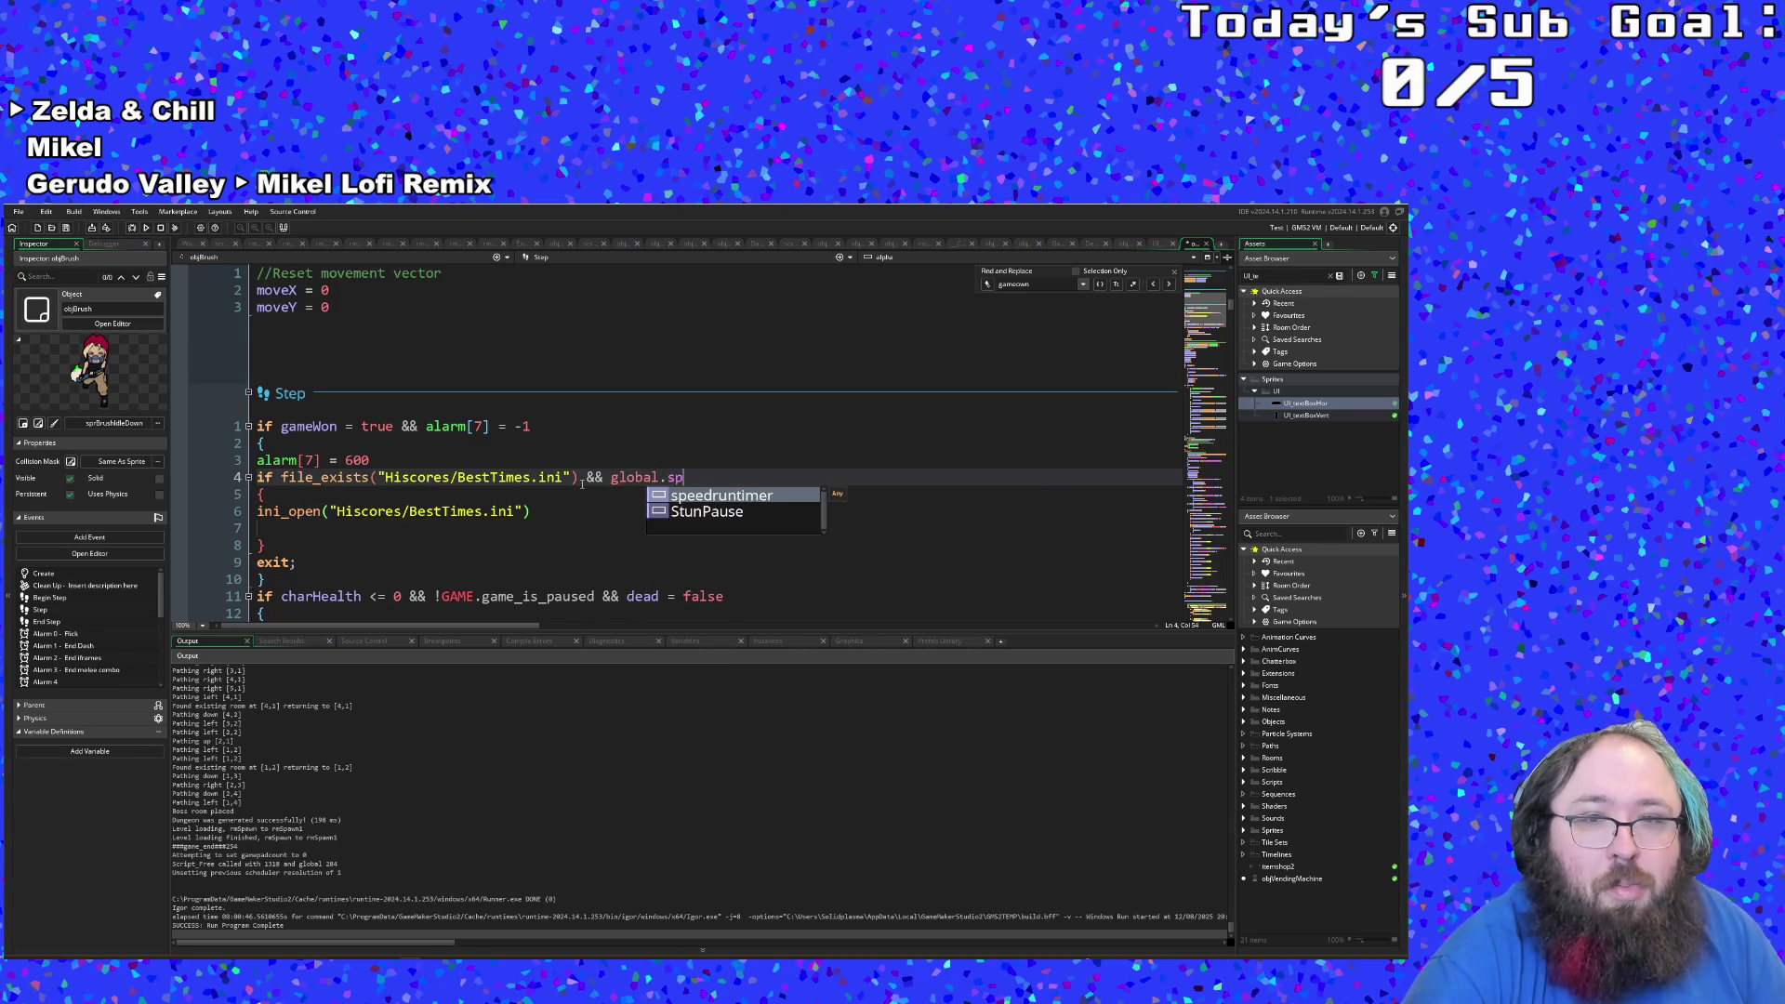
type("e")
key("Return")
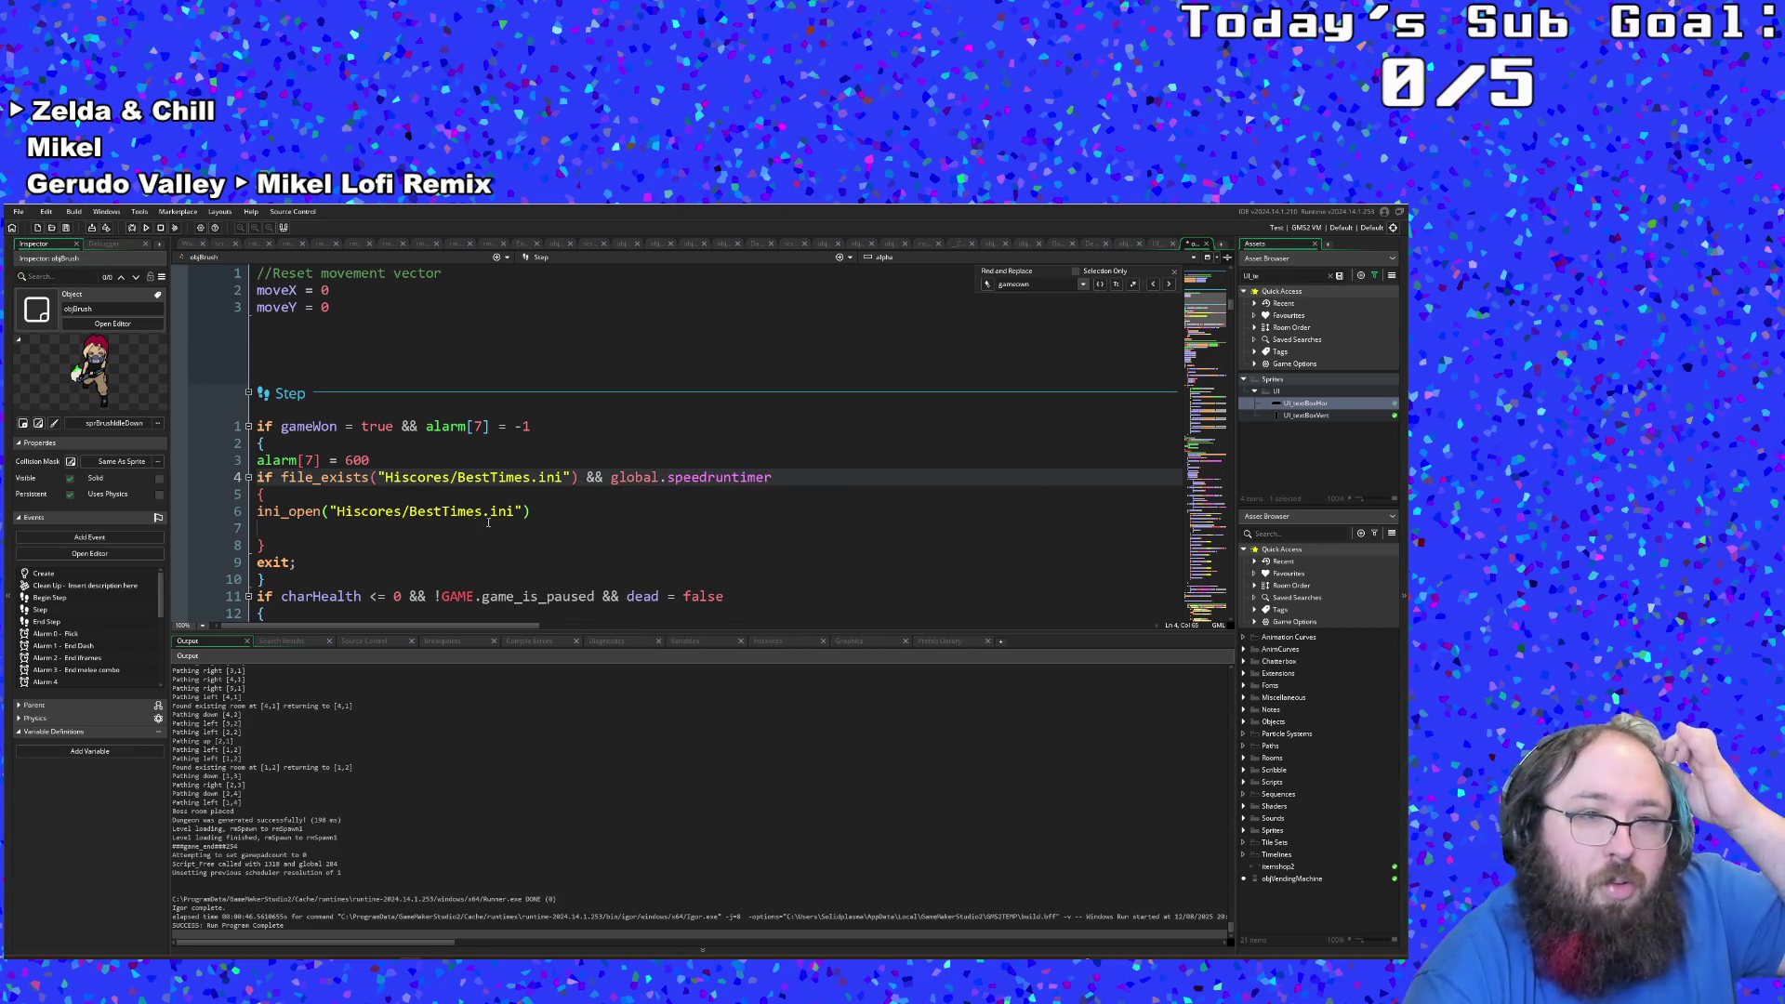
Step: Start an ini write call on the empty line inside the file-check block, then erase it
left_click(327, 530)
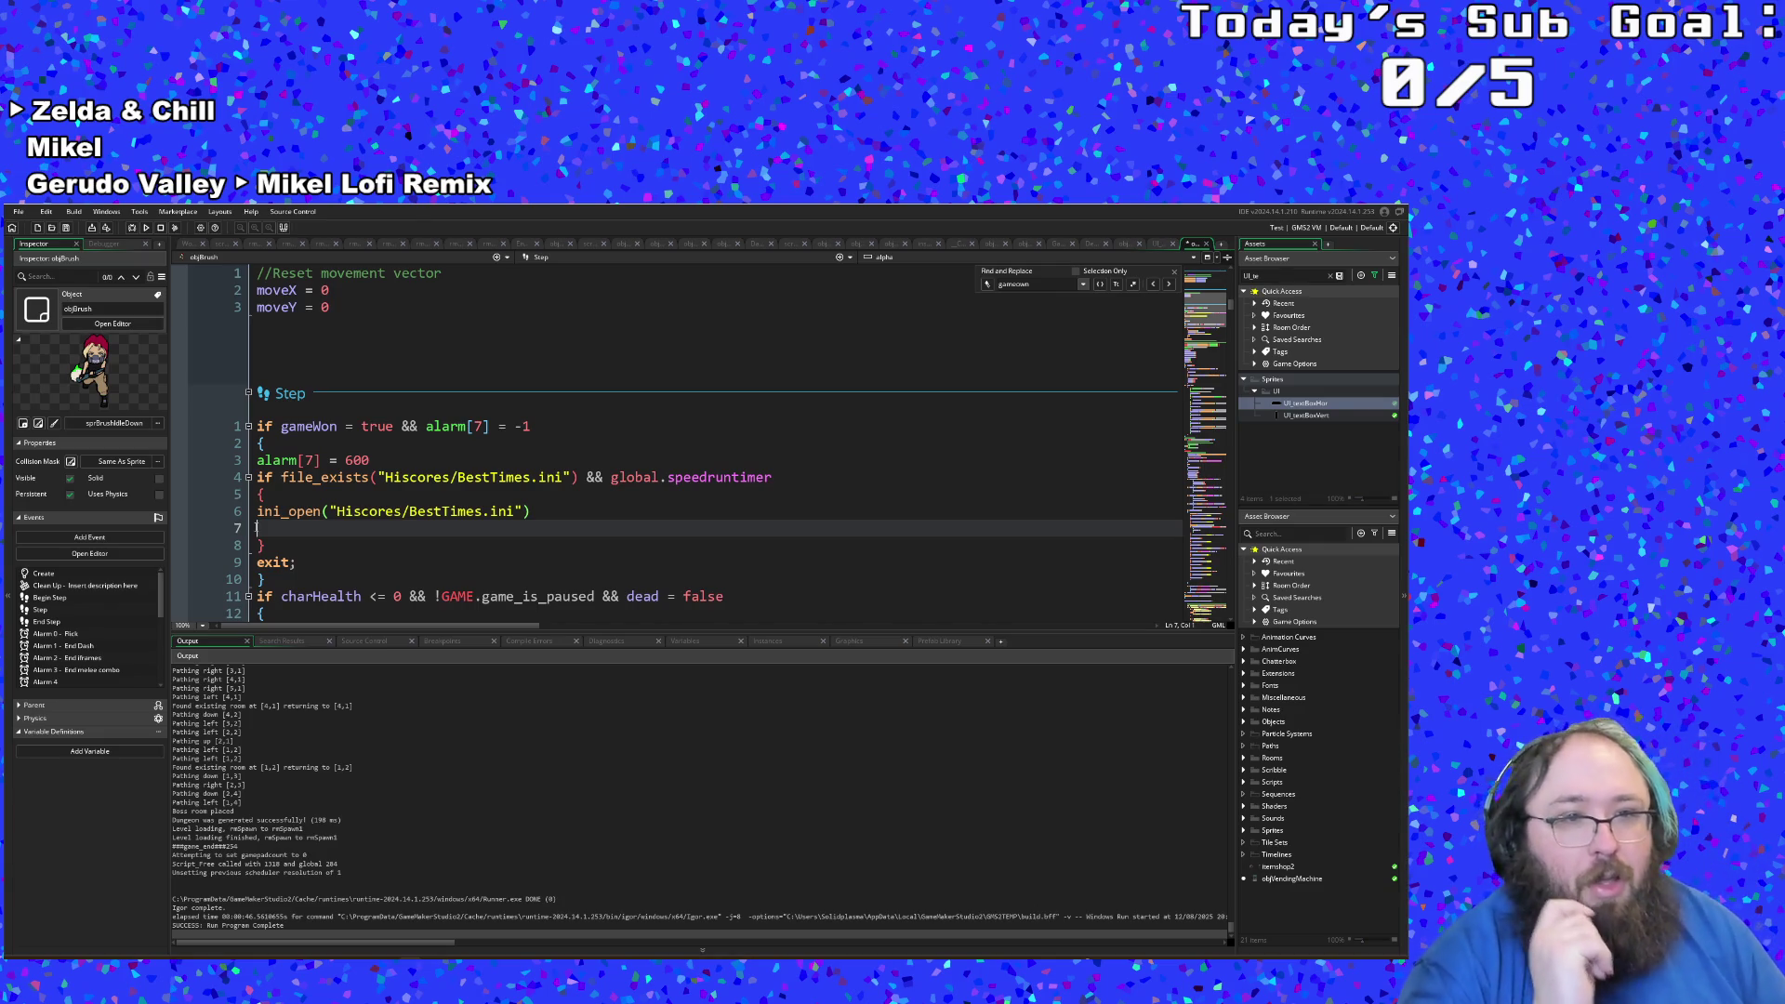
type("iniw_")
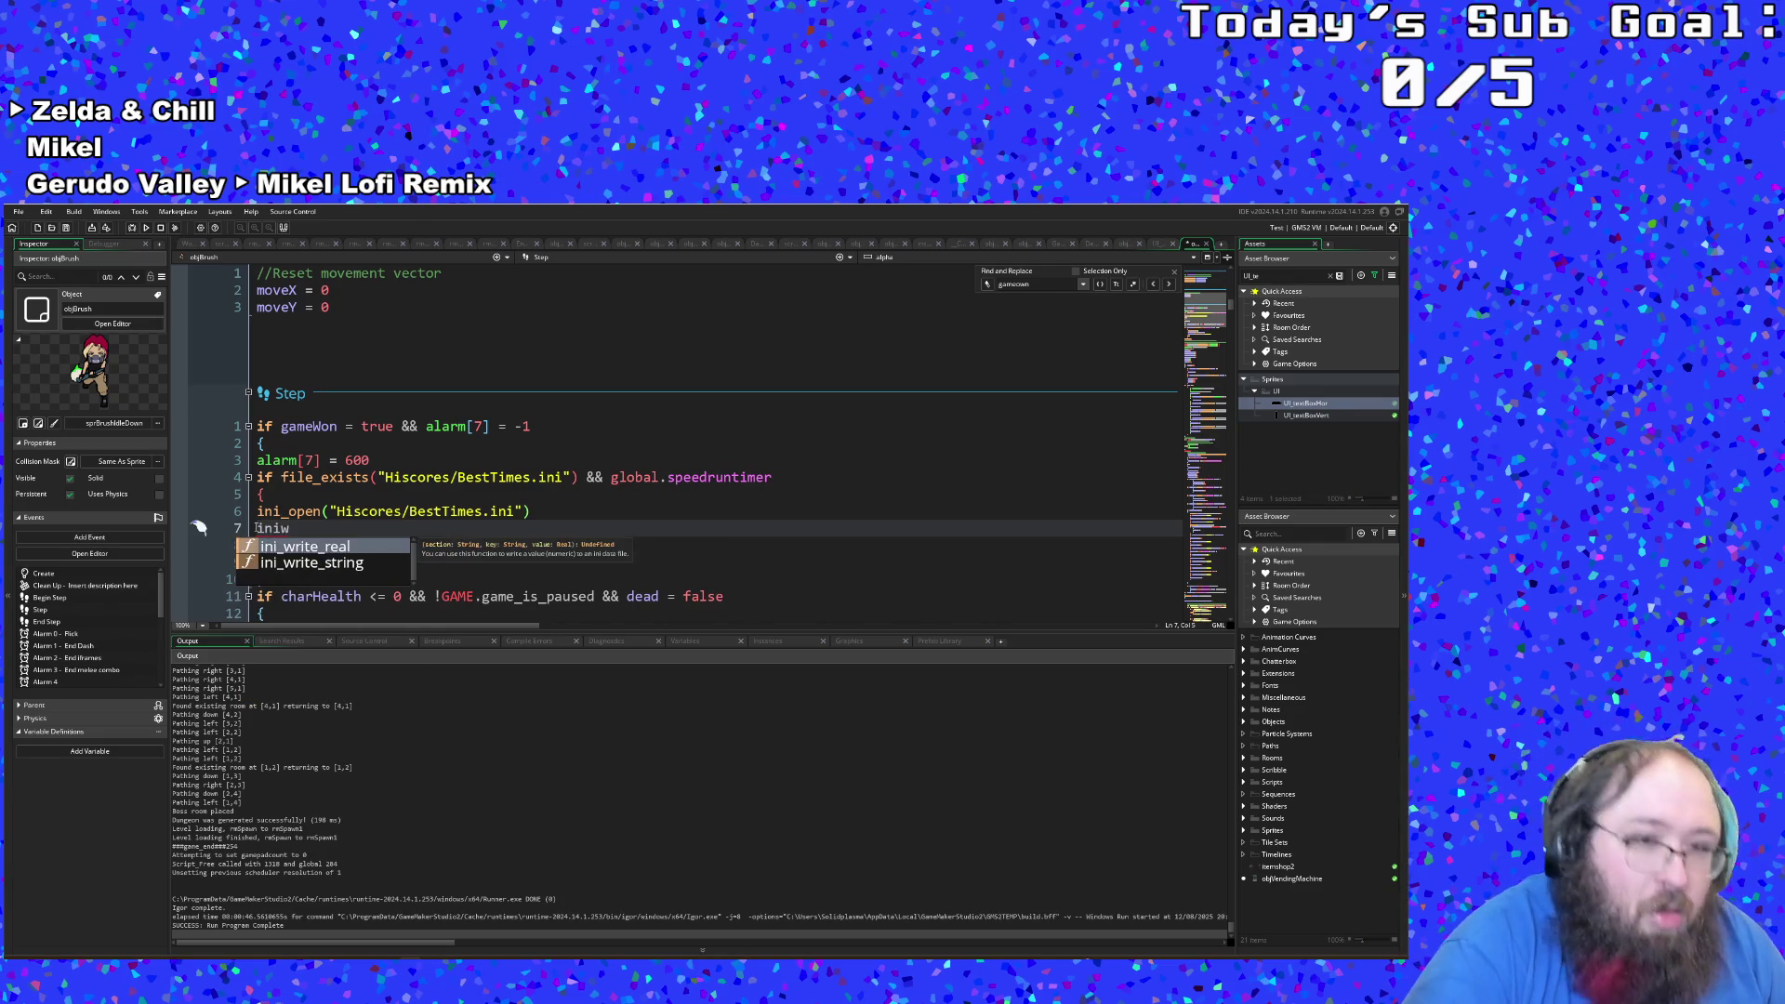
key("BackSpace")
key("BackSpace")
key("BackSpace")
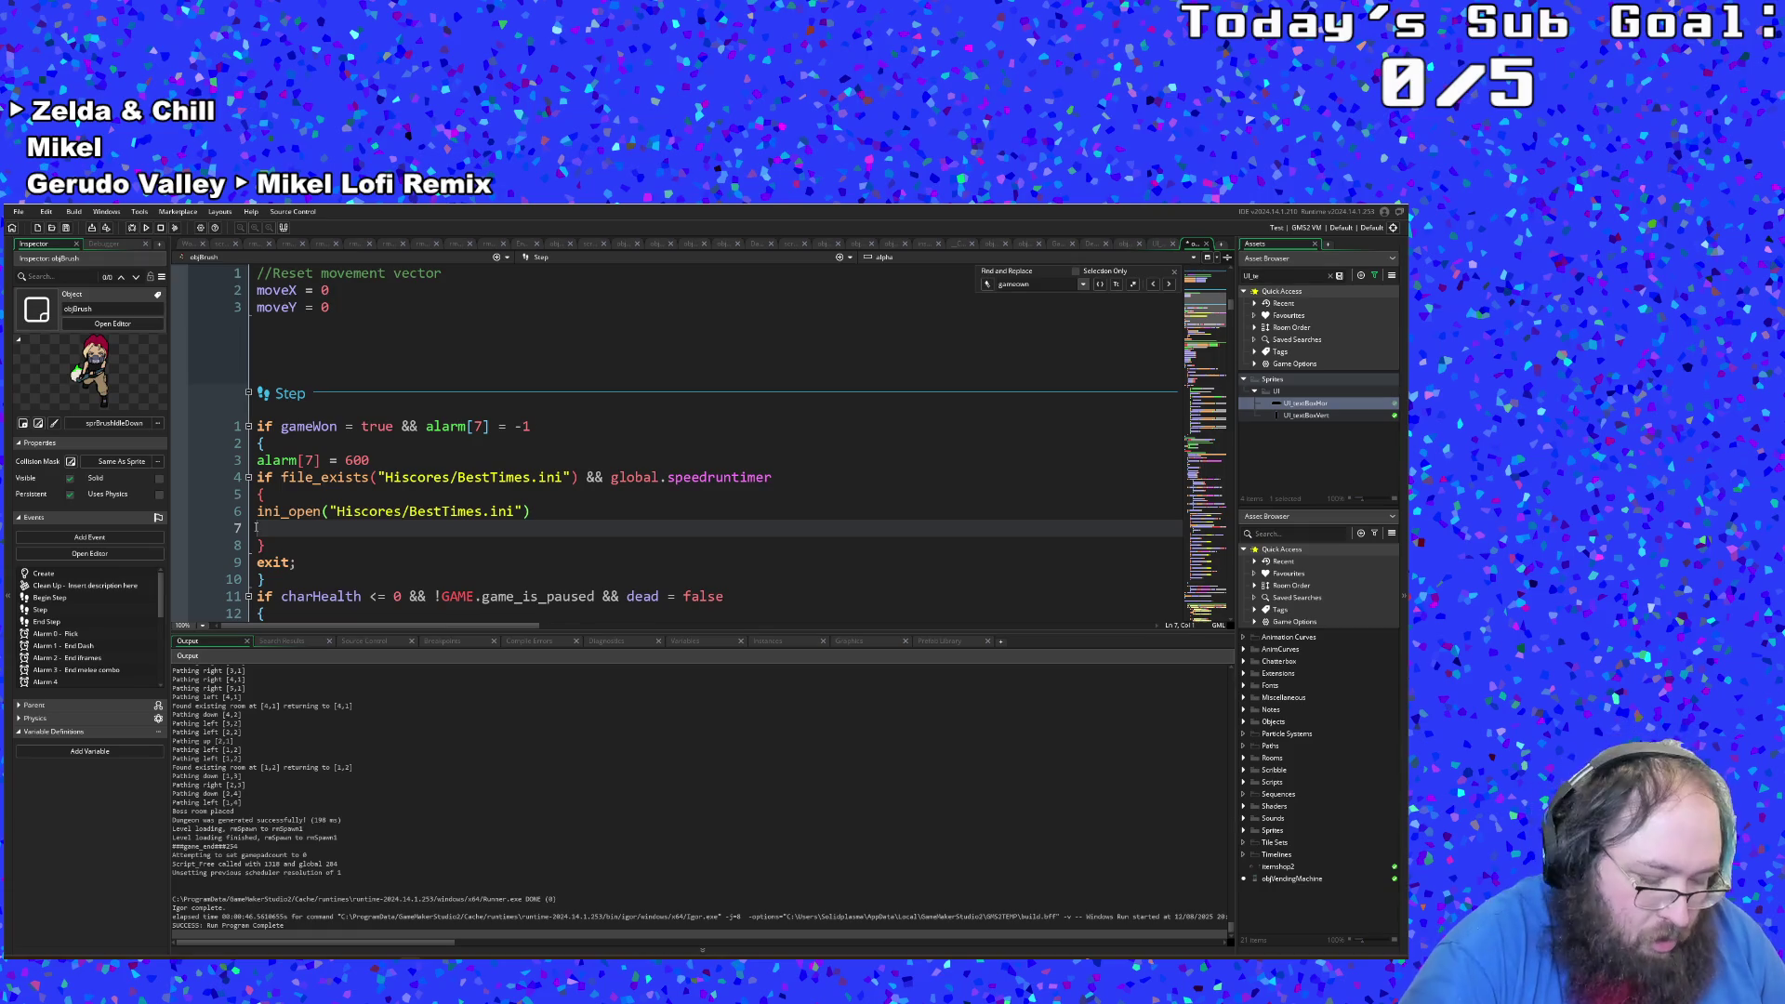
Step: Type, then clear, stray for-loop text on line 7 of the Step event
scroll(256, 528, "up", 10)
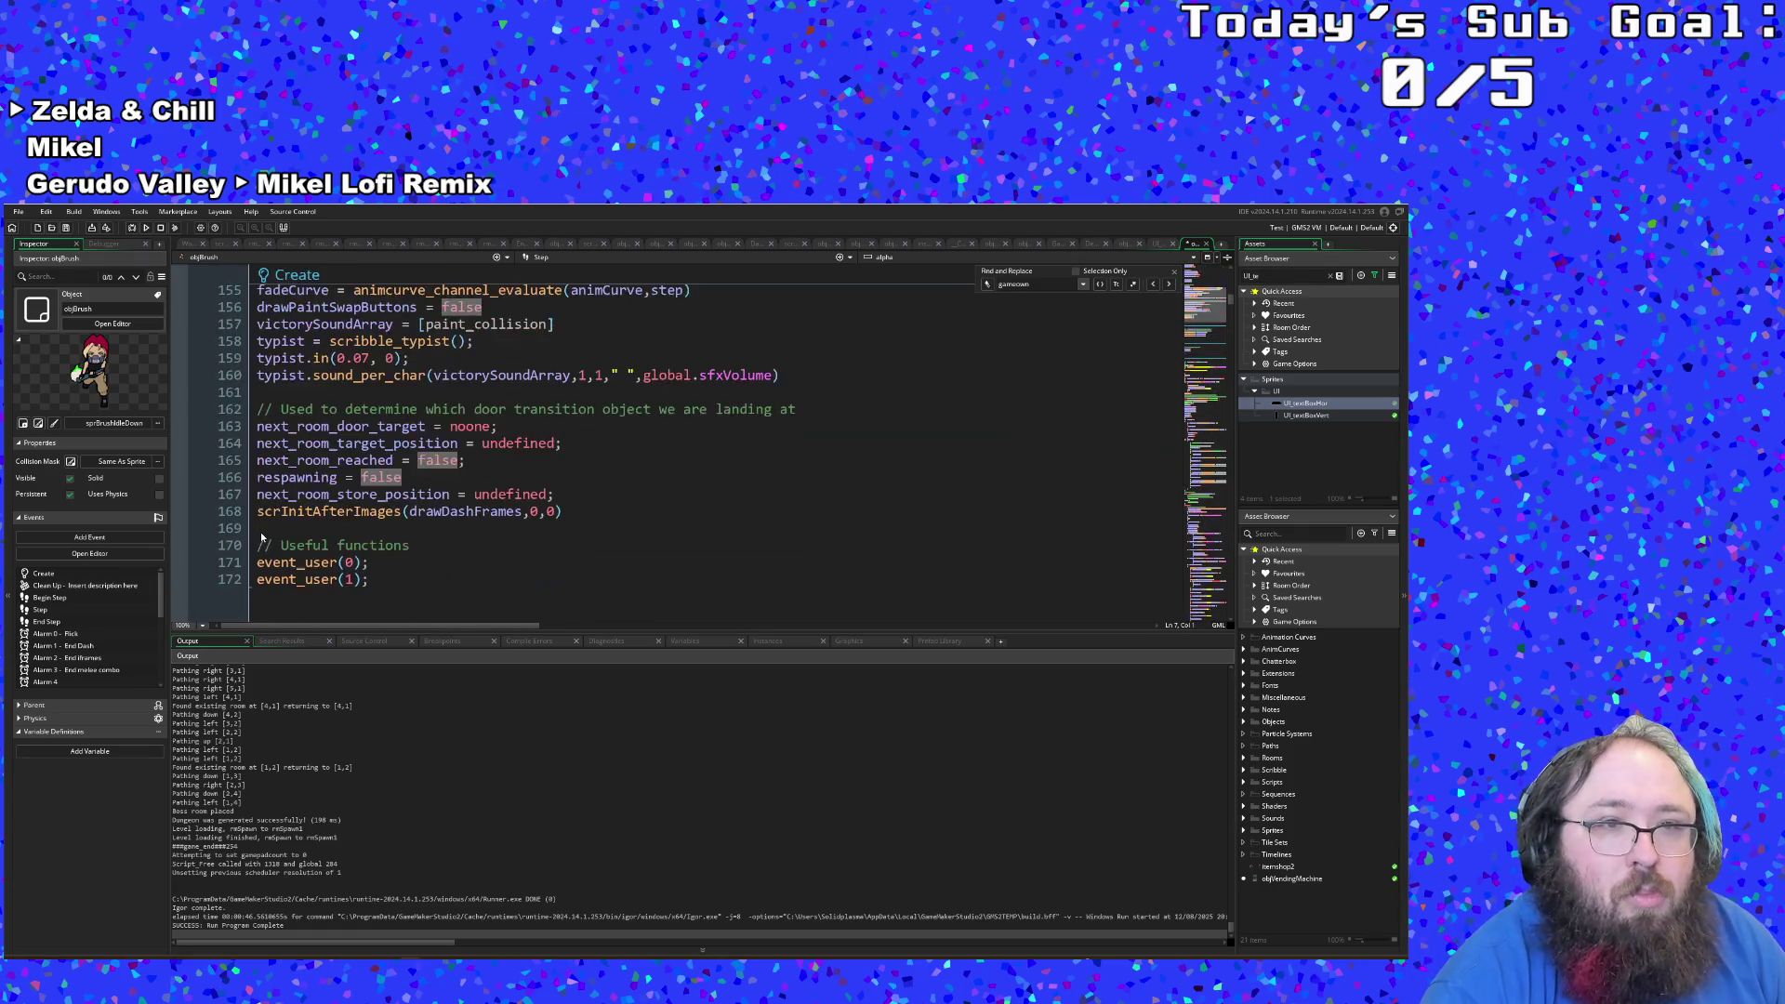
scroll(264, 533, "down", 8)
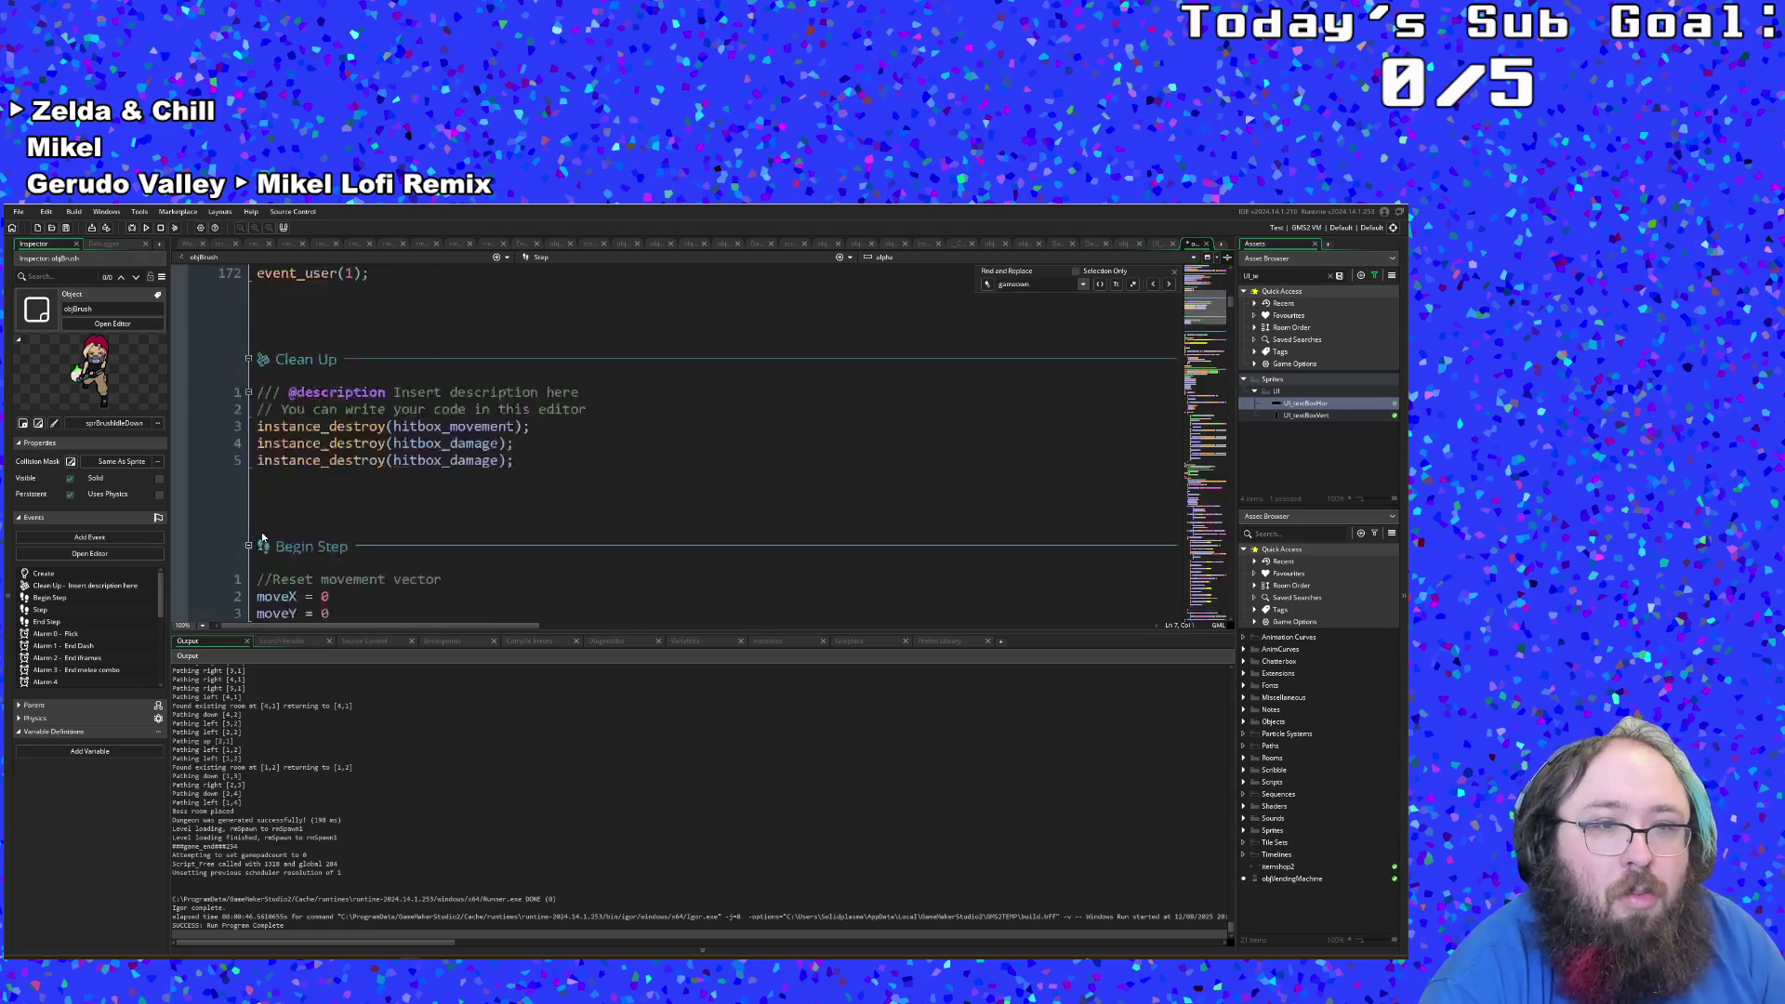
scroll(266, 528, "down", 4)
type("i")
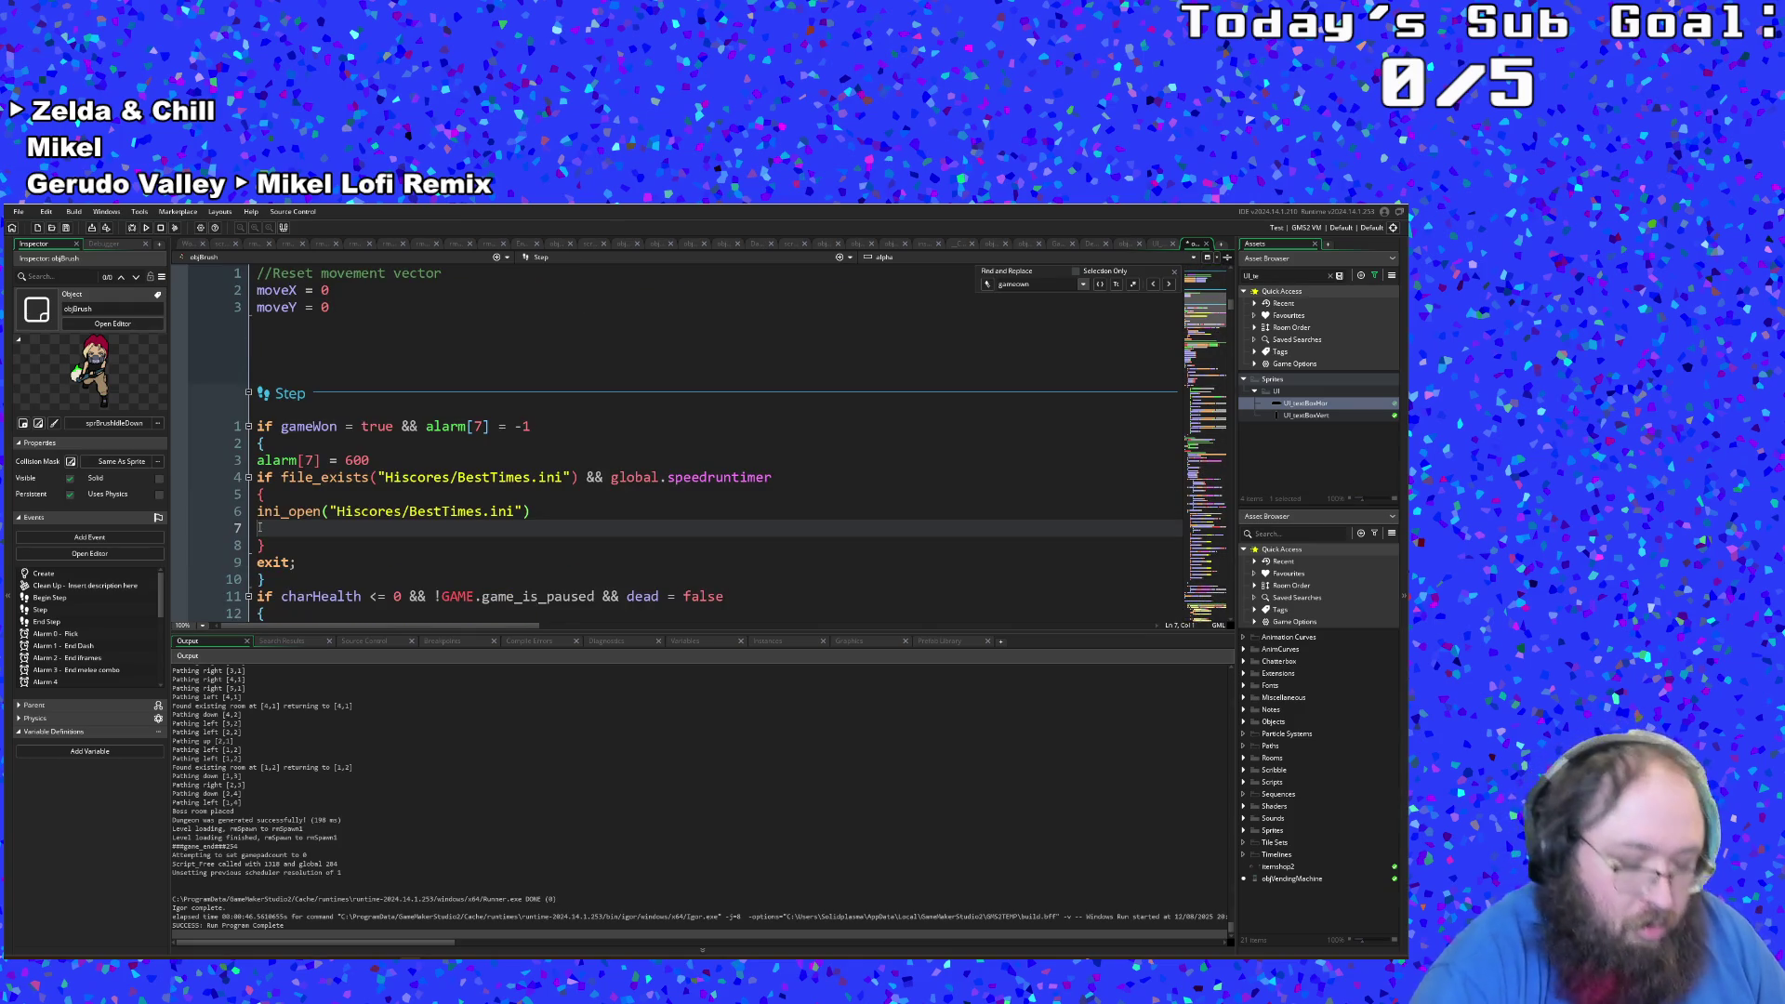
type("for()")
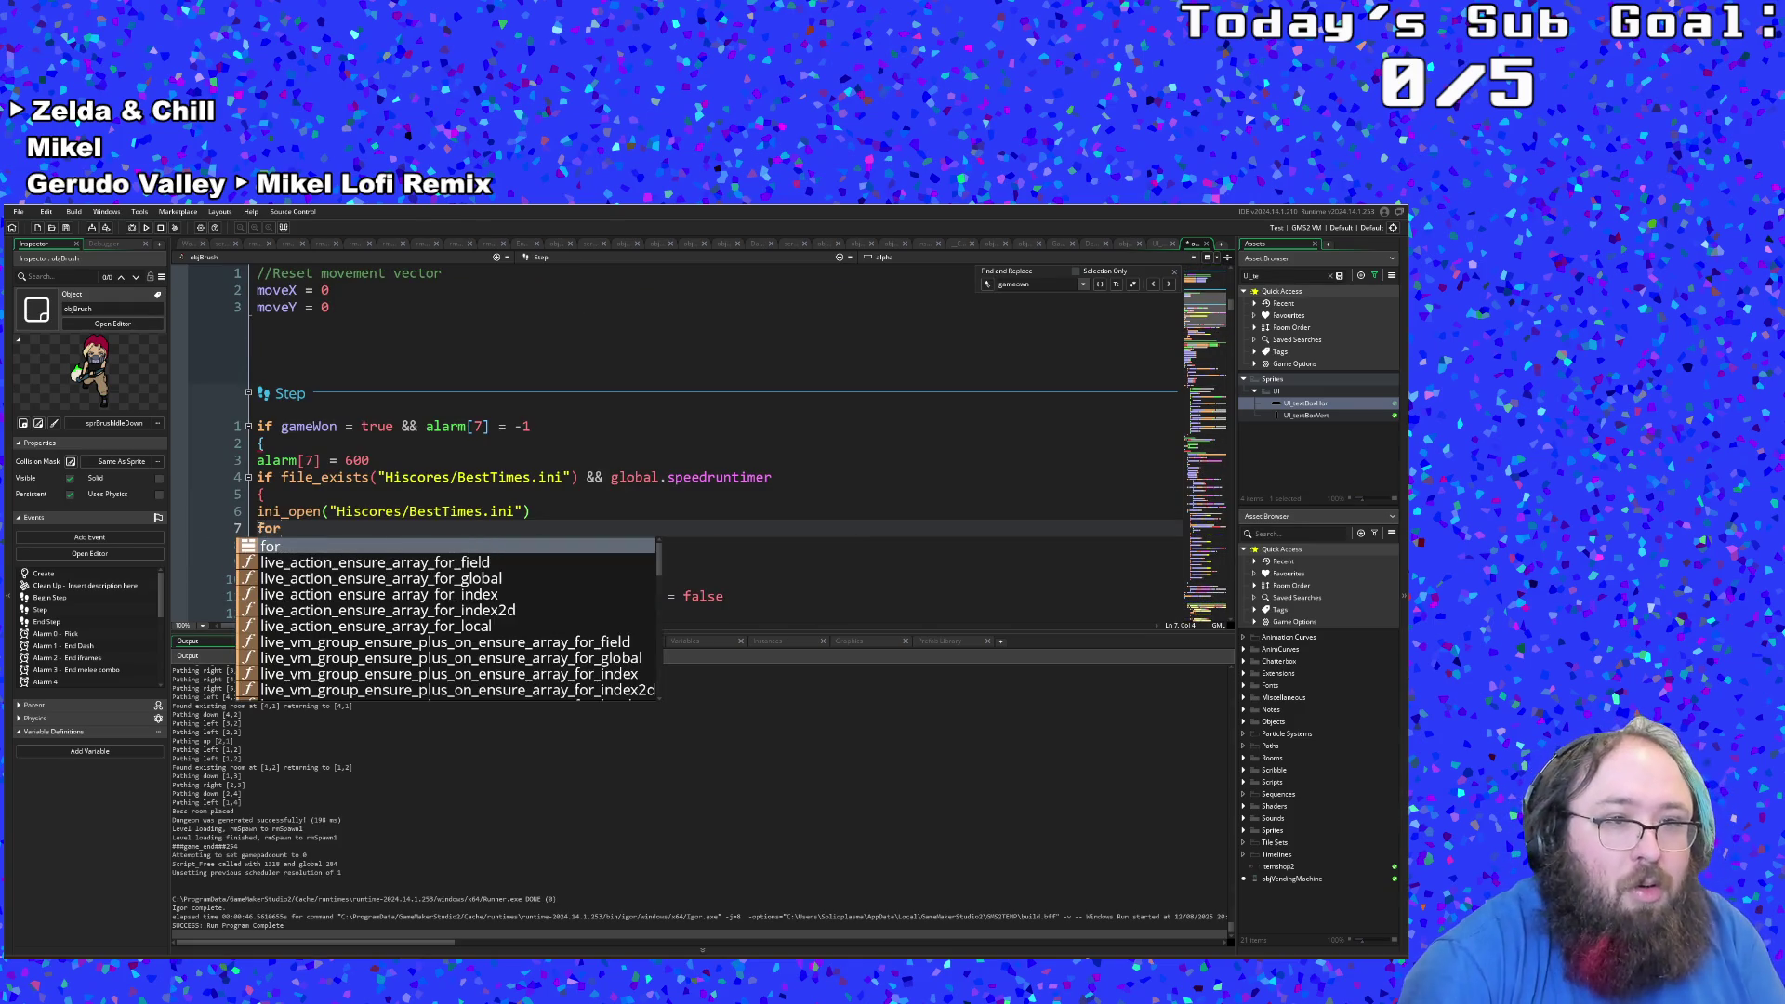
key("BackSpace")
key("BackSpace")
key("BackSpace")
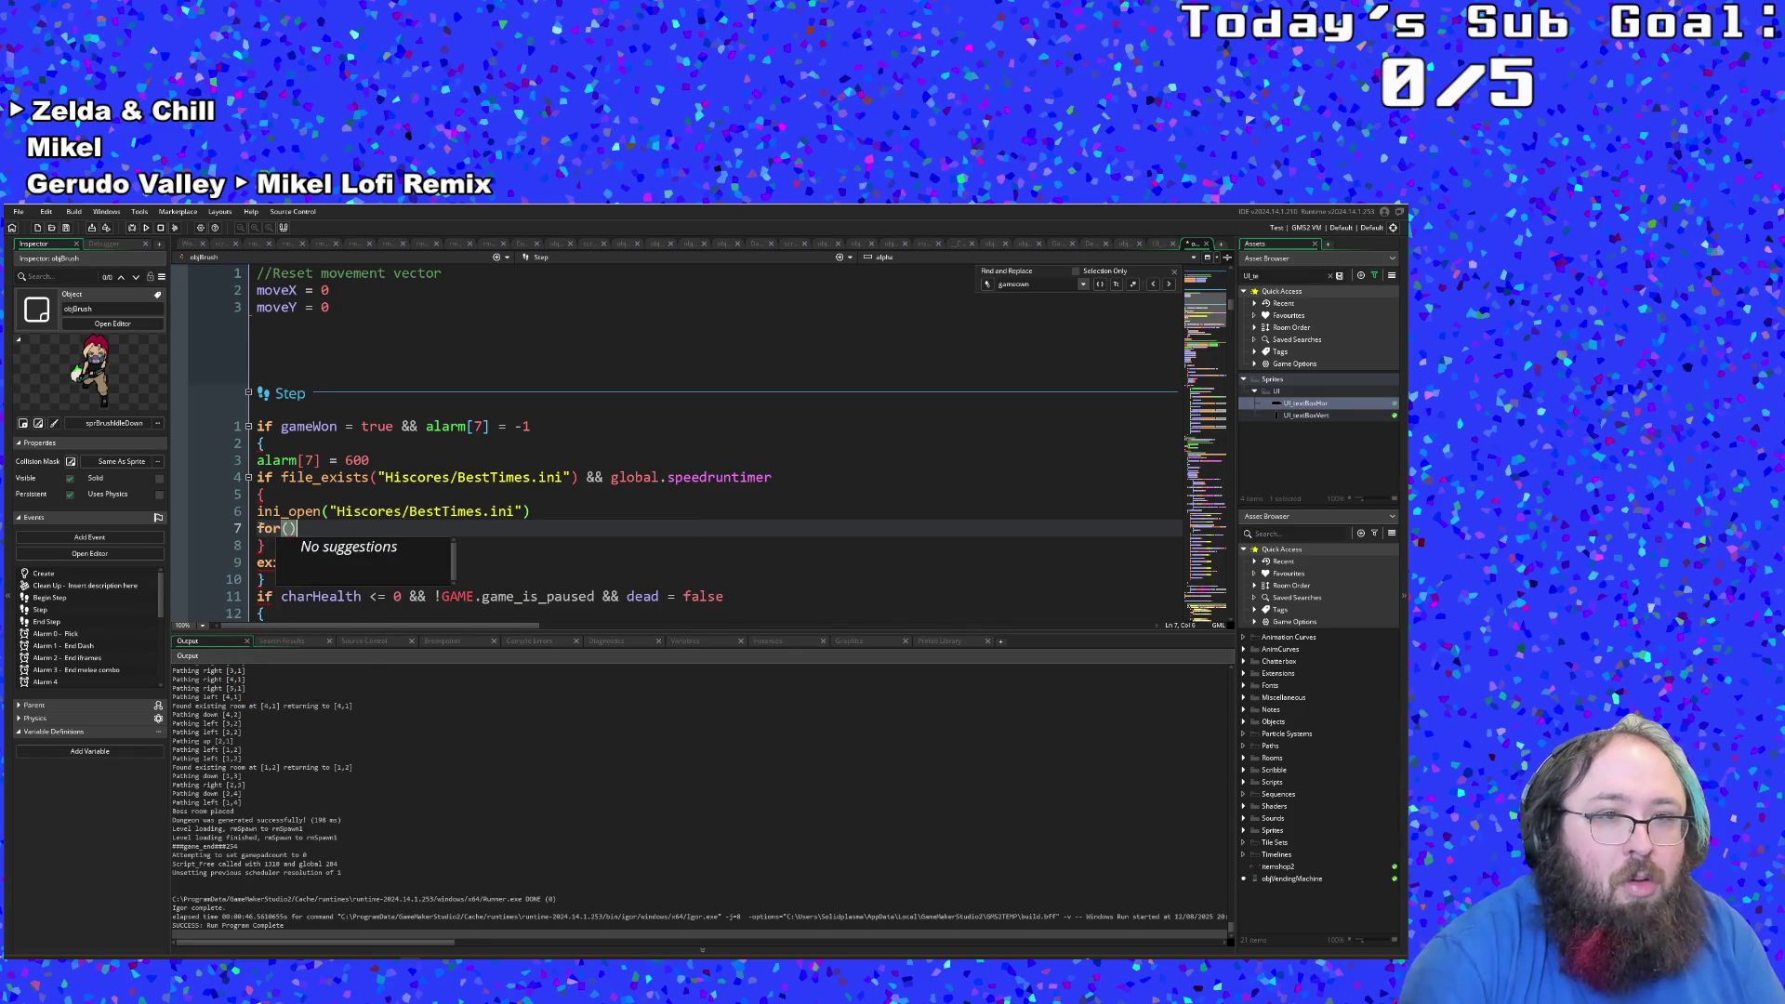
key("BackSpace")
key("BackSpace")
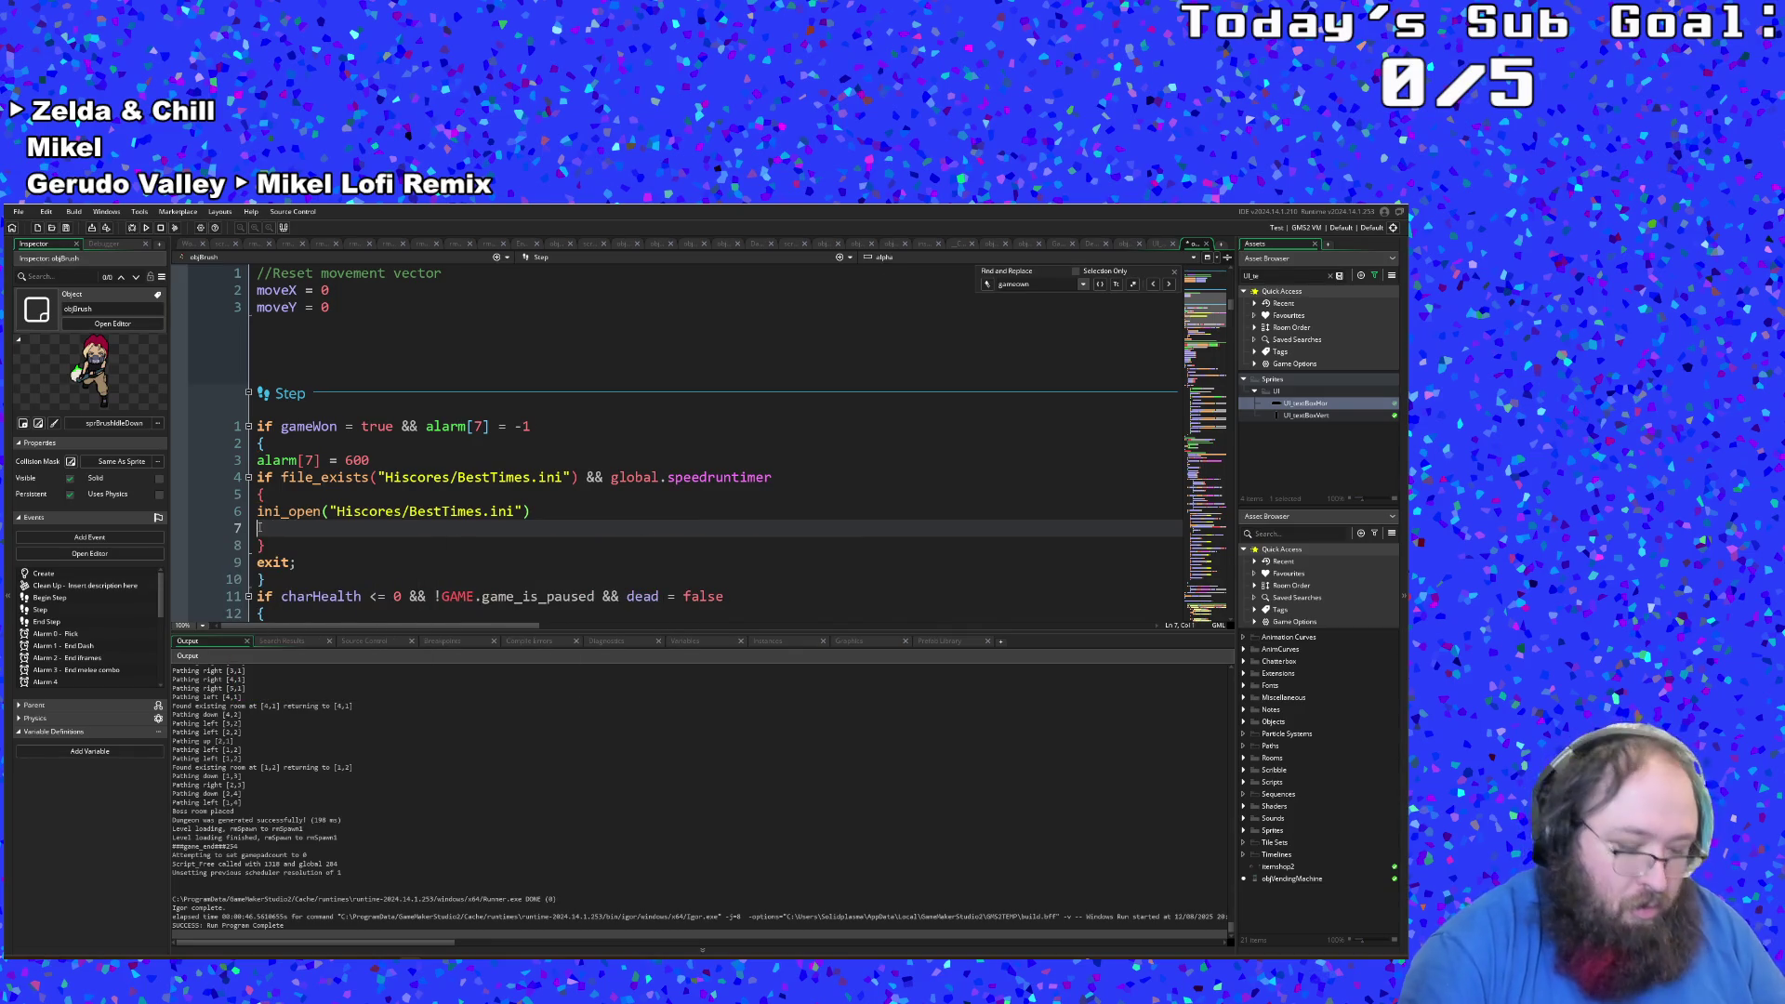
type("foe")
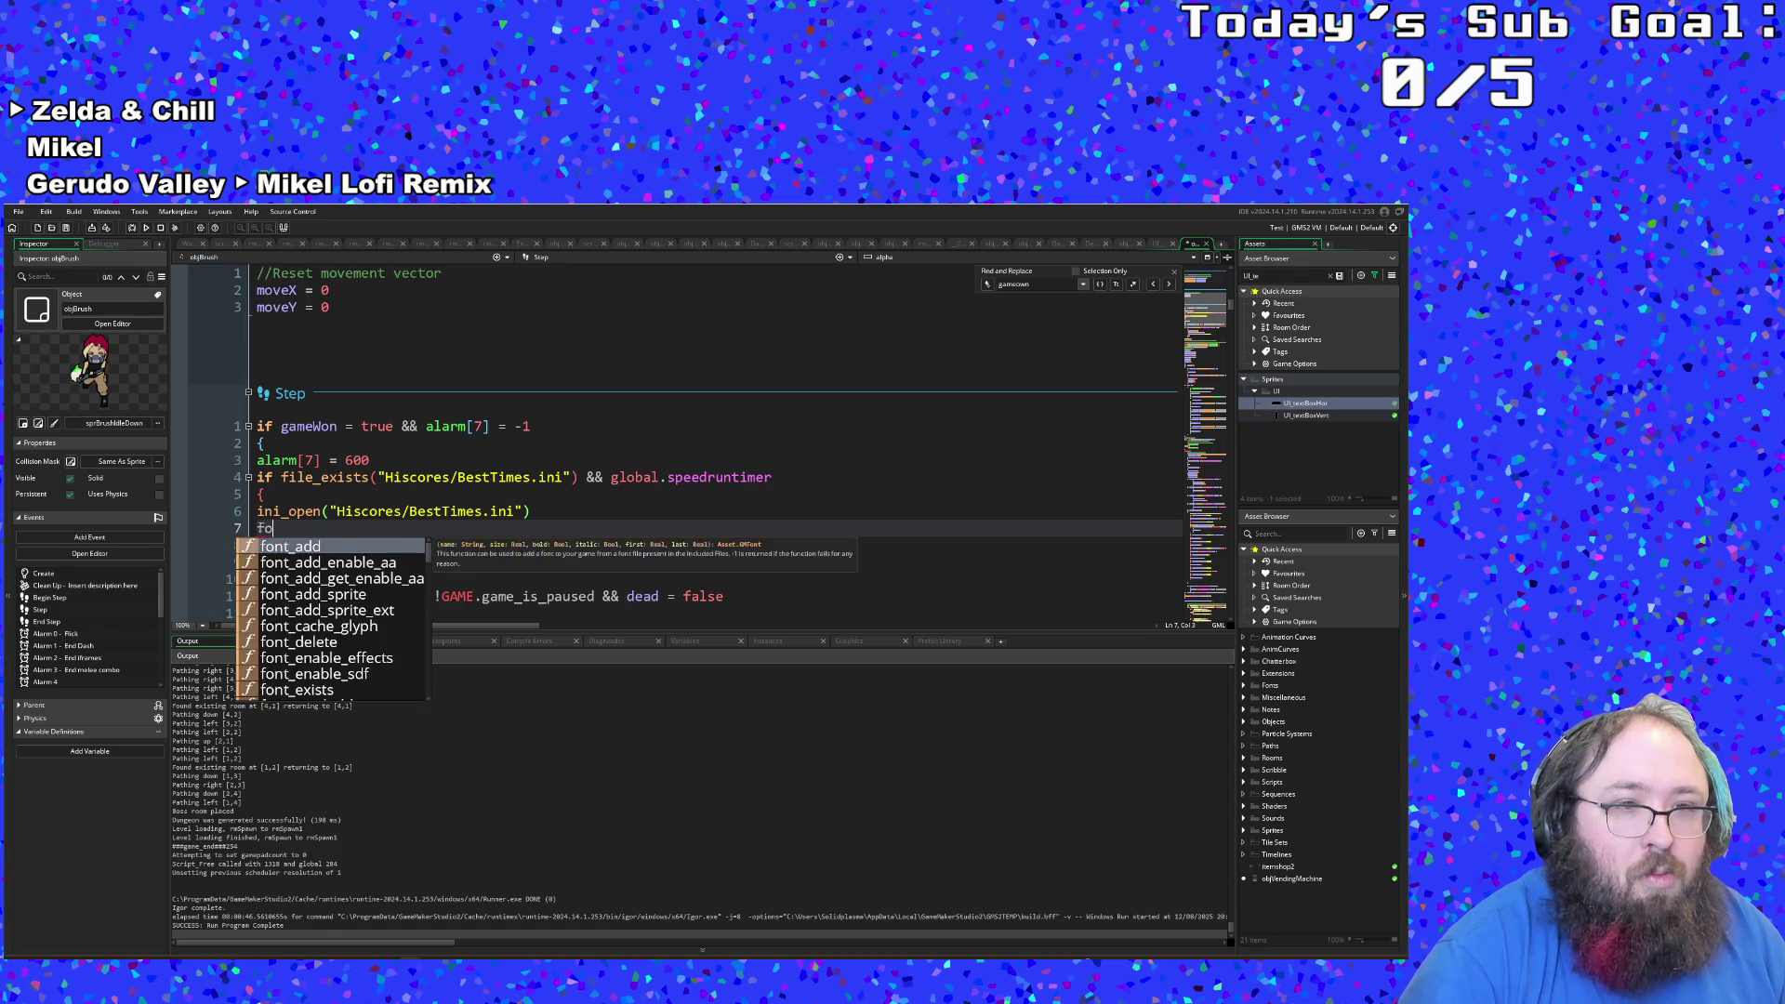
key("BackSpace")
type("r")
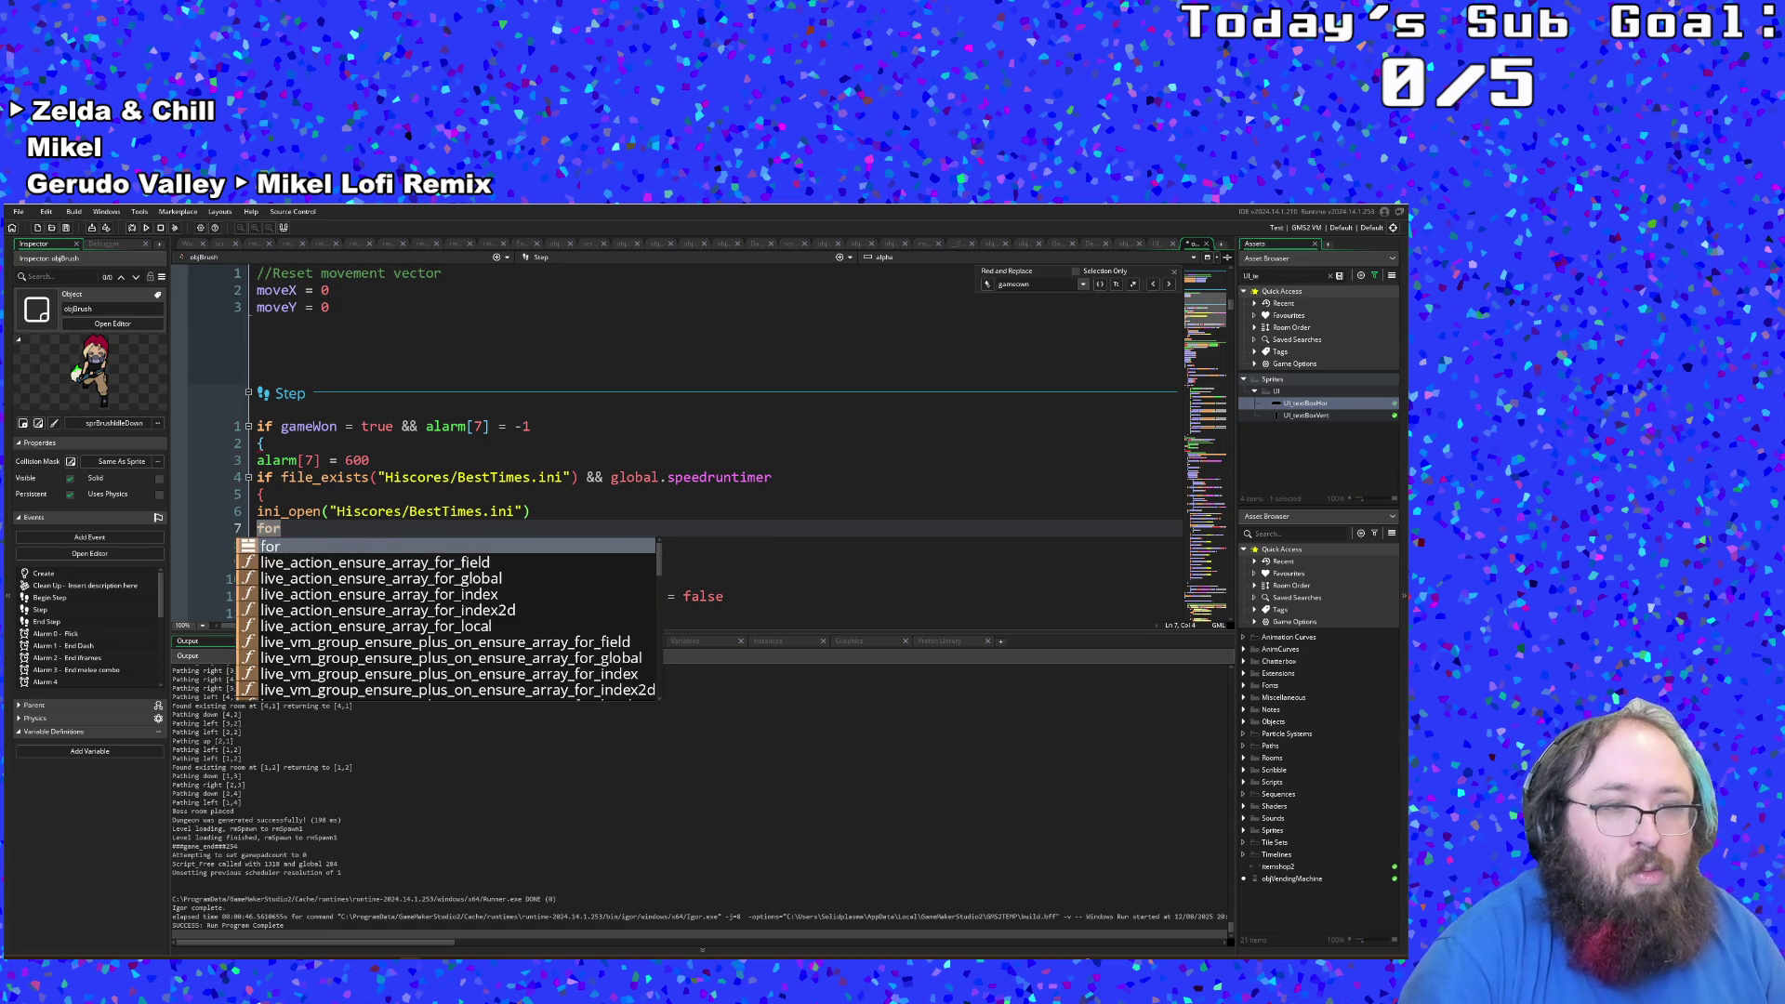
key("BackSpace")
key("BackSpace")
key("BackSpace")
key("BackSpace")
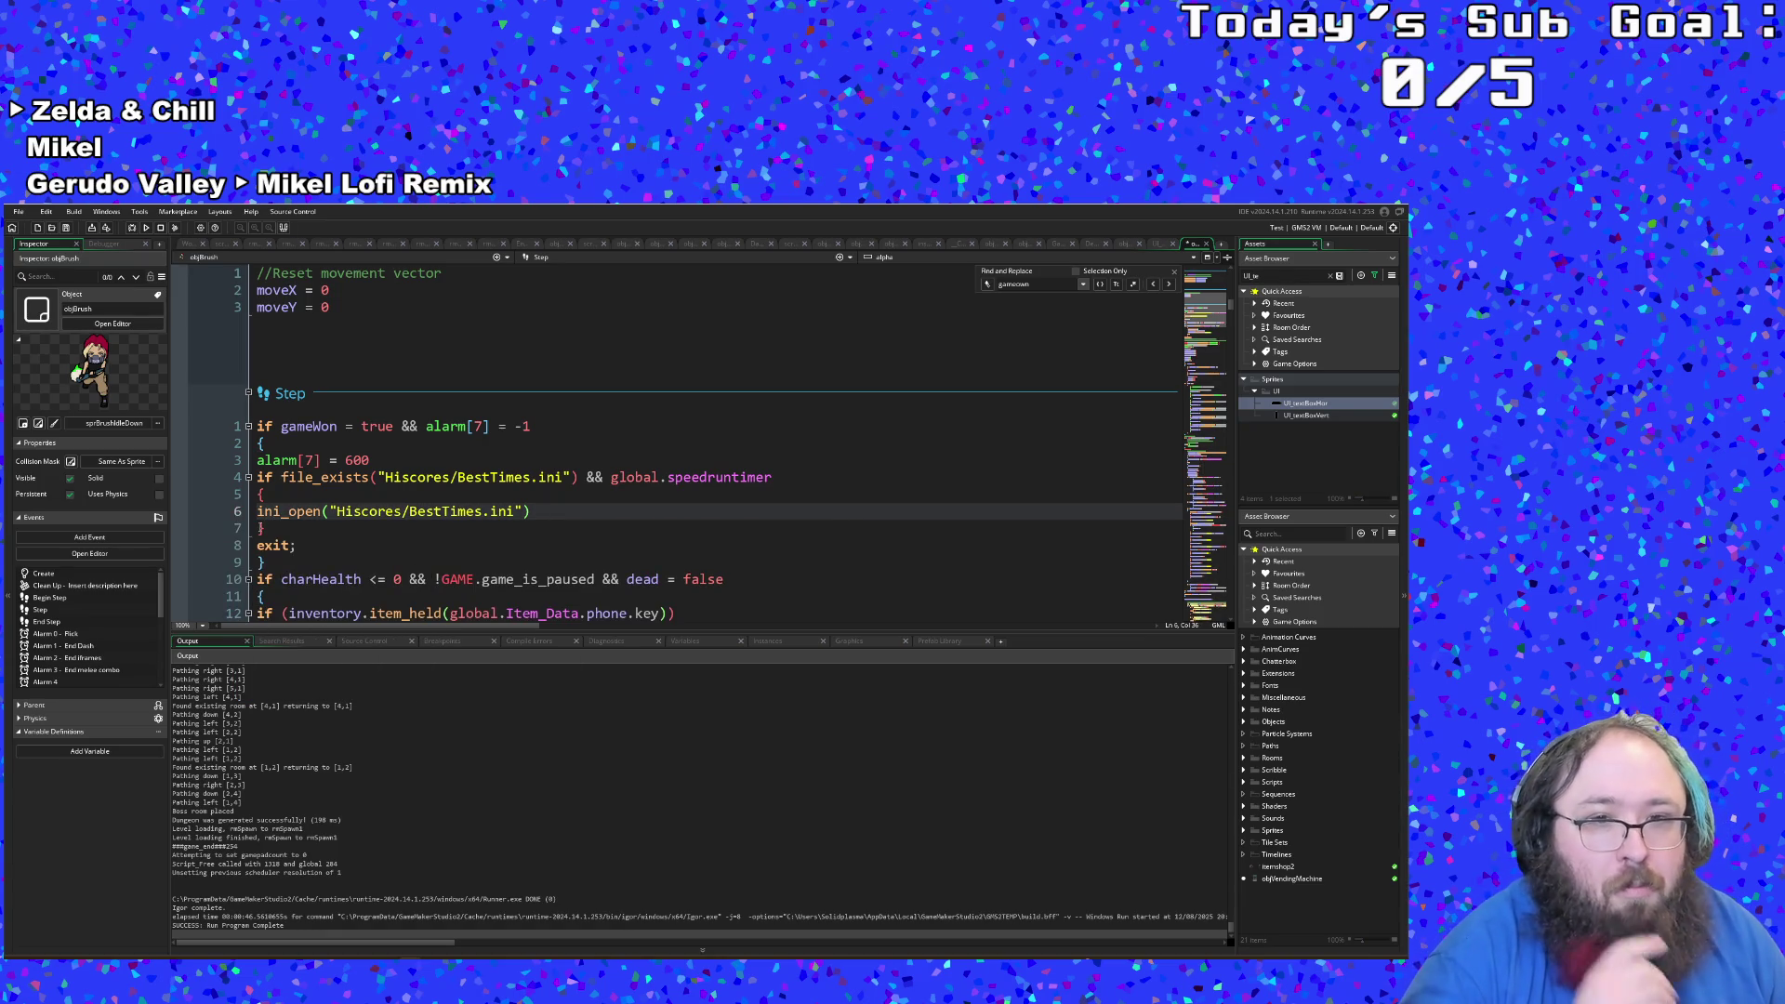
Step: Insert an ini_read_string() call on a new line below ini_open
key("Return")
key("Tab")
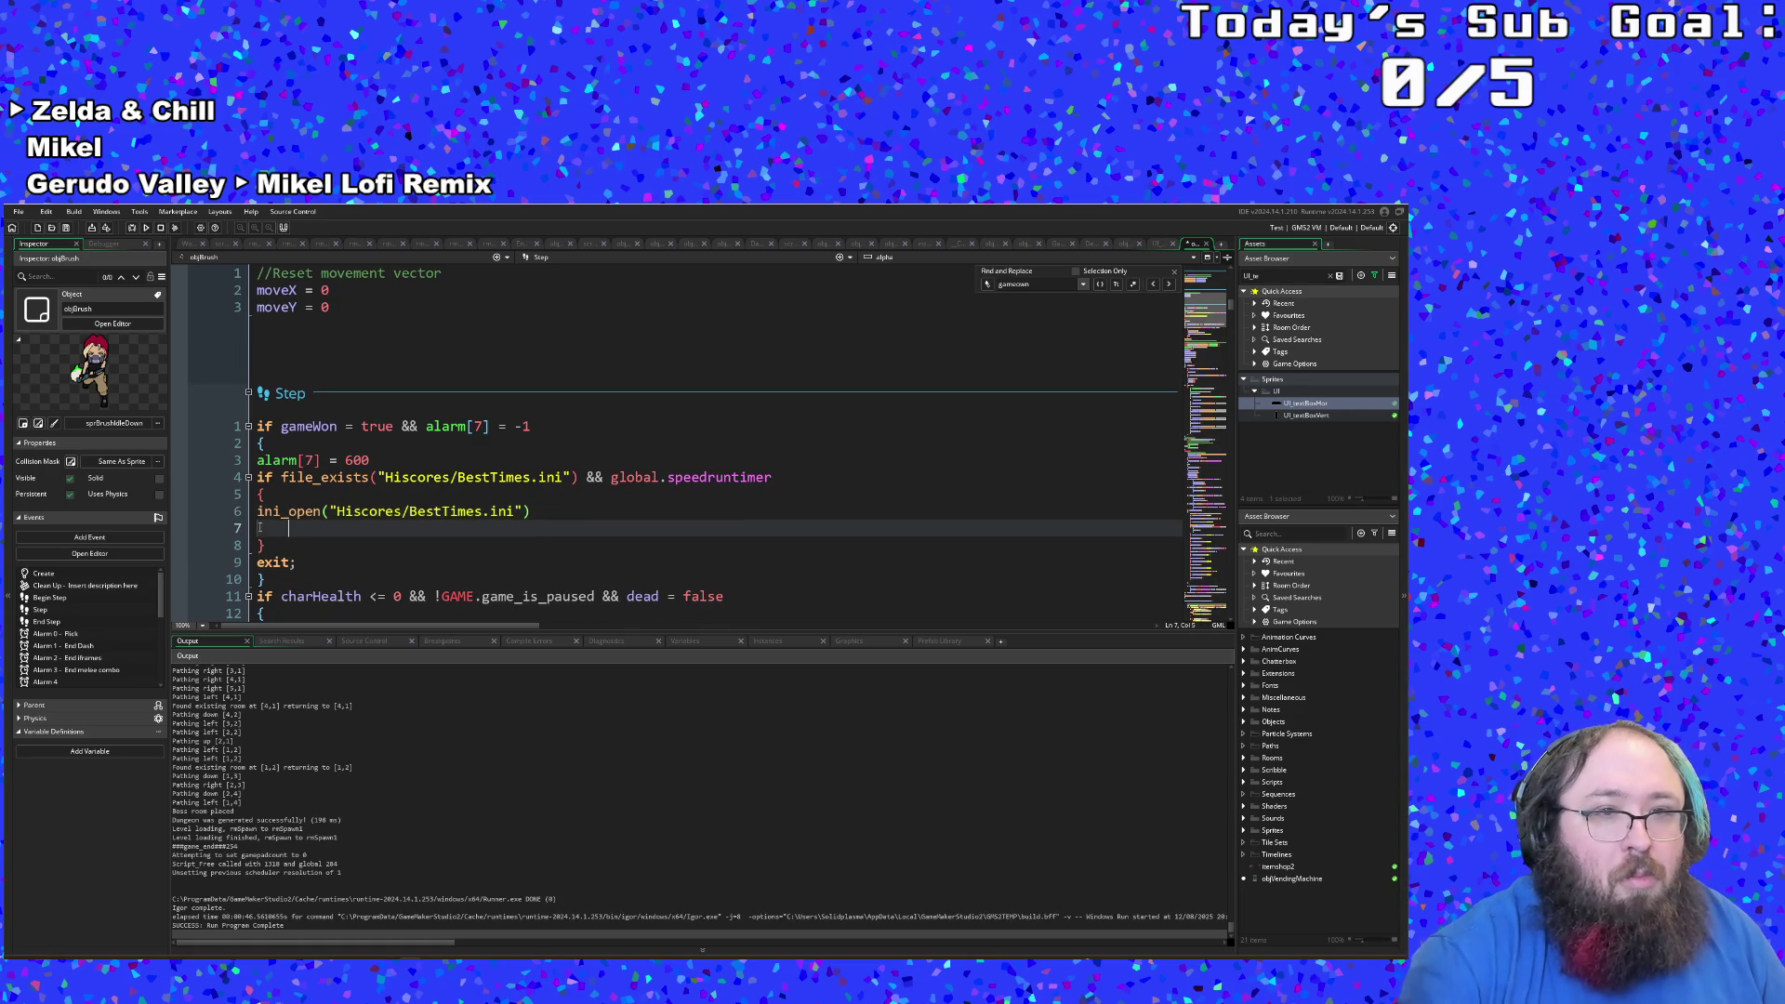
type("ini_read")
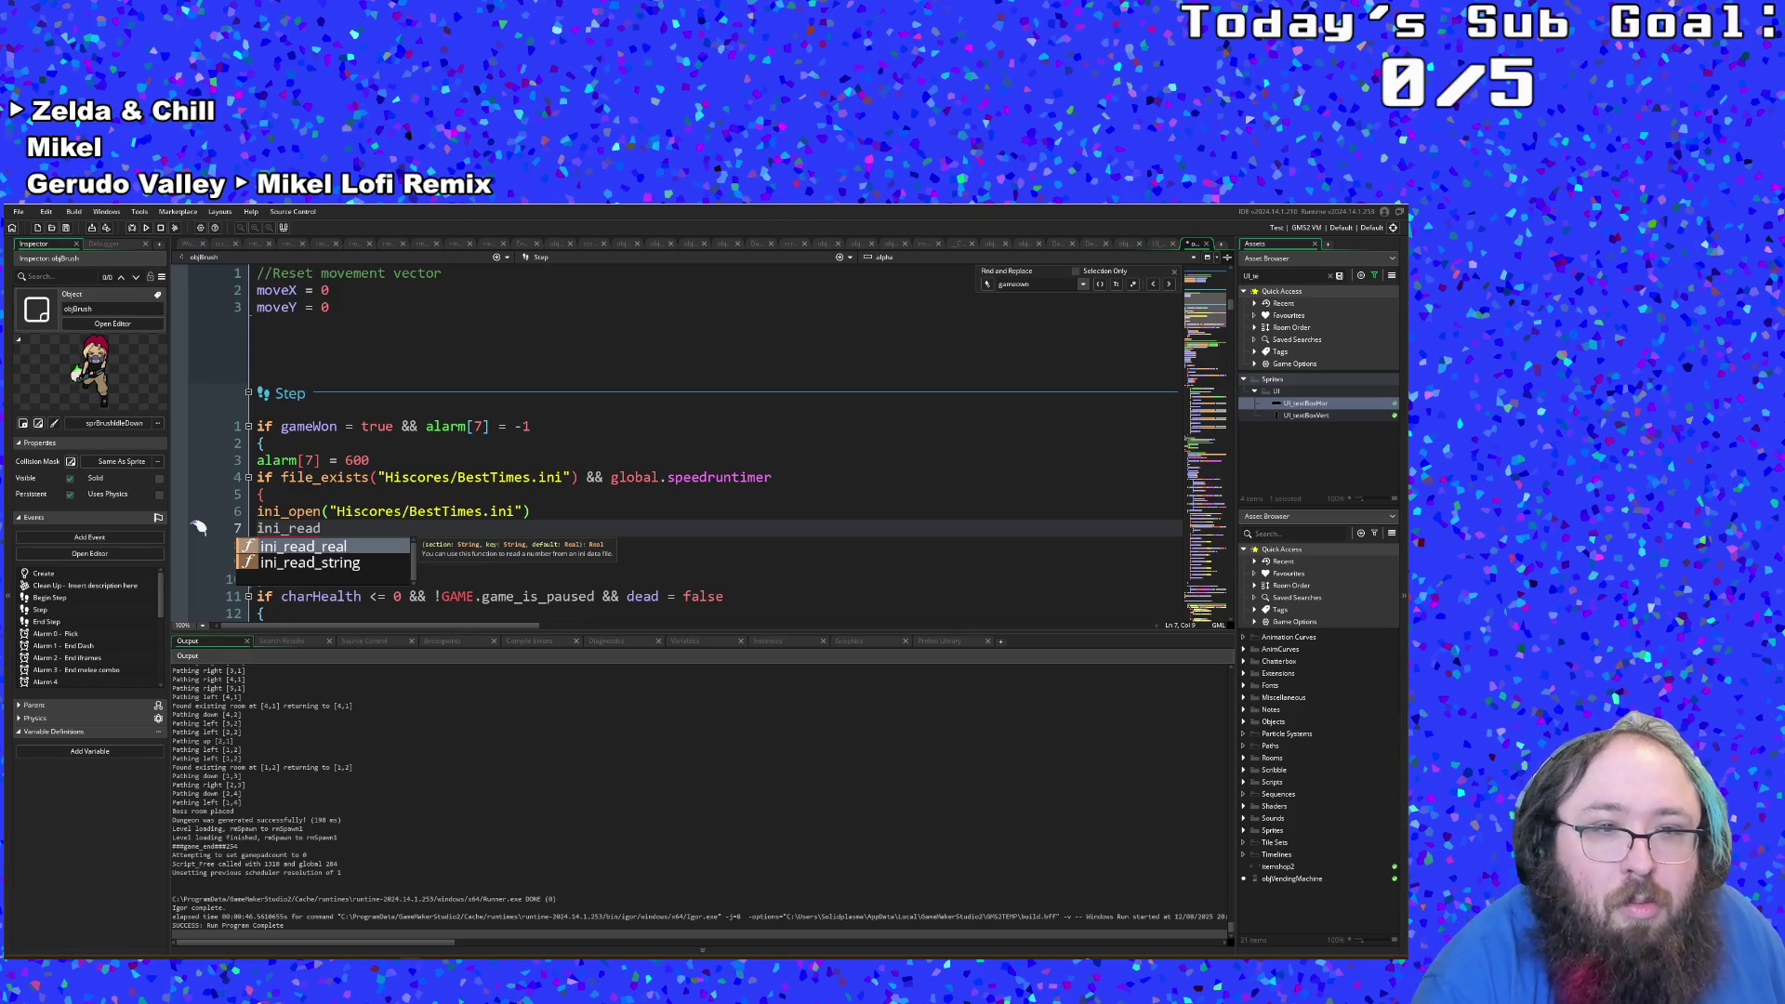
type("_string(")
key("Return")
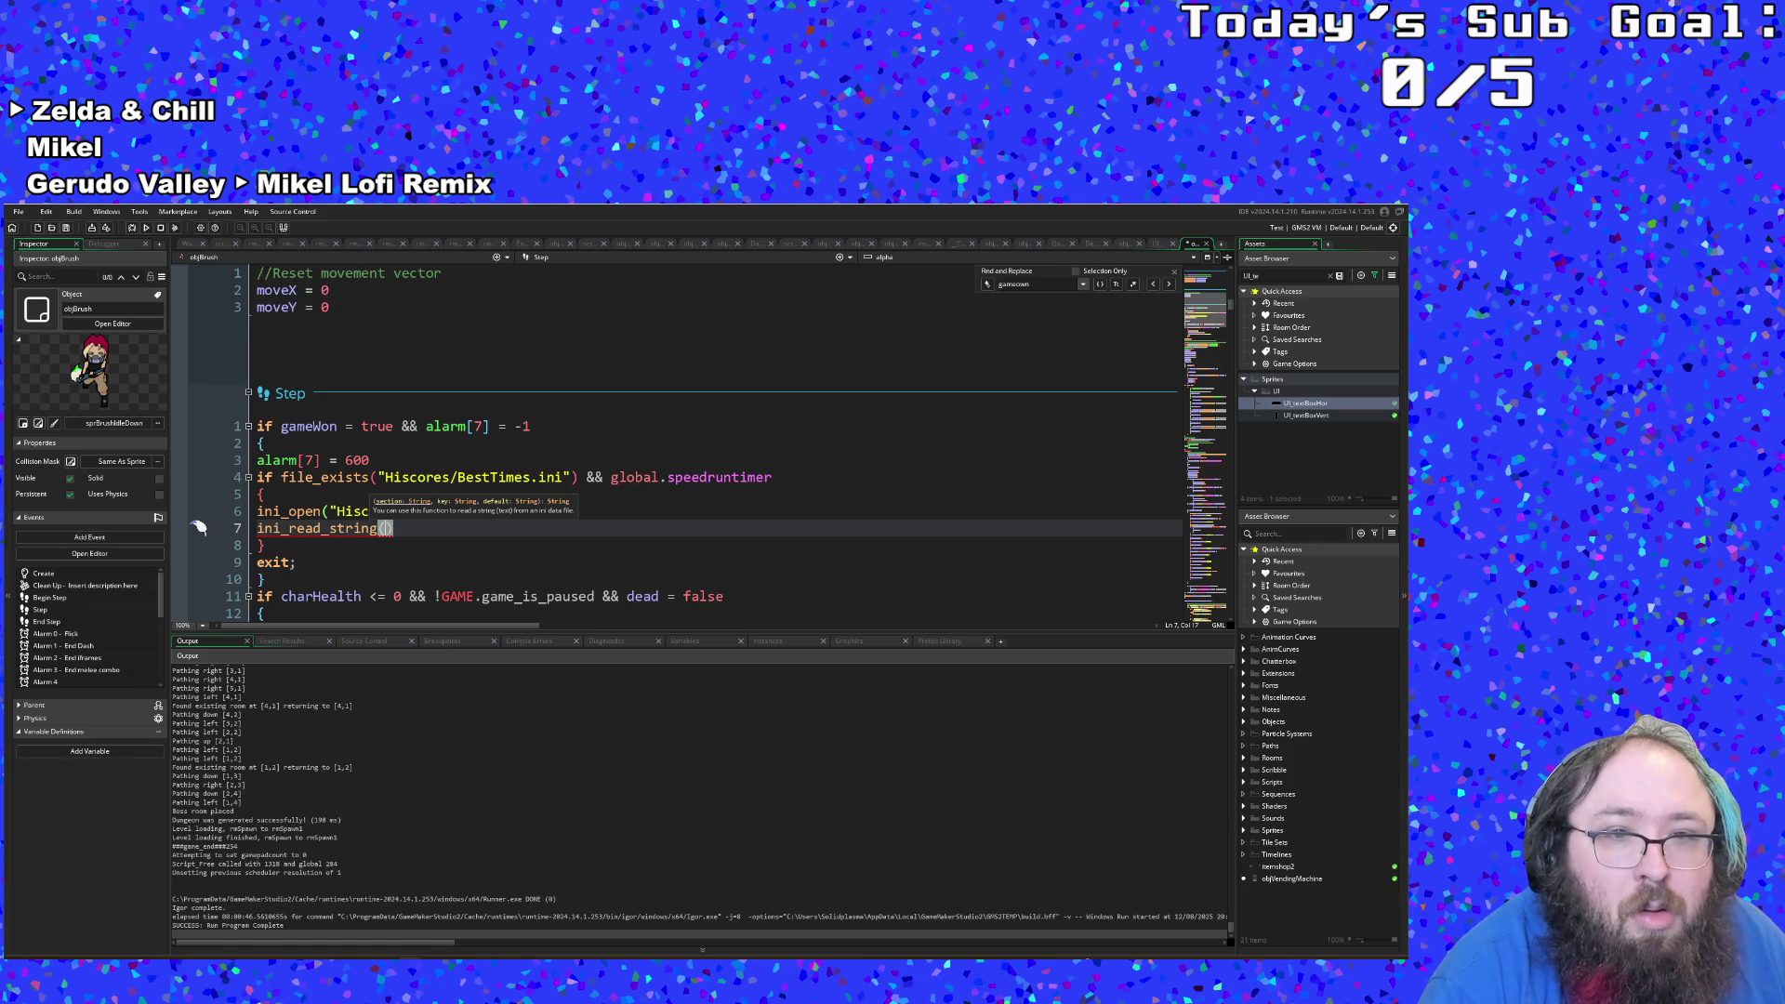
Step: Change the file_exists check's path to Hiscores/BestTimes.txt
left_click_drag(393, 528, 336, 511)
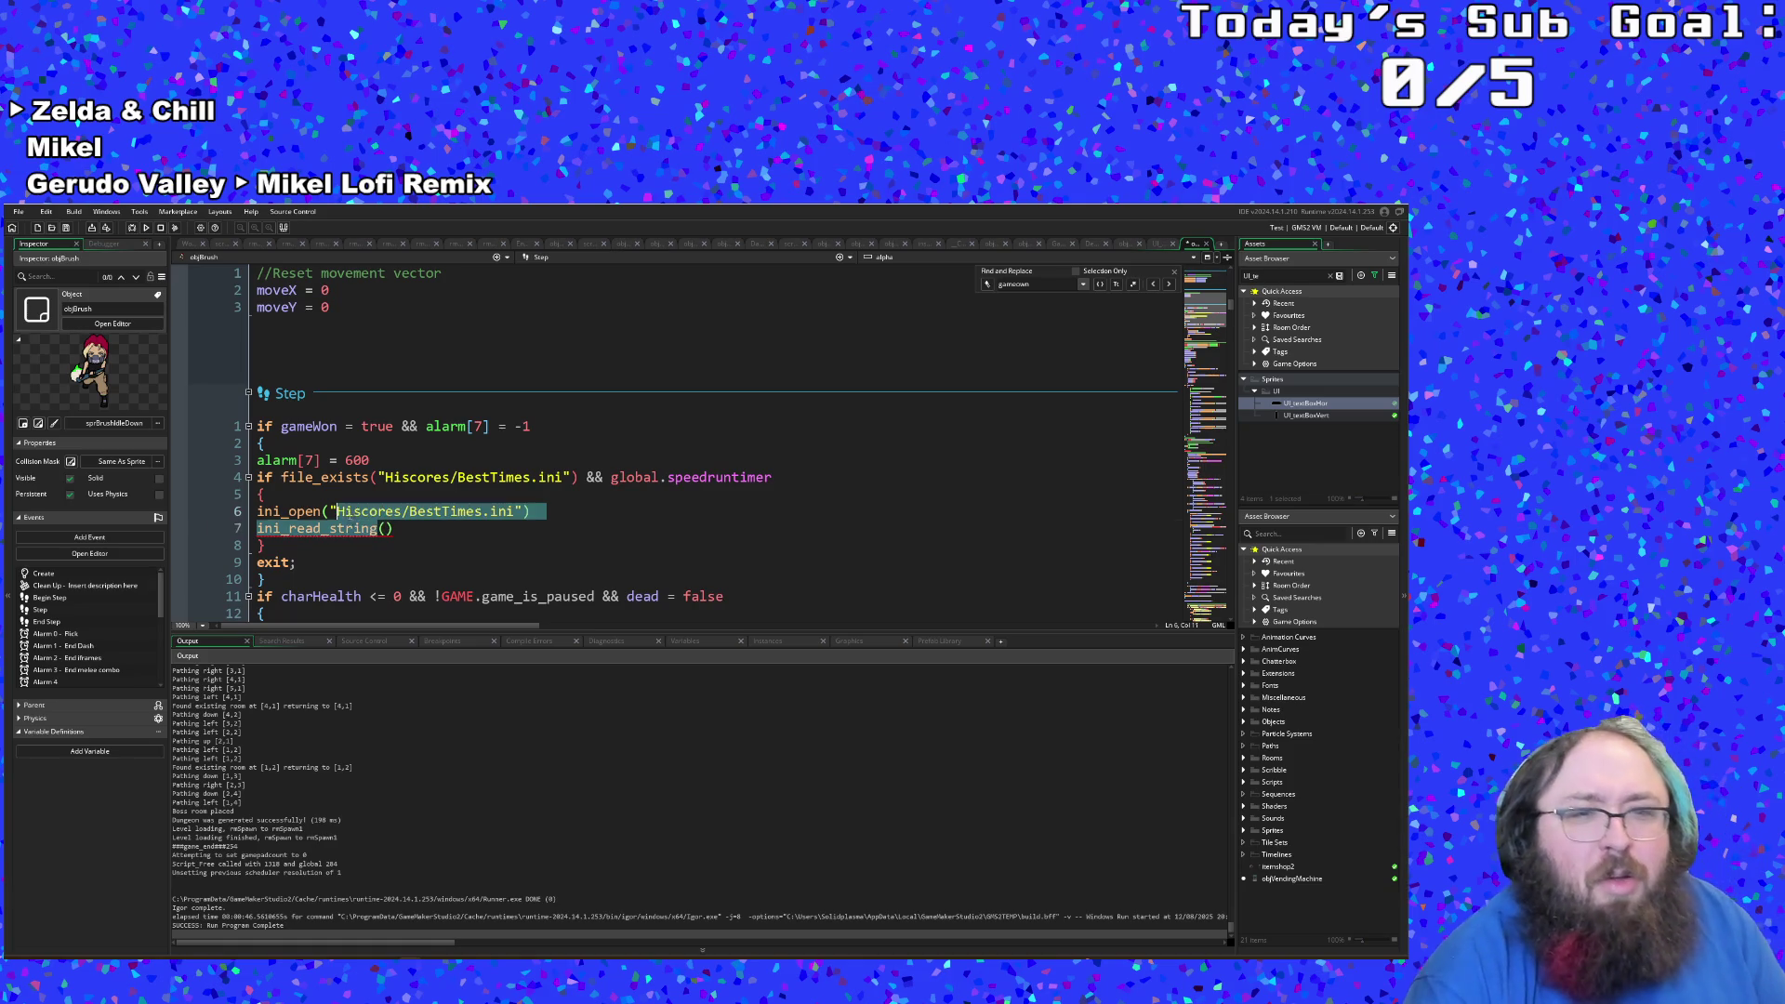
double_click(565, 477)
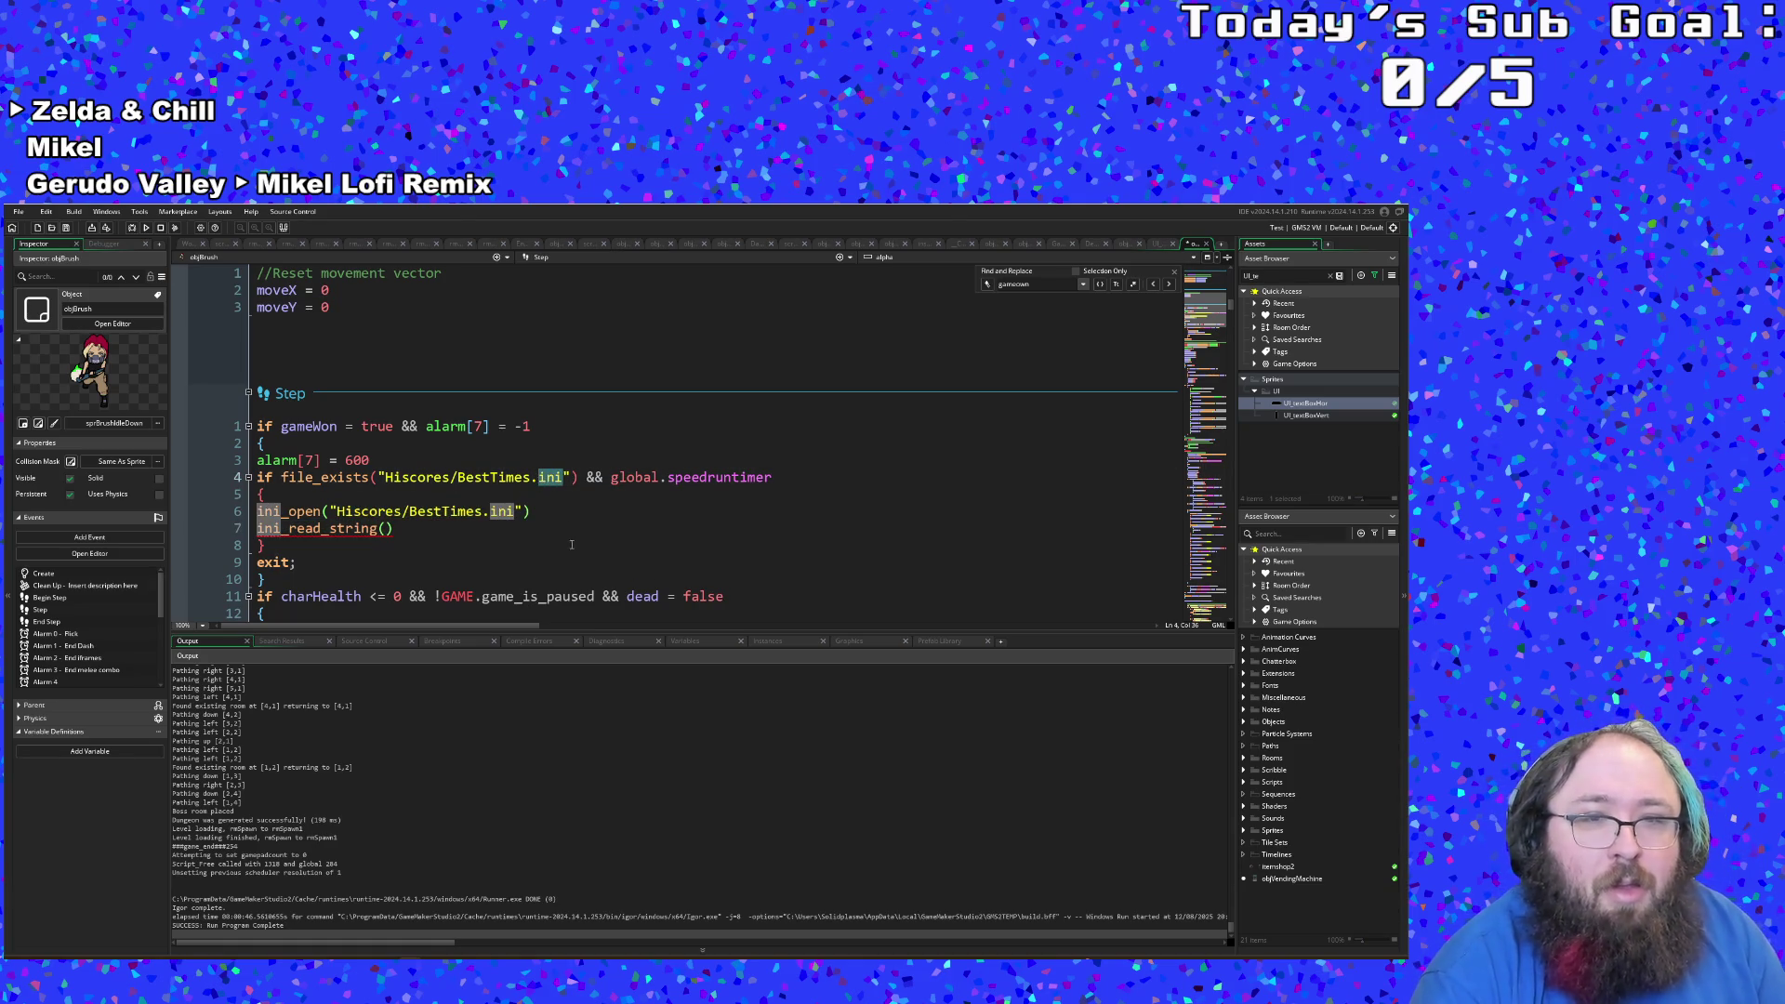
type("txt")
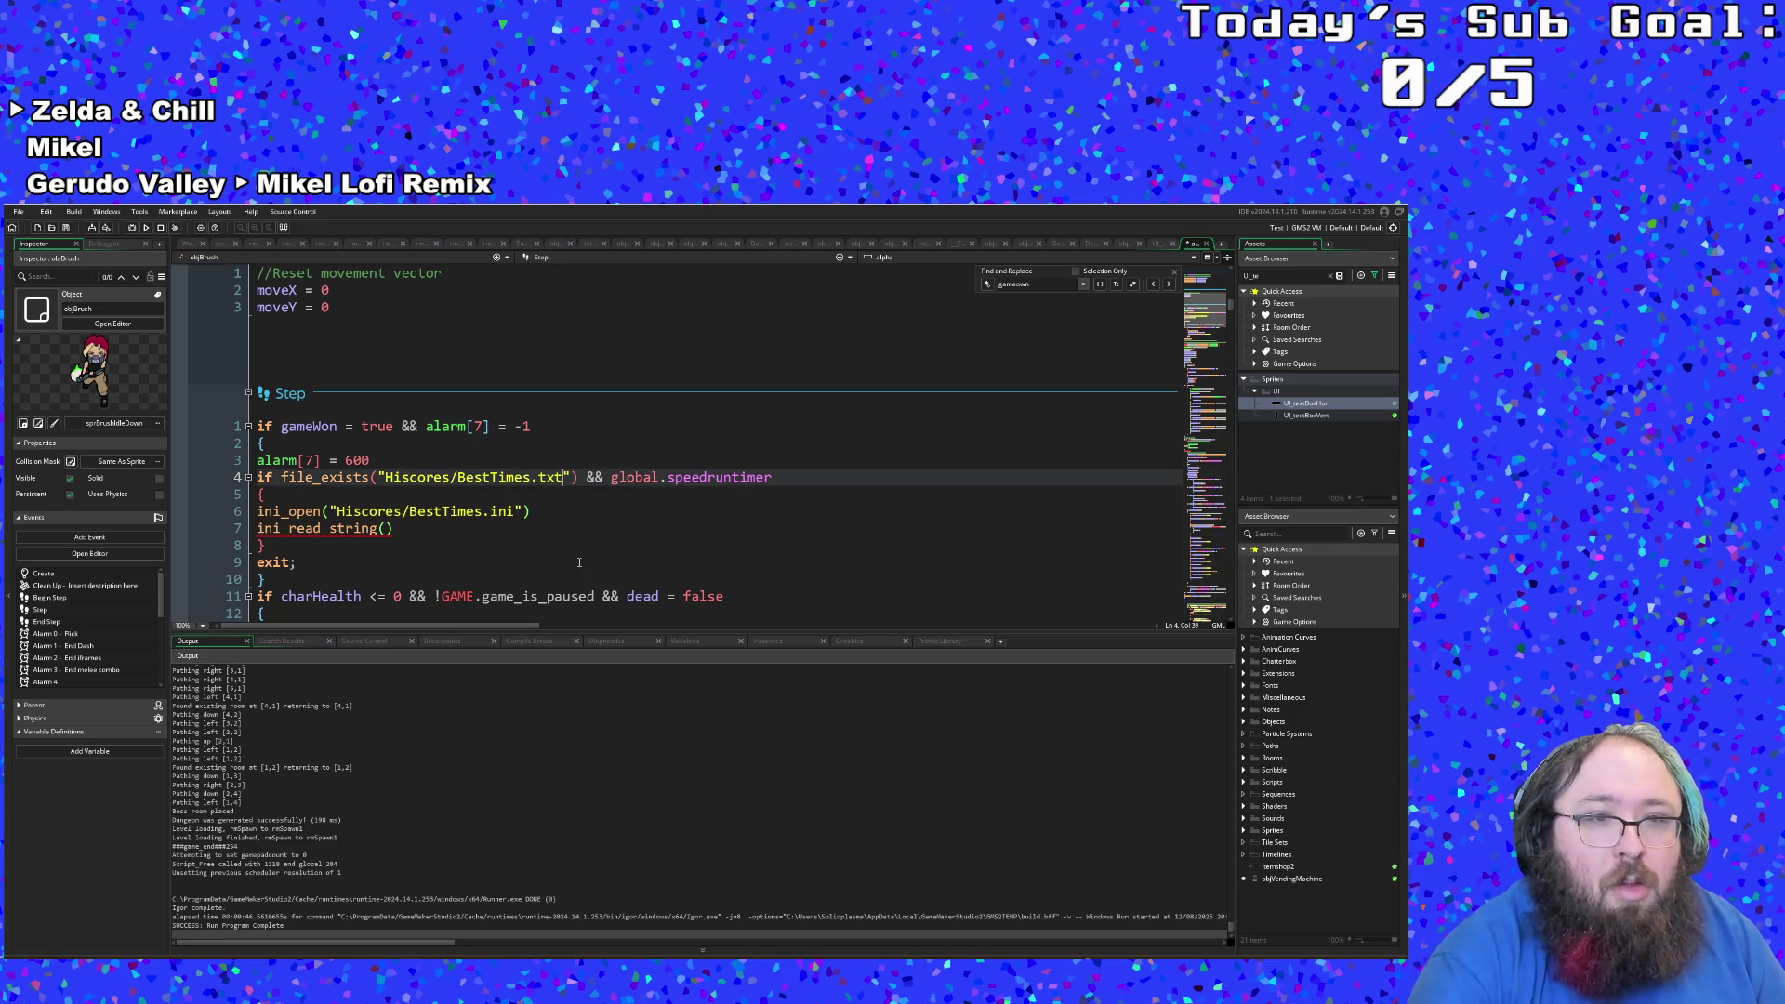
left_click(579, 562)
left_click(427, 530)
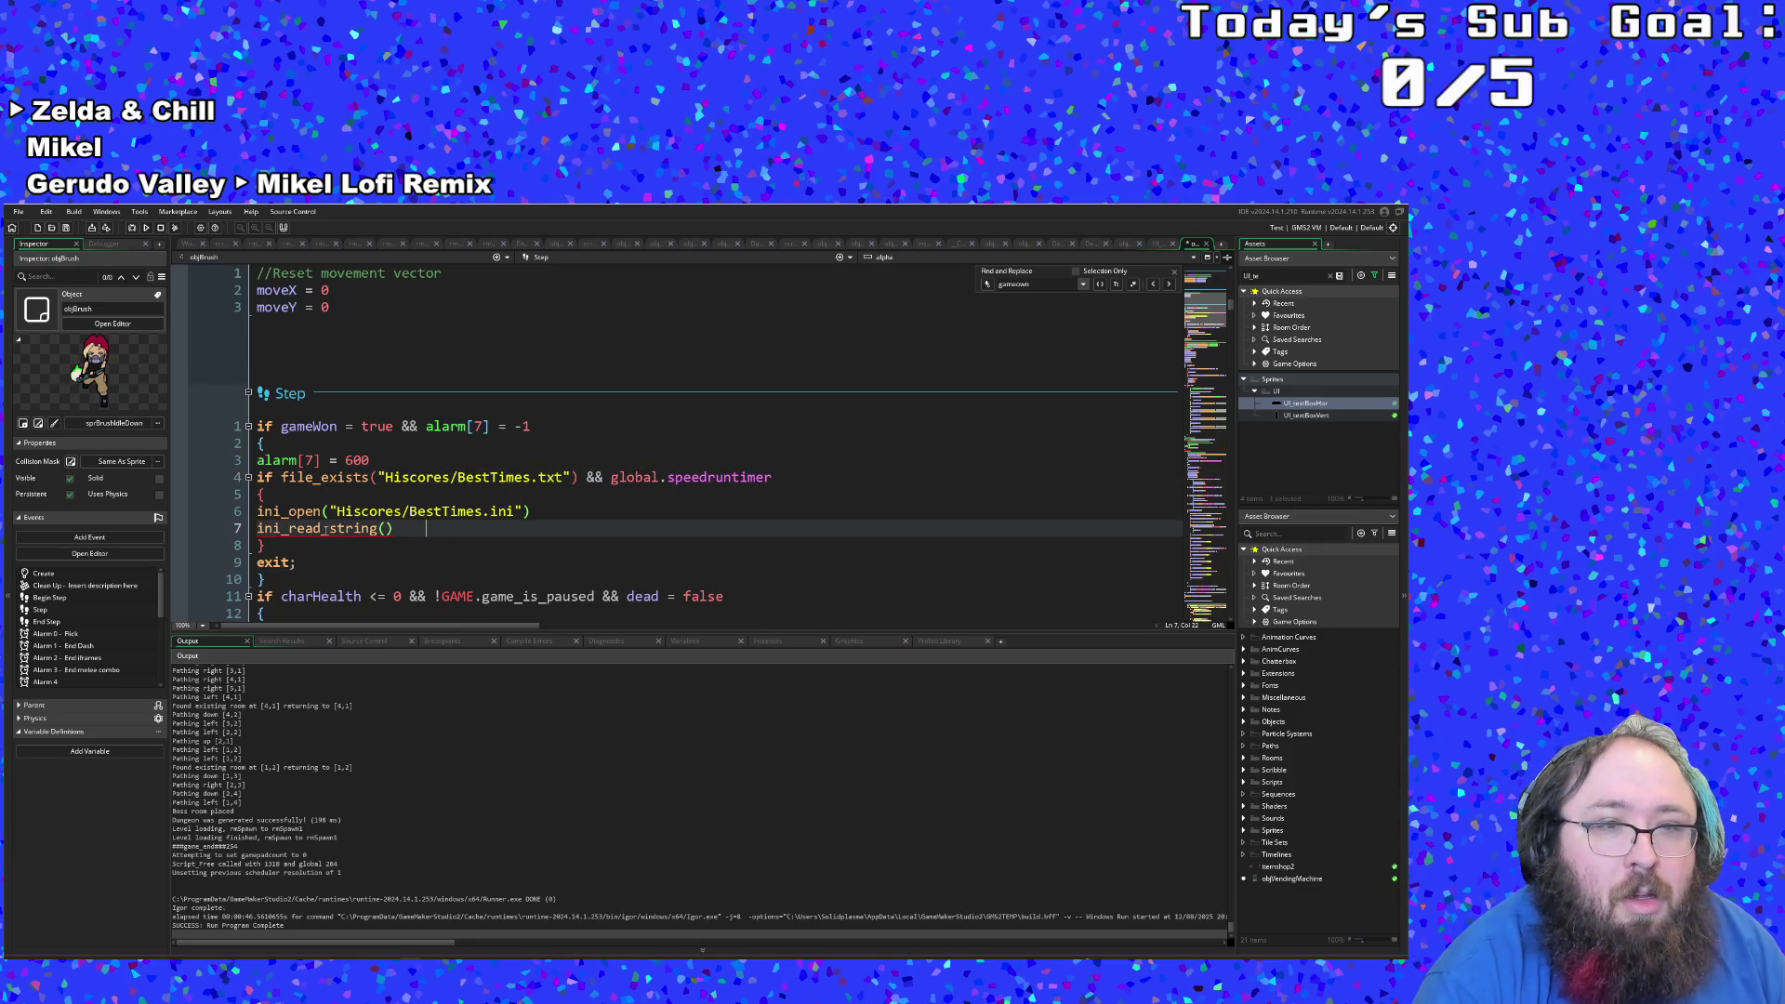
Step: Replace ini_open on line 6 with file_text_open_write chosen from the suggestions
mouse_move(288, 517)
left_click_drag(321, 511, 258, 514)
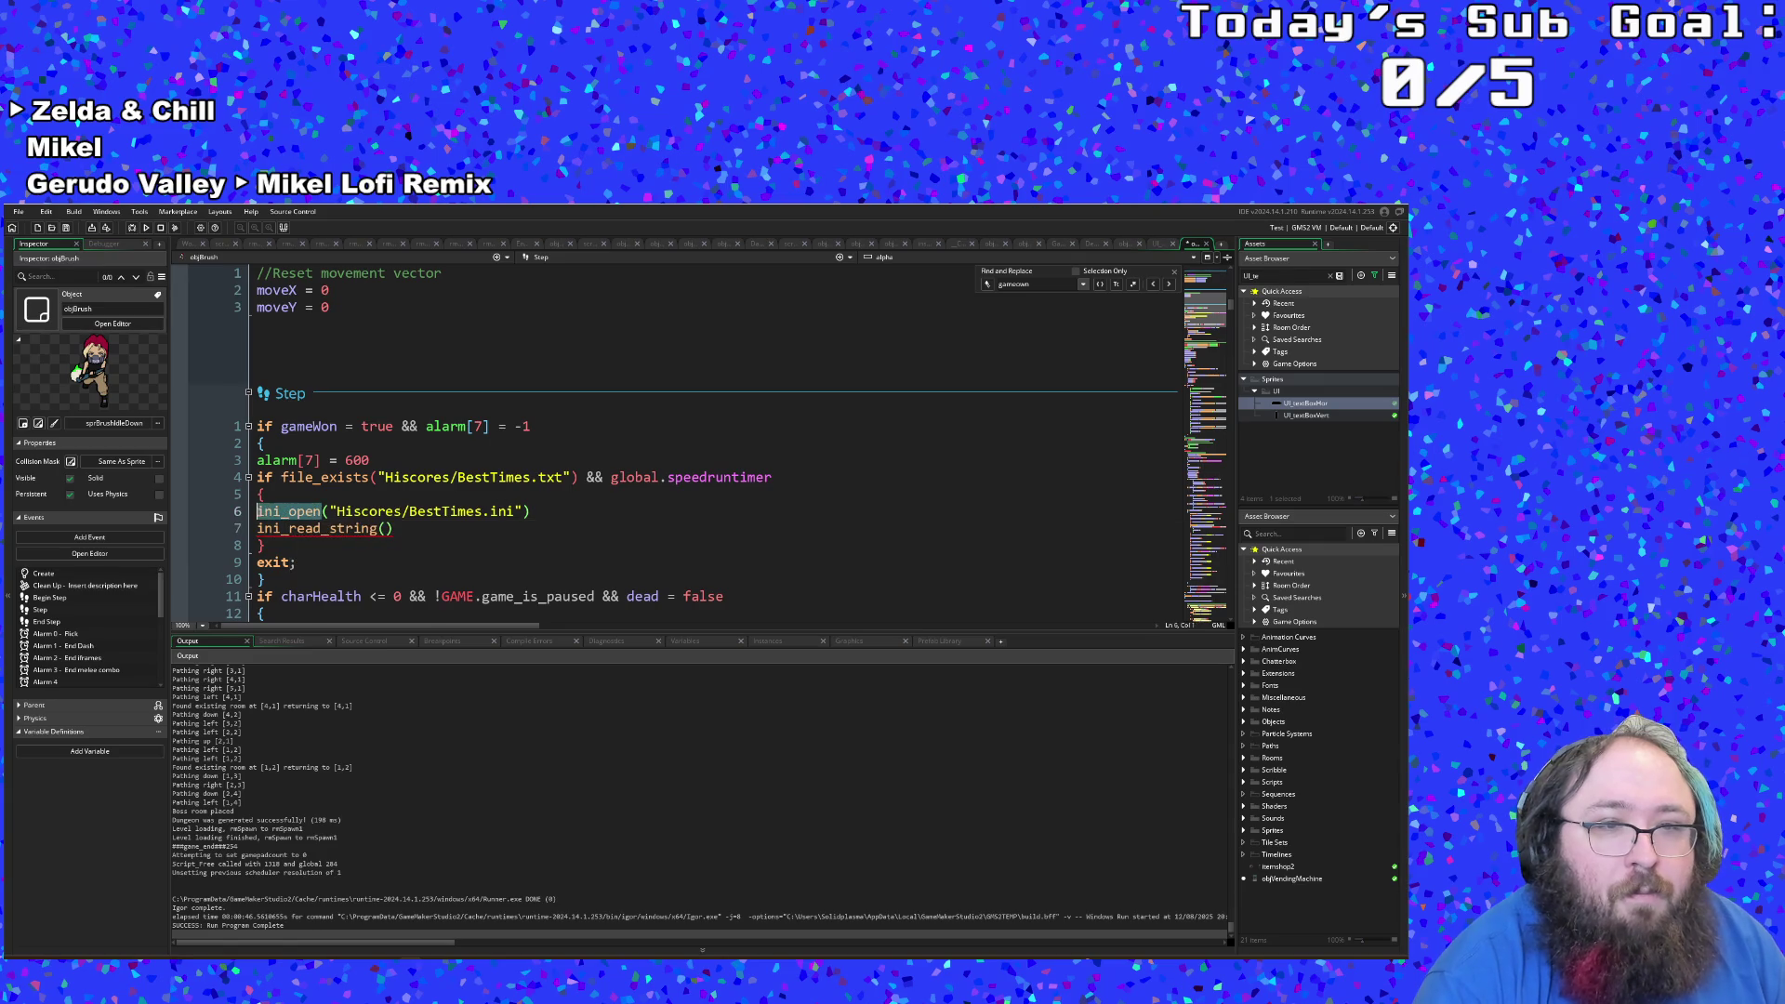
type("file")
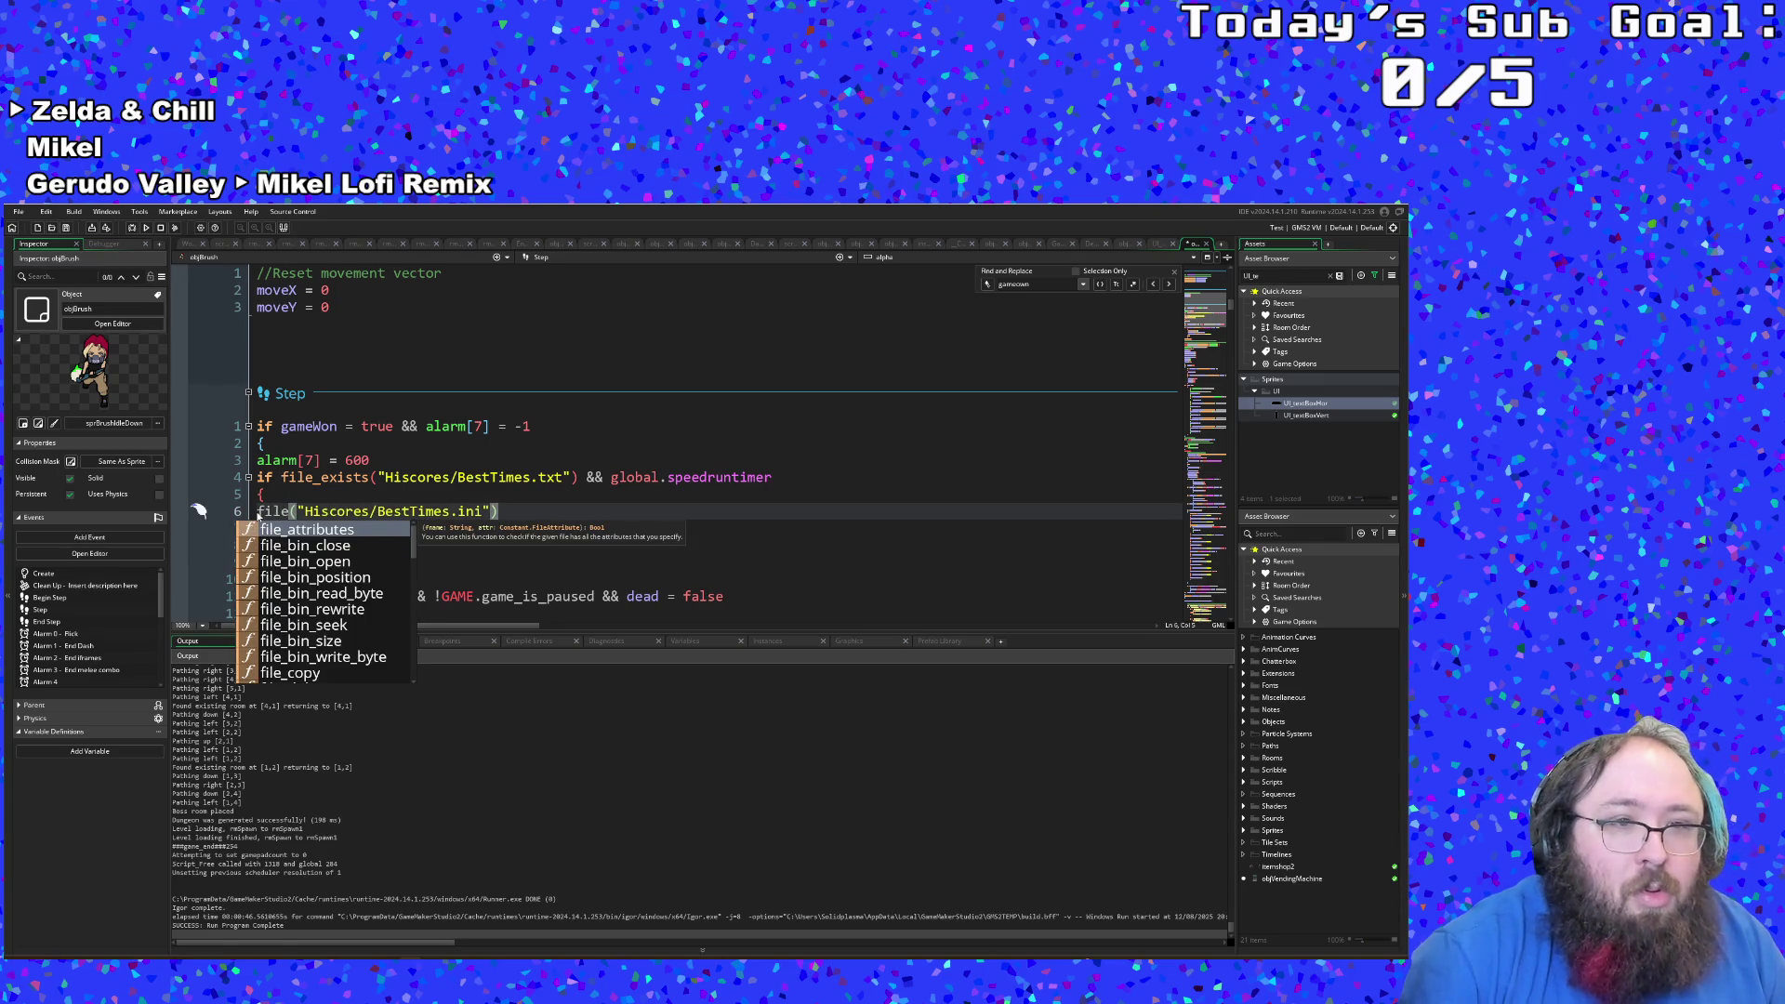
type("e_op")
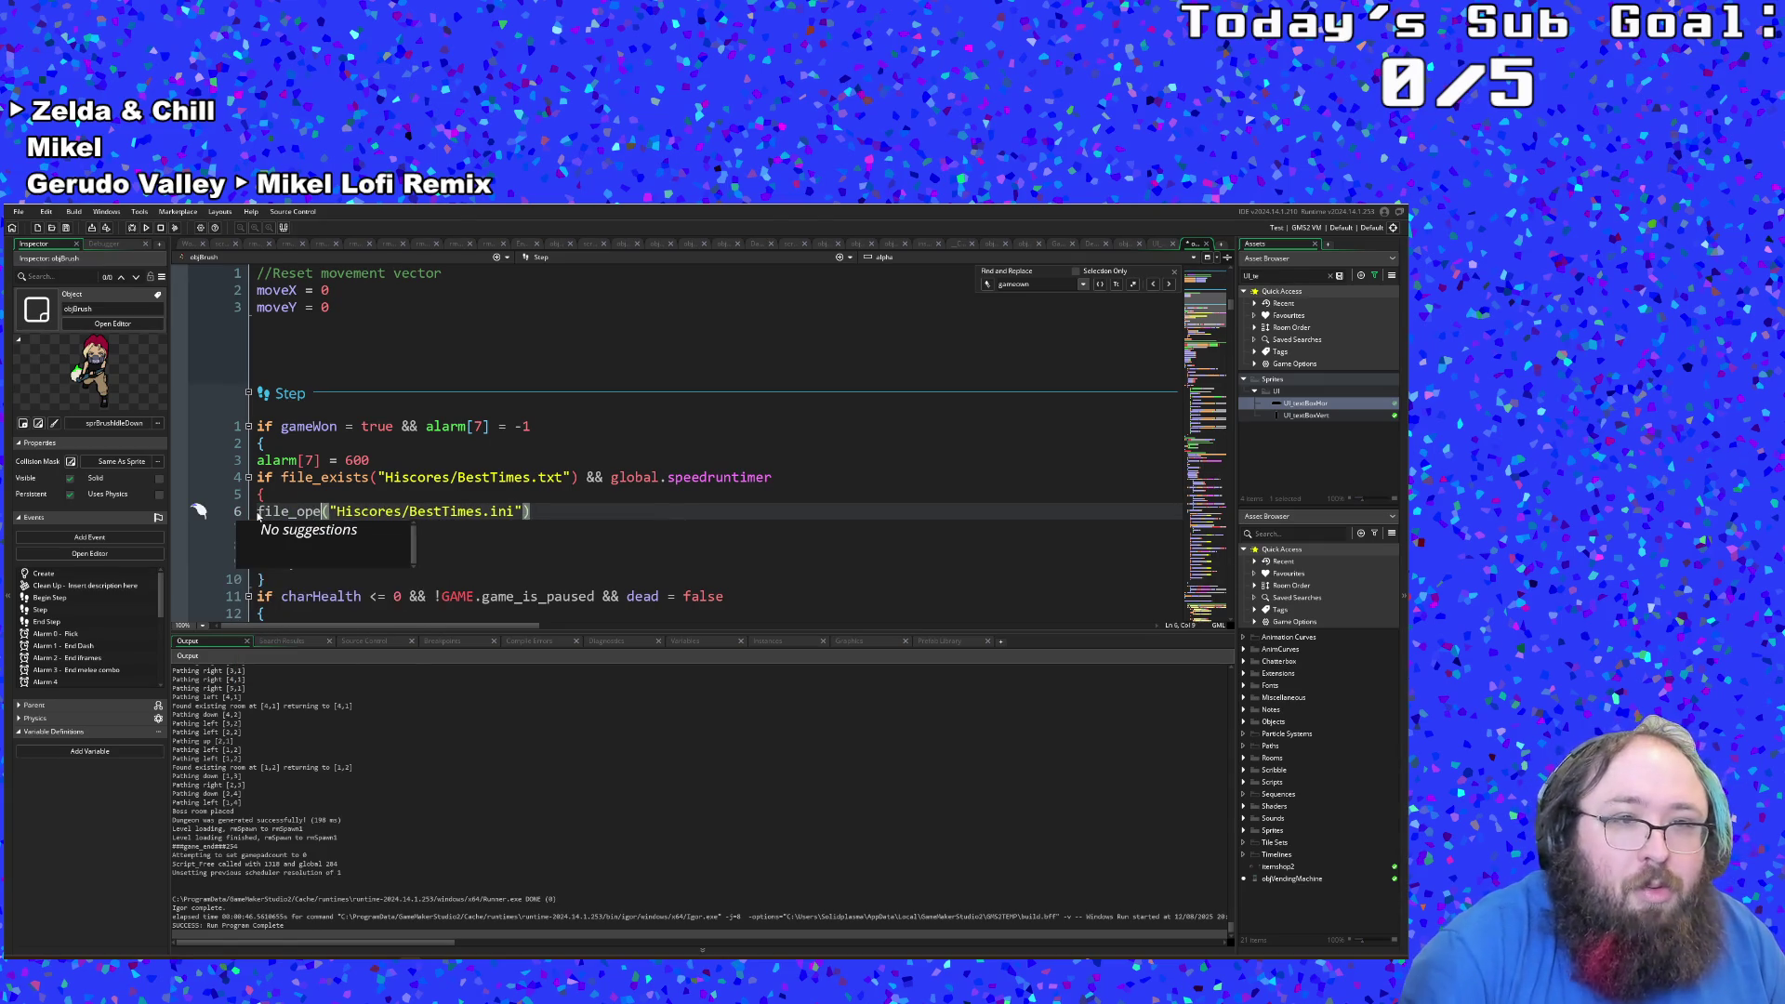
type("n")
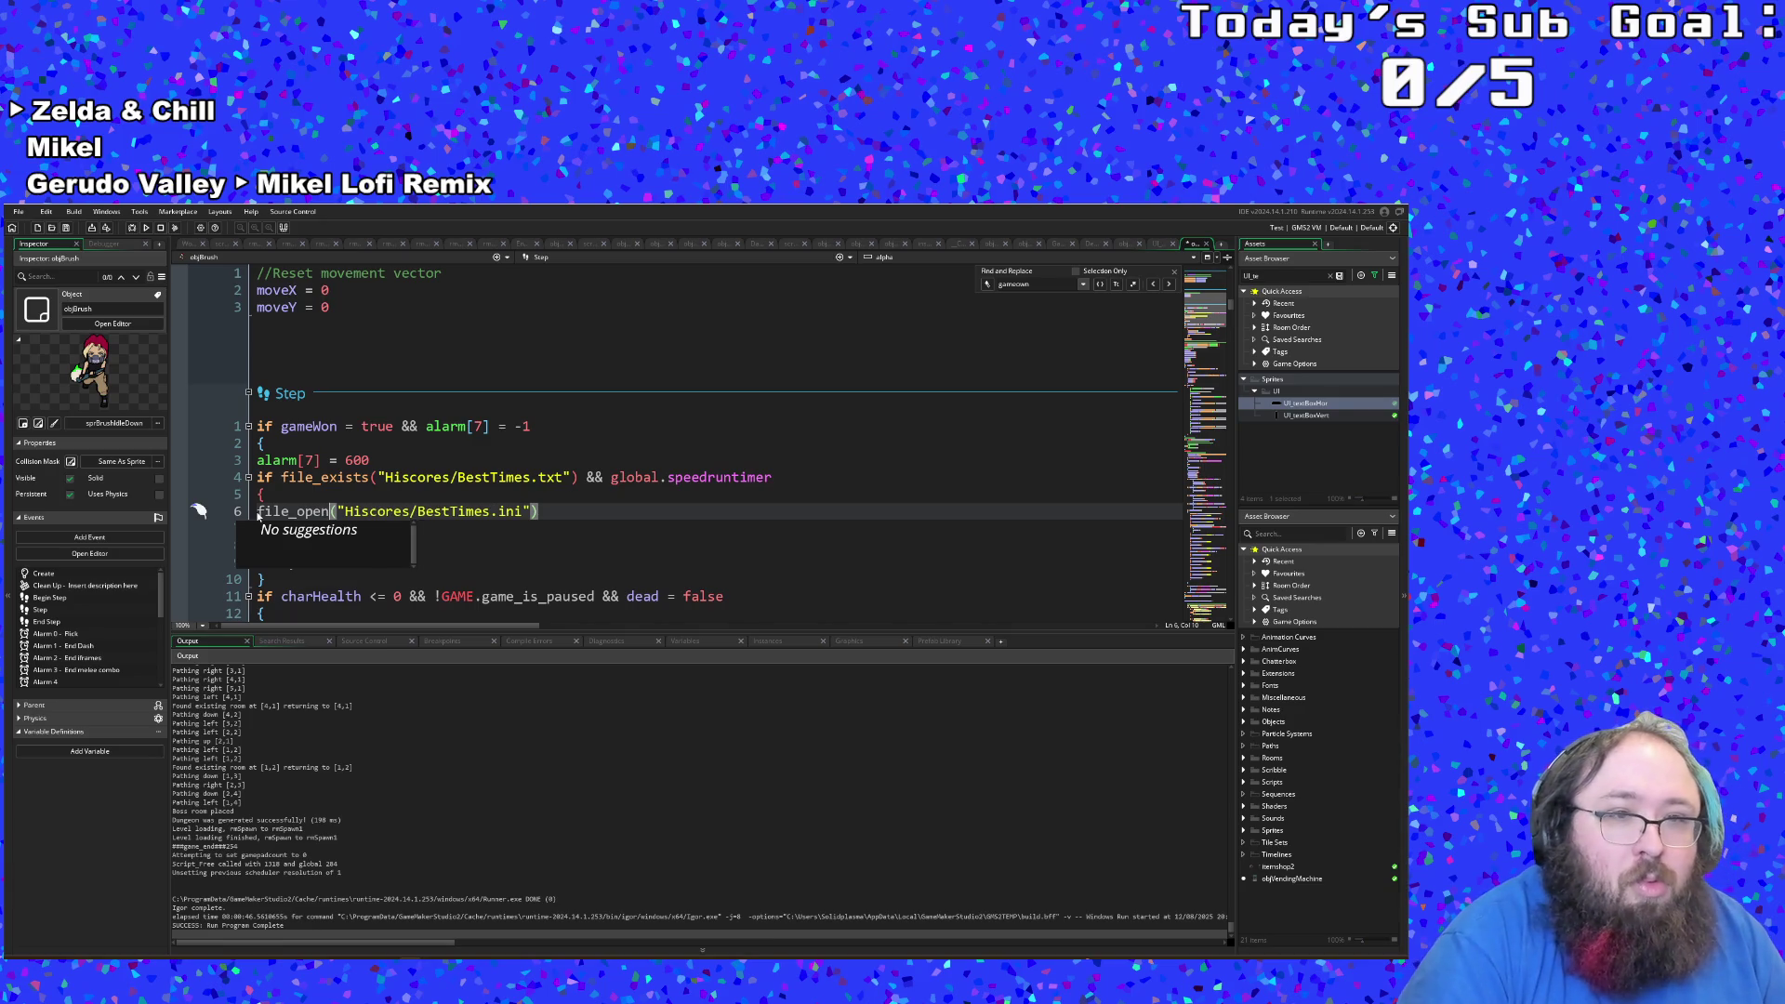
type("_write")
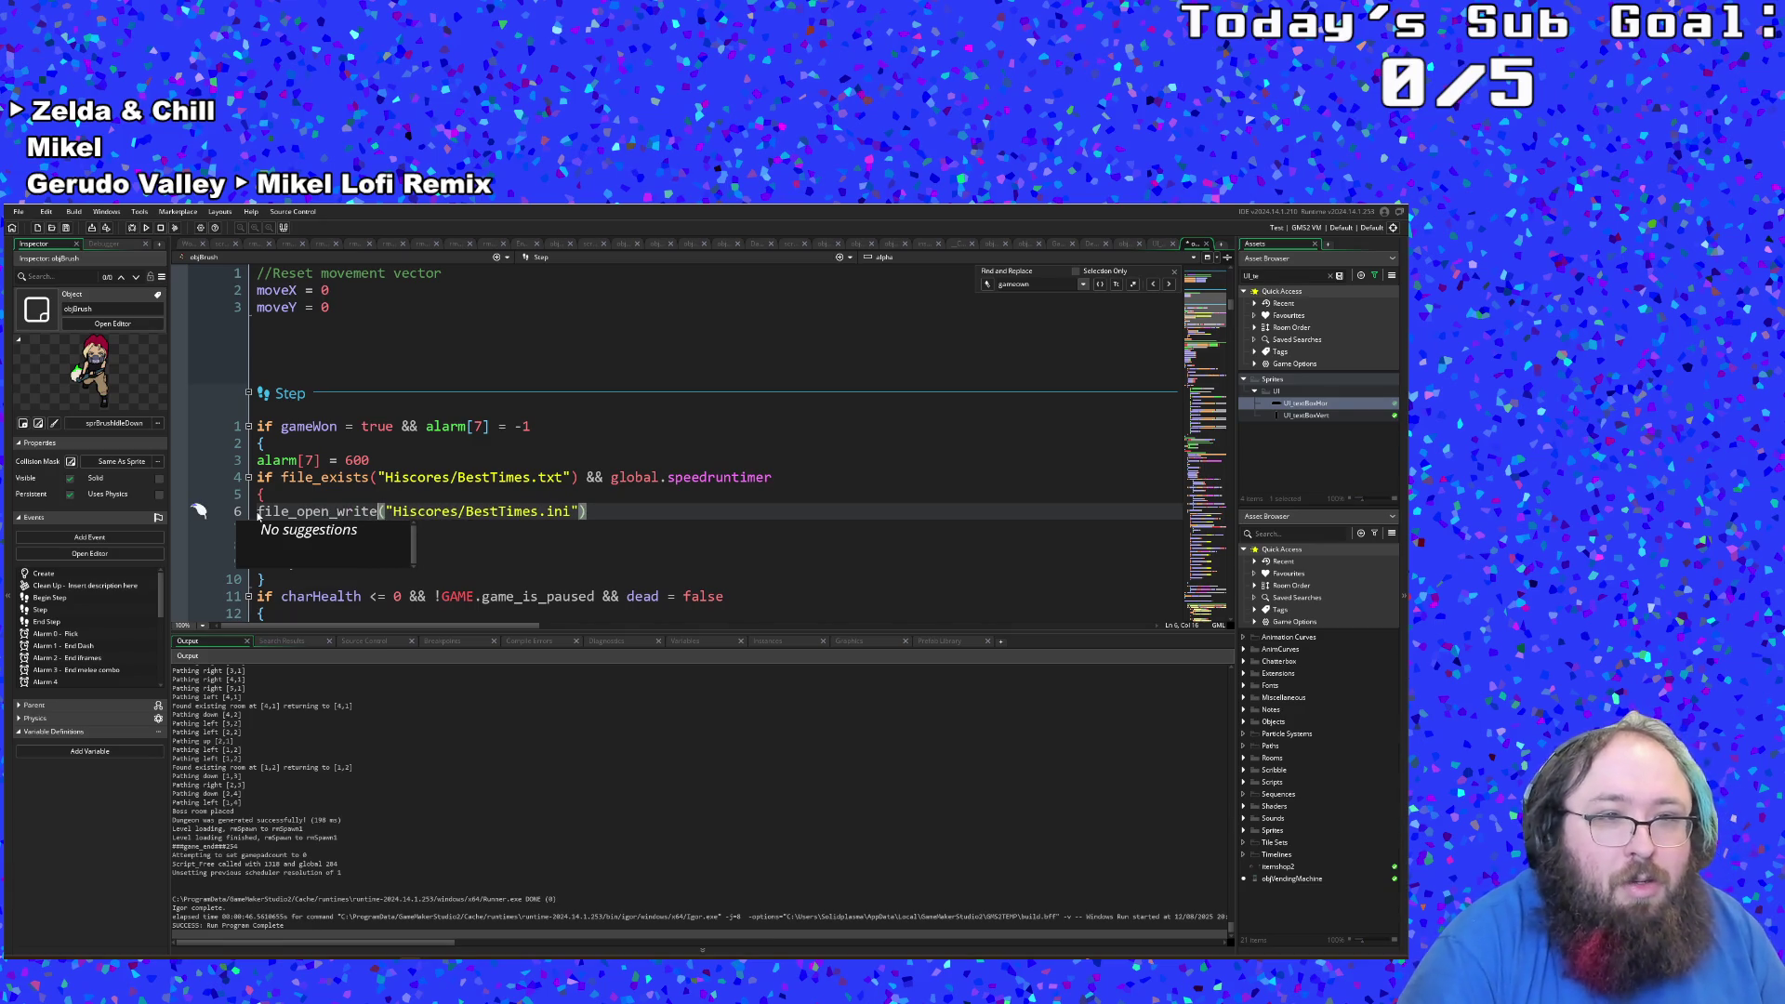
key("BackSpace")
key("BackSpace")
key("BackSpace")
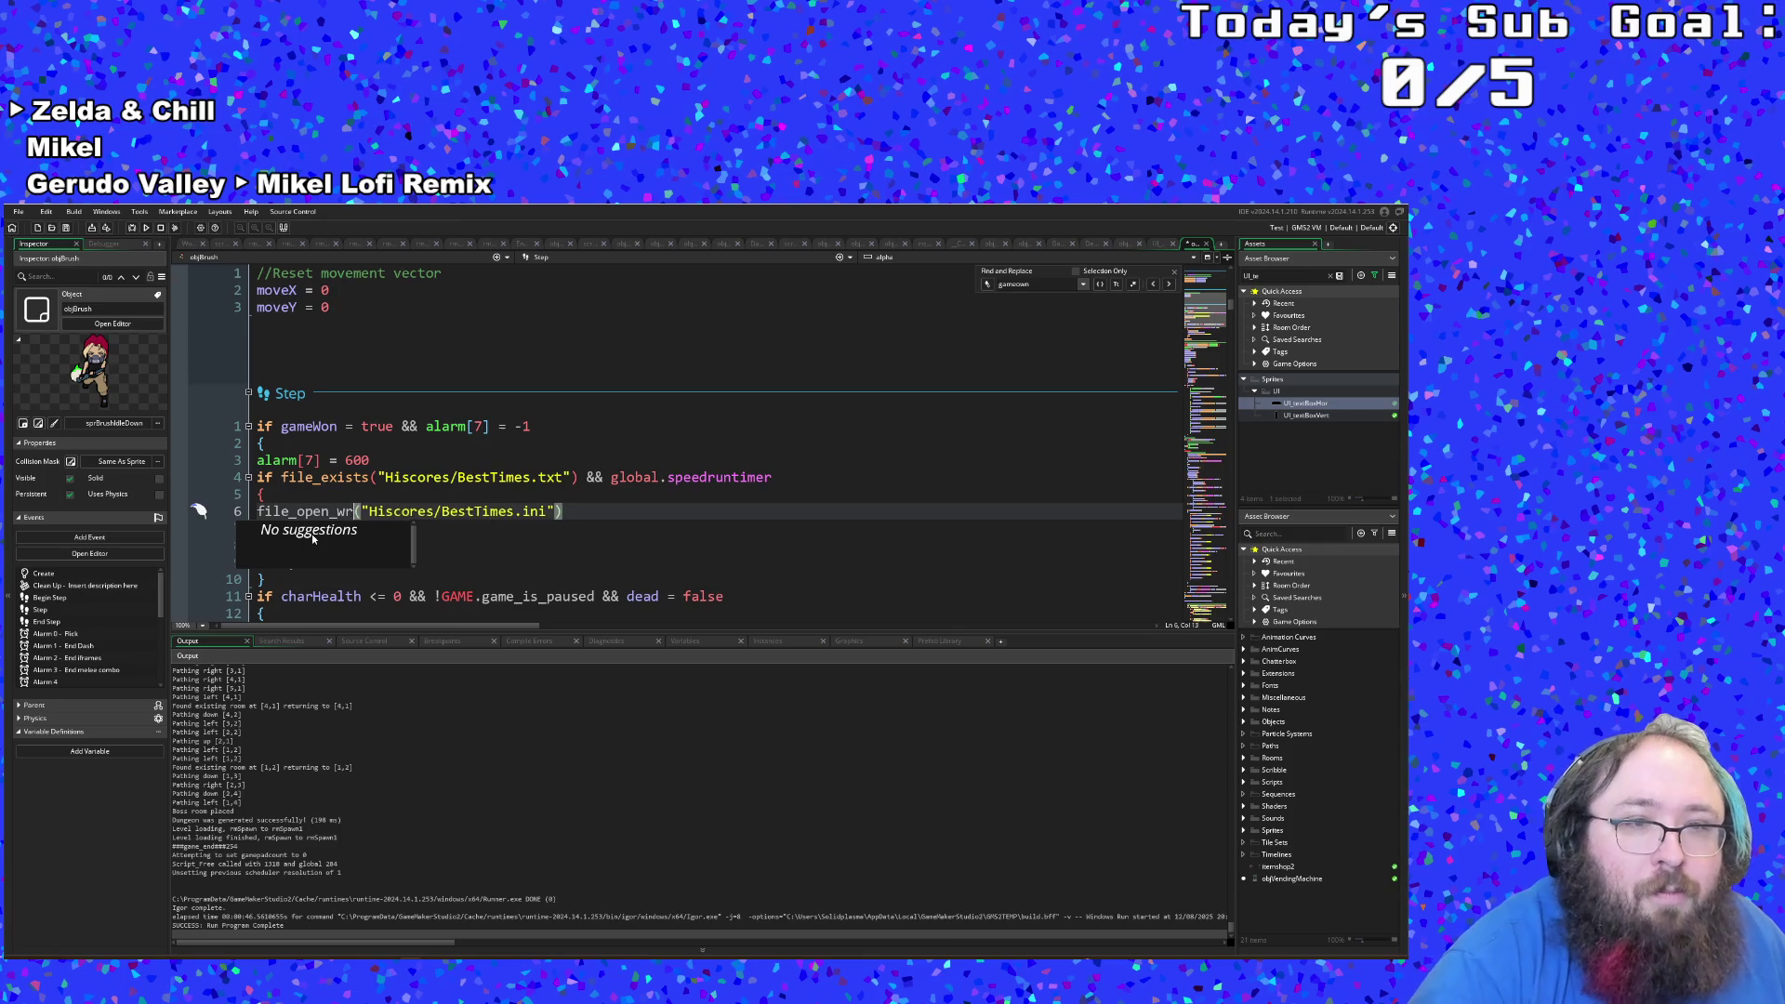
key("BackSpace")
key("BackSpace")
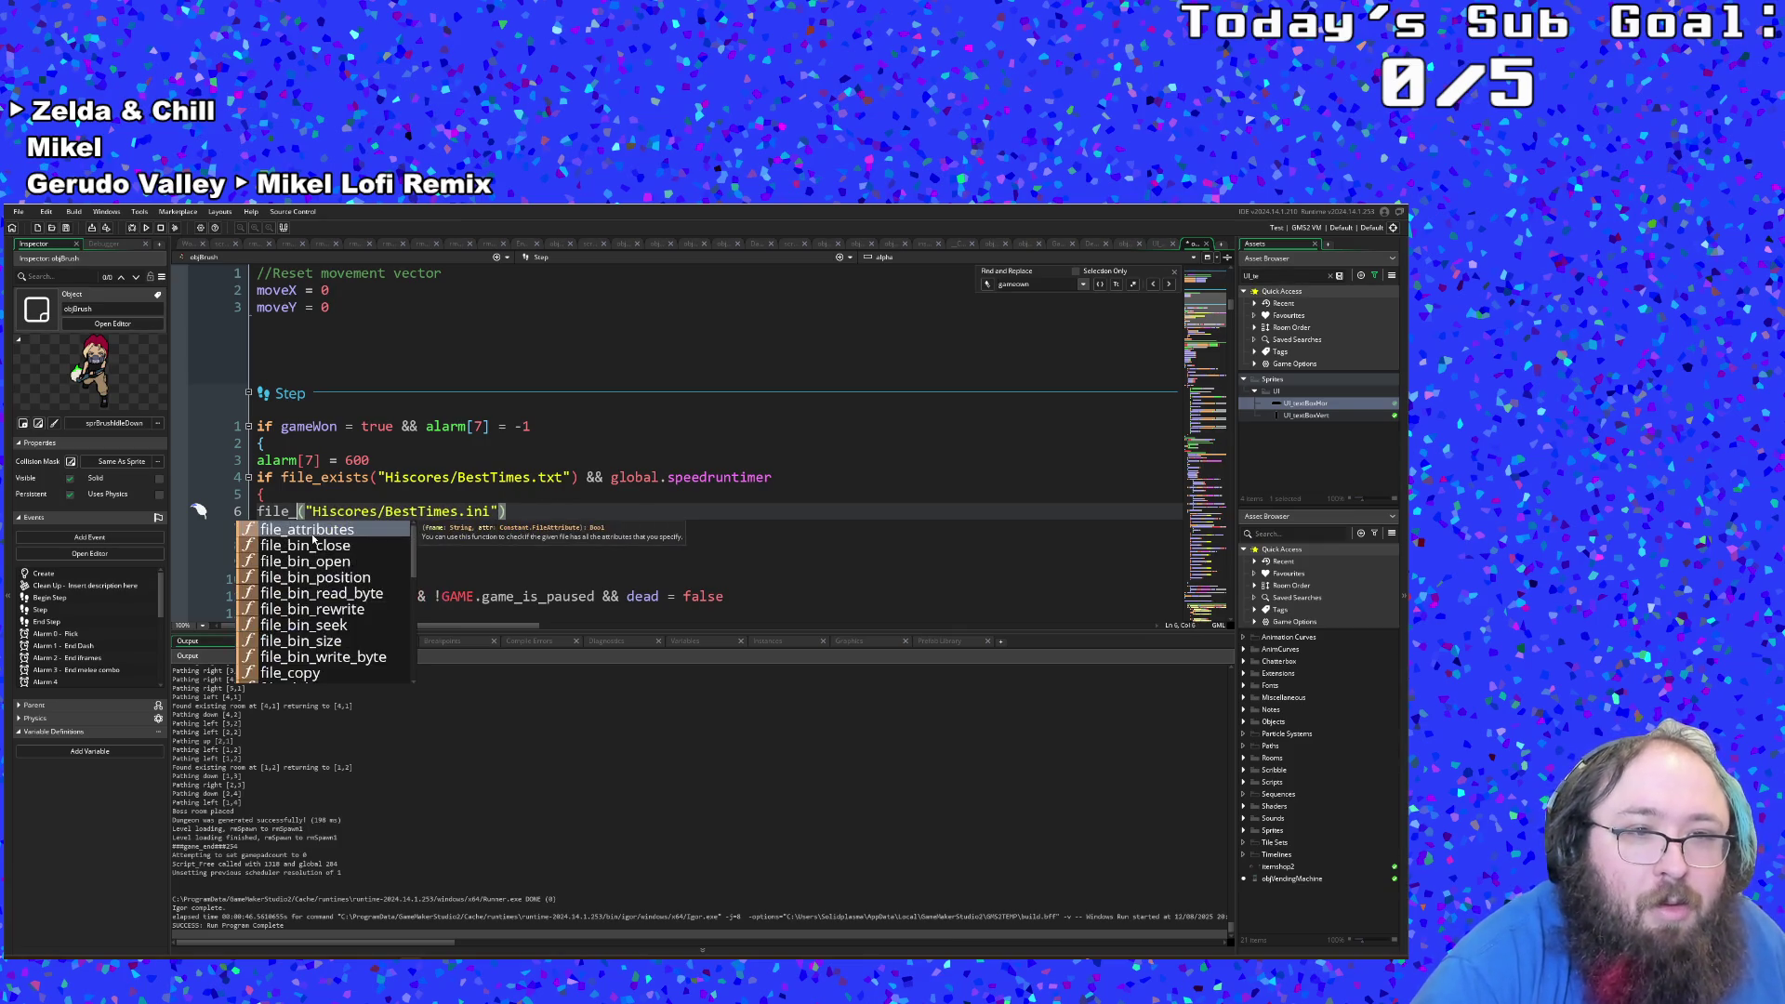
key("Down")
key("Down")
key("Down")
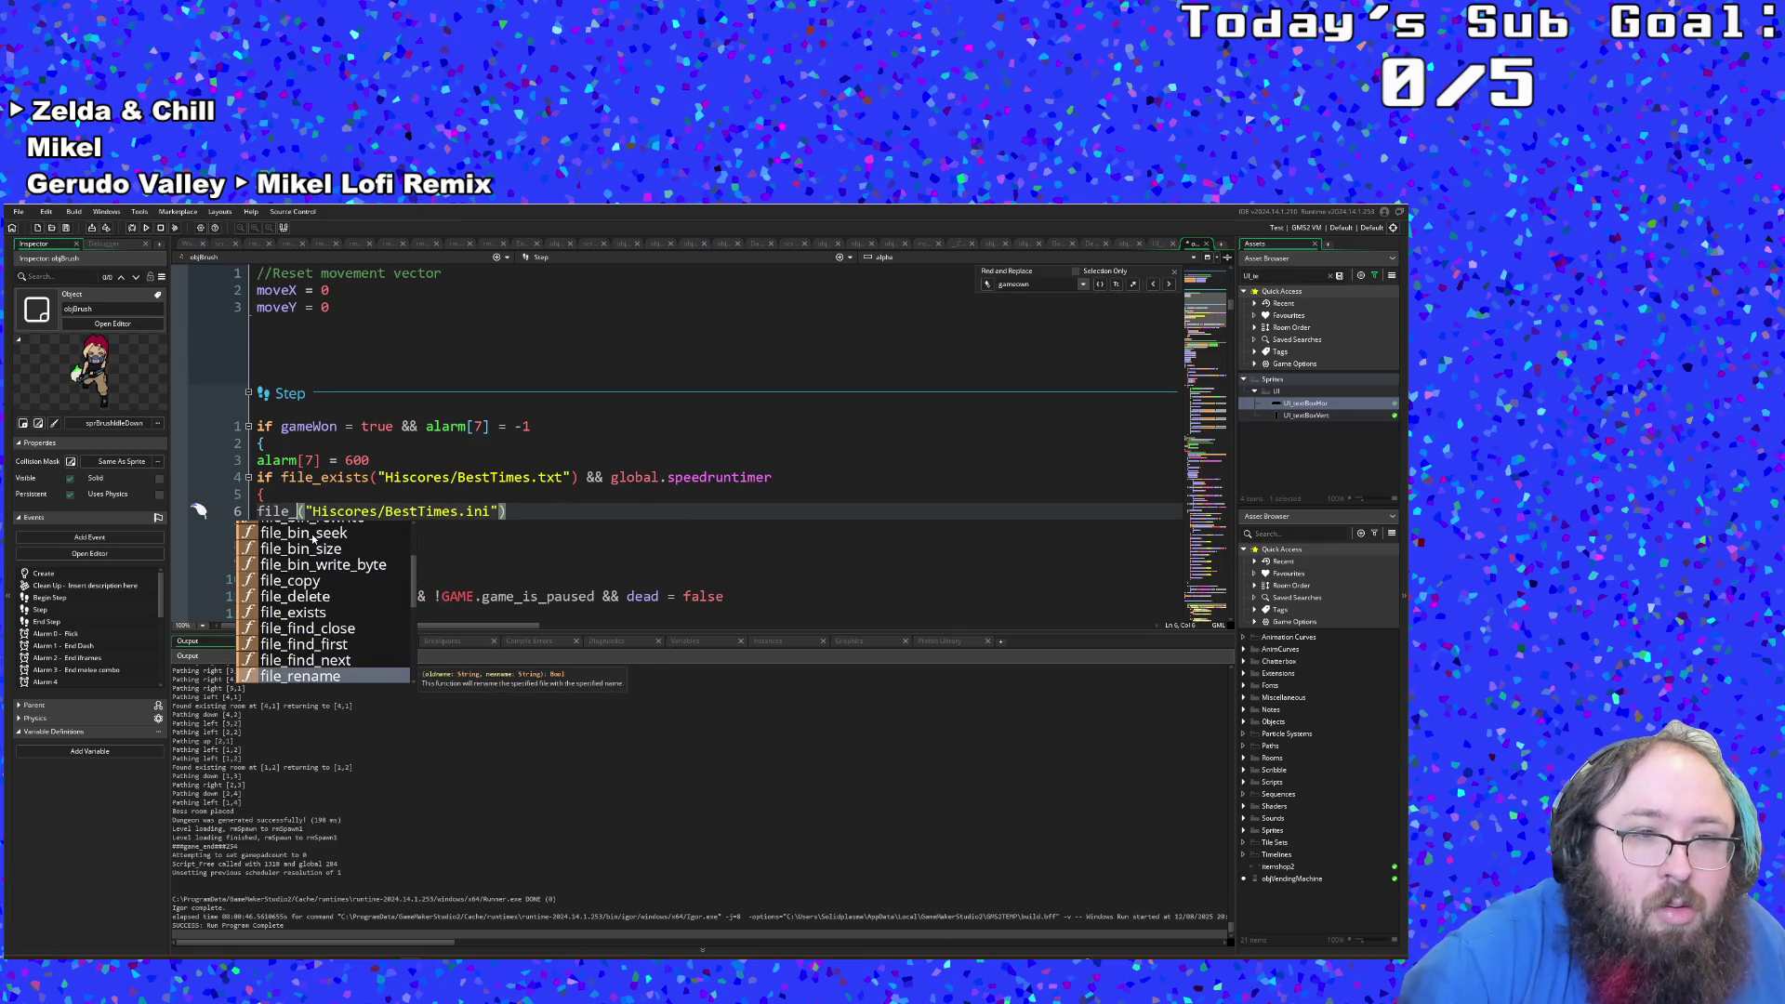
key("Down")
key("Down")
key("Down")
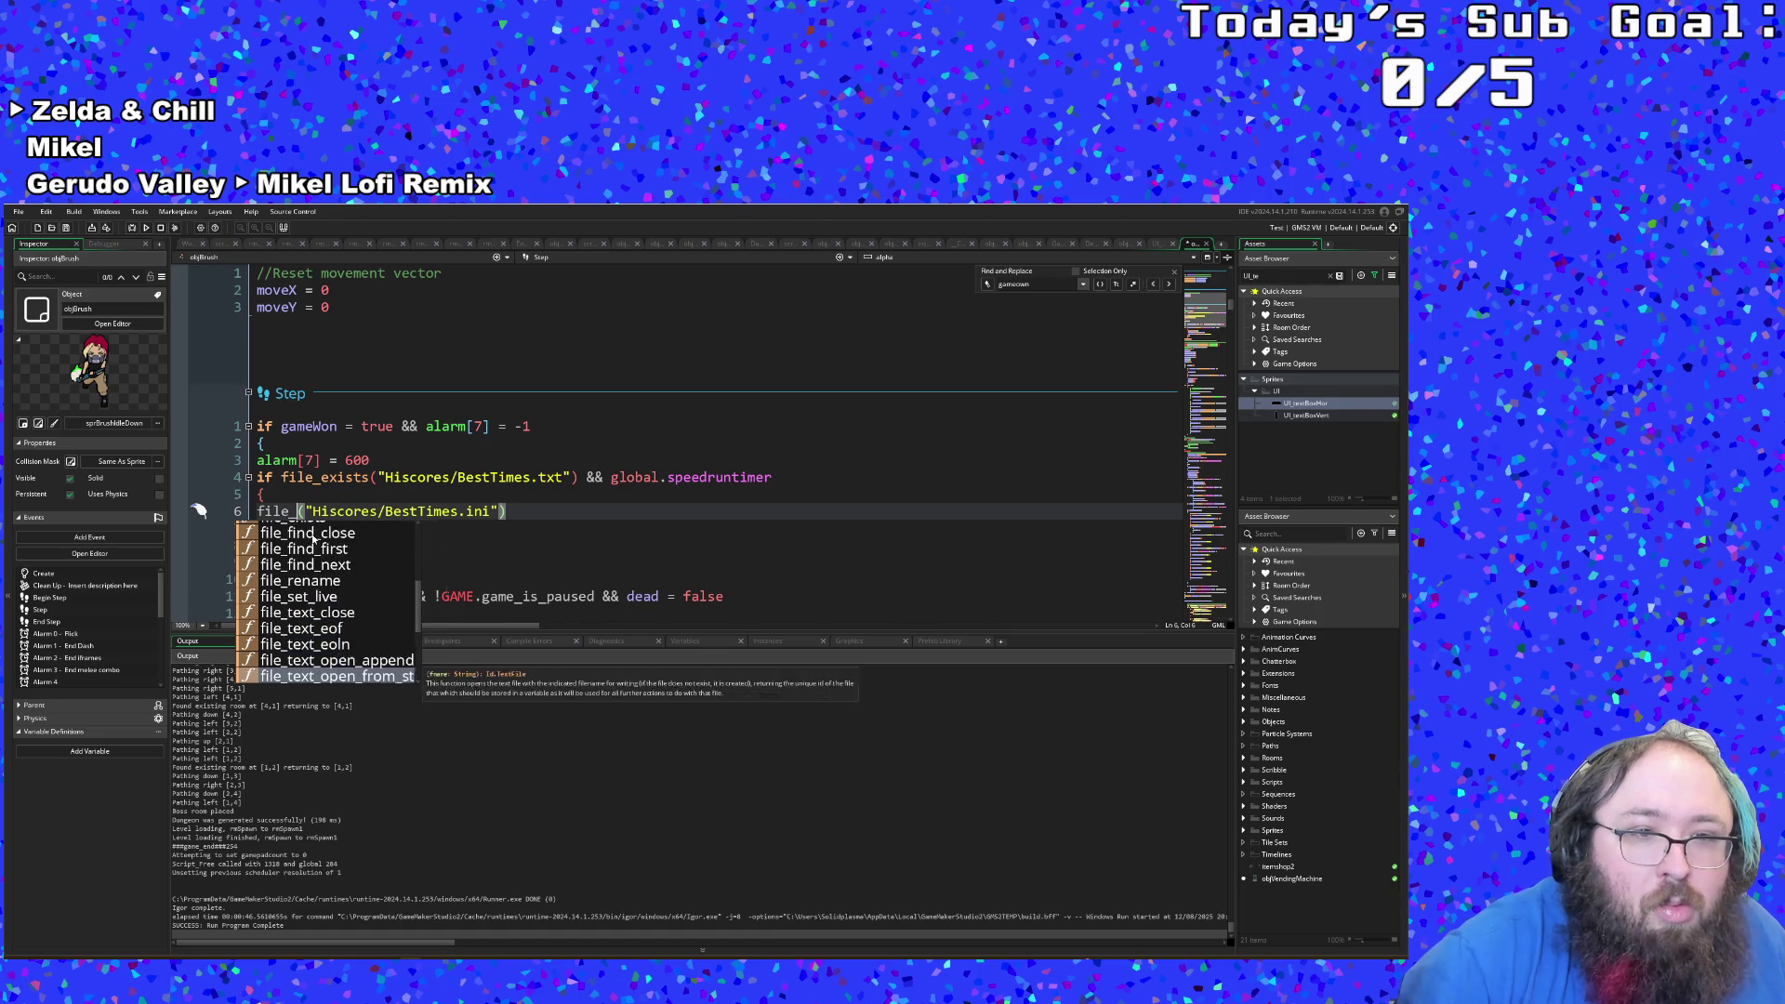
key("Up")
key("Up")
key("Up")
key("Down")
key("Down")
key("Down")
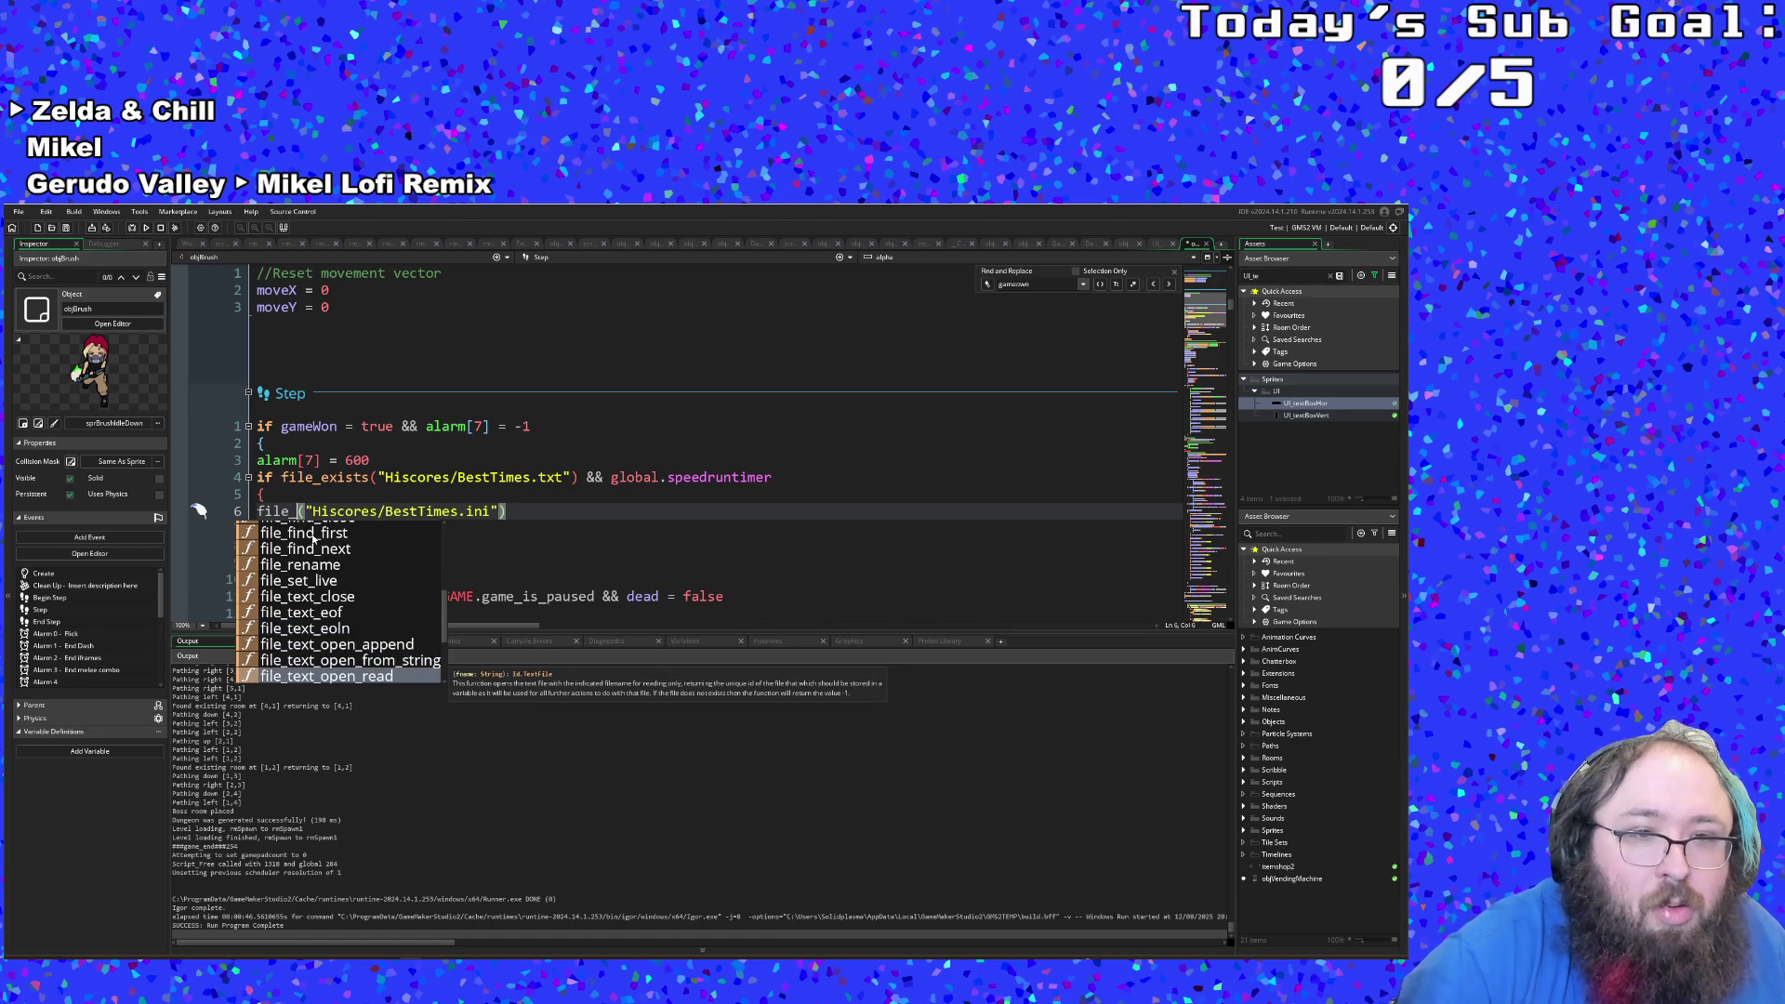
key("Down")
key("Down")
key("Up")
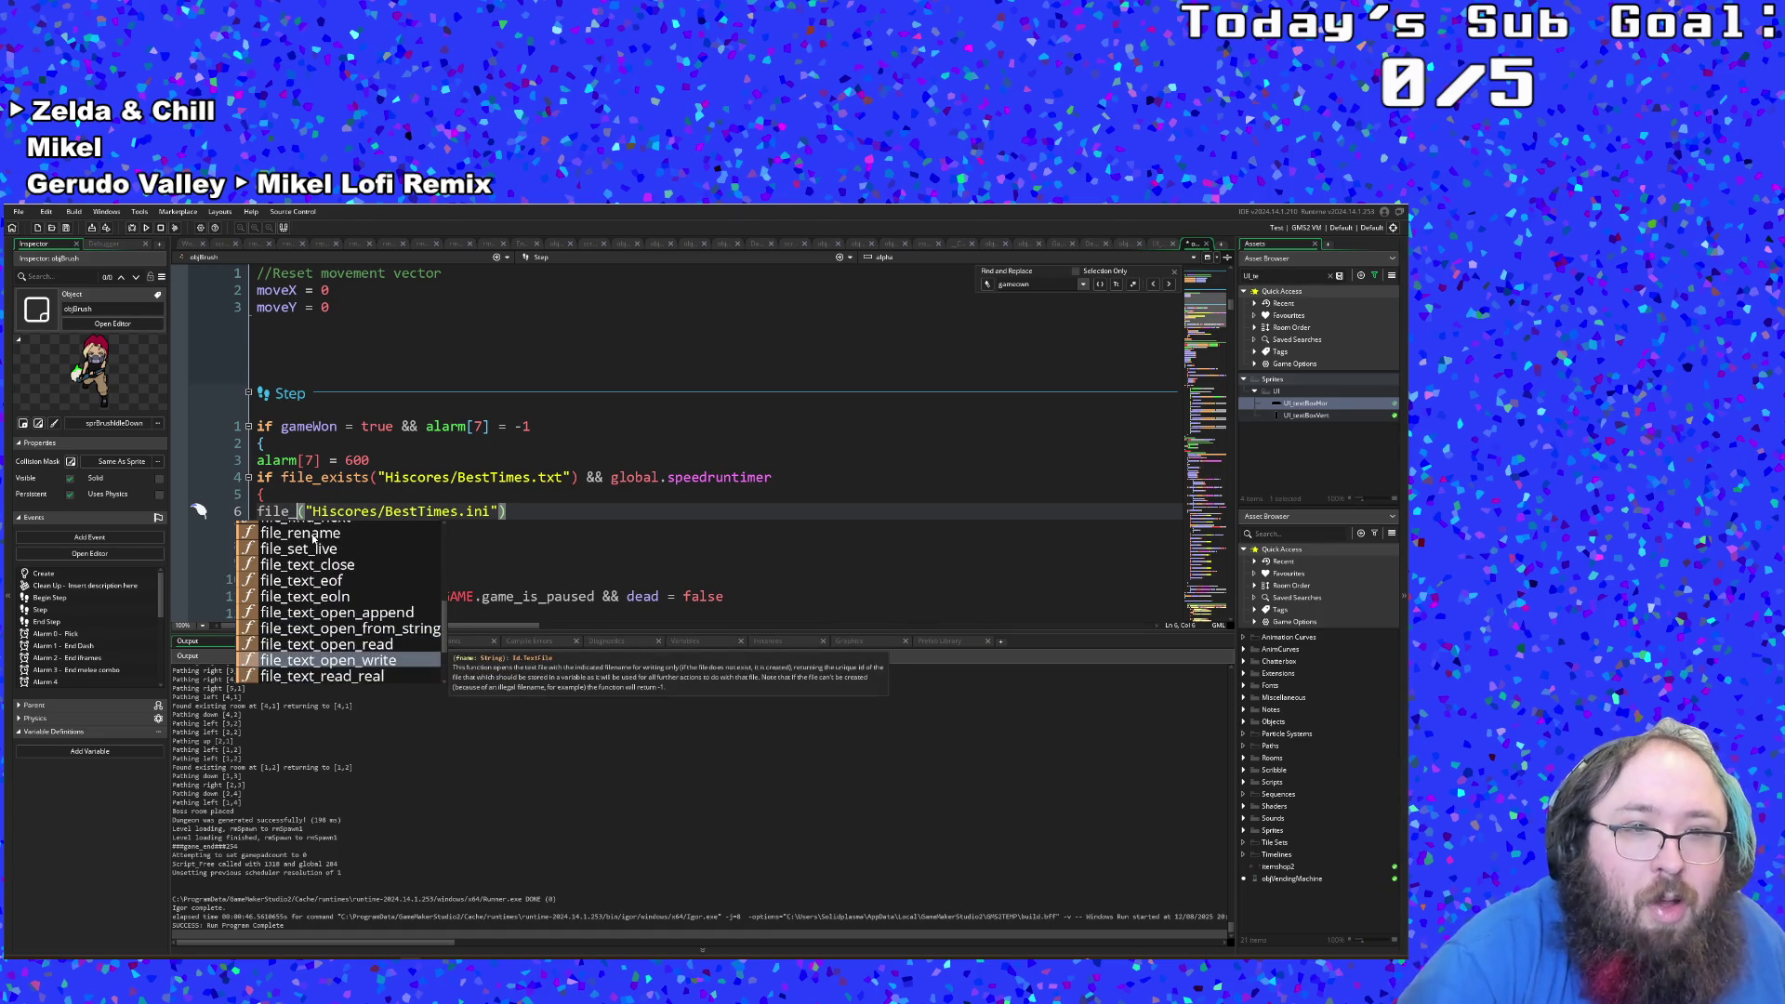
key("Return")
Step: Delete the ini_read_string() line and add a blank line inside the if block
key("Escape")
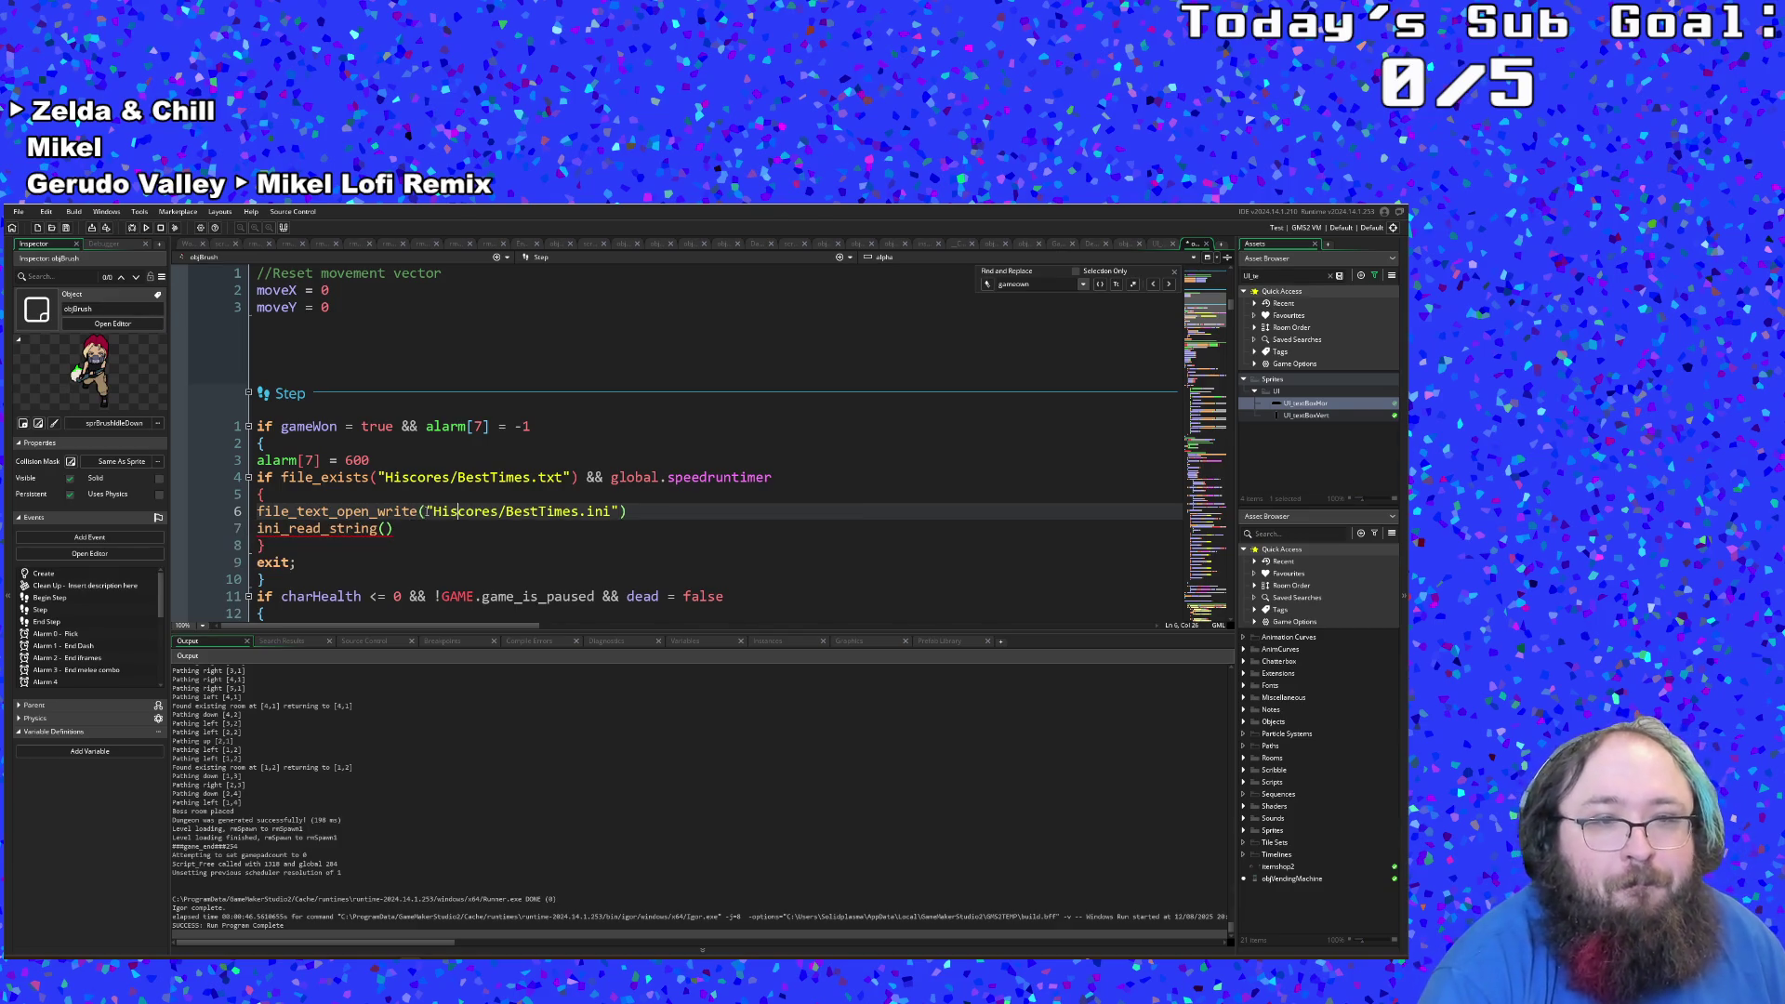
key("Down")
key("Left")
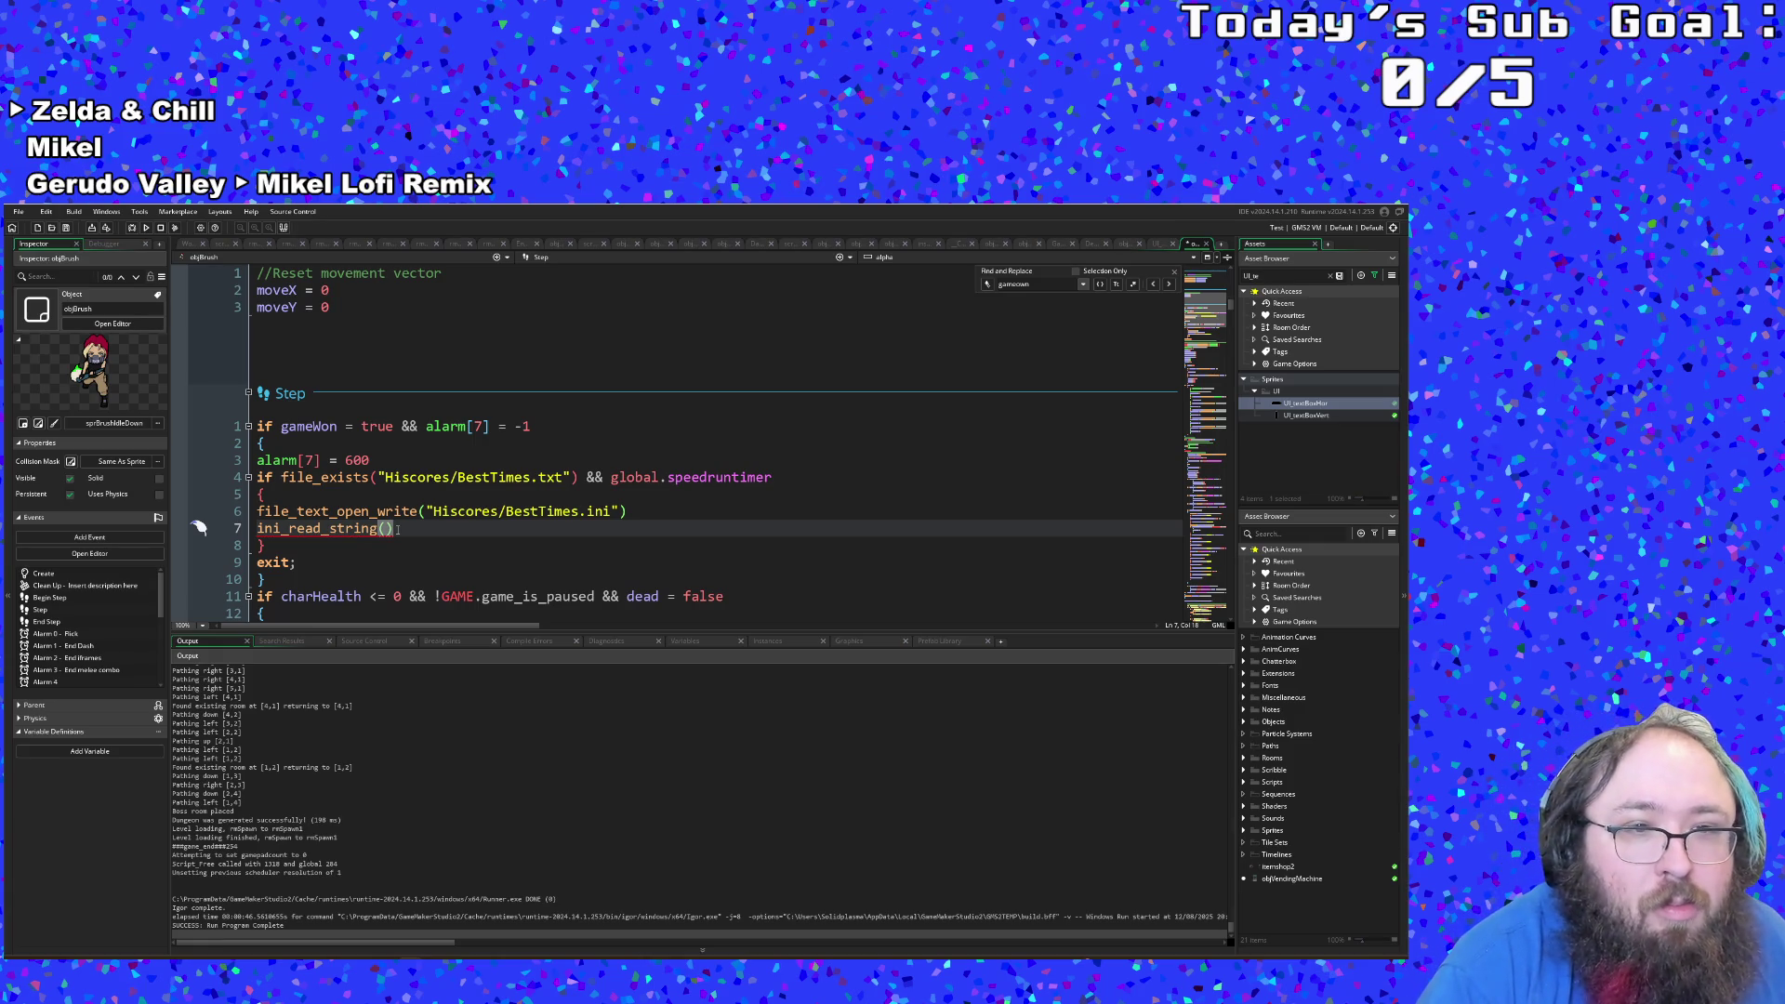
key("shift+Home")
key("BackSpace")
key("BackSpace")
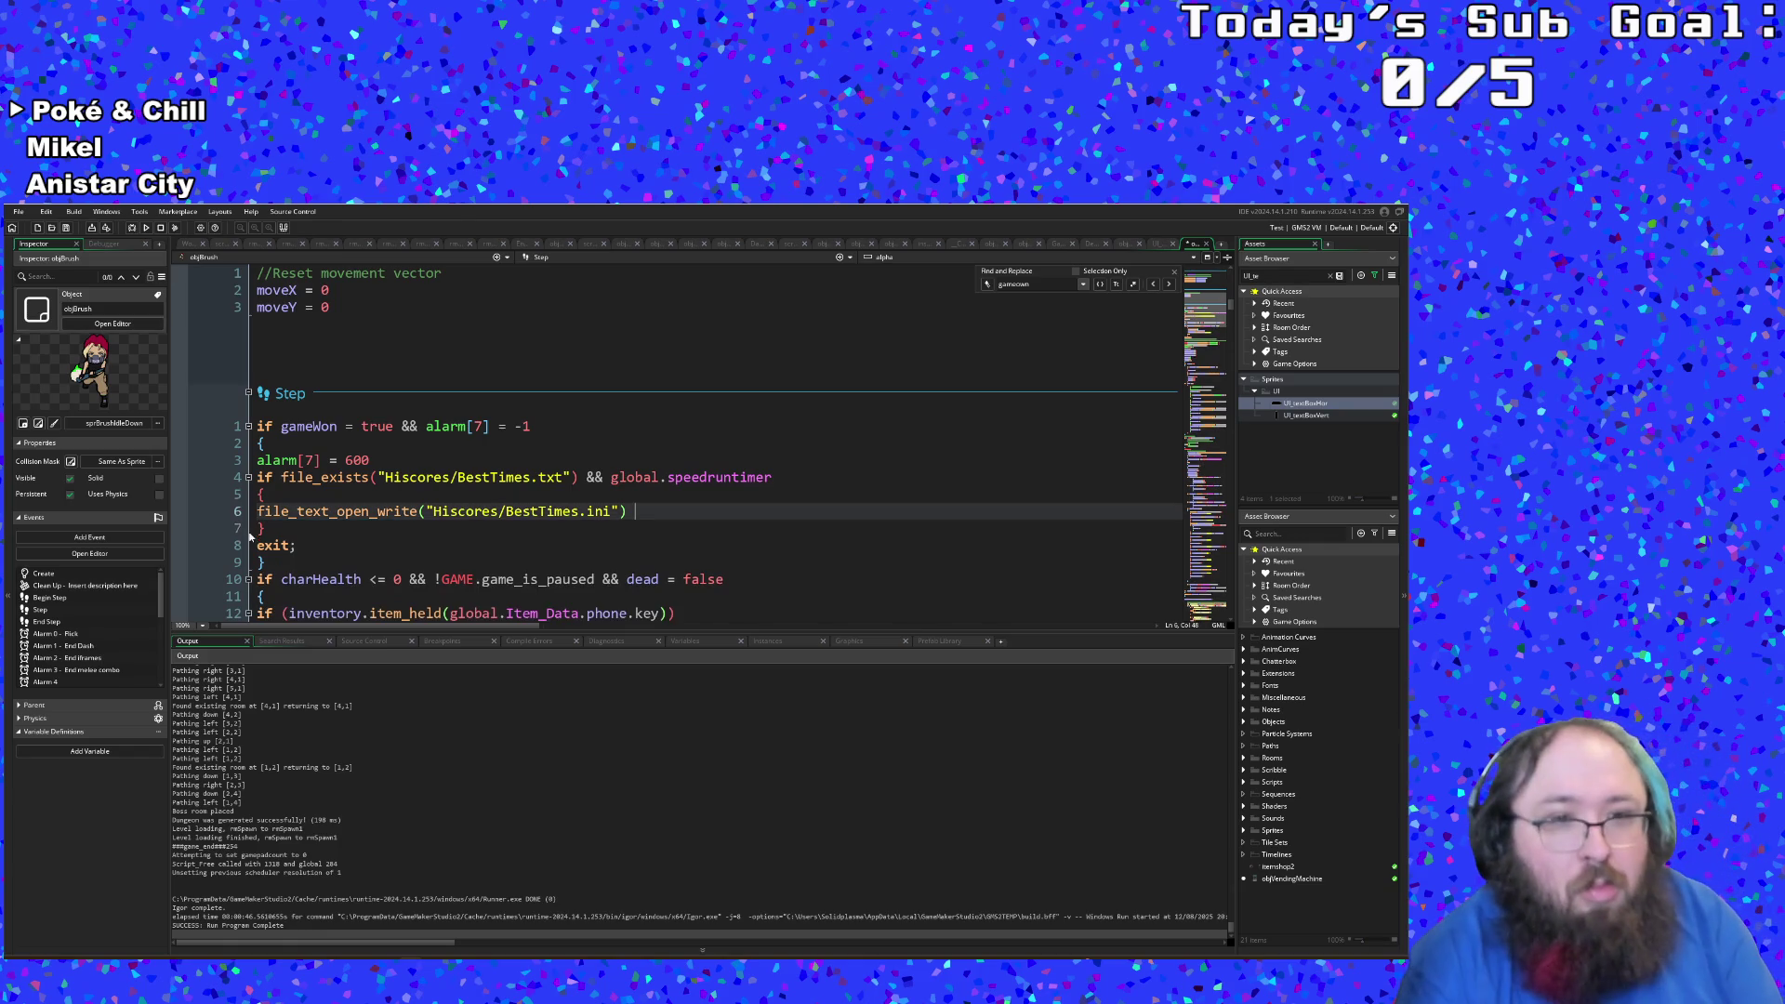
left_click(303, 496)
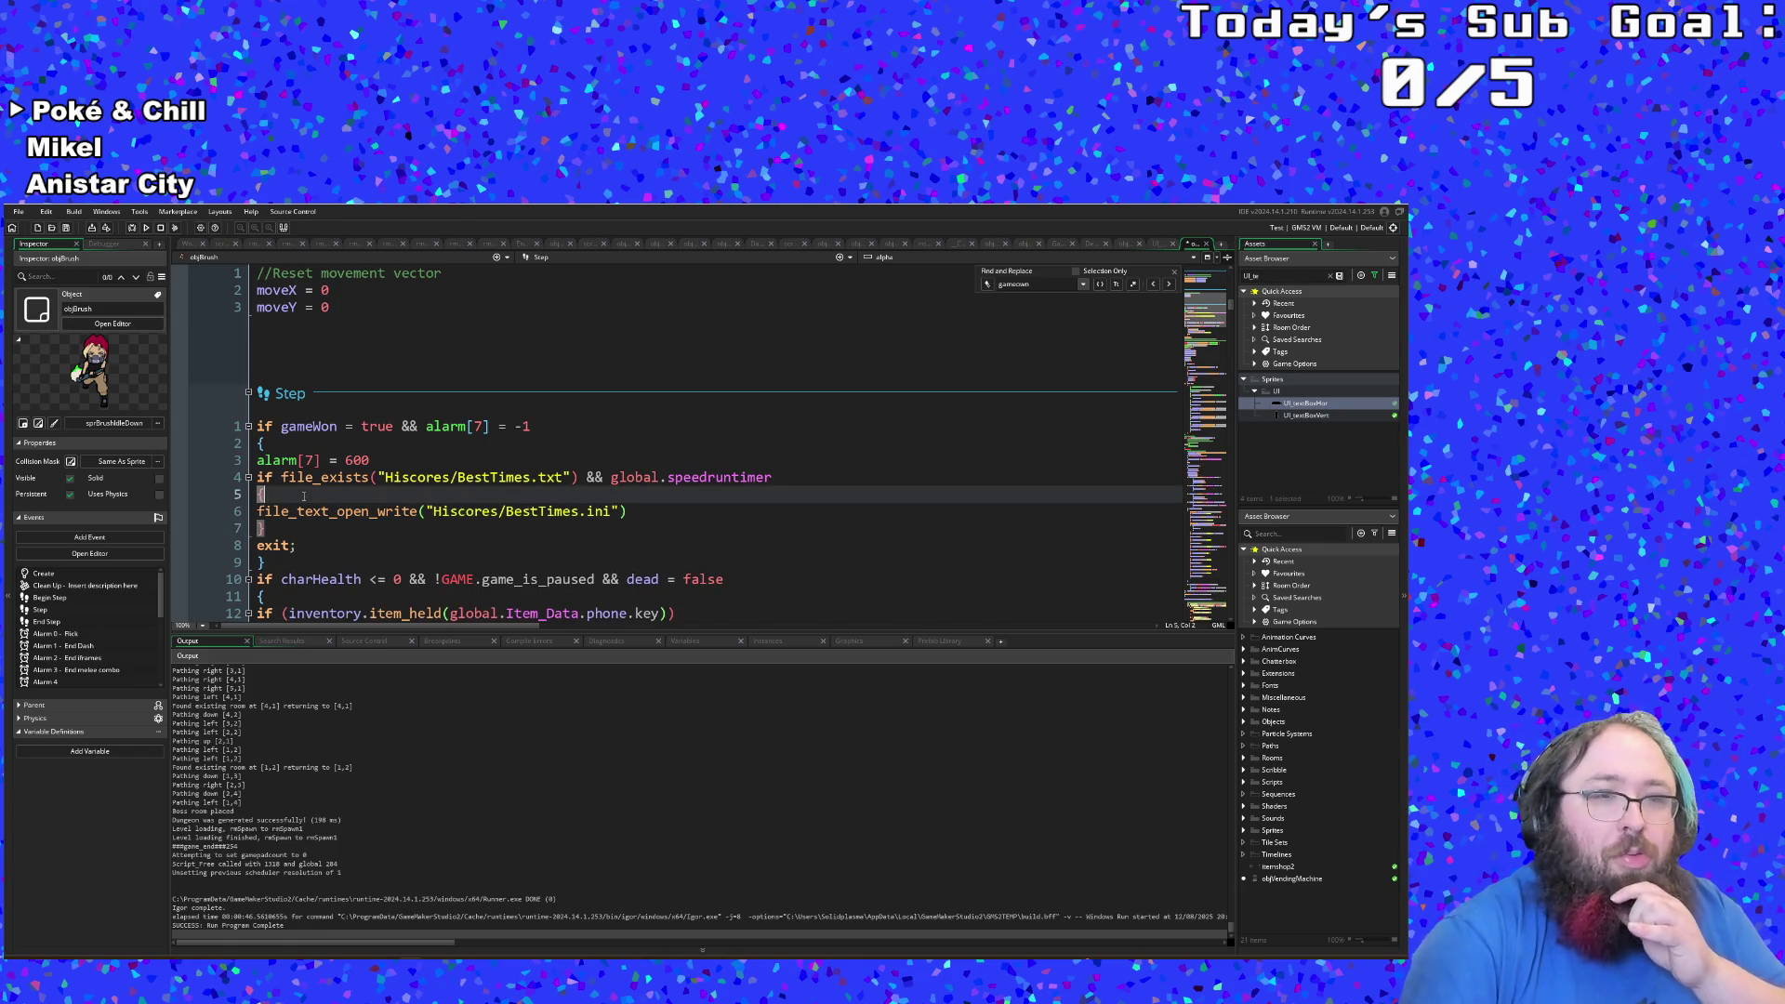
key("Return")
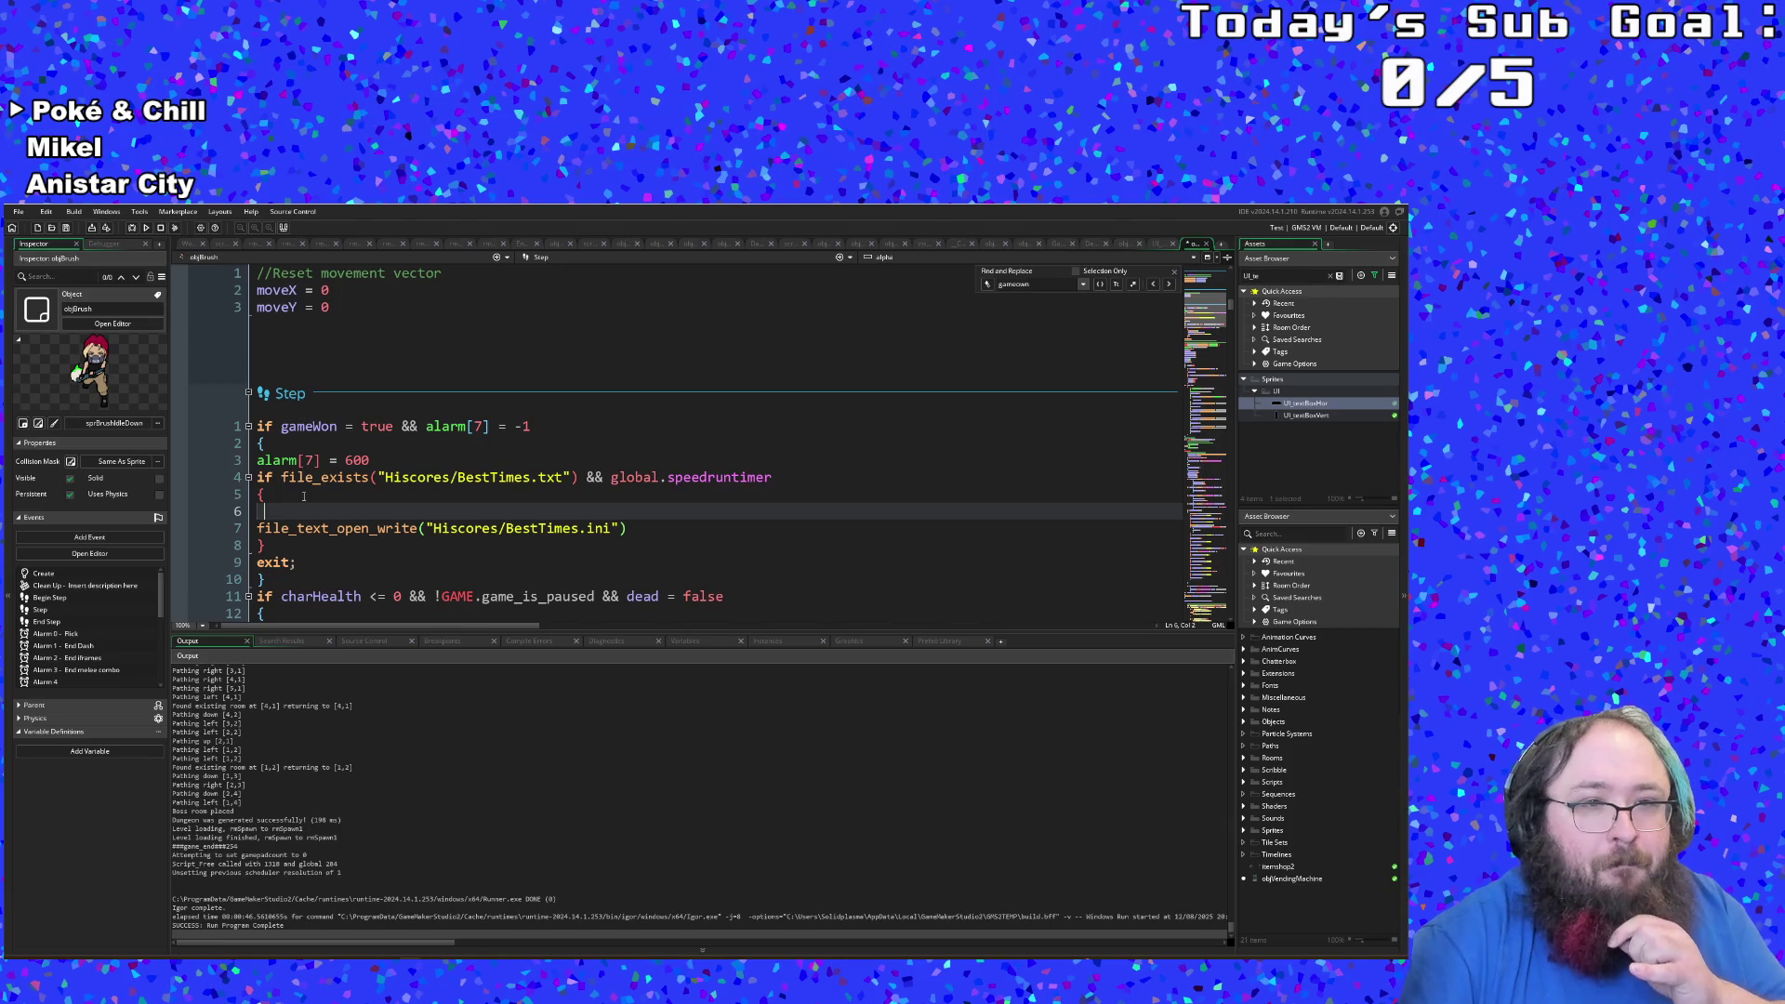
left_click(303, 497)
key("Down")
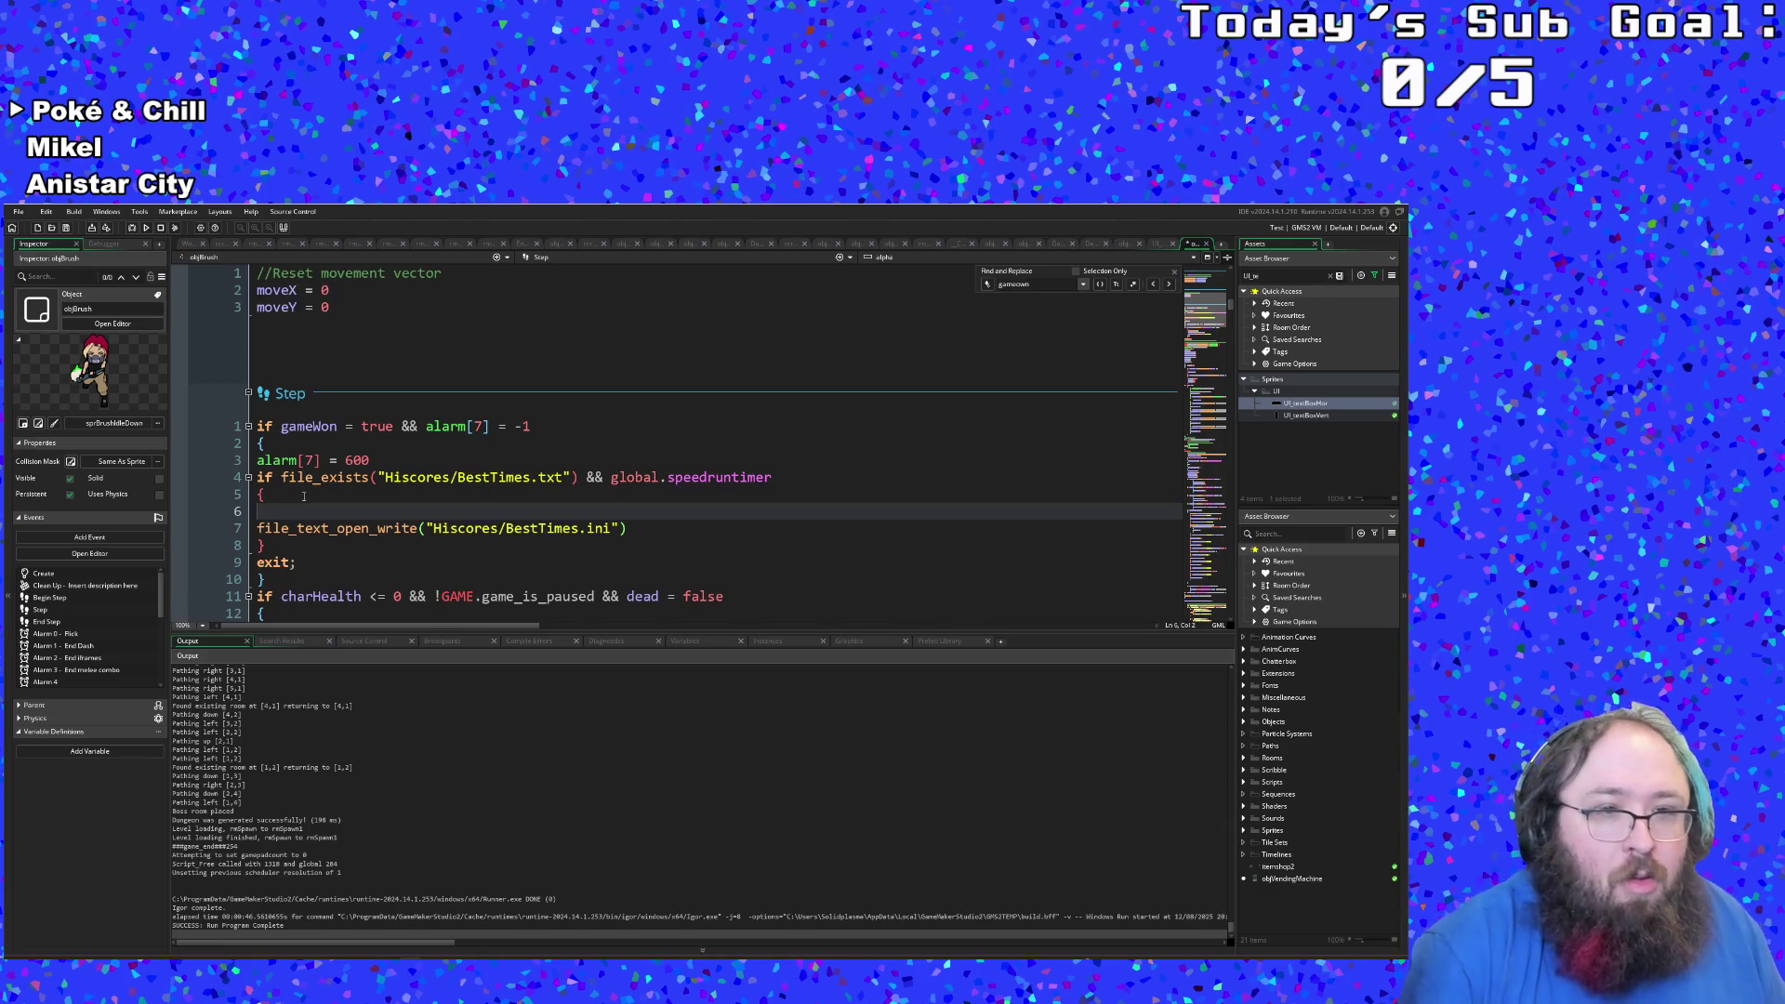
Step: Change file_text_open_write to file_text_open_read
left_click_drag(416, 528, 379, 528)
key("BackSpace")
key("BackSpace")
key("BackSpace")
key("BackSpace")
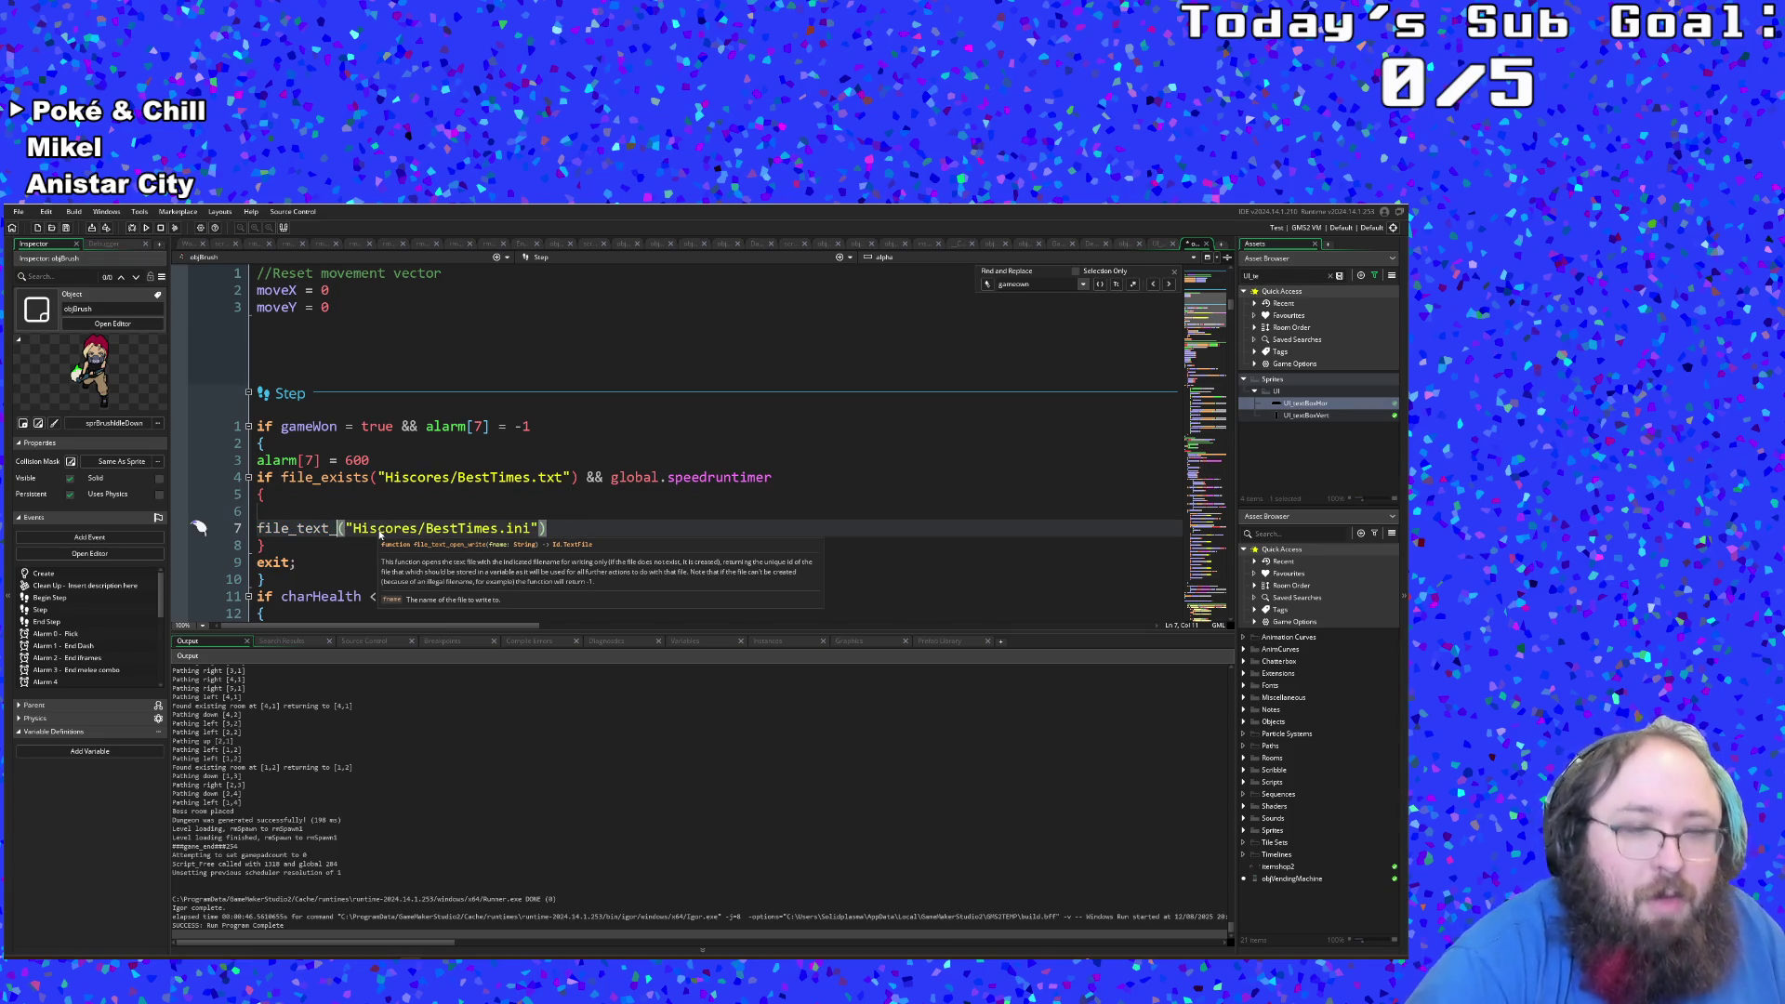
type("r")
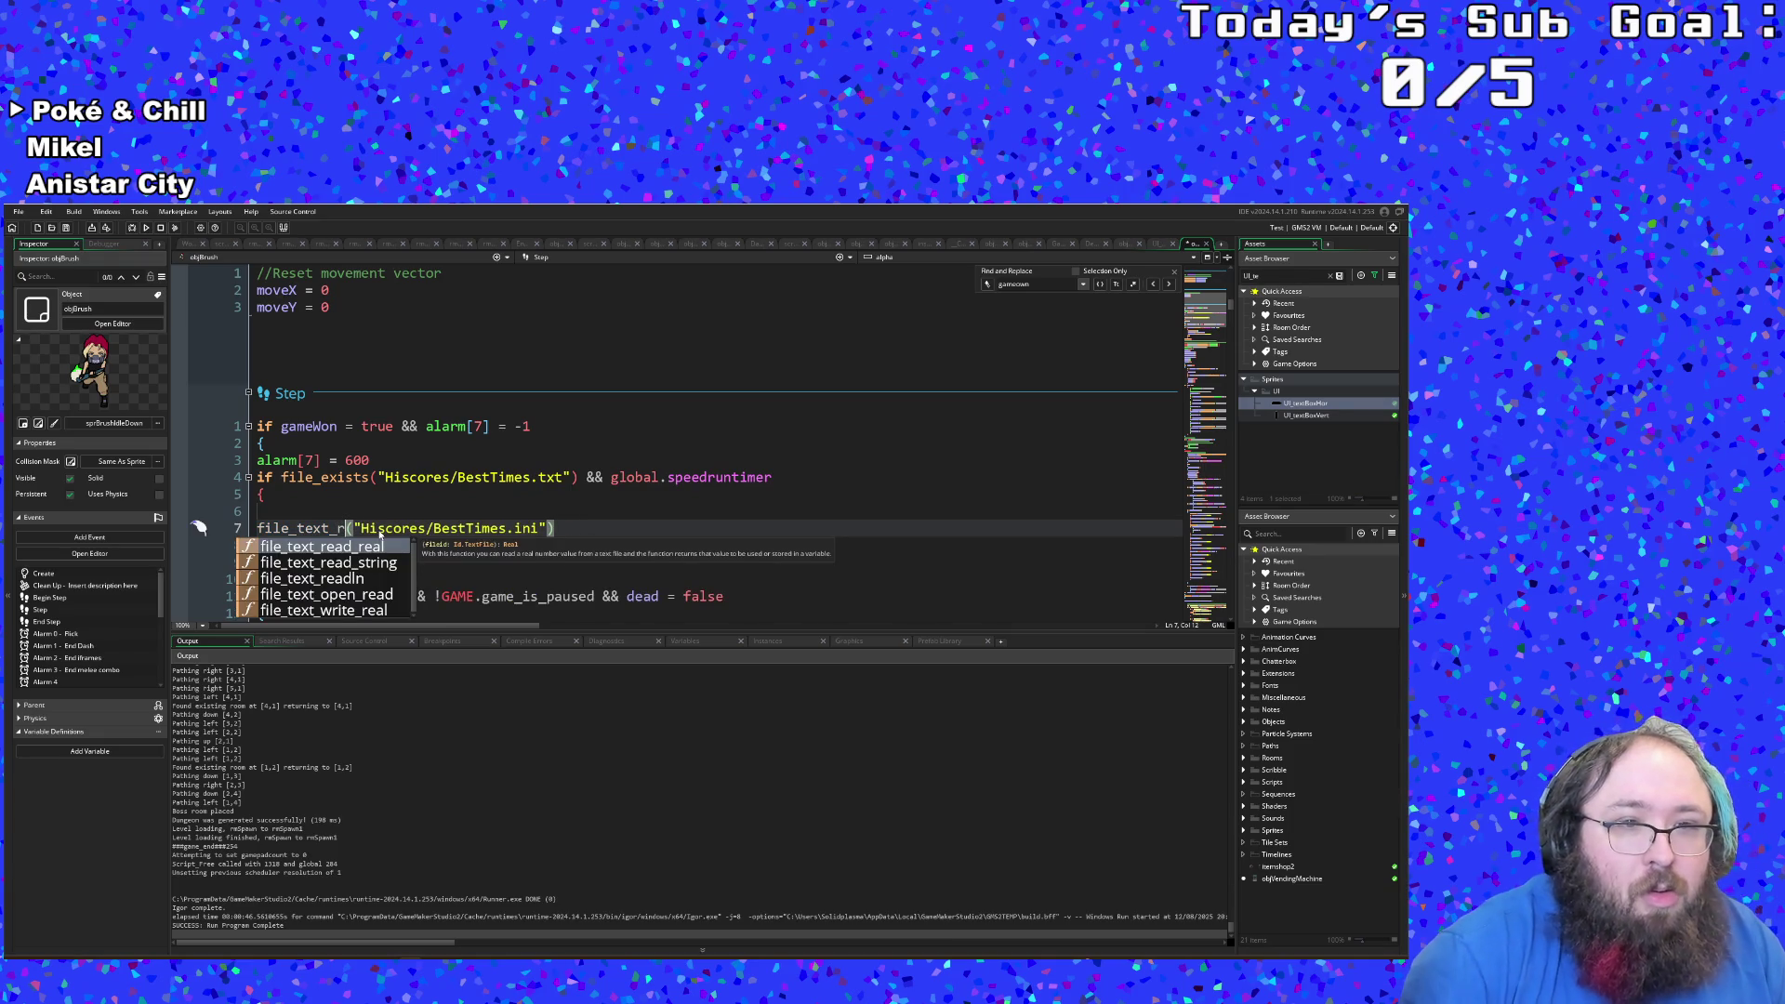
key("Down")
key("Down")
key("Down")
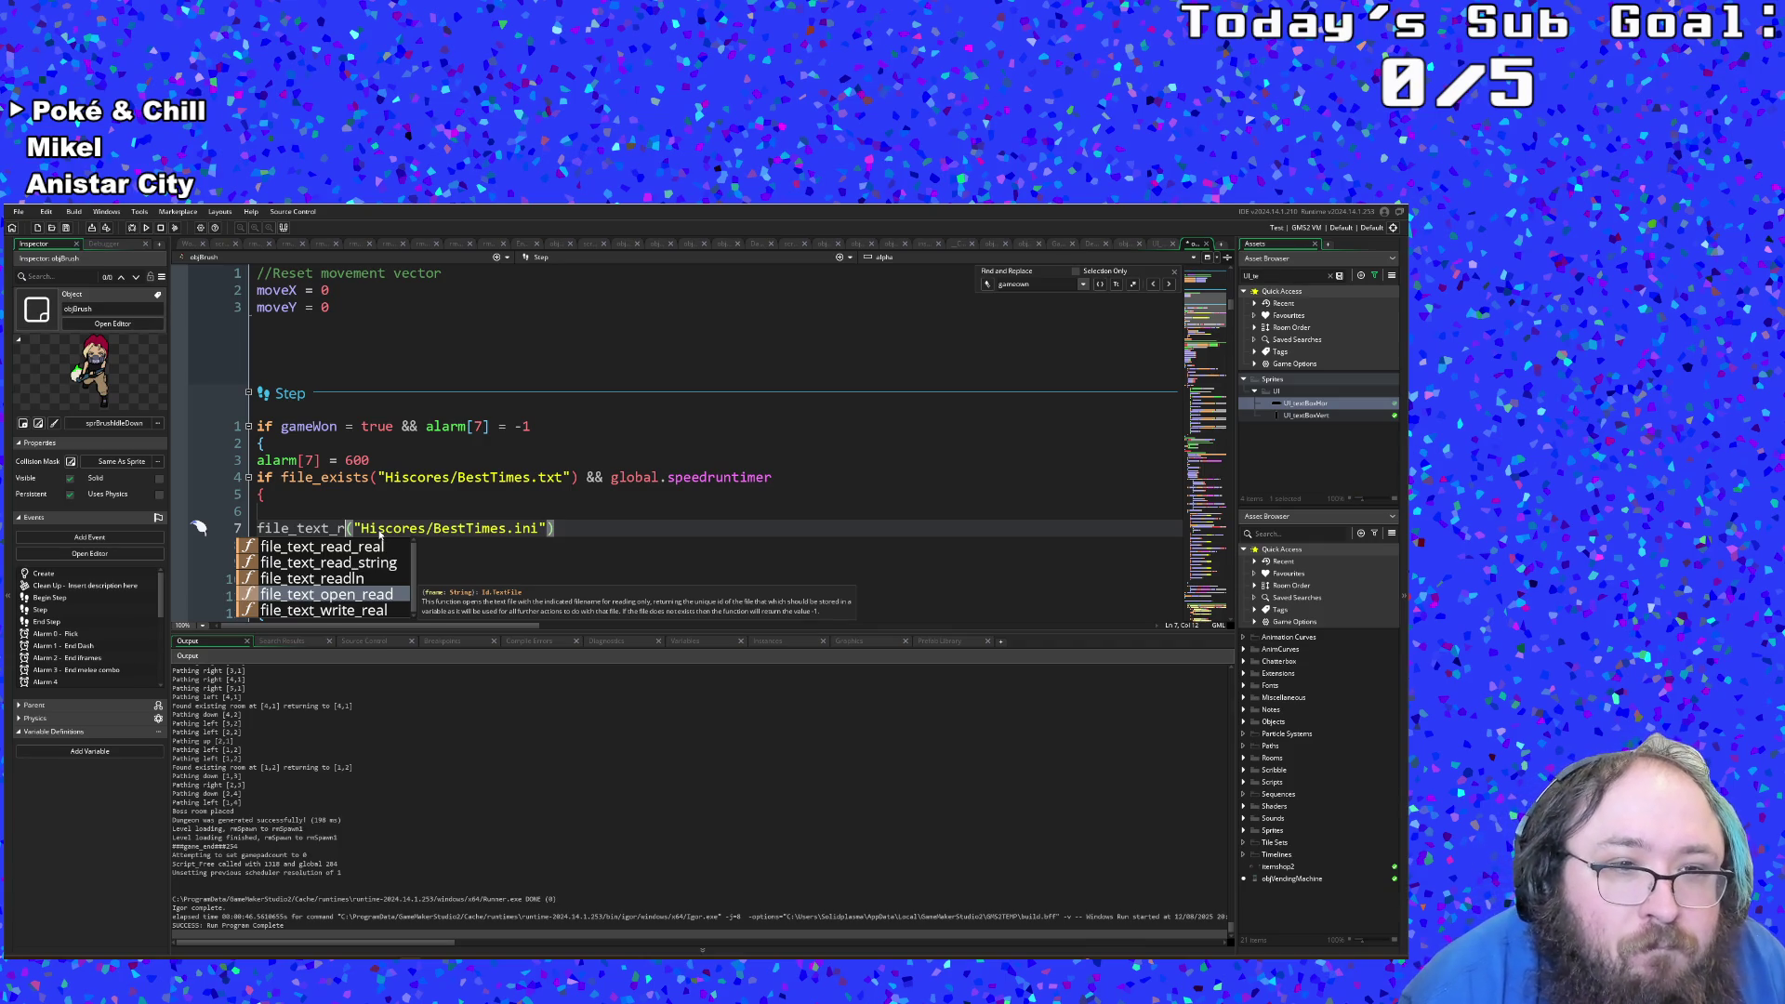
key("Up")
key("Up")
key("Up")
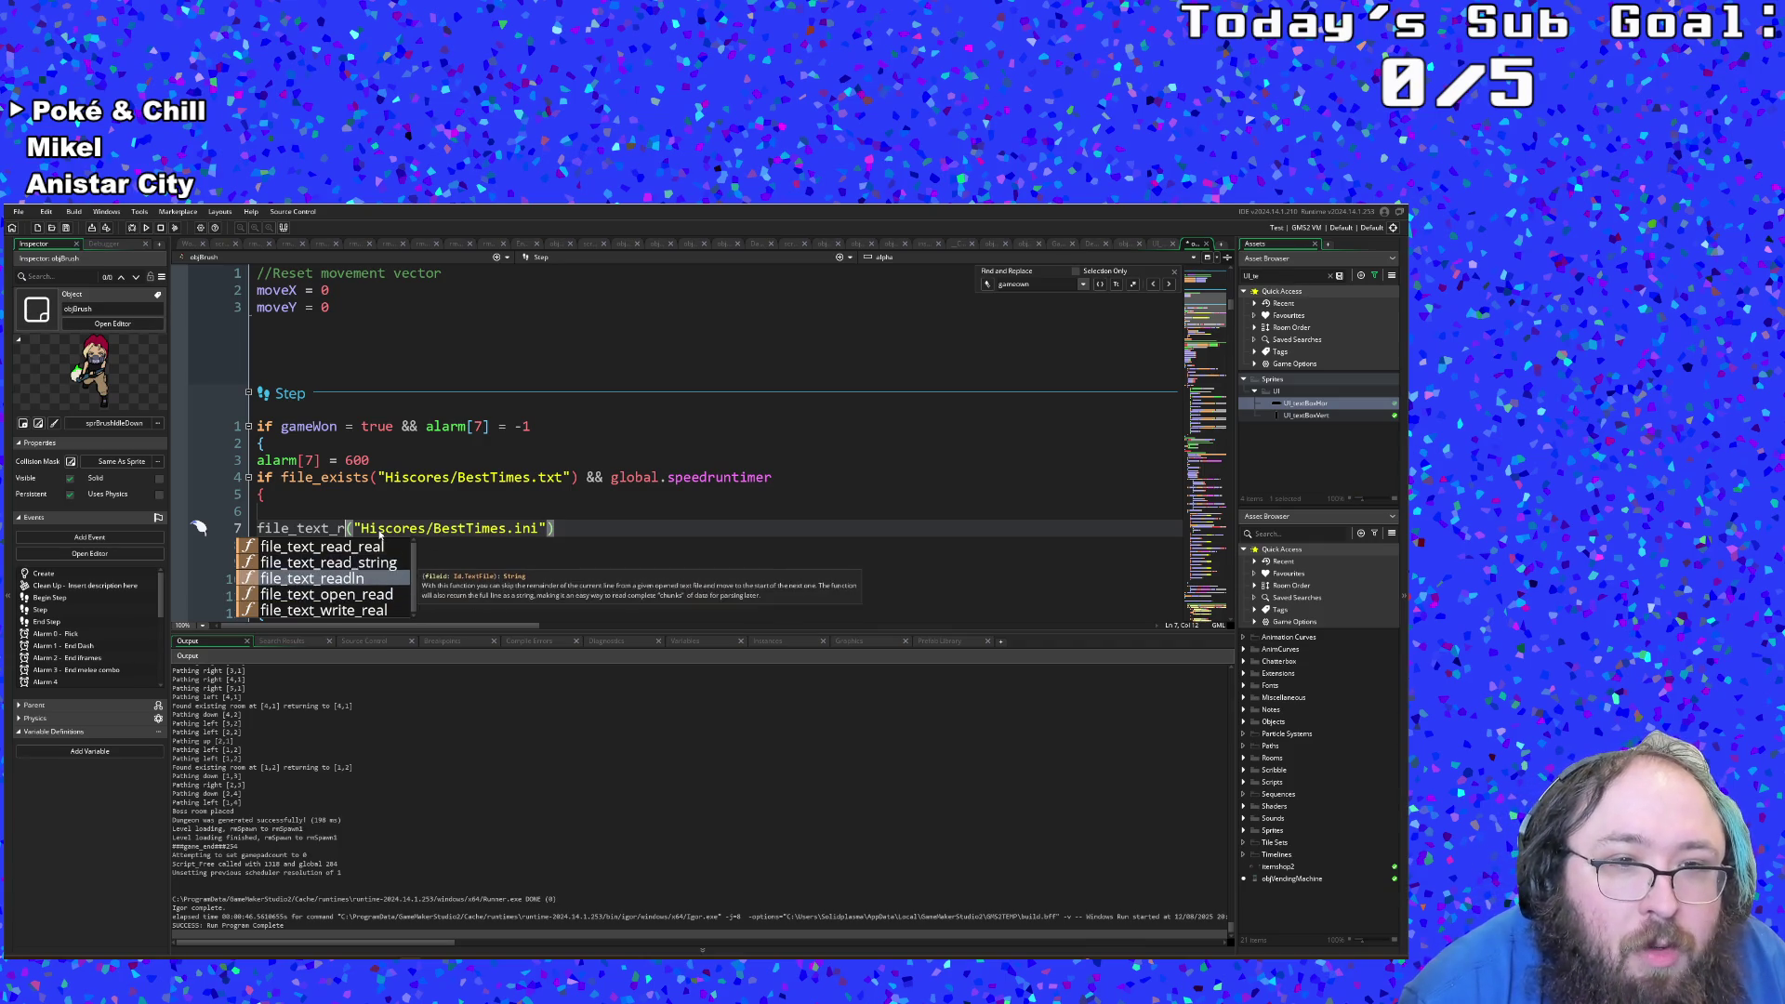
key("Down")
key("Down")
key("Down")
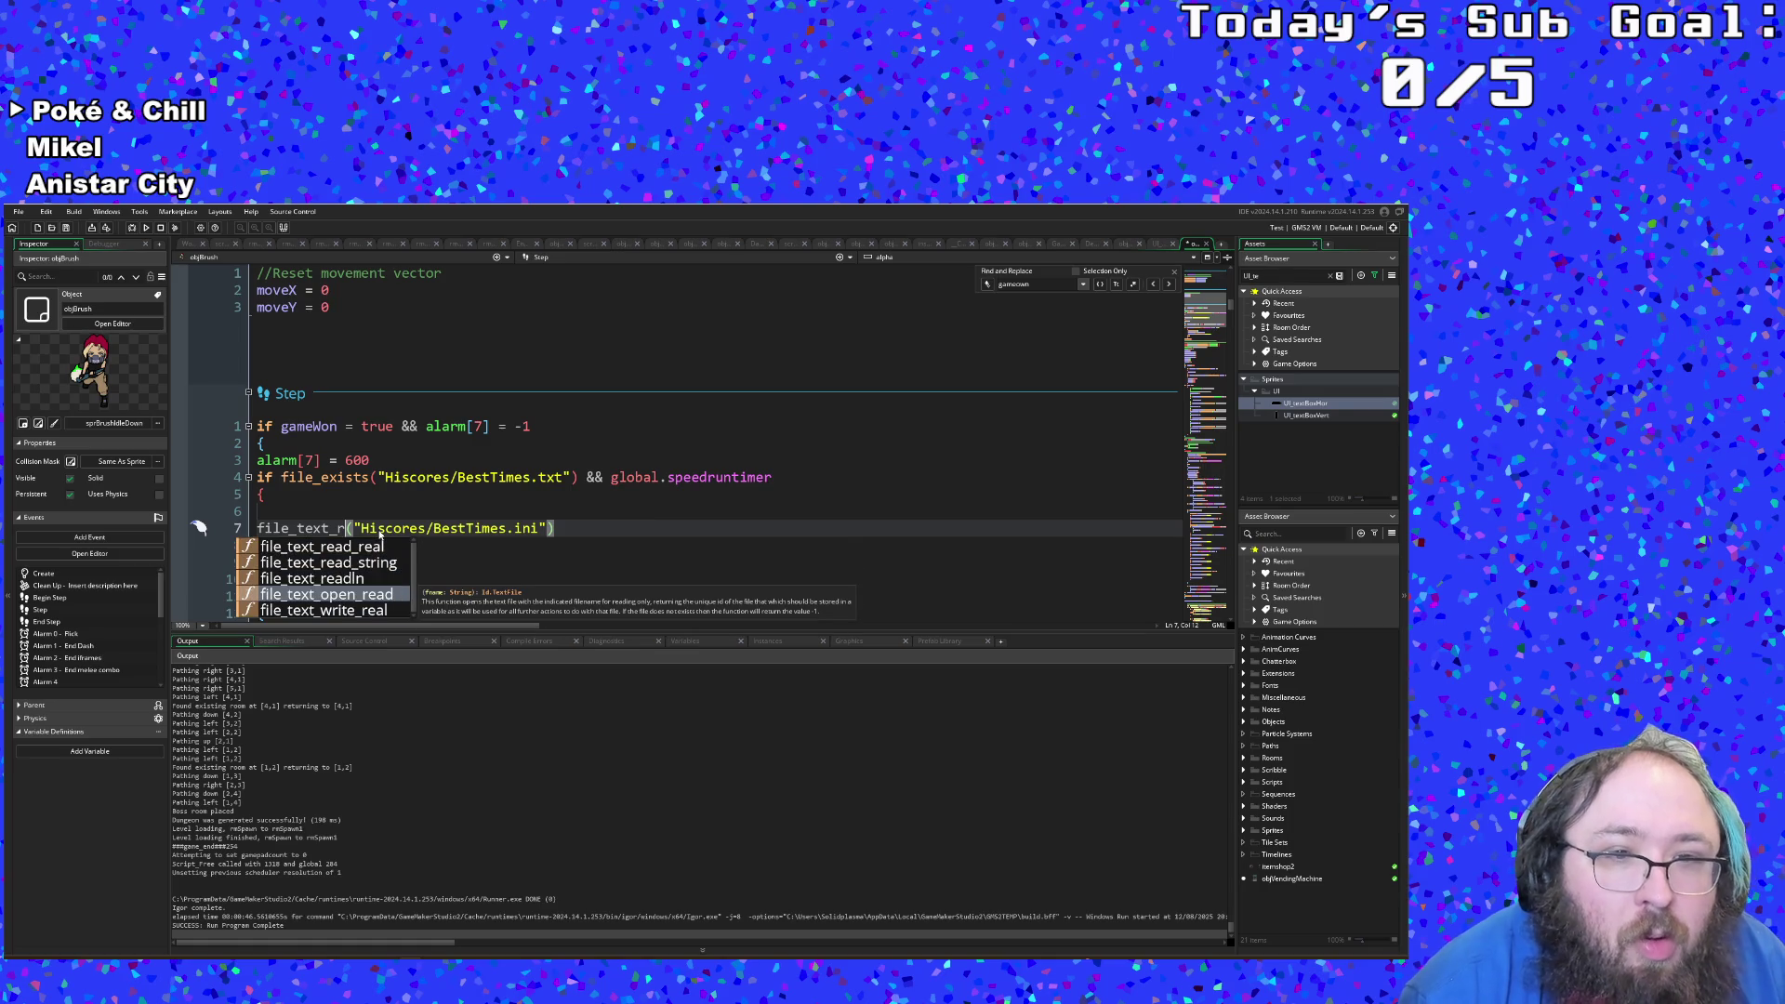
key("Return")
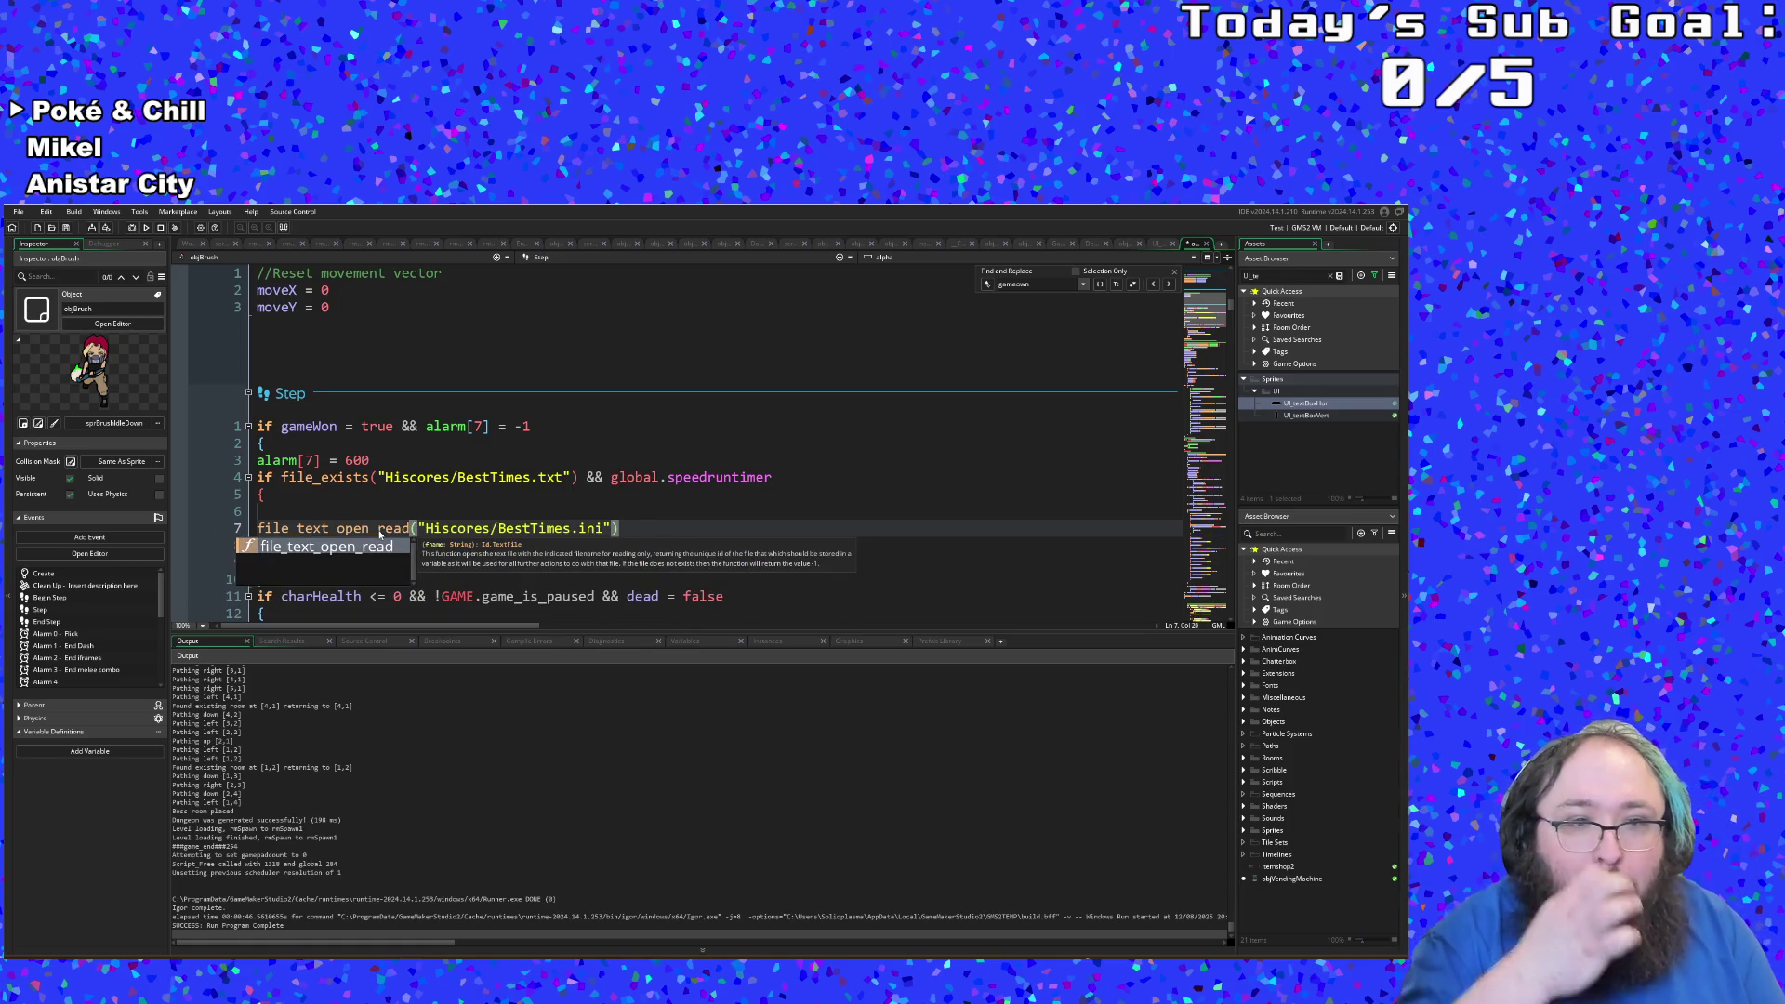
Step: Browse file_text_ read functions, leaving line 7 as a partial file_text_ call
key("BackSpace")
key("BackSpace")
key("BackSpace")
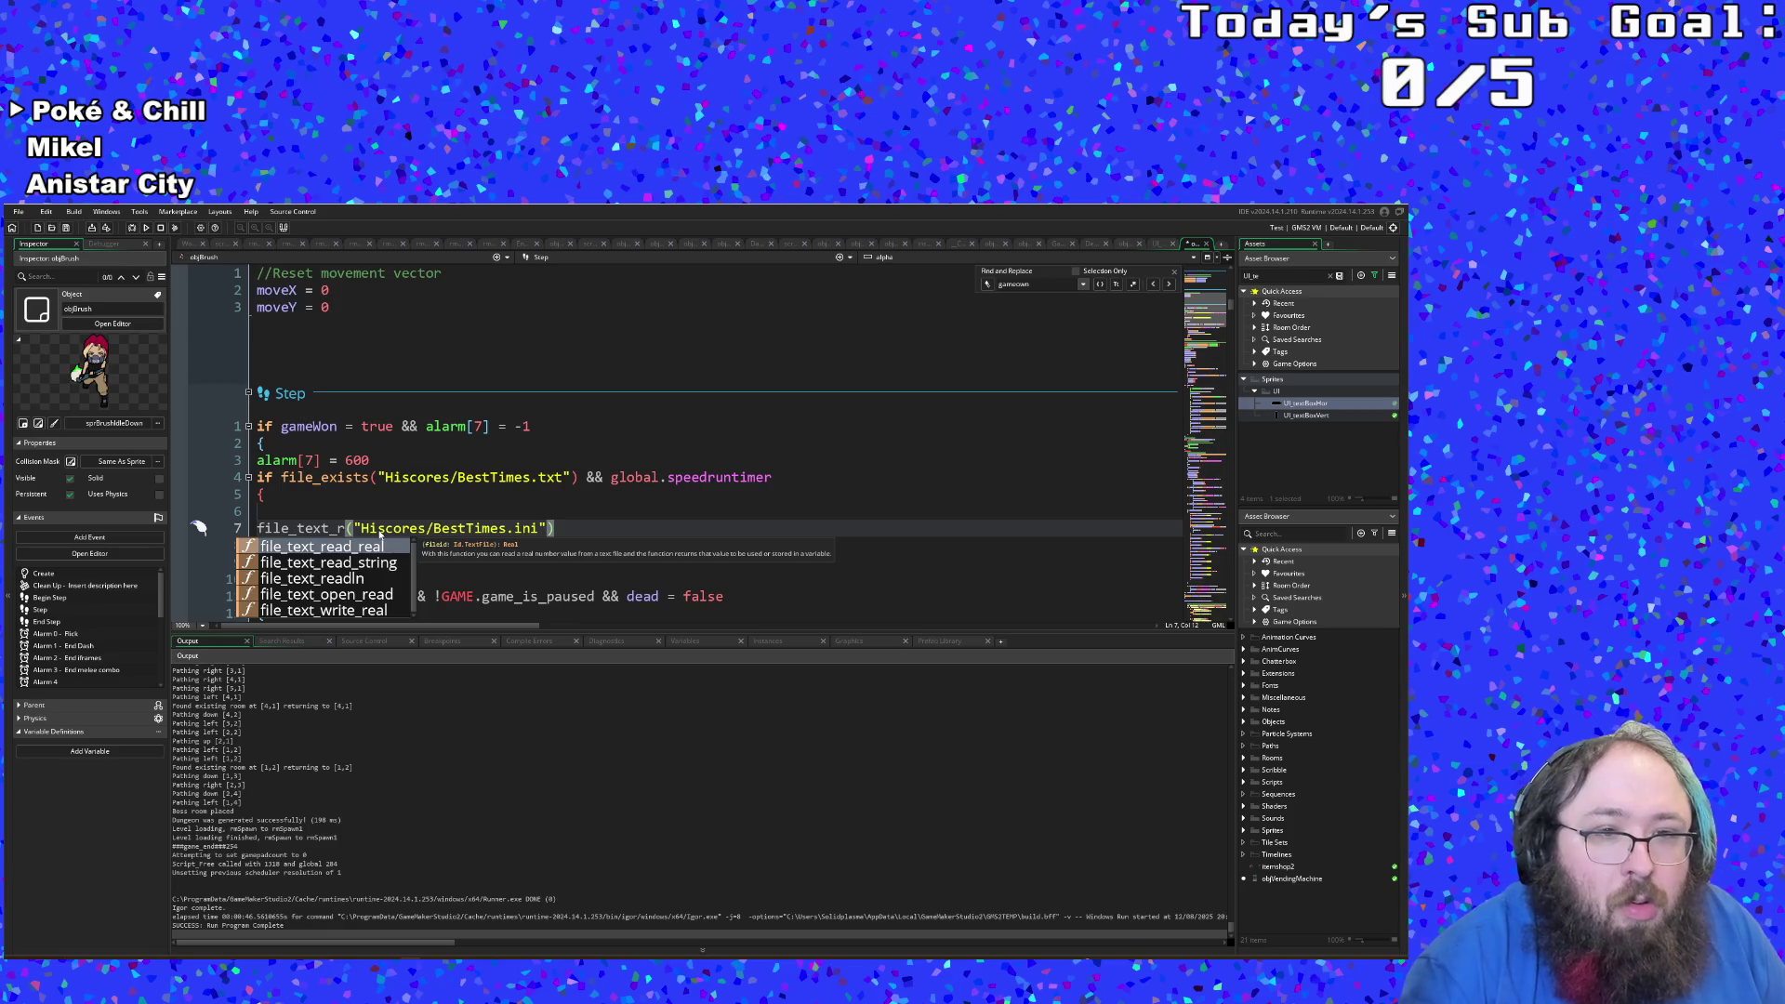
type("r")
key("Down")
key("Down")
key("Down")
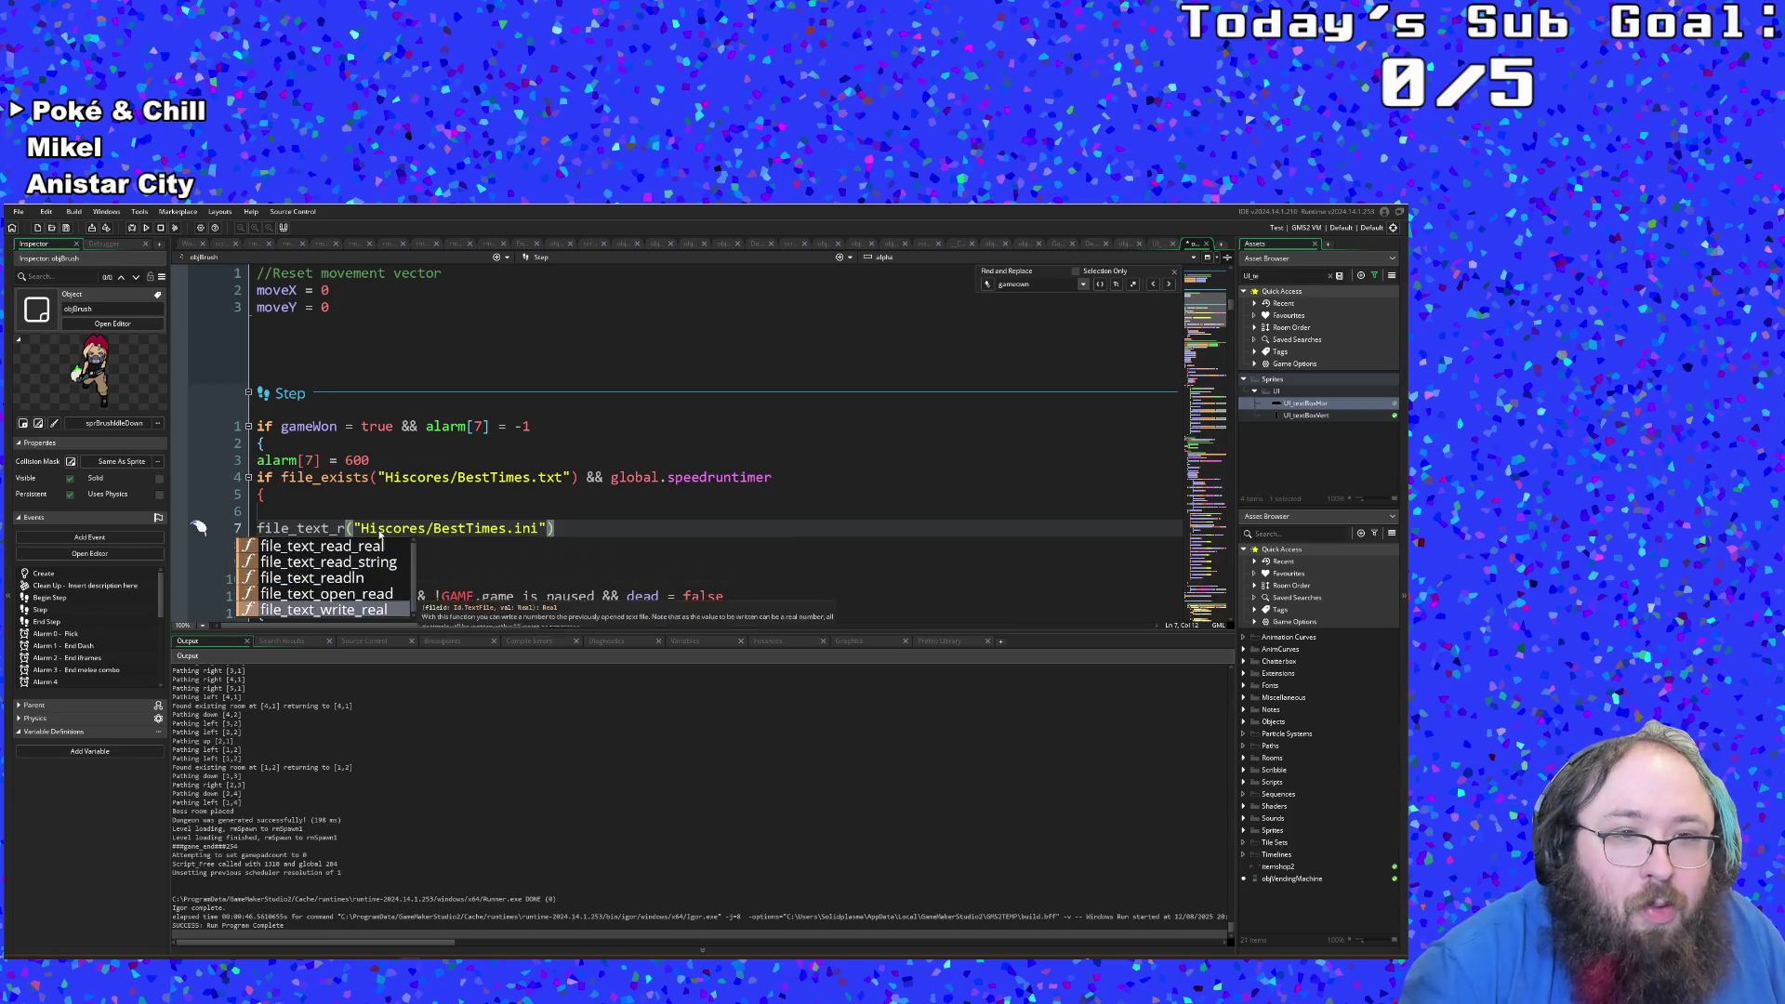
key("Up")
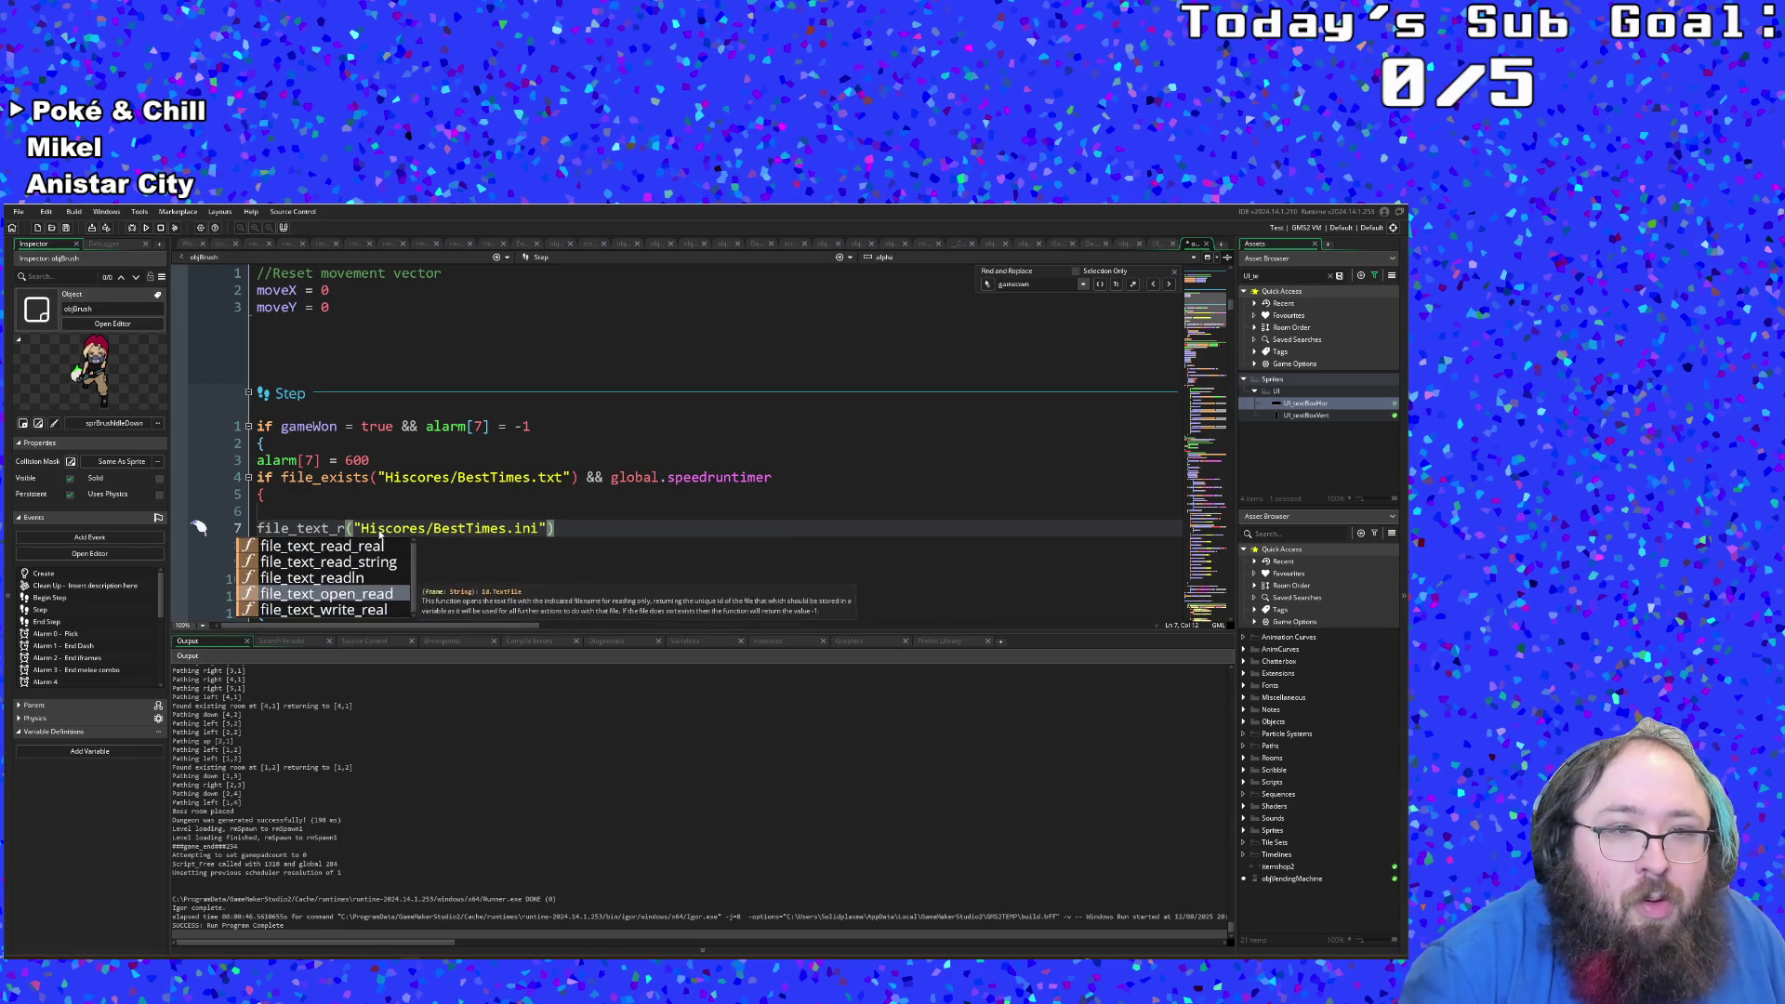
key("Down")
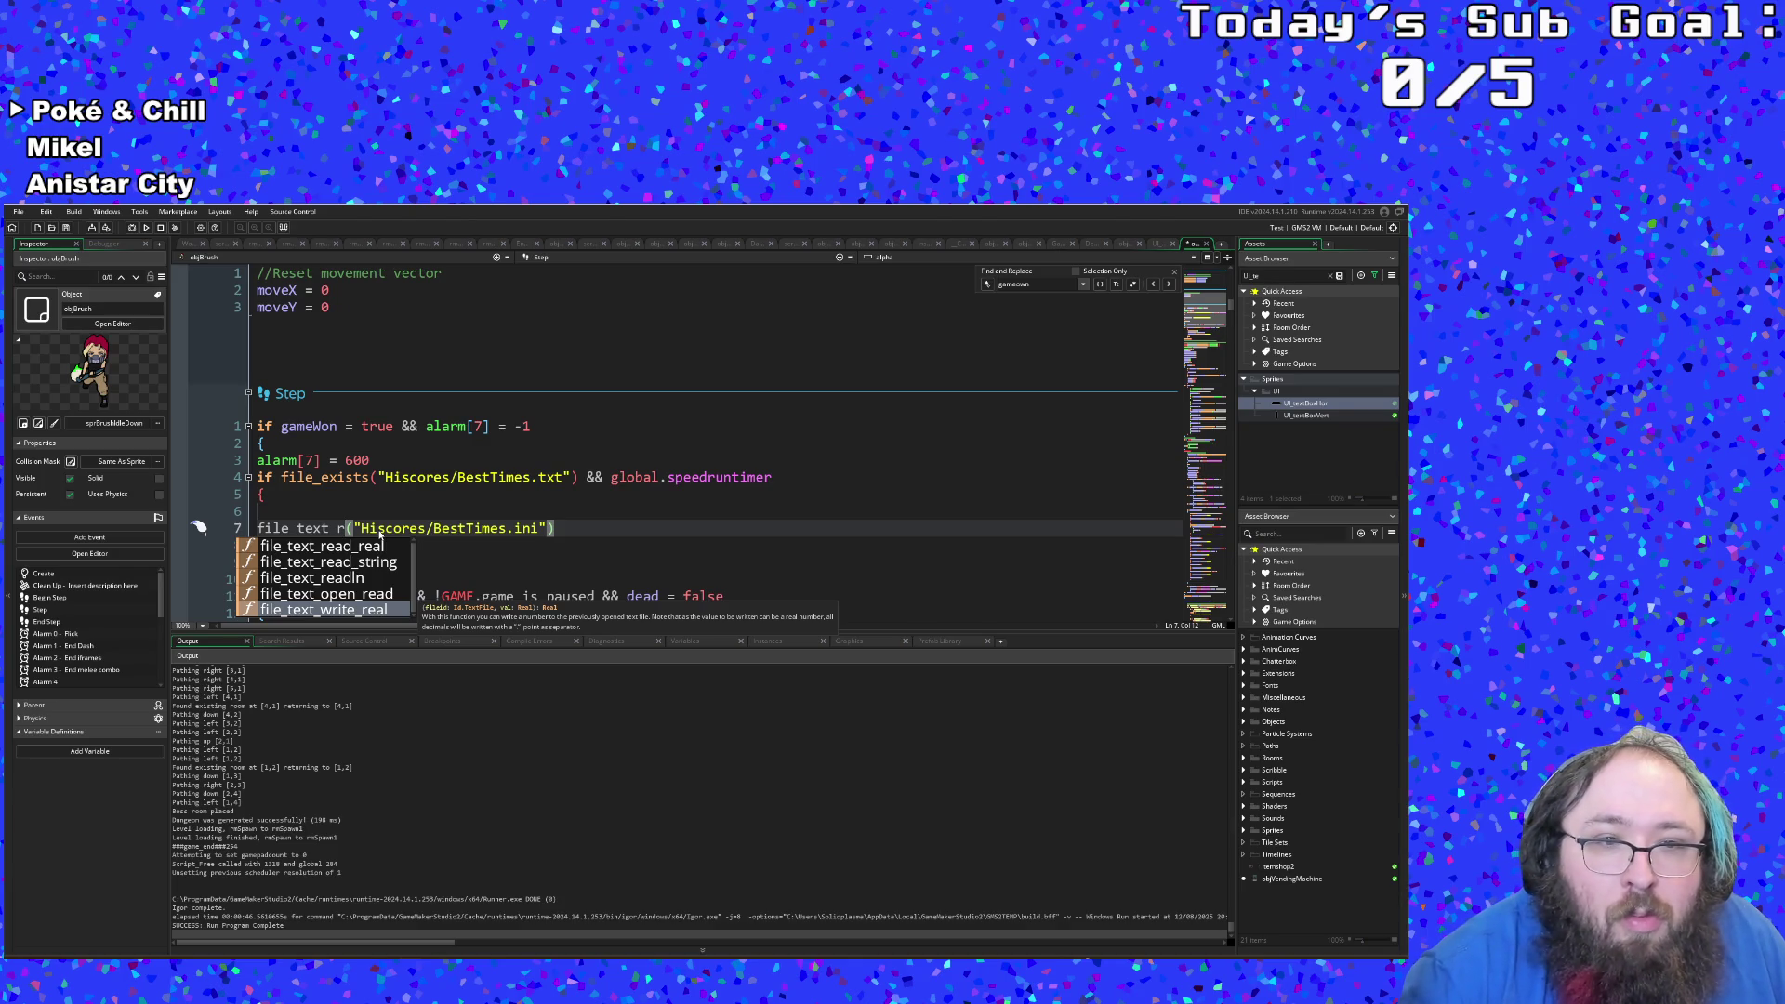
key("Up")
key("Up")
key("Up")
key("Down")
key("Down")
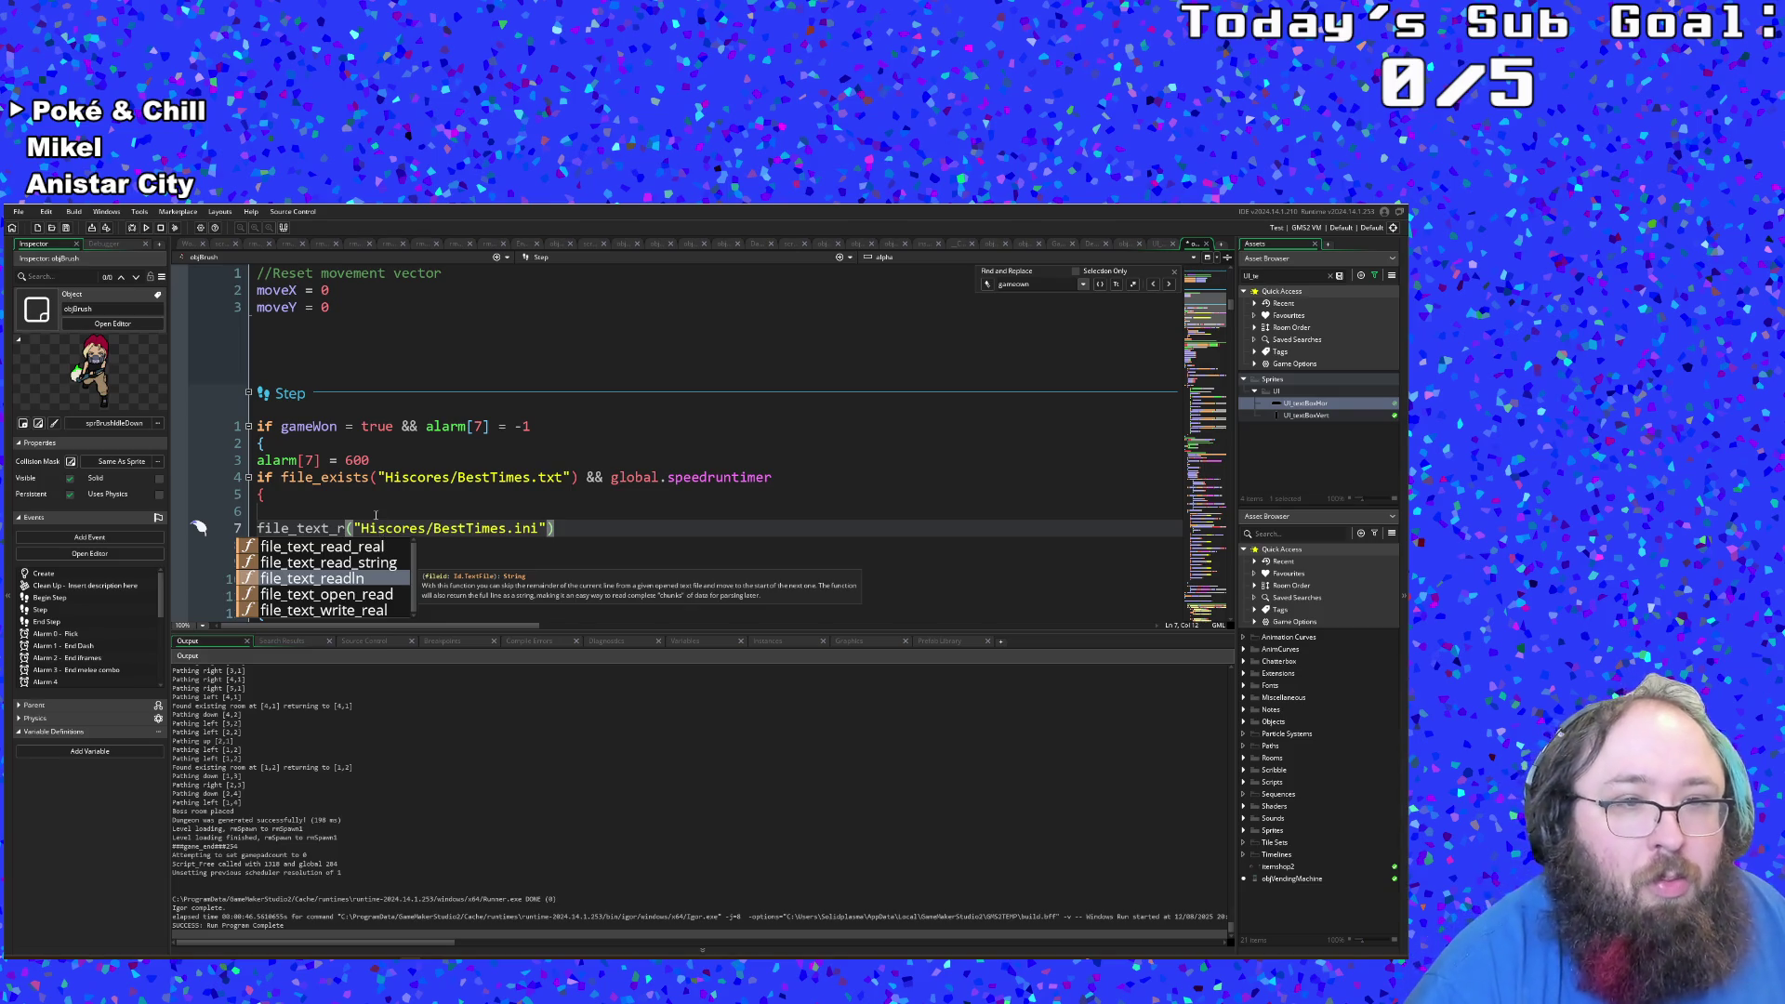
left_click(375, 515)
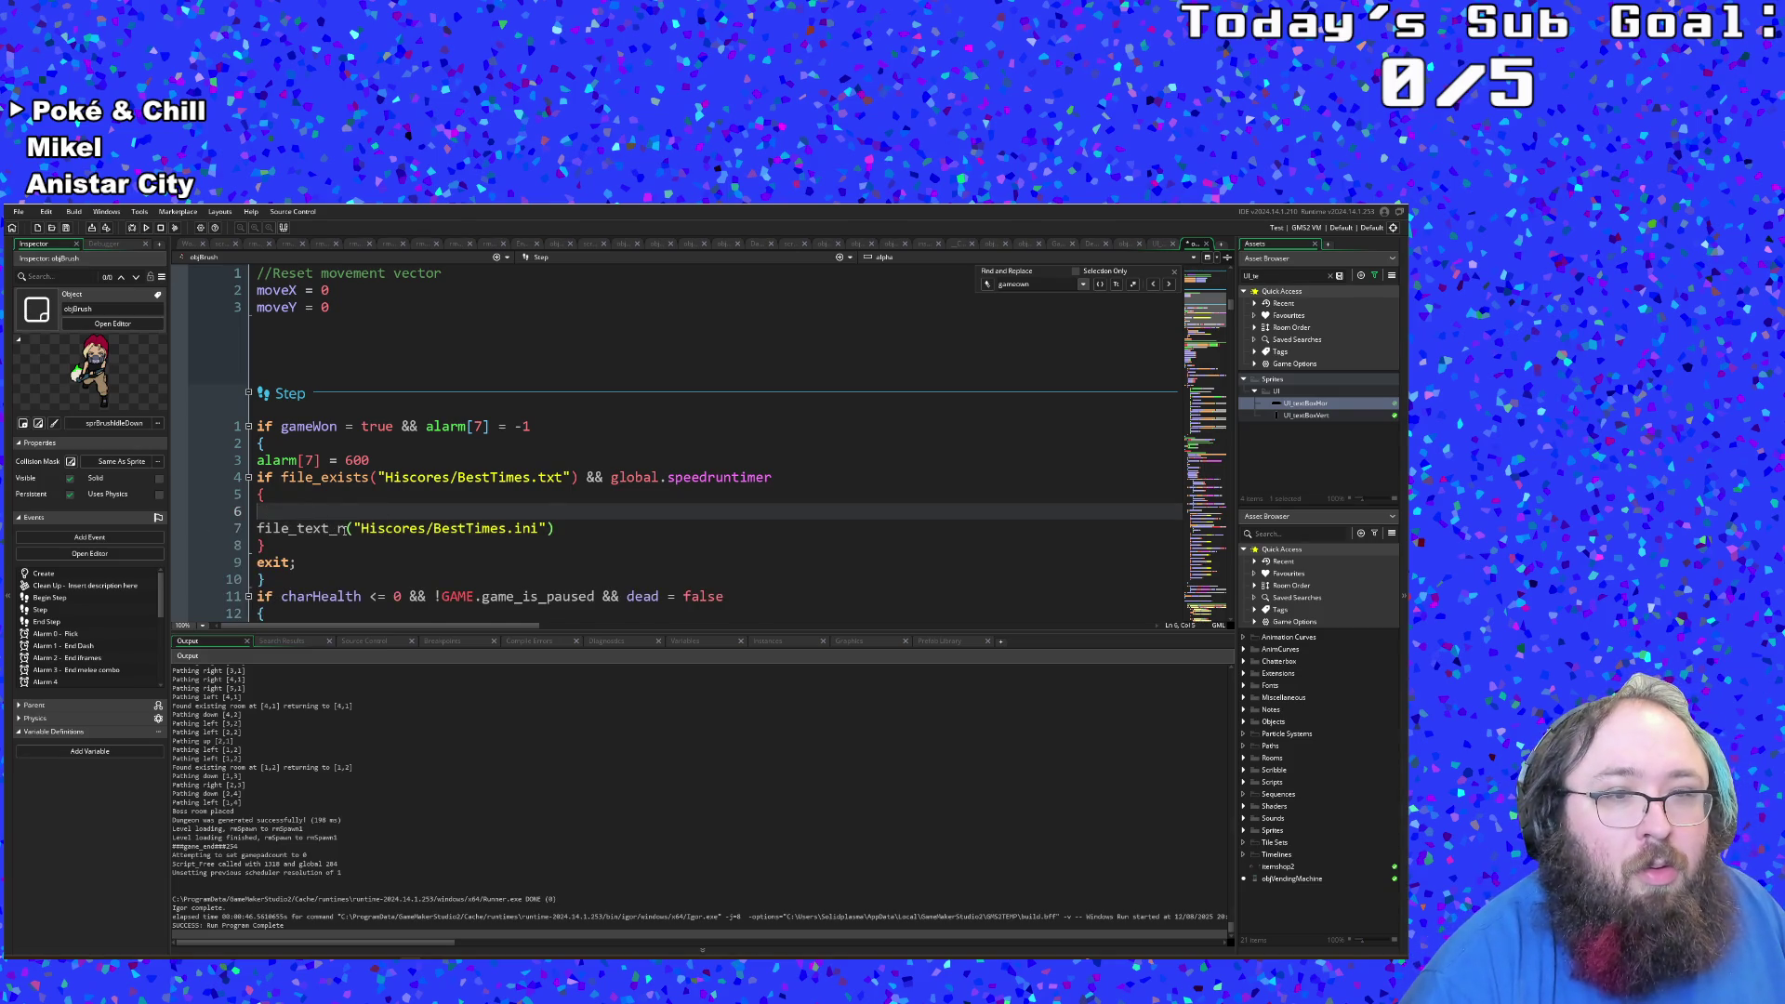
left_click(343, 528)
left_click(295, 511)
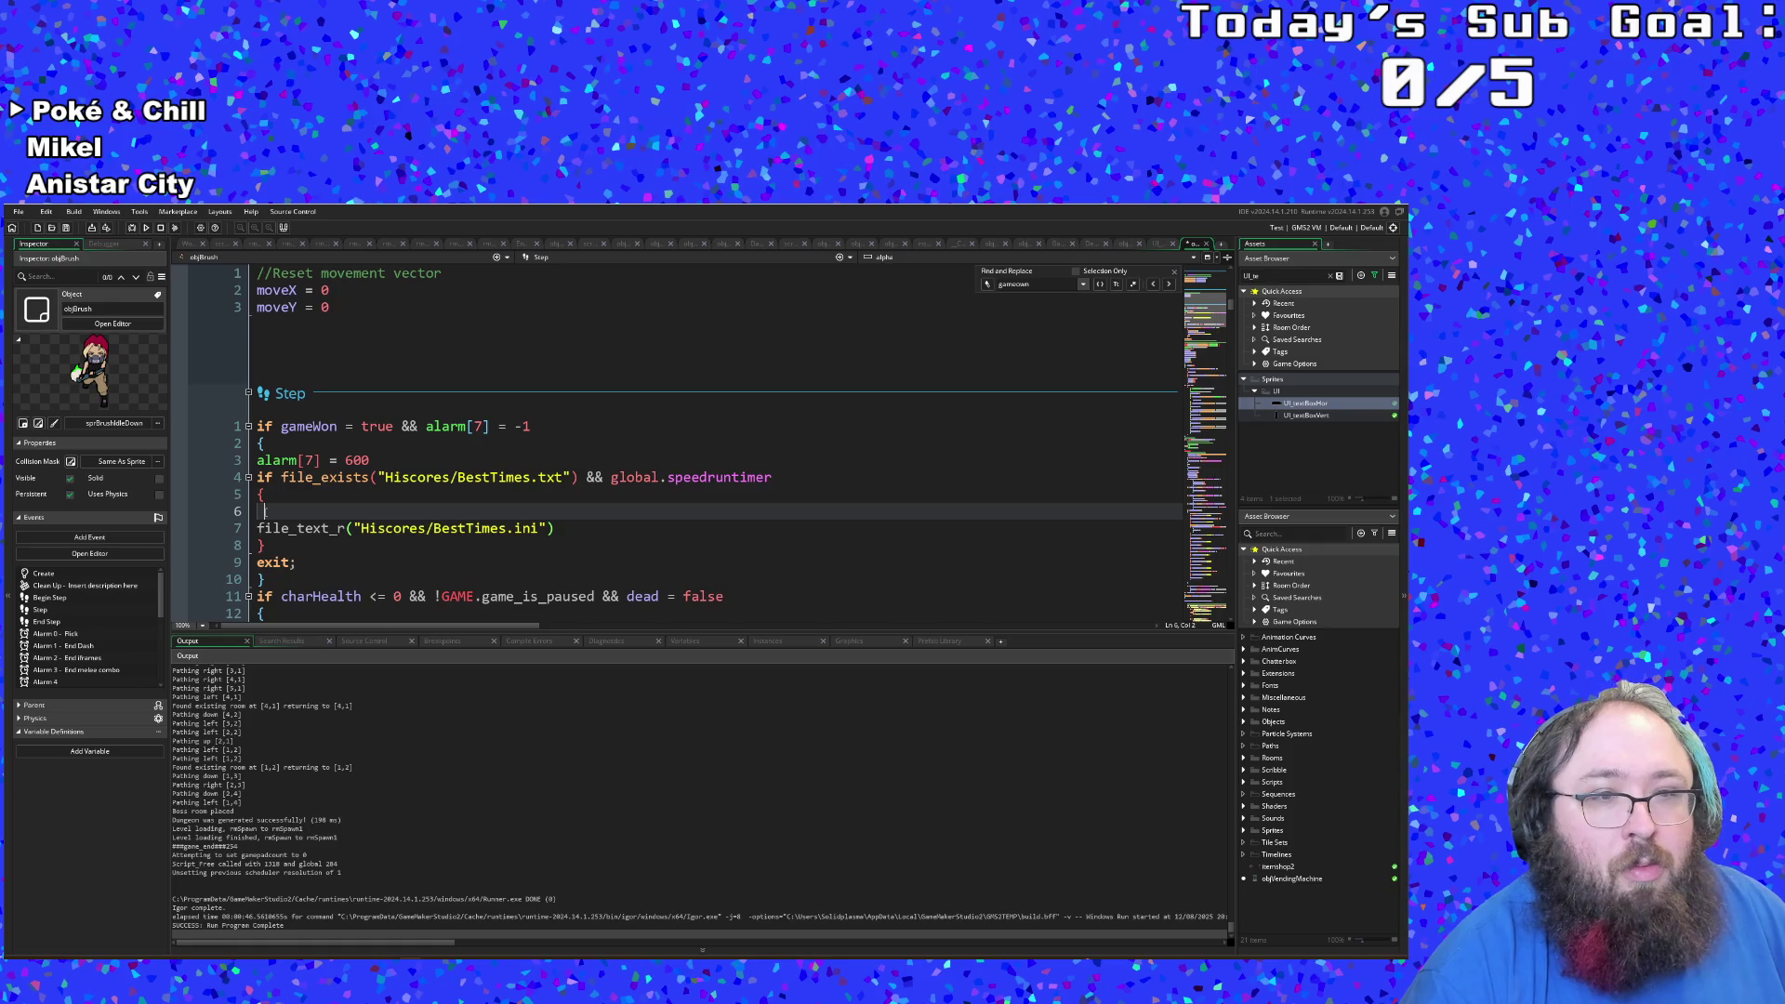
left_click(343, 528)
key("BackSpace")
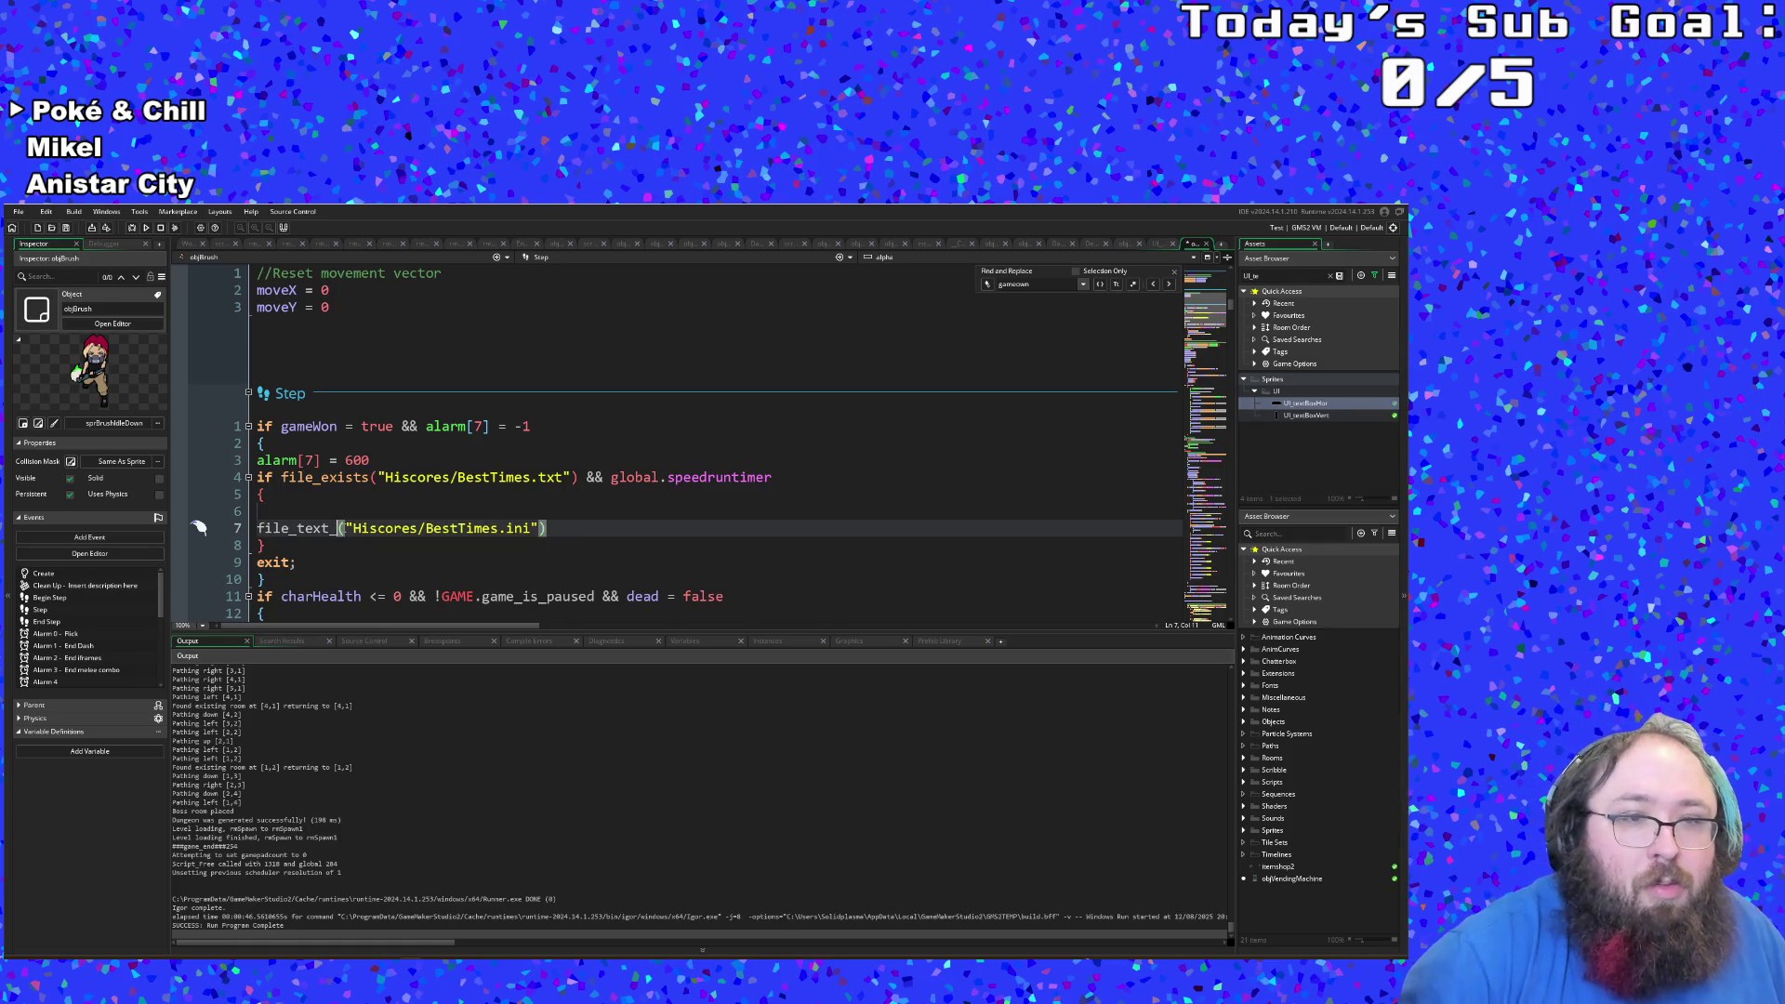
Step: Write the loop header for (var t = 0; file_text_eof()) on empty line 6
type("e")
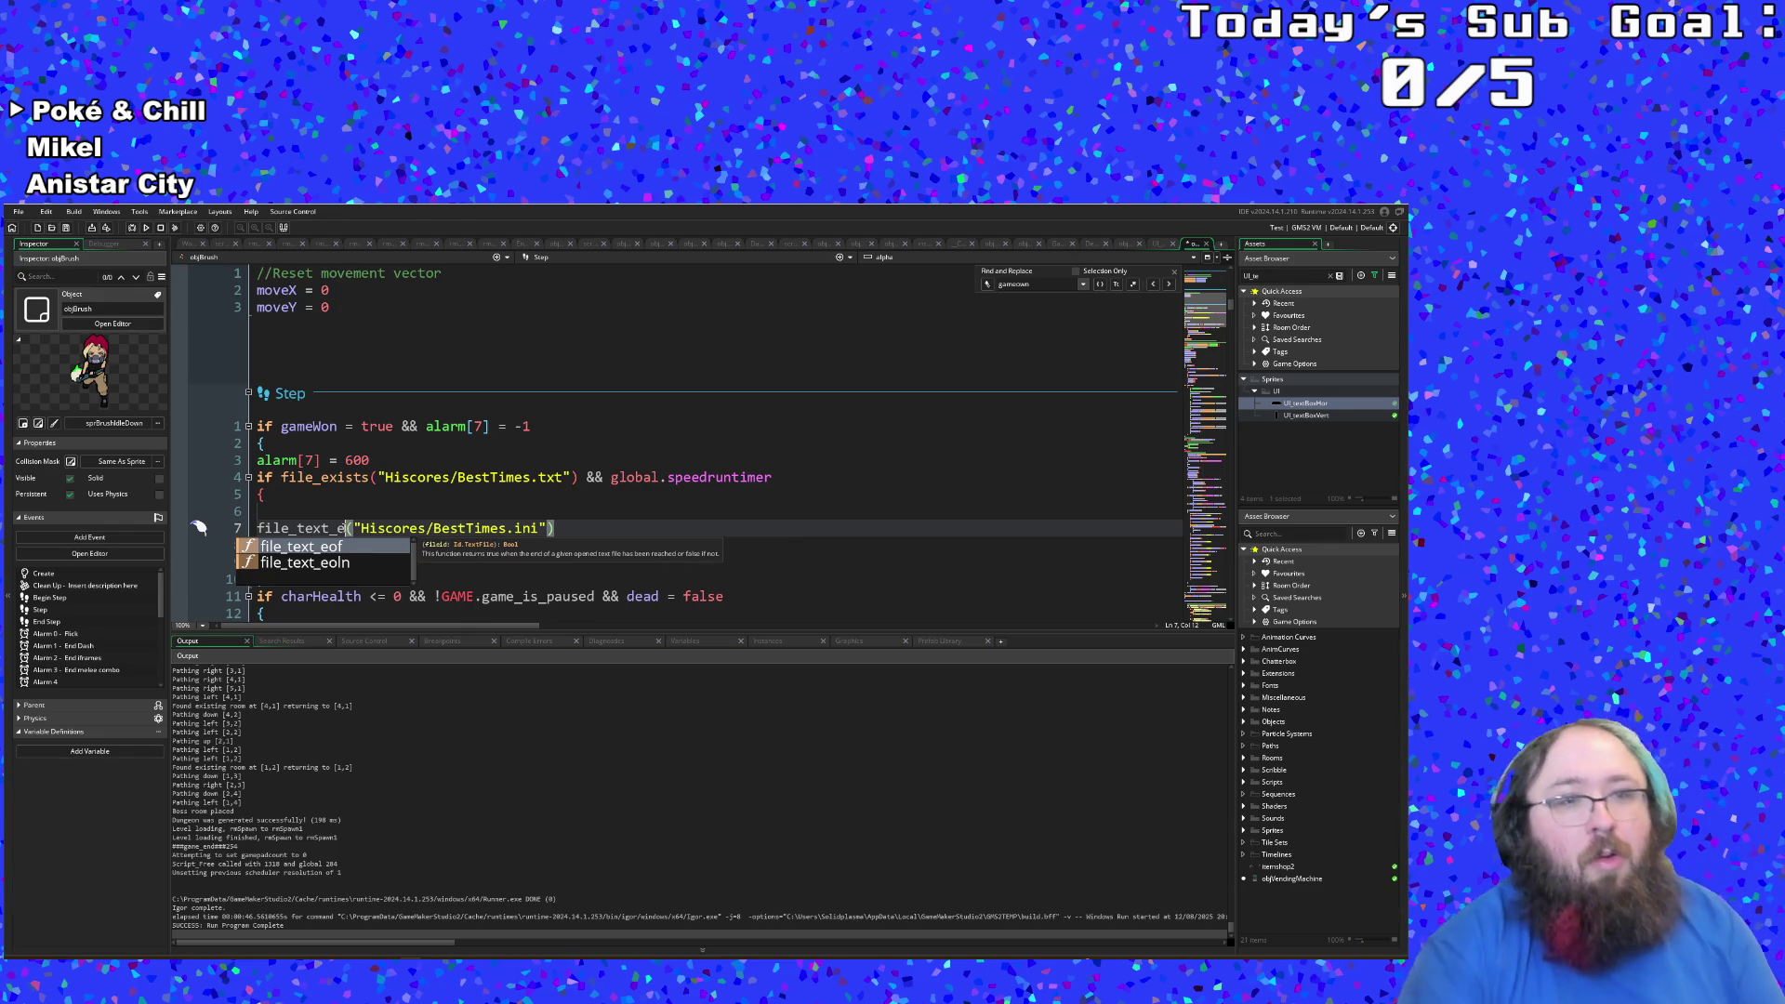
key("Escape")
left_click(267, 511)
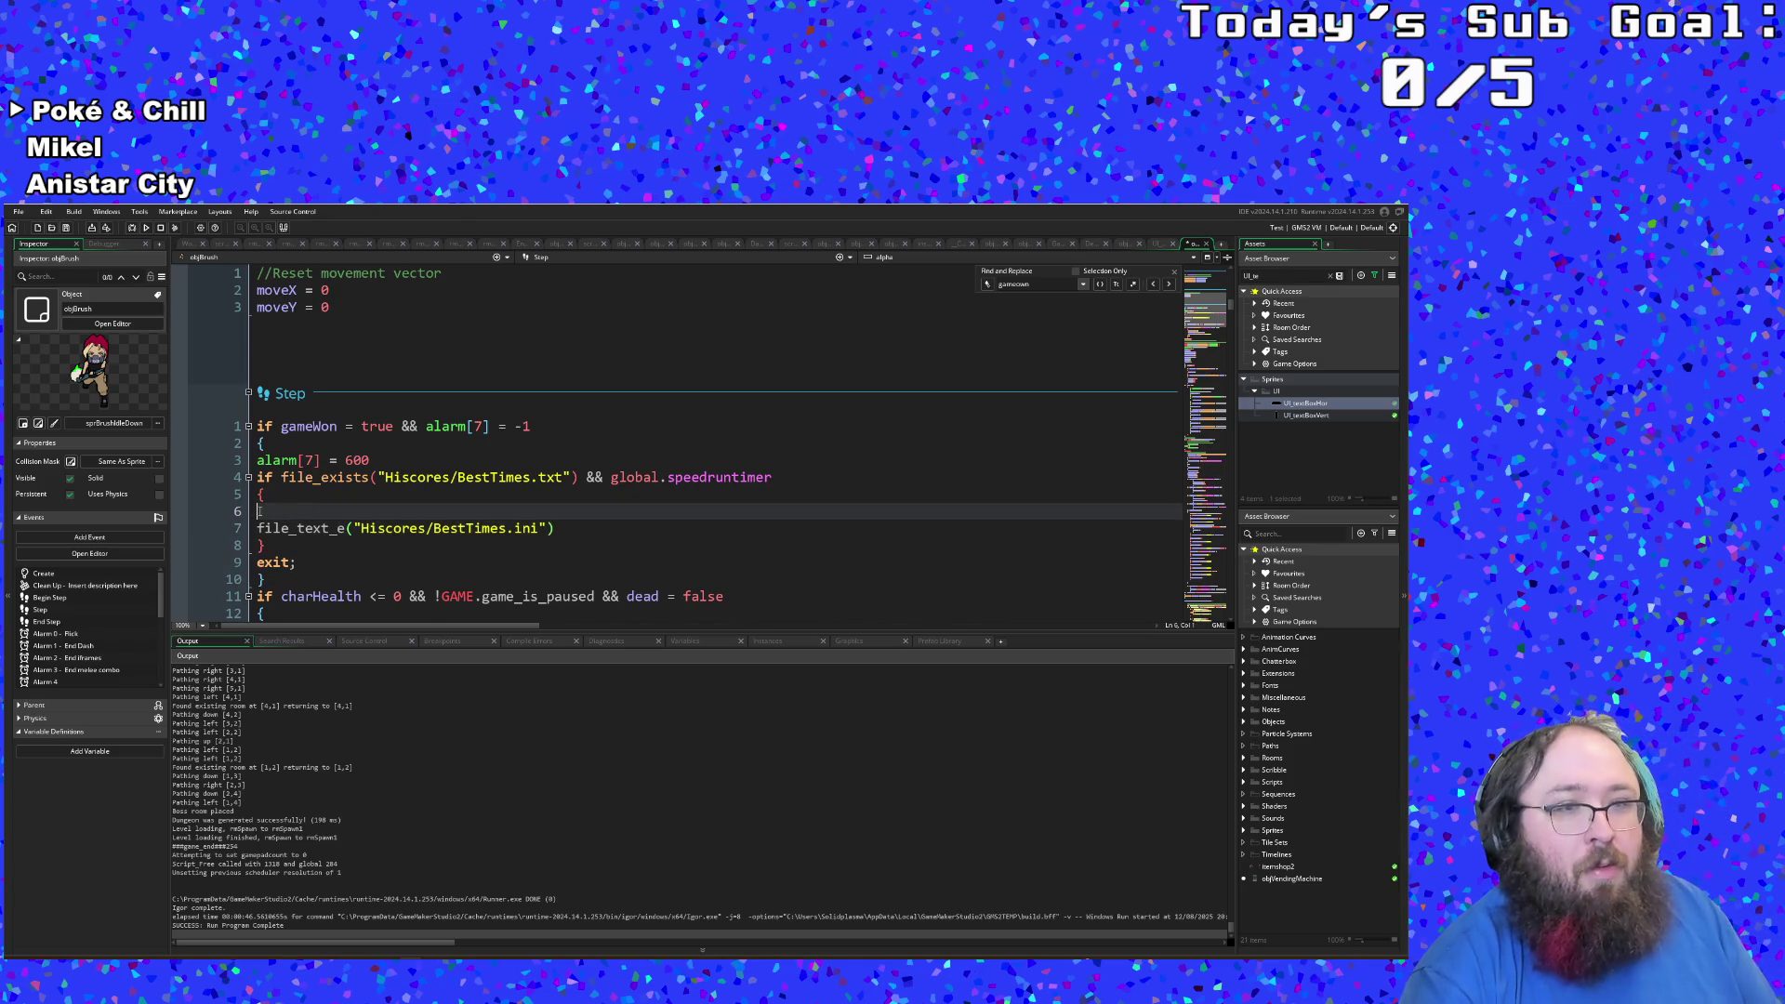
type("for ")
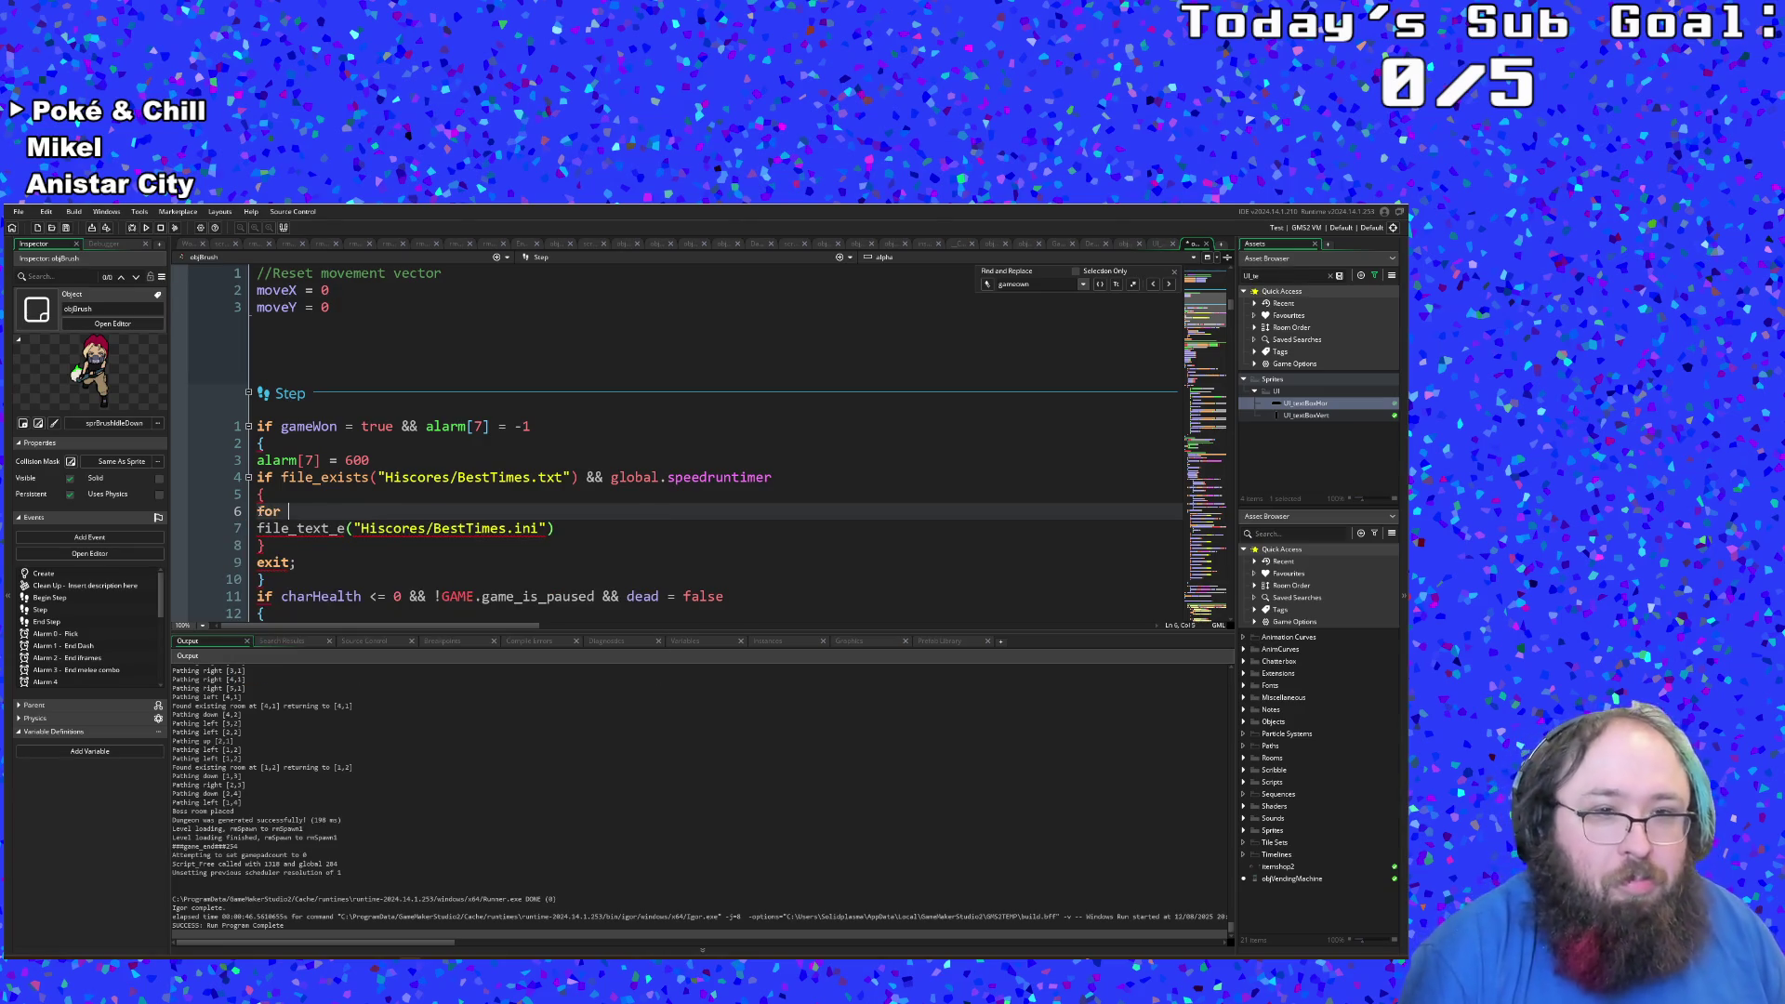
type("(")
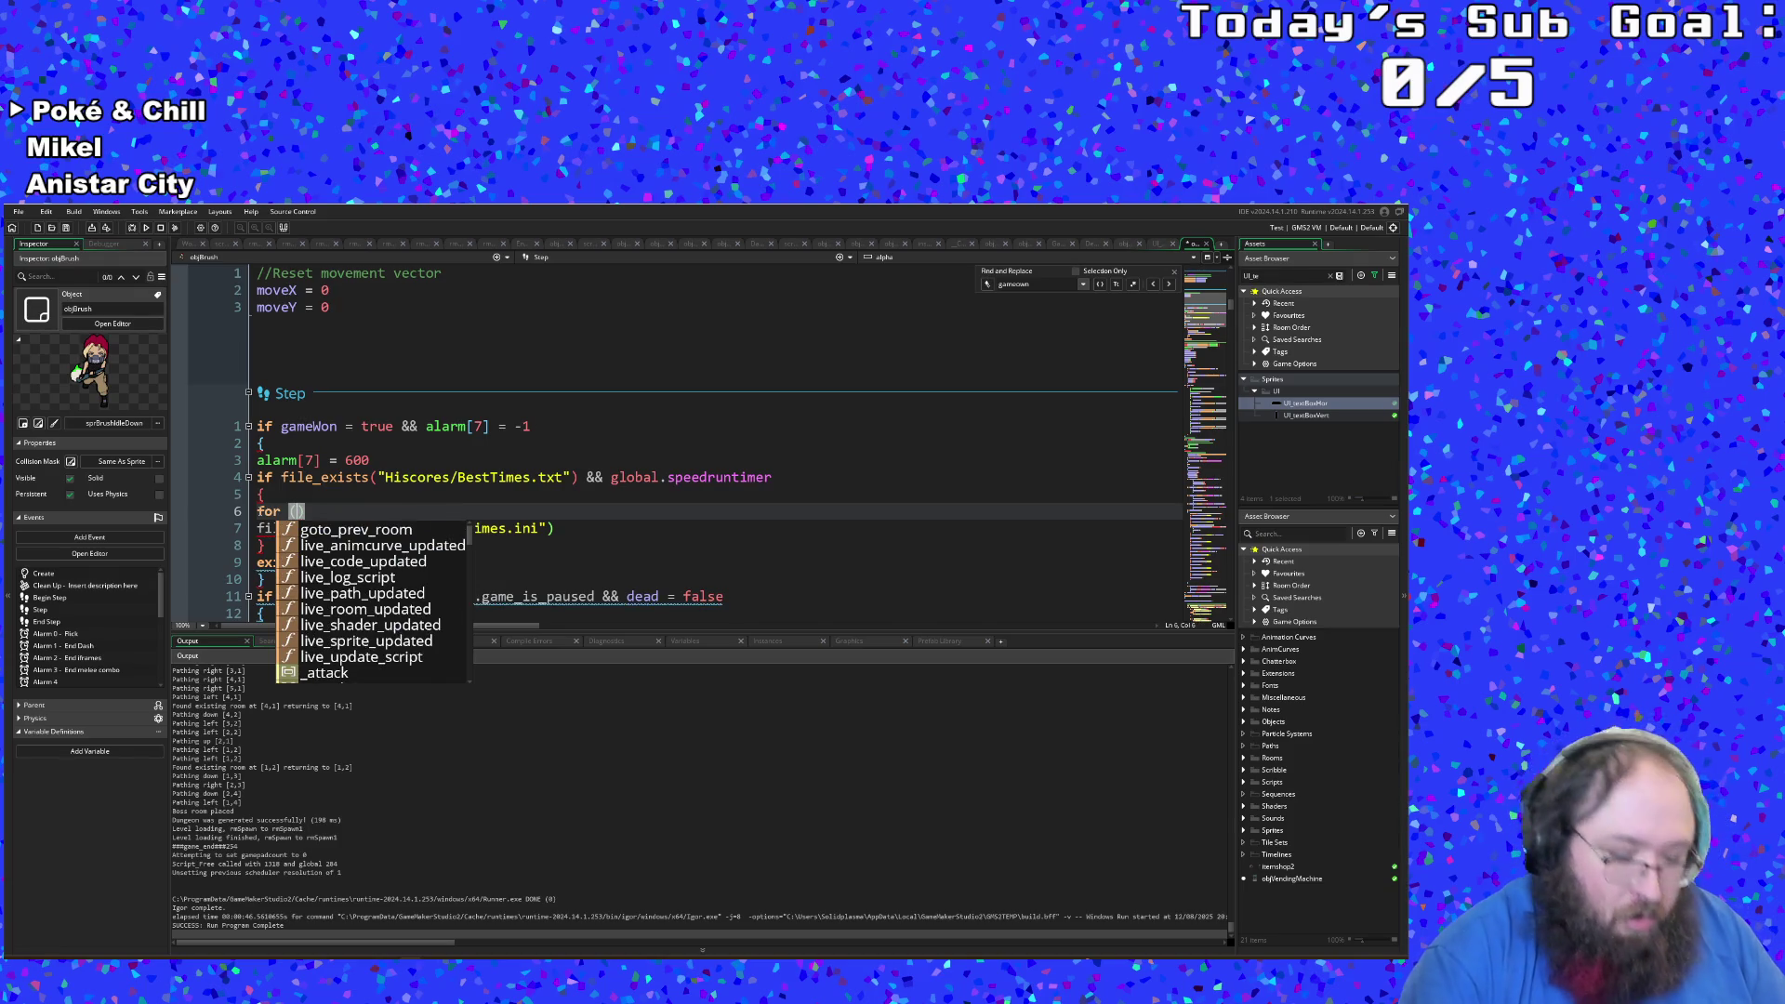
type("var t = 0;")
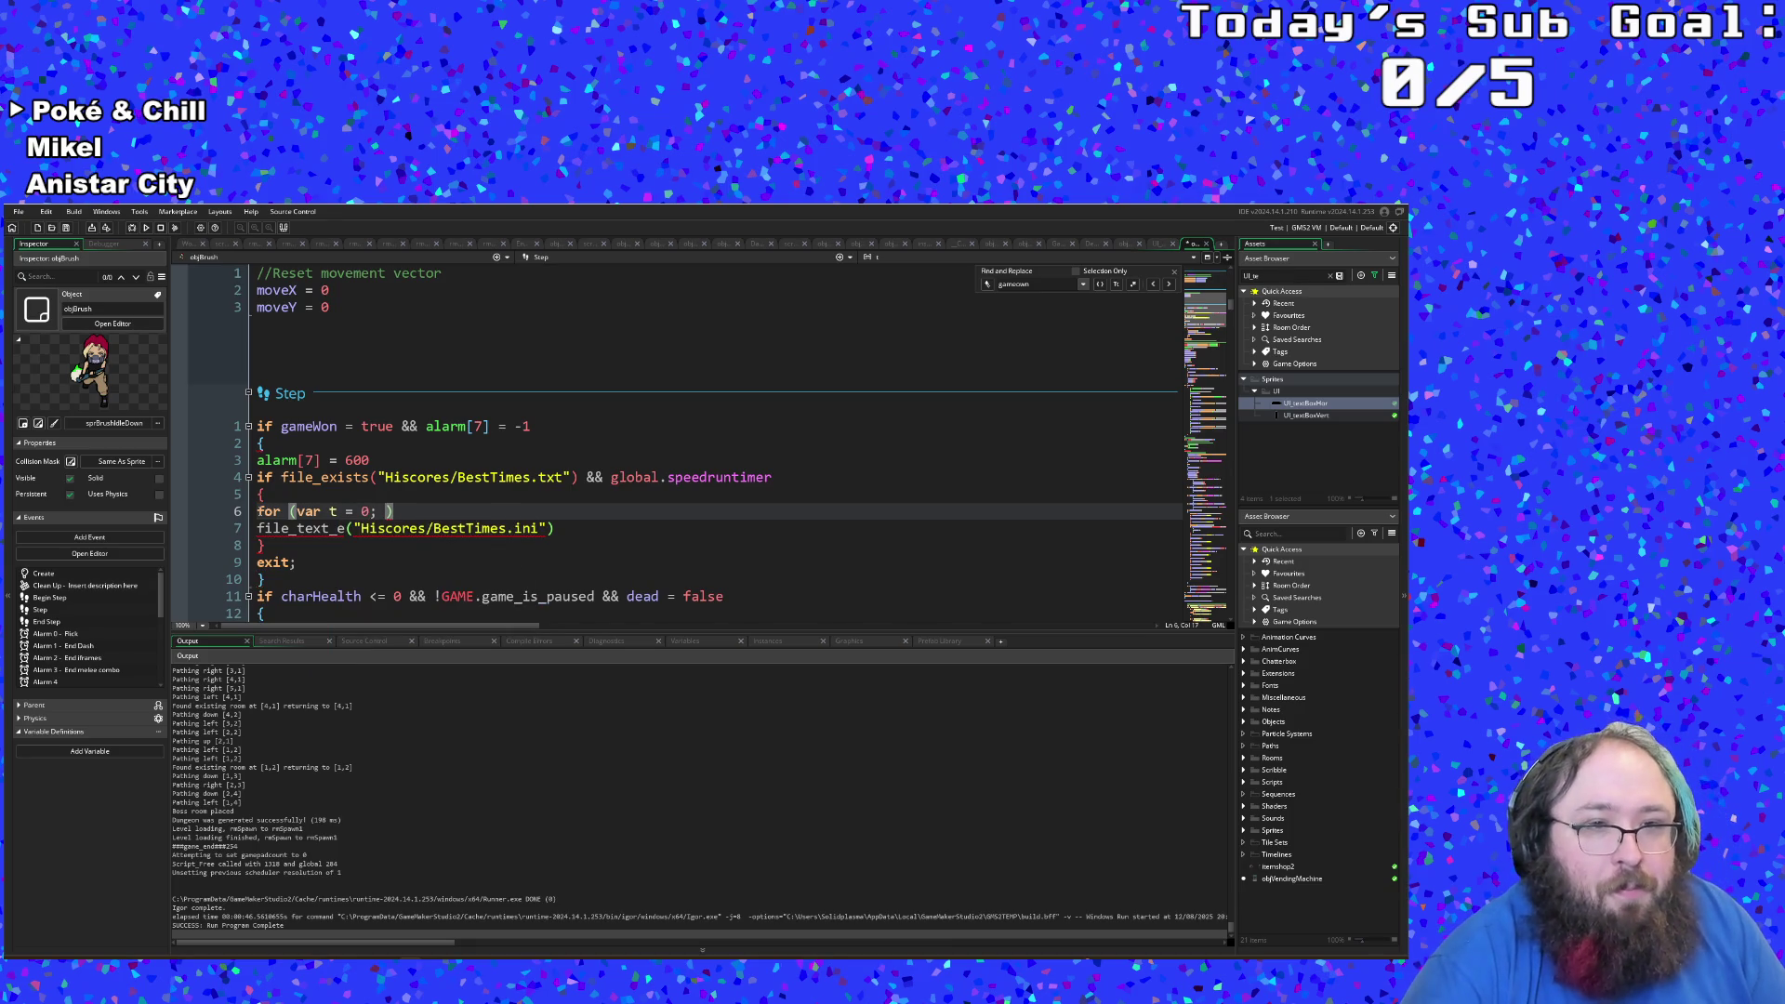
key("BackSpace")
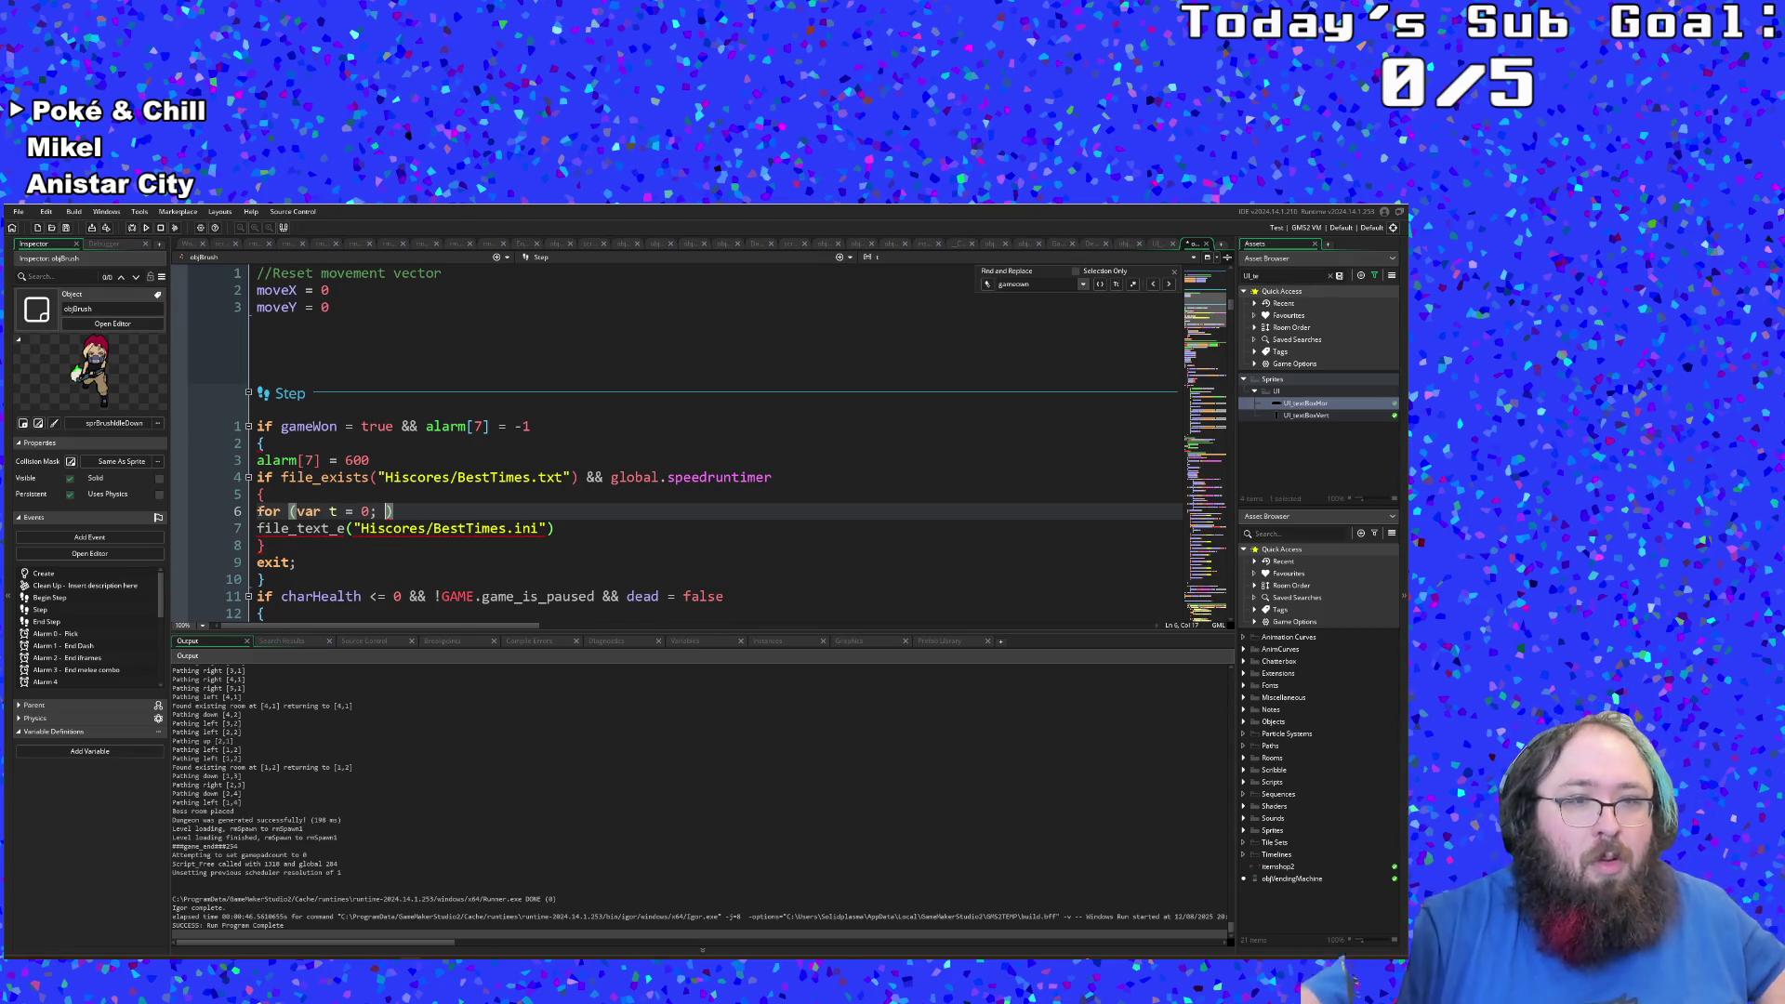
key("BackSpace")
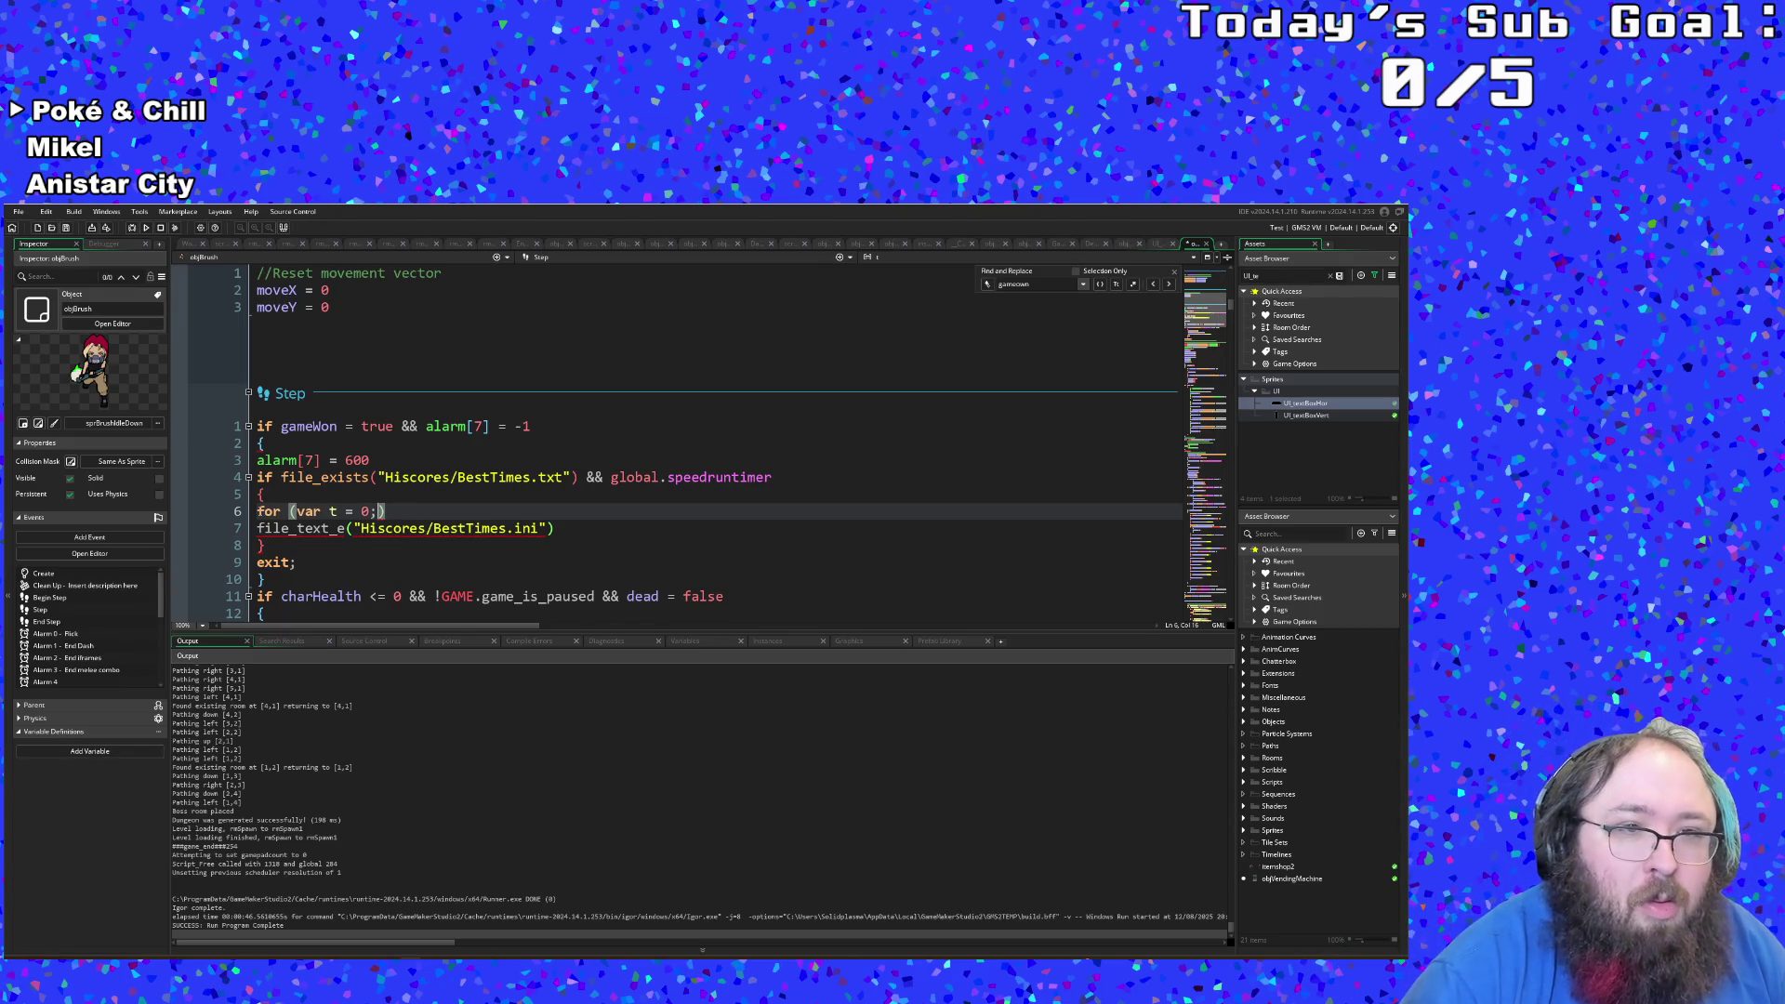
type("file_te")
key("Down")
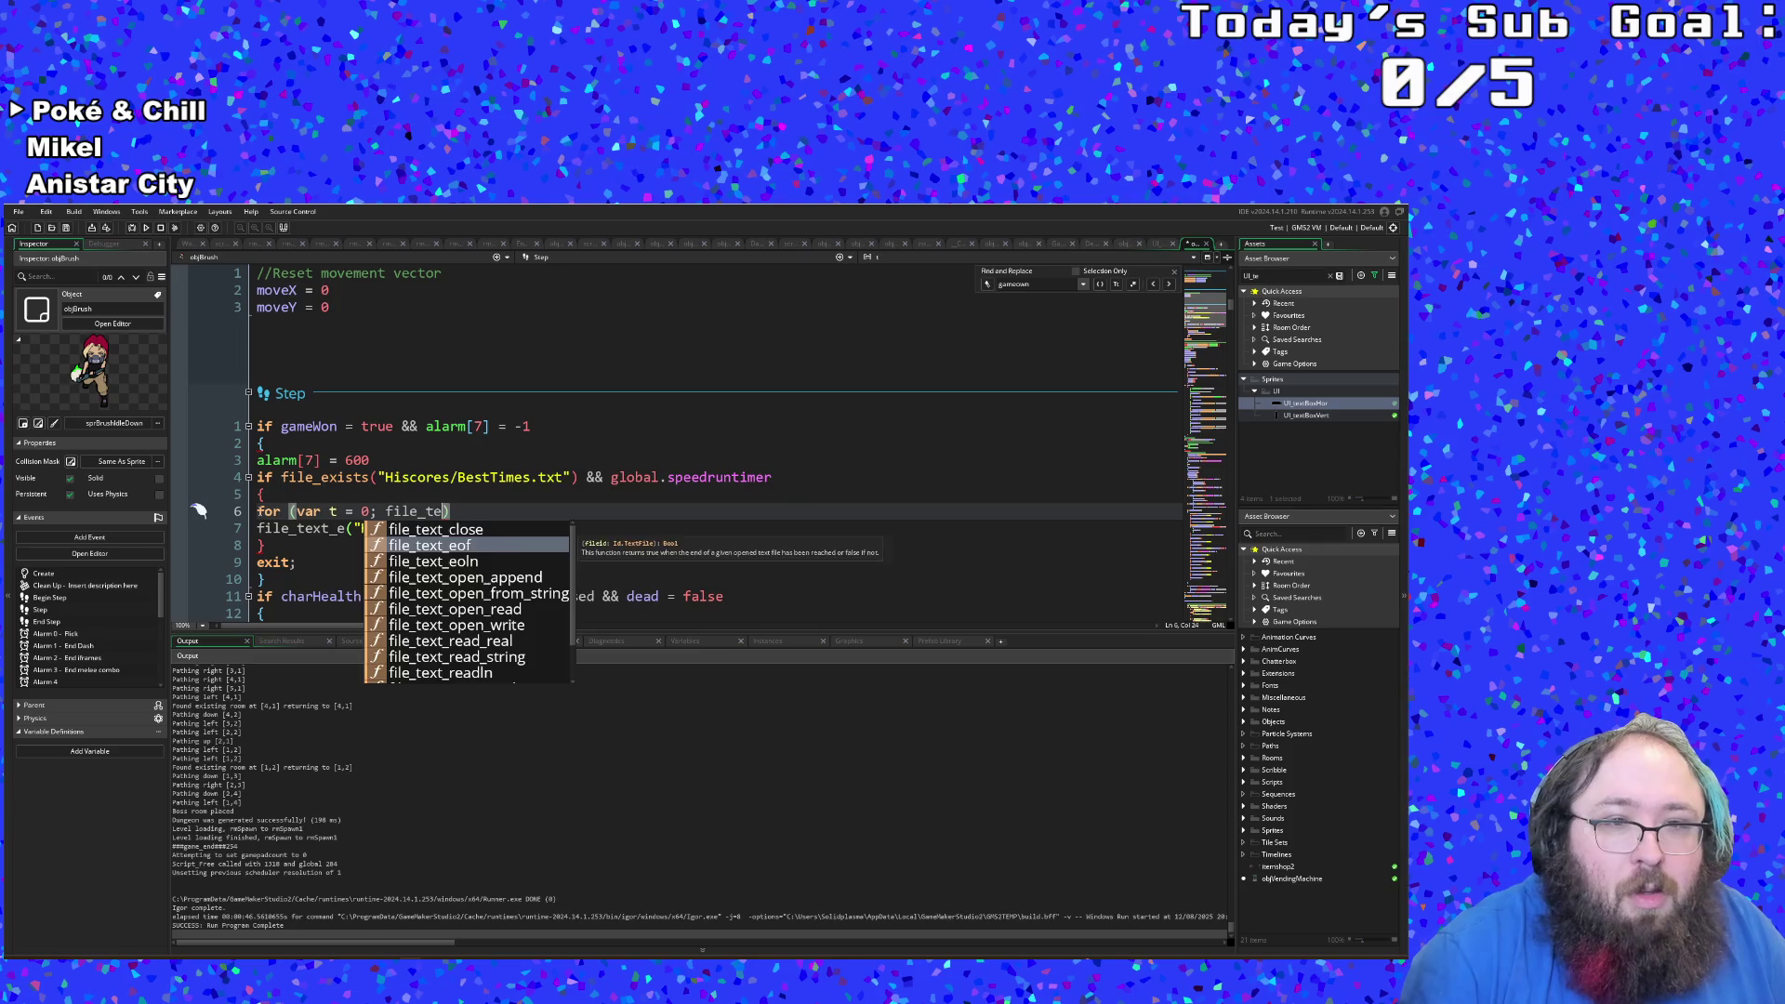
key("Return")
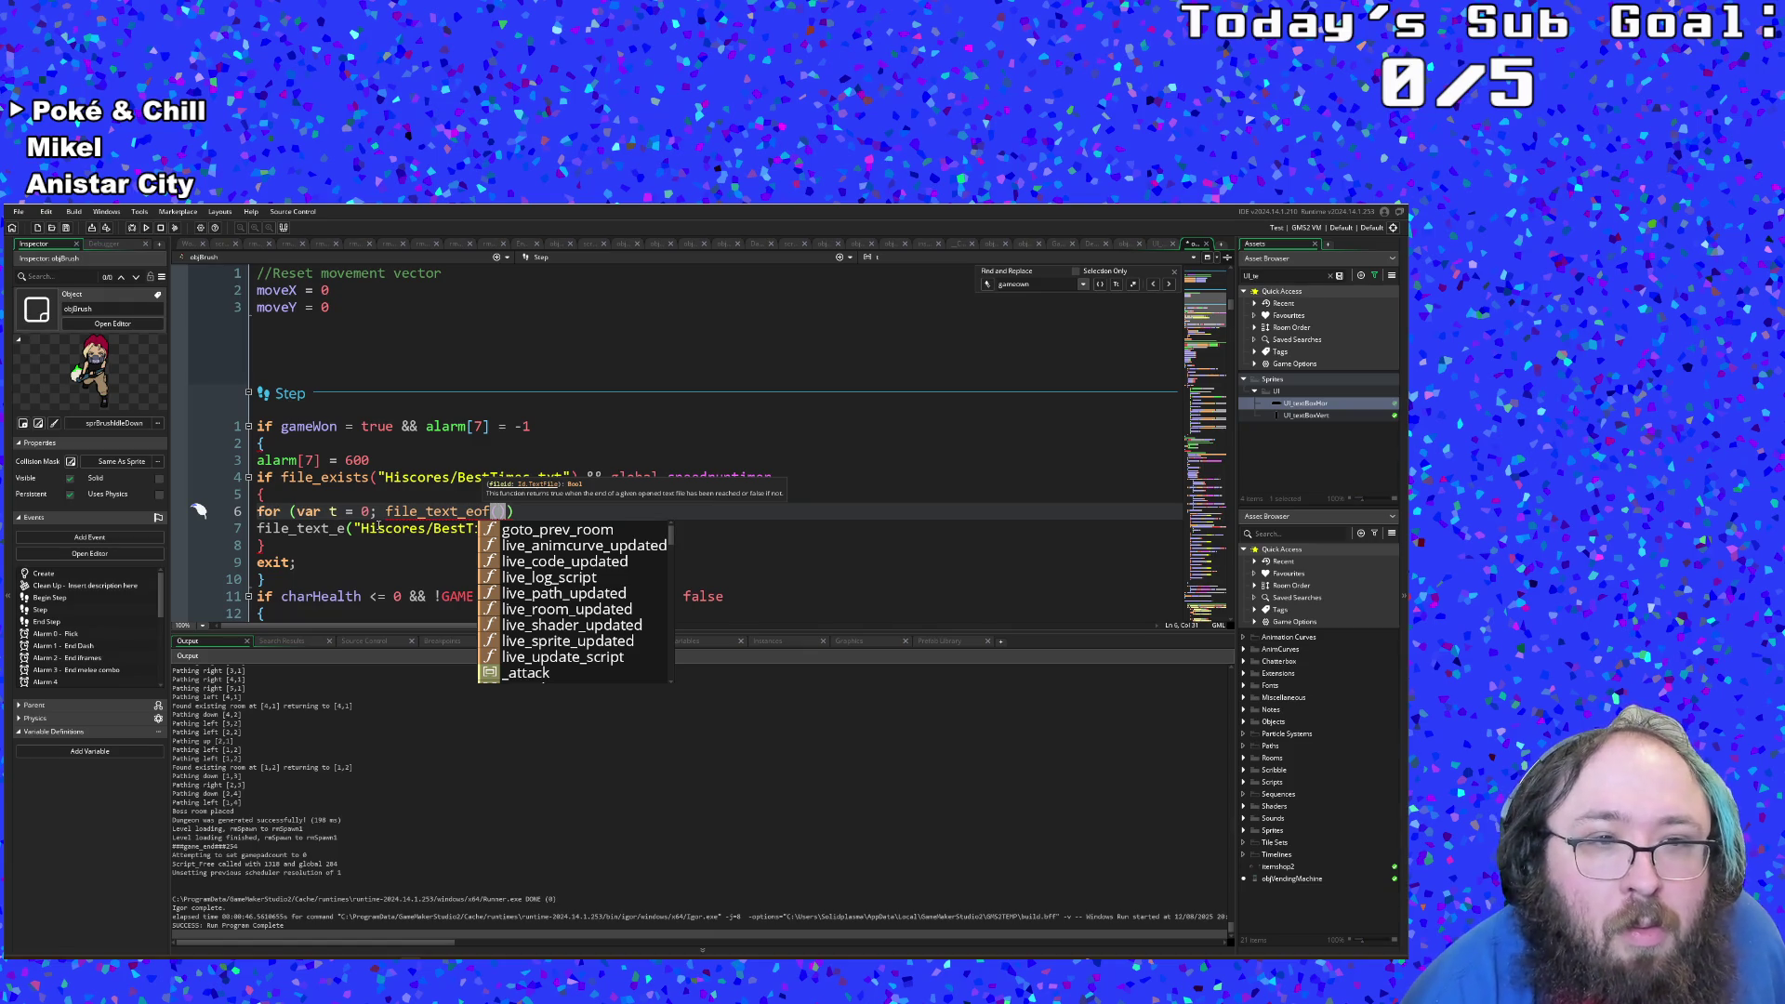
key("Escape")
left_click(273, 496)
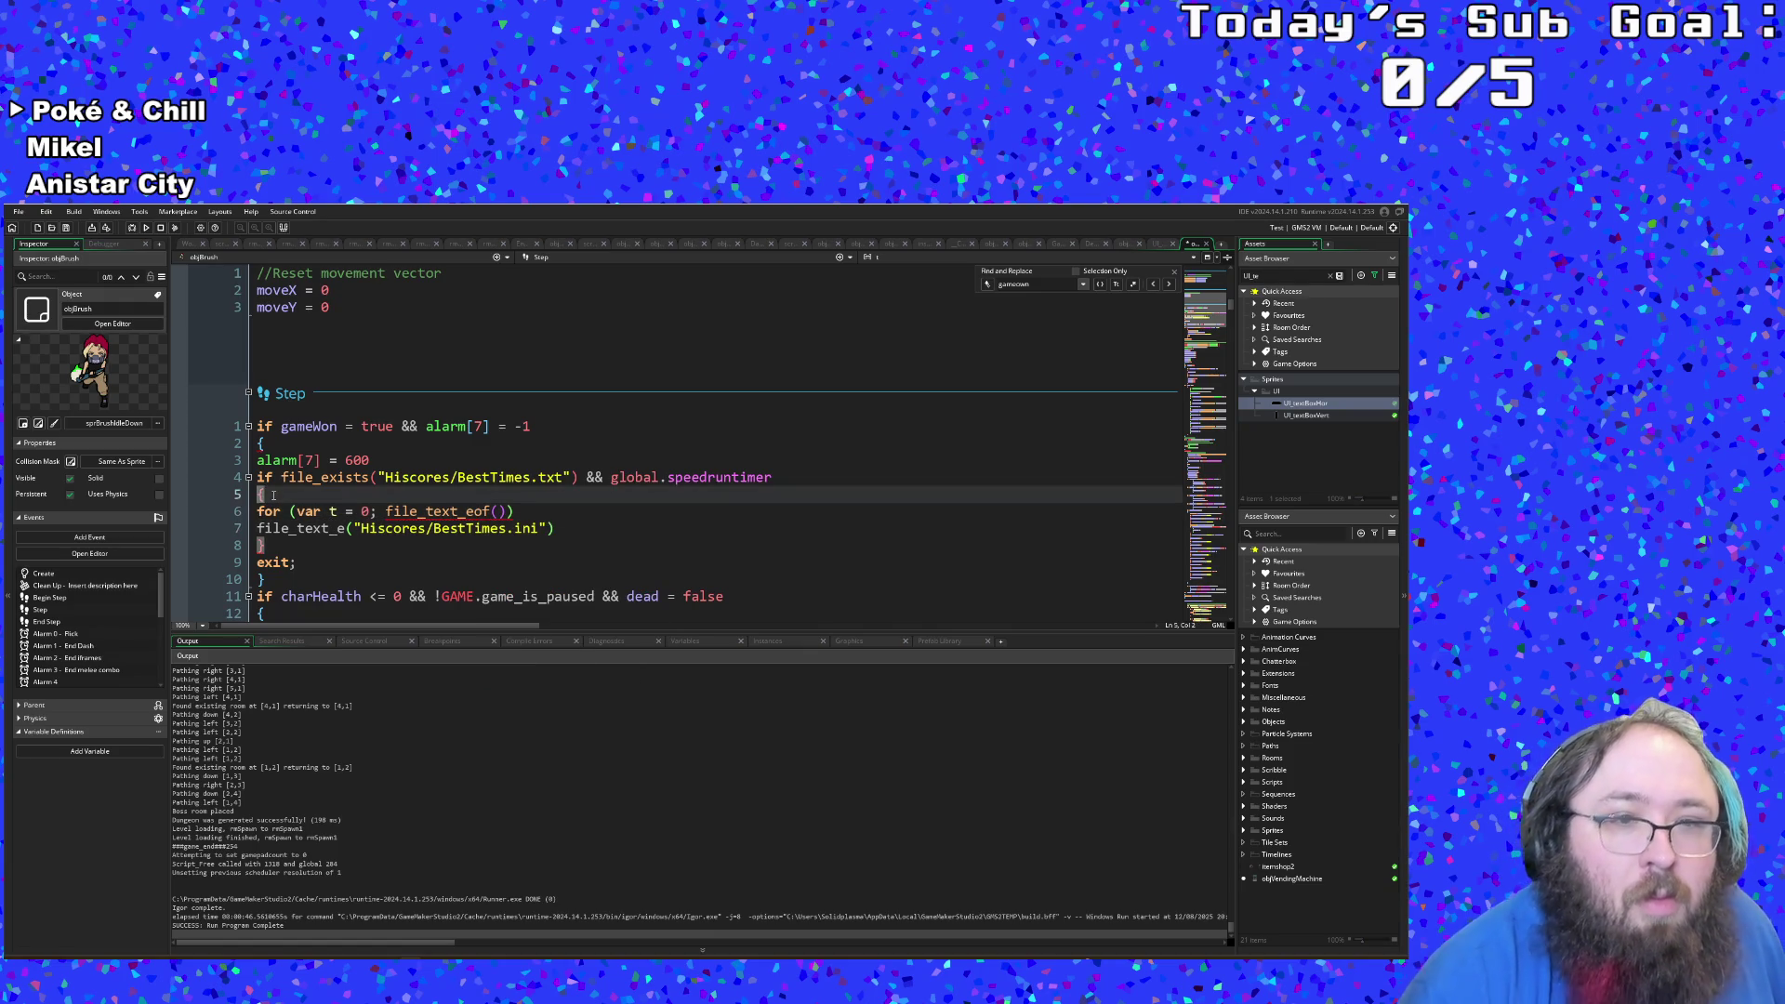
Step: Insert a file_text_open_read() call on a new line after the opening brace
key("Return")
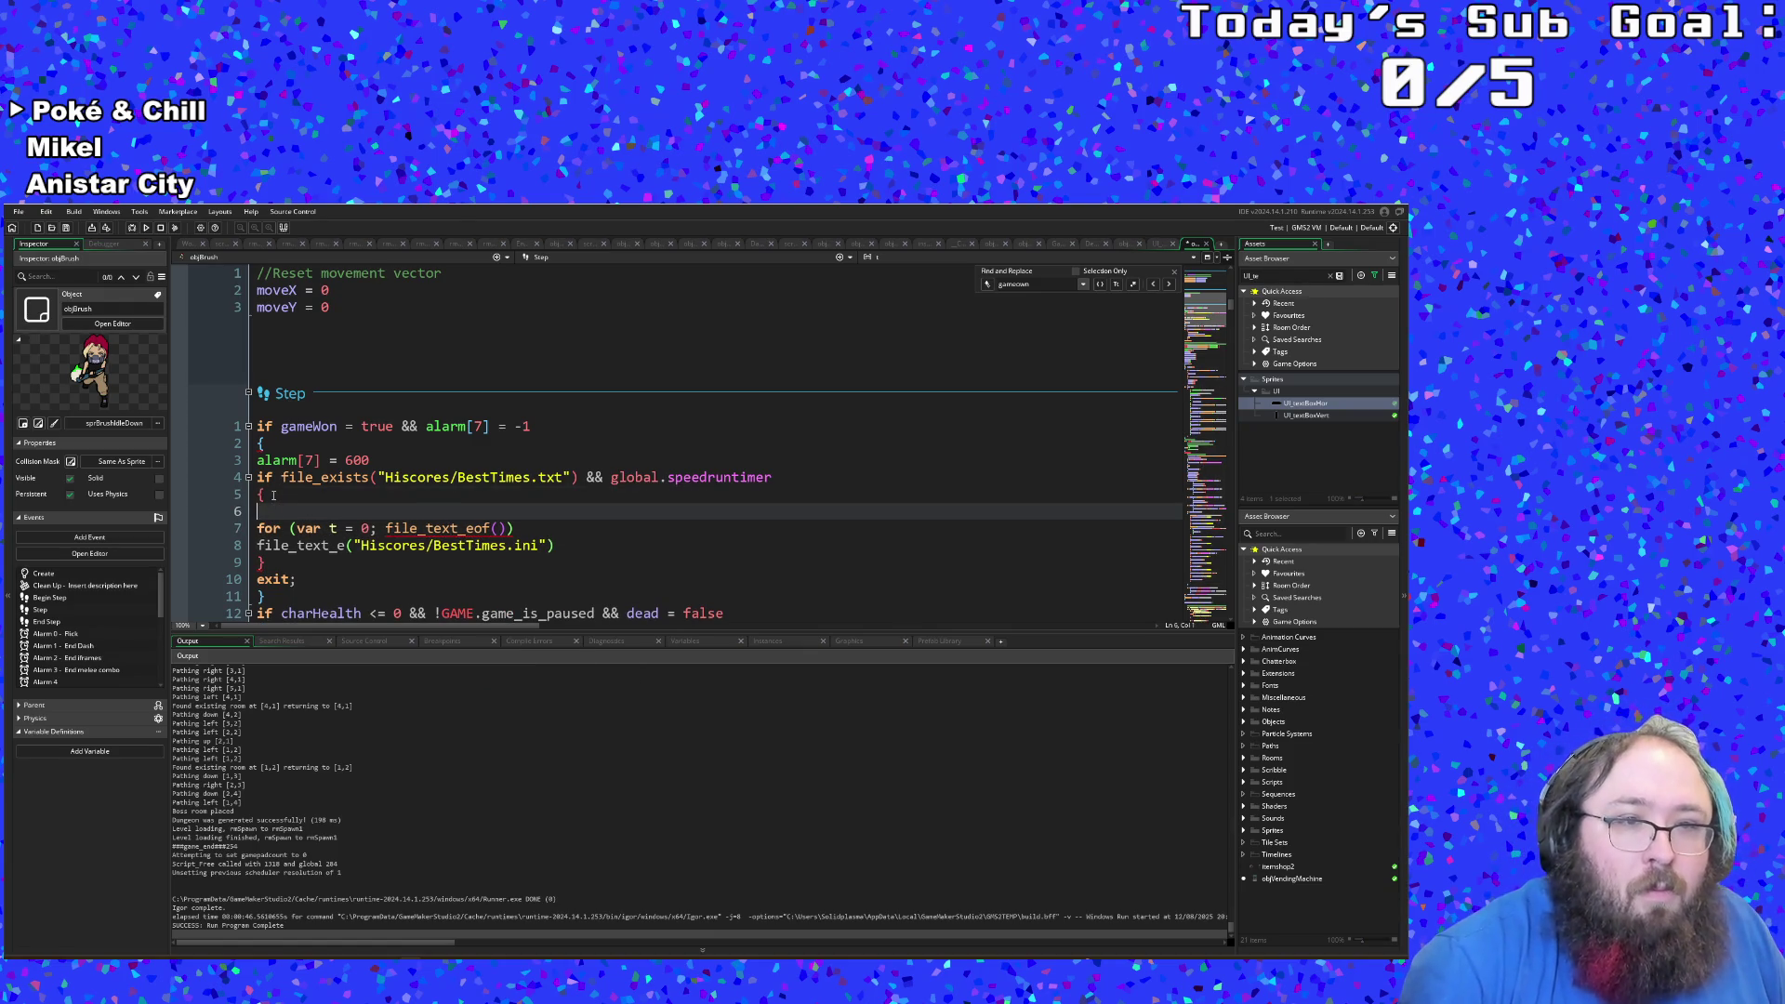
type("file")
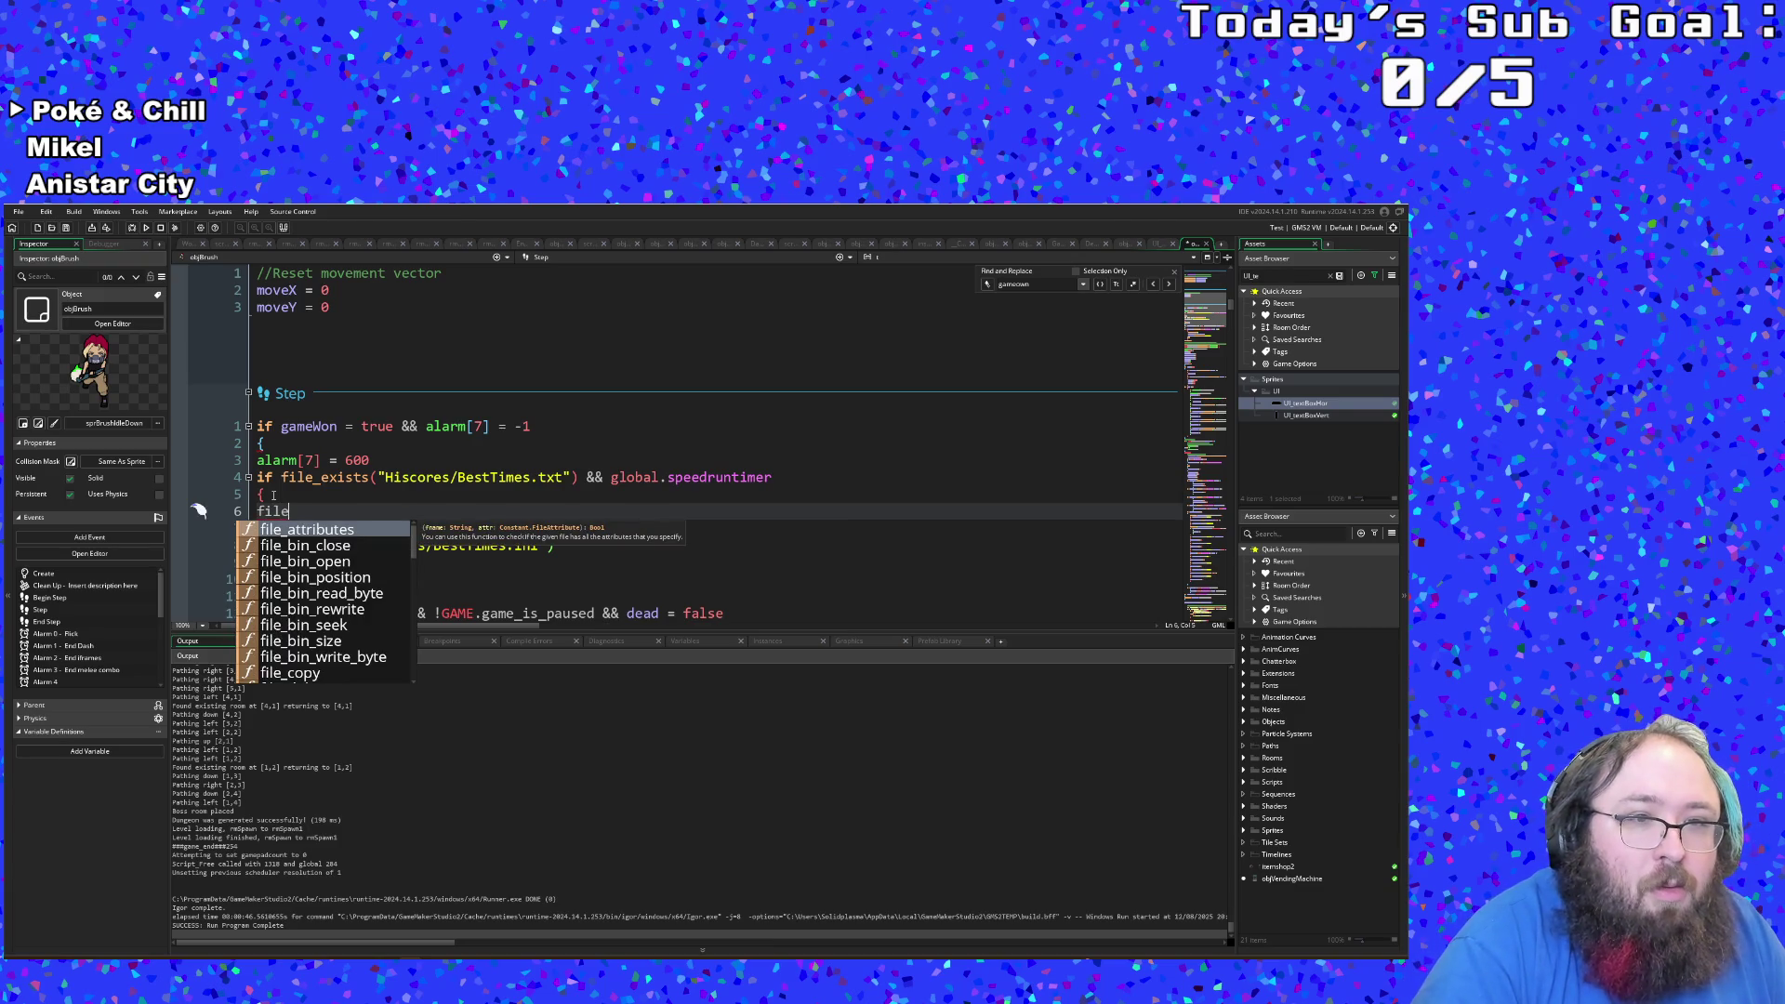
type("_t")
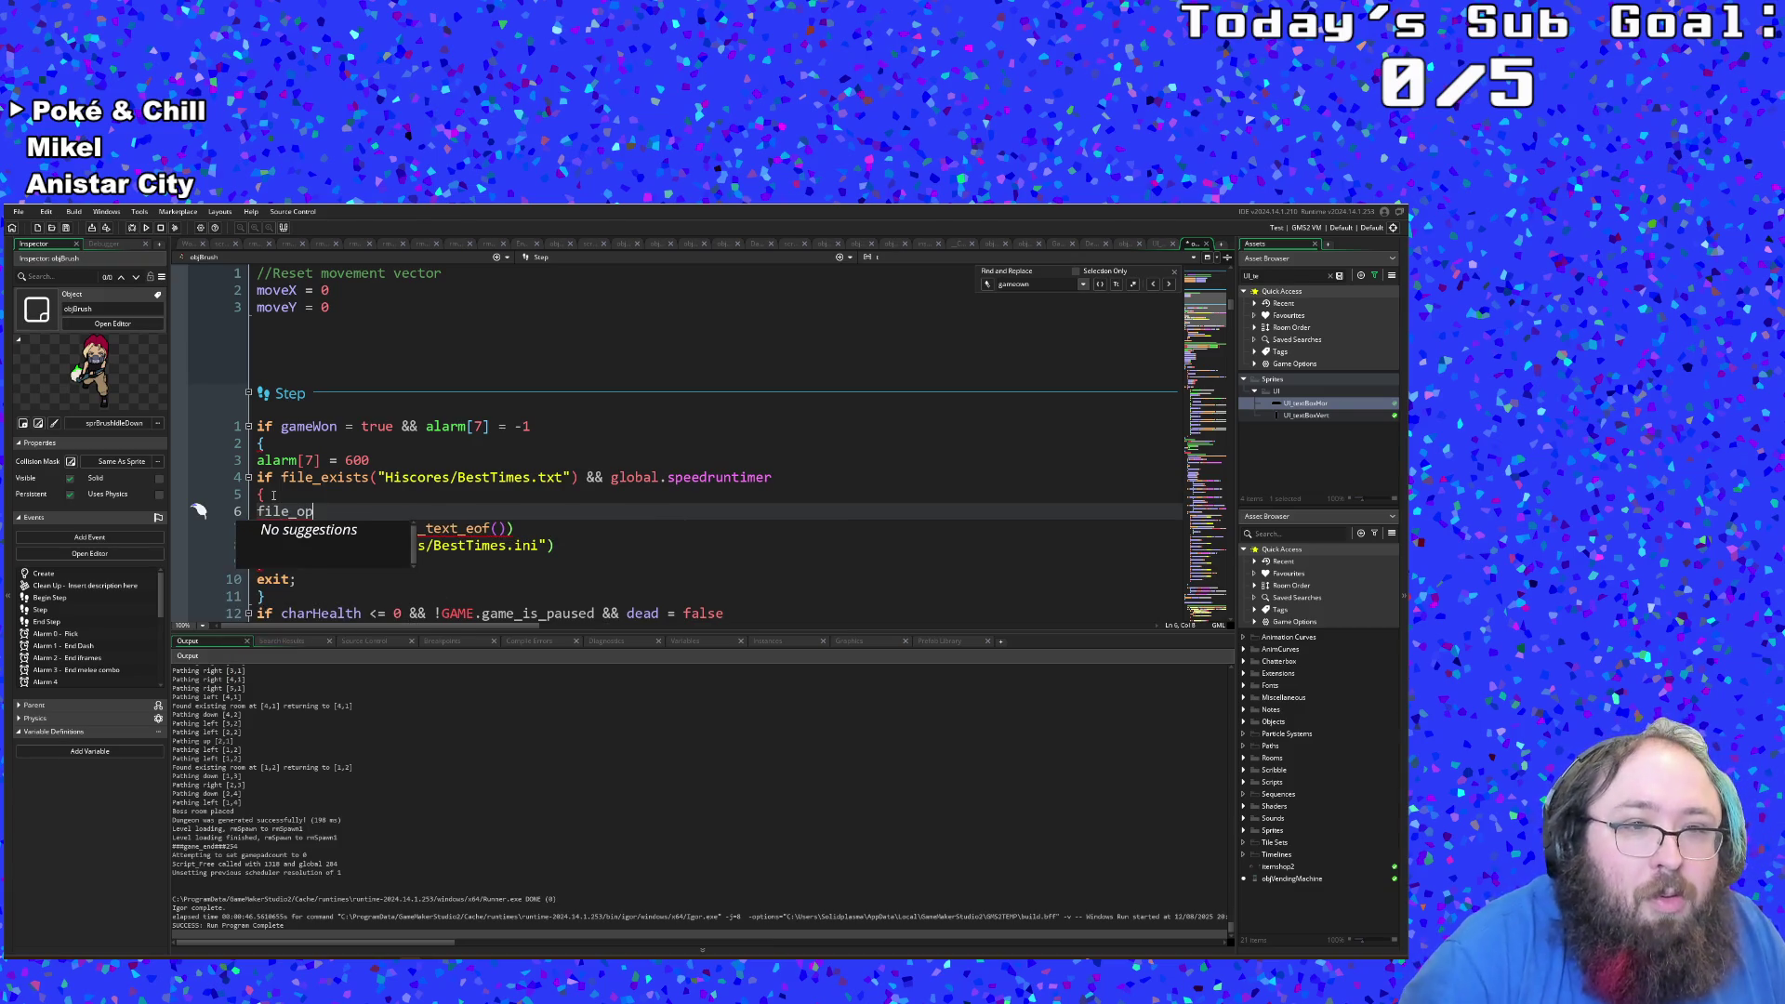
key("Down")
key("Down")
key("Down")
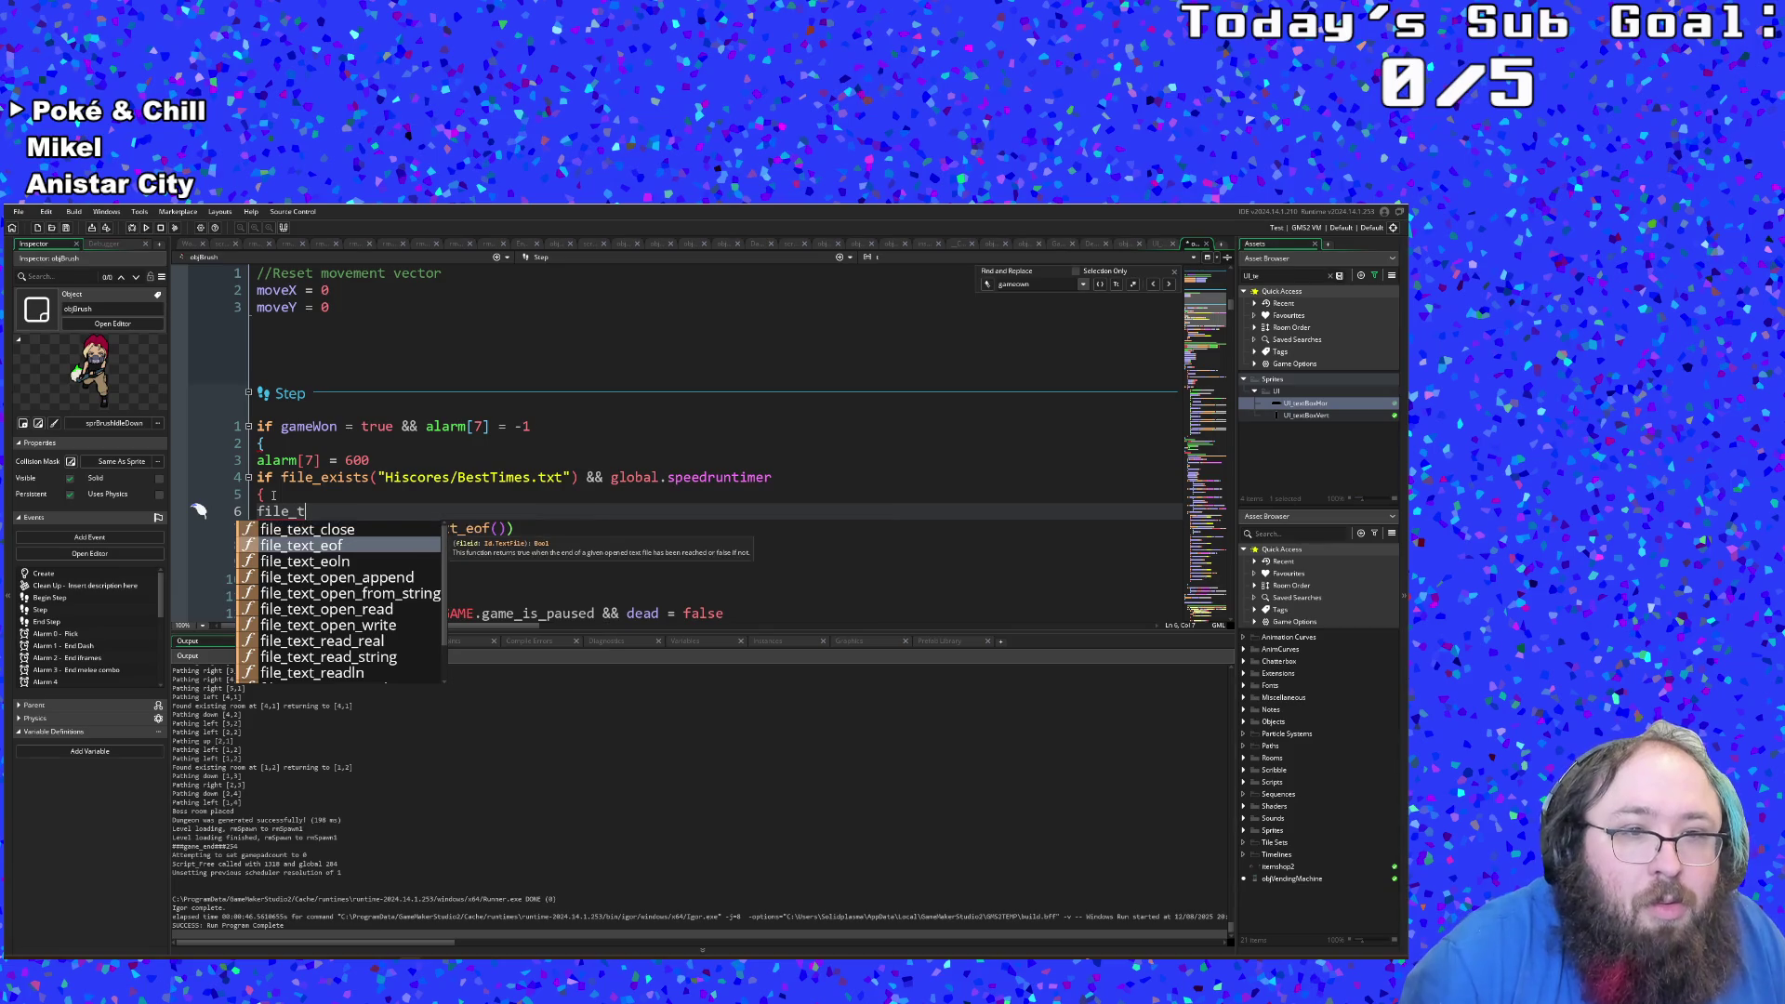
key("Down")
key("Down")
key("Down")
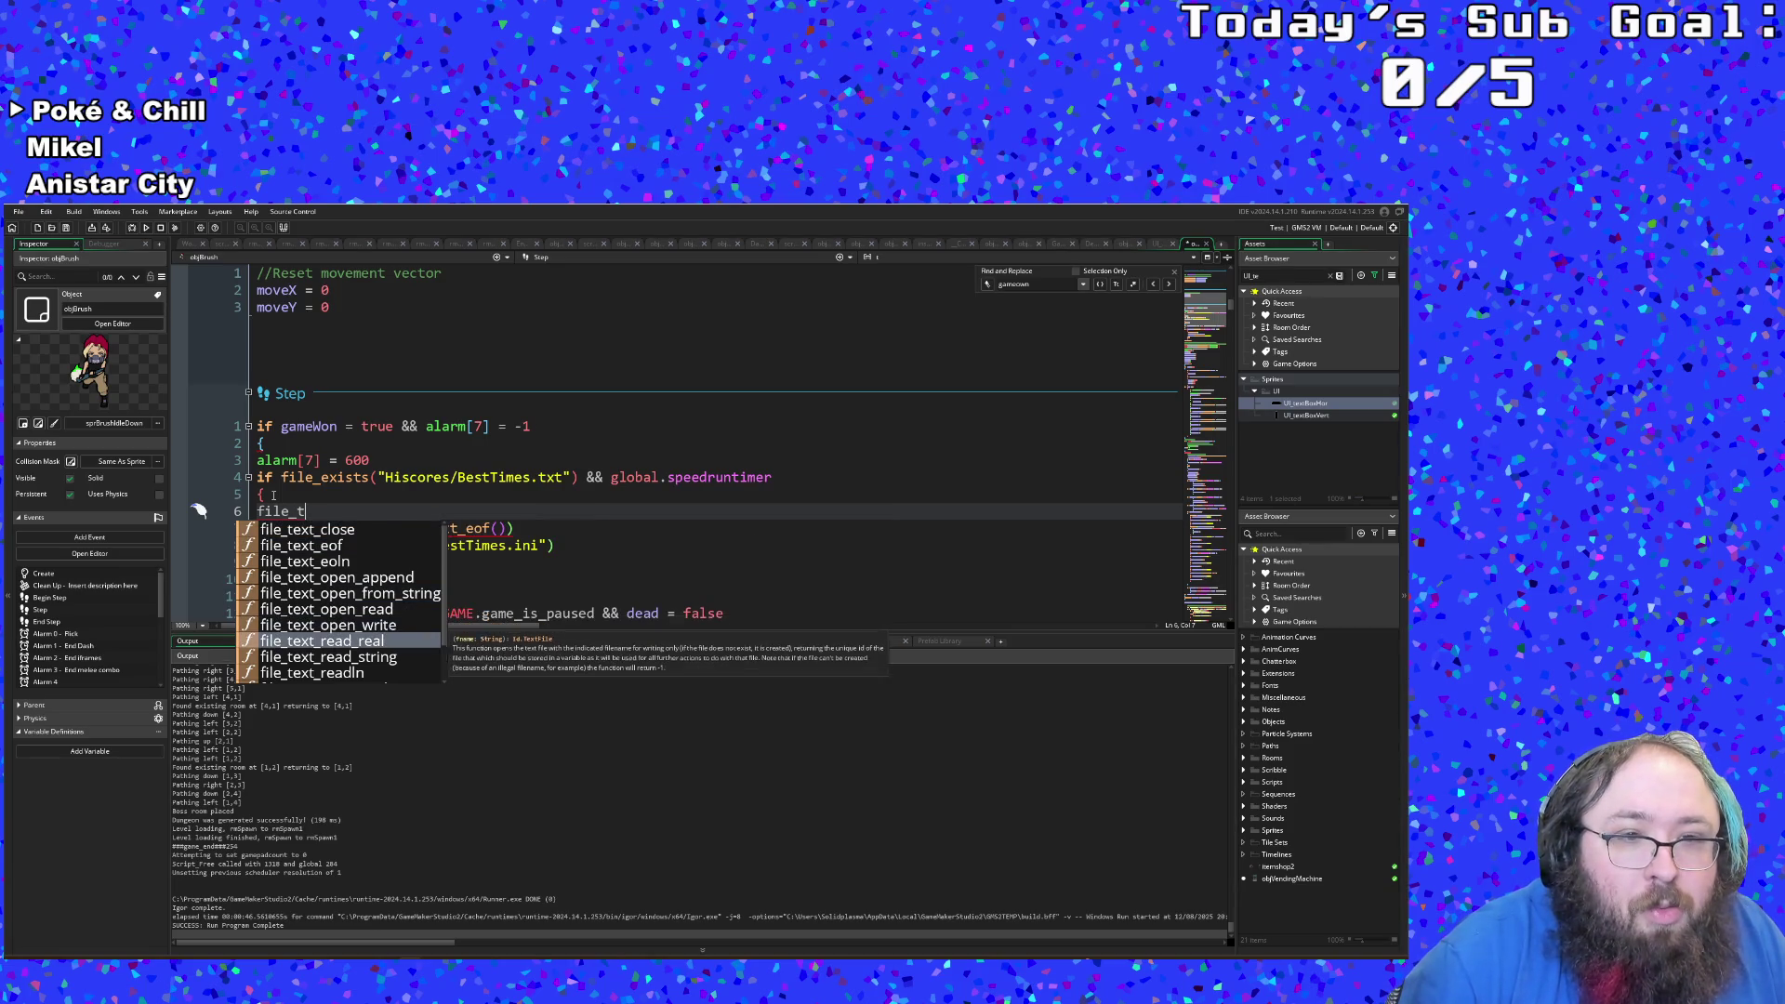
key("Up")
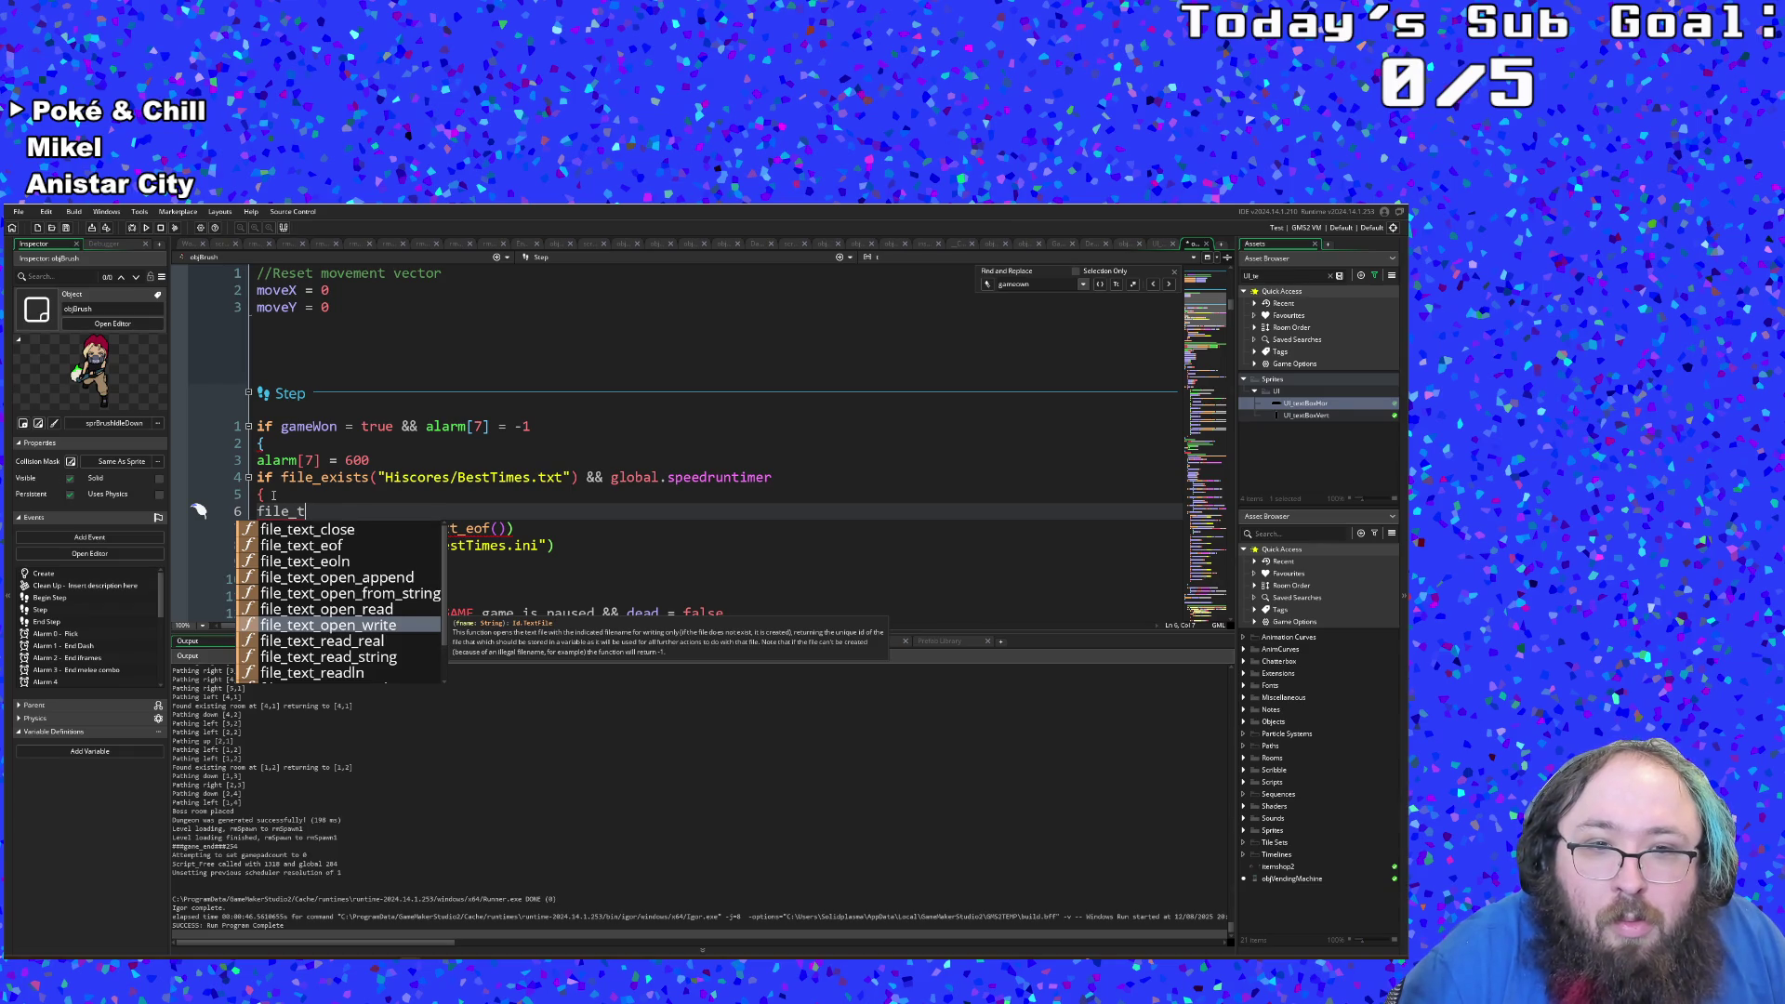
key("Down")
key("Down")
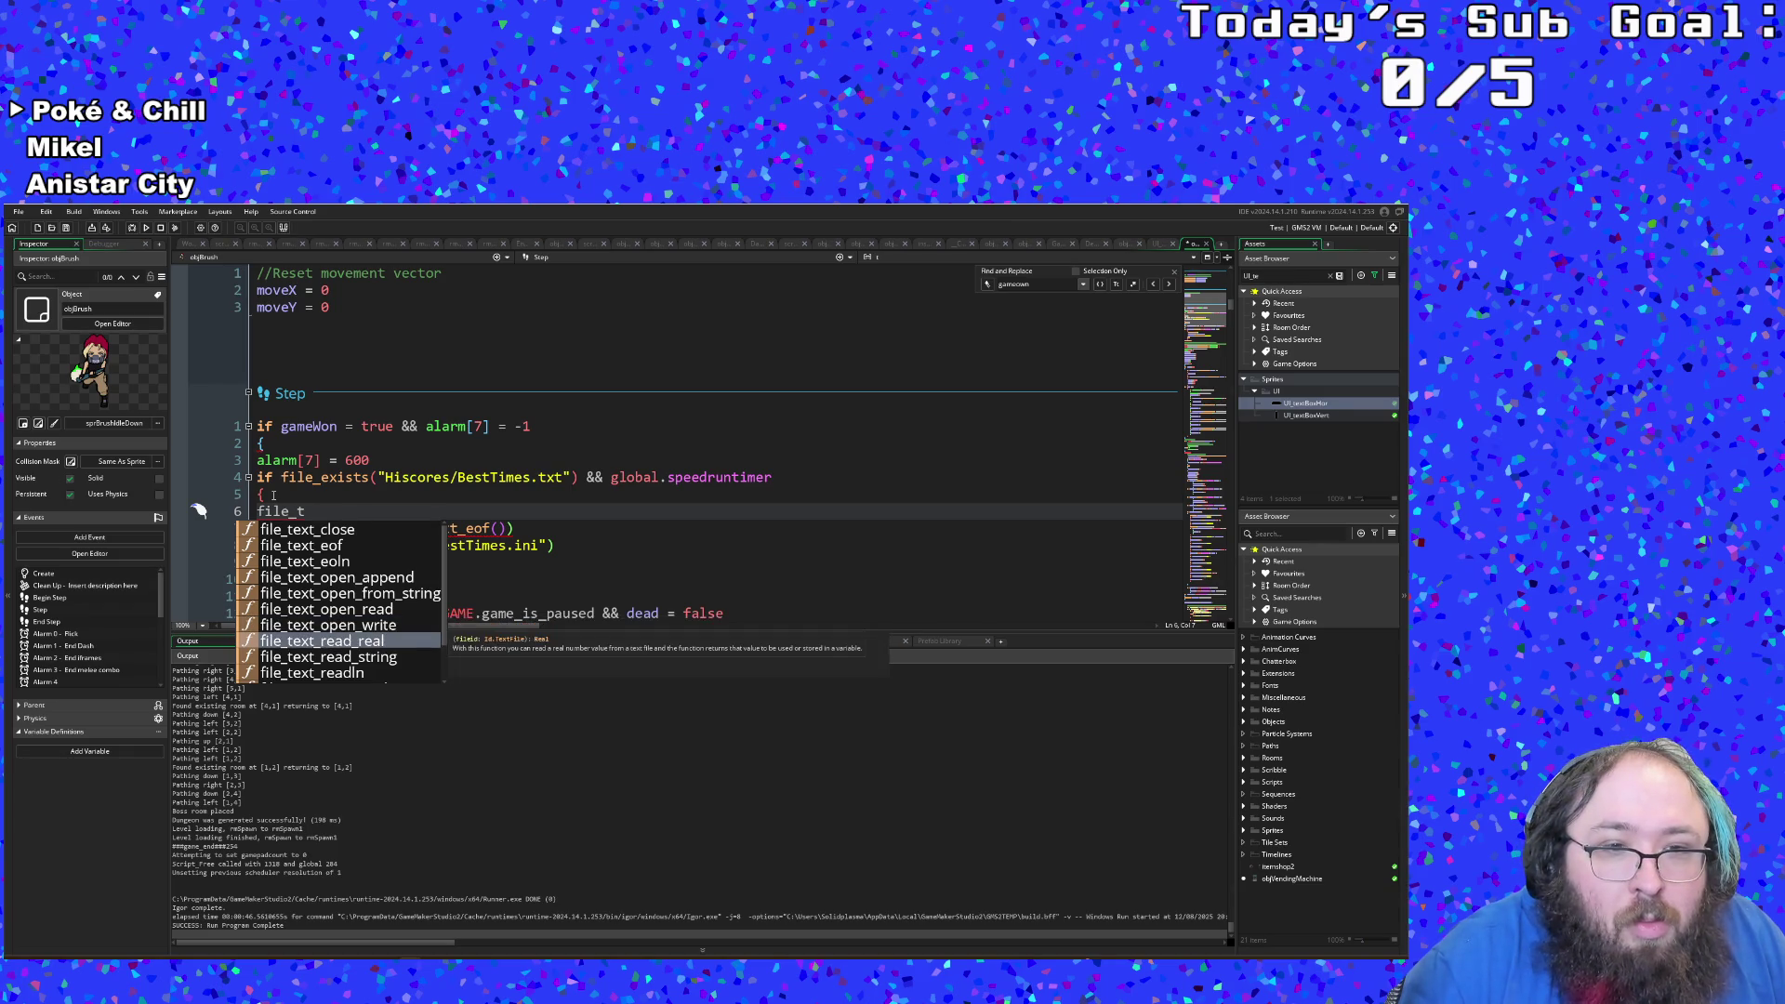
key("Up")
key("Up")
key("Up")
key("Down")
key("Down")
key("Down")
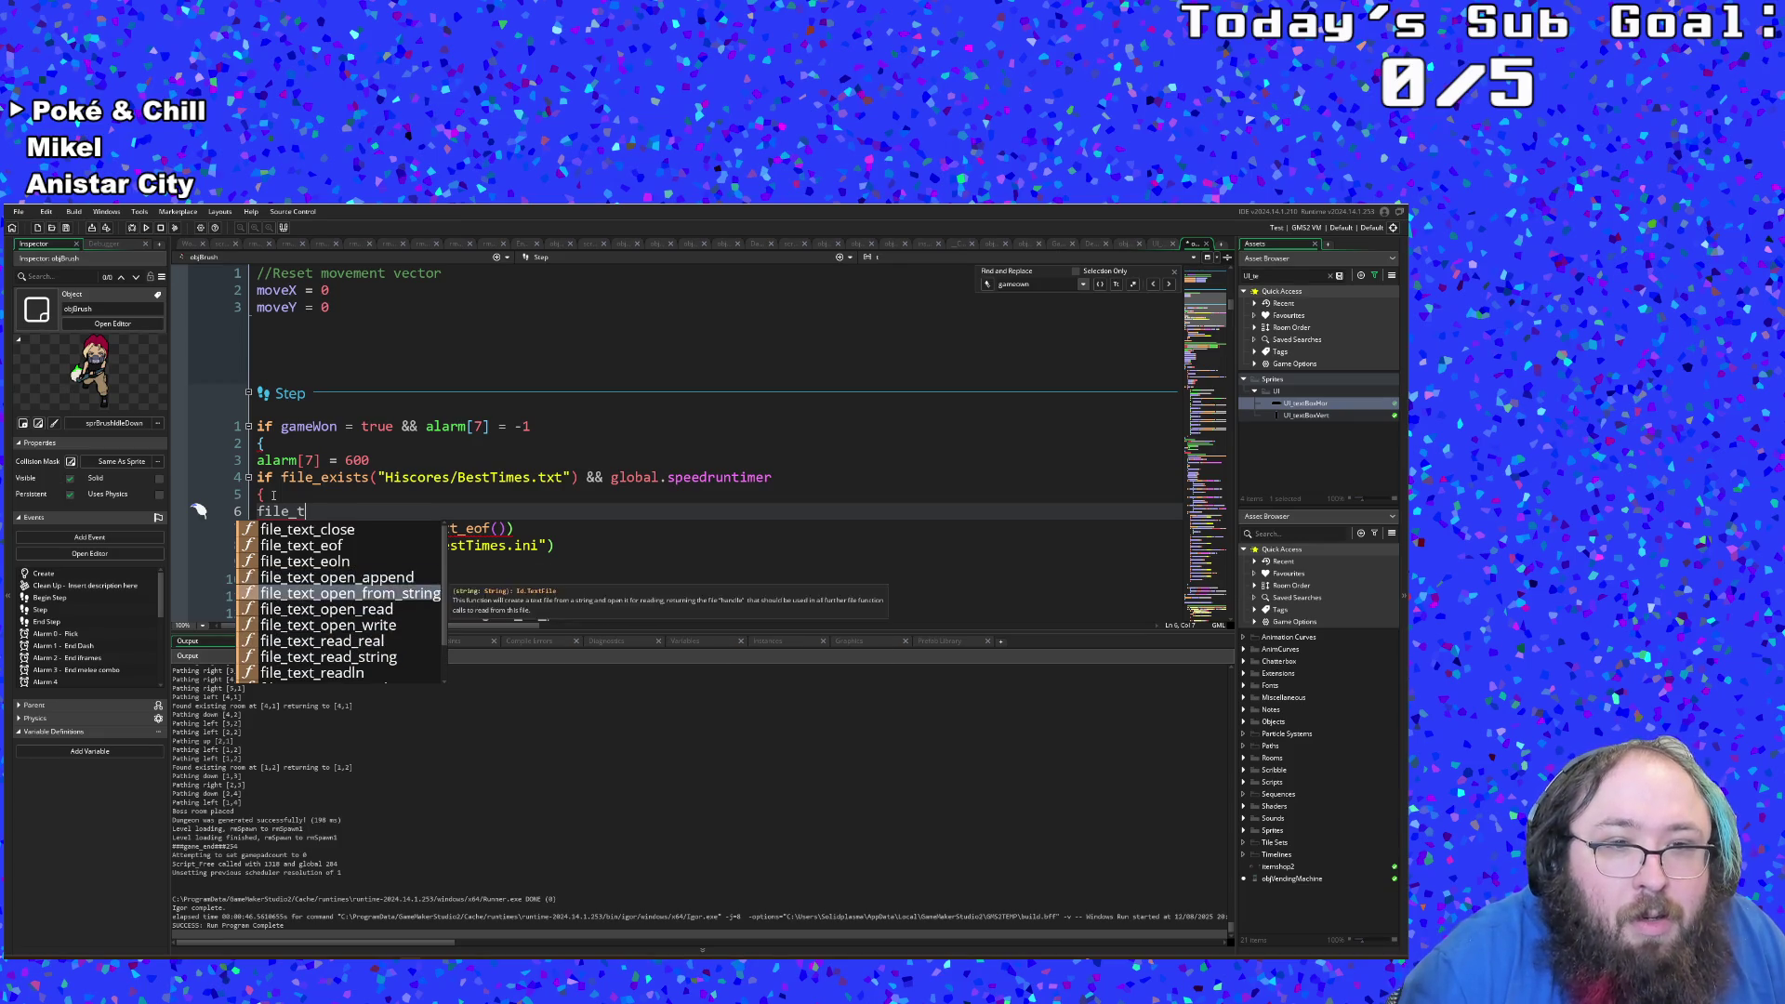
key("Up")
key("Up")
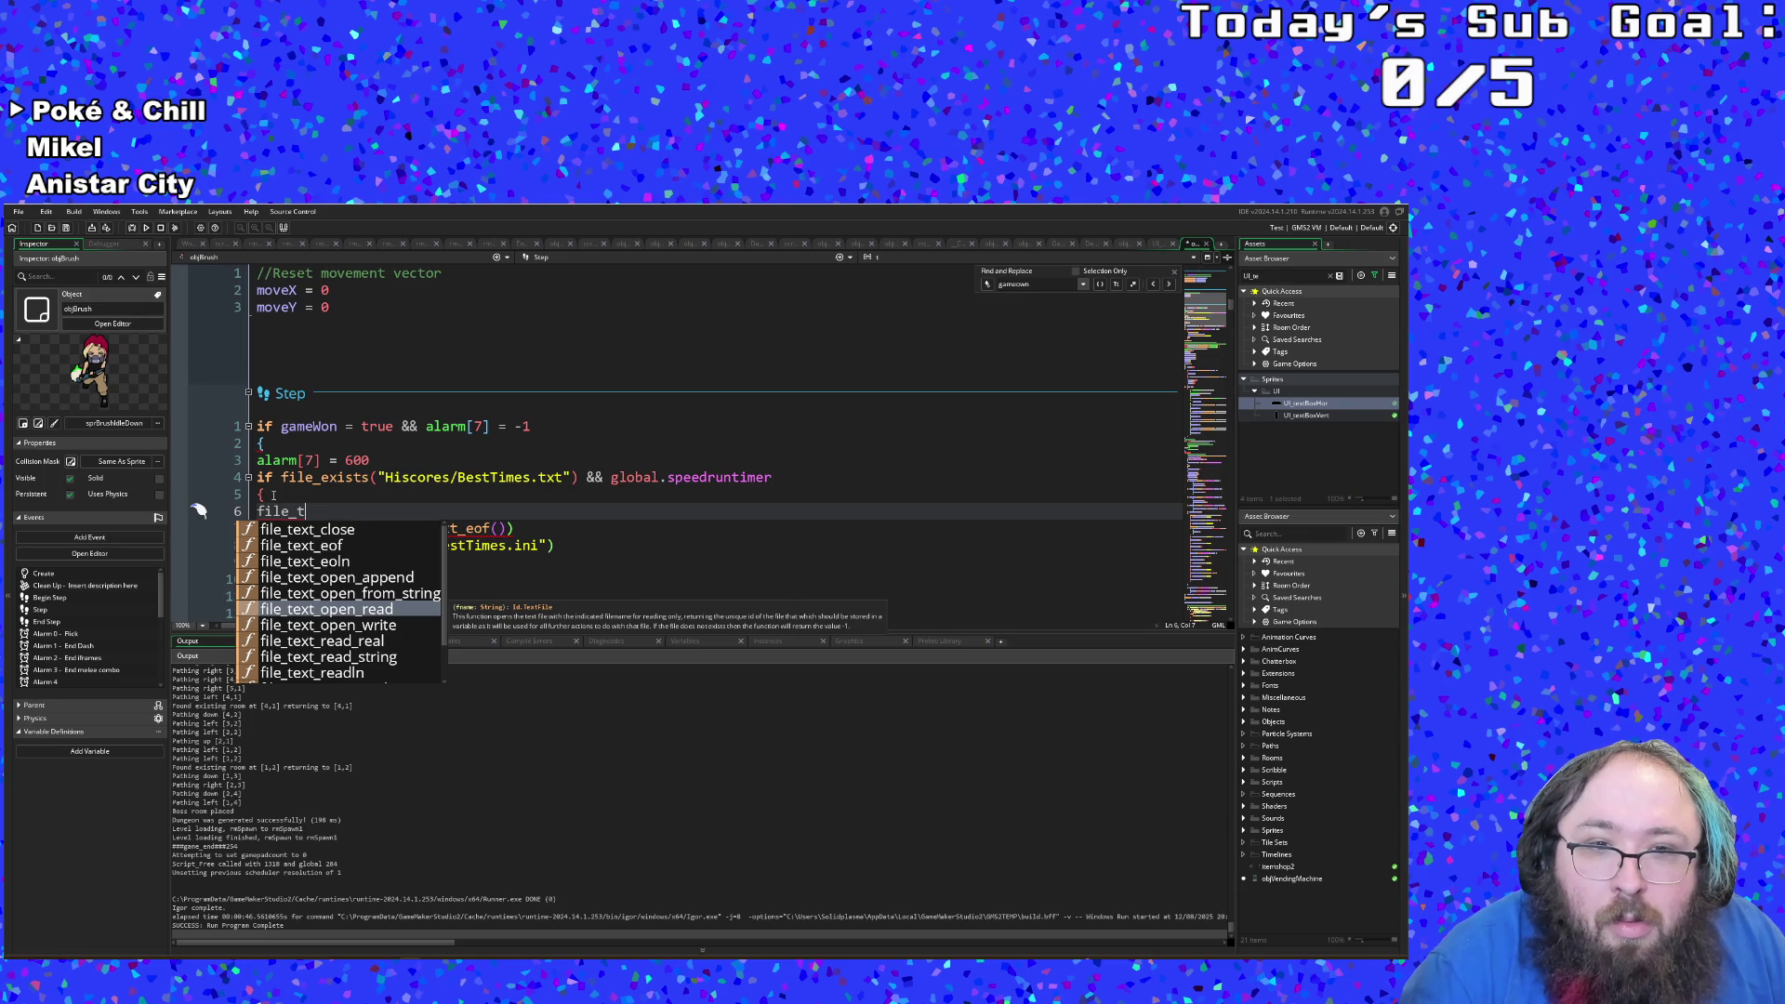
key("Return")
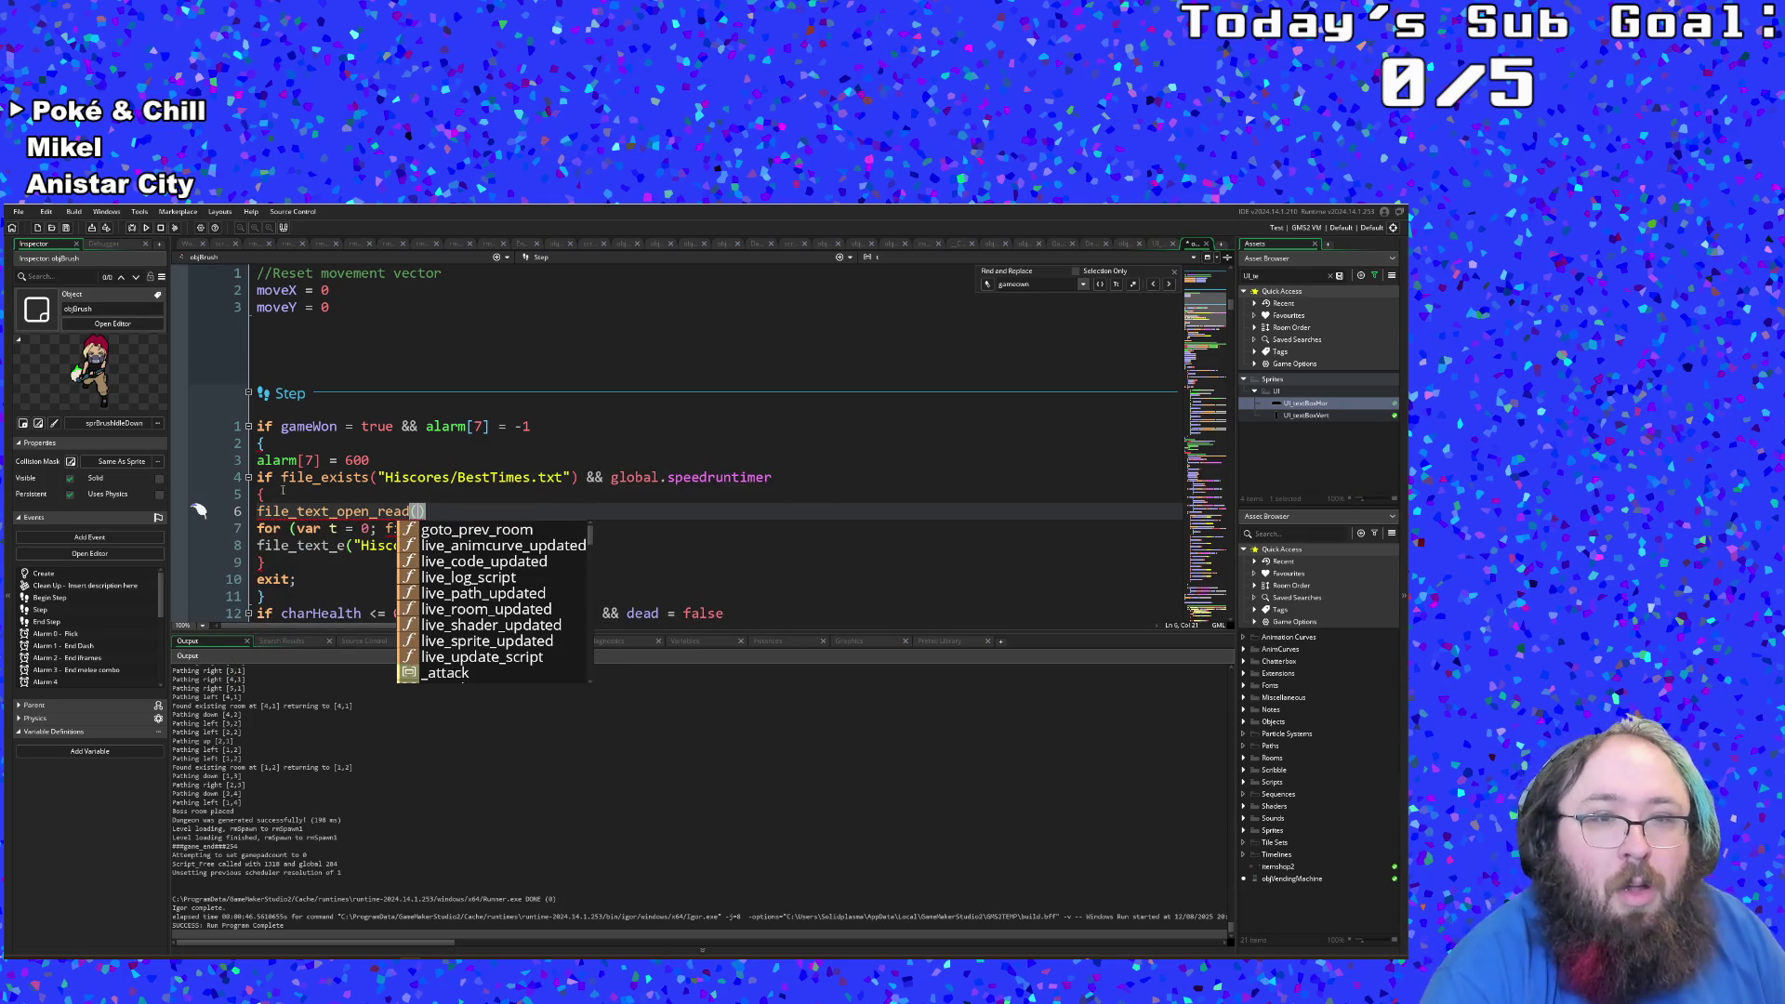
Step: Paste the "Hiscores/BestTimes.txt" path from line 4 into the file_text_open_read call
left_click_drag(378, 477, 576, 477)
key("ctrl+c")
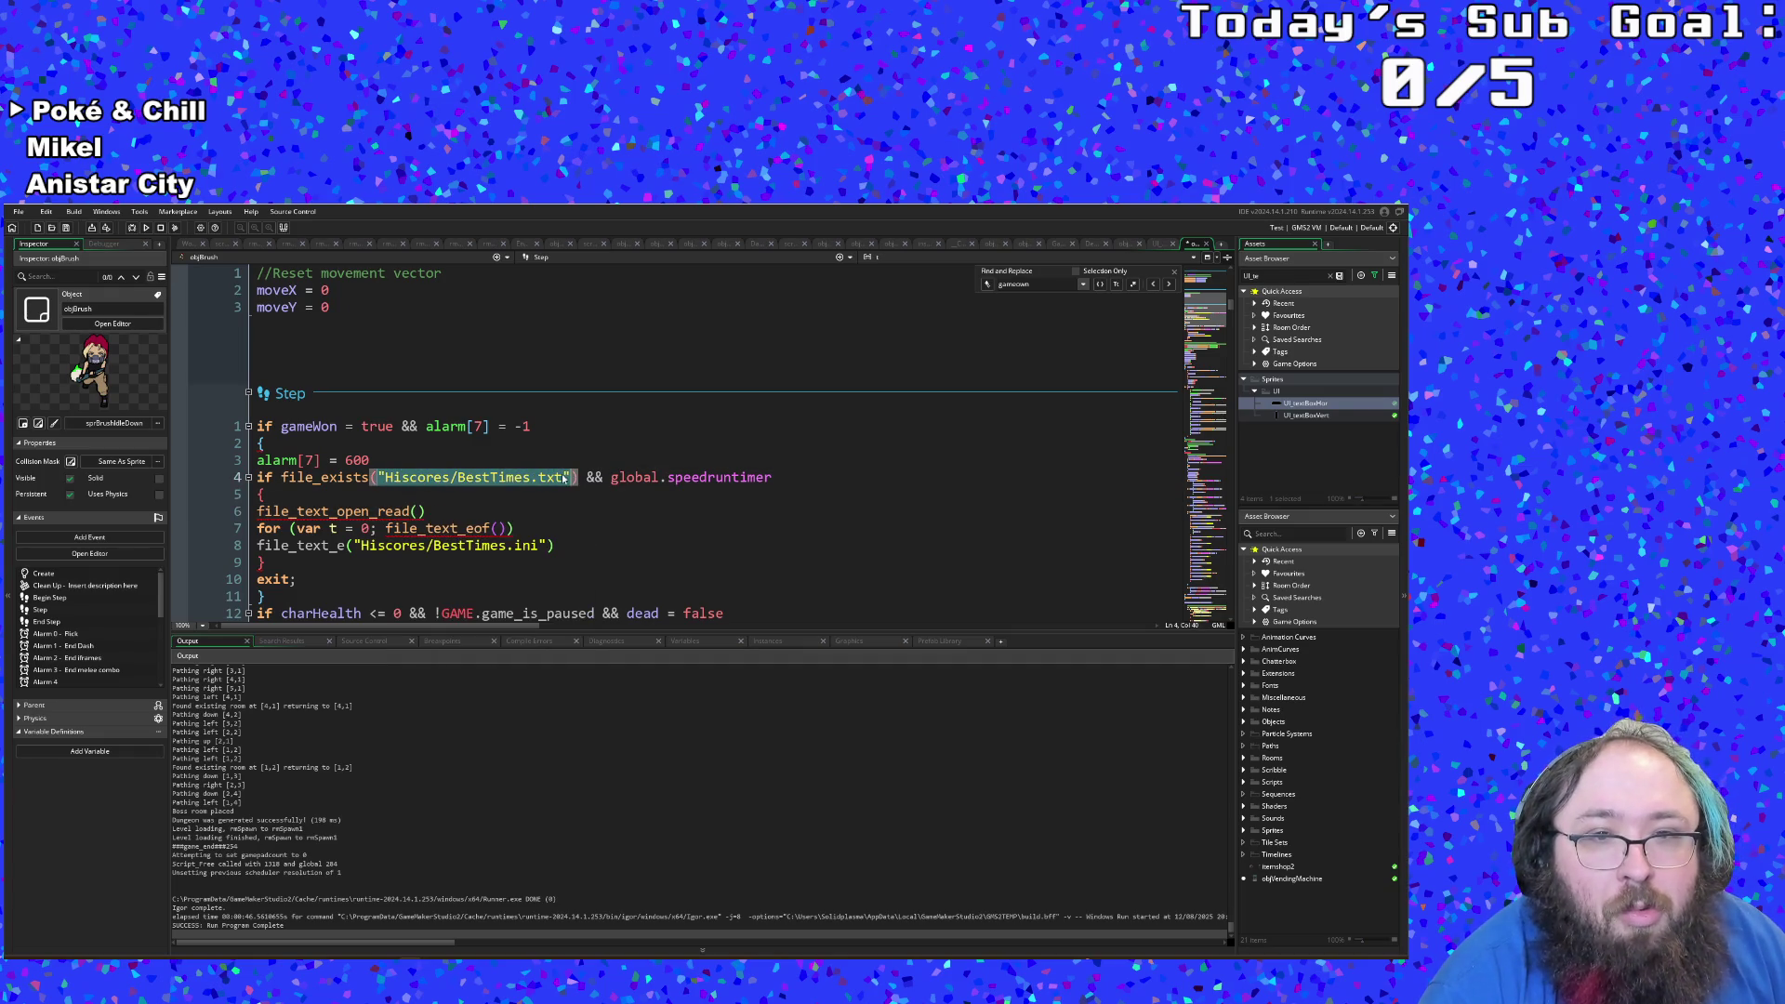
left_click(411, 512)
type("\"Hiscores/BestTimes.txt\"")
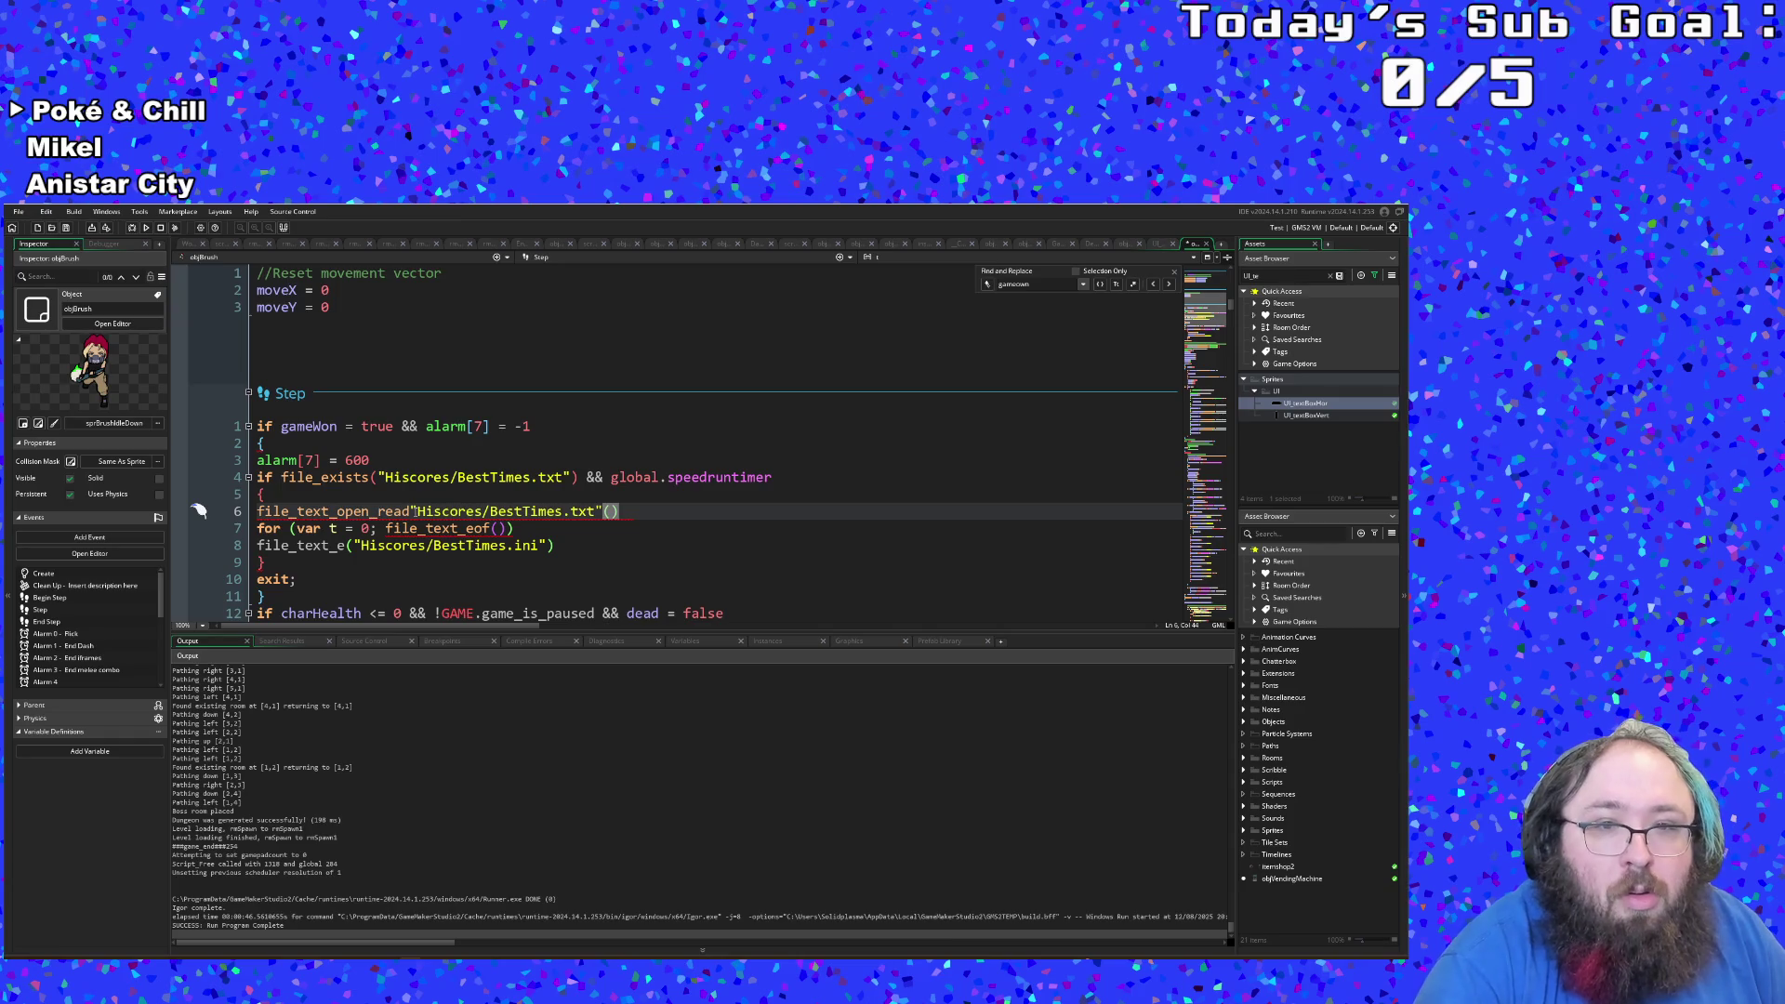
key("ctrl+z")
key("Right")
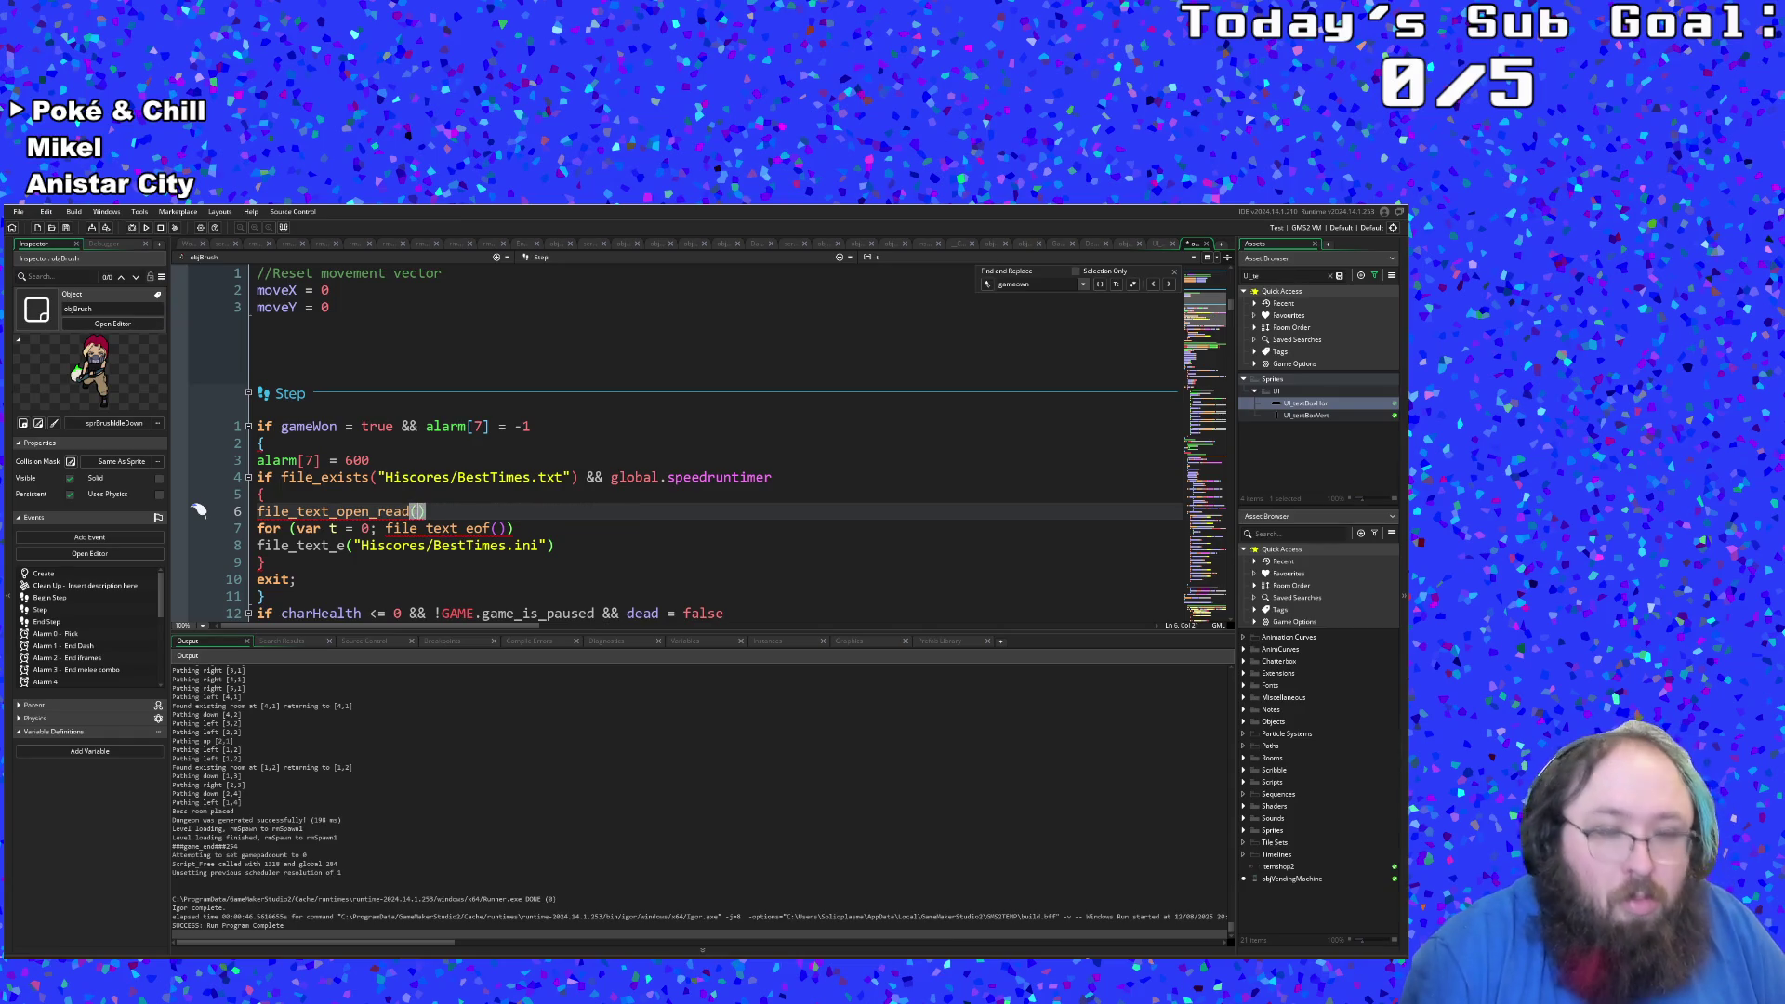
key("ctrl+v")
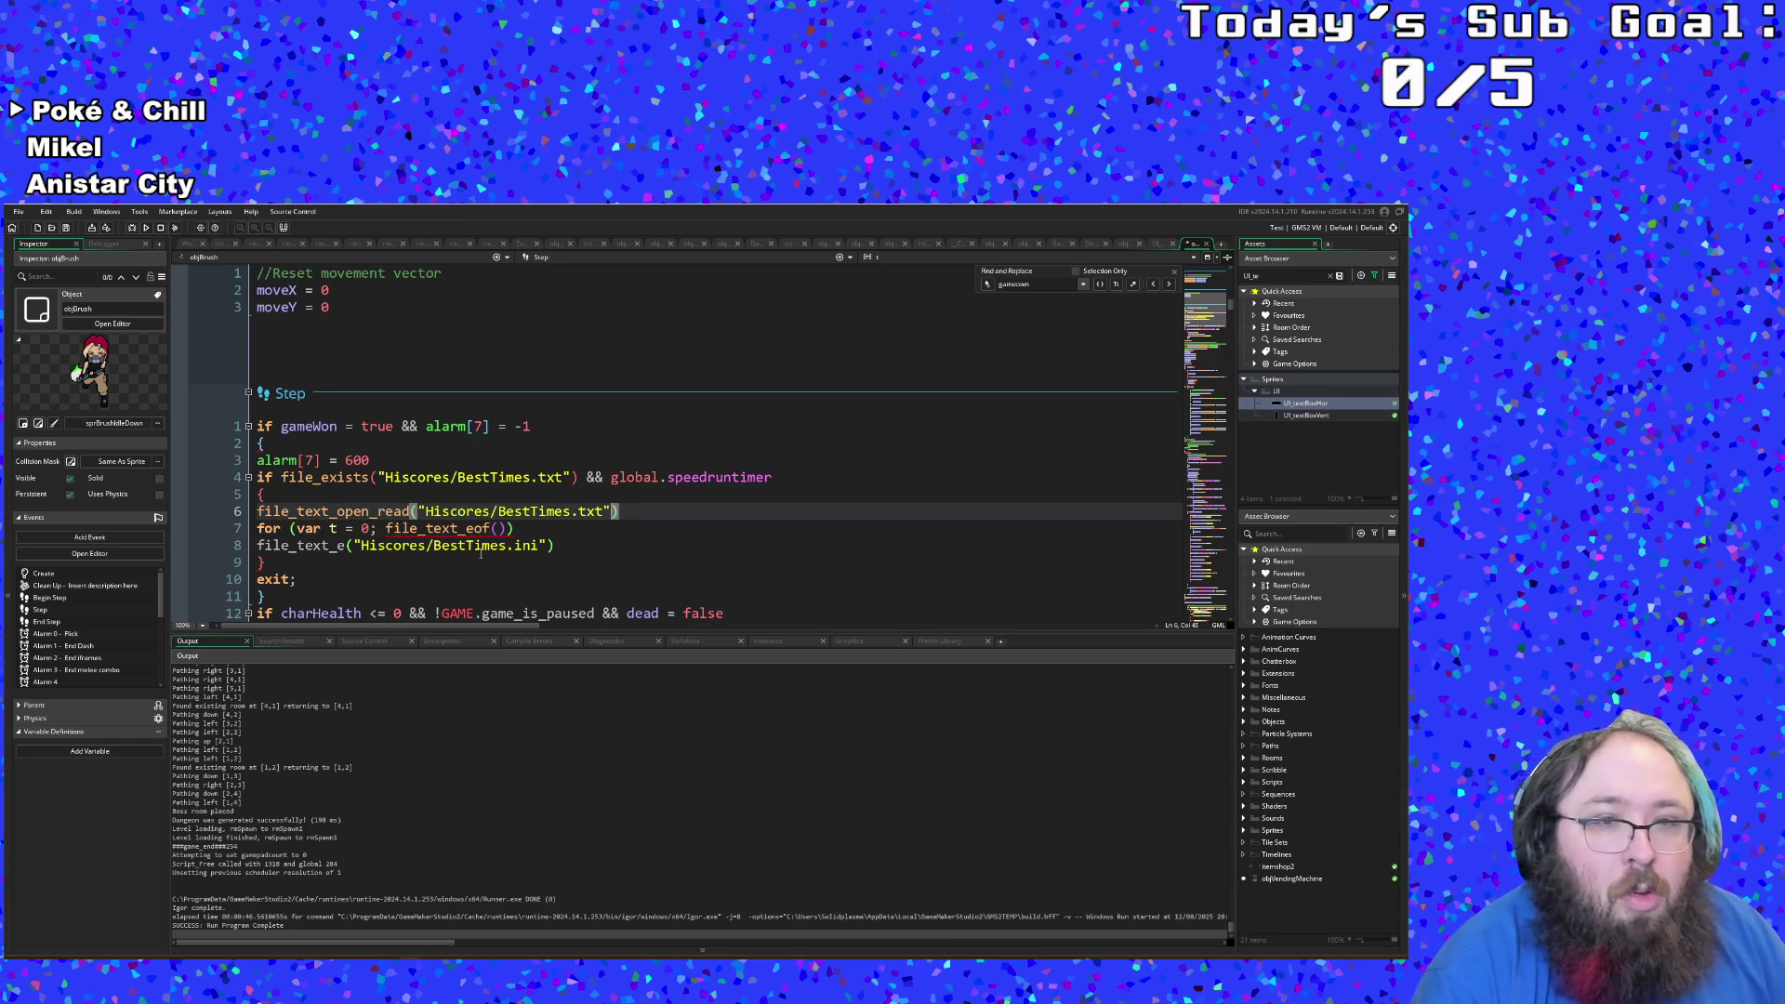
left_click(481, 548)
left_click(495, 528)
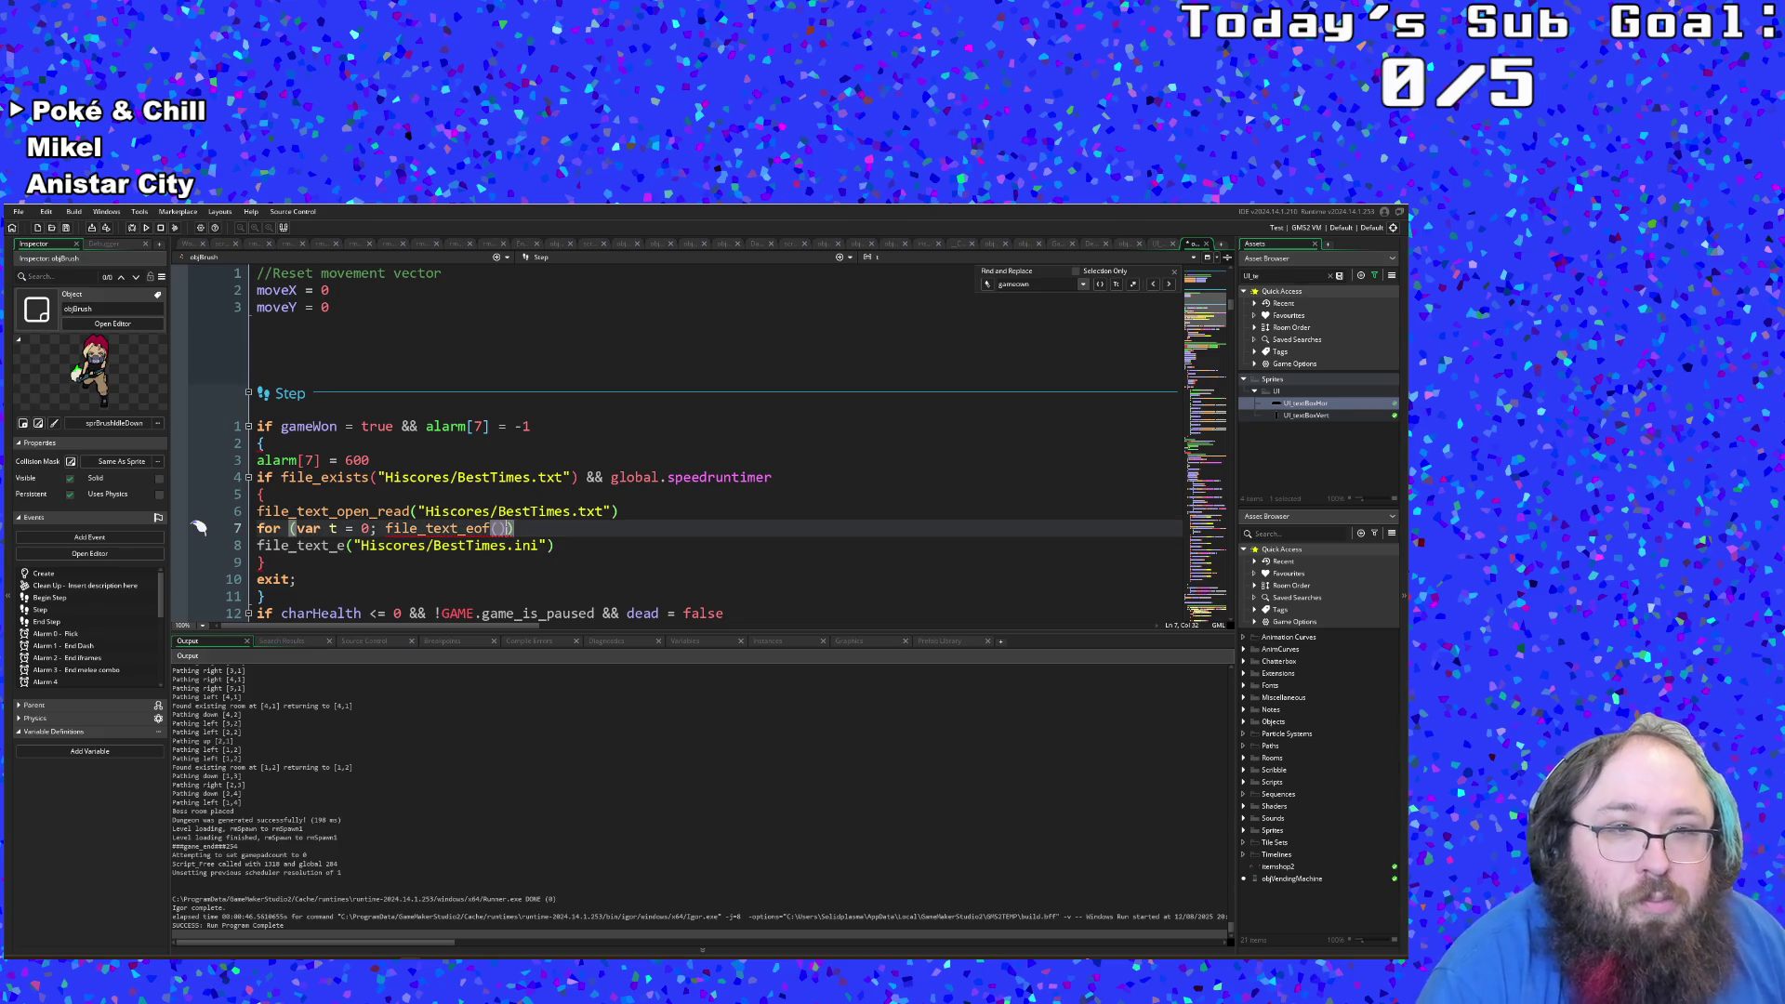
Step: Finish the for statement with a ;t++ increment after file_text_eof()
type(";")
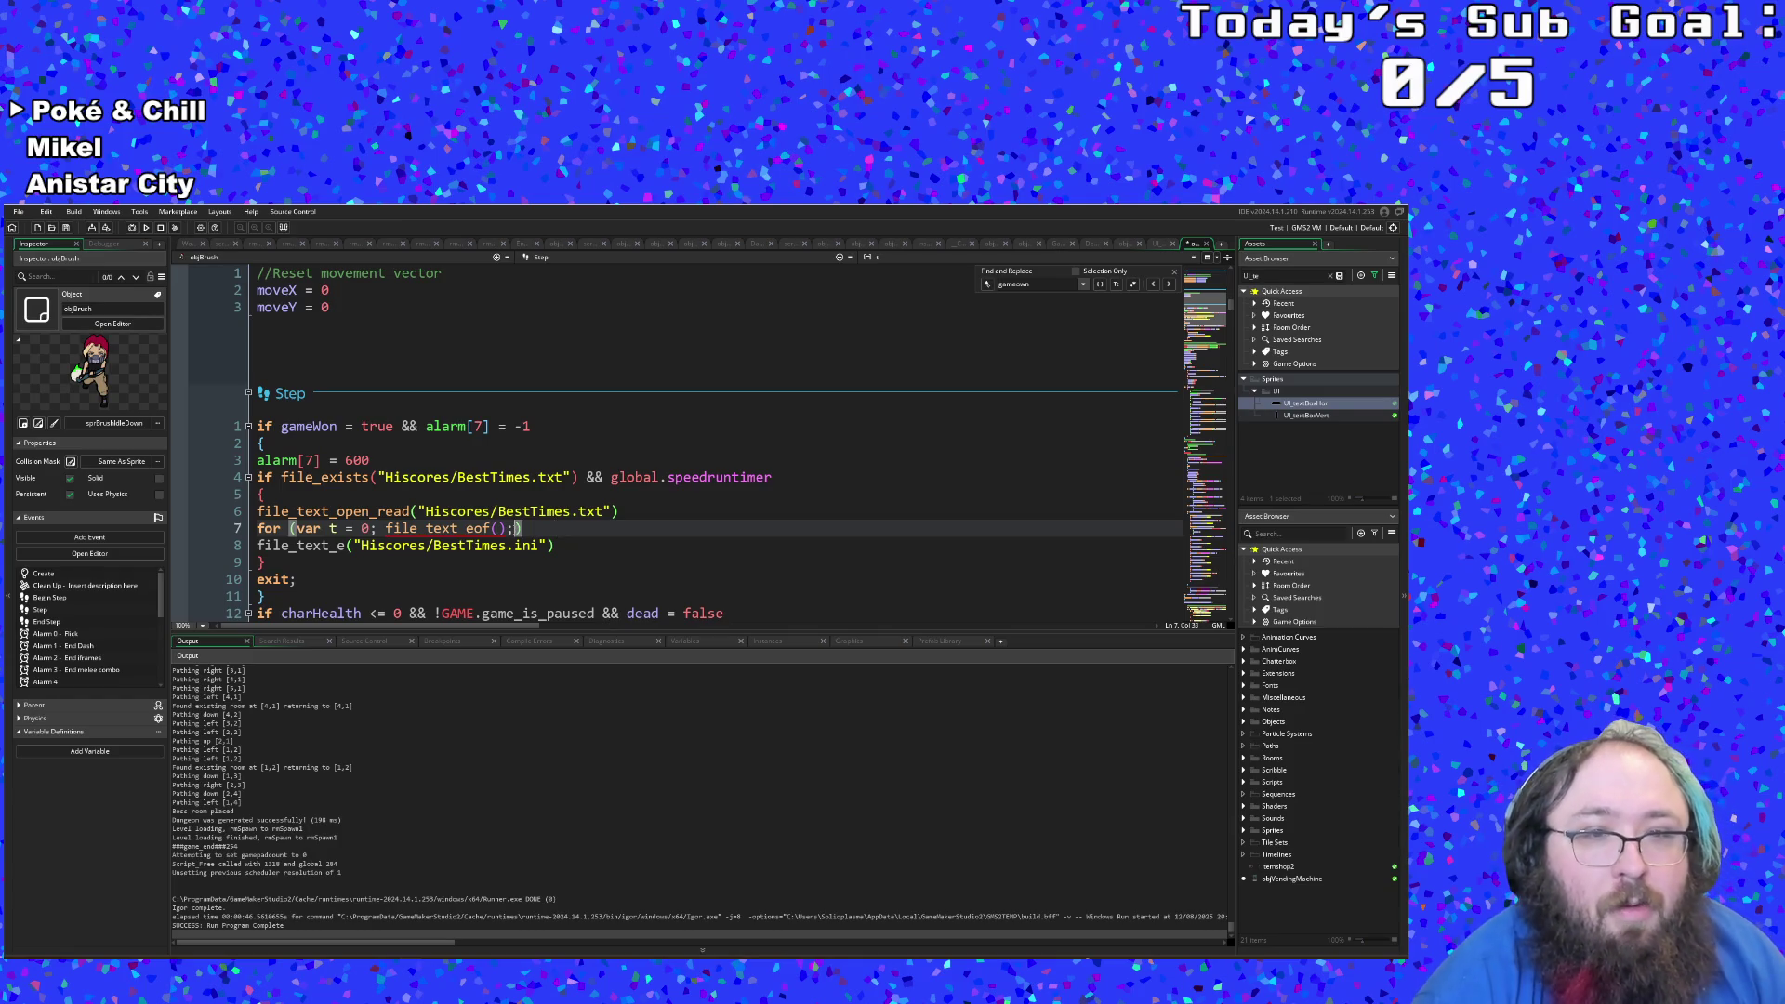
type("t++")
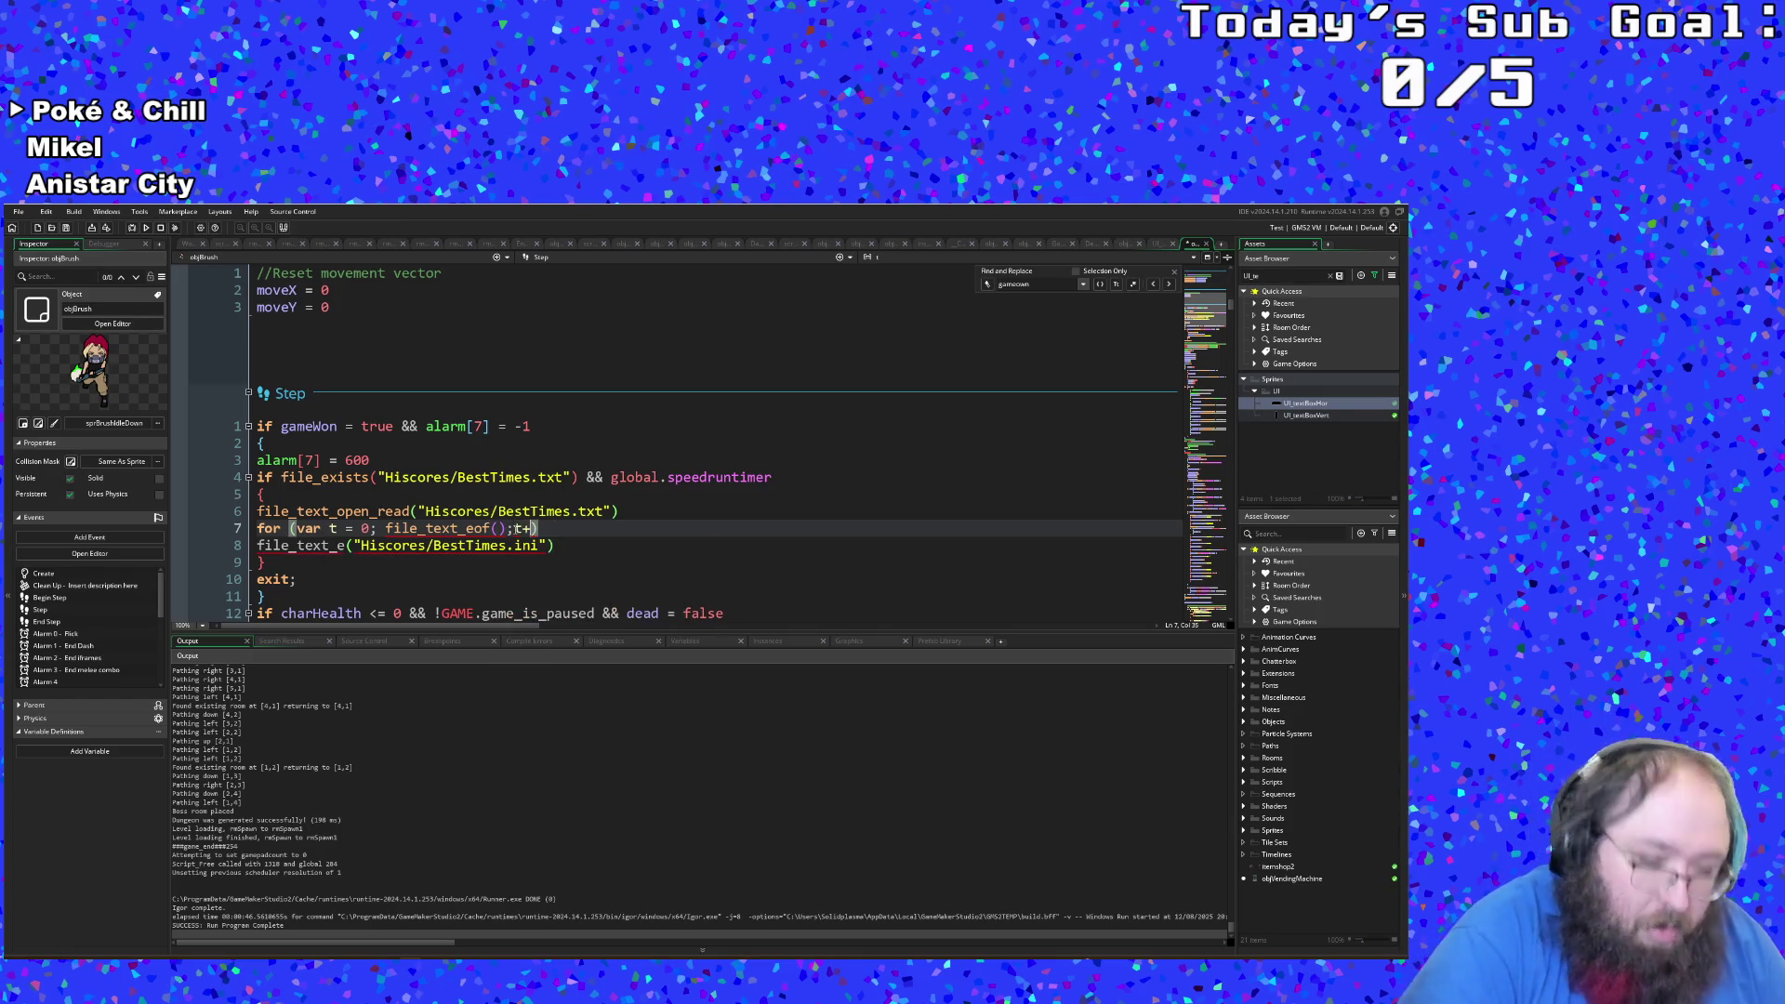
left_click(550, 513)
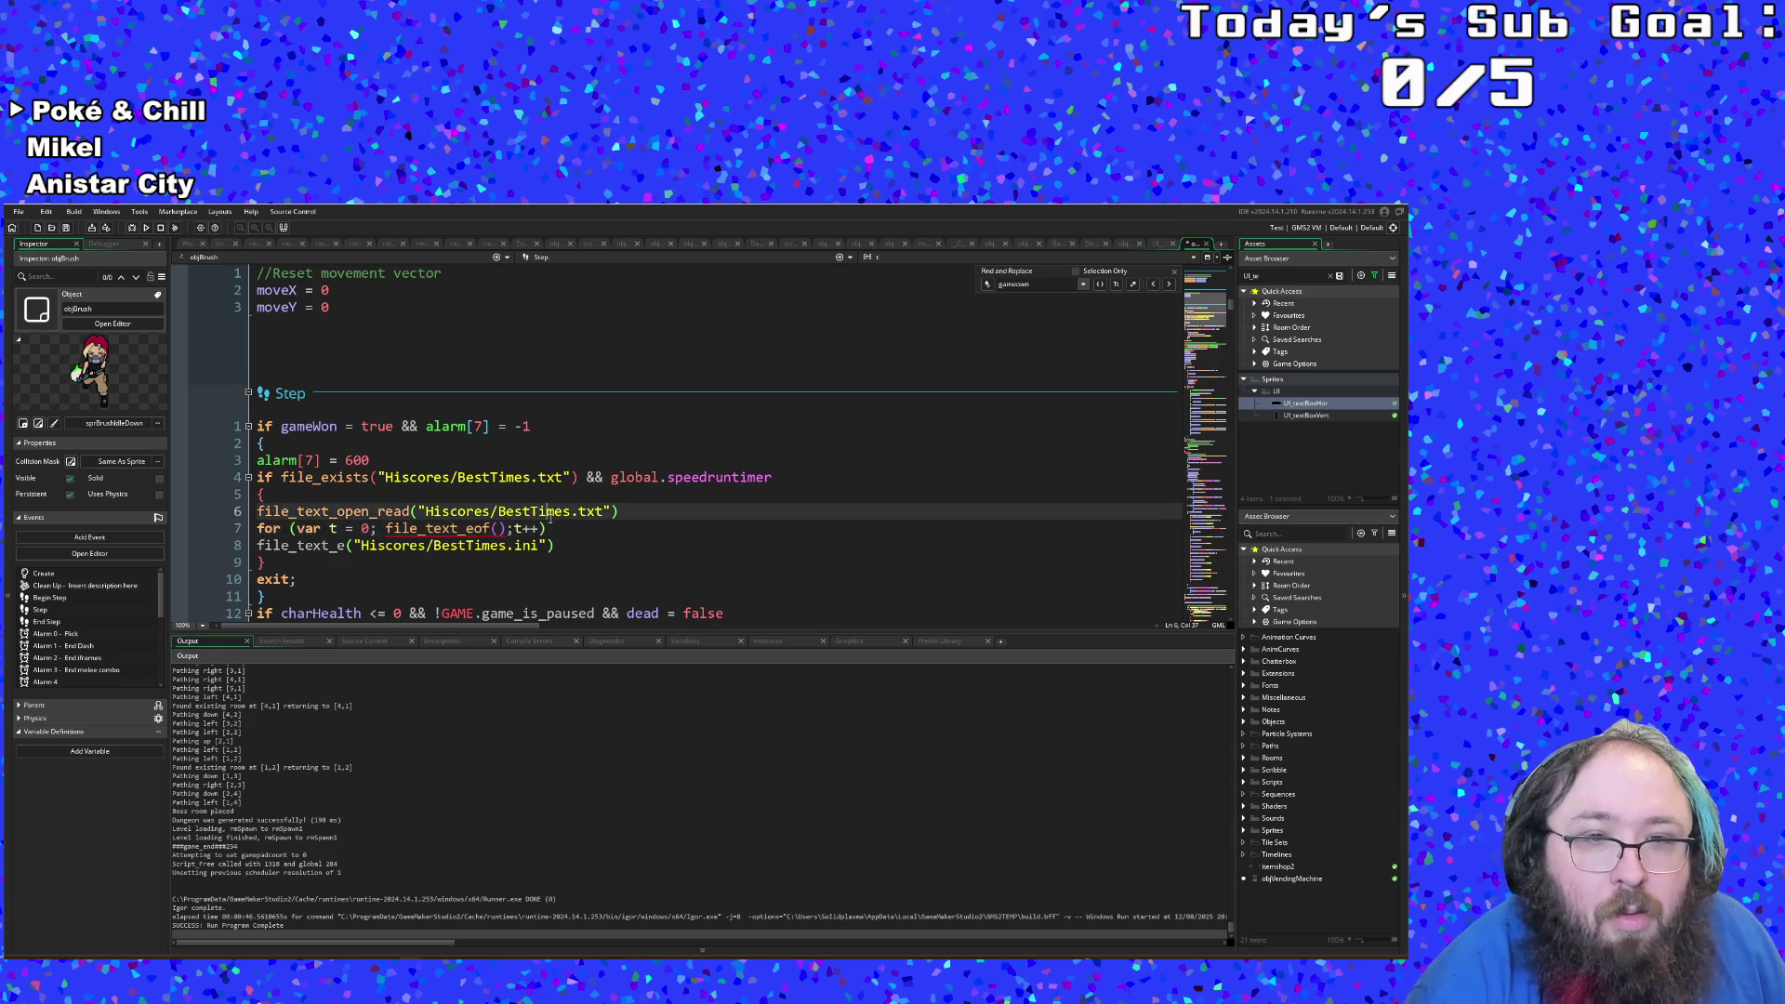
left_click(552, 529)
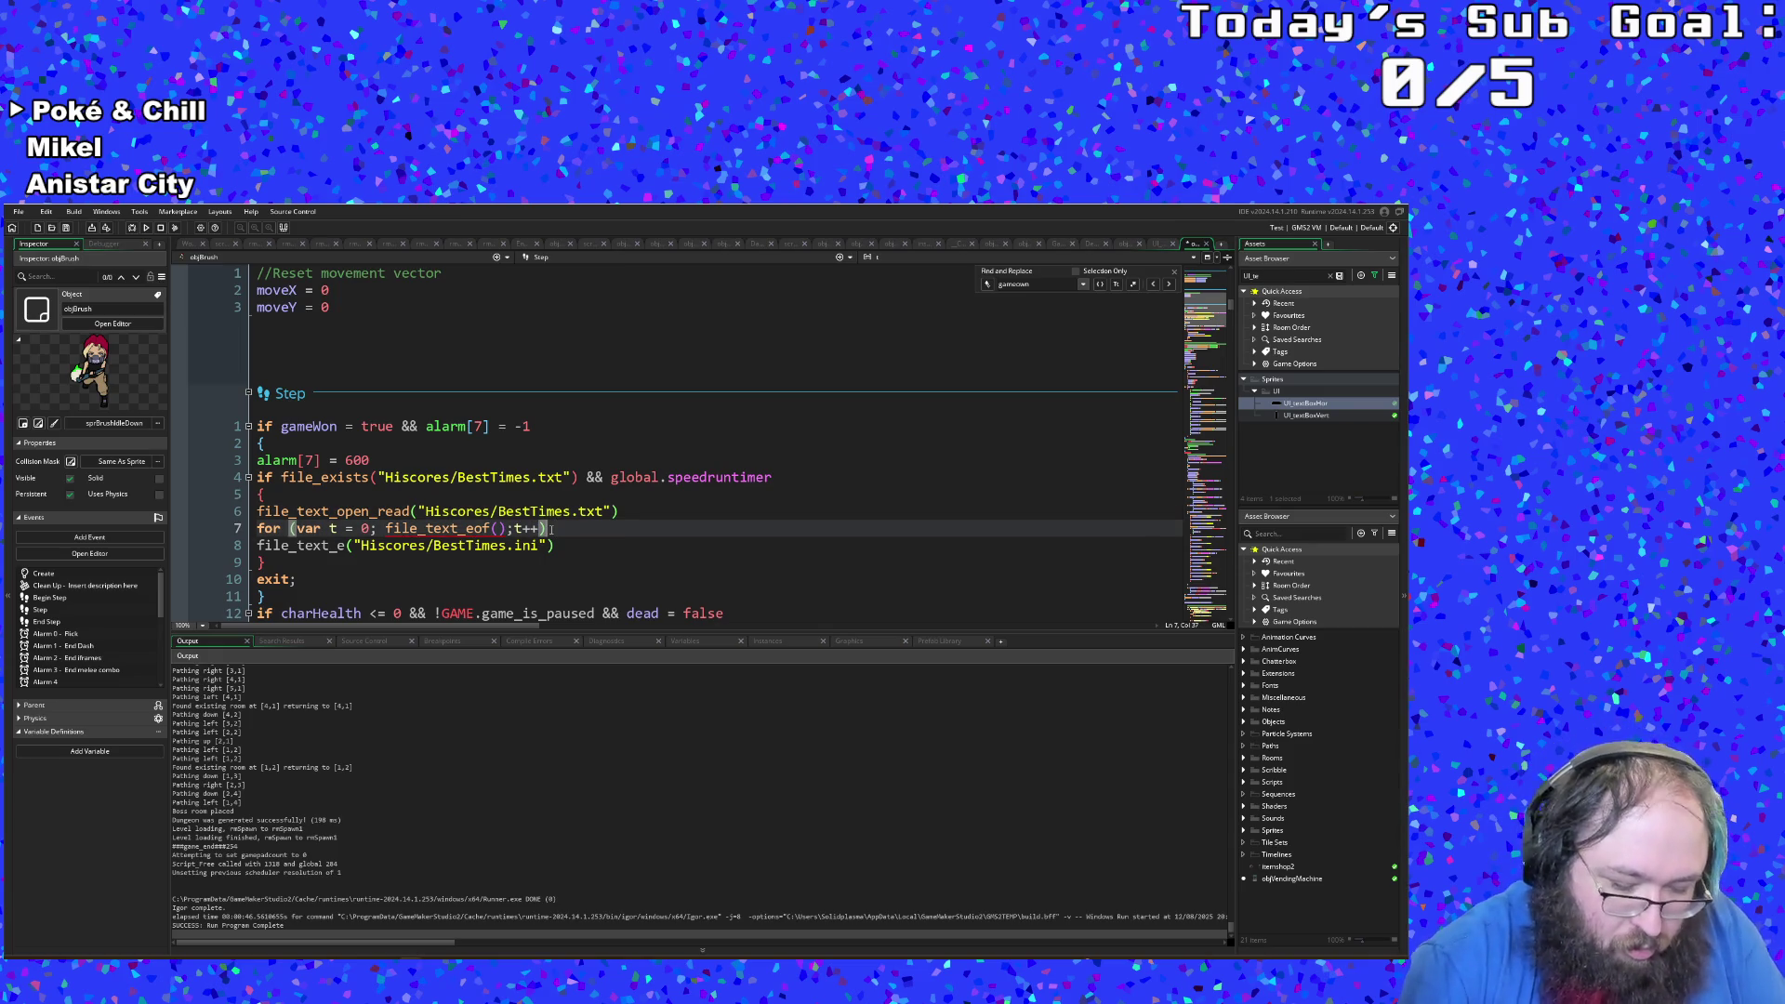
Step: Wrap the loop body containing the file_text_e call in { } braces
key("Return")
type("{}")
key("Down")
key("Down")
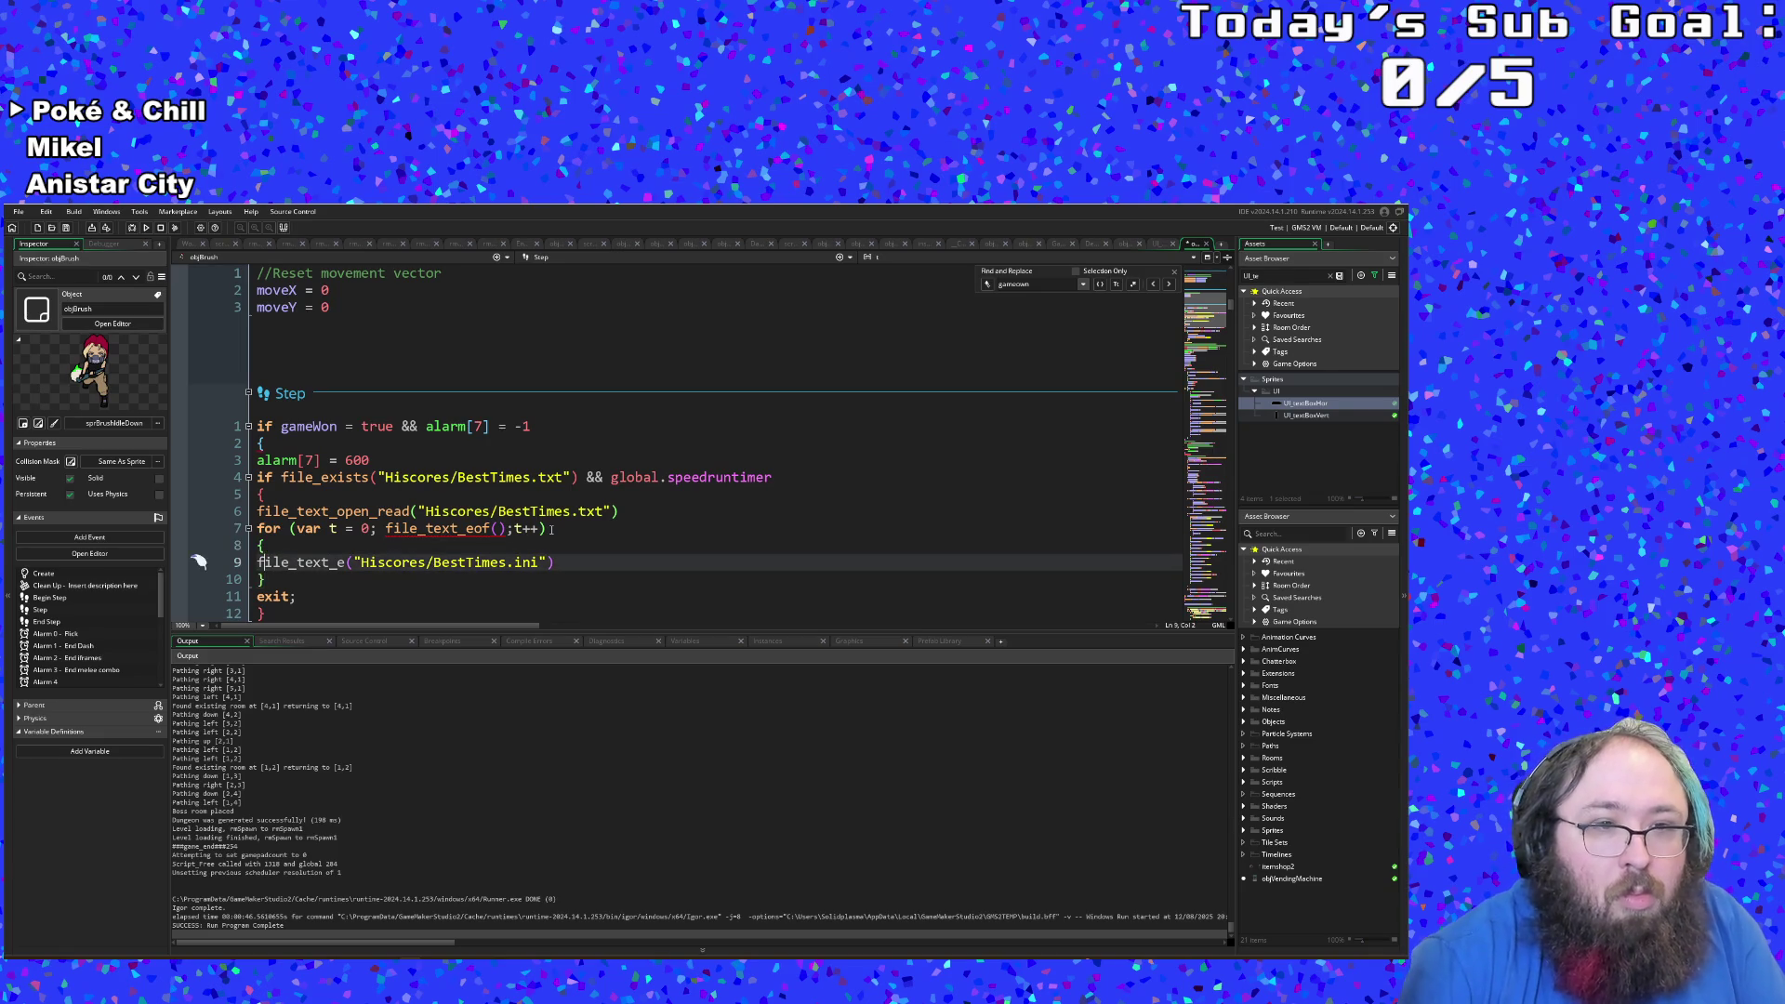
key("End")
key("Return")
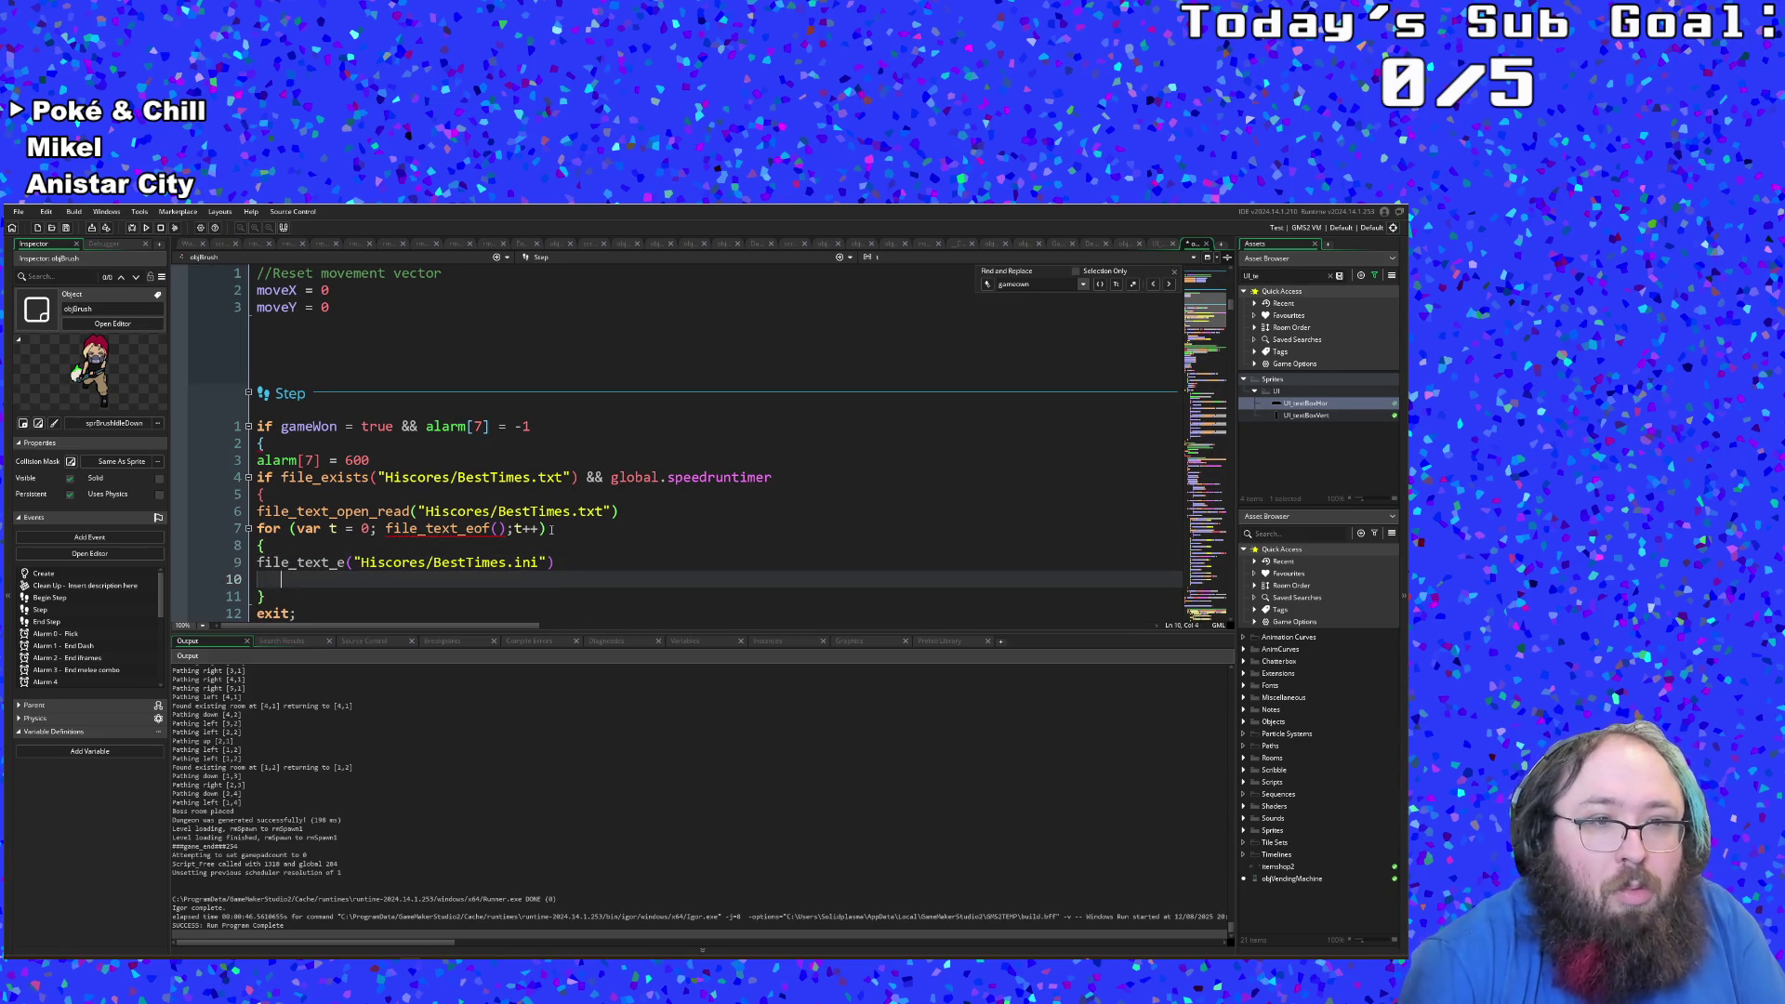
type("}")
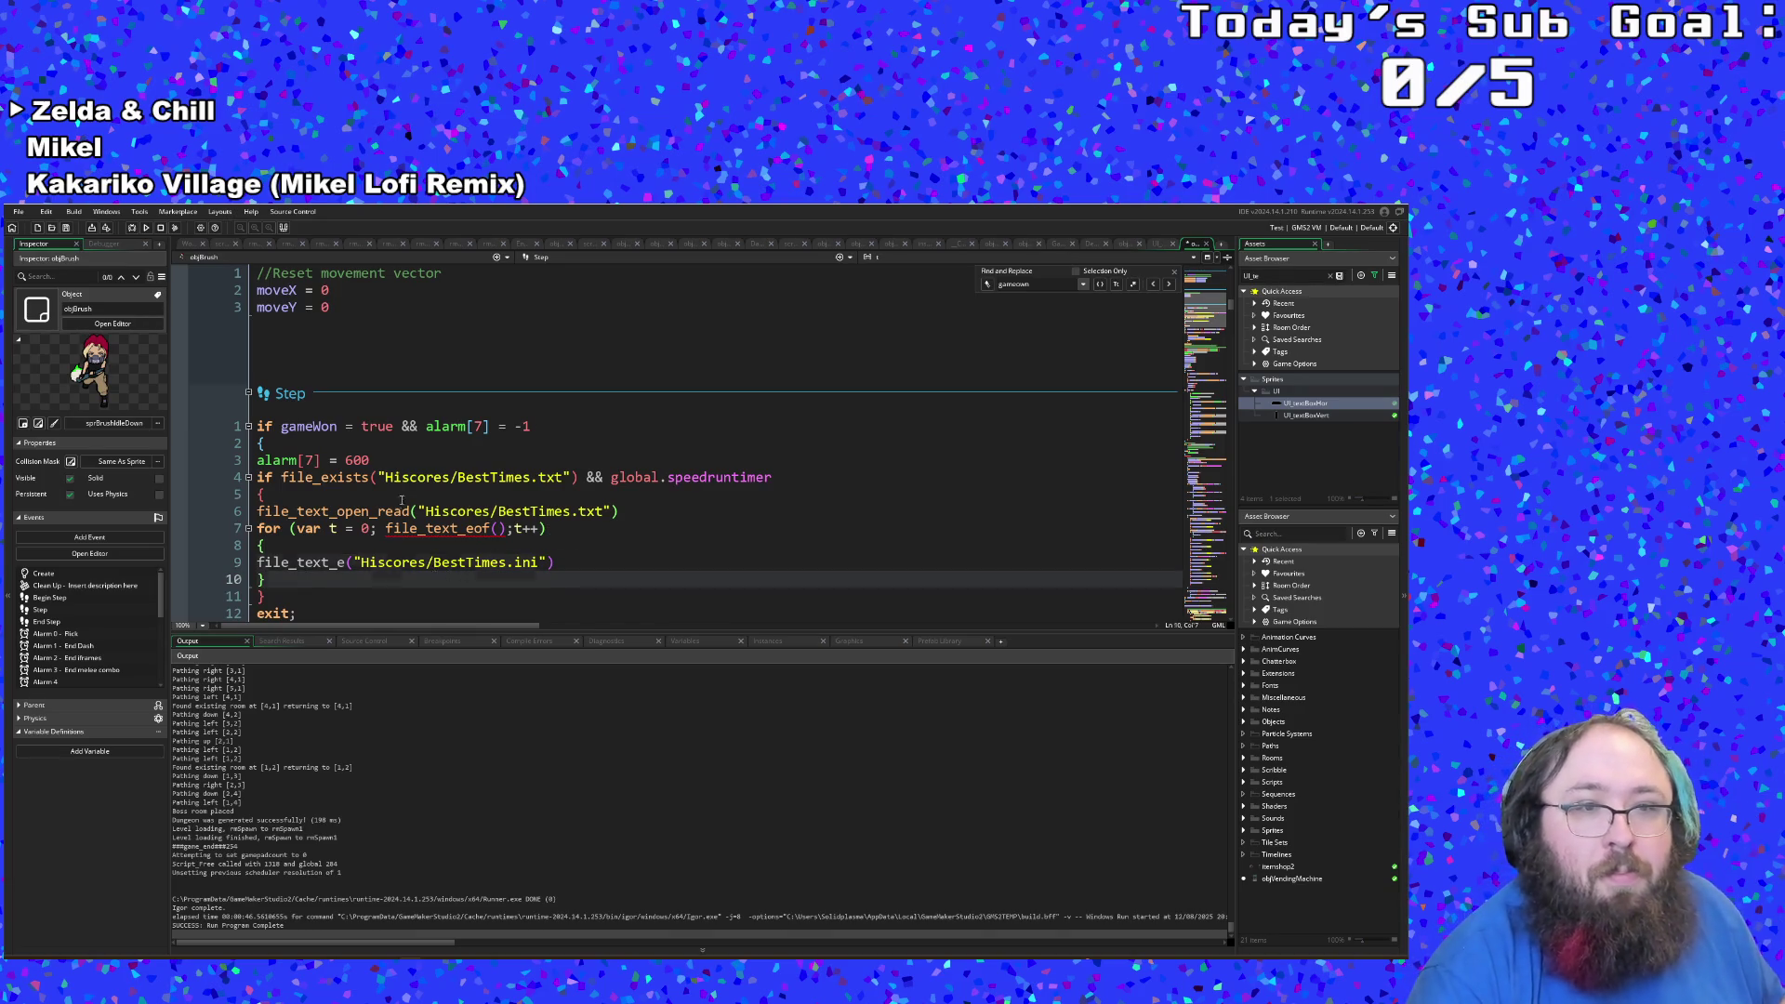
key("Up")
key("Up")
key("Up")
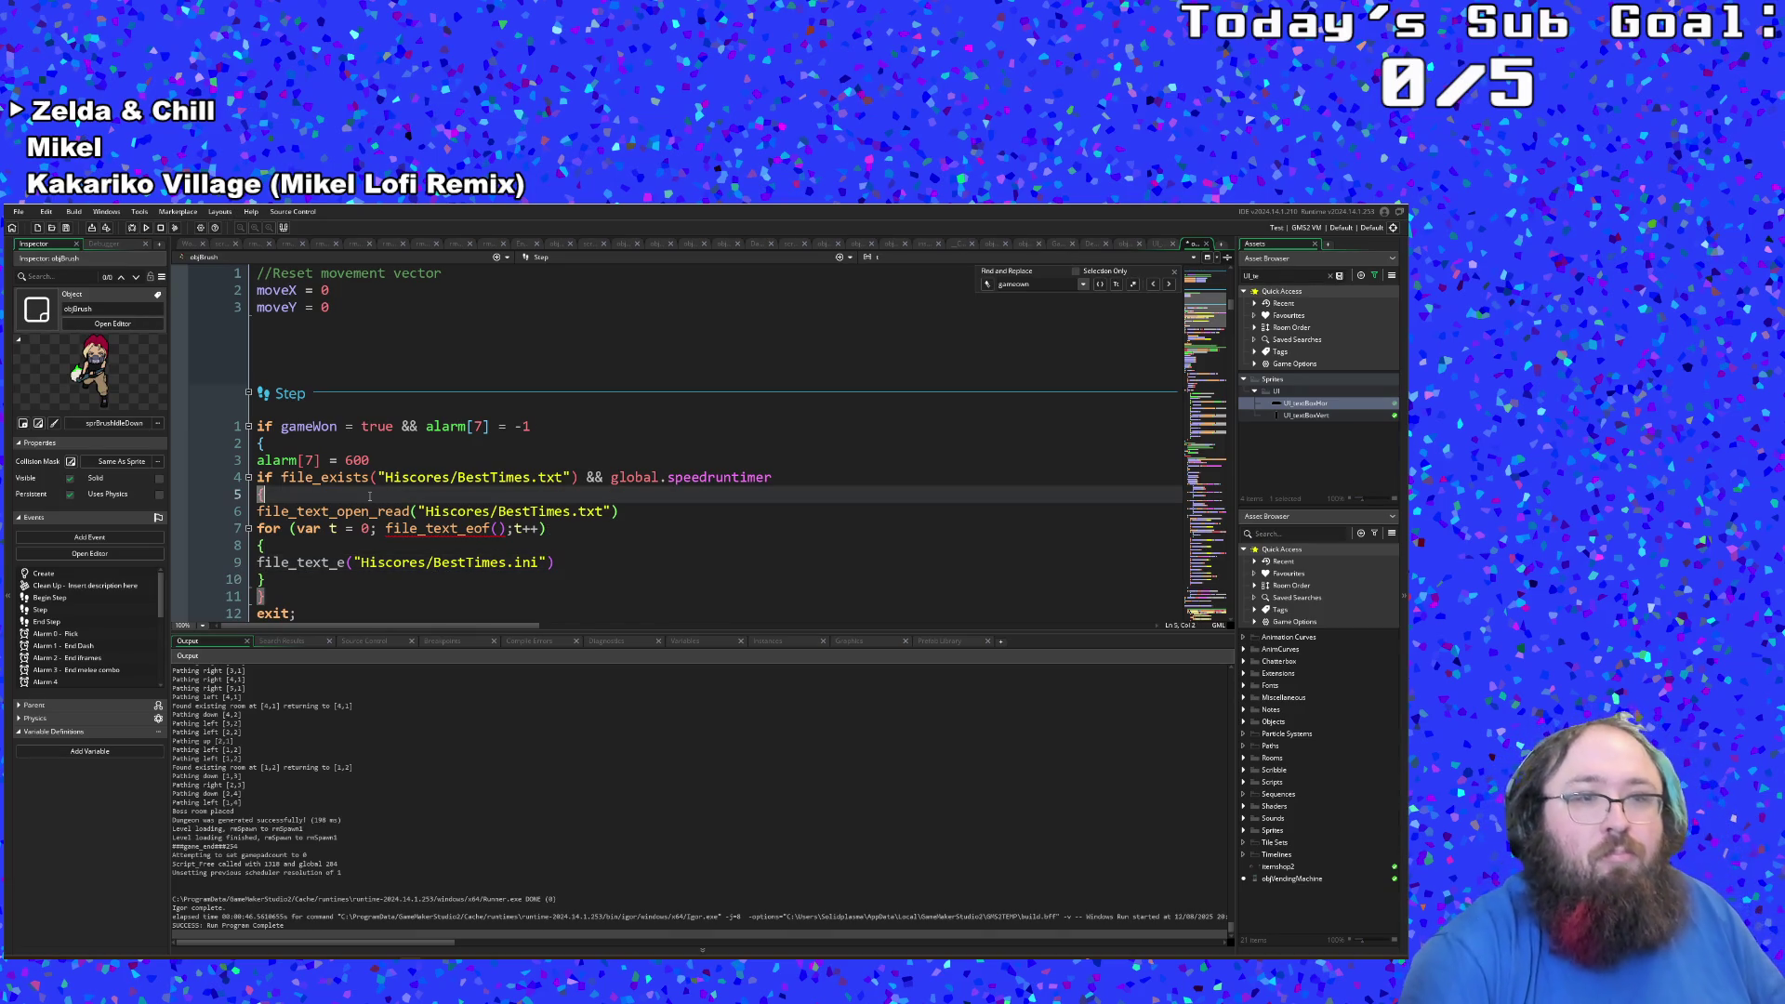
key("Return")
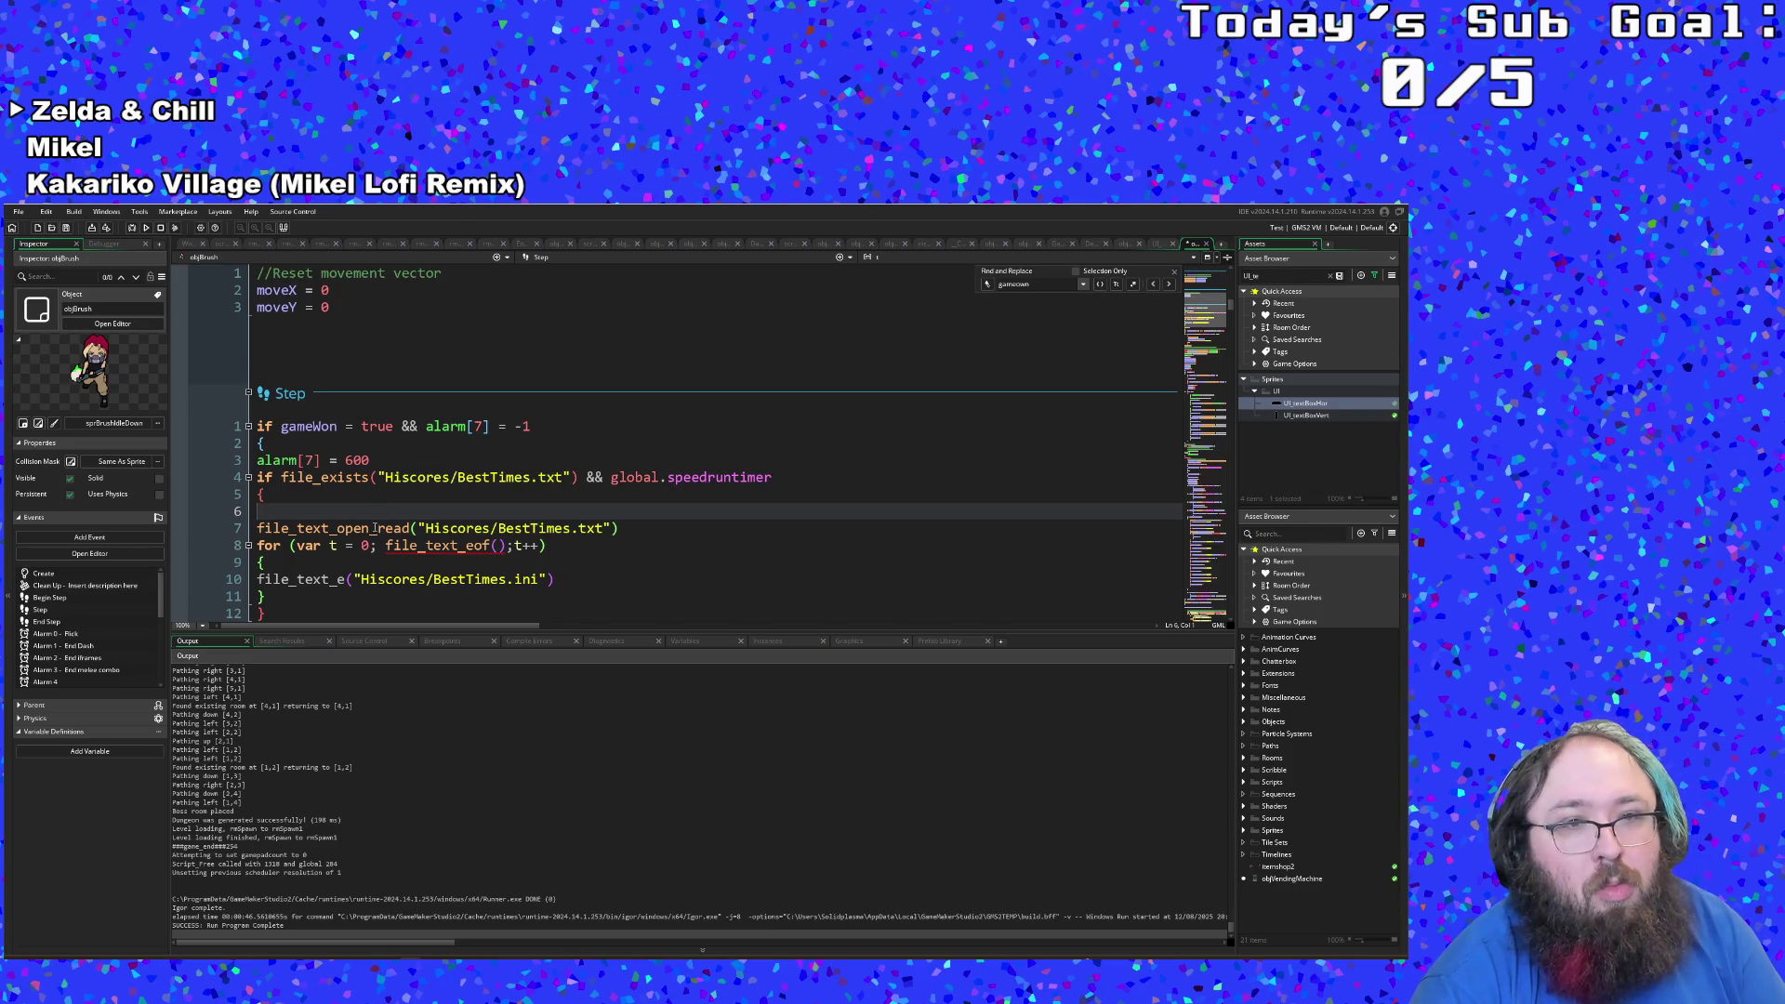
scroll(374, 528, "up", 15)
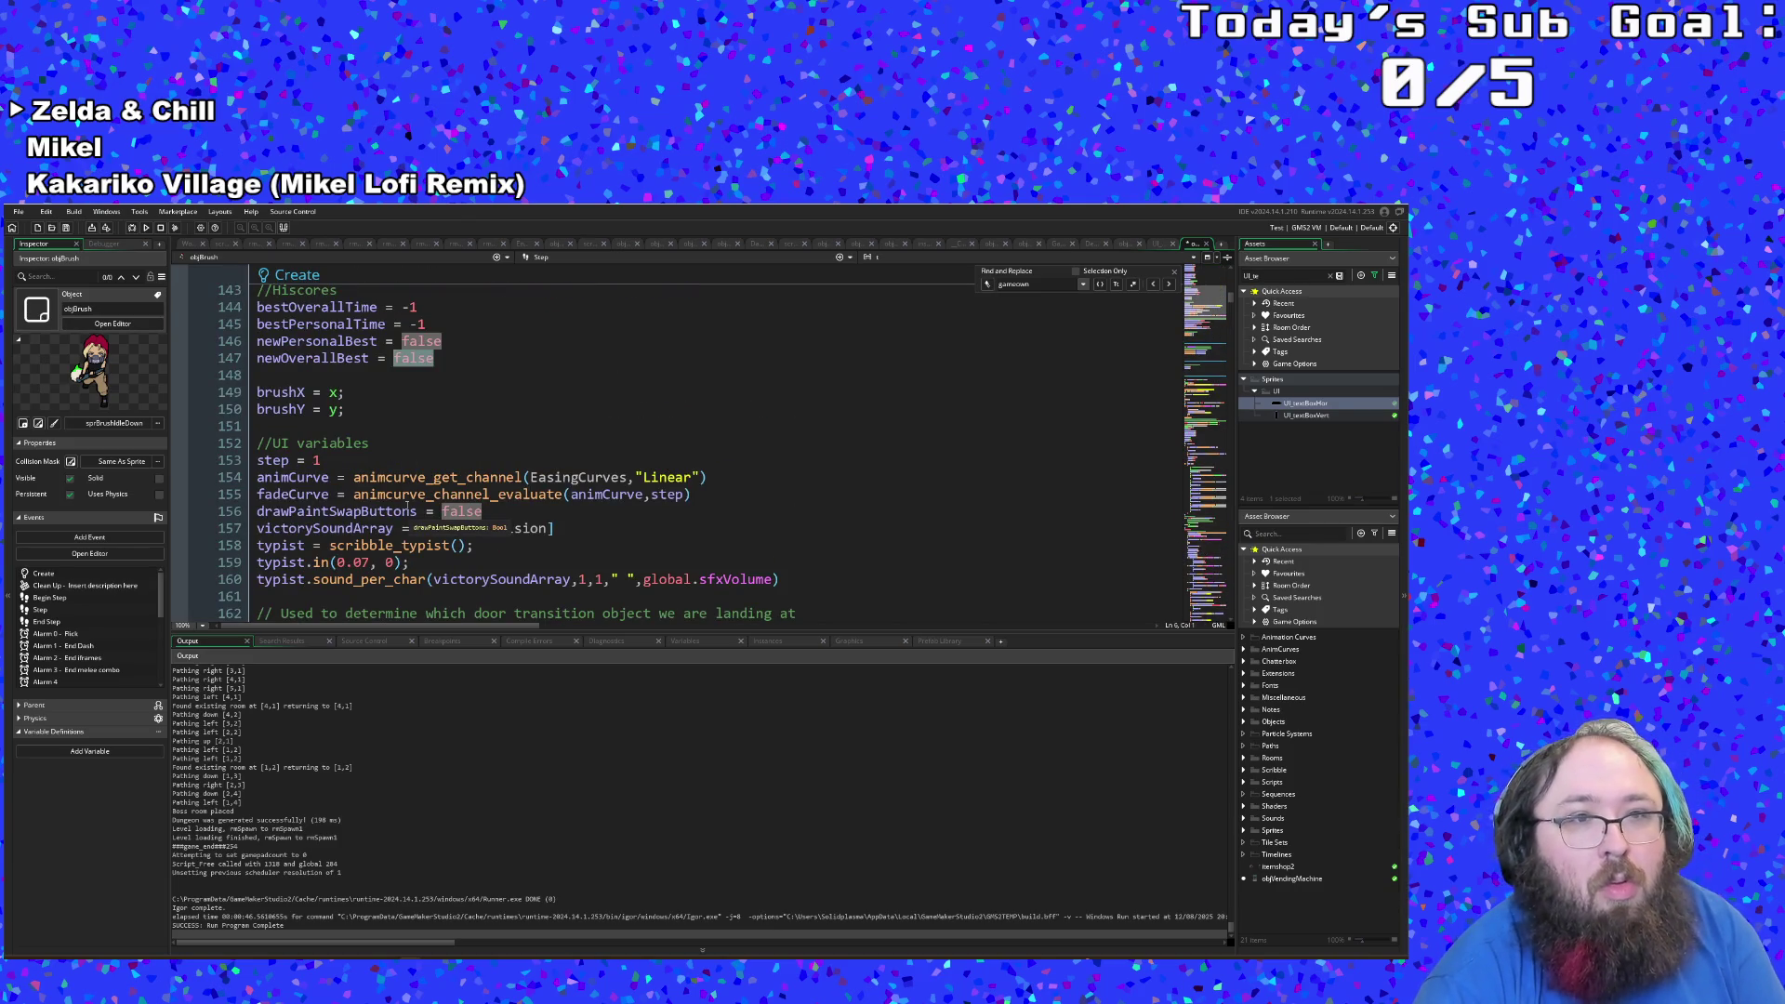
left_click(345, 341)
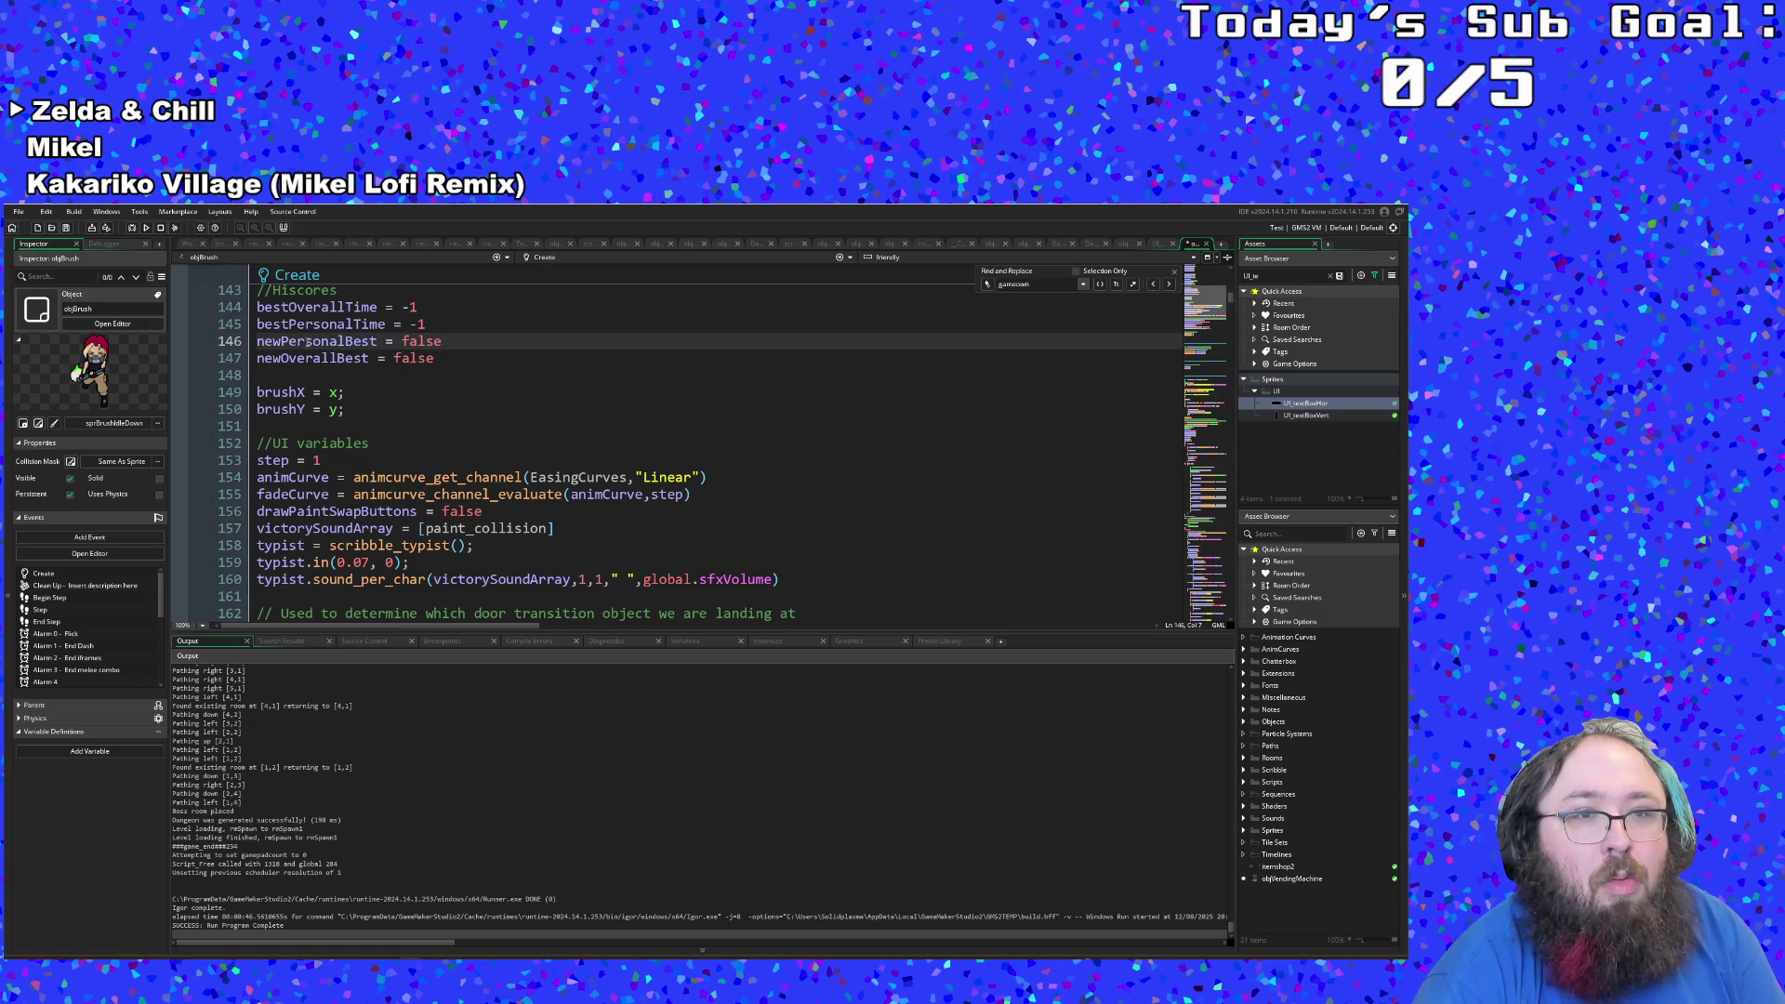
double_click(316, 341)
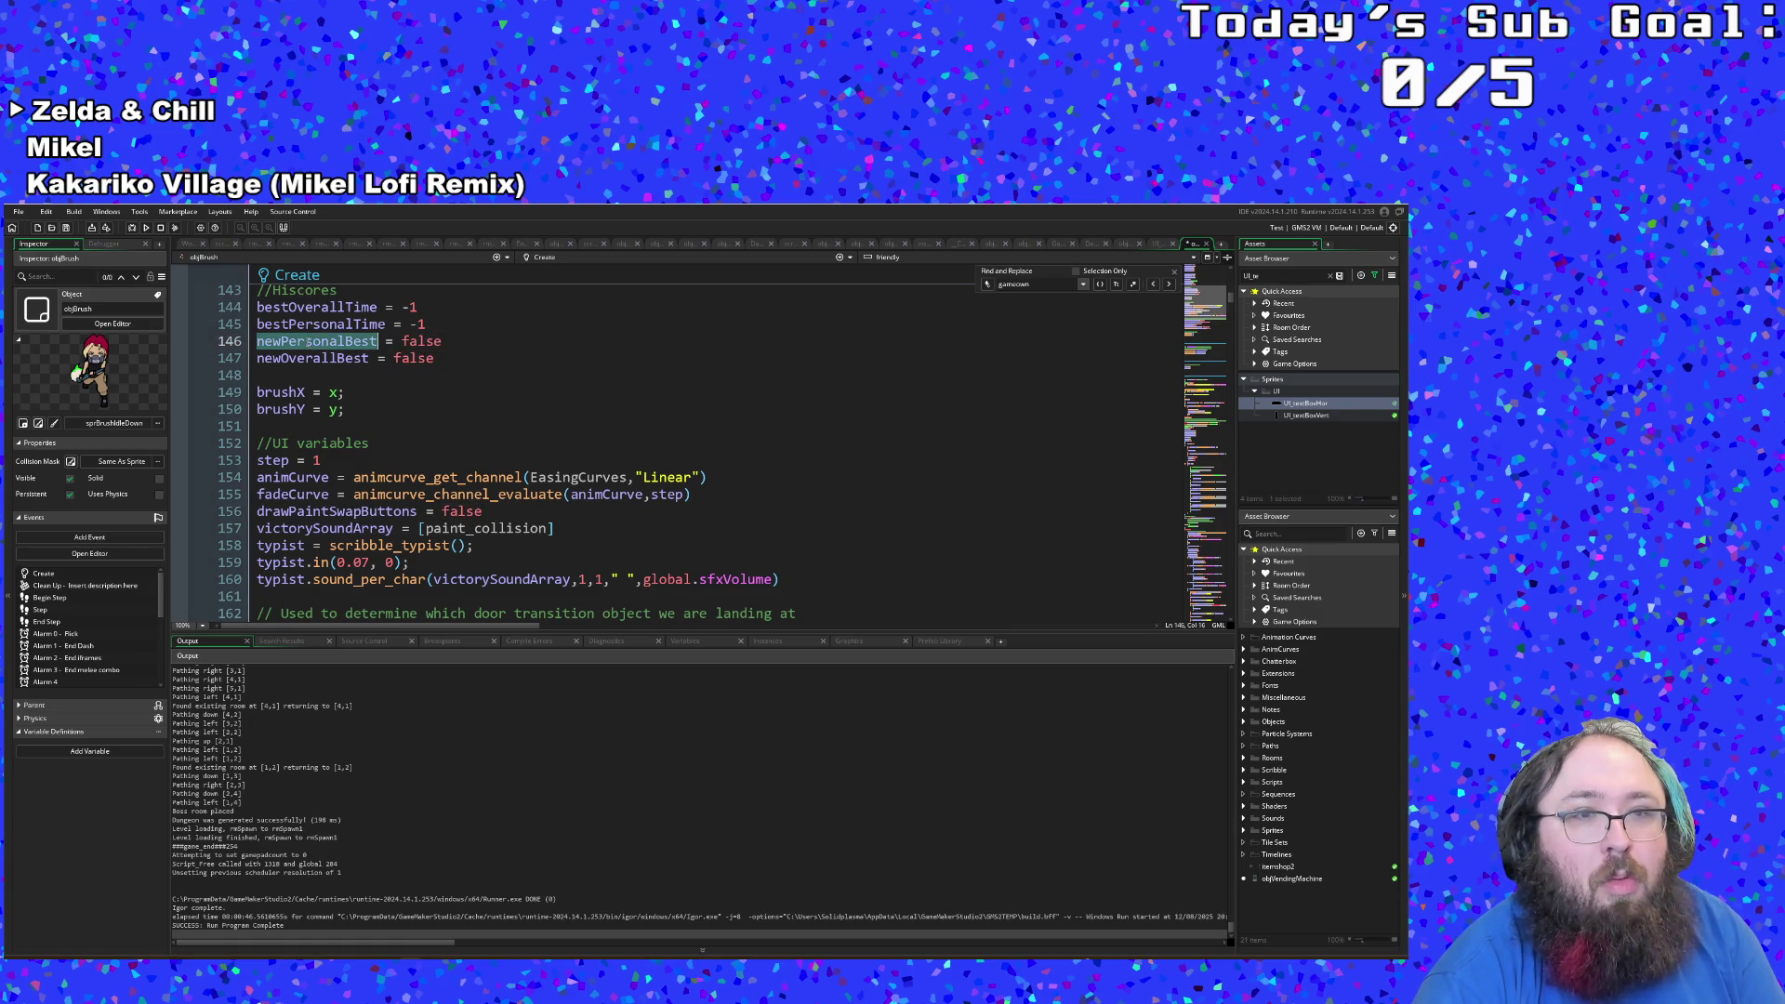
left_click(369, 359)
key("Left")
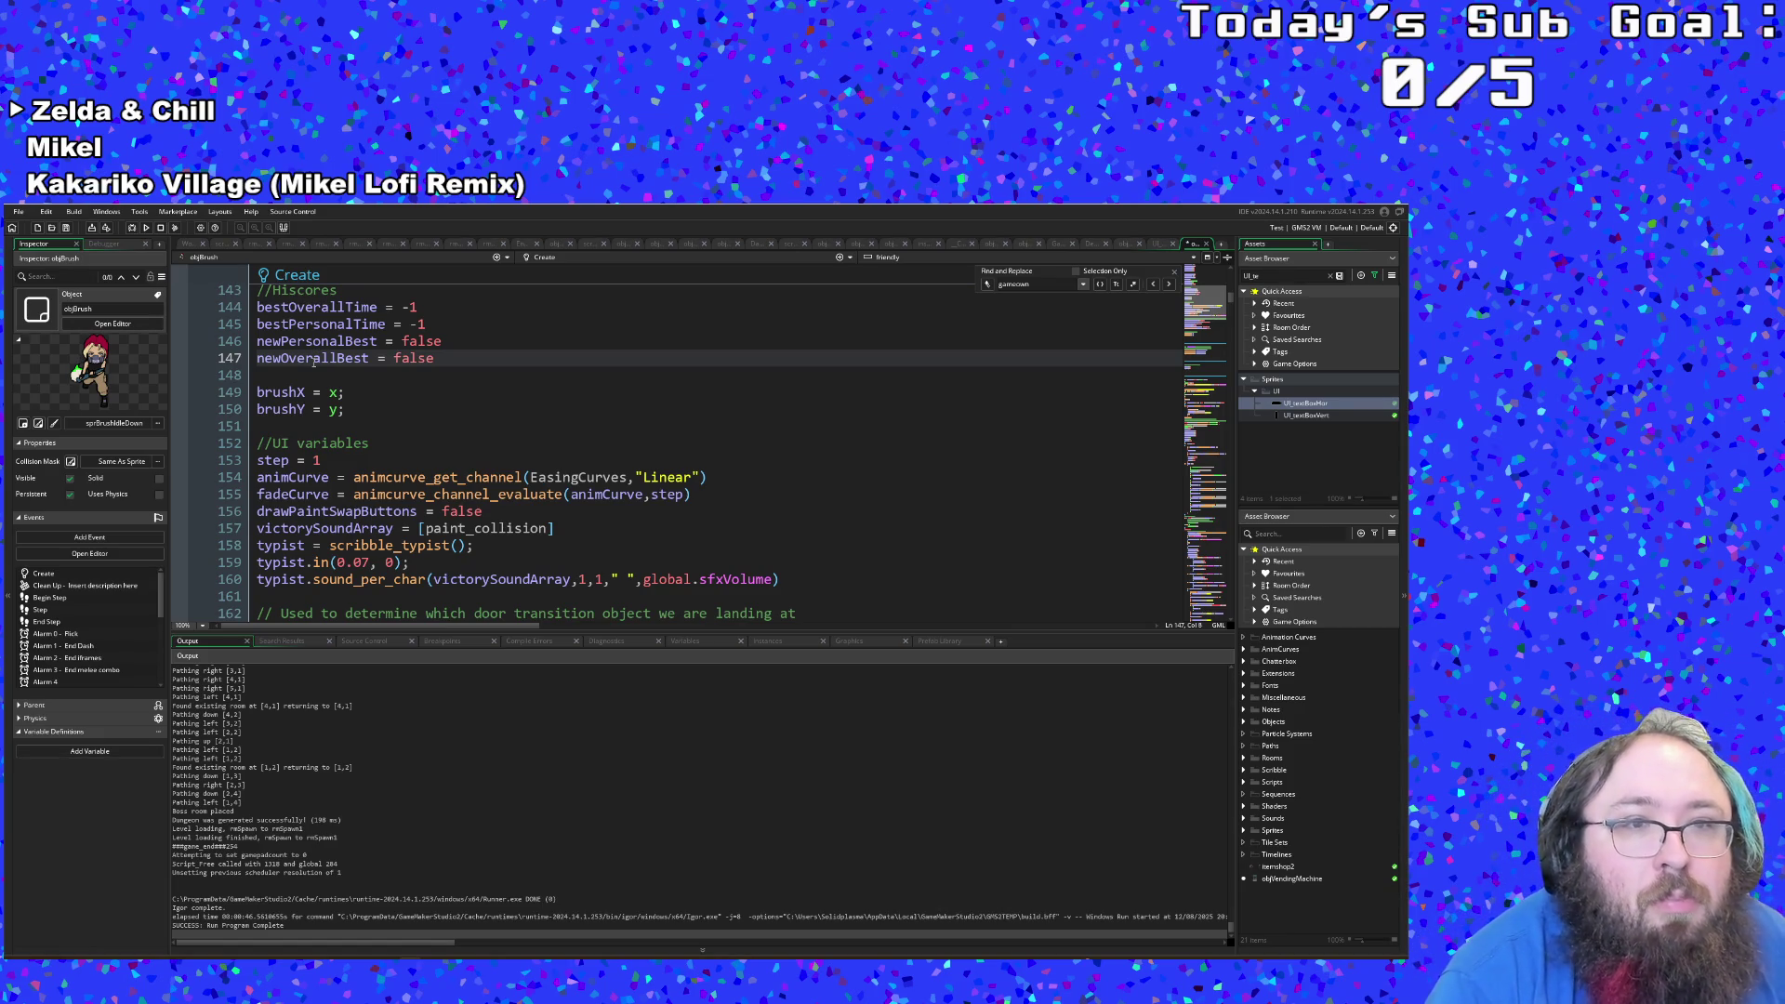
left_click(344, 341)
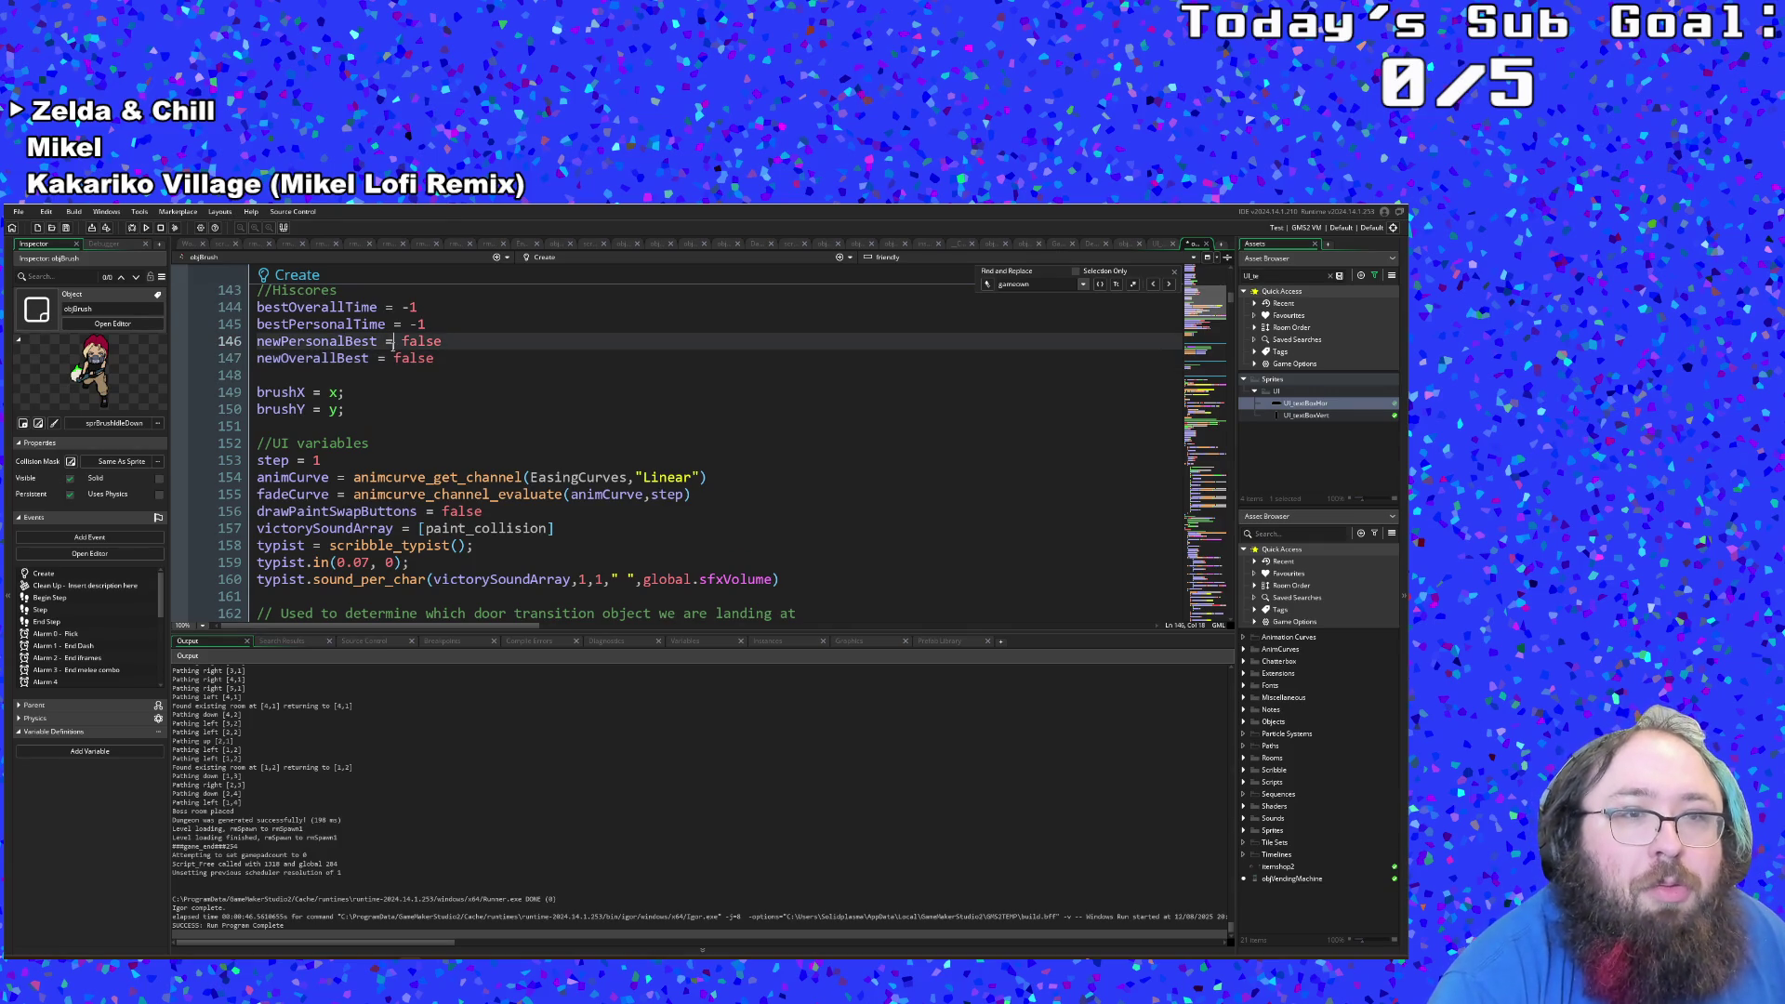
left_click(385, 341)
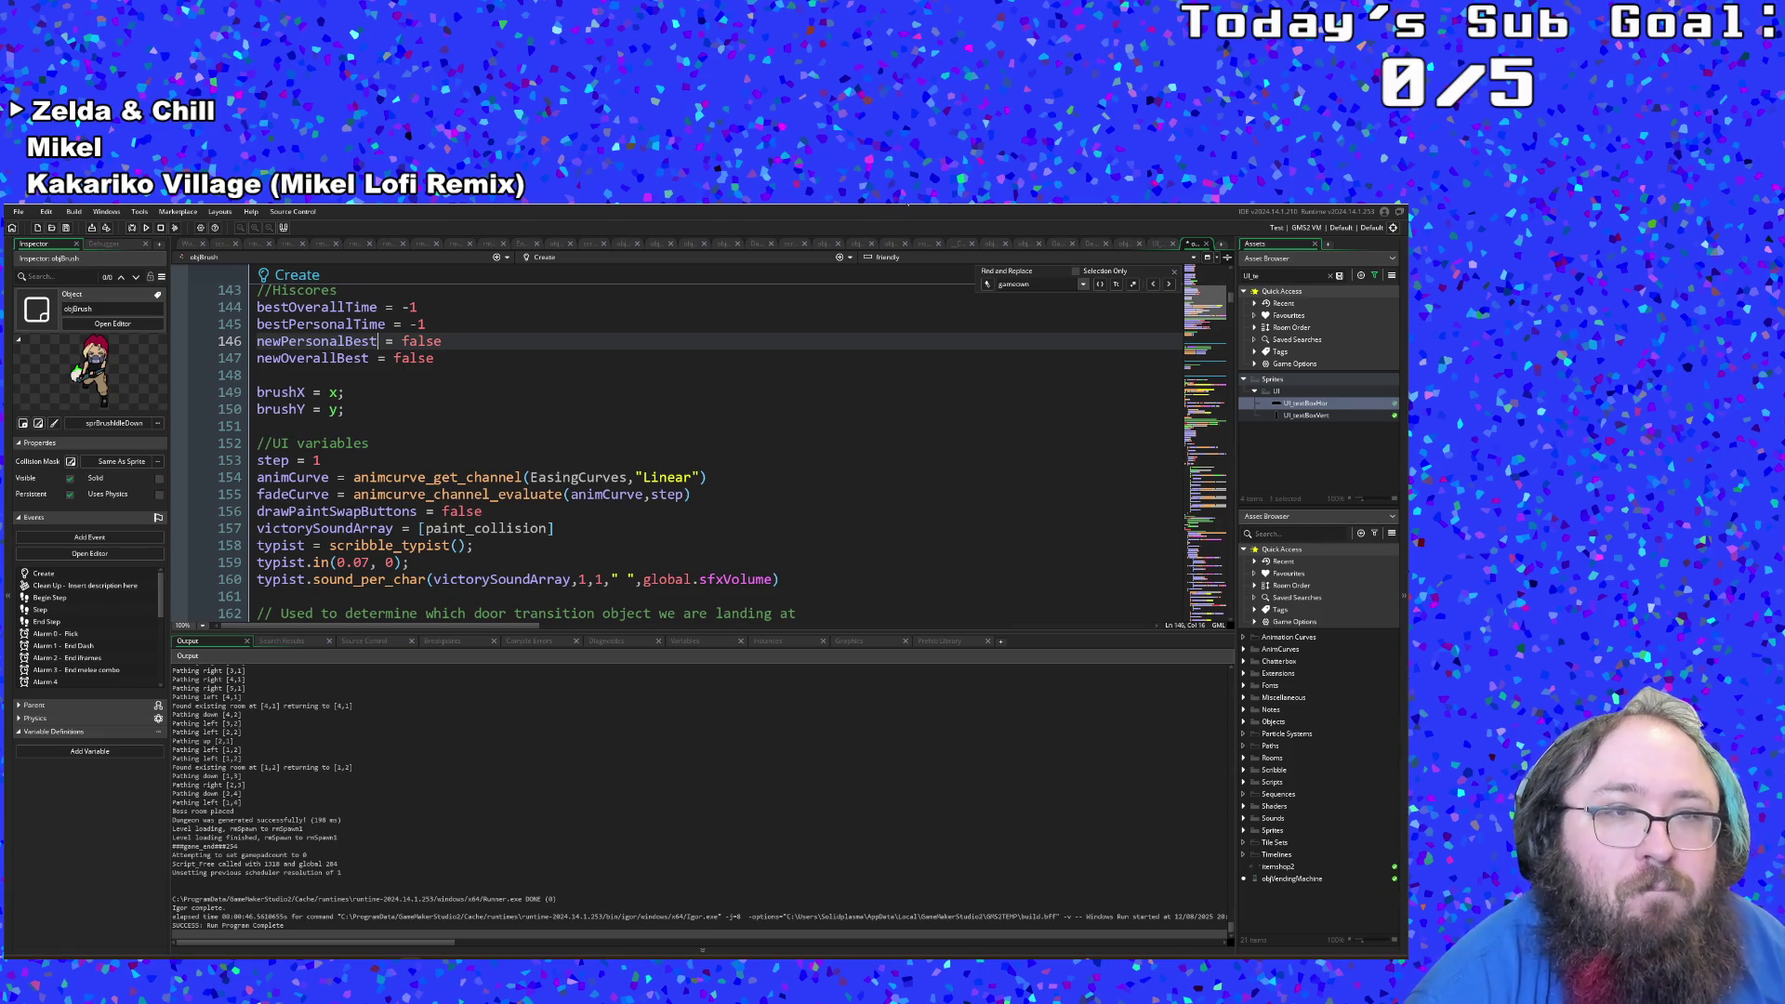
double_click(421, 341)
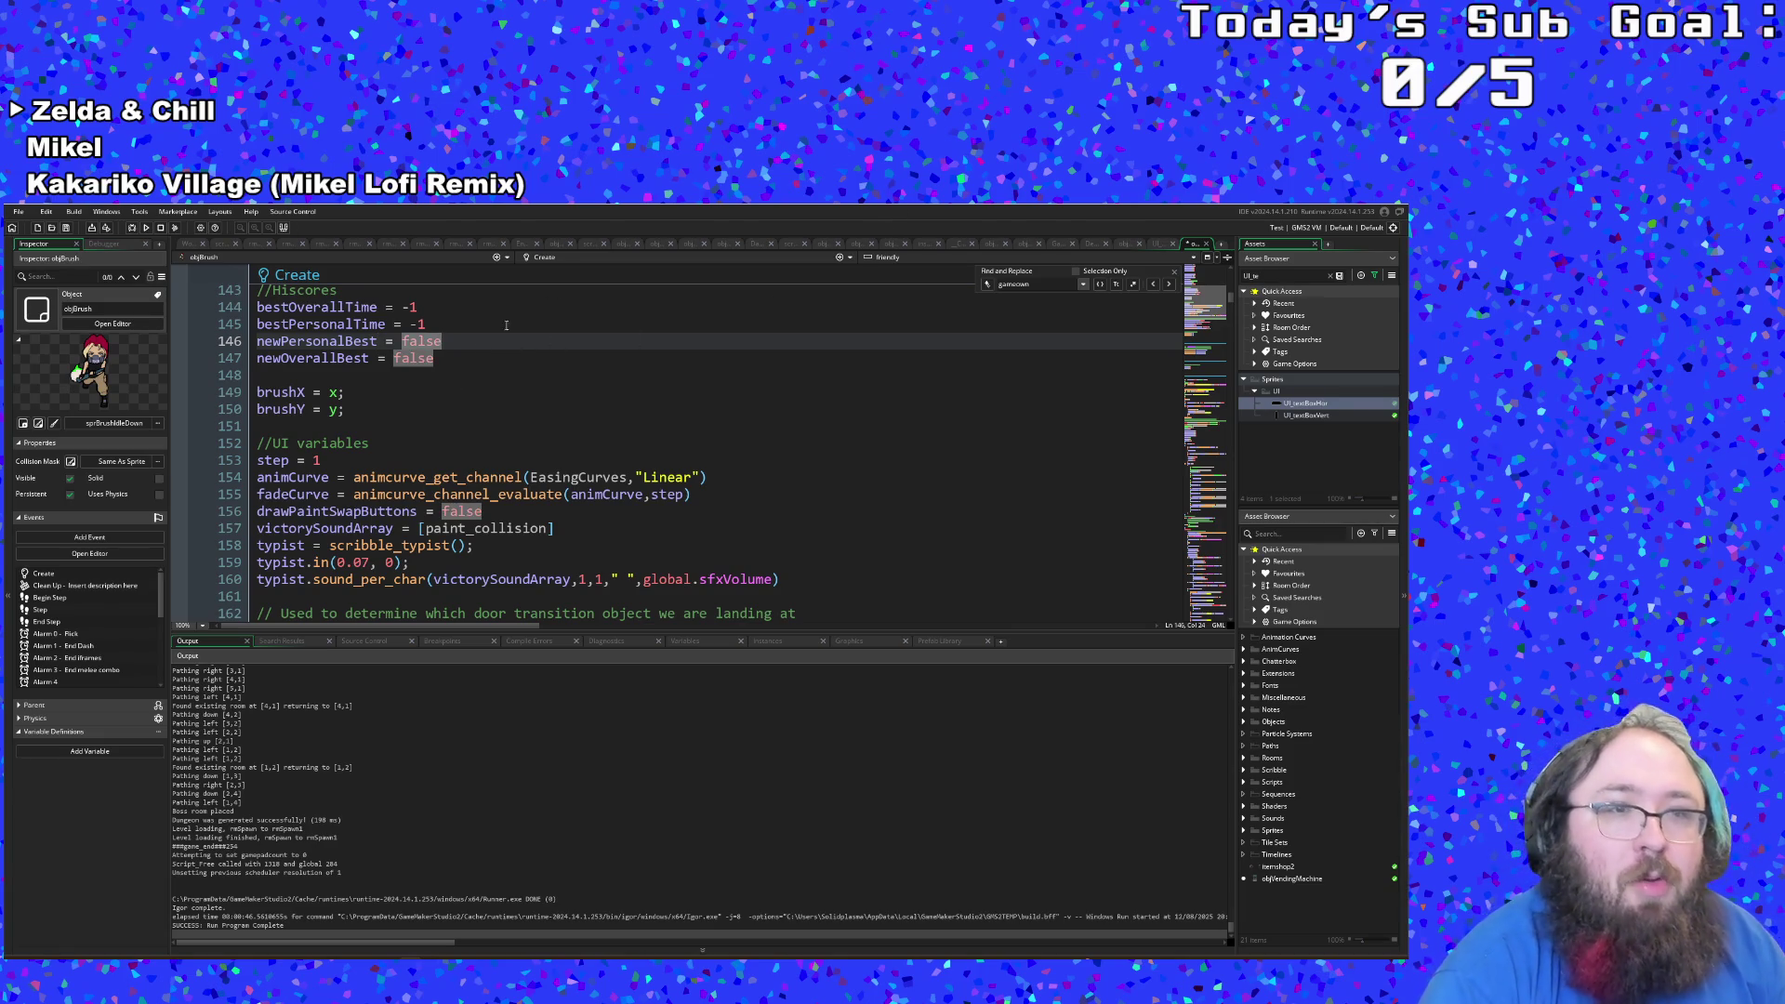
left_click(444, 358)
left_click(430, 324)
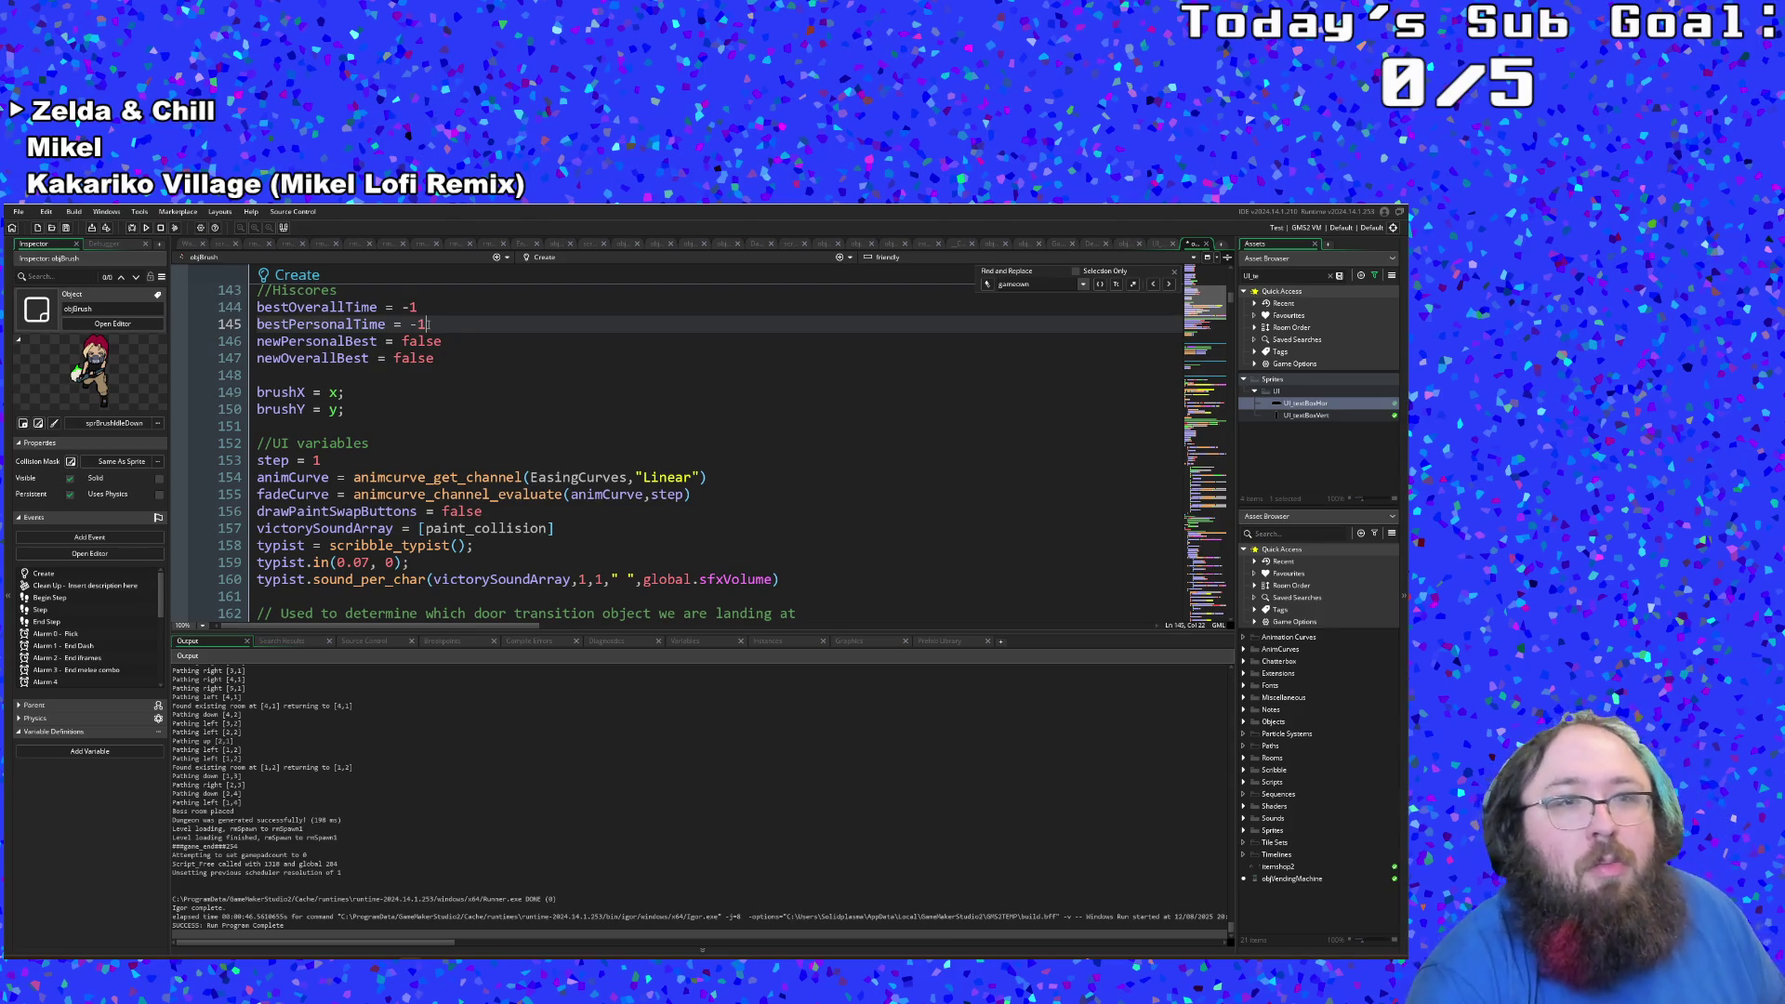
left_click(349, 291)
Step: Add currentFinalTime = GAME.milliseconds on a new line under the //Hiscores comment
key("Return")
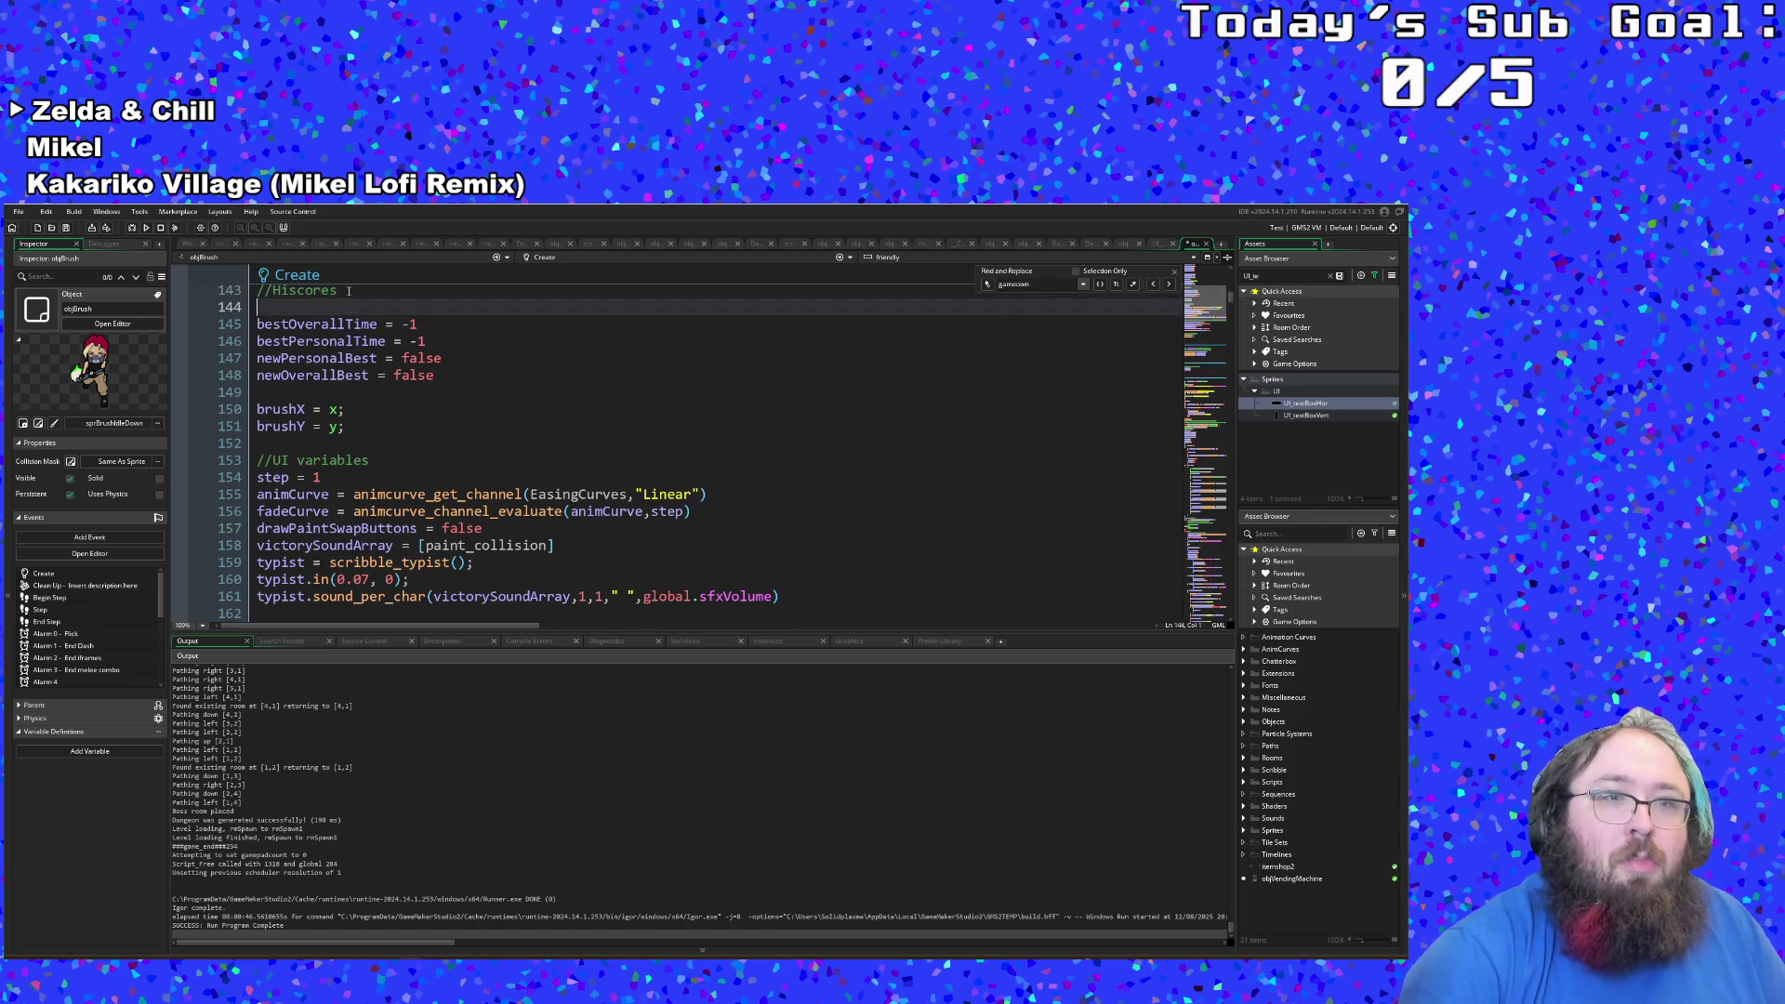
type("current")
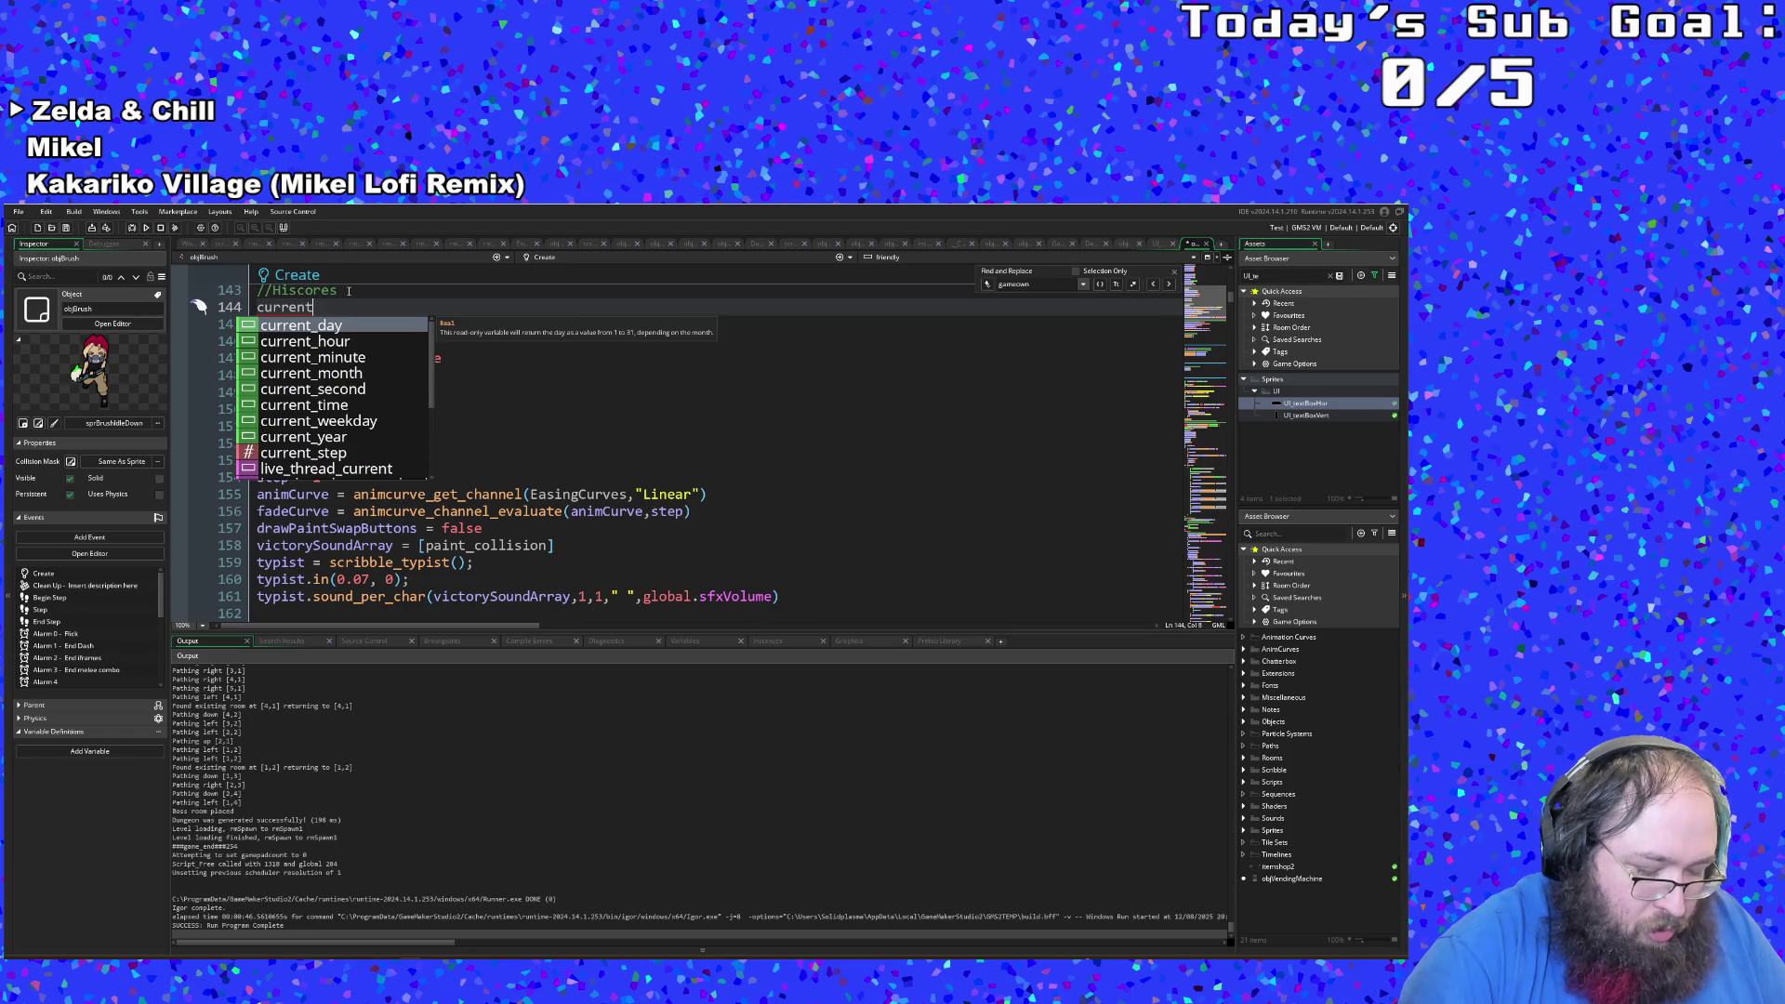
type("Fi")
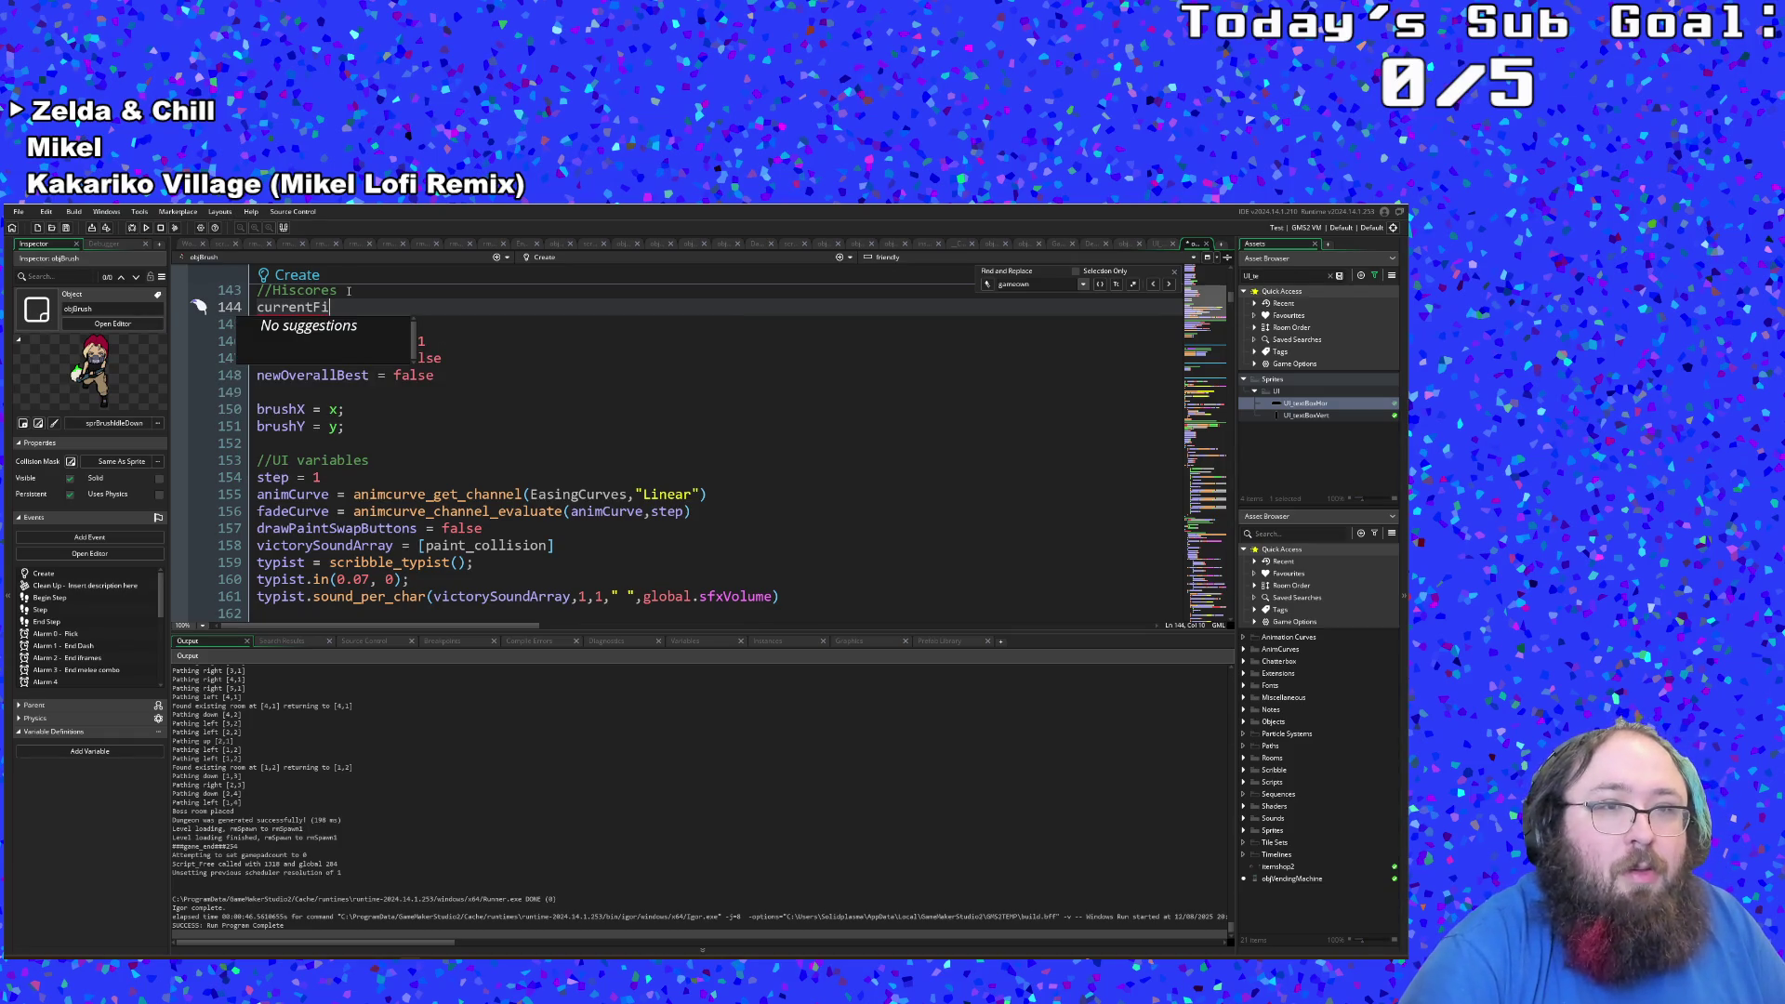
type("nalTime = gae")
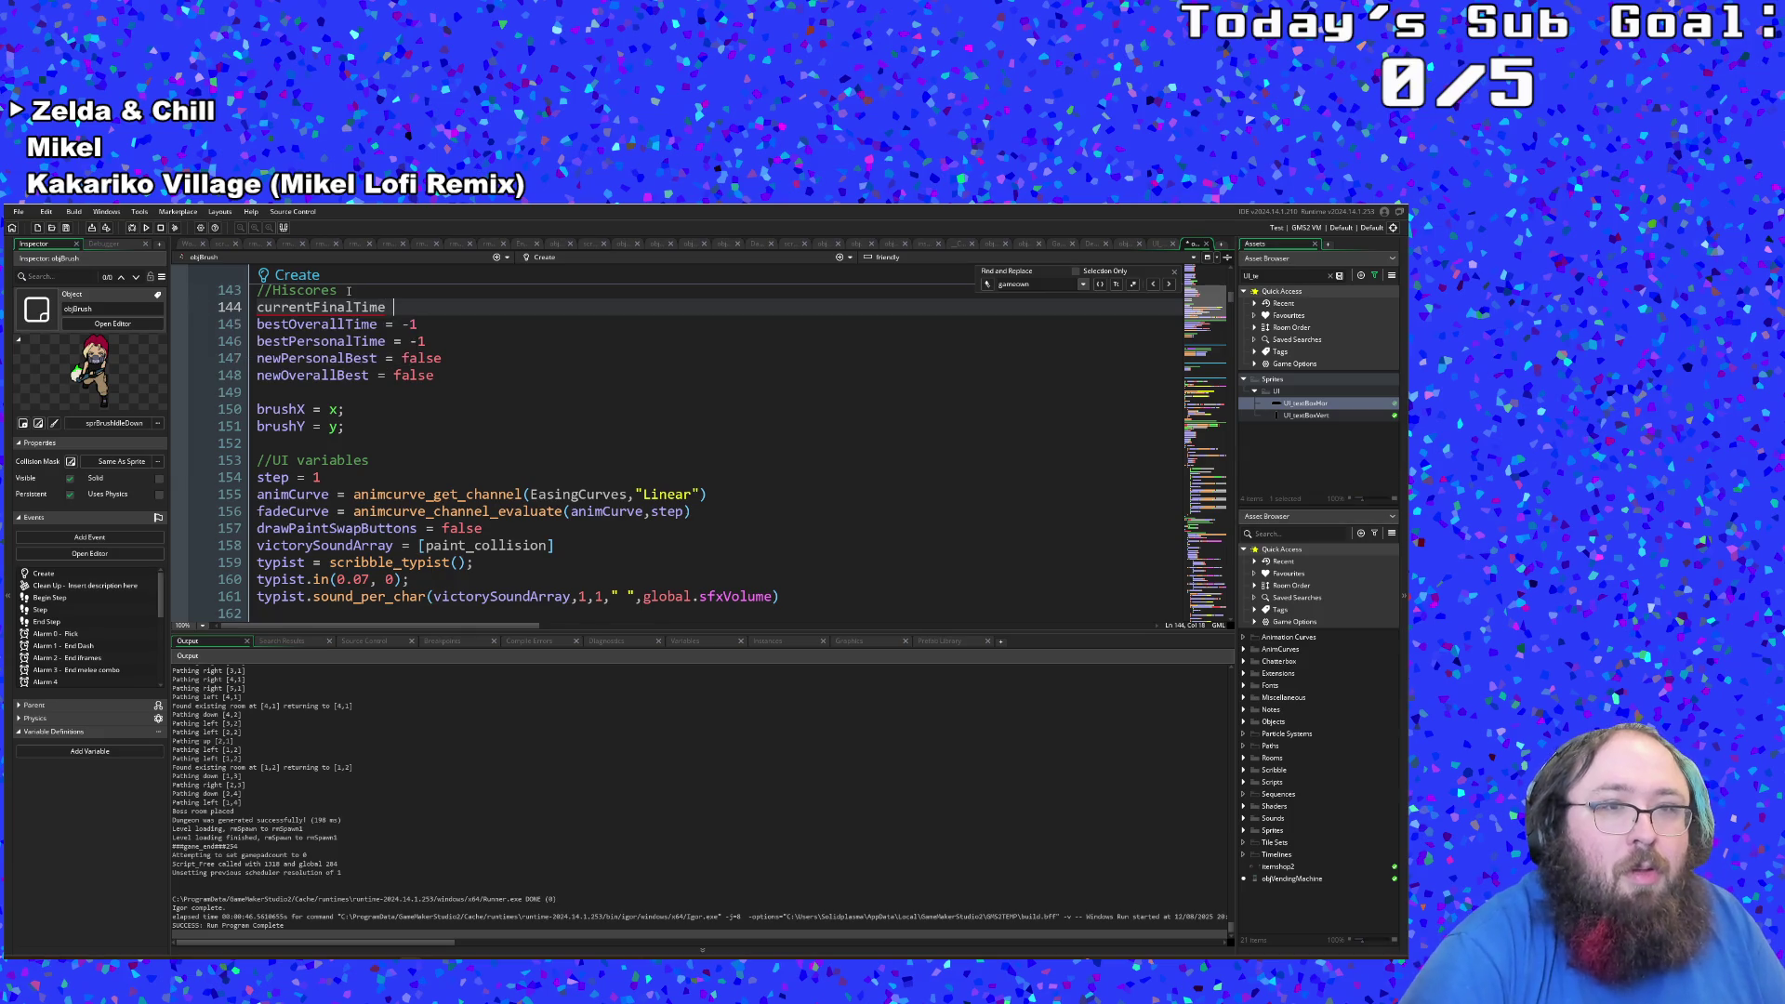
key("BackSpace")
key("BackSpace")
key("BackSpace")
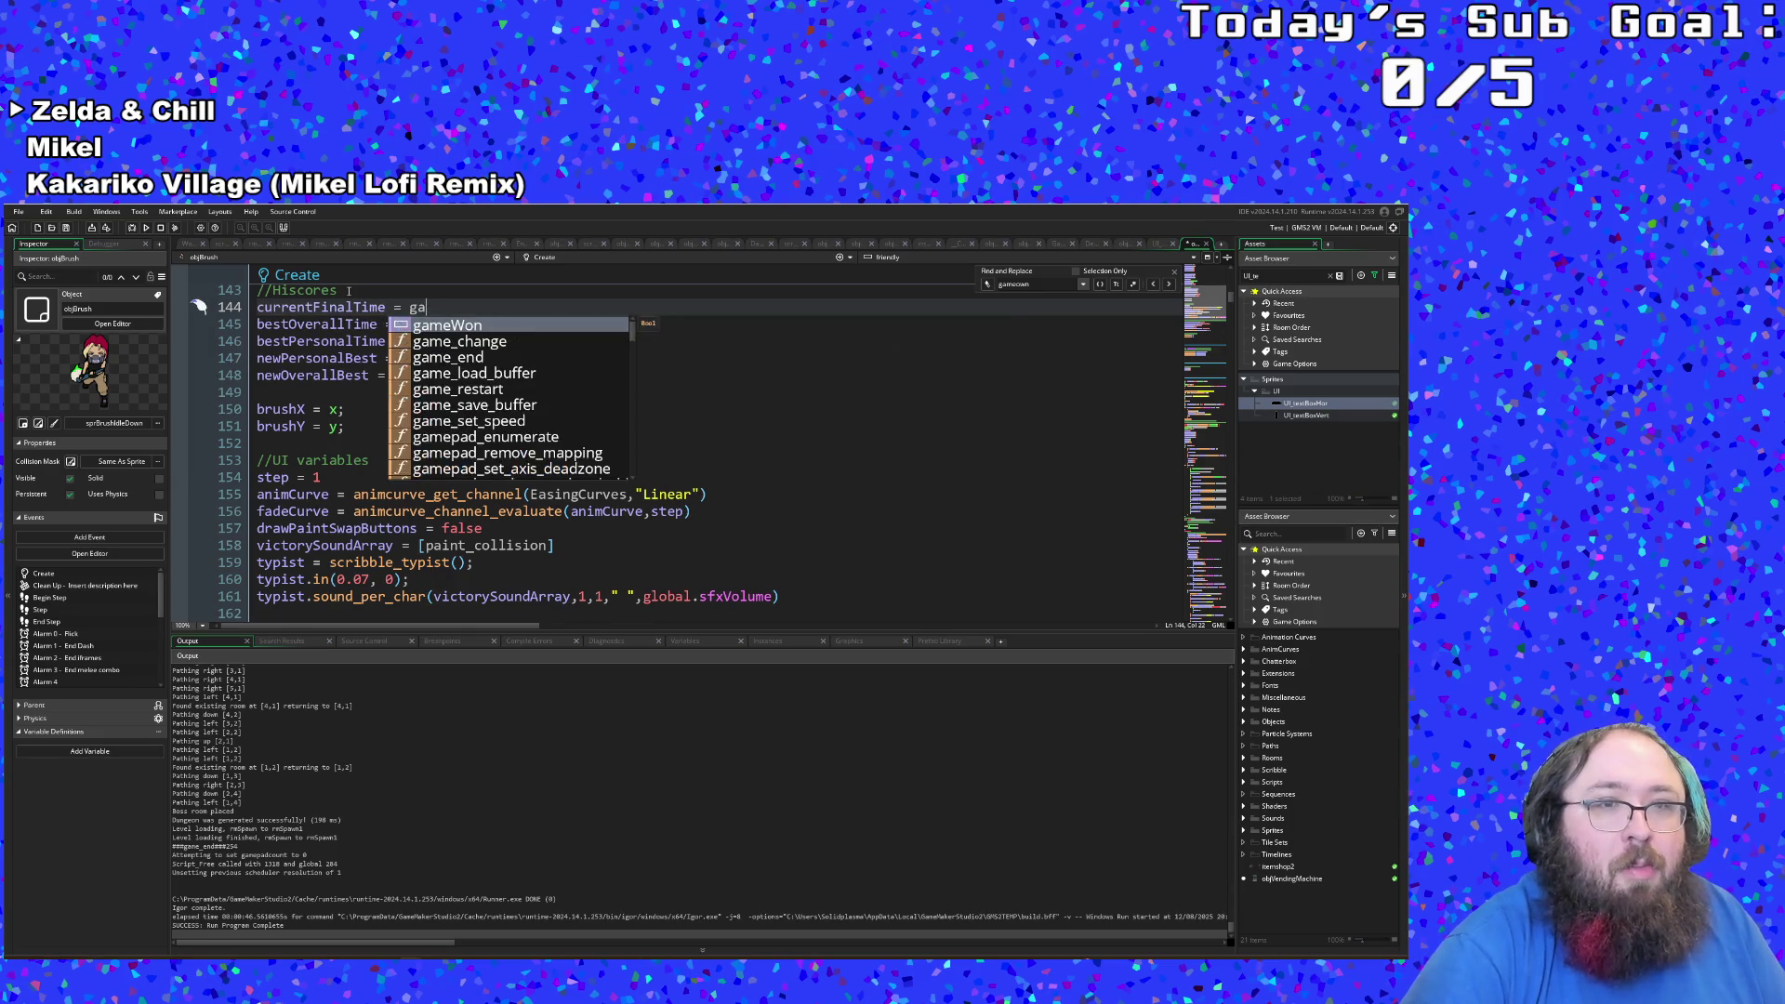
type("GAME.MI")
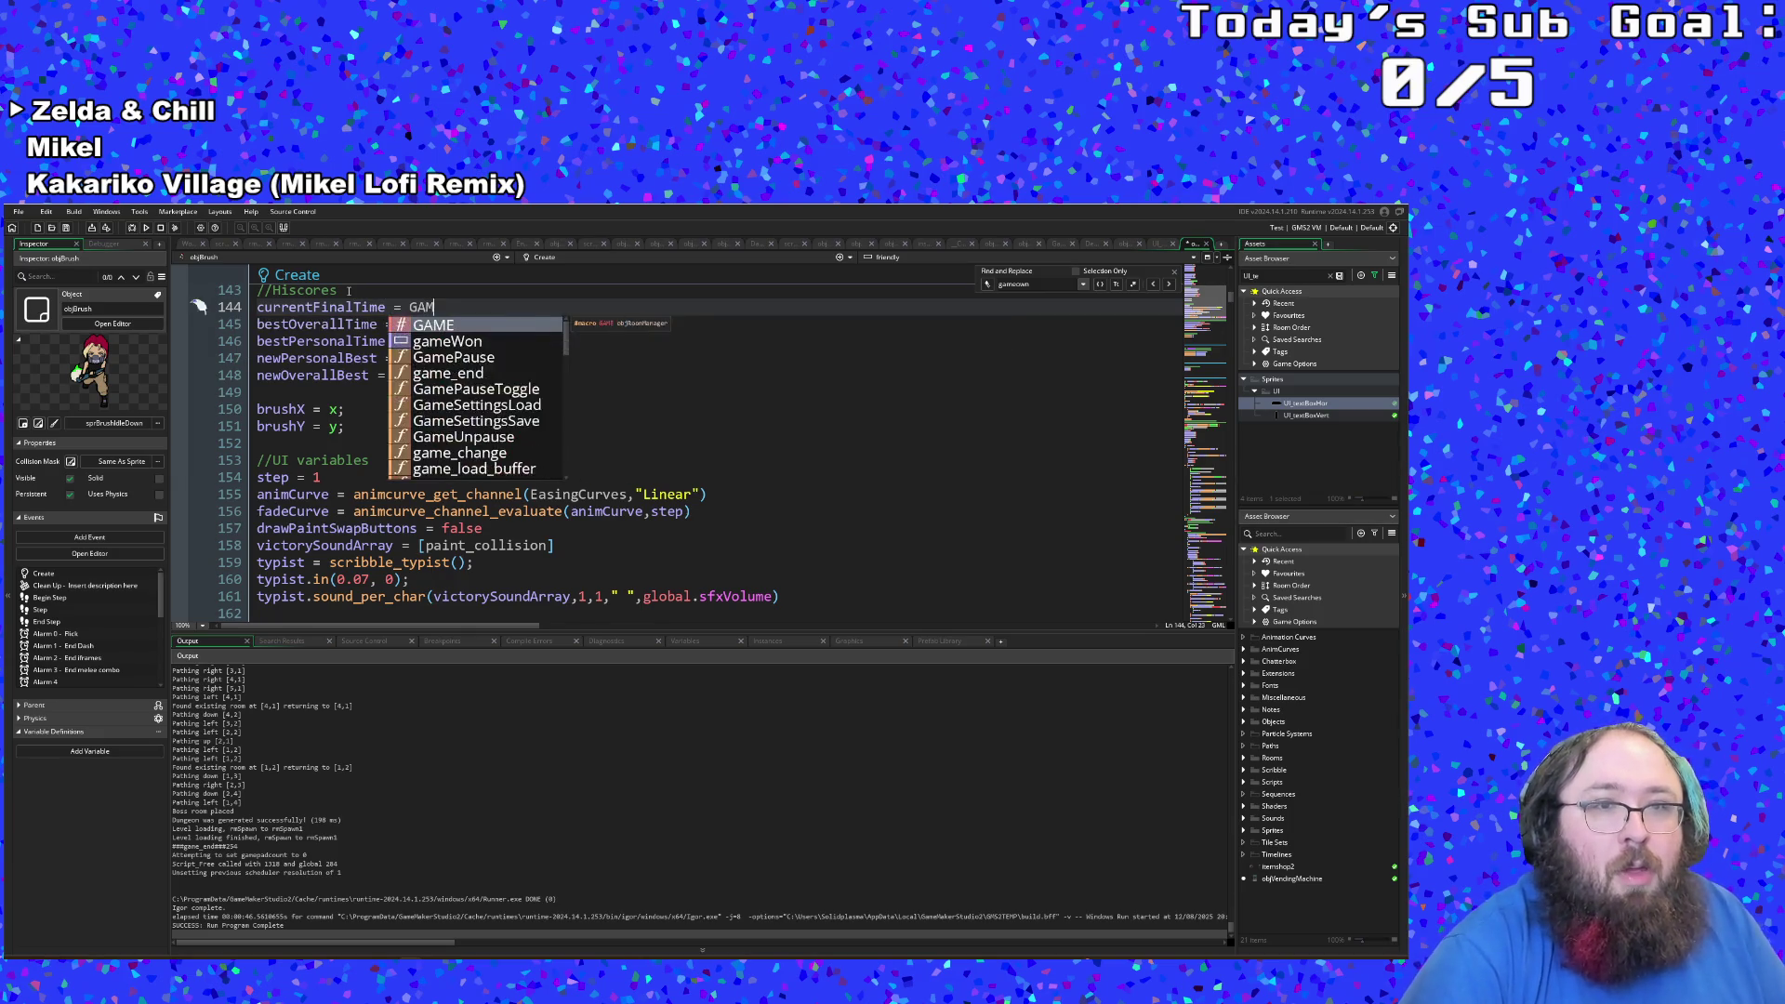
key("BackSpace")
key("BackSpace")
type("milli")
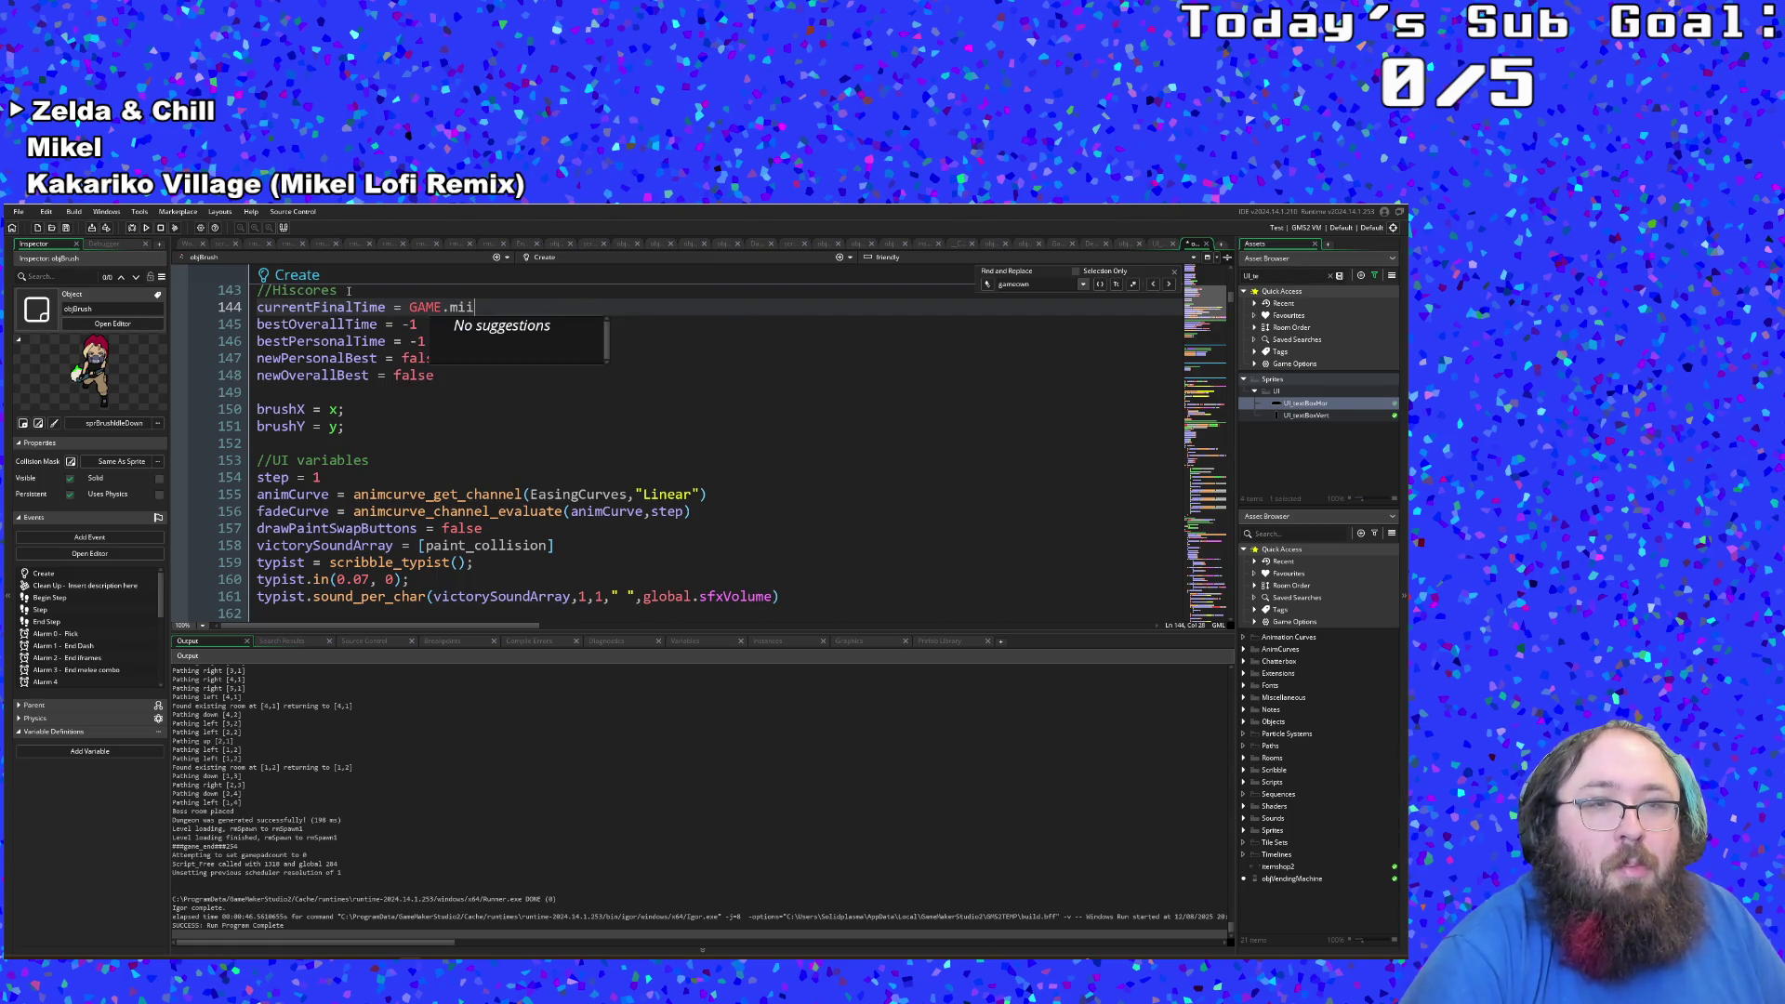
key("BackSpace")
key("BackSpace")
key("BackSpace")
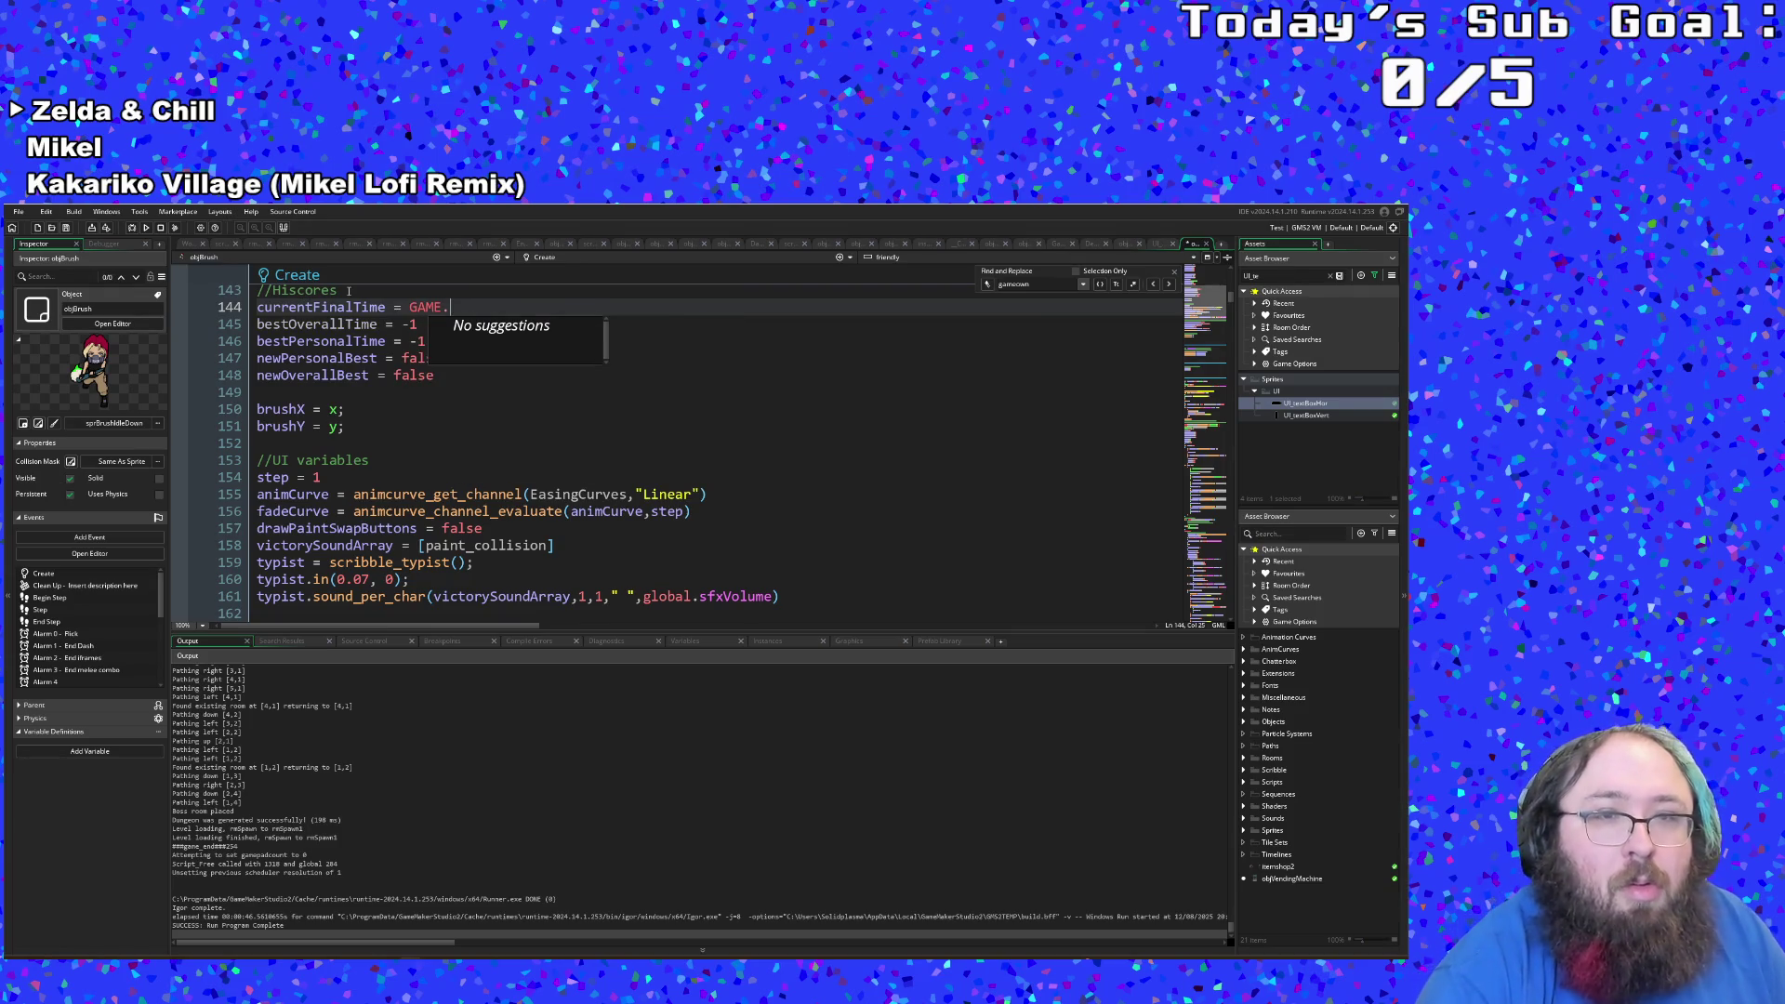
type("millic")
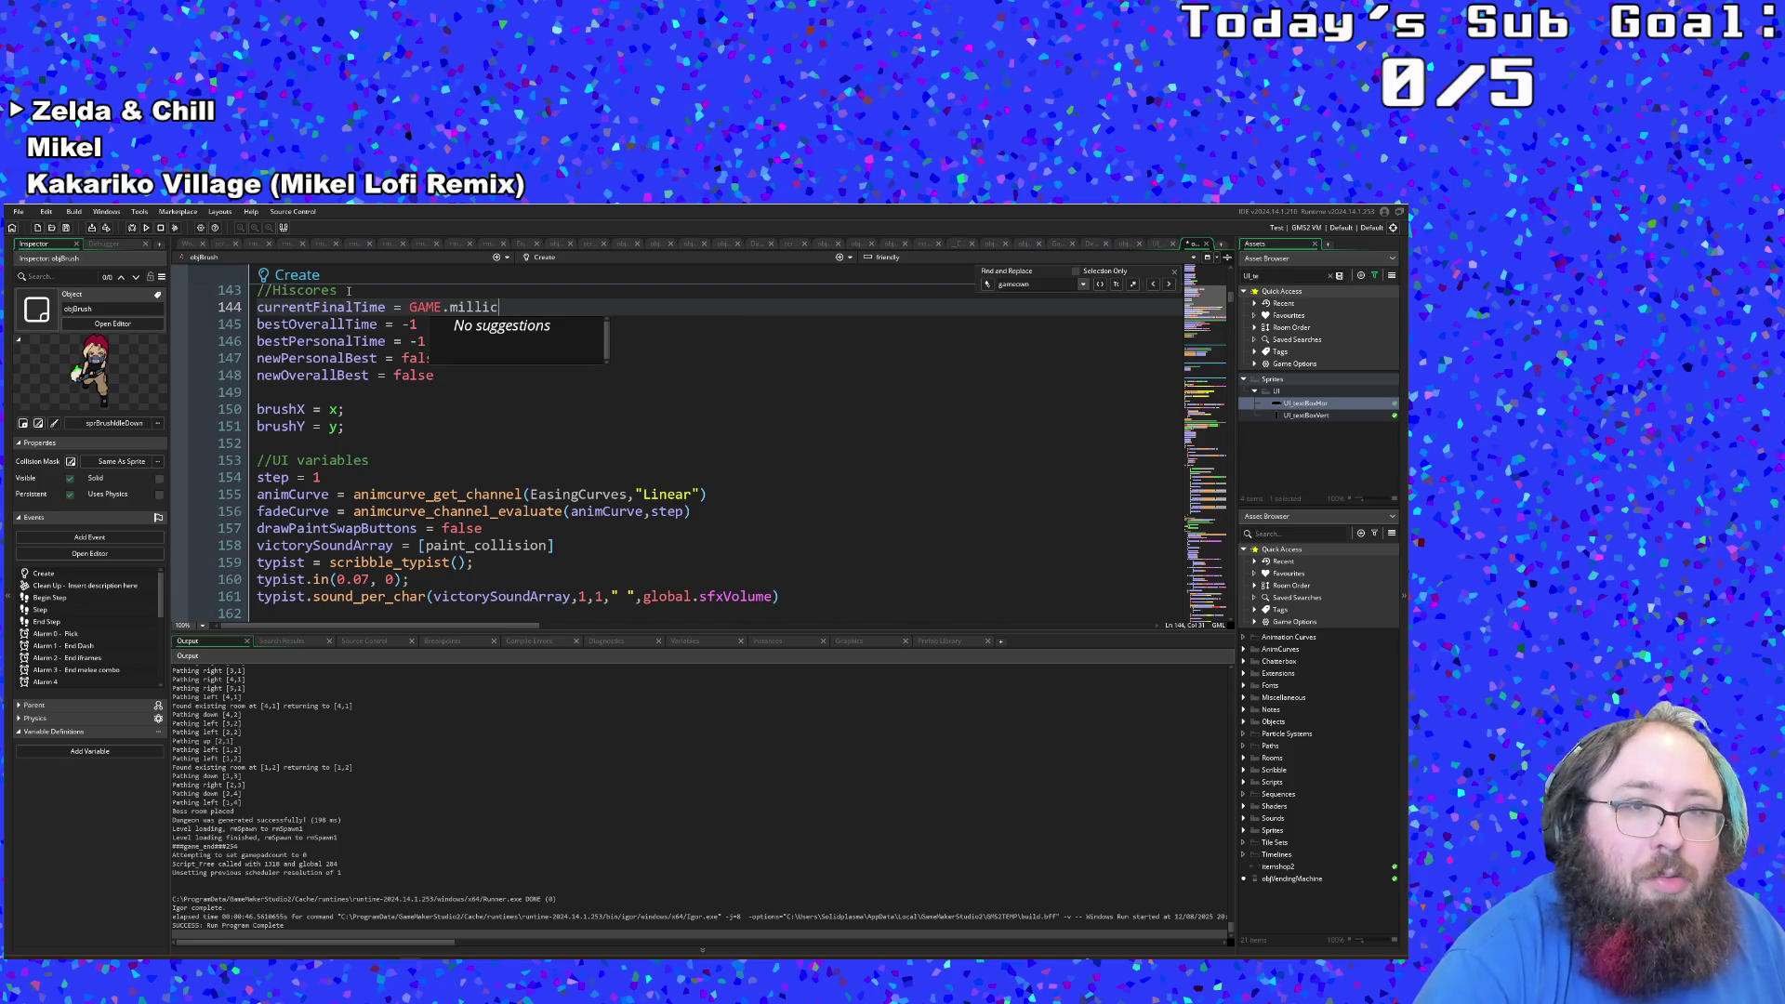
key("BackSpace")
key("BackSpace")
type("l")
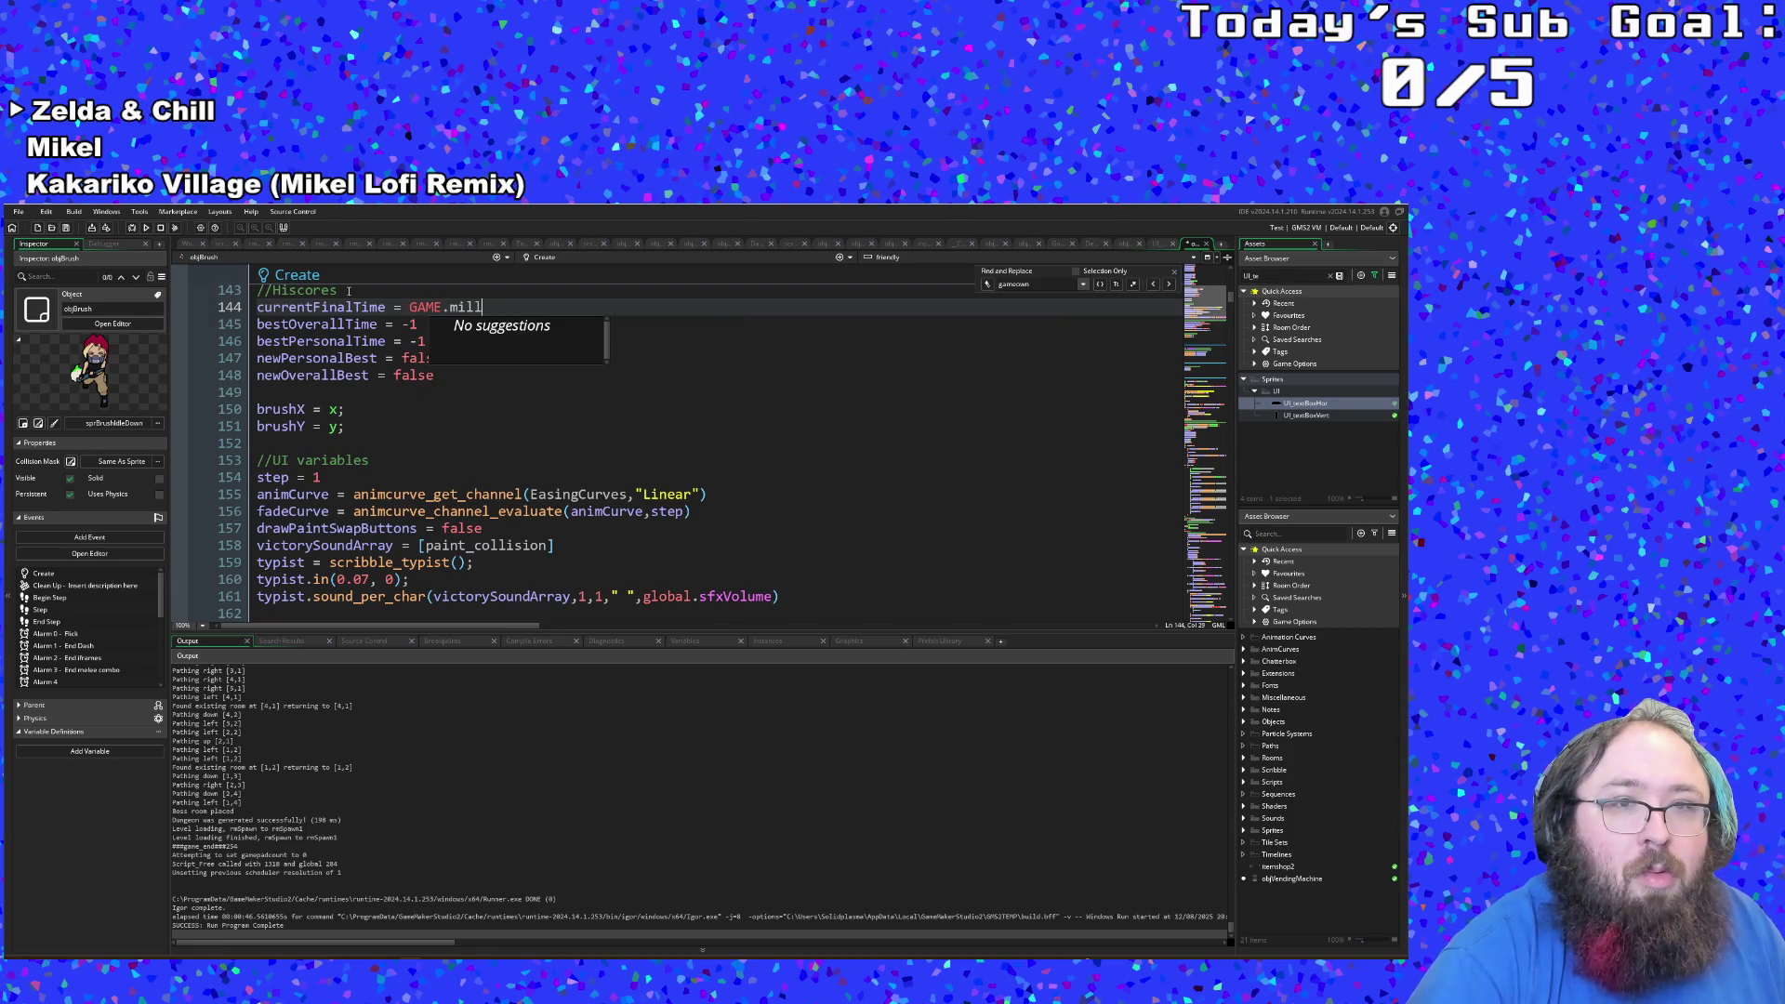
type("iseconds")
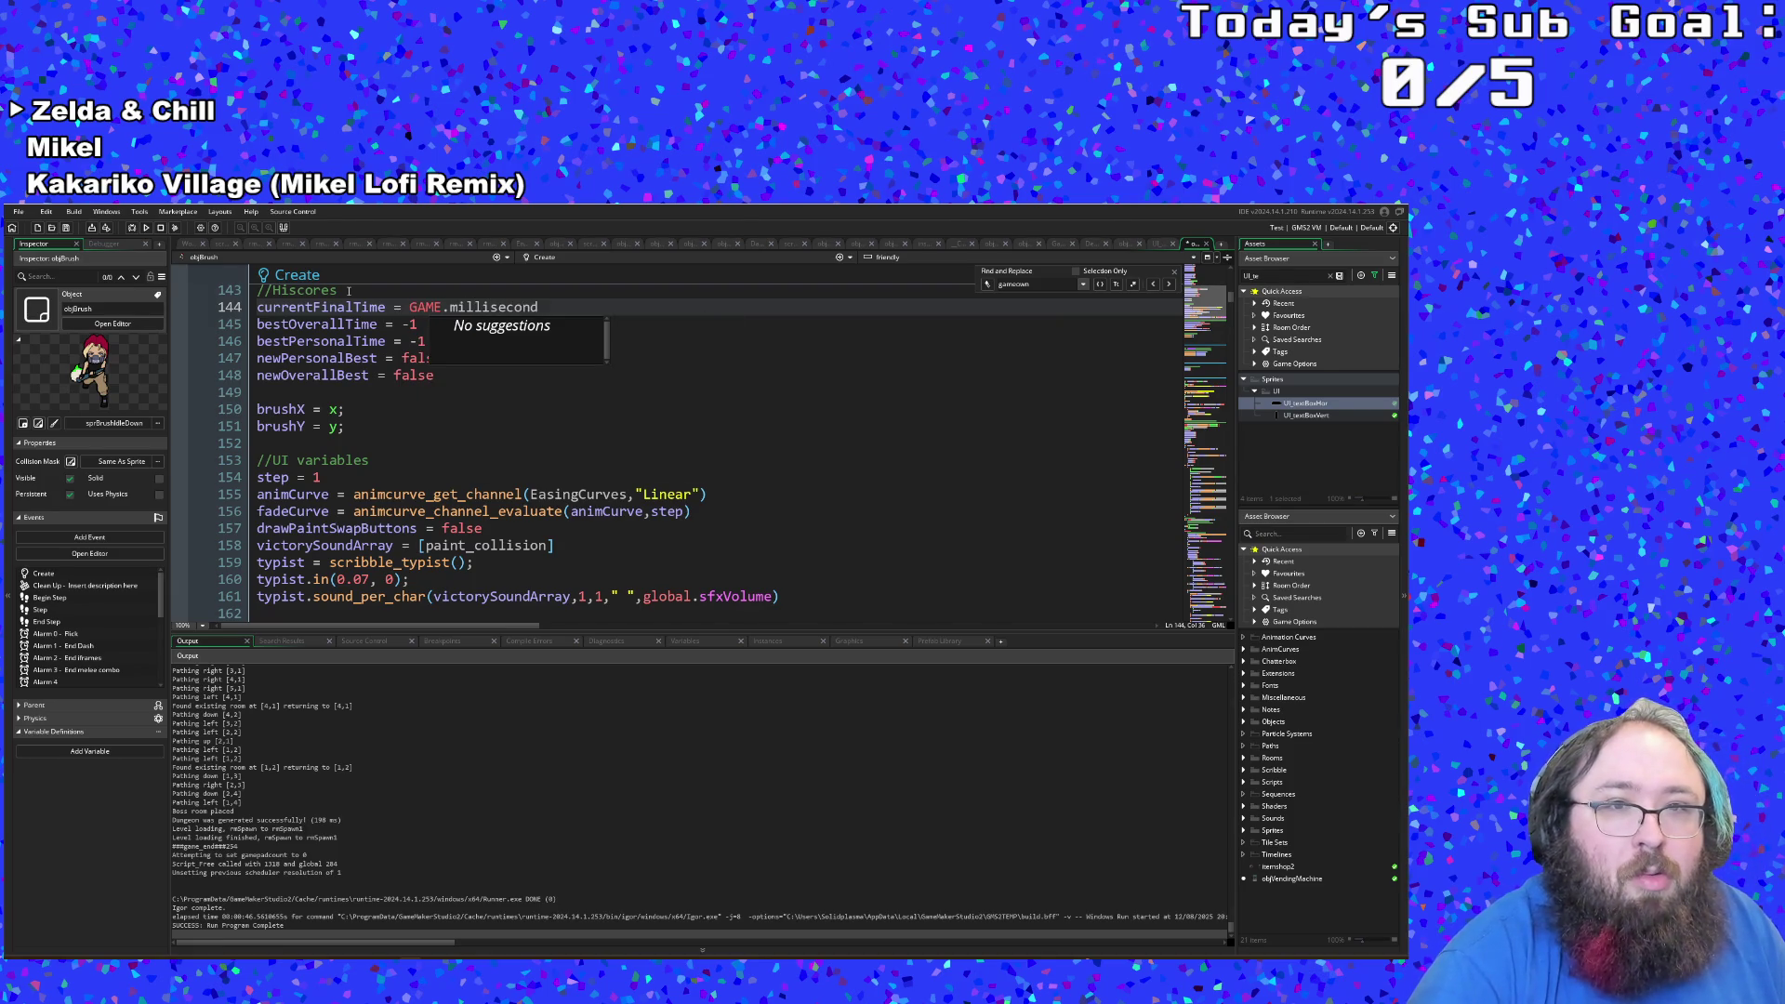
Step: Return to line 144 and bring up project-wide Search & Replace
left_click(347, 358)
left_click(457, 307)
key("ctrl+shift+f")
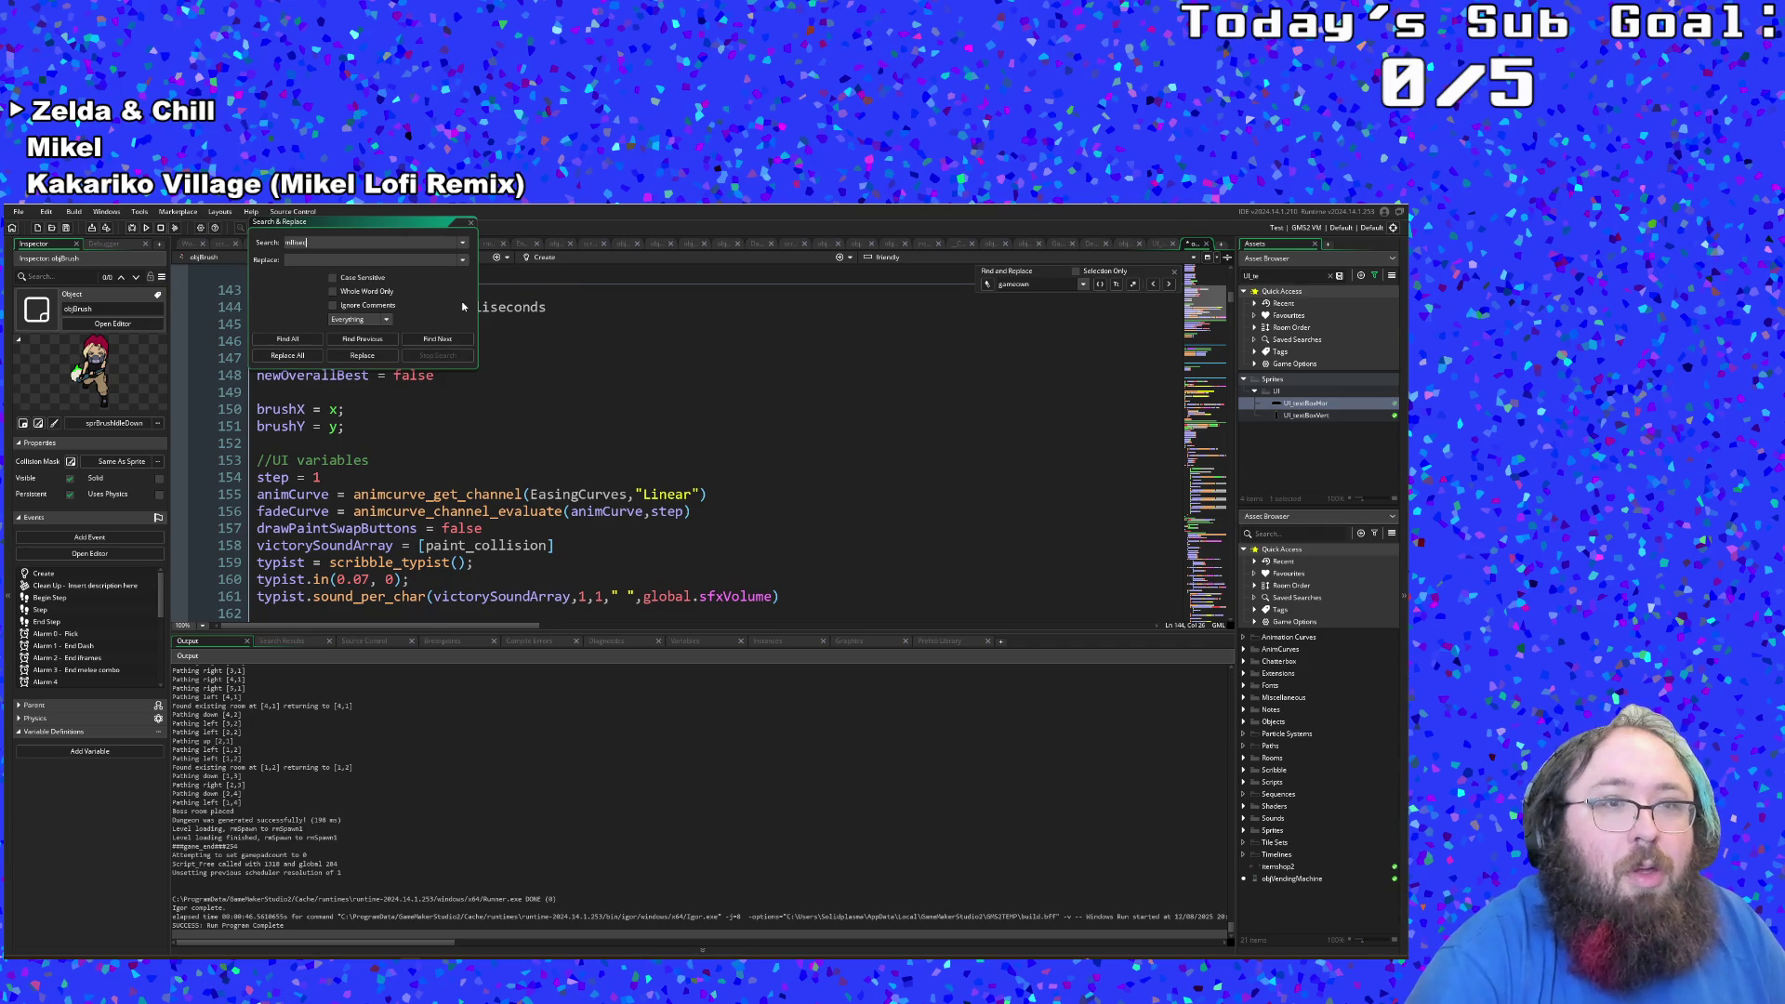
Step: Search the project for mllisecs, mlliseconds and then mlli
key("Return")
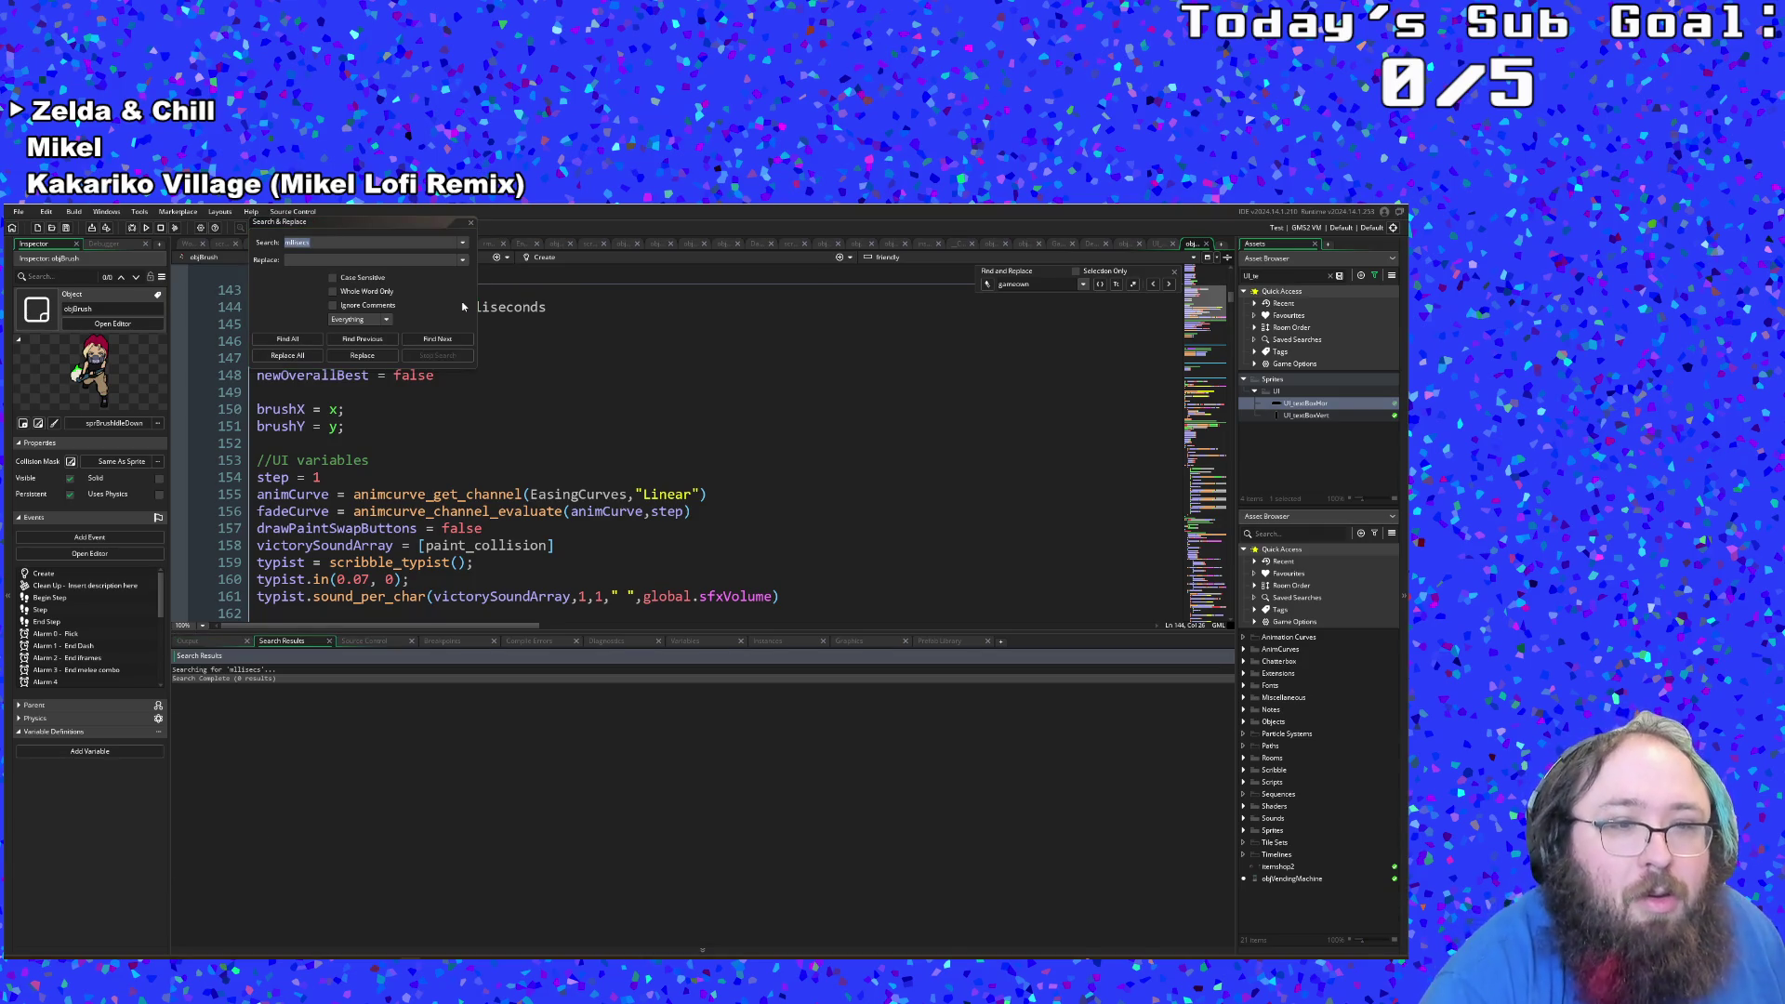
left_click(310, 243)
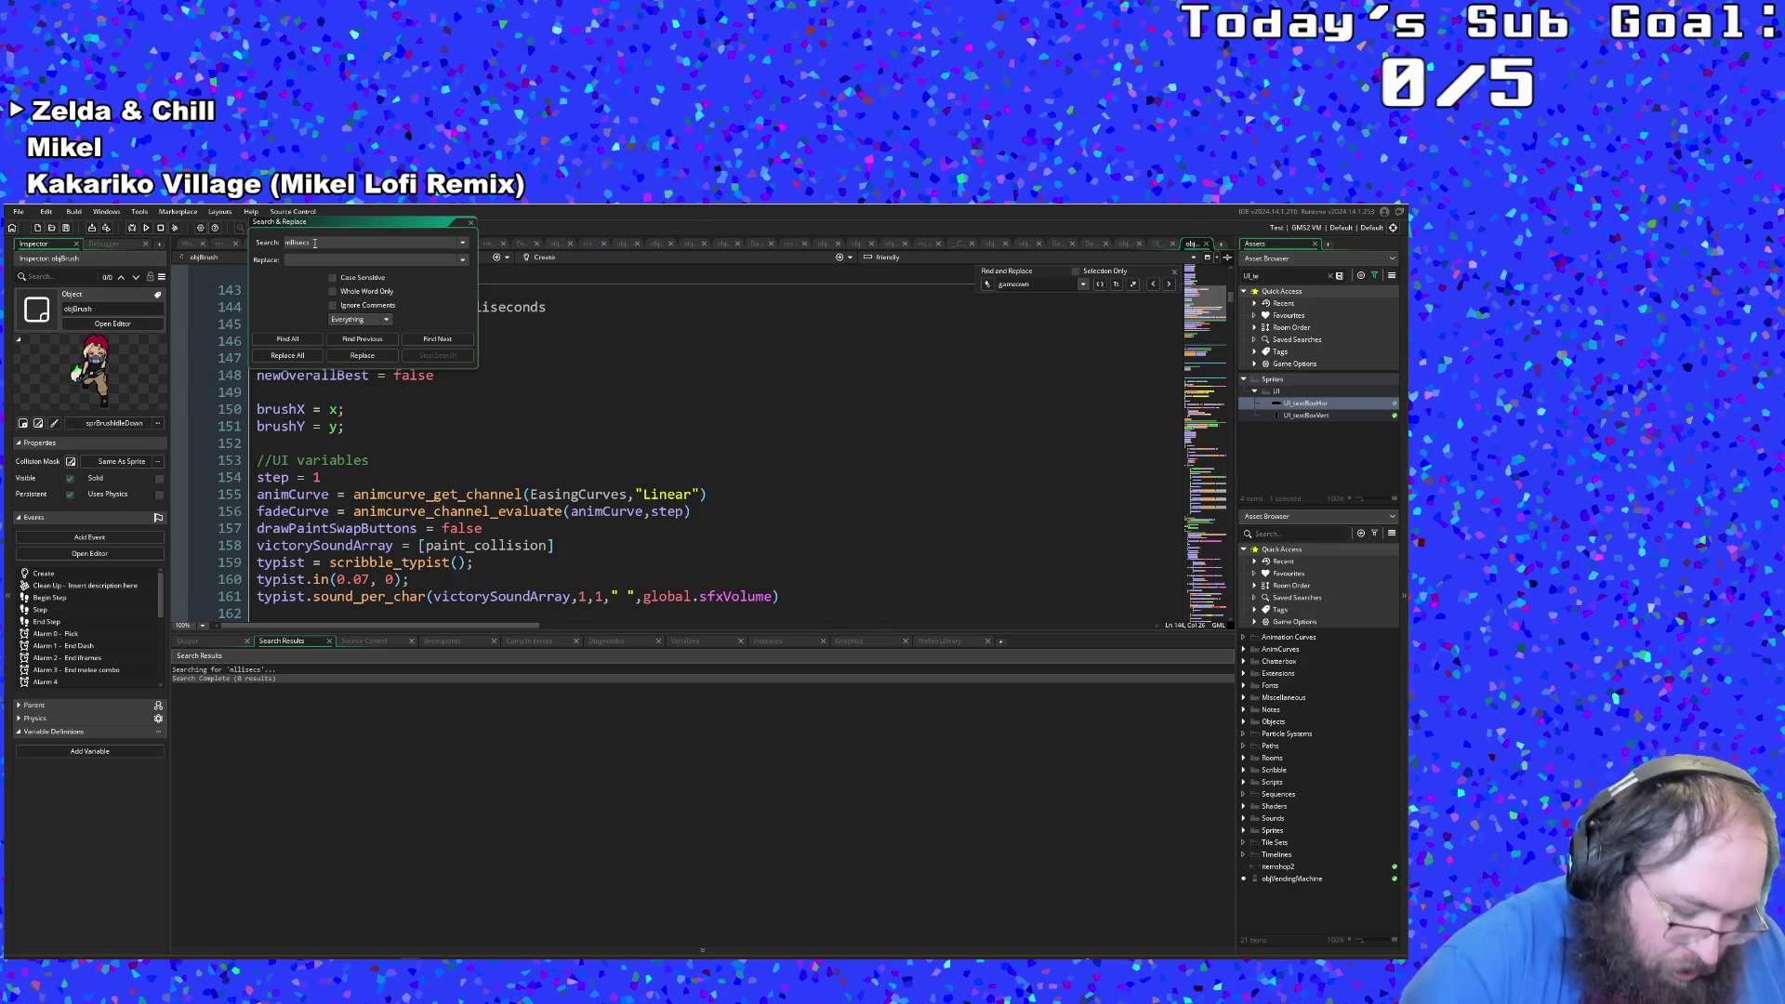
type("onds")
key("Return")
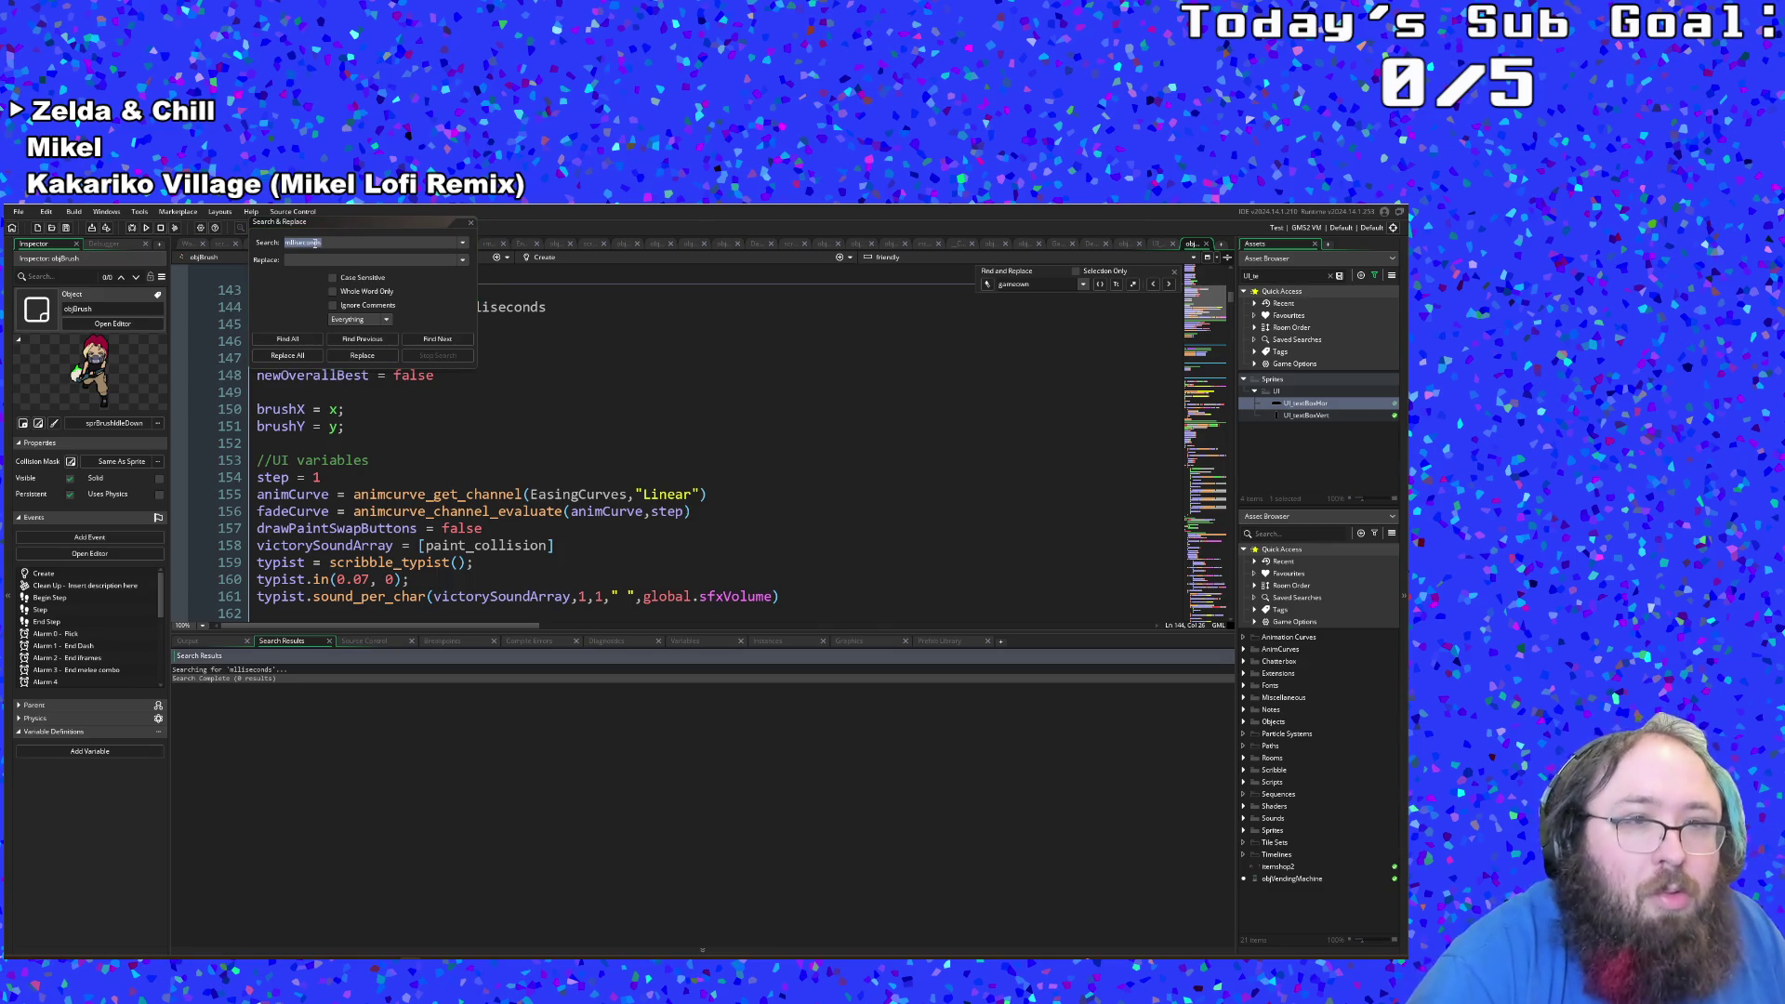
left_click(315, 242)
left_click_drag(299, 243, 354, 244)
key("BackSpace")
key("Return")
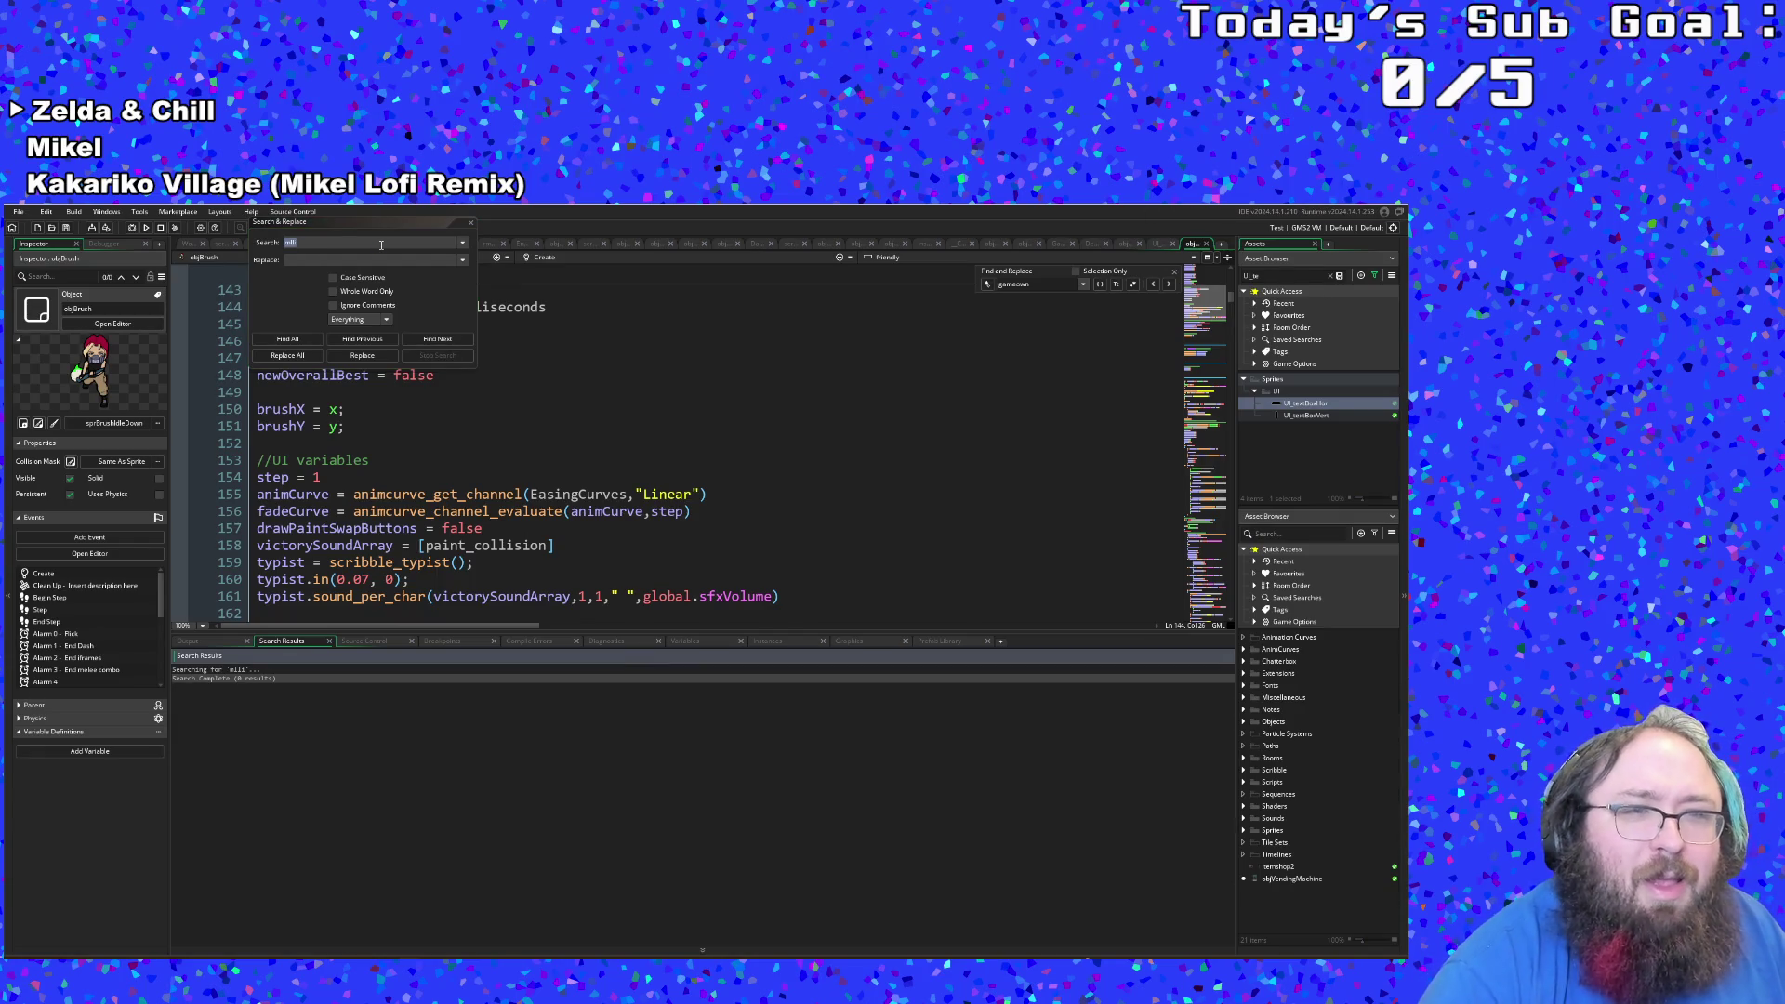
Step: Search for secs, then millisecs to list its 5 matches, and close the dialog
left_click(398, 233)
type("i")
type("sec")
key("Return")
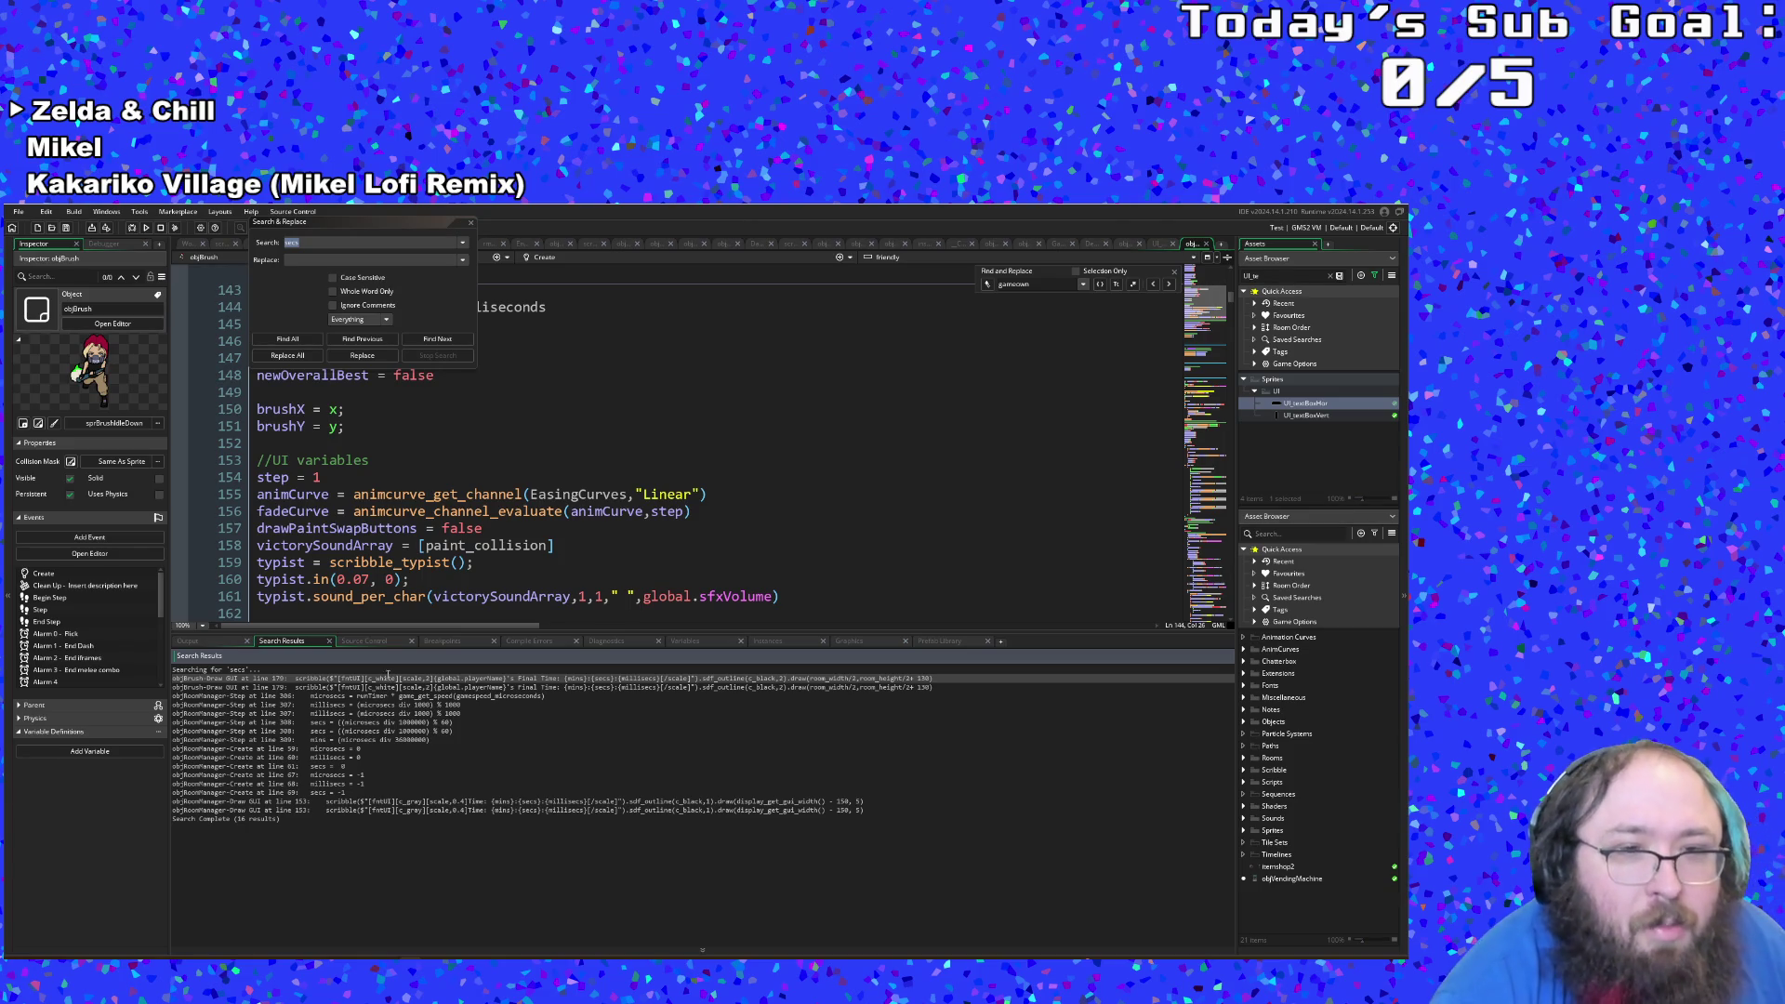
left_click(249, 238)
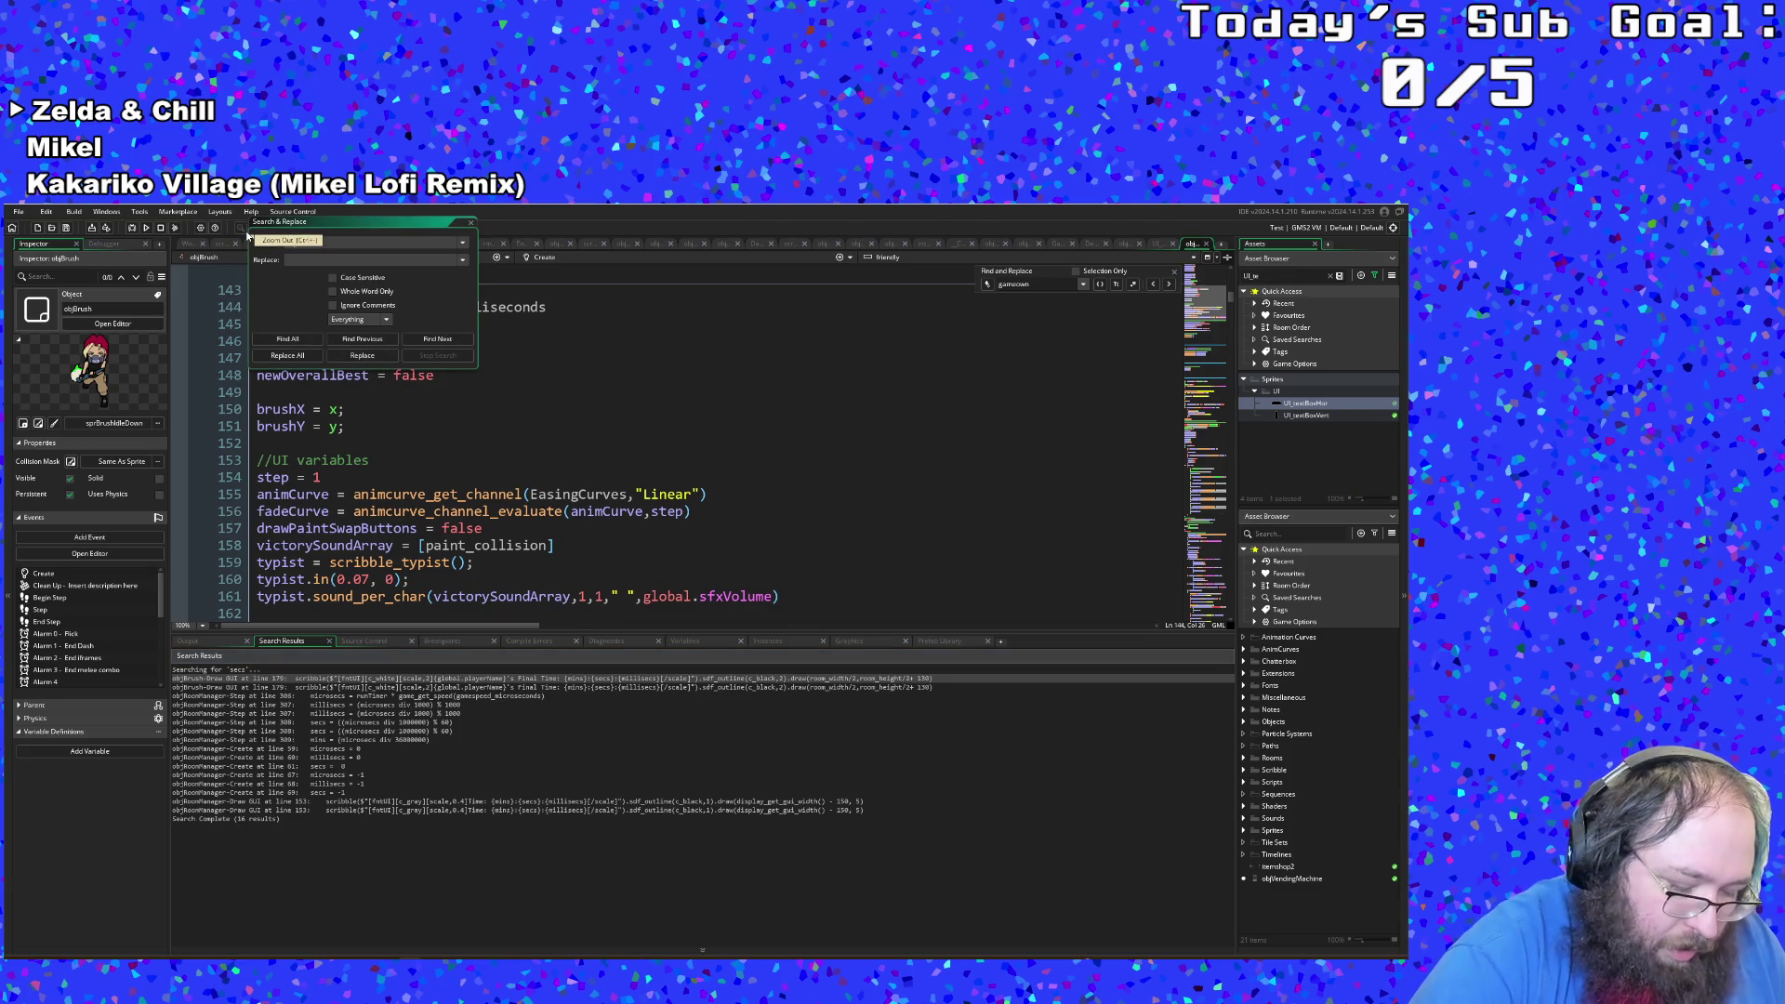
type("milli")
key("Return")
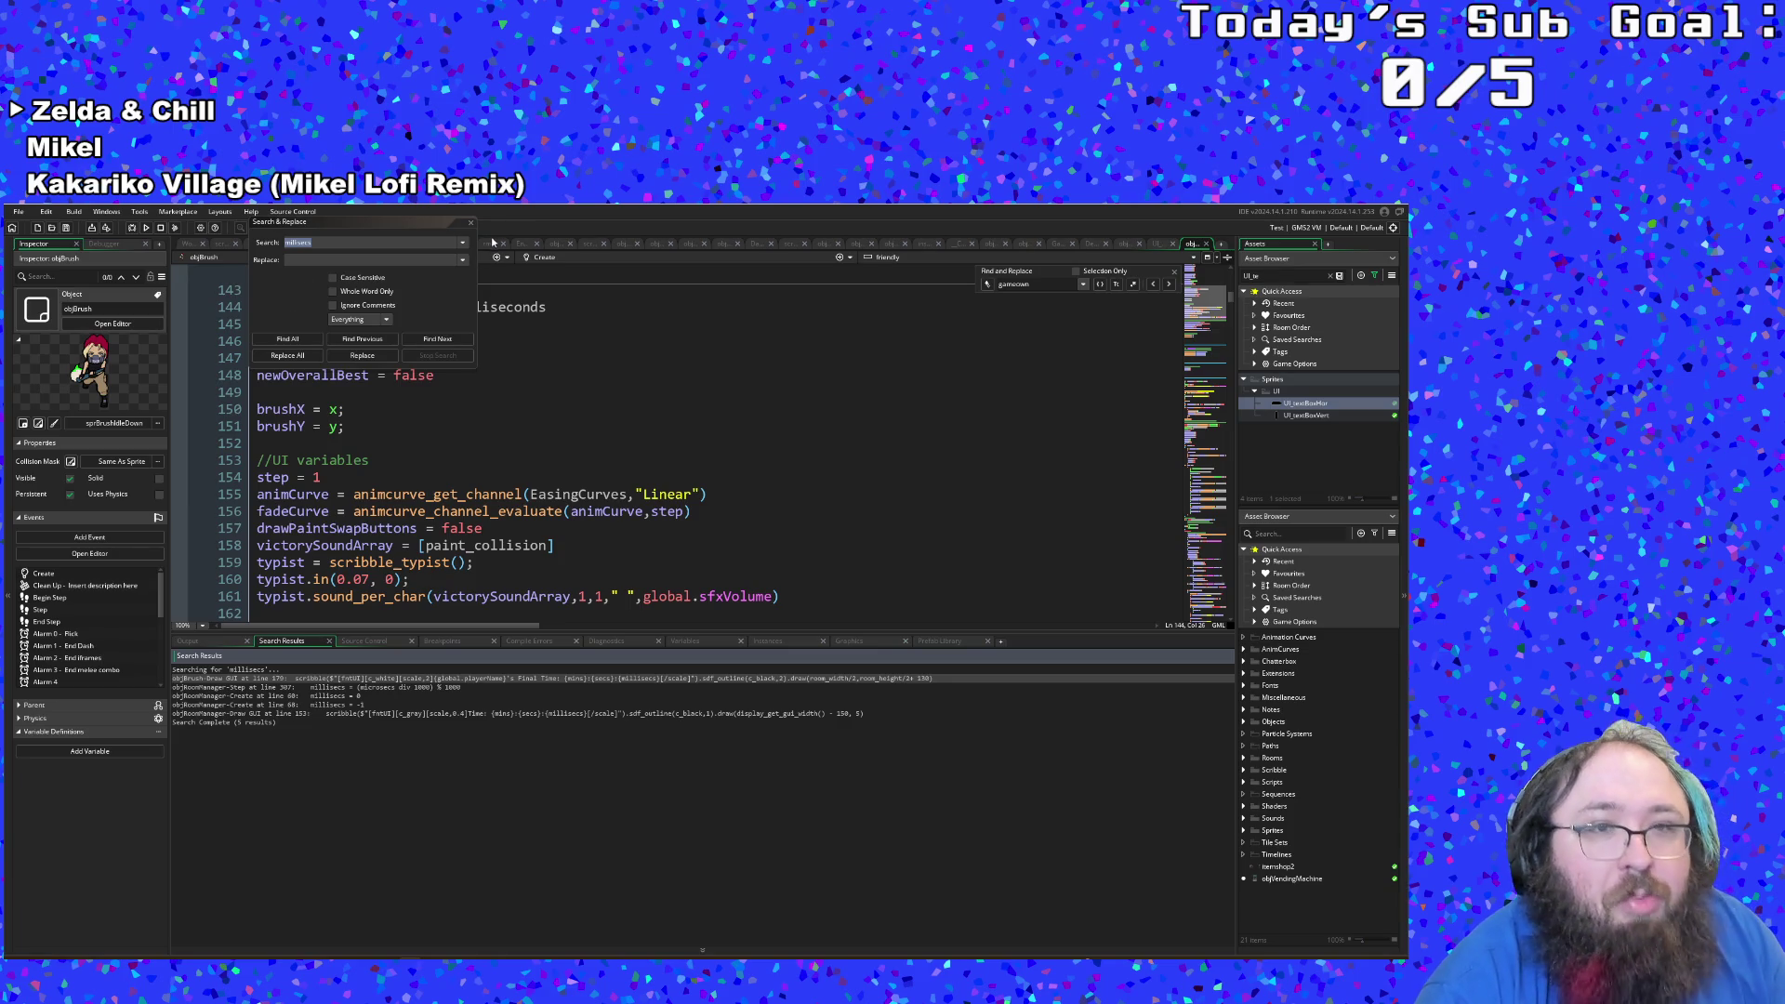
left_click(471, 225)
left_click(459, 513)
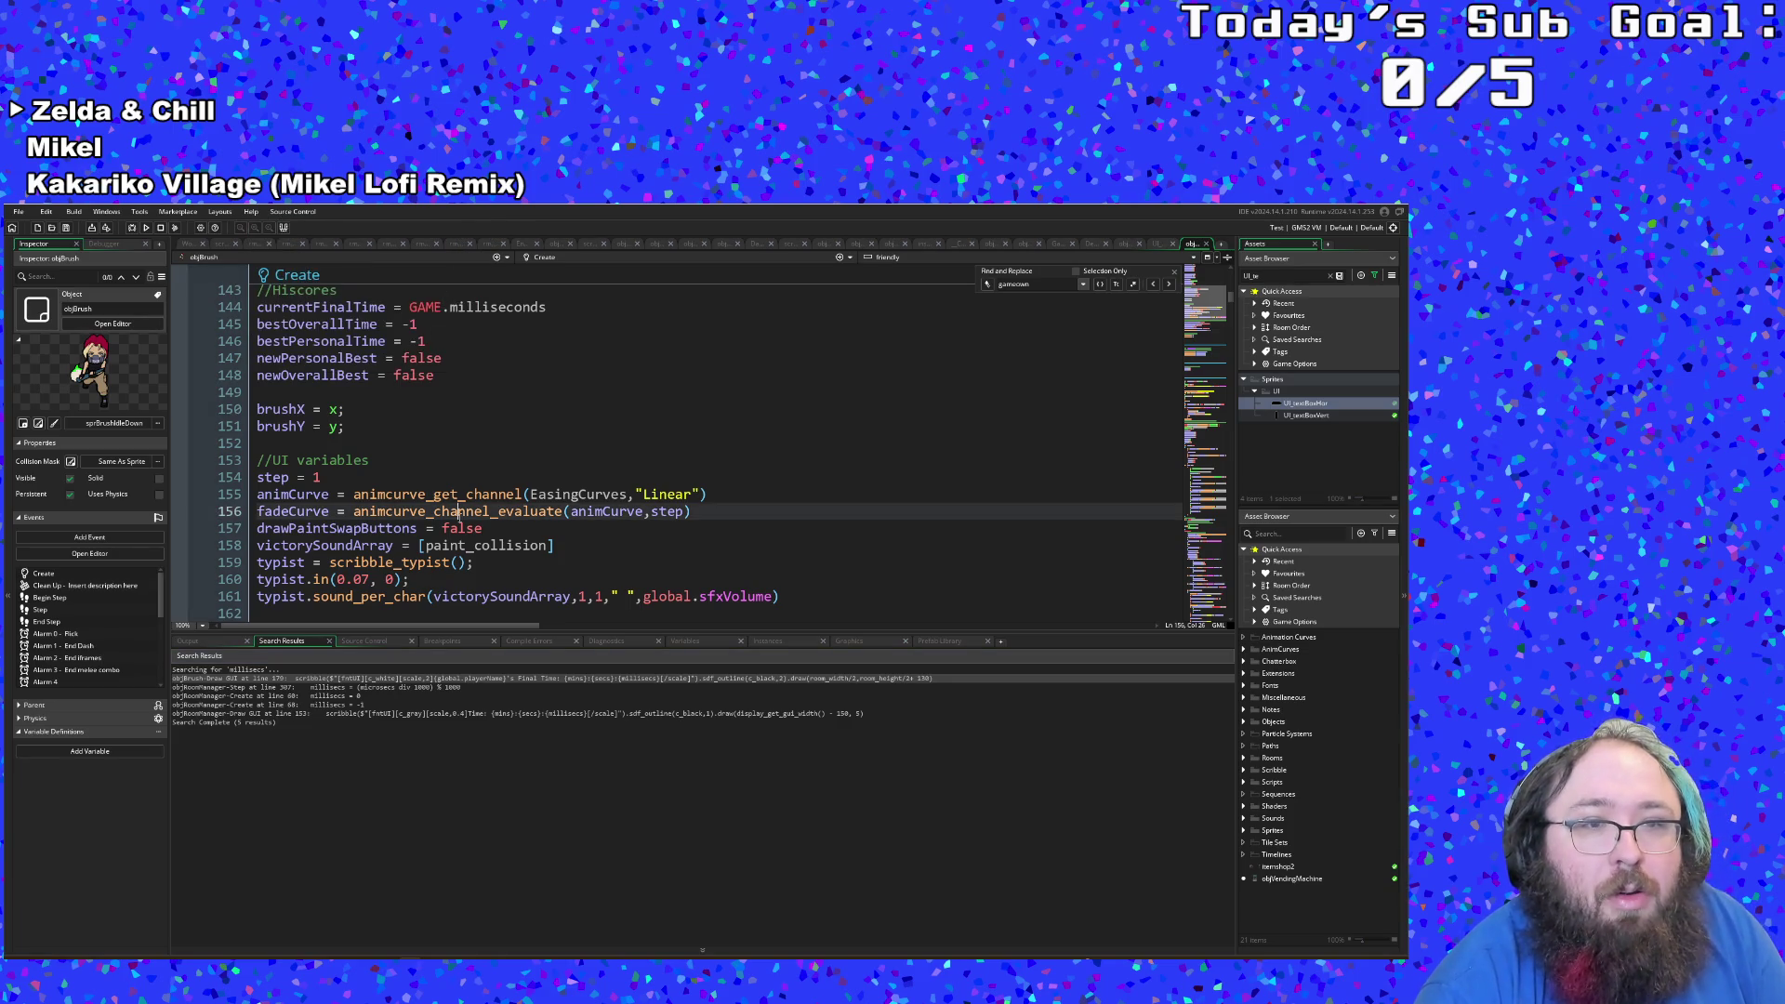
Step: Change line 144 to currentFinalTime = GAME.millisecs
left_click(412, 375)
left_click_drag(550, 308, 499, 308)
type("ecs")
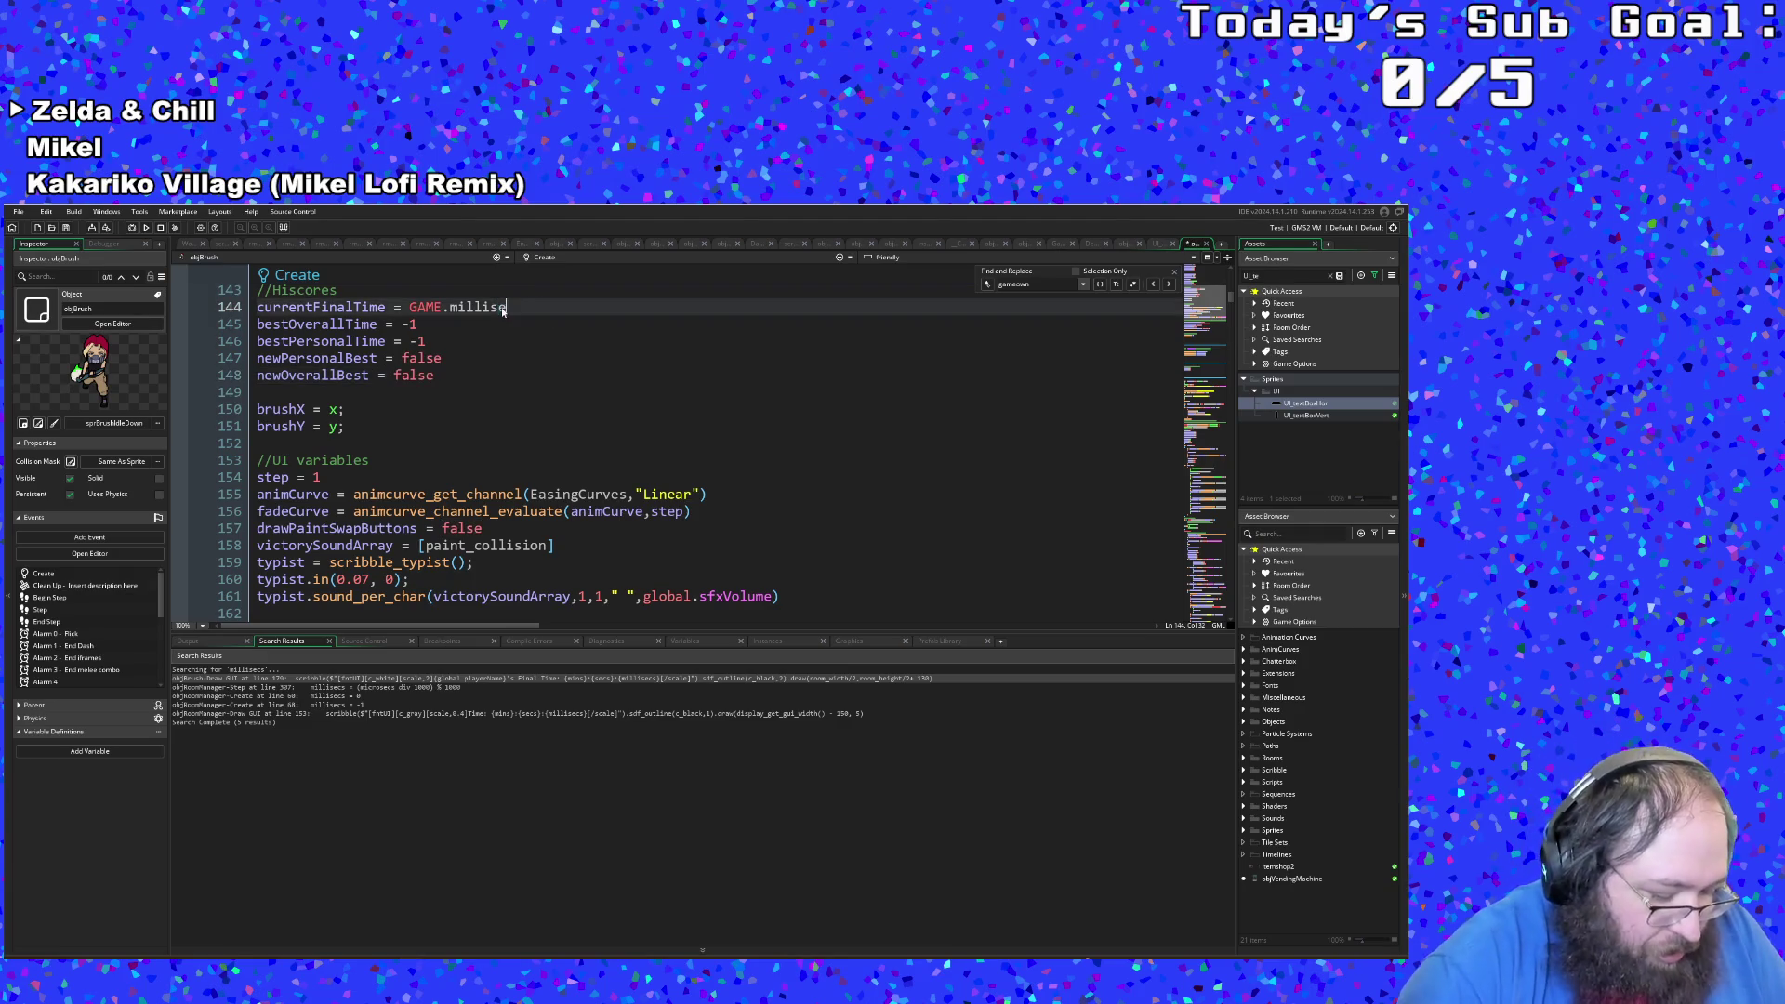
left_click(436, 423)
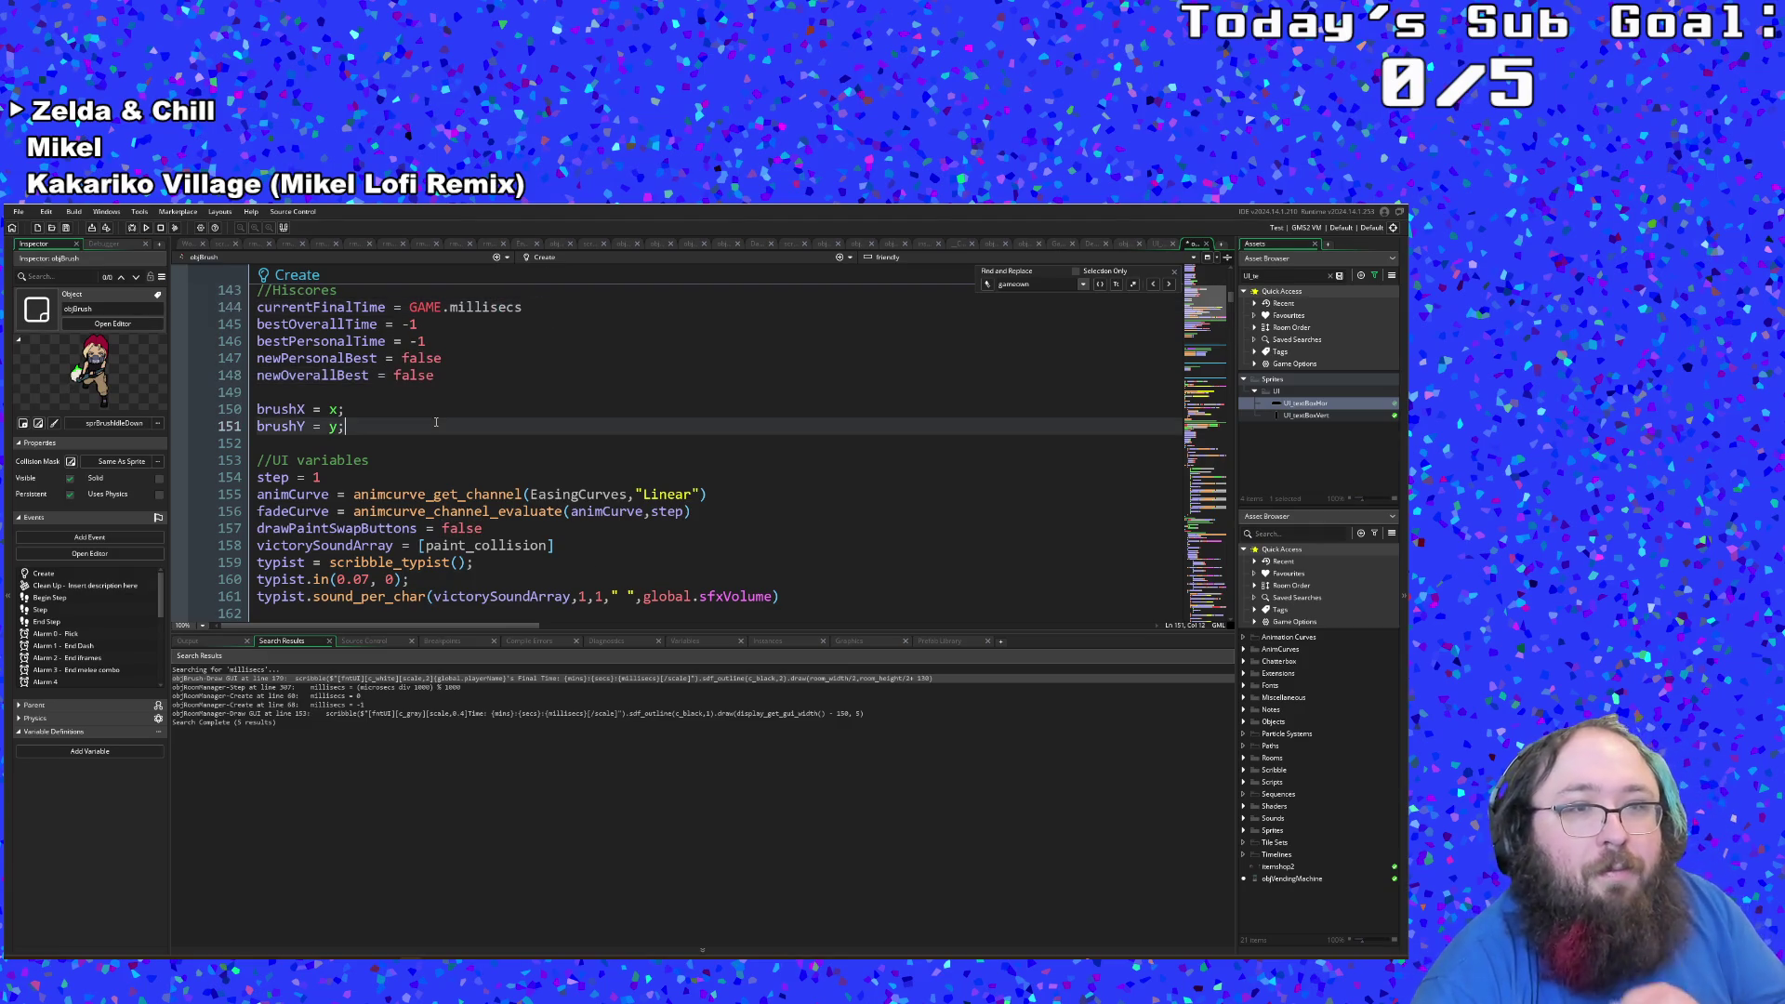
scroll(371, 545, "down", 5)
scroll(371, 545, "up", 8)
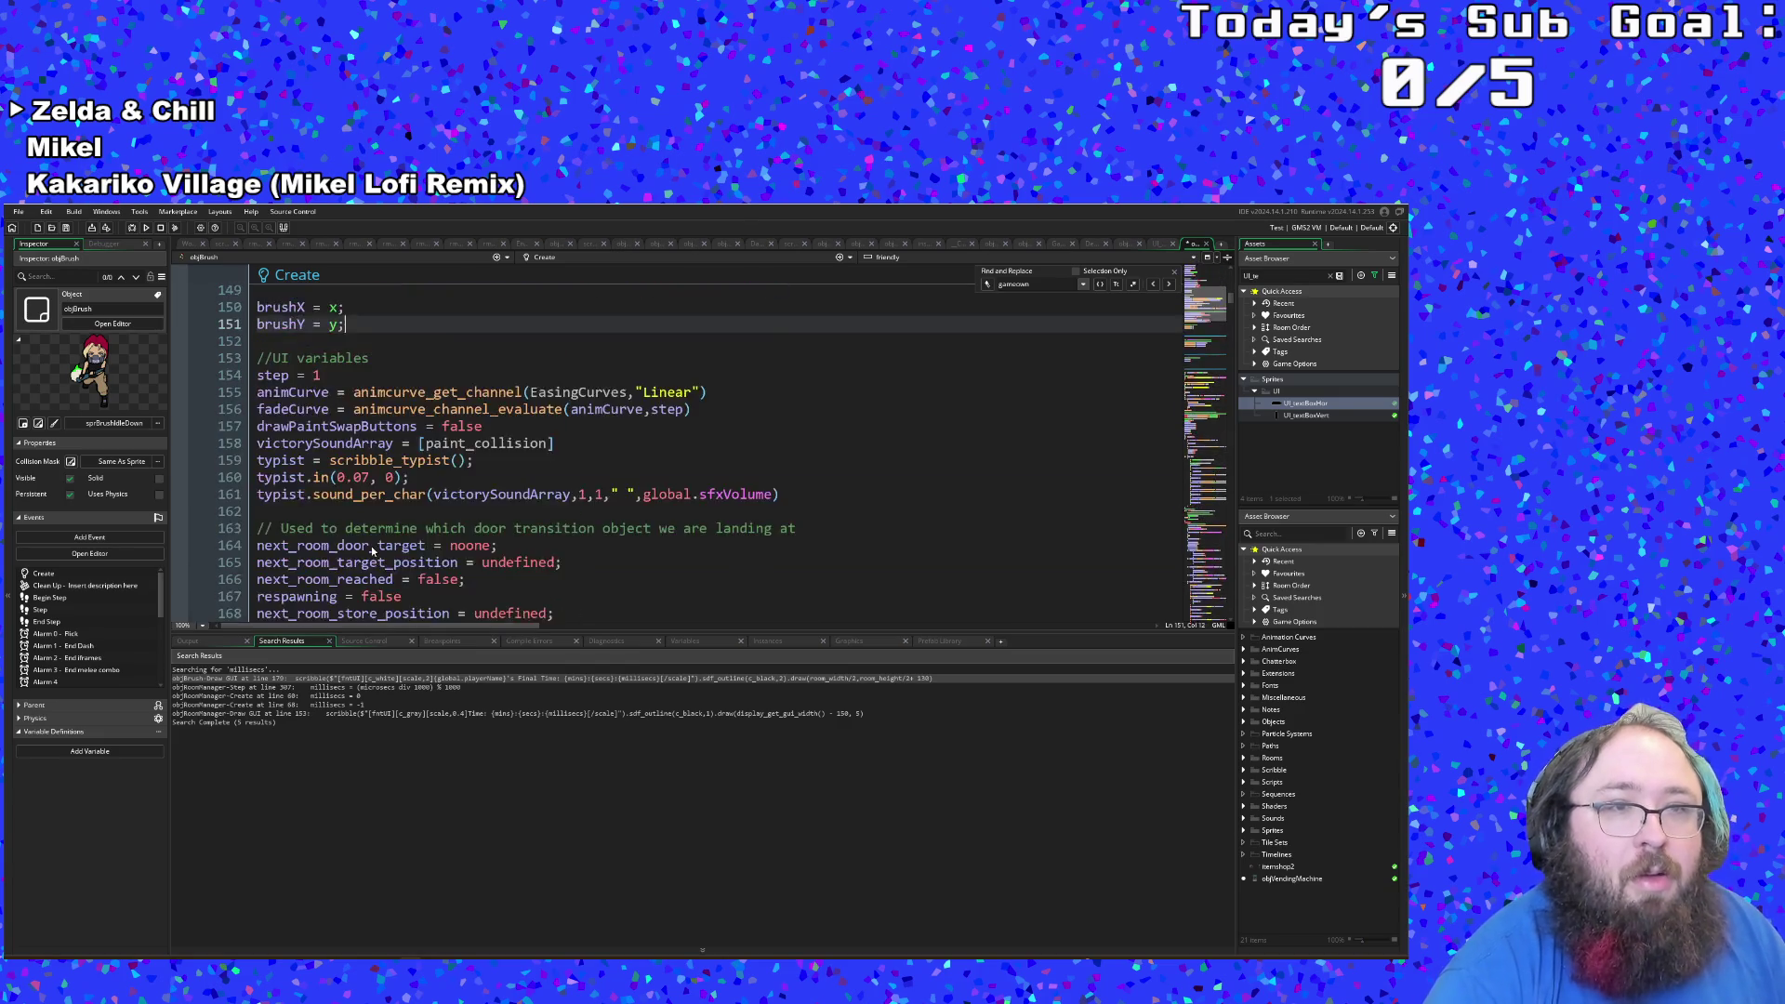
key("Up")
key("Up")
key("Up")
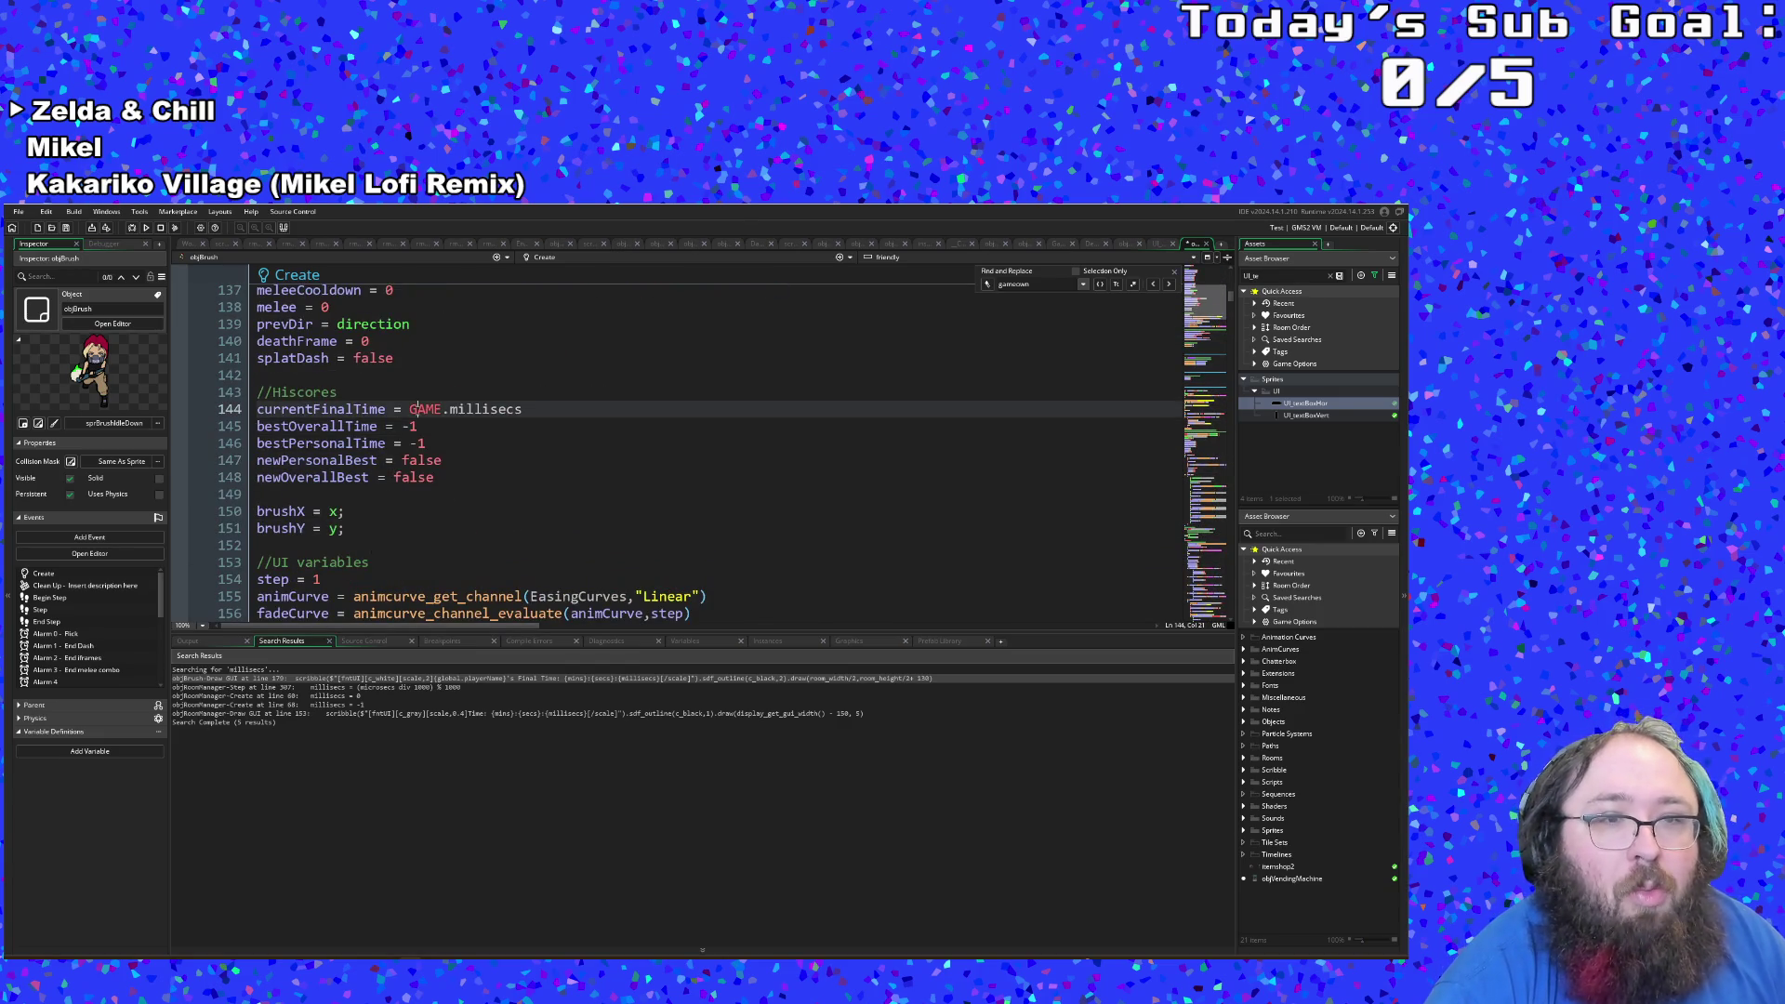
Step: Try replacing GAME.millisecs with -1, then undo the change
mouse_move(519, 409)
left_mouse_down()
mouse_move(304, 409)
mouse_move(409, 410)
left_mouse_up()
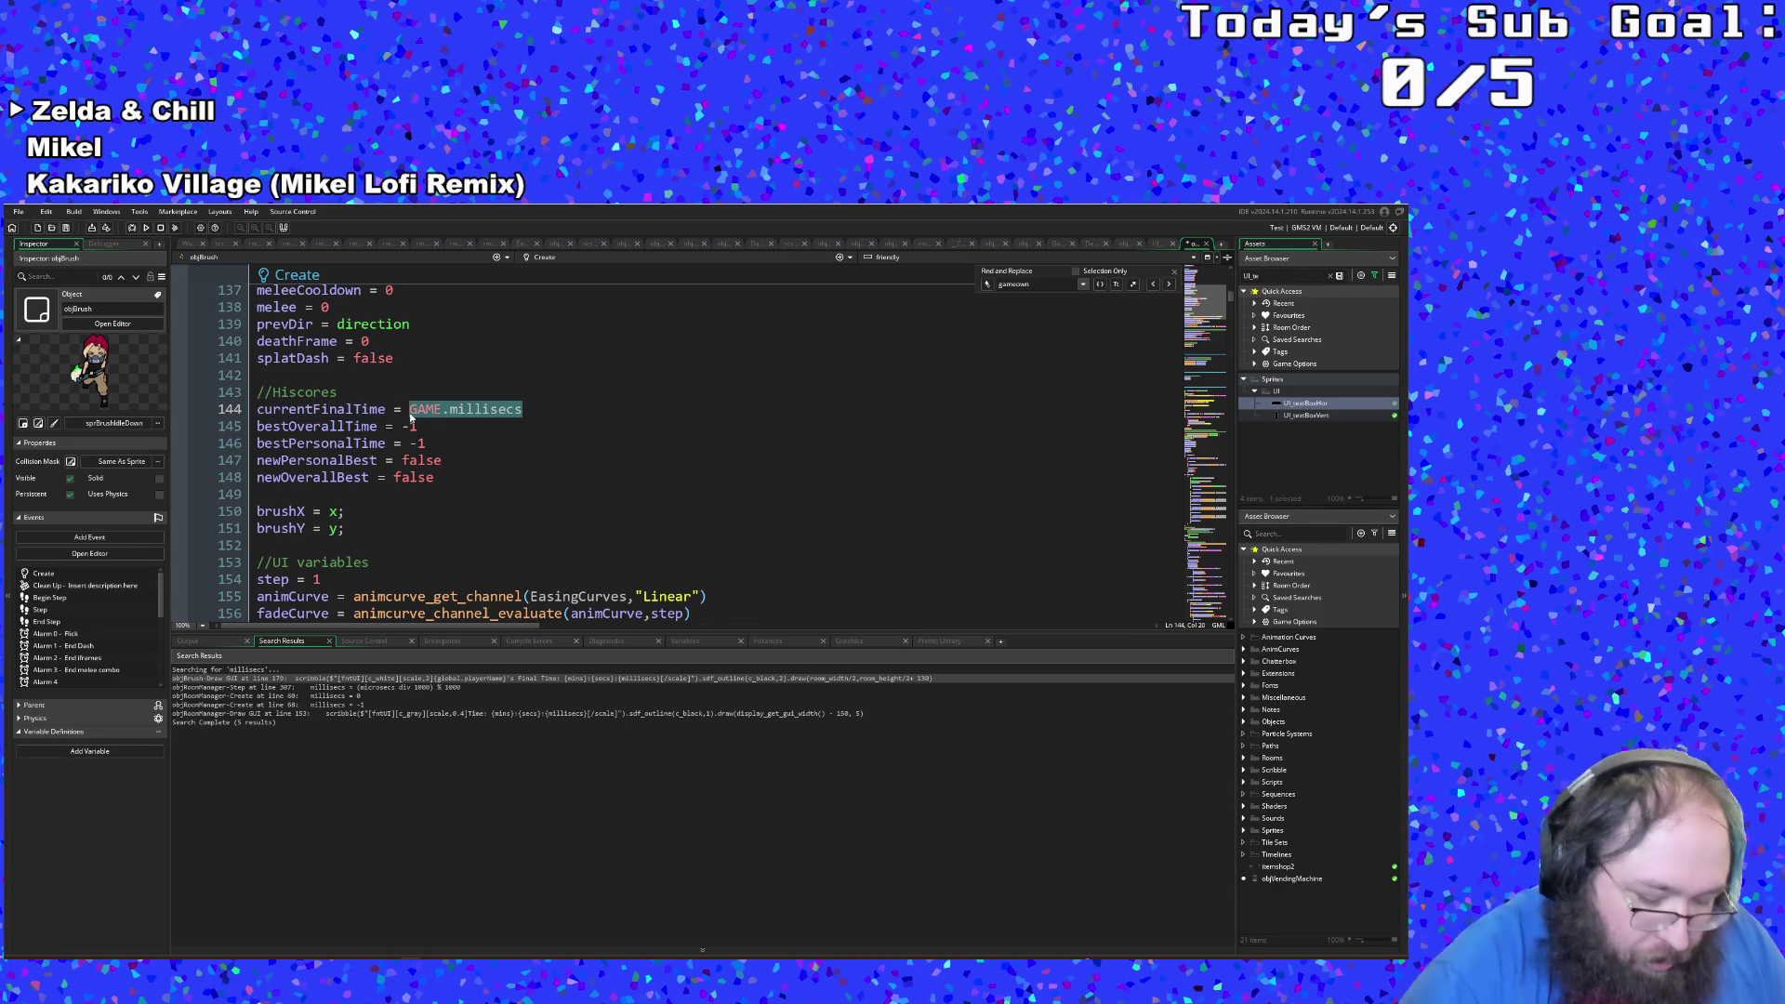
type("-1")
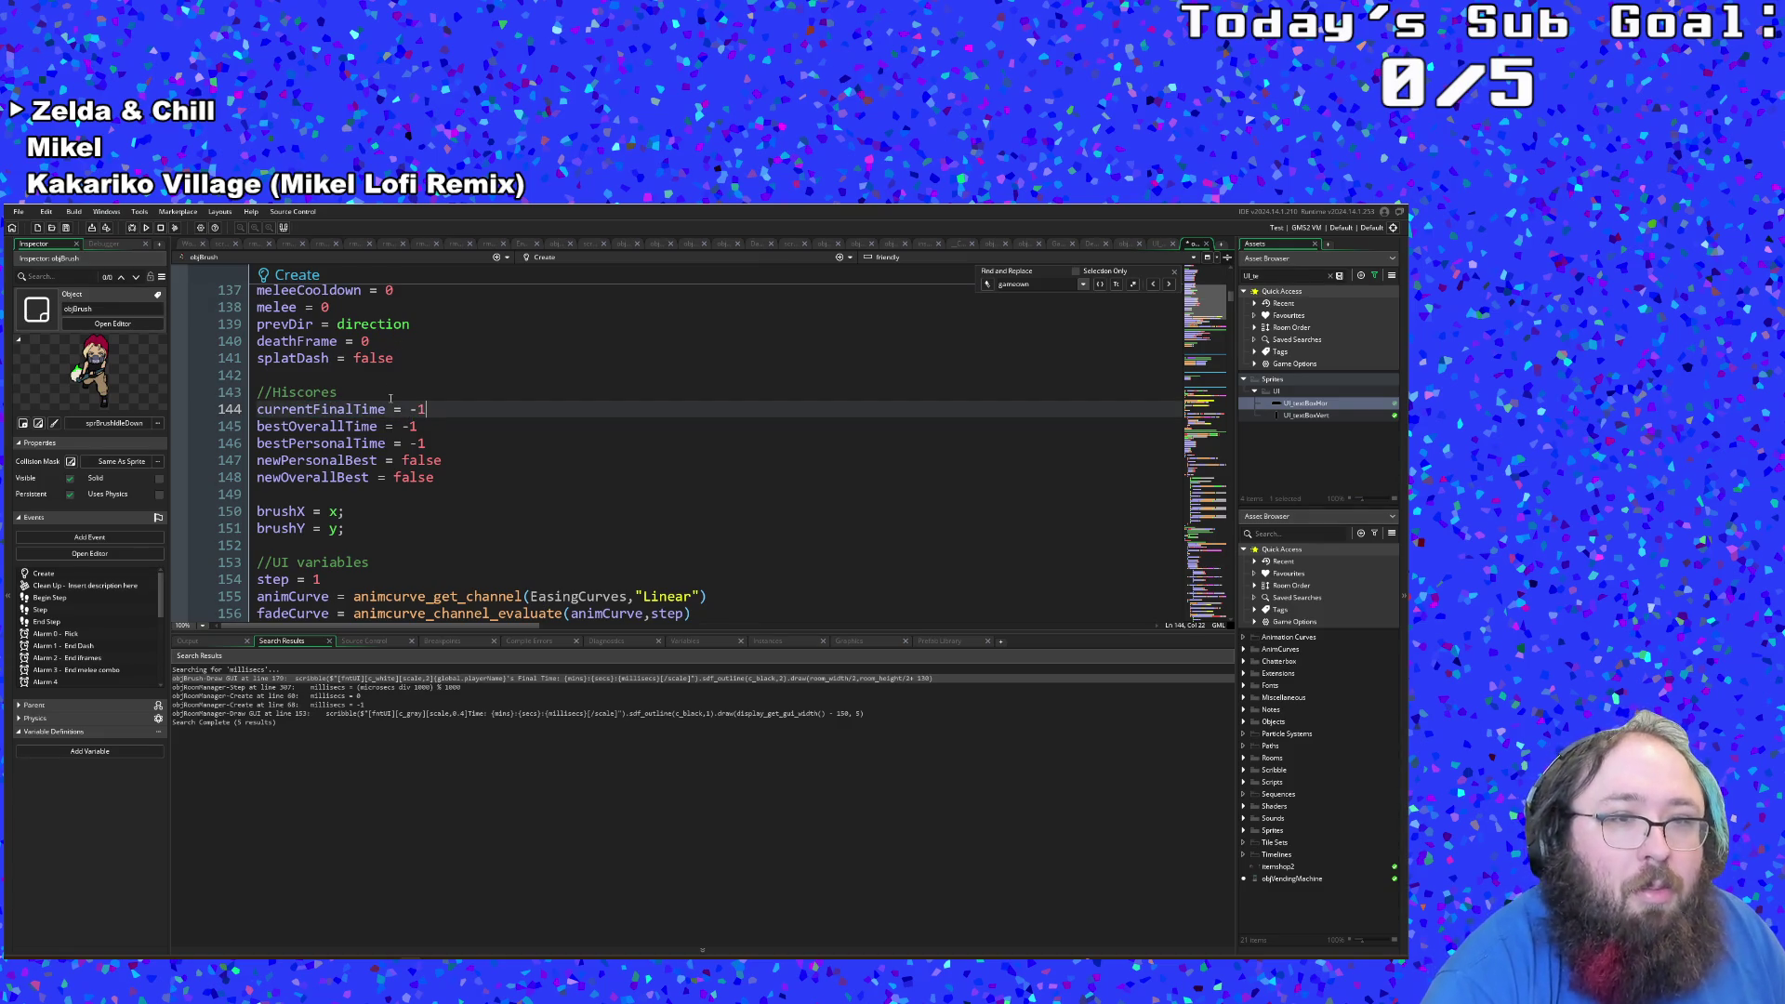
scroll(406, 397, "down", 10)
scroll(390, 402, "down", 3)
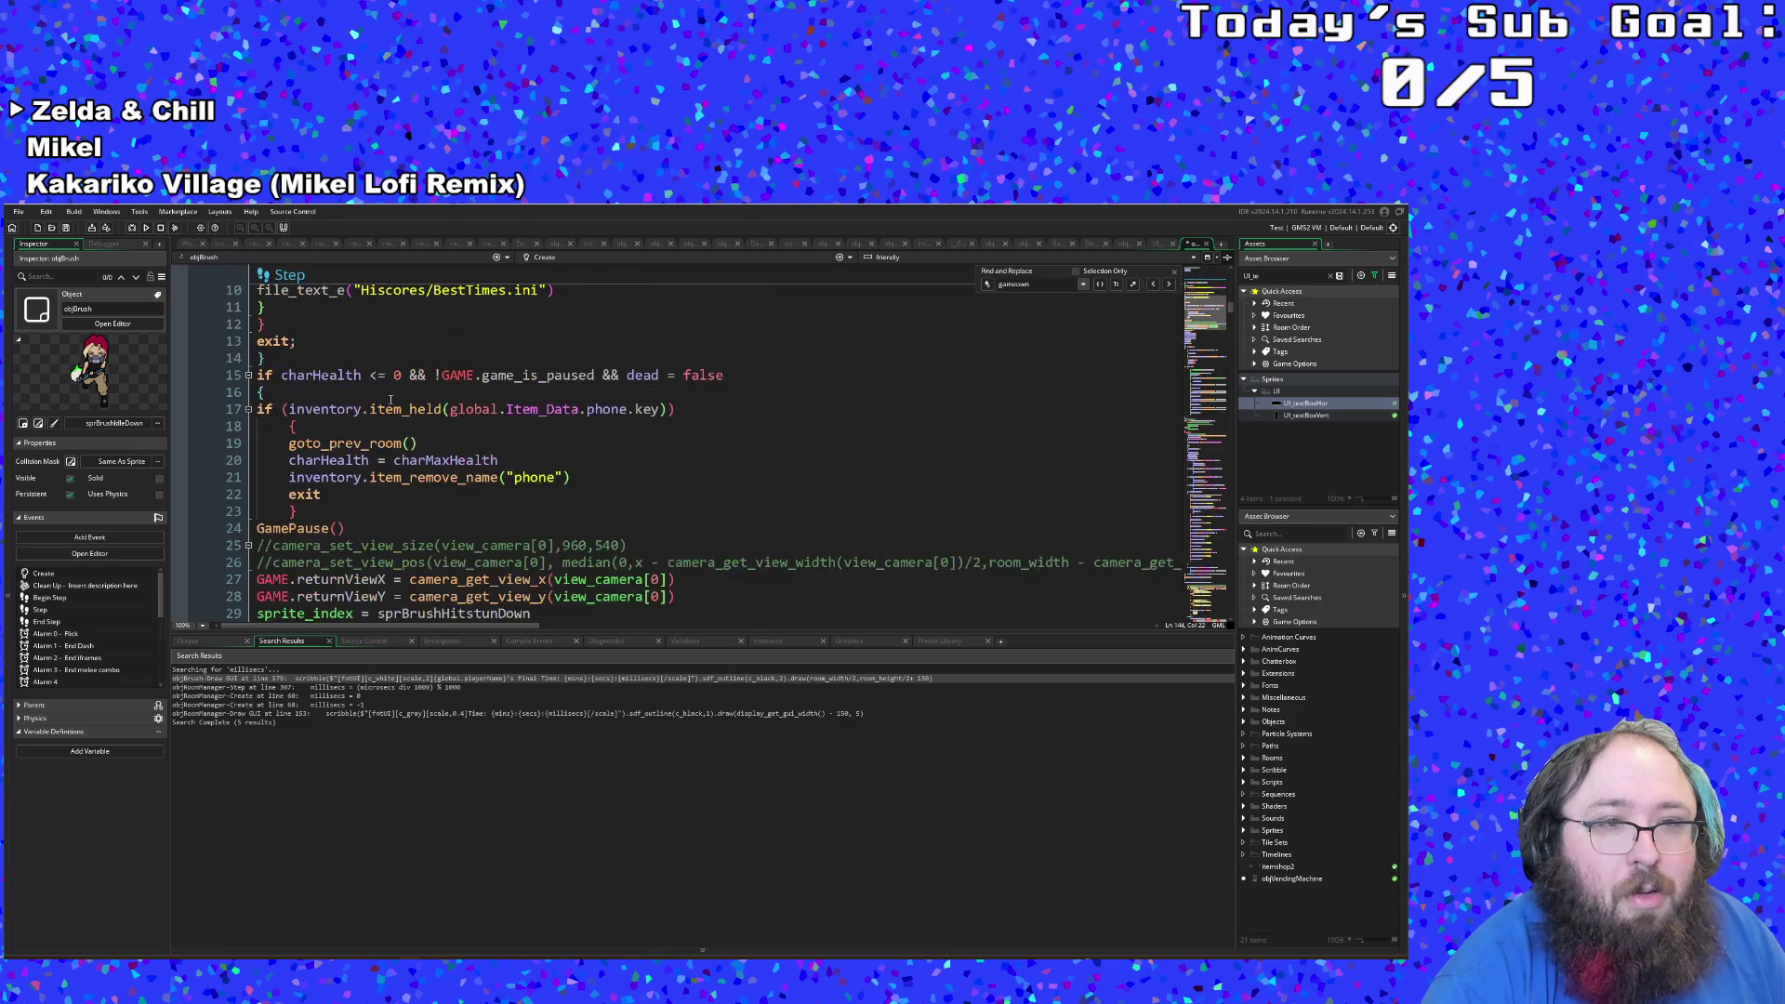
scroll(395, 396, "up", 15)
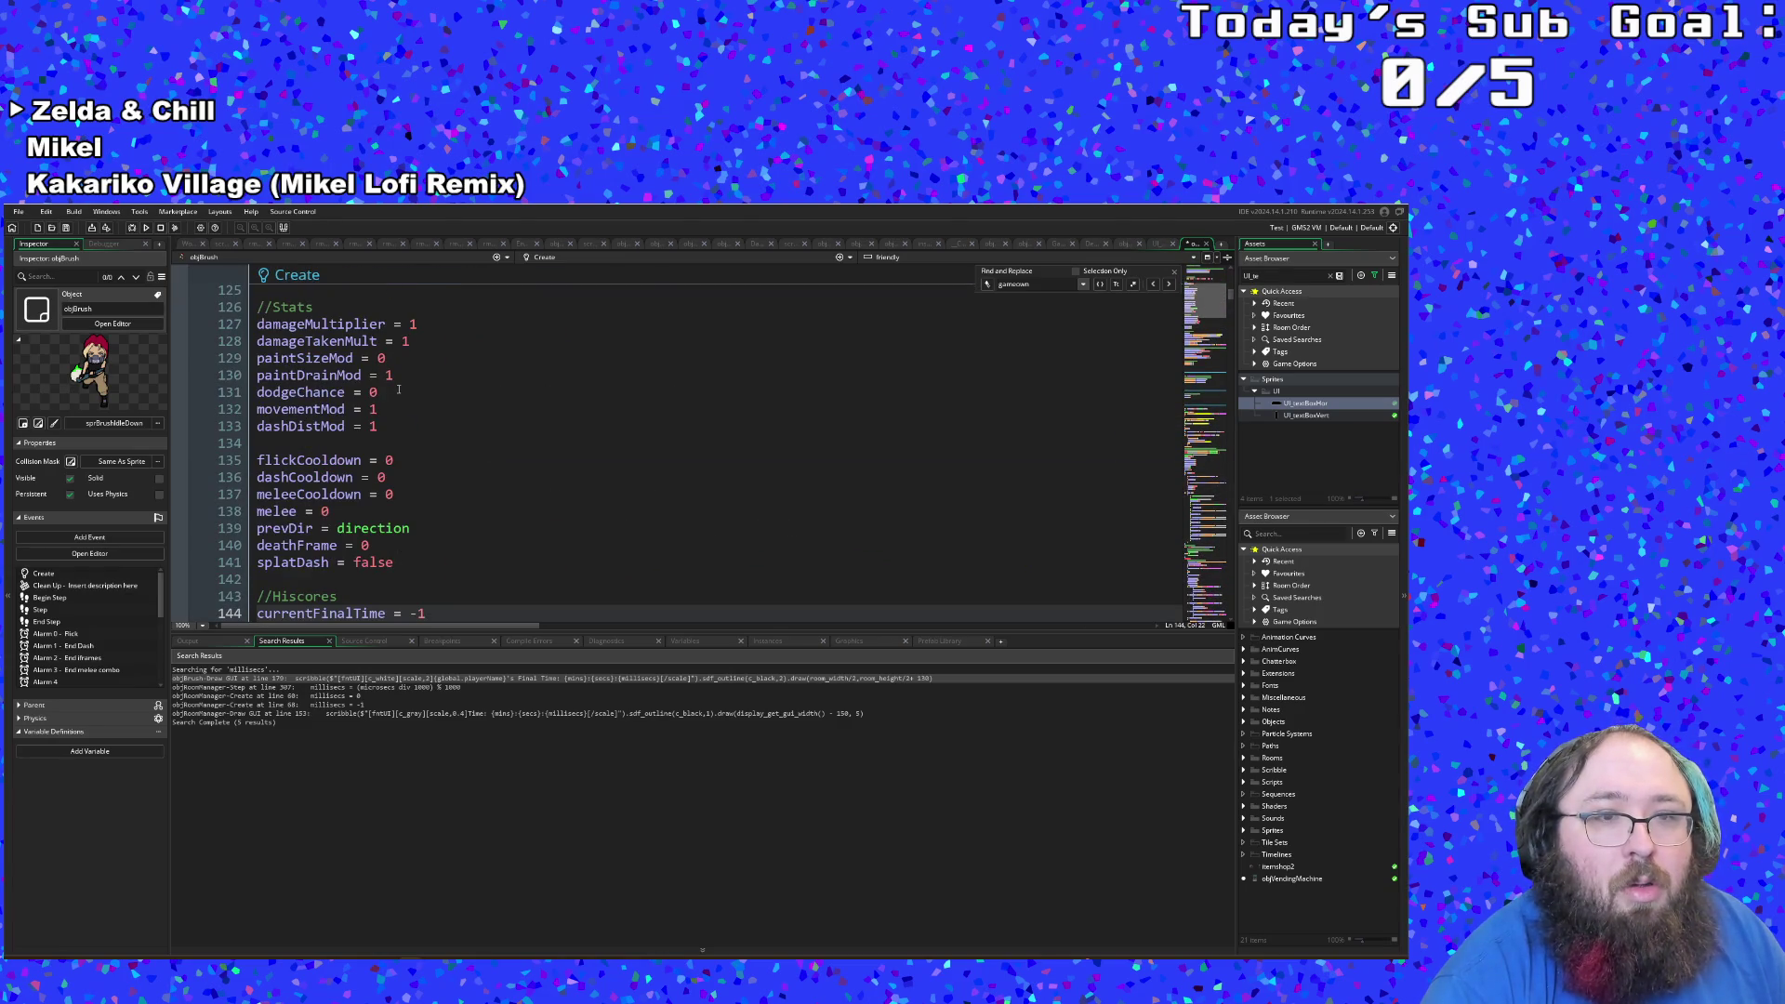
scroll(399, 390, "up", 3)
key("ctrl+z")
scroll(400, 453, "down", 2)
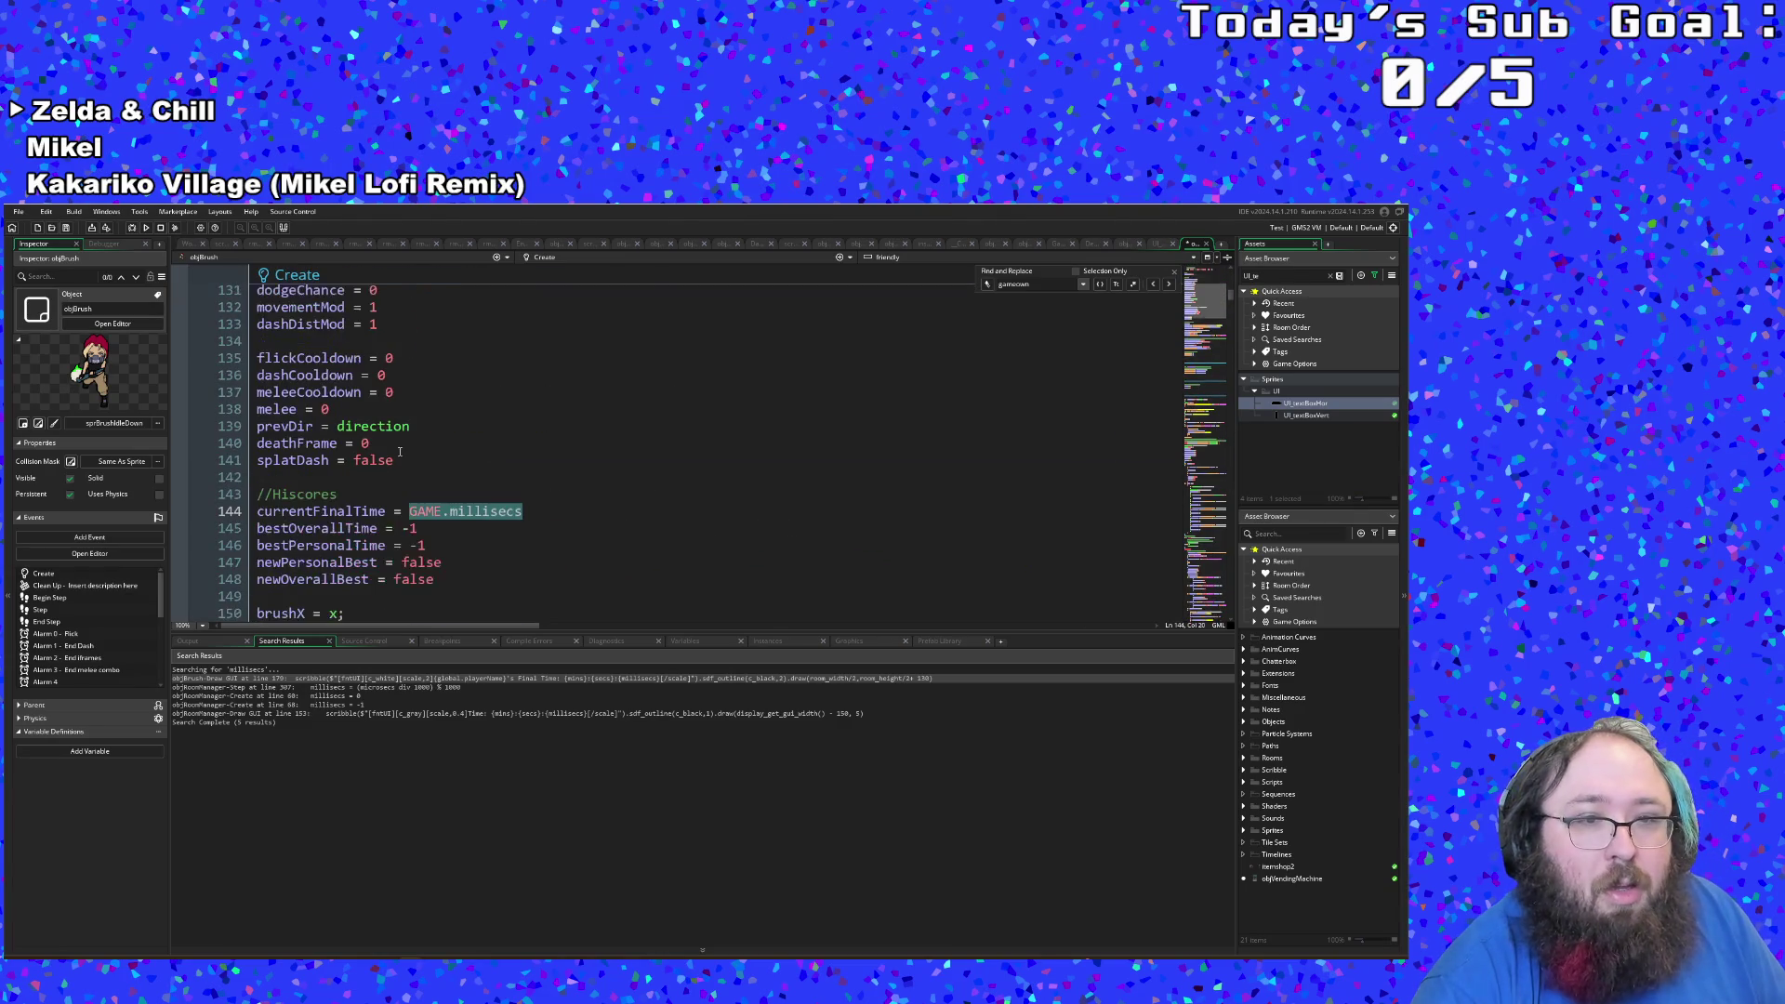
Step: Copy the currentFinalTime line, then set its value to -1
left_click_drag(261, 511, 524, 512)
key("ctrl+c")
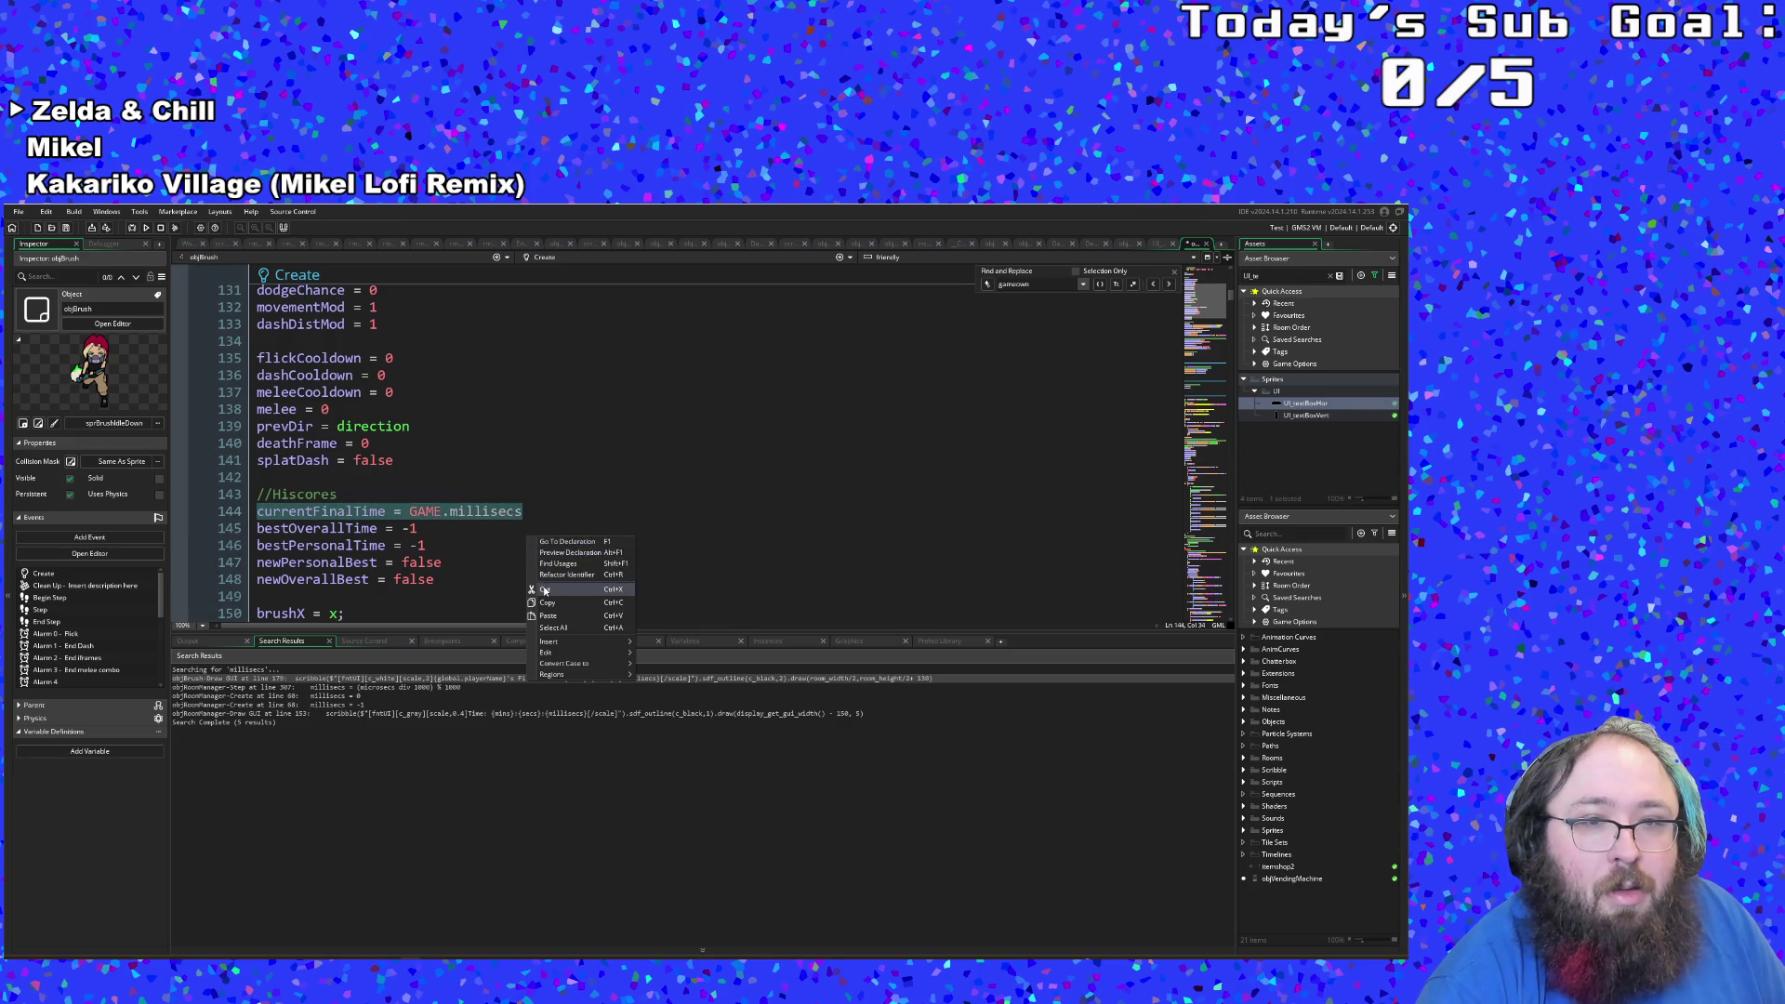
left_click(407, 511)
type("-")
key("BackSpace")
key("BackSpace")
type("-1")
key("Delete")
key("Delete")
key("Delete")
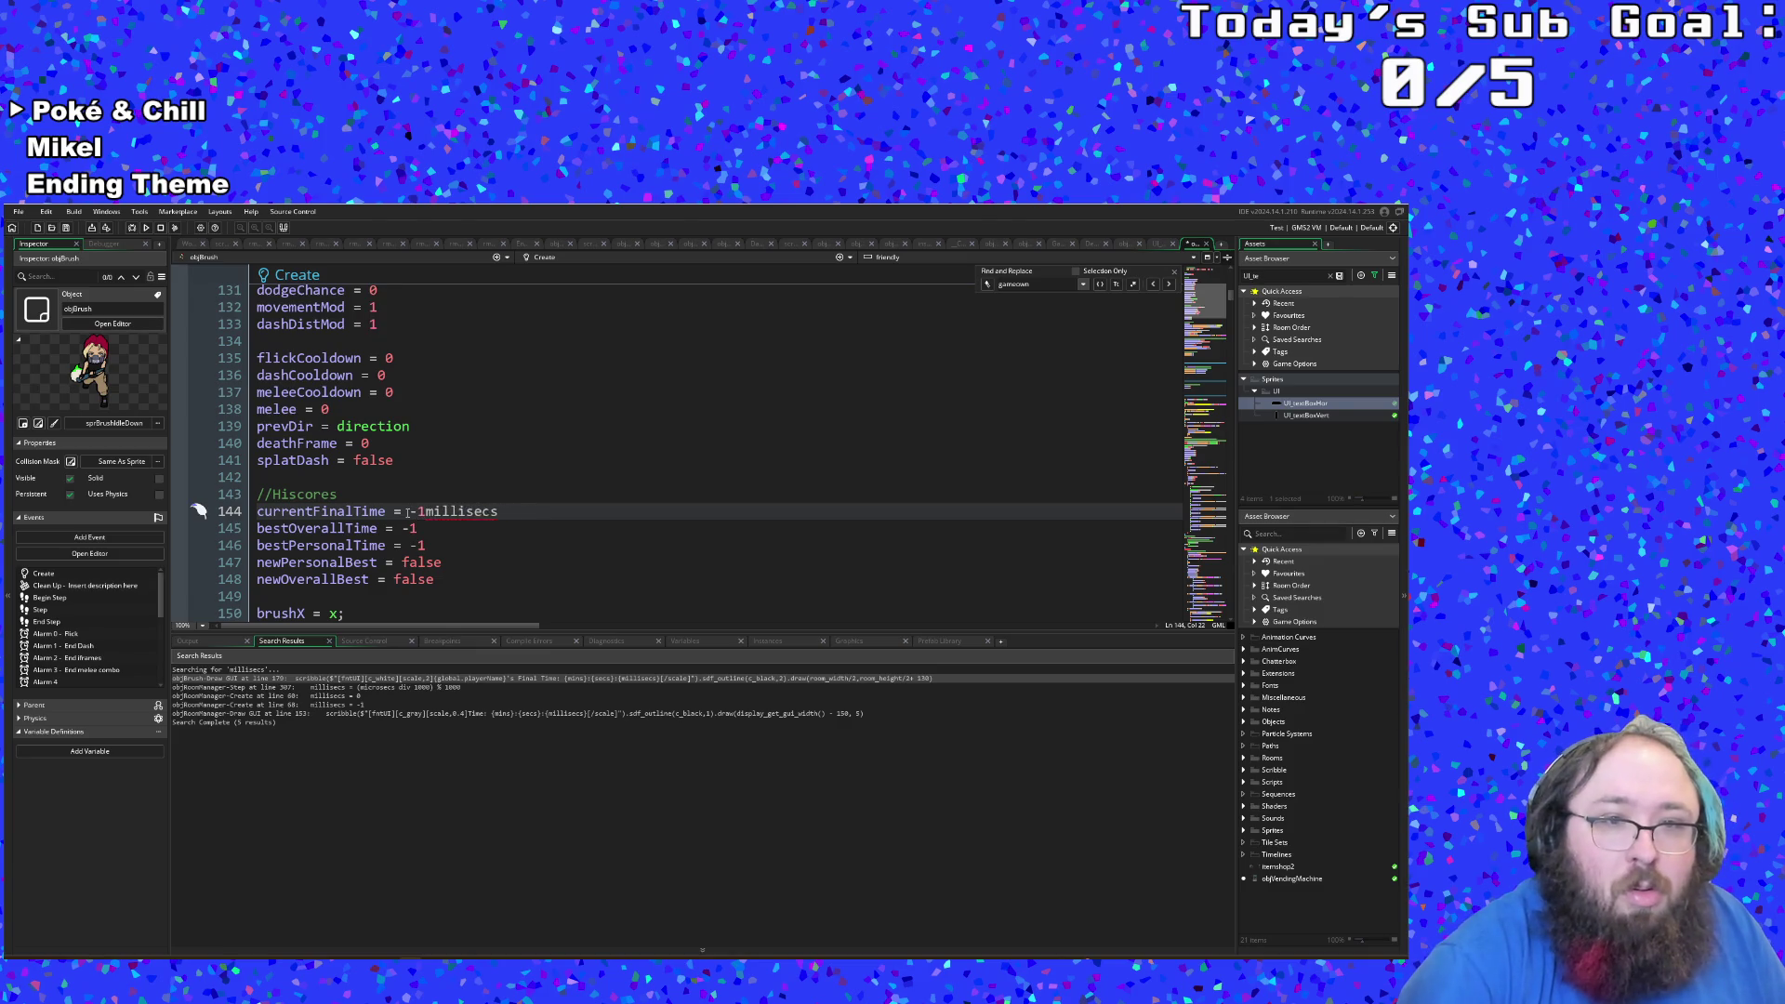
key("Delete")
key("Delete")
key("Delete")
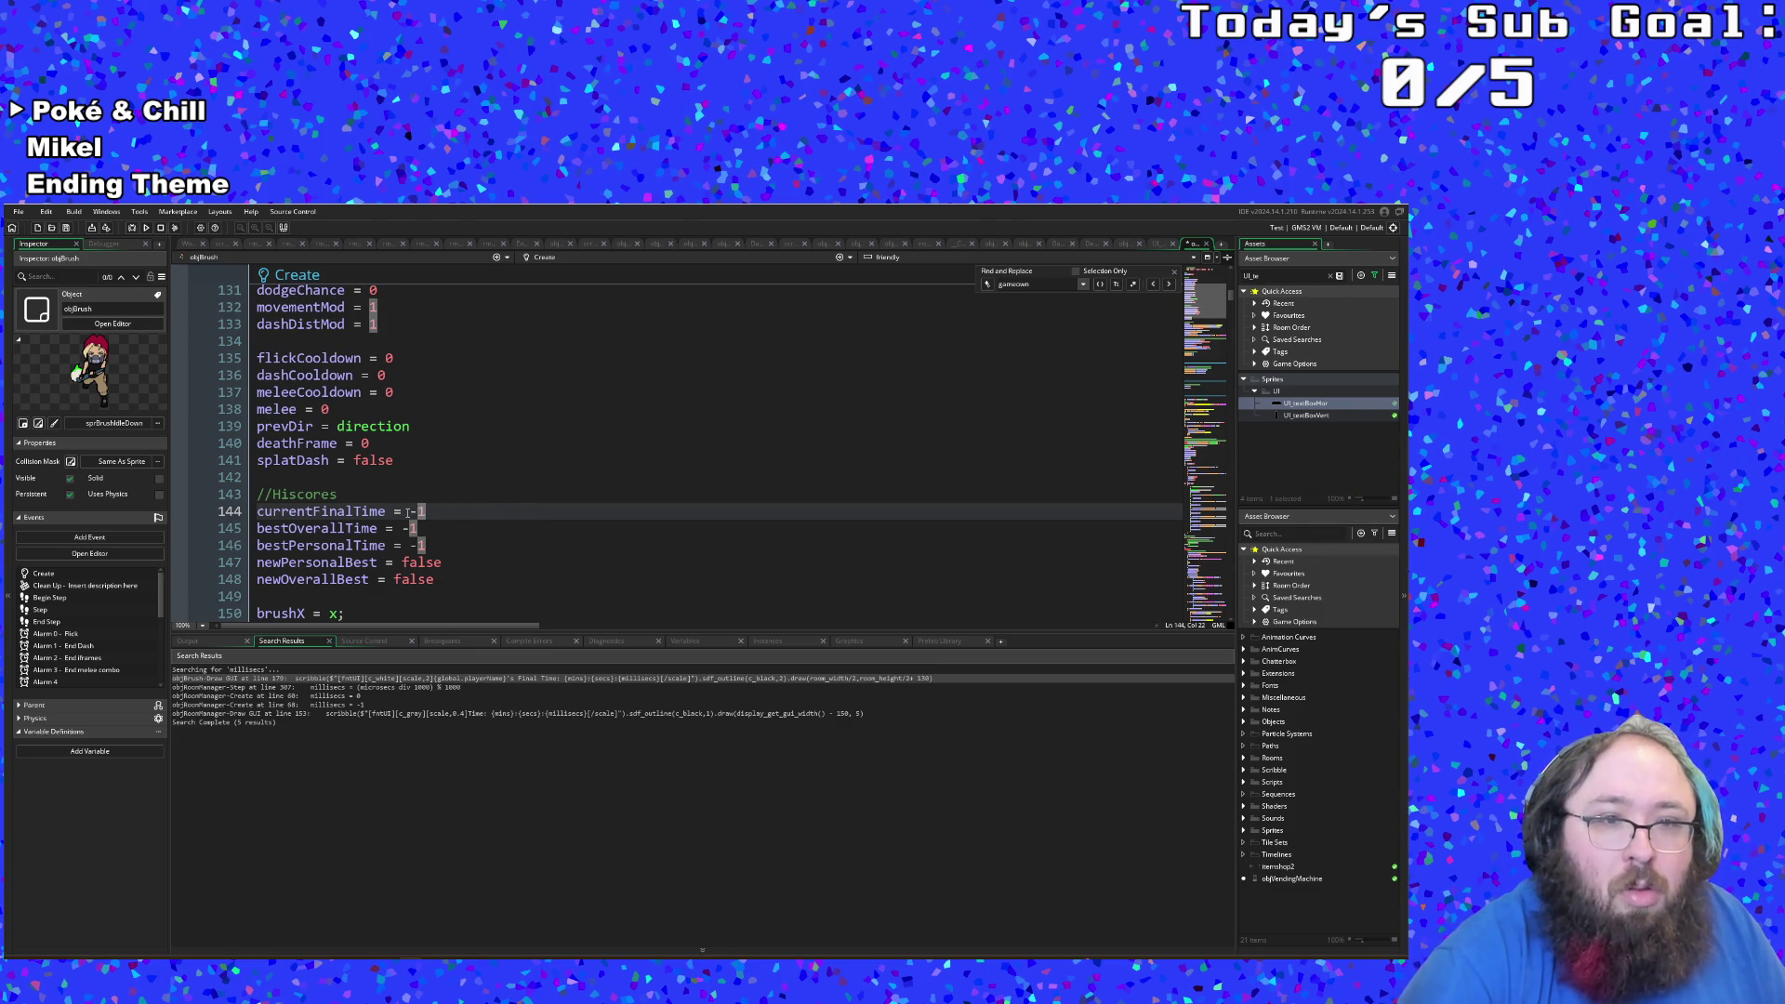
scroll(418, 492, "down", 20)
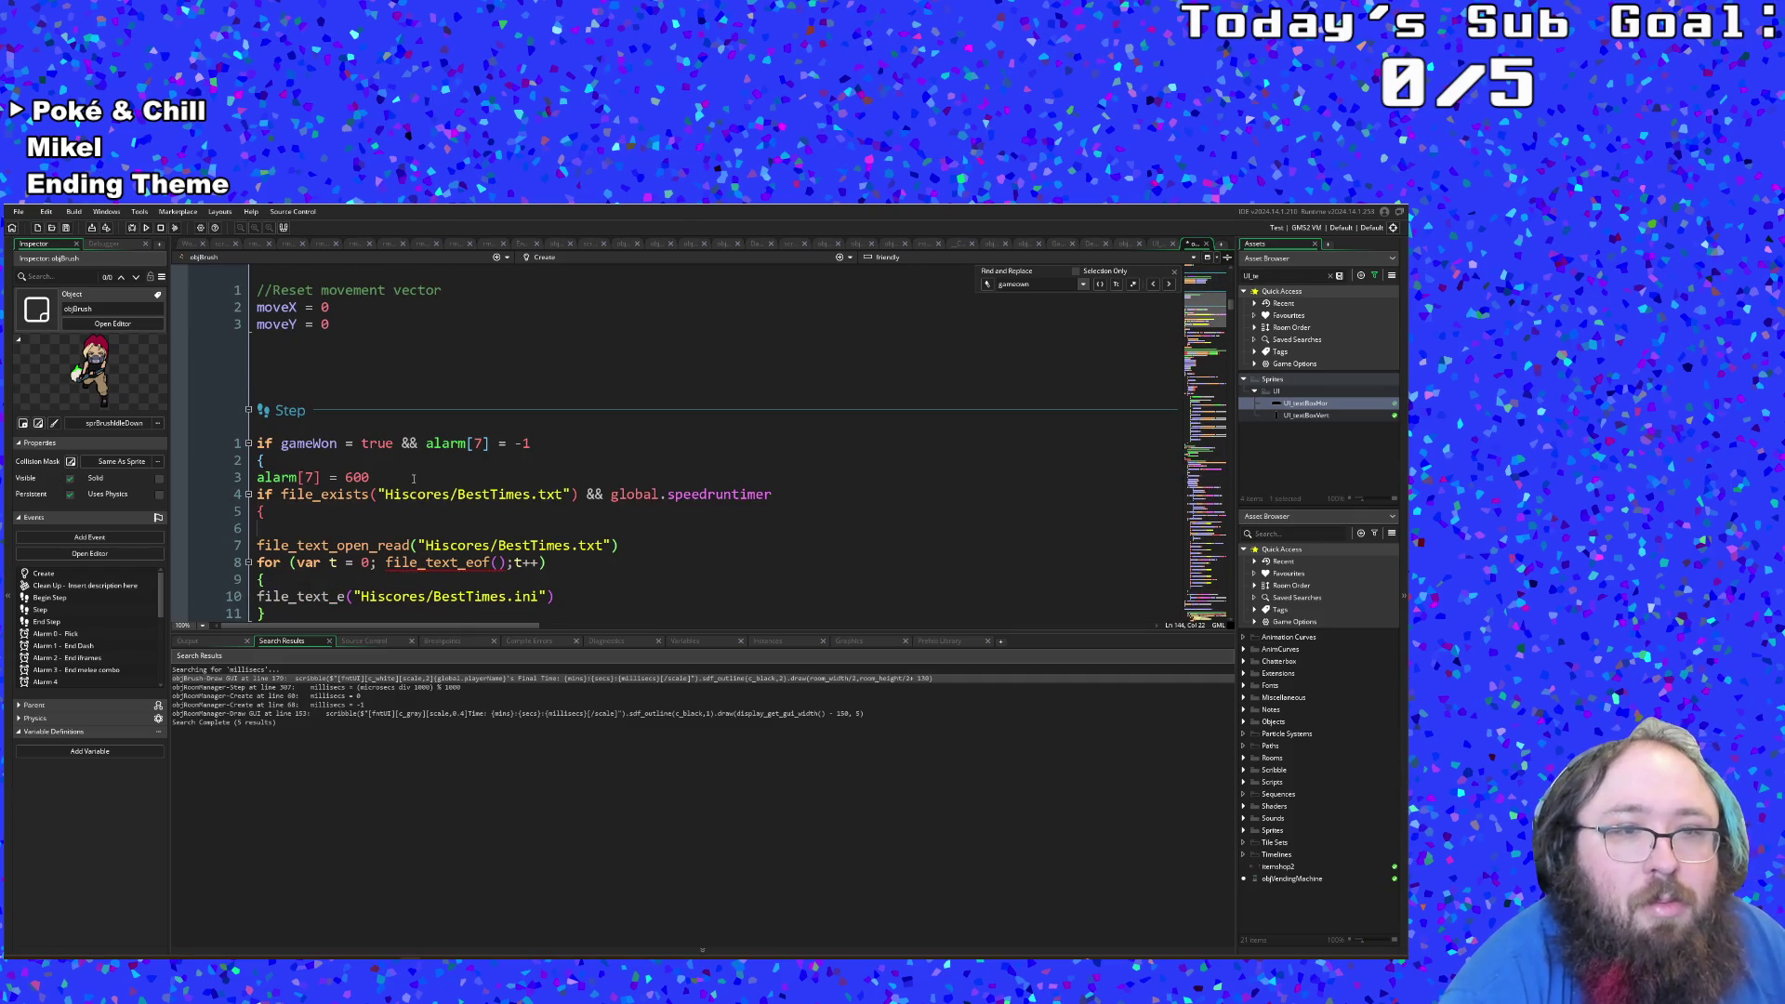
Step: Paste currentFinalTime = GAME.millisecs into the Step event's file_exists block, above file_text_open_read
left_click(576, 478)
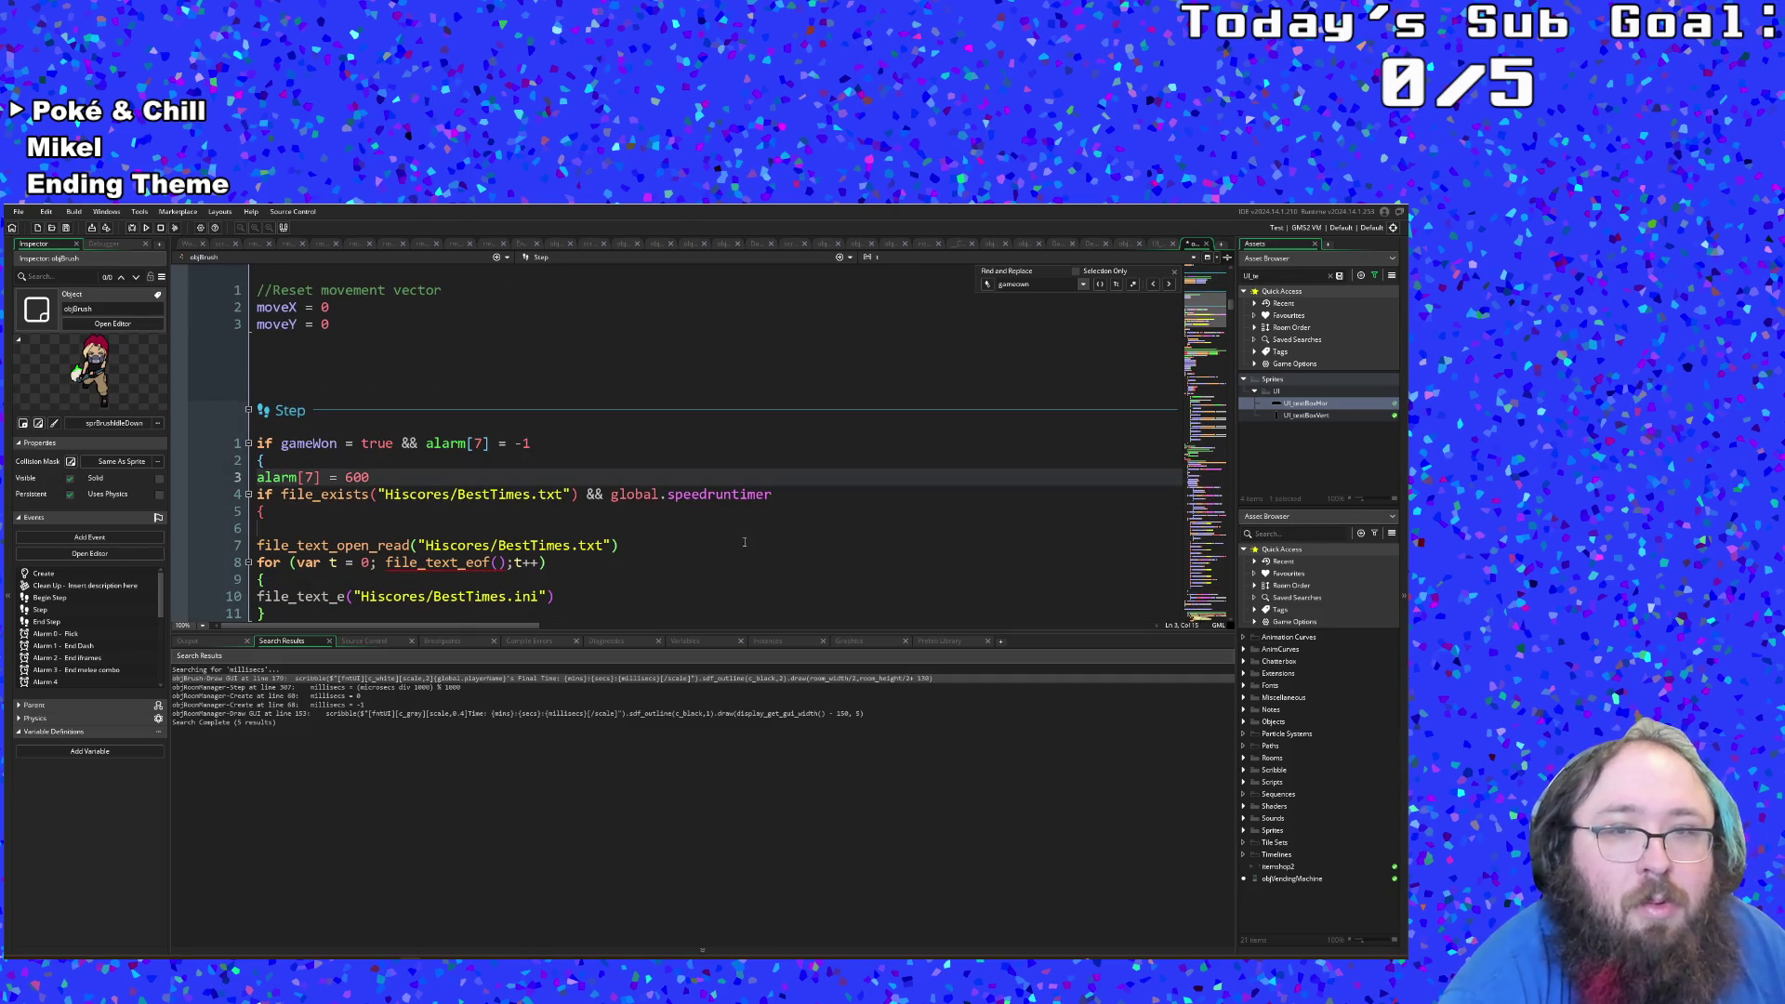
left_click(266, 530)
key("ctrl+v")
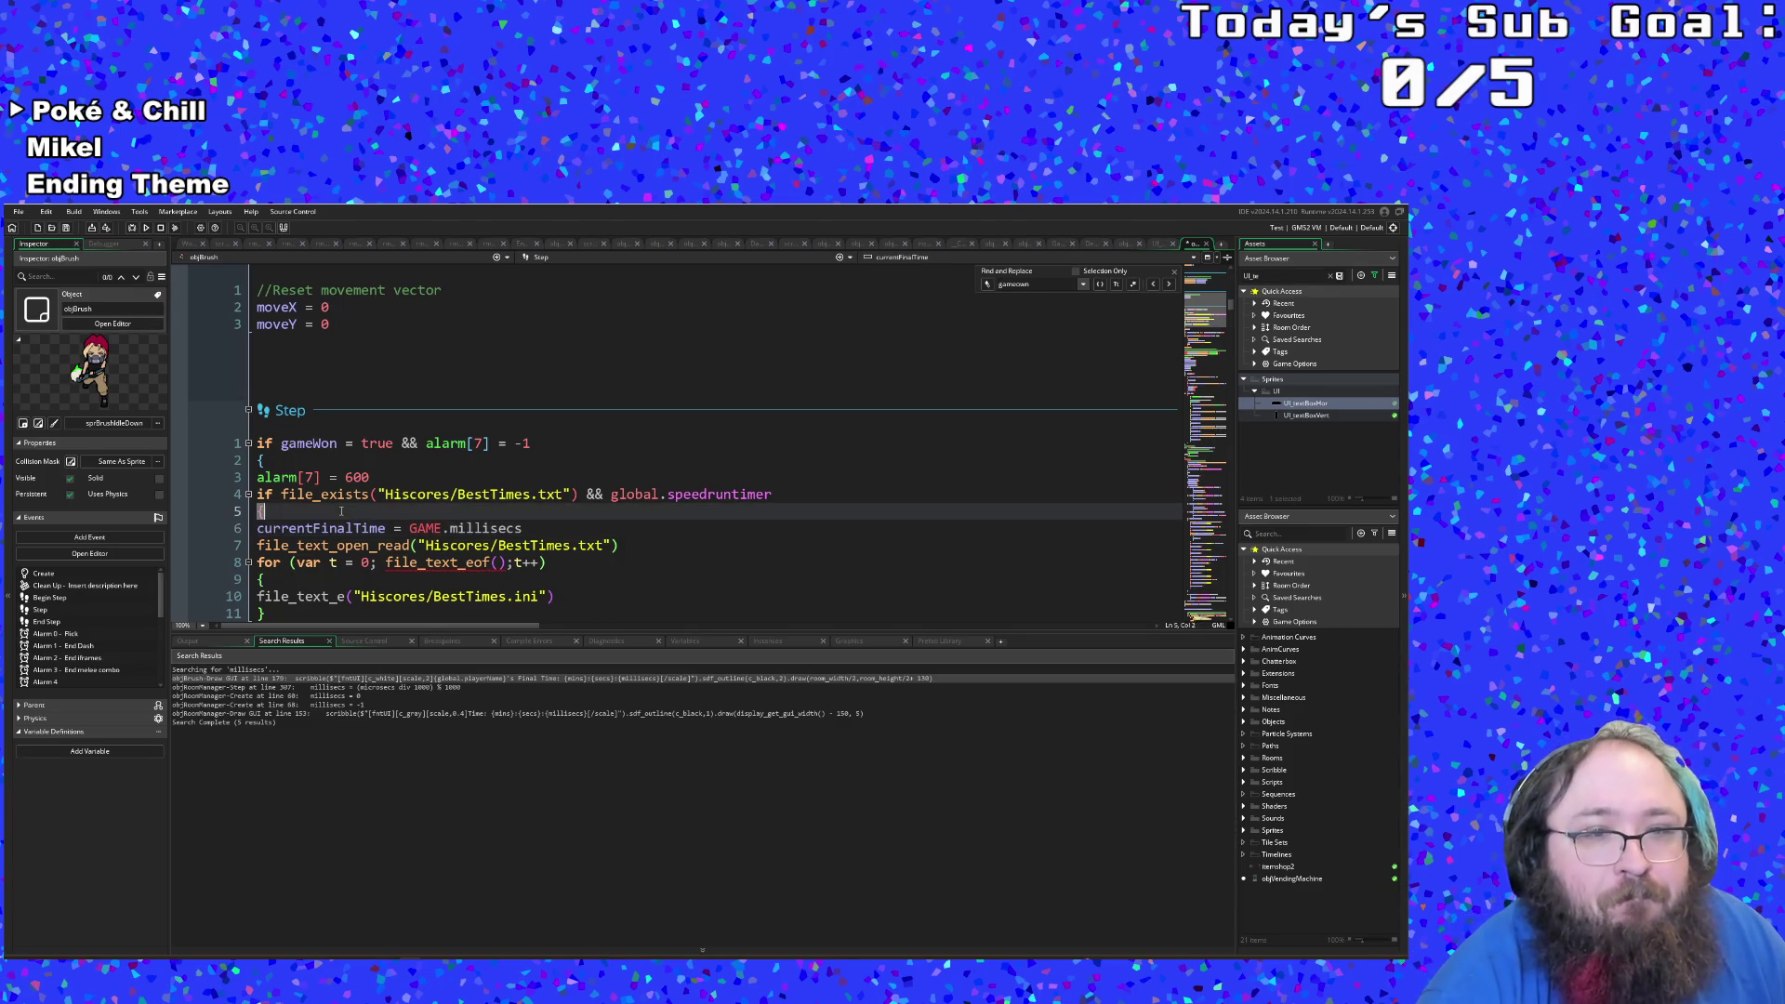
left_click(458, 563)
scroll(458, 563, "down", 2)
left_click(418, 545)
left_click(418, 528)
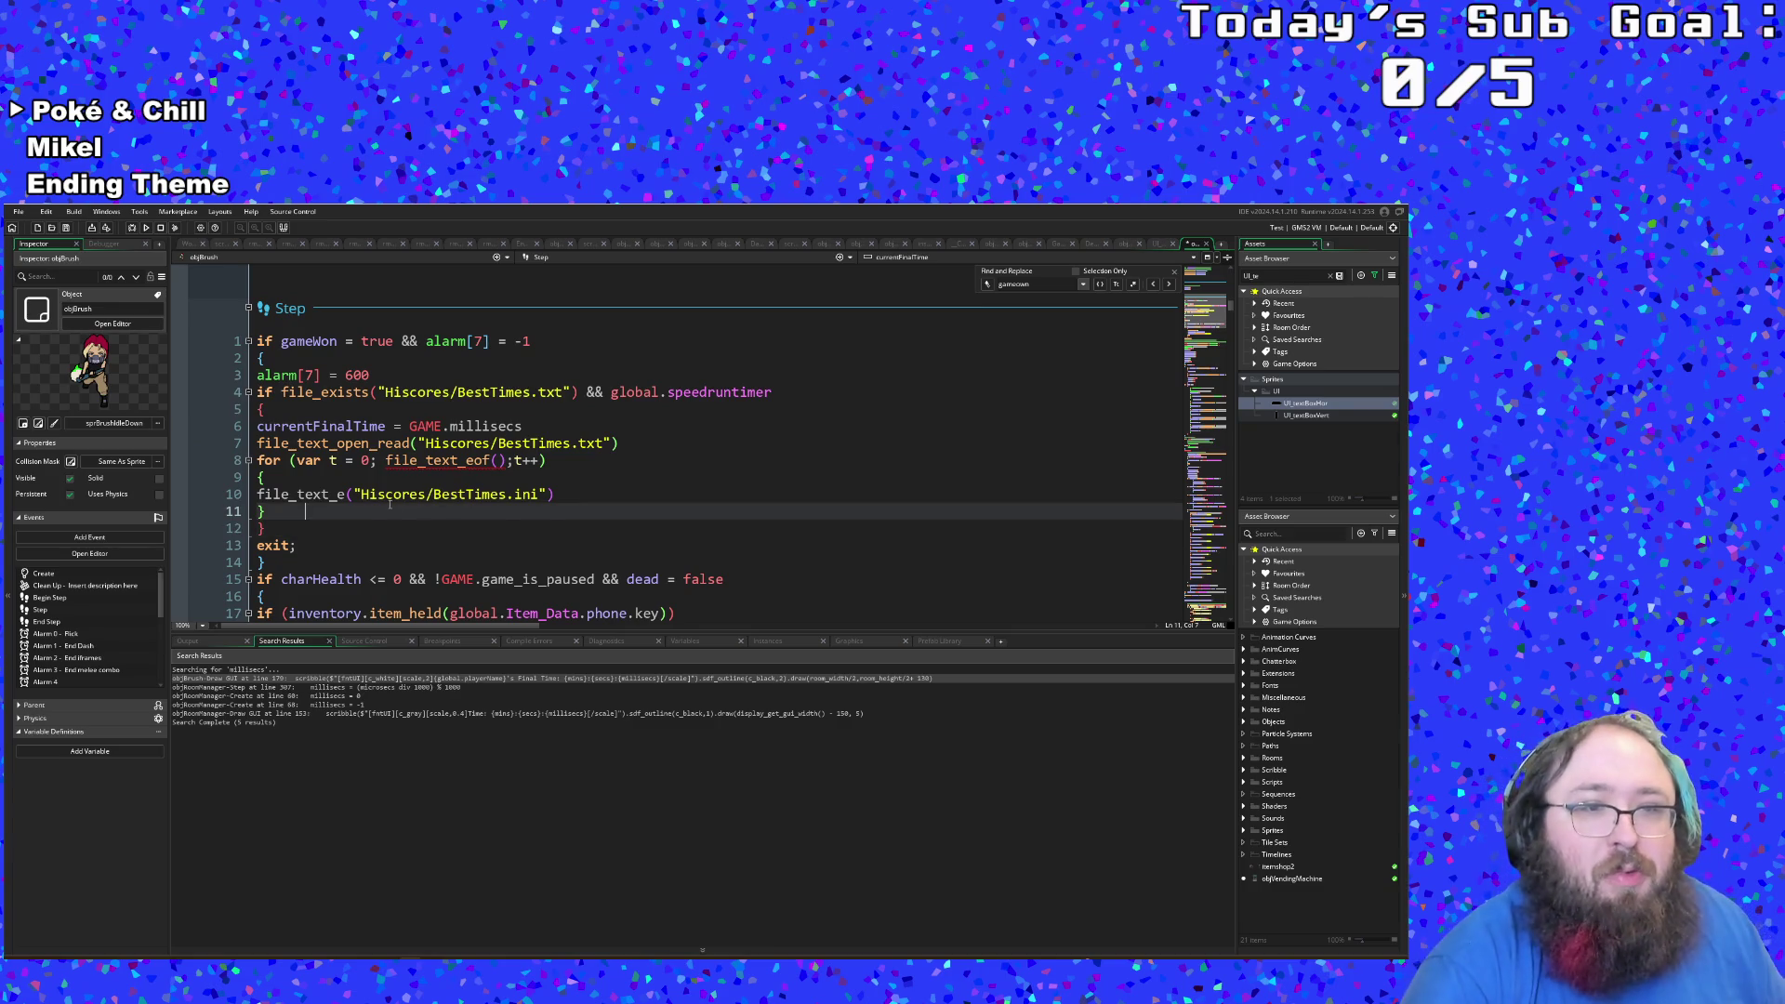
left_click(346, 493)
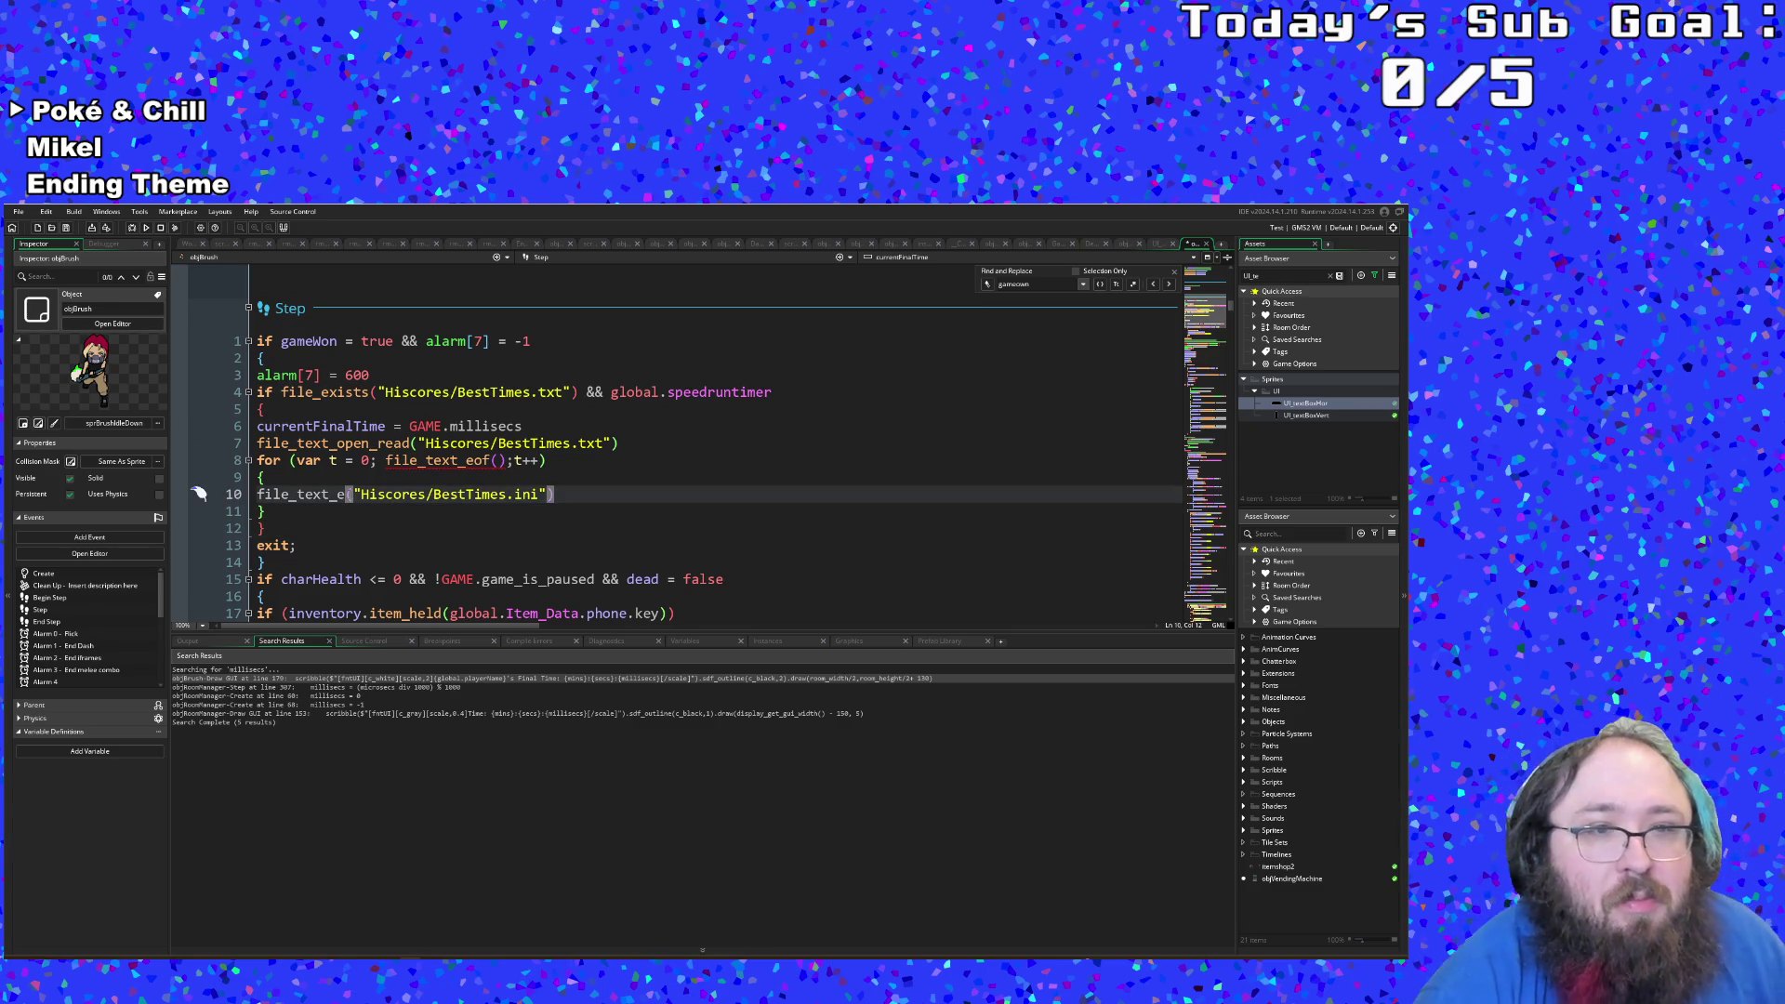
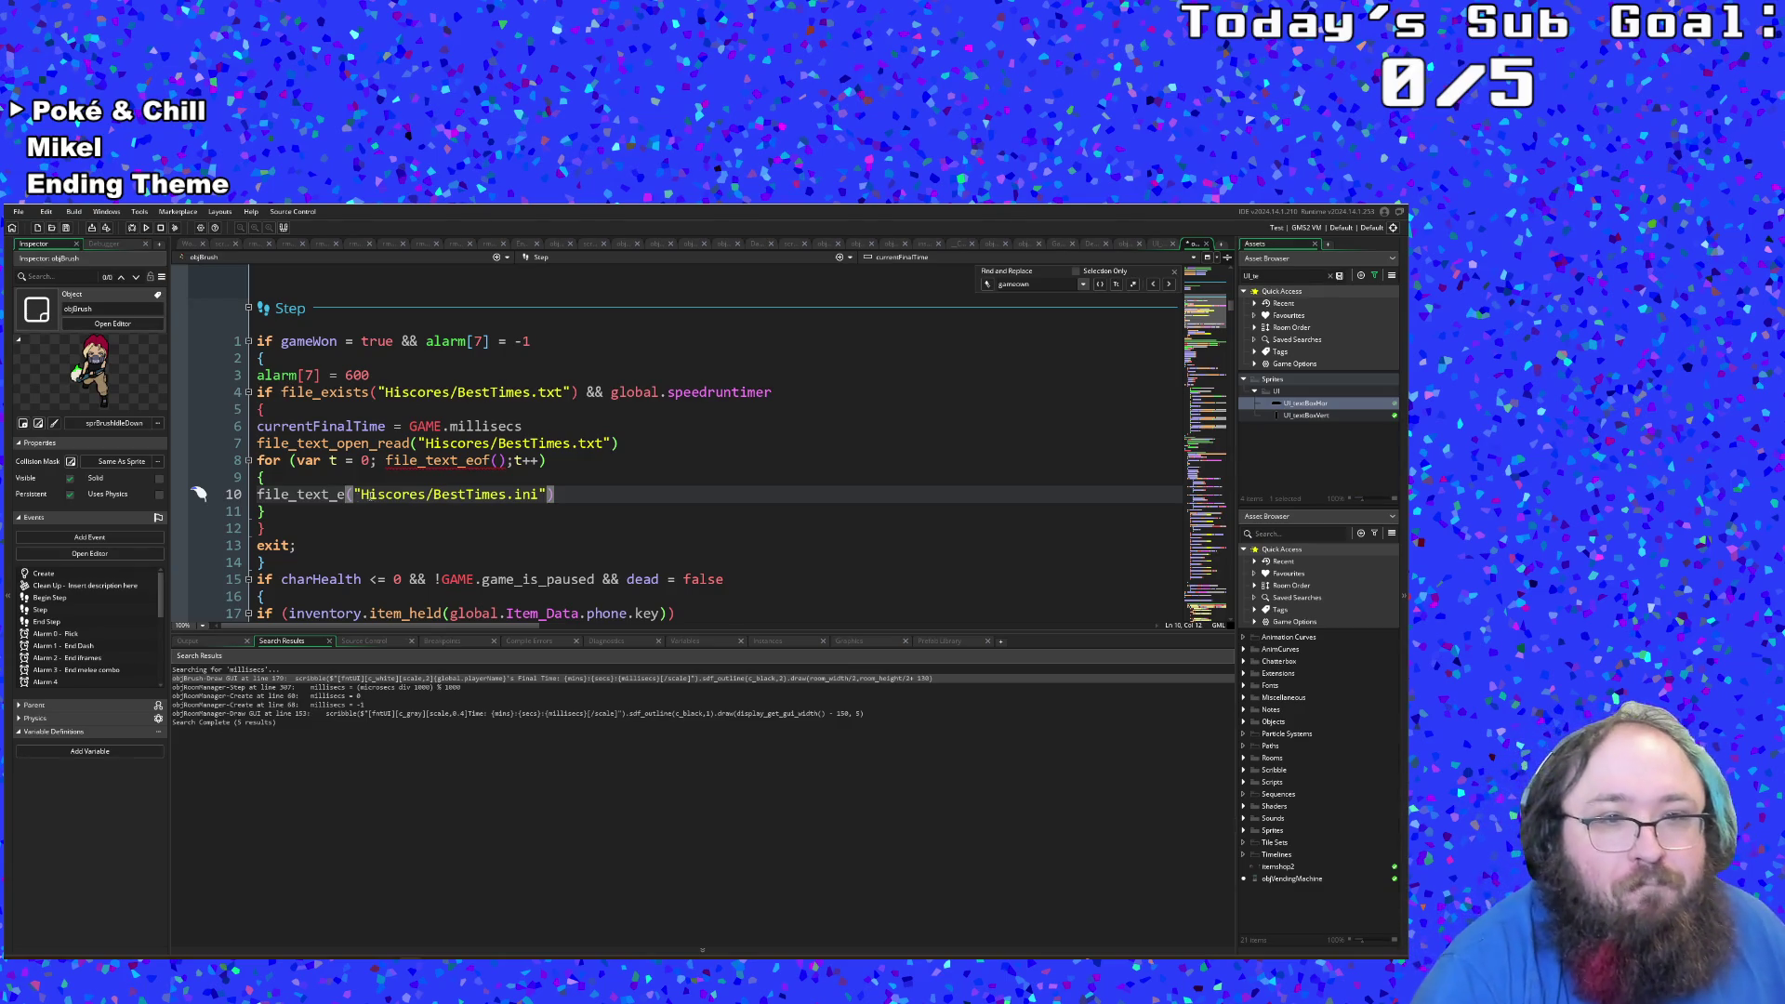
Step: Complete line 10's function name as file_text_eof, keeping the Hiscores/BestTimes.ini argument
key("Left")
key("Right")
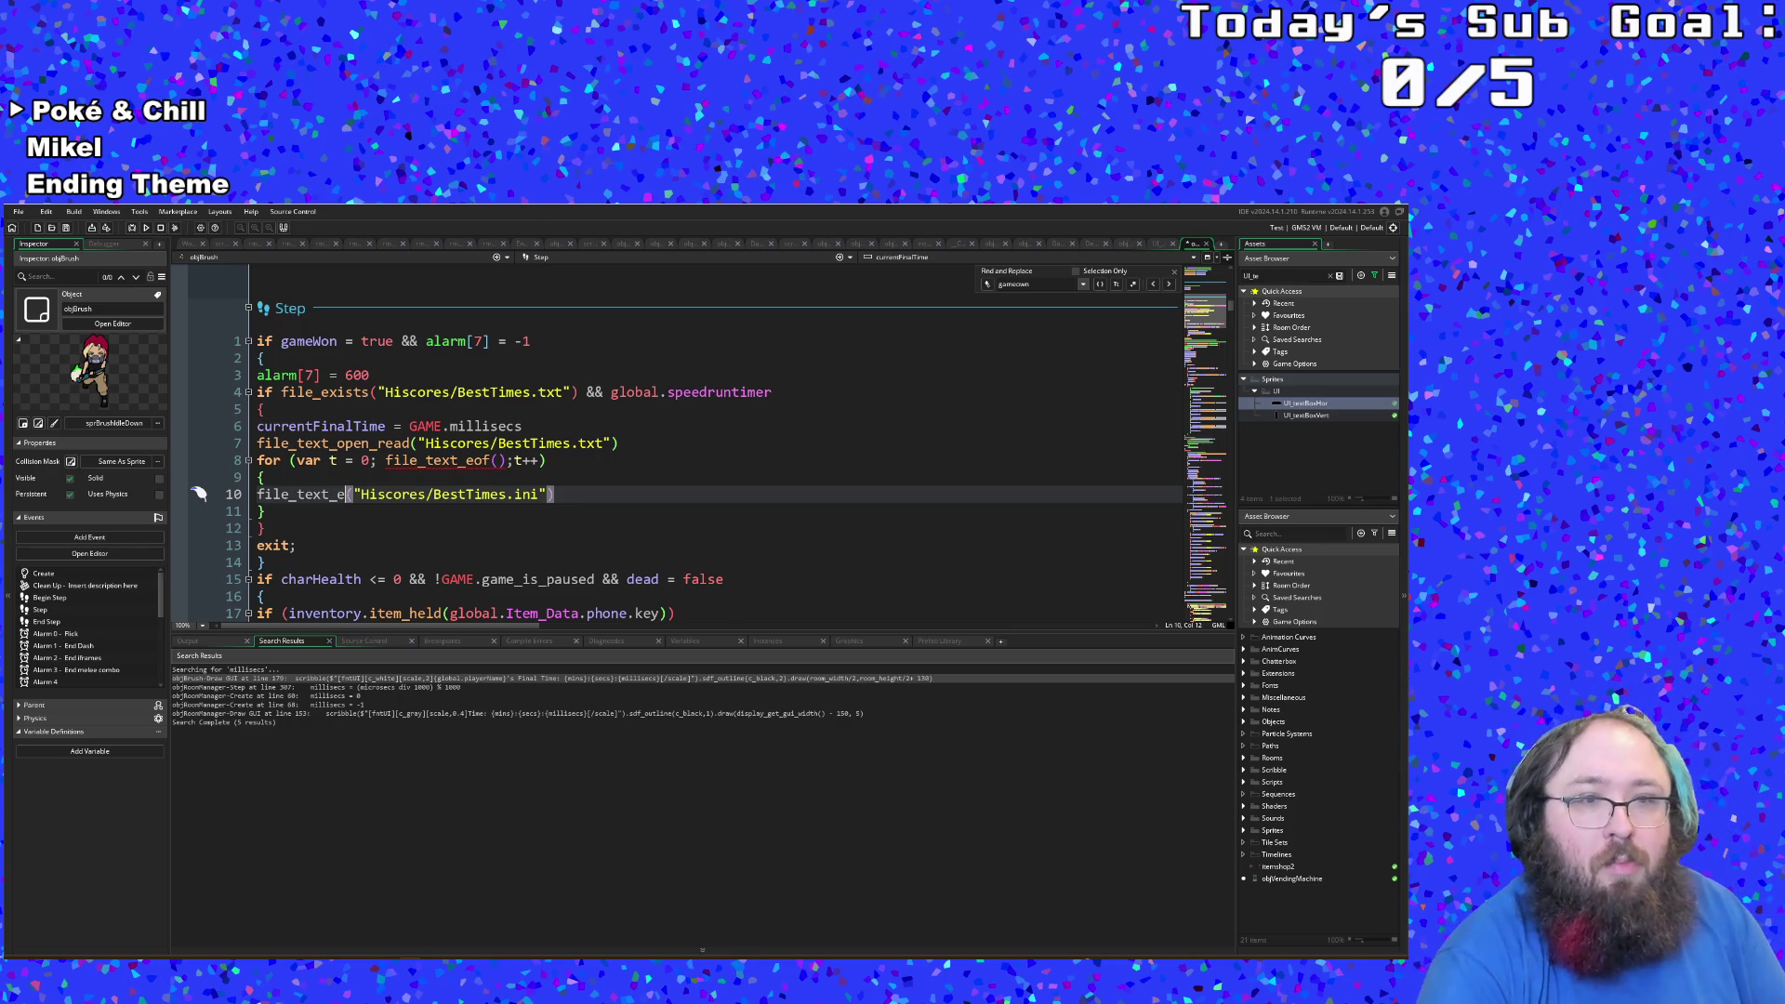
key("shift+Right")
key("shift+Right")
key("Left")
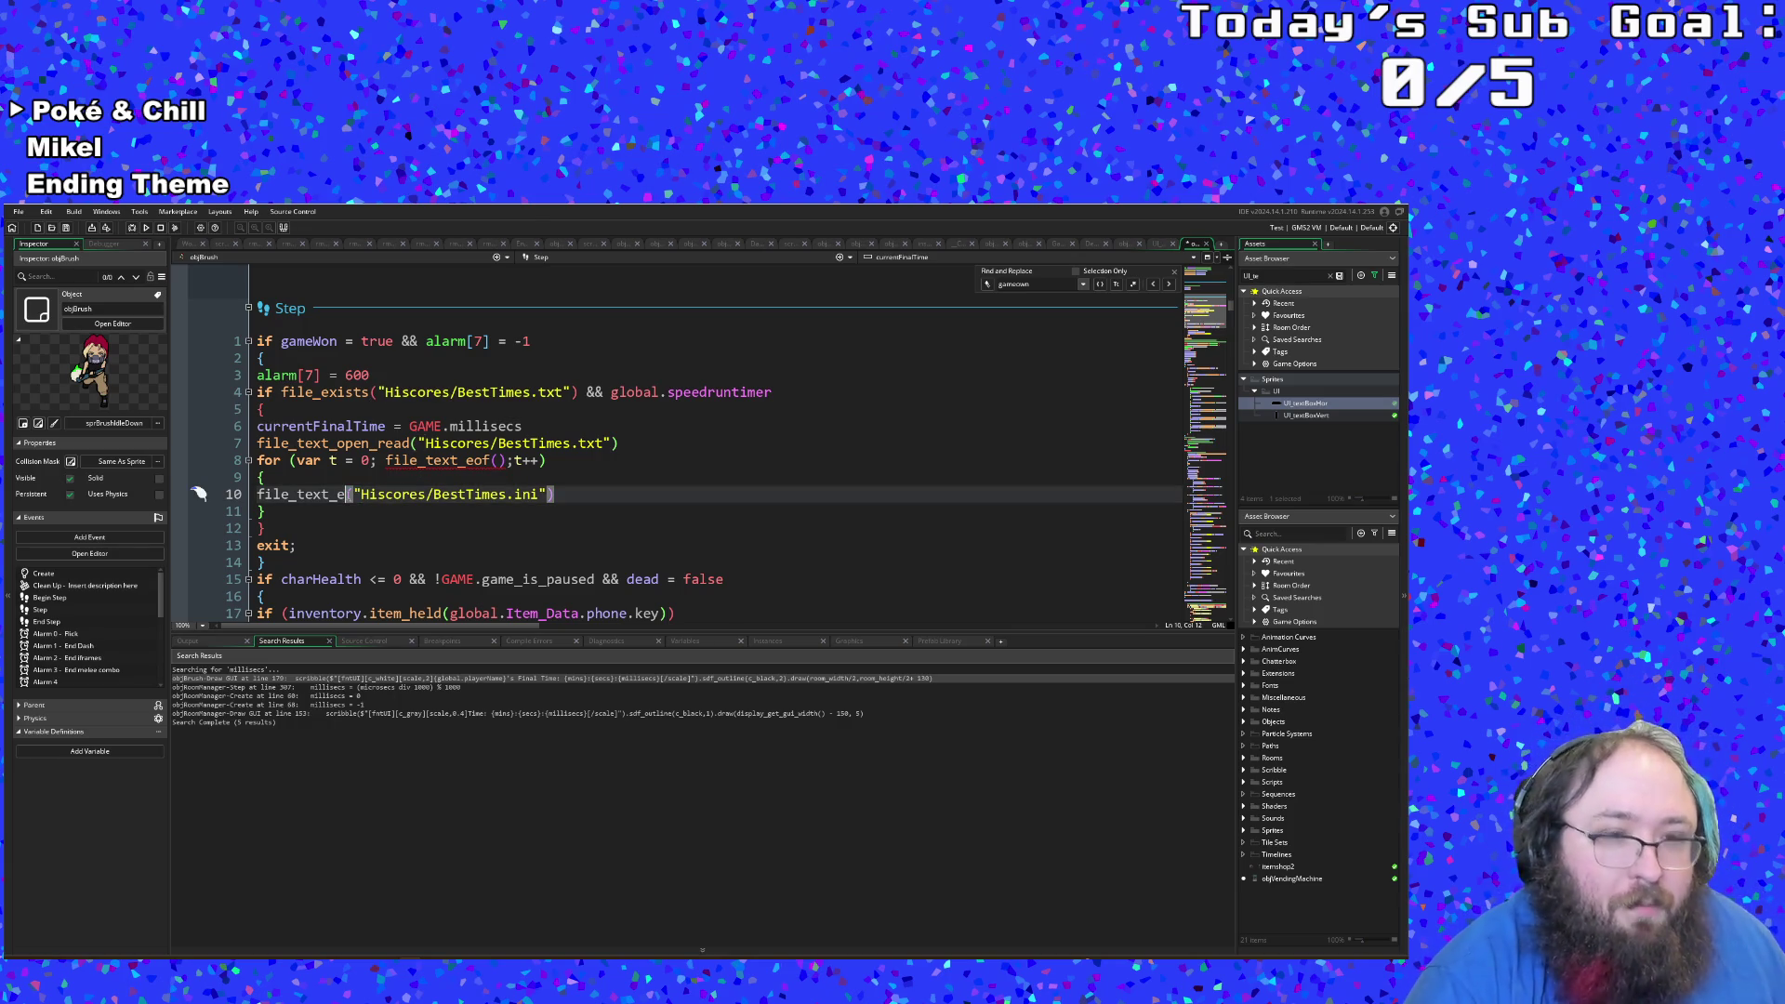
type("of")
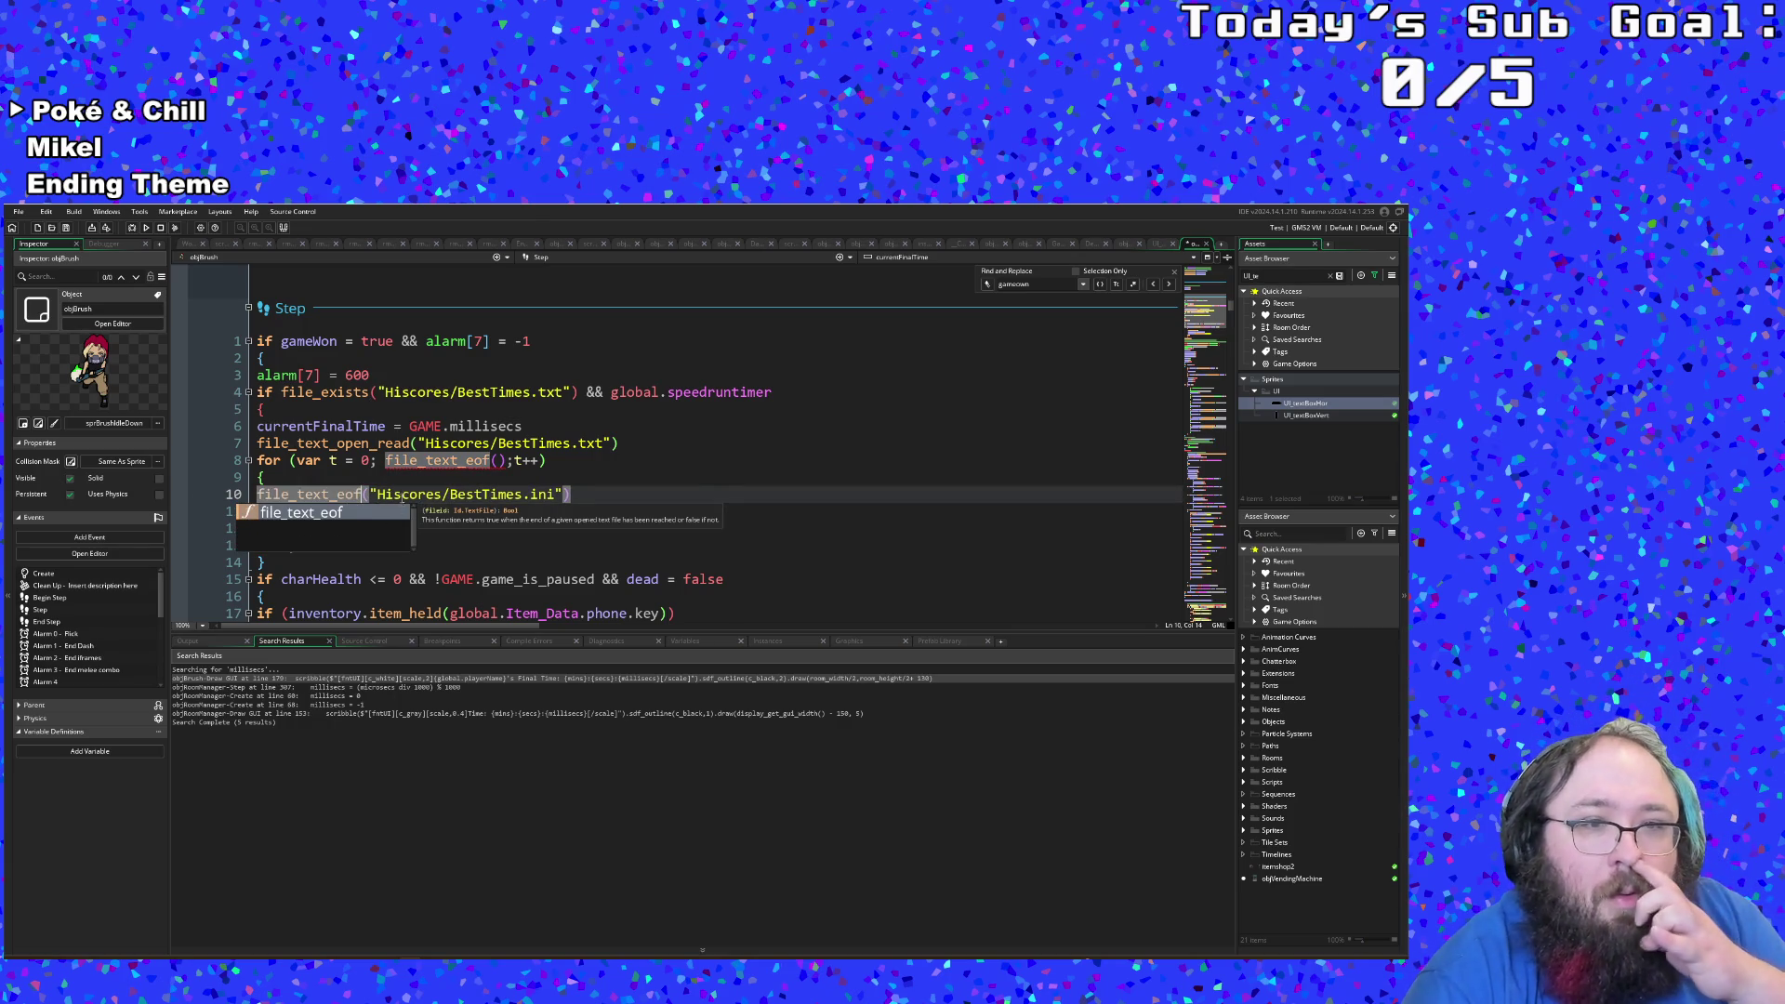
left_click(402, 495)
Step: Replace eof with read_string so line 10 calls file_text_read_string on the BestTimes path
left_click(578, 495)
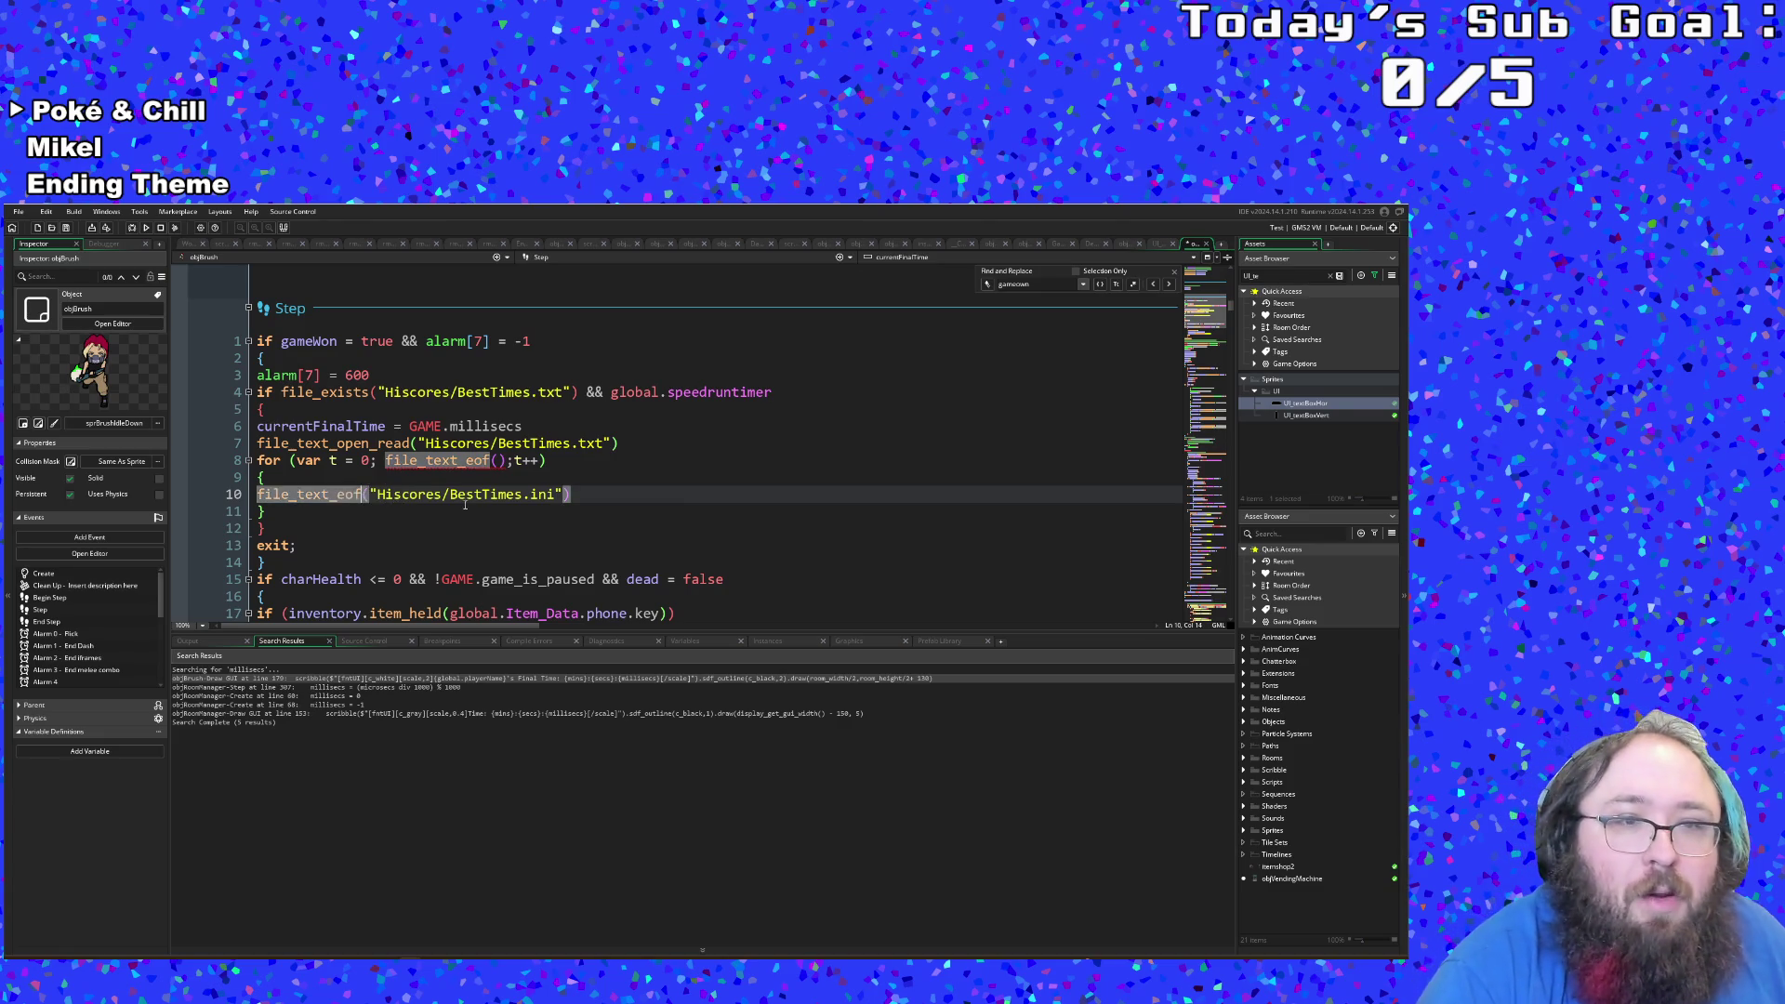
key("Up")
key("Down")
key("ctrl+Right")
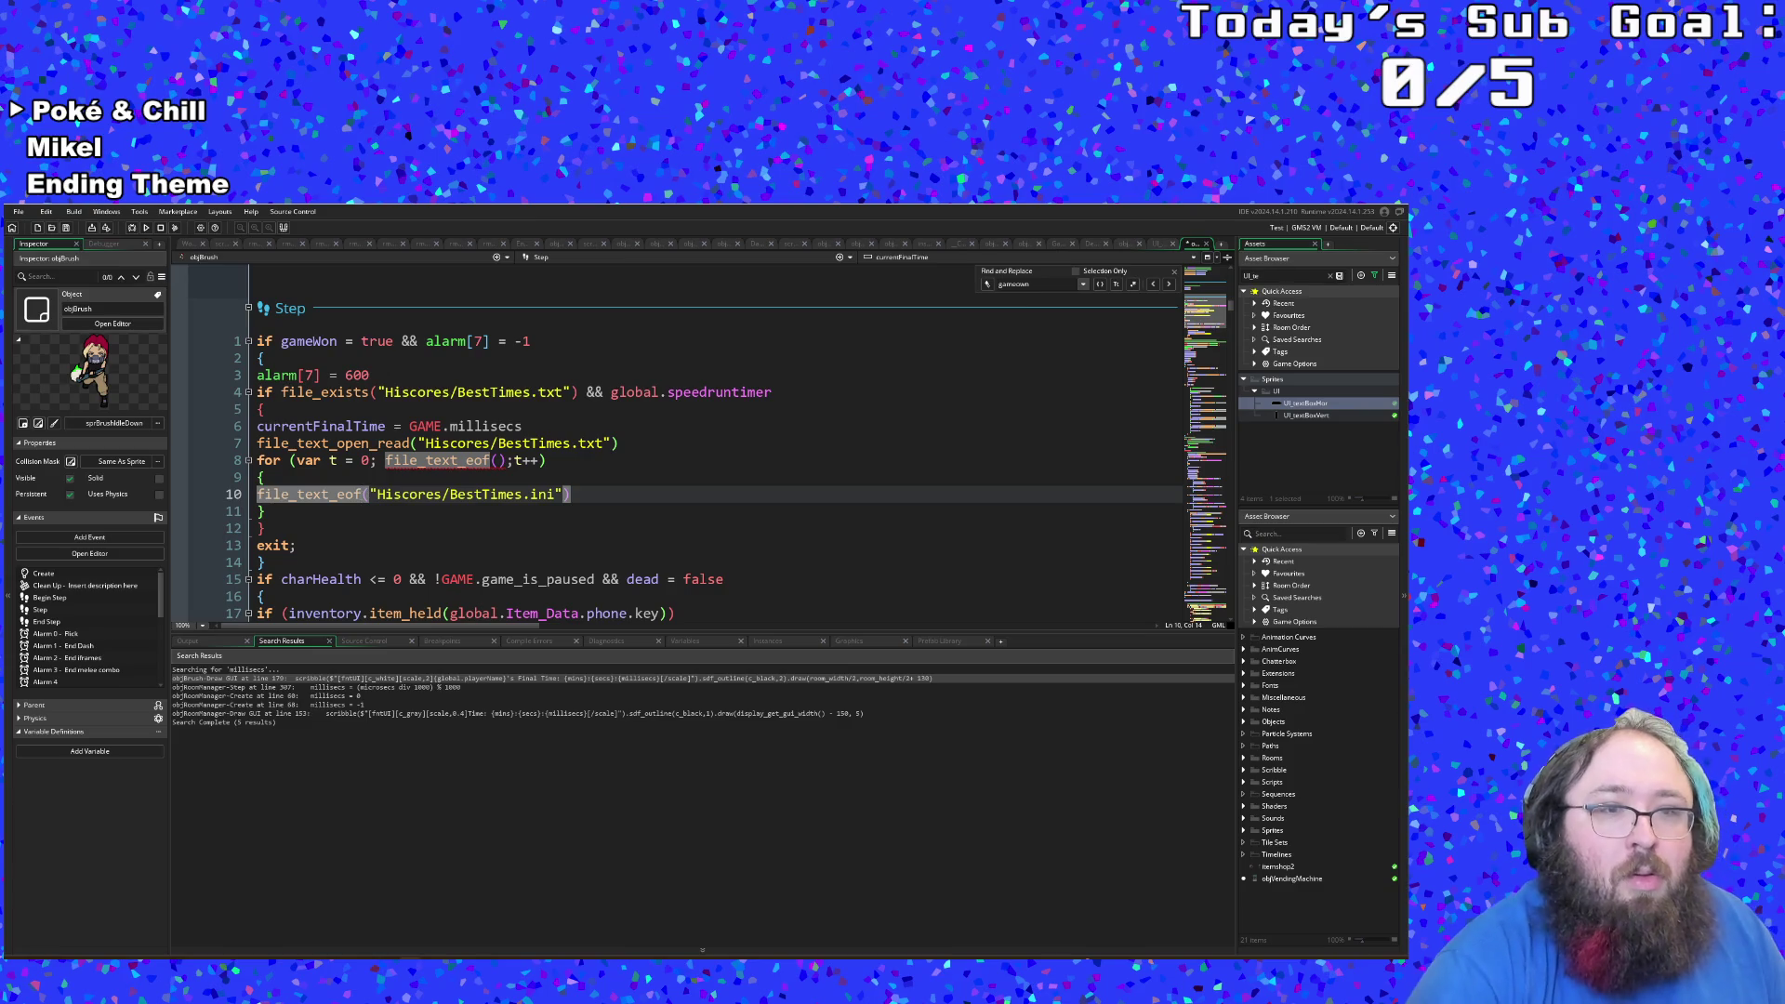
key("BackSpace")
key("BackSpace")
key("BackSpace")
type("read_string")
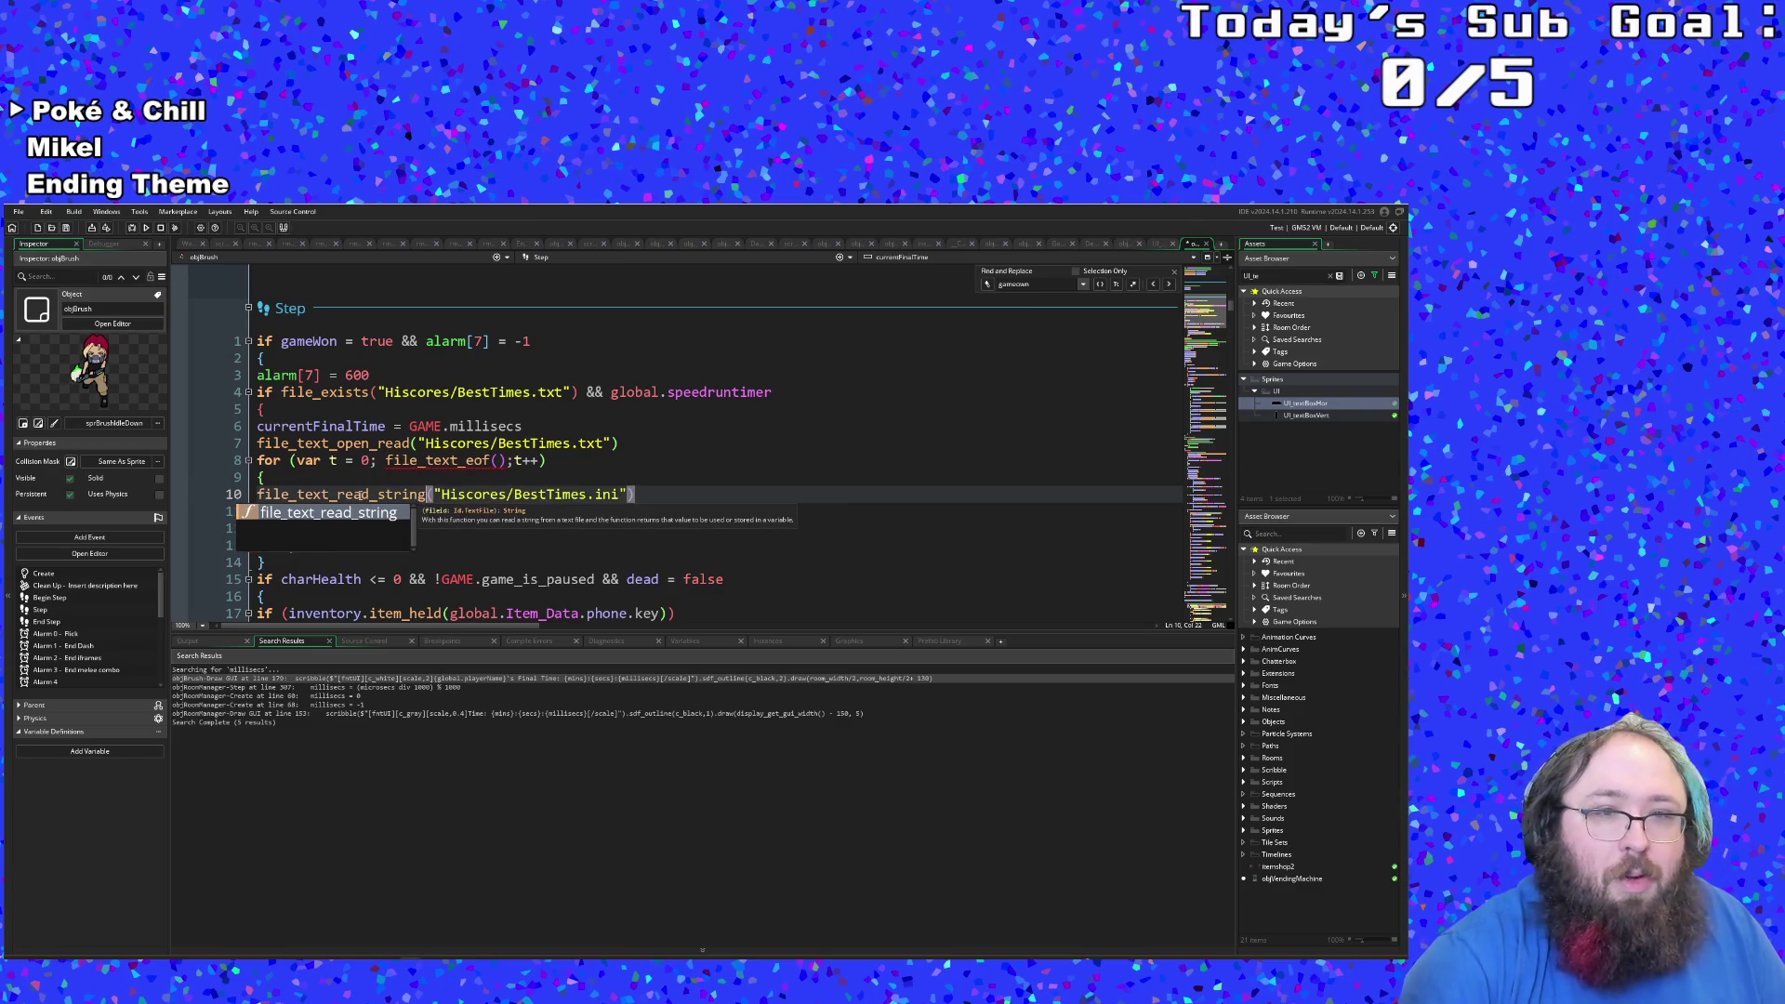
left_click(347, 463)
left_click(264, 495)
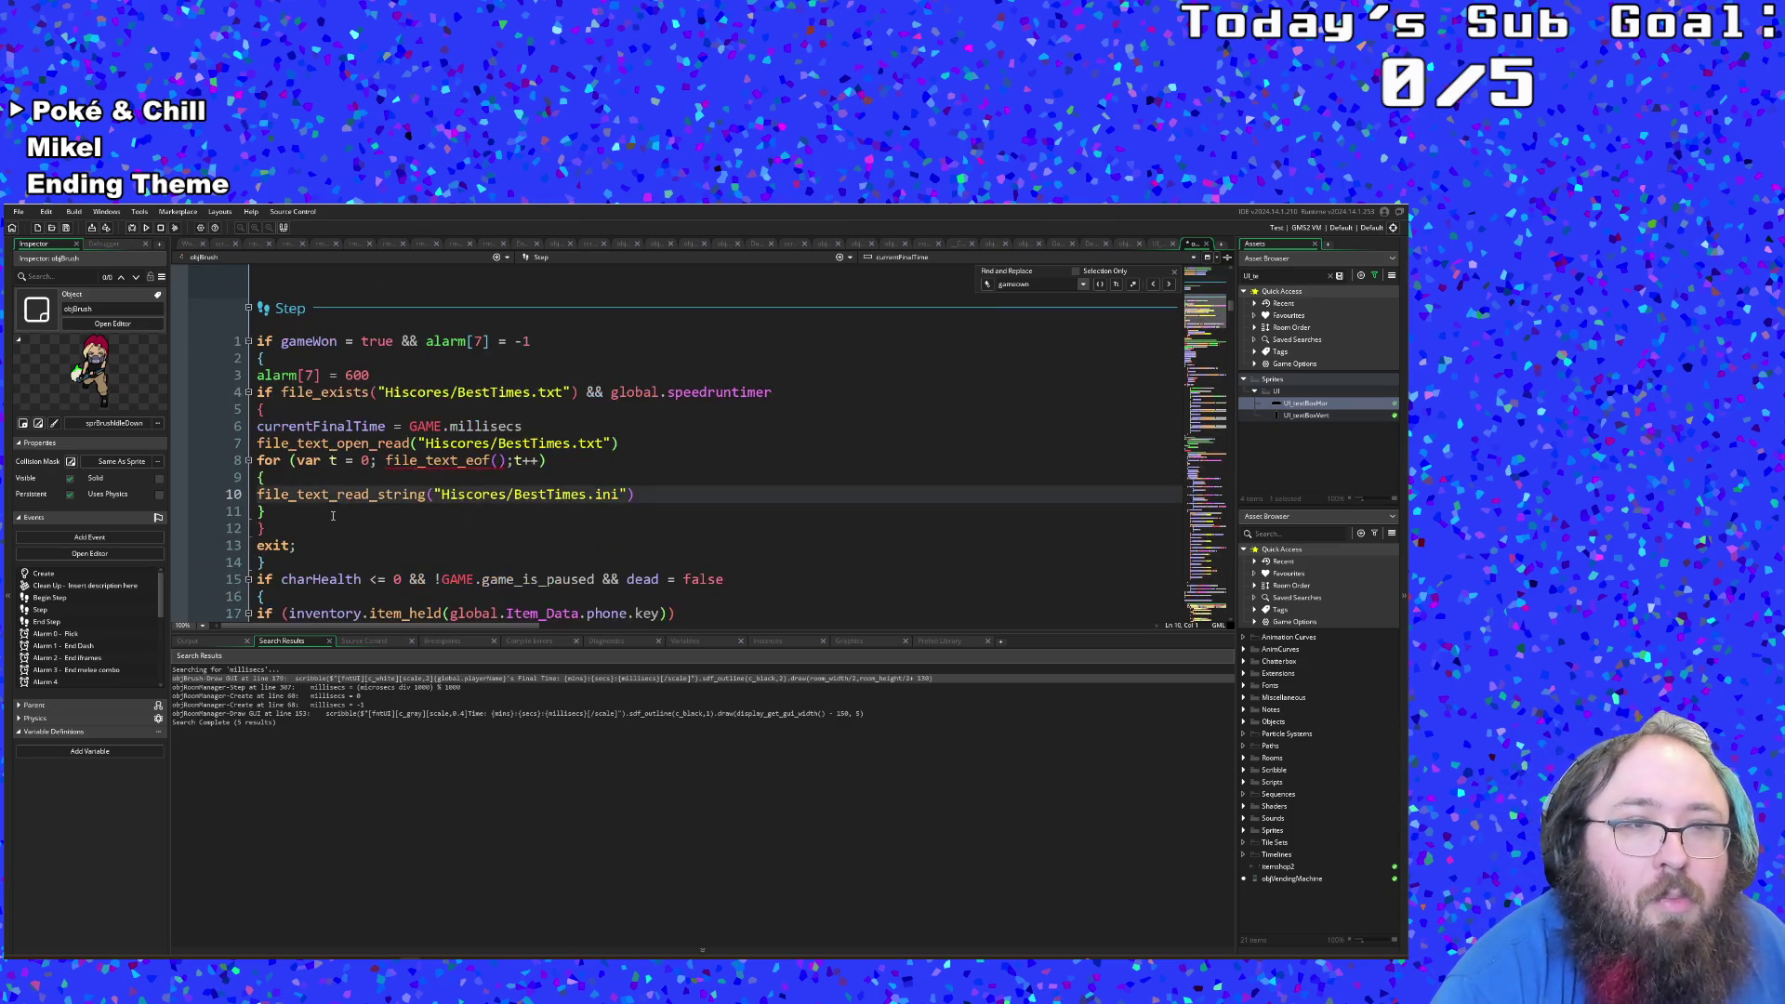
scroll(325, 519, "up", 5)
Step: Start a new line 10 with 'best', moving the file read call onto its own unindented line
scroll(322, 522, "up", 10)
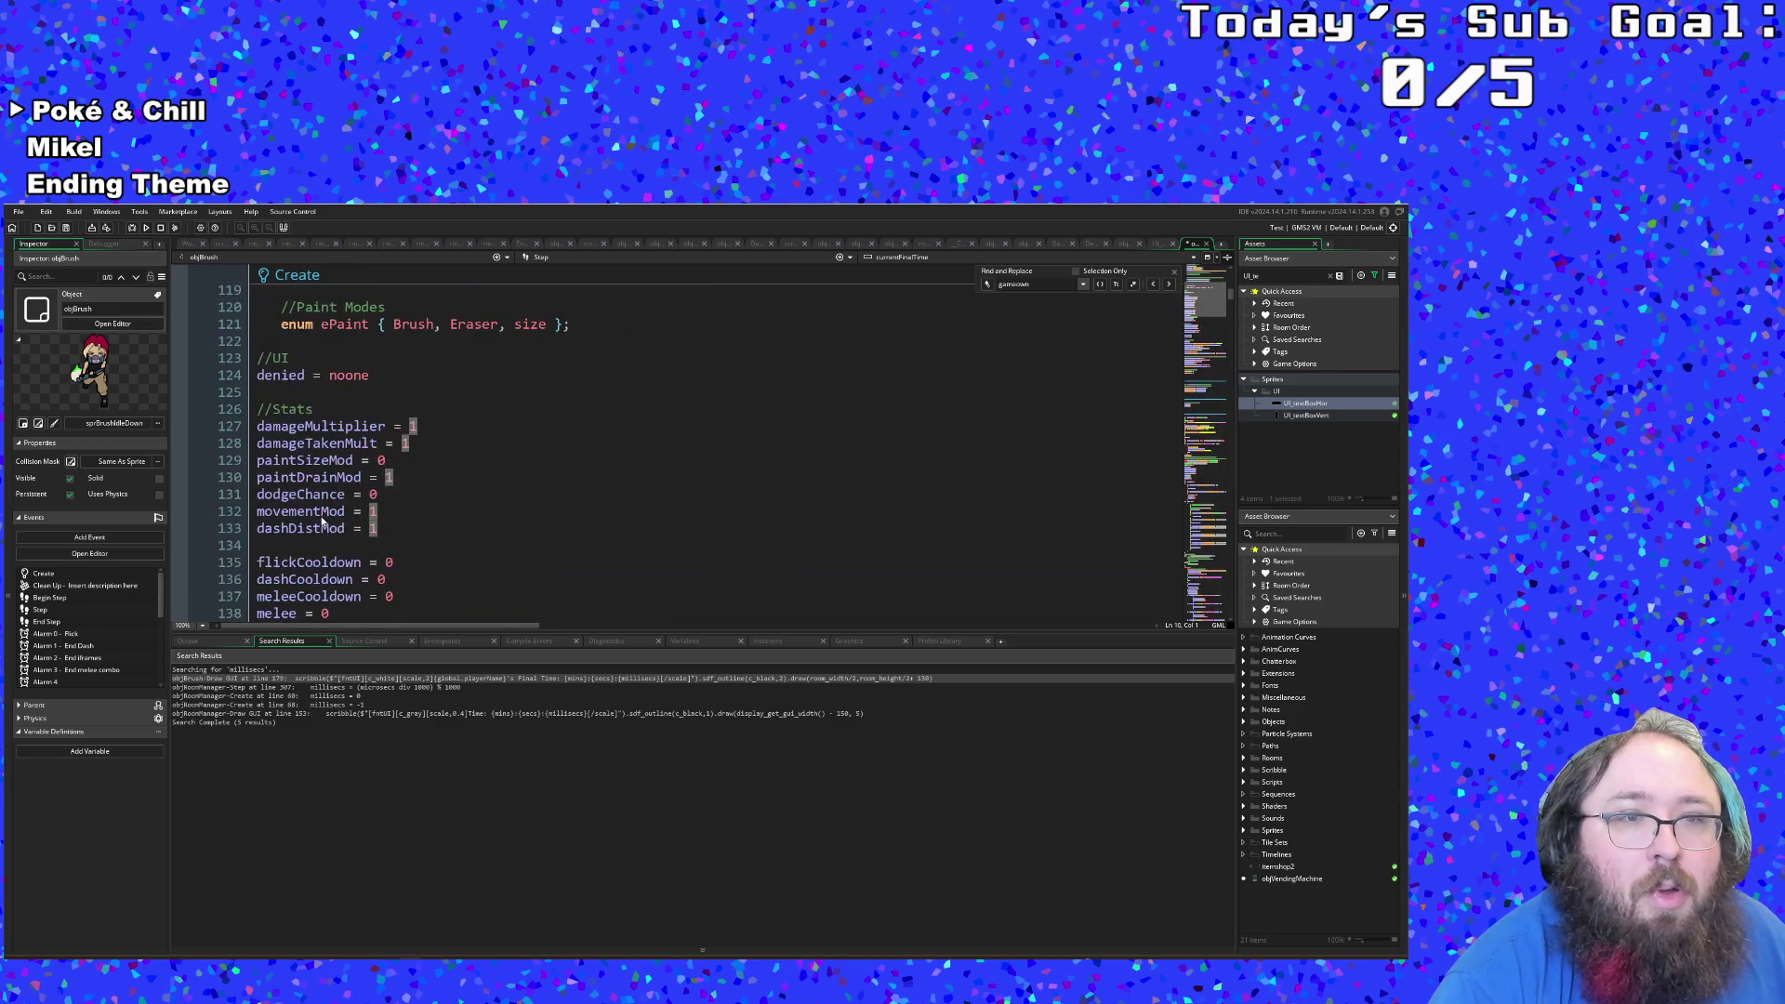
scroll(322, 521, "up", 8)
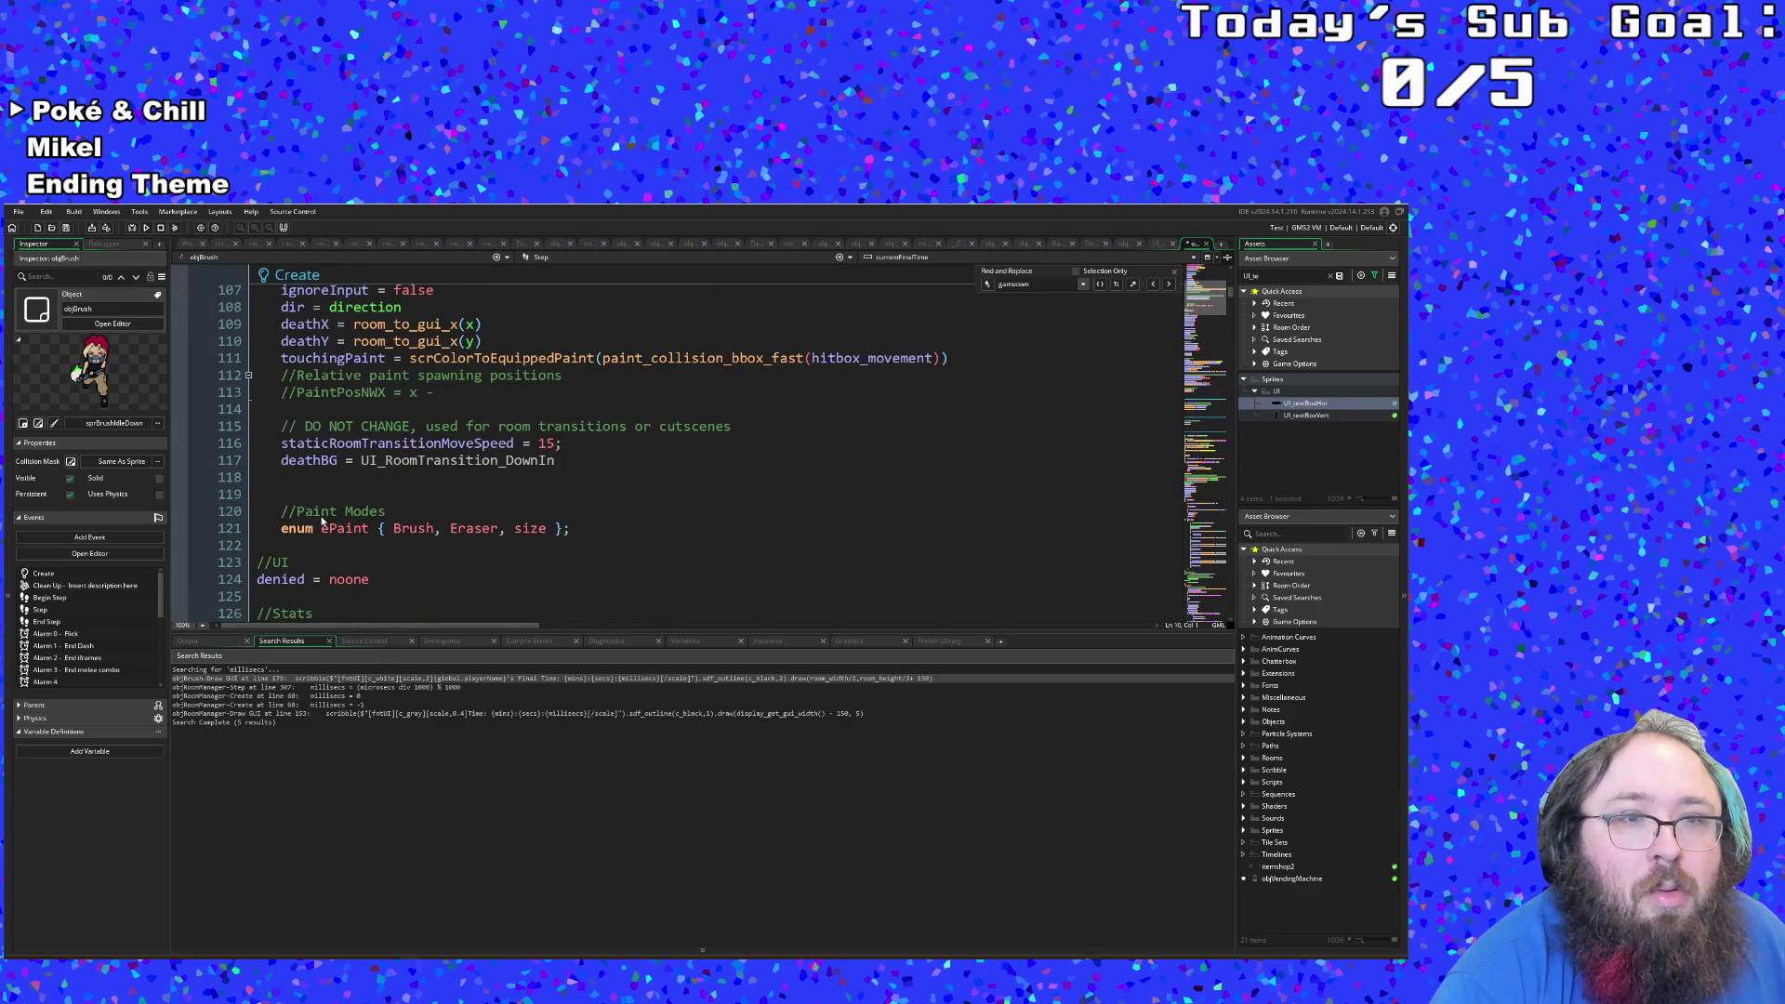
scroll(321, 521, "down", 20)
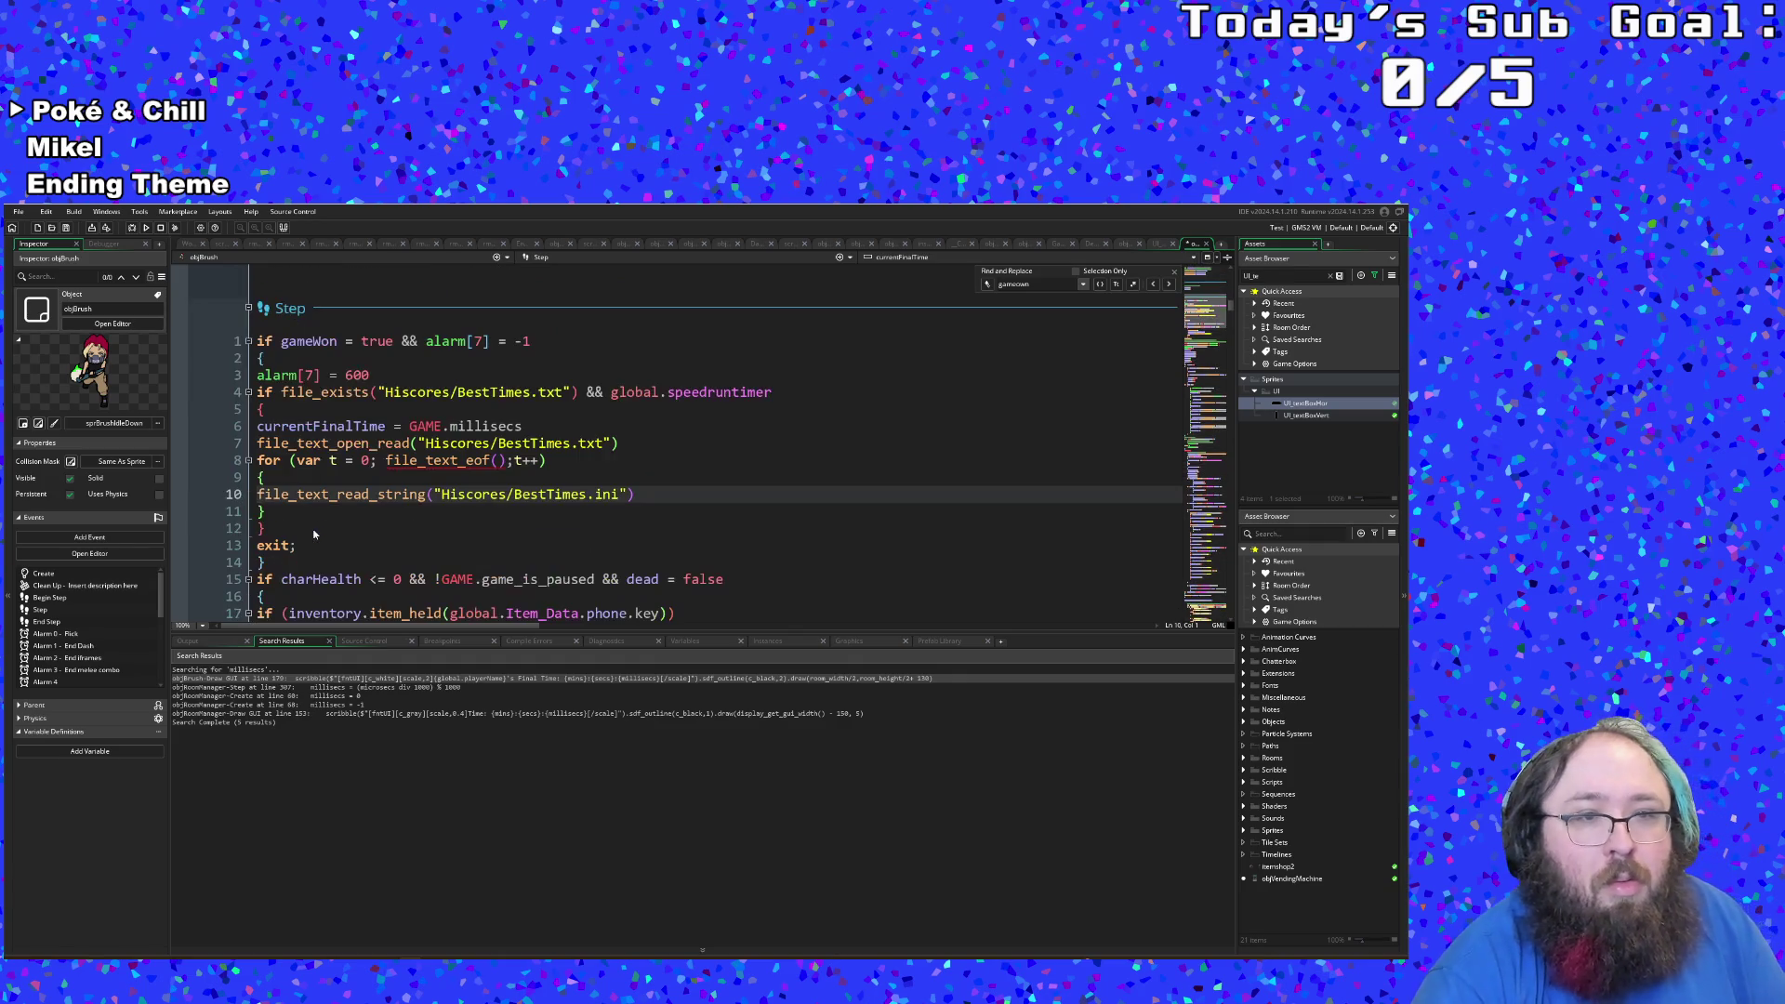
key("Left")
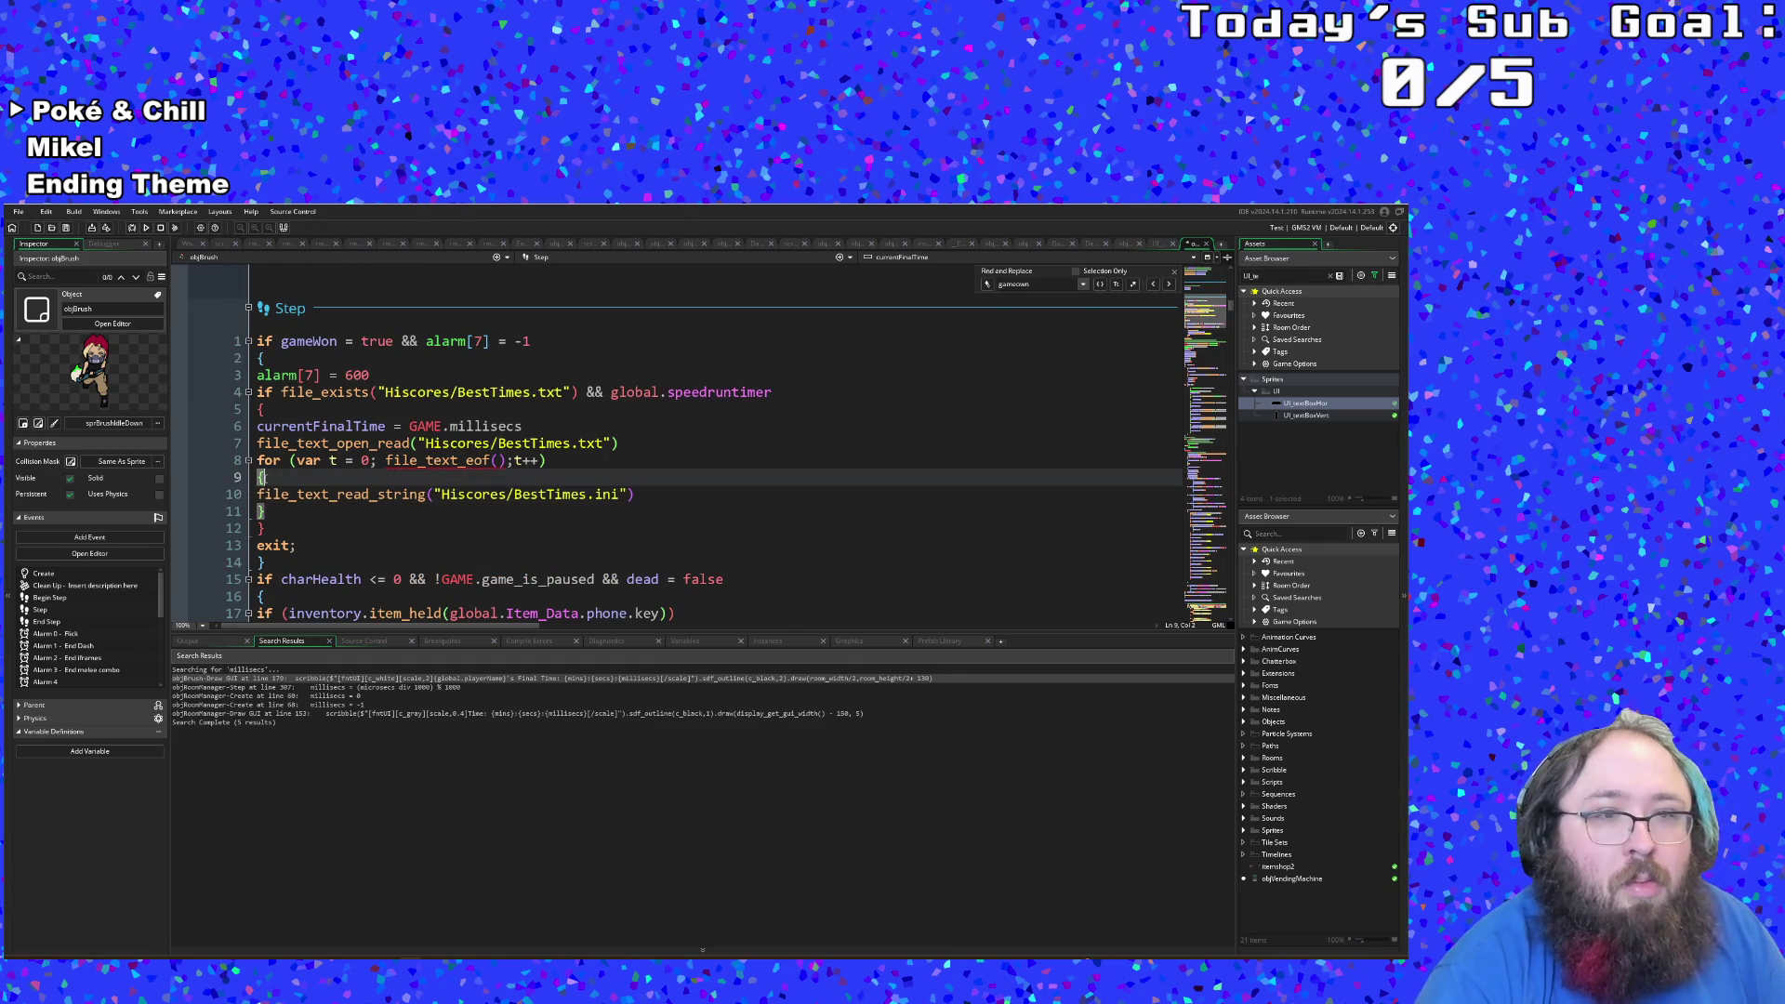
key("Right")
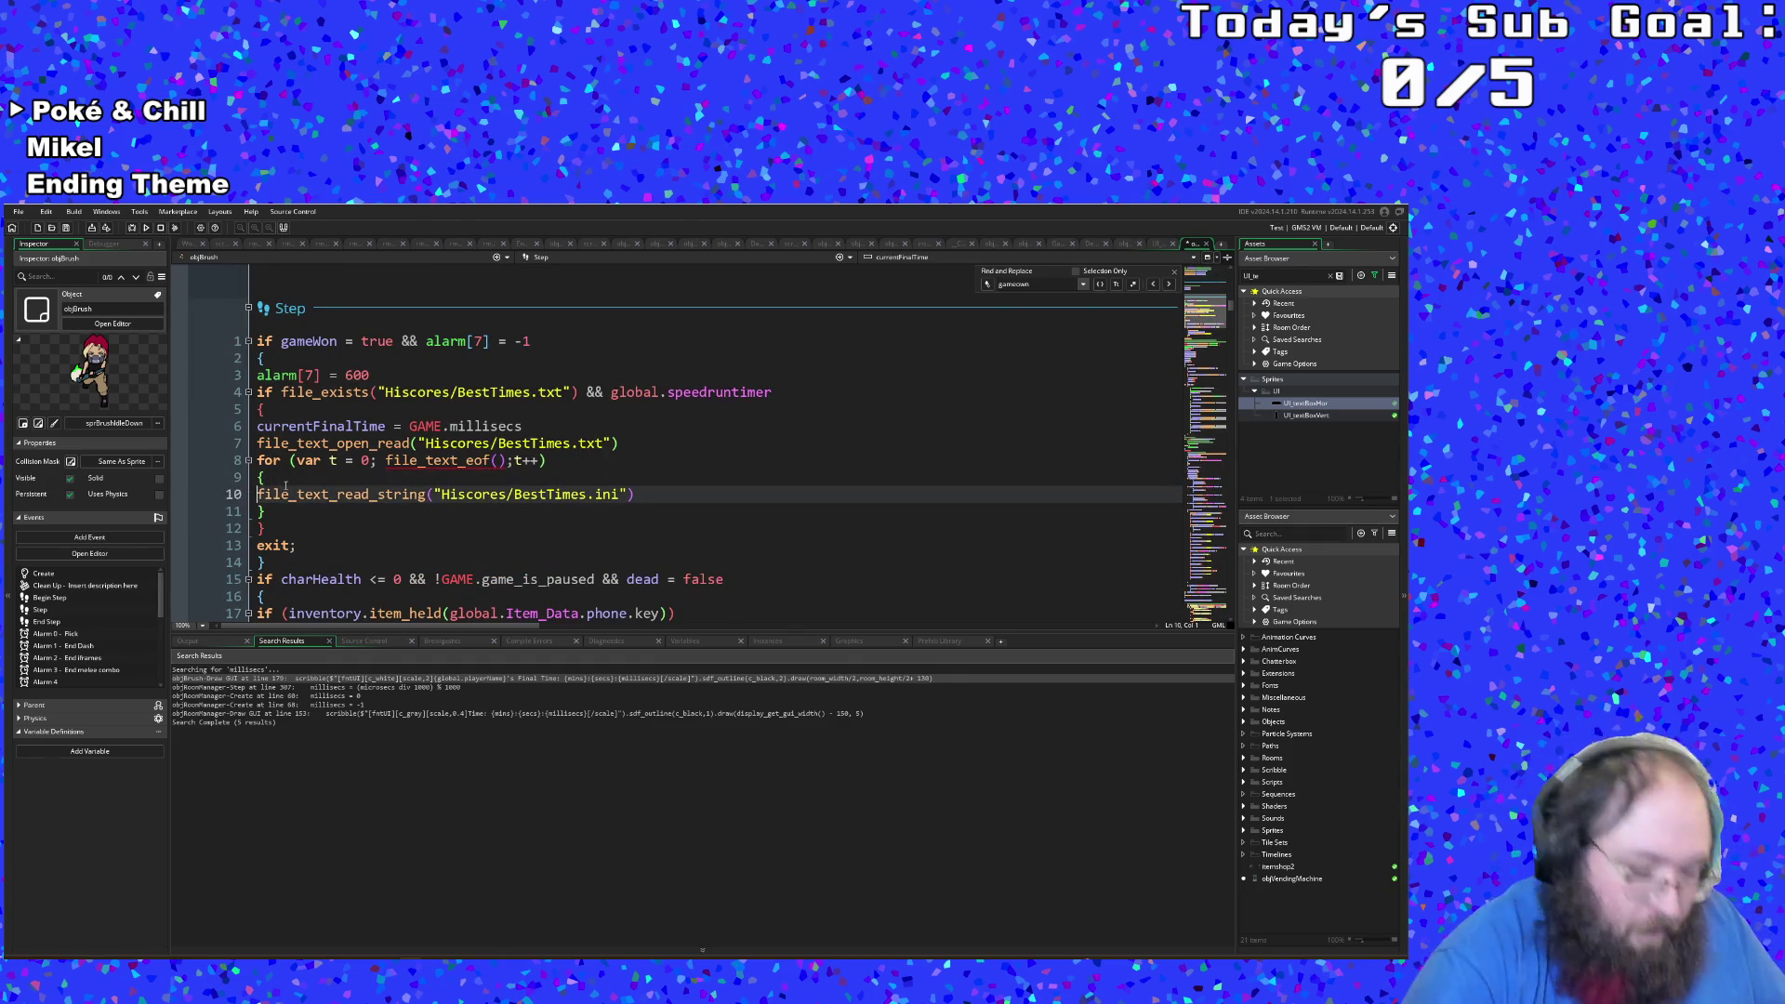
type("best")
key("Return")
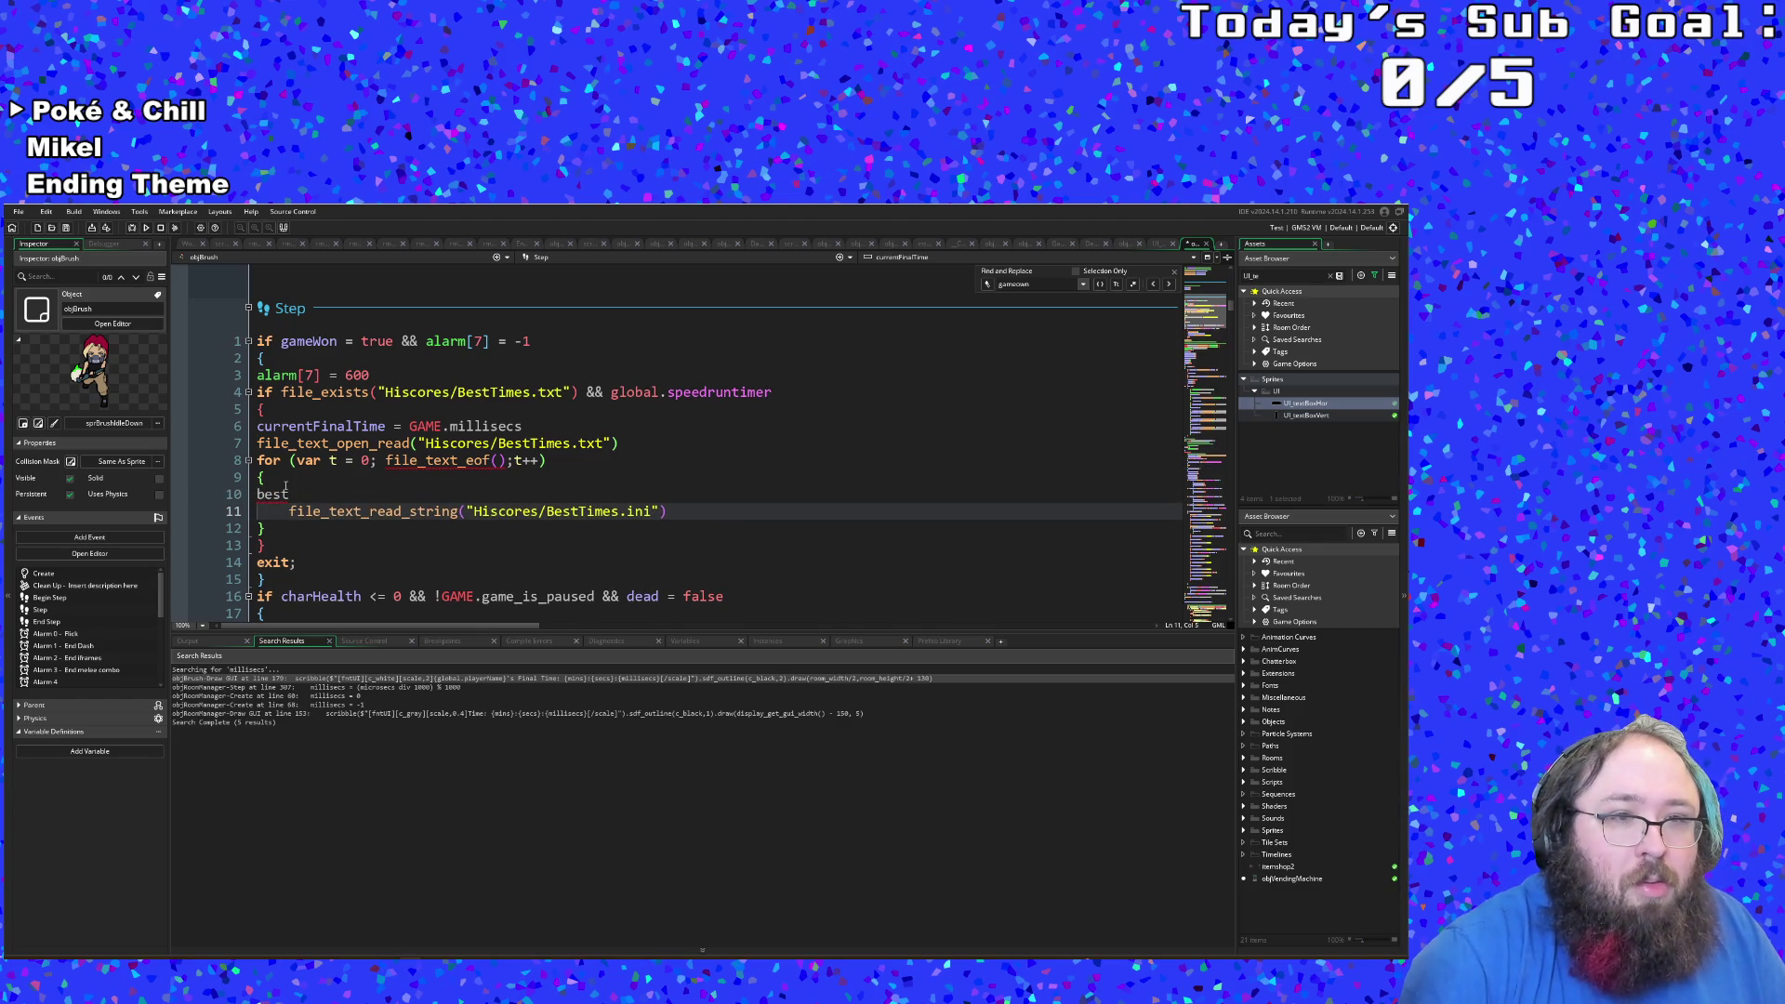
key("shift+Home")
key("BackSpace")
Step: Name the line 10 variable bestOverallTime and add an equals sign after it
key("Up")
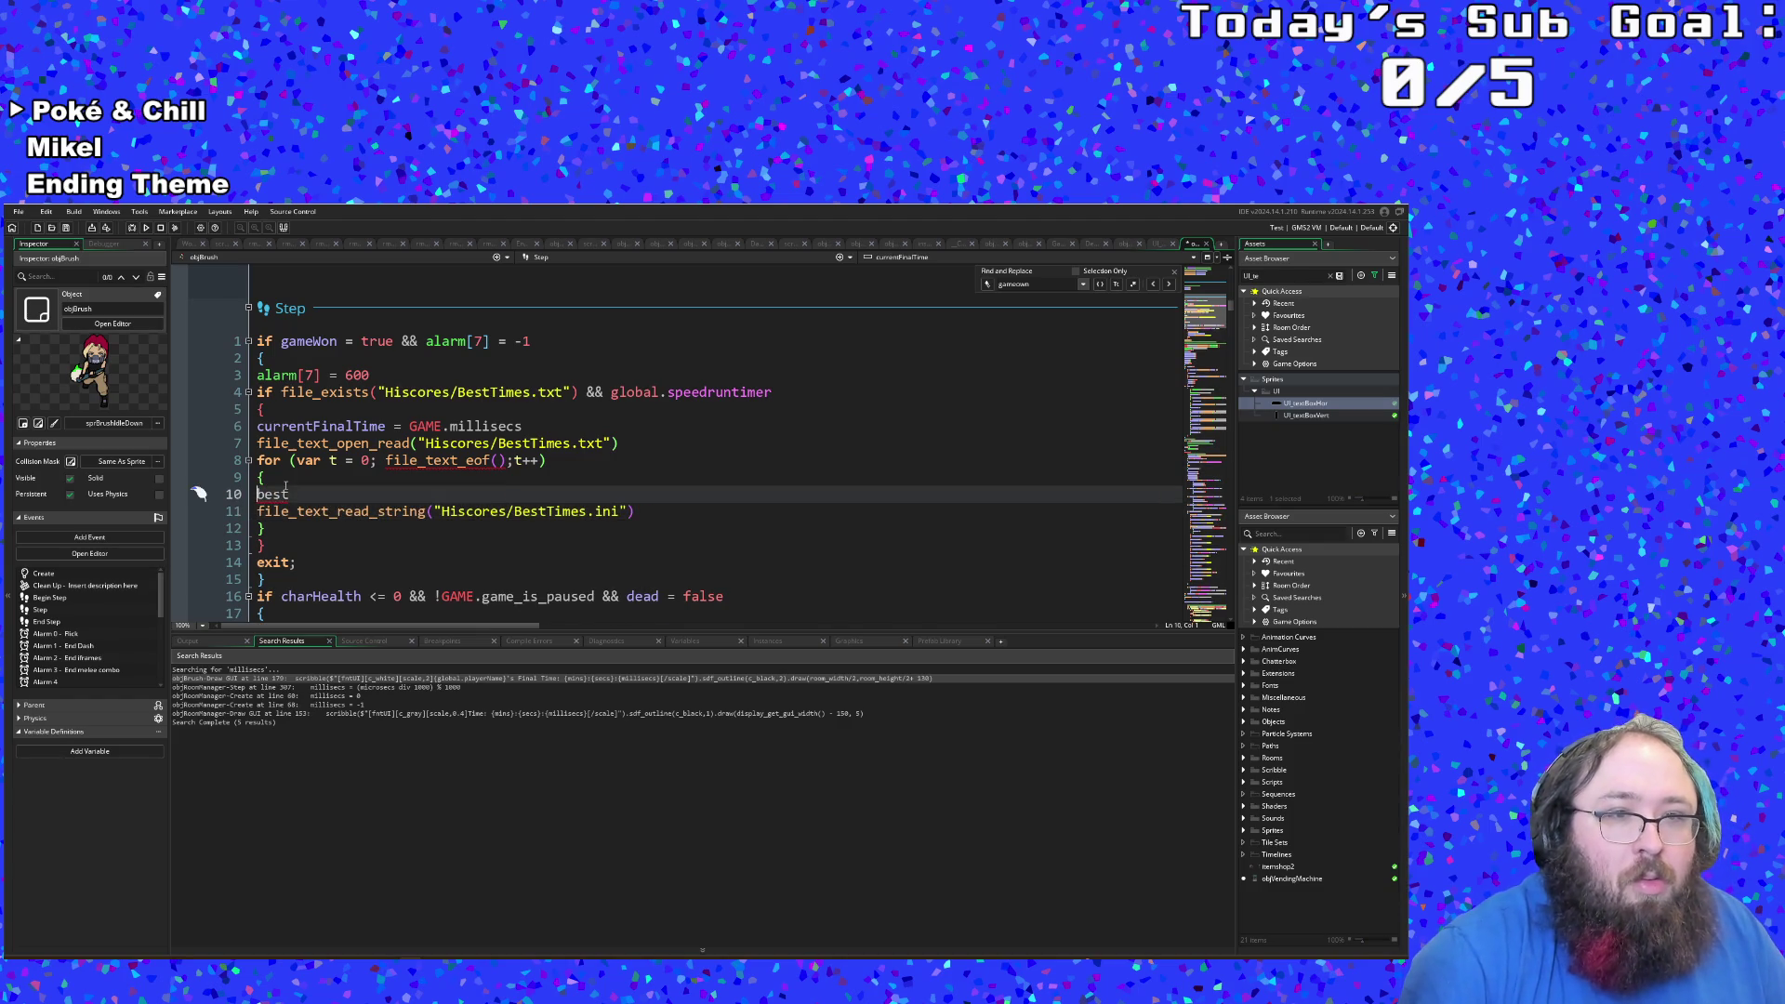
type("PersonalTi")
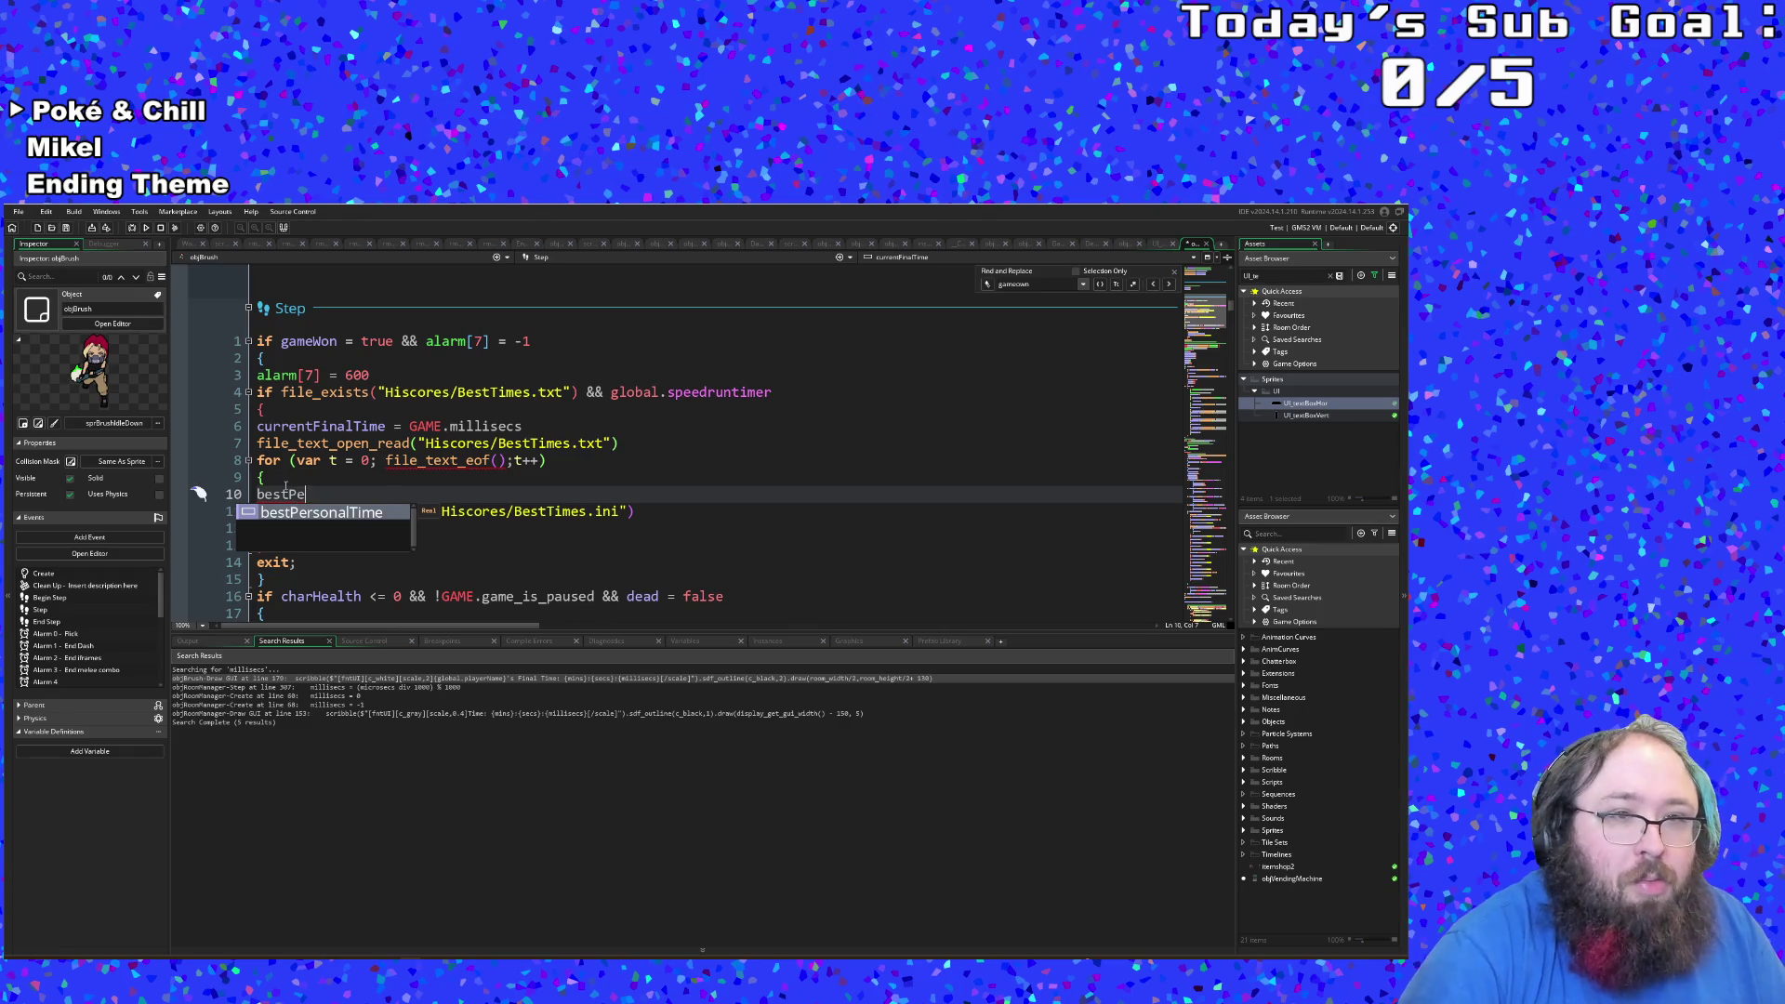
key("BackSpace")
key("BackSpace")
key("BackSpace")
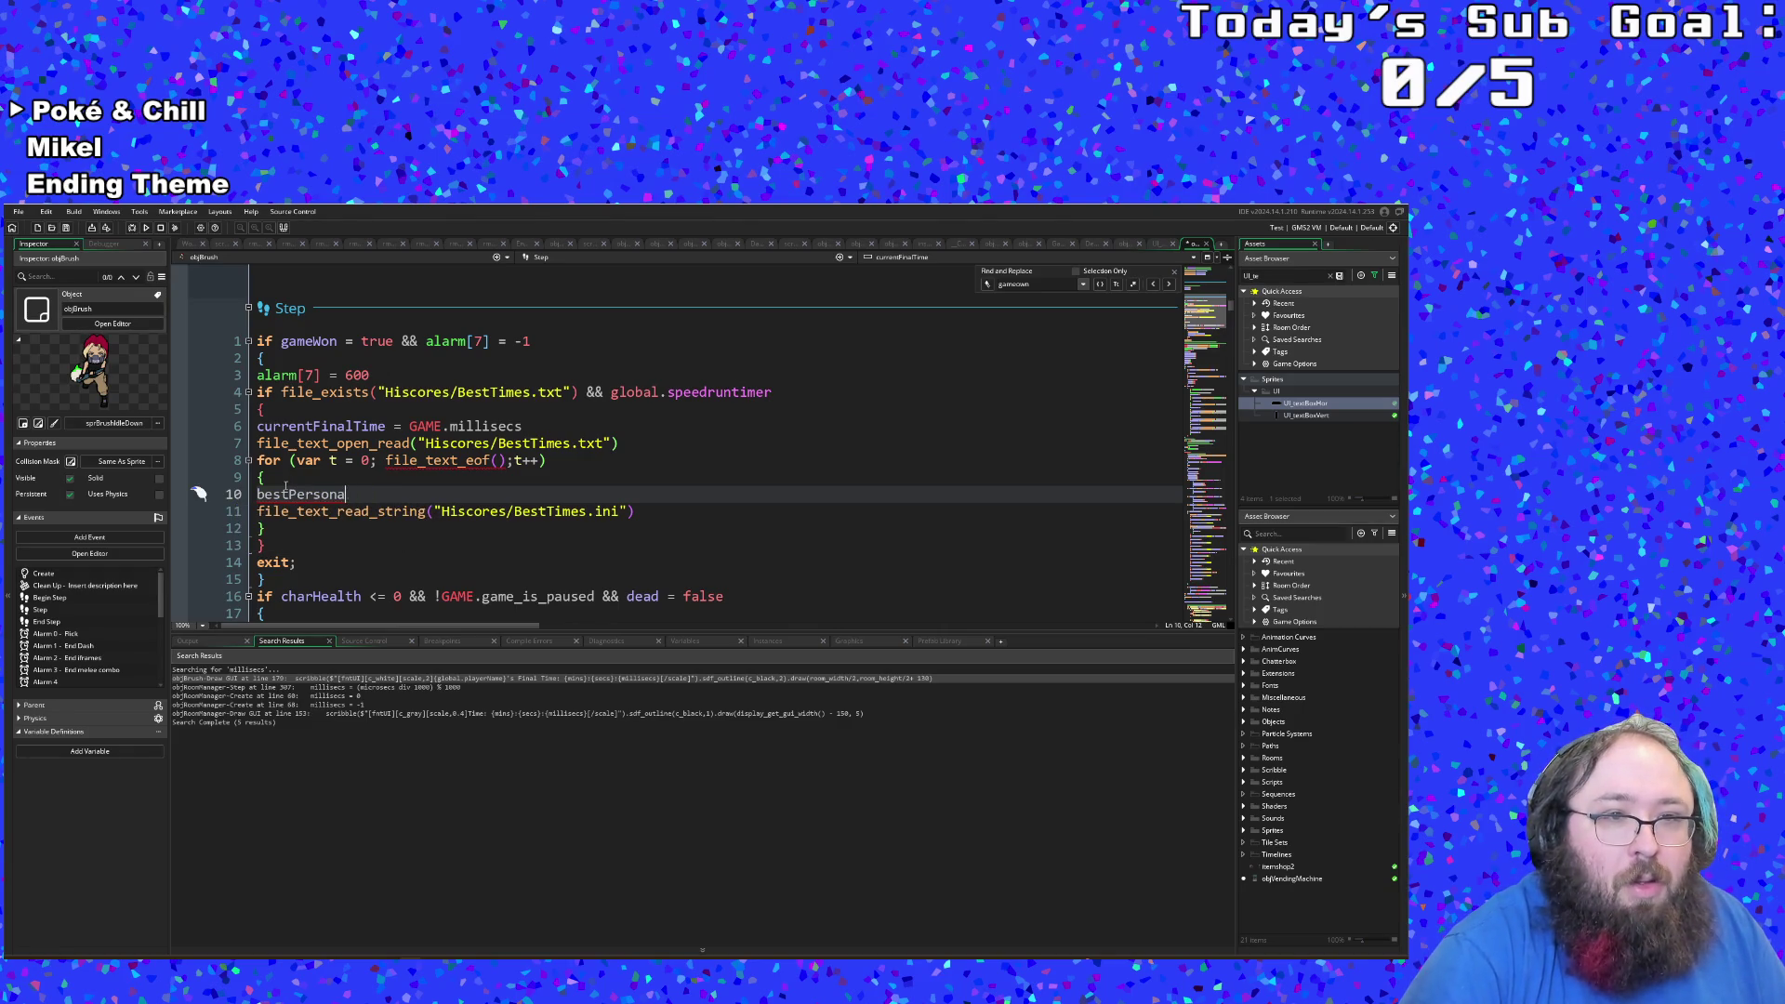
type("OverallTime")
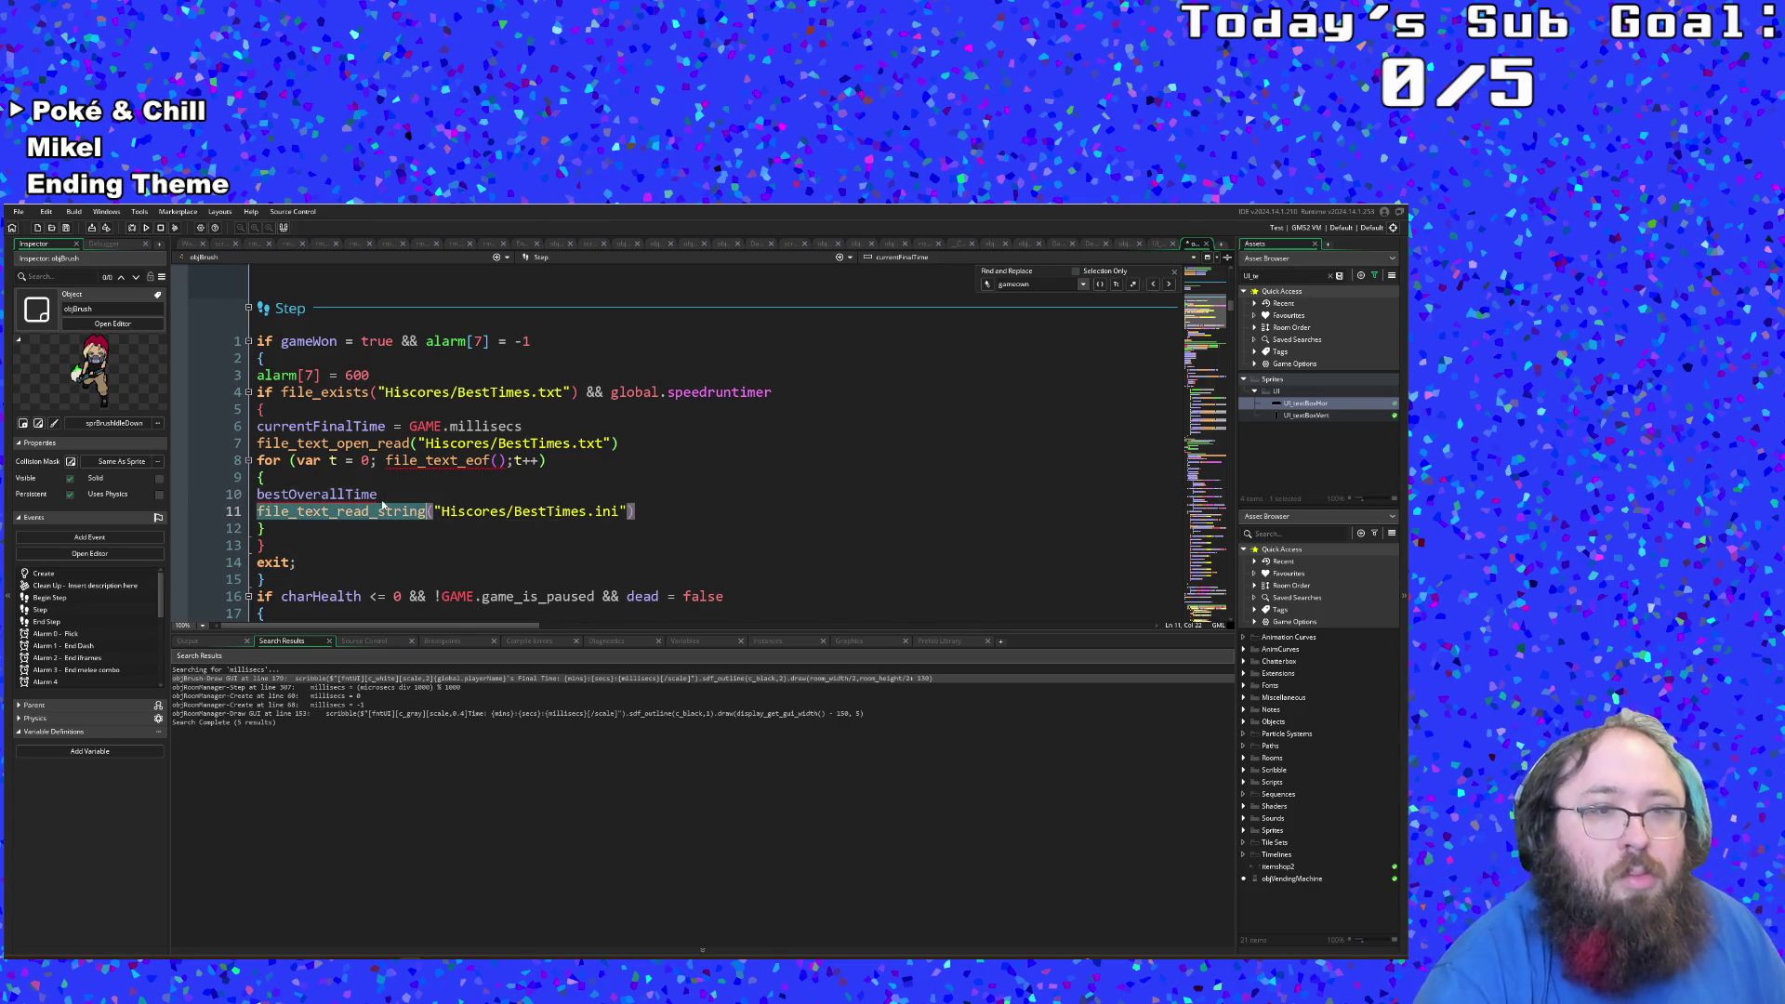
type(" =")
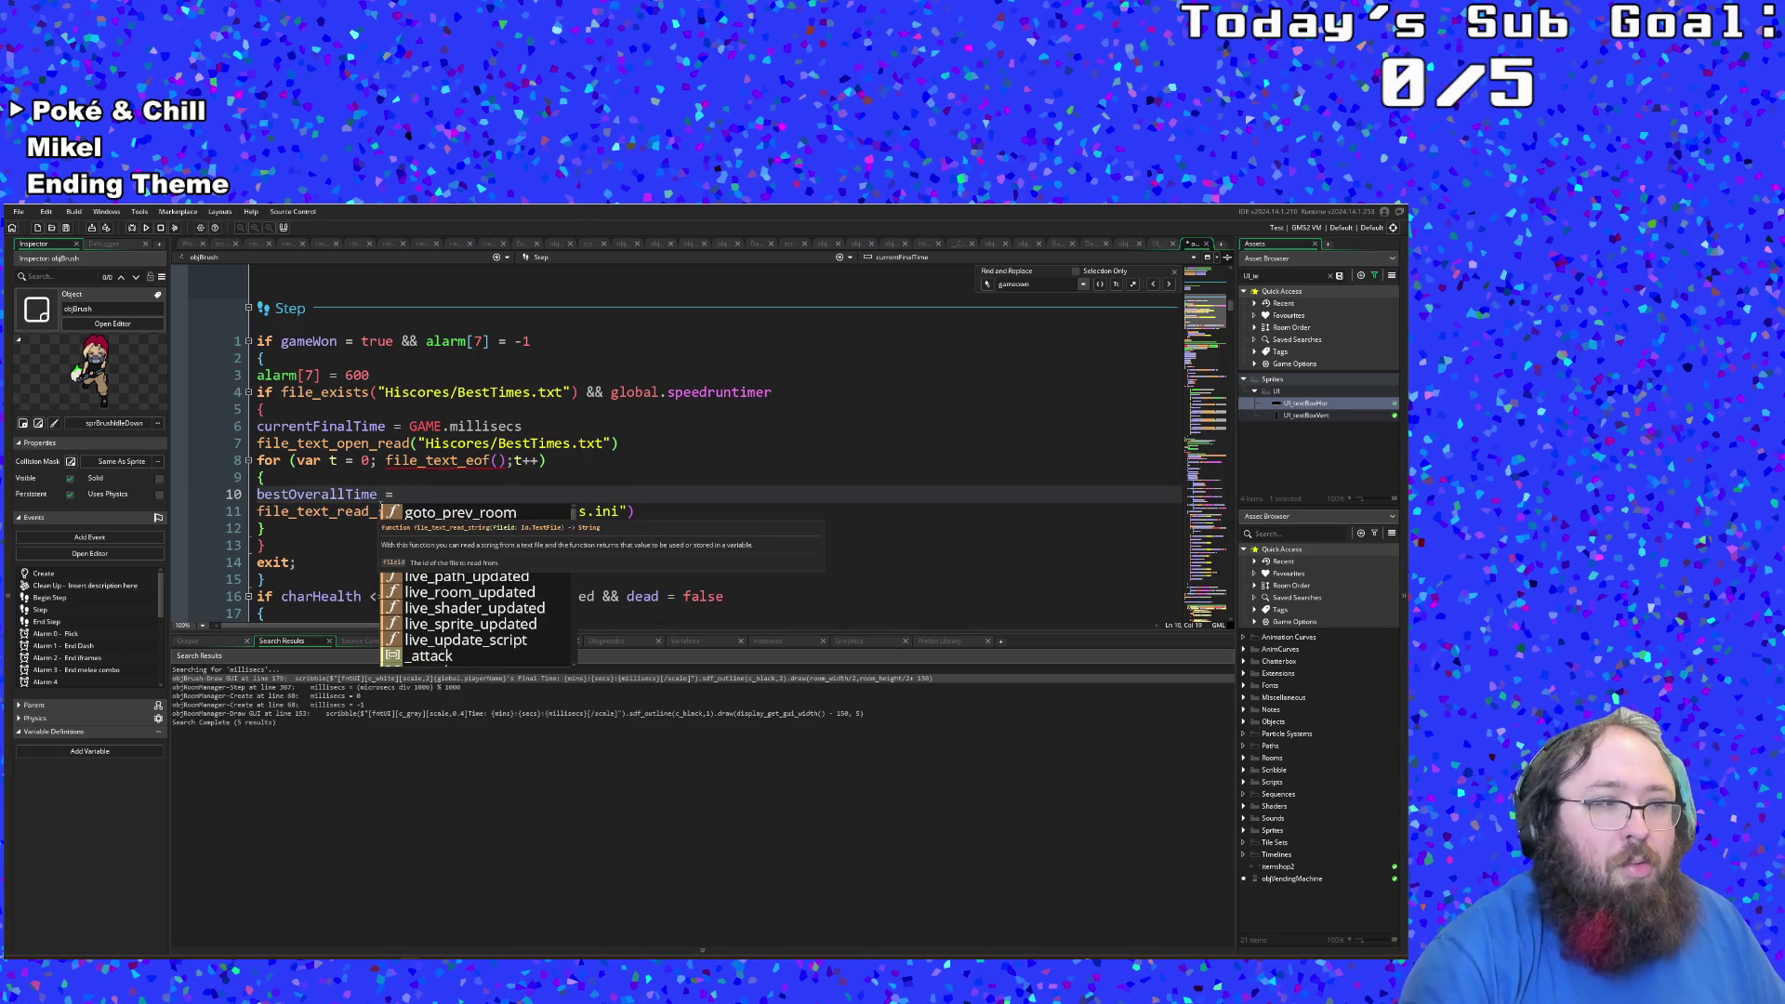
left_click(299, 495)
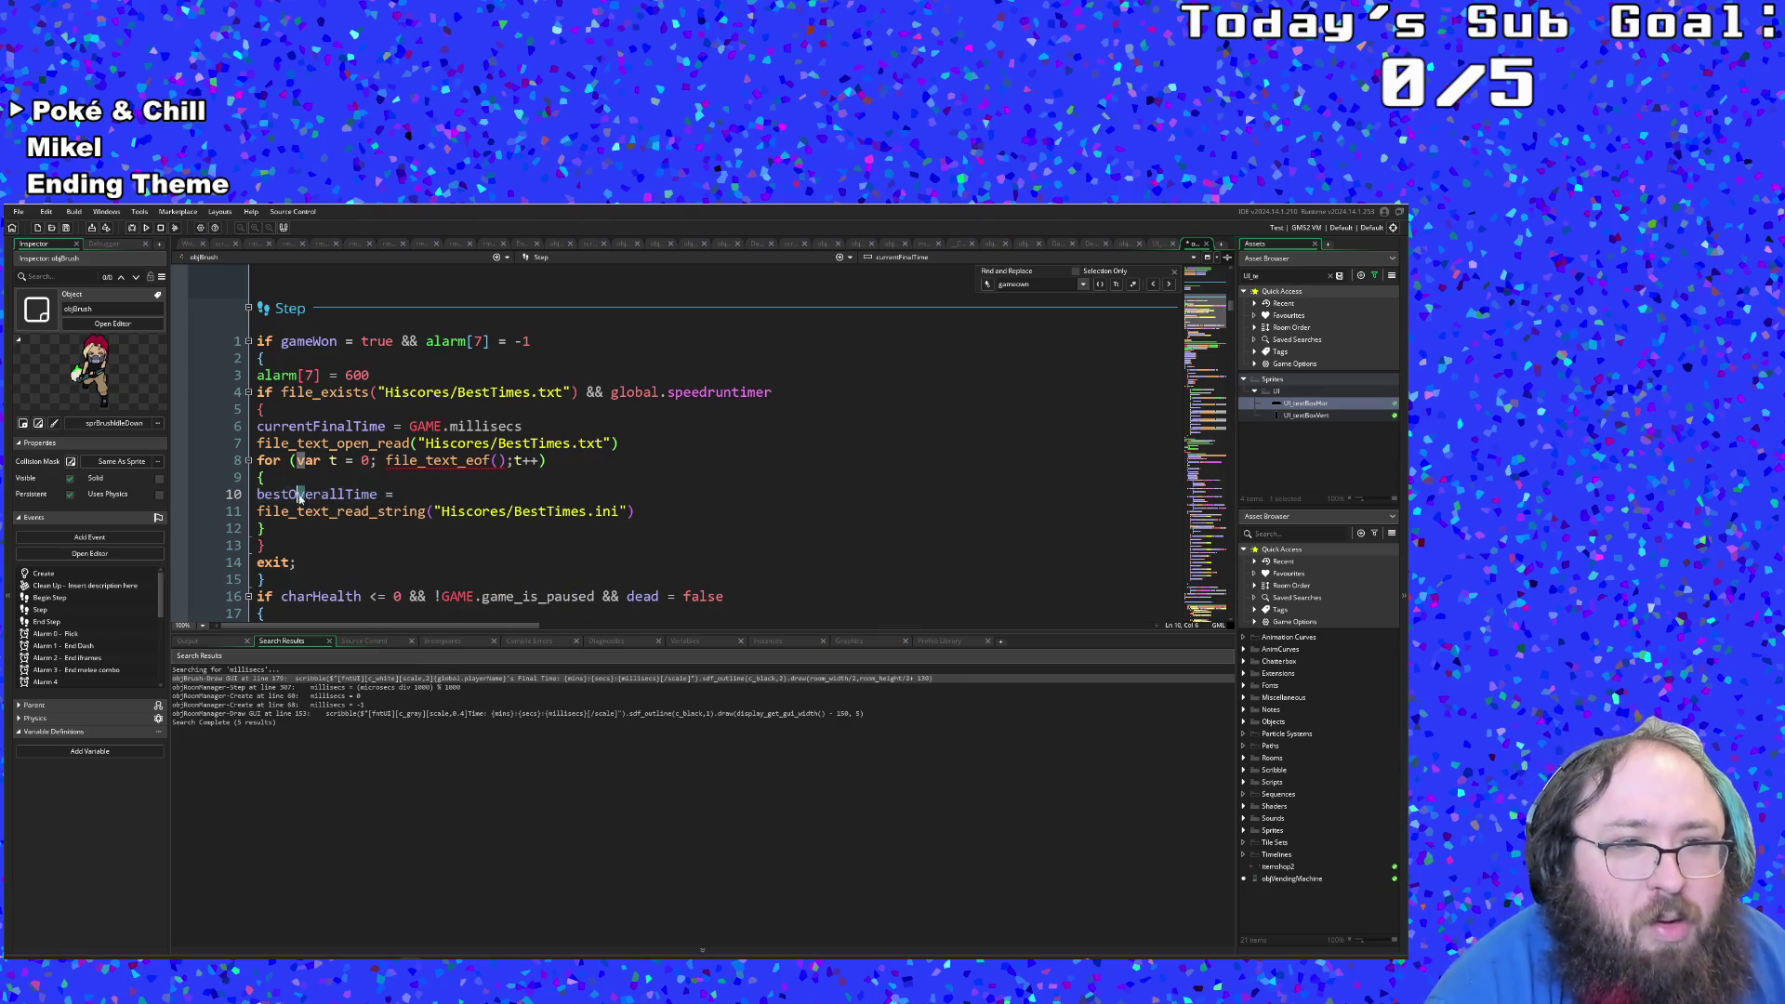
left_click(414, 496)
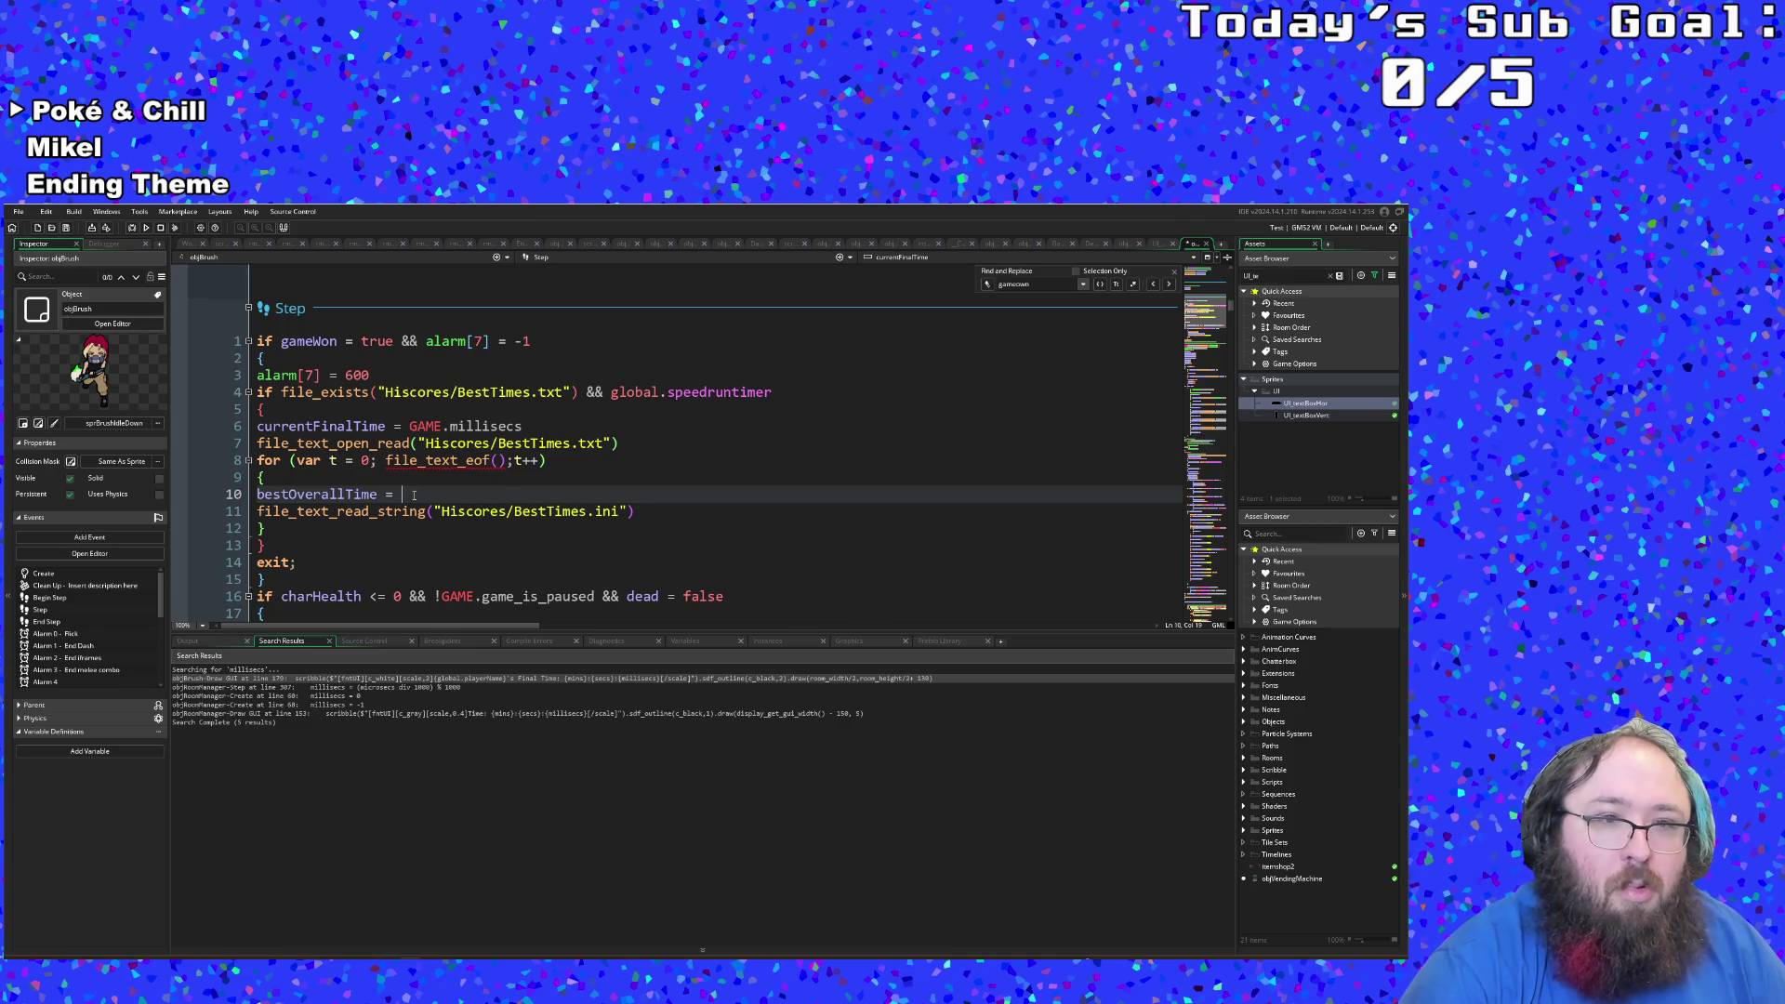
Step: Change the read function on line 11 from file_text_read_string to file_text_readln
key("Down")
key("BackSpace")
key("BackSpace")
key("BackSpace")
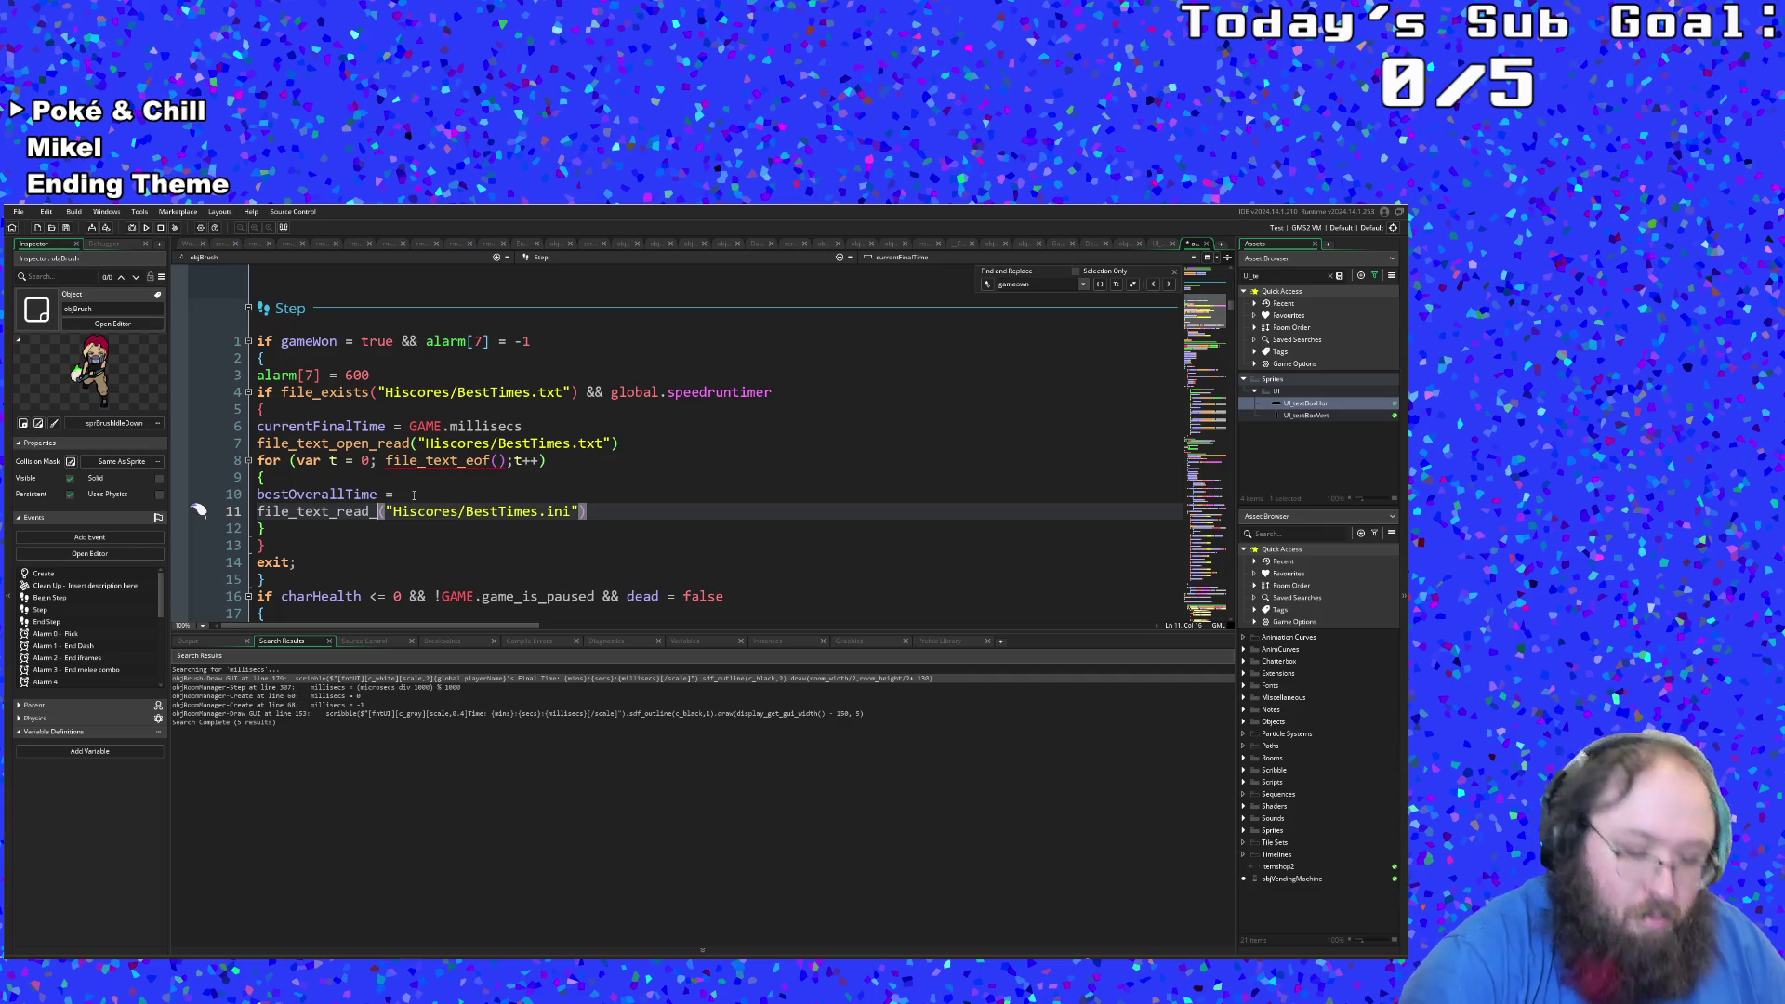
type("line")
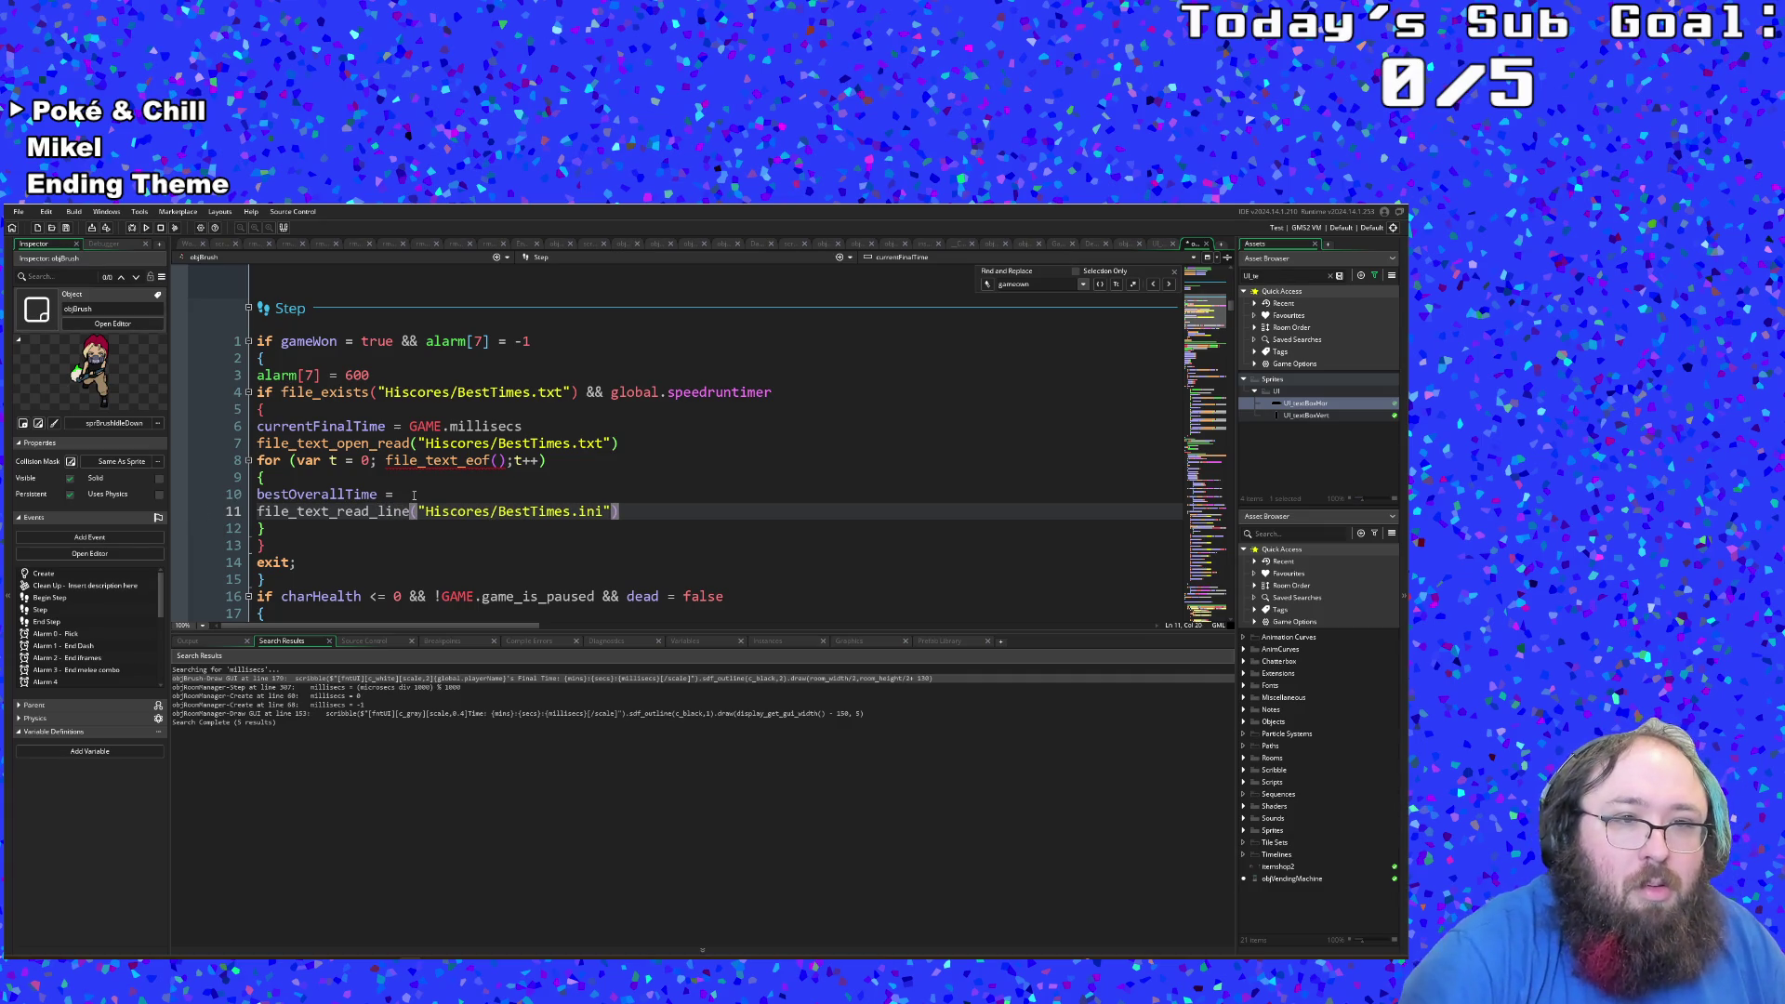
key("BackSpace")
key("BackSpace")
key("BackSpace")
type("l")
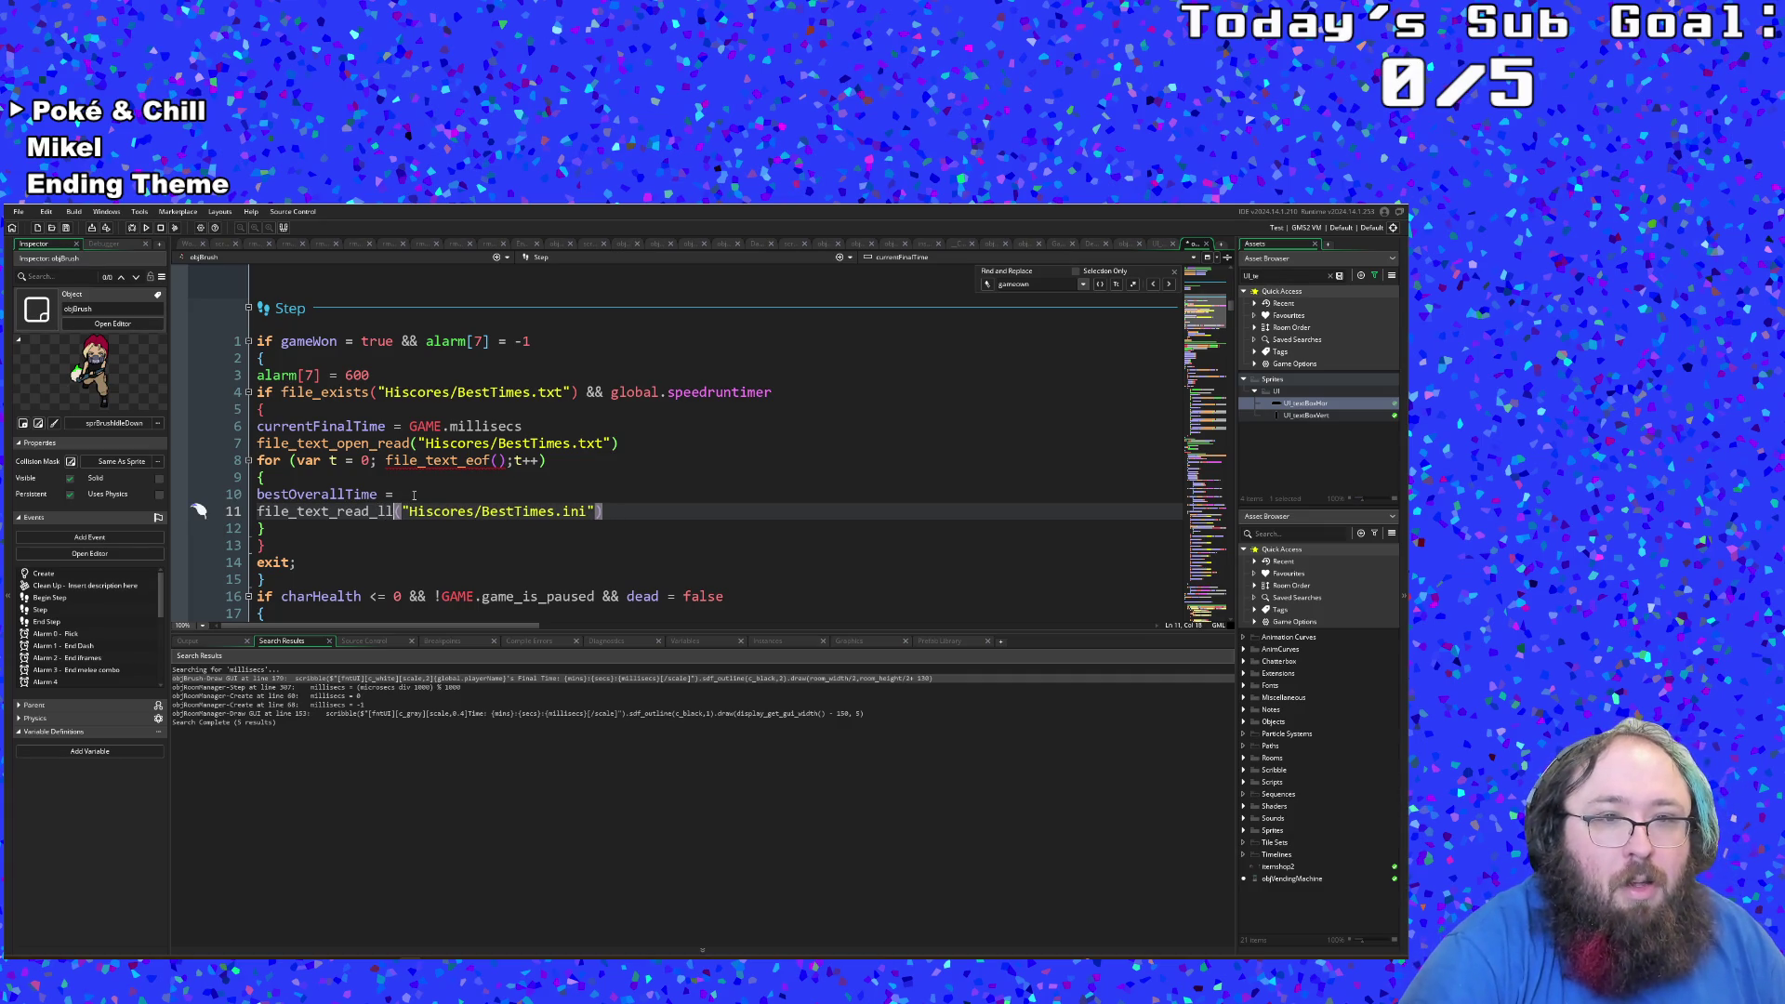
key("BackSpace")
key("BackSpace")
key("BackSpace")
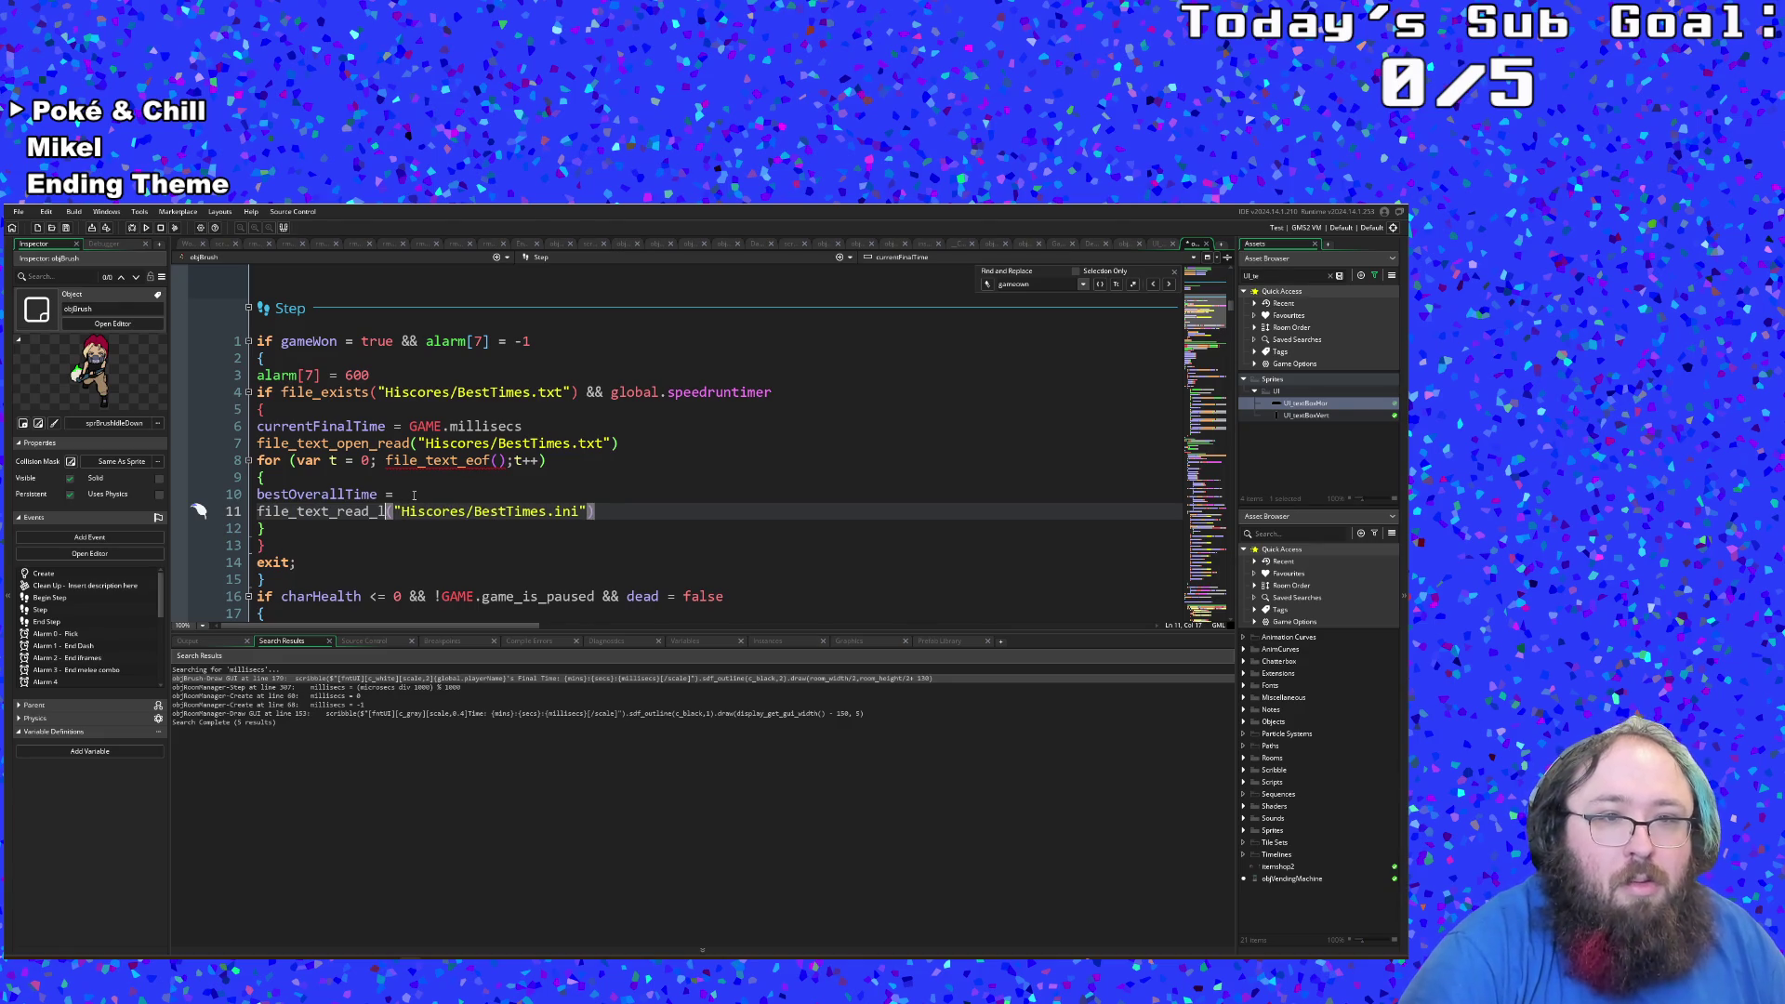
key("BackSpace")
key("BackSpace")
key("BackSpace")
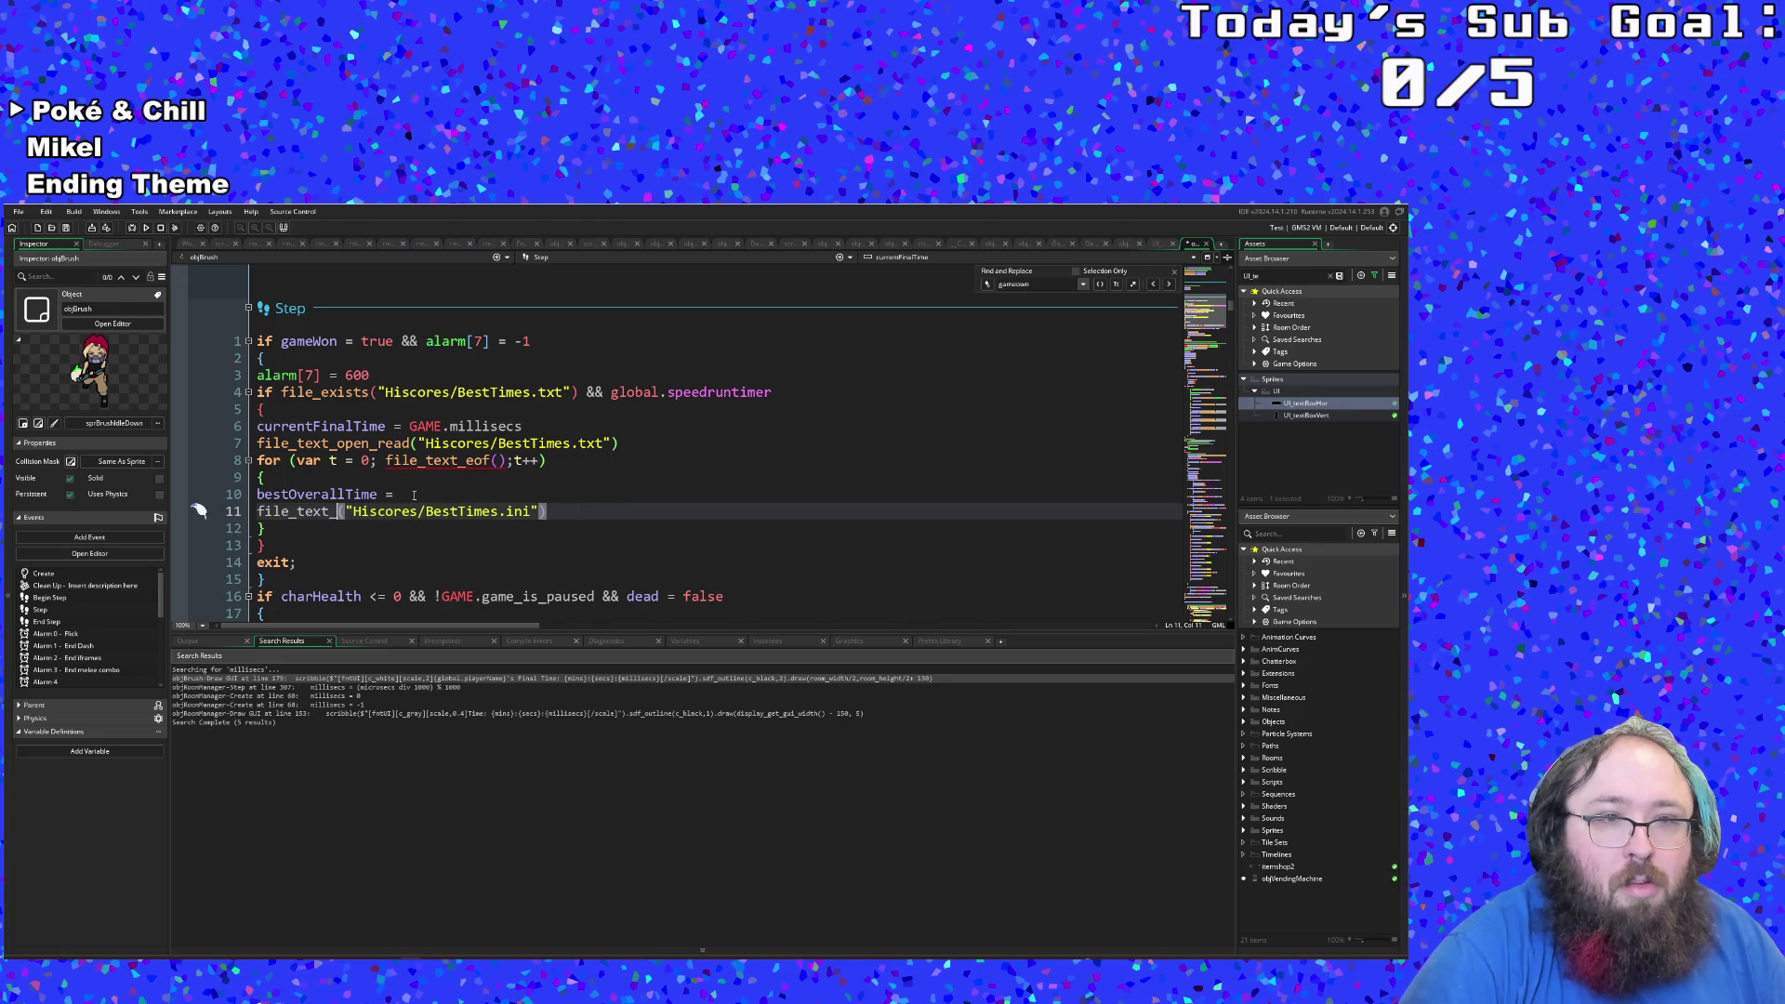
type("rea")
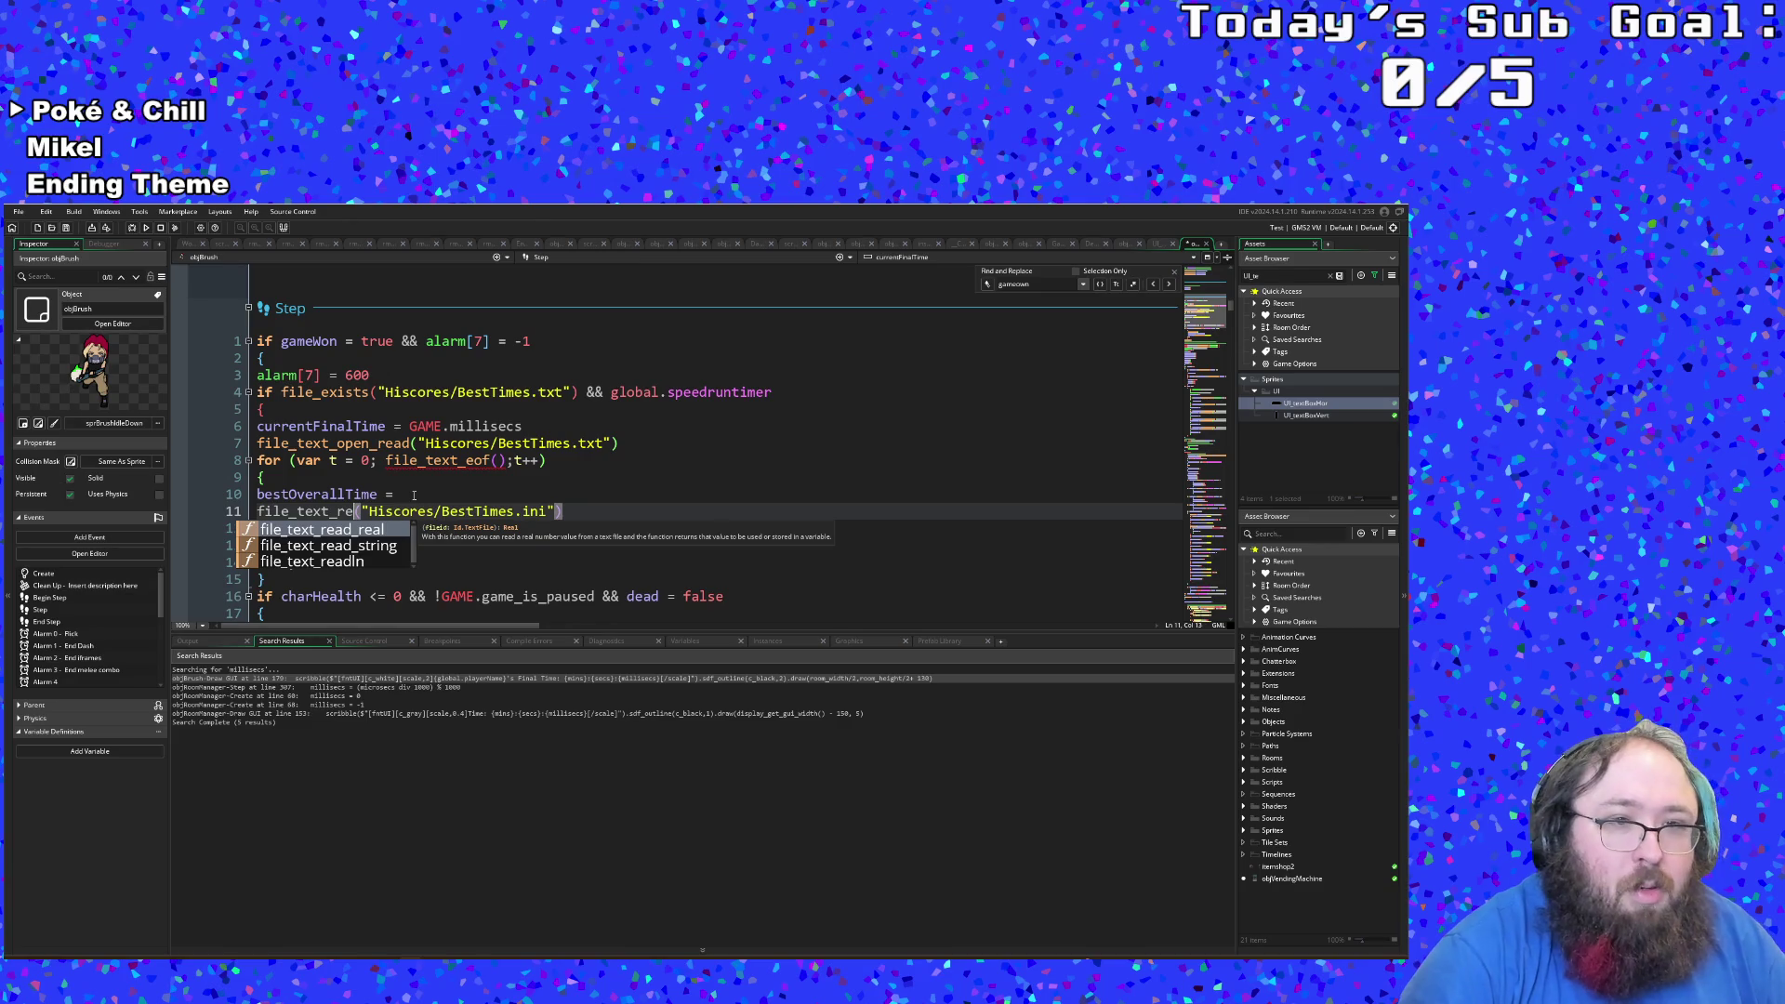
type("dln")
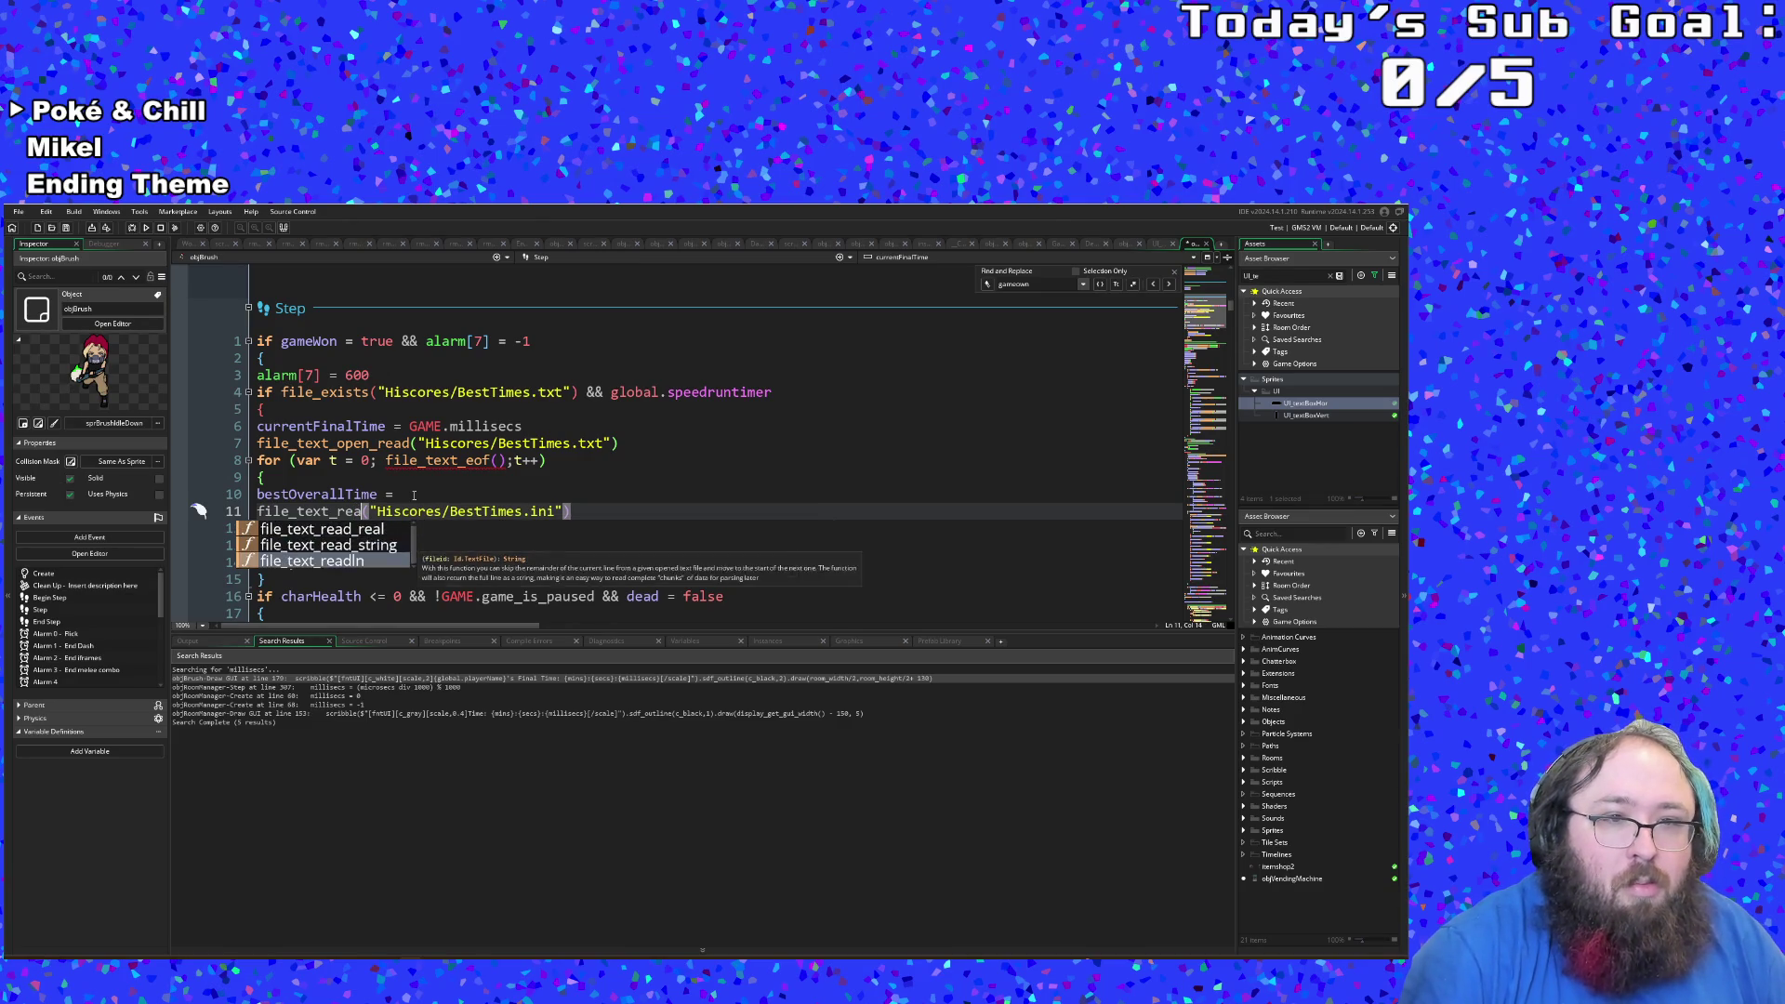
key("Left")
key("Left")
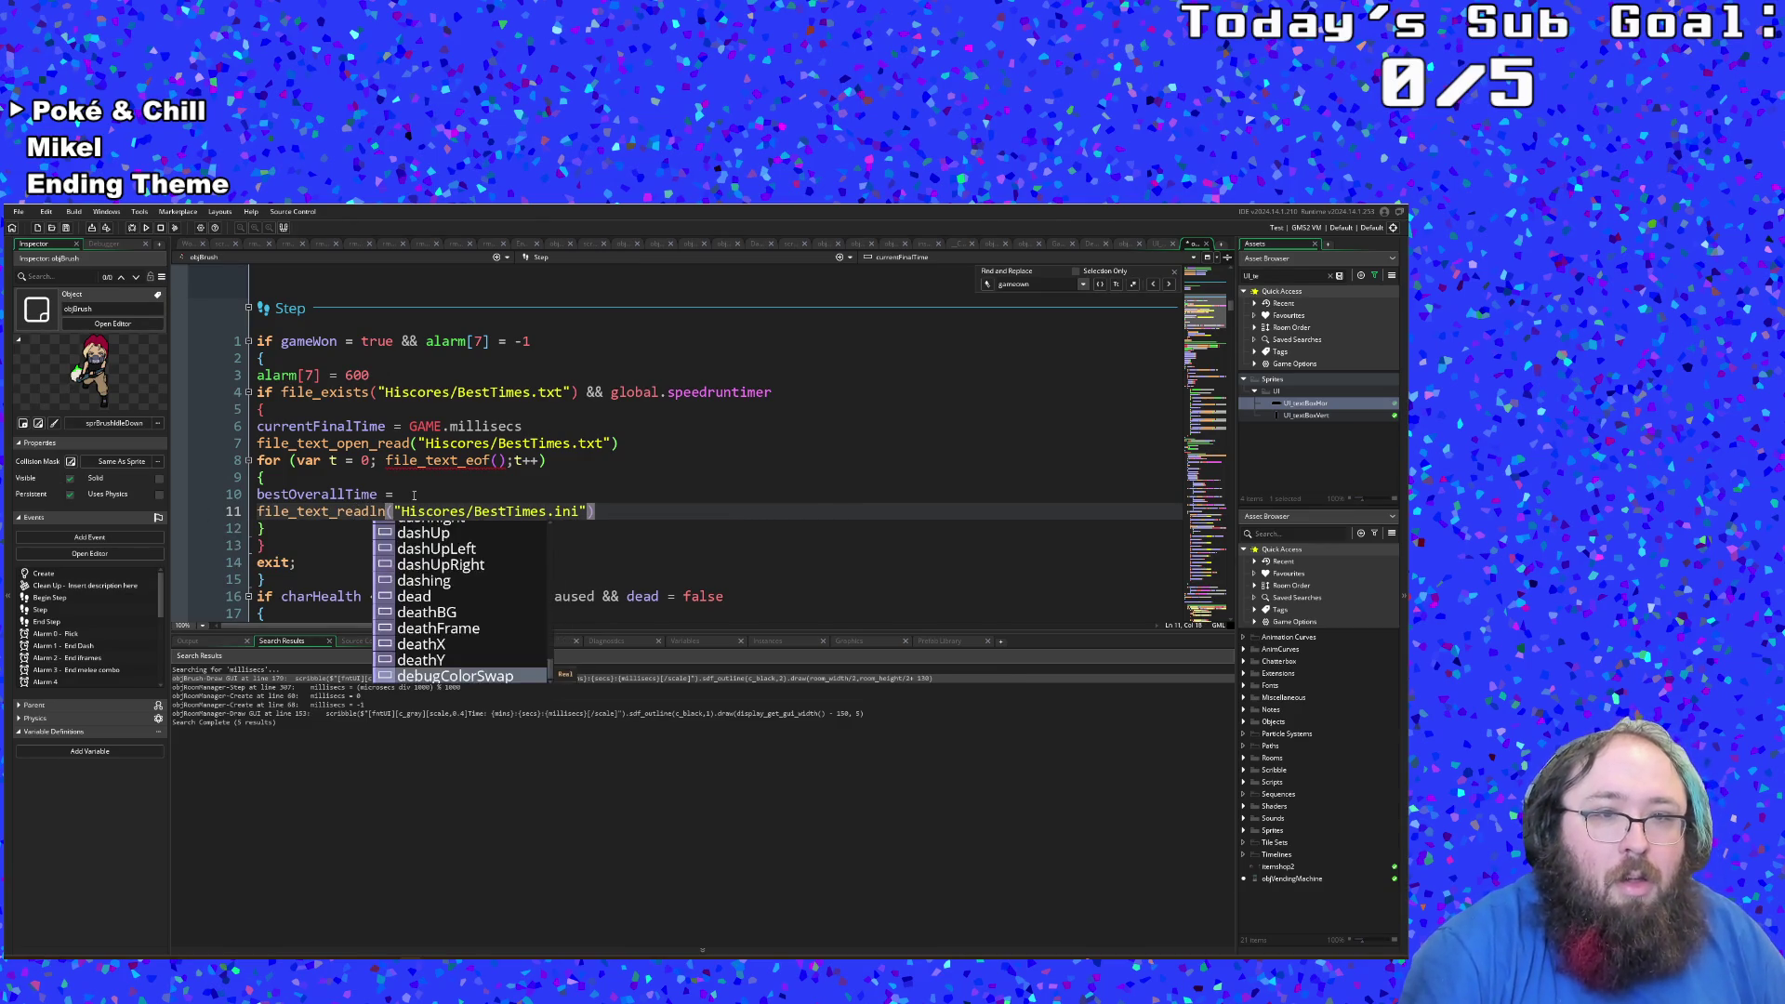
Step: Join the file_text_readln call onto the bestOverallTime = line
key("Escape")
key("Up")
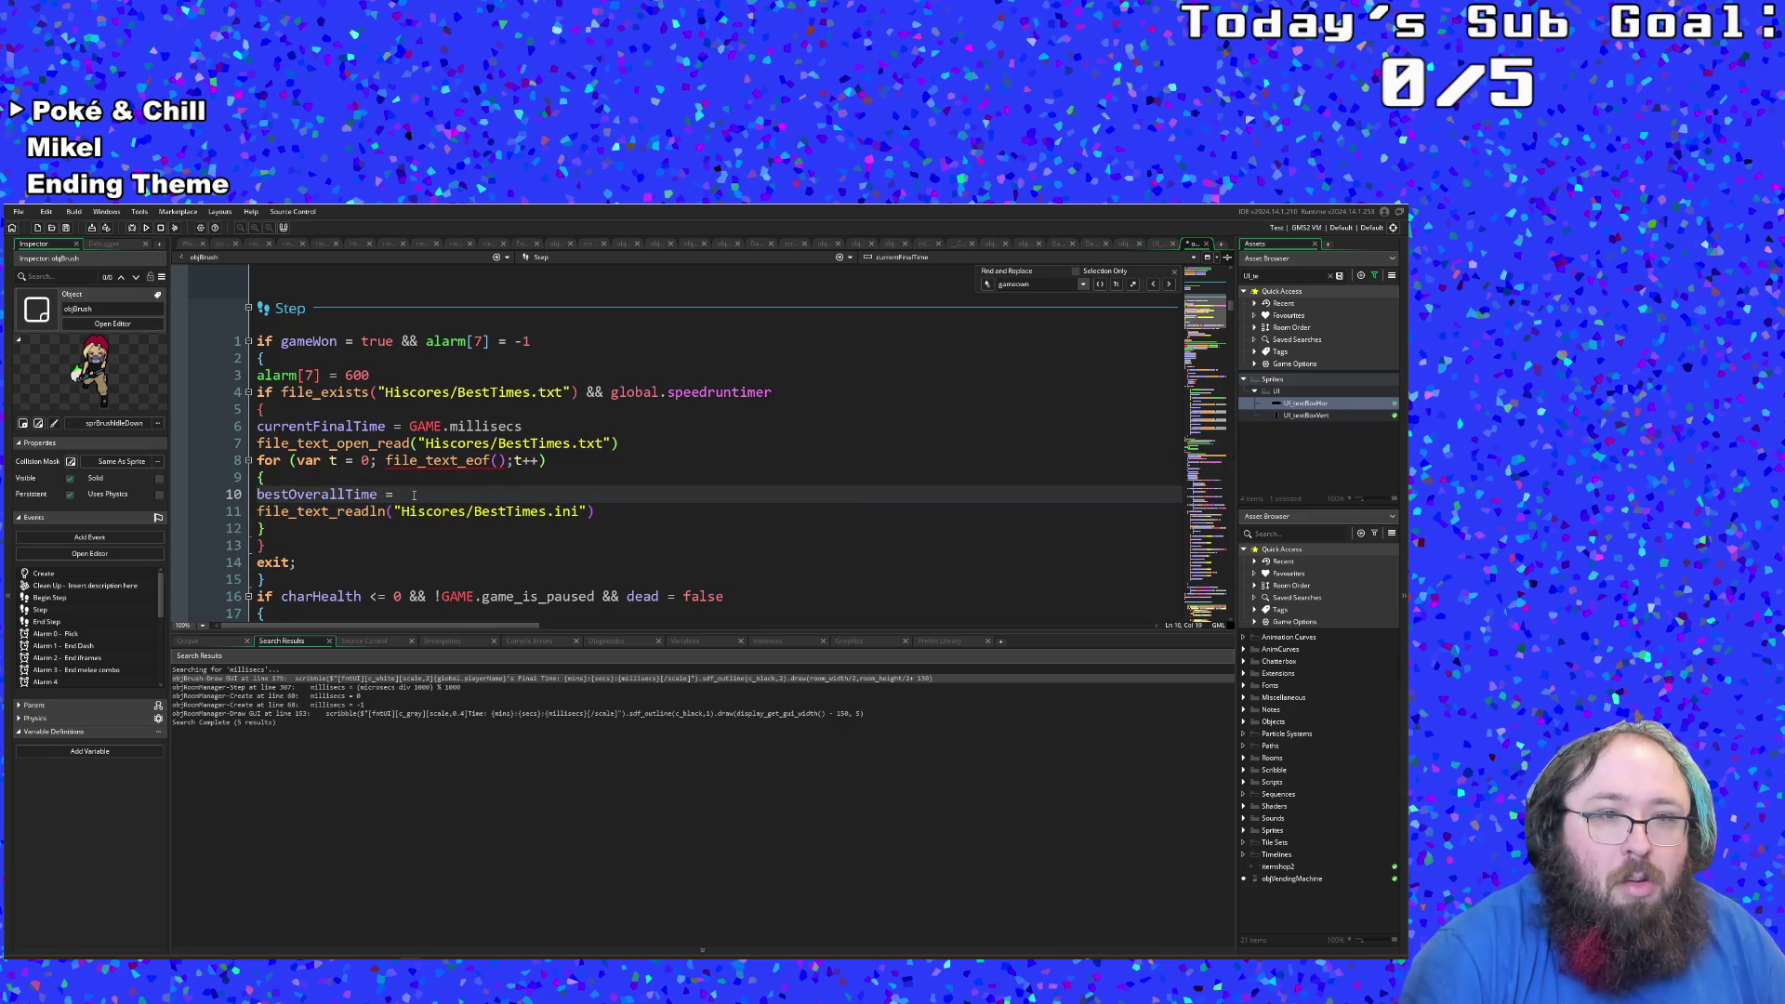
key("Right")
key("BackSpace")
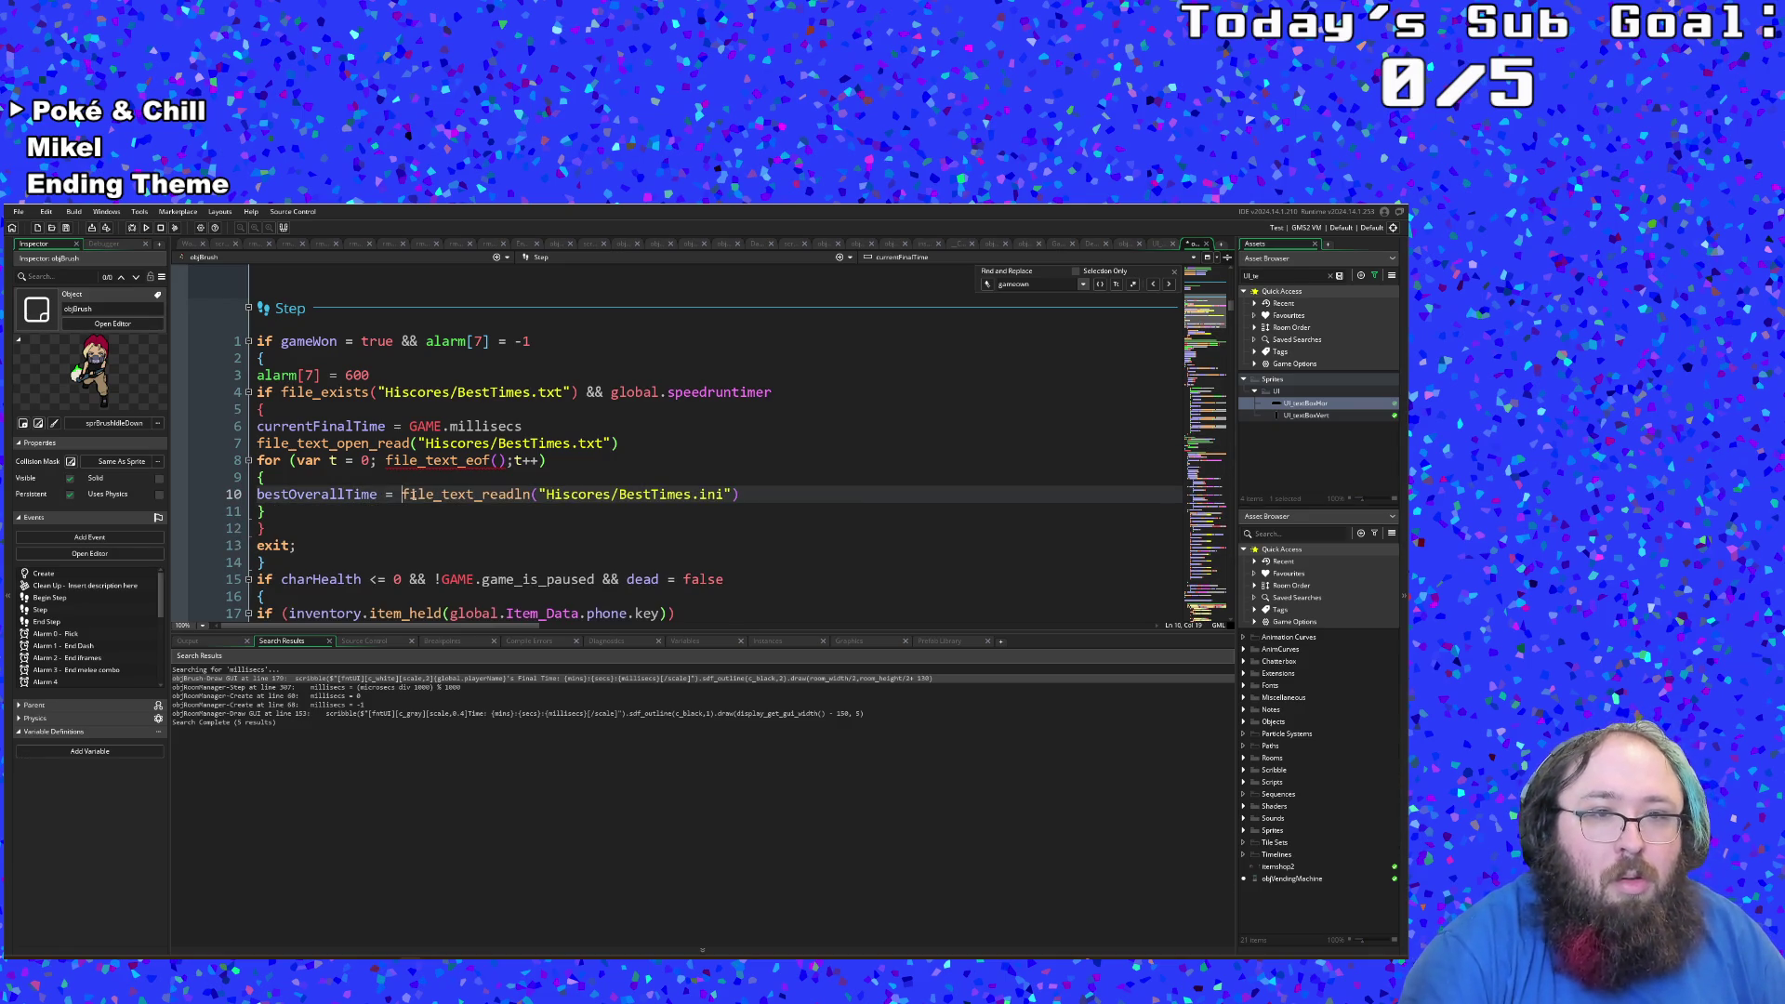
Step: Prefix line 7's file open call with 'var scored =' to keep the file handle
left_click(508, 509)
double_click(565, 496)
left_click(549, 495)
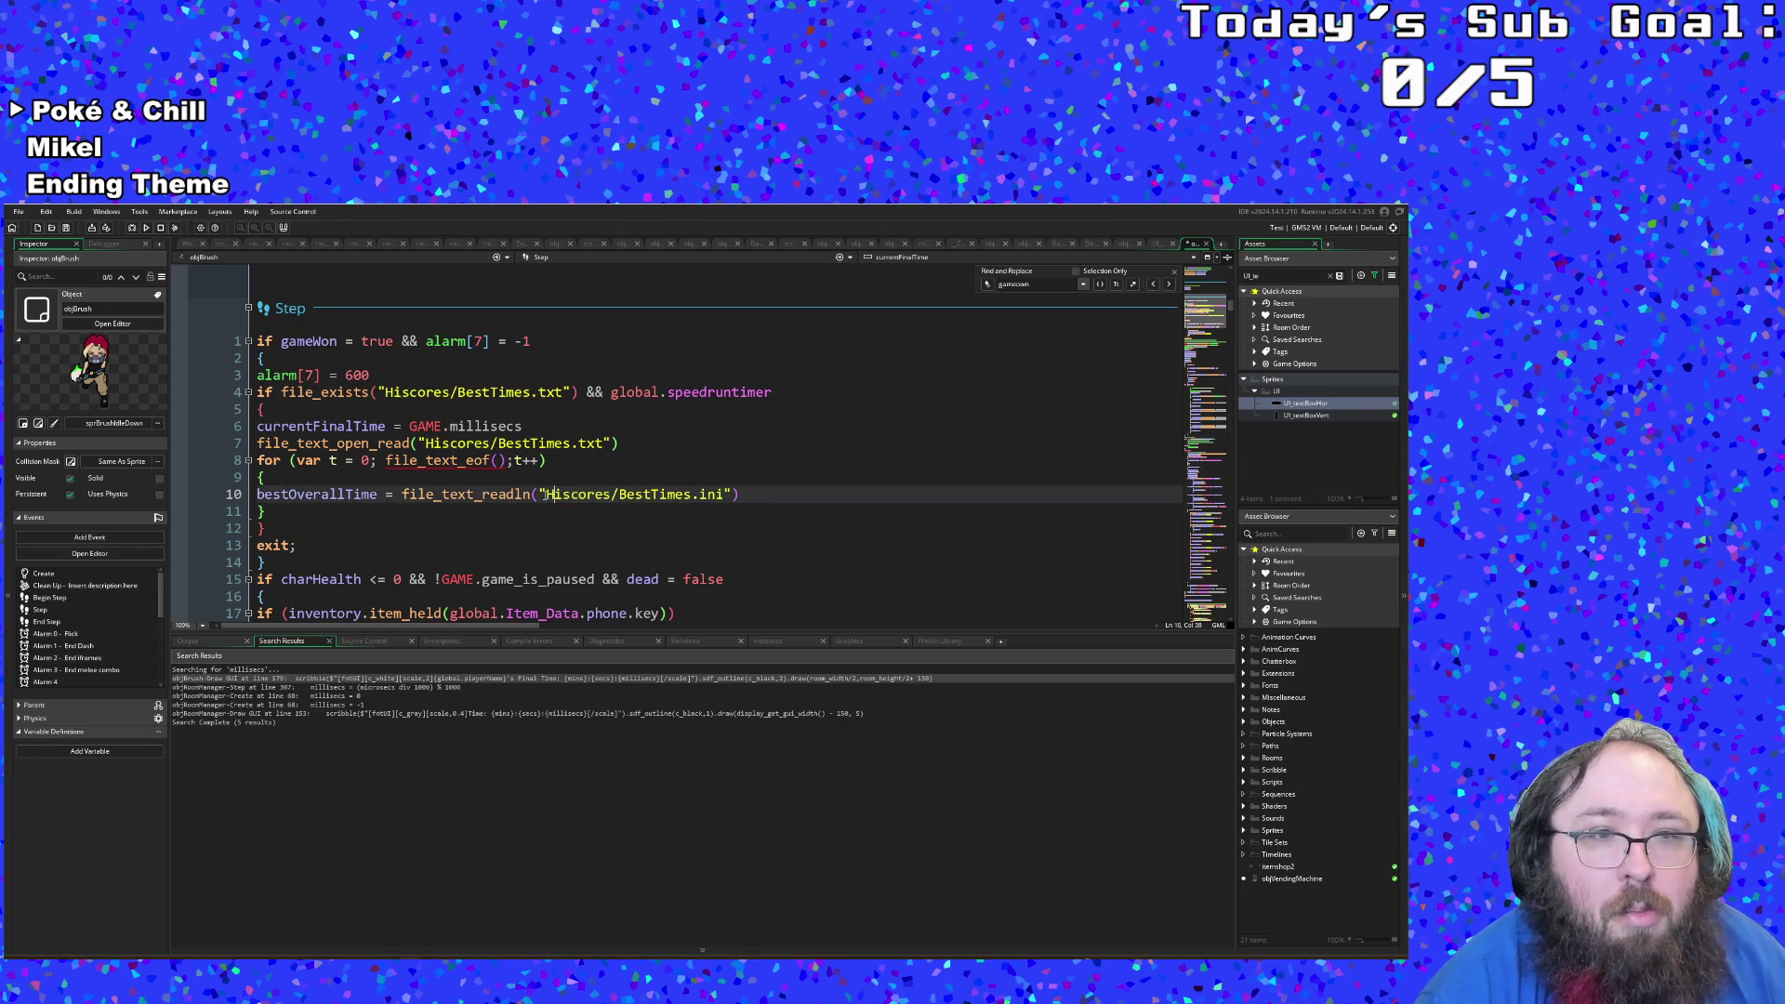
left_click(261, 443)
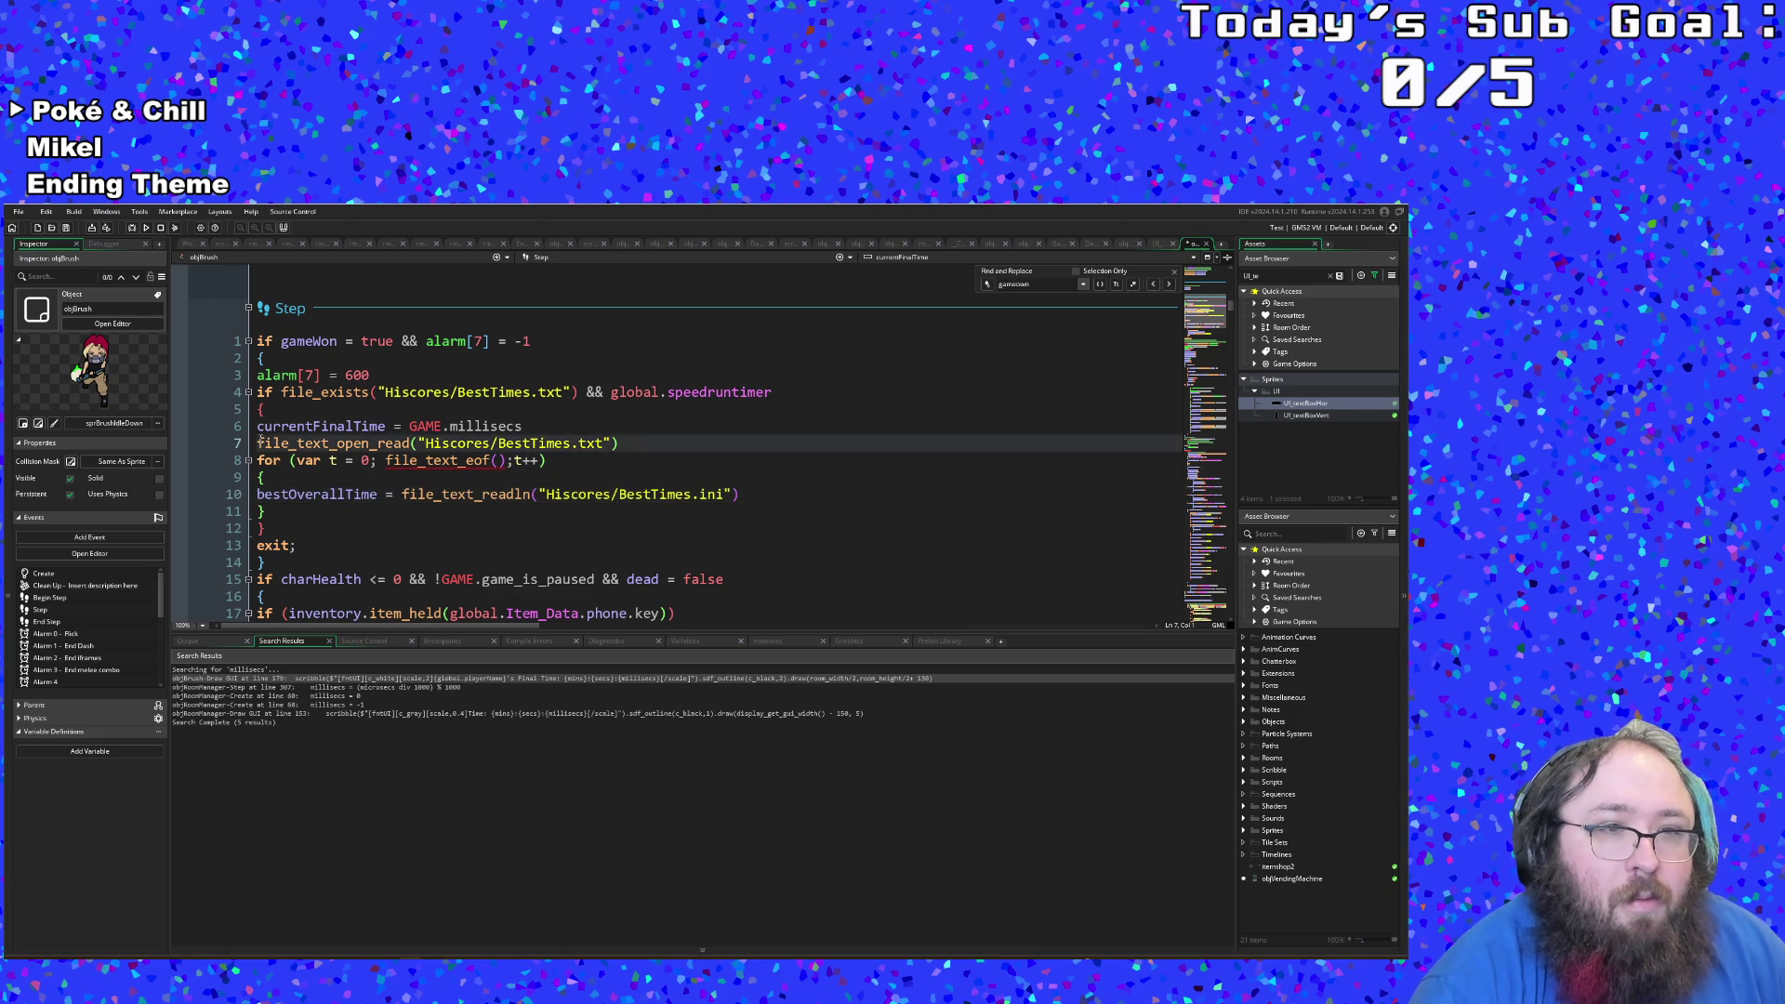
type("var sc")
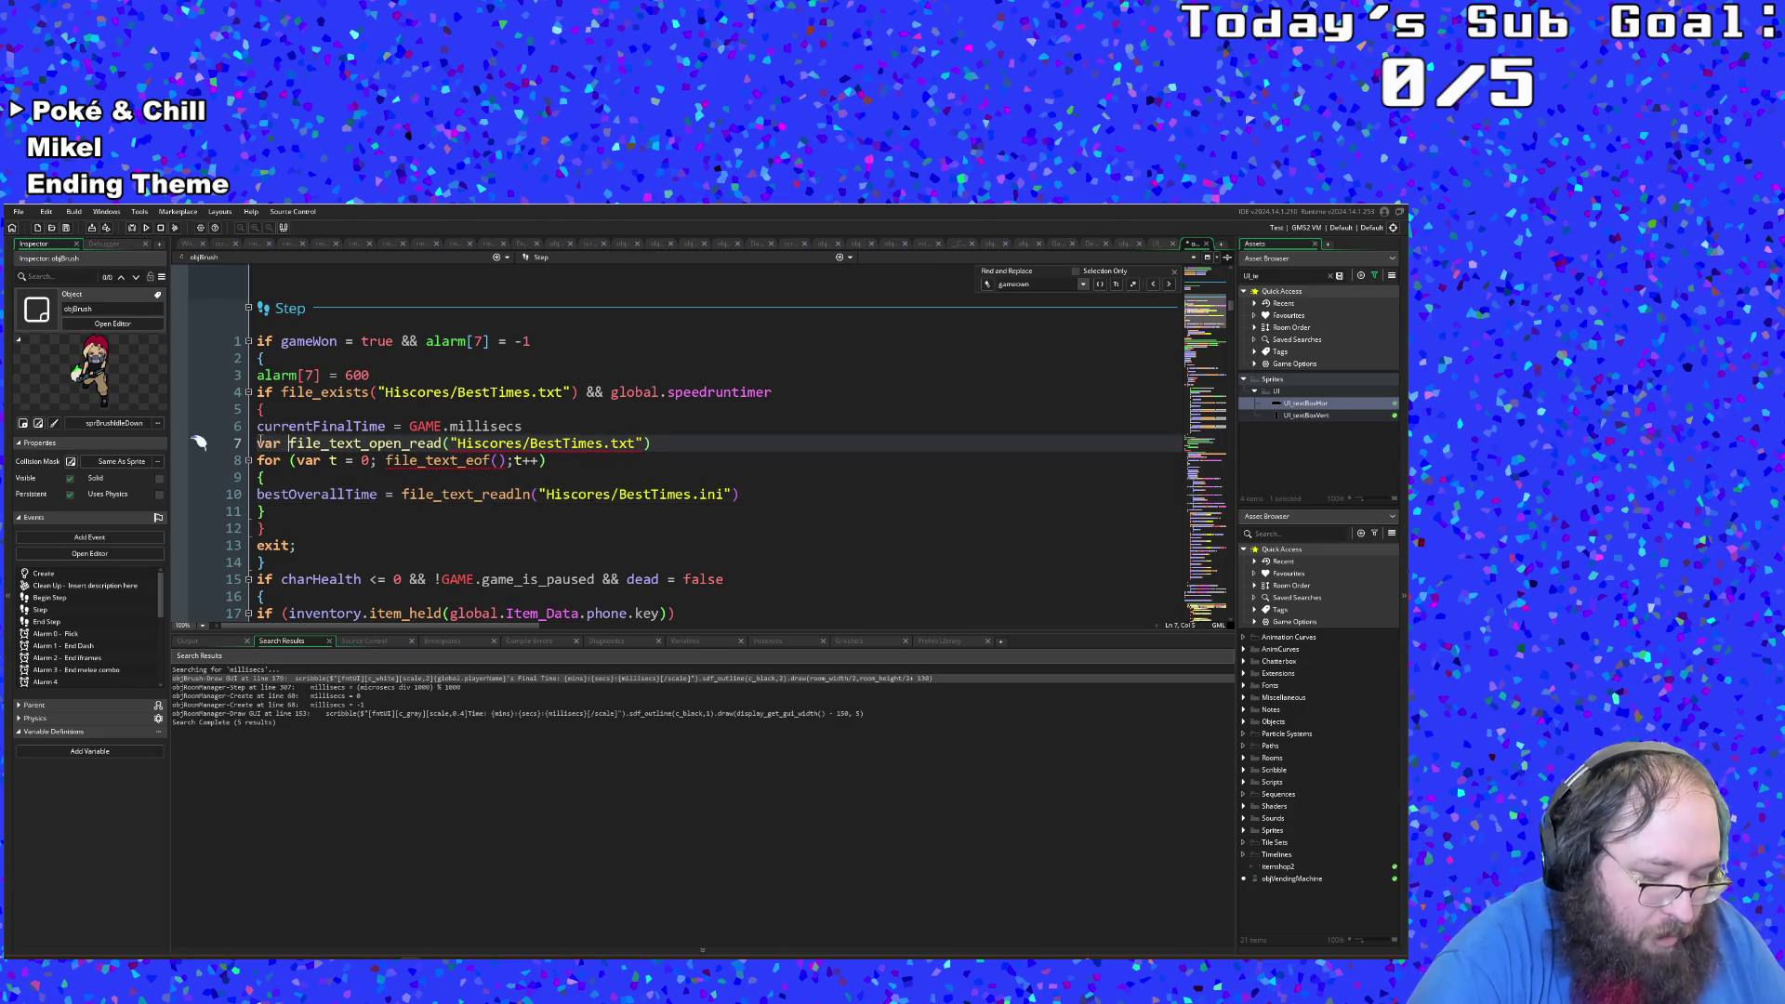
type("ored =")
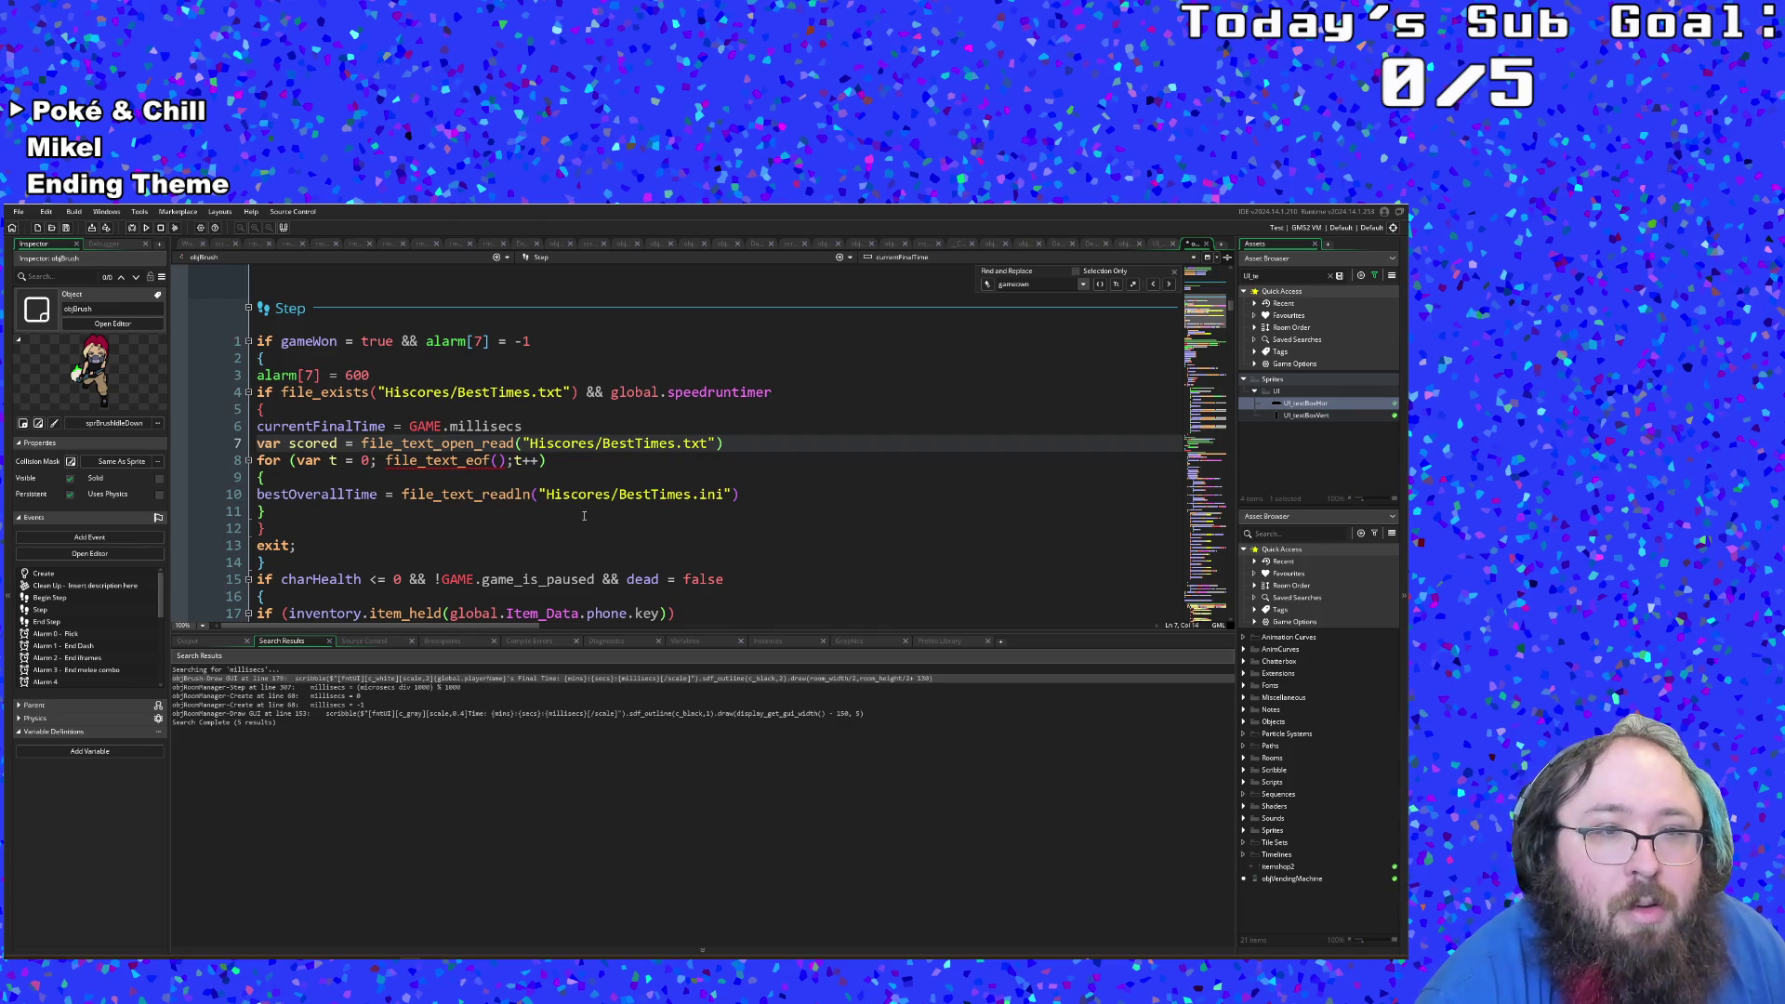
Step: Pass scores to file_text_eof and correct the variable name from scored to scores
left_click(498, 460)
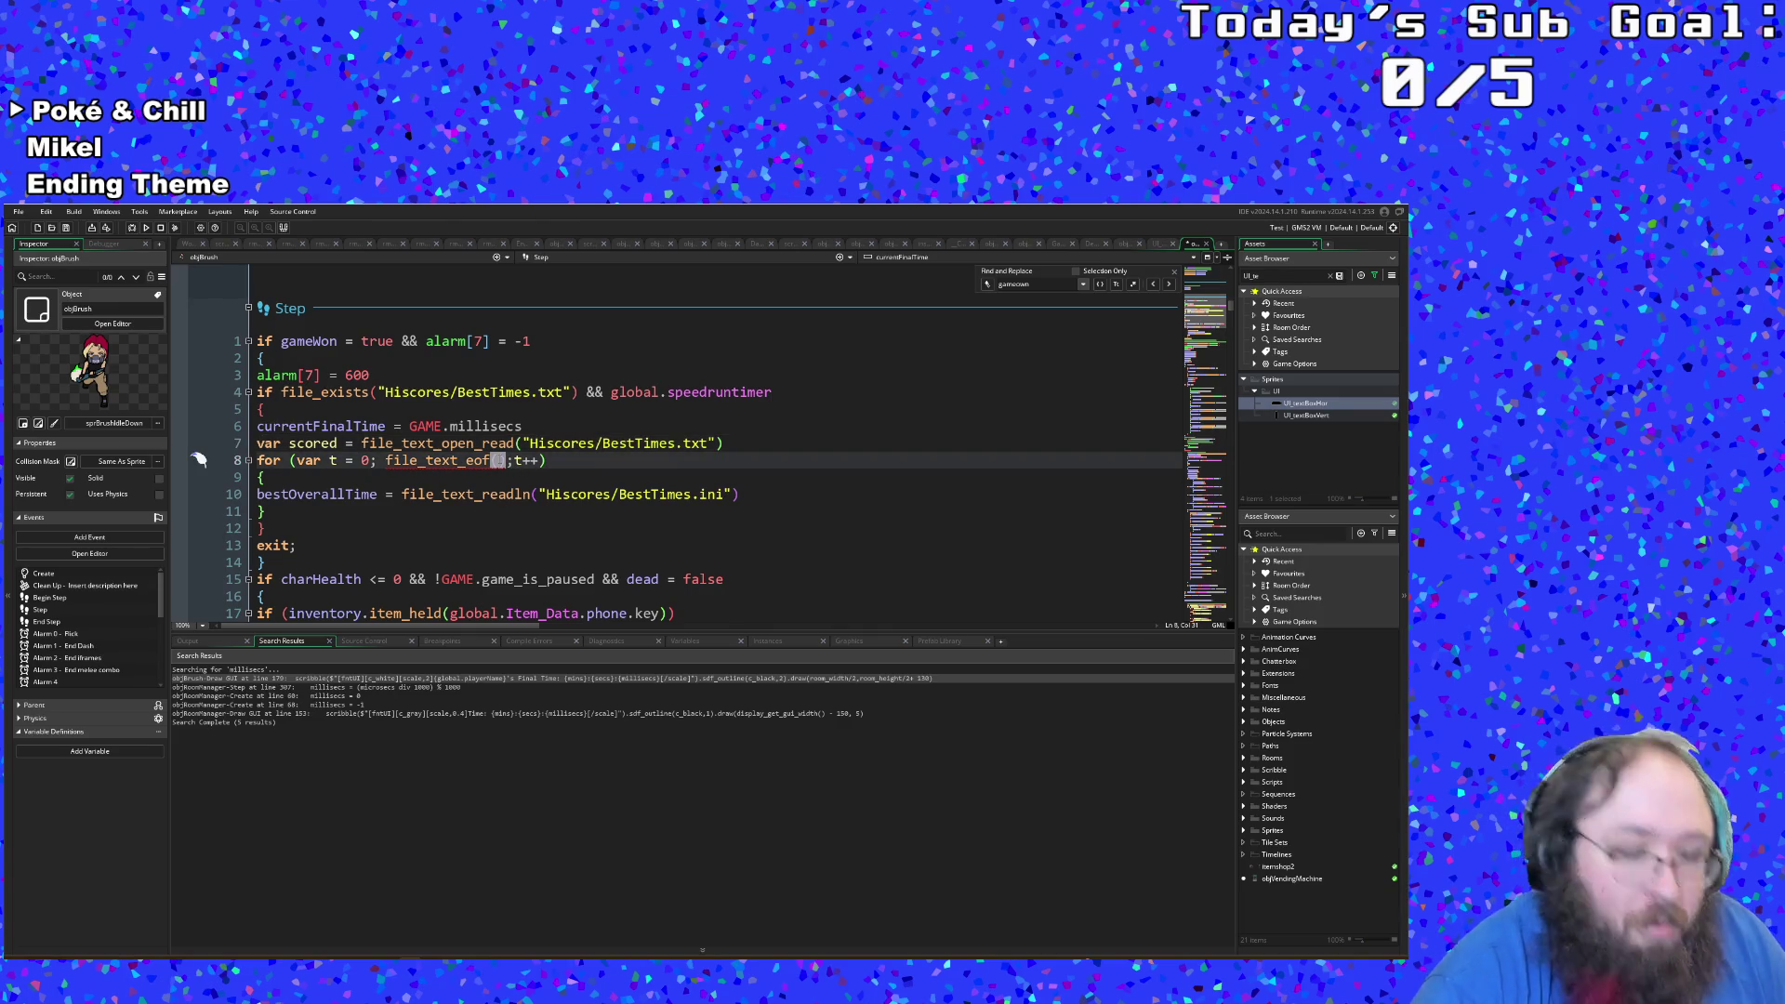
type("scores")
key("Up")
key("Left")
key("ctrl+Left")
key("Left")
key("Left")
key("Left")
key("BackSpace")
type("s")
key("Escape")
key("Down")
key("Down")
key("Down")
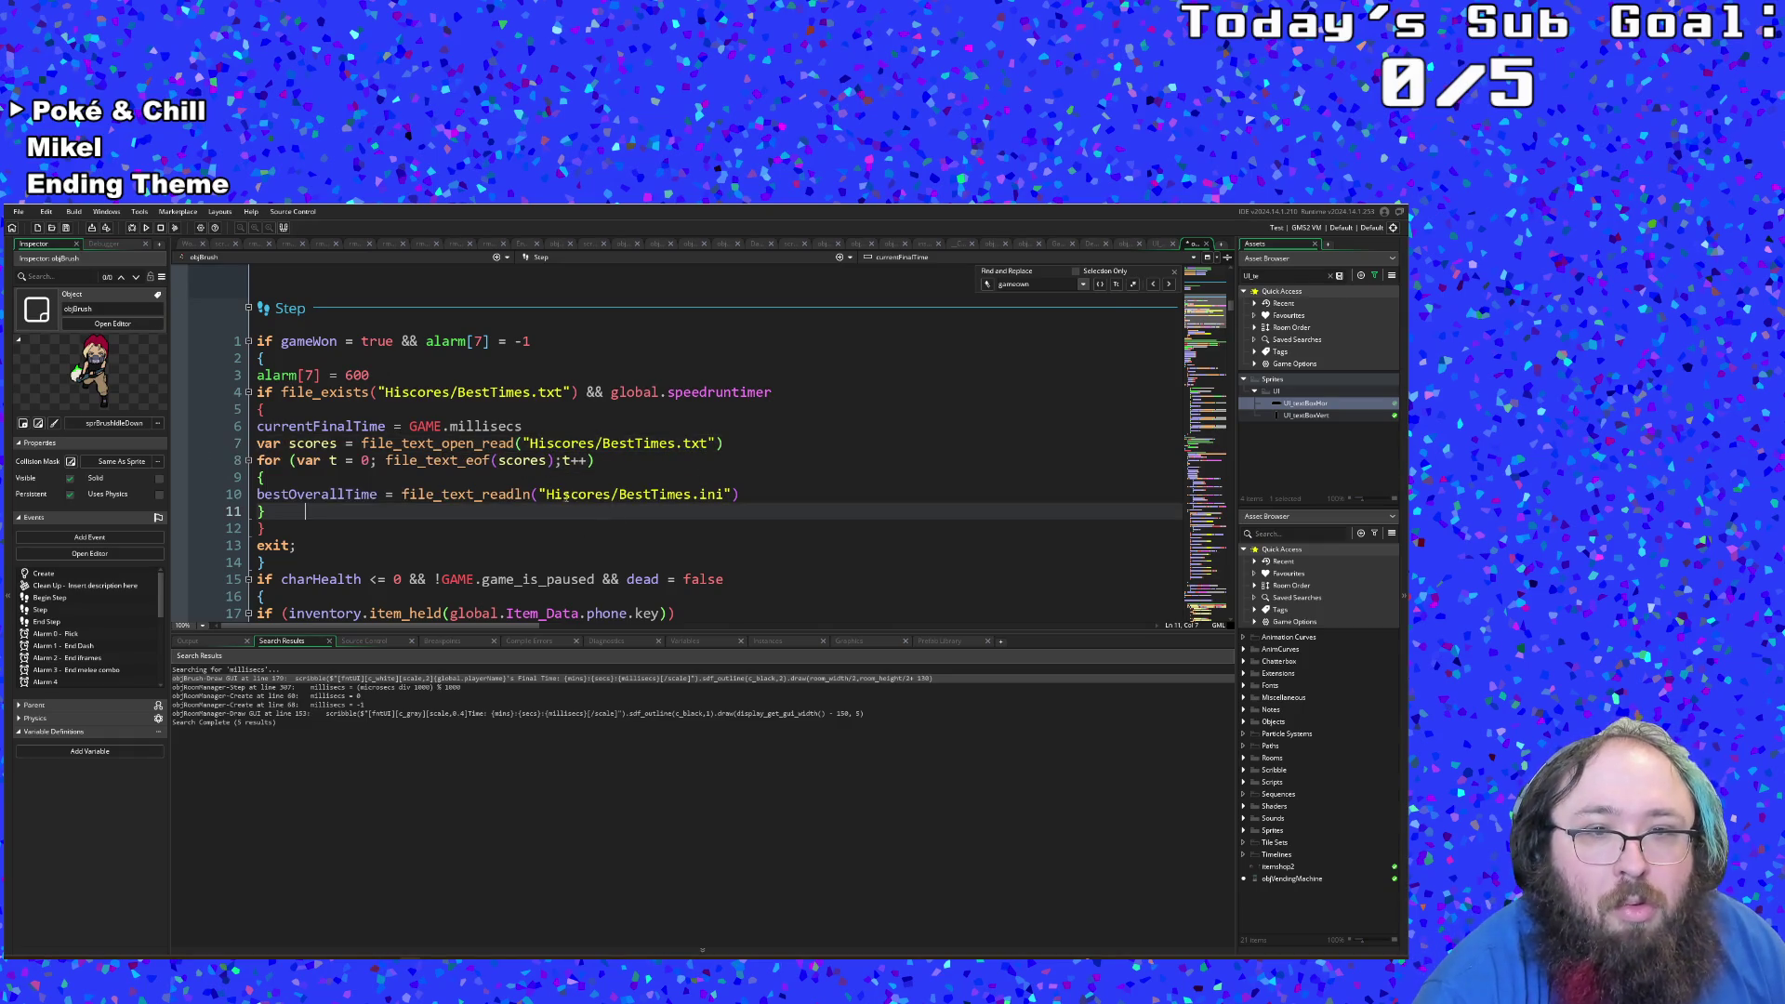
Step: Replace the Hiscores/BestTimes.ini path in file_text_readln with scores
left_click_drag(546, 494, 726, 494)
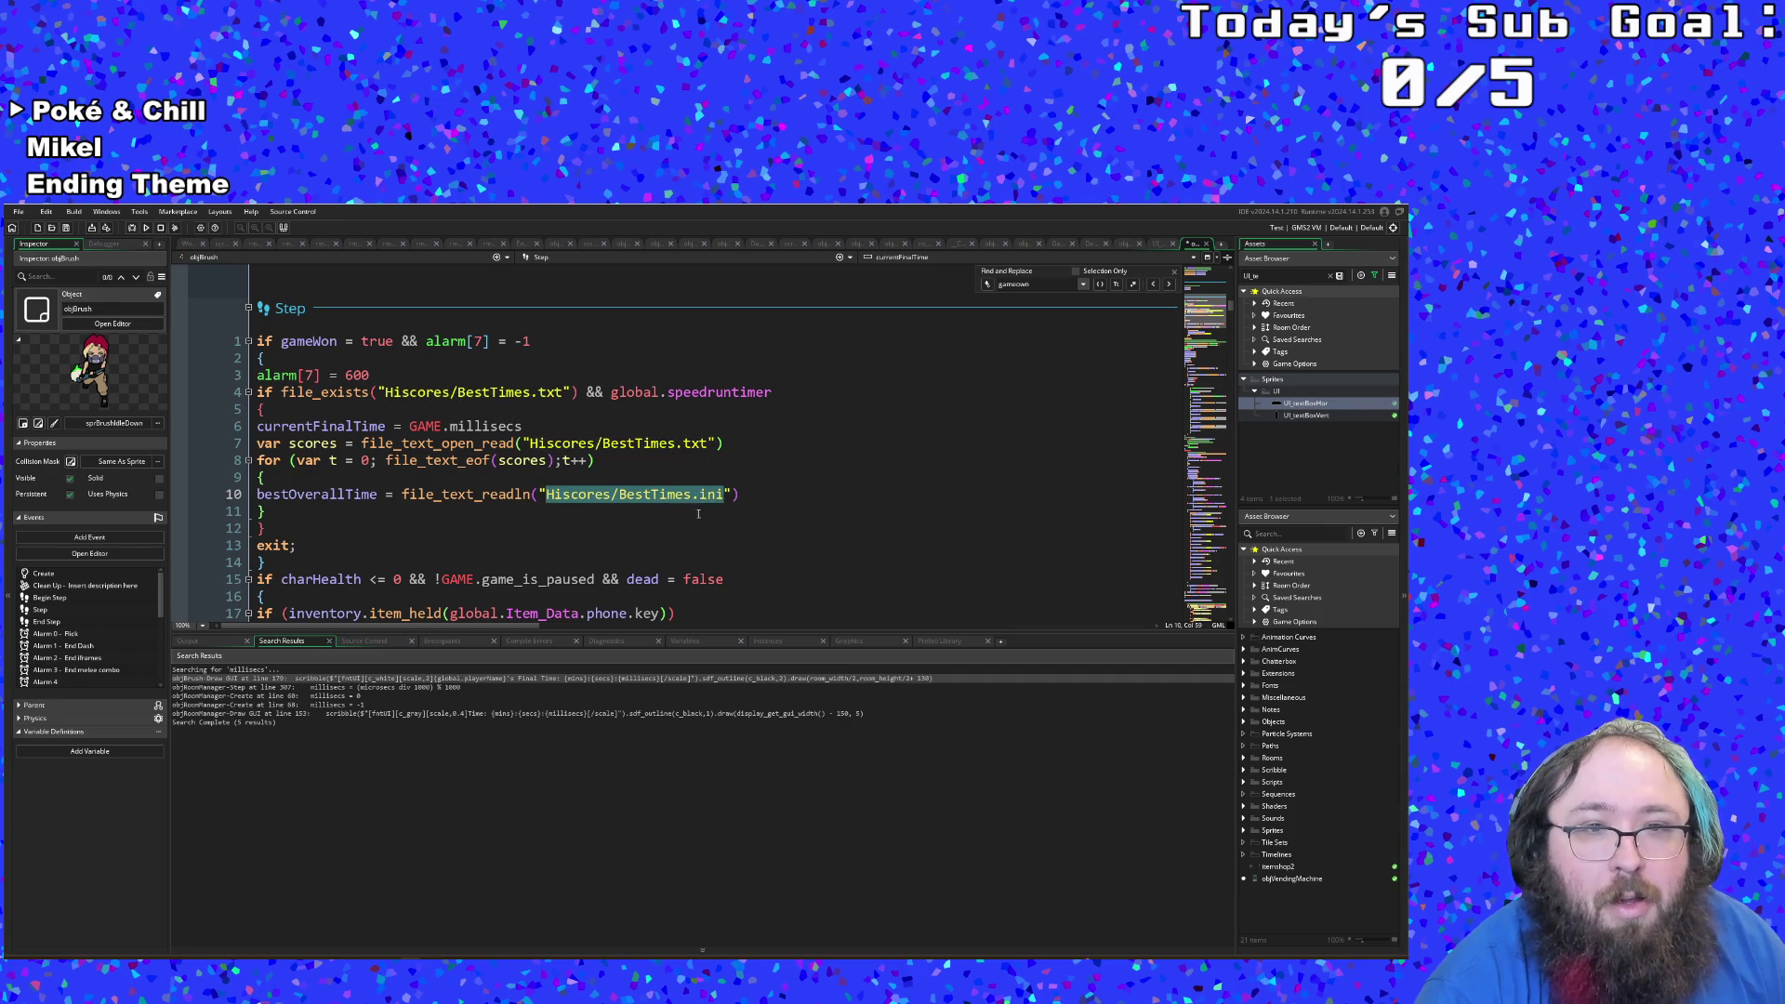
type("scored")
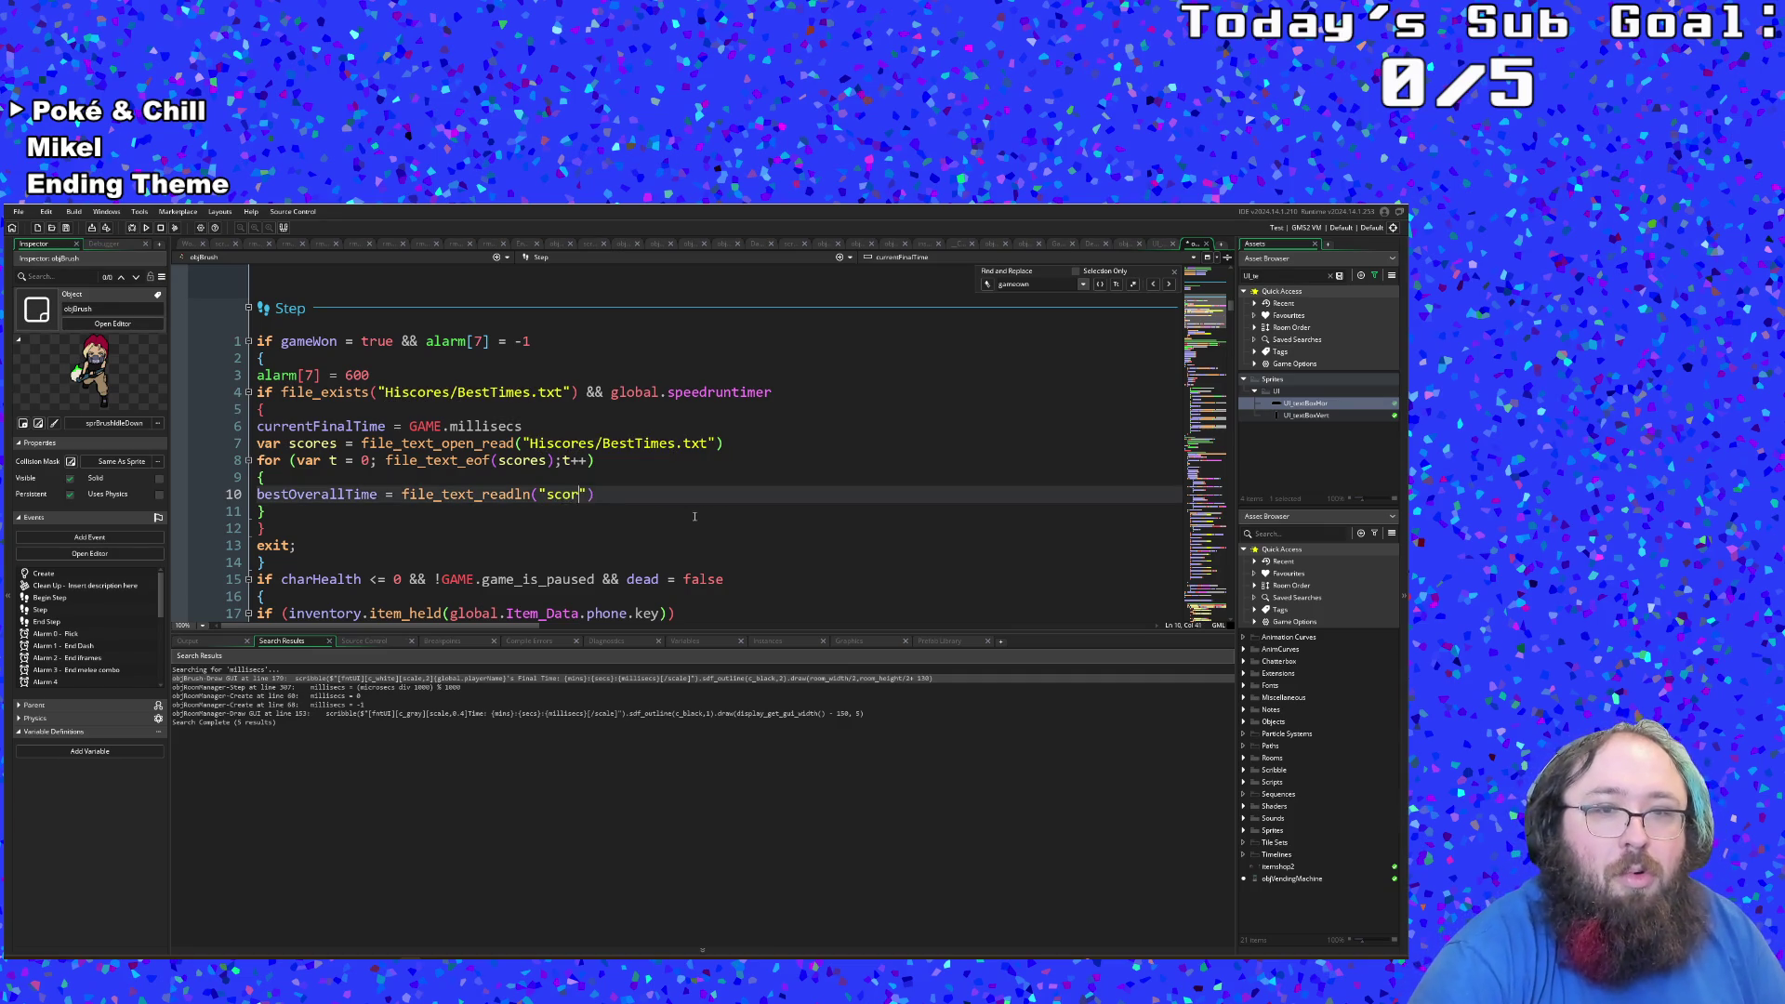
key("BackSpace")
key("BackSpace")
key("BackSpace")
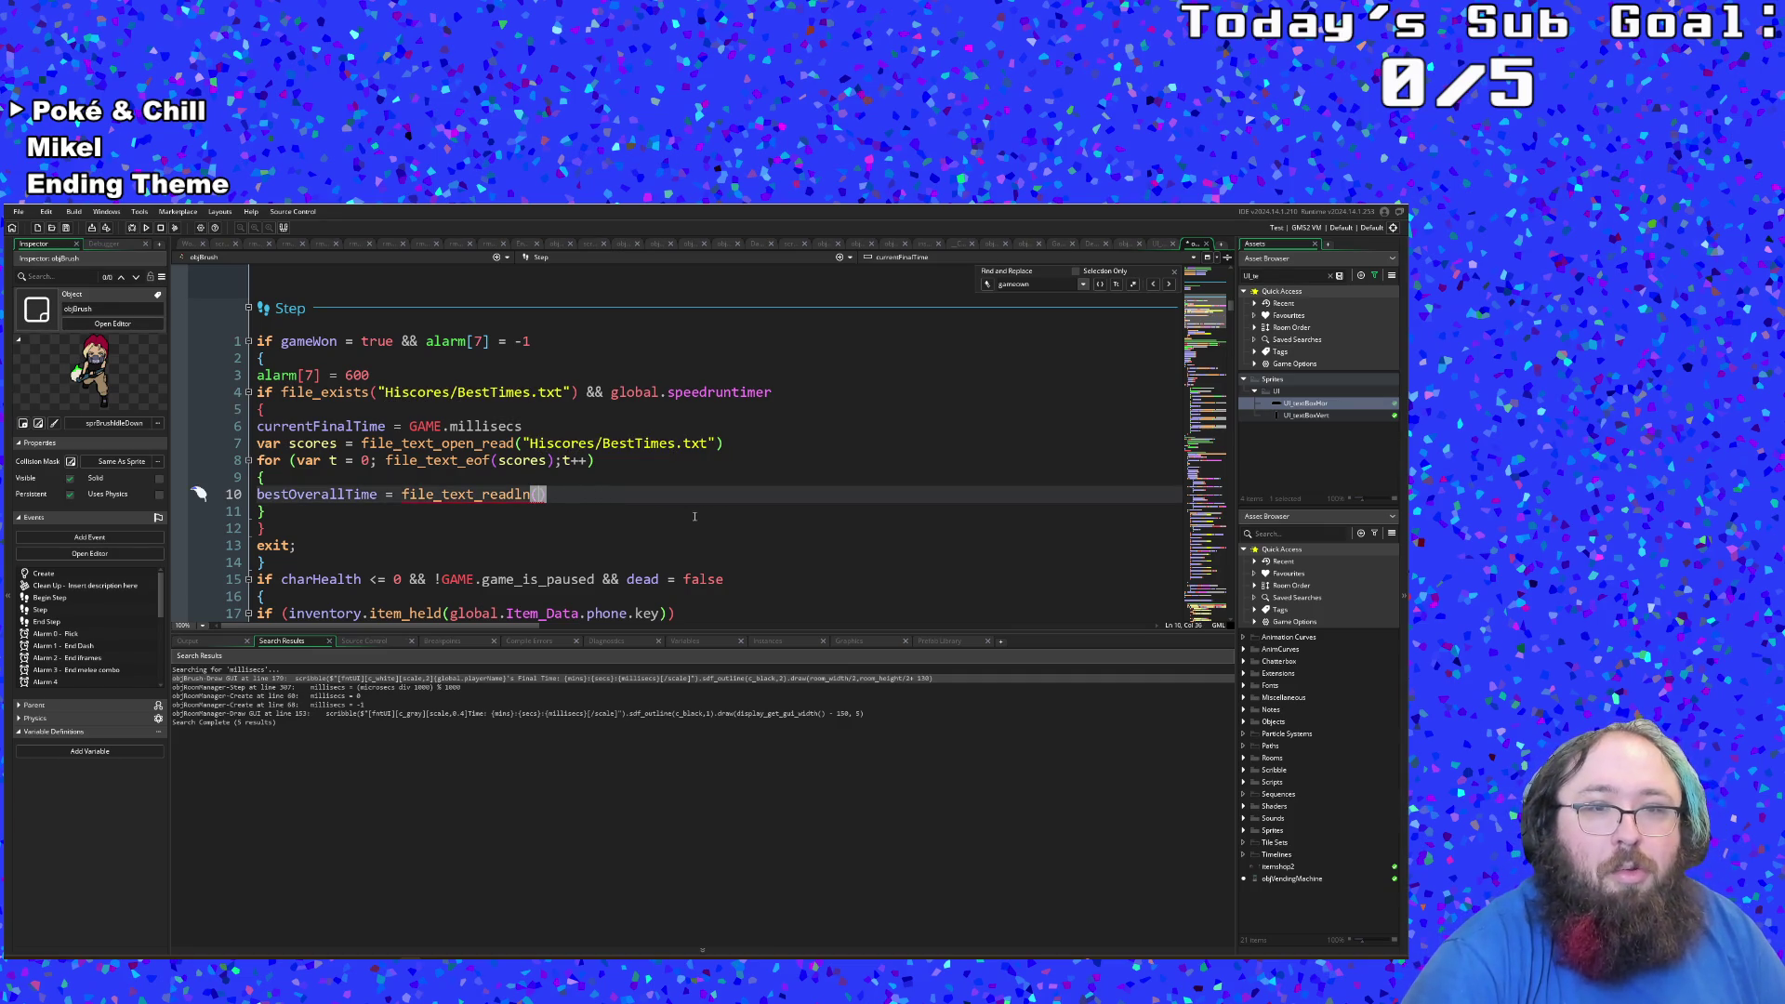
type("scores")
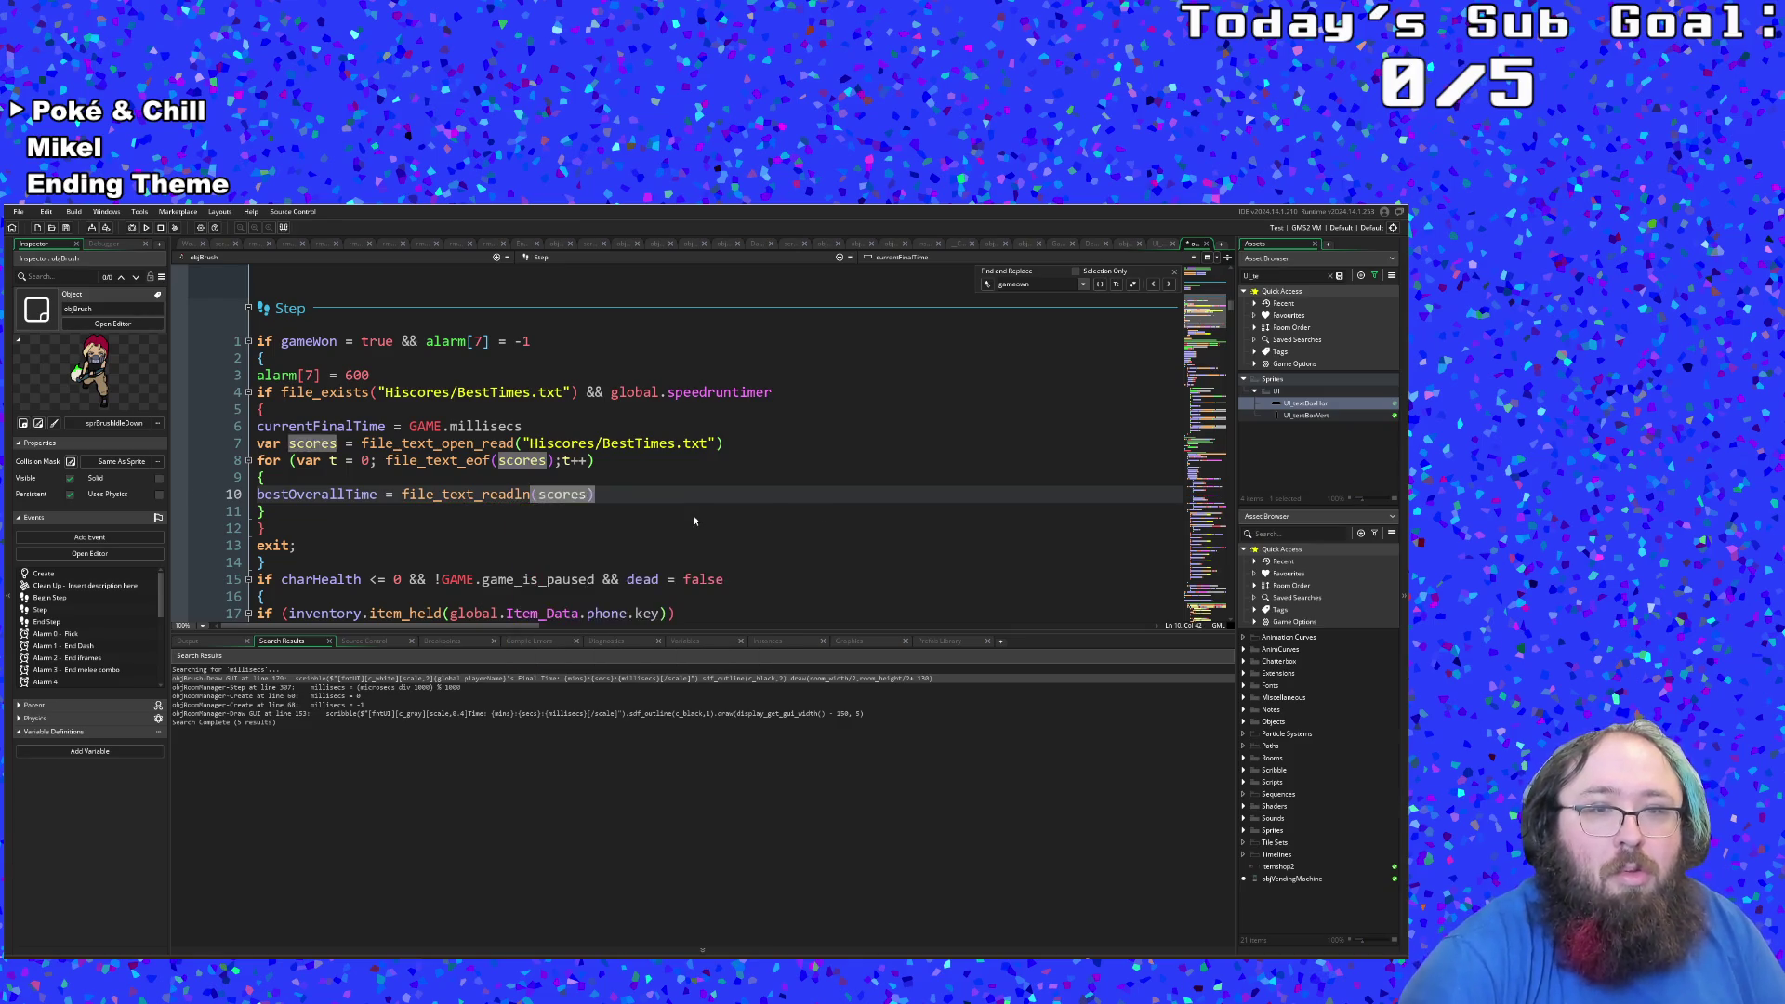
left_click(555, 549)
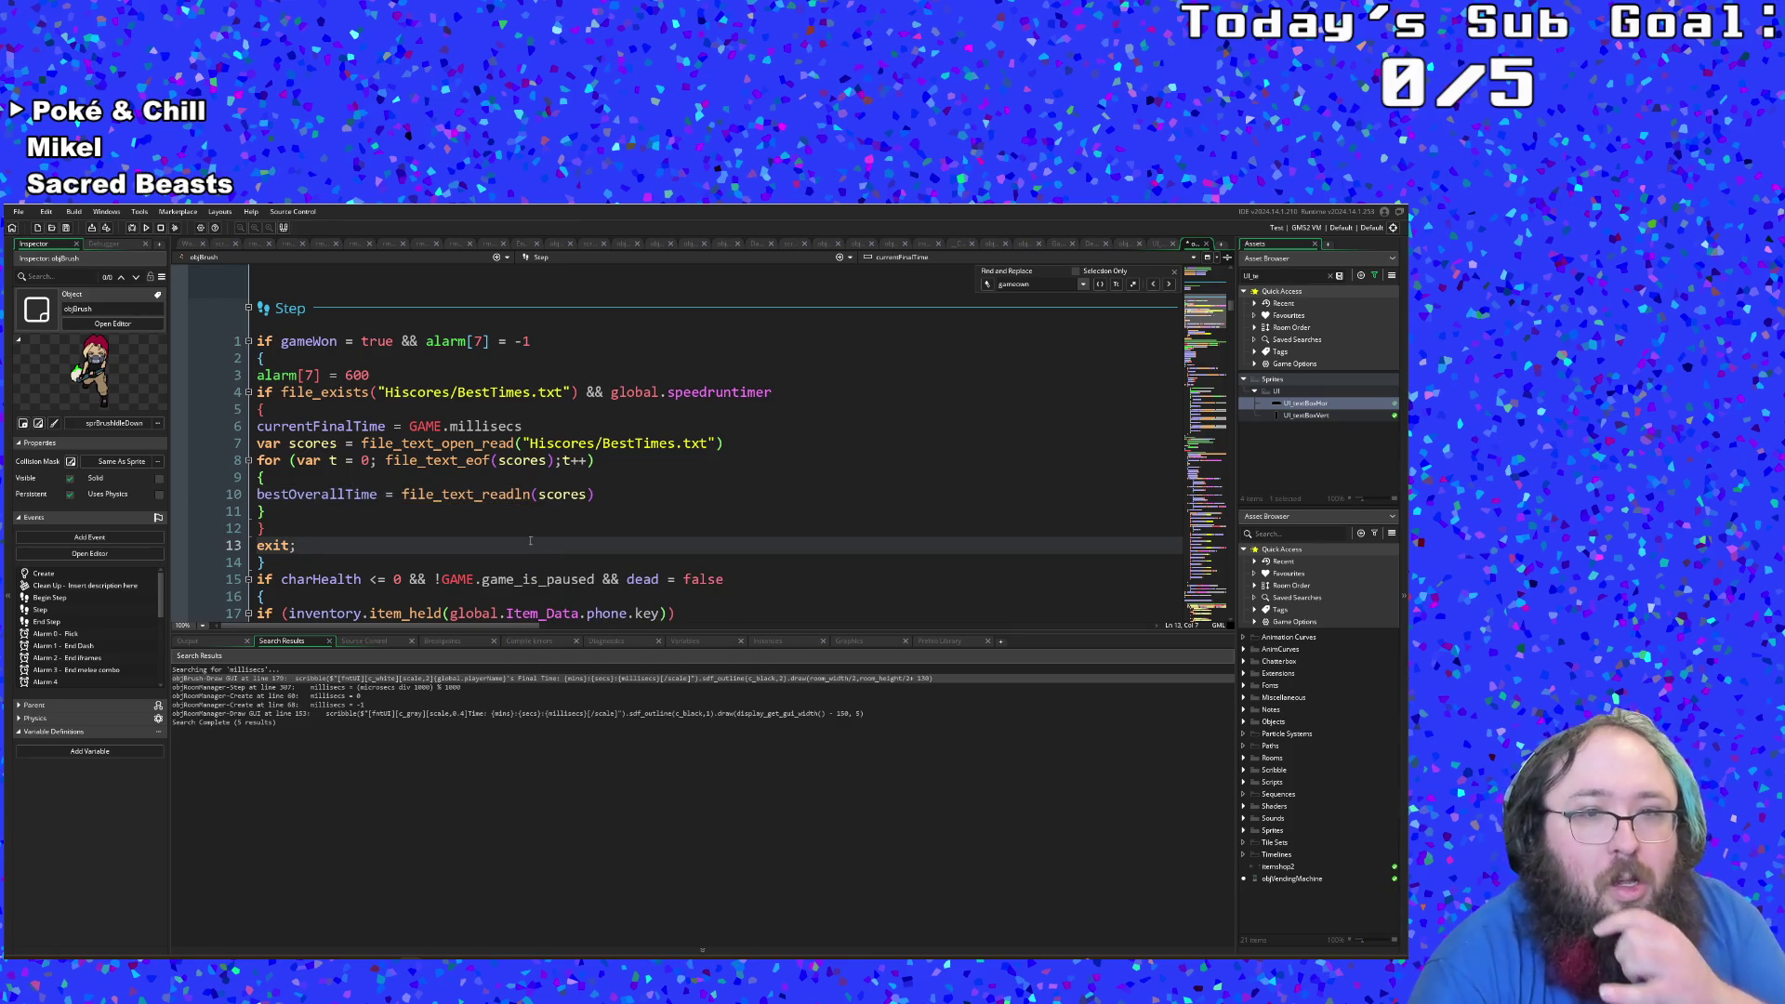
left_click(358, 513)
left_click(616, 495)
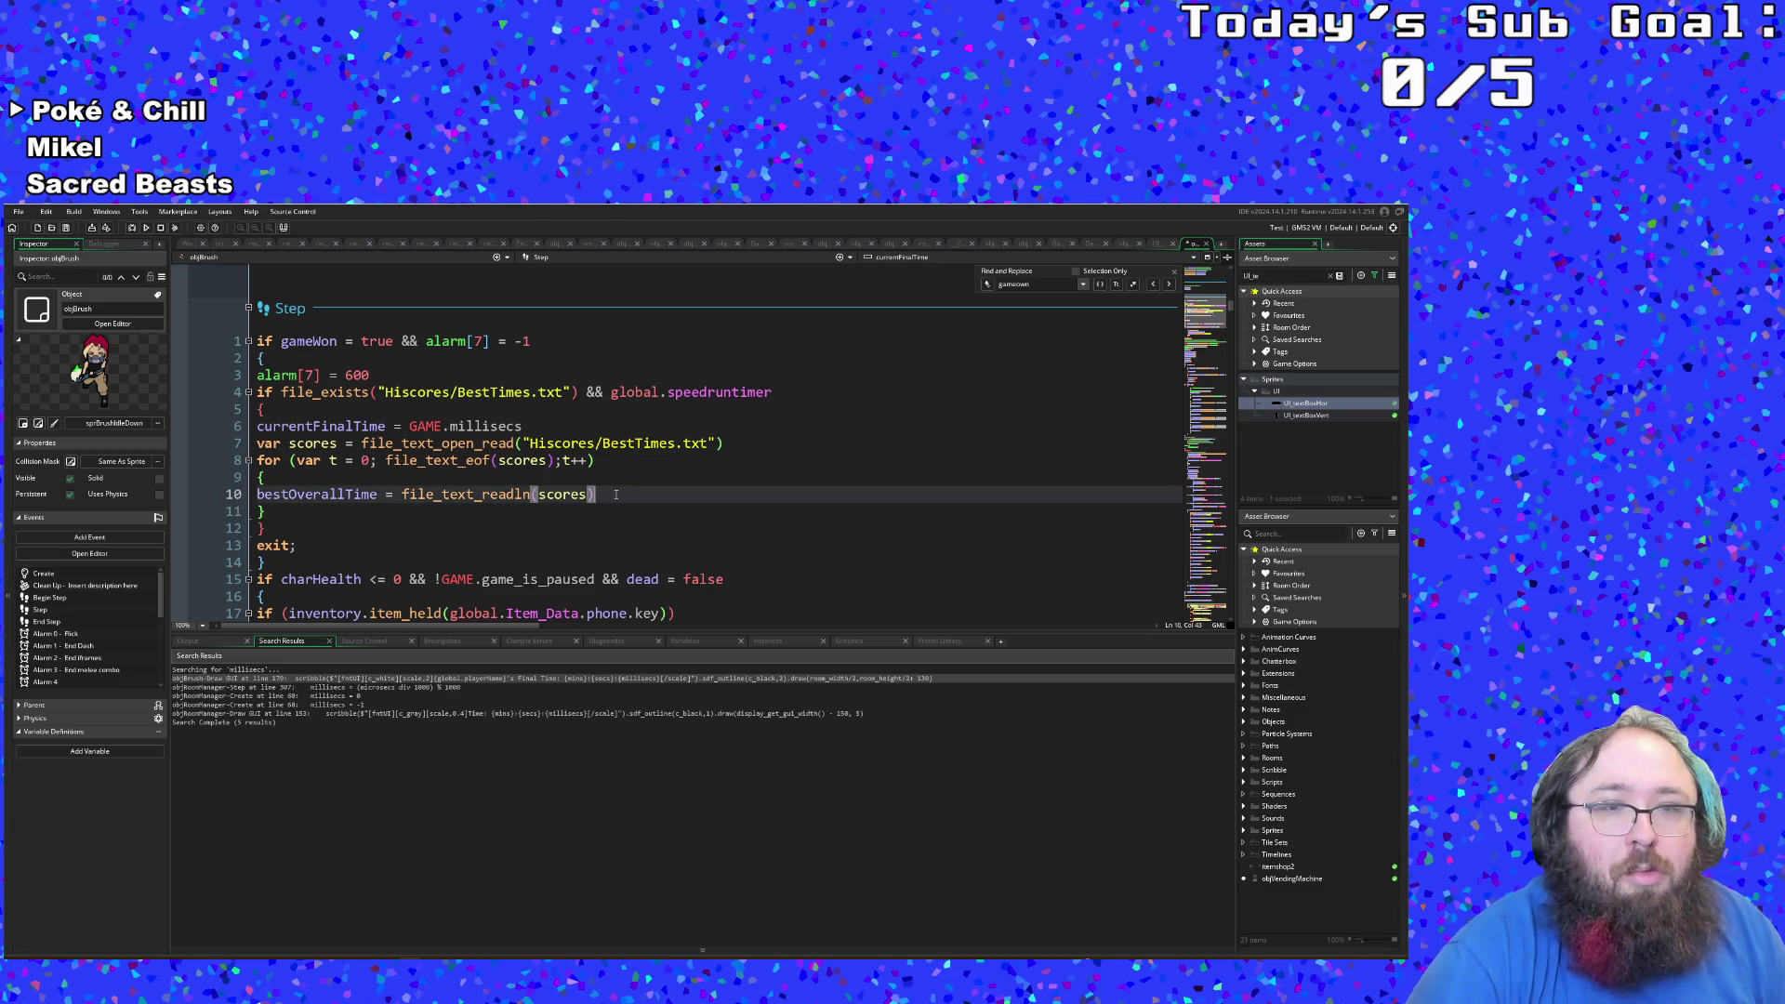
left_click(403, 494)
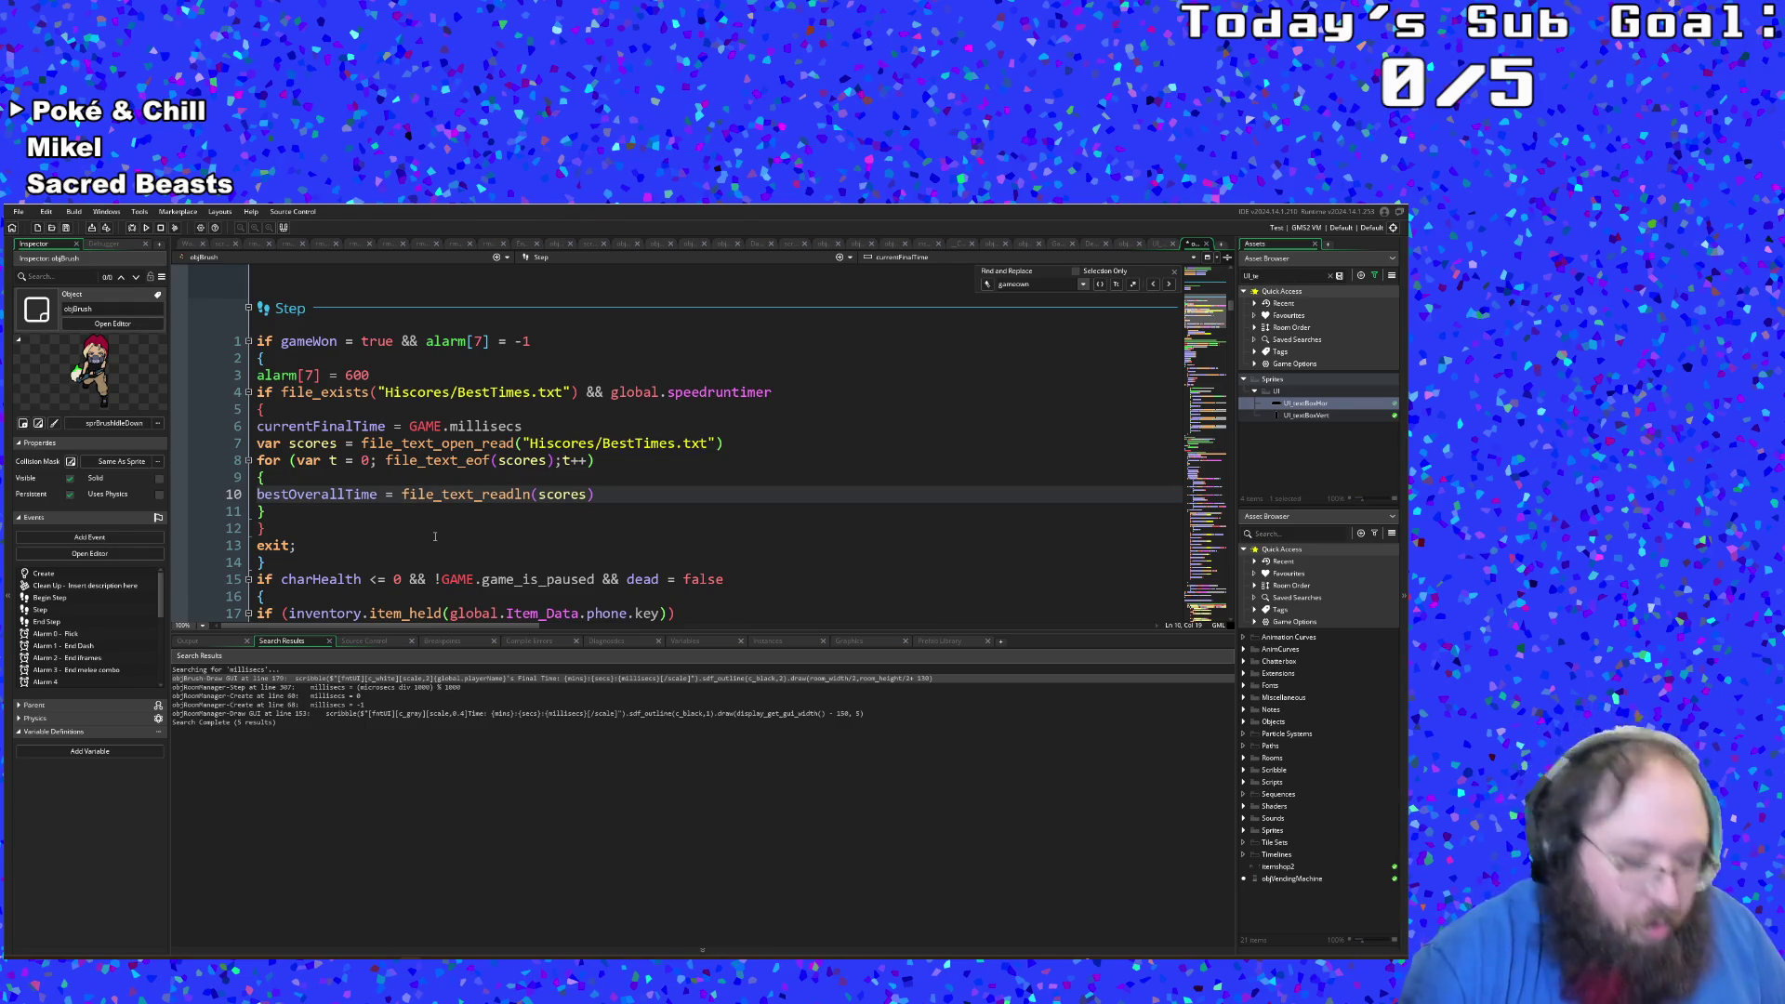
Step: Wrap the file_text_readln(scores) call on line 10 in string_copy( ... )
type("string(")
key("Right")
key("End")
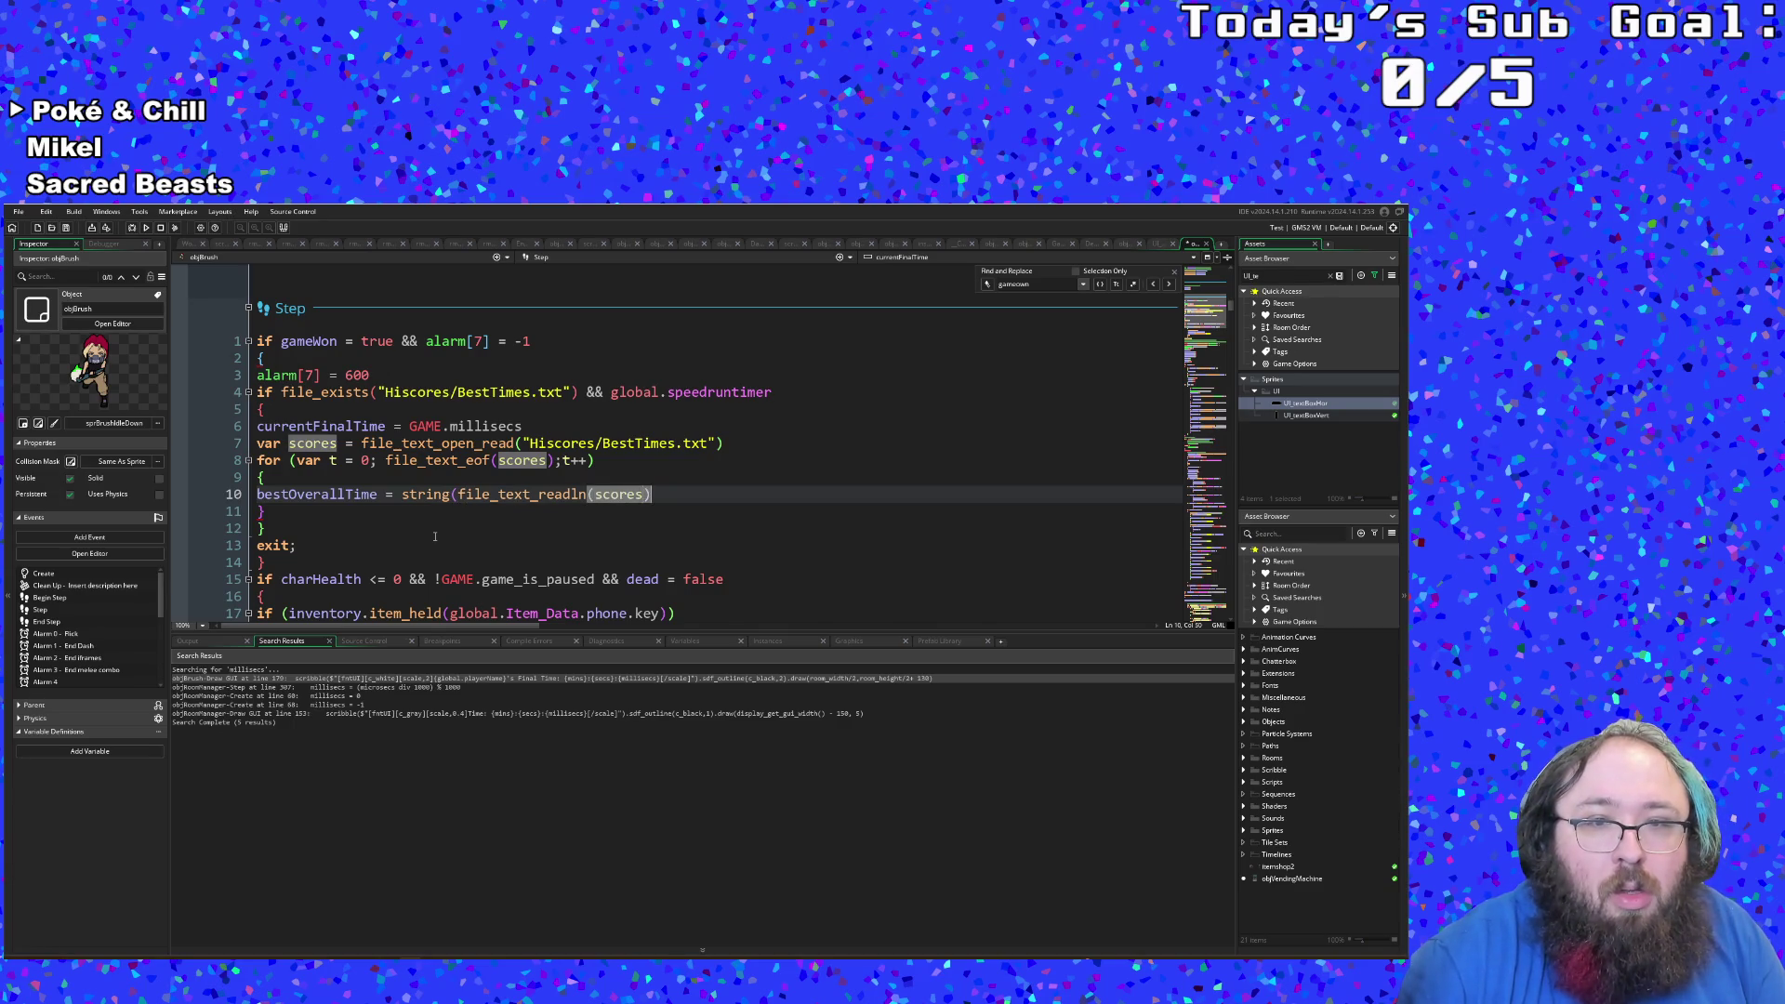
type(")")
key("ctrl+Left")
key("ctrl+Left")
key("ctrl+Left")
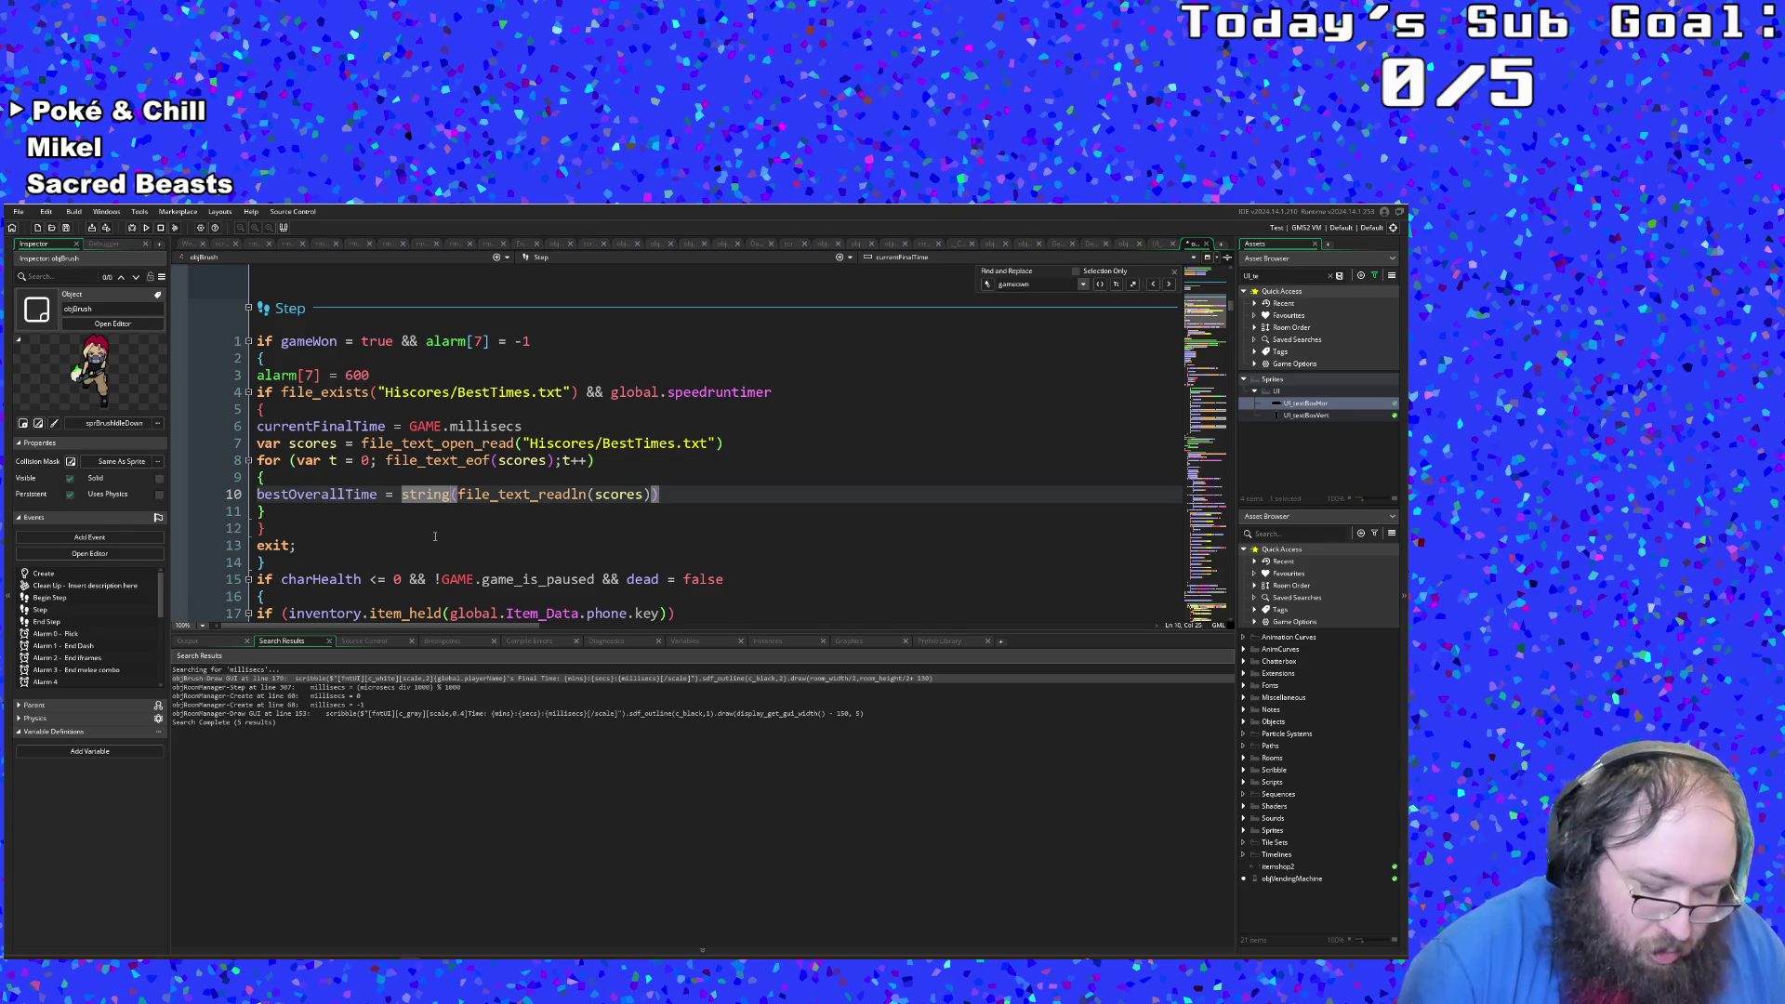
type("_co")
key("BackSpace")
key("BackSpace")
key("BackSpace")
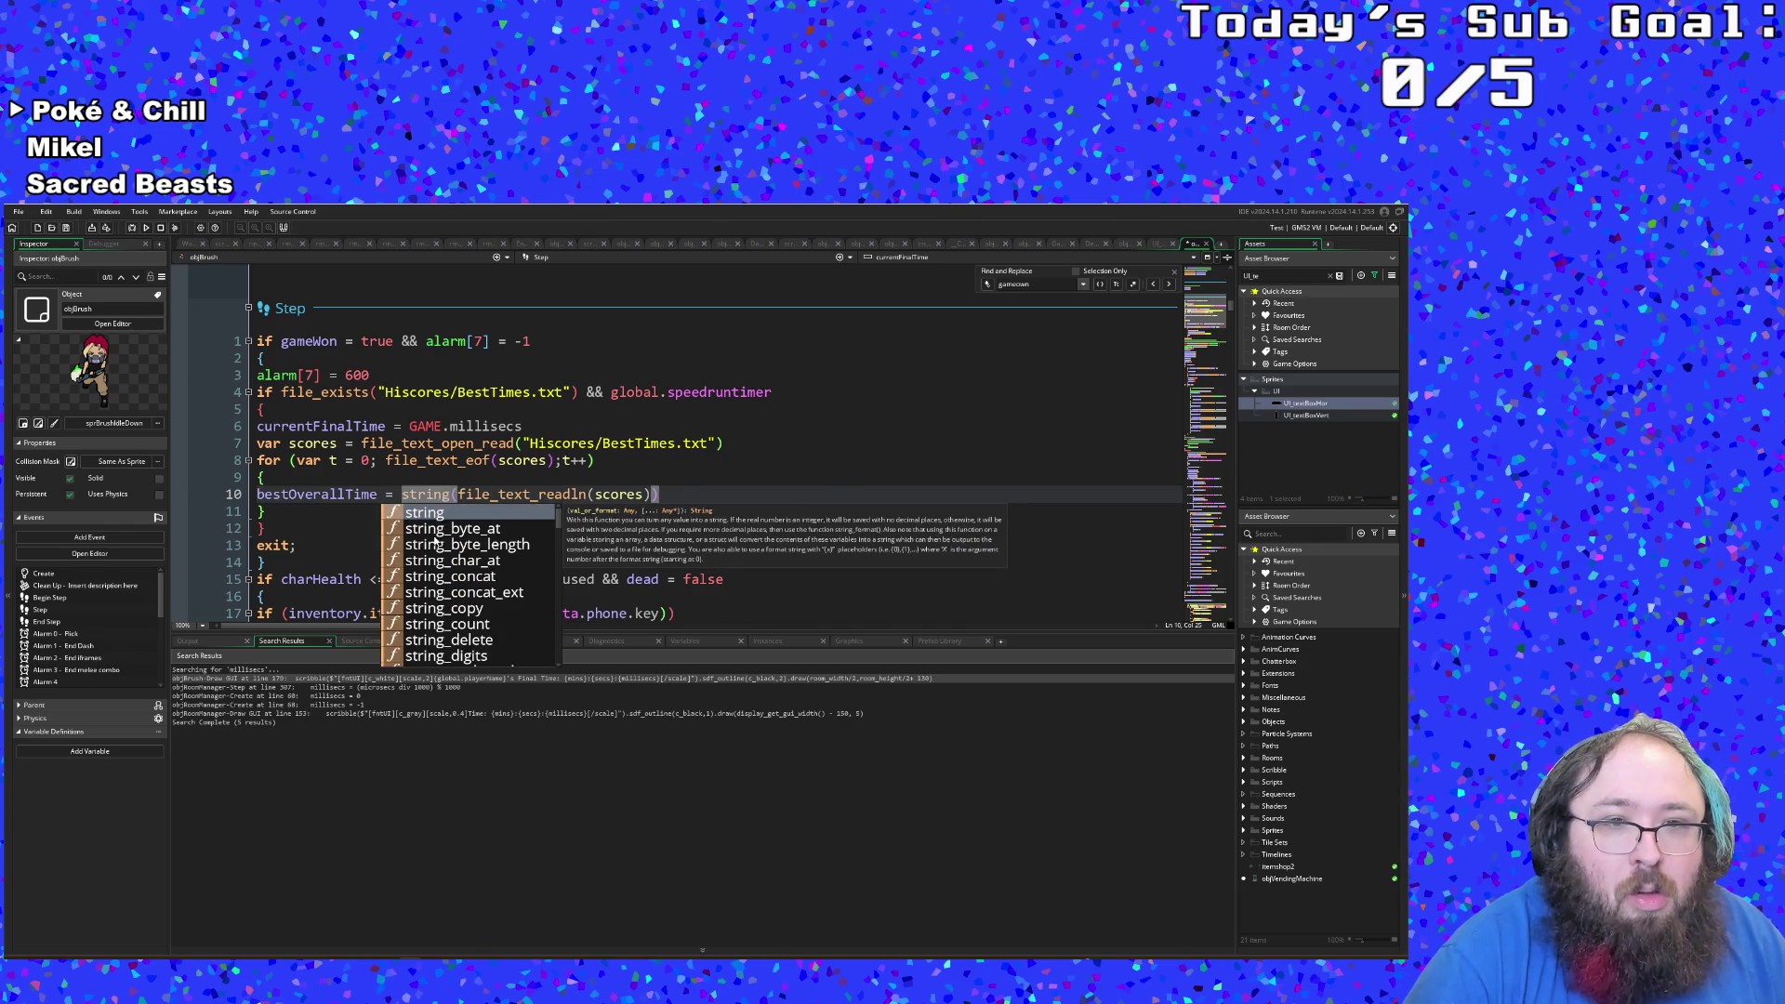
type("_cop")
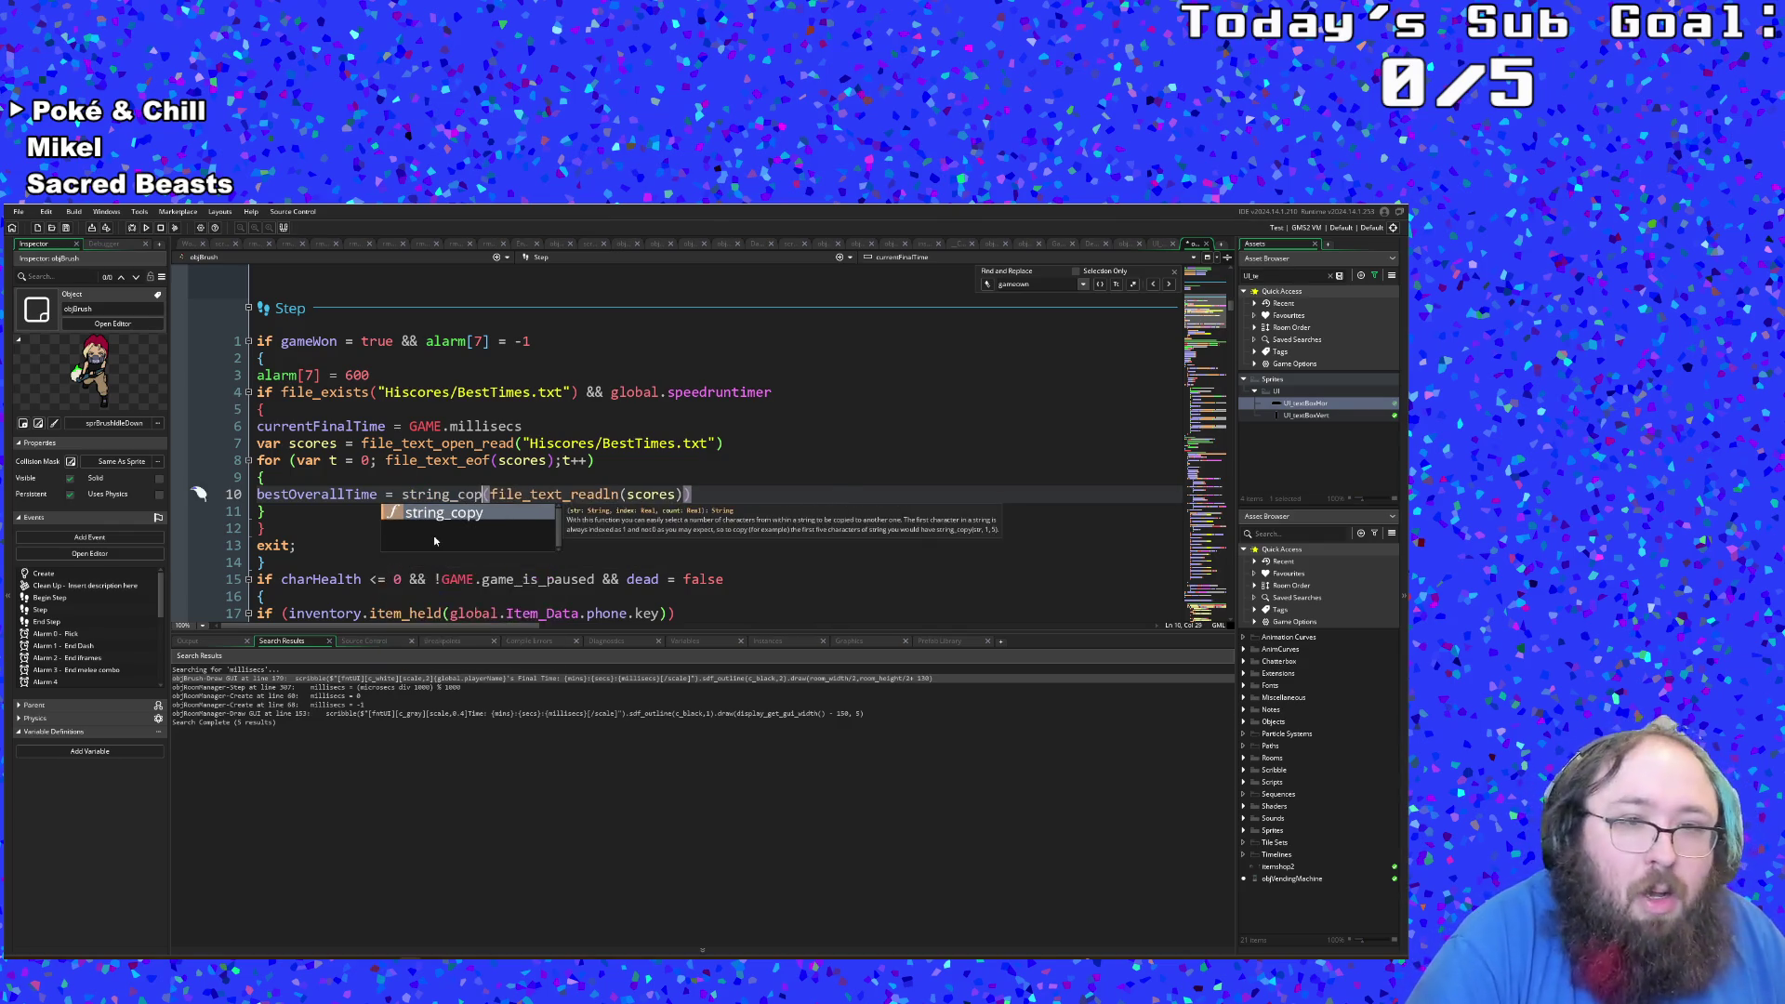
type("y")
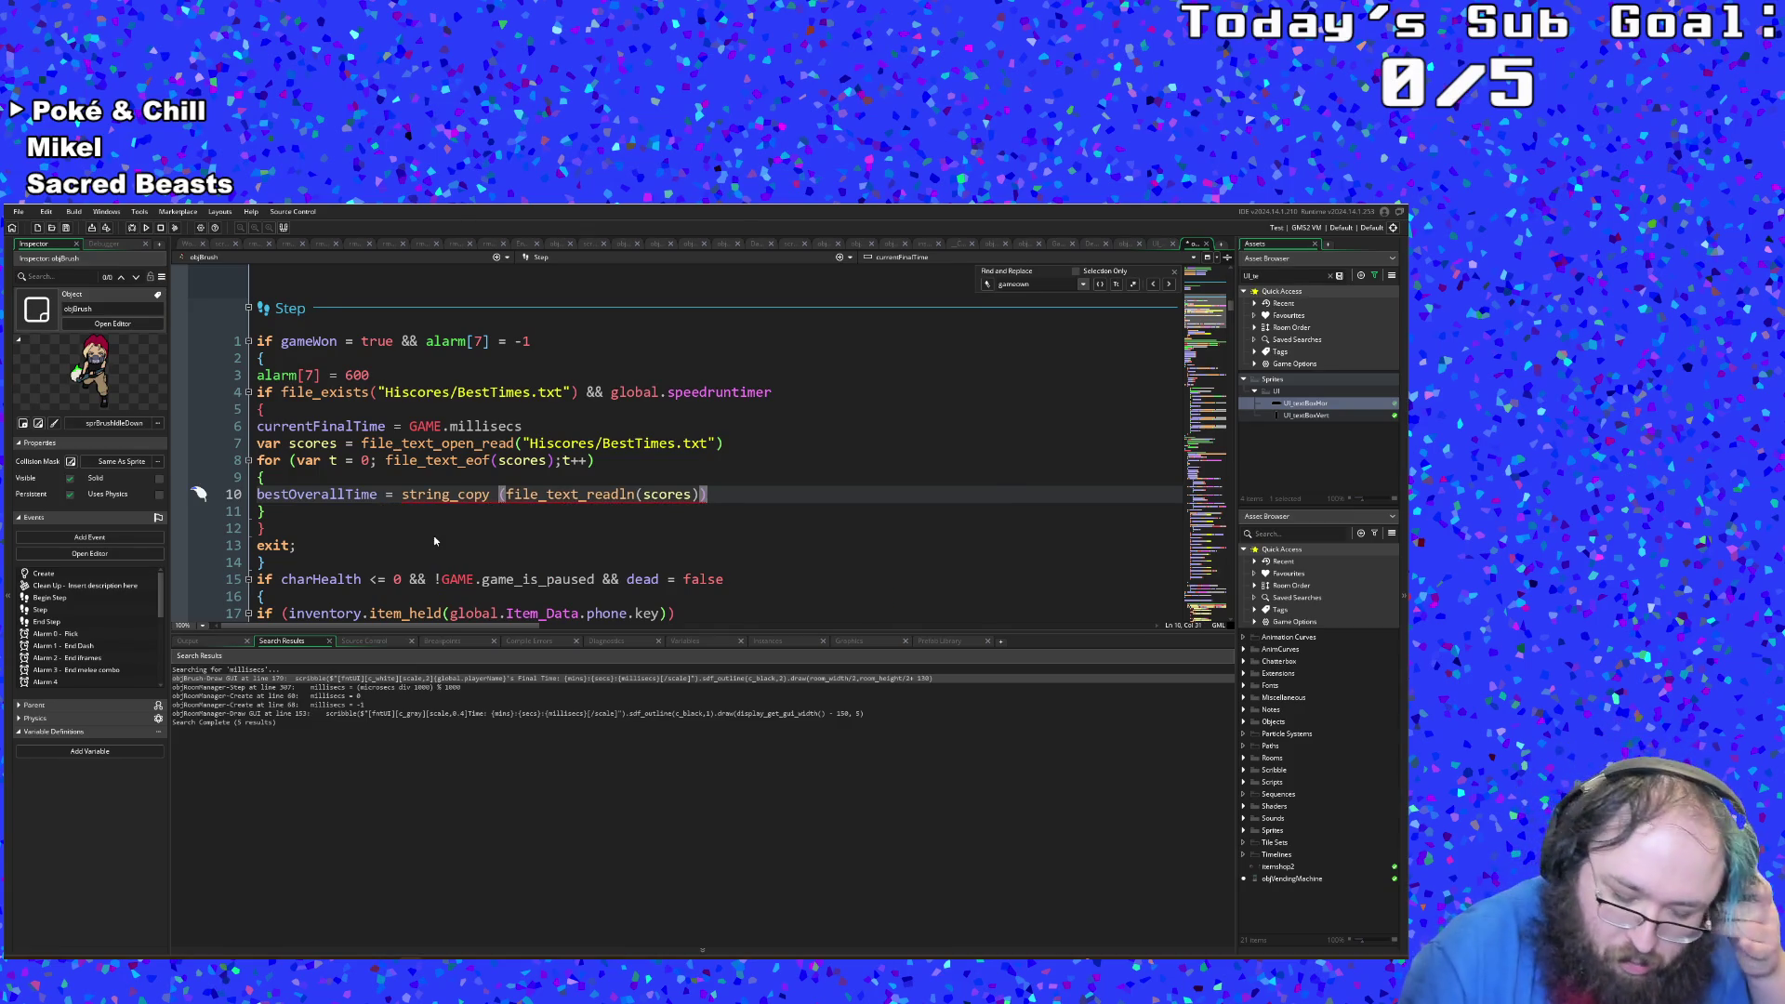
key("BackSpace")
key("Left")
key("Left")
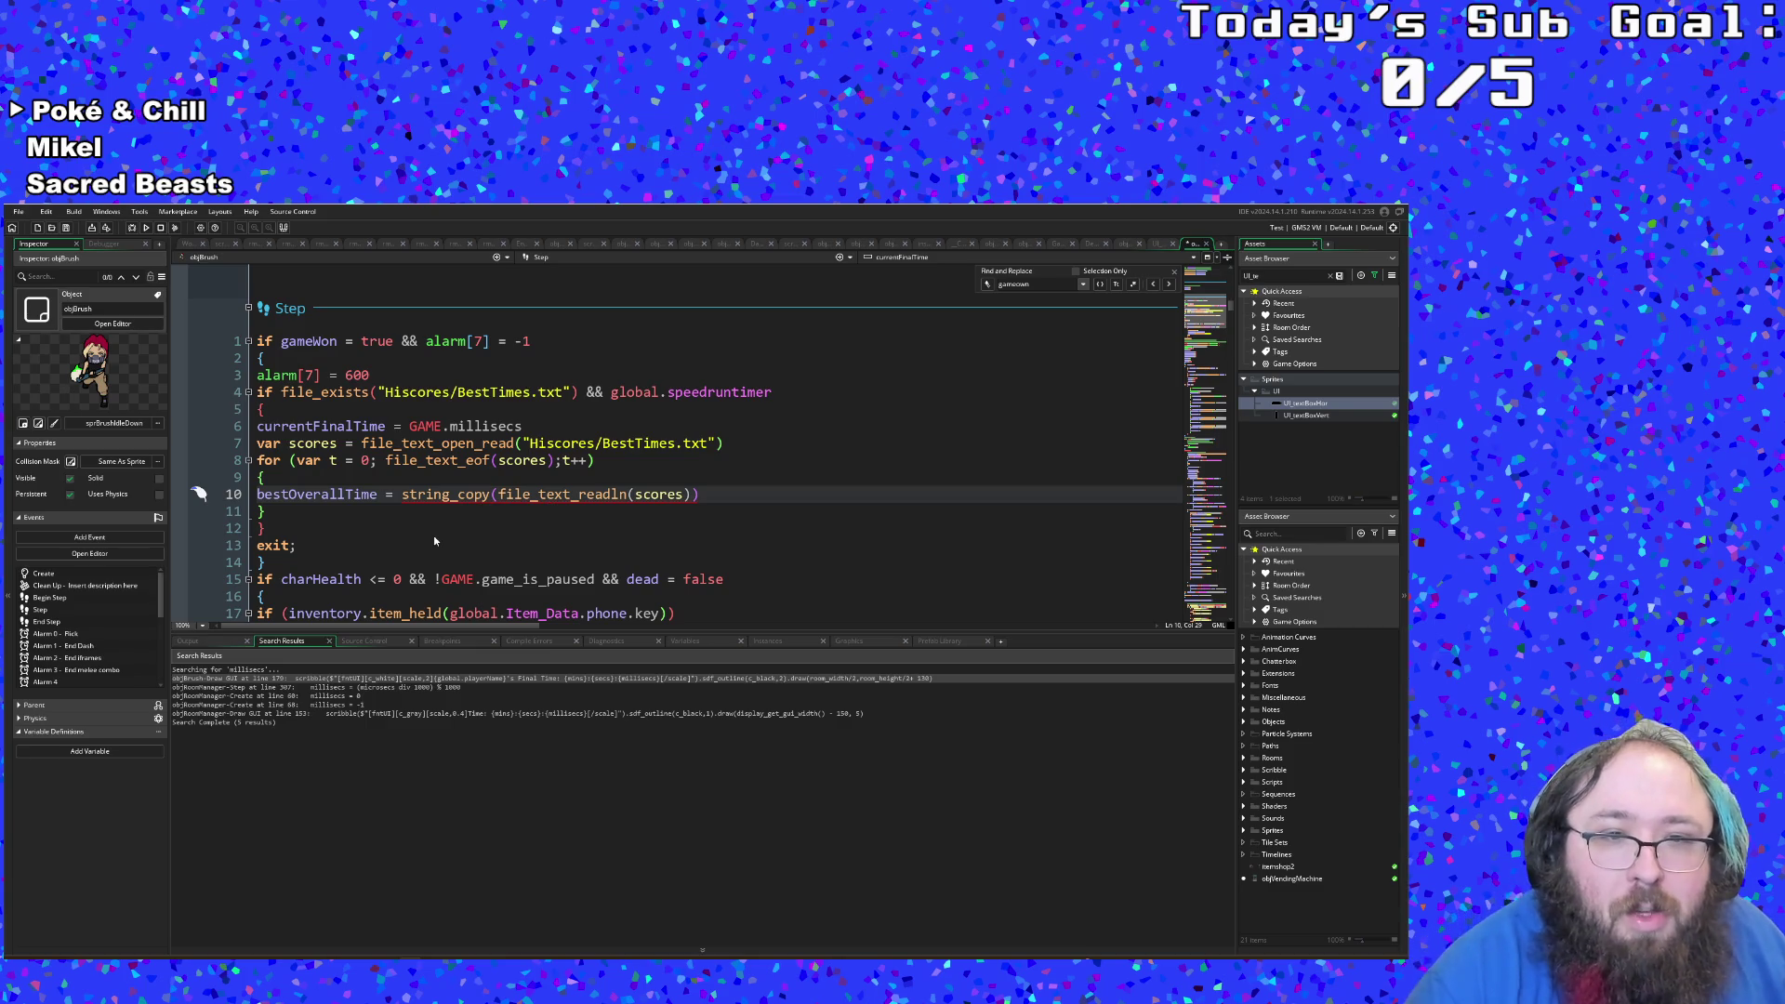
mouse_move(469, 517)
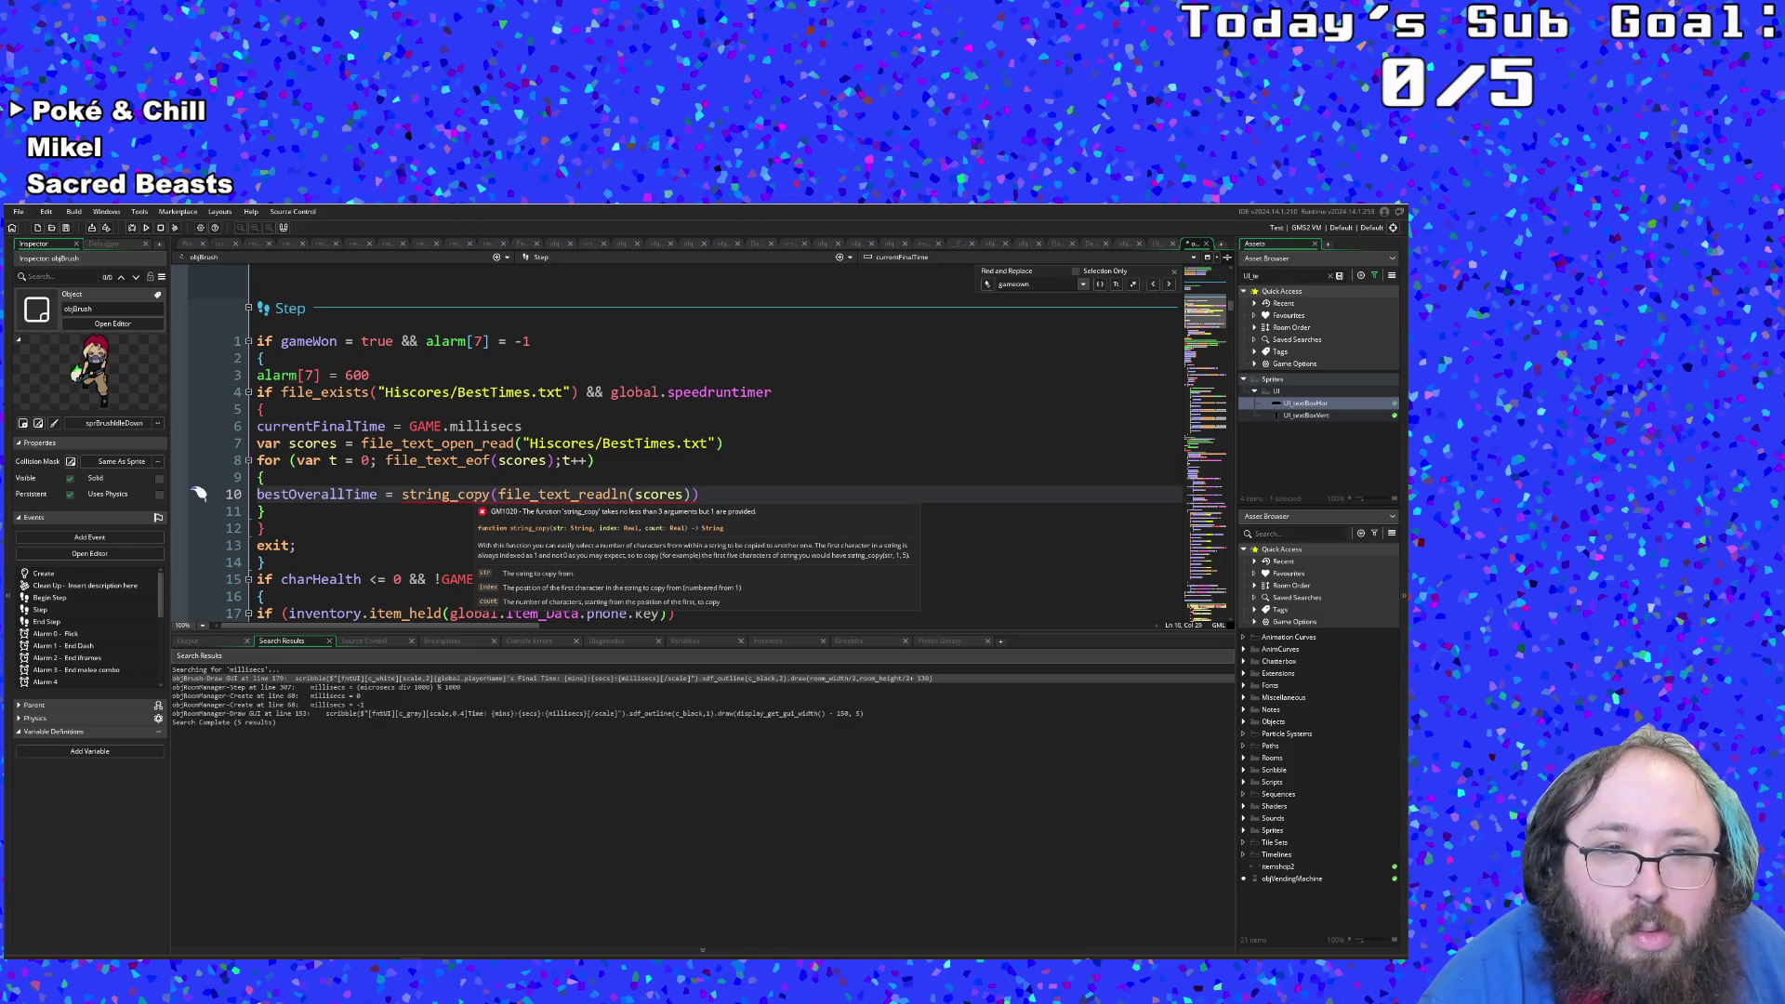
key("Right")
key("Right")
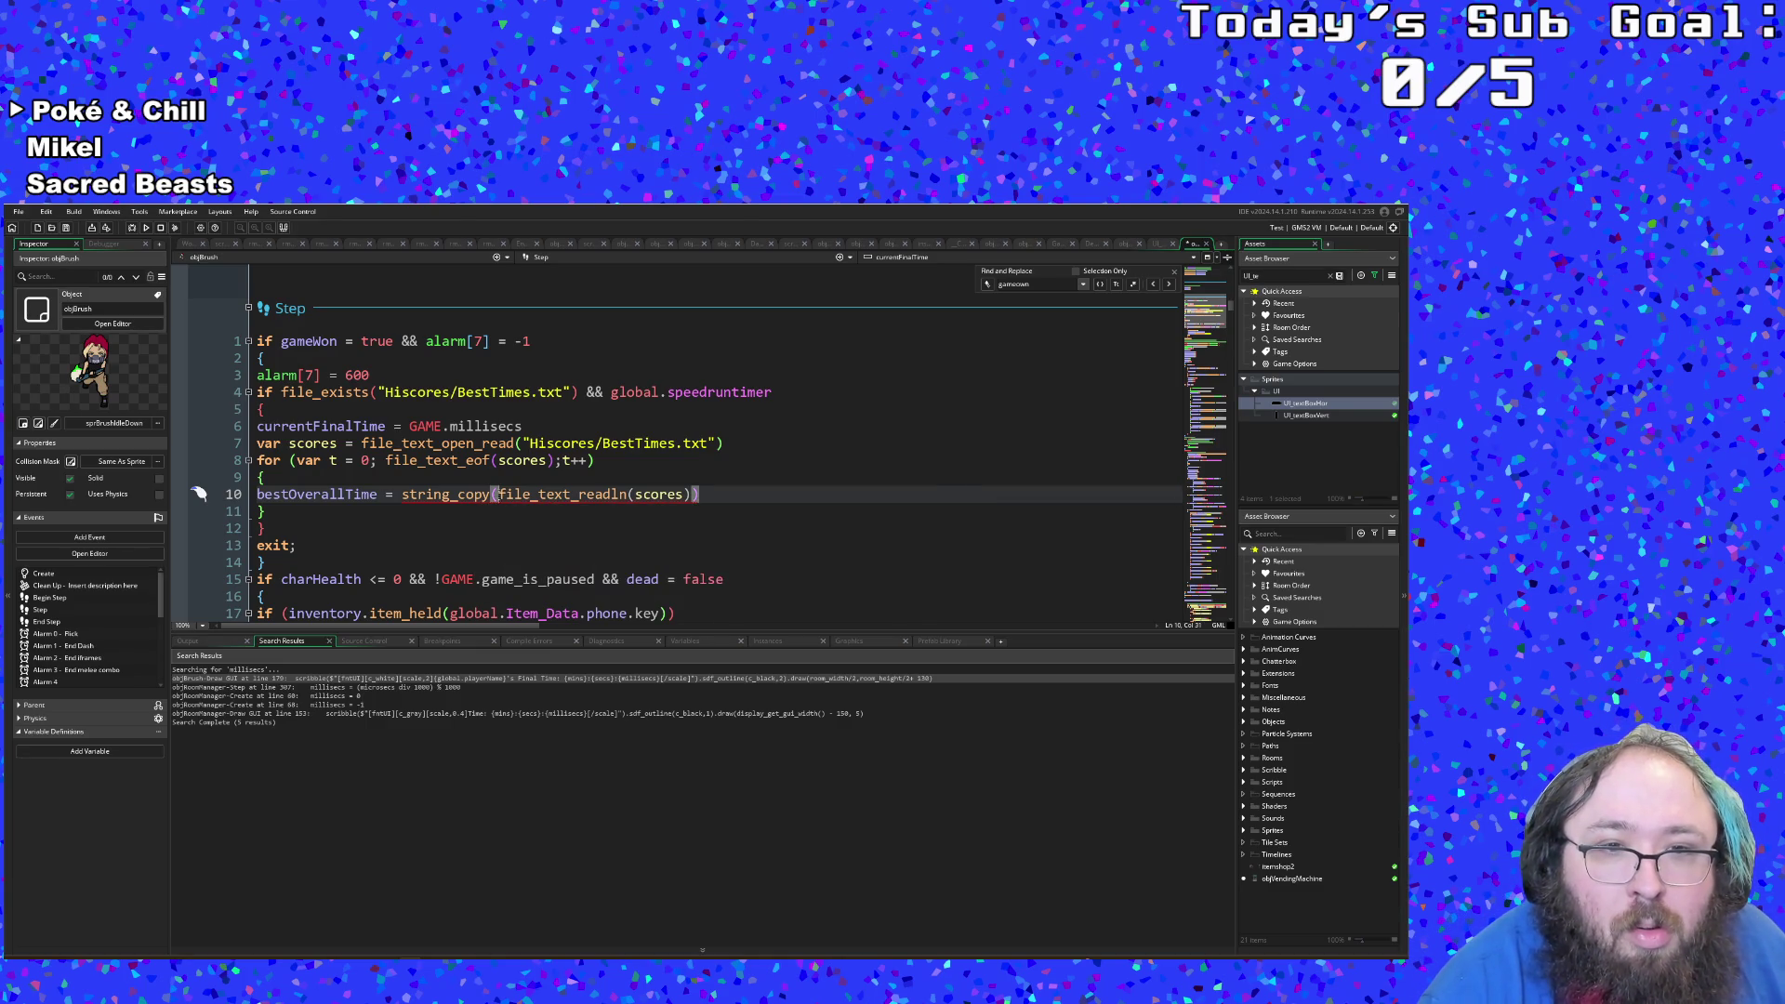
Step: Enter 0,20 as string_copy's first arguments, briefly checking the browser for docs
type("0,")
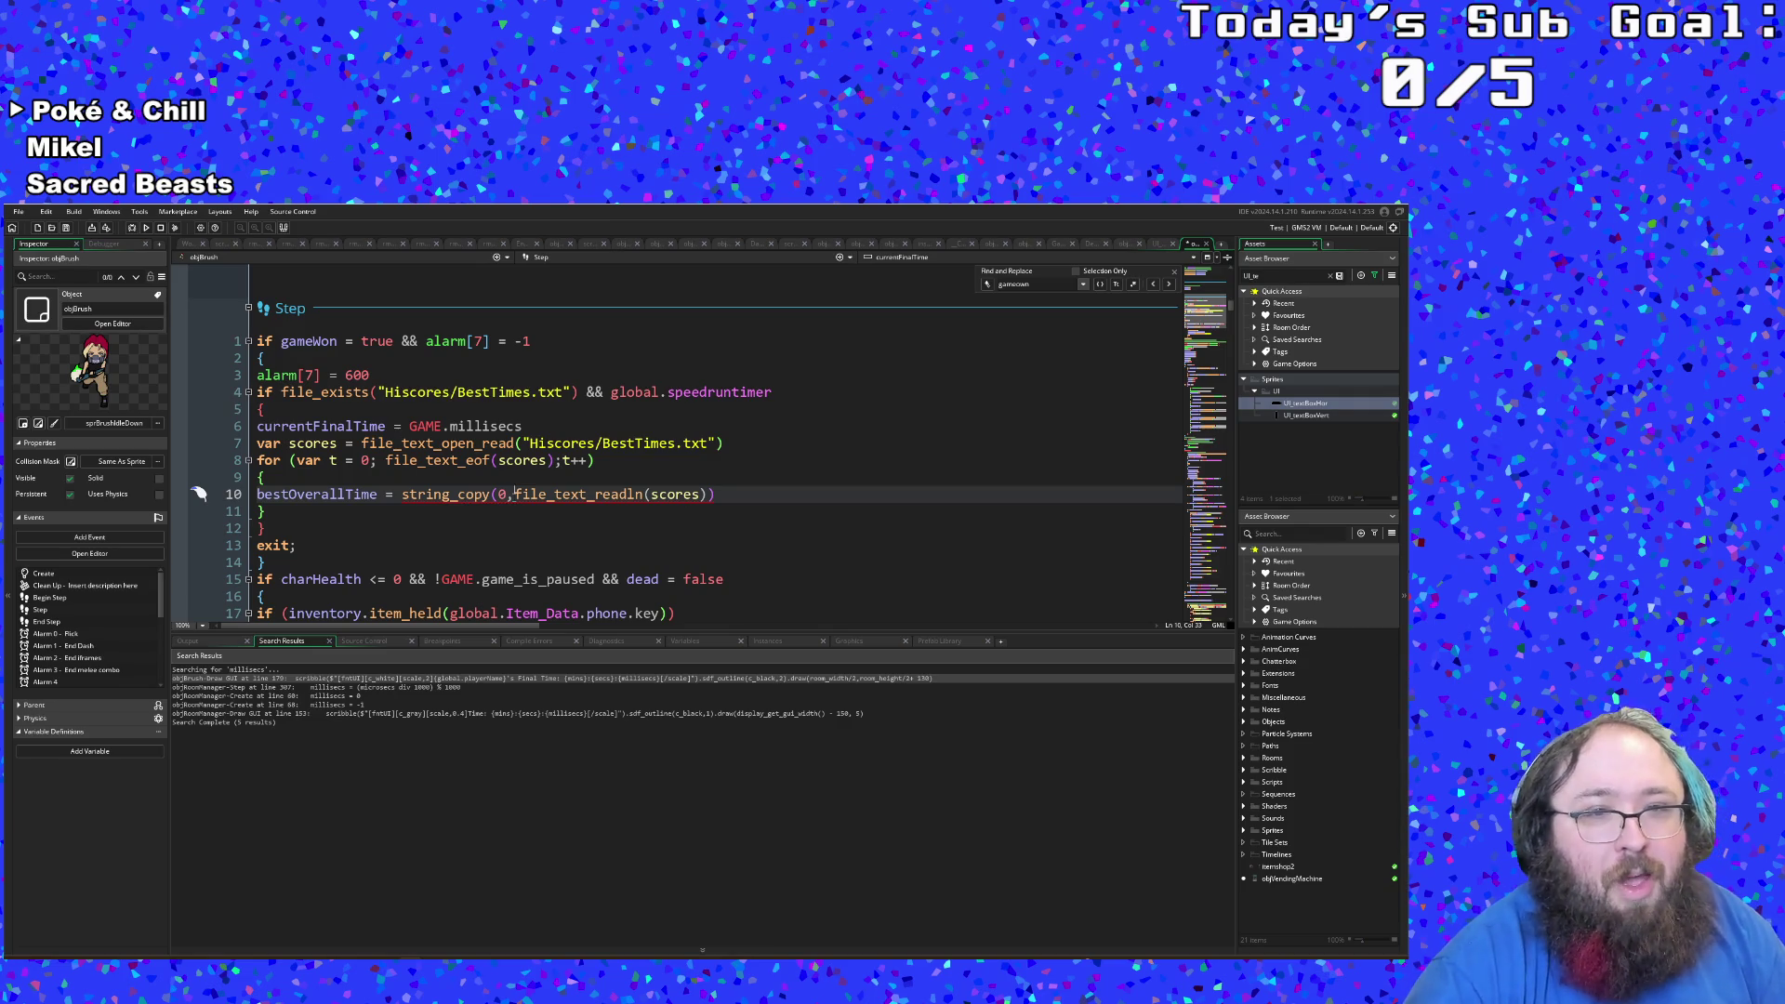
type("20")
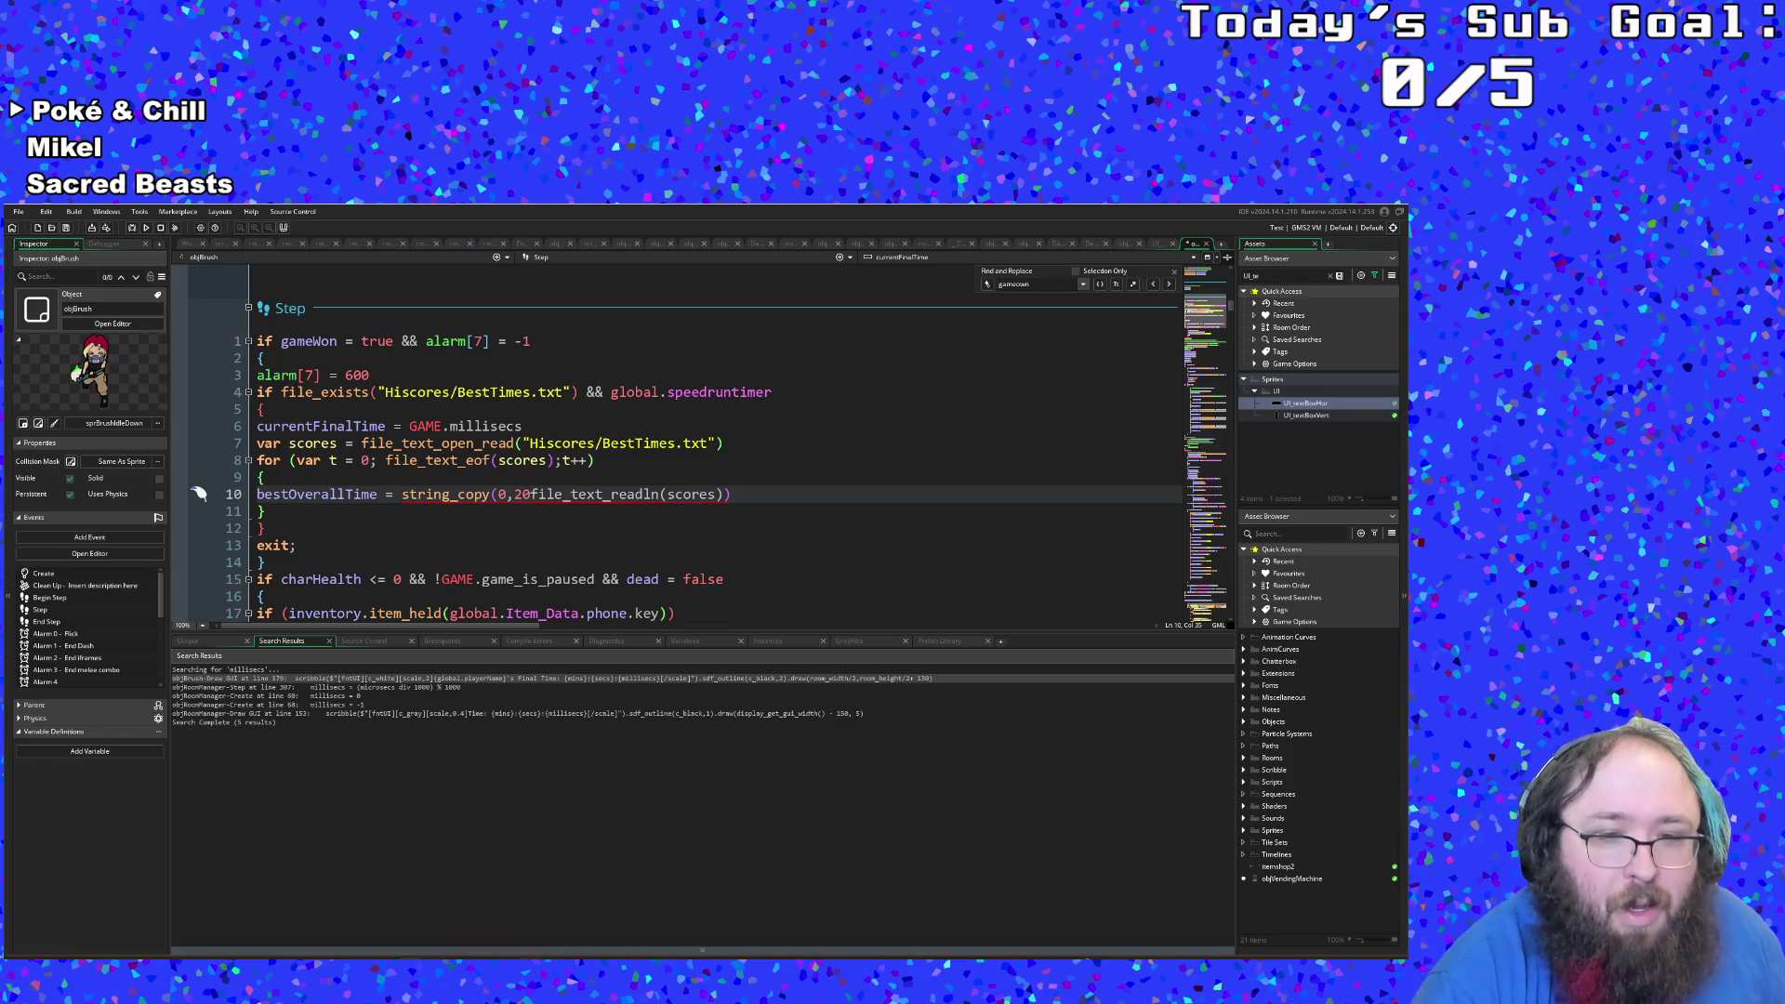
key("alt+Tab")
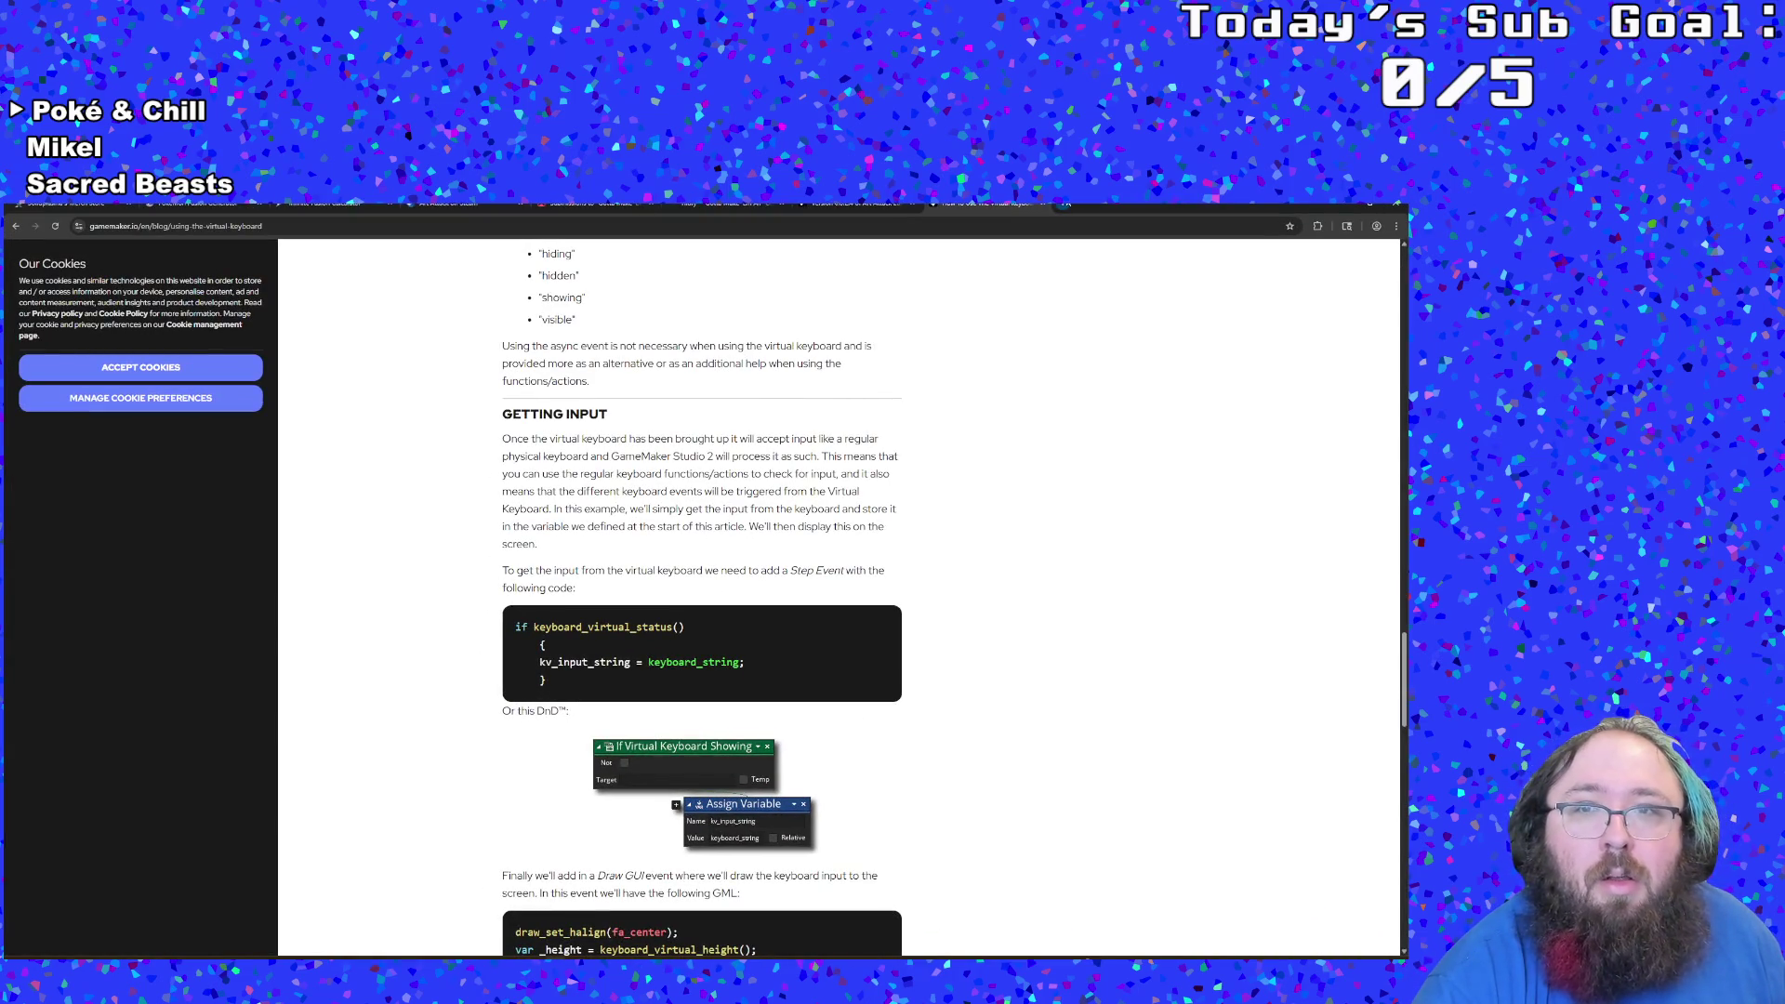
key("ctrl+t")
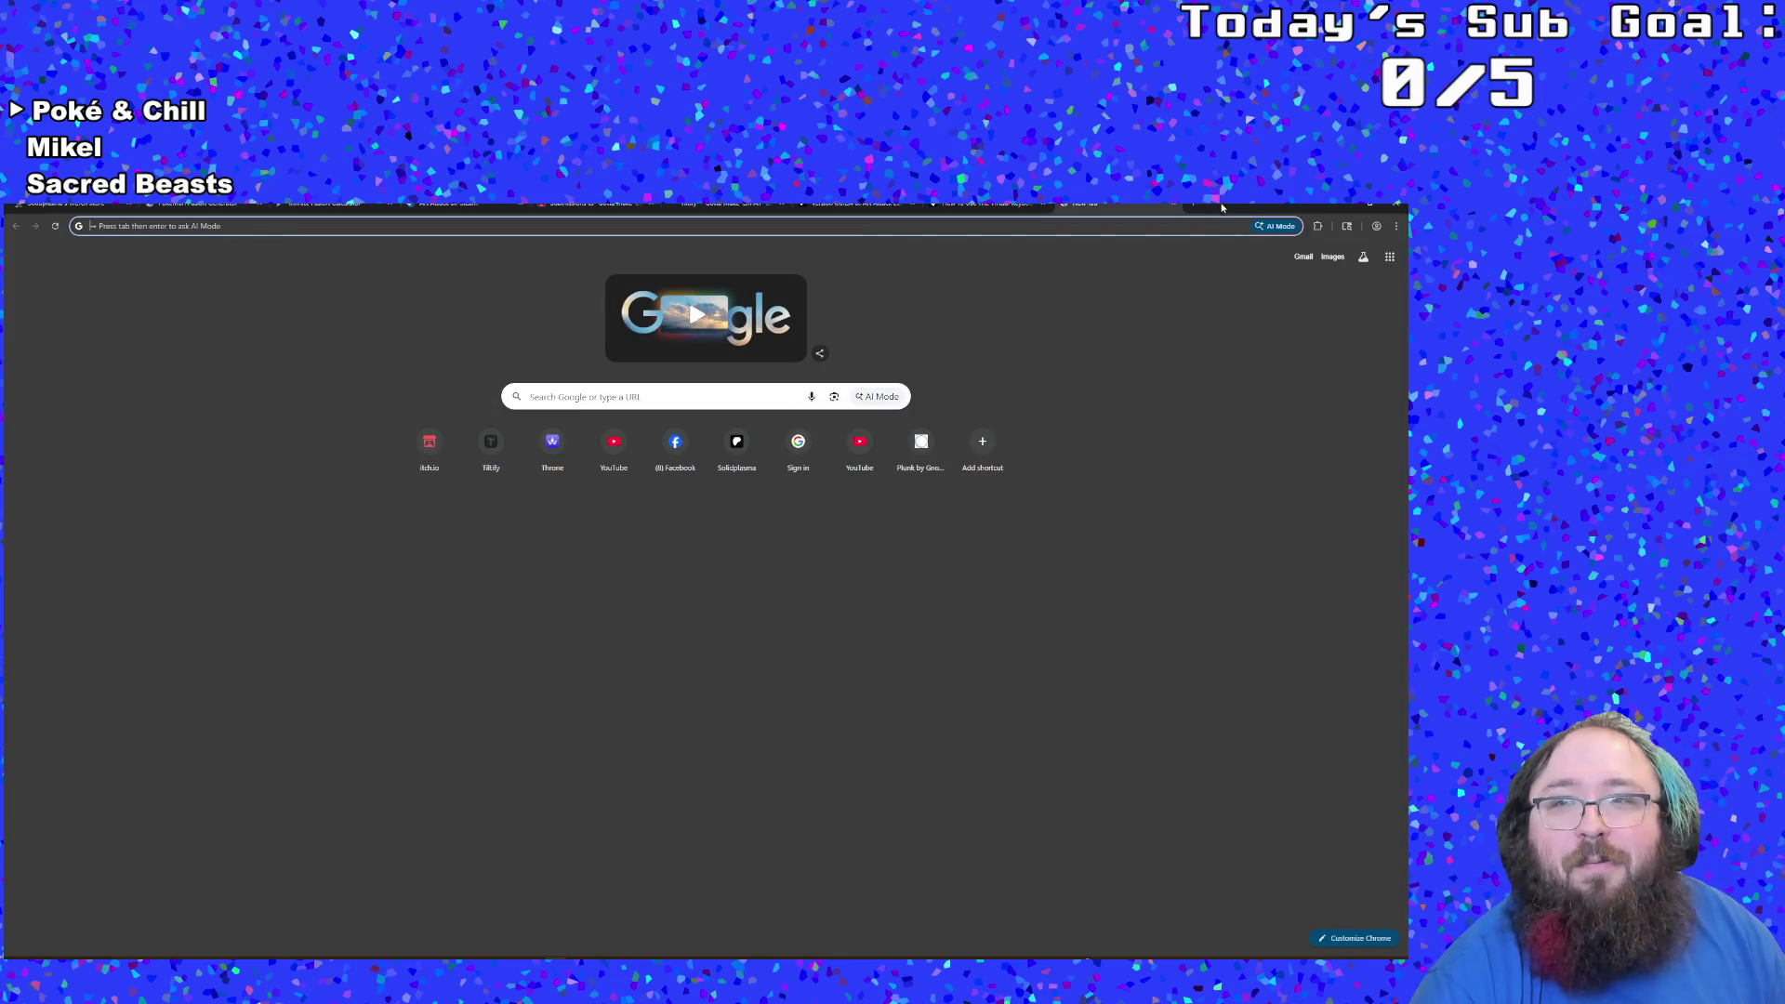
key("ctrl+w")
key("alt+Tab")
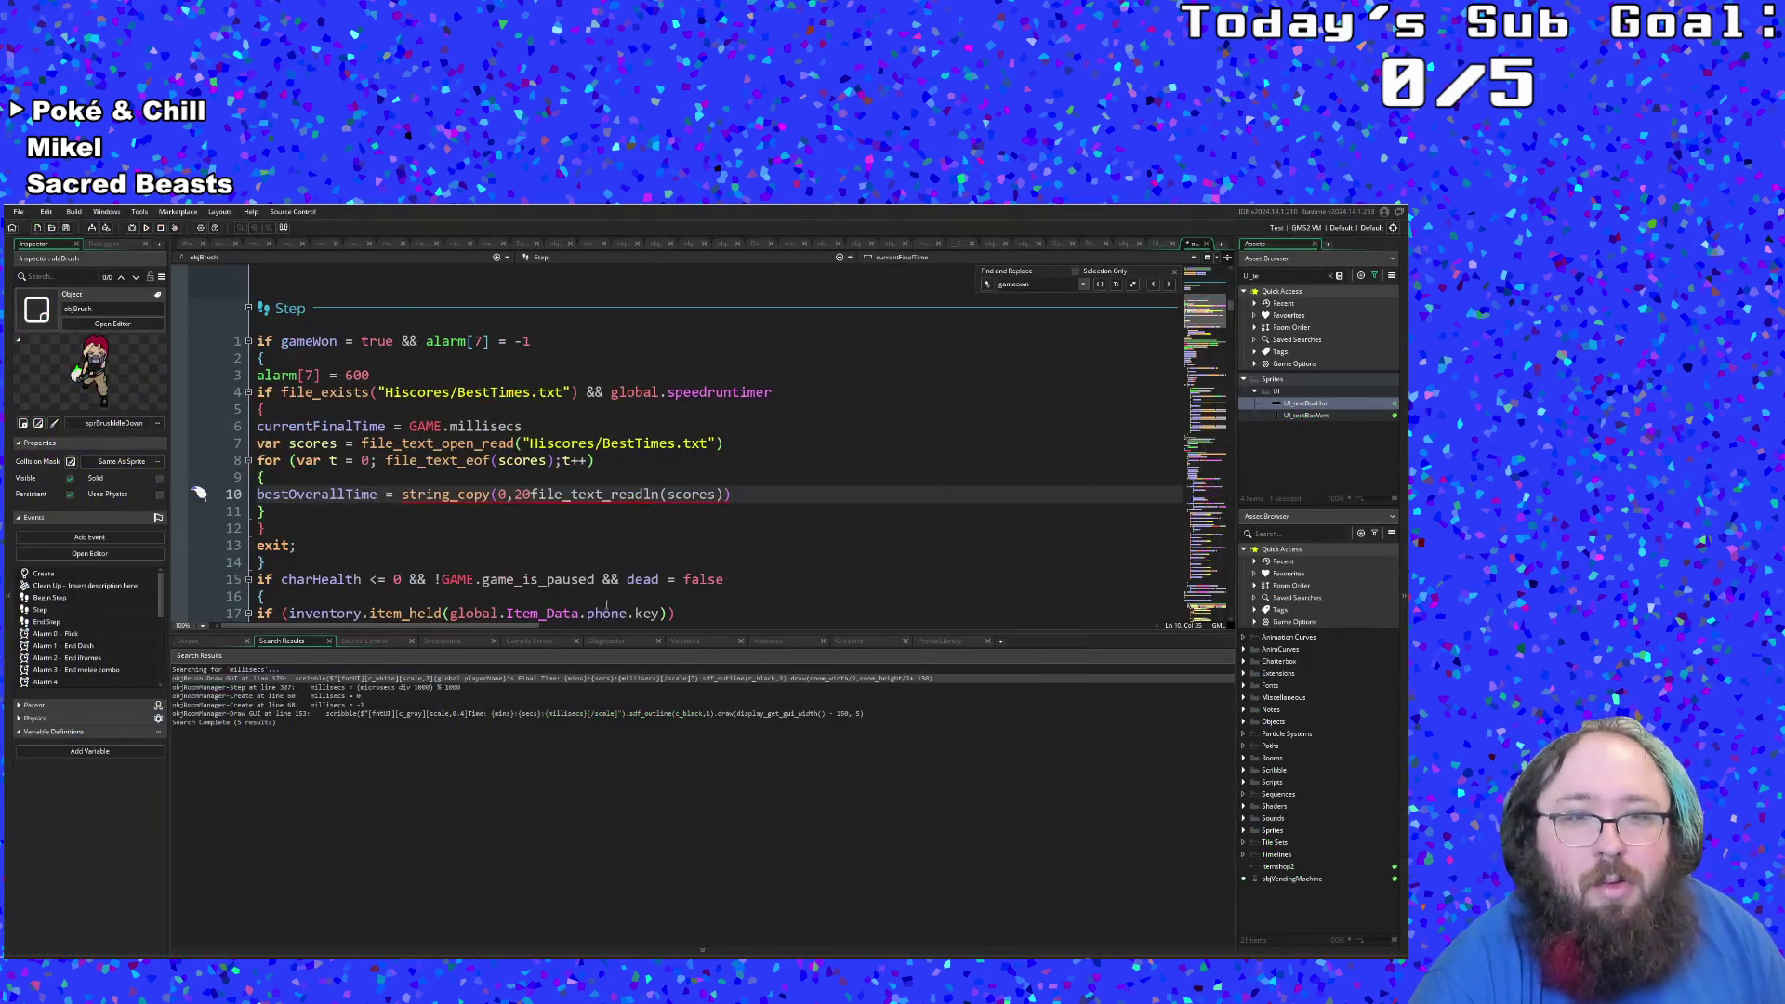
Step: Add the missing comma after 20 in string_copy and check the file_text_readln documentation
type("0,")
left_click(621, 494)
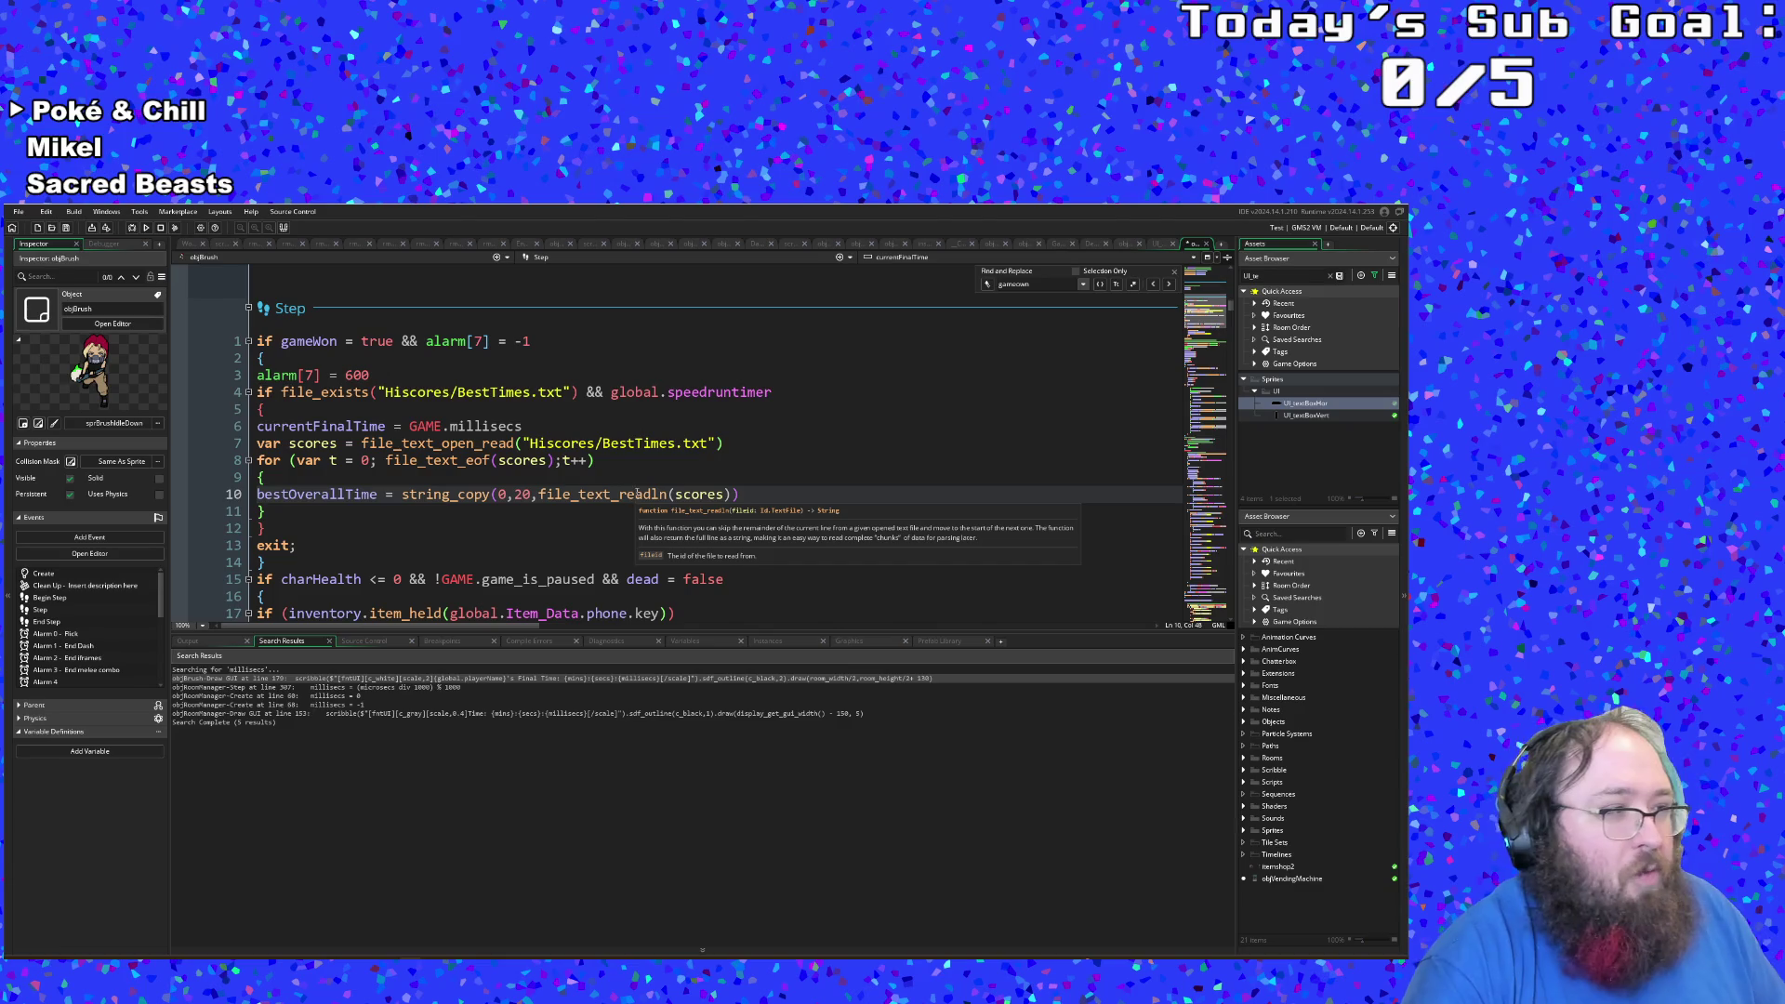
key("Right")
key("Right")
key("Right")
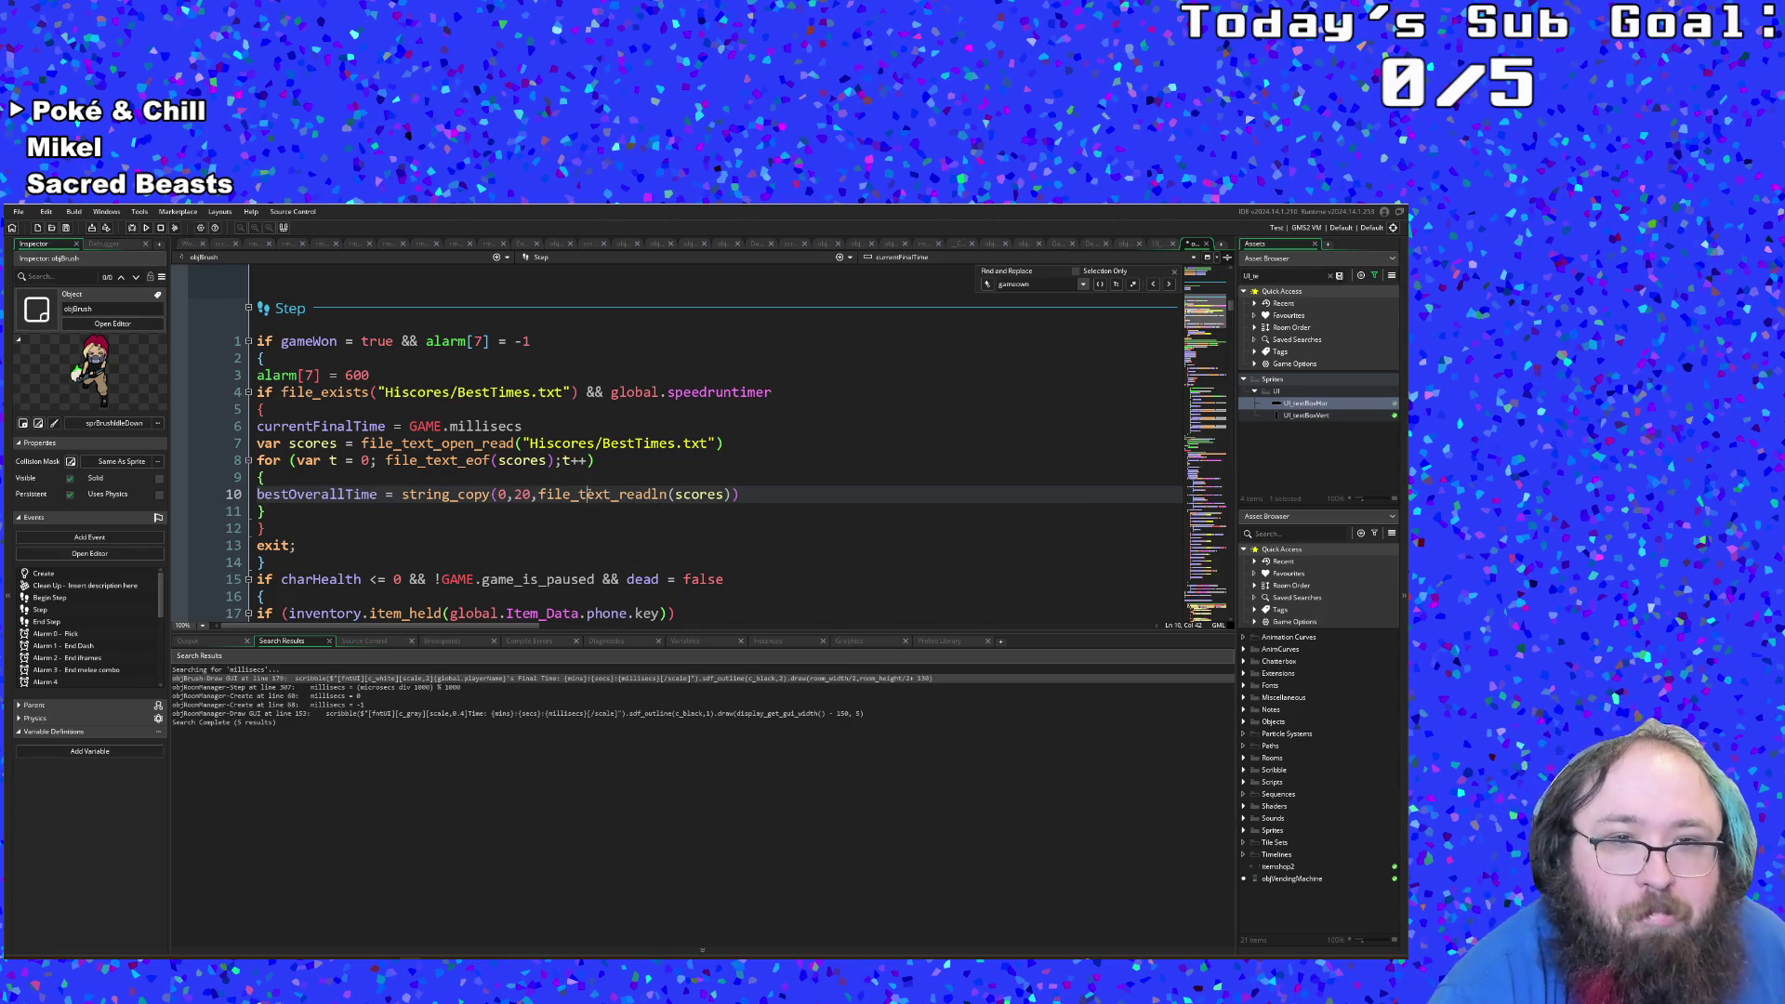
mouse_move(589, 495)
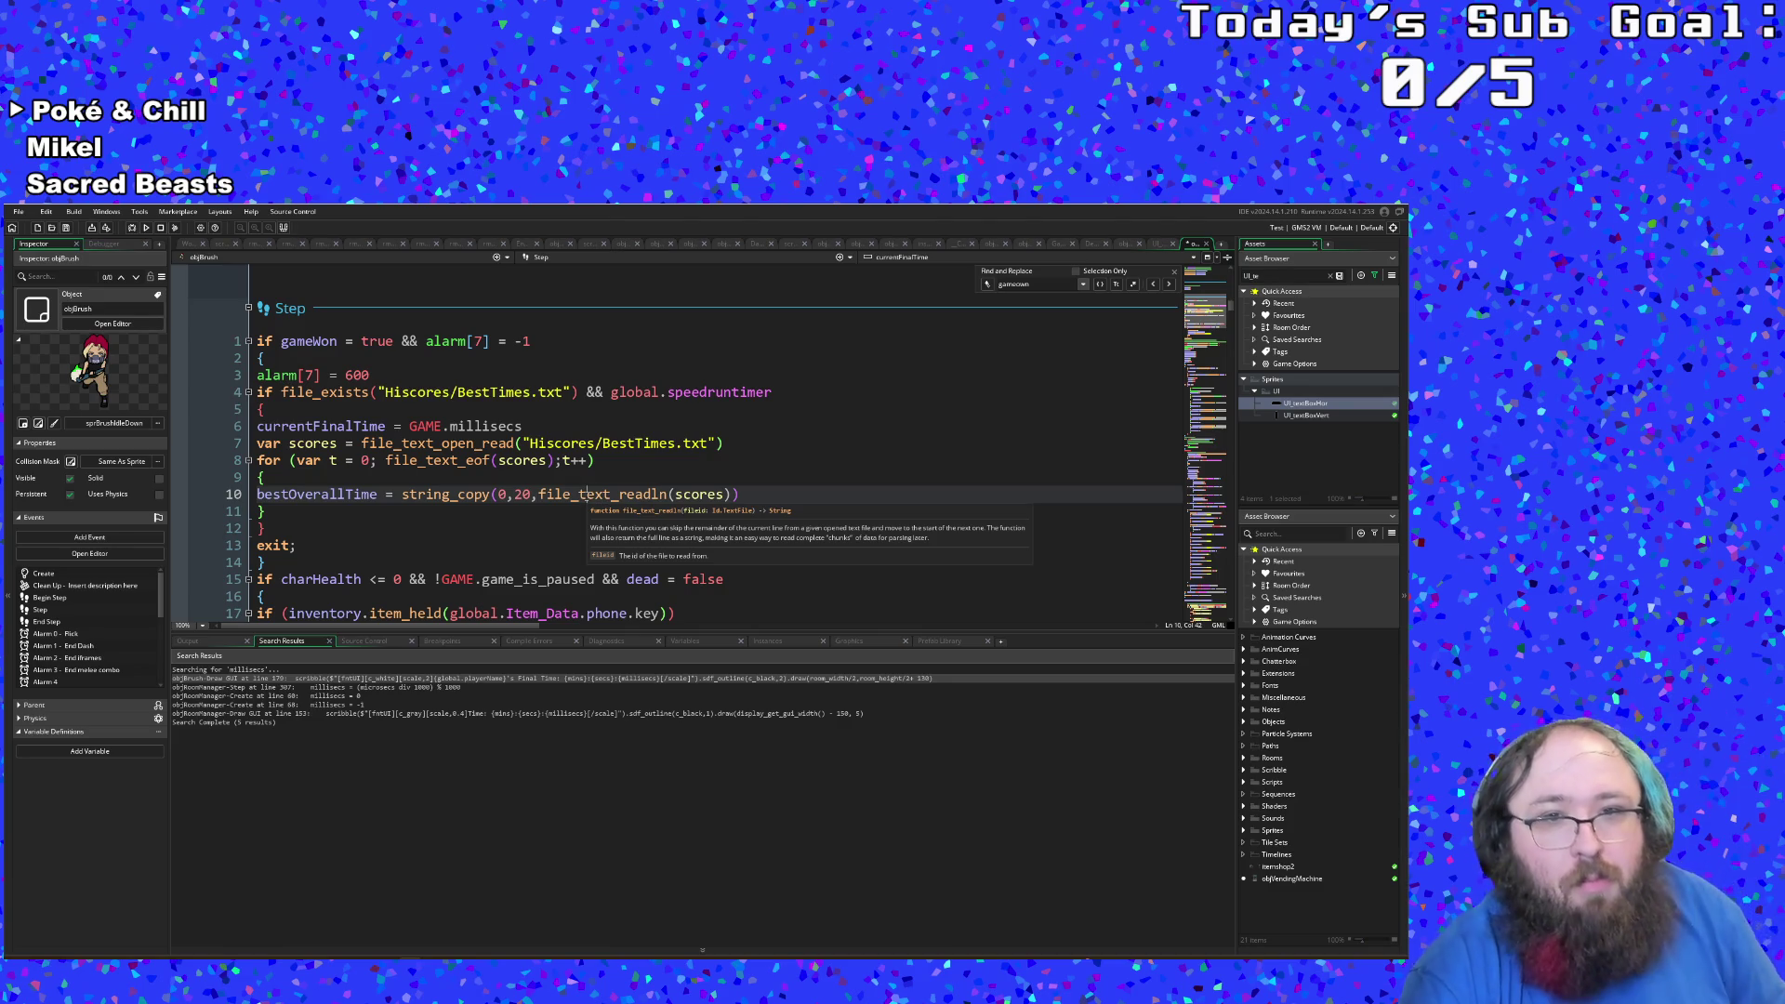
key("Left")
key("Left")
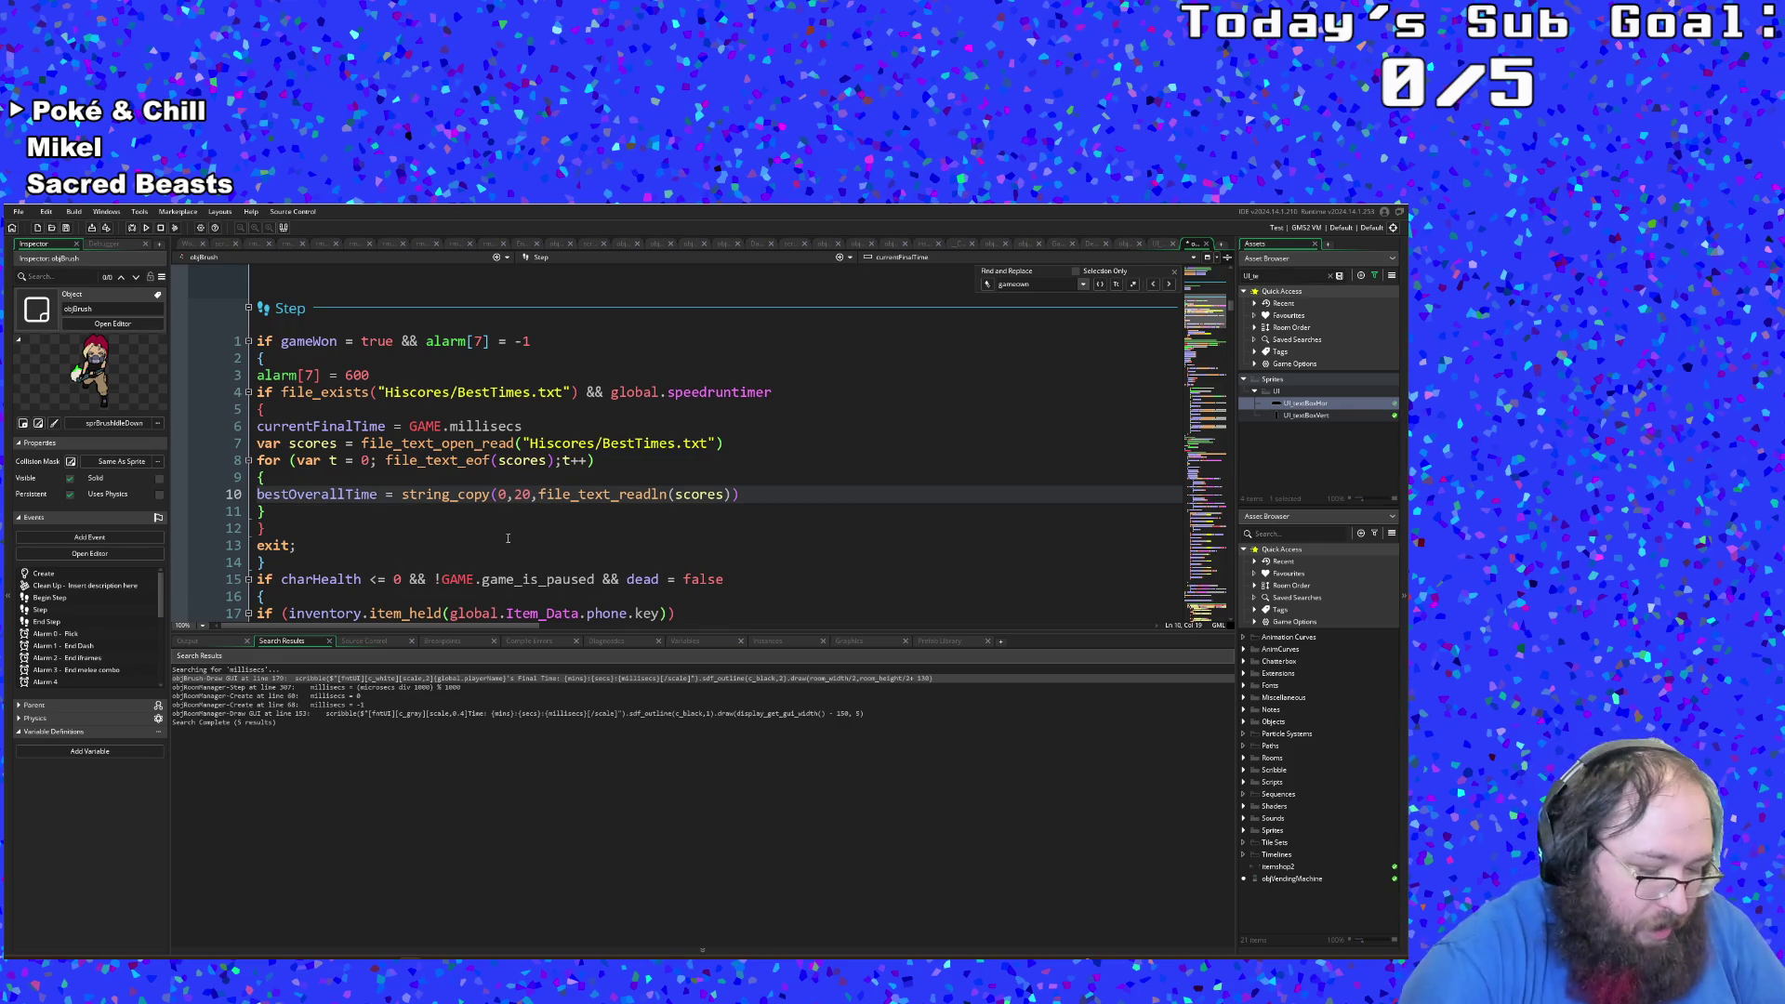
Step: Wrap the string_copy call on line 10 in real(string_numbers(
type("string")
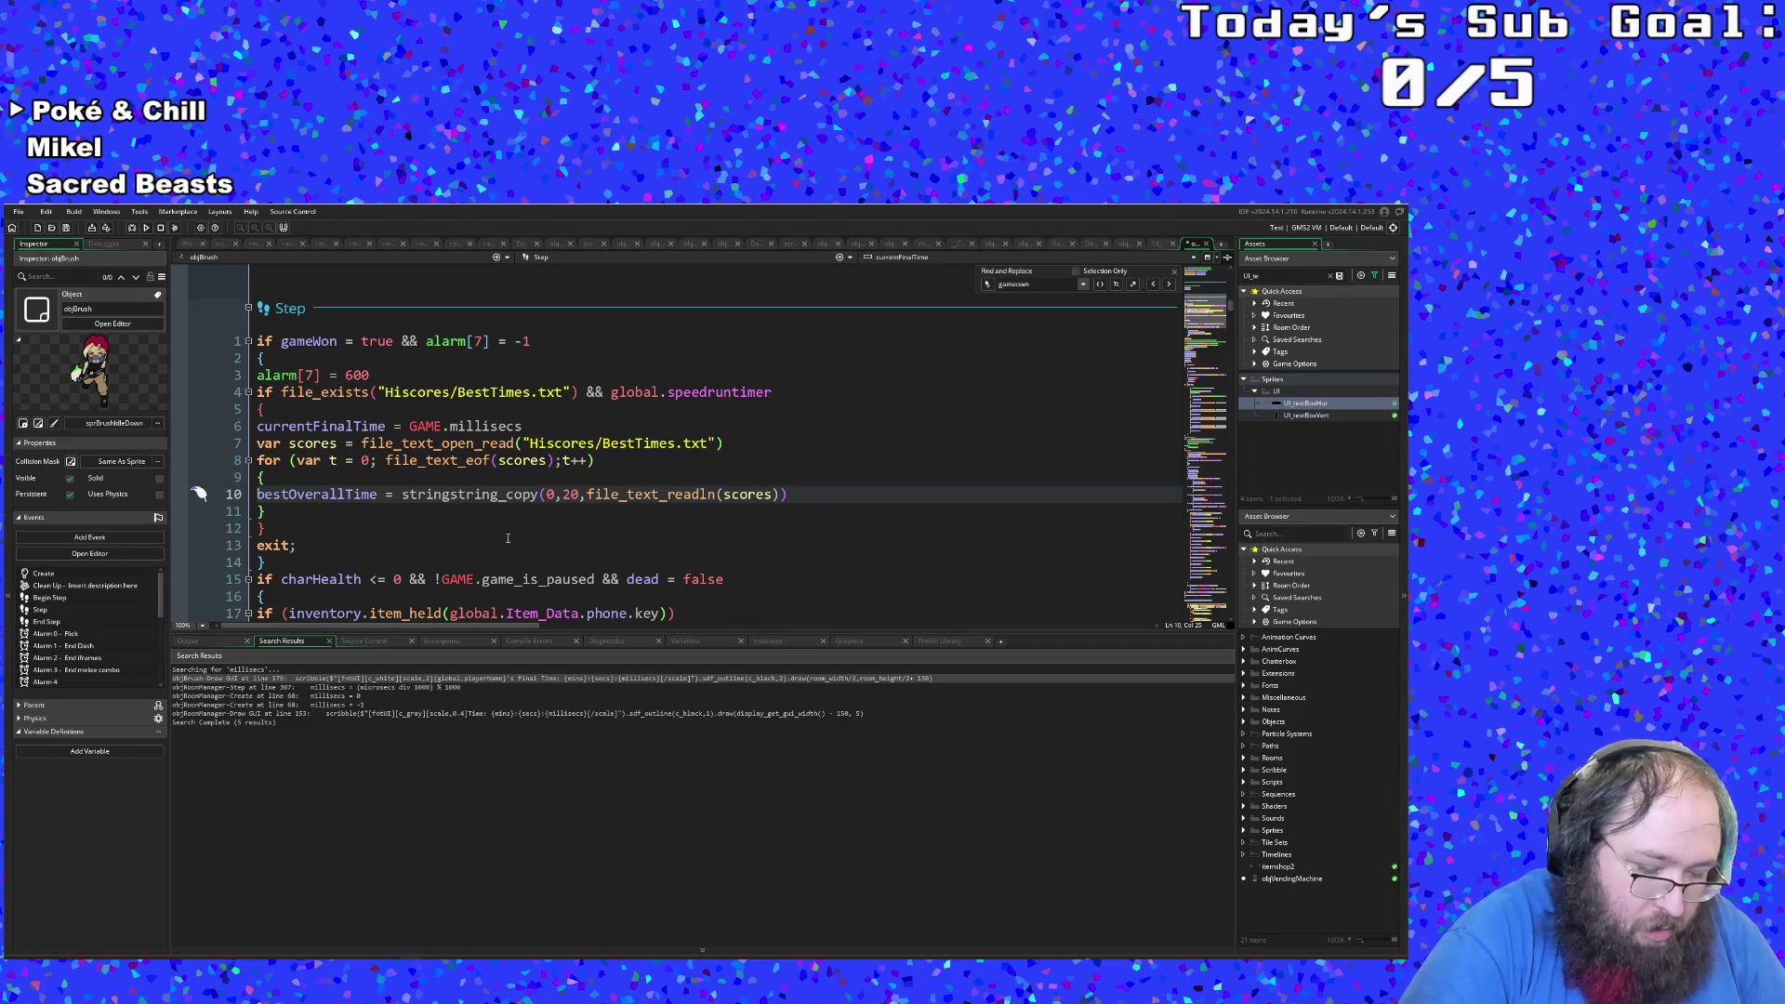
type("_dig")
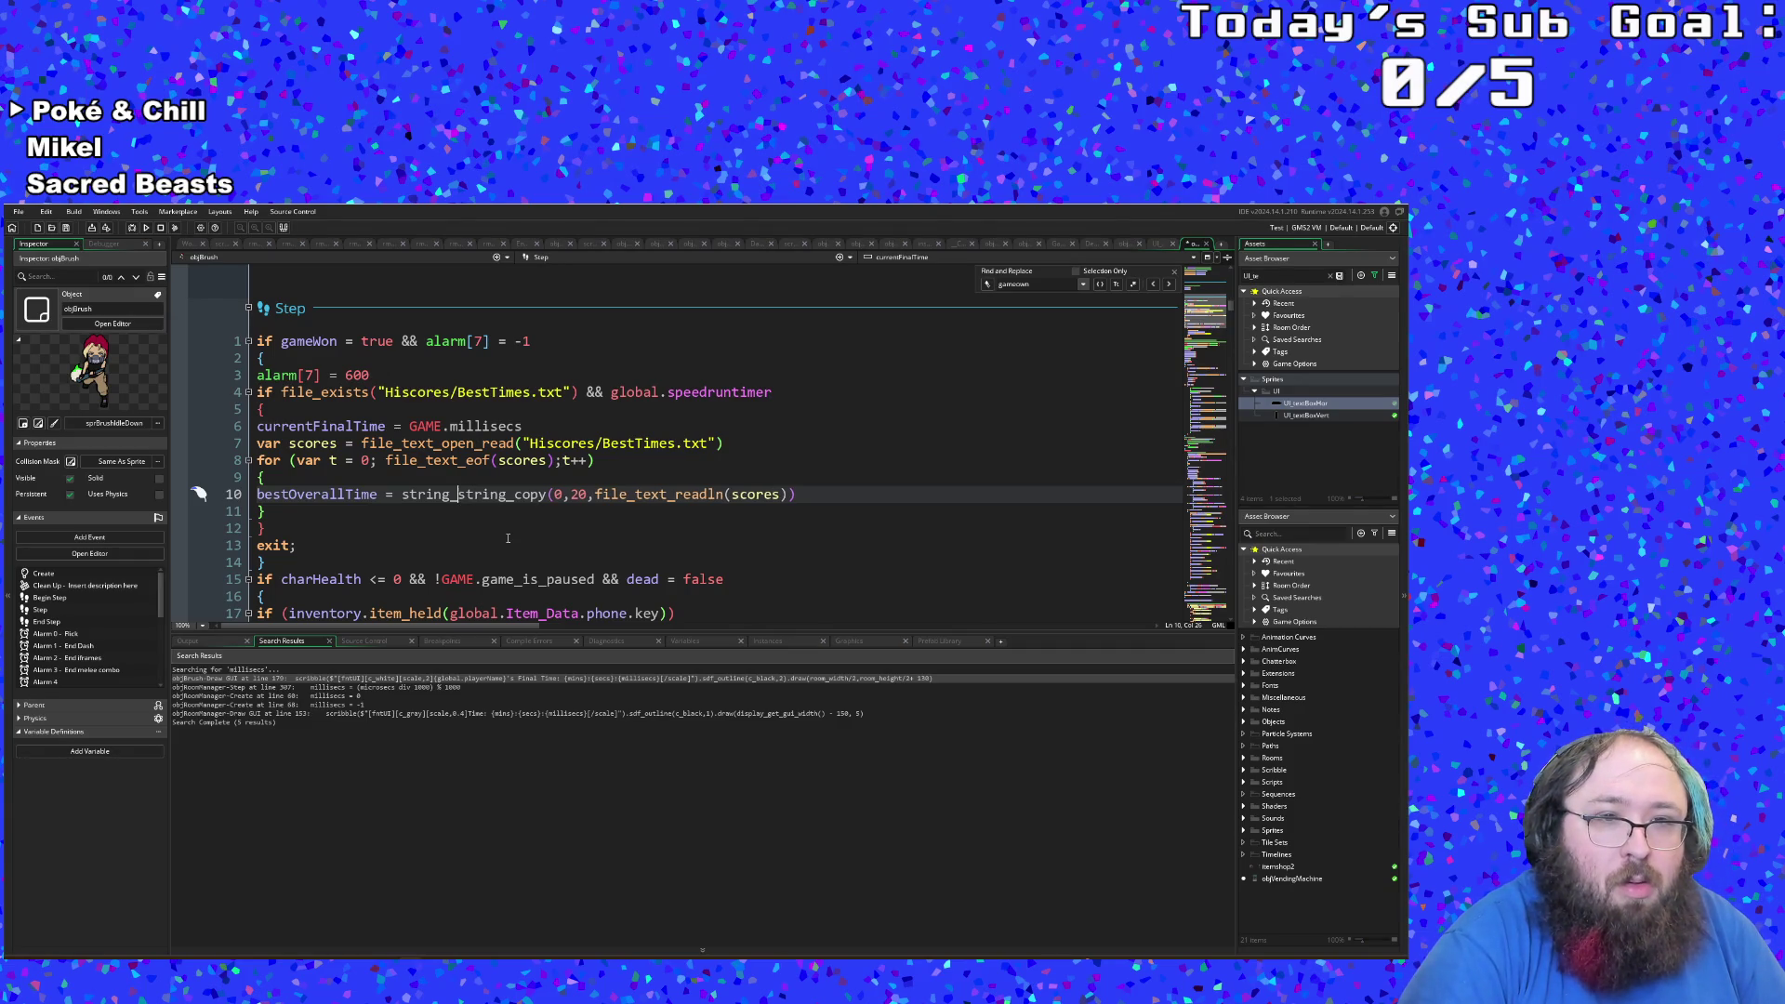
key("BackSpace")
key("BackSpace")
key("BackSpace")
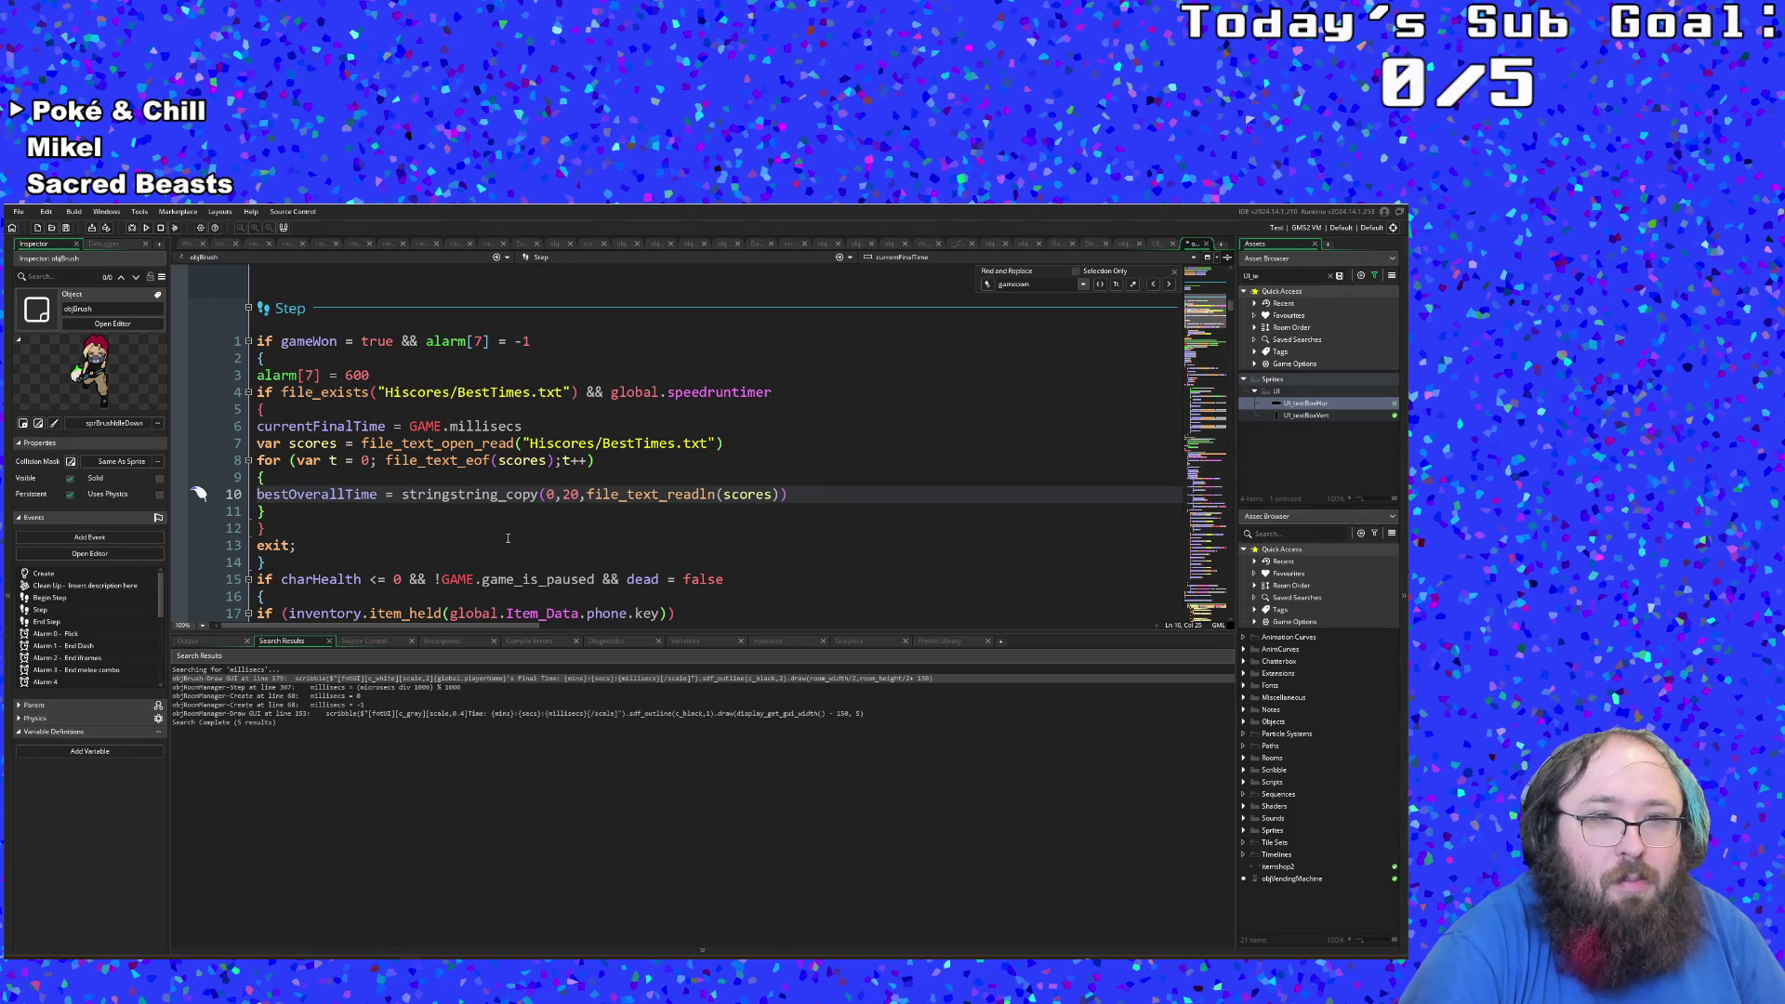
key("BackSpace")
key("BackSpace")
key("BackSpace")
type("real")
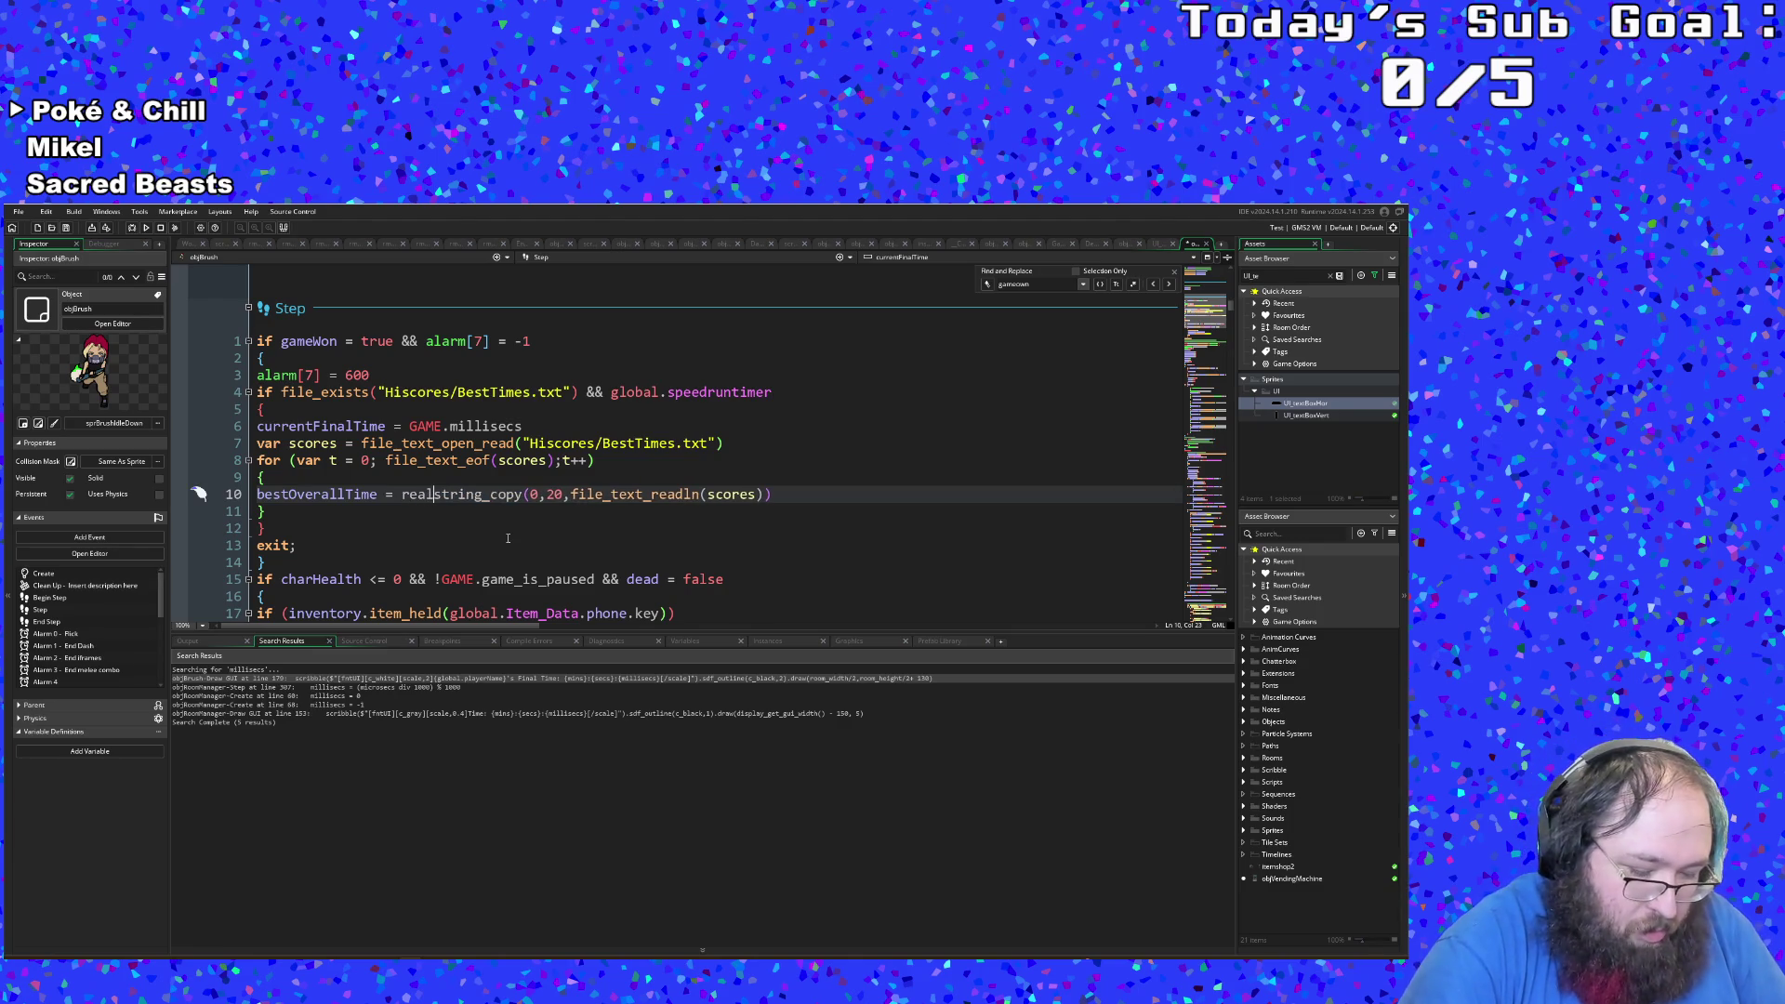
type("(")
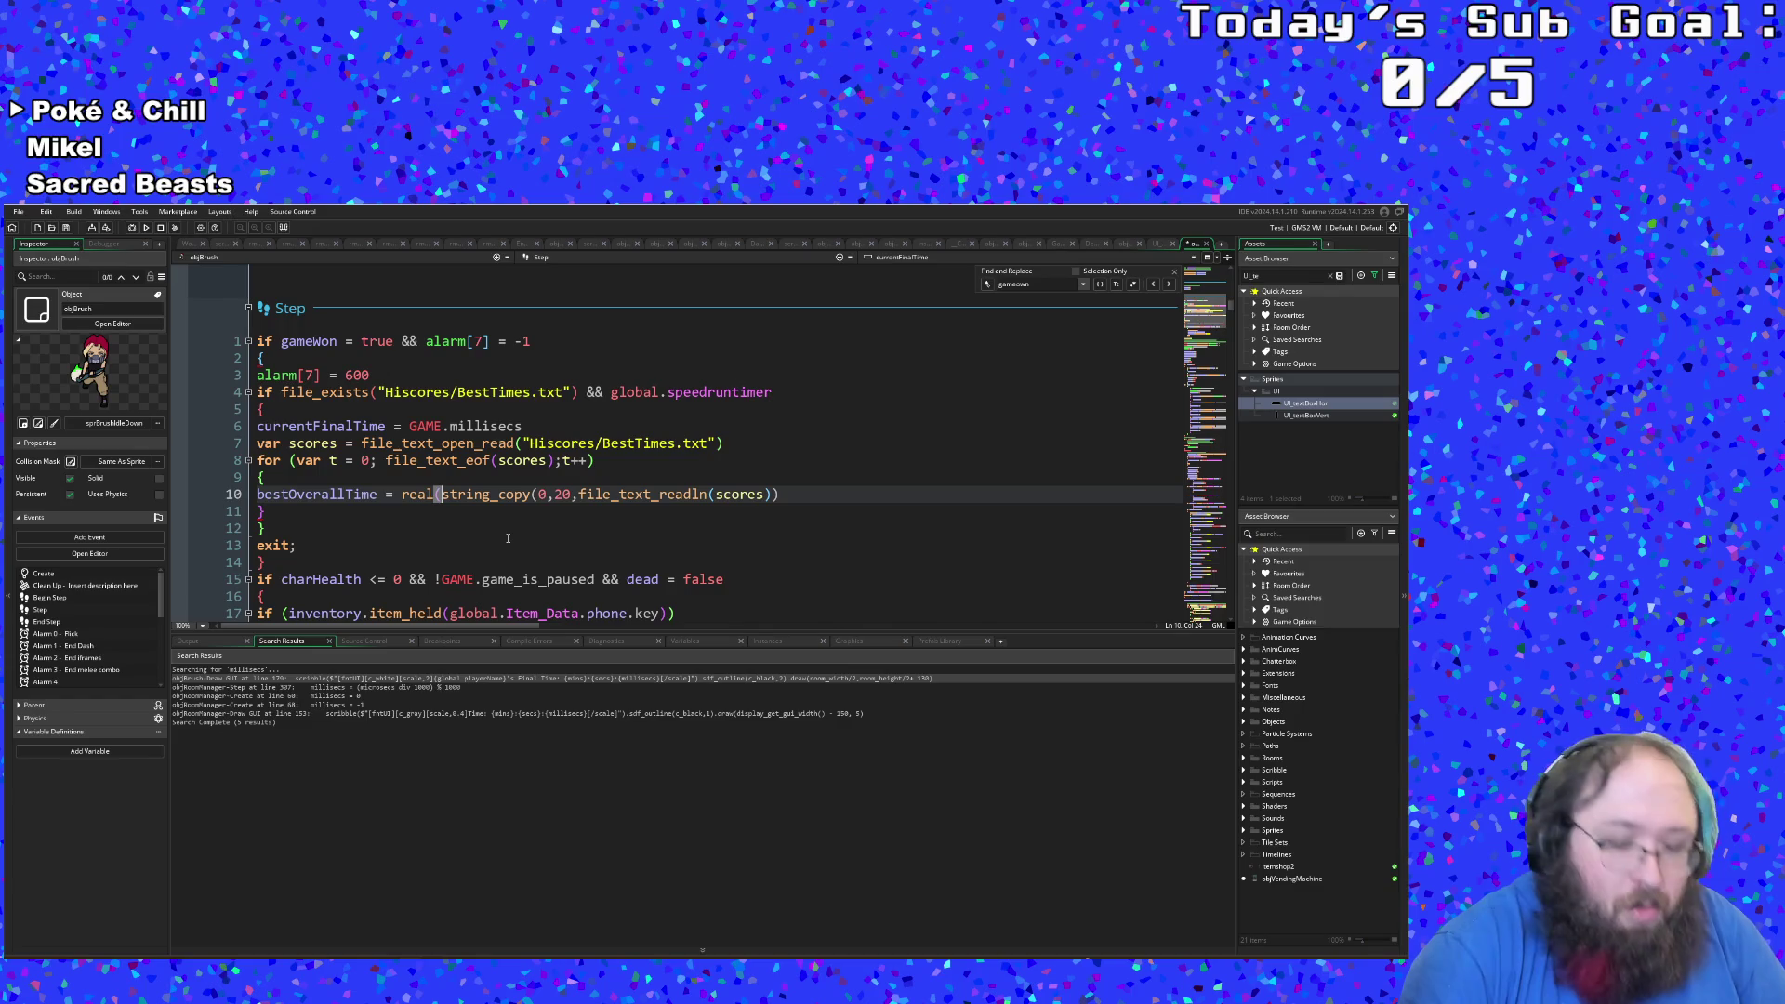
type("string_numbers(")
key("End")
Step: Close the real(string_numbers(...)) parentheses on line 10 and check the loop's matching braces
type("))")
left_click(283, 494)
left_click(270, 480)
left_click(263, 479)
left_click(299, 498)
left_click(321, 477)
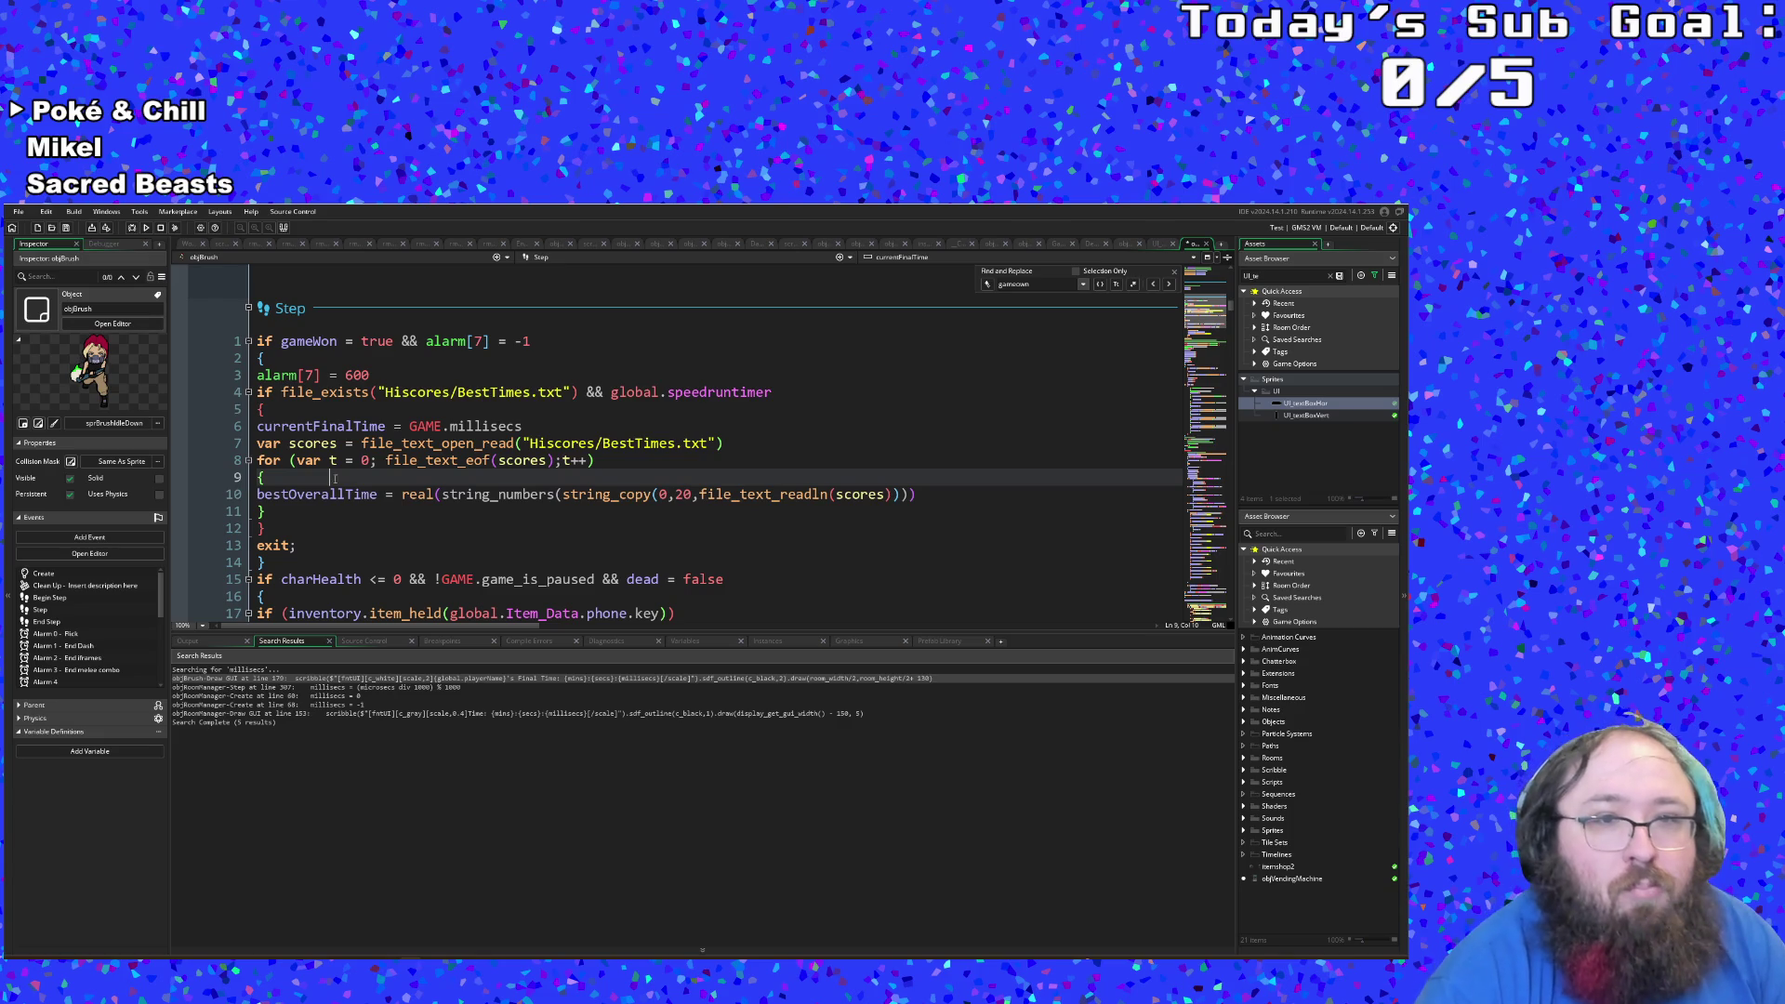
left_click(268, 478)
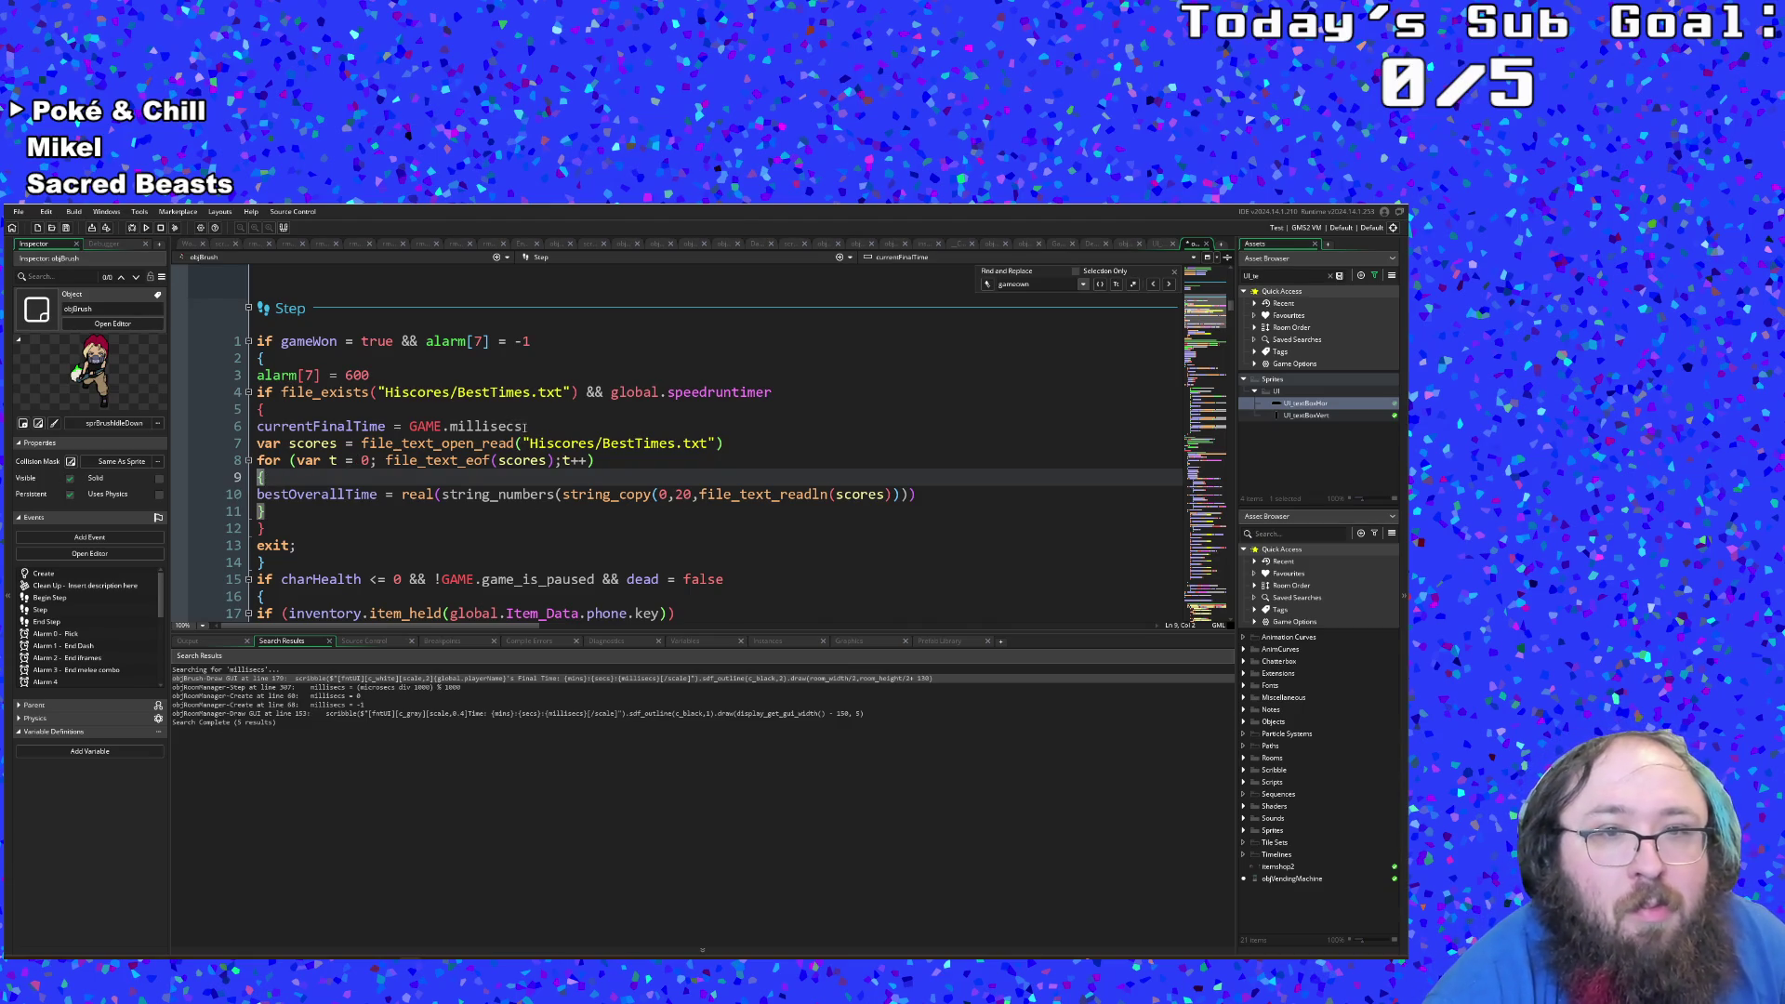
left_click(523, 427)
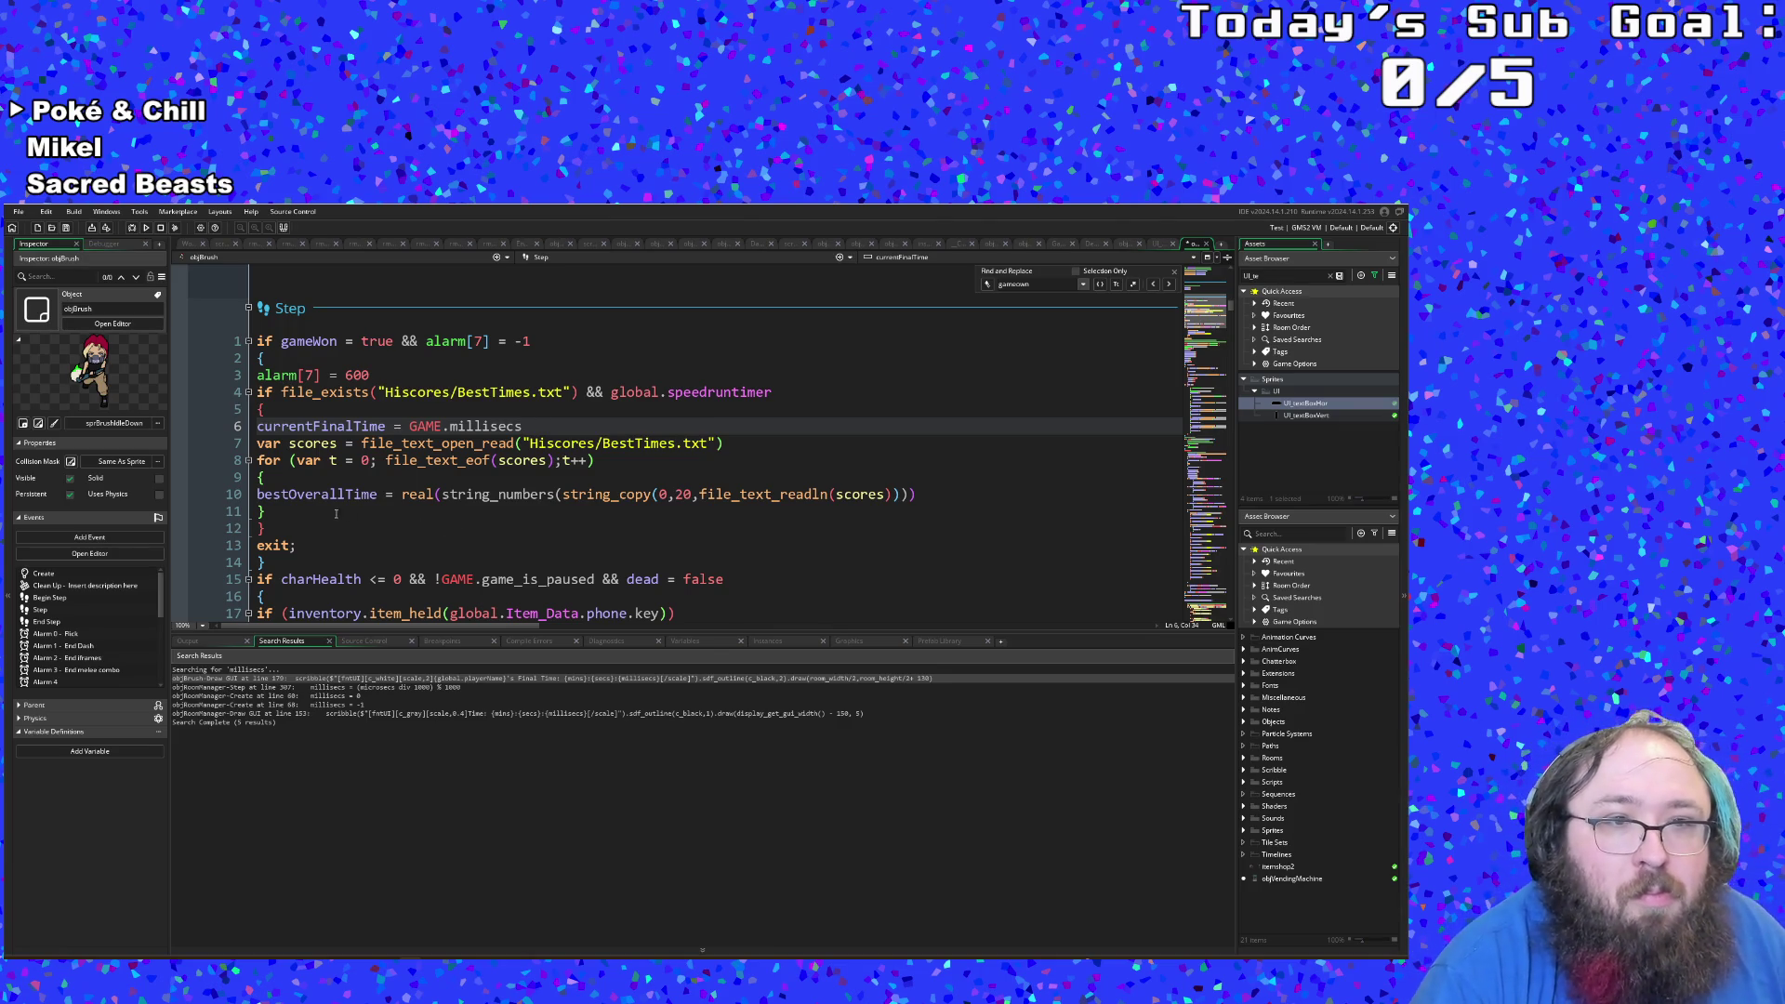
left_click(264, 512)
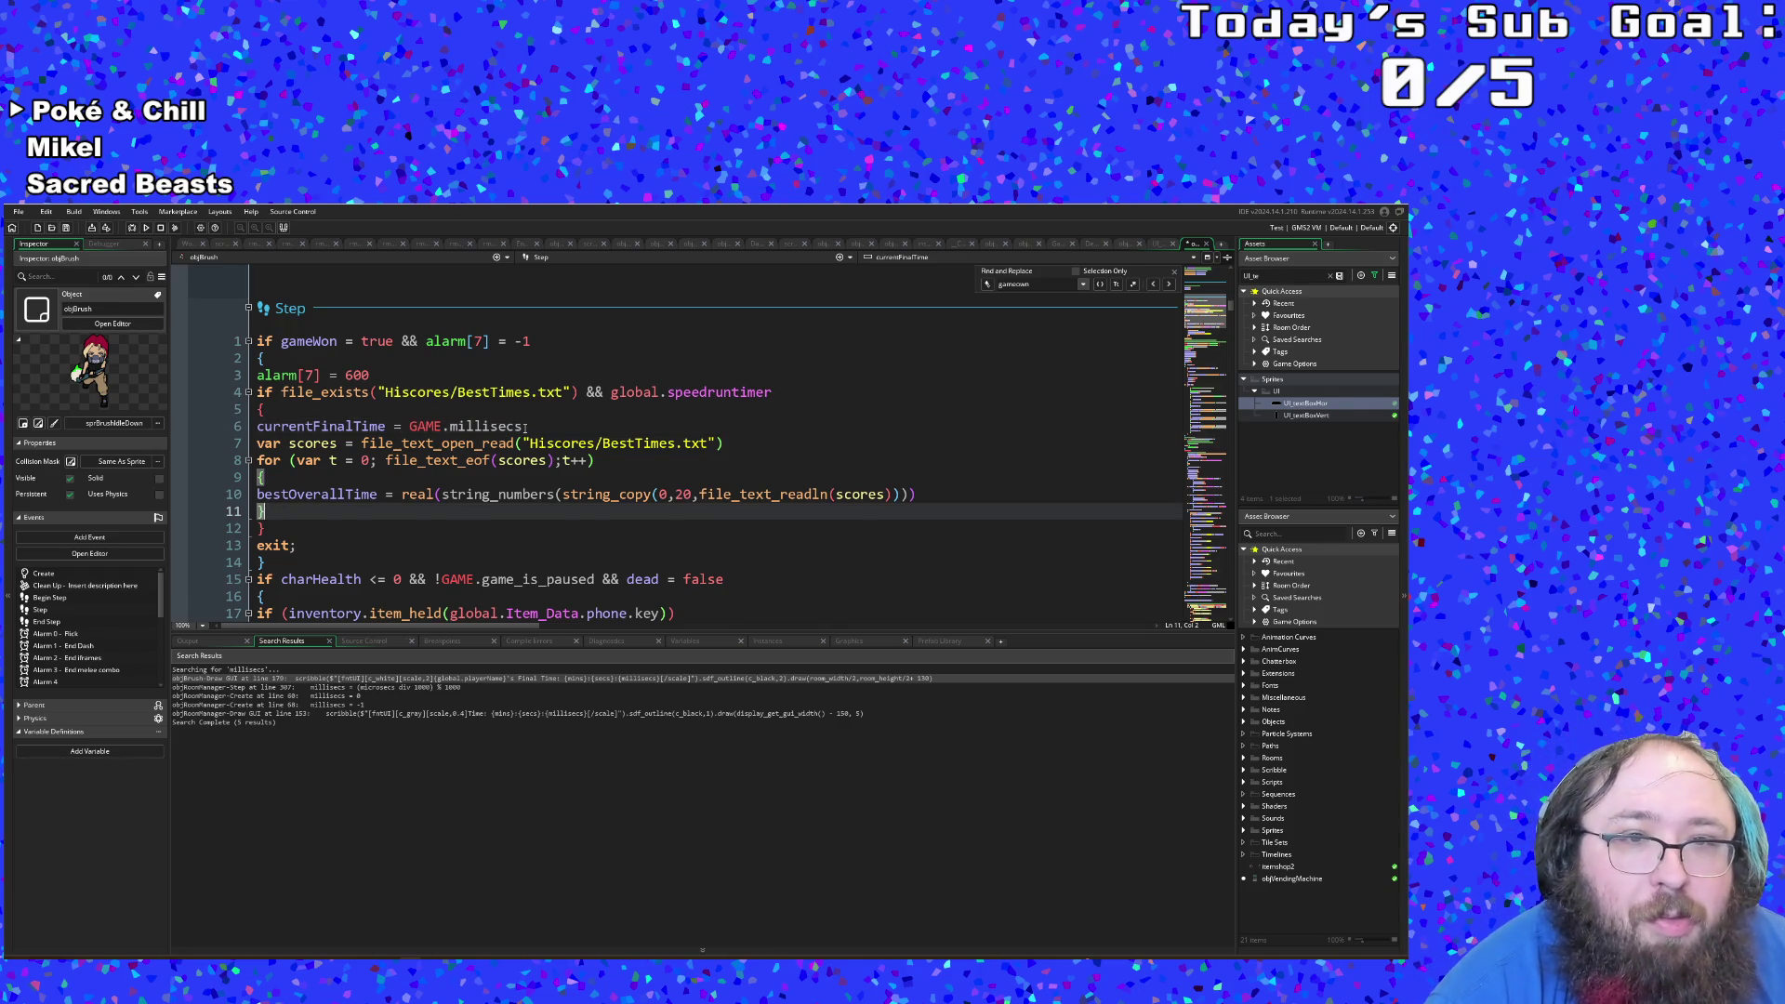
left_click(525, 427)
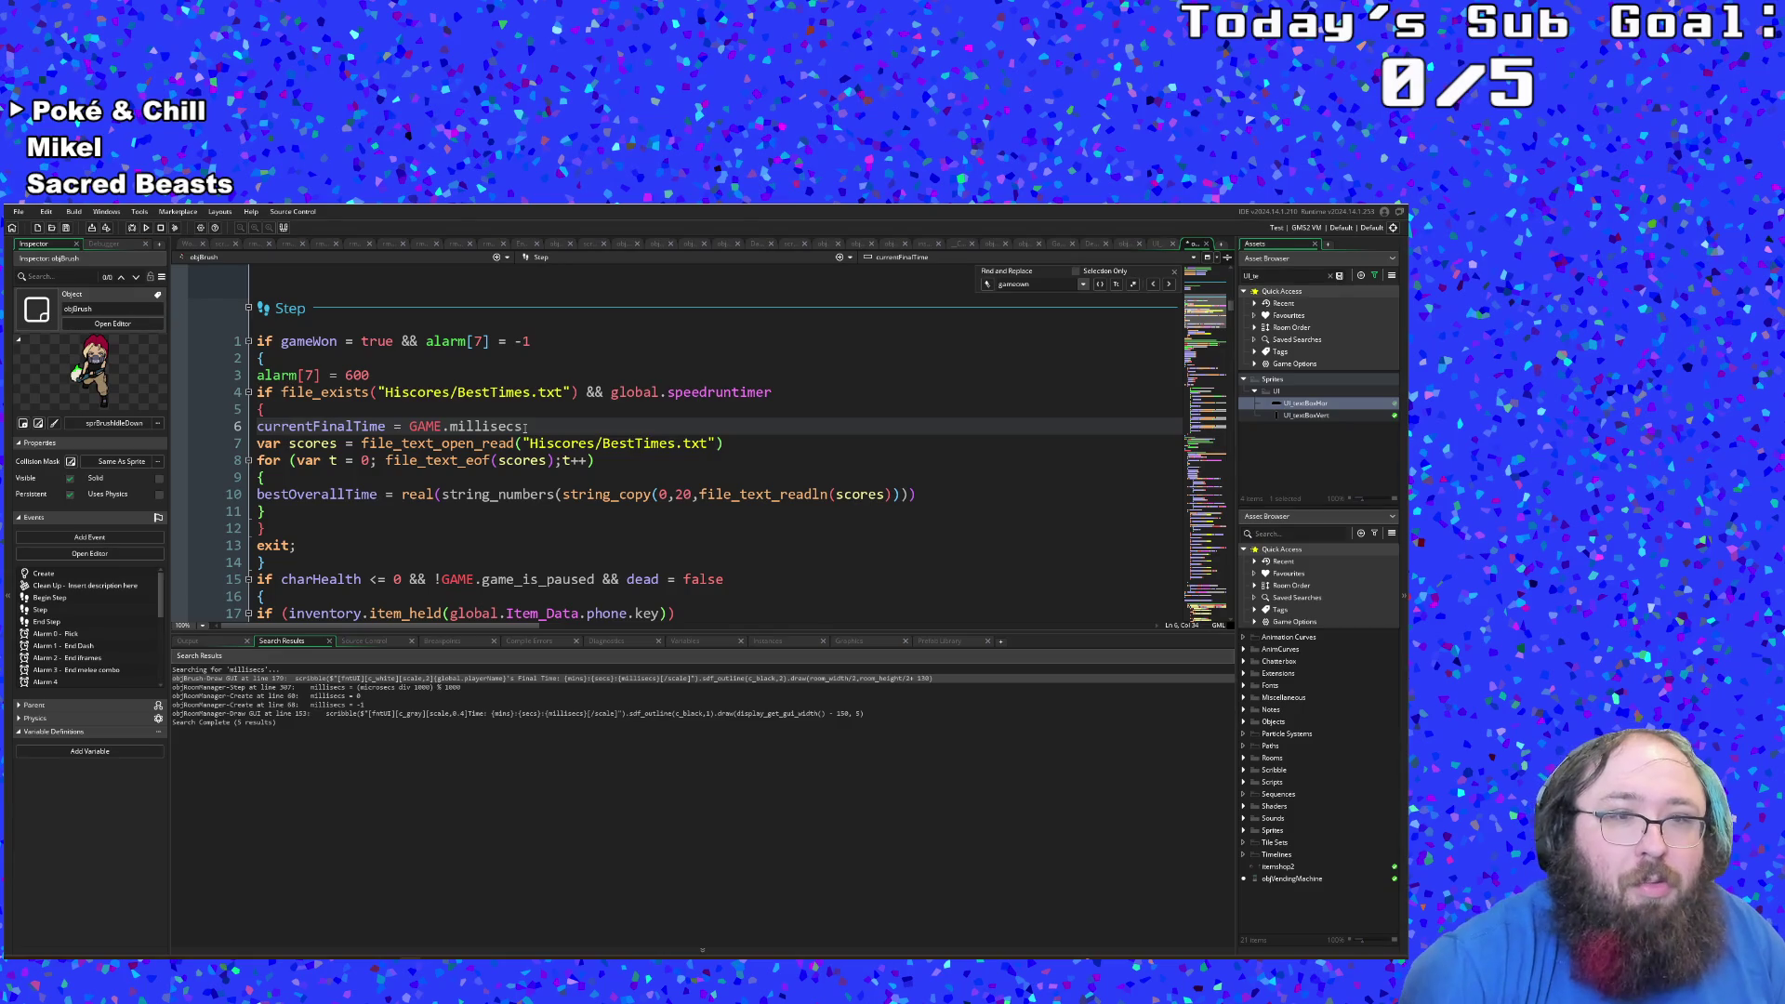
Step: Add a new line inside the loop after the read line and begin an if statement
key("Down")
key("Down")
key("Down")
key("Home")
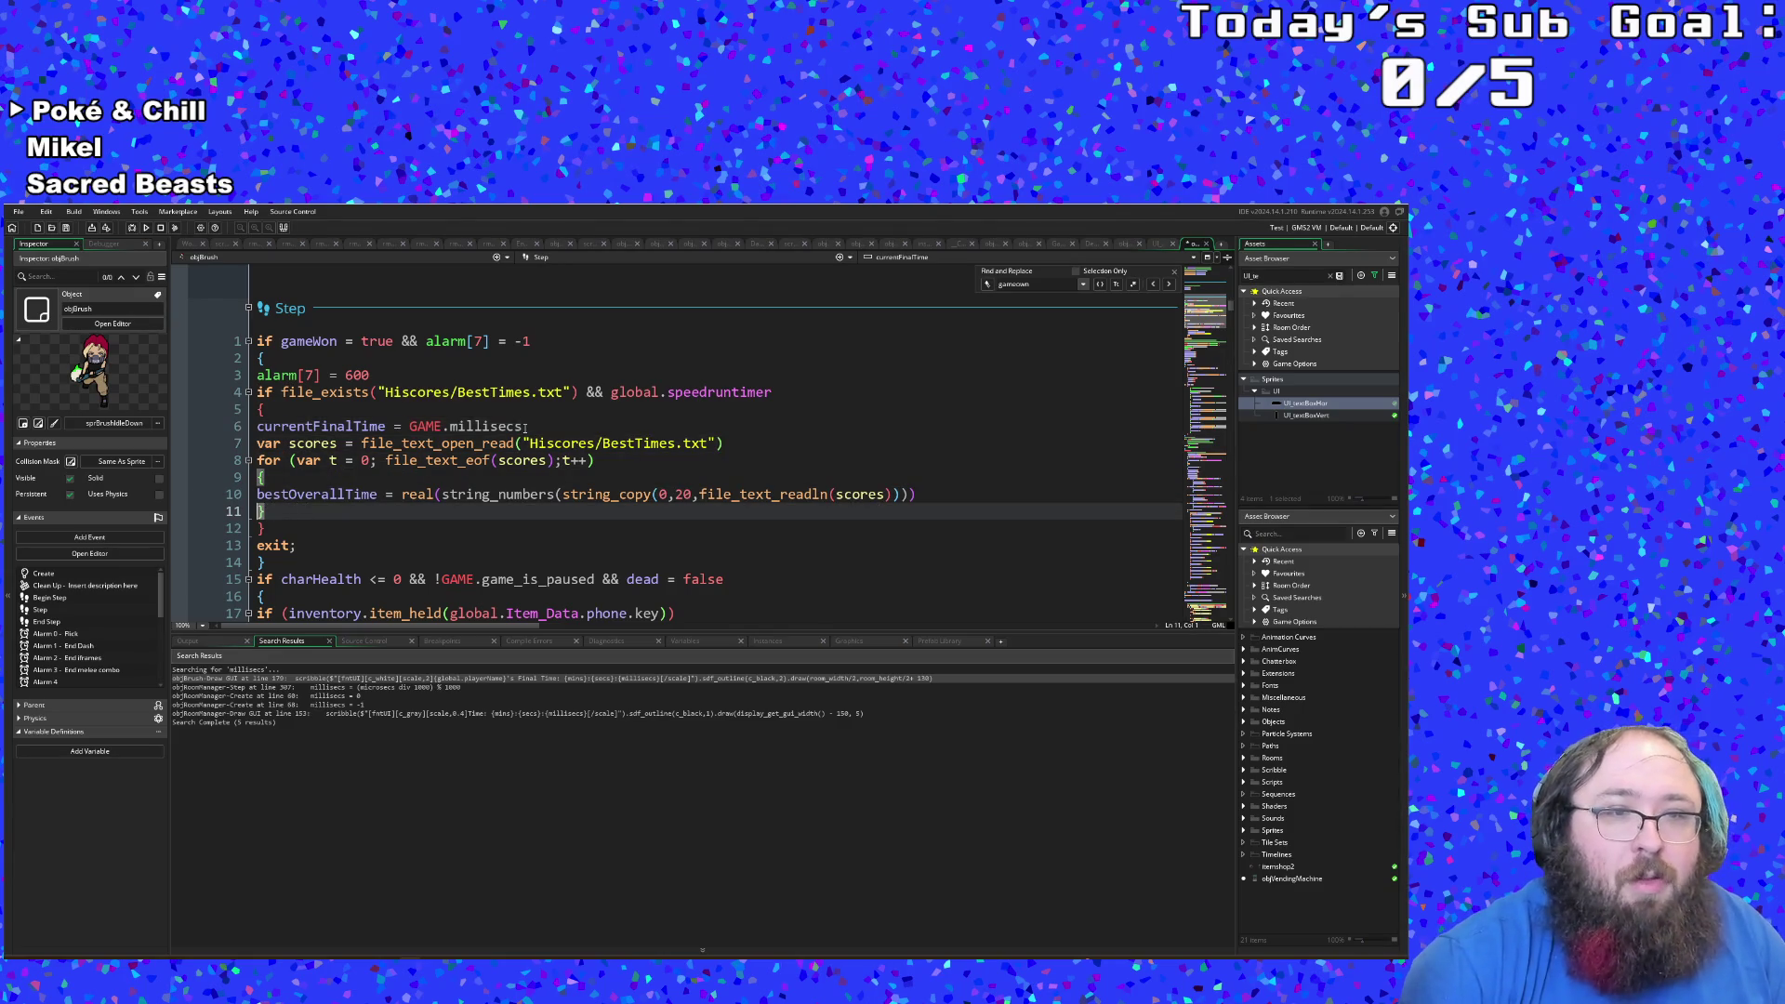
key("Up")
key("Up")
key("Up")
key("Right")
key("Right")
key("Right")
key("Down")
key("Down")
key("Down")
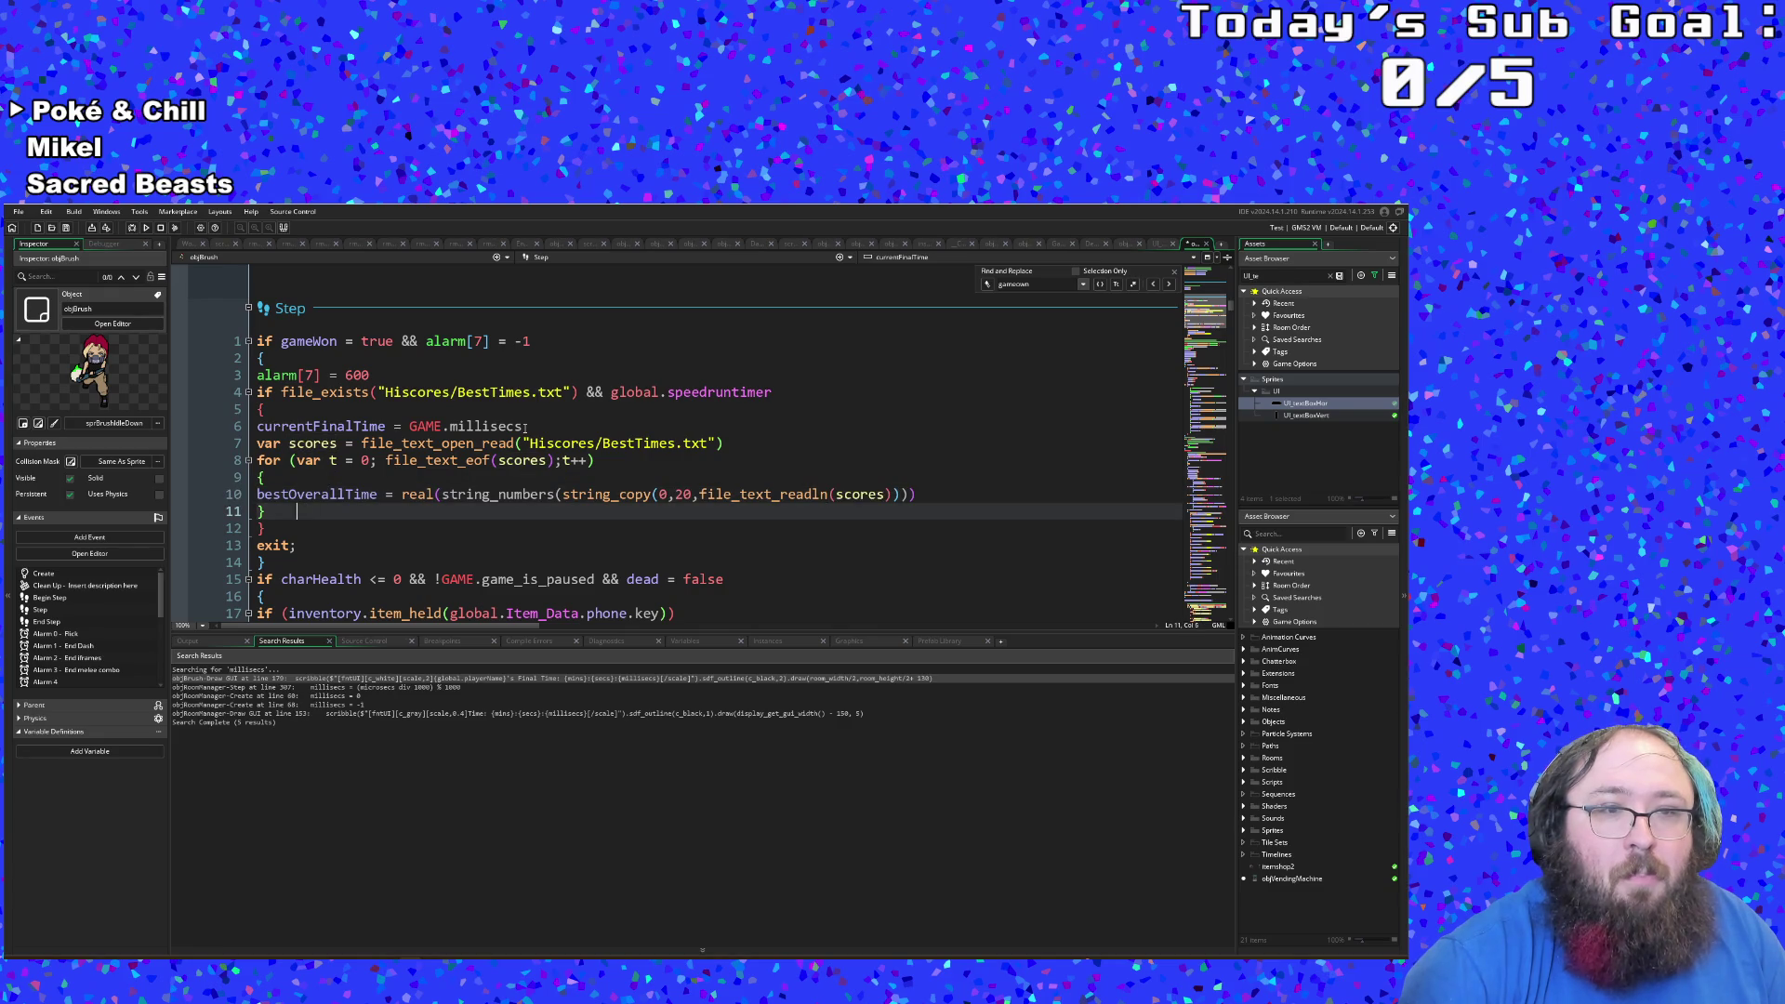
key("Return")
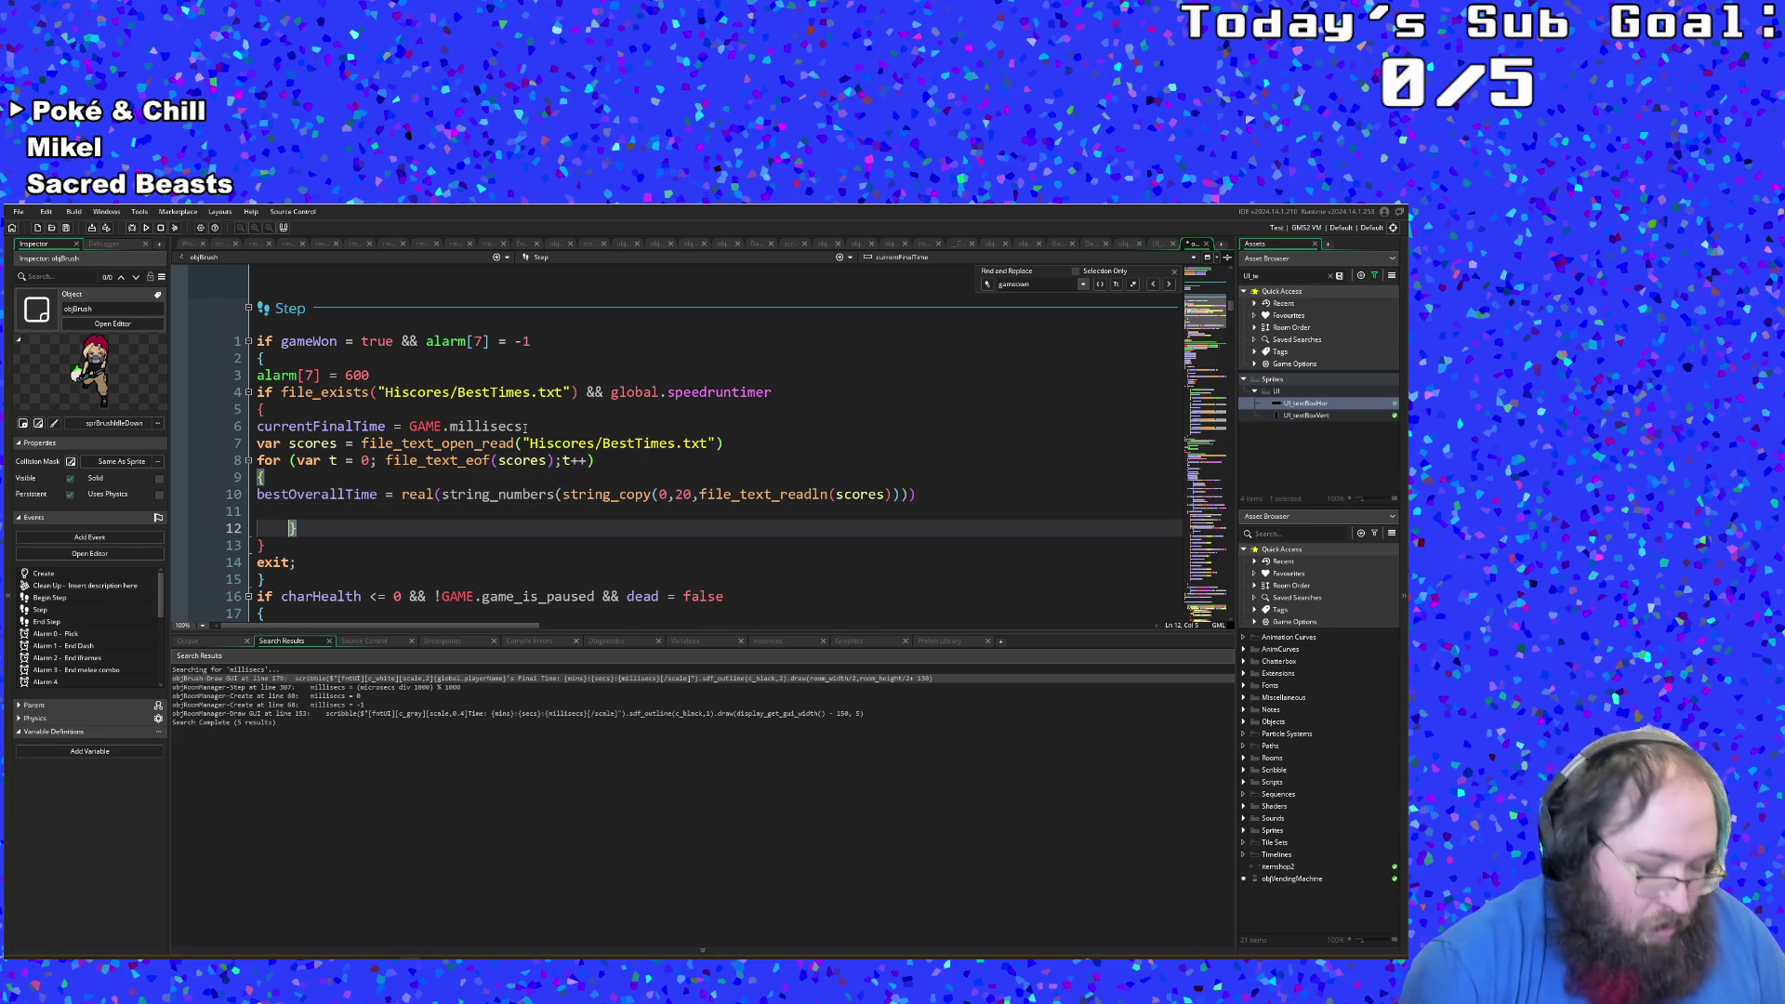
key("BackSpace")
key("Up")
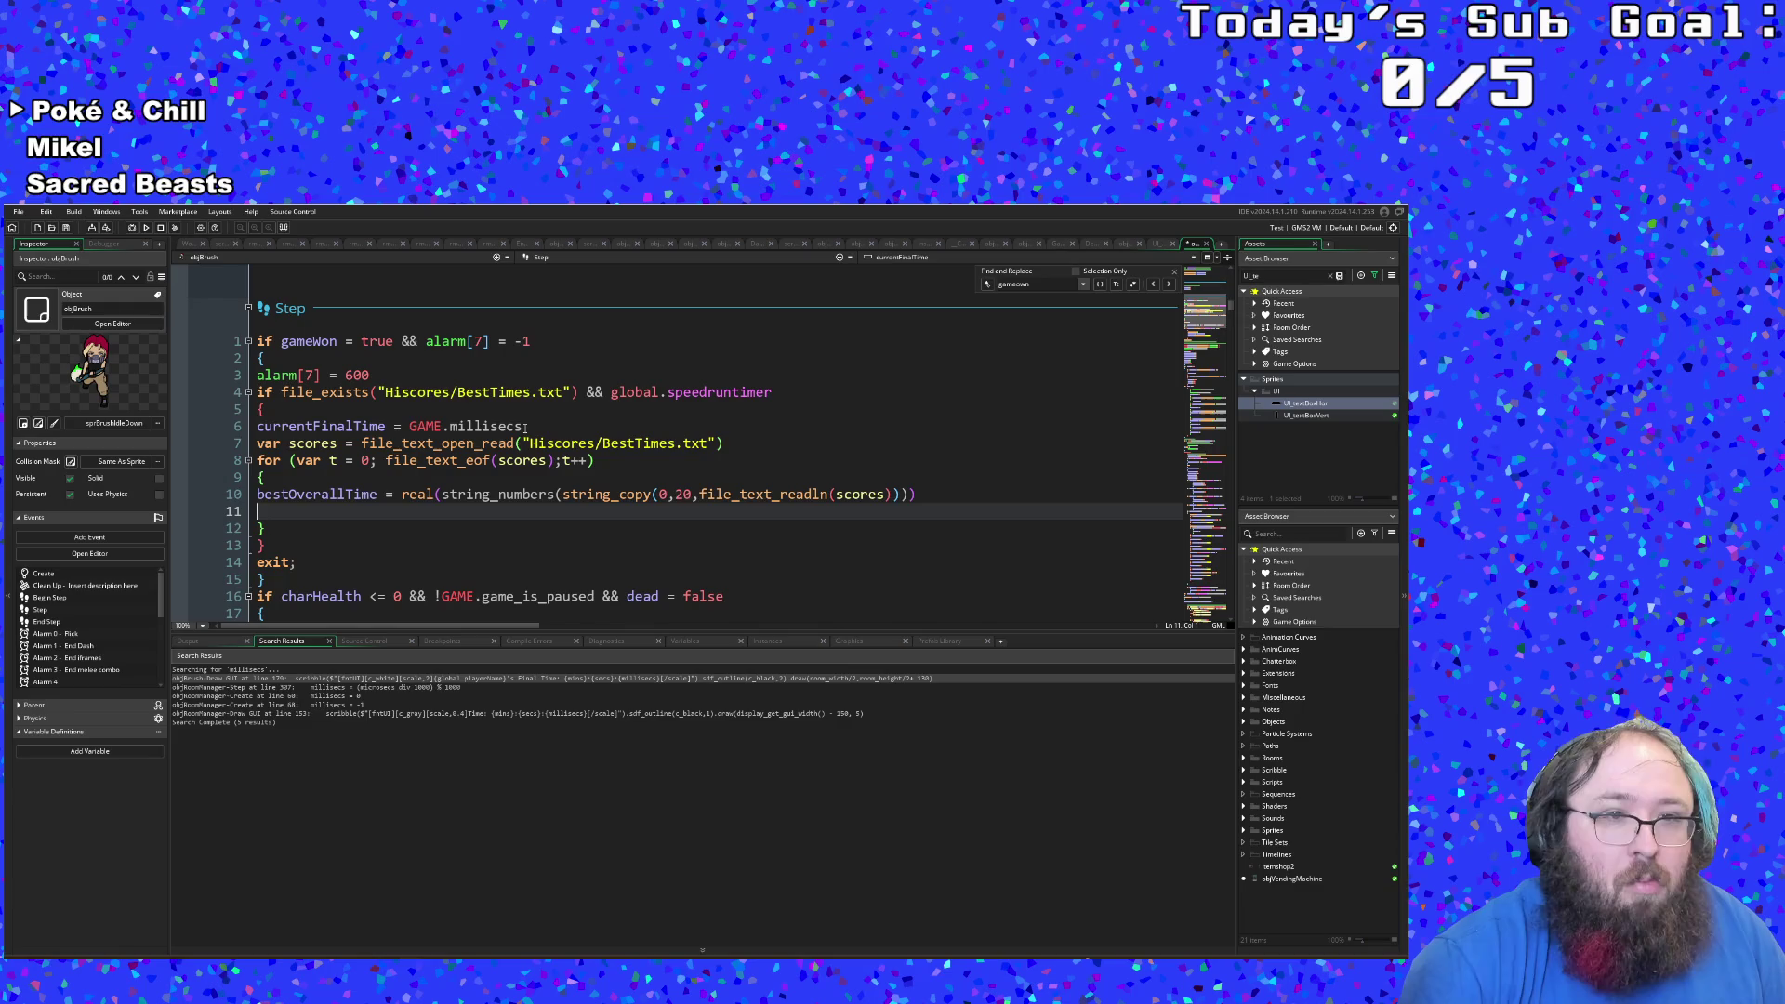
type("if")
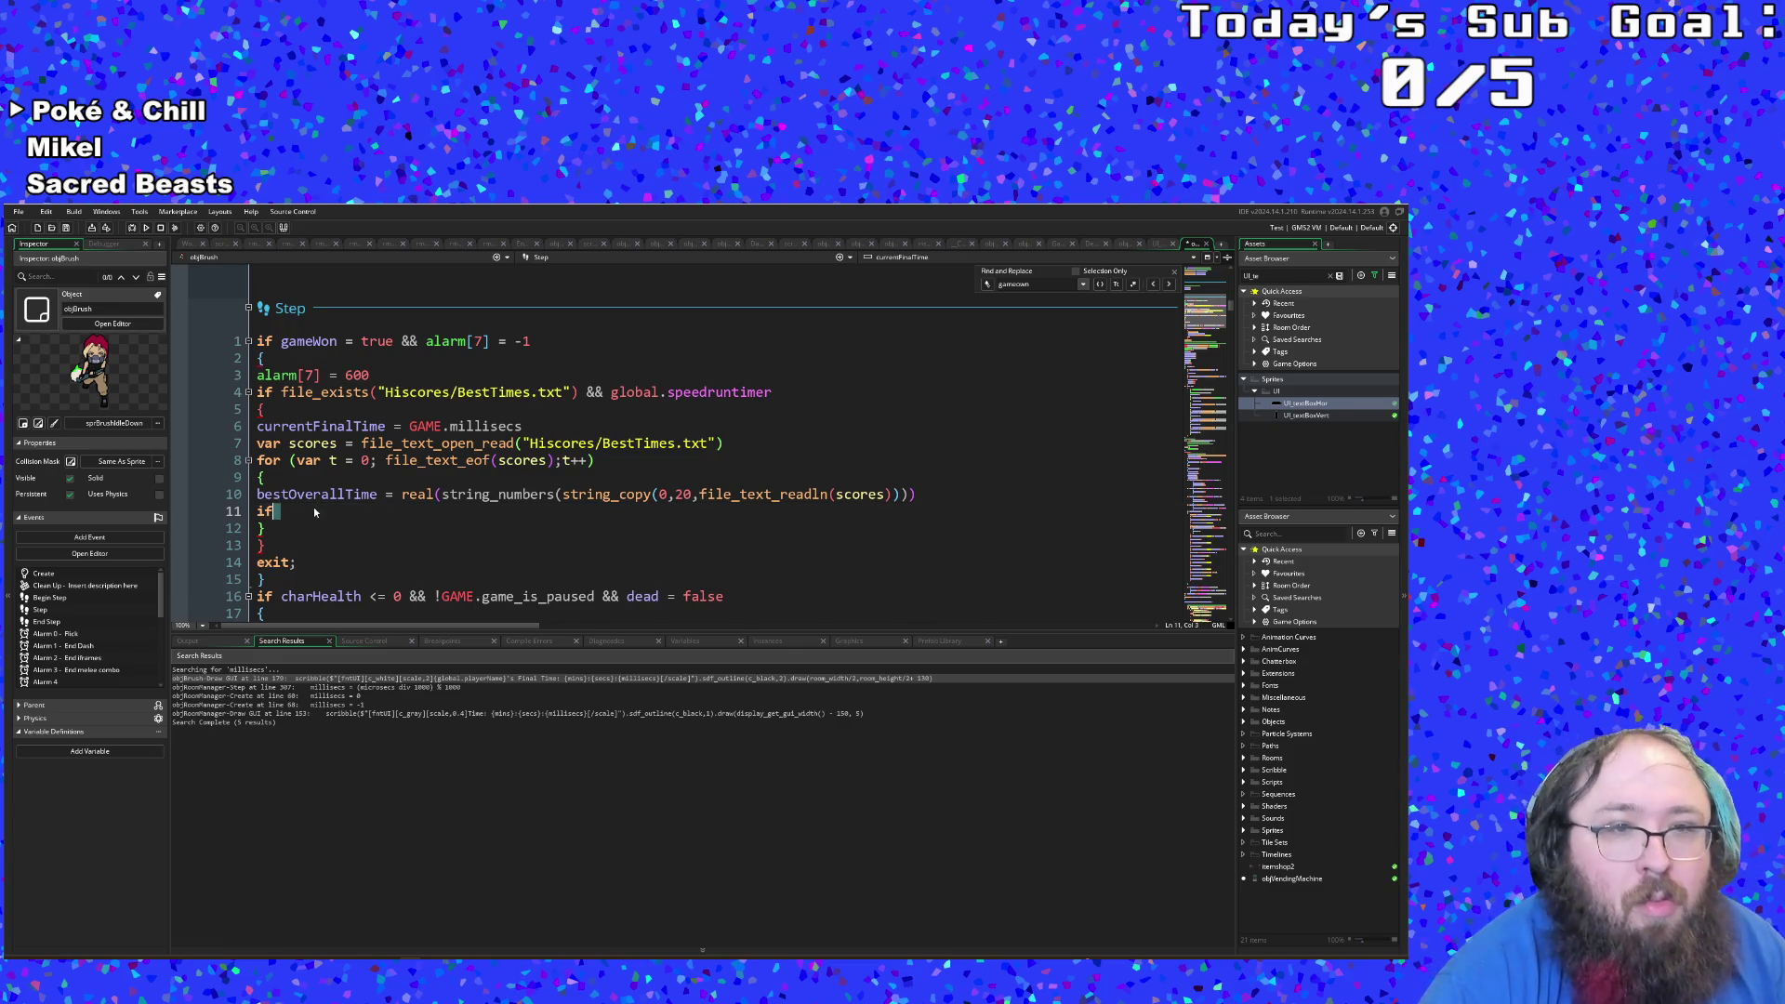
Step: Review line 10, the new if line and the outer block's closing brace
left_click(296, 493)
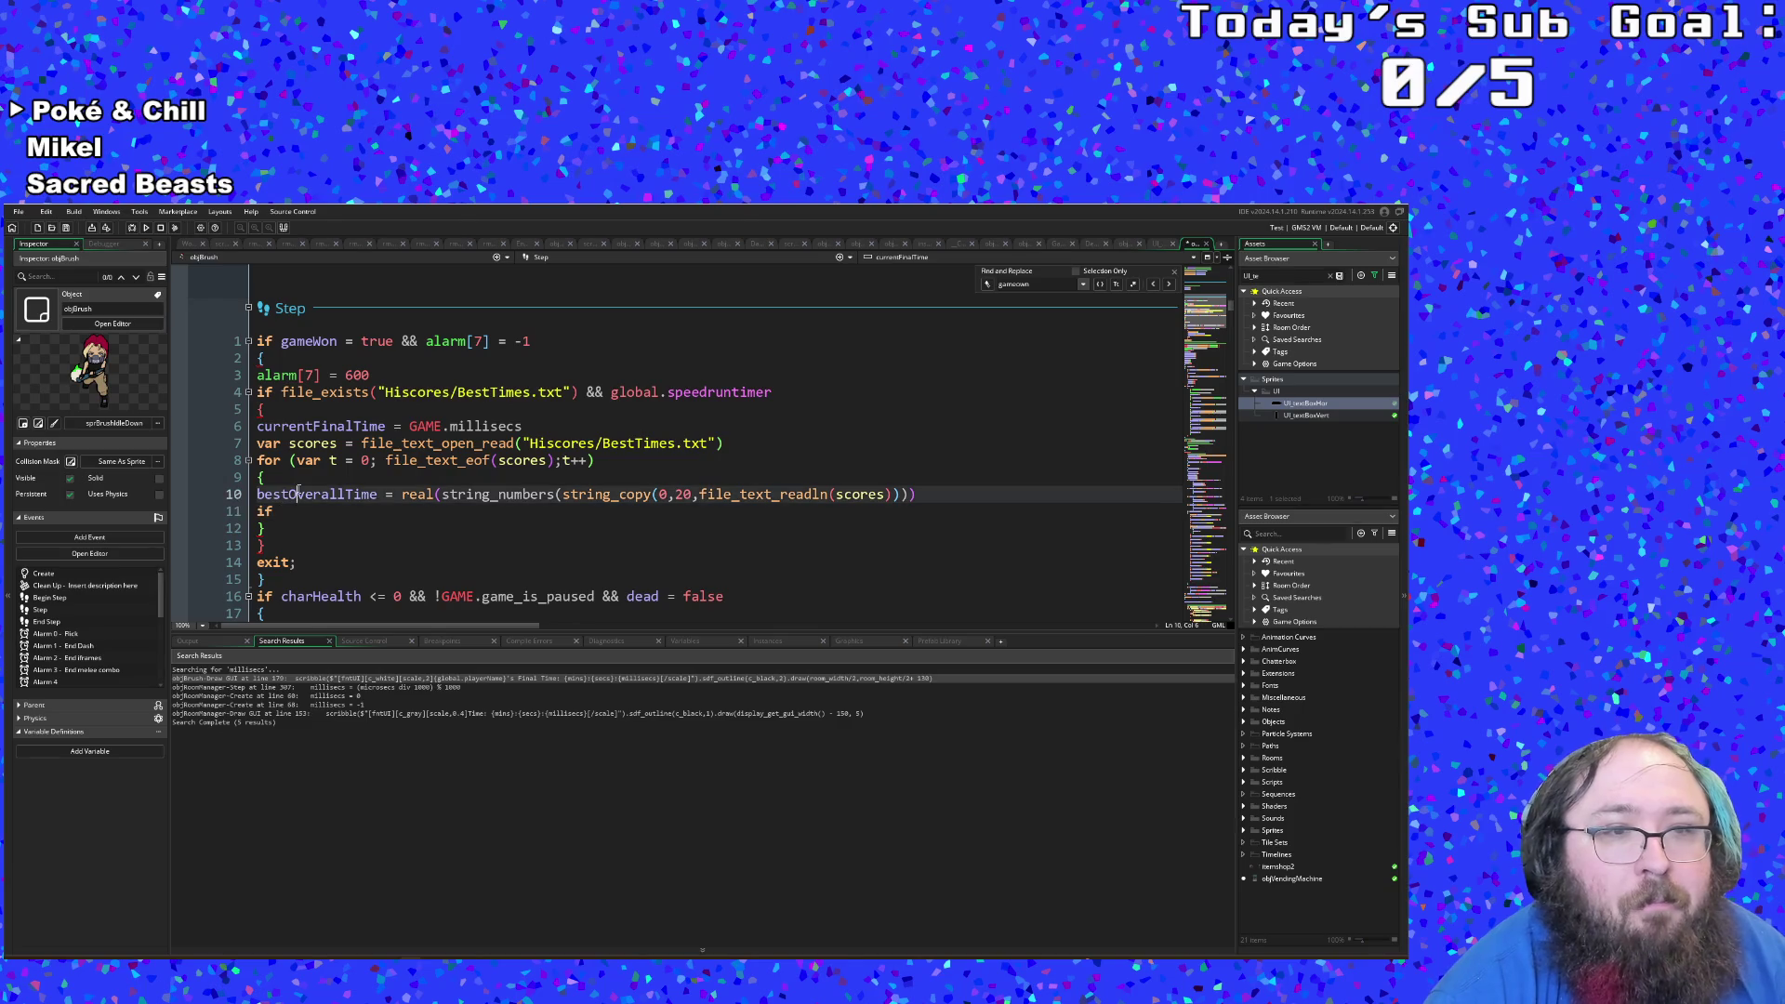
scroll(296, 492, "up", 4)
scroll(296, 497, "down", 6)
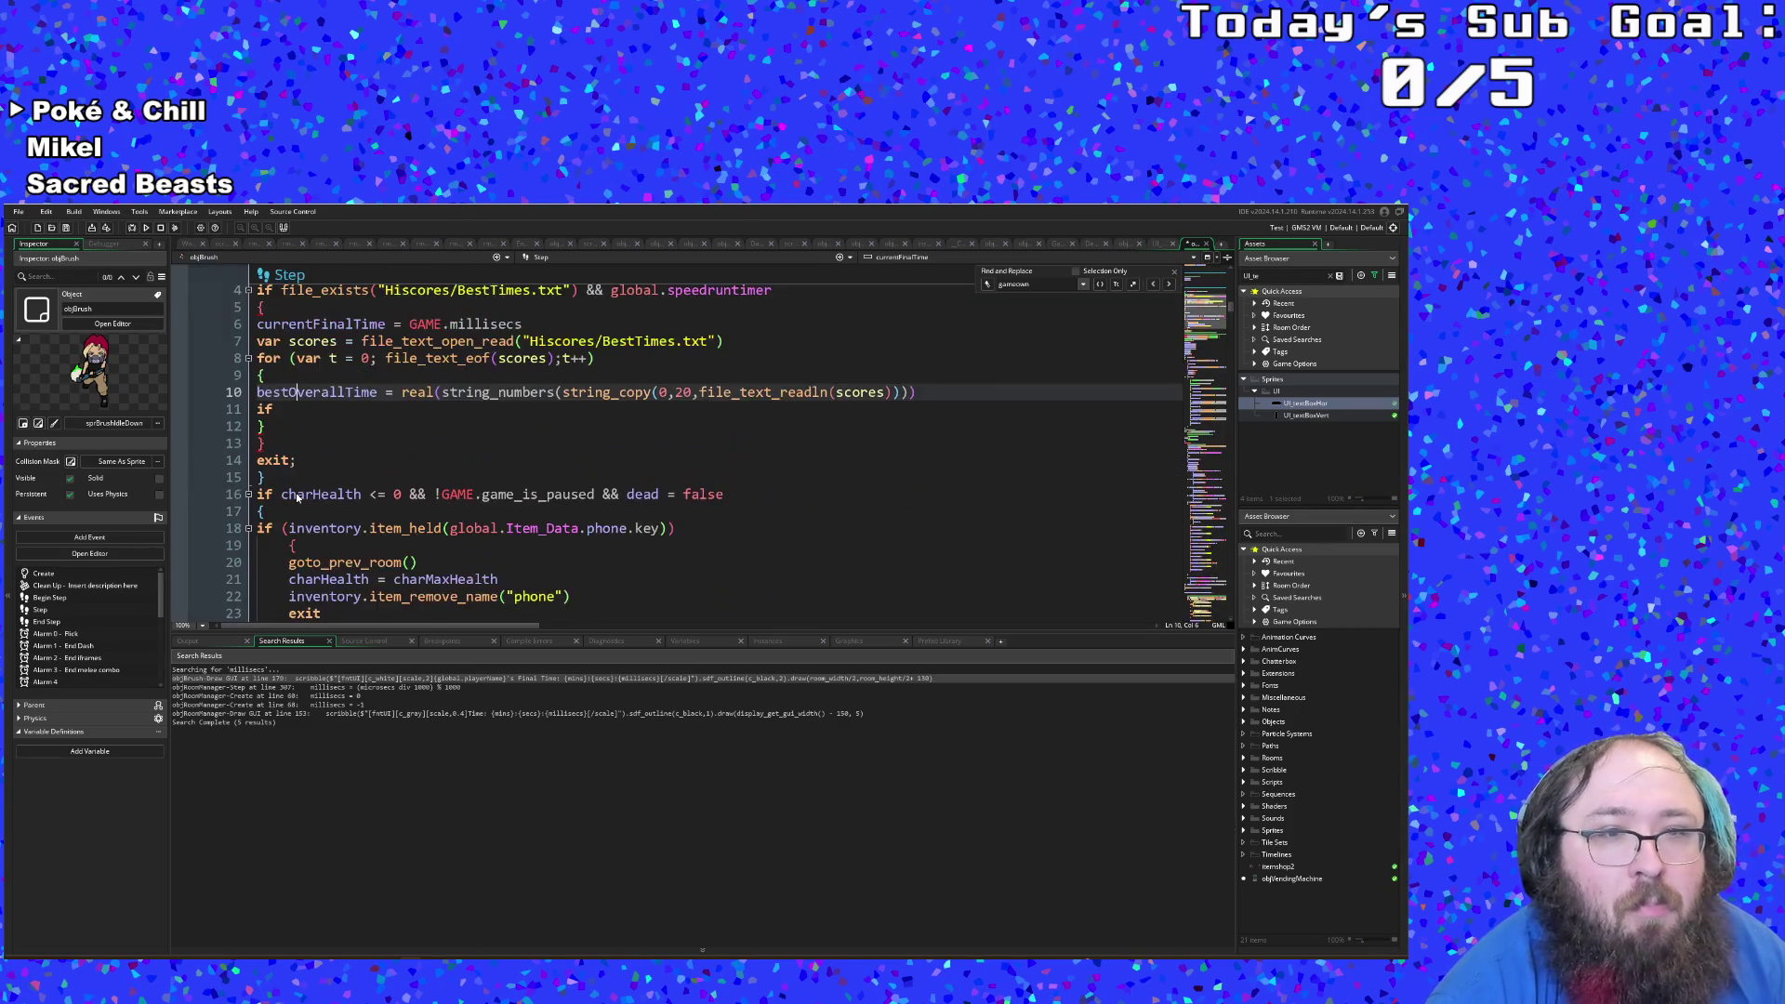
scroll(298, 507, "up", 2)
left_click(279, 514)
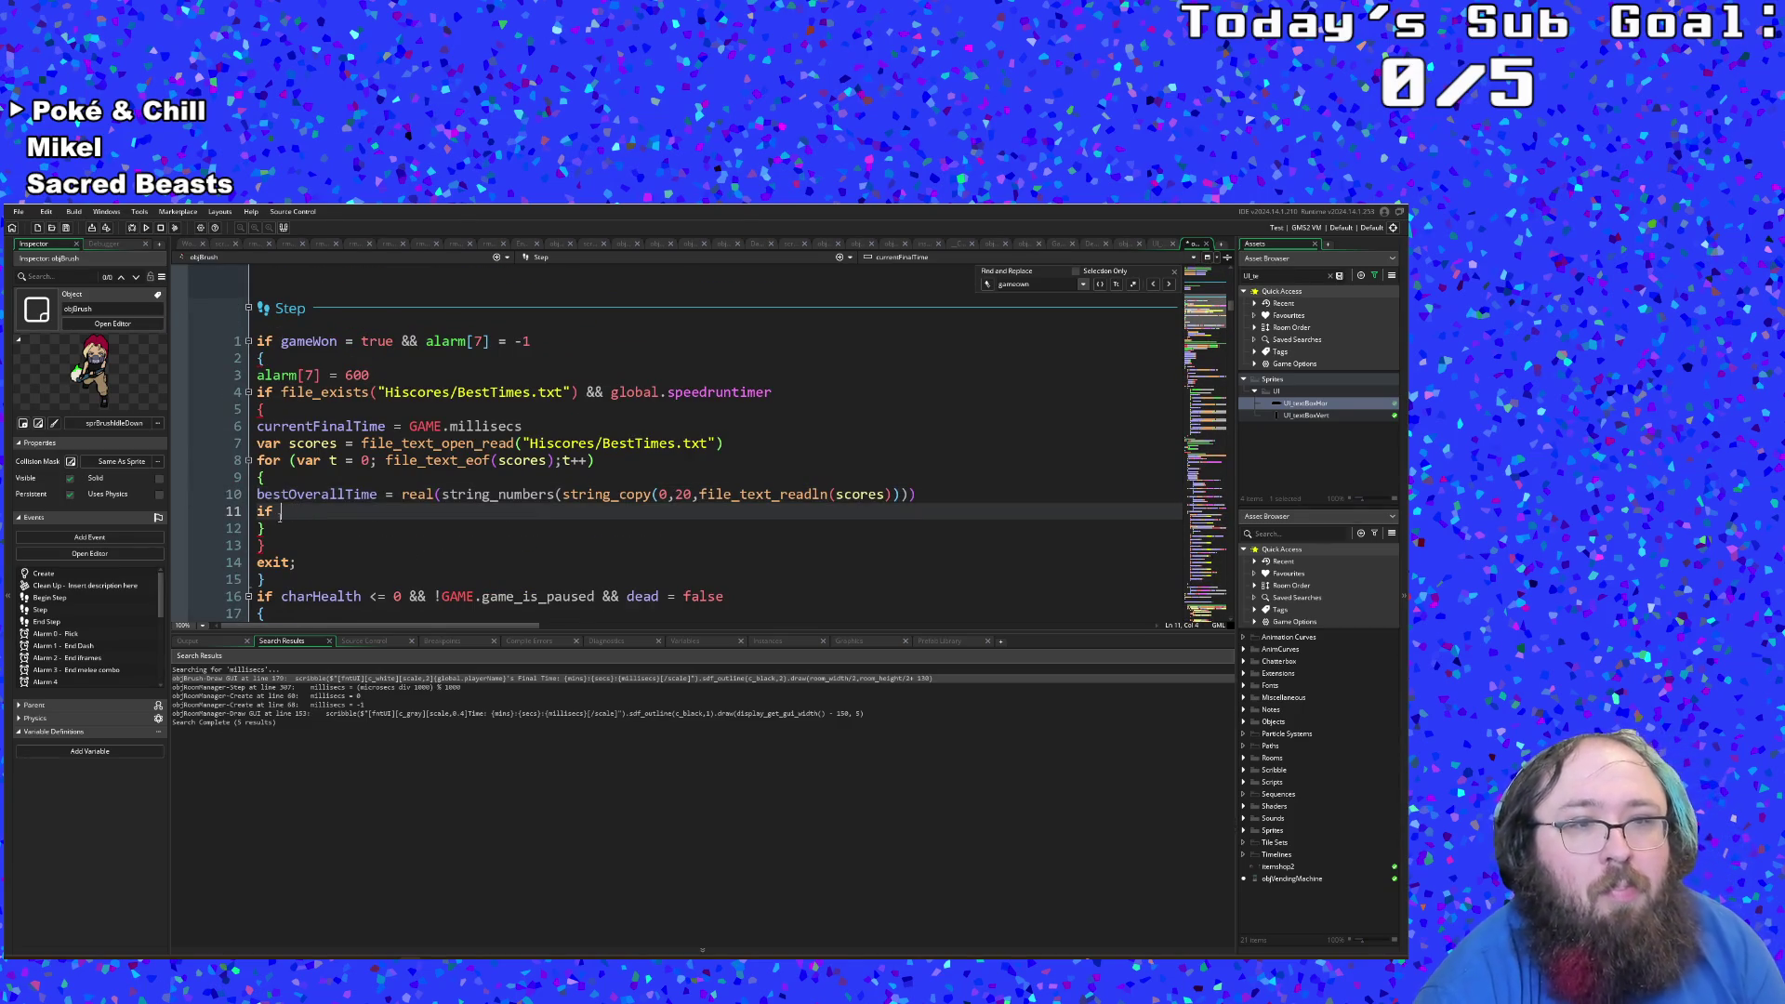
left_click(276, 512)
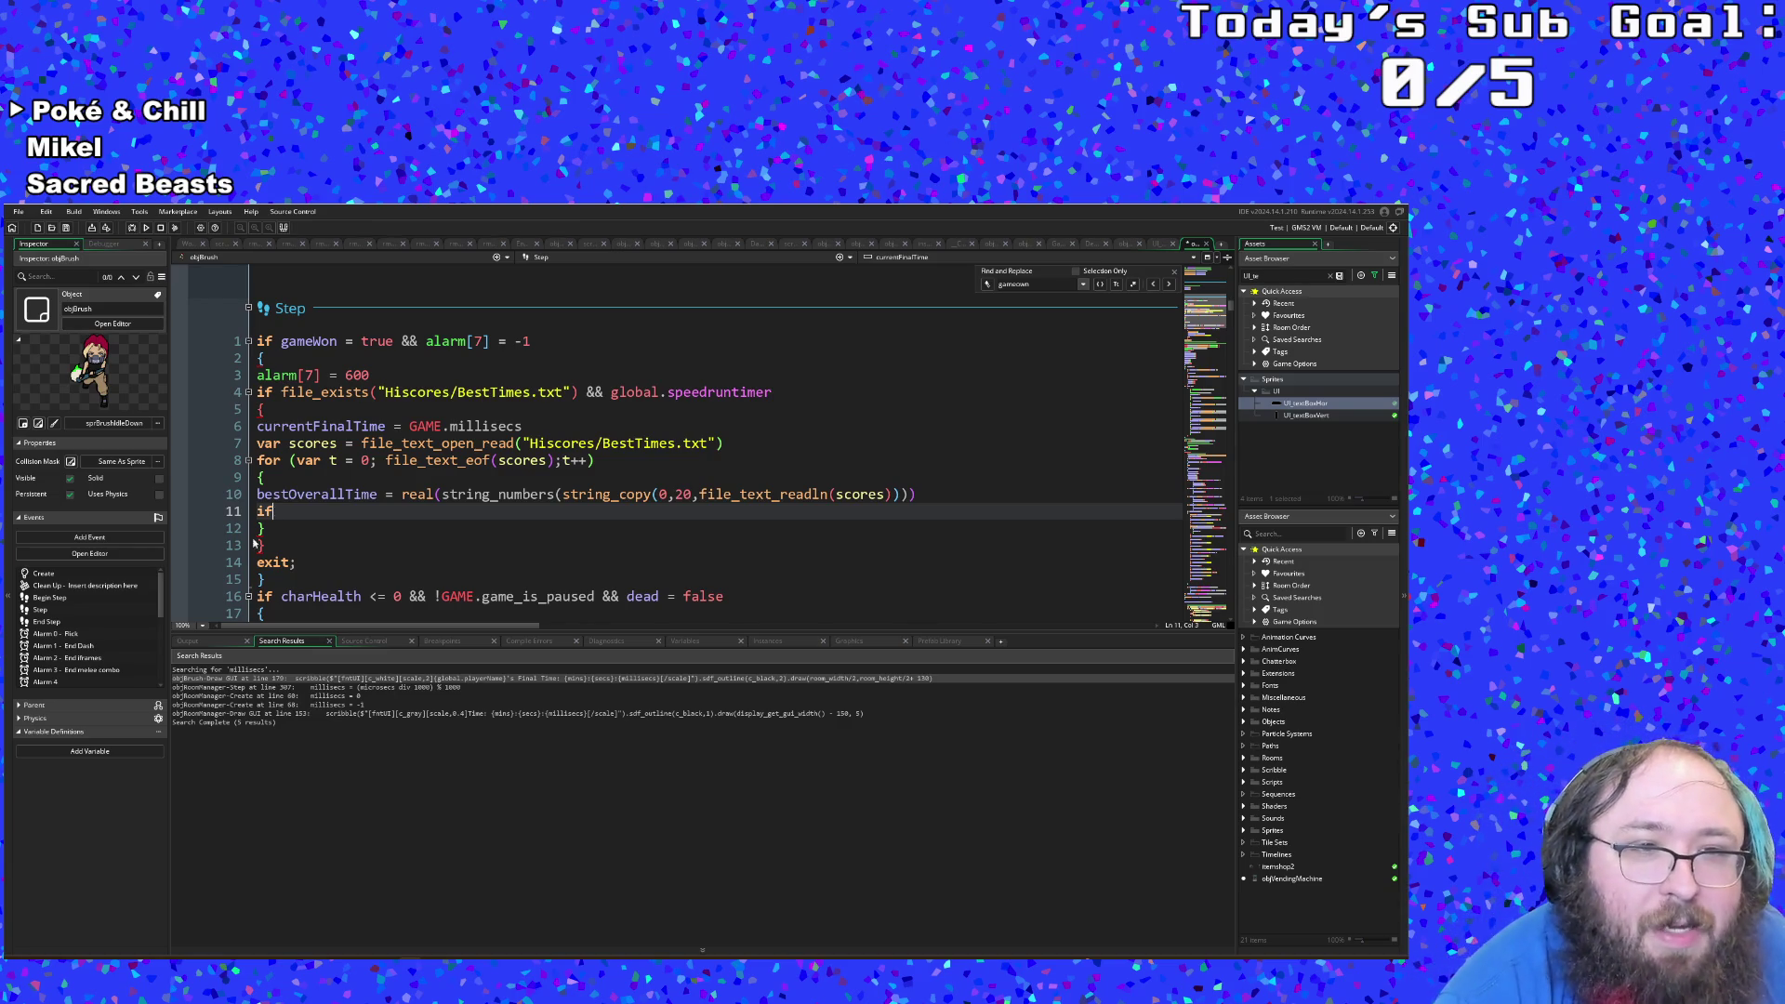
left_click(258, 528)
left_click(259, 545)
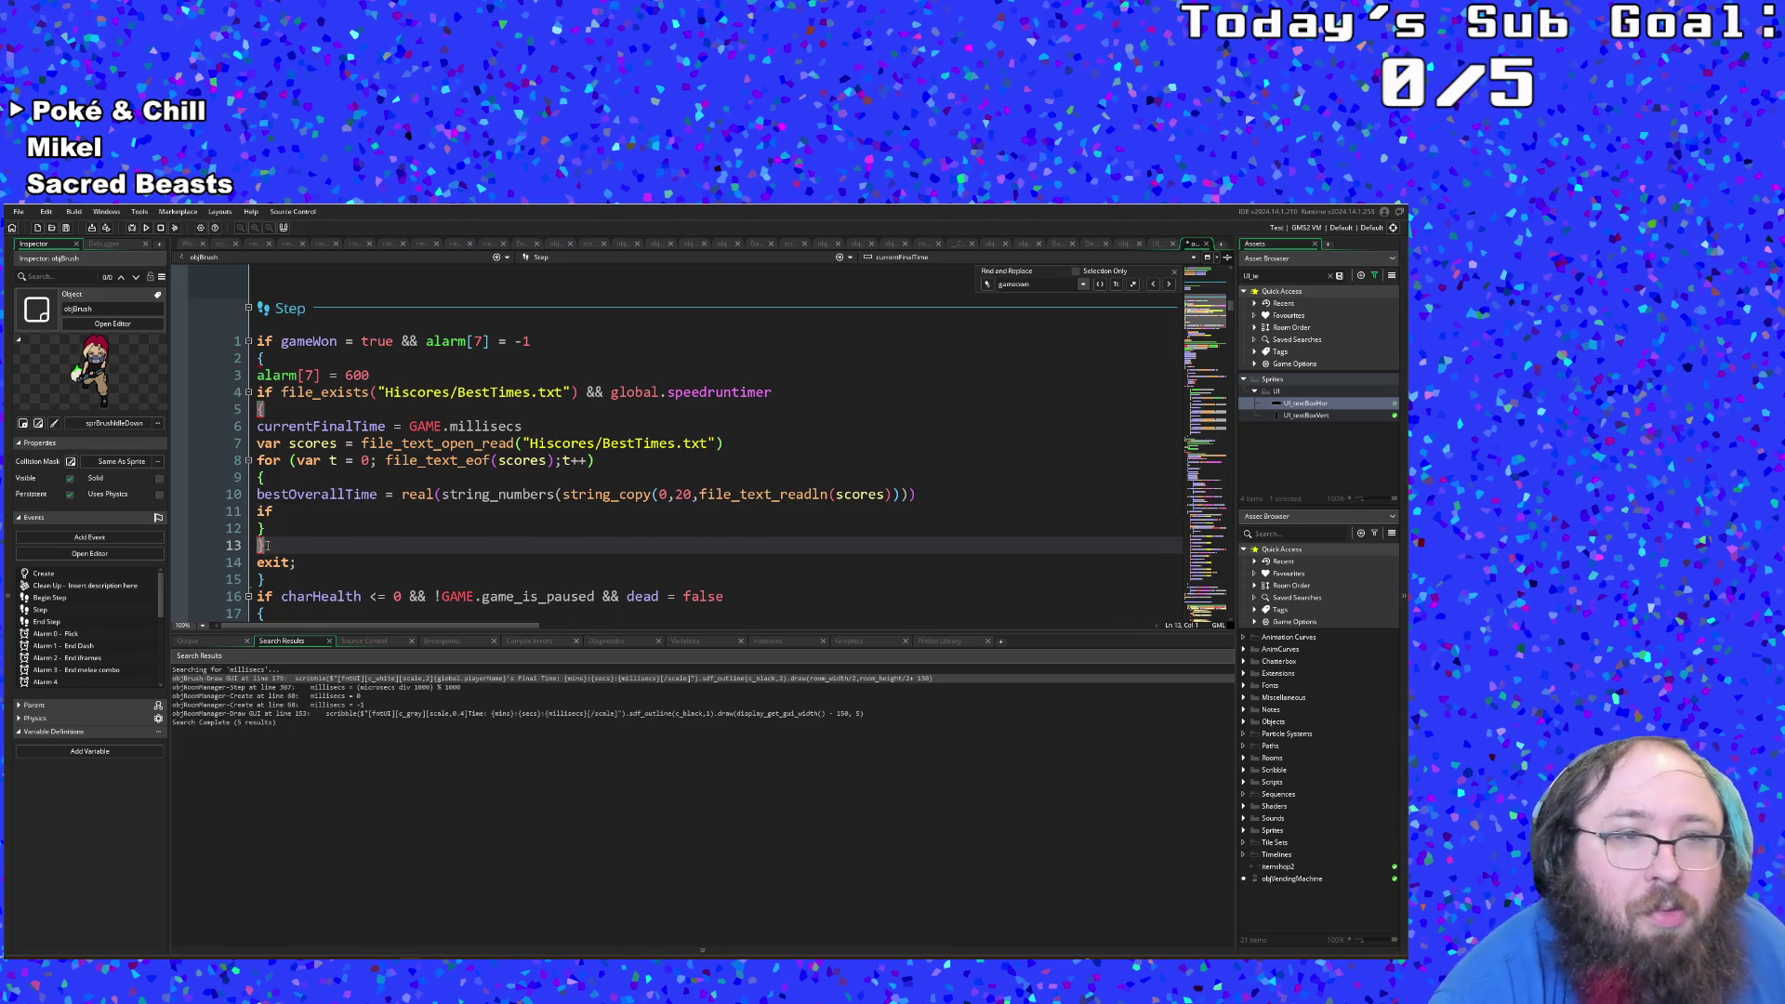
left_click(314, 498)
left_click(275, 511)
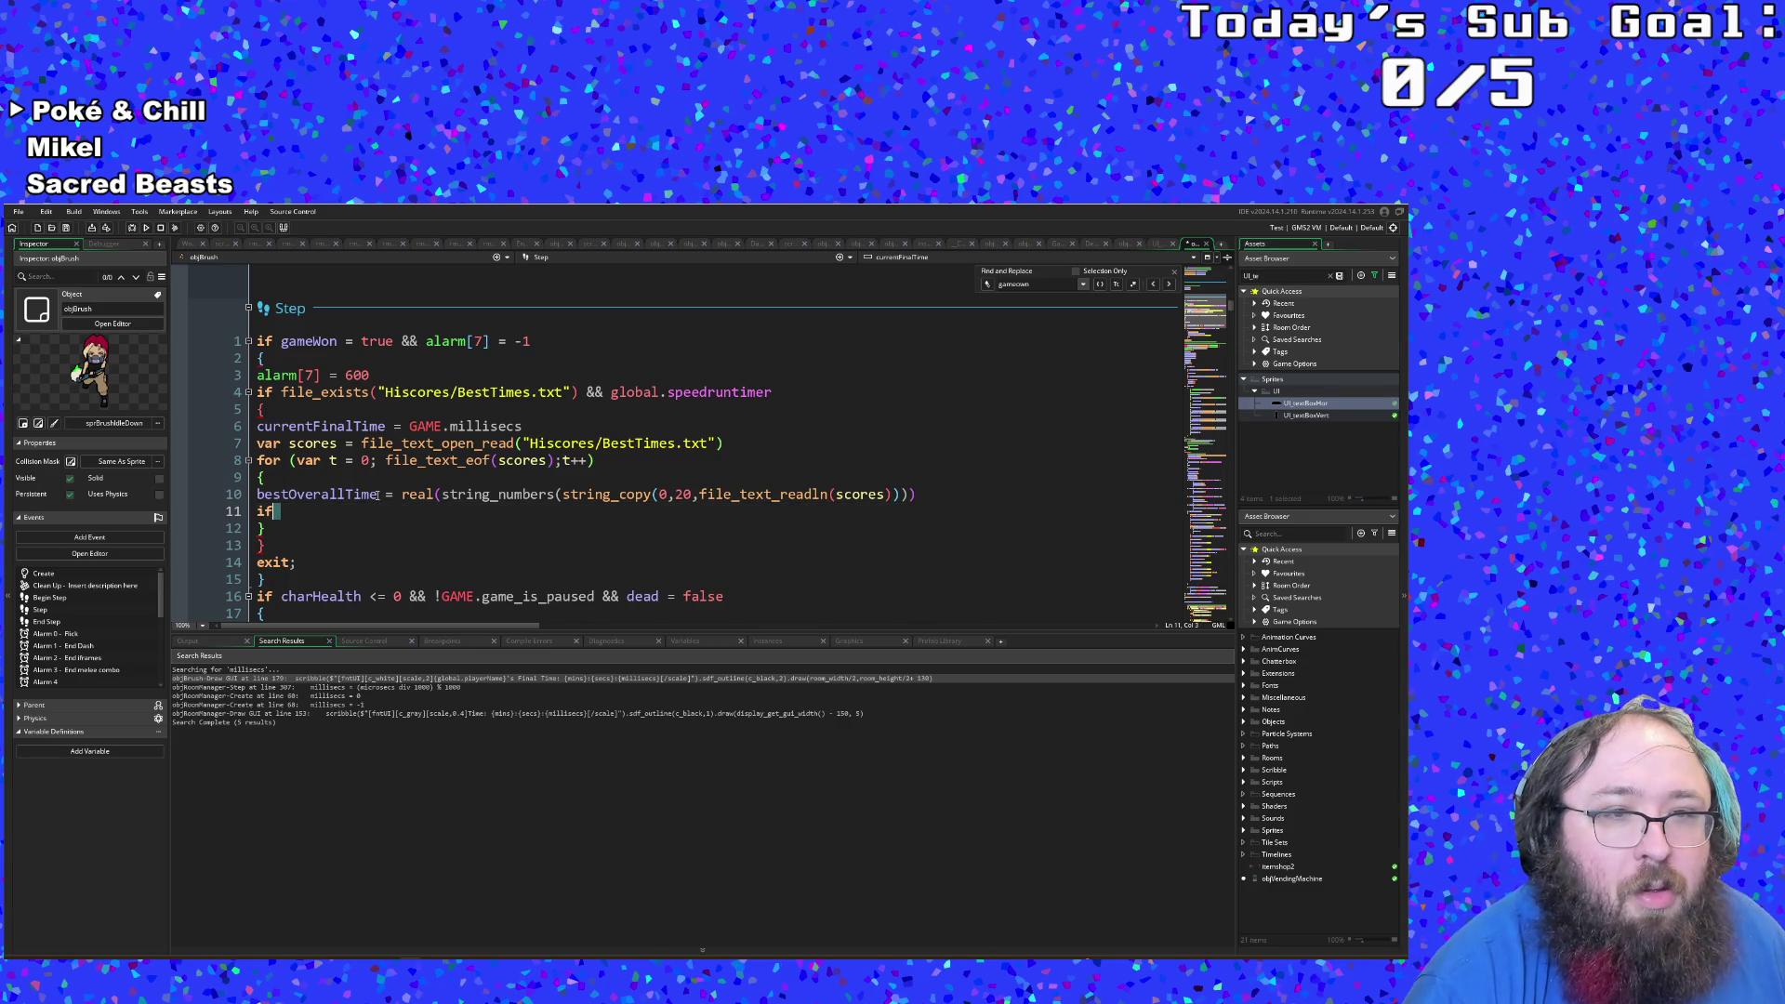
Step: Replace bestOverallTime on line 10 with a 'var currentScore' declaration
left_click_drag(376, 496, 259, 500)
type("var")
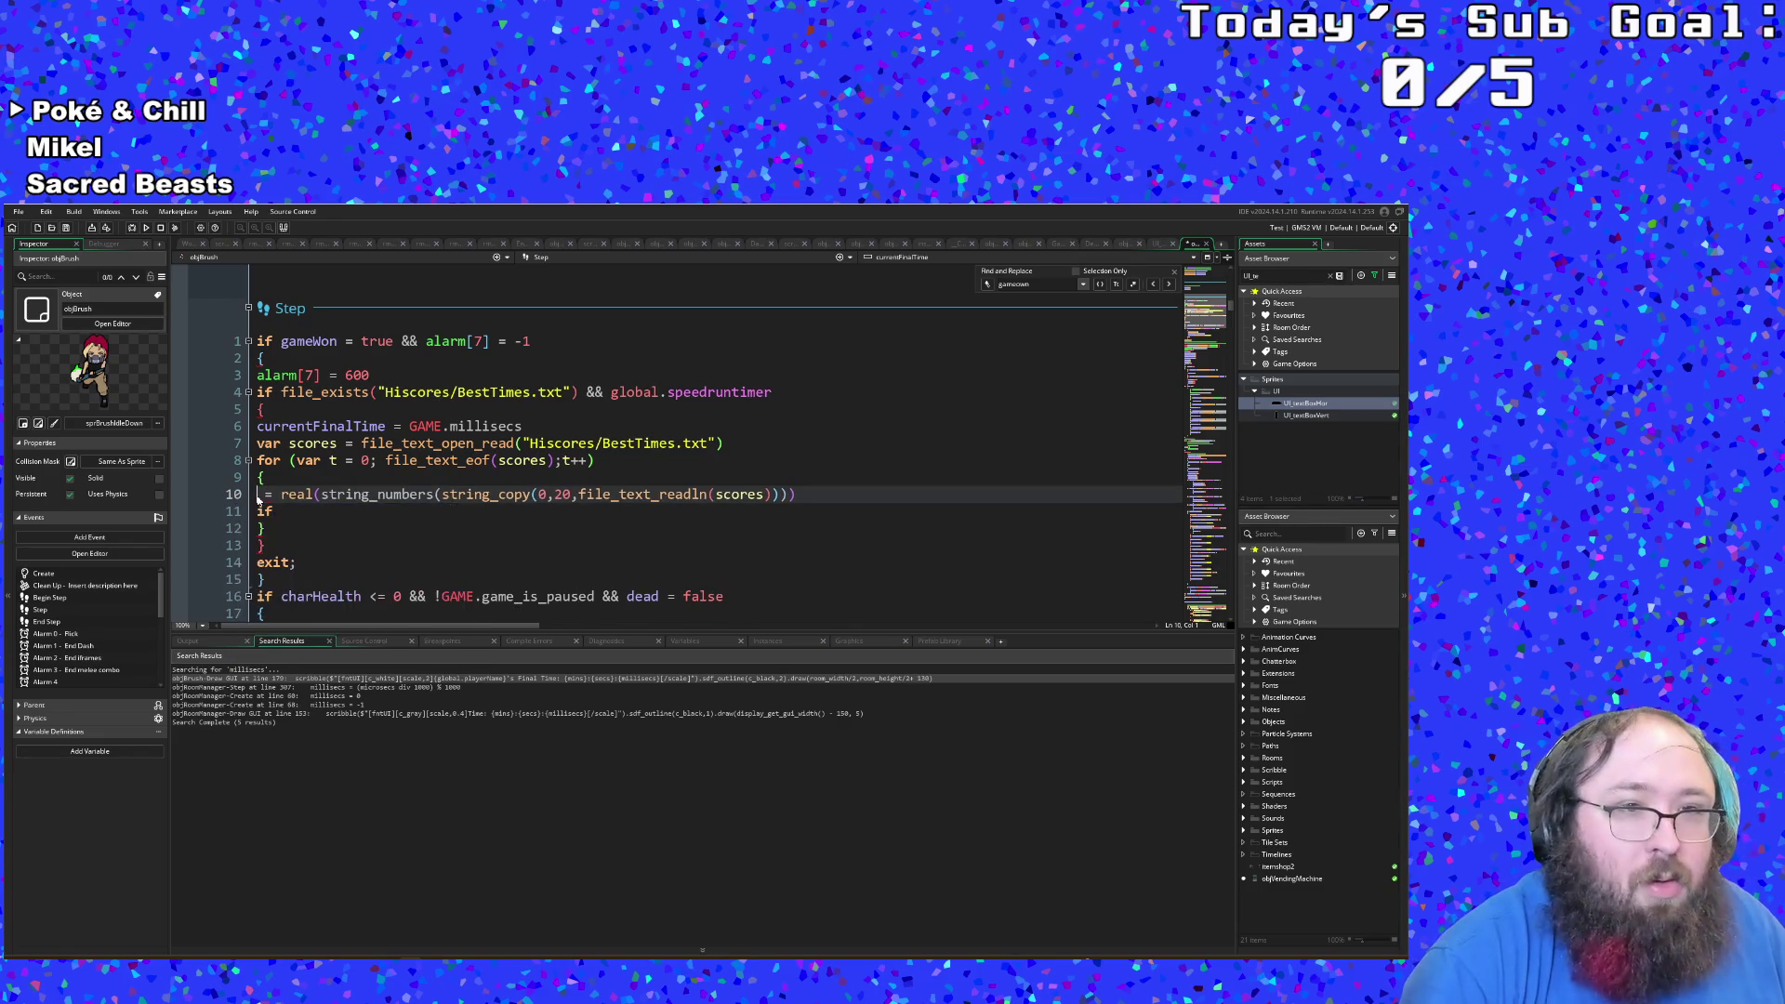
type(" cc")
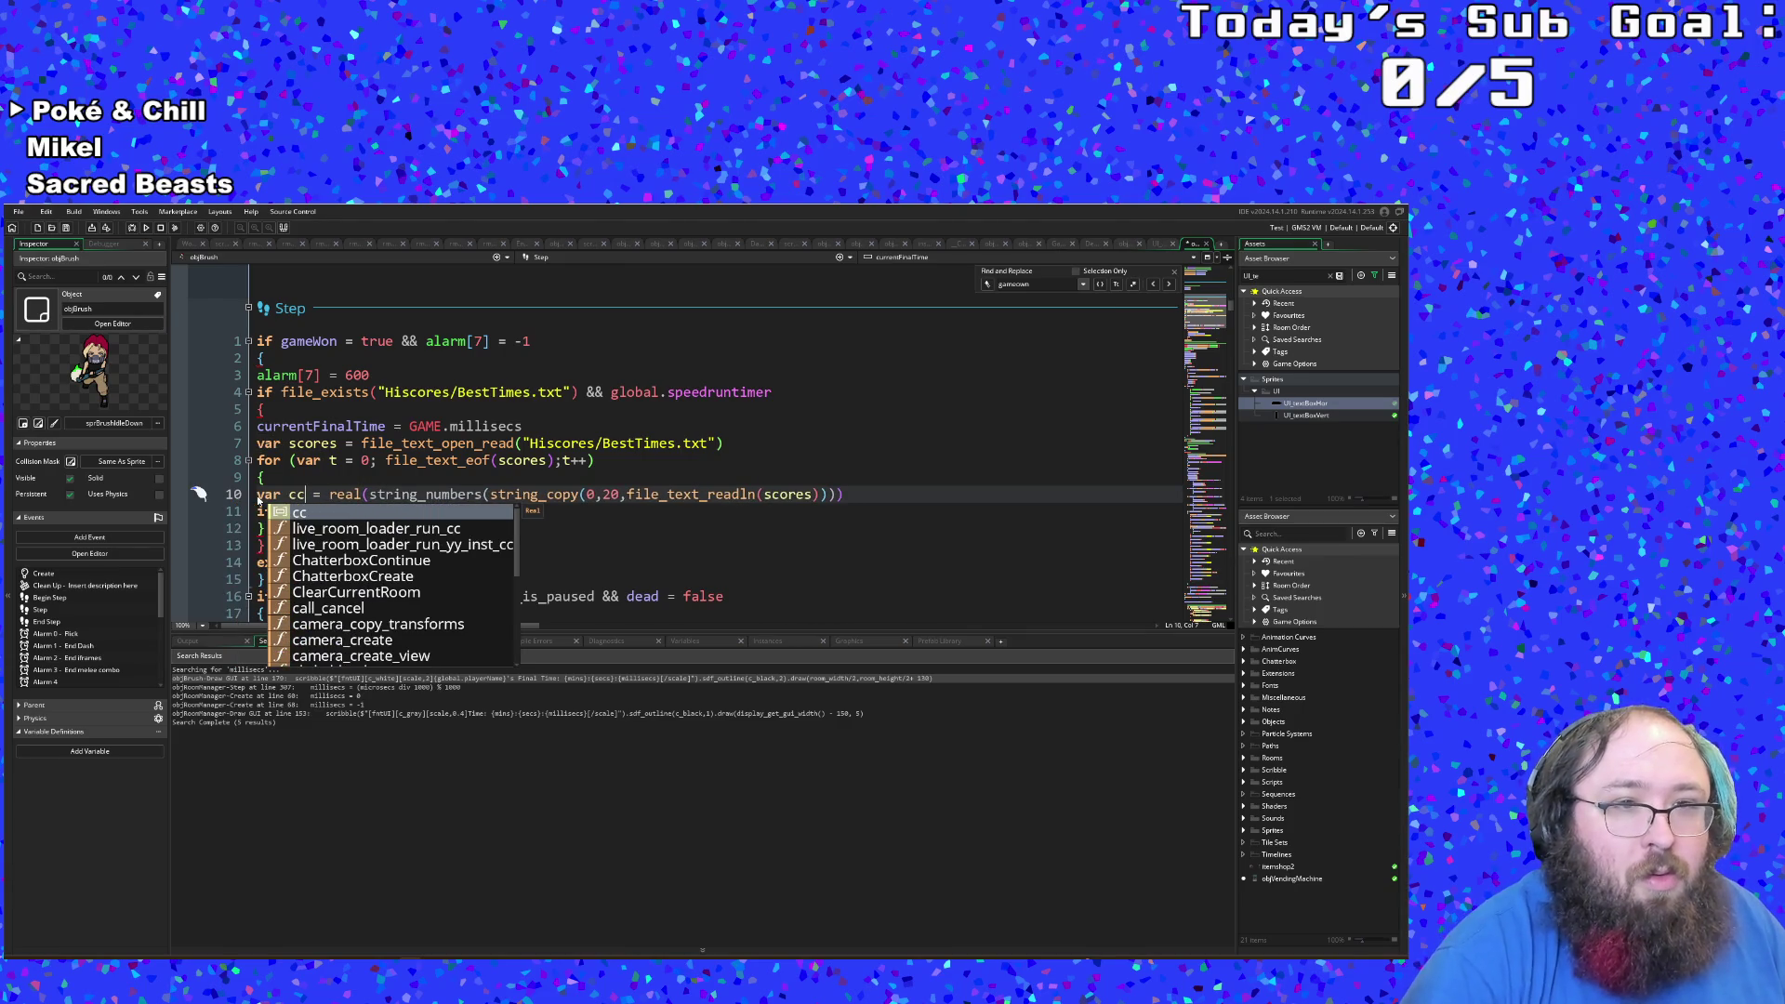
key("BackSpace")
type("urrentSC")
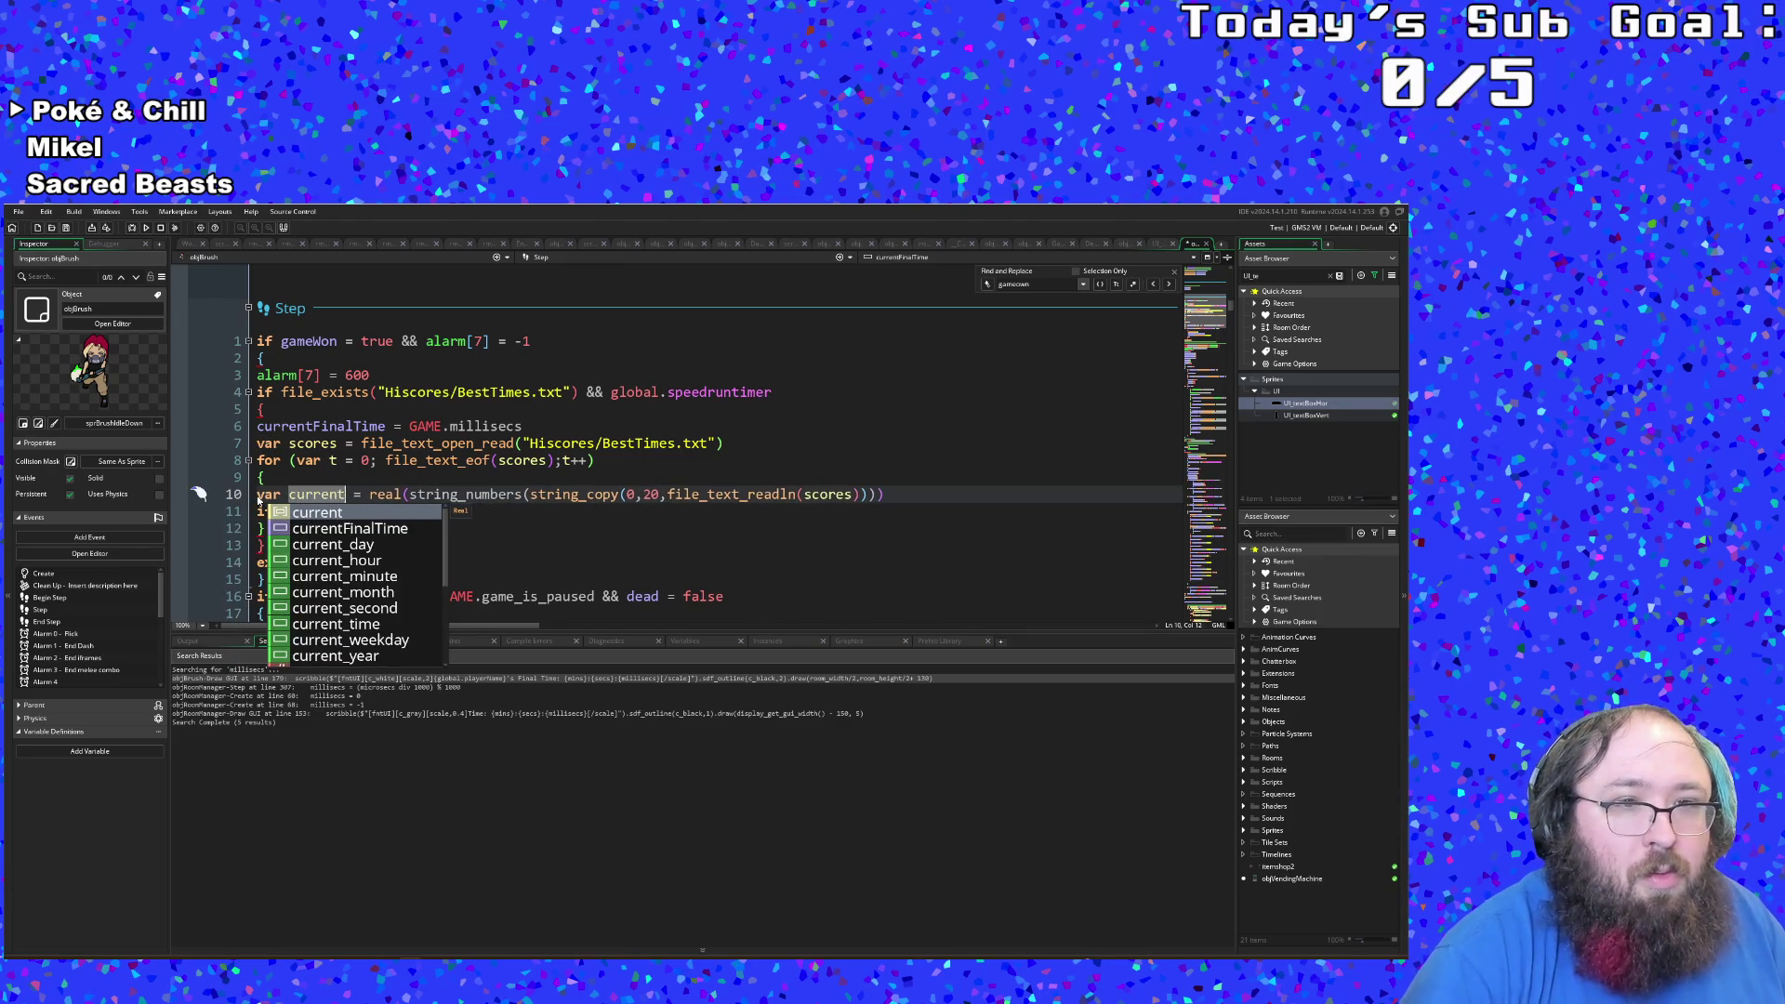
key("BackSpace")
type("core")
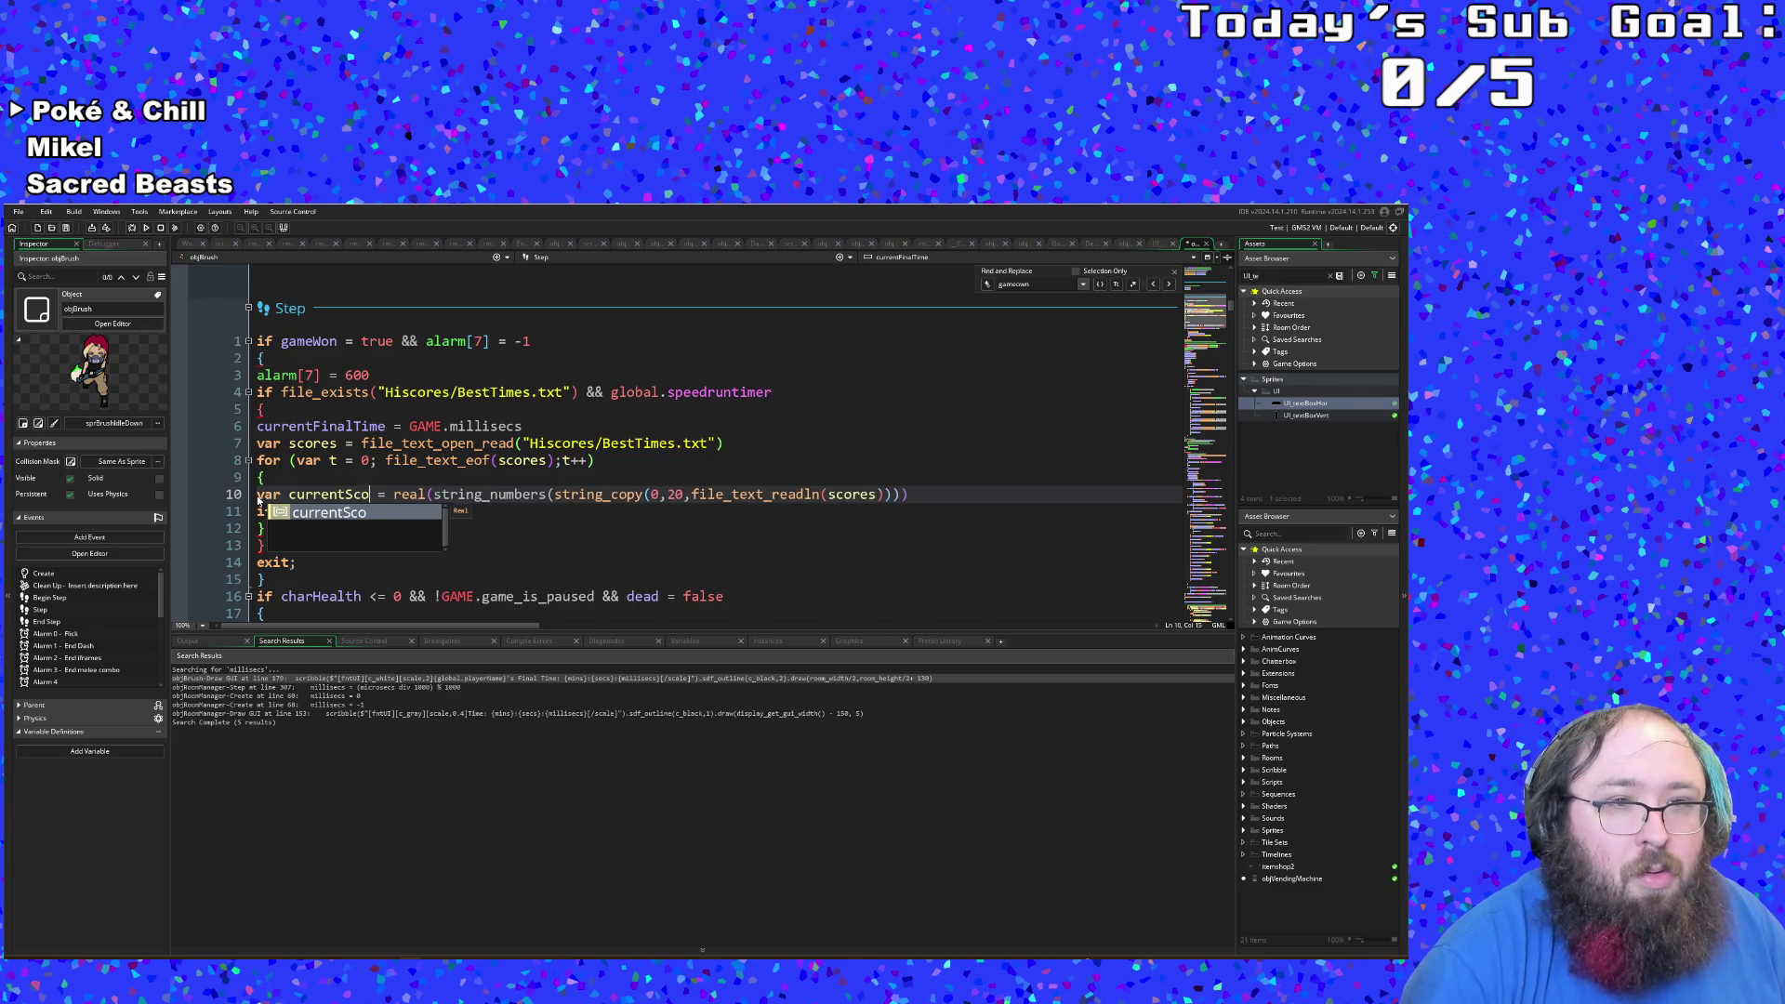
left_click(454, 546)
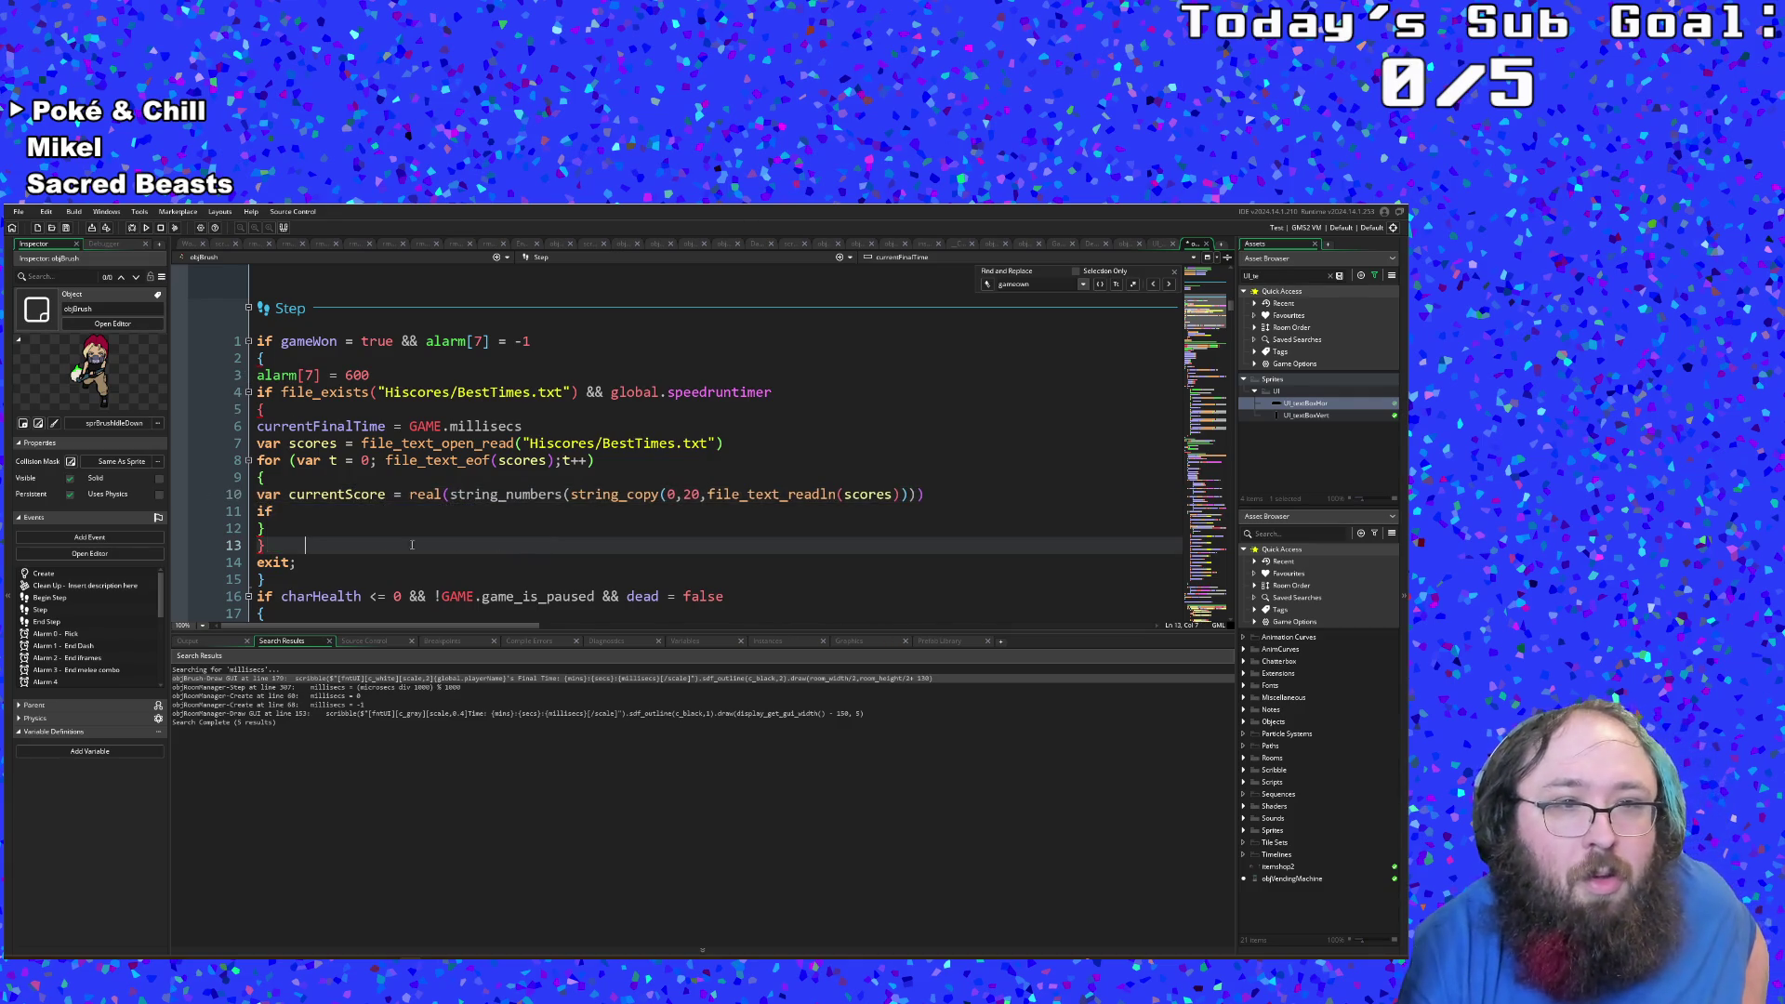
Step: Start line 11's condition as 'if currentScore <' using autocomplete
left_click(285, 510)
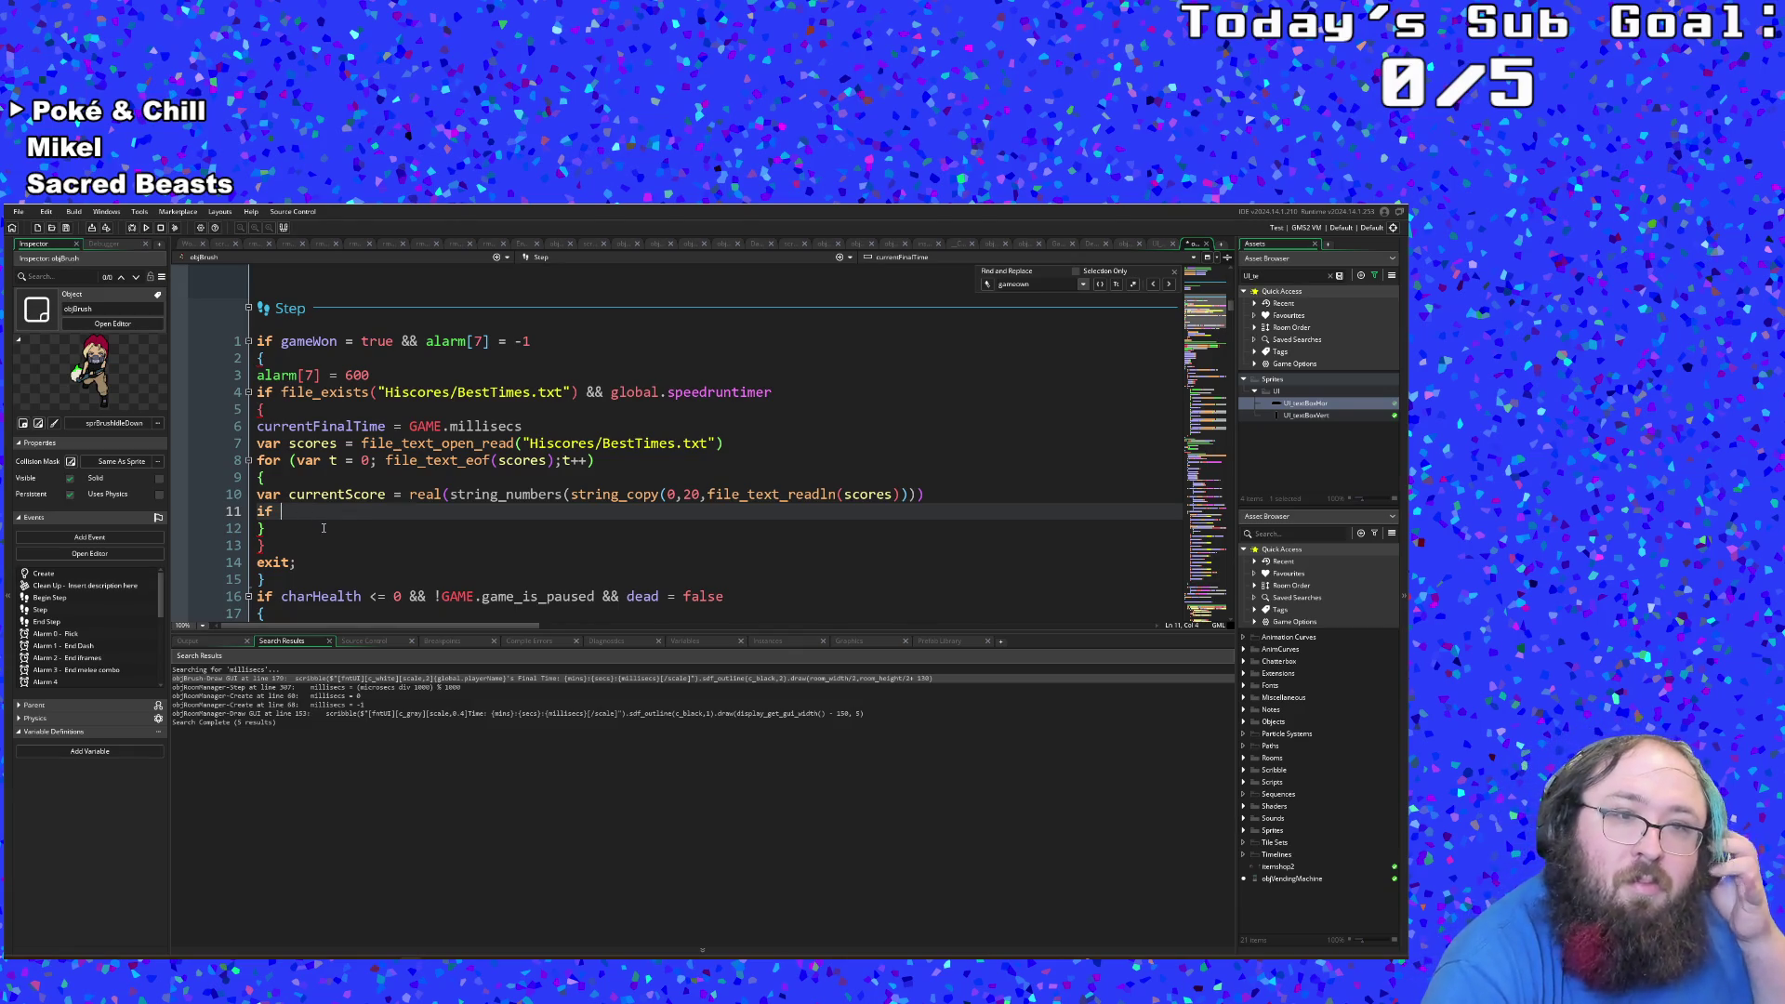
type("cu")
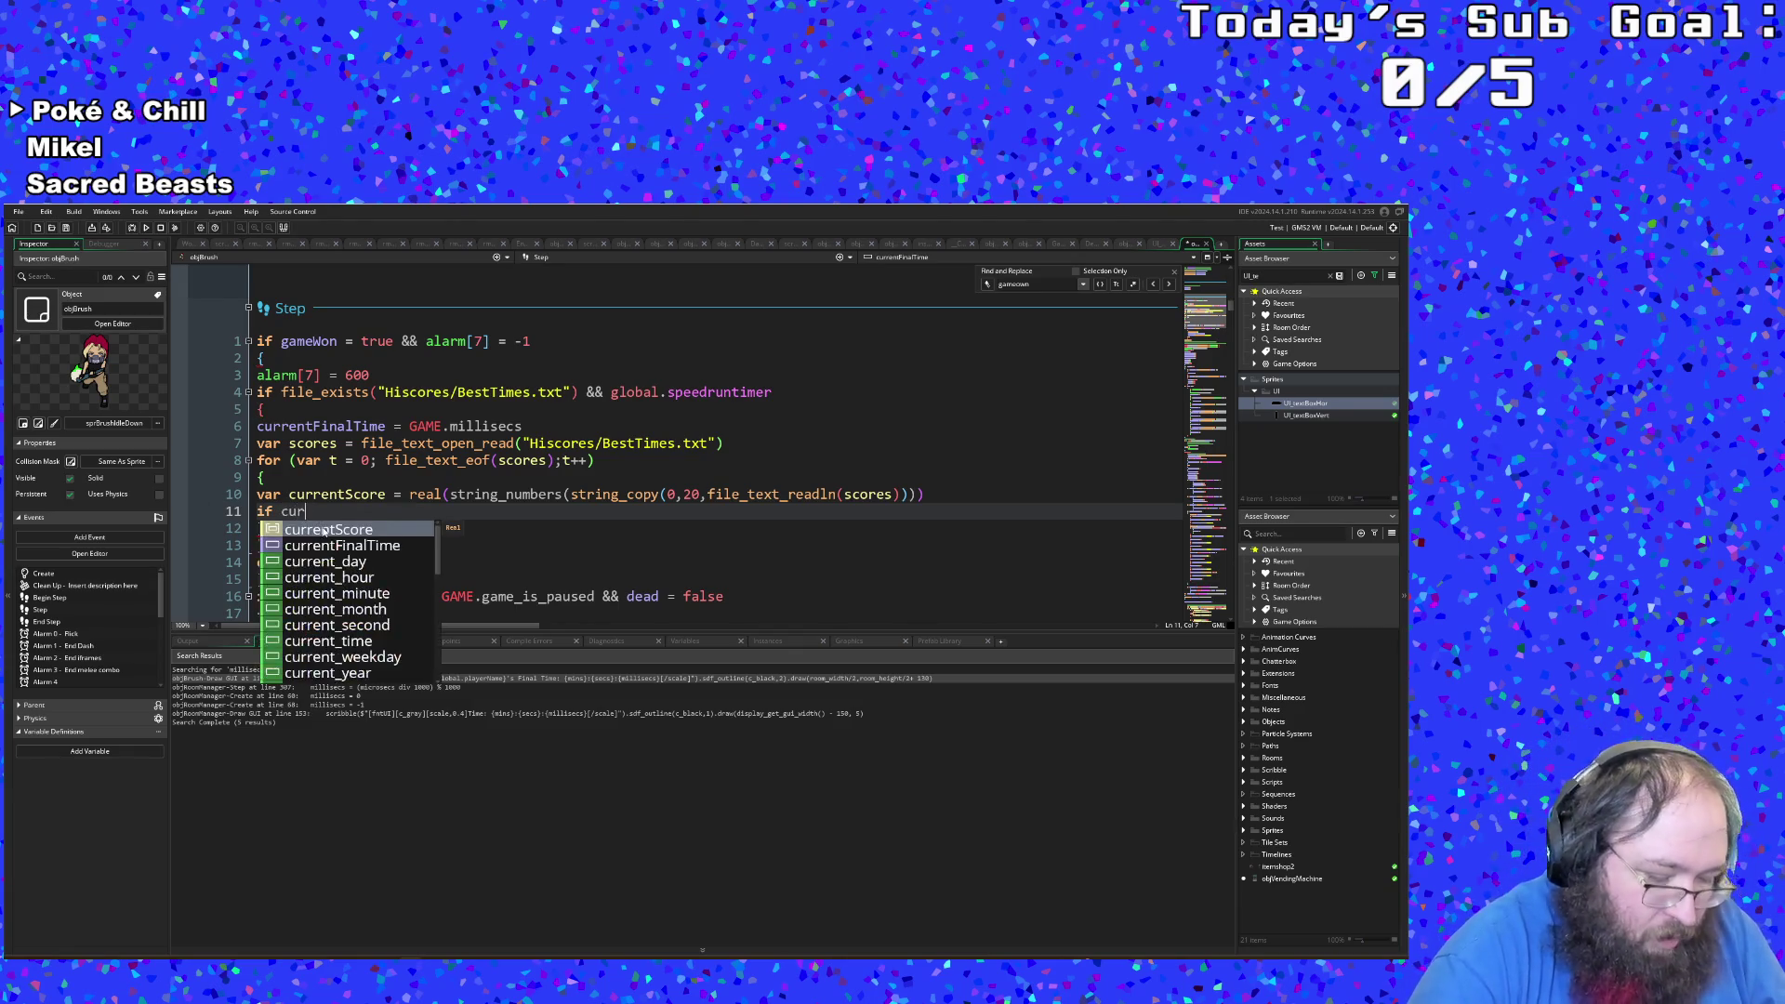
left_click(324, 530)
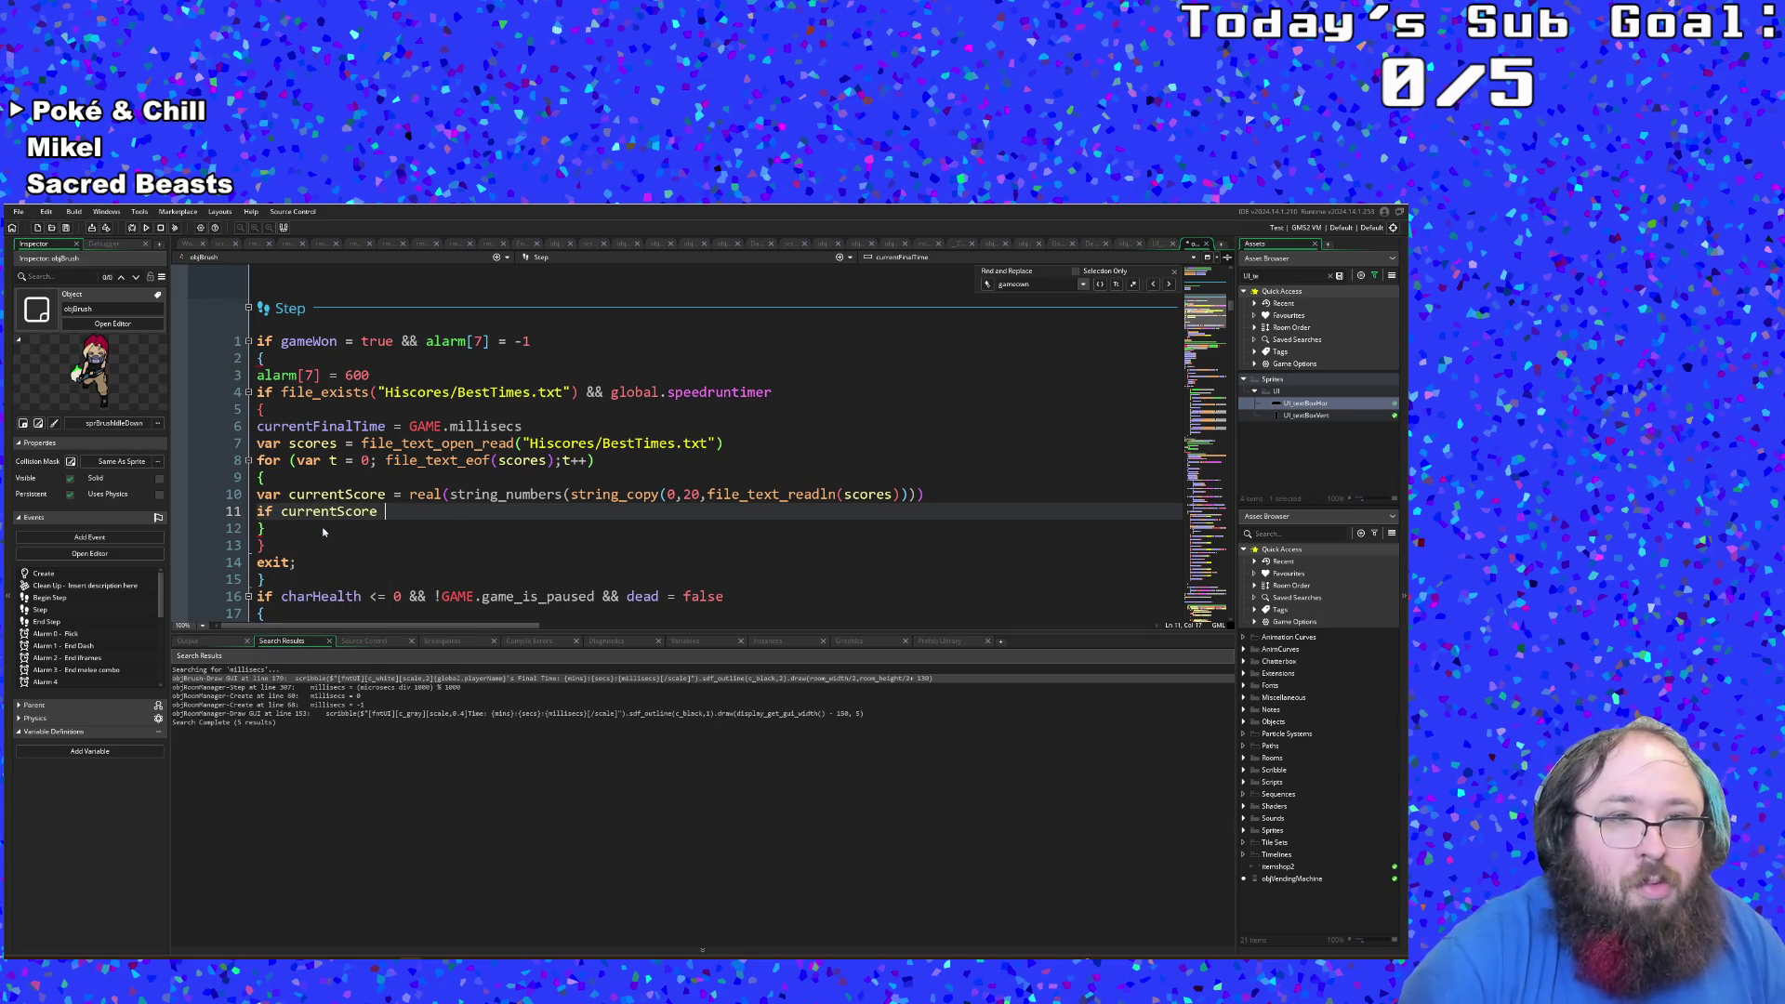
type("<")
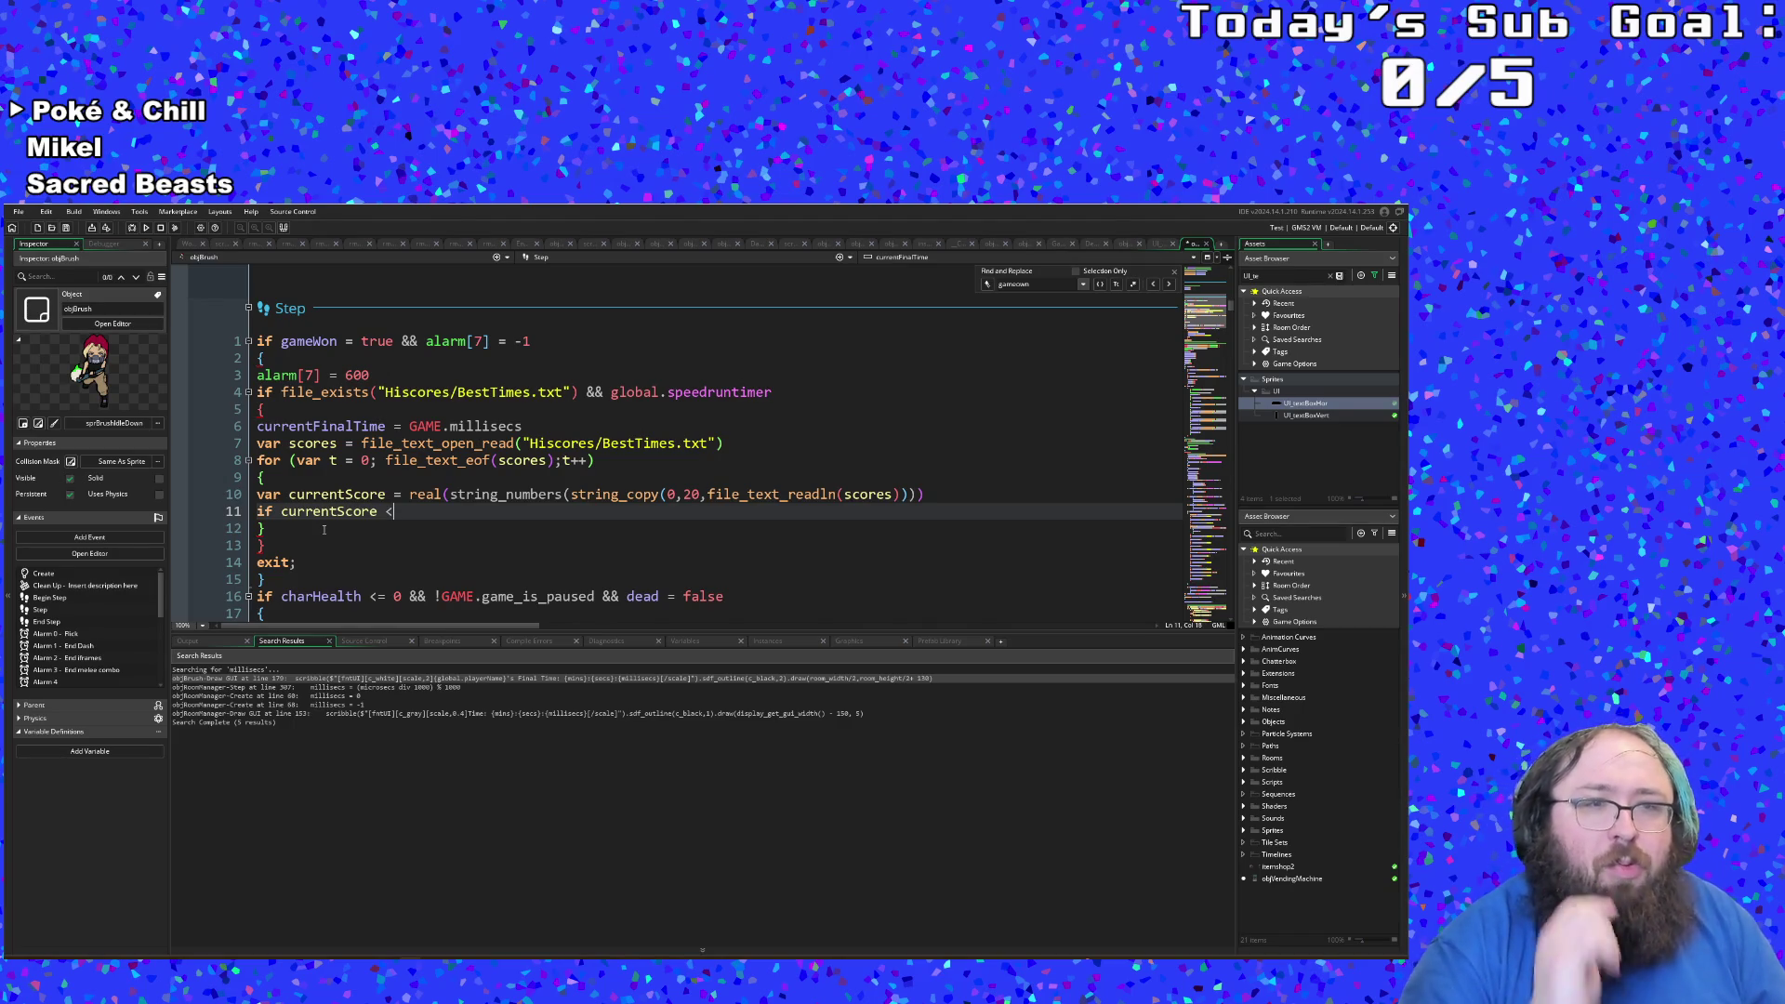
Step: Check lines 12–13 and currentScore's usage, then select the unfinished if line
left_click(323, 529)
left_click(260, 563)
left_click(261, 546)
left_click(329, 527)
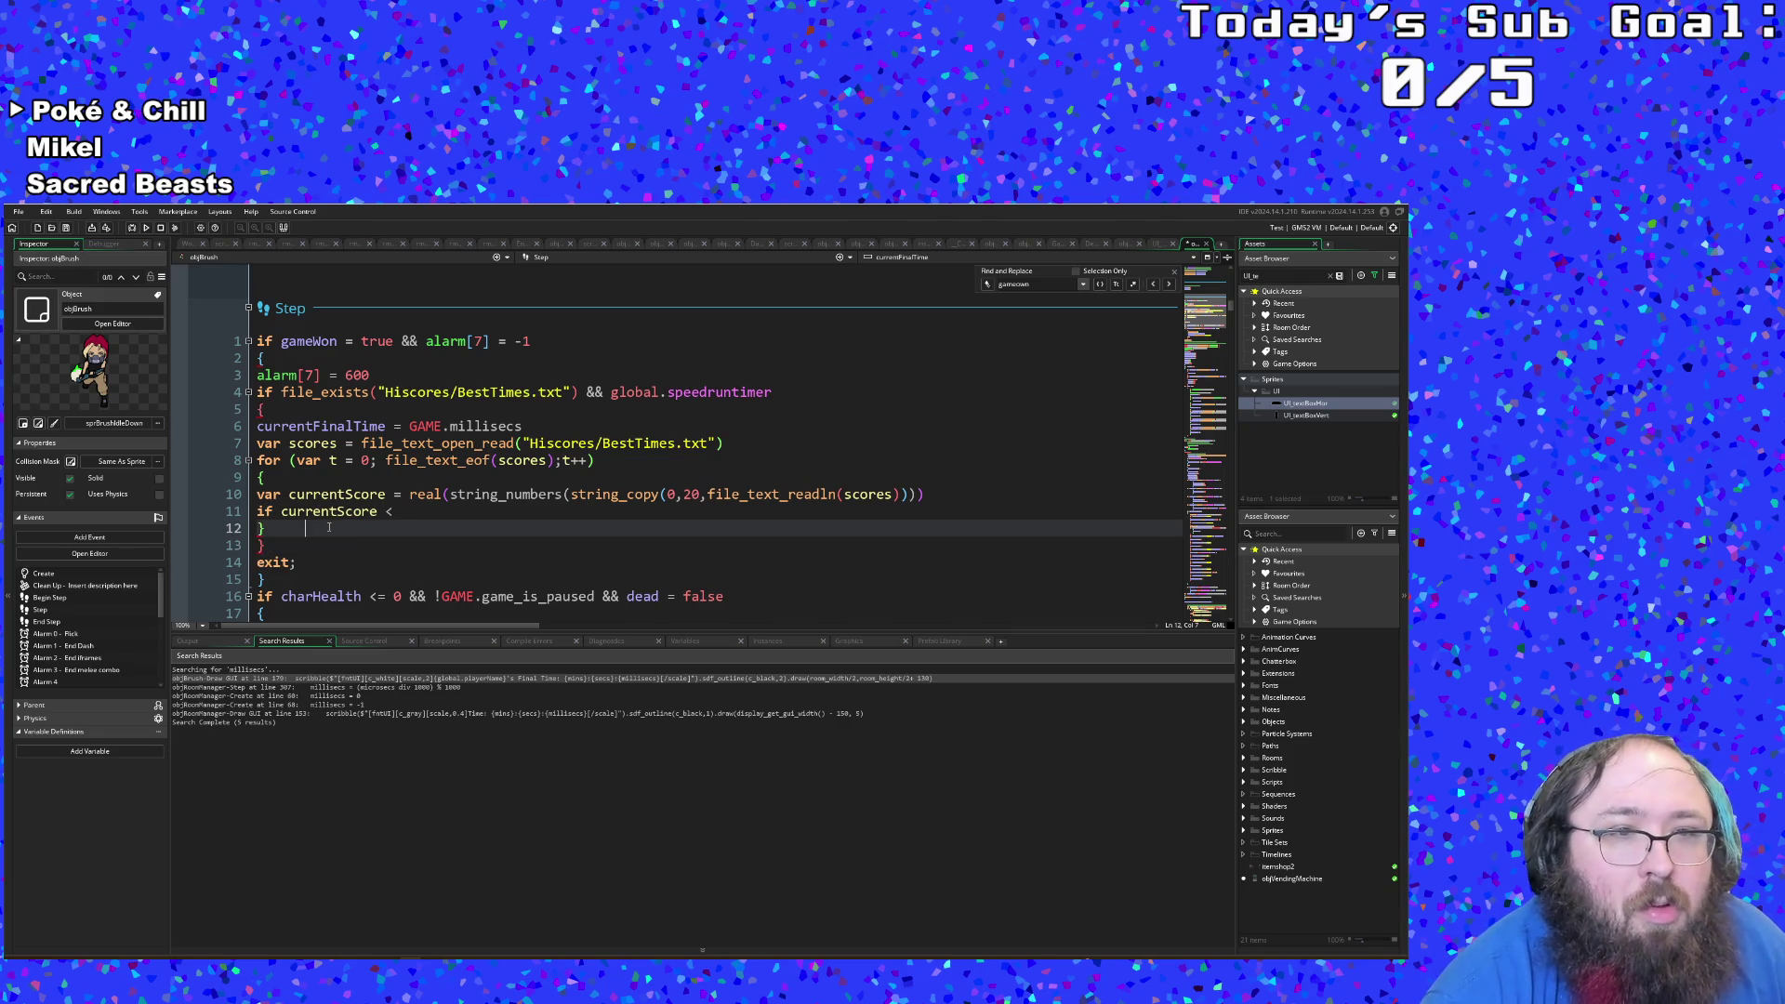
left_click(409, 513)
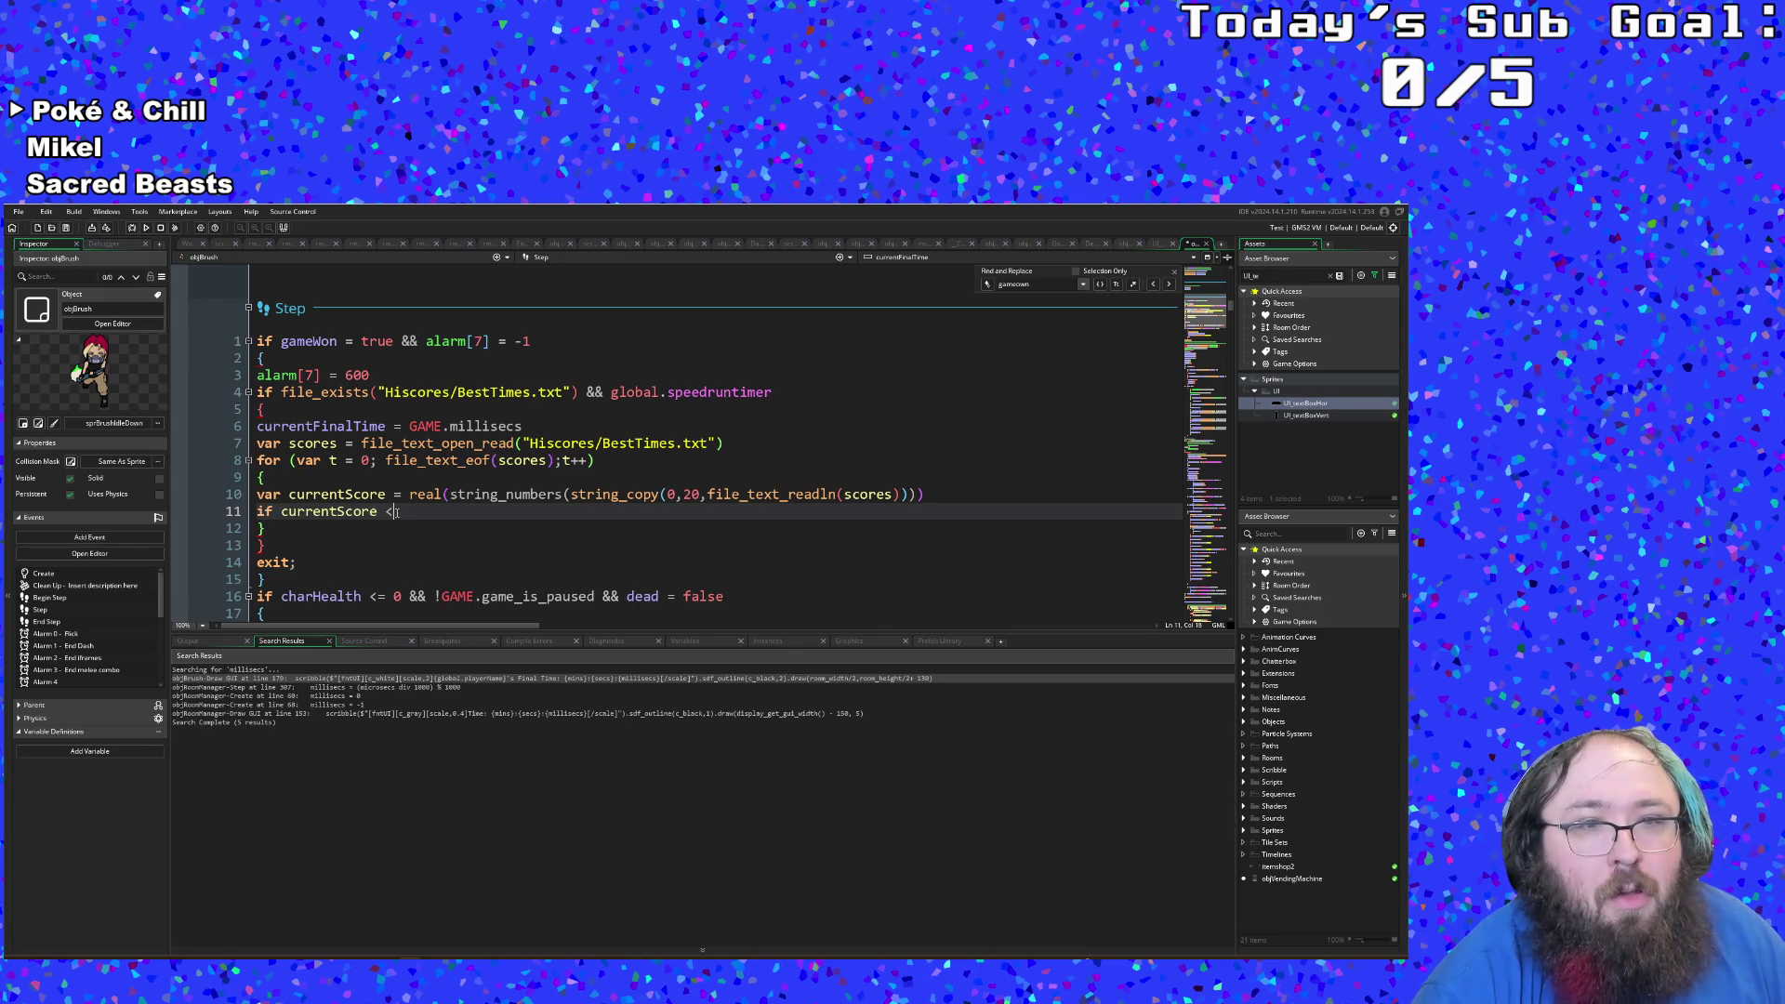
left_click(337, 512)
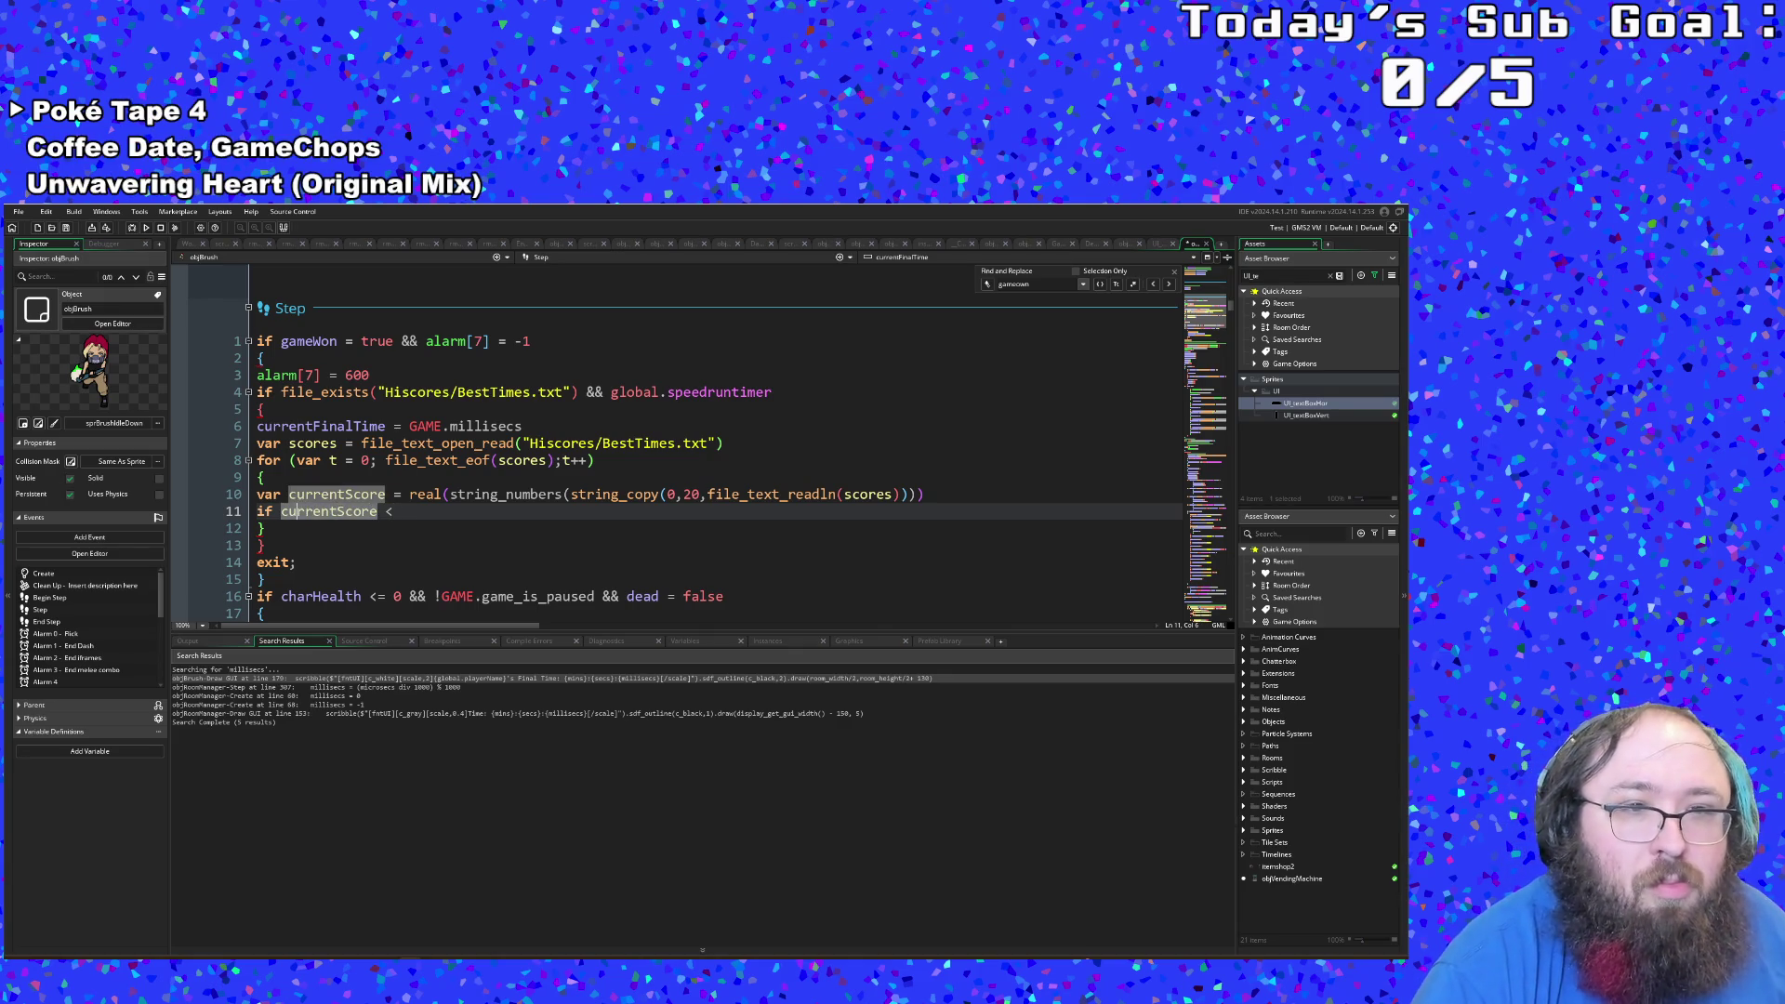
left_click(406, 513)
left_click_drag(405, 512, 249, 507)
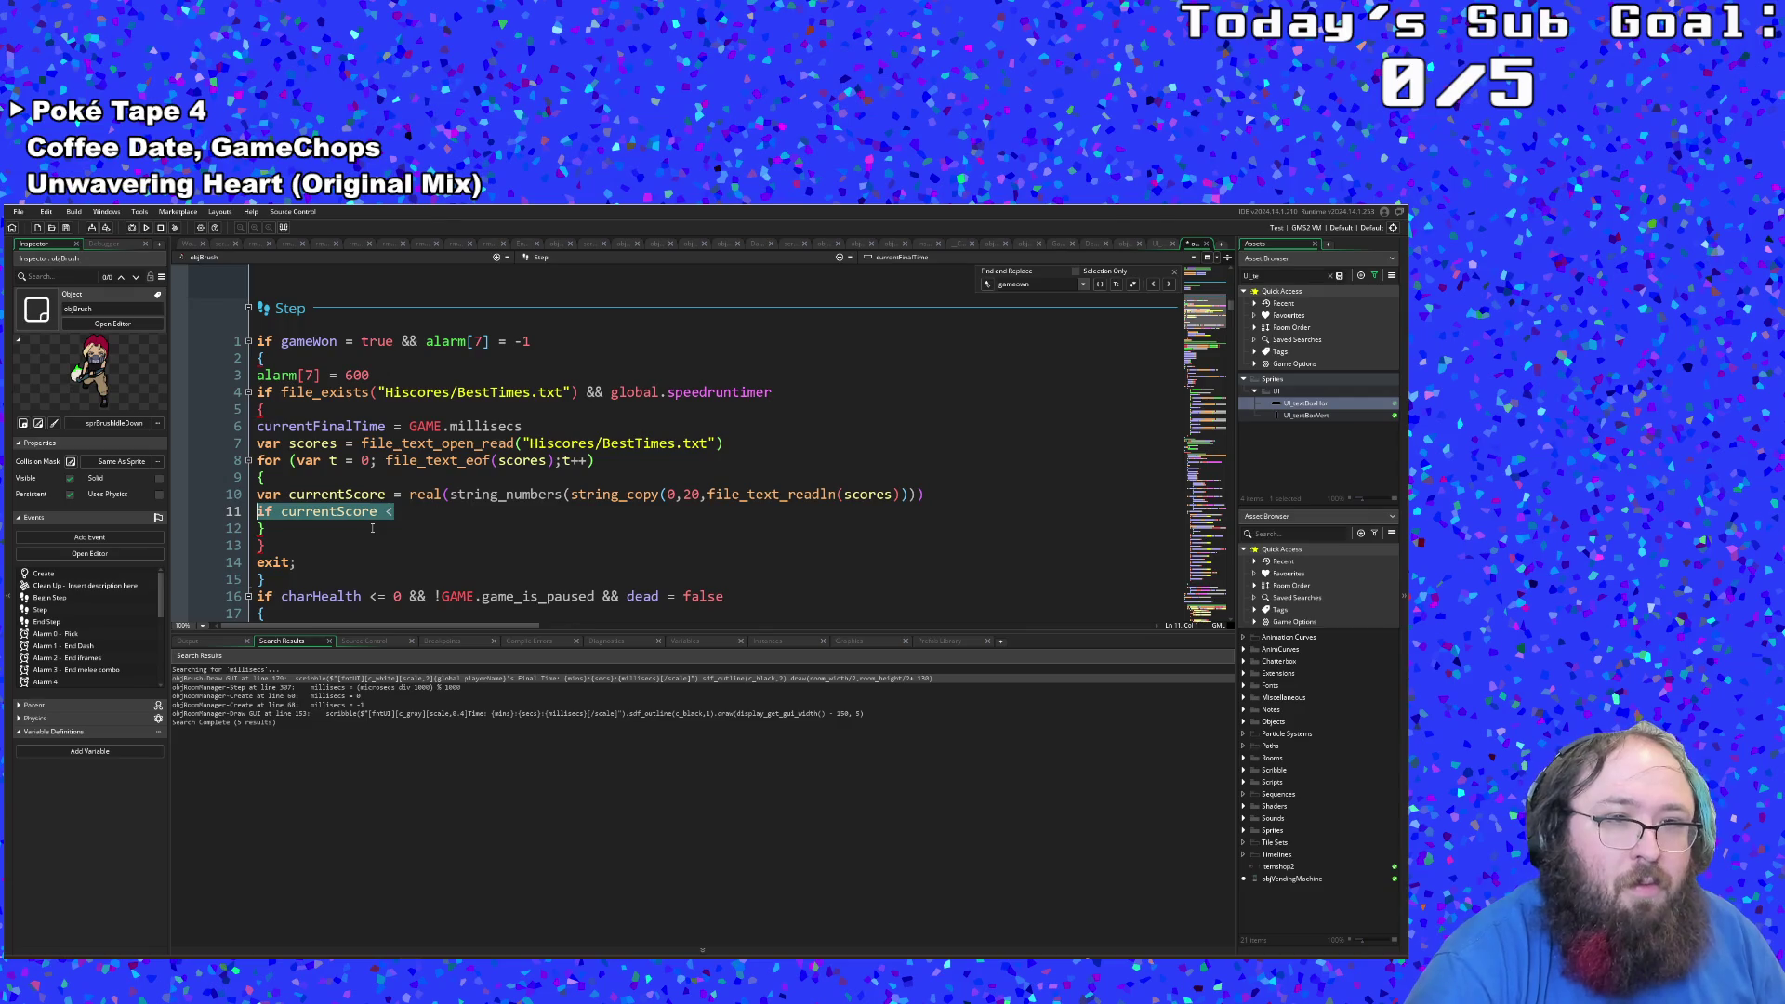
Step: Type 'var currentName = string_' on line 11 and browse the string function suggestions
type("var ")
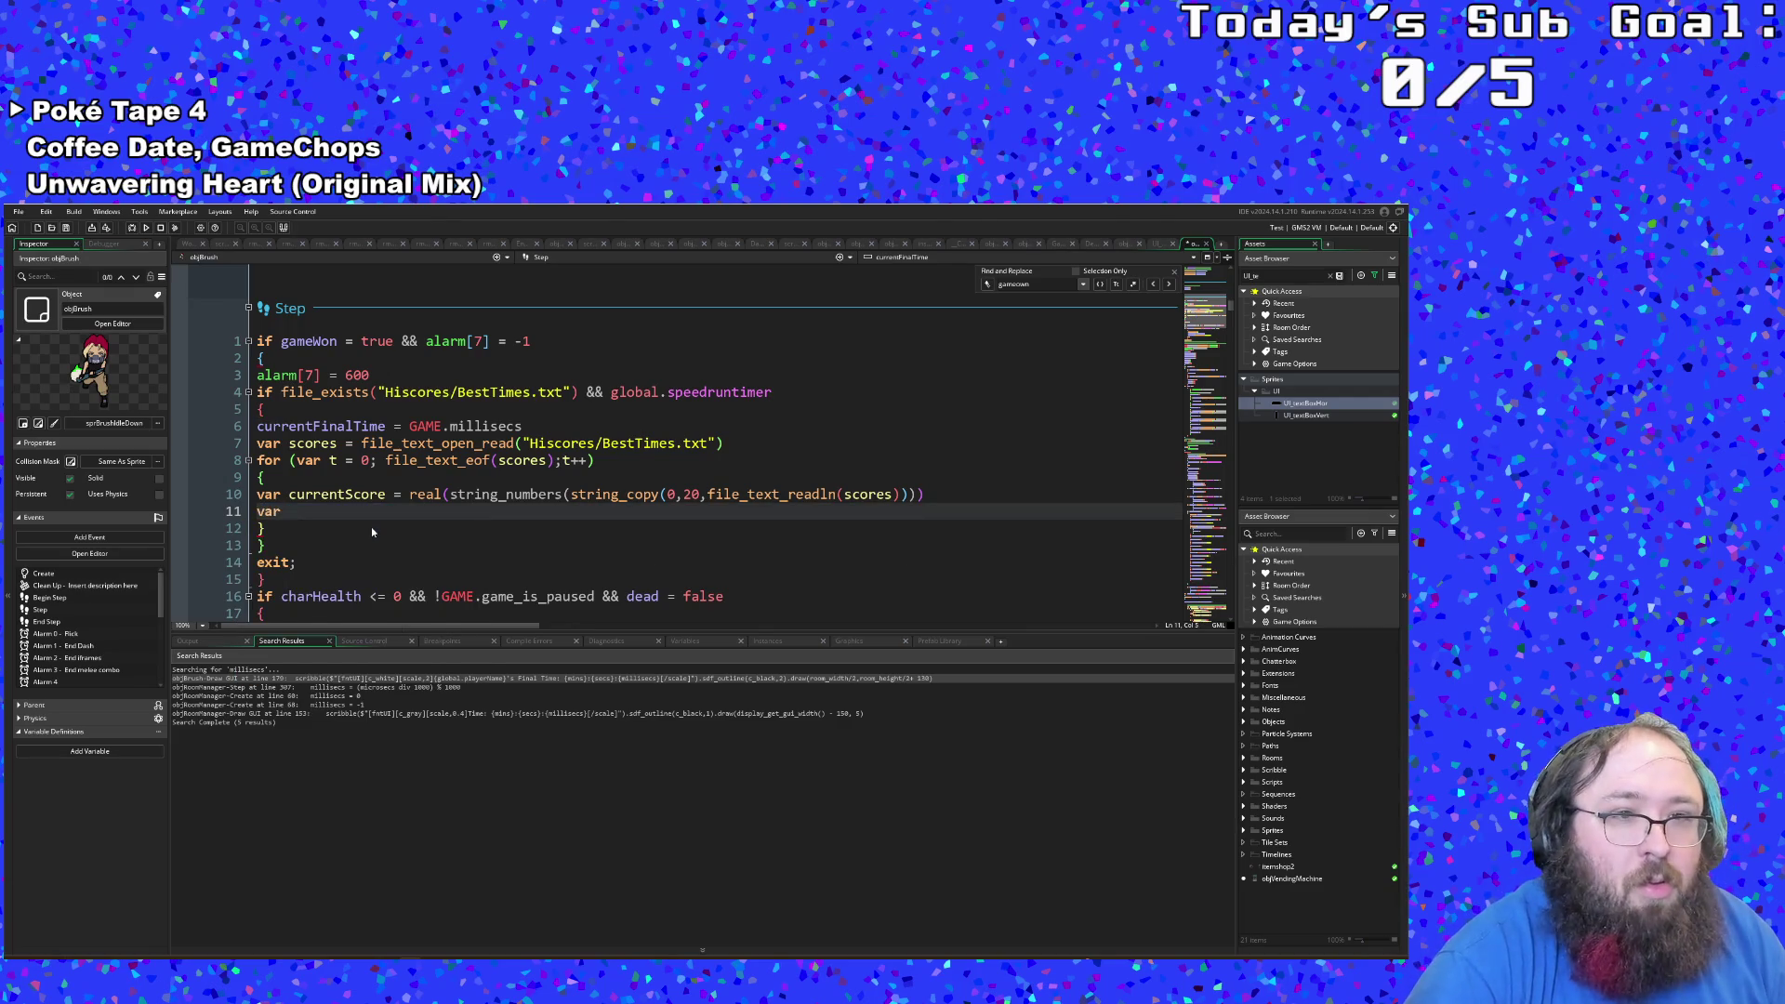
type("currentName")
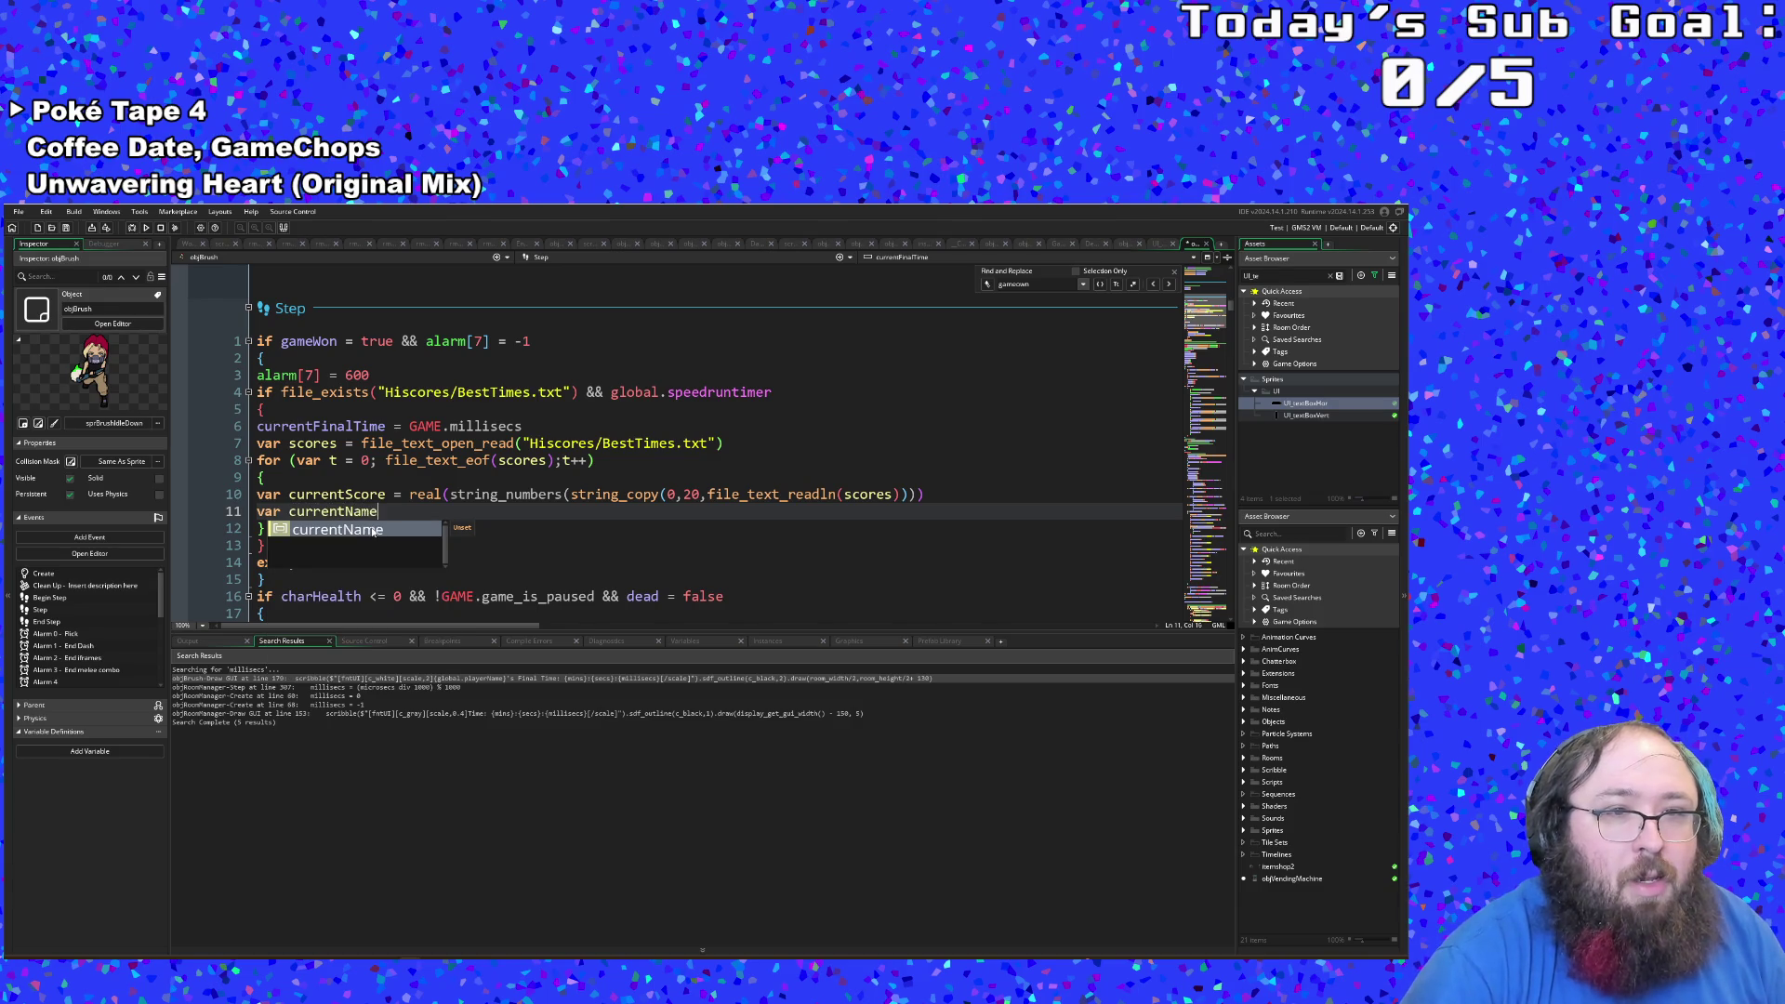
key("BackSpace")
key("BackSpace")
key("BackSpace")
type("ame =")
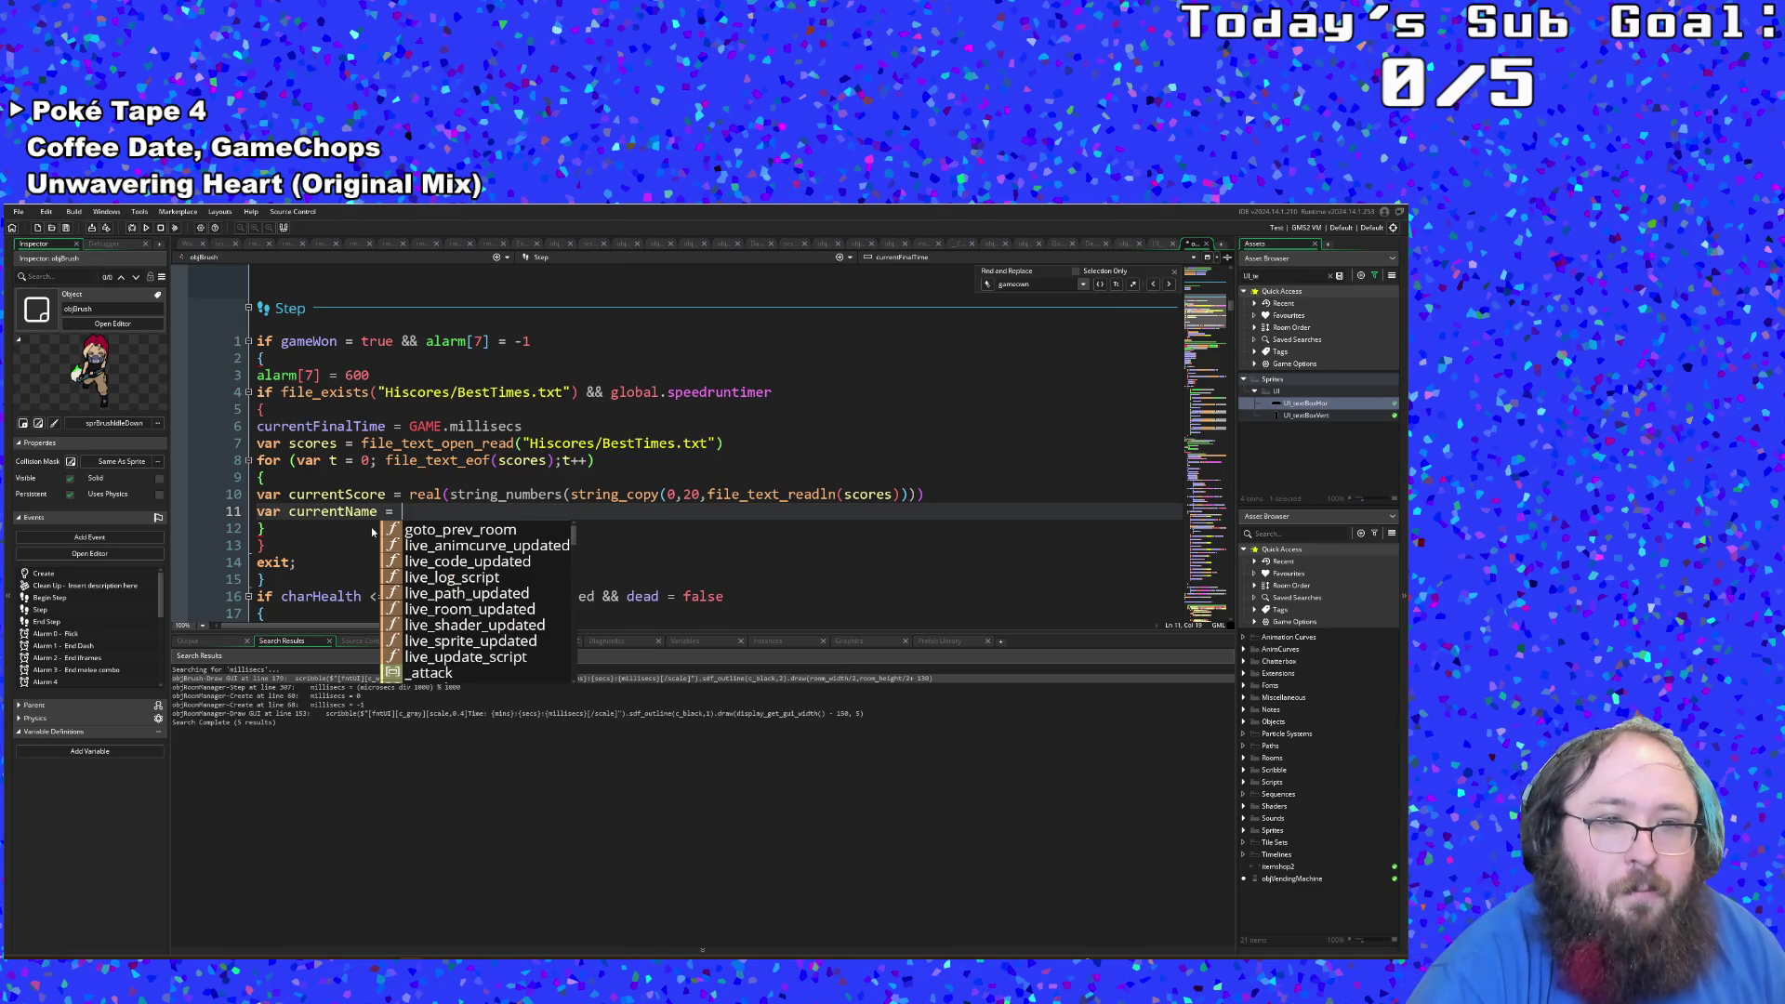
type(" string_")
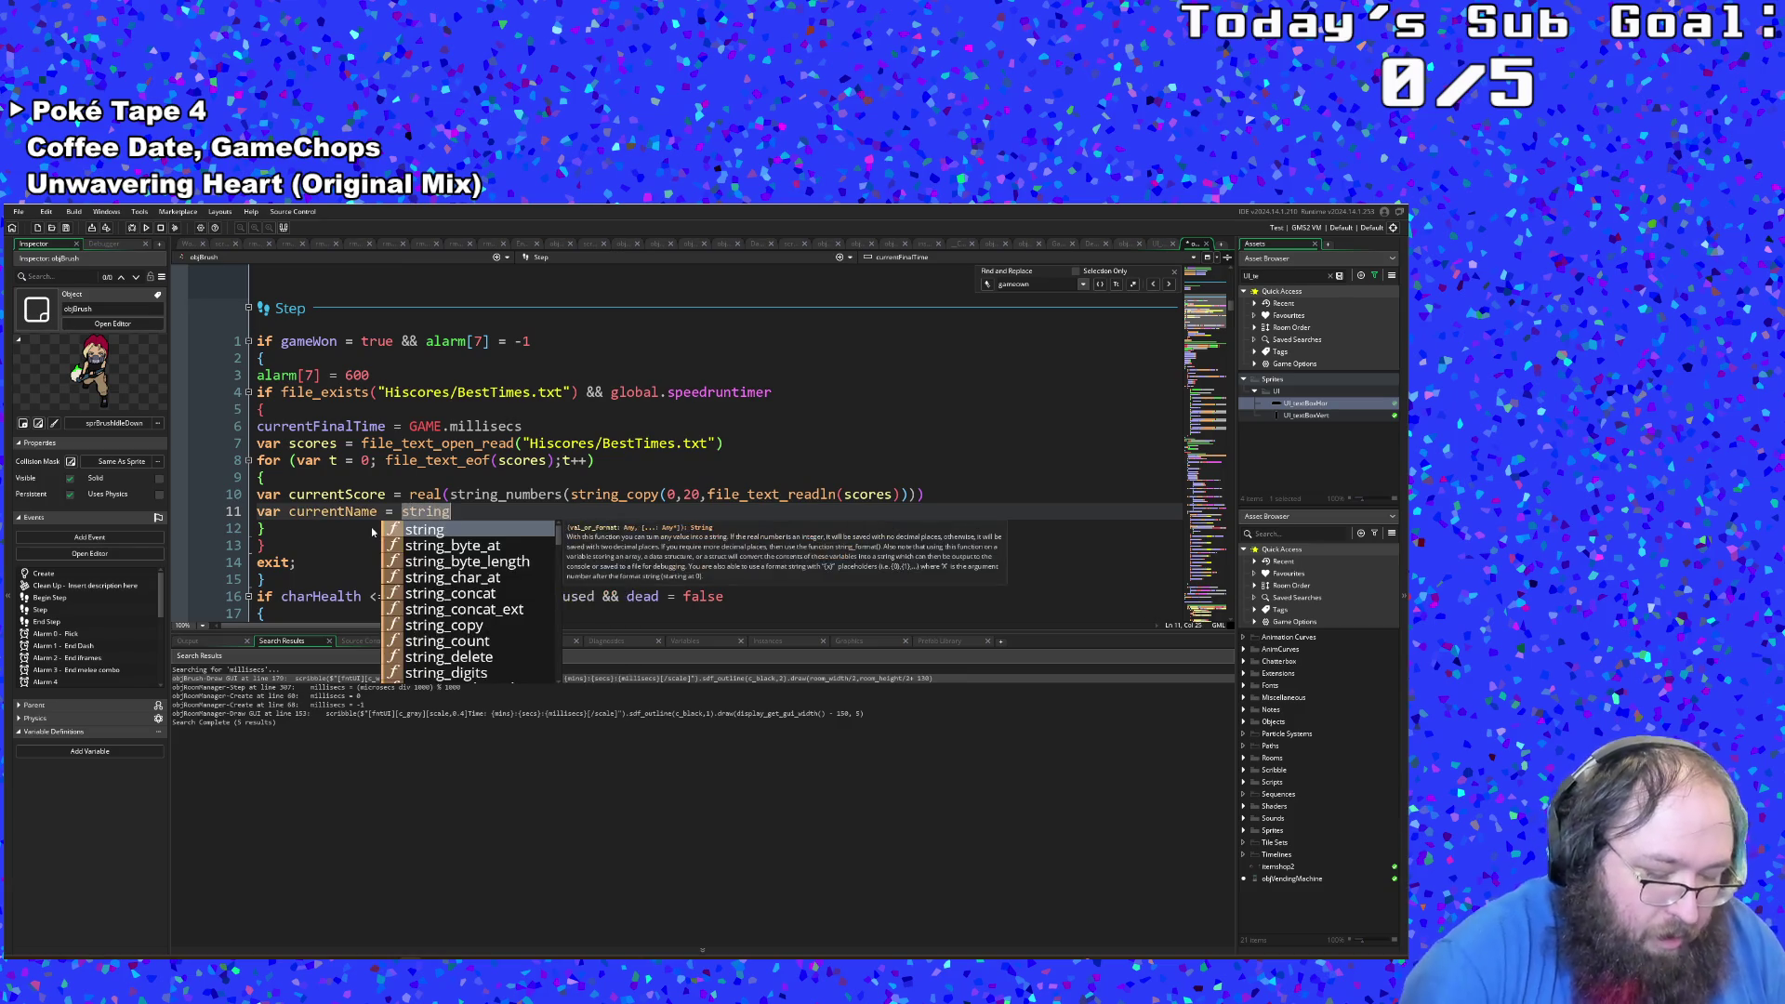
scroll(489, 580, "down", 2)
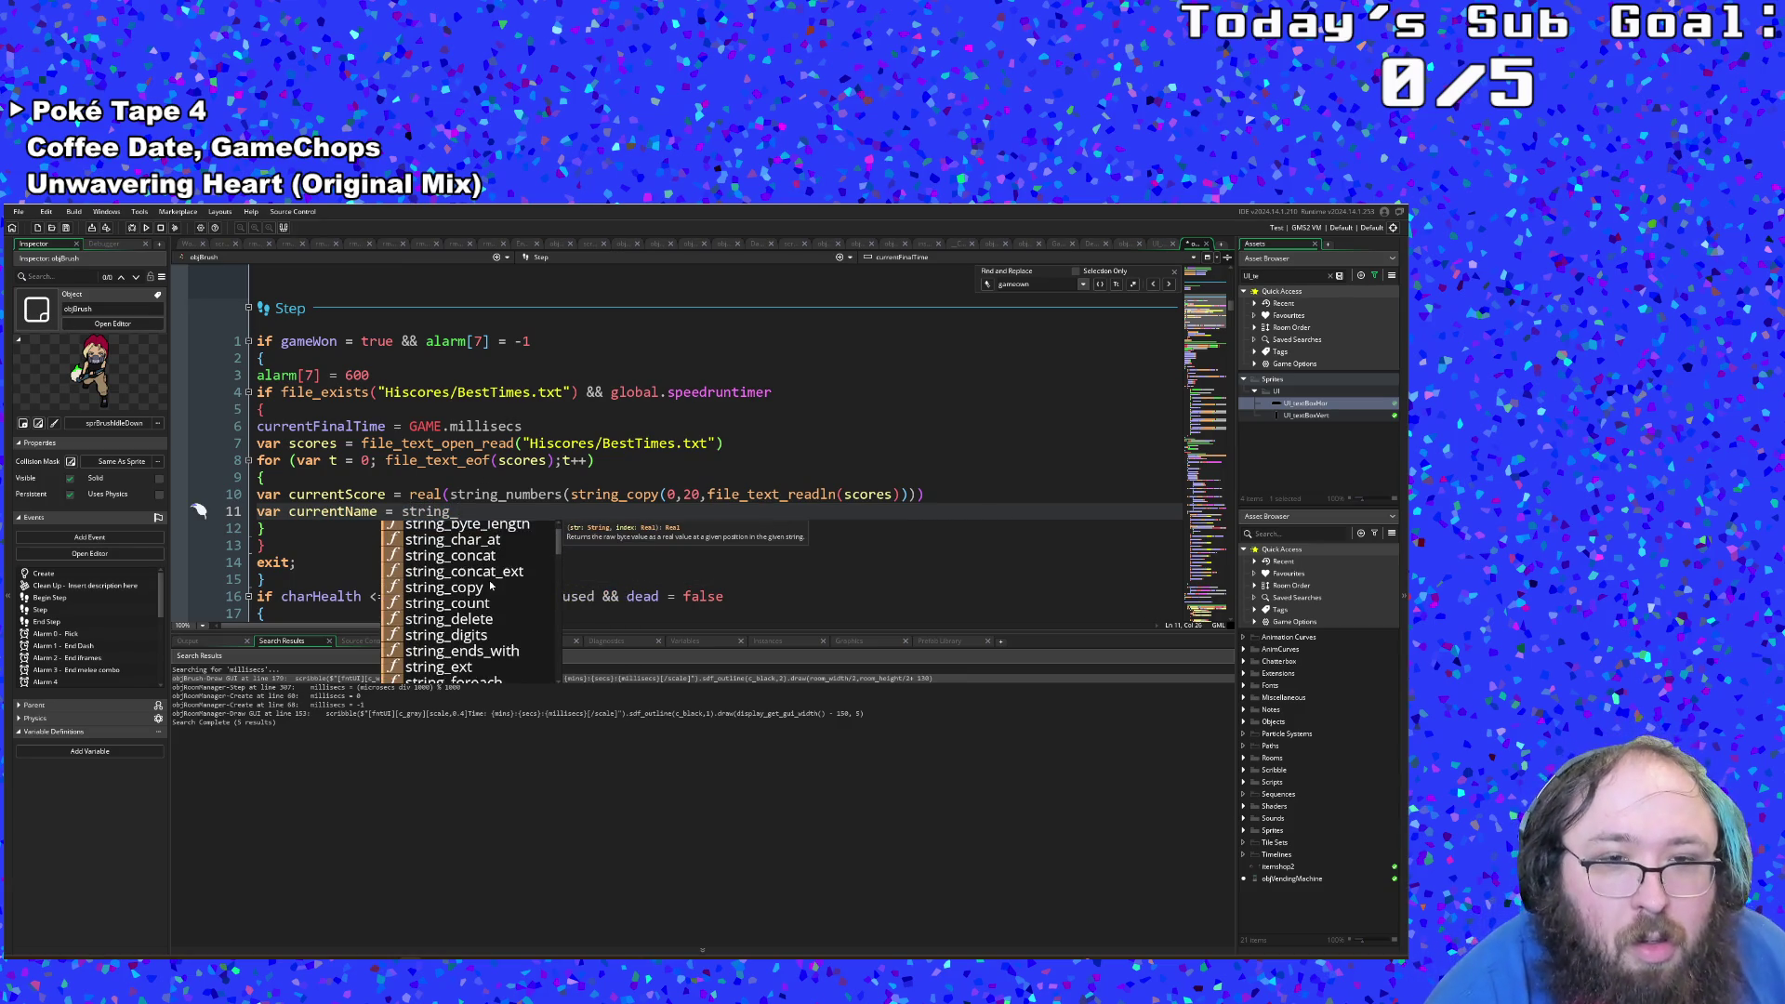
scroll(491, 584, "down", 4)
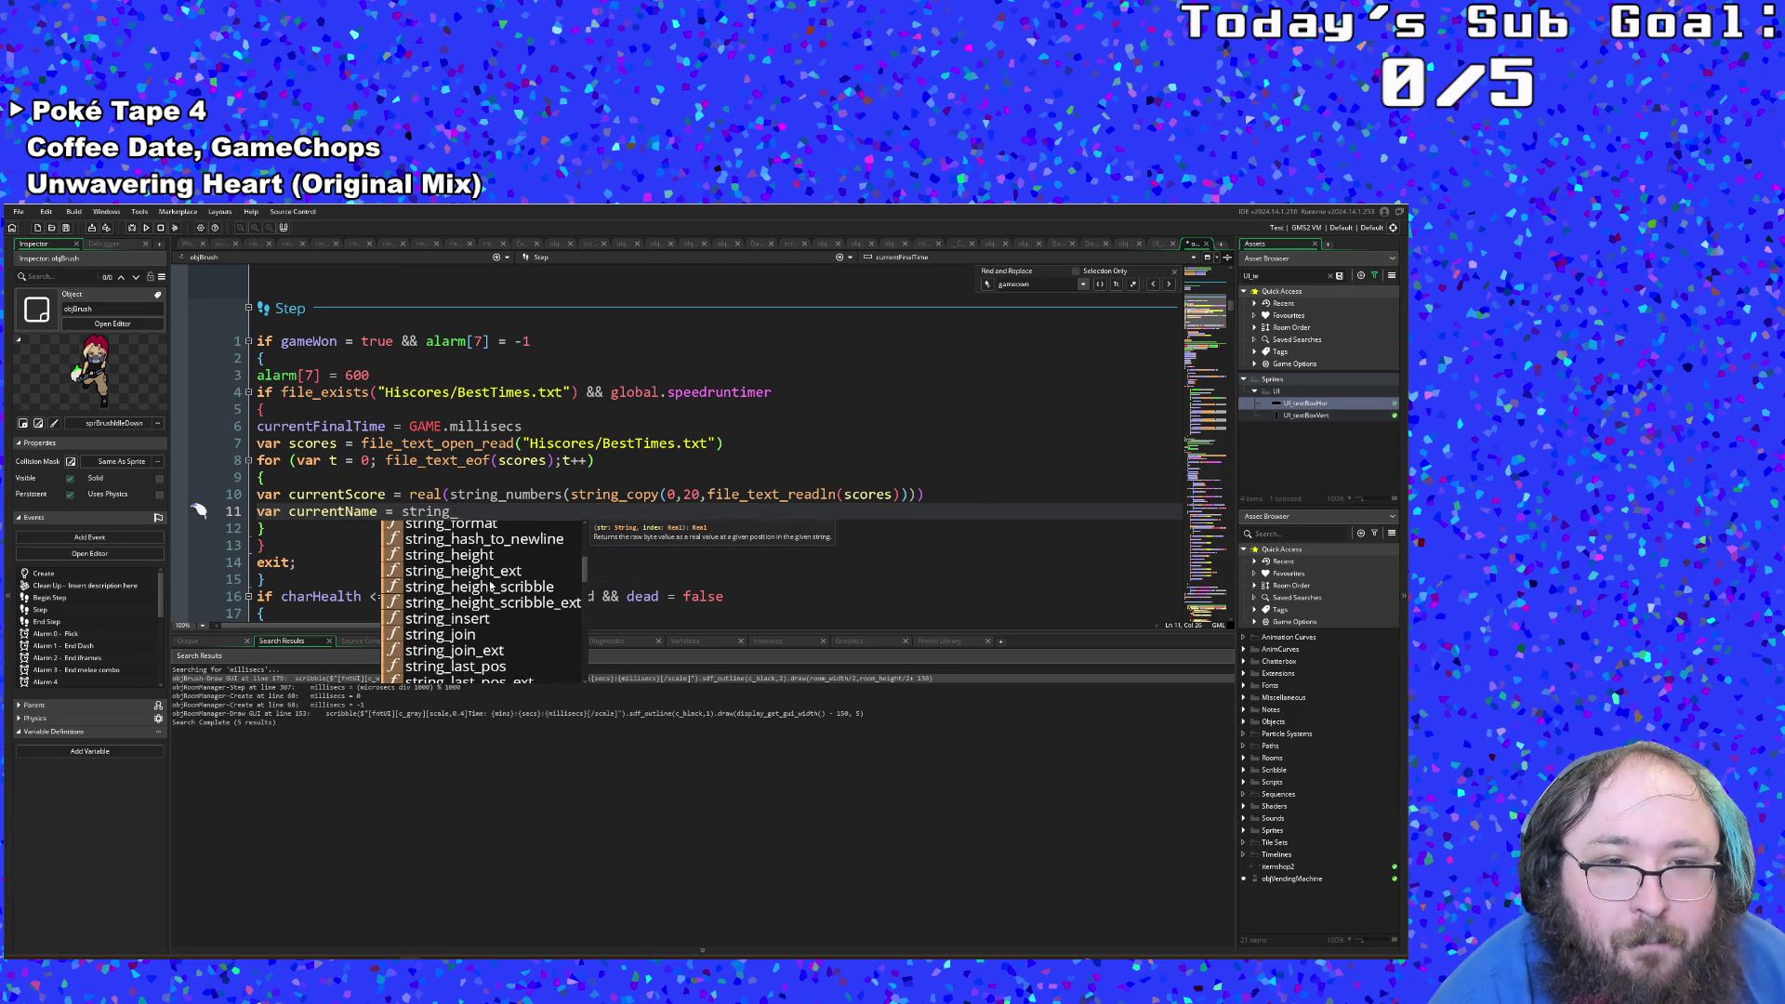
scroll(480, 595, "down", 4)
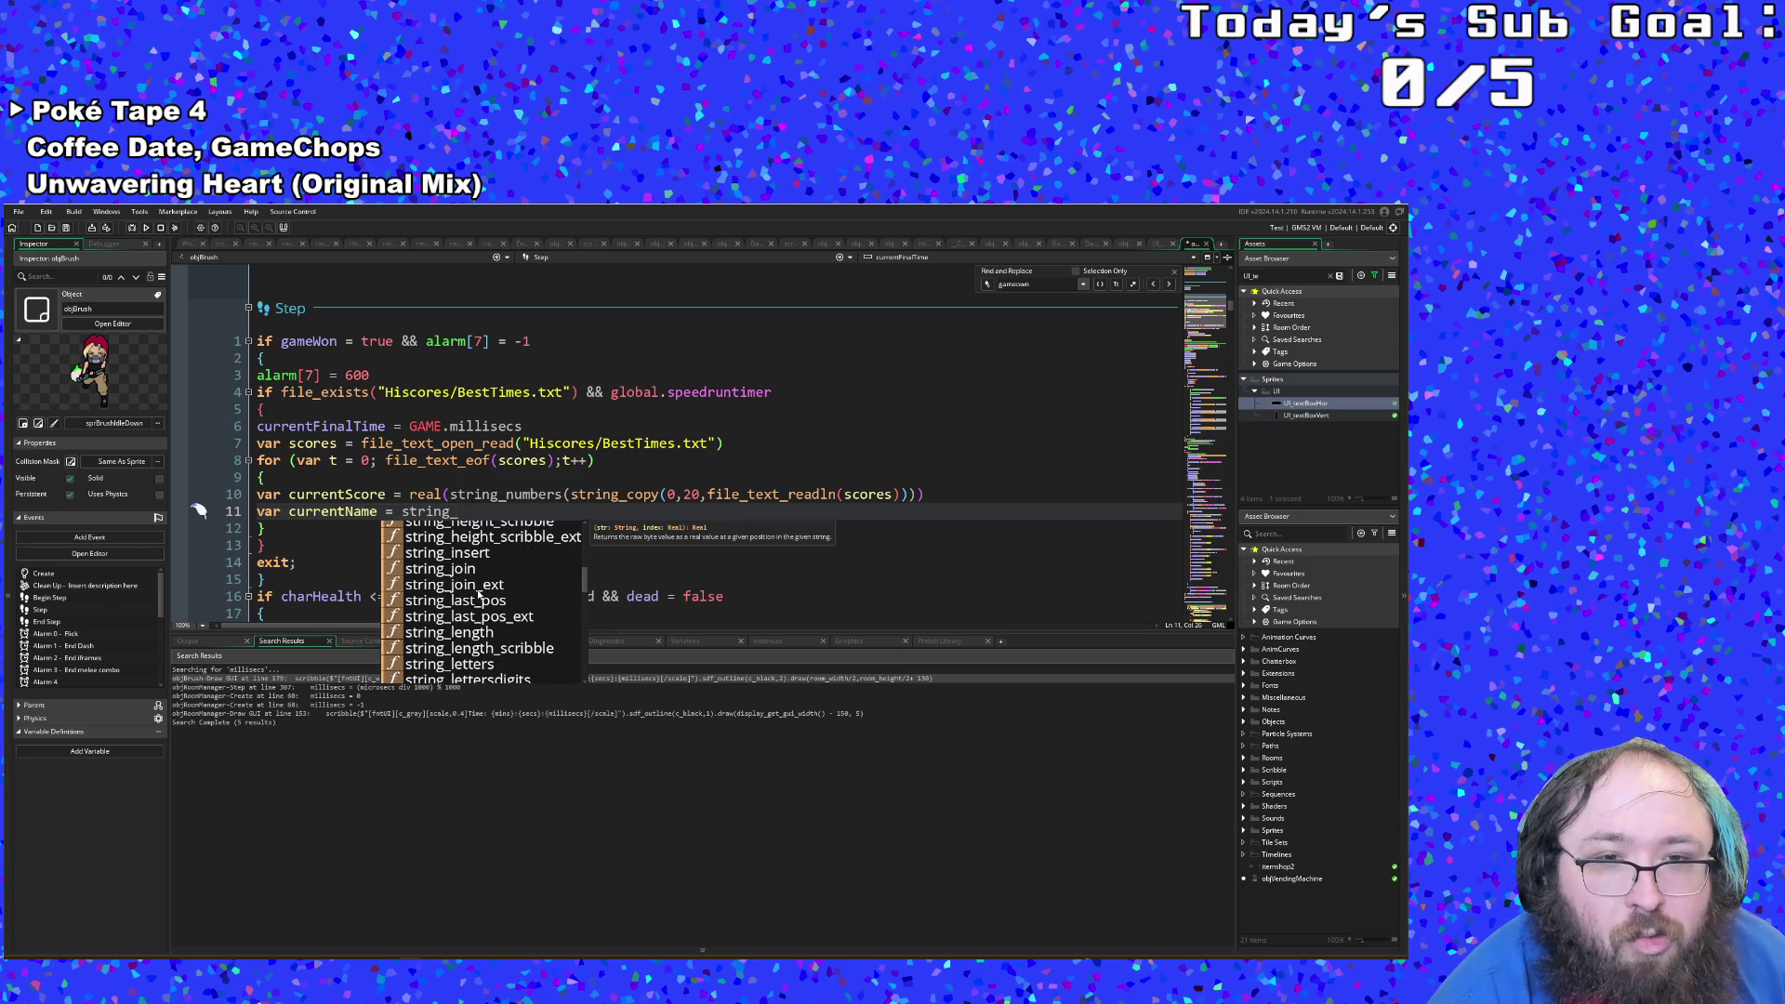
scroll(479, 595, "down", 7)
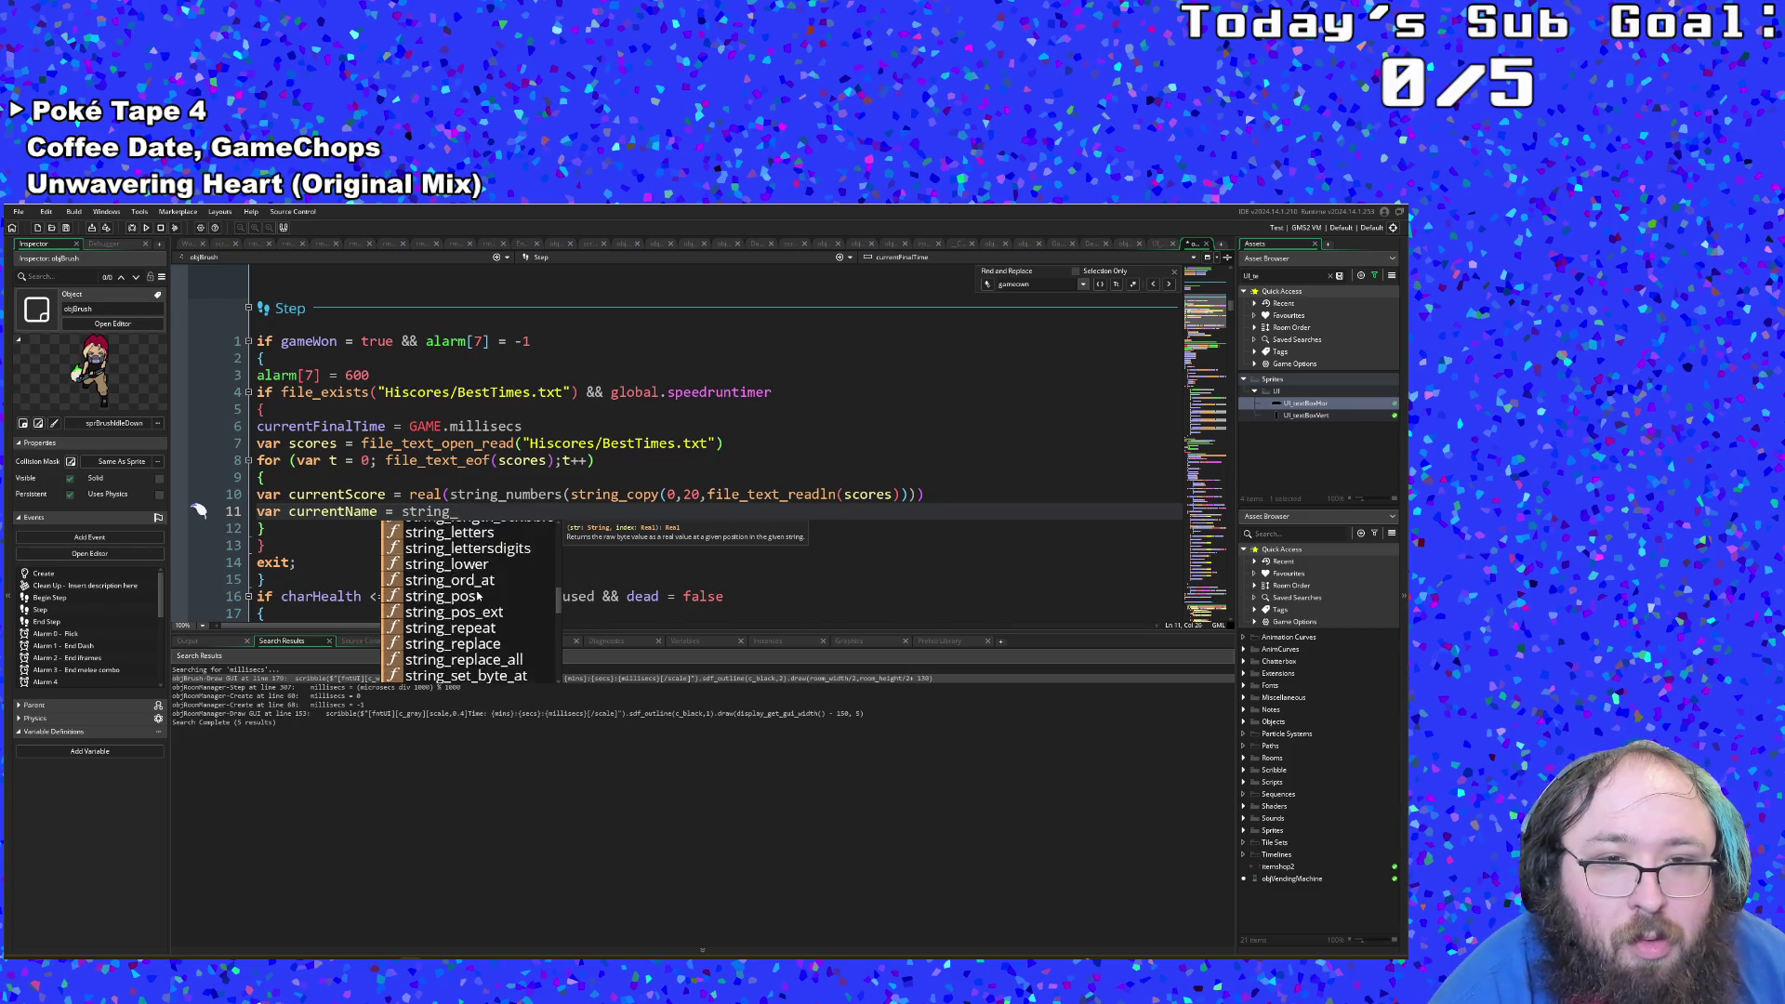
scroll(477, 595, "up", 5)
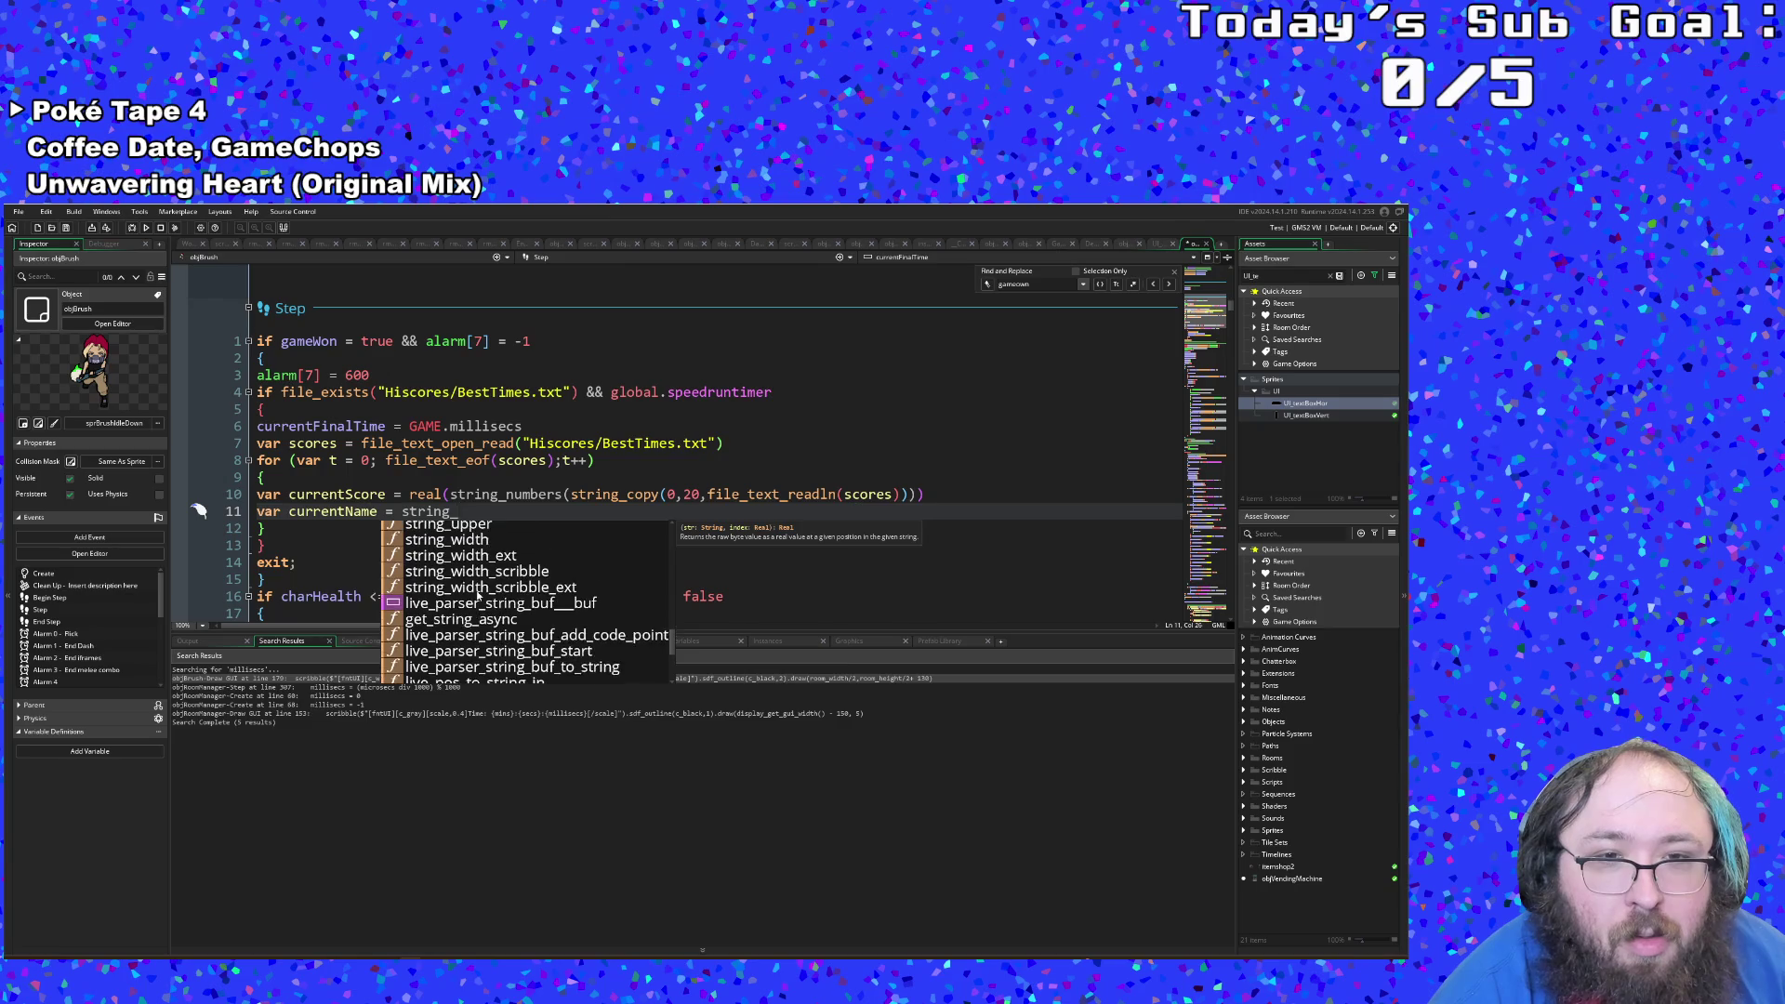
scroll(478, 593, "up", 7)
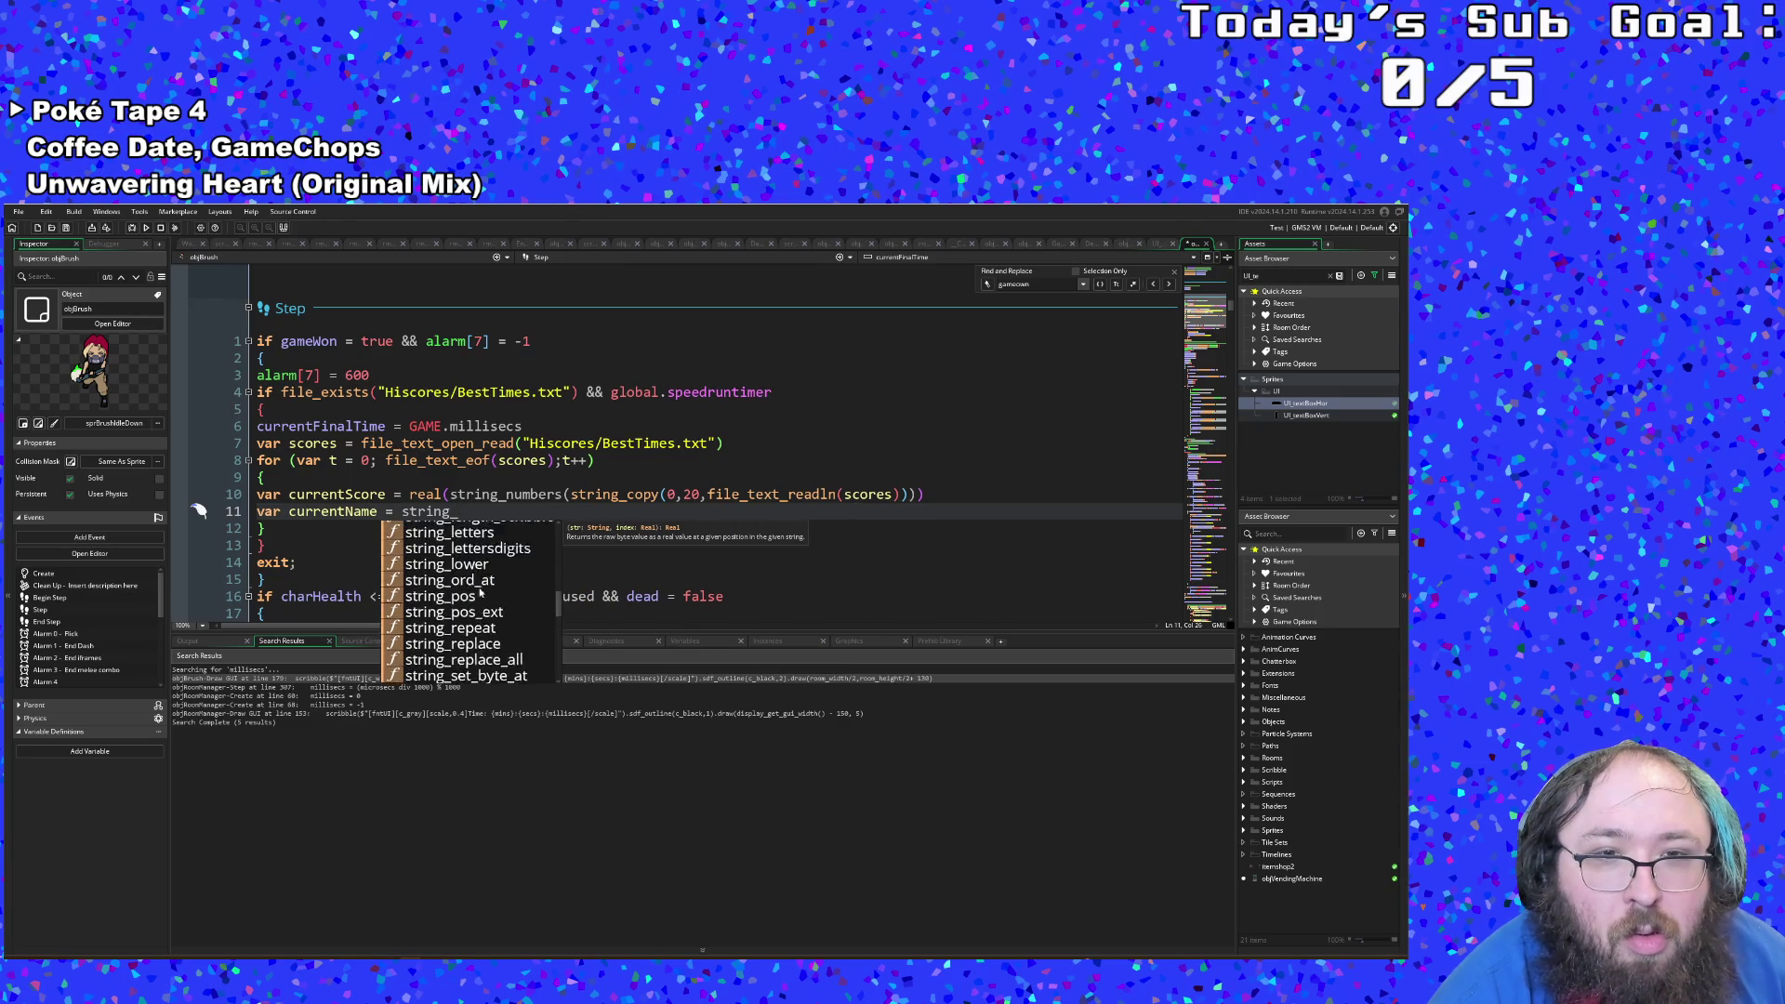
scroll(490, 584, "up", 3)
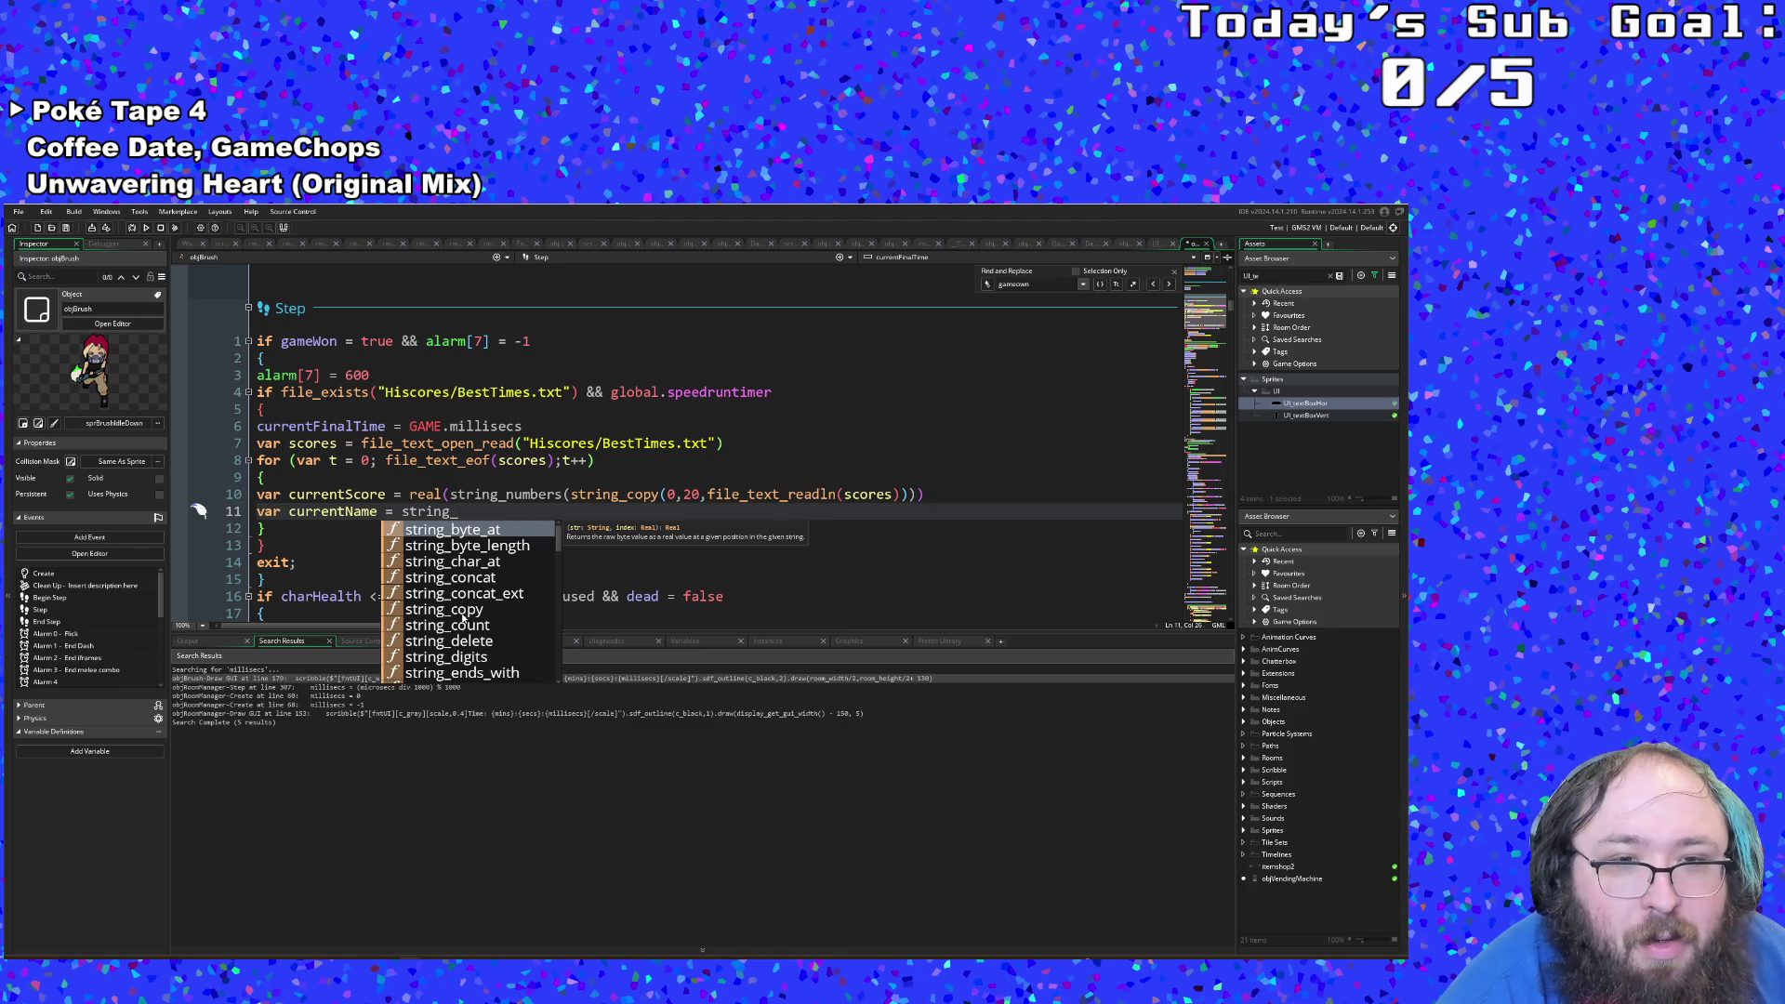
Step: Try string_copy, then settle on string_pos_ext as currentName's value
left_click(468, 610)
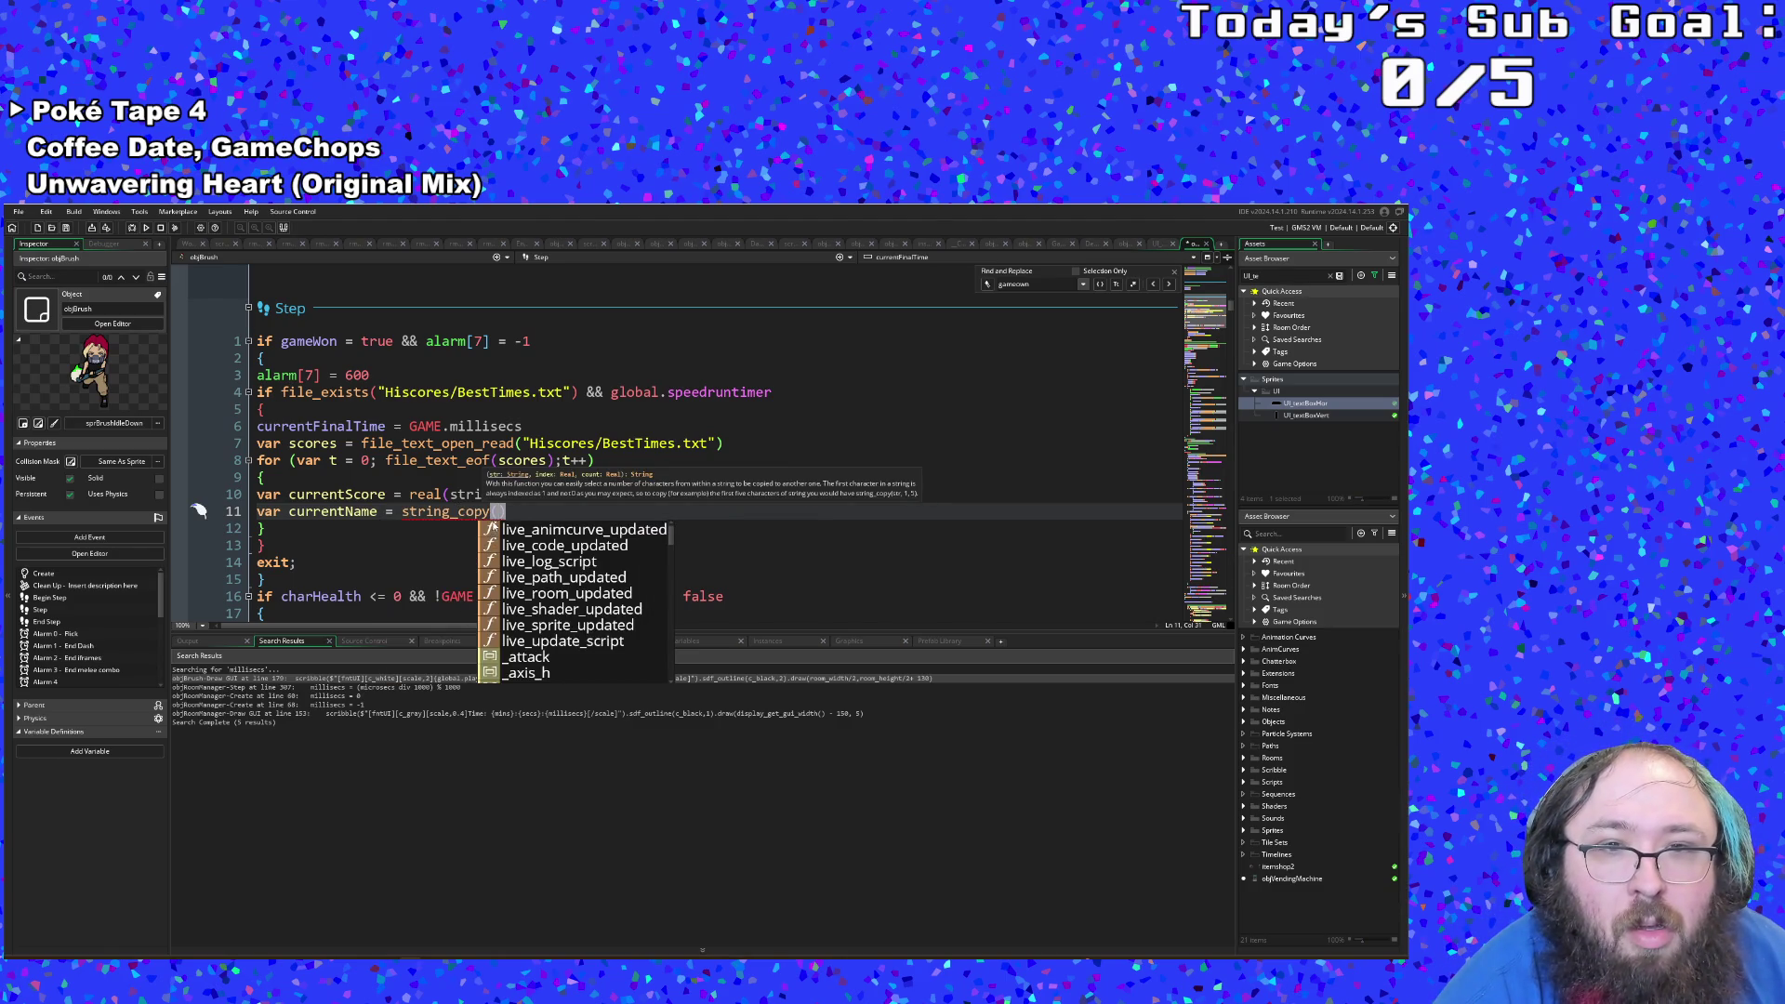
key("BackSpace")
key("BackSpace")
key("BackSpace")
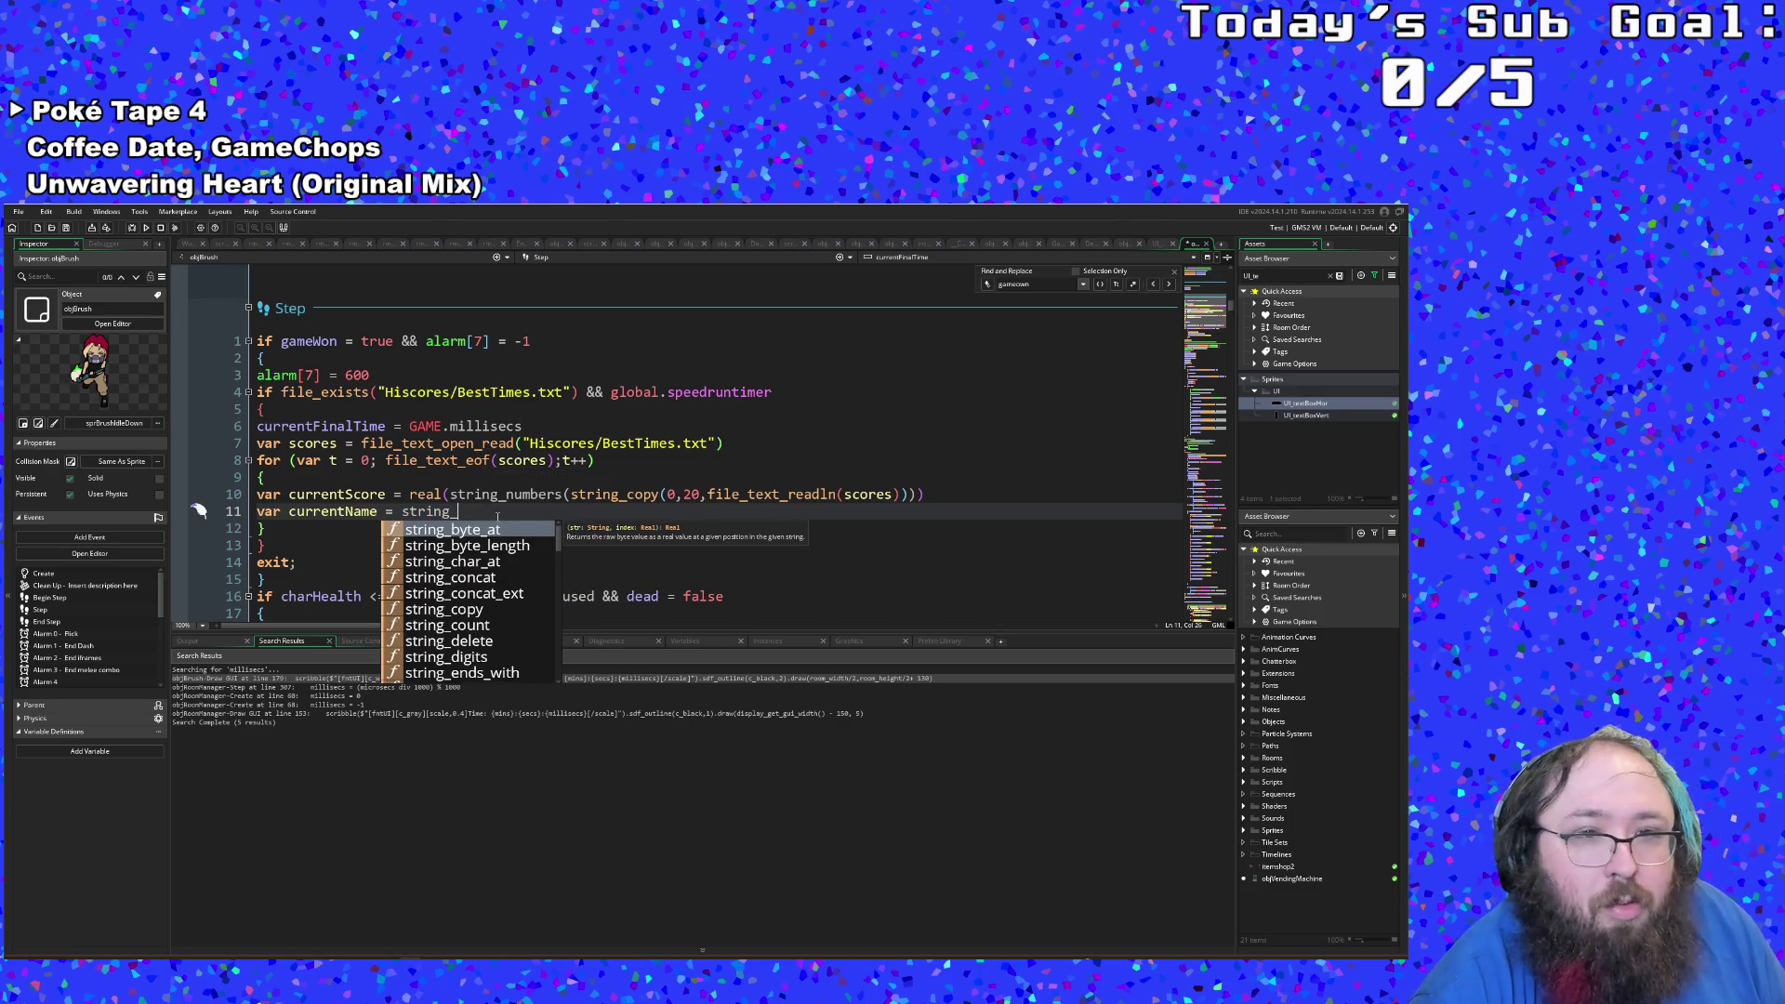
type("sub")
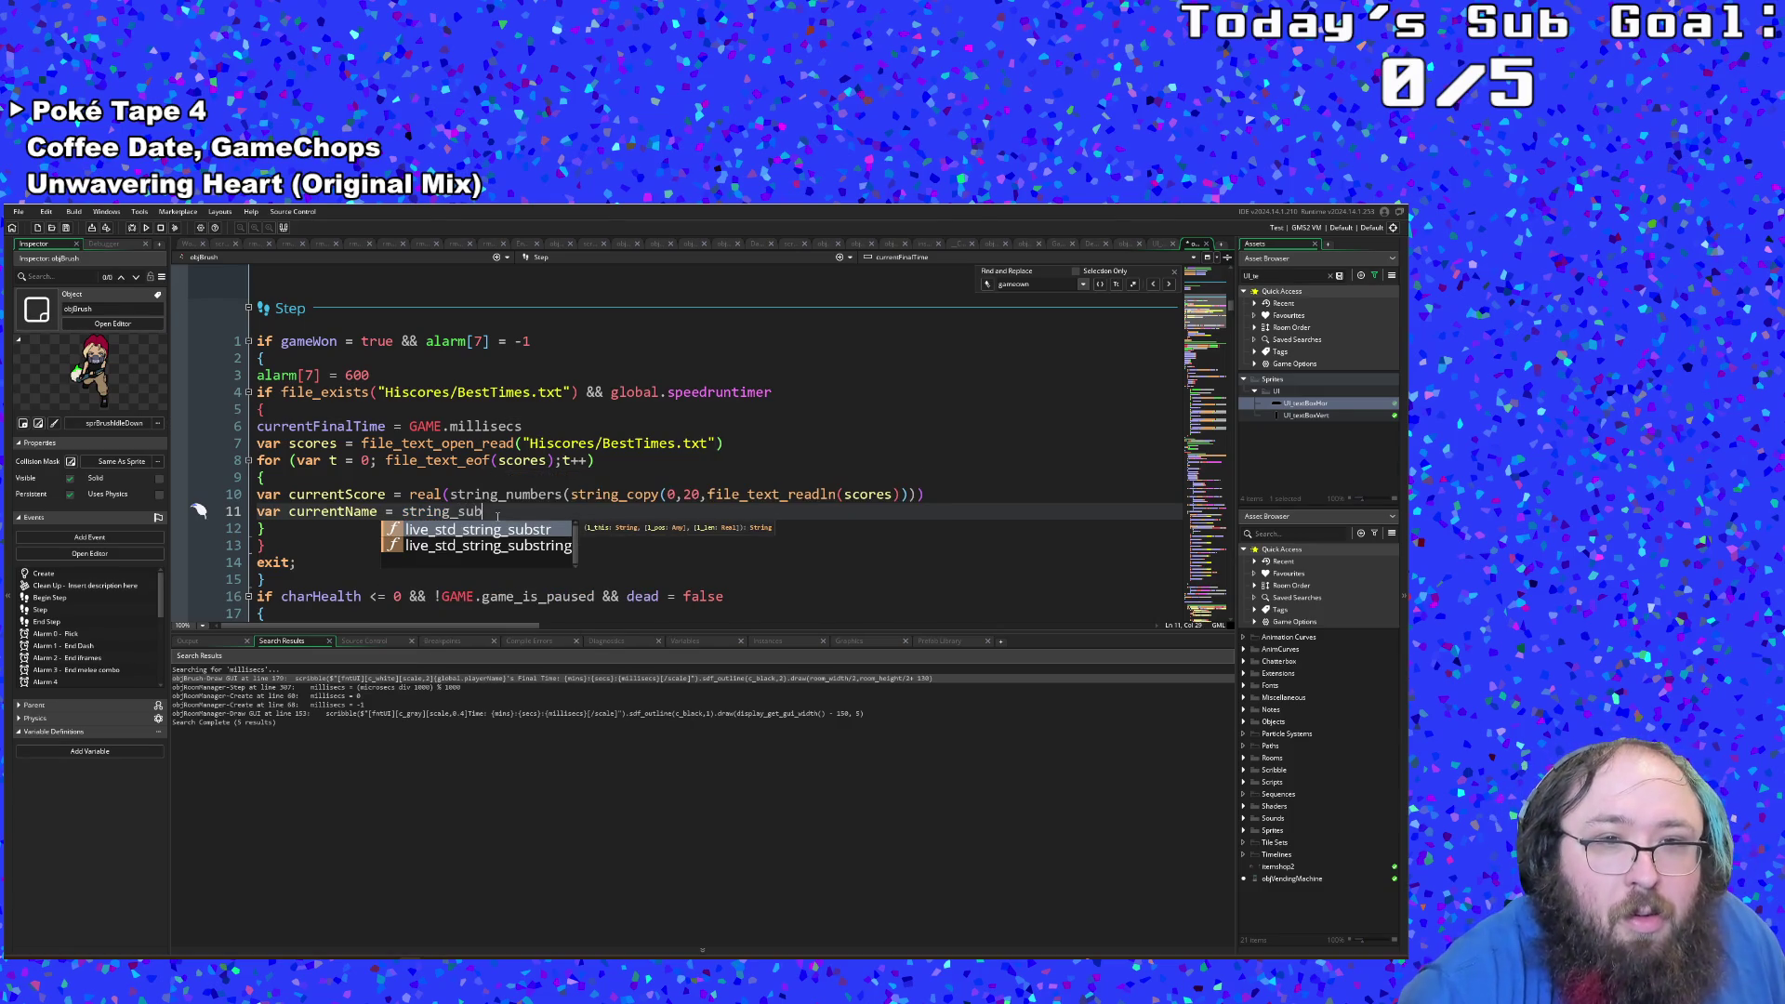
key("BackSpace")
key("BackSpace")
key("BackSpace")
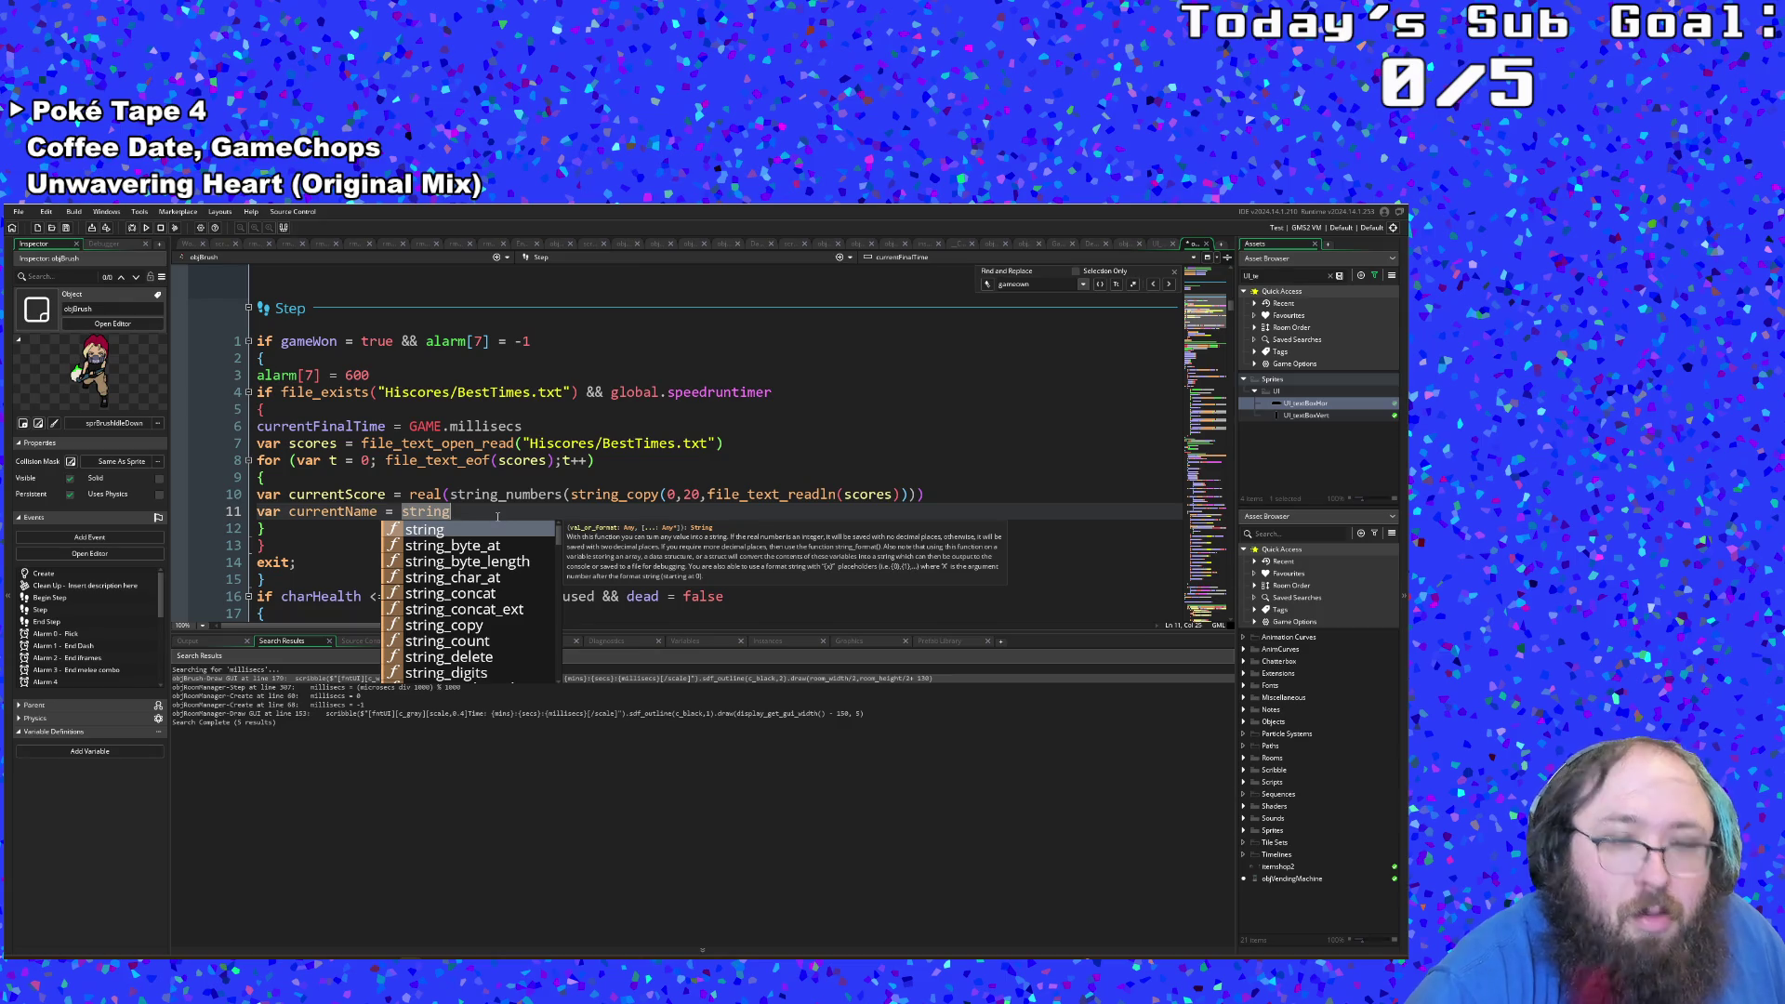
type("_")
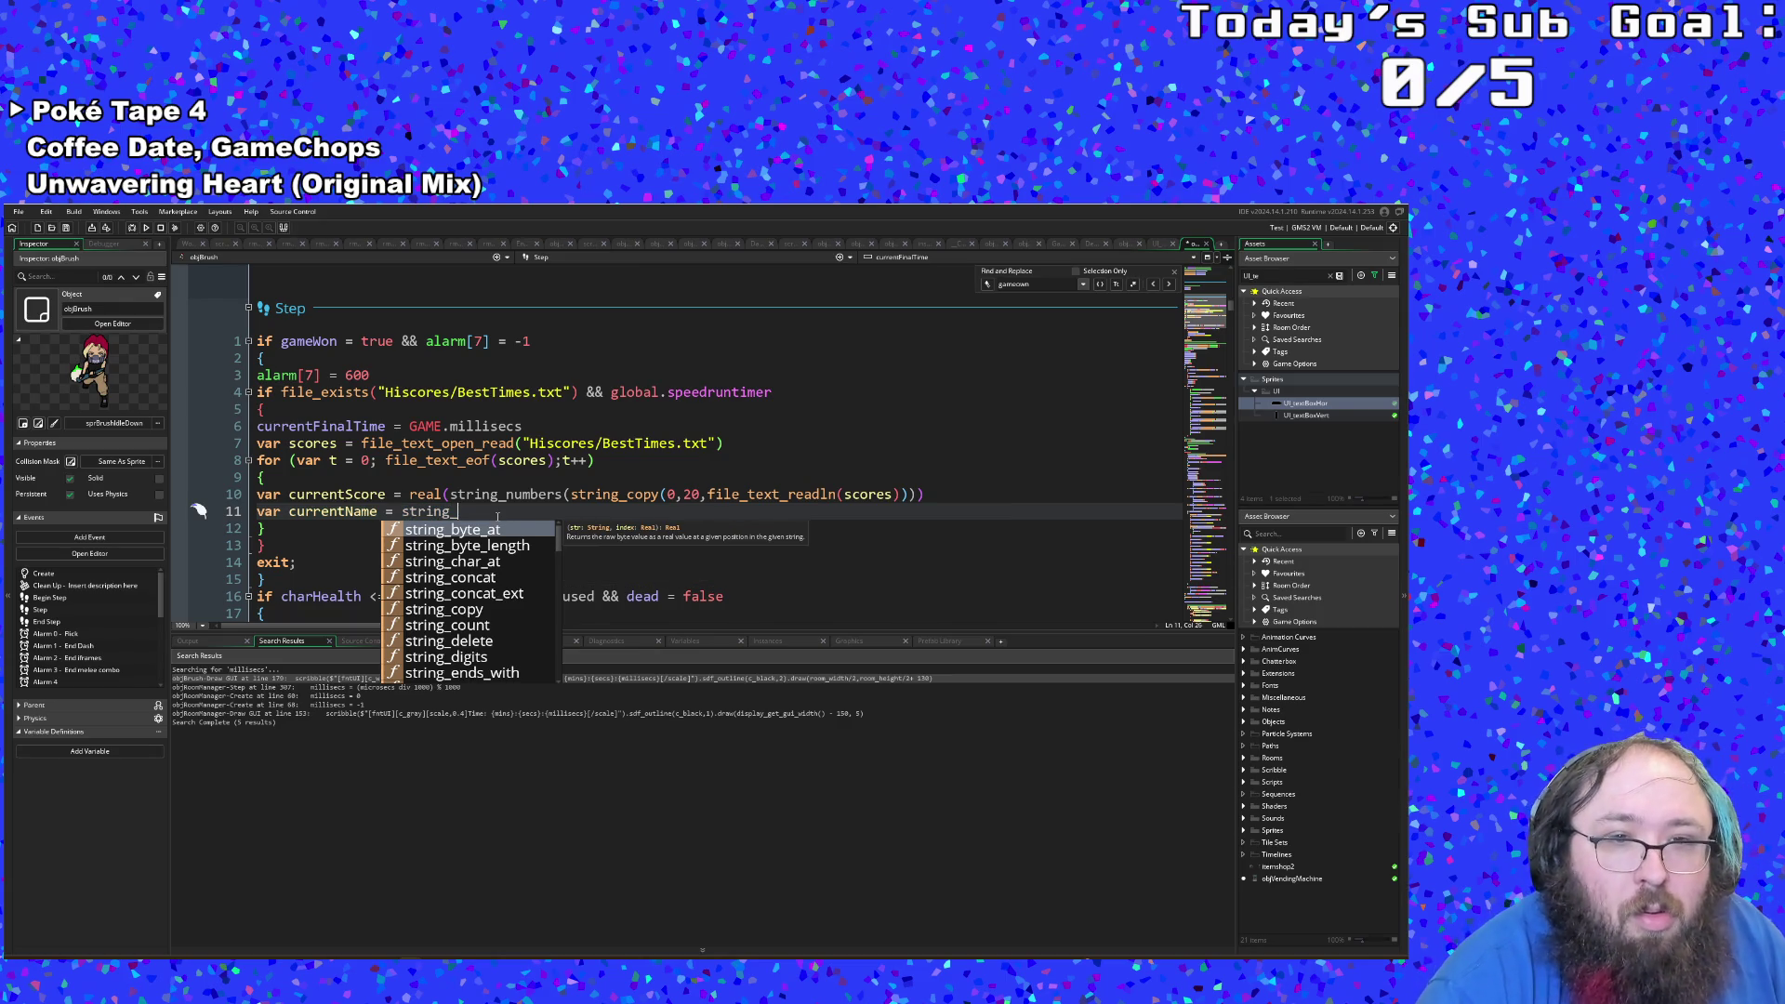
scroll(487, 602, "down", 3)
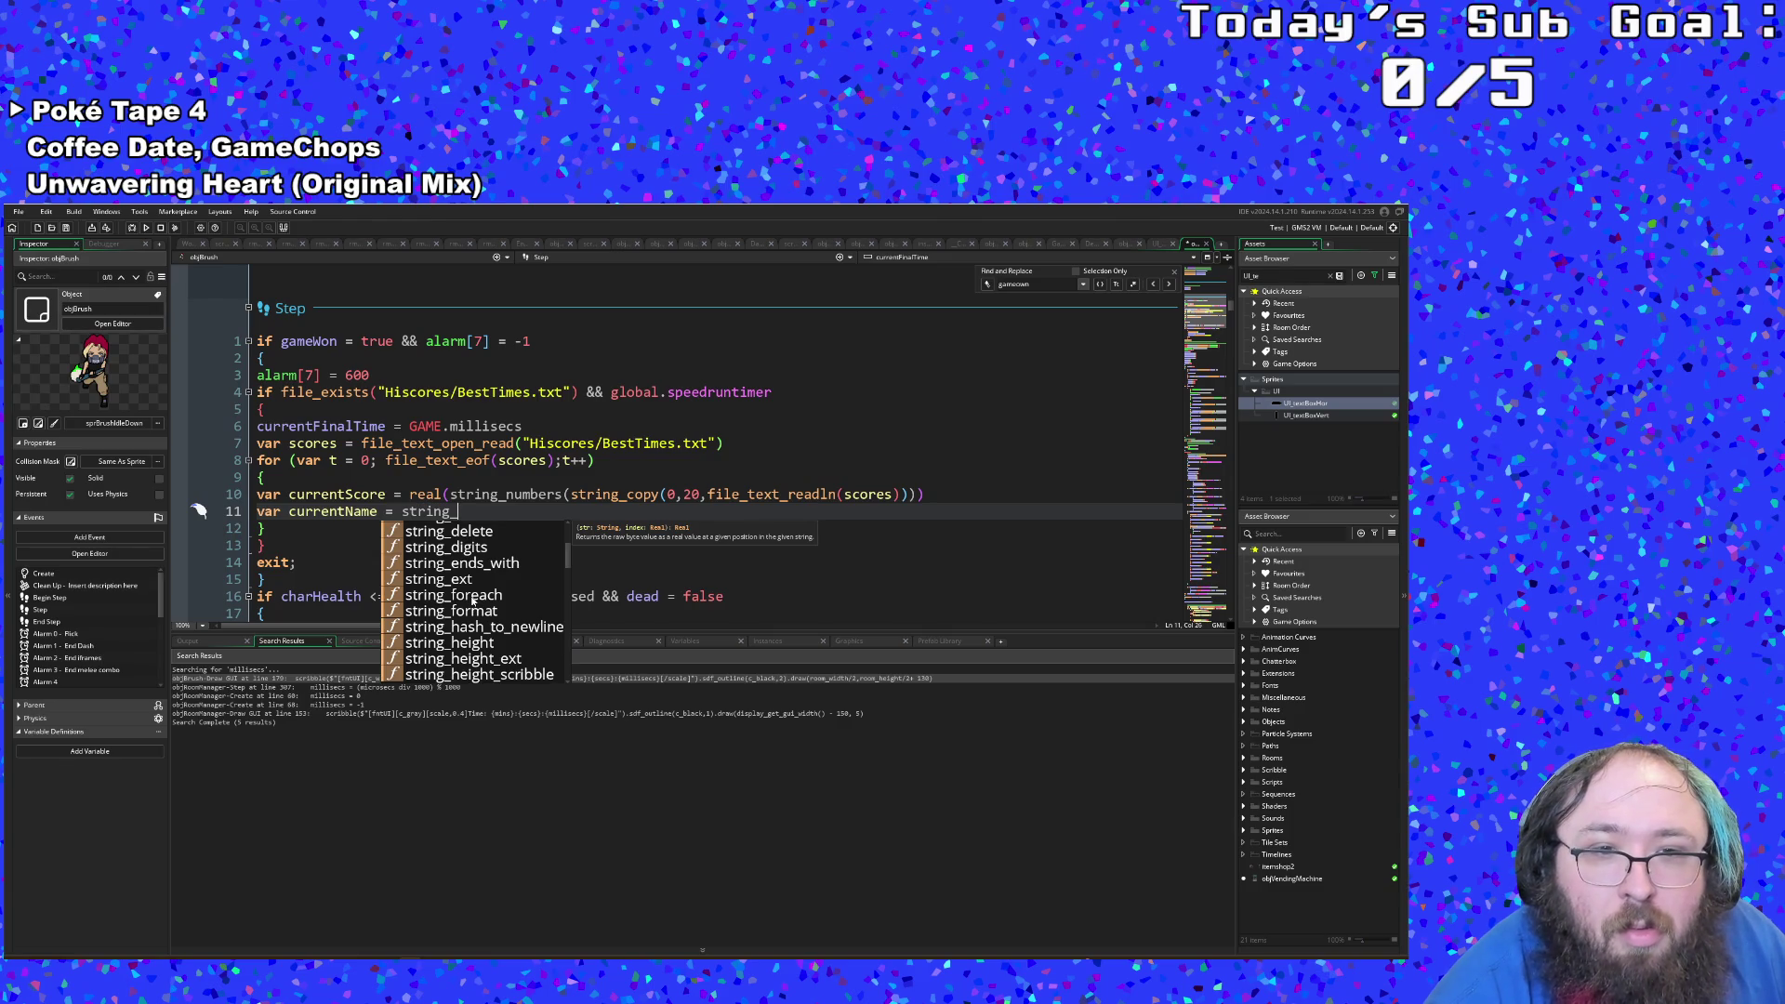
scroll(470, 649, "down", 3)
scroll(469, 649, "down", 4)
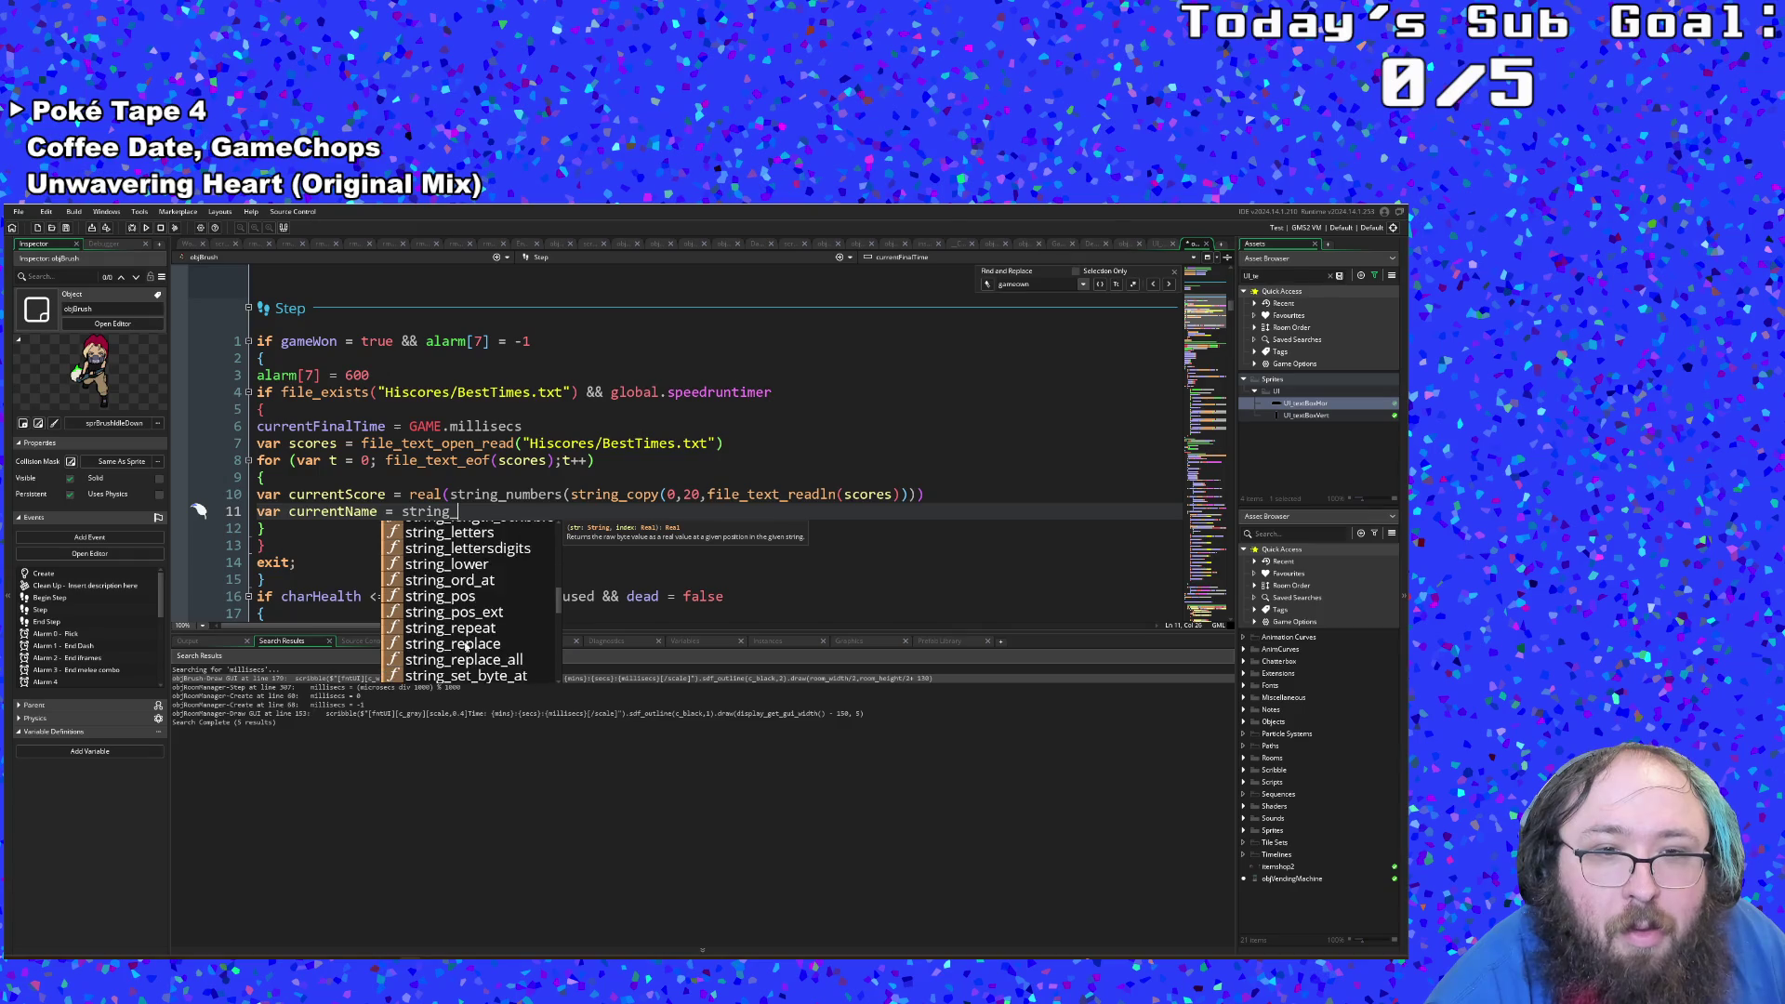
scroll(470, 648, "down", 3)
double_click(456, 568)
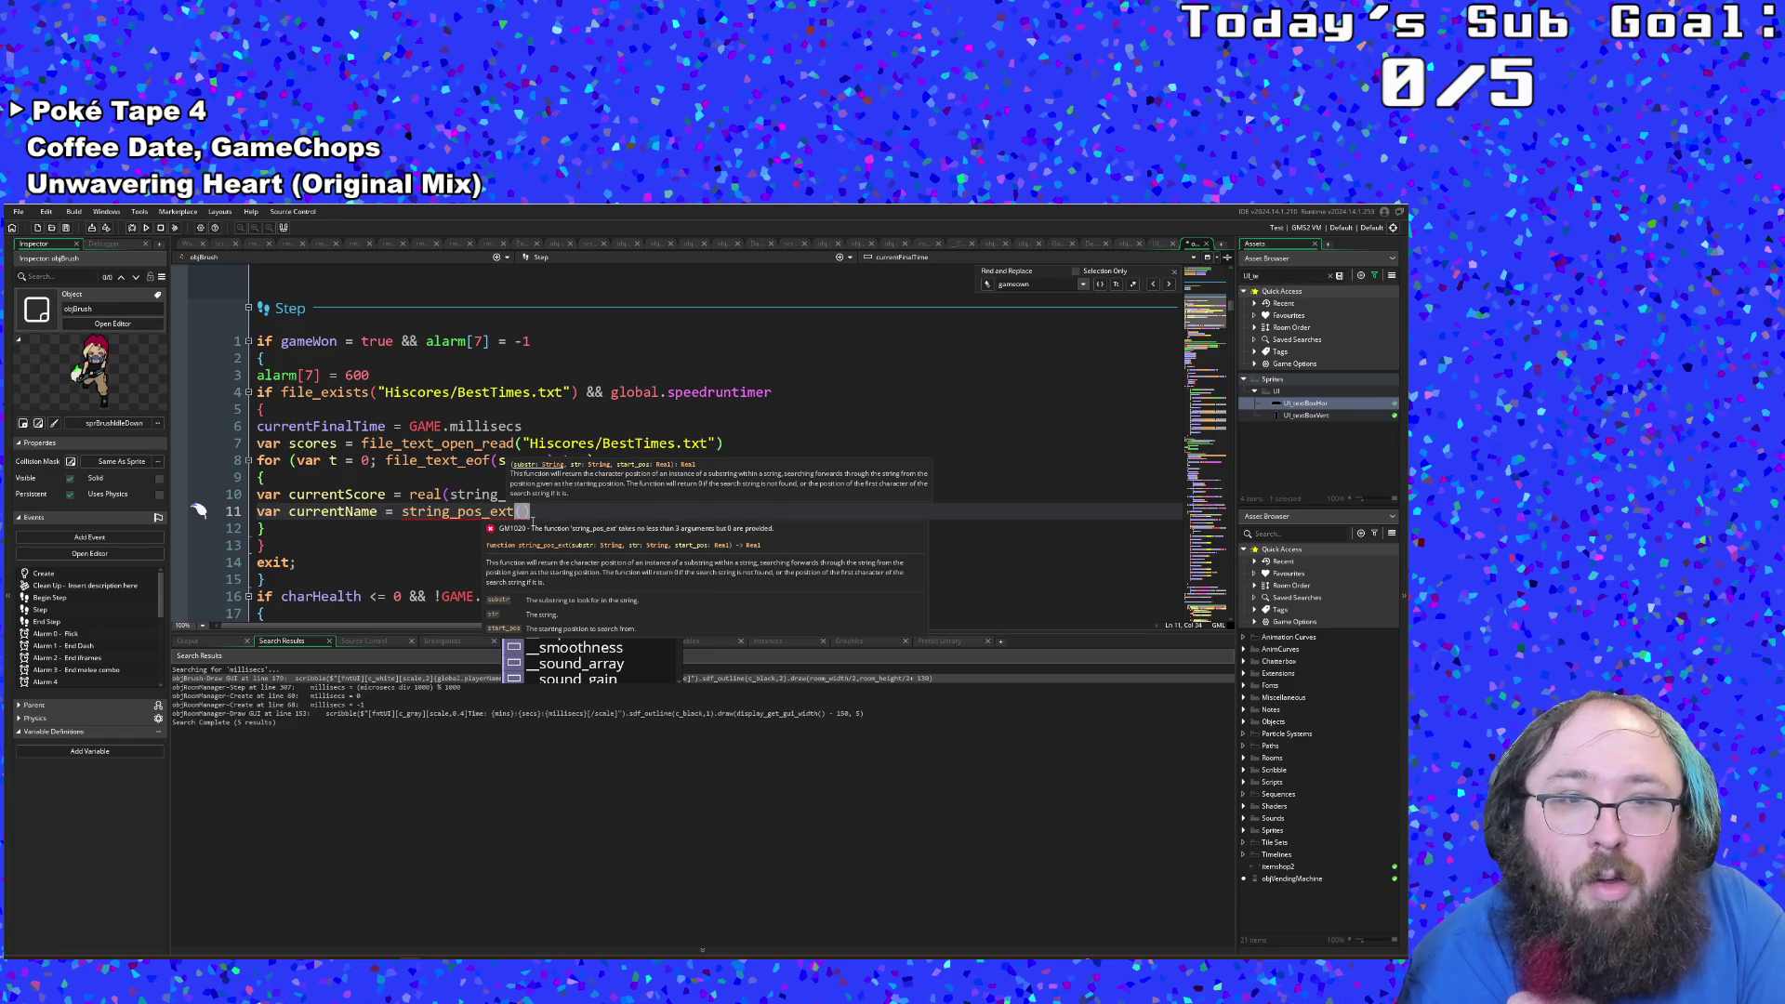
key("Escape")
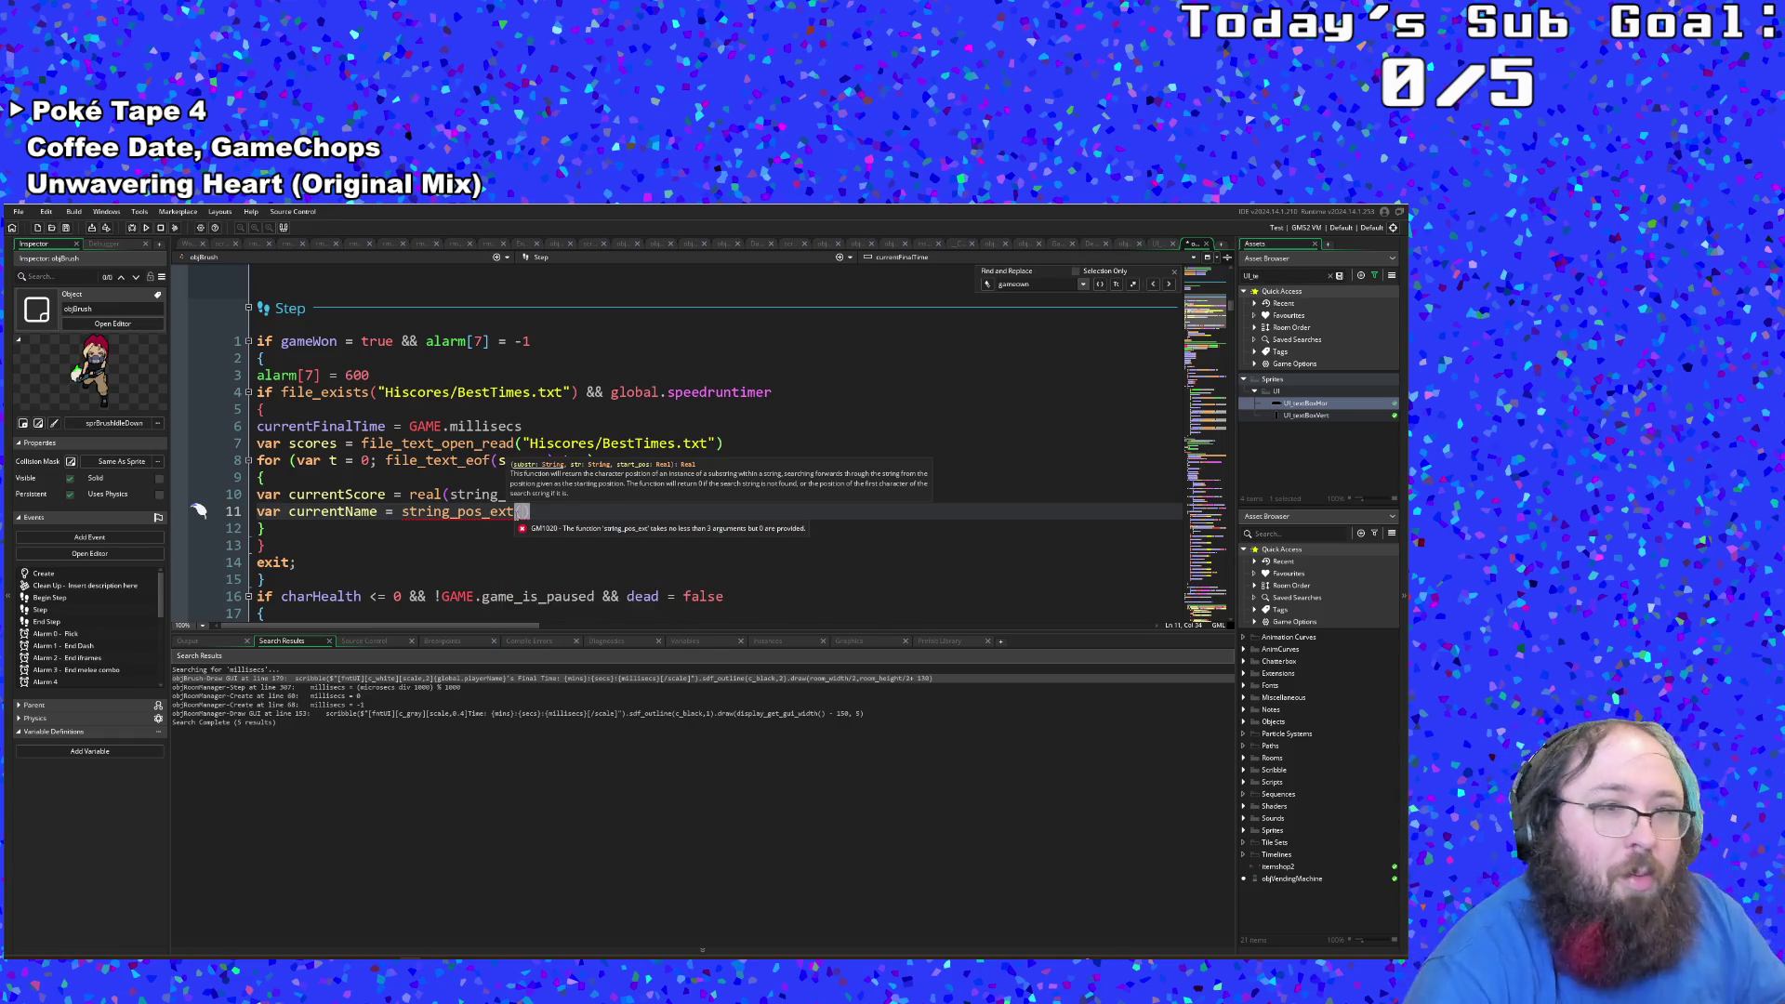
Step: Pass currentName as string_pos_ext's first argument and review the call
type("curre")
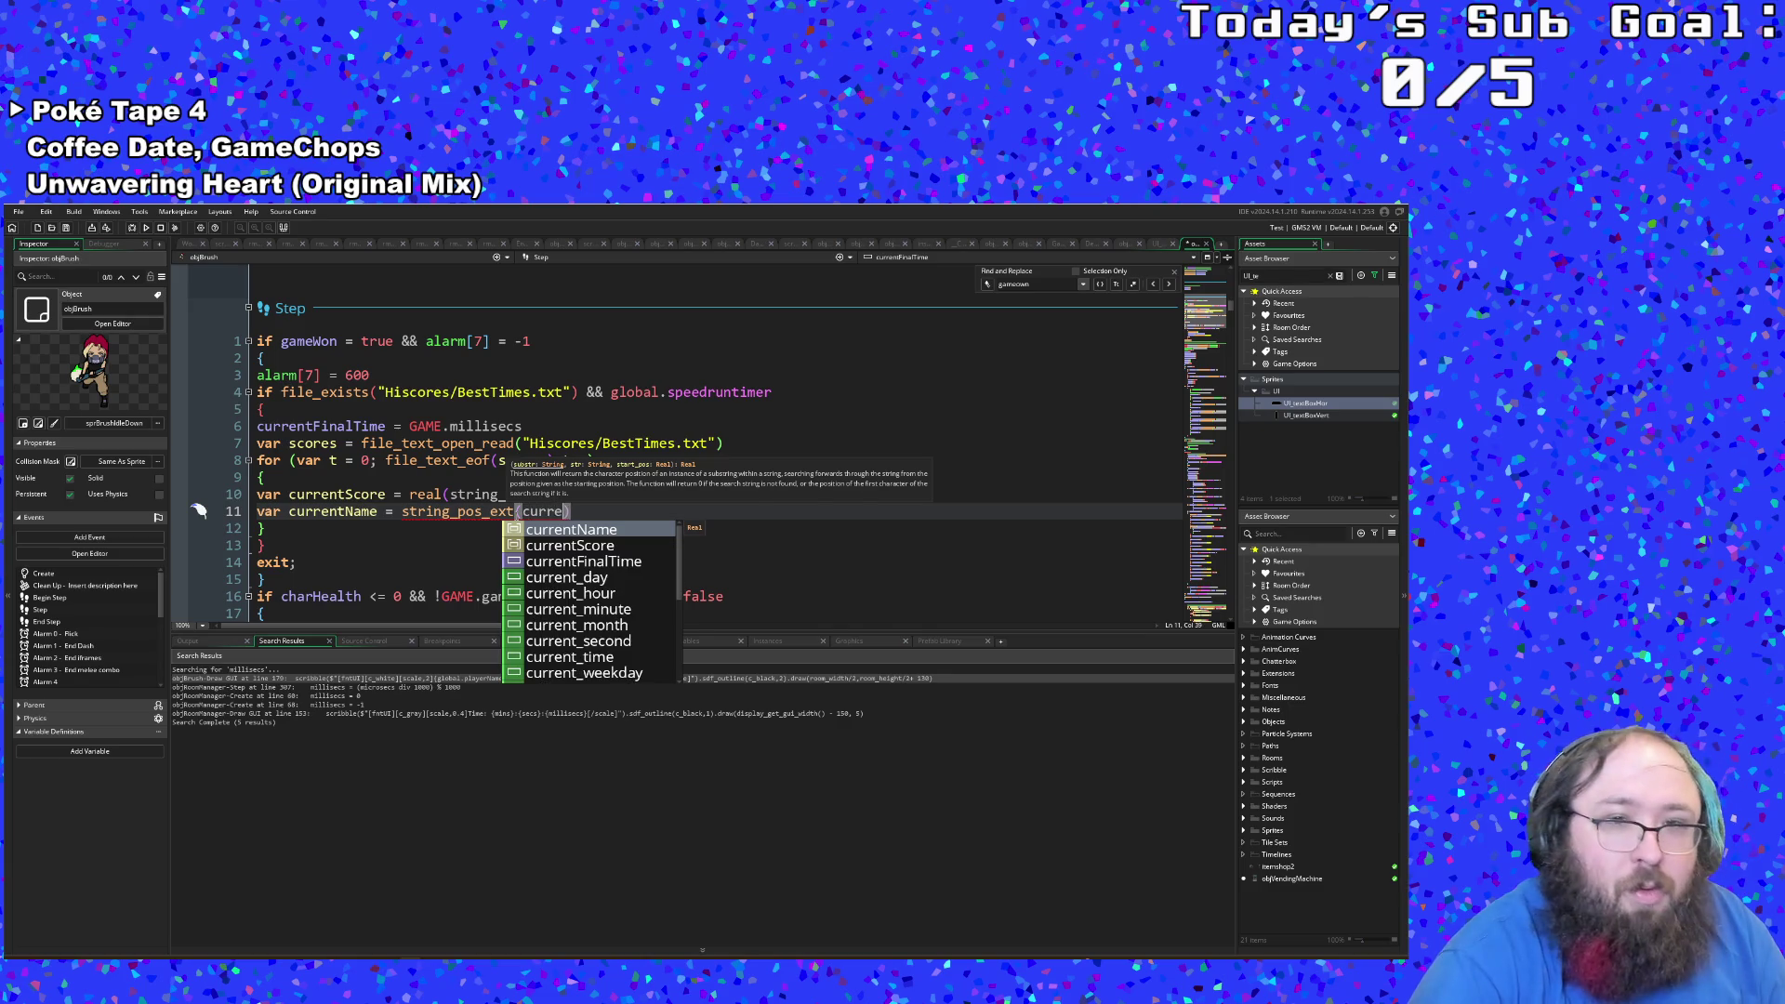
key("Return")
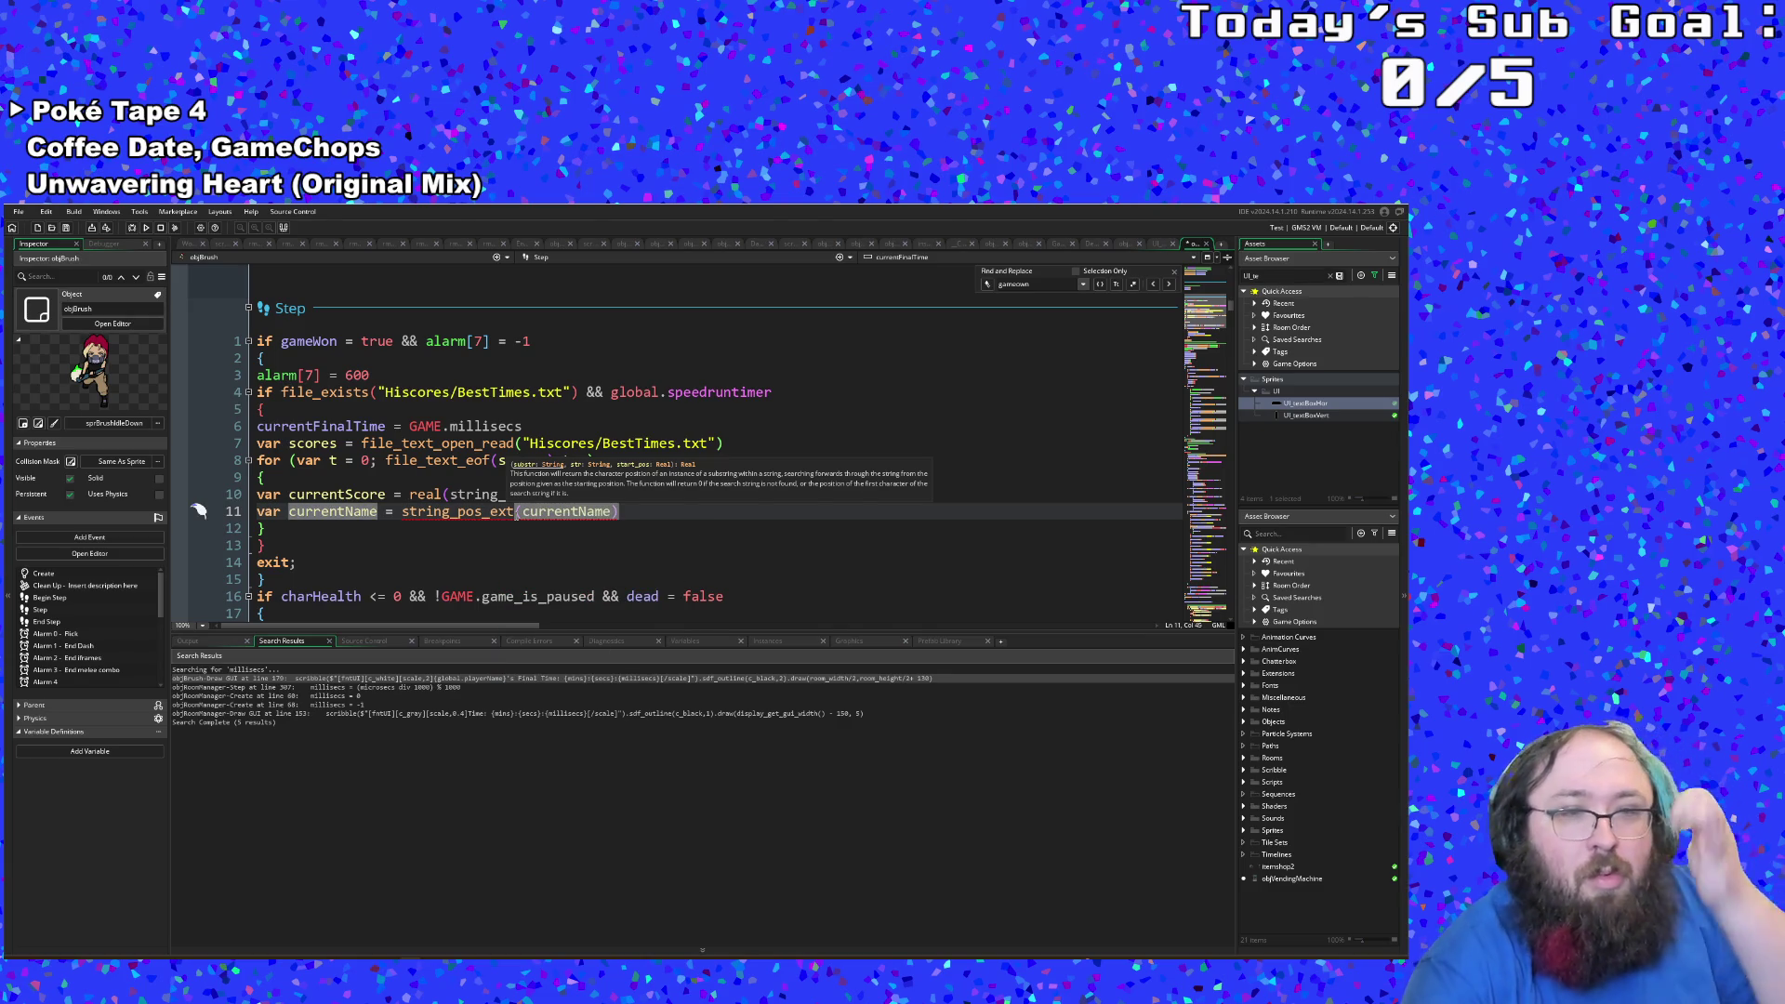
left_click(563, 518)
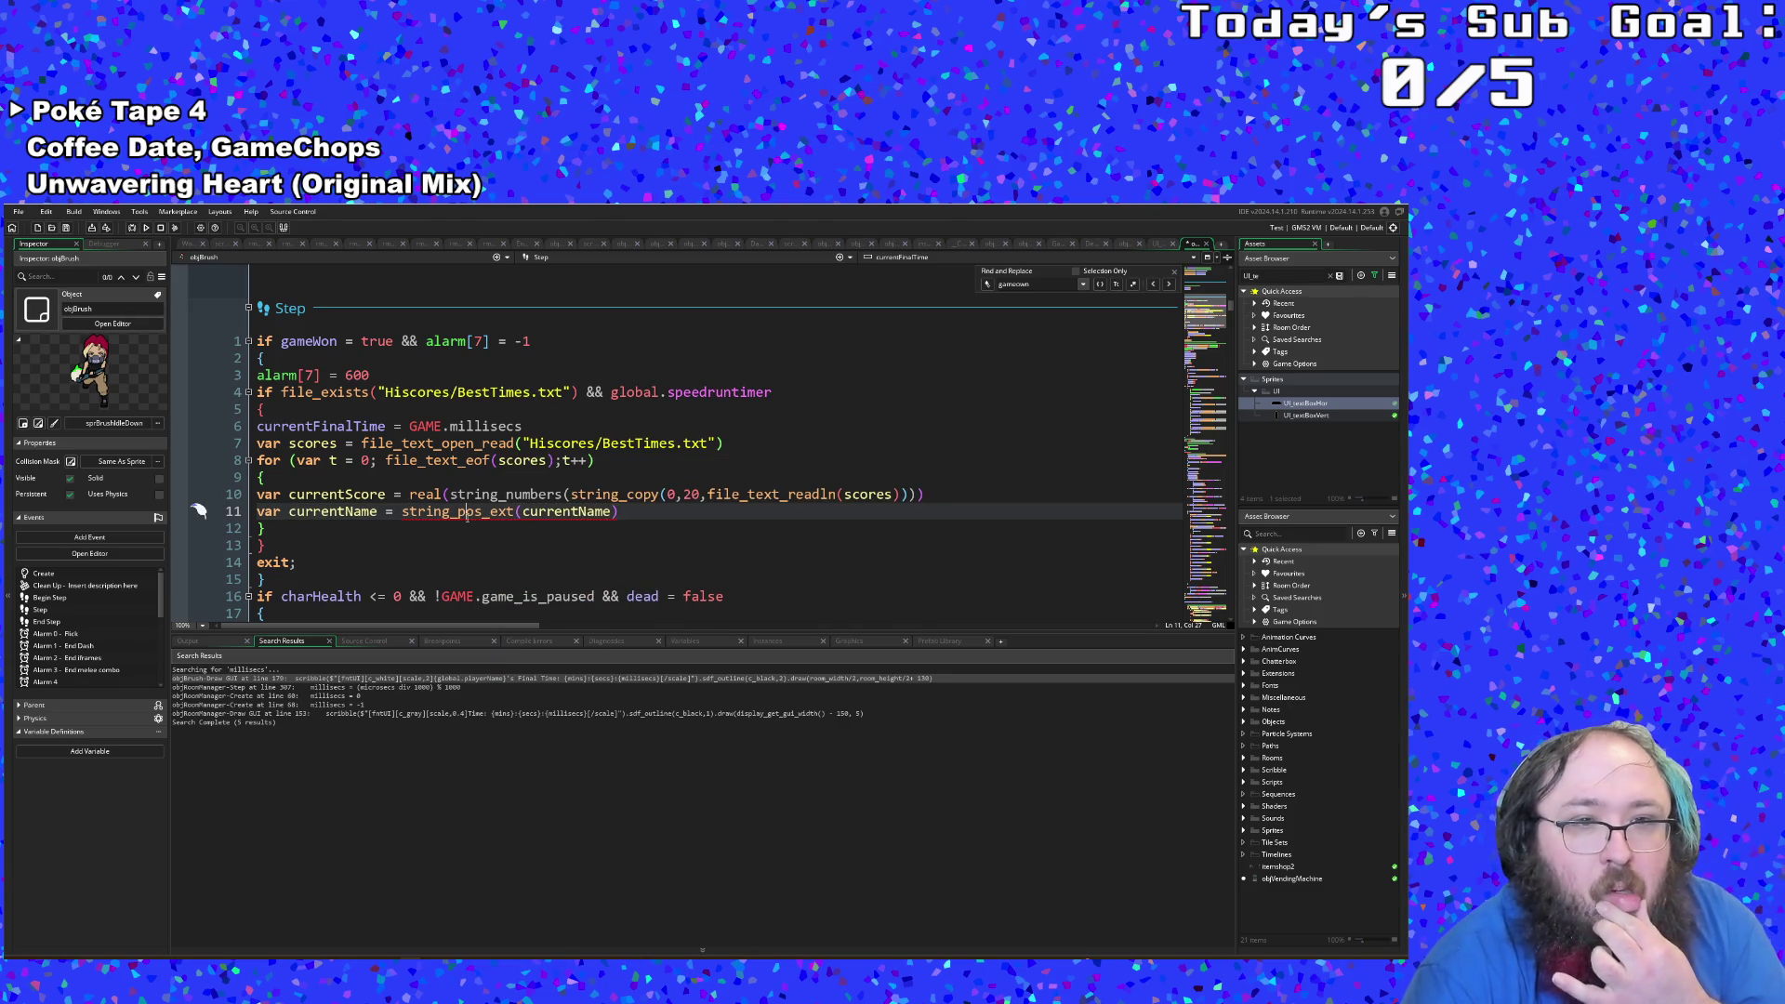
left_click(563, 518)
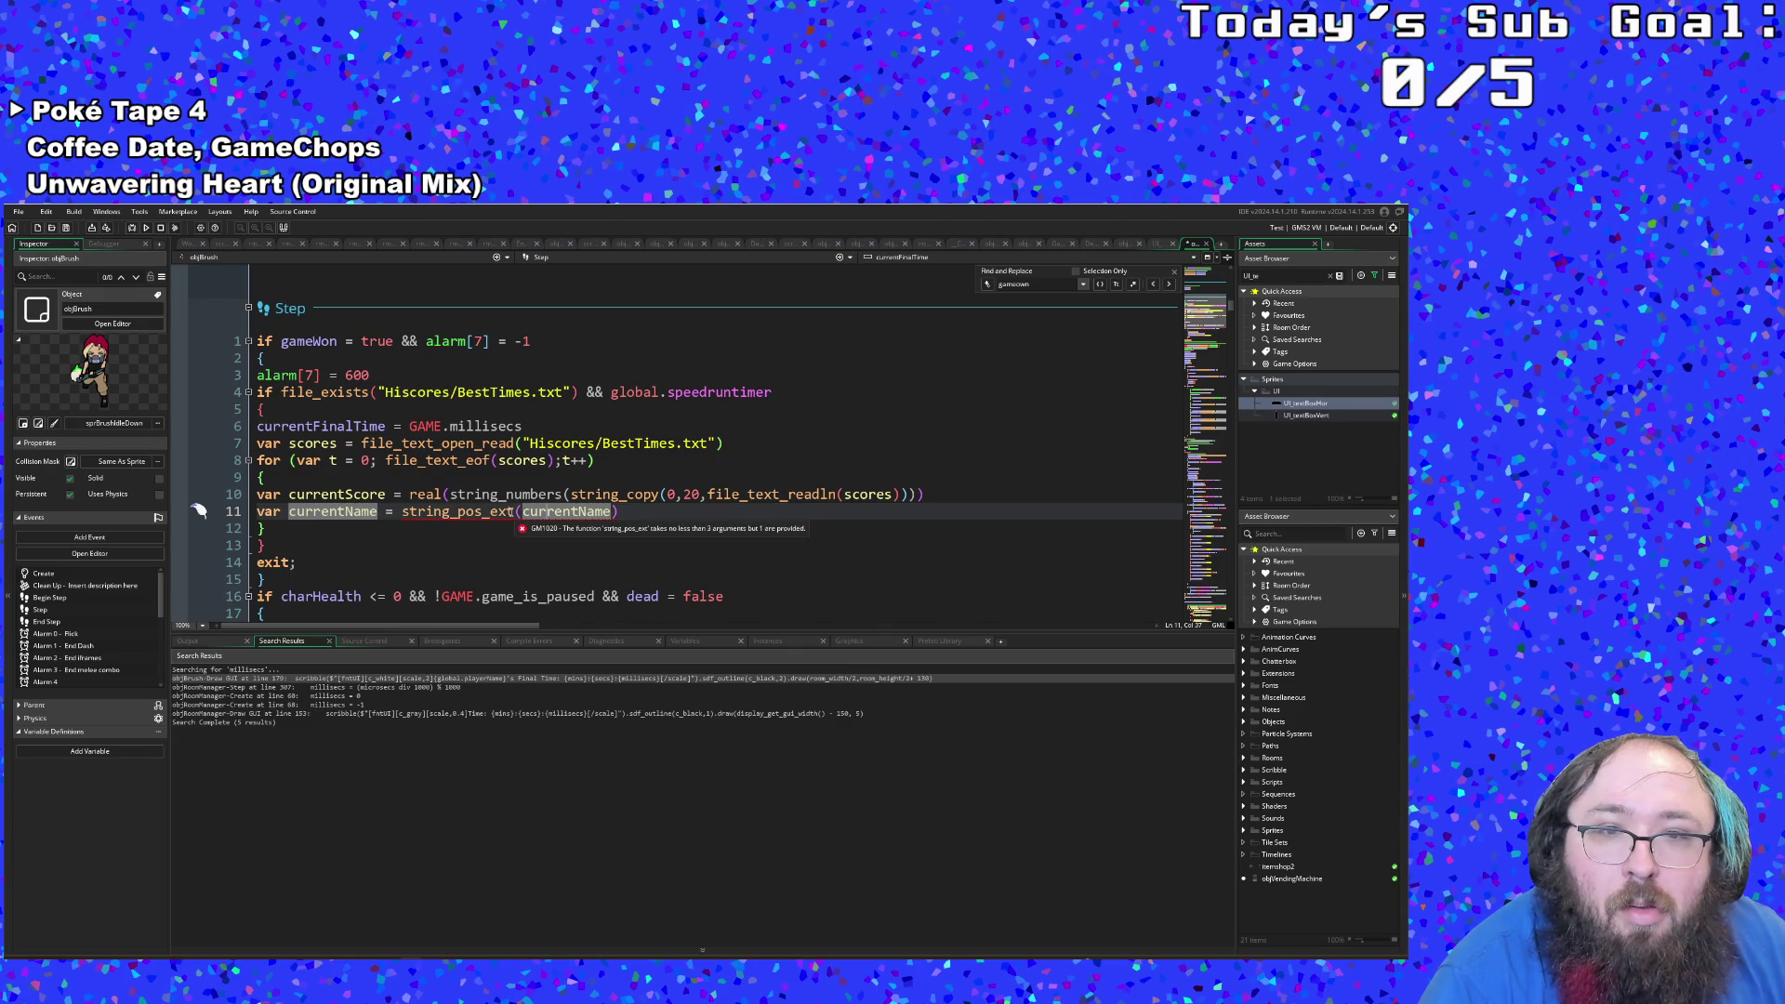
left_click(520, 512)
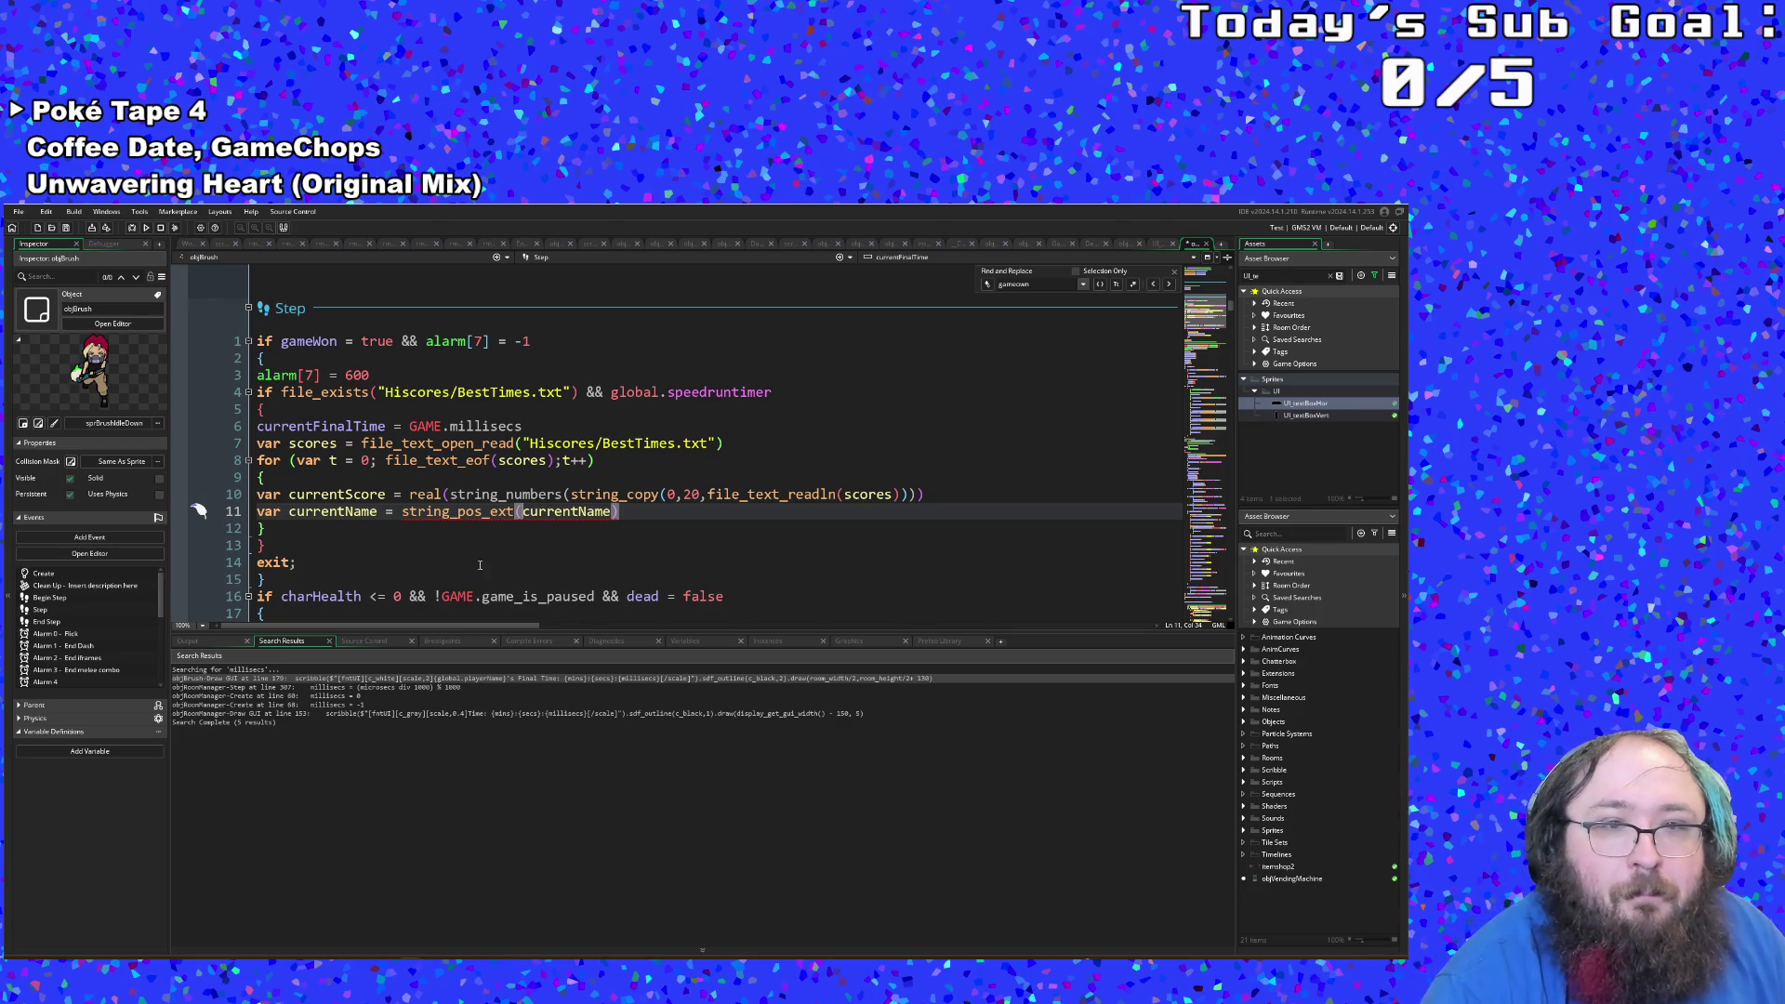
left_click(448, 494)
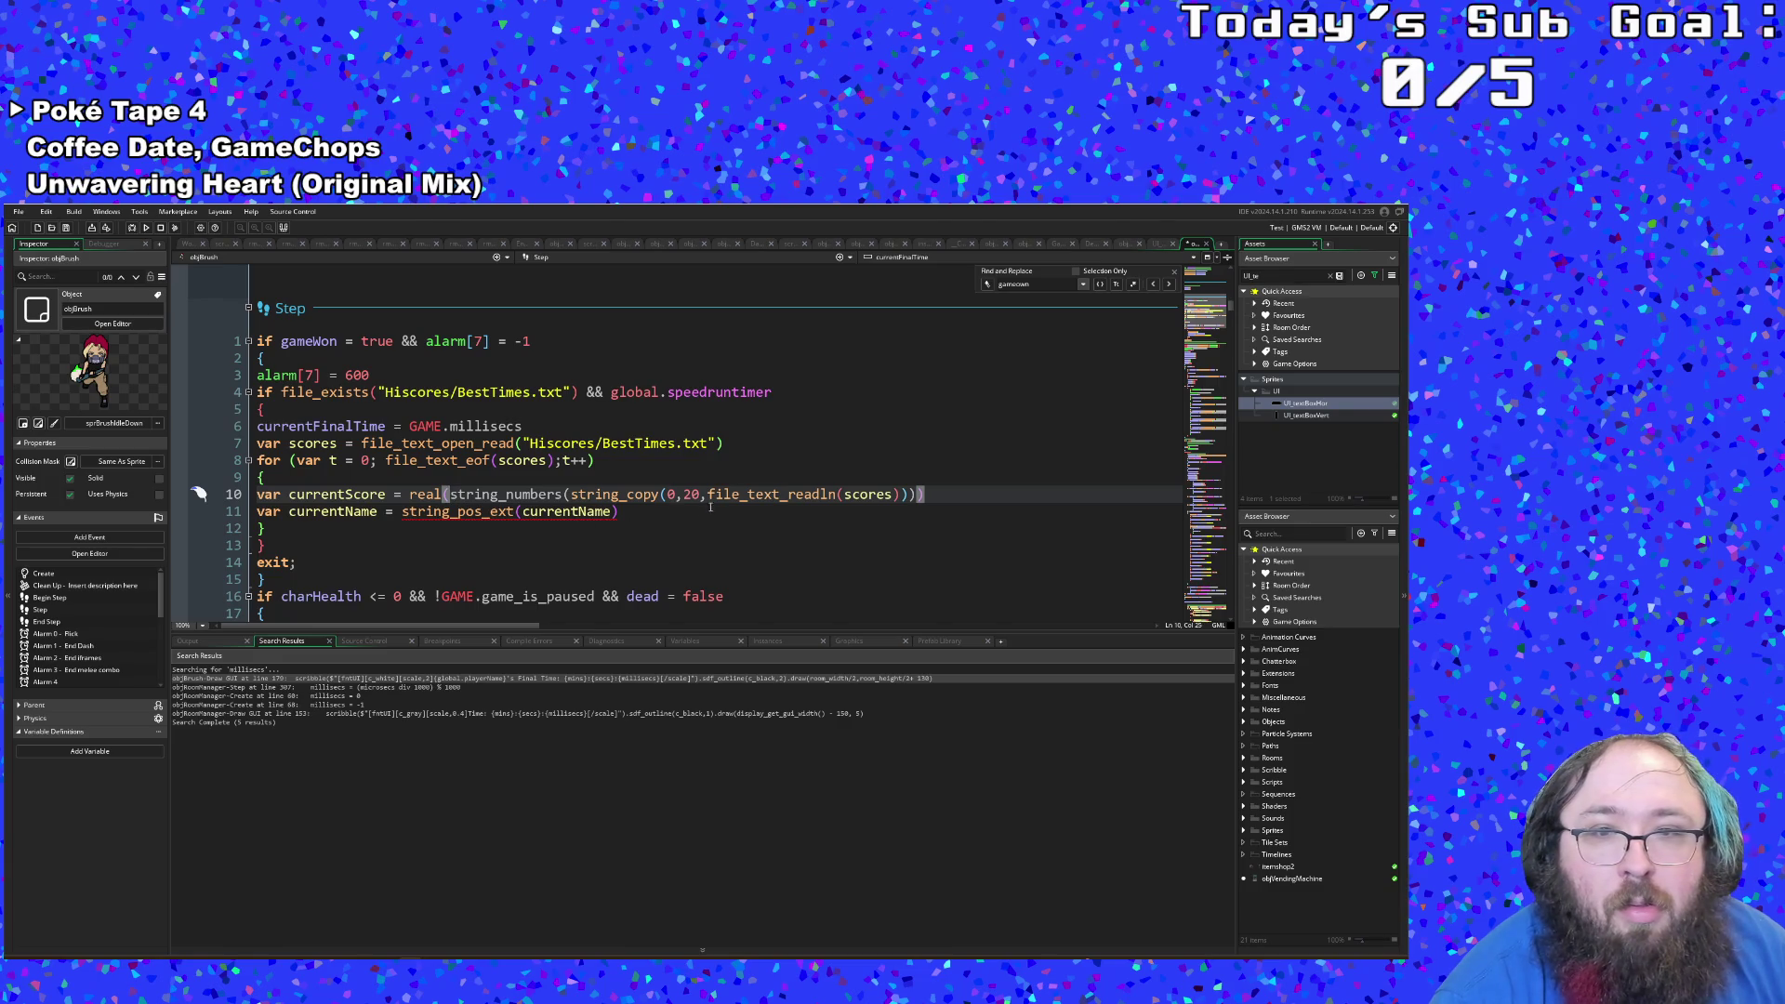
Step: Add the missing closing parenthesis after file_text_readln(scores) on the currentScore line
mouse_move(718, 502)
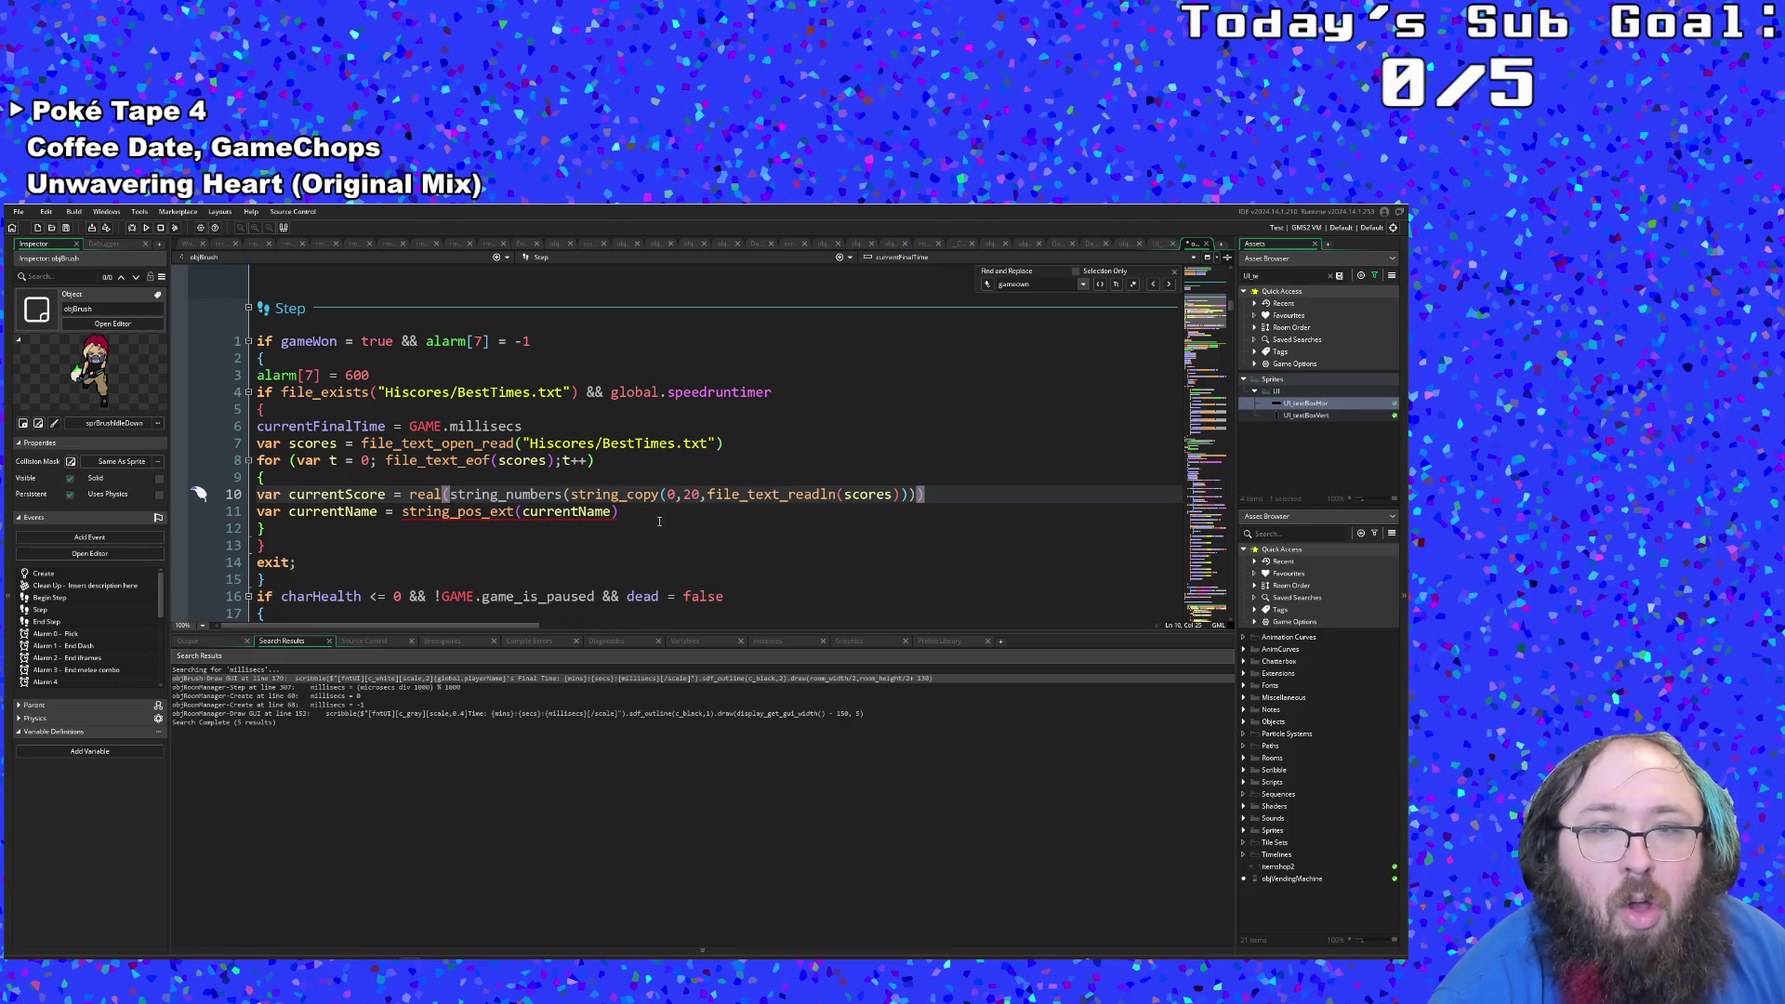
key("Down")
key("End")
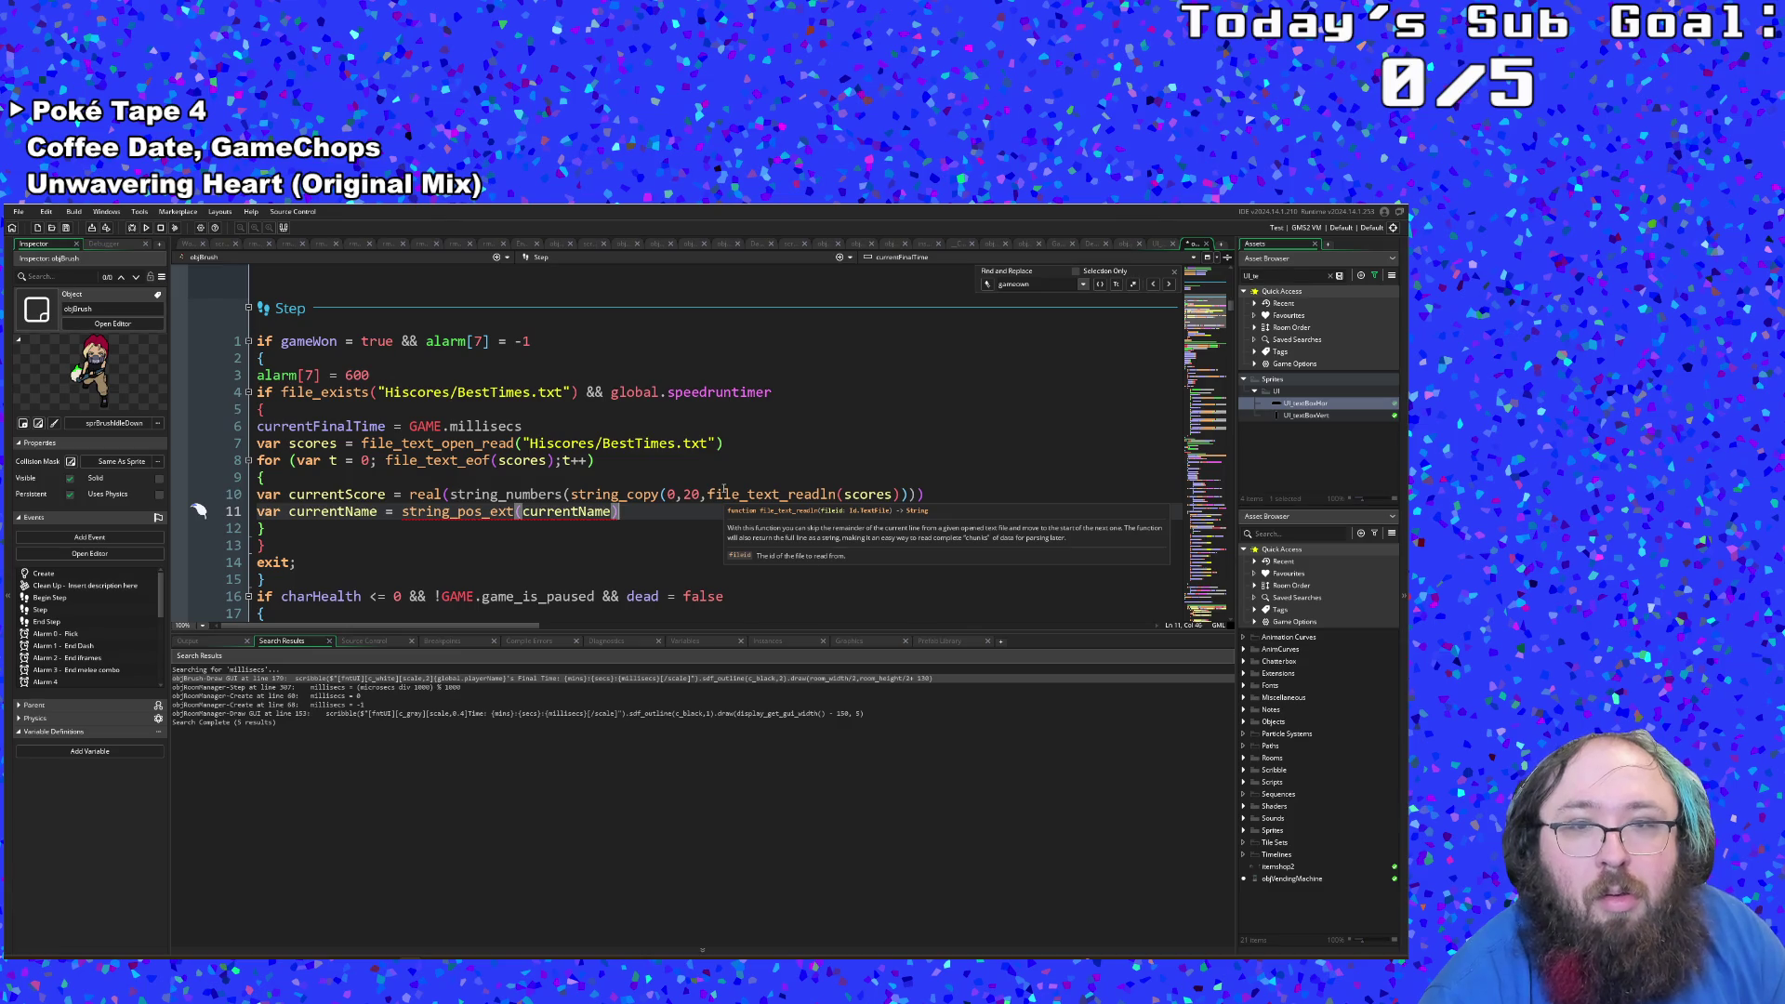
left_click_drag(709, 494, 902, 493)
key("End")
type(")")
key("Down")
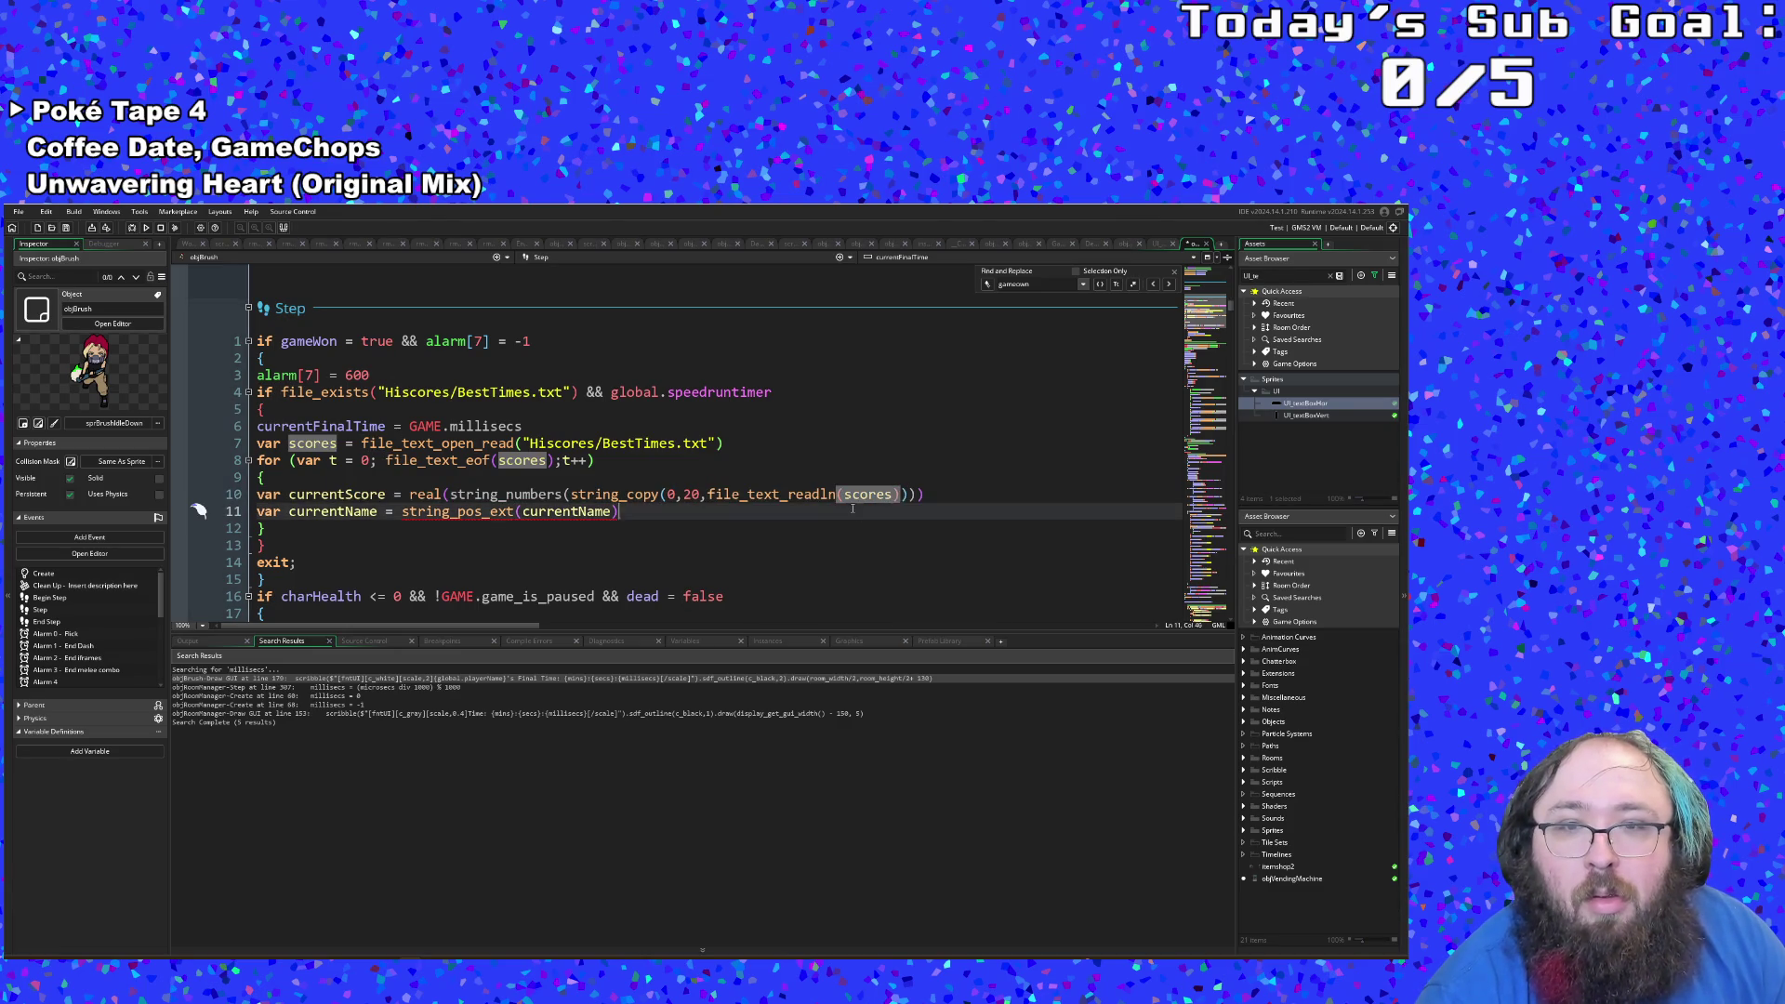
Step: Cut file_text_readln(scores) onto a new loop line as 'var line = file_text_readln(scores)'
mouse_move(709, 495)
left_mouse_down()
mouse_move(925, 495)
mouse_move(895, 497)
left_mouse_up()
right_click(896, 497)
left_click(930, 516)
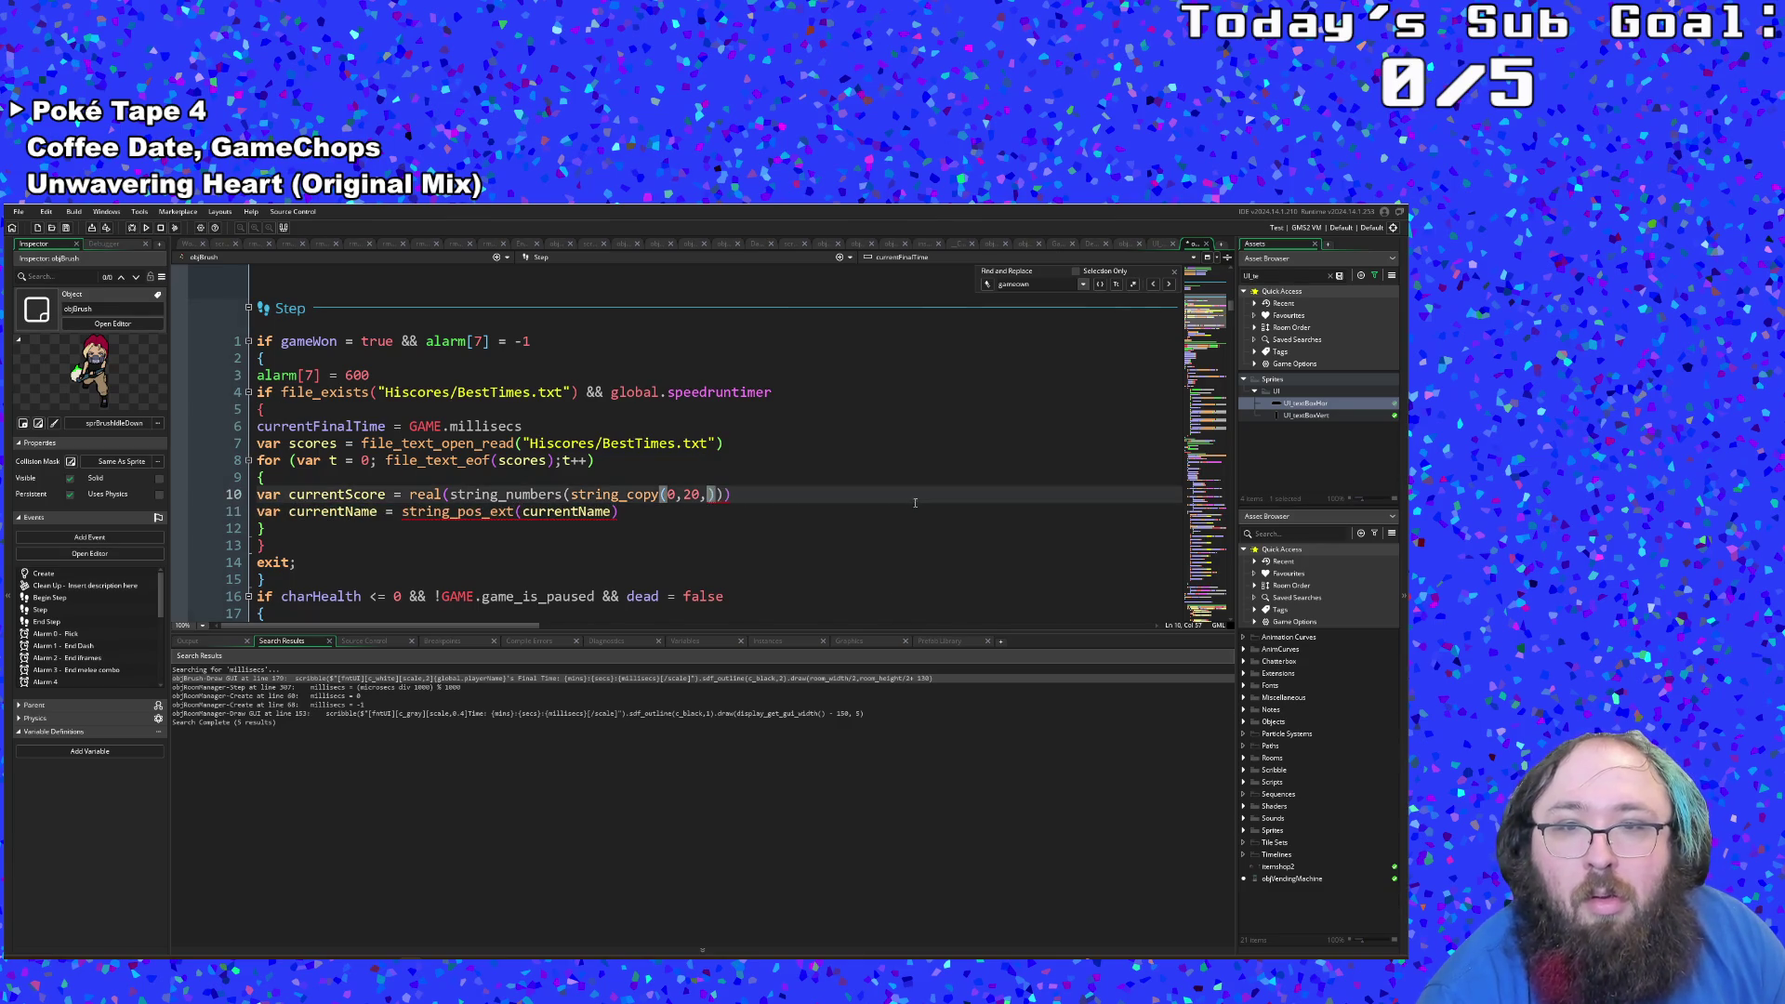
left_click(307, 478)
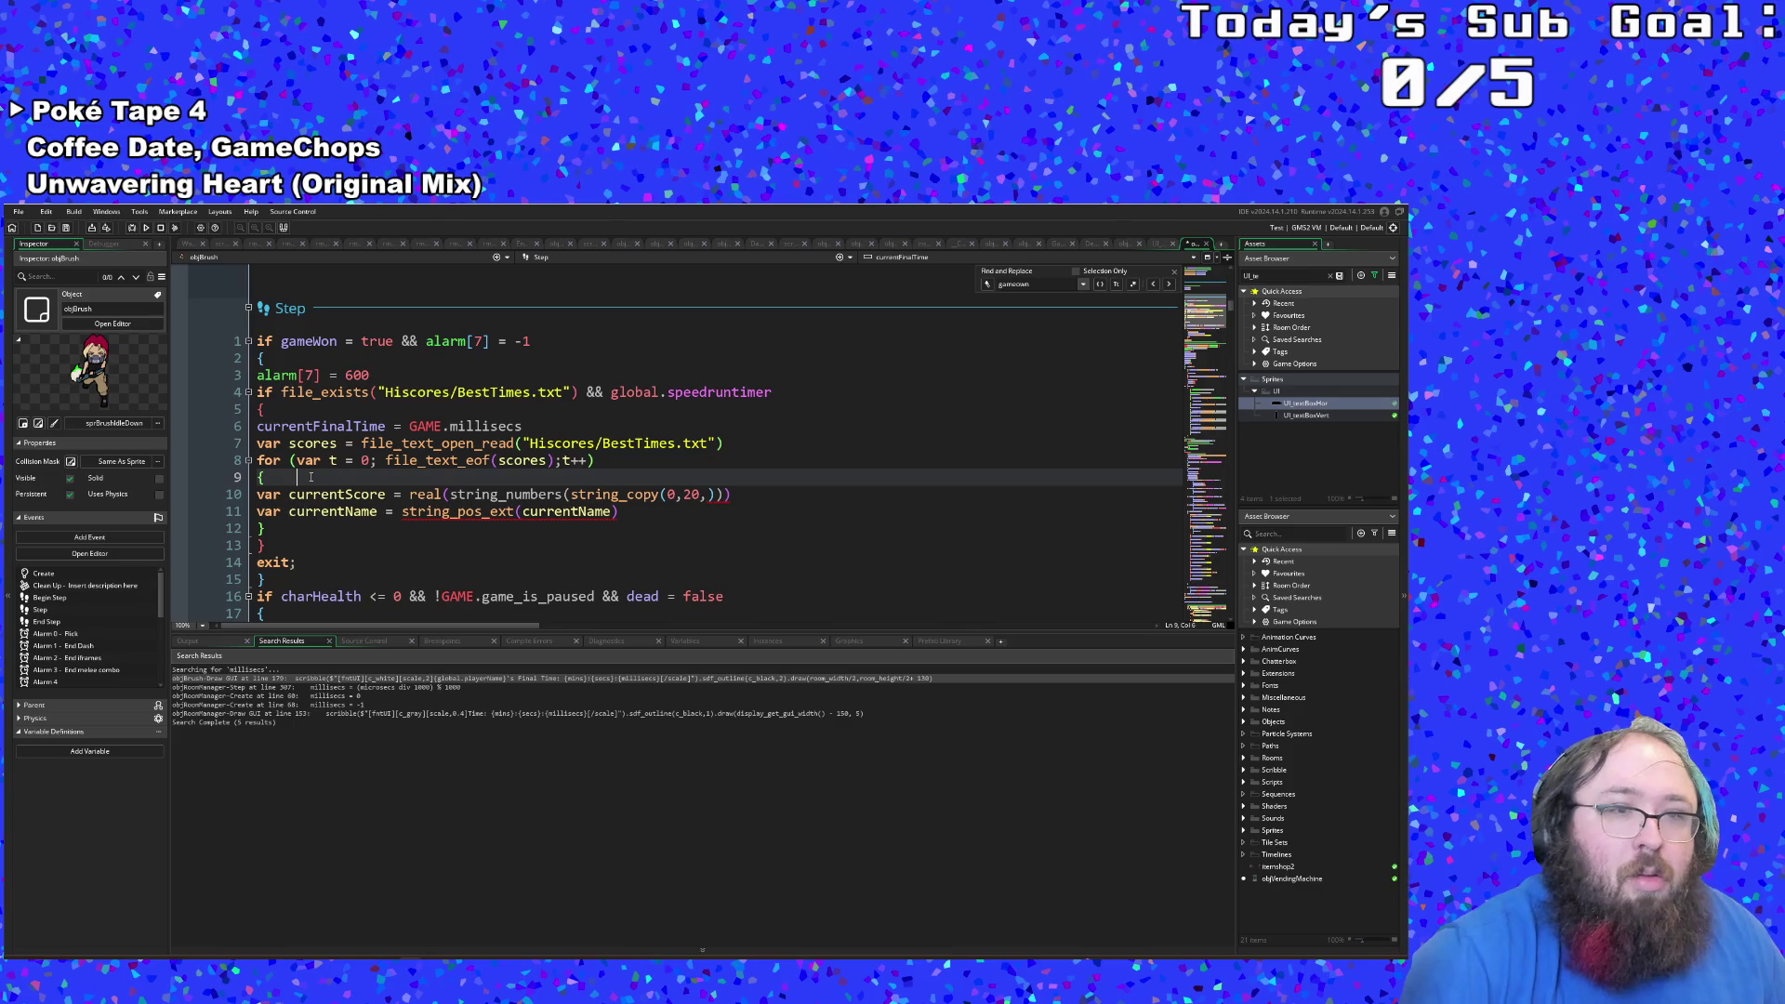
key("Return")
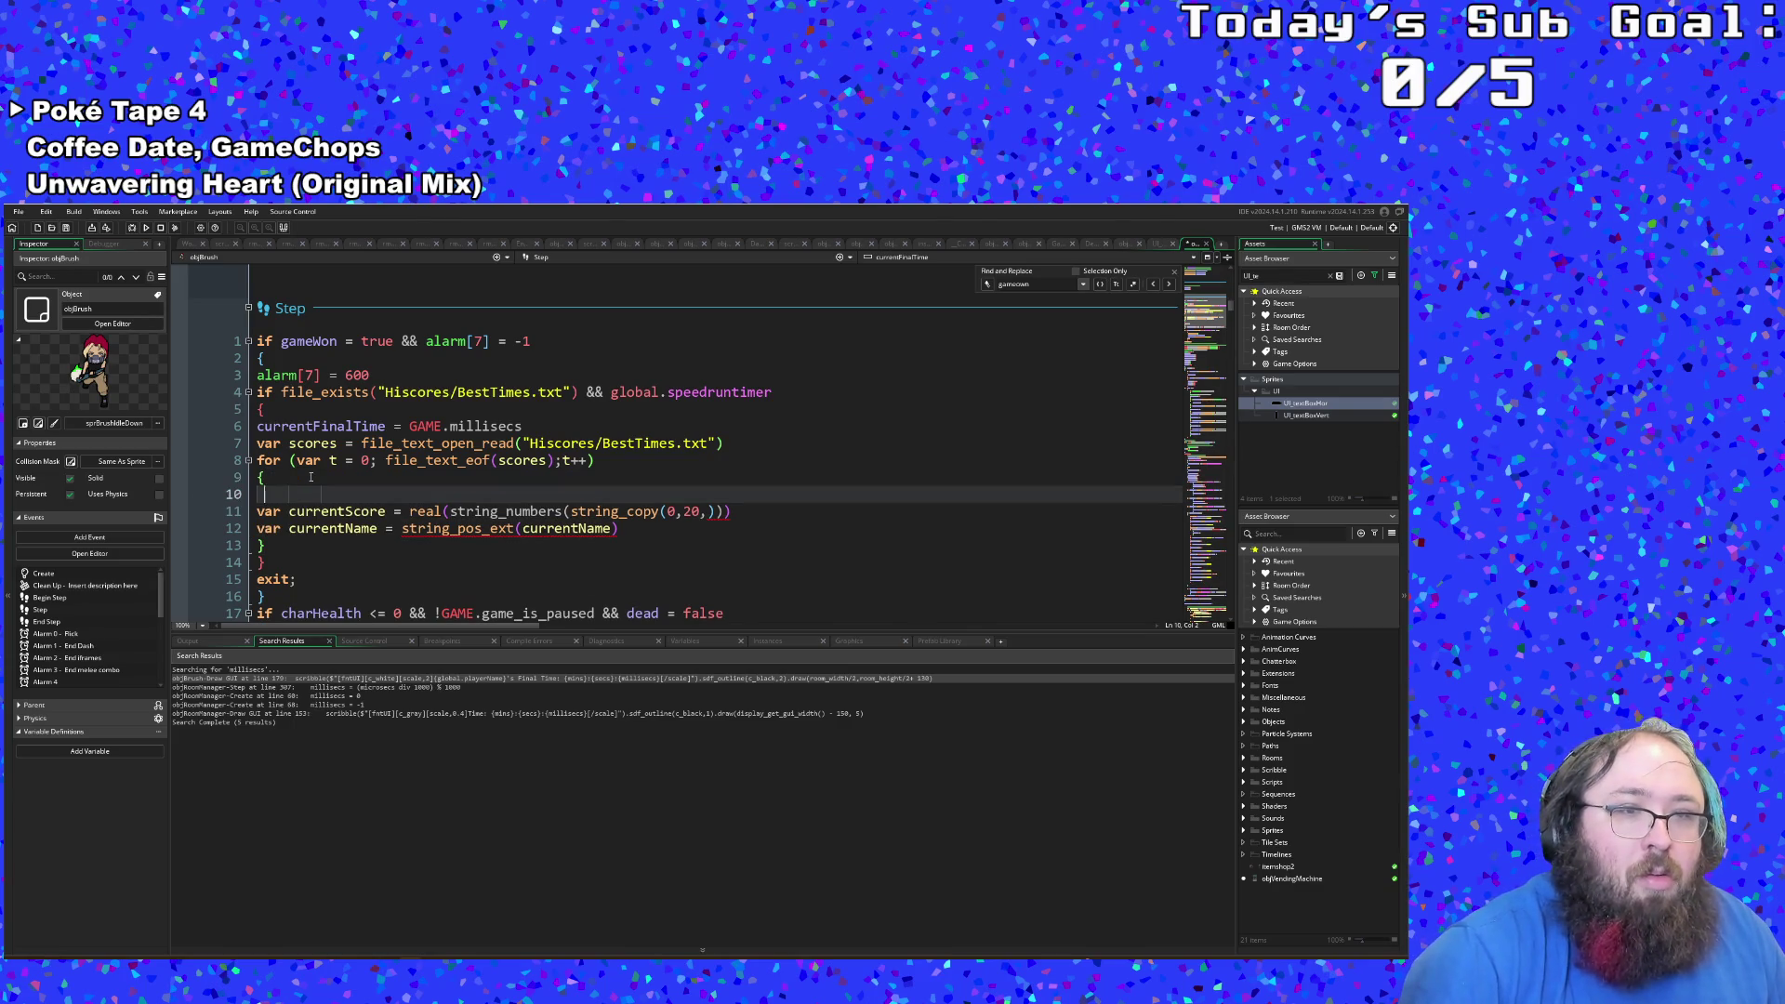
key("ctrl+v")
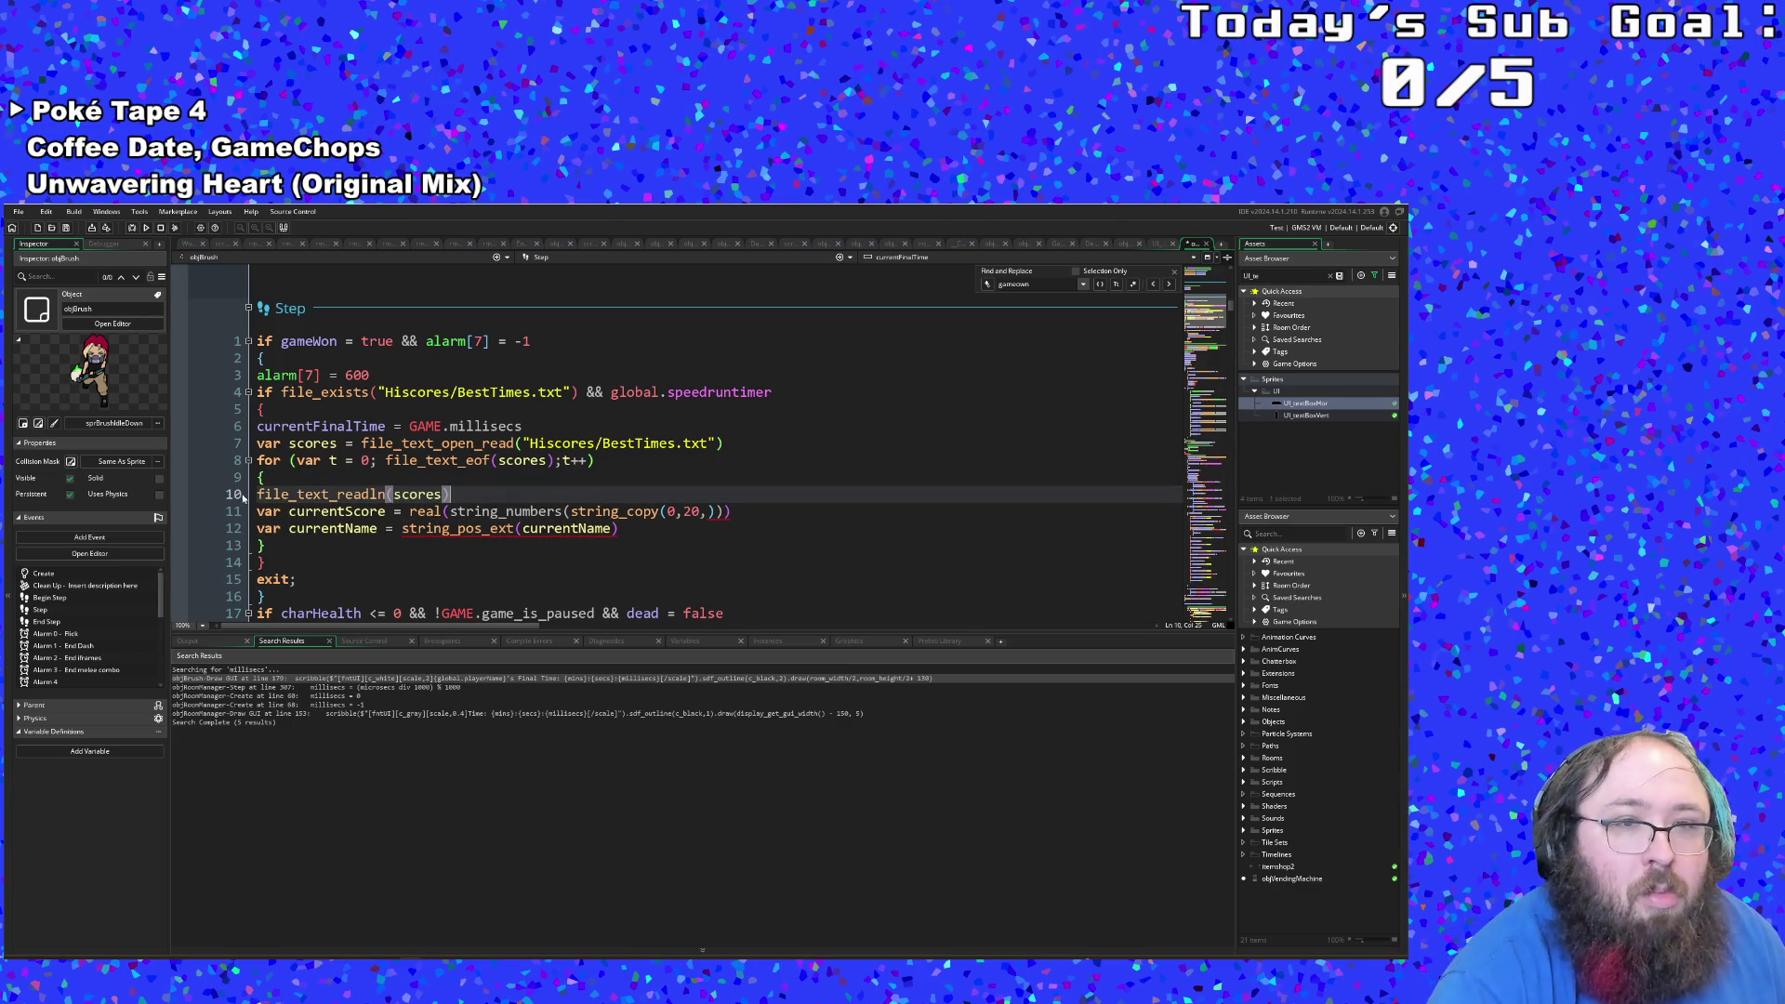
key("Home")
type("line ")
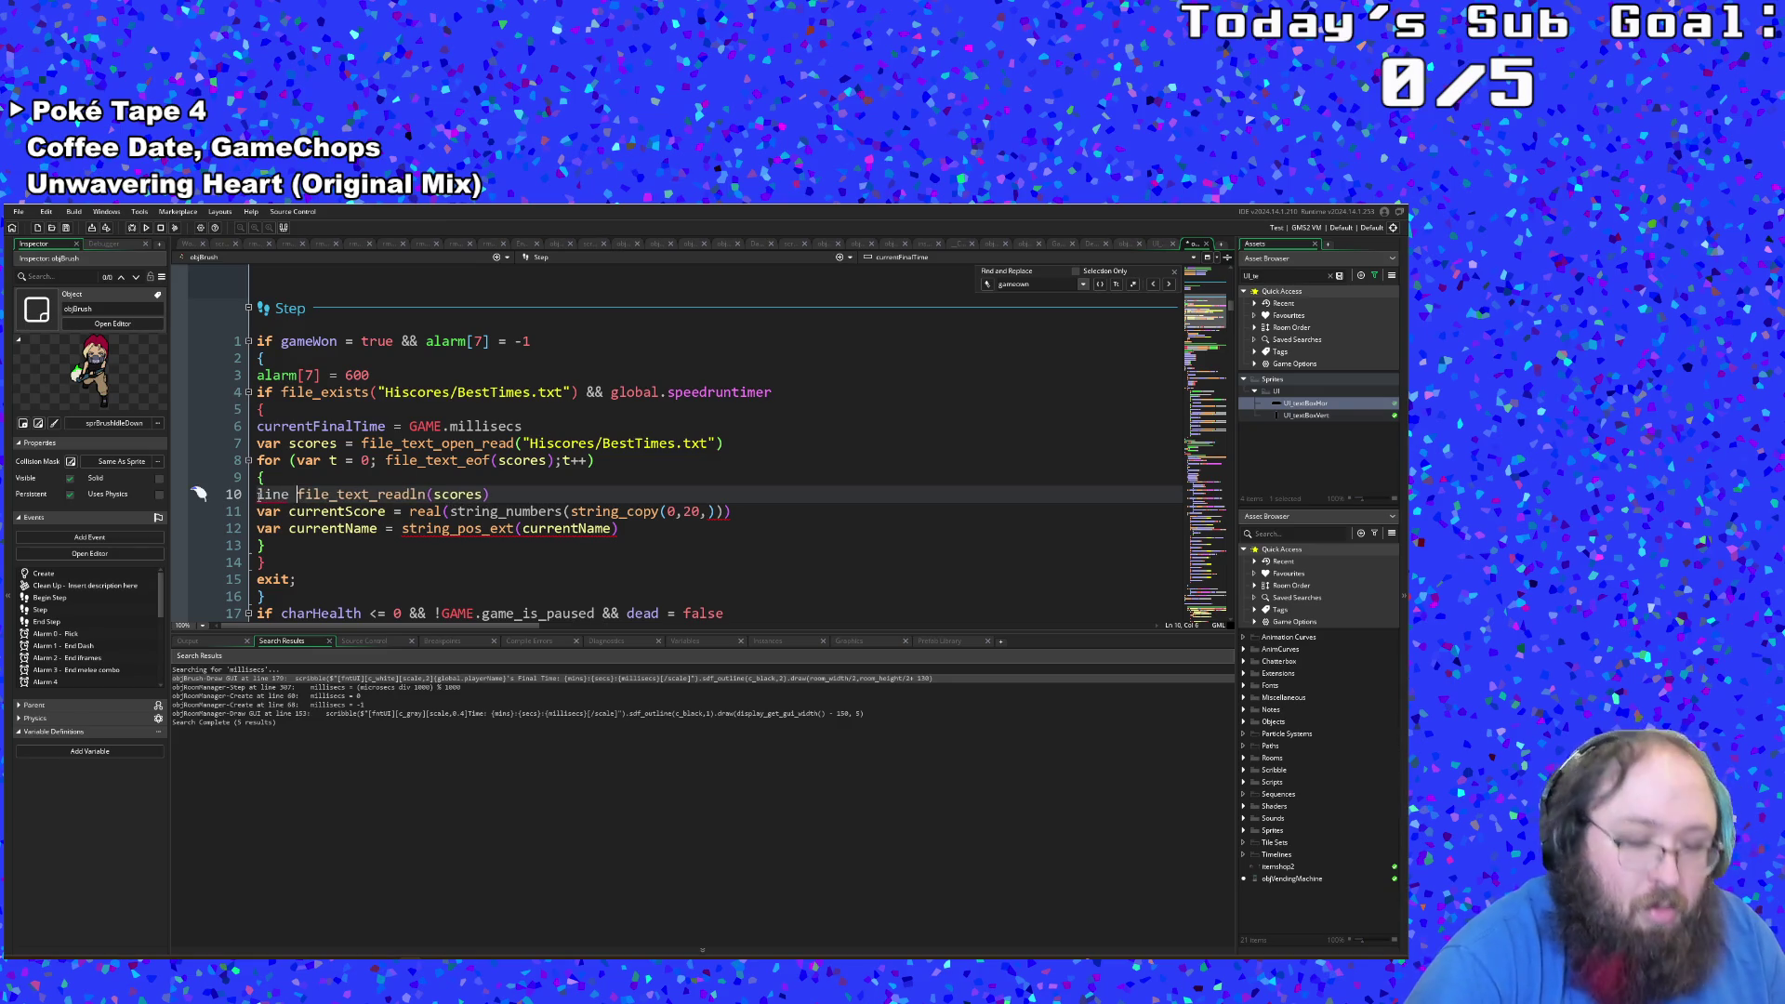
type("=")
key("Home")
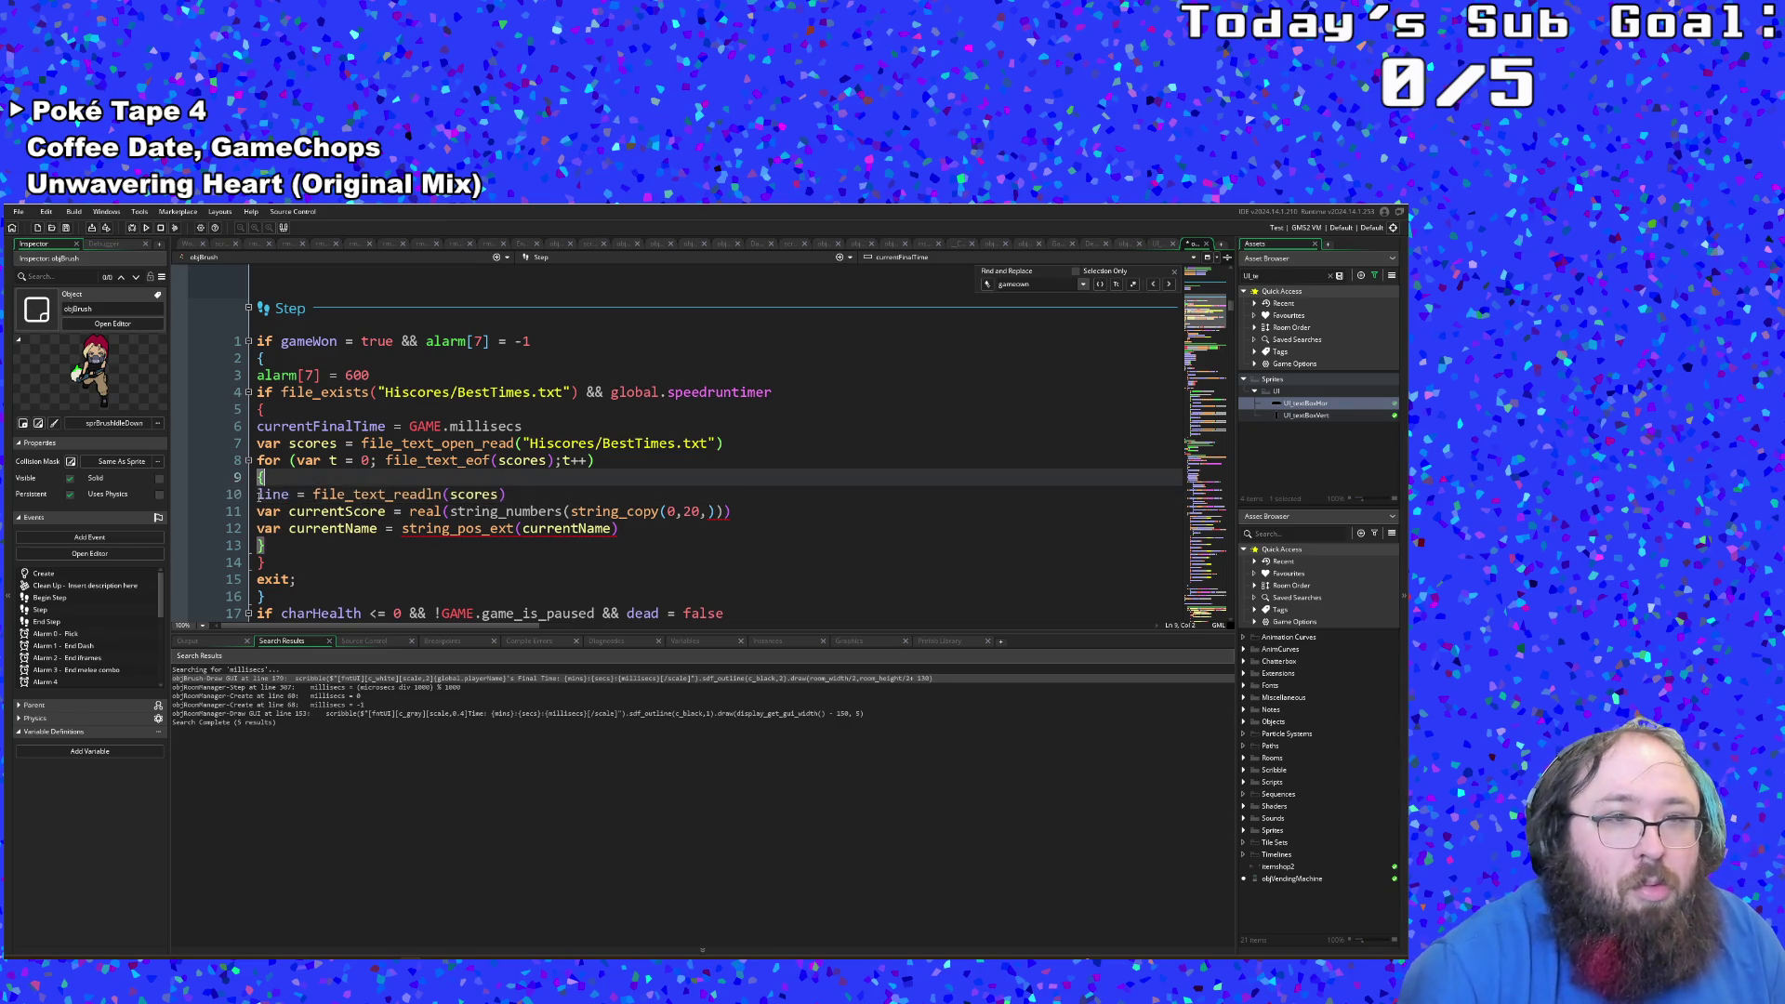
type("var")
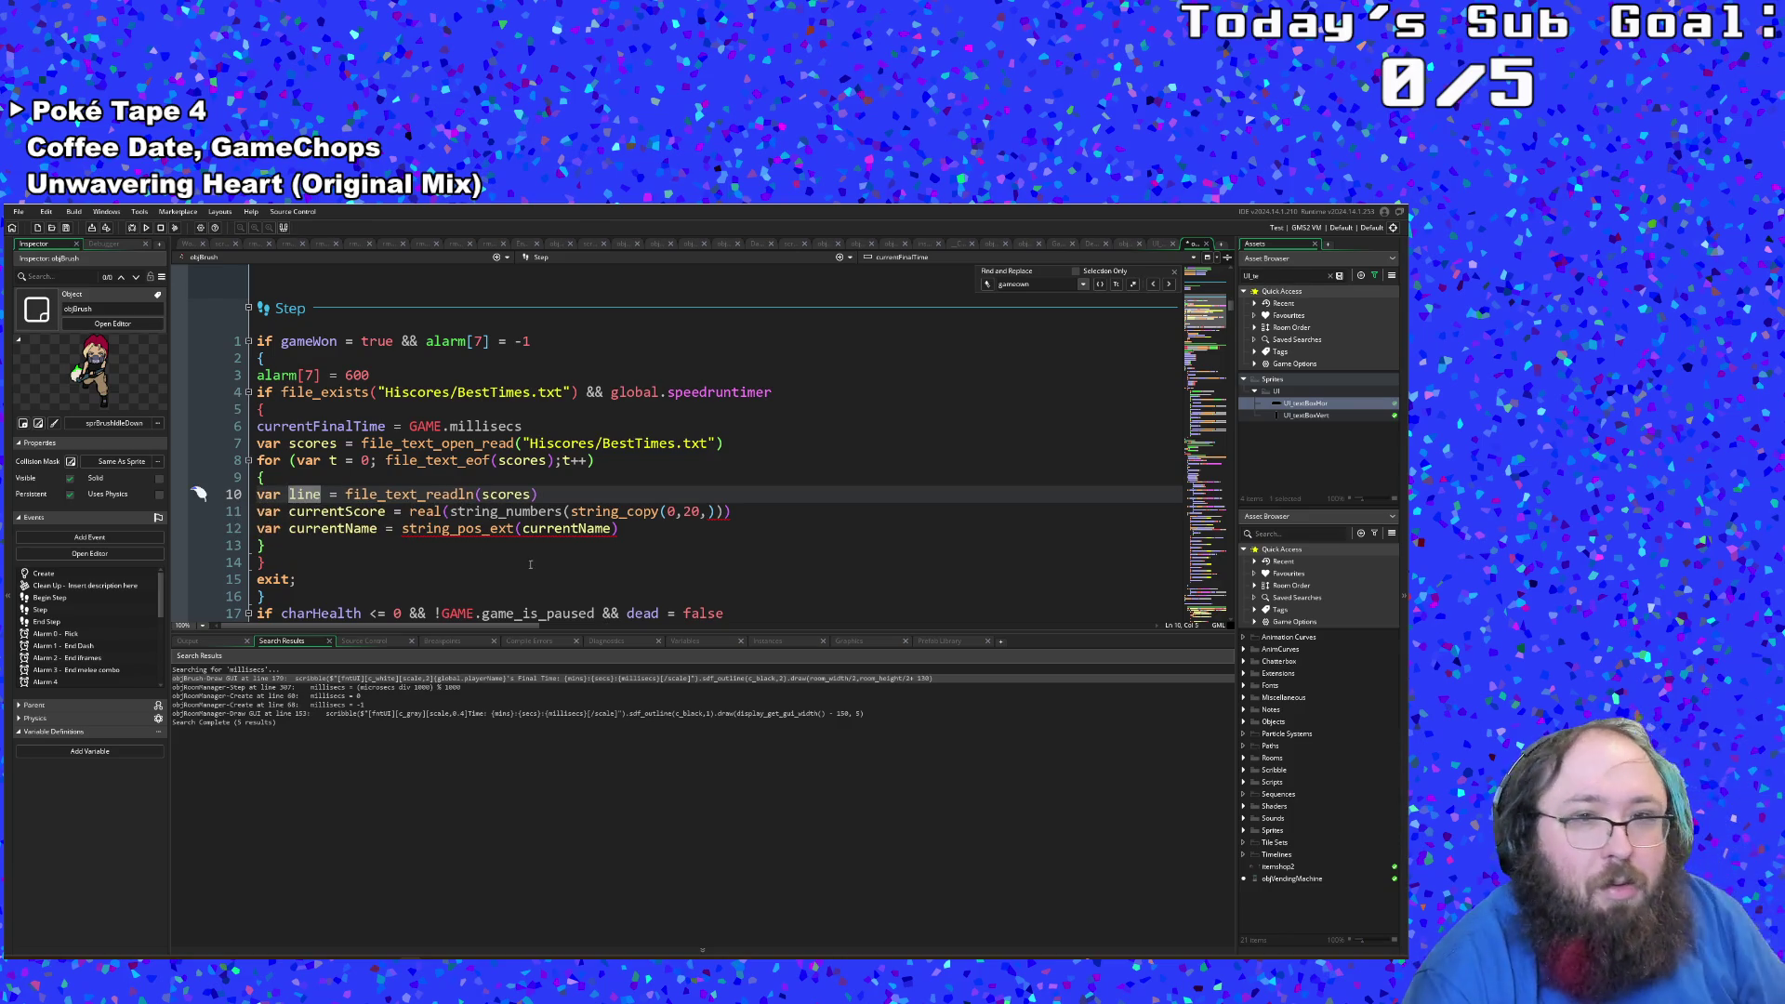
Step: Inspect line 12's string_pos_ext error, then locate string_copy's empty third argument
left_click(554, 528)
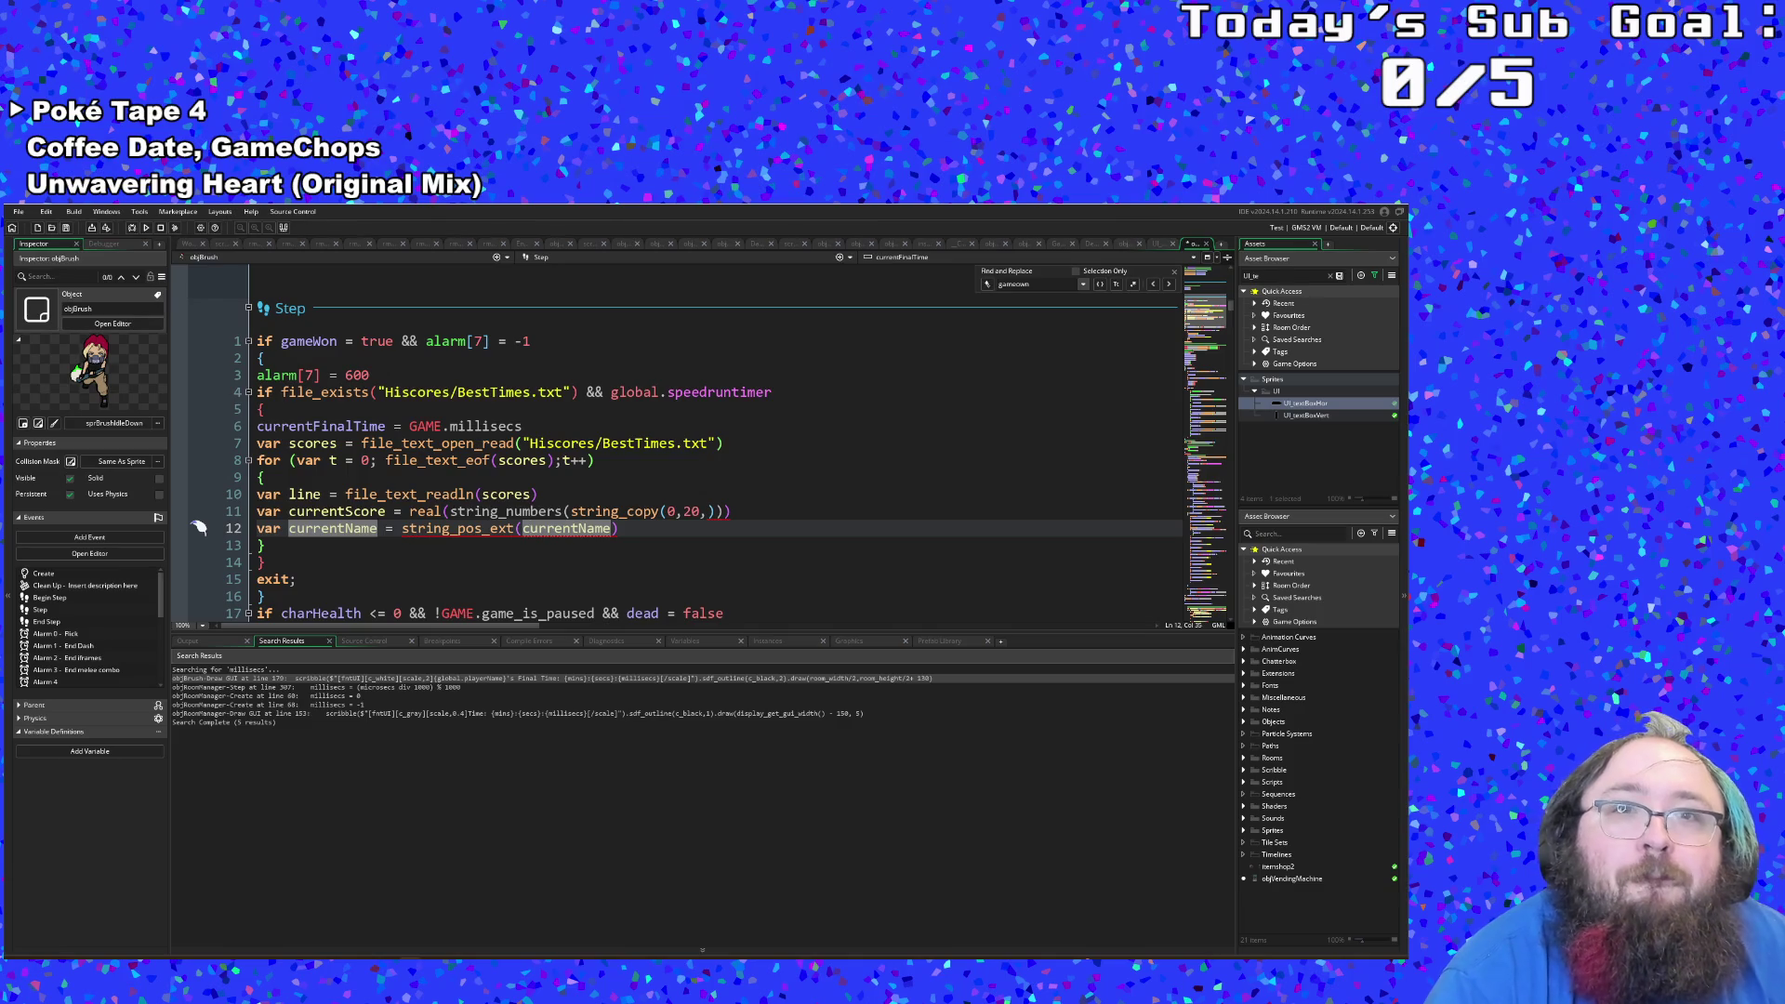
left_click(517, 528)
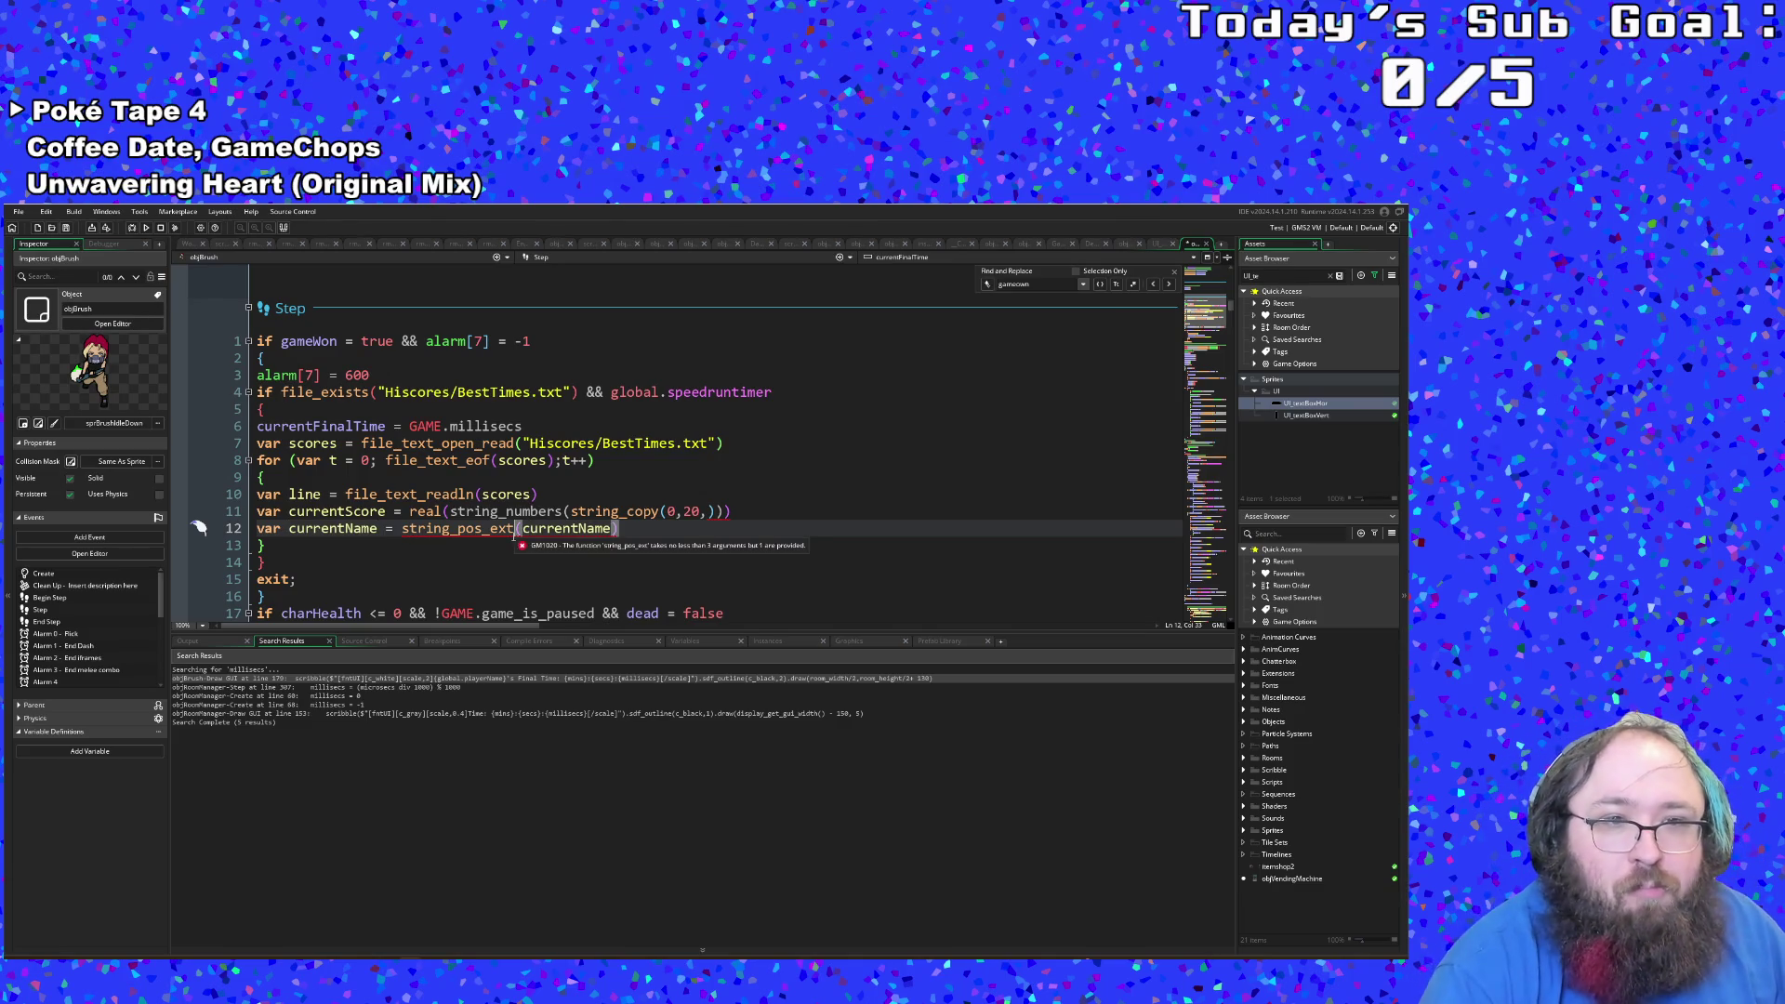
left_click(496, 529)
left_click(491, 534)
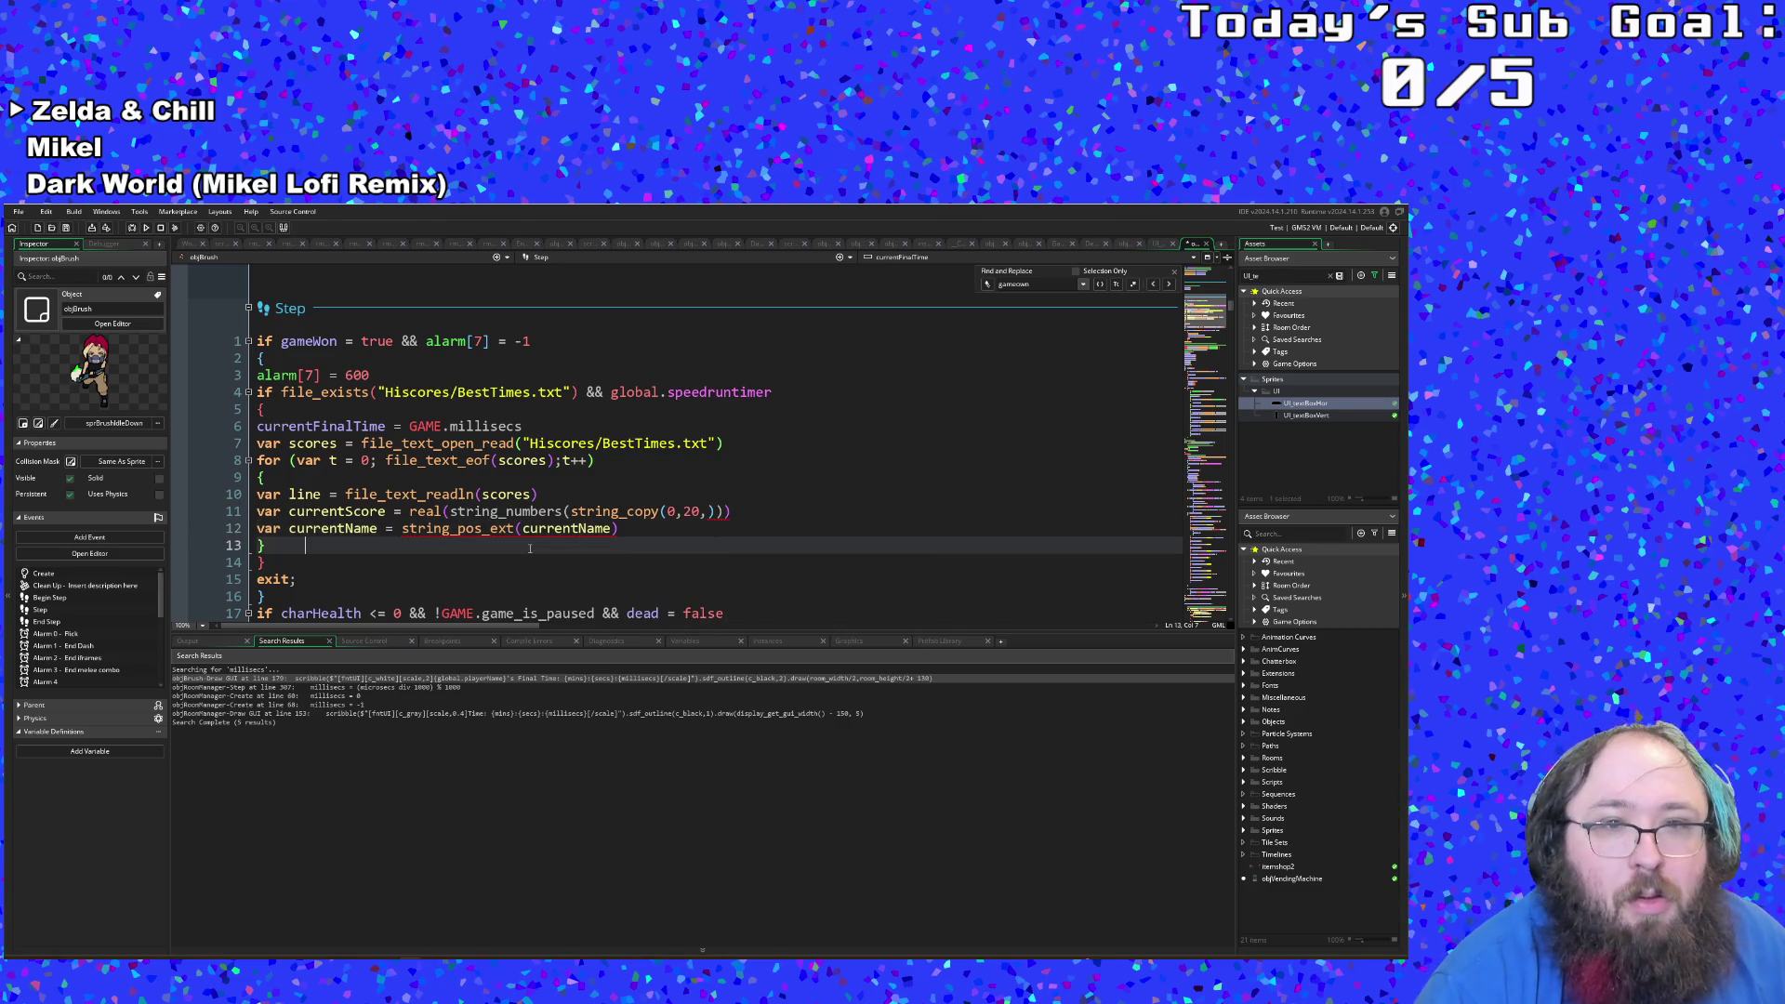
left_click(535, 536)
mouse_move(535, 537)
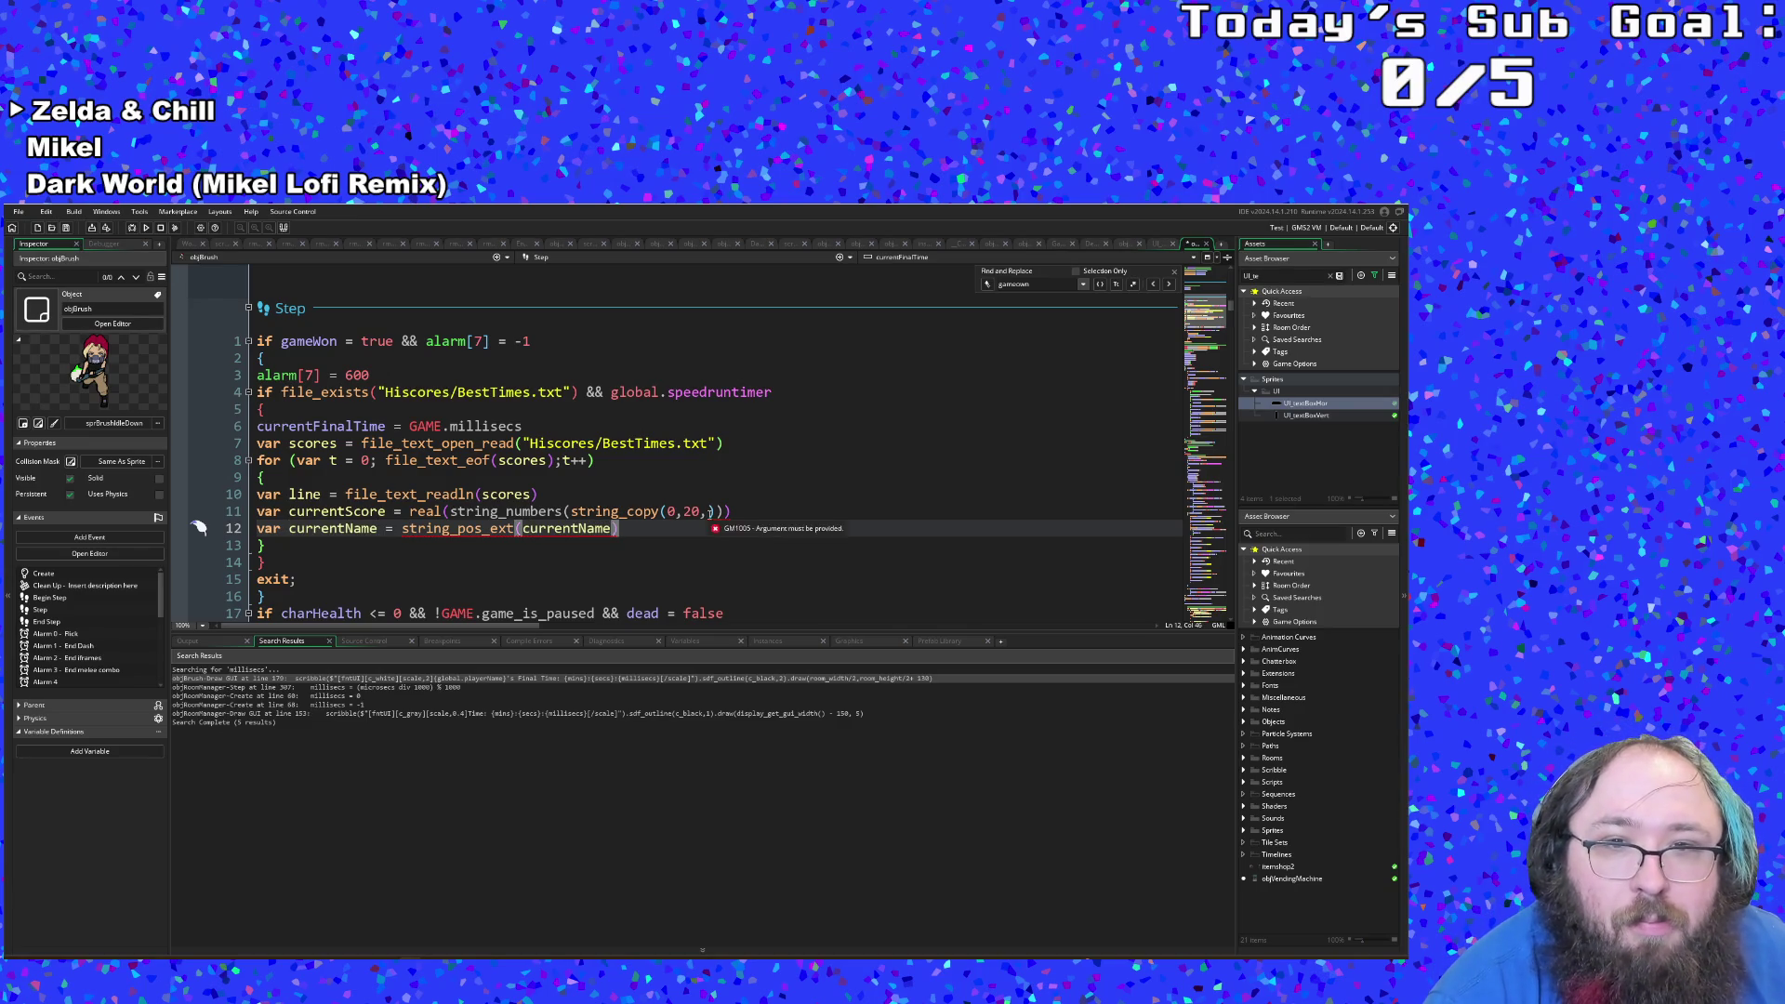
left_click(709, 512)
key("Right")
key("Right")
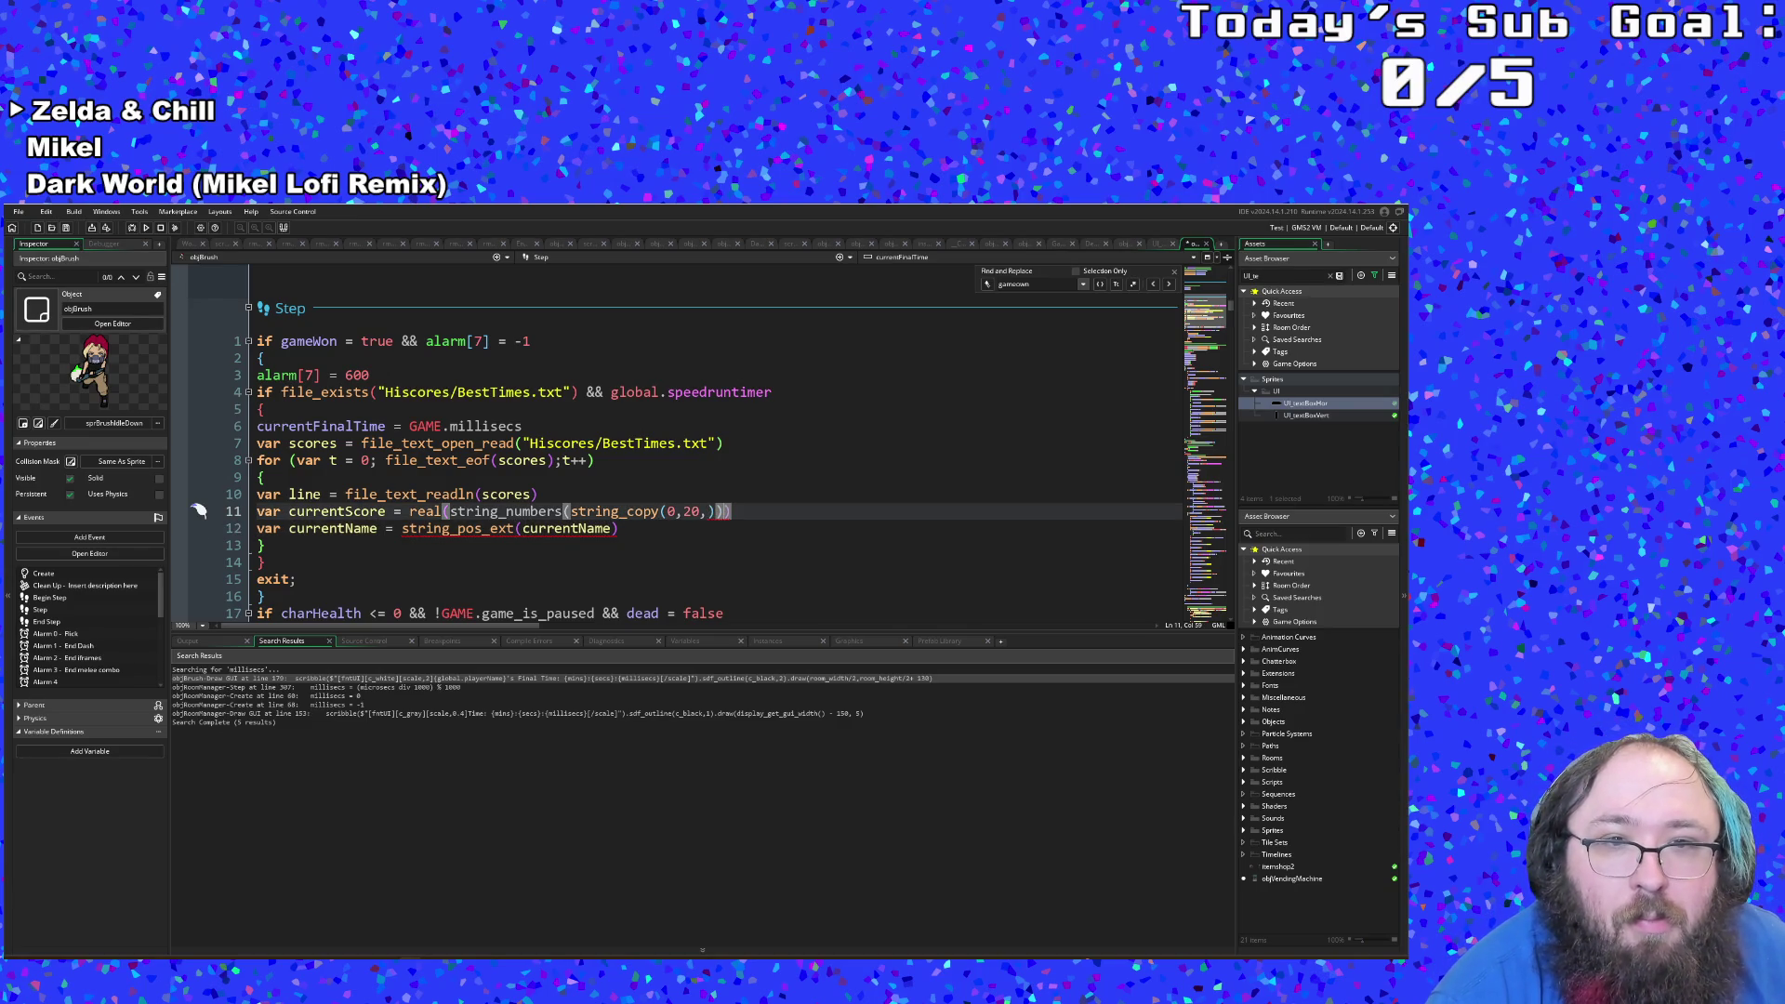
key("Left")
key("Left")
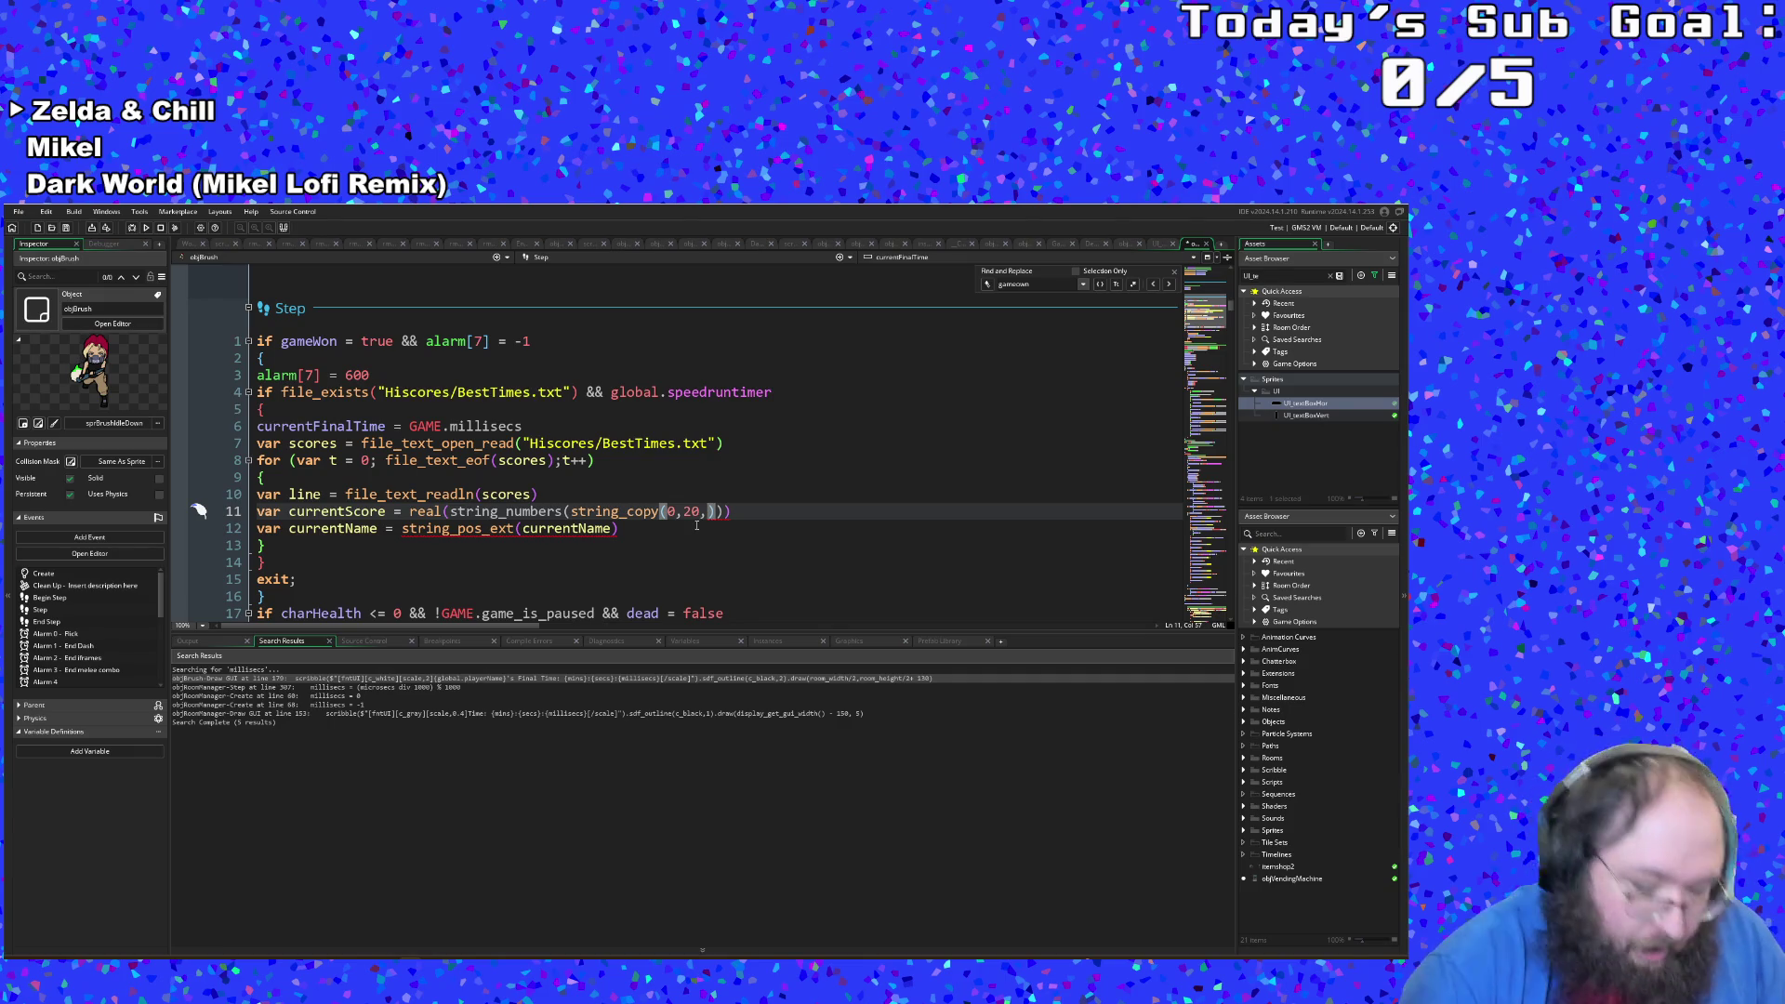
Step: Pass line as string_copy's third argument on line 11 and check its brackets
type("line")
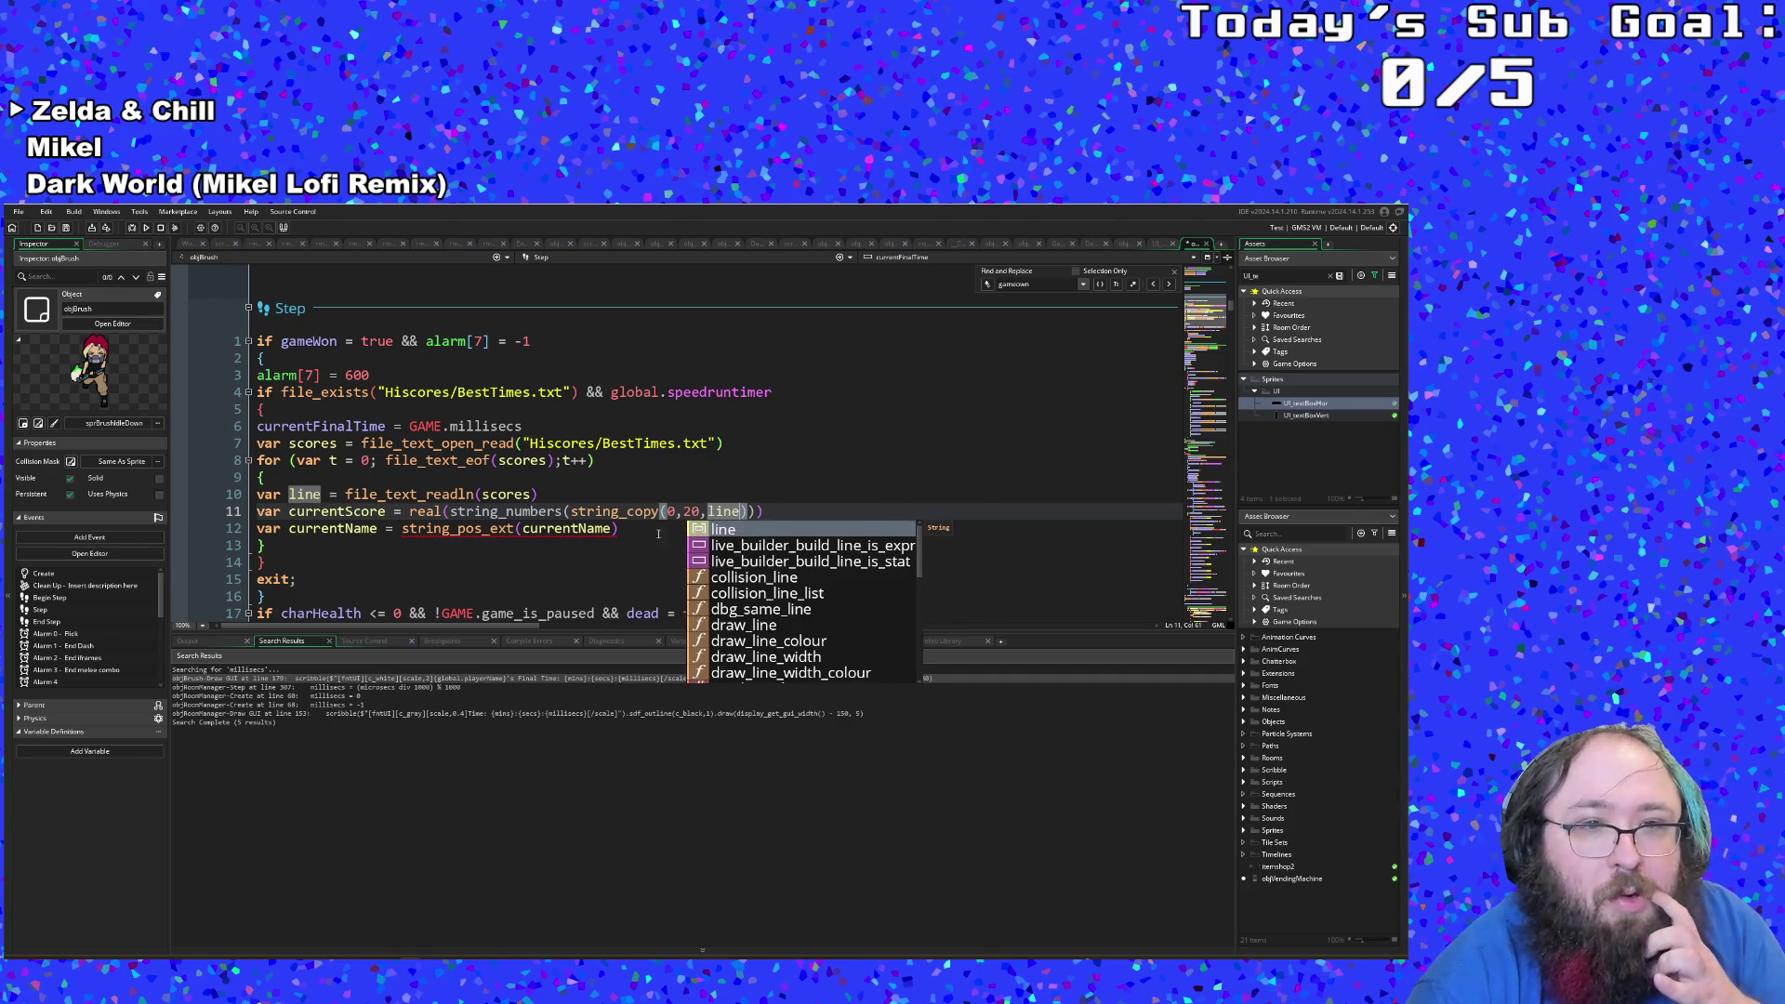
left_click(663, 532)
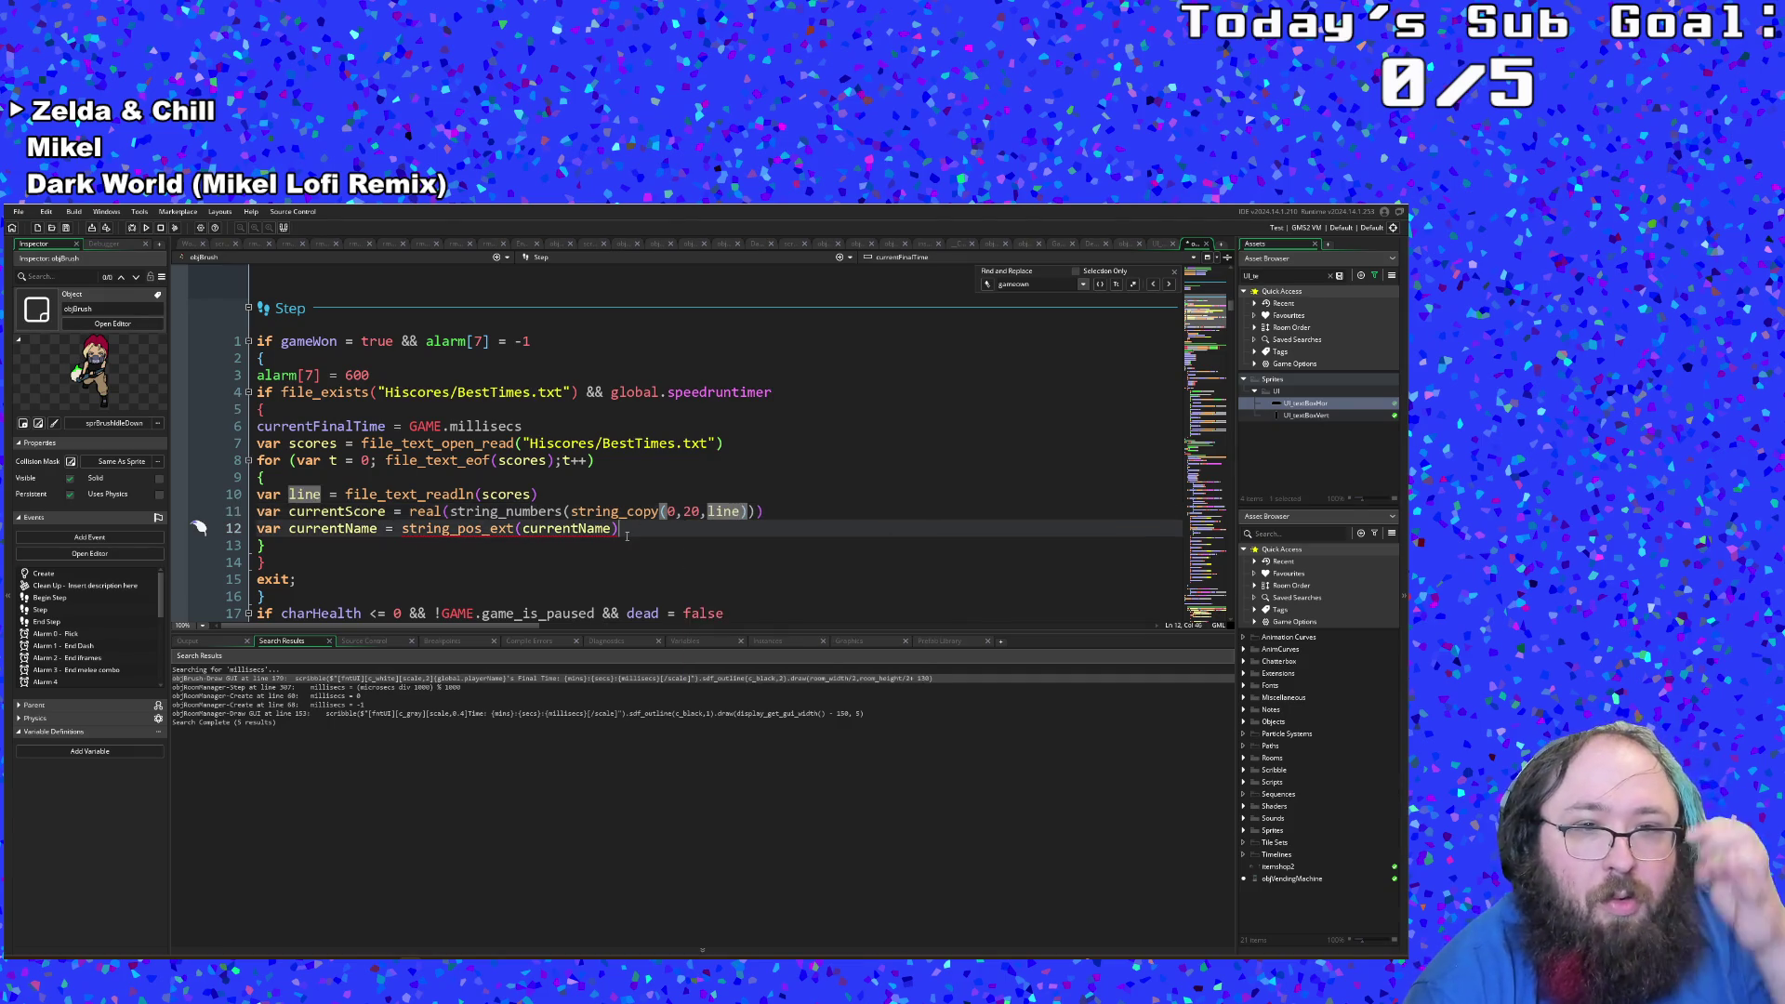
left_click(756, 513)
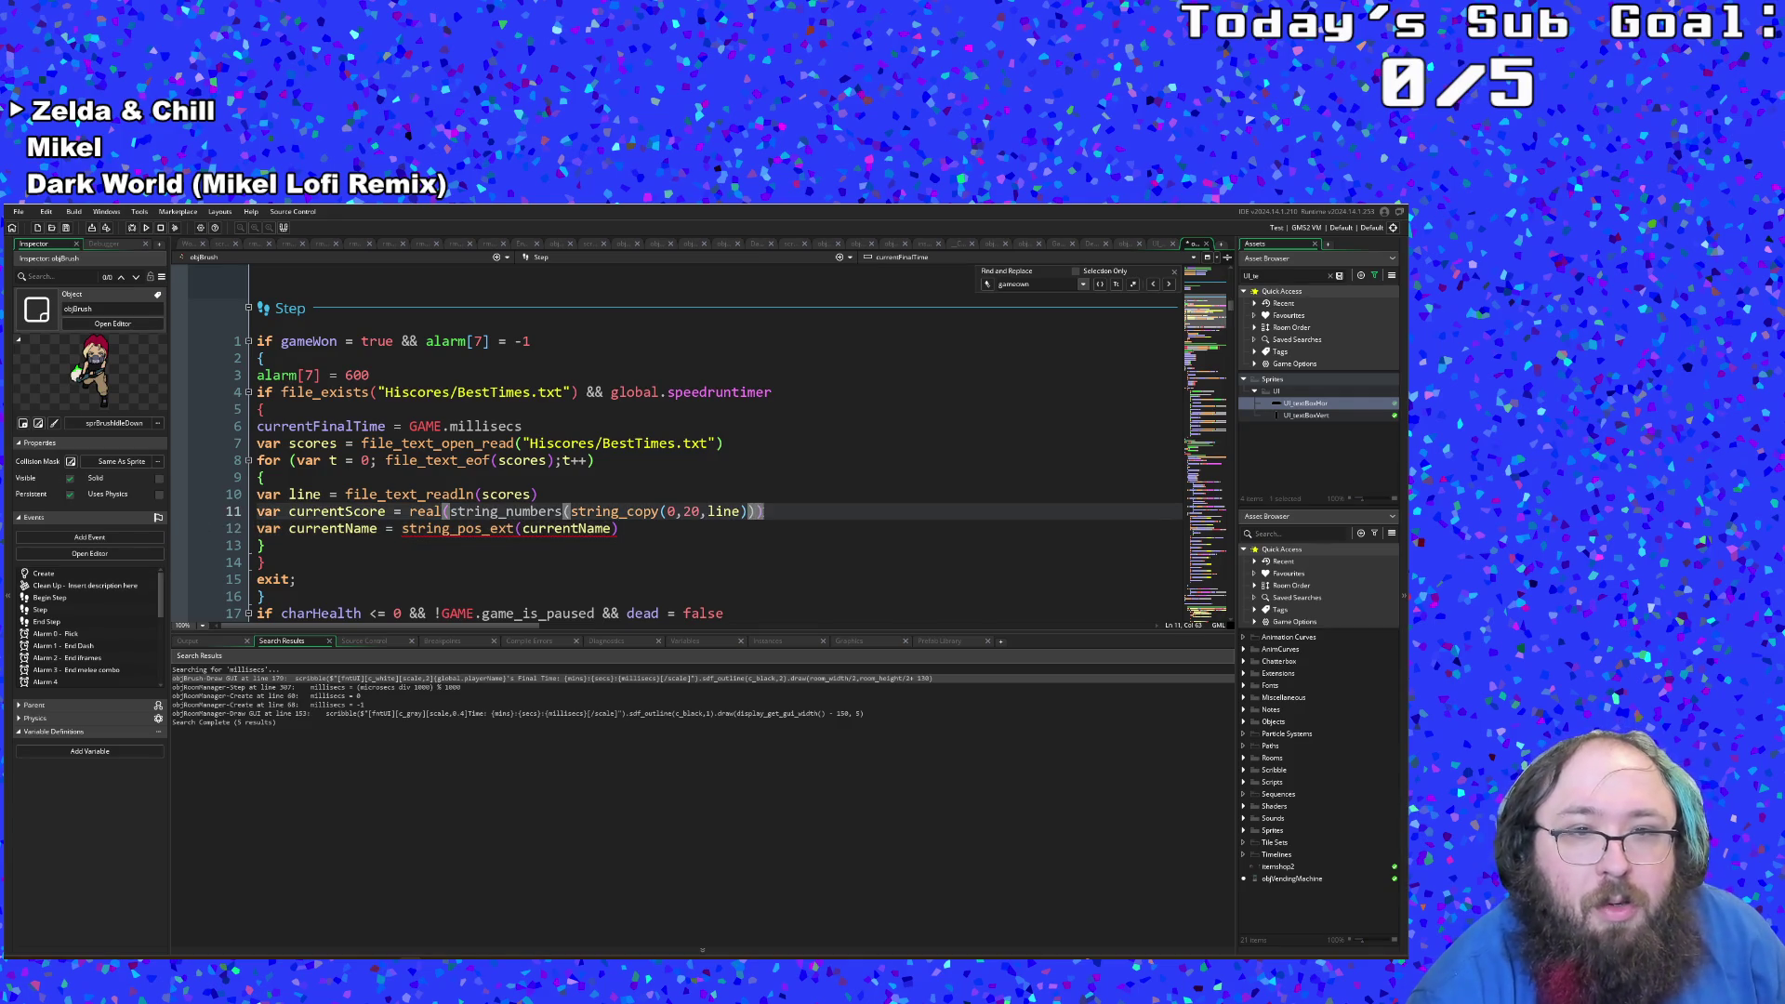
left_click(667, 532)
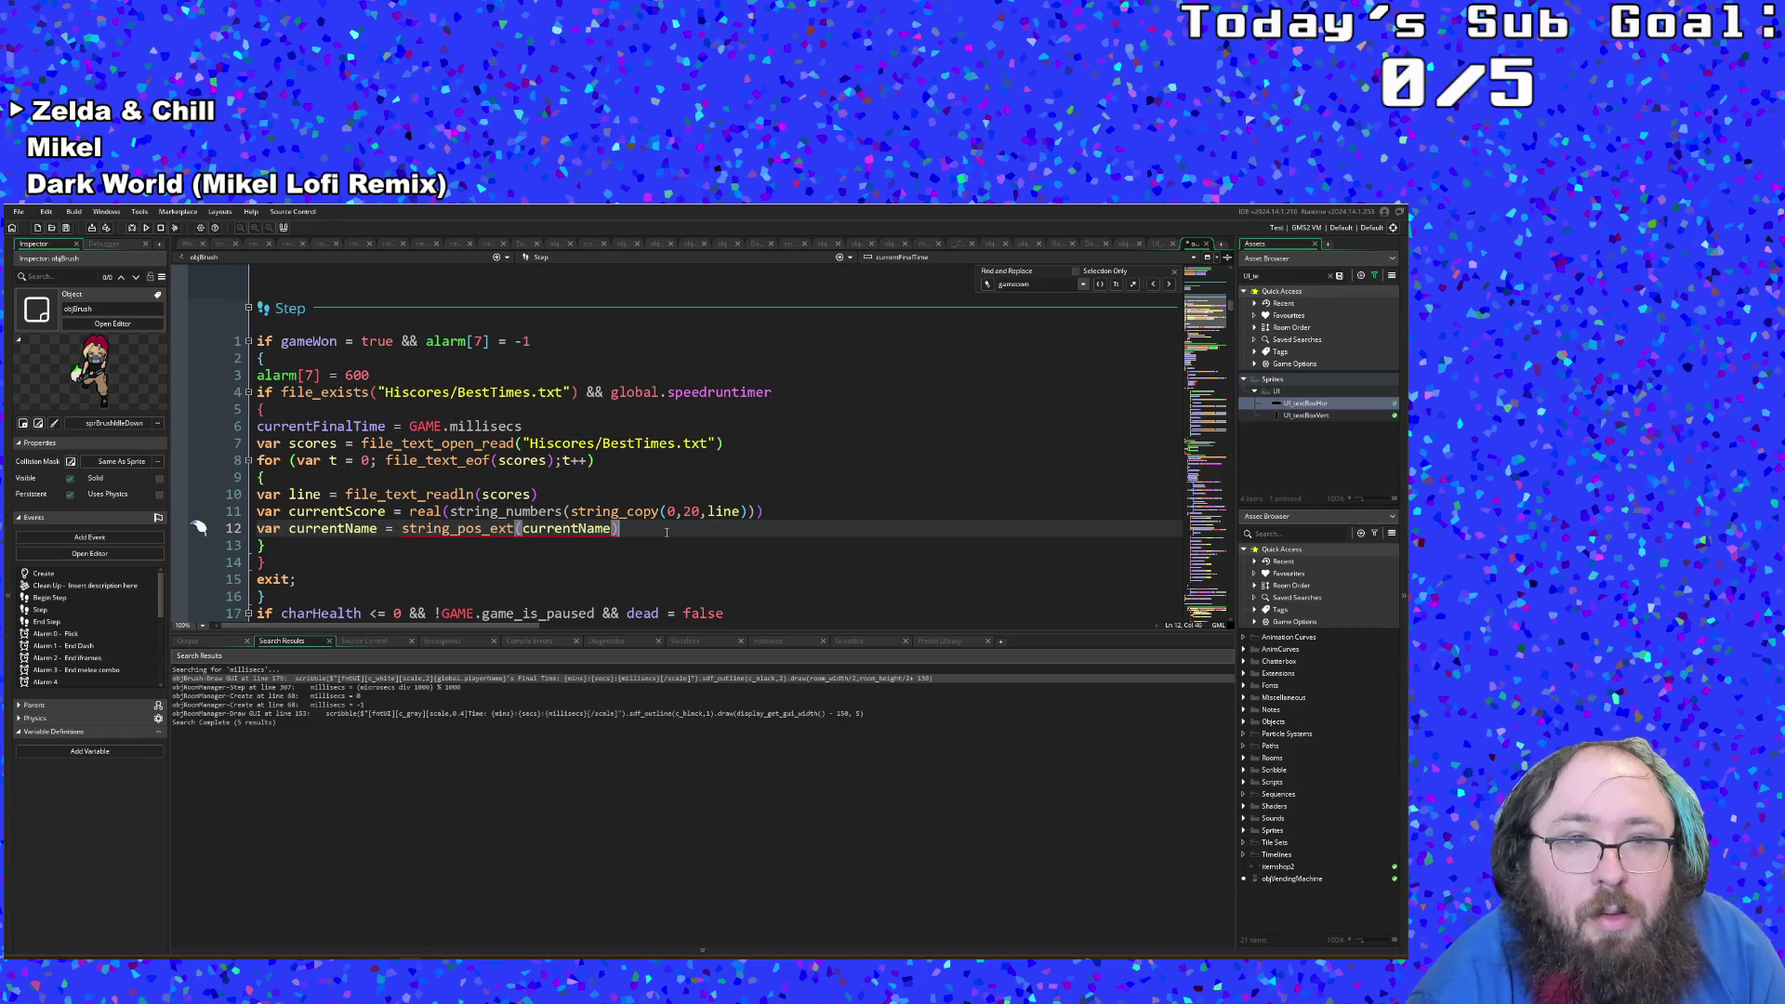
Step: Select the currentName argument in line 12's string_pos_ext call
left_click(633, 544)
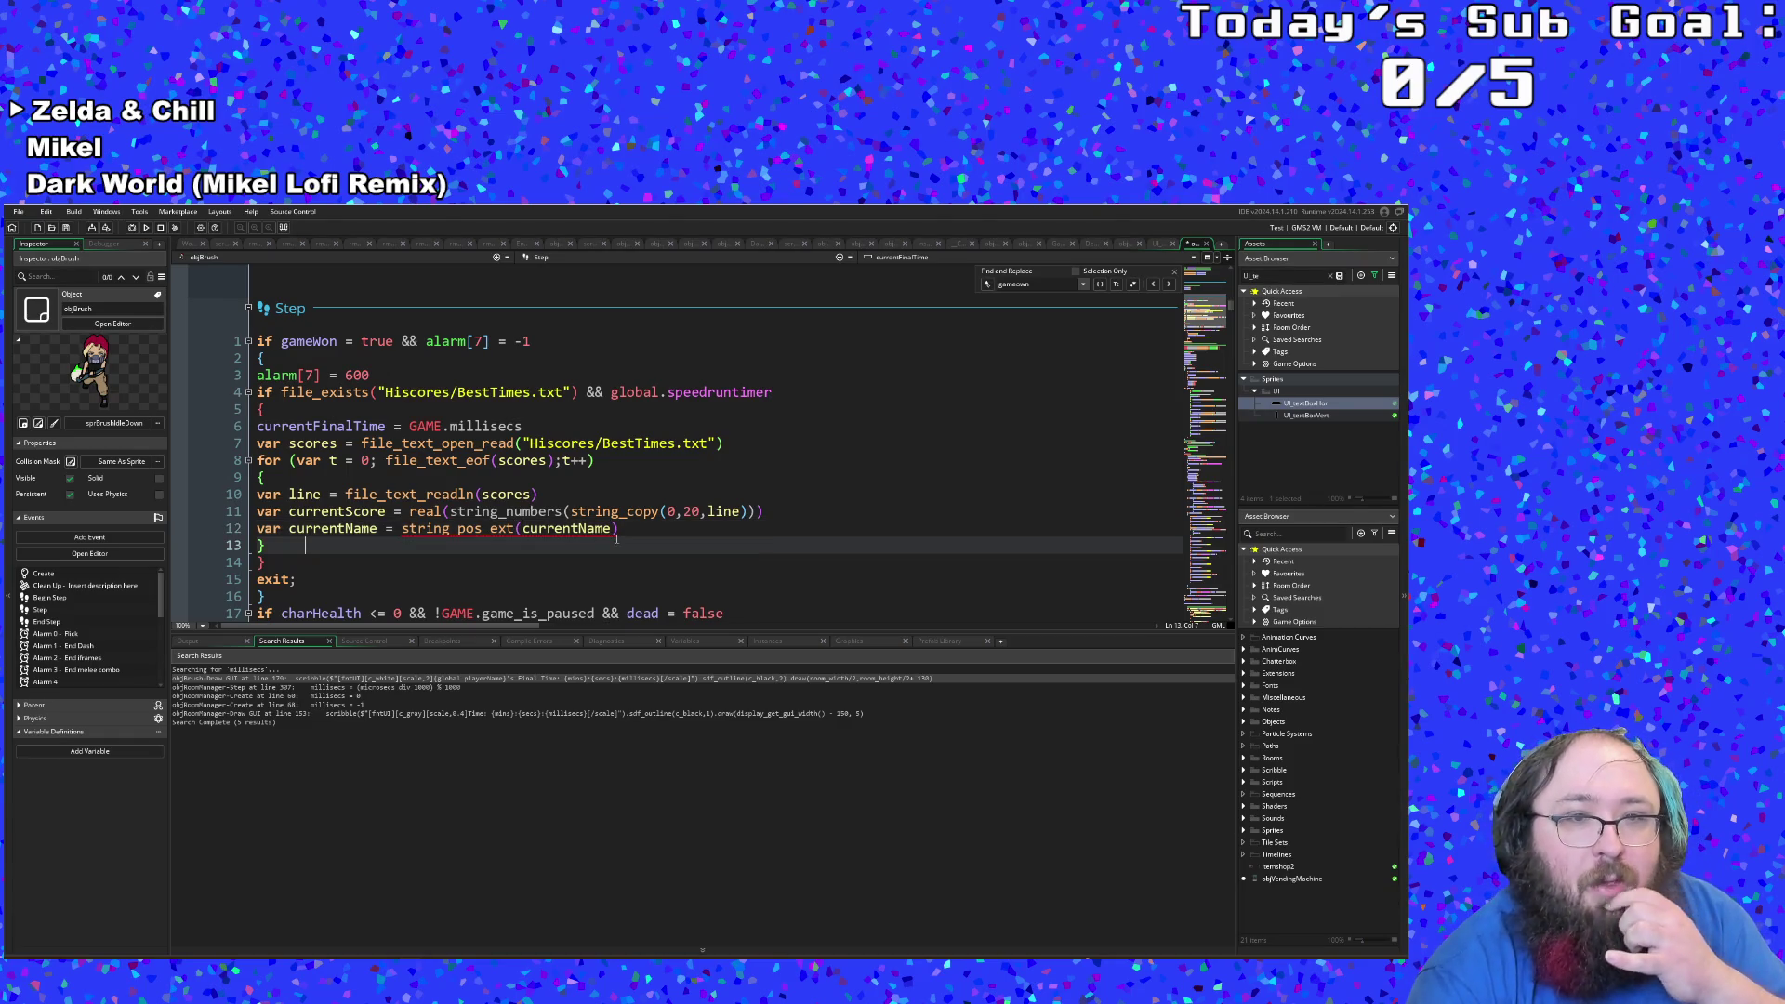
mouse_move(603, 533)
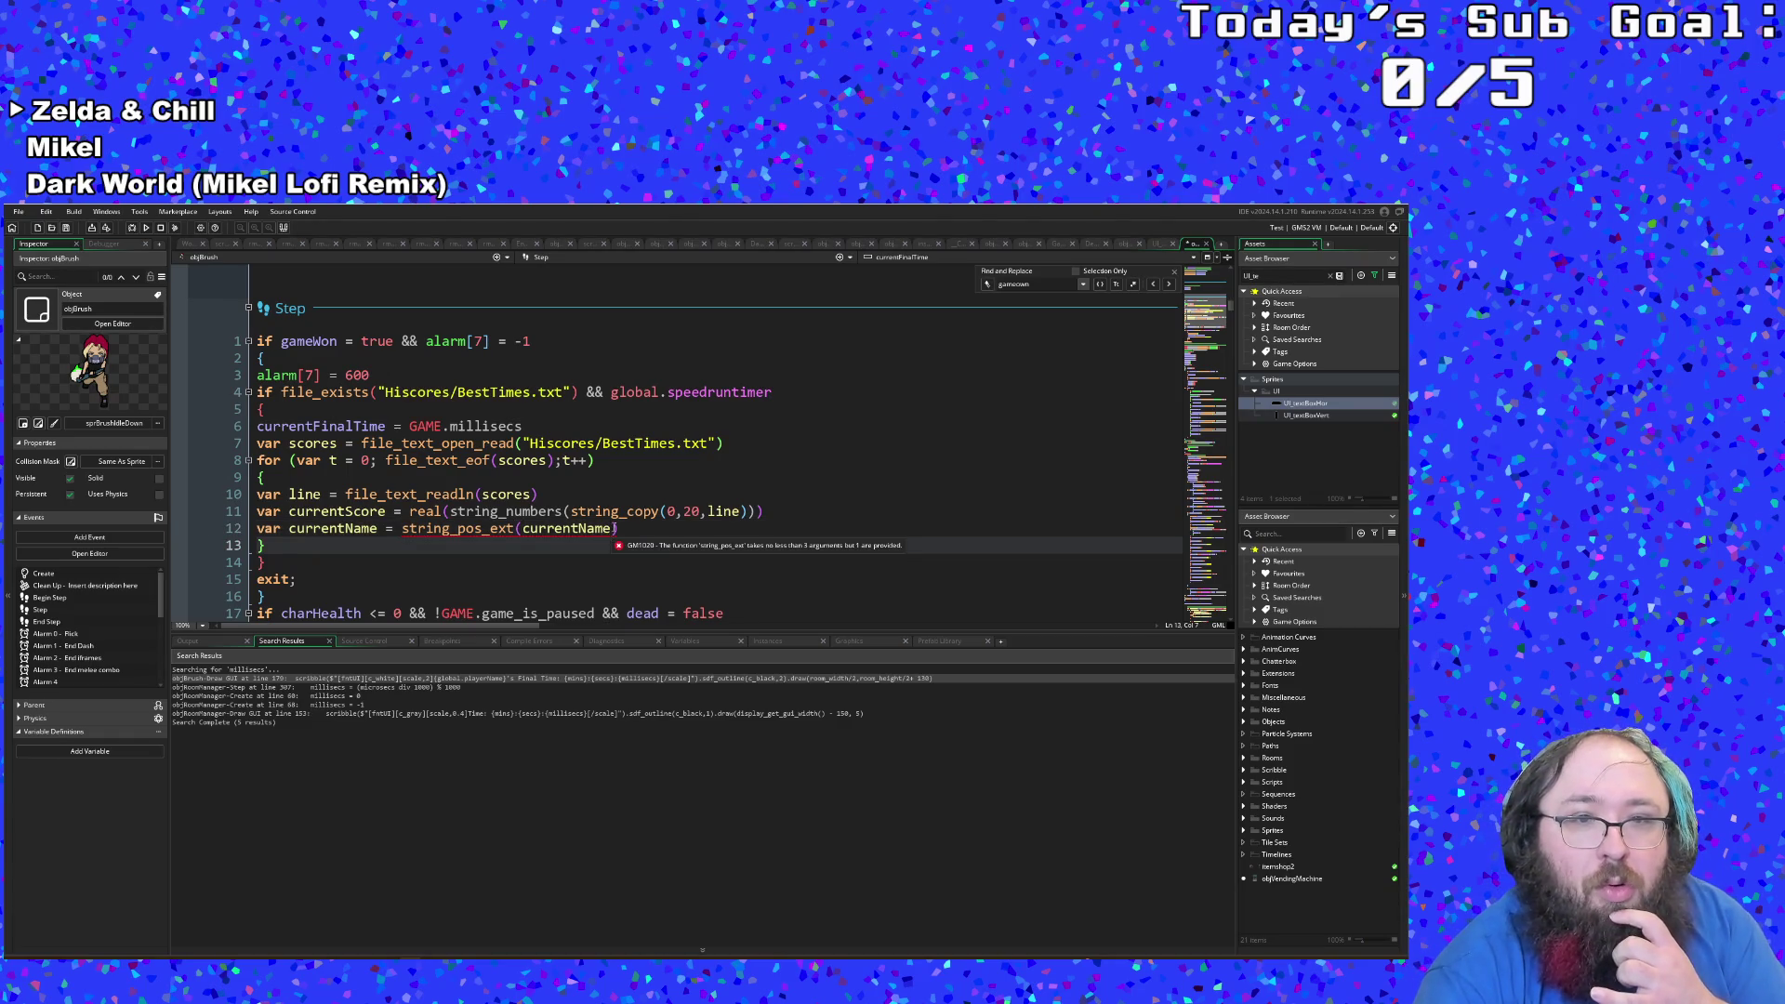
left_click_drag(612, 529, 596, 528)
double_click(595, 529)
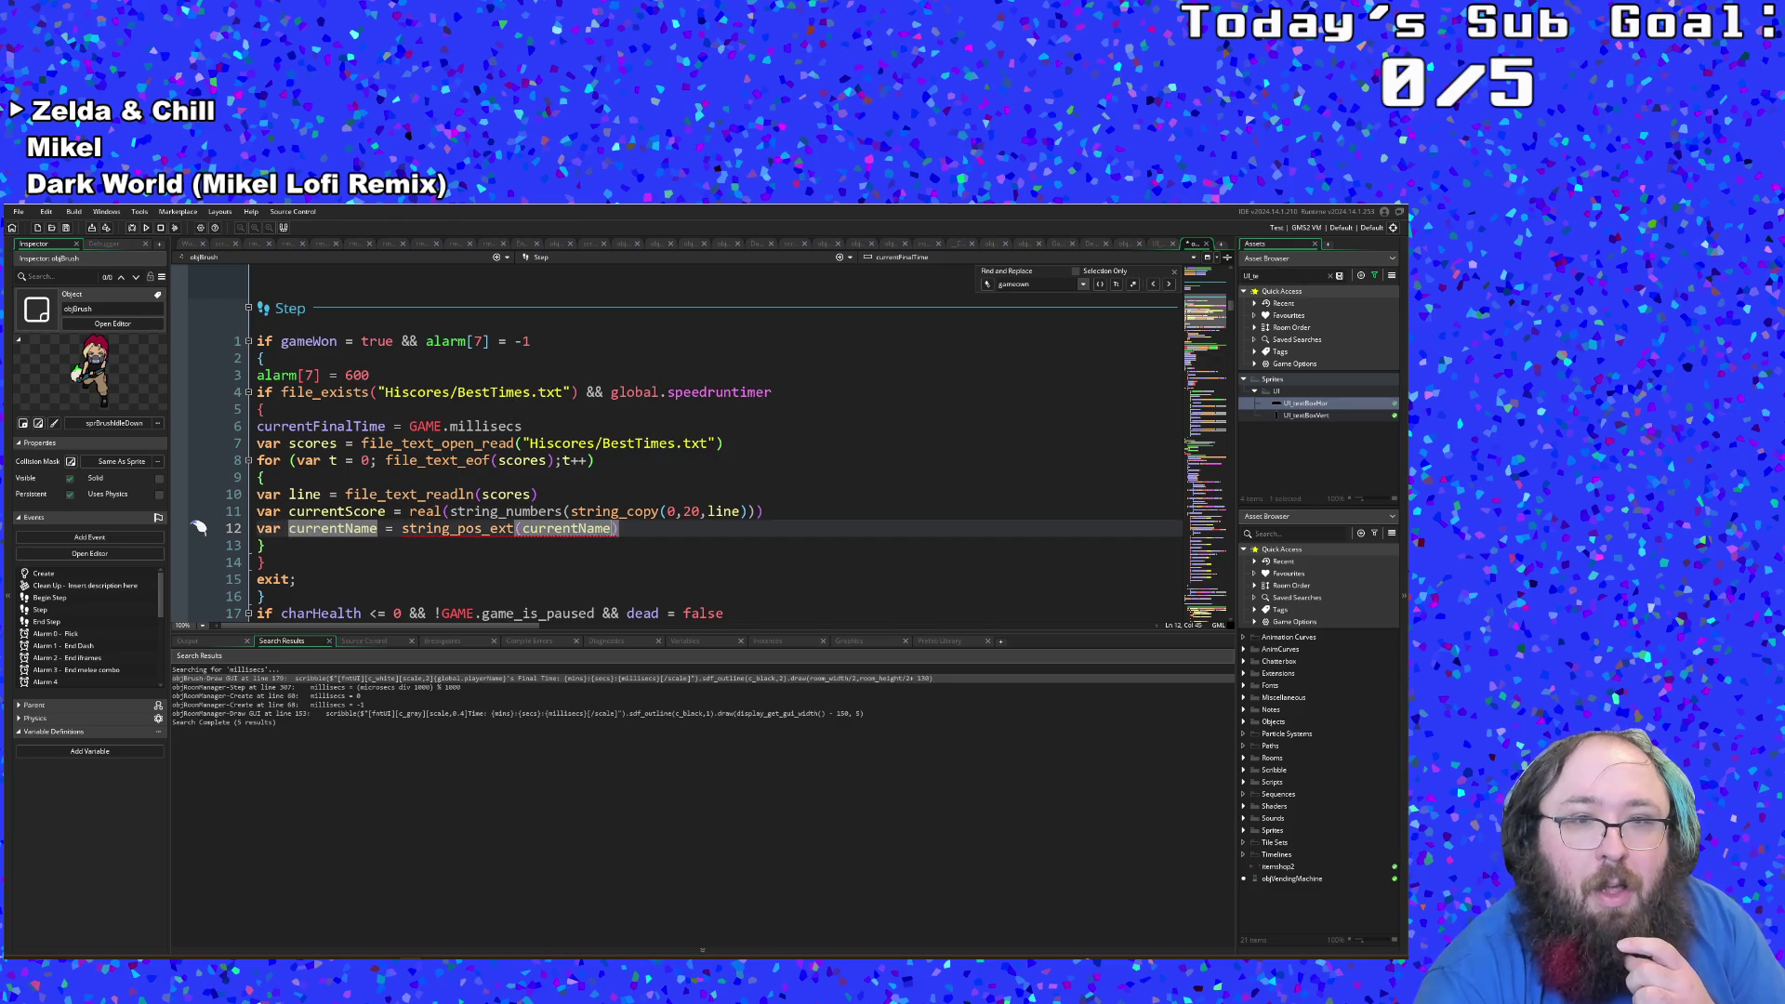
Step: Replace the currentName argument on line 12 with 'line,currentScore'
key("Left")
mouse_move(524, 532)
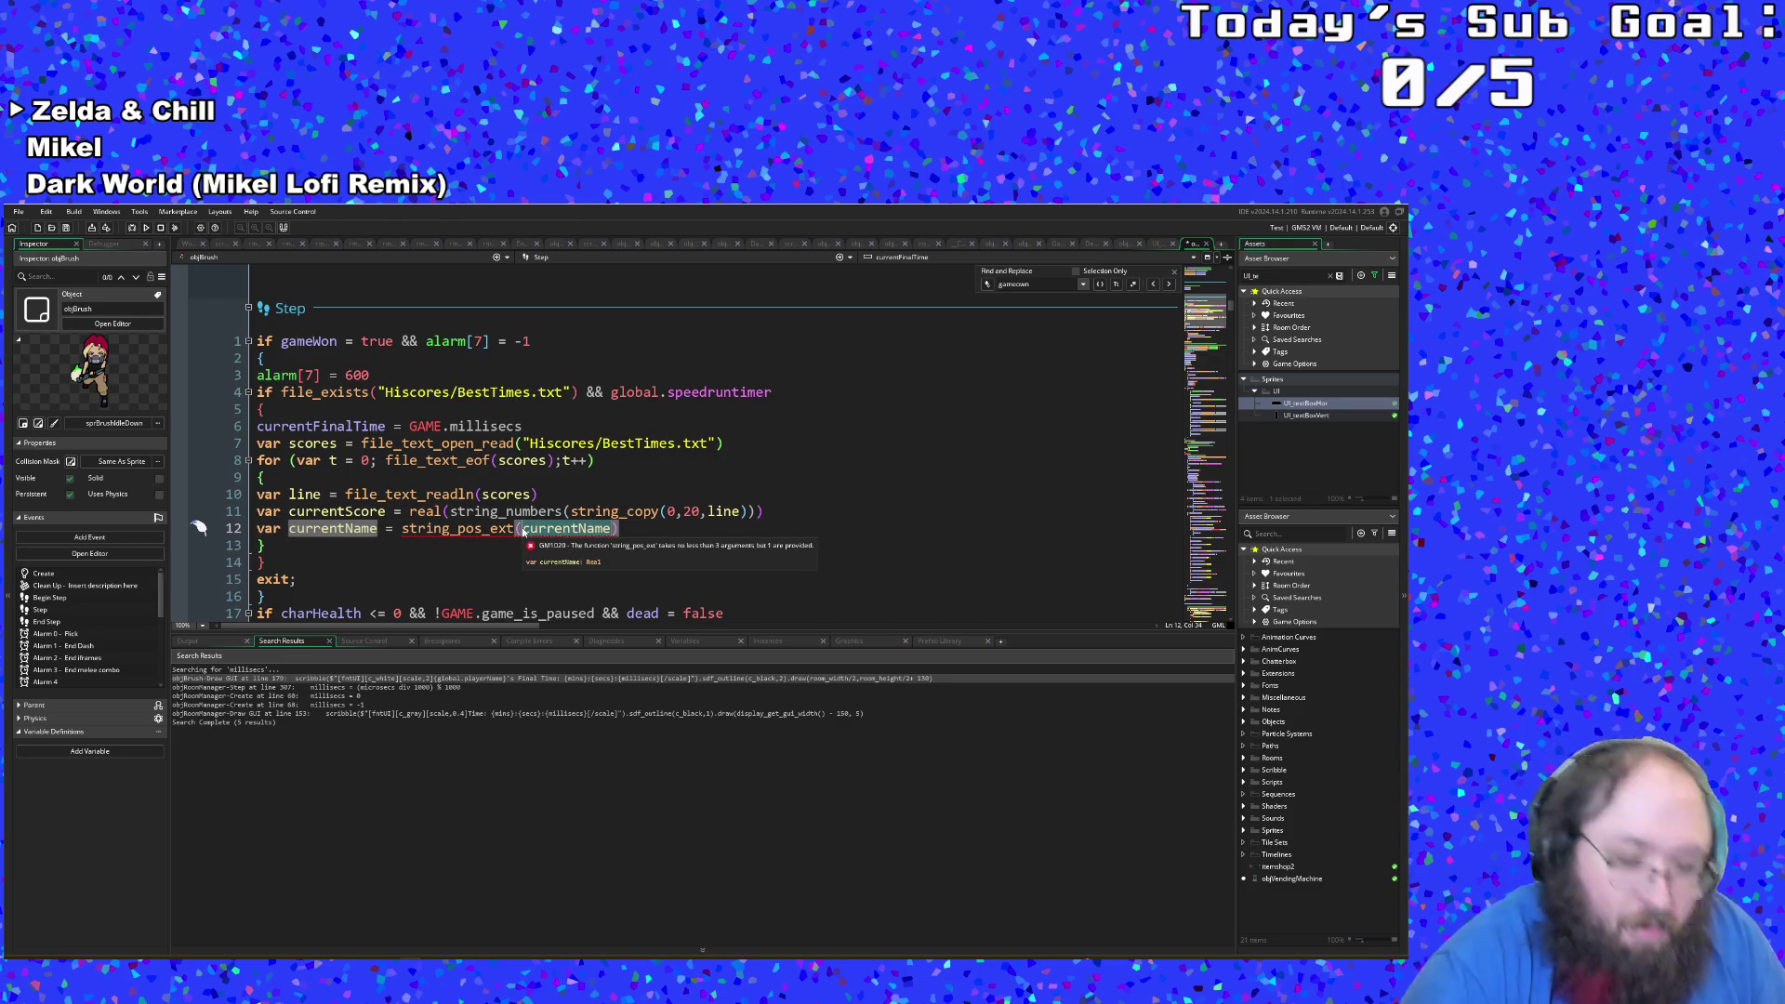
key("ctrl+Delete")
type("line,")
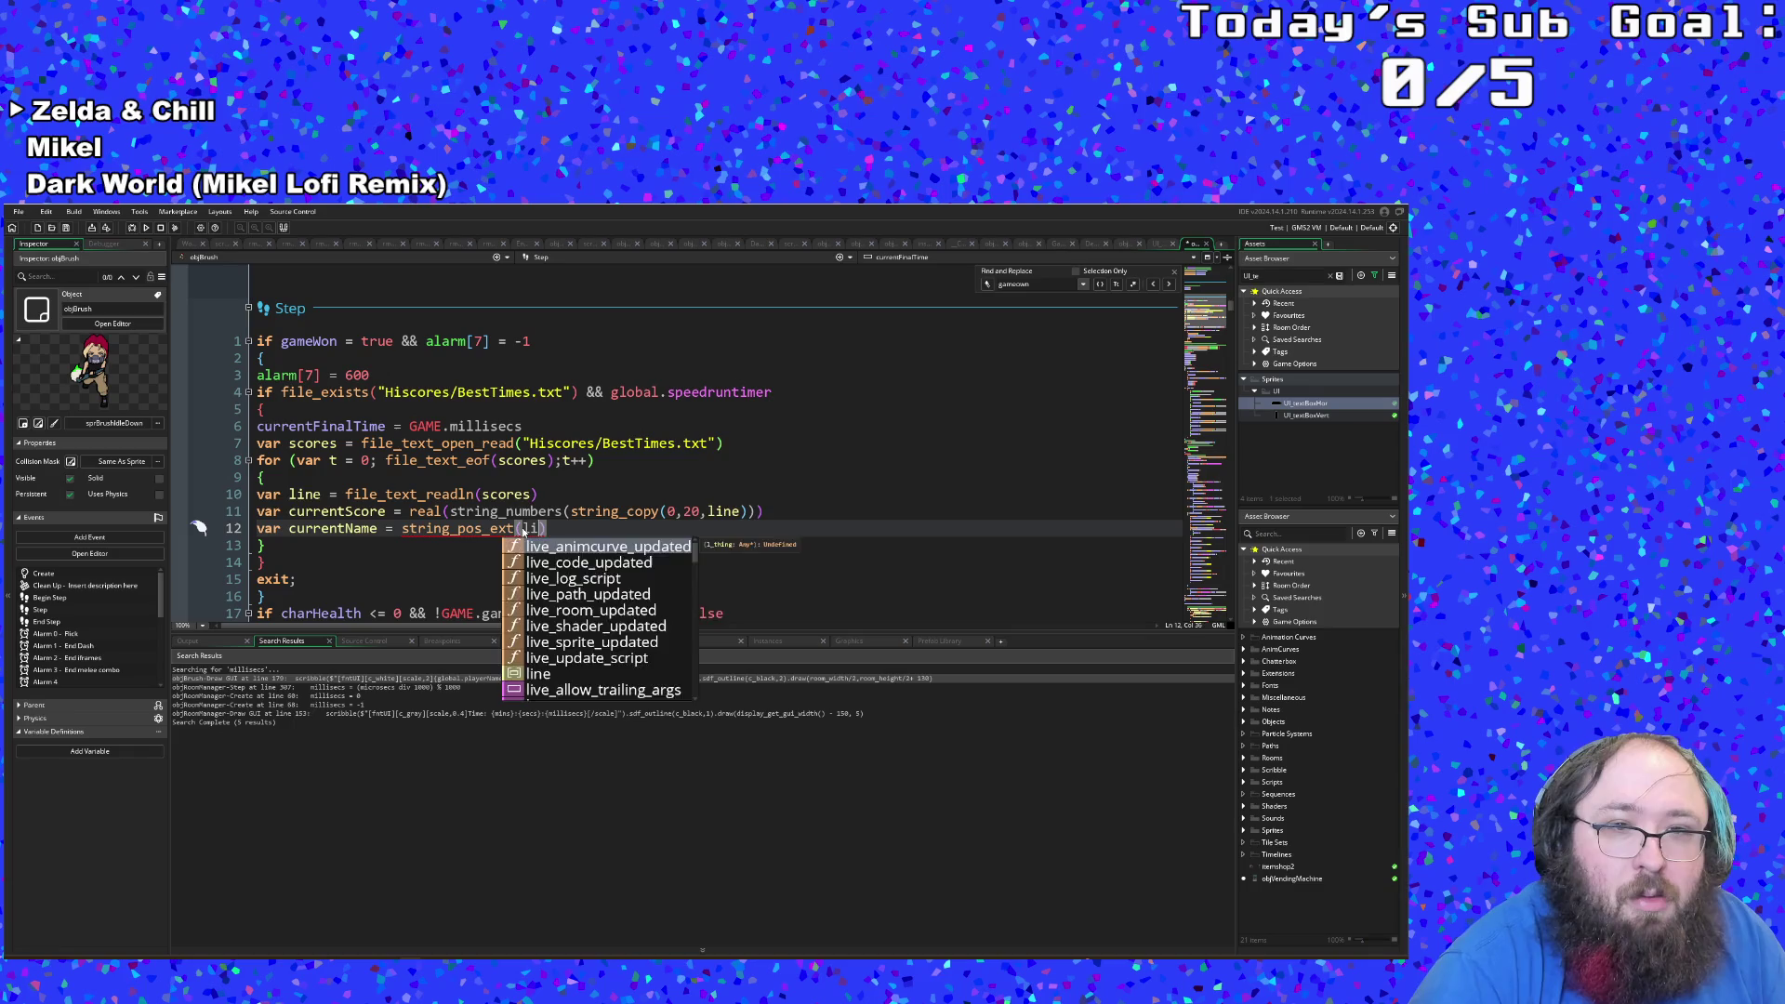
type("cu")
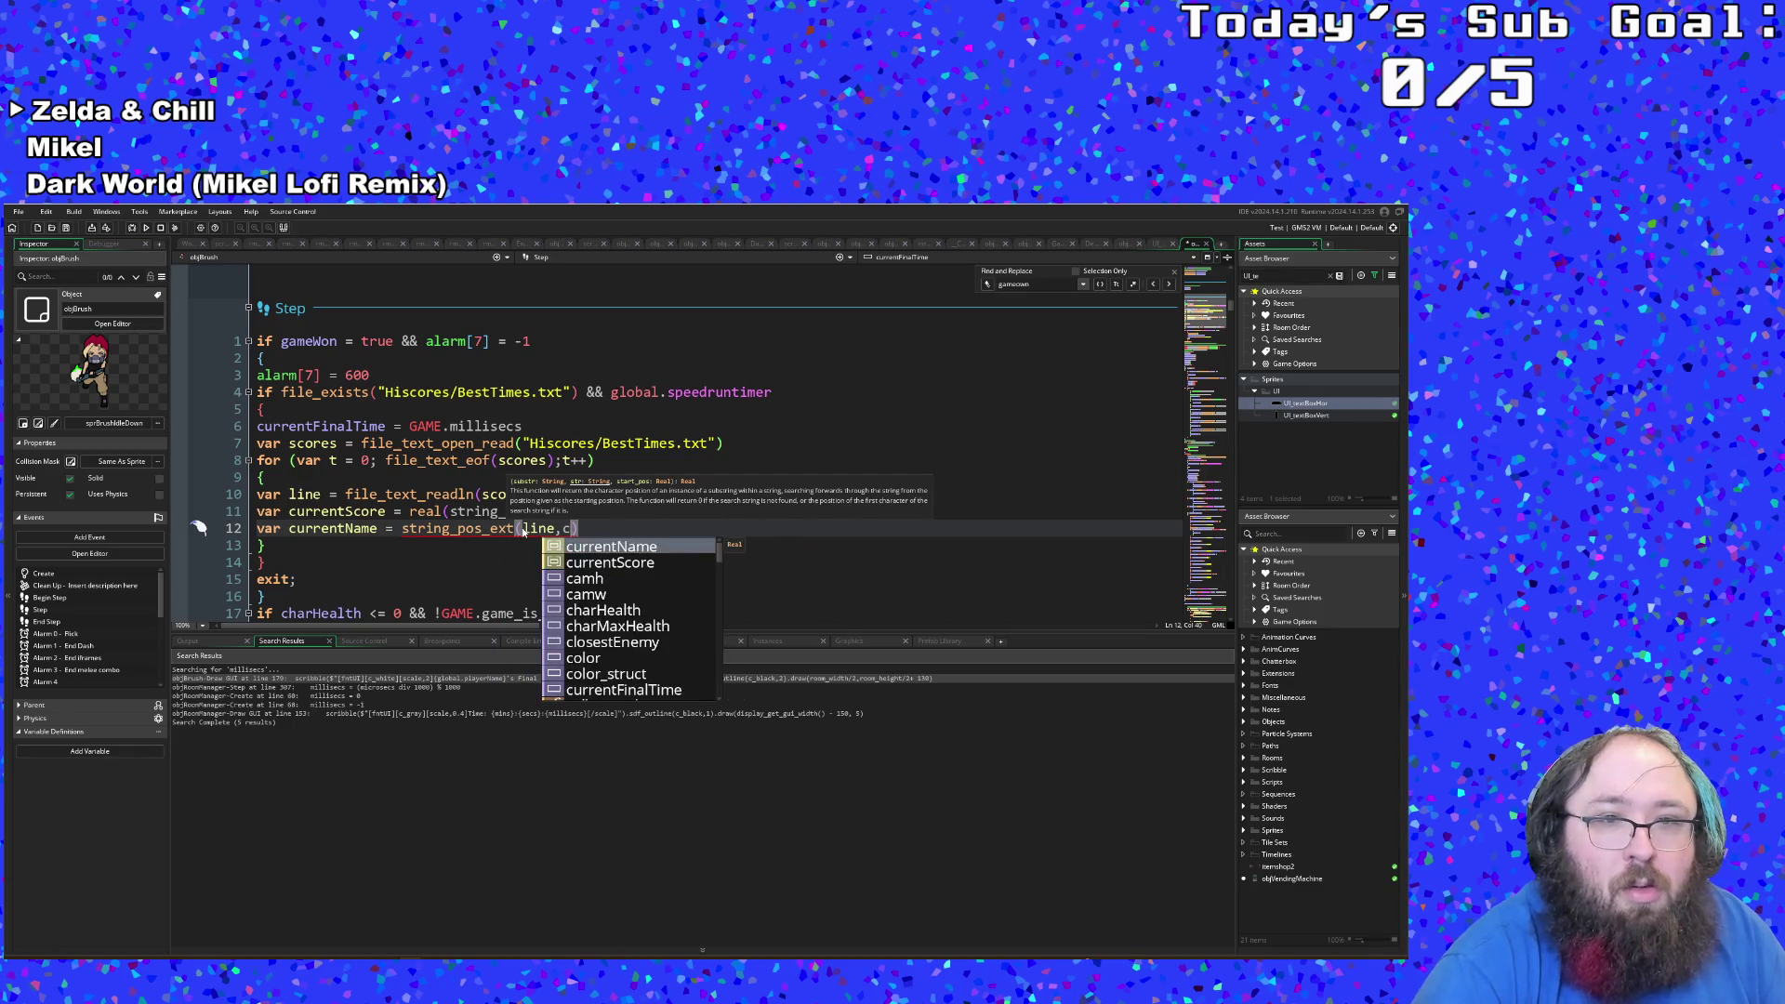
type("r")
key("Down")
key("Return")
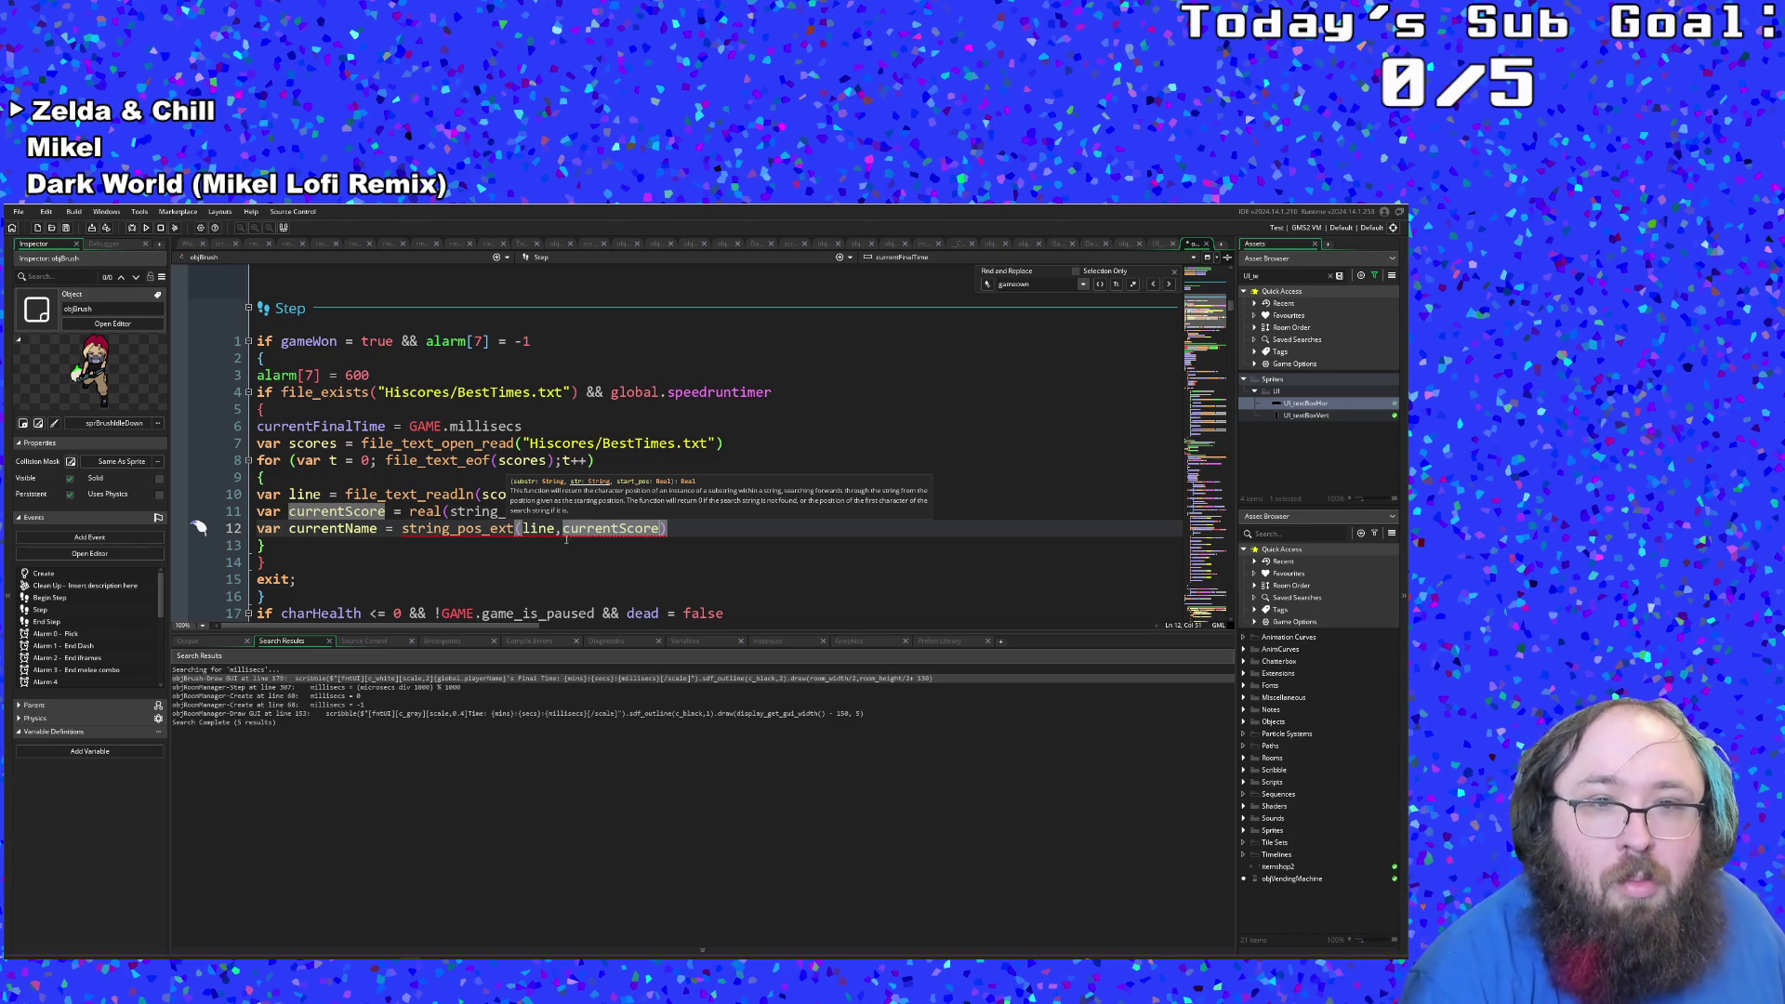
left_click(565, 539)
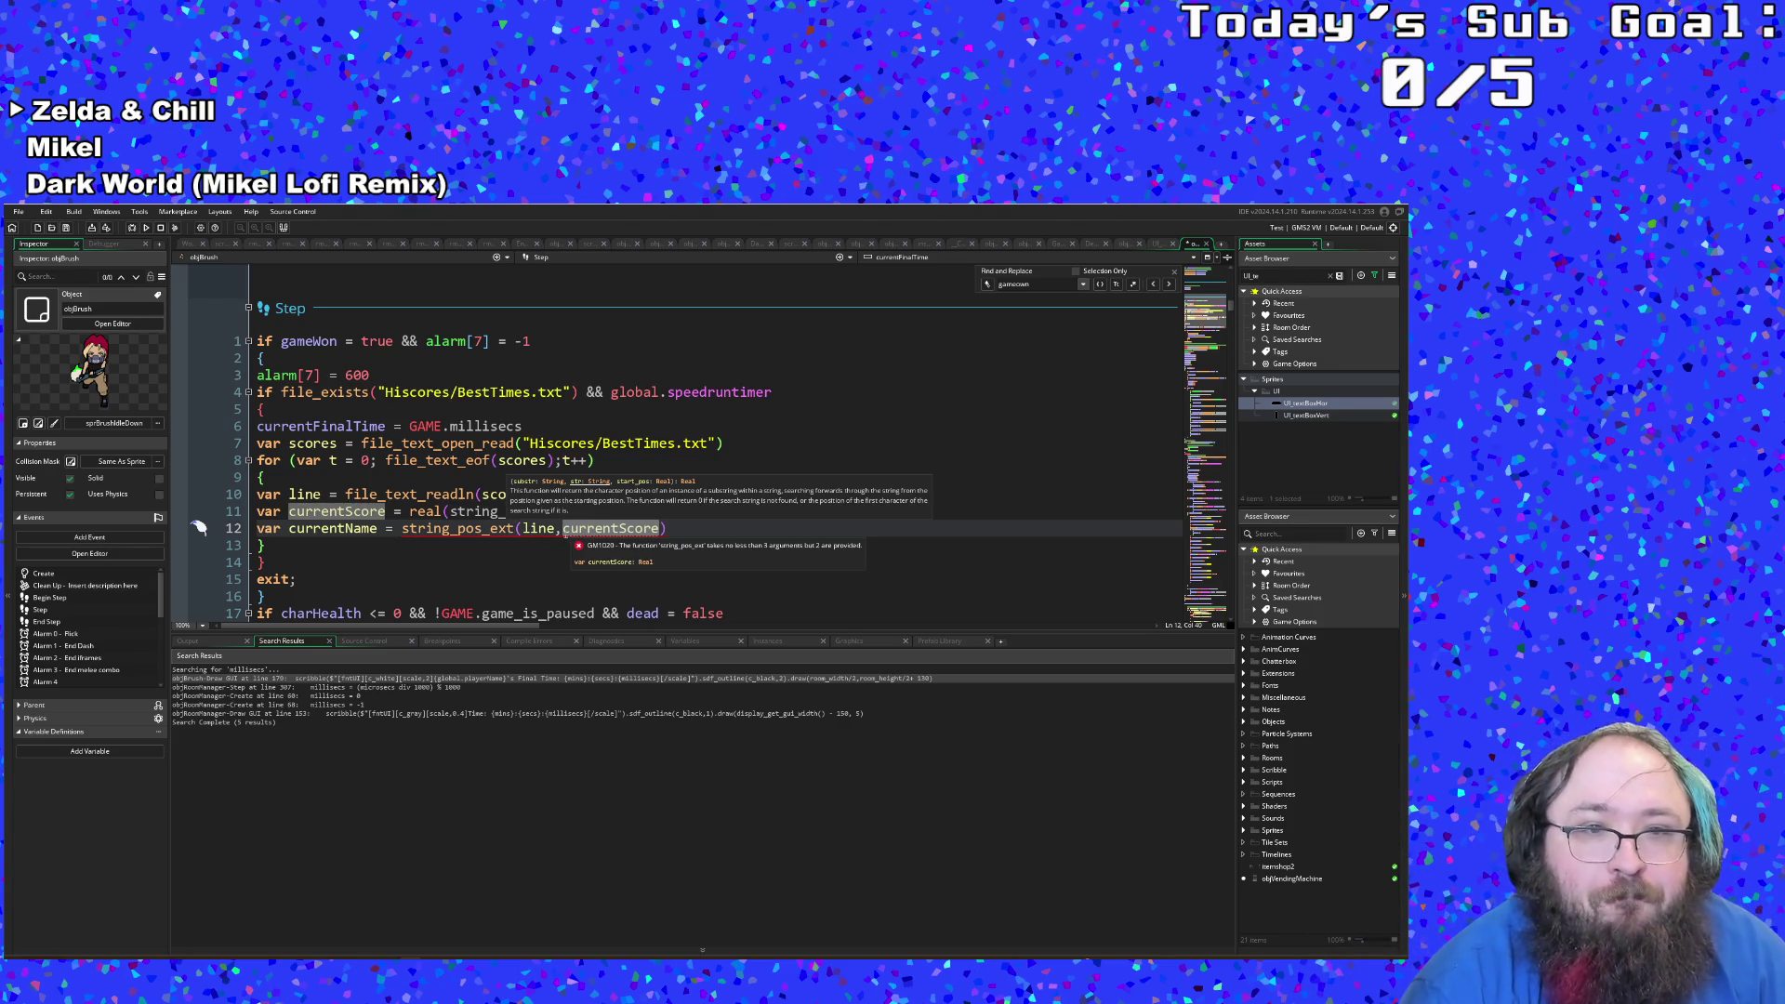
left_click(486, 512)
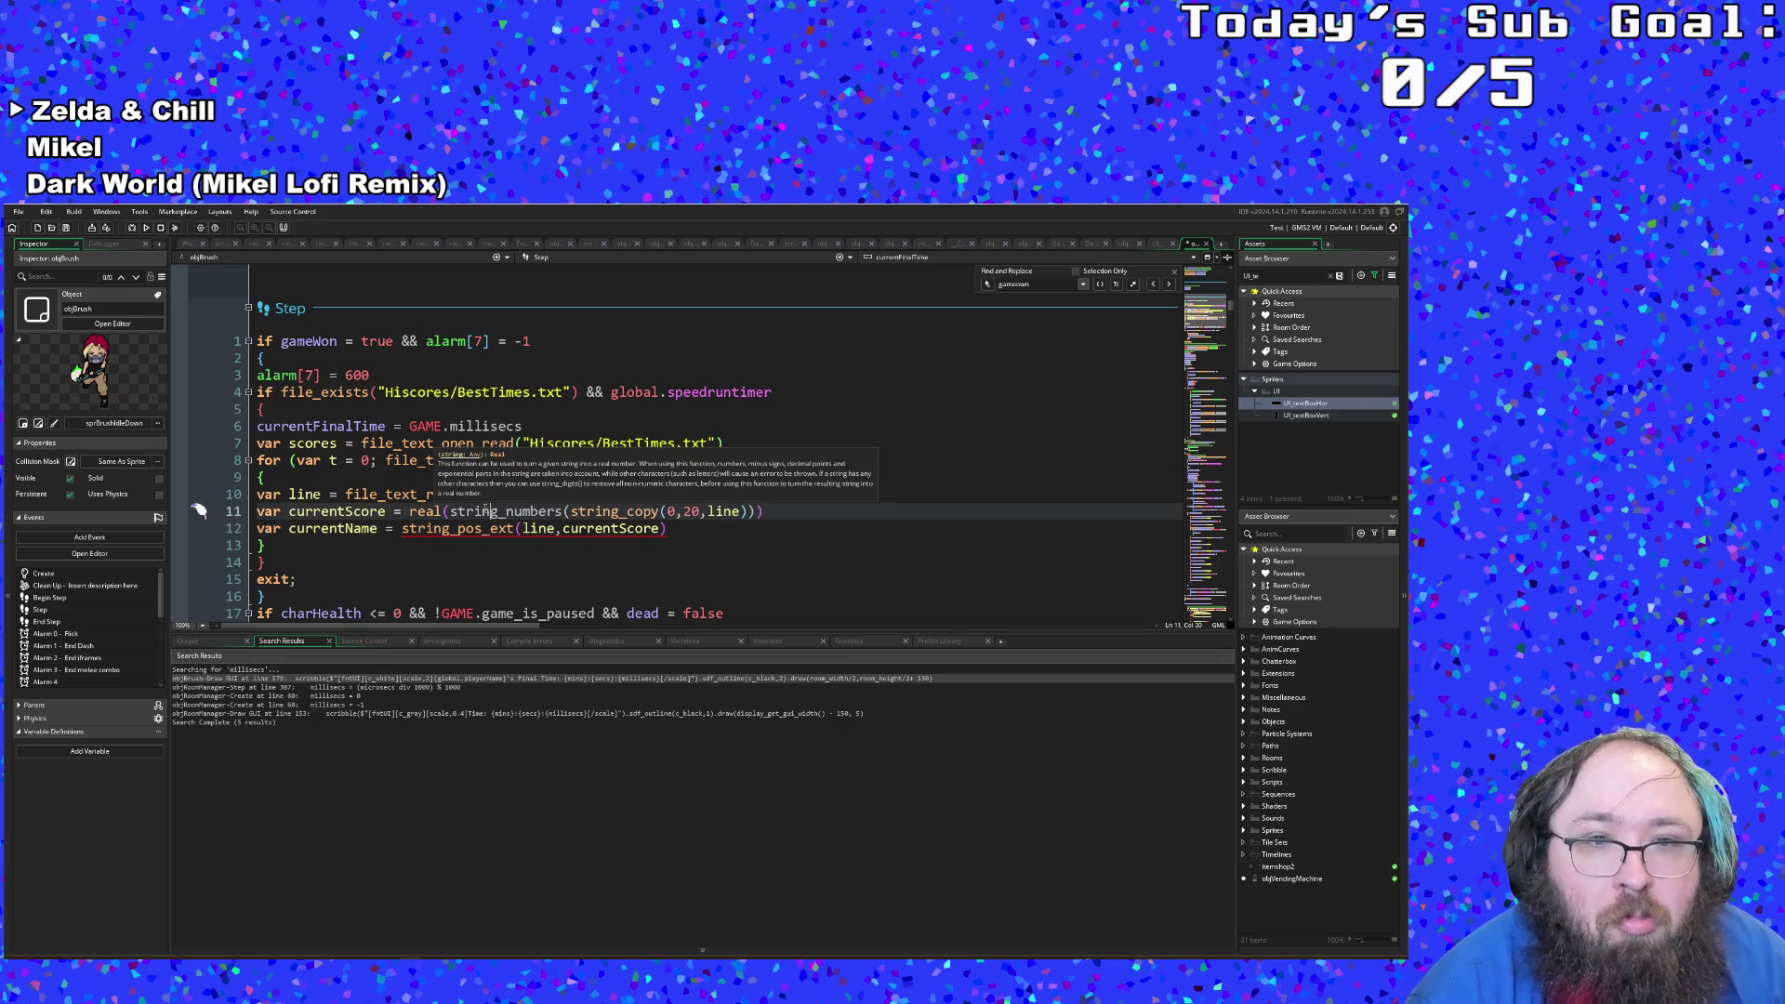
left_click(666, 532)
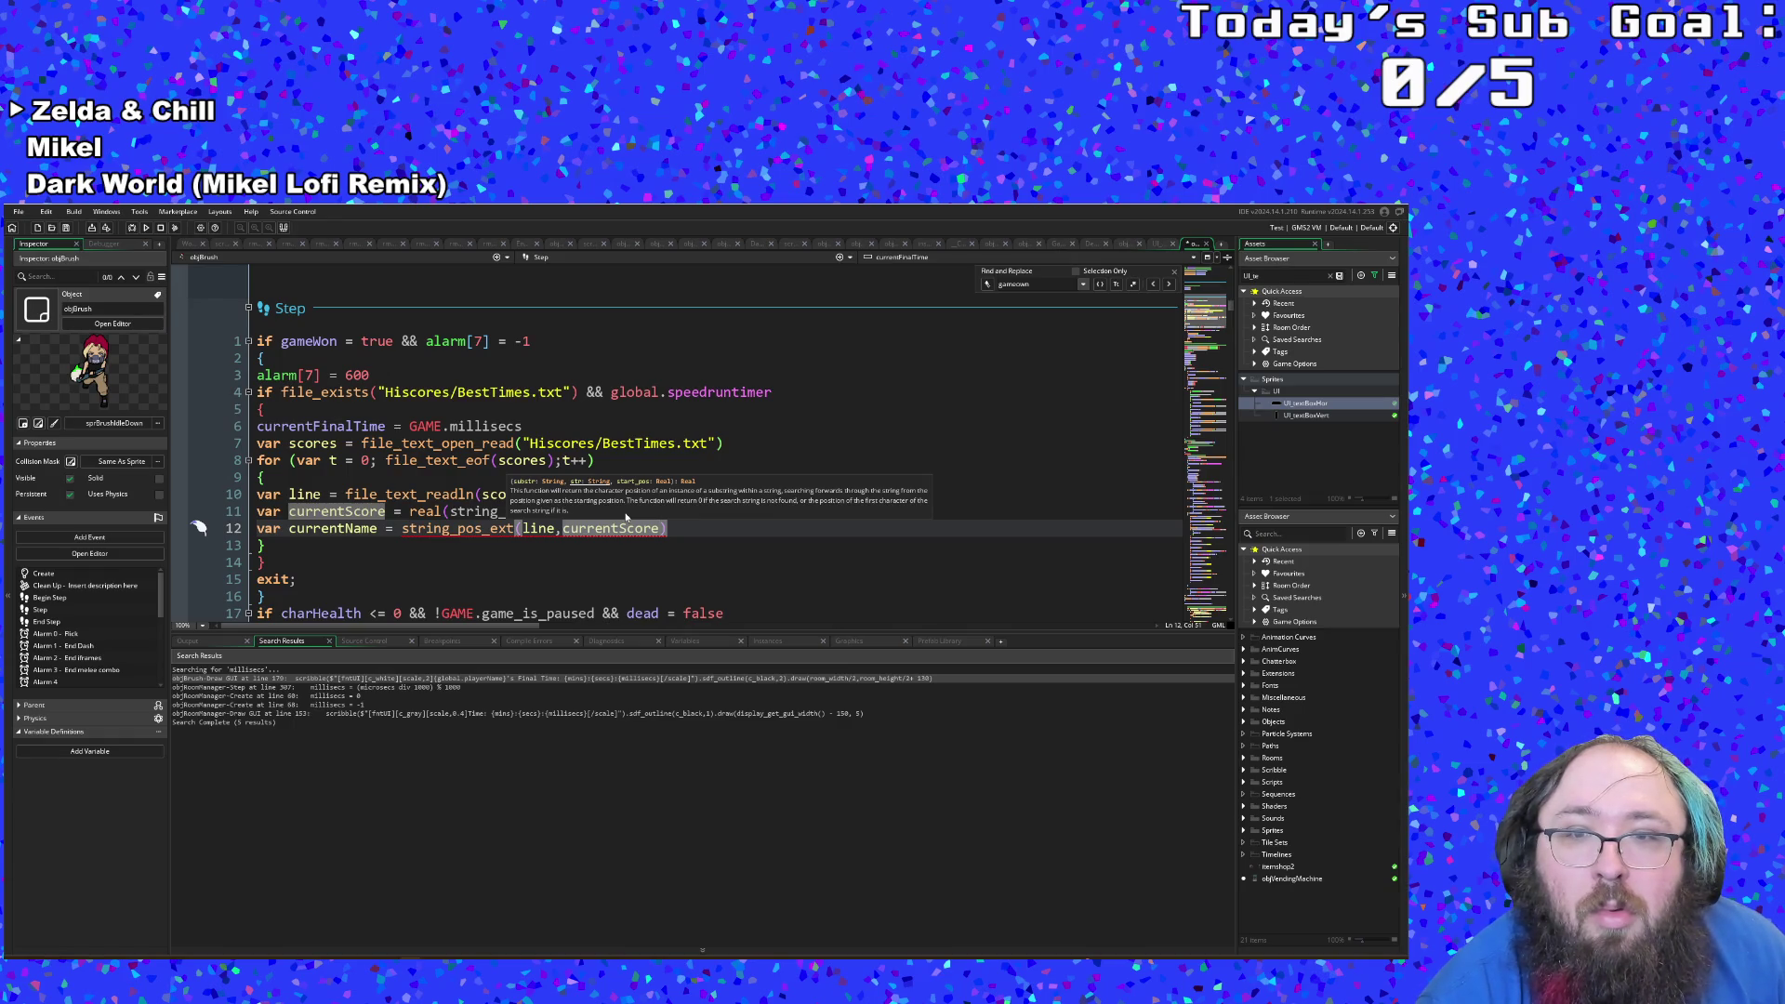
Step: Change string_pos_ext to string_copy on line 12
left_click(518, 528)
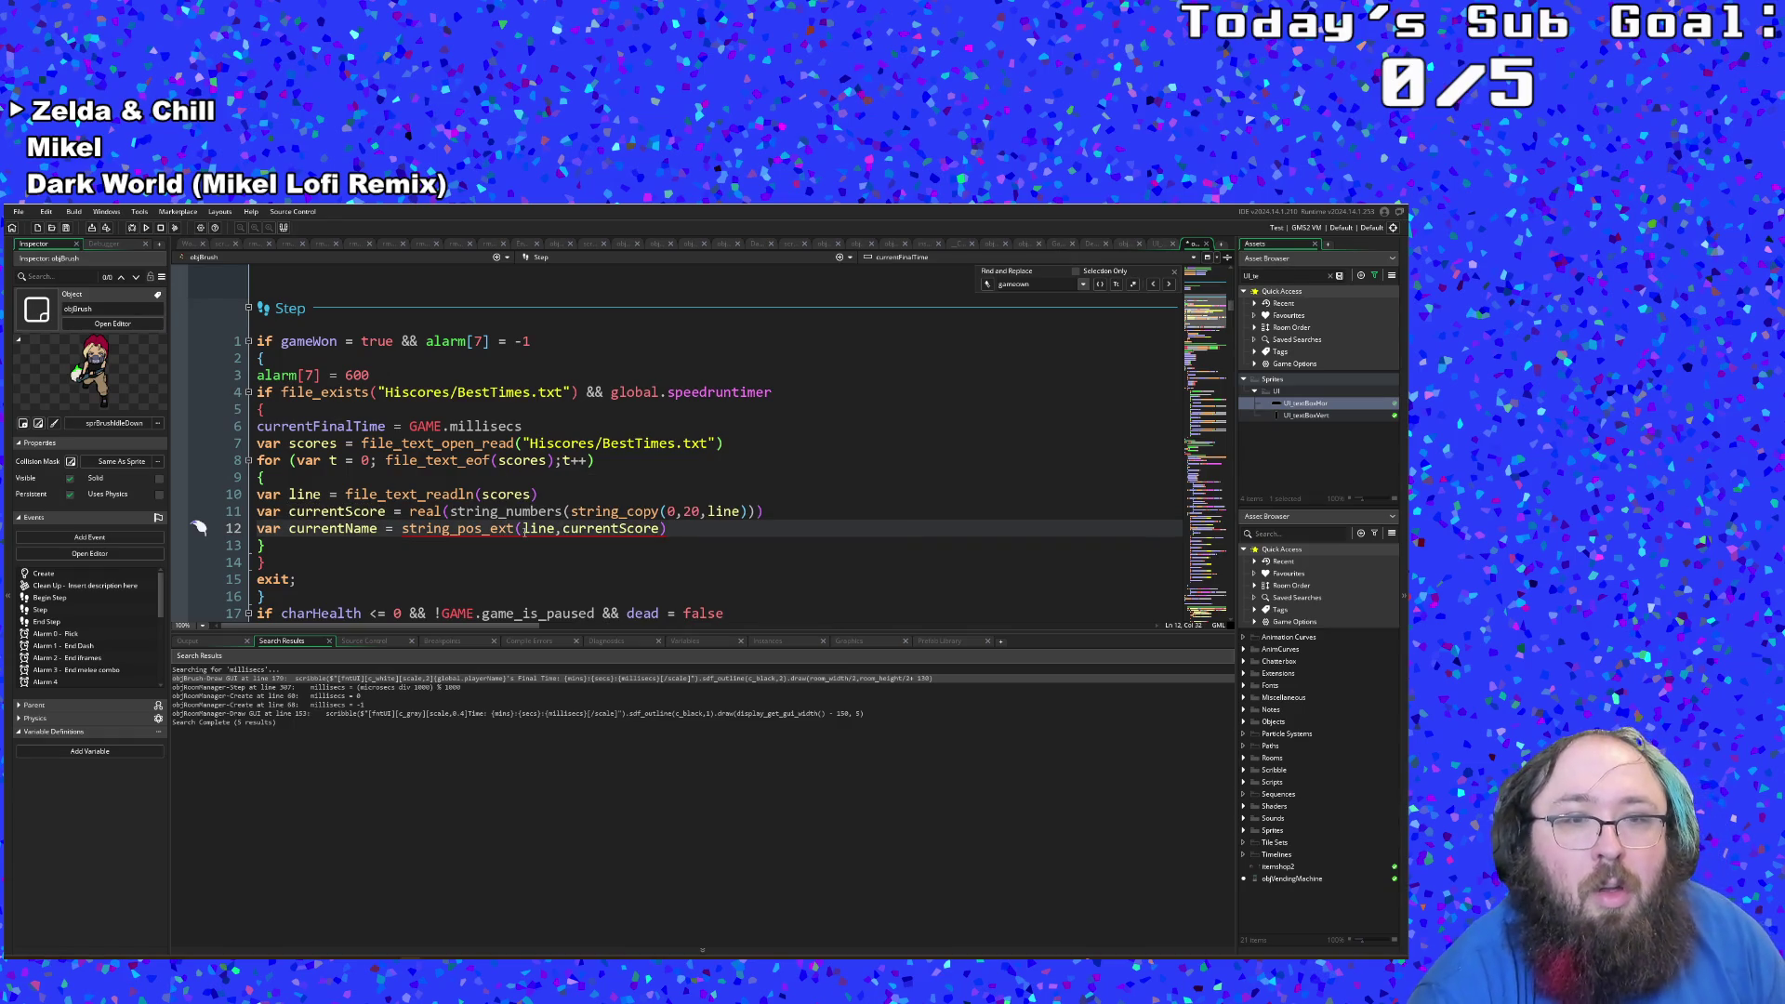
left_click_drag(515, 530, 458, 532)
type("copy")
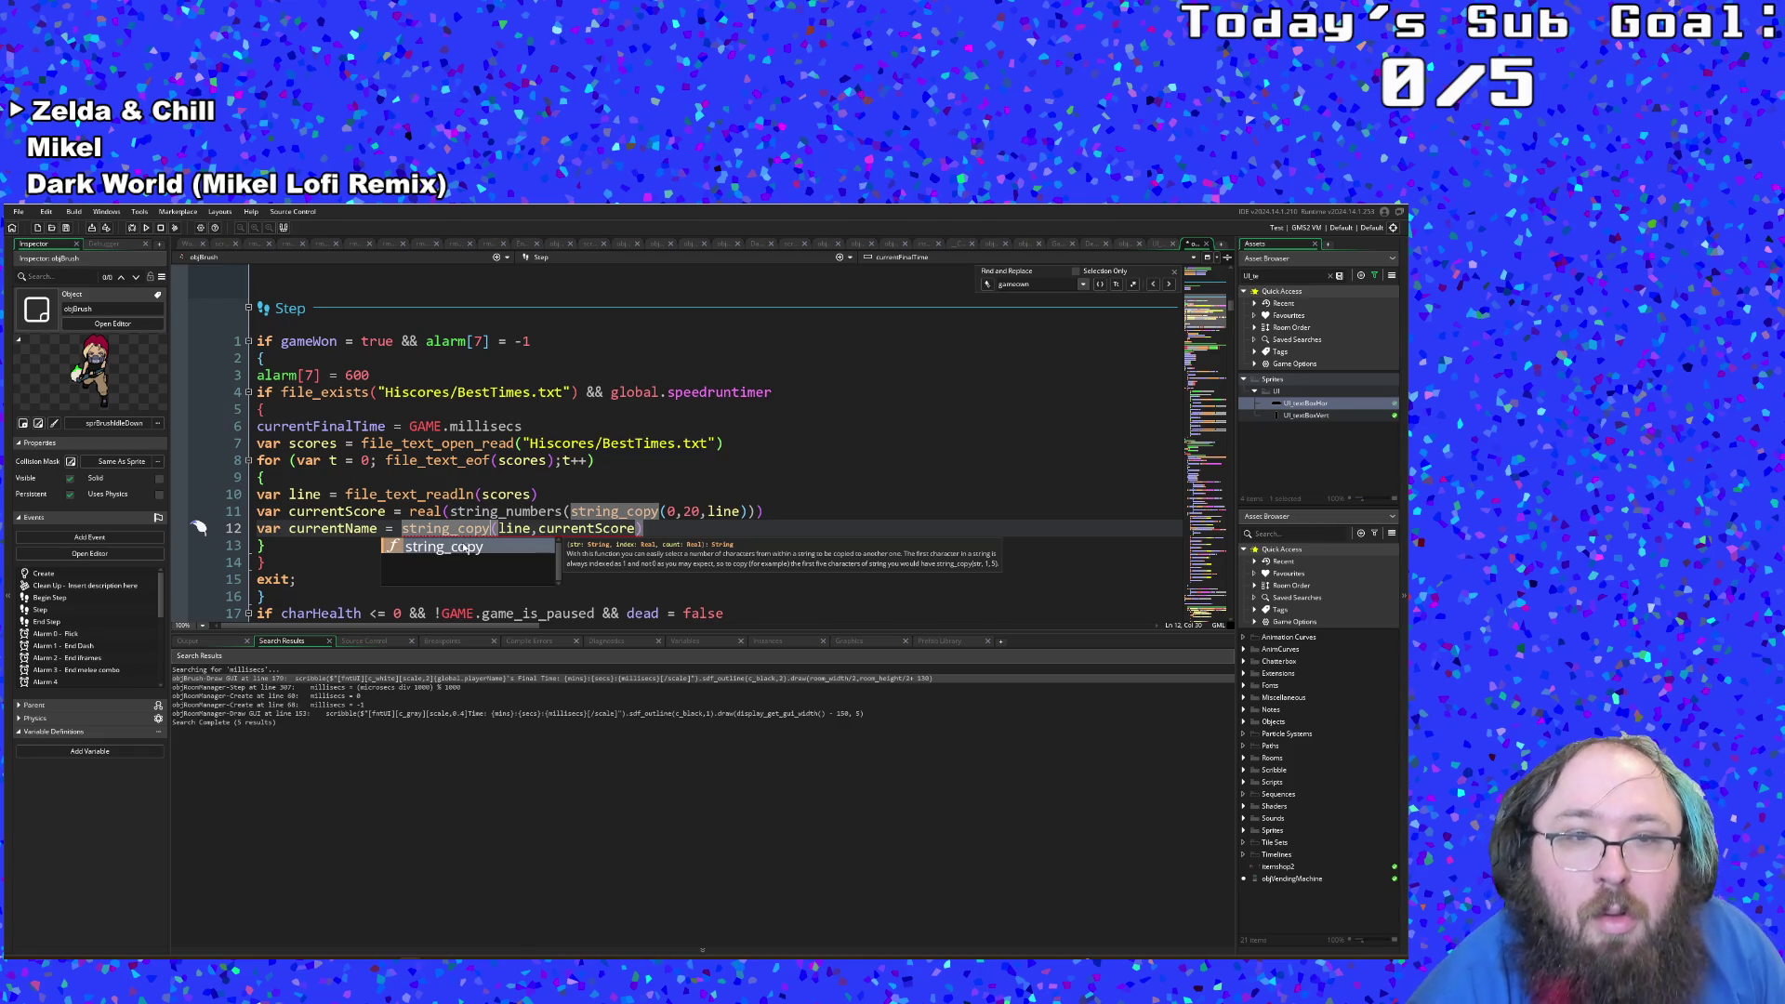
Step: Replace line 12's line,currentScore arguments with a string_length call
key("Escape")
key("Right")
key("Right")
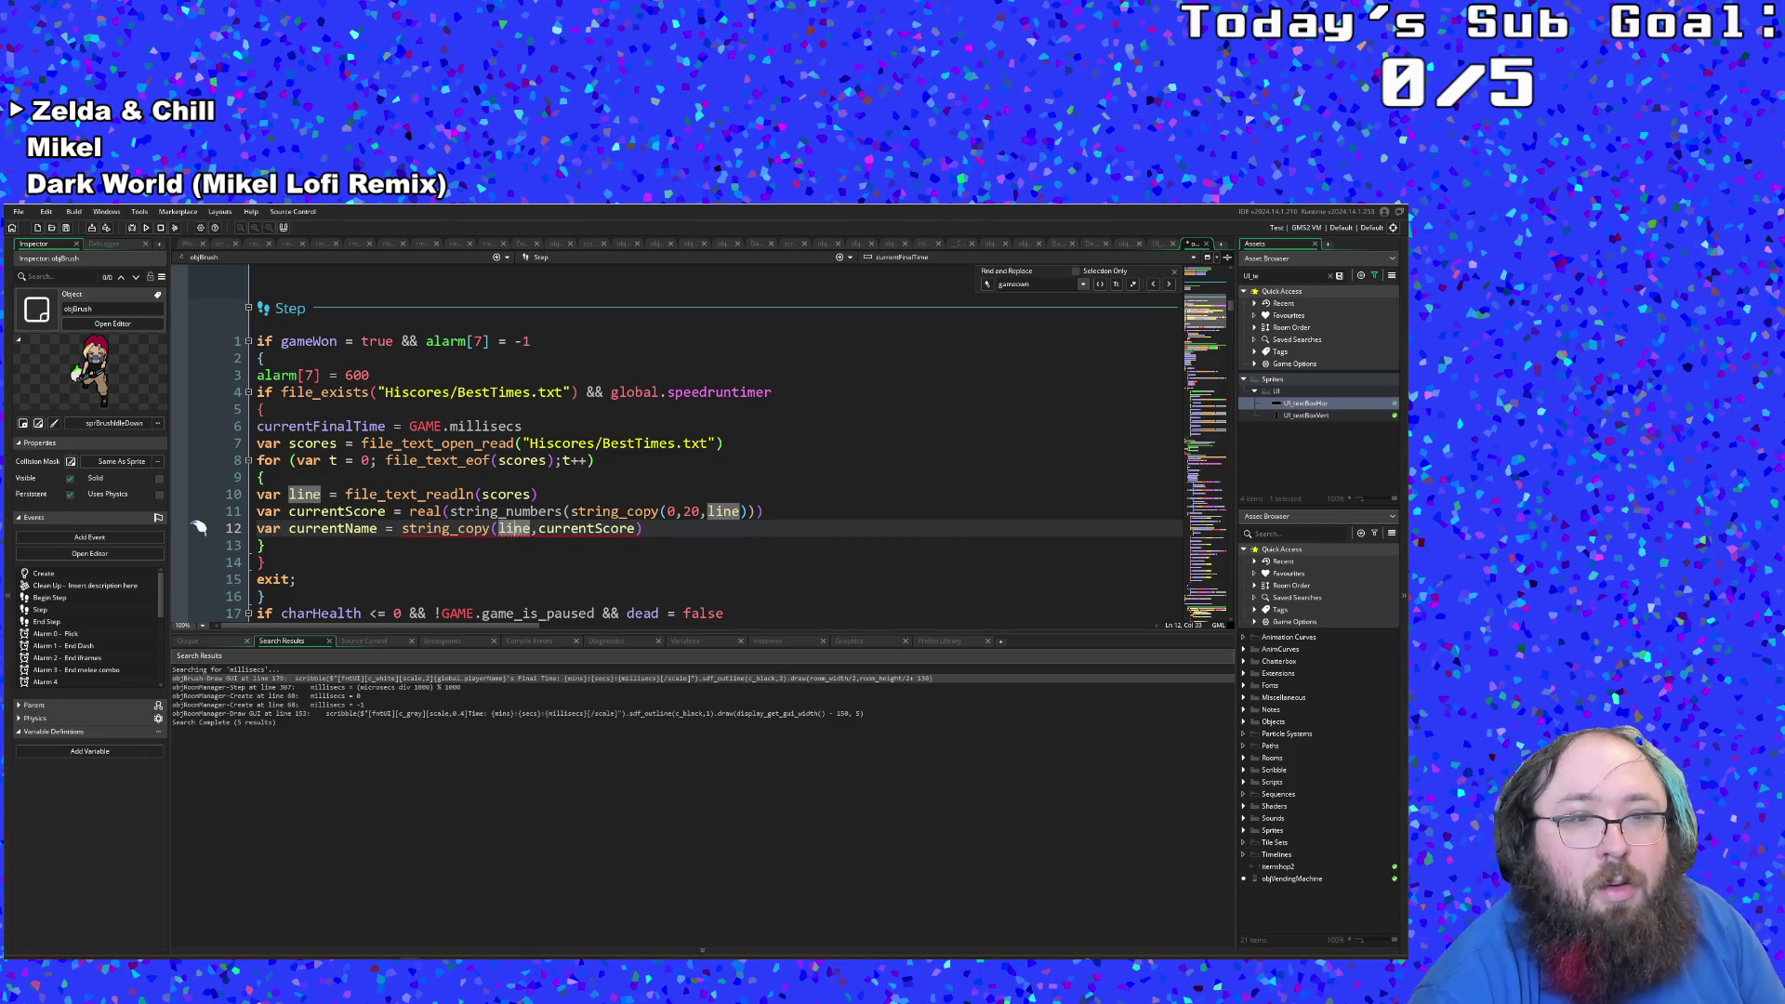
key("Left")
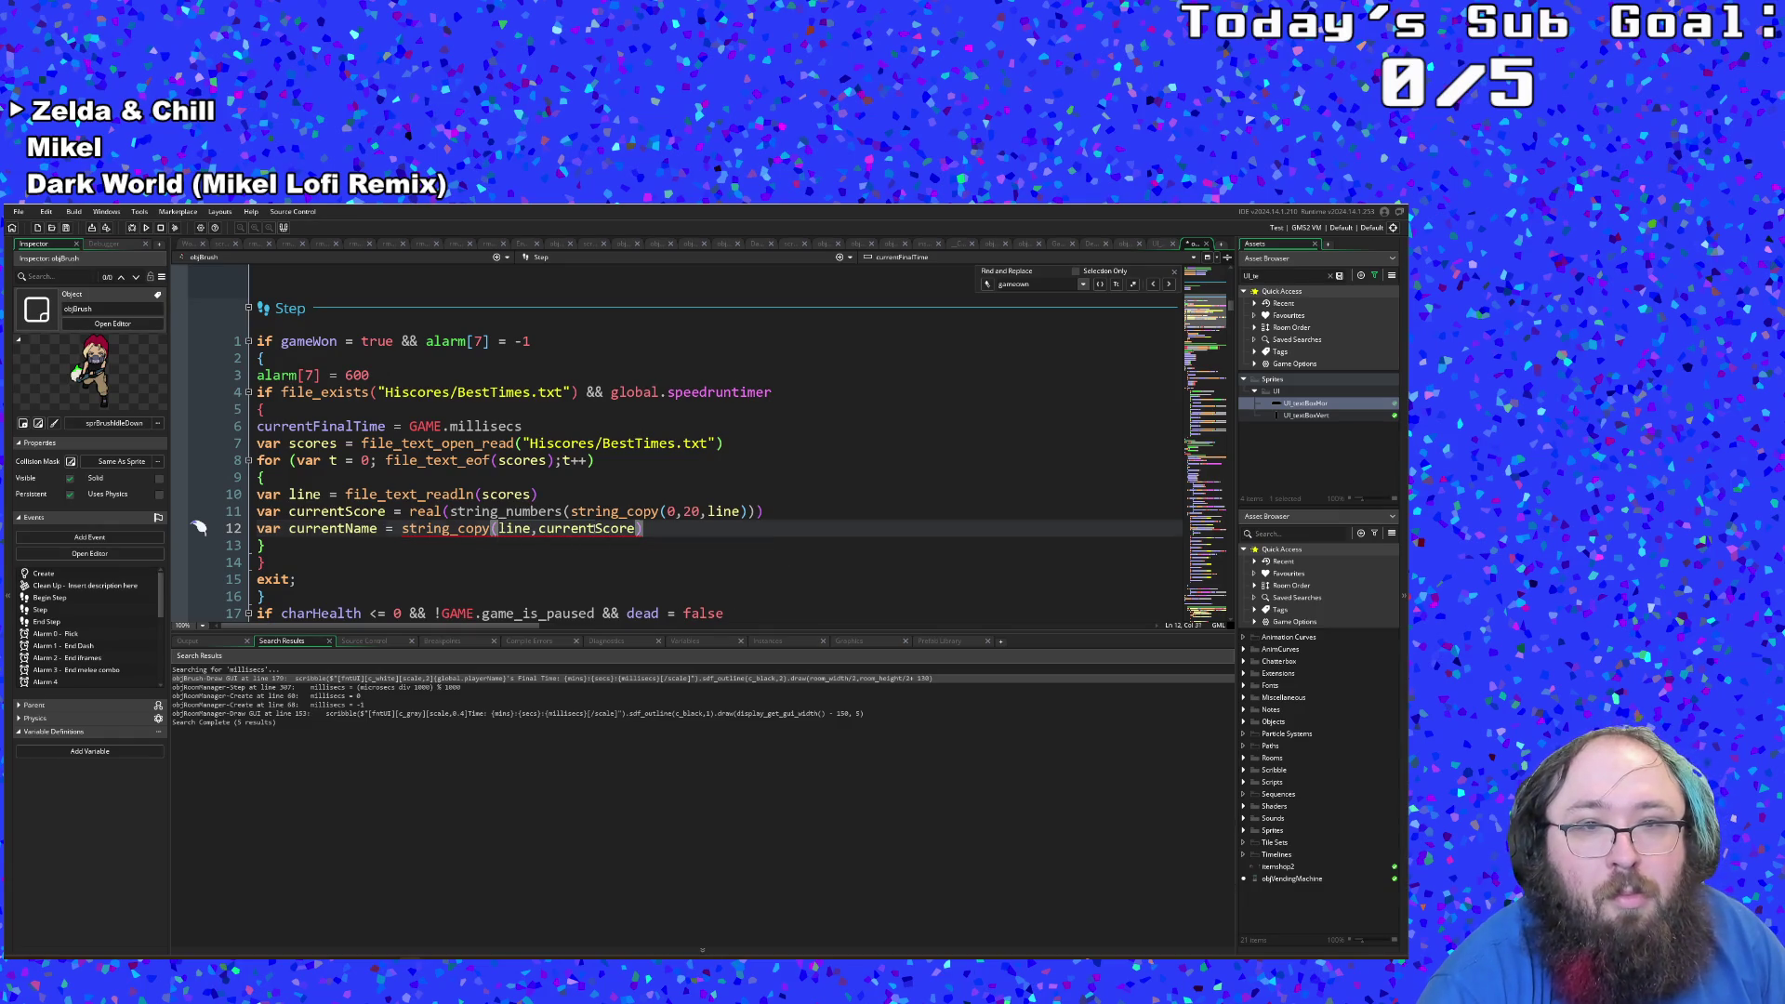
key("shift+Down")
key("shift+Up")
key("ctrl+shift+Left")
key("ctrl+shift+Left")
key("ctrl+shift+Left")
type("s")
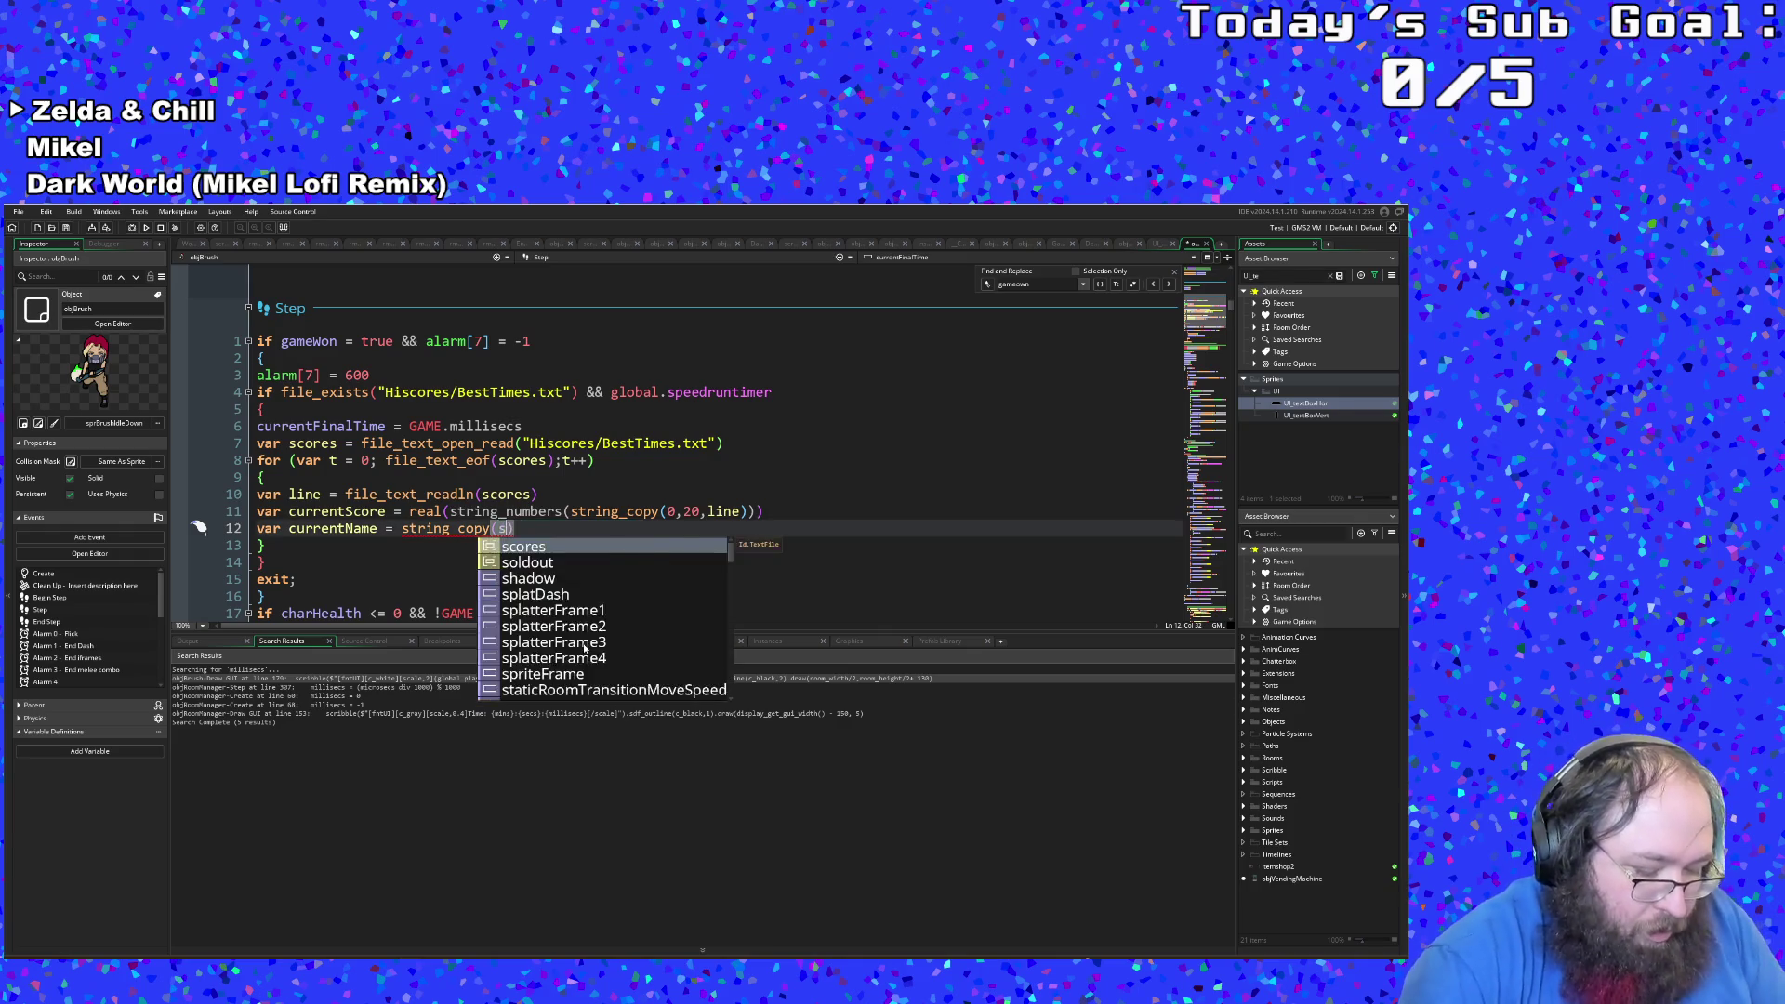
type("tring")
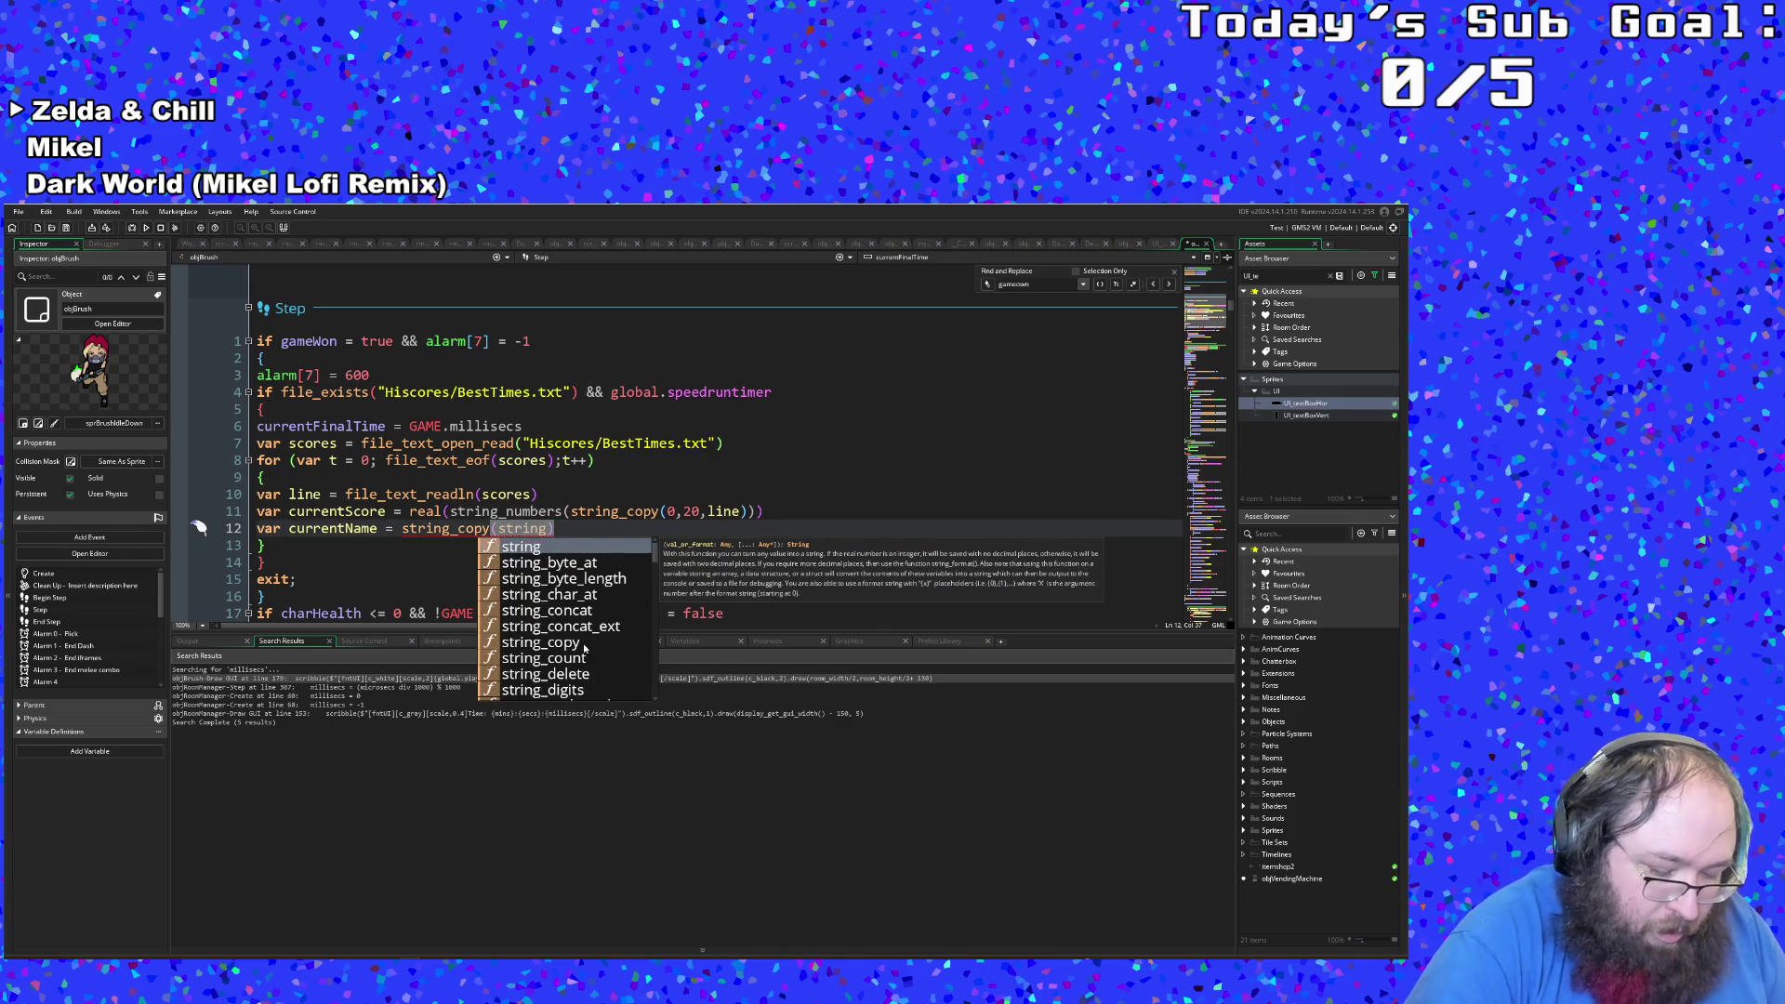
type("_leng")
key("Return")
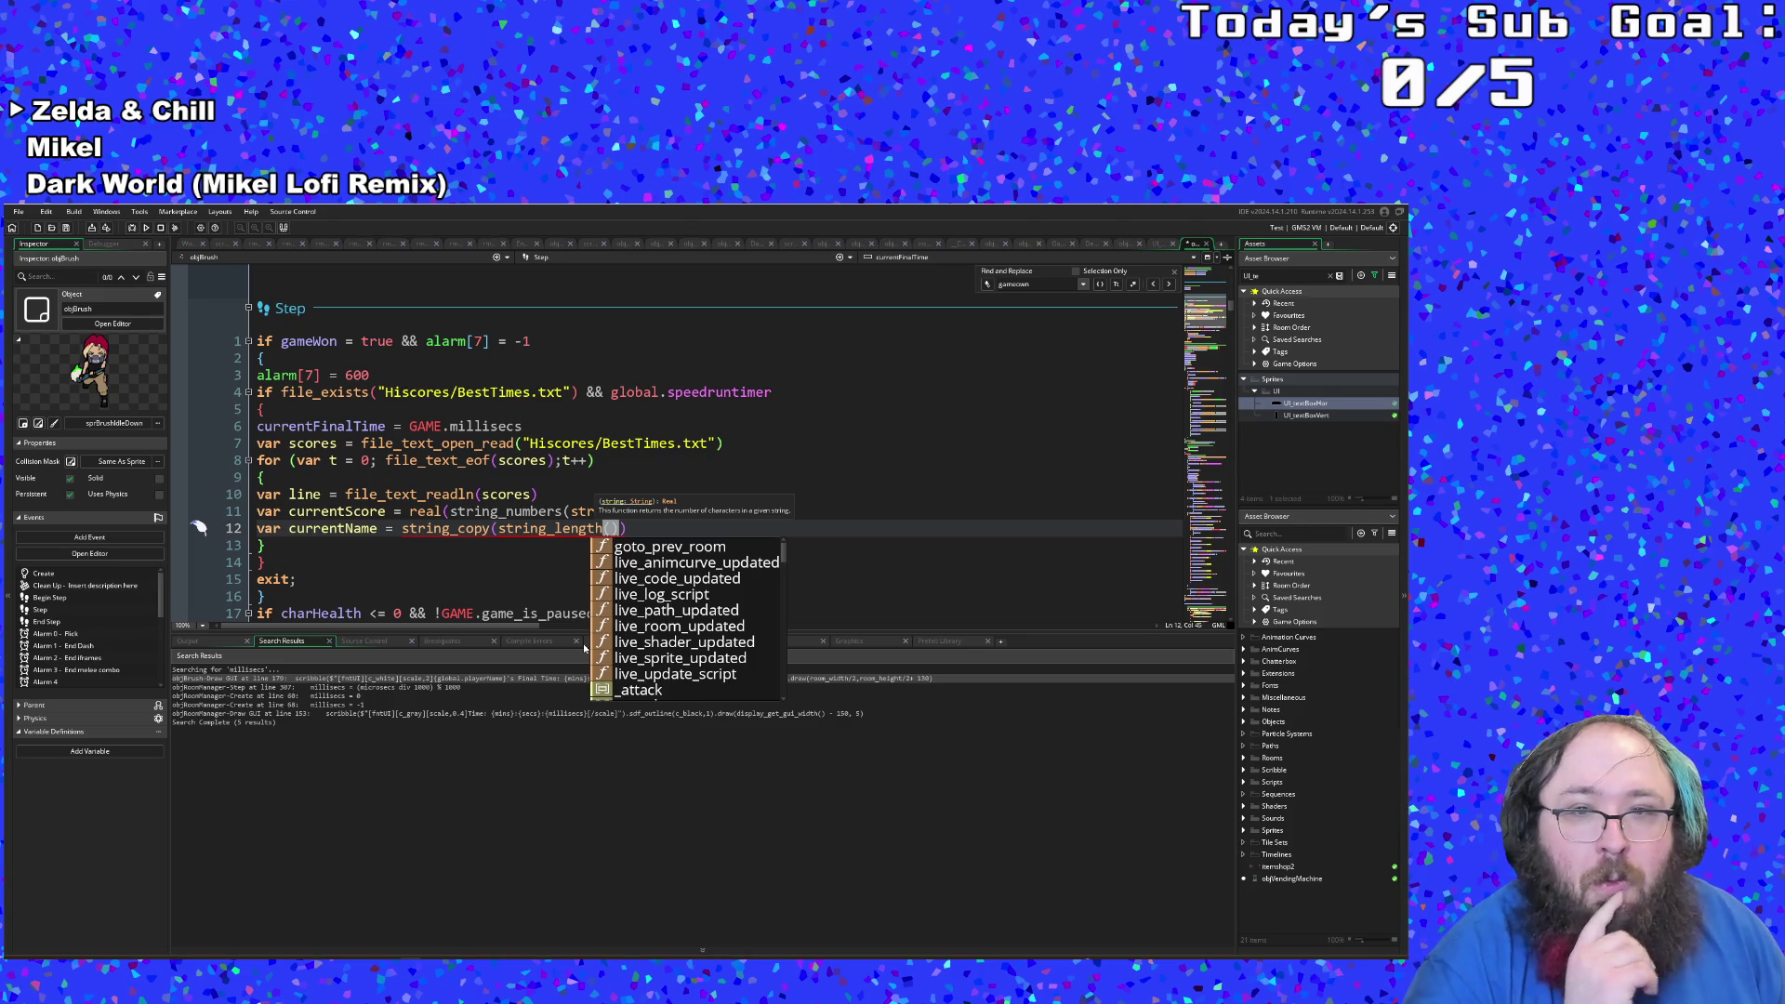
Step: Complete the argument as string_length(currentScore)+20
type("curr")
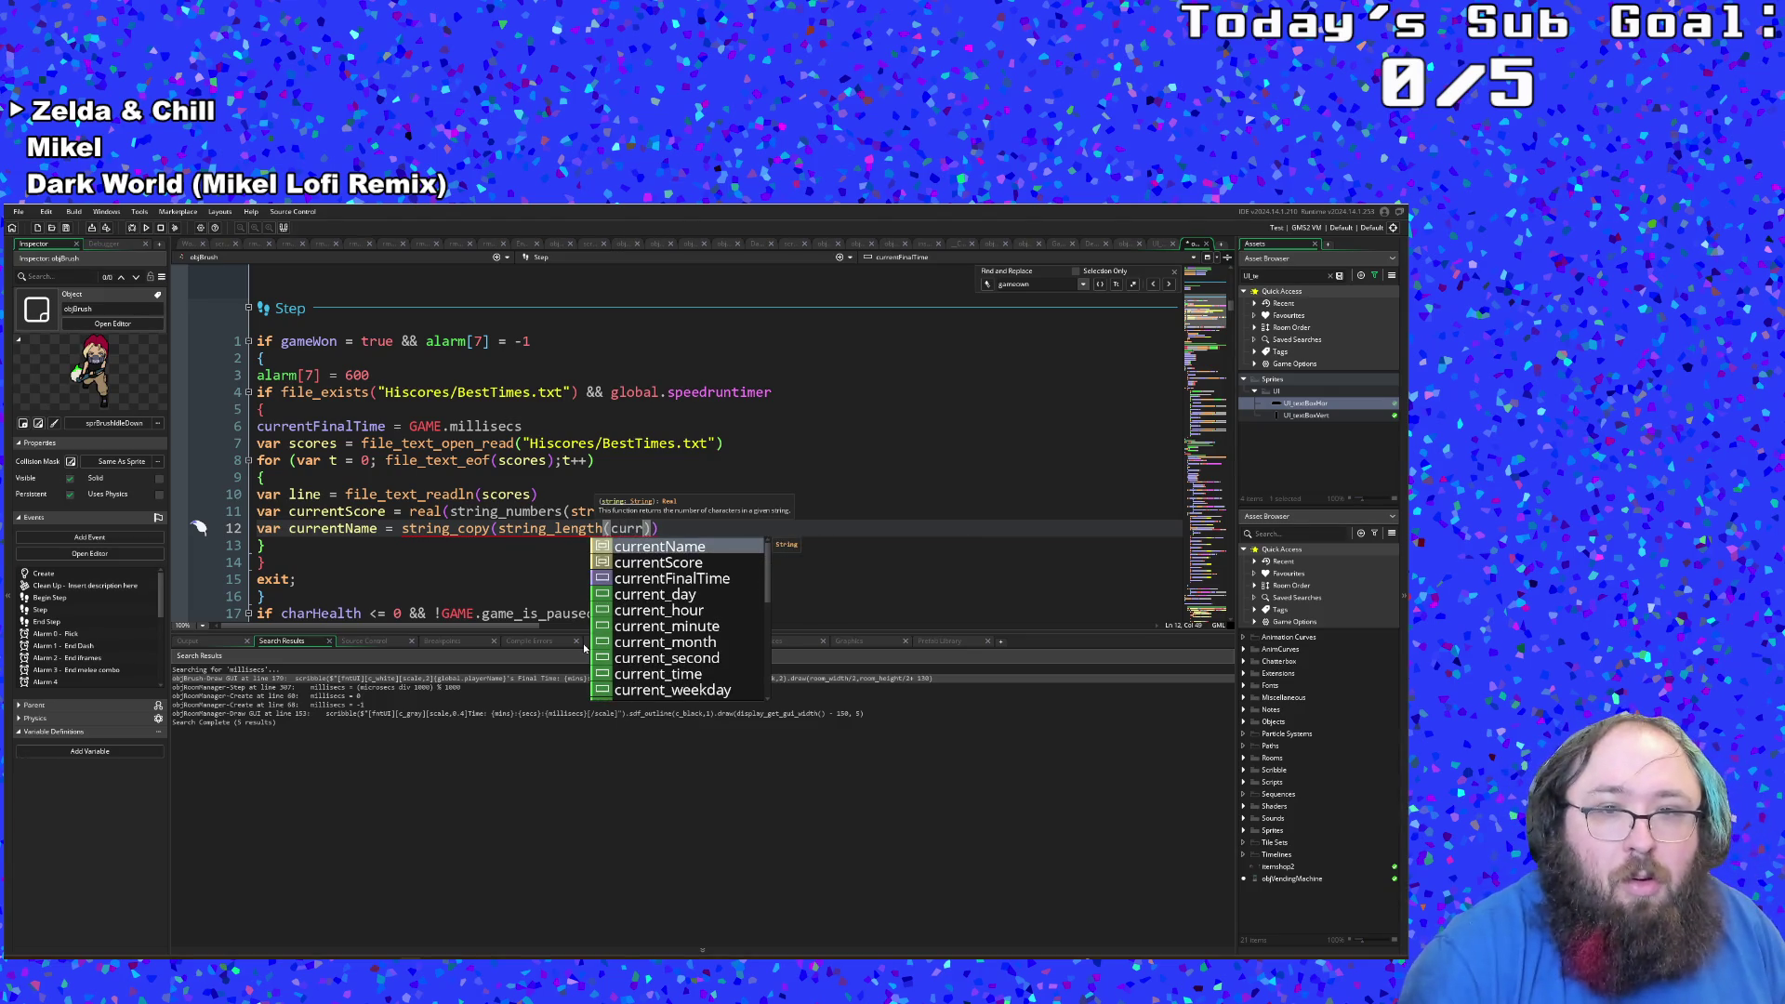
key("Down")
key("Return")
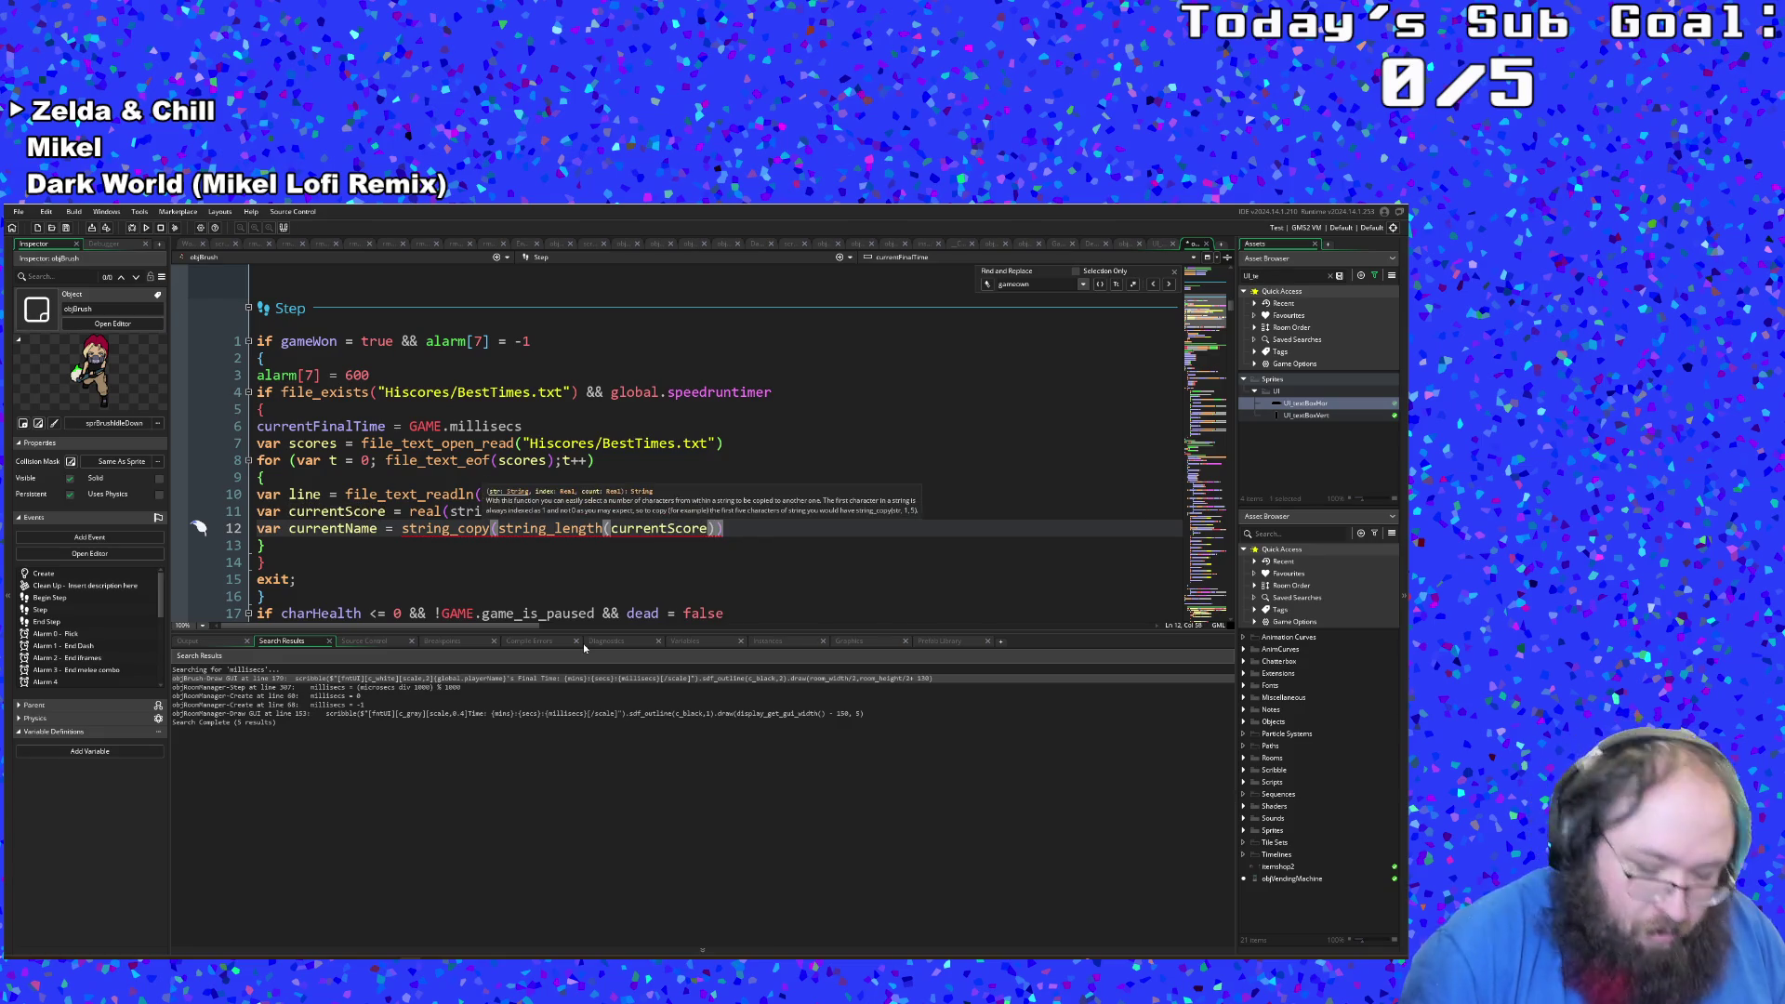
type("+ 20")
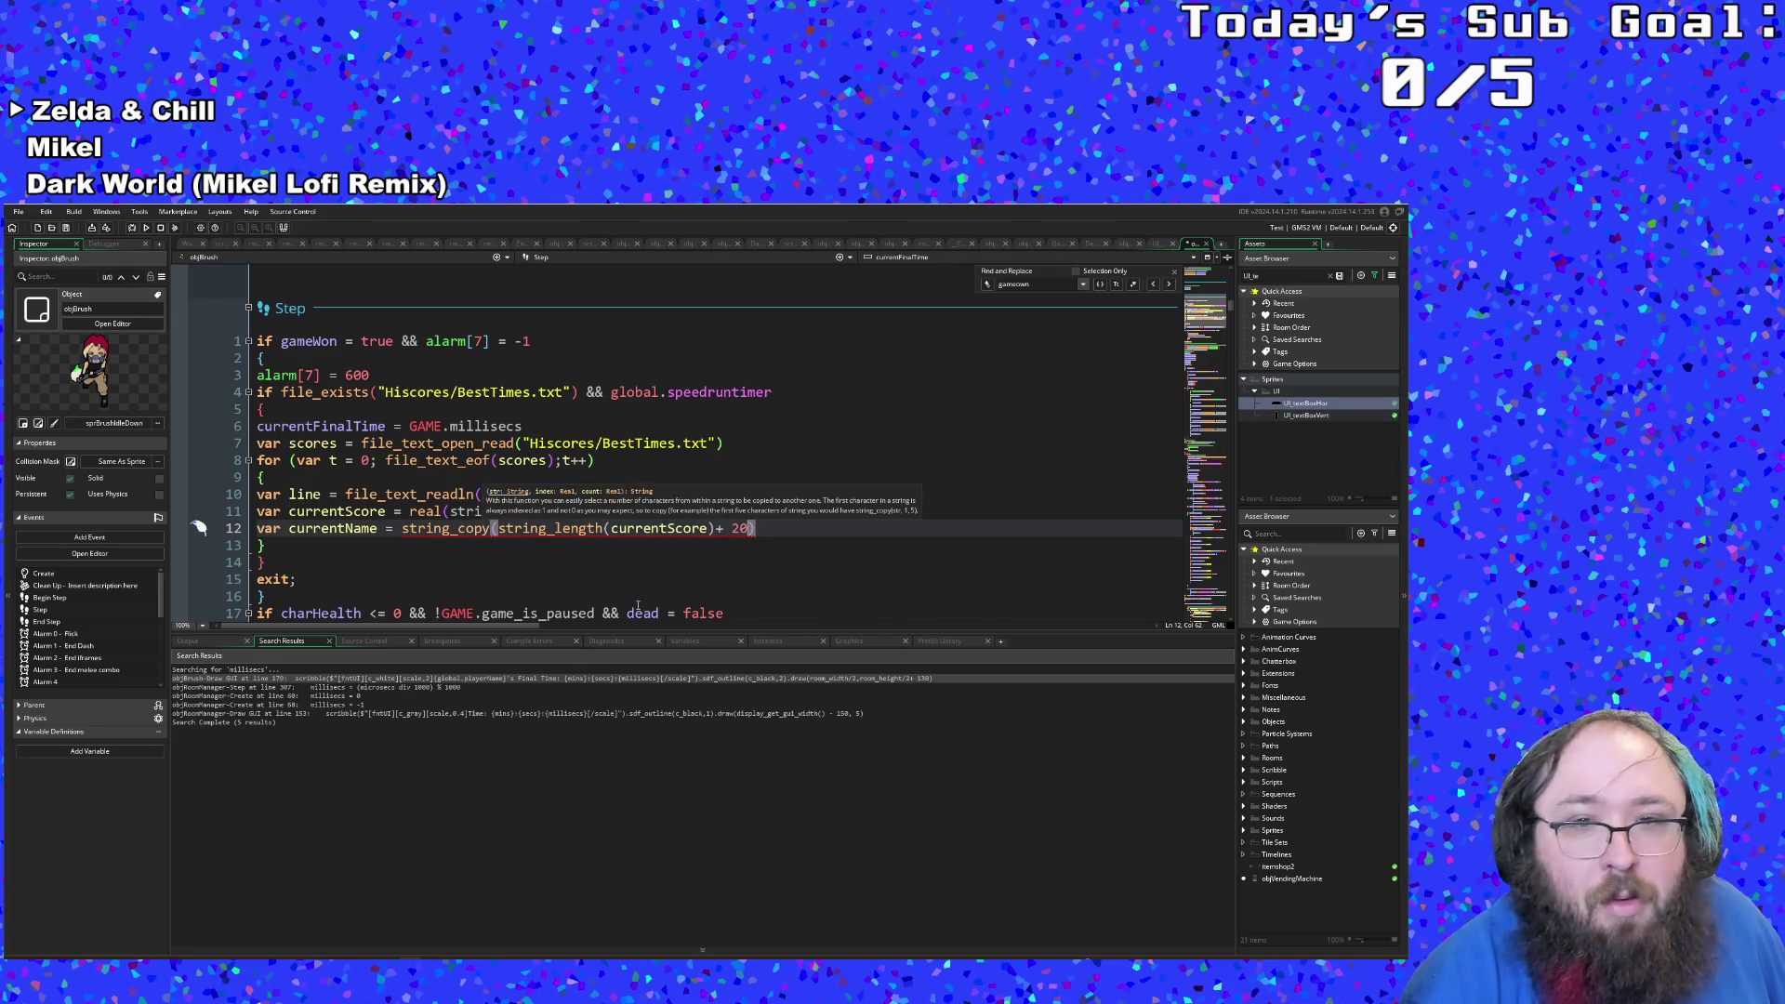
key("Left")
key("Left")
key("BackSpace")
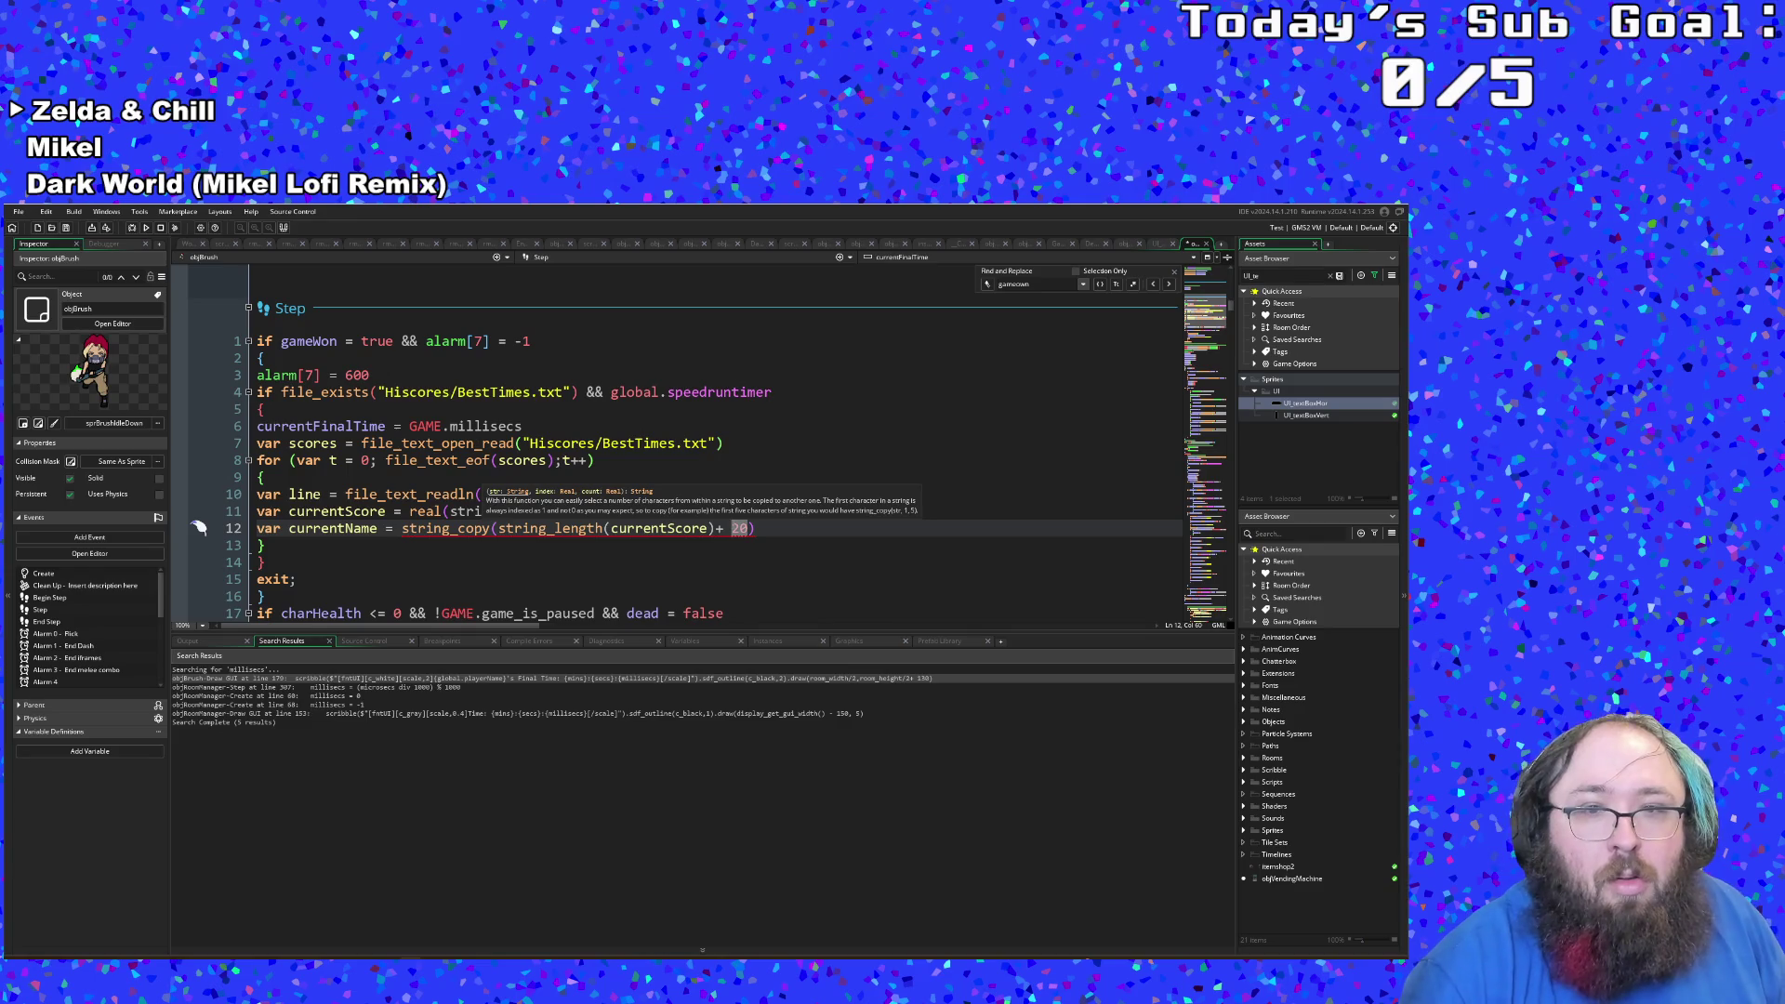
mouse_move(471, 528)
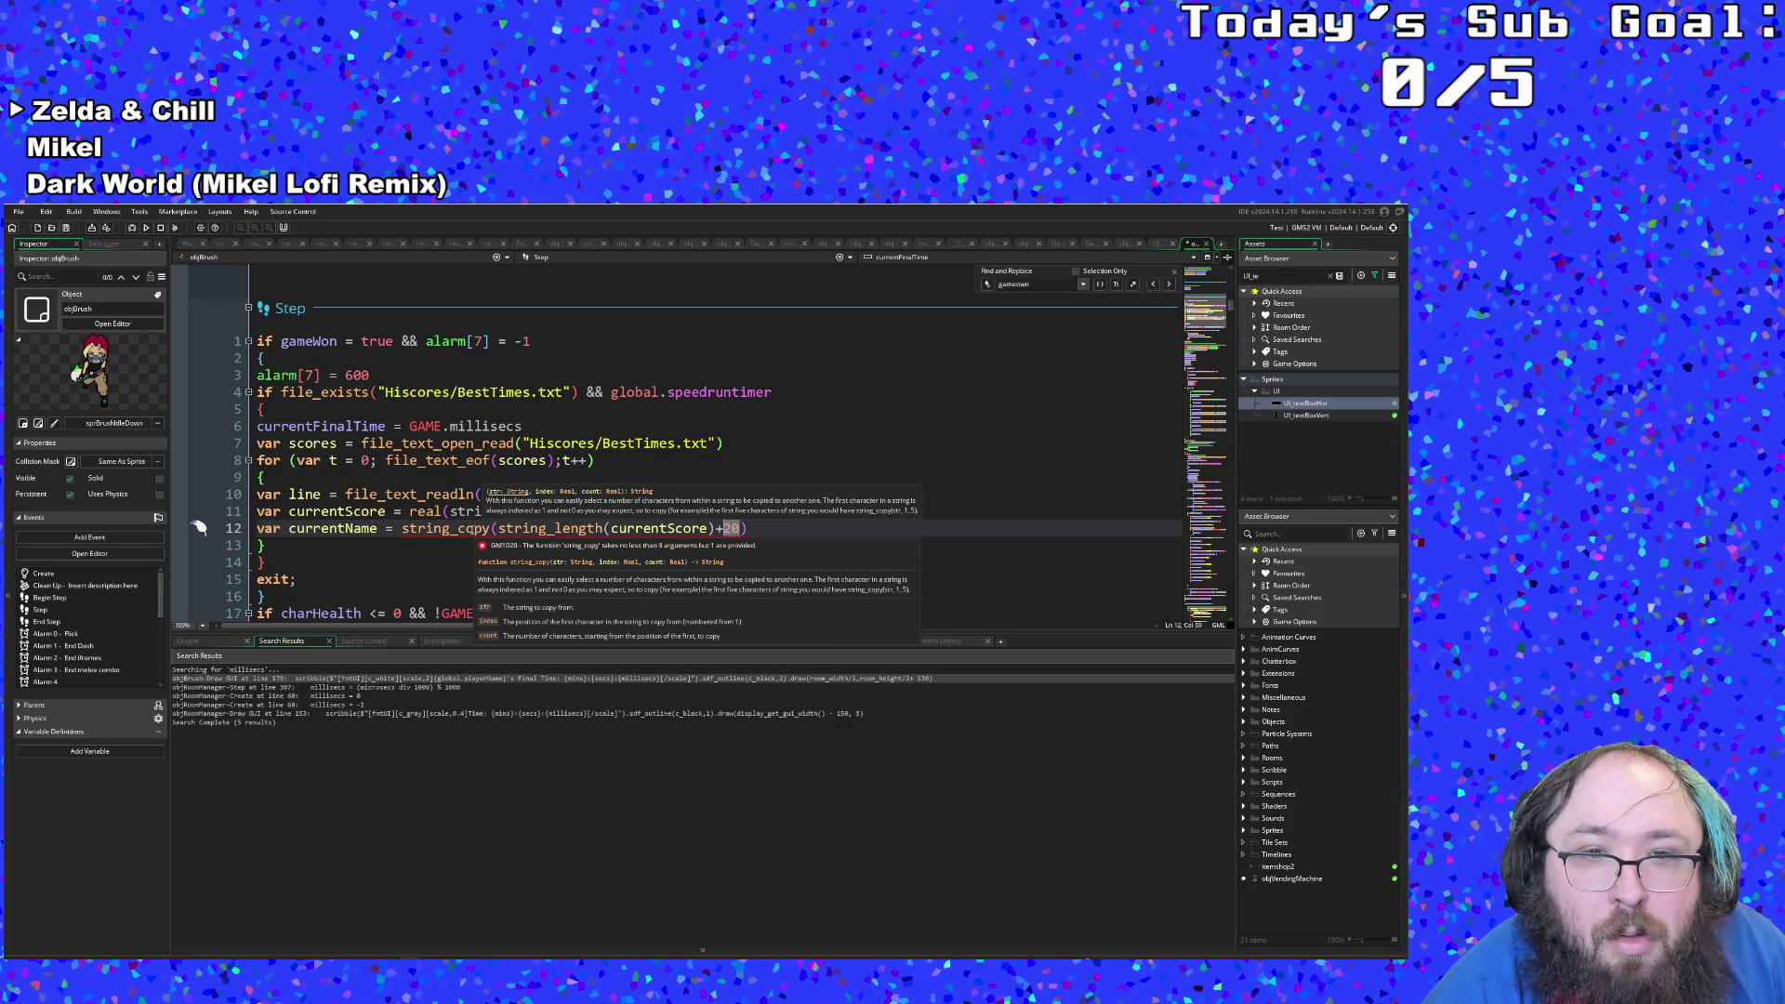
Step: Add 'line,' and ',20' so string_copy reads (line,string_length(currentScore)+20,20)
left_click(497, 528)
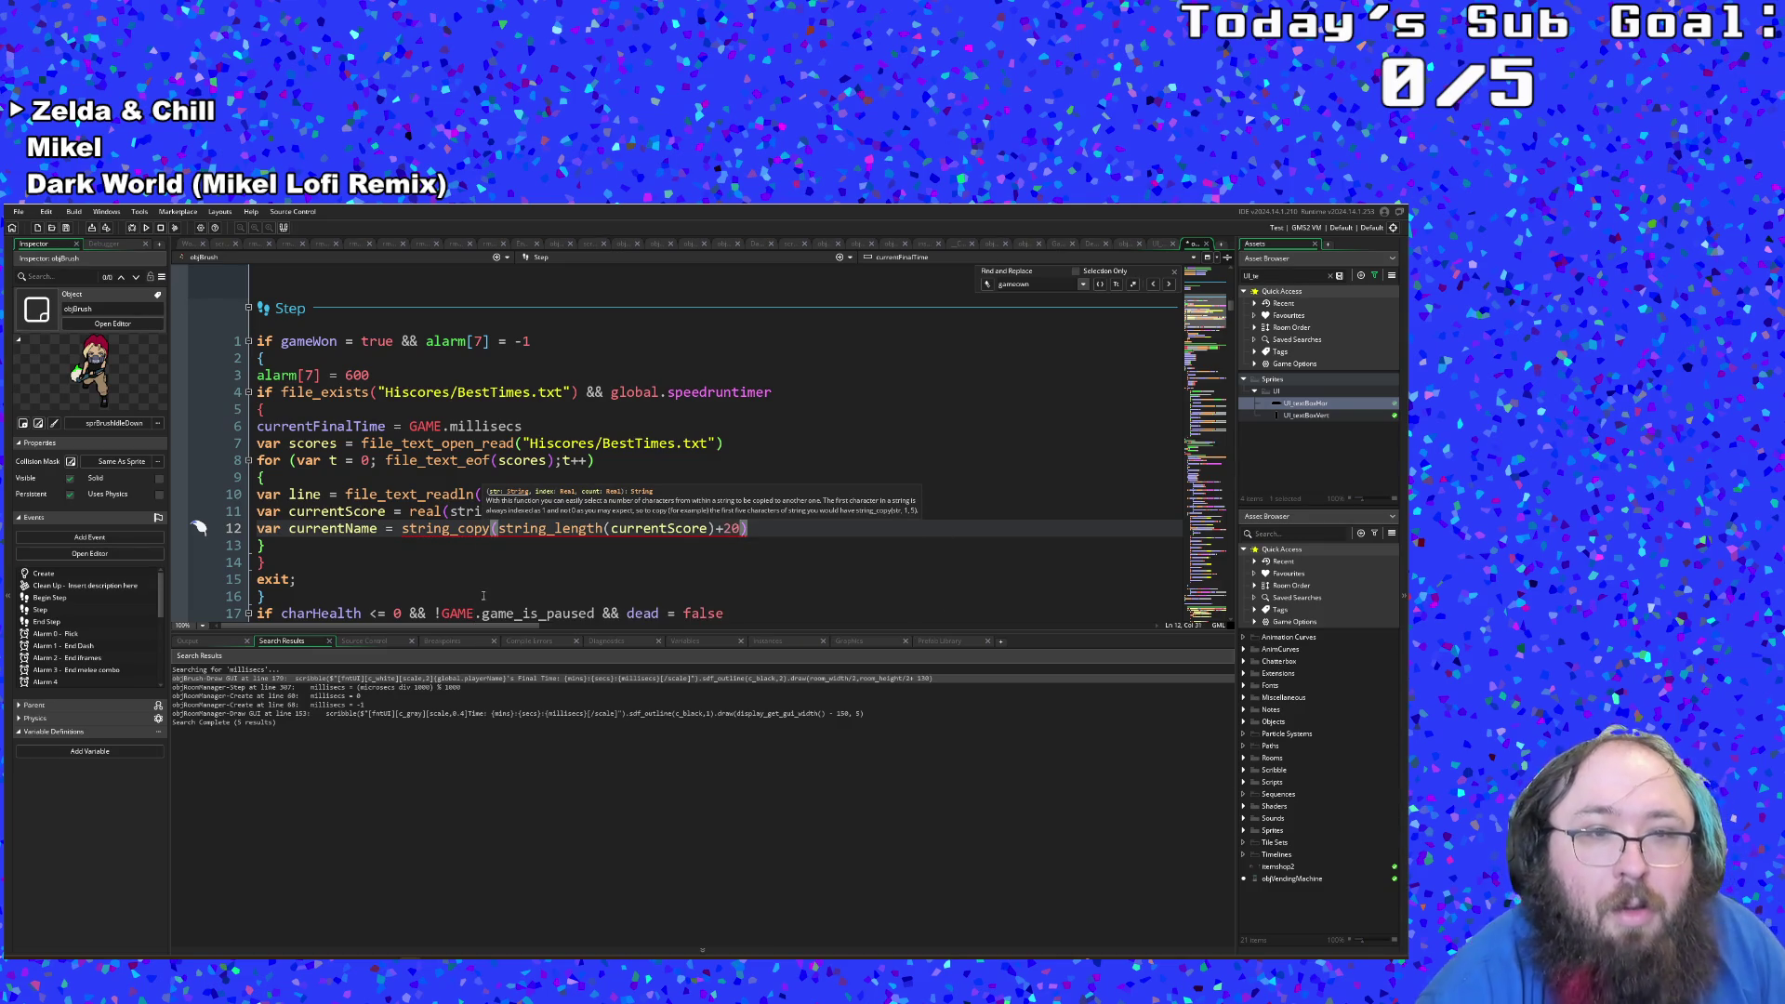
type("line,")
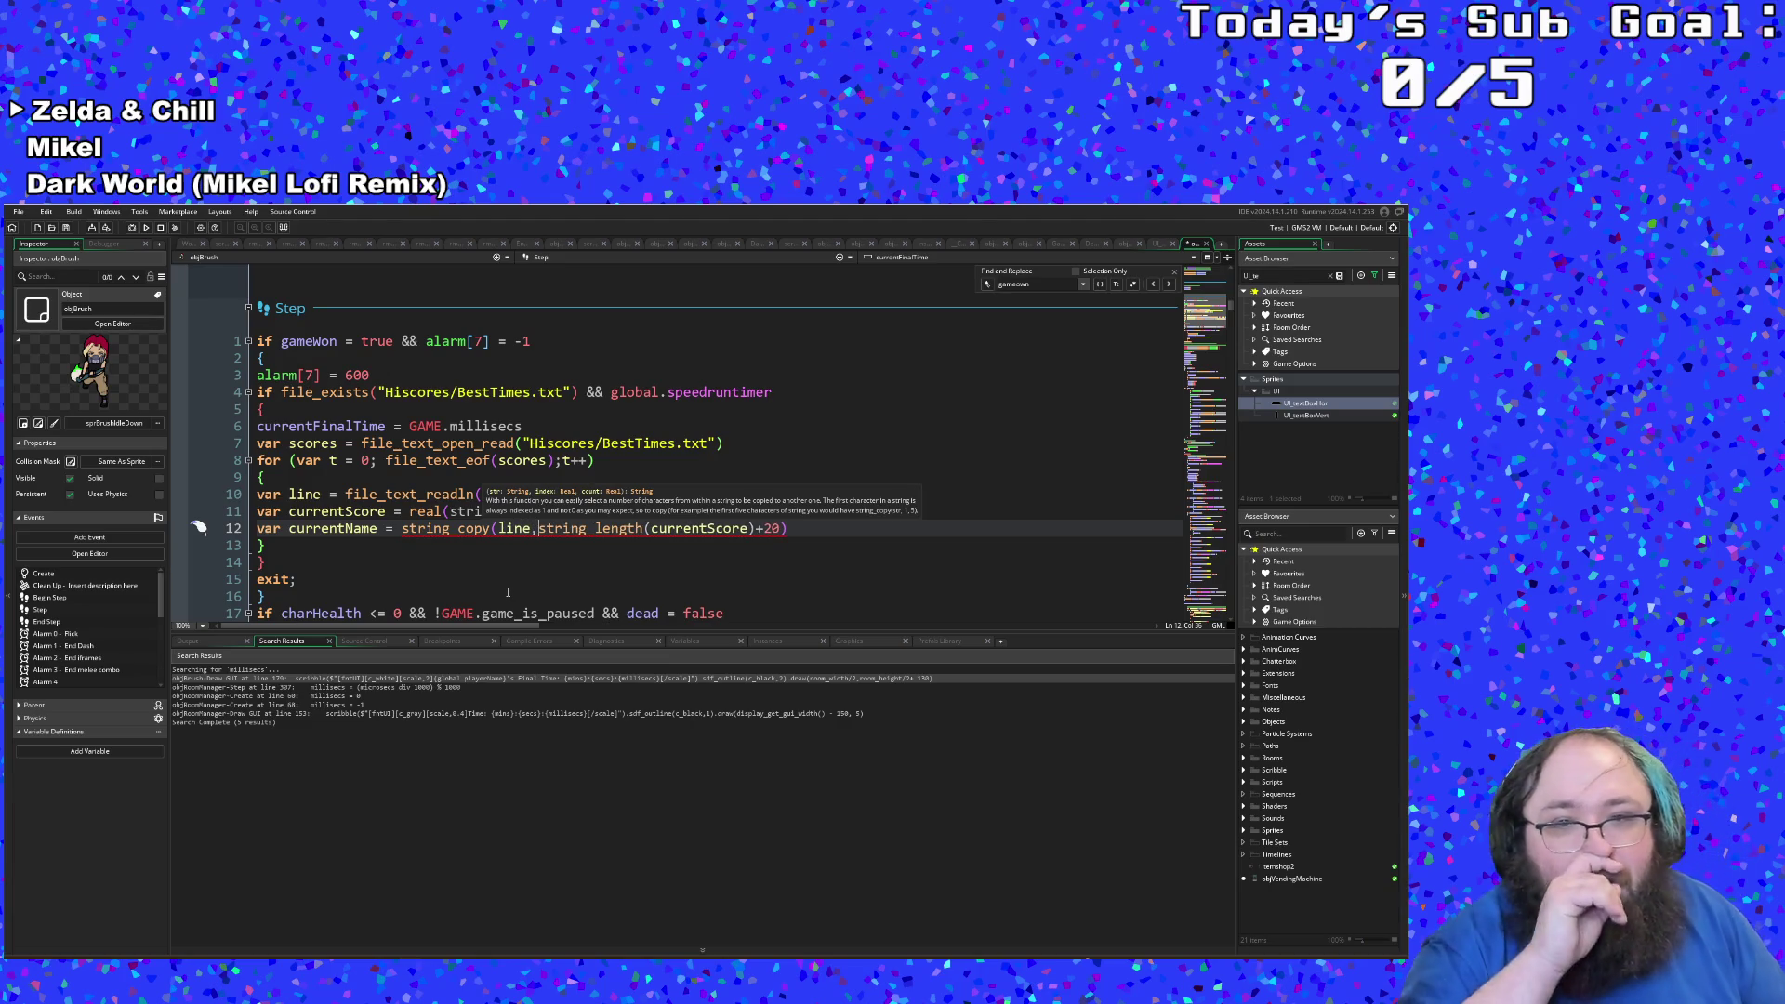
key("End")
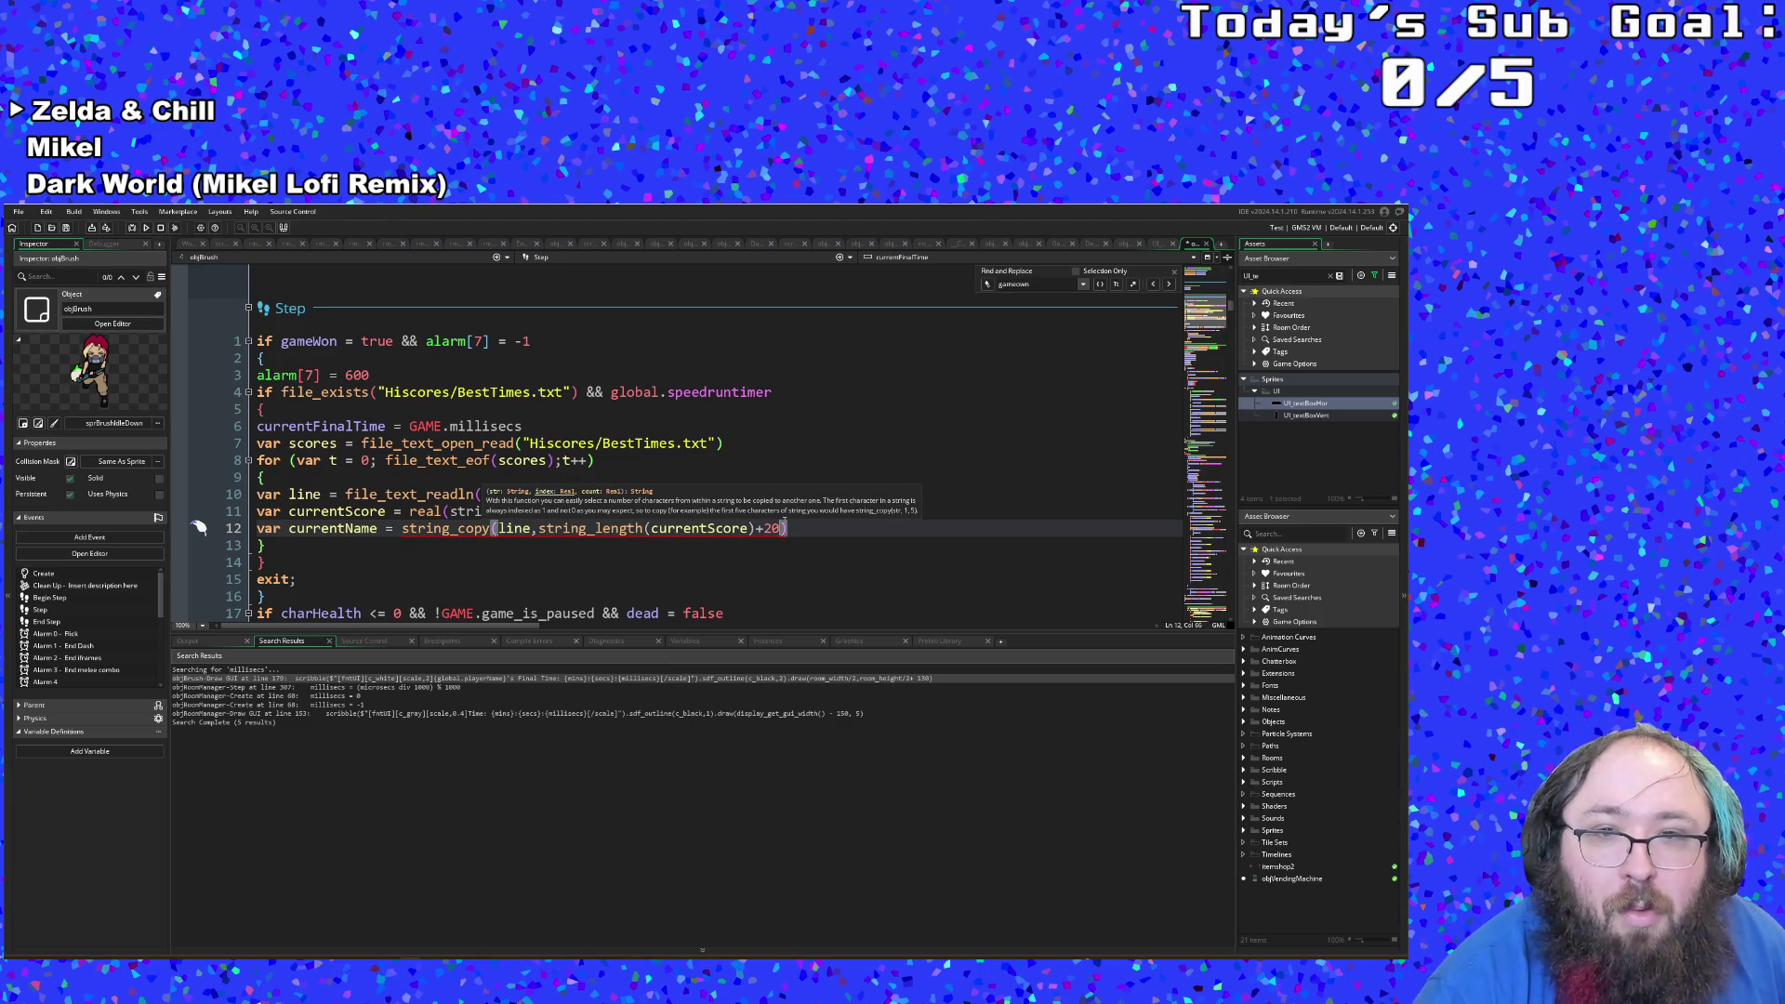
type(",")
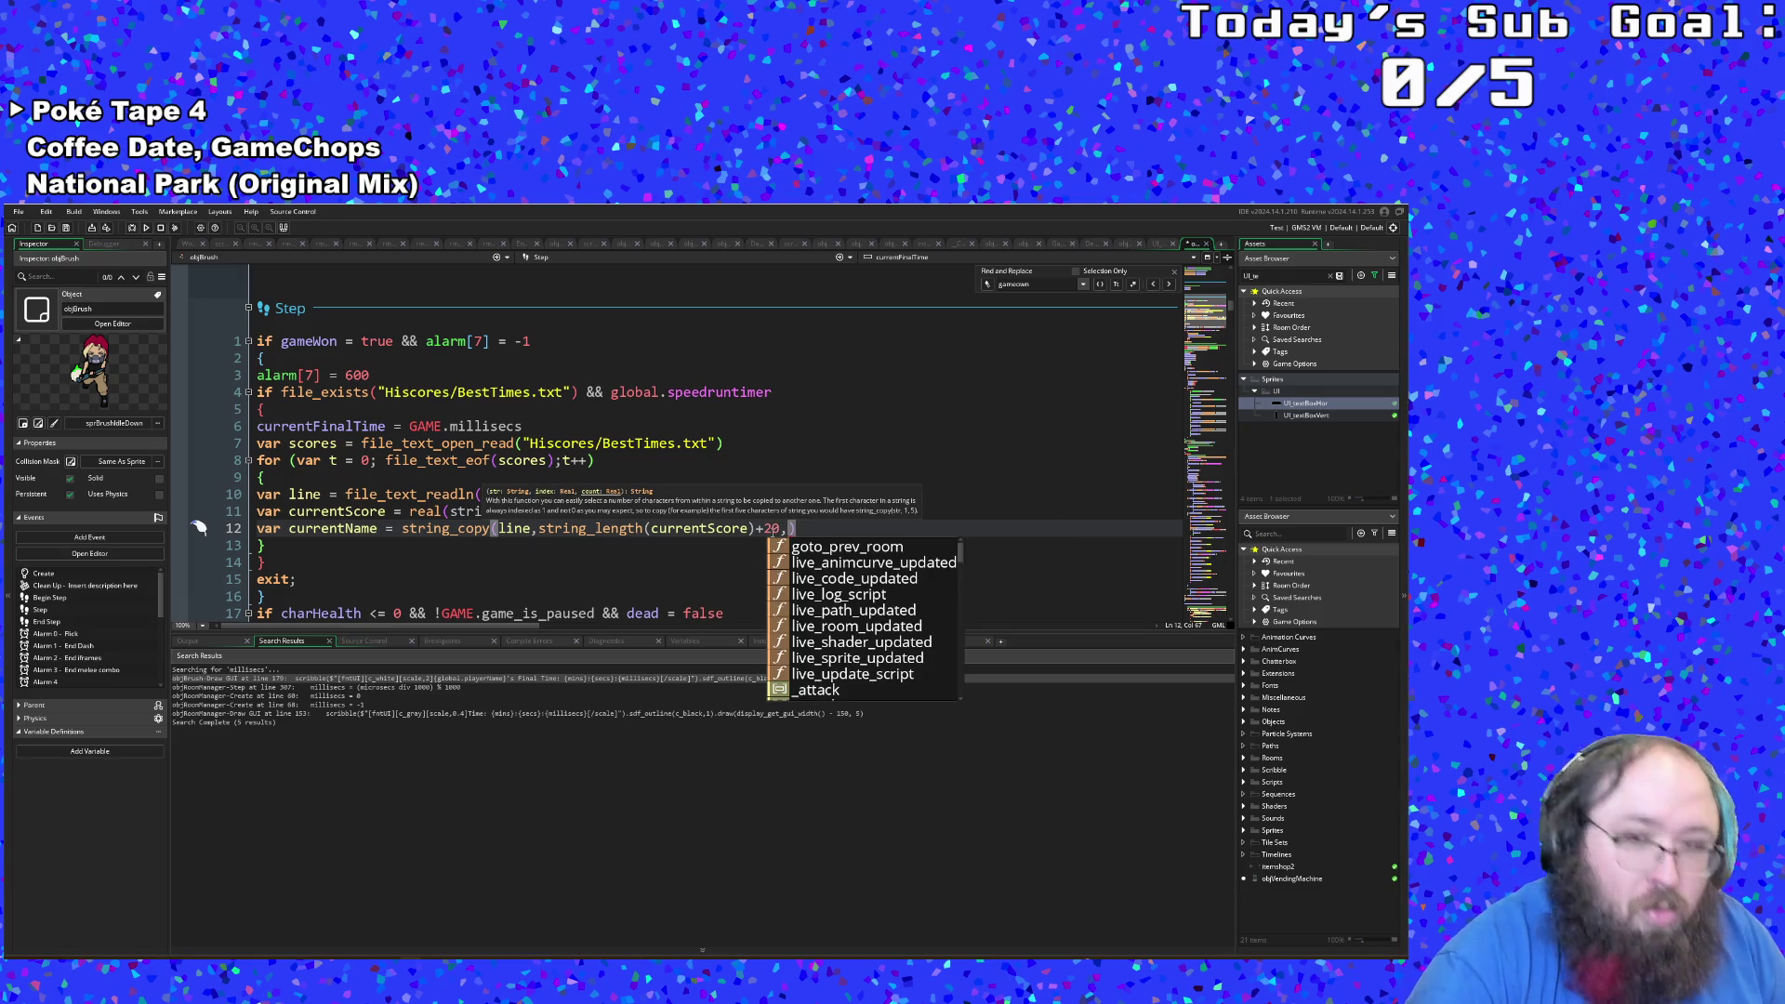
type("20")
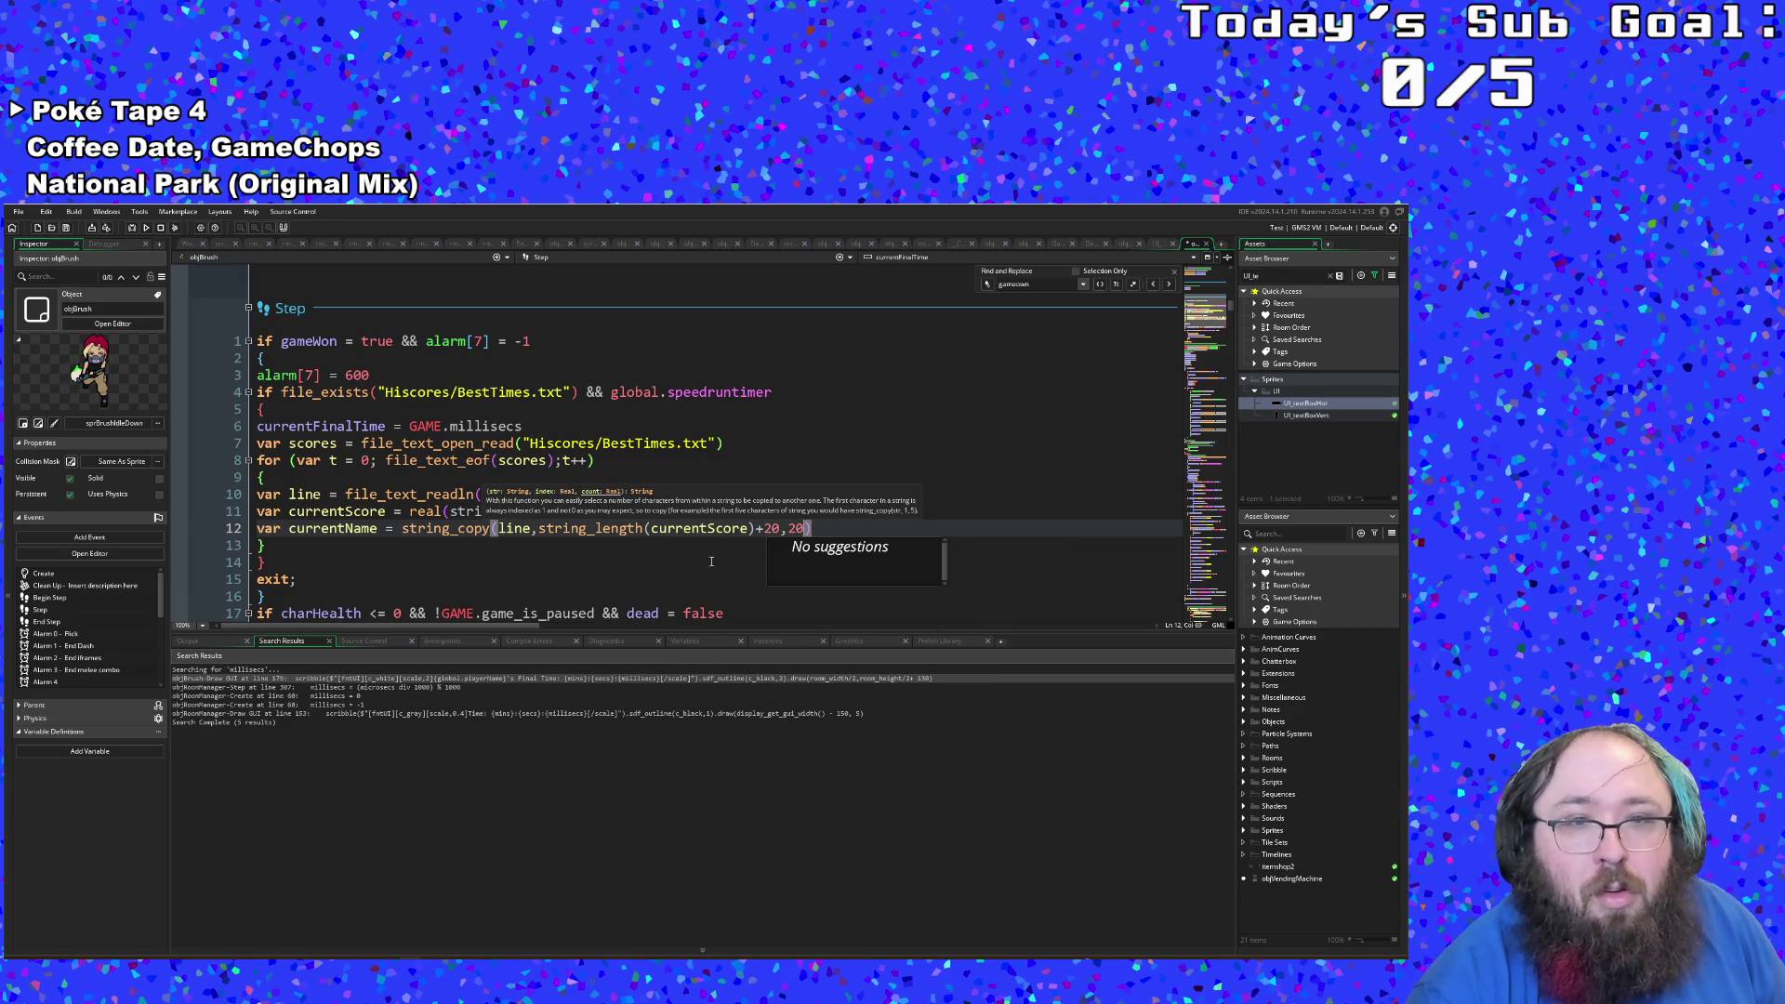
Step: Review line 12, then start line 13 with 'if string_'
left_click(531, 530)
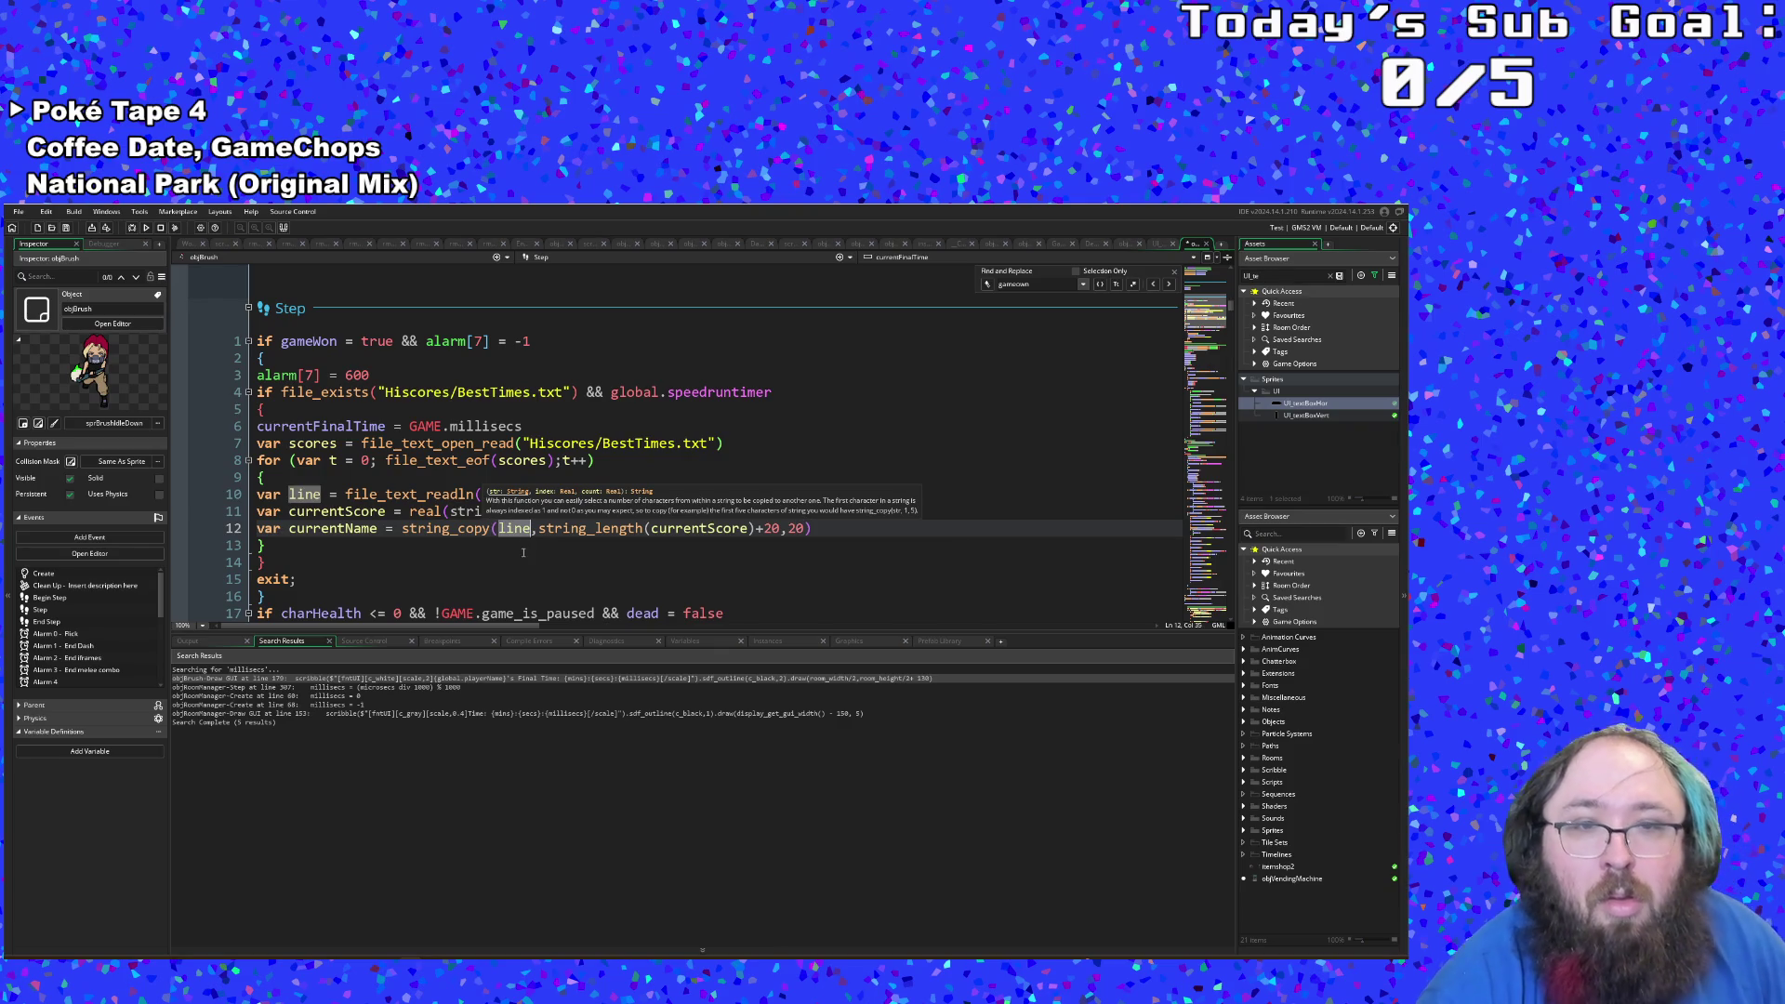
left_click(576, 567)
left_click(563, 529)
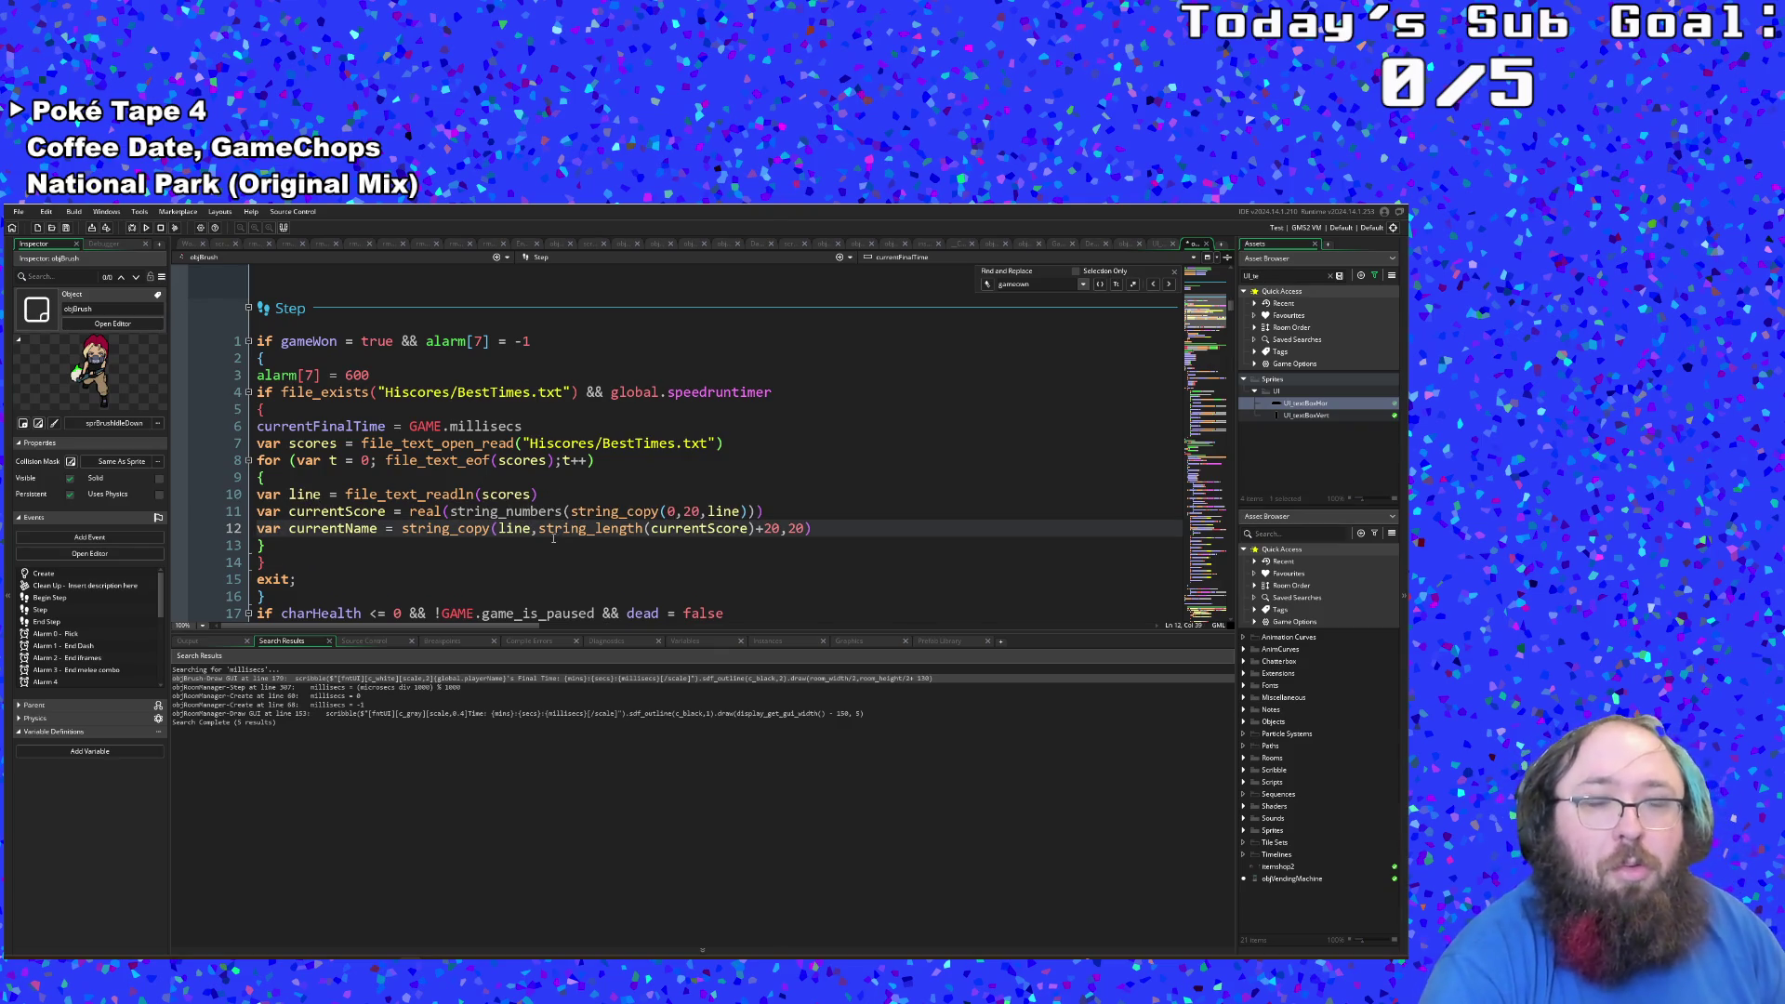
left_click(821, 530)
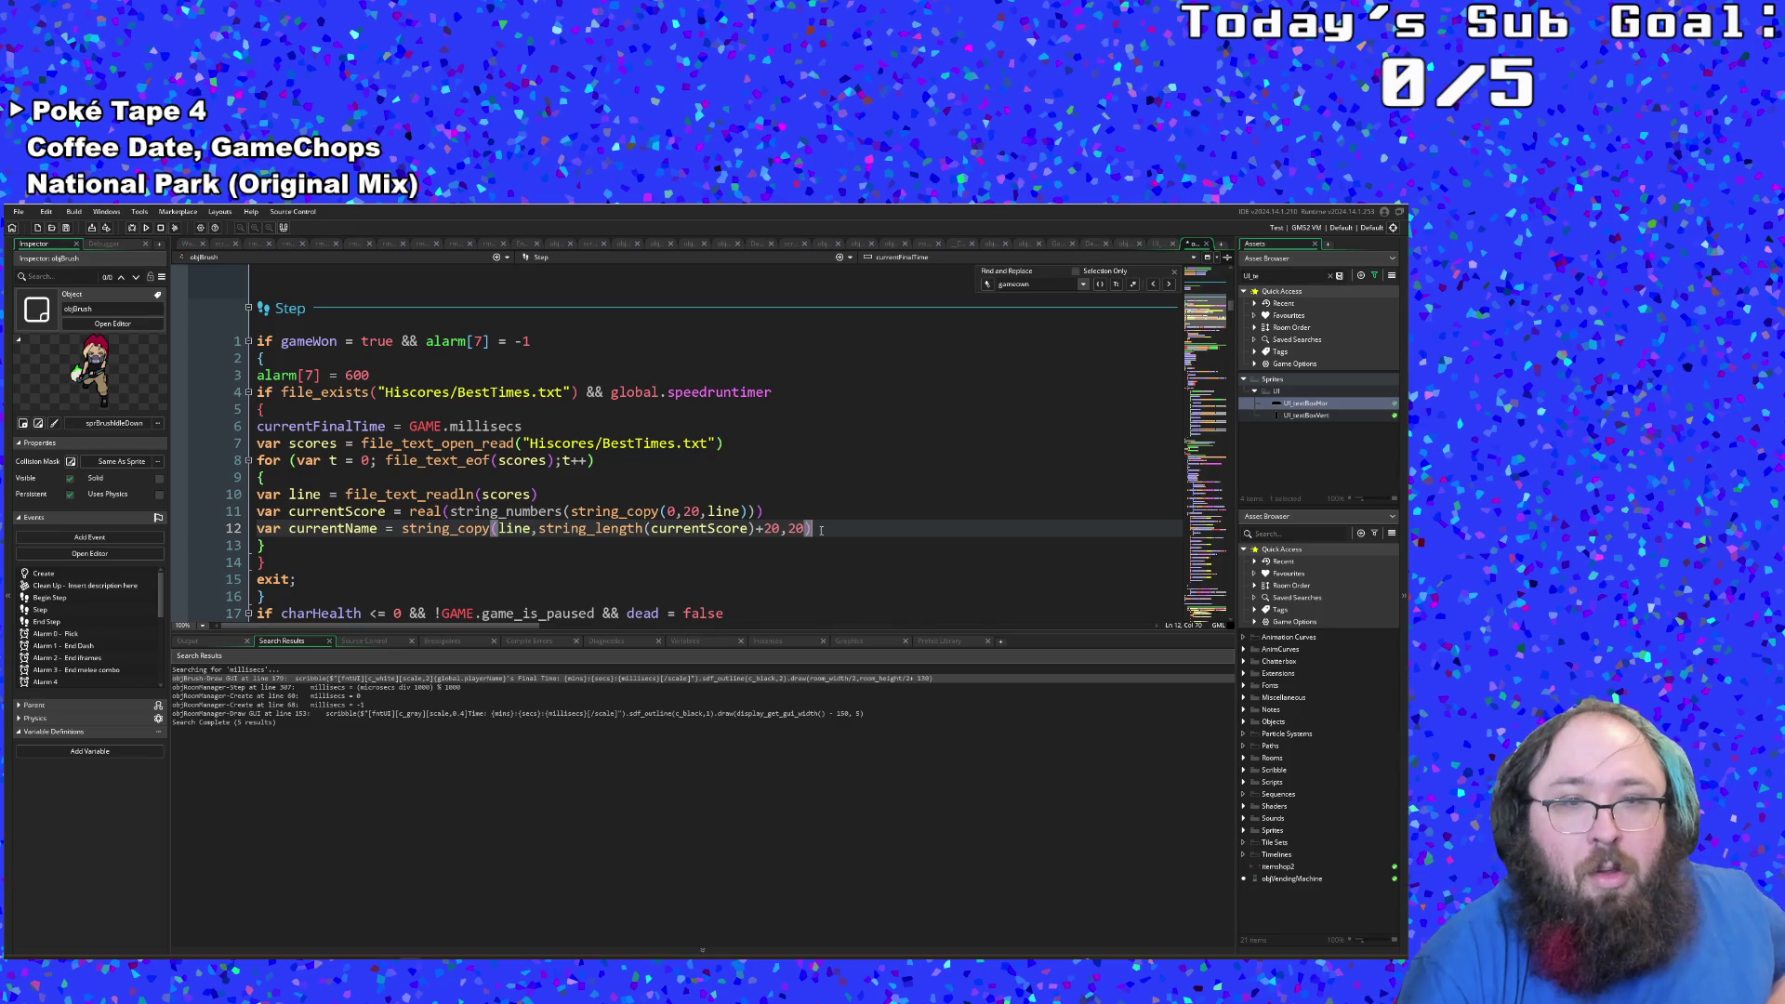
key("Return")
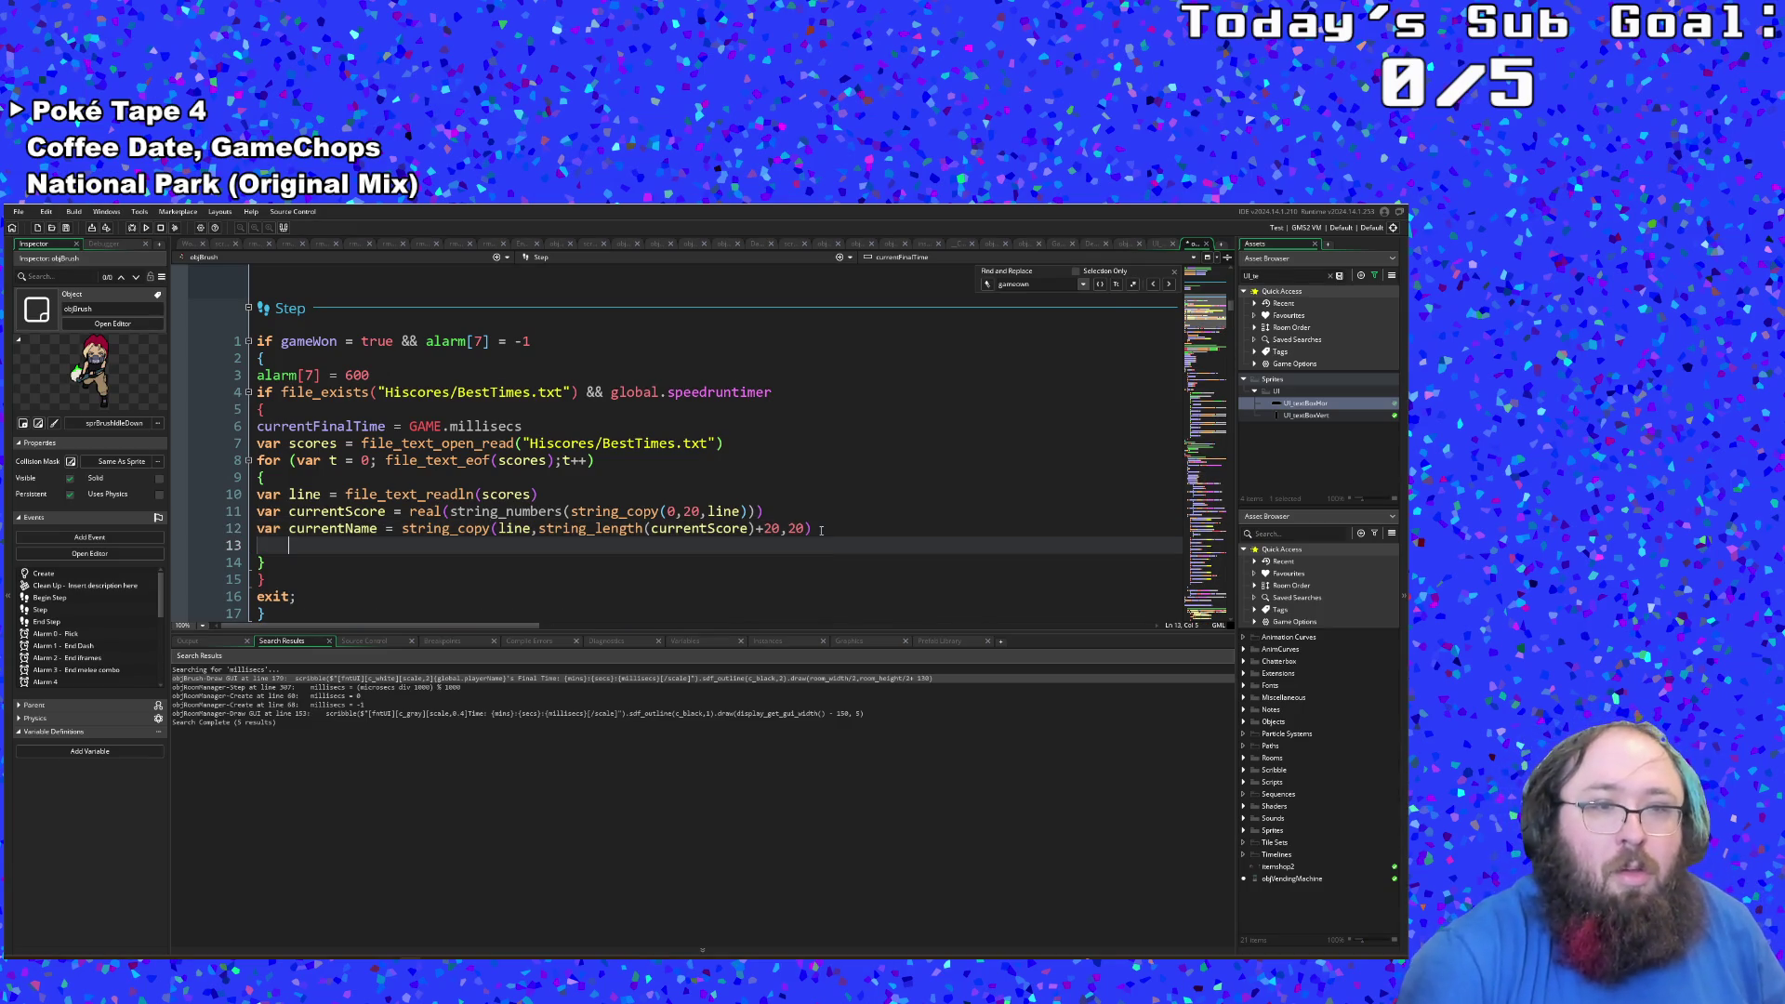
type("if ")
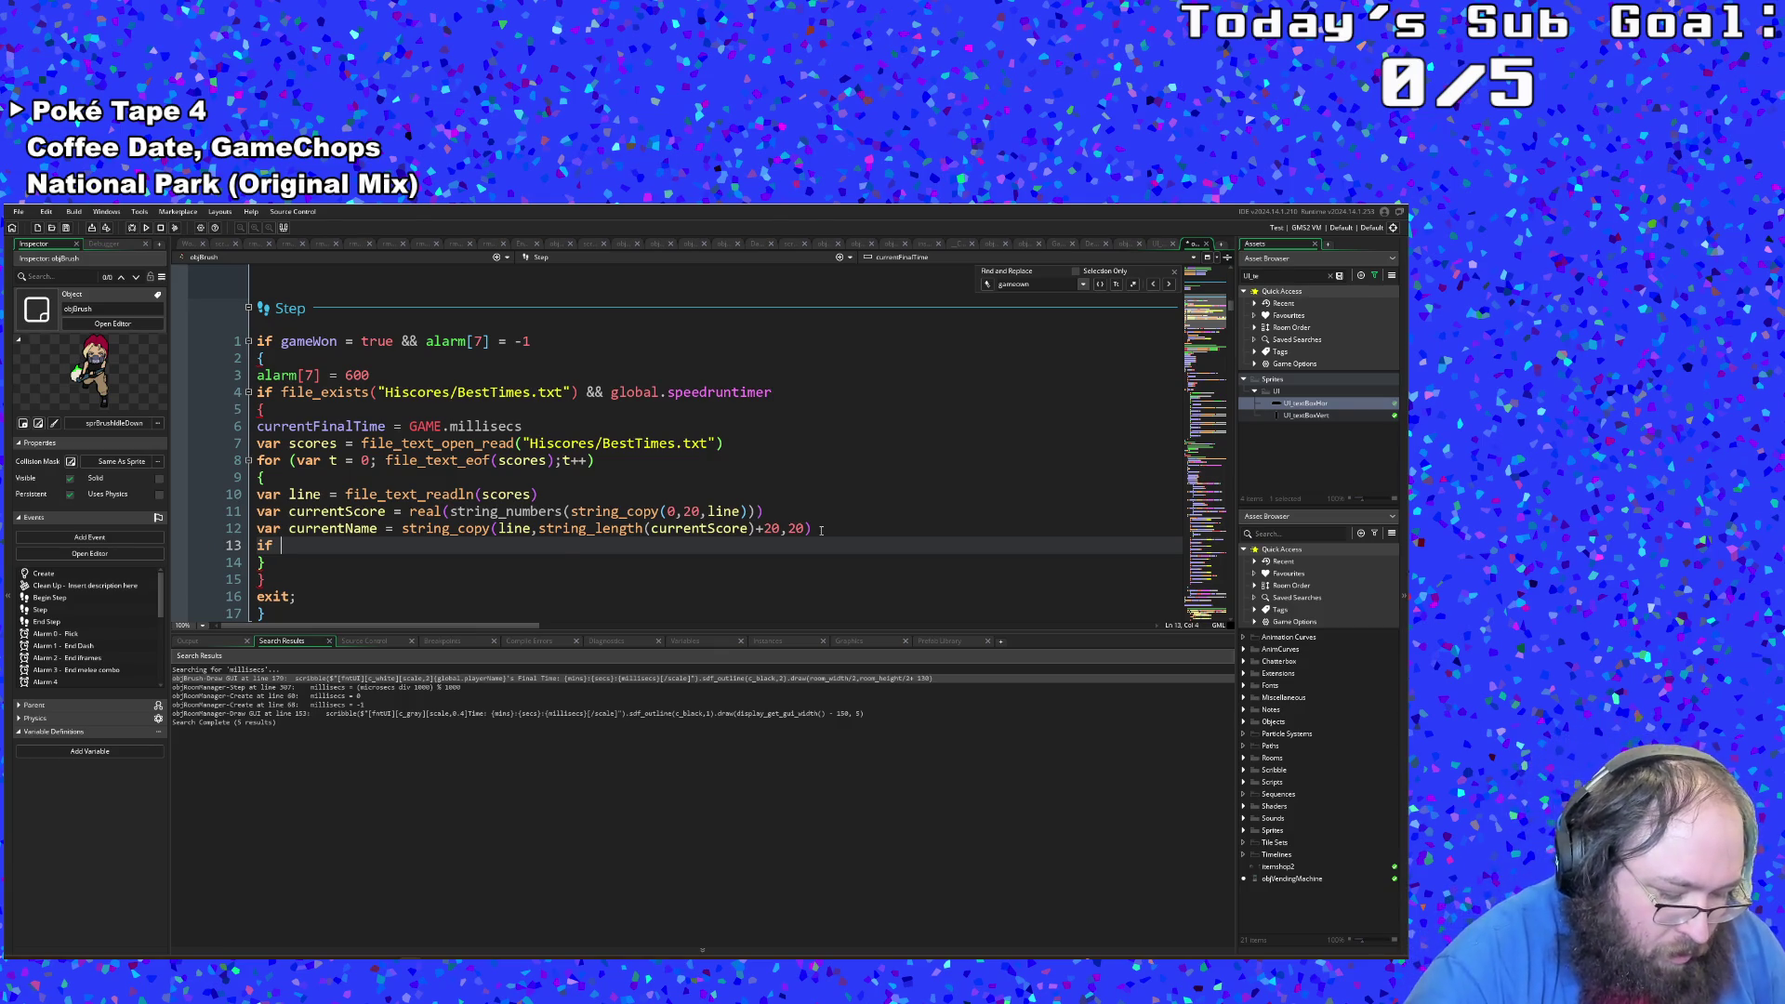
type("string")
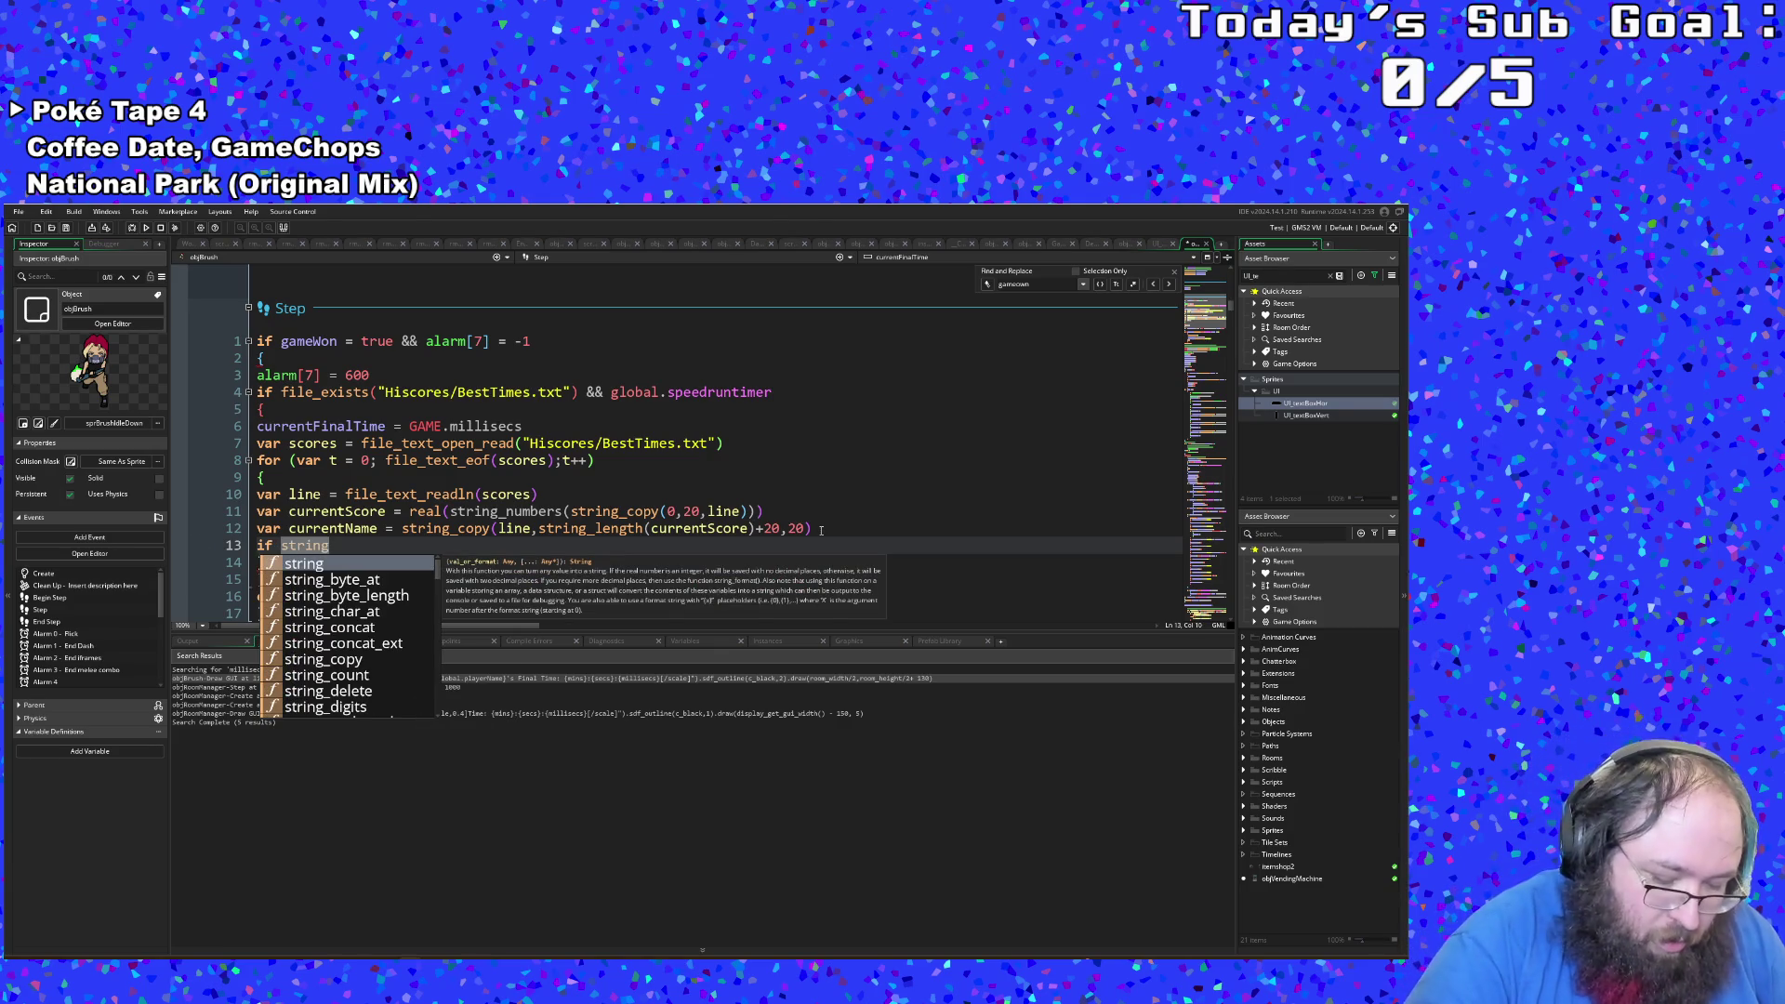
type("_")
Step: Replace the partial function name on line 13 with string_lettersdigits from autocomplete
key("BackSpace")
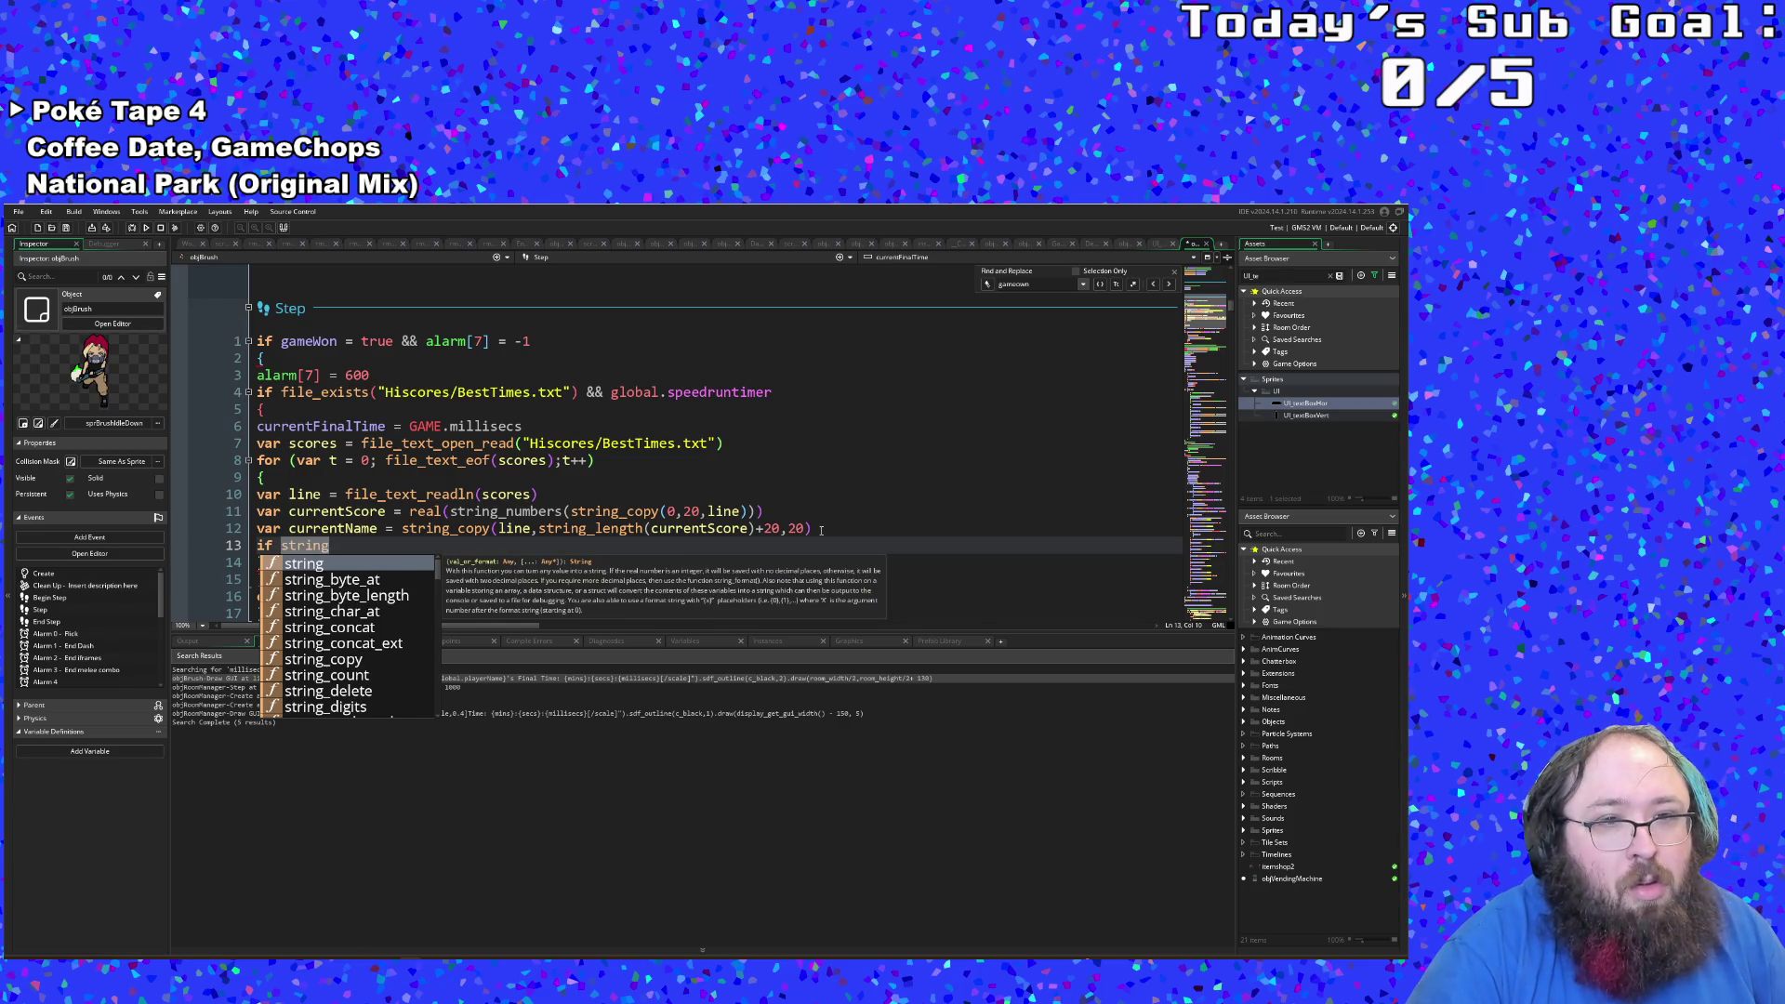
key("BackSpace")
key("BackSpace")
key("BackSpace")
type("tr")
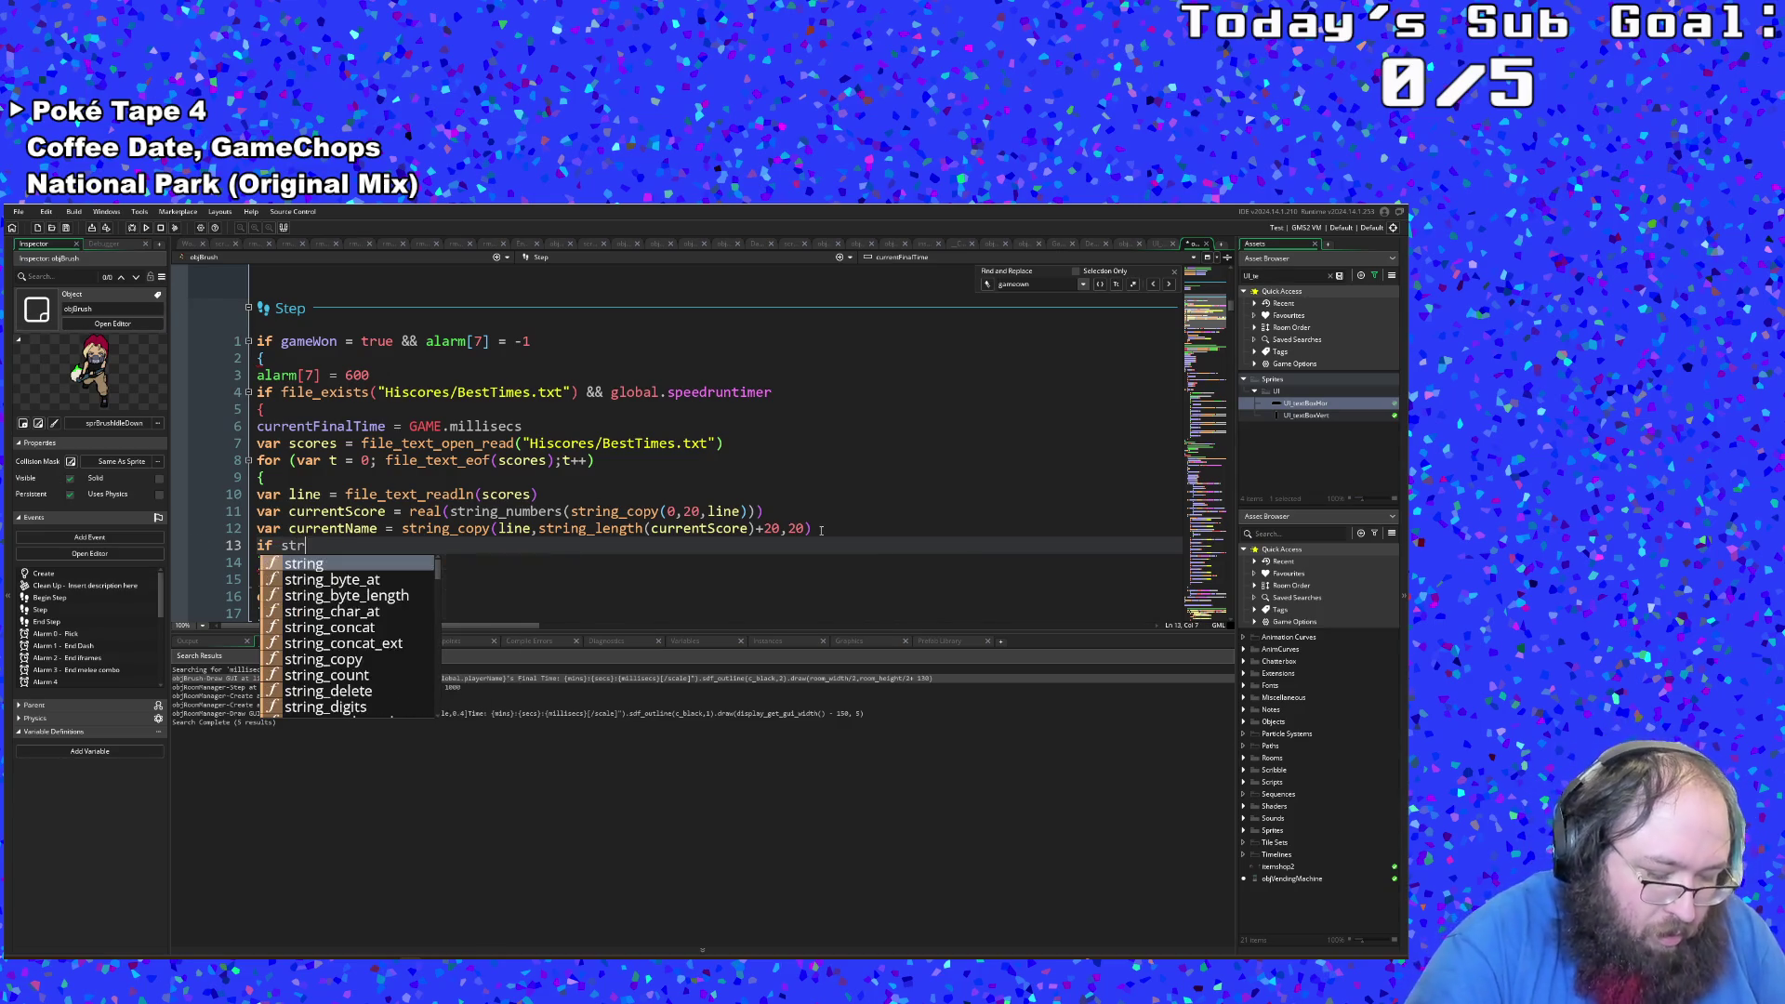
type("ing")
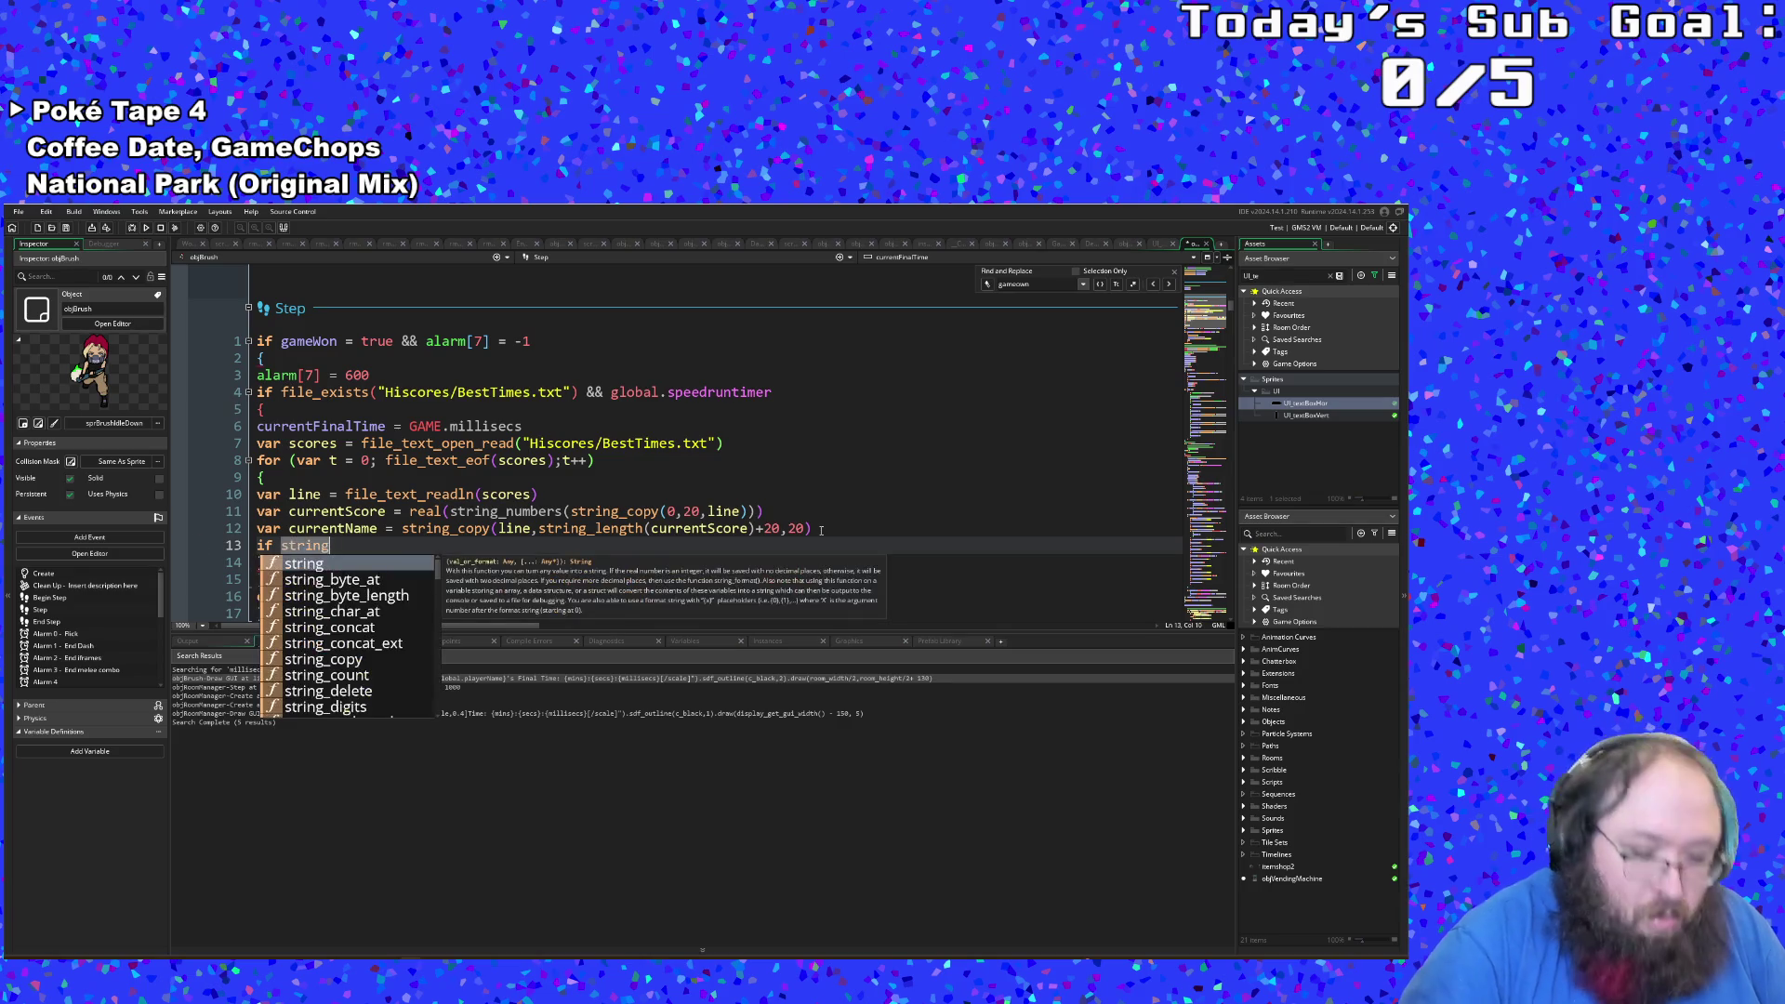
type("_le")
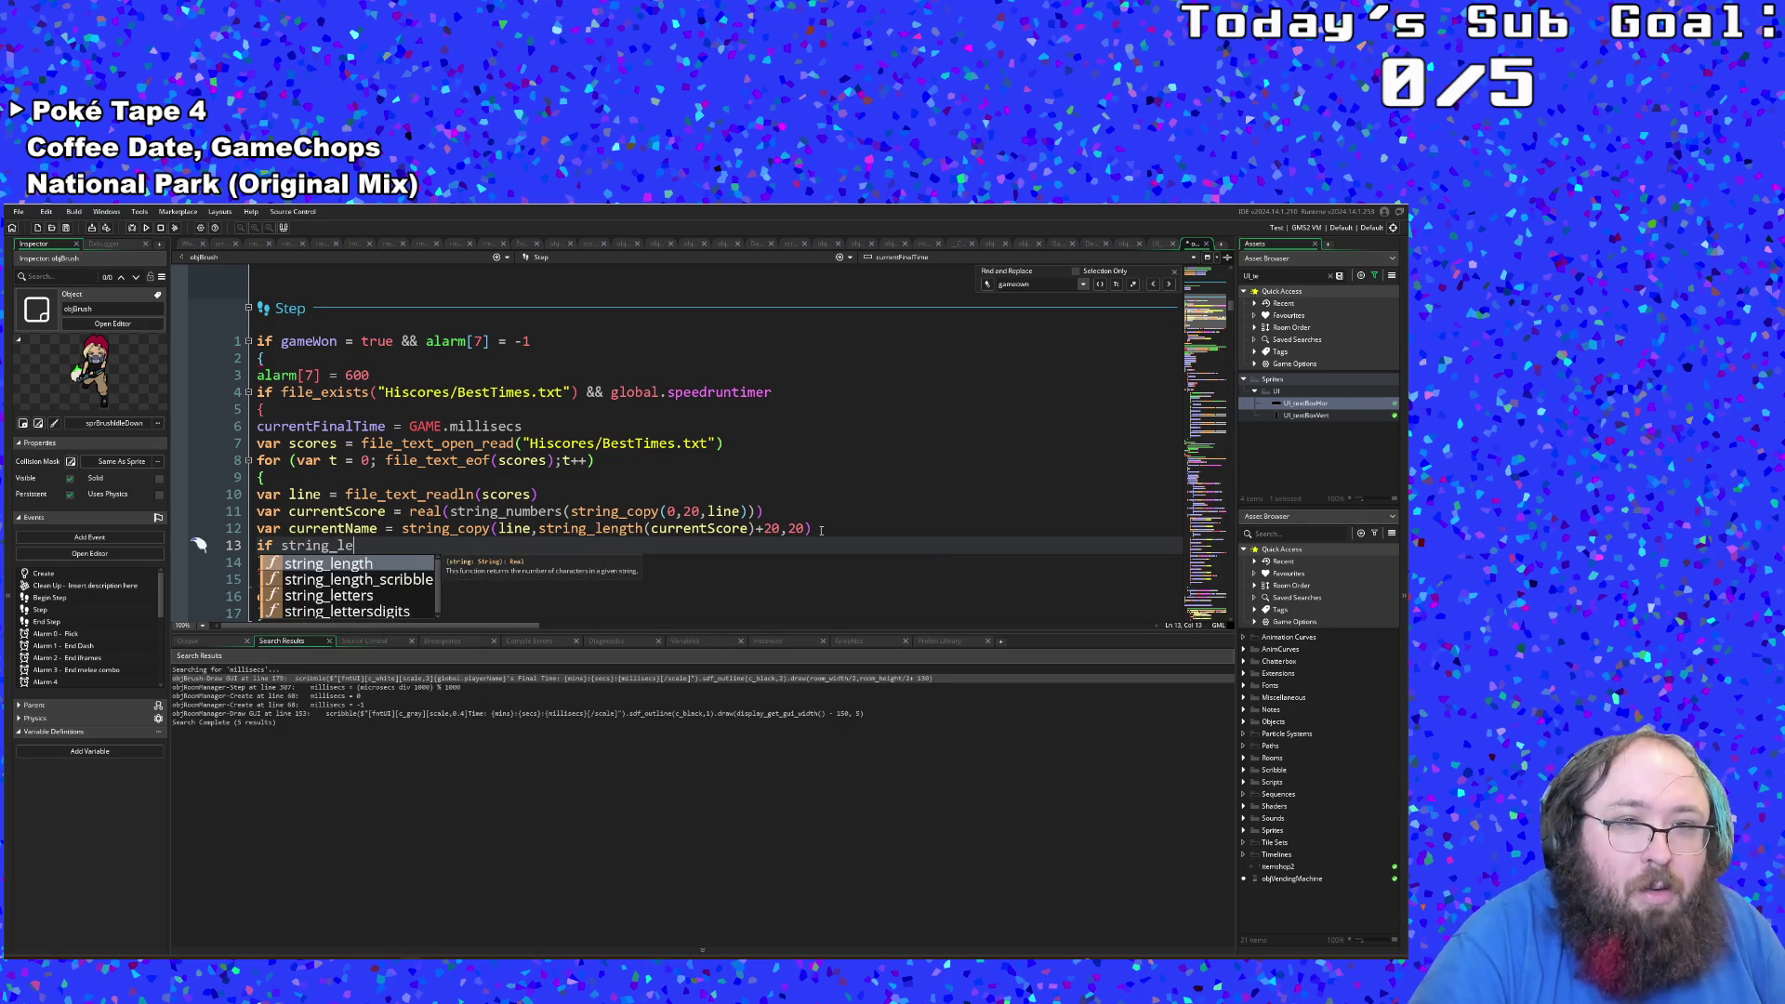
key("Down")
key("Down")
key("Return")
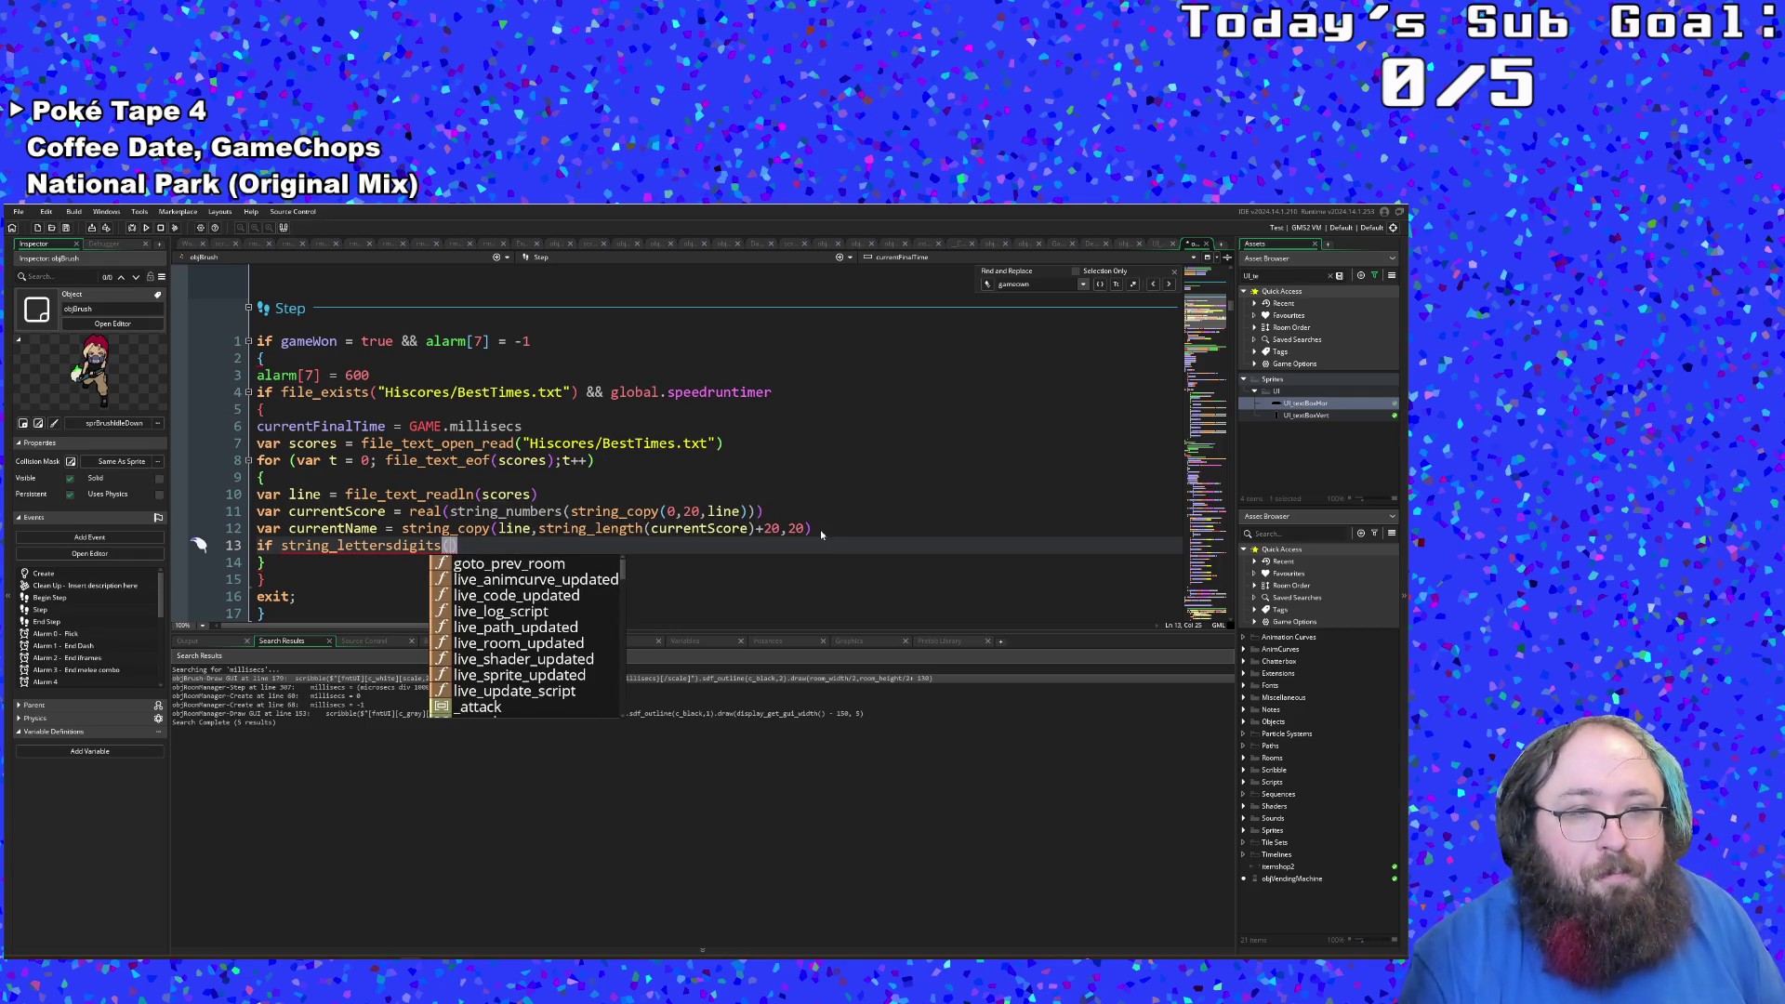
Step: Make the left side string_lower(string_lettersdigits(currentName))
key("ctrl+Left")
key("ctrl+Left")
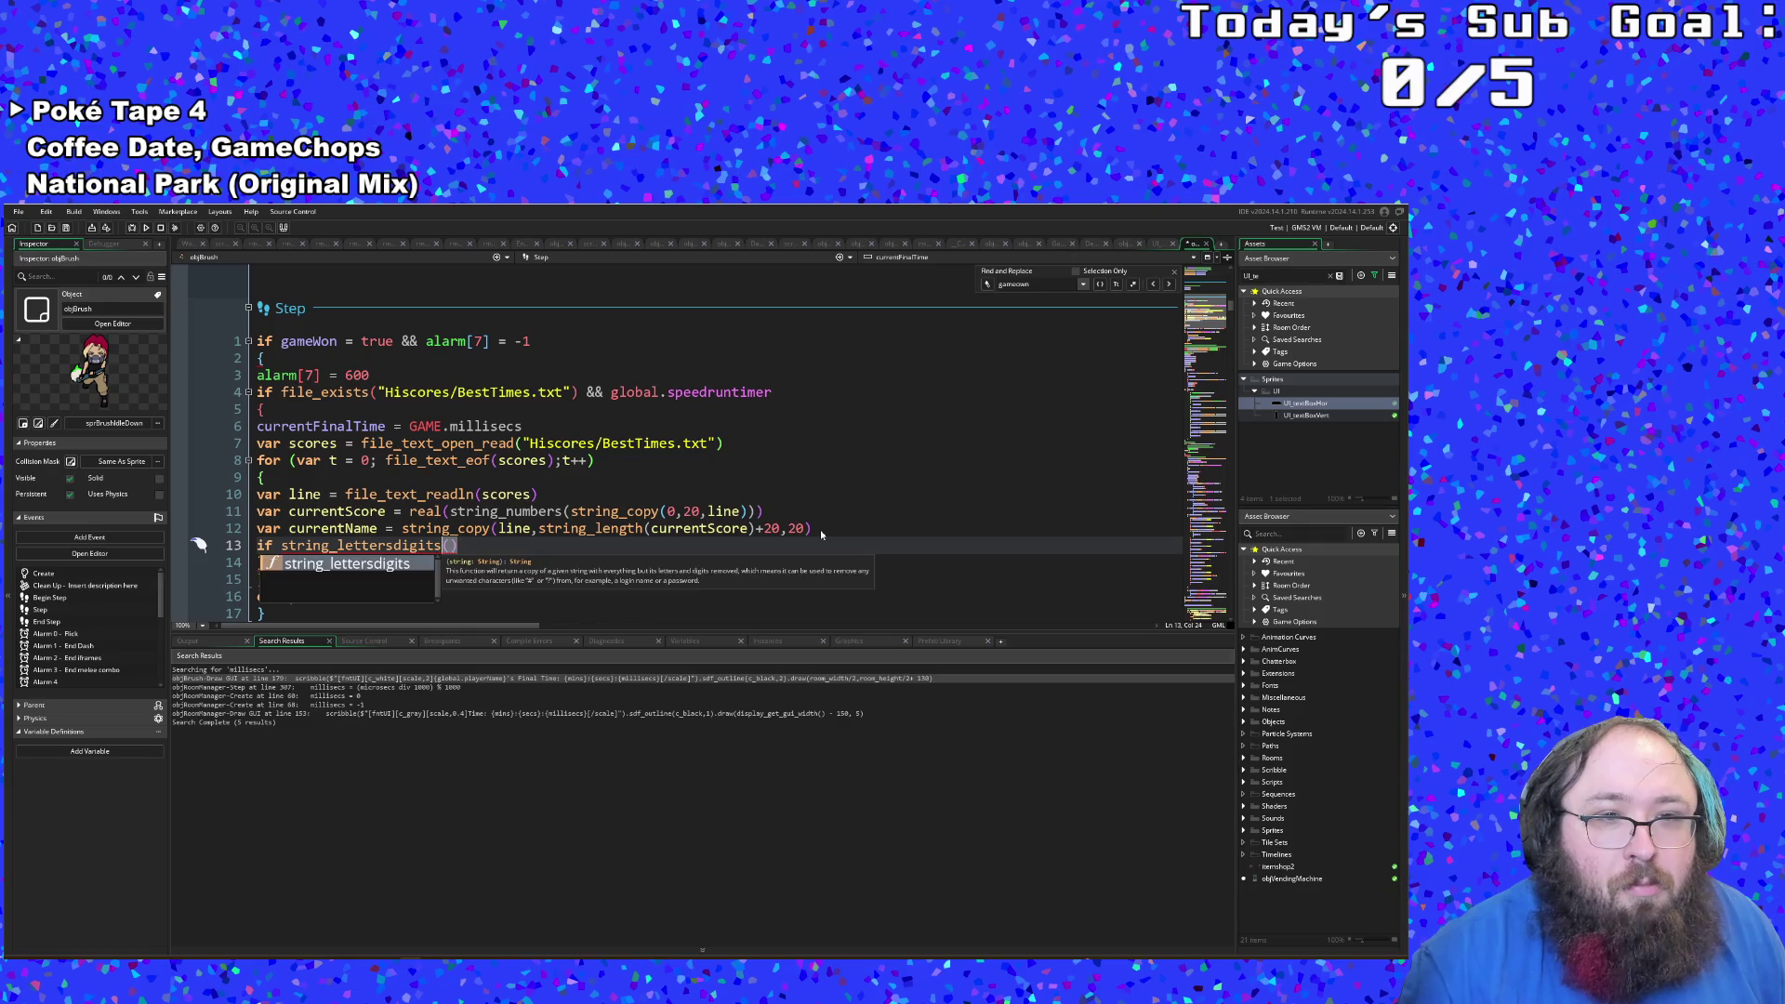
key("Left")
type("string_lower")
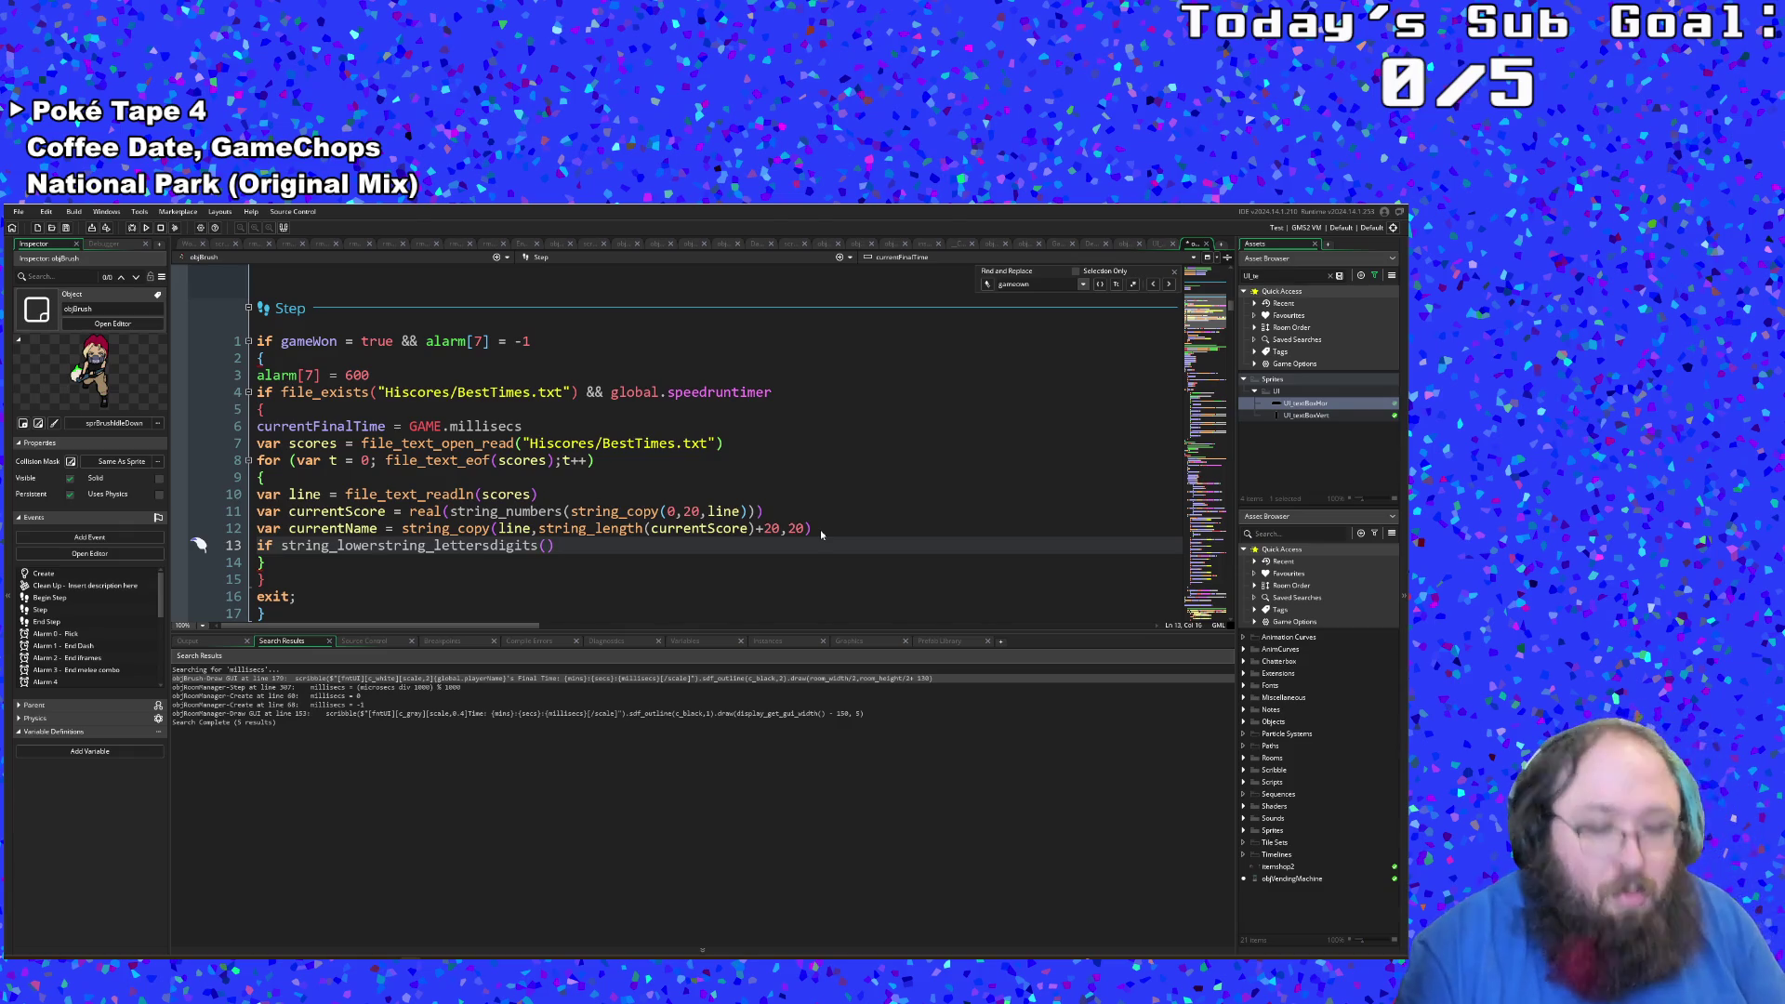
type("(")
key("End")
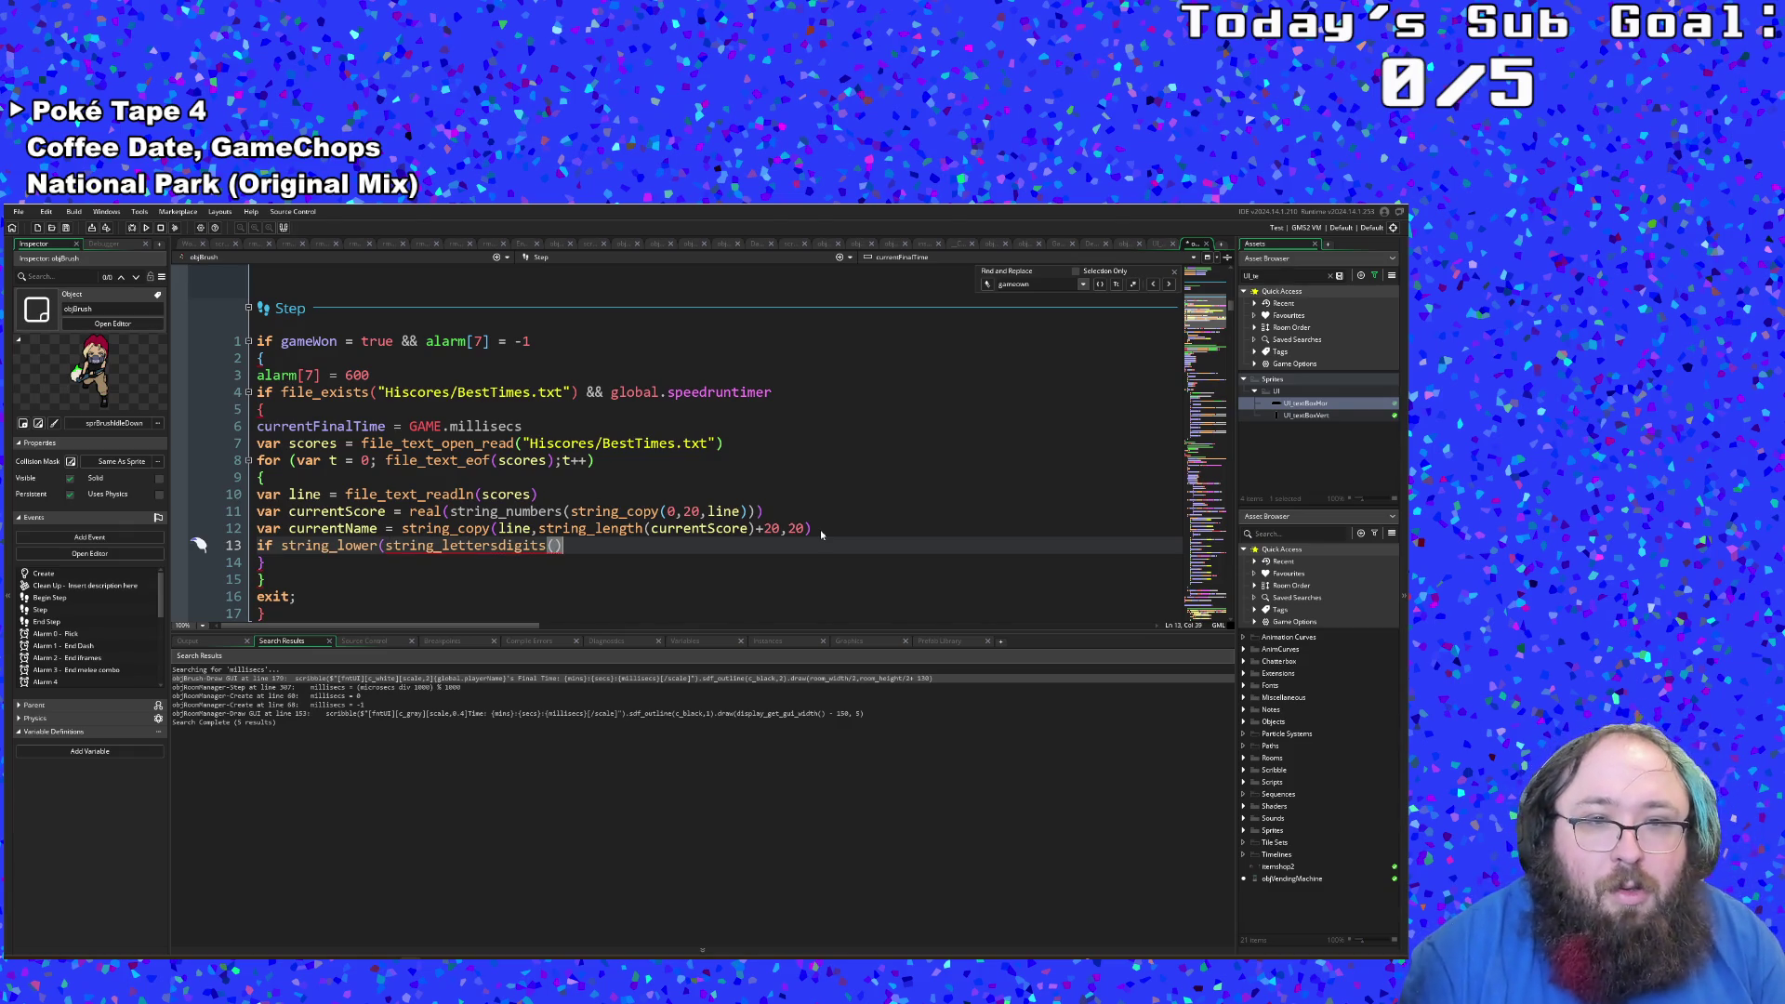
type(")")
key("Left")
key("Left")
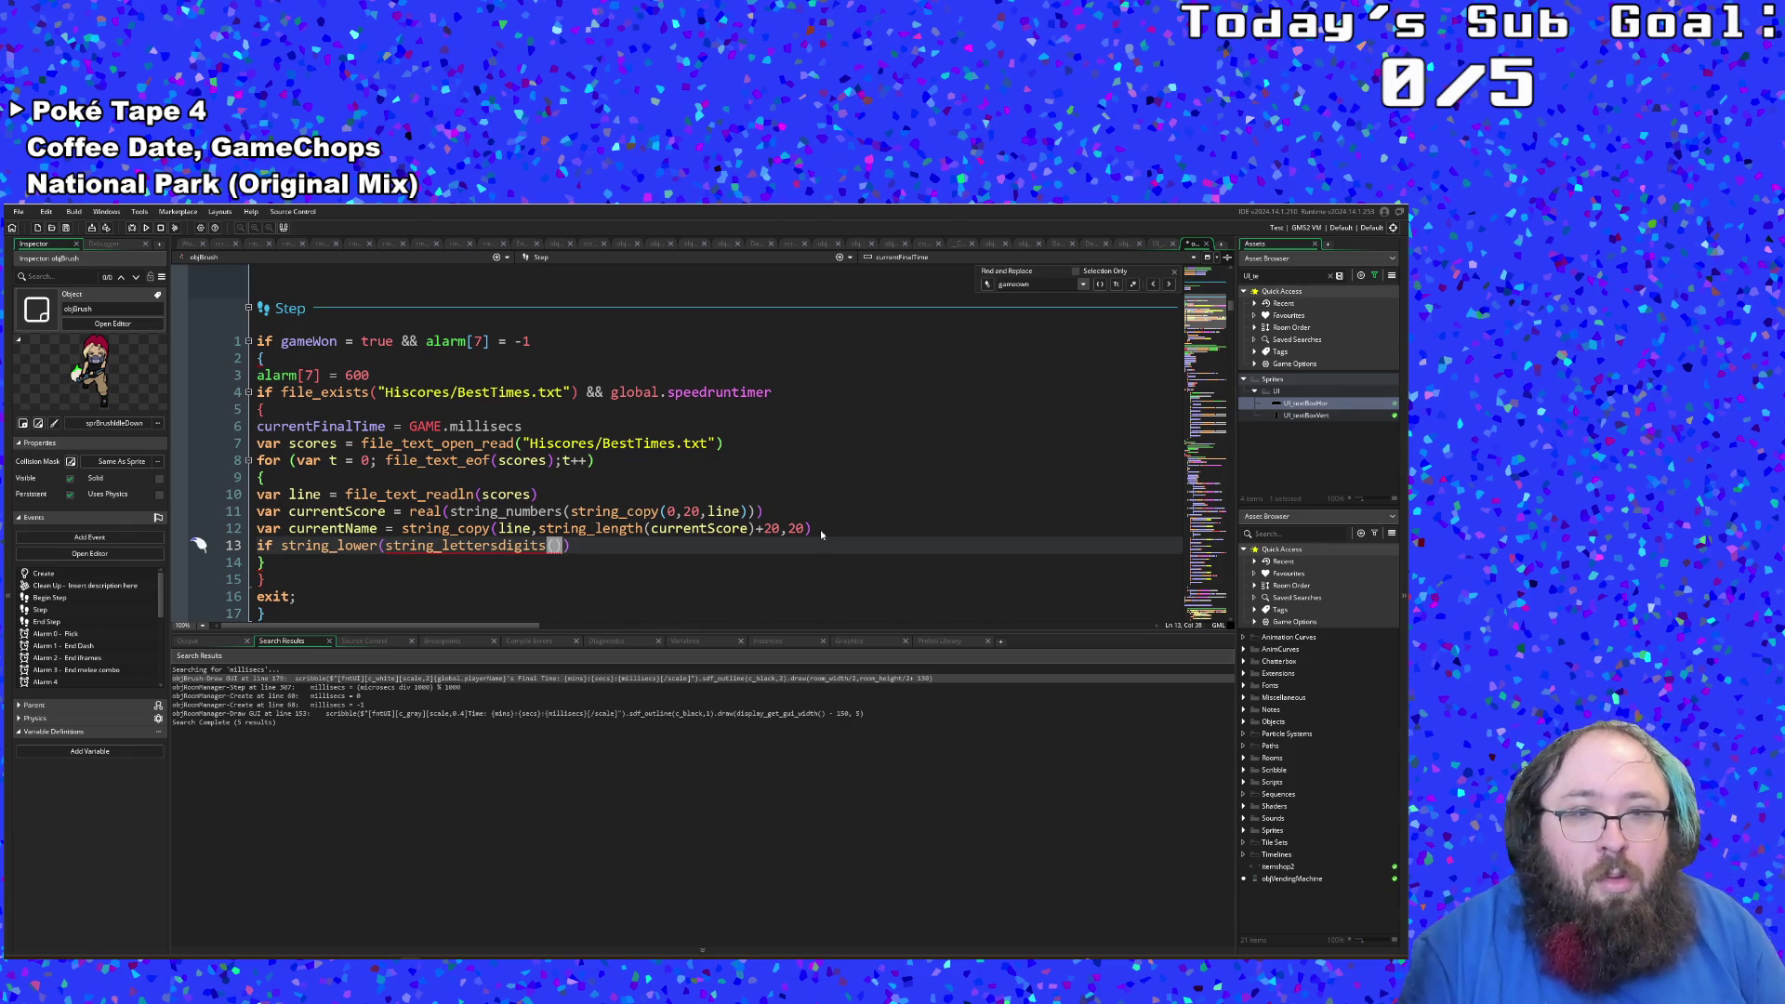
type("curre")
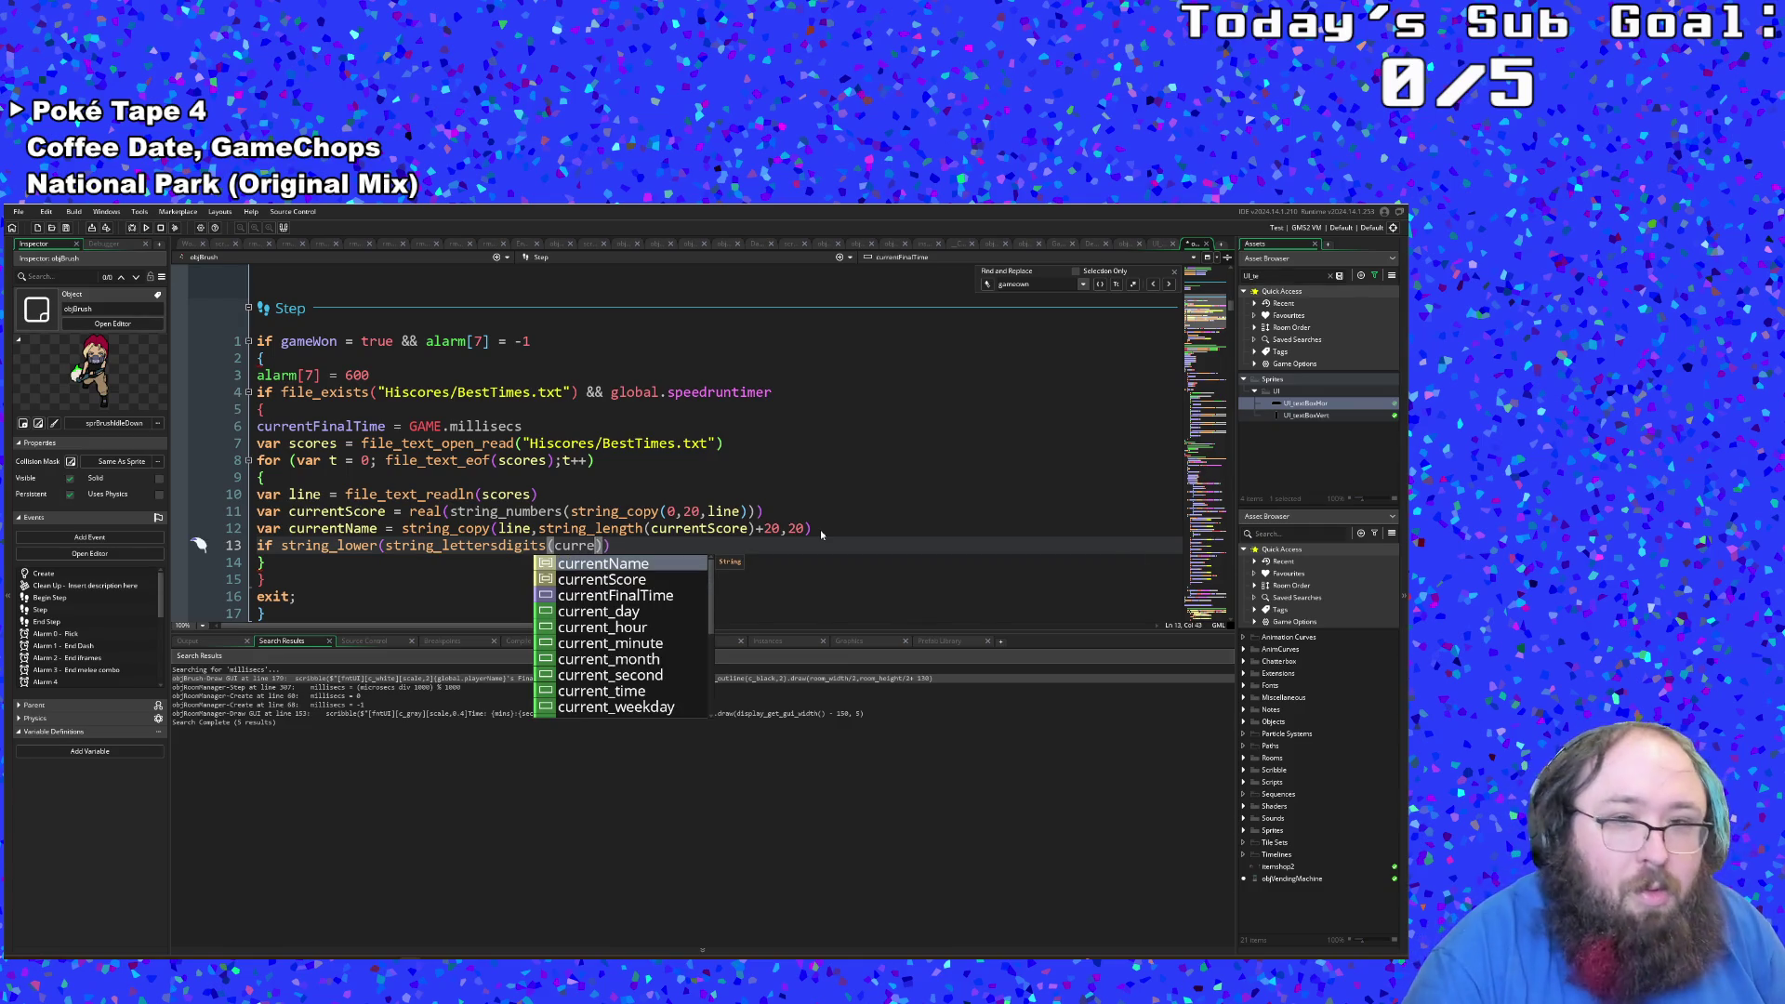
key("Return")
key("End")
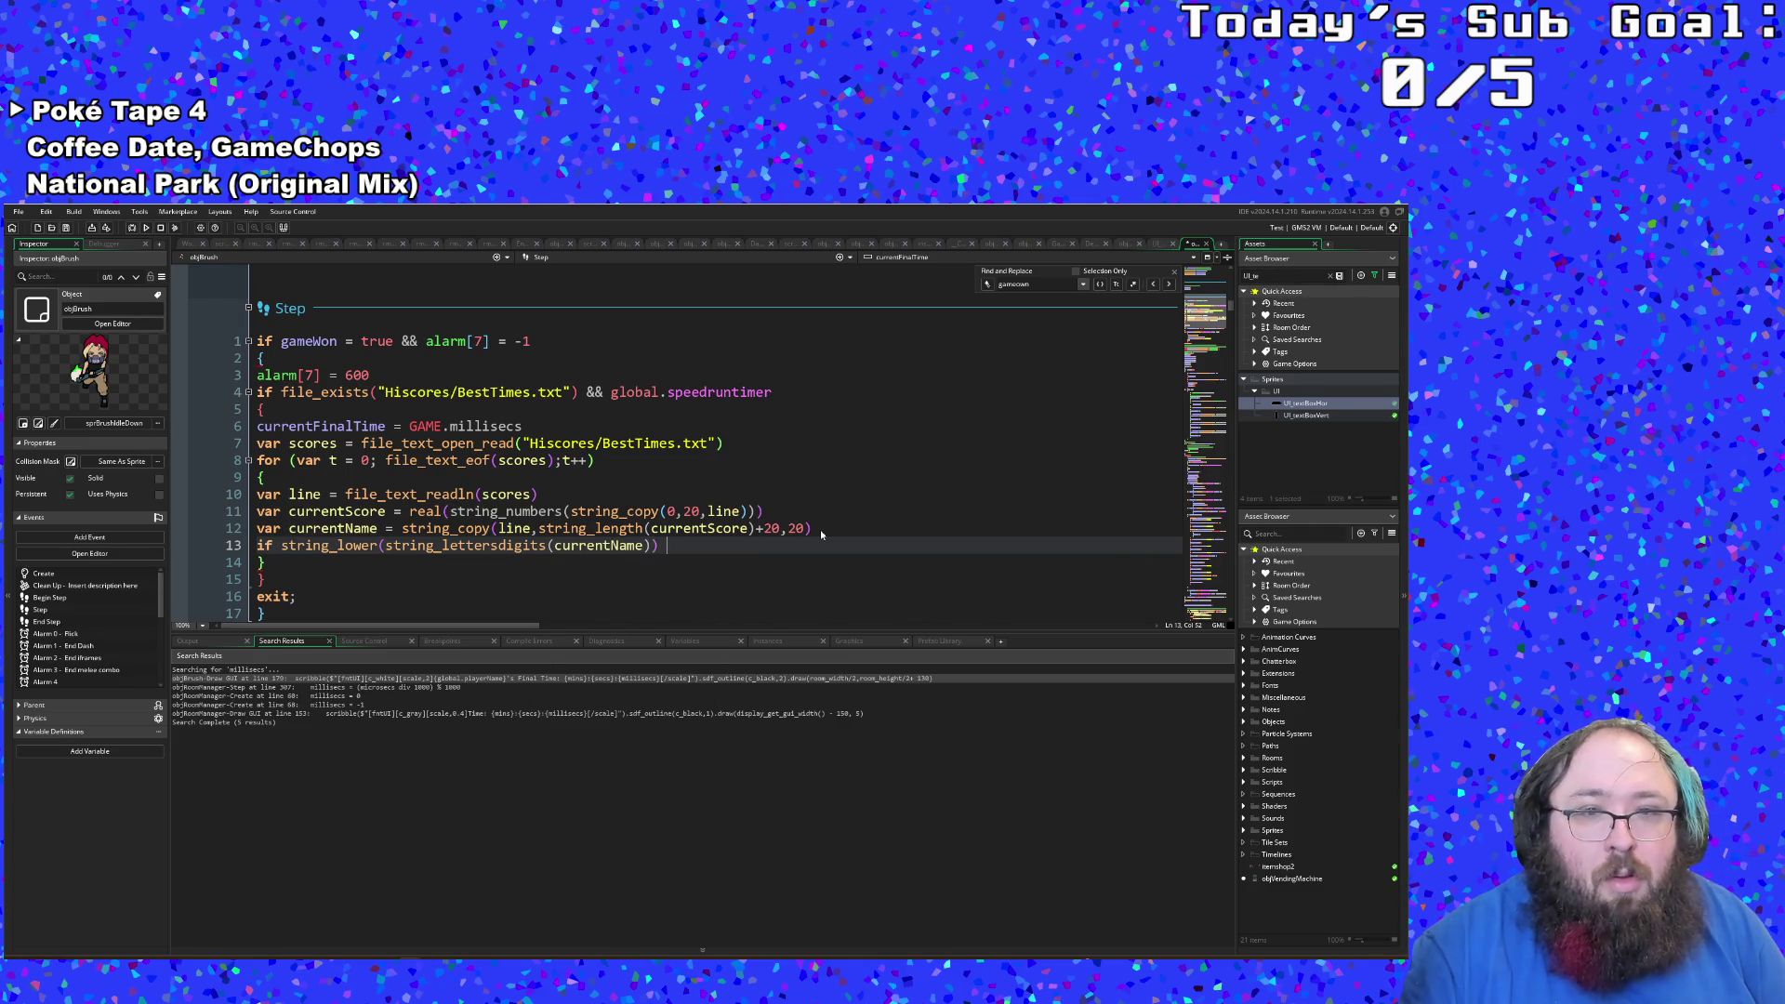
Step: Compare it with == string_lower(string_lettersdigits(global.playerName))
type("= st")
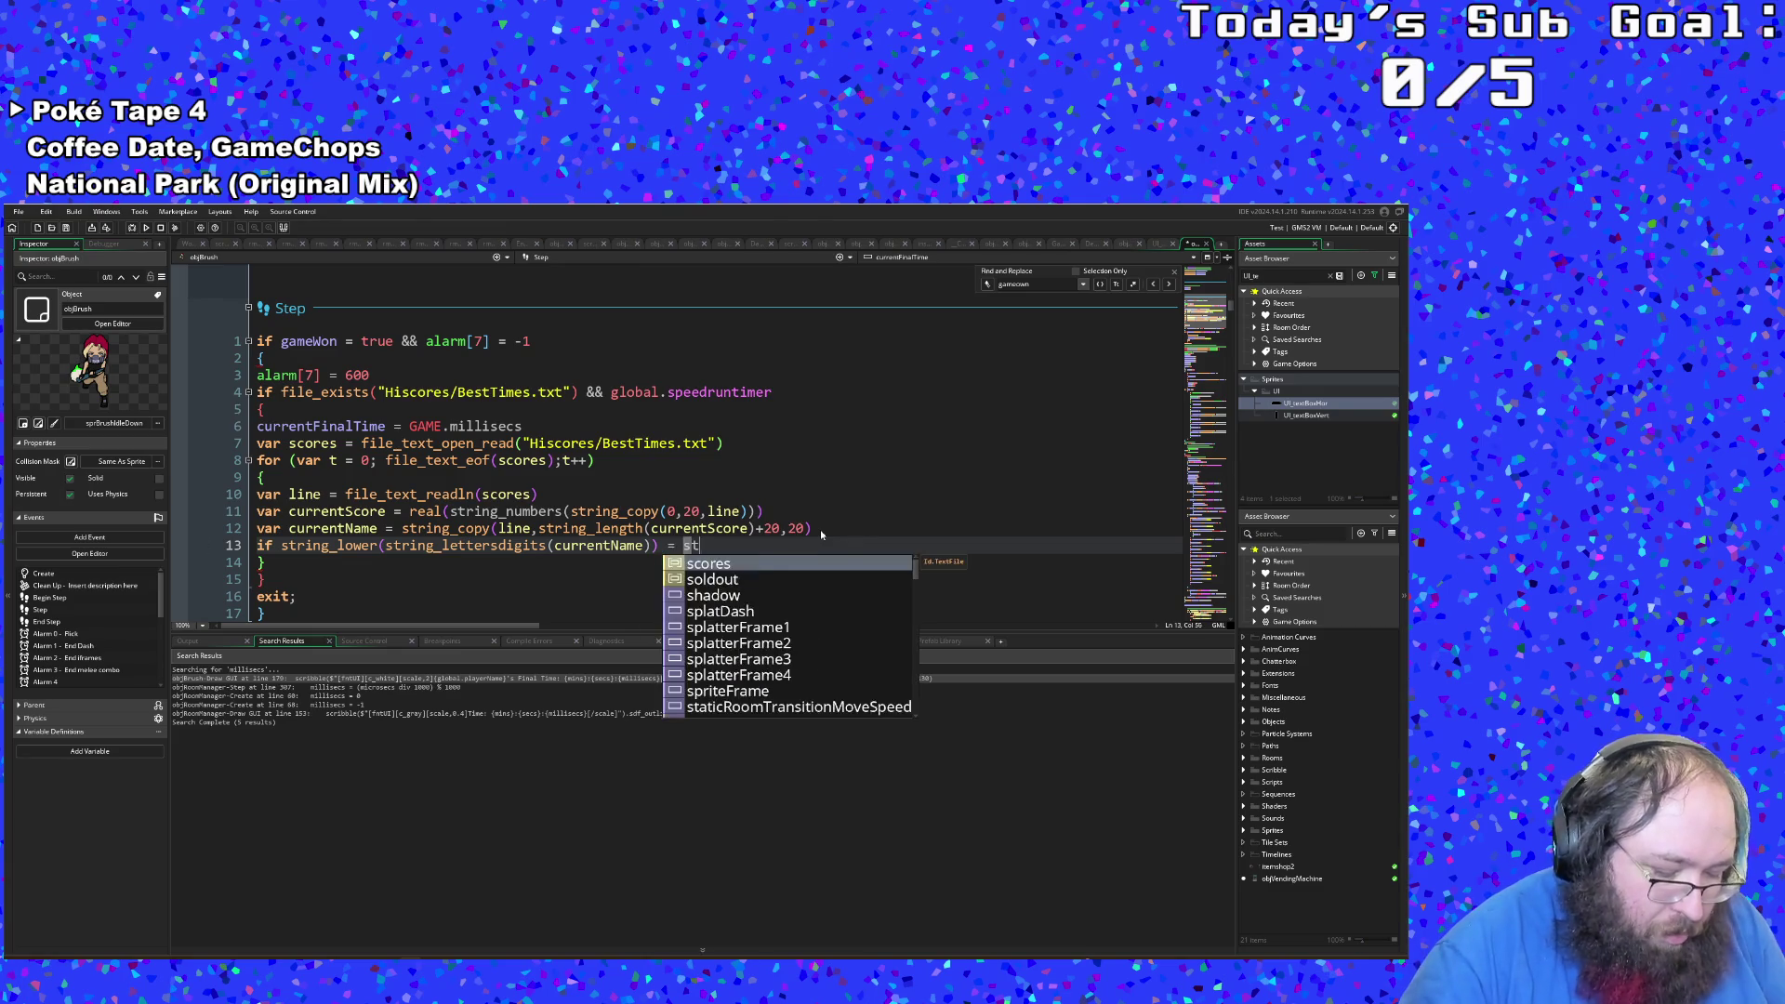
type("ring_low")
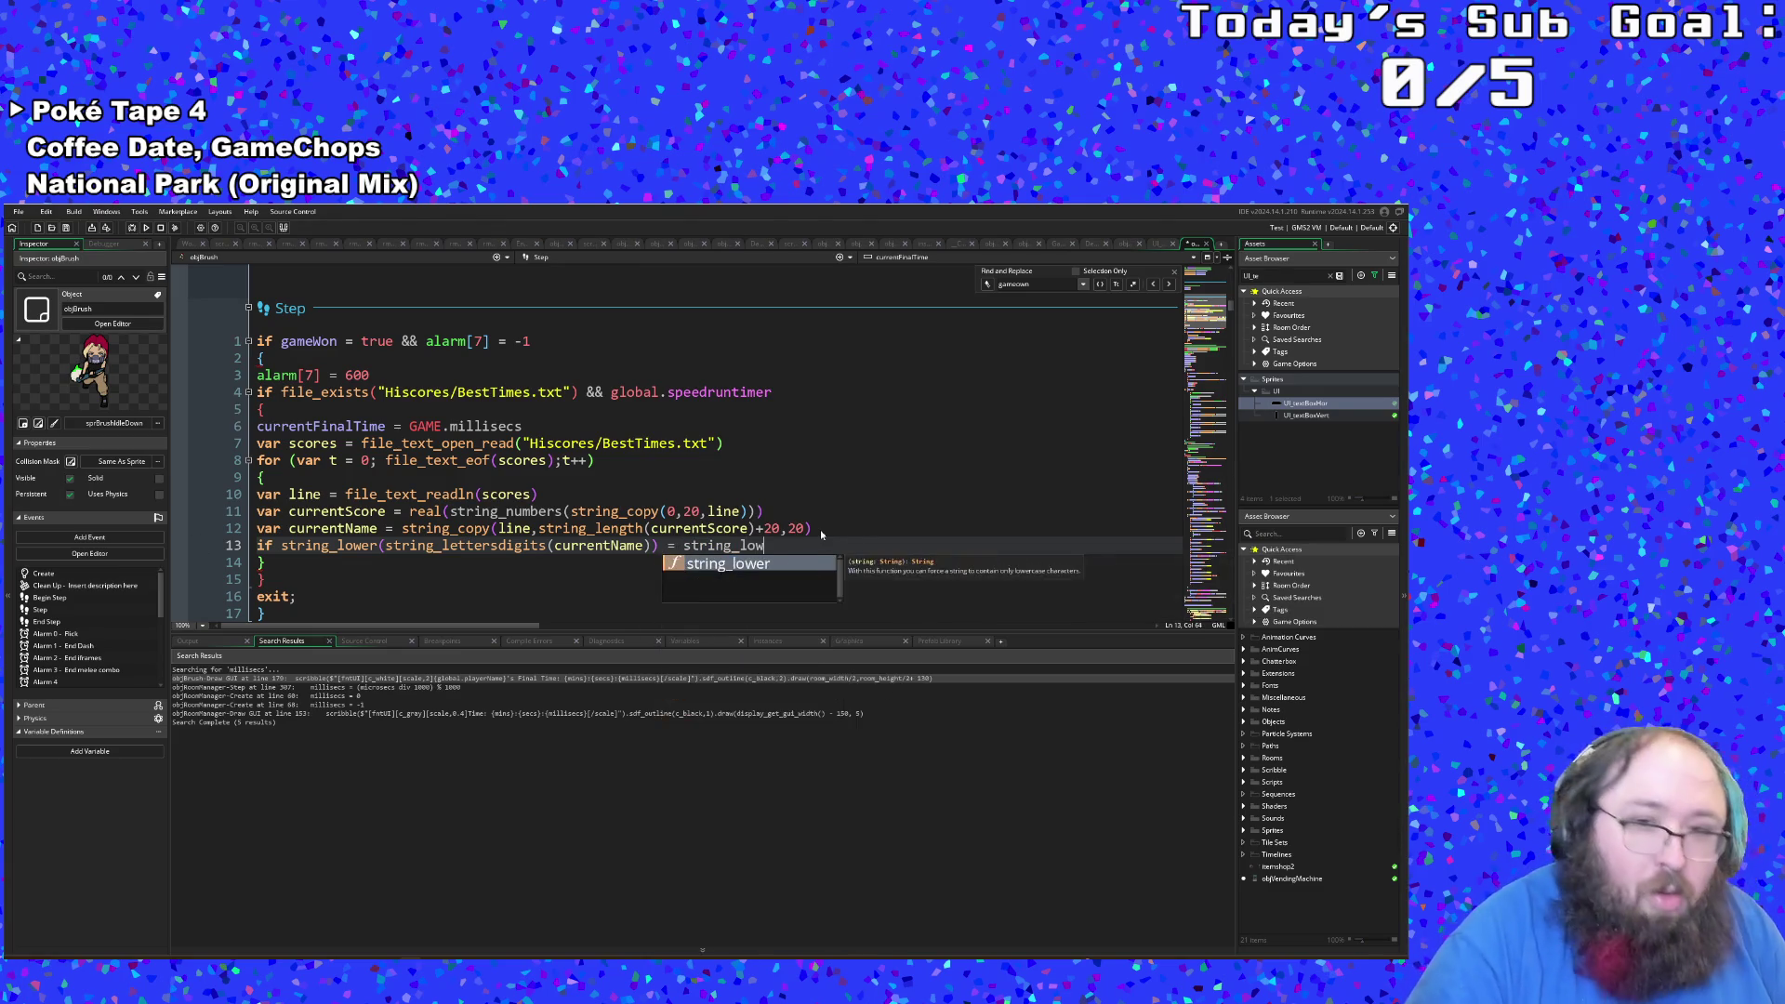
key("Return")
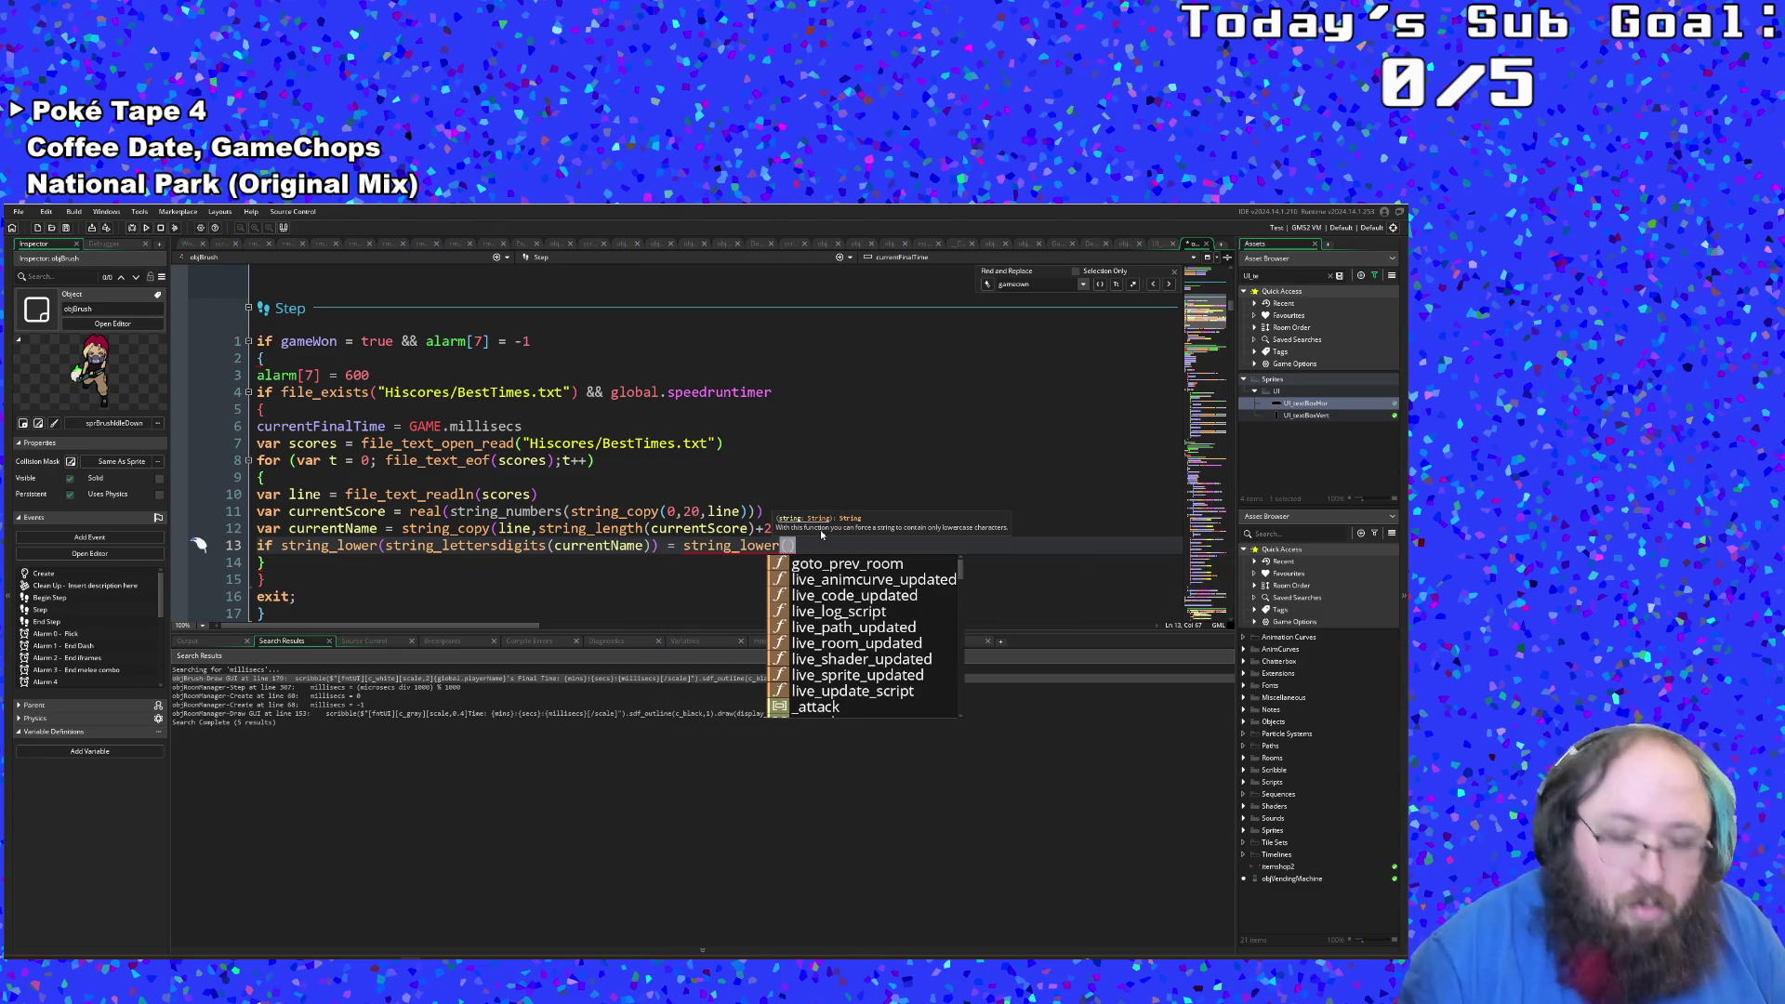
type("string_l")
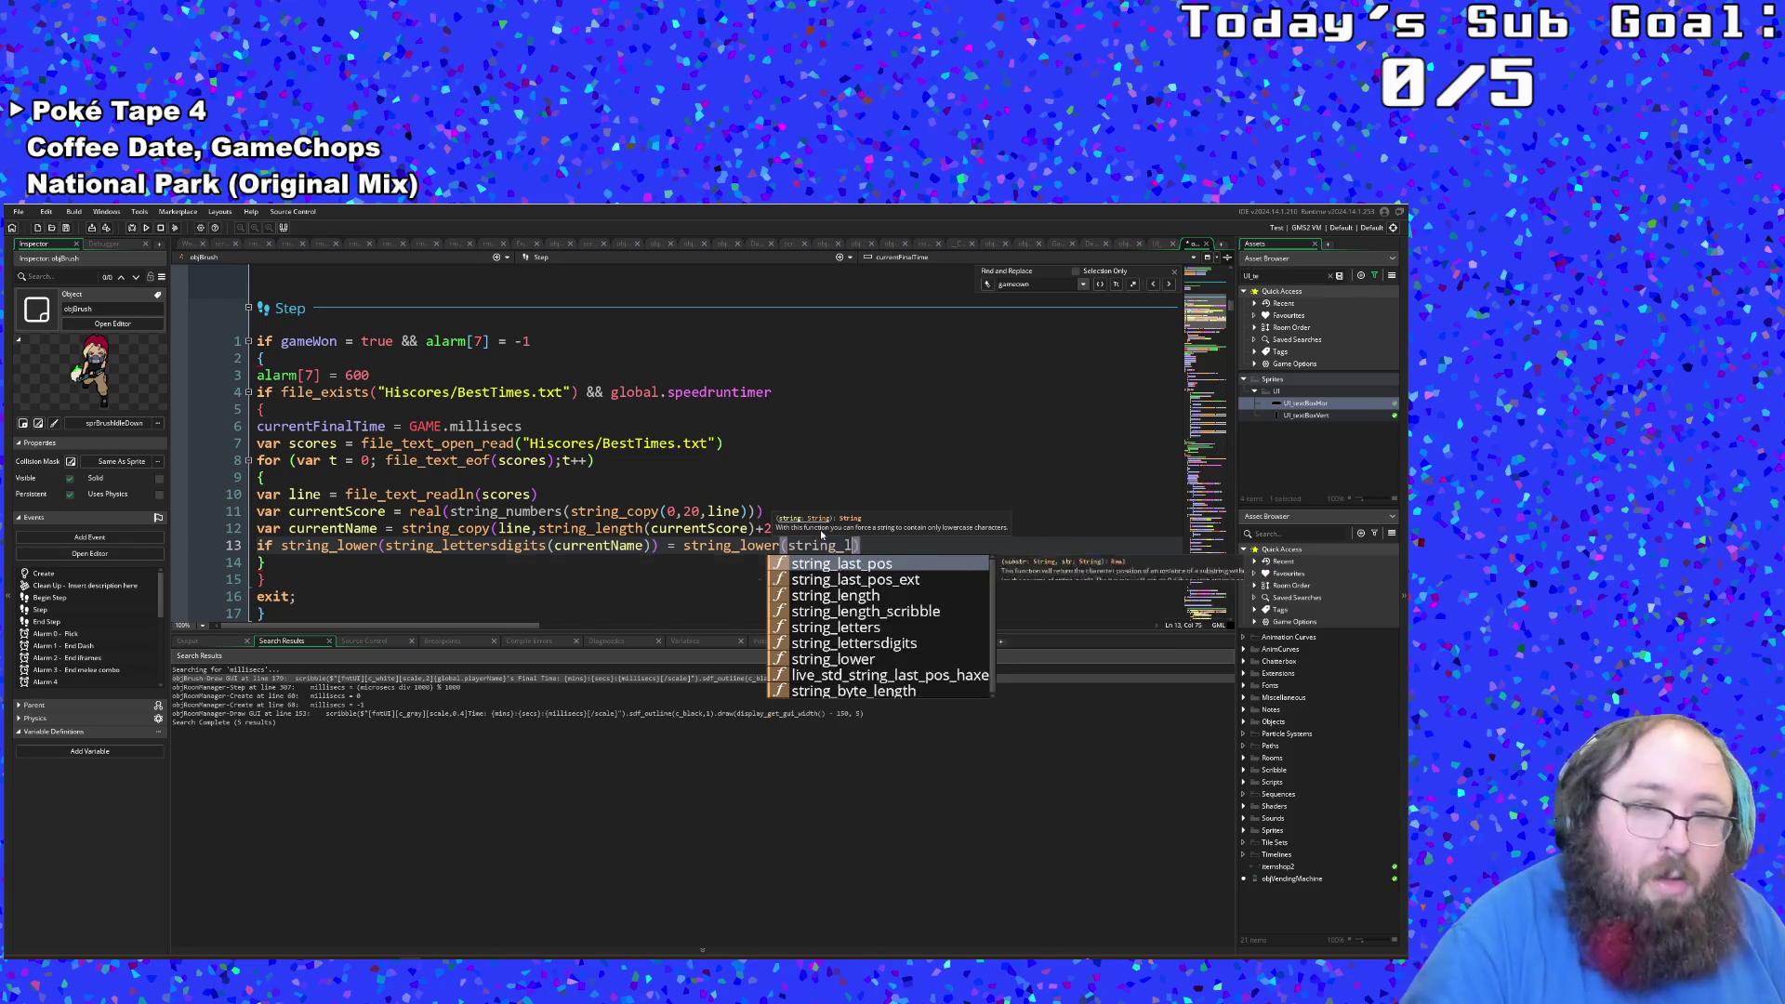
type("e")
key("Down")
key("Down")
key("Down")
key("Return")
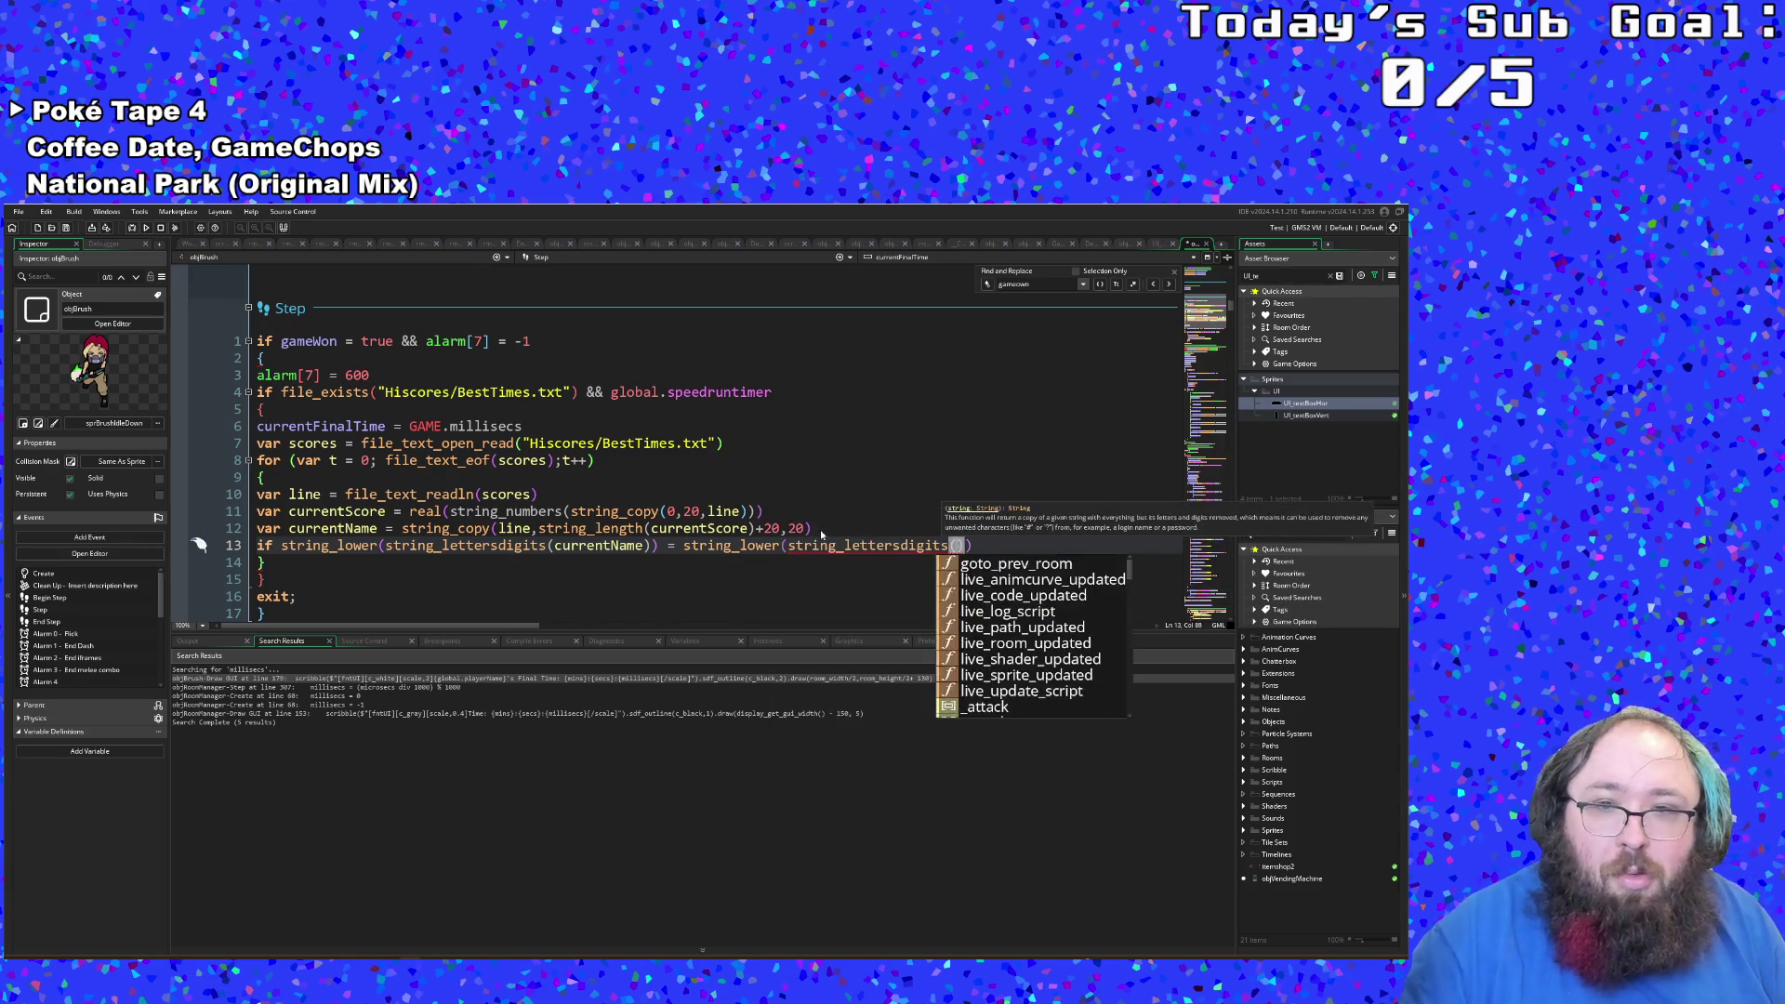
type("global")
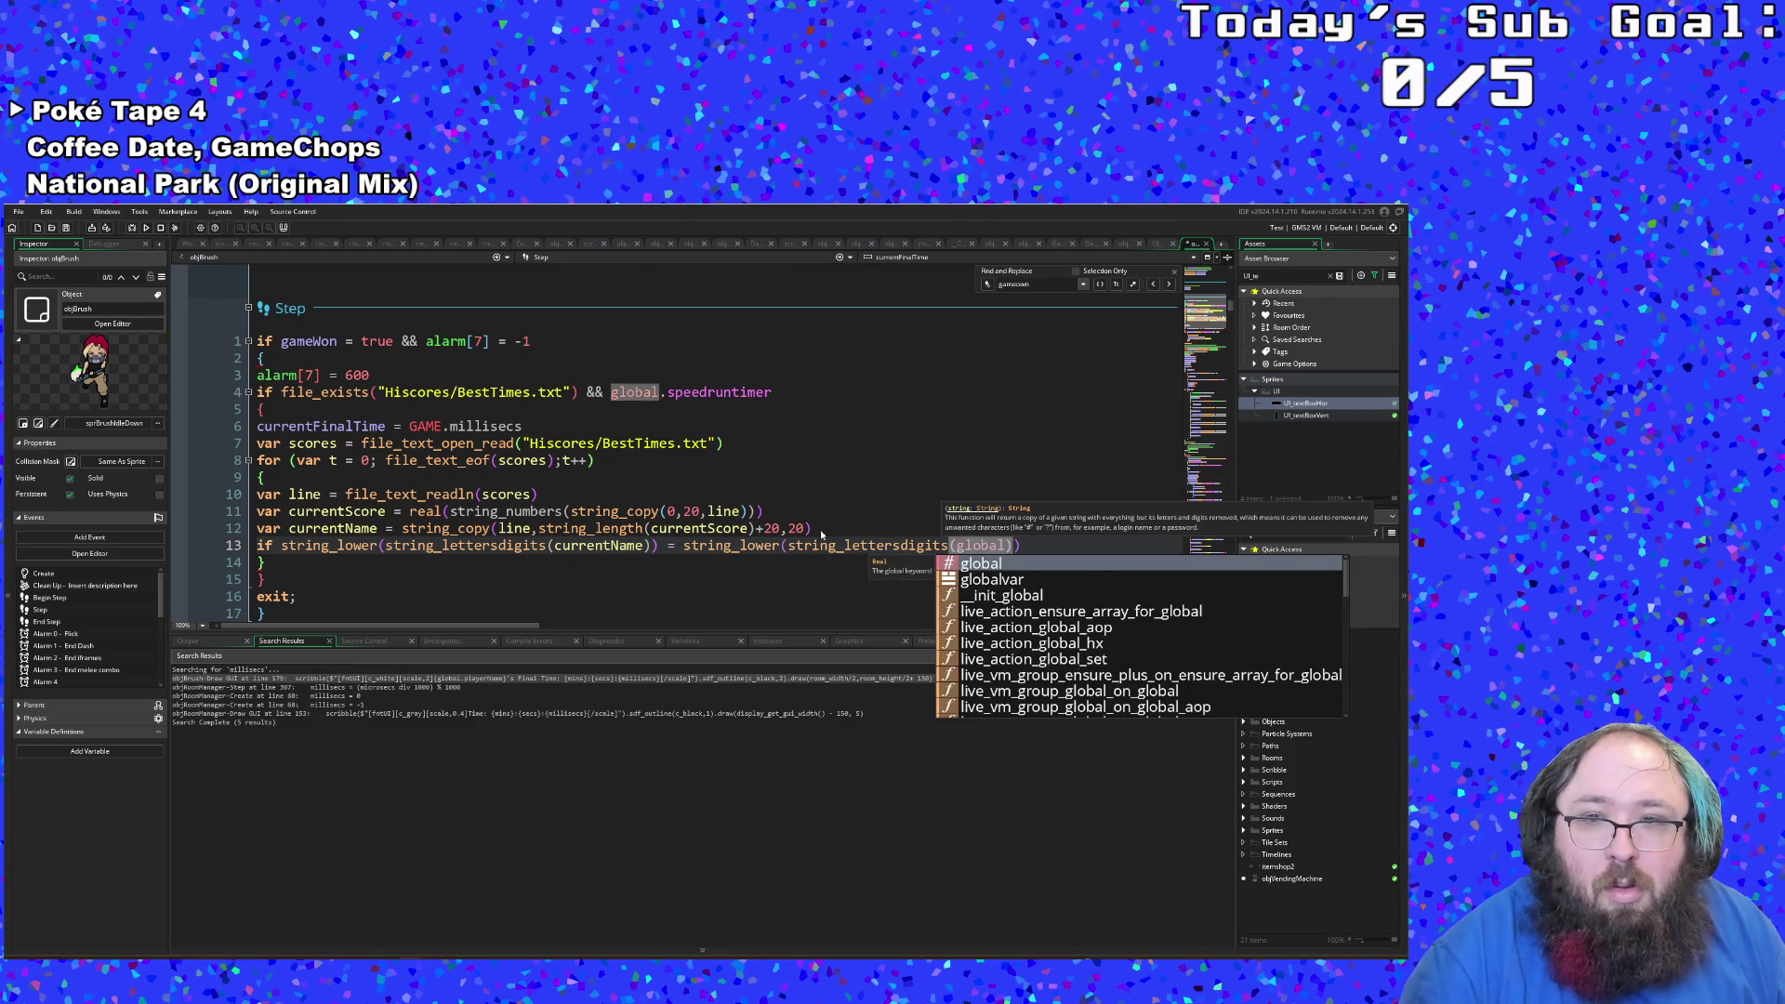
type(".playerName")
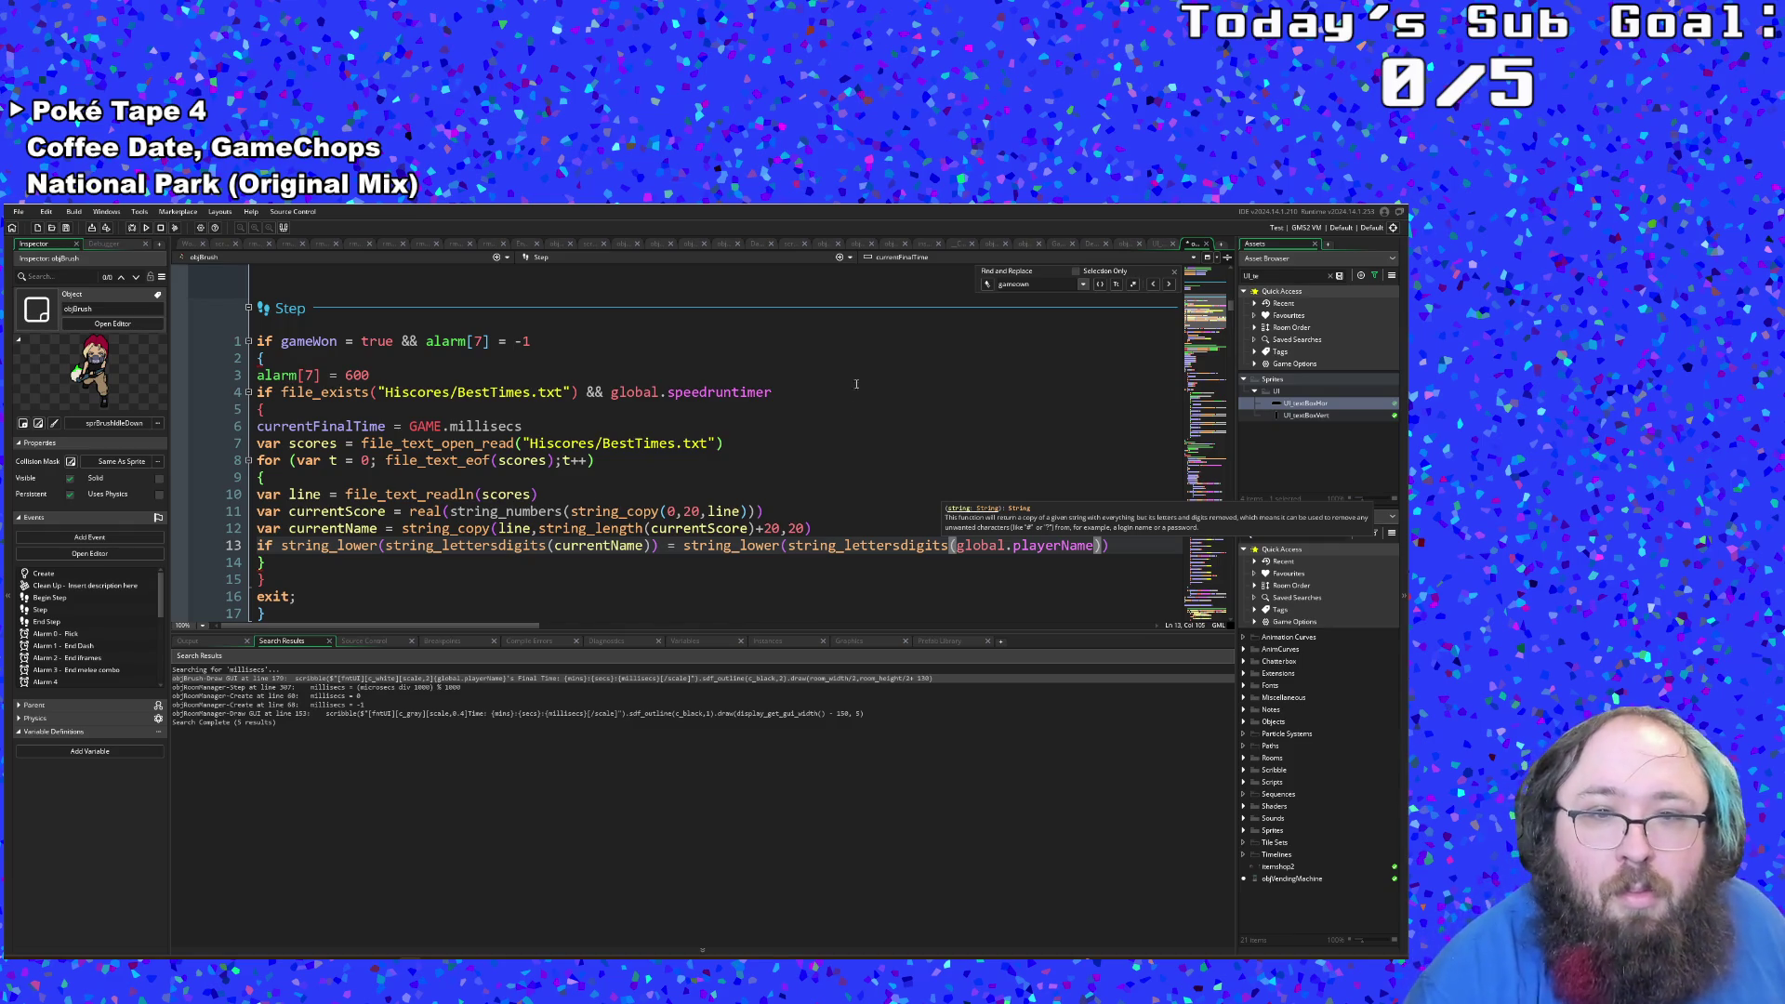
left_click(675, 546)
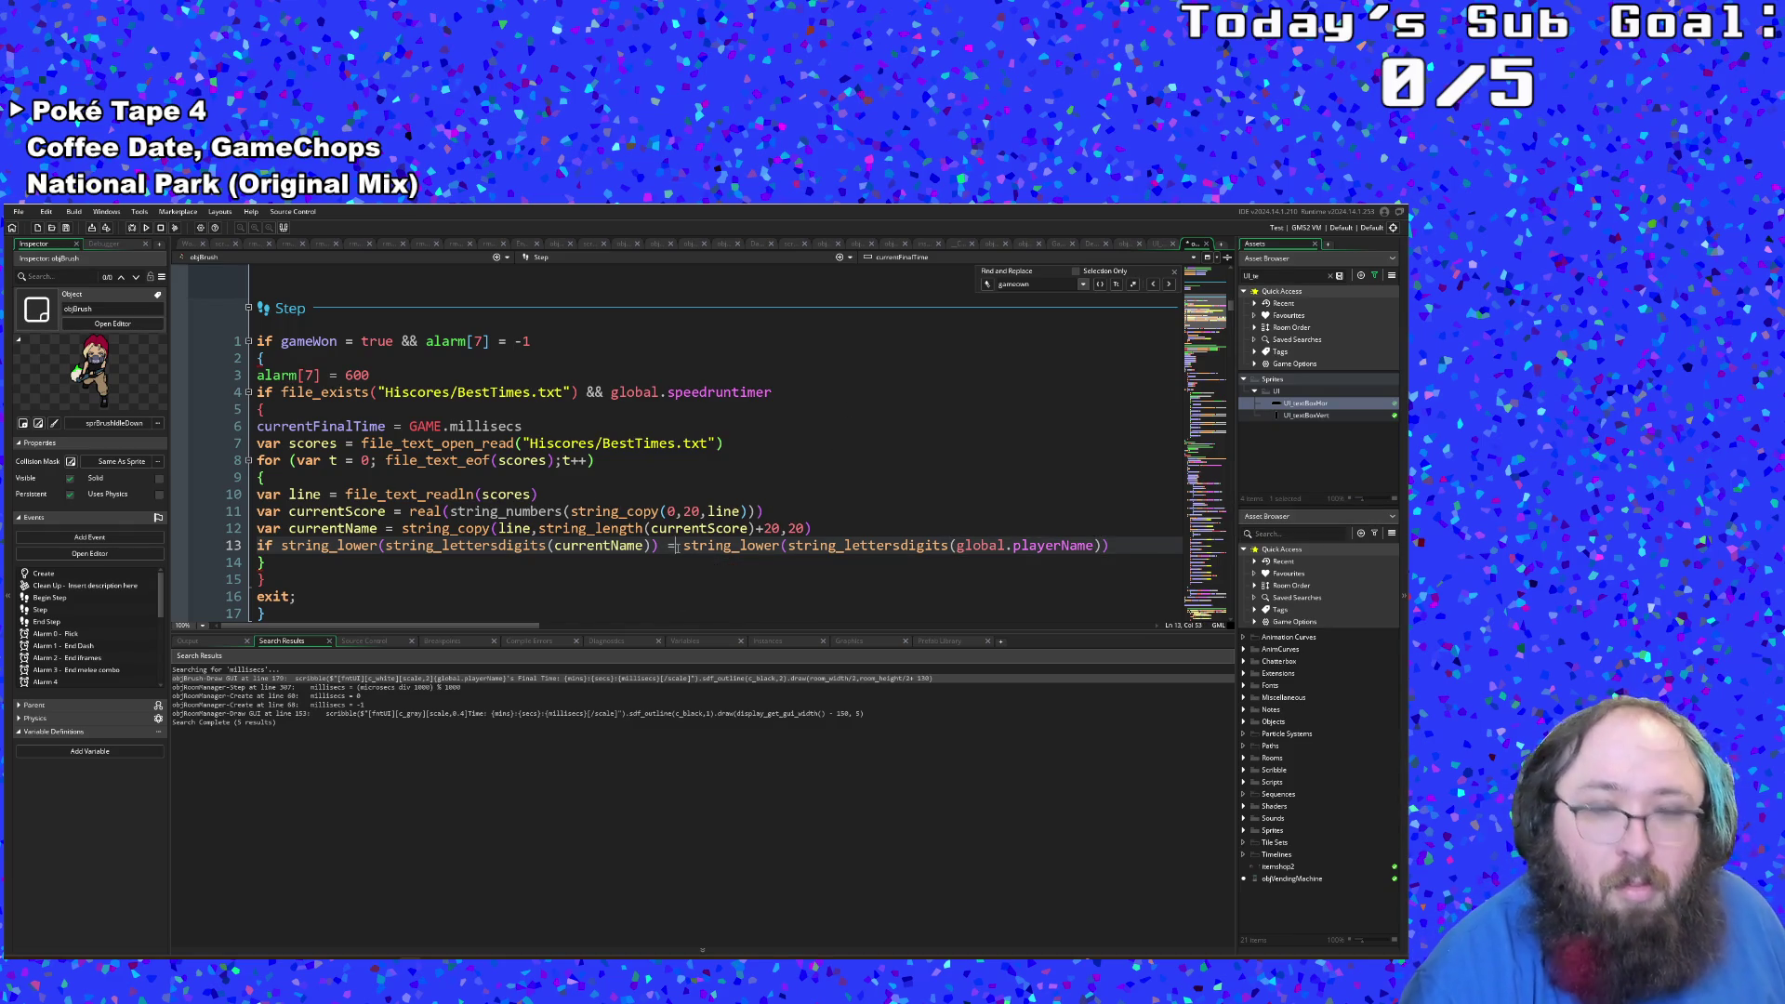
type("=")
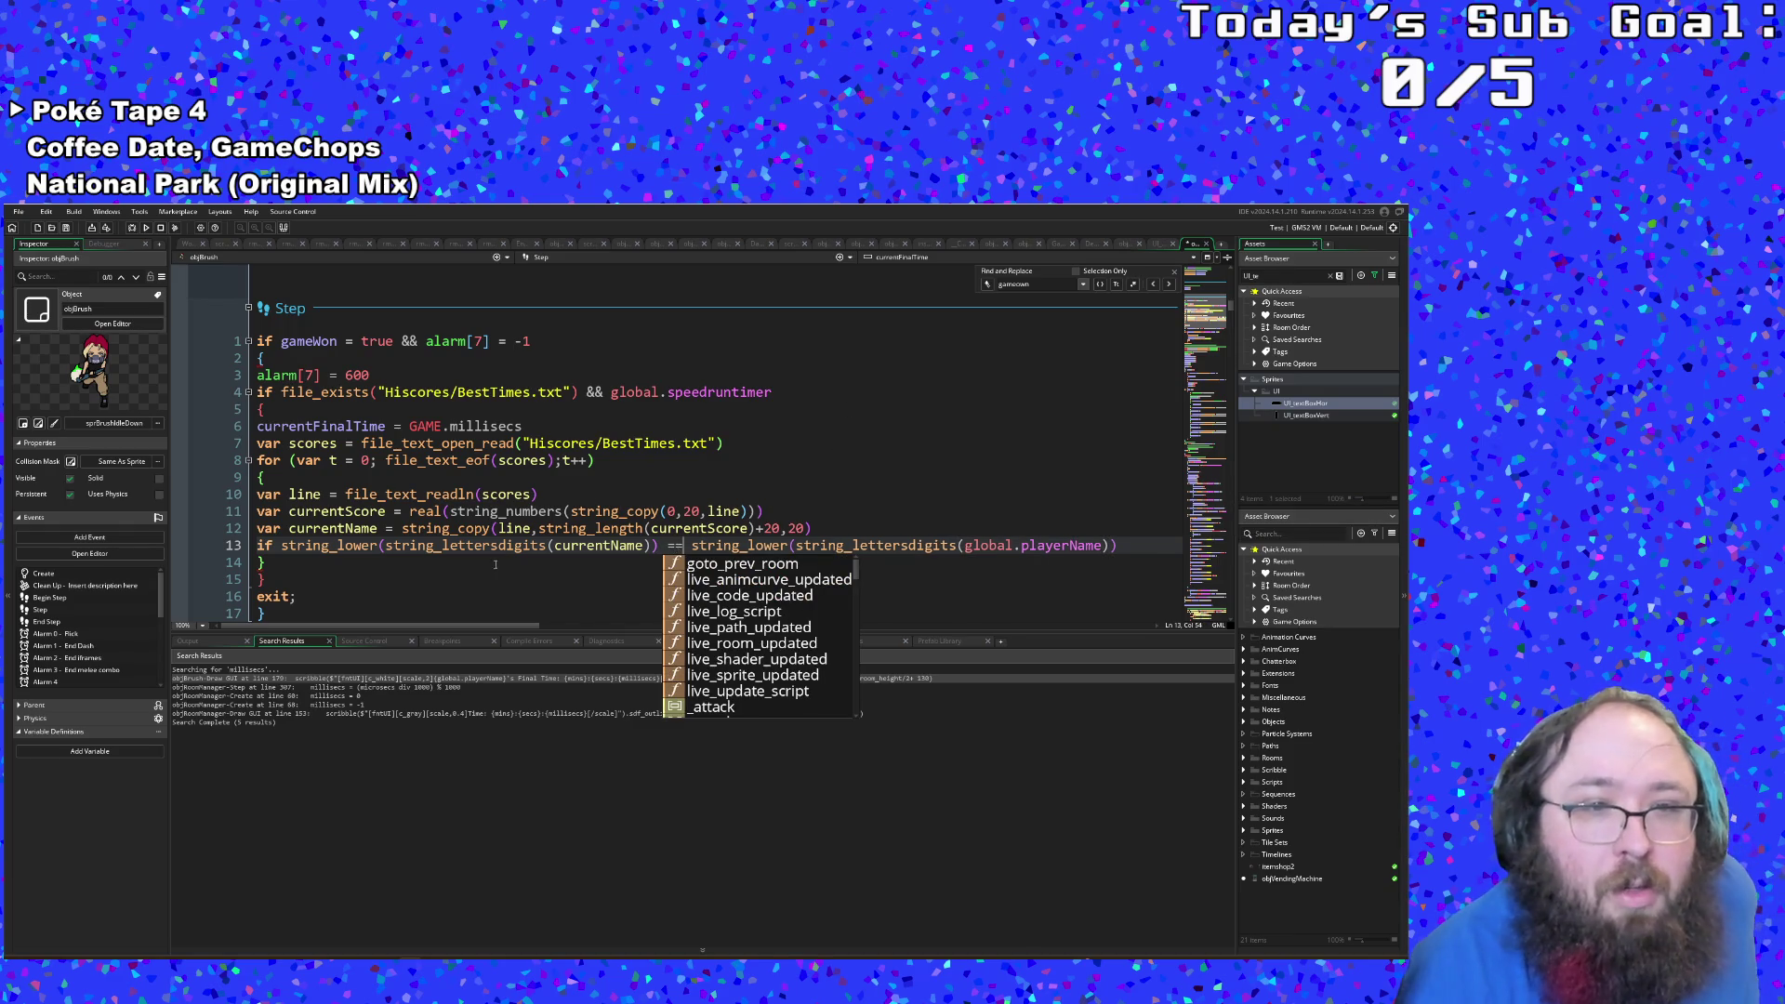
left_click_drag(437, 562, 433, 572)
left_click(262, 562)
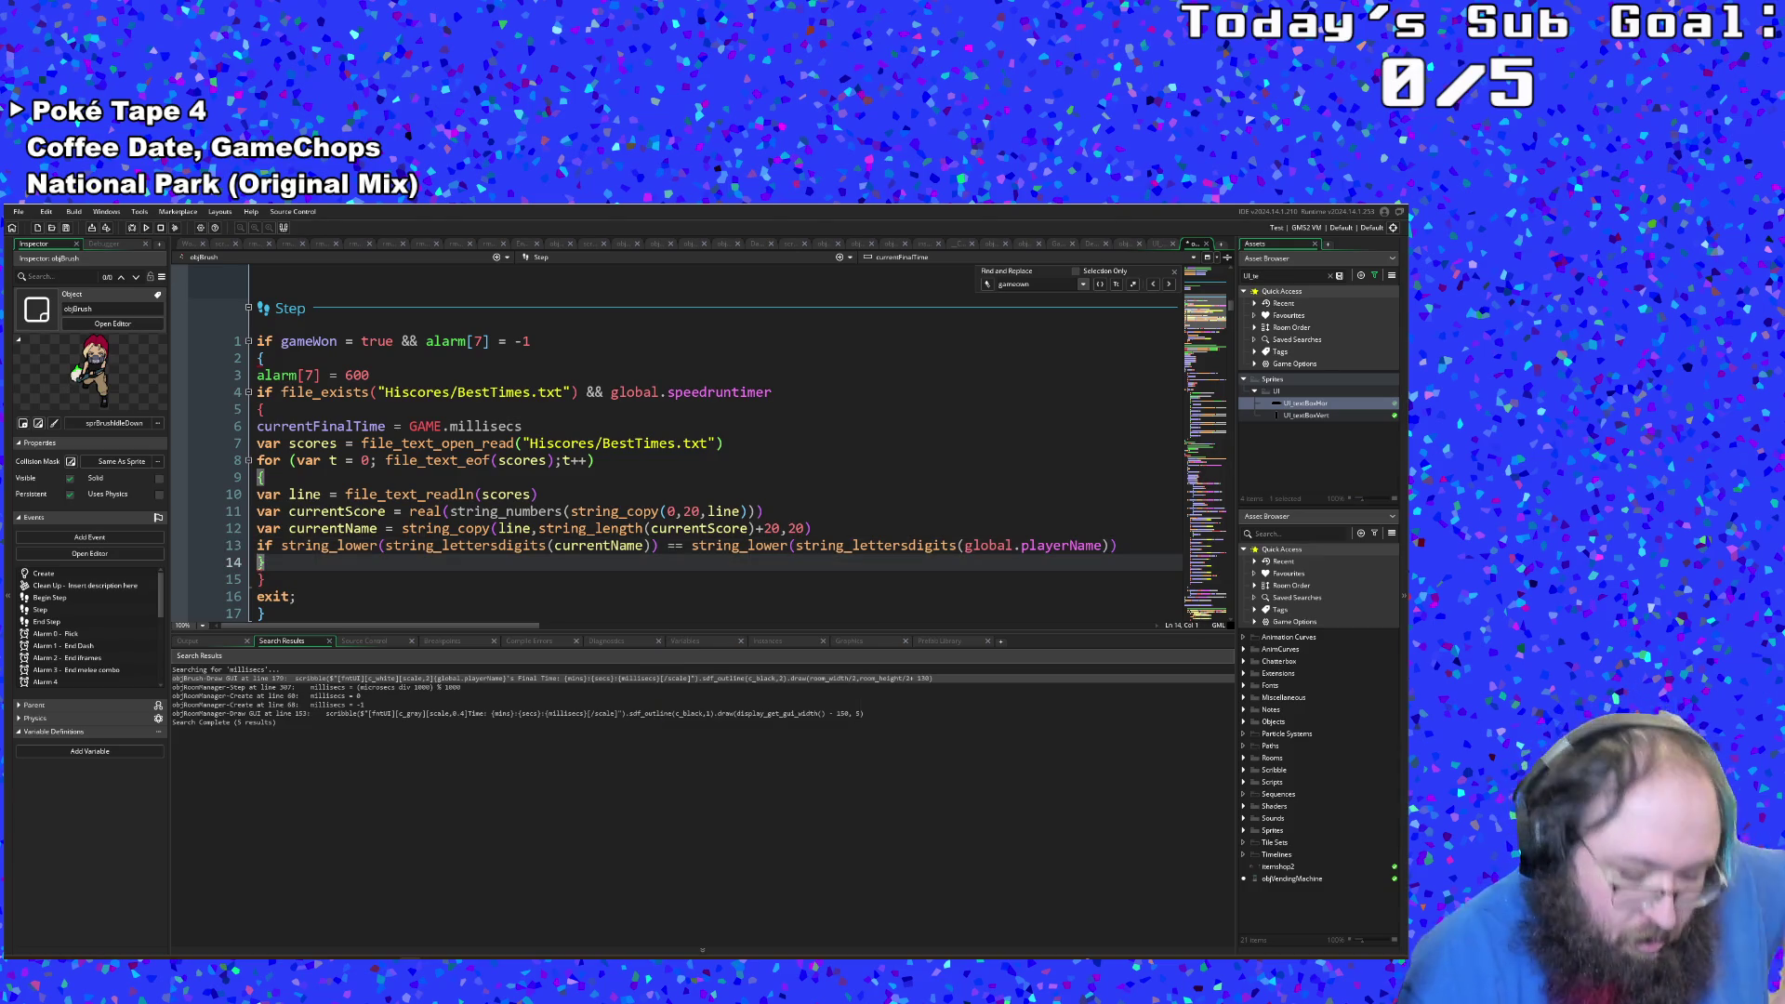
Step: Insert a new line 14 and remove the extra indentation before the closing brace
key("Return")
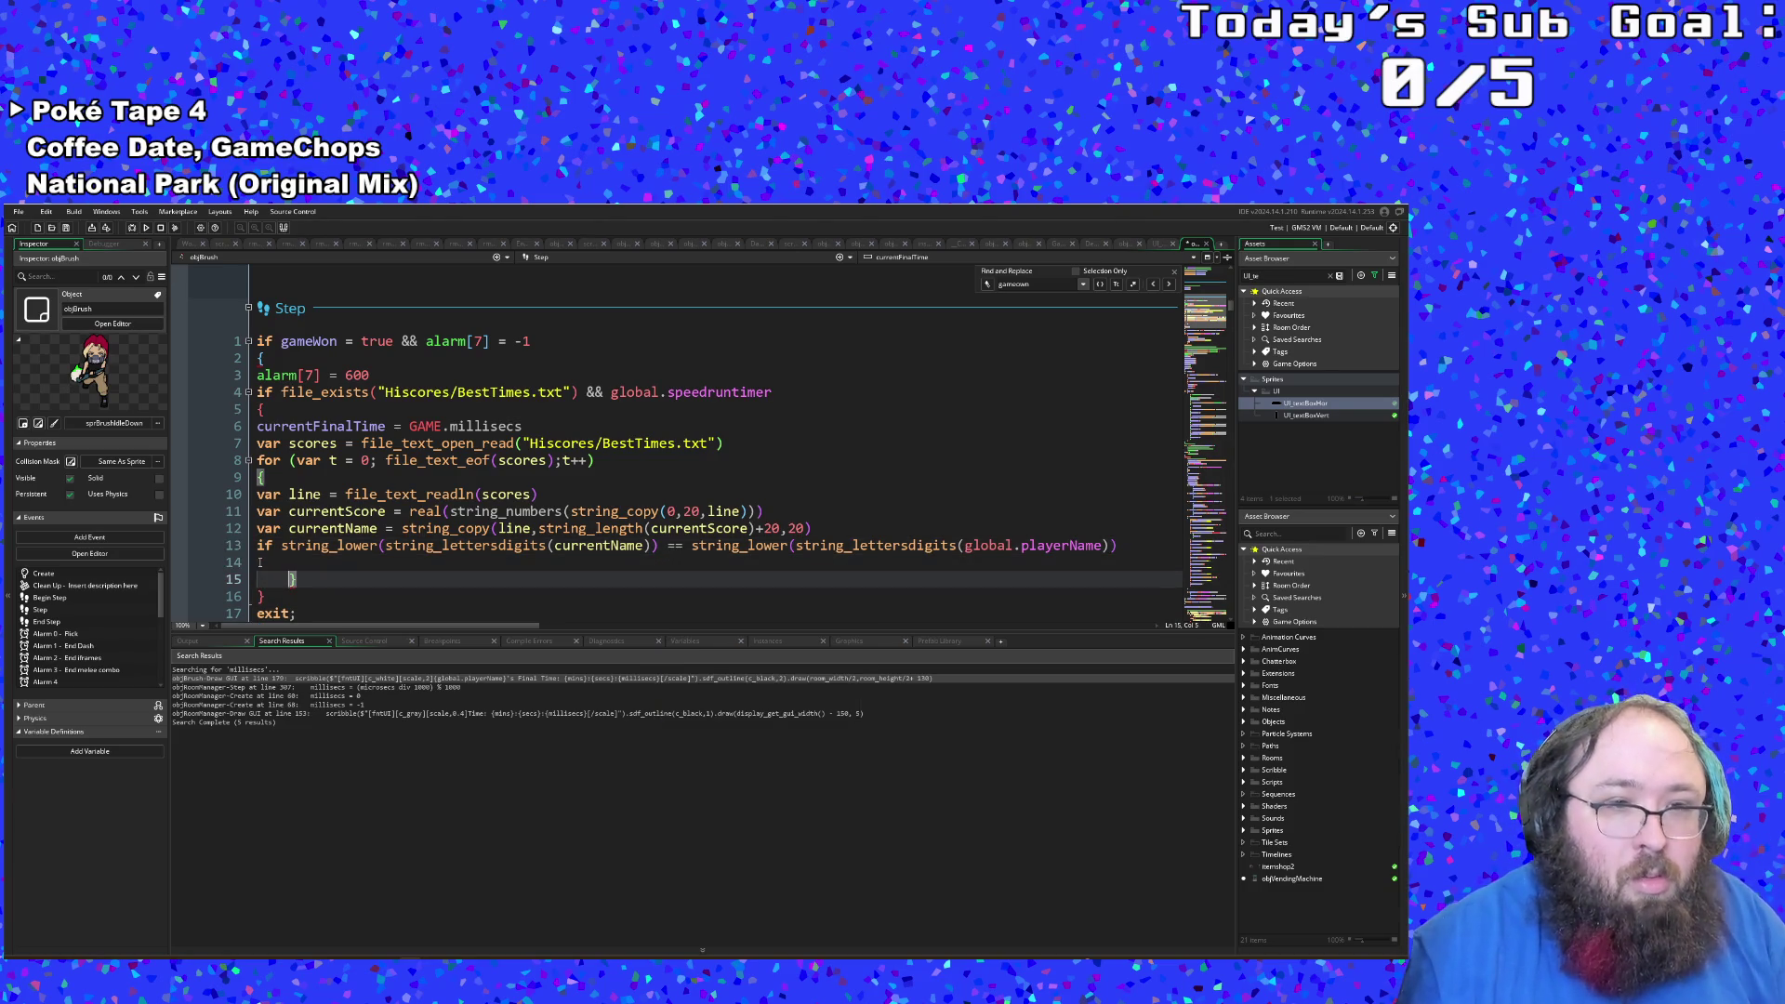
left_click(260, 563, "shift")
key("shift+Down")
key("BackSpace")
Step: Put an opening brace on line 14 with an empty indented body line 15
left_click(260, 563)
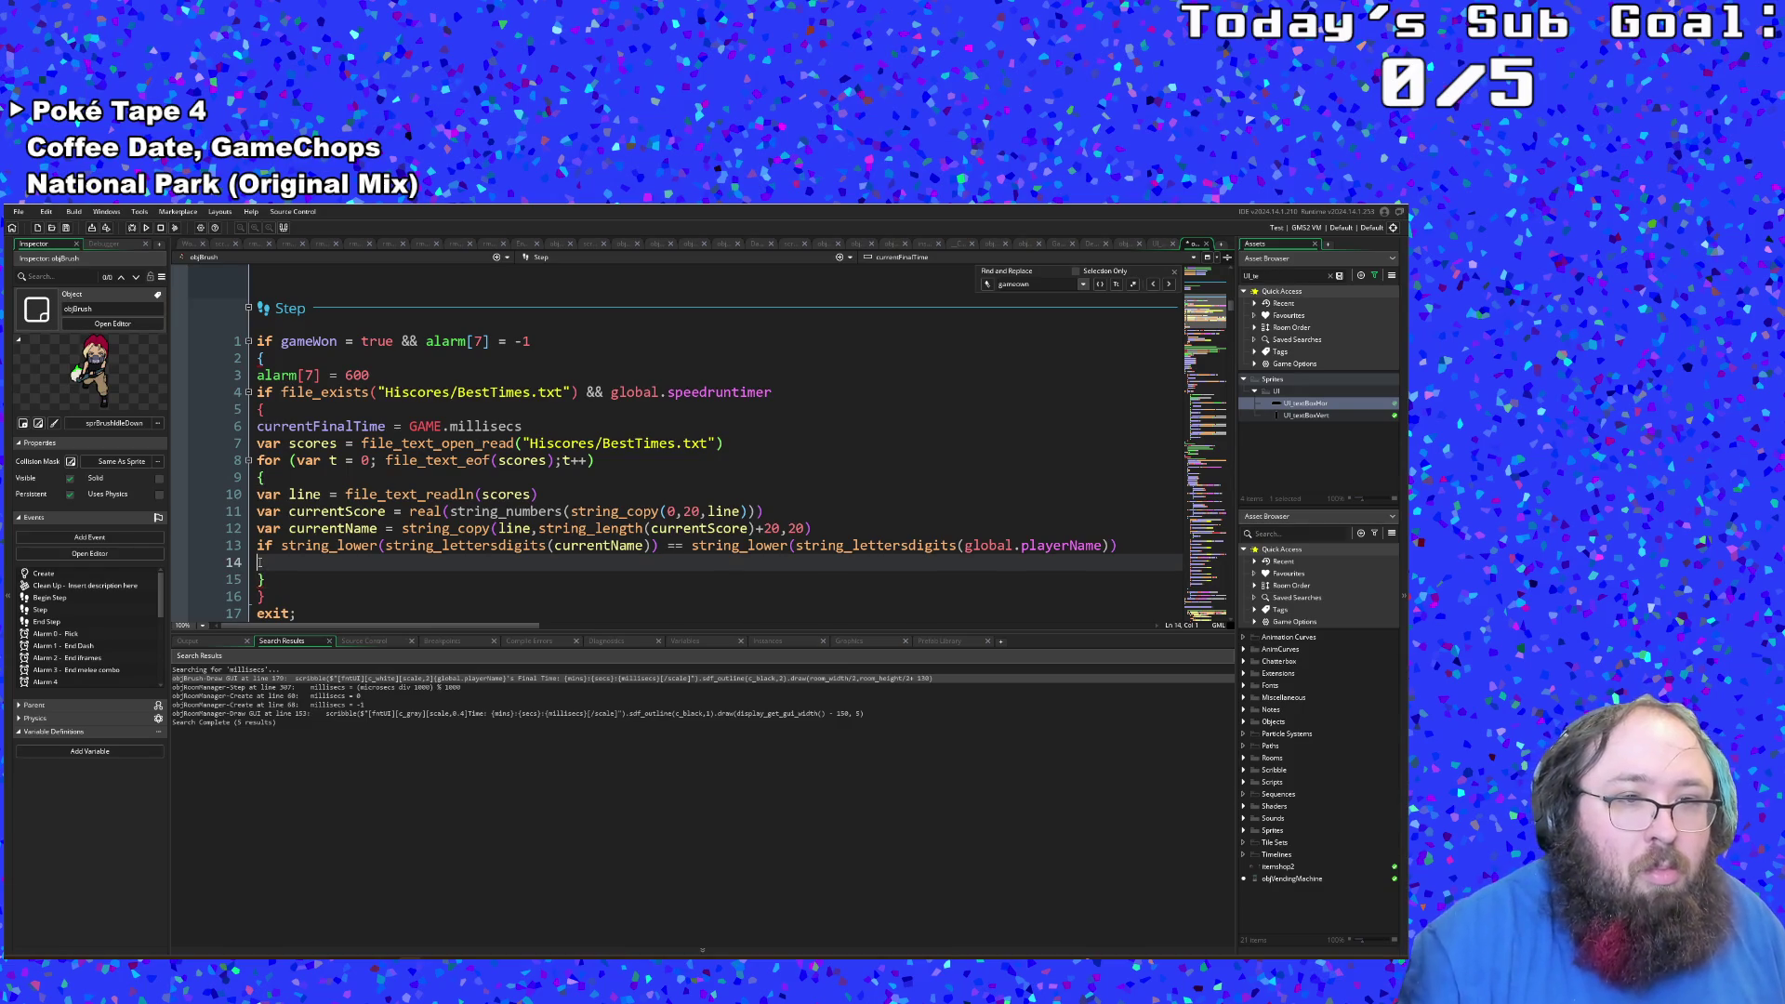
type("{")
key("Return")
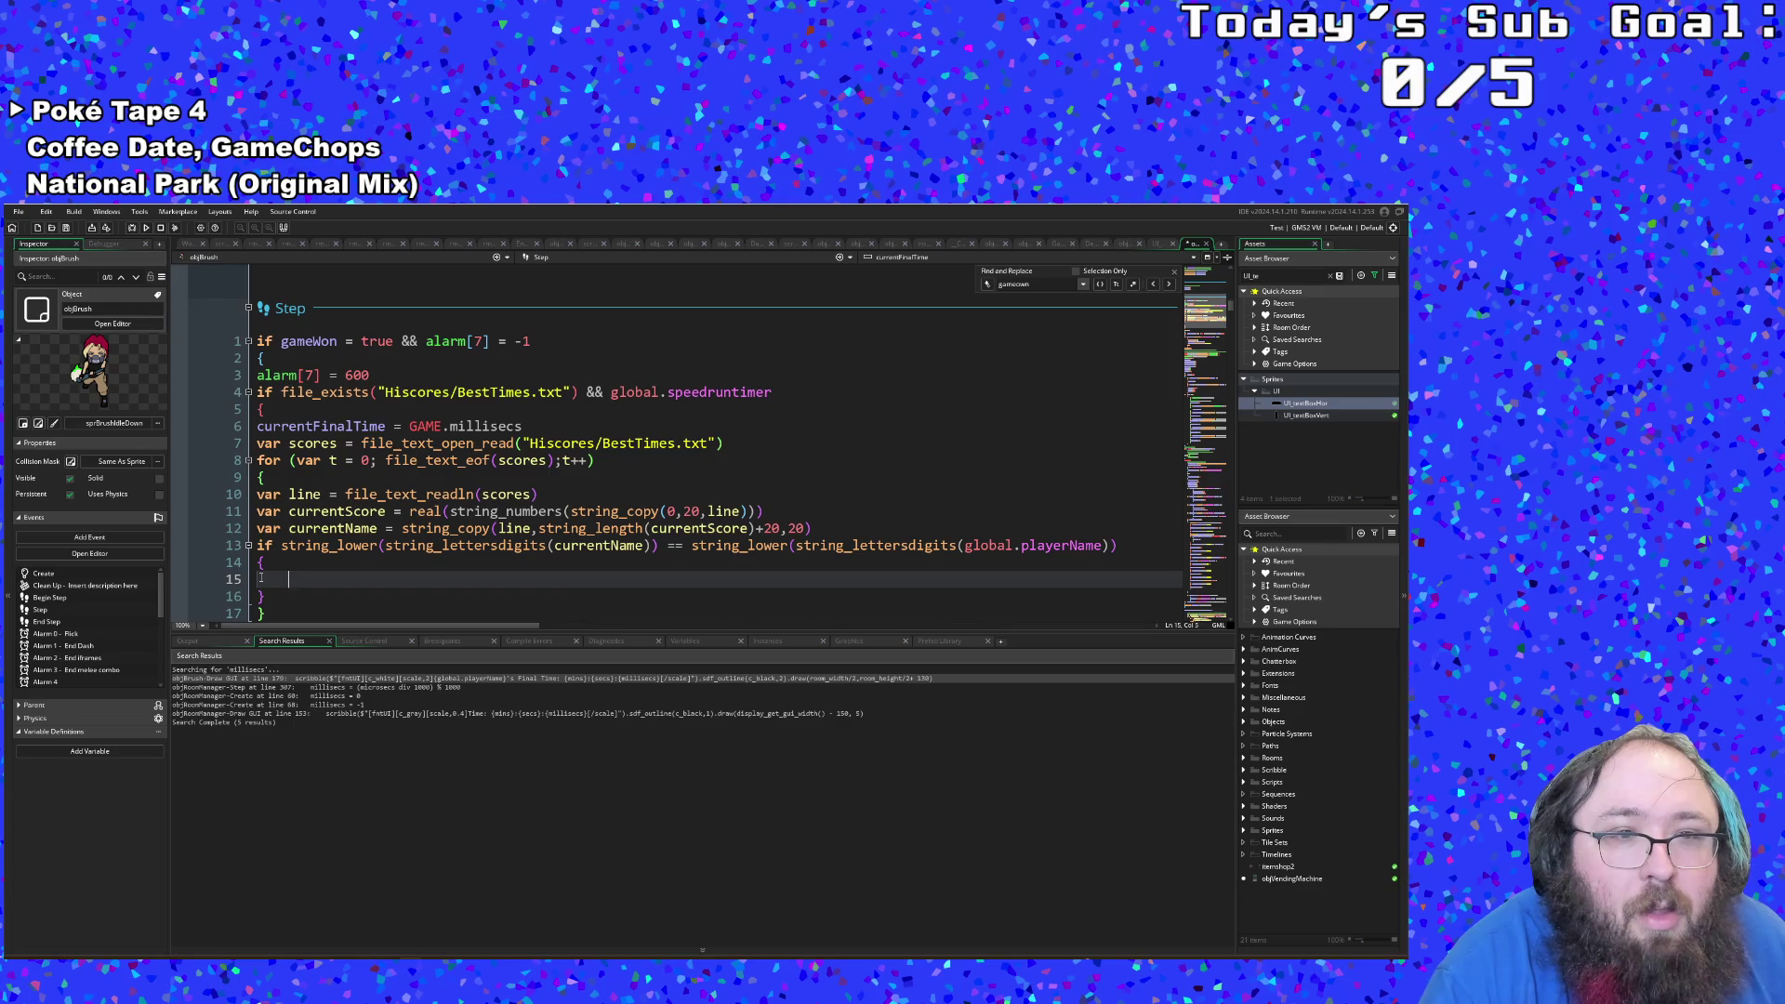
left_click(260, 477)
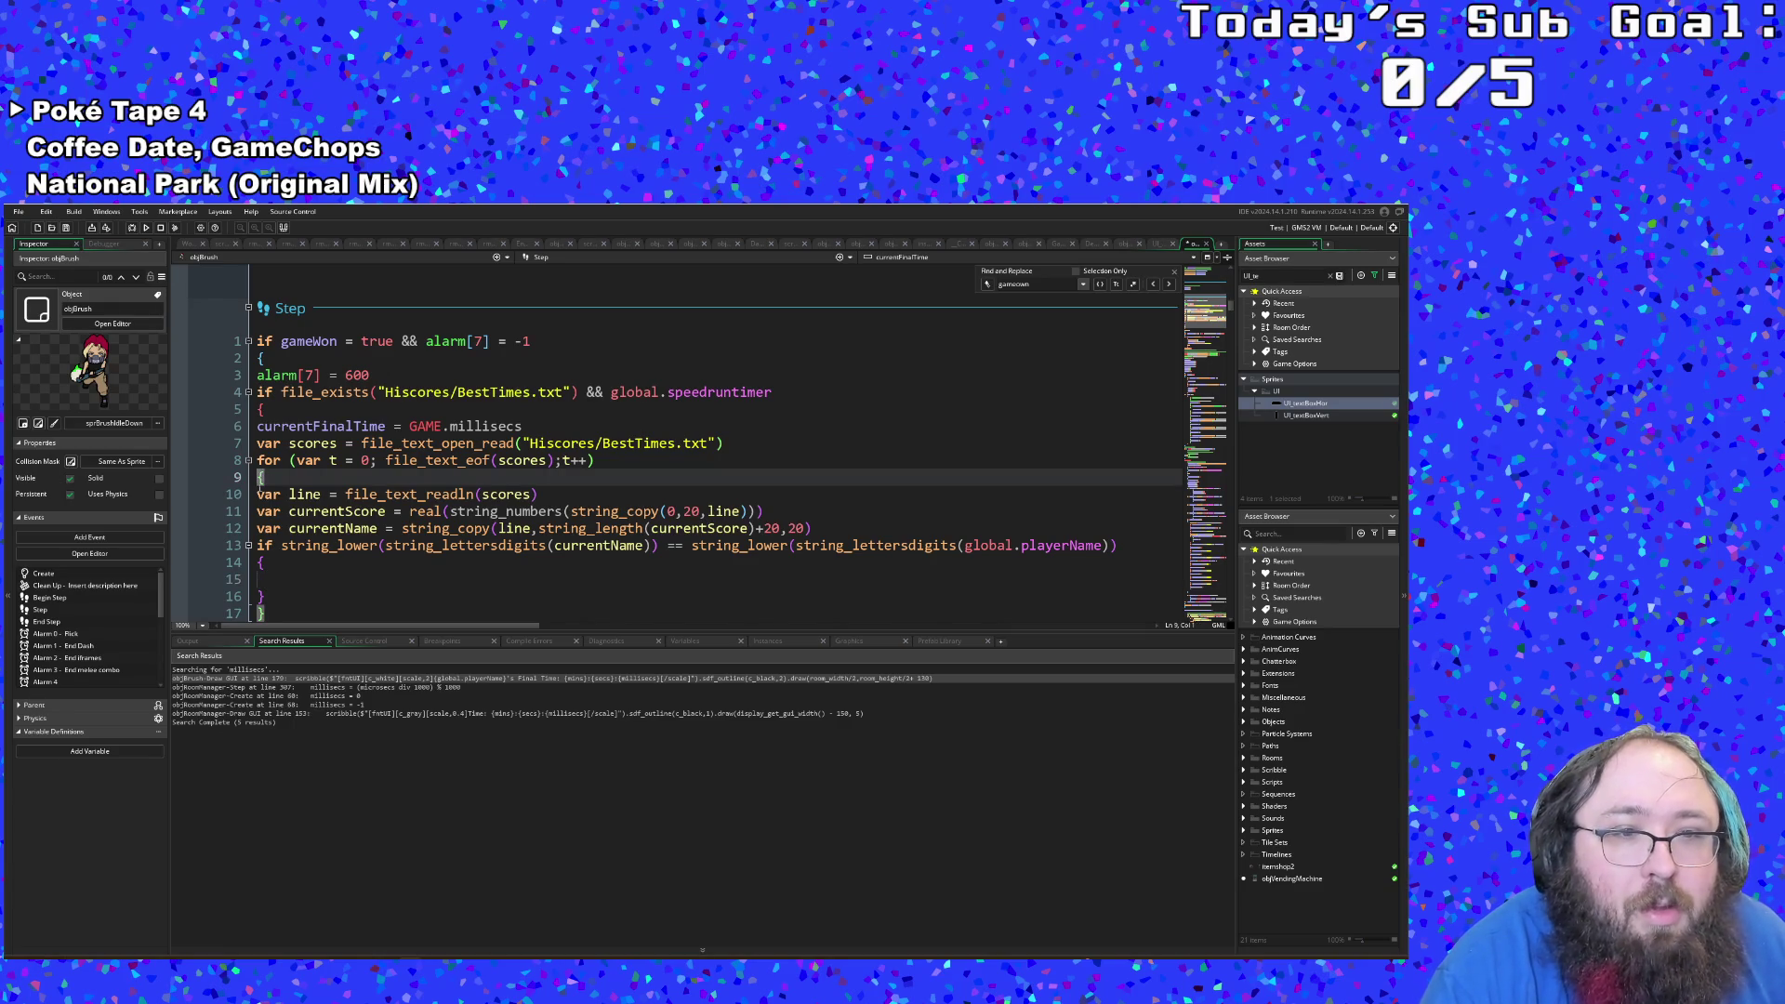
left_click(260, 562)
left_click(265, 579)
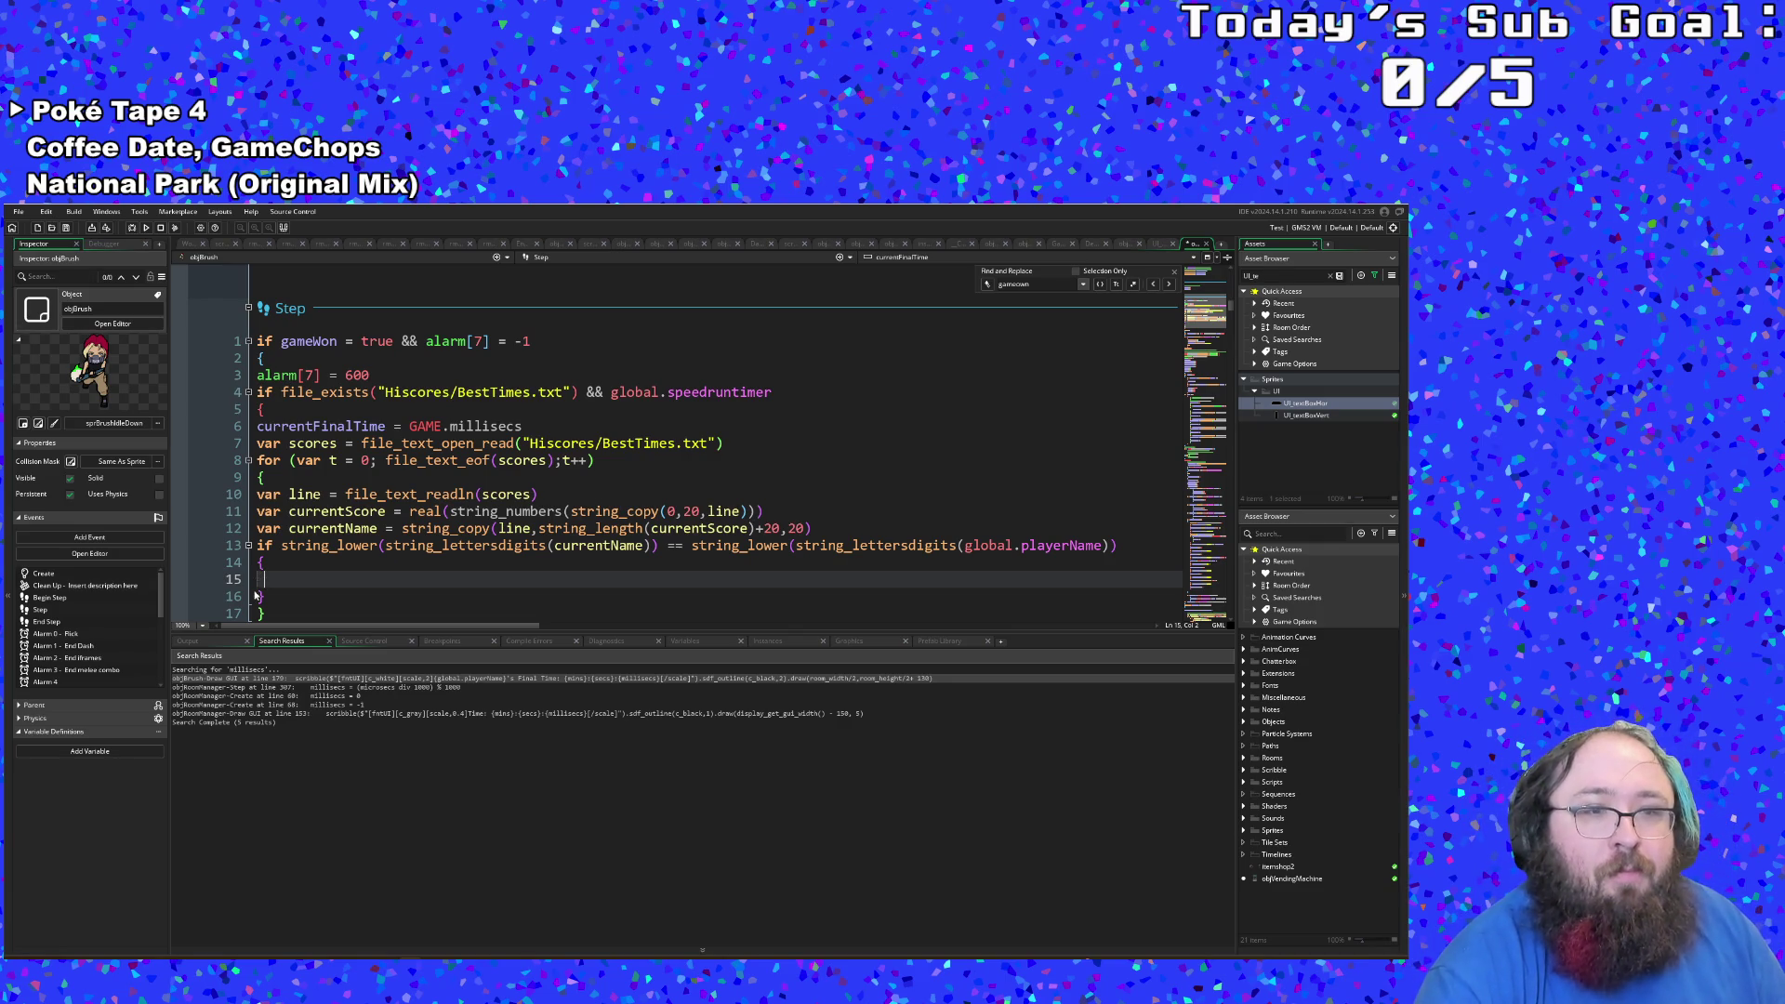
double_click(263, 578)
left_click(261, 579)
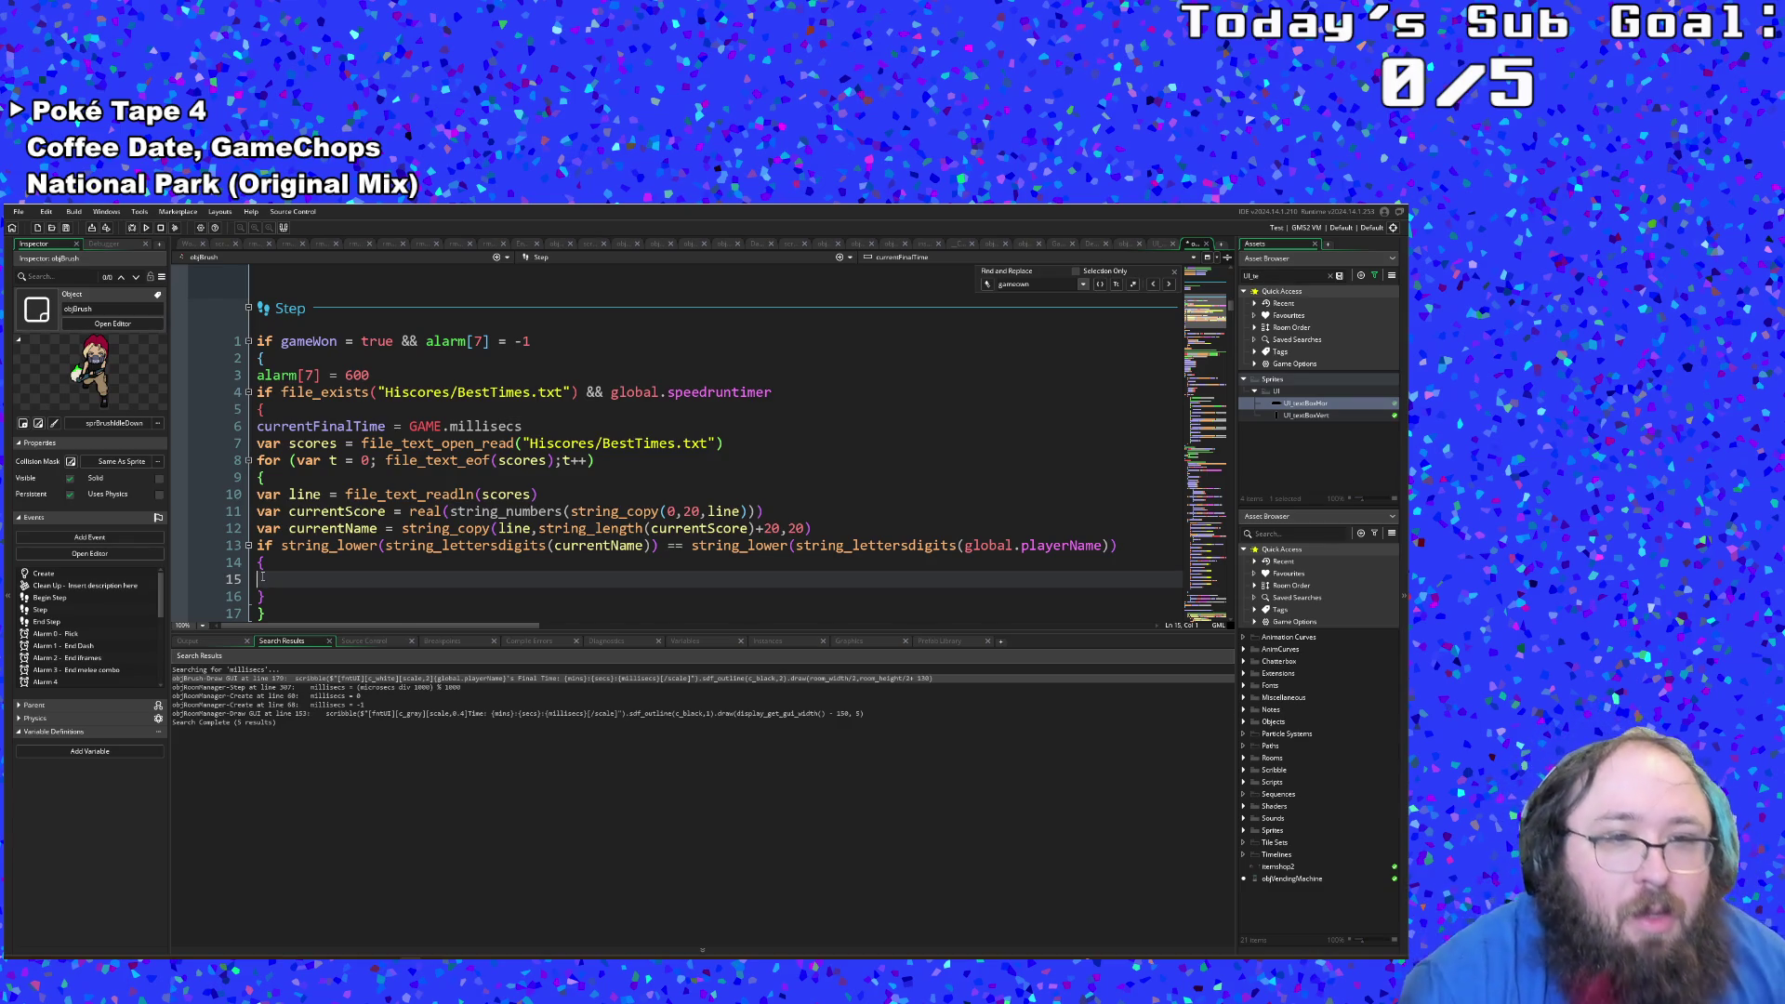
Step: Write if currentScore > currentFinalTime on line 15 using autocomplete
type("if ")
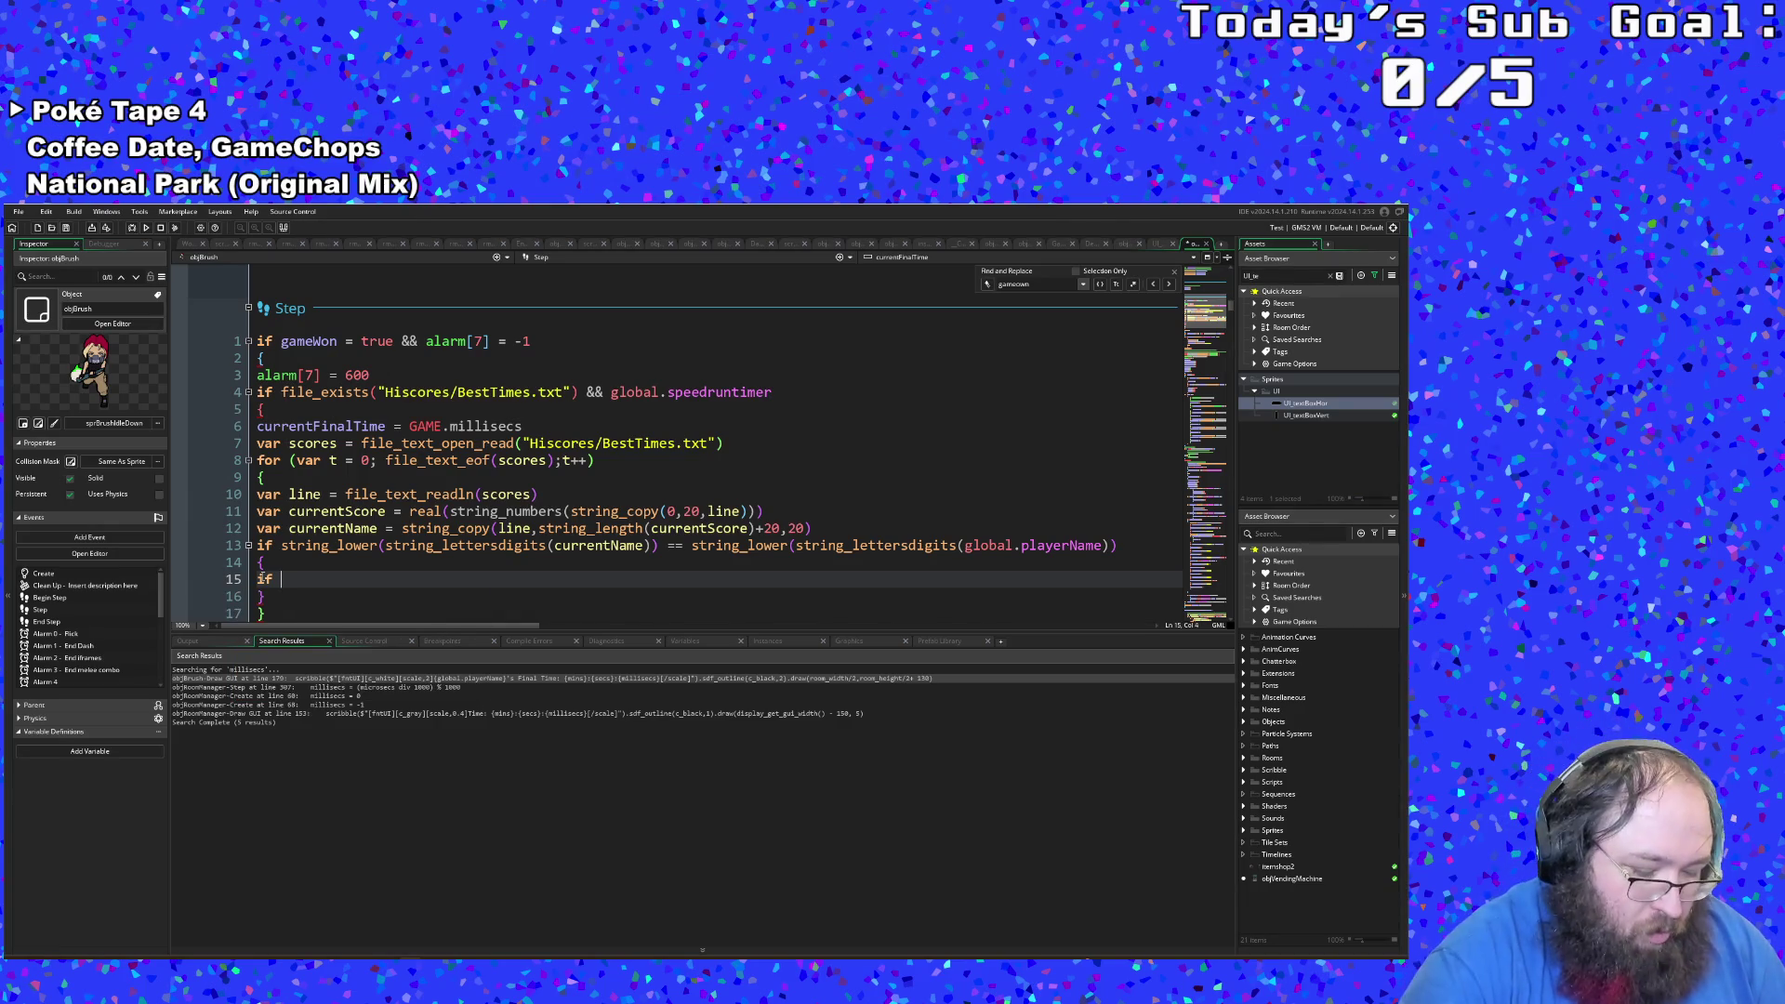
type("curr")
key("Down")
key("Return")
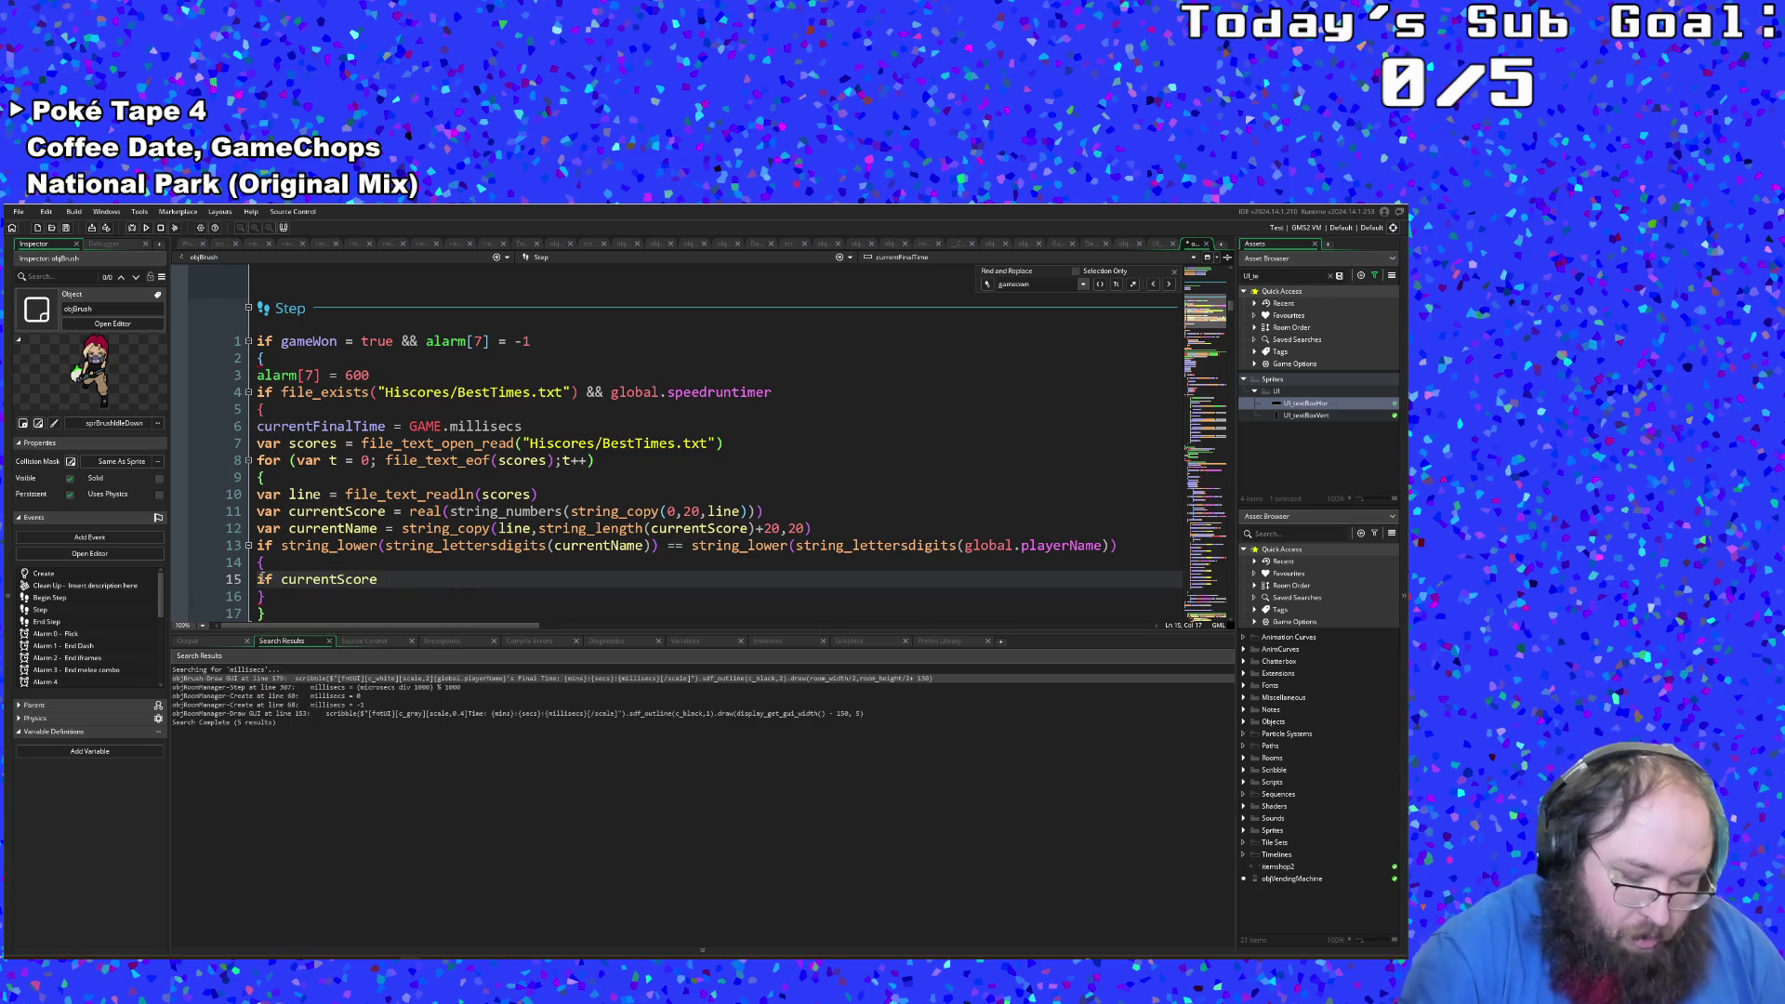
type(">")
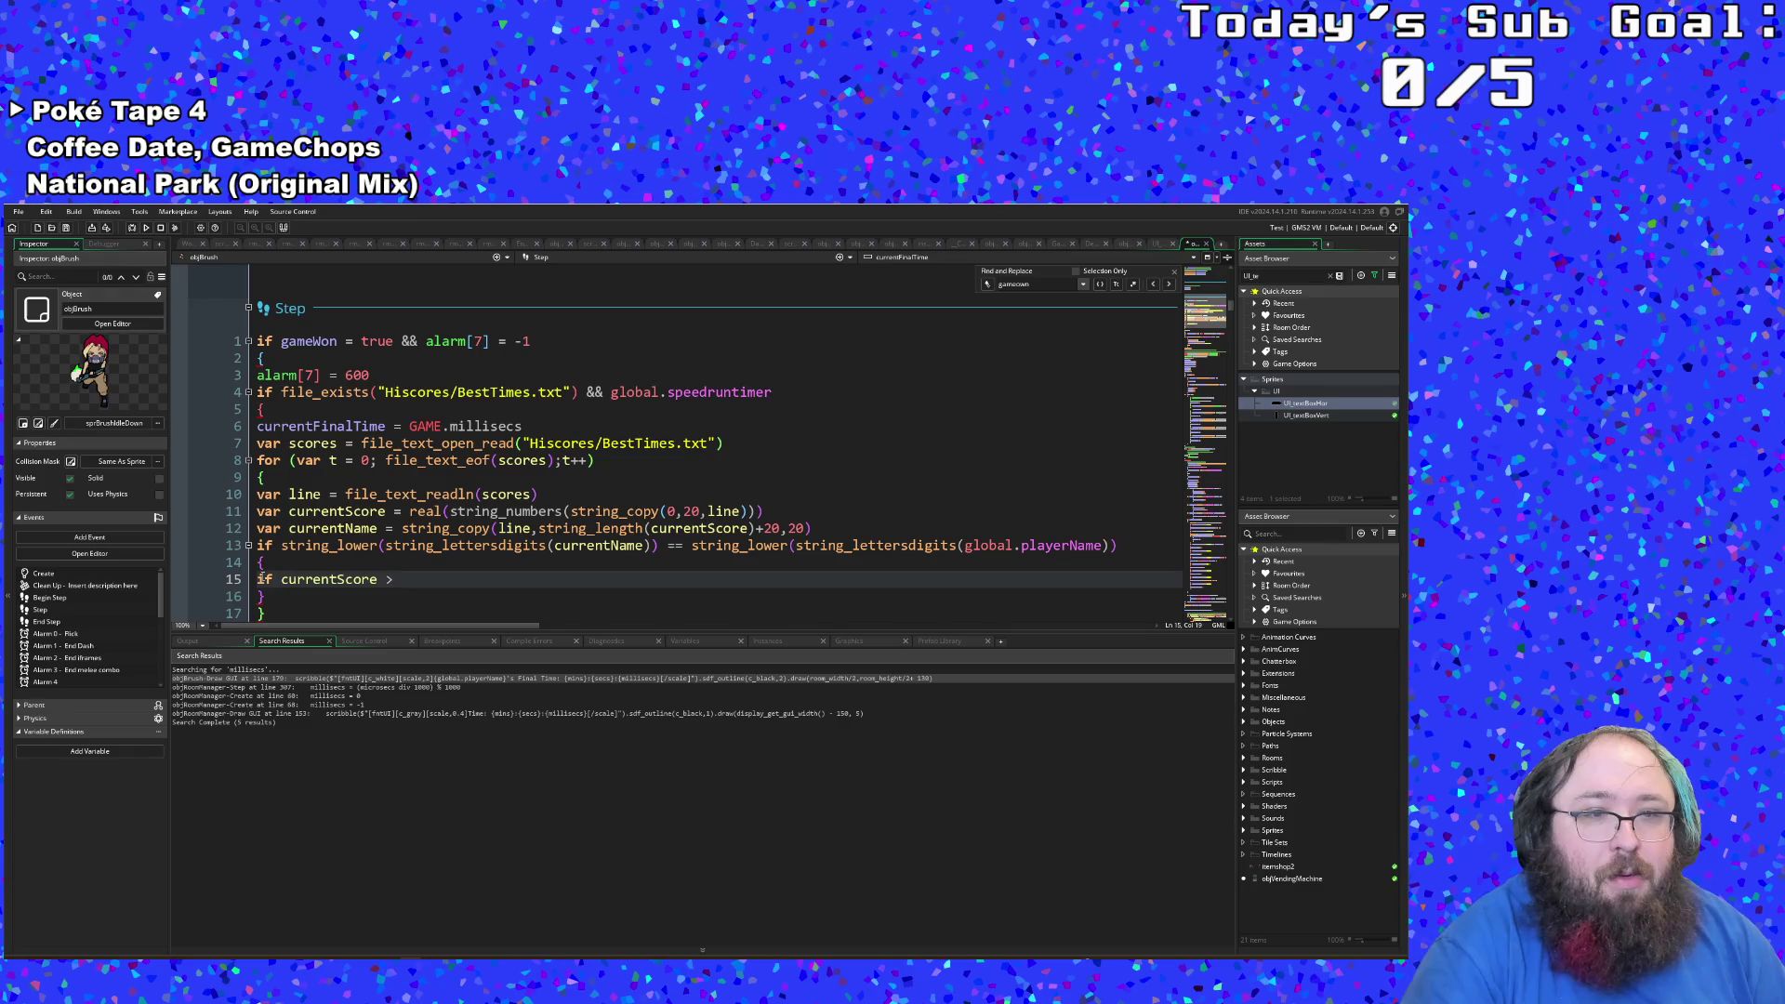
scroll(316, 563, "up", 15)
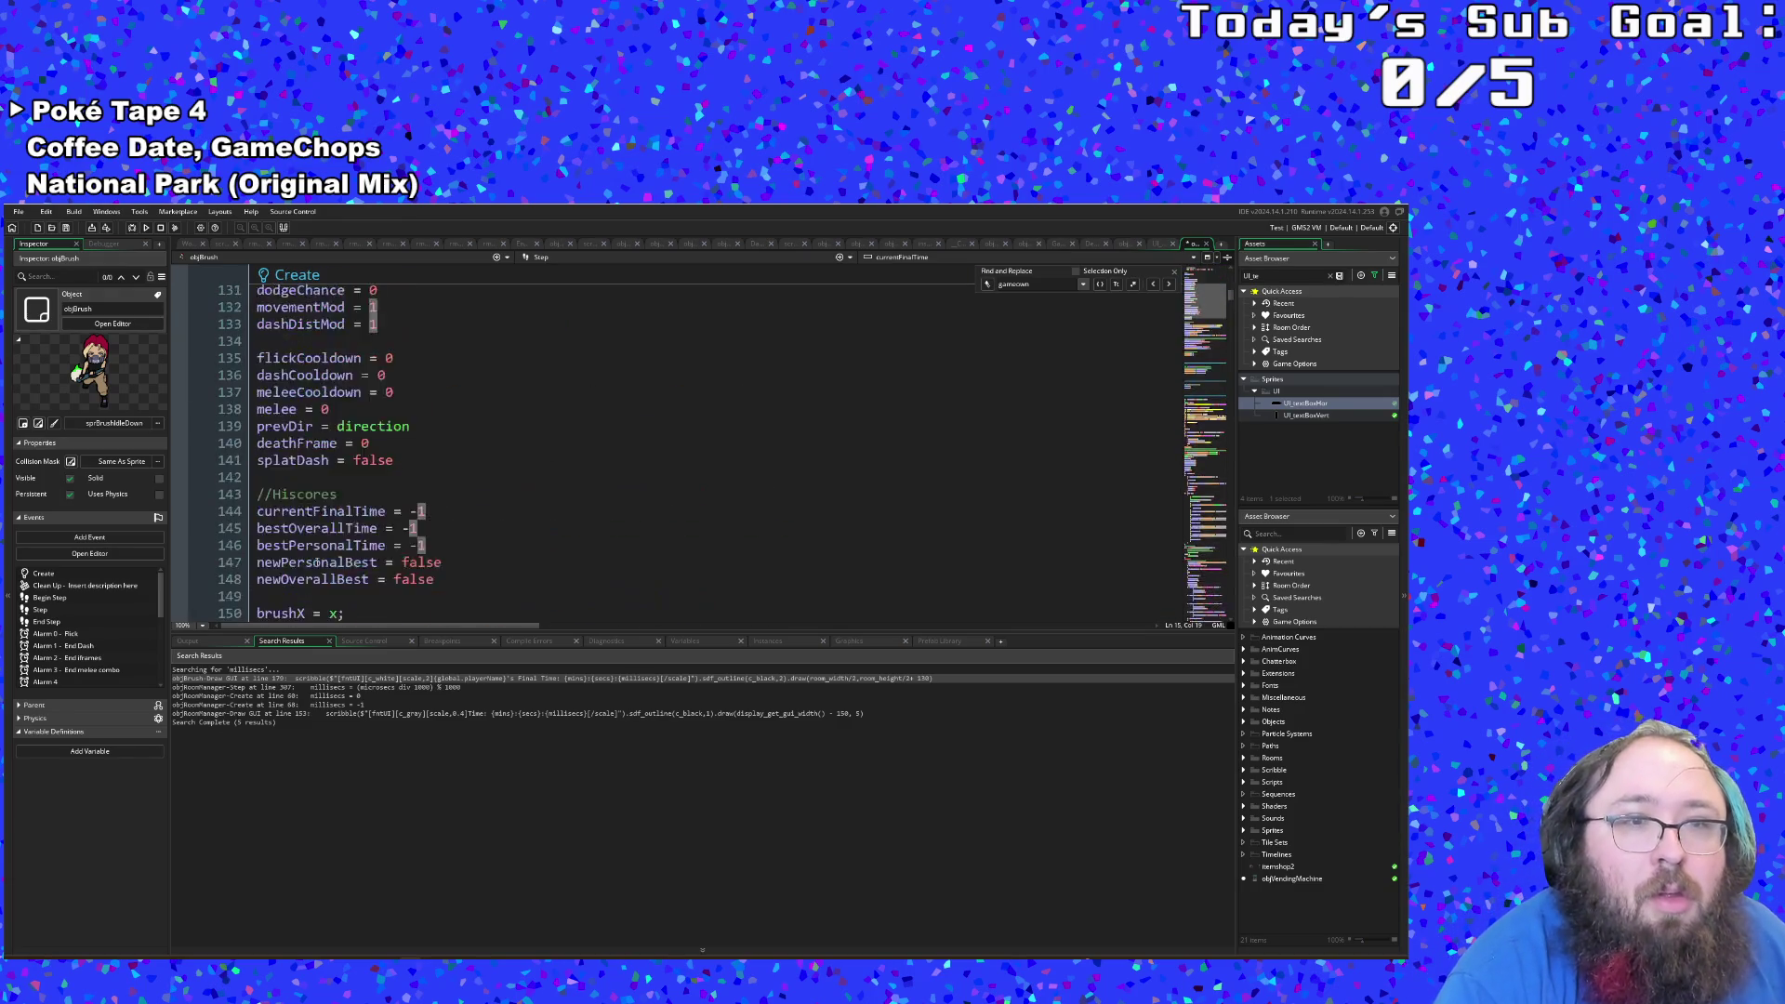
scroll(316, 562, "down", 15)
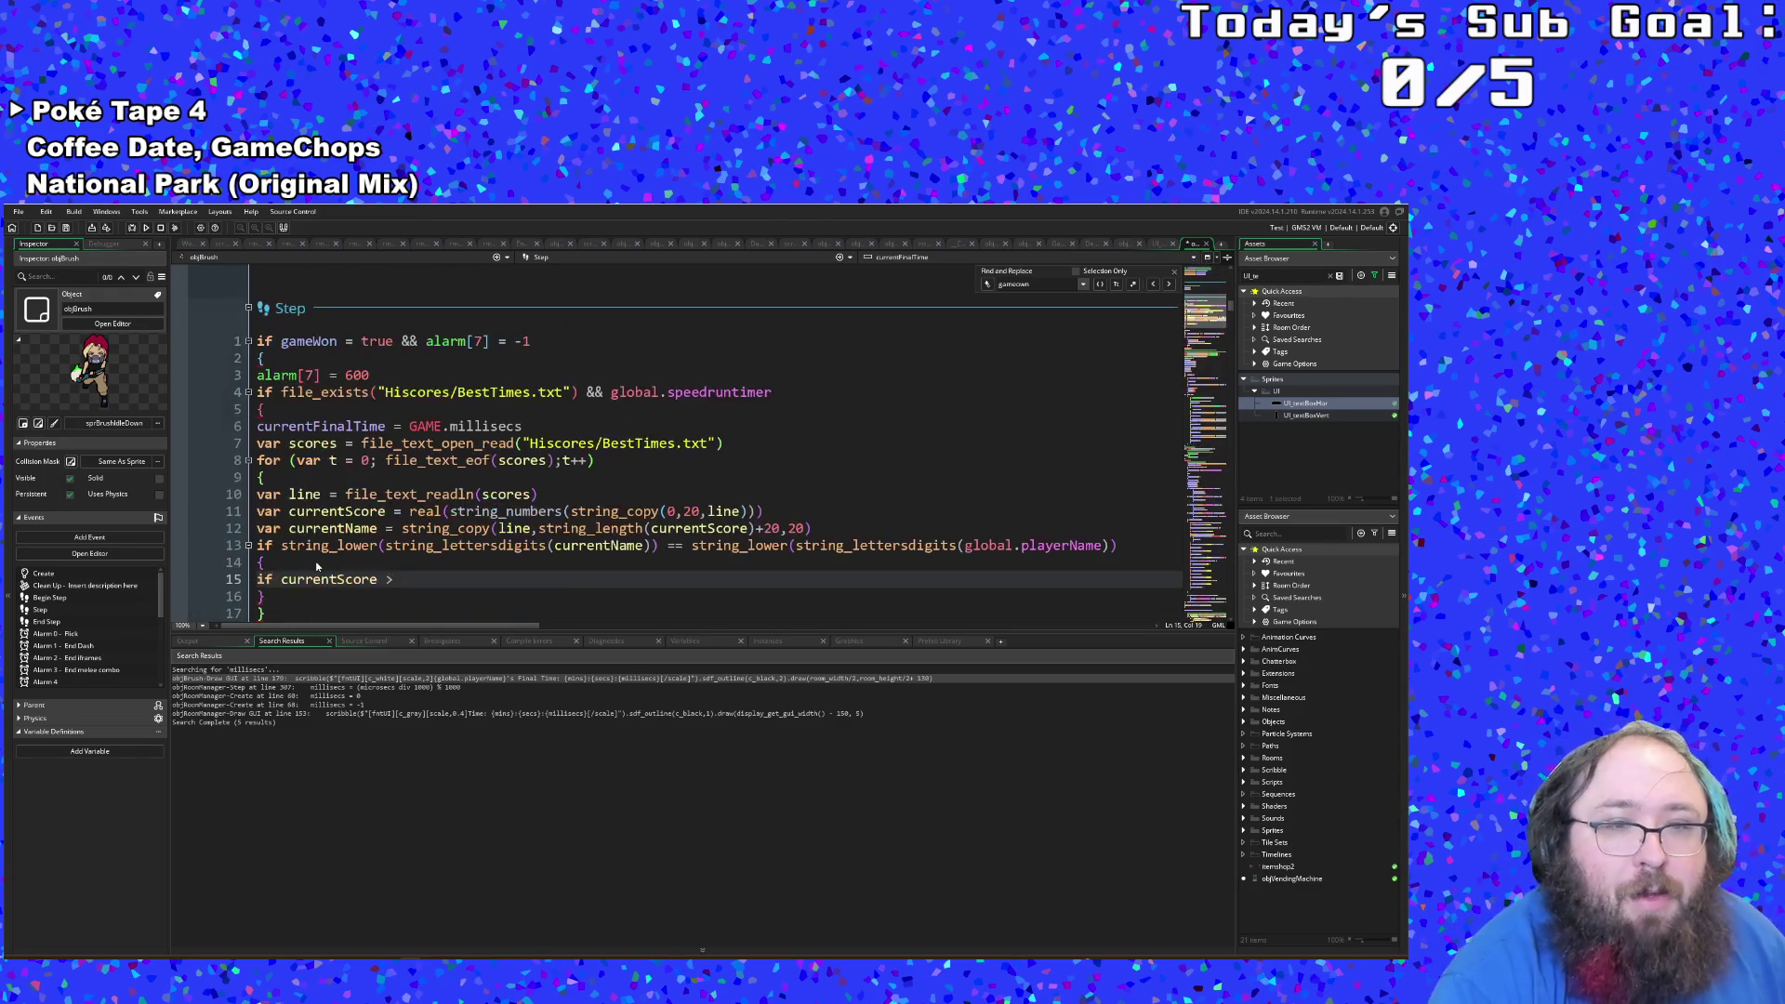
scroll(316, 566, "down", 3)
scroll(427, 448, "up", 2)
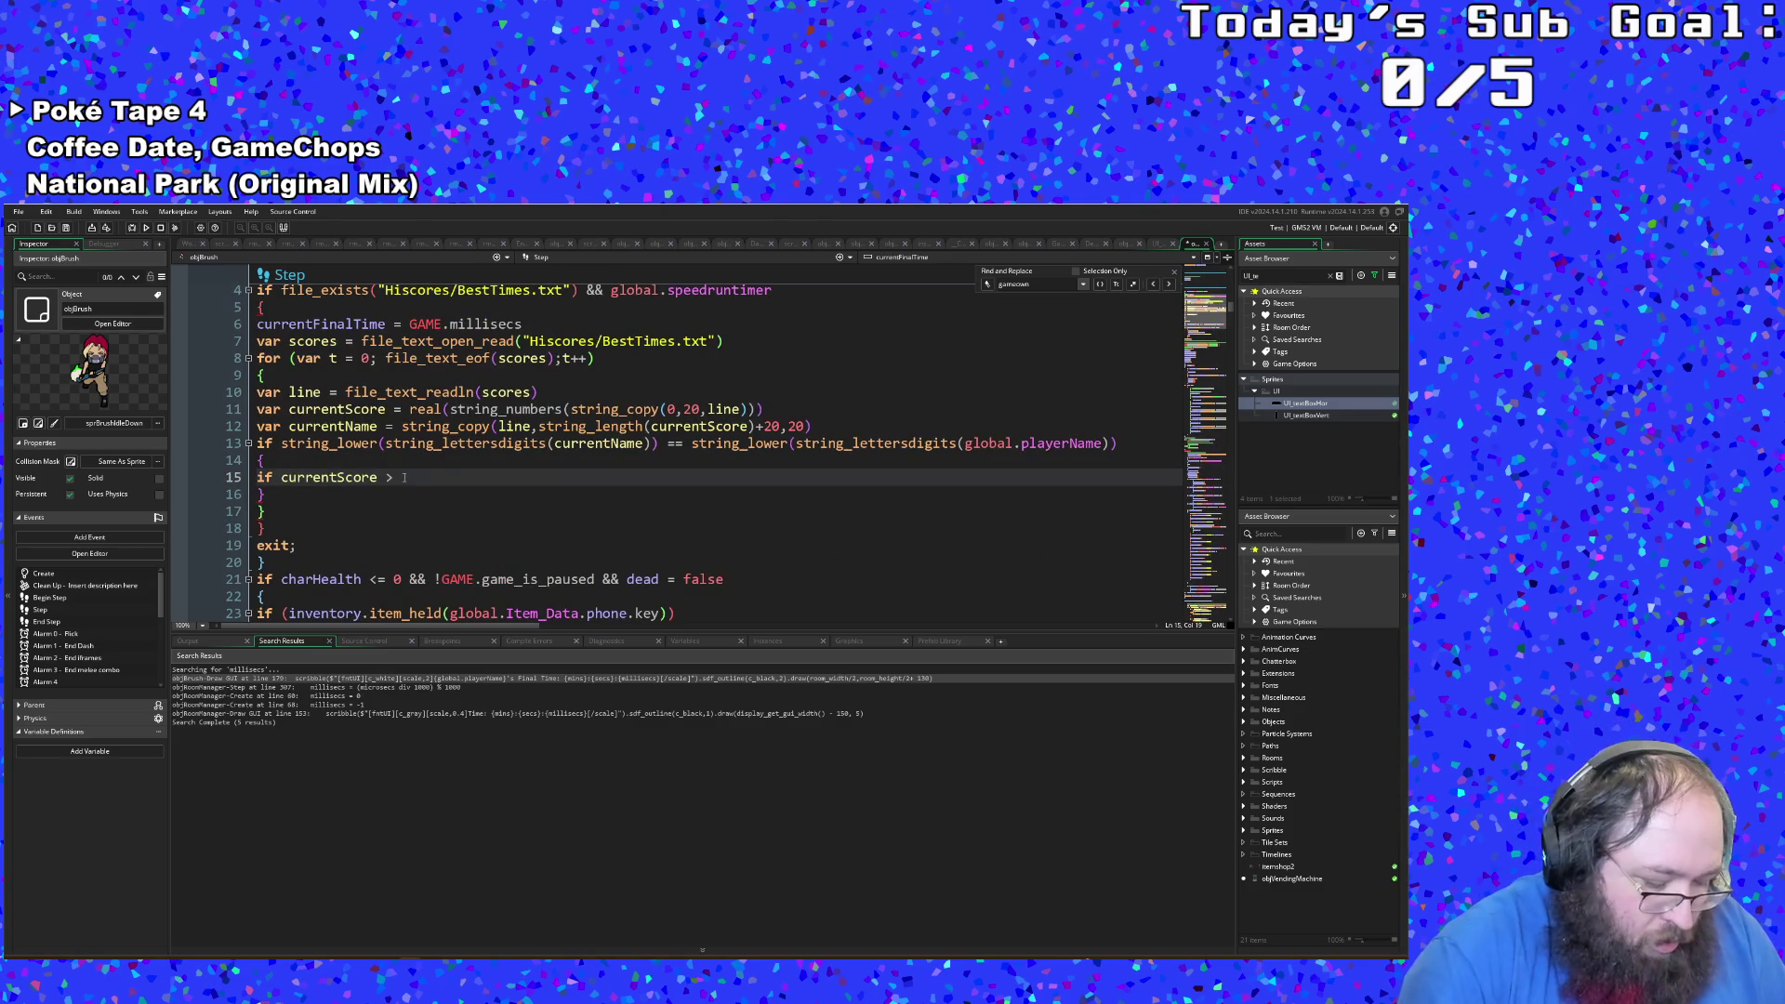
type("curr")
key("Down")
key("Down")
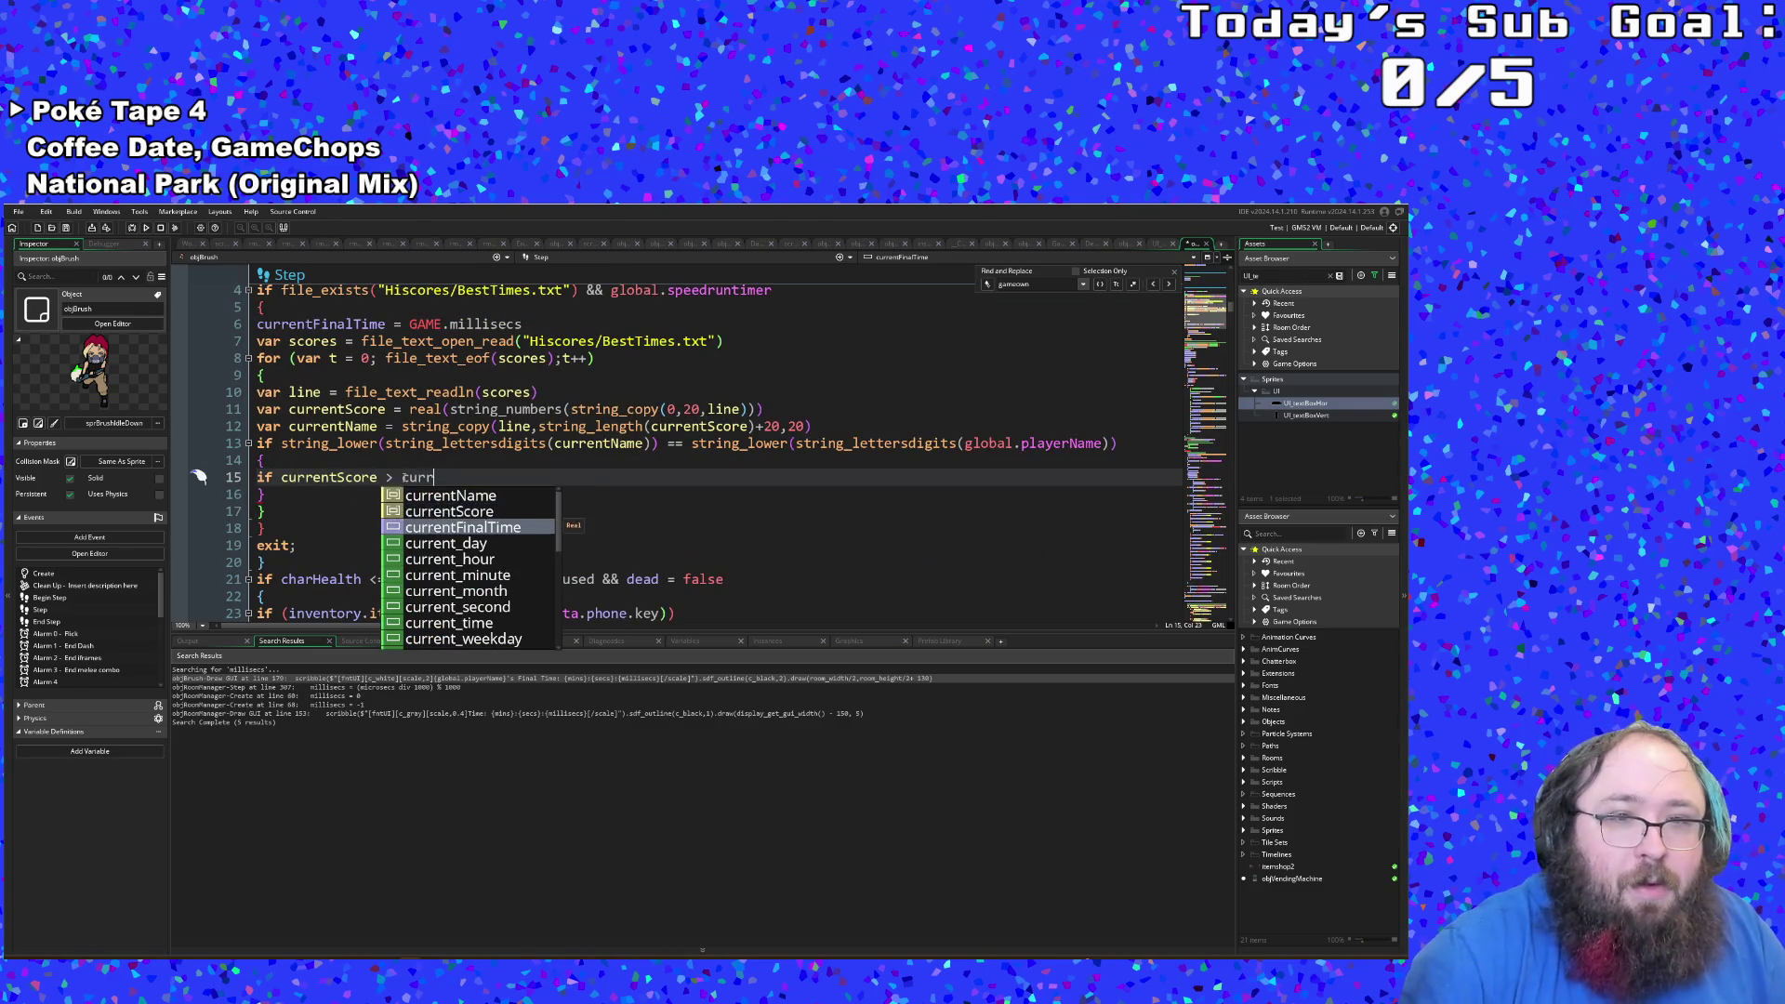
key("Return")
Step: Wrap the condition in parentheses and remove the extra blank line below it
key("Down")
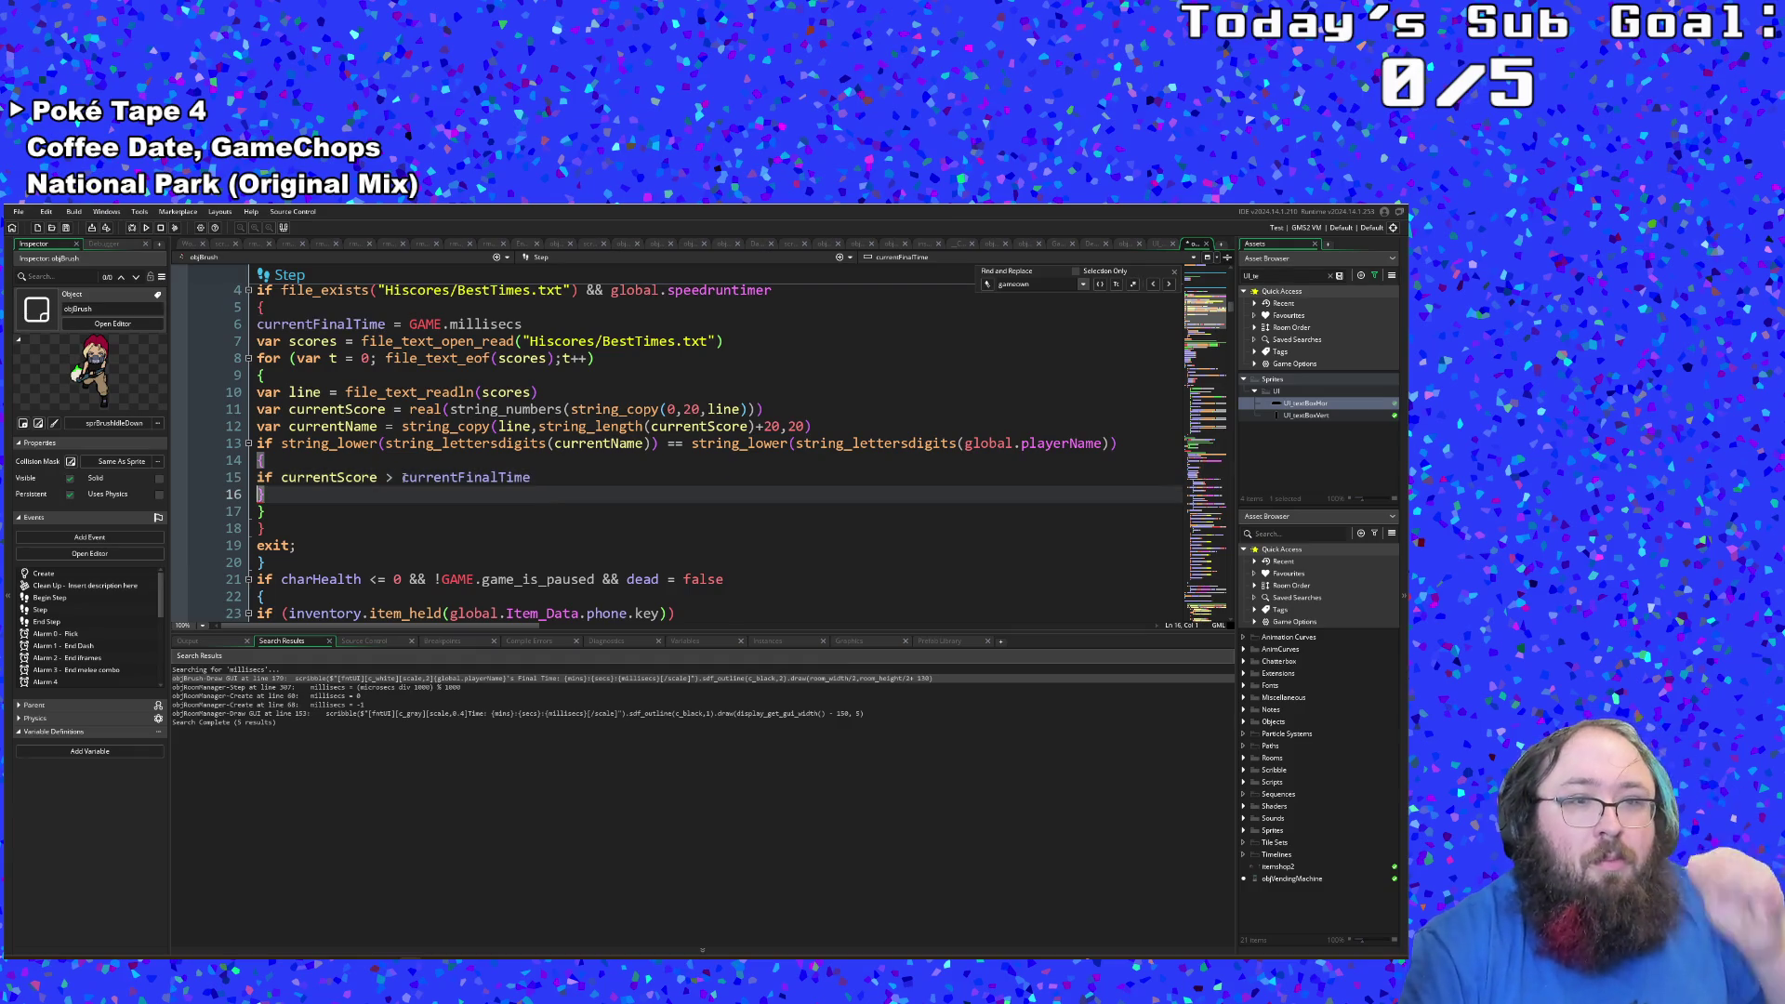
key("Up")
type(")")
left_click(416, 477)
left_click(289, 477)
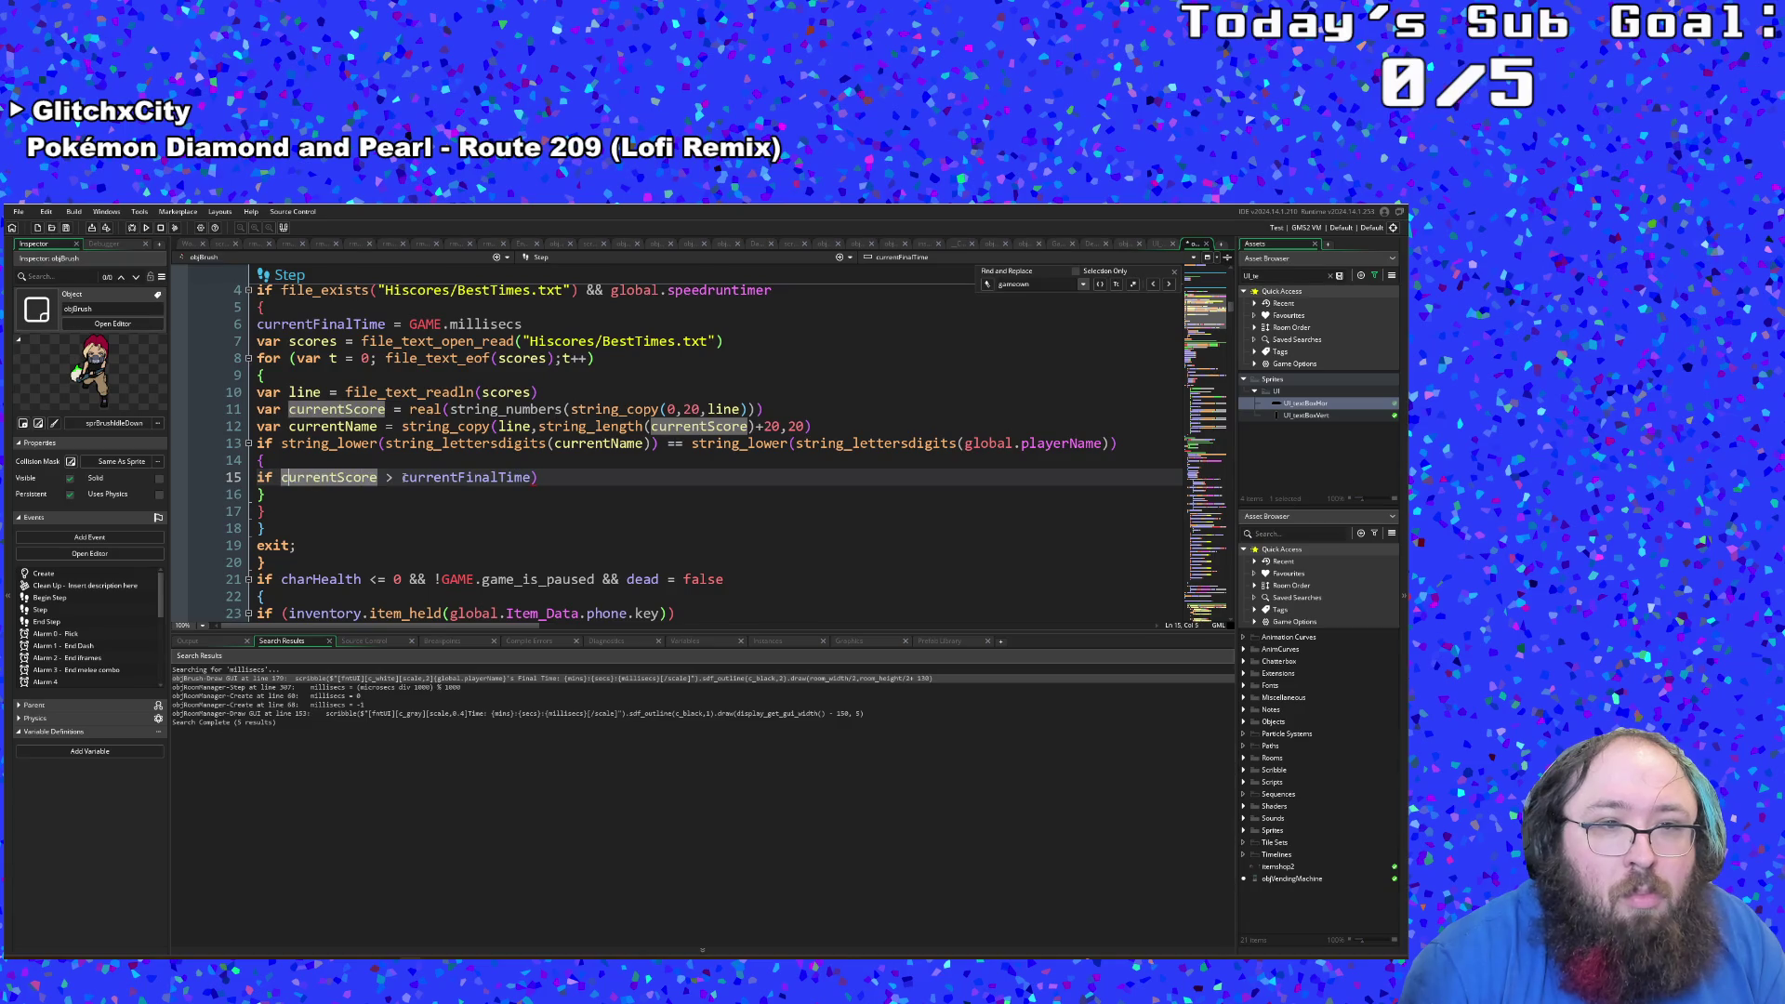
type("(")
key("Right")
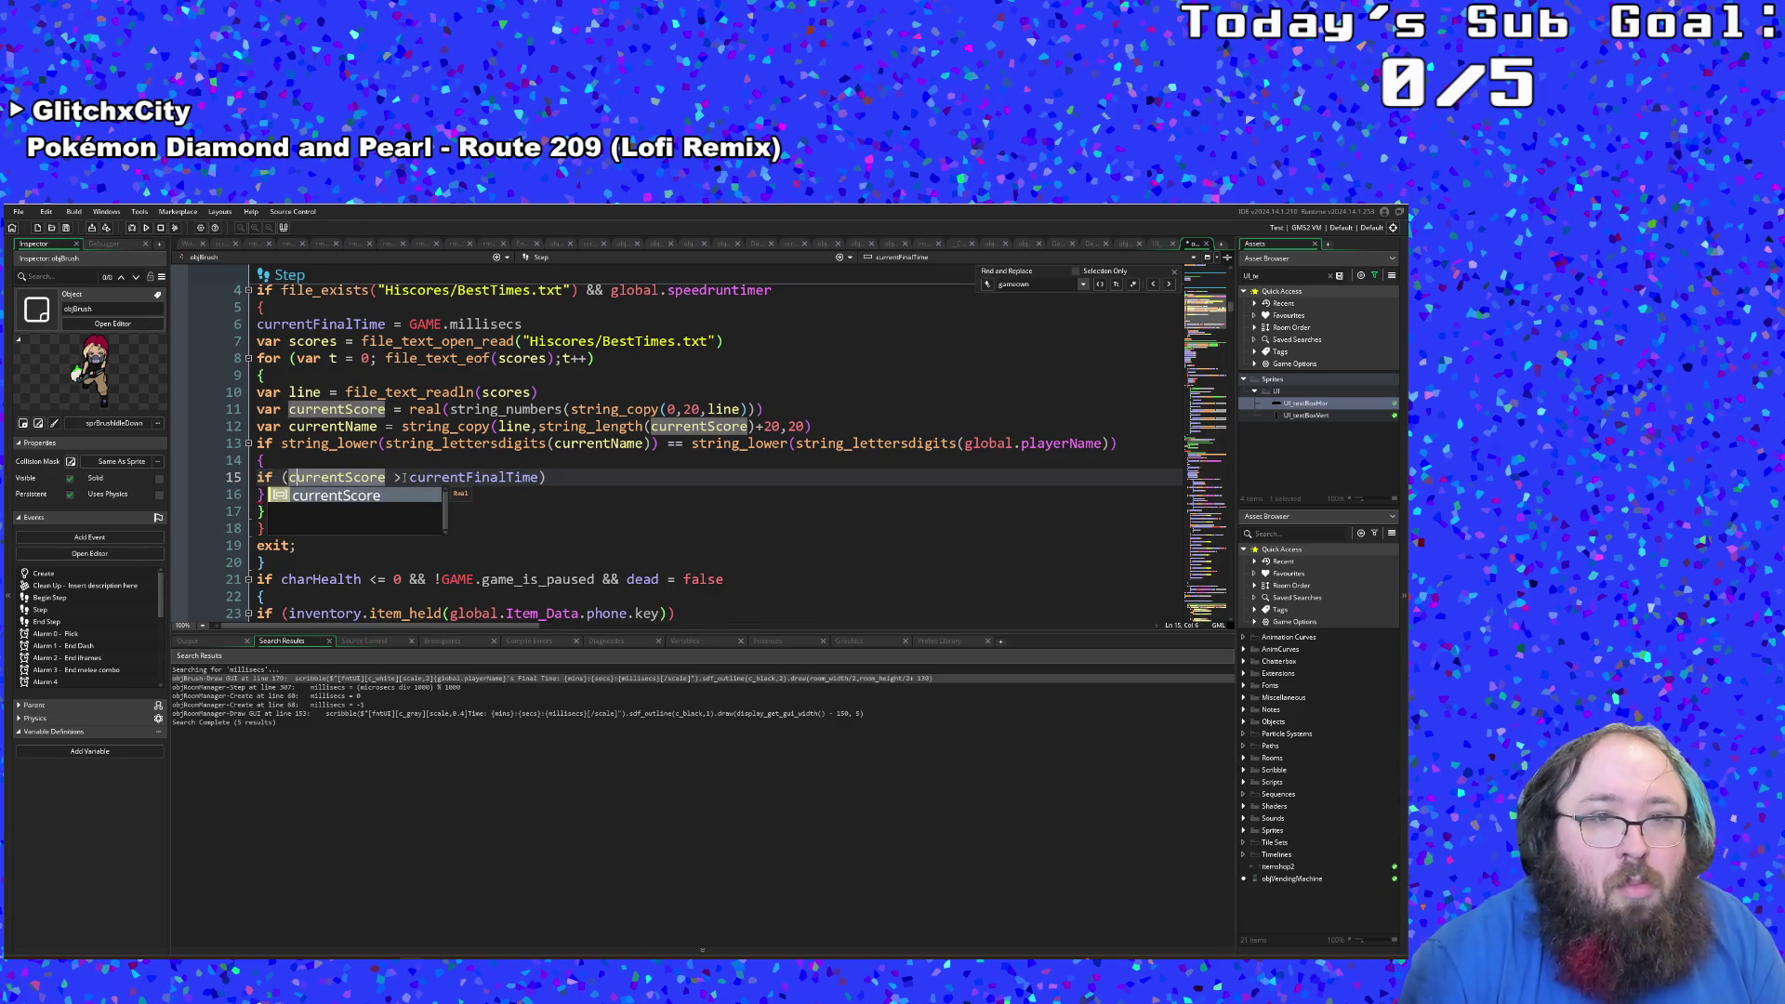
key("End")
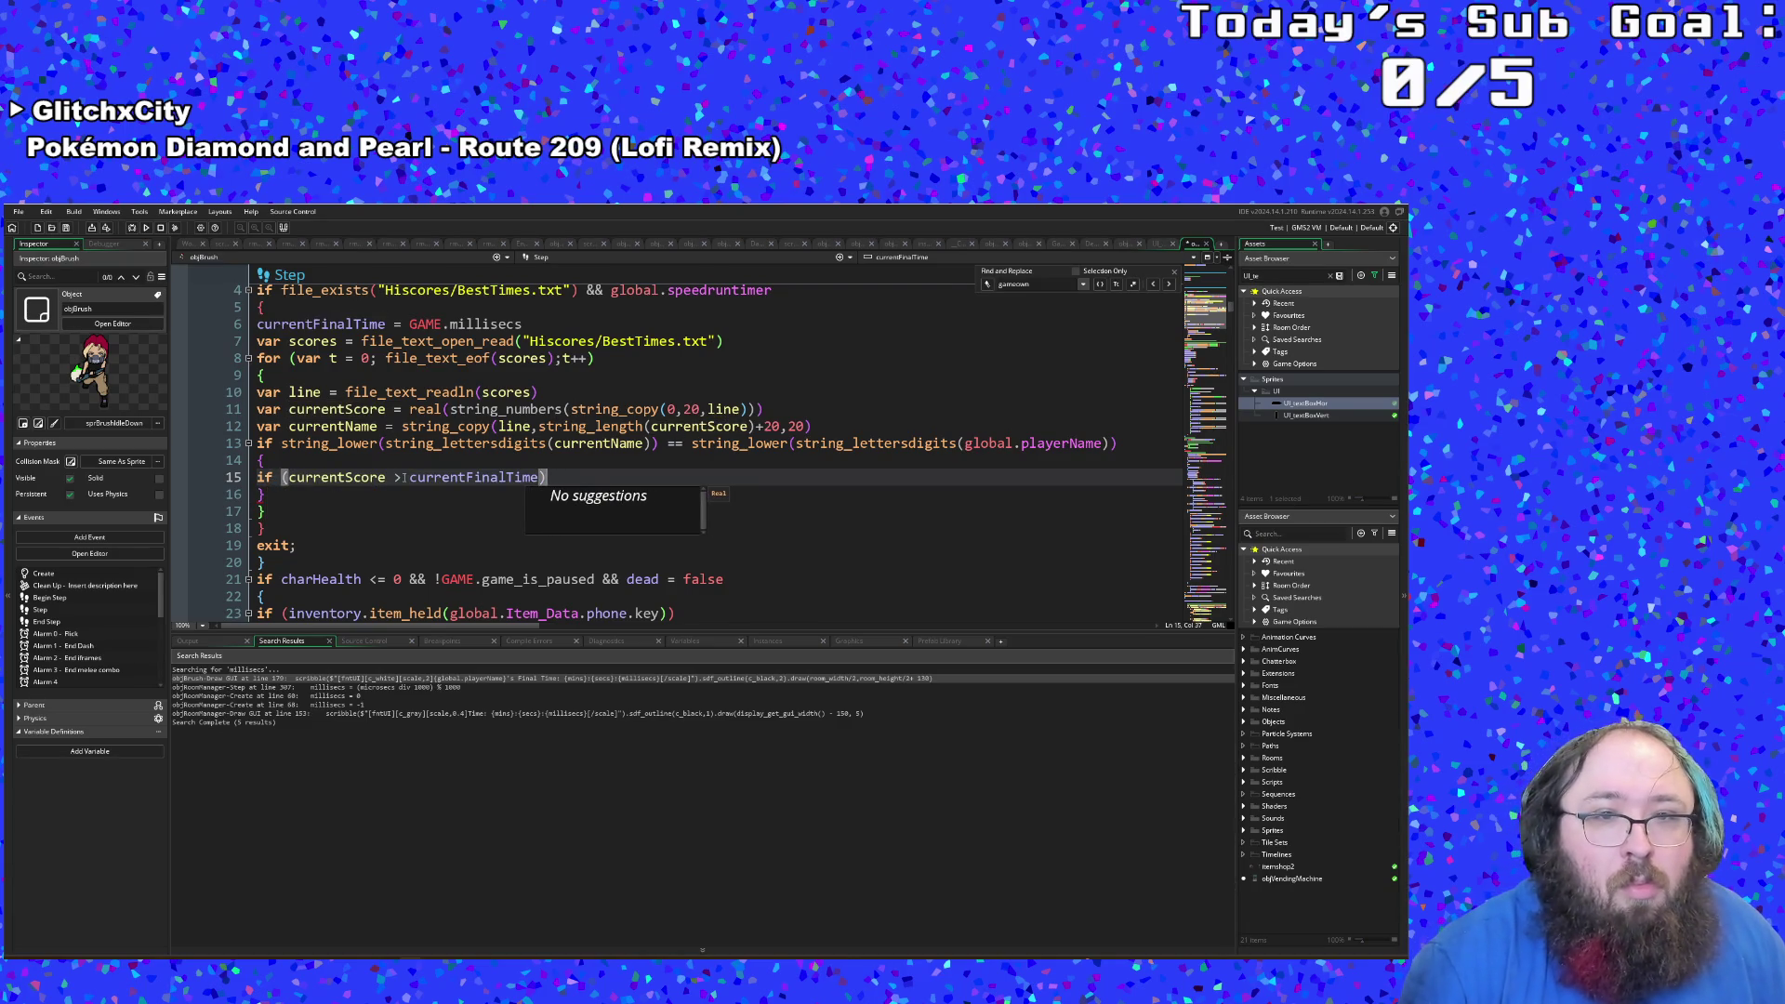
key("Return")
key("BackSpace")
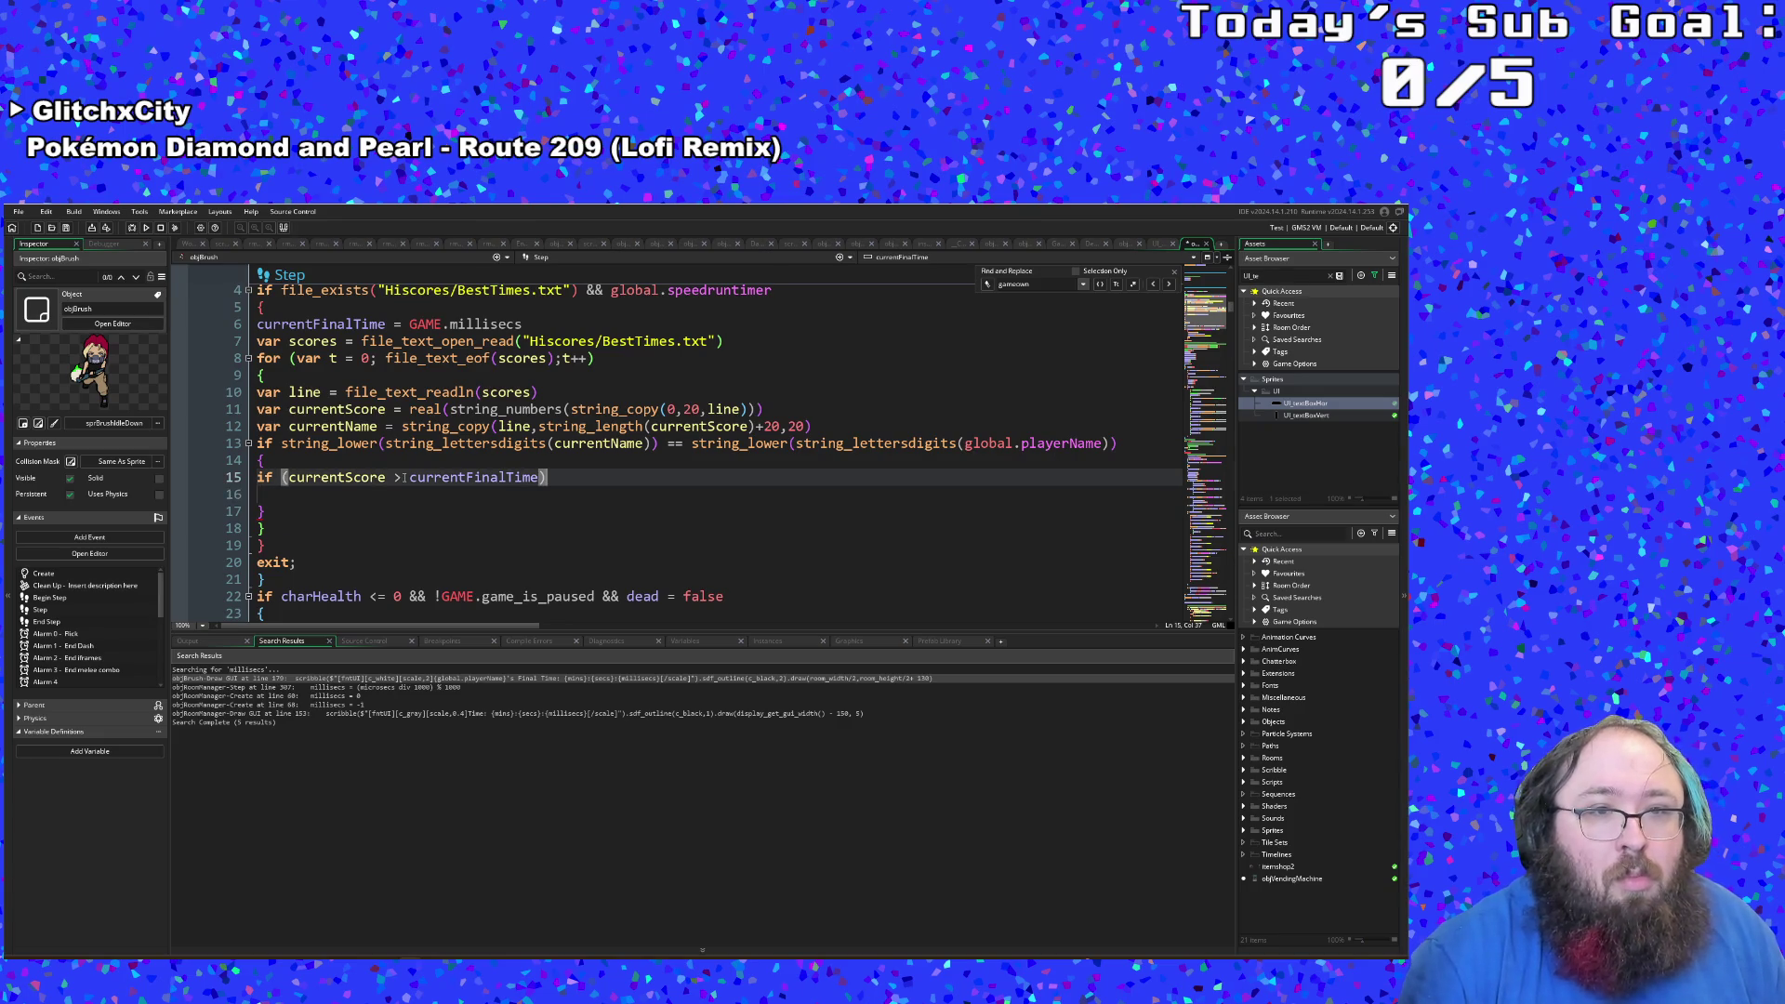
key("BackSpace")
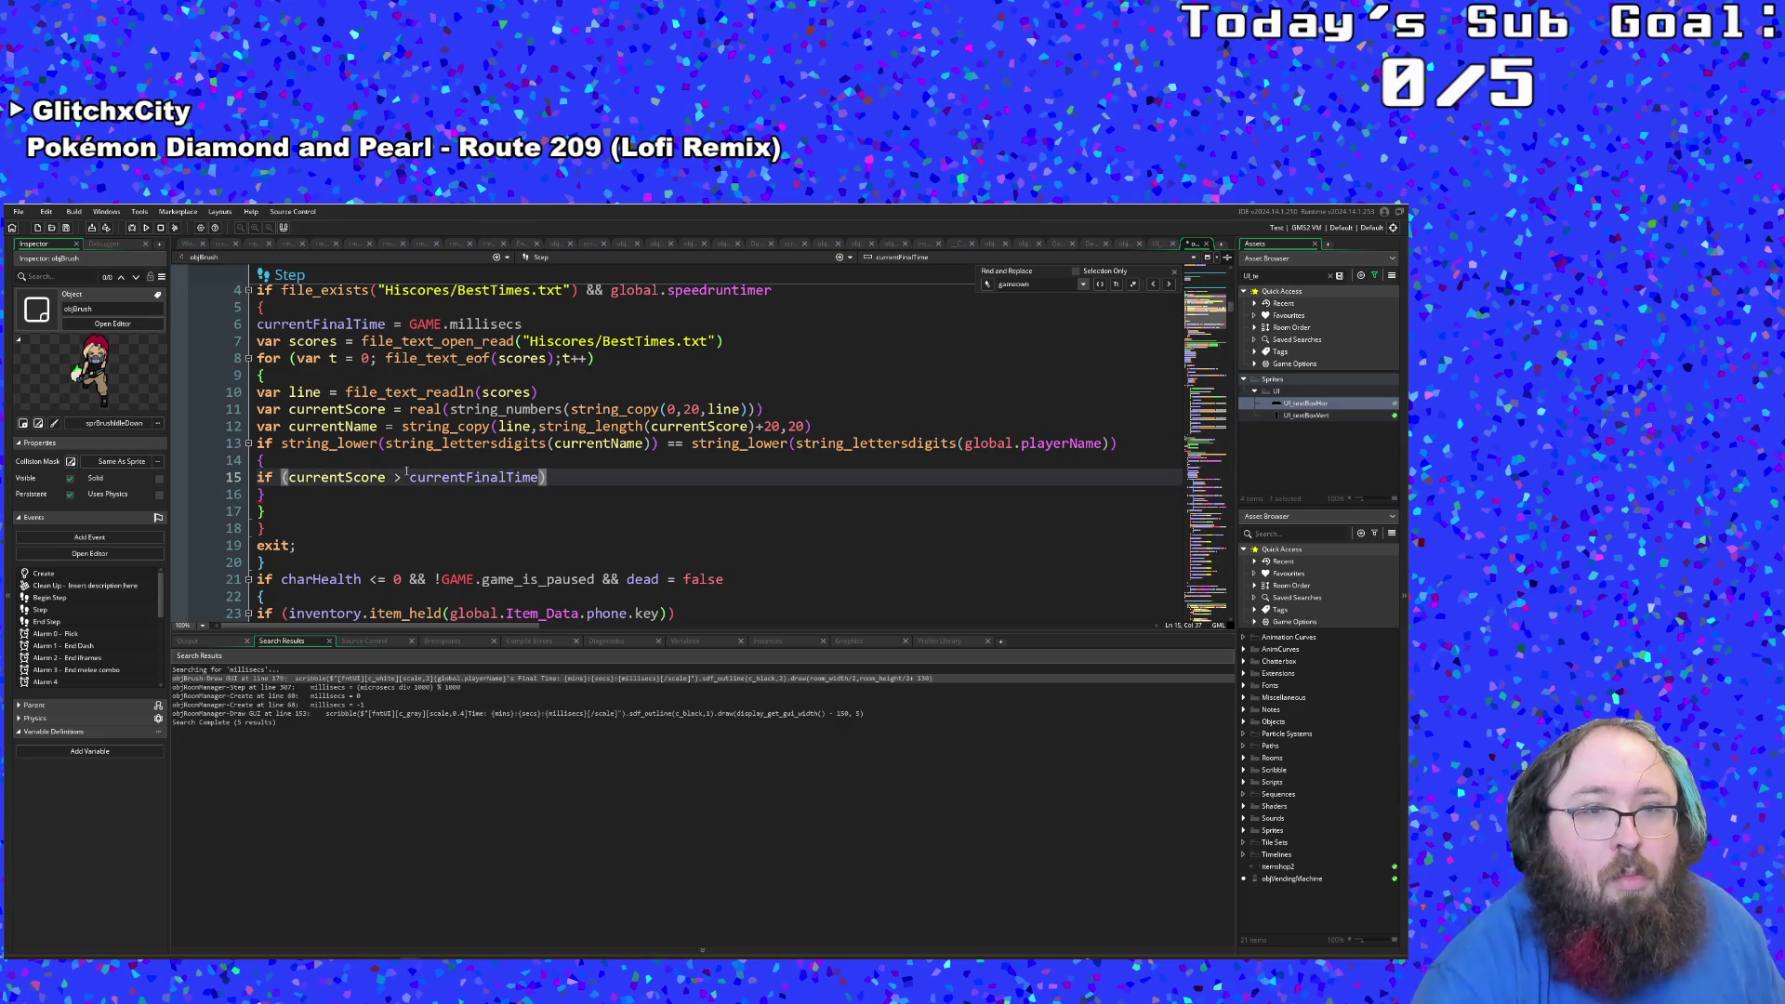
left_click(389, 500)
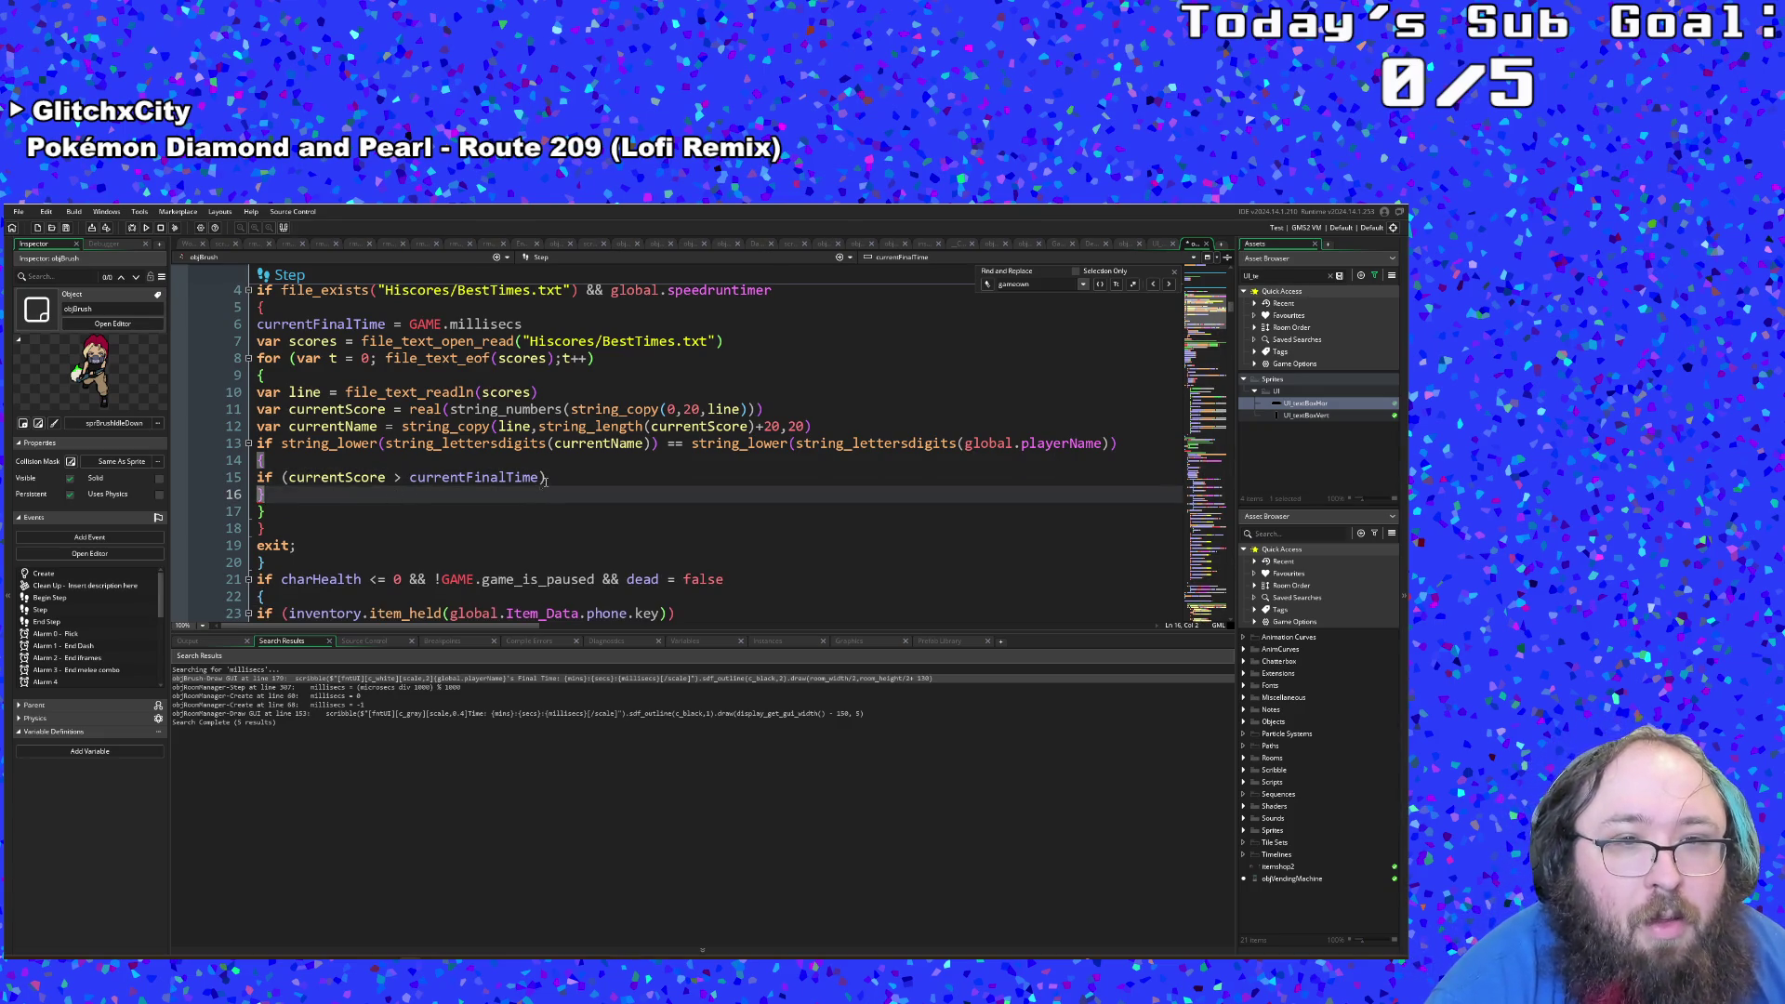
left_click(546, 478)
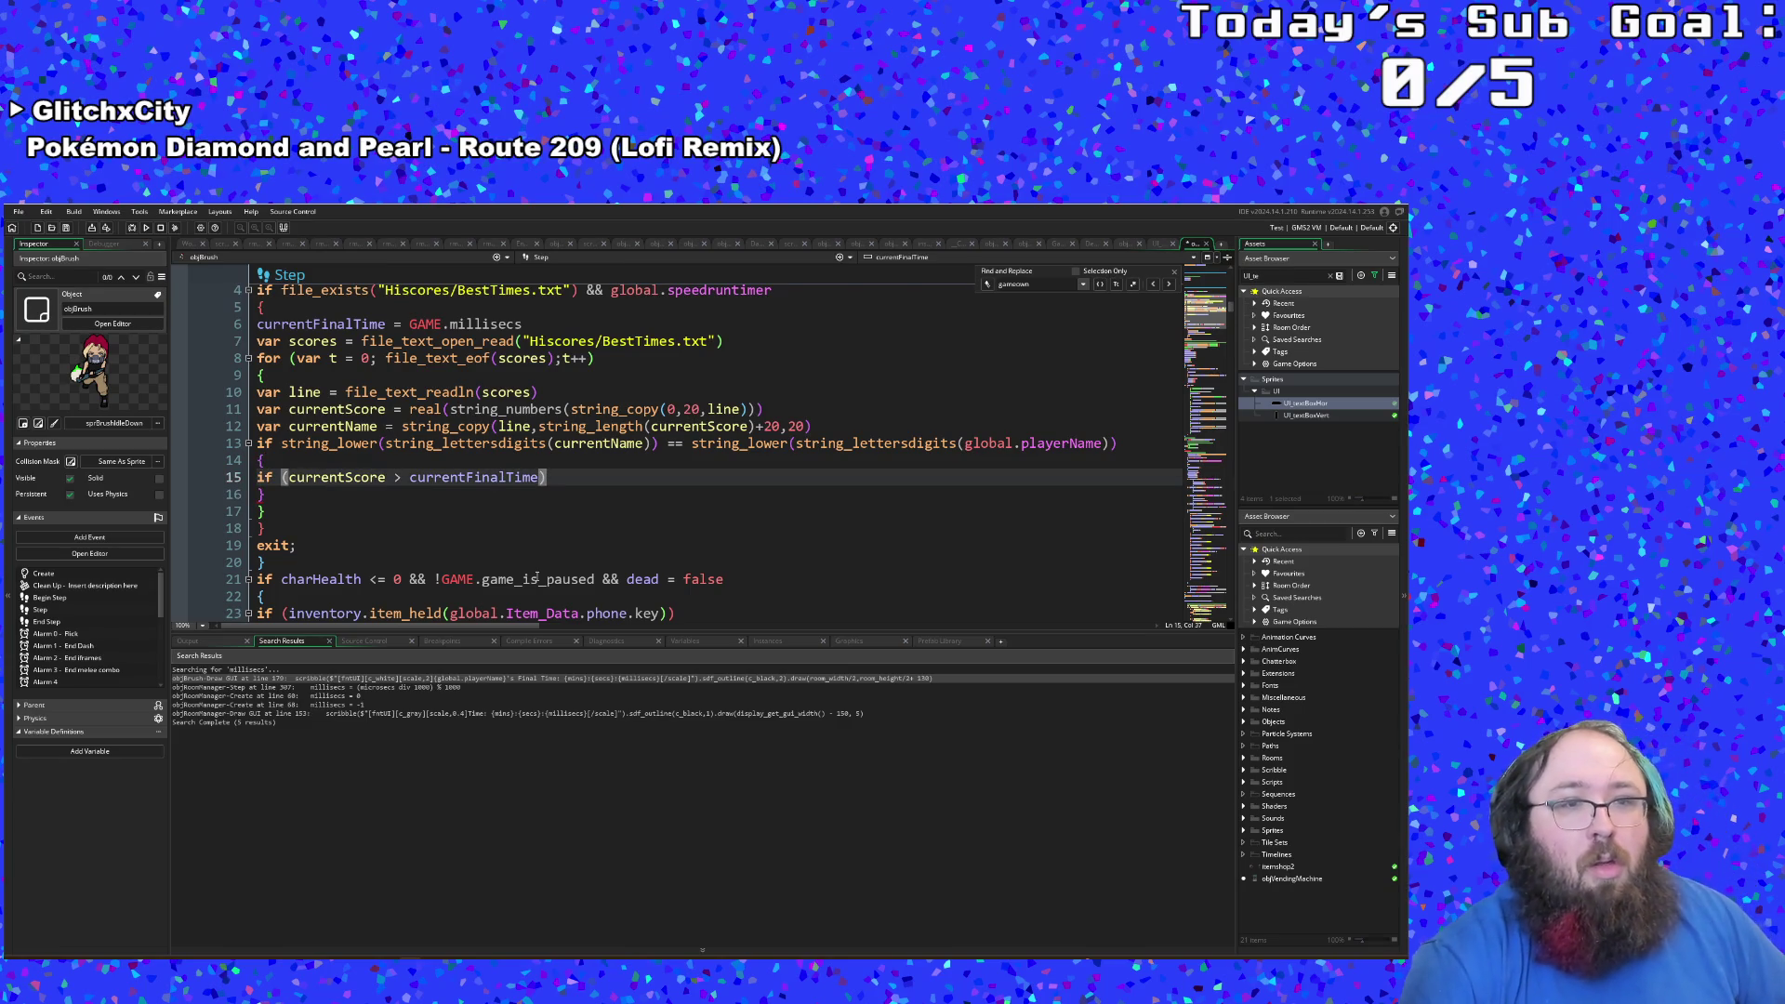
Step: Add an opening brace and an empty body line under the currentScore condition
key("Return")
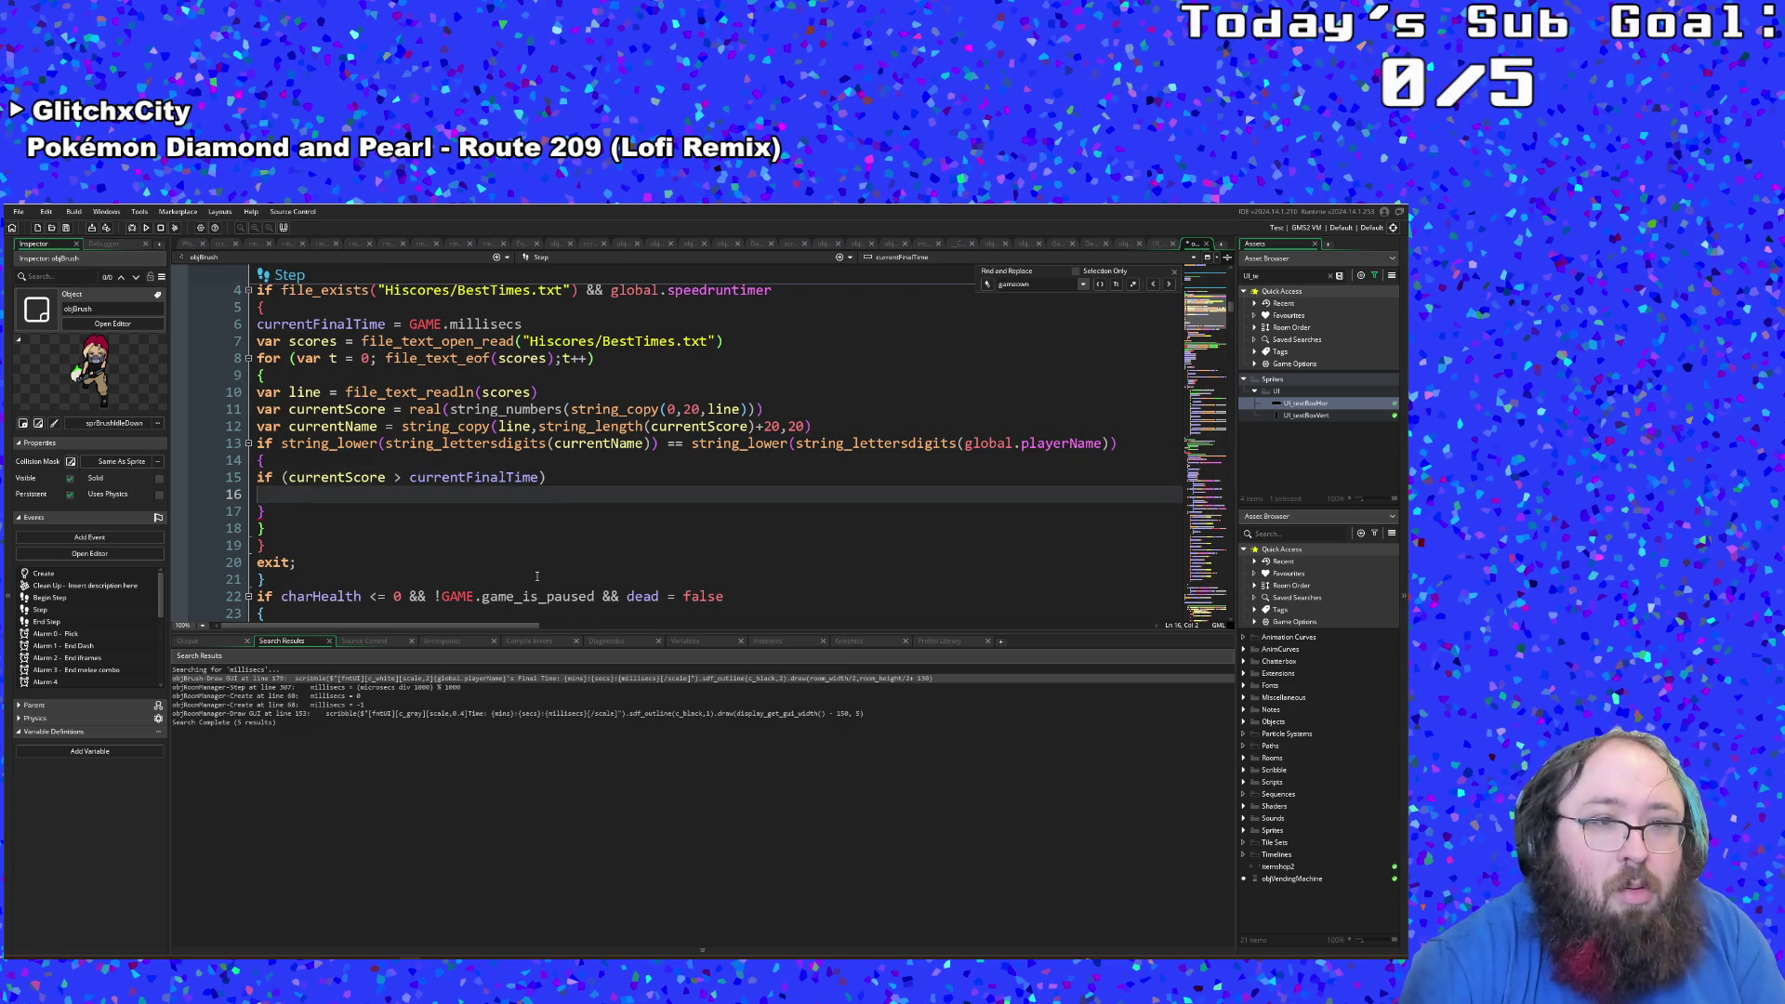
type("{")
key("Return")
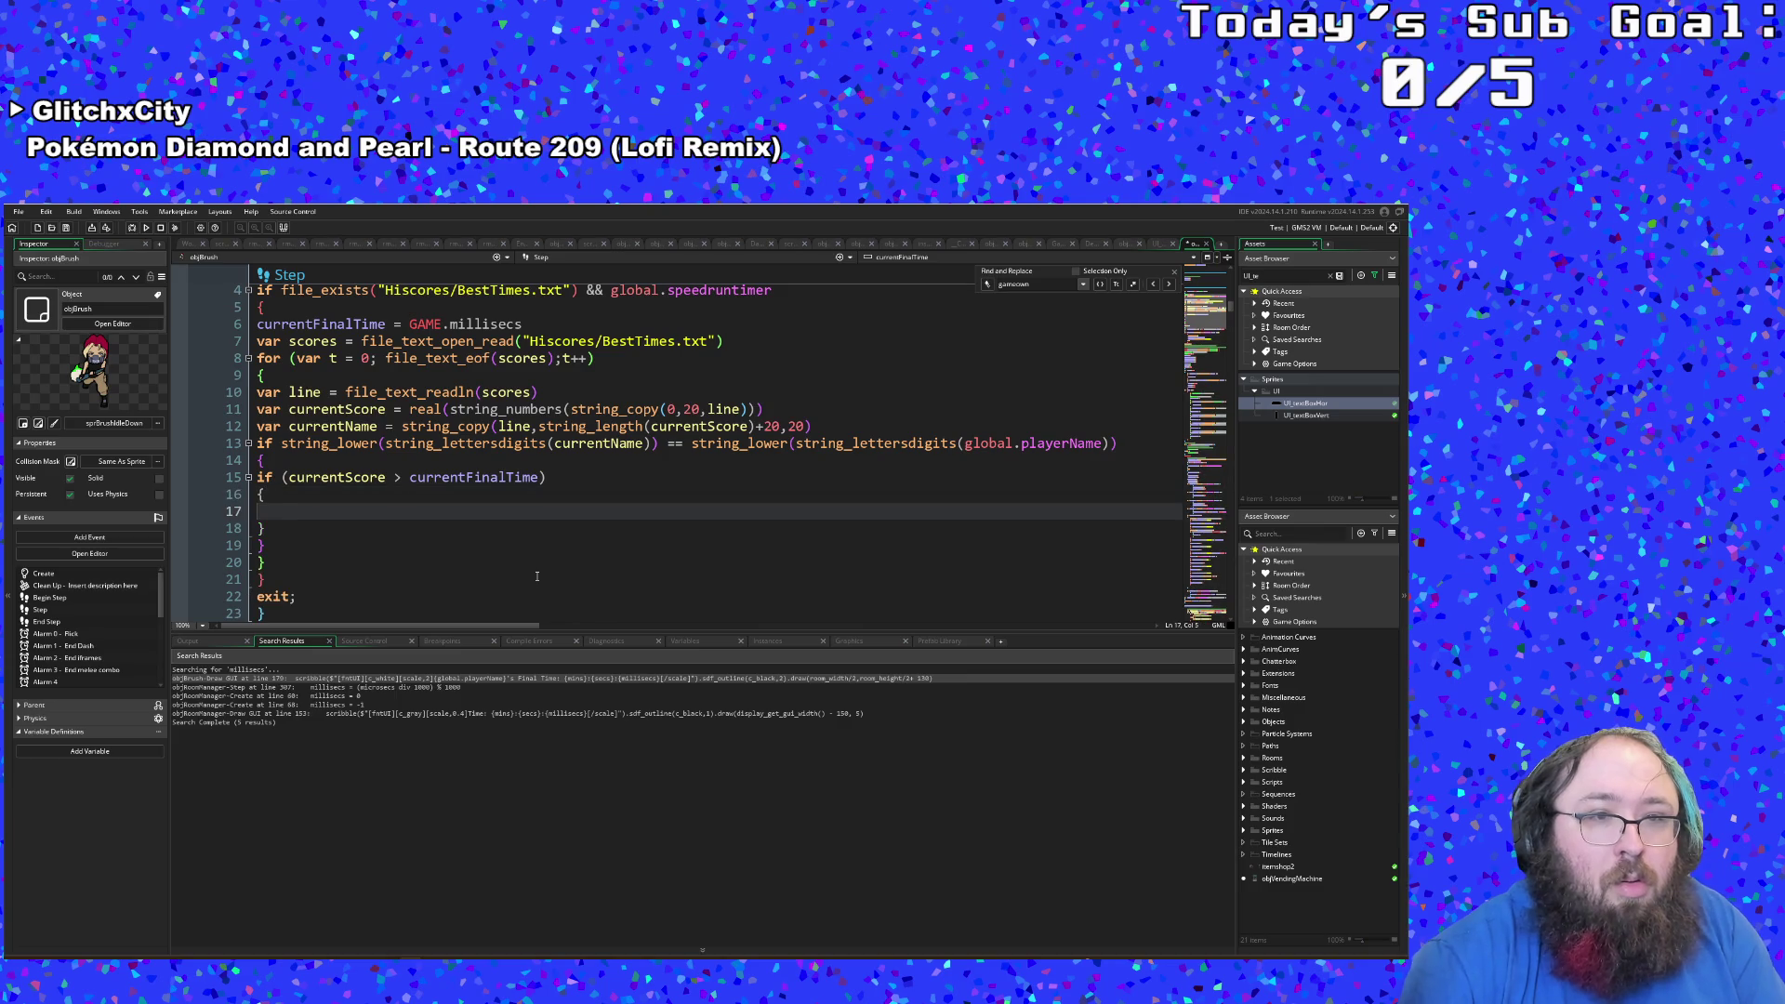
key("Up")
scroll(536, 577, "down", 3)
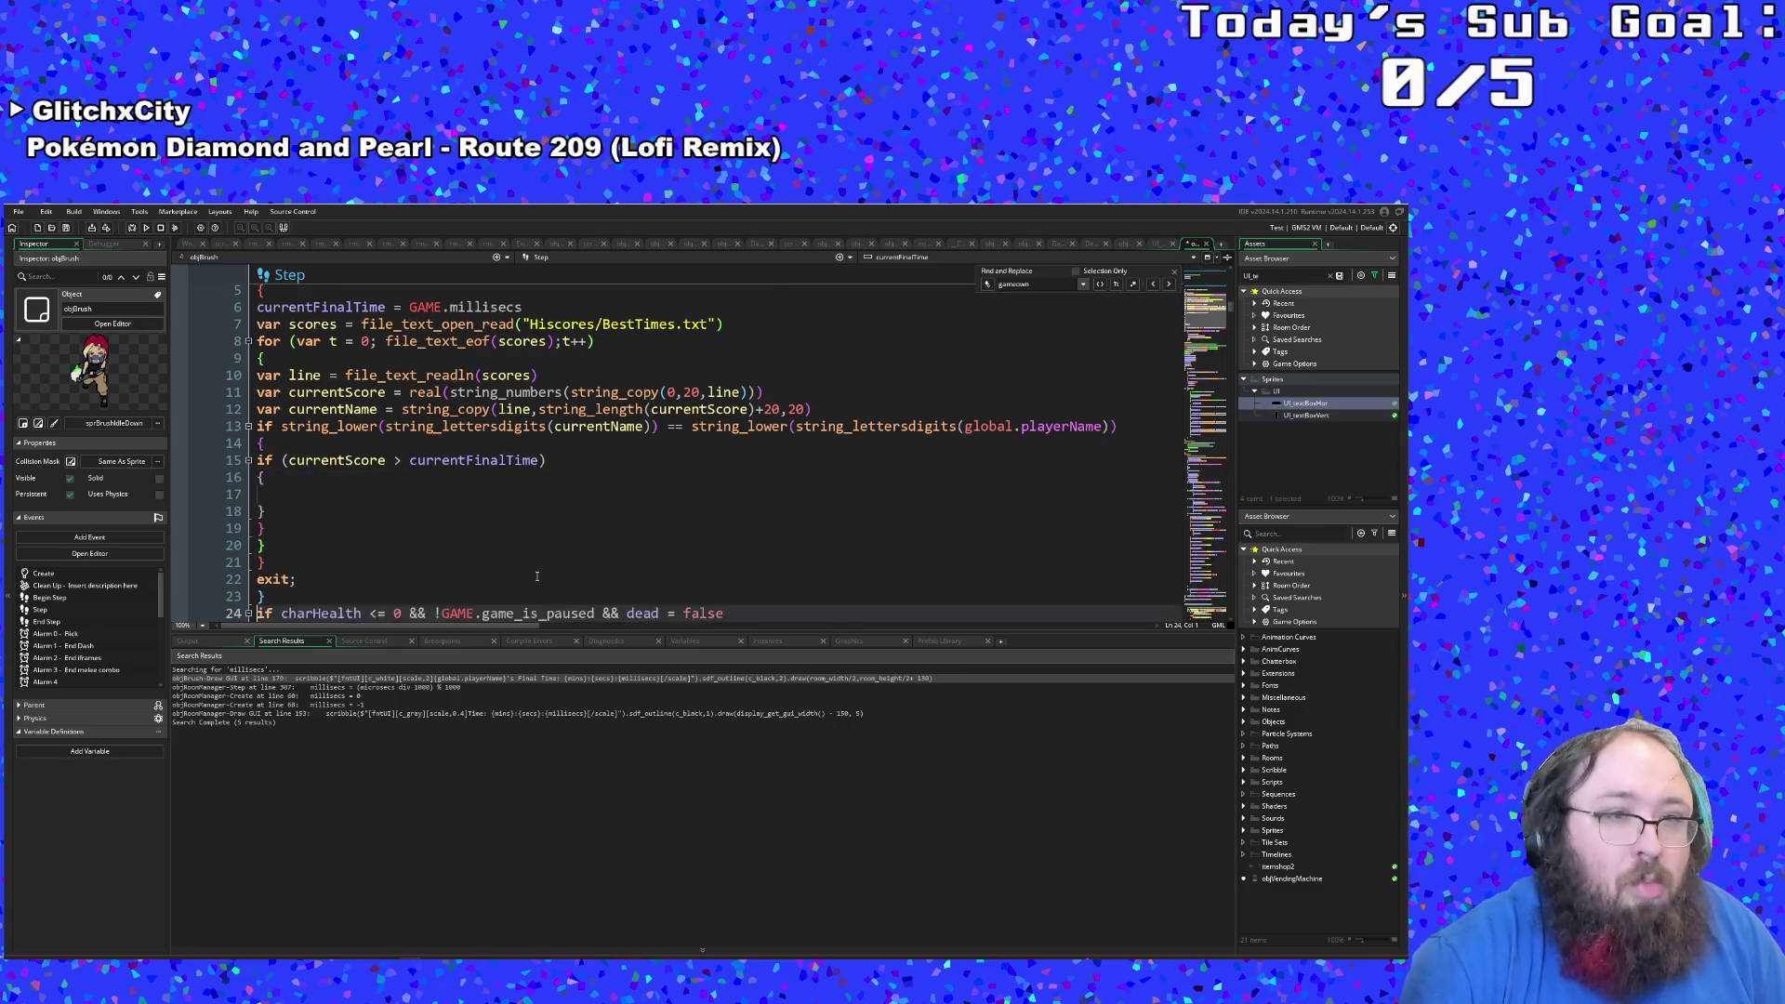
left_click(199, 307)
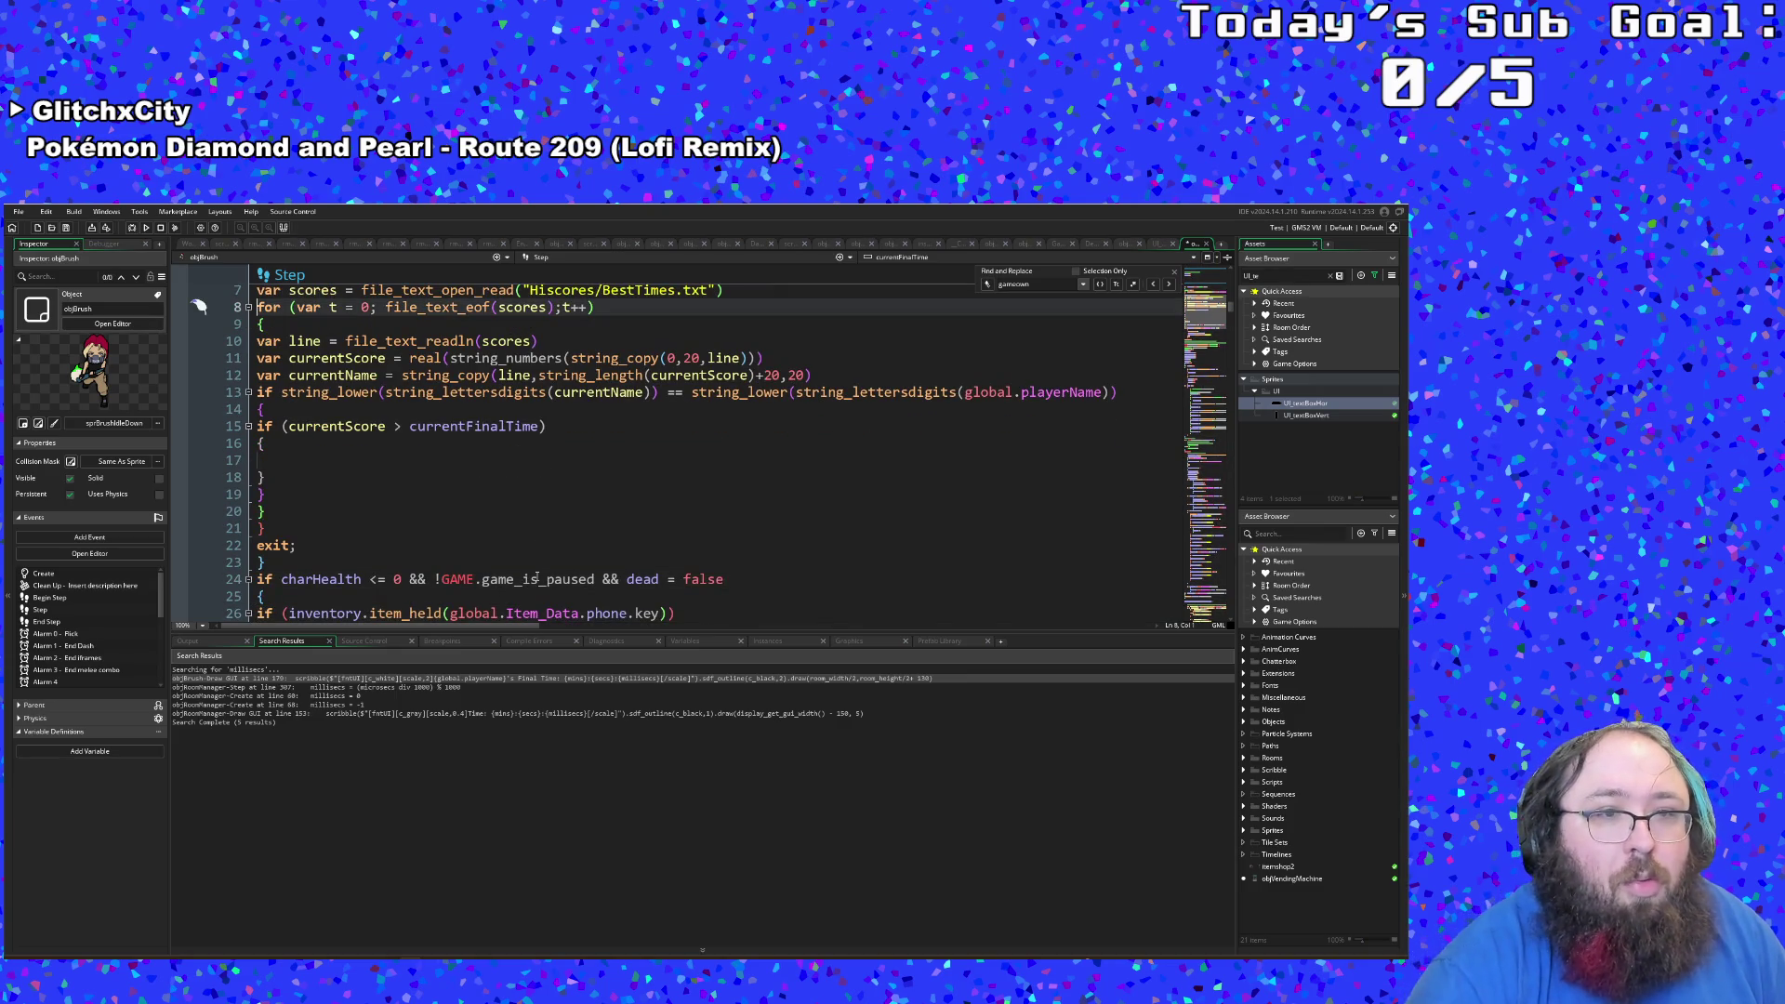
left_click(261, 494)
left_click(262, 457)
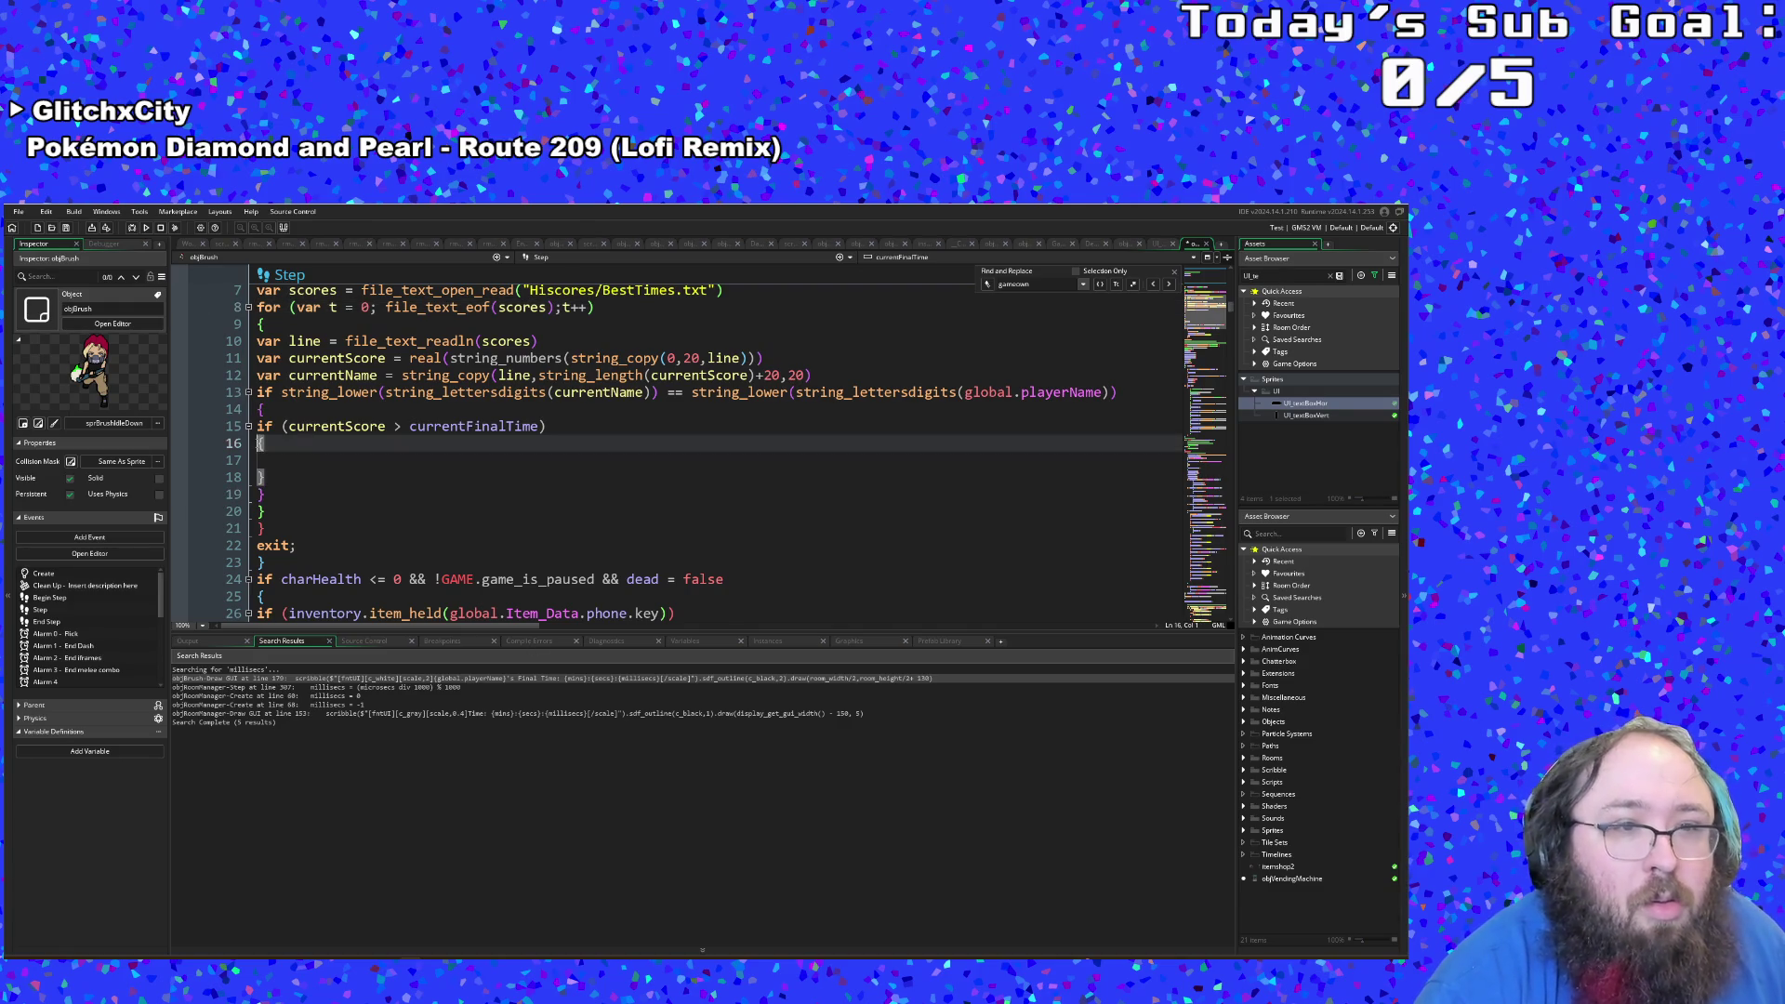
Step: Indent the nested opening and closing braces so each block lines up
key("Tab")
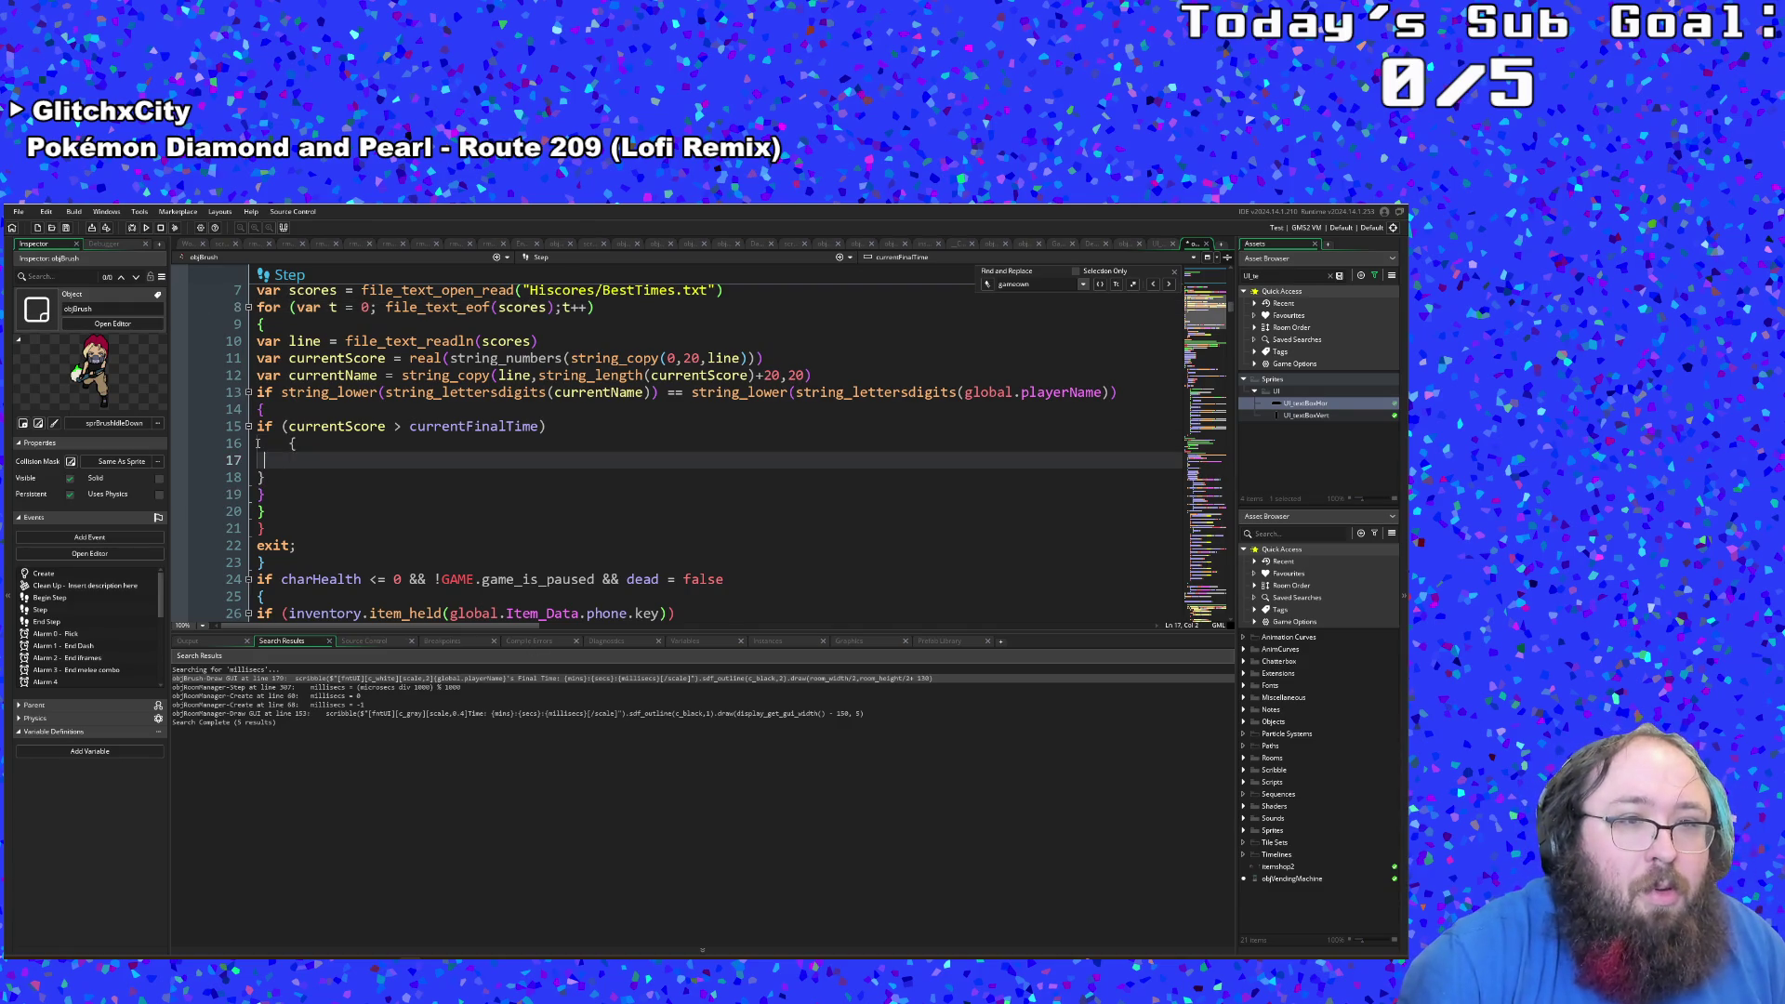
key("Down")
key("Tab")
key("Down")
key("Down")
key("Up")
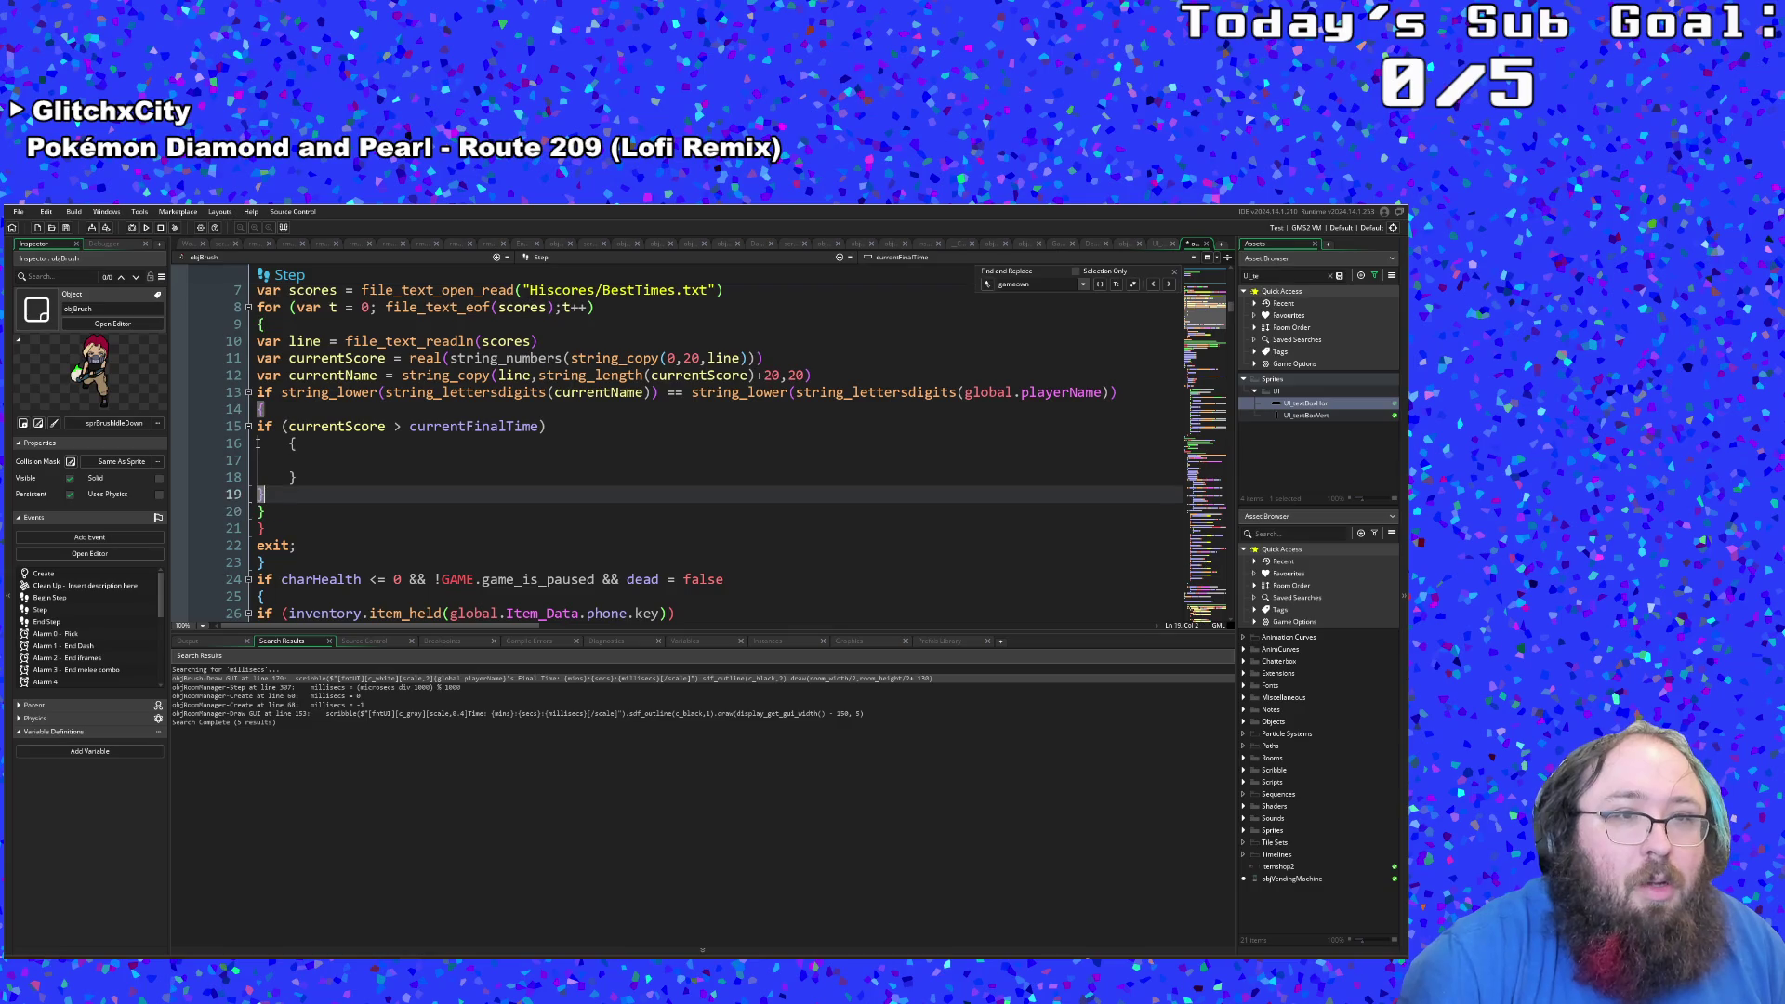
key("Tab")
key("Up")
key("Up")
key("Up")
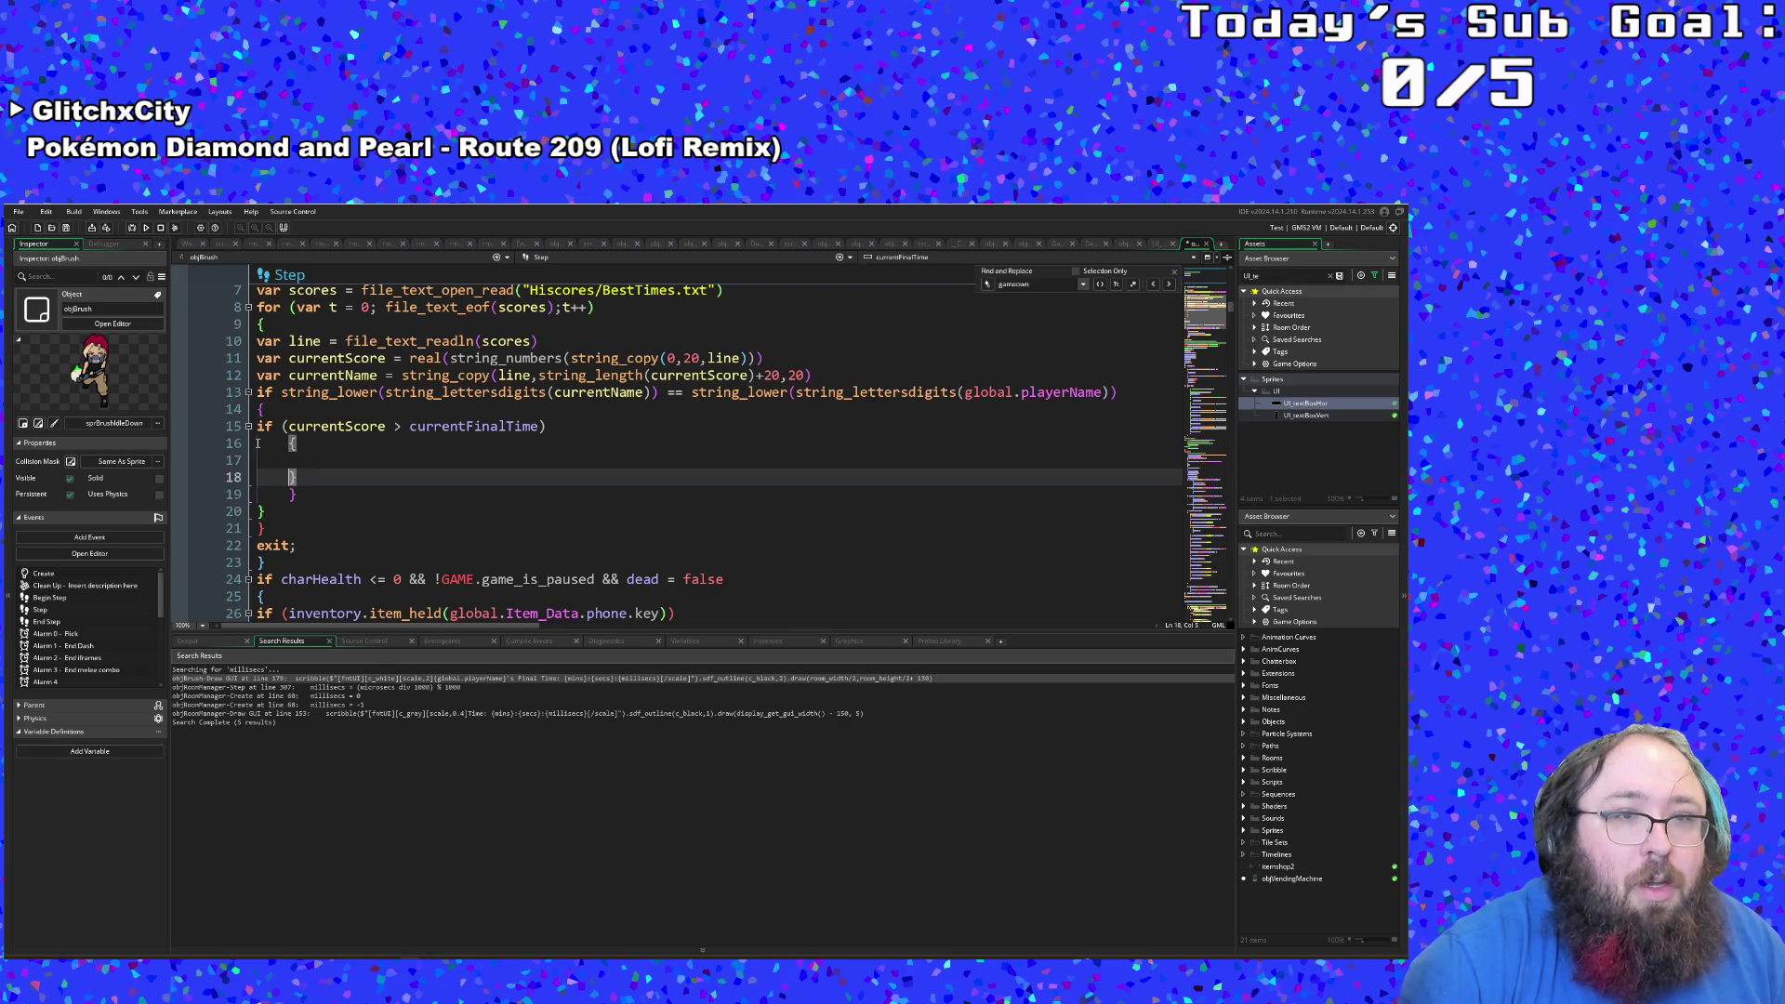
key("Tab")
key("Down")
key("Down")
key("Tab")
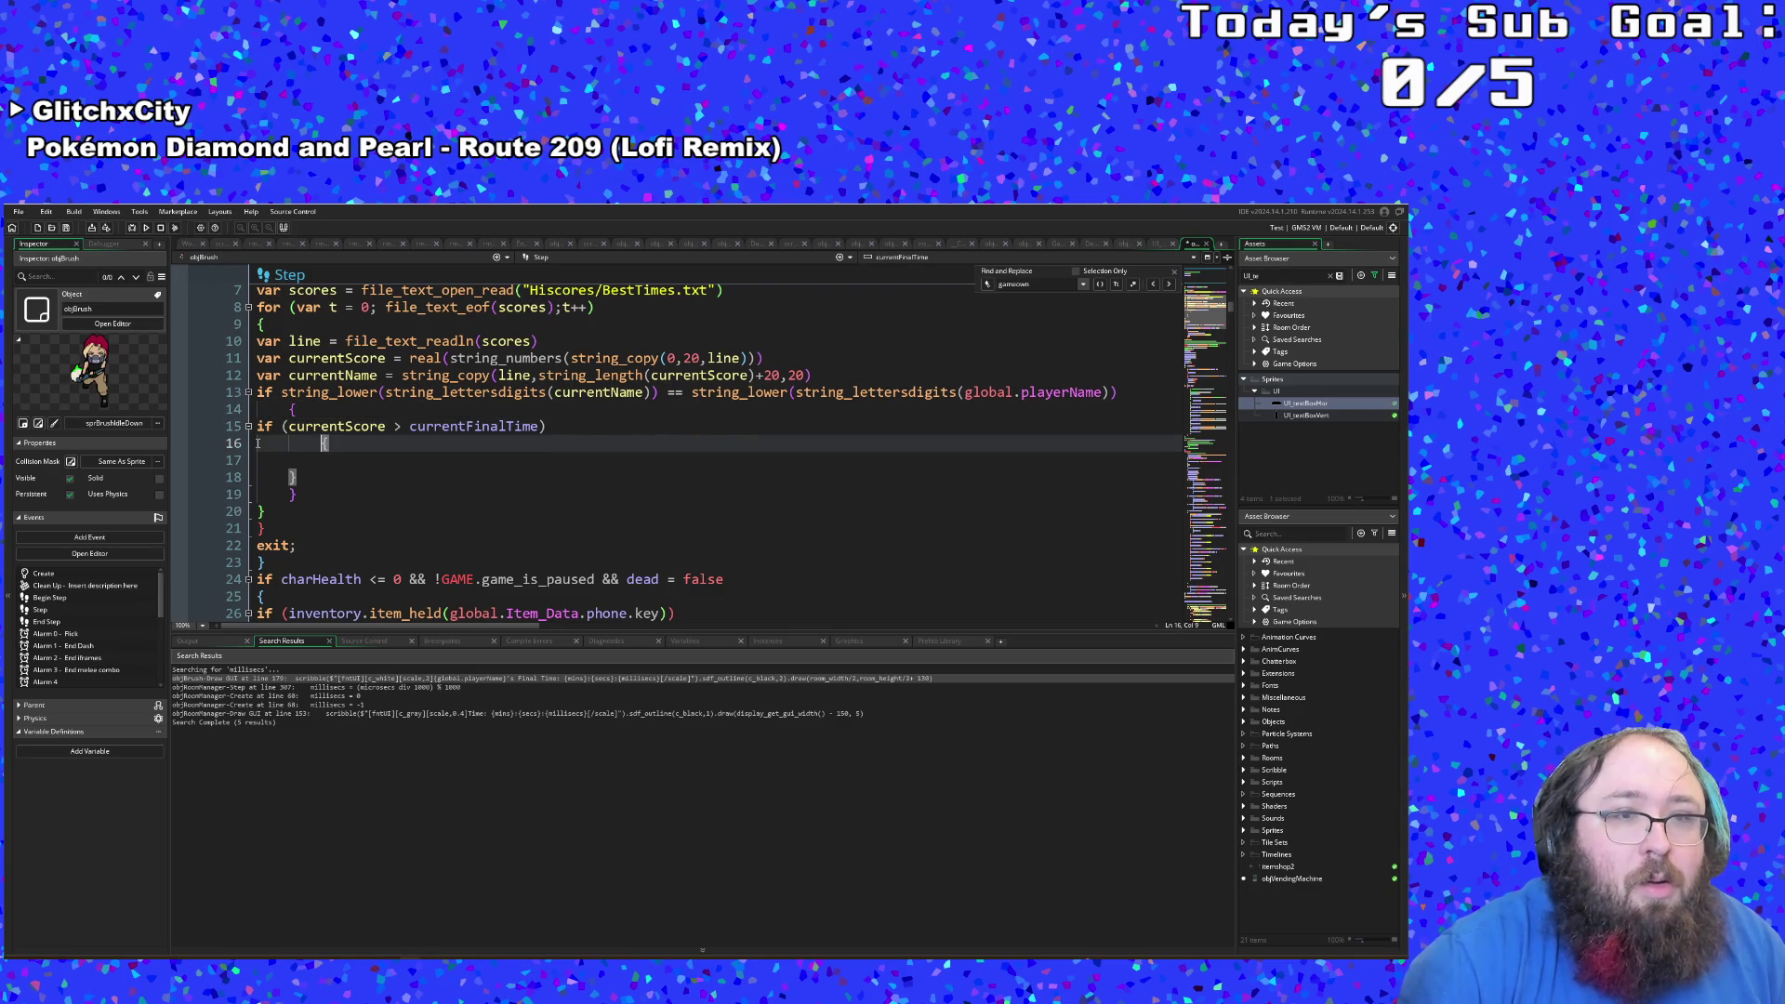
key("Down")
key("Down")
key("Tab")
key("Down")
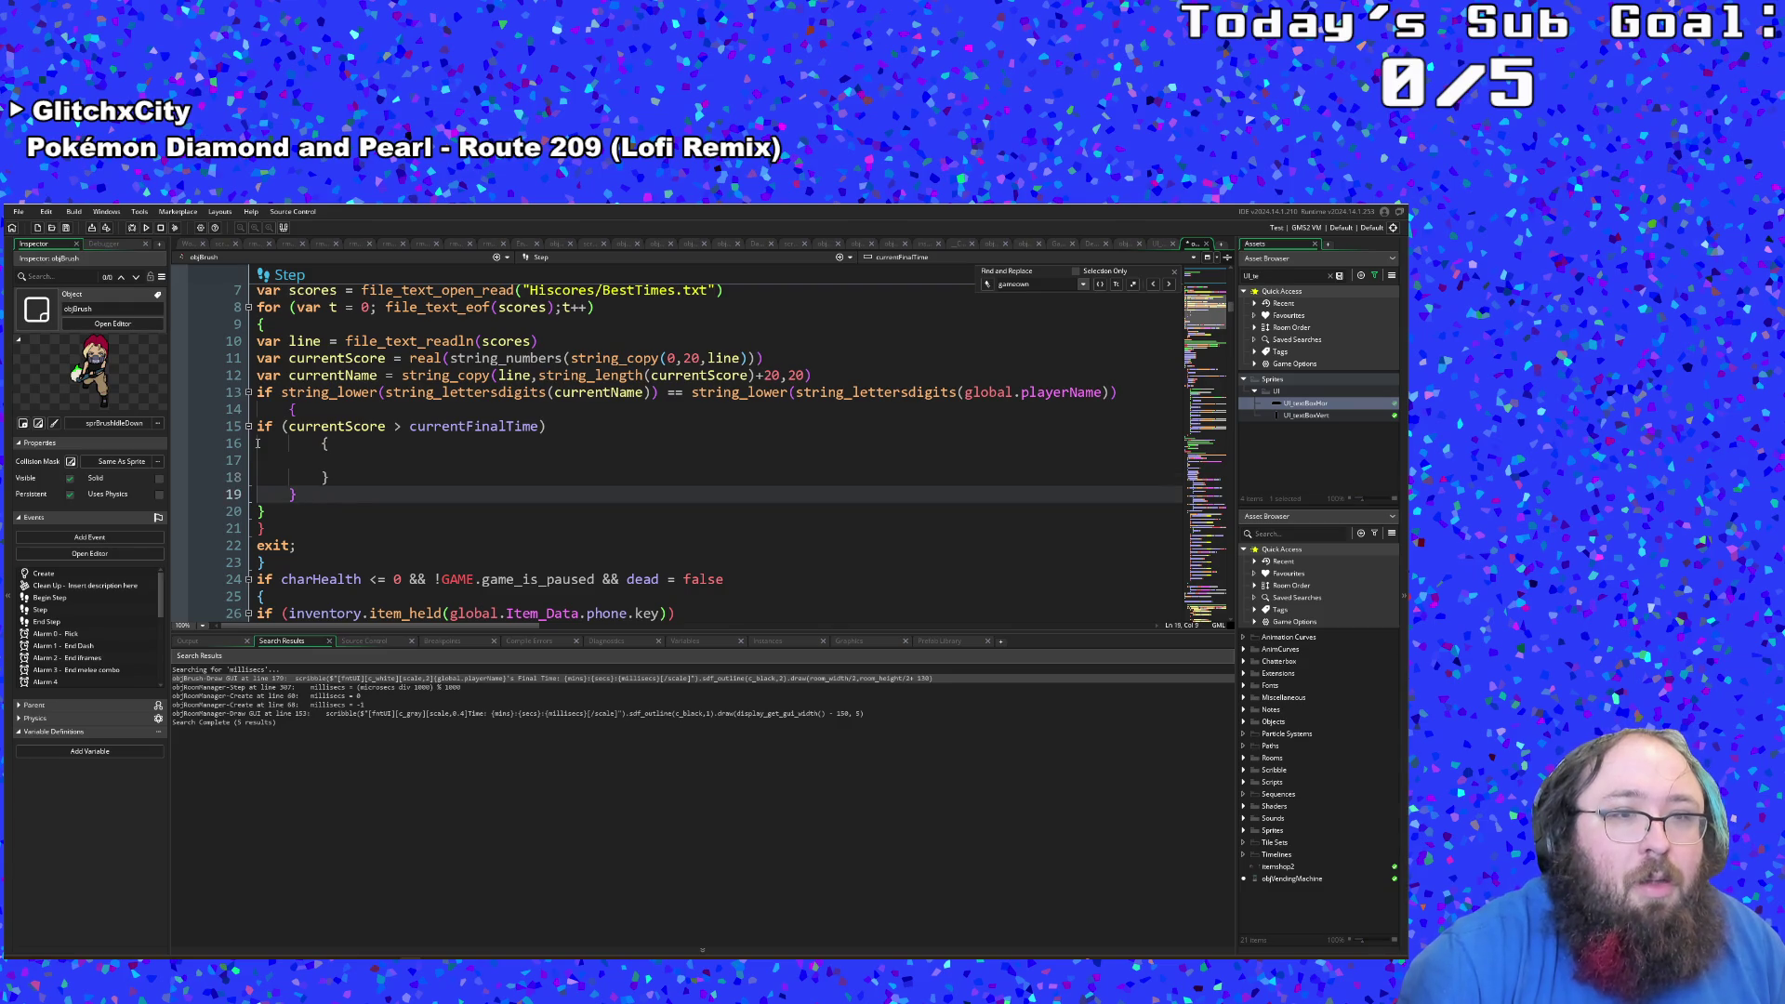
key("Down")
key("Down")
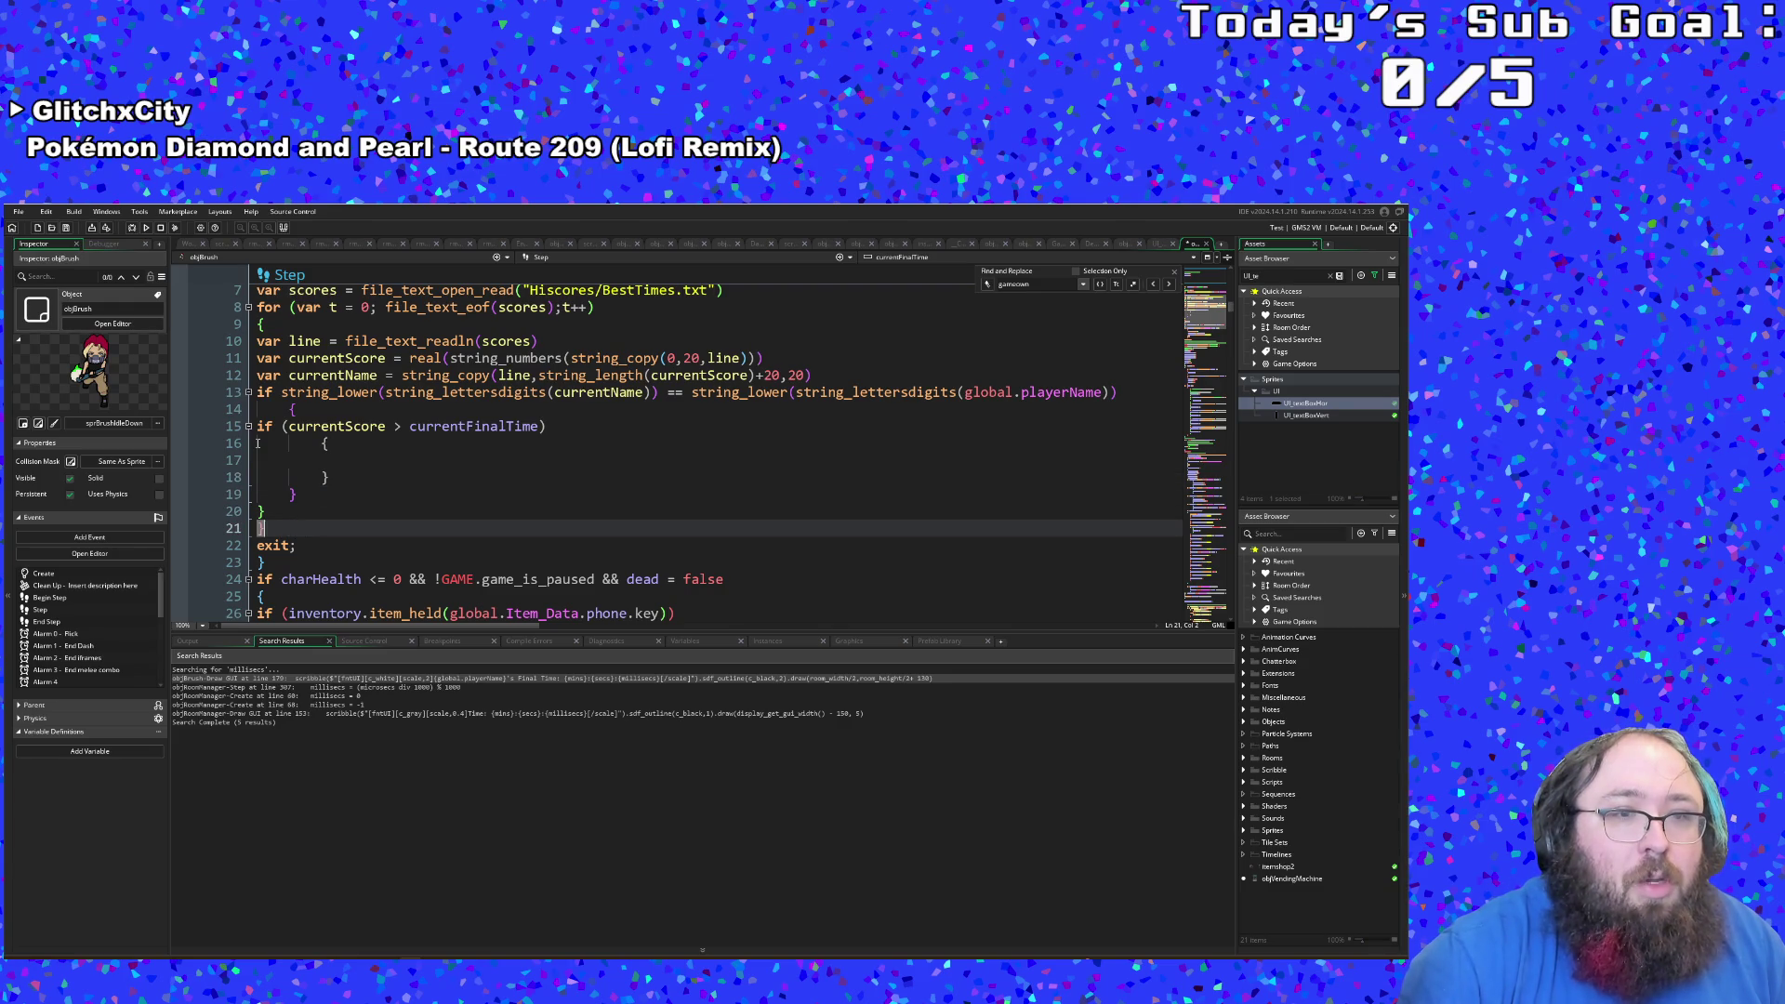
key("Up")
key("Tab")
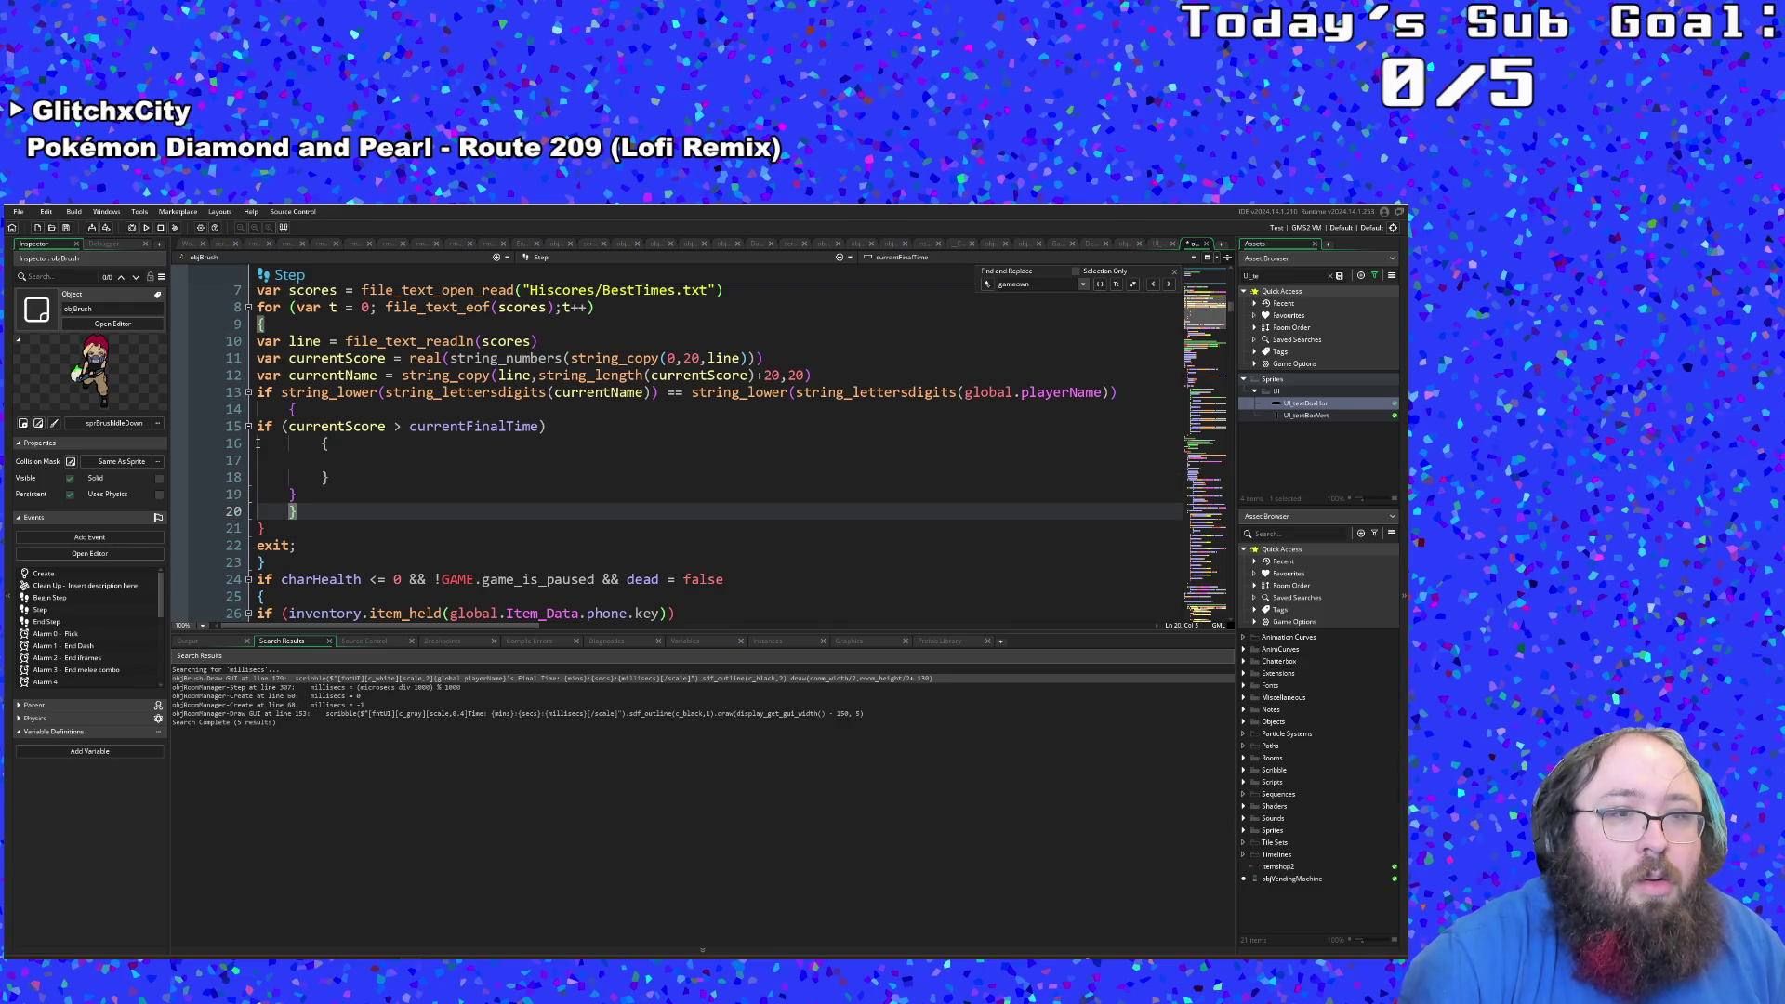
key("BackSpace")
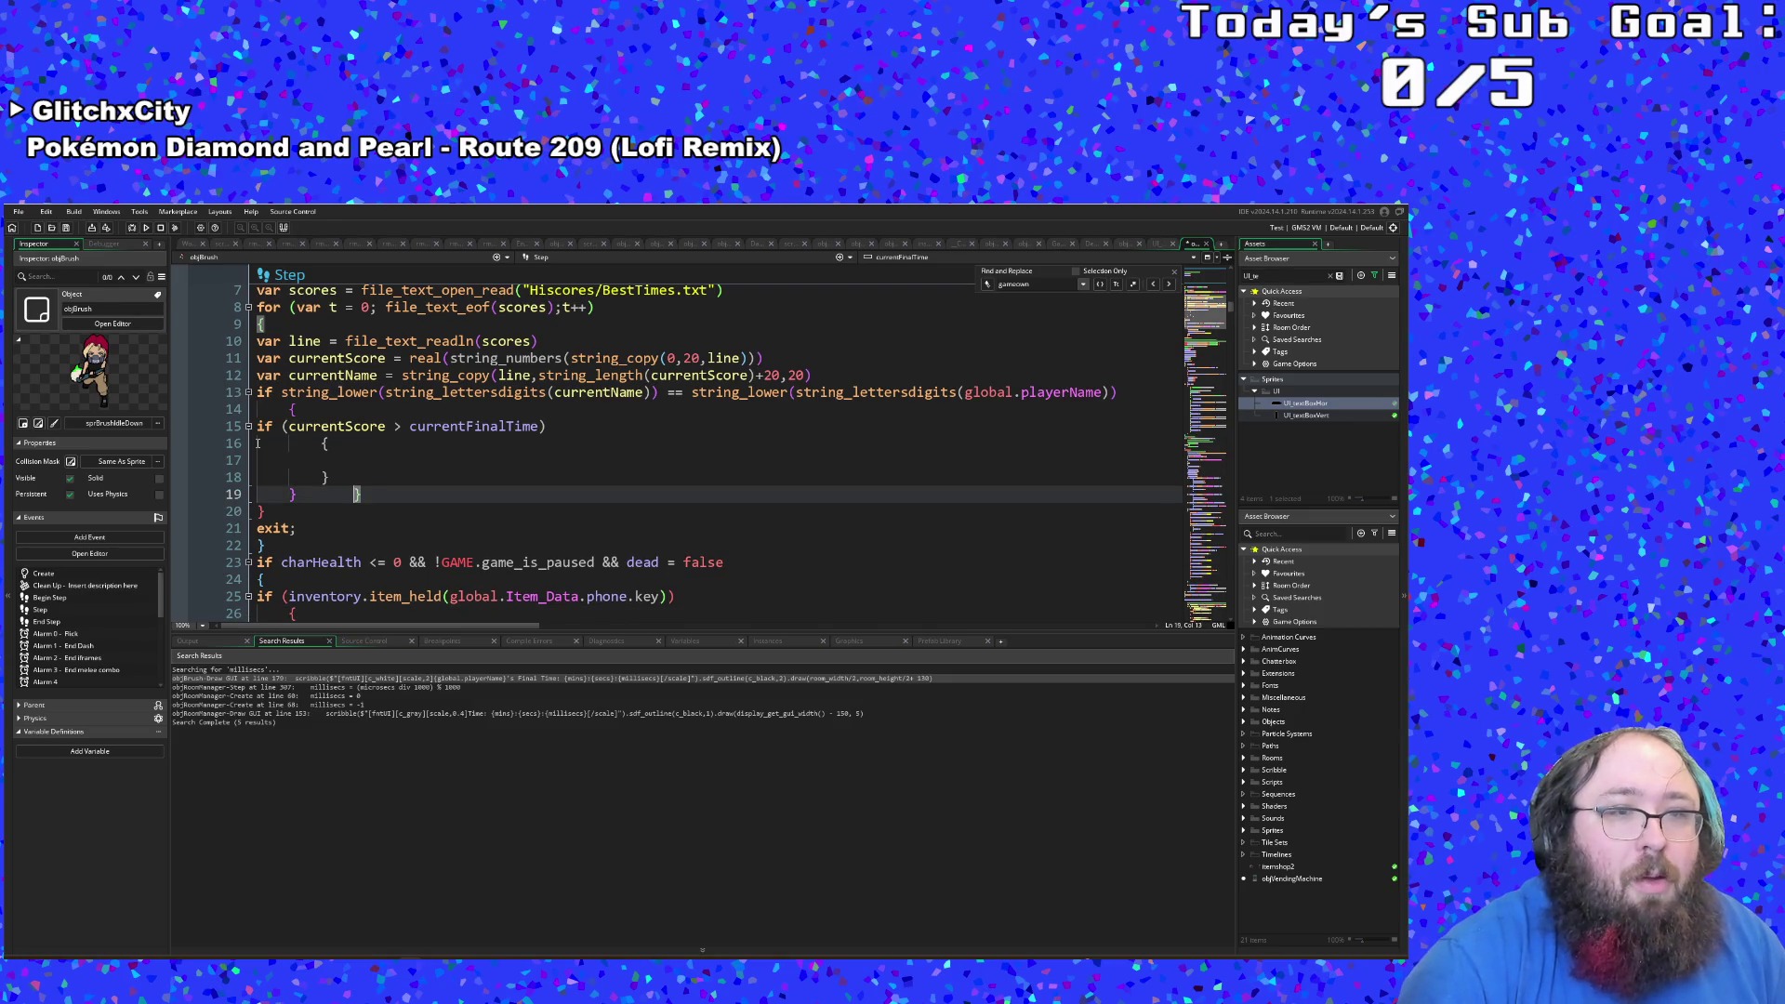
key("Return")
key("shift+Home")
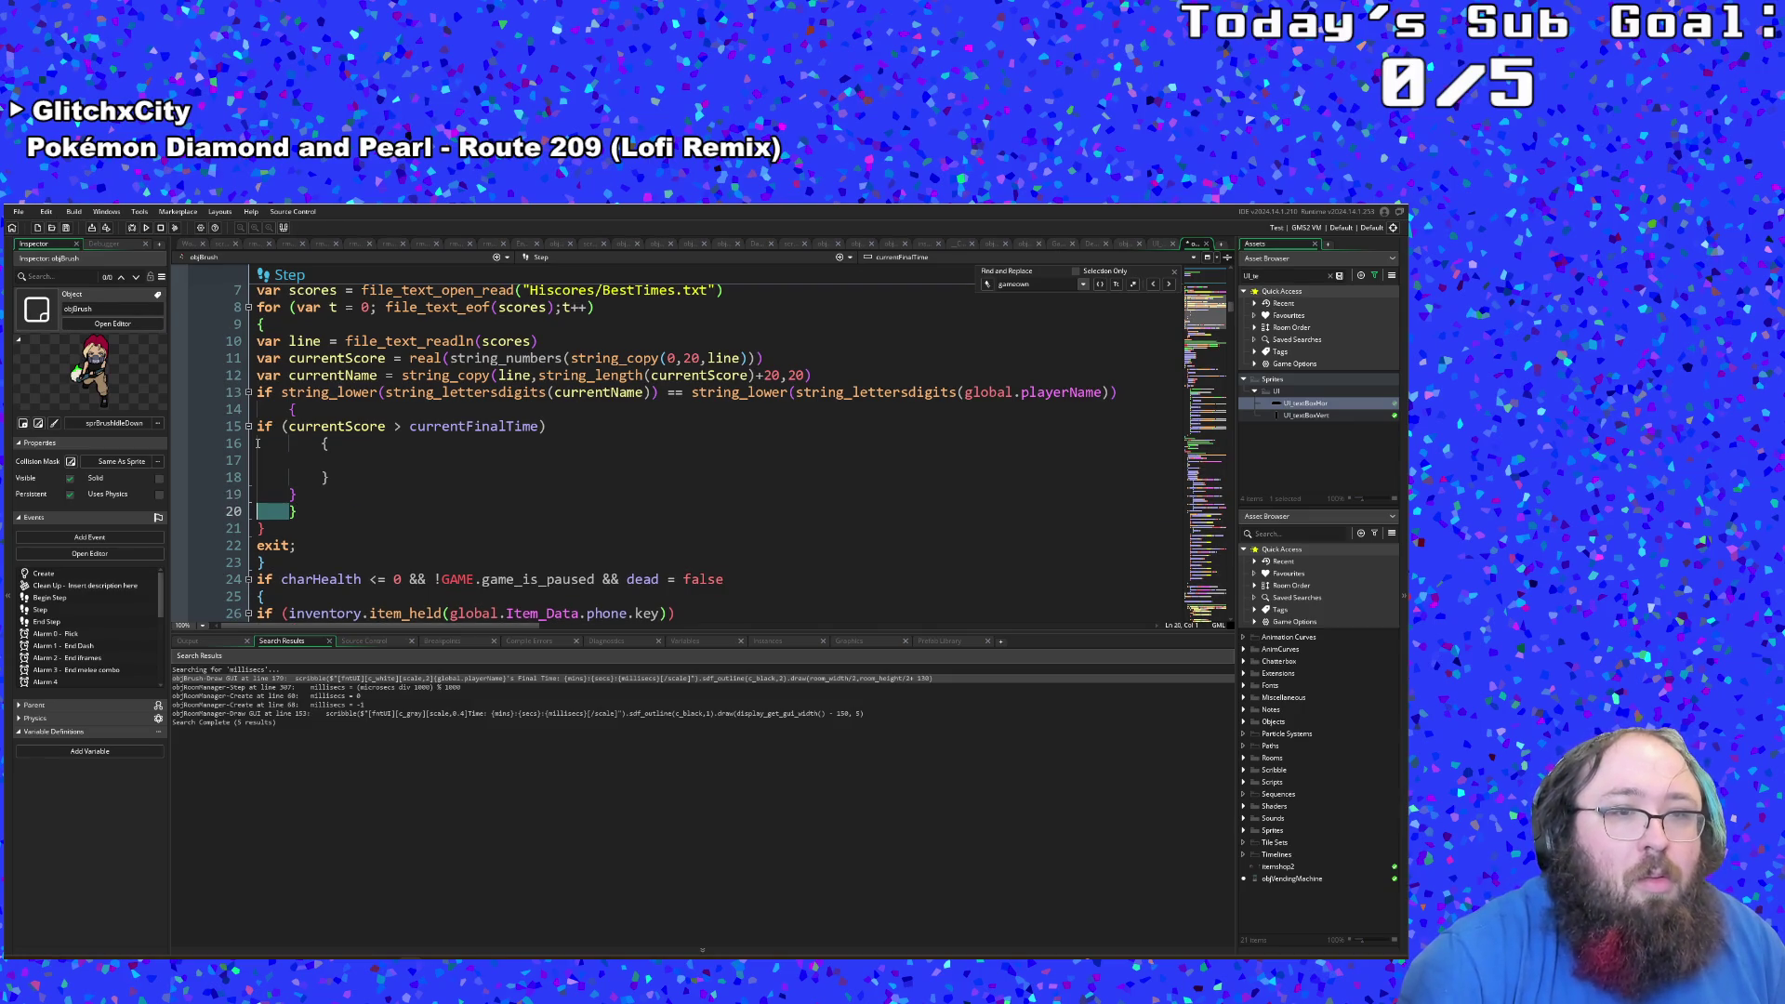
key("BackSpace")
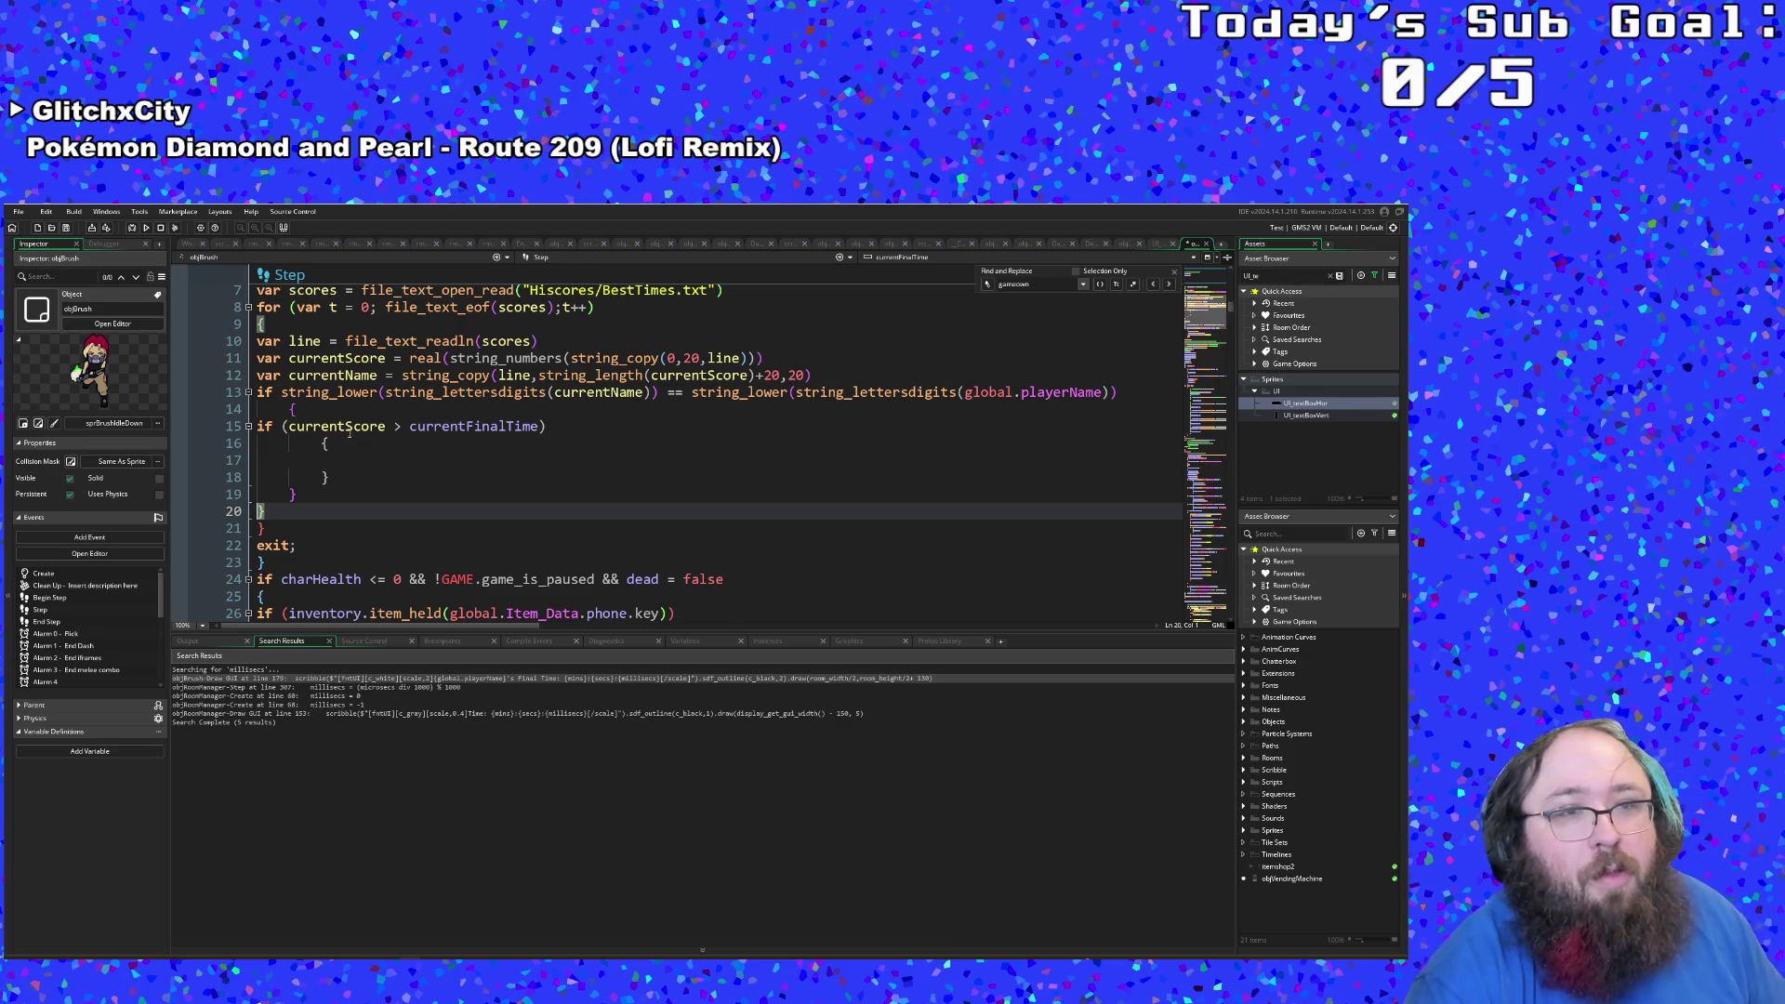
Step: Indent the if (currentScore > currentFinalTime) line one level inside the name-match block
left_click(326, 460)
left_click(259, 427)
key("Tab")
left_click(332, 461)
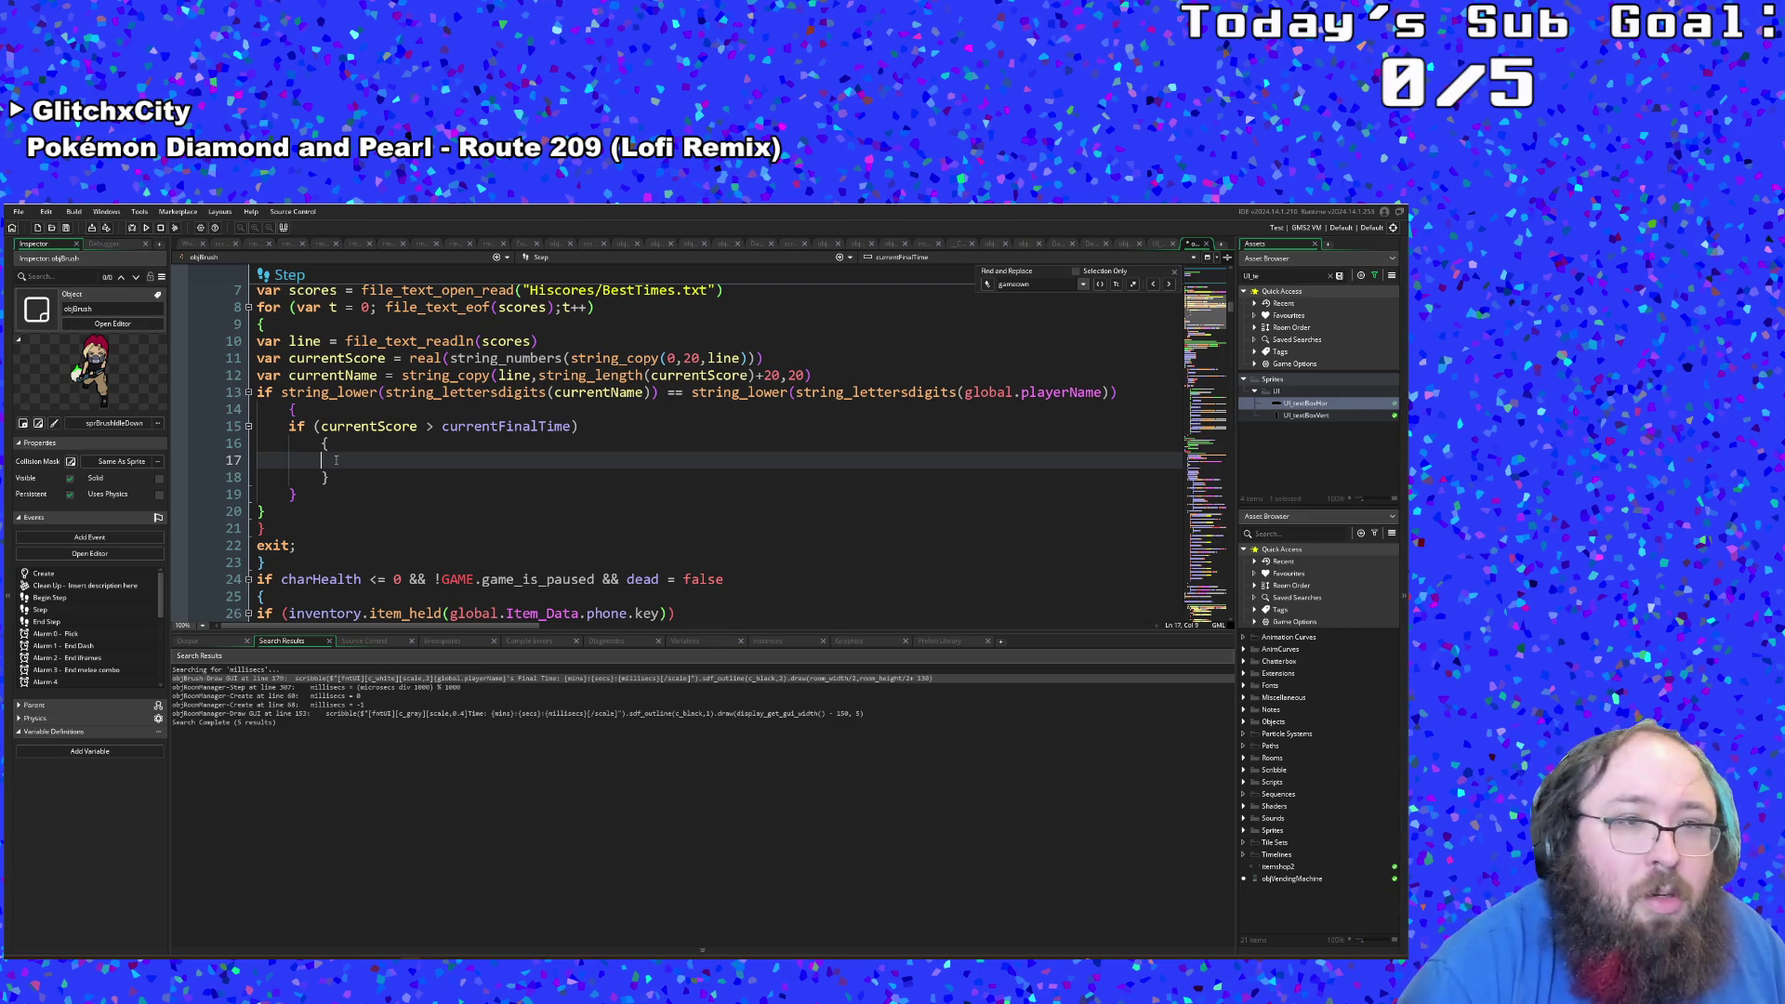
Step: Put newPersonalBest on line 17 via autocomplete
type("current")
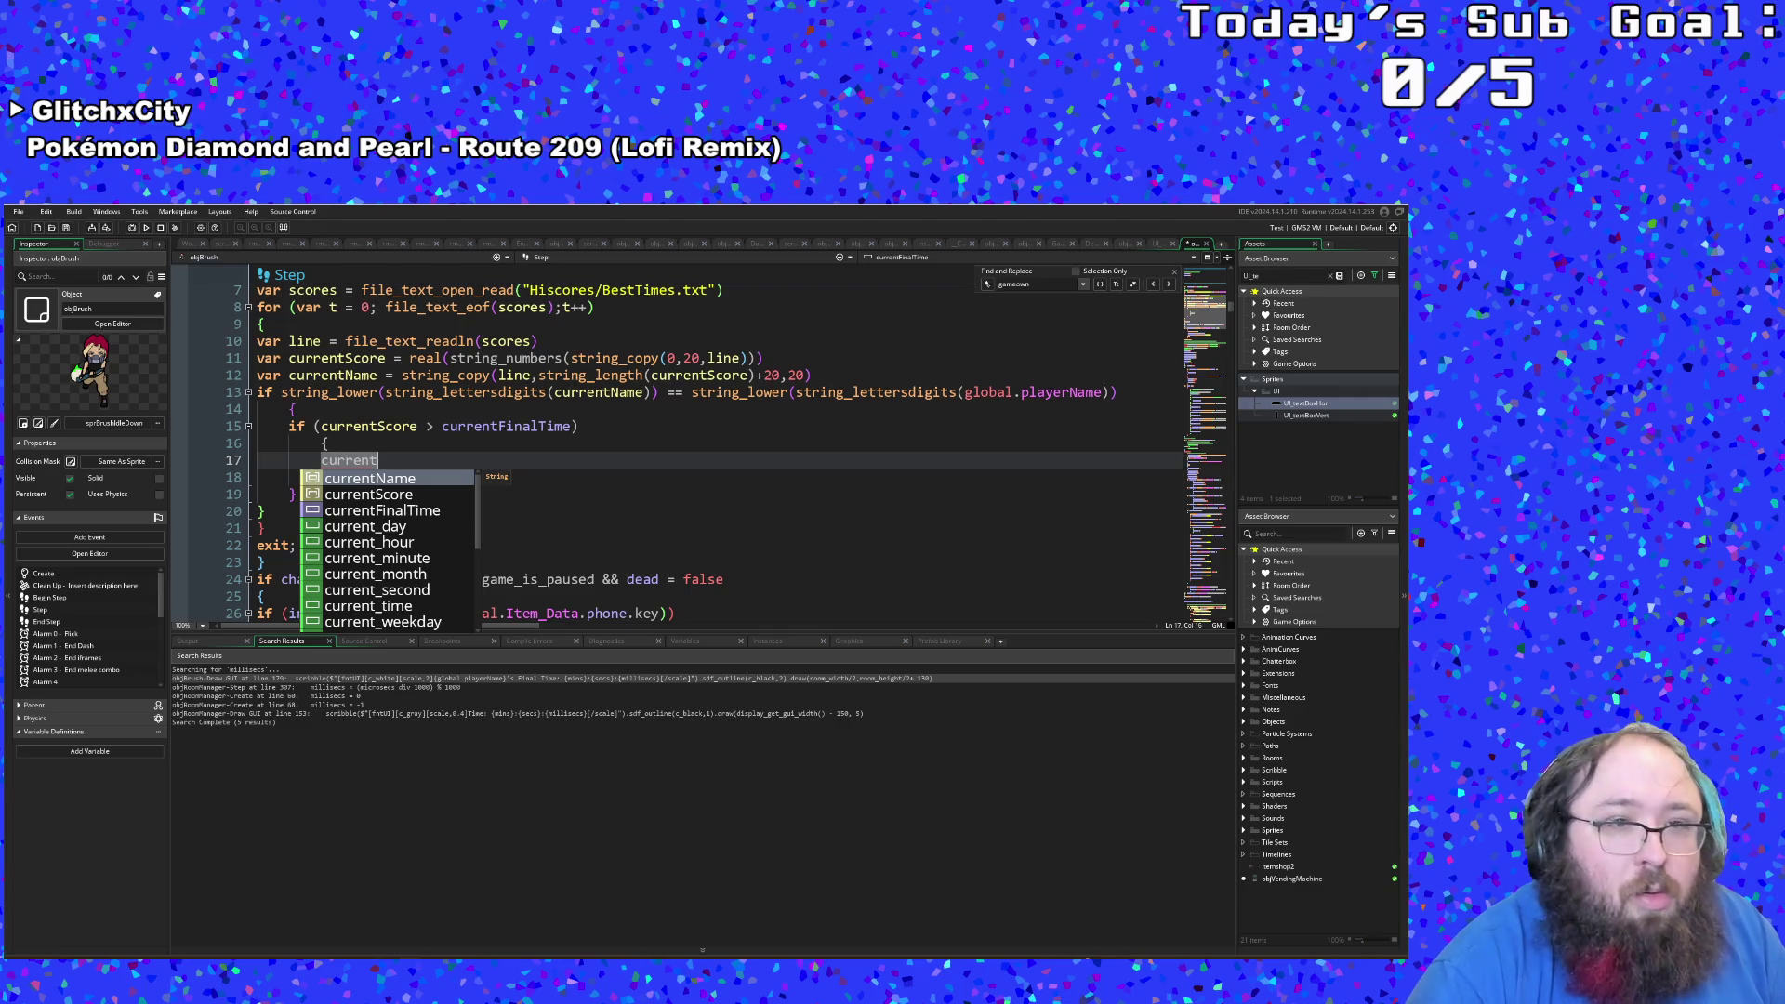
key("Down")
key("Down")
key("Down")
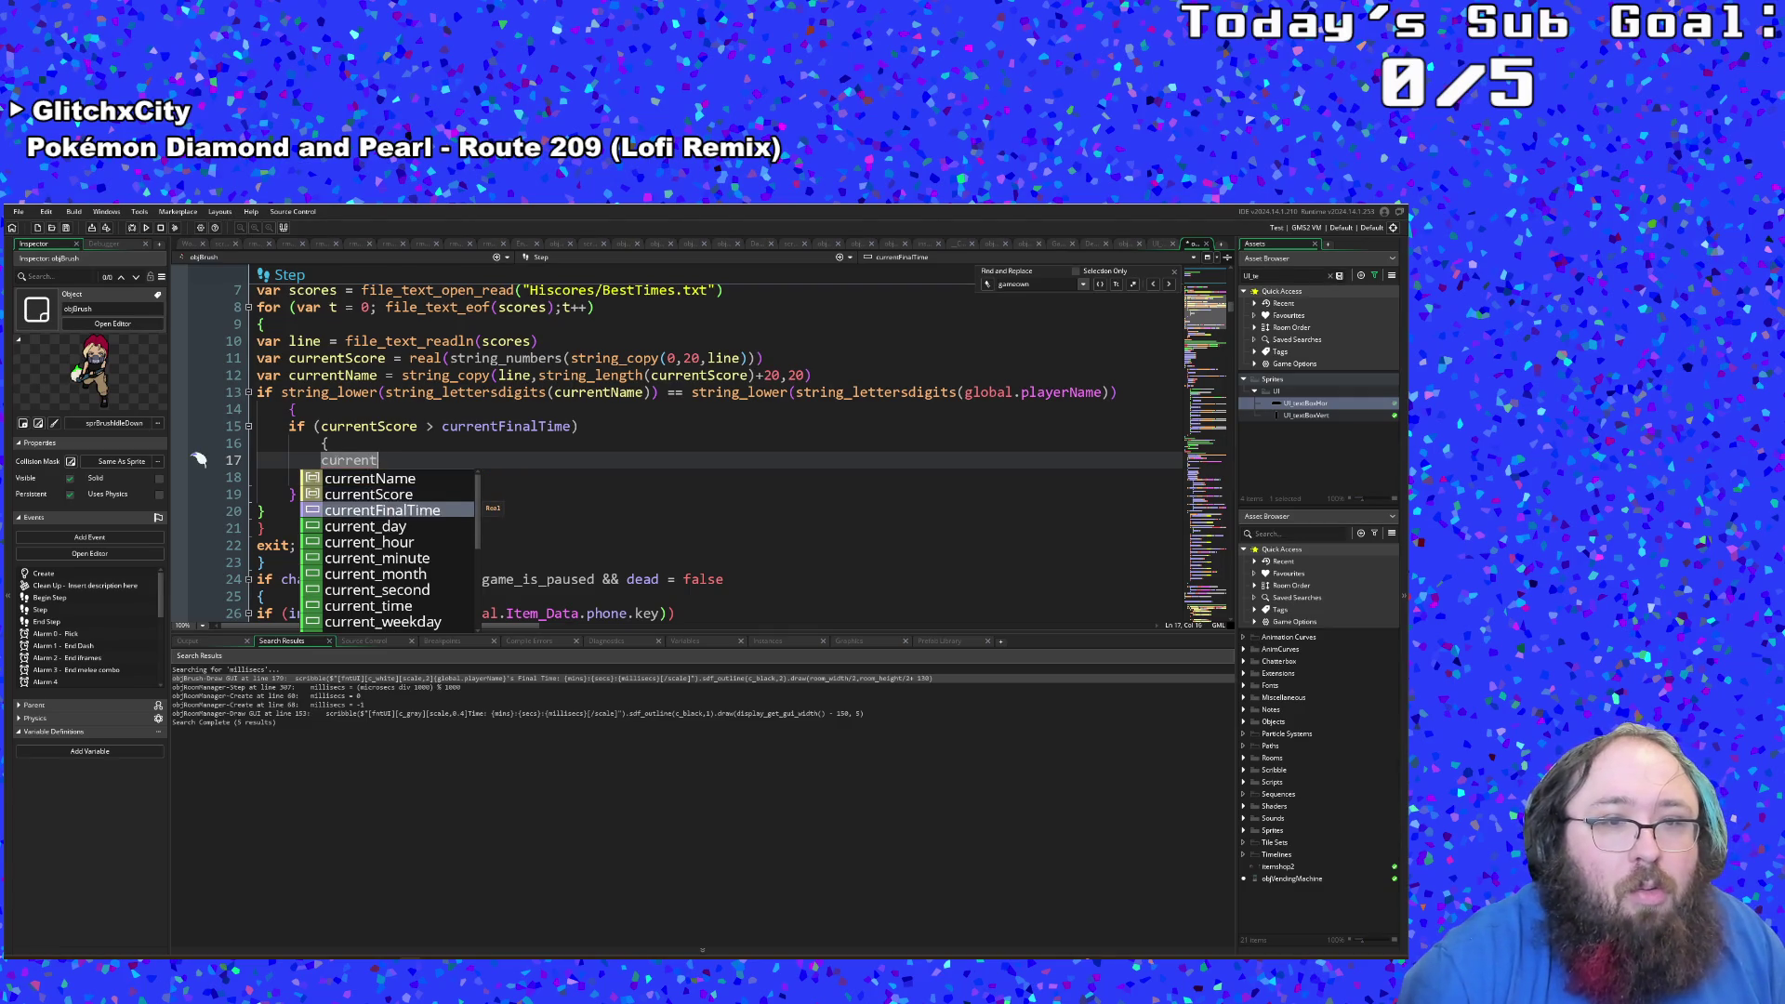
key("BackSpace")
key("BackSpace")
key("BackSpace")
key("BackSpace")
key("BackSpace")
key("BackSpace")
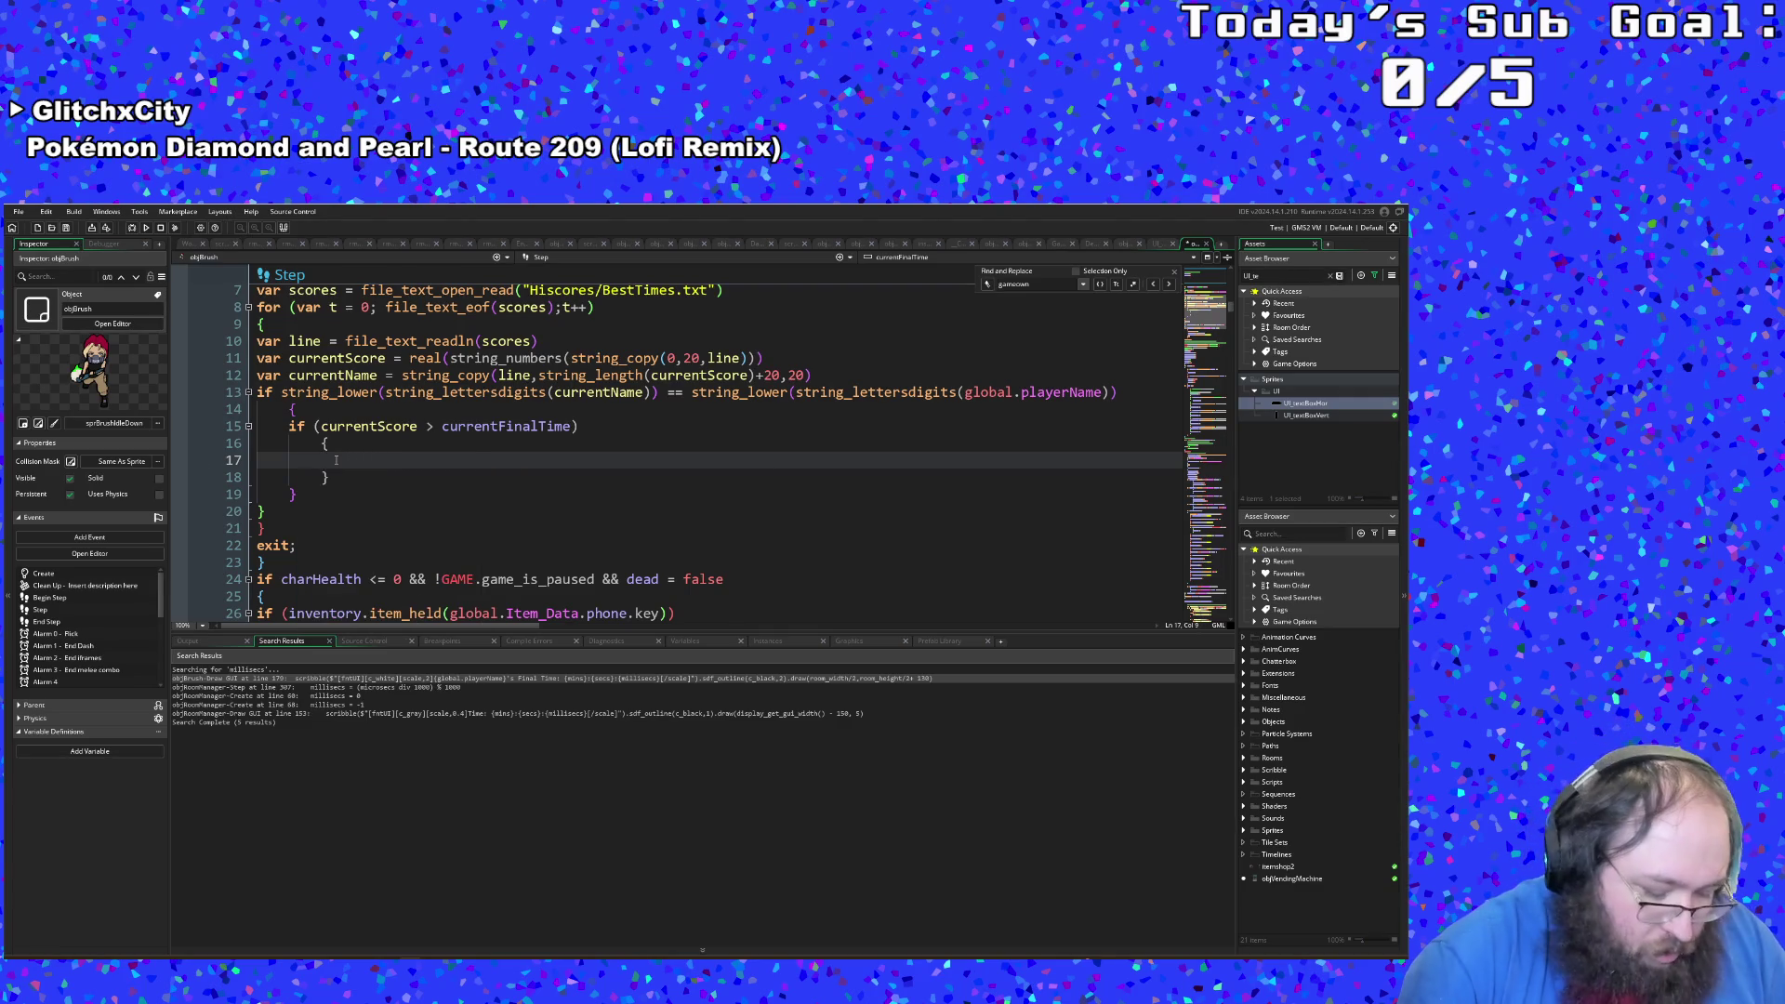
type("New")
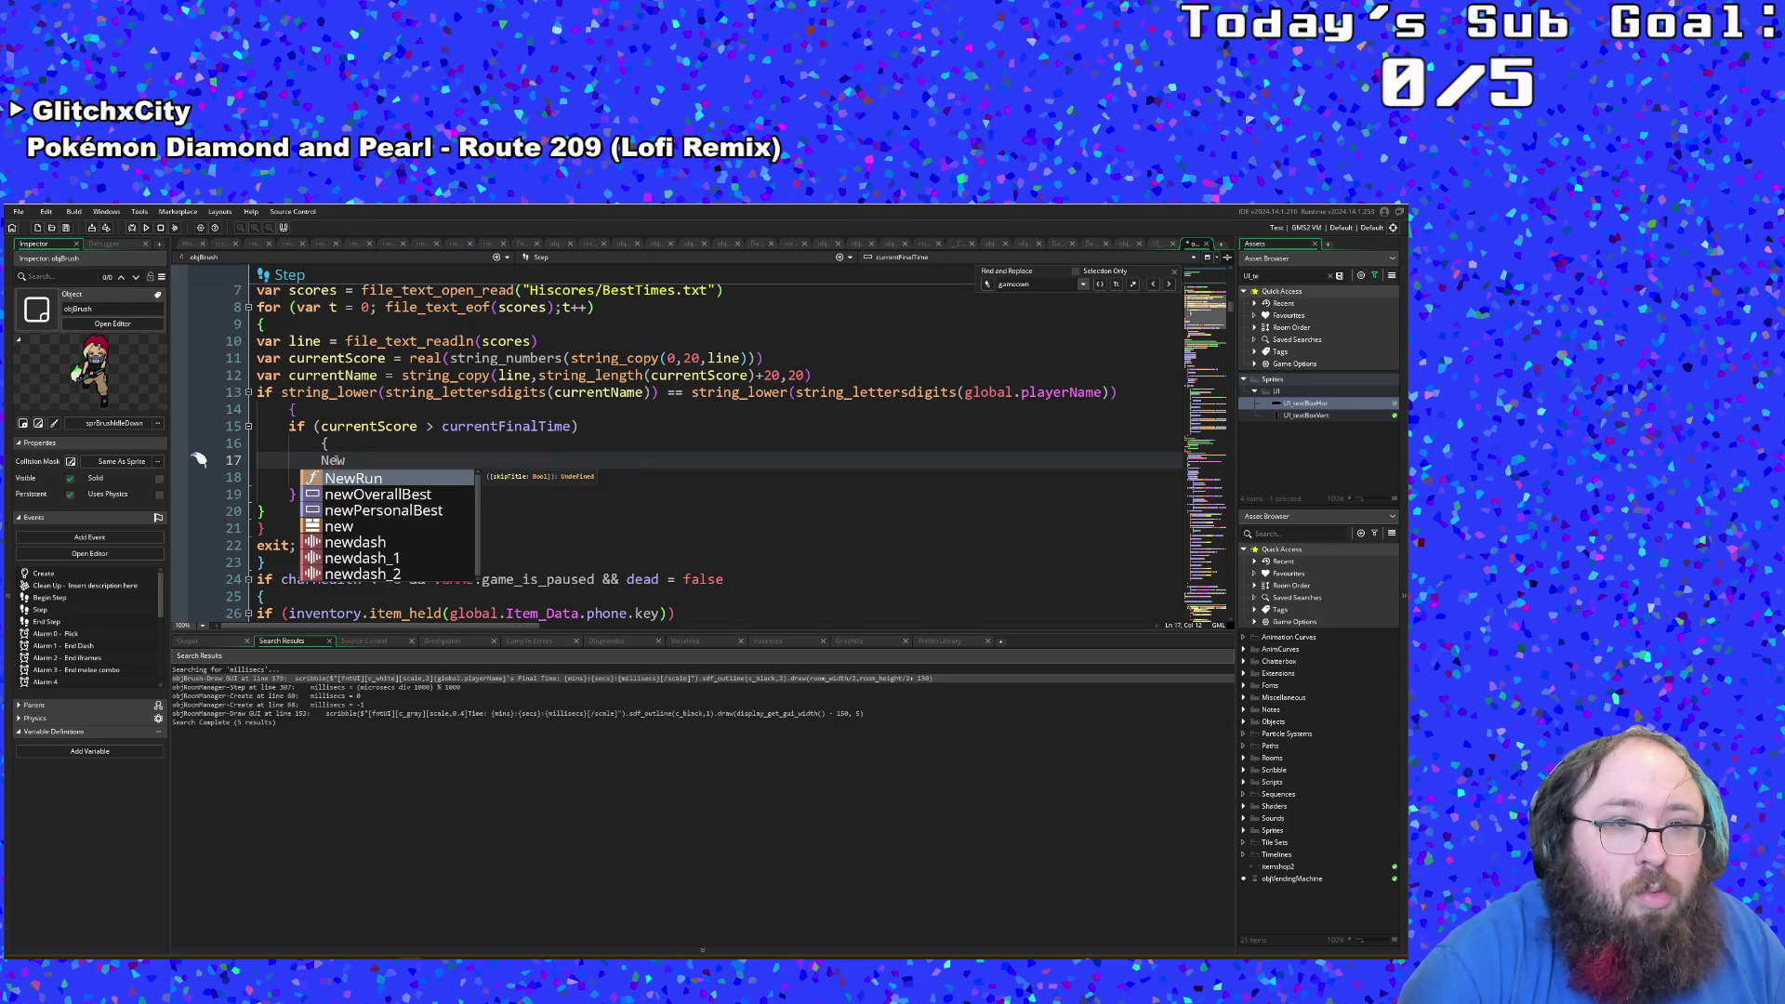
key("Down")
key("Down")
key("Return")
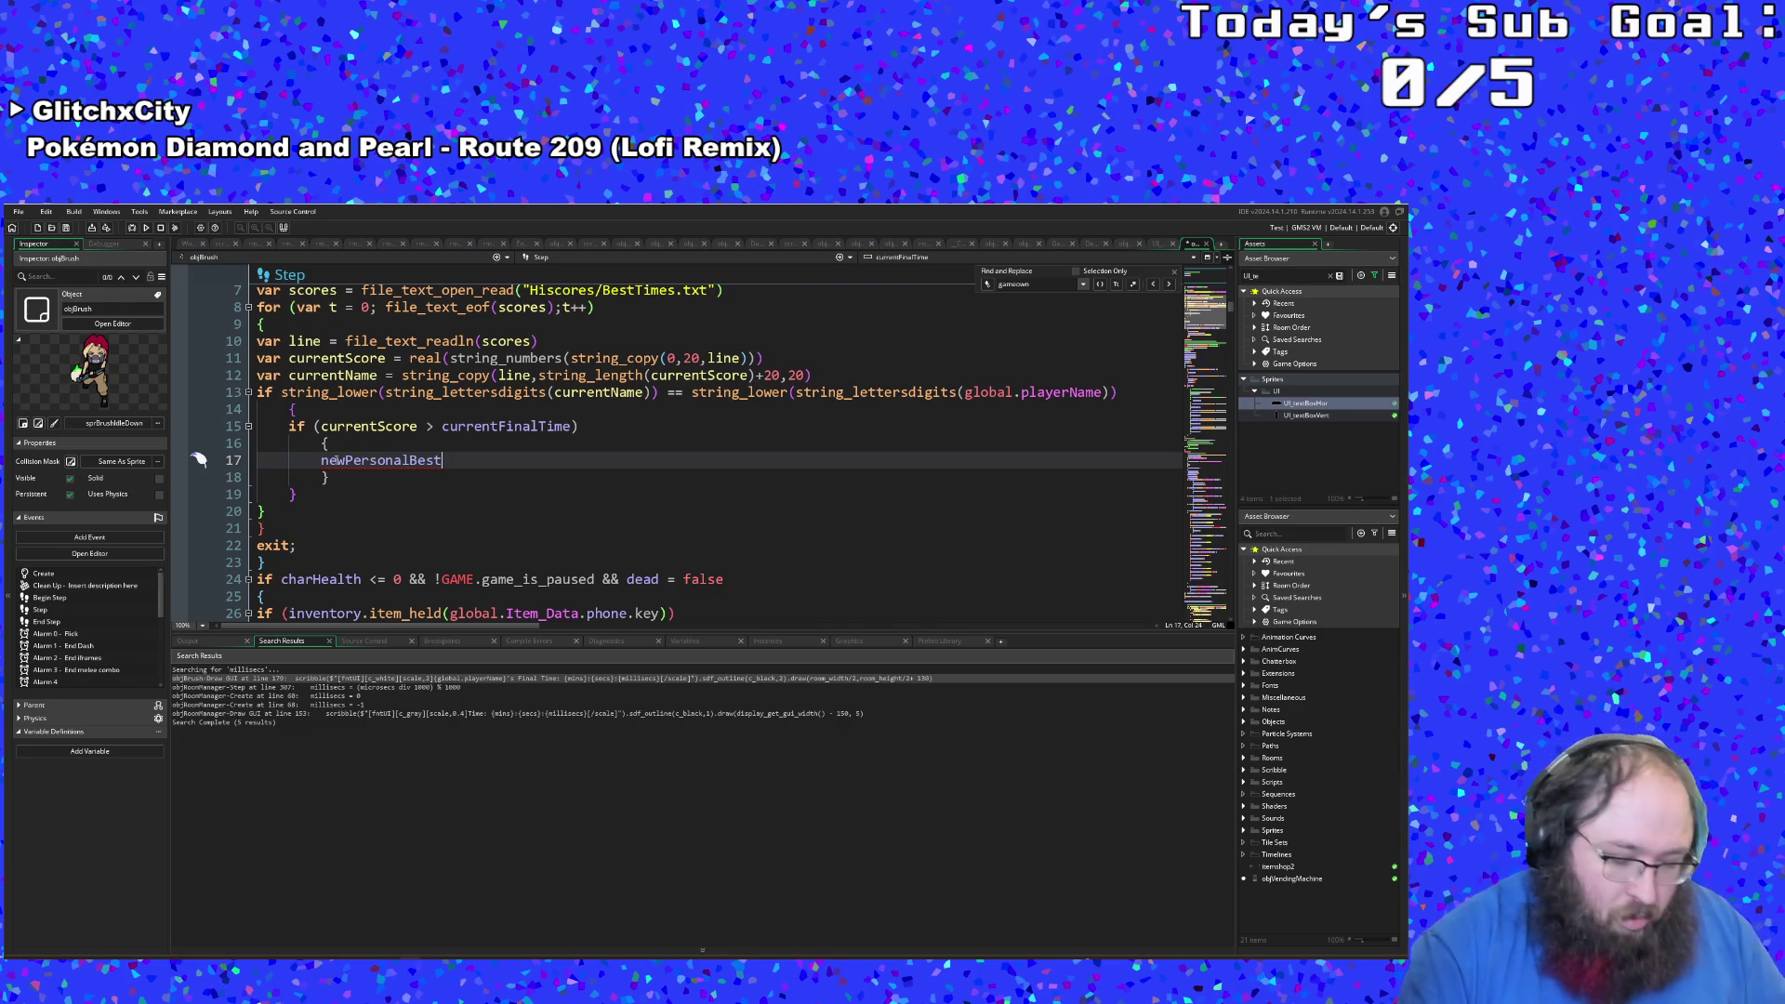
Step: Assign it = currentFinalTime and open a new line below
type(" =")
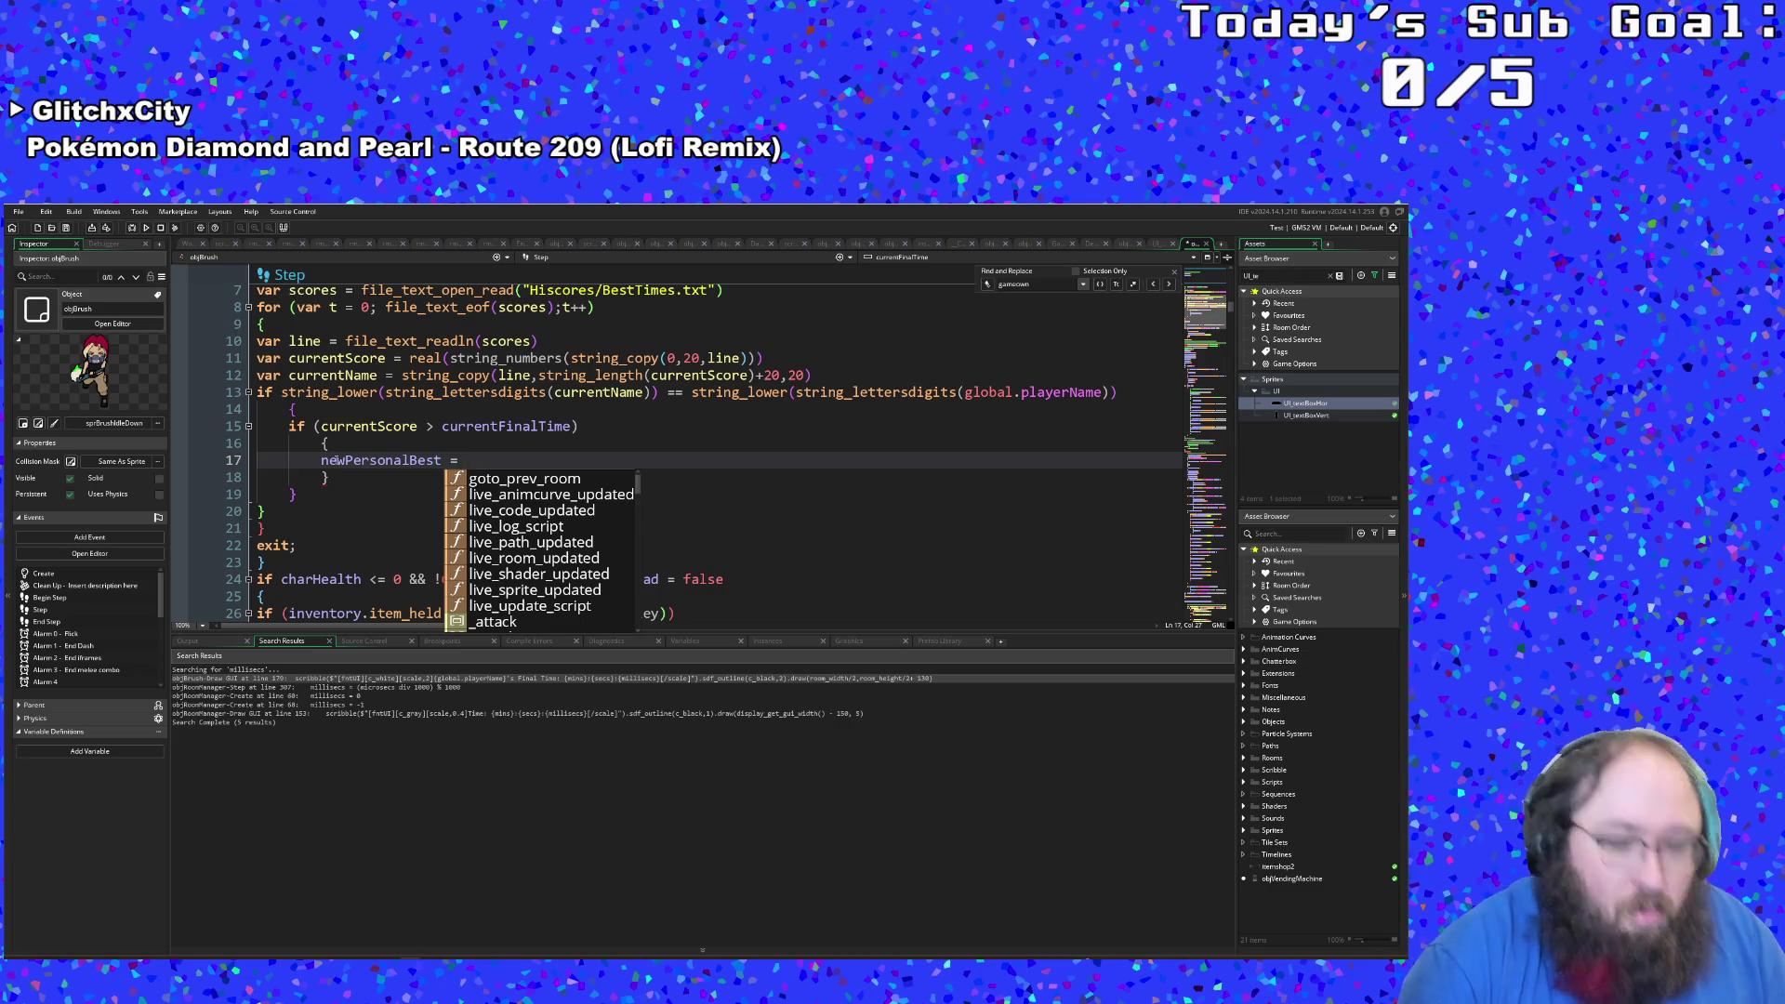
type(" cureent")
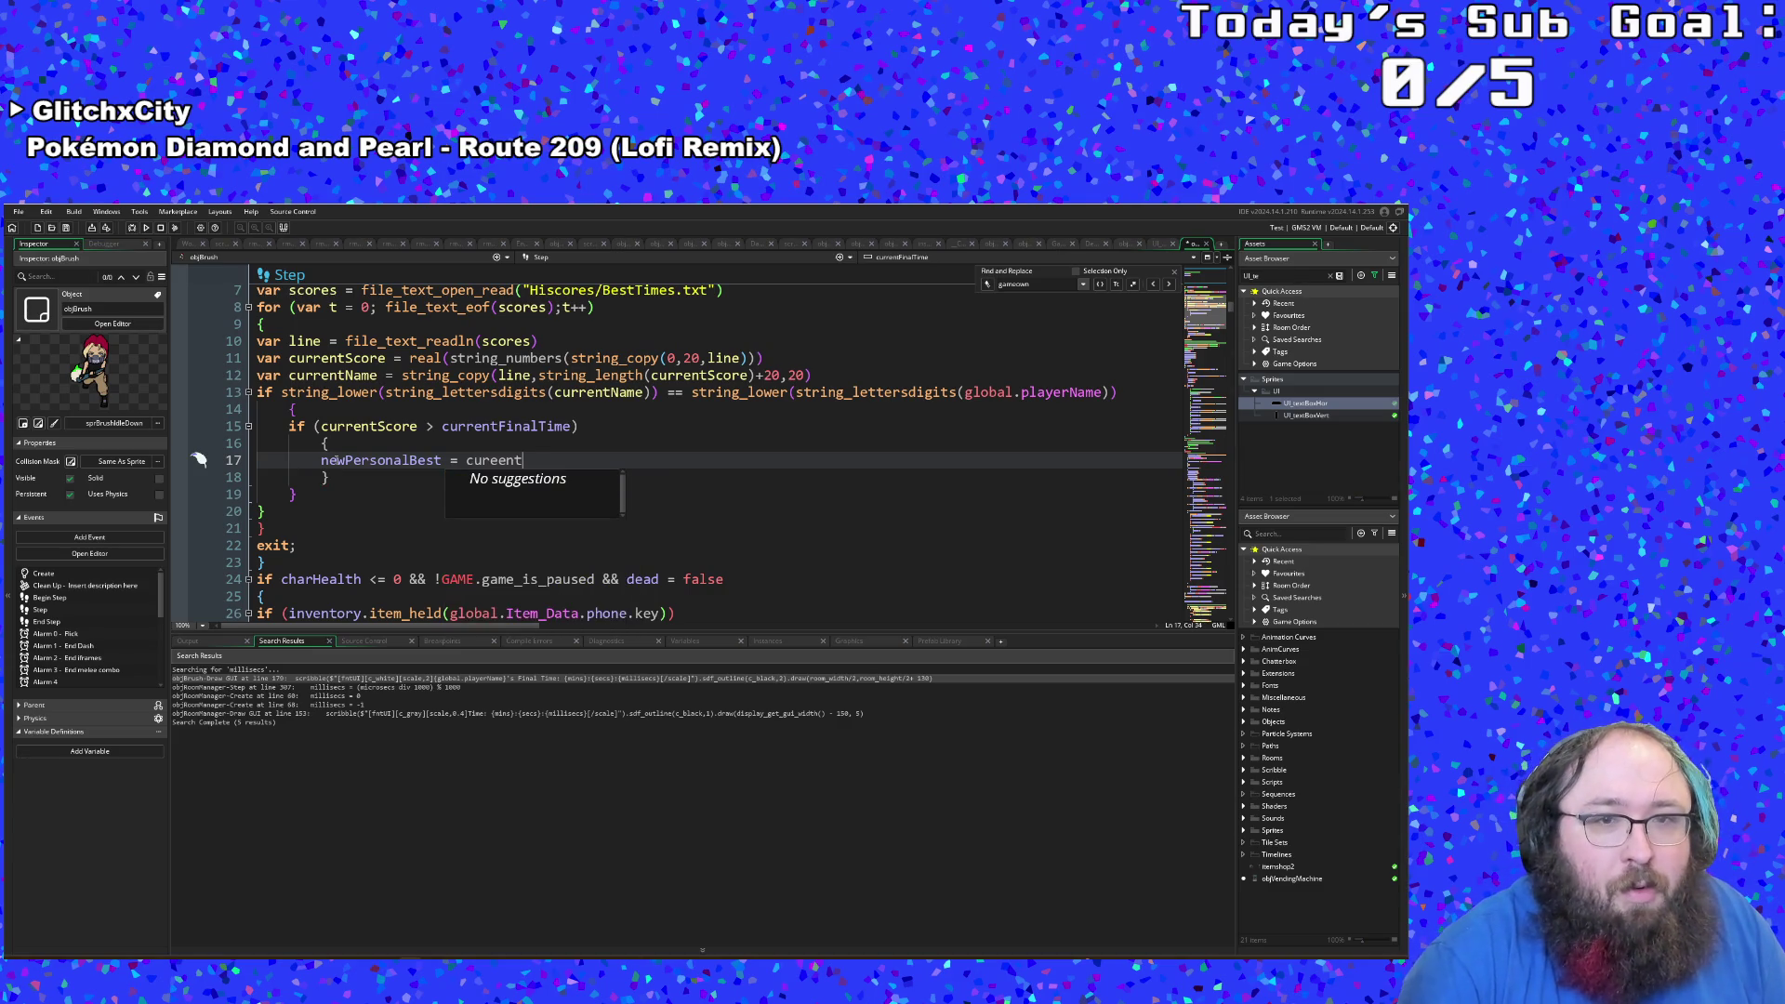
key("BackSpace")
key("BackSpace")
key("BackSpace")
key("Down")
key("Down")
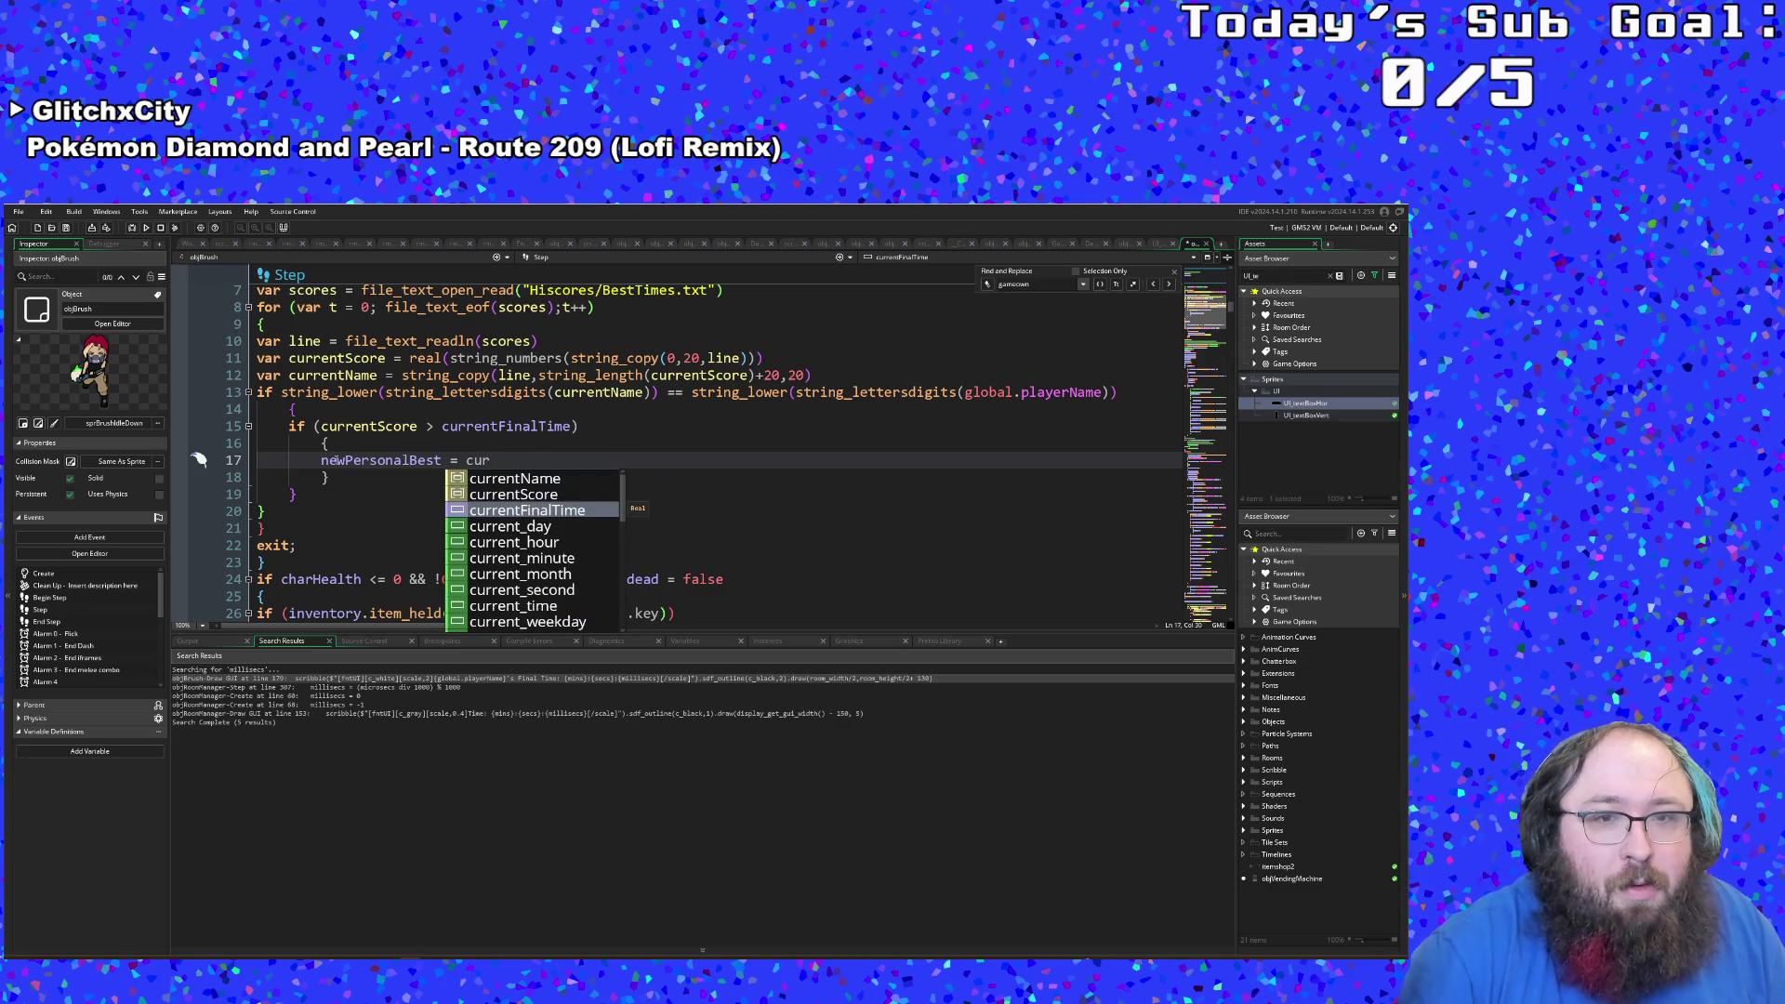
key("Return")
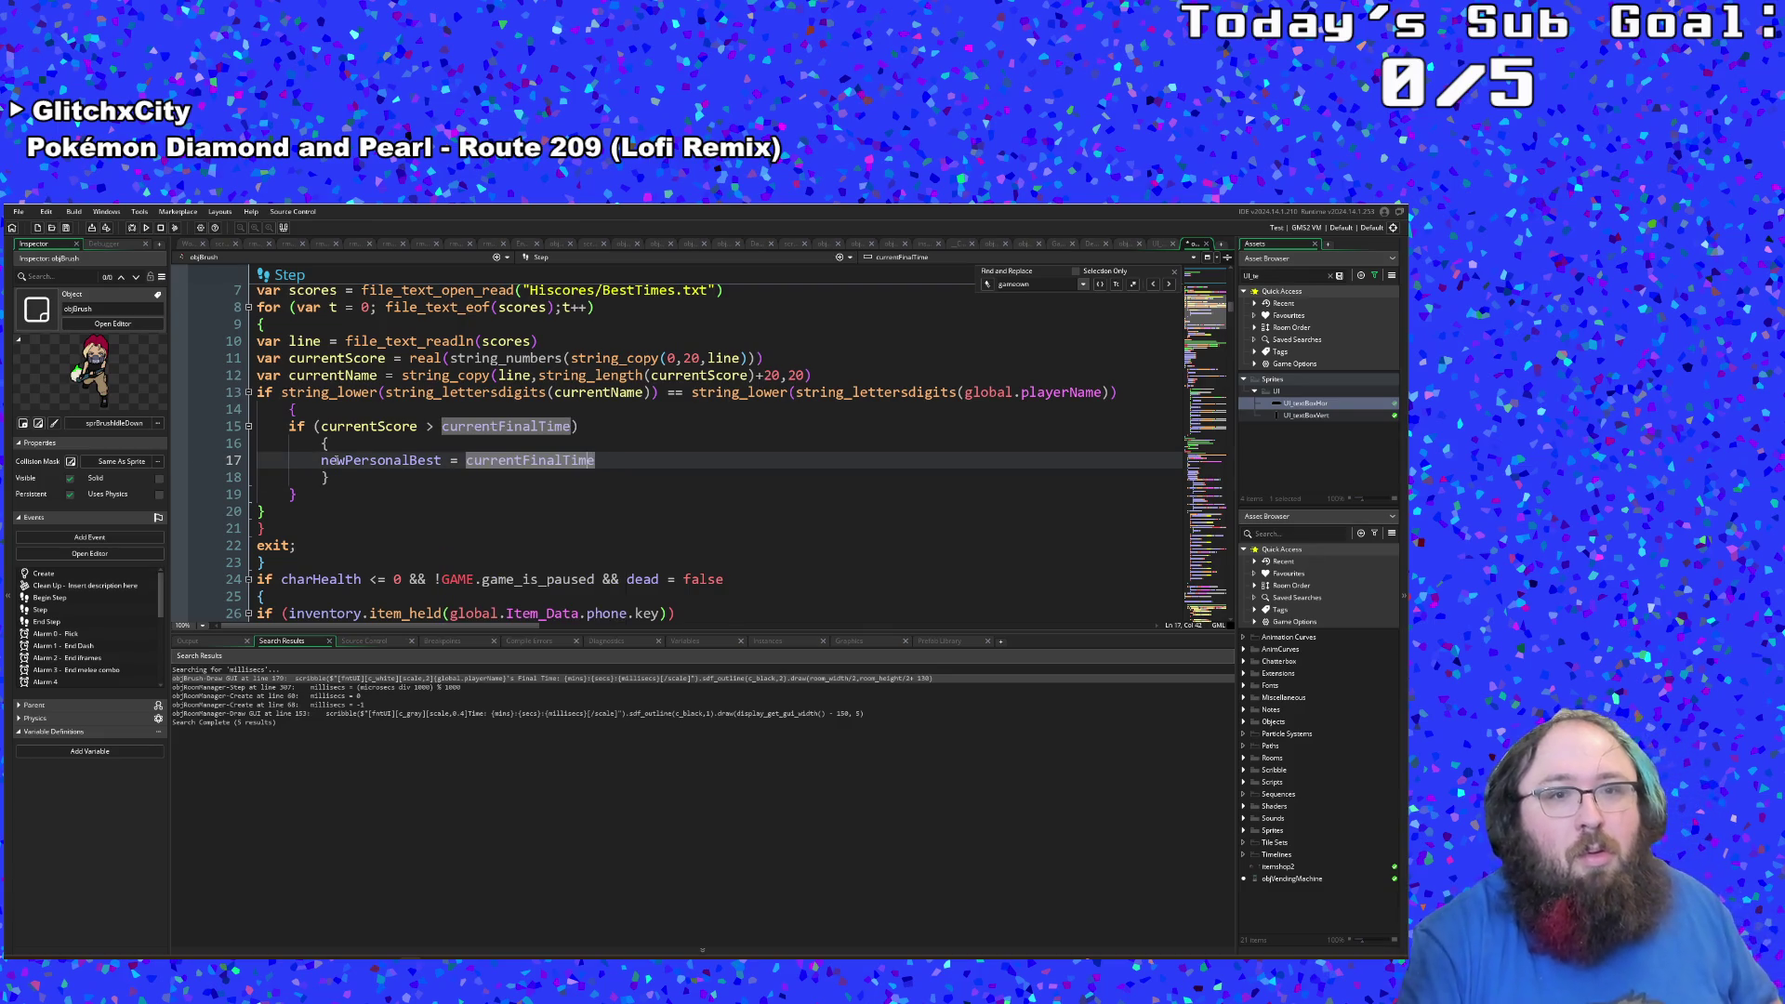
left_click(406, 468)
scroll(418, 474, "up", 2)
scroll(418, 474, "down", 2)
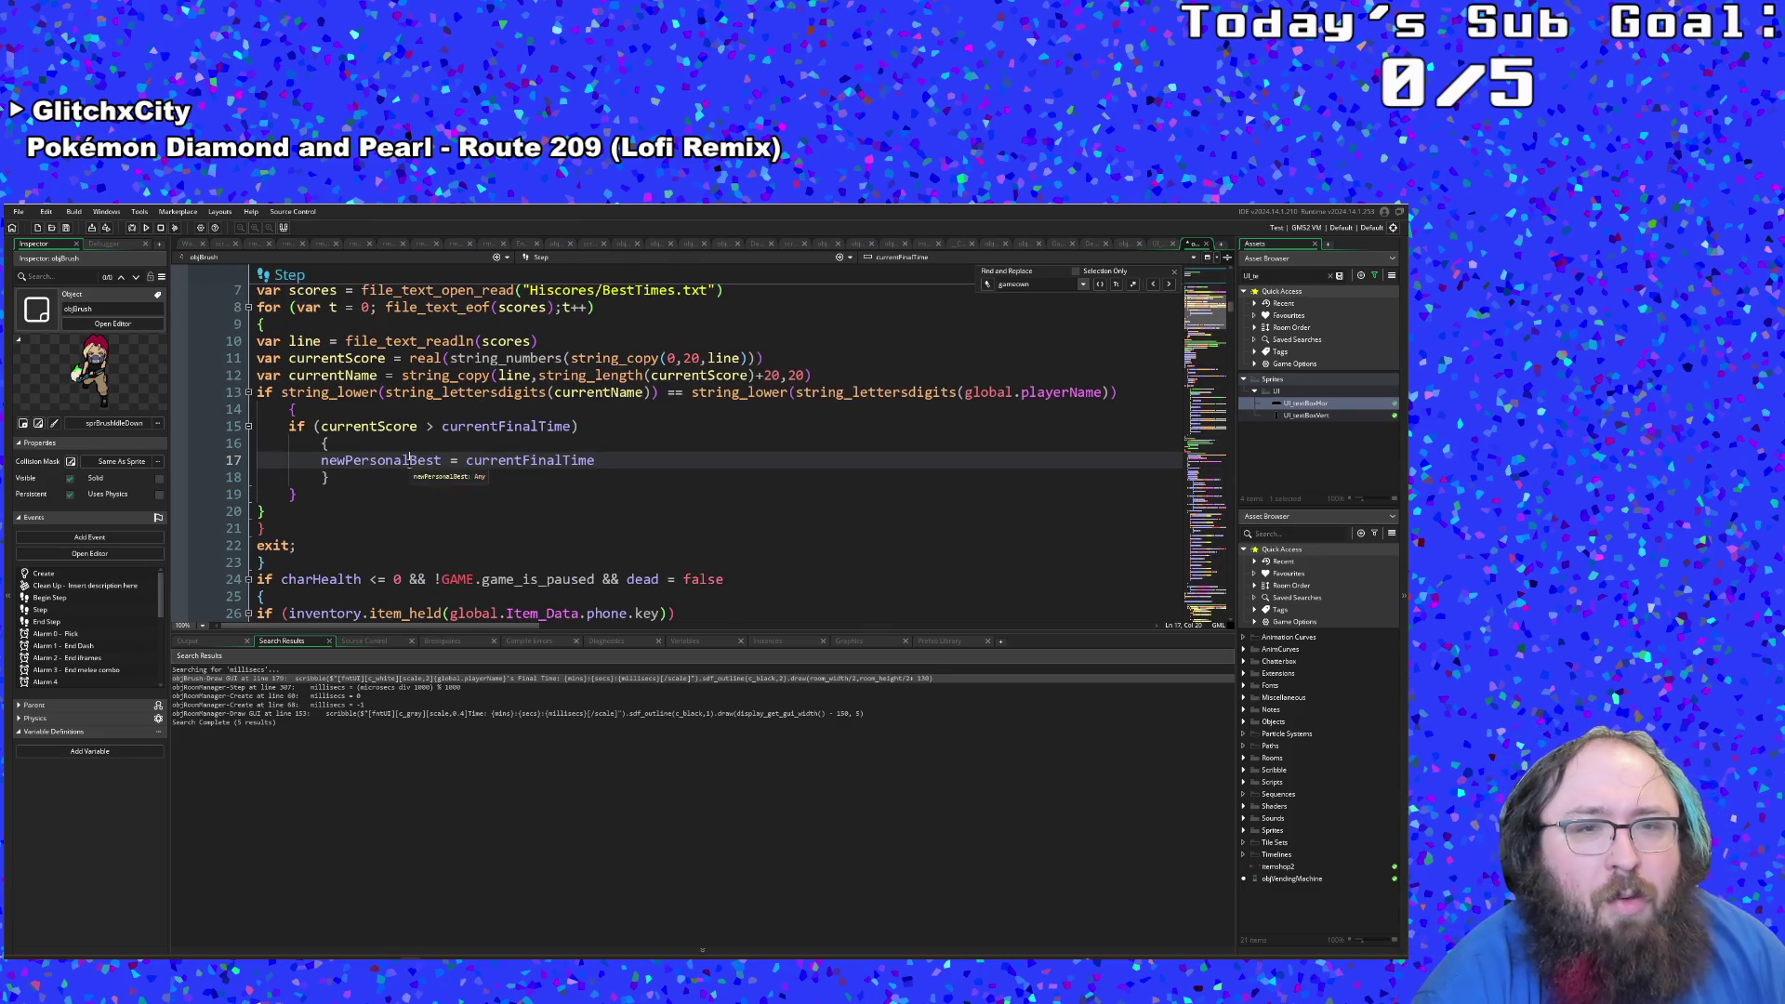
left_click(606, 462)
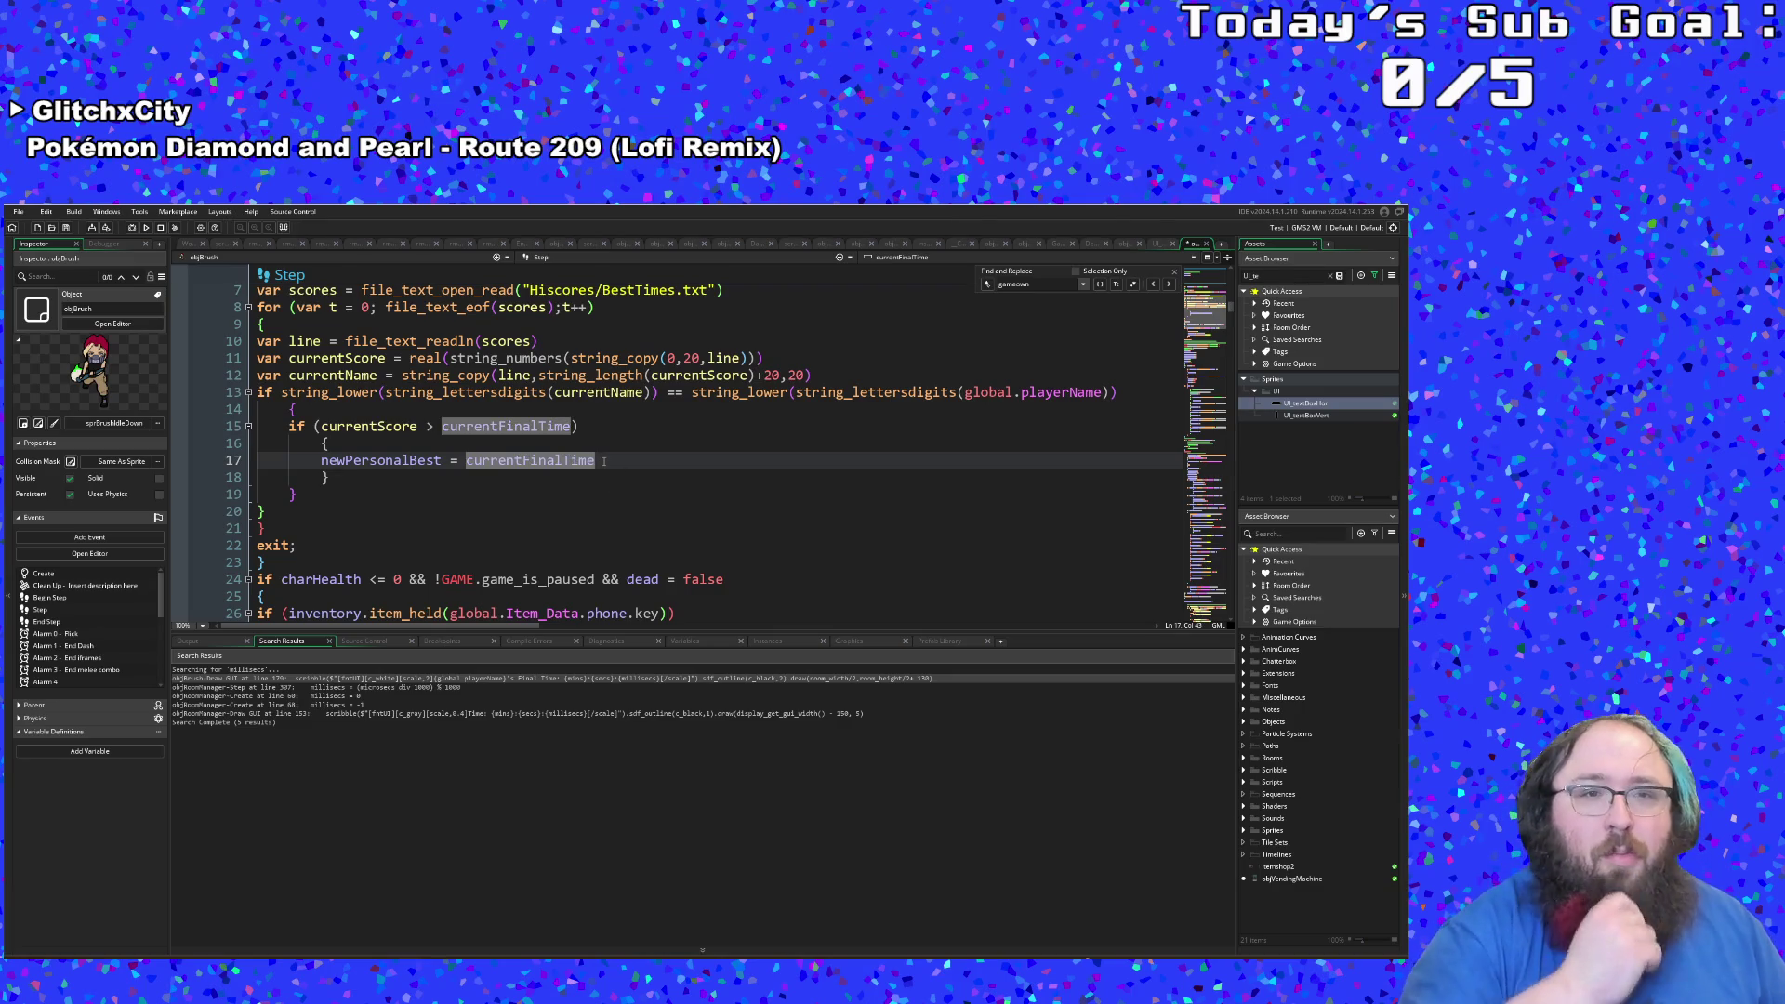
key("Return")
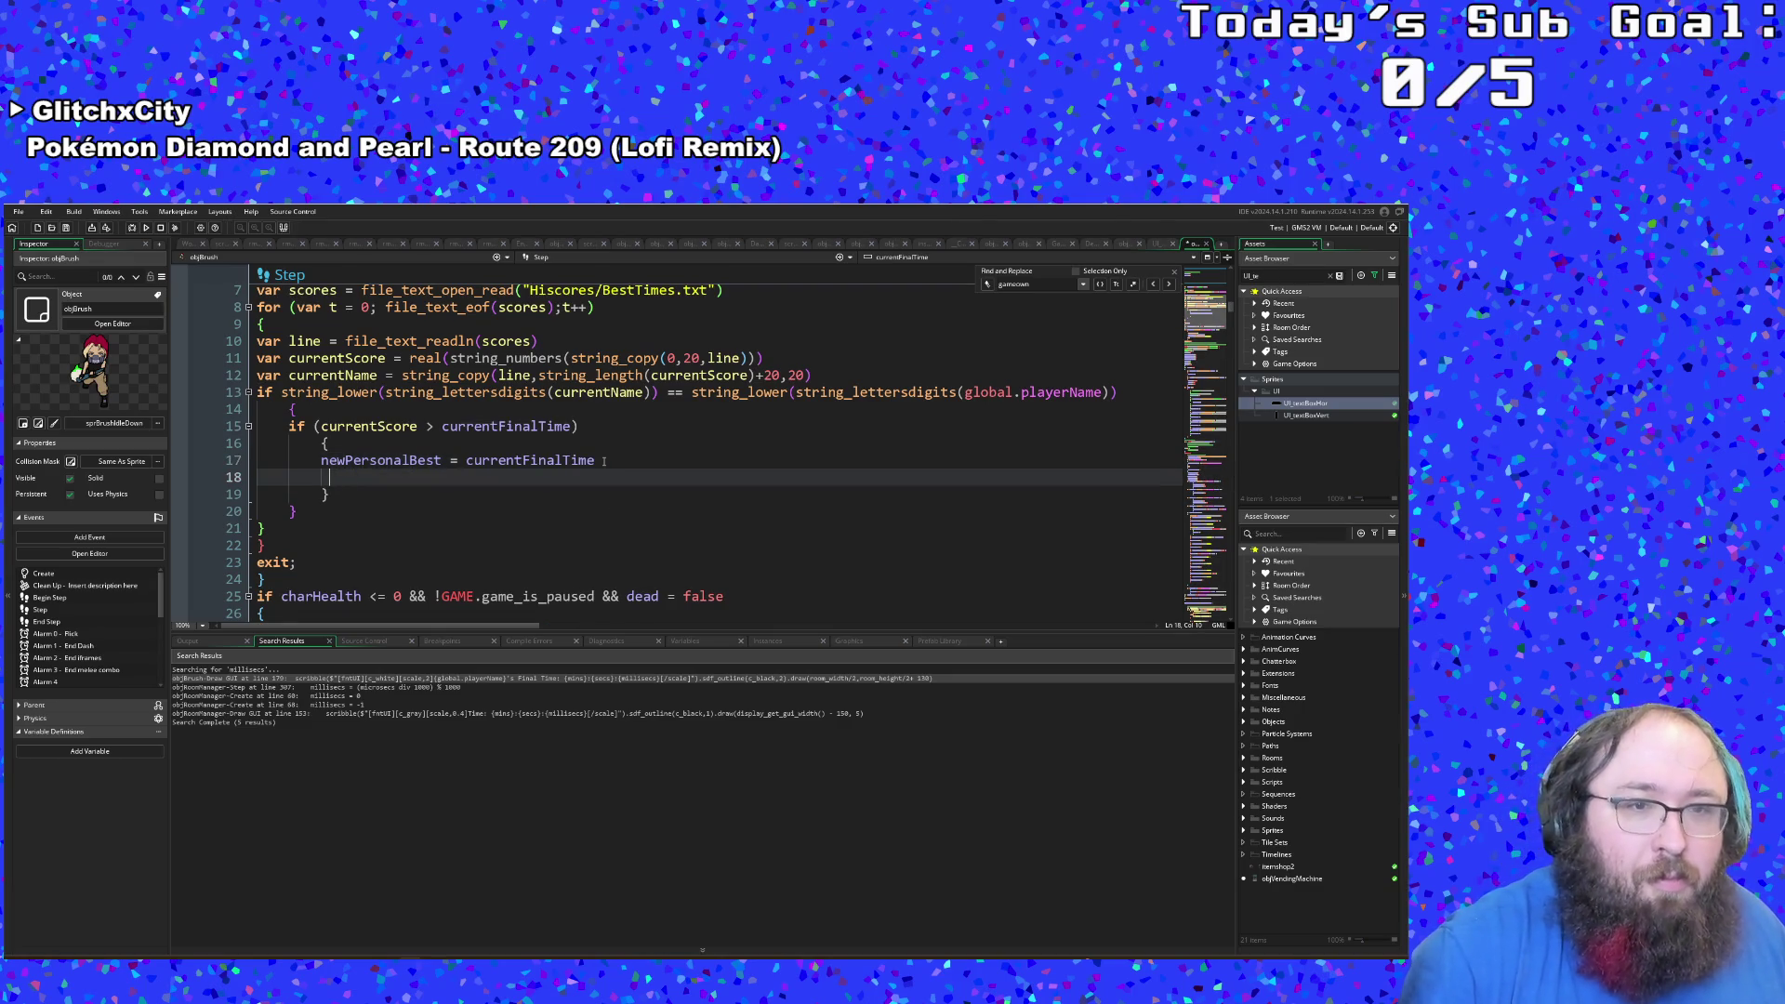
Step: Type file_te on line 18 and browse the file_text function suggestions
type("filw")
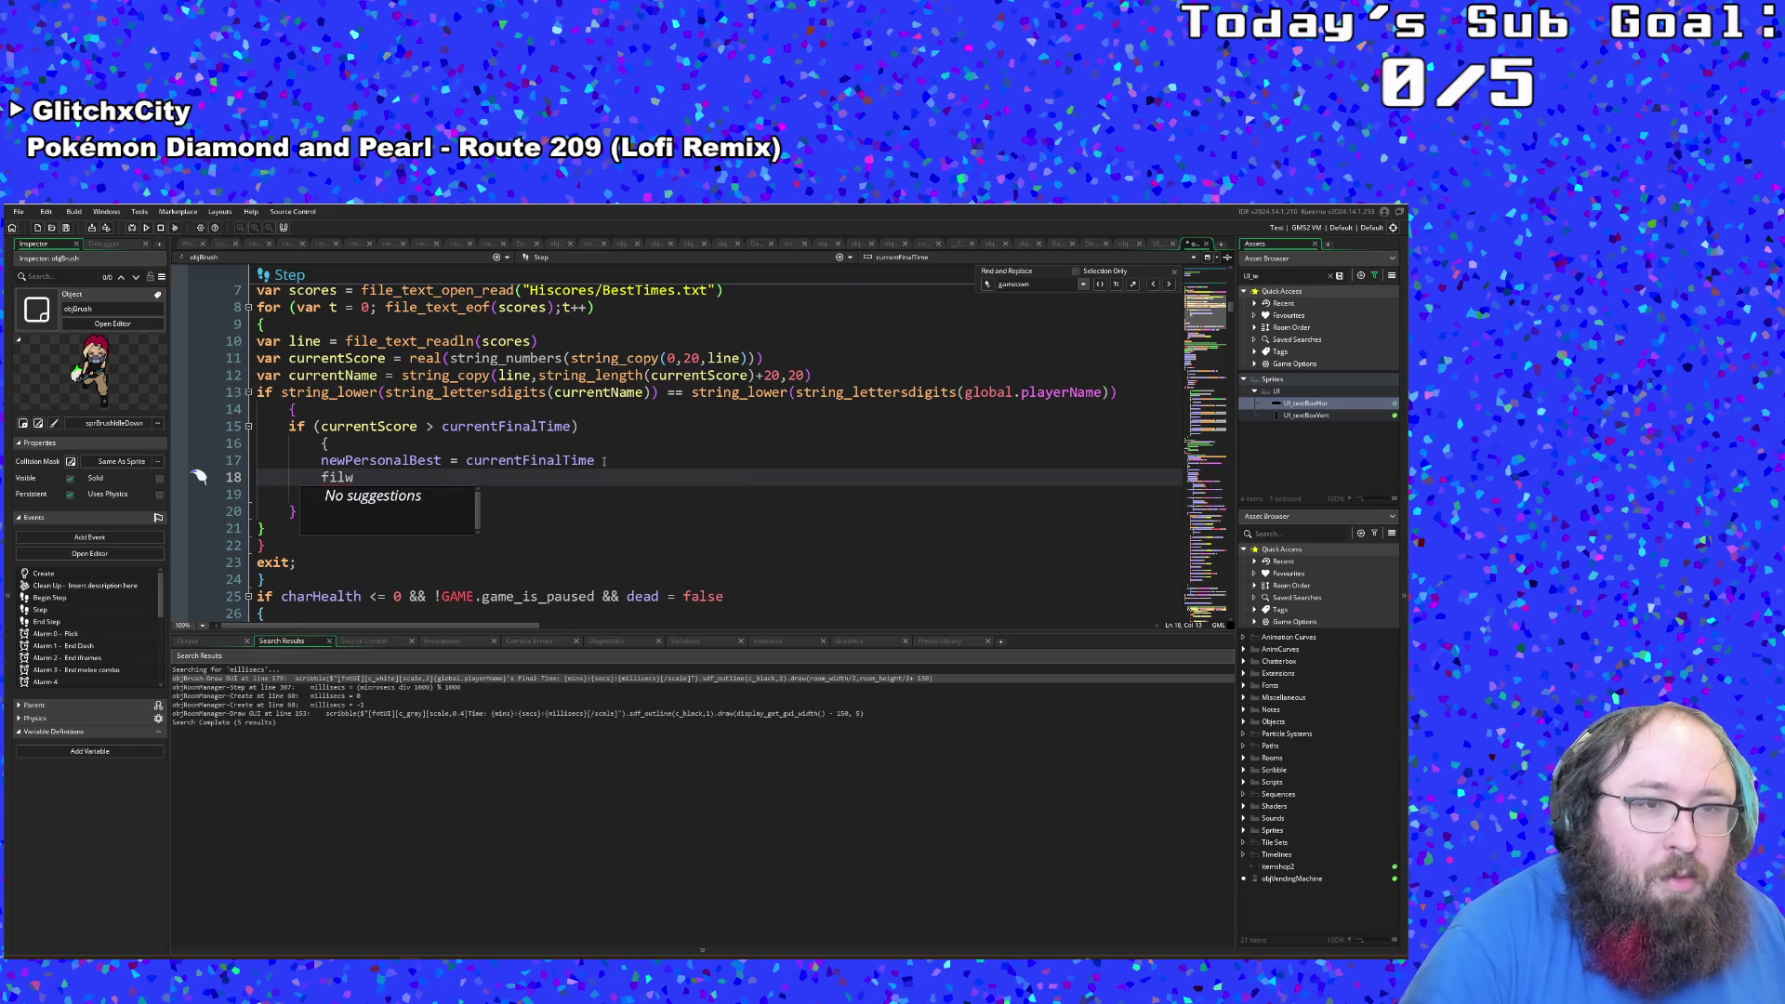
key("BackSpace")
type("e_")
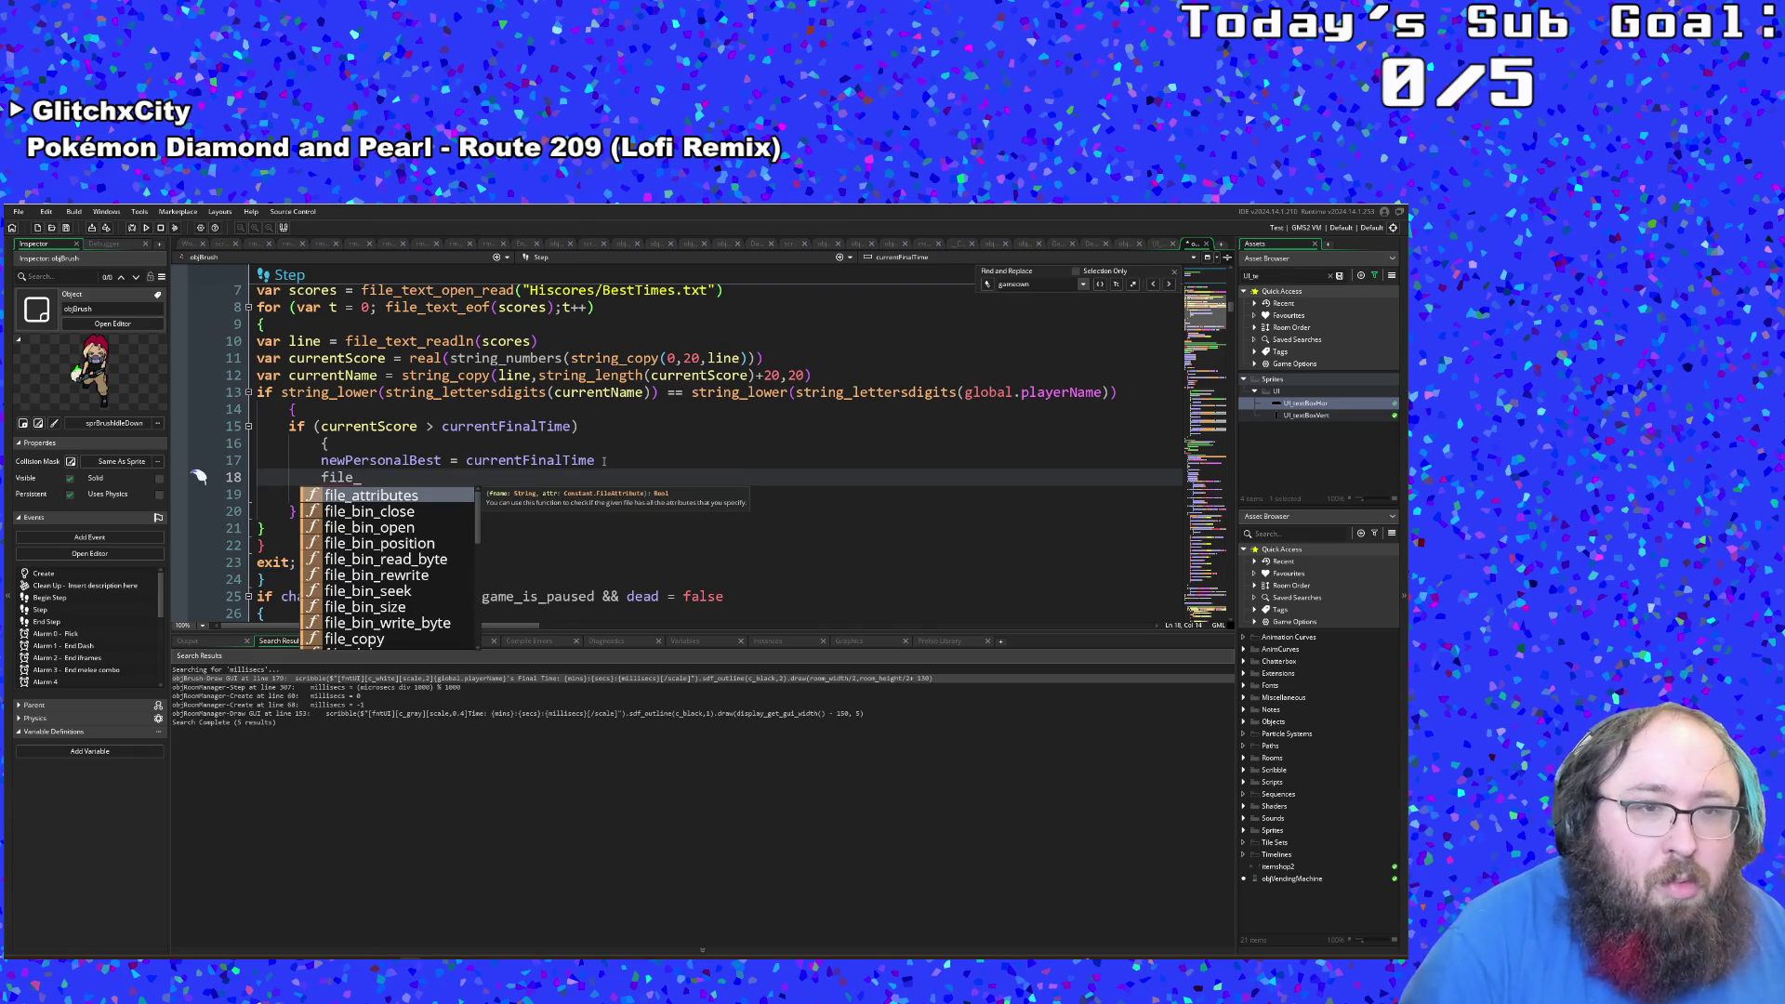
type("te")
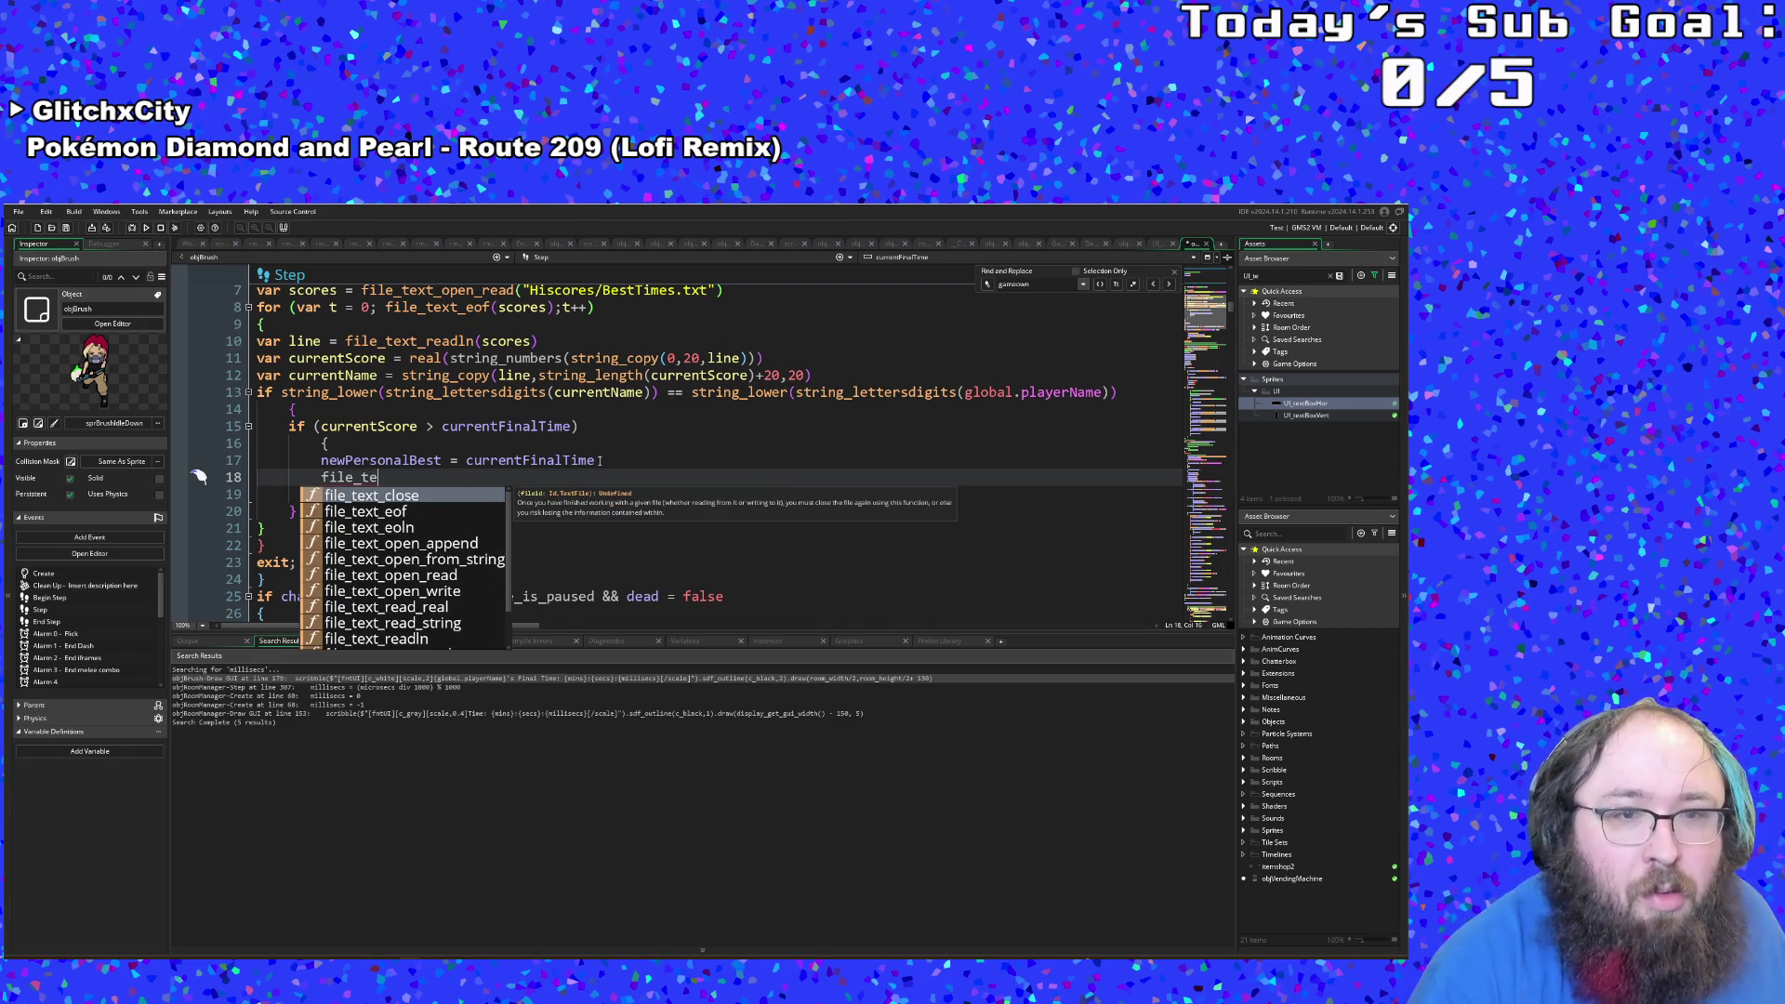
scroll(439, 603, "down", 1)
scroll(434, 596, "up", 1)
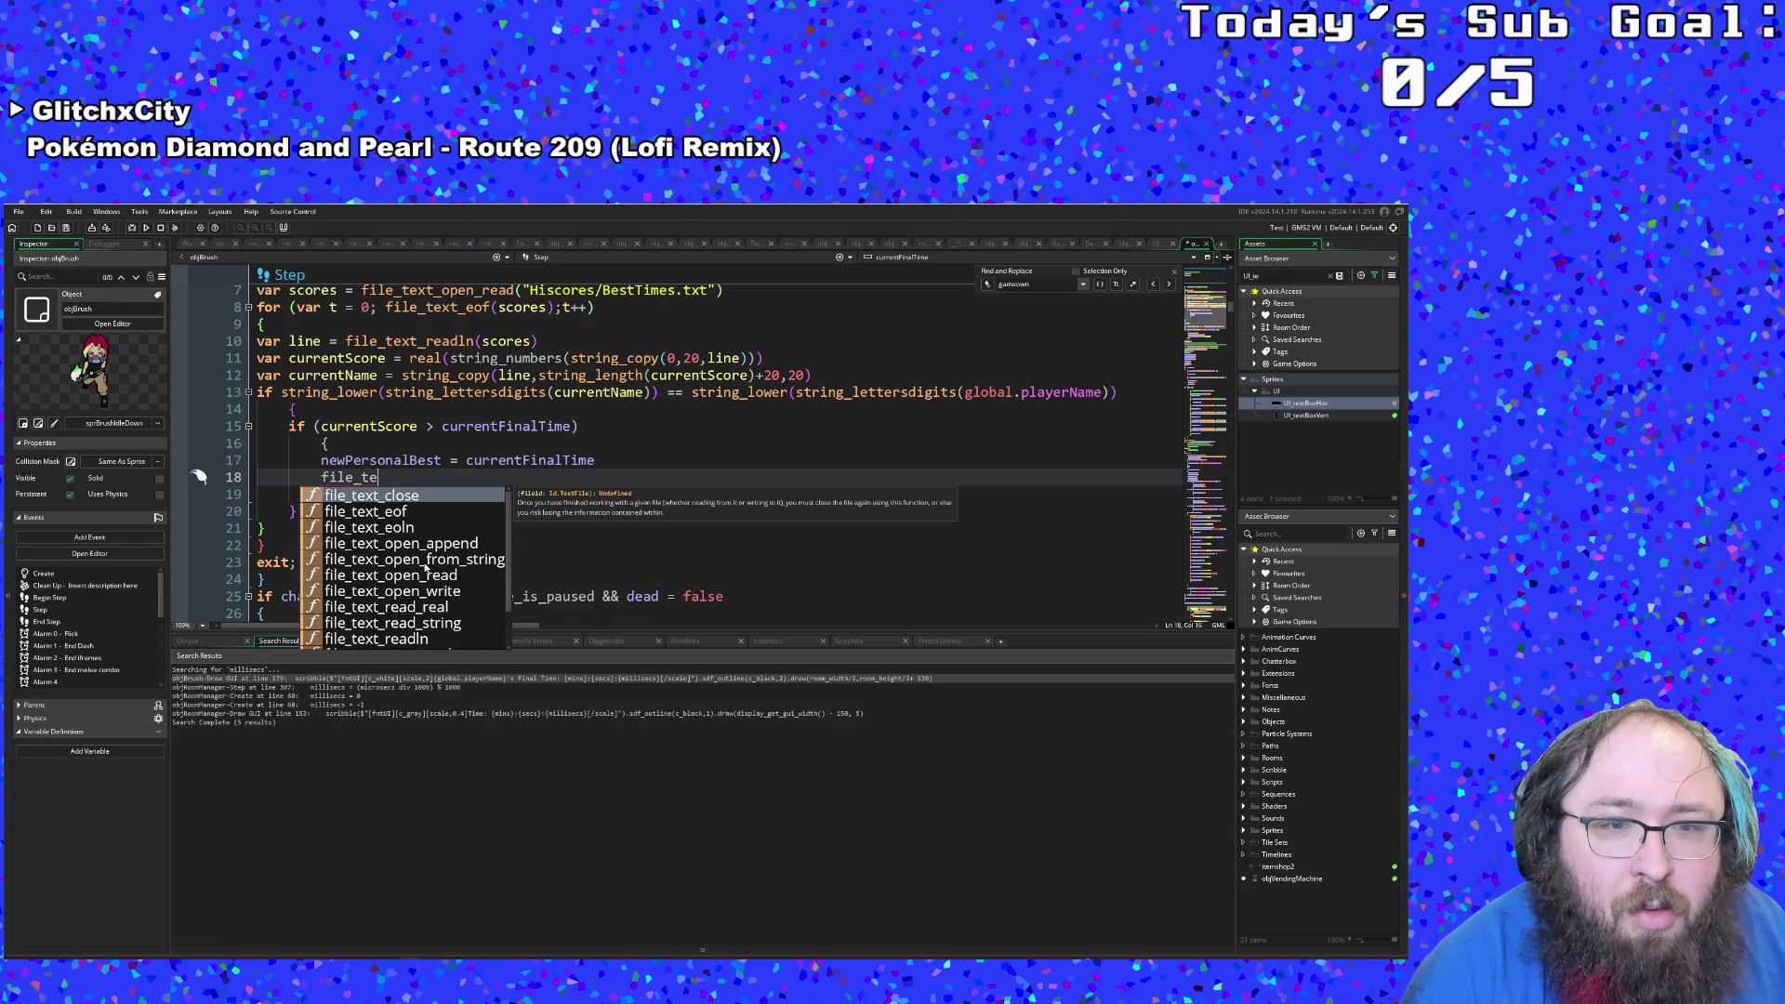
scroll(435, 616, "down", 2)
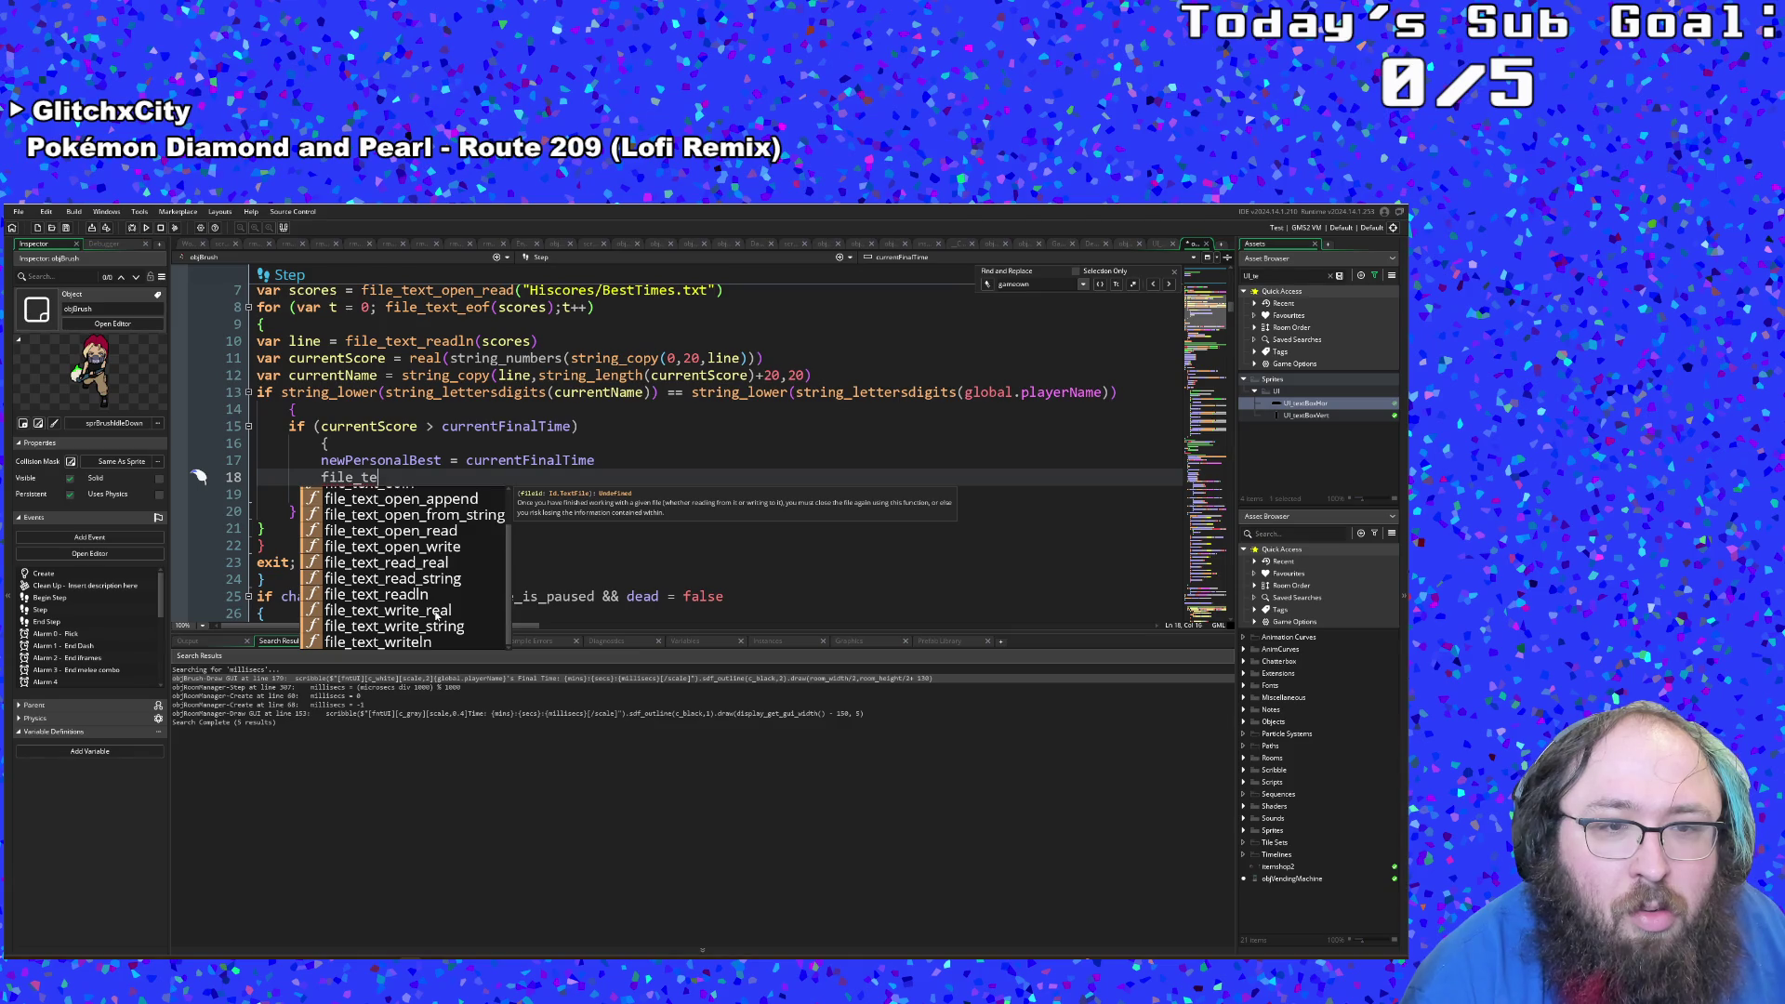
left_click(408, 476)
left_click(381, 478)
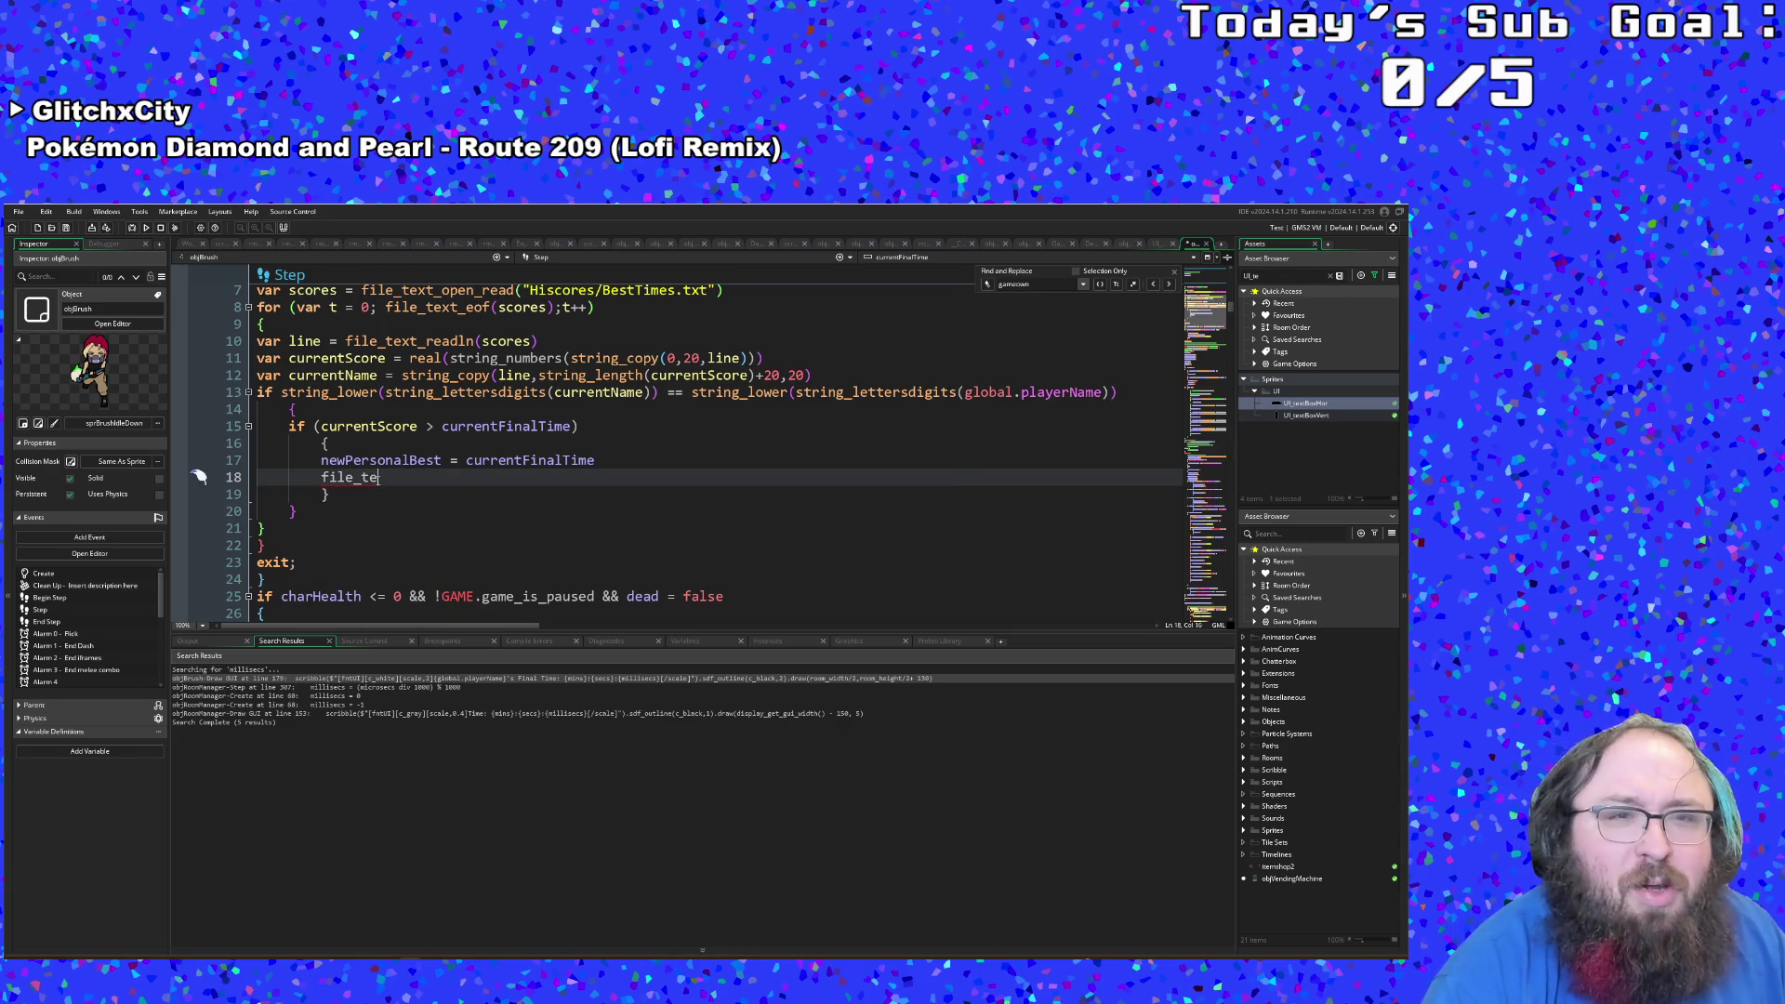
scroll(378, 478, "down", 2)
scroll(379, 477, "down", 5)
scroll(379, 478, "up", 8)
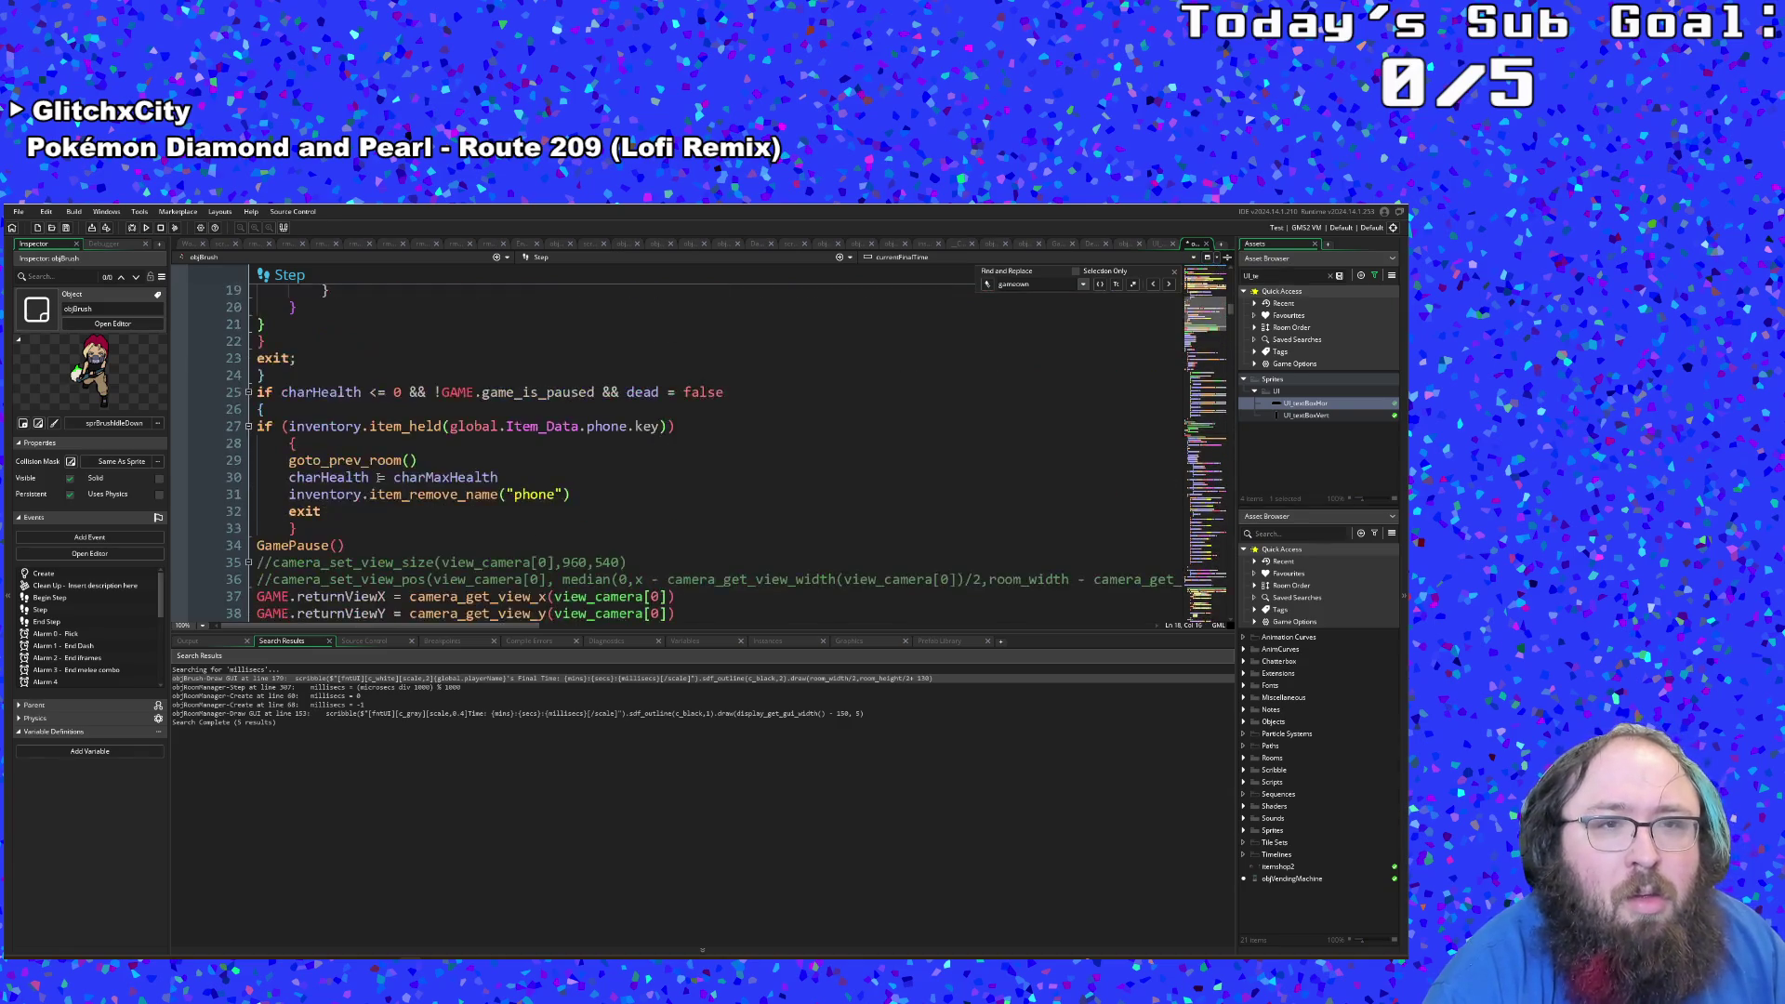
Step: Review the new blocks and place the caret after var line on line 10
left_click(371, 461)
left_click(292, 410)
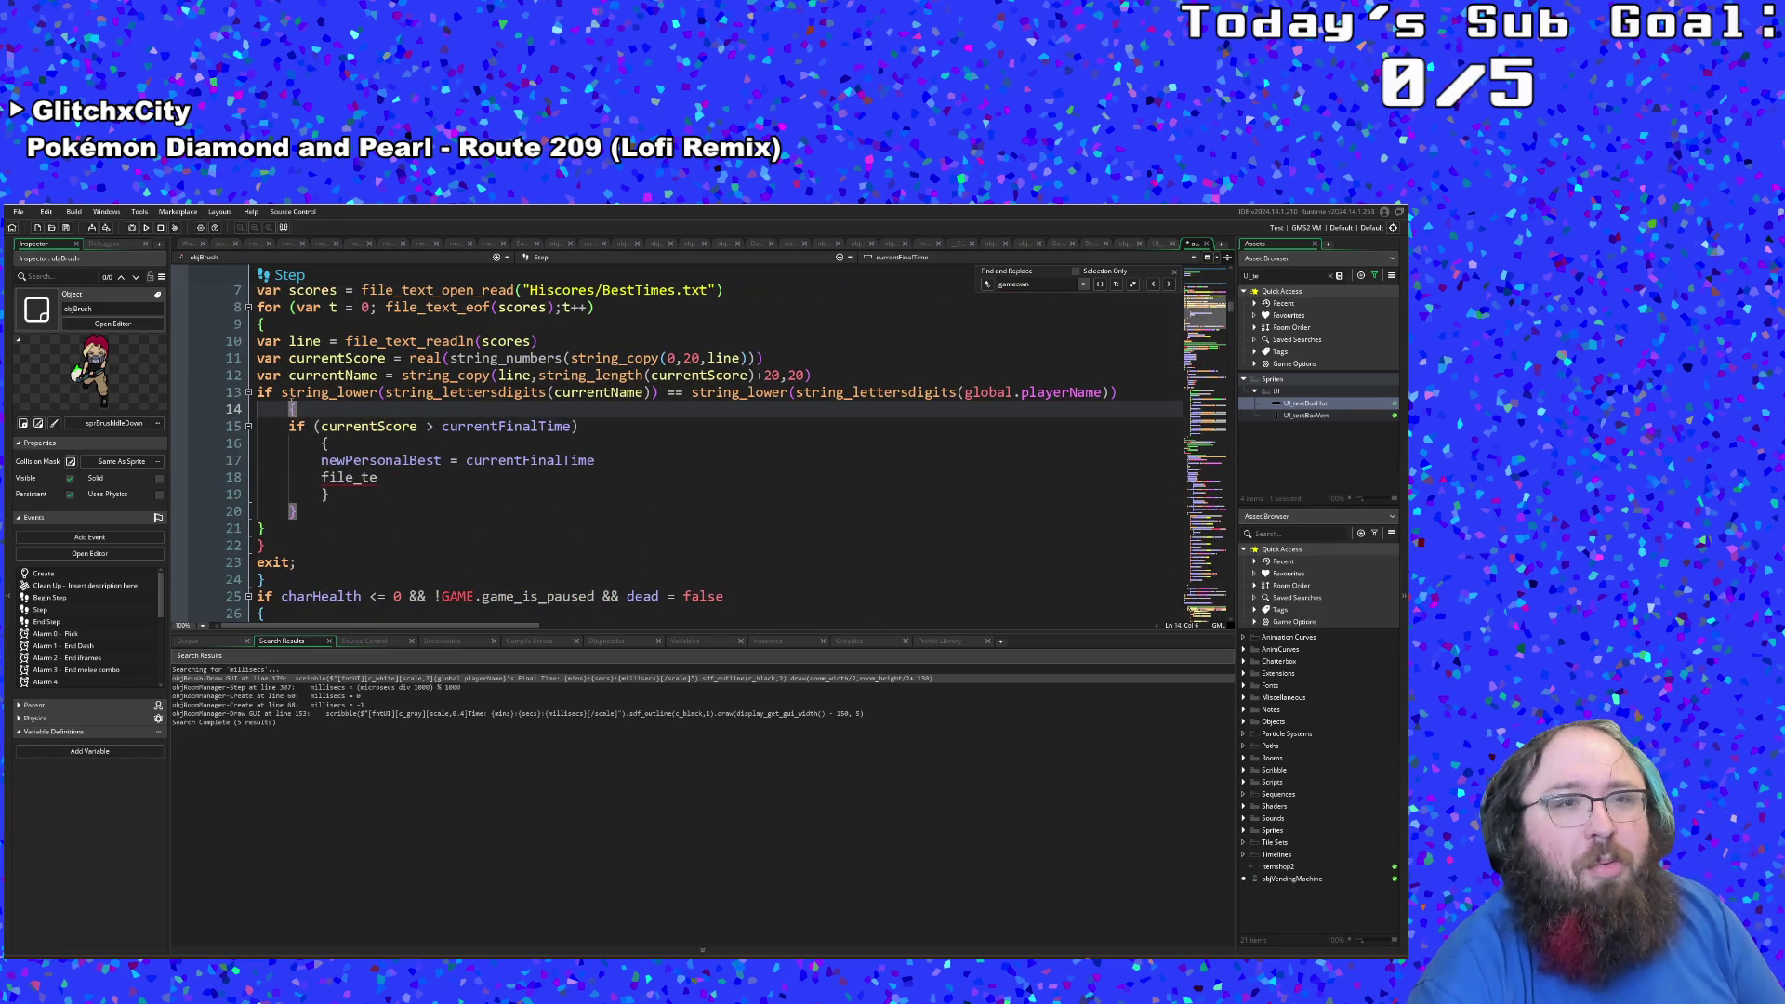
left_click(314, 393)
left_click(827, 380)
scroll(686, 406, "up", 2)
left_click(590, 446)
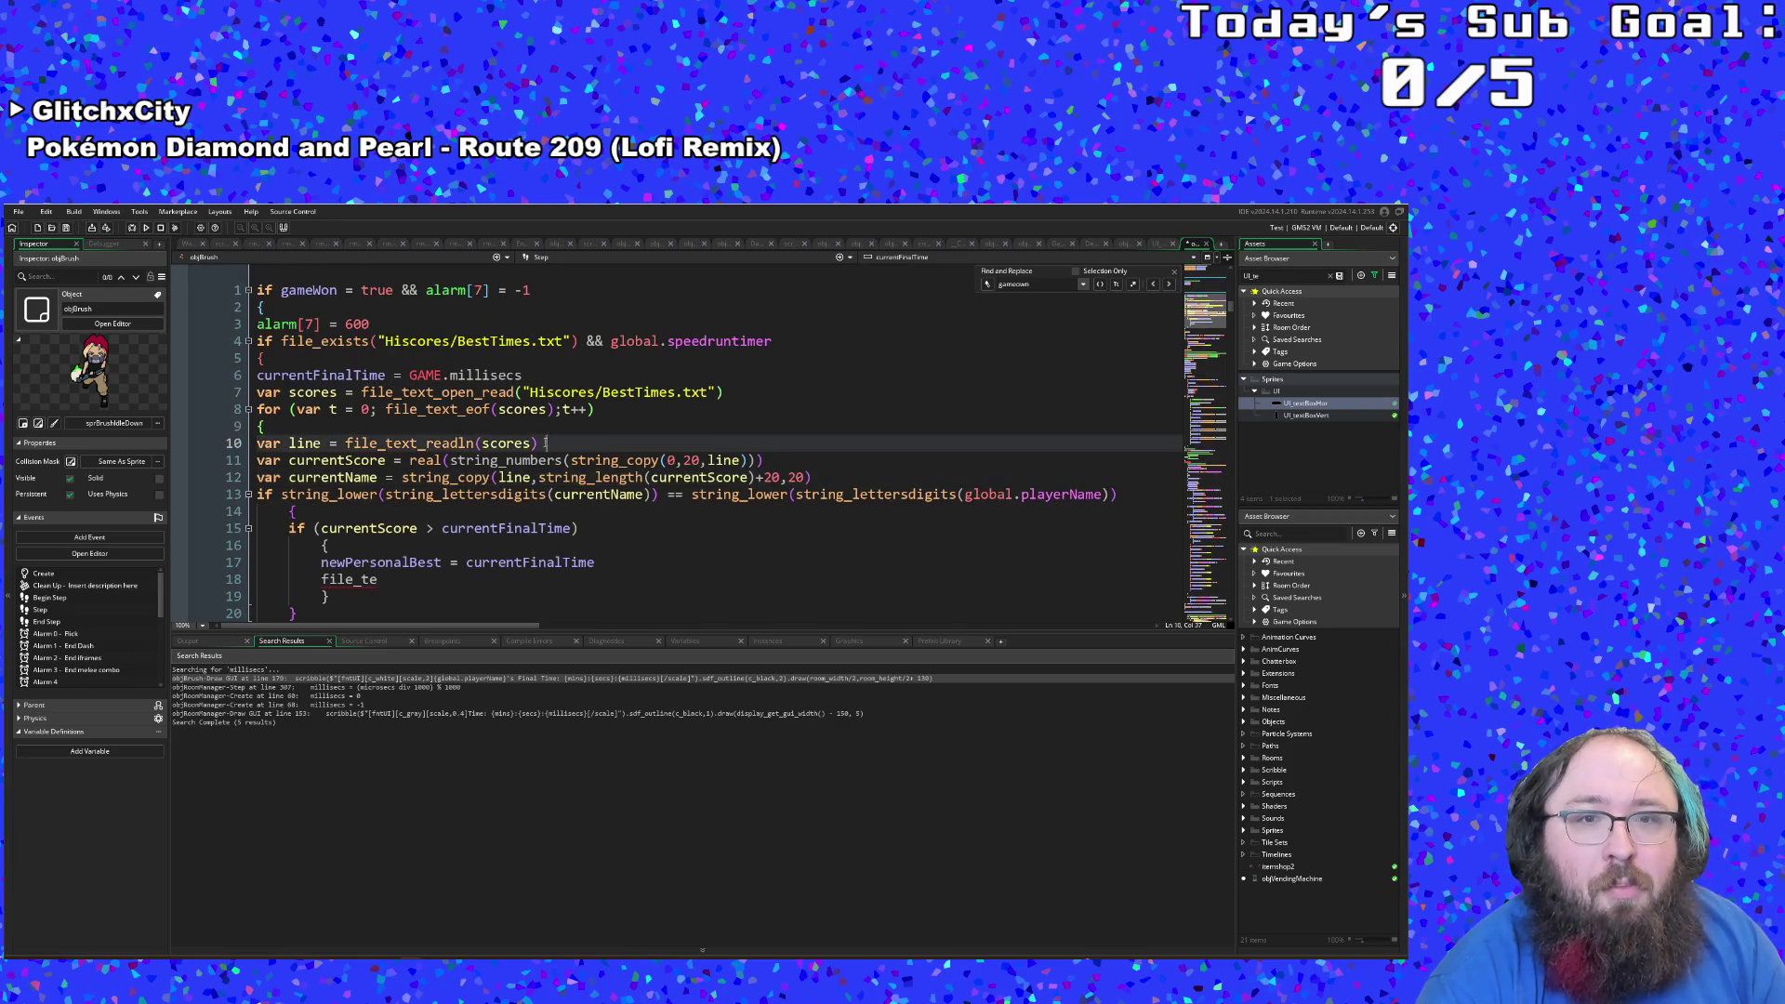
left_click(320, 444)
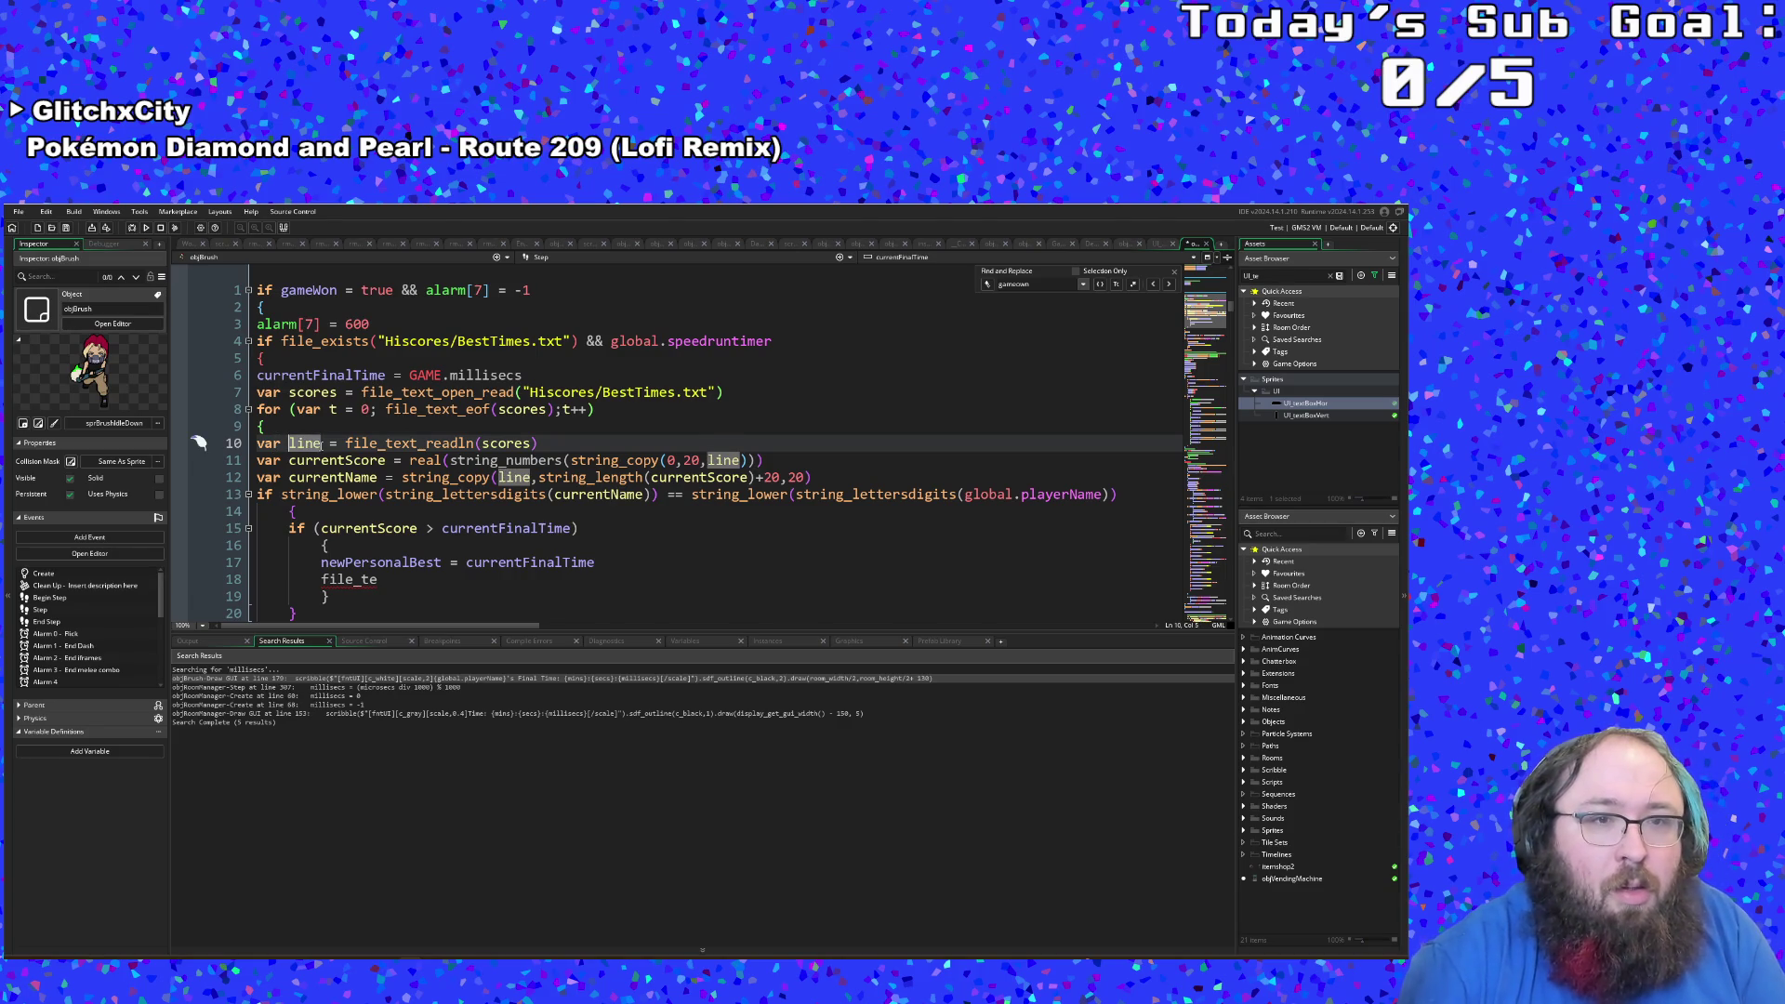
Step: Change the declaration to var line[t], indexed by the loop counter t
type("[")
scroll(320, 444, "up", 2)
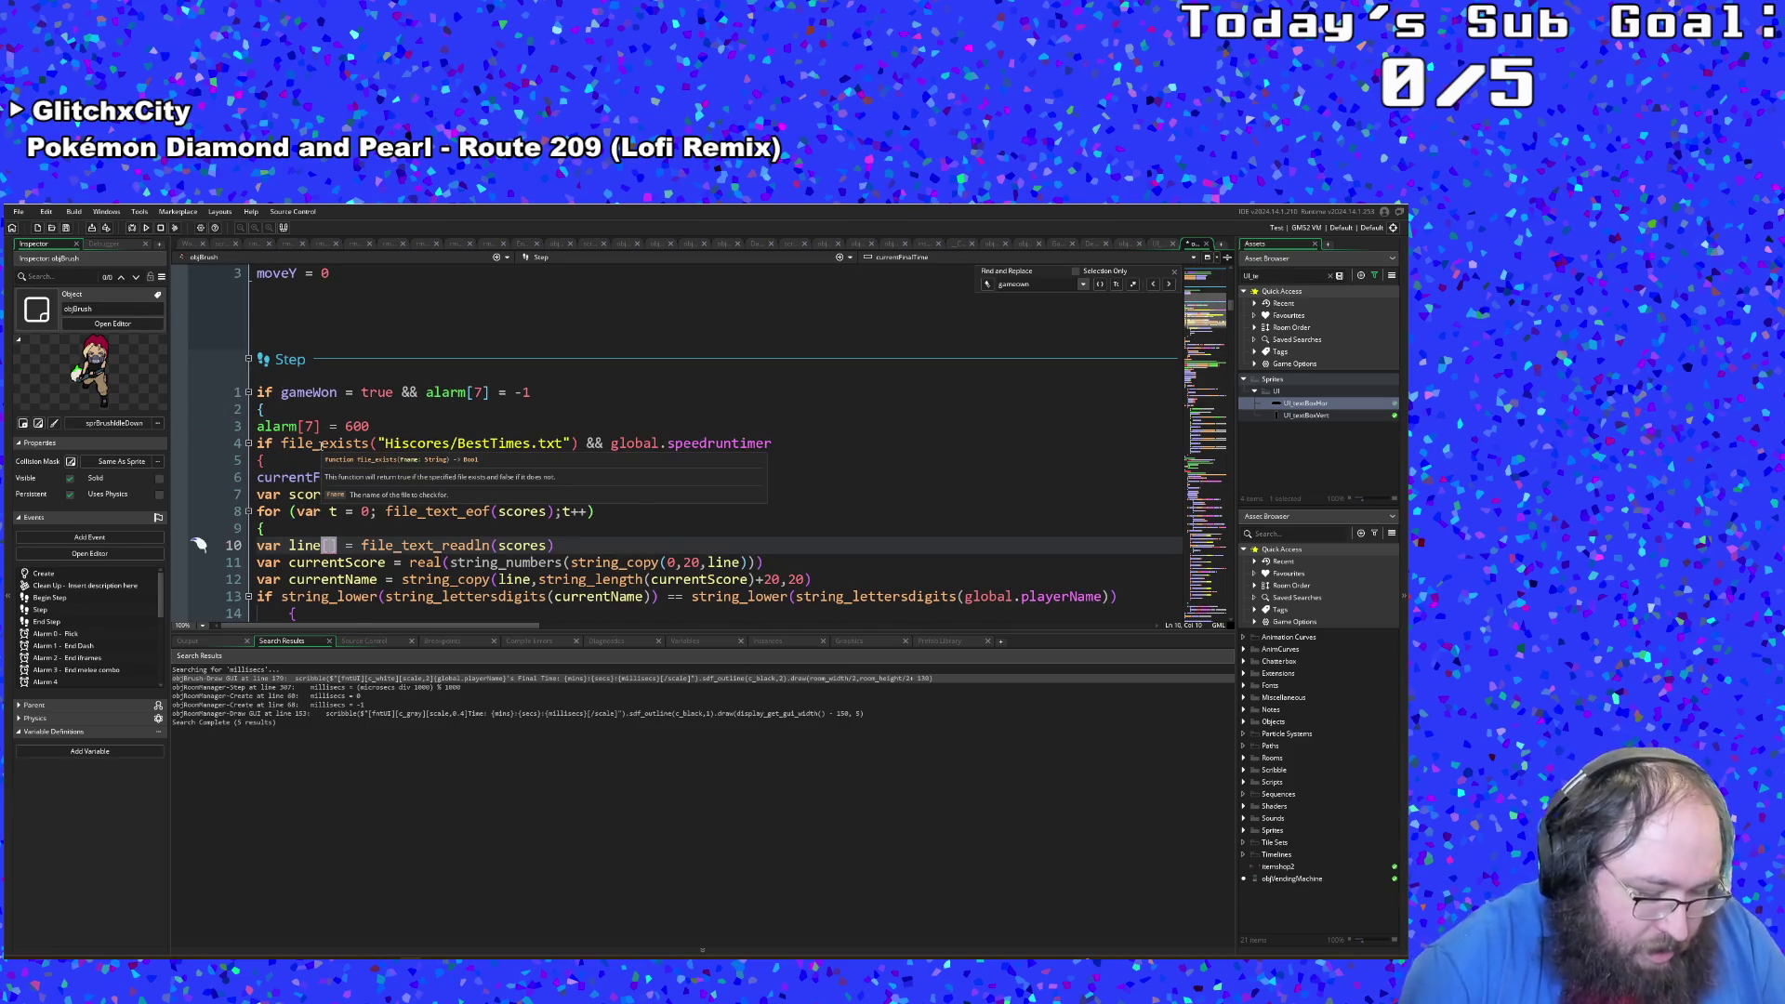
type("t")
key("Escape")
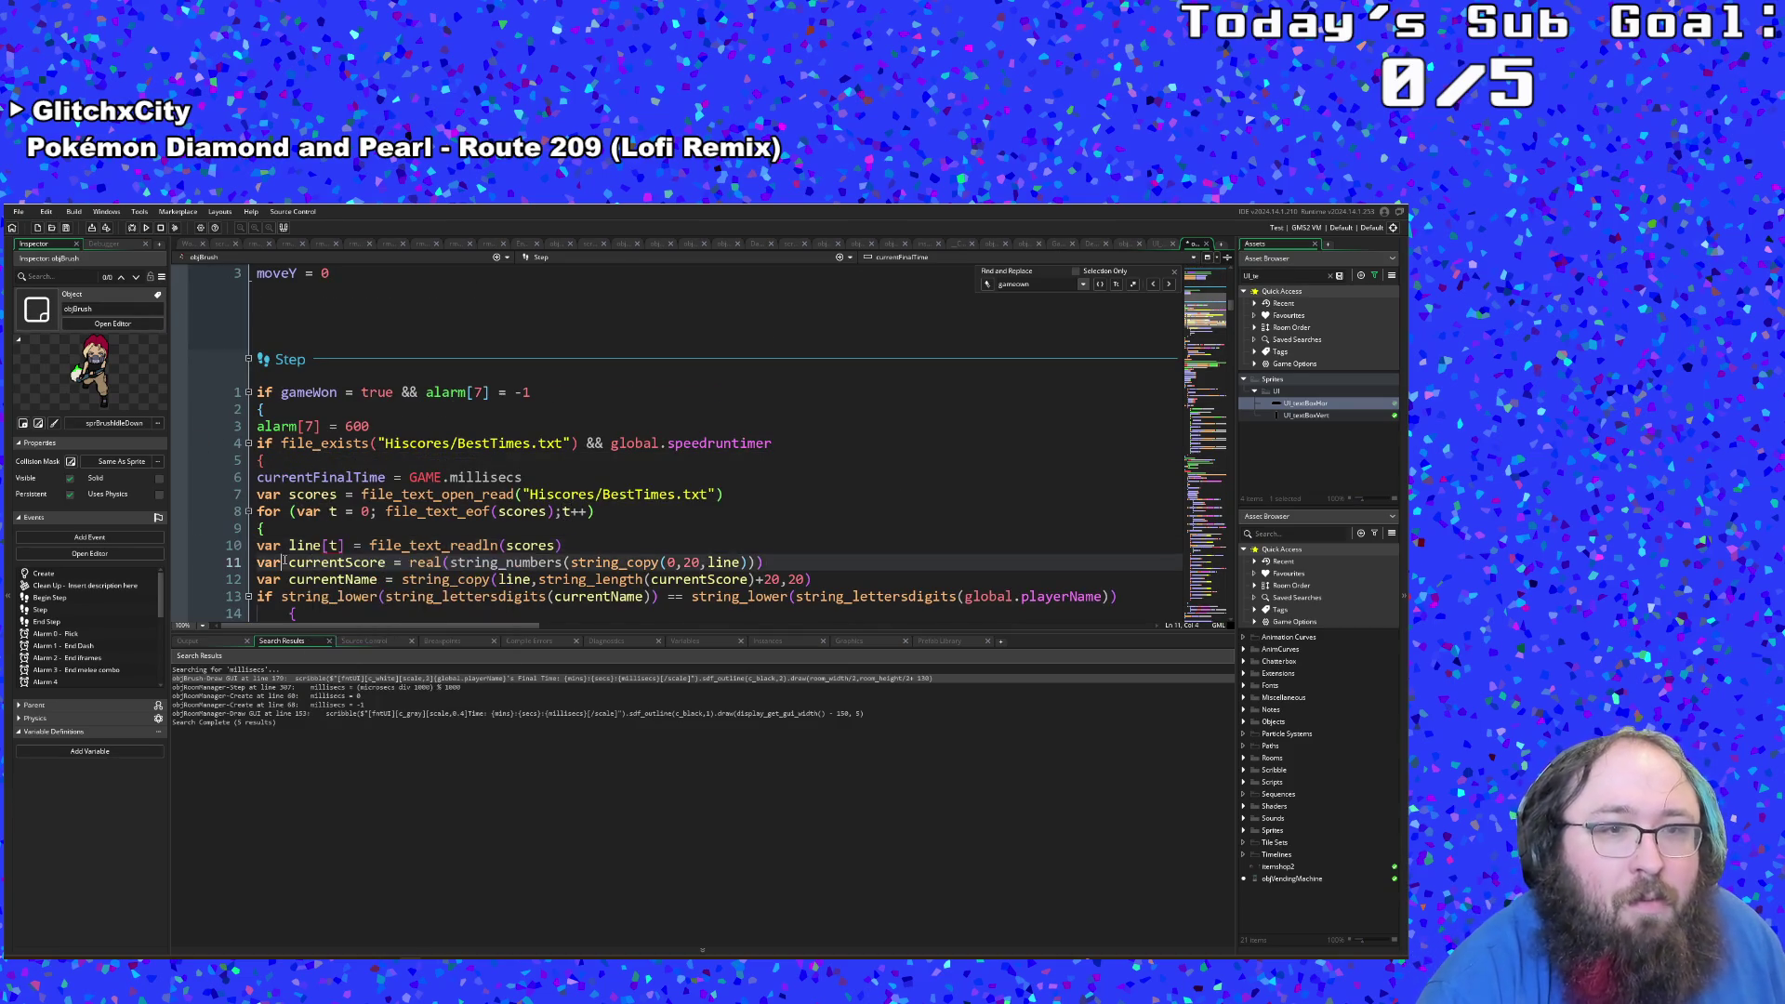
left_click(276, 530)
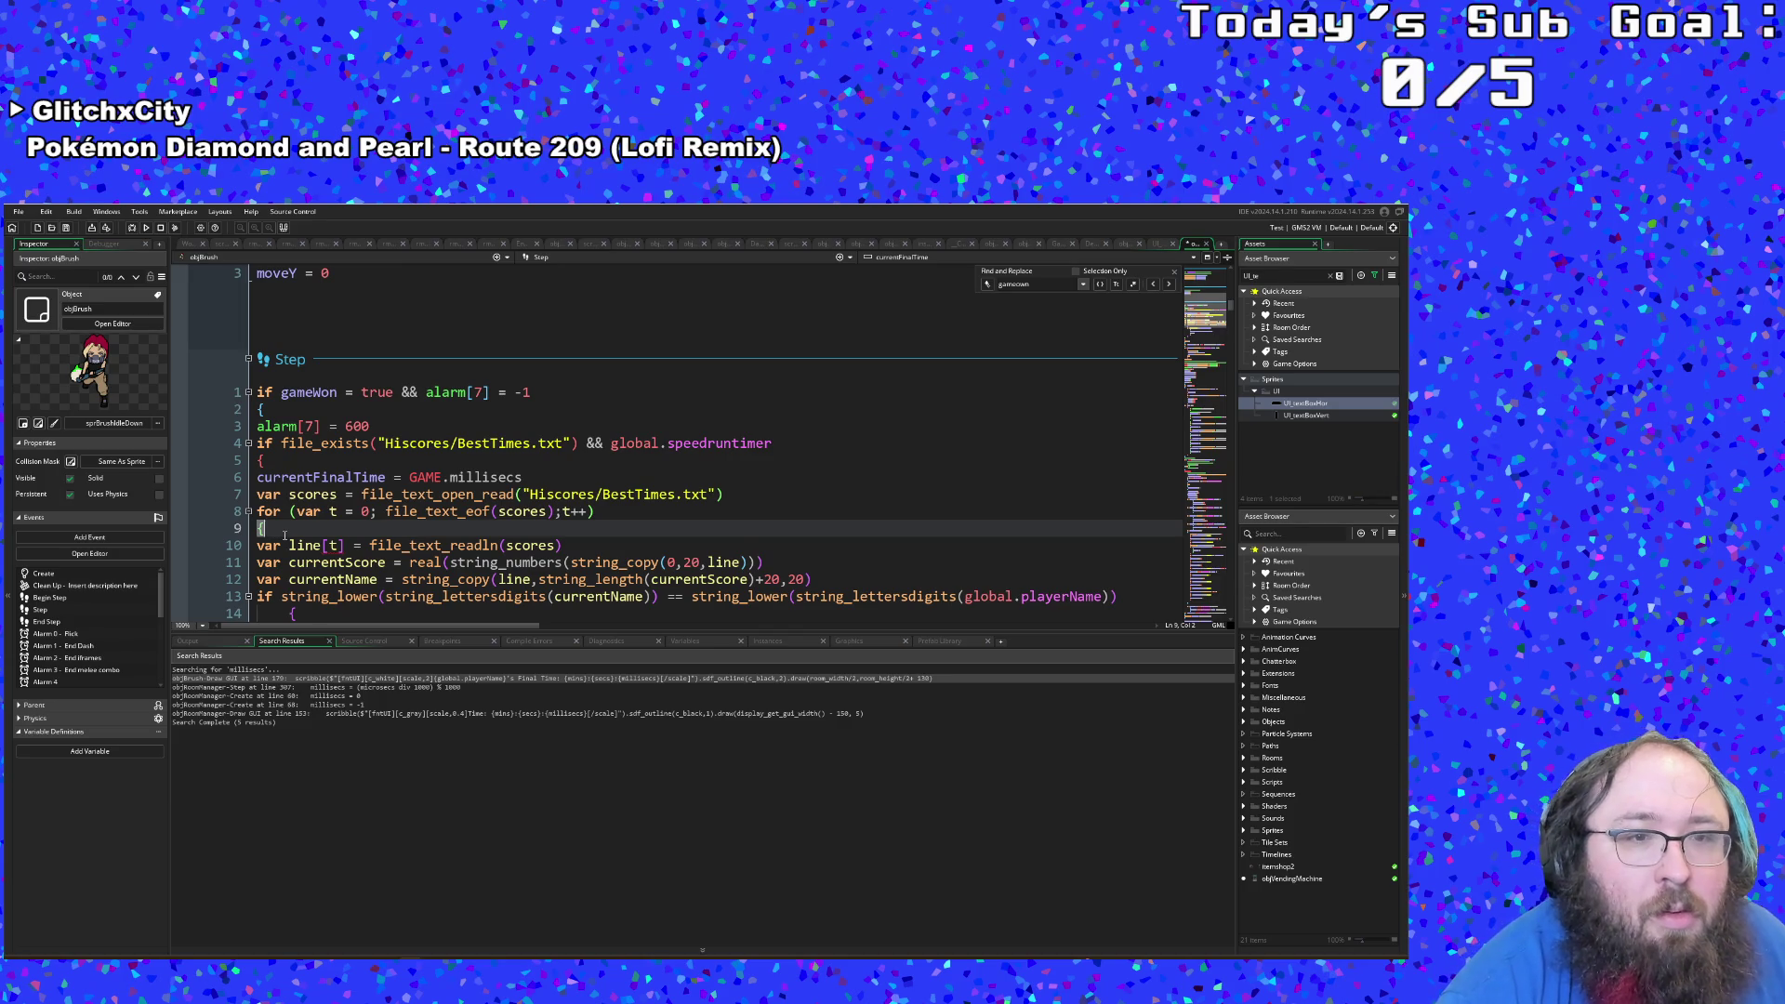
left_click(290, 546)
left_click(331, 547)
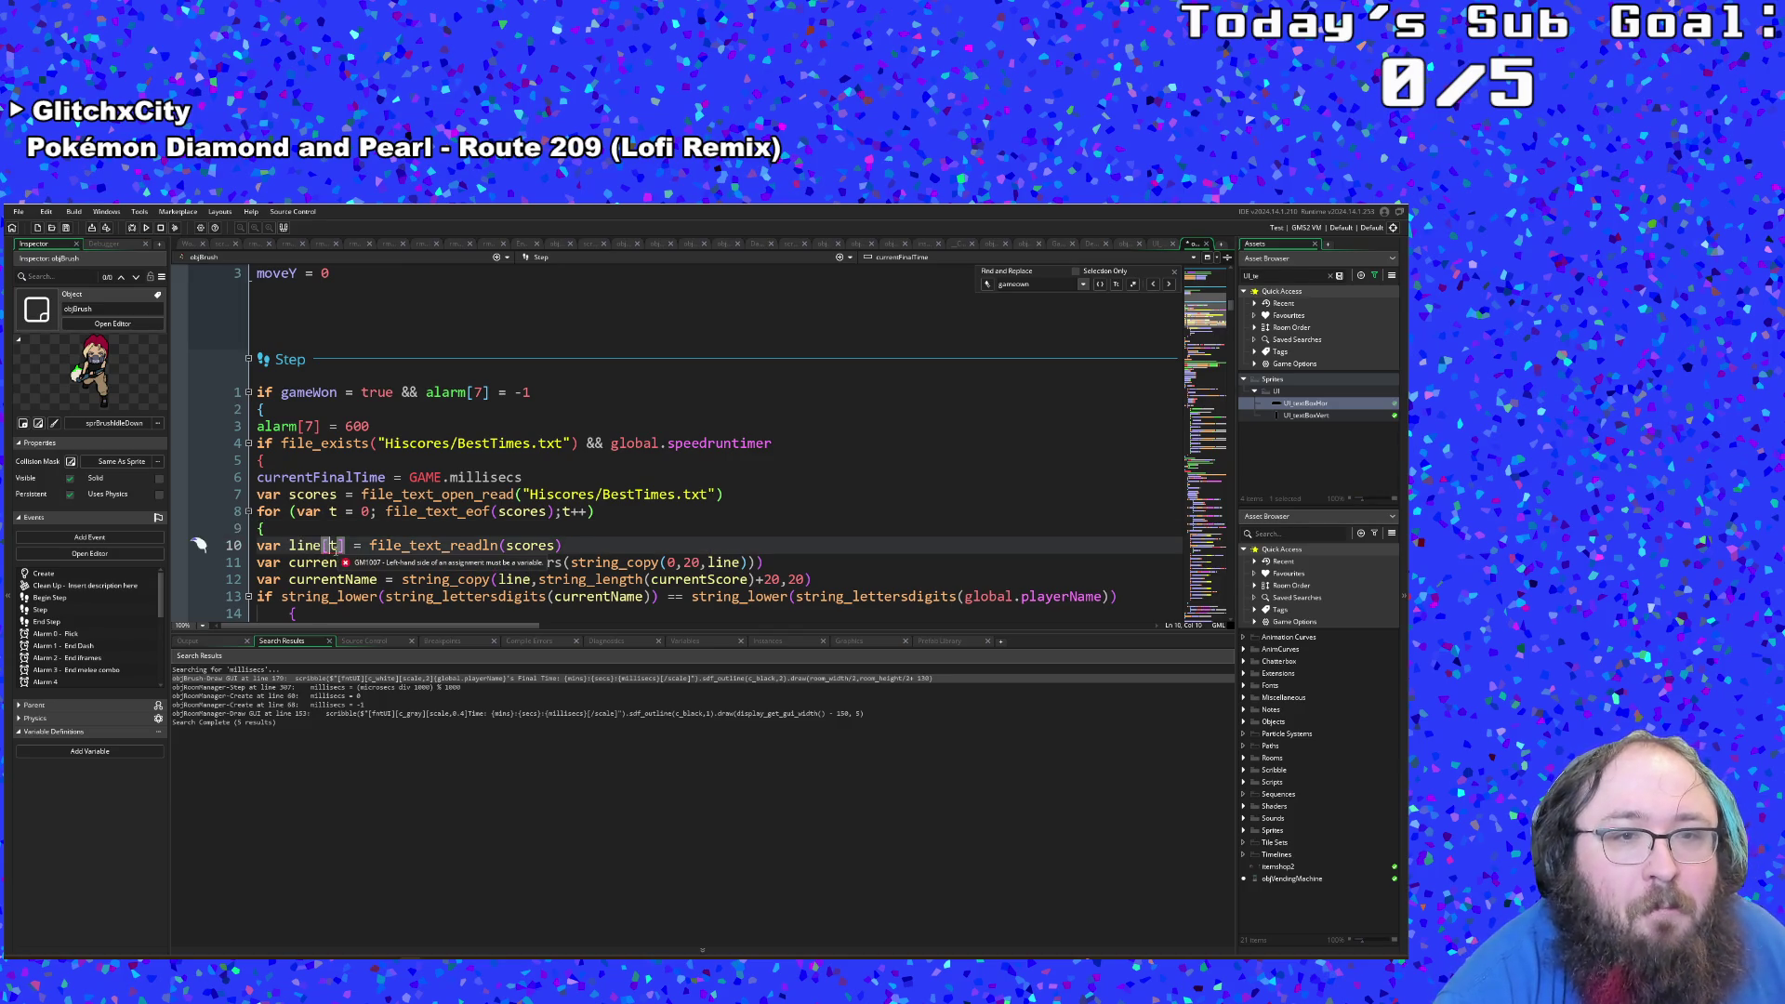
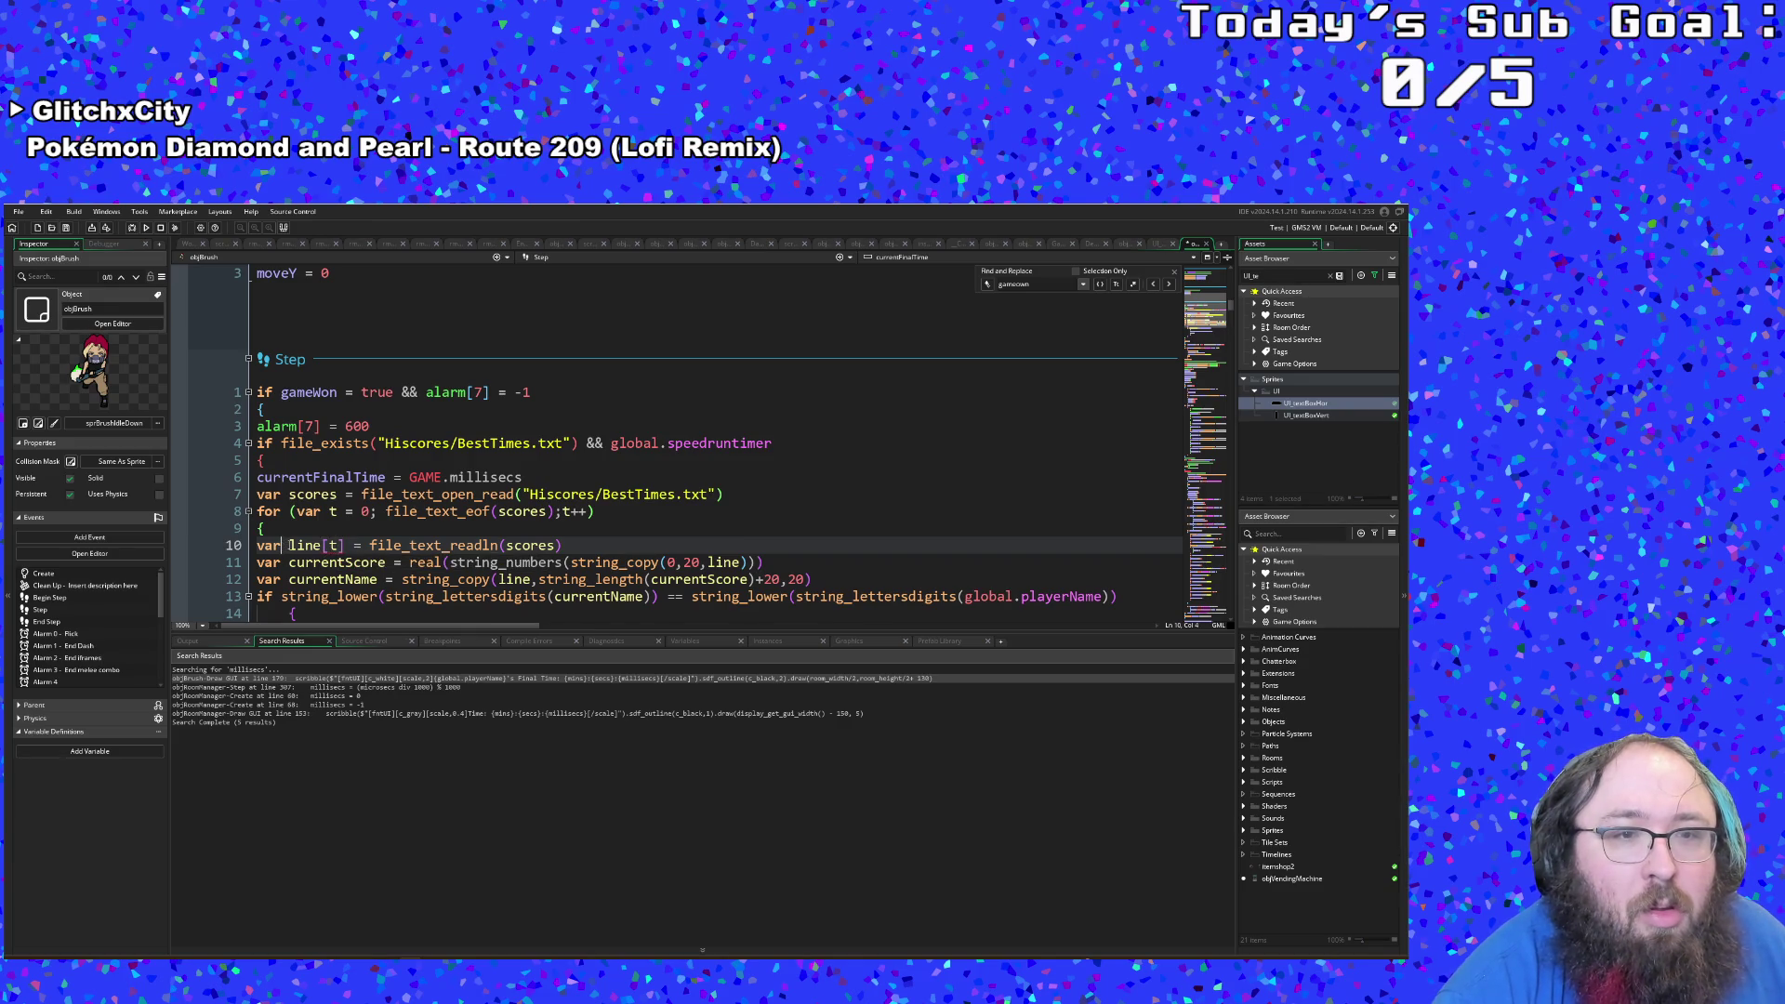
Step: Remove 'var' from line[t] inside the loop and declare 'line = []' above the for loop
left_click(287, 545)
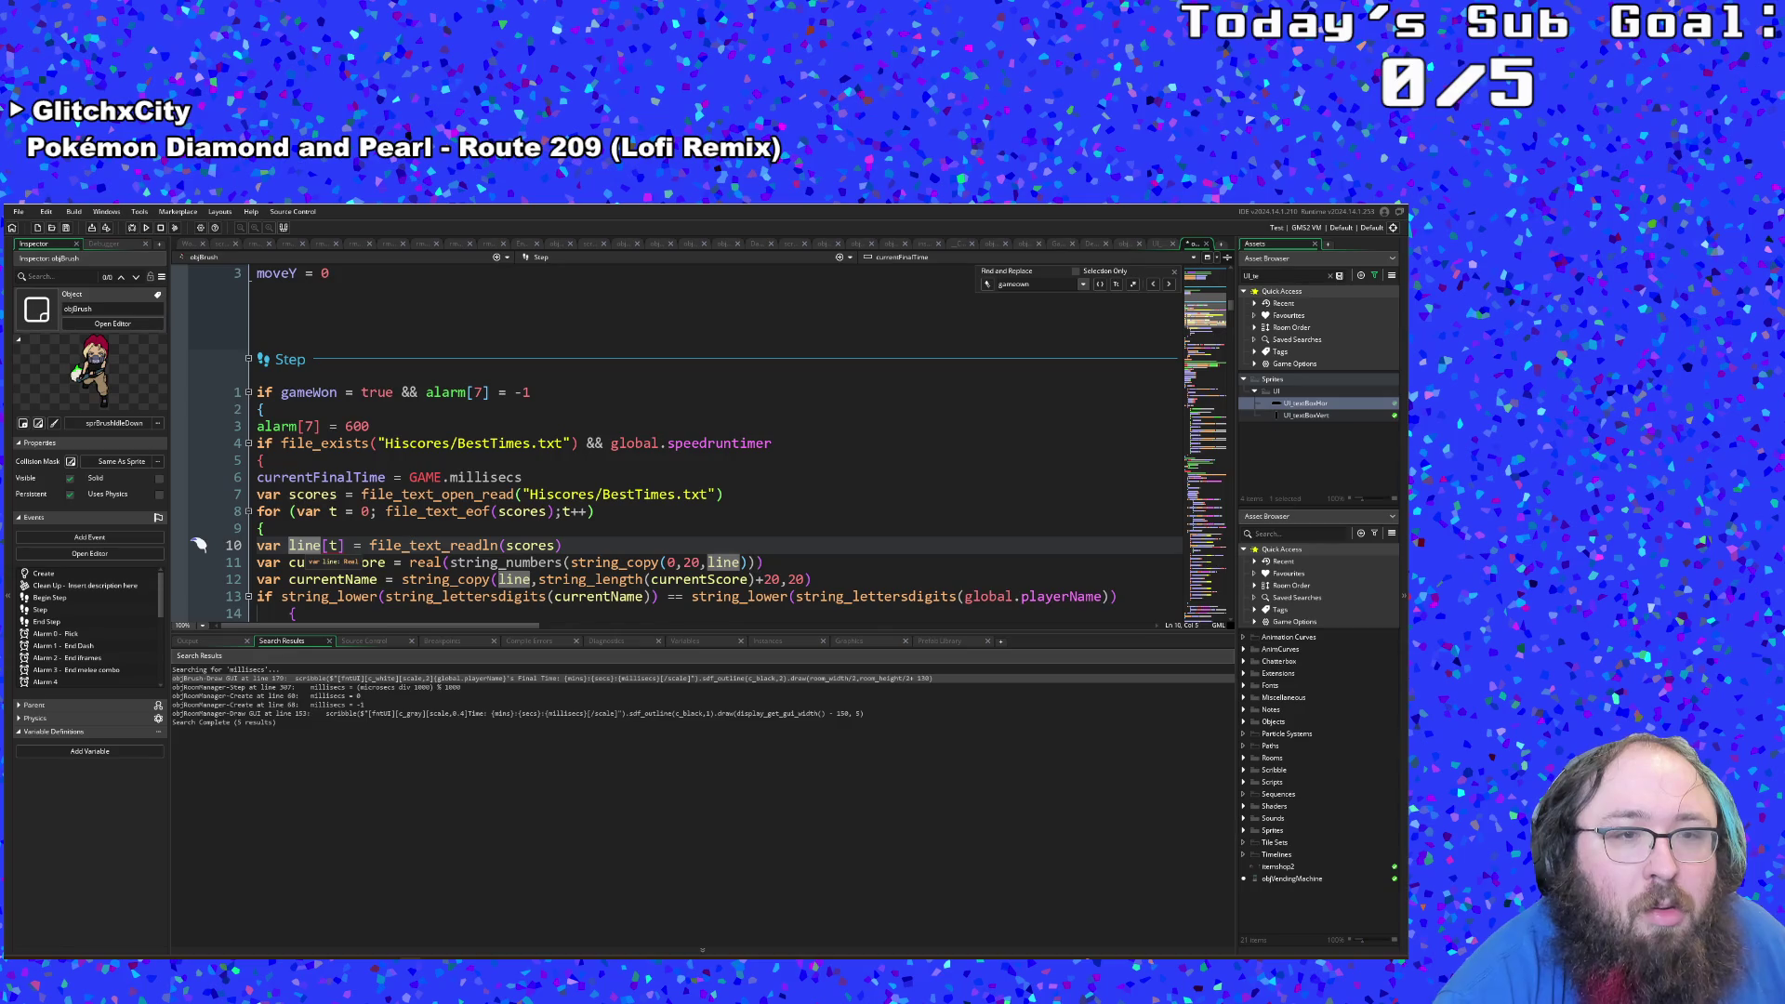
left_click(275, 530)
key("Return")
key("Down")
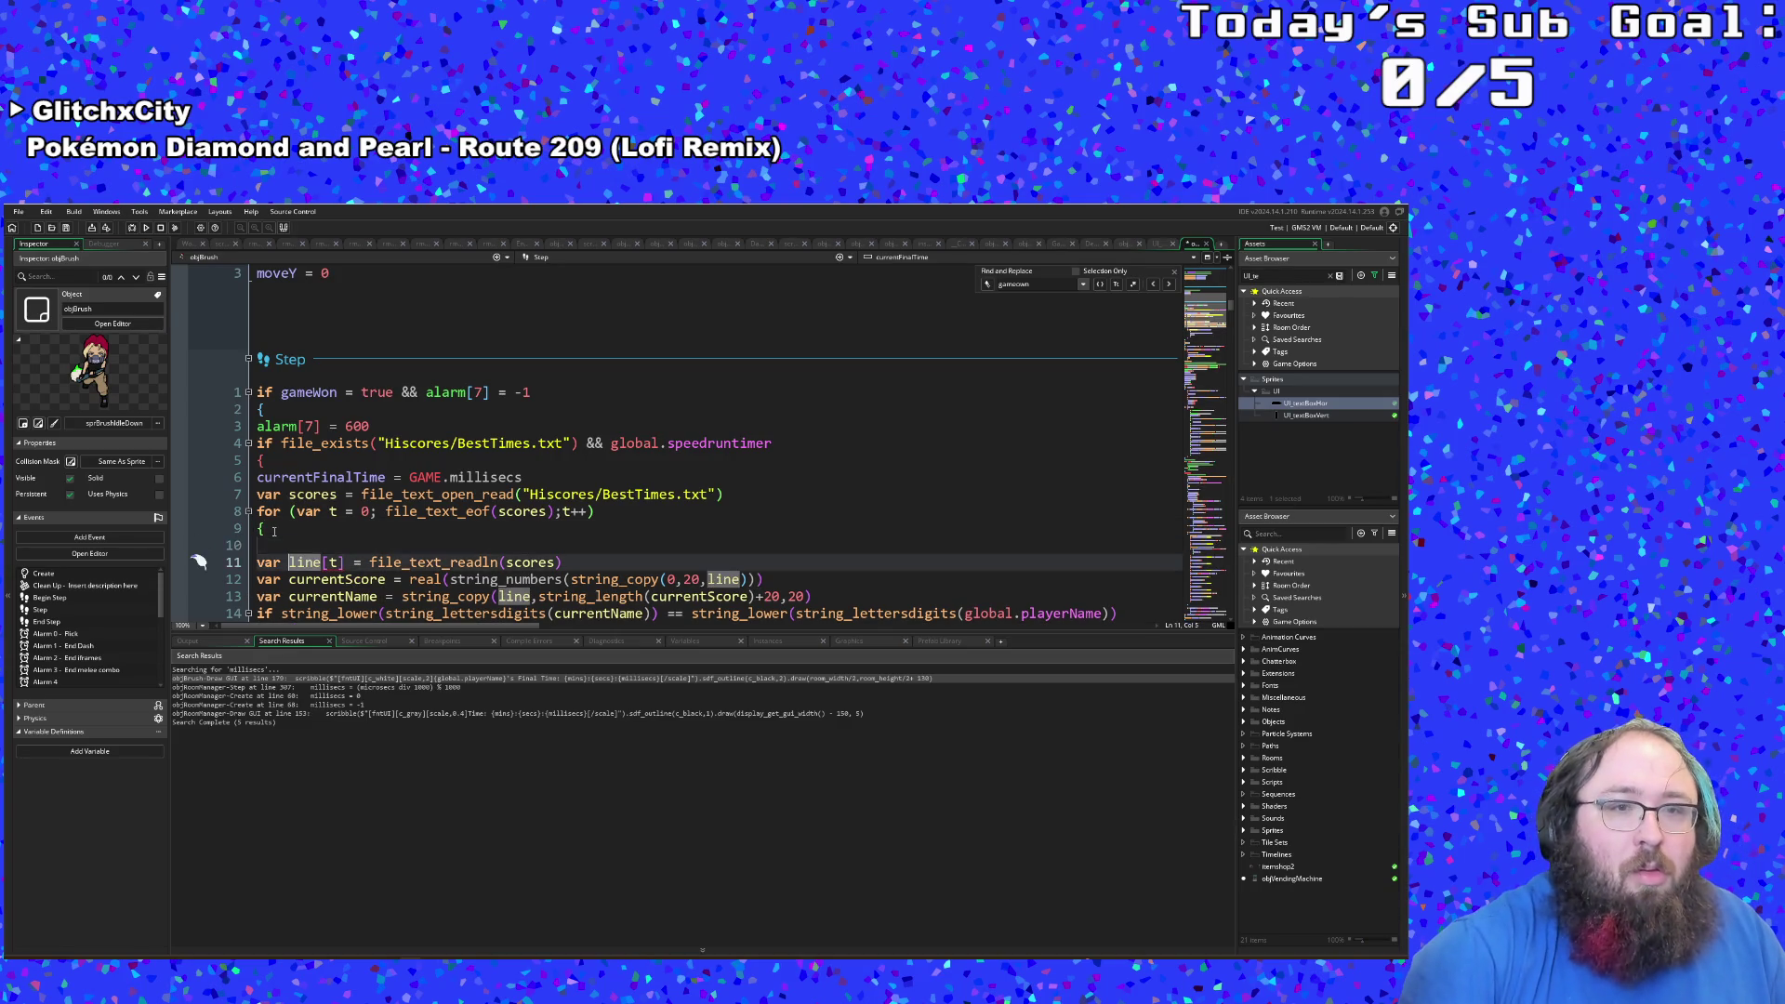
key("BackSpace")
key("BackSpace")
key("BackSpace")
key("Up")
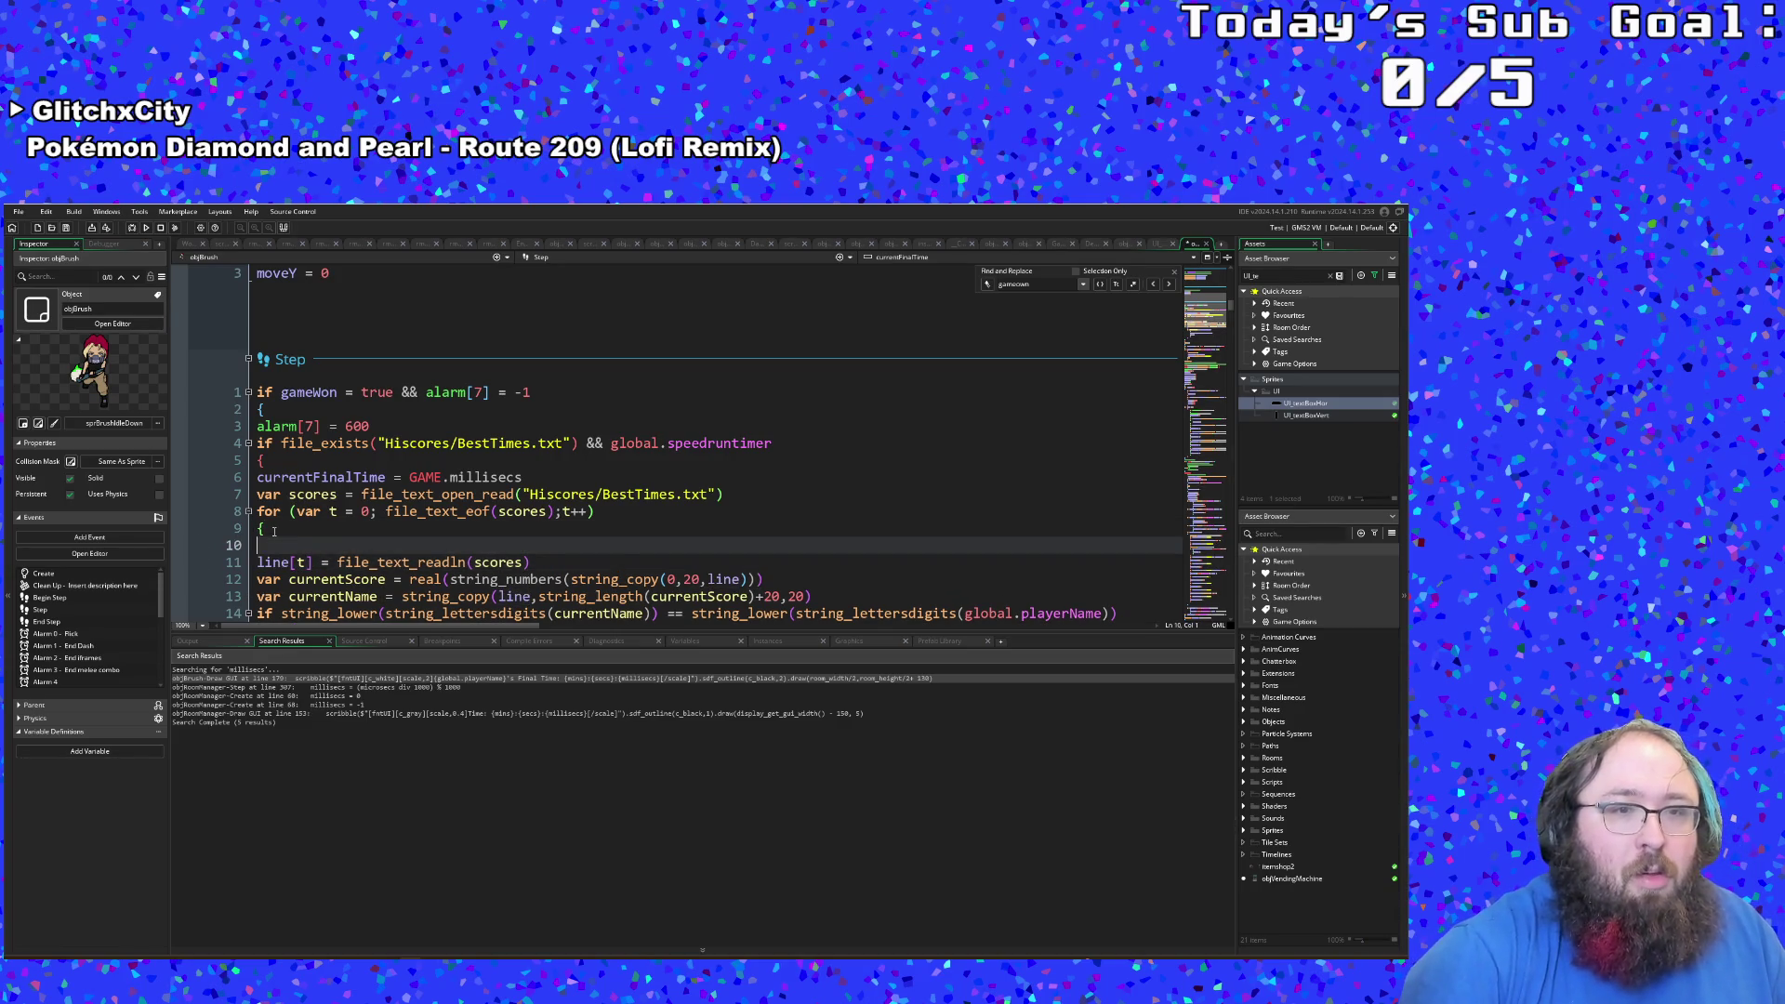
key("alt+Up")
key("alt+Up")
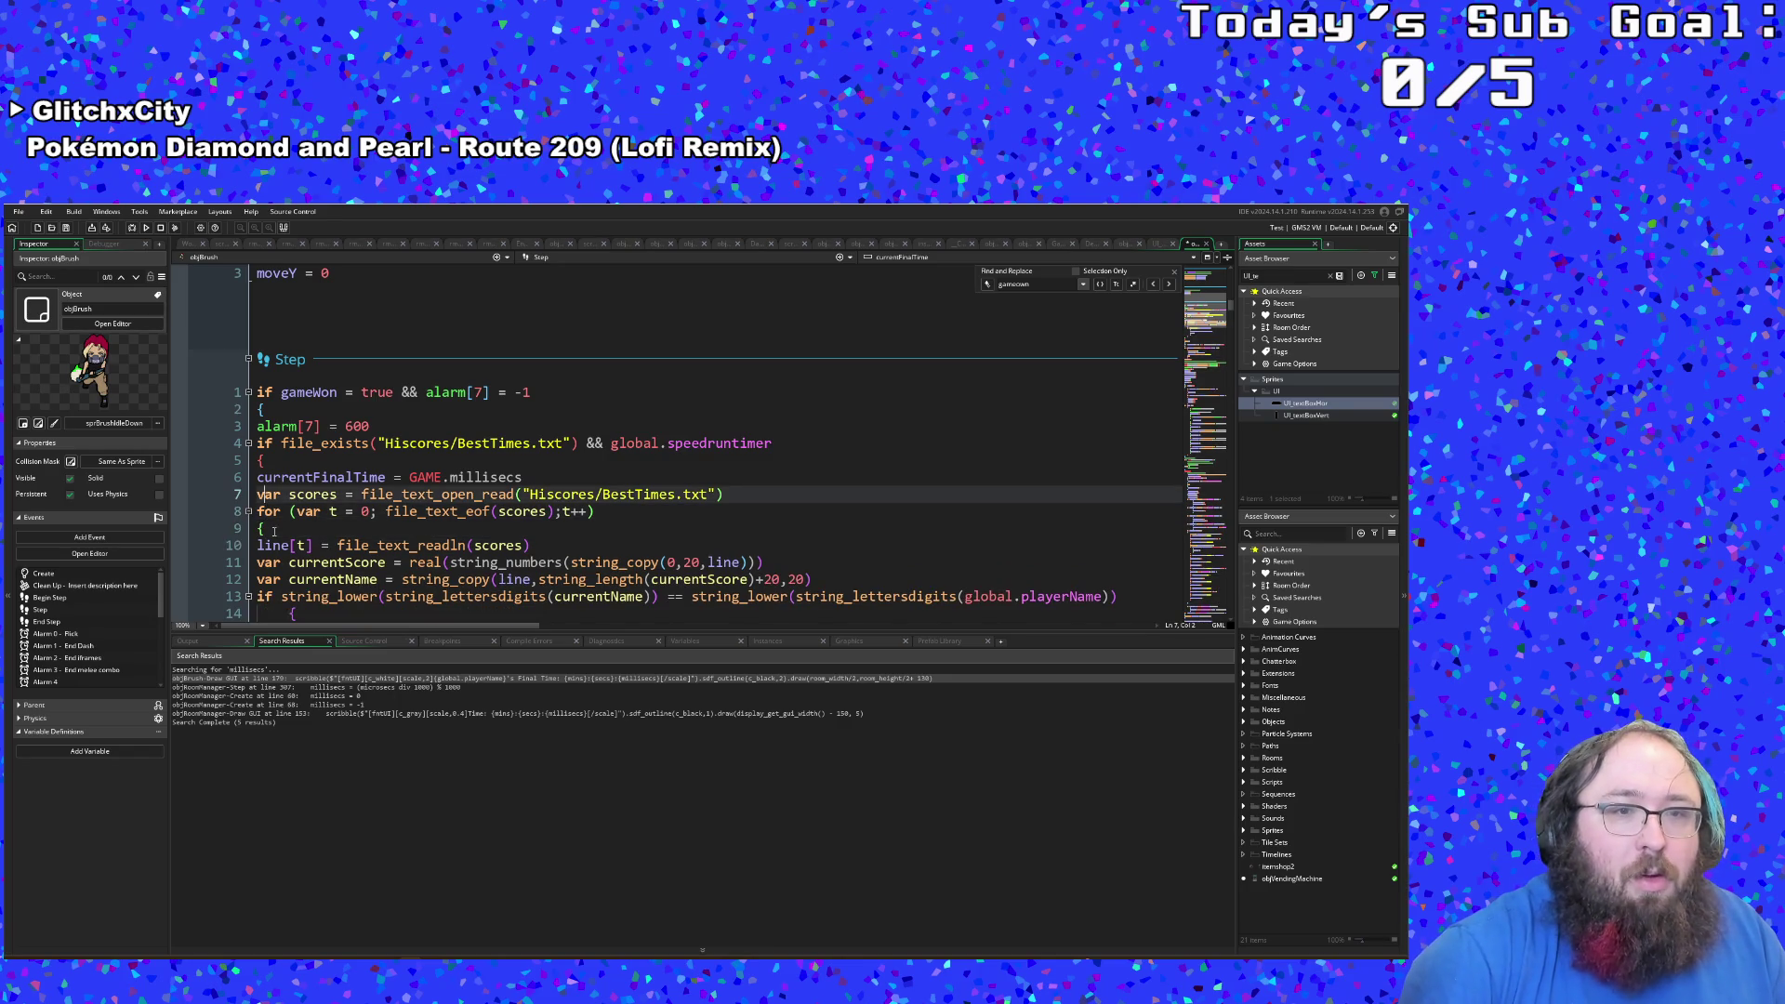
key("Down")
key("Tab")
key("shift+Home")
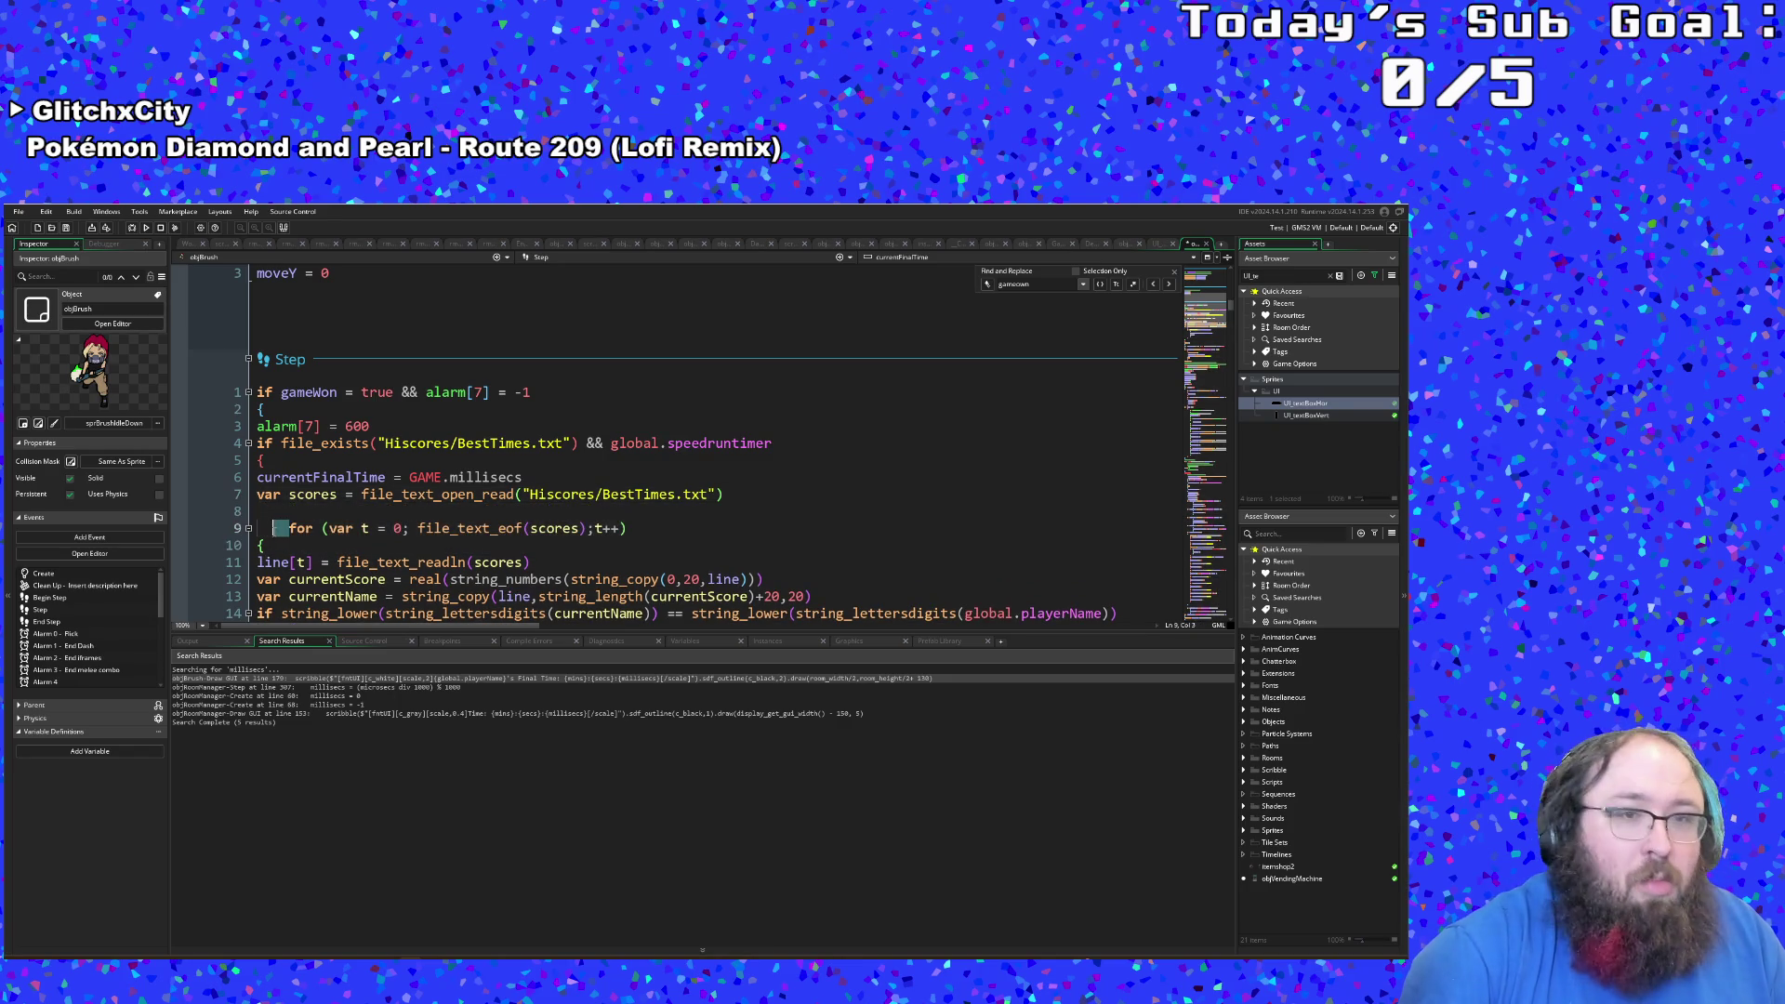
key("BackSpace")
key("Up")
type("line = ")
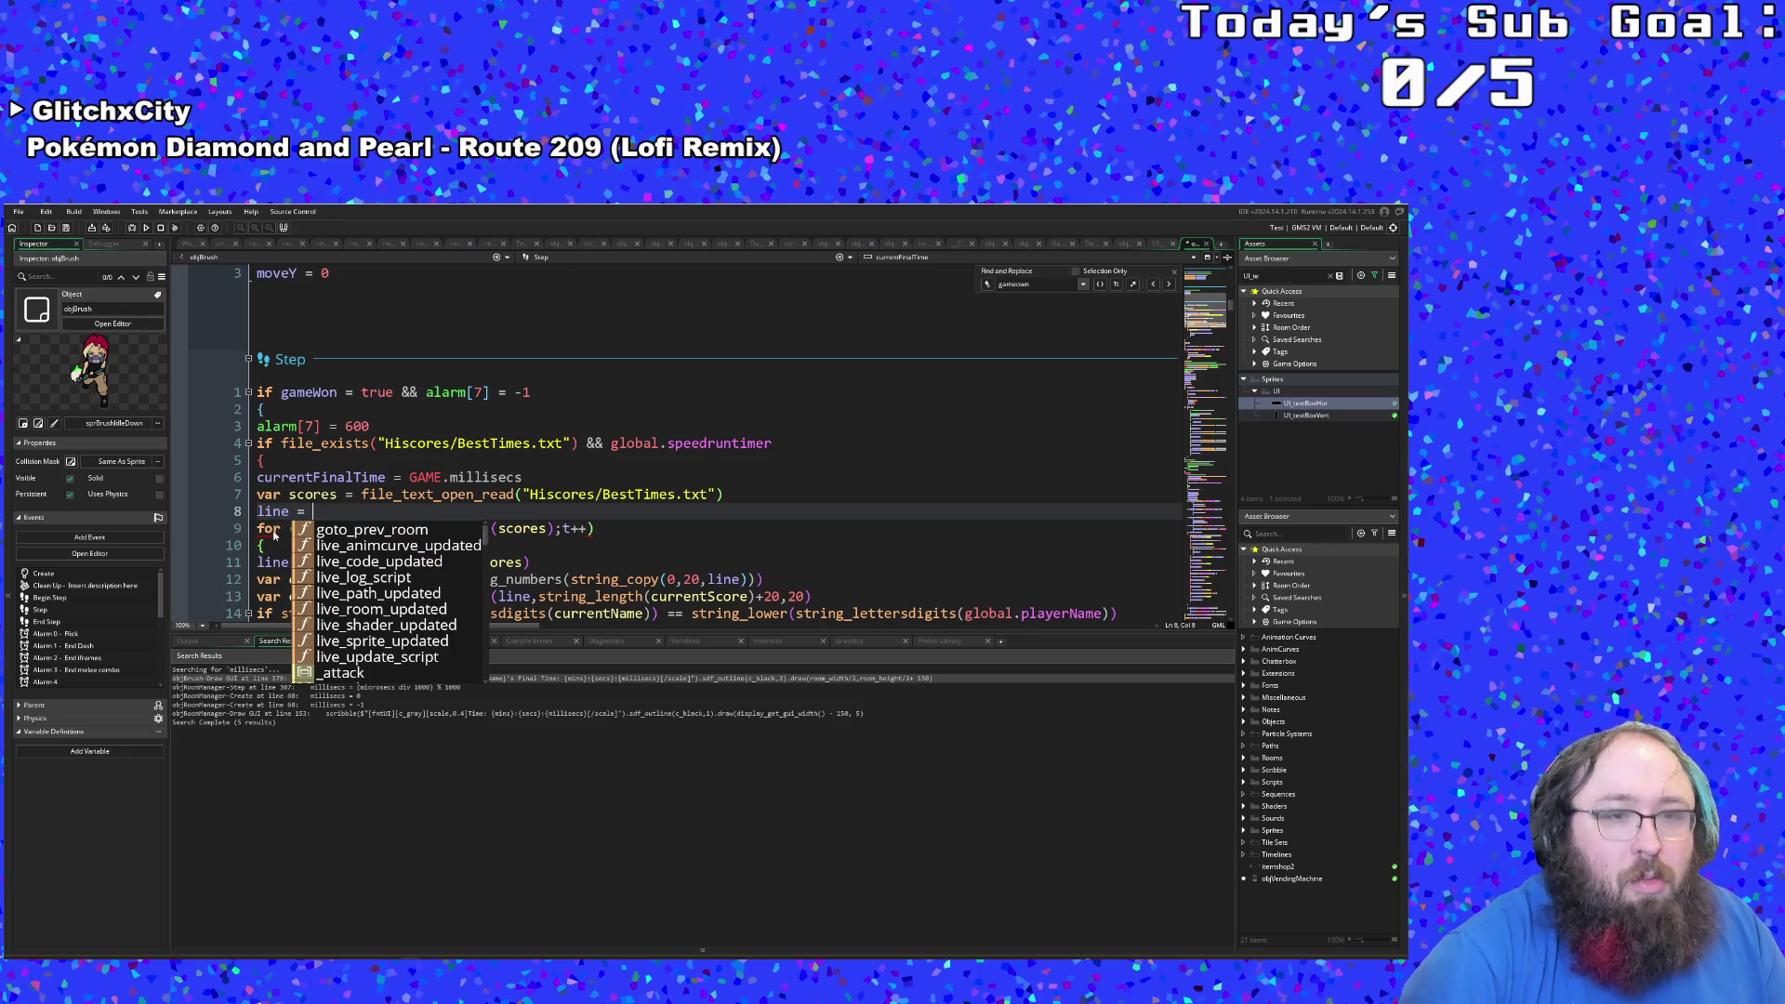
type("[]")
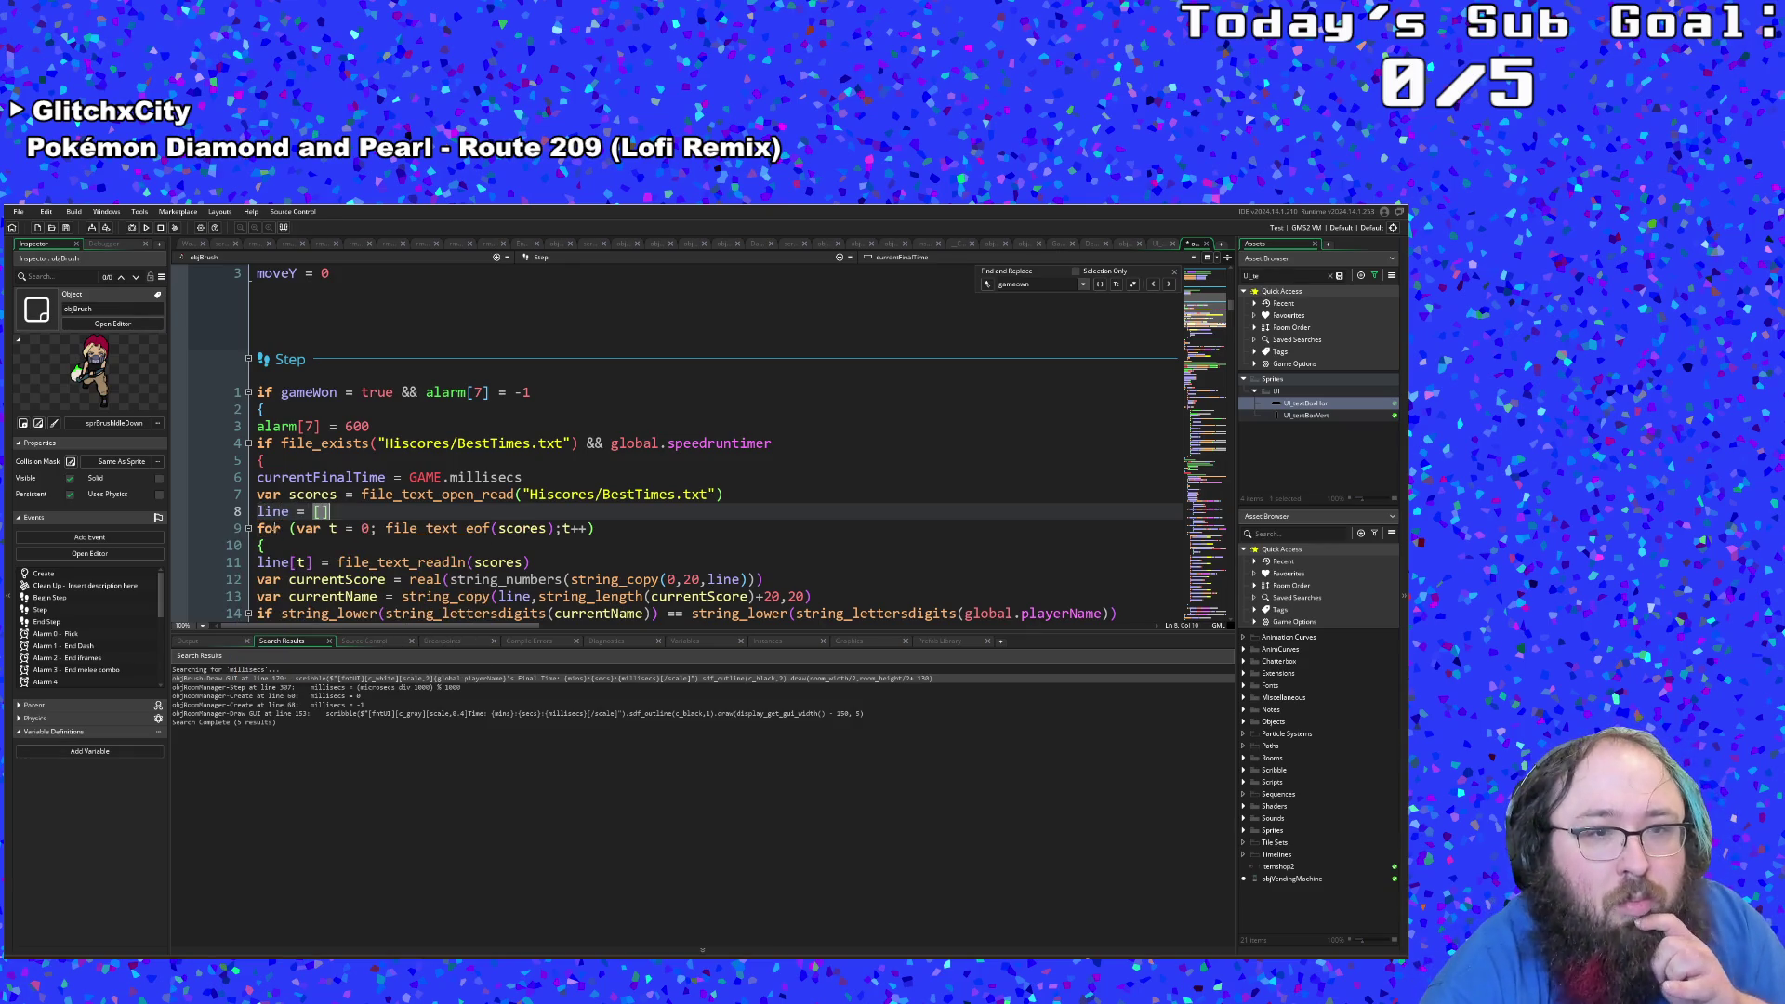
Step: Delete the trailing space after the unfinished file_te call
scroll(271, 527, "down", 2)
left_click(303, 477)
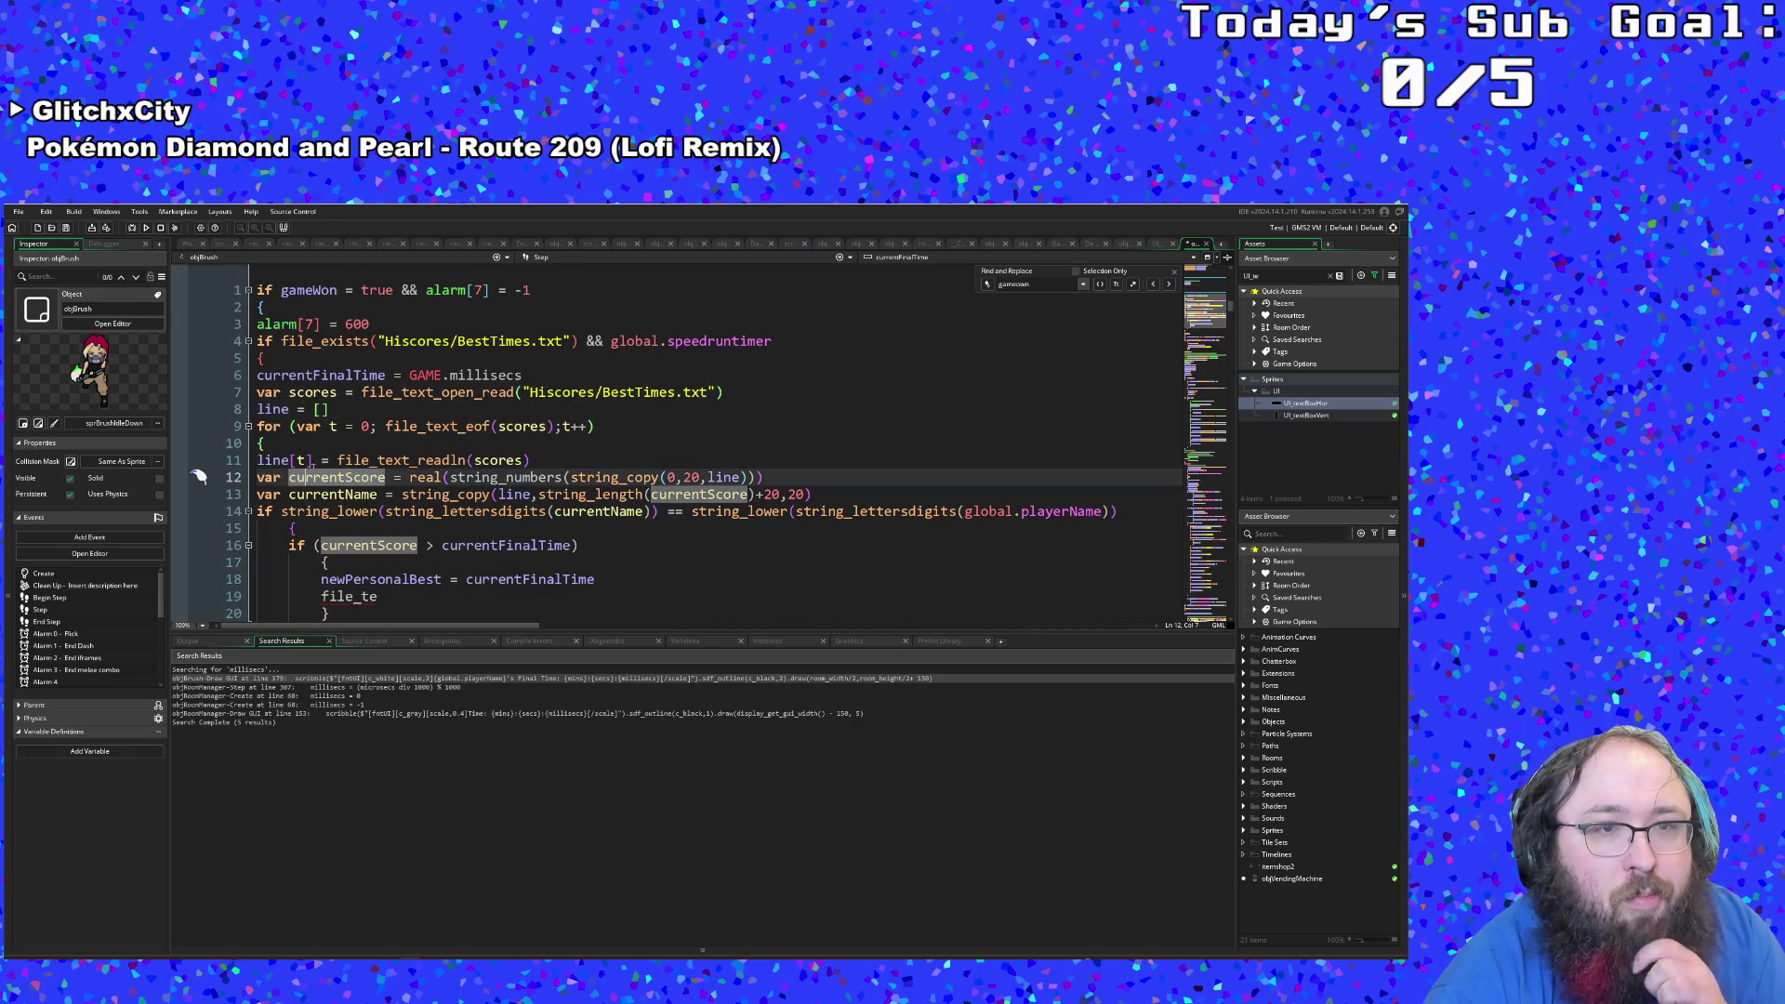
left_click(259, 409)
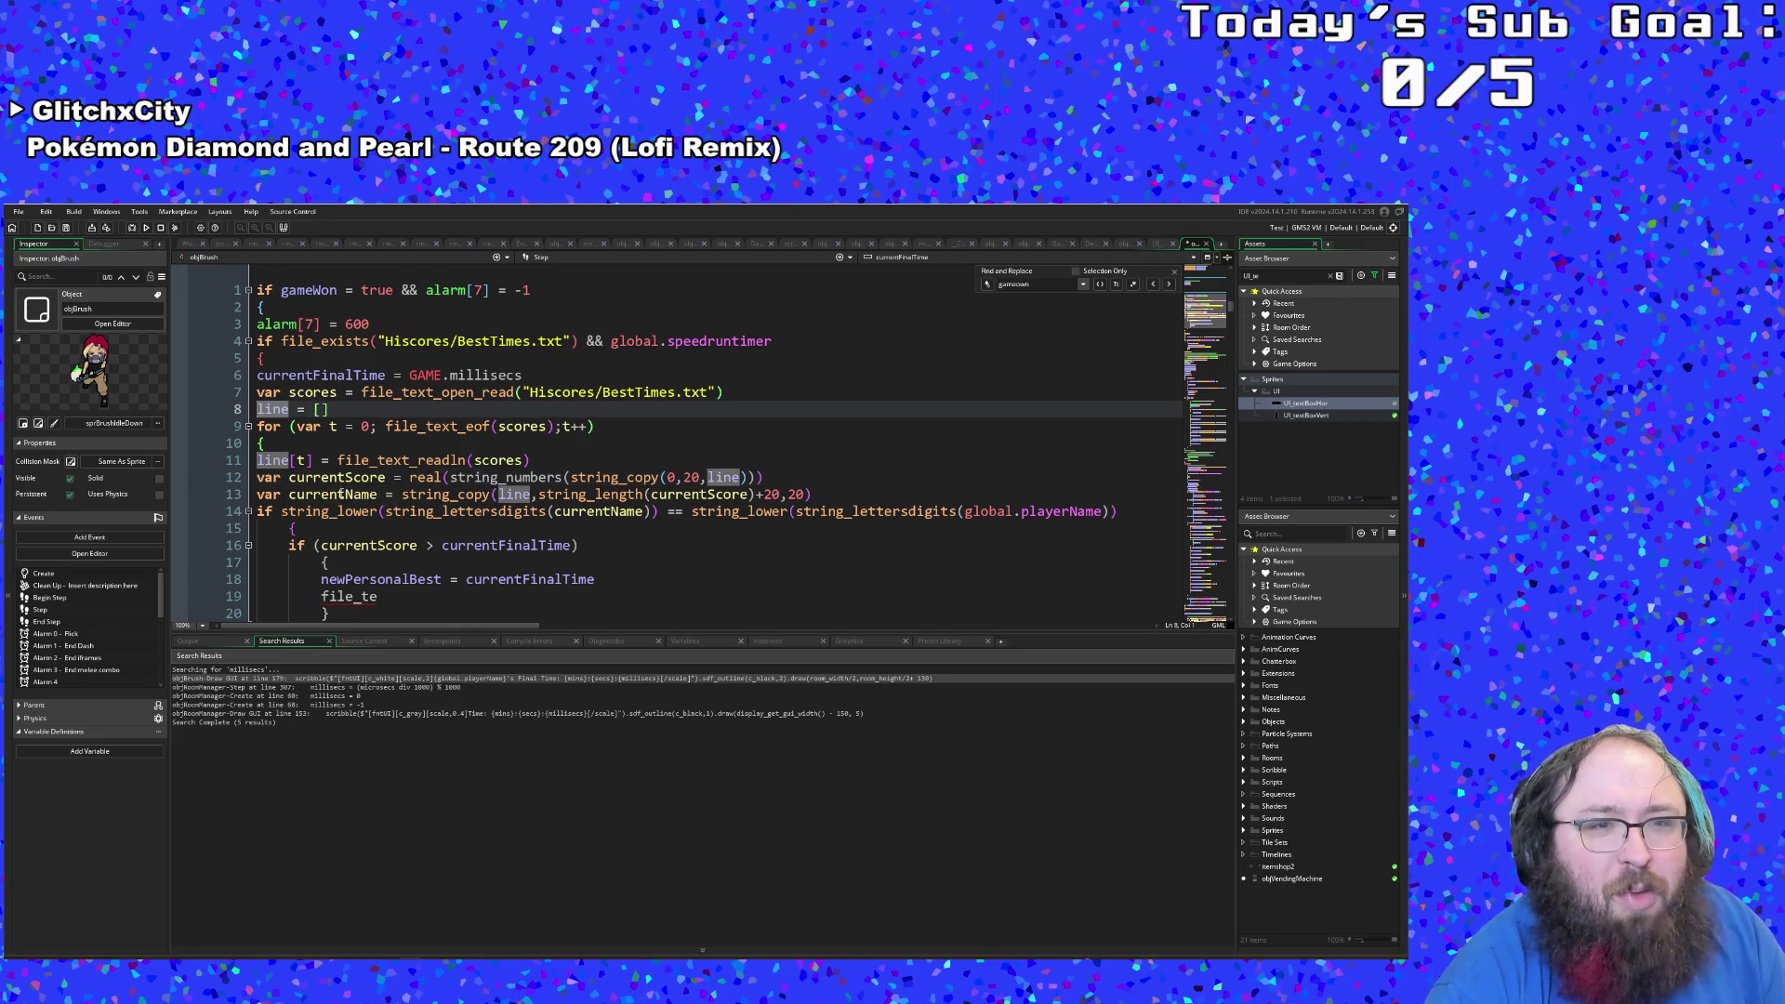
scroll(341, 494, "down", 6)
scroll(342, 494, "up", 4)
left_click(387, 495)
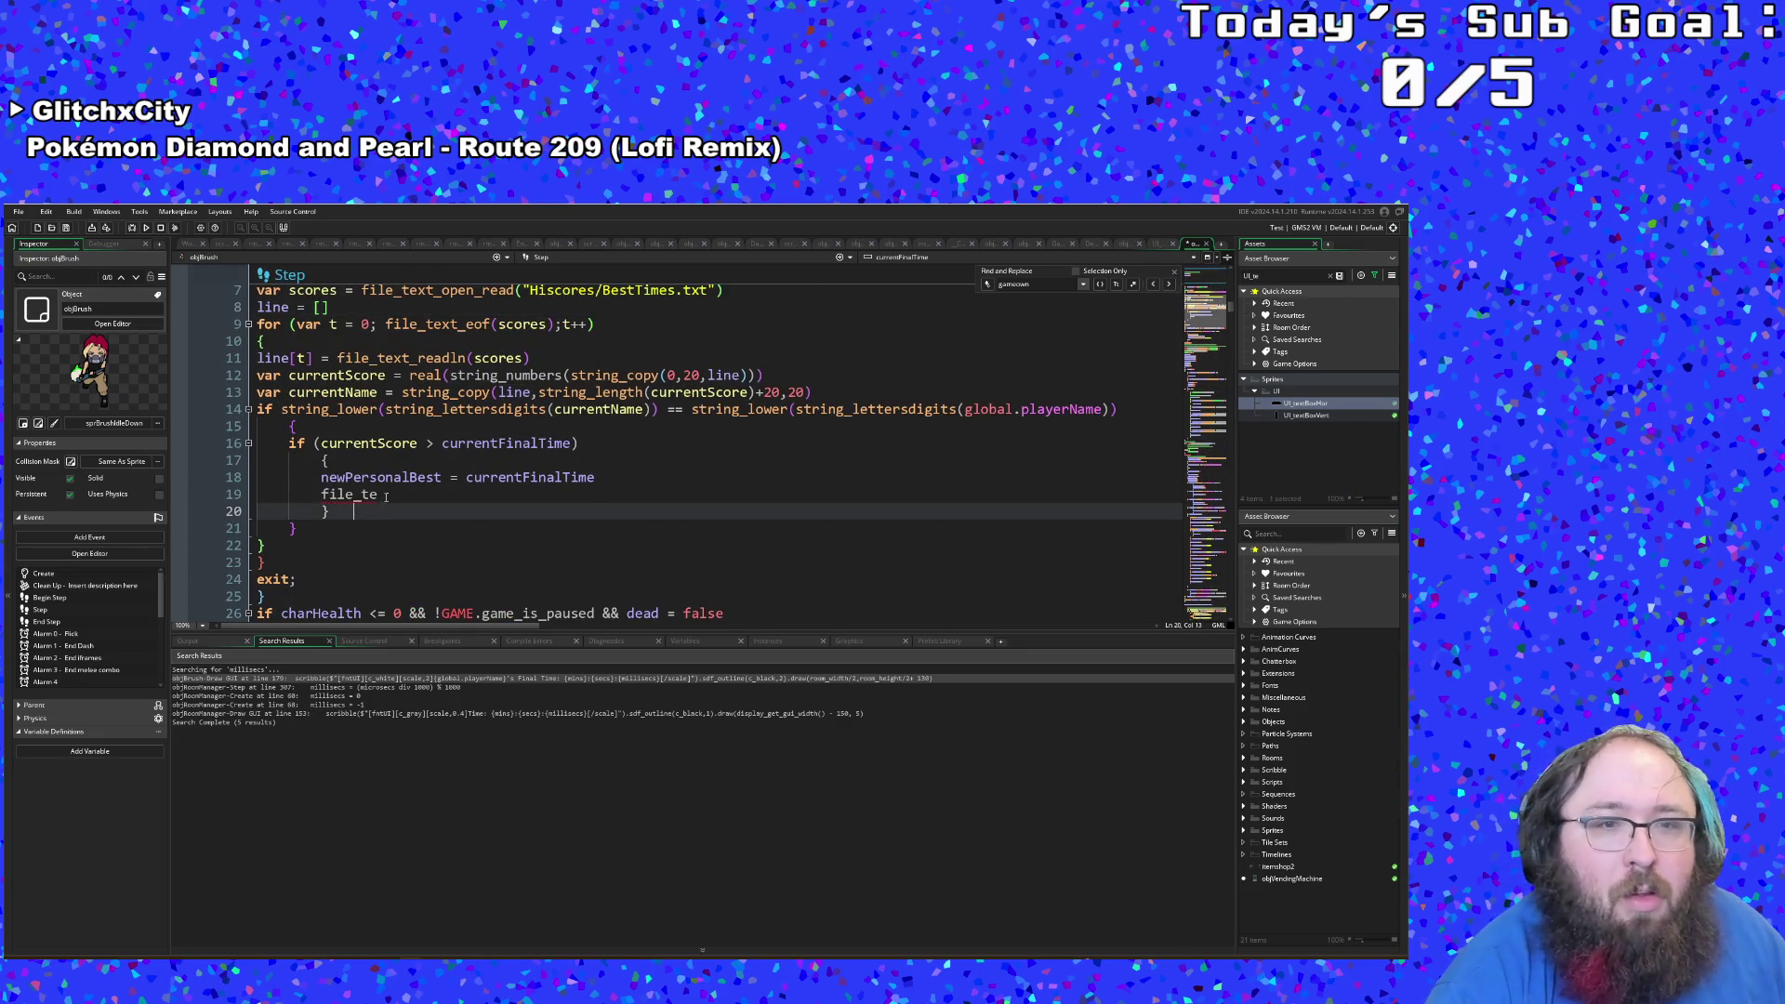
key("BackSpace")
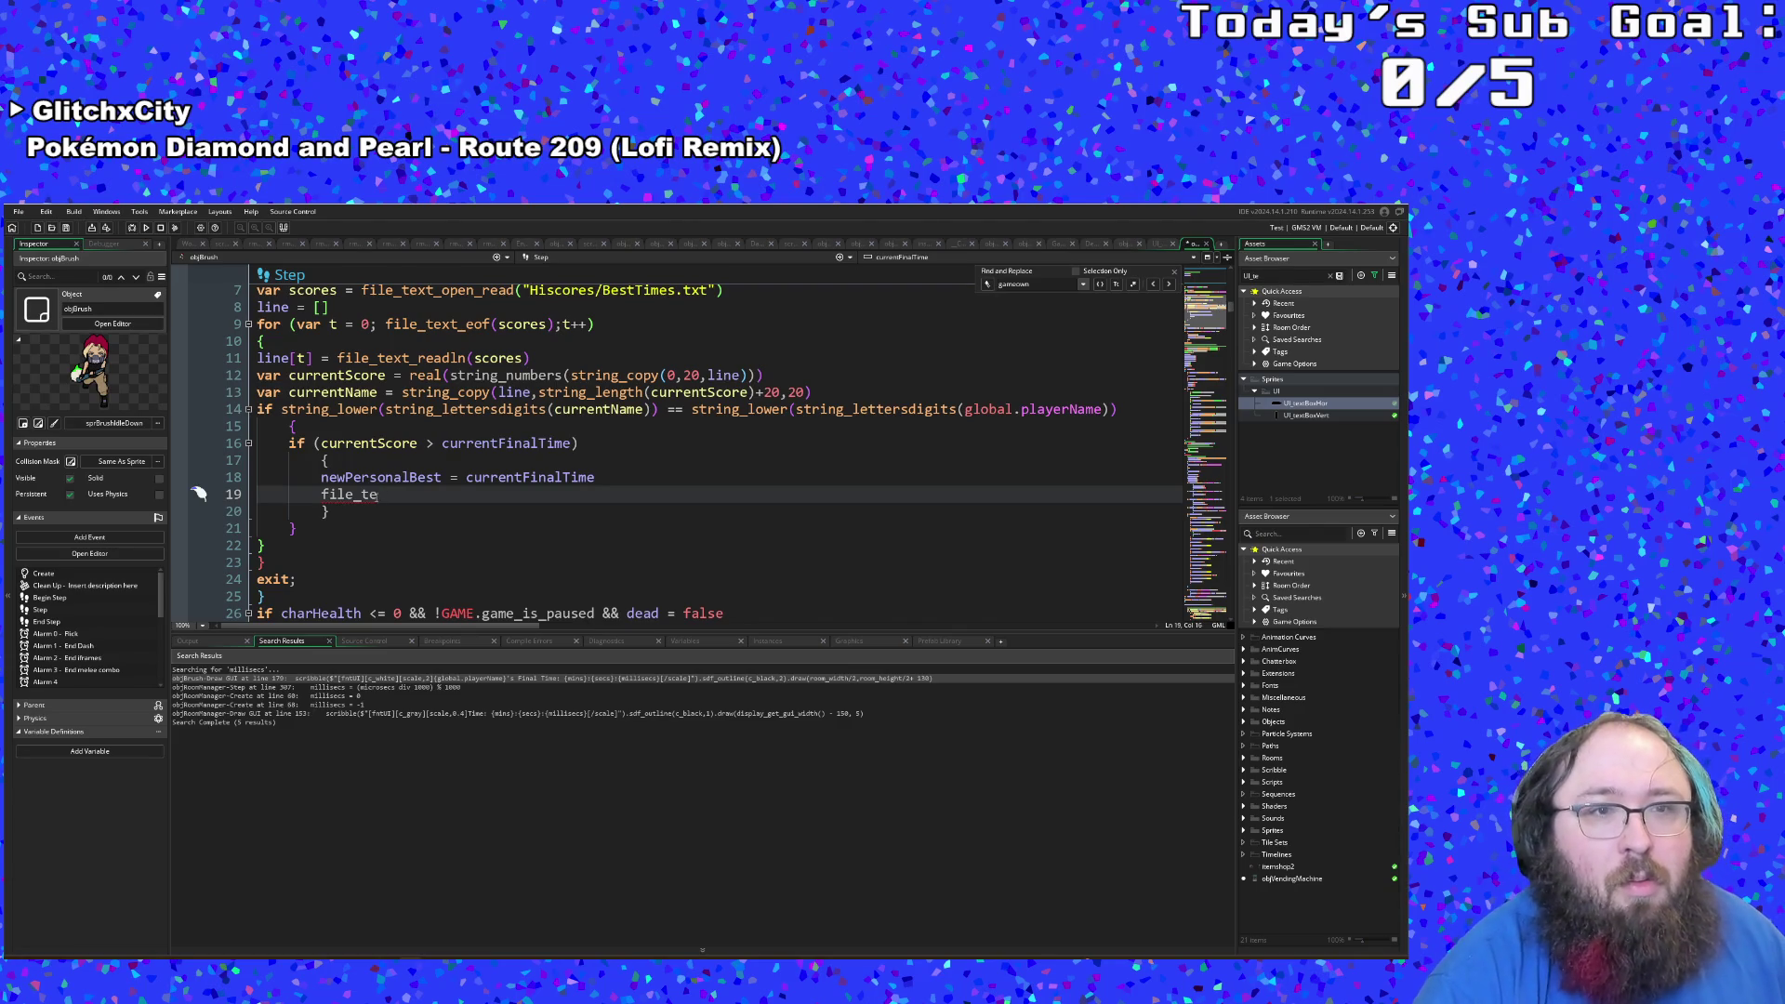
scroll(707, 446, "up", 2)
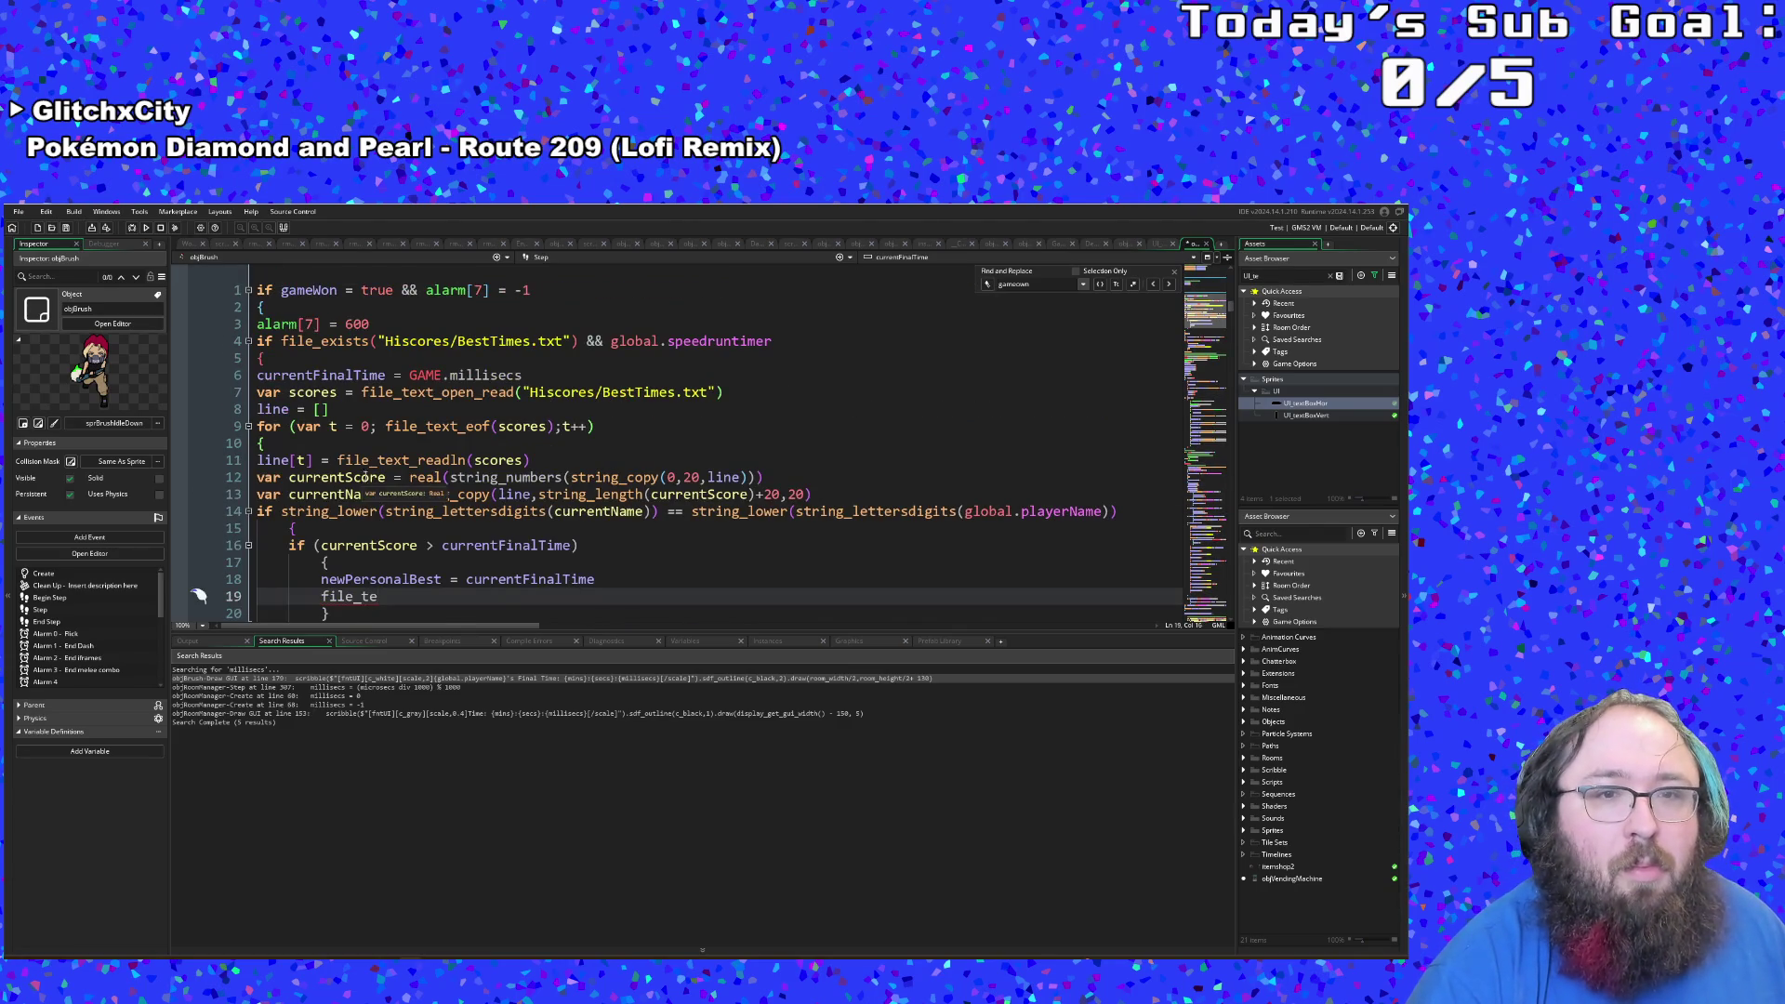
scroll(199, 558, "down", 2)
left_click(384, 478)
left_click(358, 510)
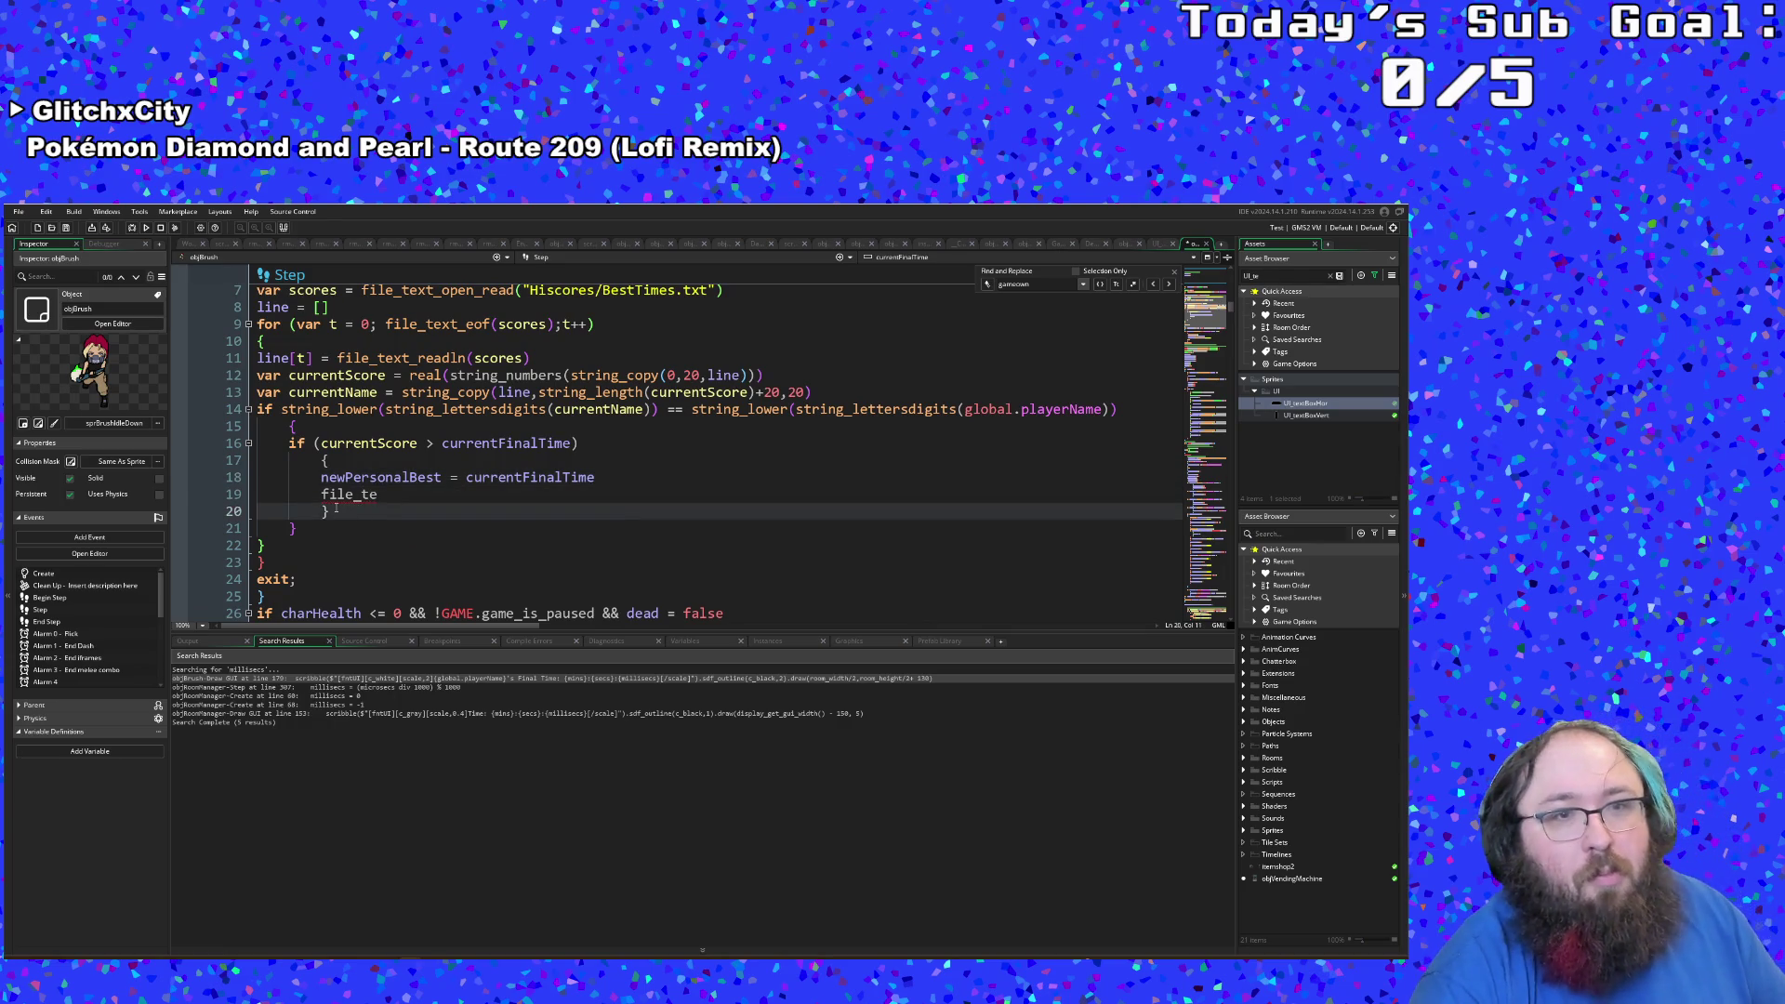
key("Up")
key("Up")
key("Up")
Step: Add 'times = []' and 'names = []' on new lines below 'line = []'
left_click(433, 377)
scroll(409, 376, "up", 2)
left_click(333, 409)
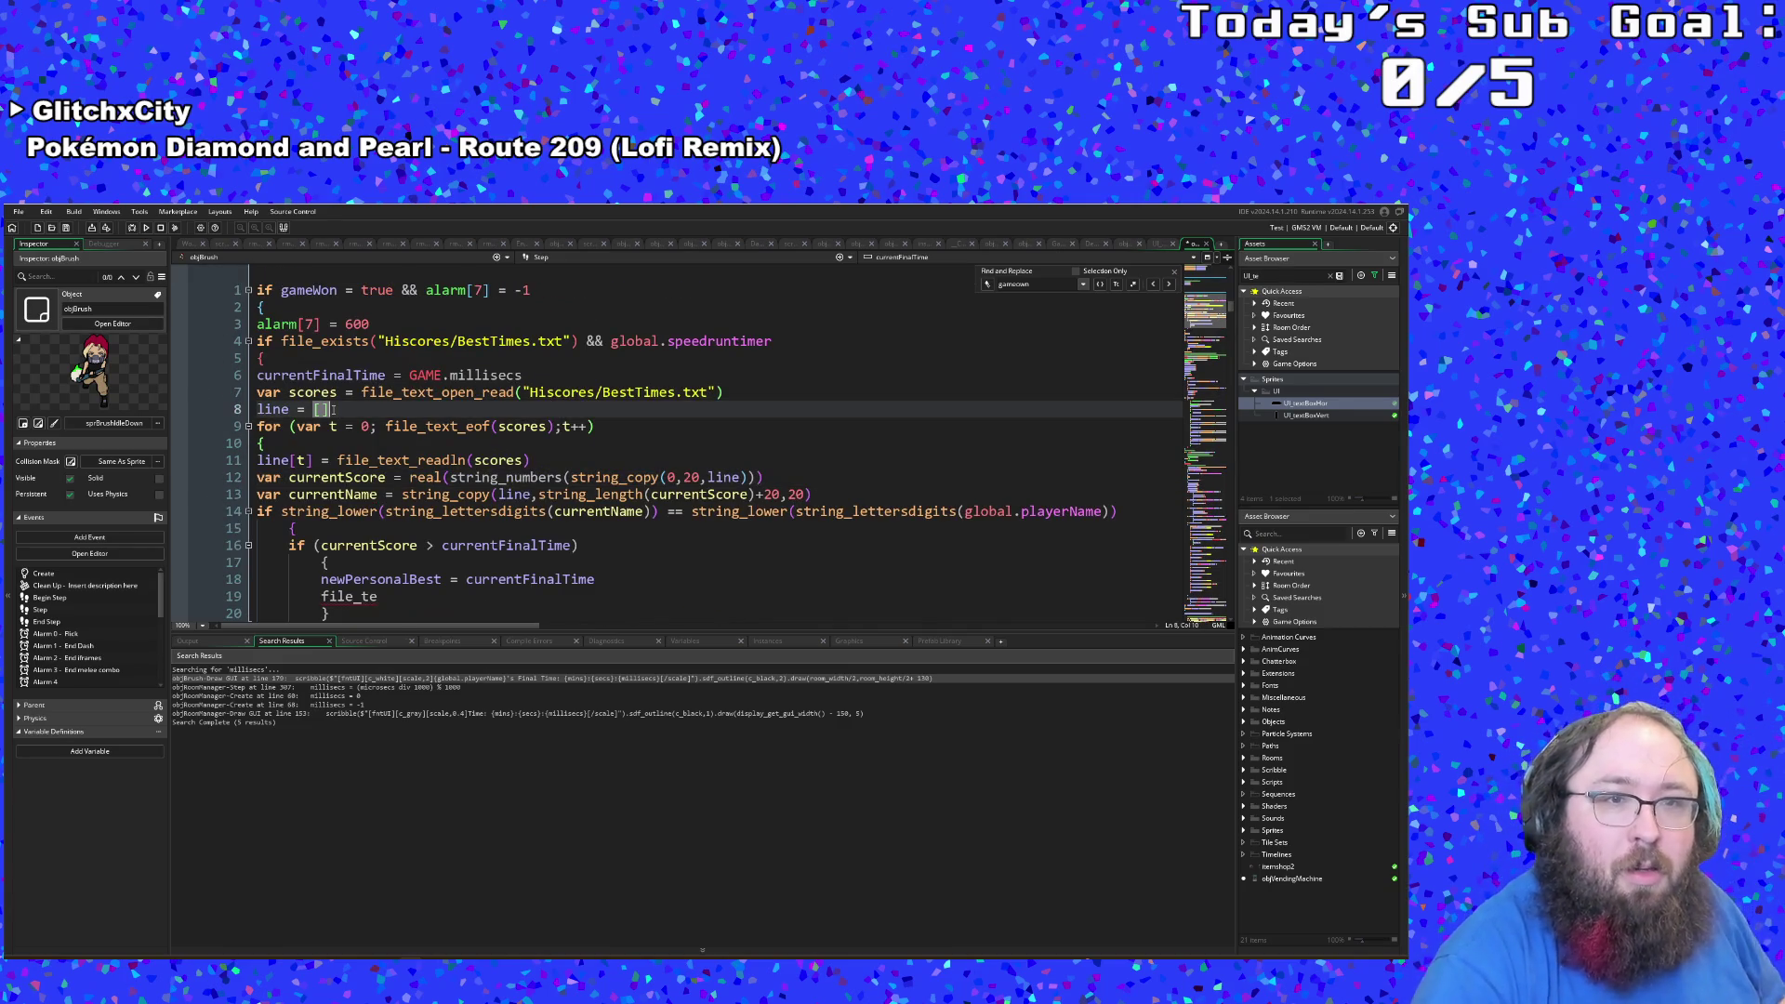
key("Return")
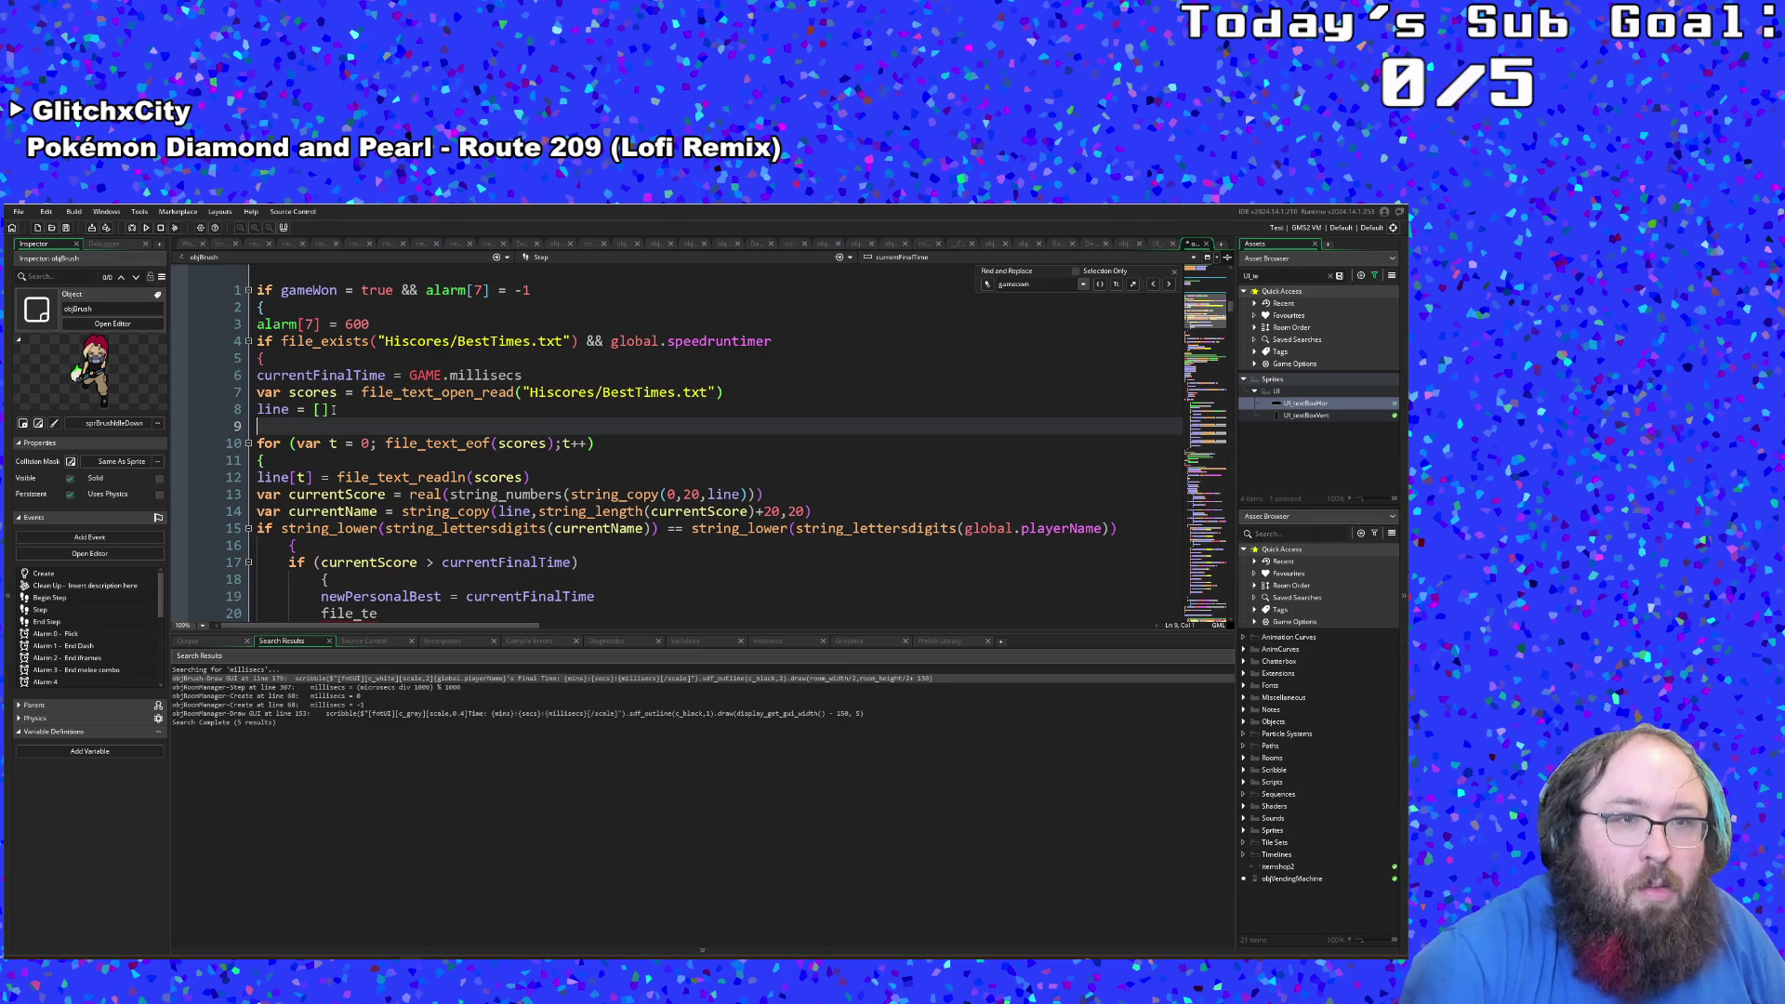
type("besttime")
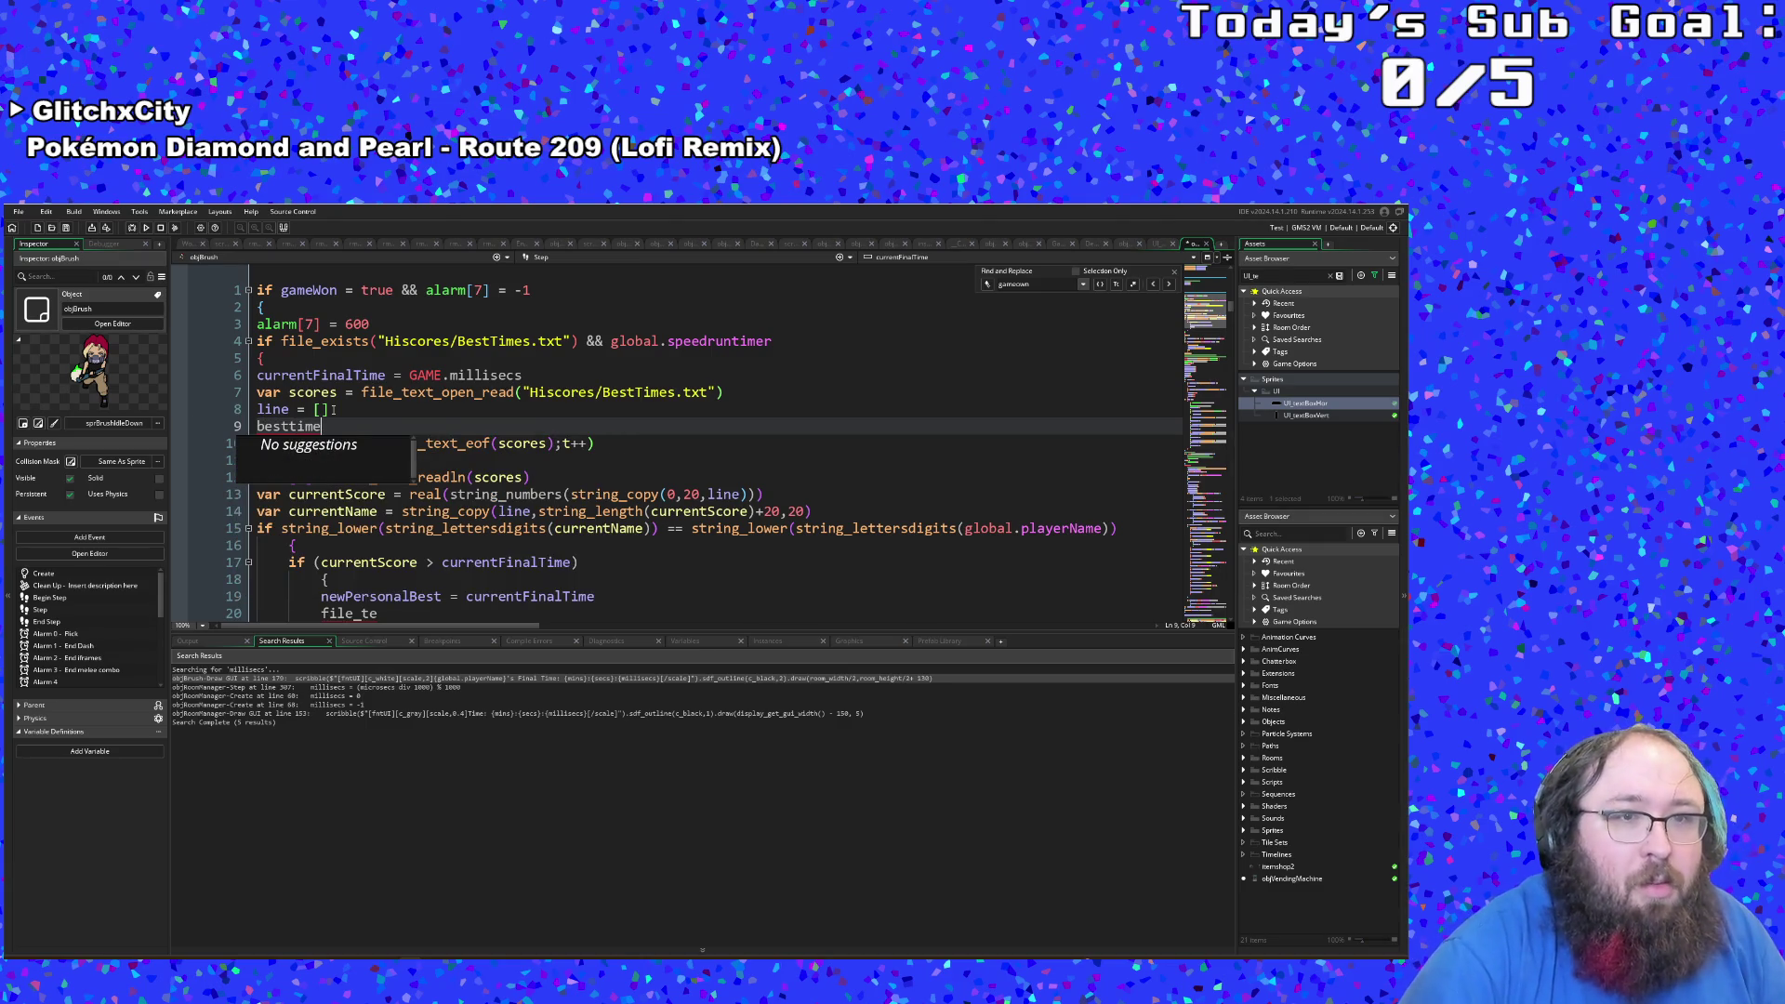
key("BackSpace")
key("BackSpace")
key("BackSpace")
type("time")
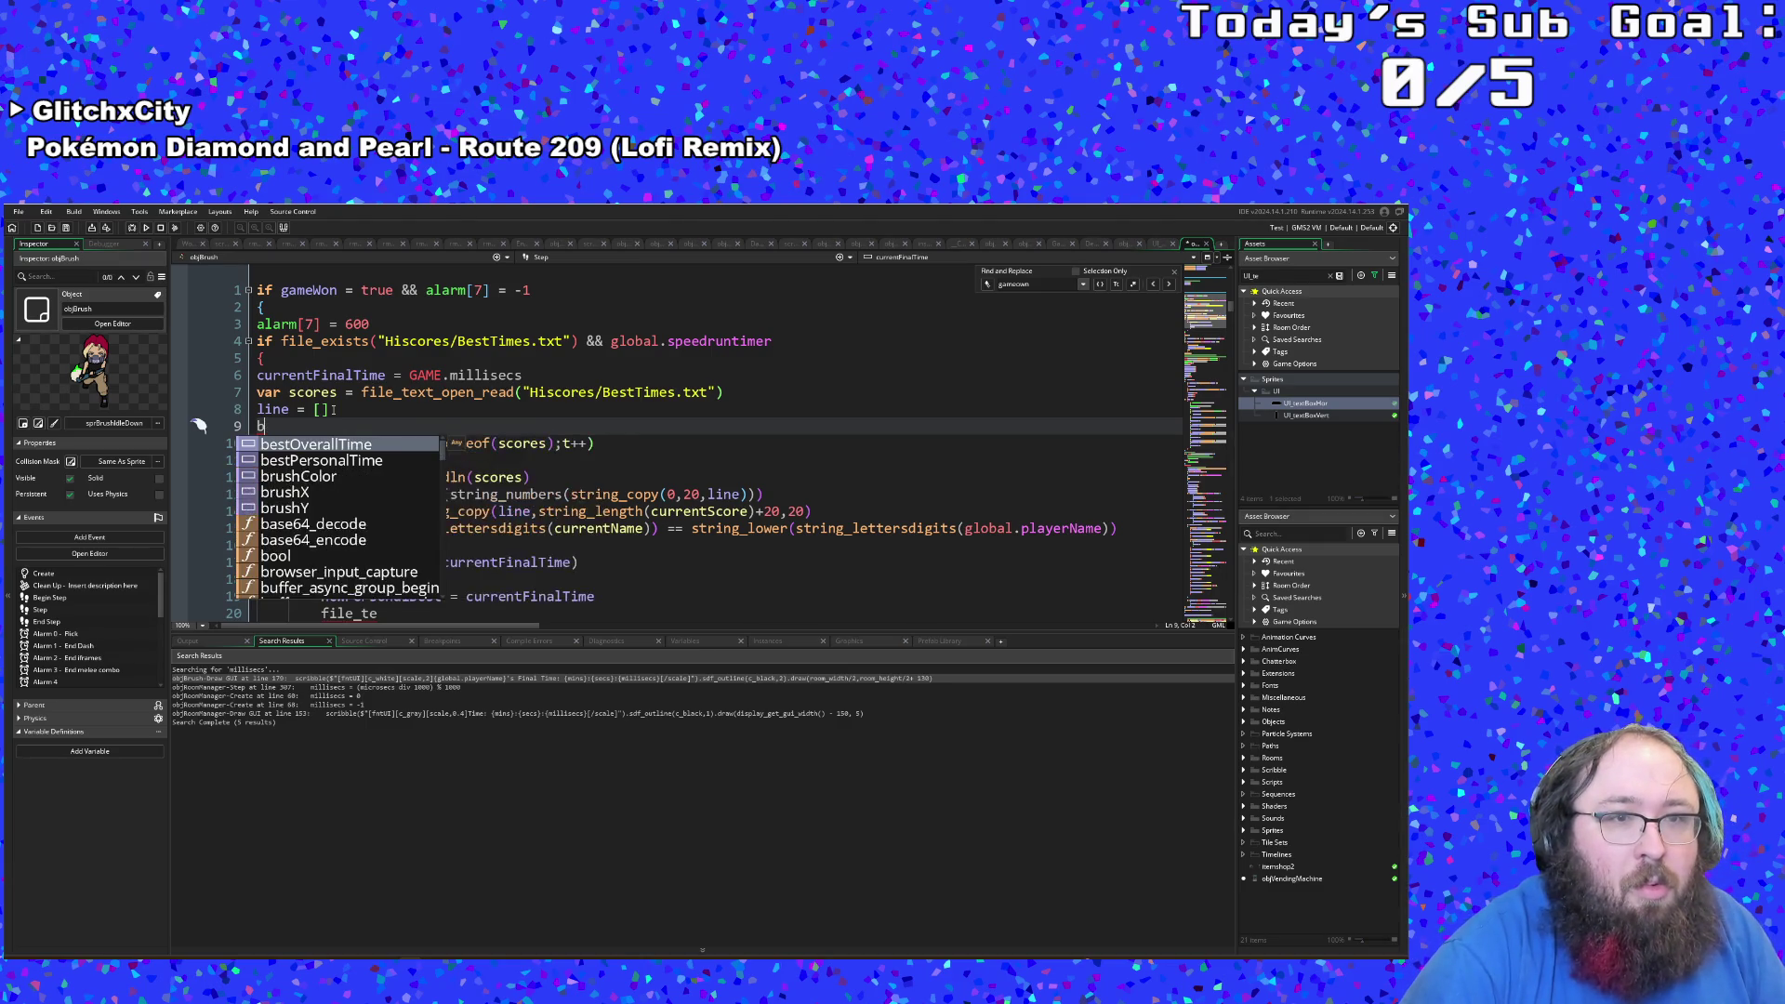
type("s")
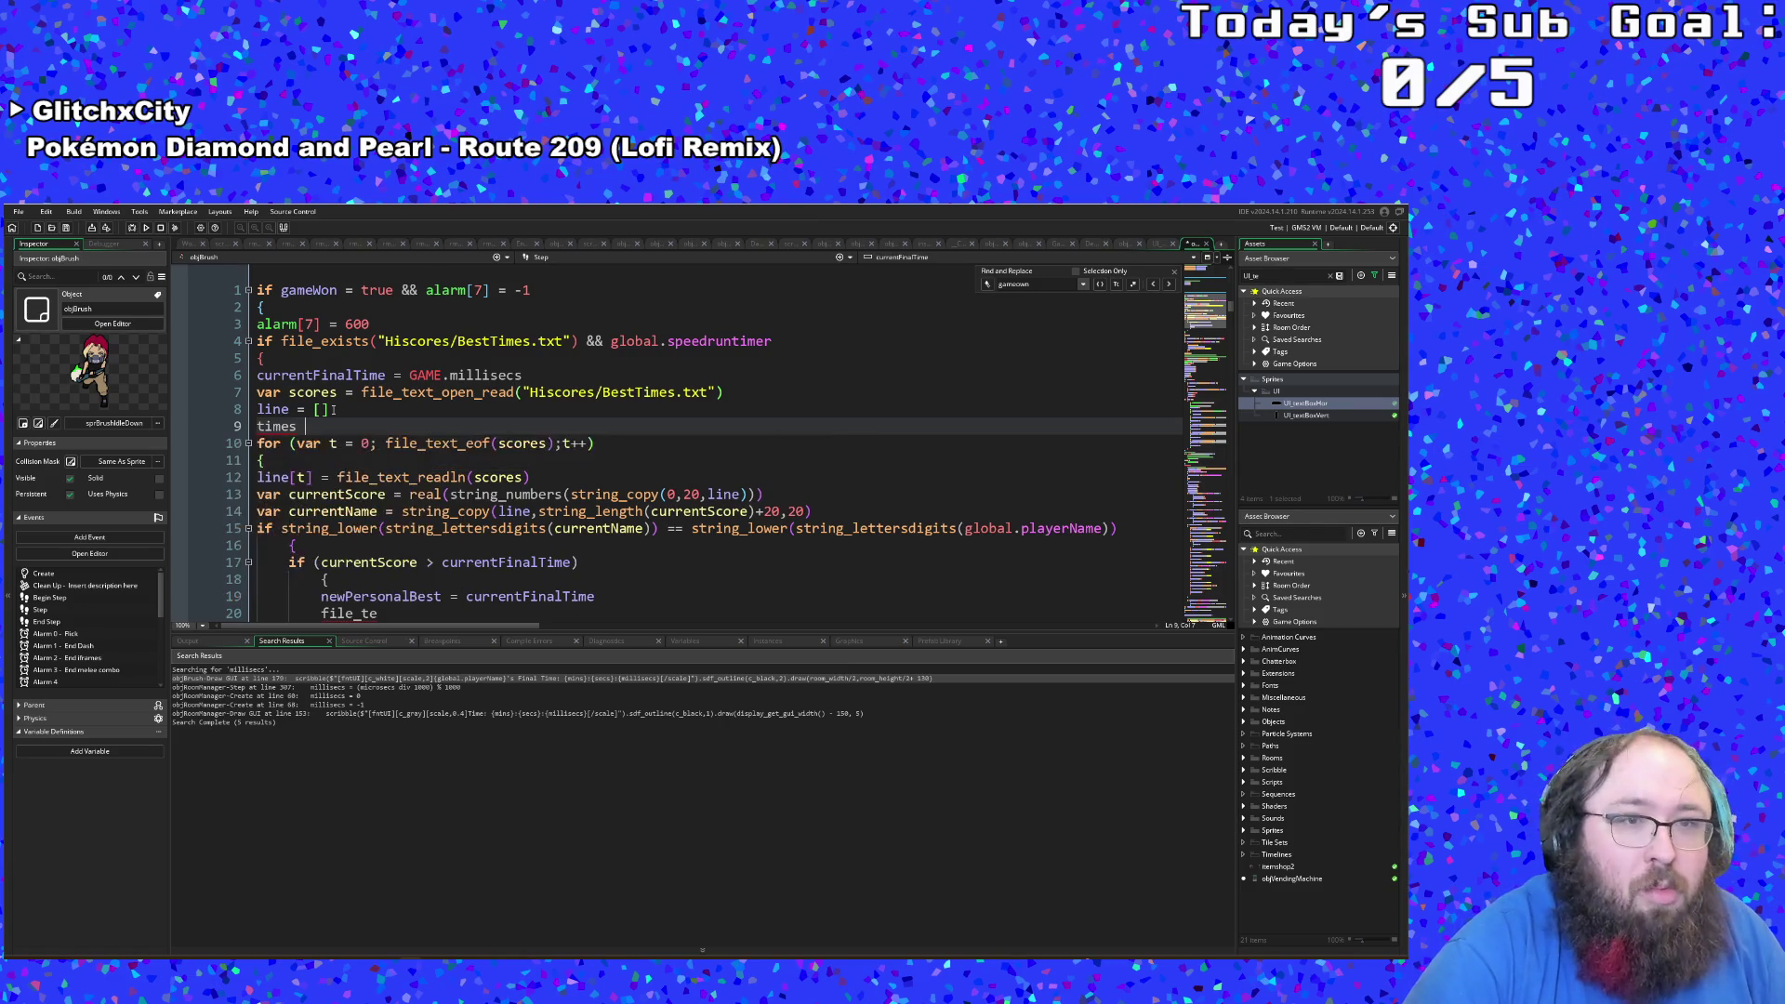
type(" = []")
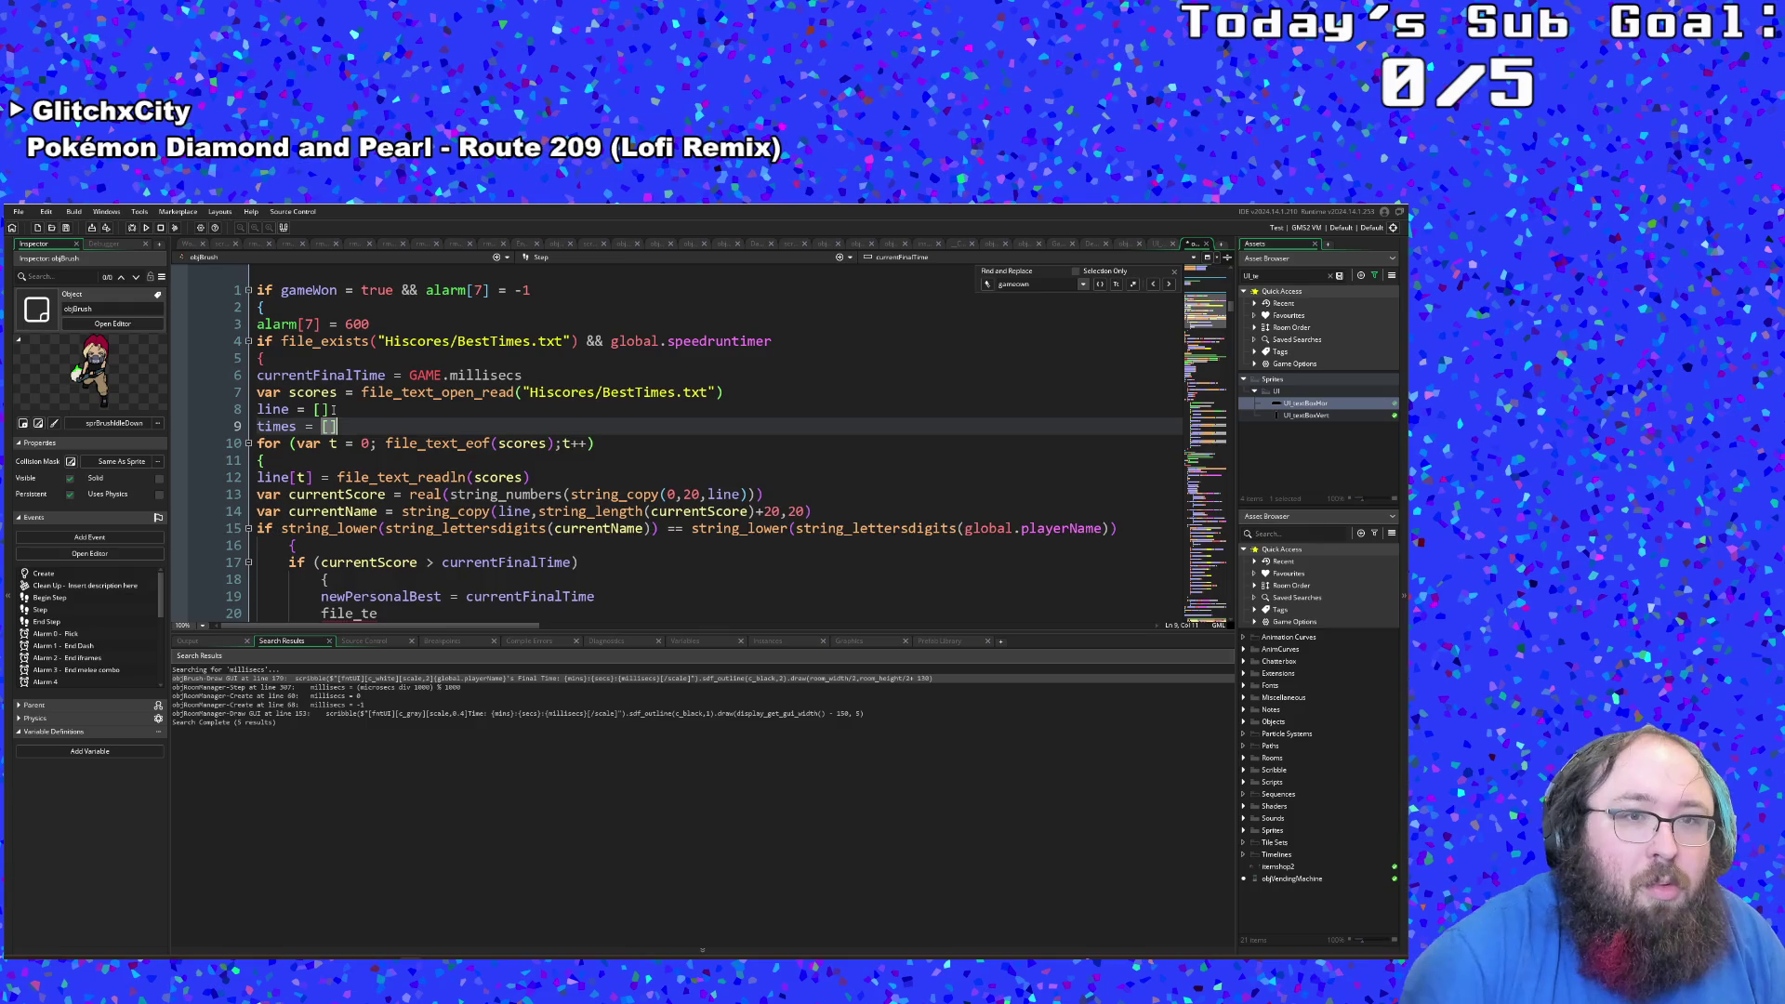
key("Return")
type("names = []")
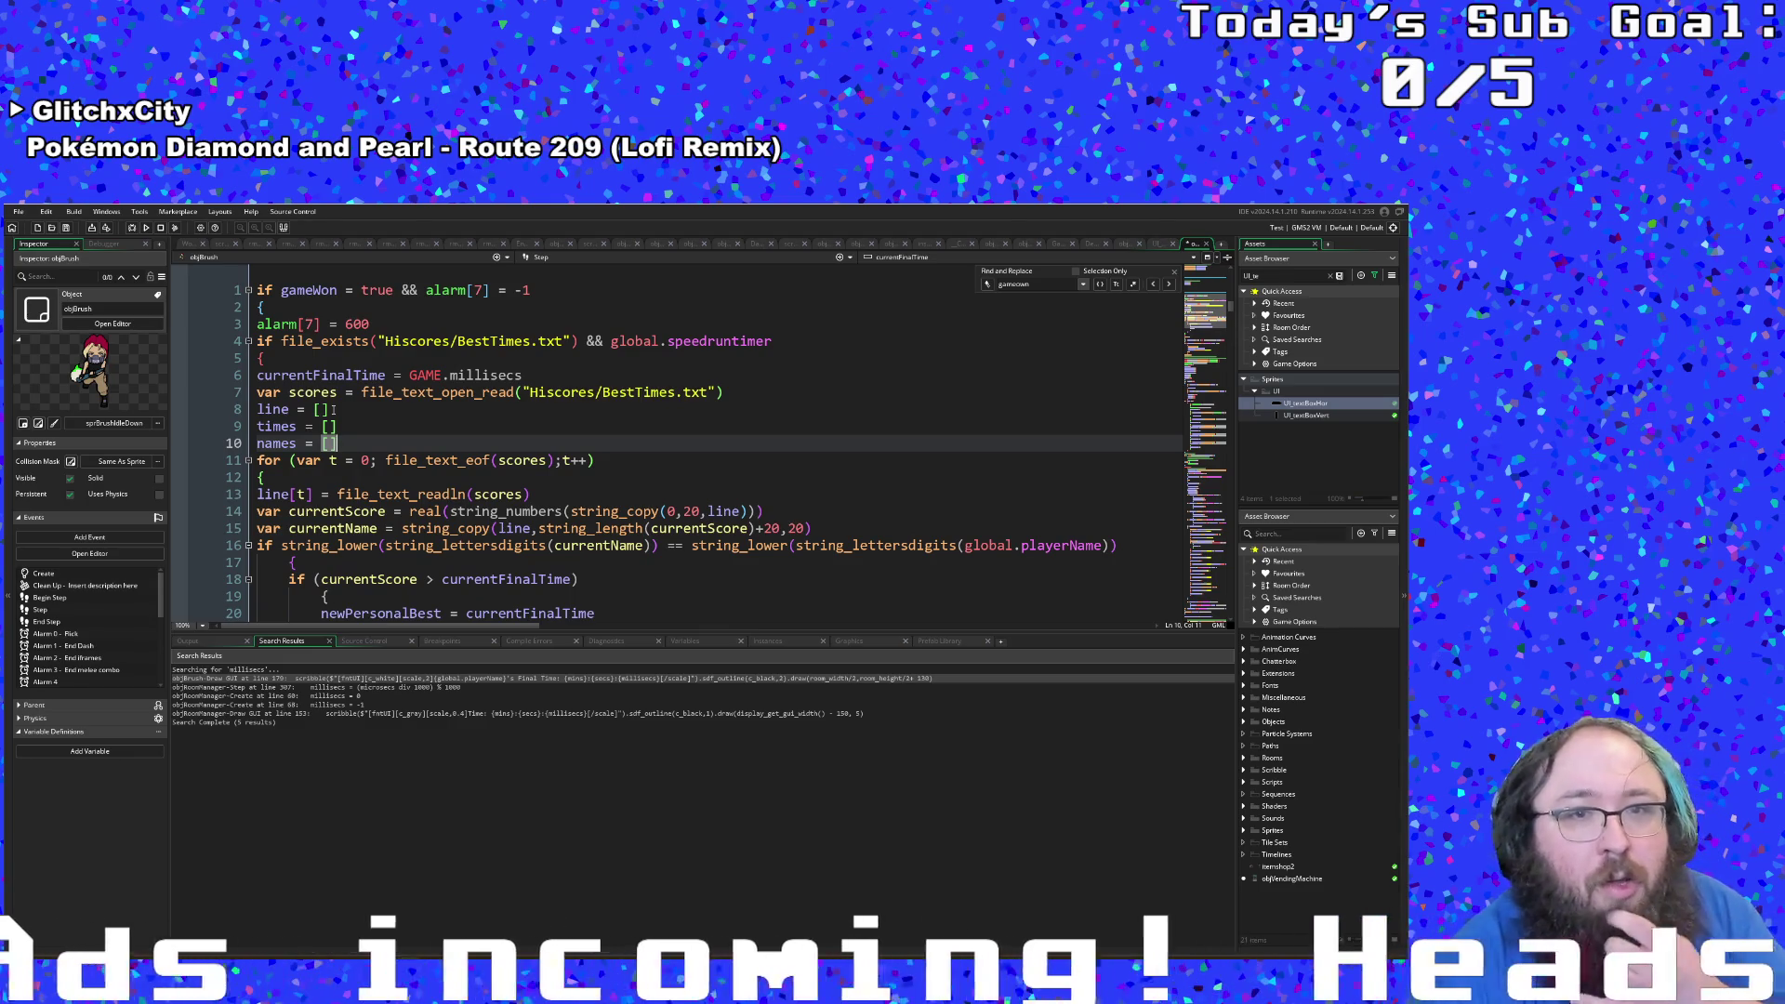
Step: Review the currentScore and currentName declarations and the string_lower name check, selecting currentScore
scroll(333, 410, "down", 2)
left_click(346, 409)
left_click(346, 426)
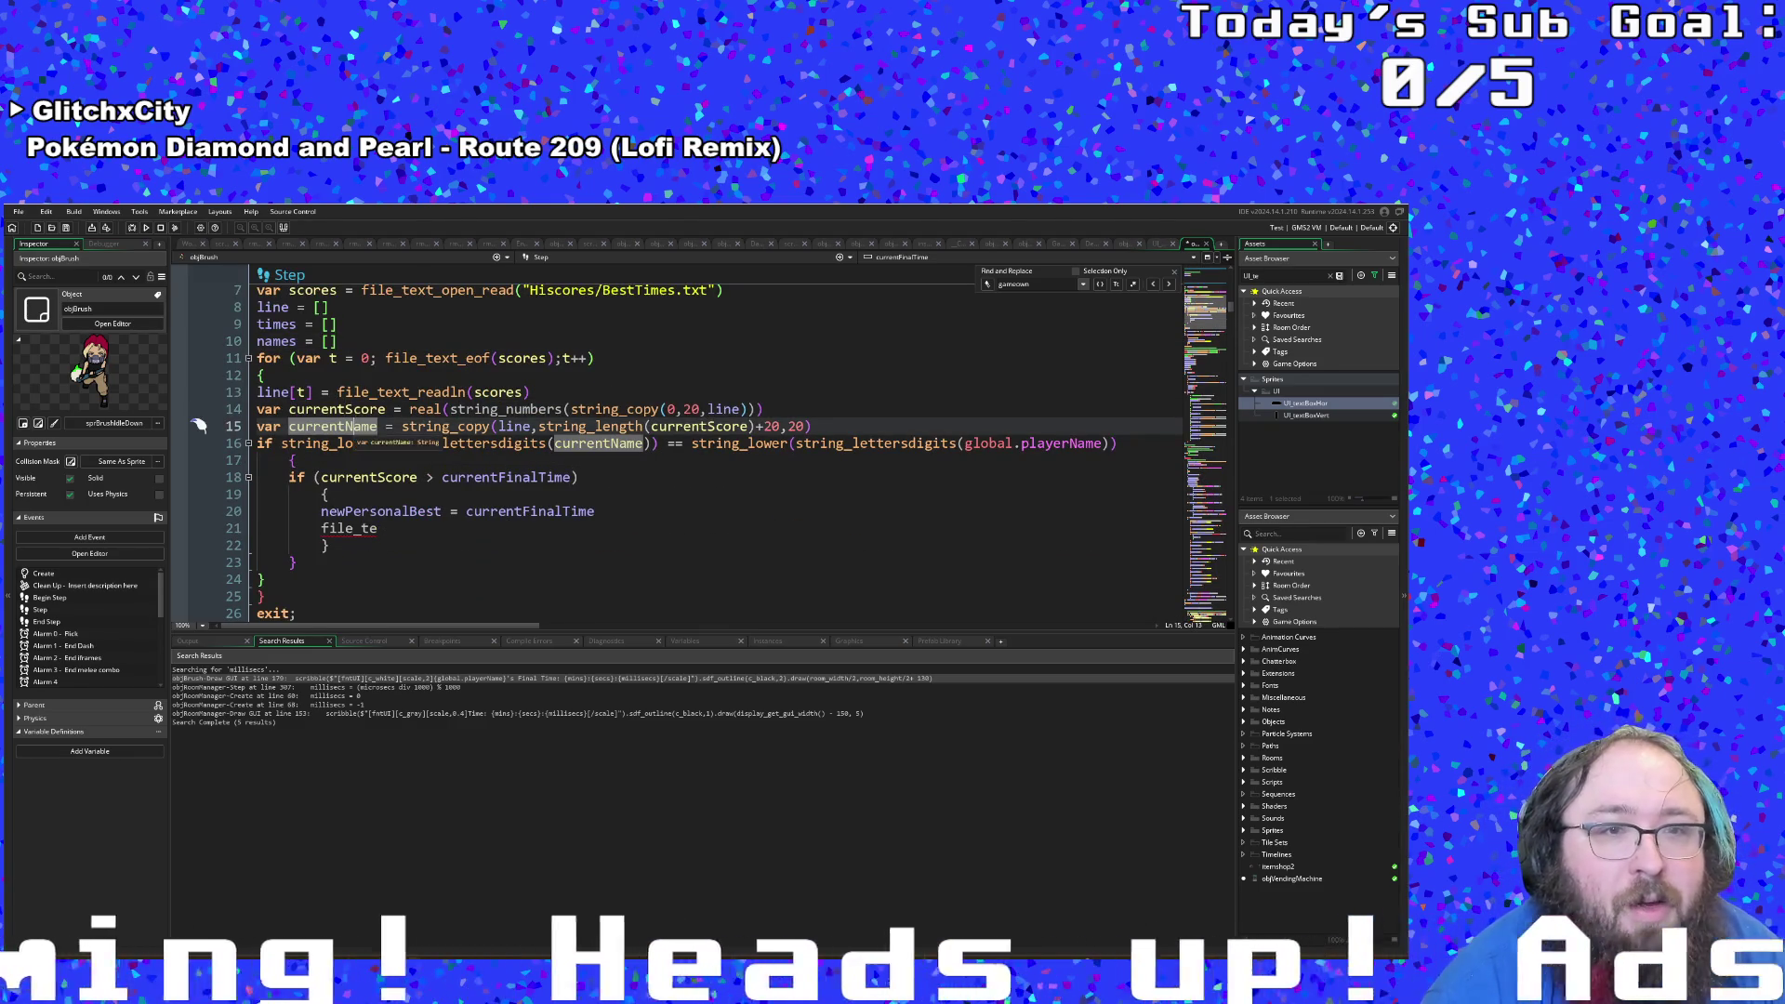
left_click(372, 409)
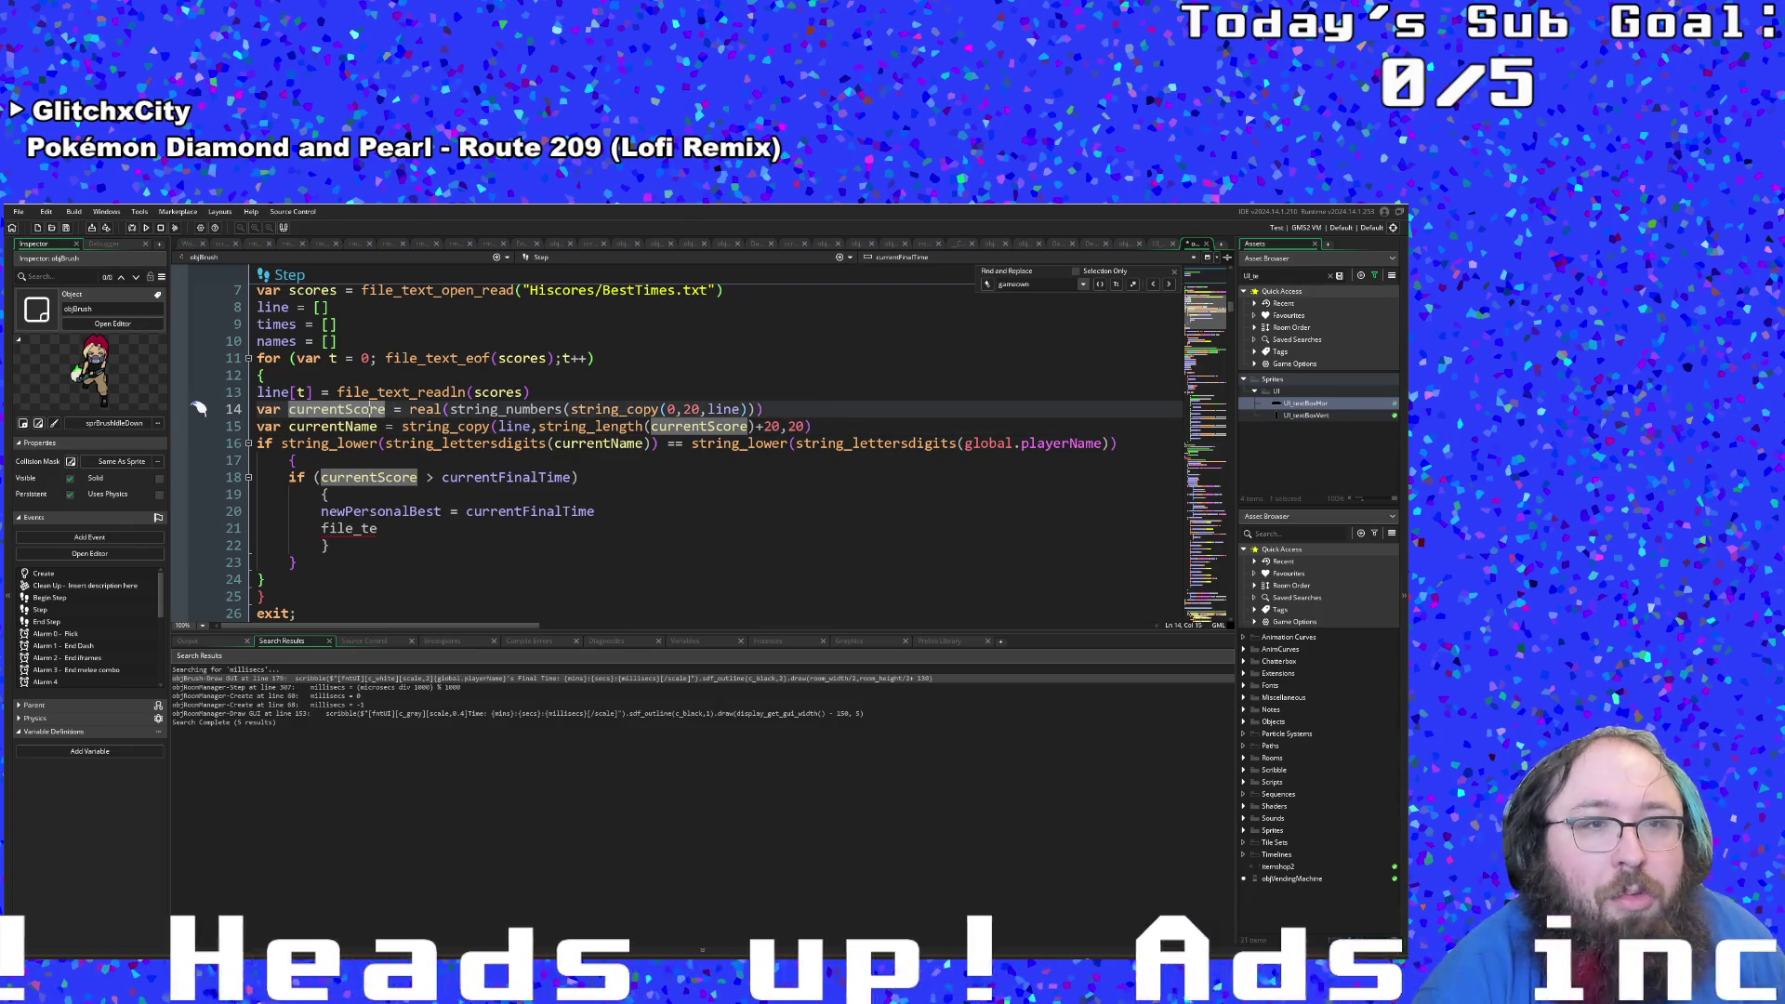
key("Left")
key("Left")
key("Left")
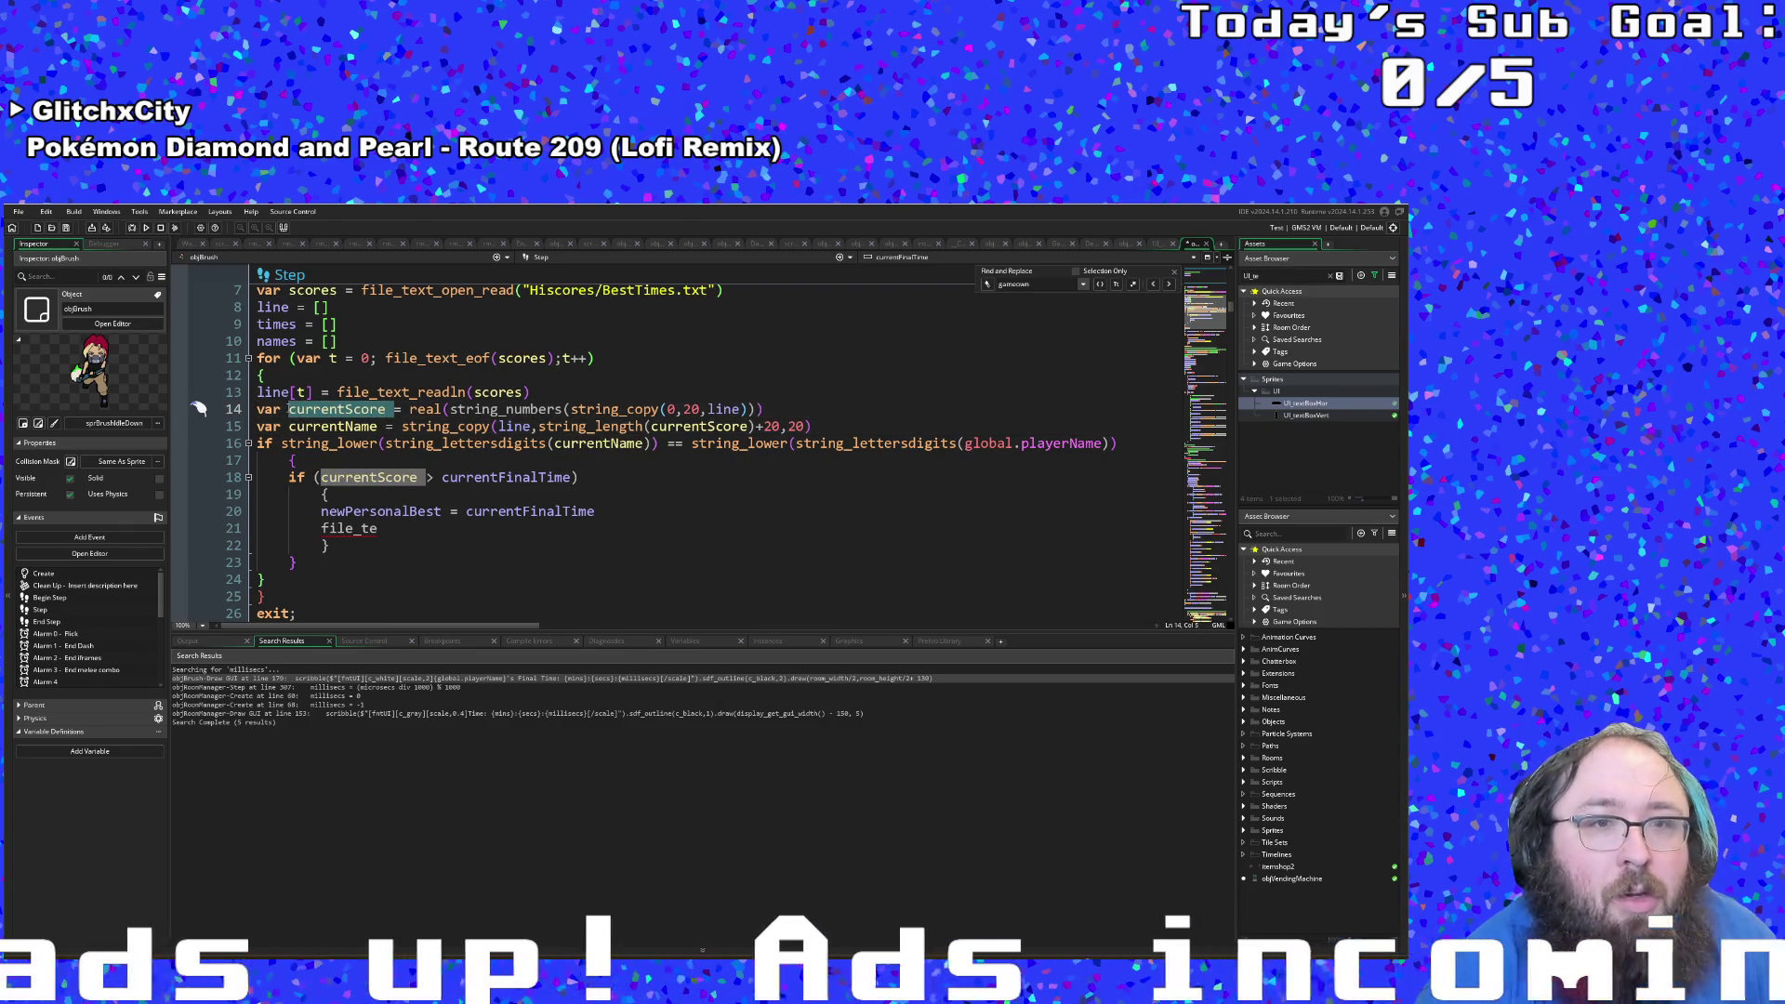
left_click(391, 459)
scroll(391, 456, "up", 2)
scroll(390, 456, "down", 2)
left_click(384, 443)
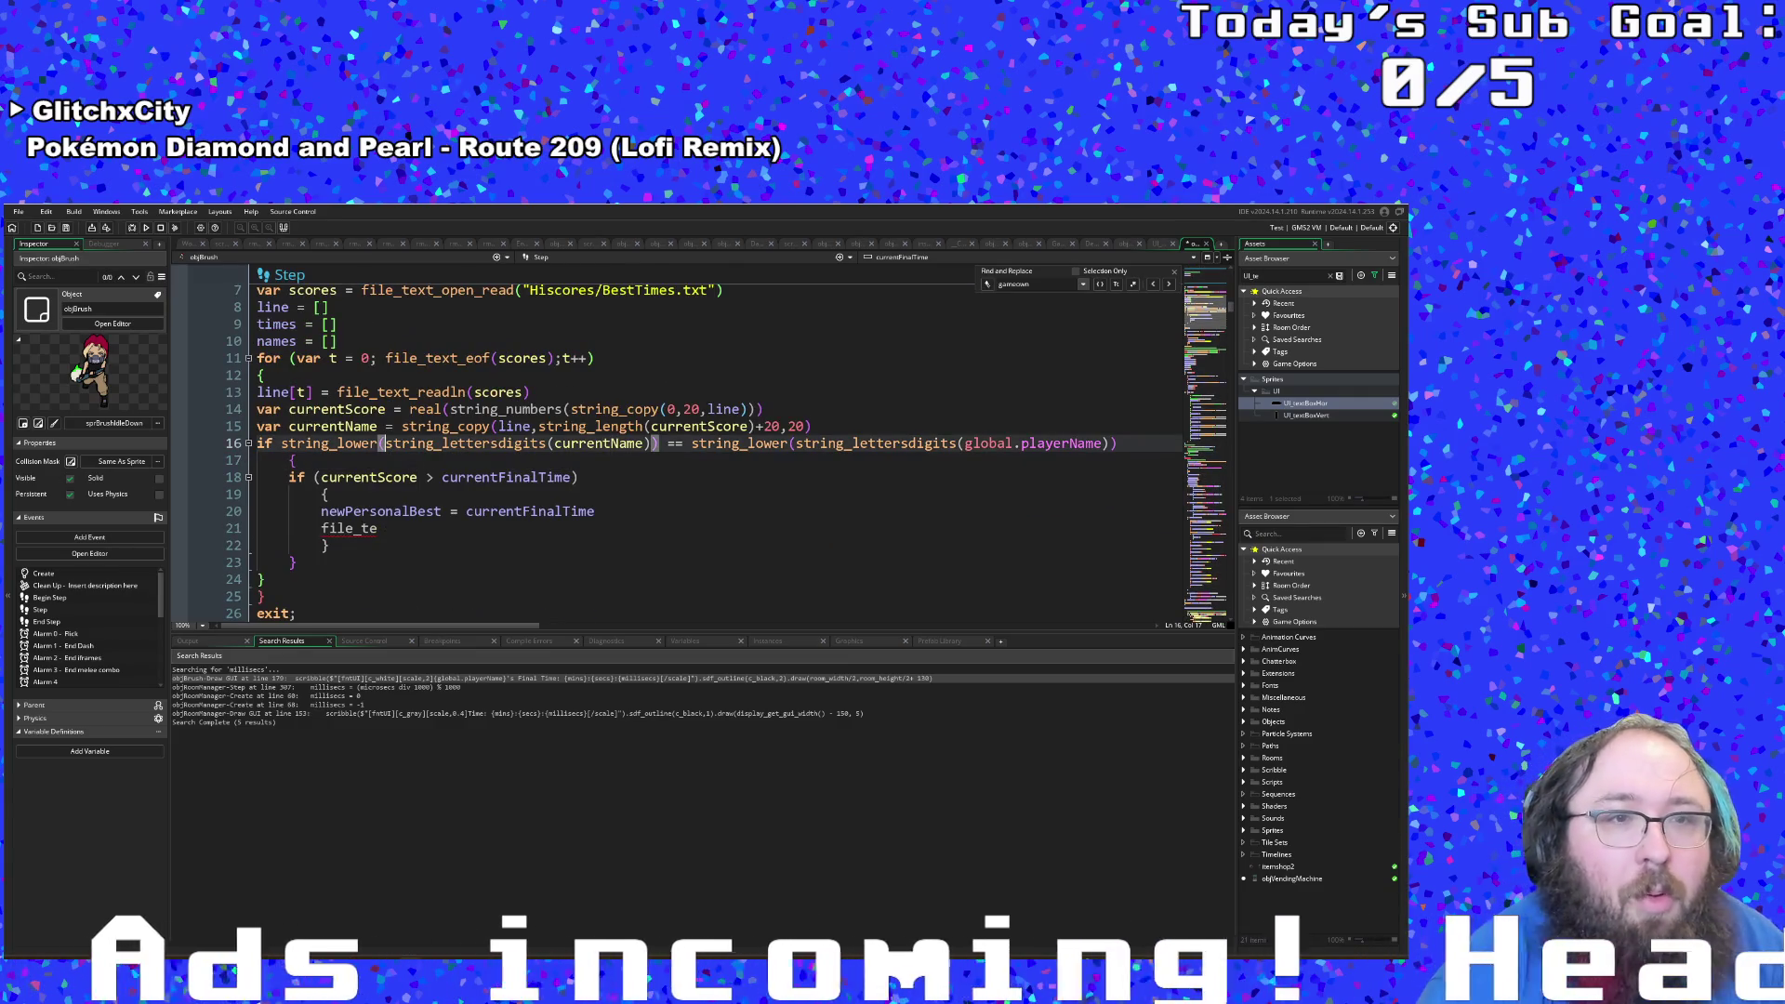
left_click(361, 426)
left_click(286, 409)
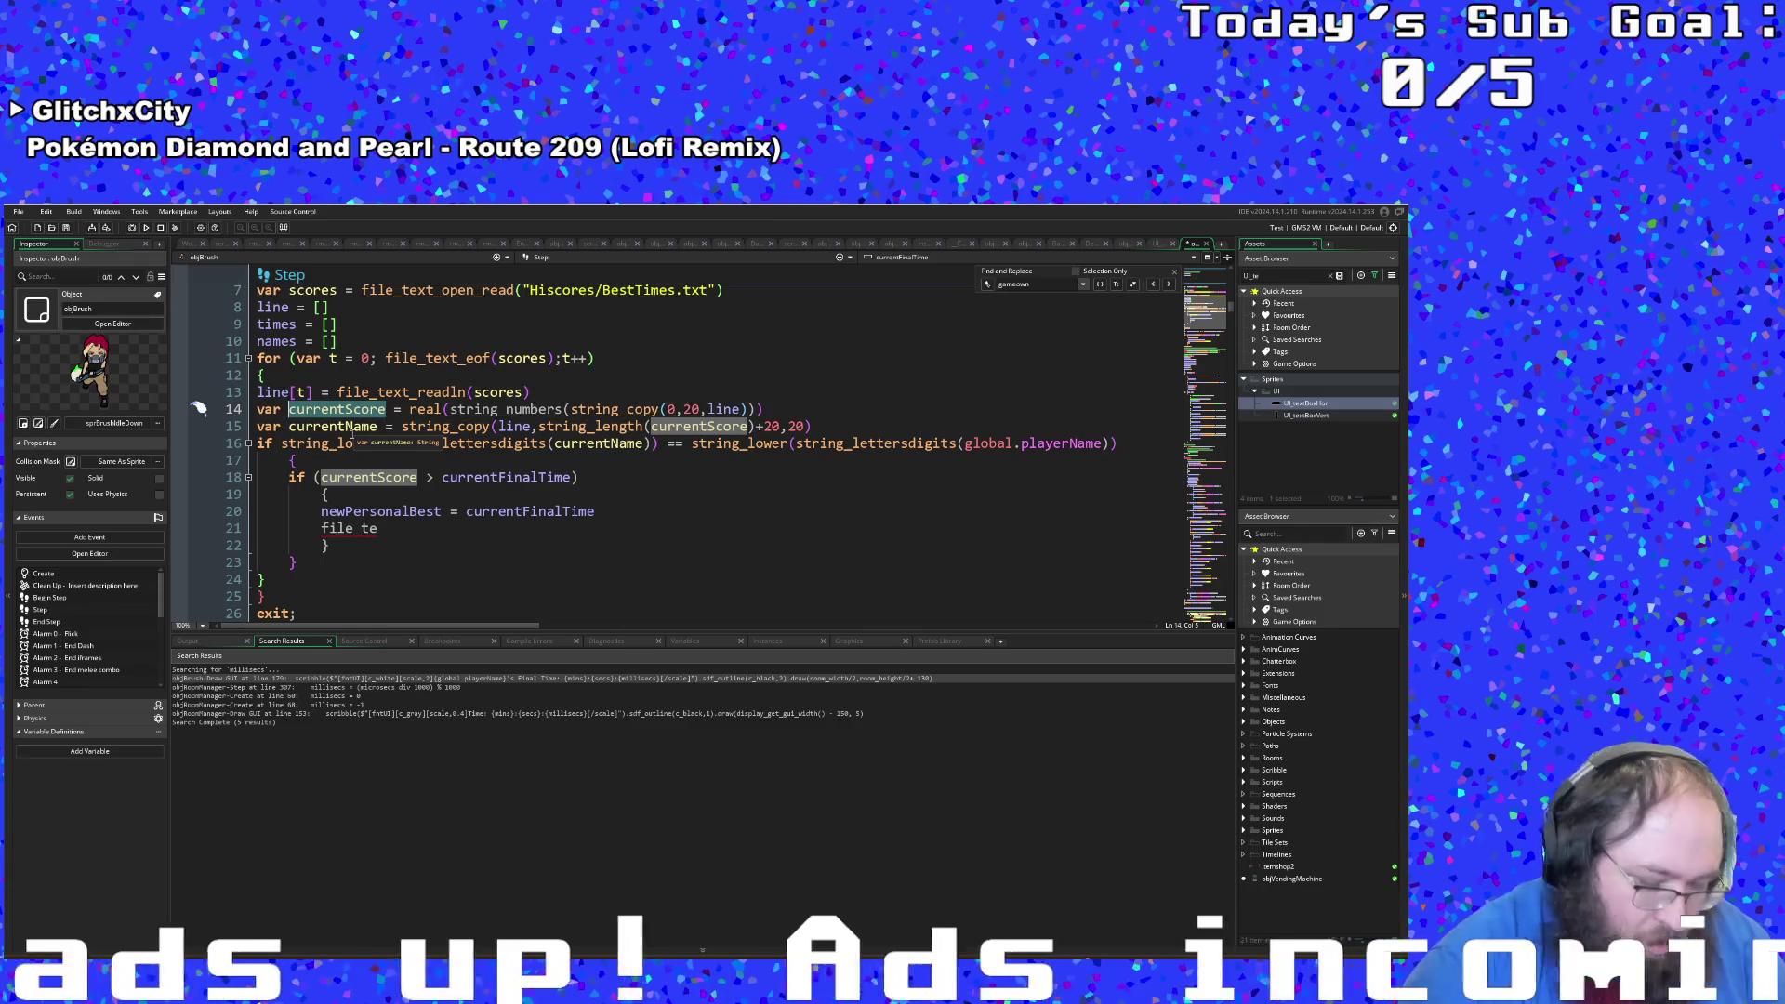
Step: Store the parsed values in times[t] and names[t] instead of currentScore and currentName
type("times")
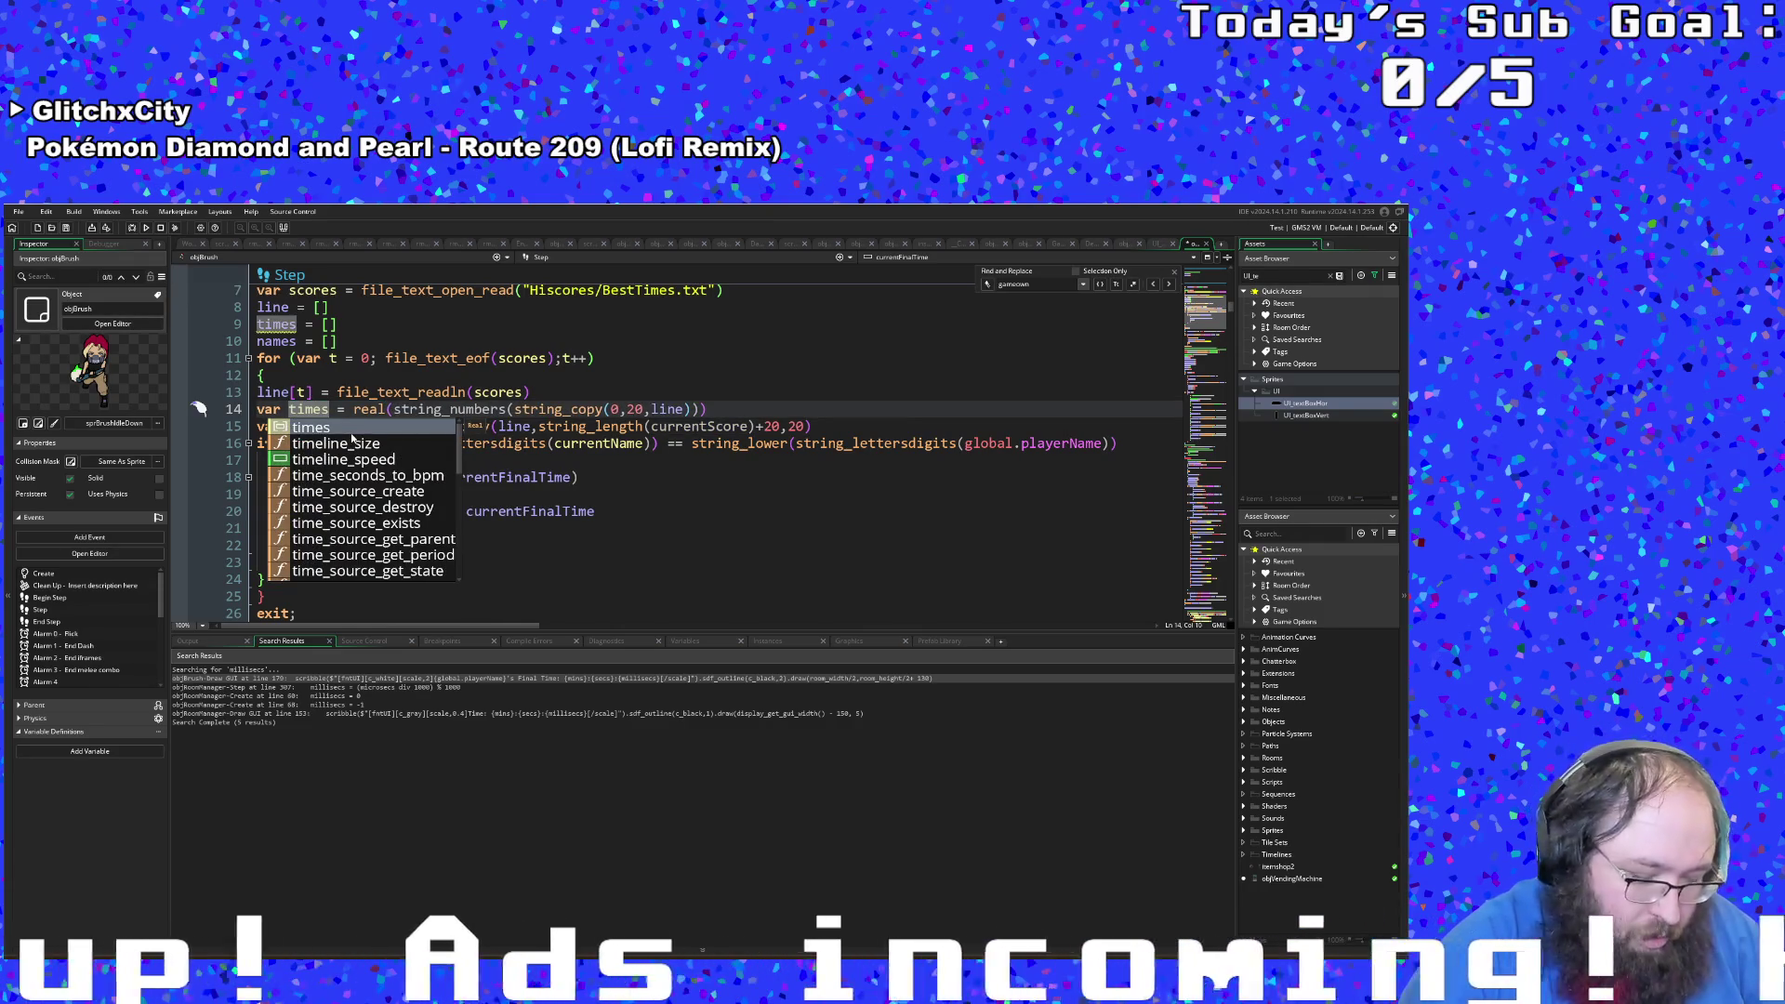
type("[t")
left_click(374, 426)
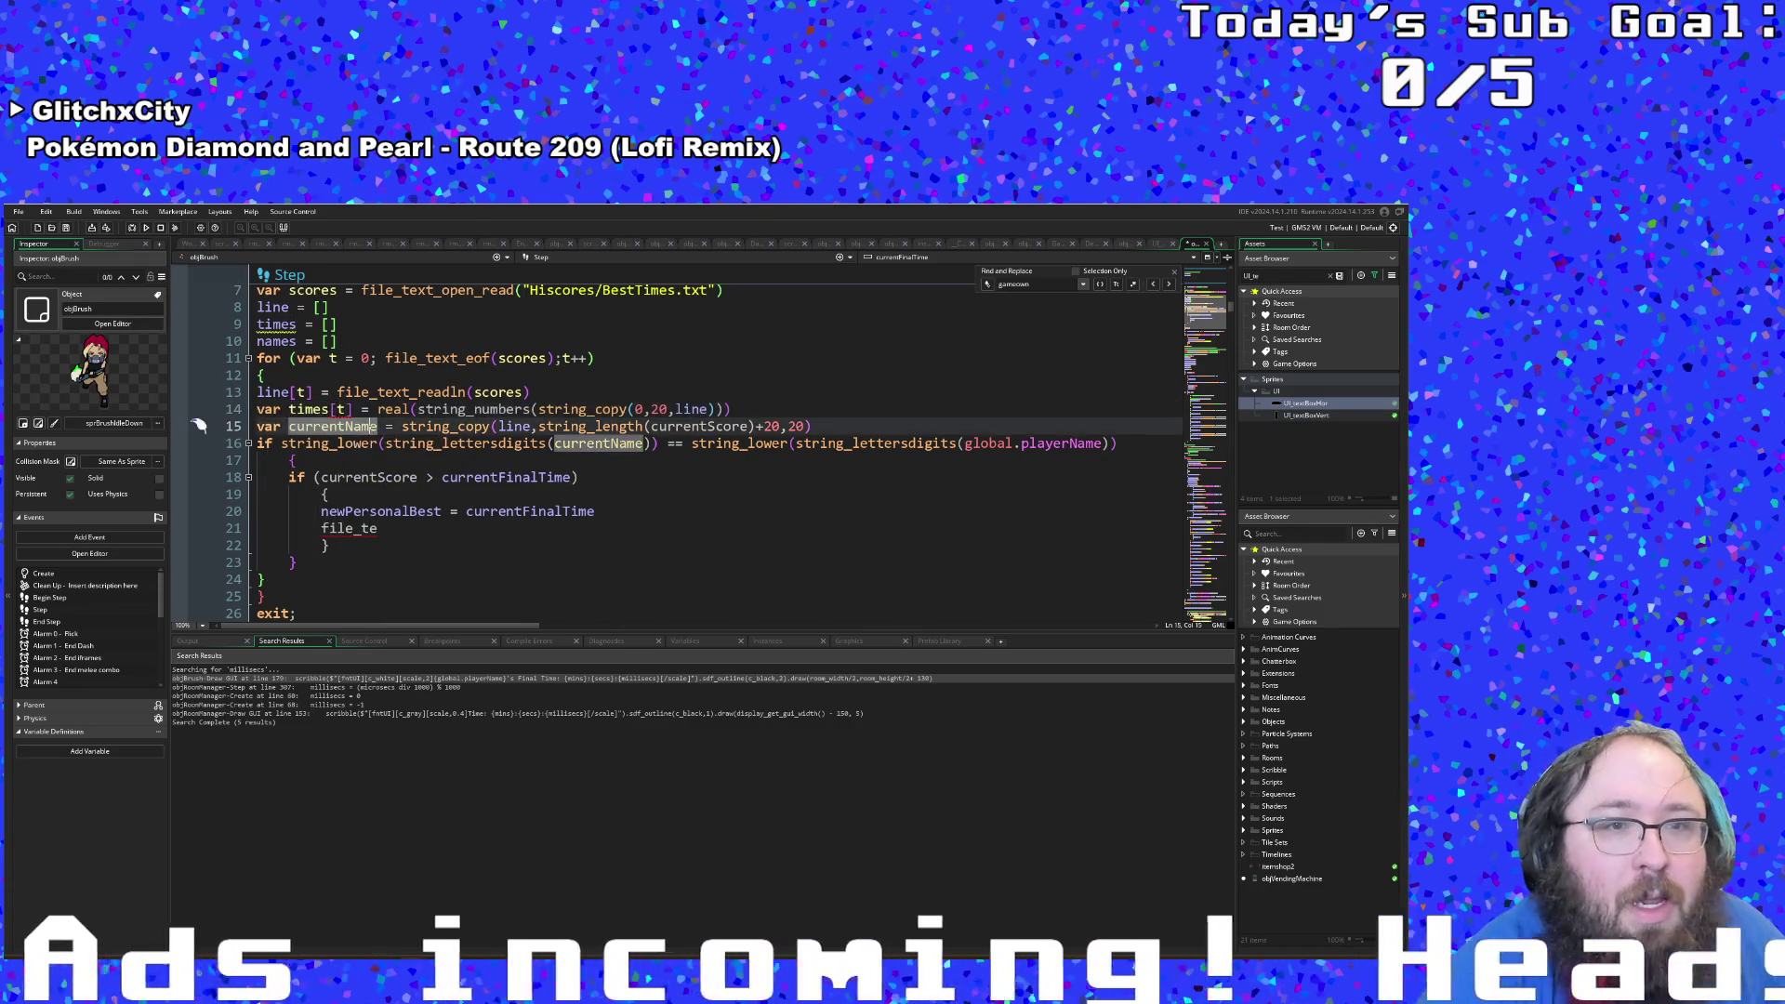
left_click(298, 425)
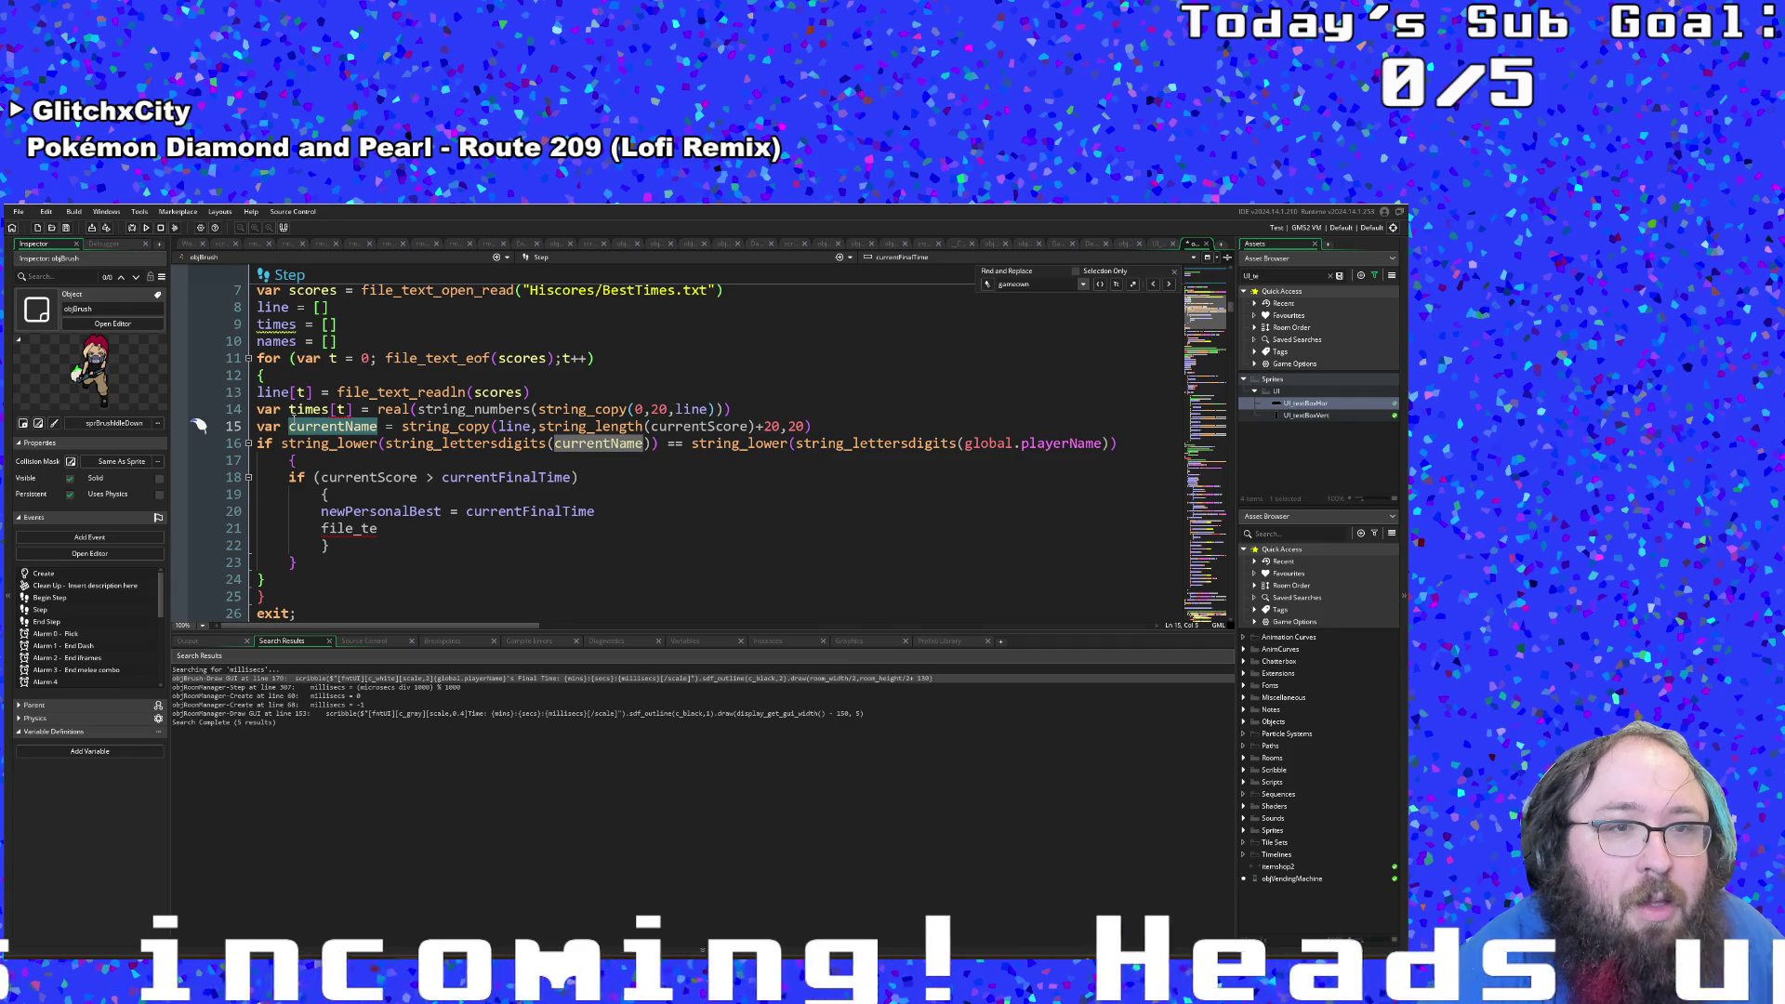
double_click(298, 425)
type("names[t")
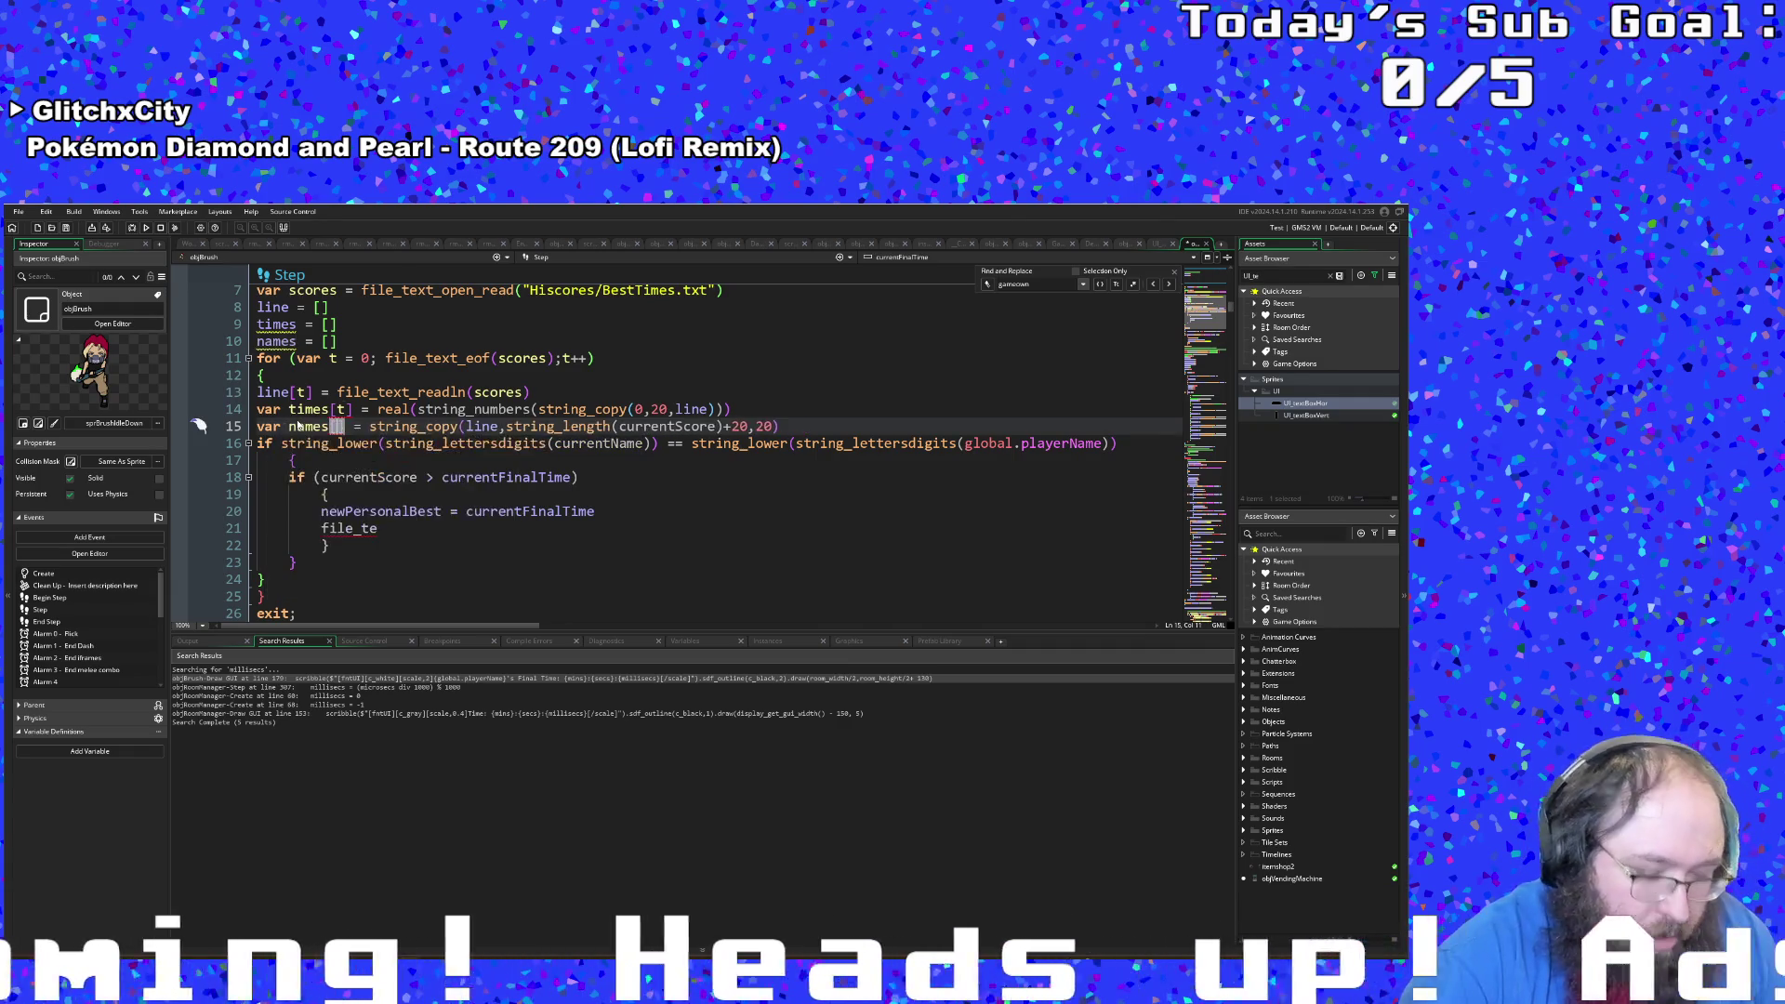
Step: Use times[t] instead of currentScore in the personal-best comparison
key("Escape")
key("Down")
key("Down")
key("Down")
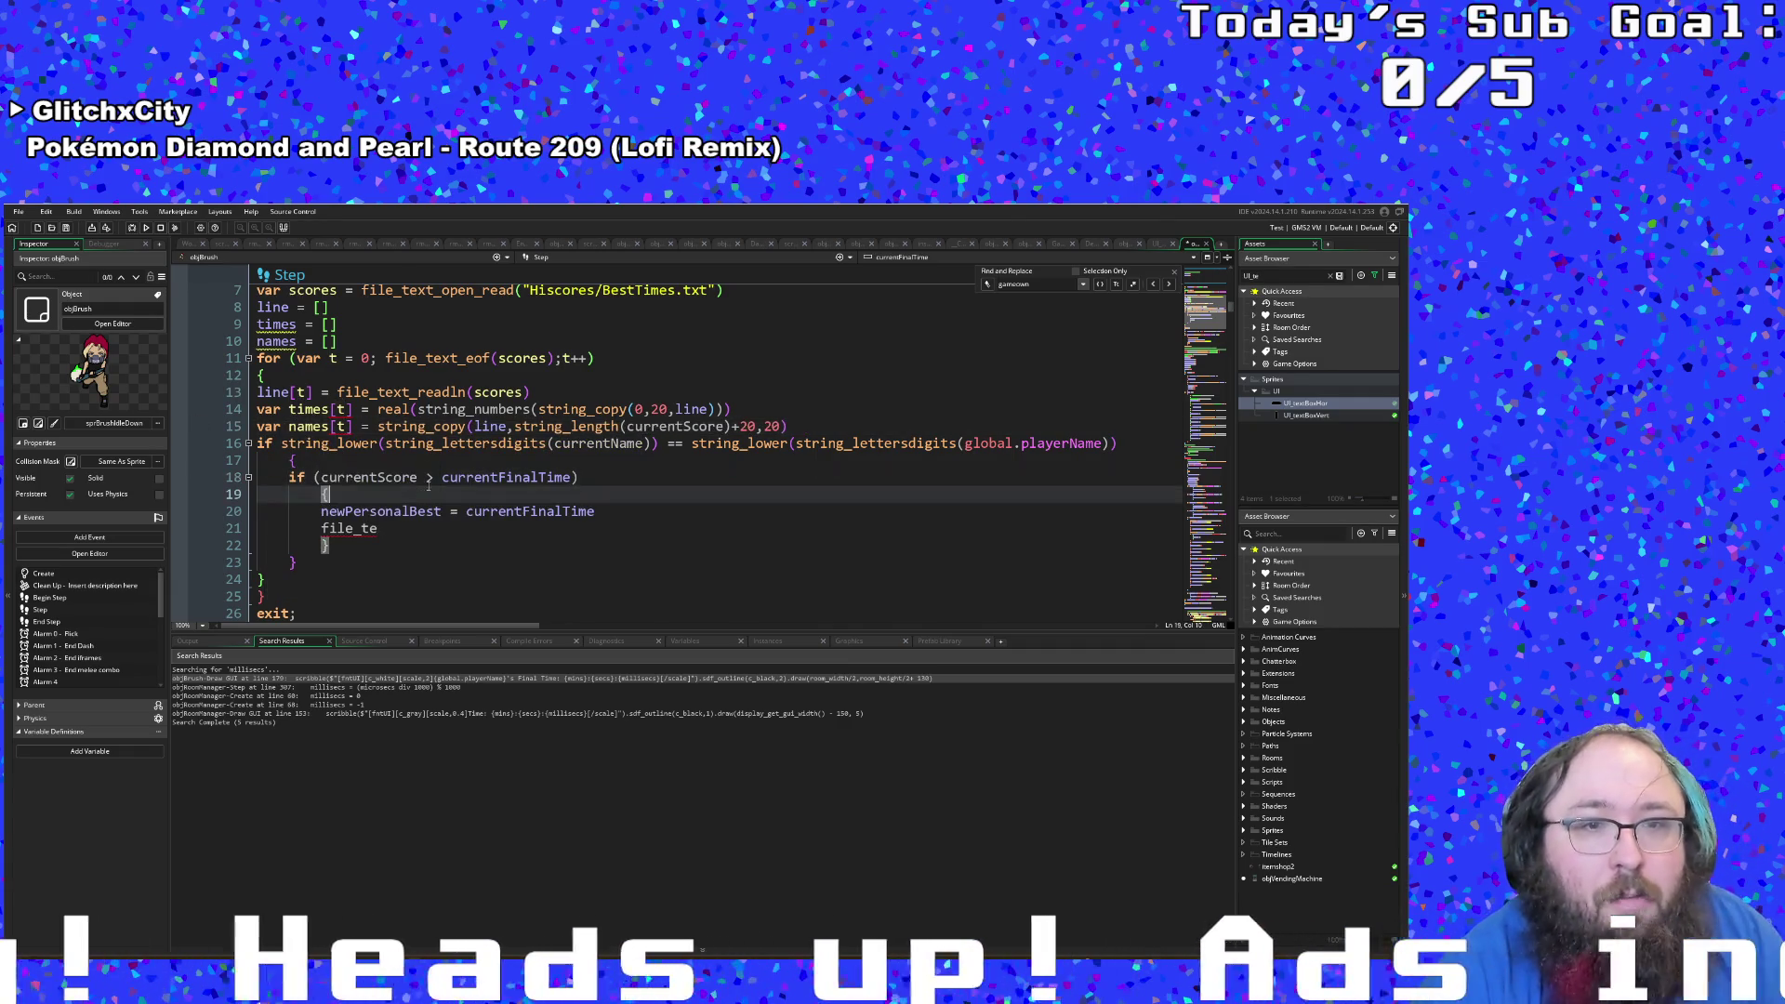
key("Up")
key("Left")
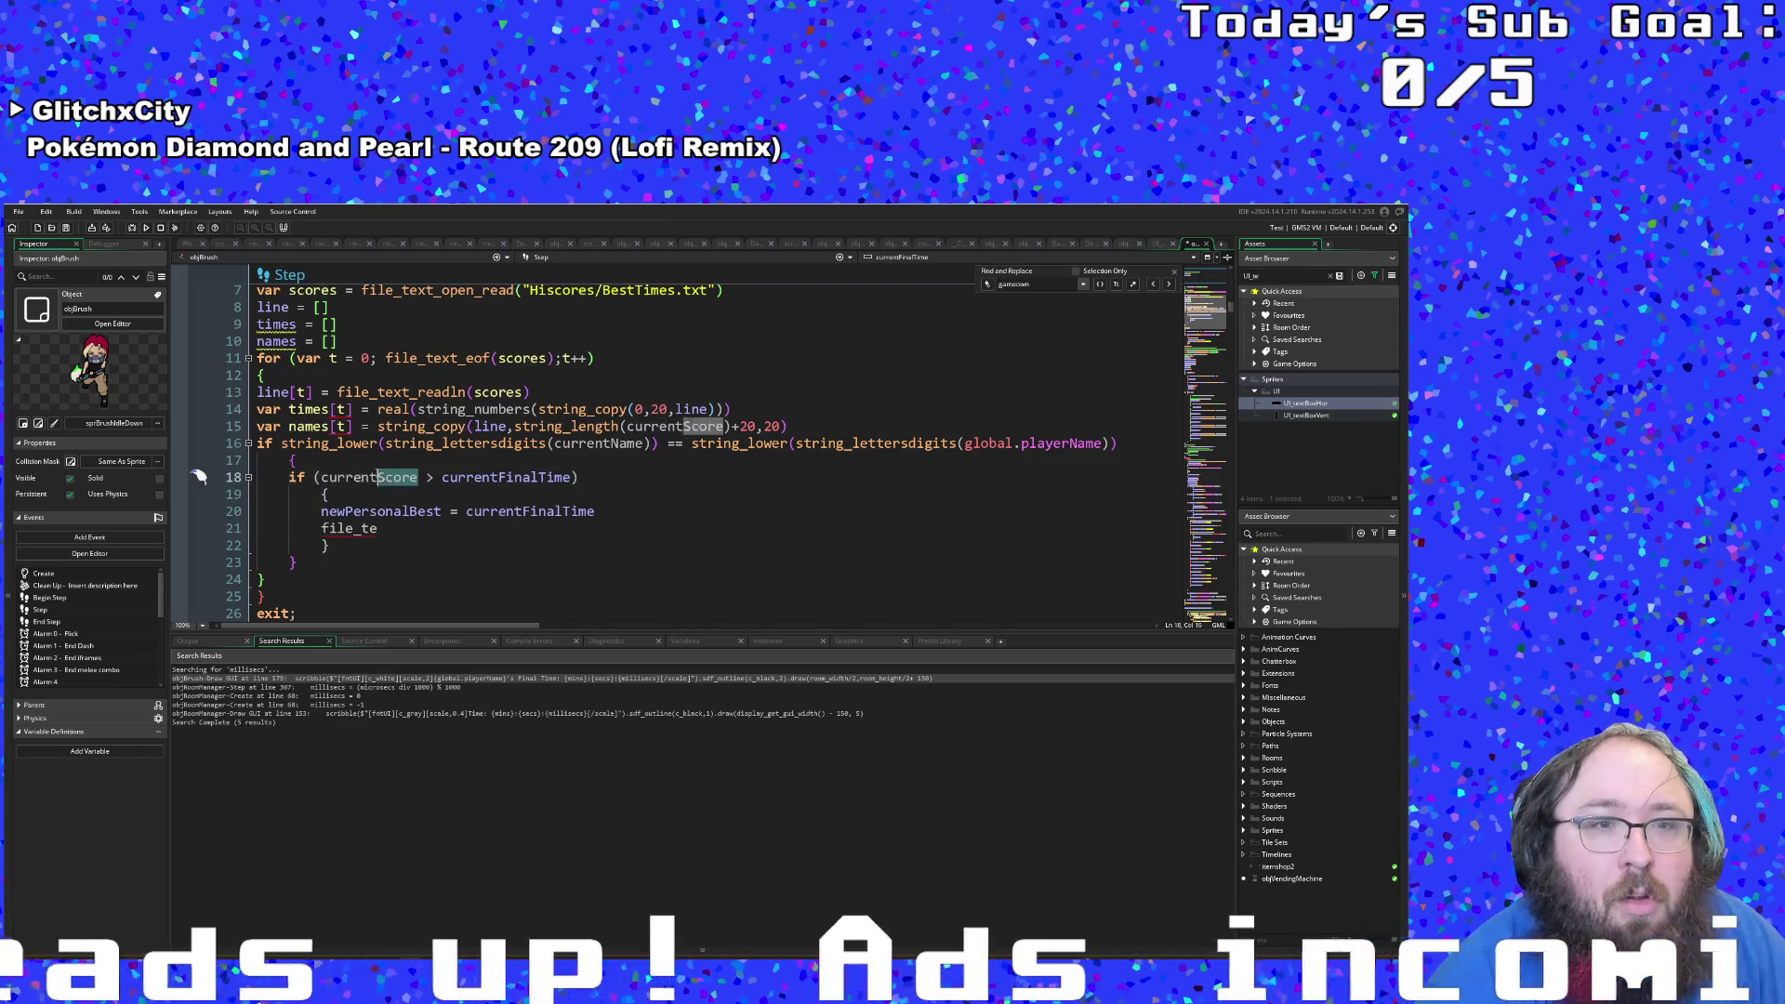
key("ctrl+shift+Right")
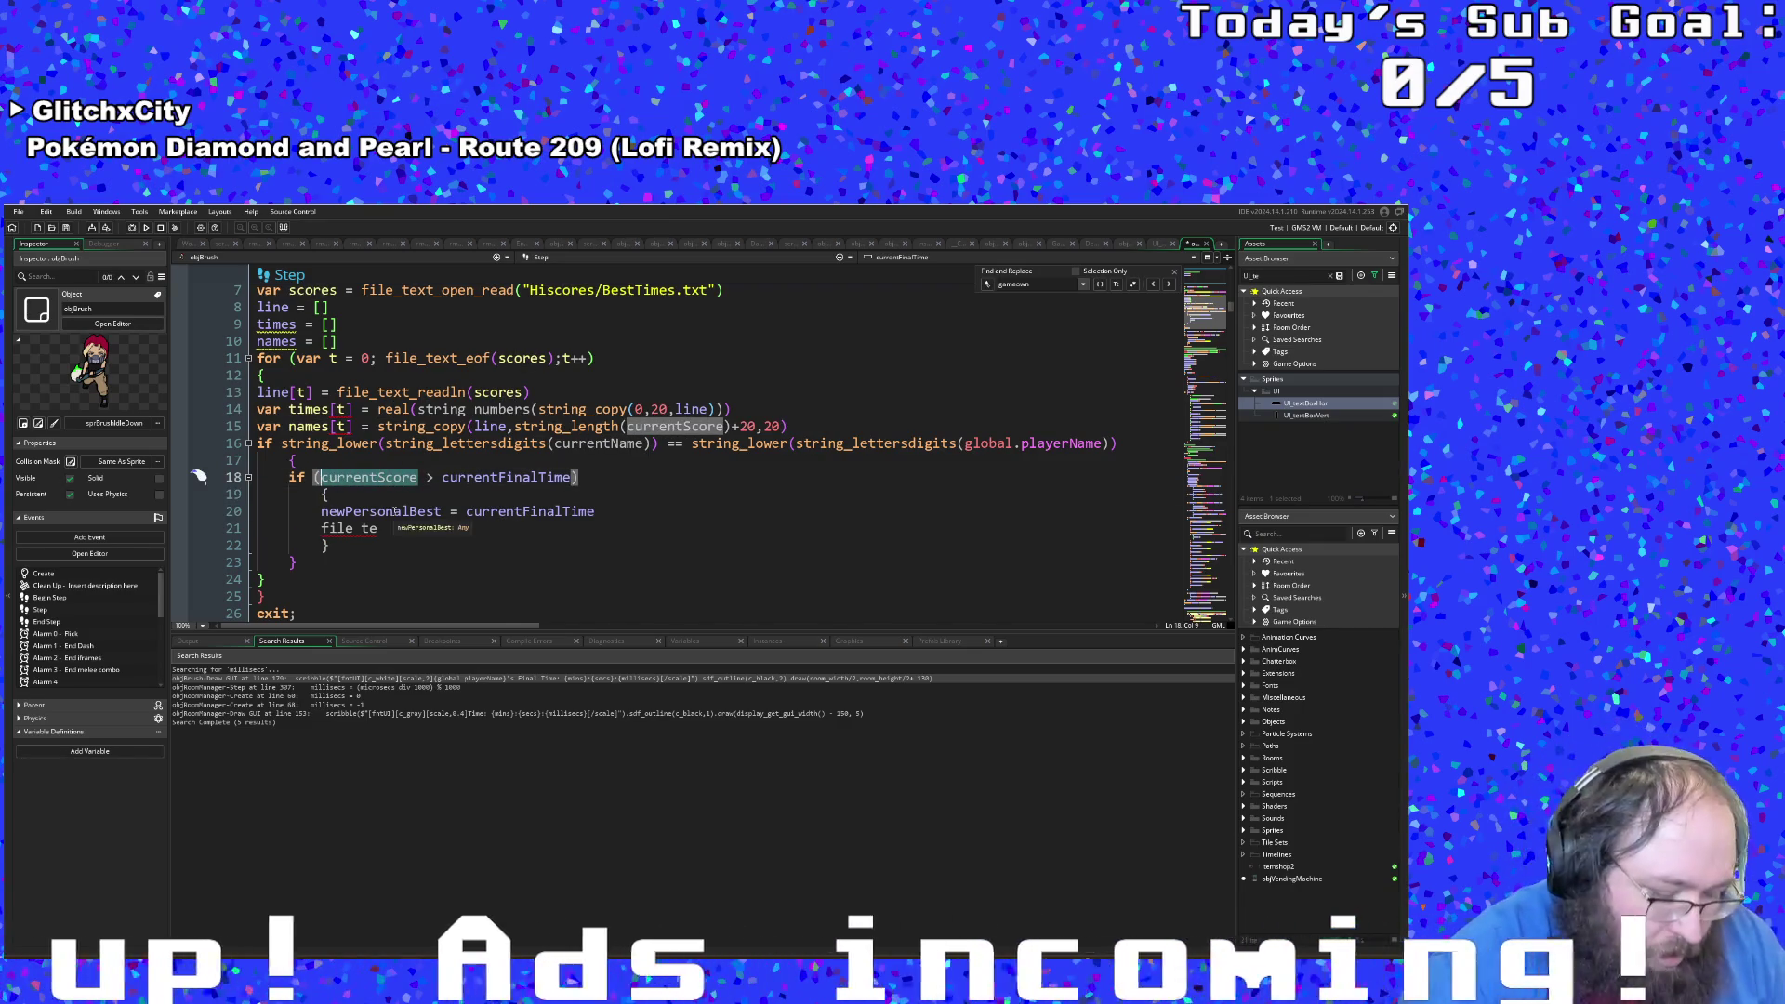
type("times[t")
key("Escape")
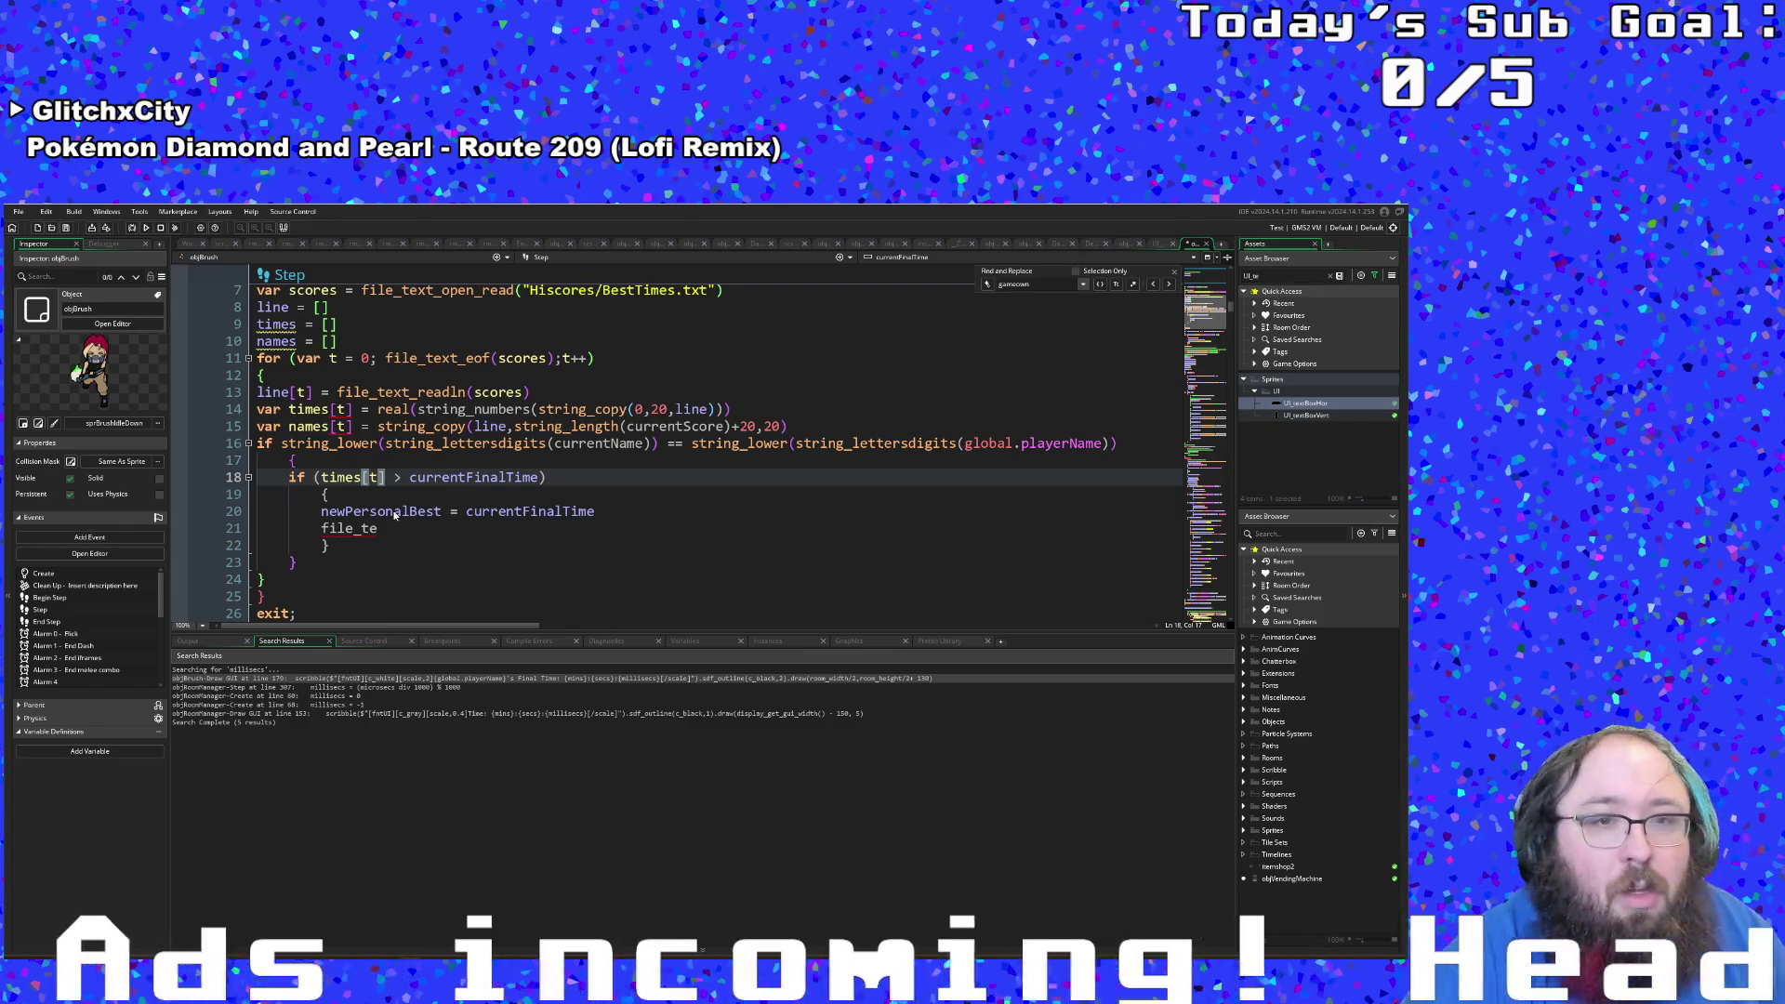
Step: Clear the leftover text after file_te on the unfinished line
left_click(395, 513)
key("Down")
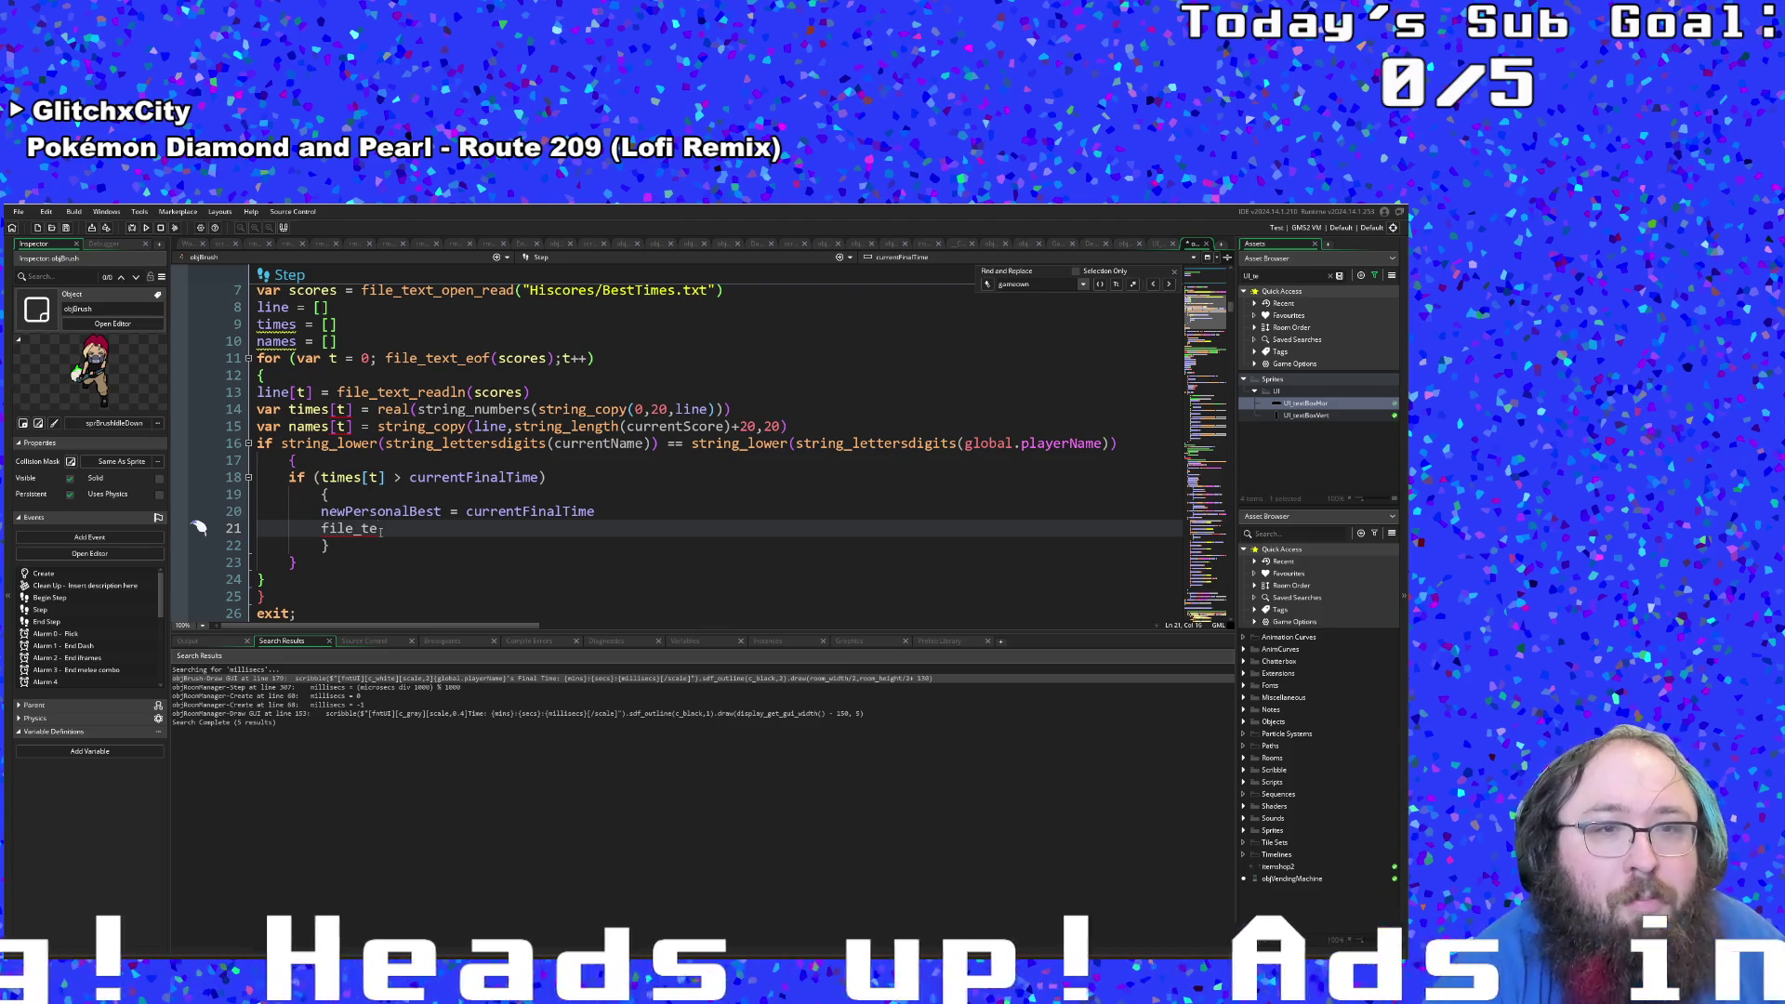
key("shift+End")
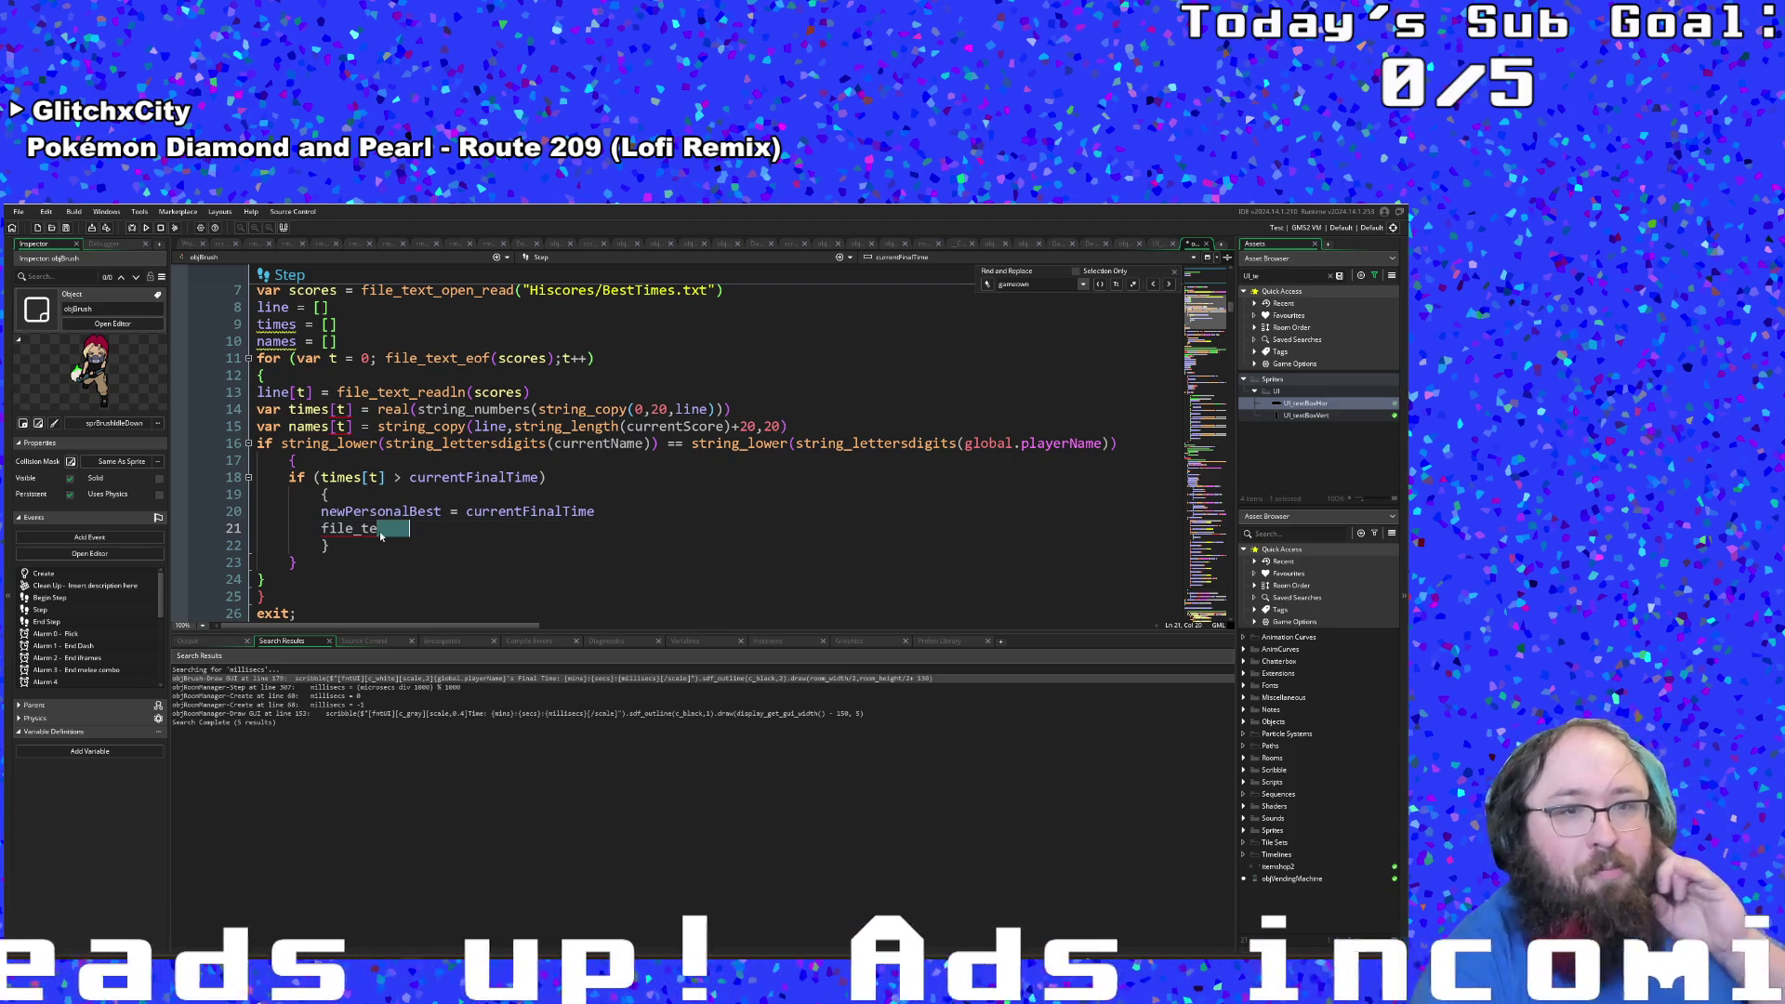
key("BackSpace")
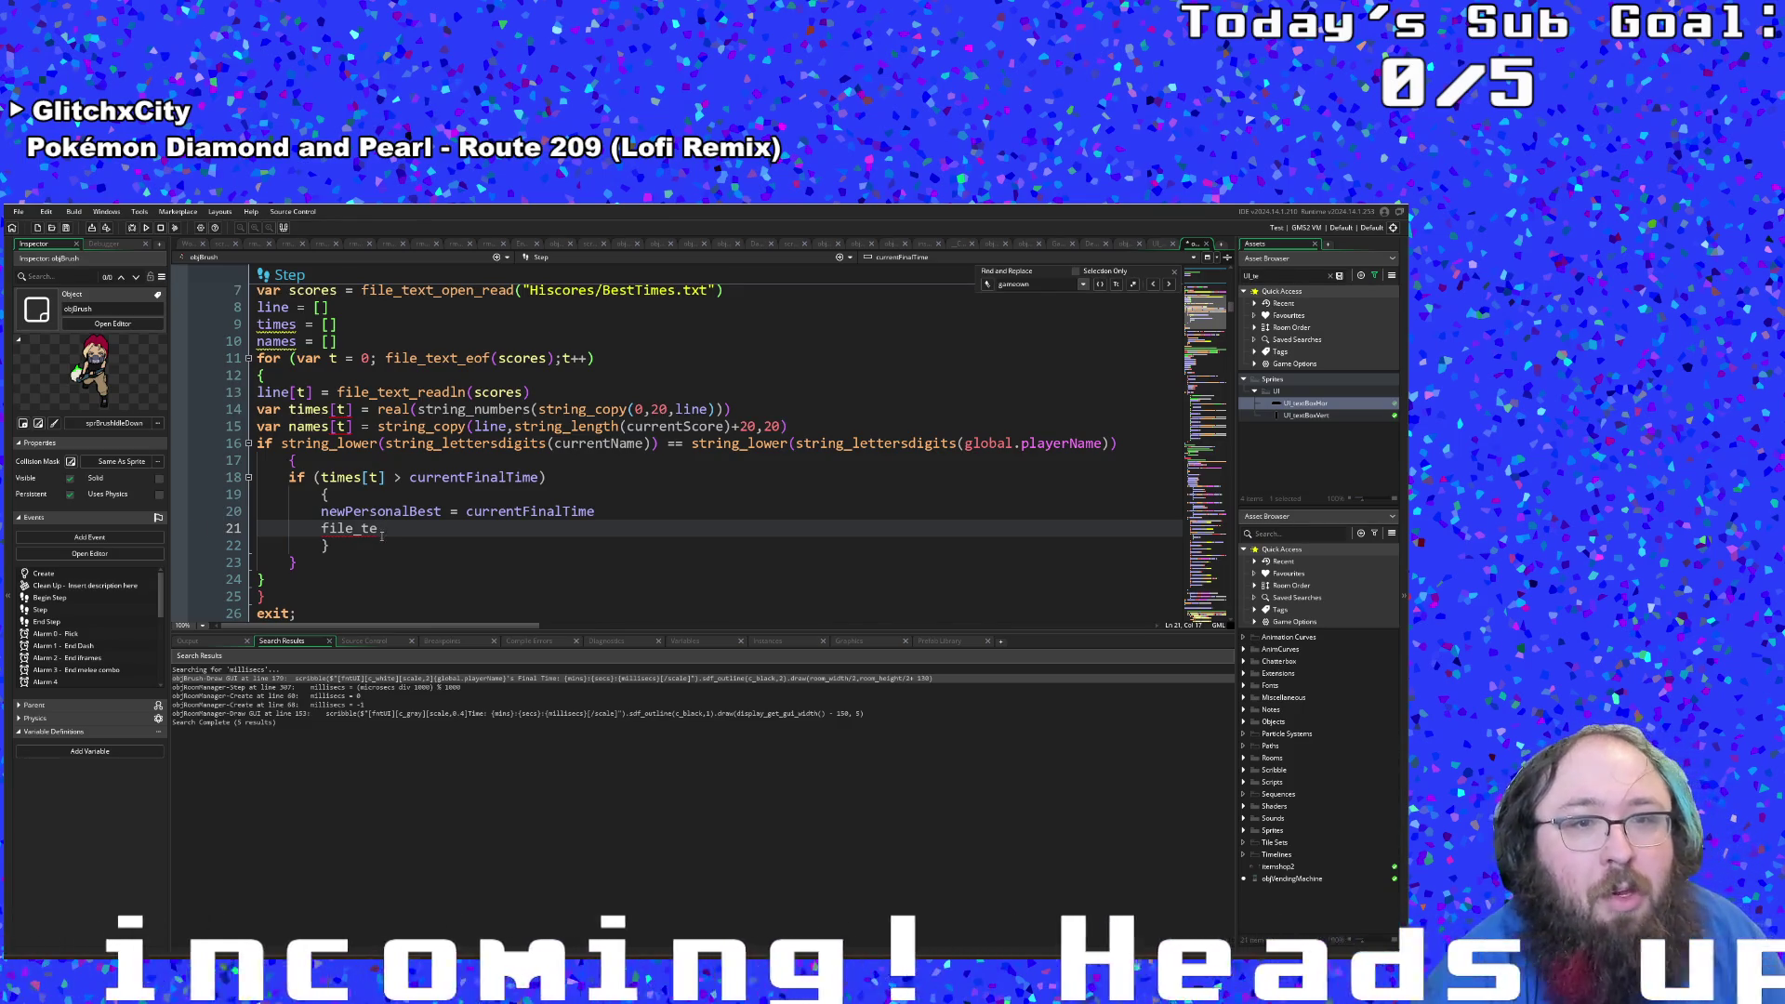
left_click(383, 539)
key("Up")
key("Up")
key("Up")
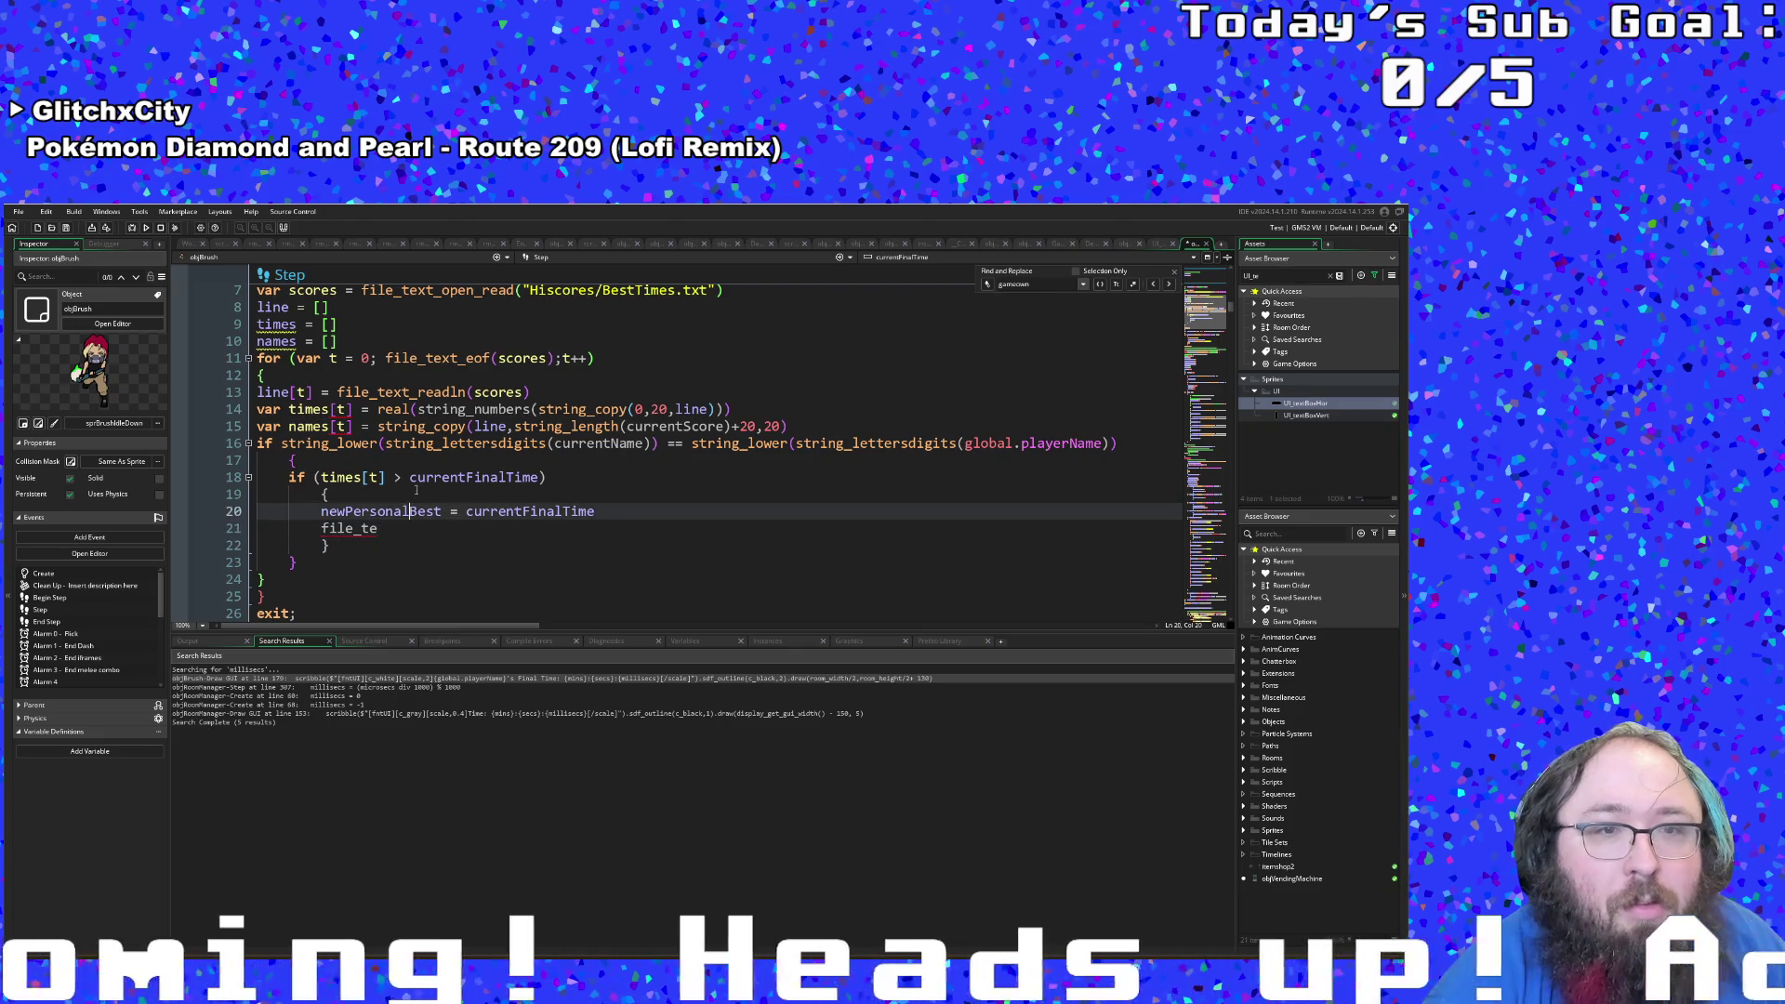
Step: Replace currentName with names[t] on line 16 and currentScore with times[t] on line 15
left_click(648, 444)
left_click(551, 444)
key("Right")
type("namesp")
type("t")
key("BackSpace")
key("BackSpace")
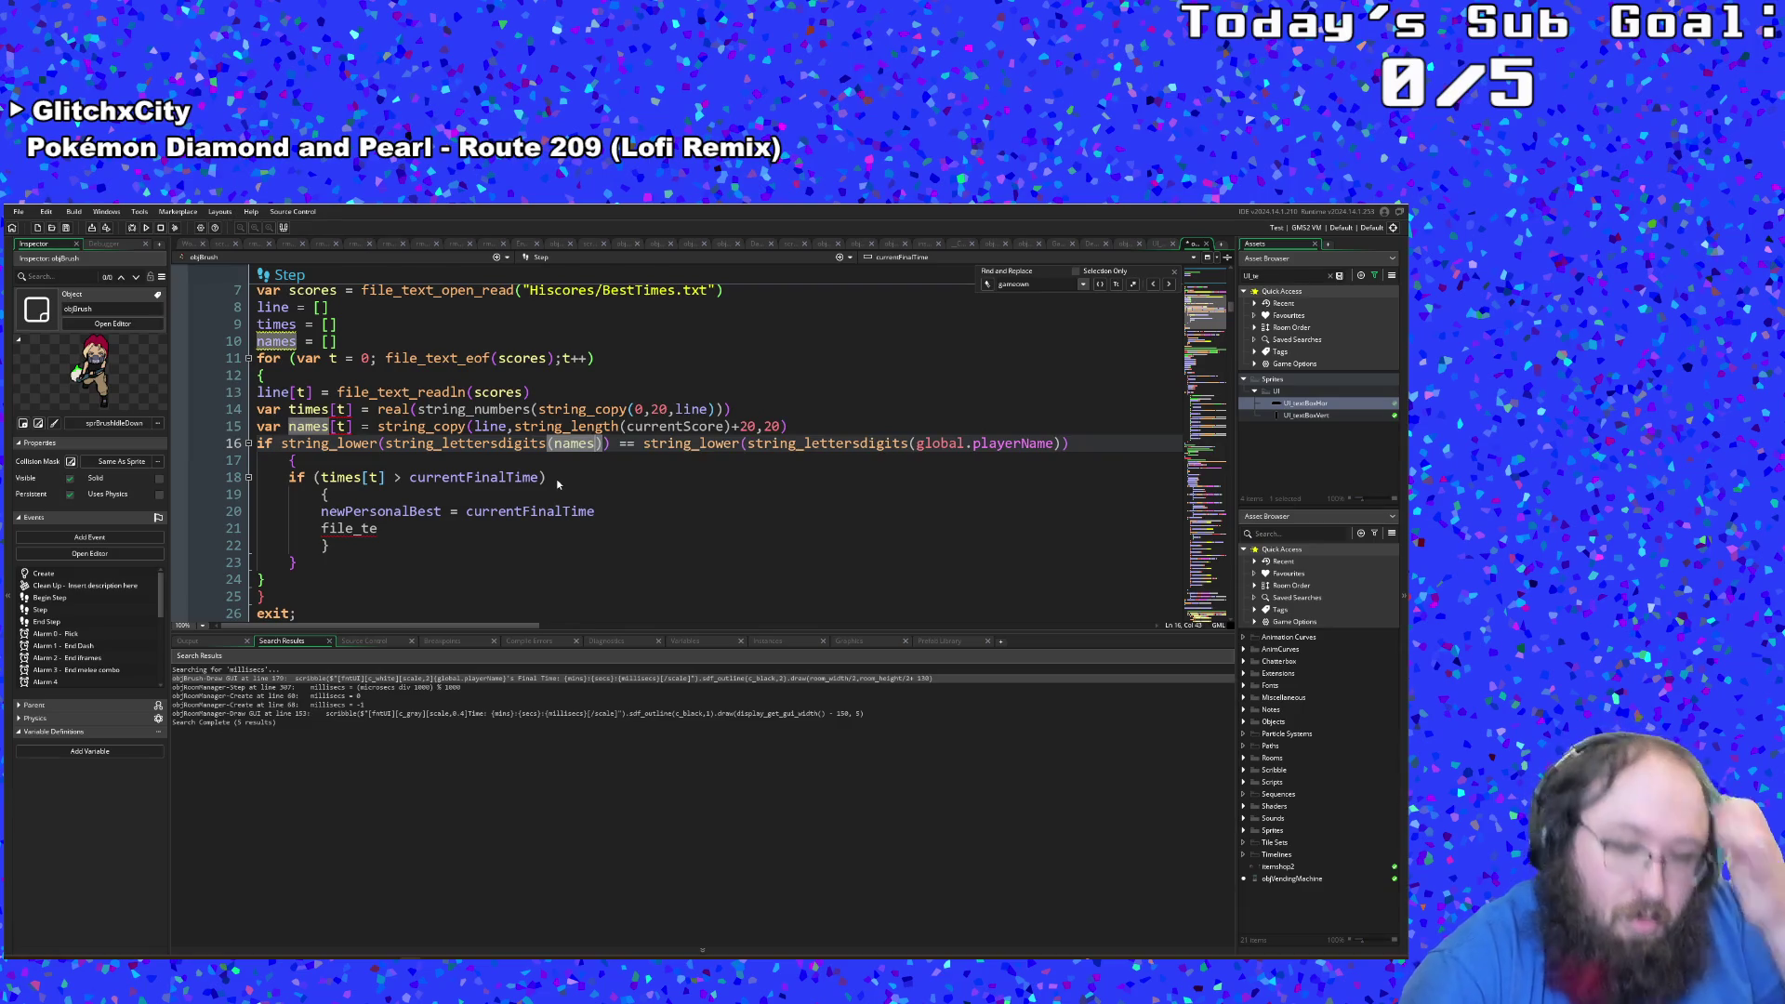
type("[t")
key("Down")
key("Down")
key("Down")
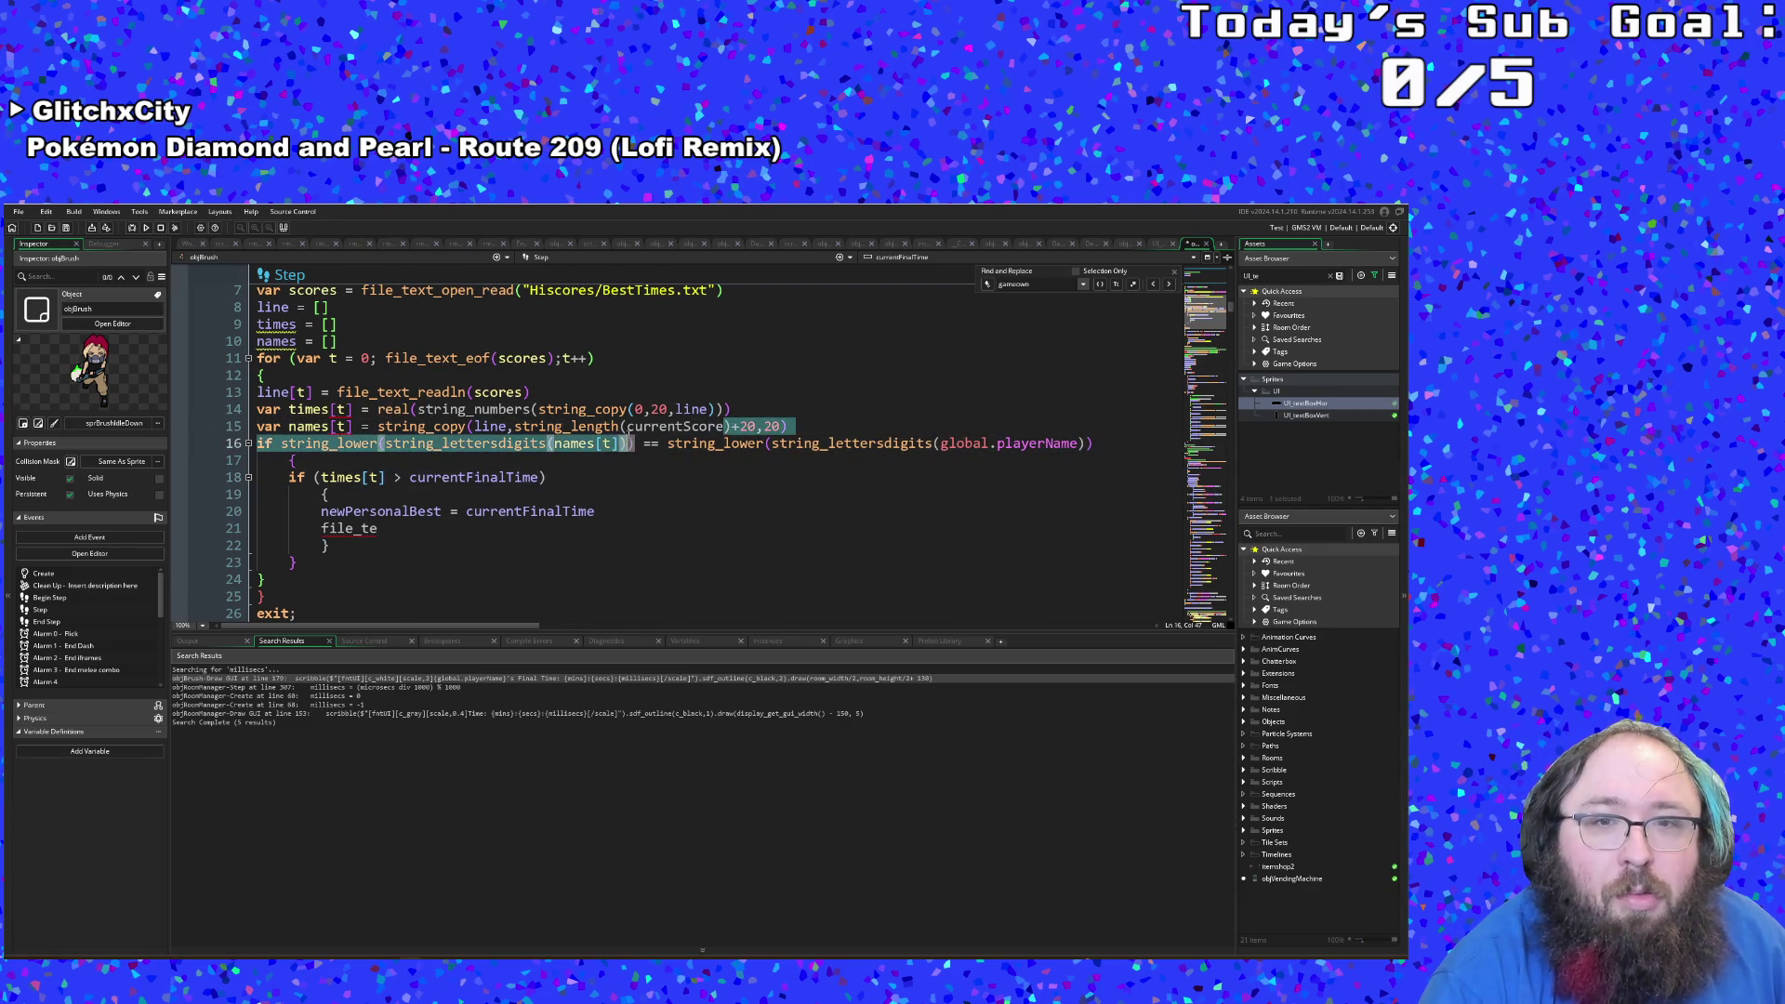
left_click(628, 426)
double_click(670, 426)
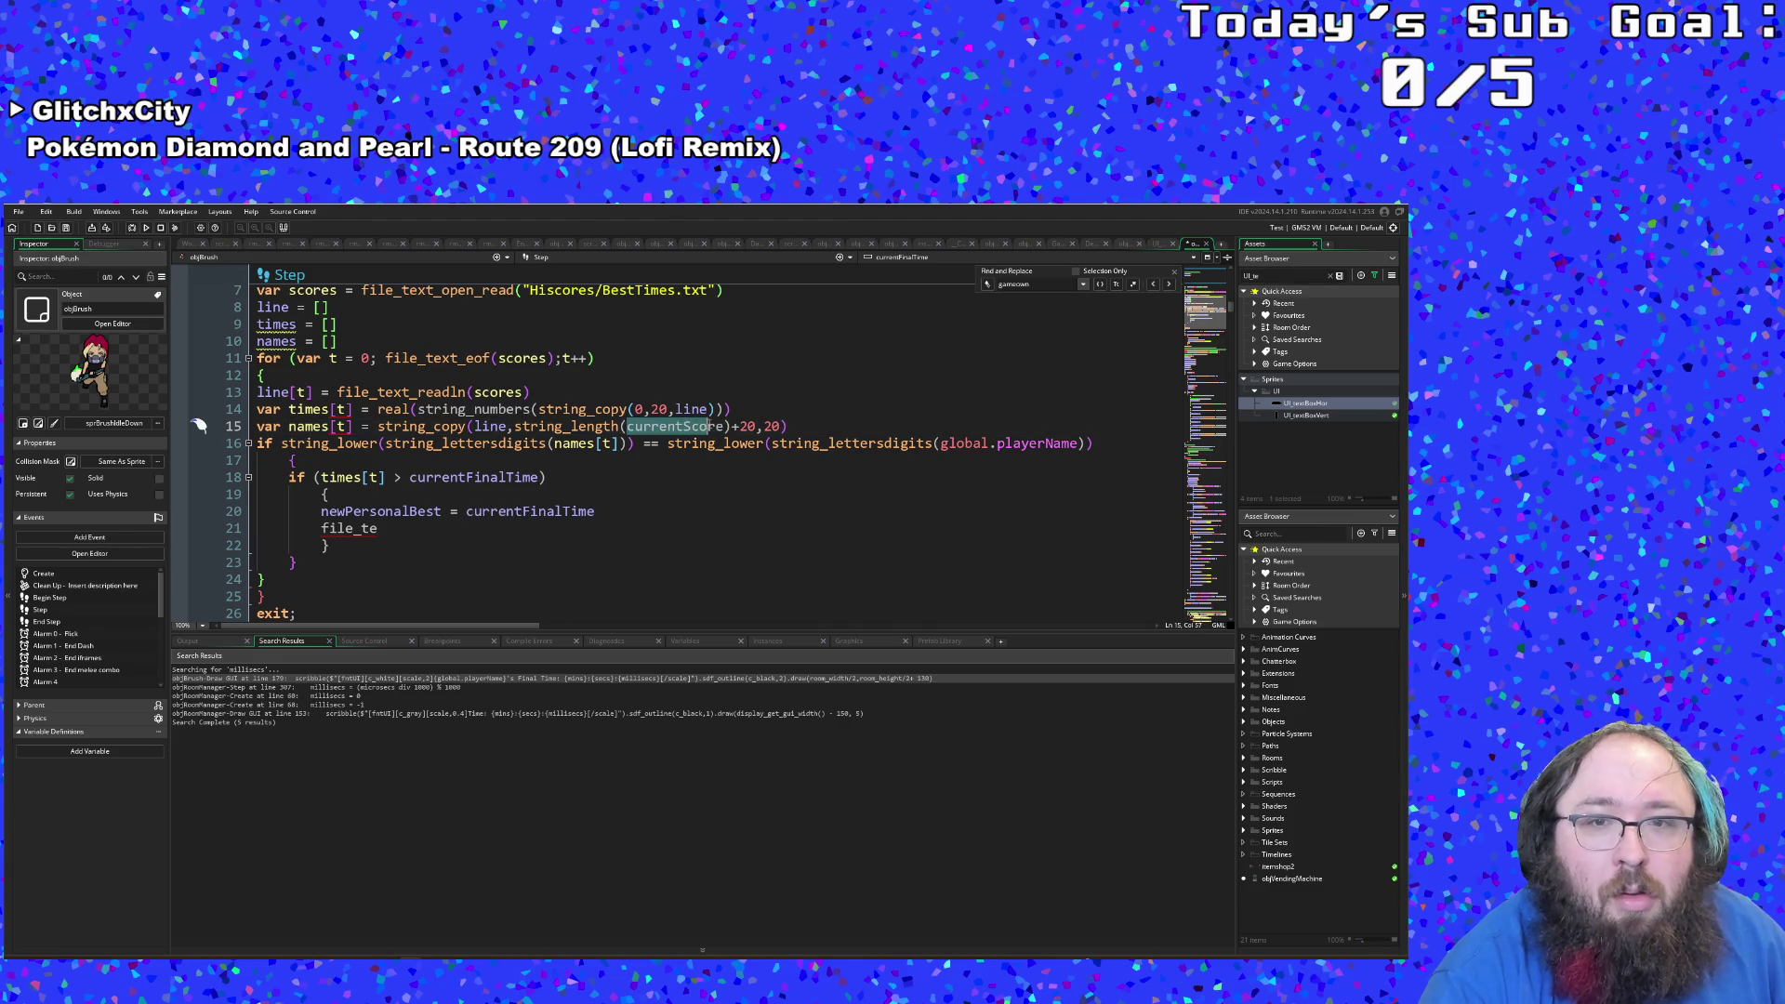
type("itmes")
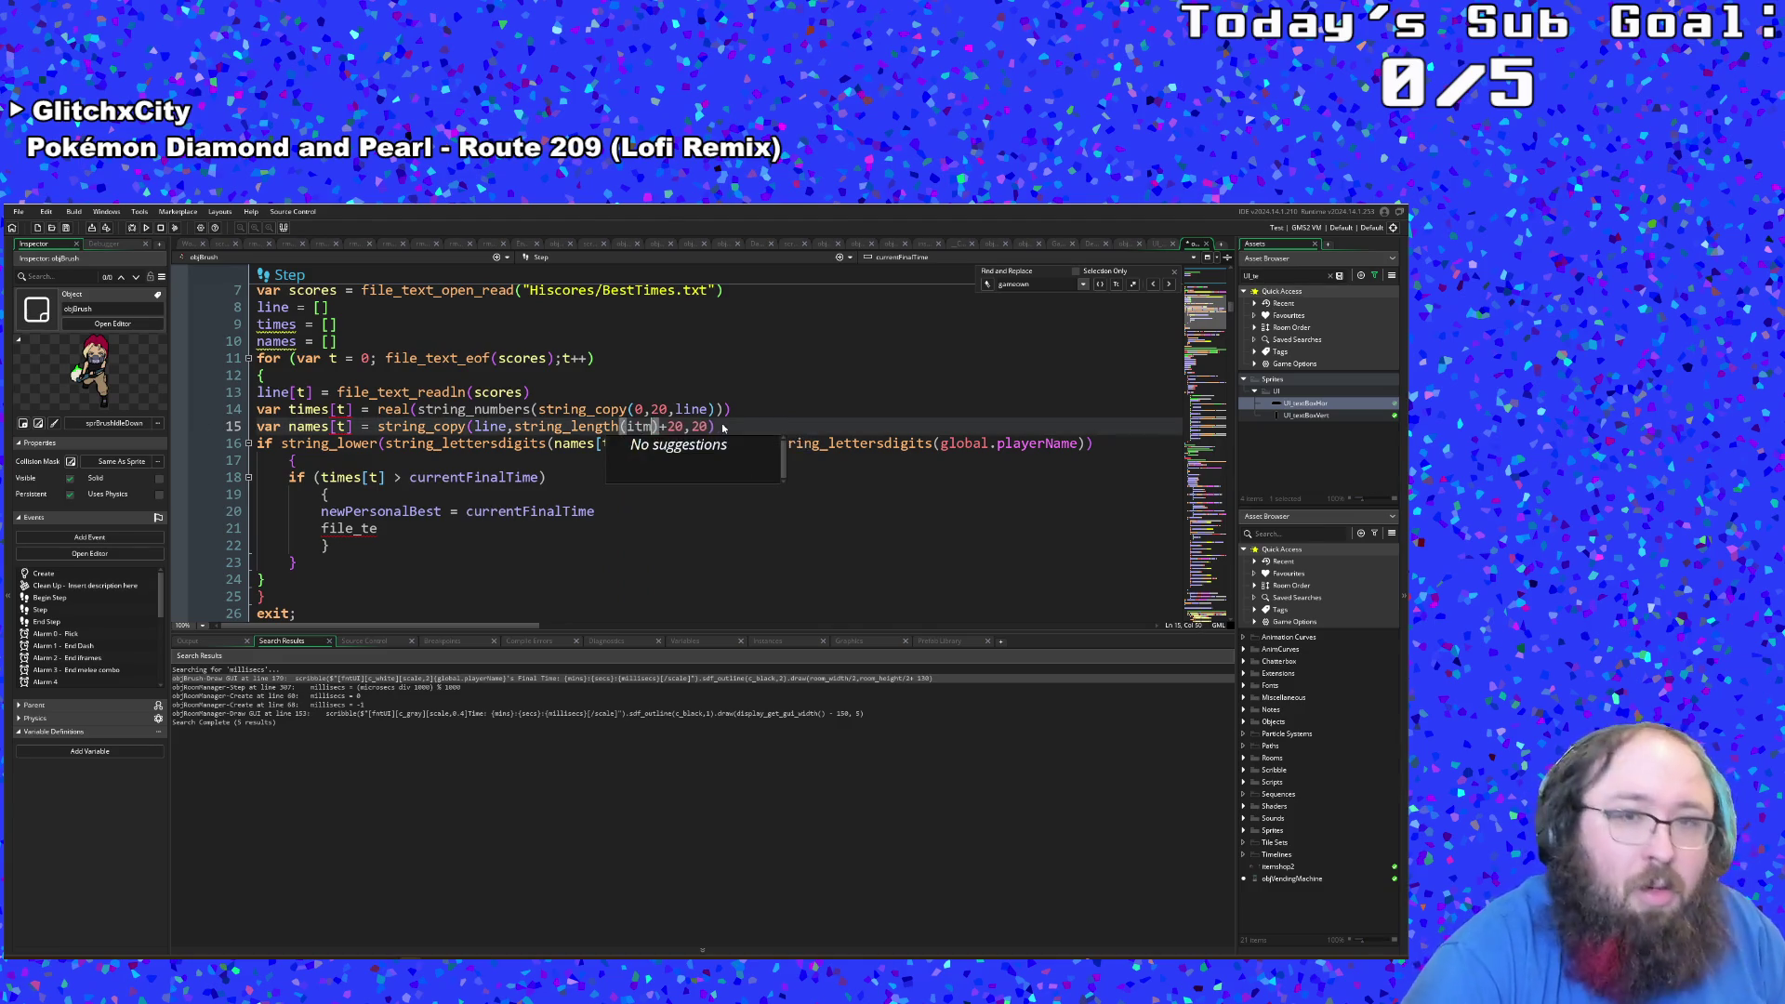
key("BackSpace")
key("BackSpace")
key("BackSpace")
type("times")
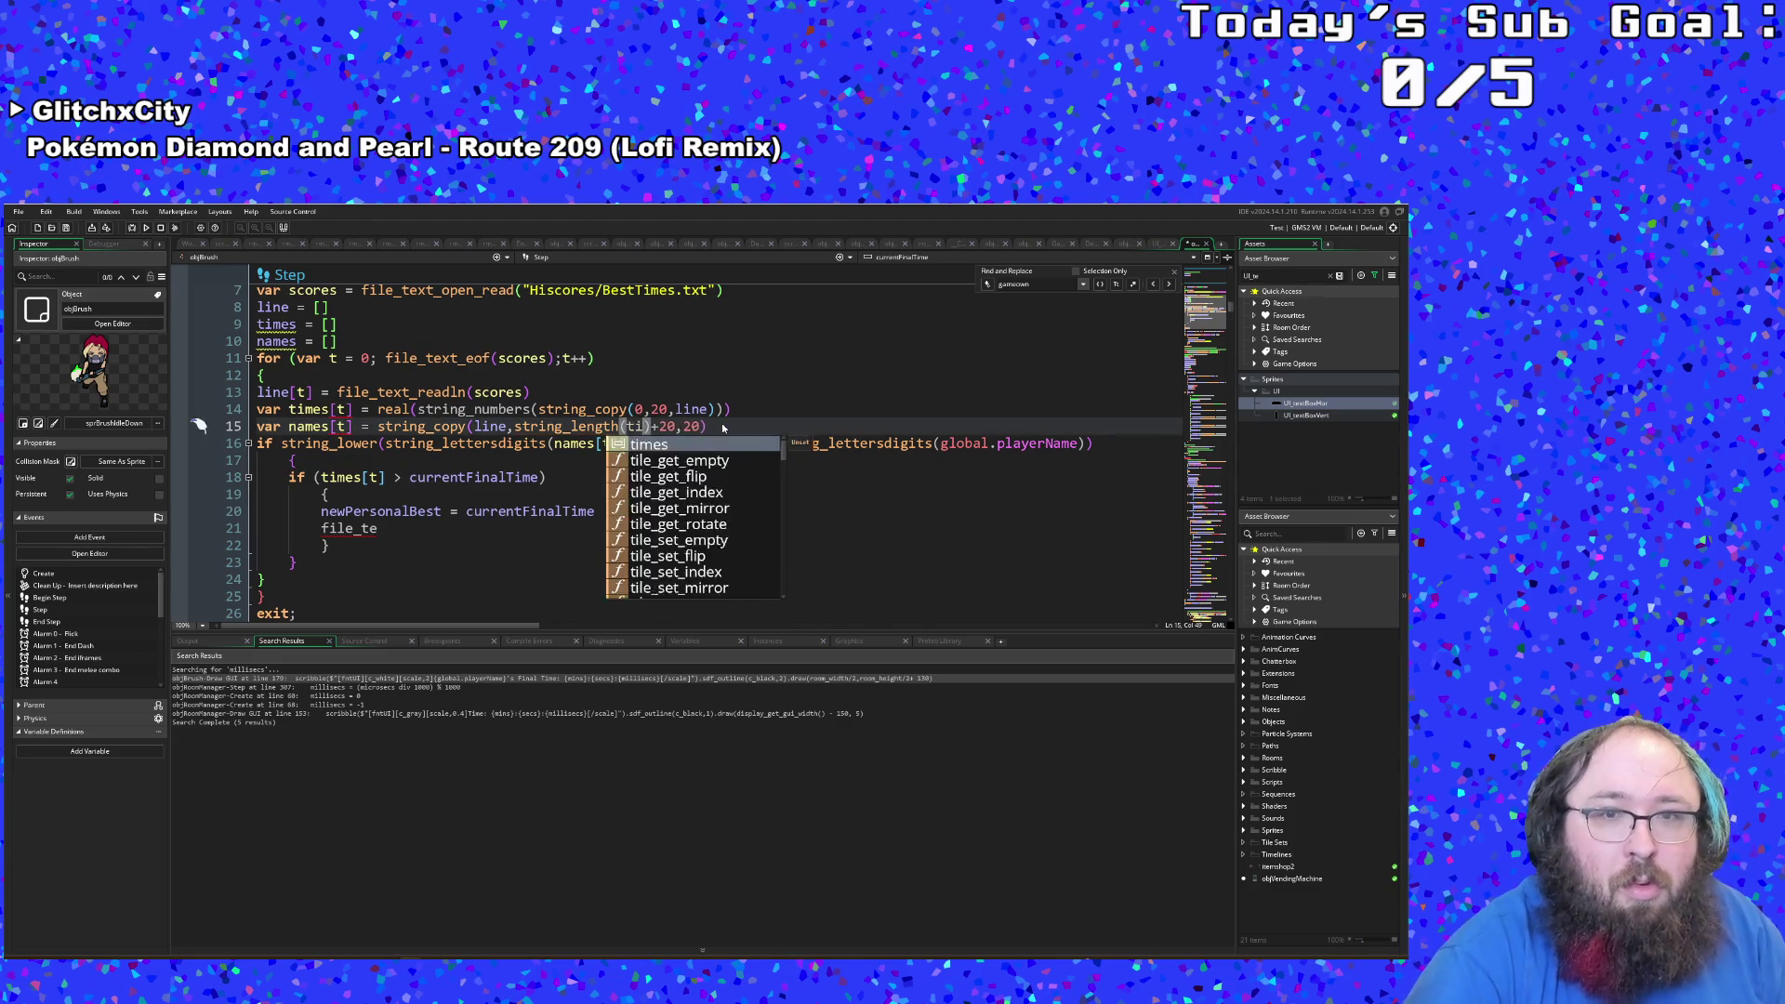
type("[t]")
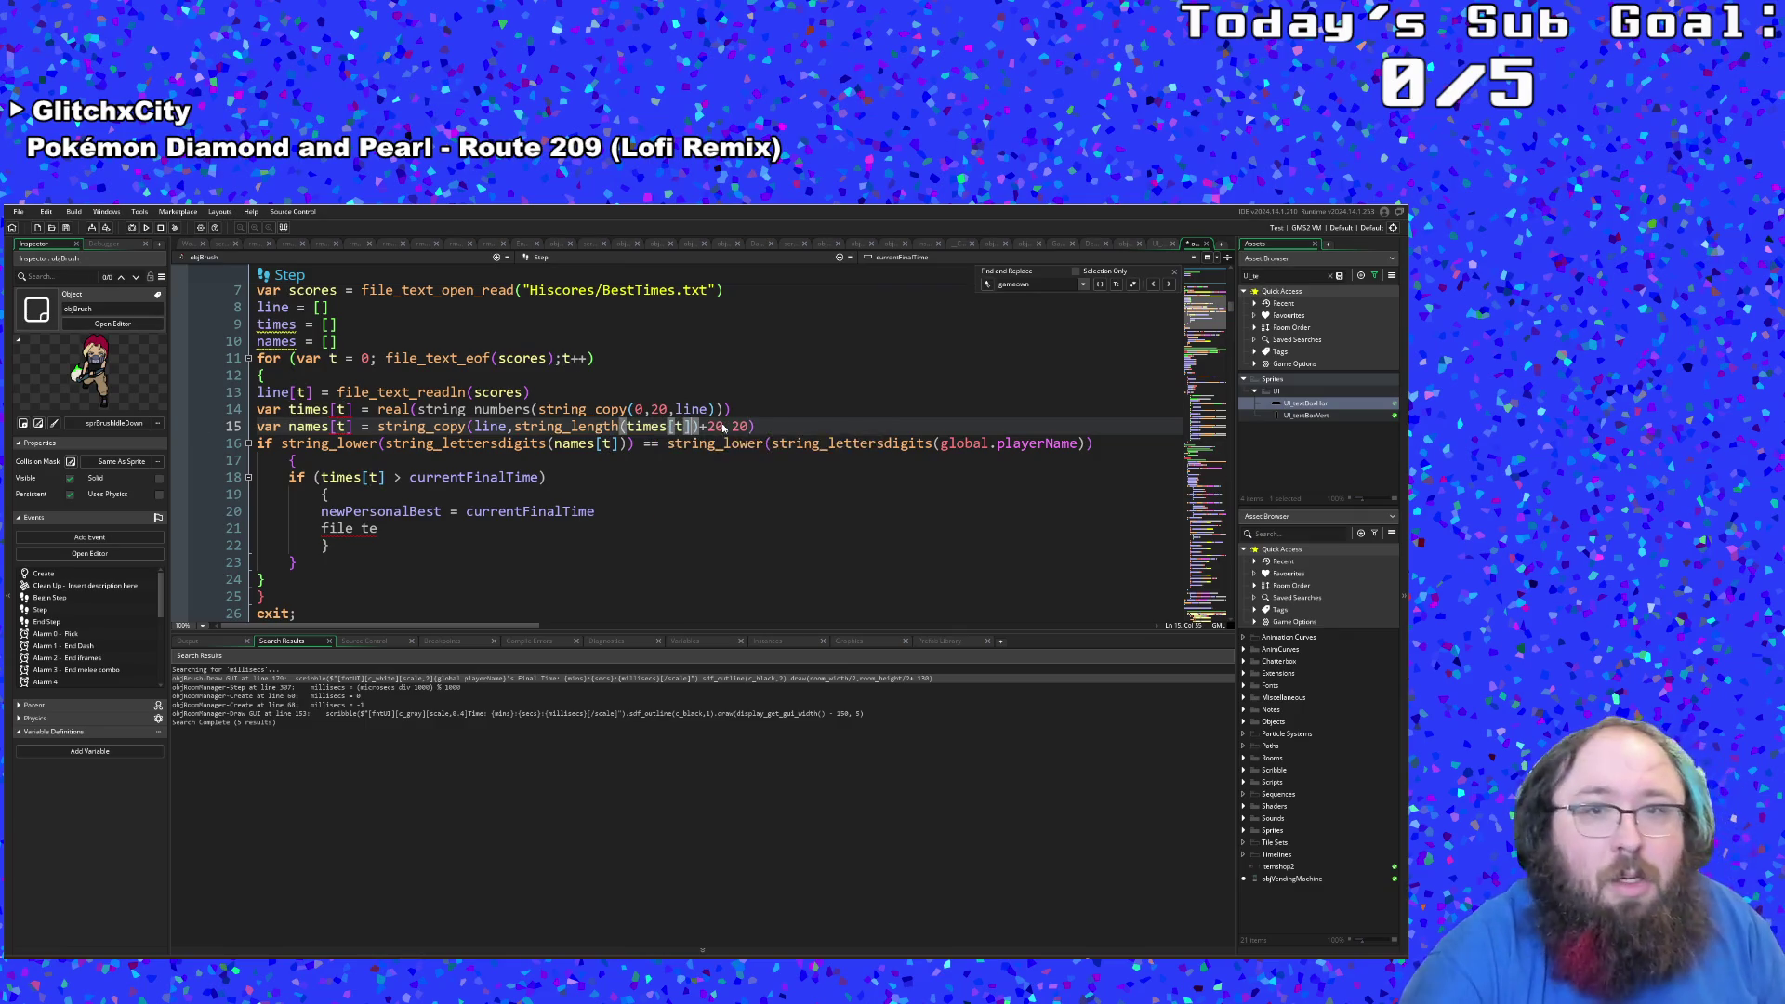
Step: Trim one character from the unfinished file_te call on line 21
left_click(629, 506)
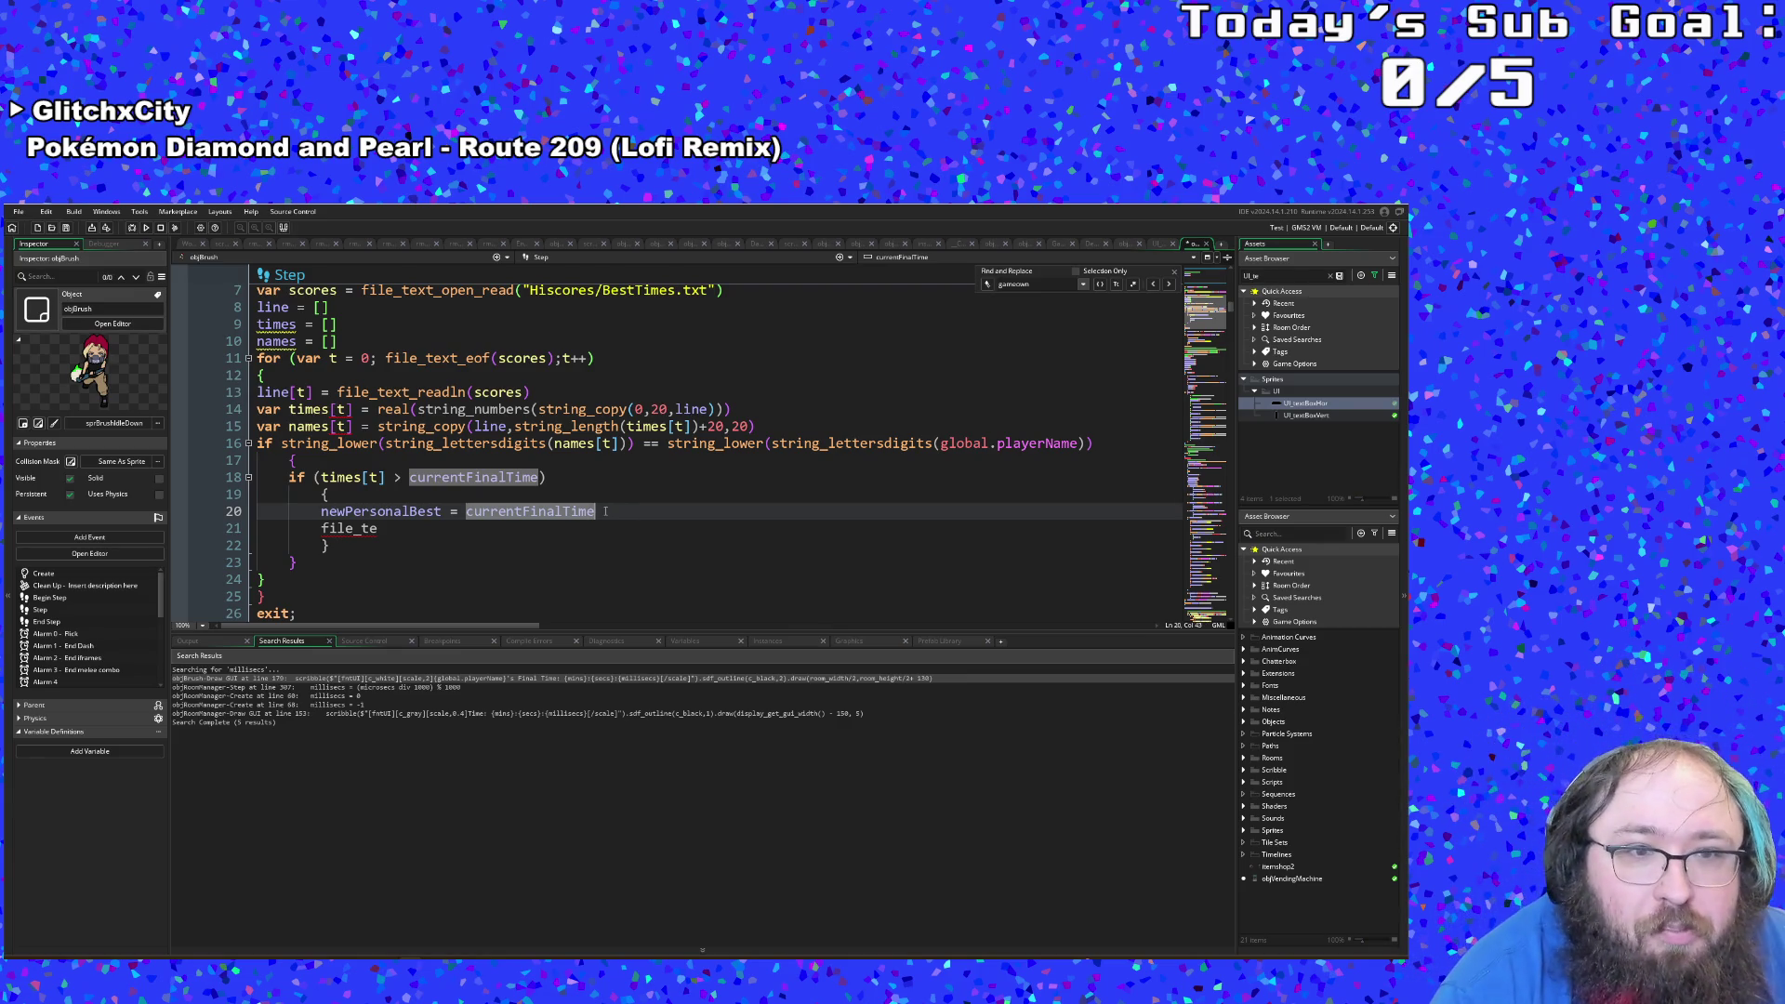
left_click(551, 538)
left_click(532, 531)
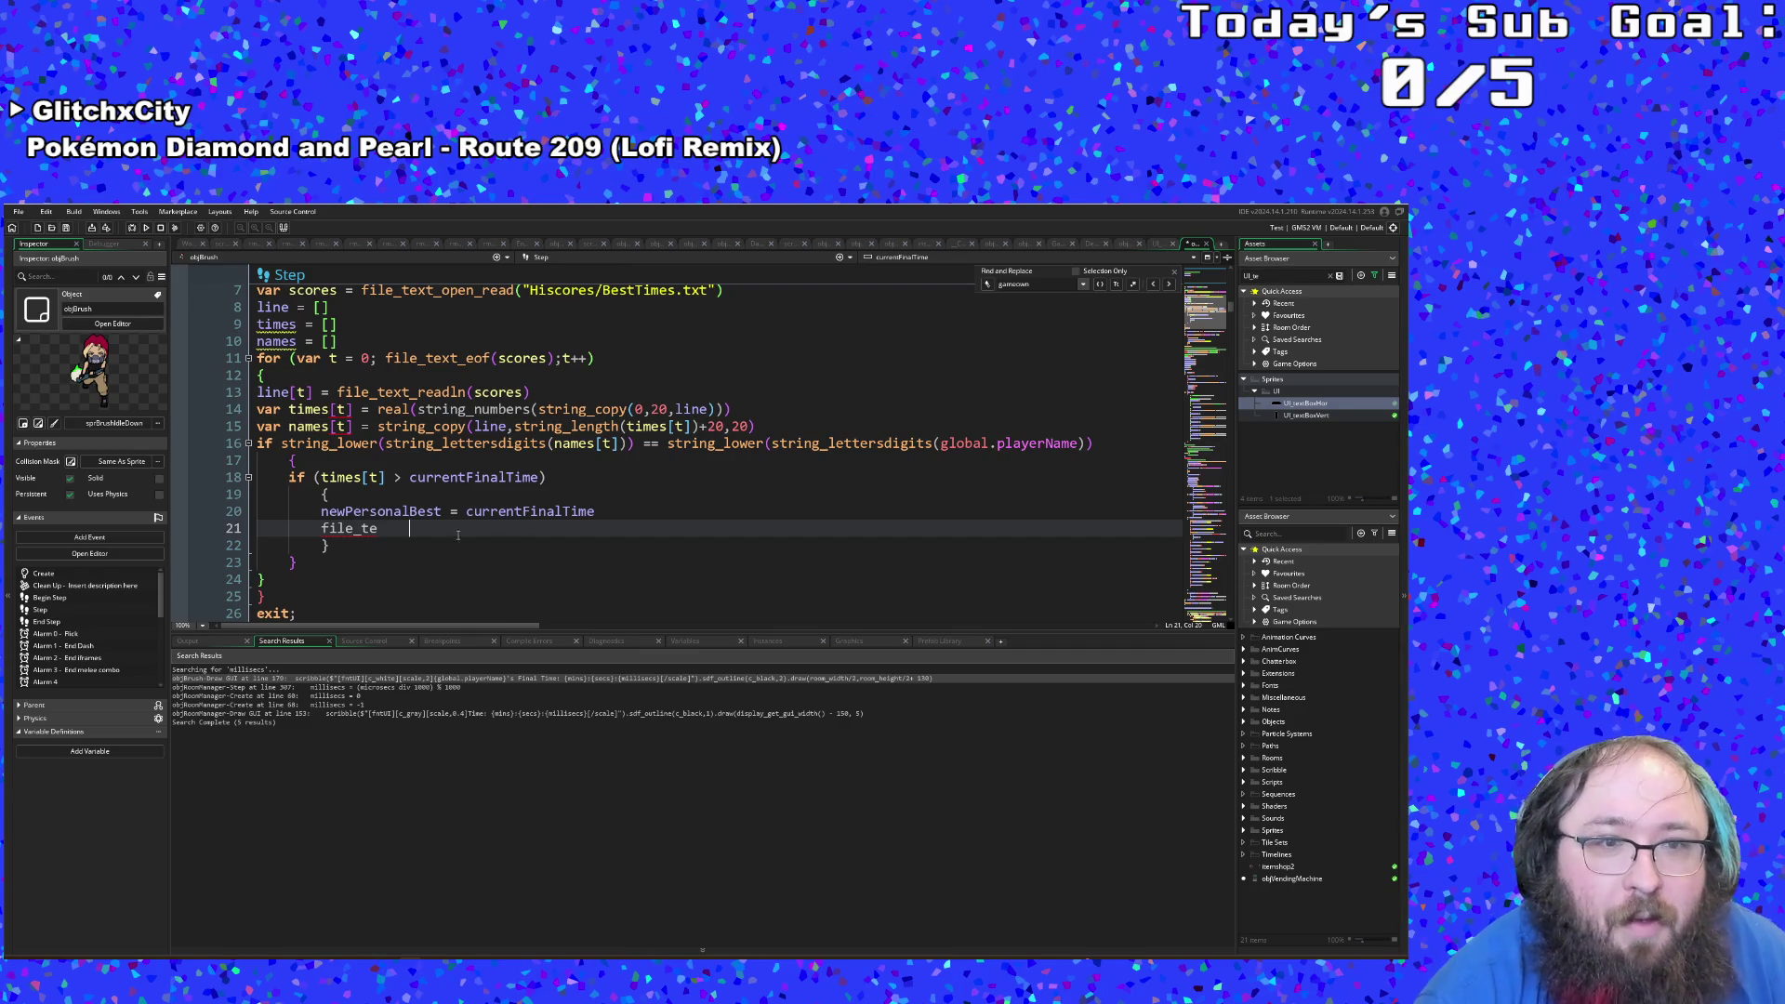
left_click(386, 528)
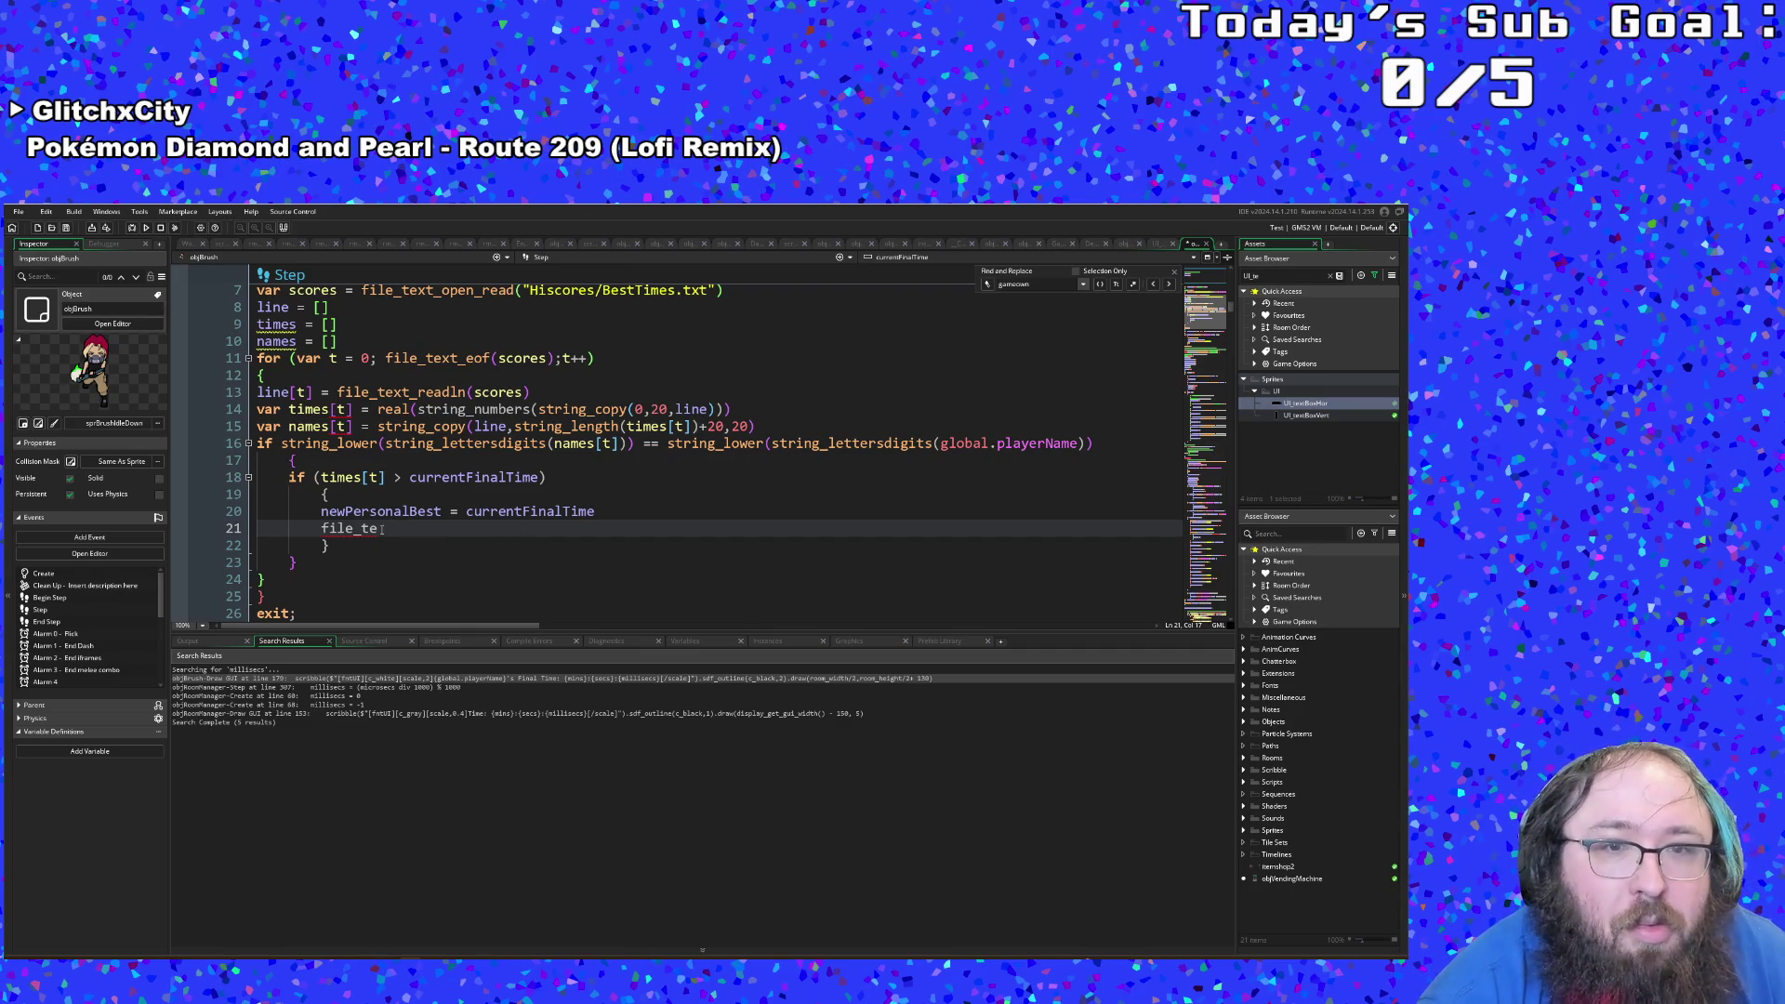
key("BackSpace")
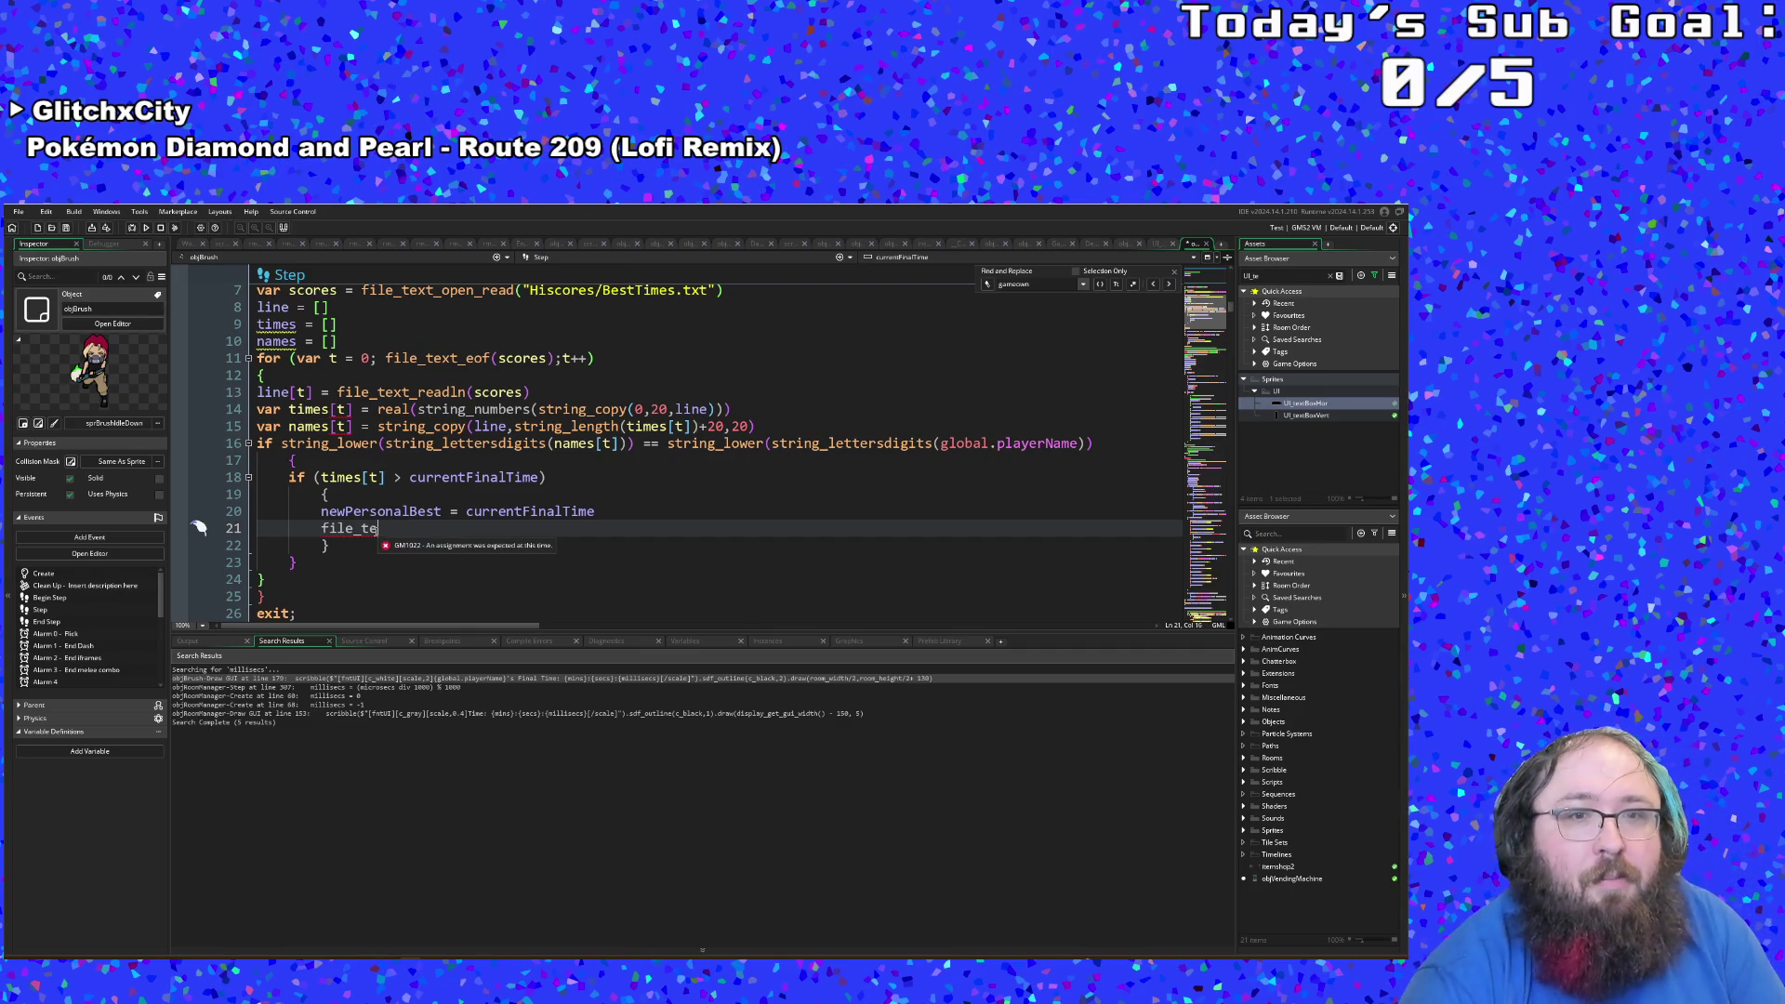
Step: Change line 20 so it sets newPersonalBest = true instead of currentFinalTime
left_click(484, 511)
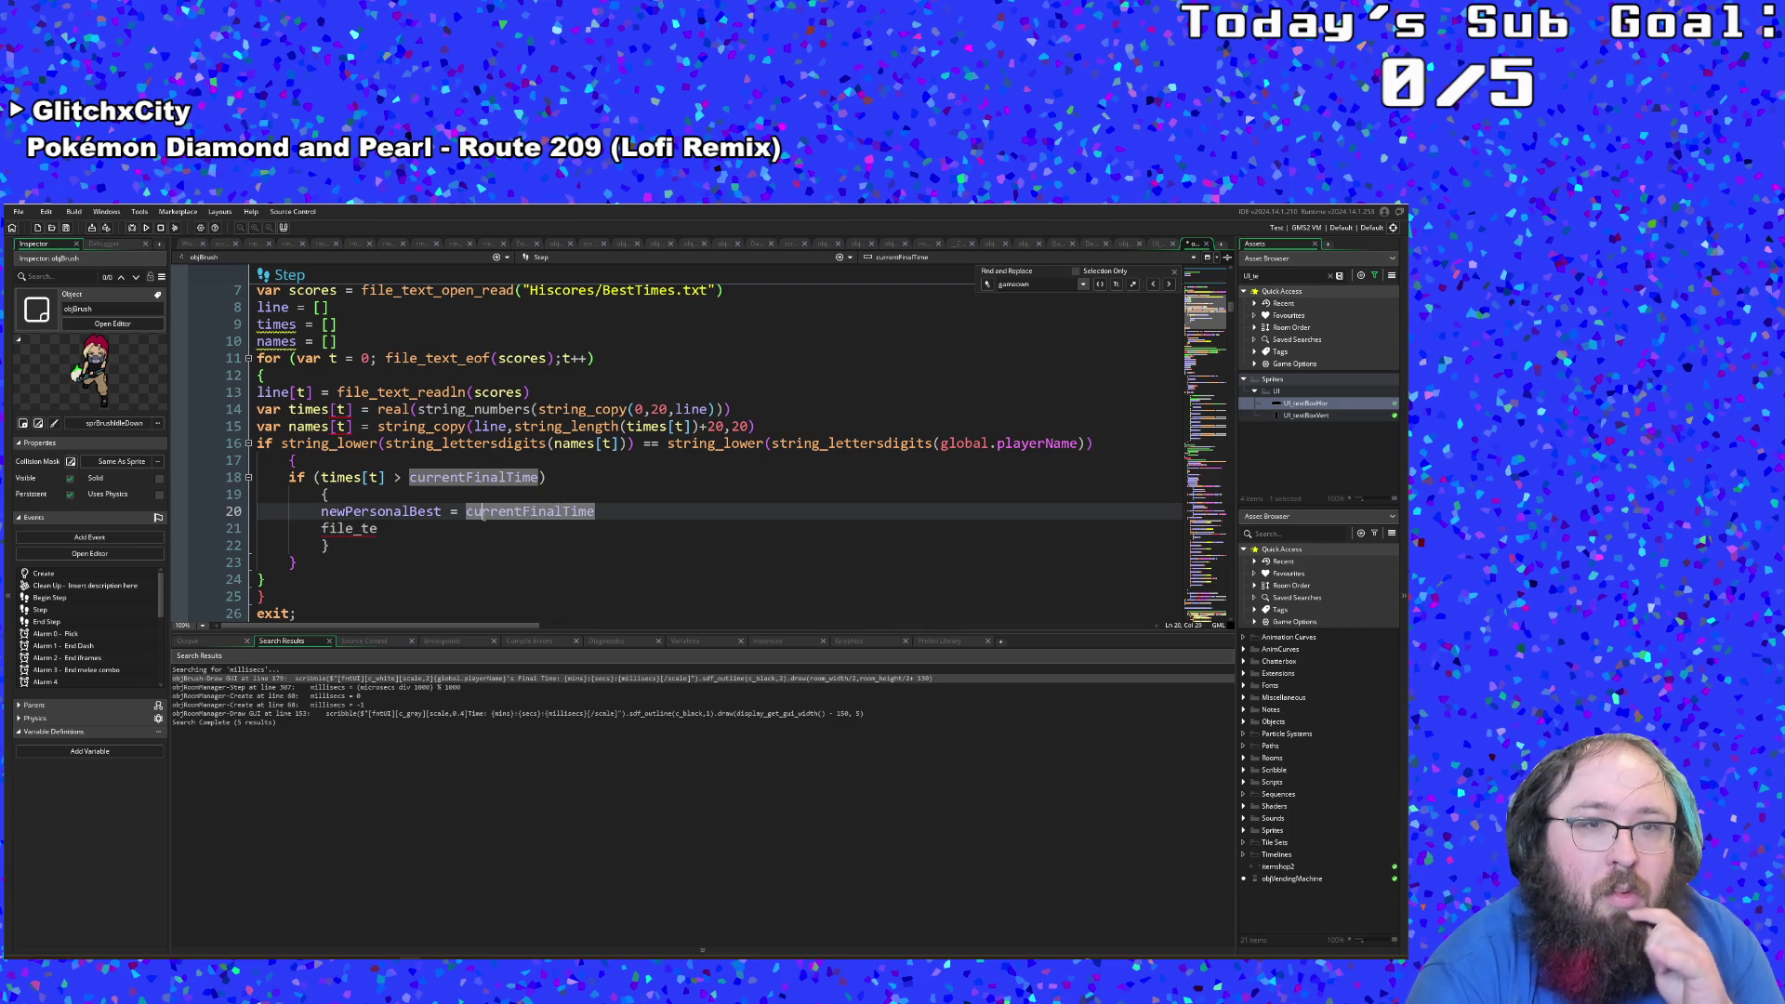
left_click(395, 530)
scroll(395, 530, "up", 15)
scroll(398, 527, "up", 2)
scroll(398, 521, "down", 15)
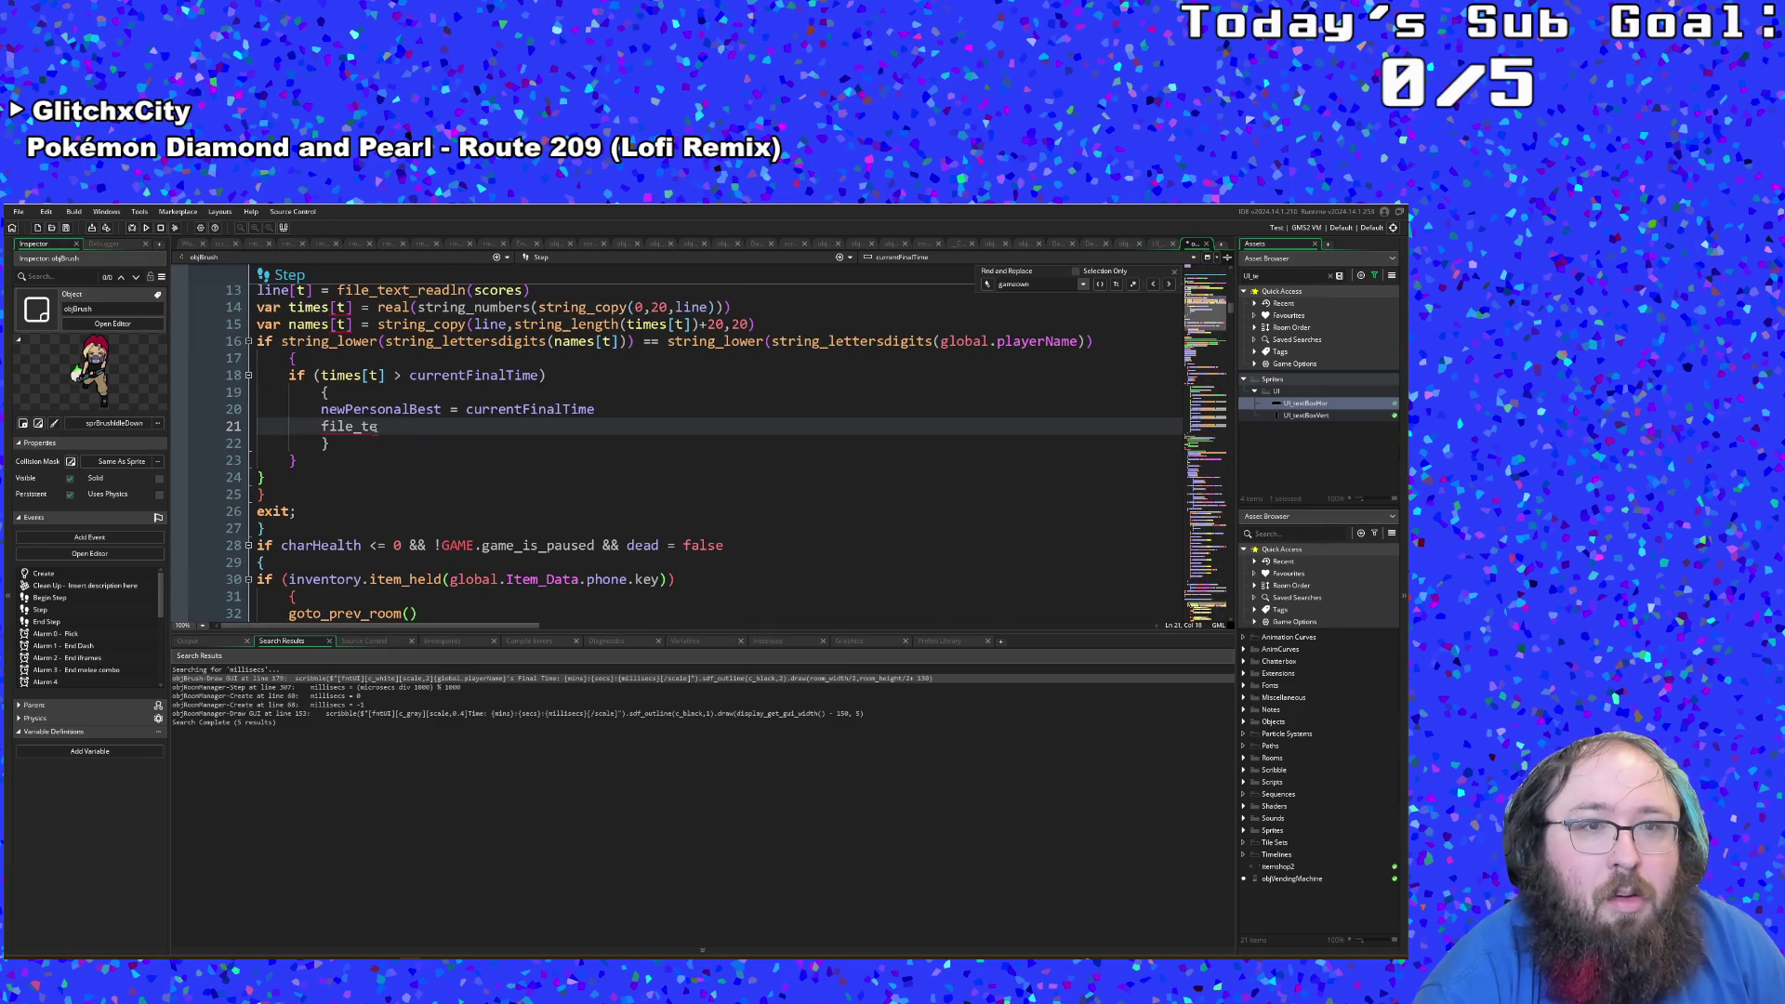
left_click(345, 410)
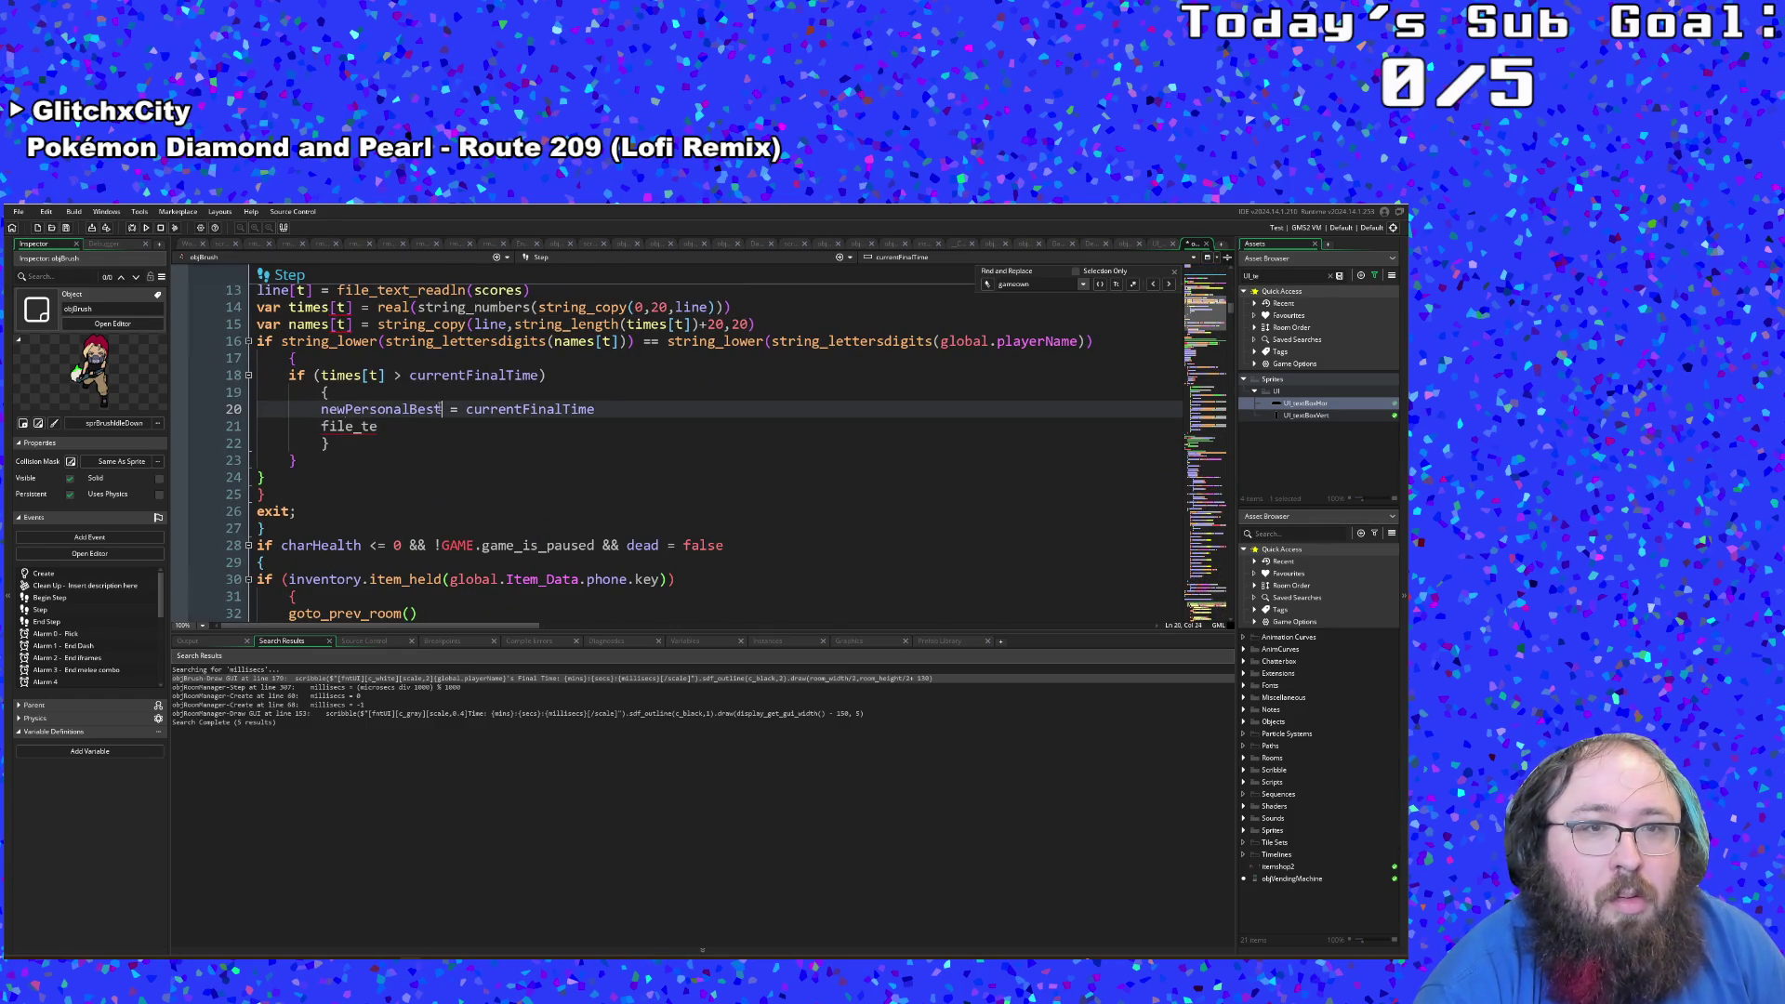
mouse_move(468, 410)
left_mouse_down()
mouse_move(621, 420)
mouse_move(596, 412)
left_mouse_up()
type("true")
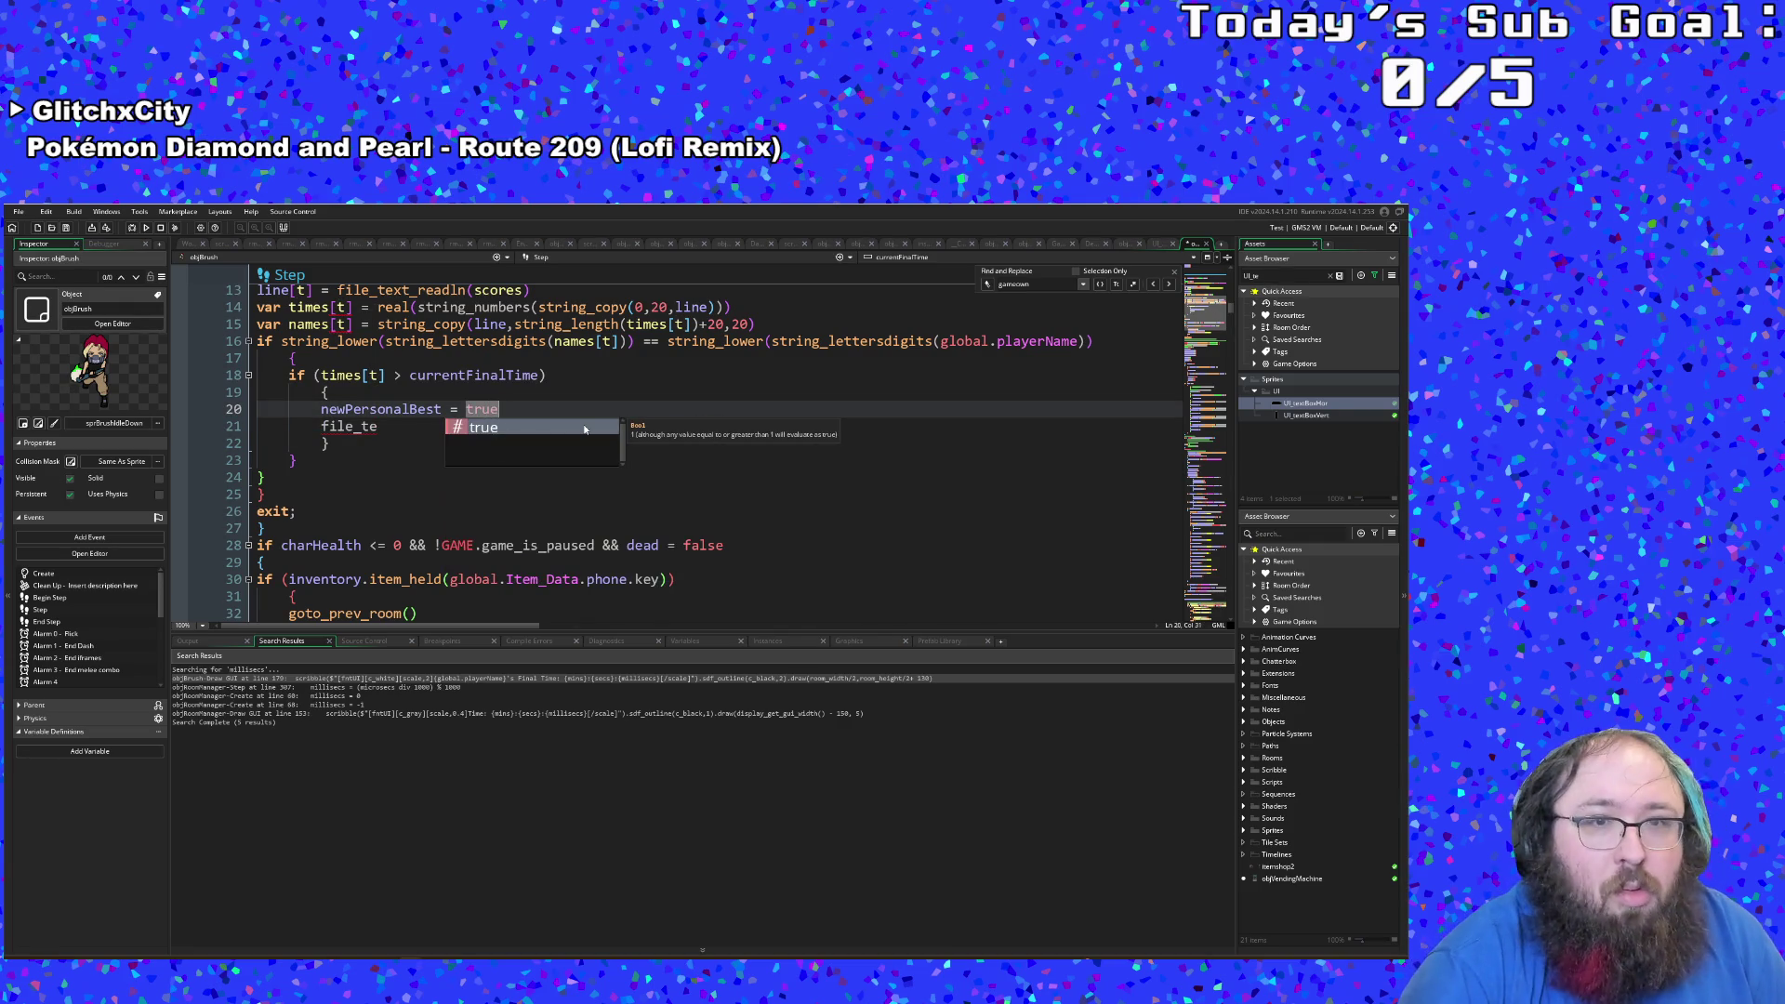
Step: Delete the unfinished file_te and add 'bestPersonalTime = currentFinalTime' on line 21
key("Escape")
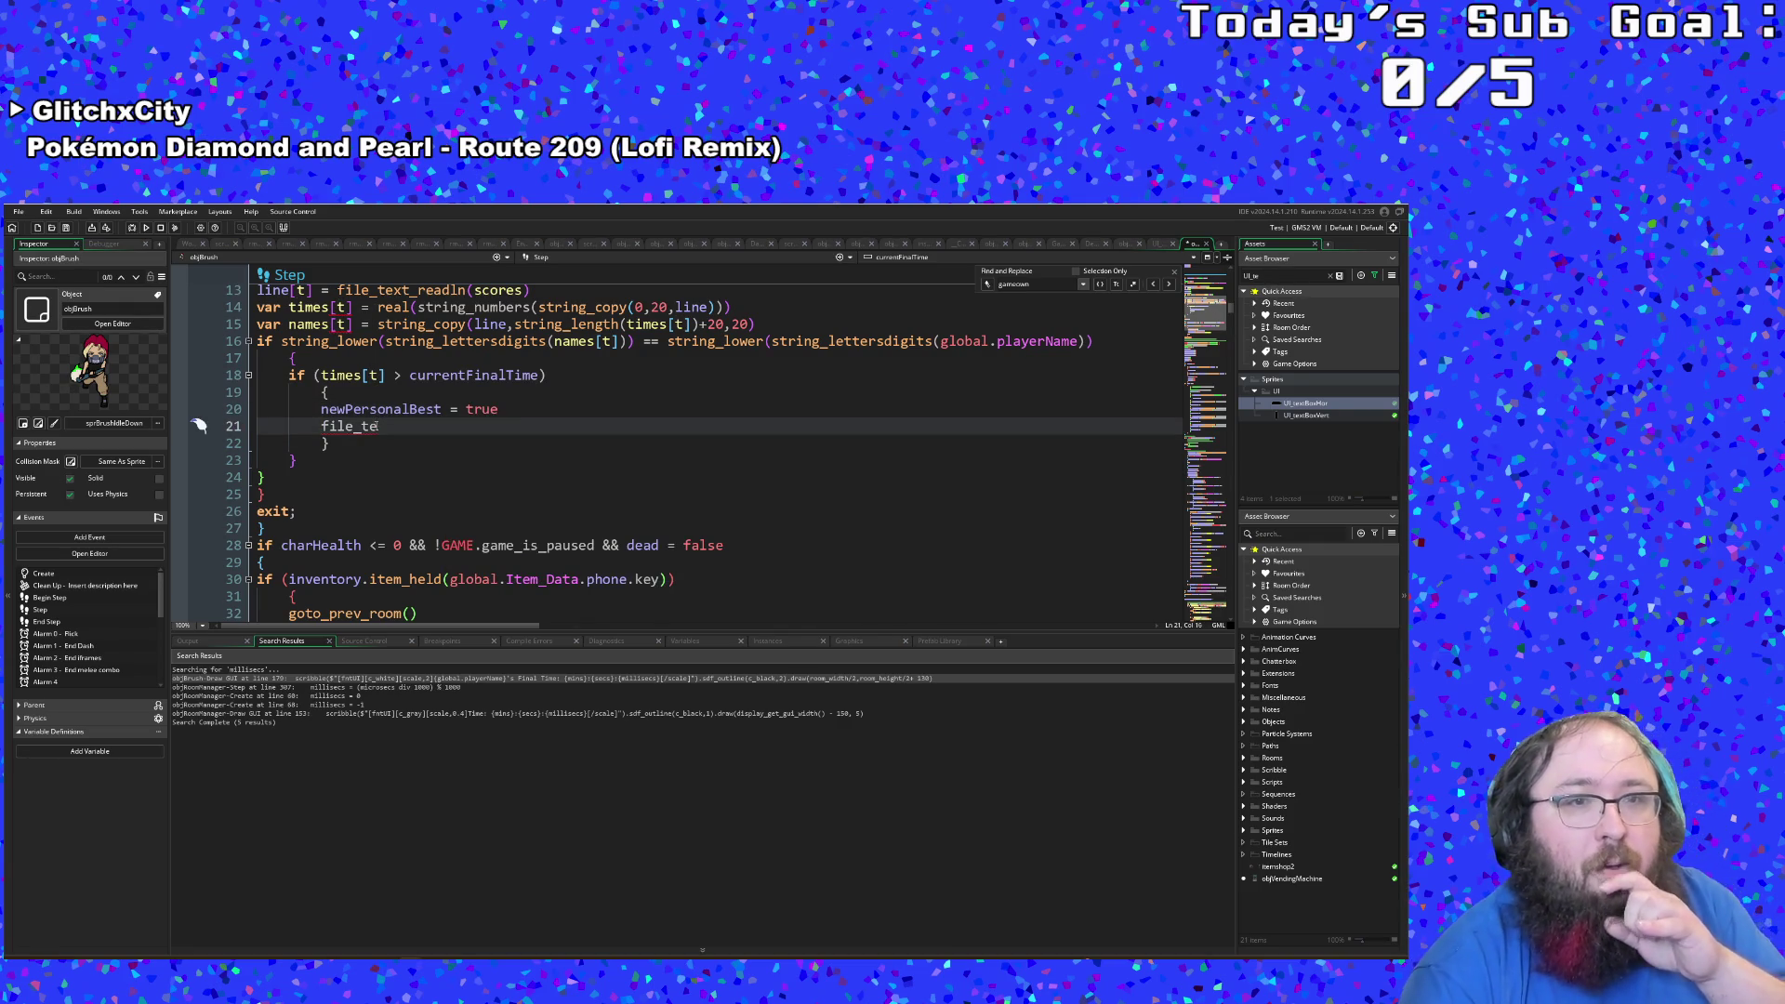
key("Down")
key("shift+Home")
key("BackSpace")
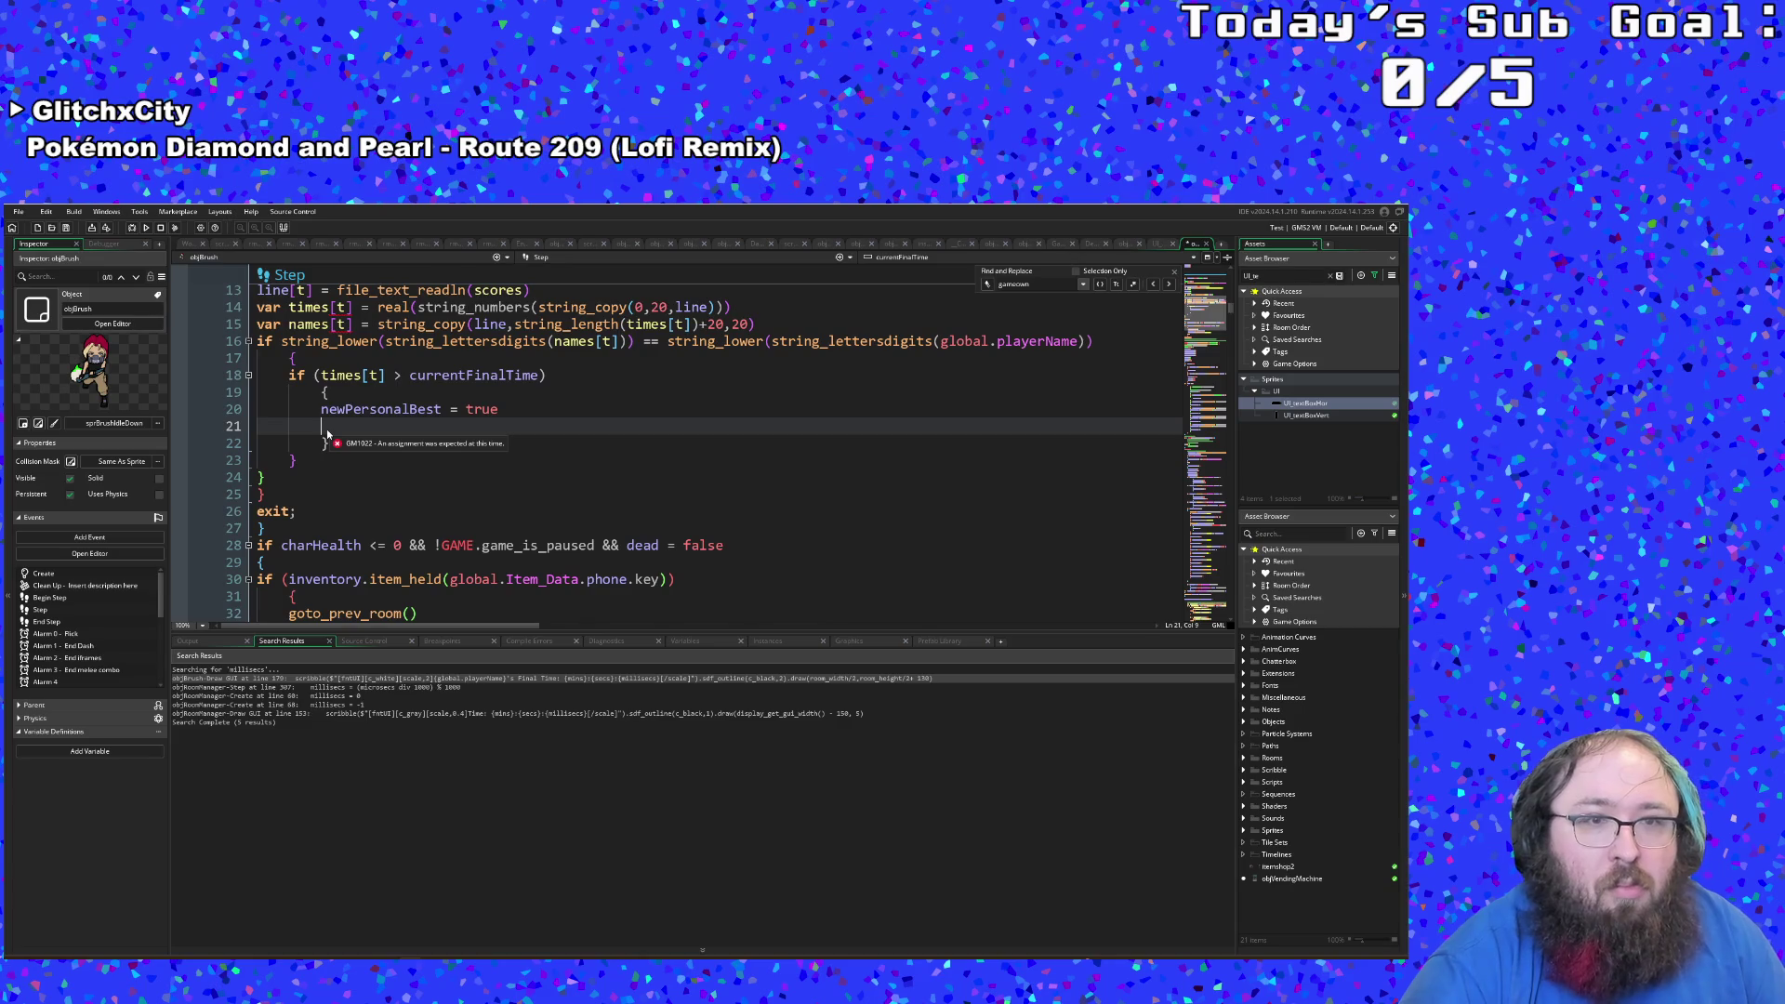
scroll(445, 447, "up", 2)
left_click(346, 528)
left_click(325, 527)
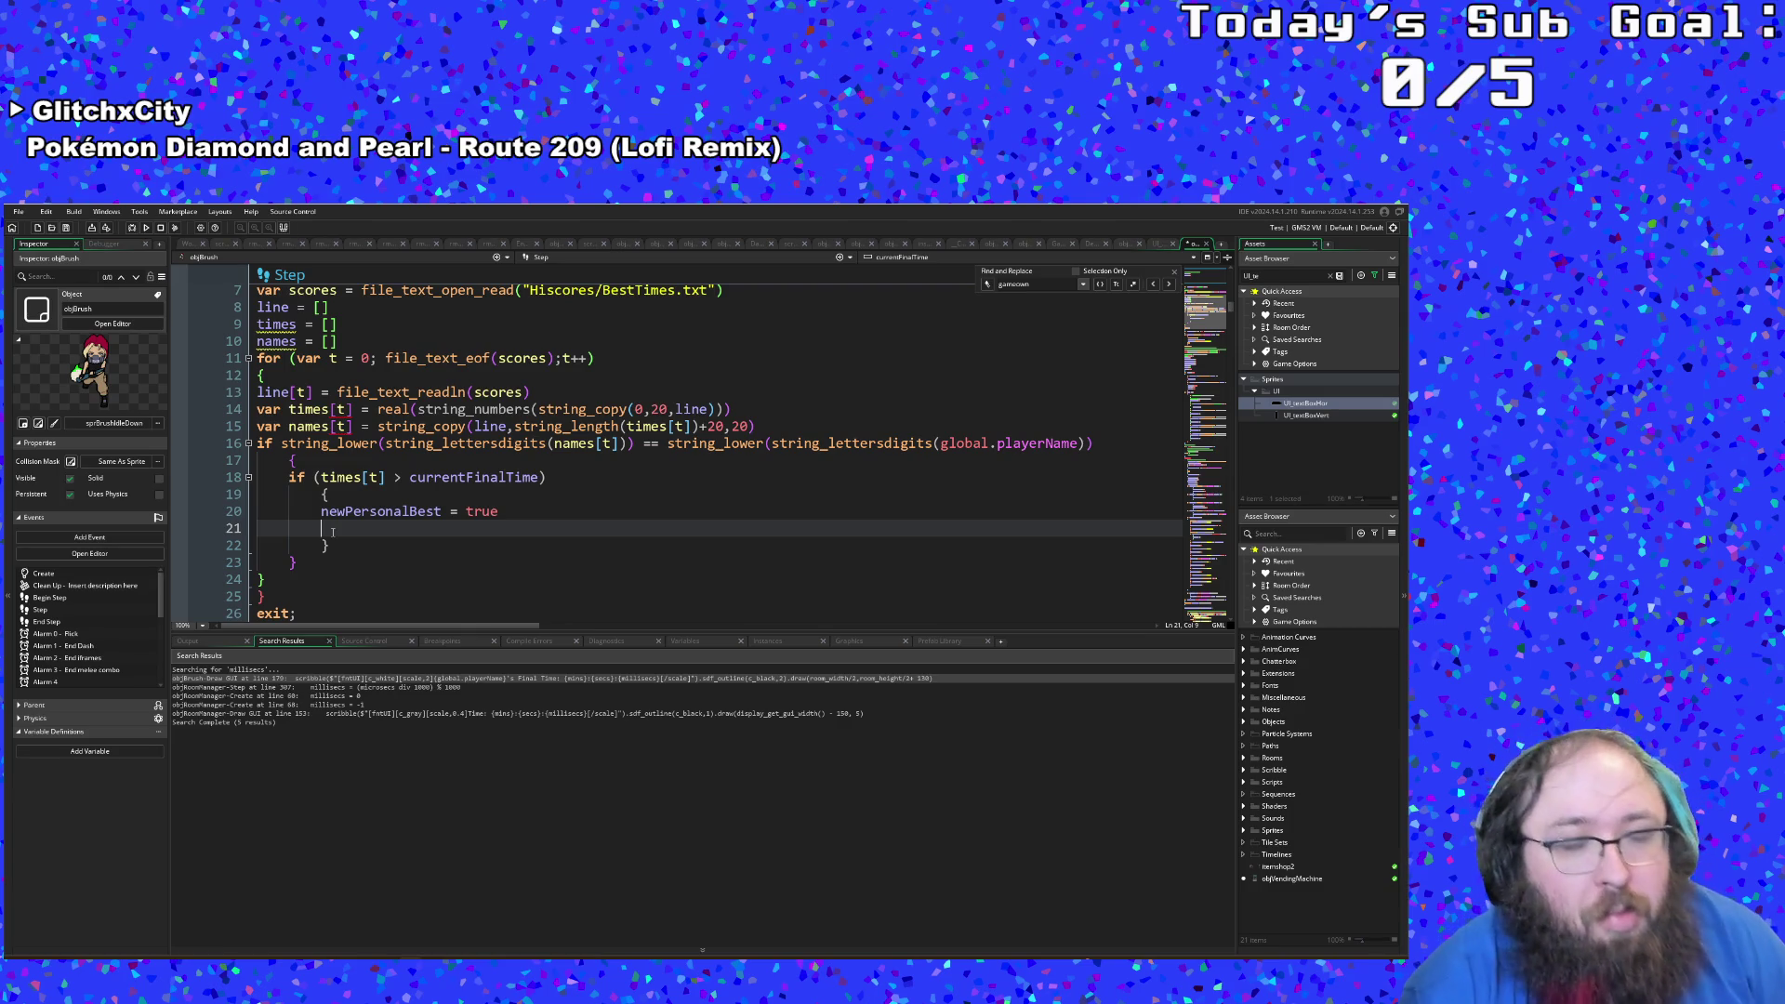
type("bestPersonalTime = currentFinalTime")
left_click(297, 561)
key("Return")
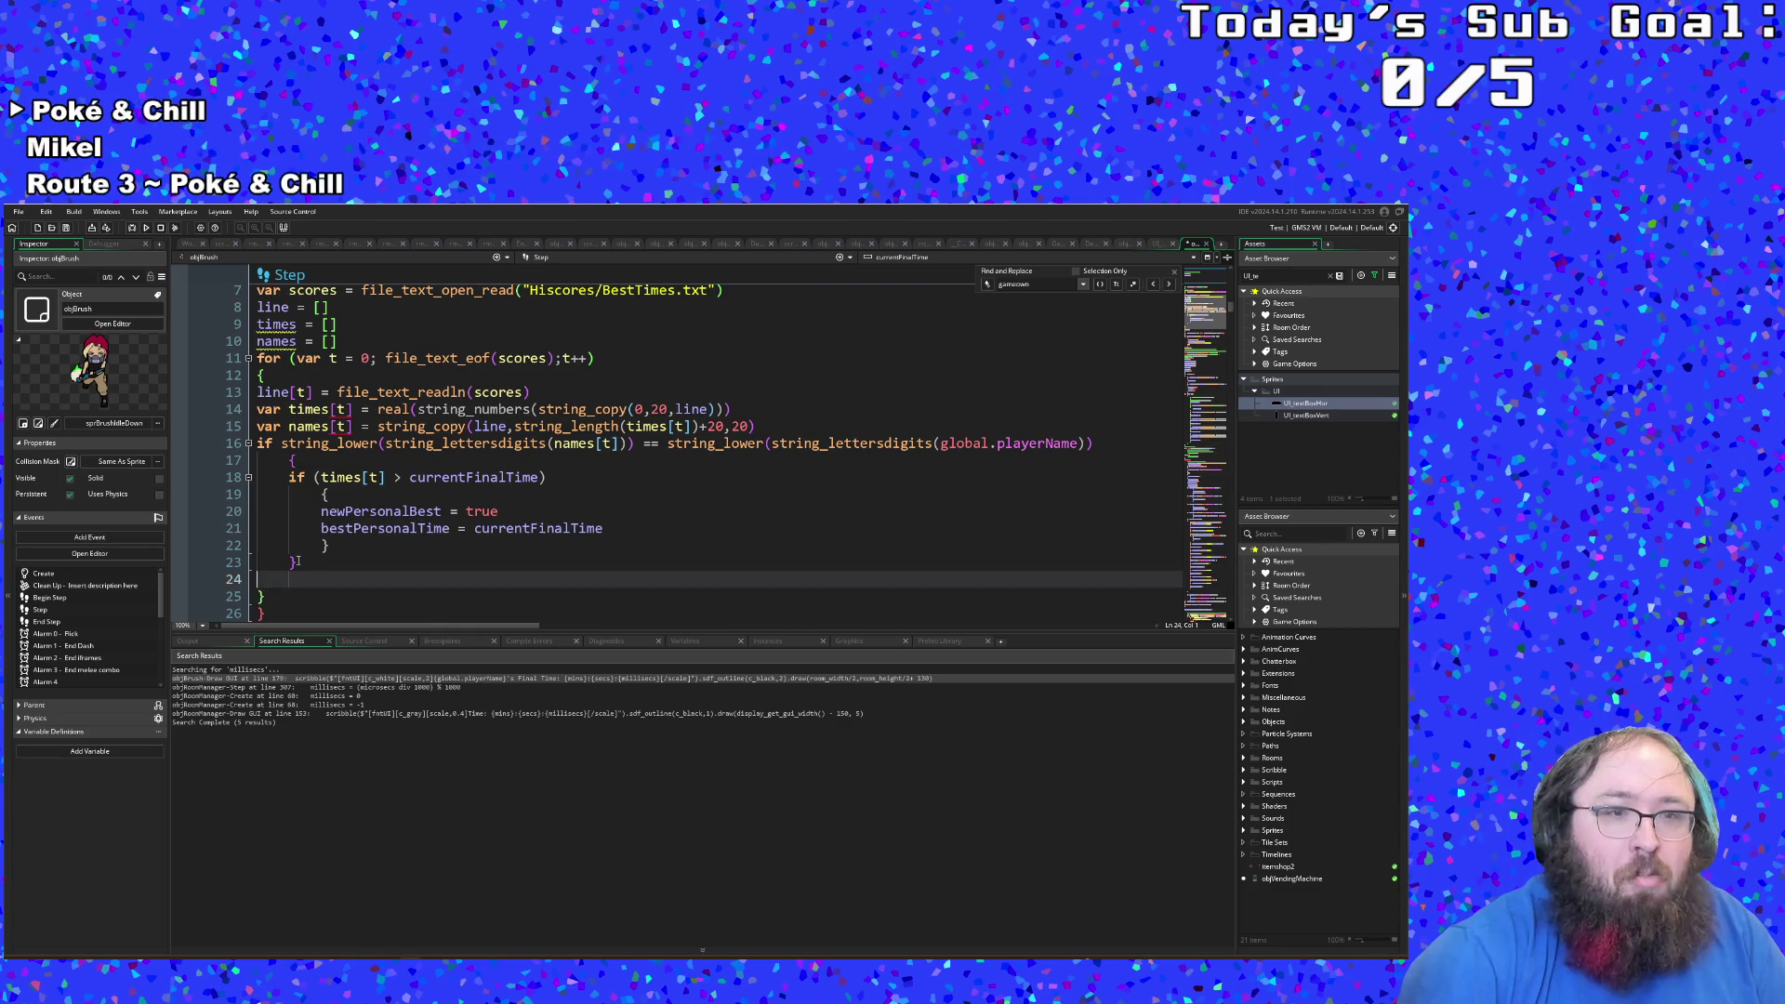
Step: Add 'if times[t] > currentFinalTime' followed by a brace pair with an empty line
type("if times[t] =")
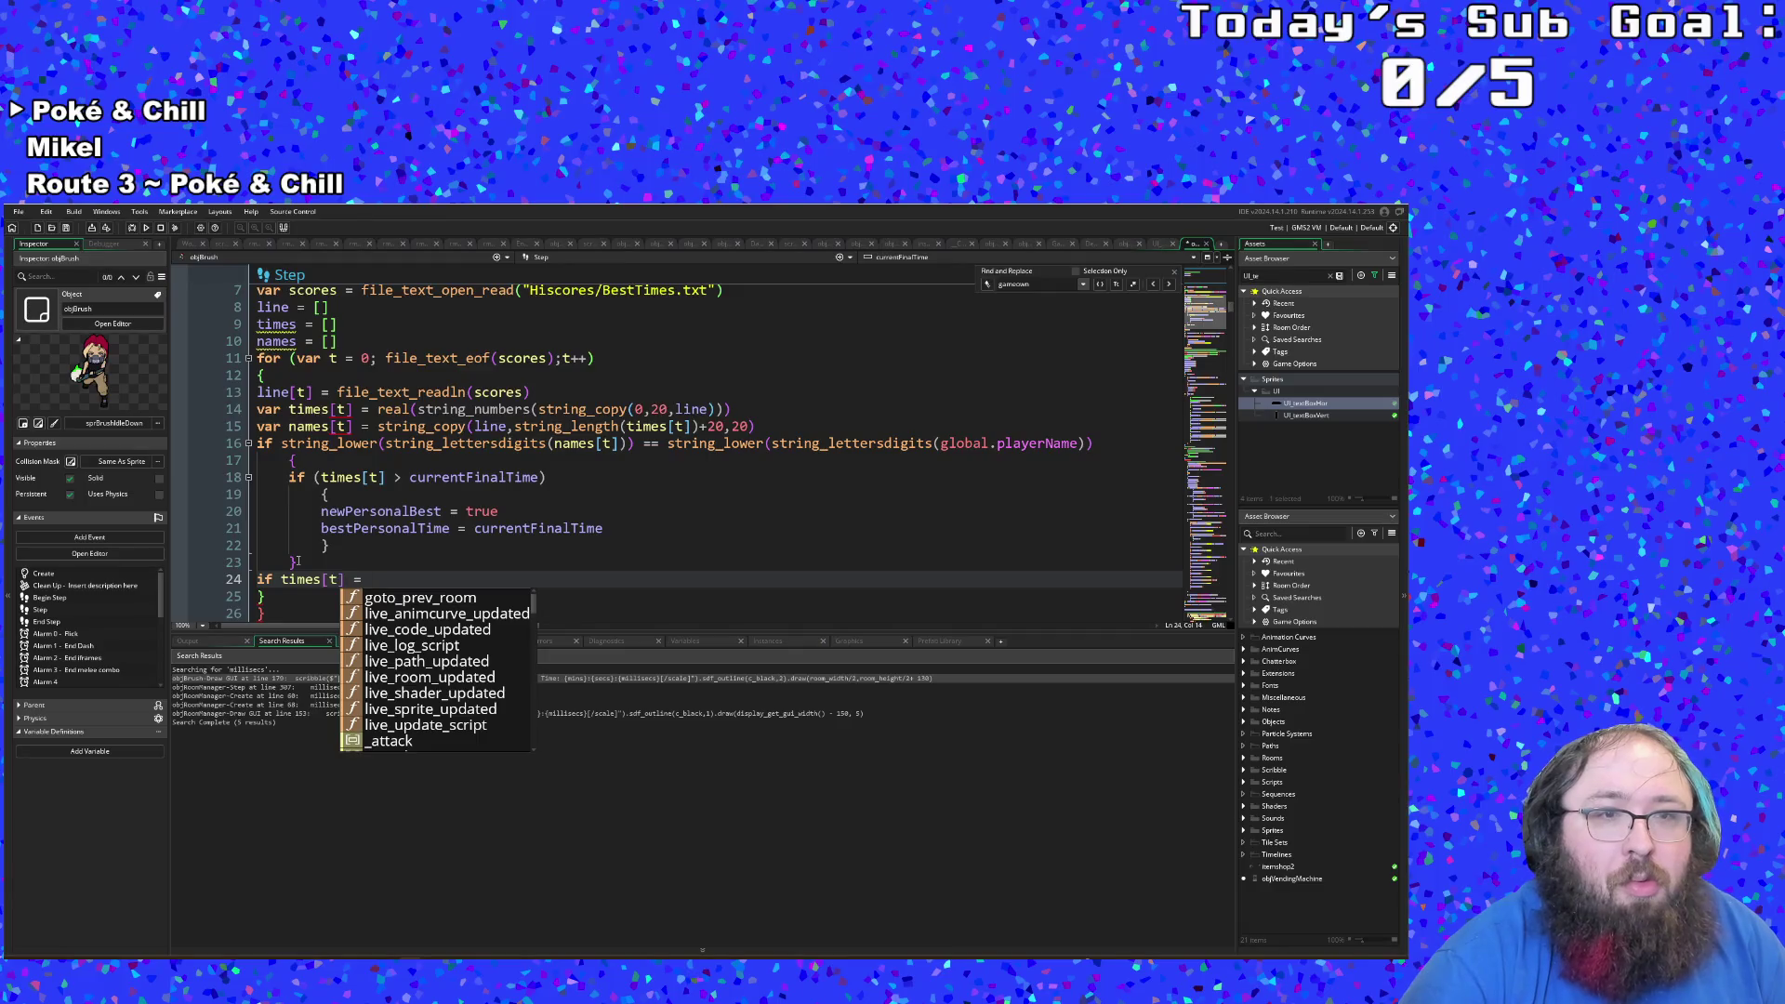
key("BackSpace")
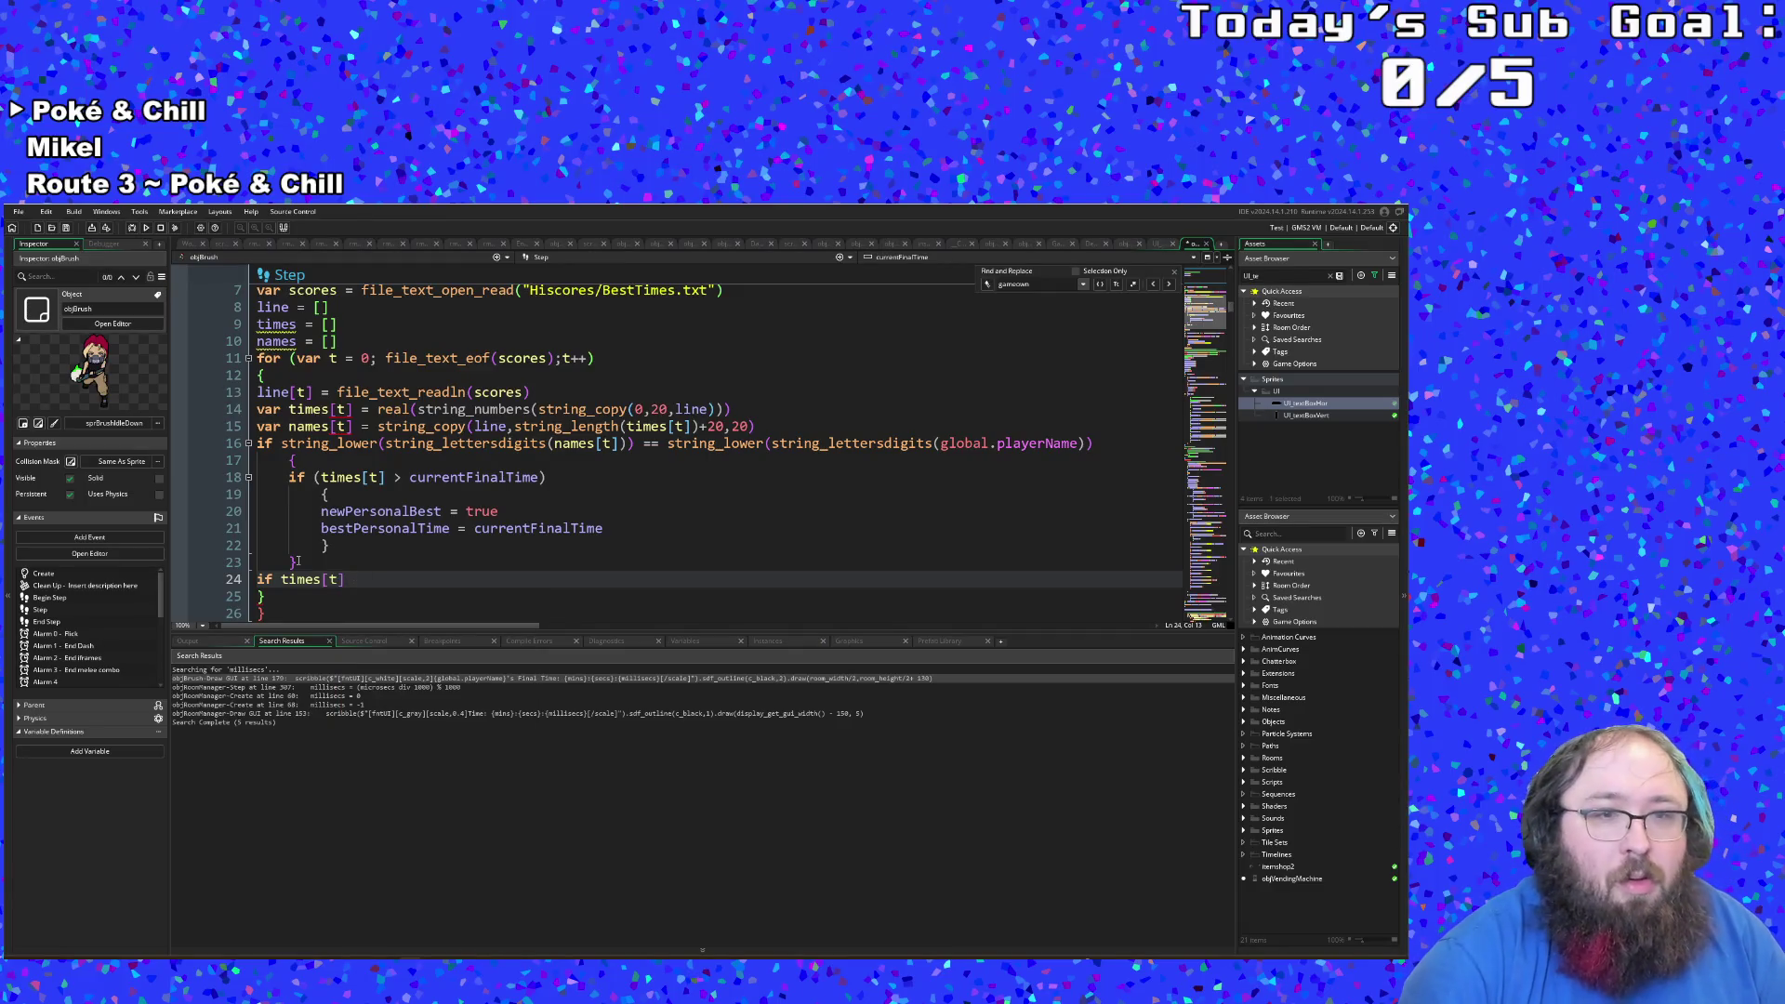
type("> ")
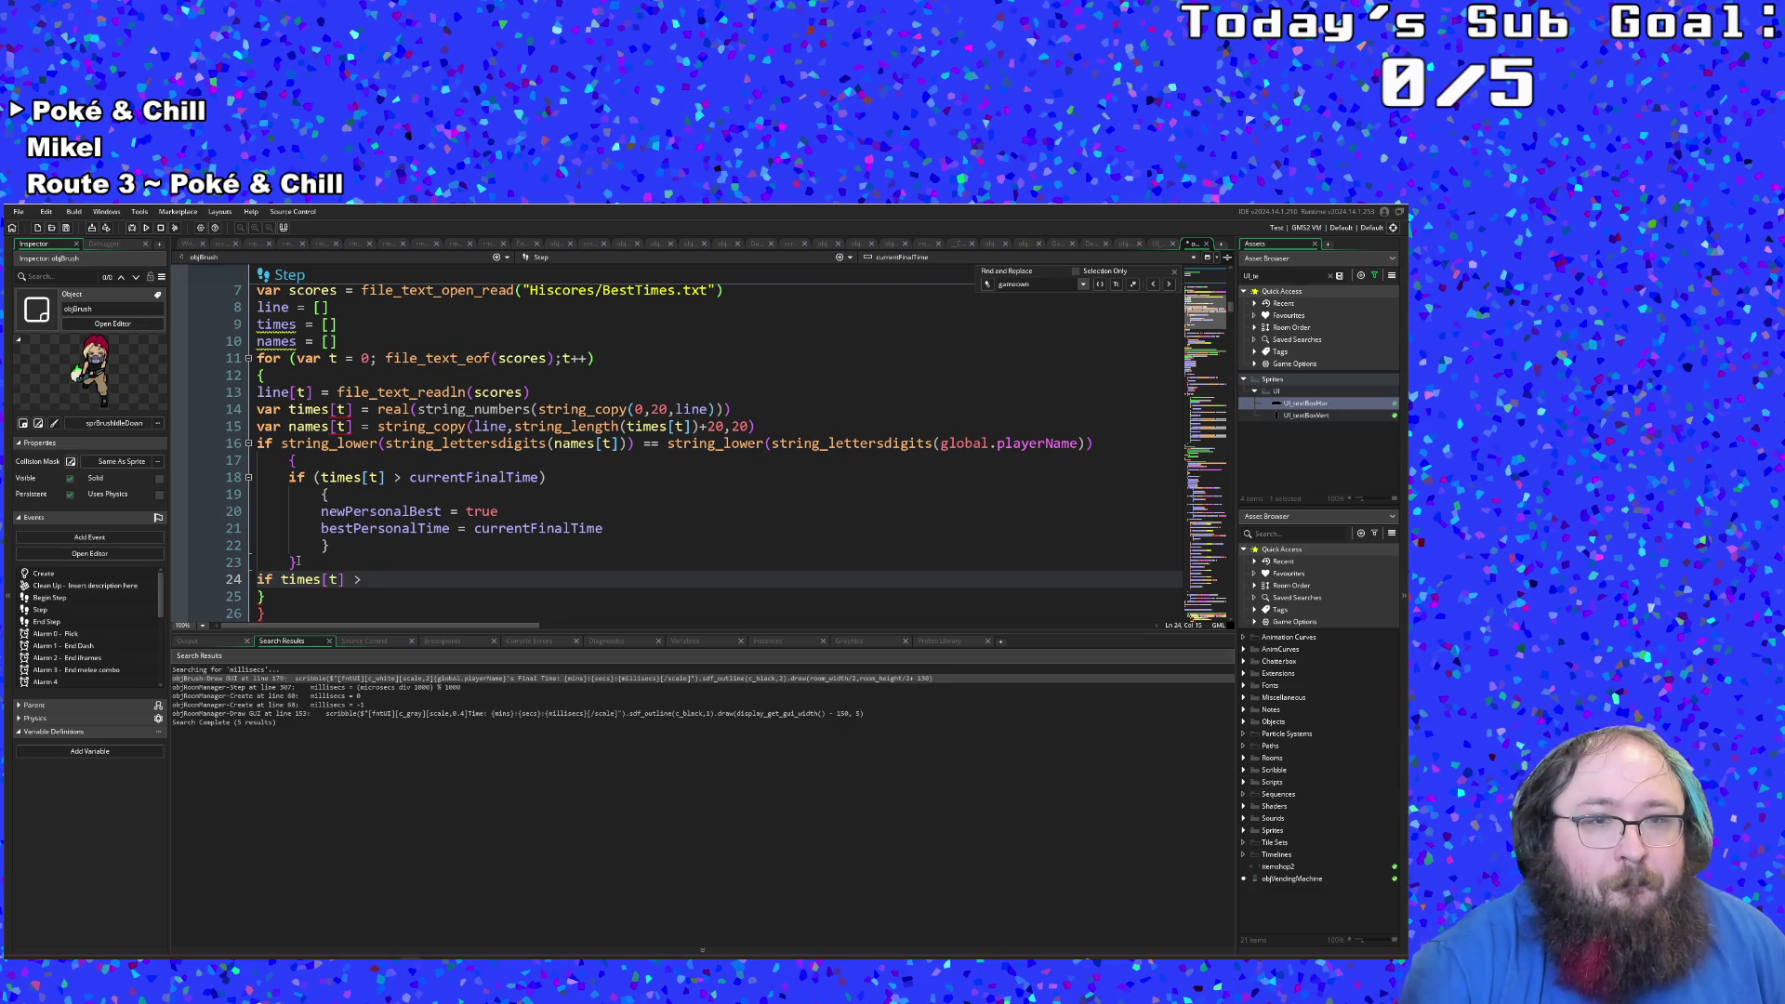
type("current")
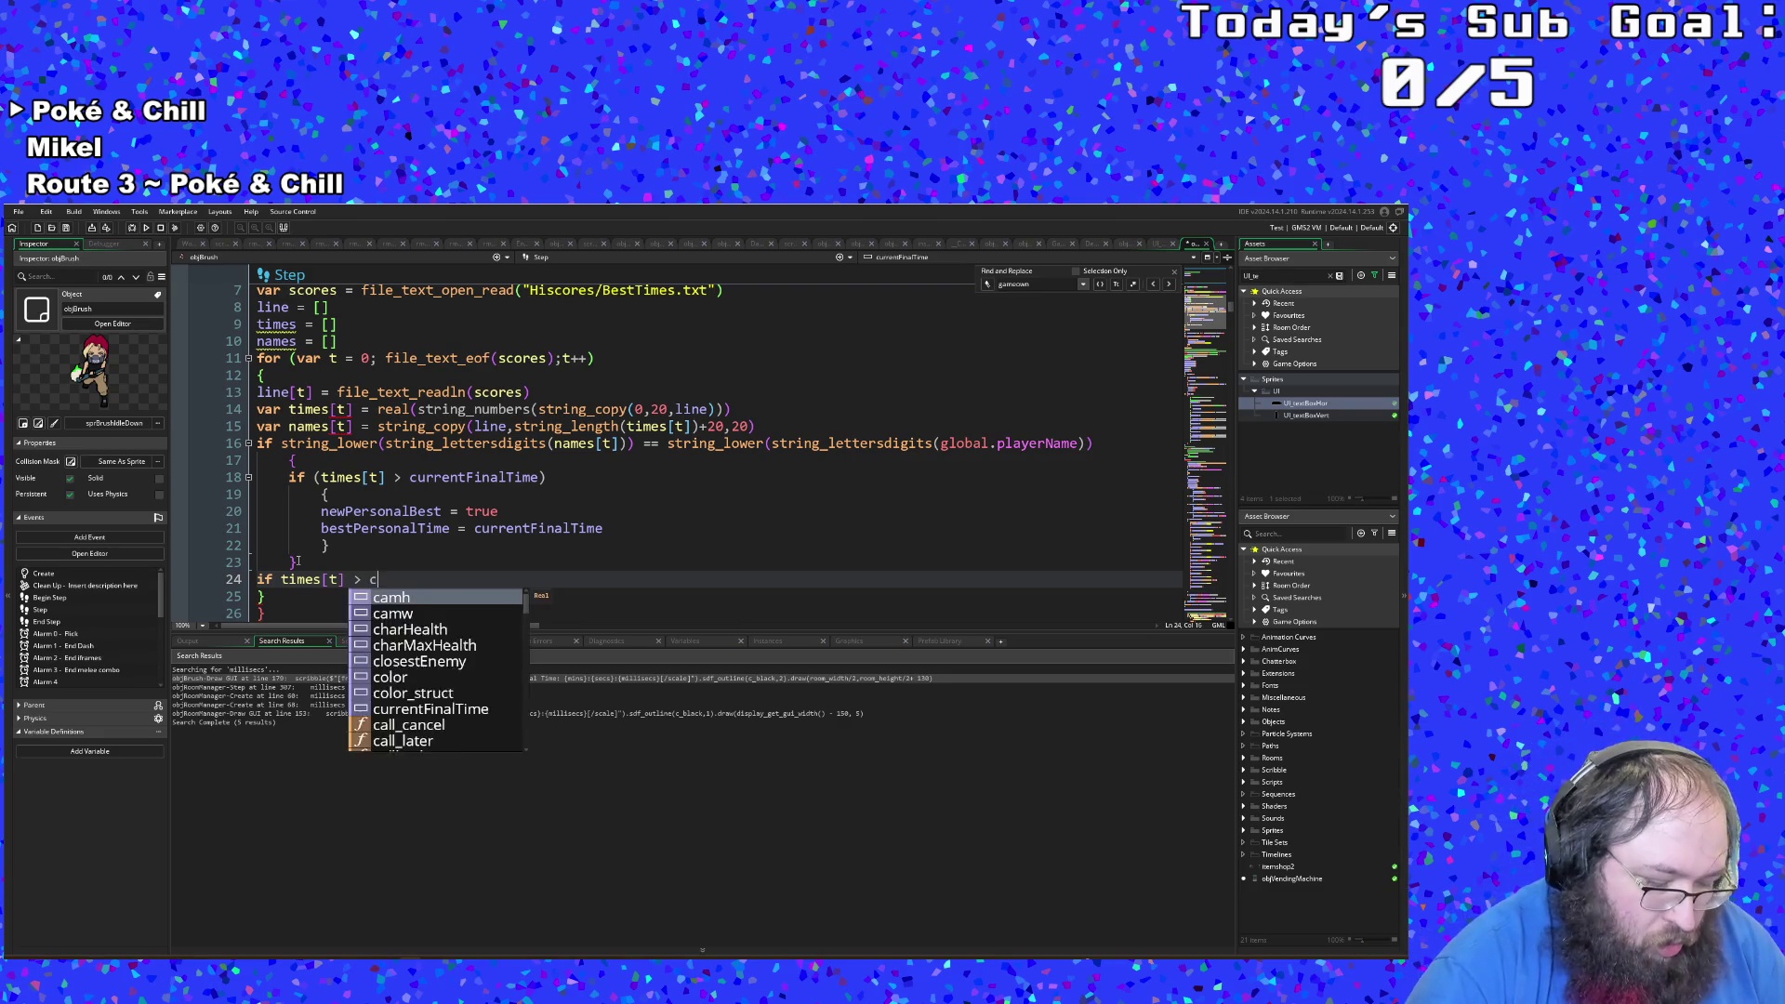
key("Return")
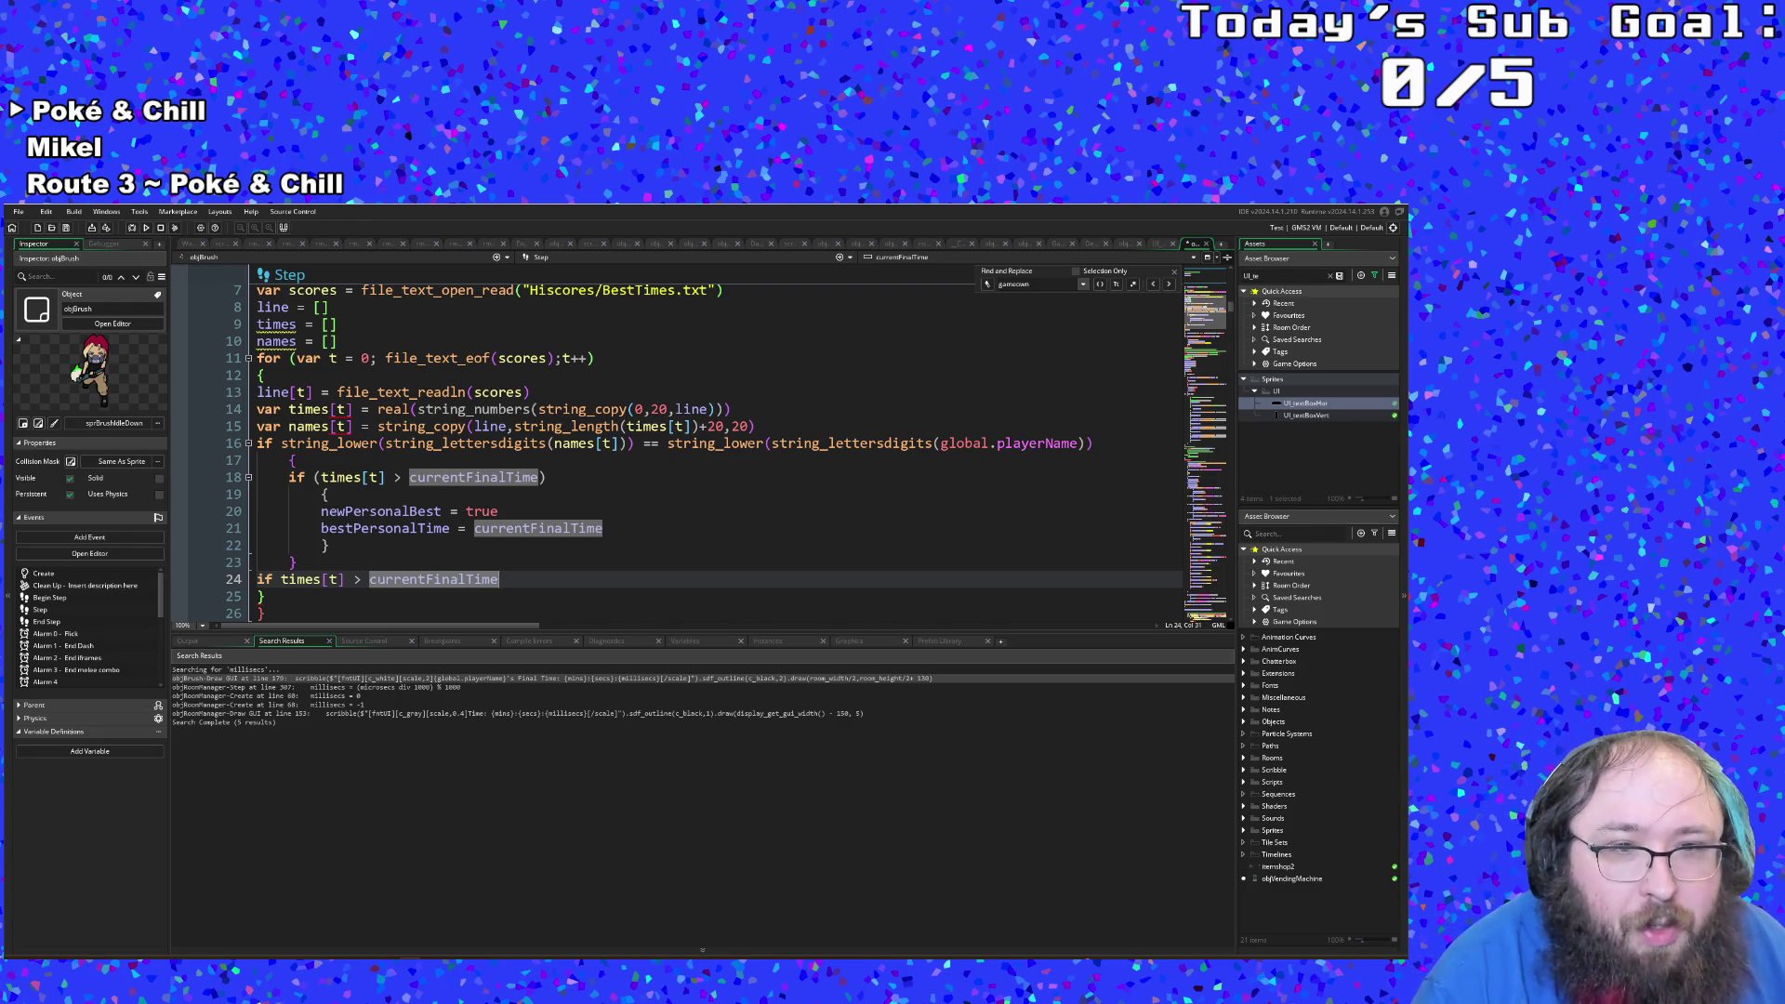
left_click(508, 579)
left_click(502, 580)
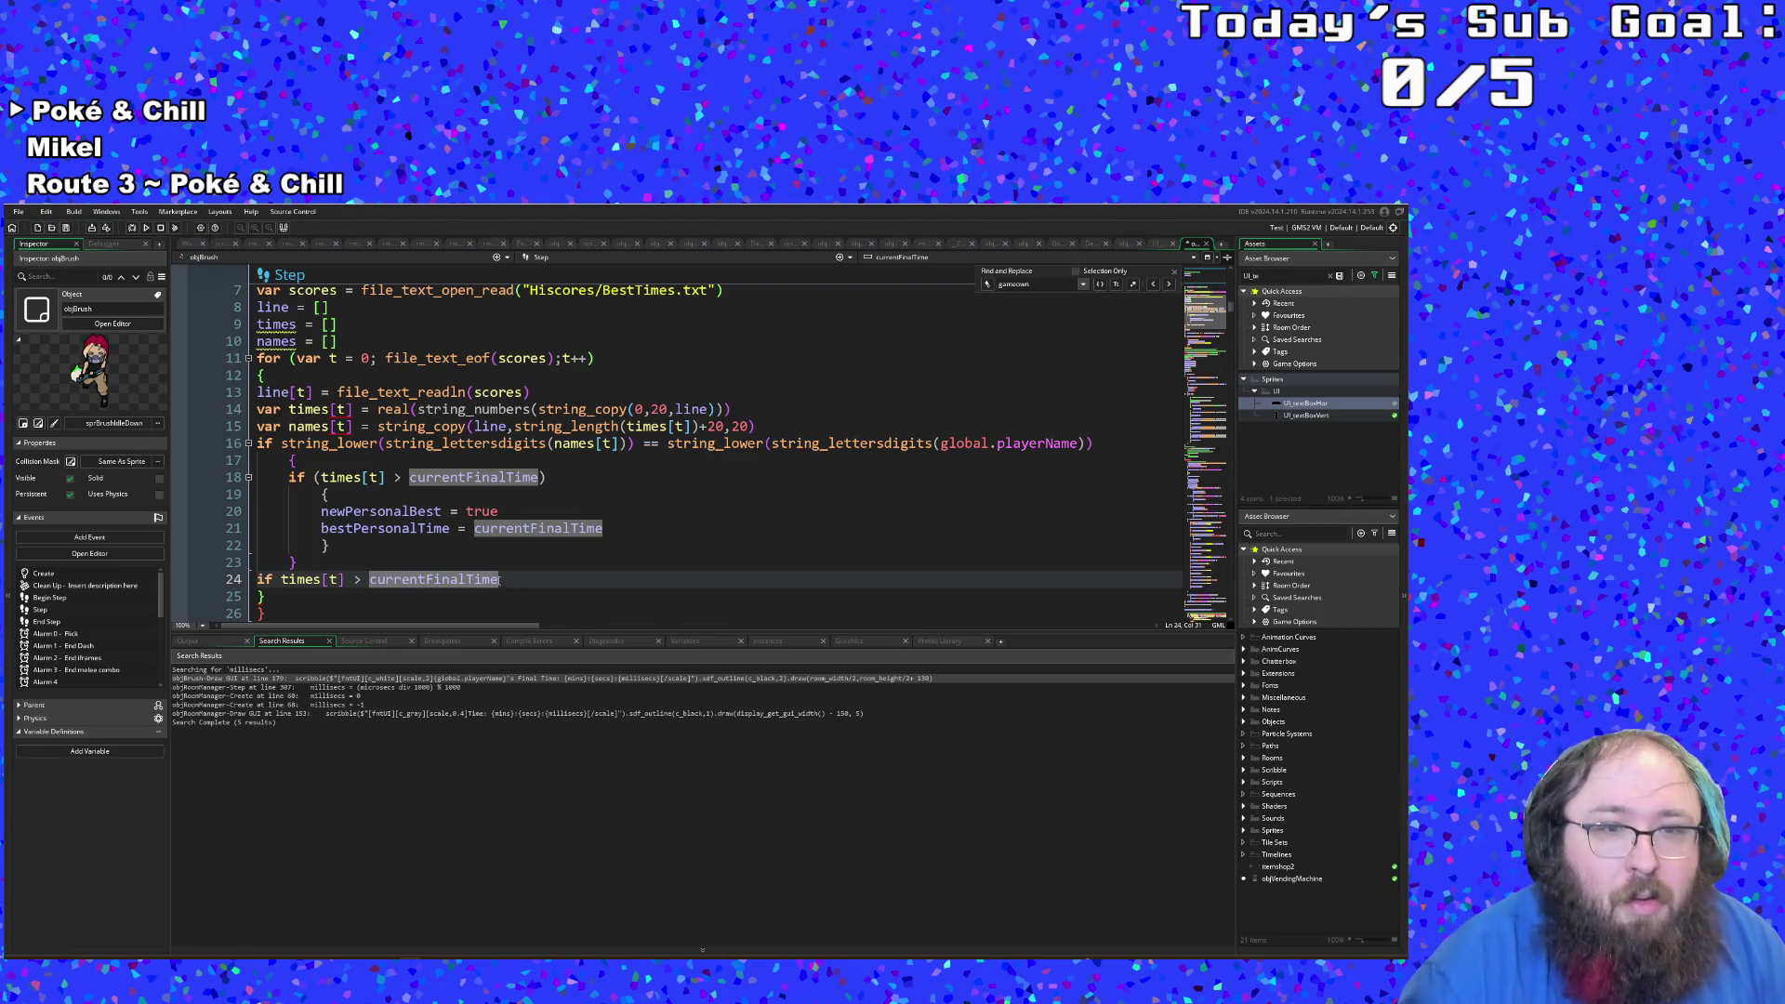
type("(")
key("Return")
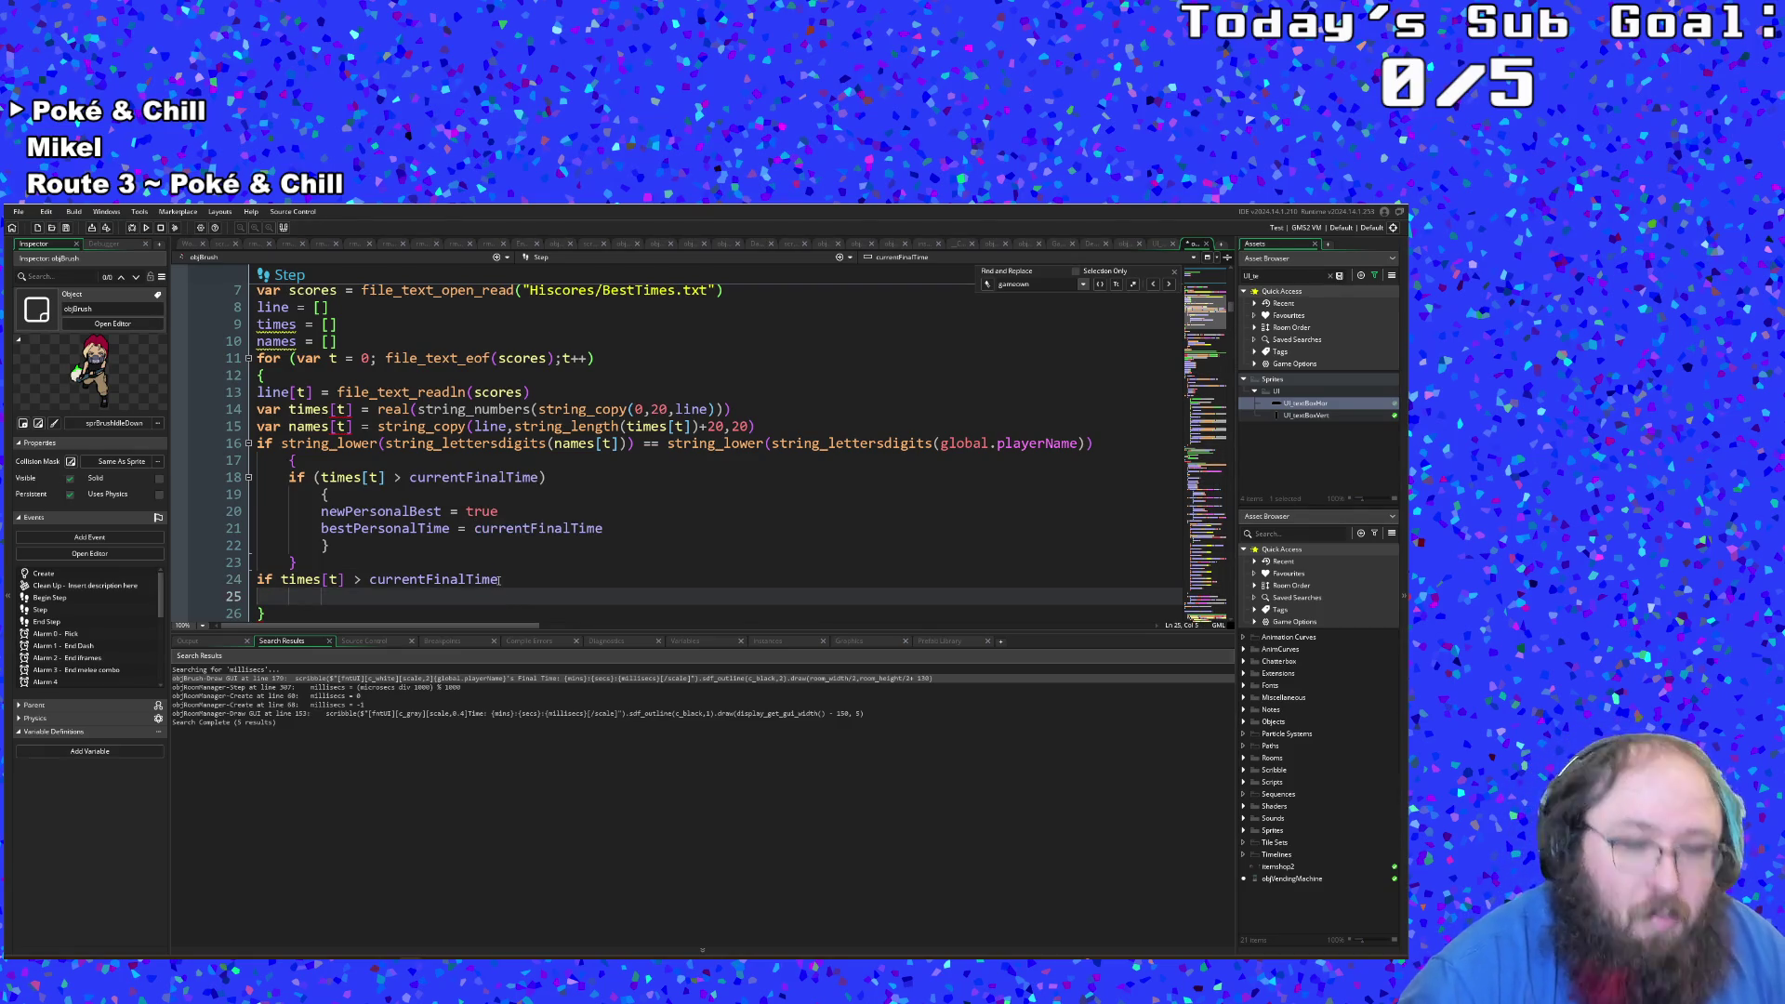
type("{")
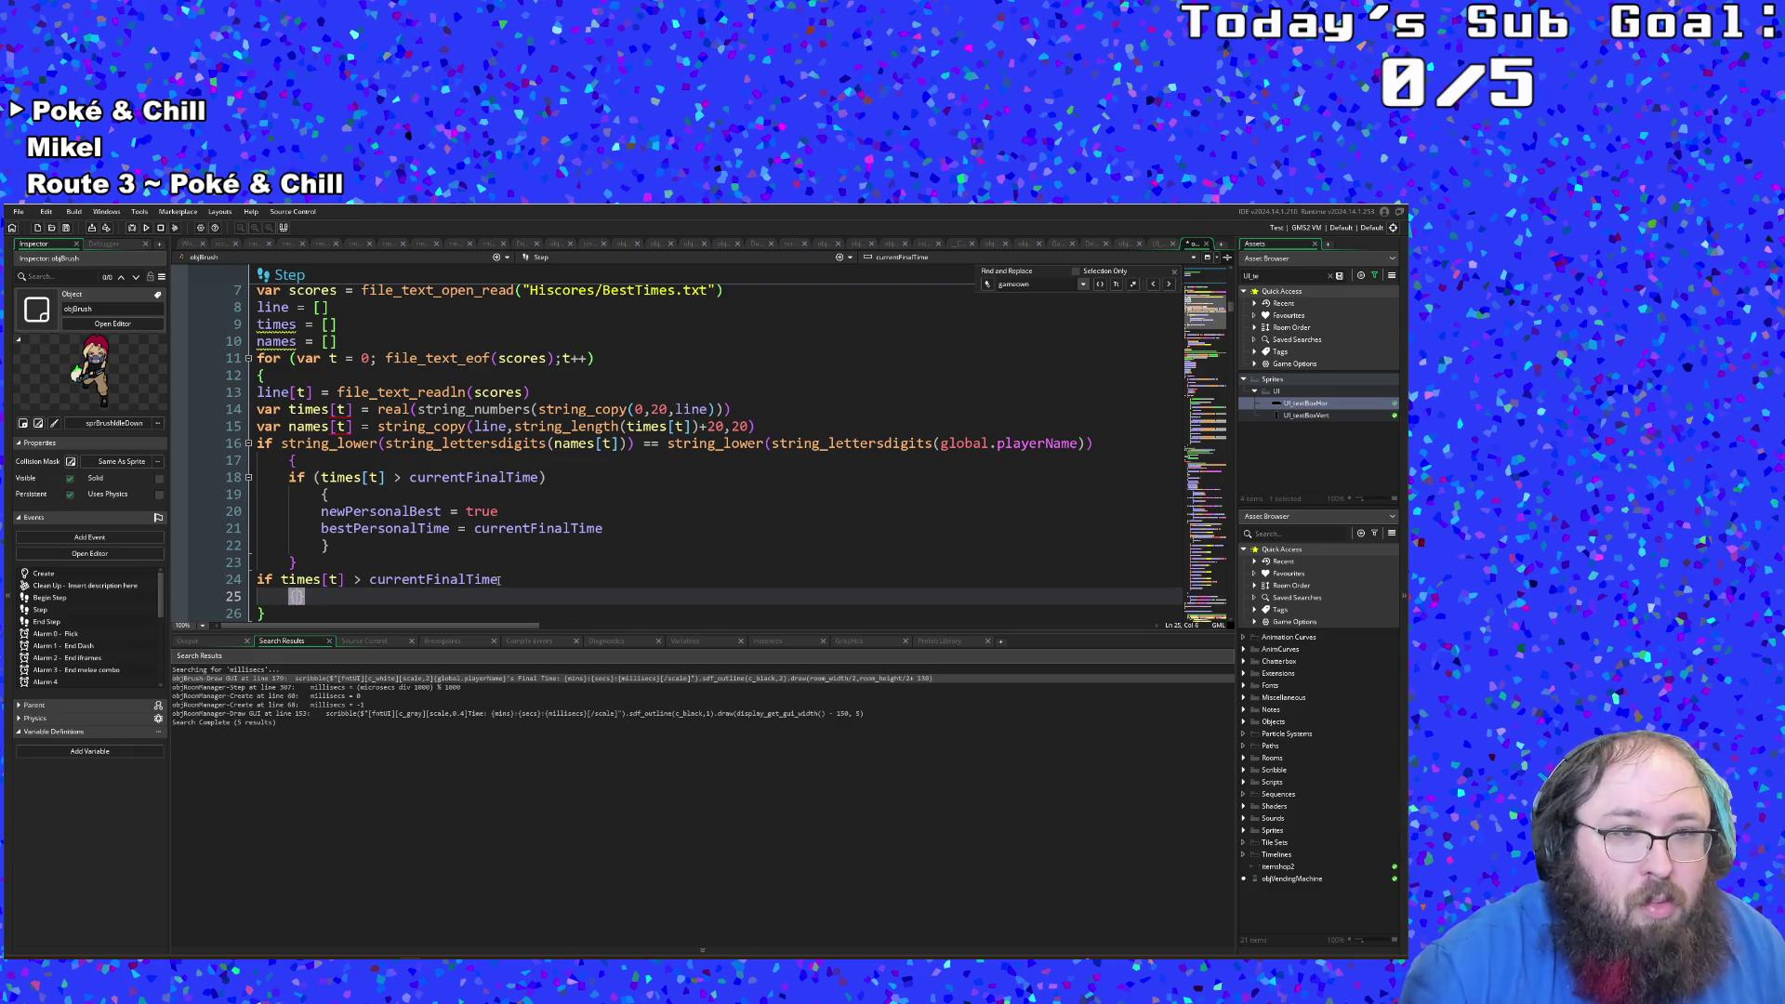
key("Return")
Step: Indent the new opening and closing braces so both align under the if
scroll(500, 581, "down", 1)
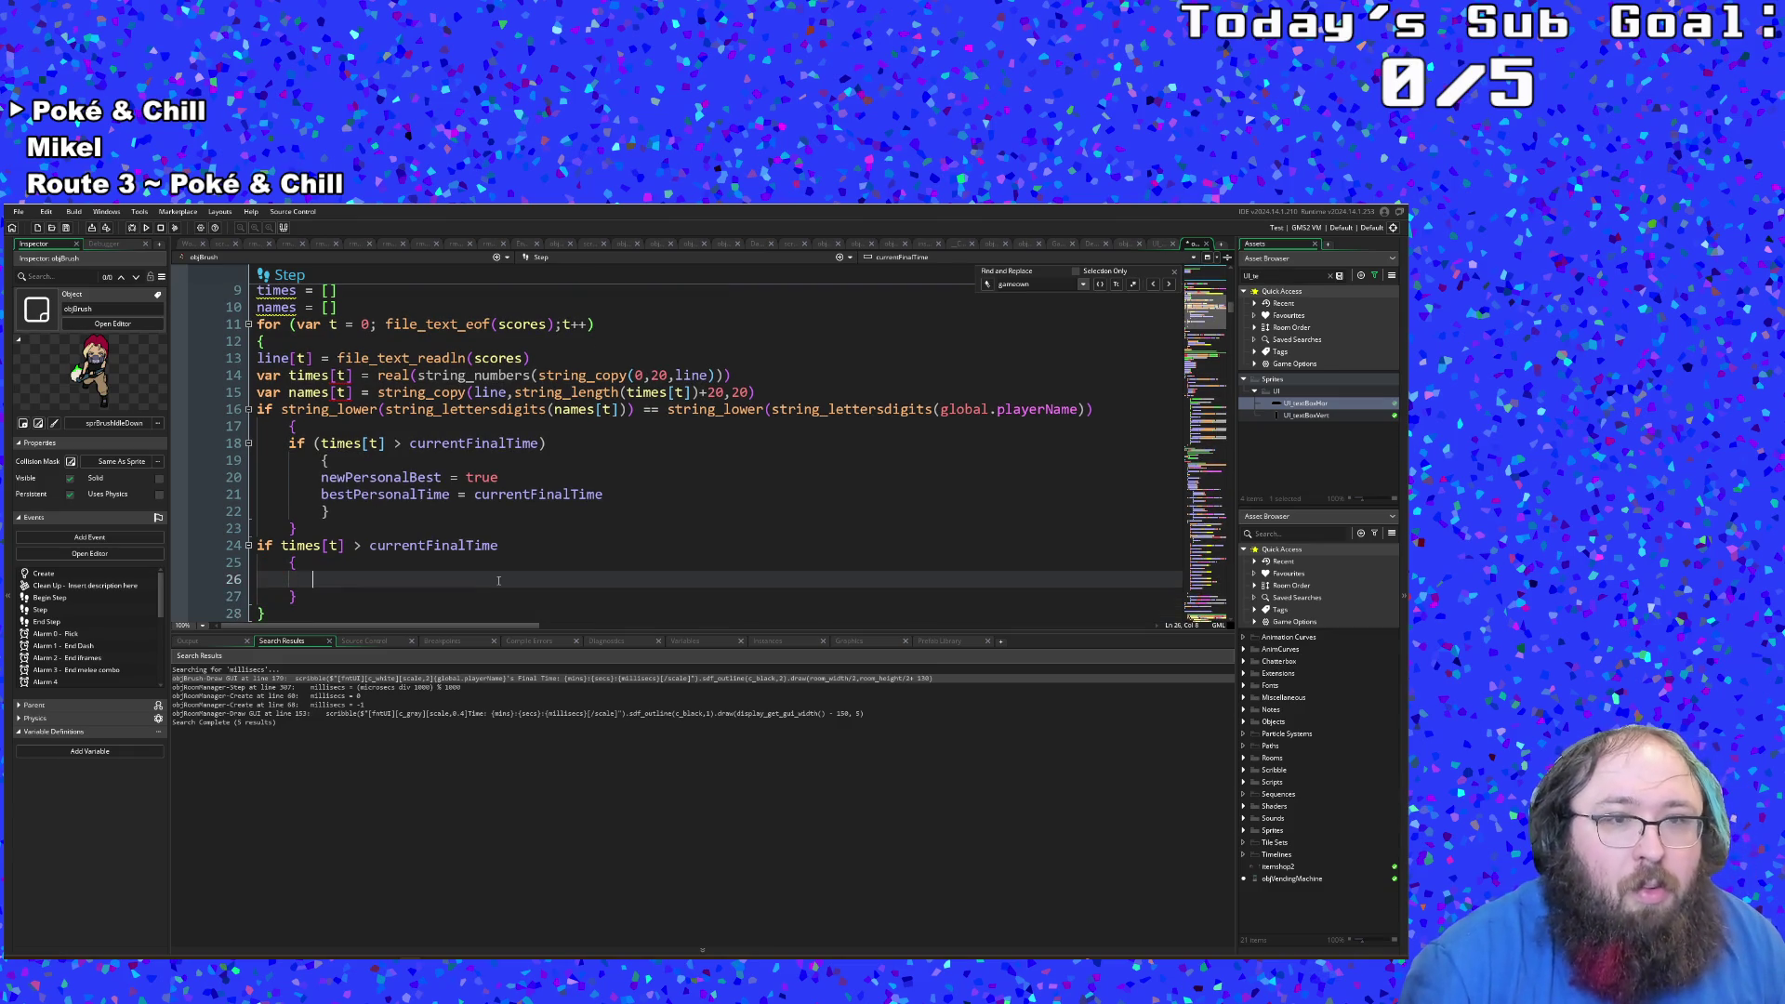
left_click(285, 559)
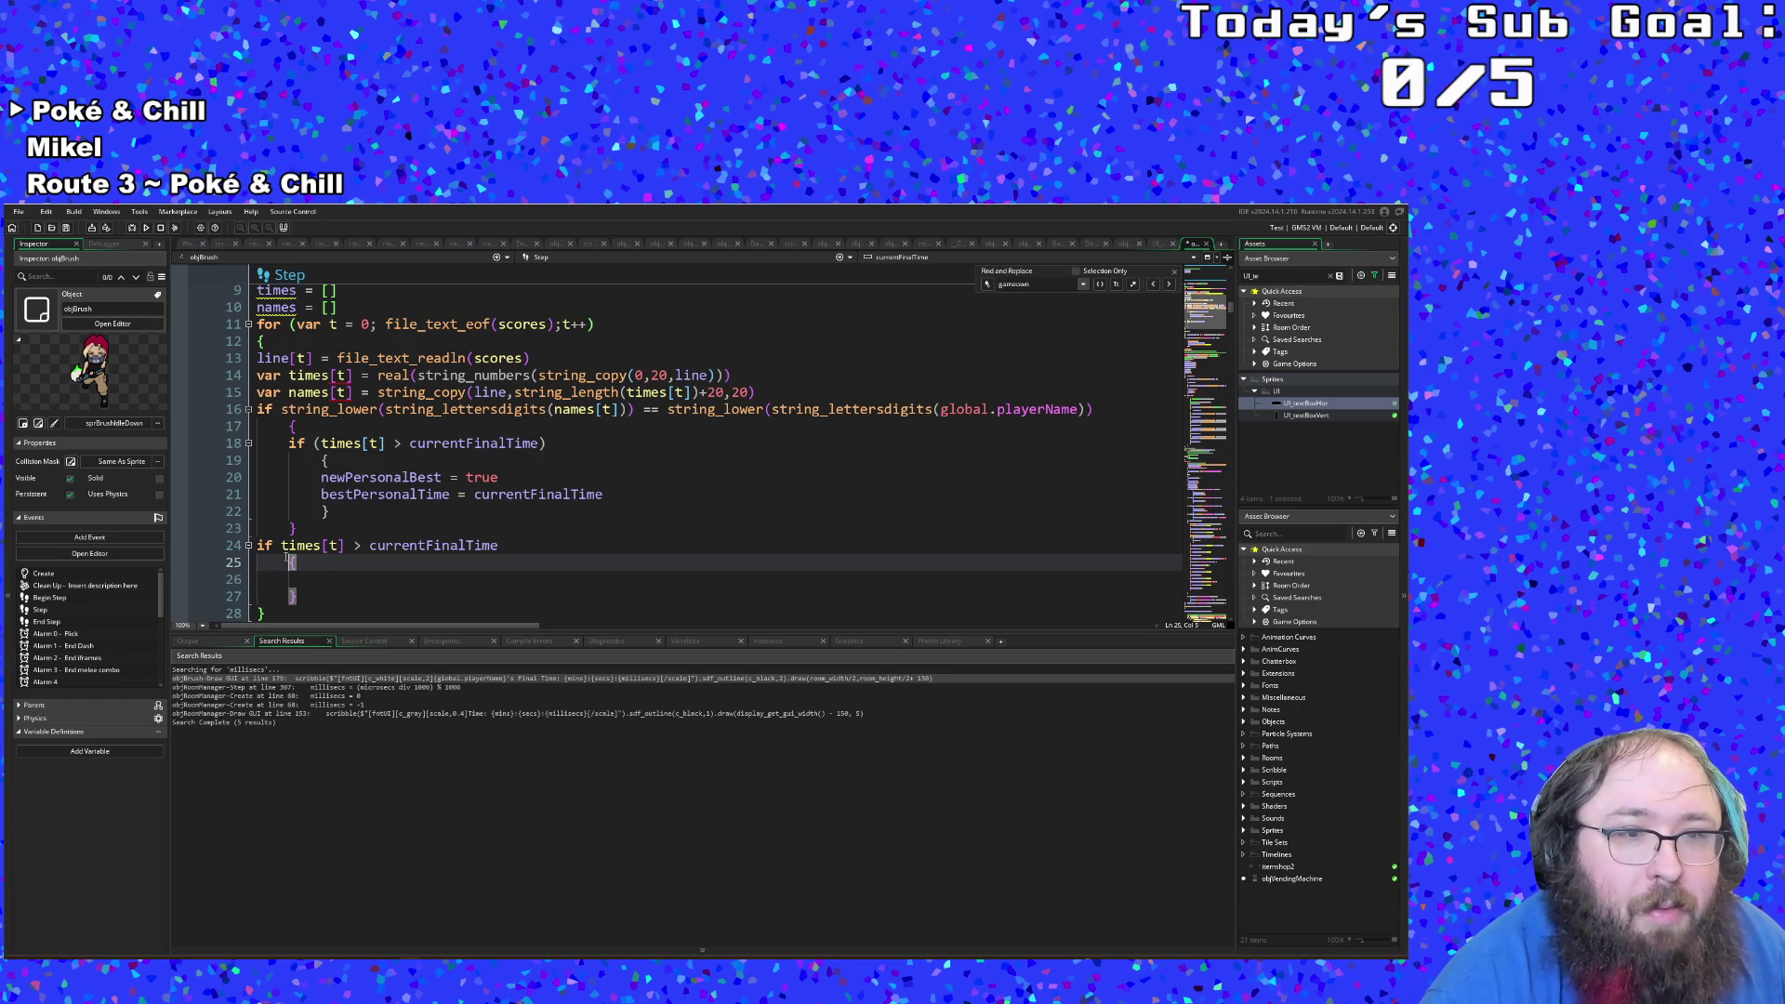
scroll(286, 556, "down", 2)
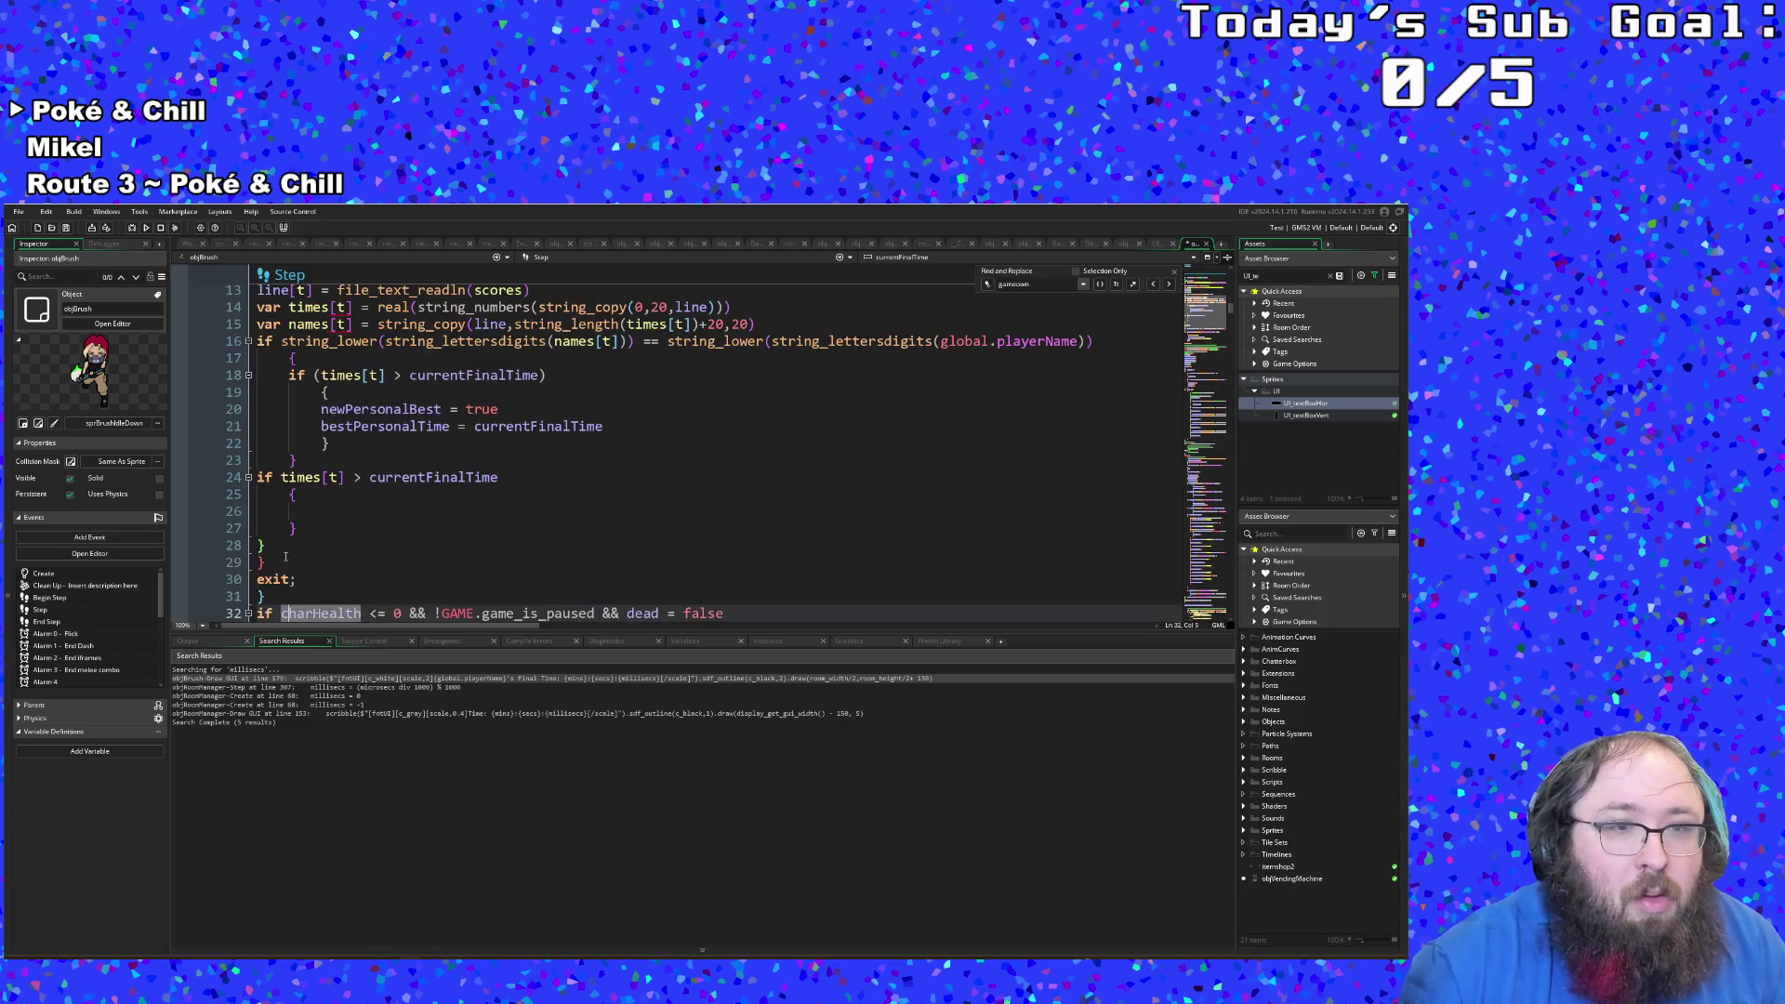
key("Up")
key("Down")
key("Down")
key("Down")
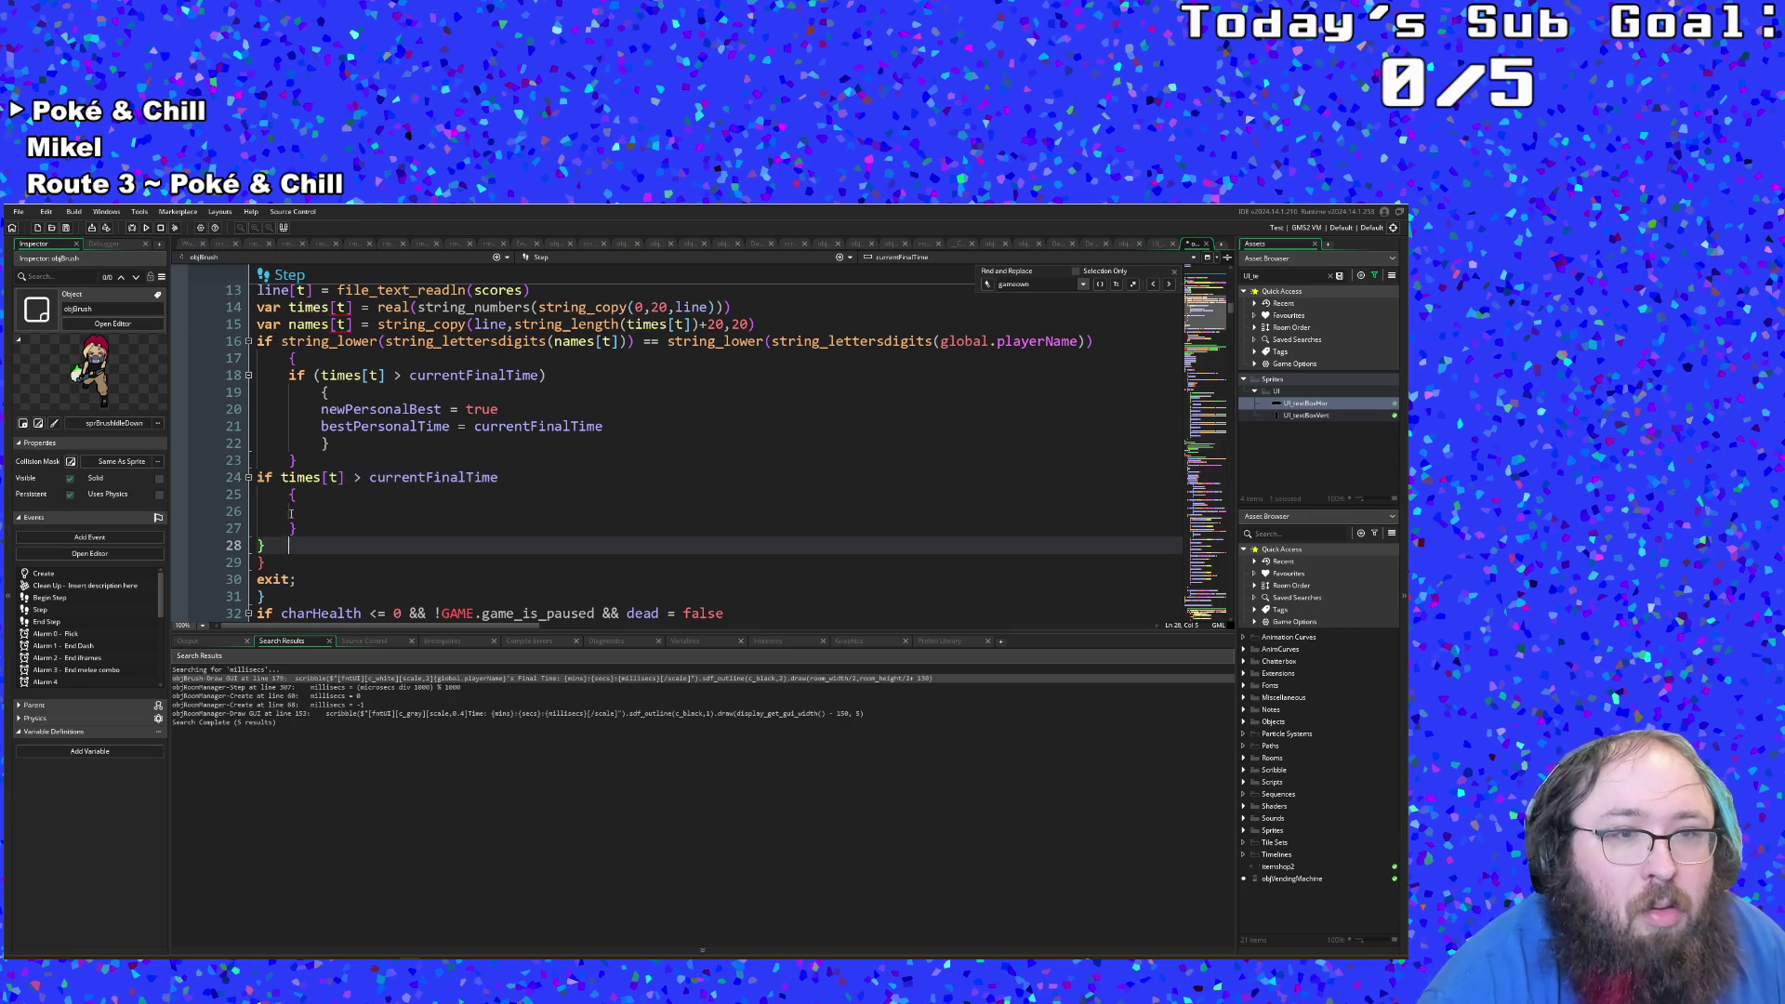
key("Up")
key("Up")
key("Up")
key("Tab")
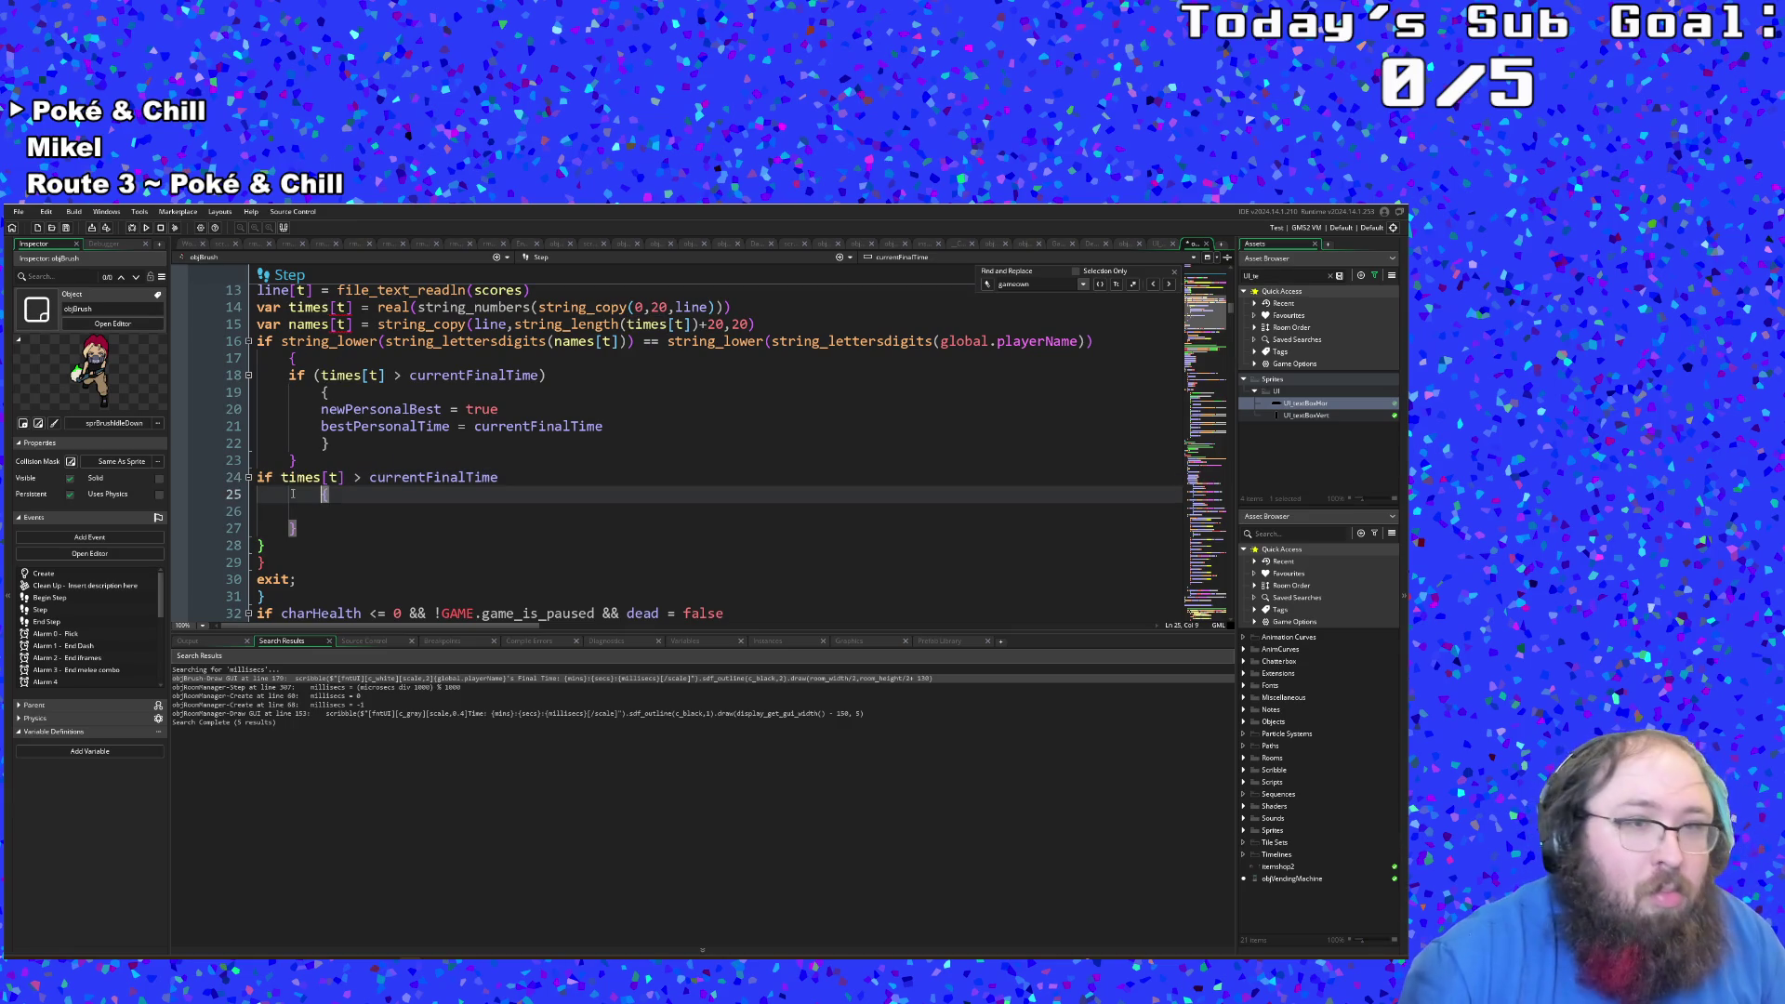
key("Down")
key("Down")
key("Tab")
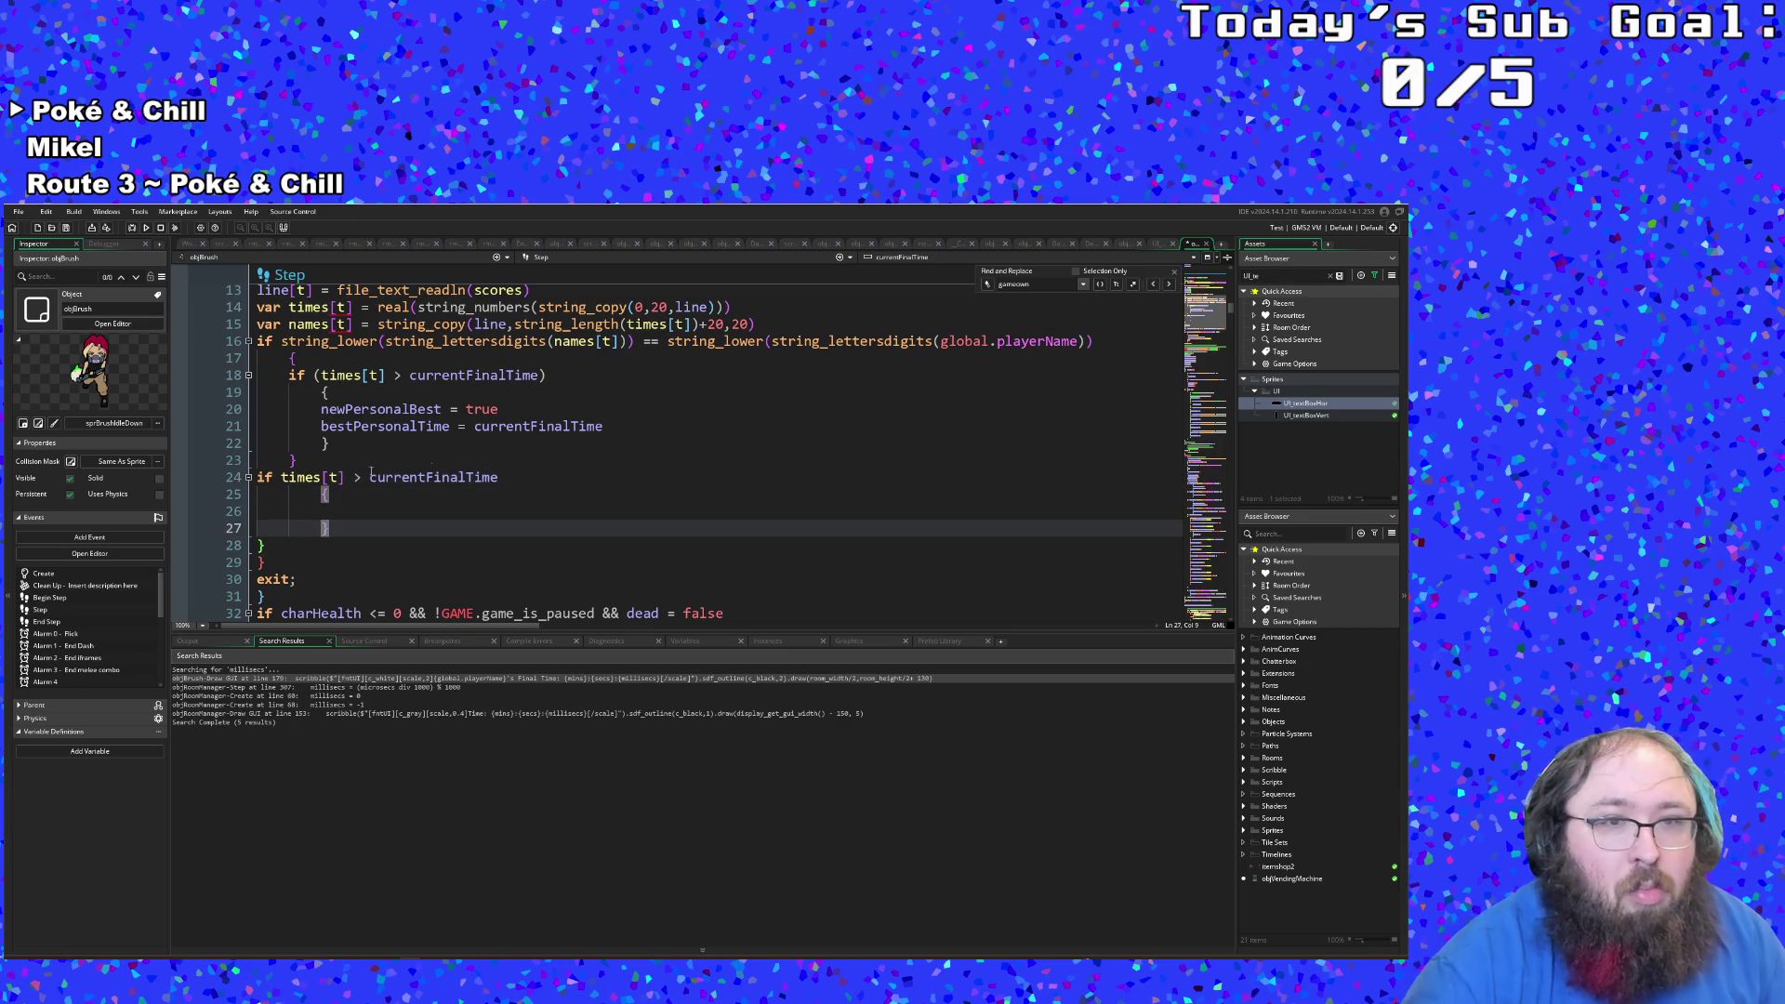
scroll(453, 443, "up", 2)
scroll(452, 443, "down", 2)
left_click(433, 477)
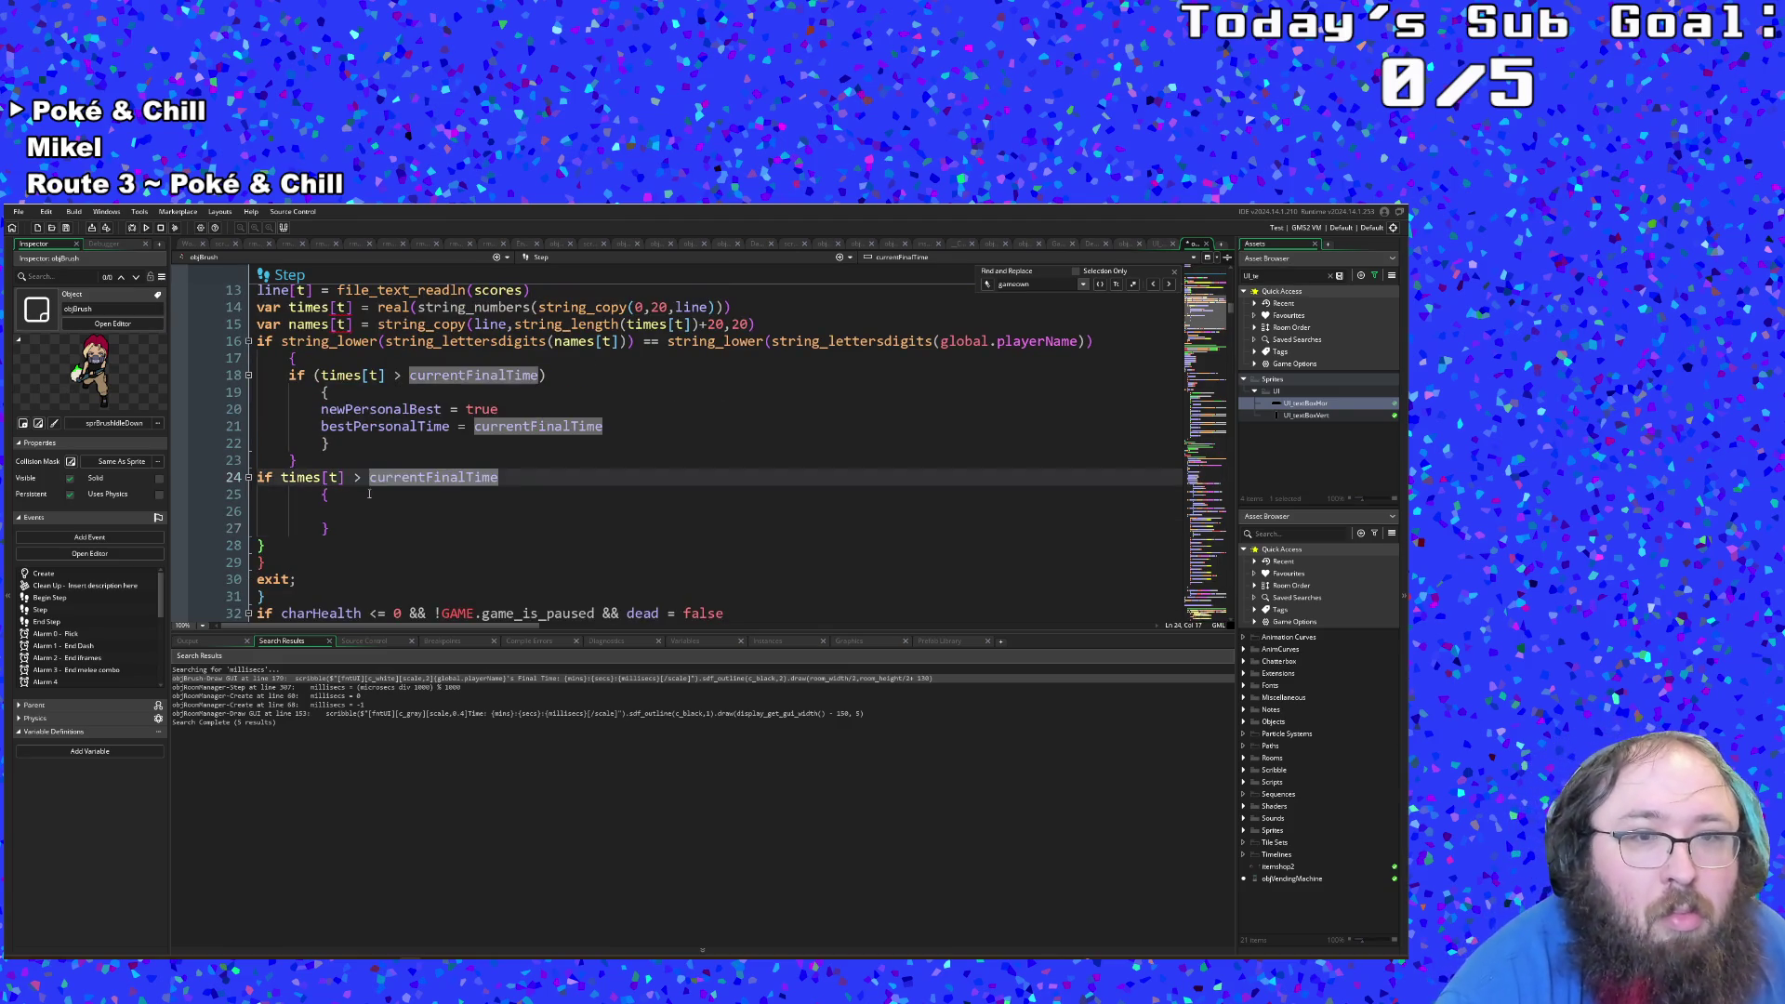
left_click(347, 514)
left_click(320, 497)
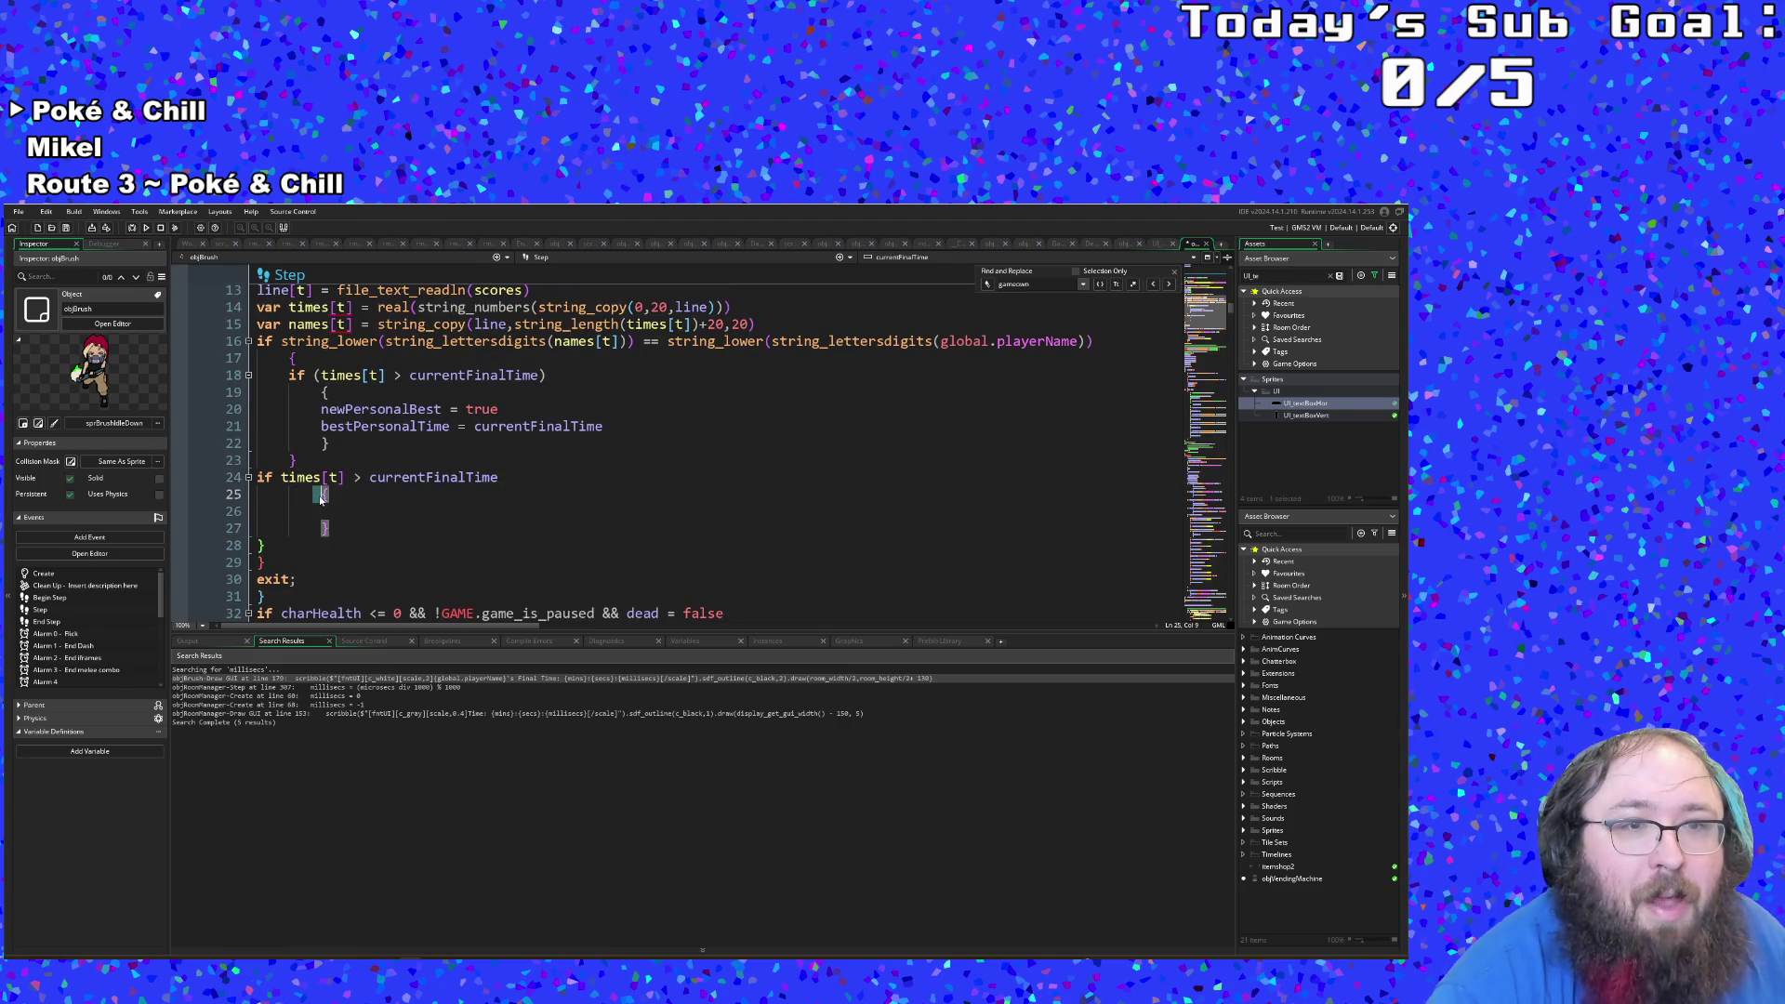
key("Left")
key("BackSpace")
key("BackSpace")
key("BackSpace")
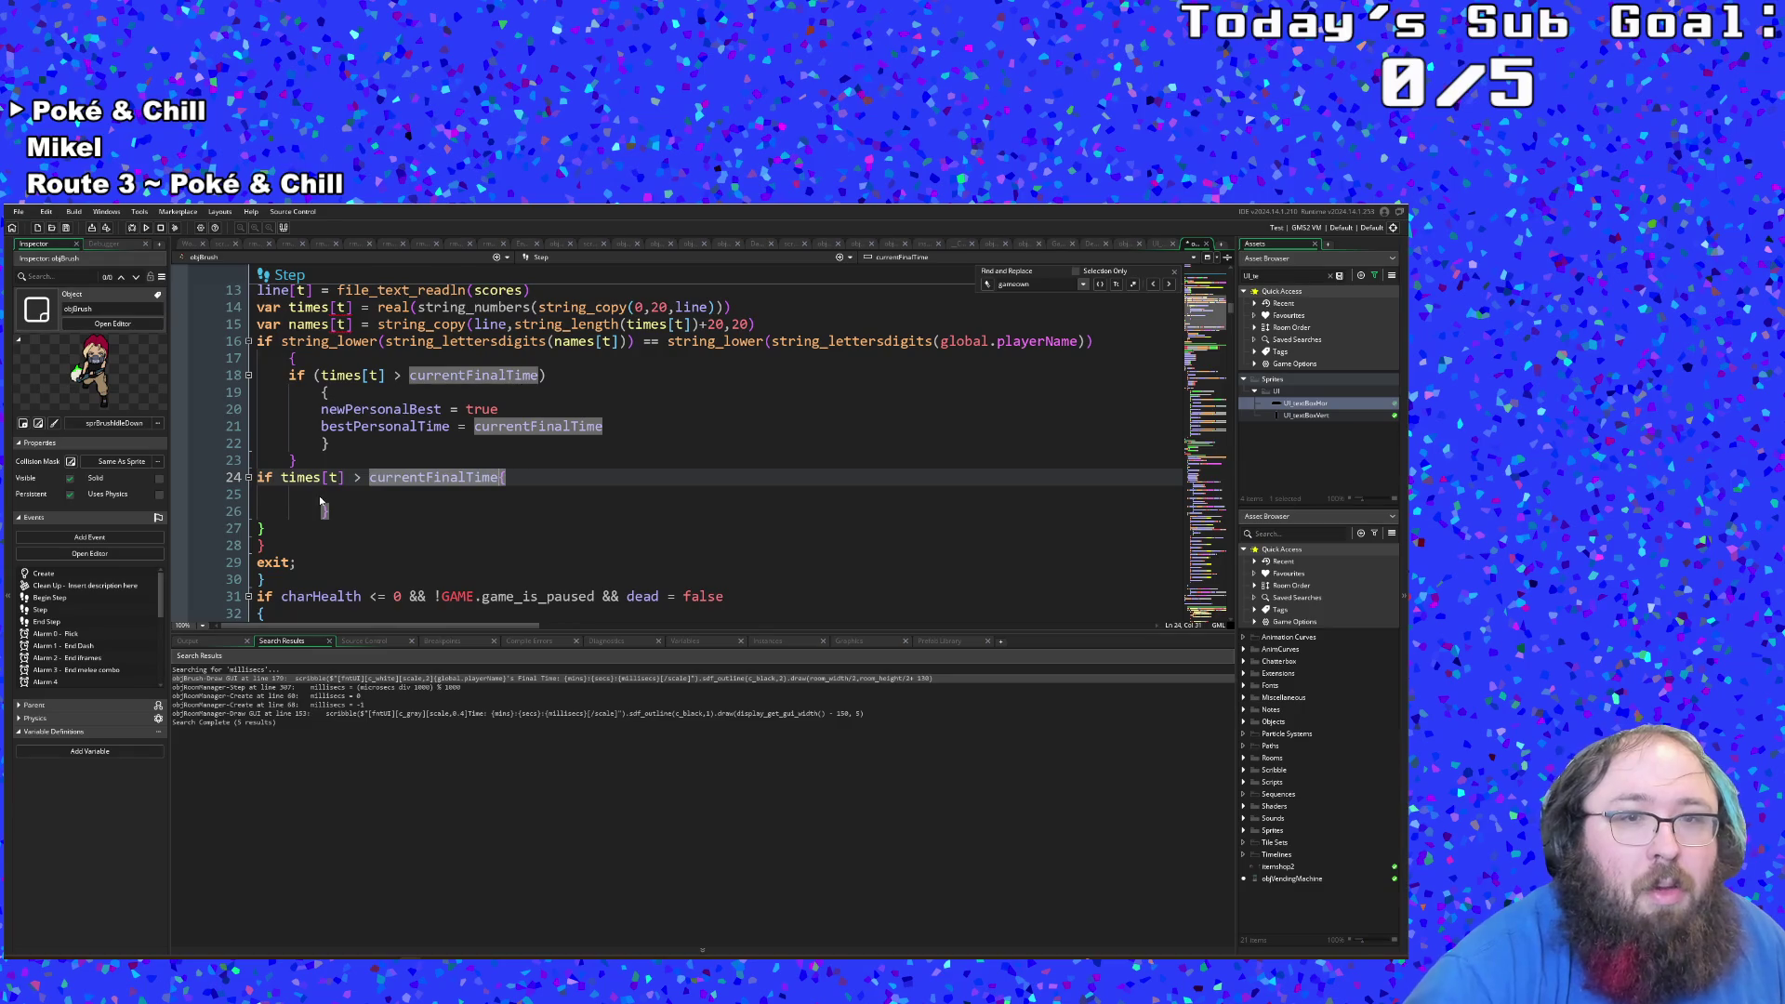
key("Return")
key("Tab")
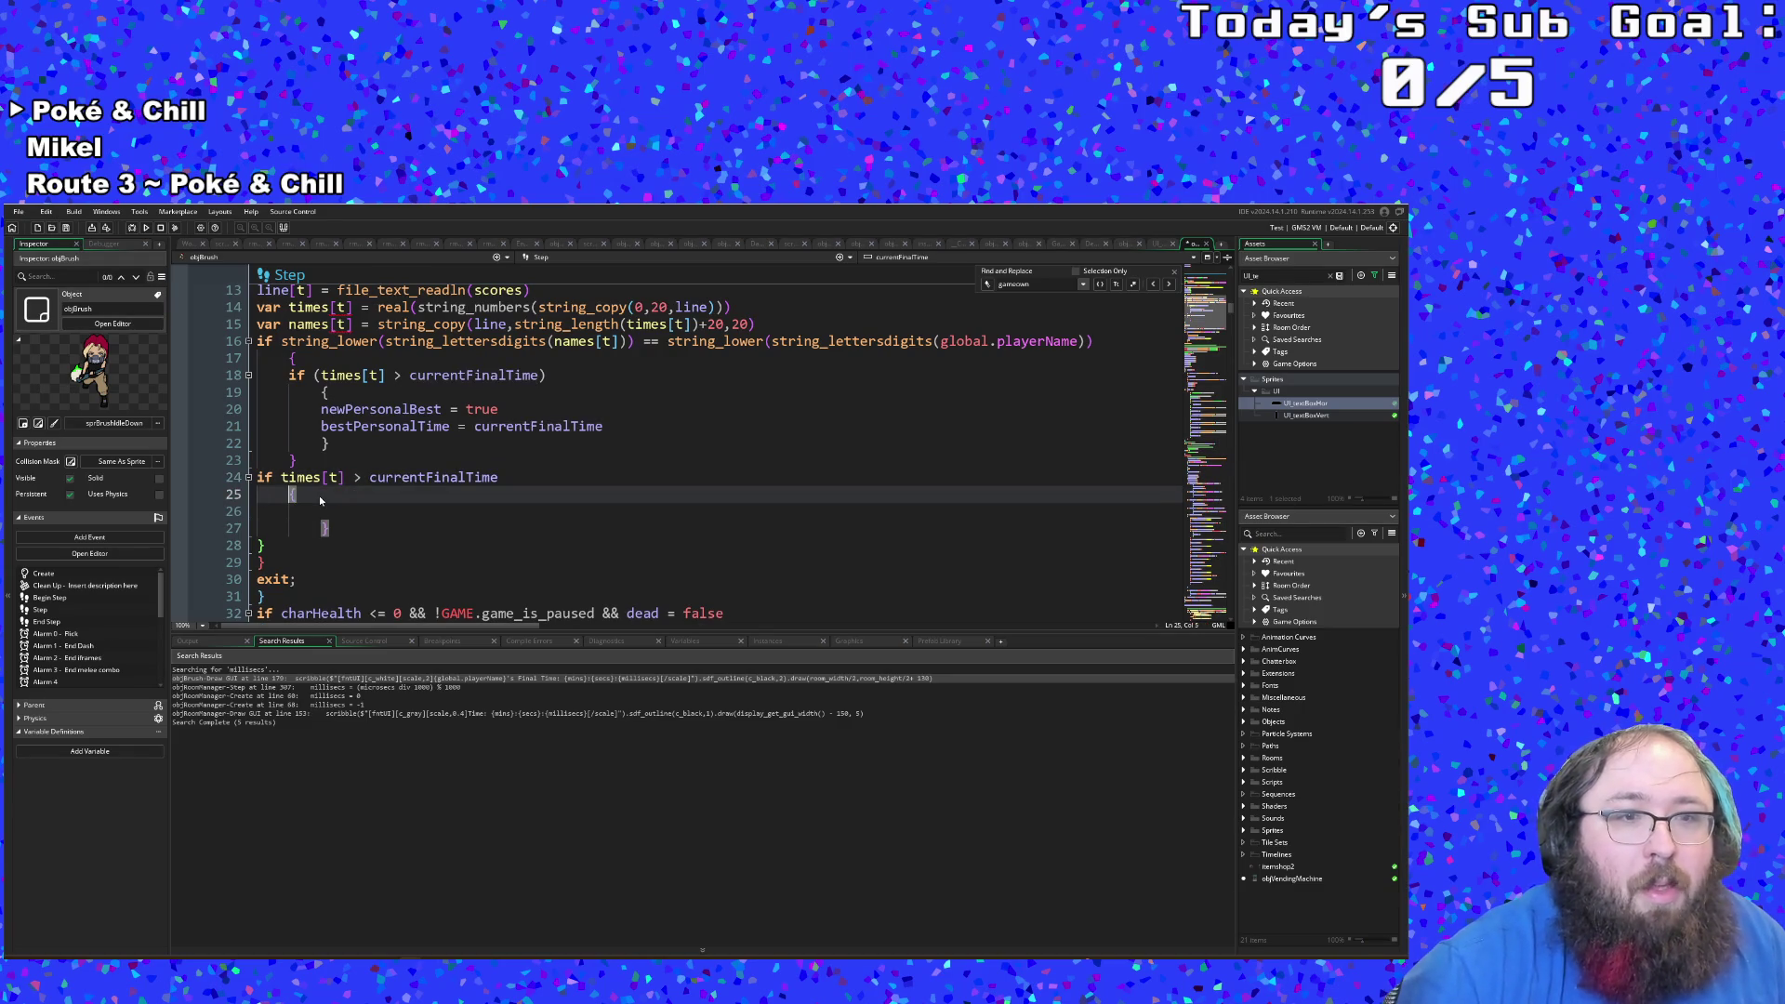
key("Down")
key("Down")
key("BackSpace")
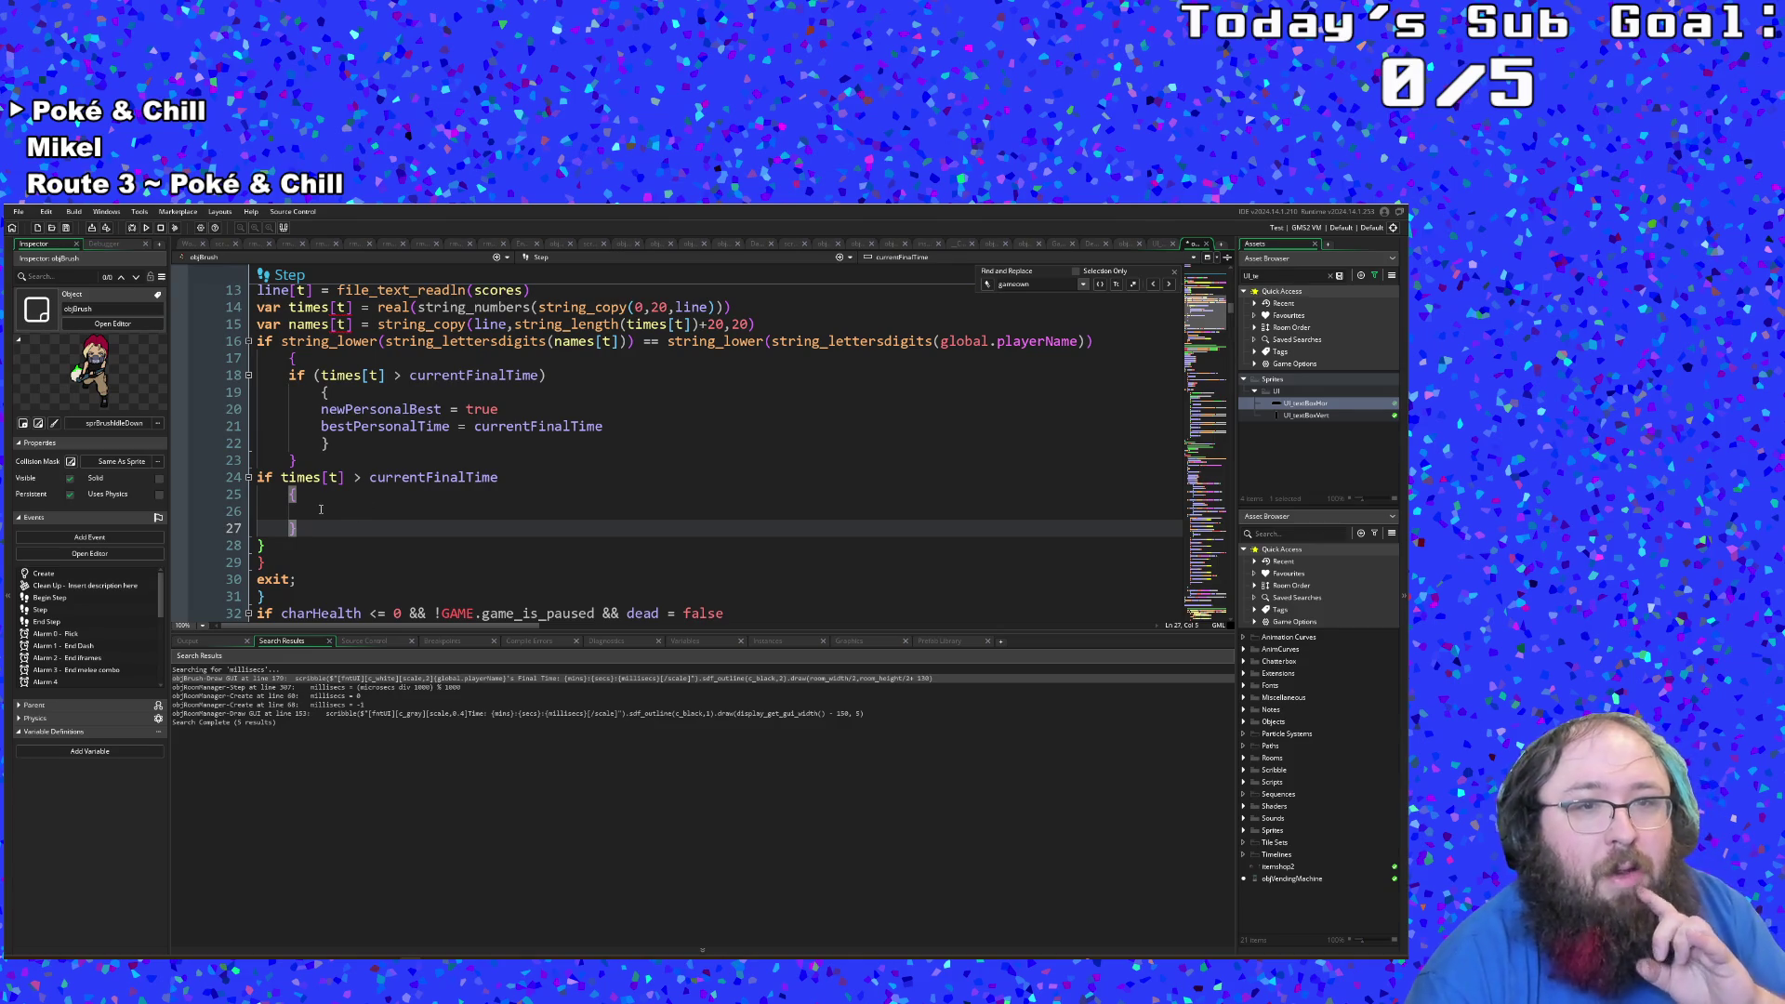
Step: Check which braces pair up and select the personal-best block on lines 18–22
left_click(298, 510)
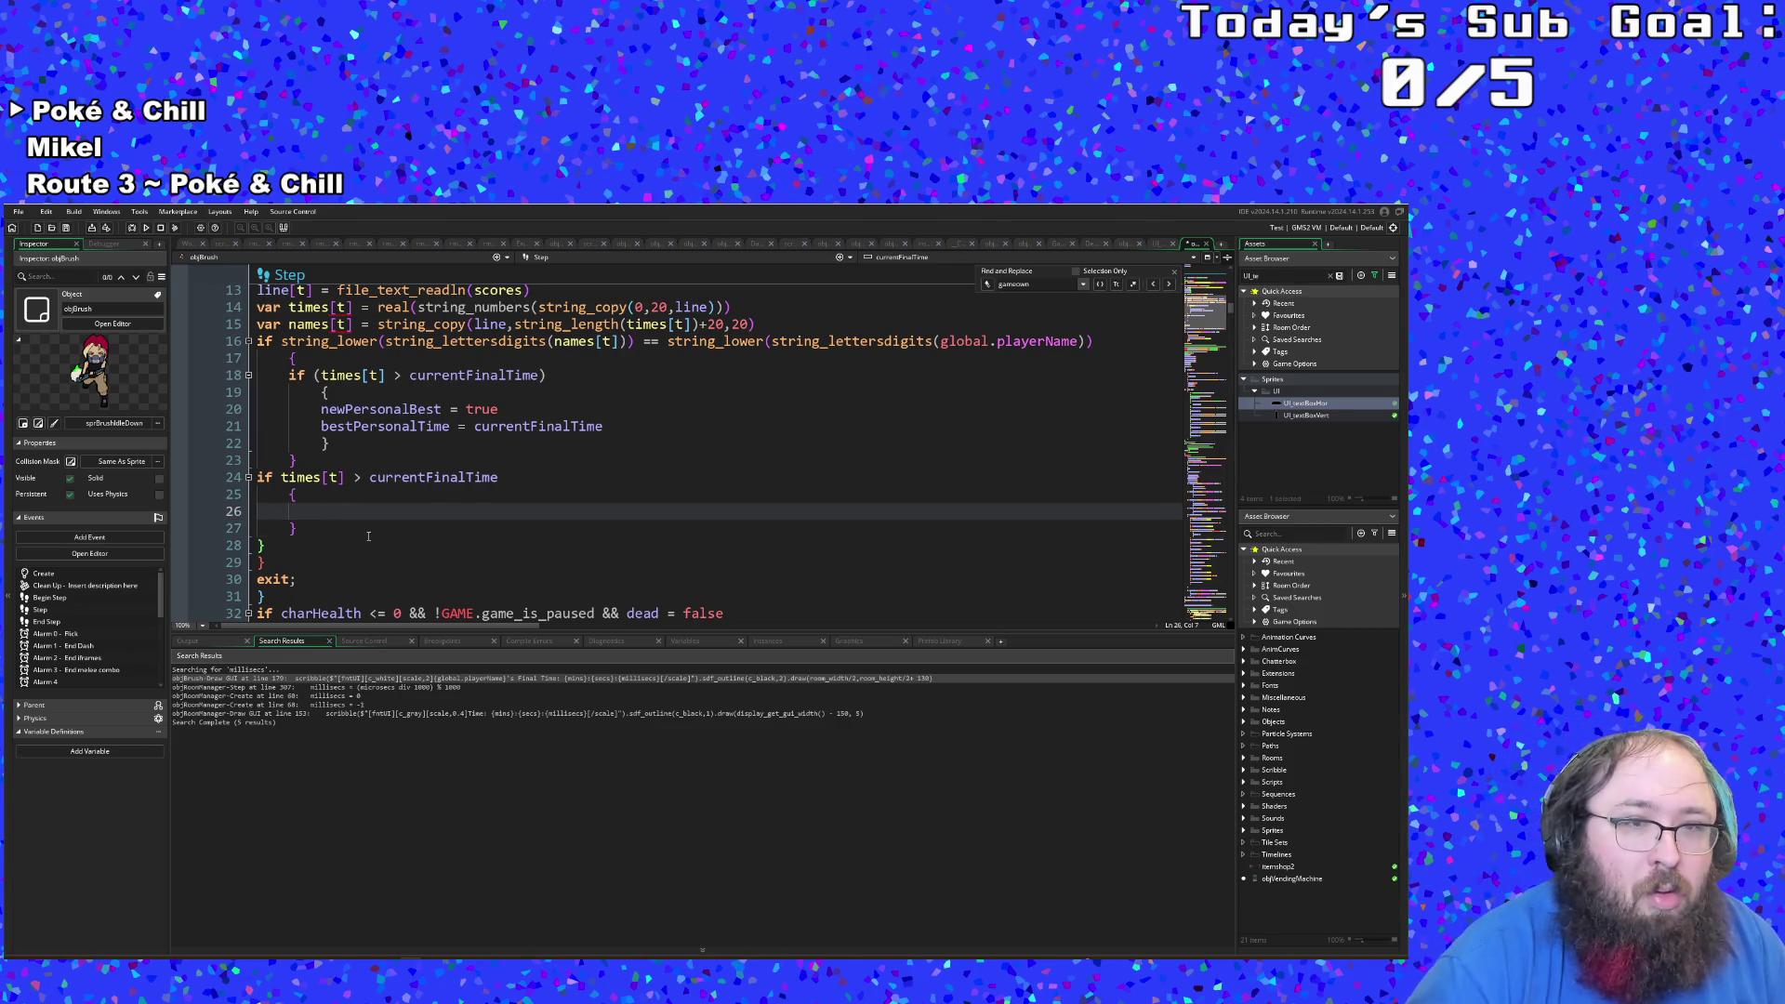
scroll(369, 536, "up", 2)
scroll(369, 537, "down", 2)
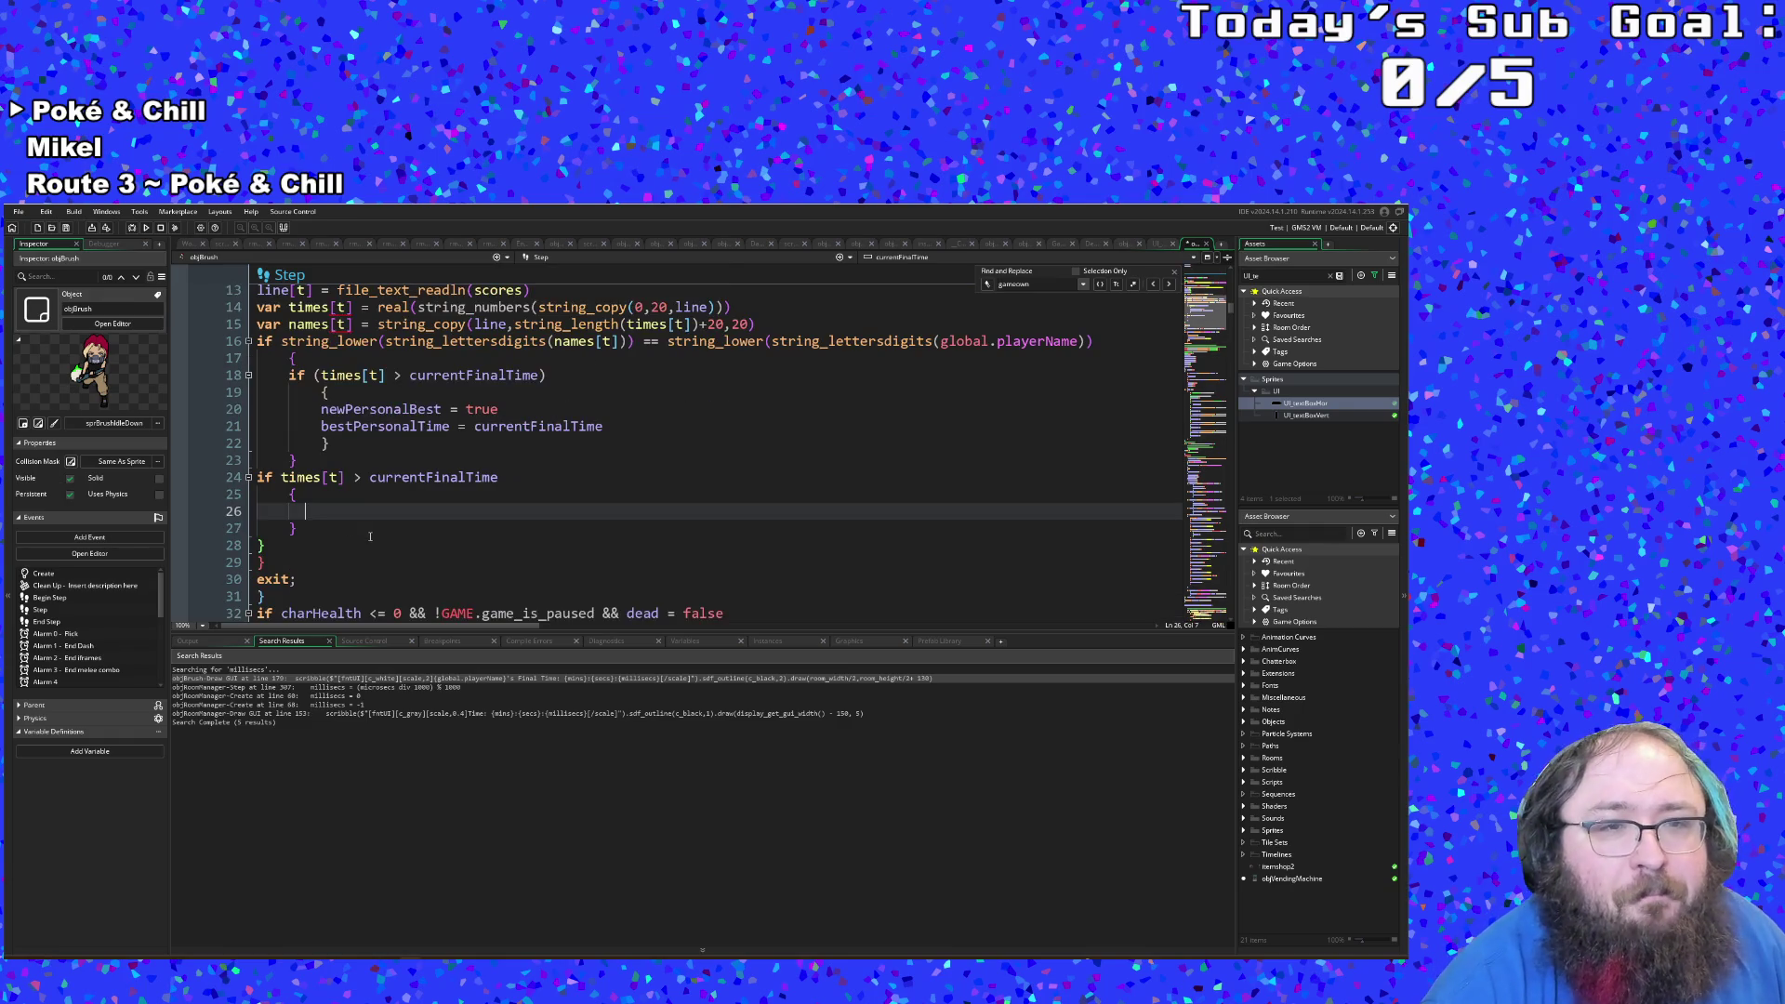
left_click(376, 481)
left_click(293, 463)
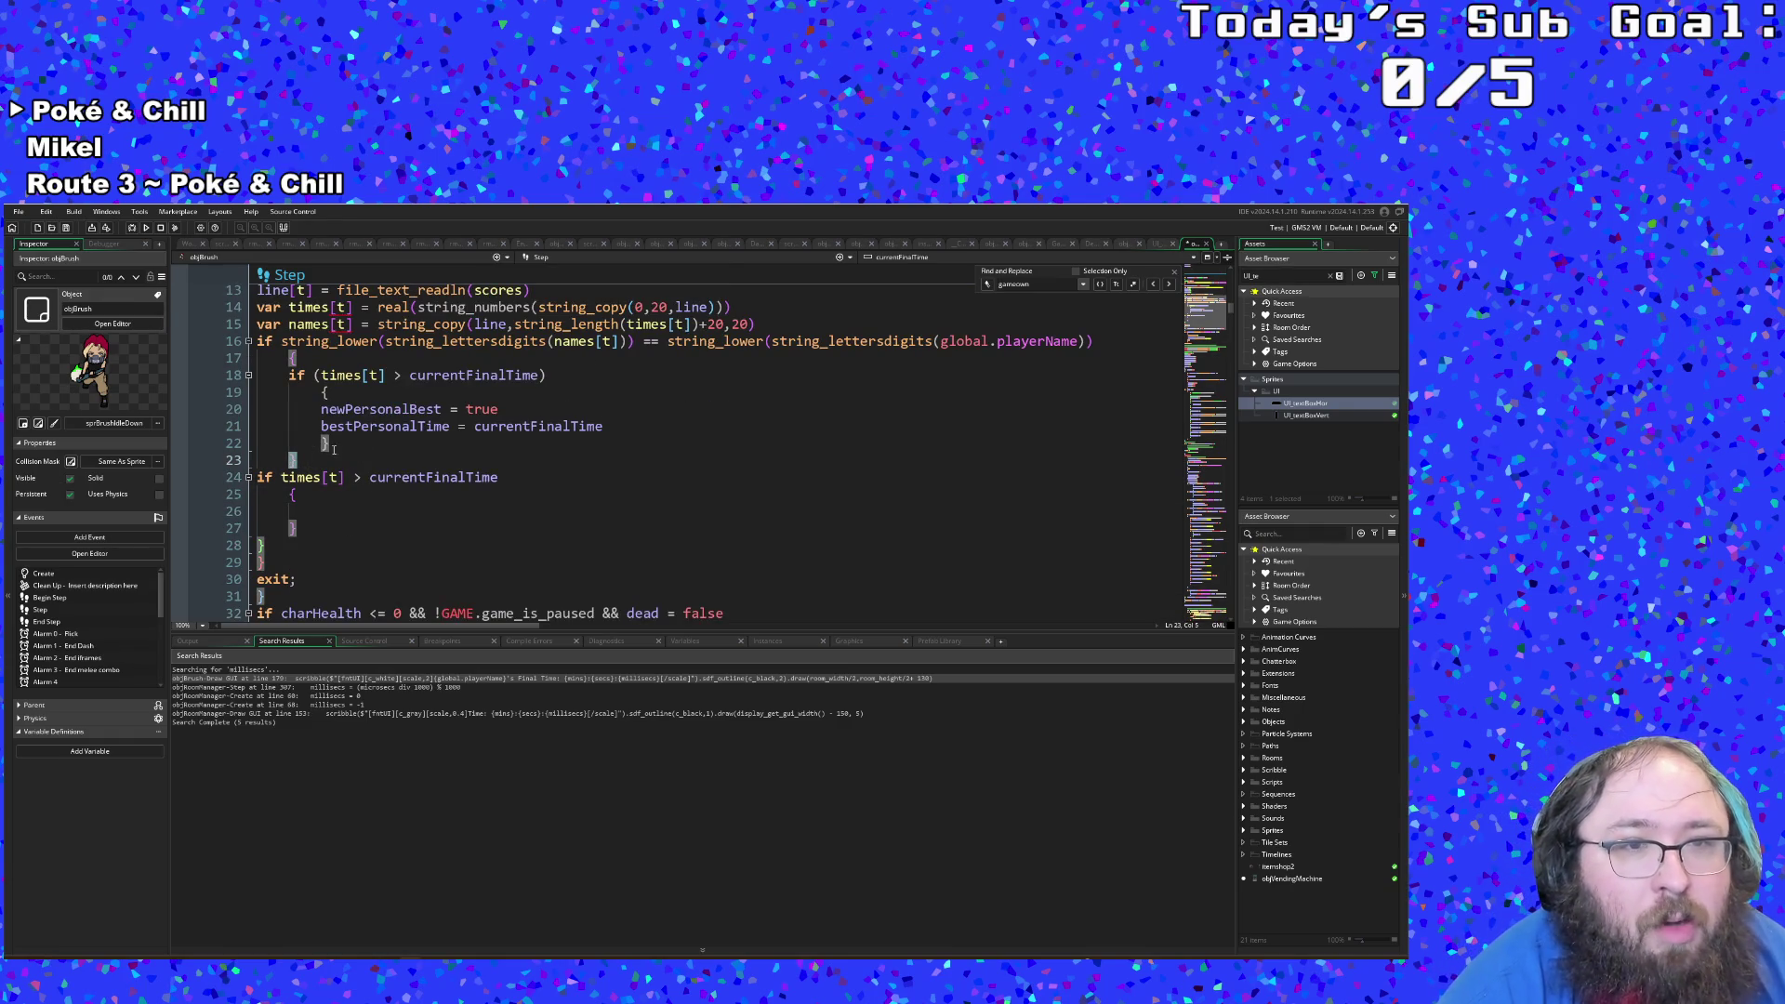
left_click(328, 444)
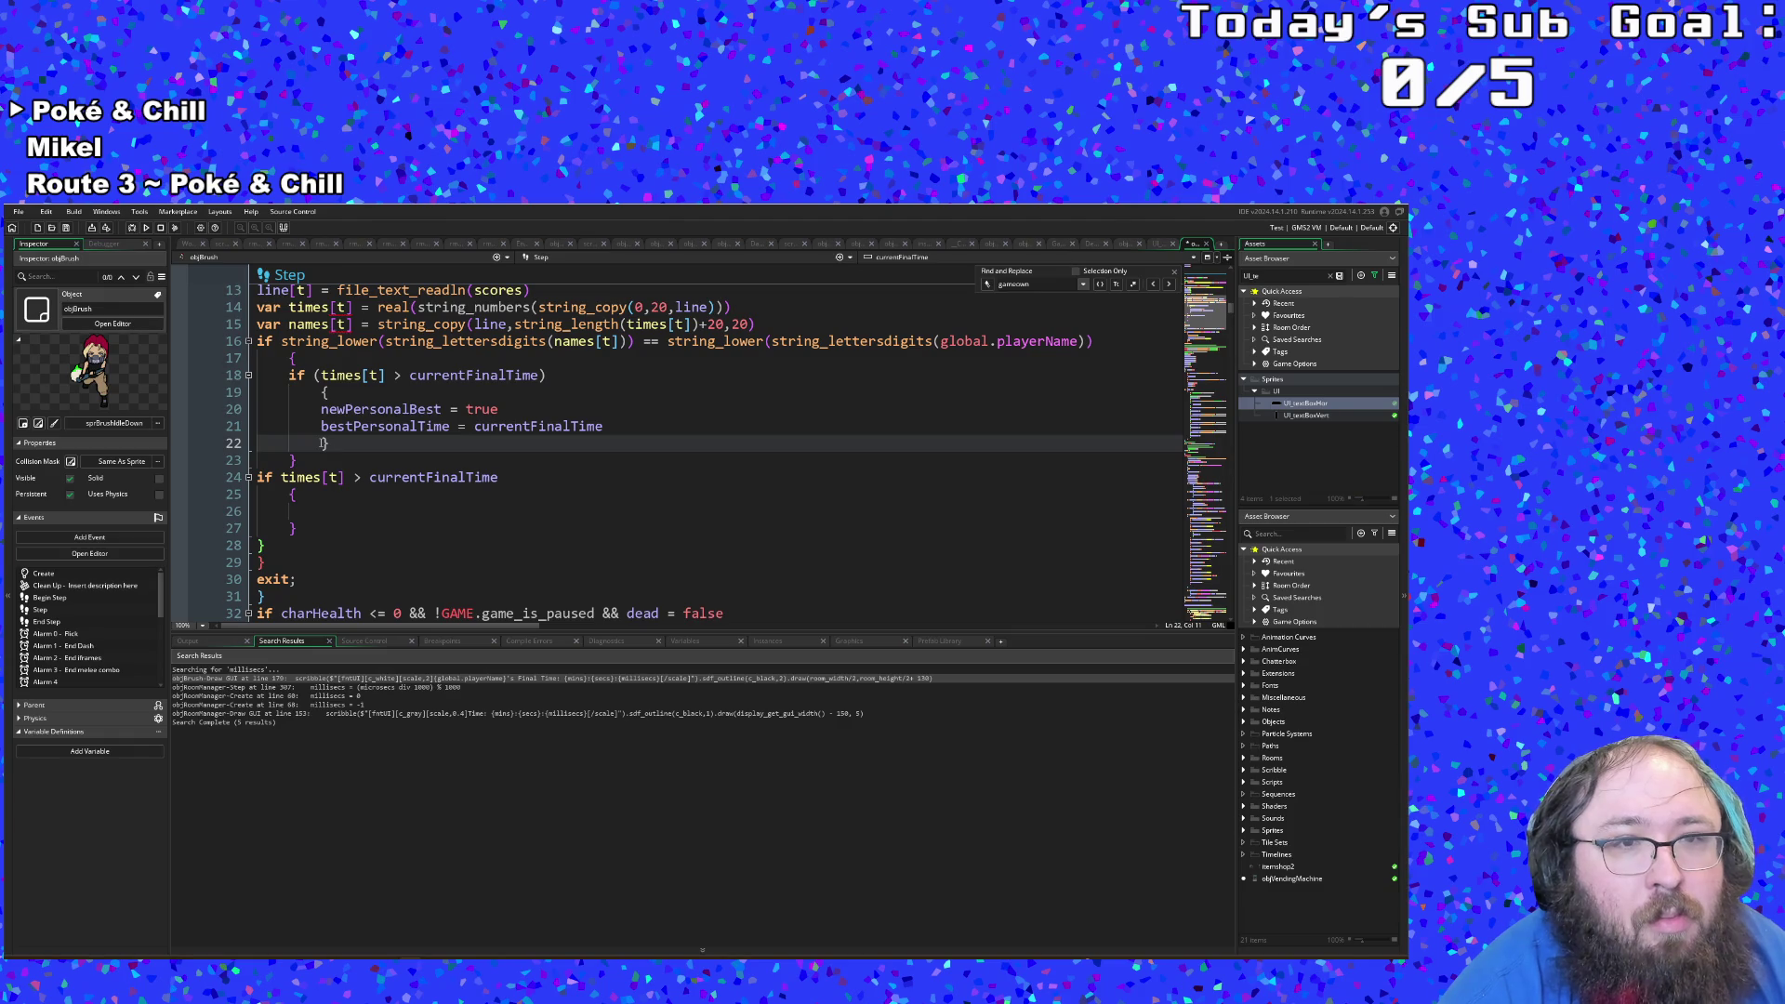
left_click(331, 442)
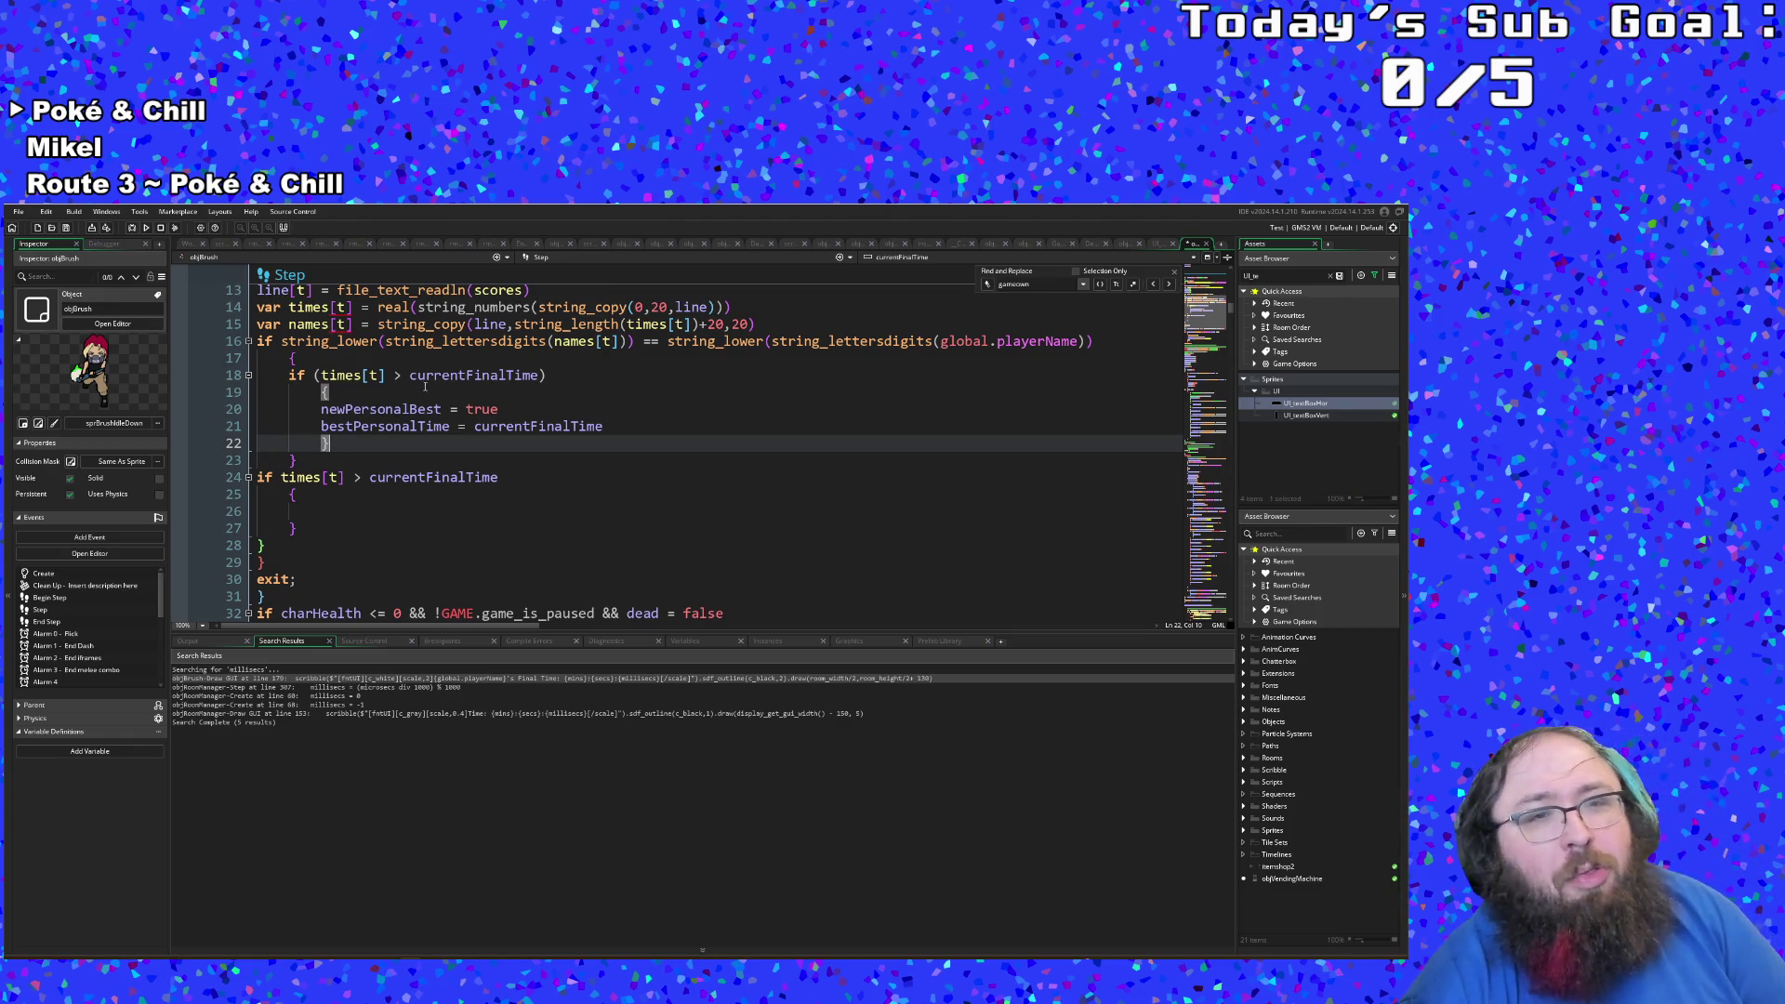
left_click(398, 375)
left_click(330, 444)
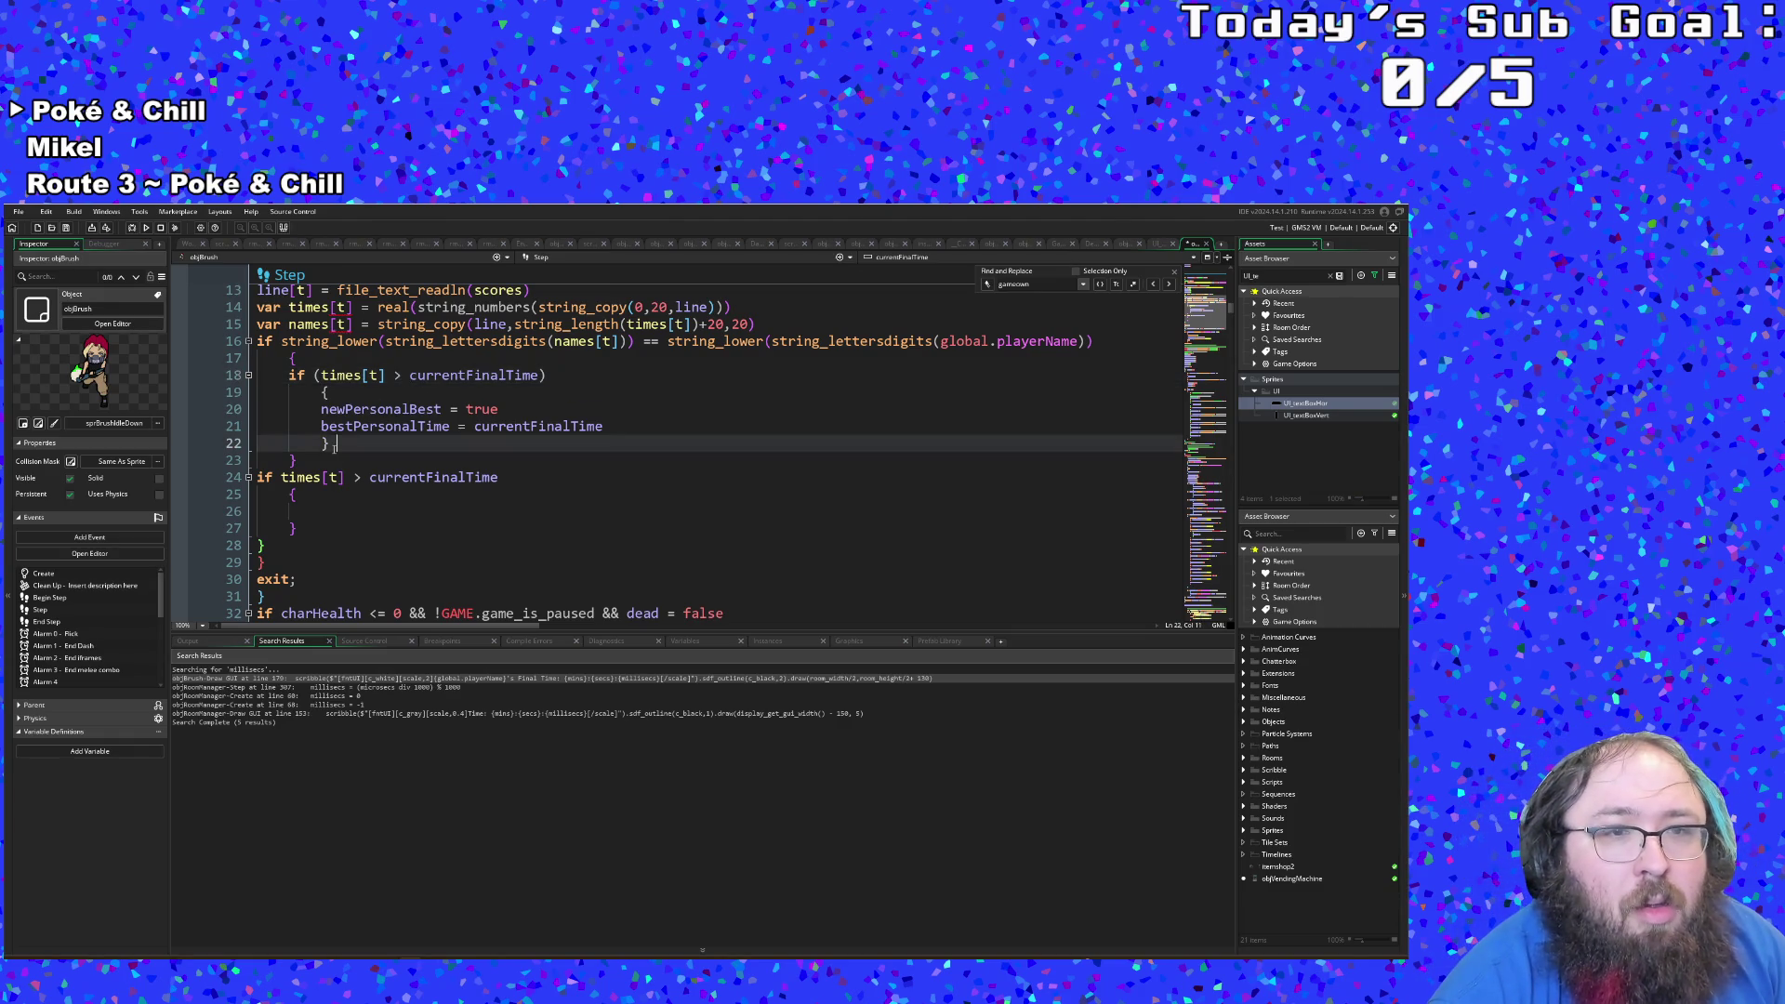
mouse_move(330, 443)
left_mouse_down()
mouse_move(279, 376)
mouse_move(236, 381)
left_mouse_up()
key("ctrl+c")
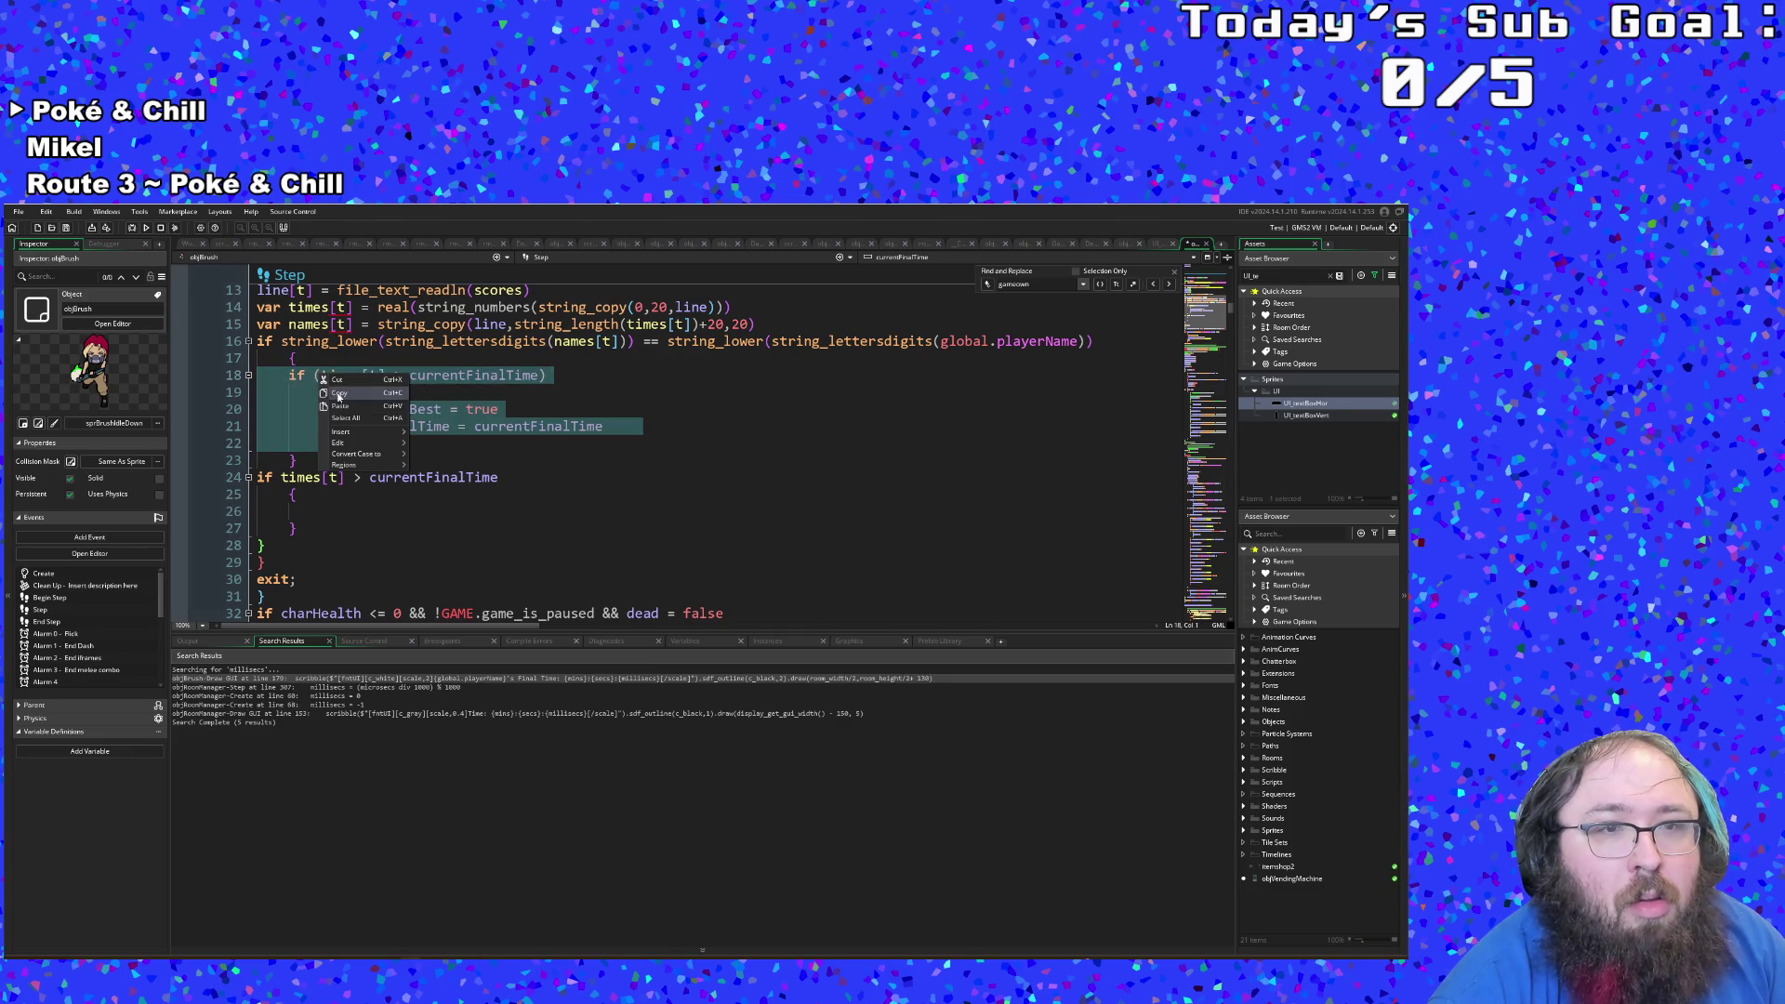
Step: Make line 18's test >= and paste a copy of the personal-best block below it
left_click(337, 443)
key("Up")
key("Up")
key("Up")
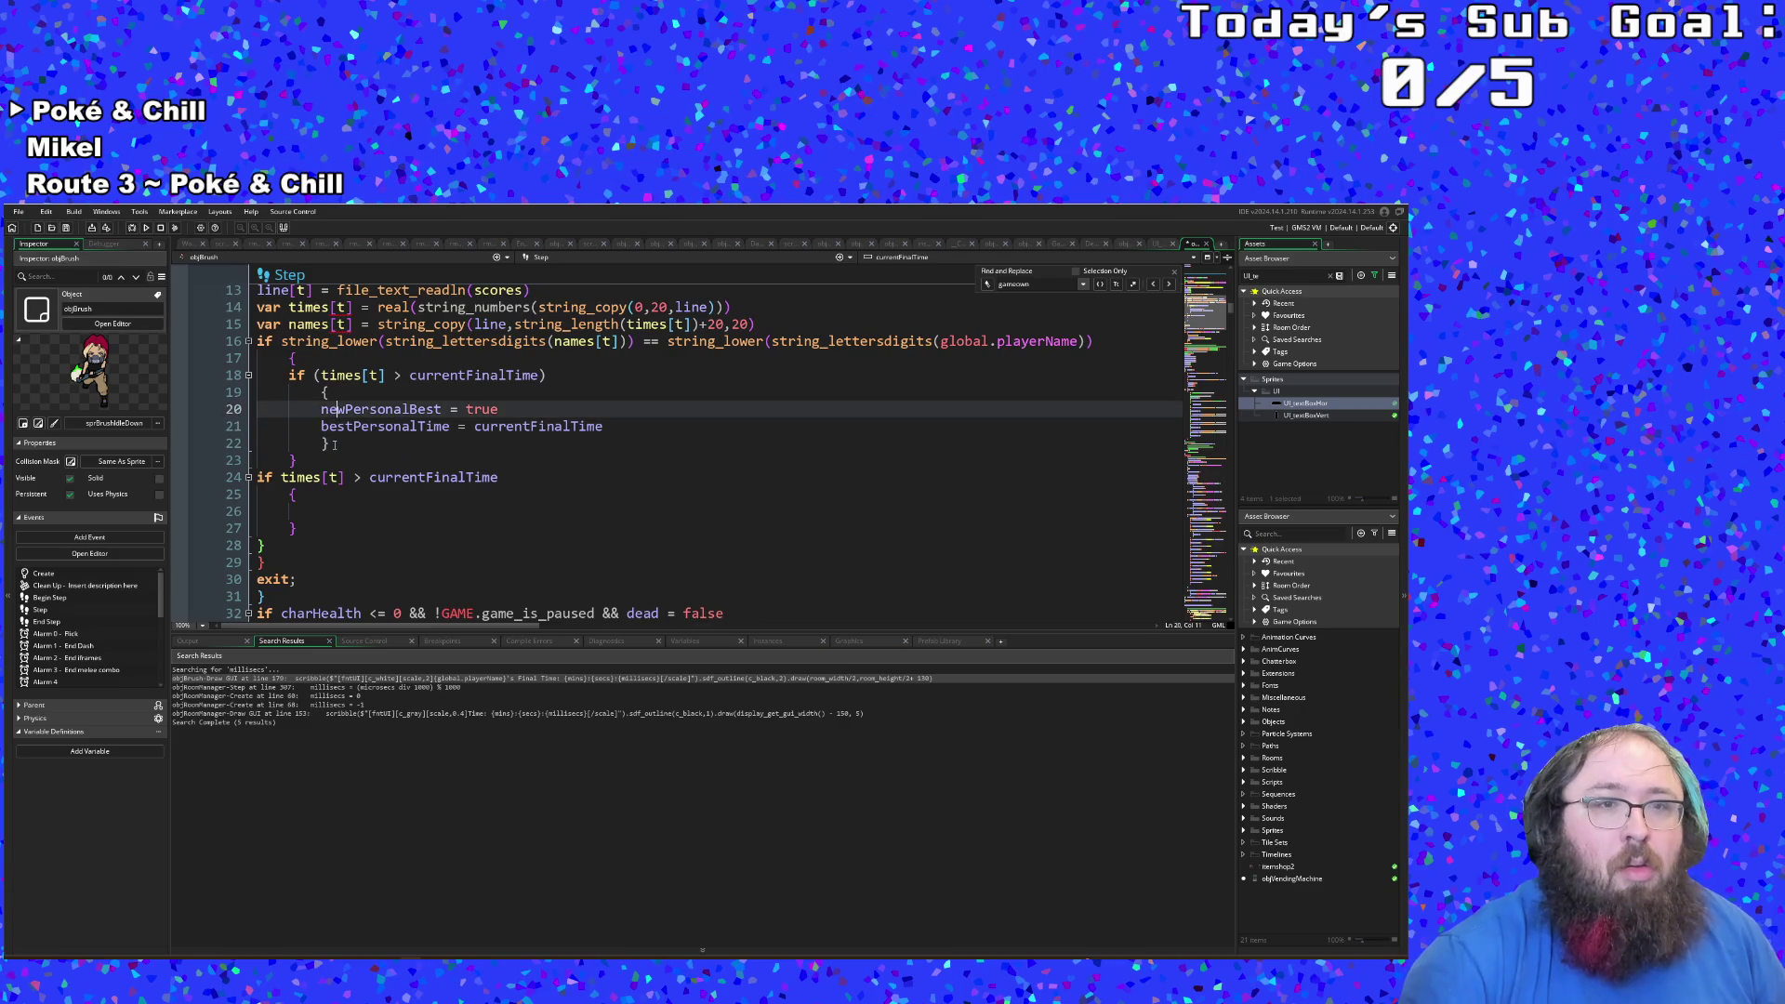
key("Right")
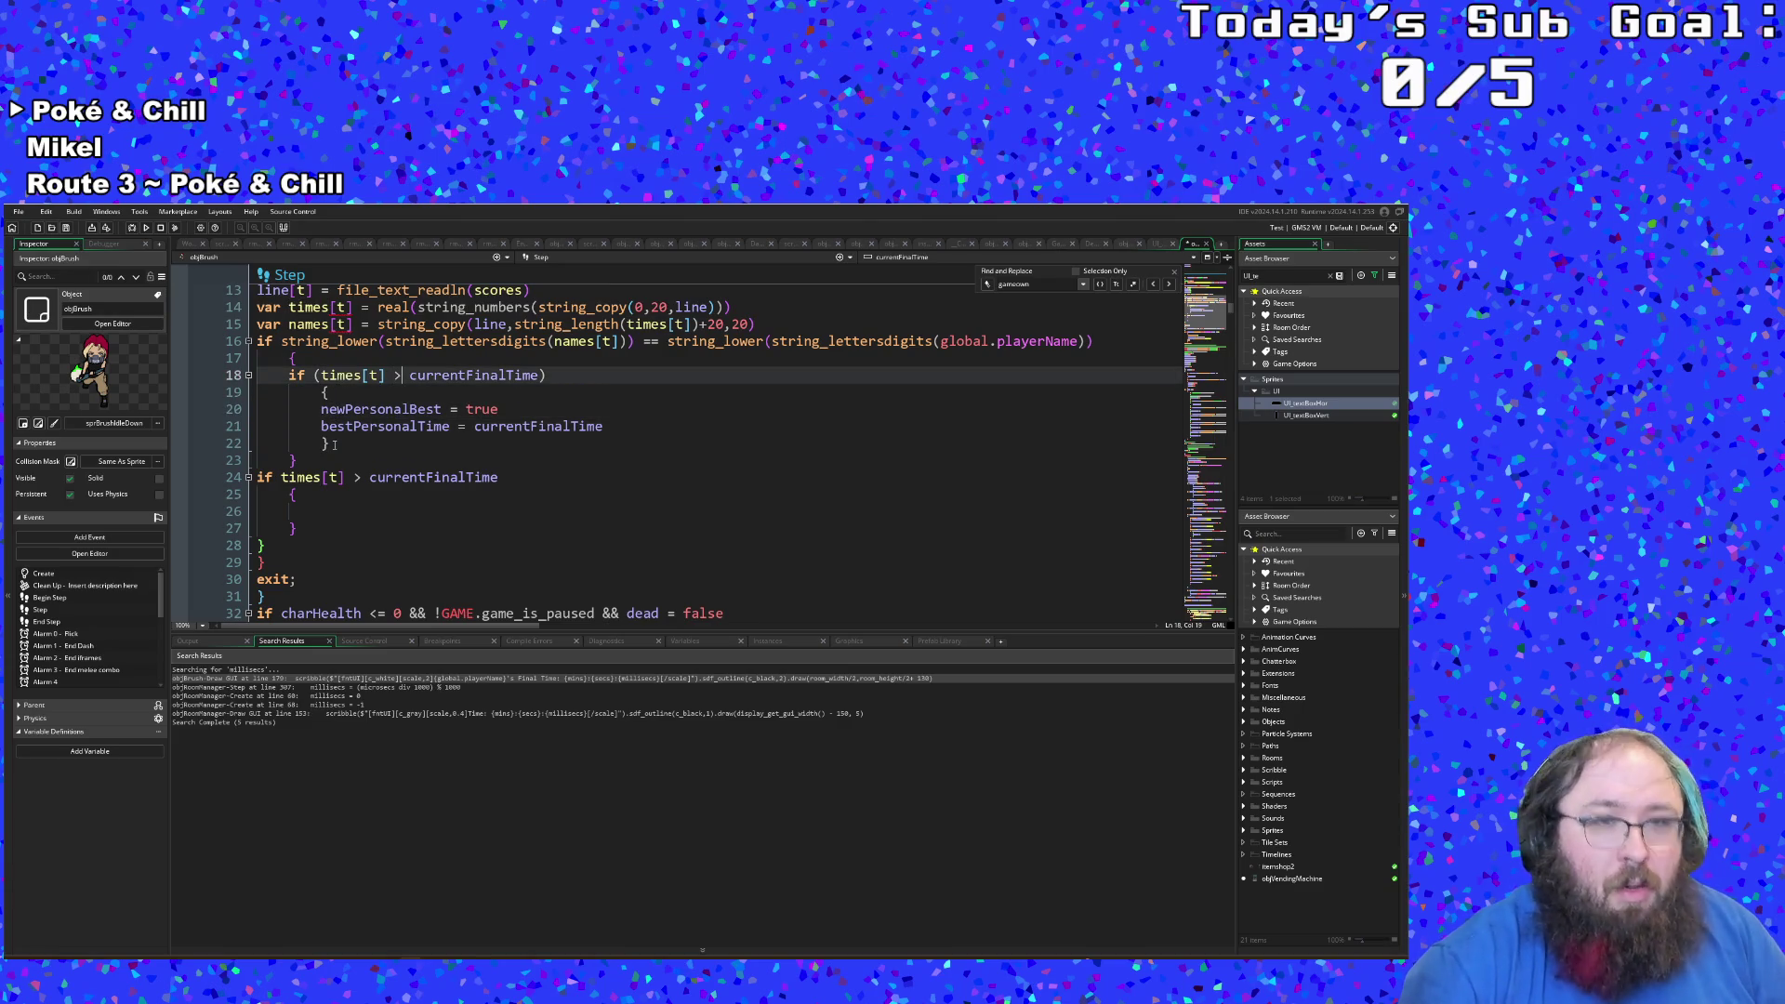
type("=")
key("Down")
key("Down")
key("Down")
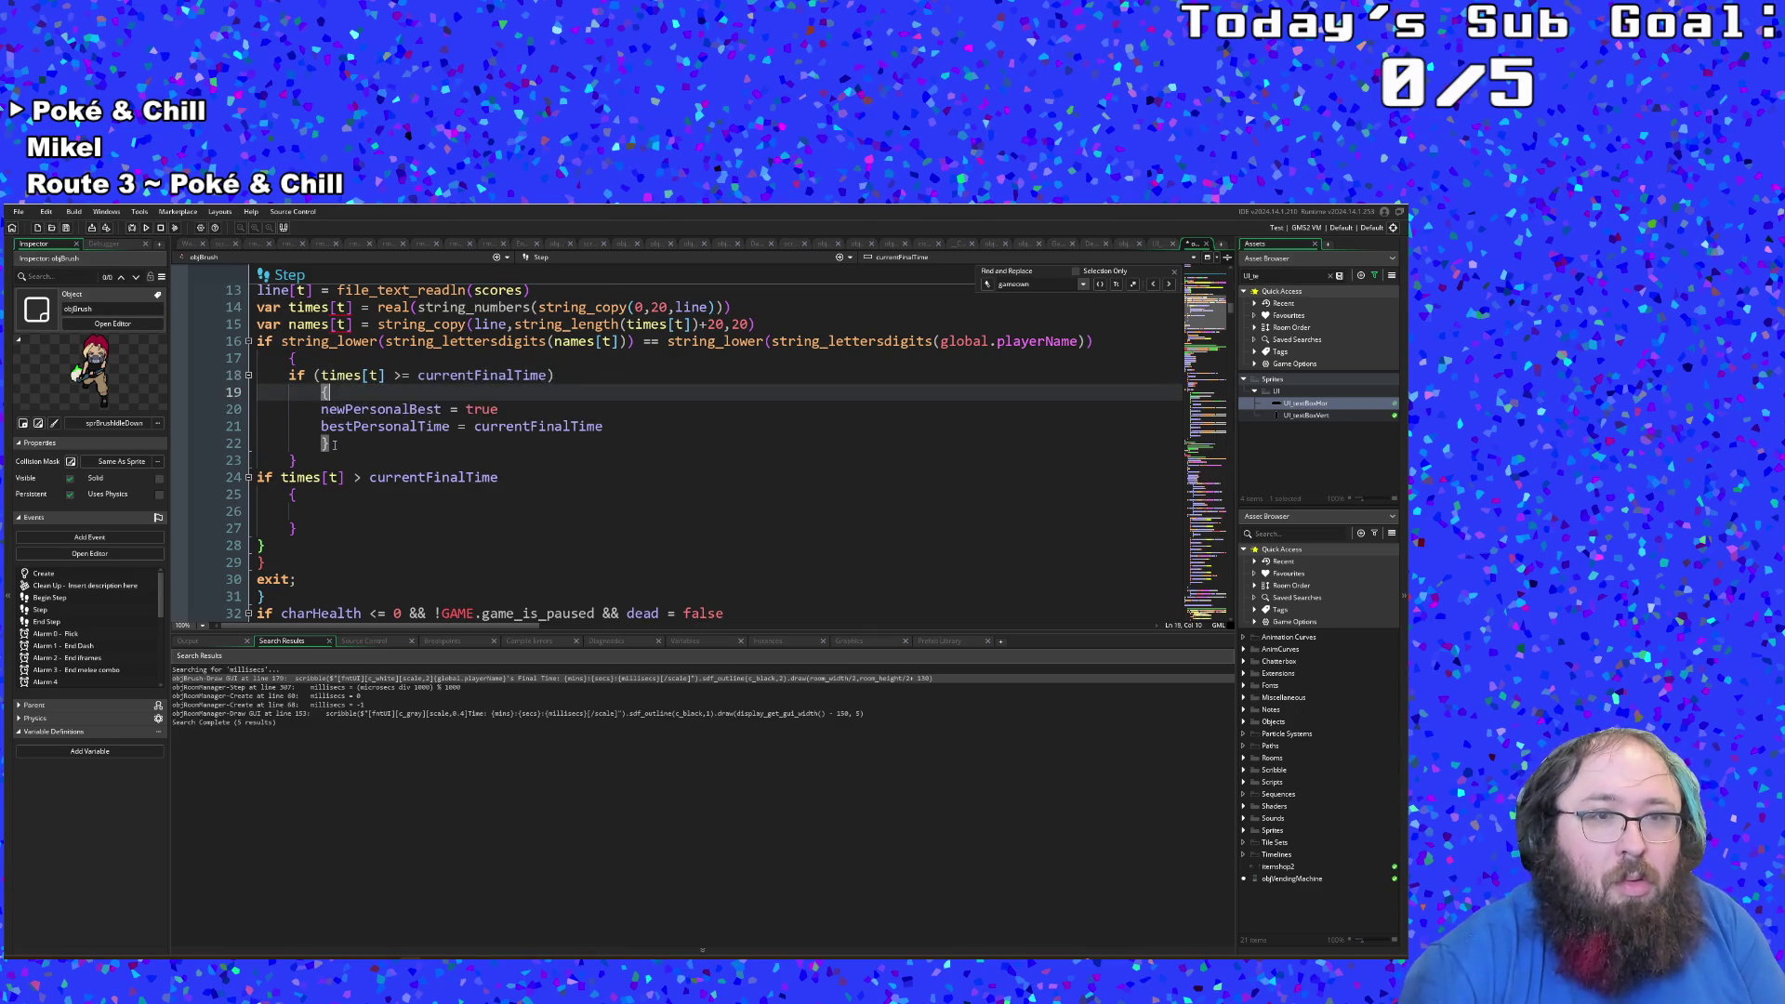
key("Down")
key("Return")
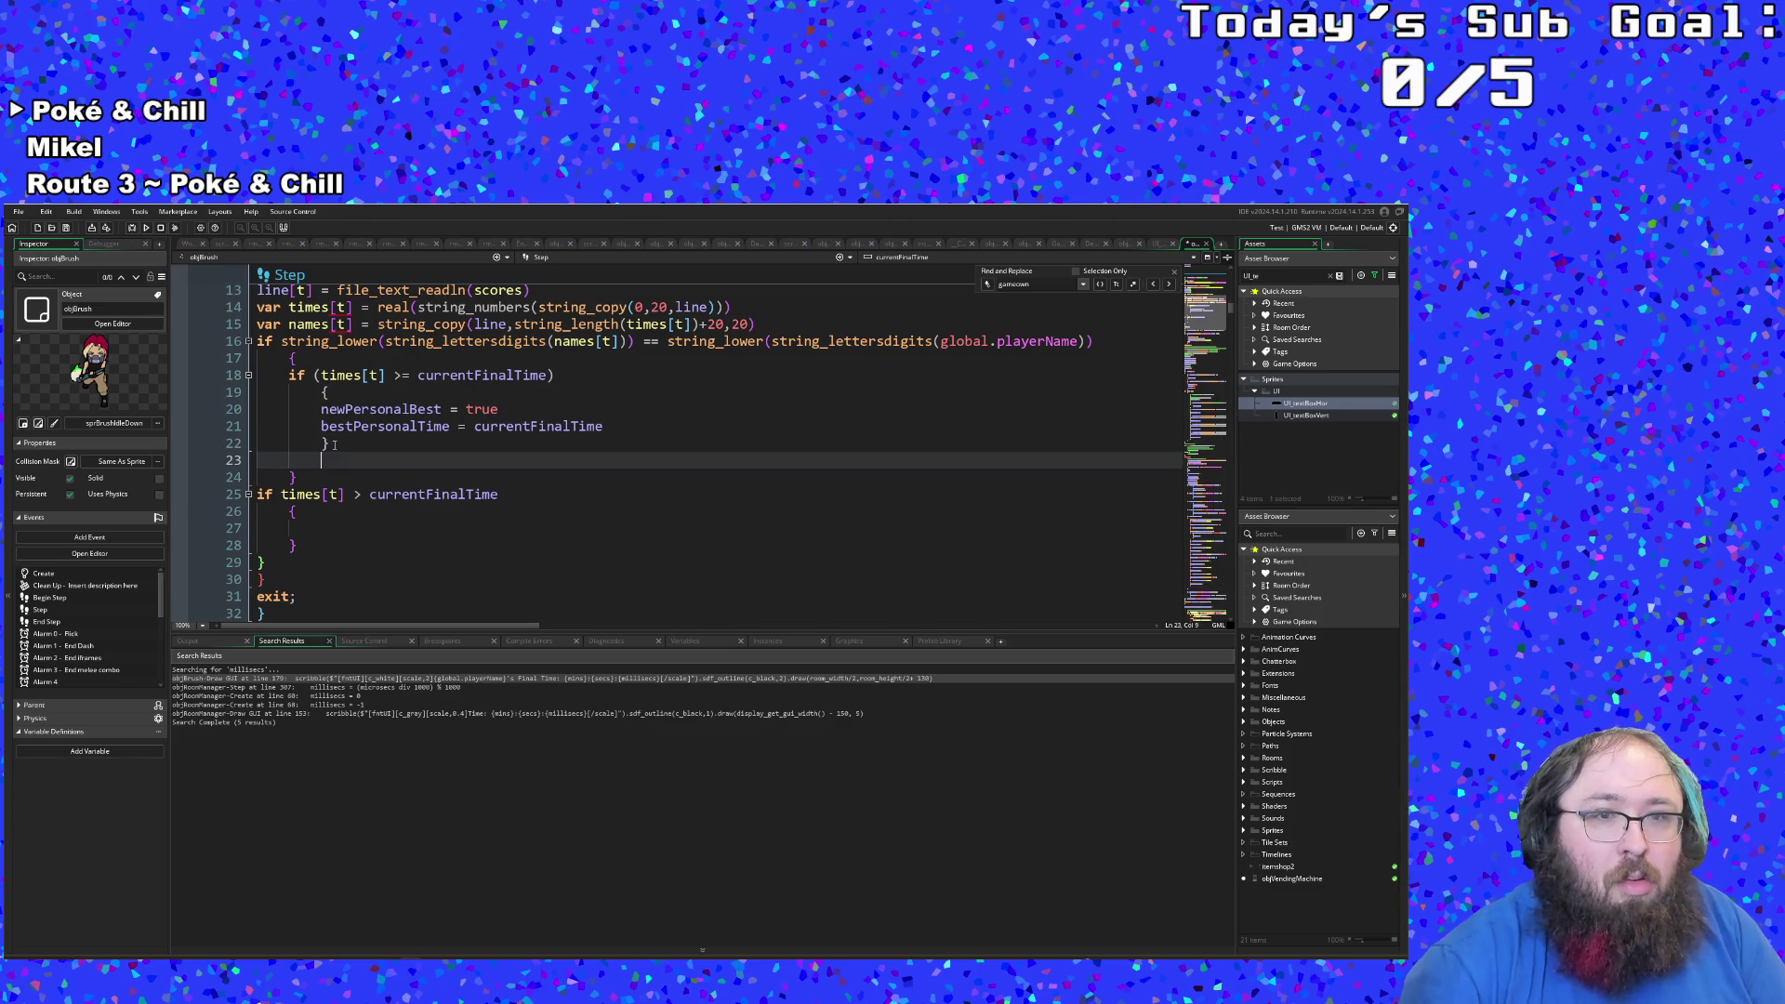
key("ctrl+v")
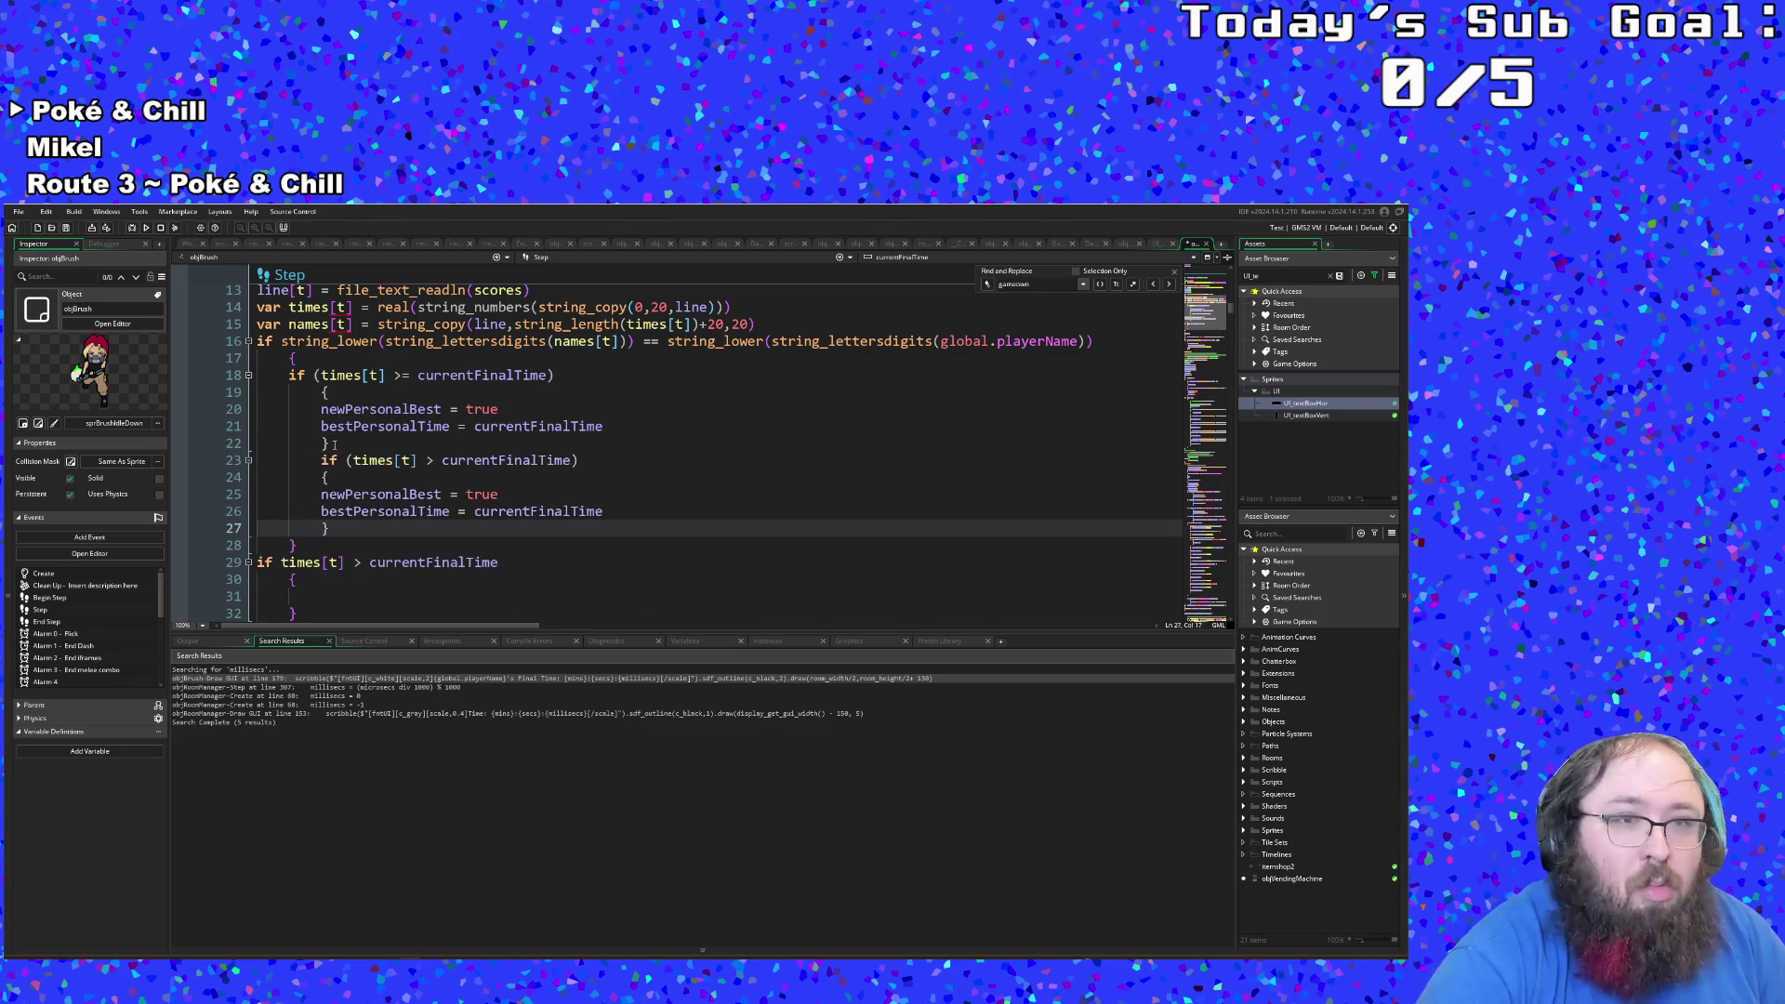
left_click(317, 460)
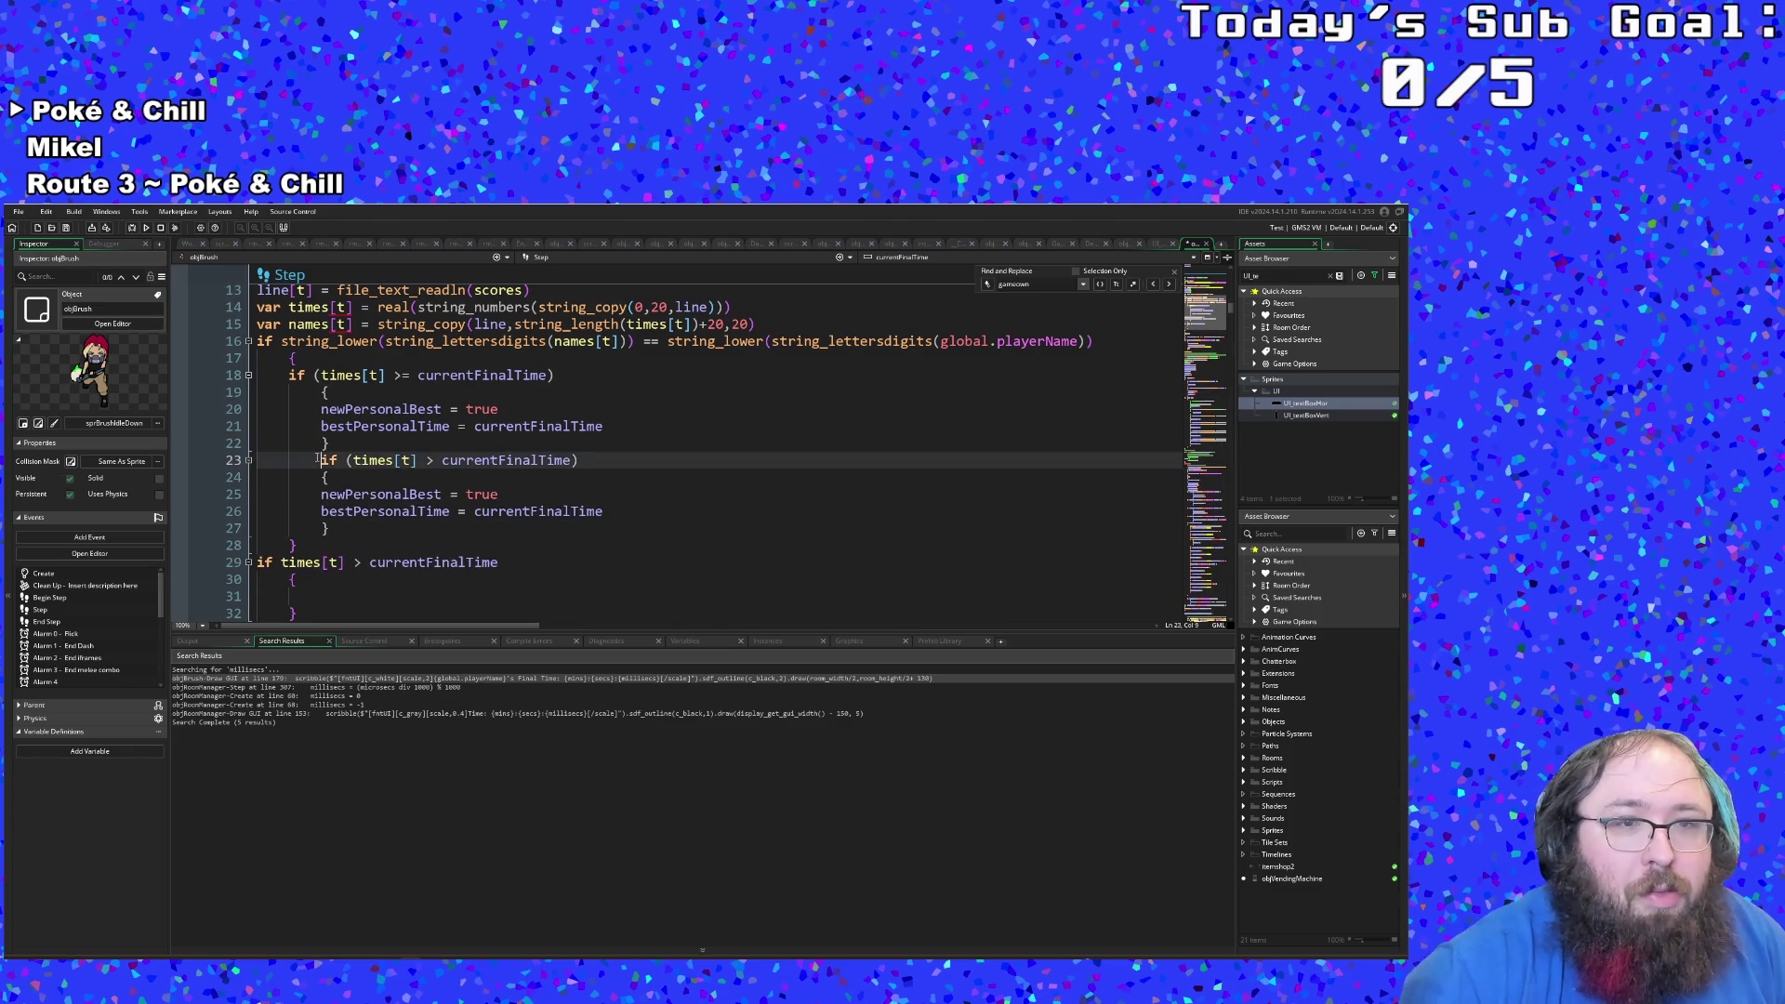
key("BackSpace")
key("Return")
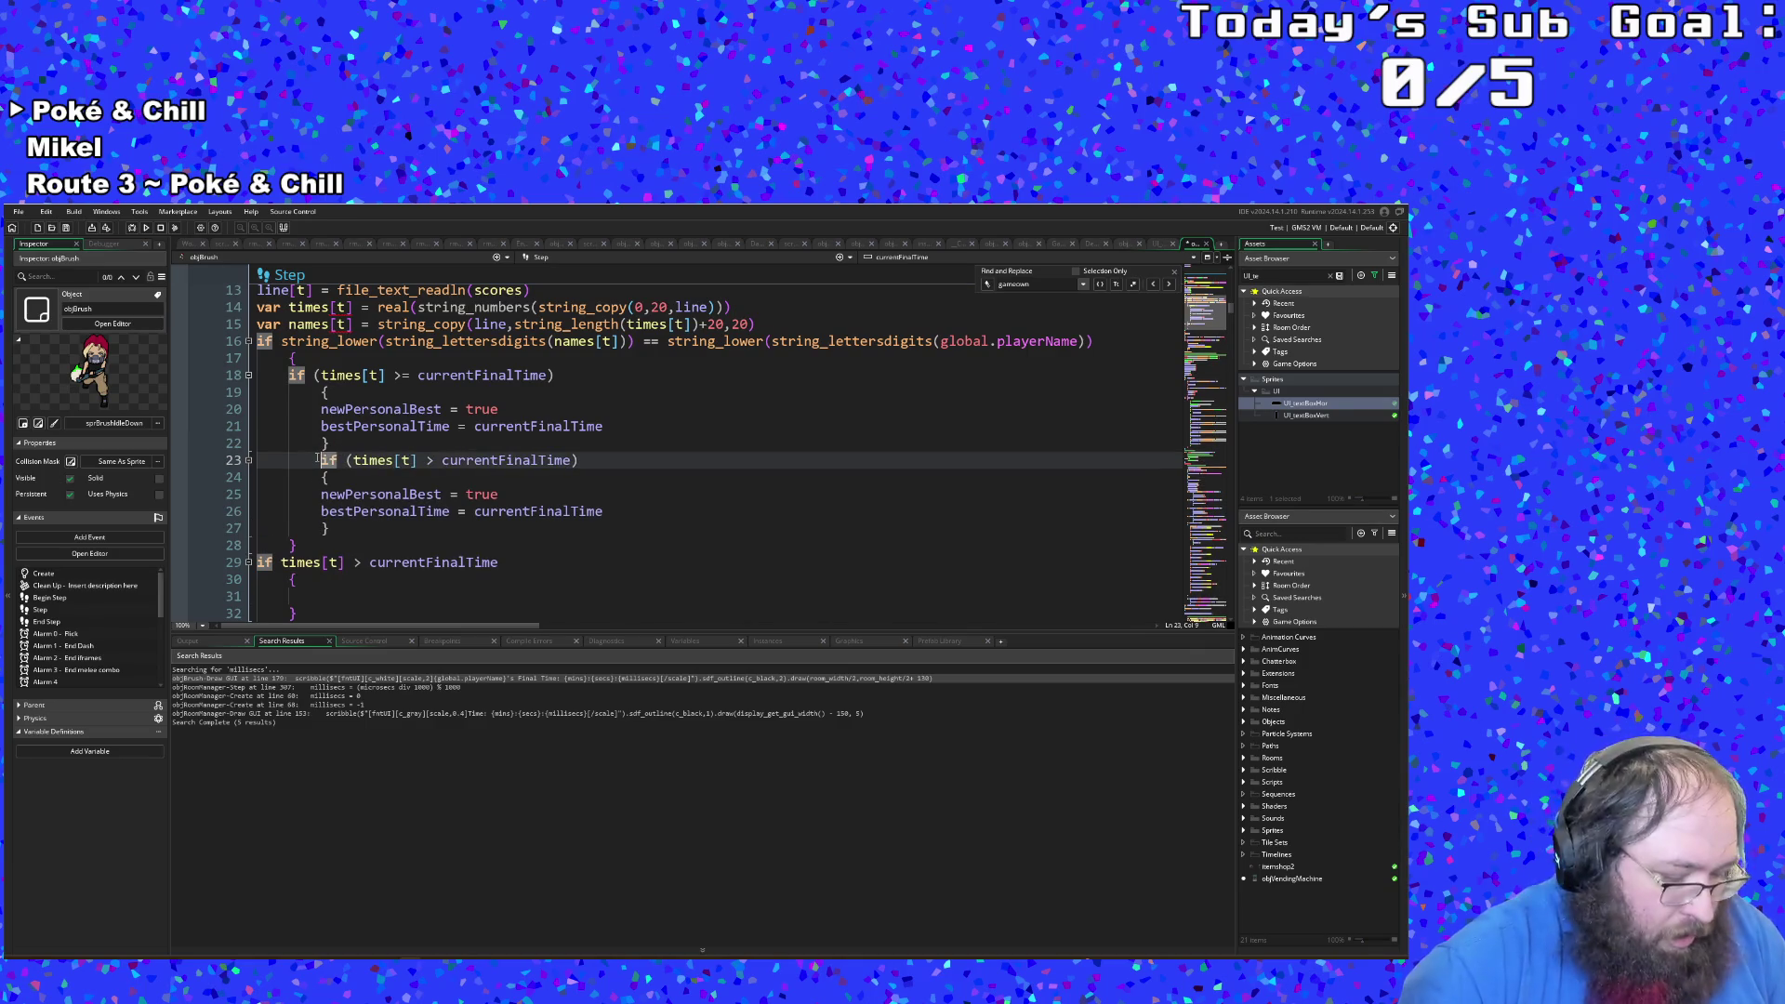
key("BackSpace")
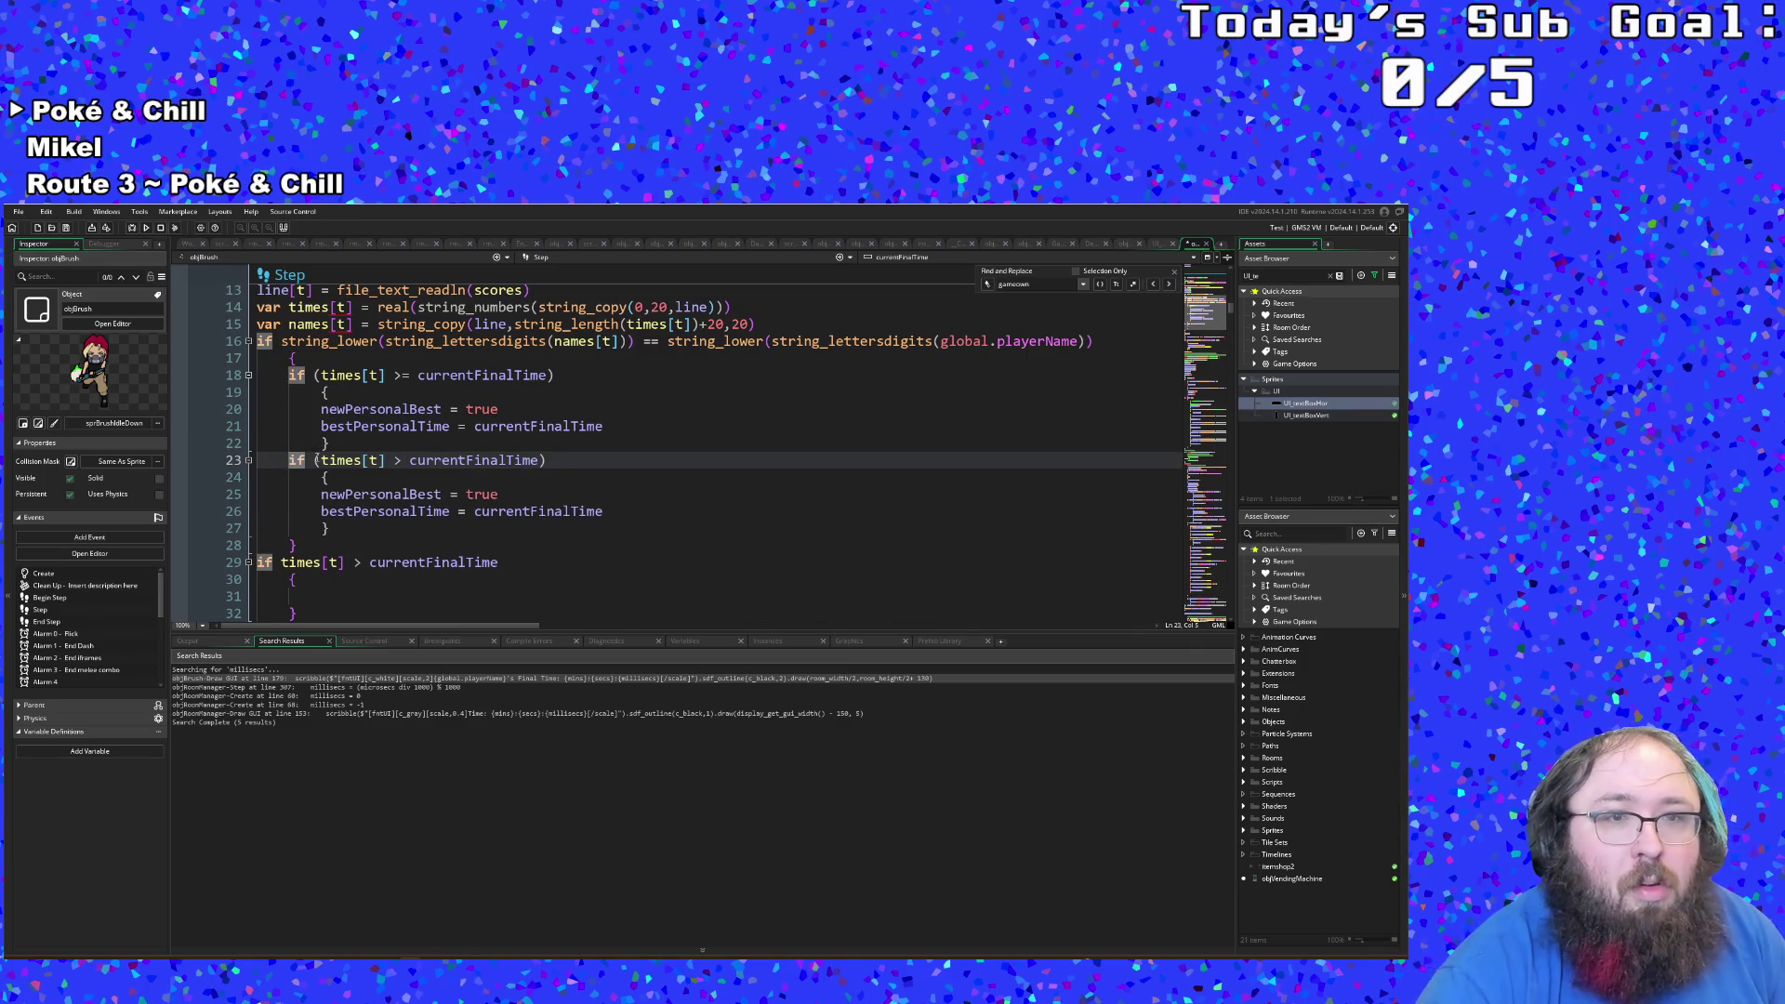
Step: In the pasted copy, change > to <, true to false, and currentFinalTime to times[t]
left_click(402, 462)
key("BackSpace")
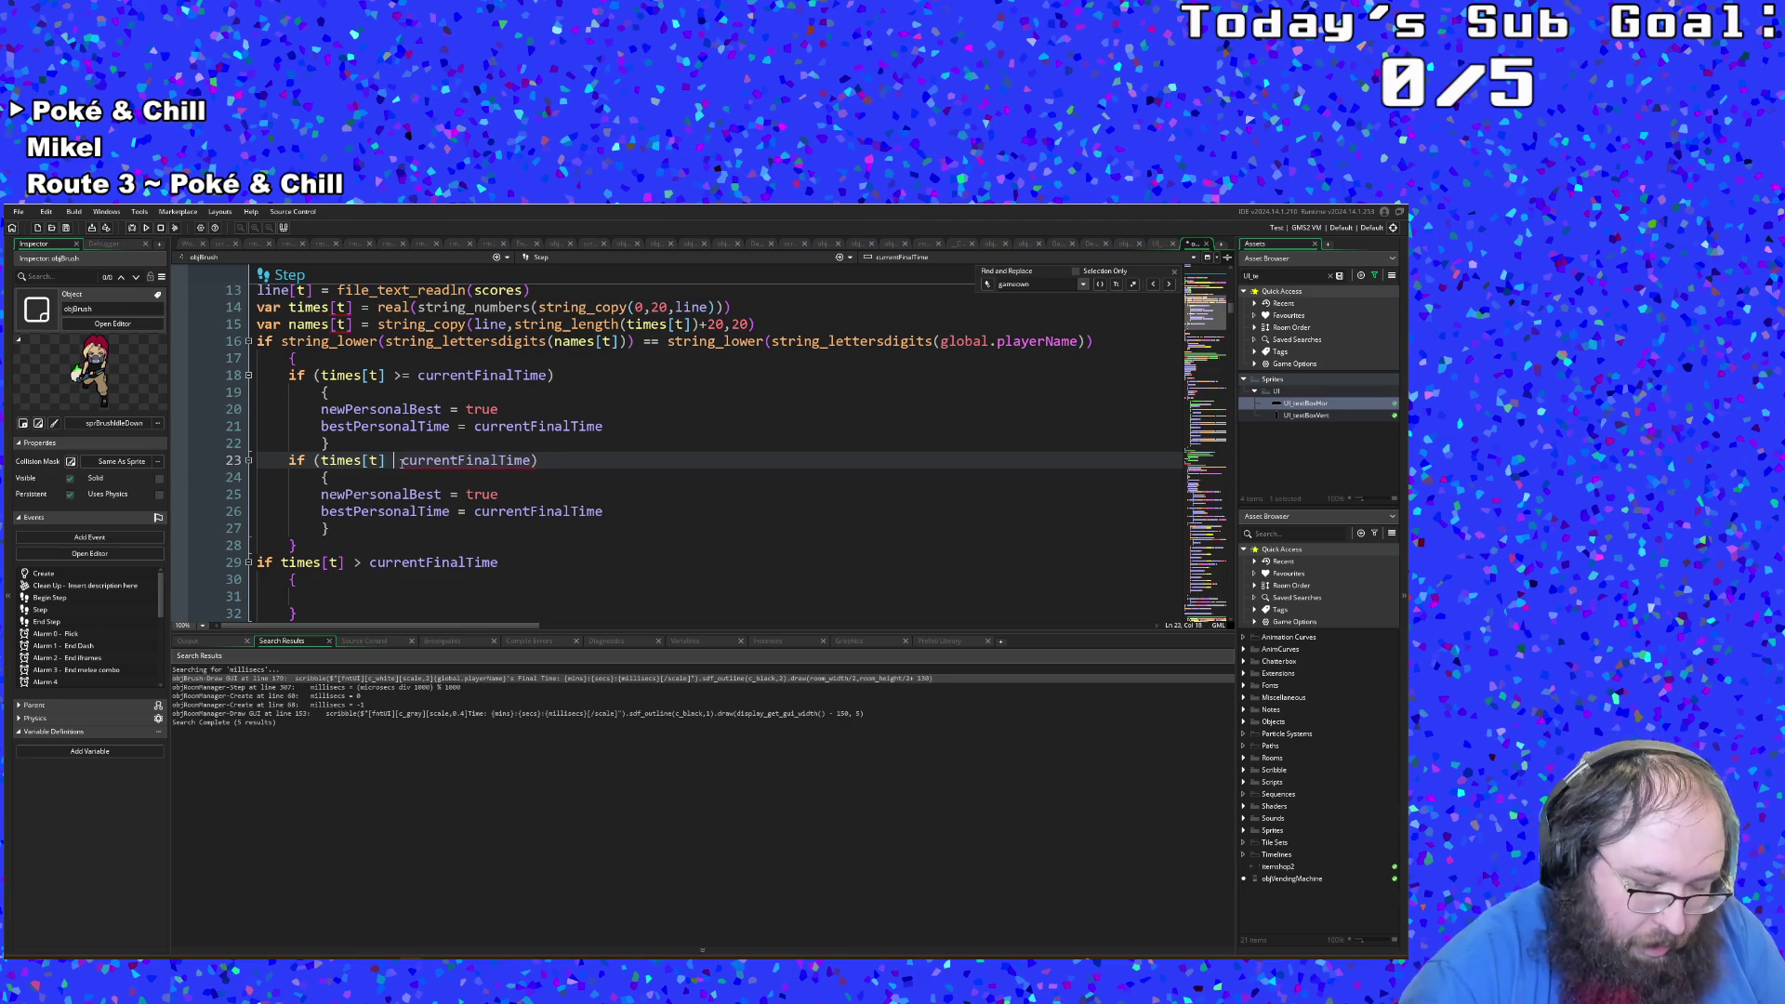
type("<")
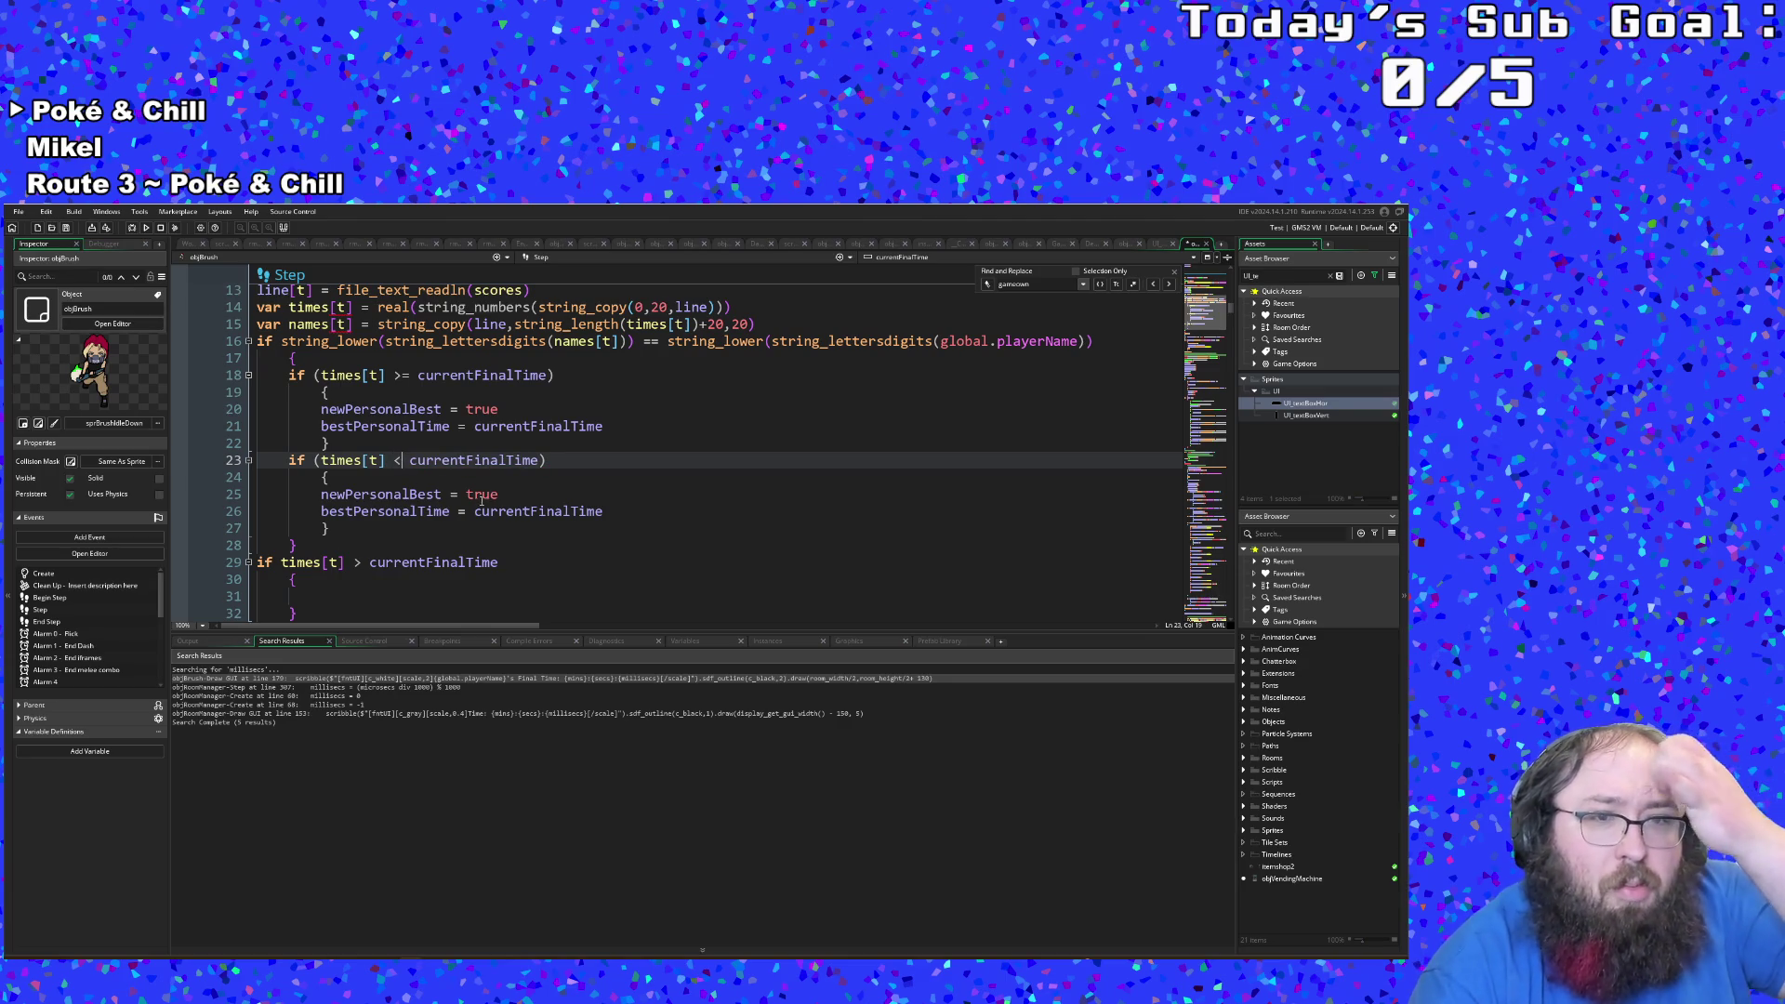
double_click(482, 494)
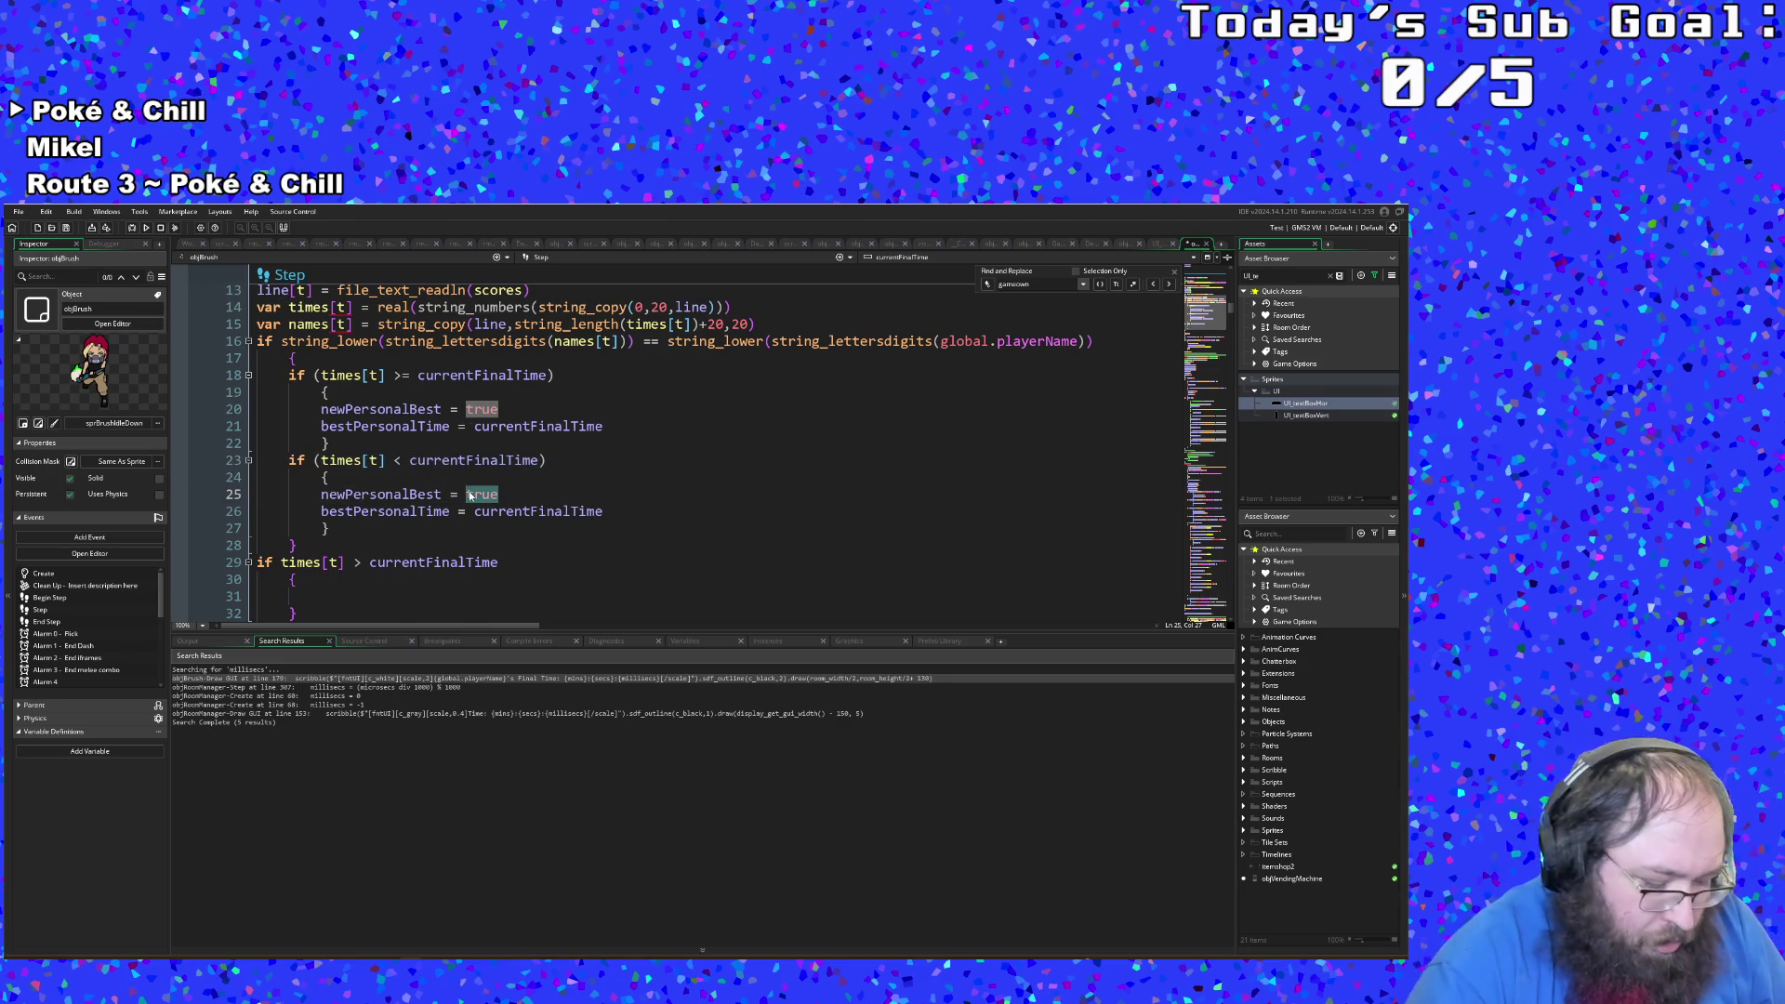
type("false")
left_click(472, 512)
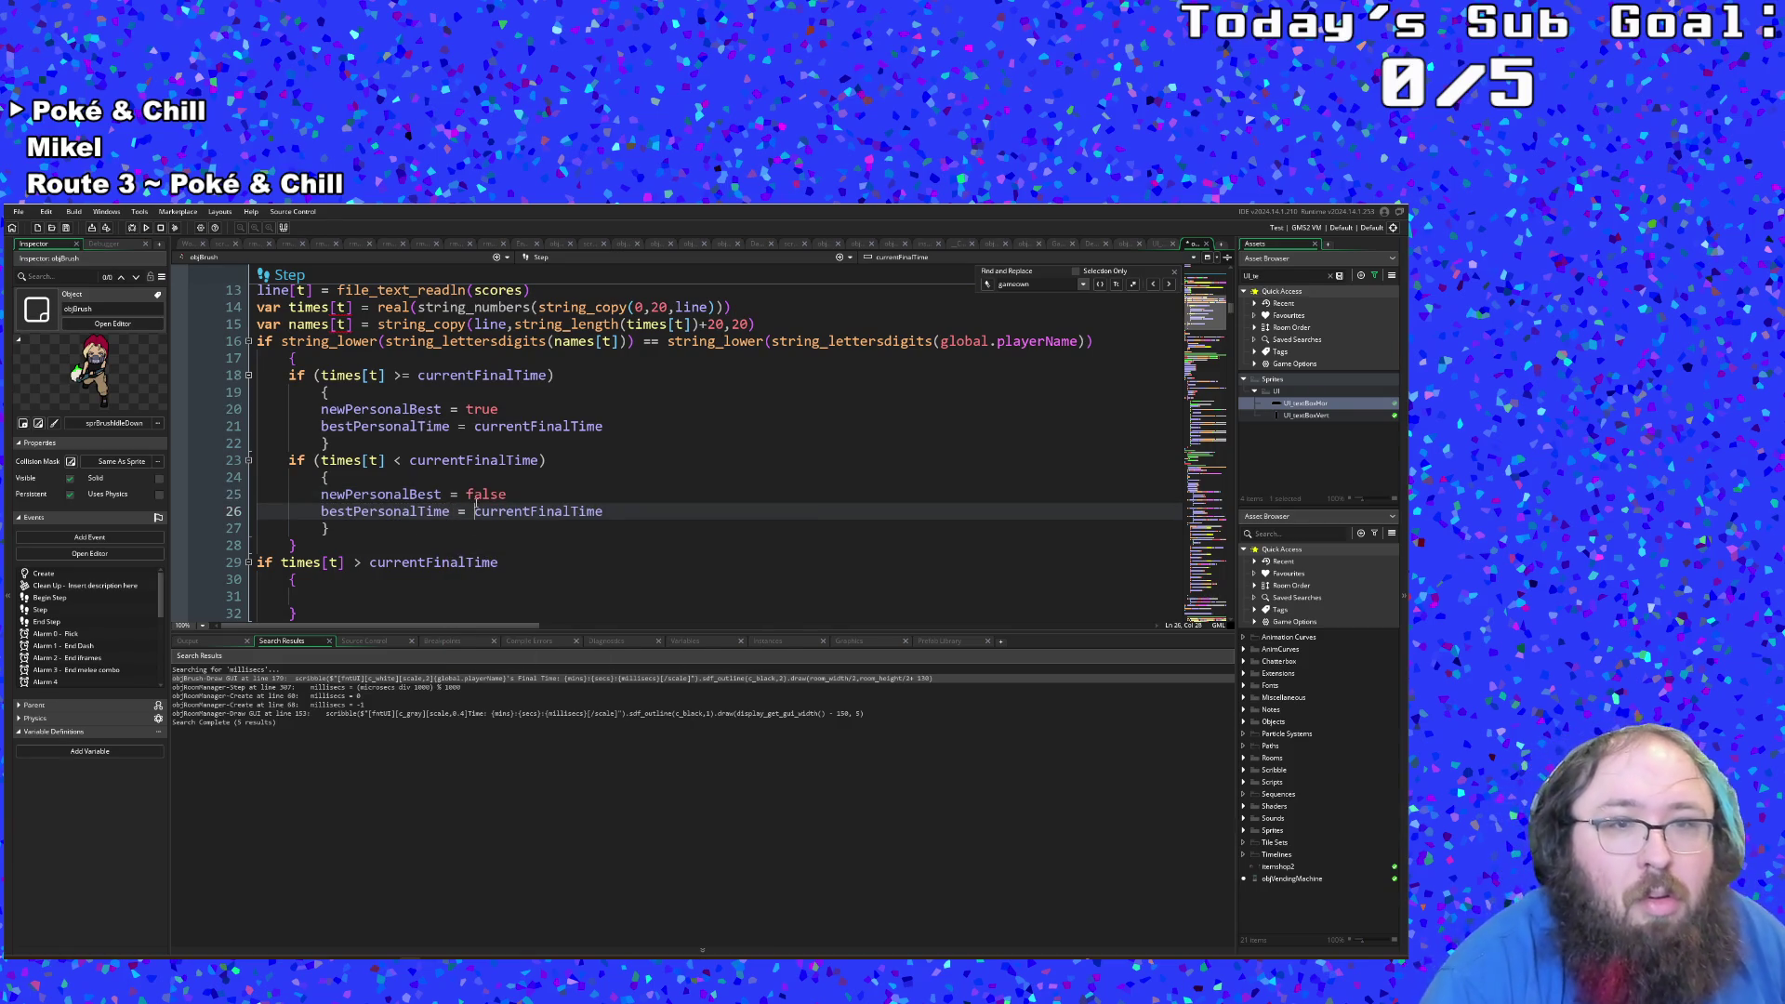
double_click(477, 510)
left_click(475, 512)
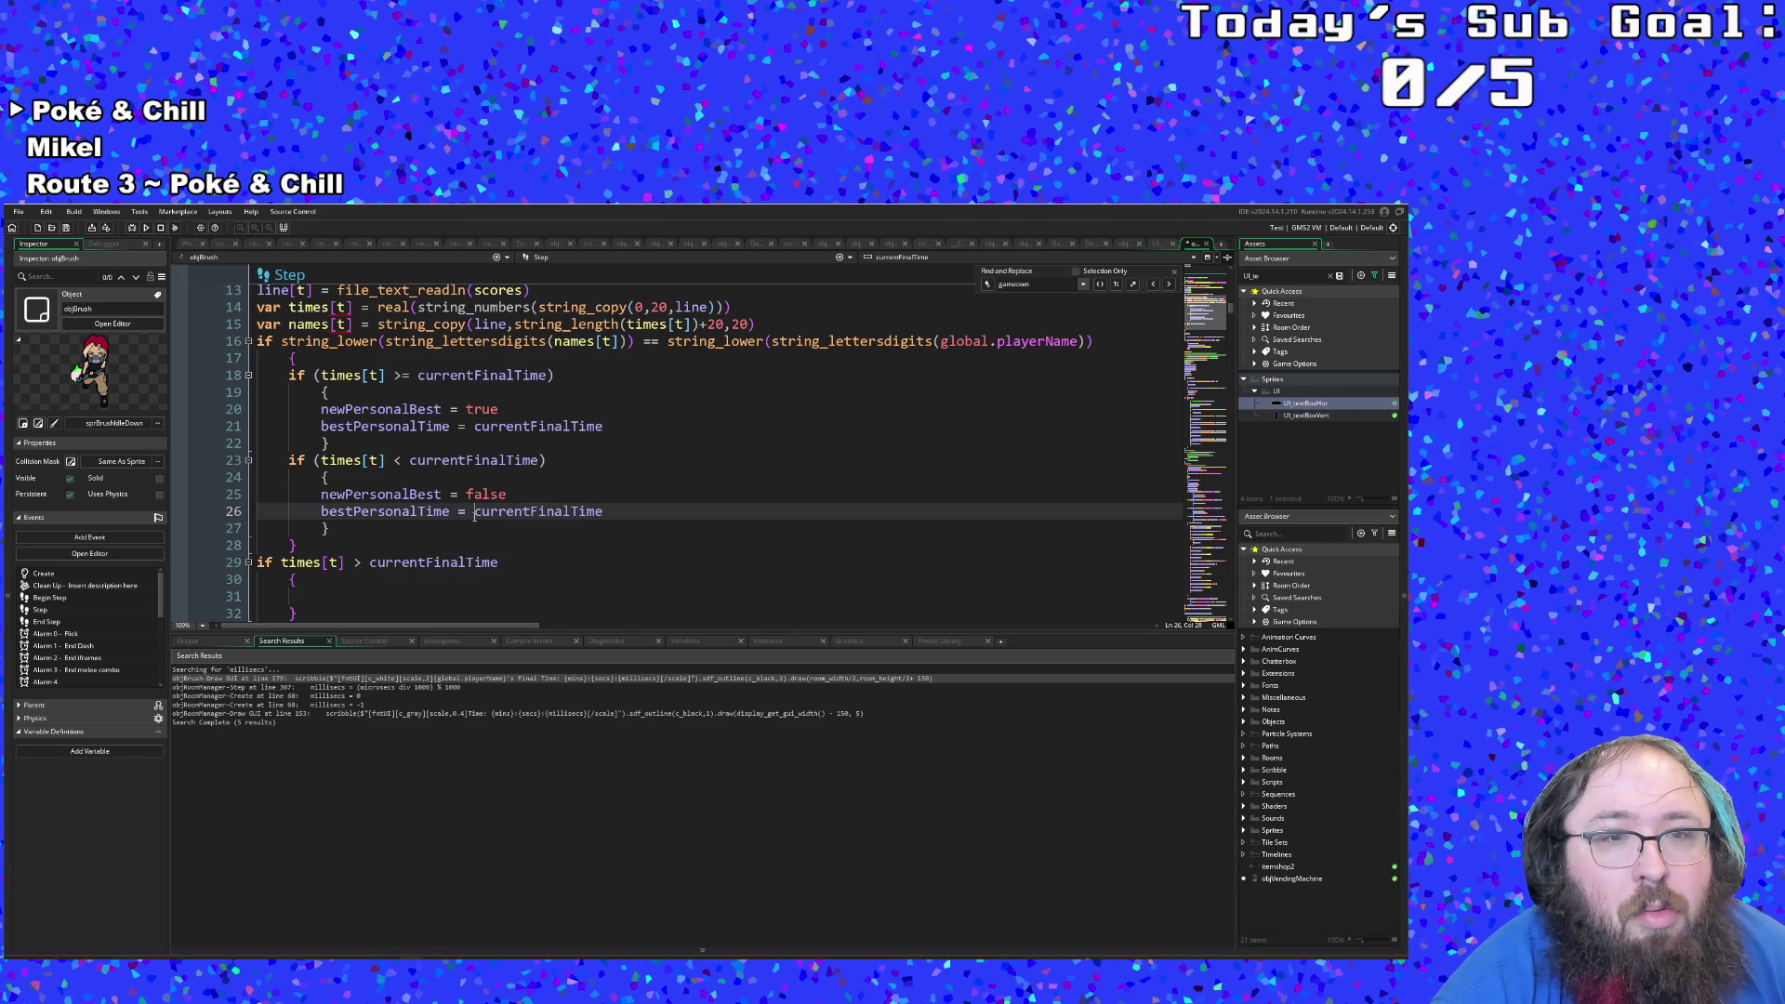
left_click_drag(474, 511, 603, 512)
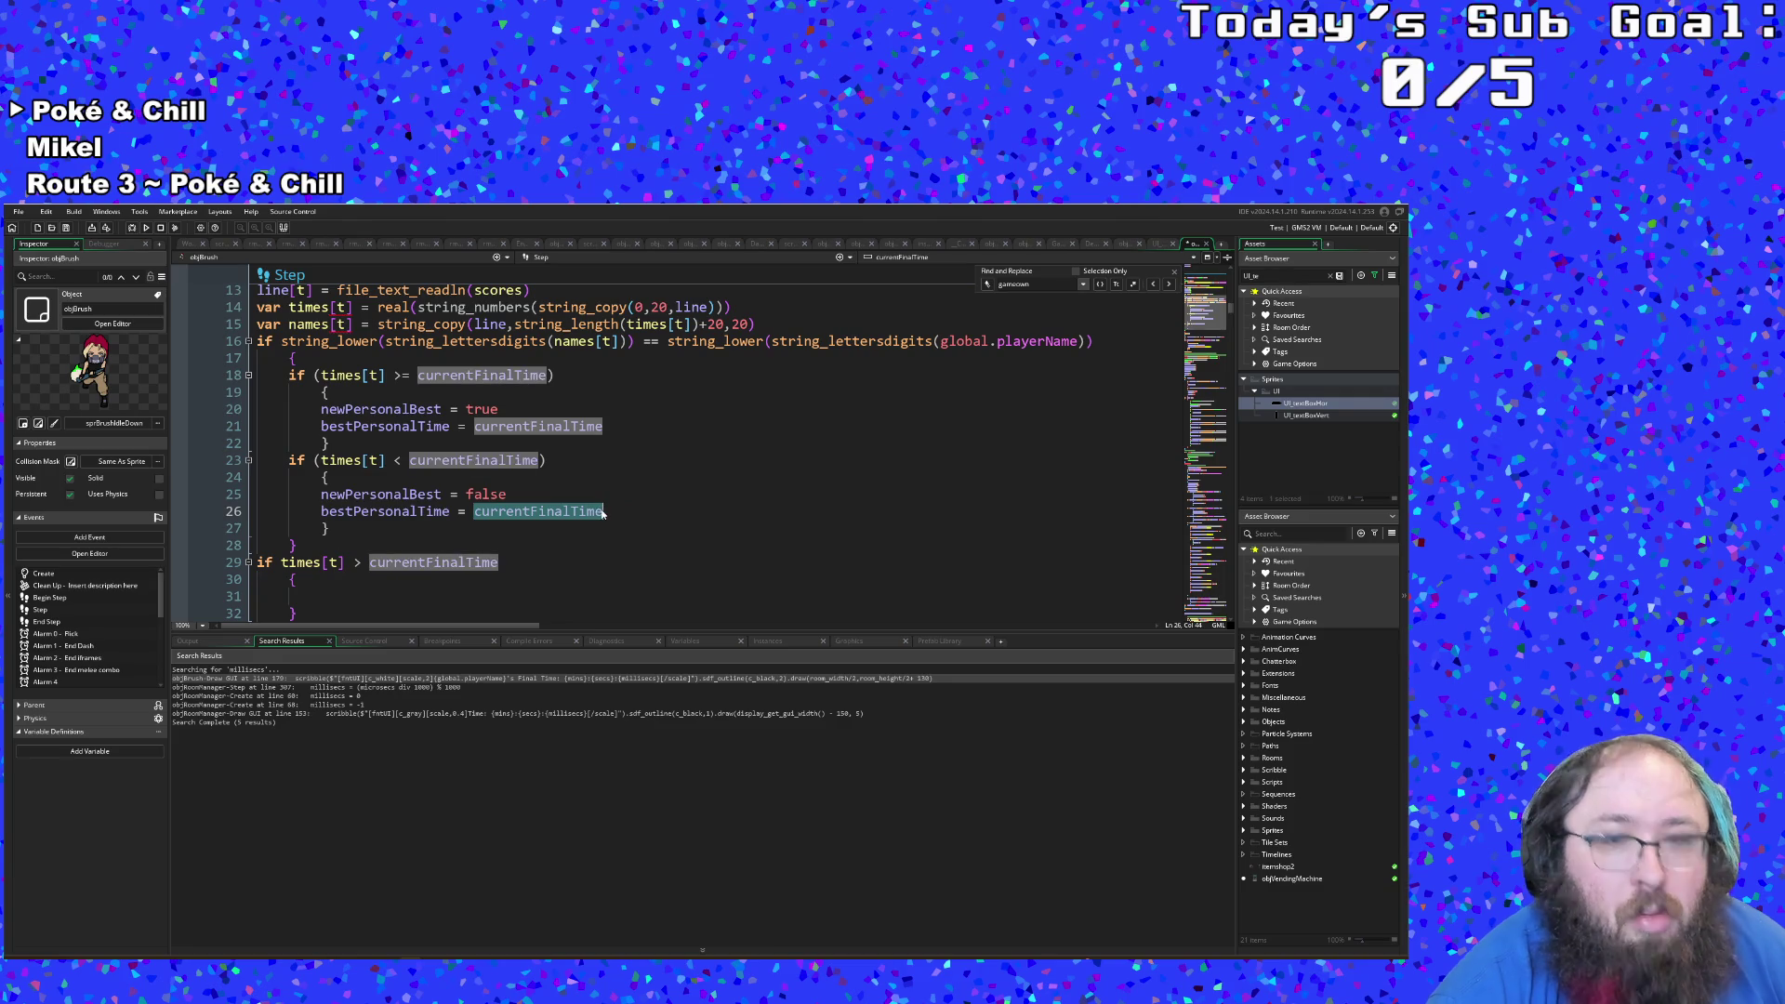
type("times")
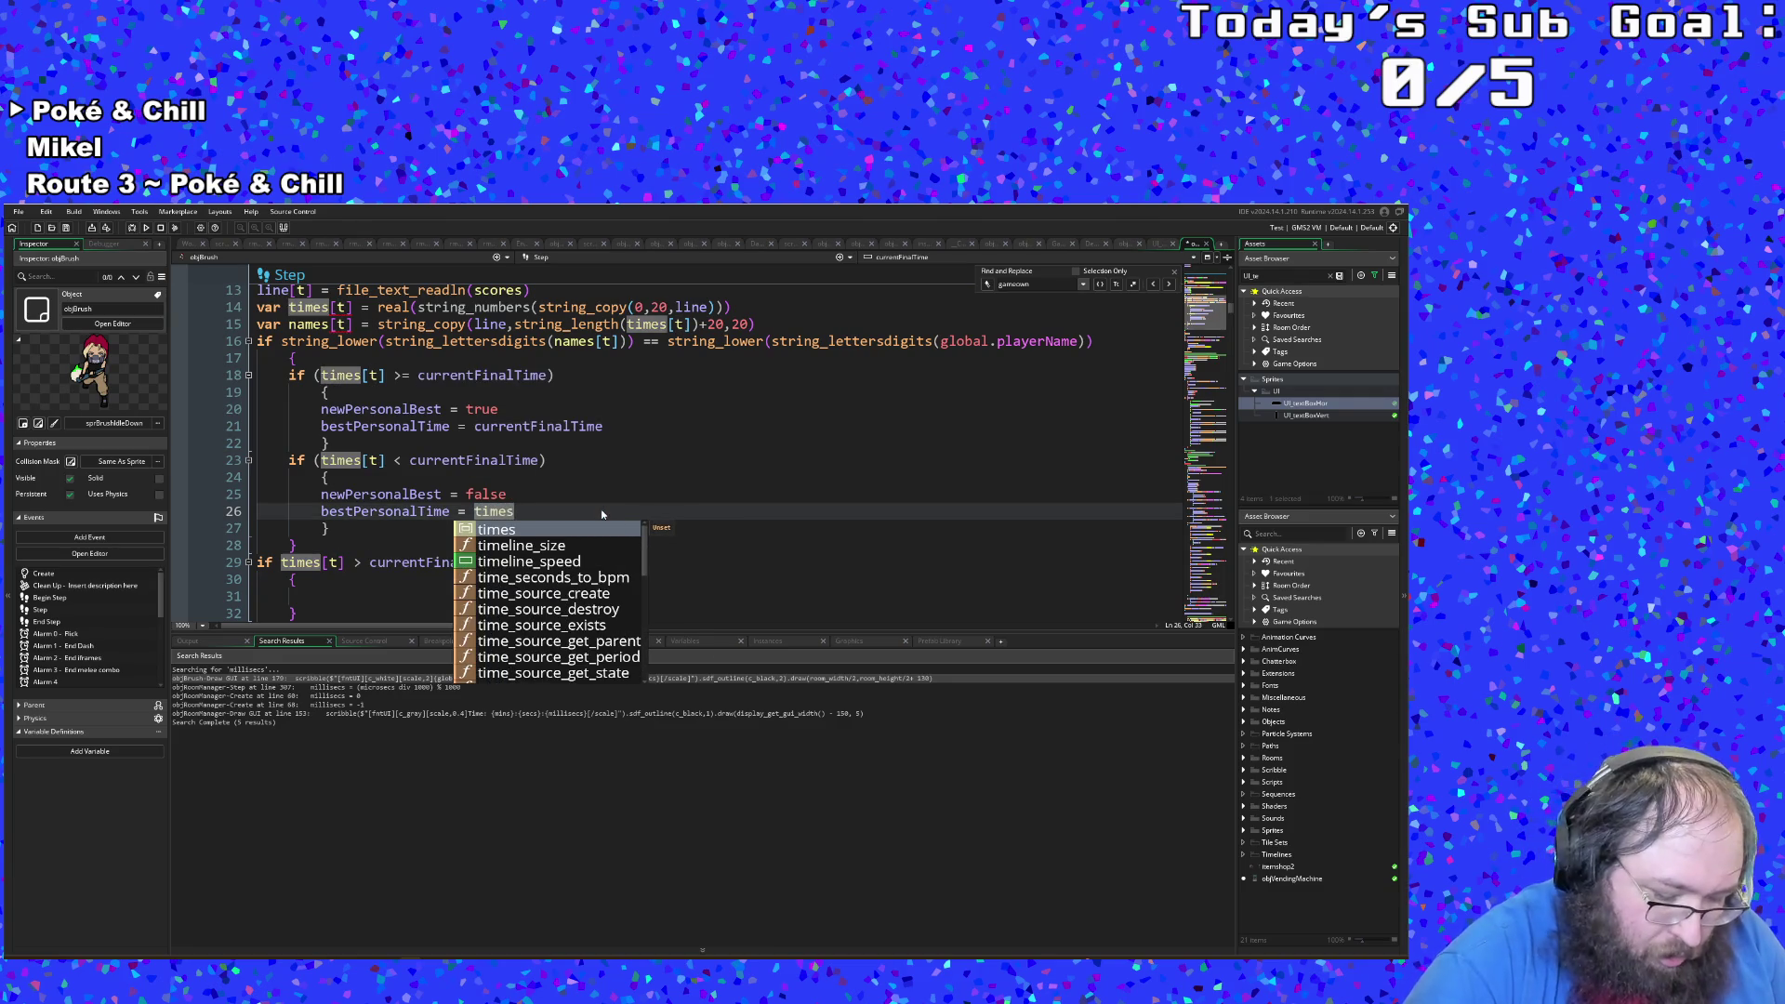
type("[t]")
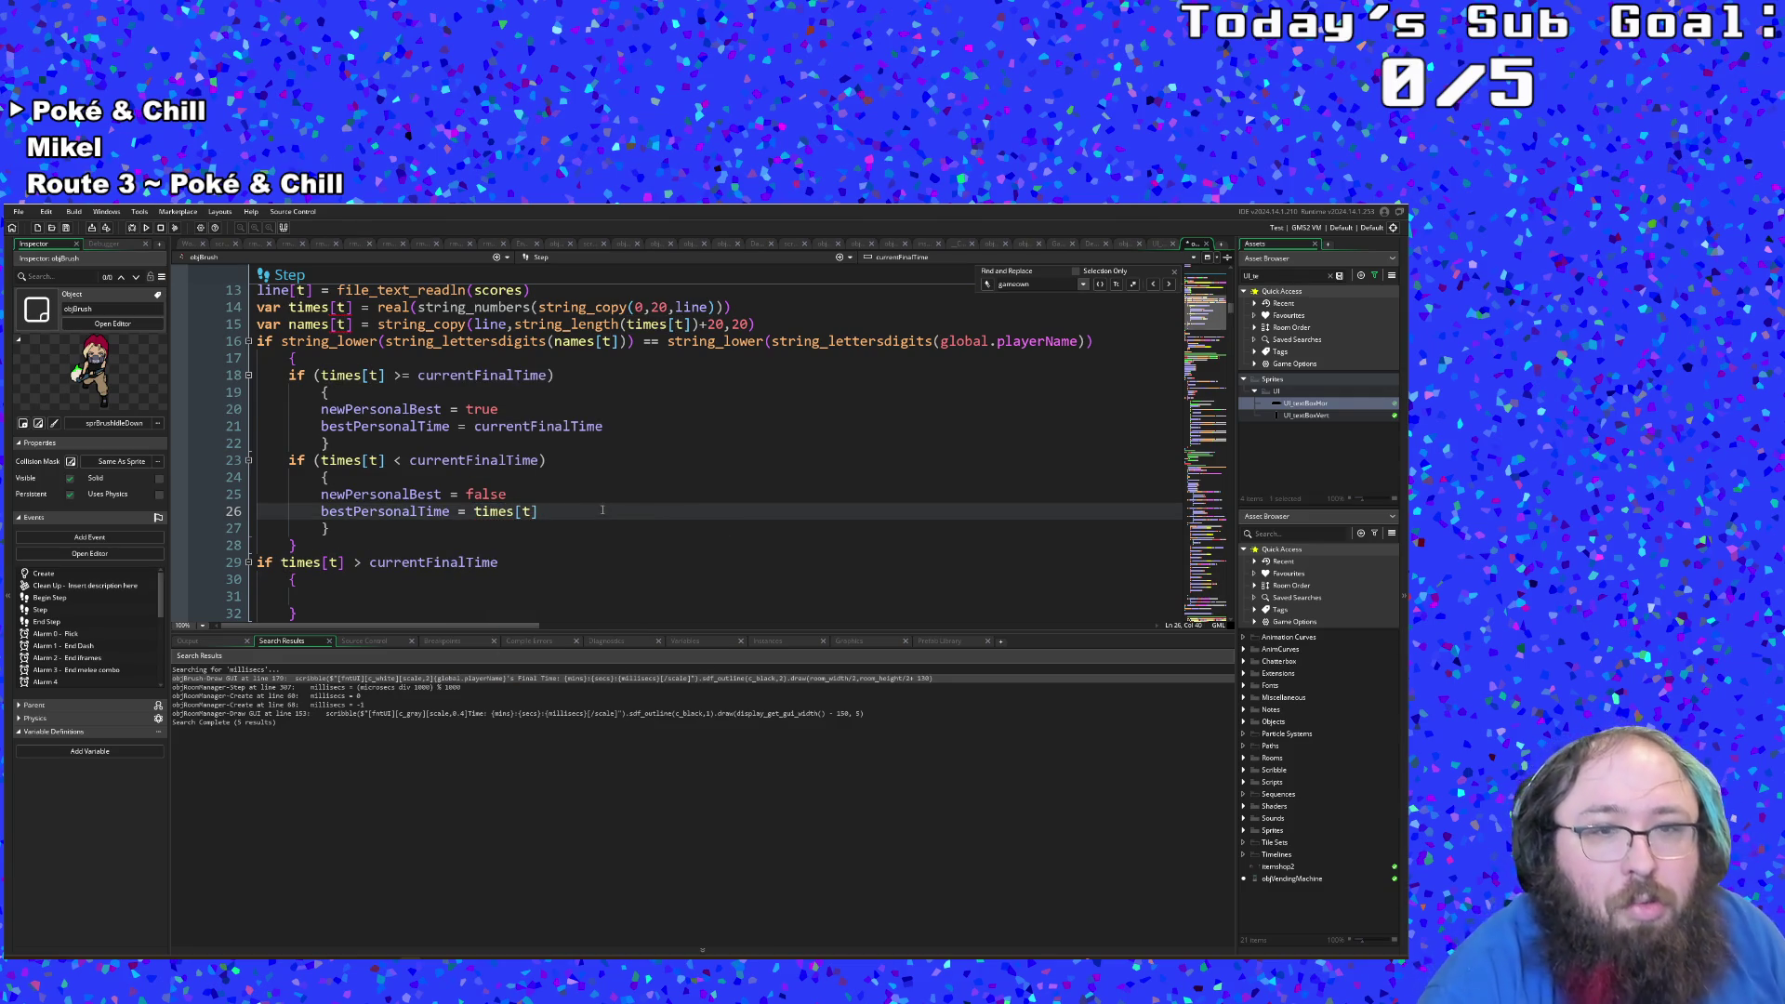
scroll(558, 521, "down", 2)
scroll(558, 521, "up", 2)
key("Down")
scroll(523, 545, "down", 2)
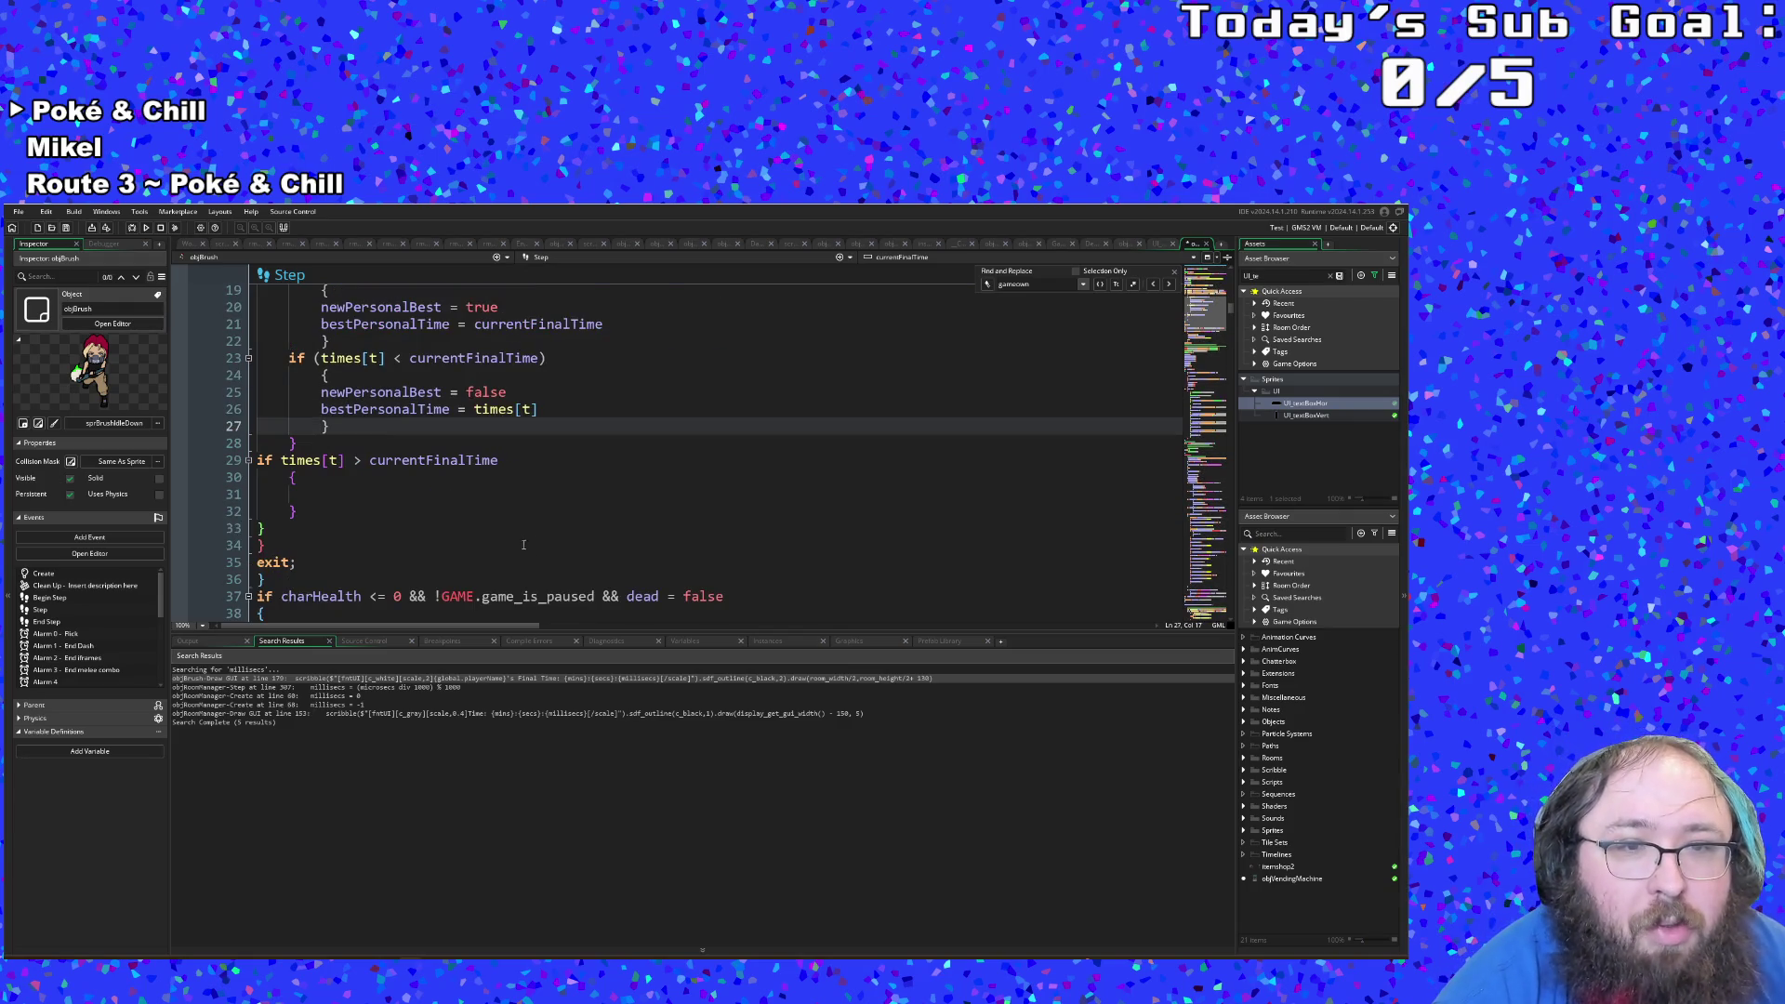
left_click(303, 493)
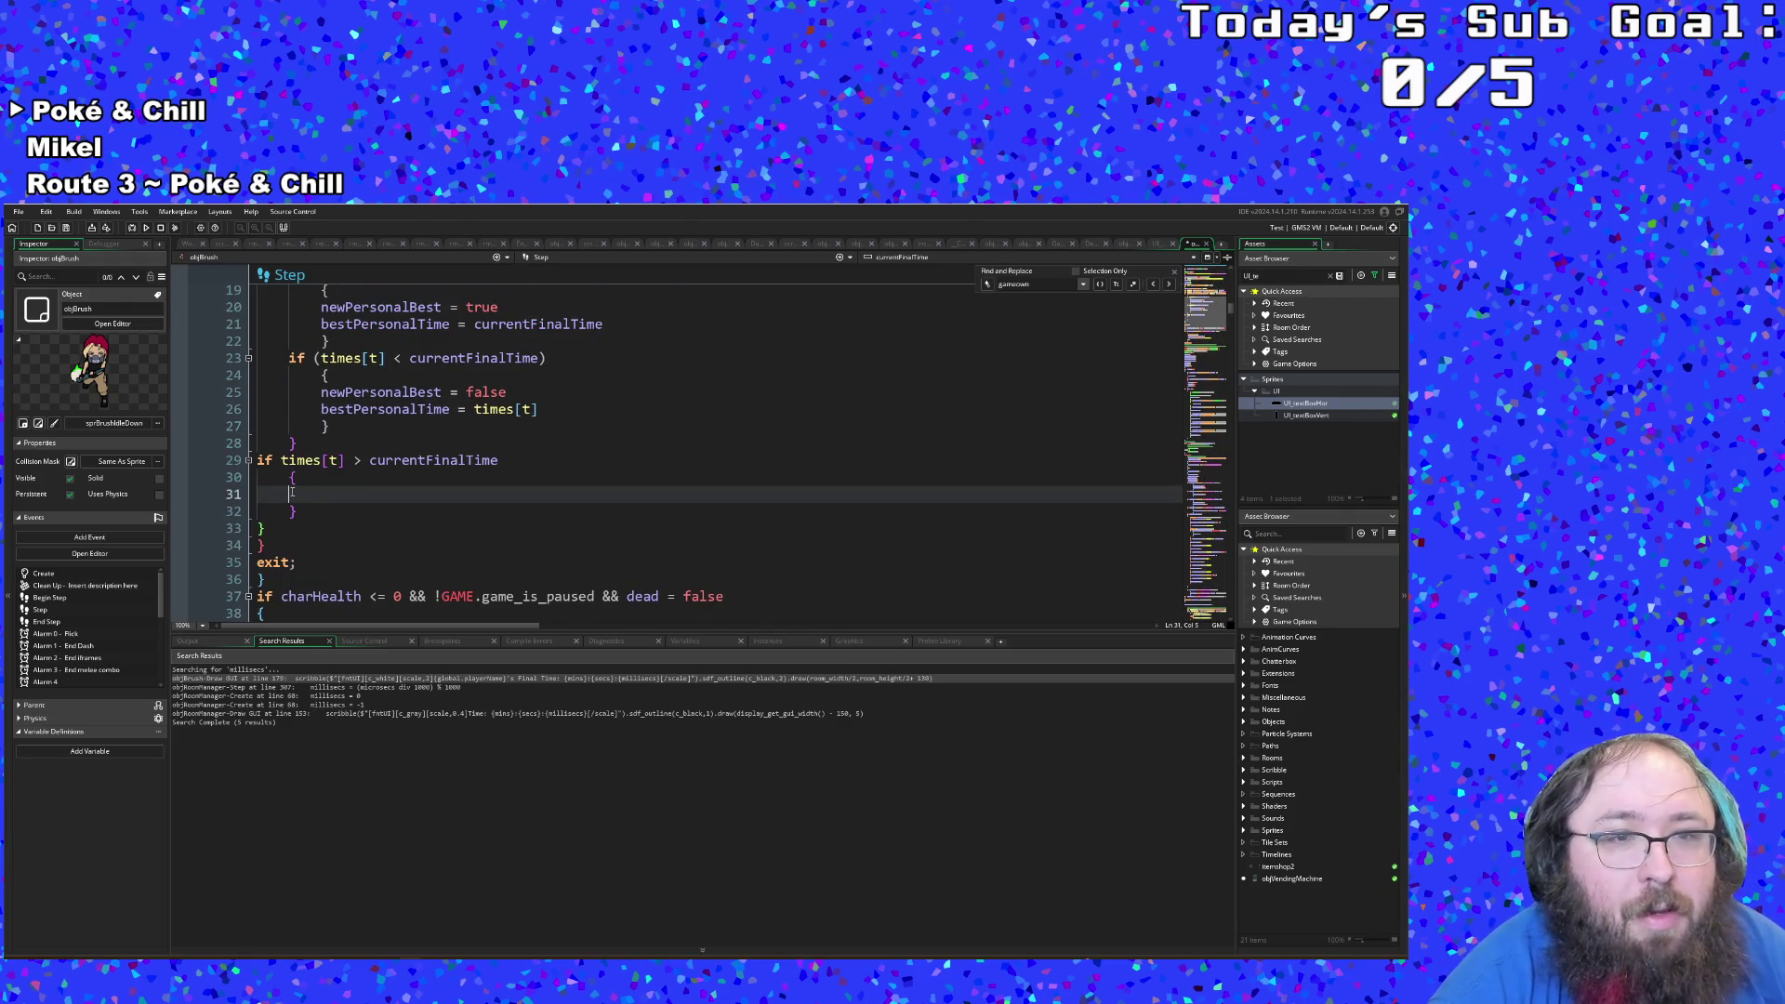
Step: Briefly make line 29's comparison >=, then revert it to >
left_click(308, 492)
scroll(361, 484, "up", 2)
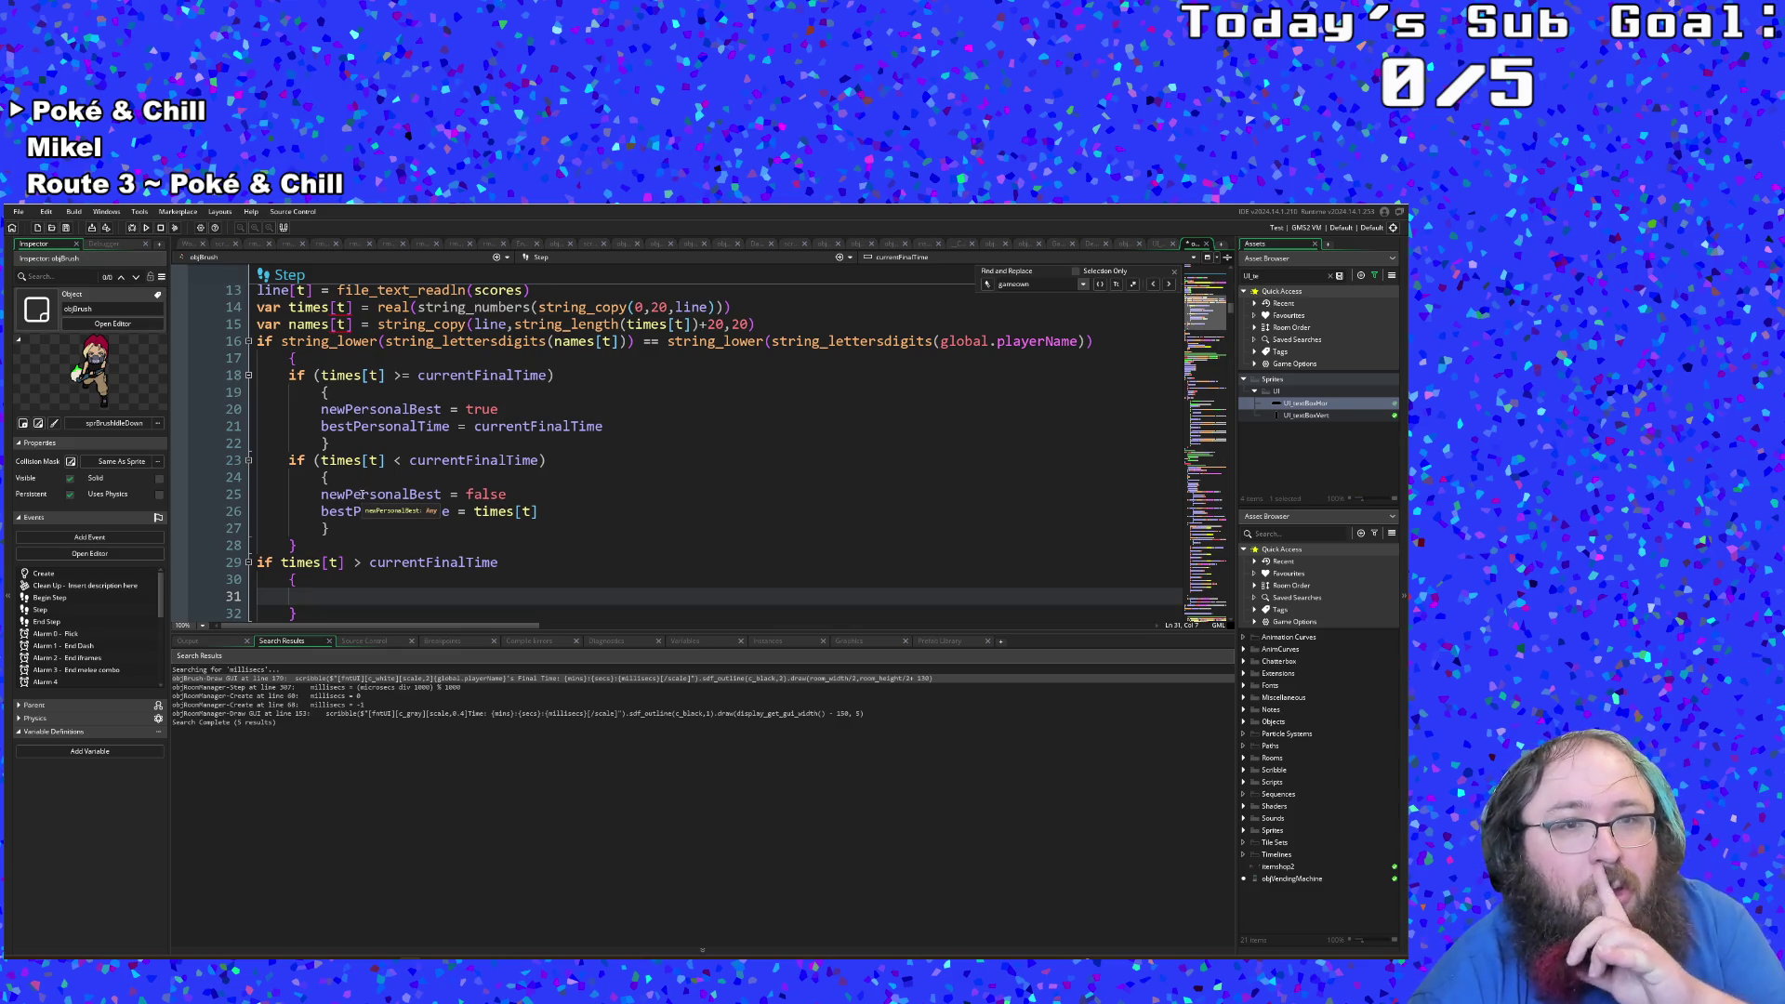
scroll(360, 496, "down", 2)
left_click(360, 463)
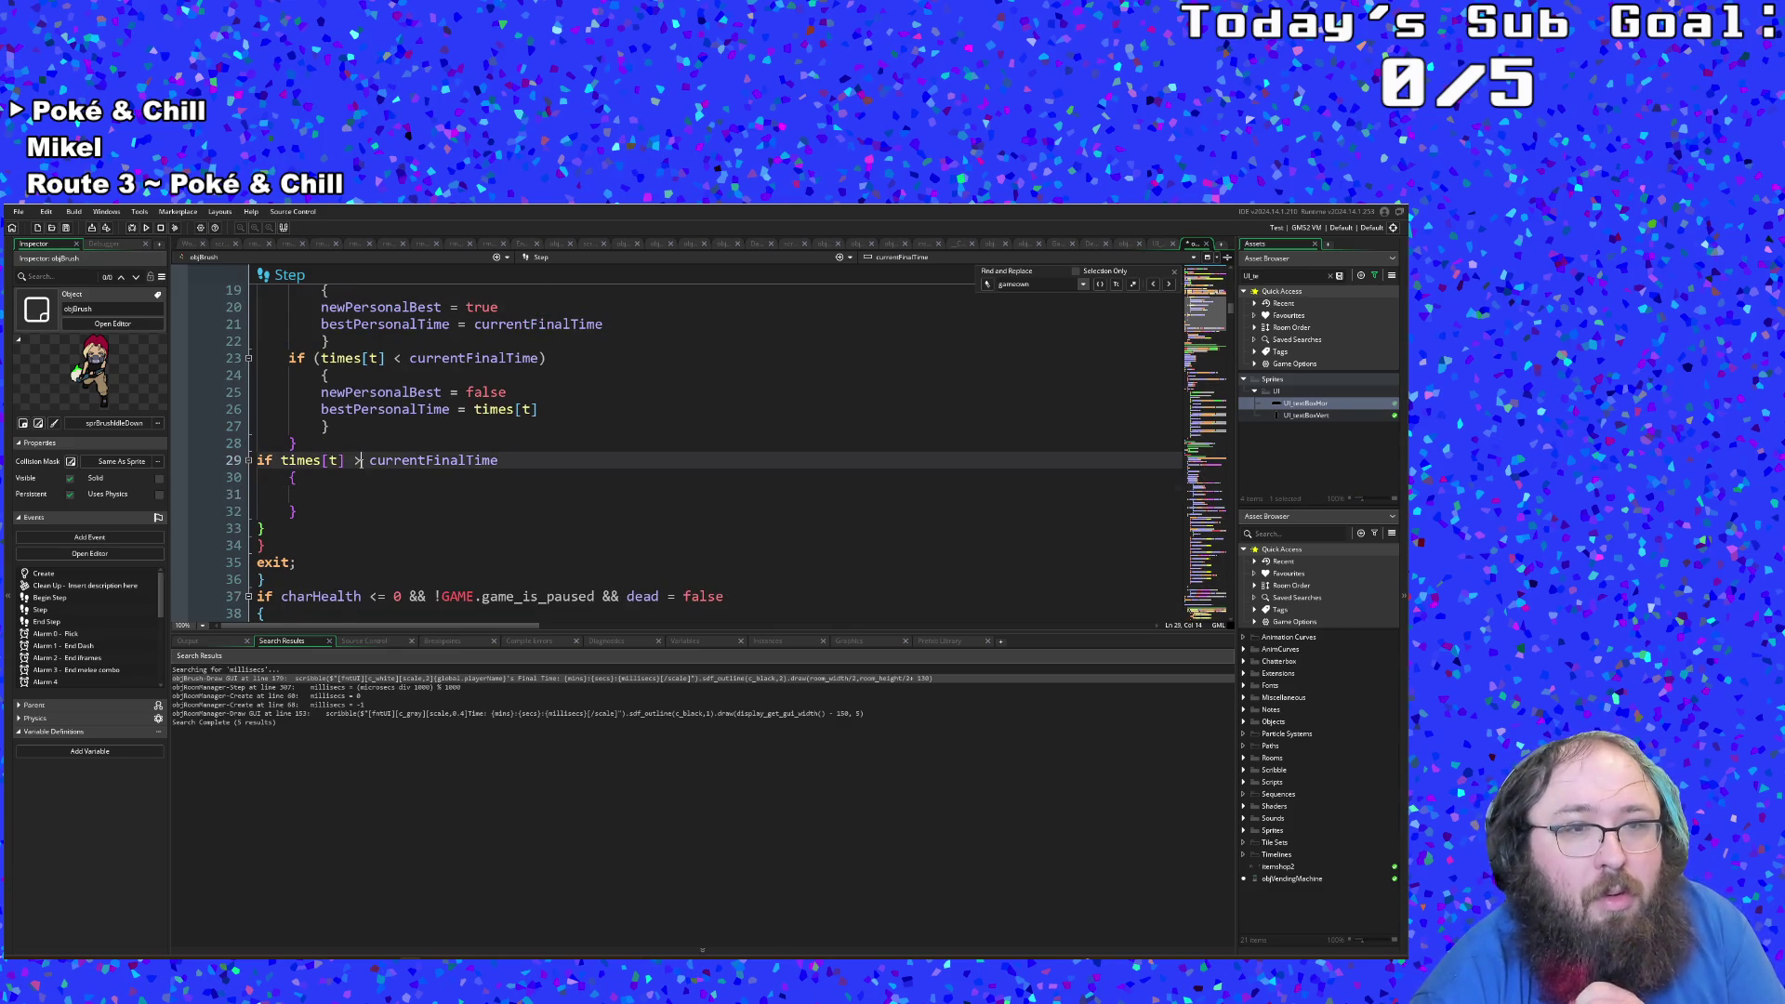
type("=")
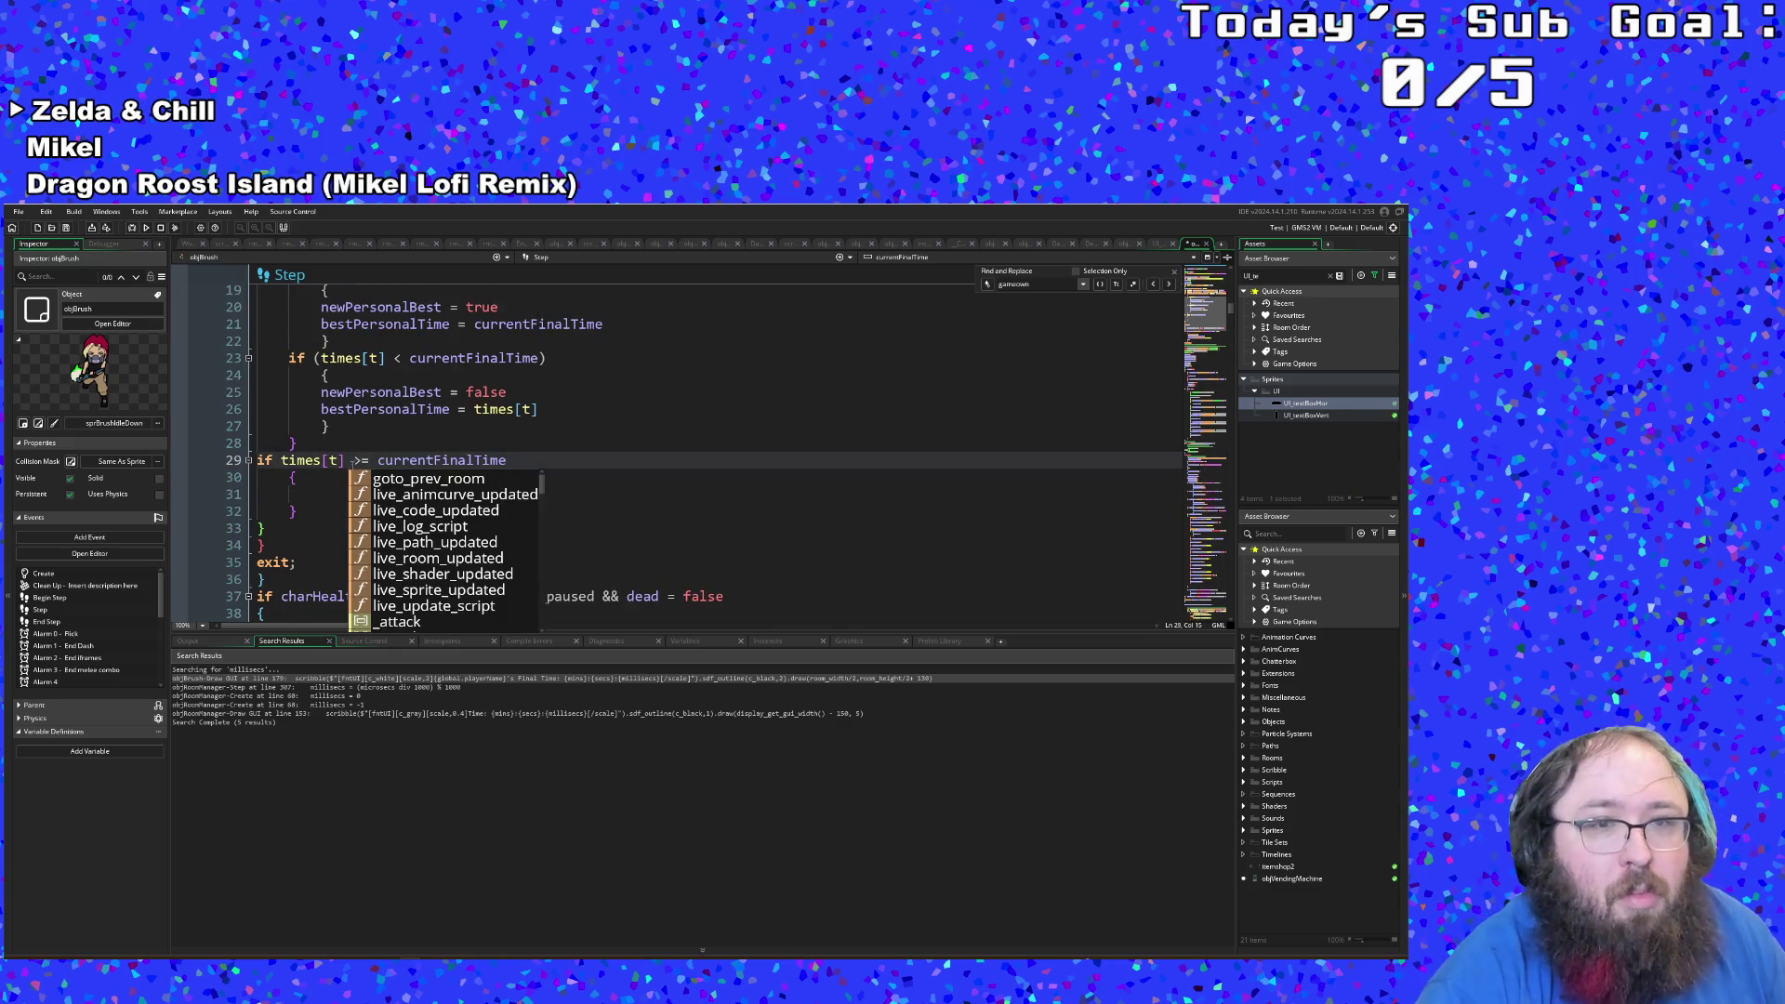
left_click(311, 494)
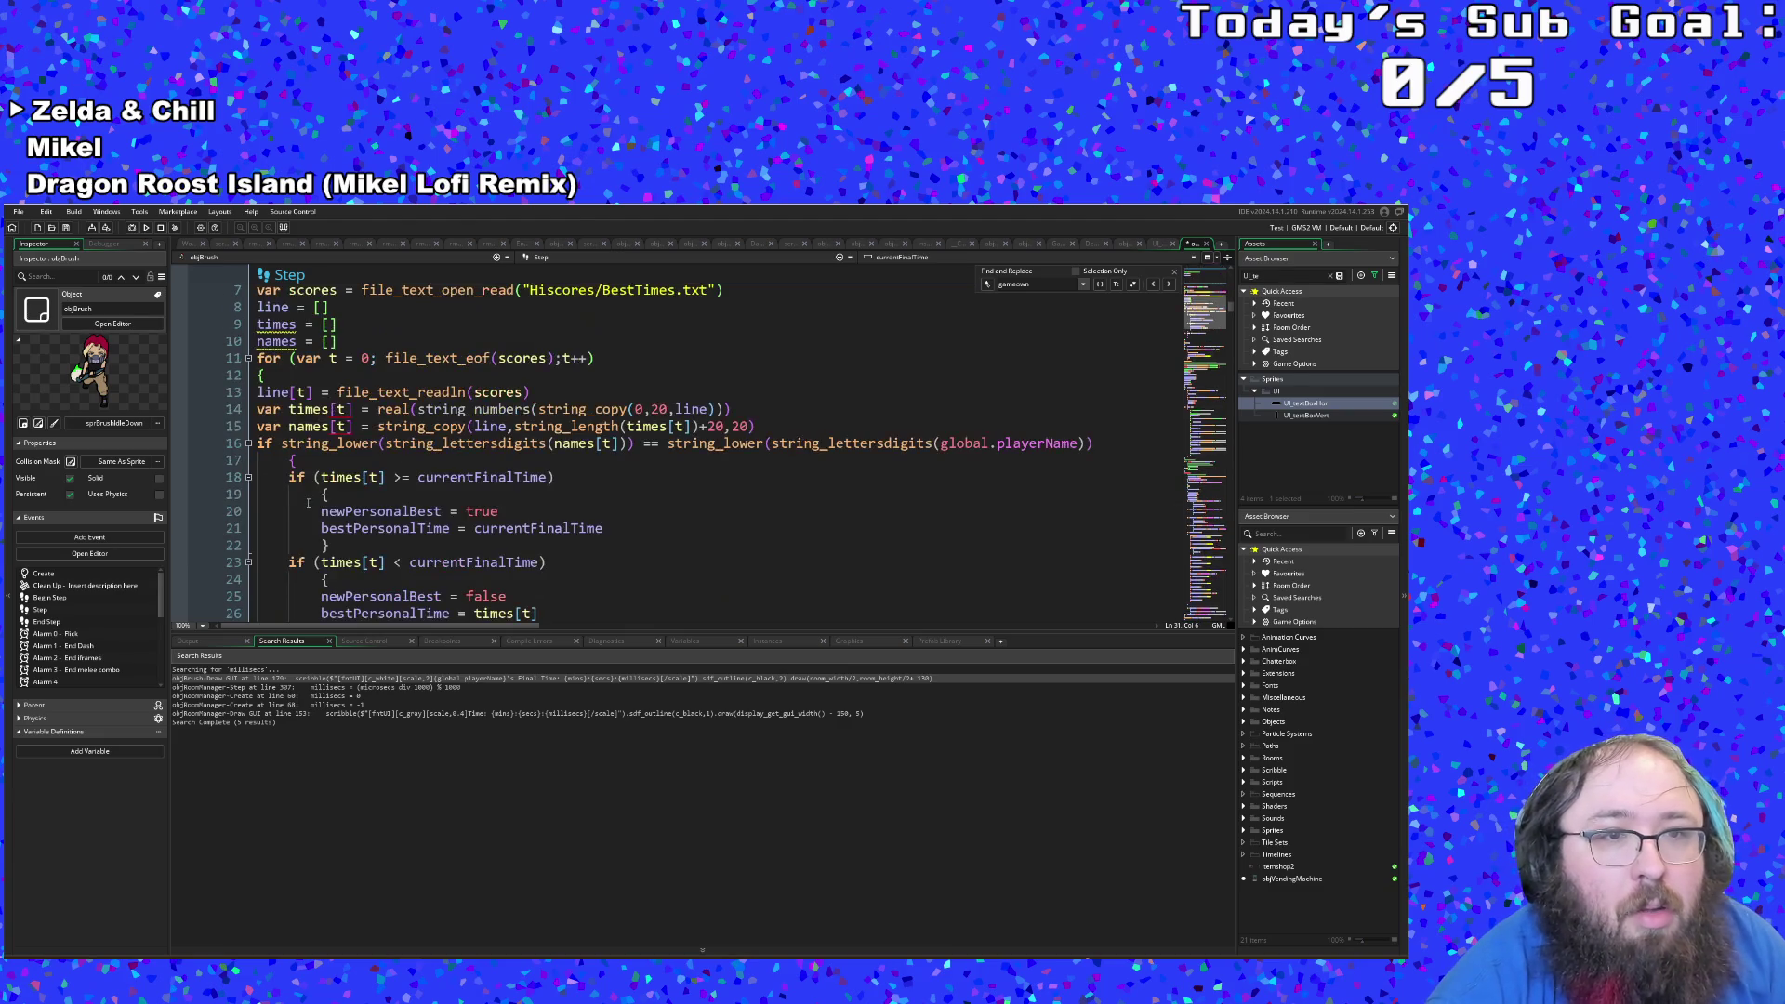
scroll(307, 505, "up", 4)
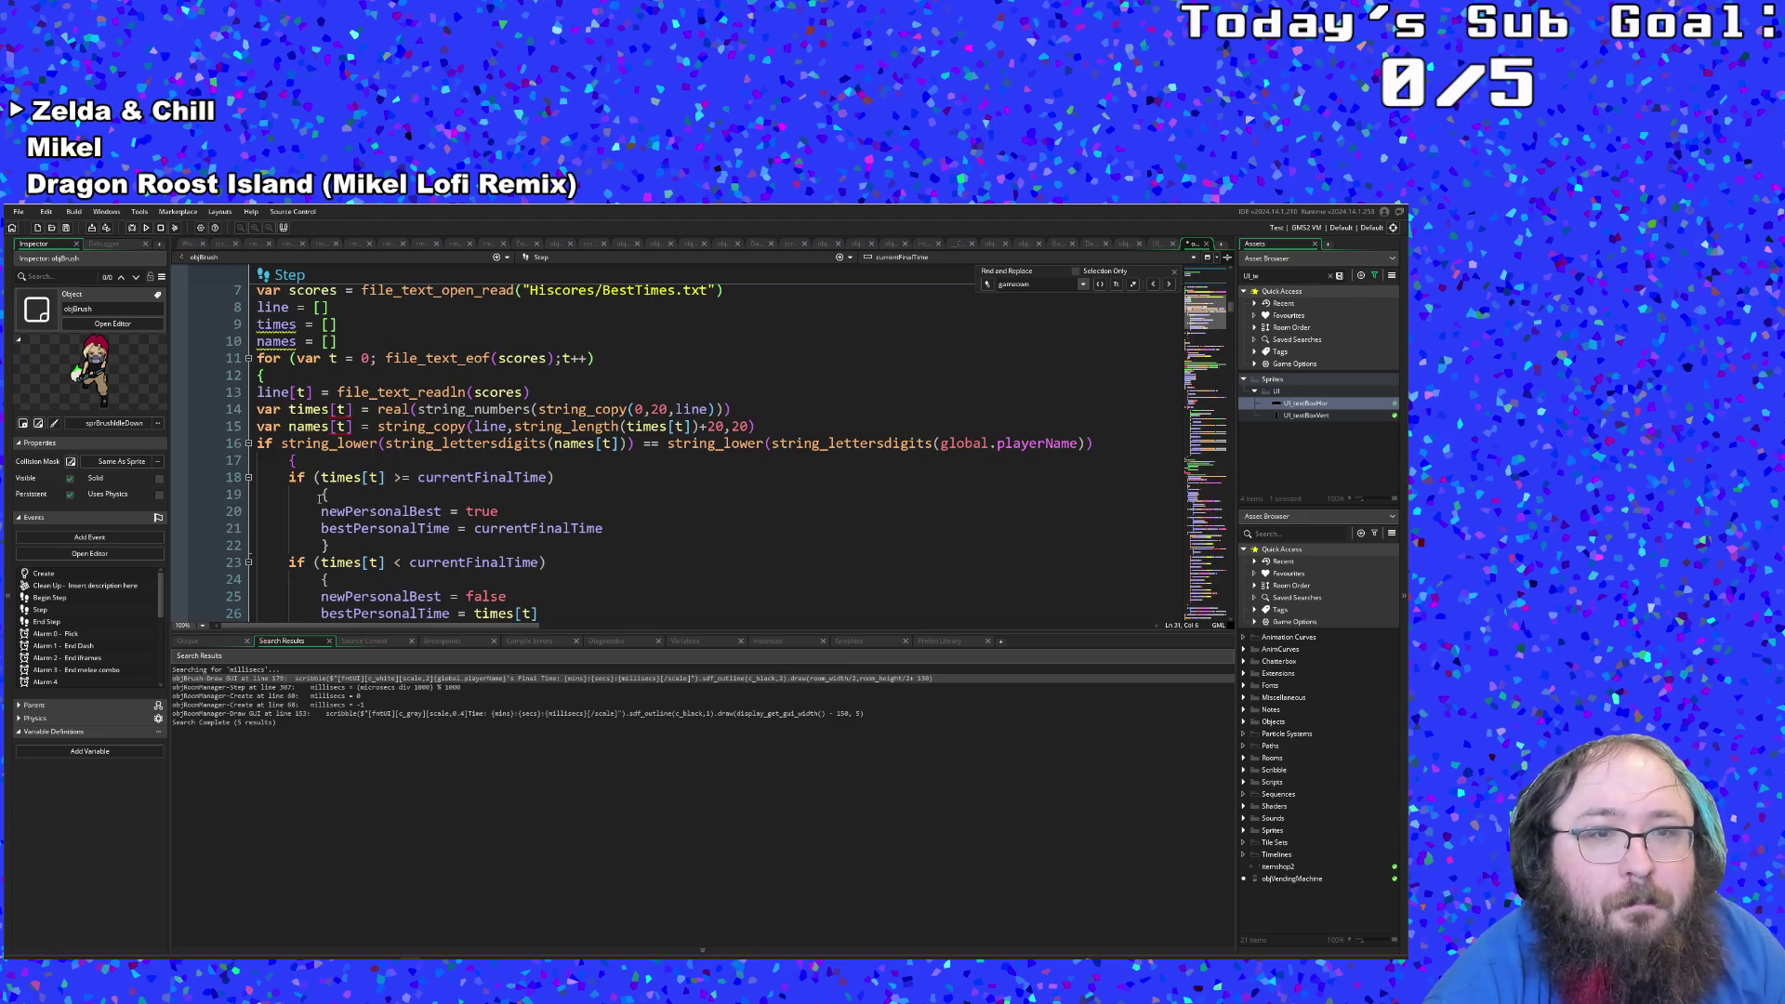
scroll(320, 498, "down", 2)
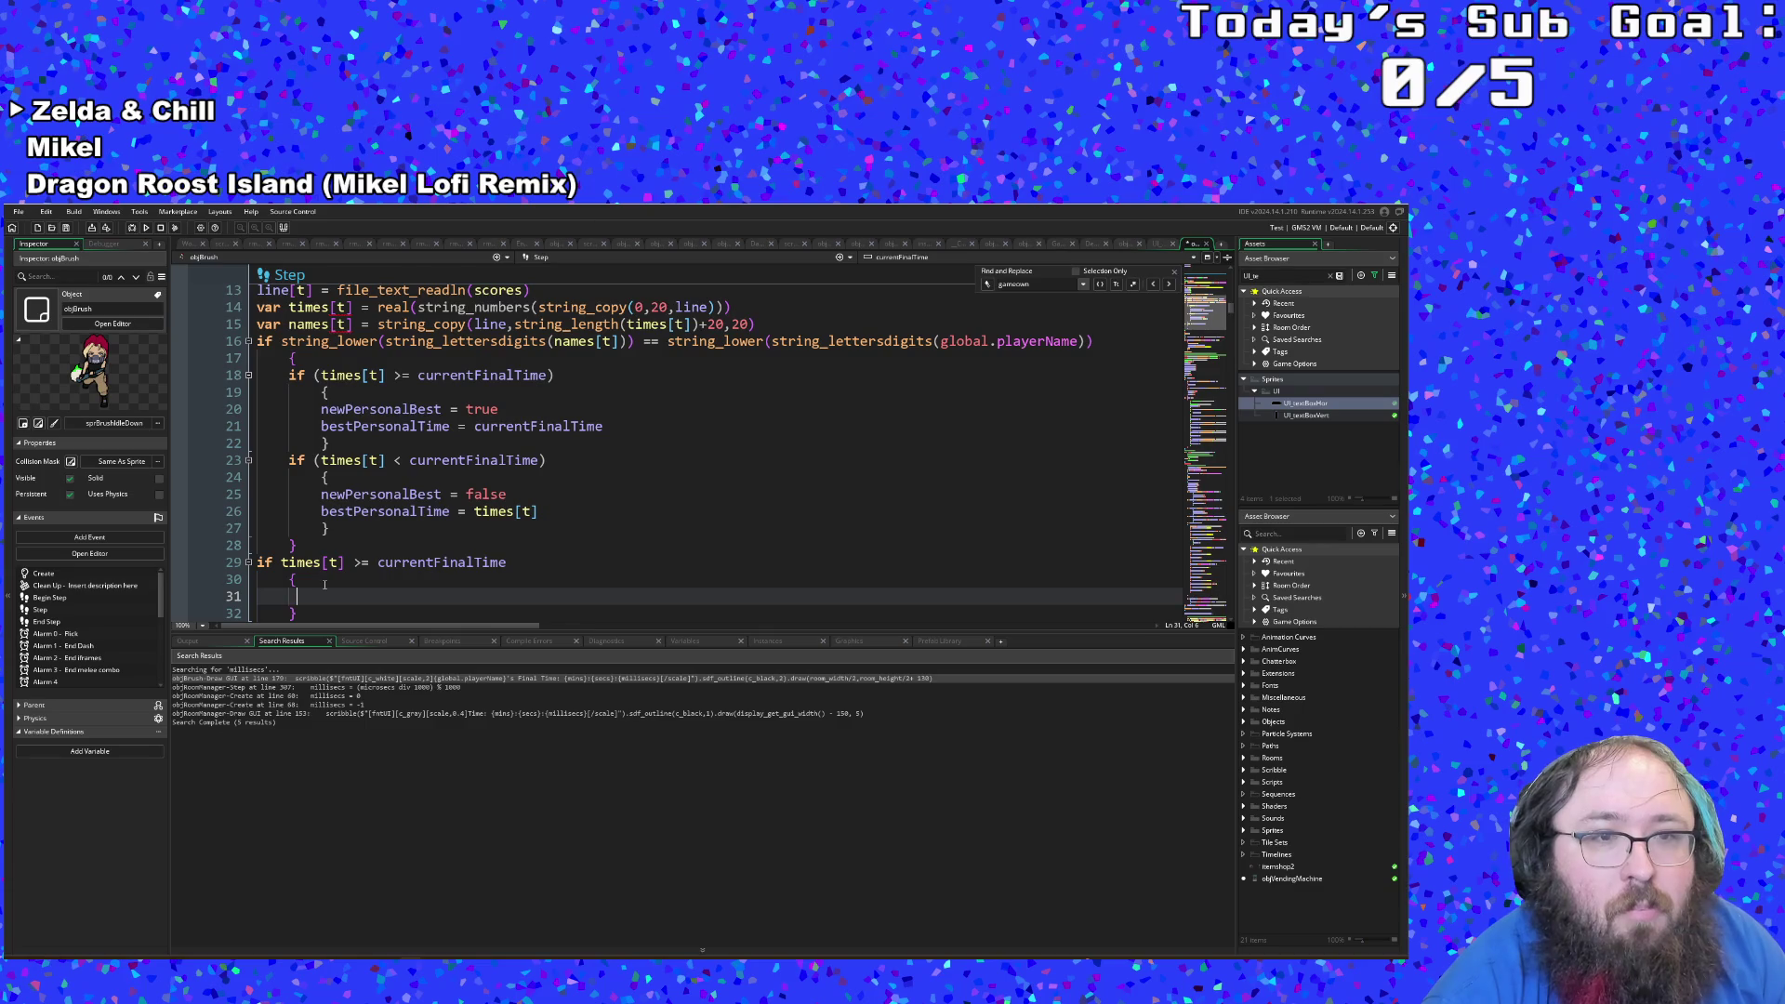
scroll(327, 578, "down", 2)
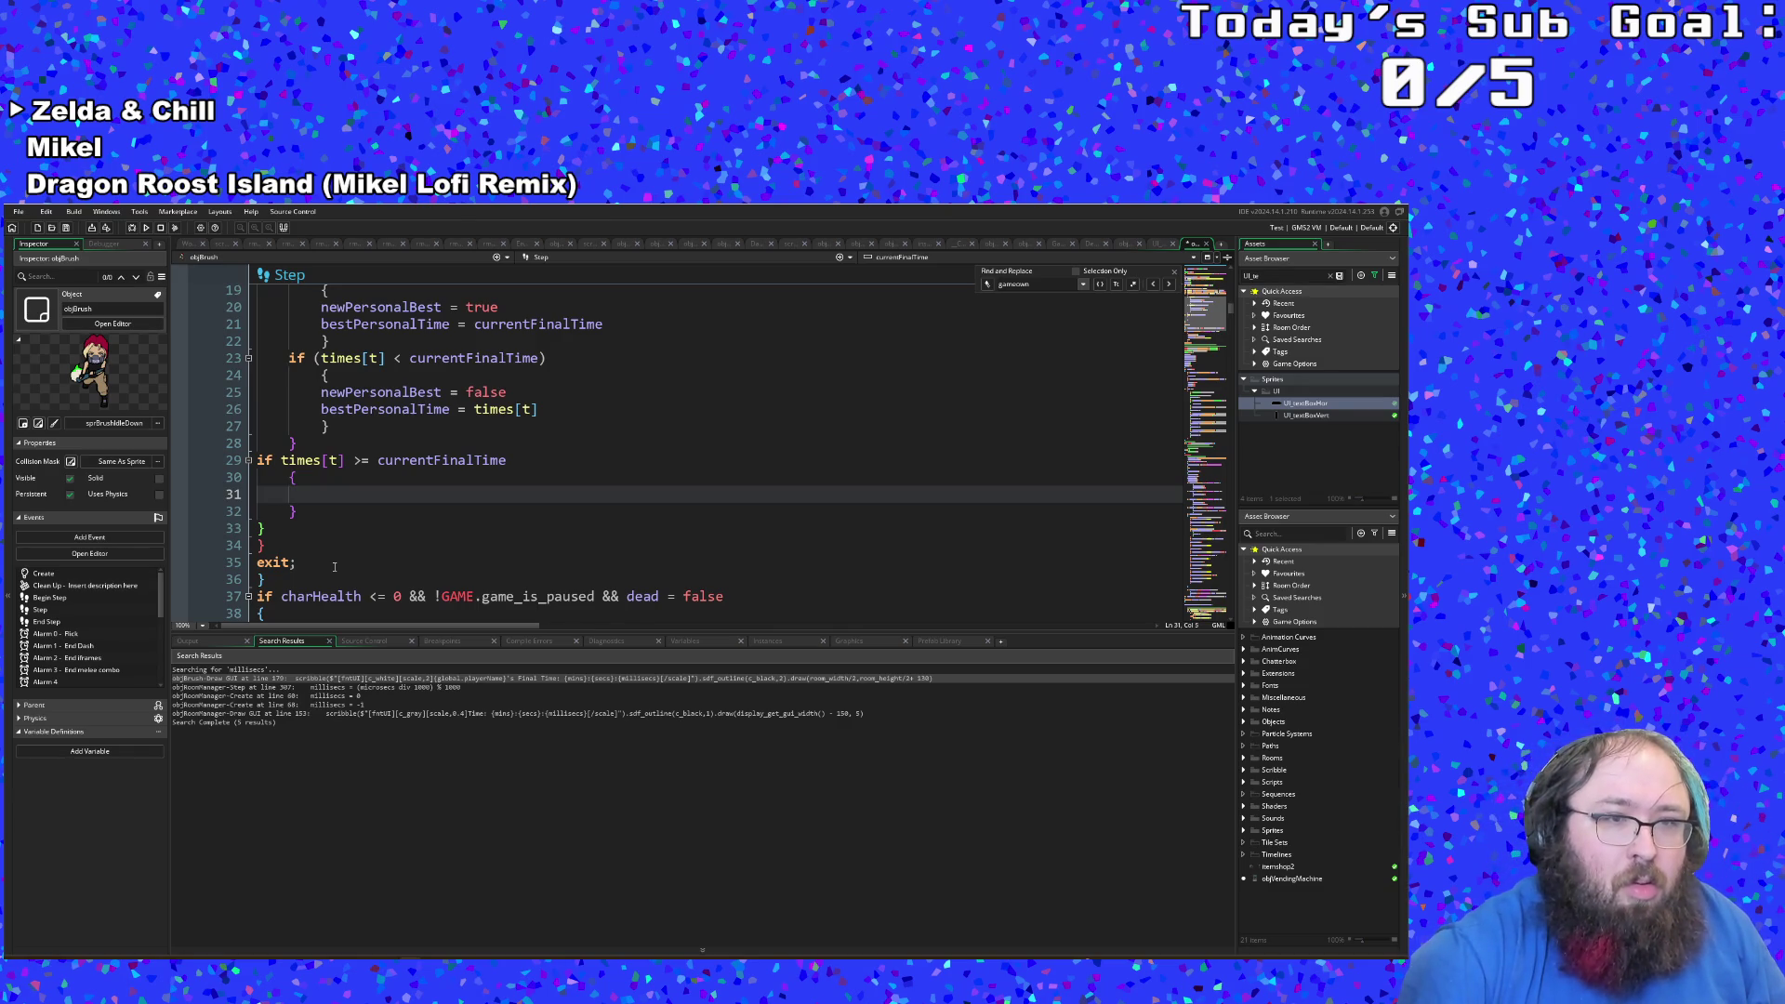
key("Up")
key("Up")
key("Right")
key("Right")
key("Right")
key("BackSpace")
key("Down")
key("Down")
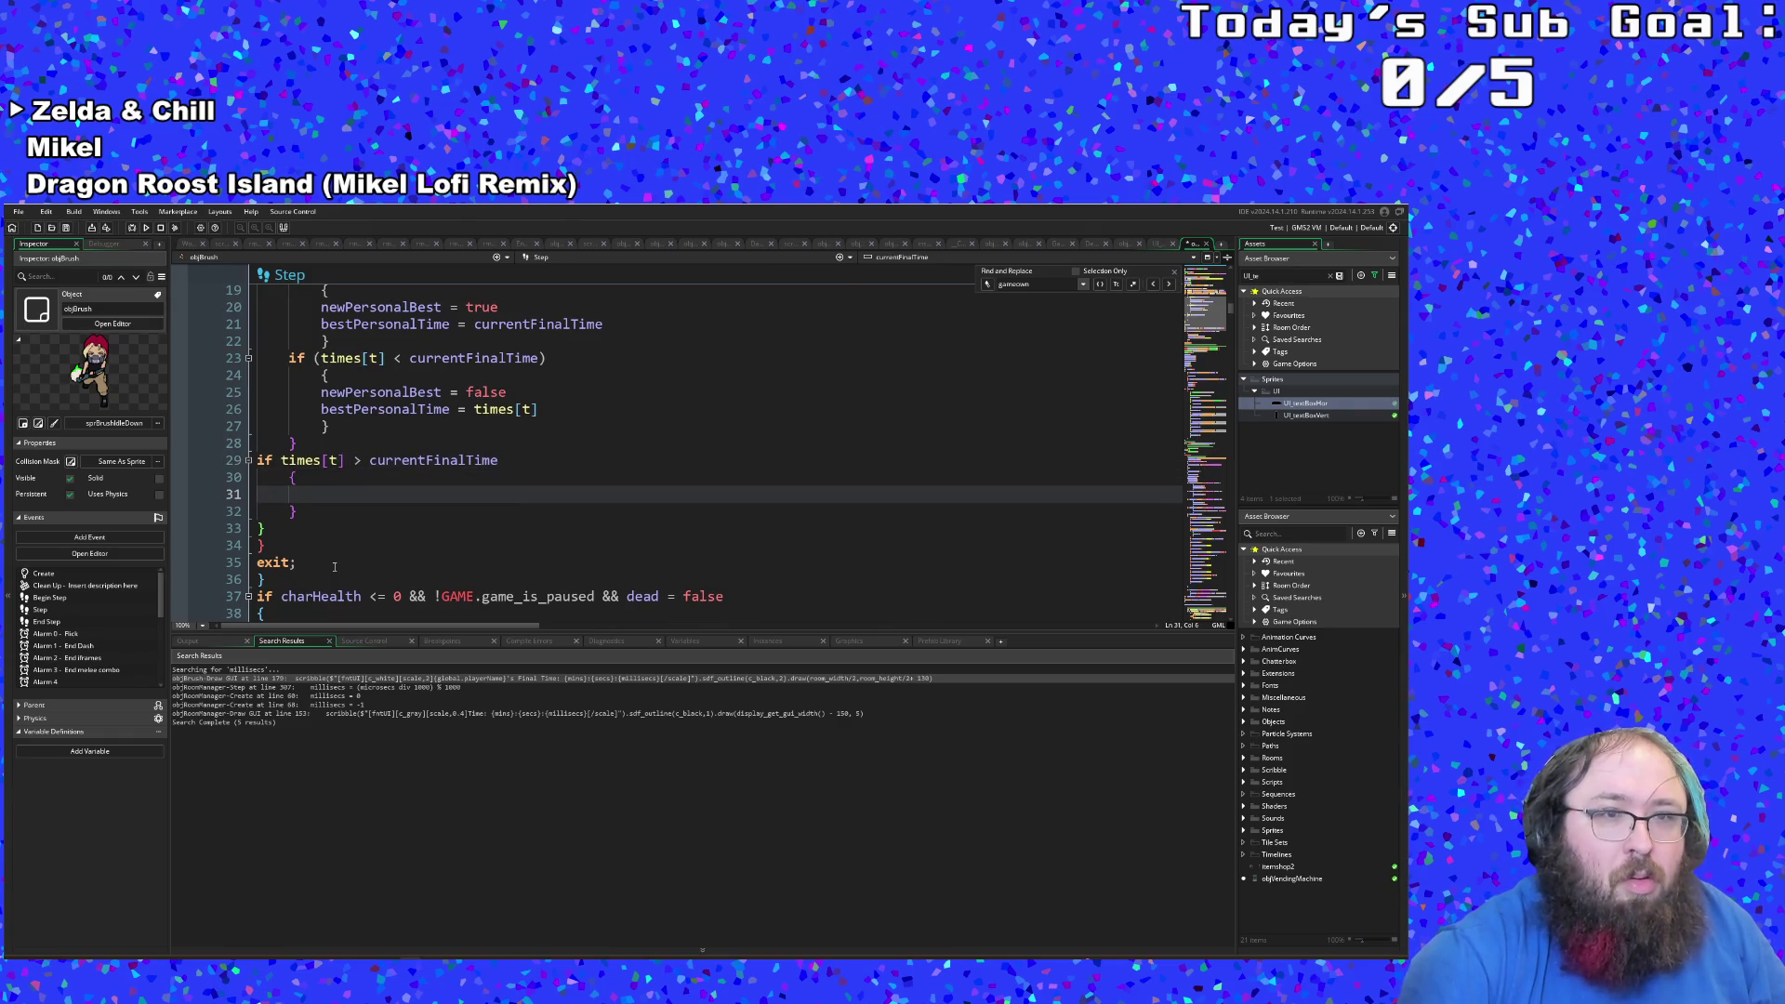
Step: Fill line 29's block with newOverallBest = false and bestOverallTime = times[t]
type("new")
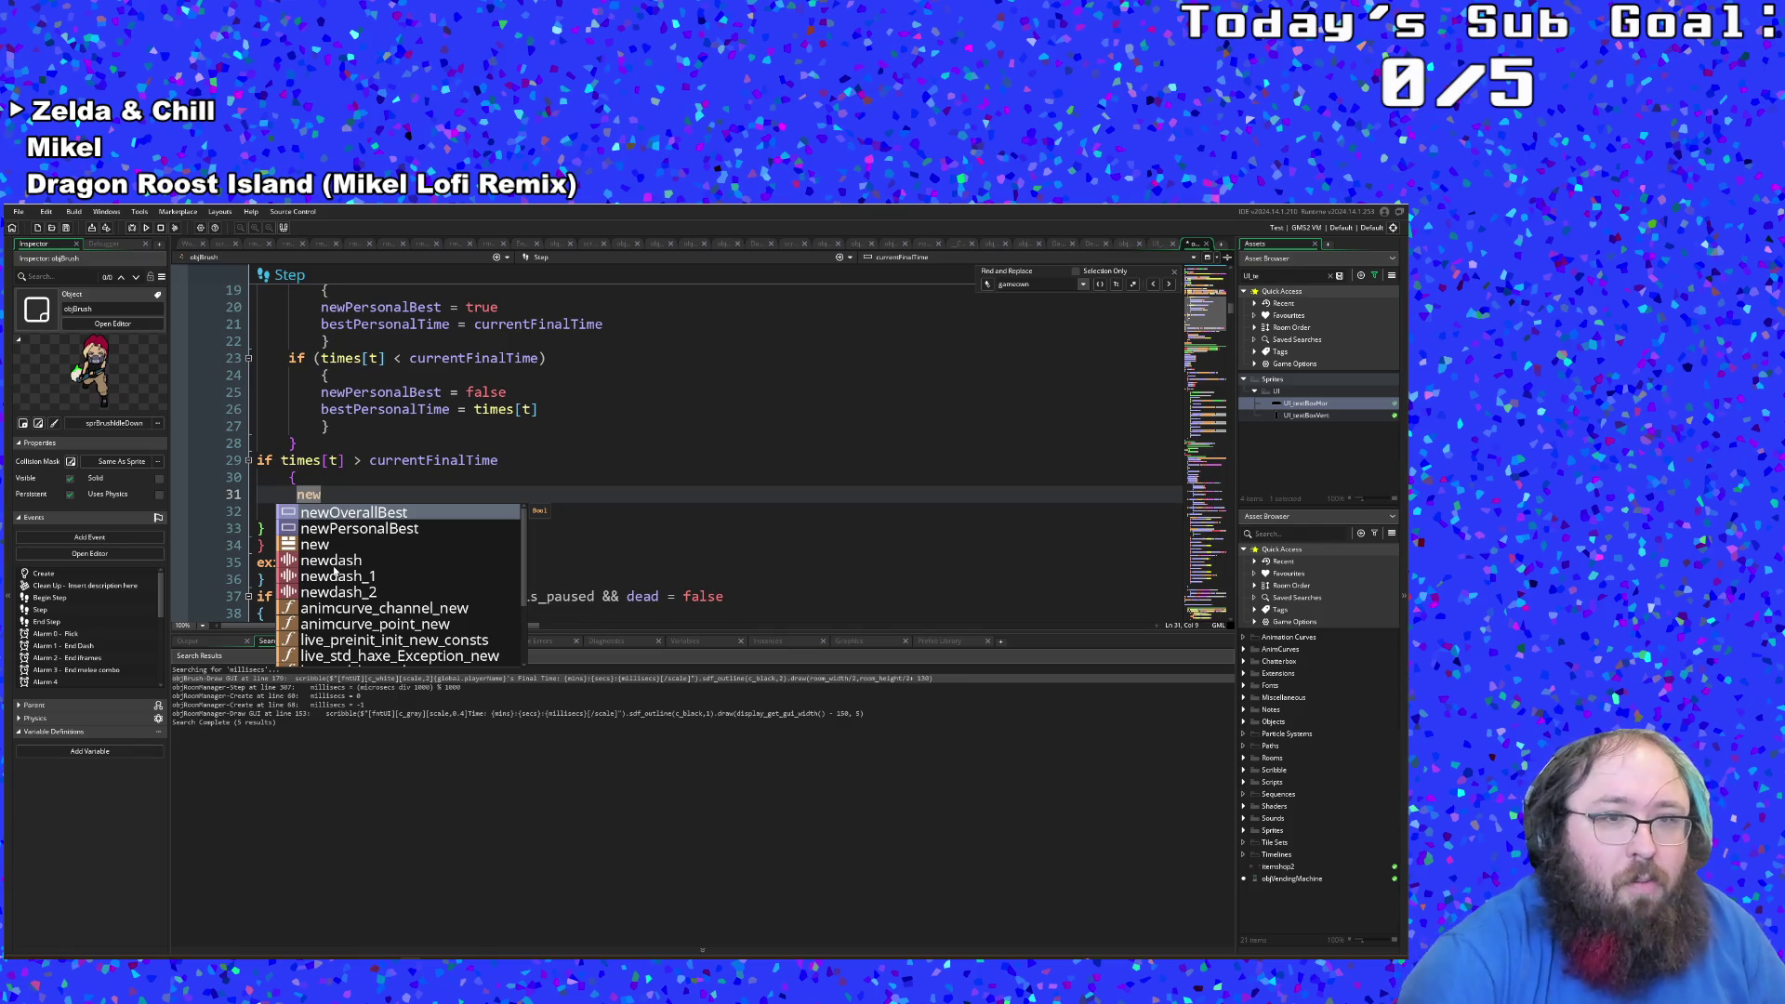
key("Return")
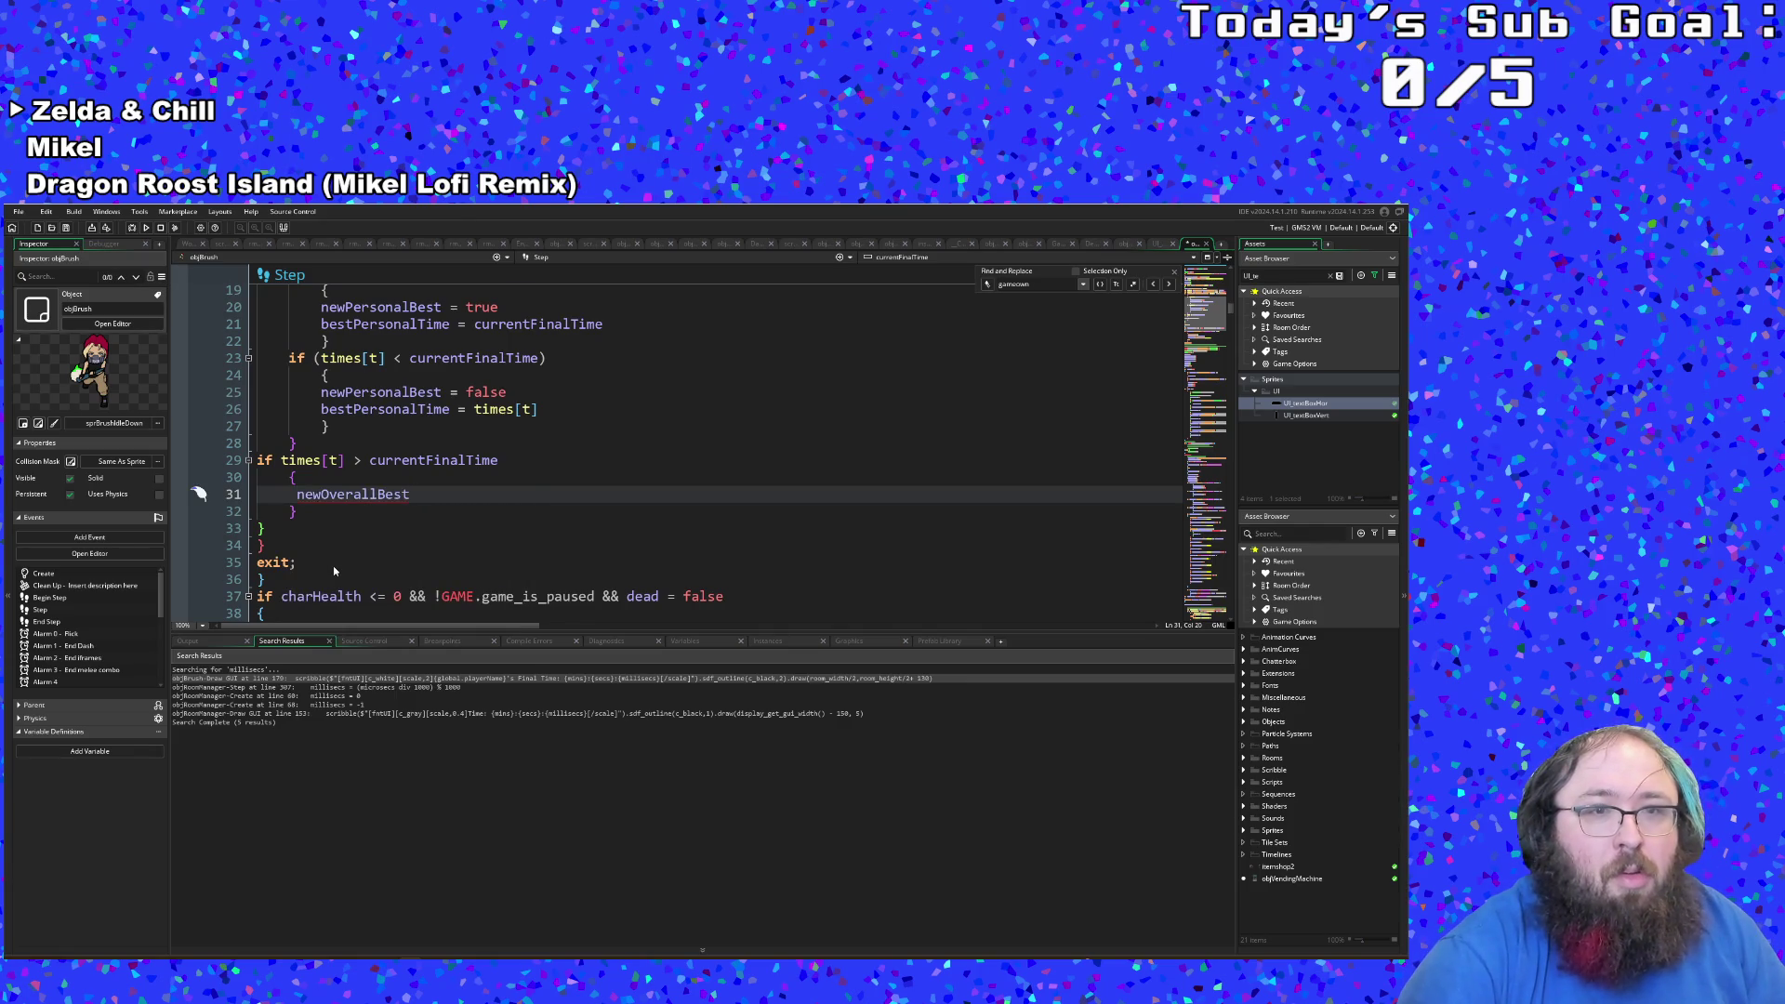
type(" = false")
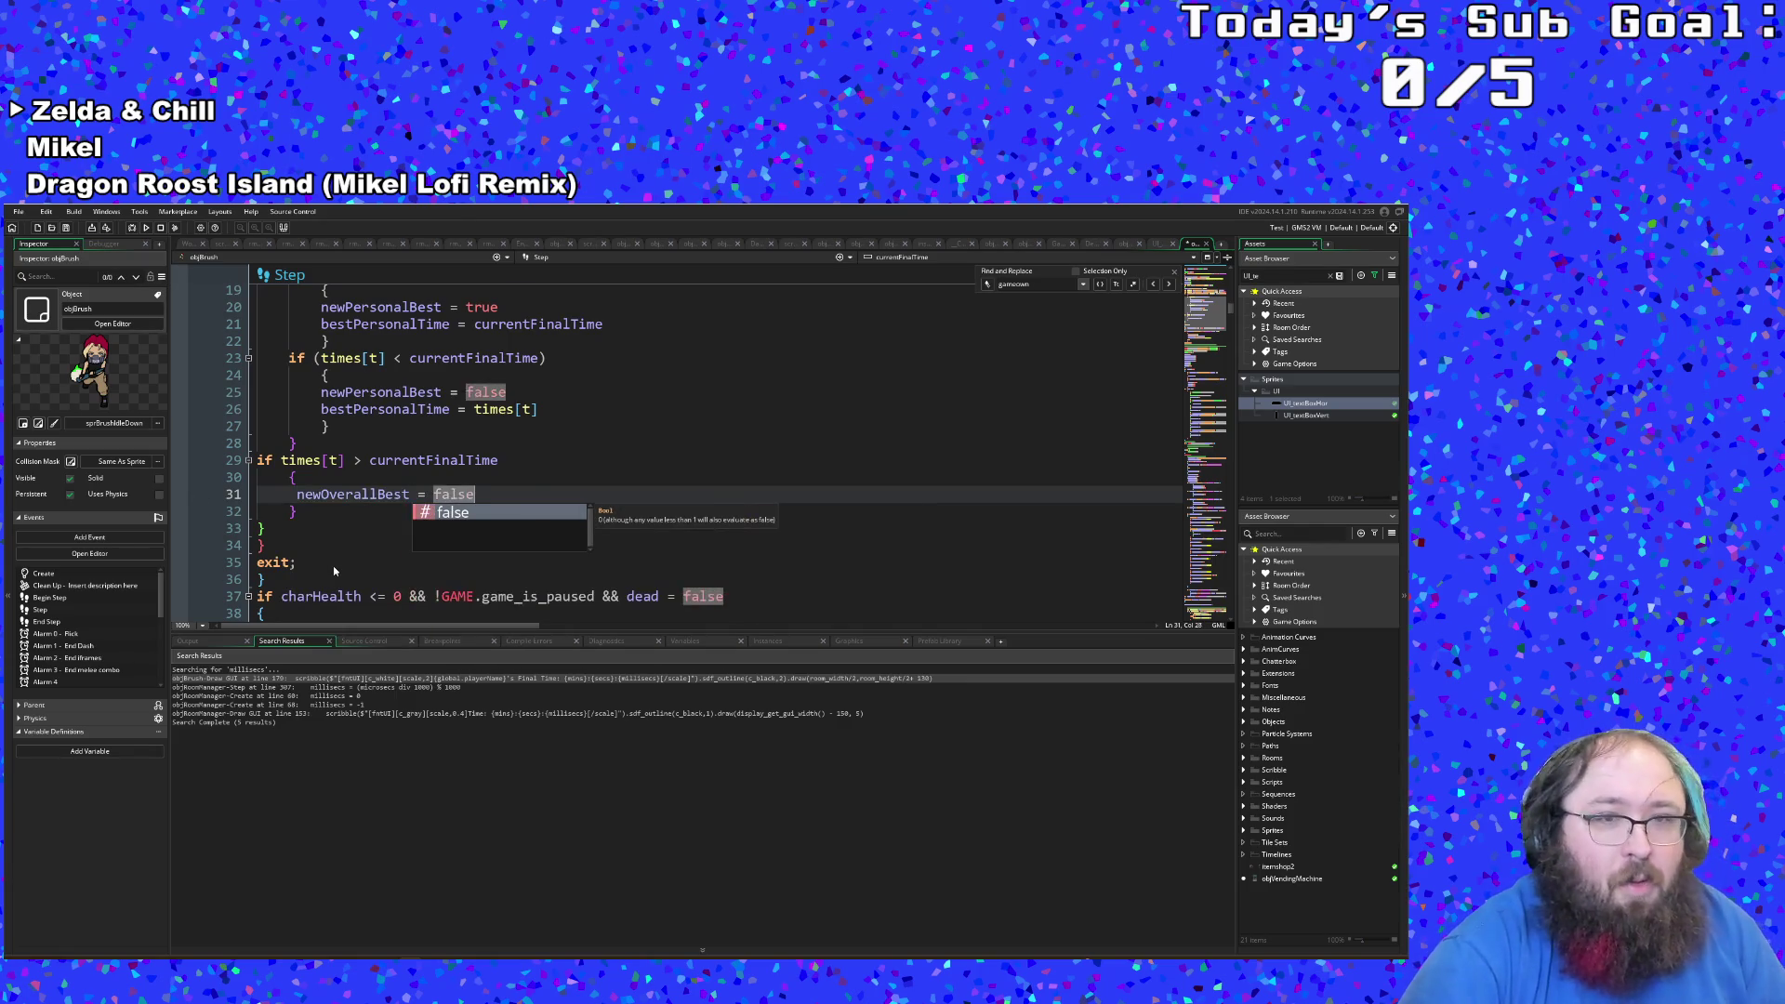
key("Return")
key("Return")
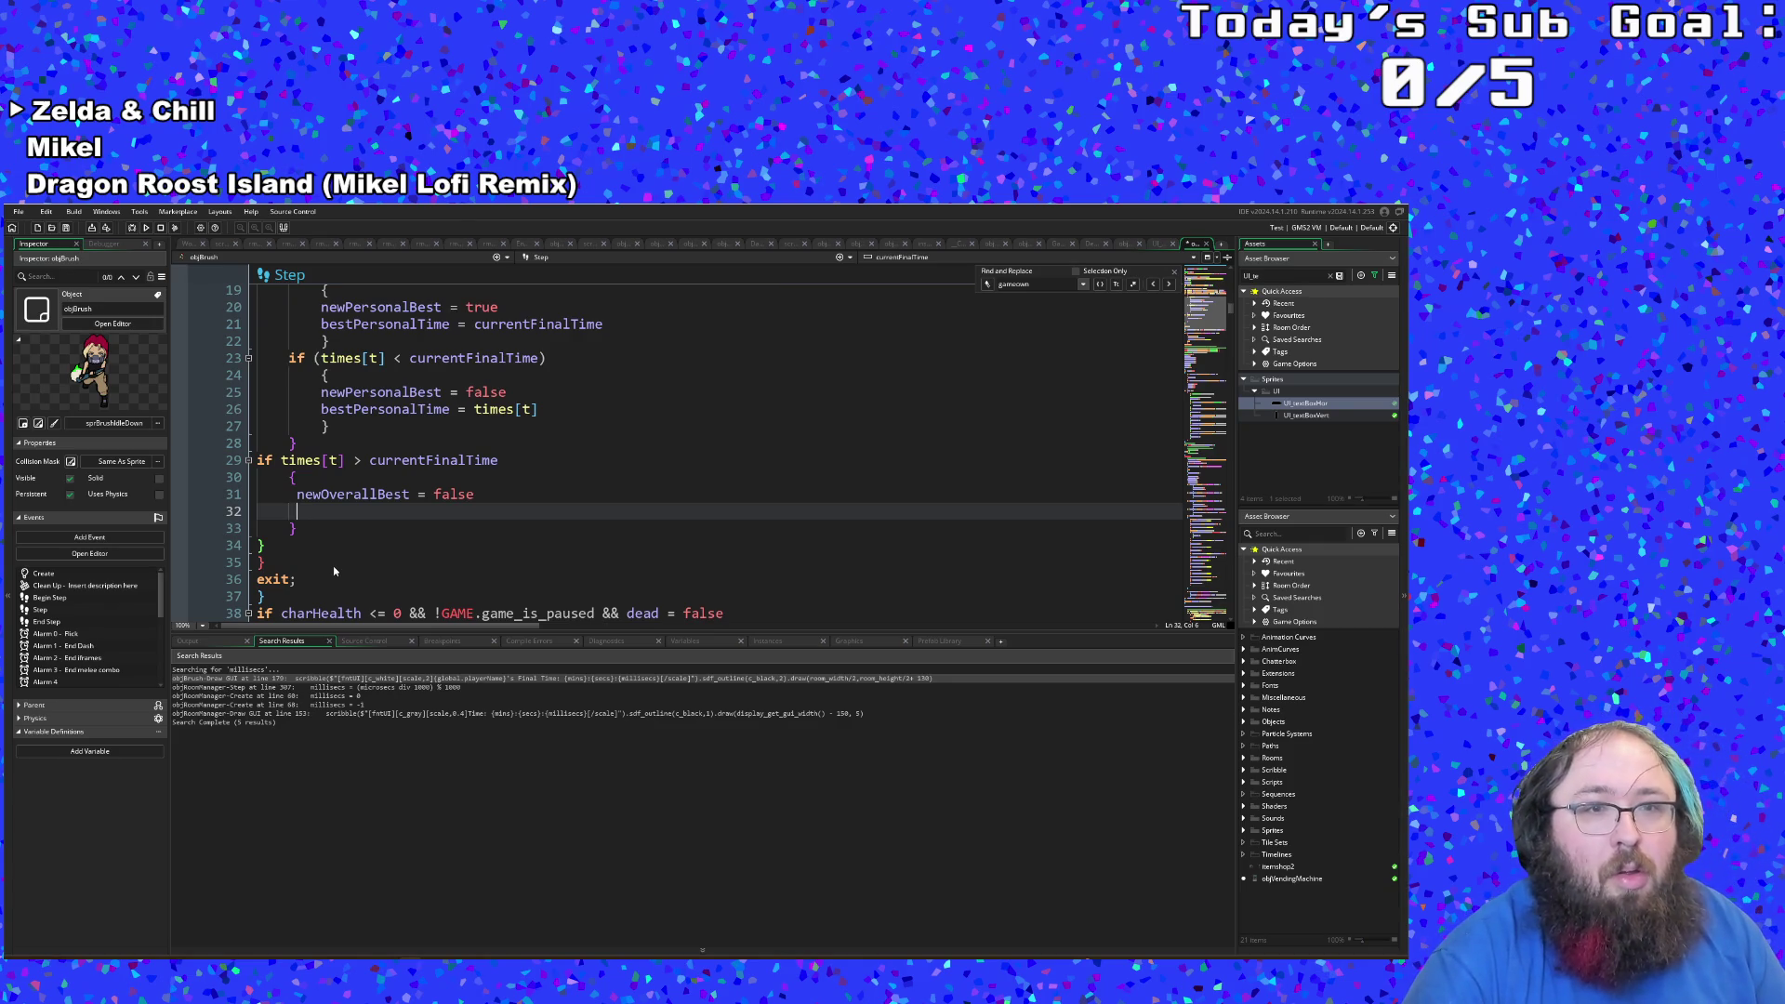
type("bestOverallTime ")
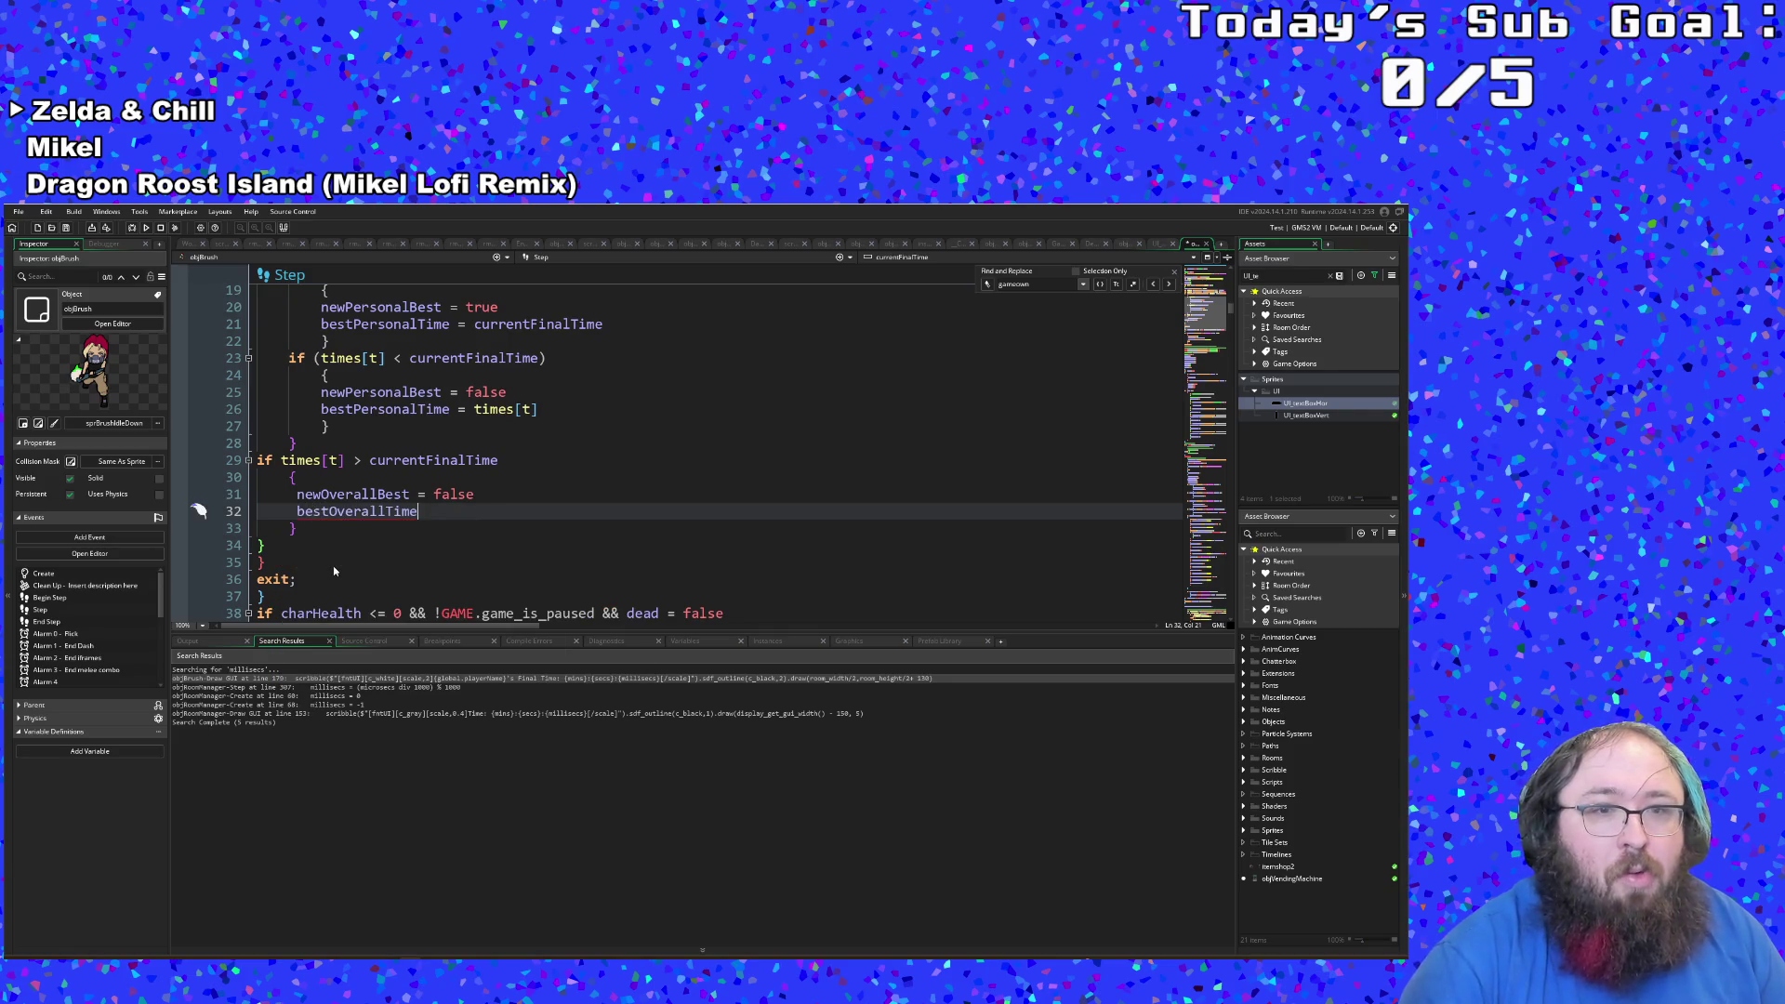
type("= times")
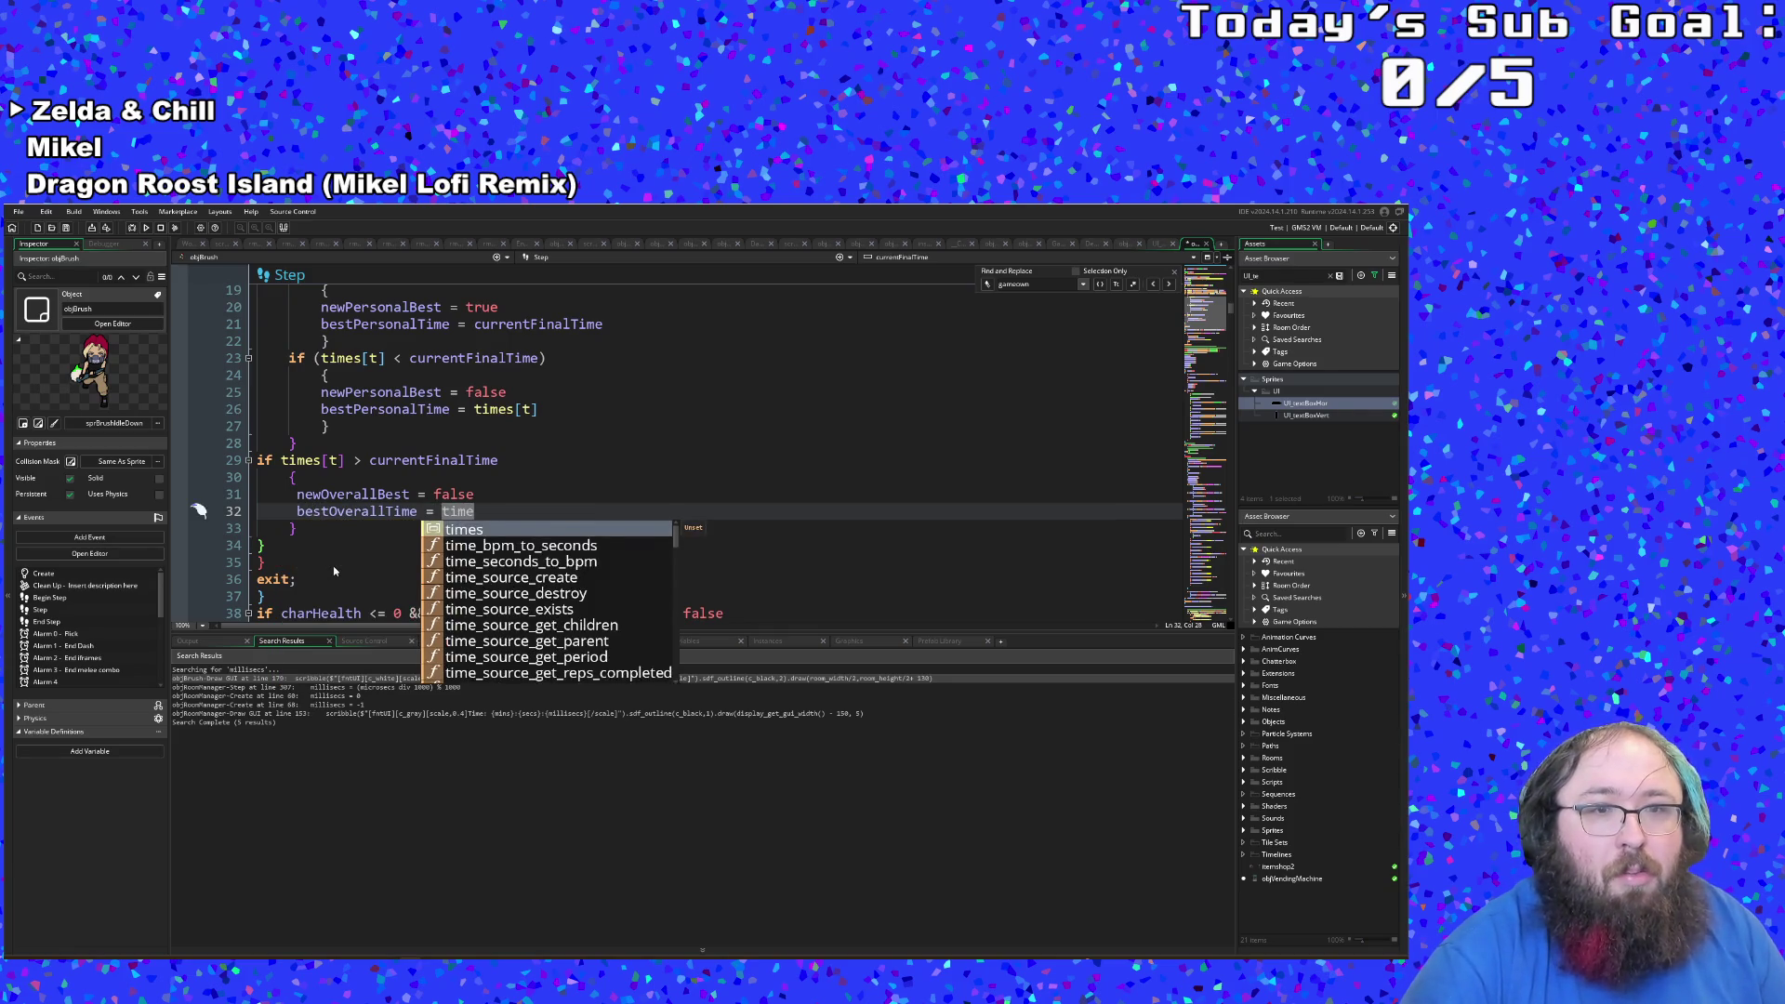
type("[t]")
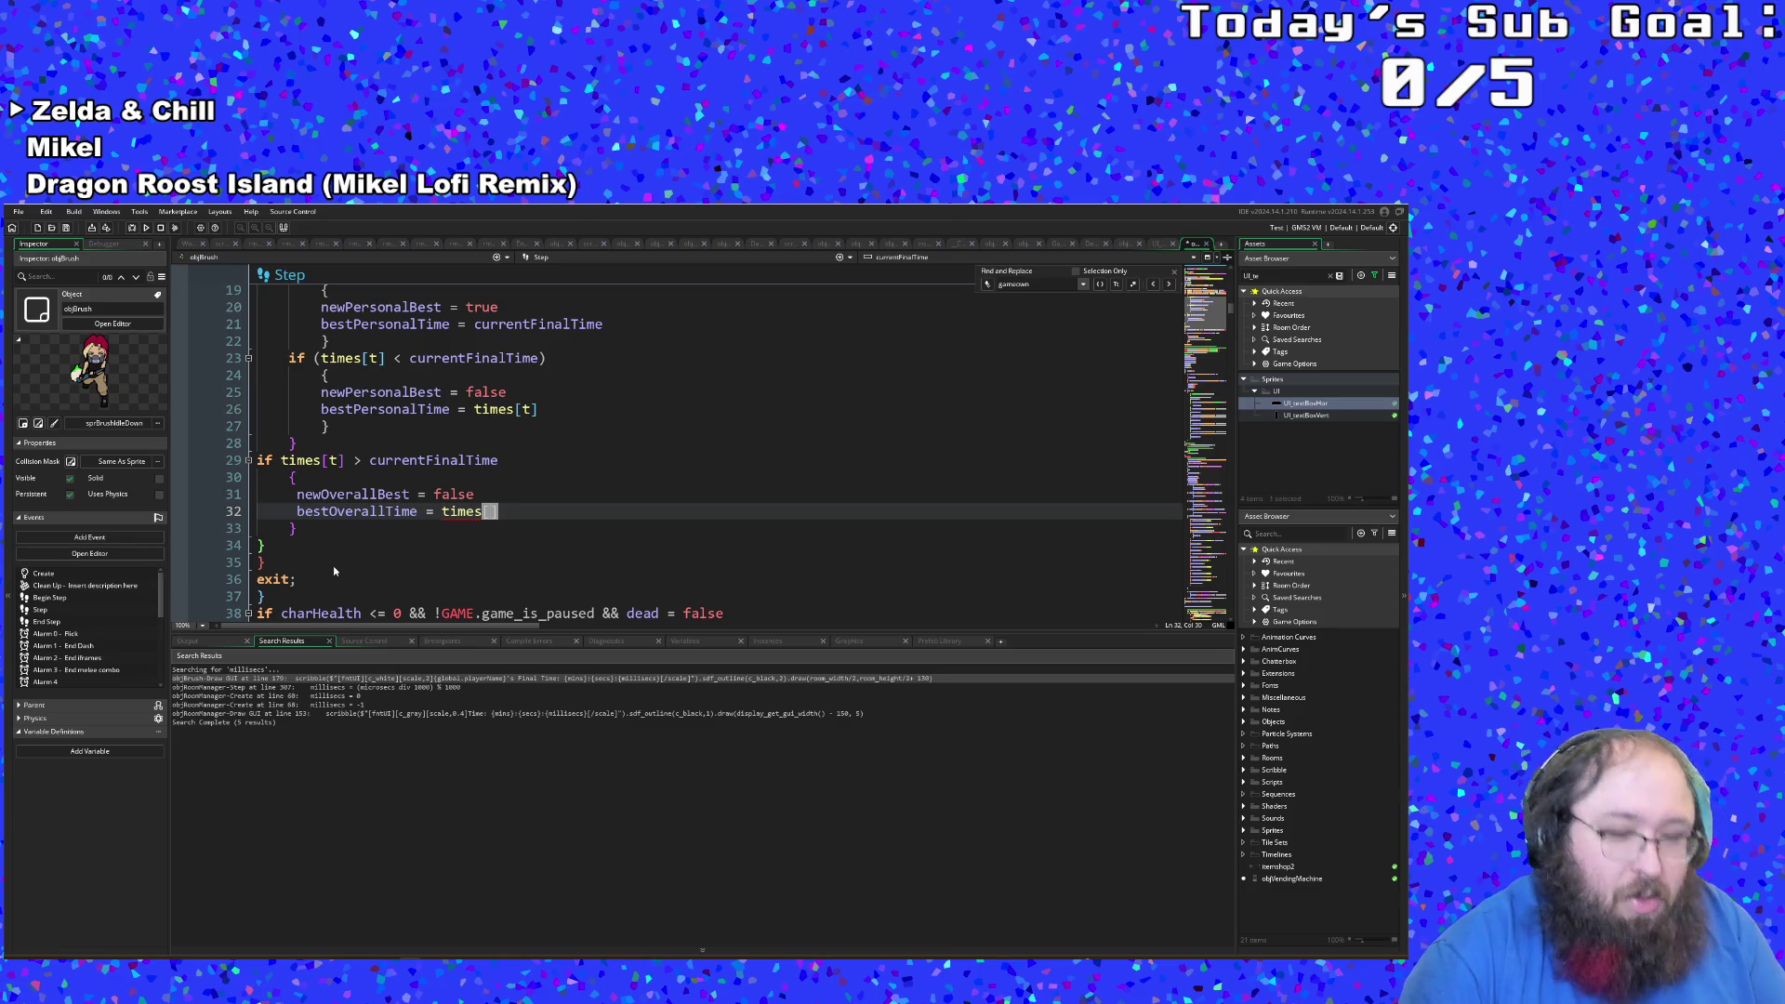
left_click(337, 566)
scroll(337, 565, "up", 4)
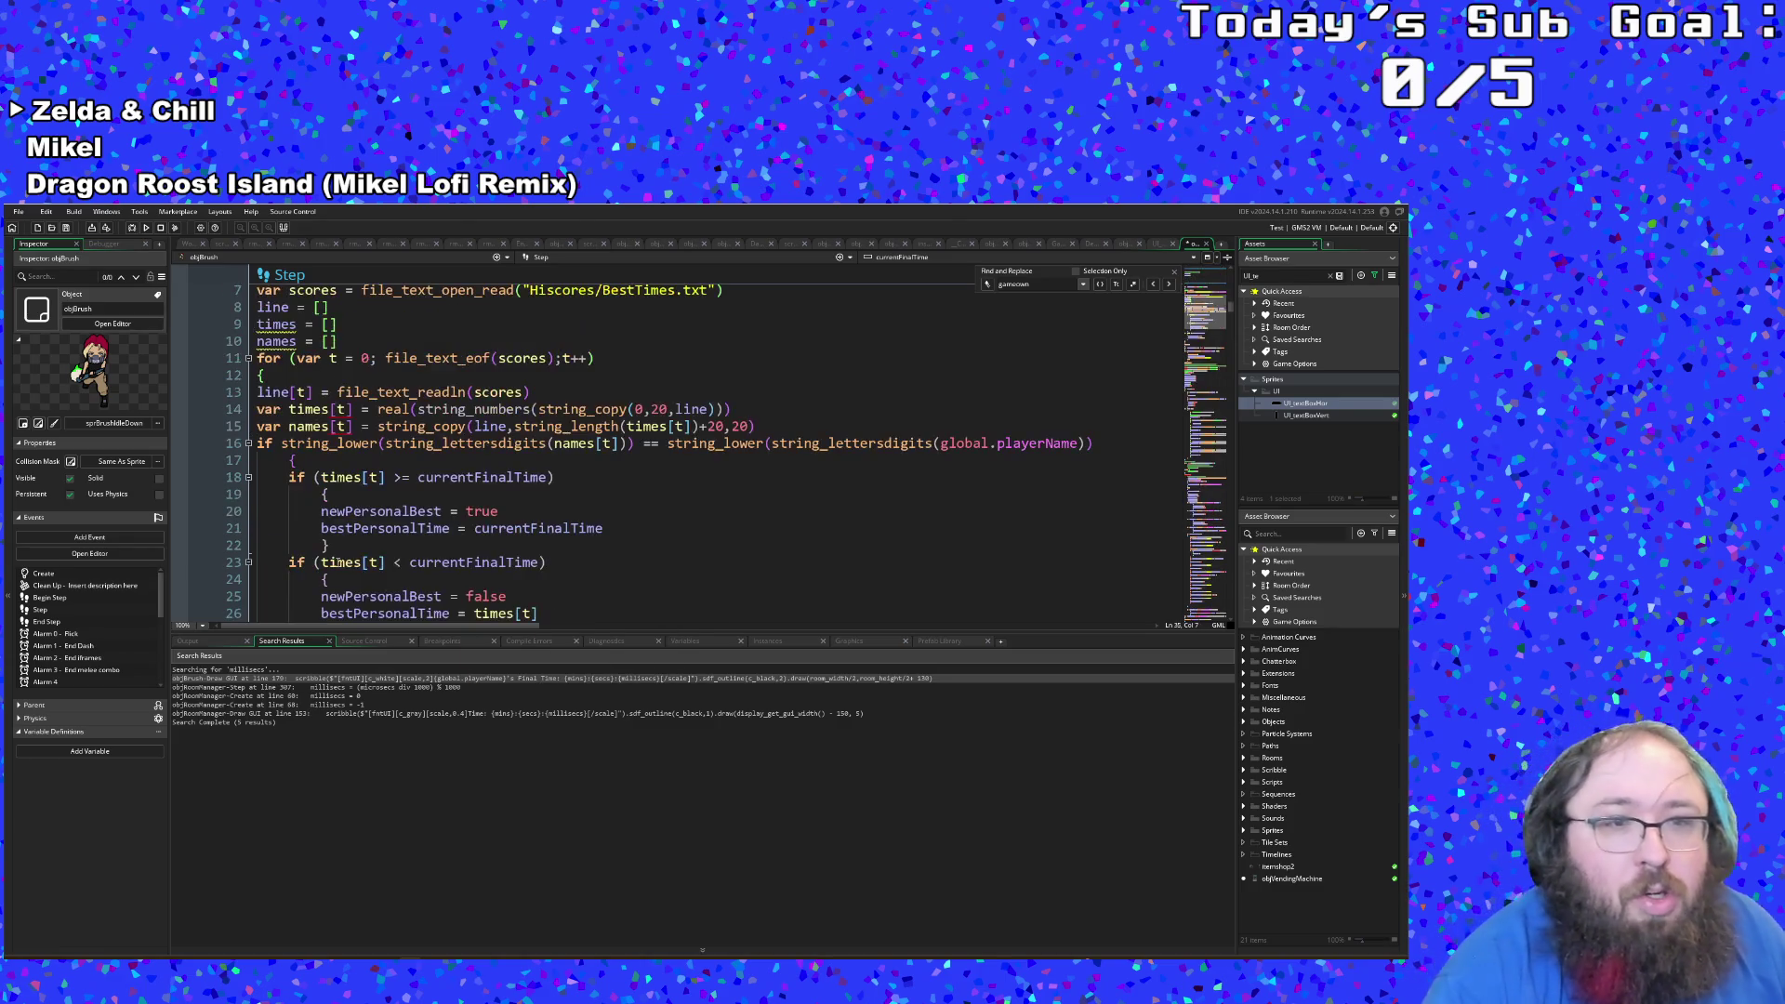
left_click(262, 376)
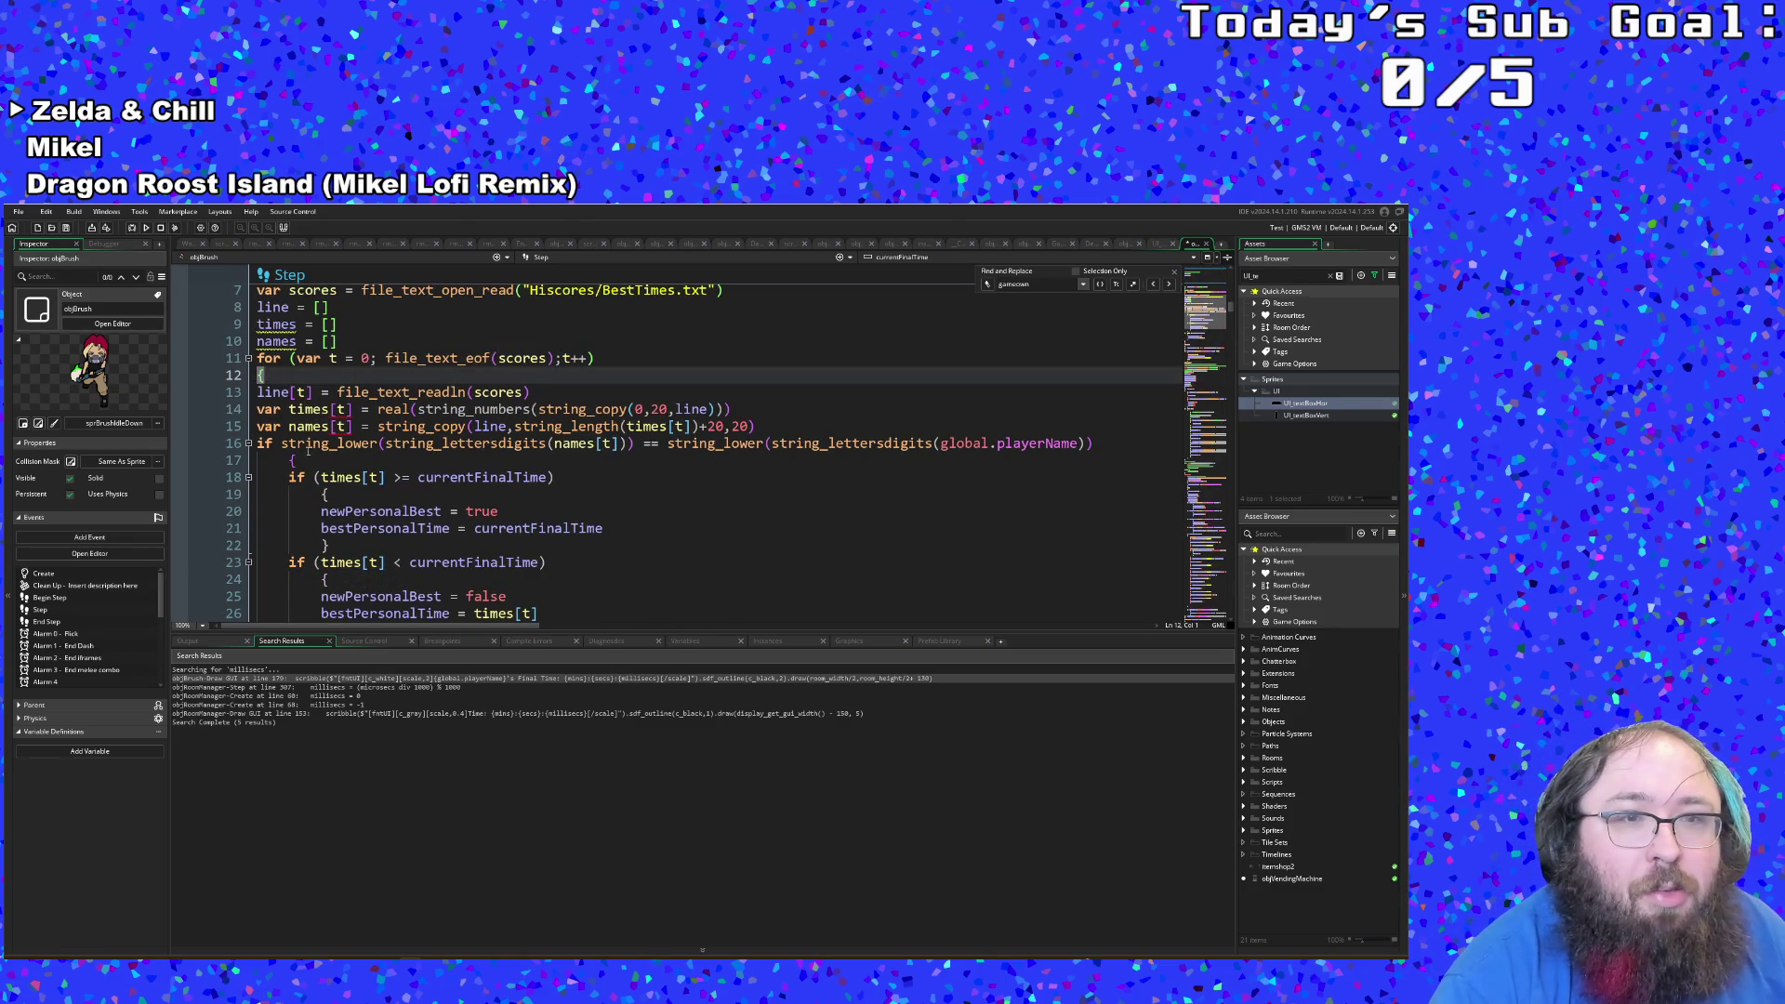
scroll(306, 450, "down", 4)
scroll(308, 453, "up", 4)
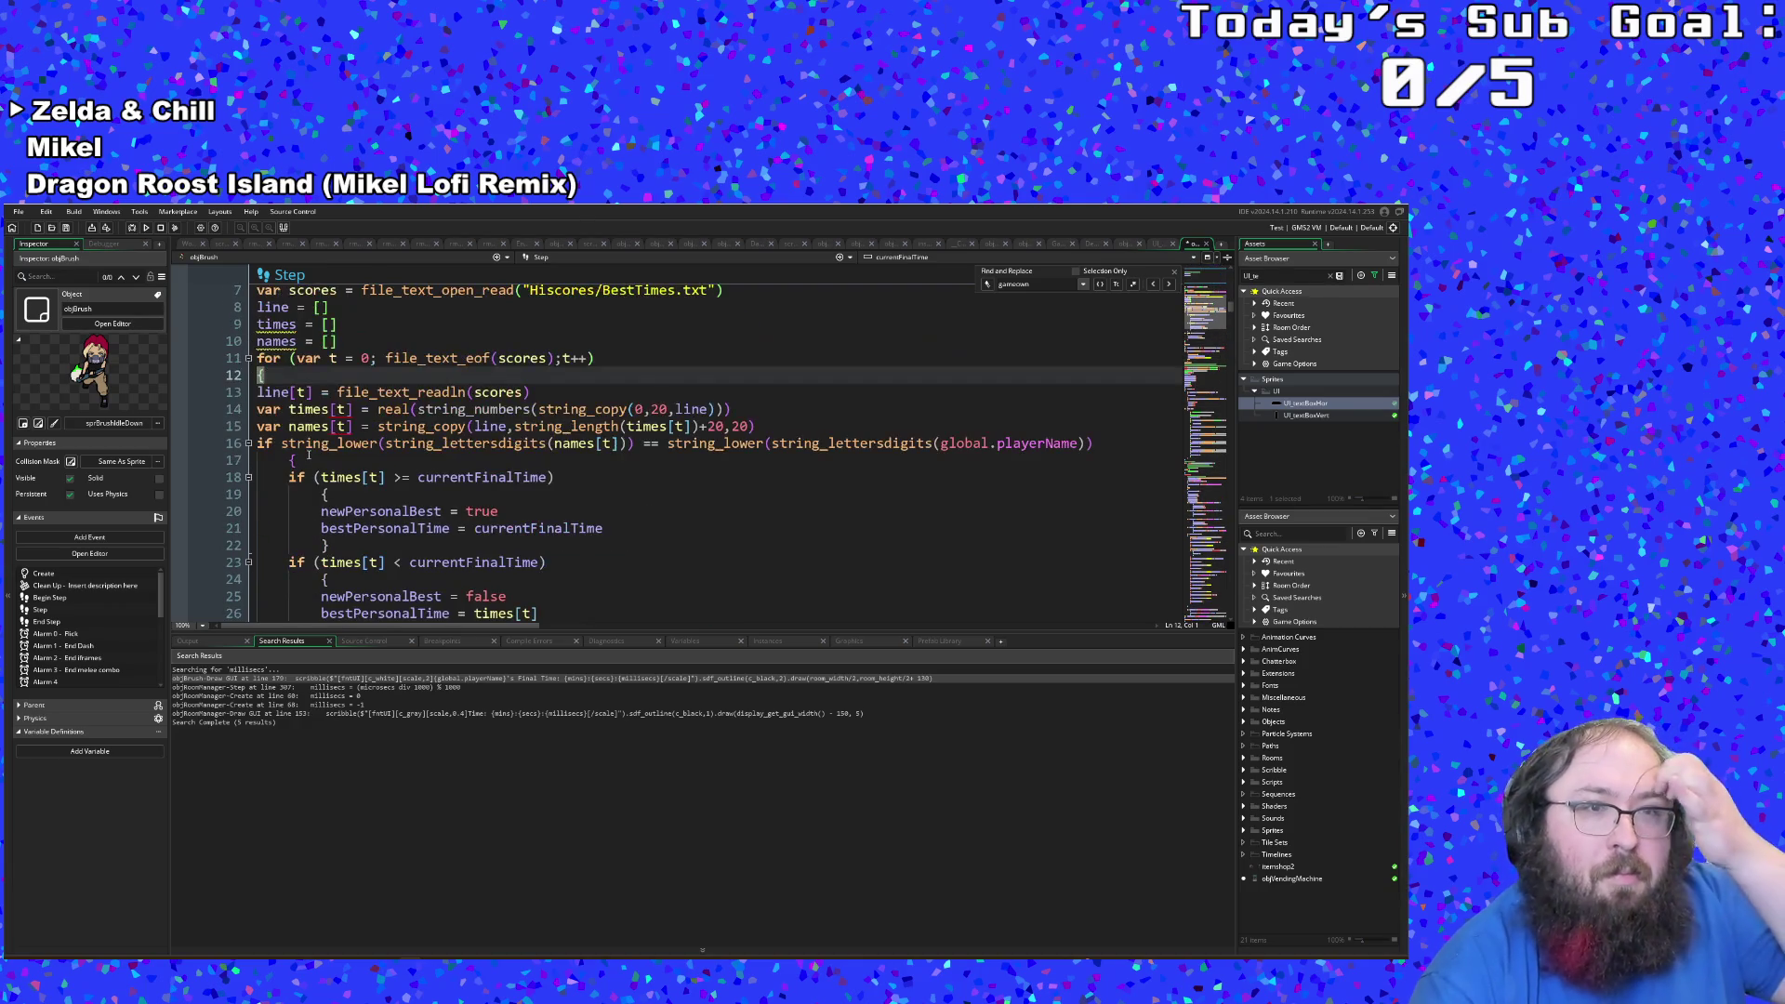
scroll(329, 579, "down", 4)
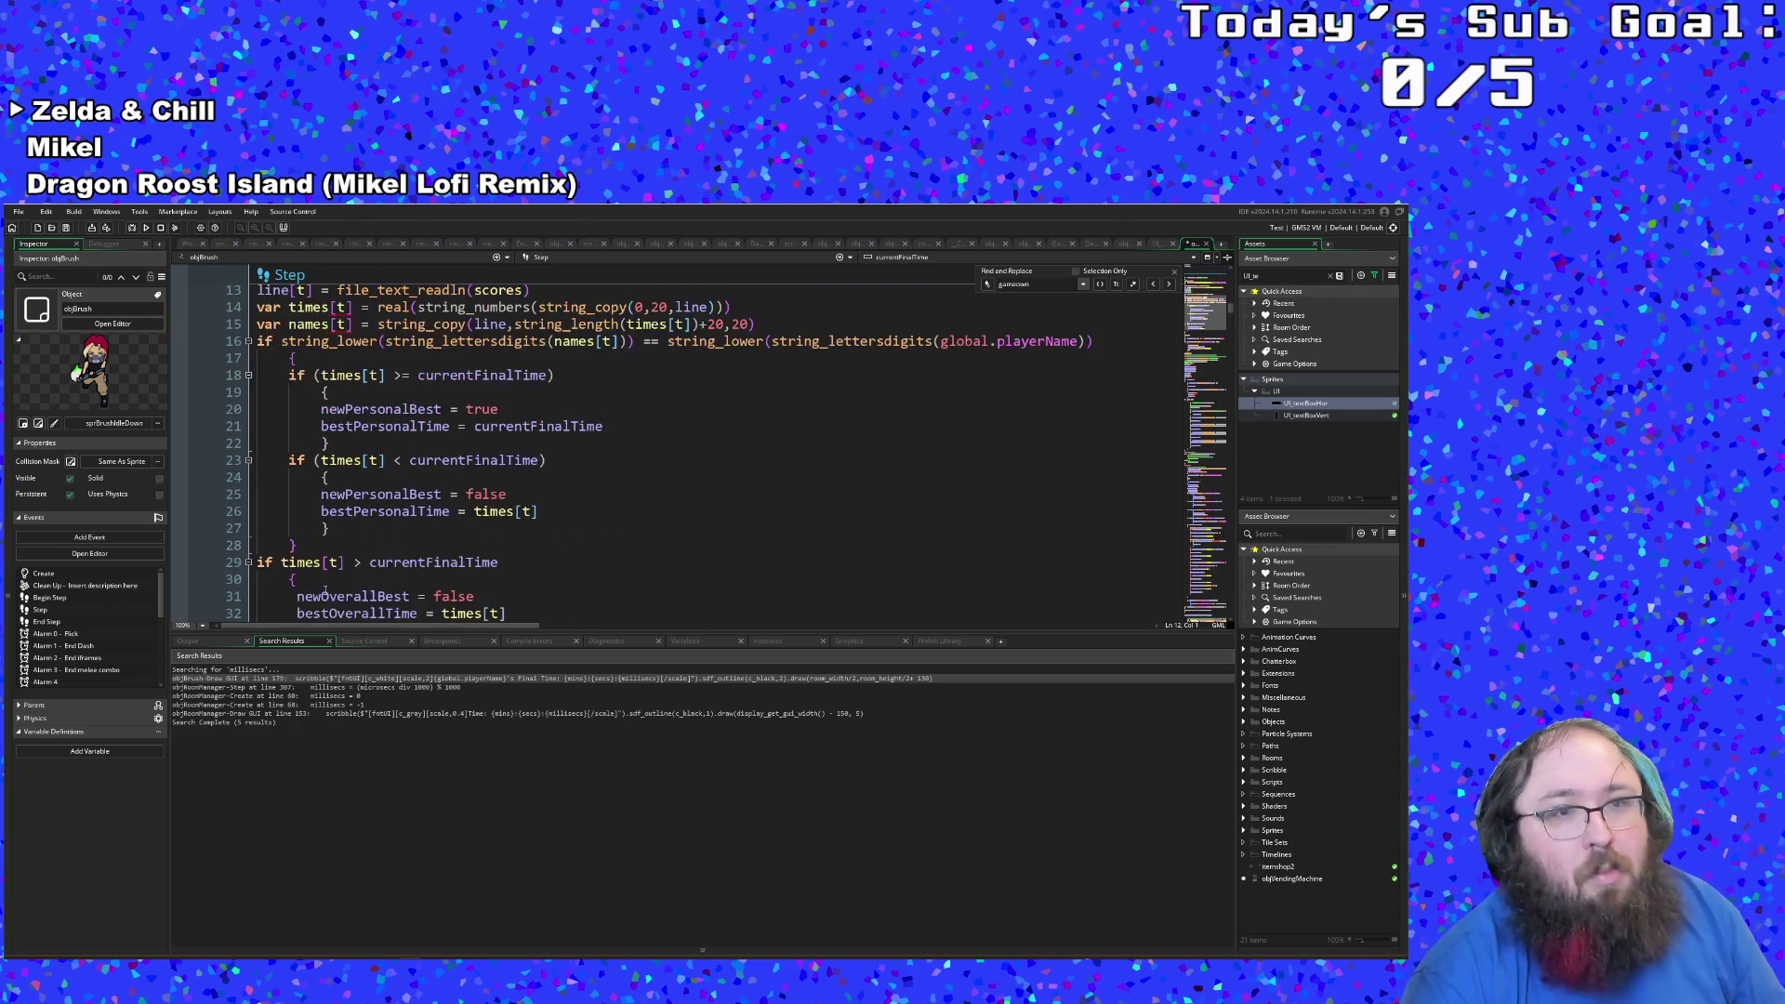
scroll(331, 574, "up", 4)
scroll(325, 558, "down", 4)
left_click(318, 539)
left_click(302, 529)
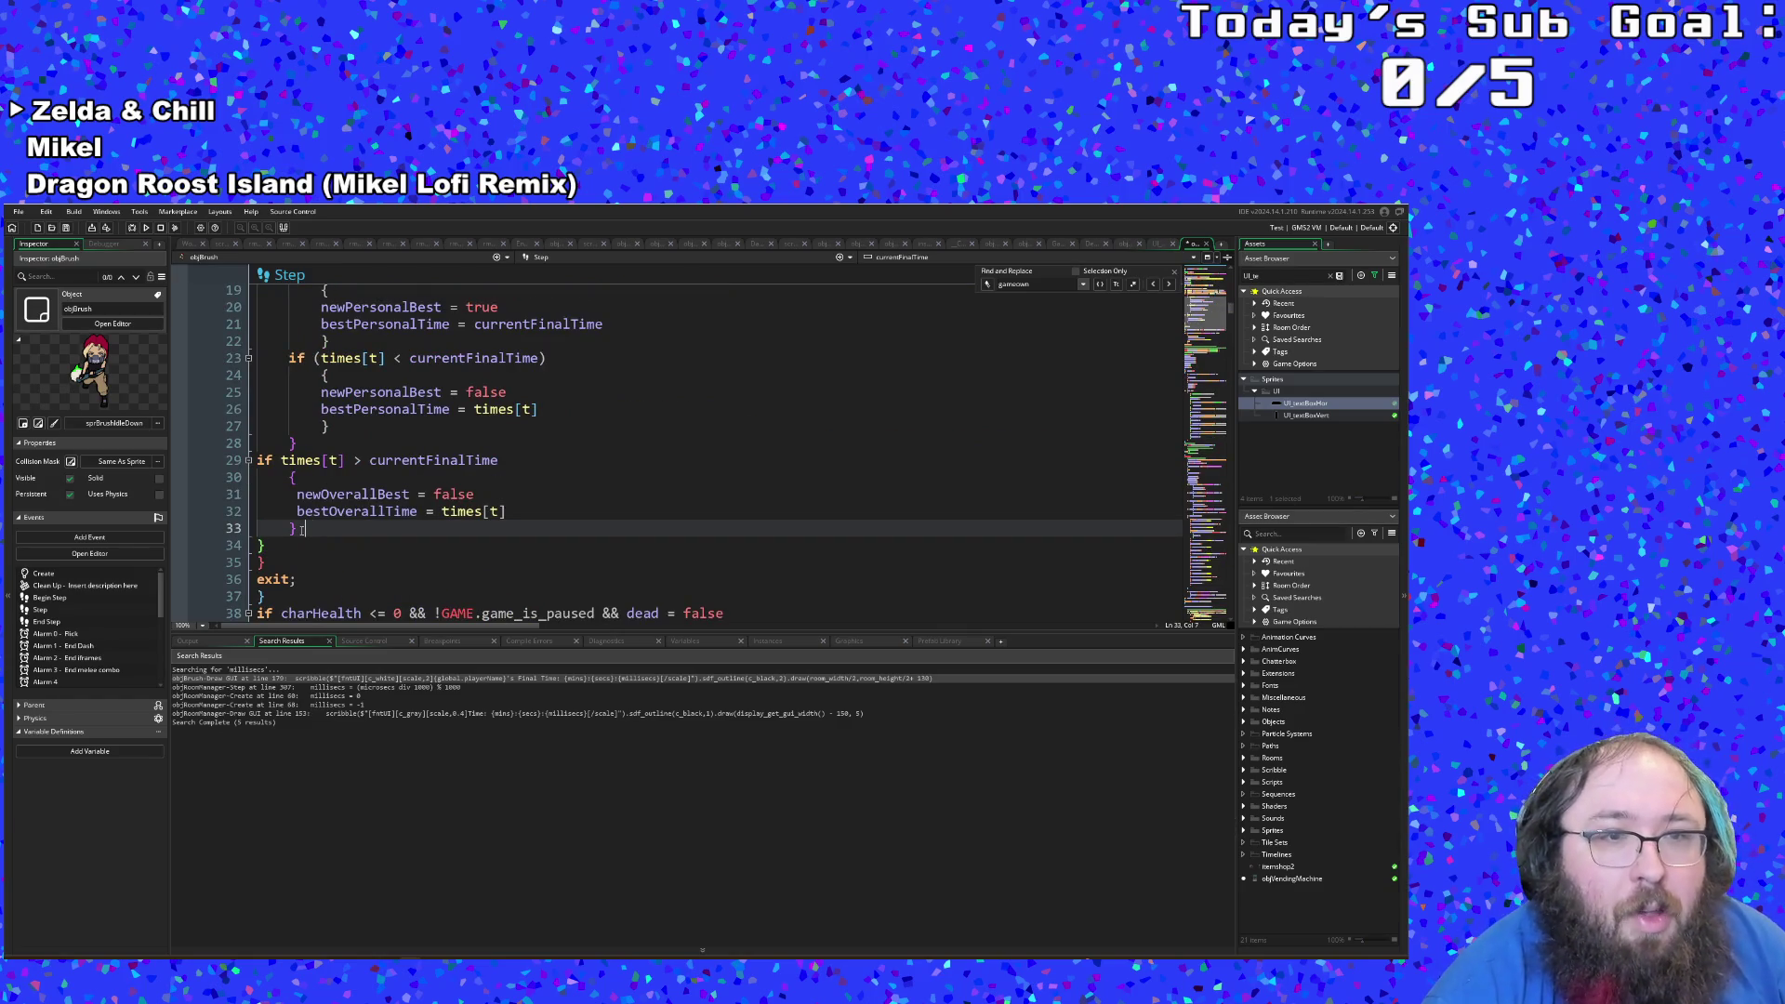
Step: Copy the overall-best if-block at lines 29–33 and paste a duplicate below it
left_click_drag(300, 530, 251, 462)
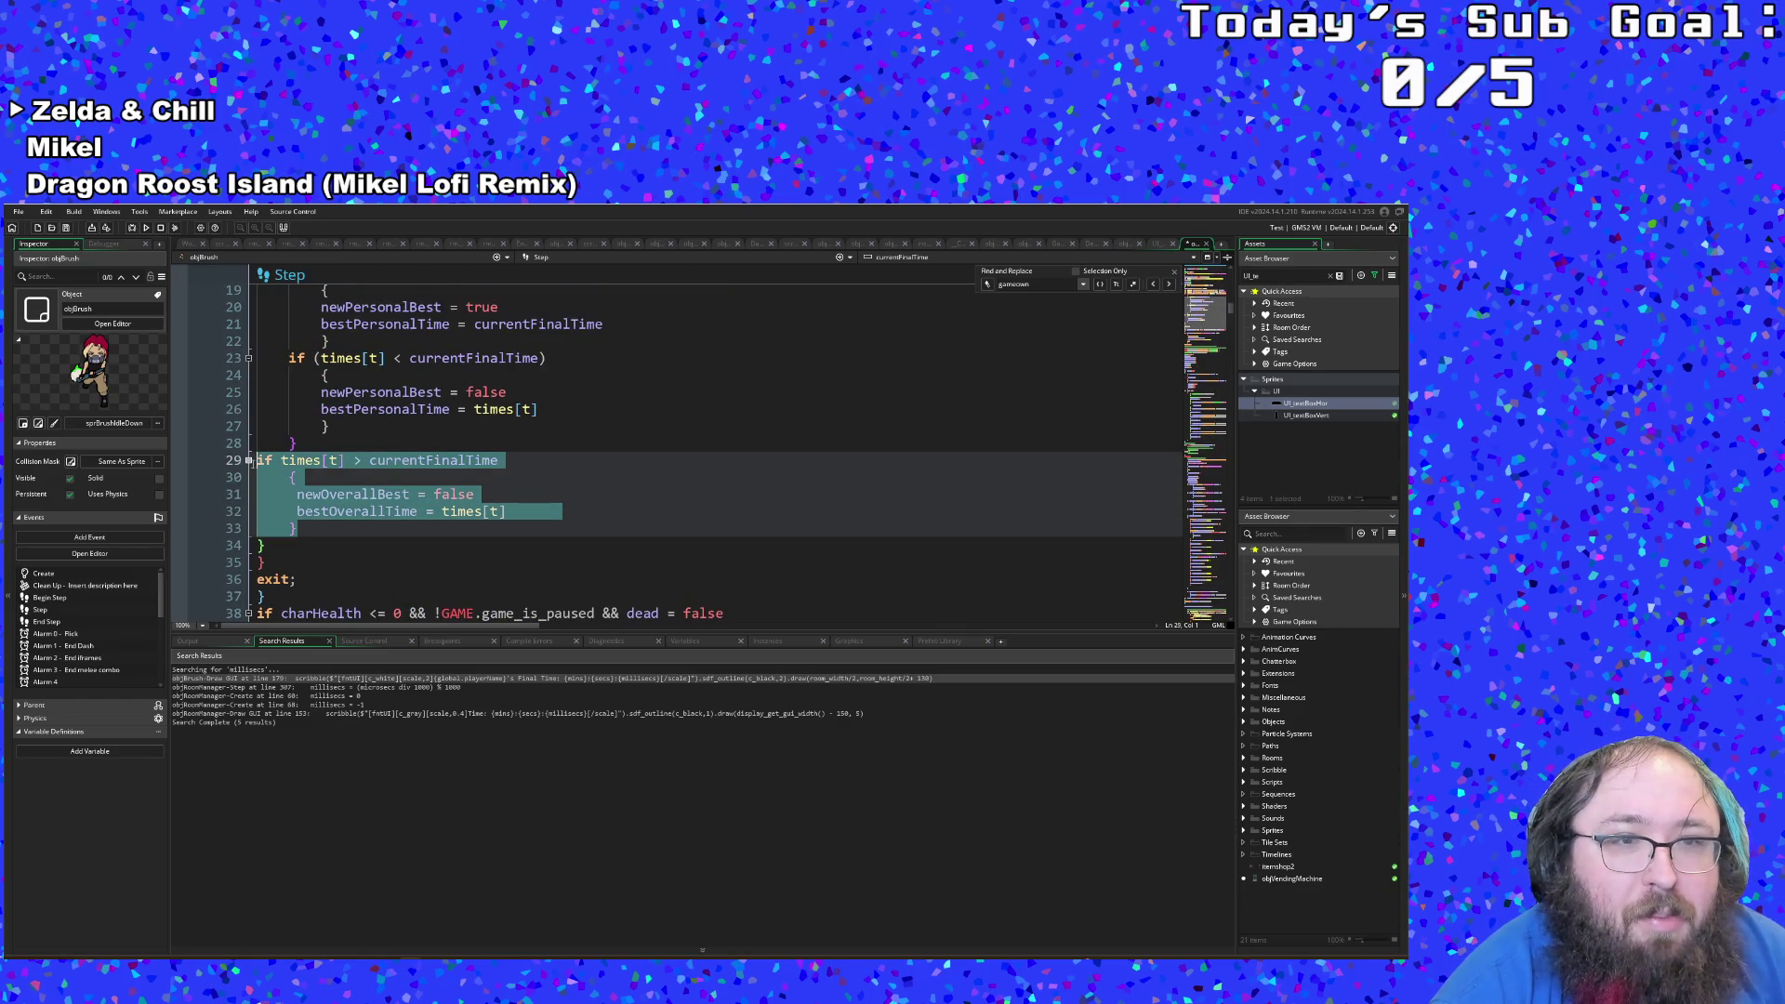
right_click(285, 465)
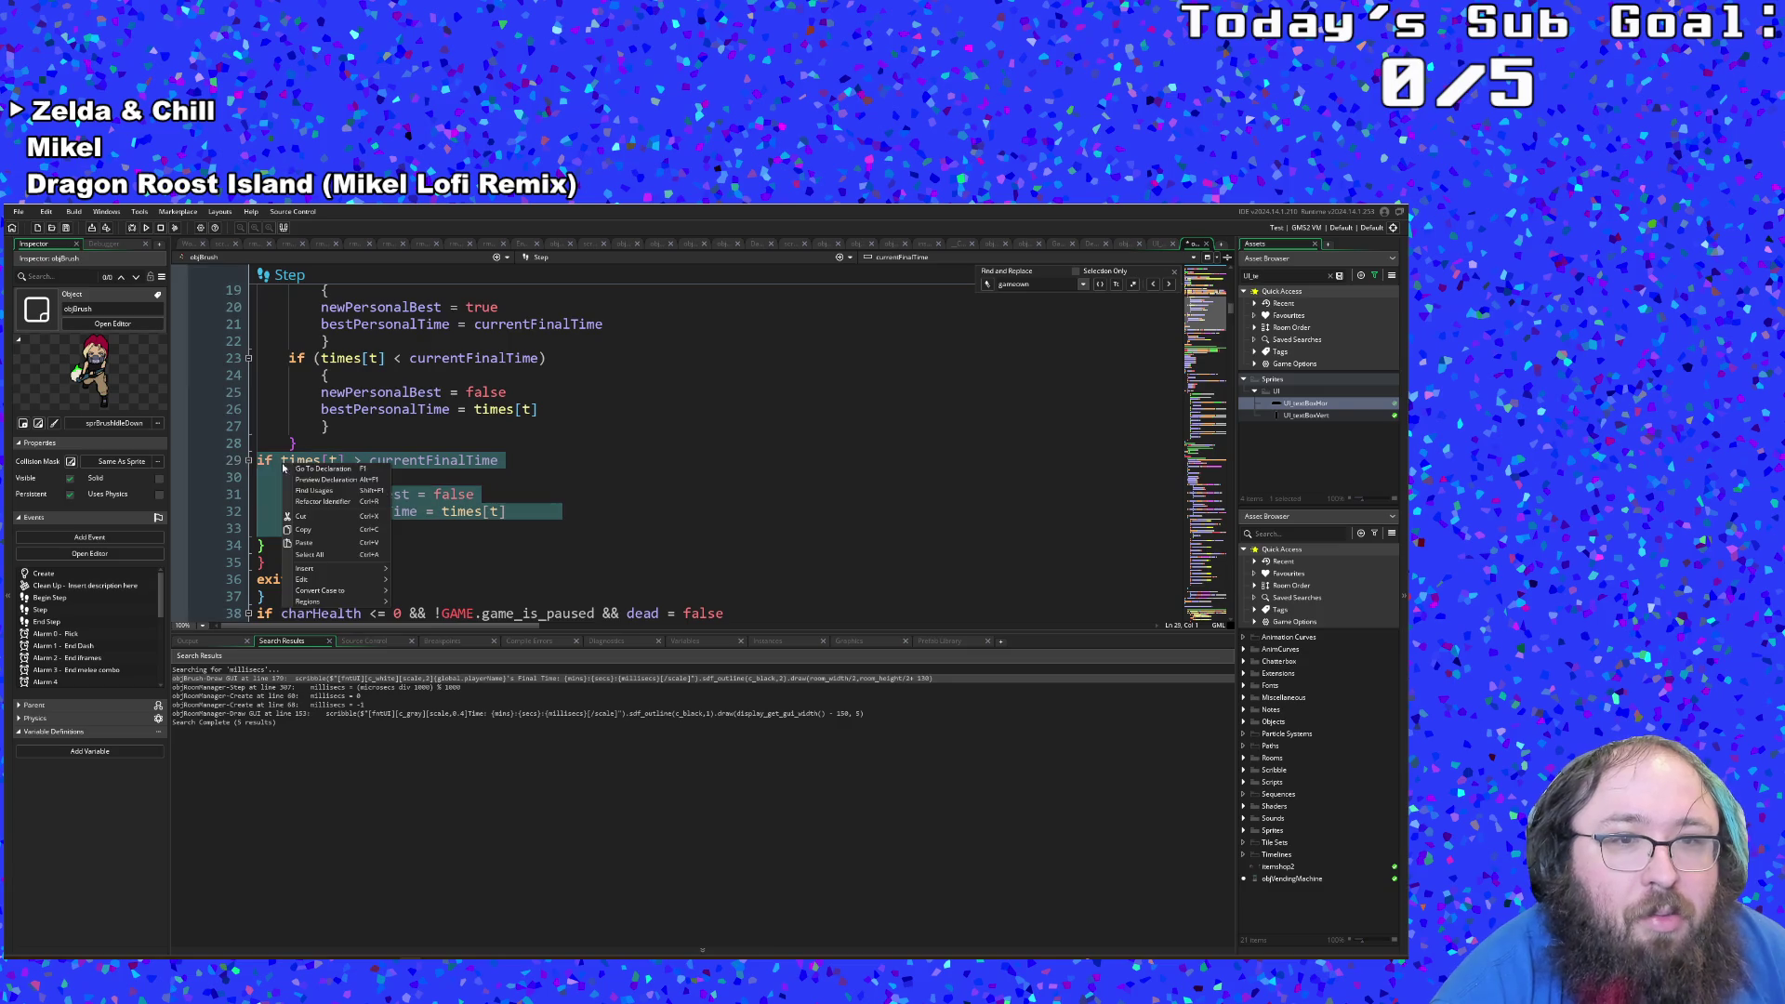
left_click(303, 530)
left_click(303, 529)
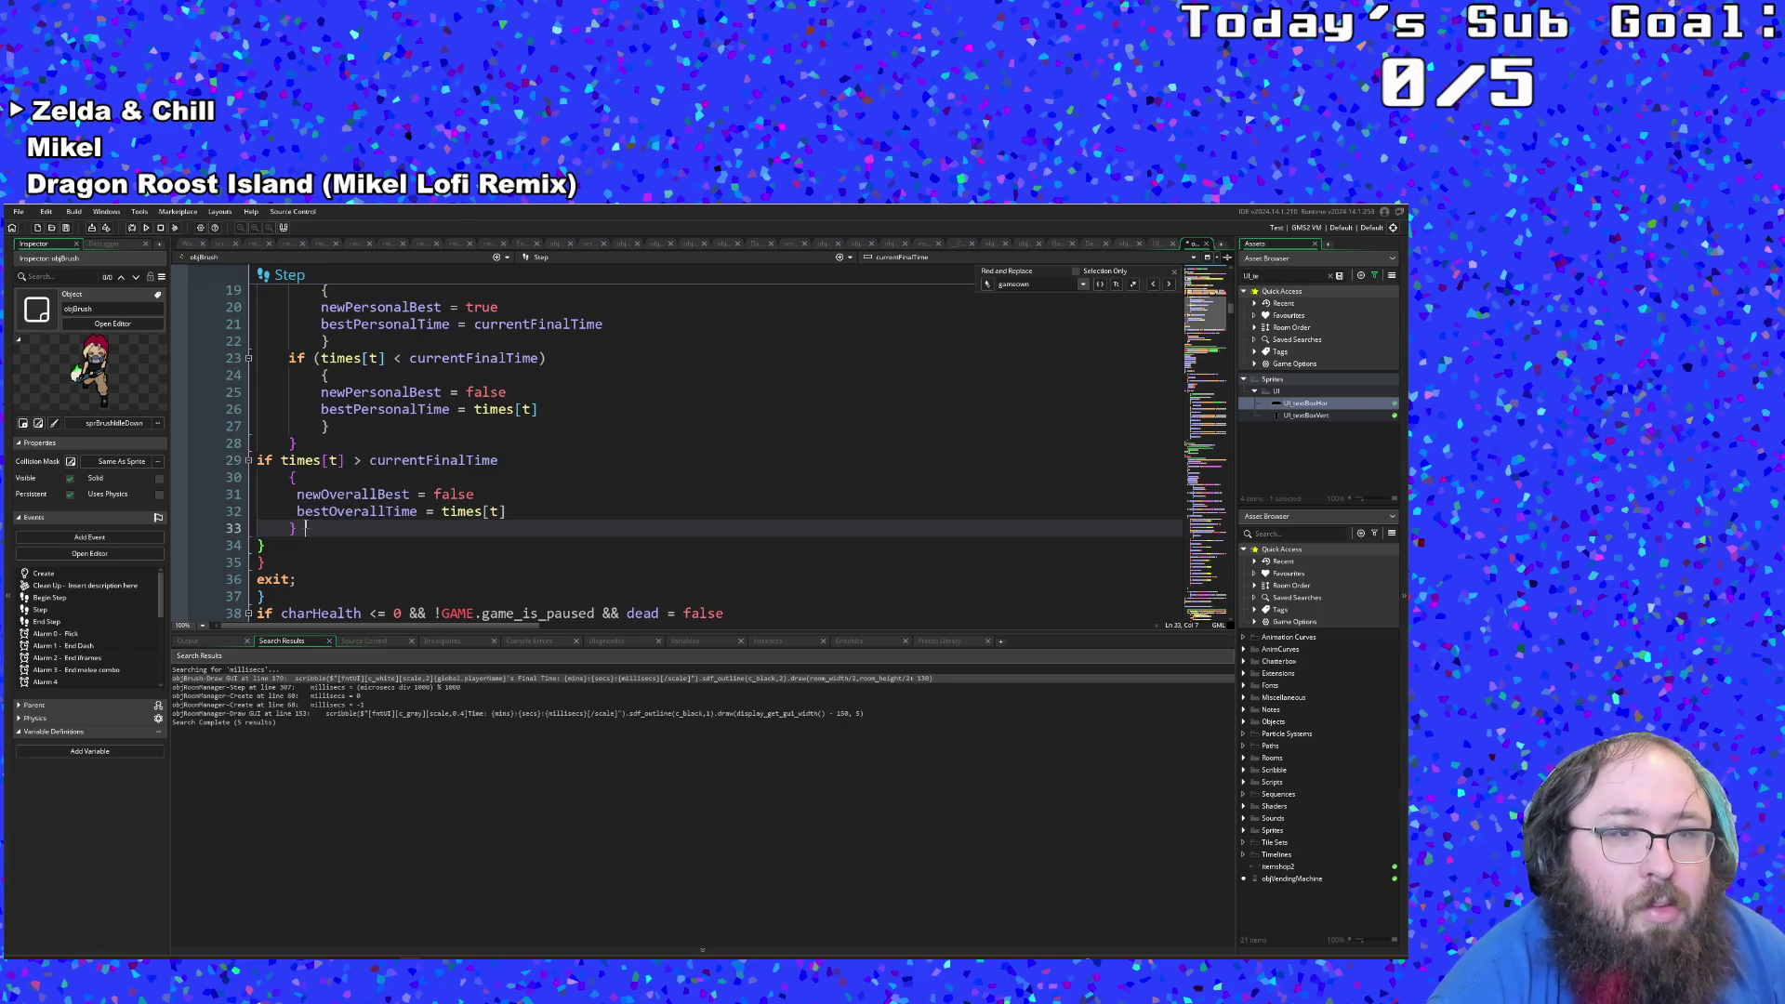
key("Left")
key("Return")
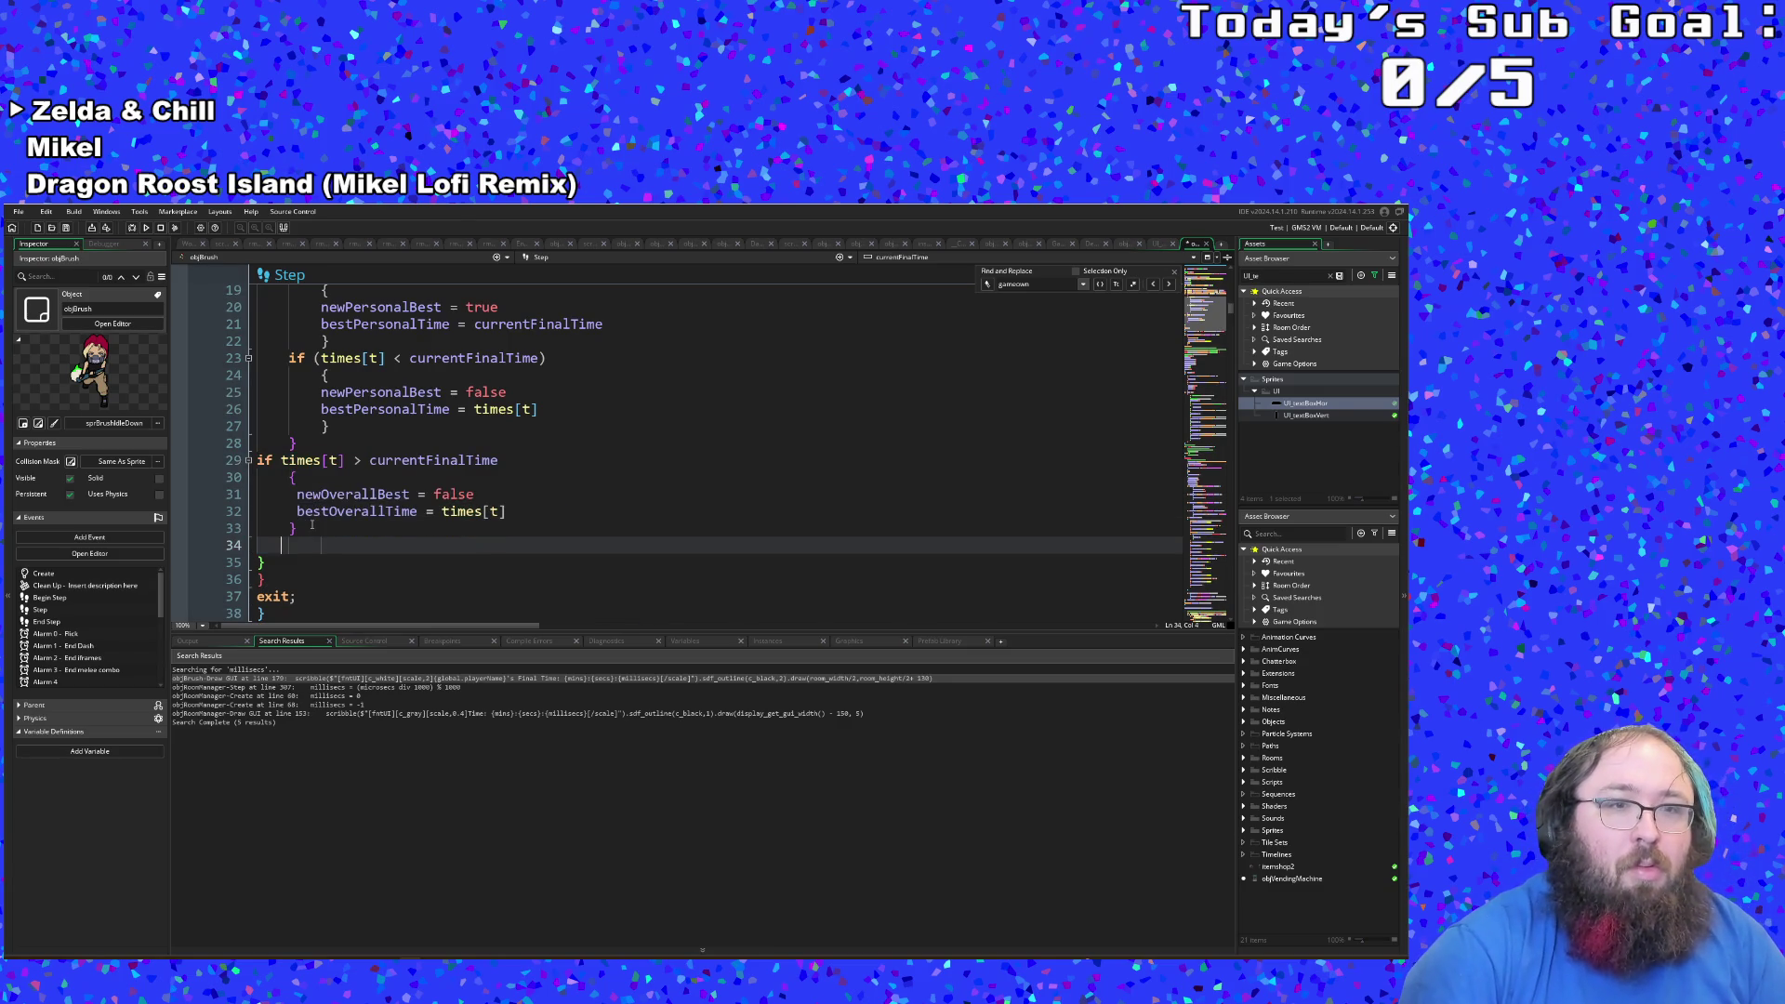
key("ctrl+v")
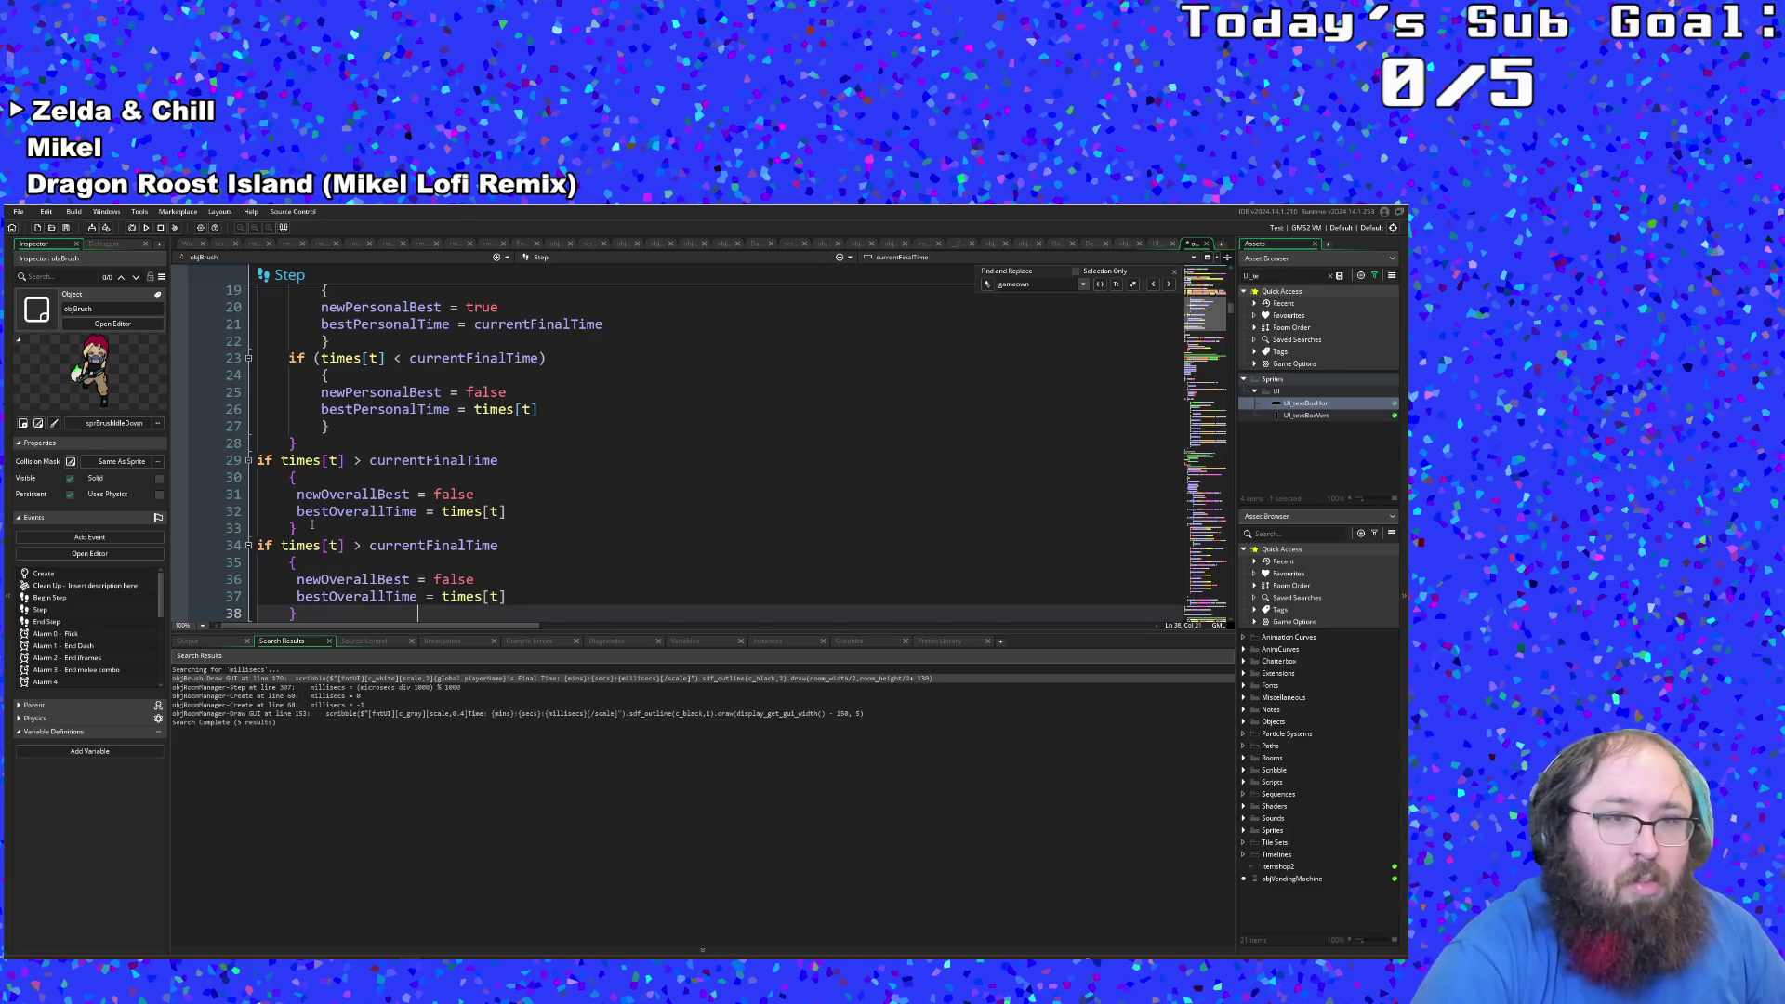
Step: Change the duplicate's comparison on line 34 from > to <, reviewing its assignments
scroll(313, 526, "down", 2)
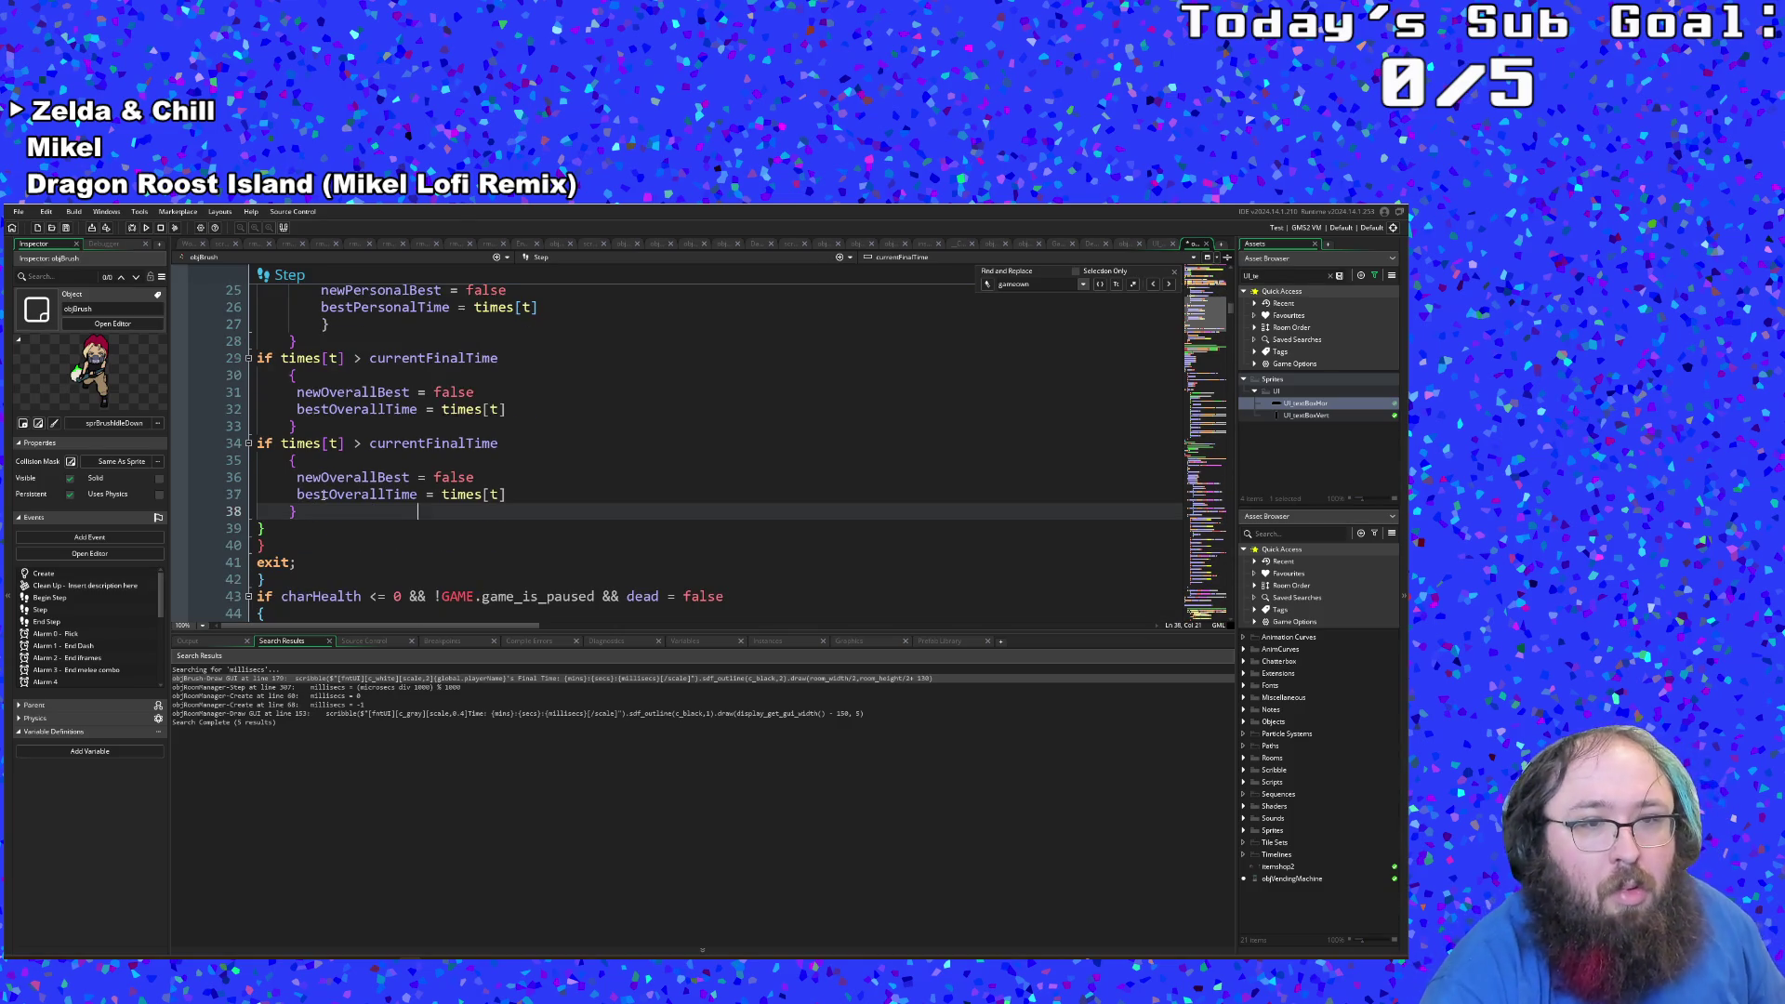
left_click(355, 443)
key("BackSpace")
type("<")
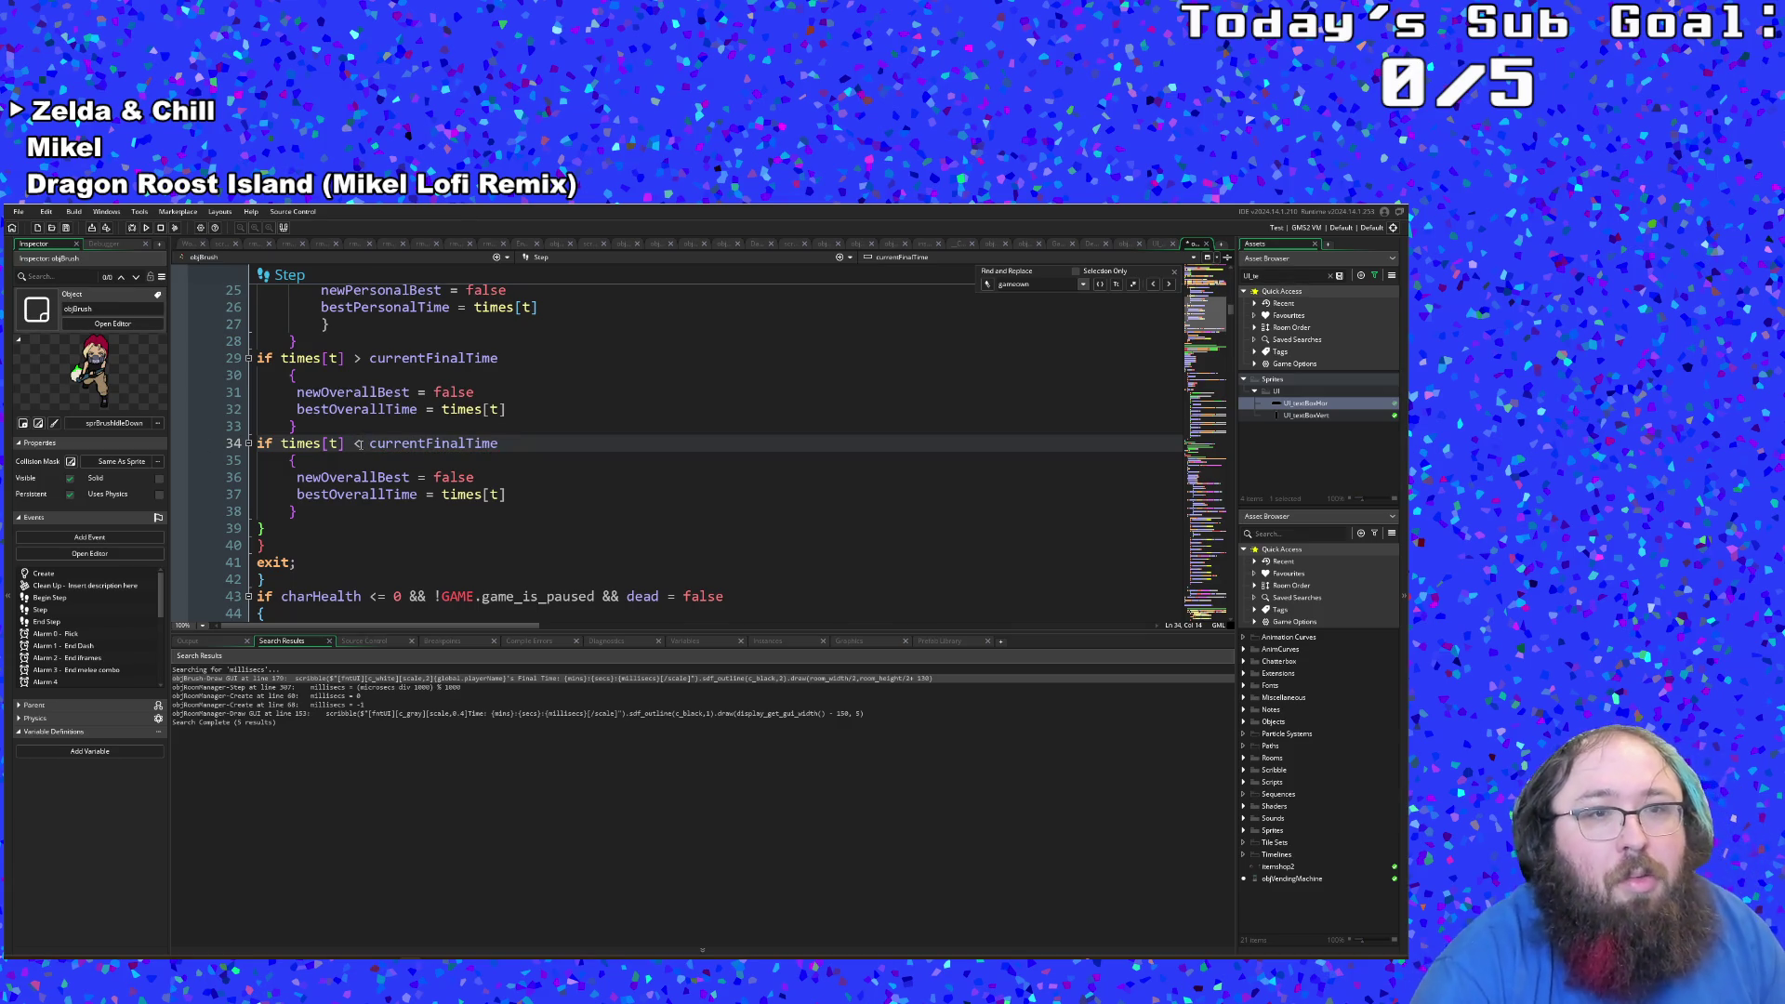
left_click(363, 477)
left_click(370, 493)
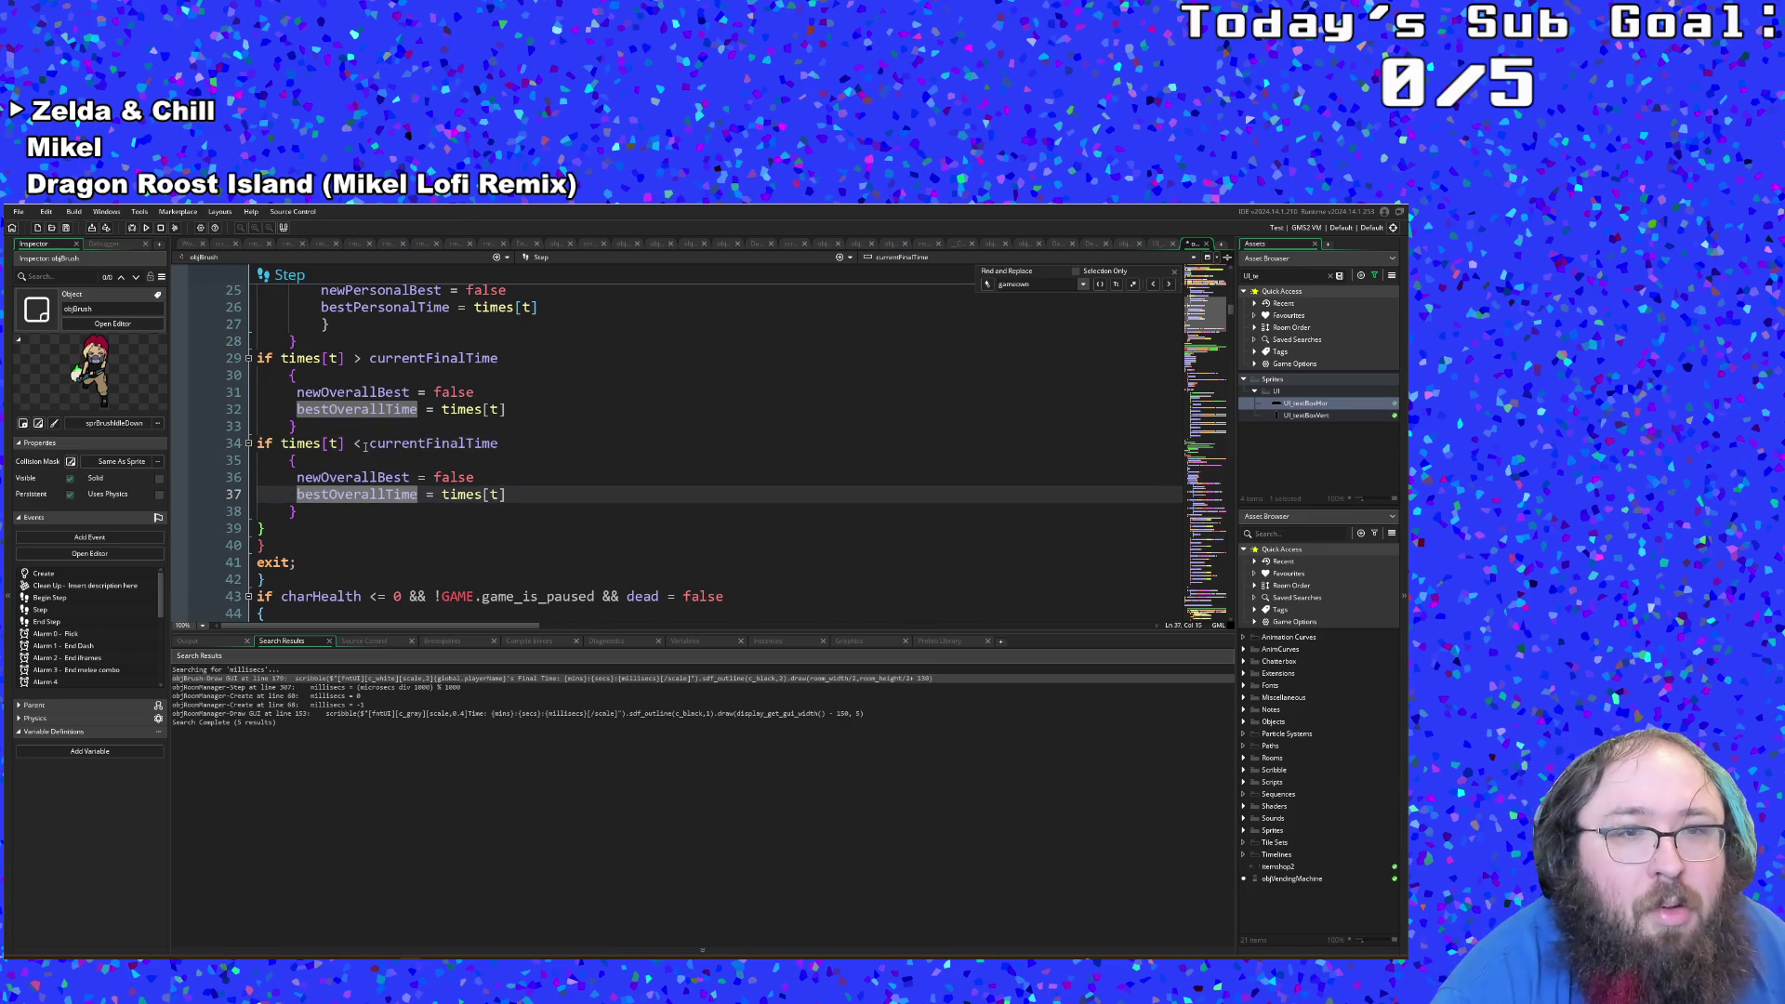
left_click(362, 443)
left_click(362, 428)
scroll(362, 431, "up", 2)
scroll(361, 431, "down", 4)
scroll(362, 432, "up", 2)
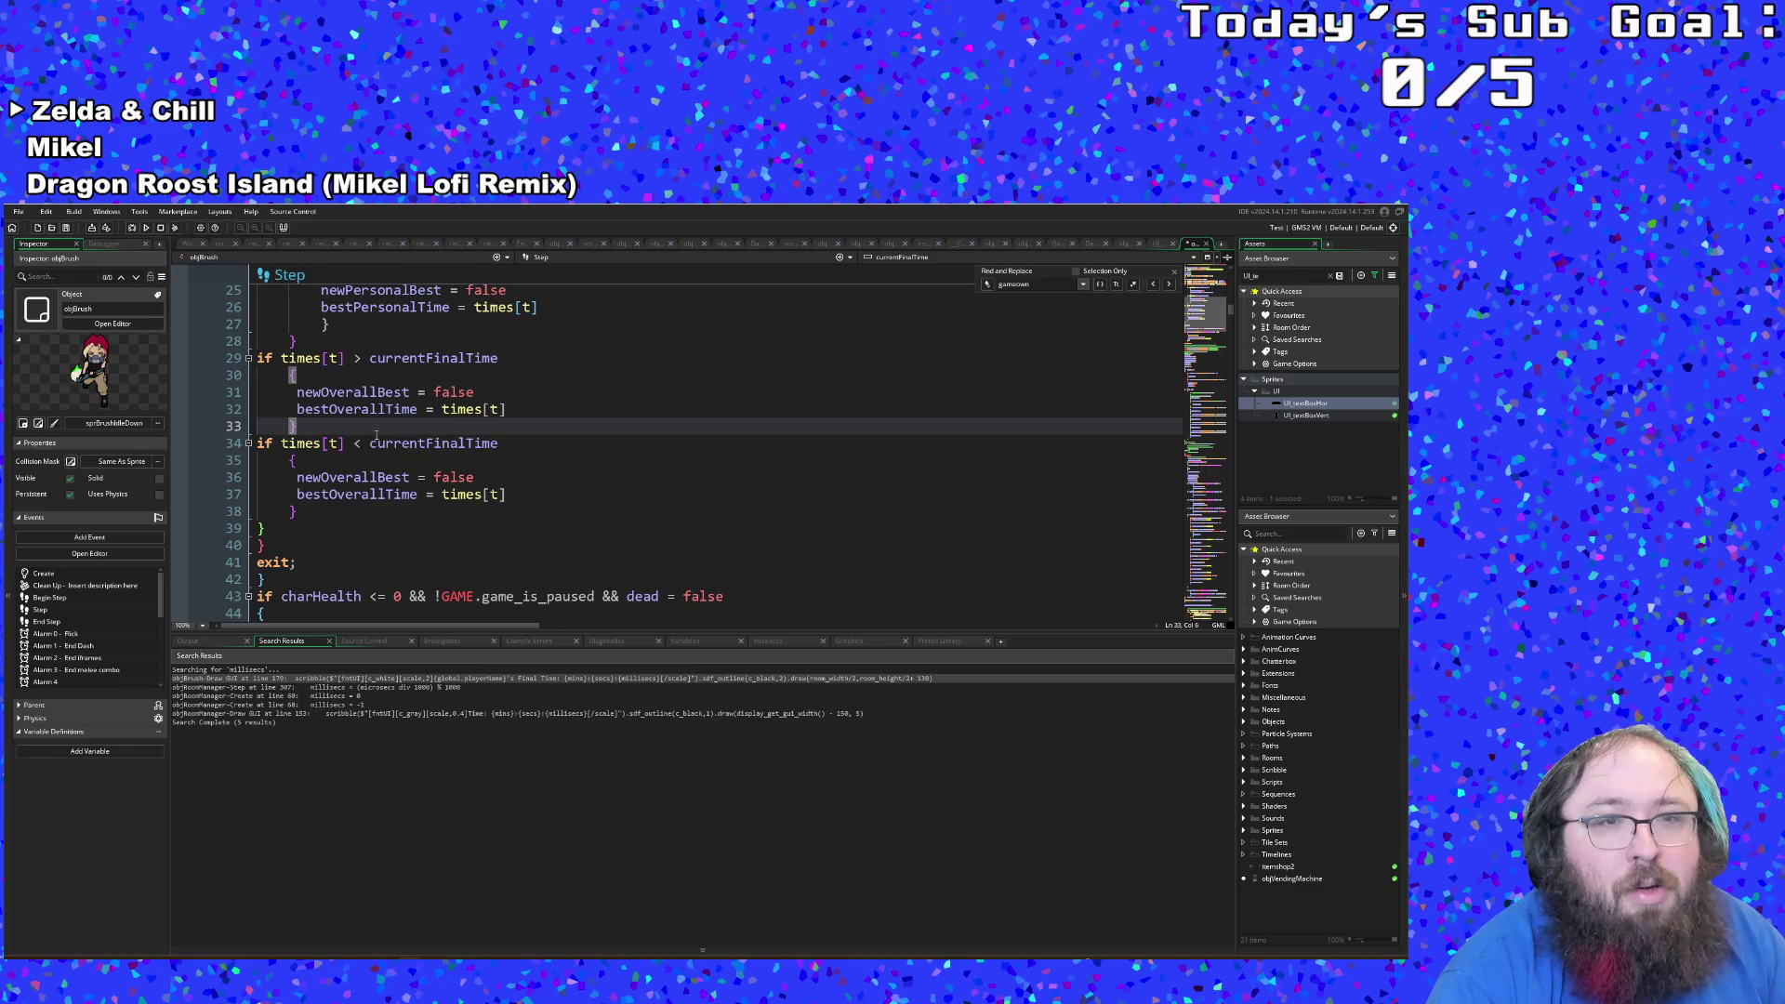
left_click(362, 444)
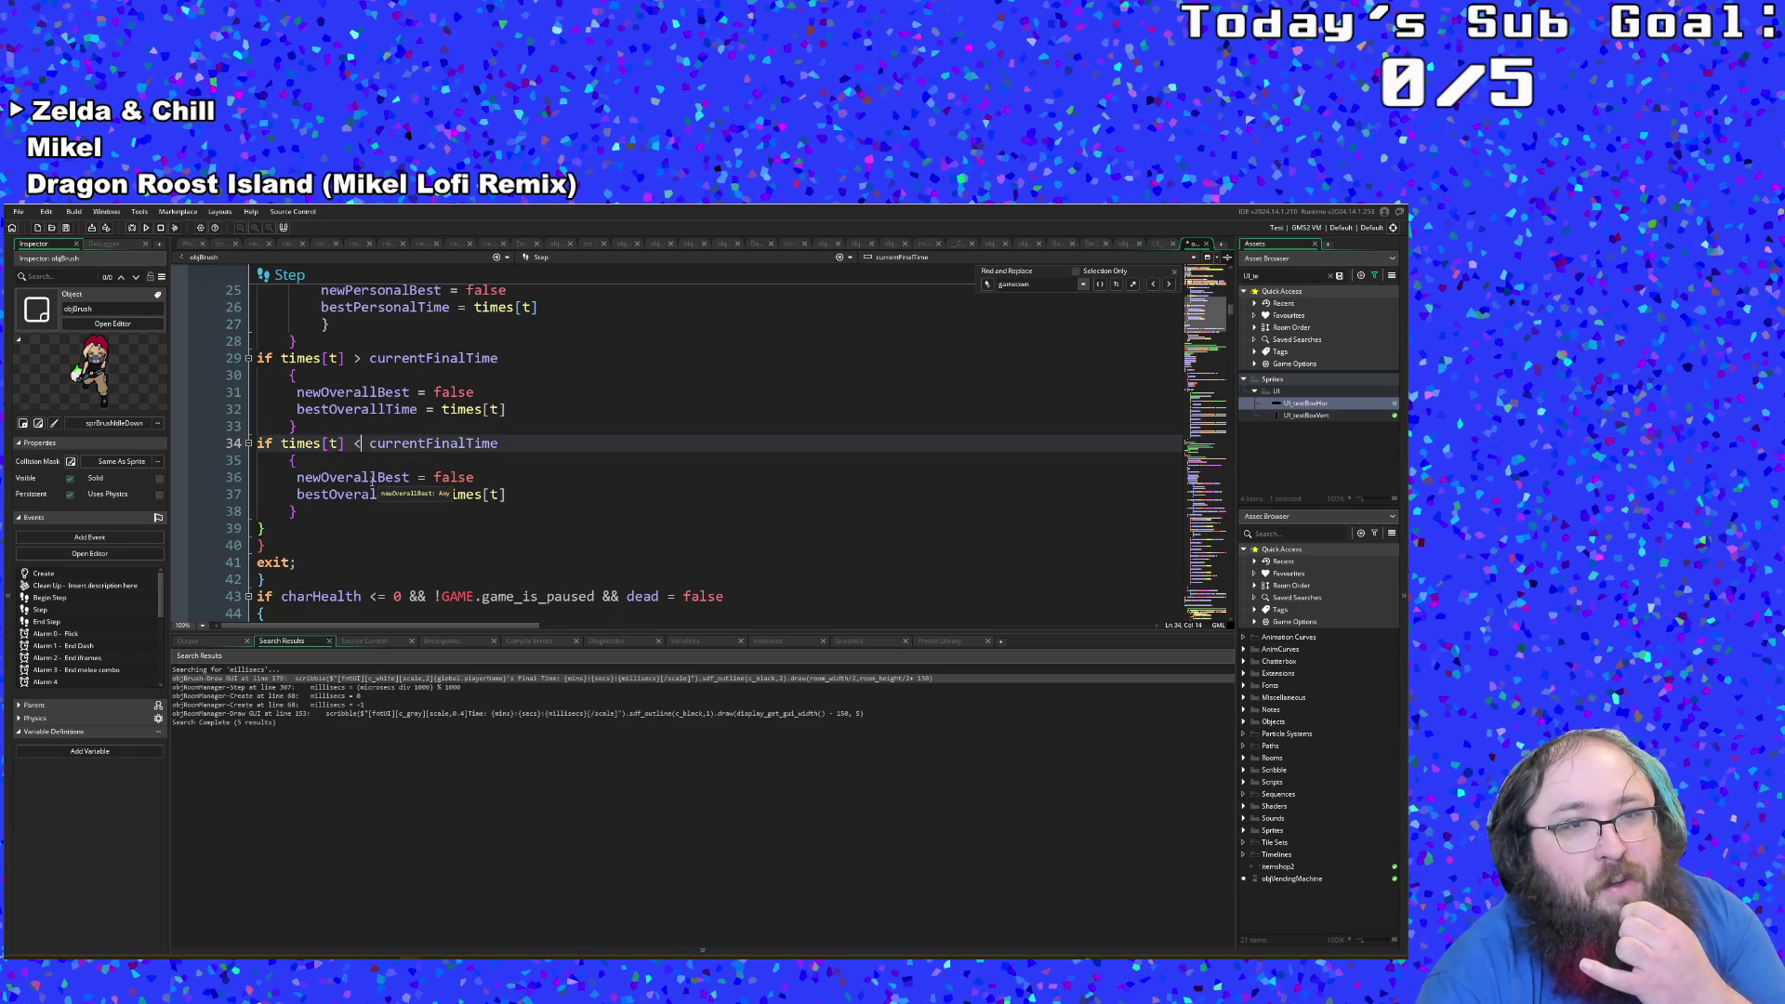
Step: Change line 18's >= to > and line 23's < to <=
scroll(372, 481, "up", 4)
left_click(410, 377)
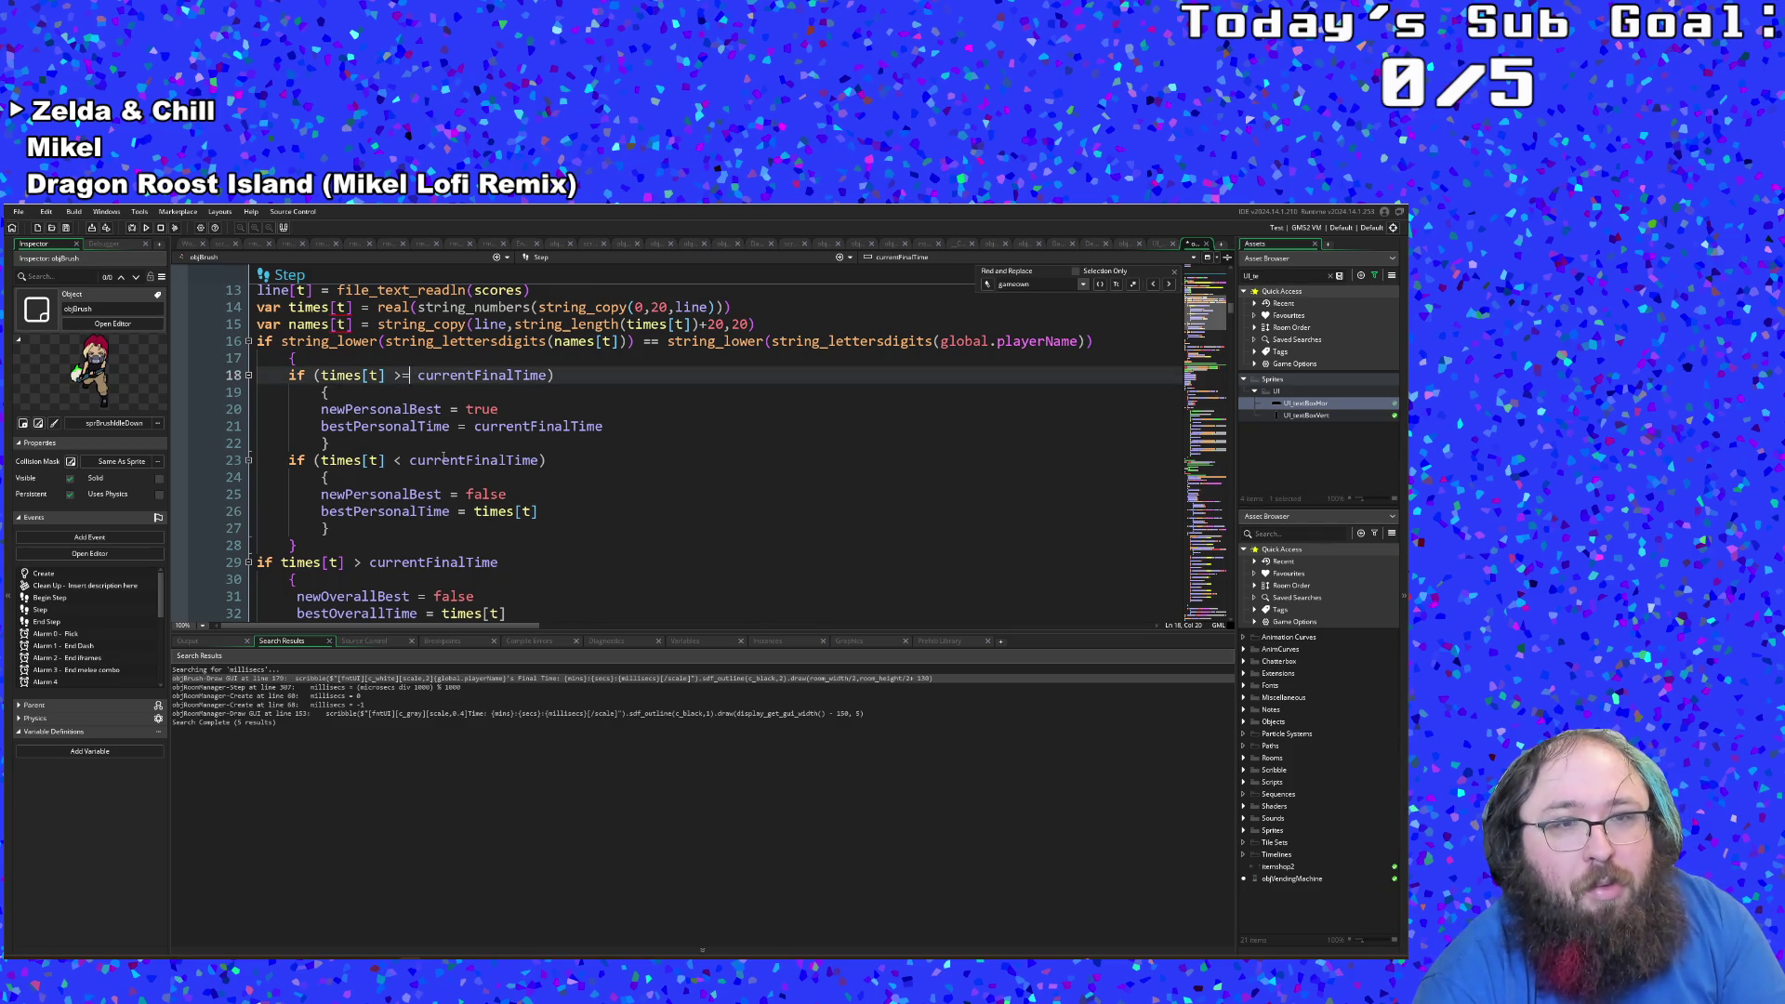
scroll(444, 459, "down", 2)
scroll(444, 459, "up", 2)
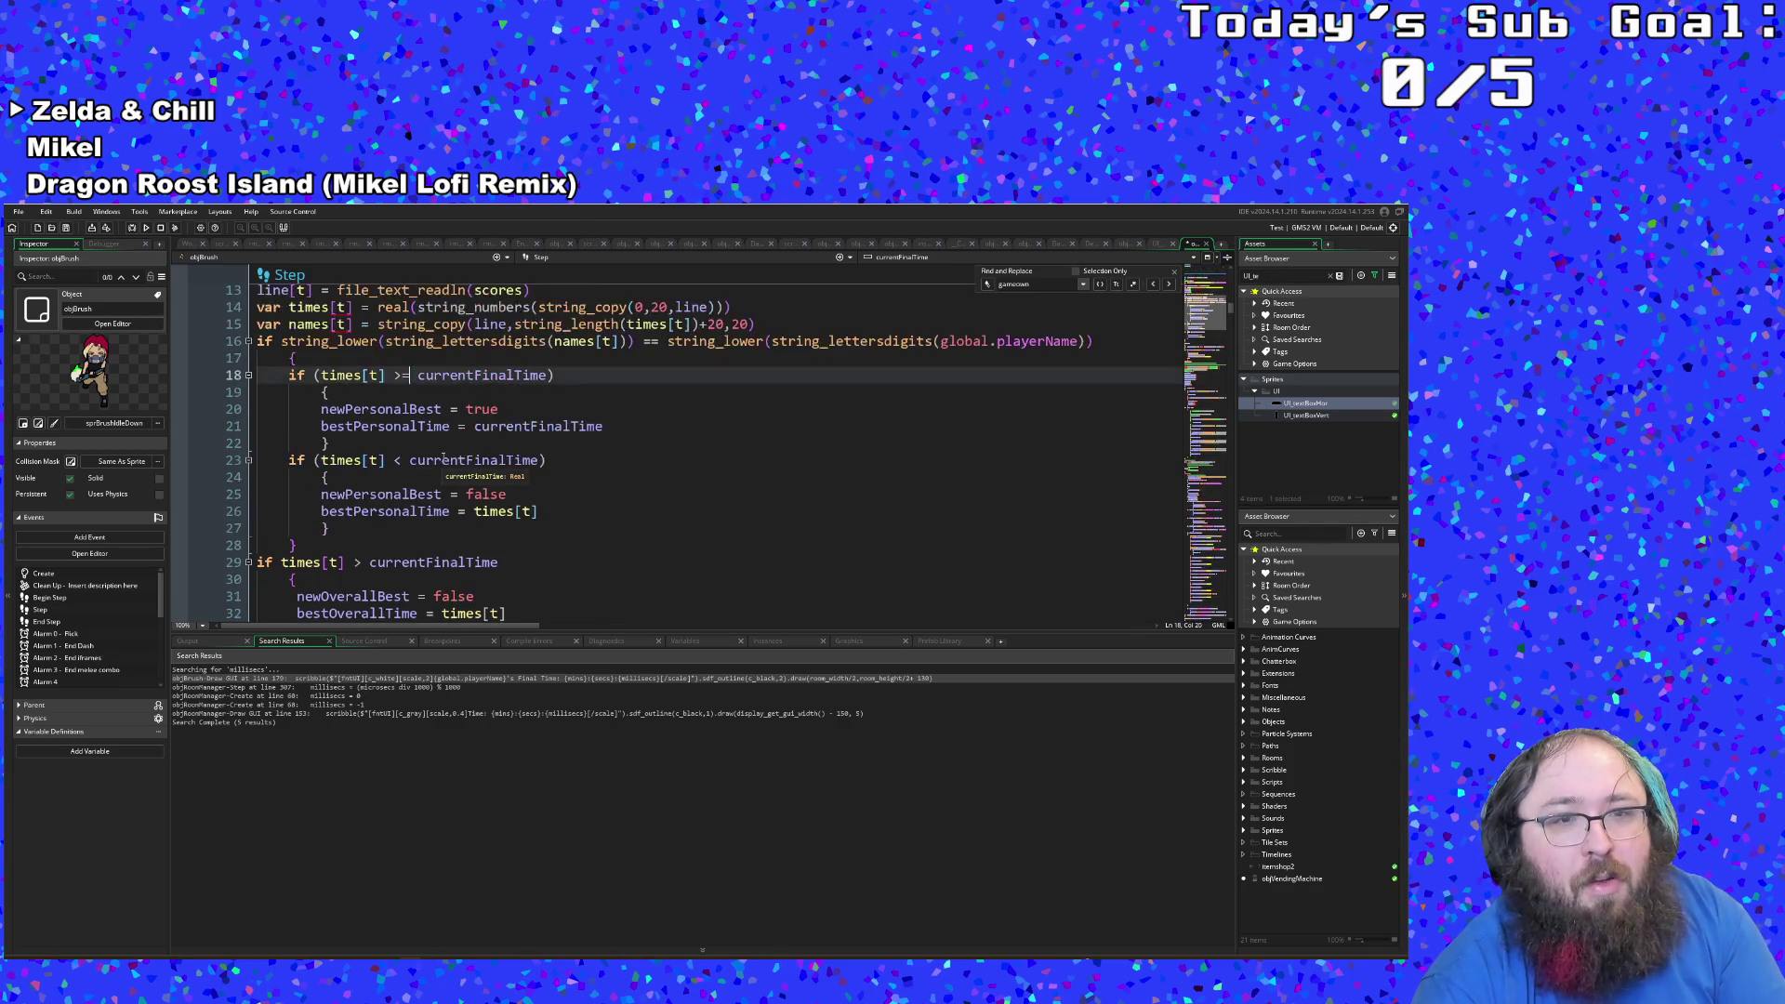
key("BackSpace")
left_click(397, 460)
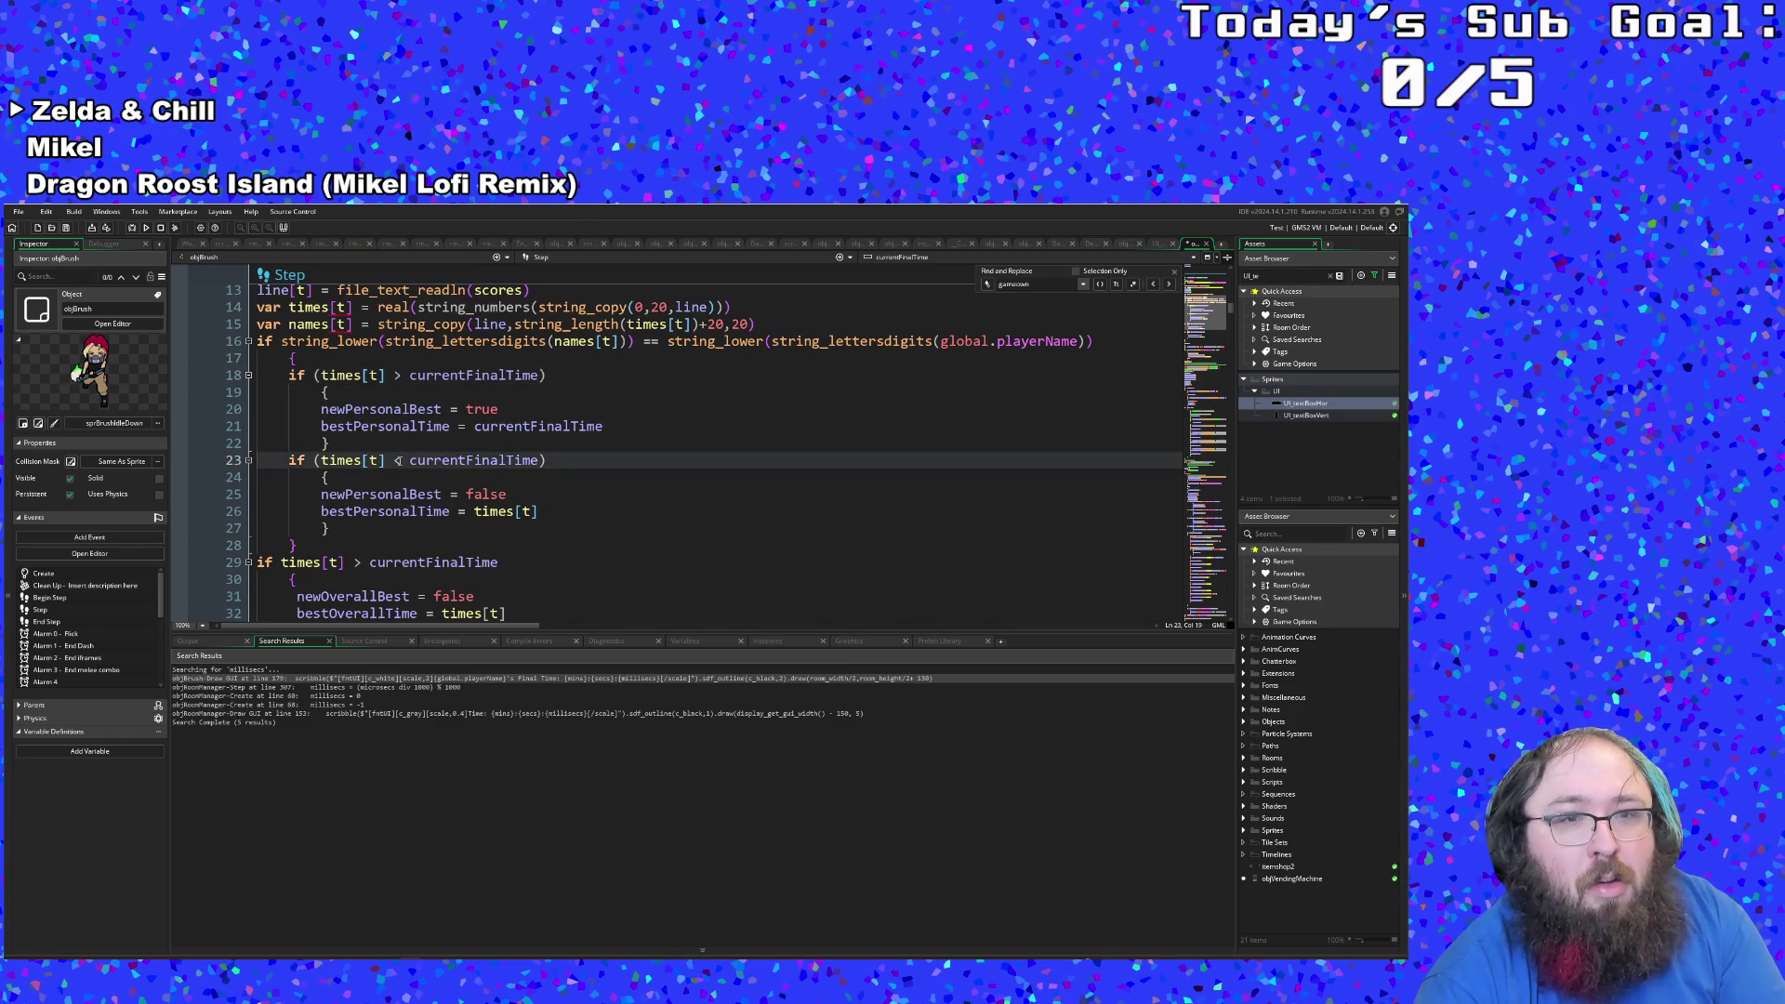
type("=")
scroll(409, 461, "down", 2)
key("Escape")
Step: Make line 34 test times[t] <= currentFinalTime, then start a new line after the loop
left_click(363, 460)
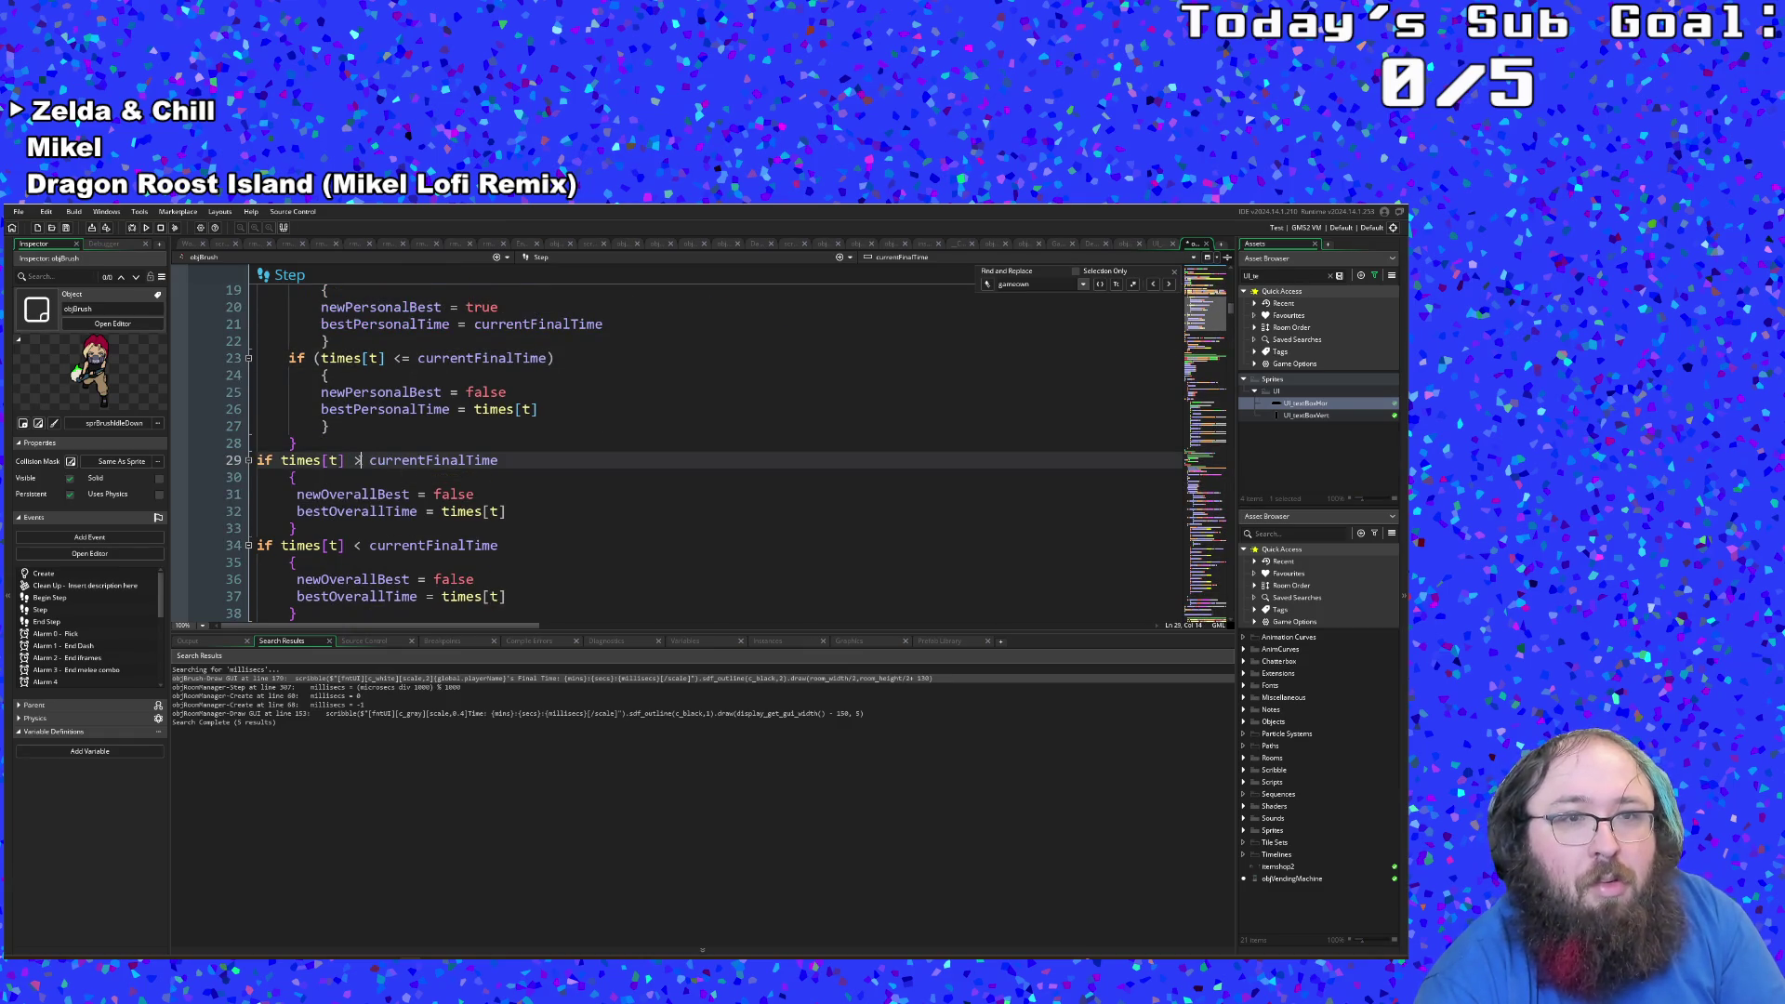
scroll(363, 460, "up", 2)
scroll(365, 459, "down", 4)
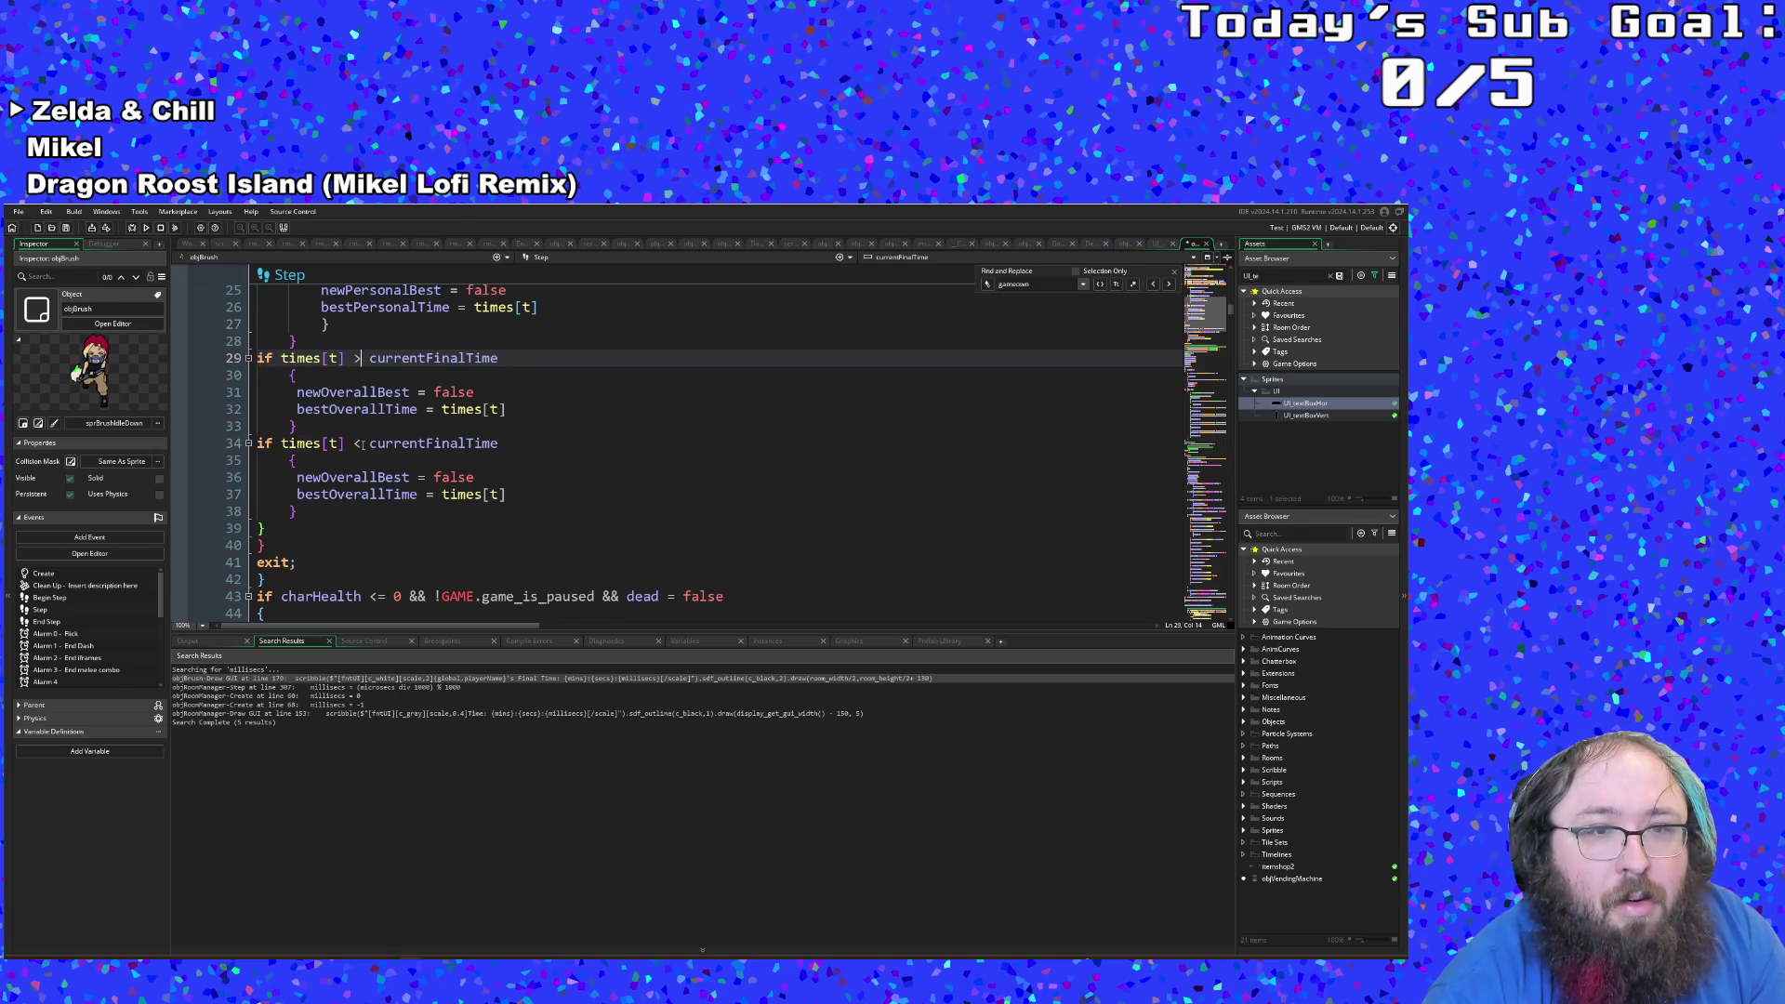
left_click(359, 443)
type("=")
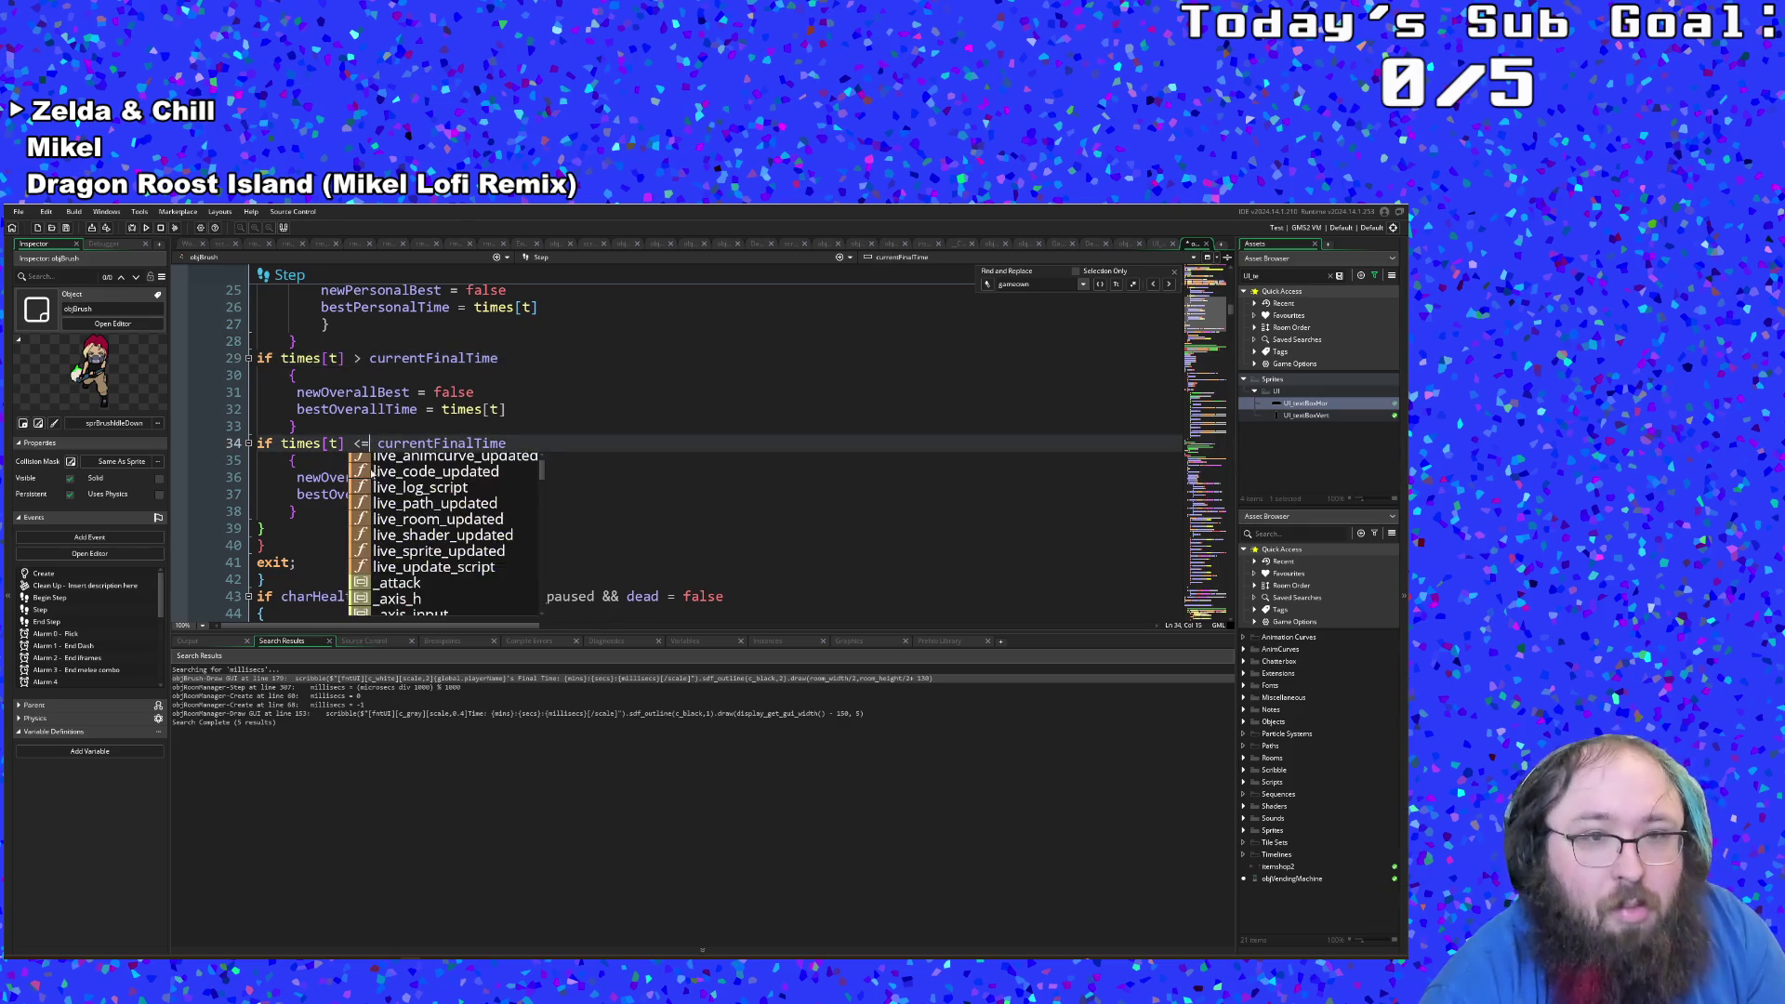
left_click(298, 494)
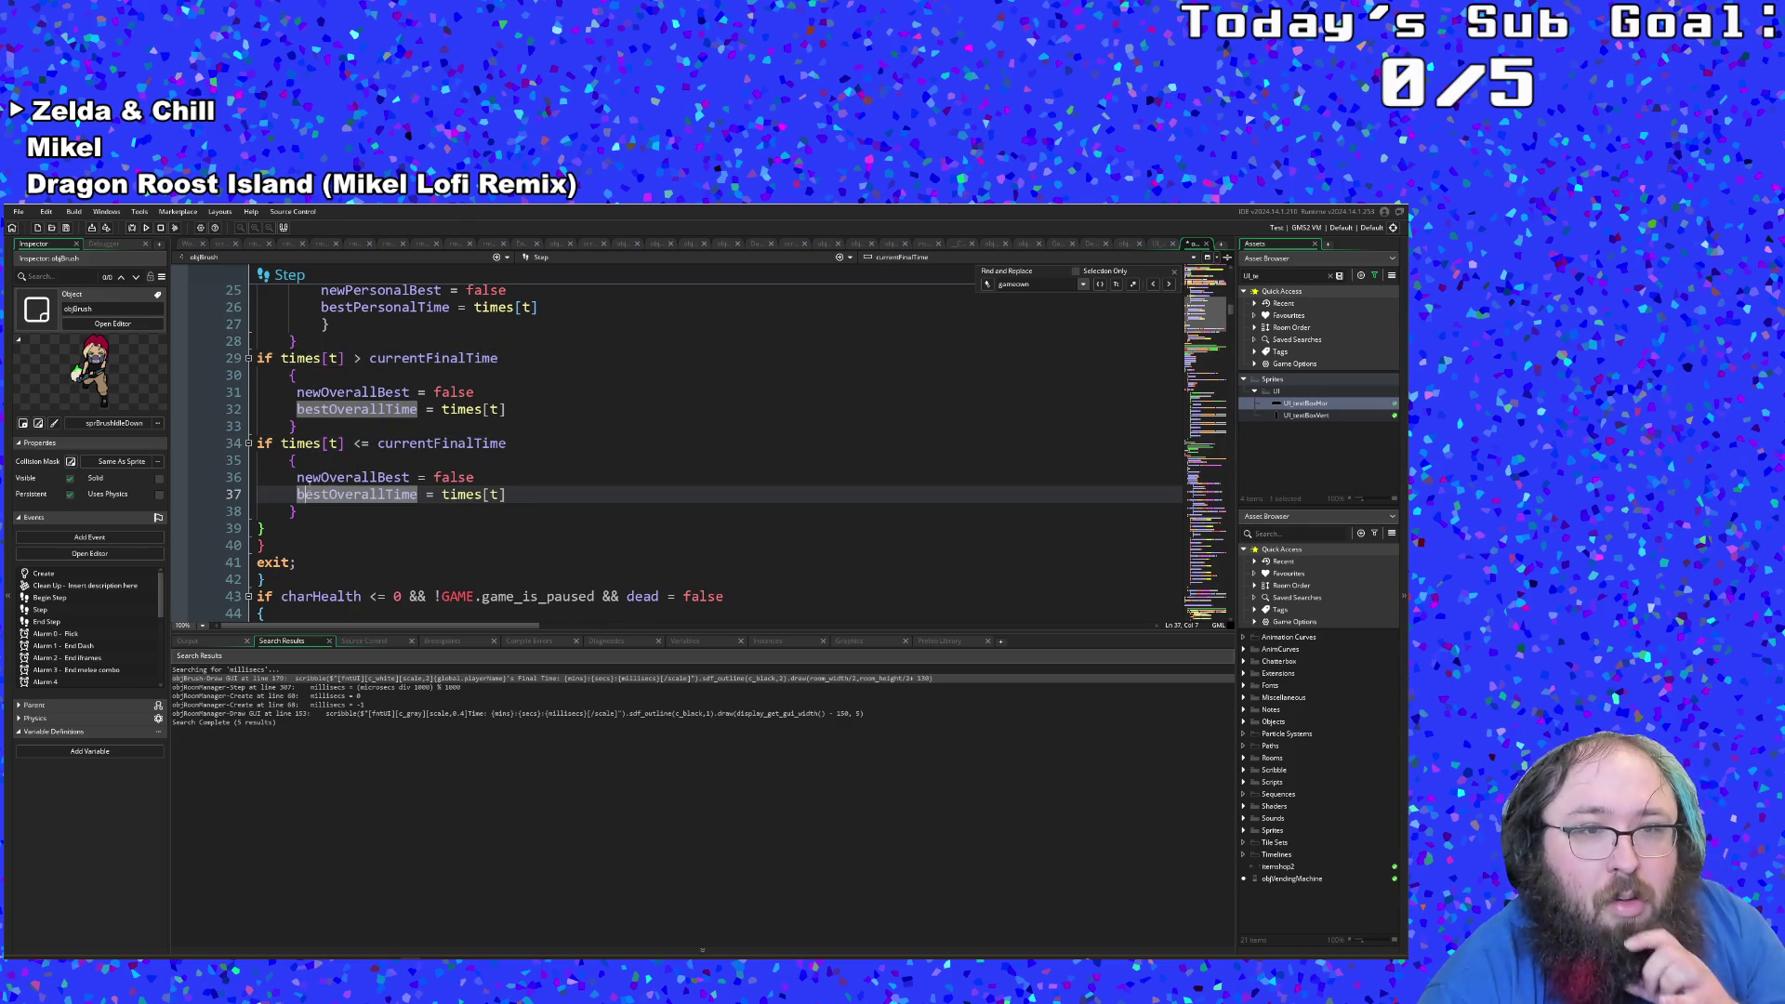
left_click(435, 495)
scroll(391, 498, "up", 4)
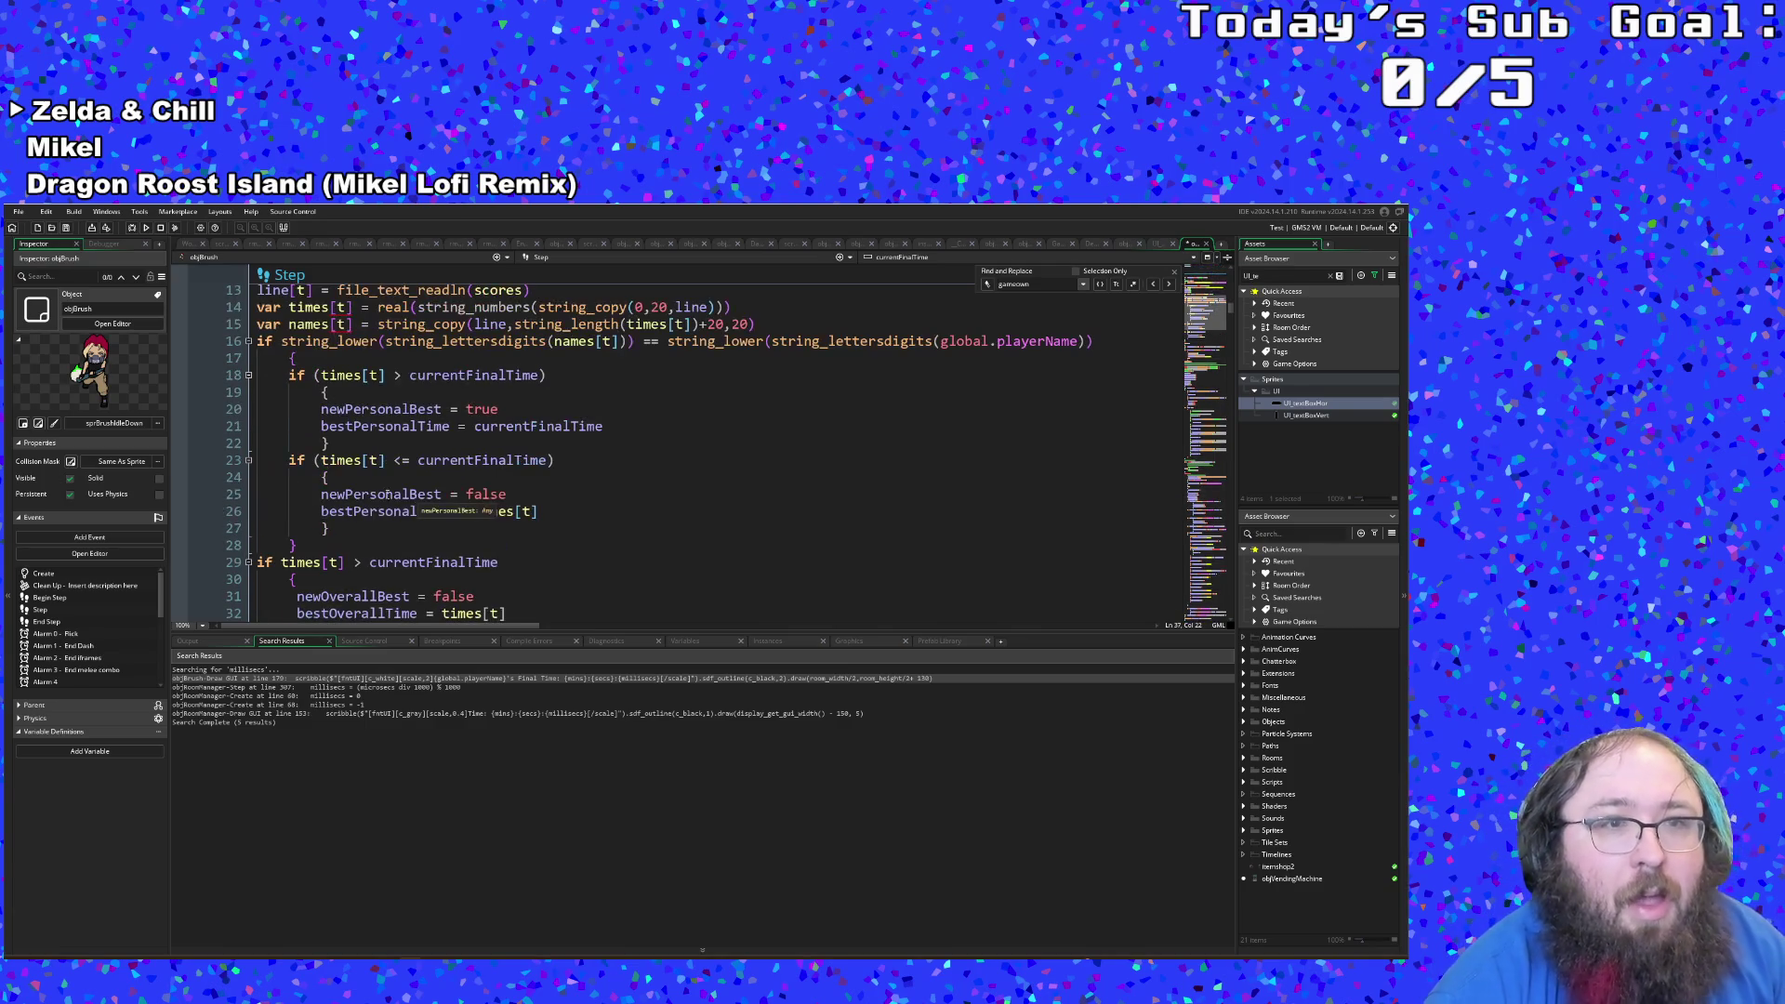
scroll(286, 368, "up", 2)
left_click(260, 374)
scroll(279, 399, "down", 8)
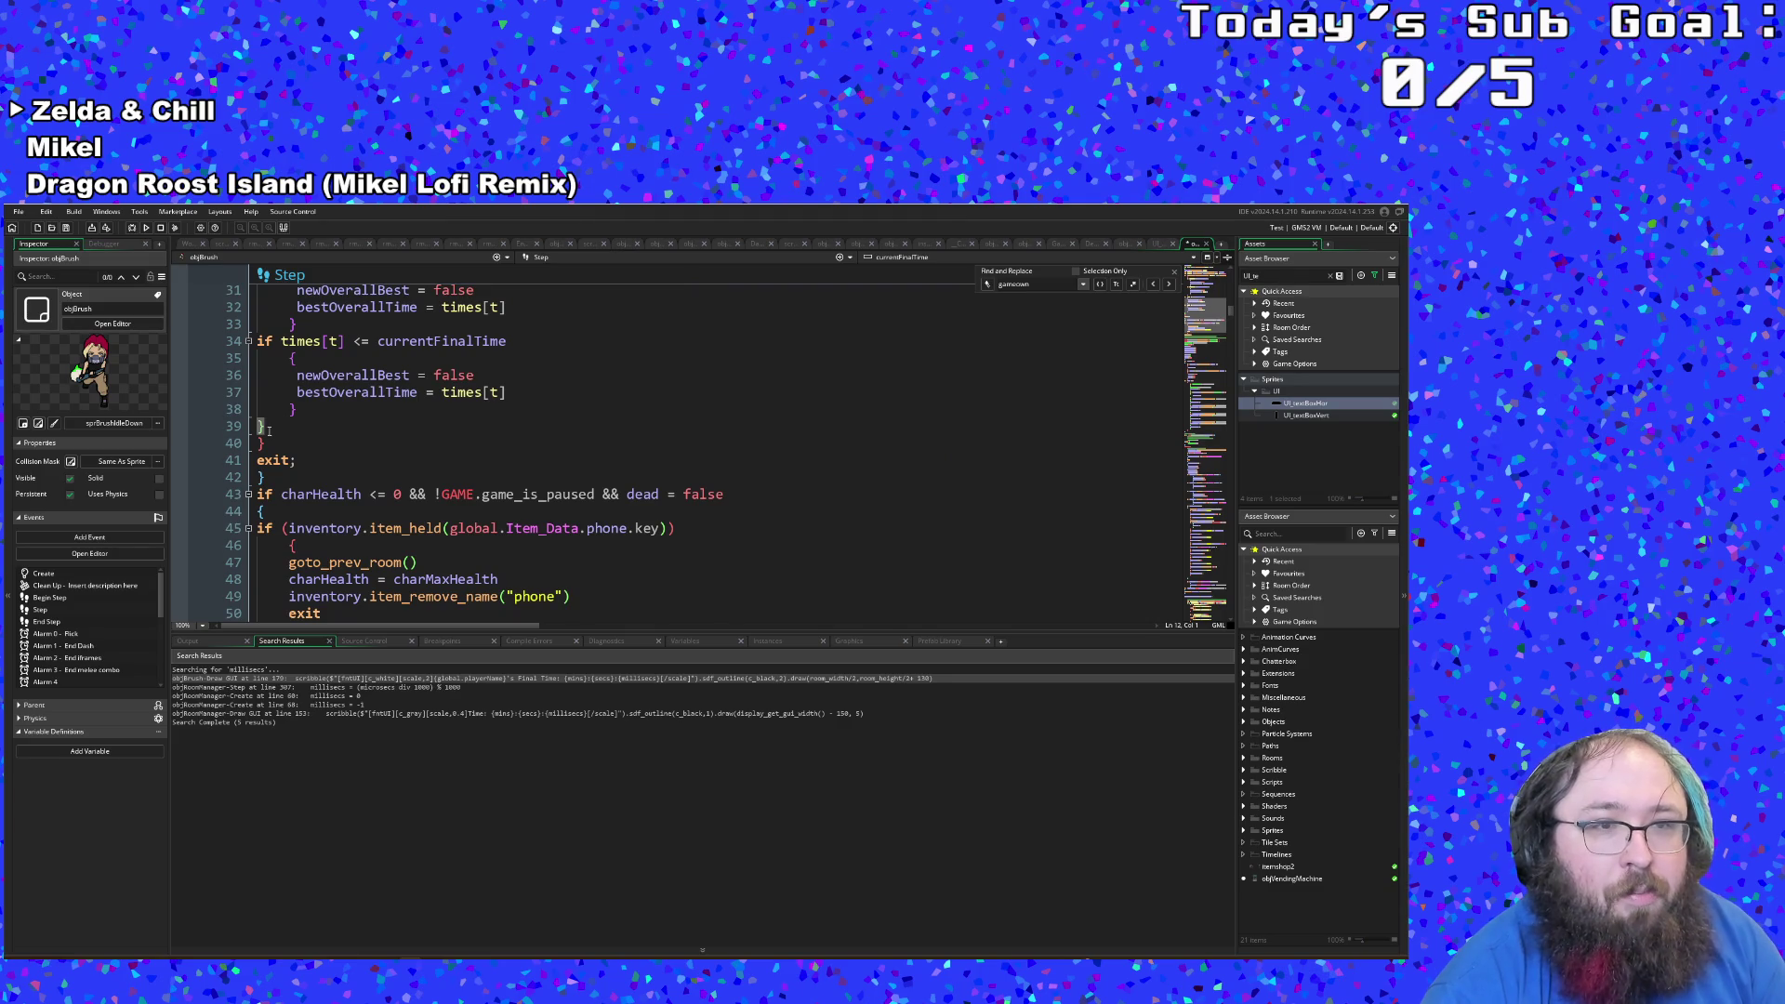
left_click(263, 427)
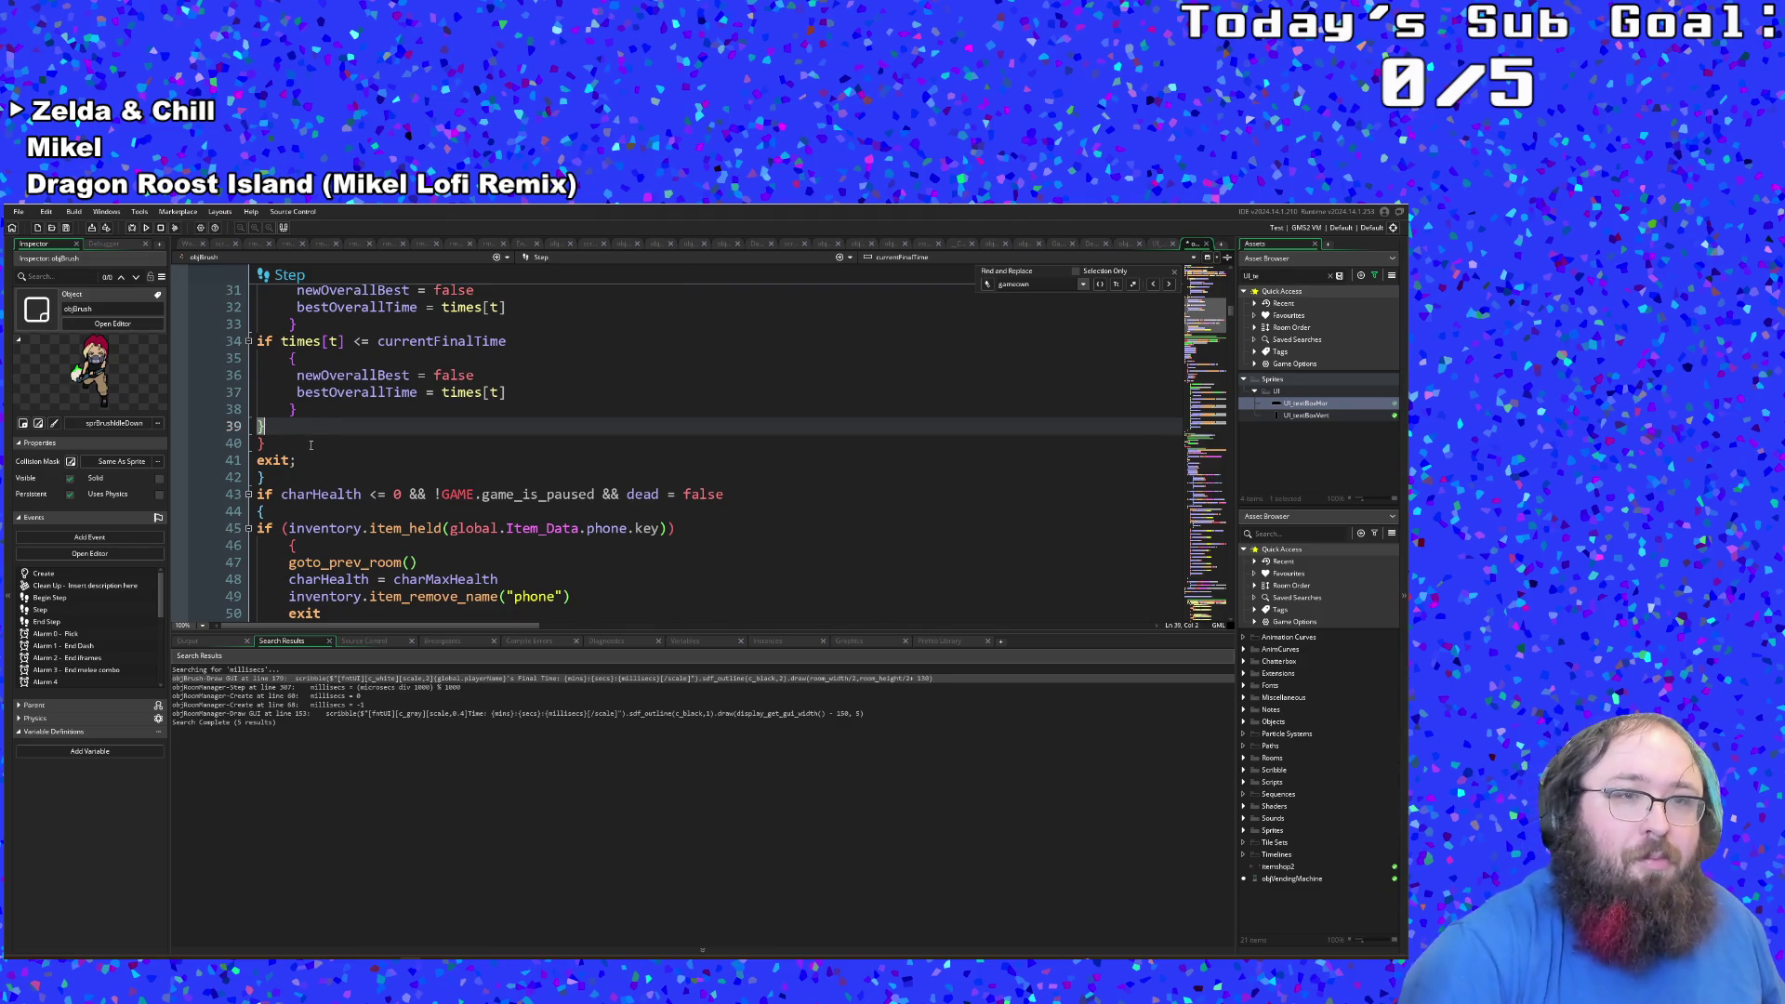
key("Return")
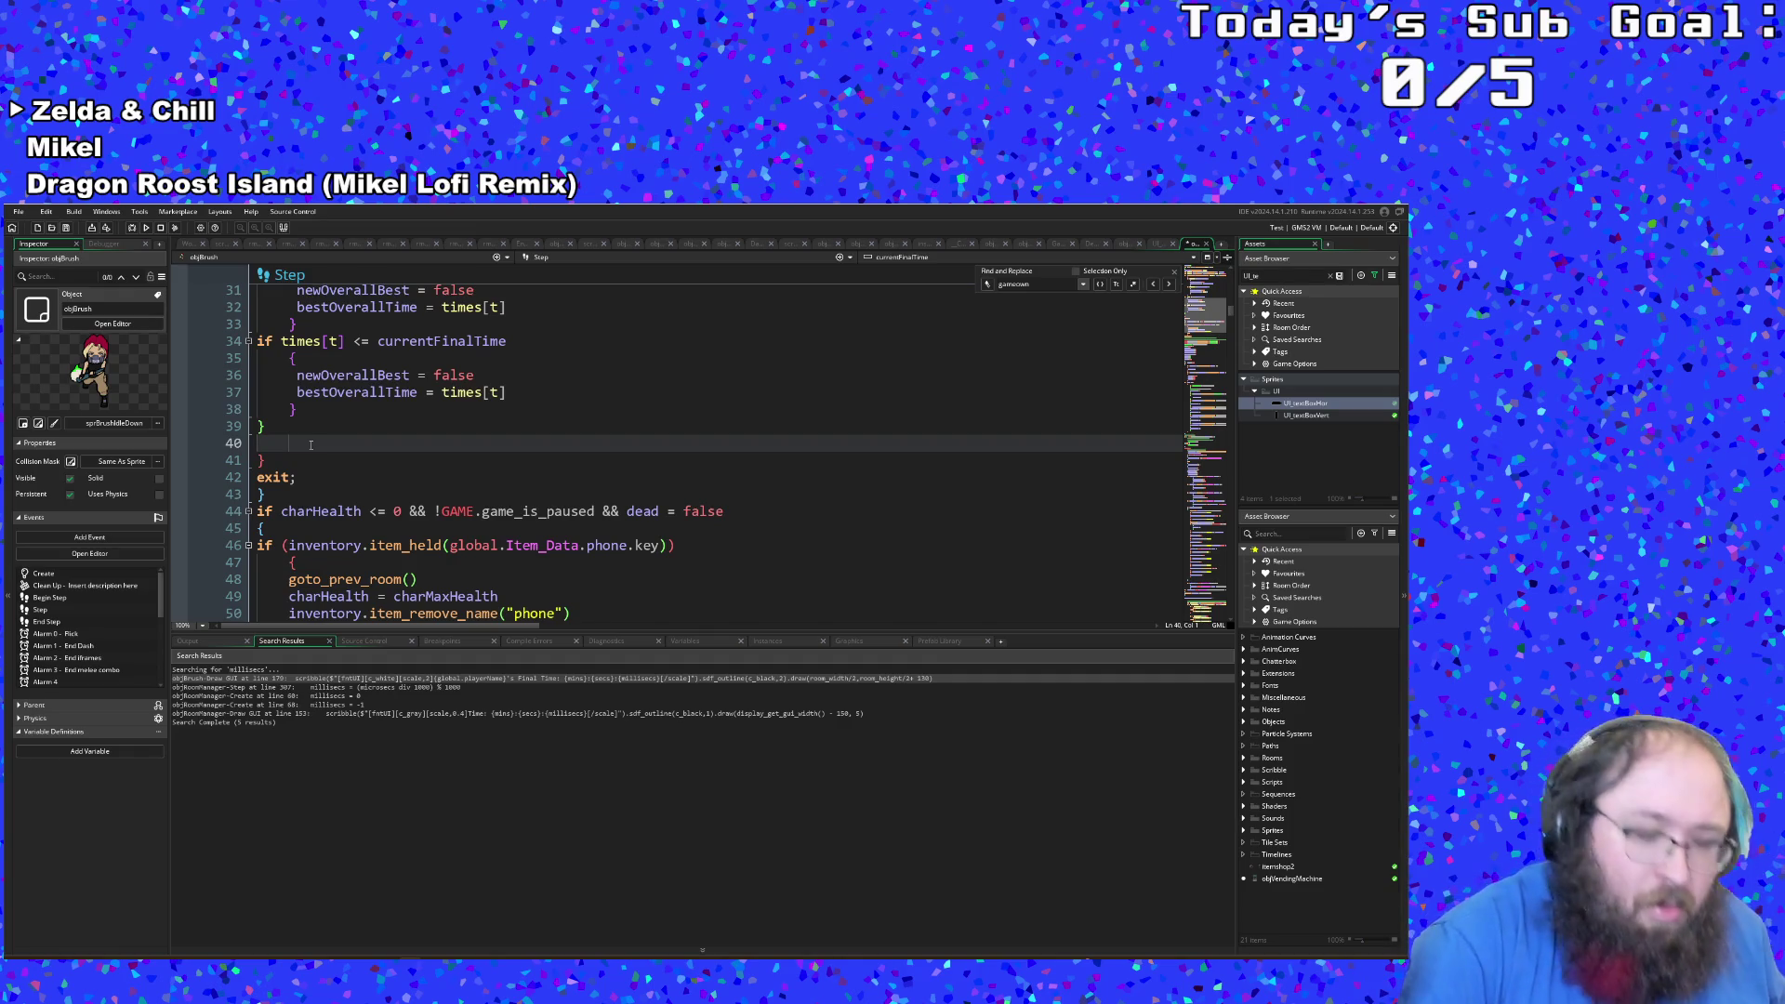
Step: Remove the var keyword from the times[t] and names[t] assignments on lines 14–15
type("array")
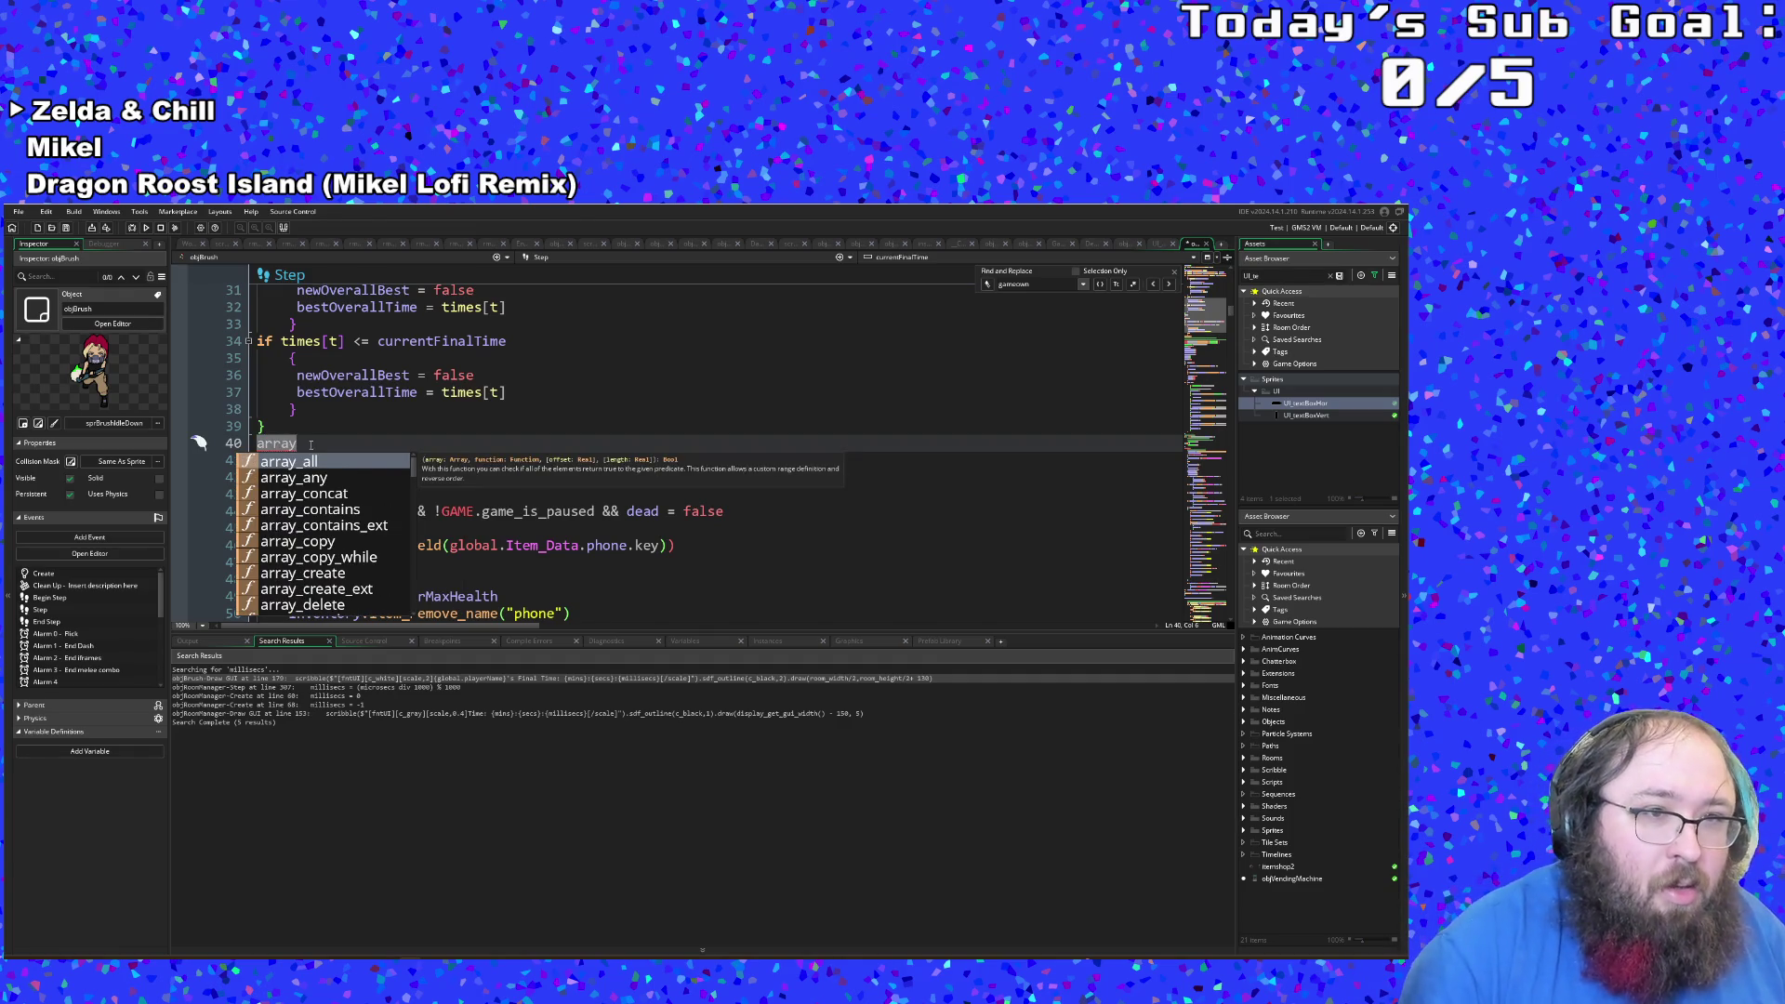
key("BackSpace")
key("BackSpace")
key("BackSpace")
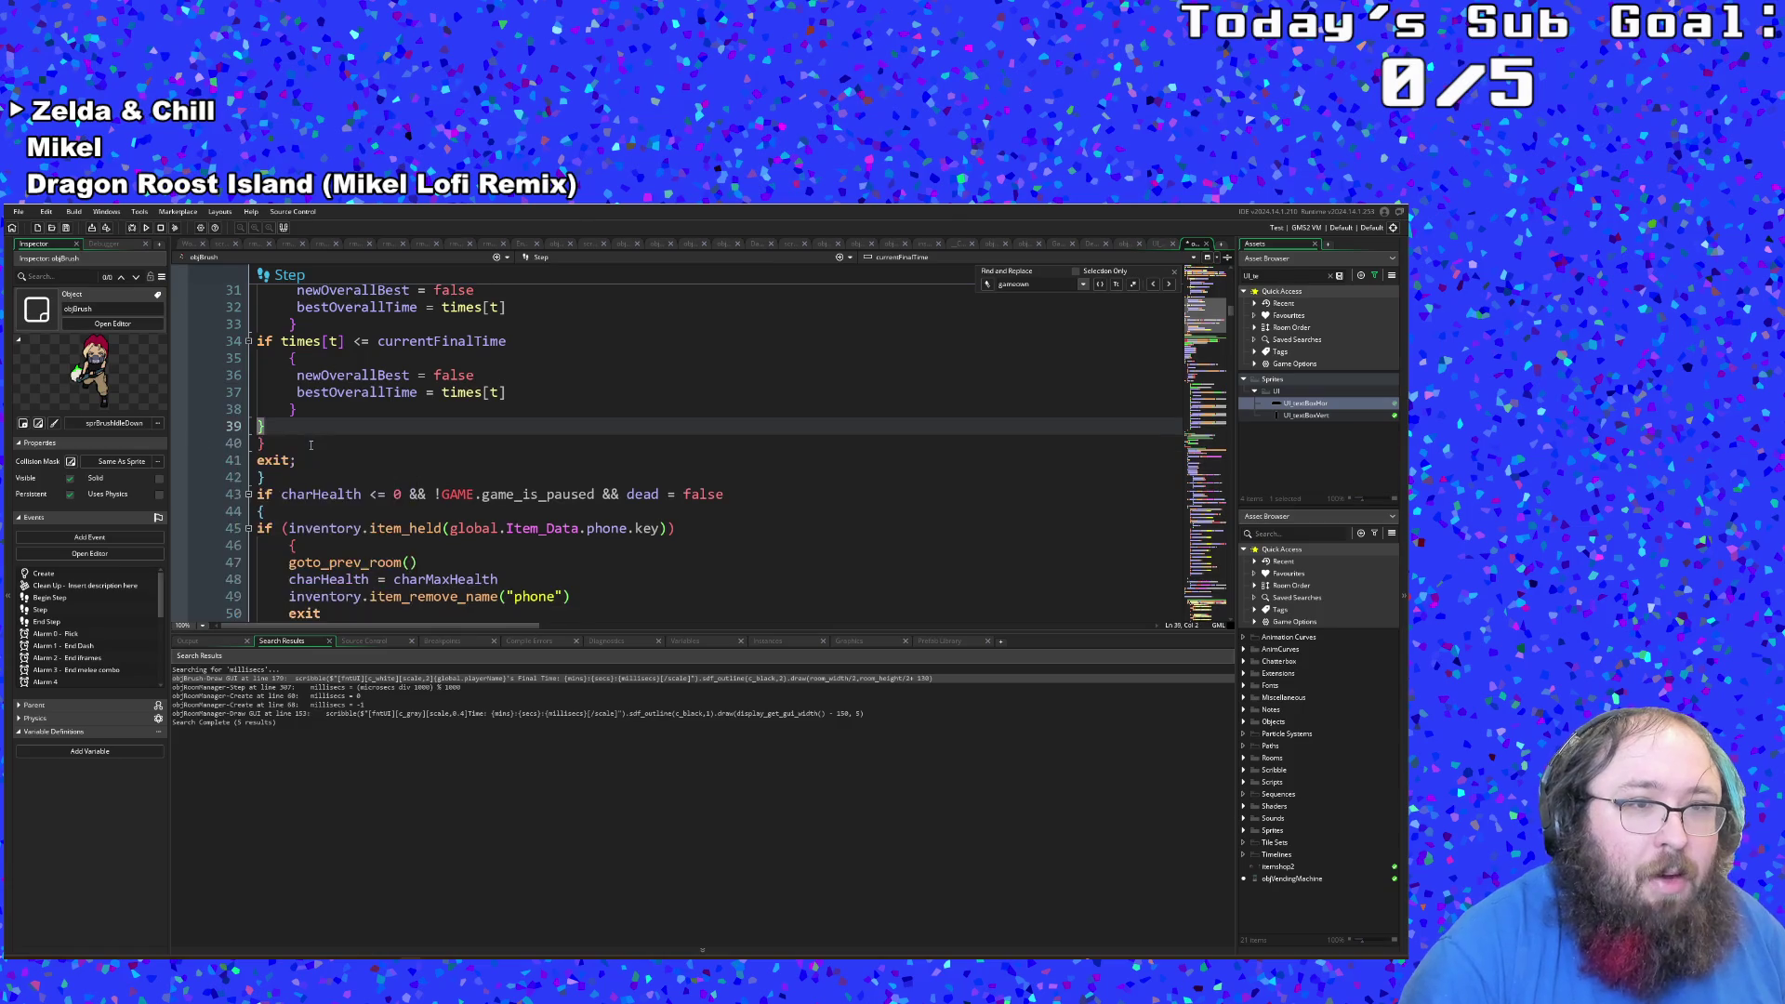
scroll(311, 445, "up", 10)
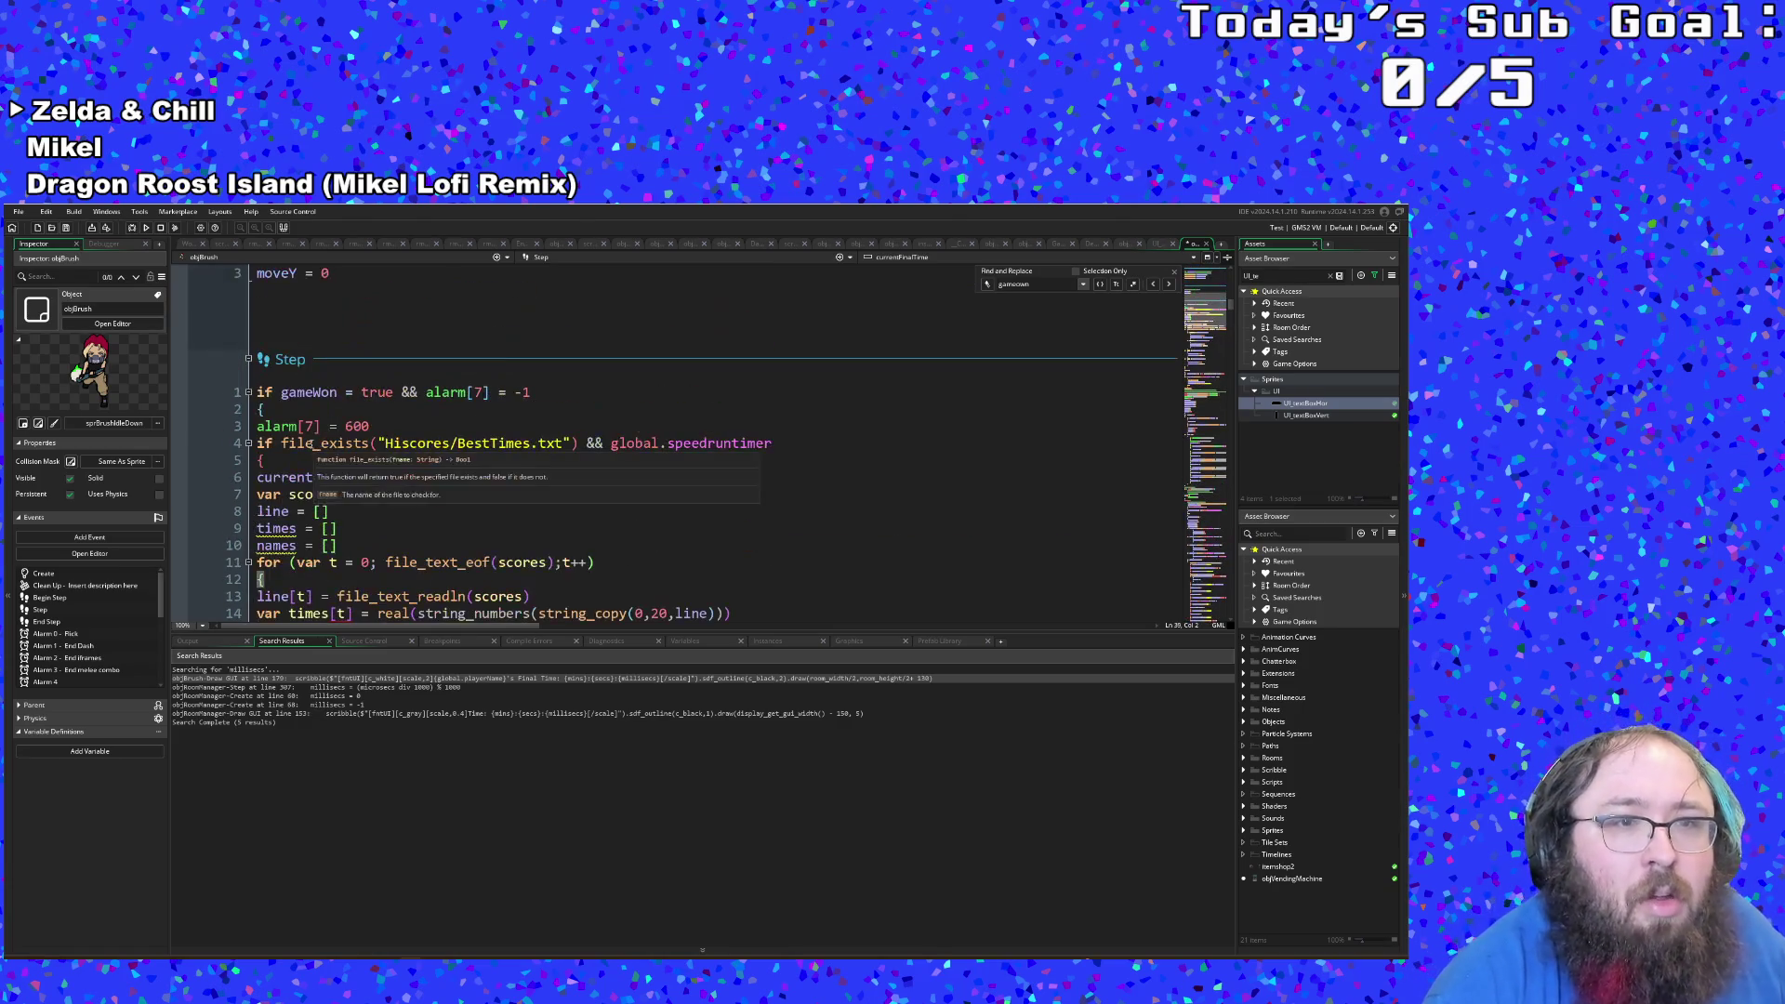
scroll(310, 446, "down", 2)
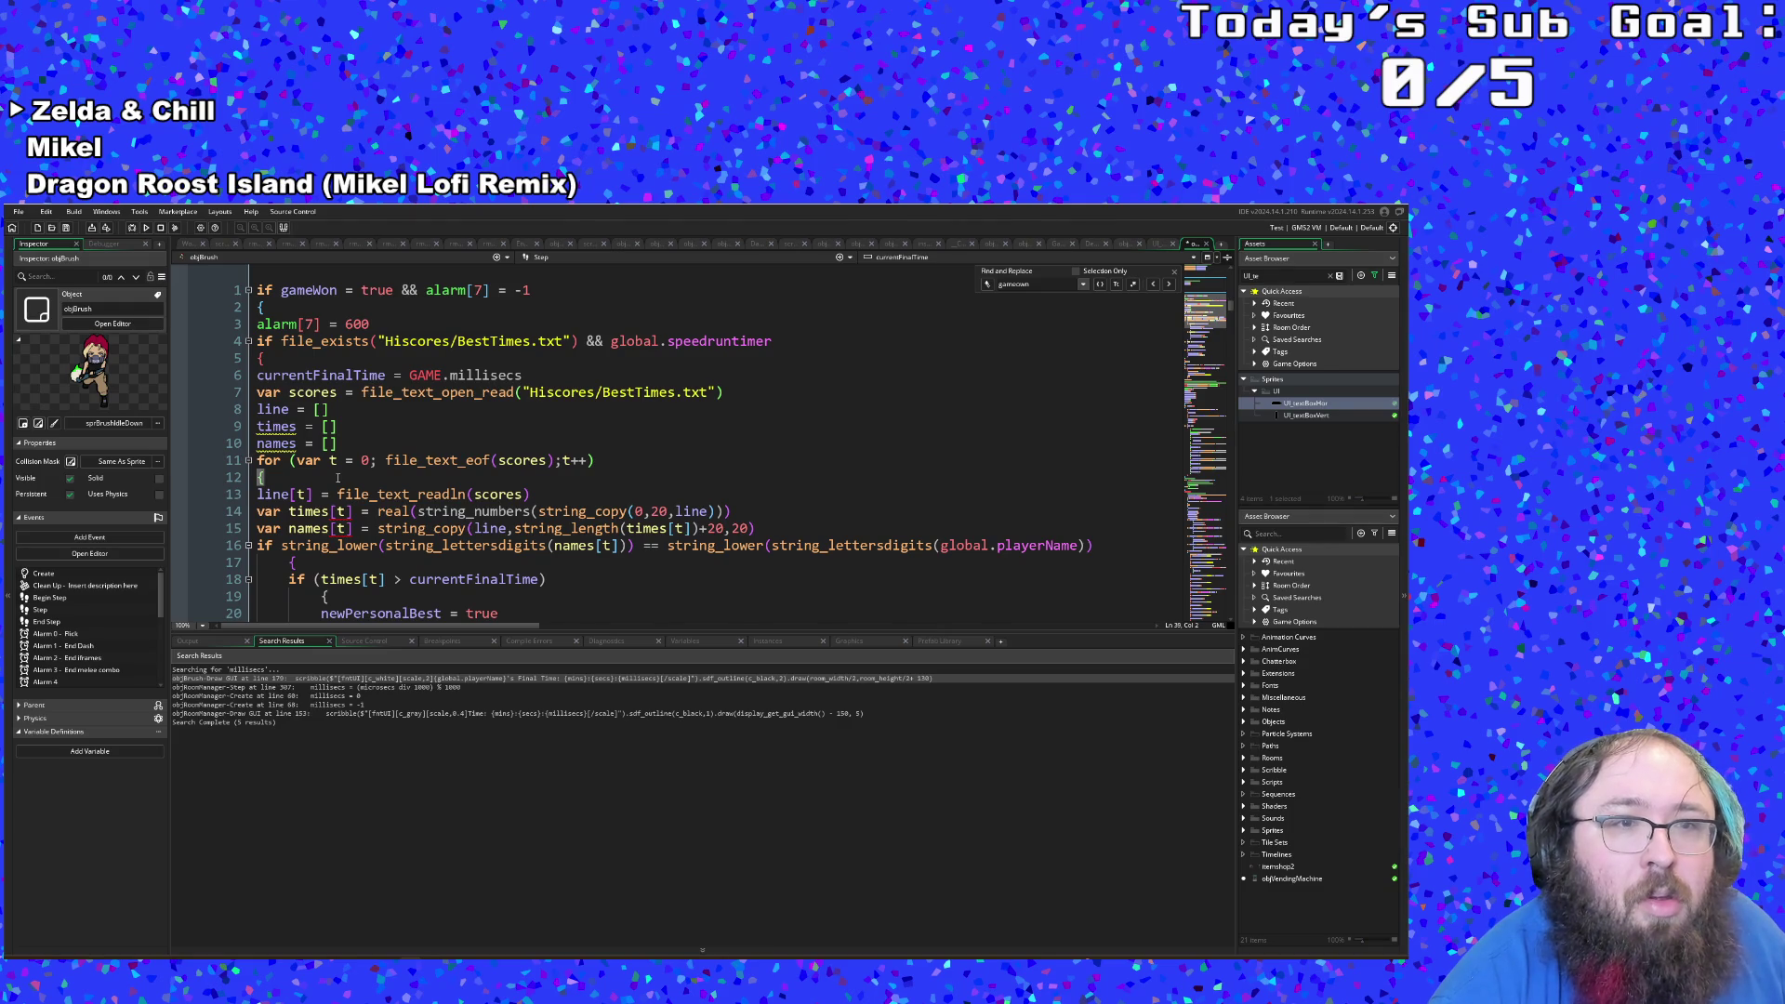
scroll(337, 478, "down", 8)
scroll(286, 526, "down", 2)
scroll(279, 518, "up", 8)
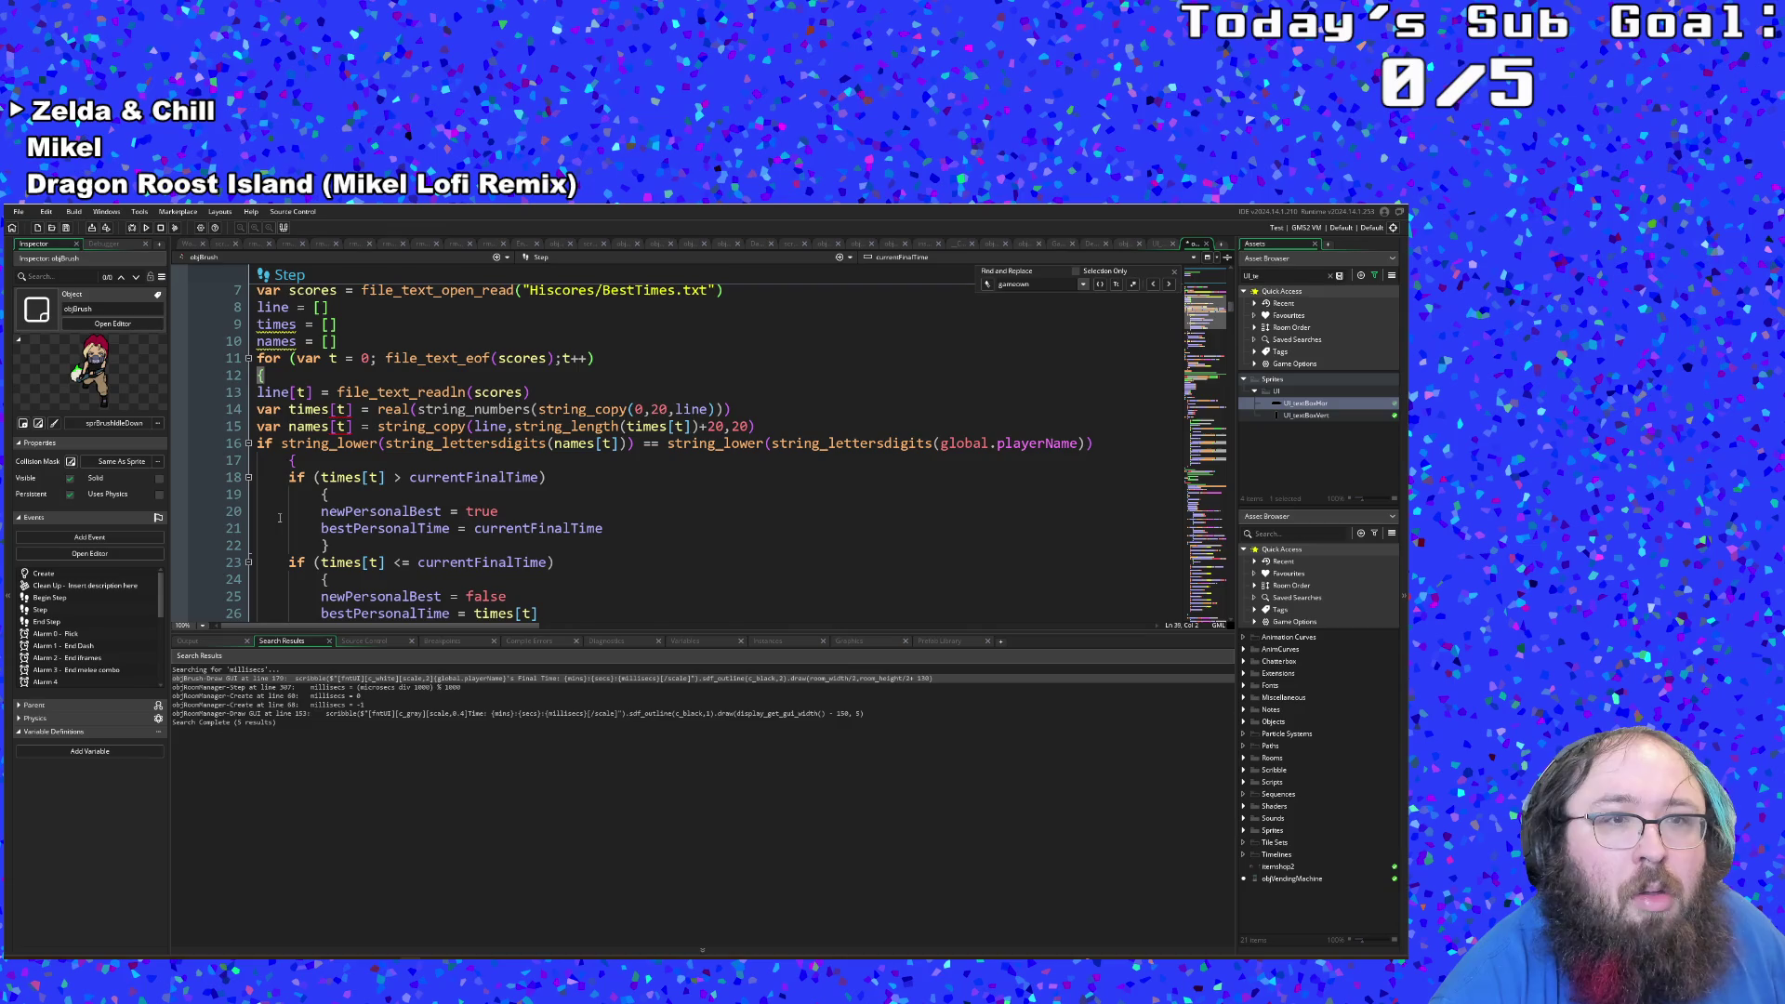
left_click(289, 410)
key("BackSpace")
key("BackSpace")
key("BackSpace")
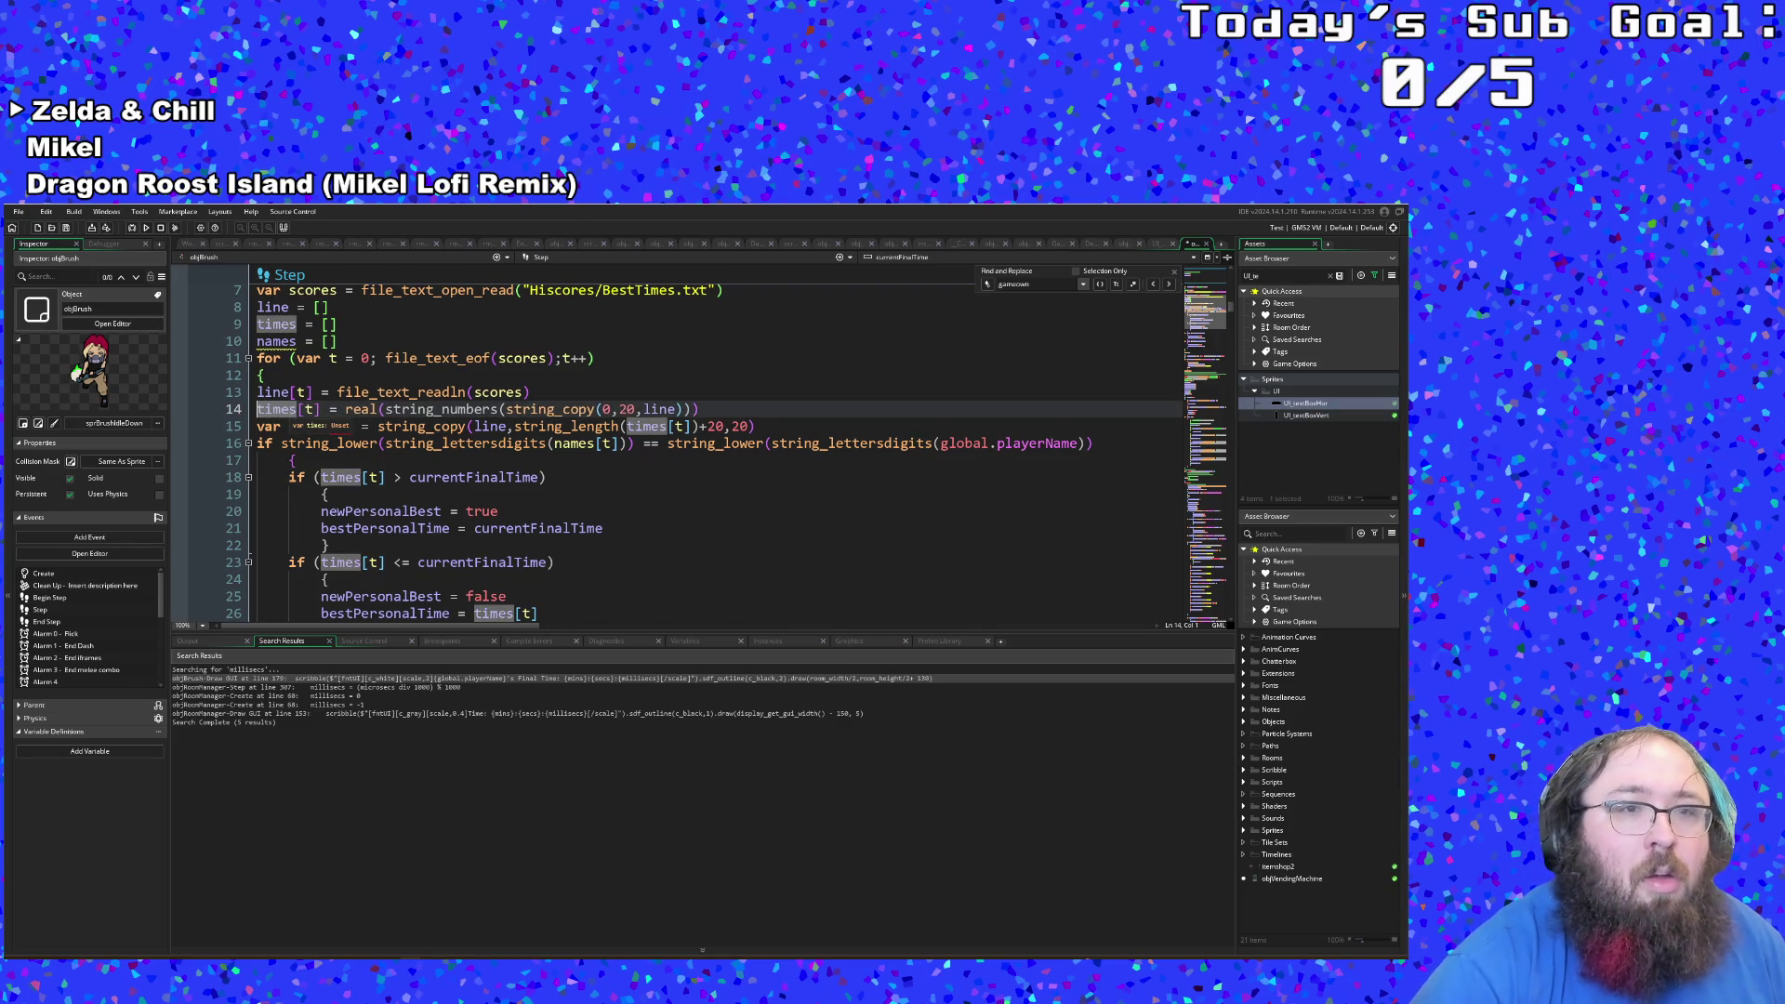
key("Down")
key("BackSpace")
key("BackSpace")
key("BackSpace")
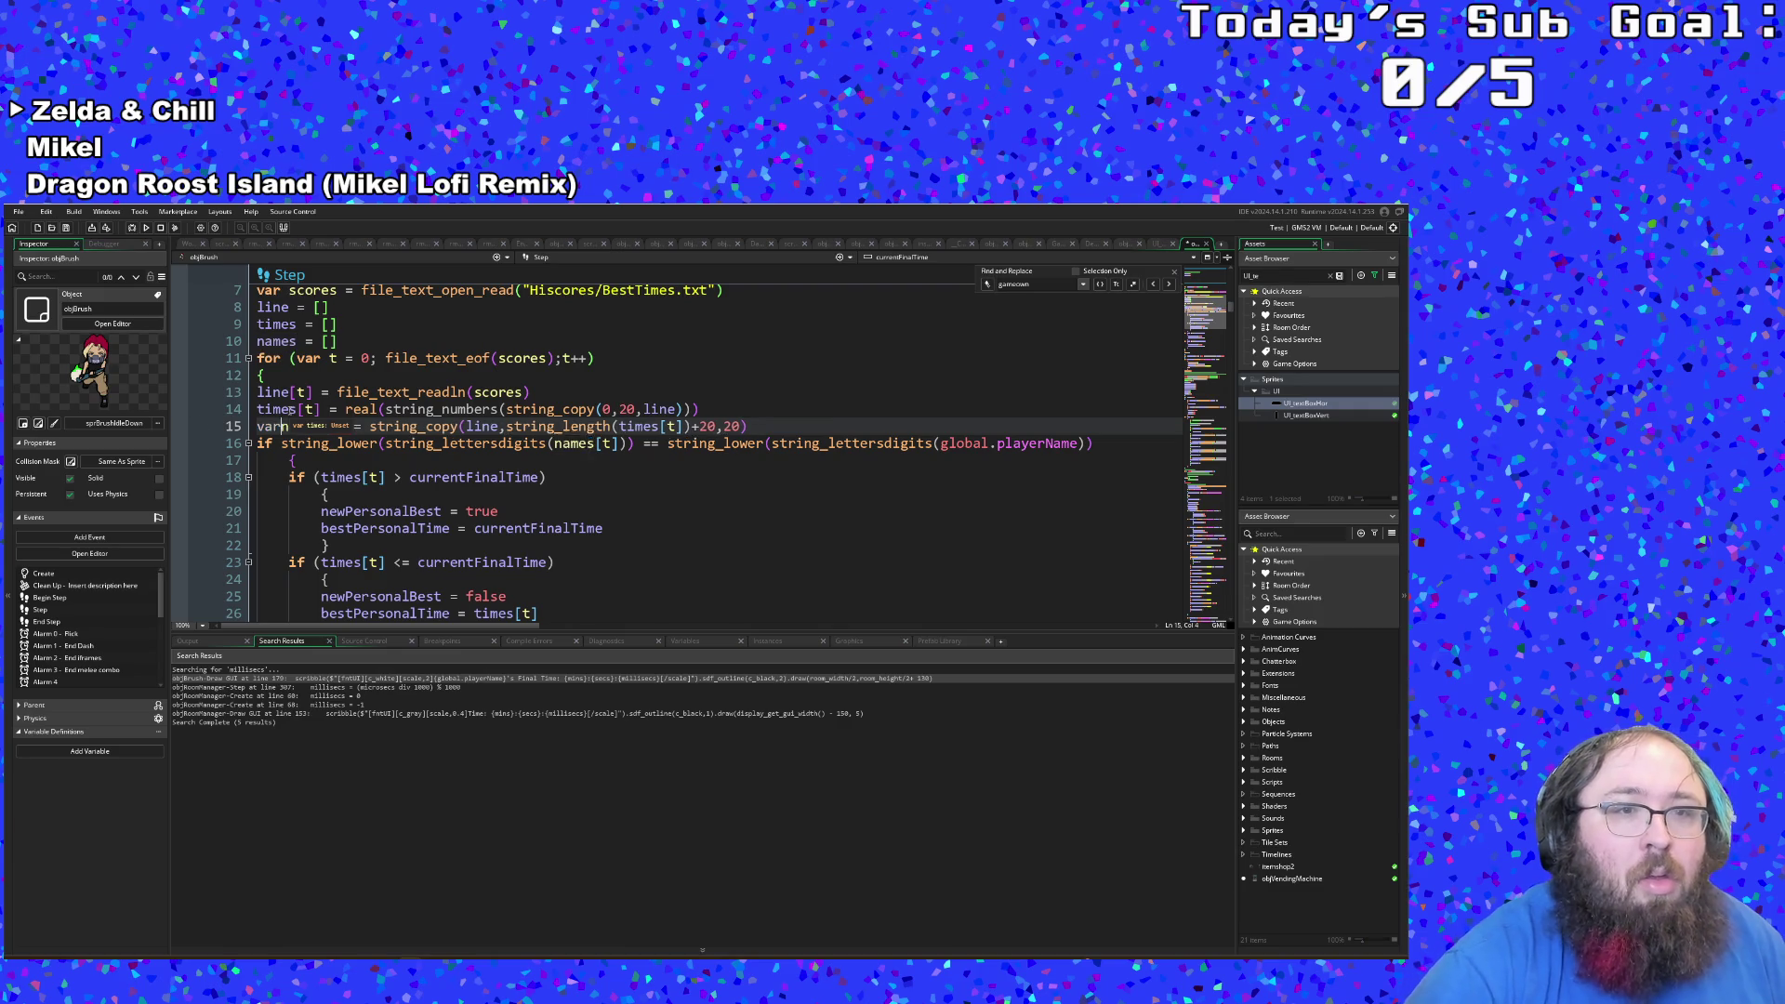
Step: Add a blank line 40 after the loop's closing brace
left_click(328, 493)
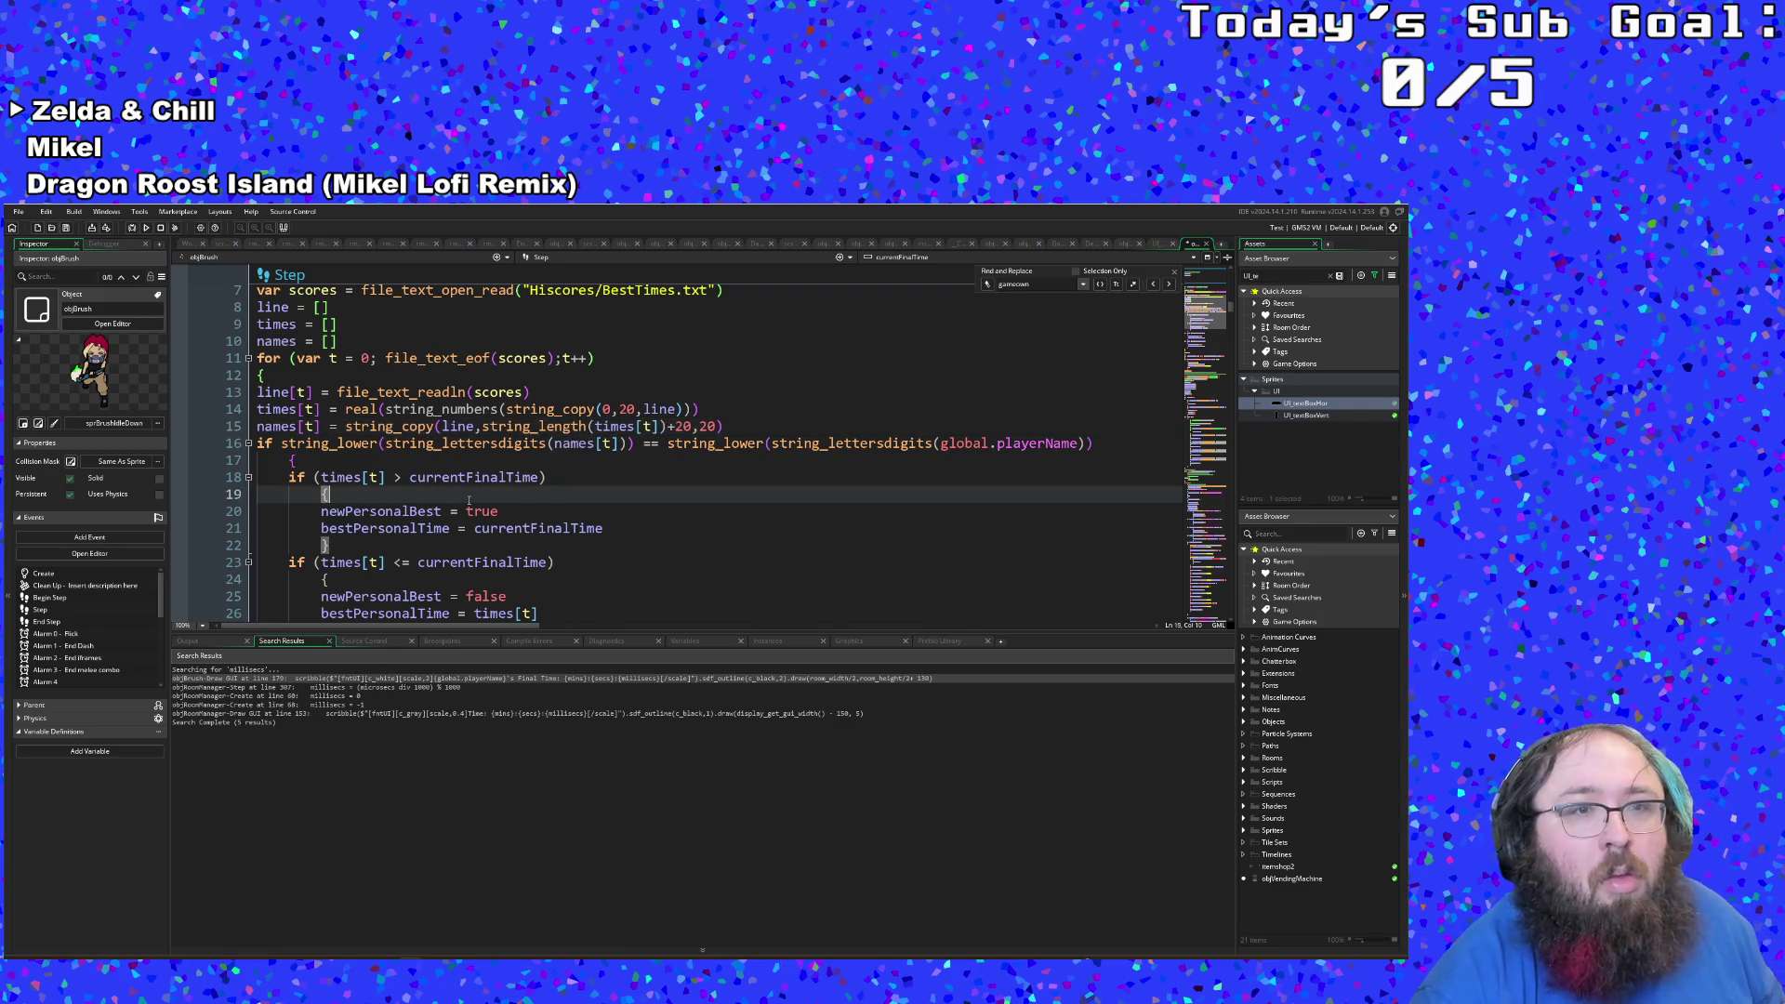
scroll(411, 507, "down", 6)
scroll(411, 512, "down", 2)
left_click(270, 425)
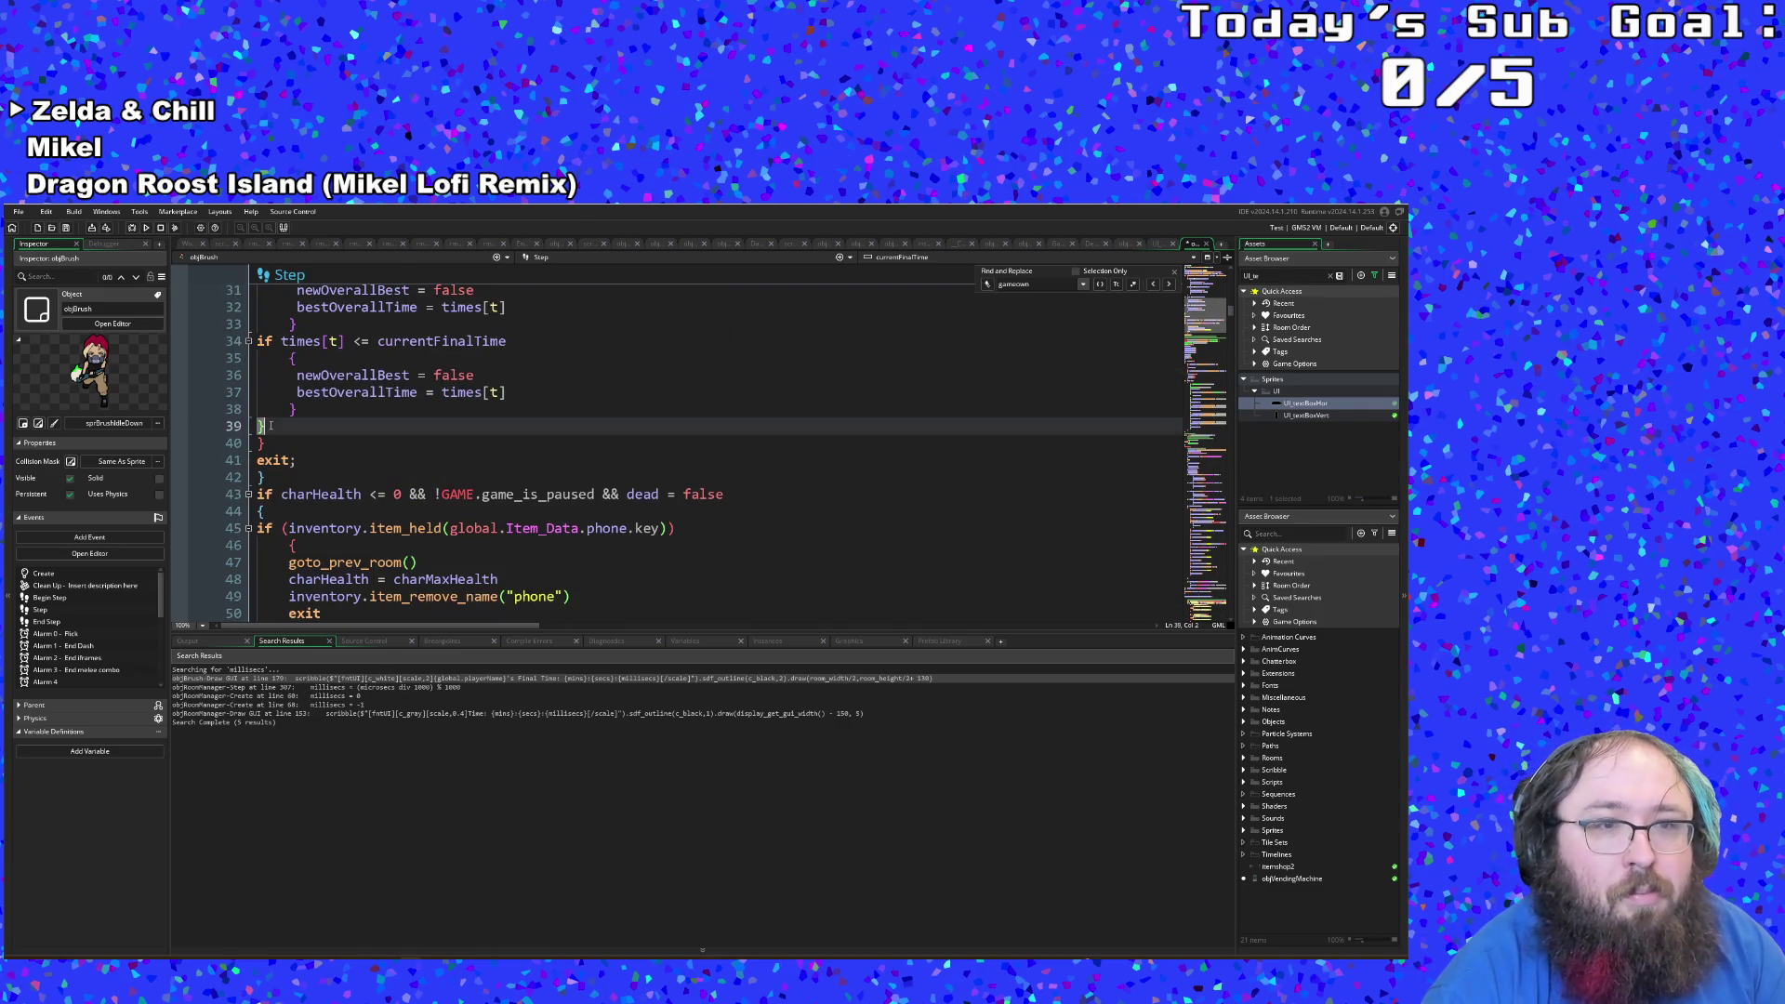
key("Return")
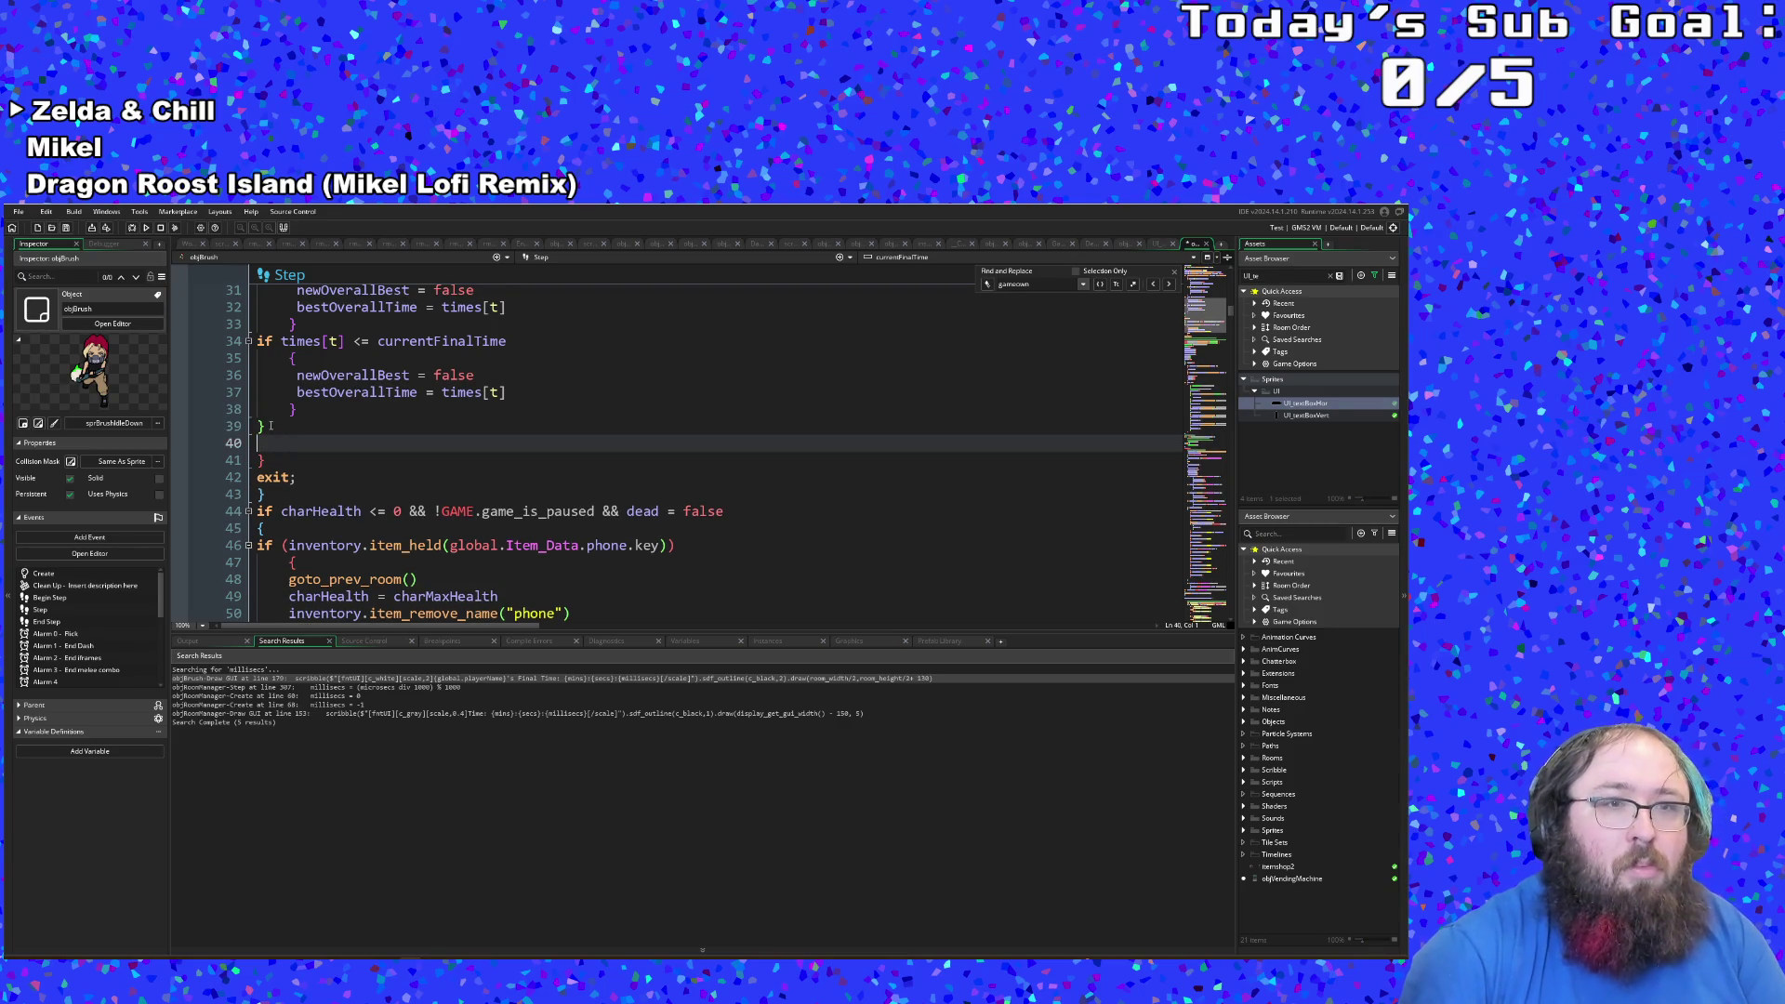
Step: Type array_sort on line 40, briefly trying the array_sort_ext variant
type("array")
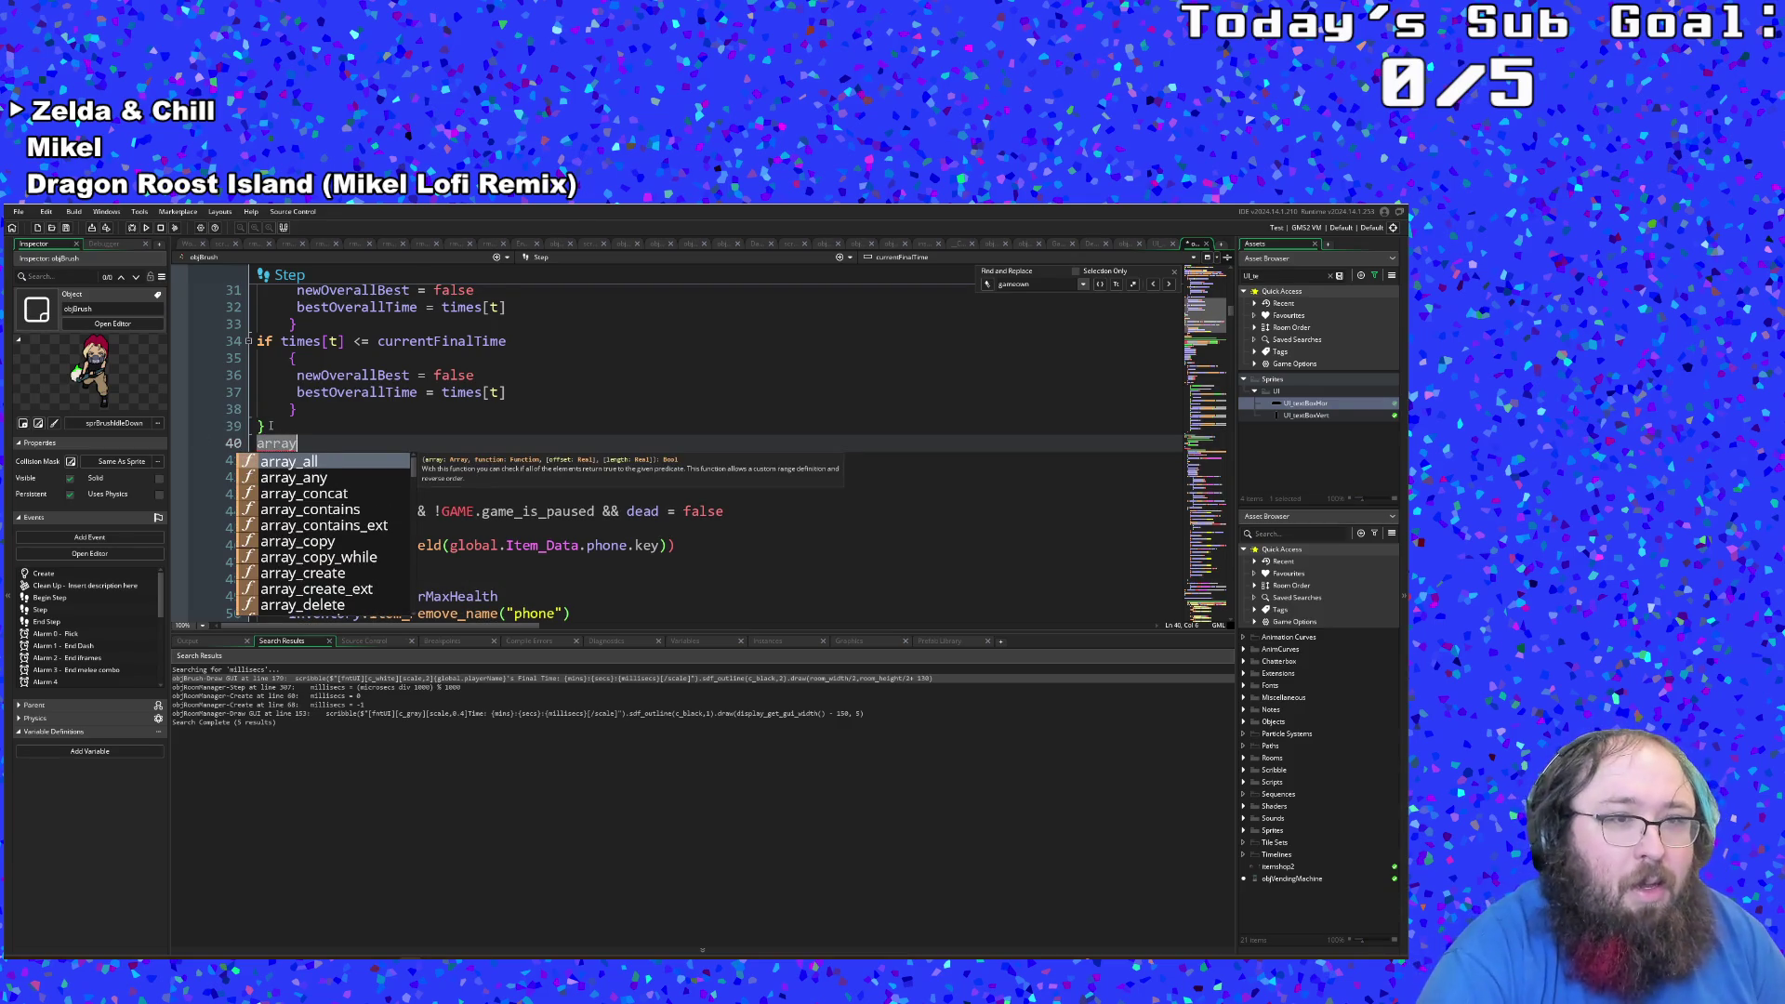
type("_sort")
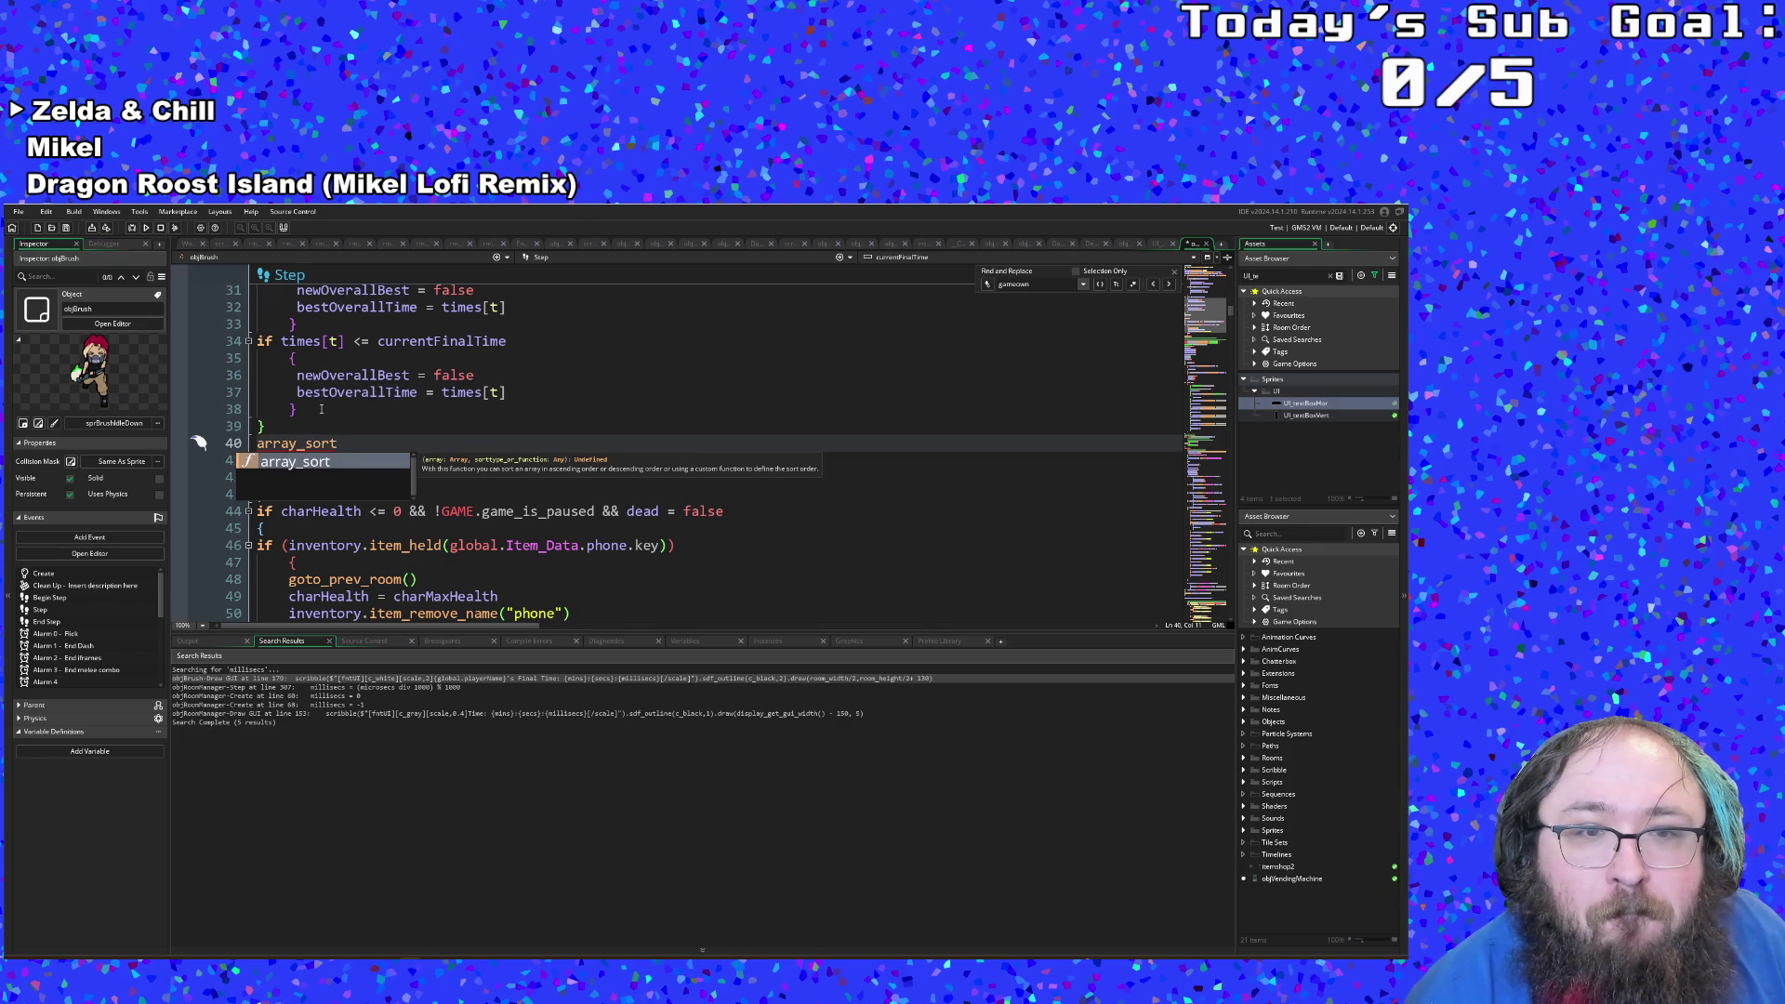
left_click(306, 443)
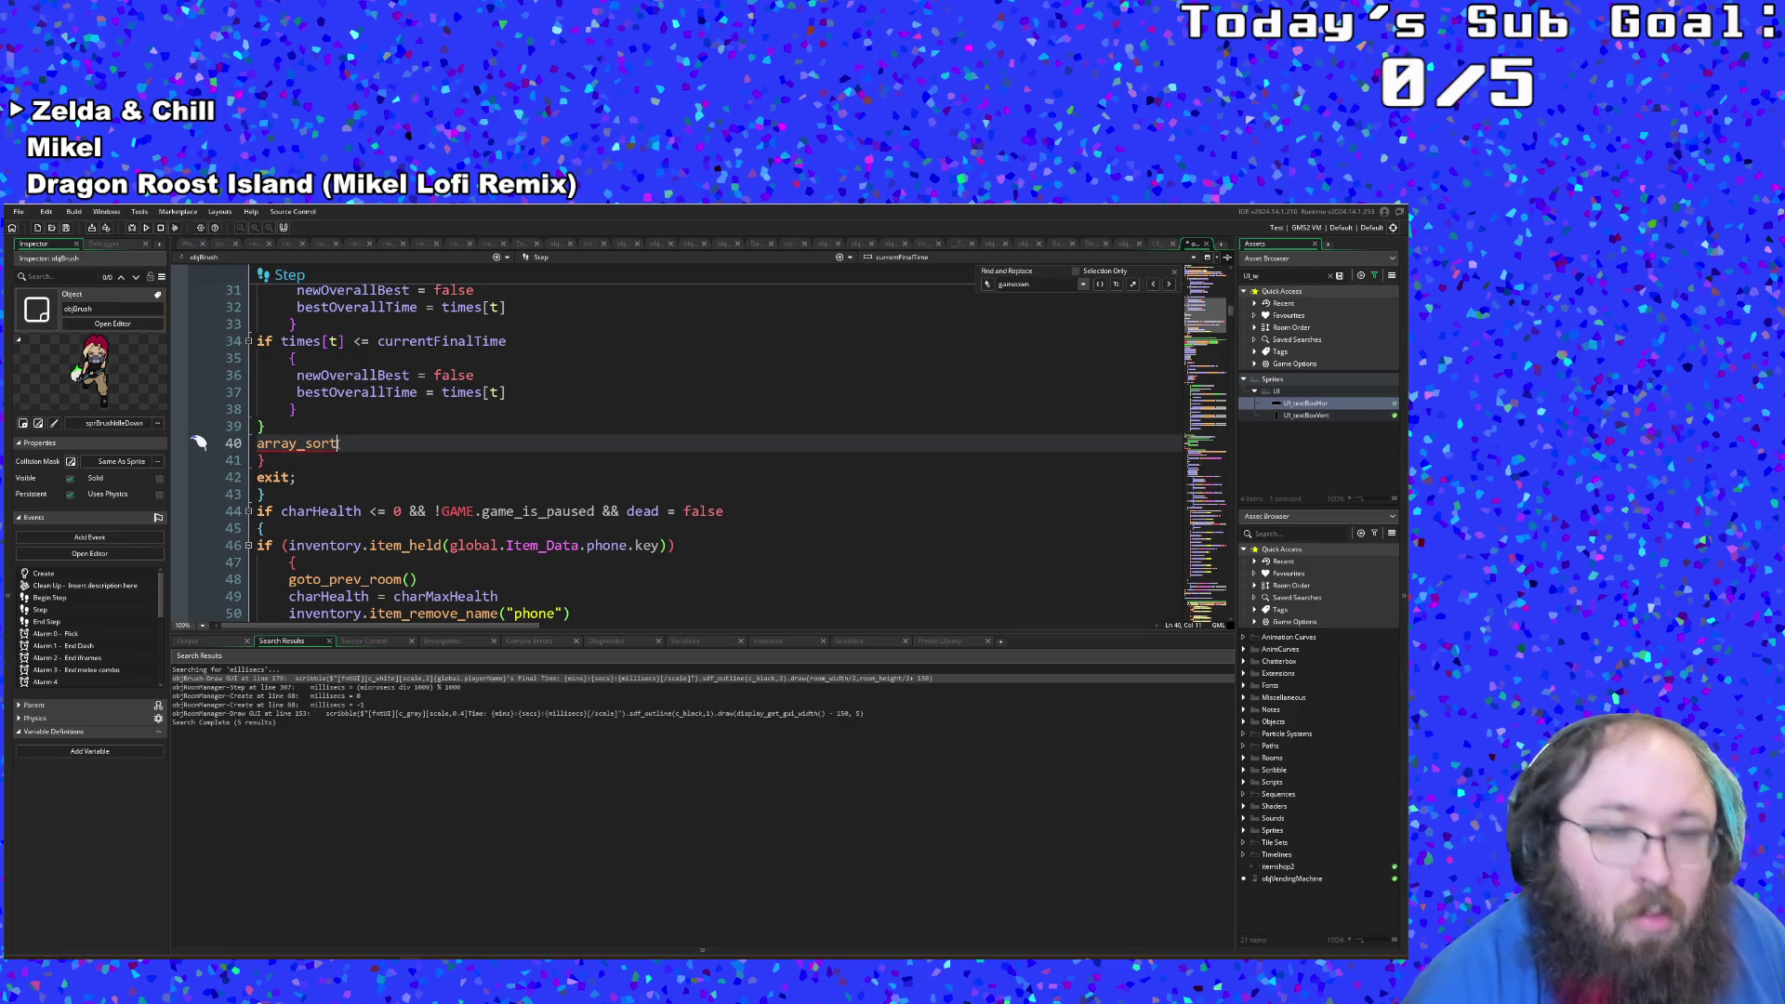
type("_ex")
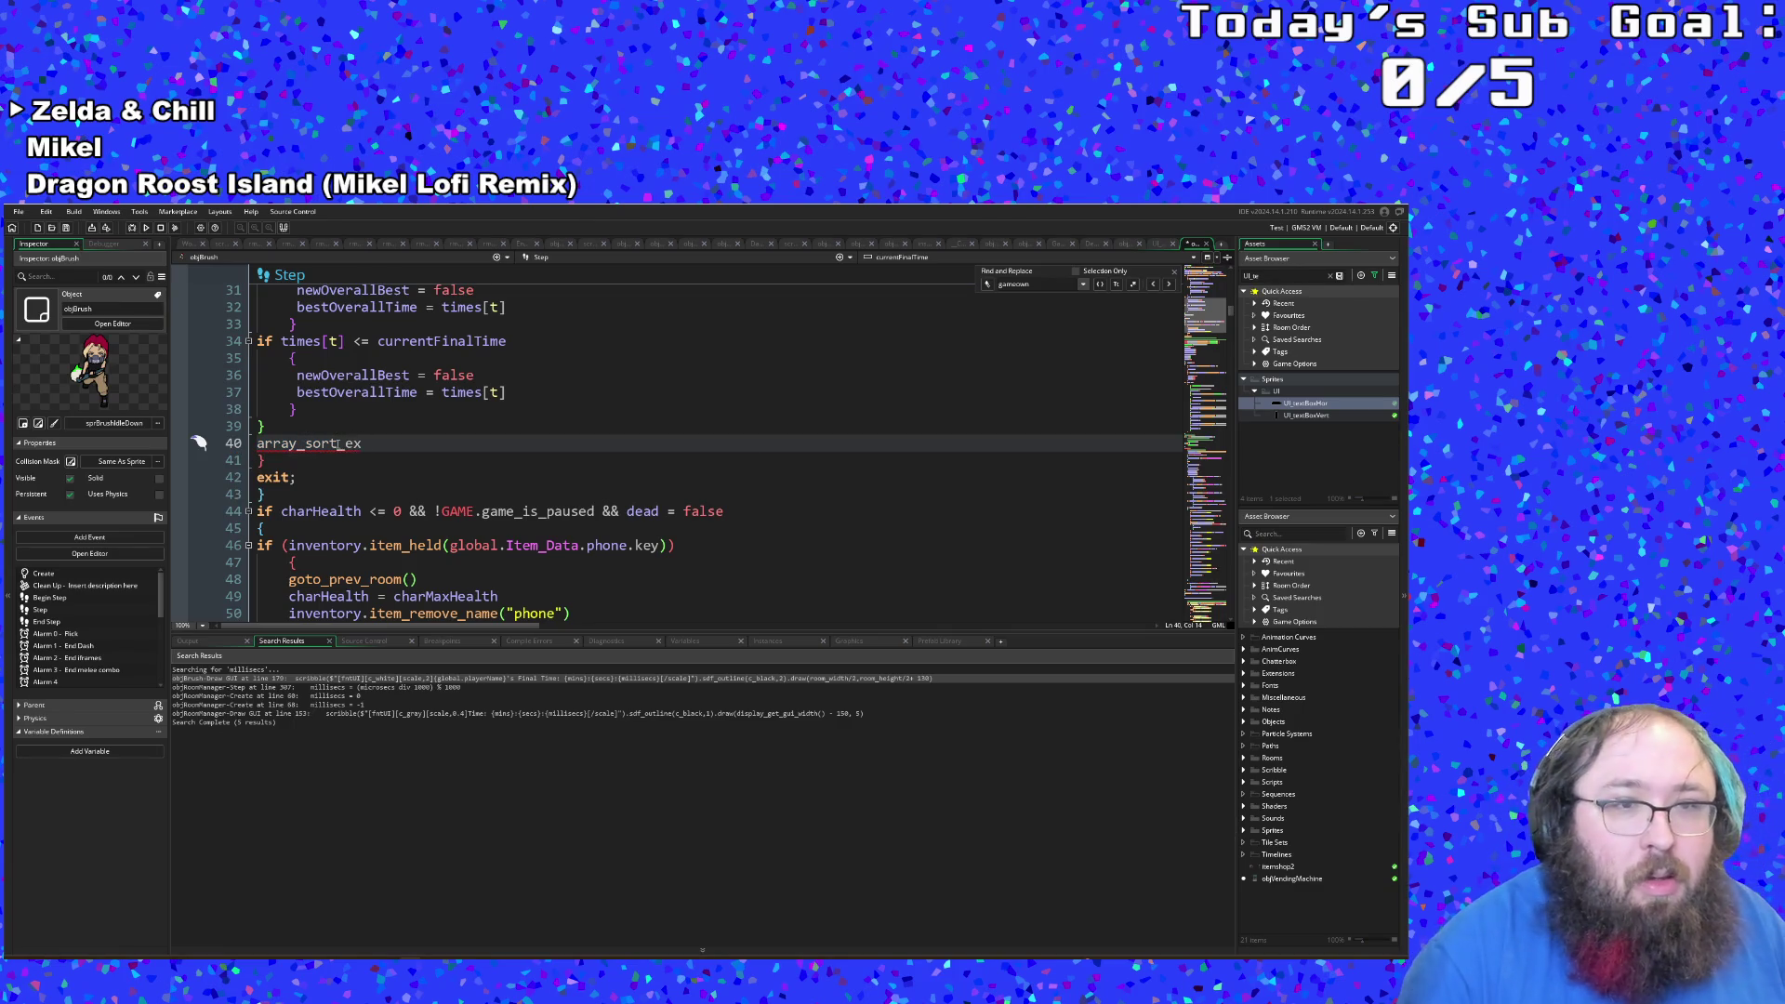
type("t")
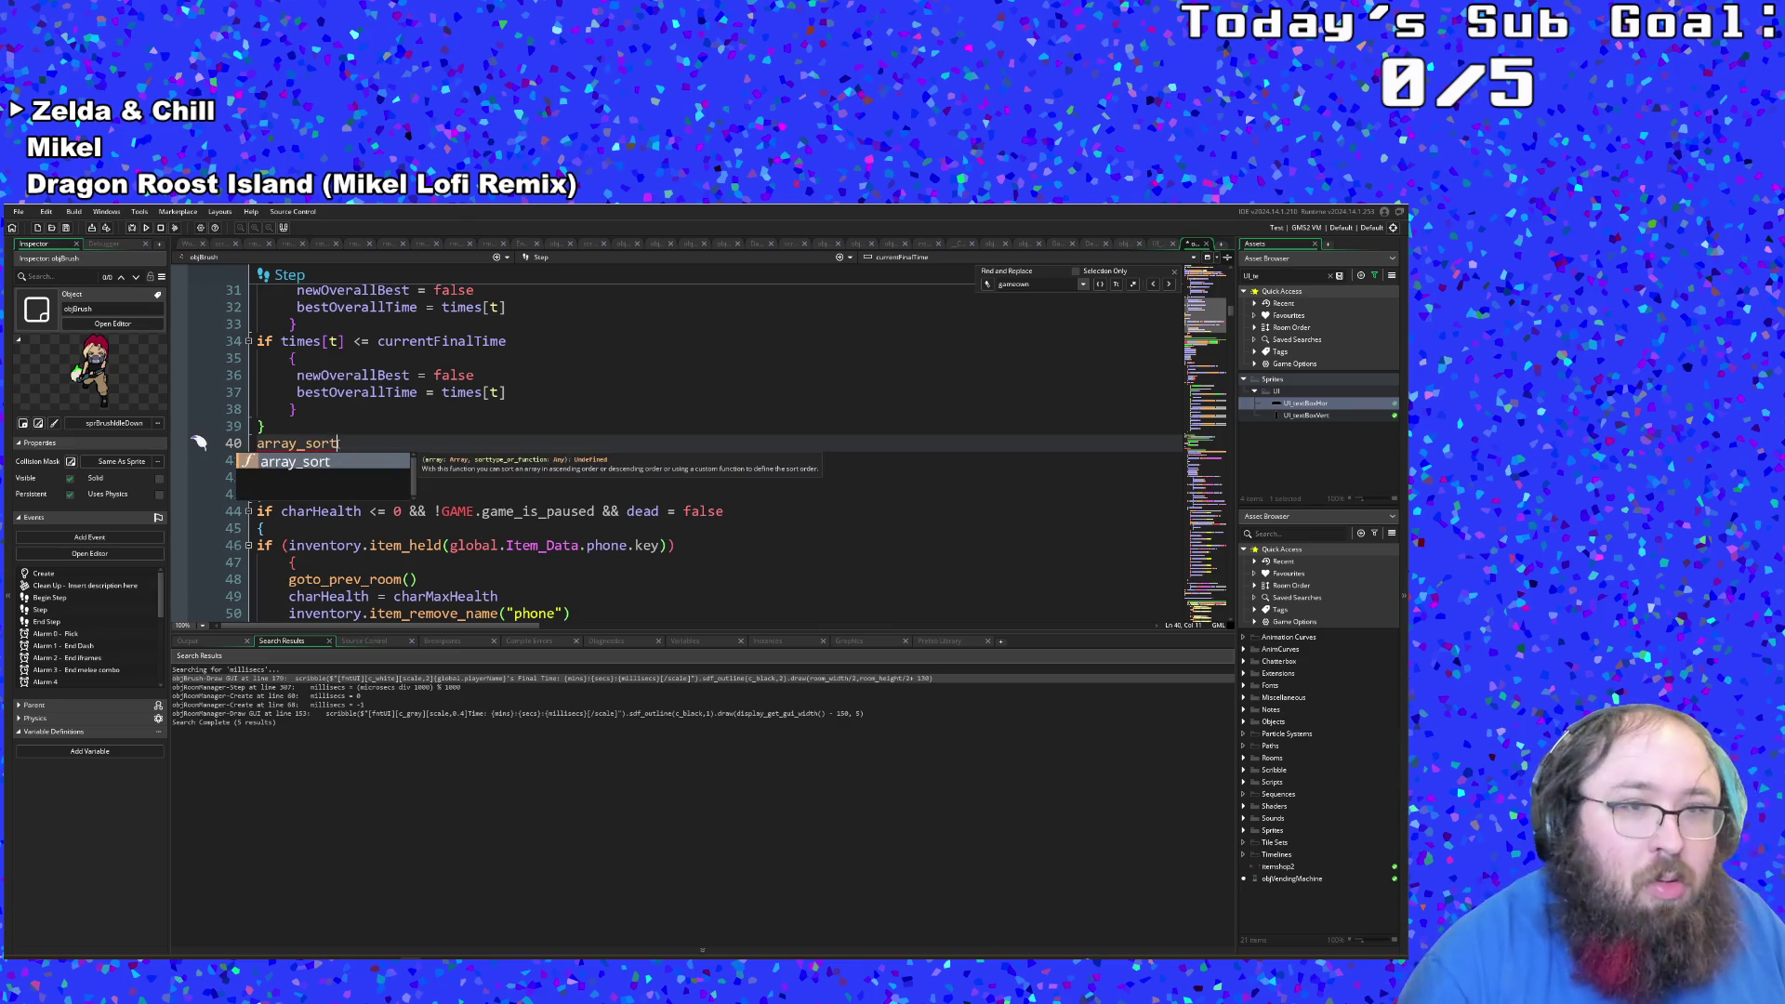
left_click(323, 444)
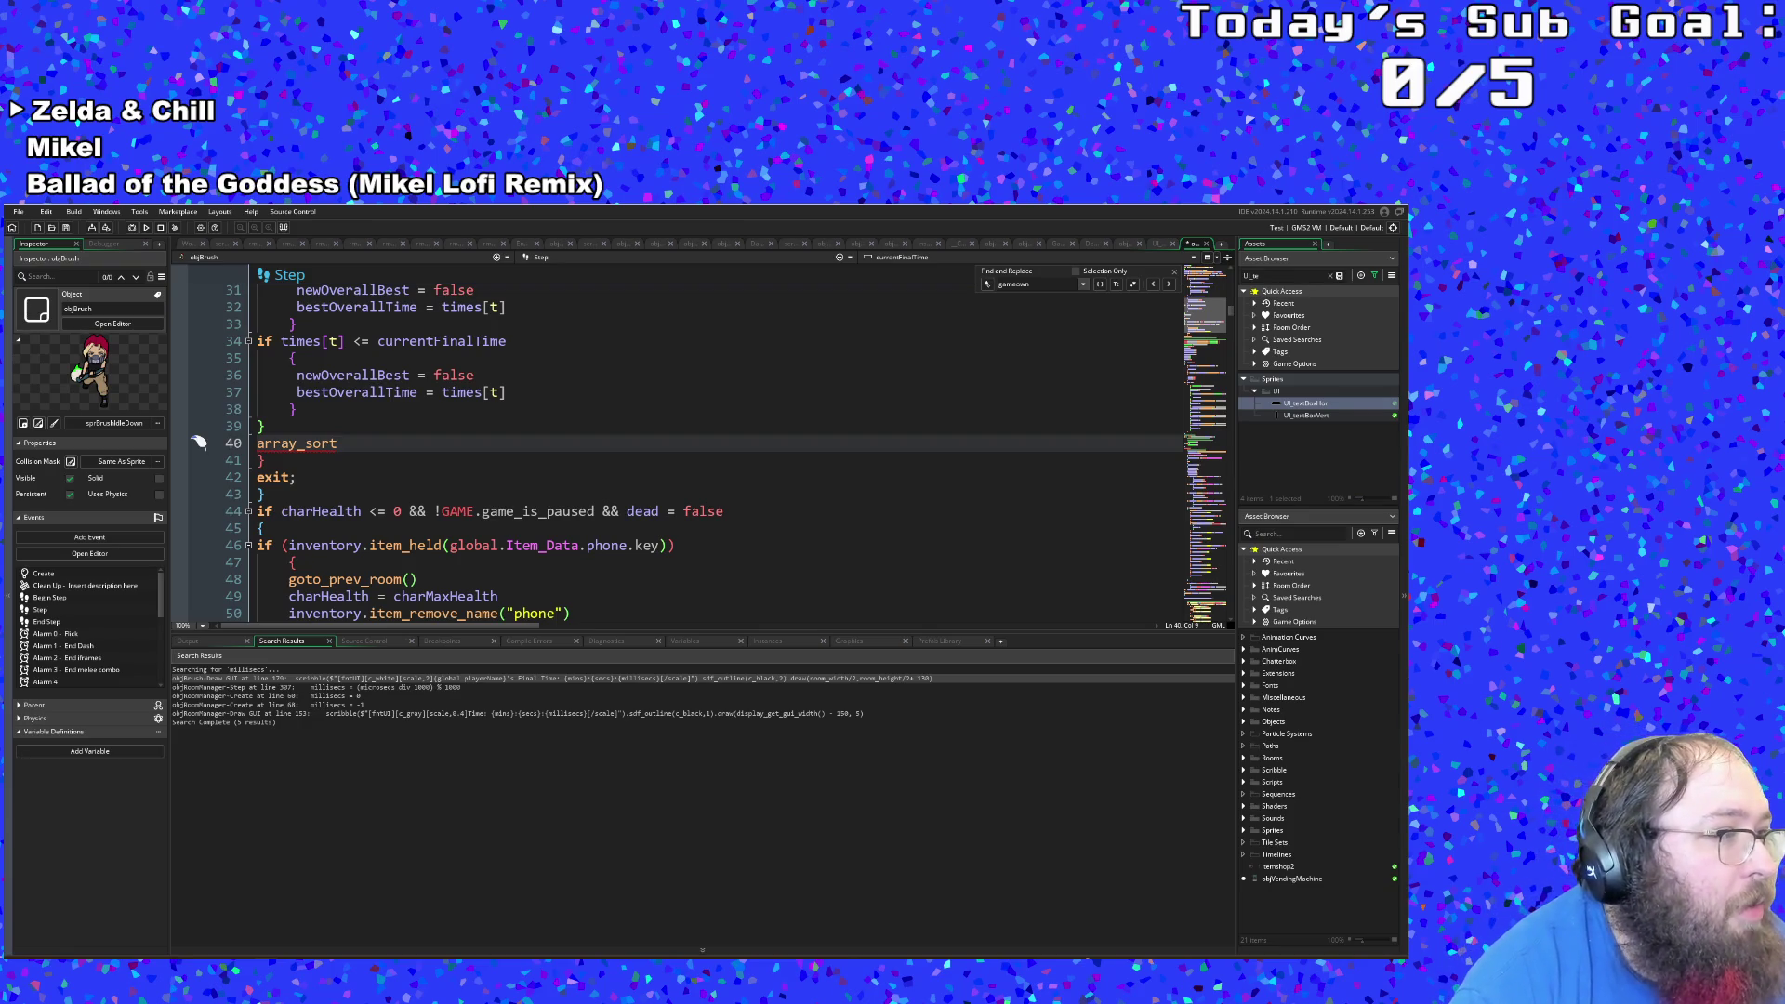
Step: Complete line 40 as array_sort(line,true) to sort the lines ascending
scroll(420, 519, "up", 2)
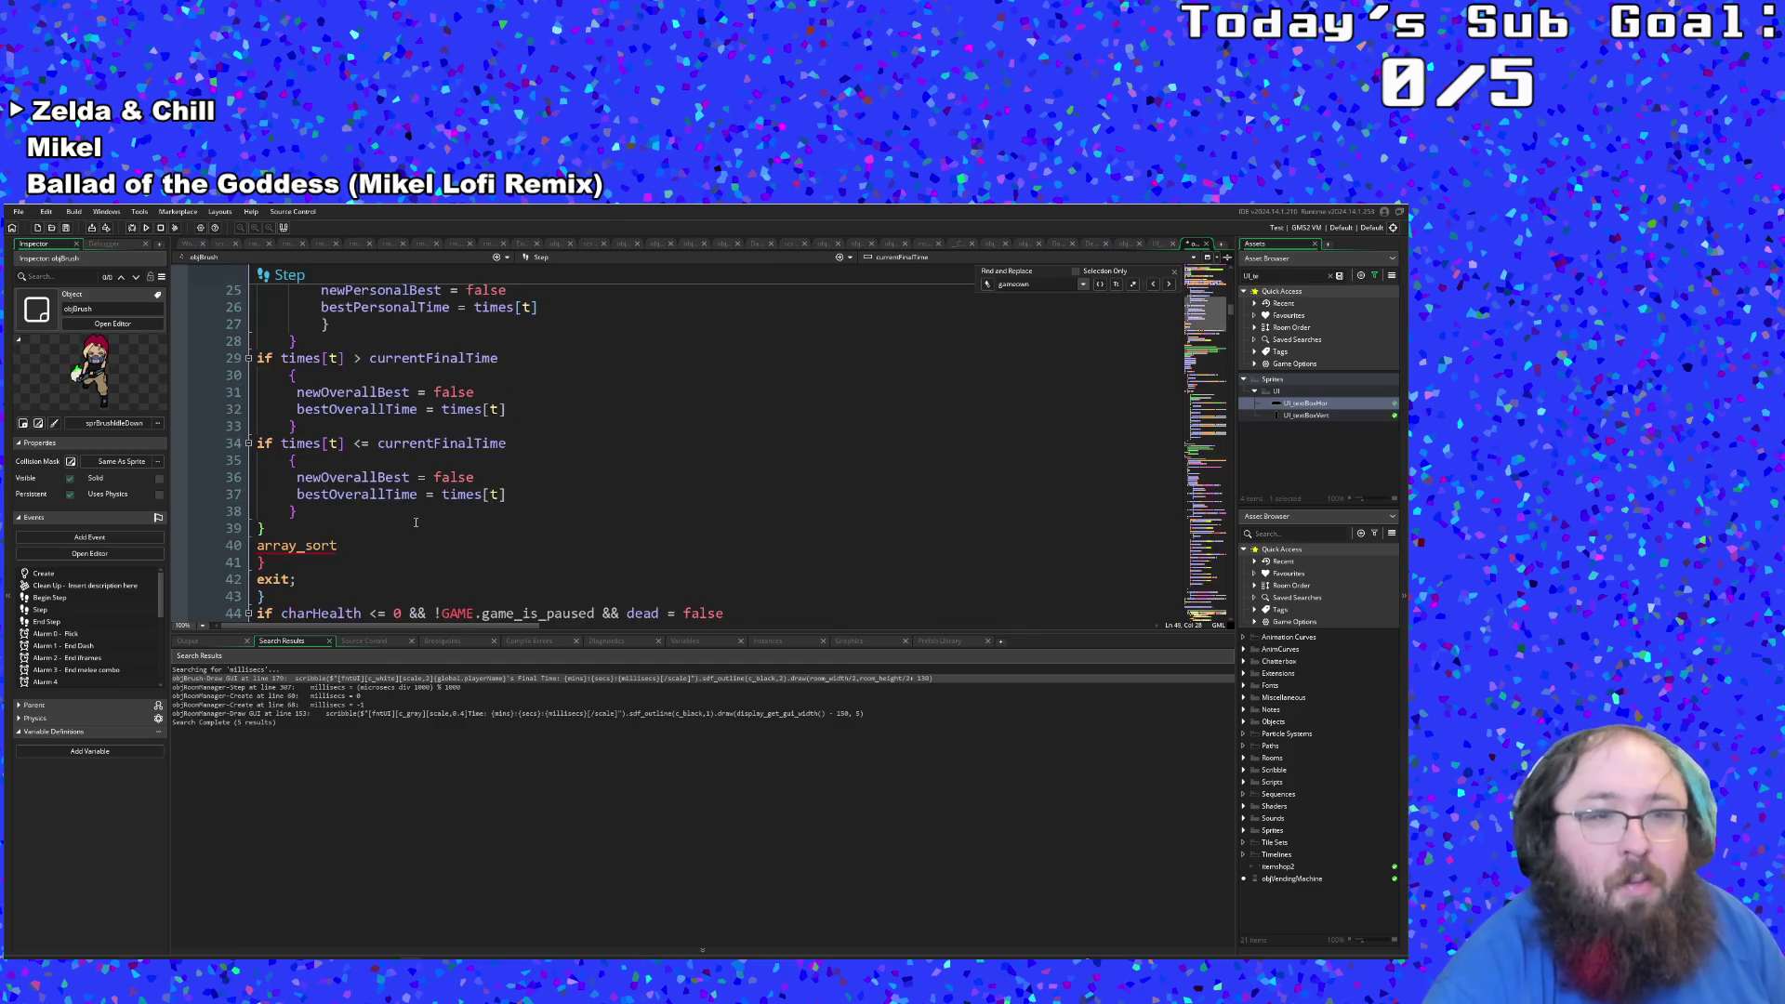
left_click(341, 548)
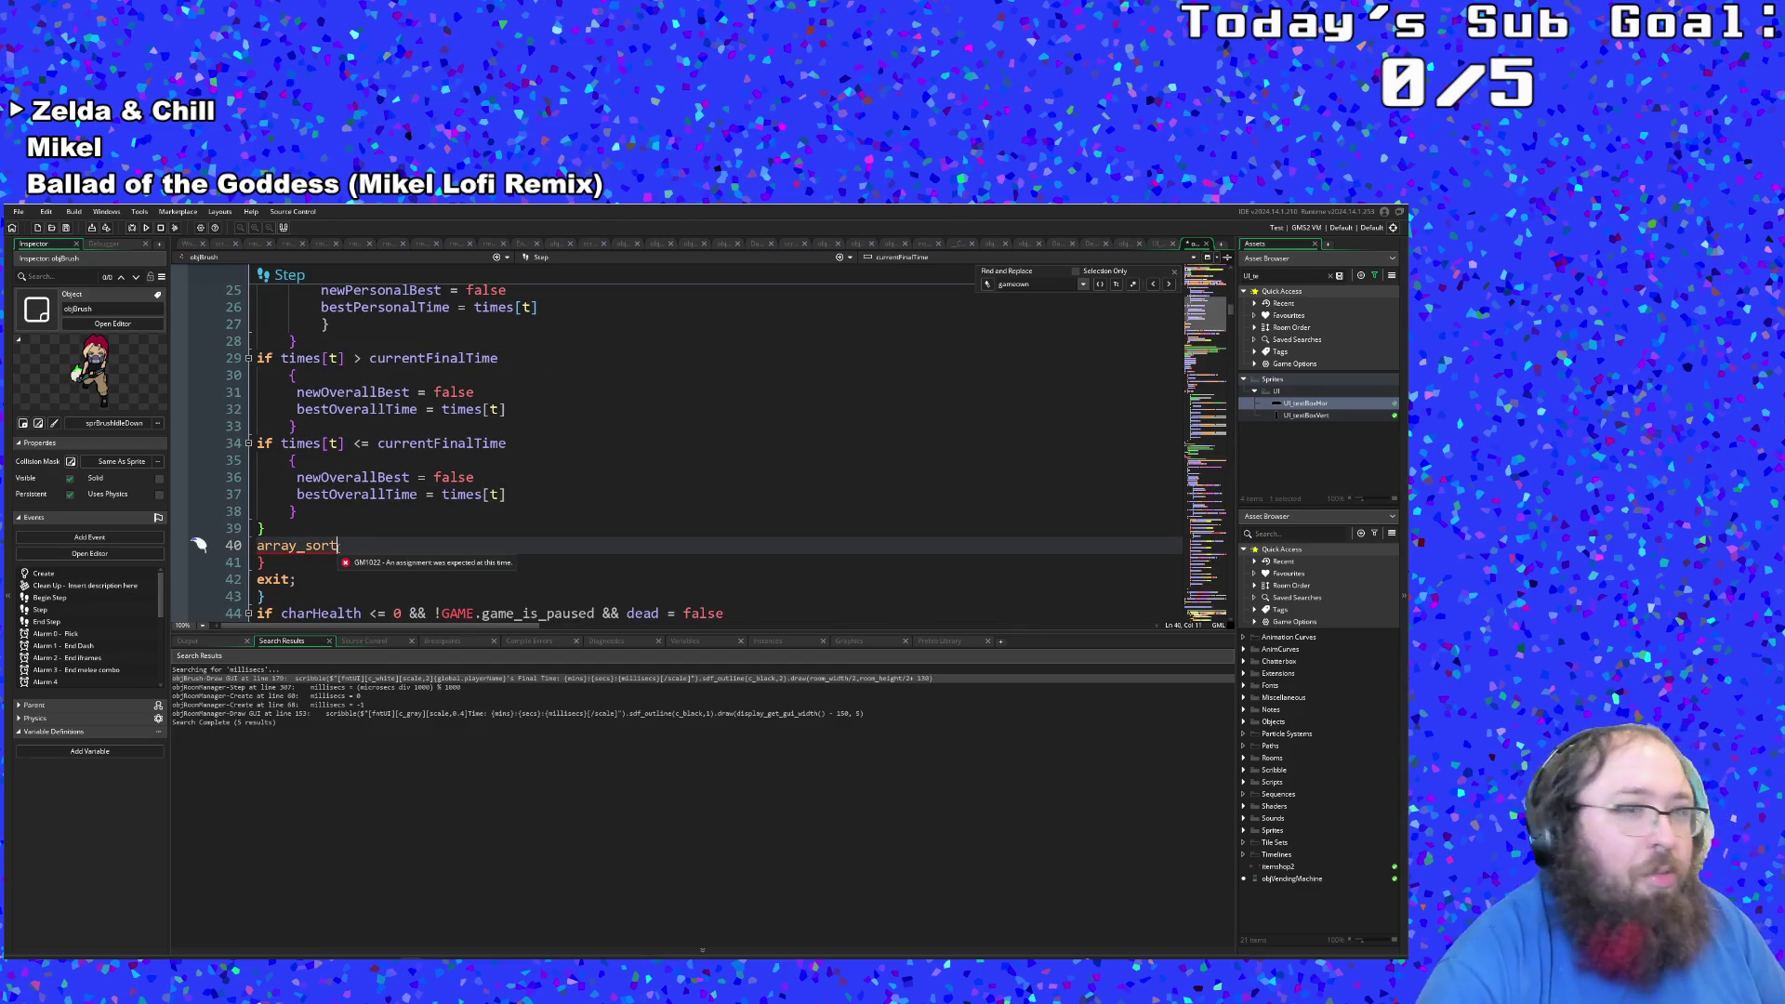
type("()")
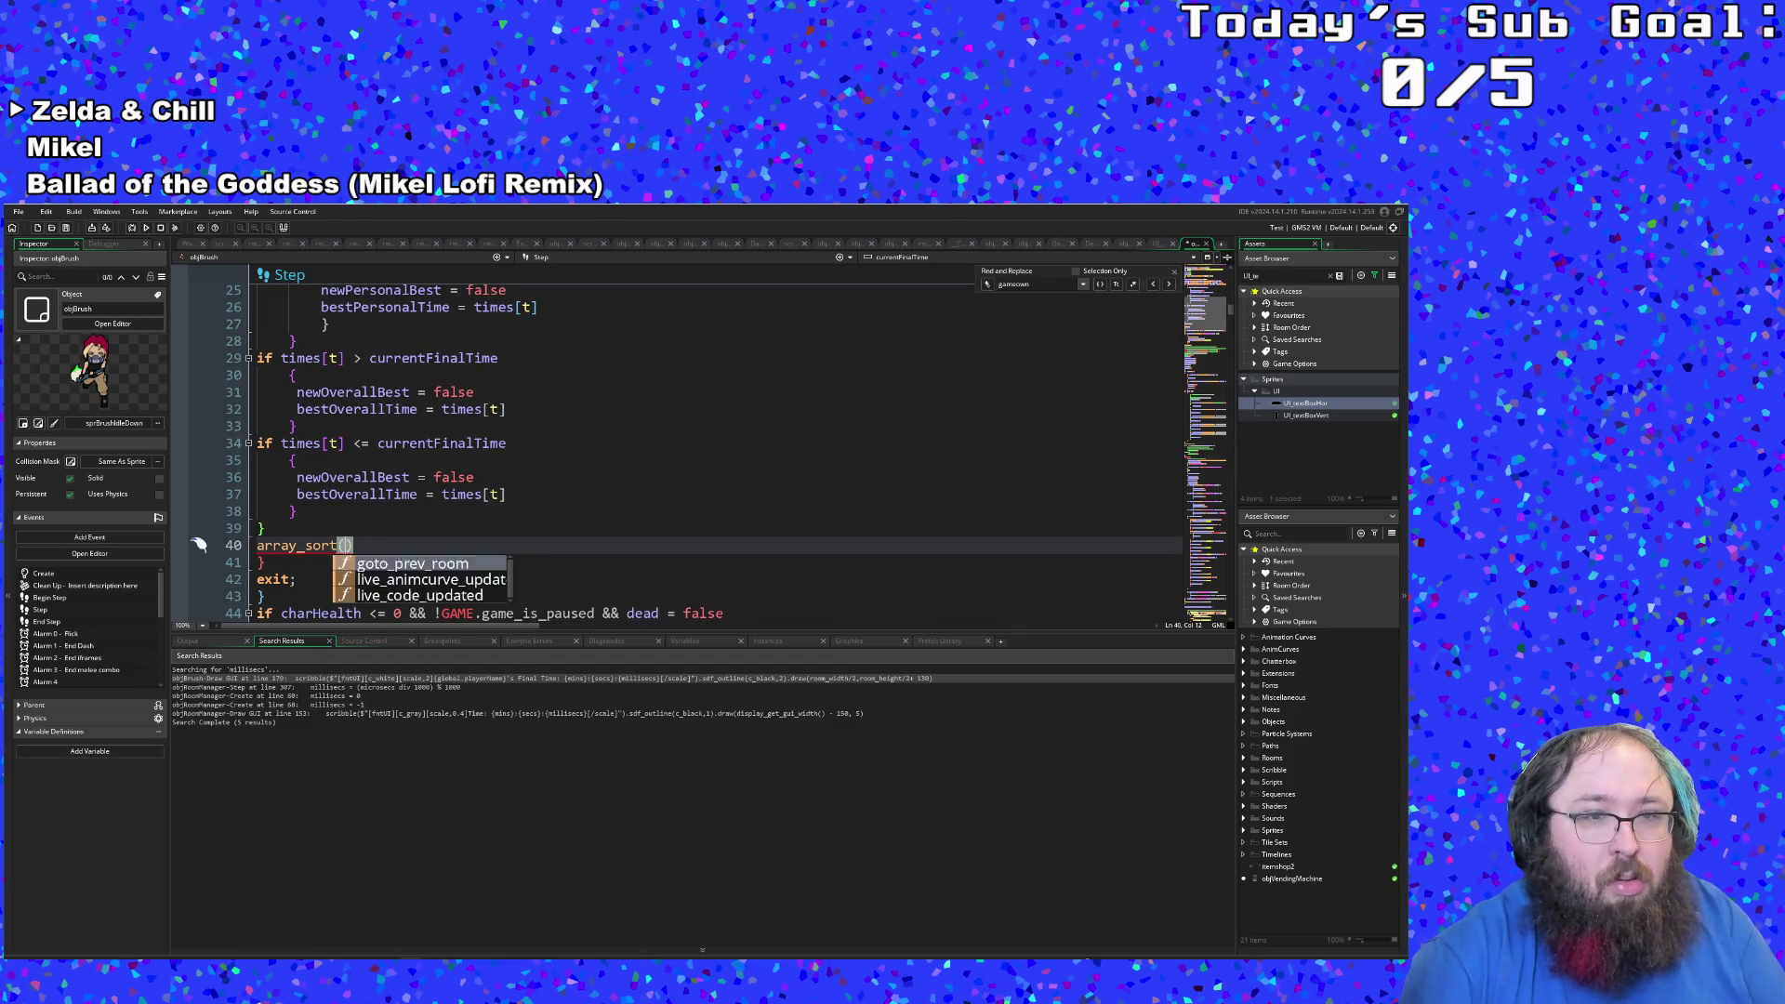
scroll(403, 499, "up", 8)
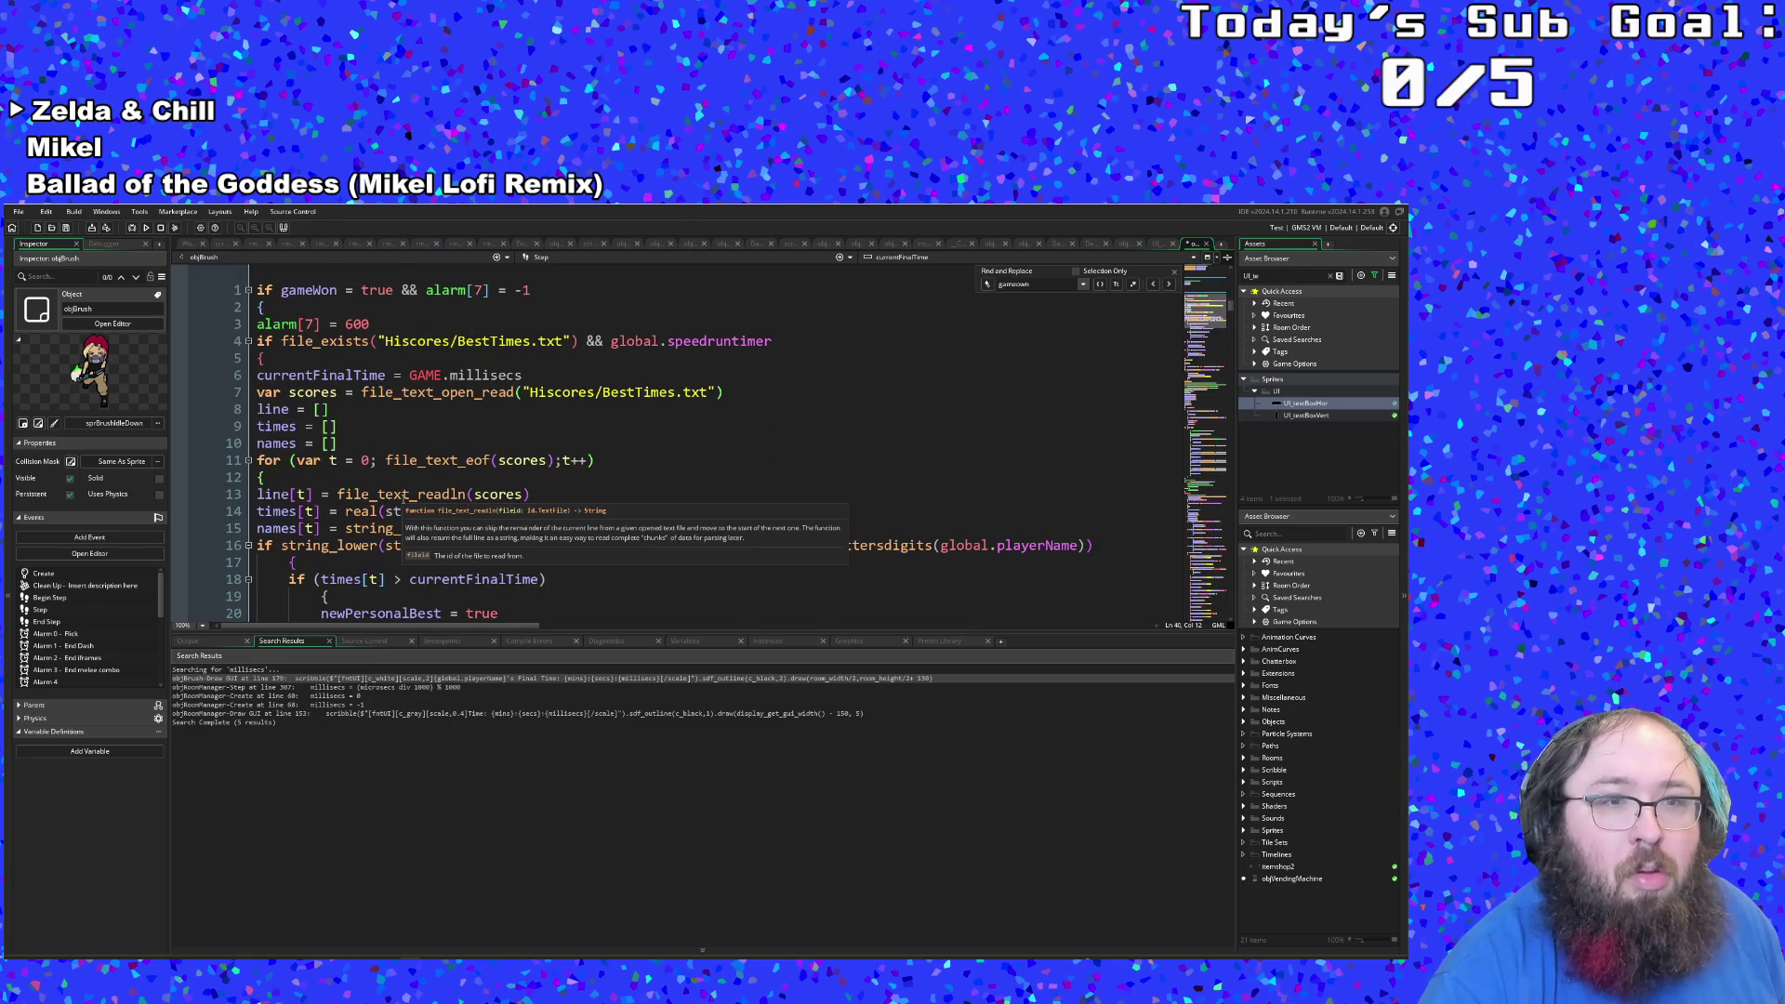
scroll(404, 498, "down", 6)
scroll(403, 494, "up", 2)
scroll(403, 494, "up", 2)
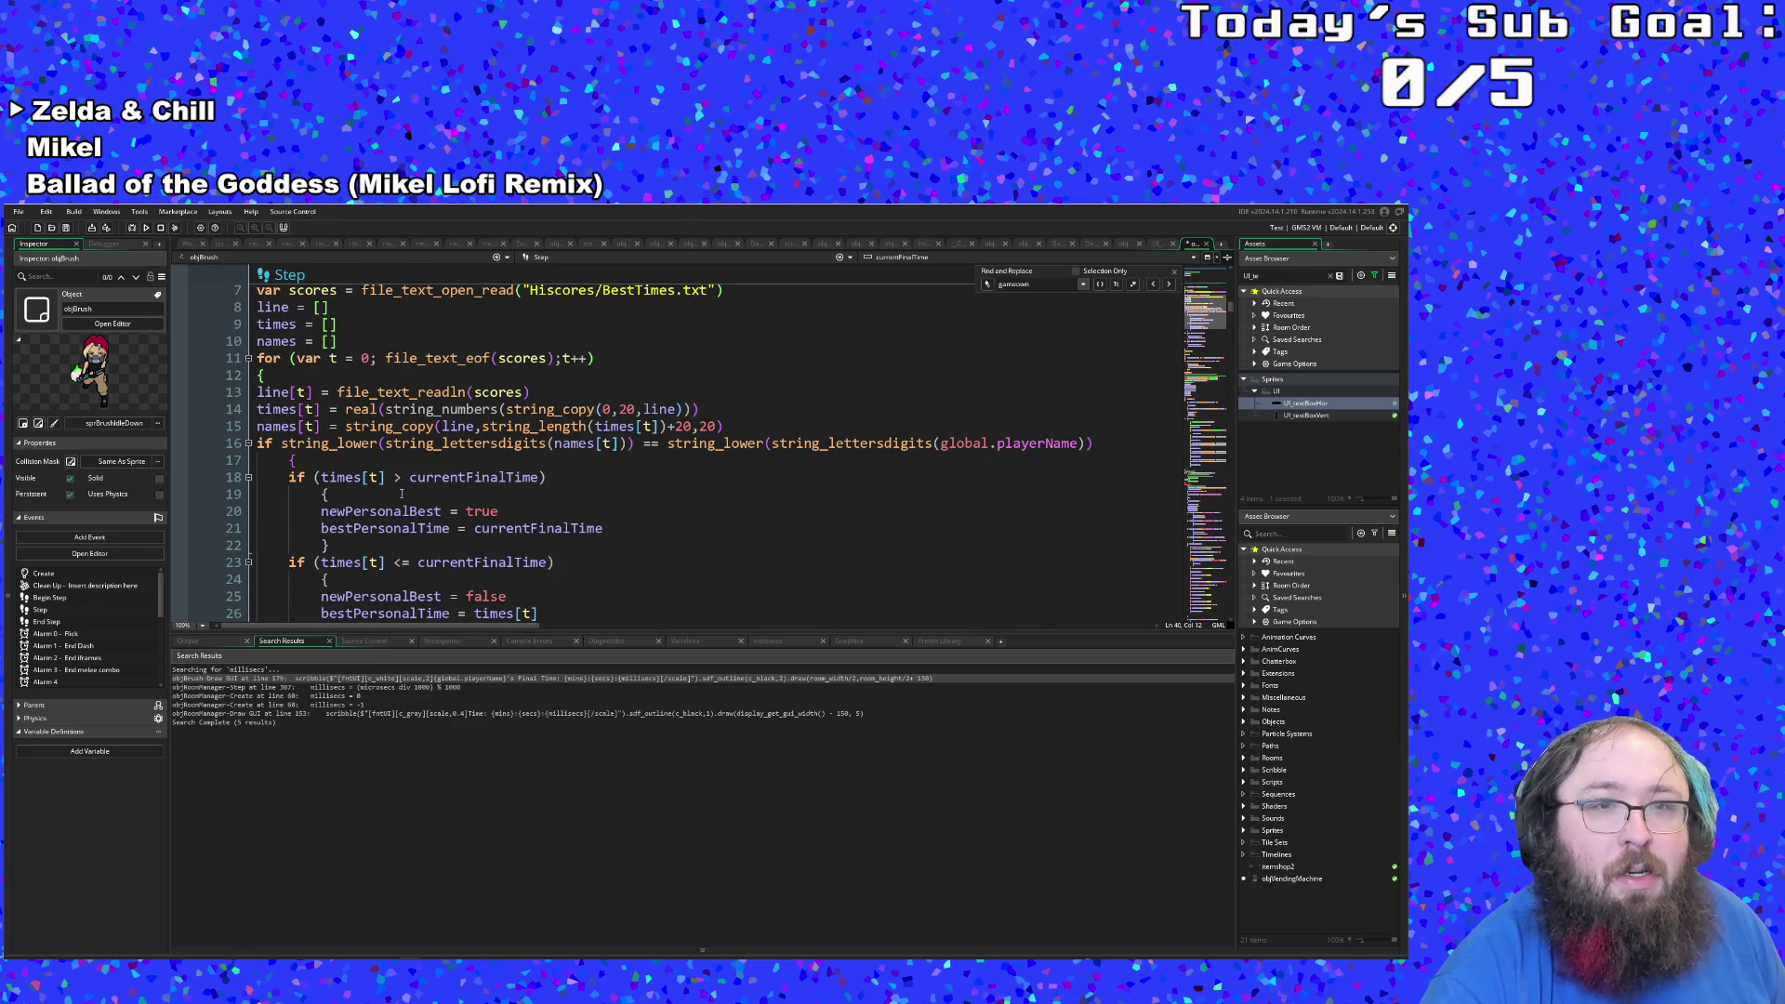
scroll(402, 494, "down", 8)
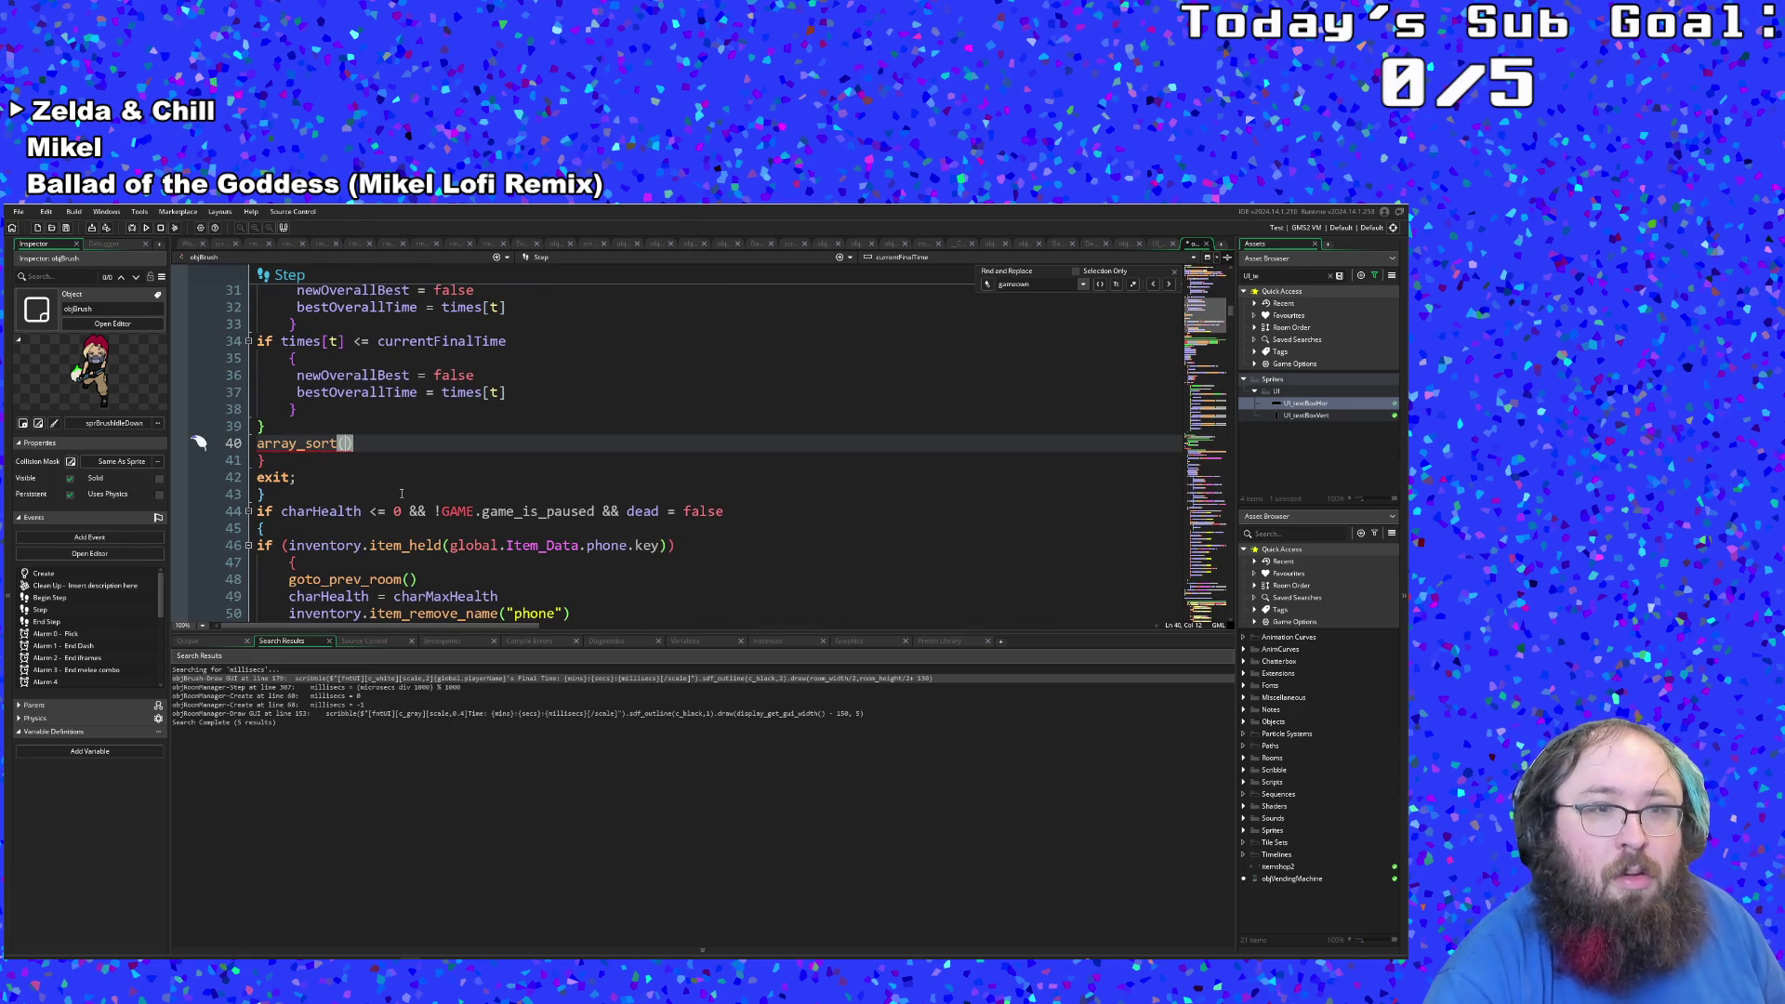
type("line")
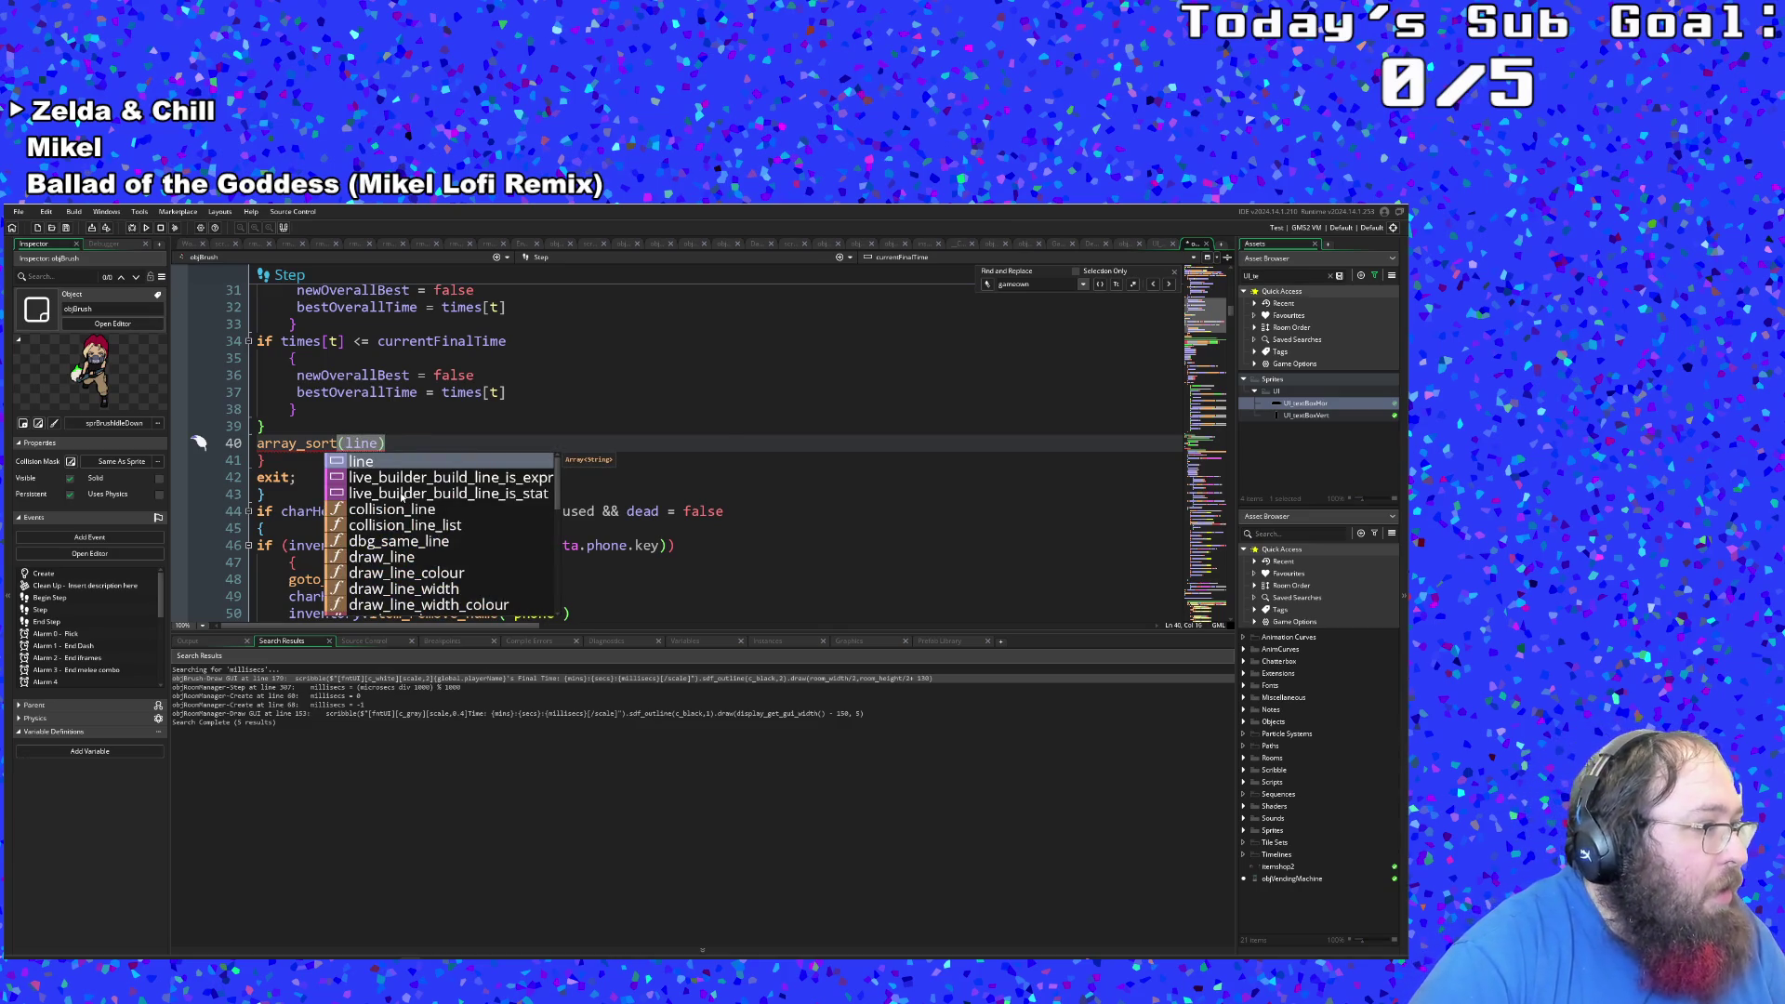
type(",")
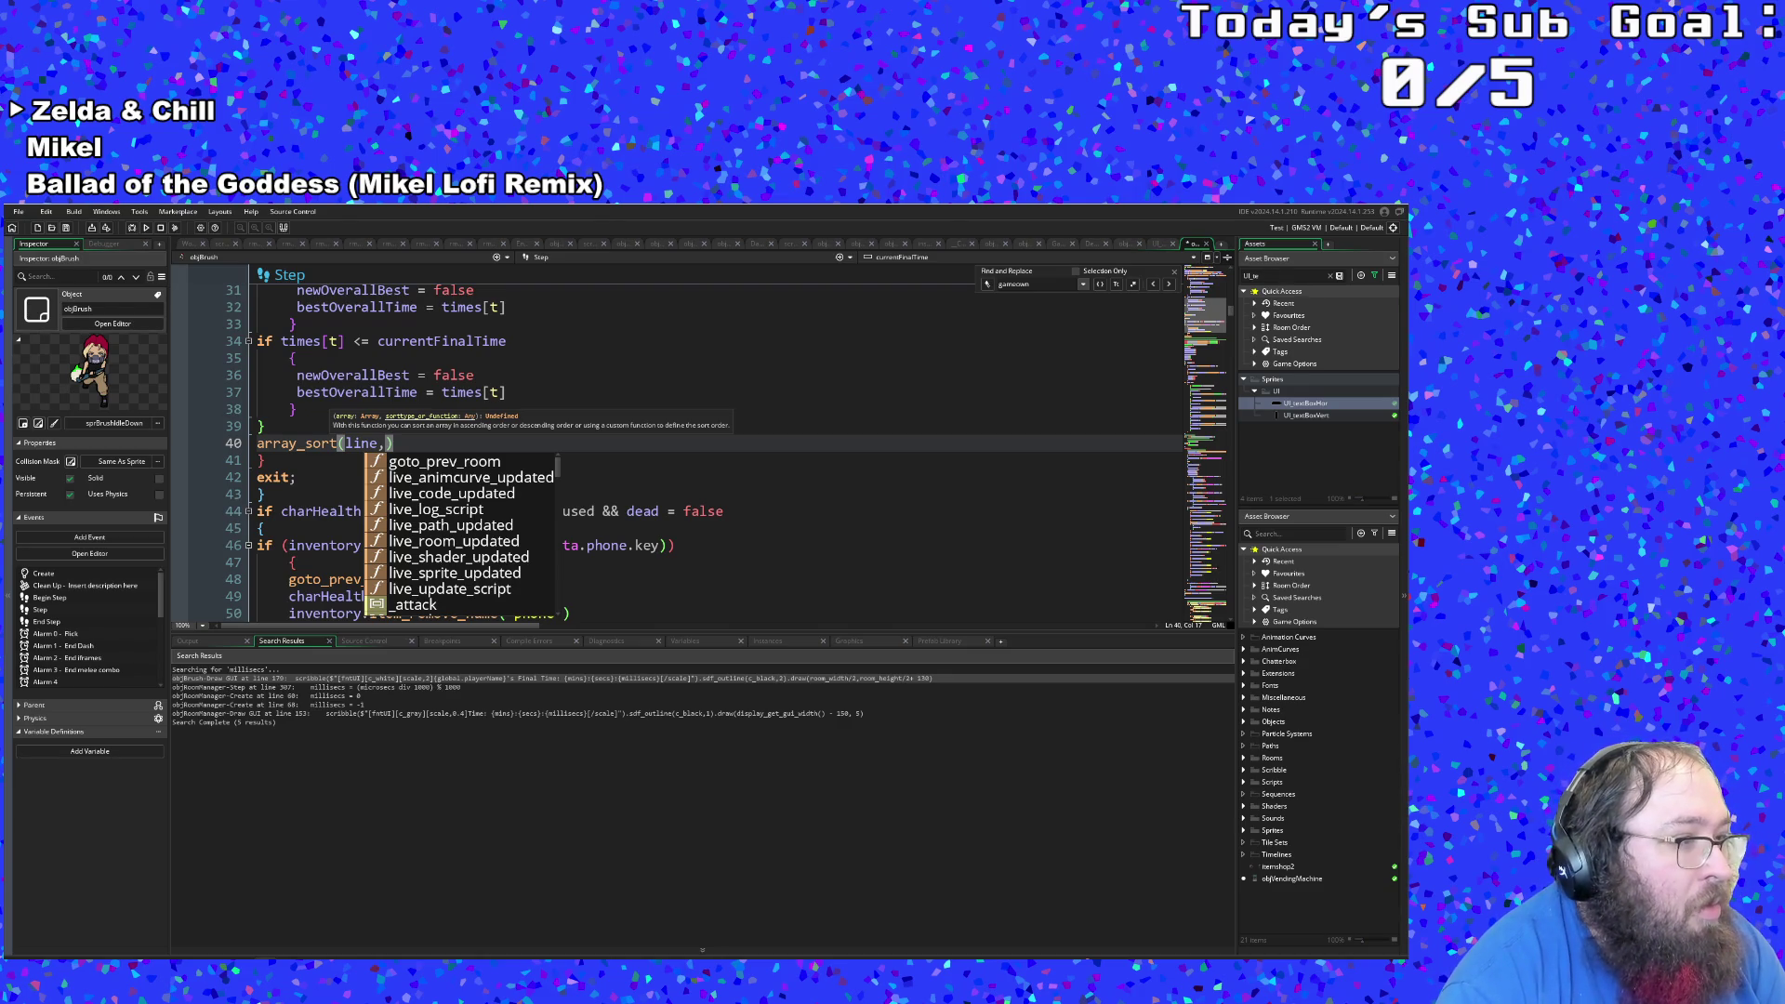
key("Escape")
key("Left")
key("Right")
type("true")
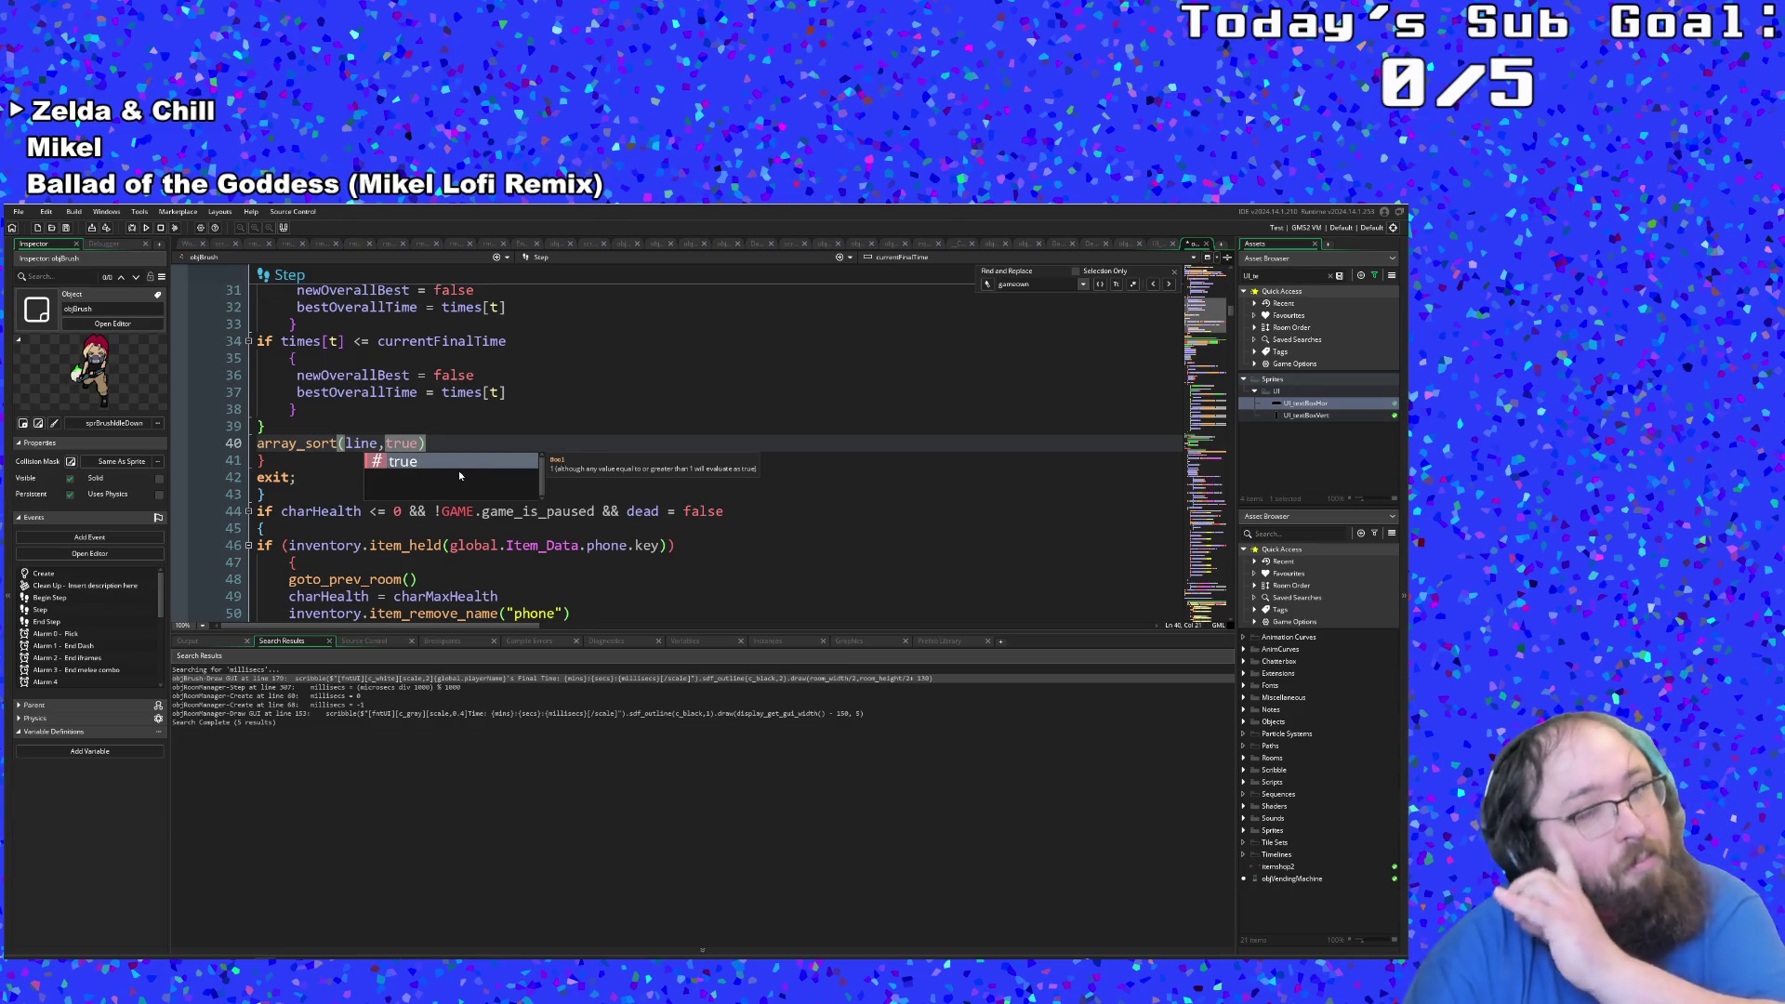
key("Escape")
Step: Start a new line below the sort call beginning with if (file_exis
left_click(429, 443)
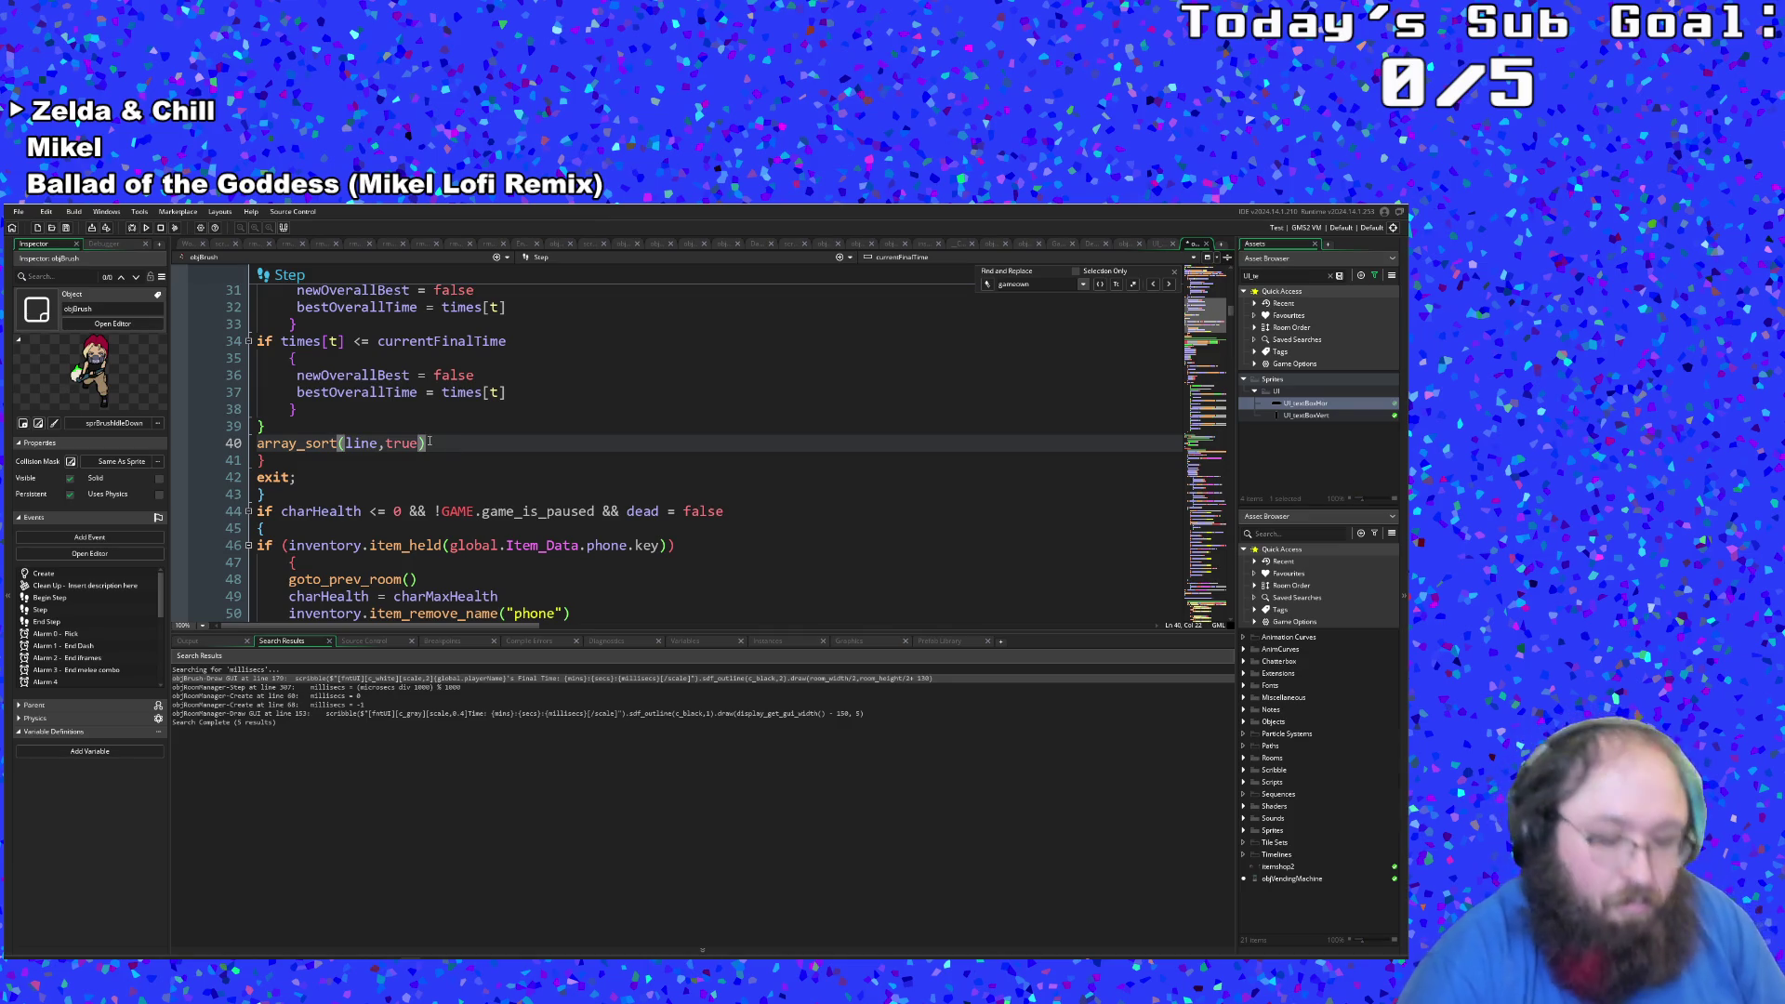
key("Return")
type("i")
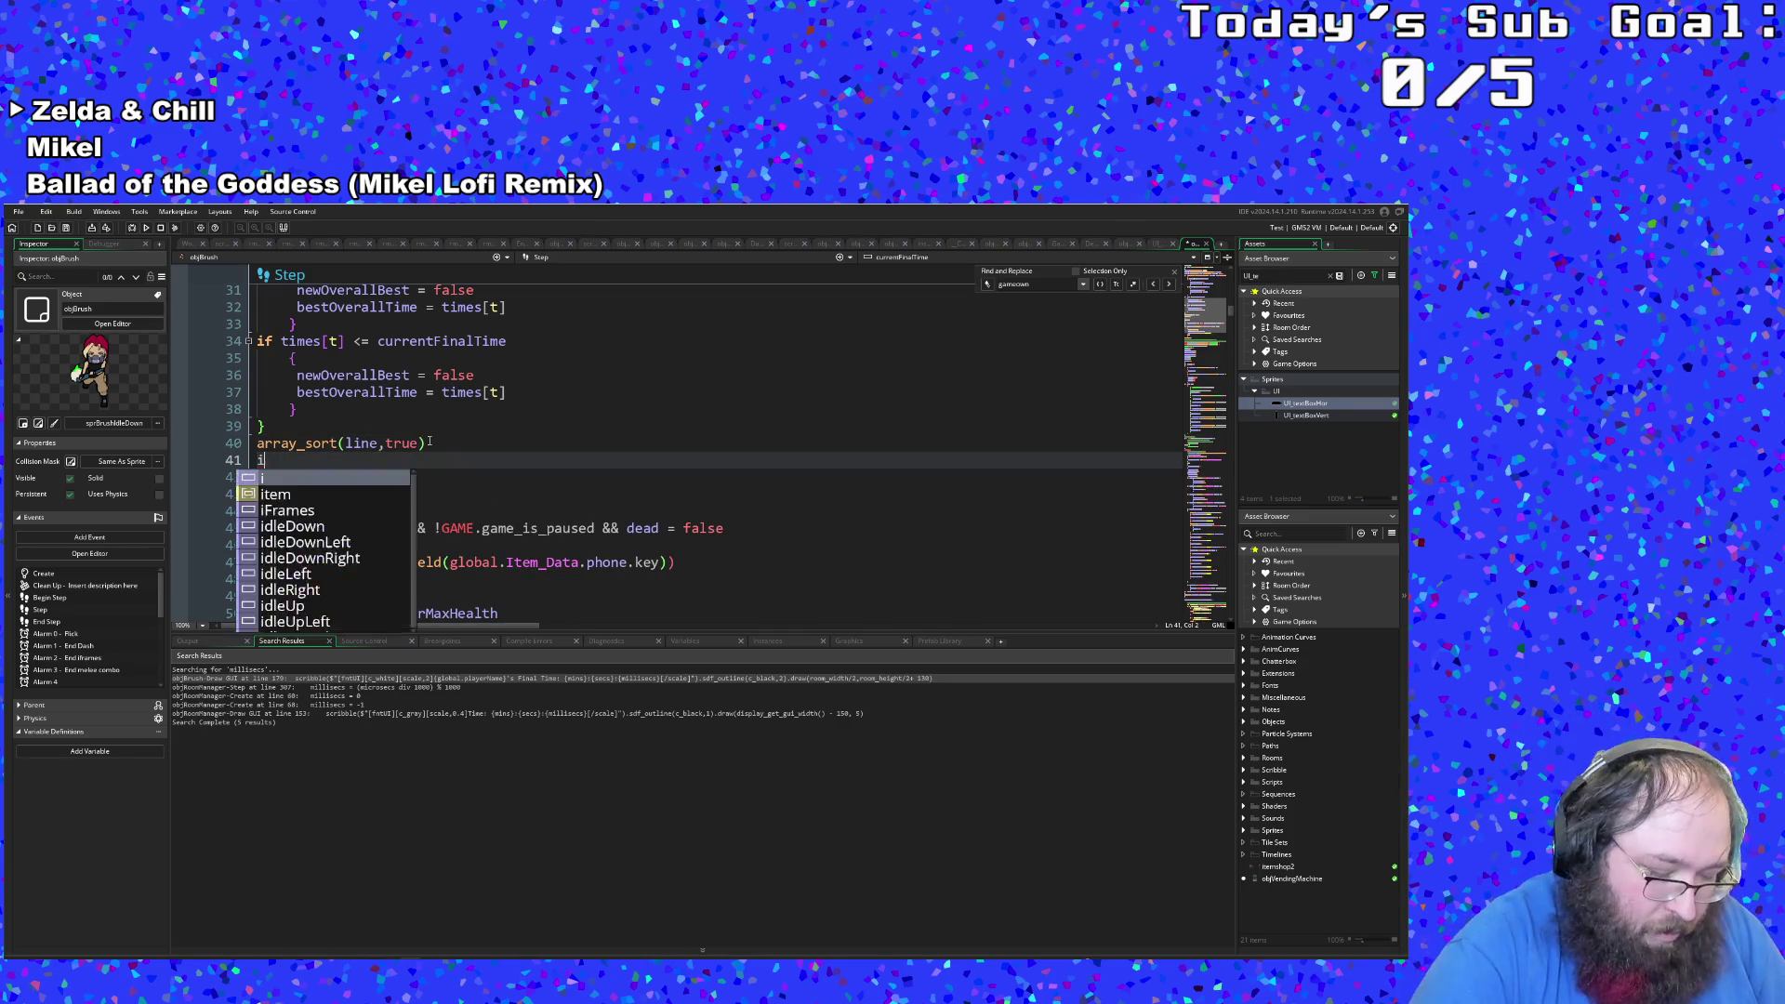
type("f (")
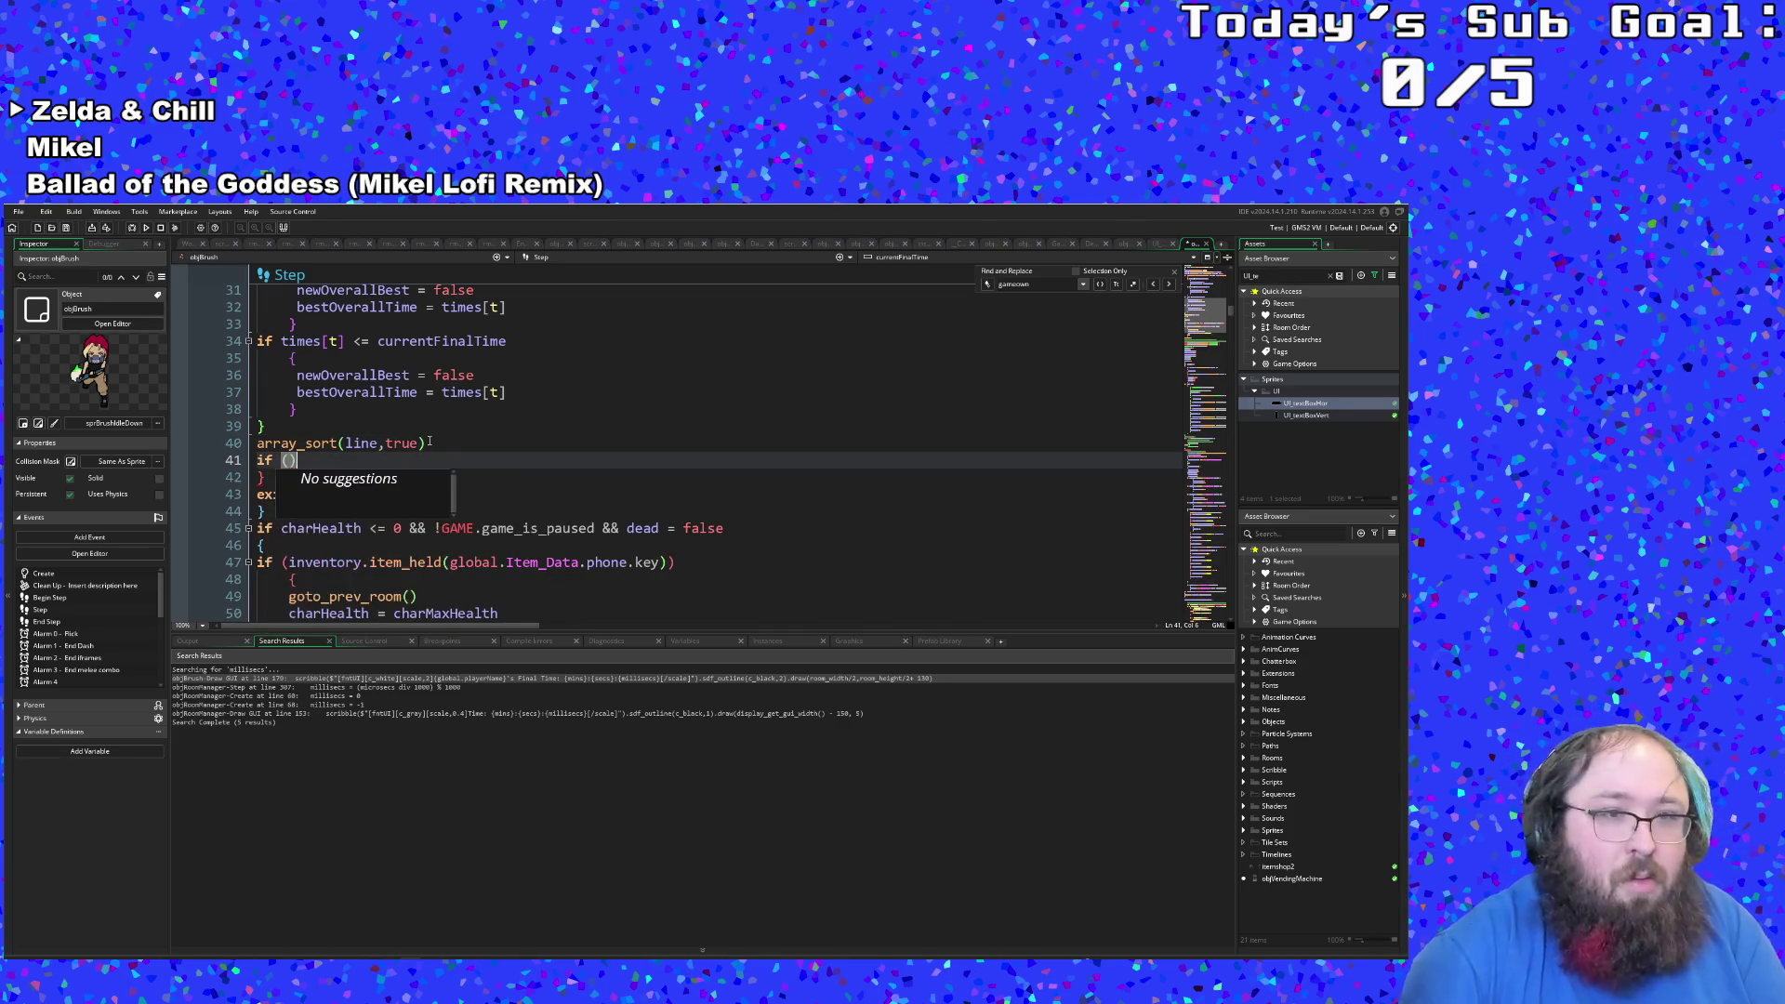
type("fi")
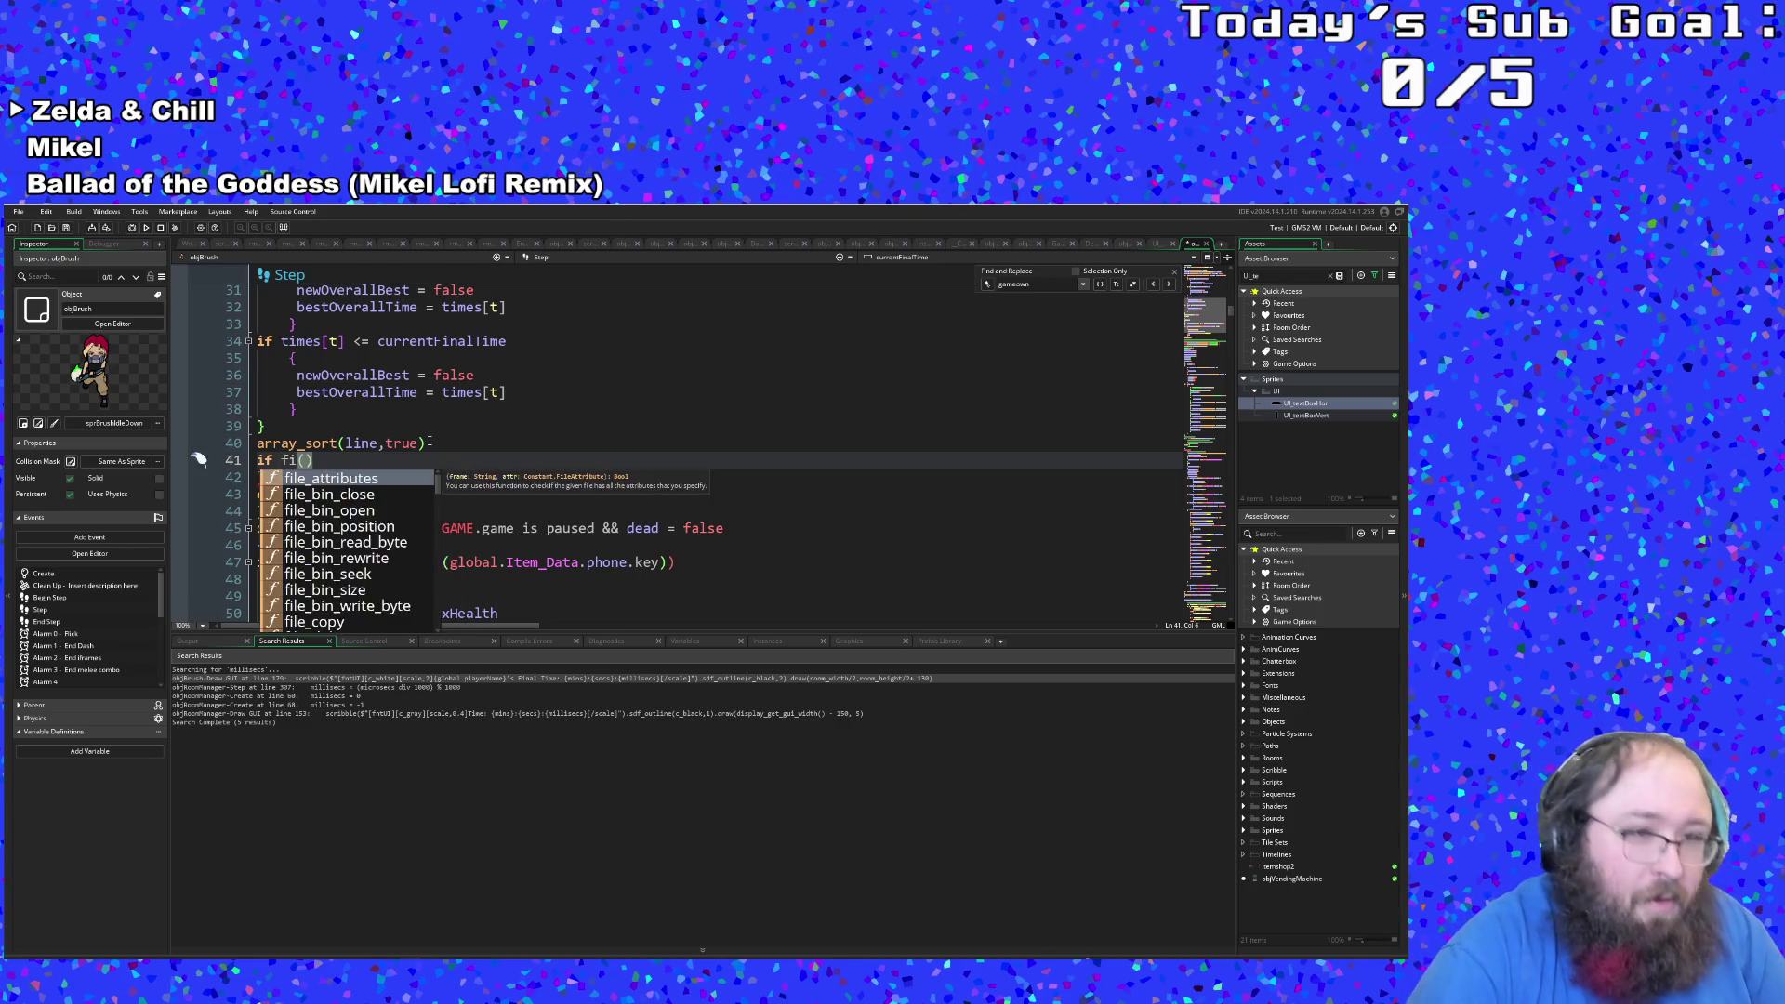
type("le")
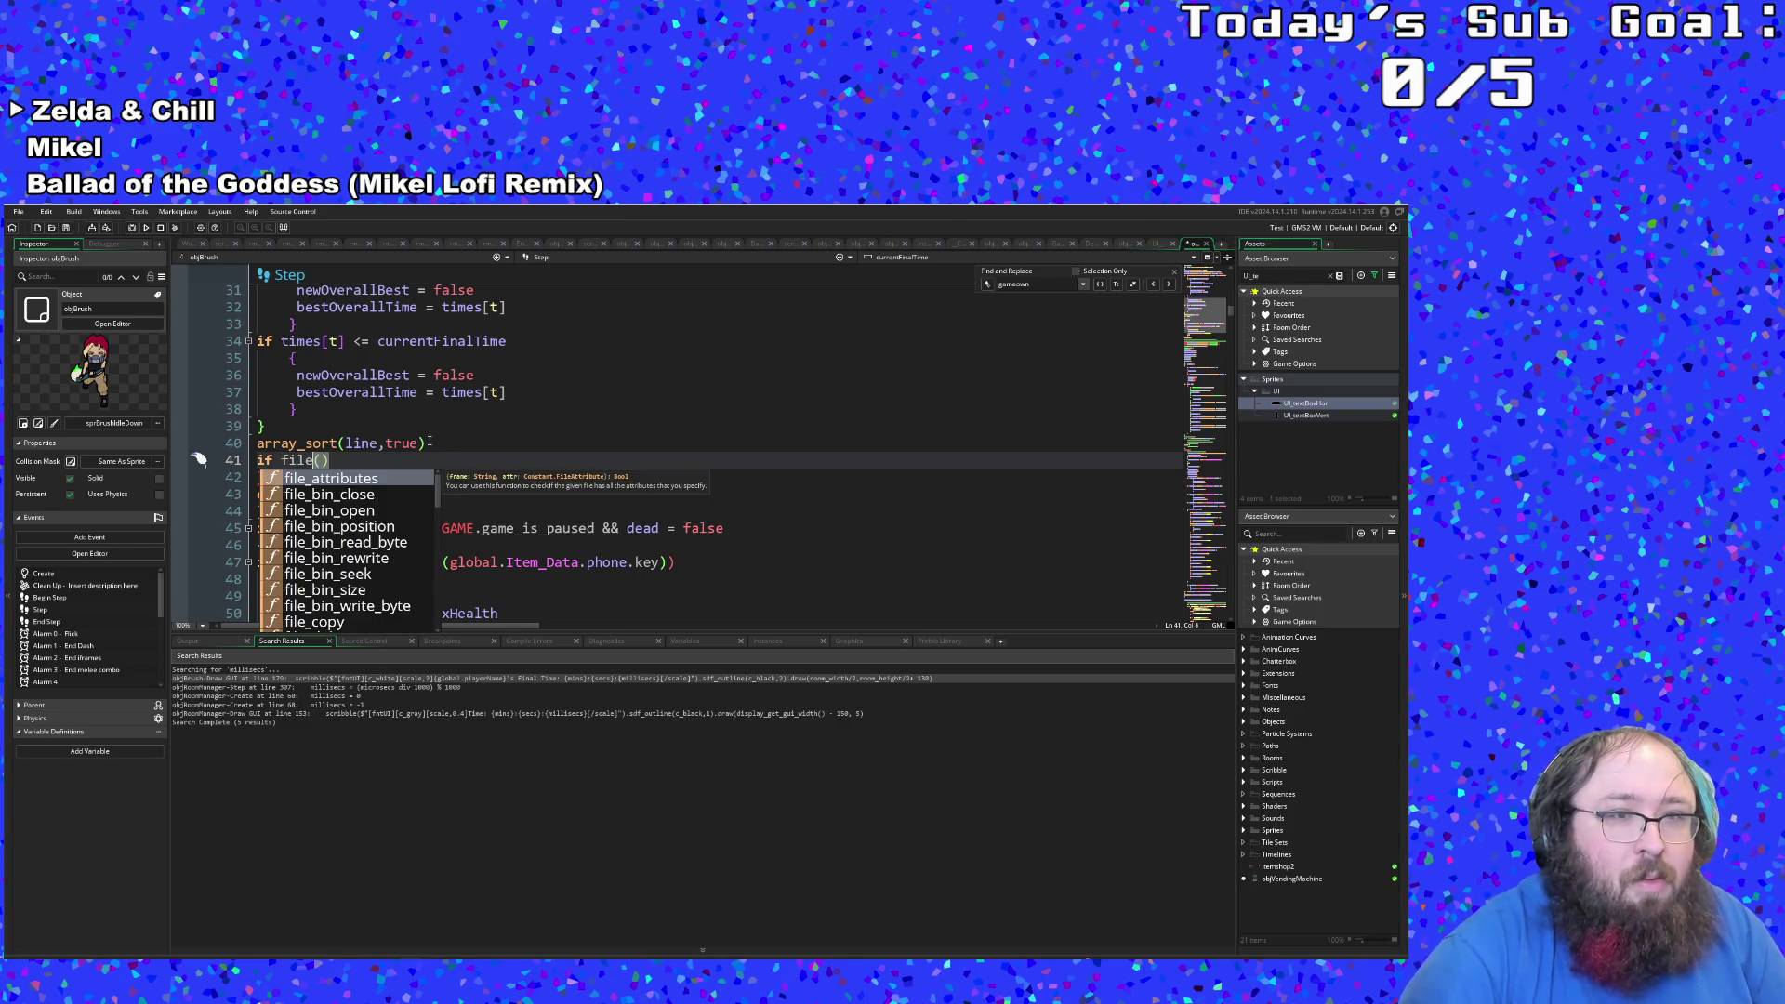
type("_exis")
Step: Erase the started file_exists condition, review the times array and reading loop, then return to line 41
key("BackSpace")
key("BackSpace")
key("BackSpace")
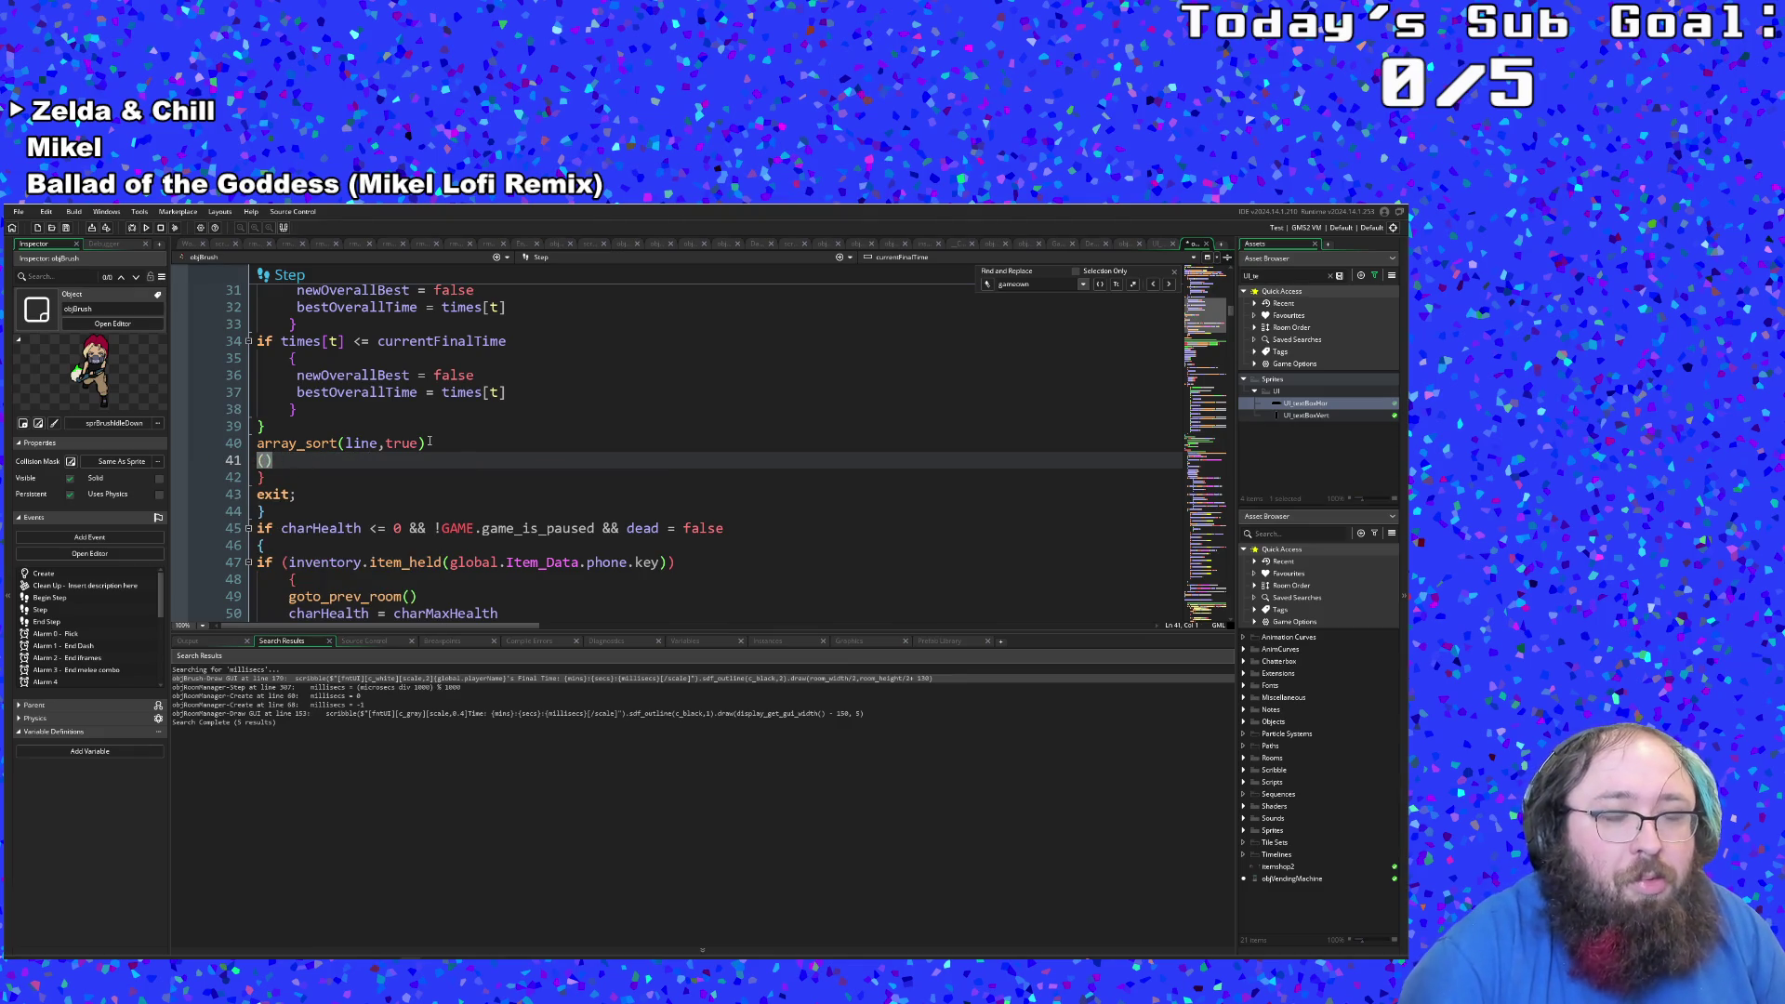
scroll(409, 433, "up", 10)
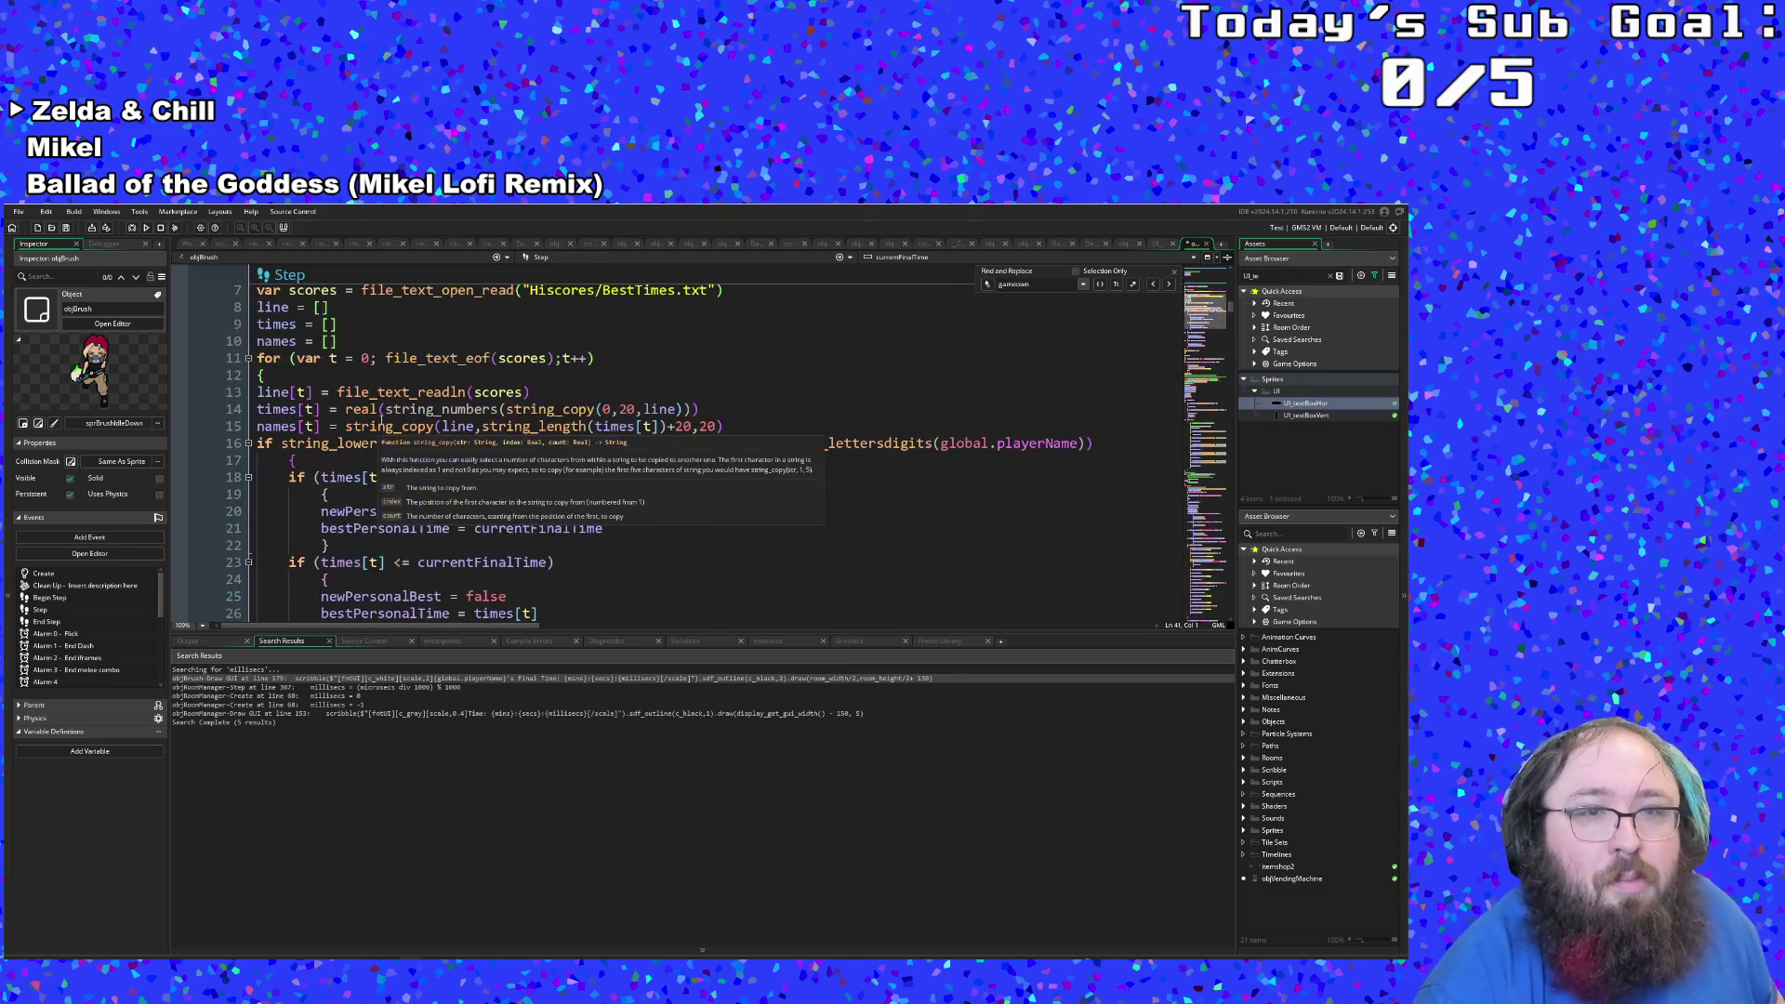
left_click(367, 425)
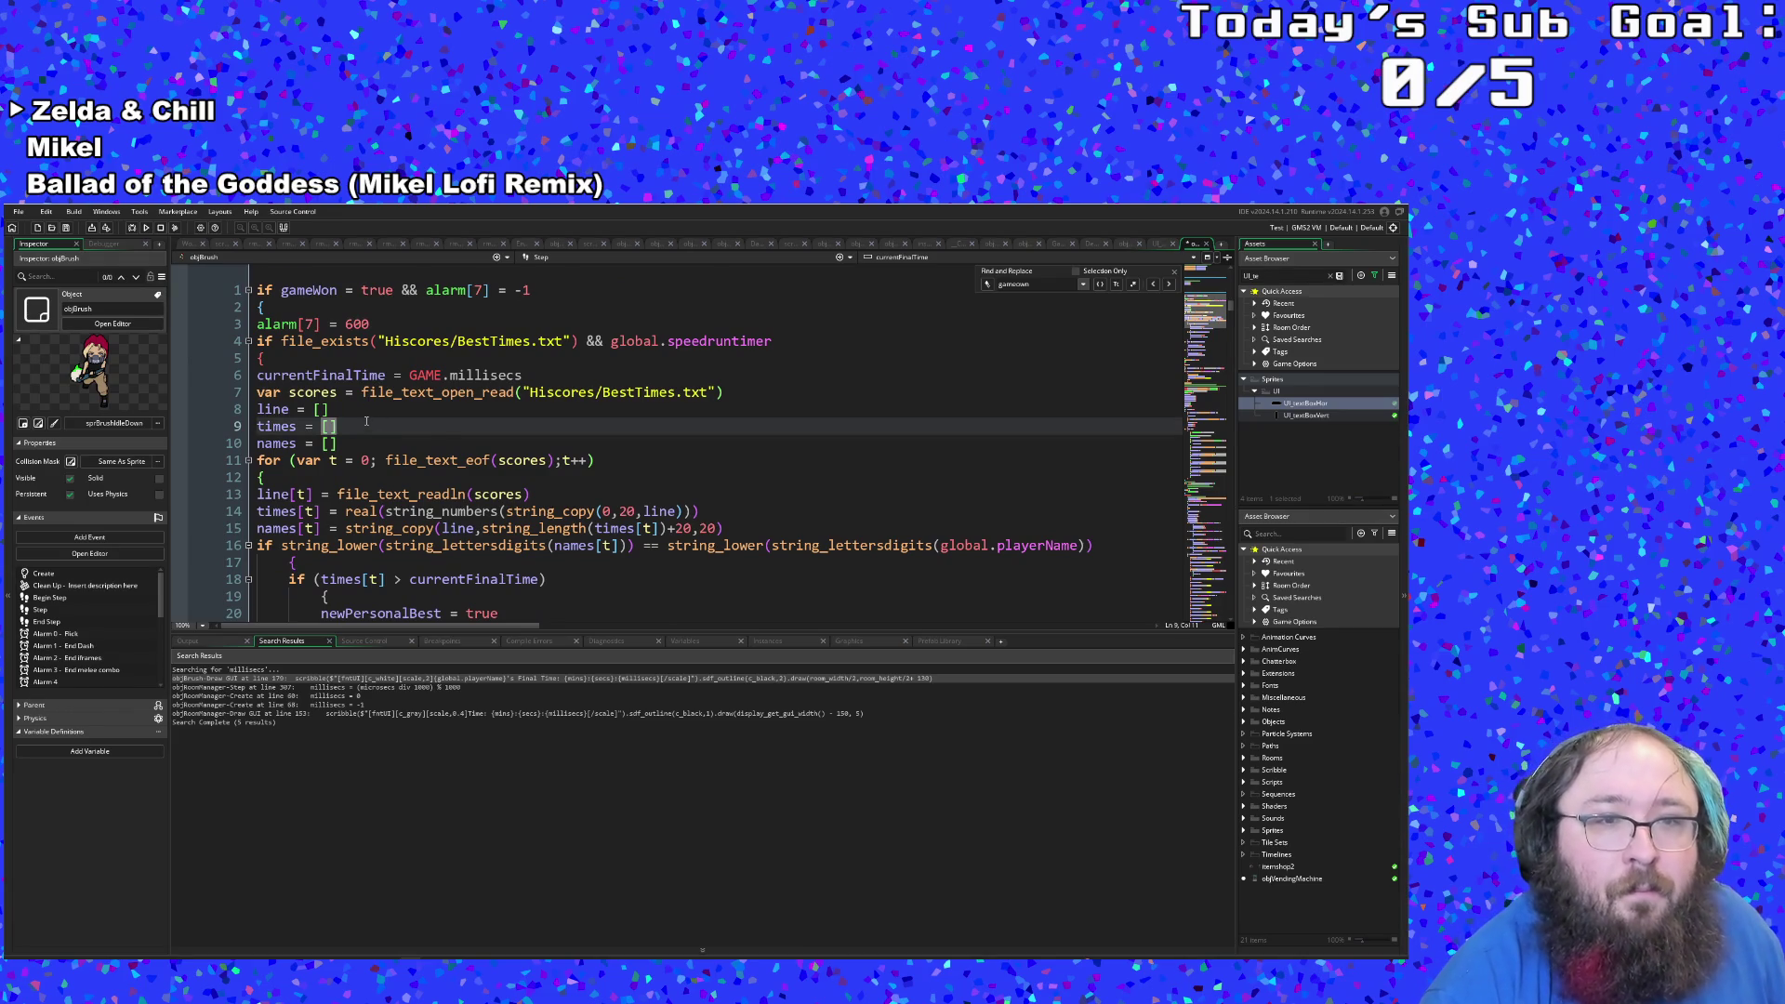
scroll(366, 421, "down", 15)
scroll(367, 415, "up", 6)
scroll(368, 416, "down", 6)
scroll(369, 417, "up", 16)
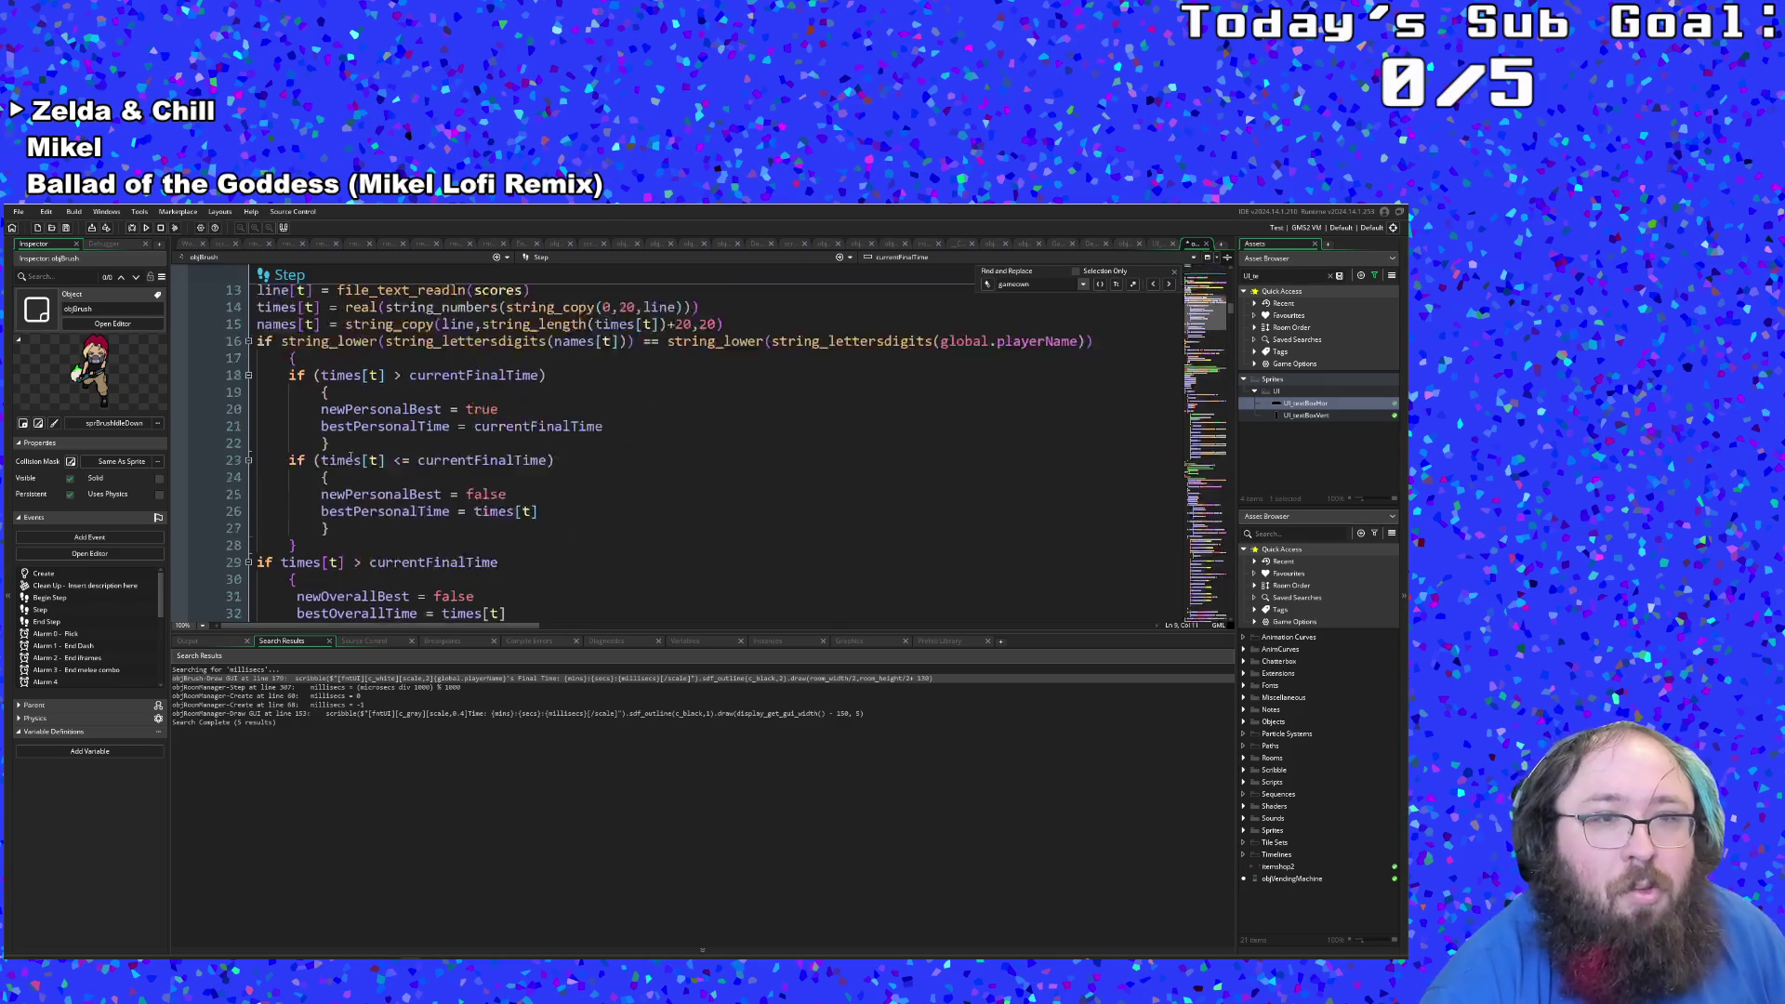
left_click(368, 481)
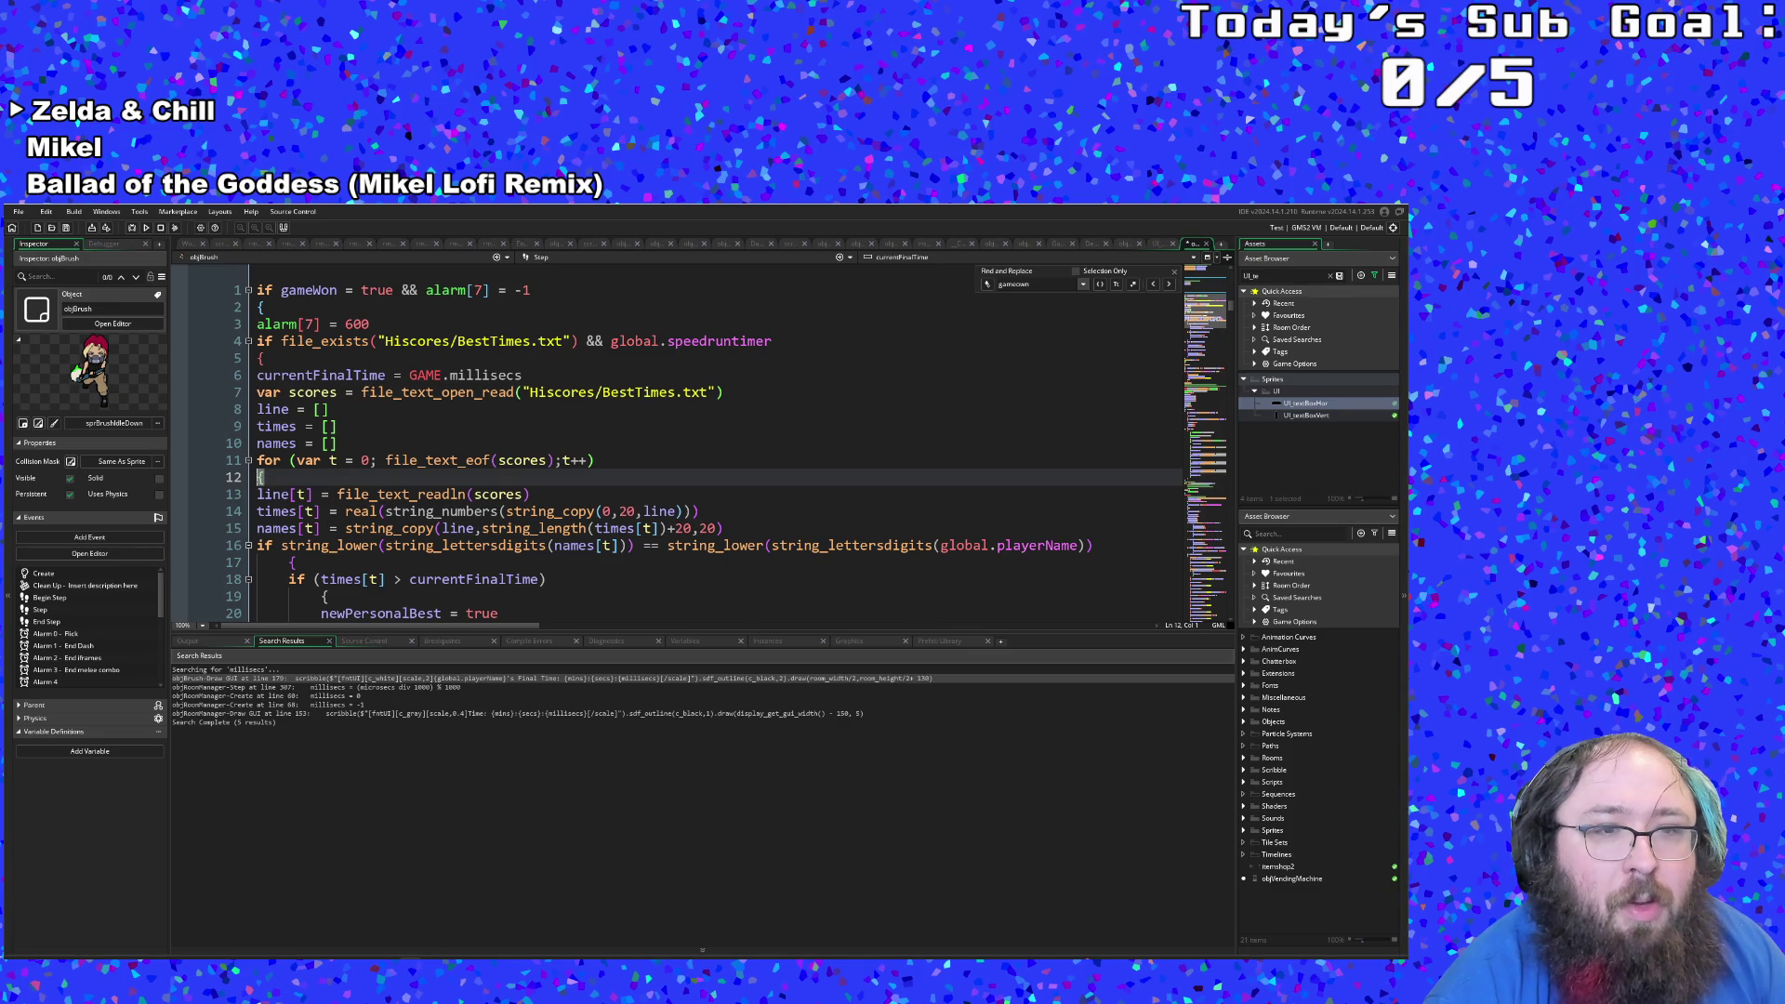
scroll(271, 479, "down", 10)
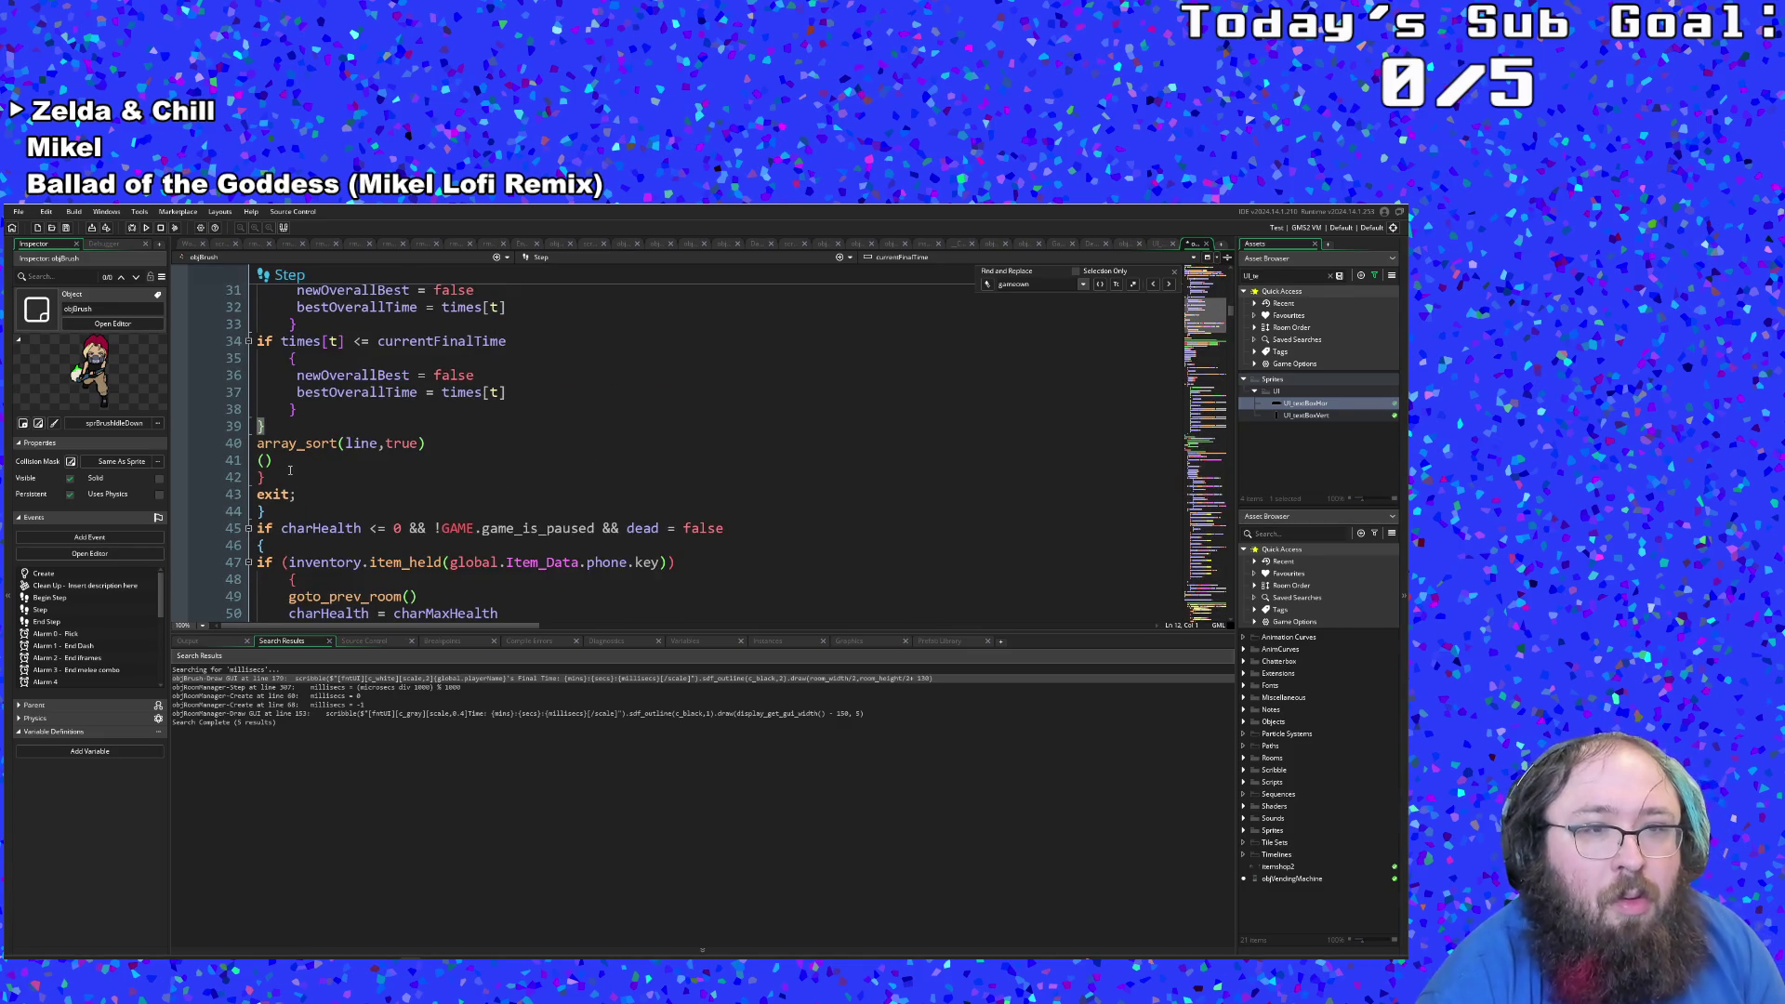
left_click(290, 470)
key("Up")
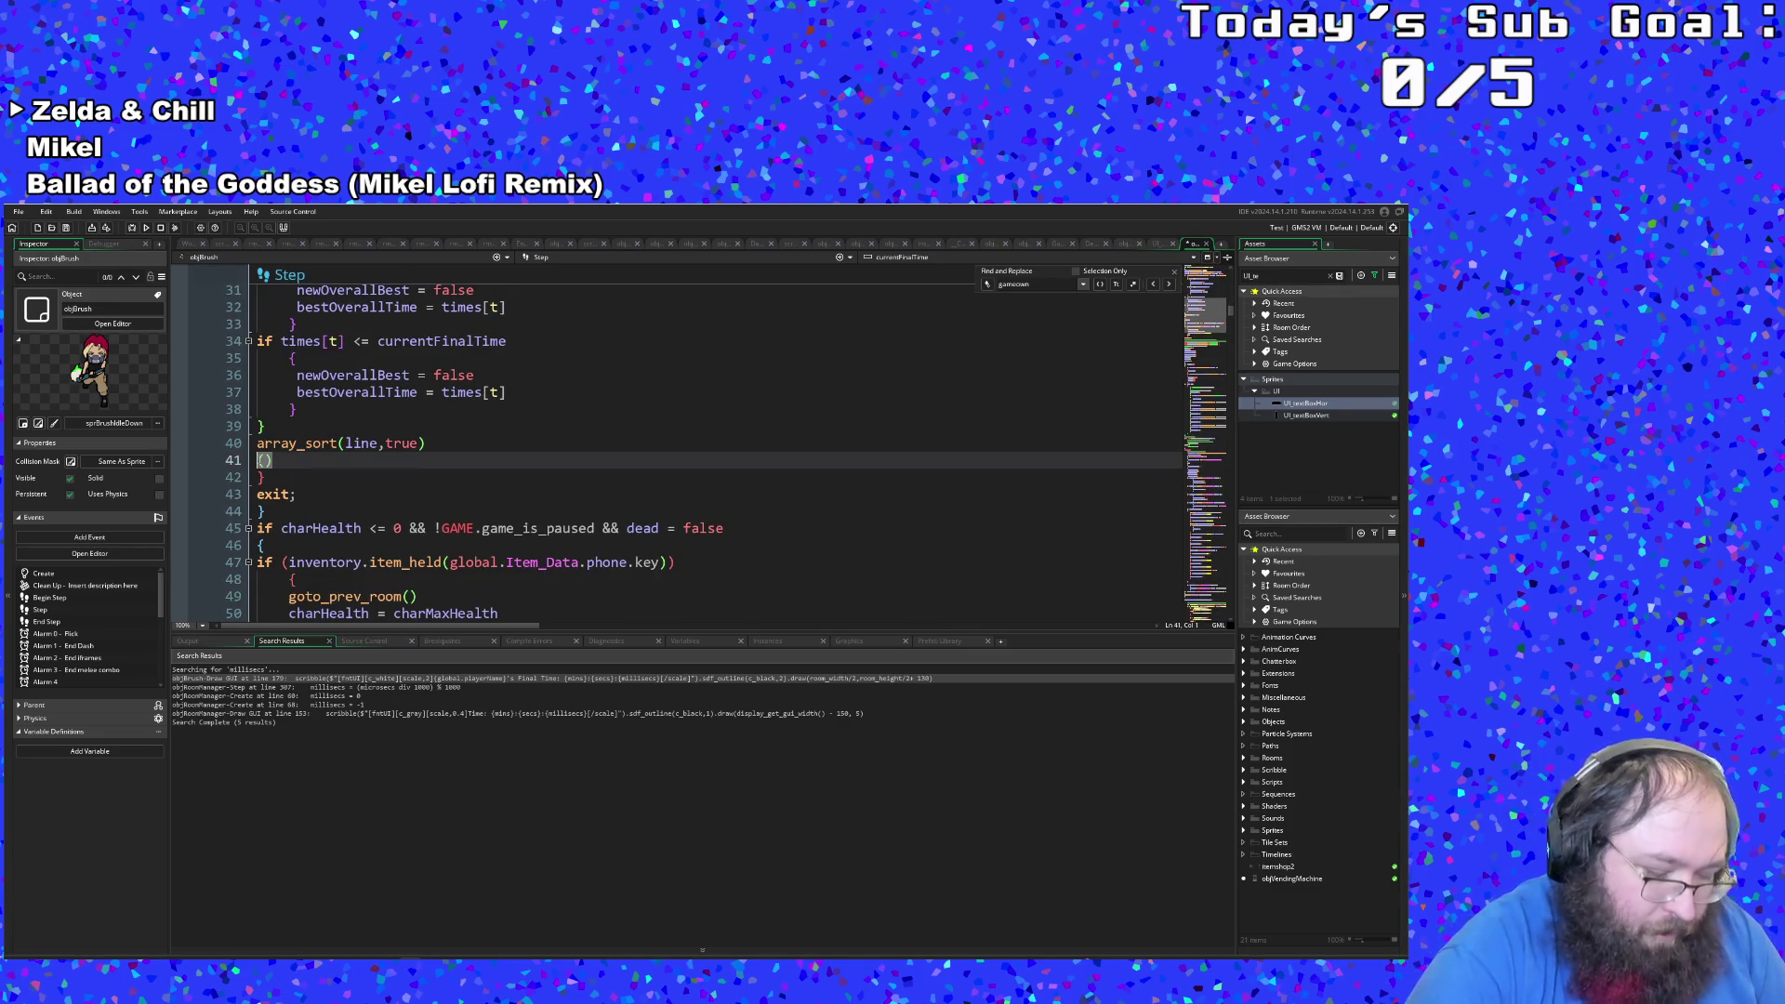
Step: Type file_te and browse the file_text function descriptions, dismissing the suggestions without inserting any
type("file_")
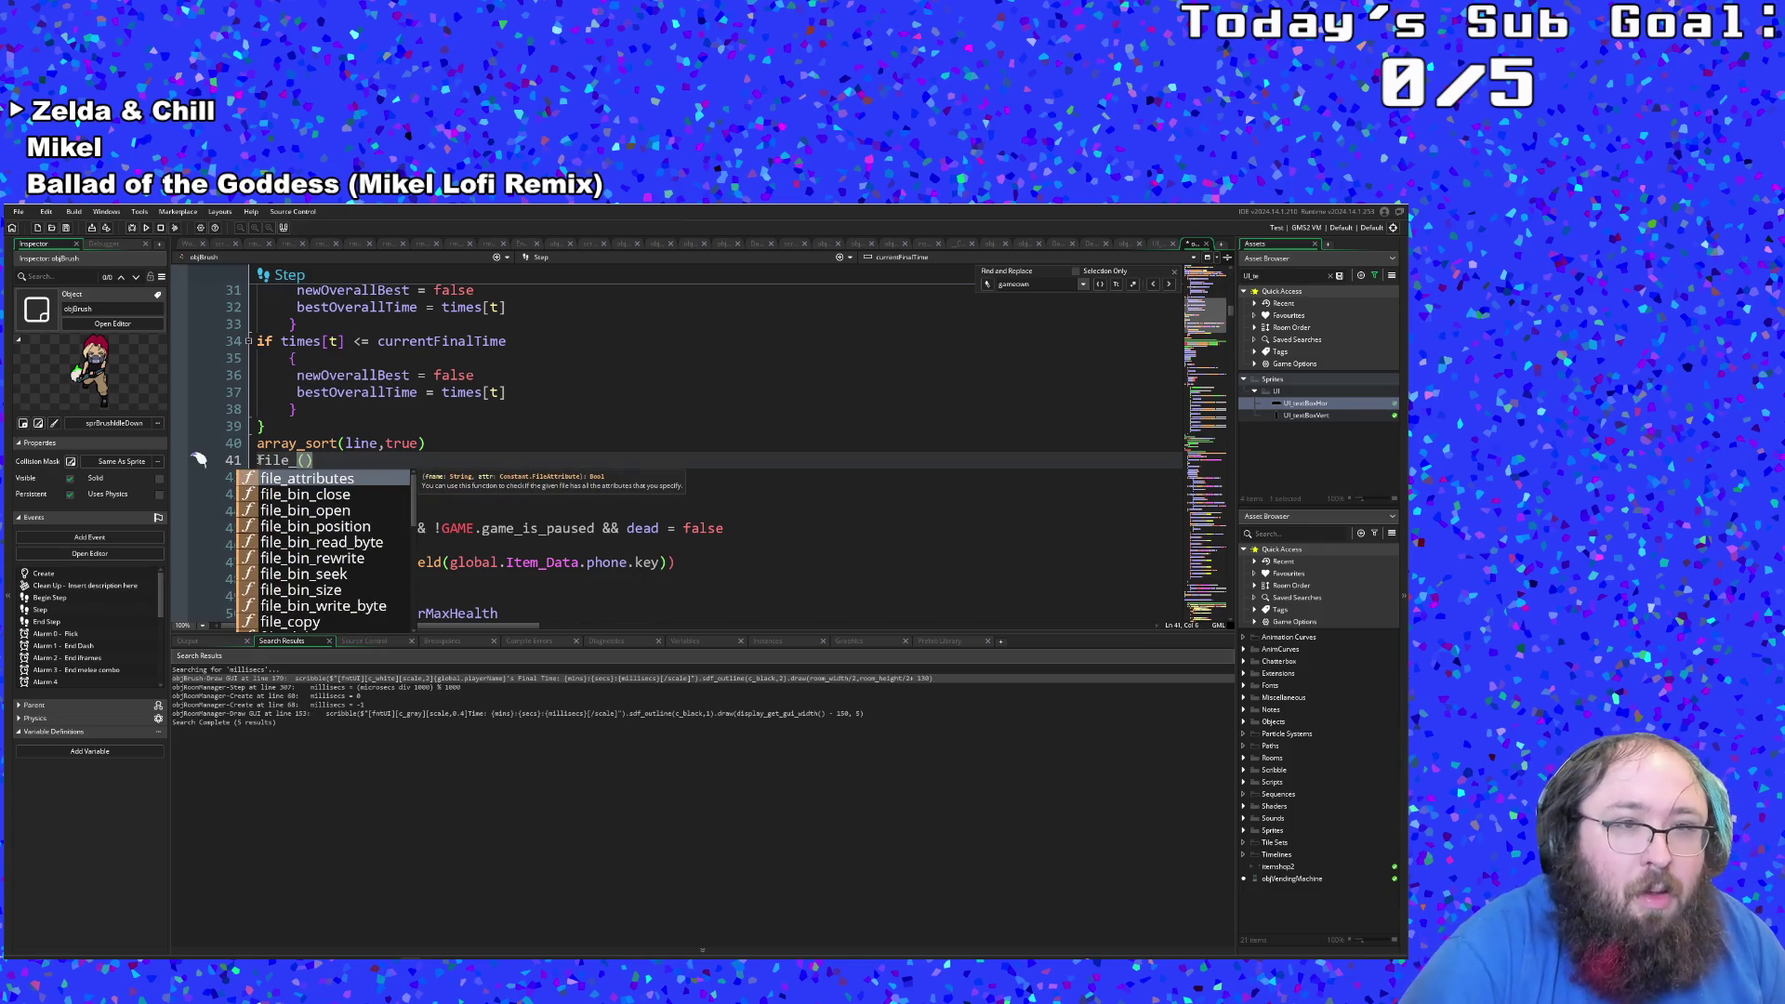
type("te")
key("Down")
key("Down")
key("Down")
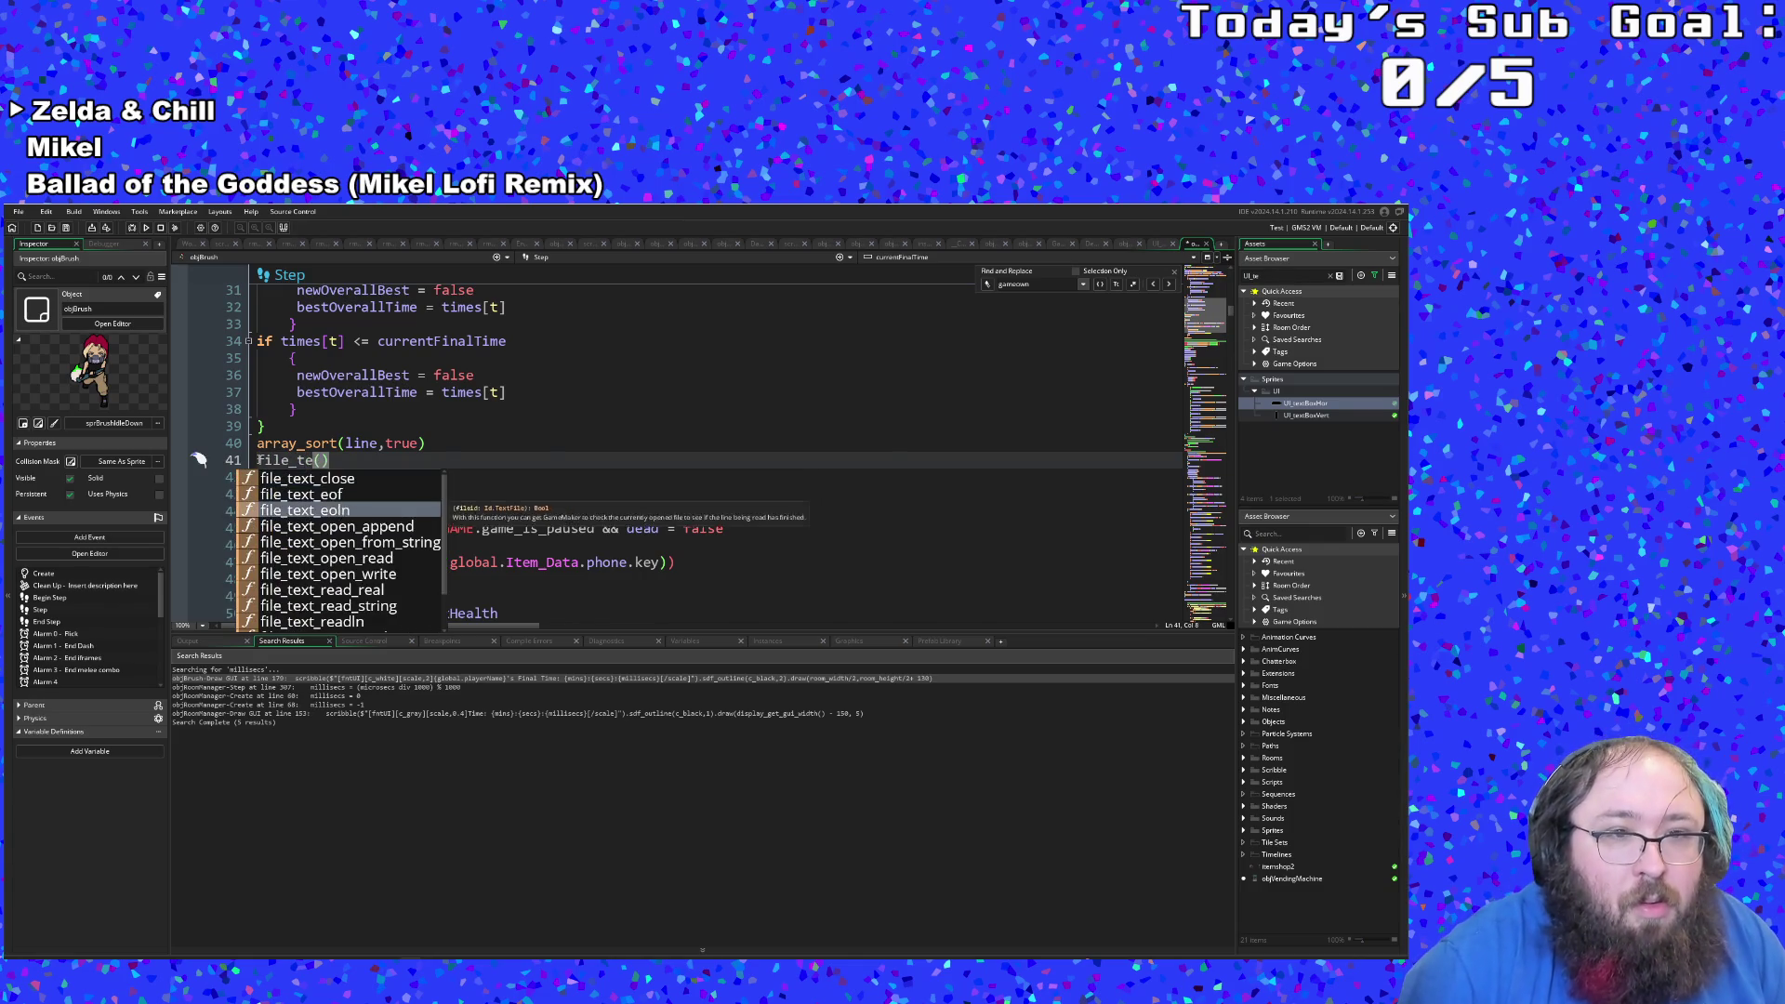
key("Down")
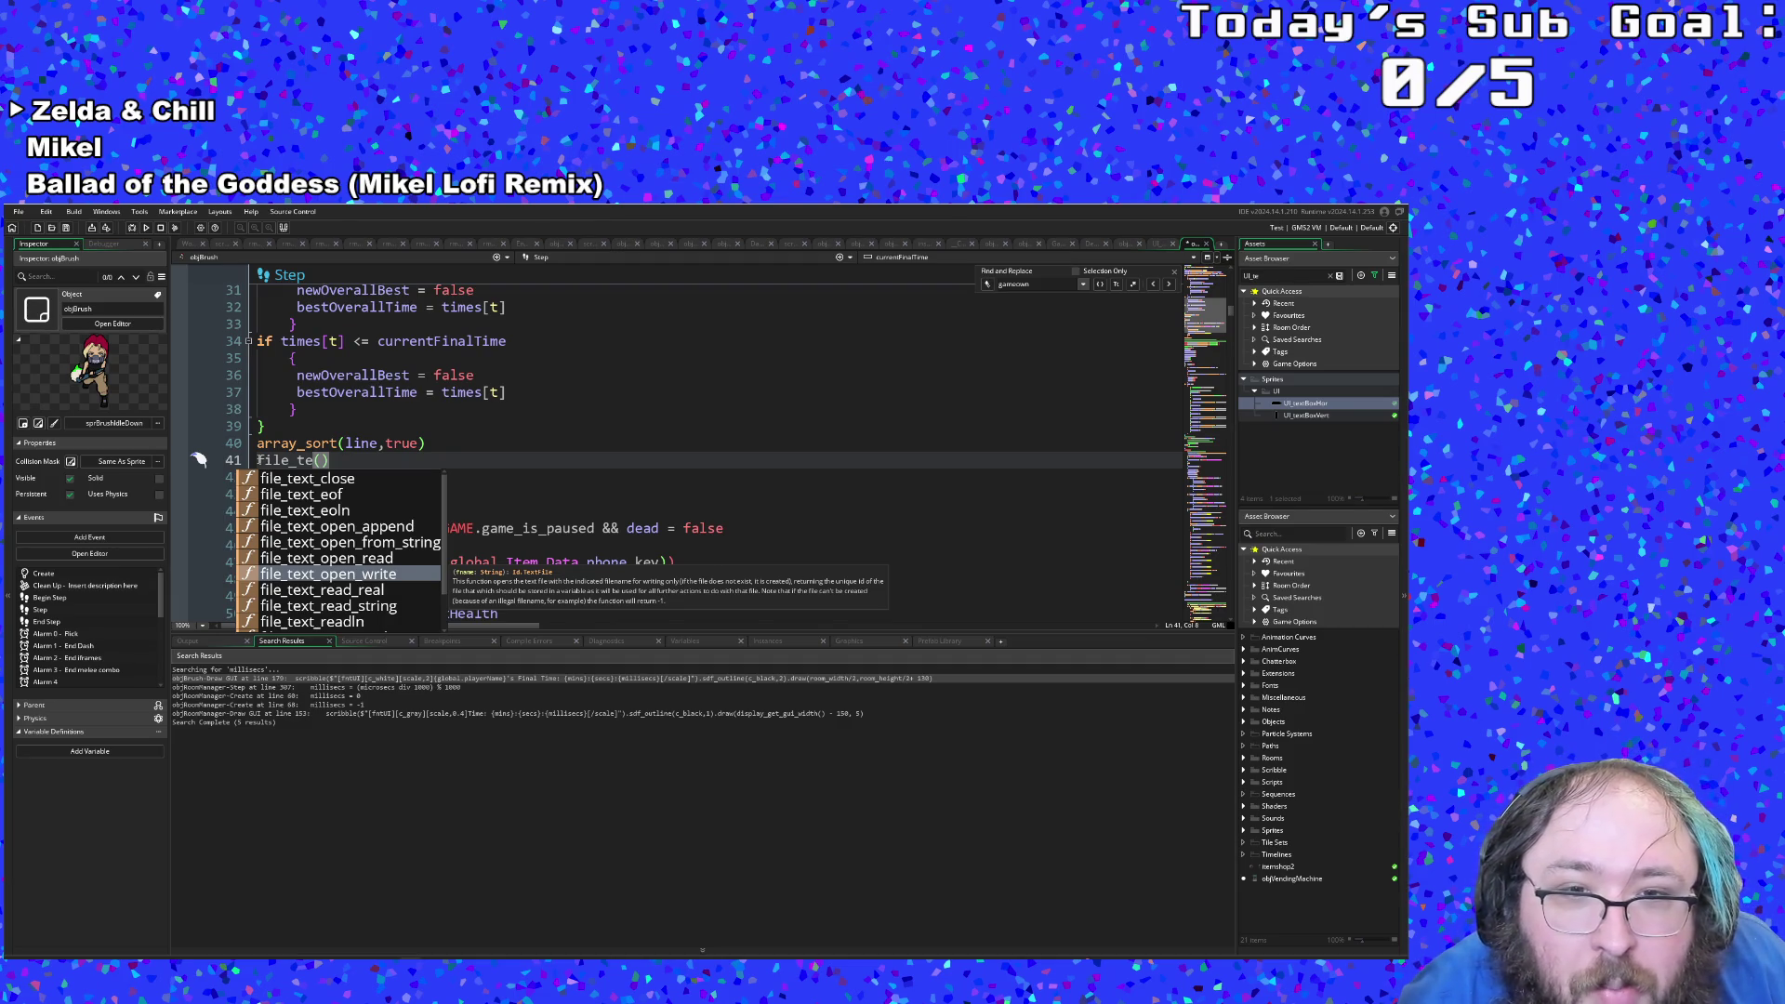
key("Down")
key("Down")
key("Down")
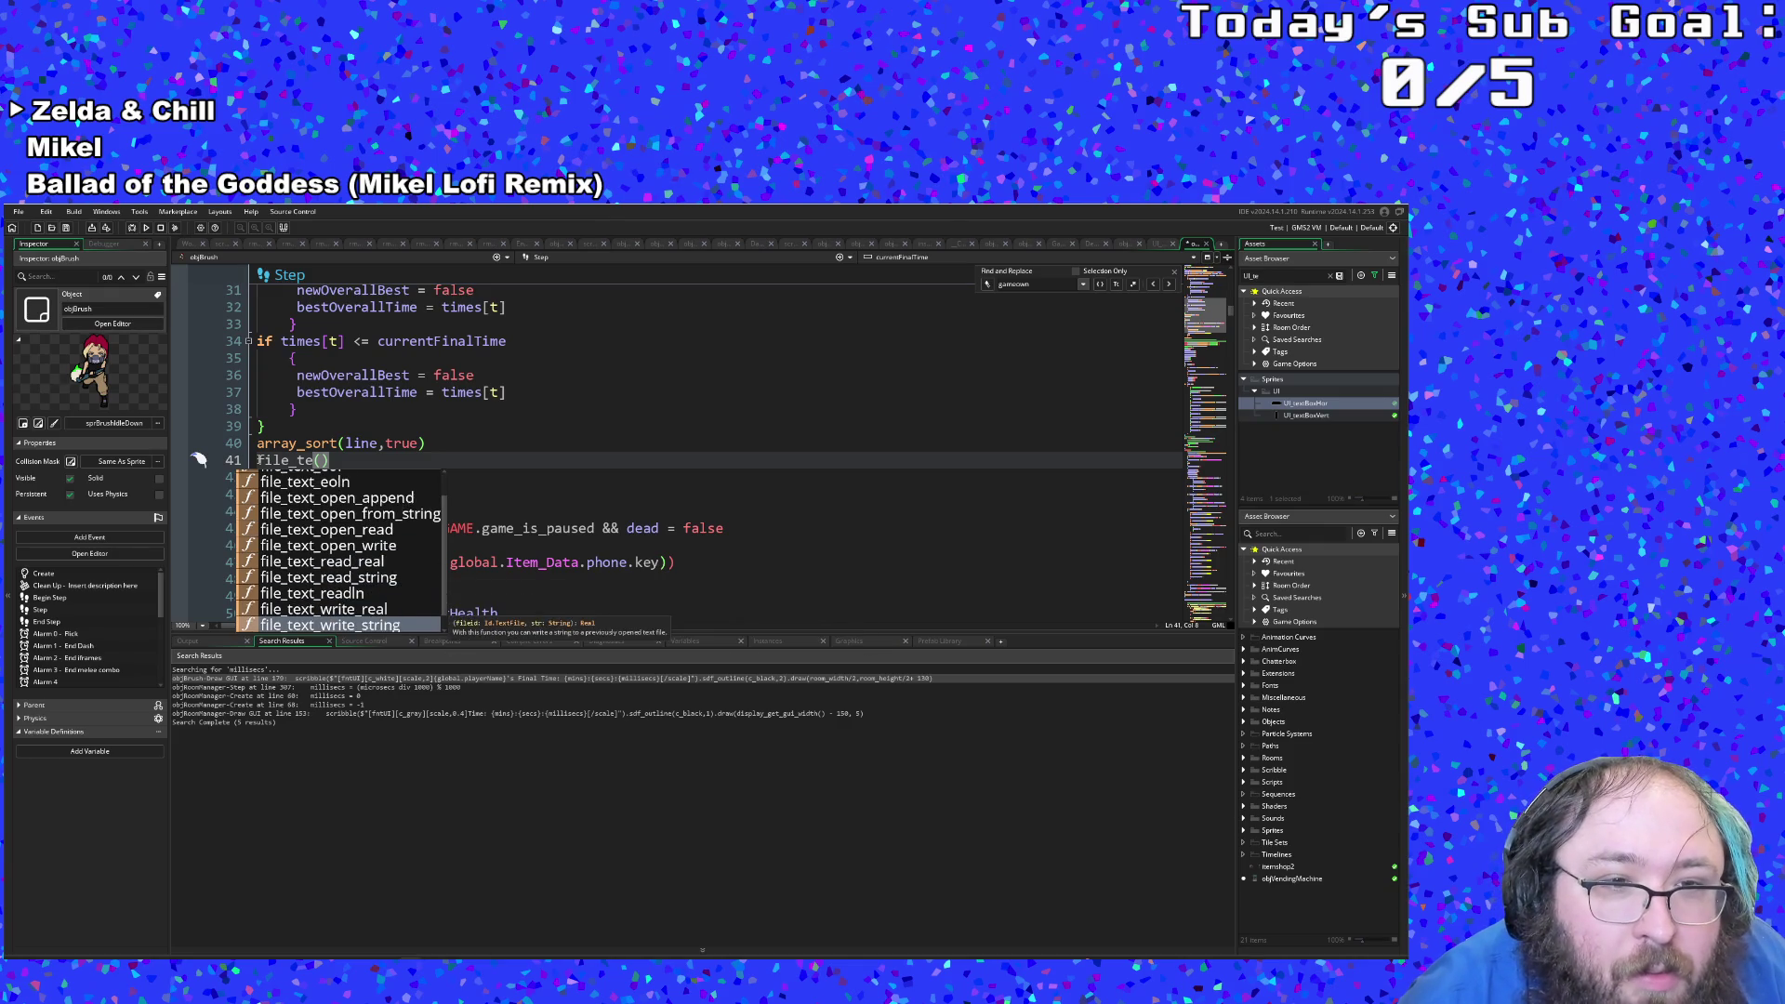
key("Up")
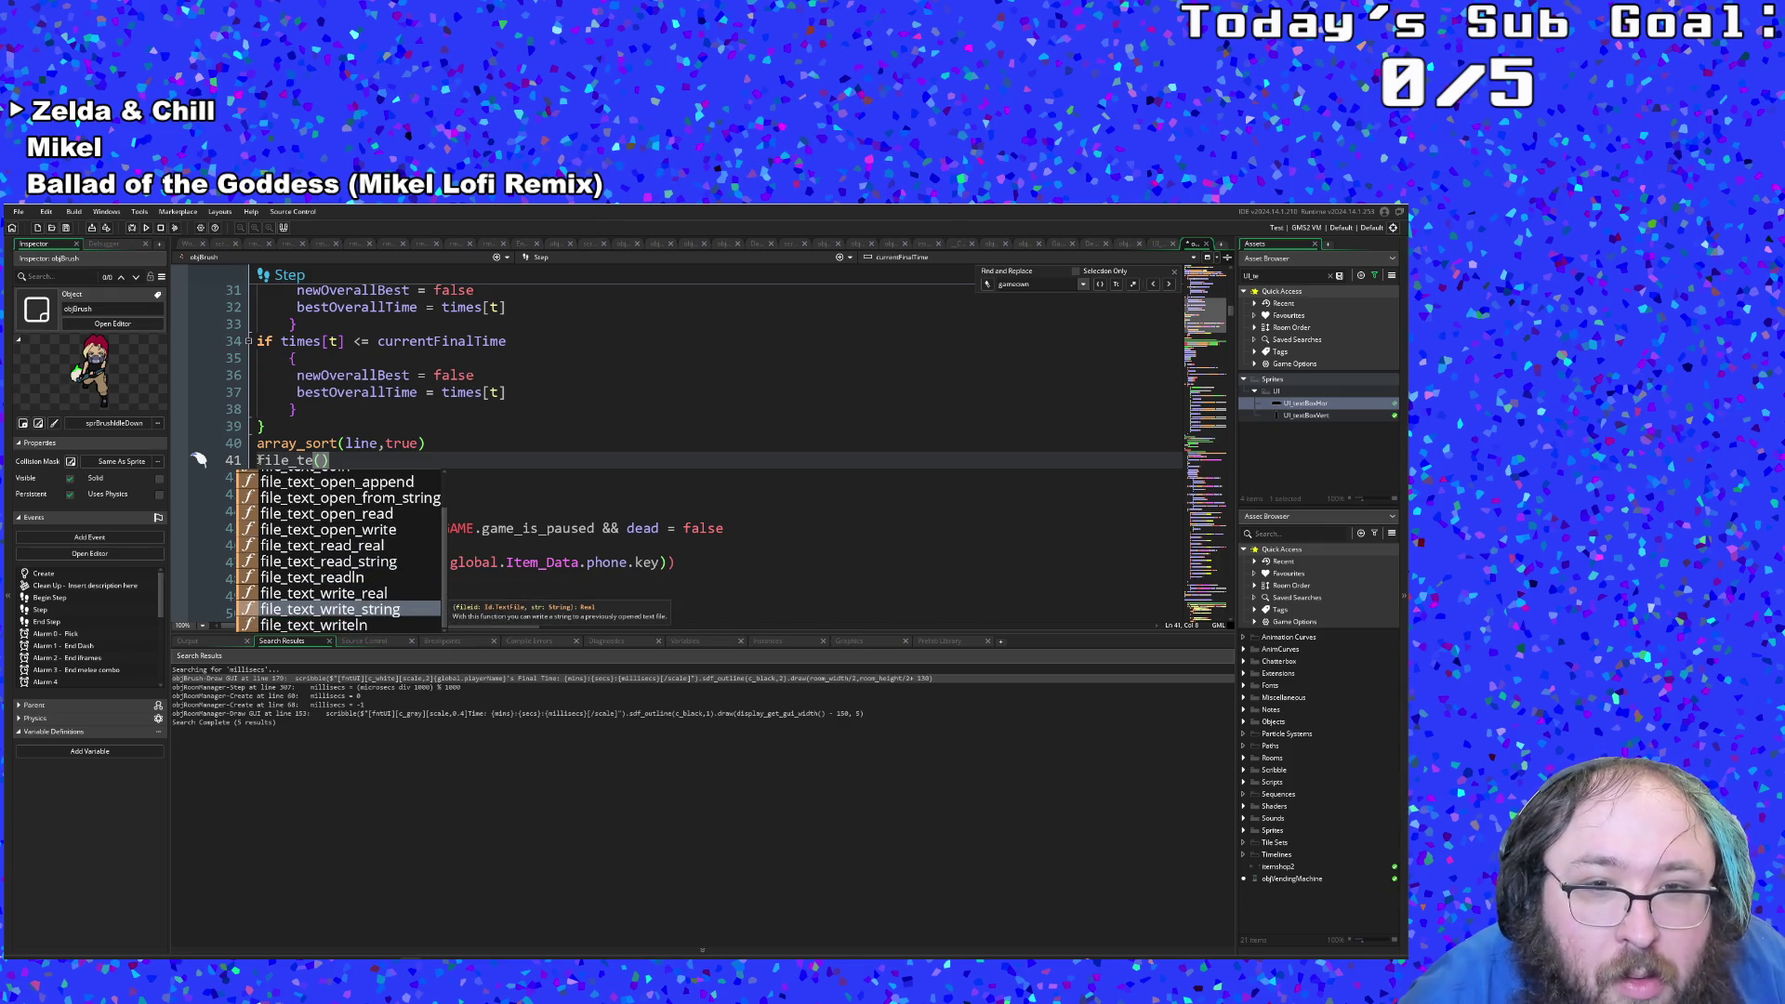
key("Down")
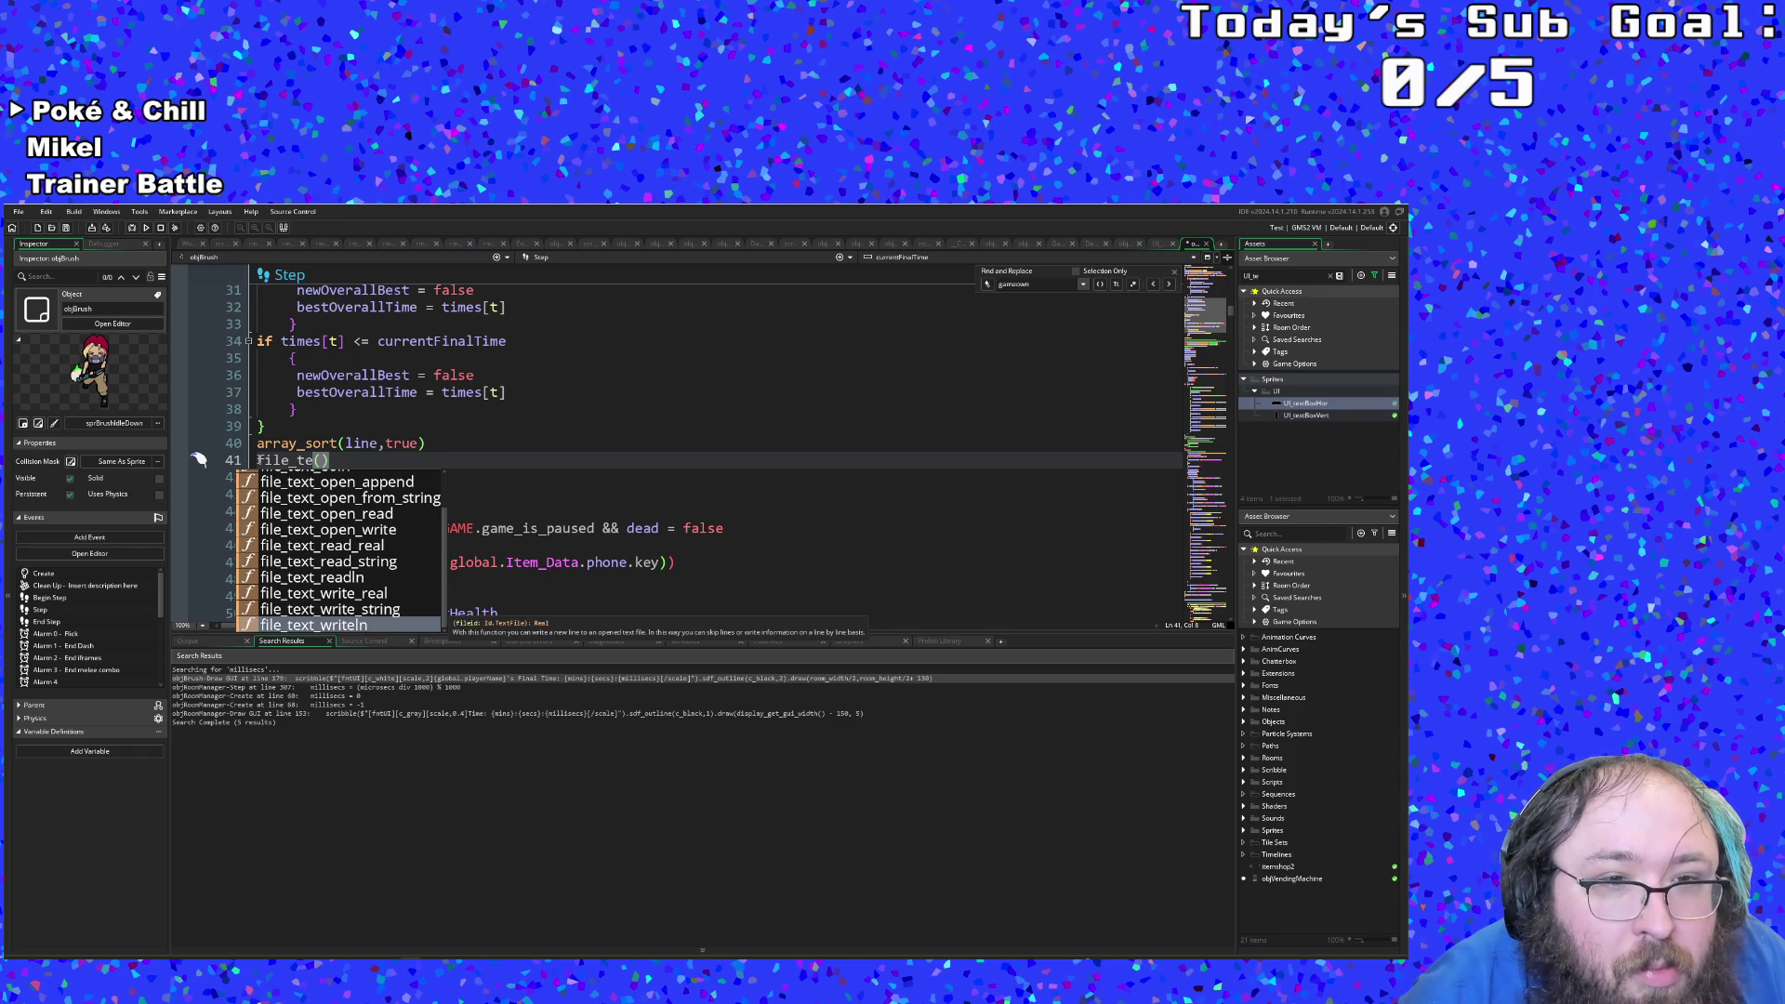
key("Up")
key("Up")
key("Up")
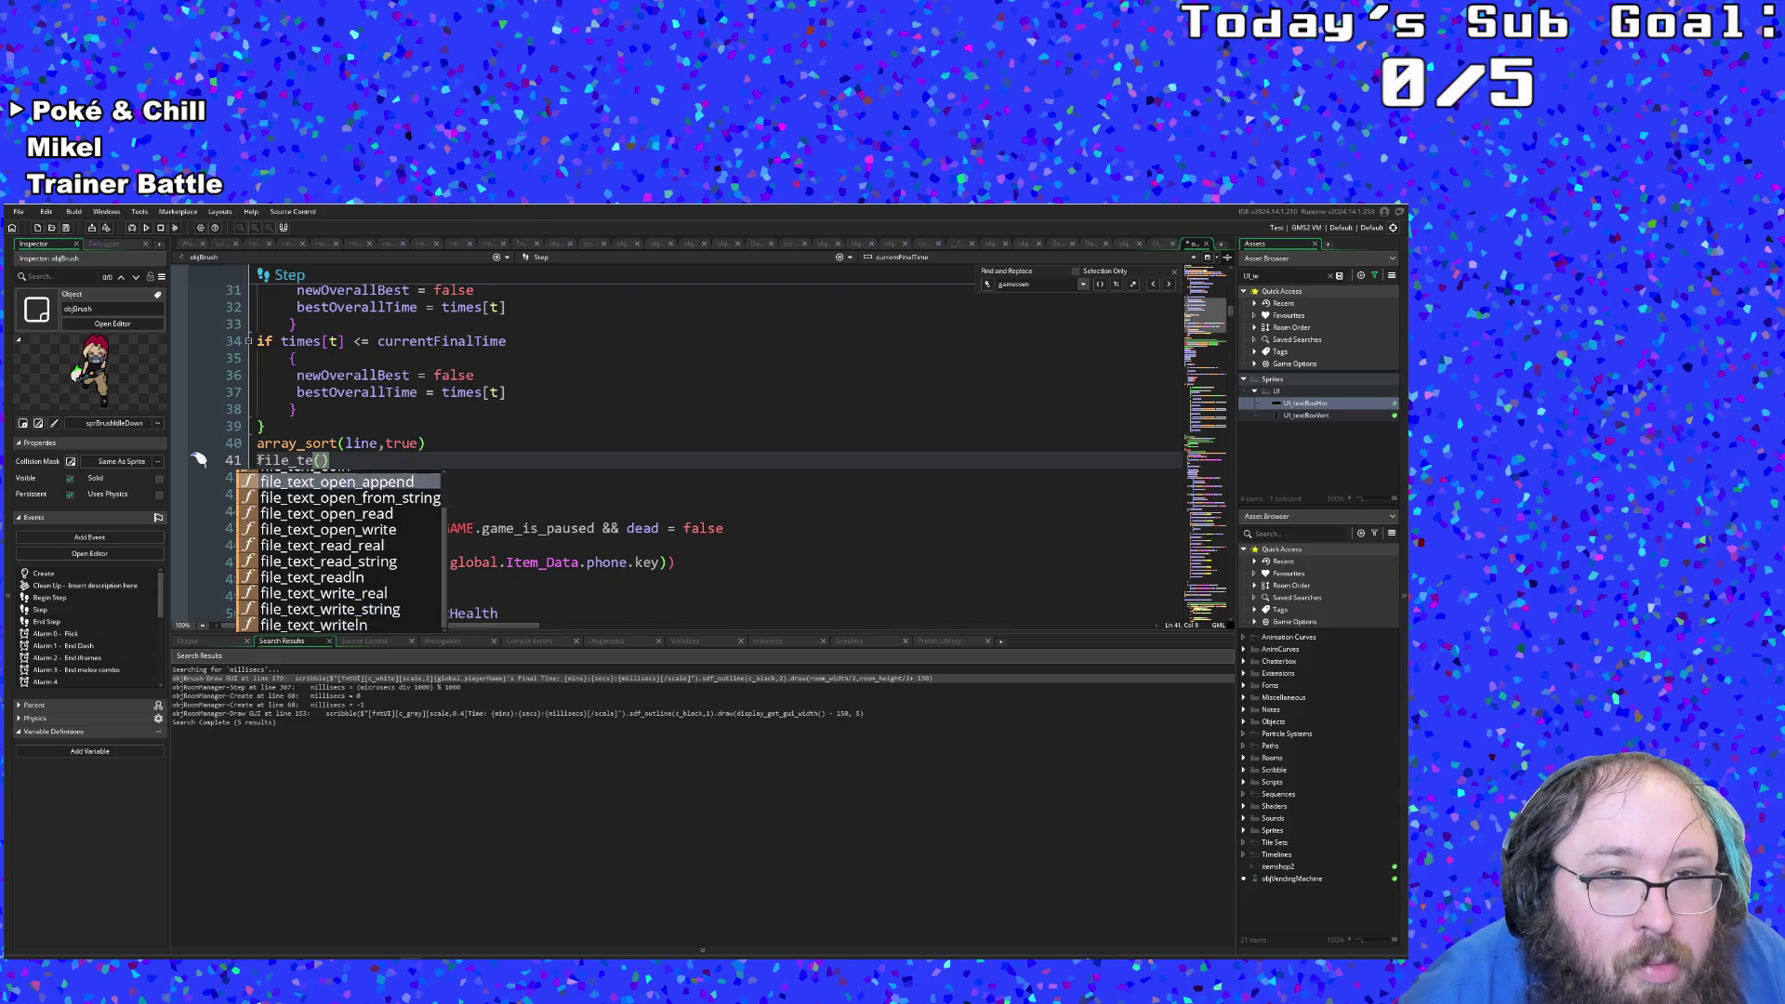
key("Down")
key("Down")
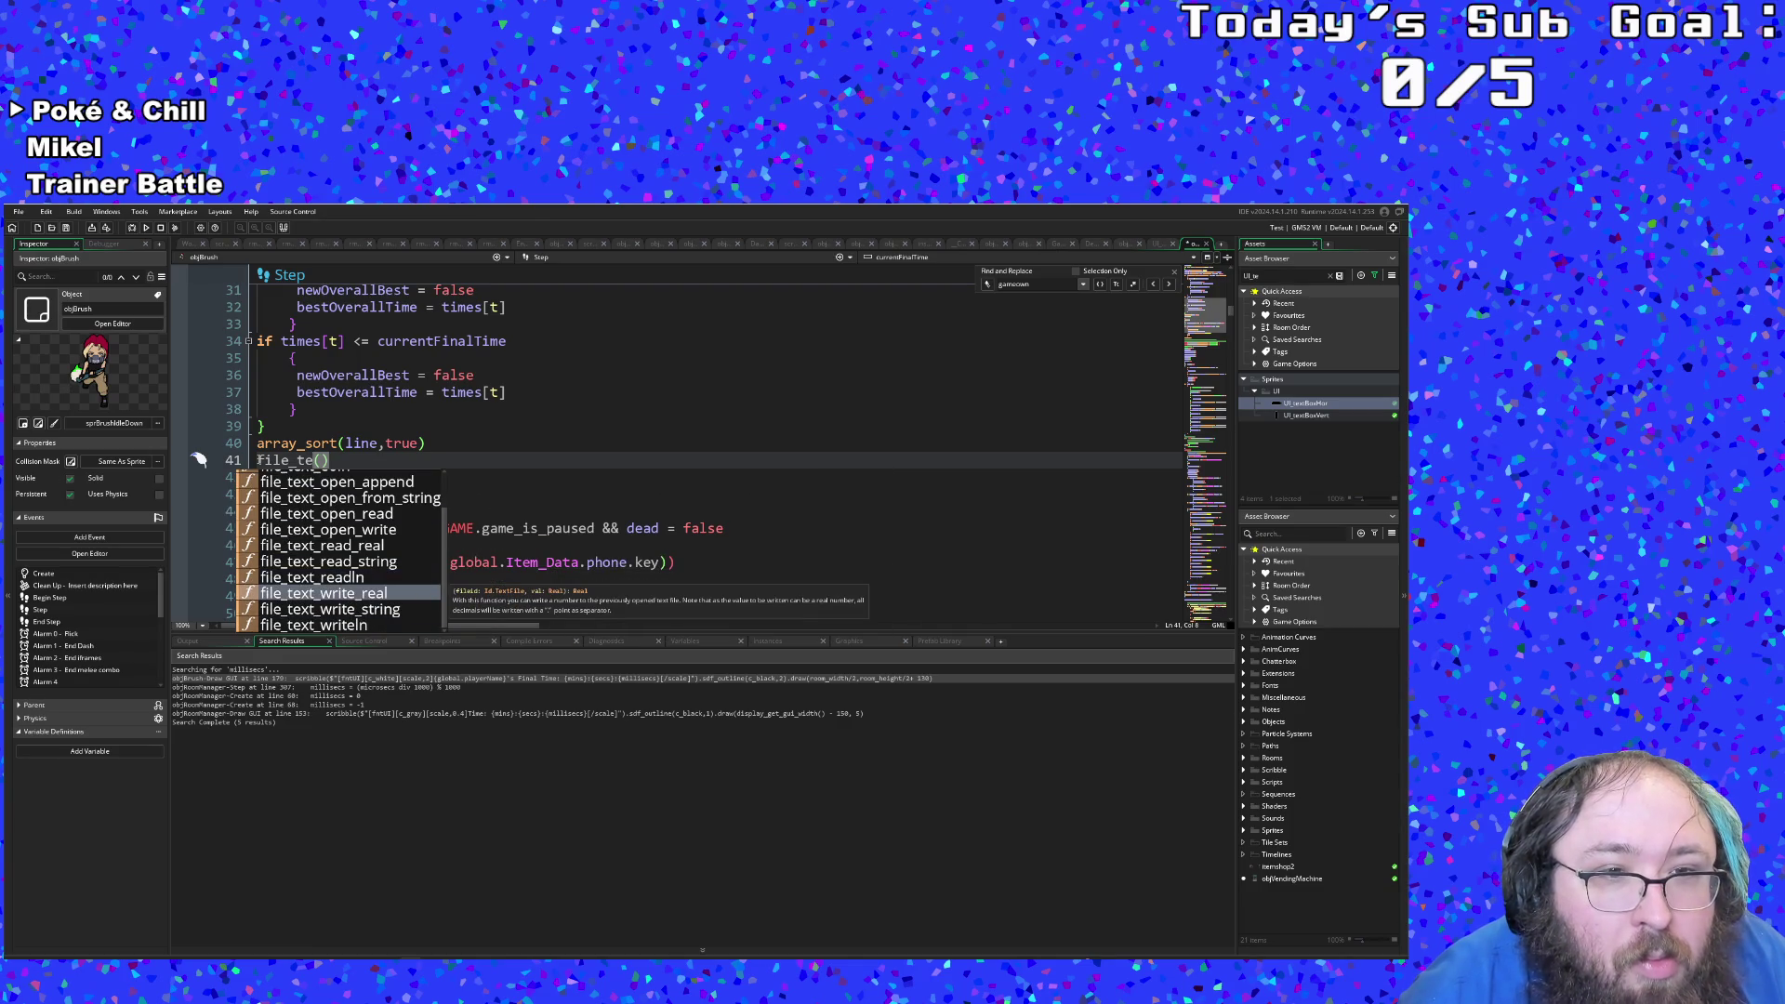
key("Page_Up")
key("Down")
key("Down")
key("Down")
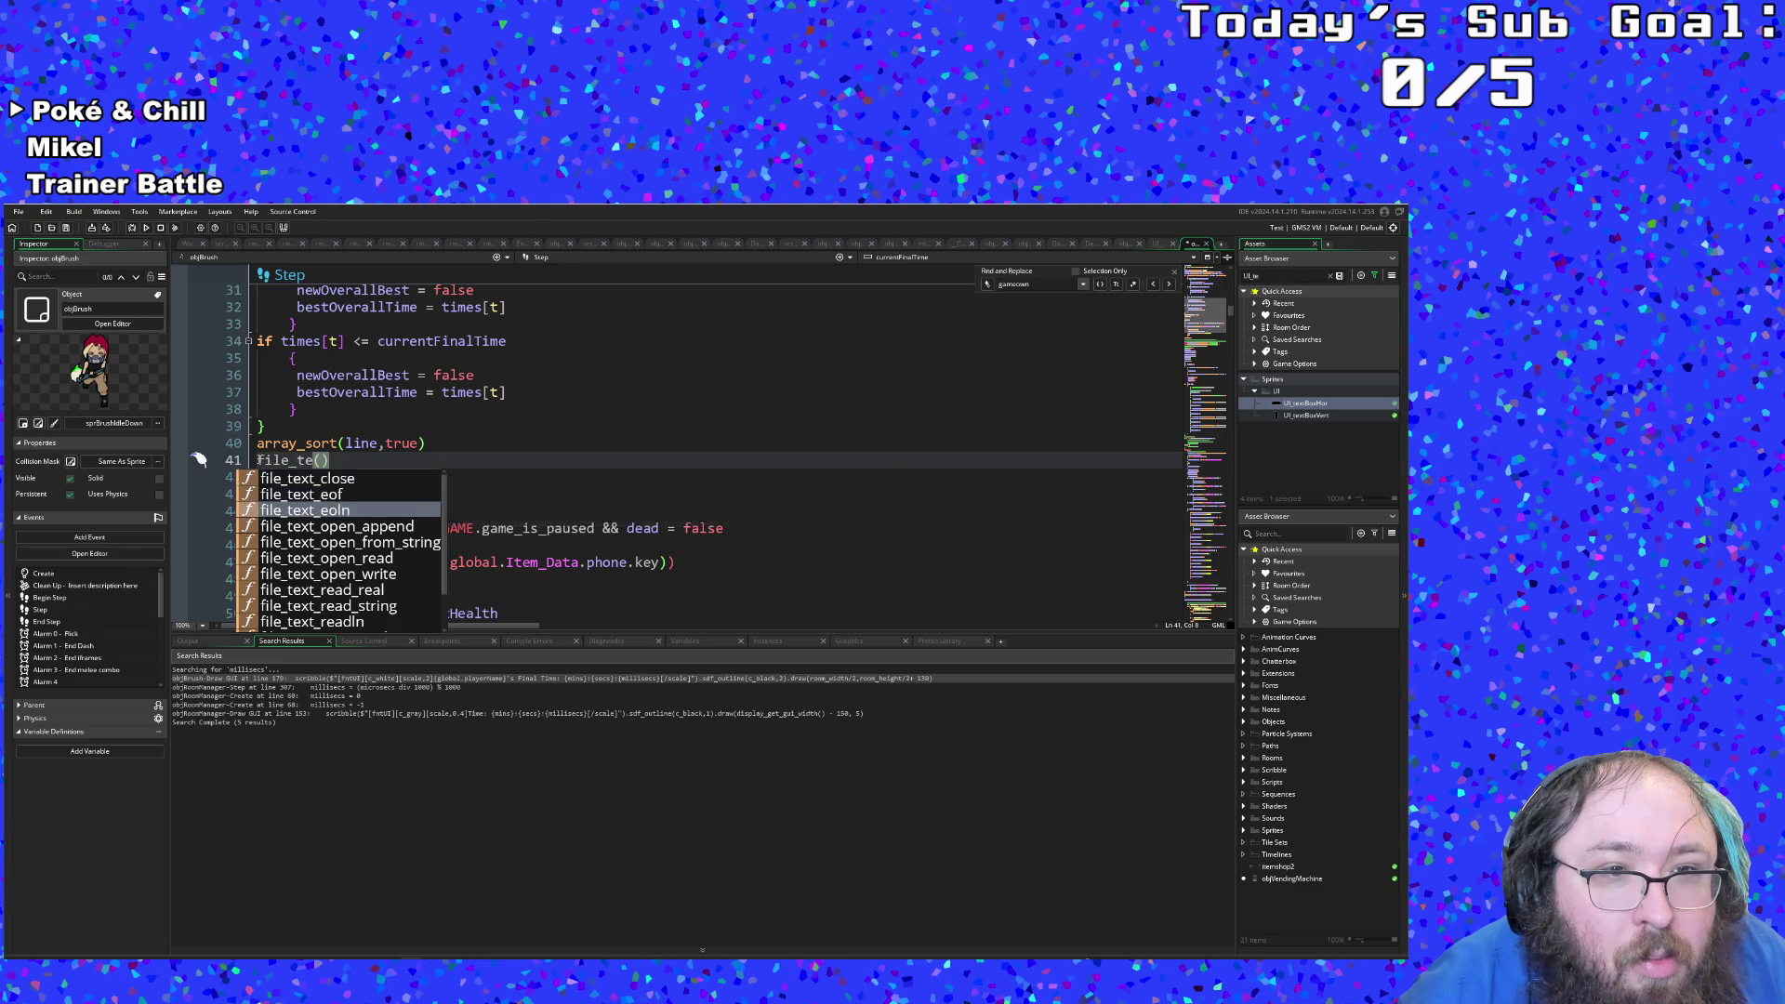
key("Down")
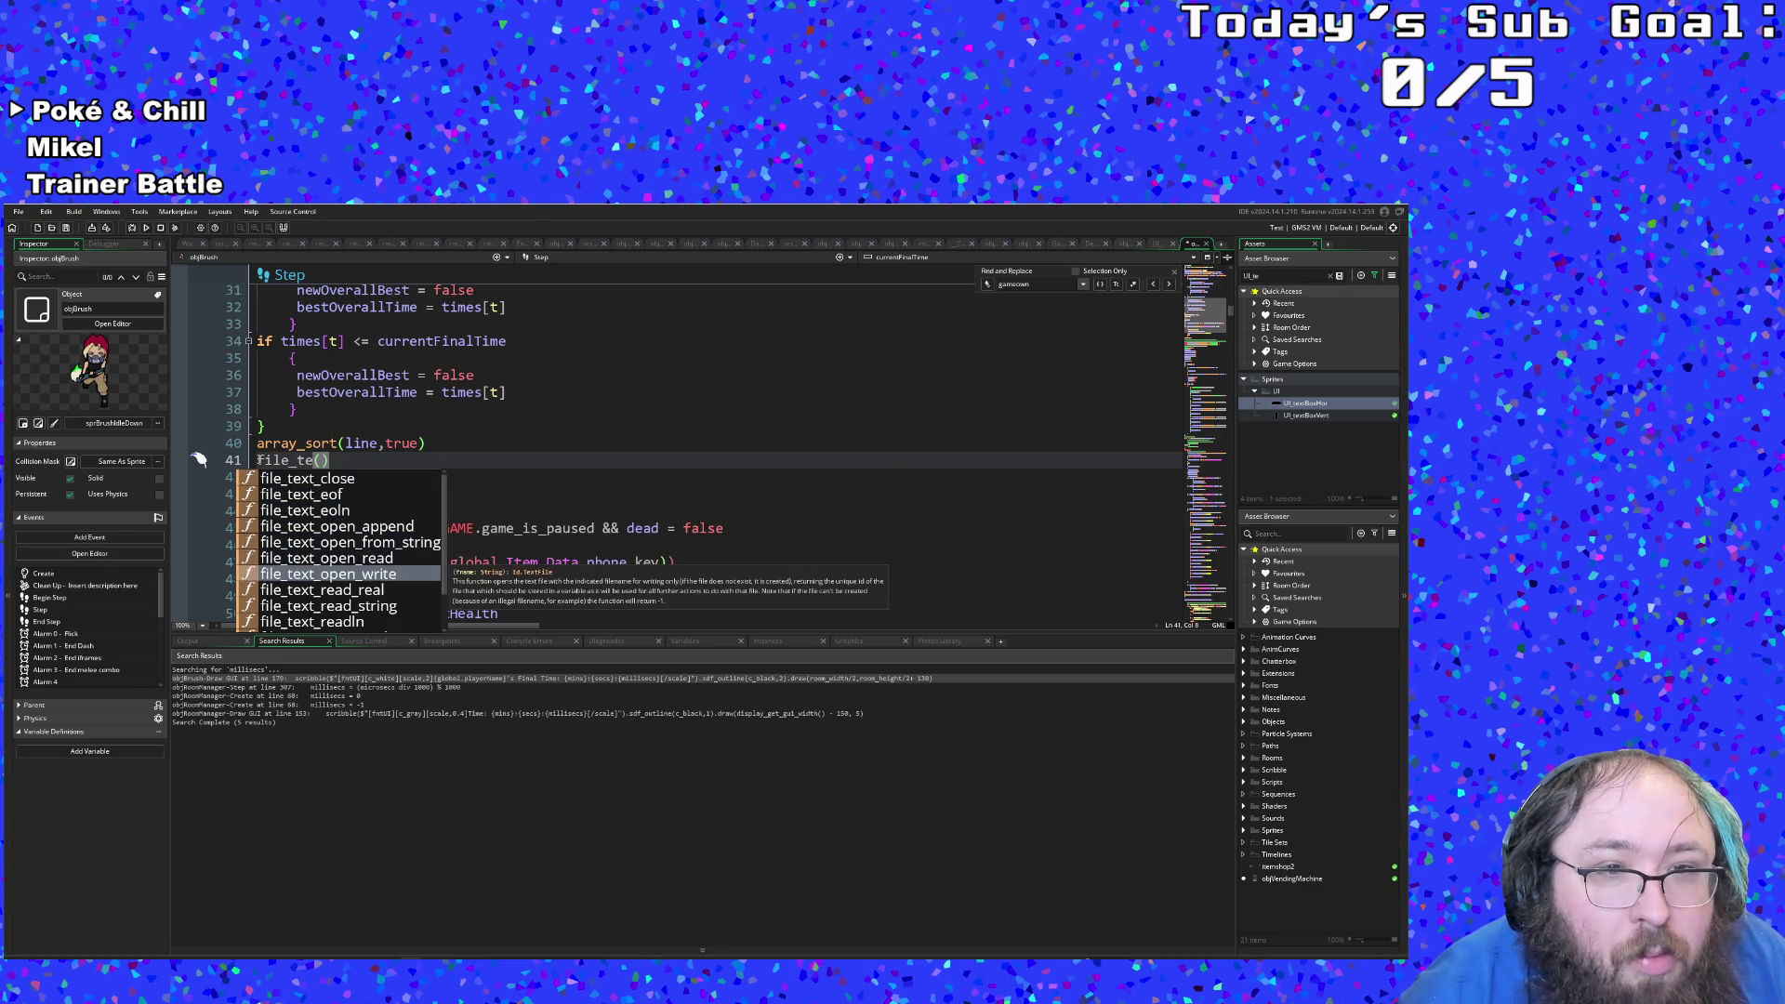
key("Up")
key("Up")
key("Up")
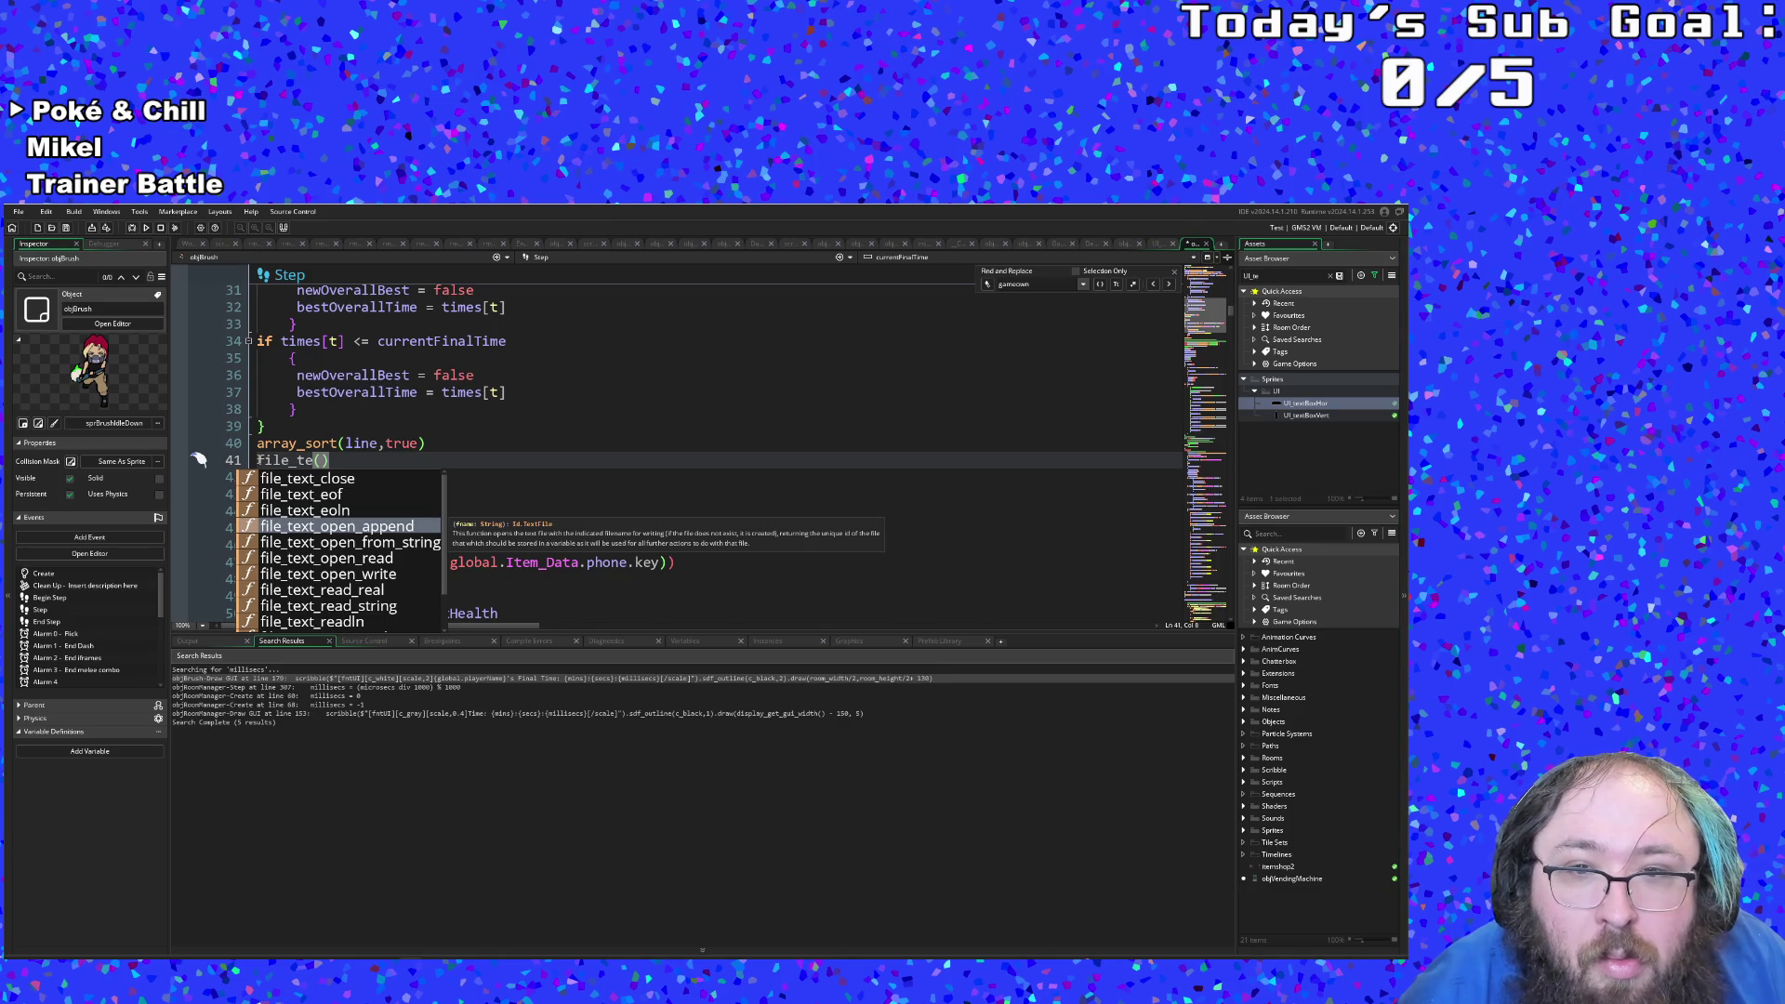
key("Down")
key("Down")
key("Down")
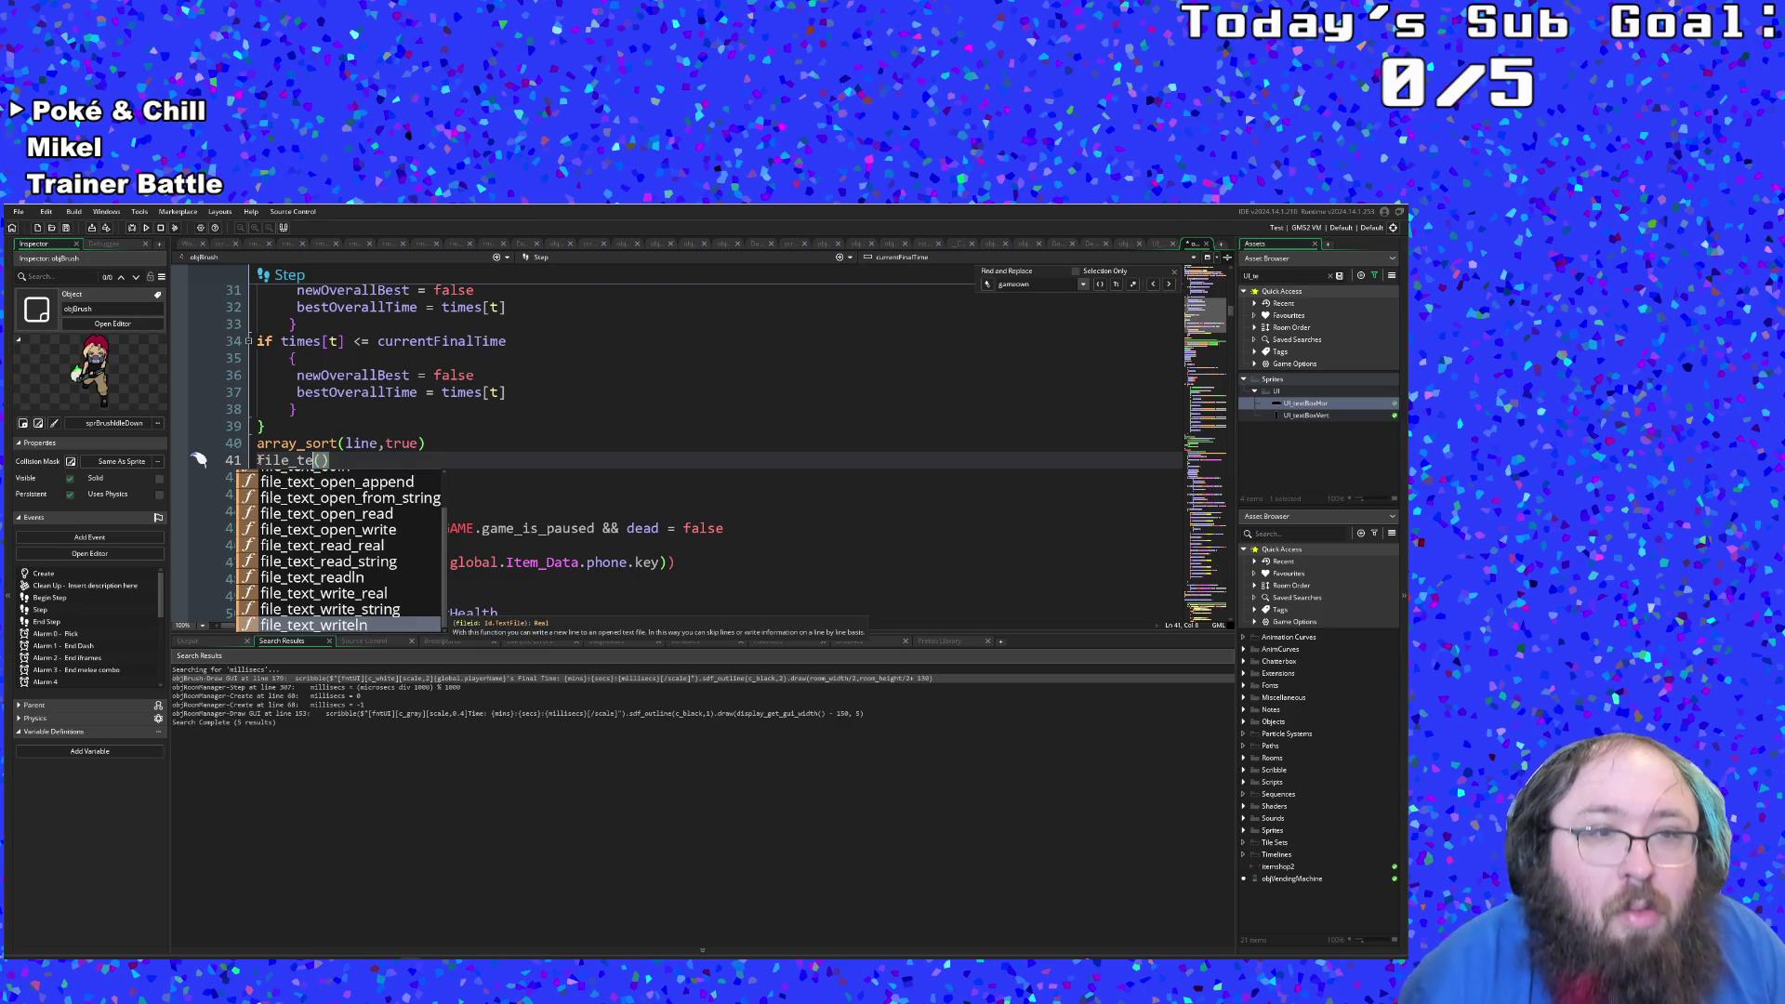
key("Down")
key("Escape")
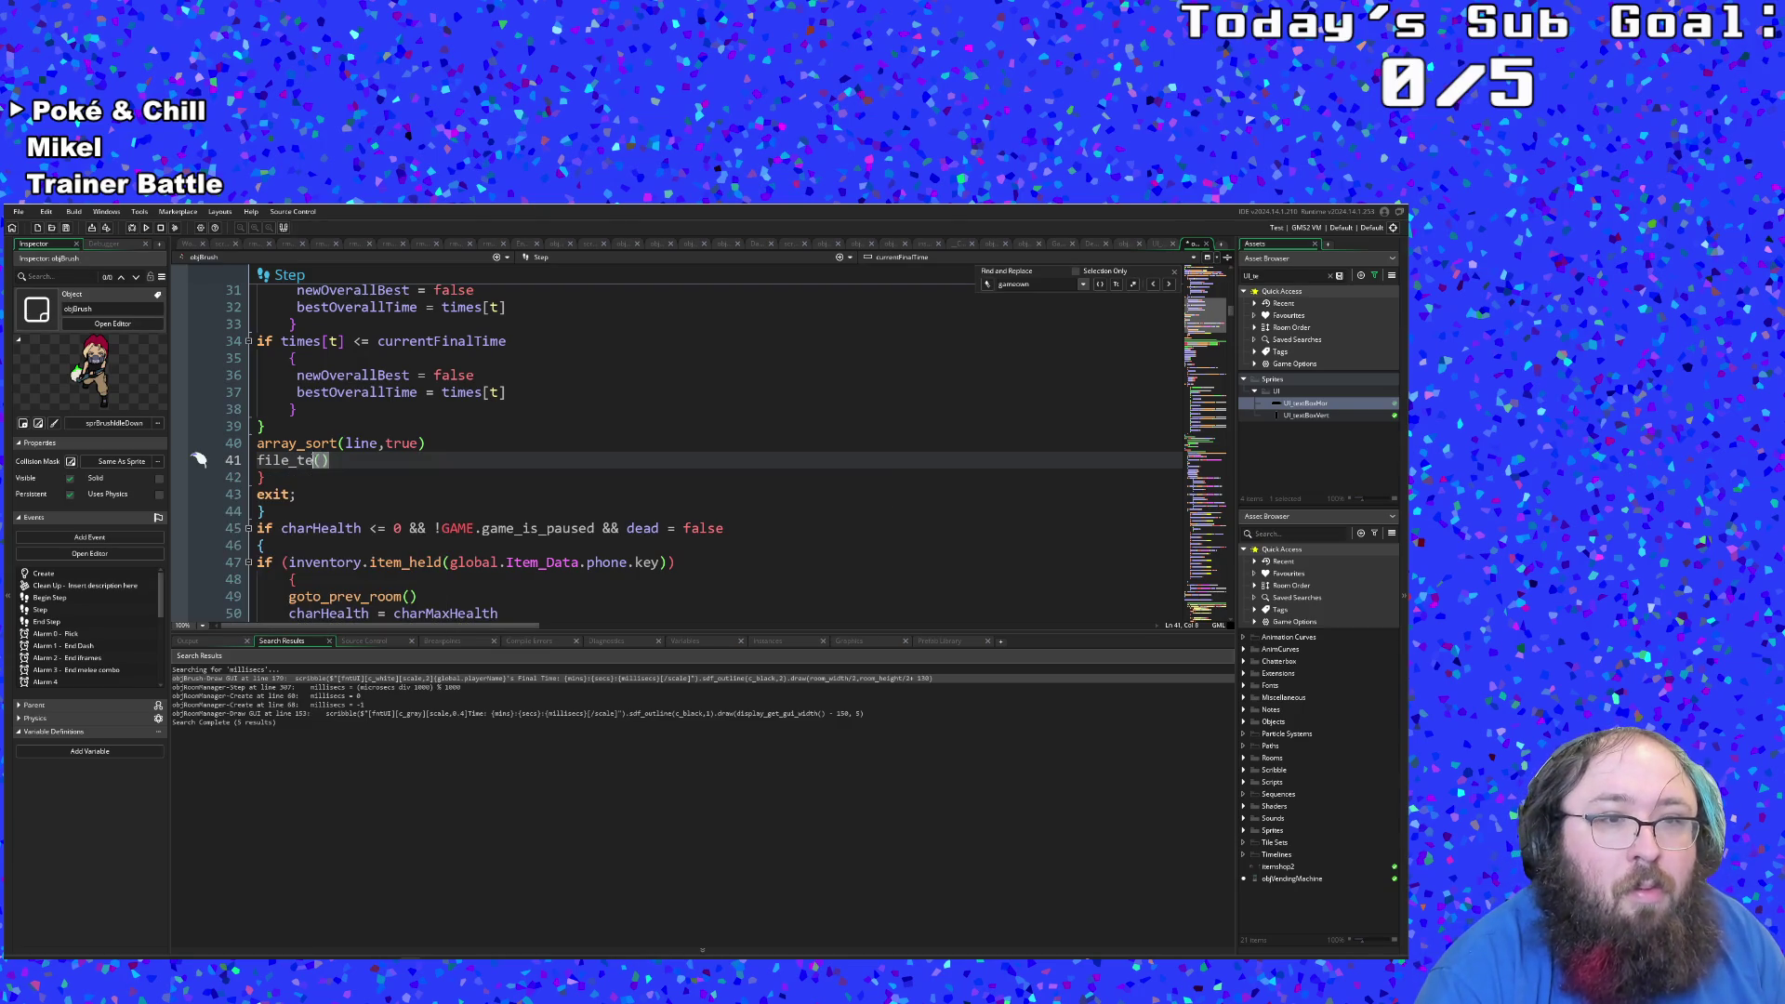
Step: Change file_te into file_delete(scores) and begin a new line below it
left_click_drag(314, 460, 297, 460)
type("de")
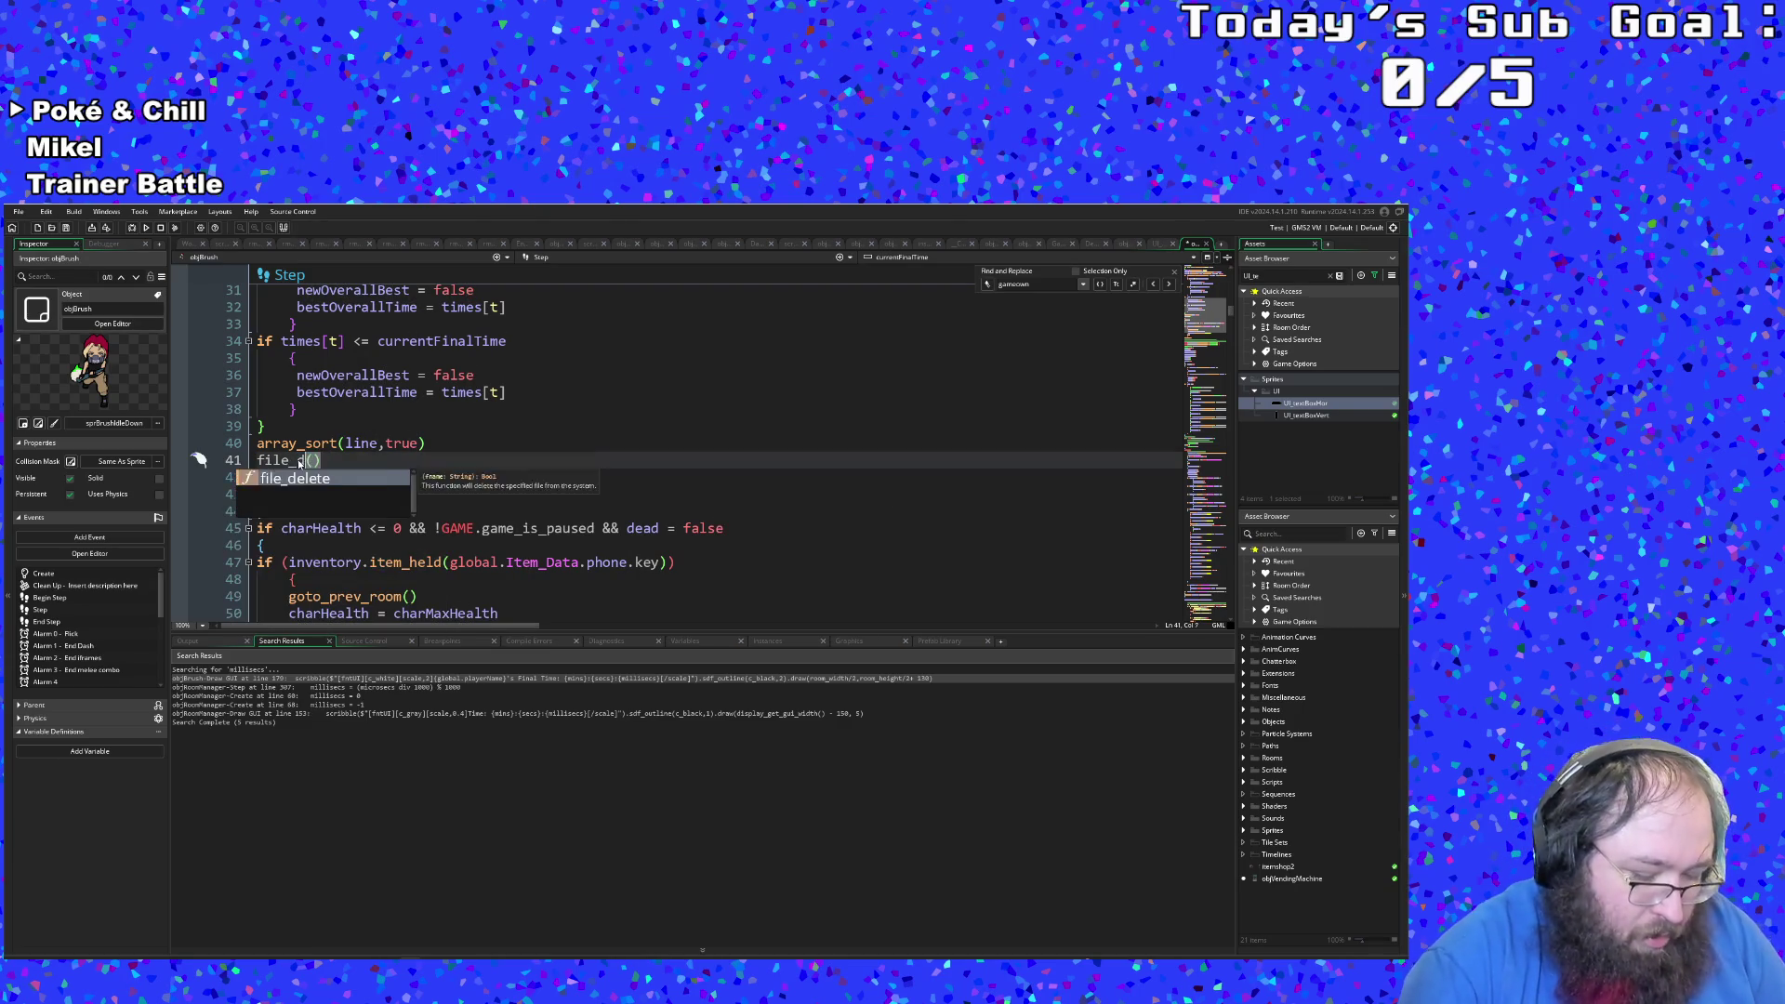
key("Return")
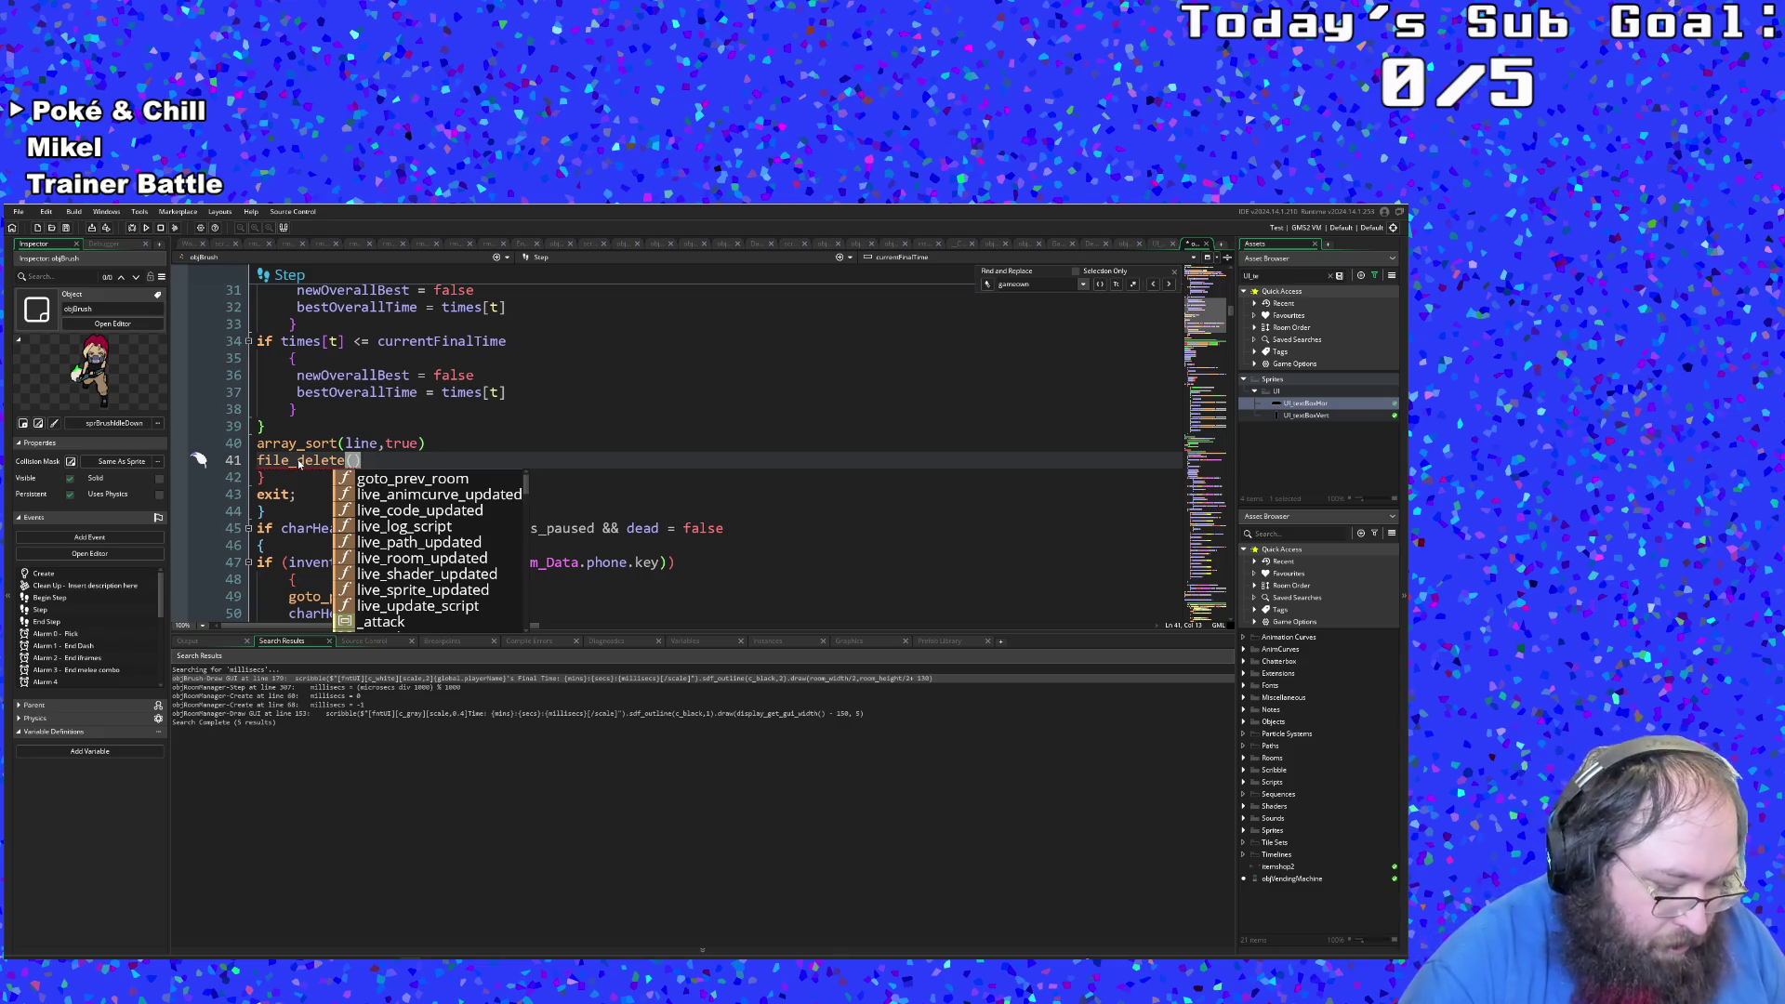
type("scr")
key("BackSpace")
type("ore")
key("Return")
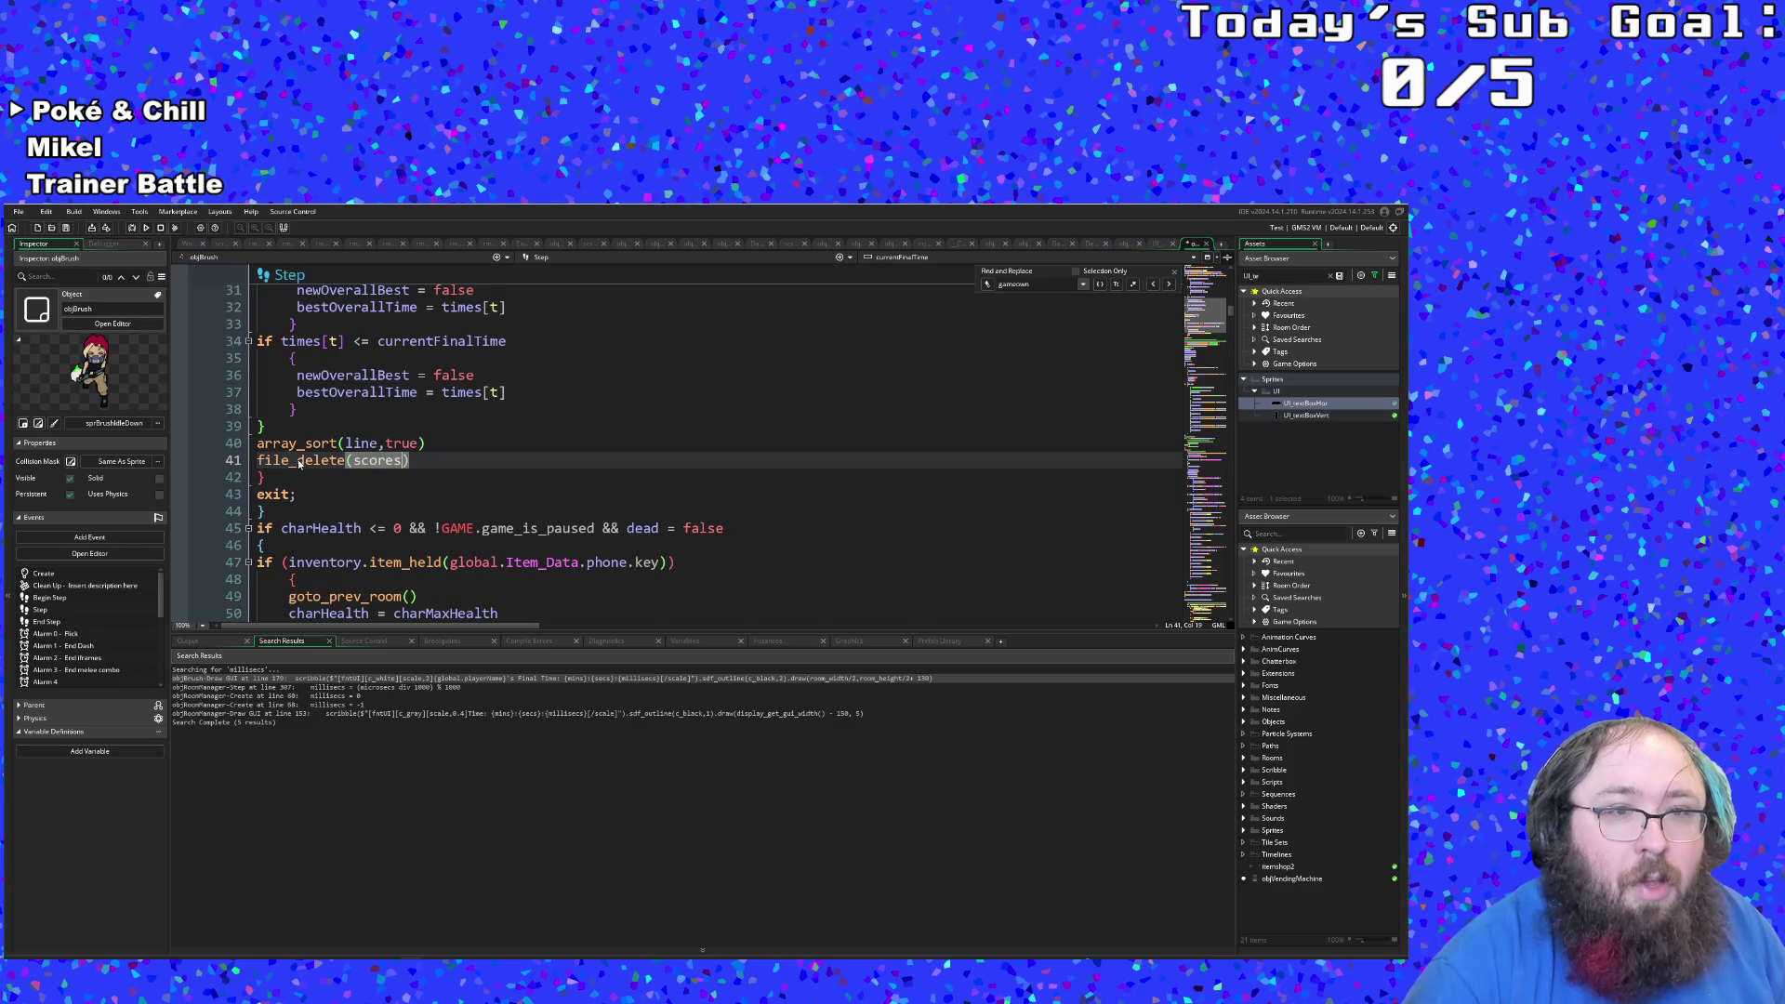
scroll(297, 460, "up", 8)
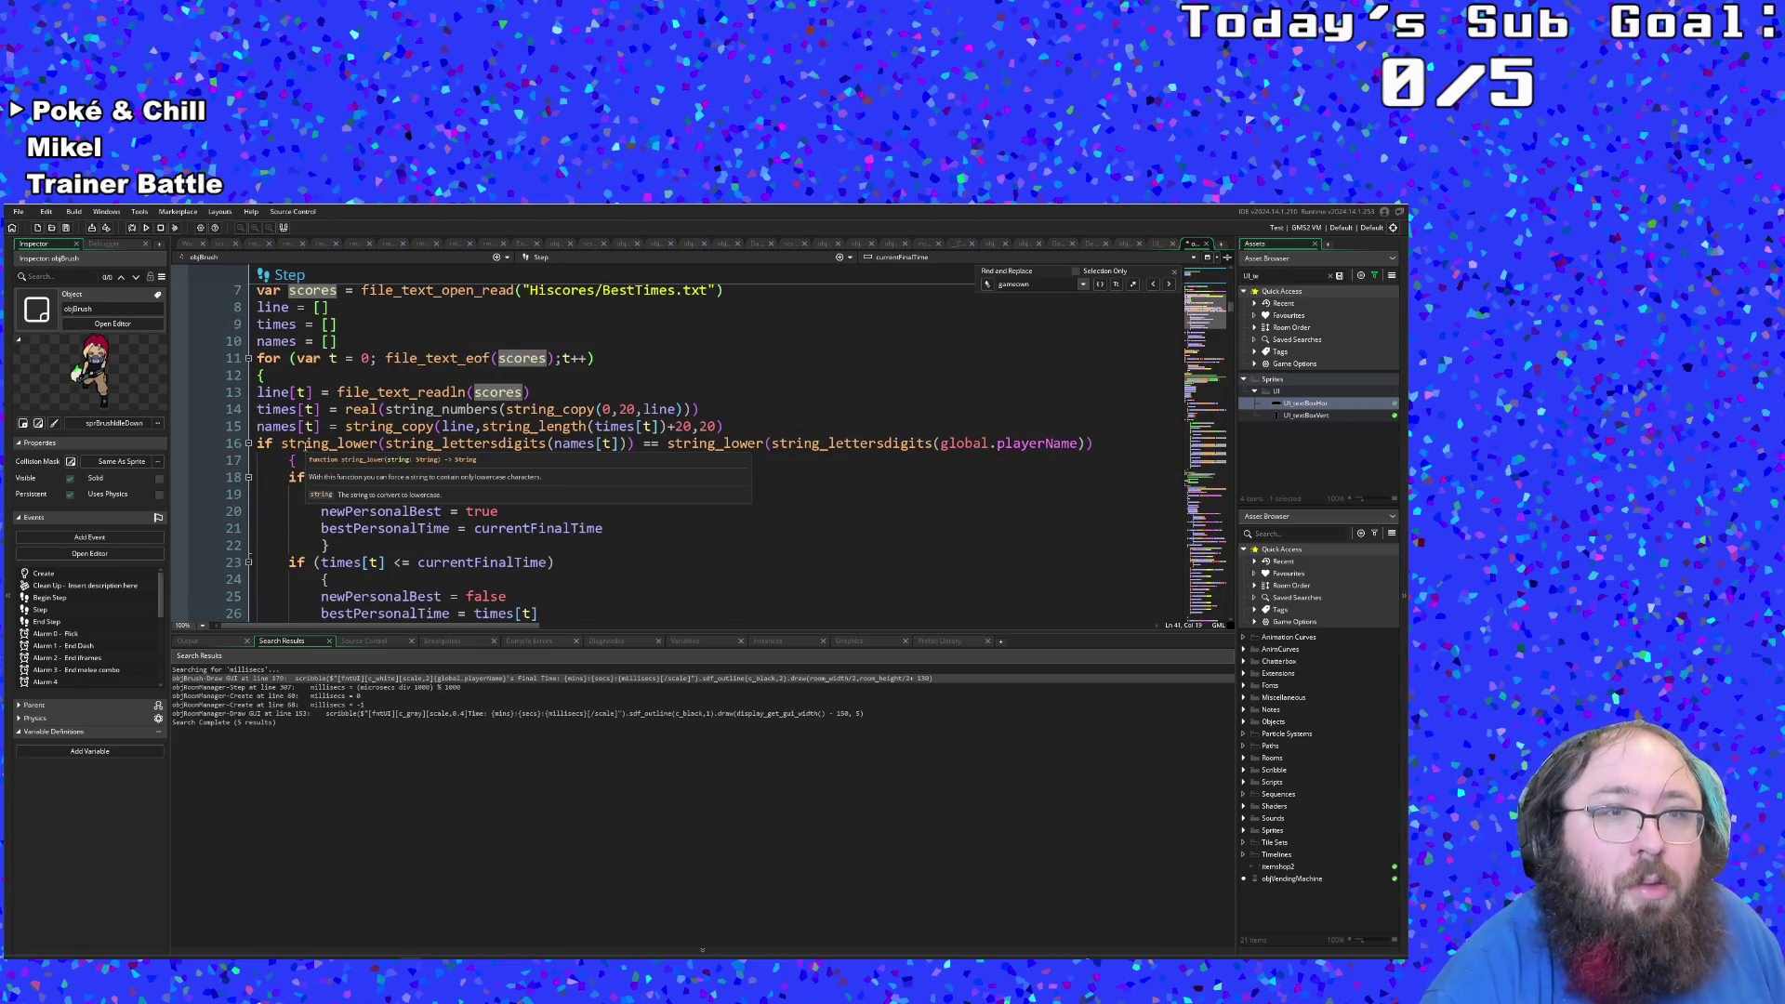
scroll(372, 452, "down", 8)
type(")")
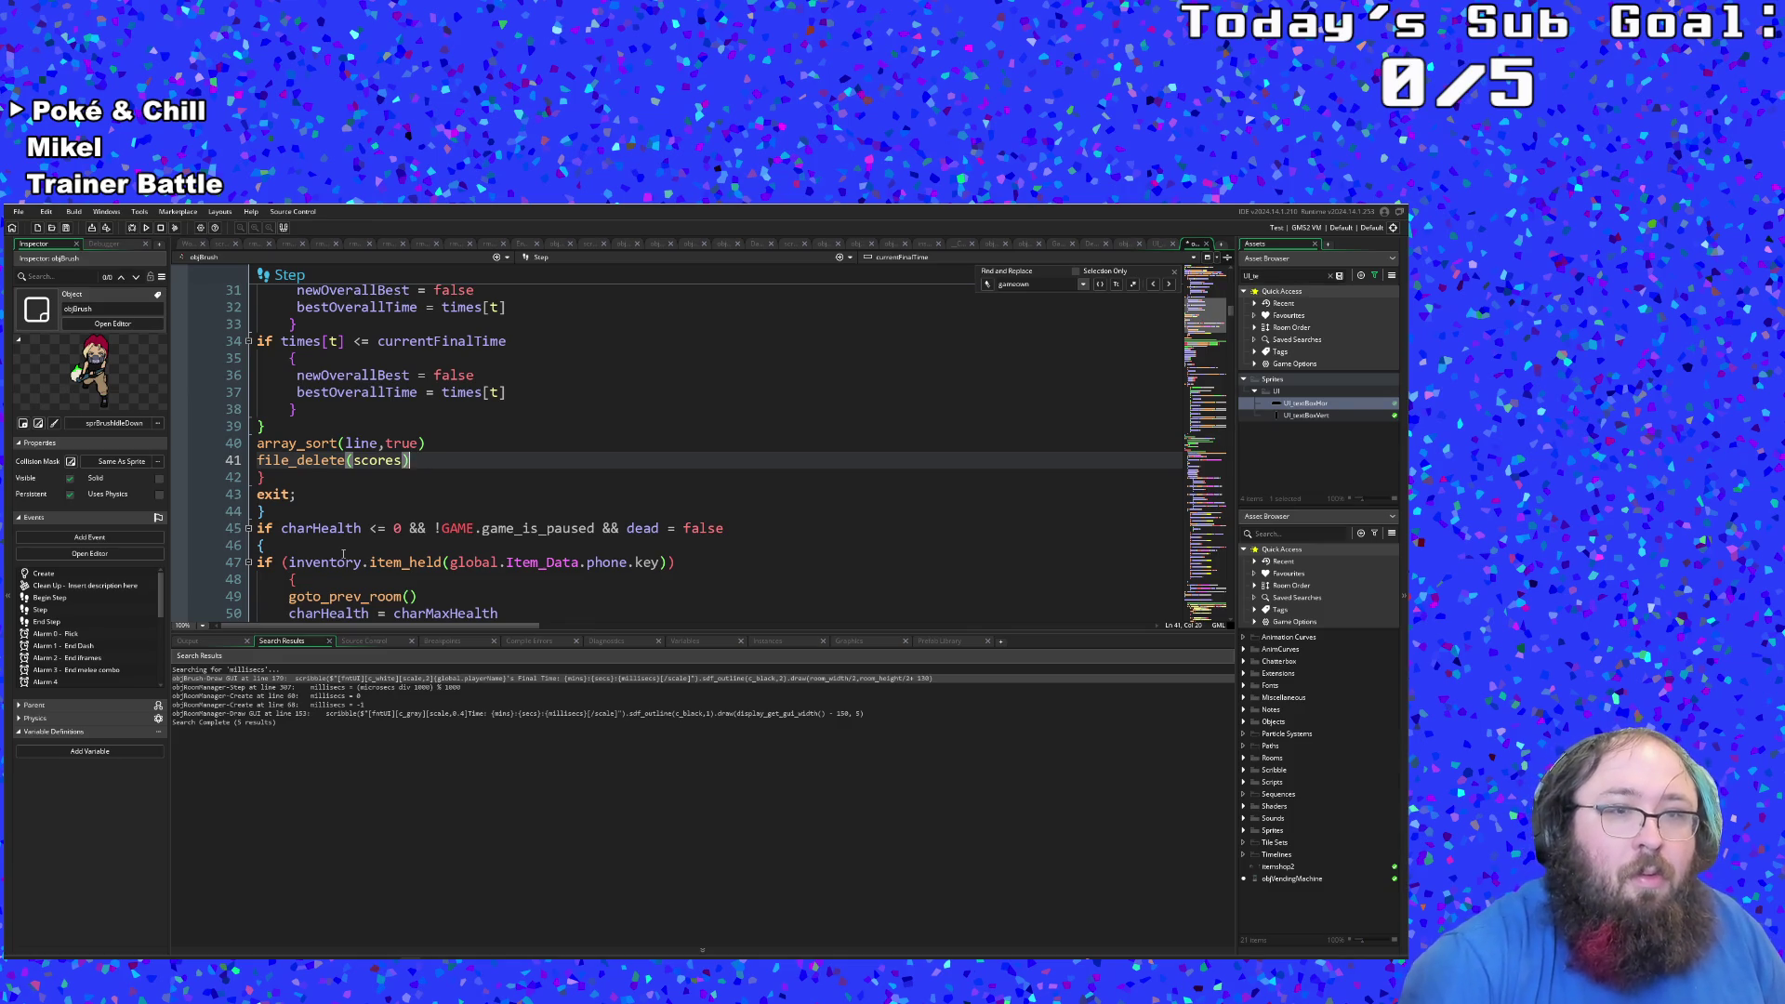
key("Return")
type("f")
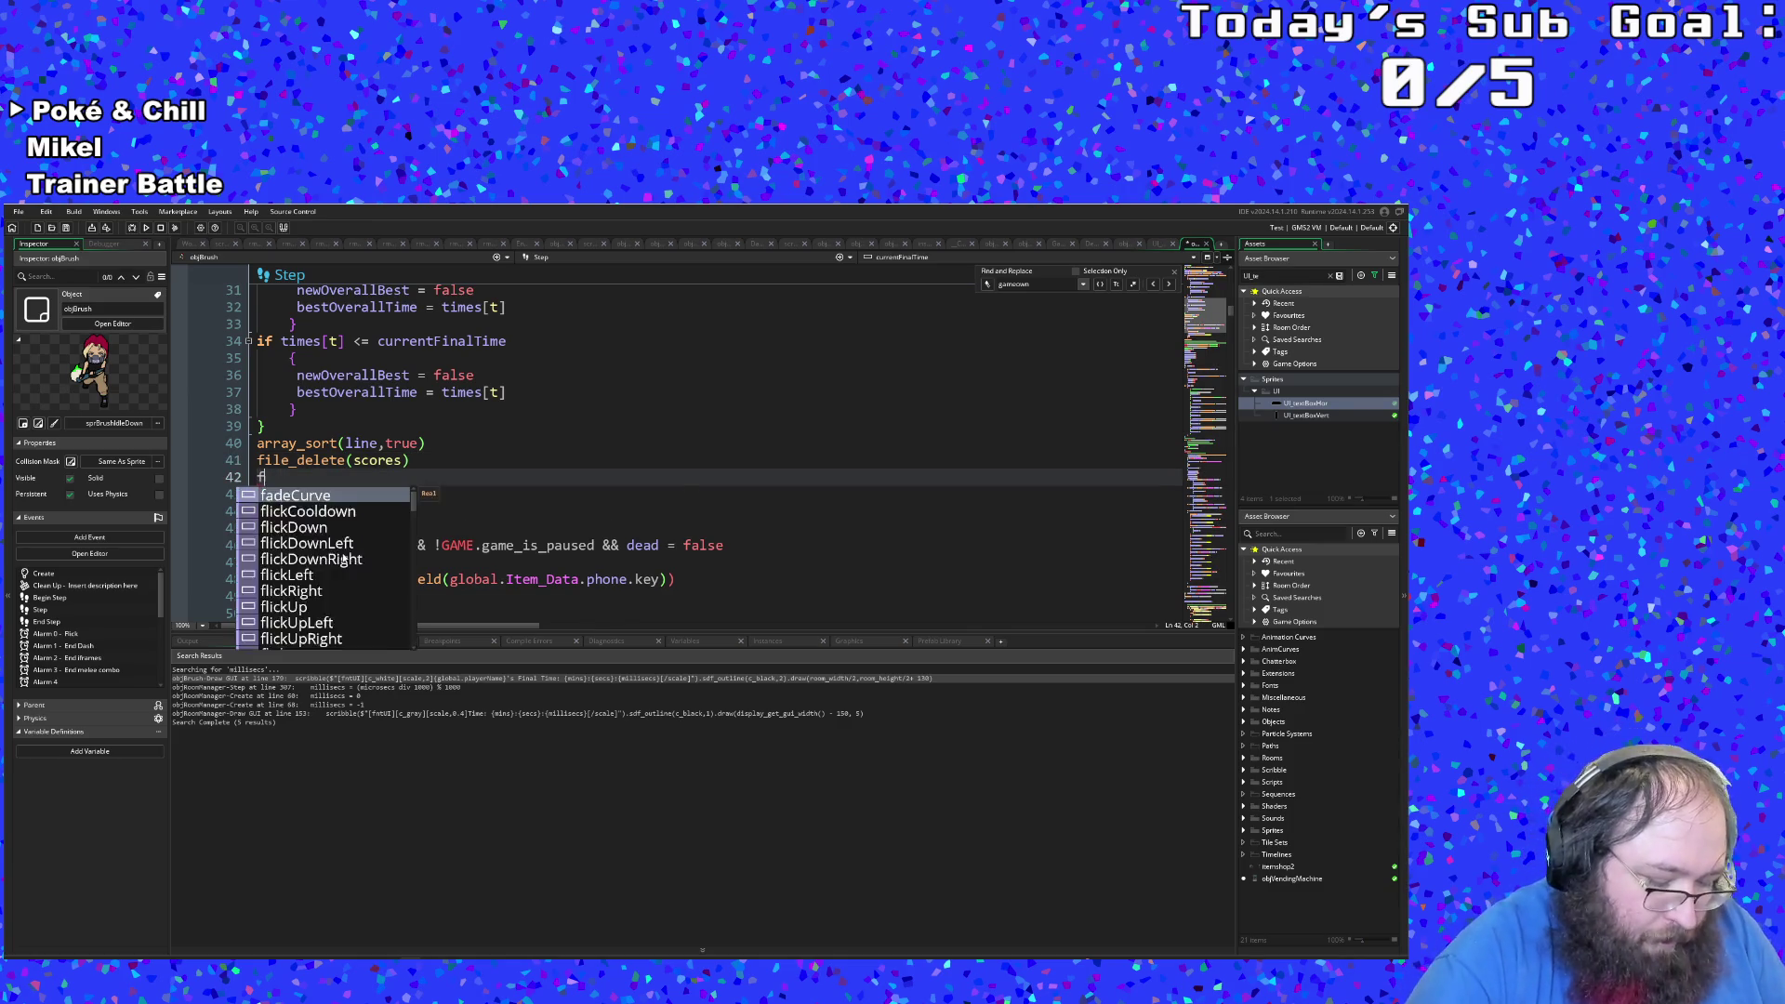
type("ile_te")
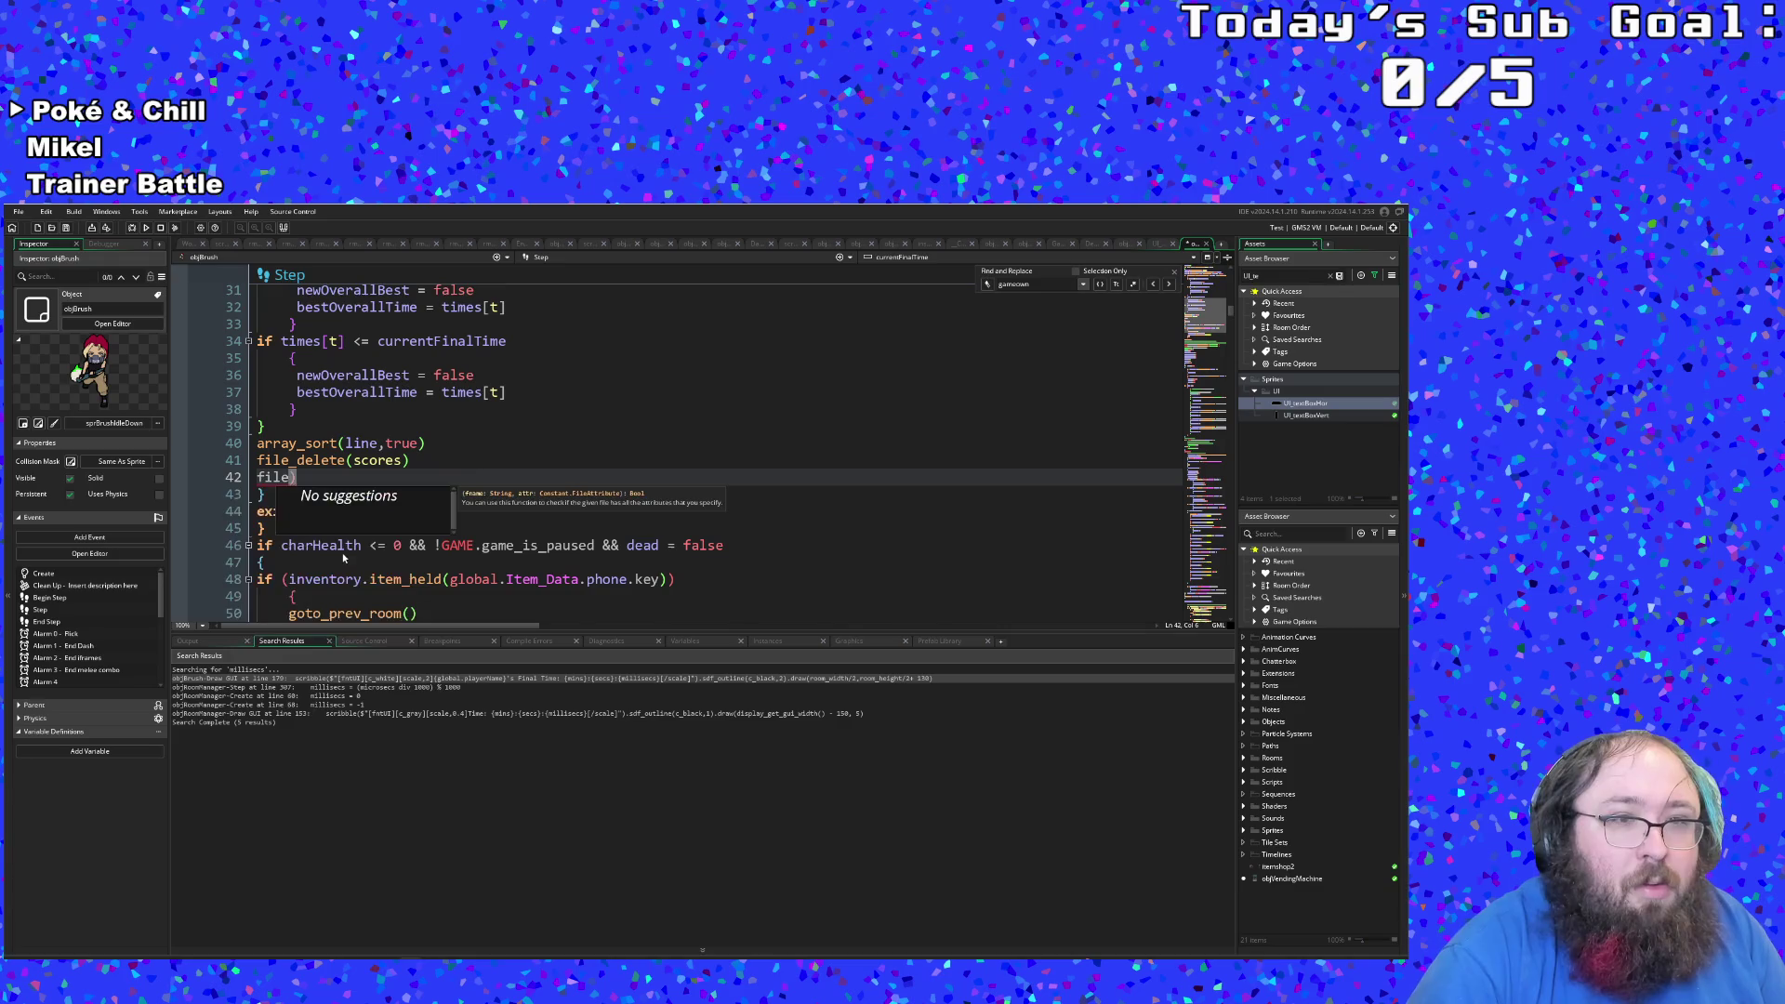
type("xt_")
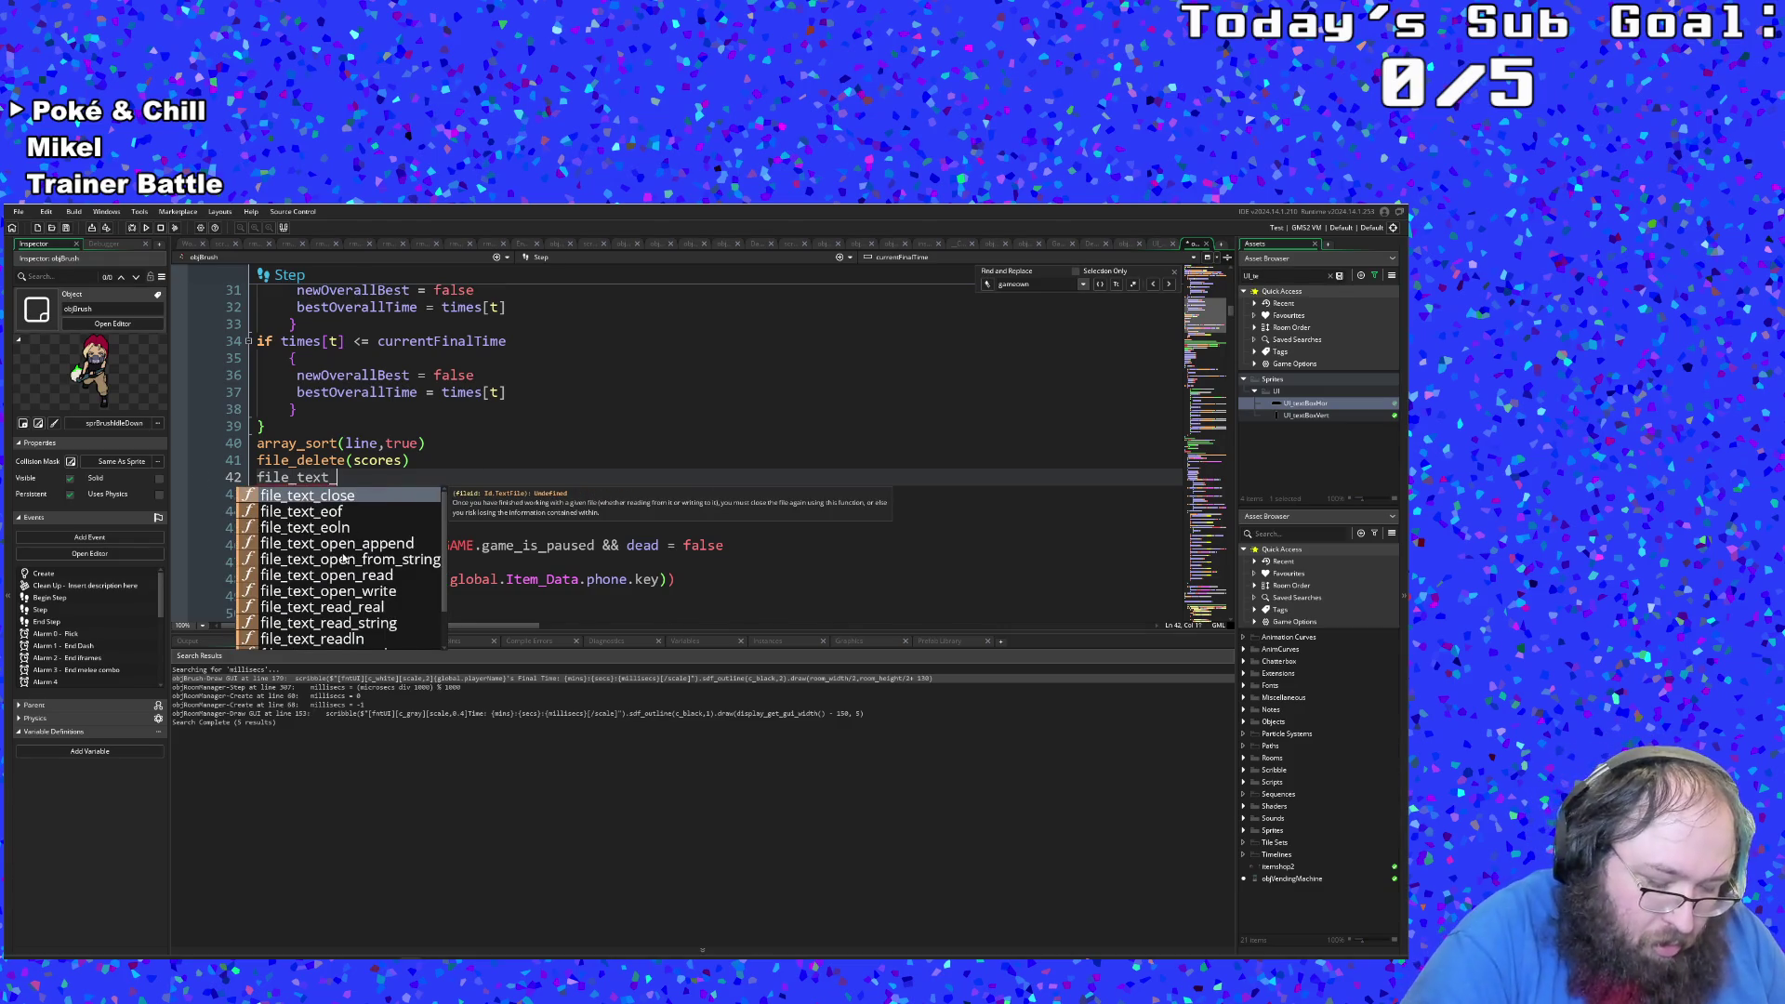
type("open")
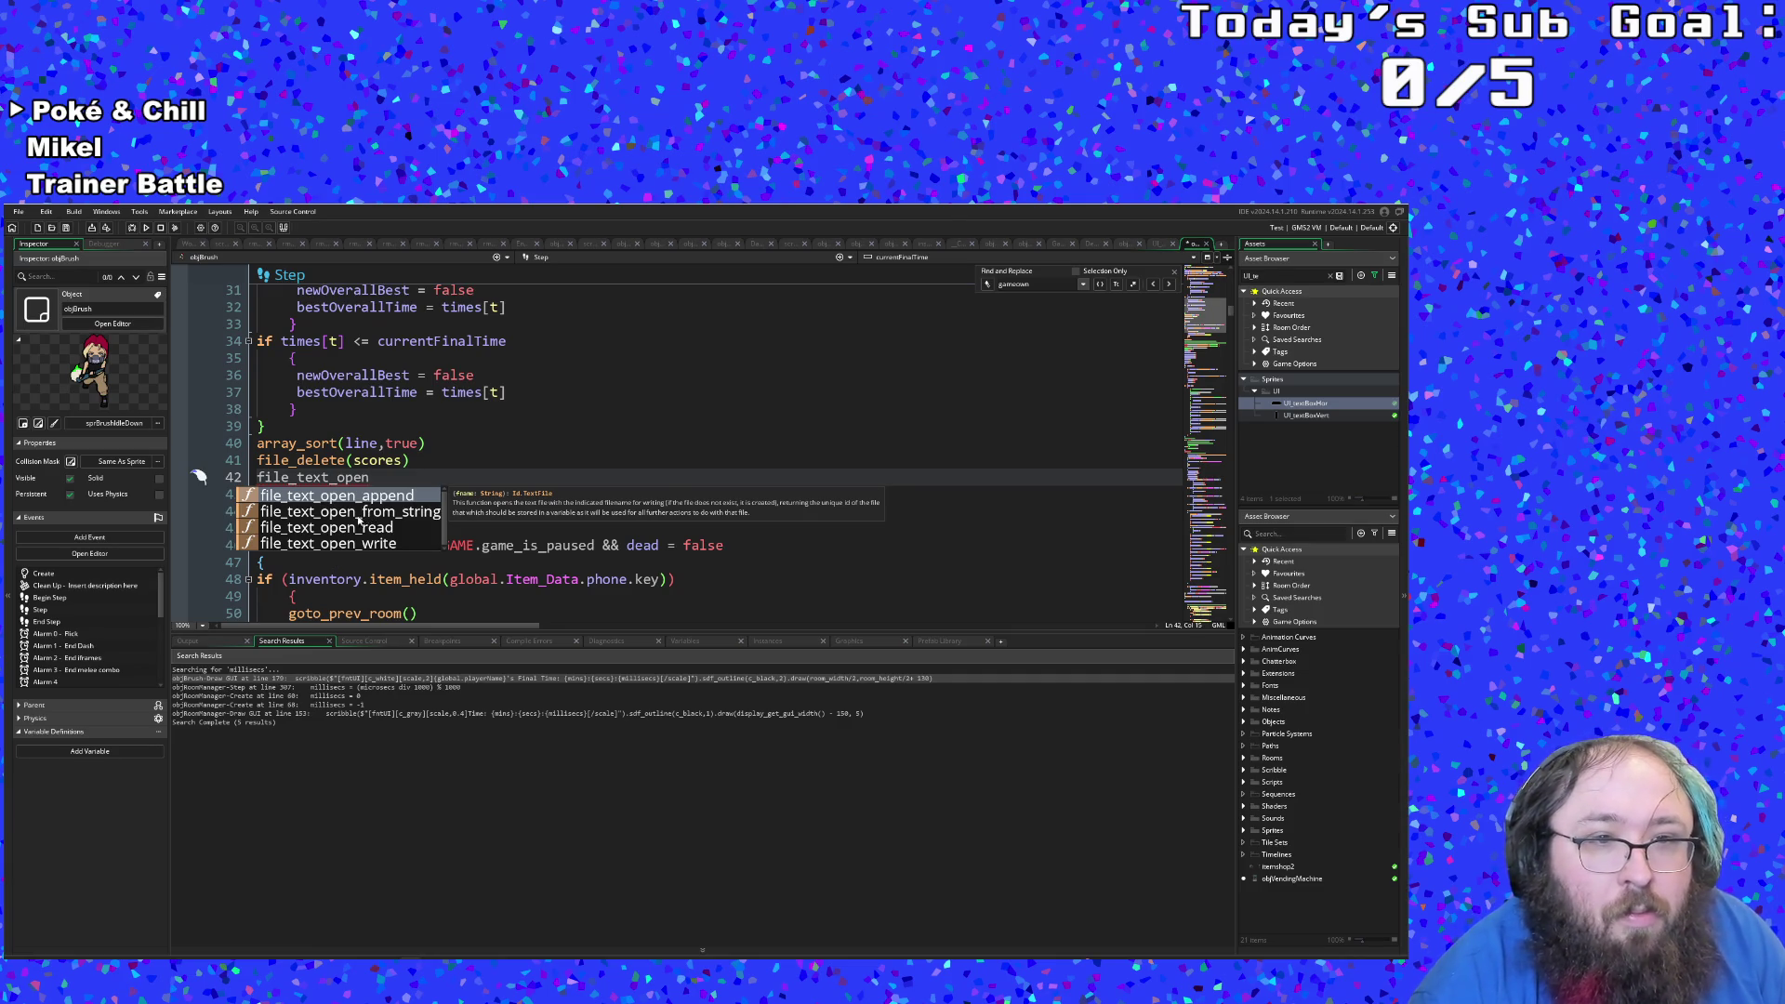
Step: Insert file_text_open_write and copy the "Hiscores/BestTimes.txt" path from line 7
left_click(350, 542)
key("Escape")
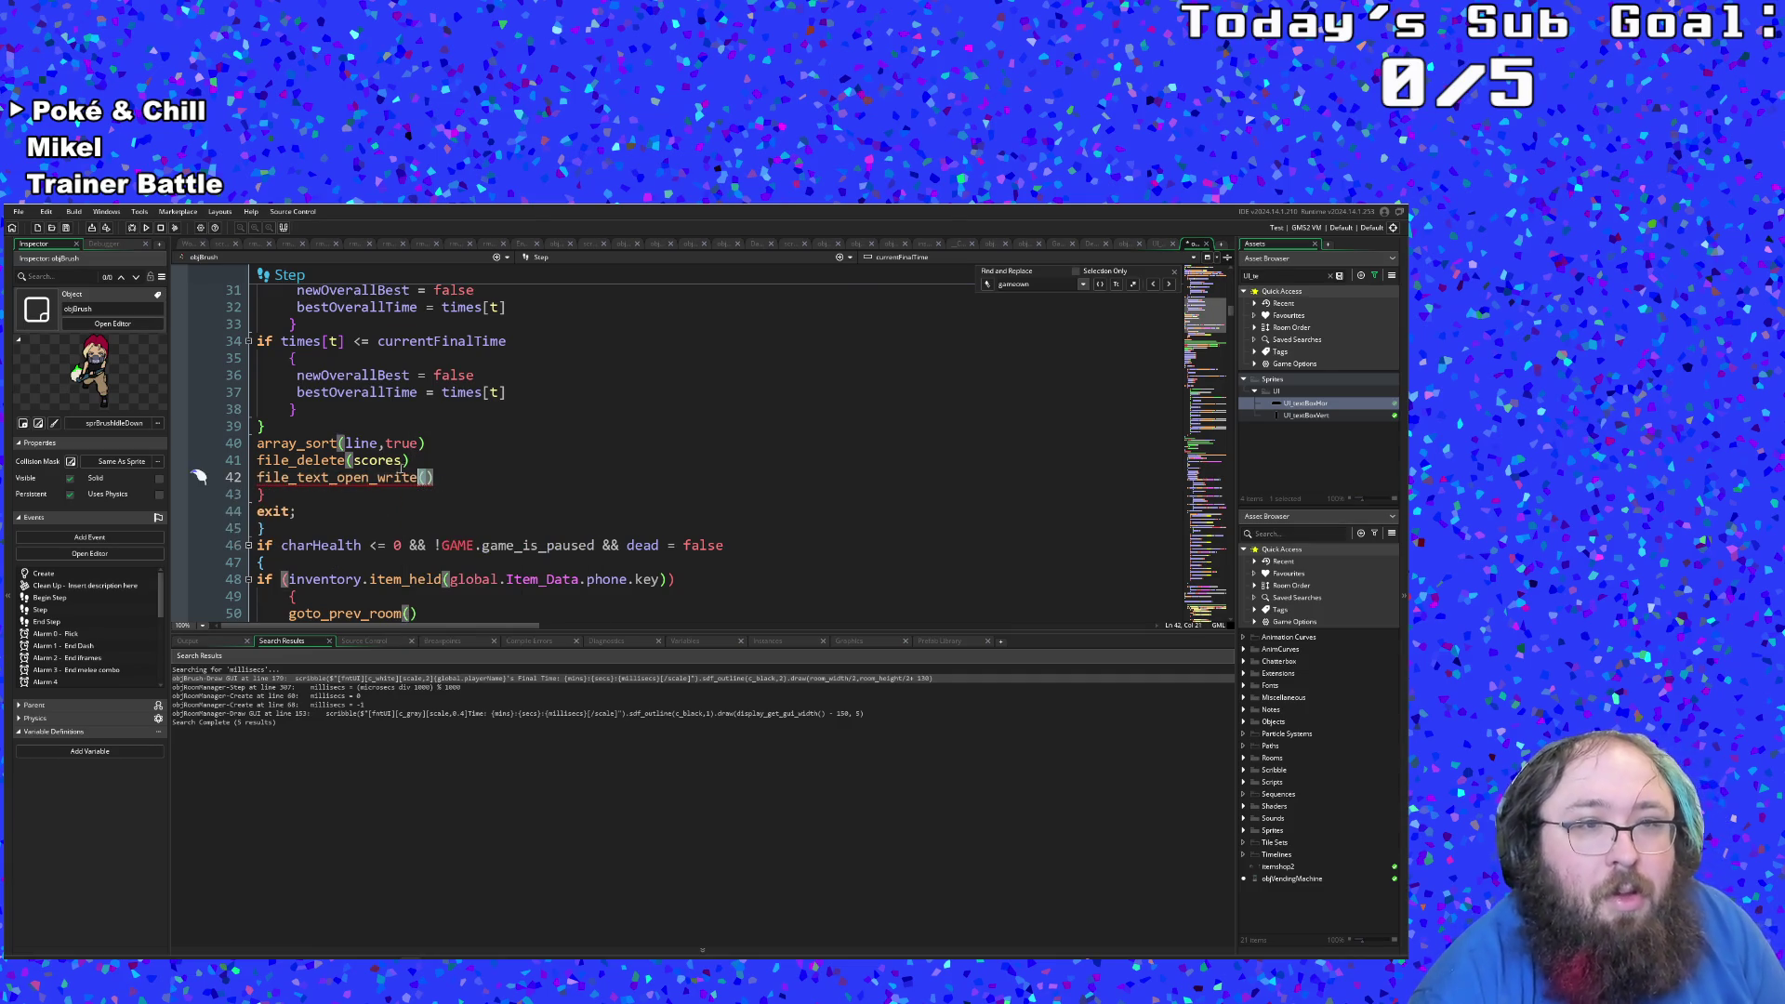
scroll(350, 469, "up", 10)
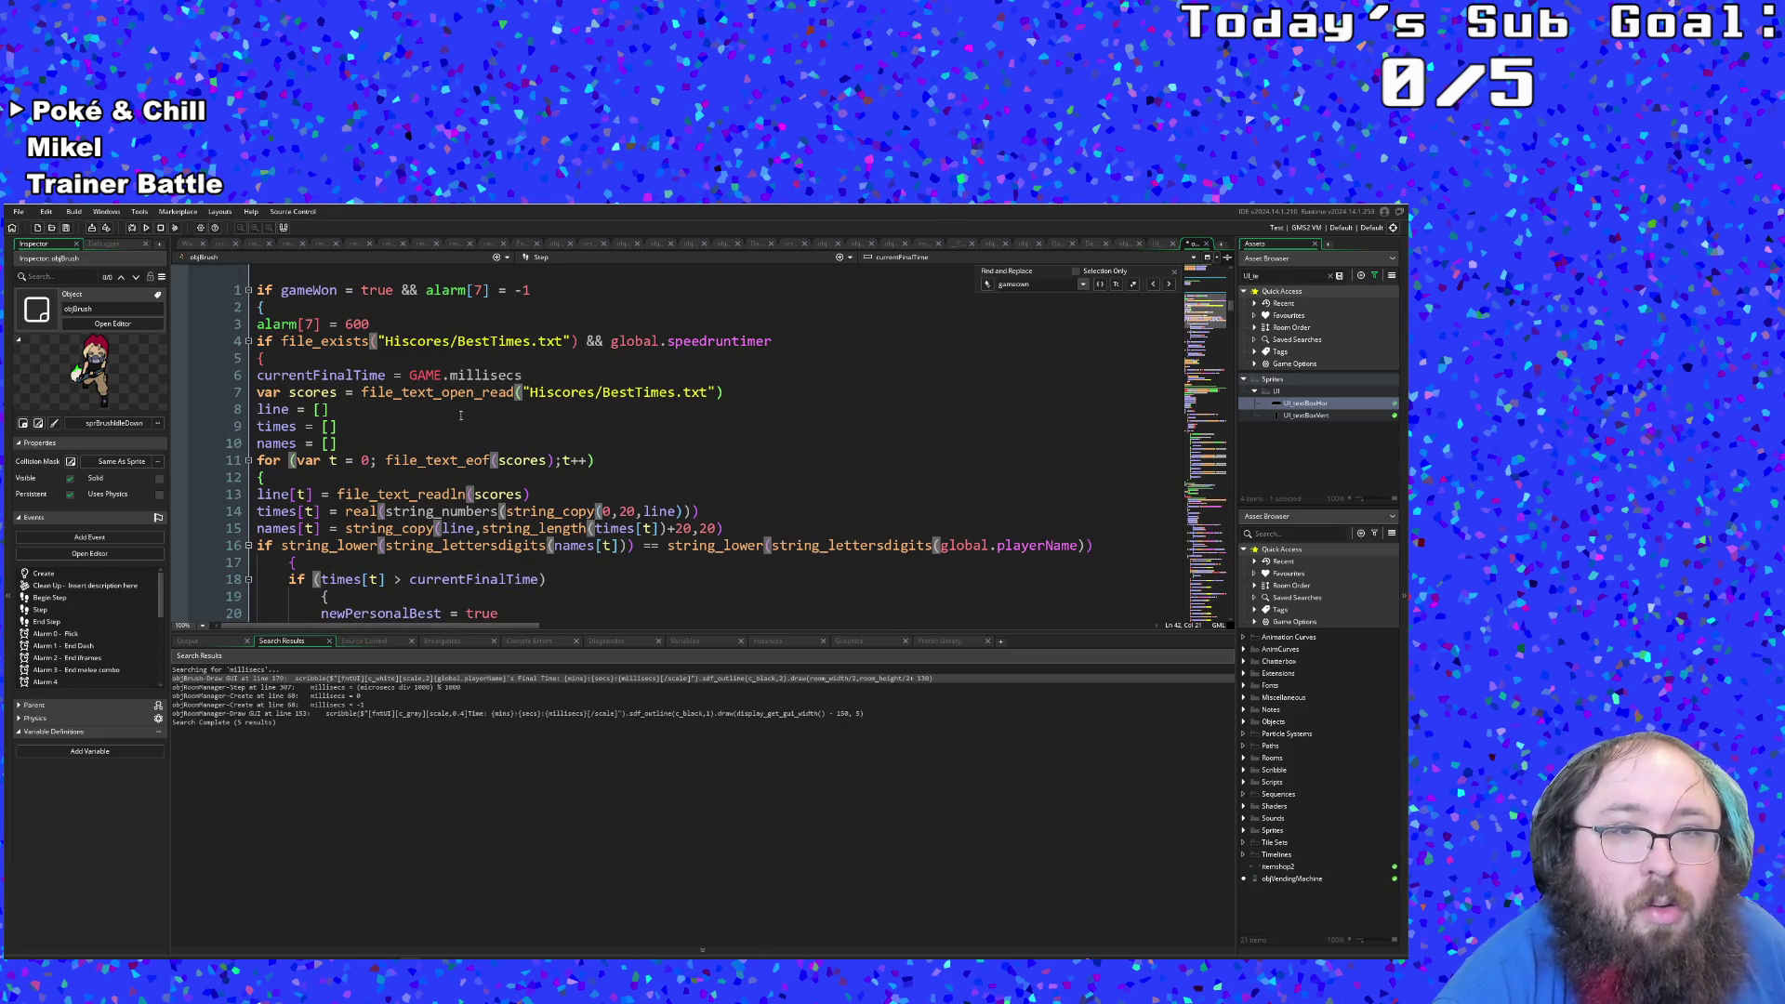
left_click_drag(524, 392, 723, 391)
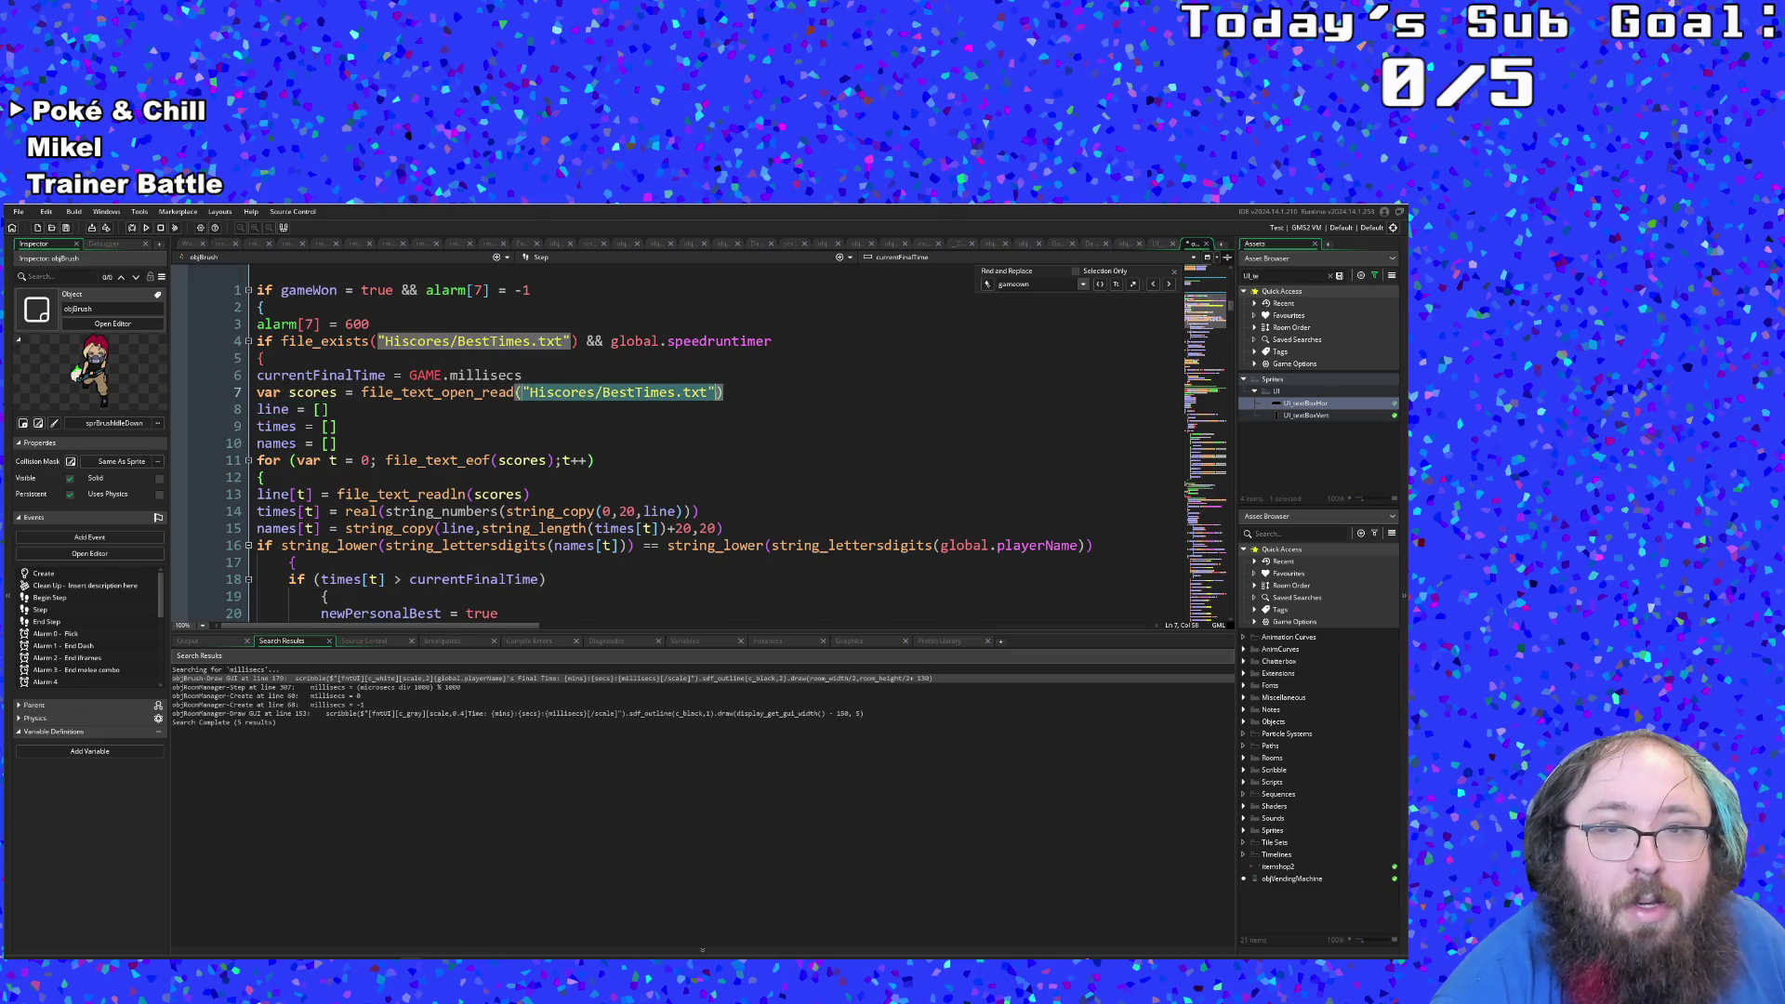
right_click(714, 395)
left_click(733, 413)
Step: Paste the path as the file_text_open_write argument and start a new line
scroll(475, 405, "down", 14)
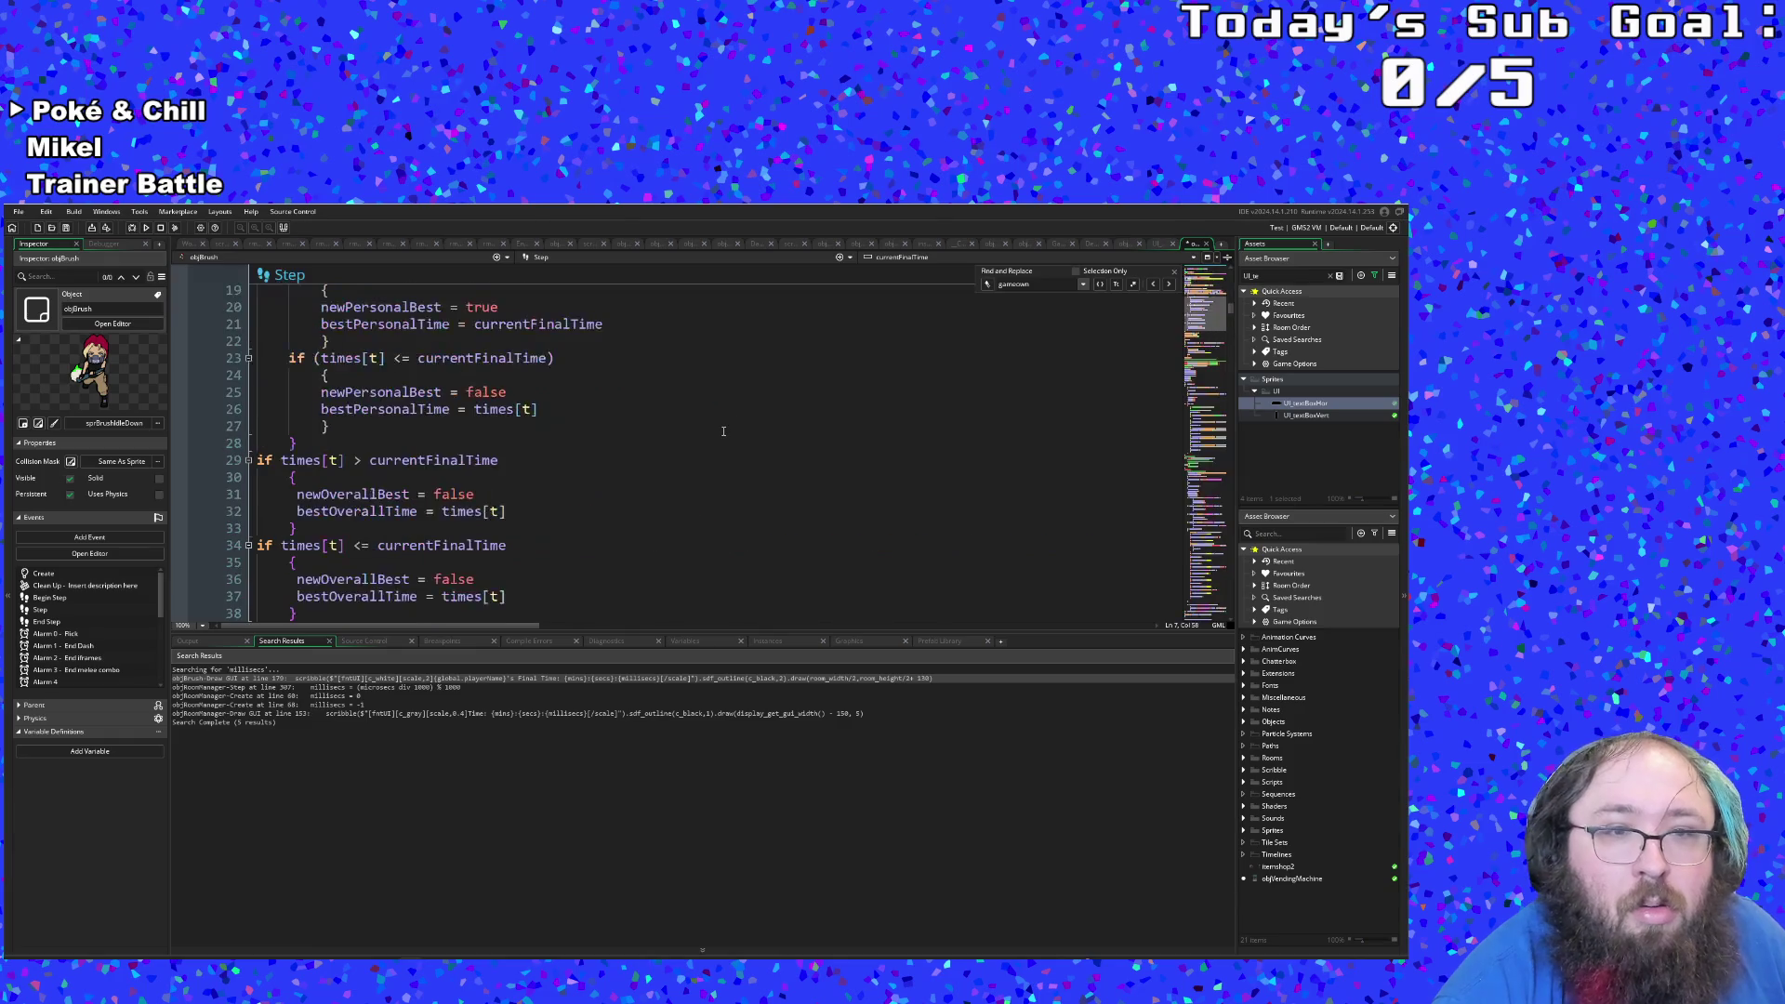
scroll(474, 406, "up", 4)
left_click(426, 477)
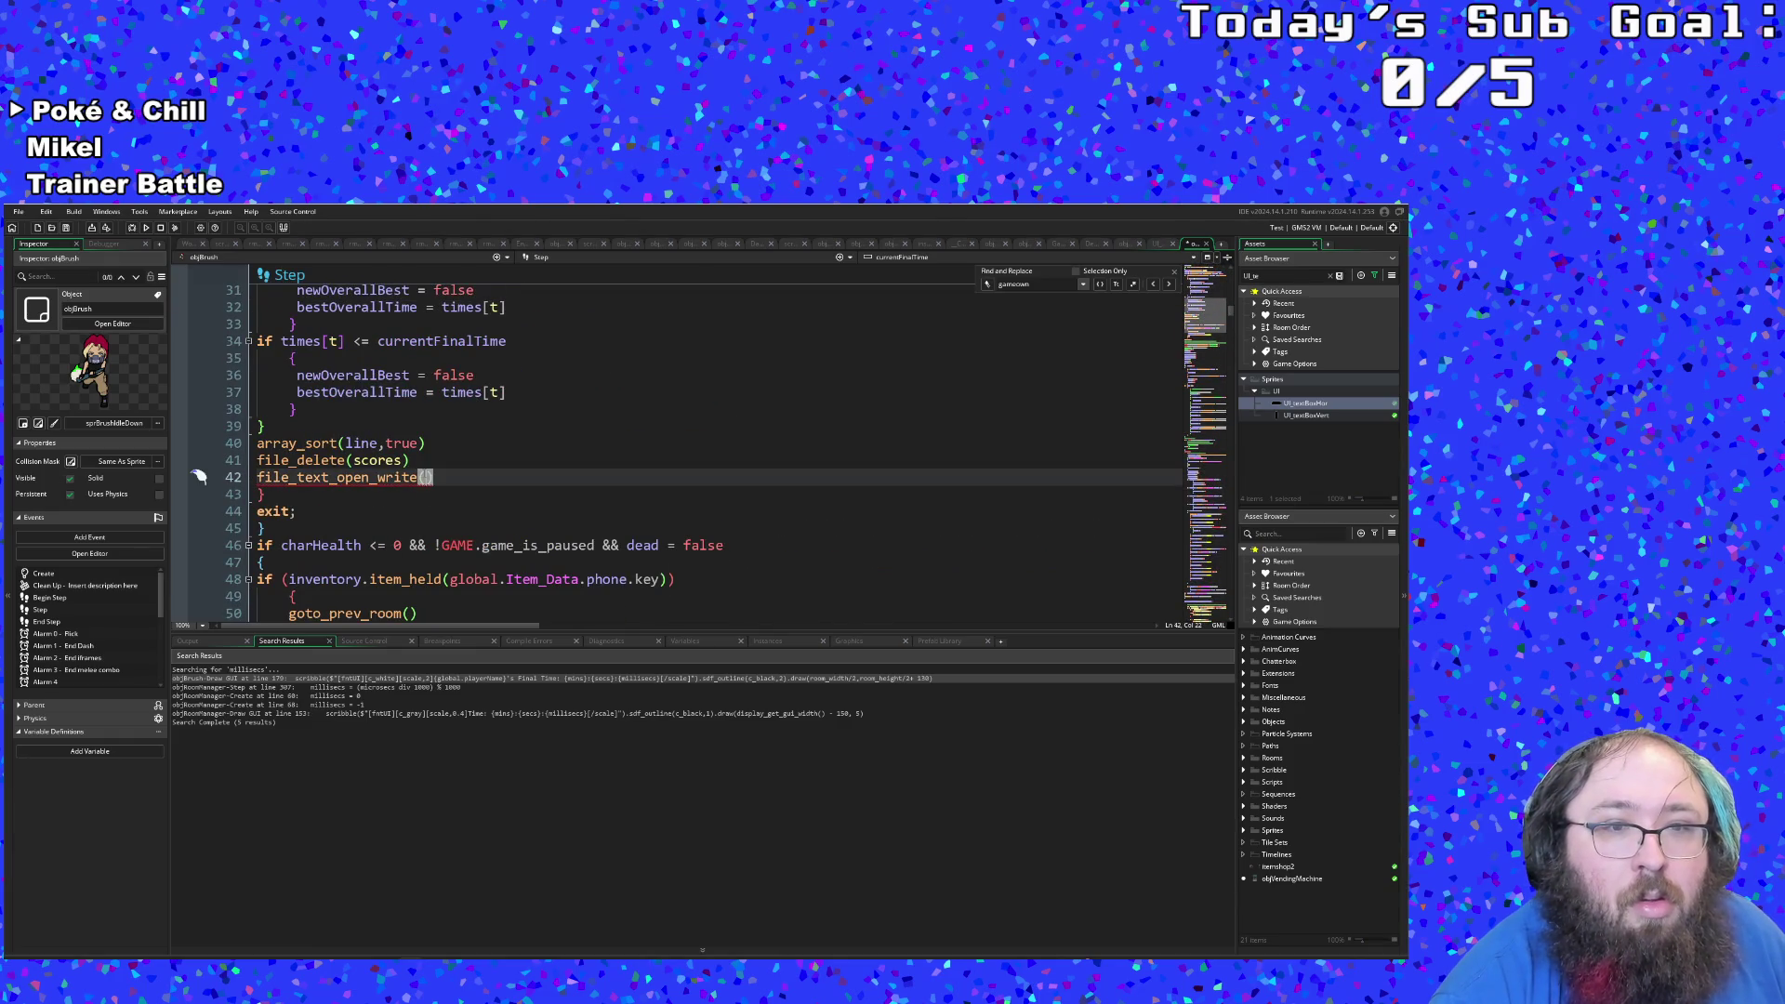
key("ctrl+v")
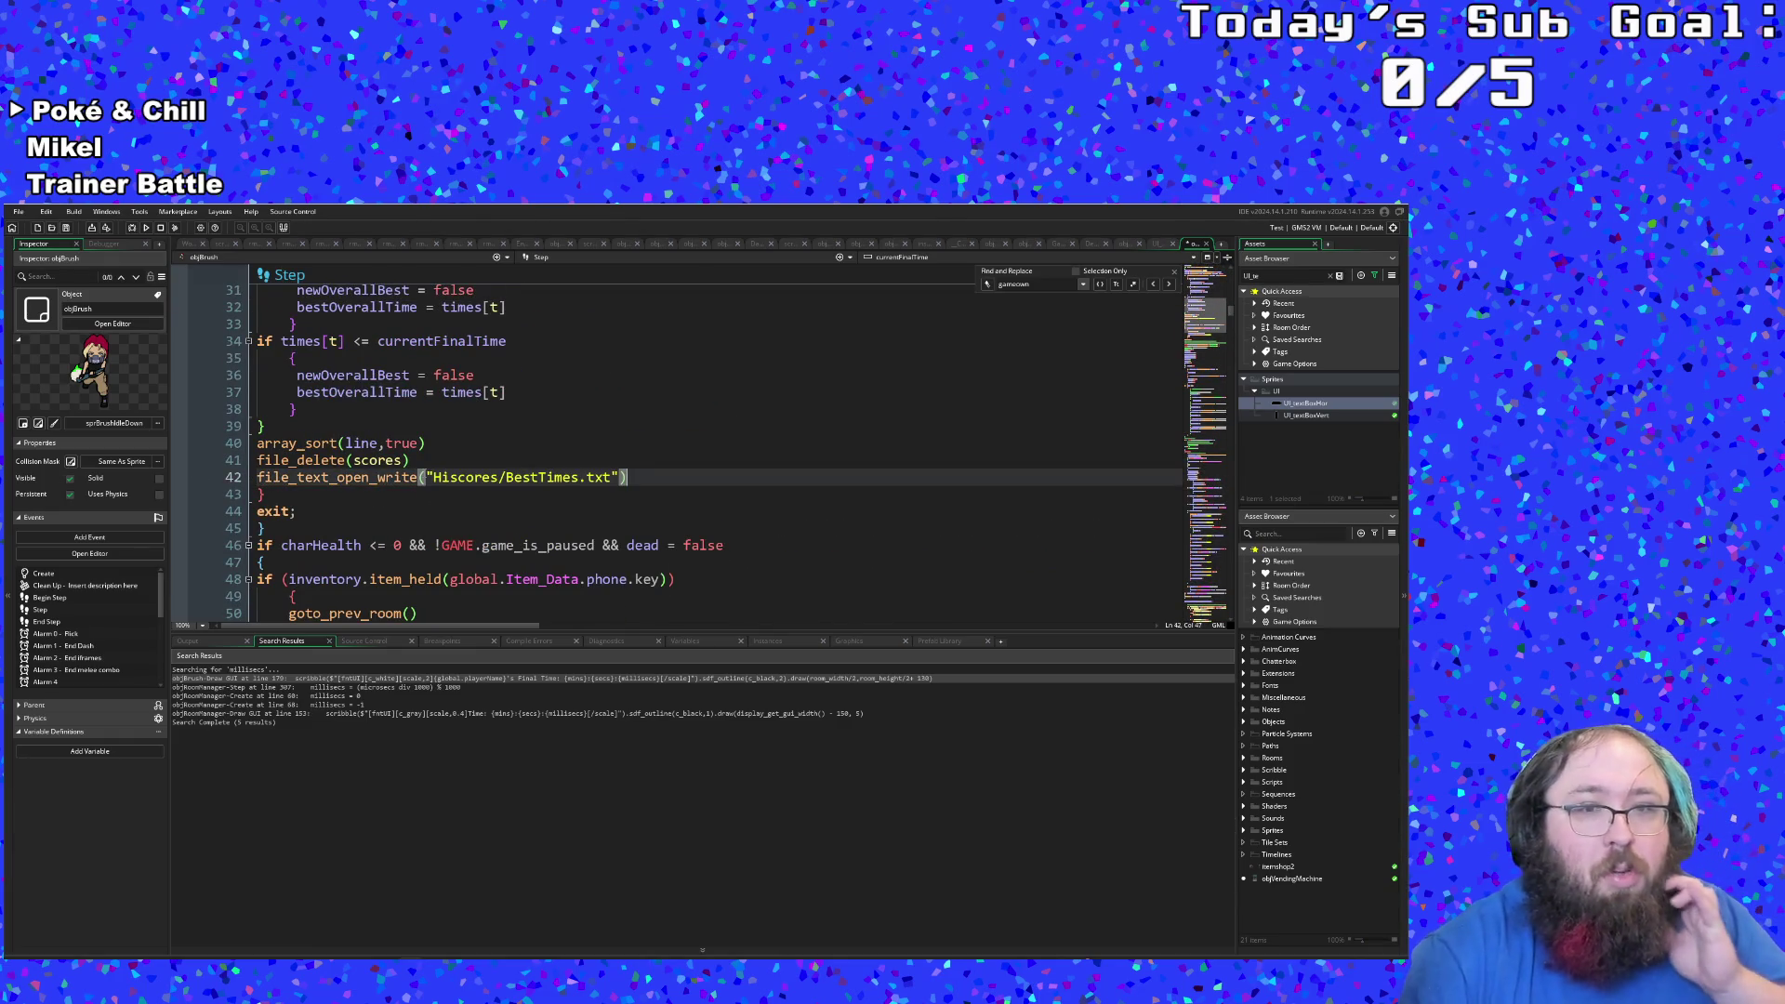
key("Return")
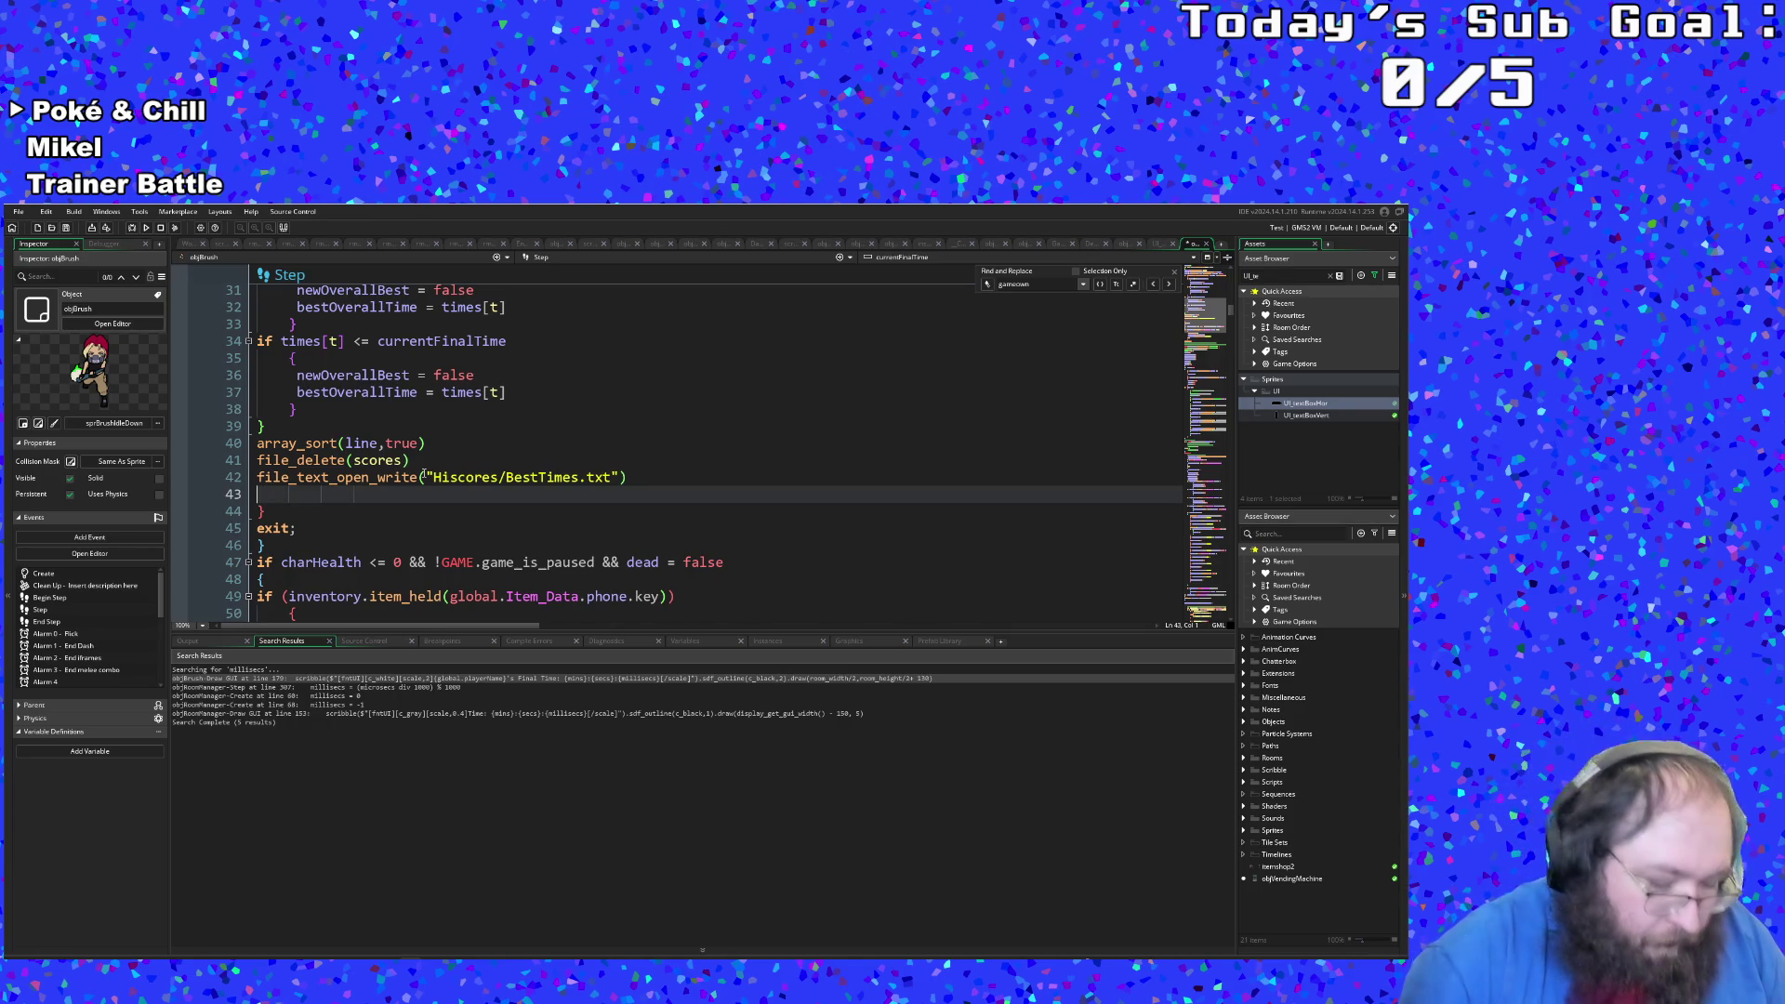
Step: Start the loop header as for (var w = 0; removing the stray var
type("for")
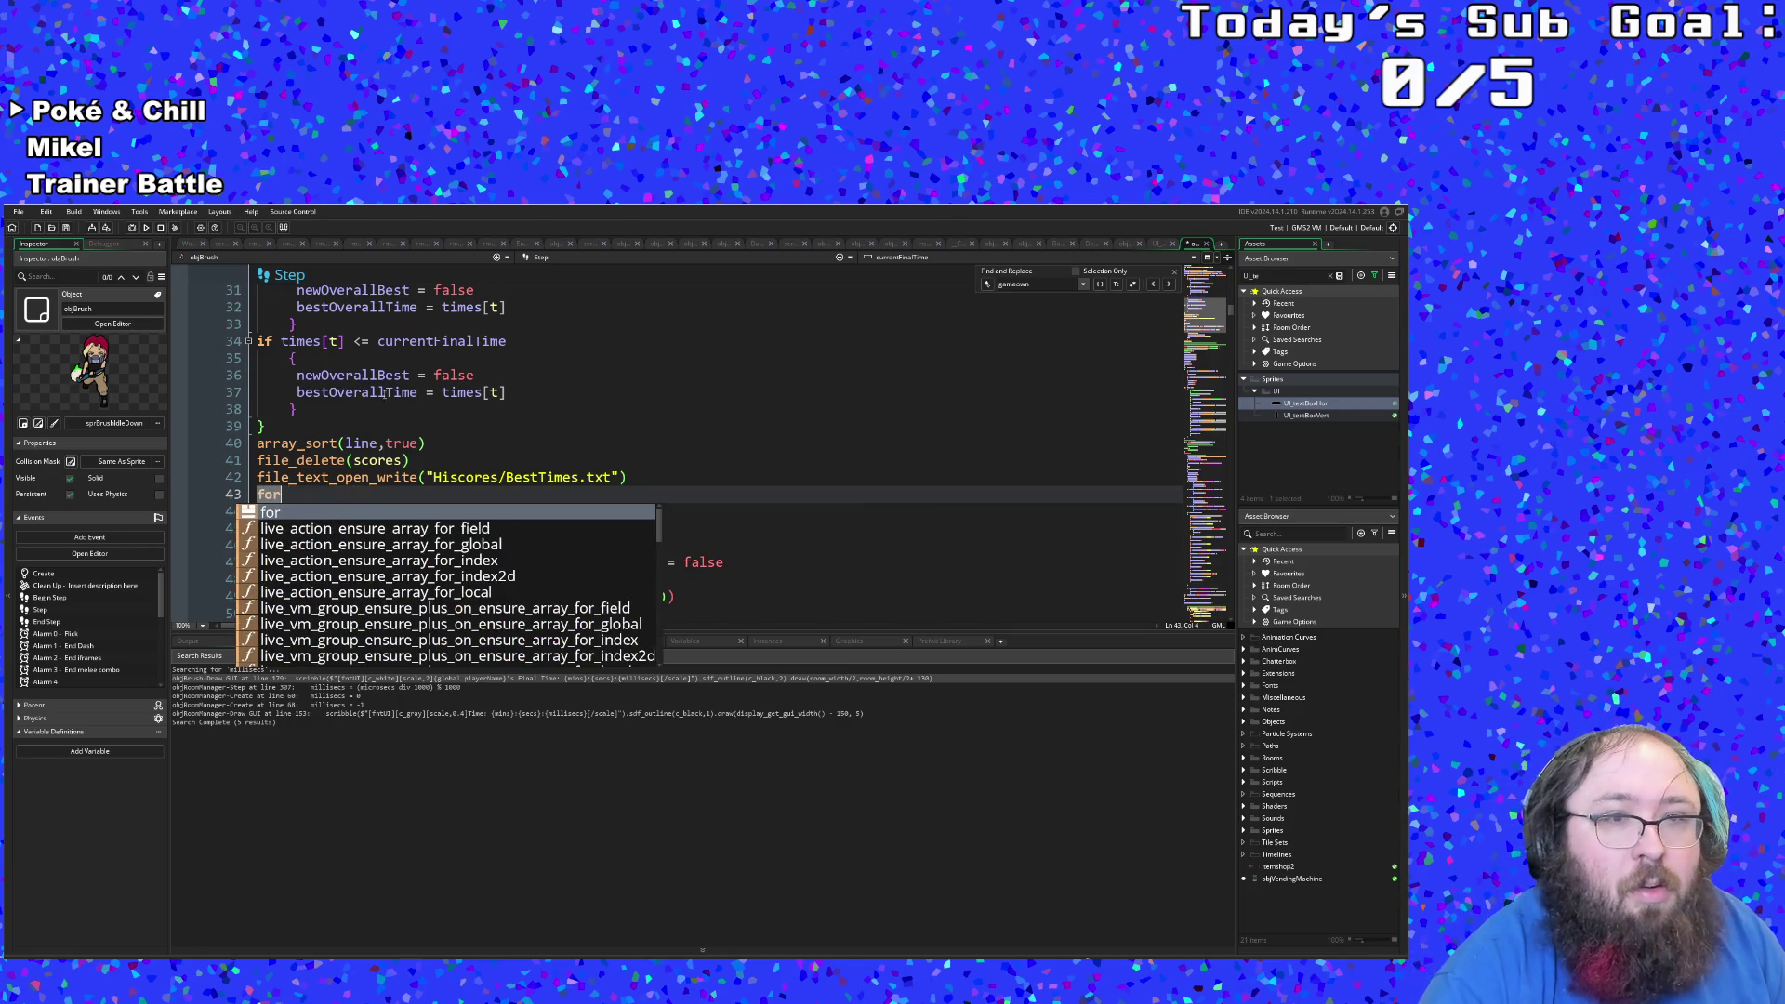
left_click(386, 462)
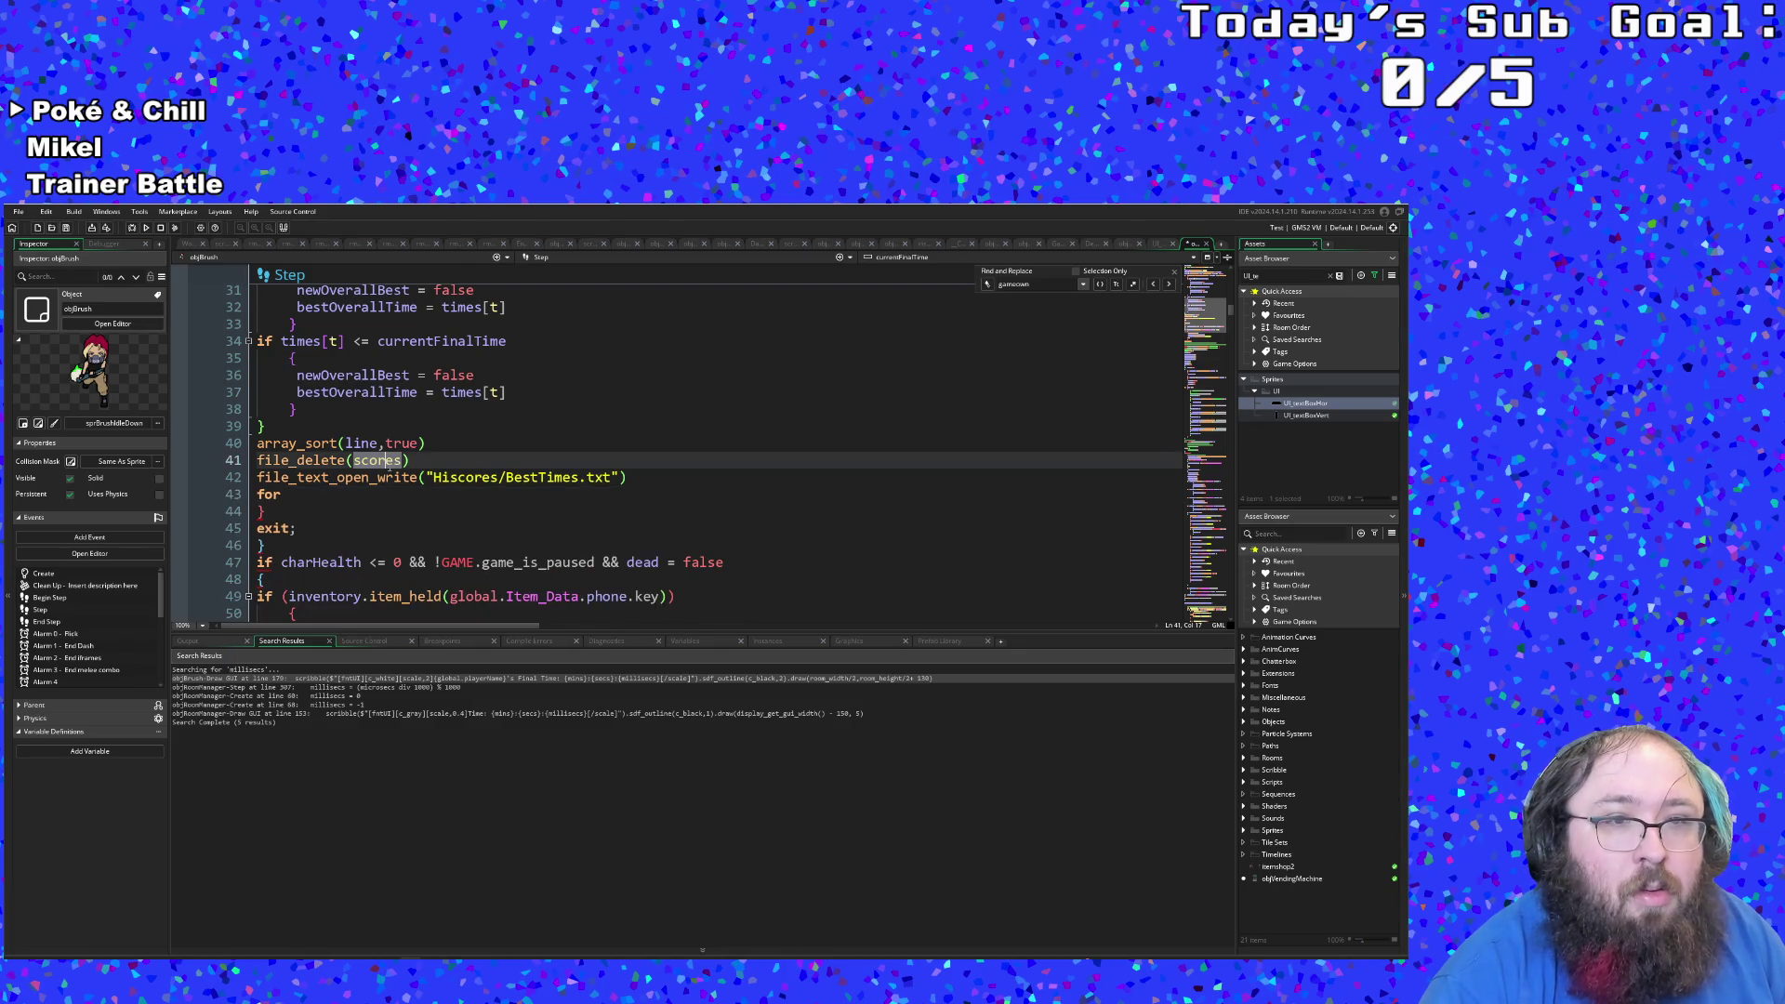
left_click(288, 496)
type("(")
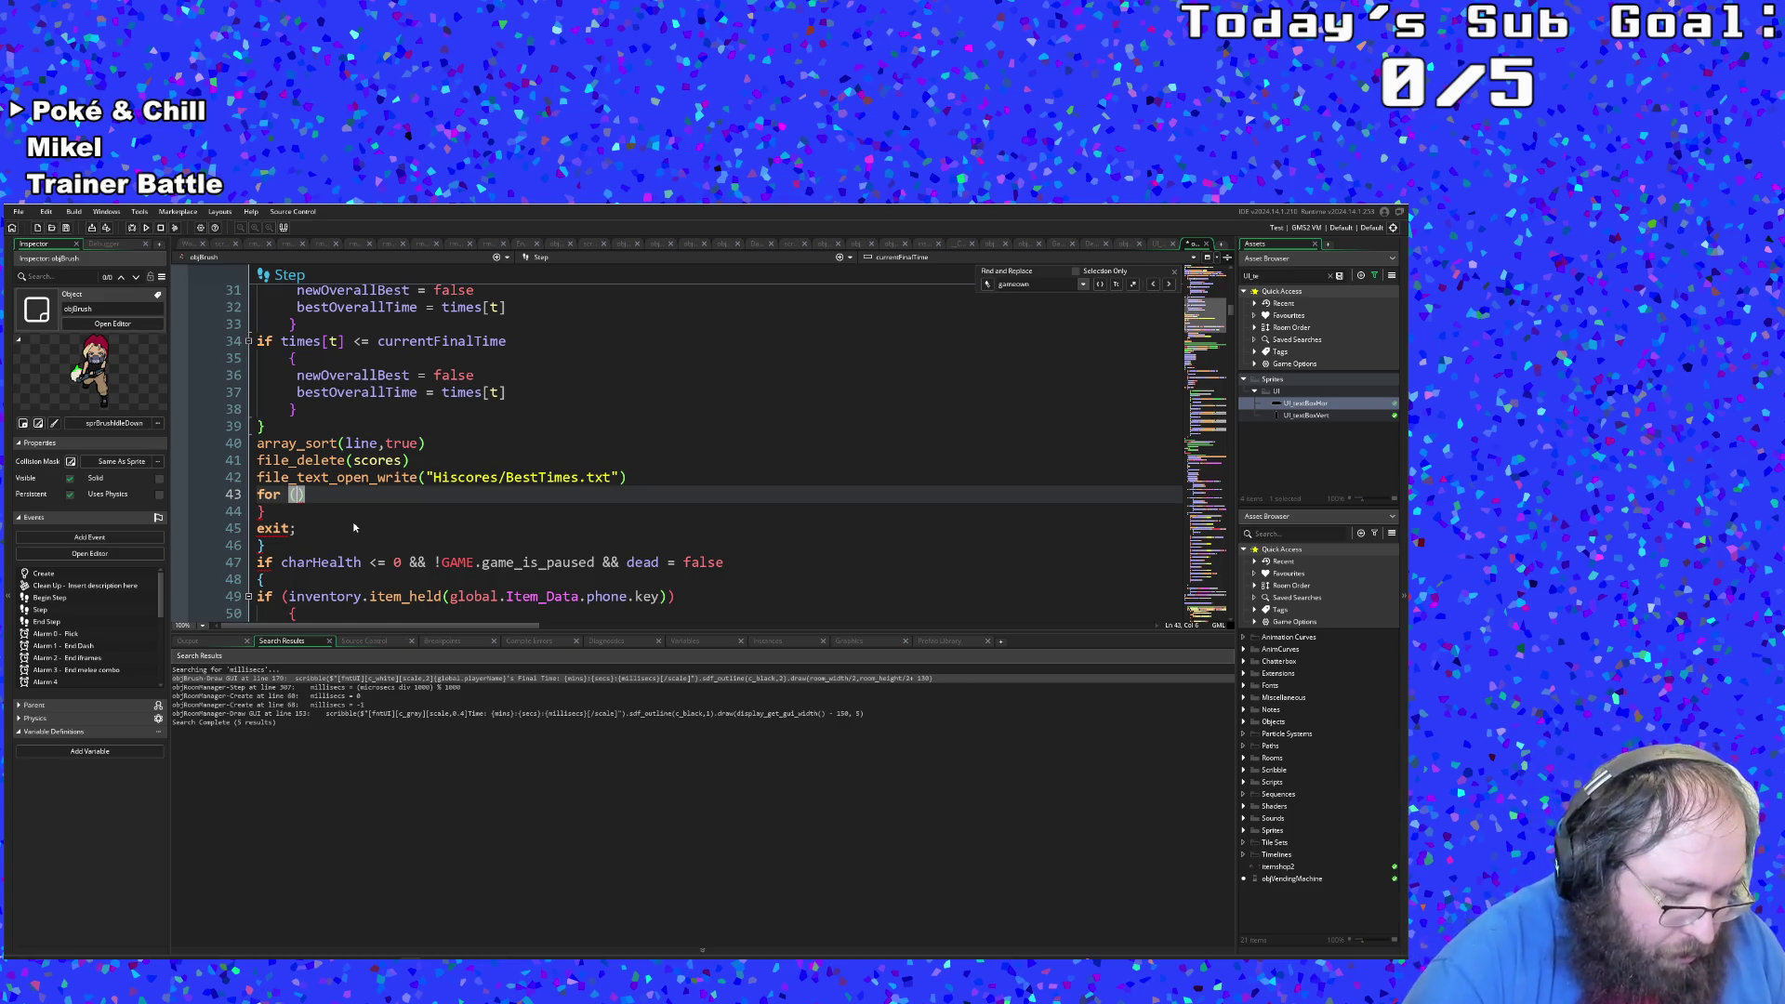
type("var w")
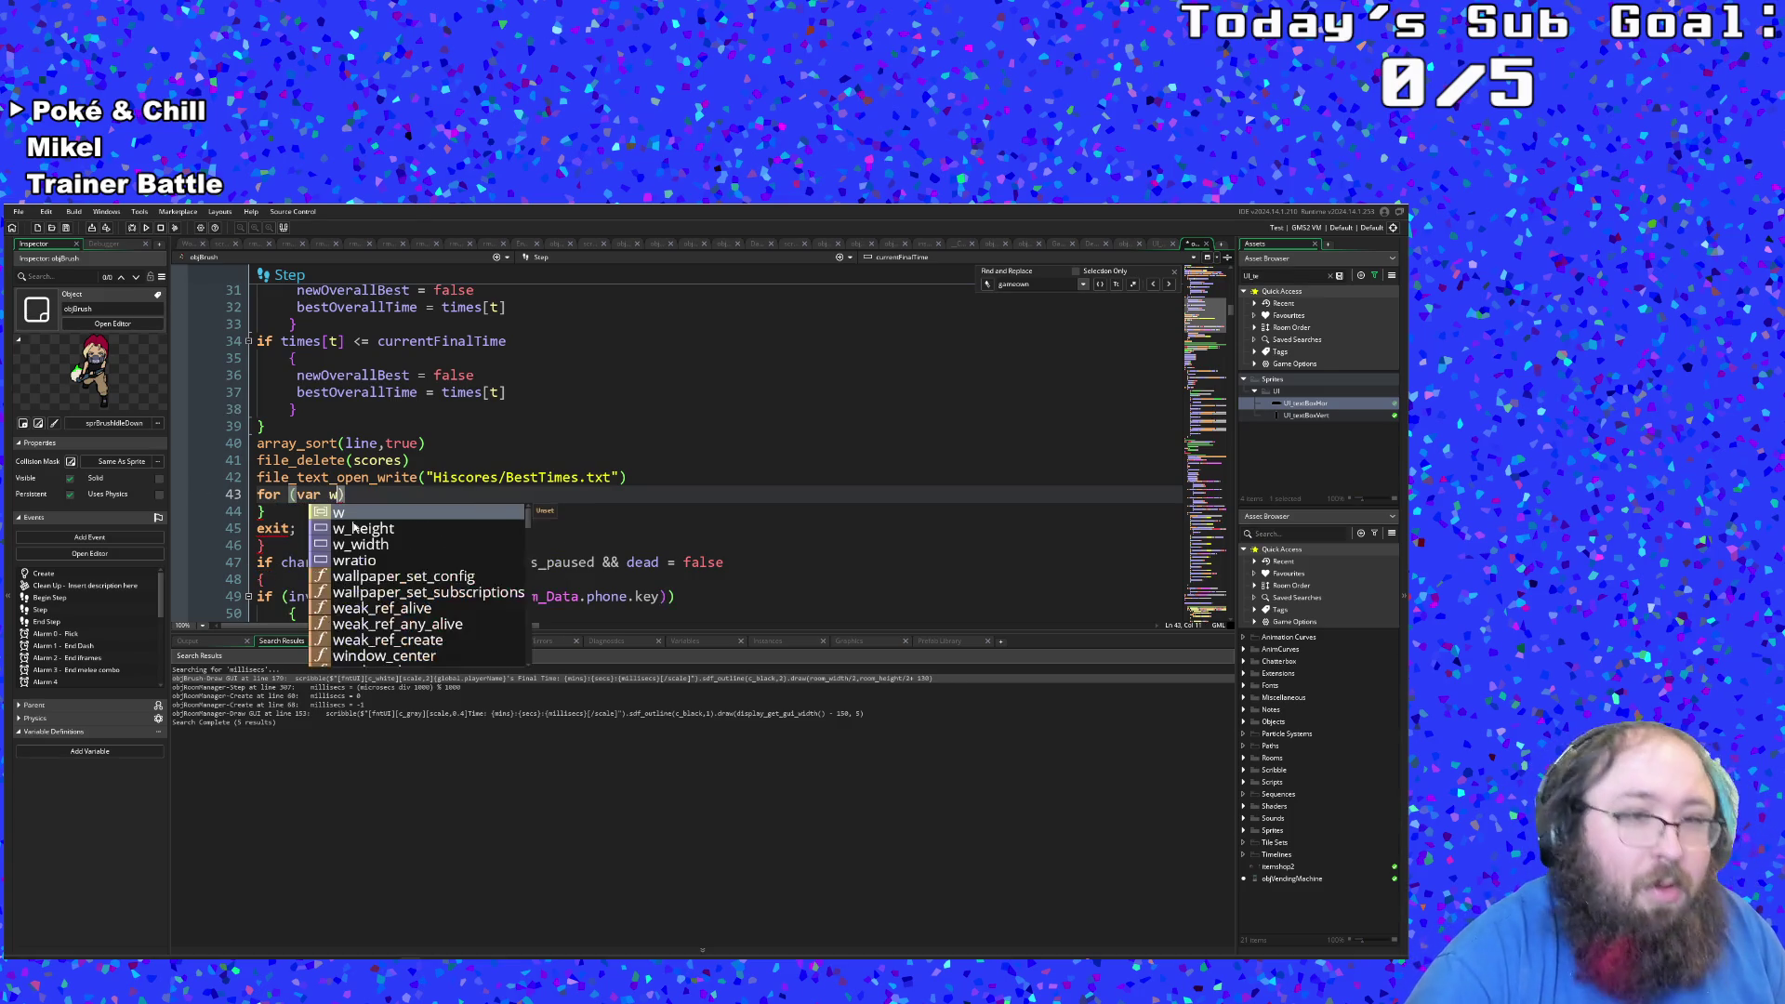
type(" = 0")
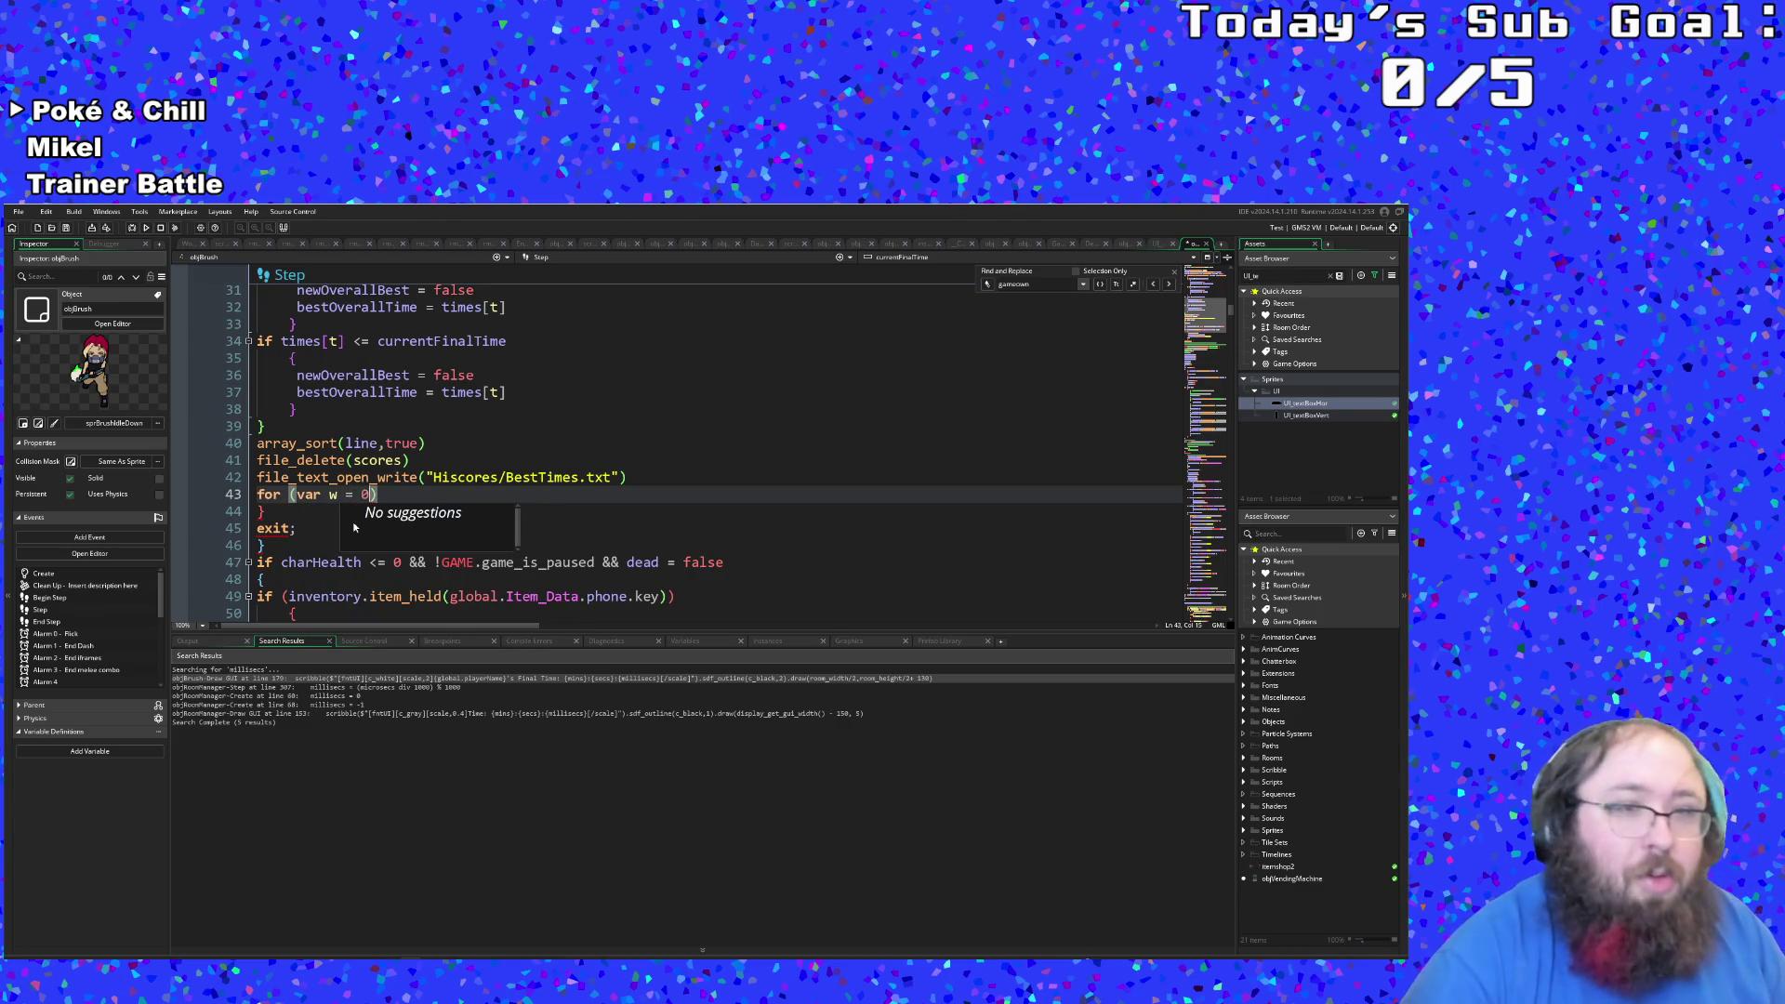
type(" va")
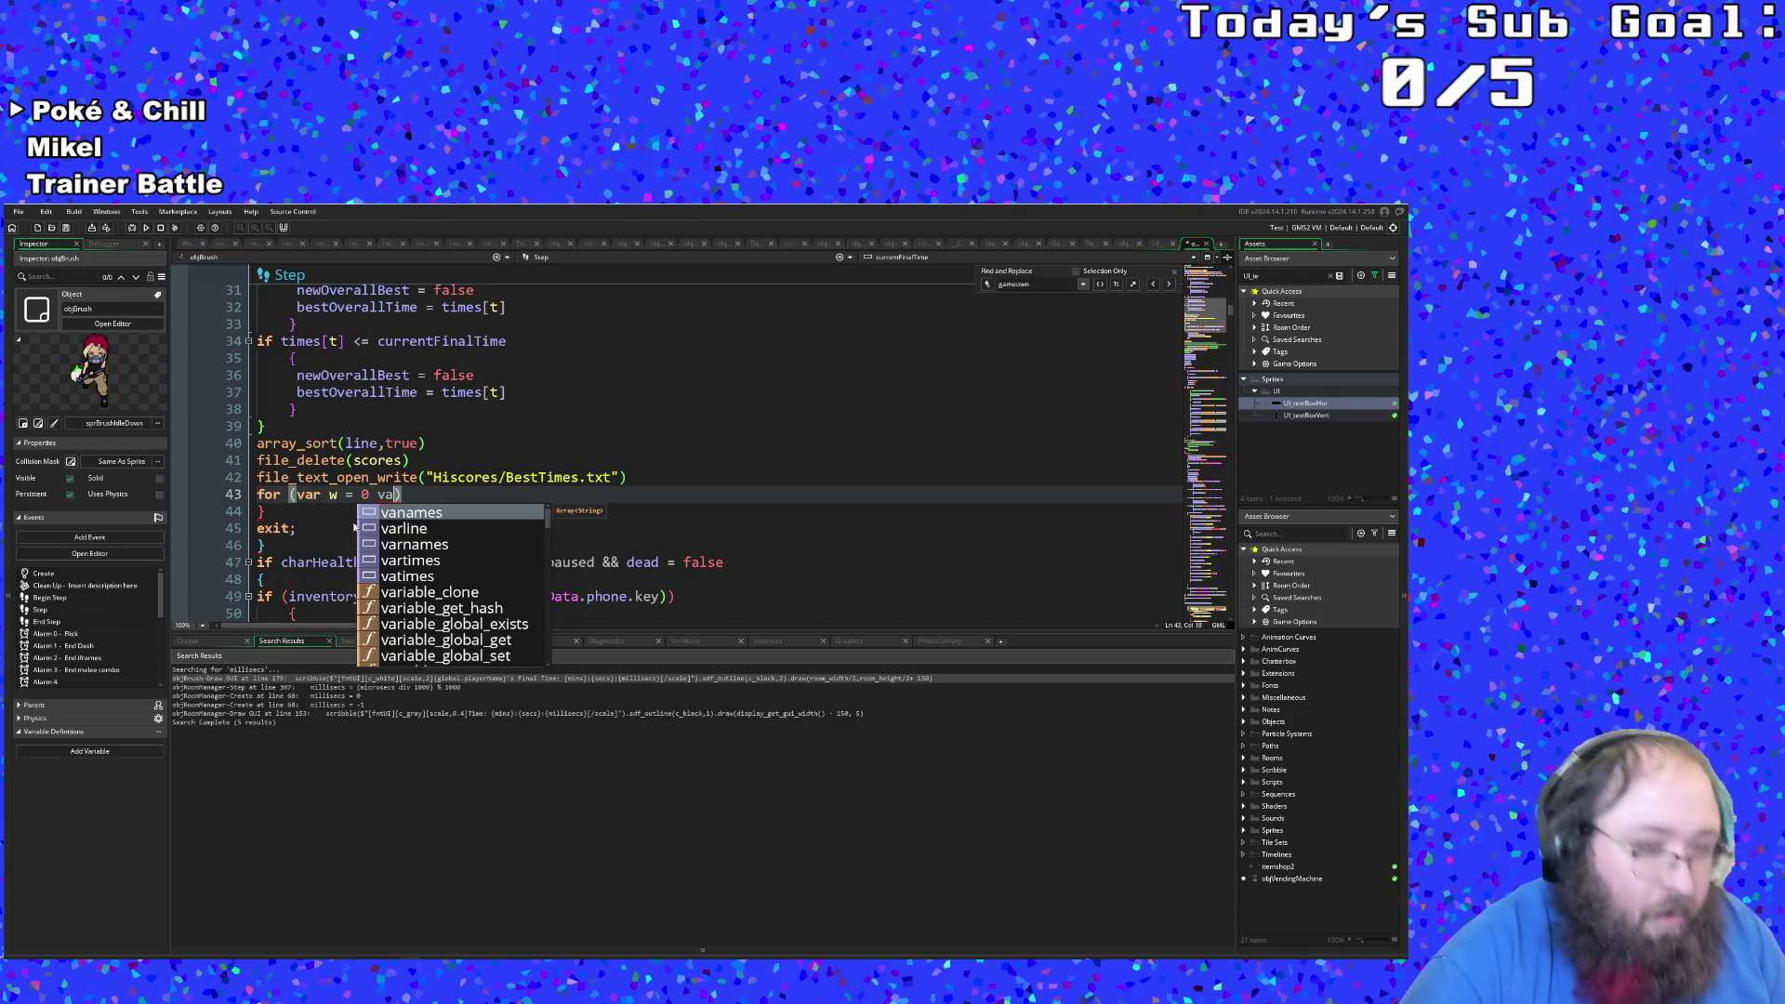
type("r")
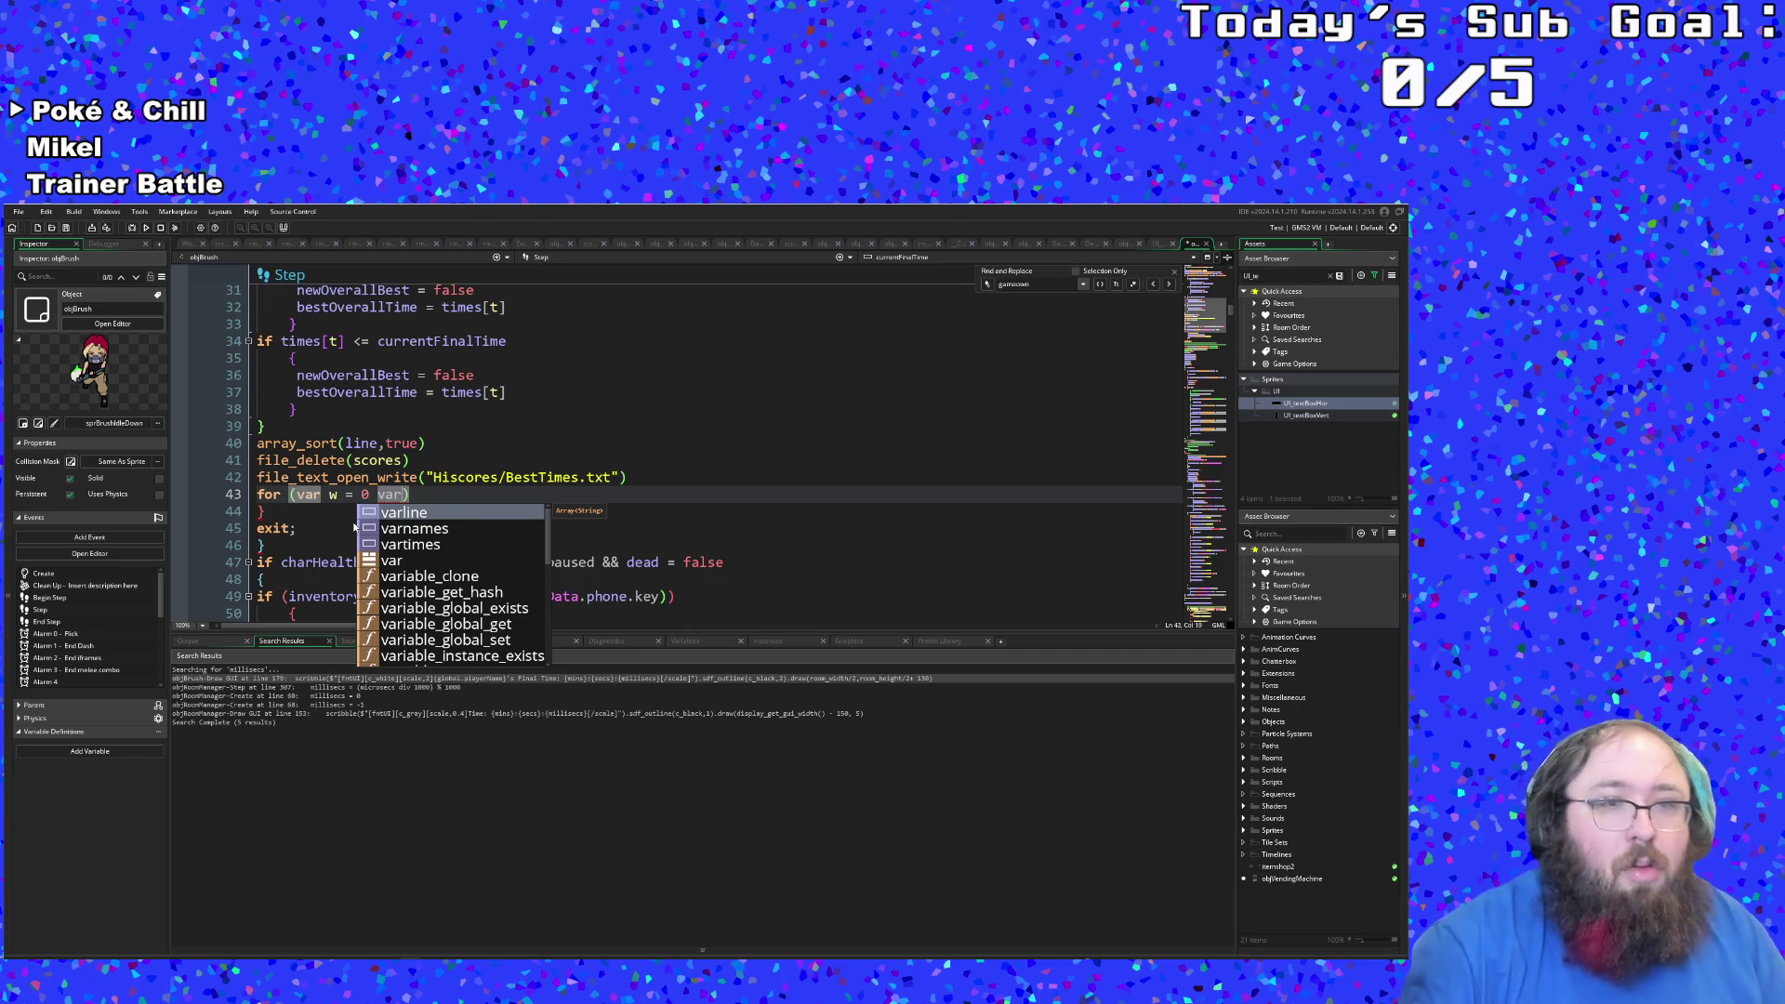
key("Left")
key("Left")
key("Left")
type(";")
key("End")
key("Left")
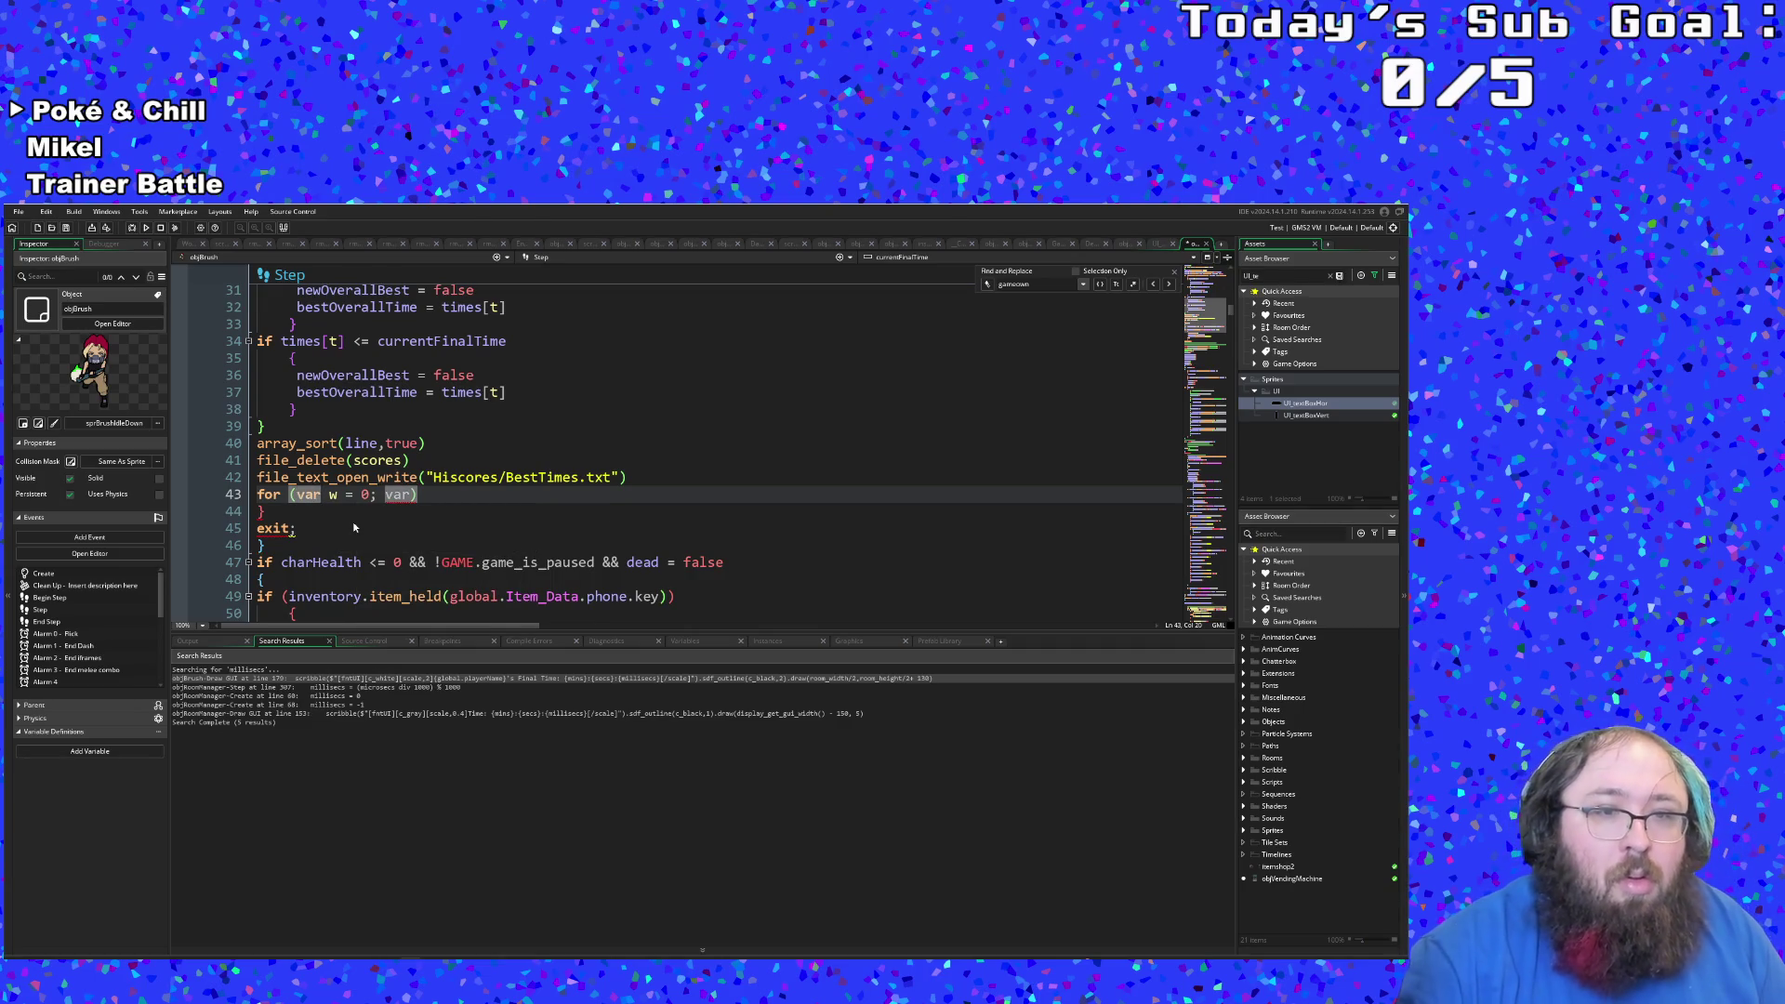
key("BackSpace")
key("BackSpace")
key("BackSpace")
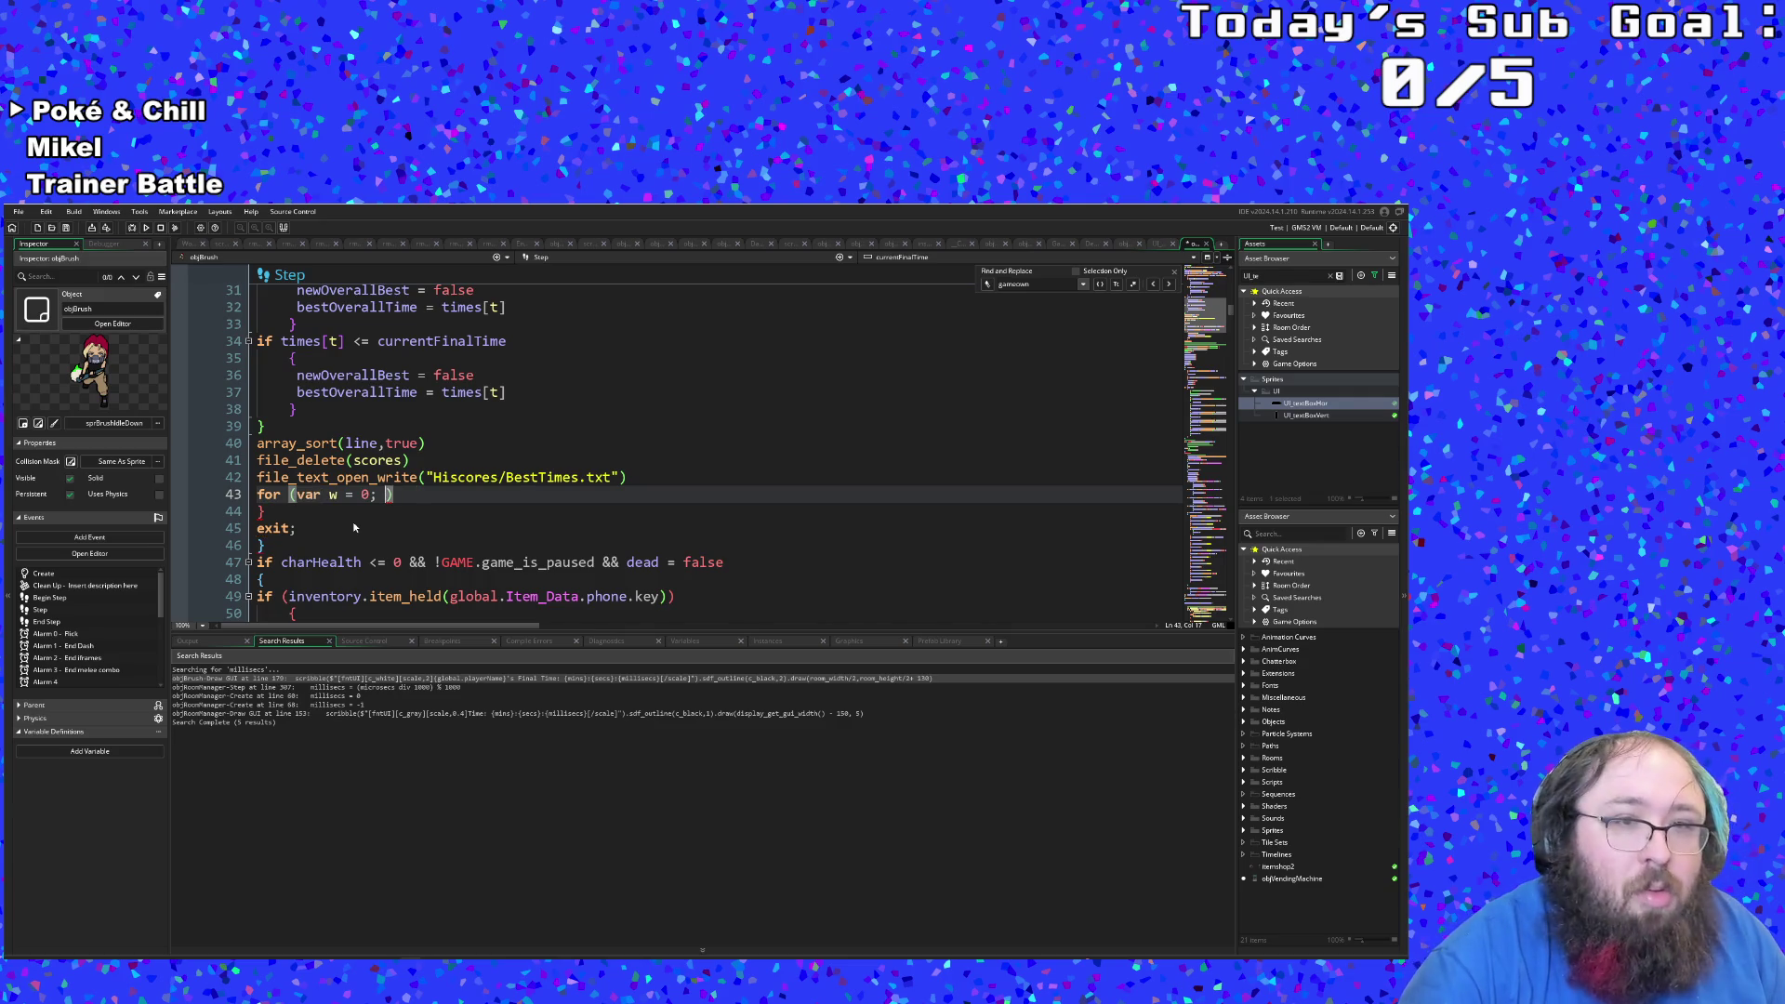
Step: Add the condition w < array_length(line) and the increment w++ to the loop header
type("w < arra")
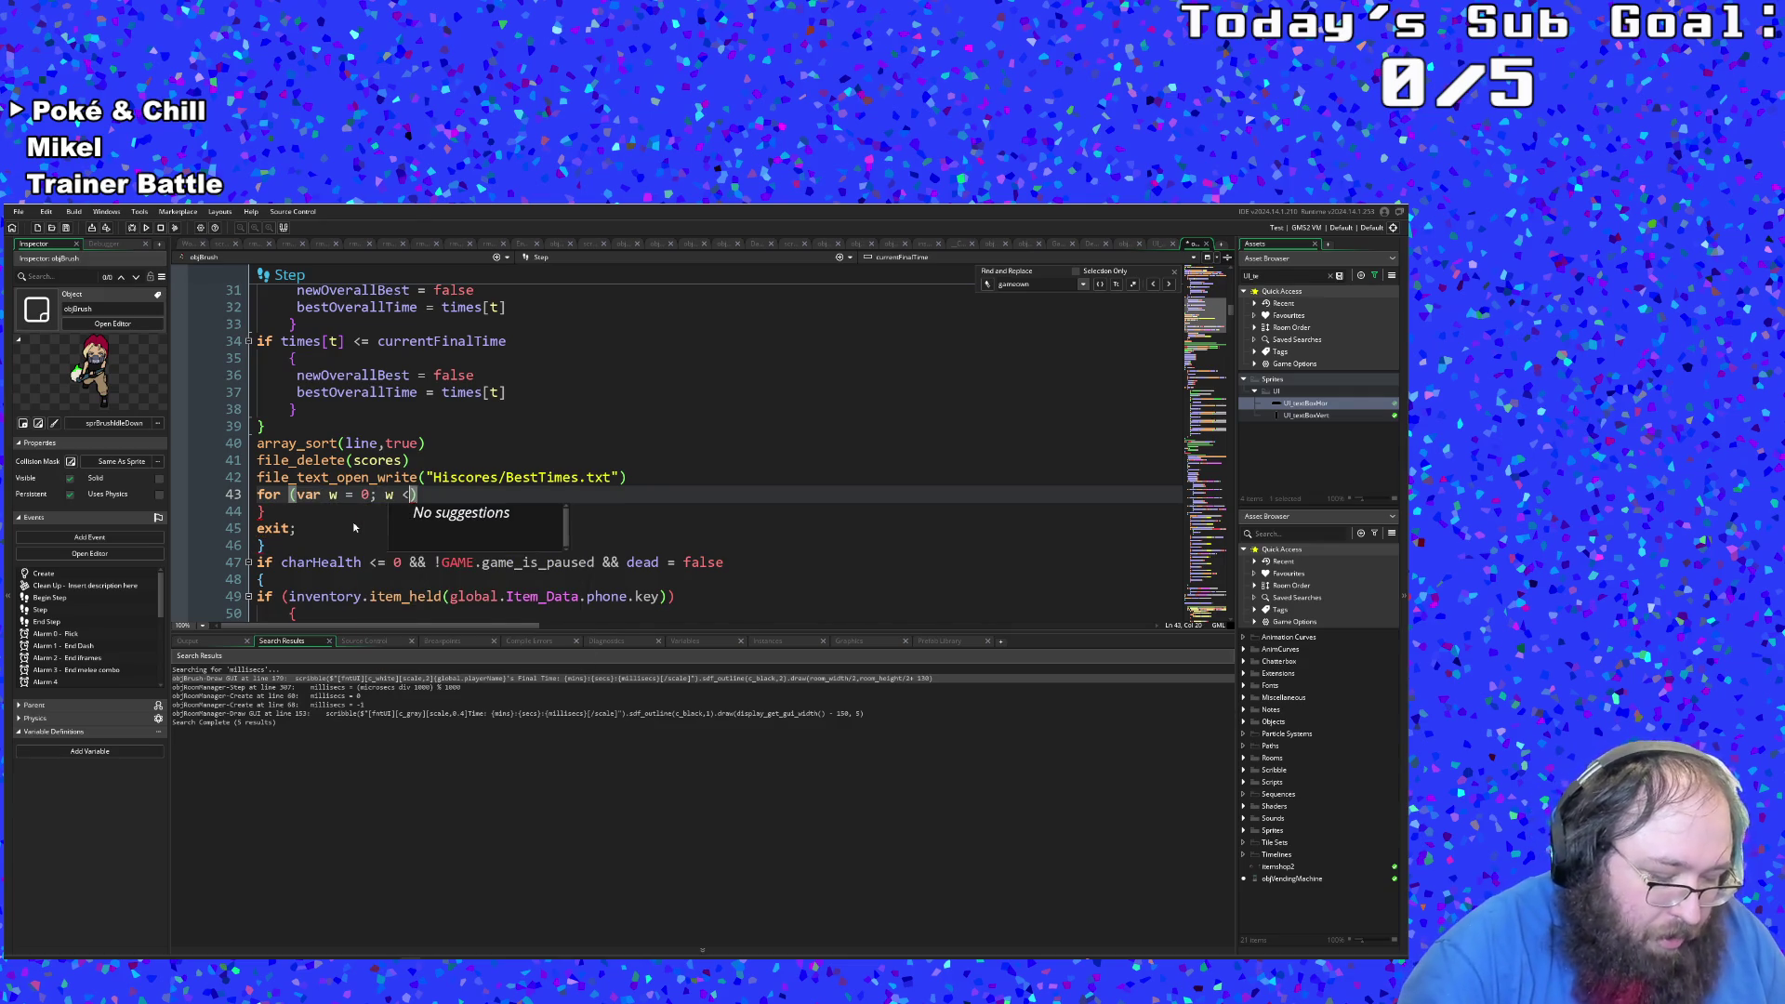
type("y")
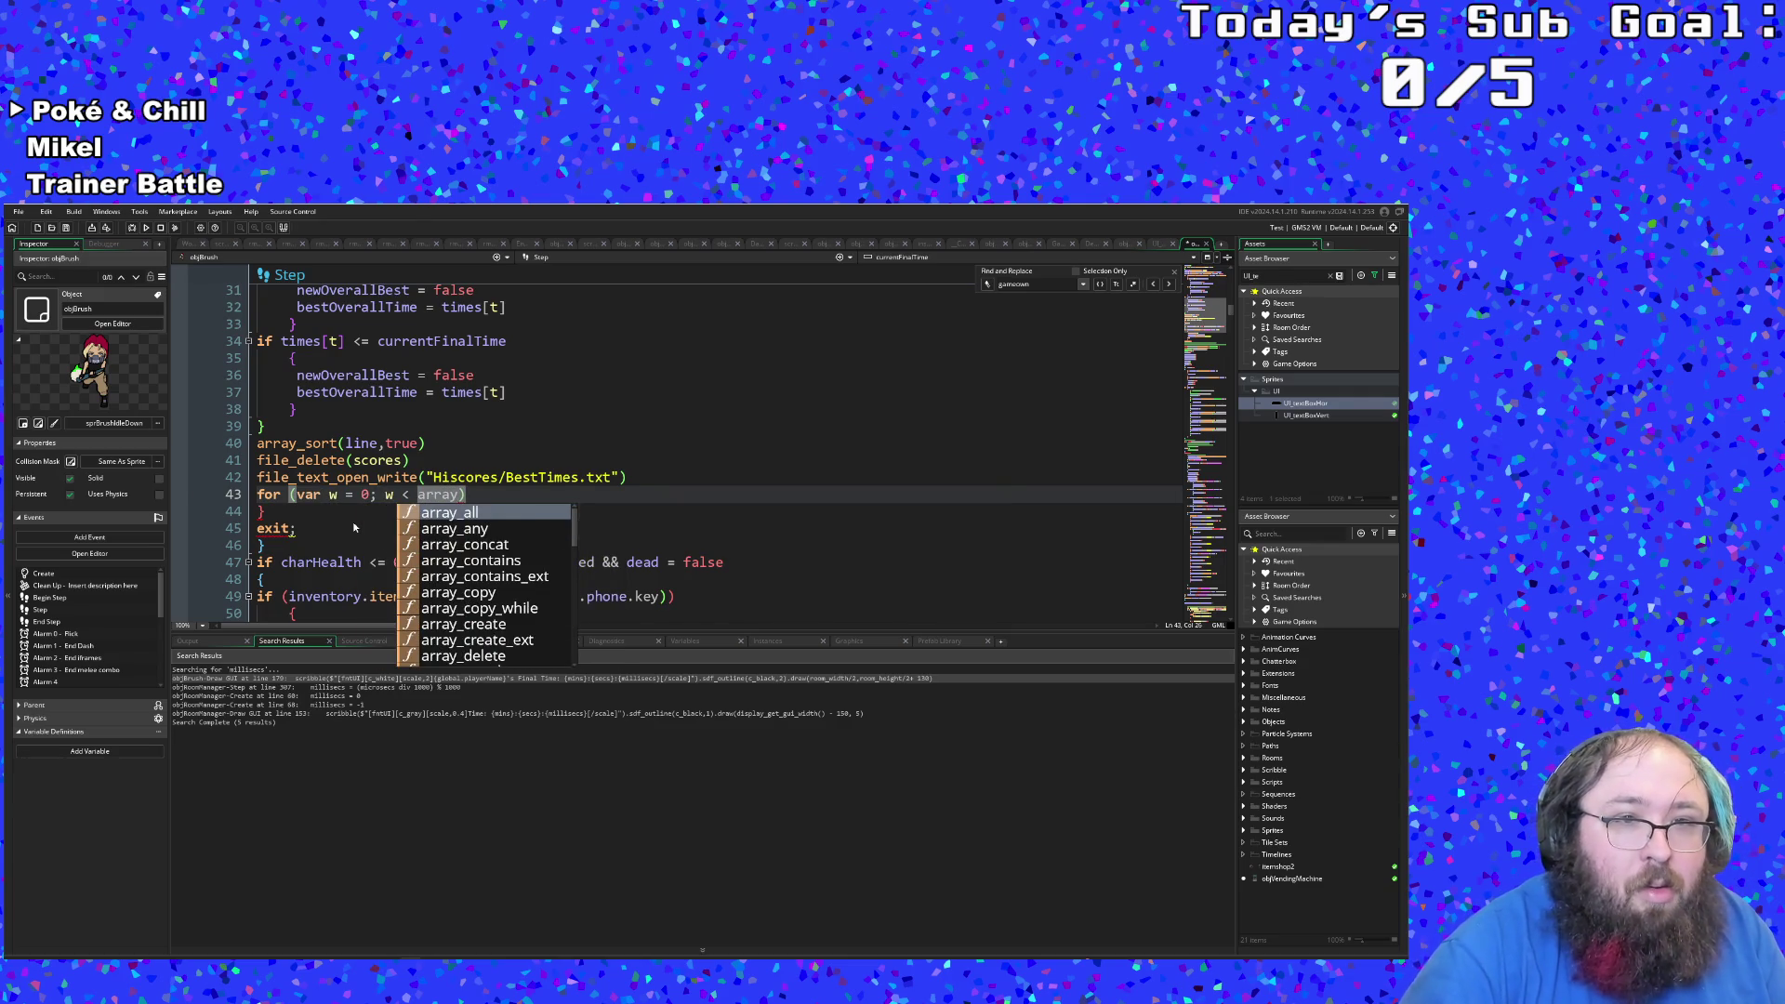
type("_len")
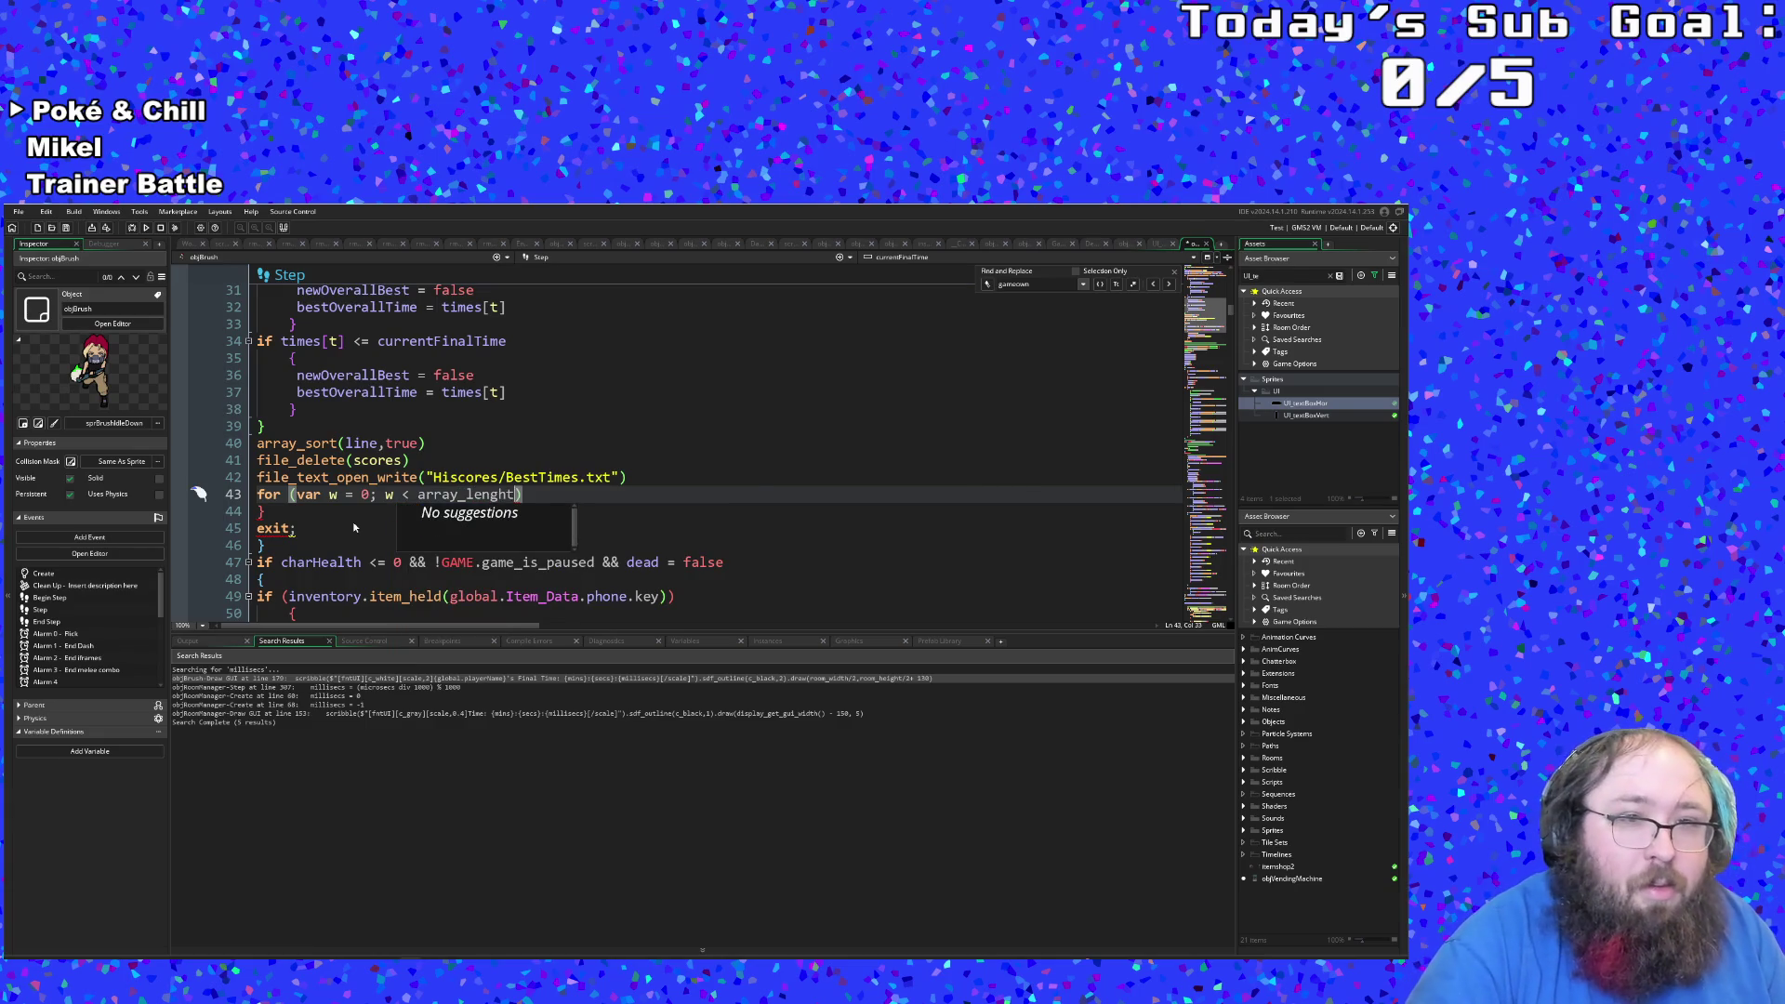
type("th(")
key("Return")
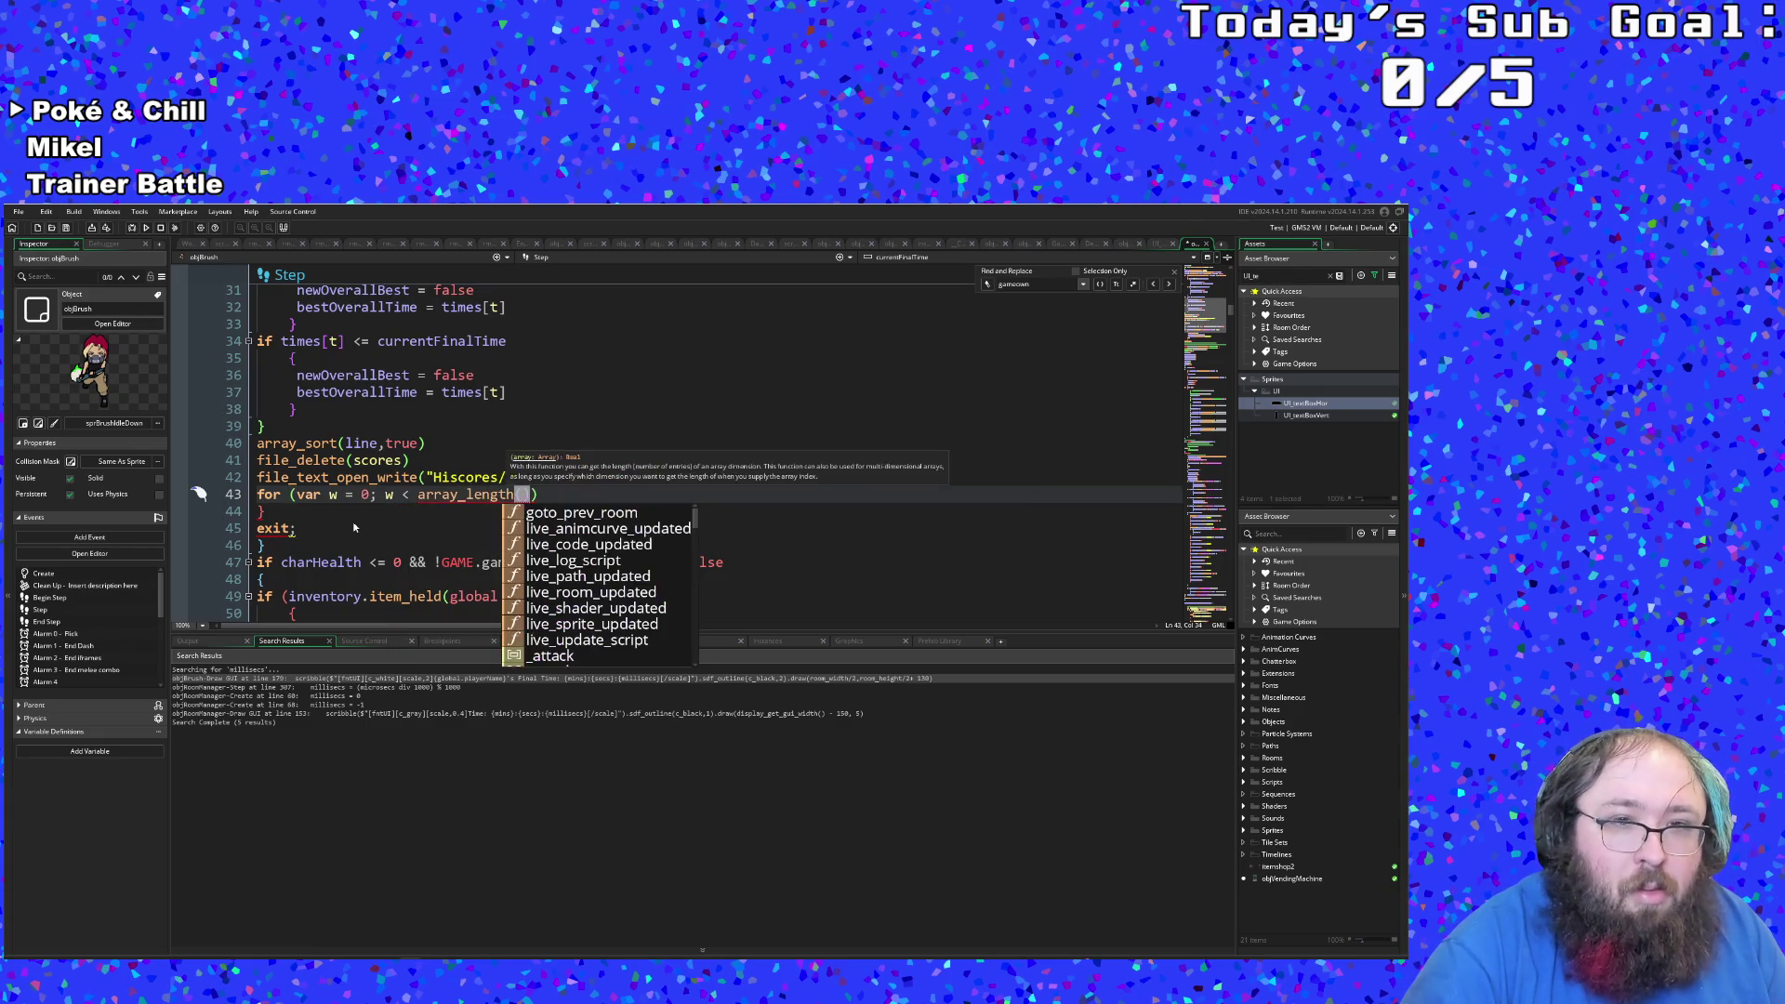
type("lines")
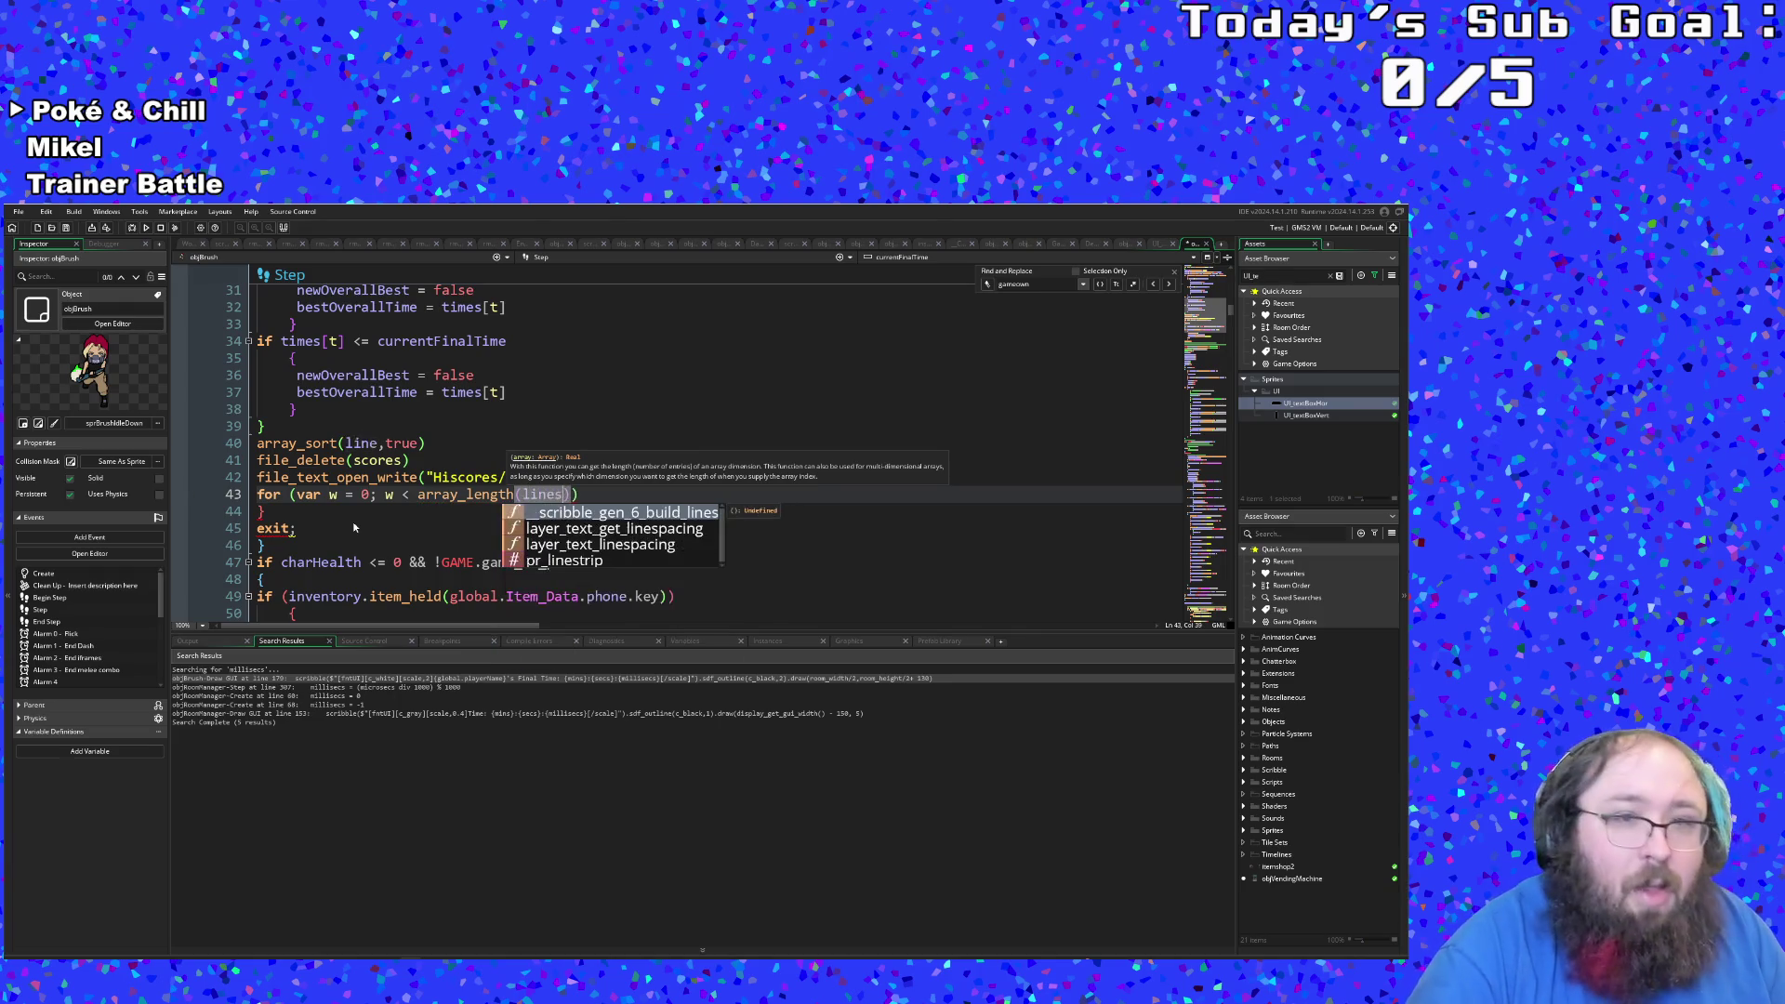
key("BackSpace")
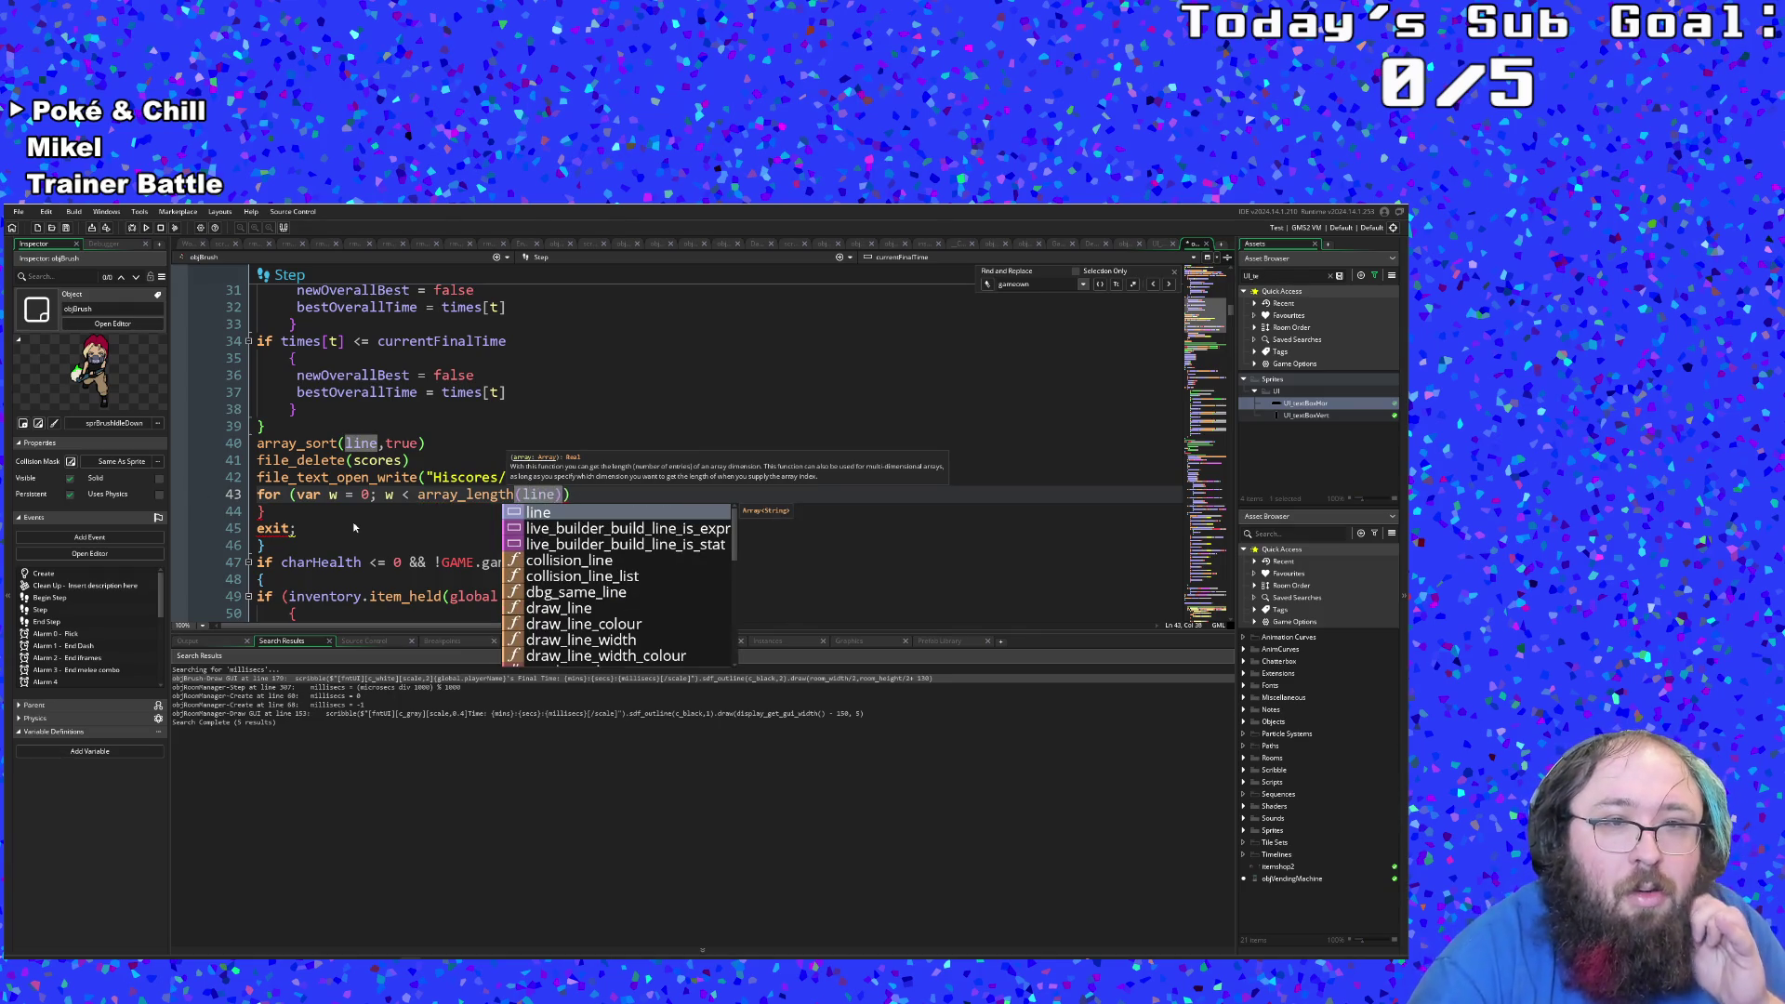
left_click(368, 495)
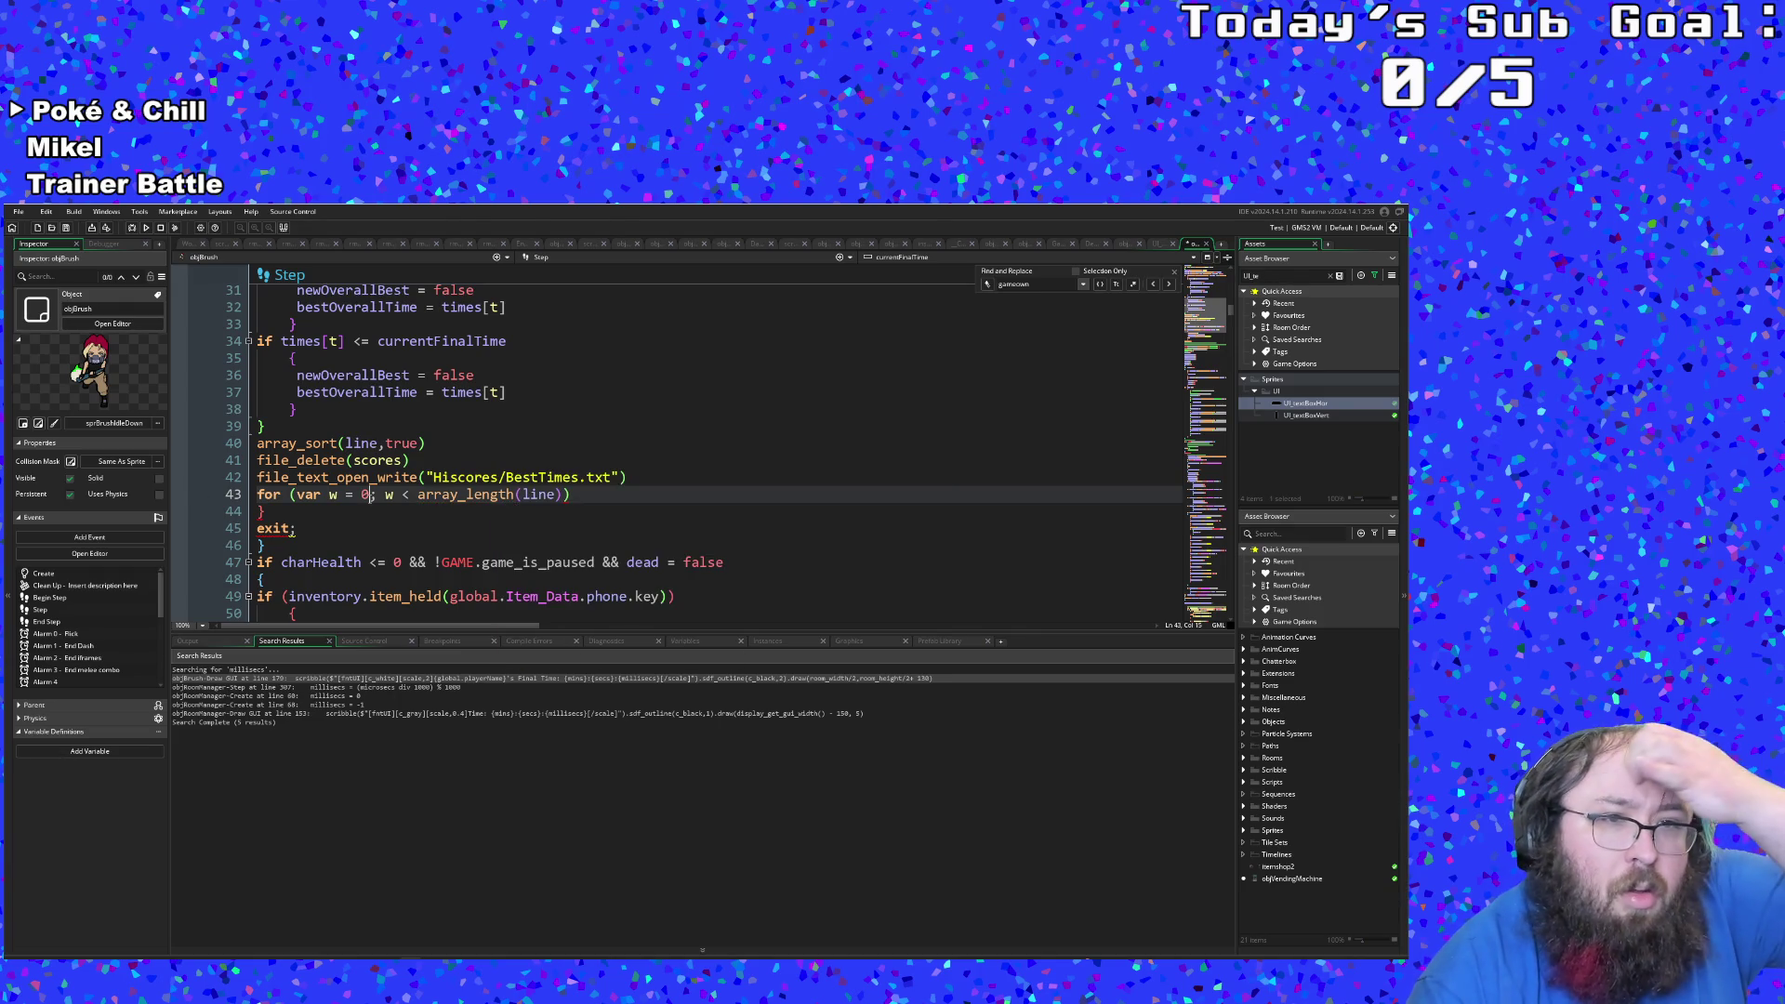
left_click(425, 511)
left_click(570, 495)
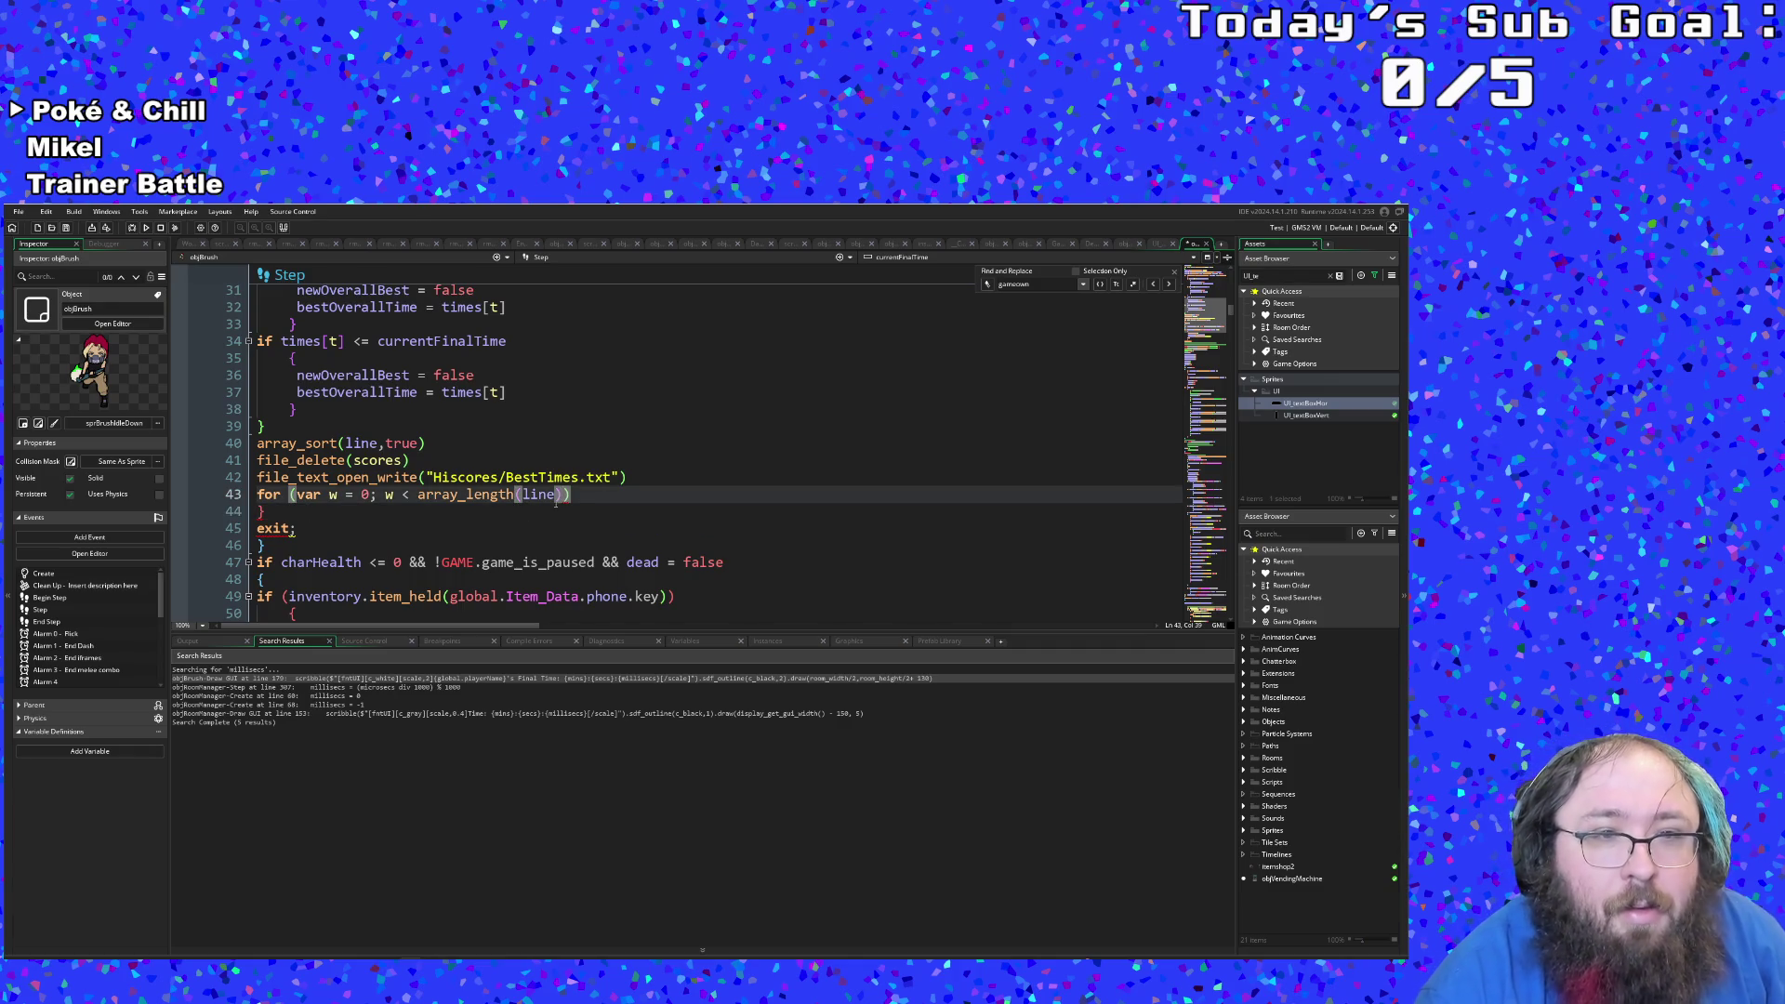
type(";w")
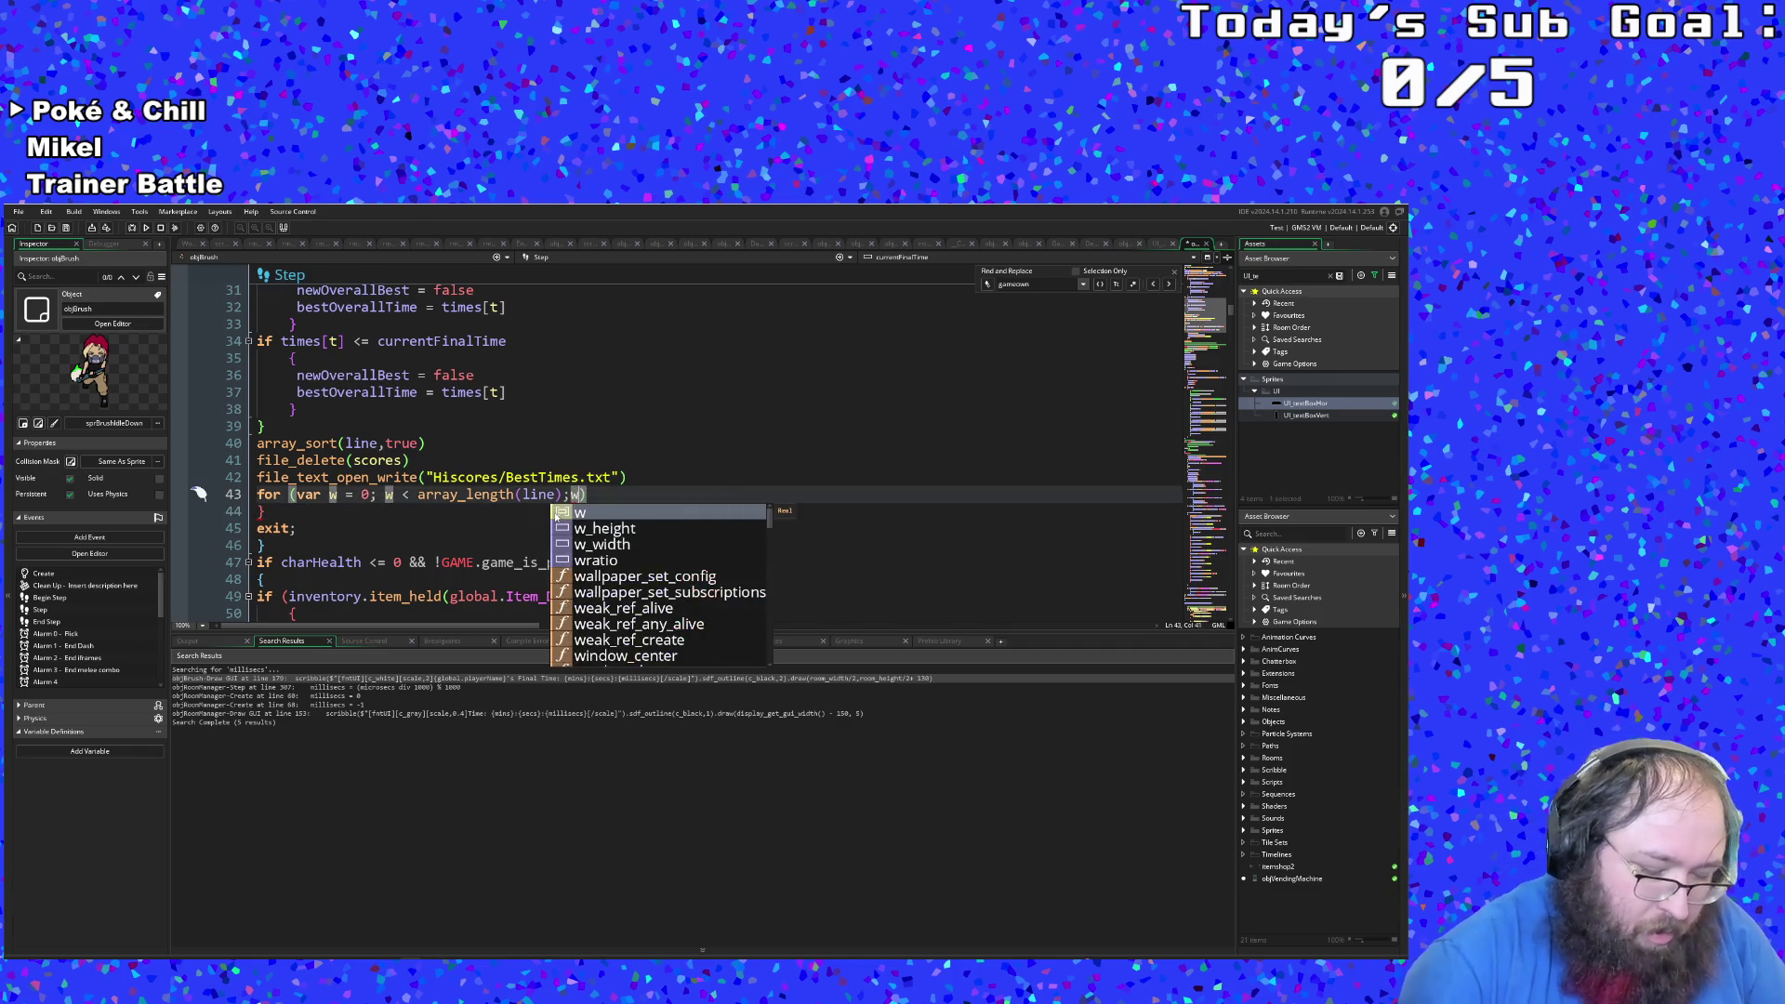
type("++")
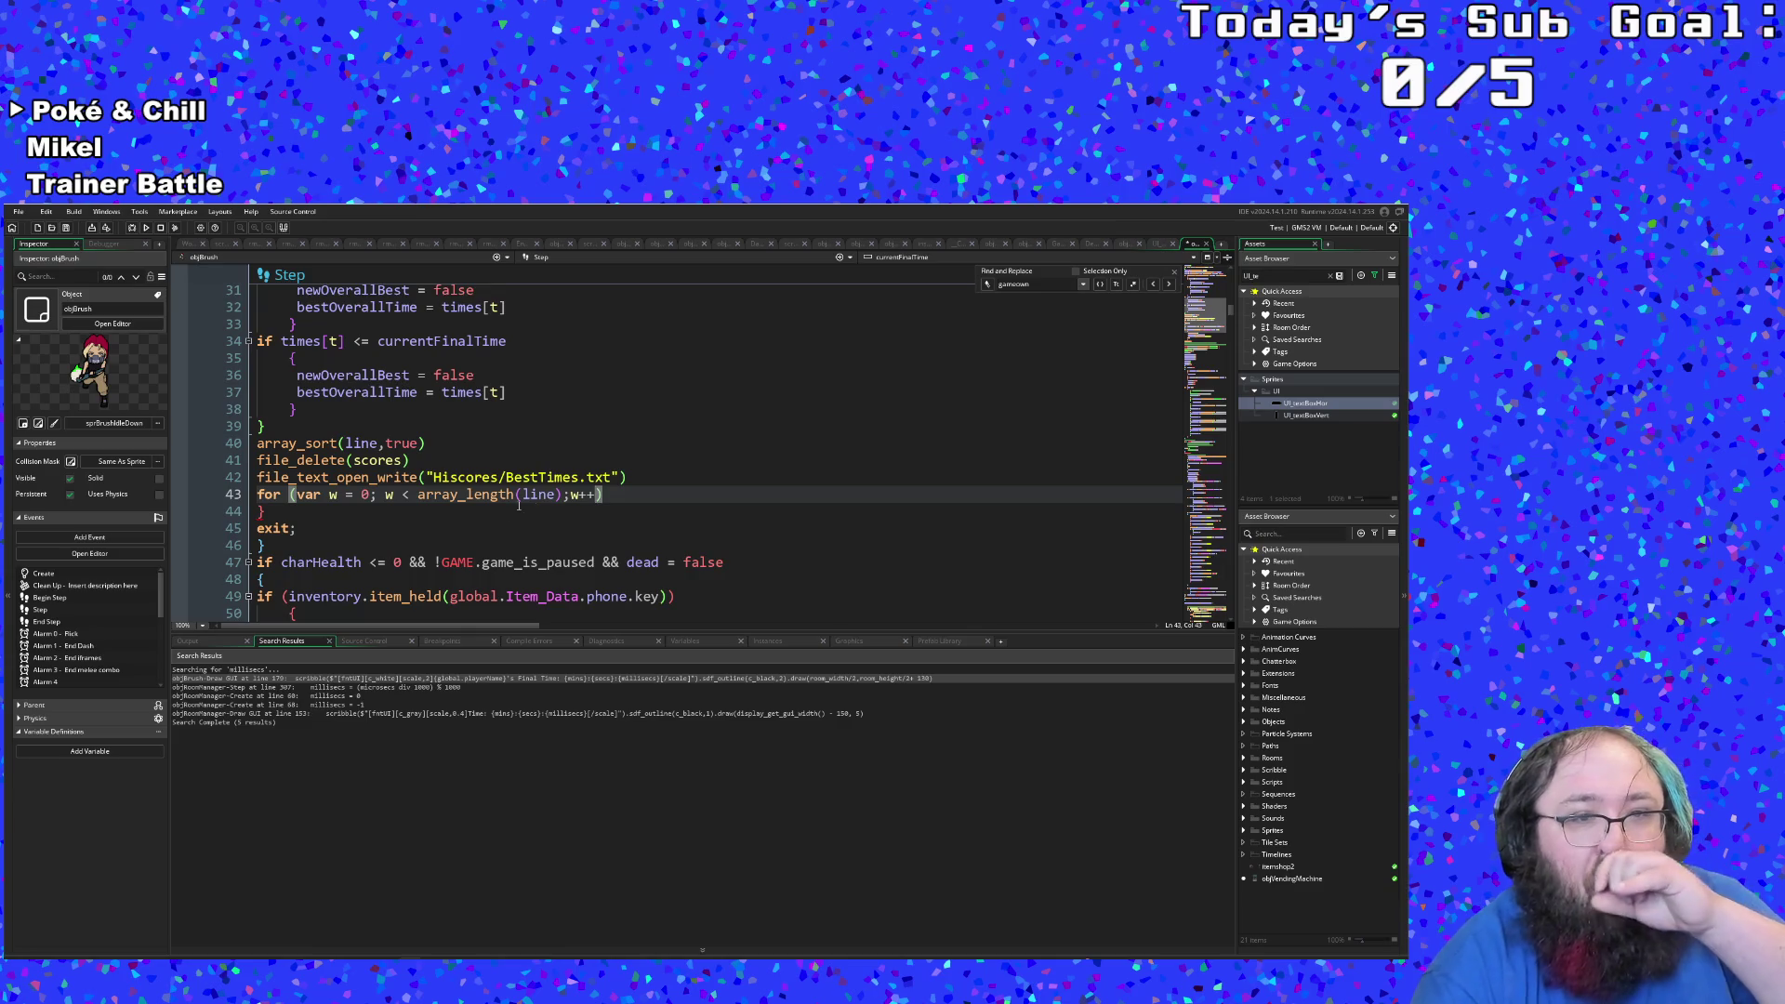
Step: Review the loop header, add a space before w++, and return to the array_length call
left_click(376, 494)
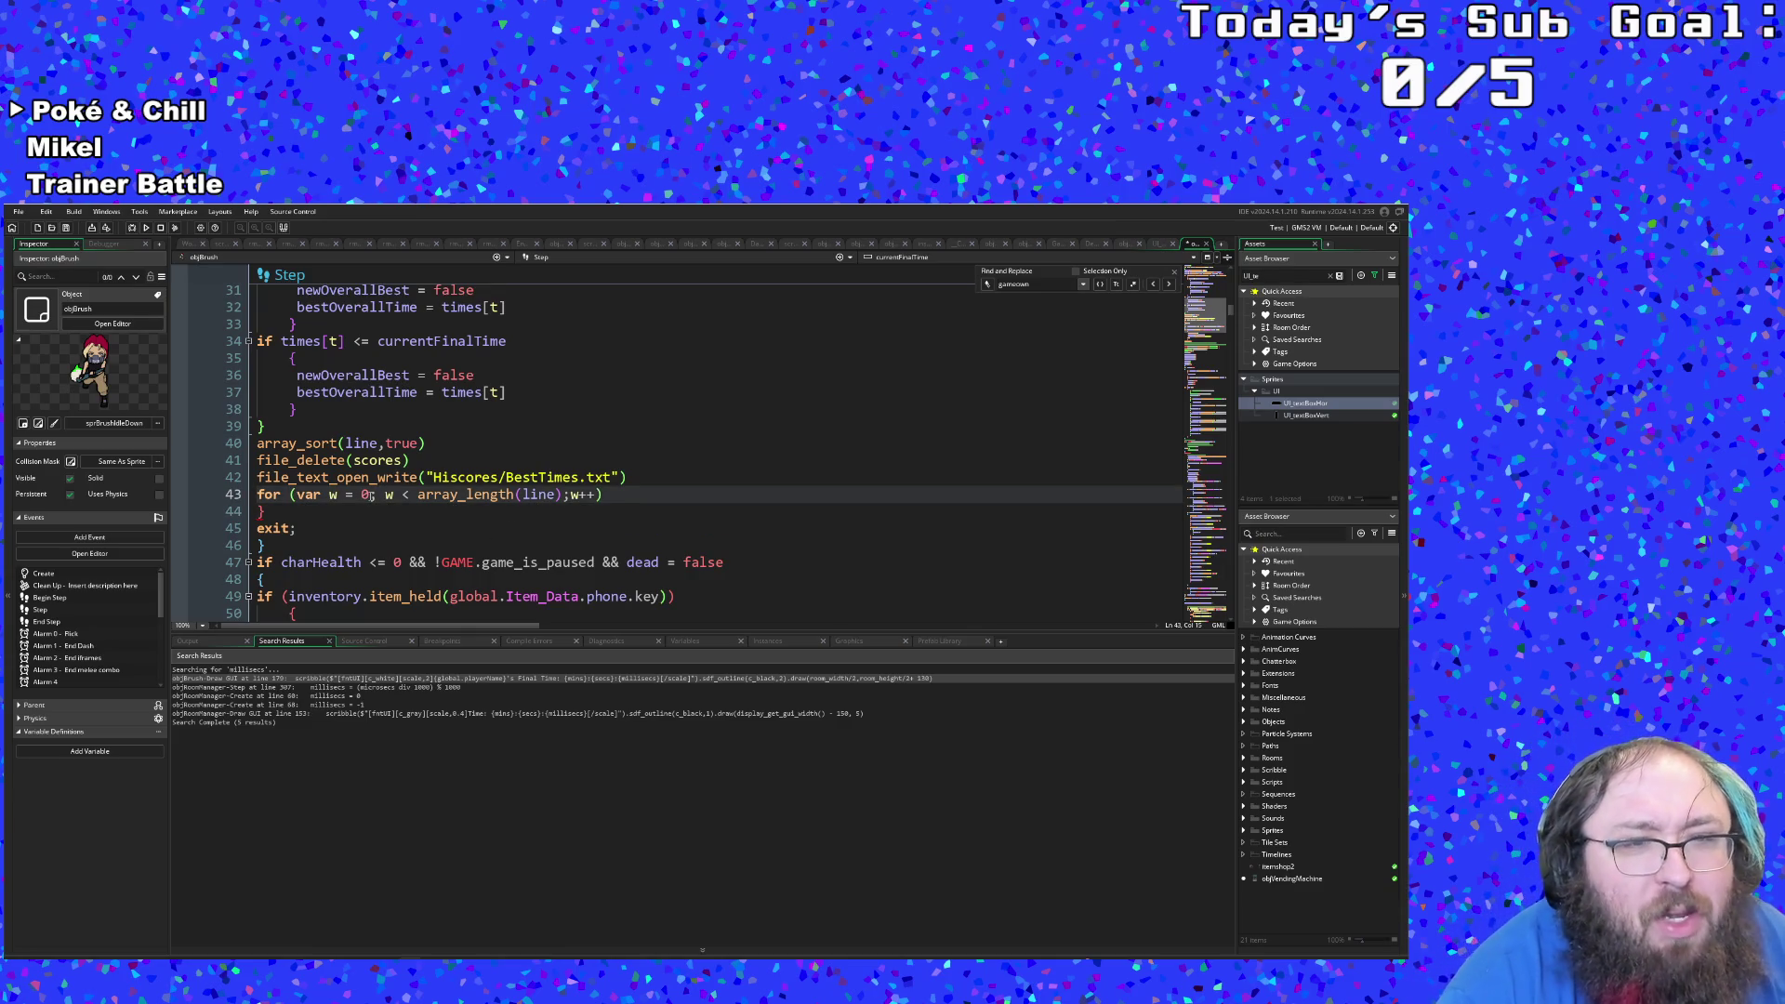
scroll(456, 558, "up", 15)
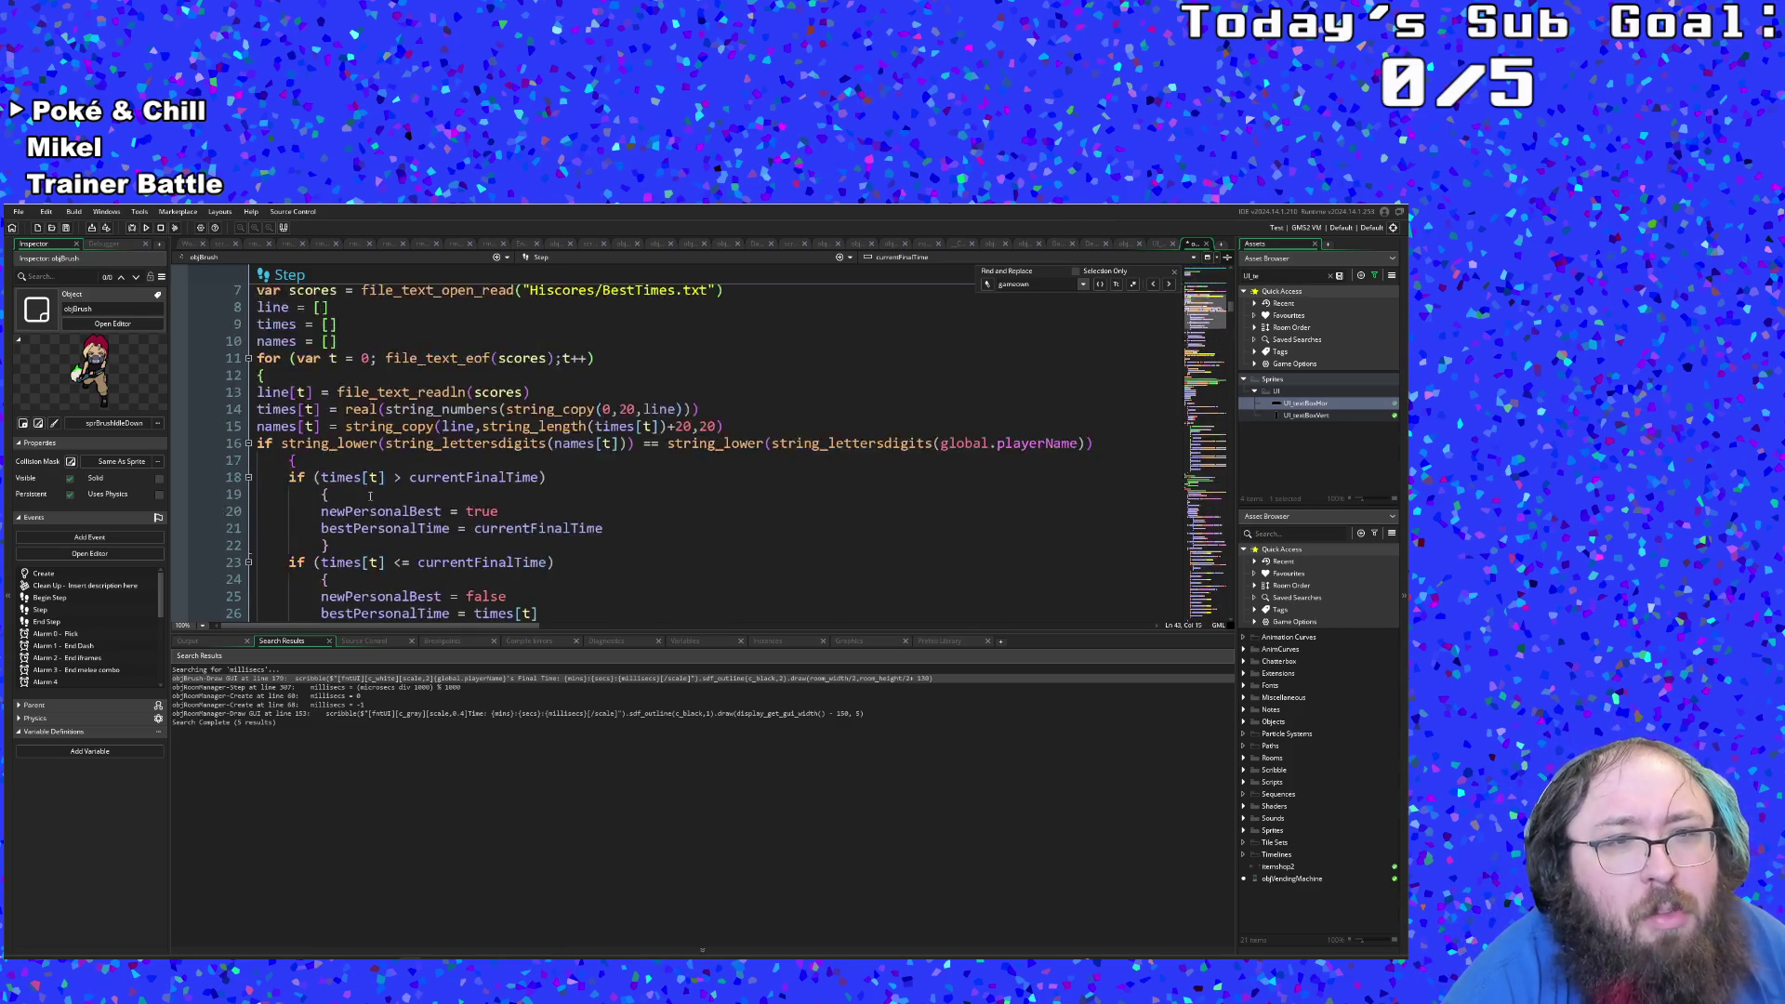
mouse_move(454, 592)
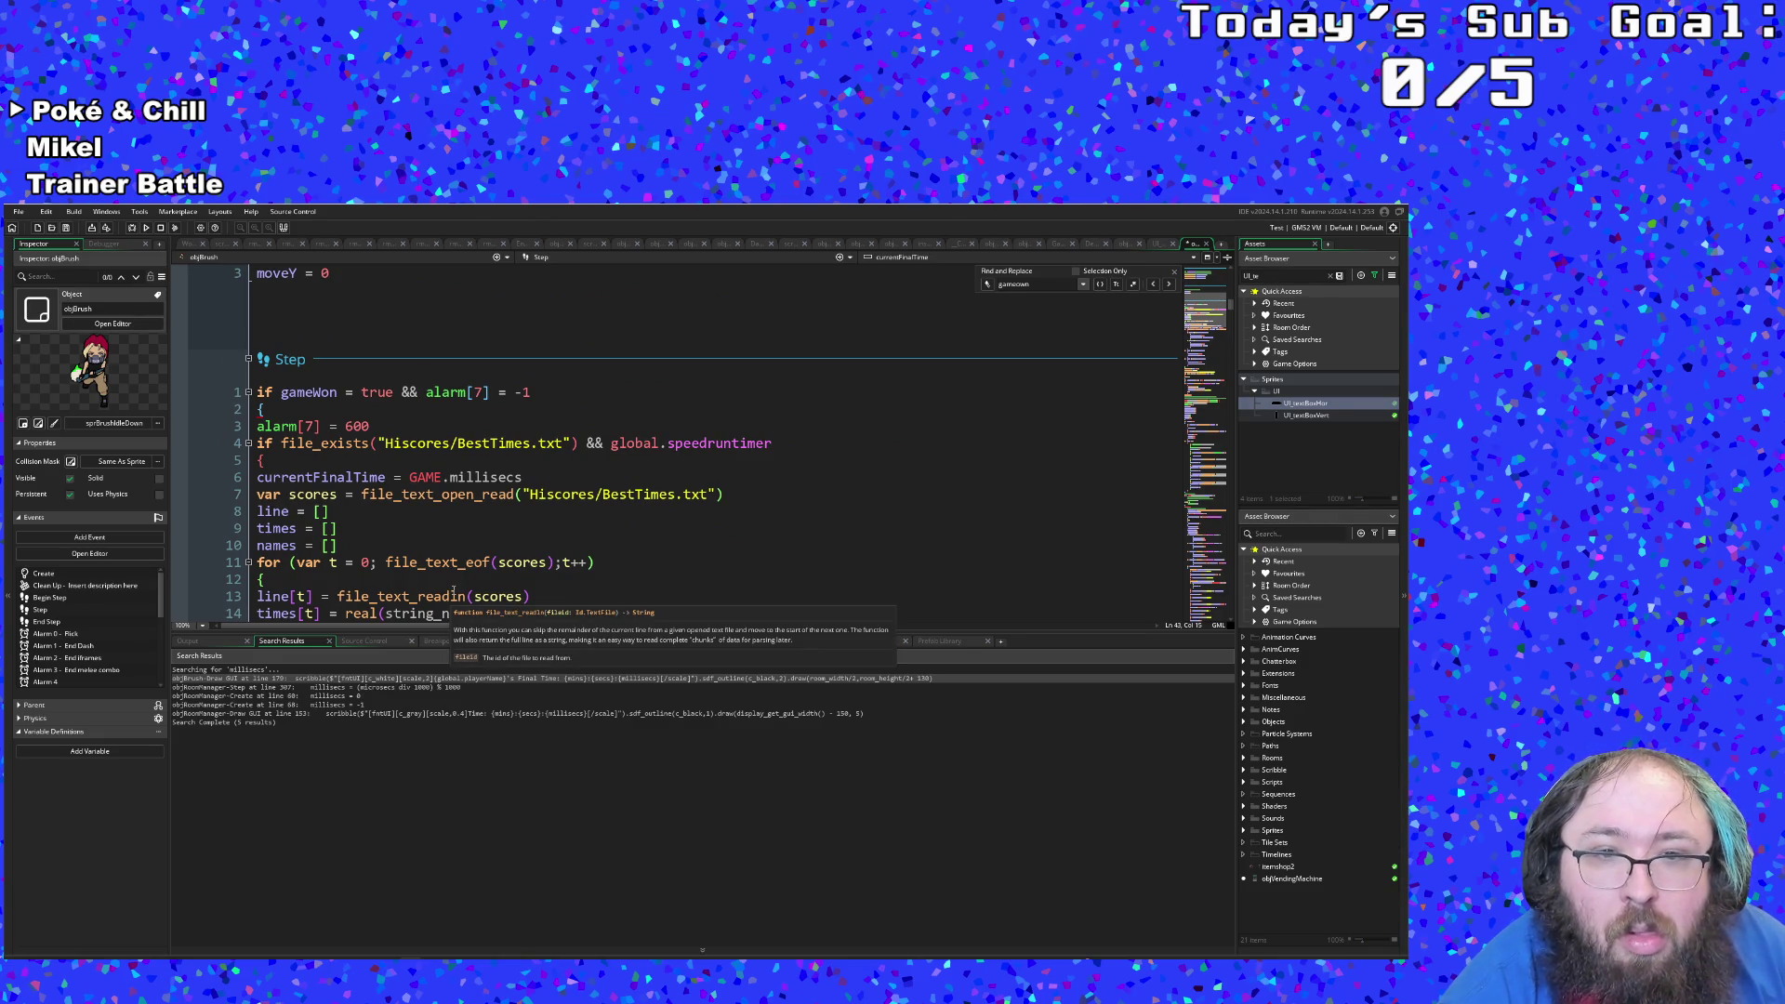
scroll(453, 592, "down", 4)
scroll(454, 591, "down", 8)
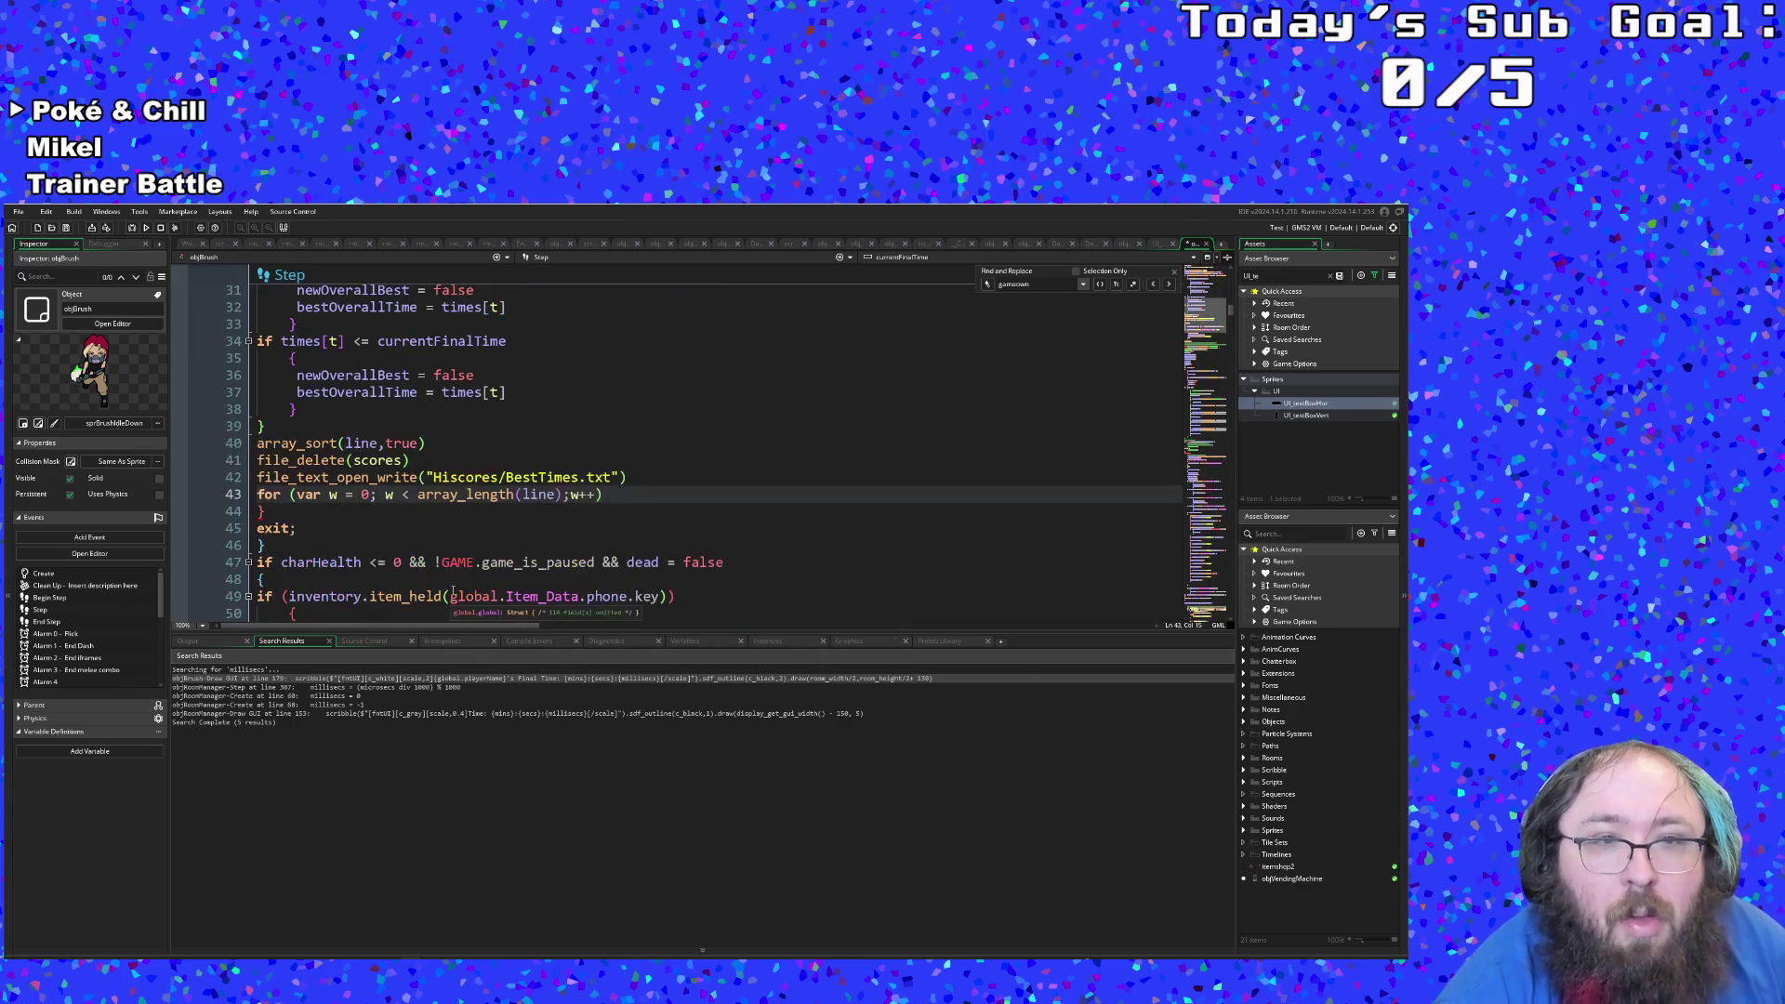
left_click(553, 519)
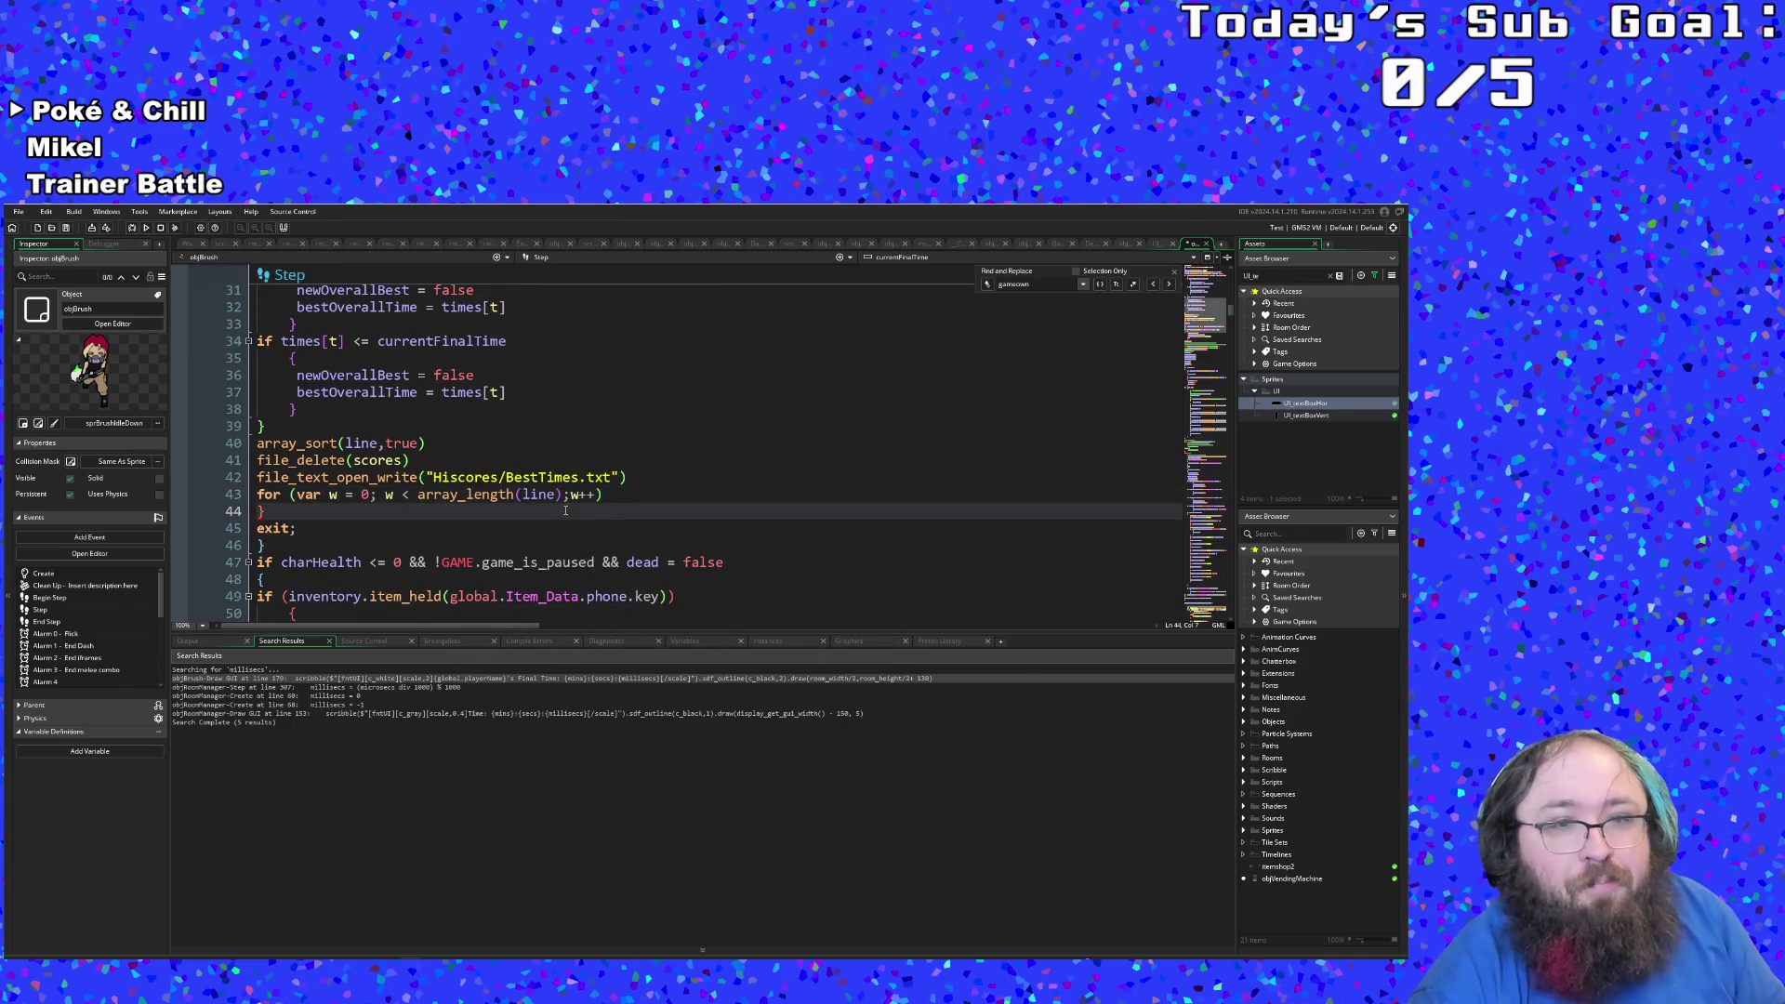
left_click(570, 495)
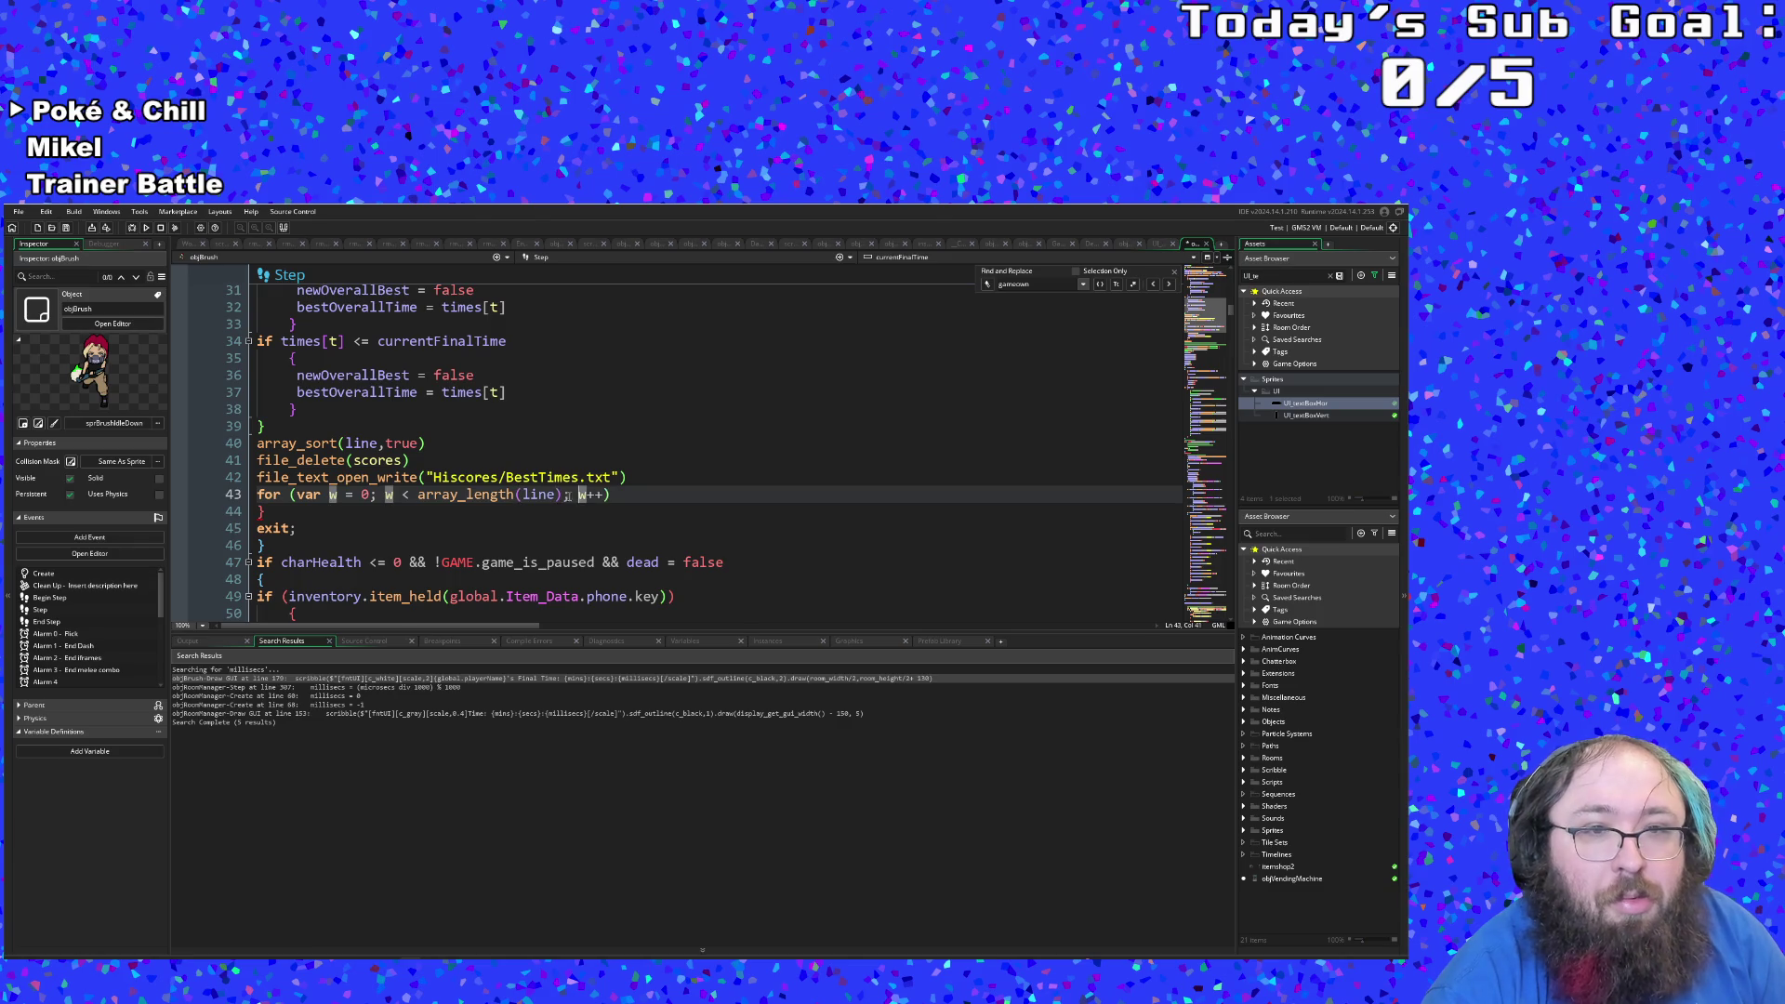
left_click(544, 511)
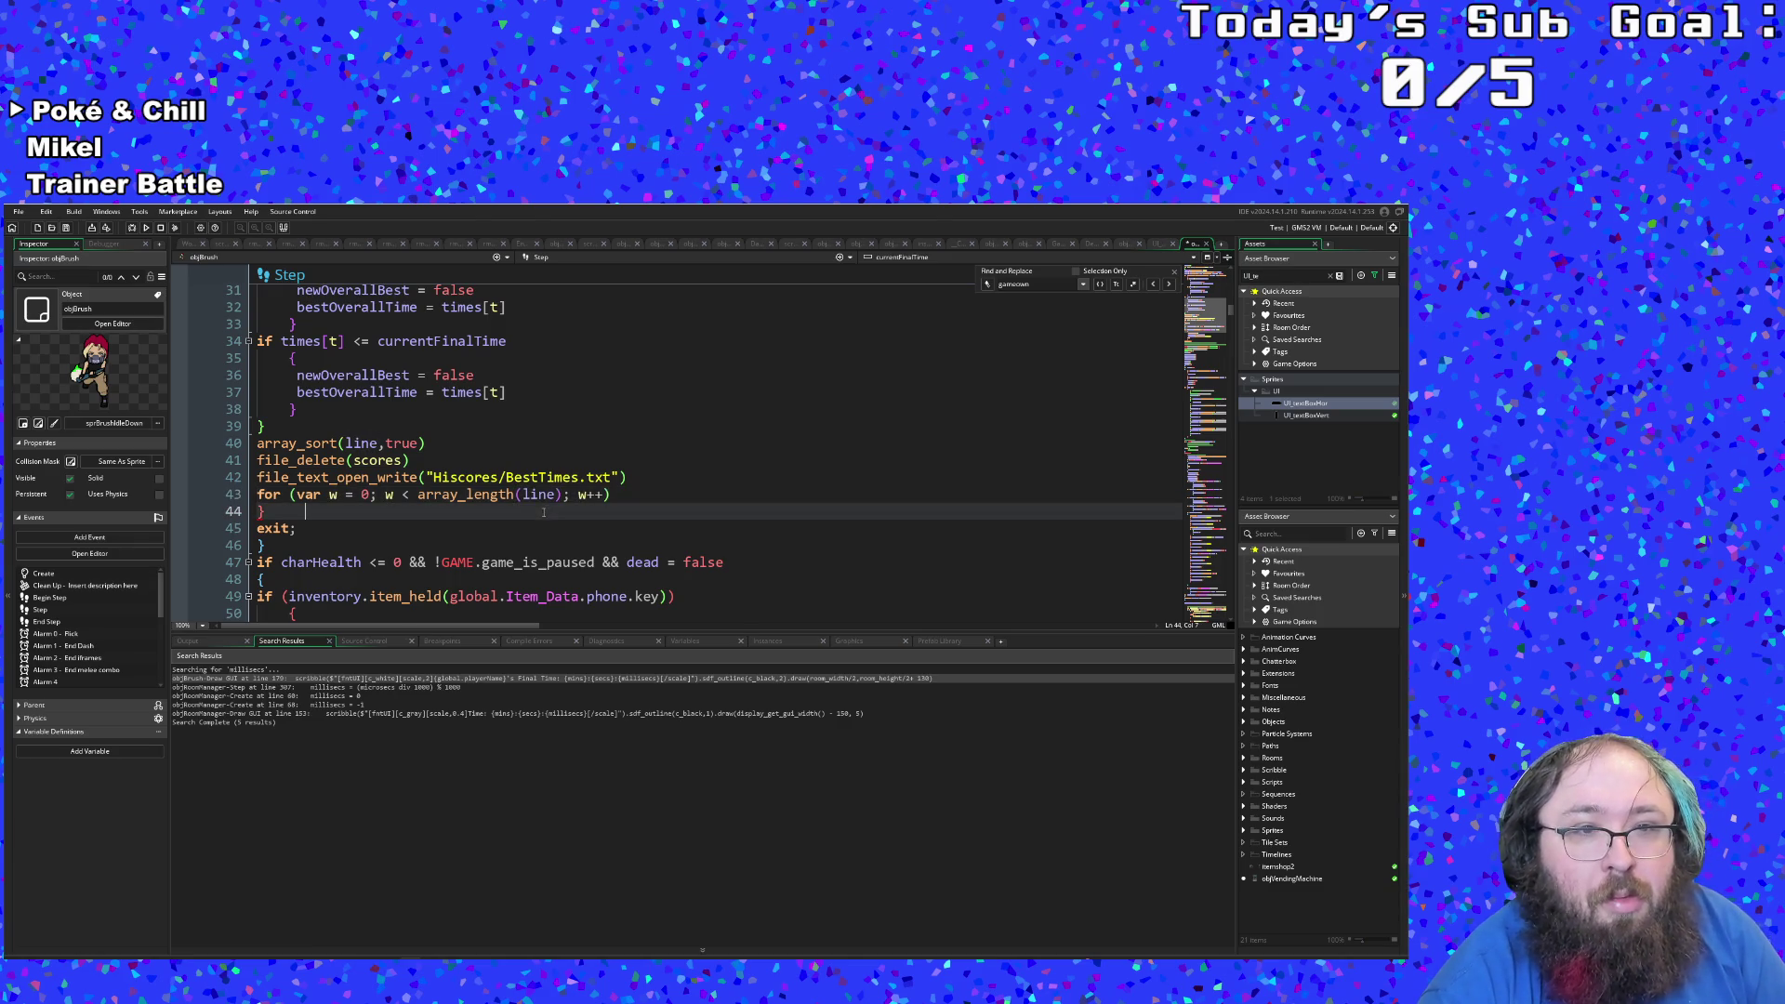
left_click(450, 495)
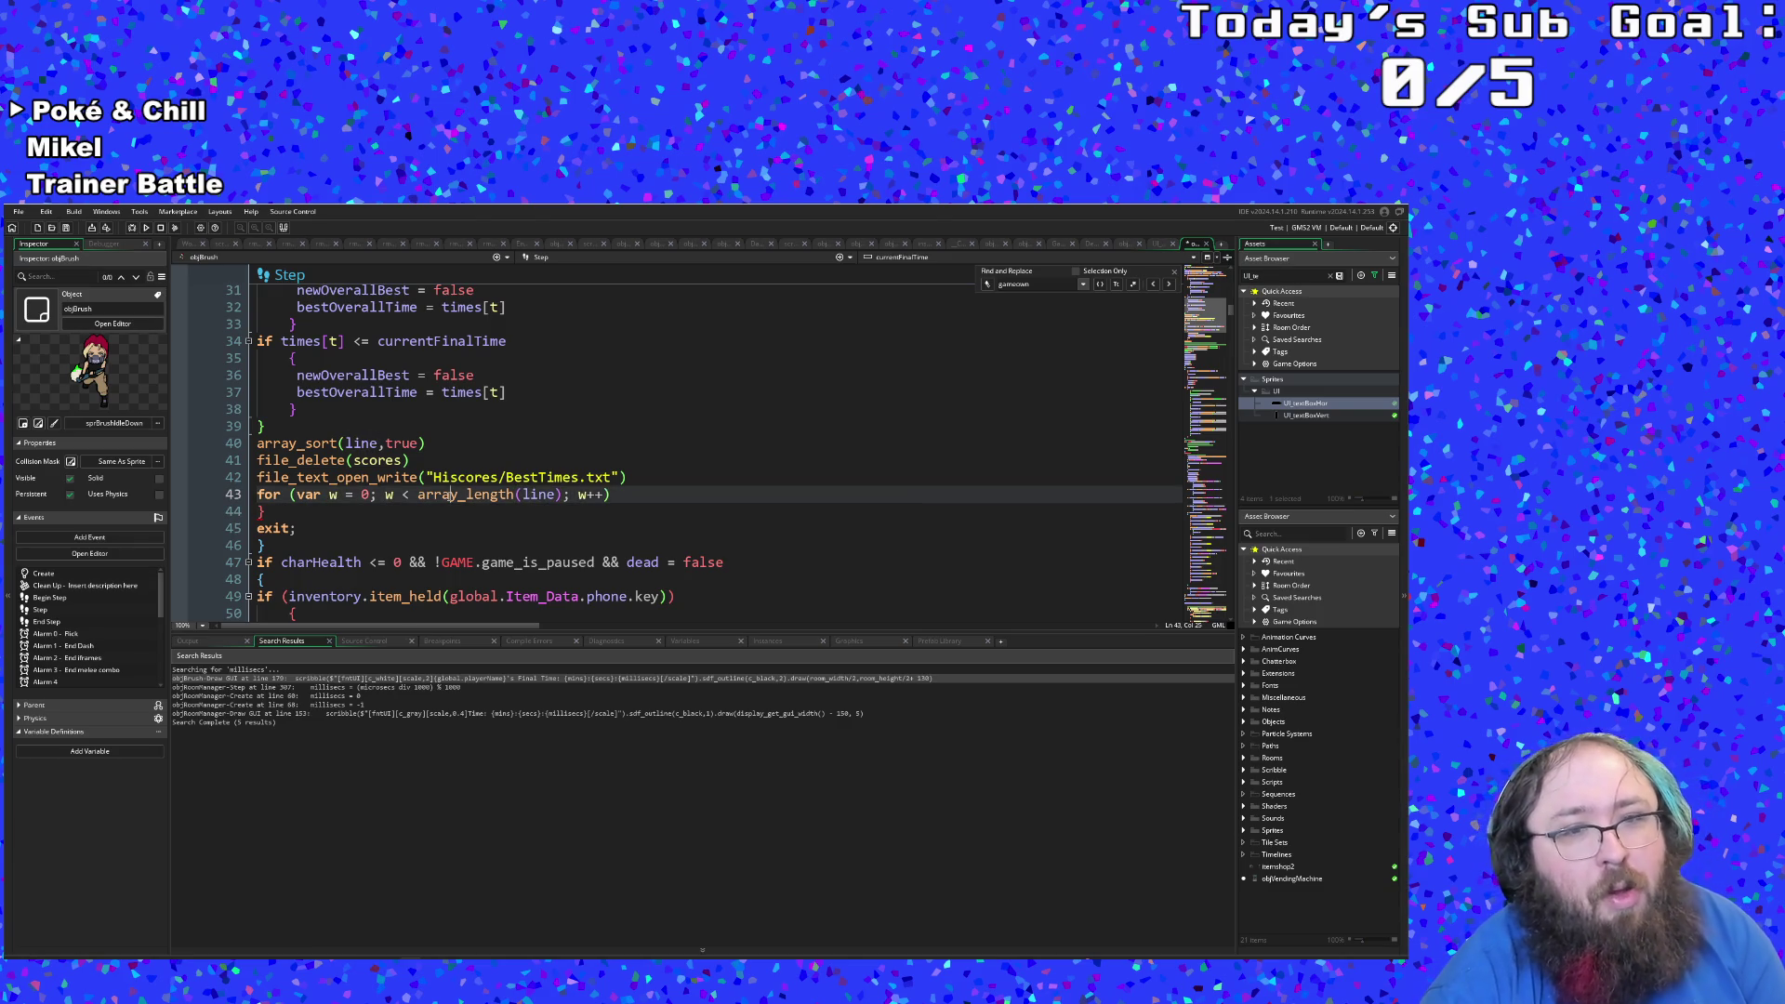
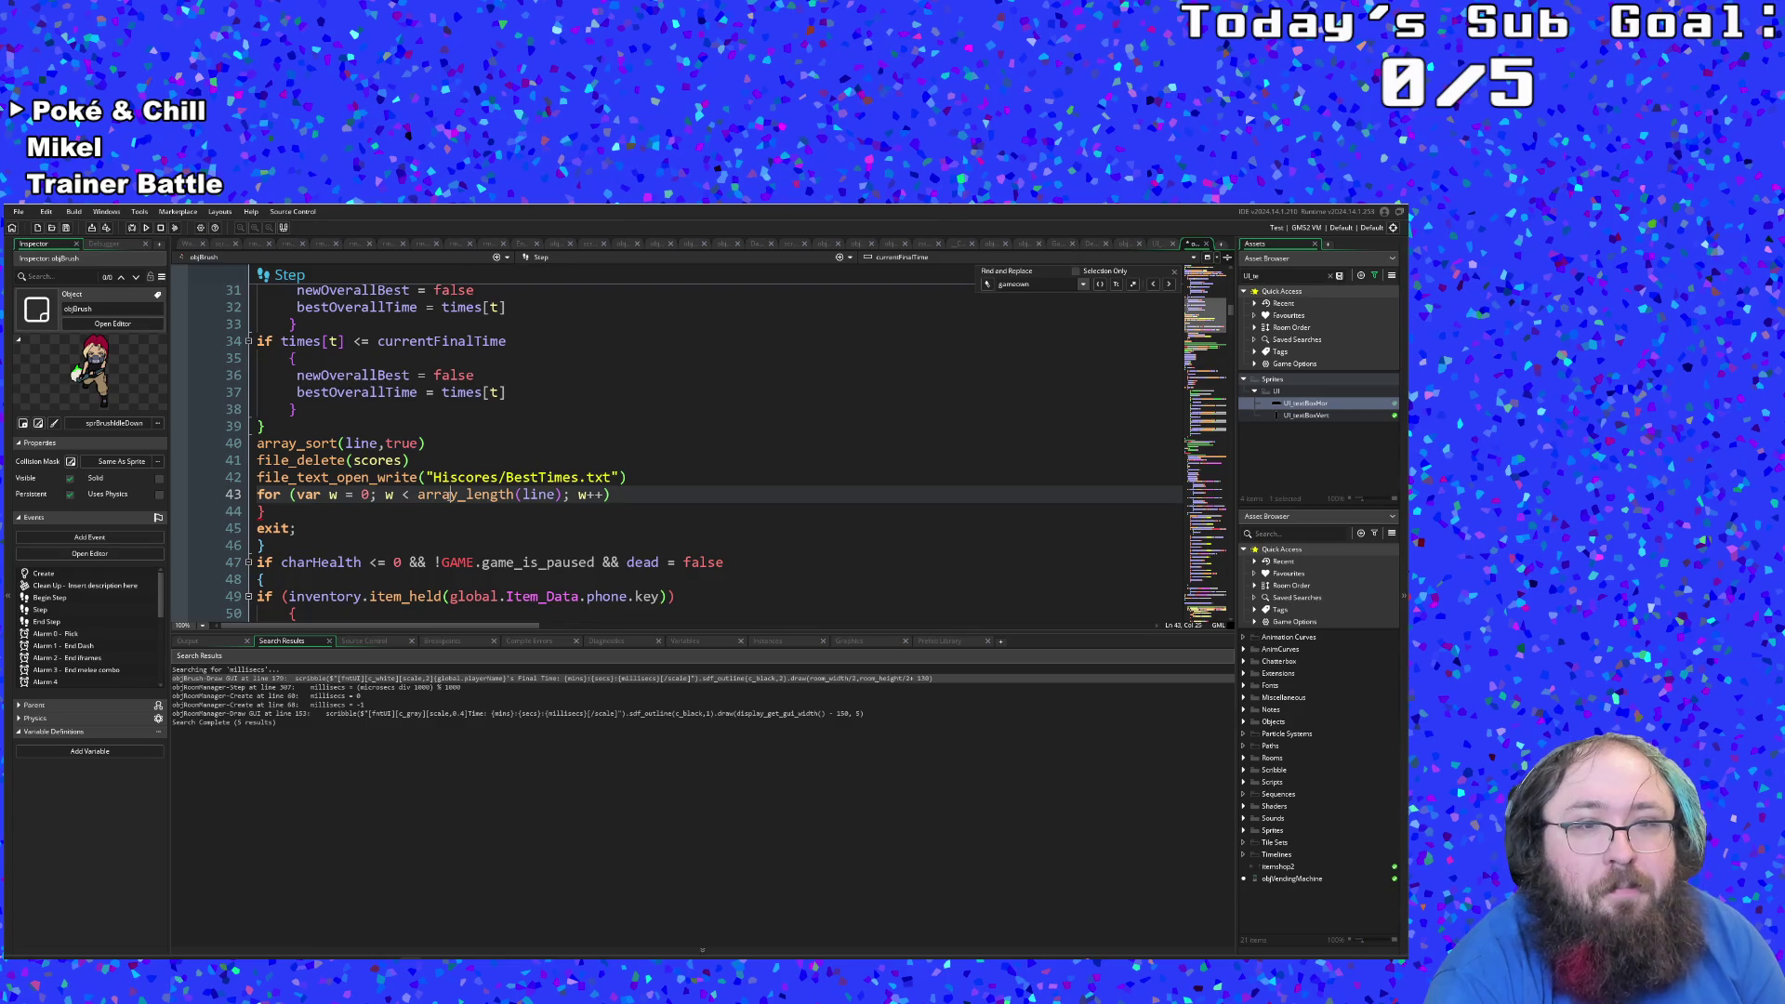
Step: Open a braced block with an empty indented line below the for loop header on line 43
left_click(612, 494)
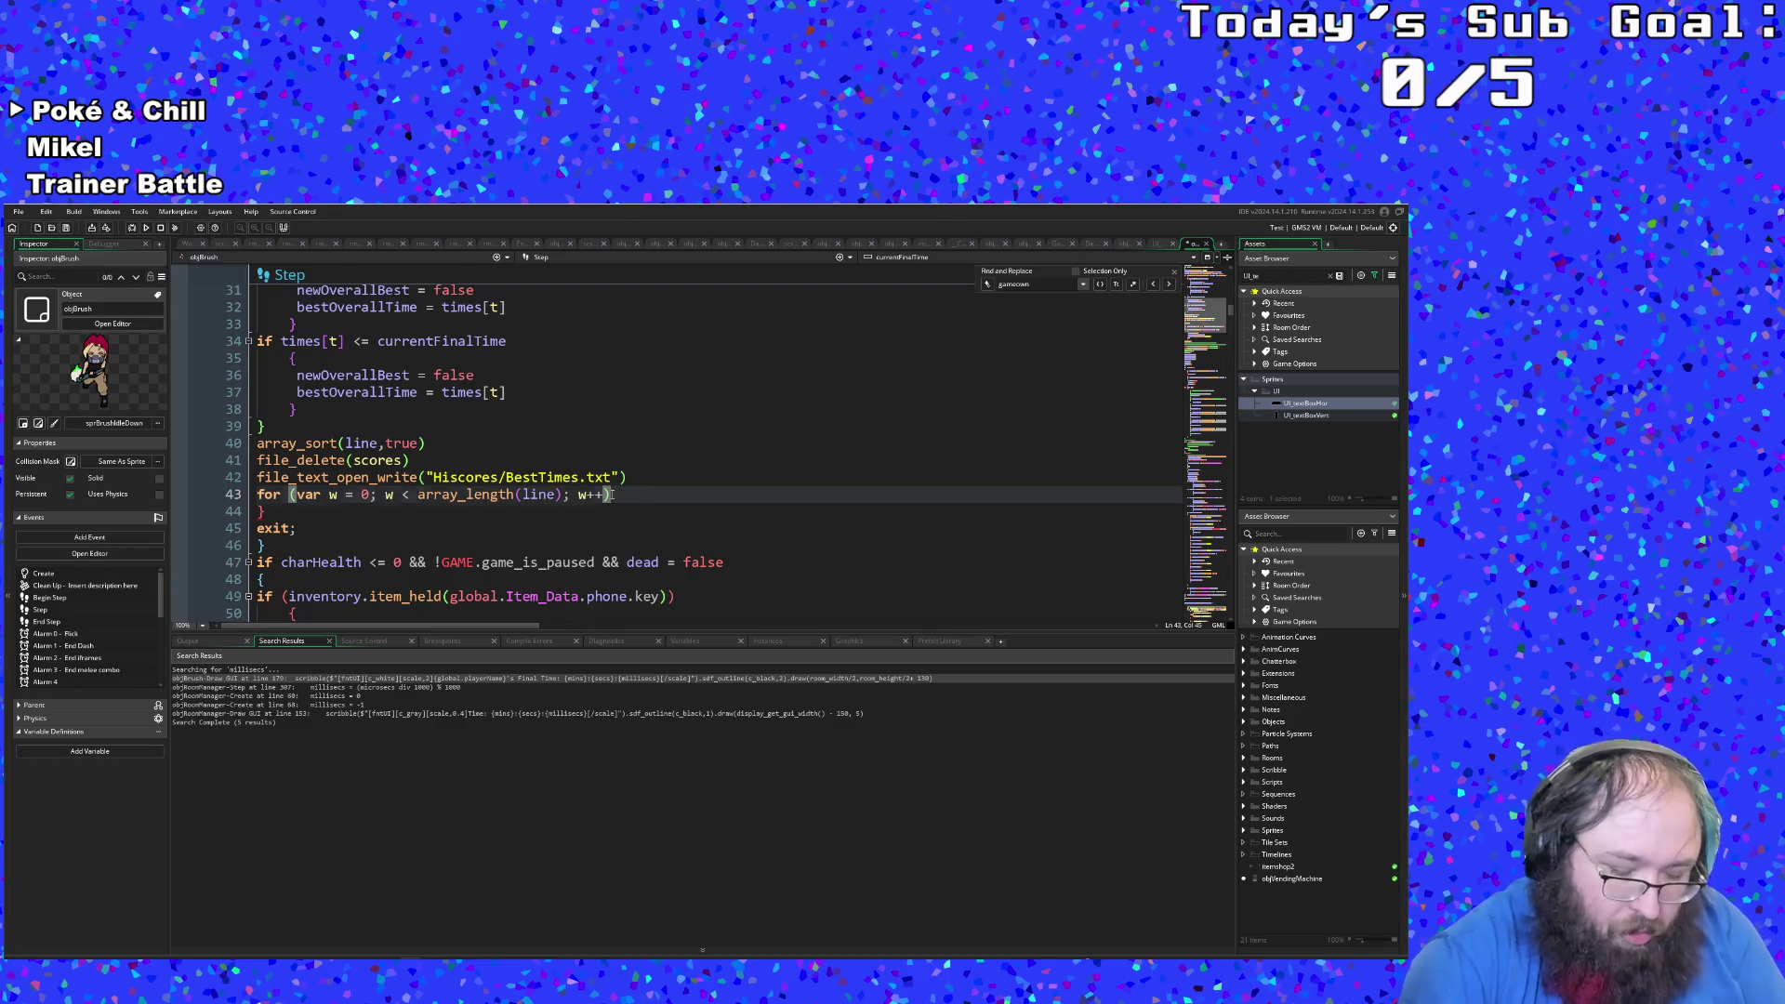
key("Return")
type("{")
key("Return")
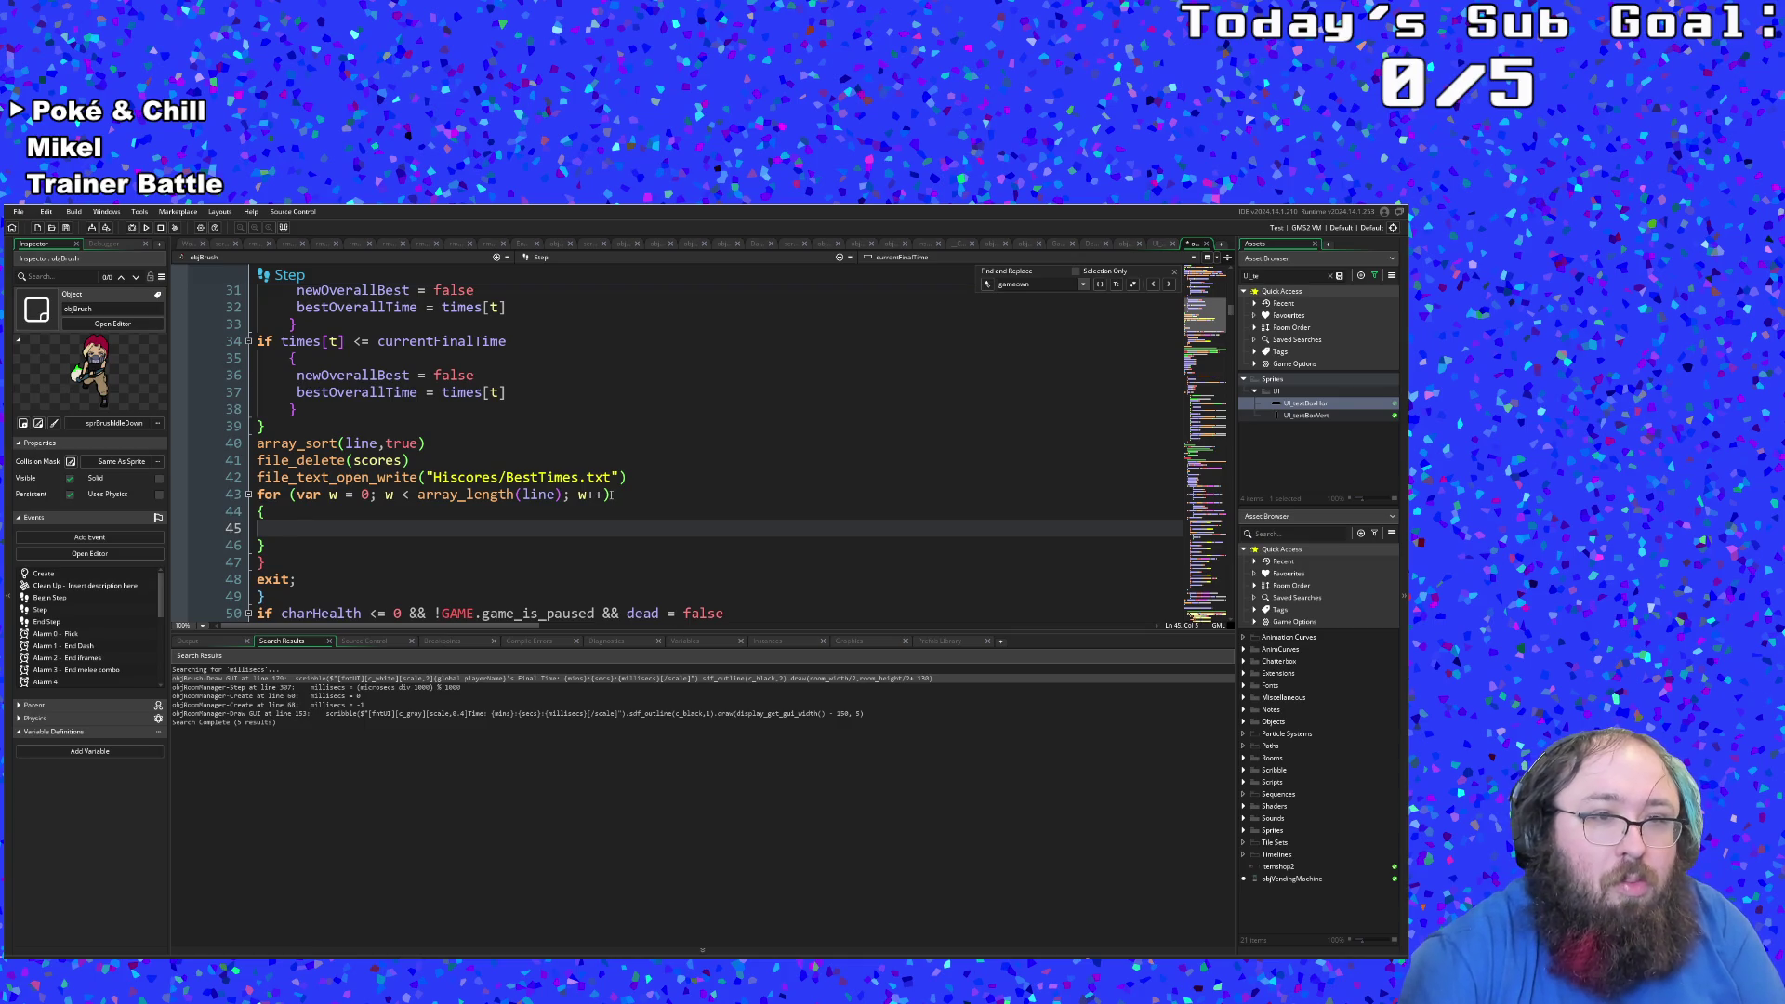
key("Up")
key("Down")
key("Up")
key("Down")
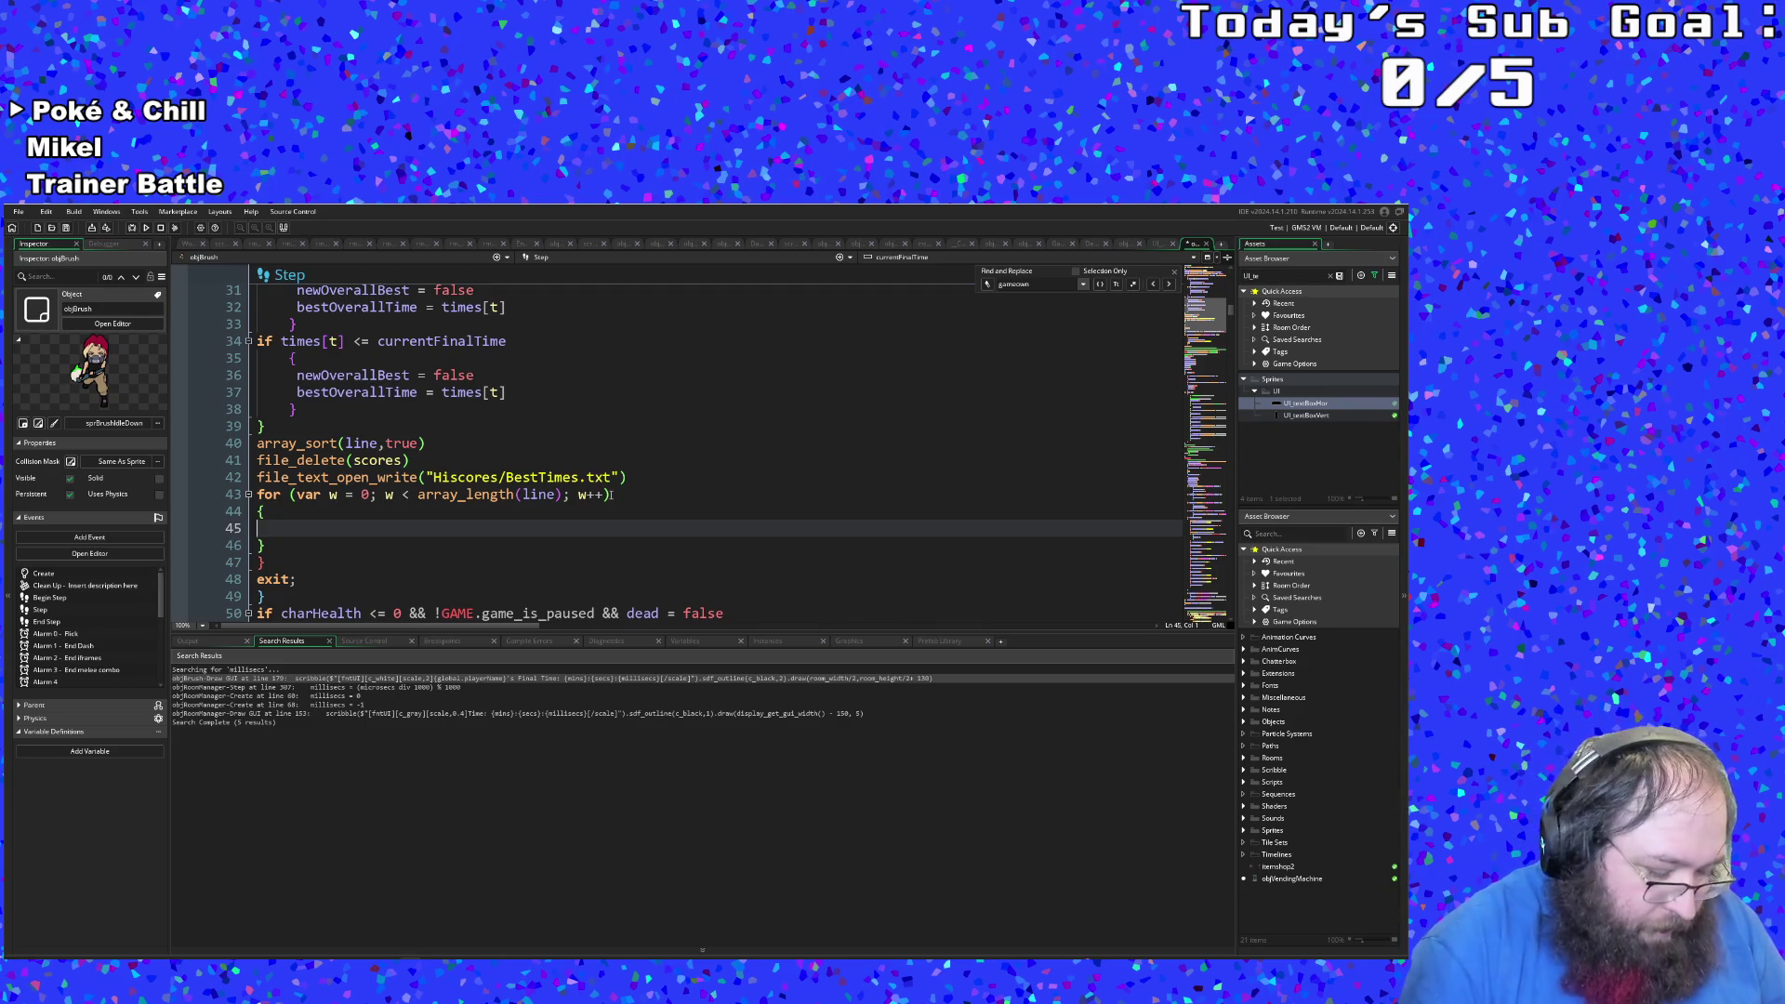
Step: Insert a file_text_writeln() call as the first line inside the loop block
type("file_tex")
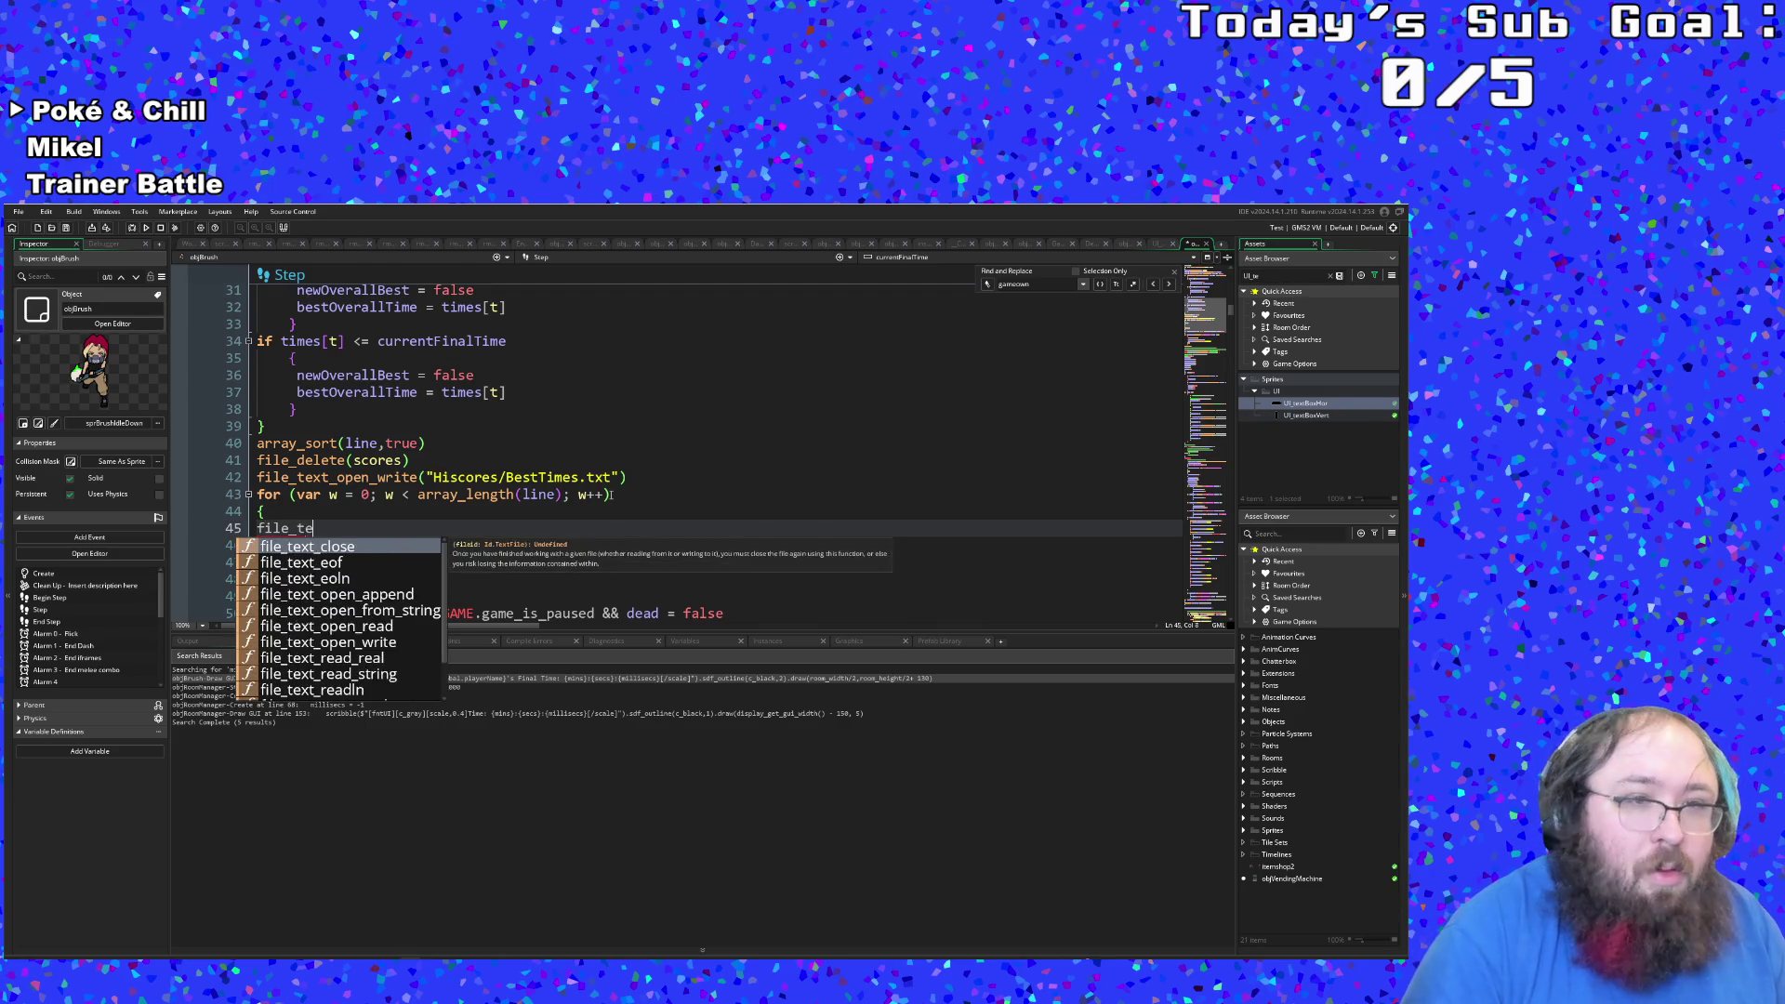
key("Down")
key("Down")
key("Down")
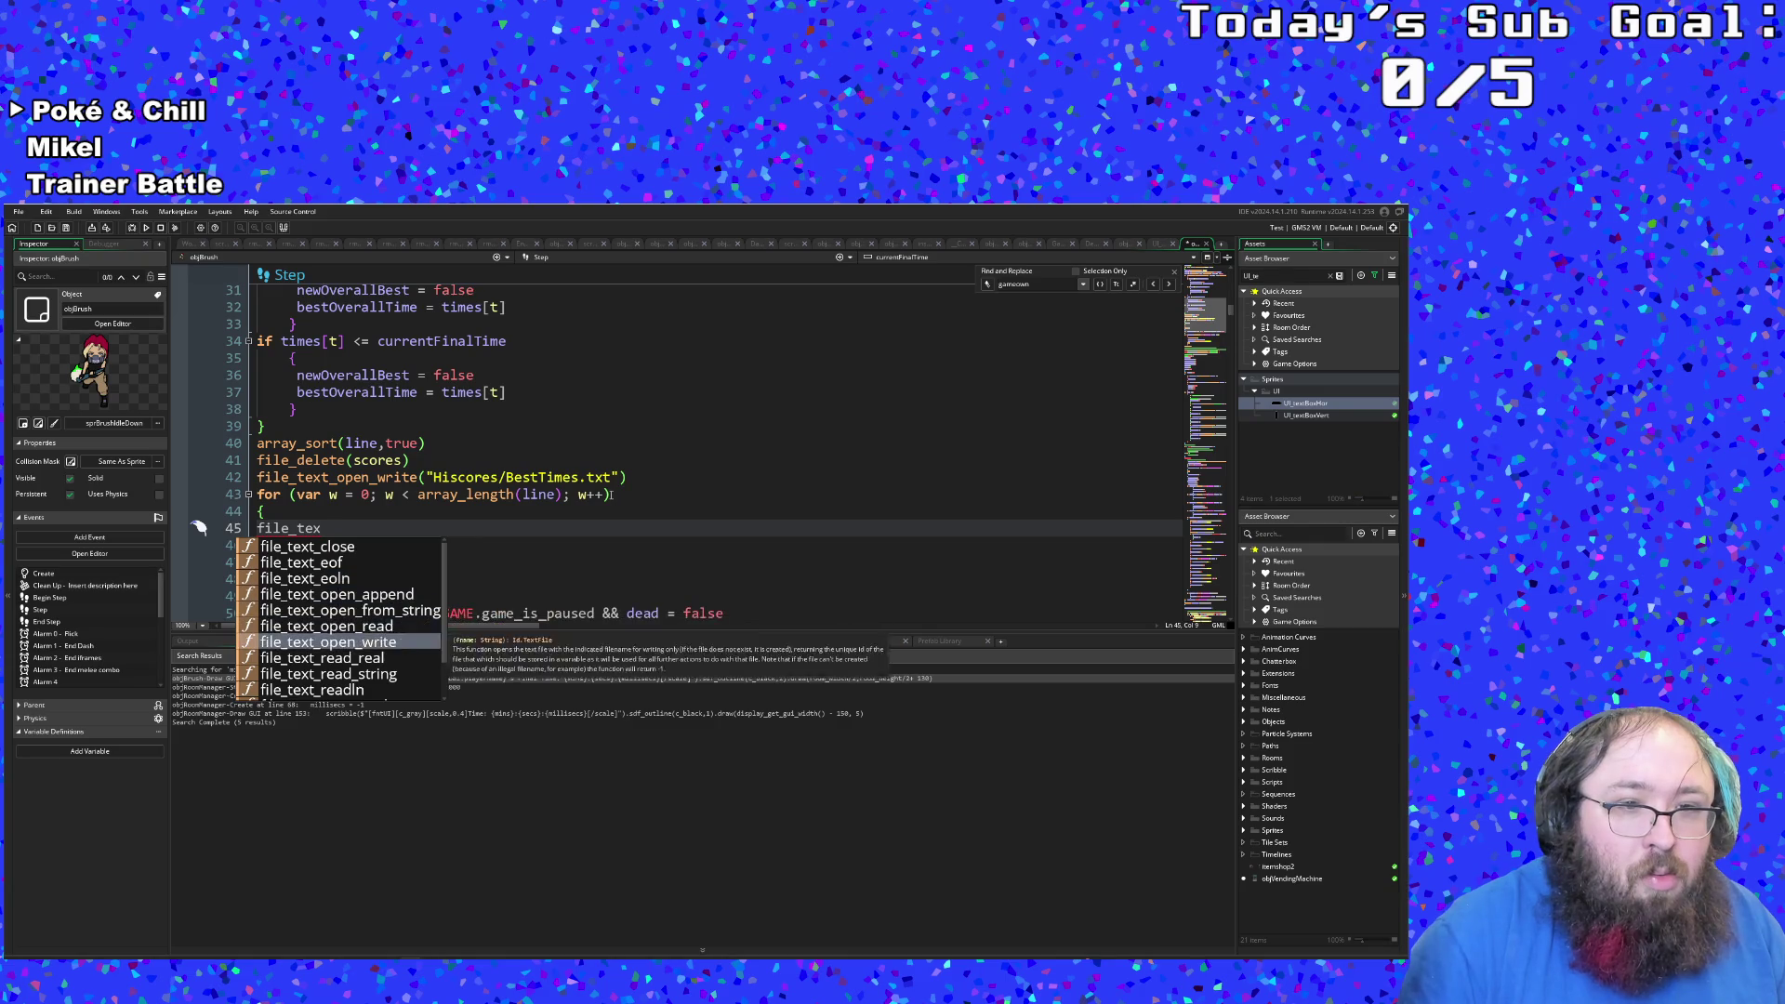
key("Down")
key("Down")
key("Down")
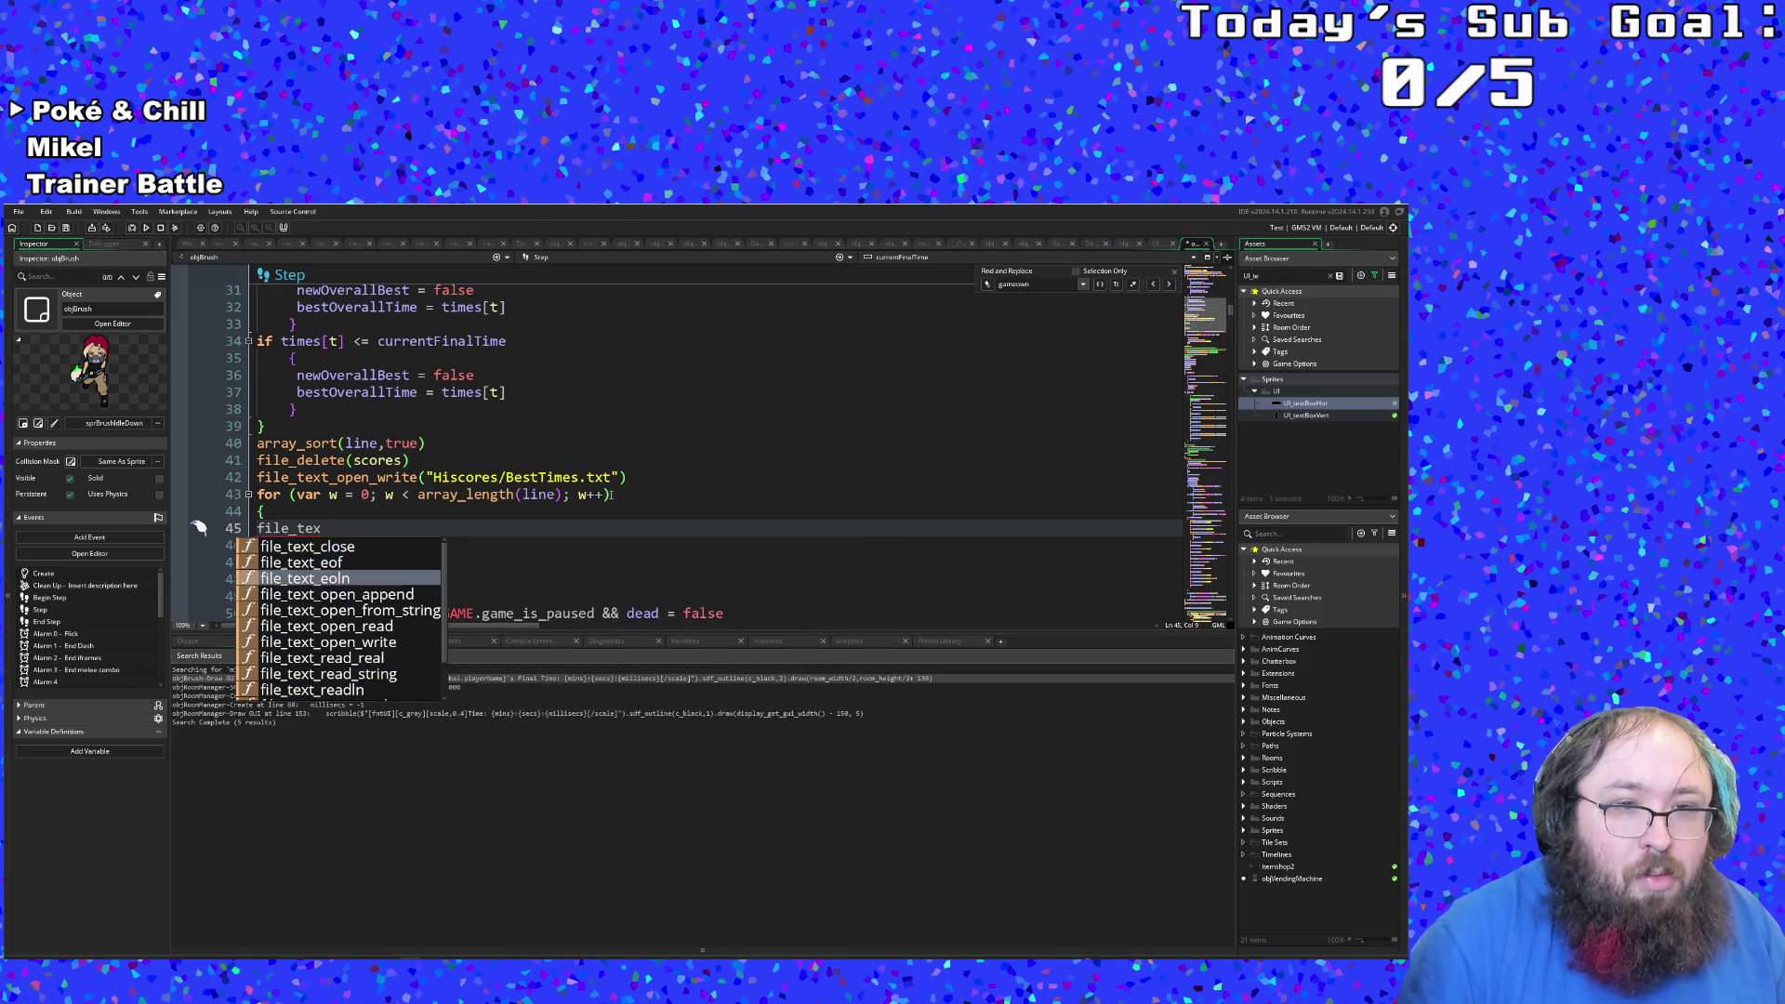
key("Up")
key("Up")
key("Up")
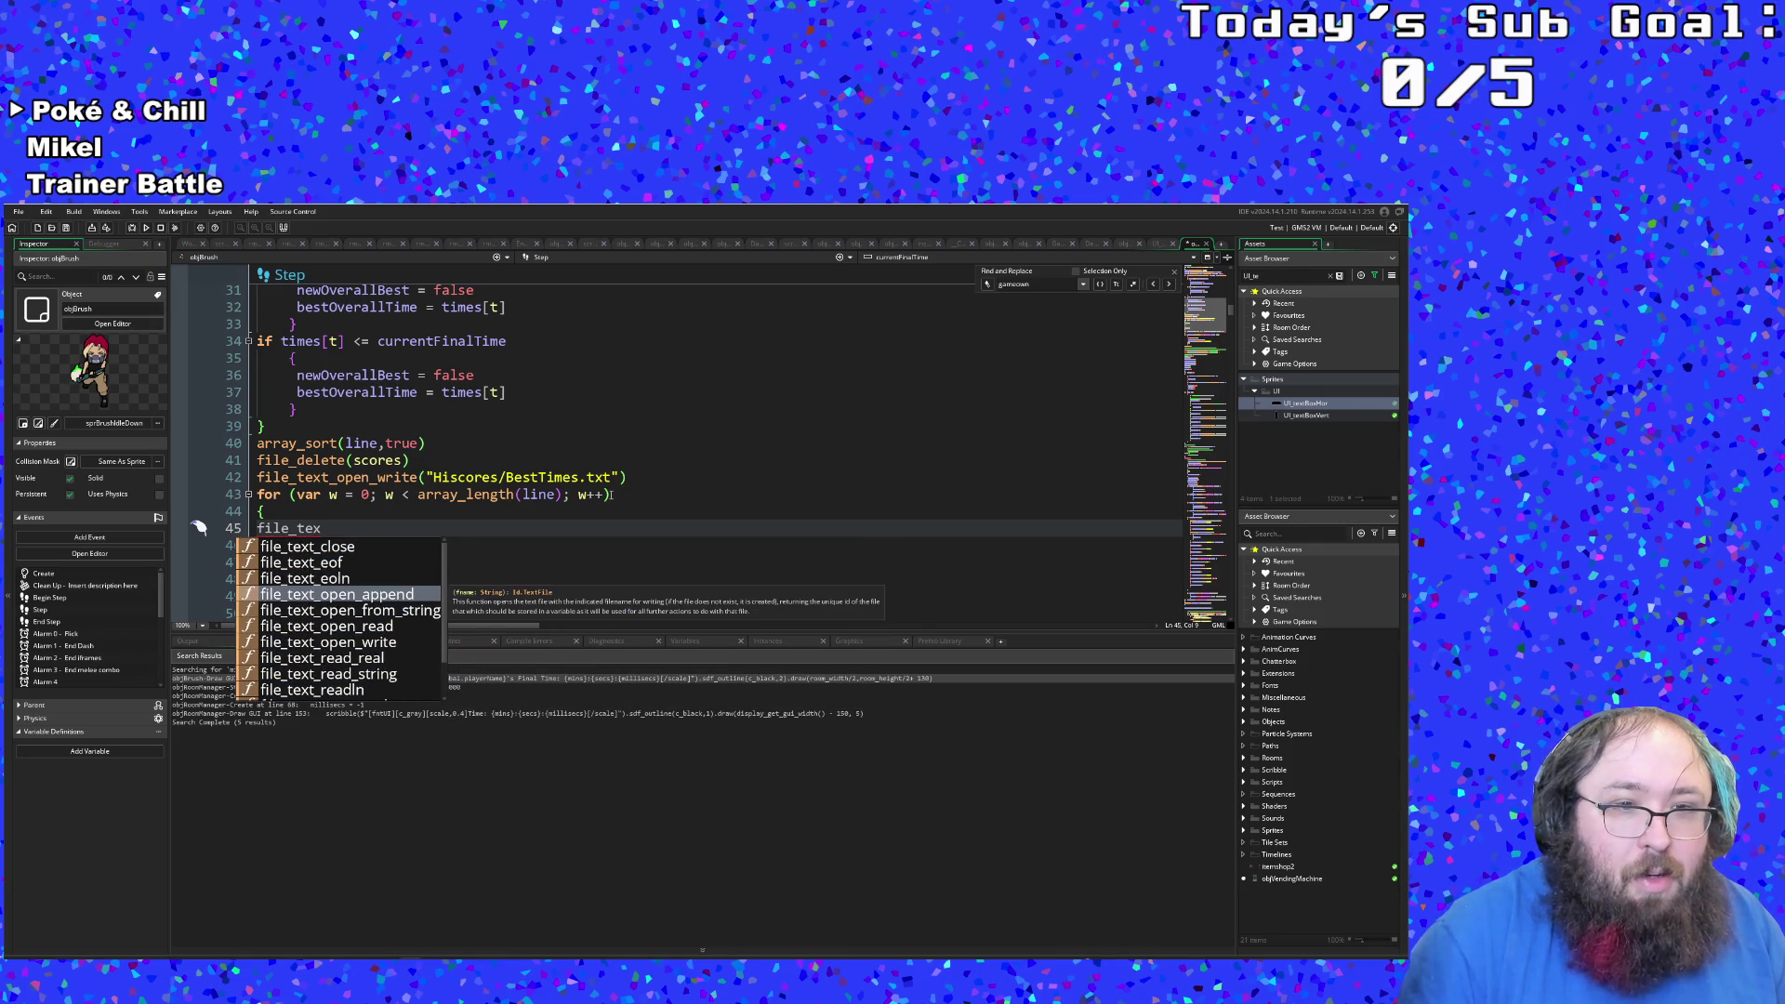
key("Up")
key("Up")
key("Up")
key("Down")
key("Down")
key("Down")
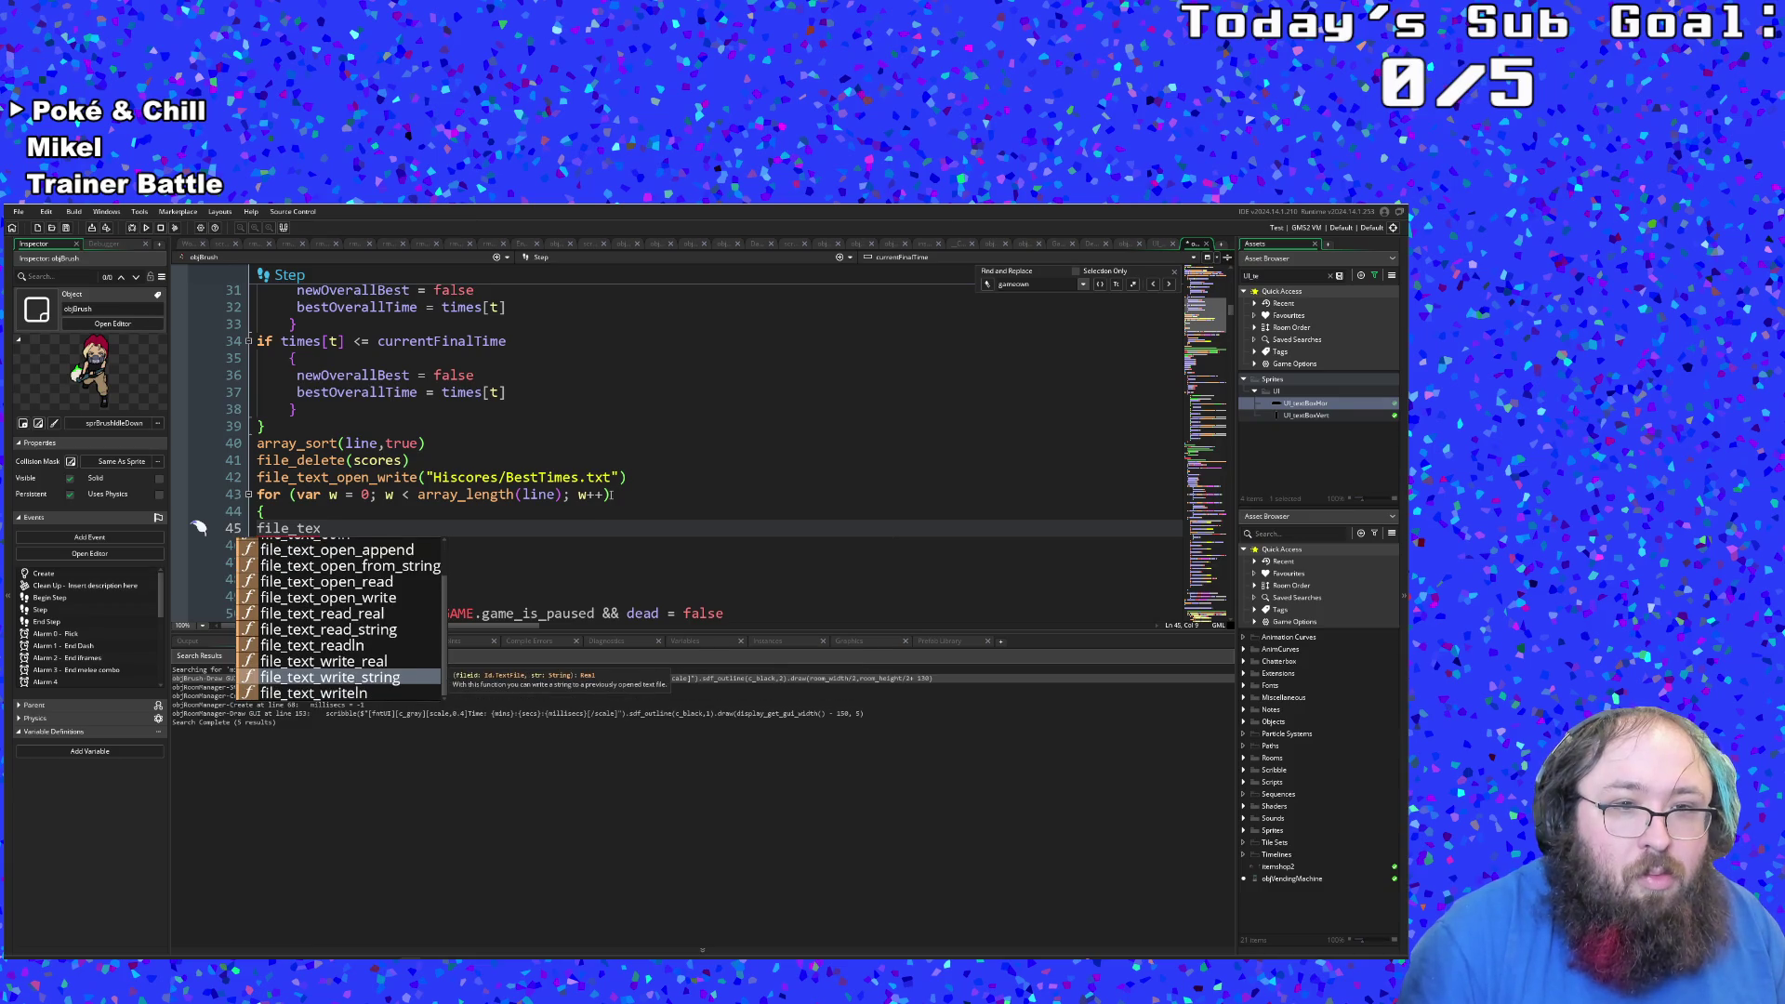
key("Up")
key("Up")
key("Up")
key("Down")
key("Down")
key("Down")
key("Down")
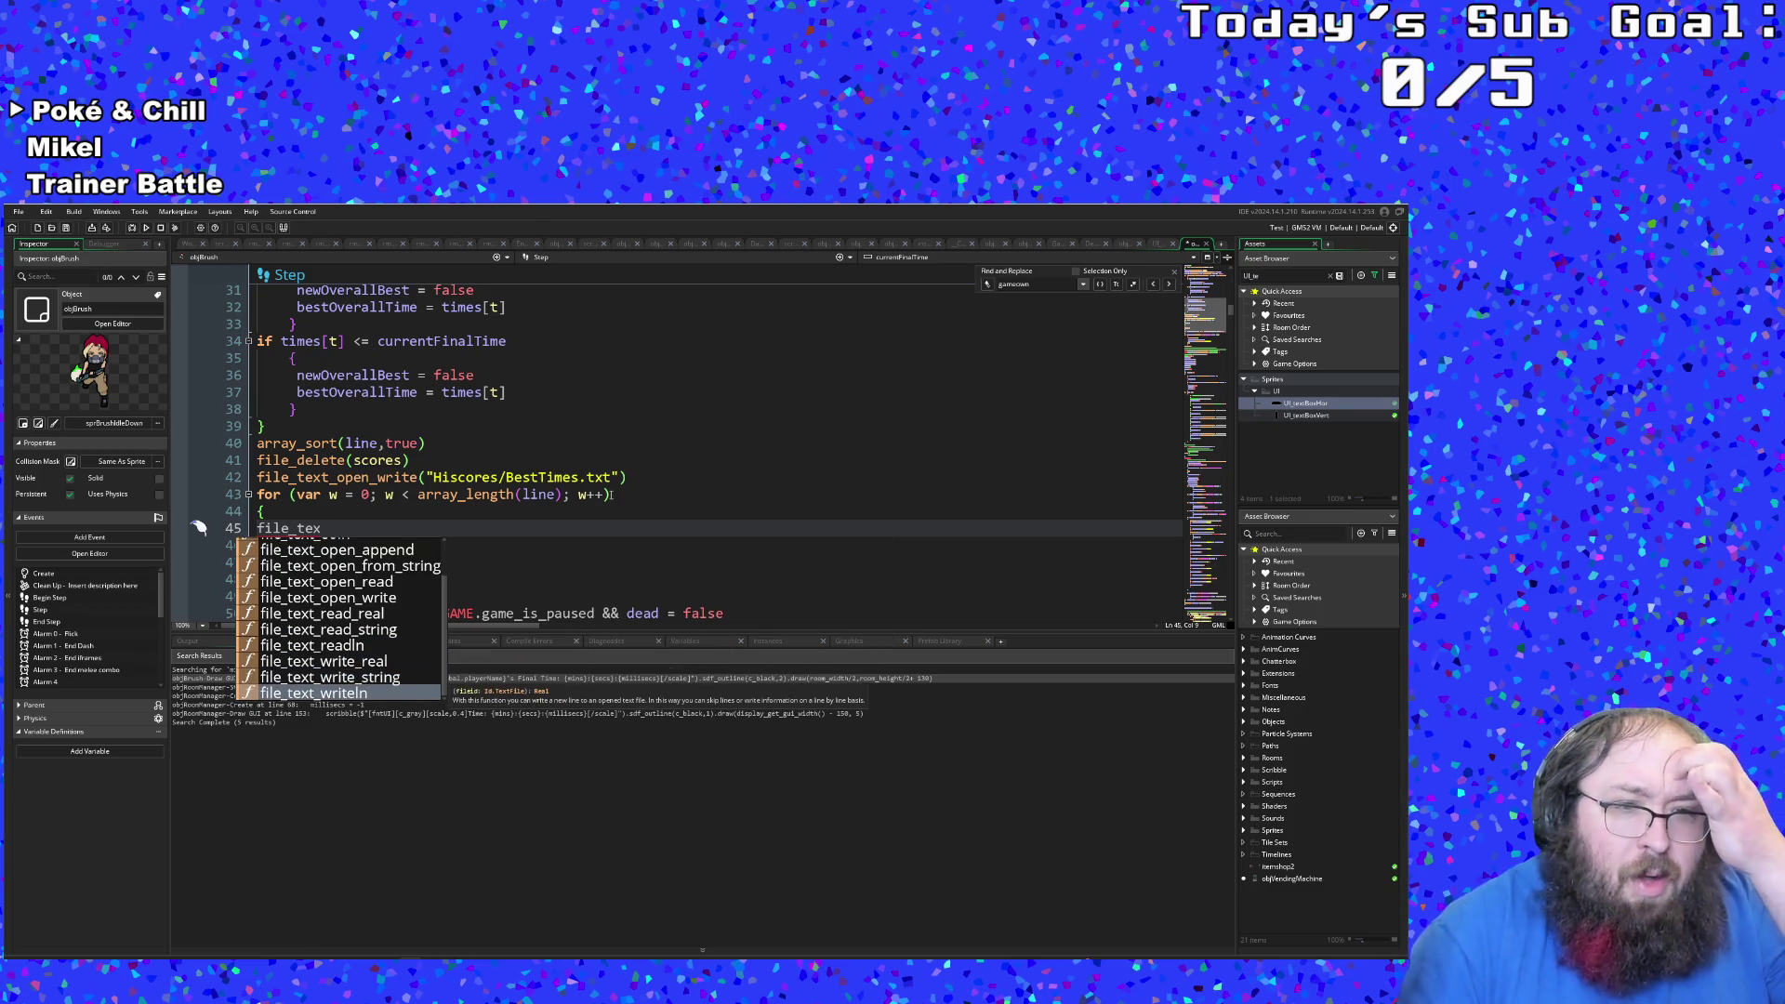
key("Return")
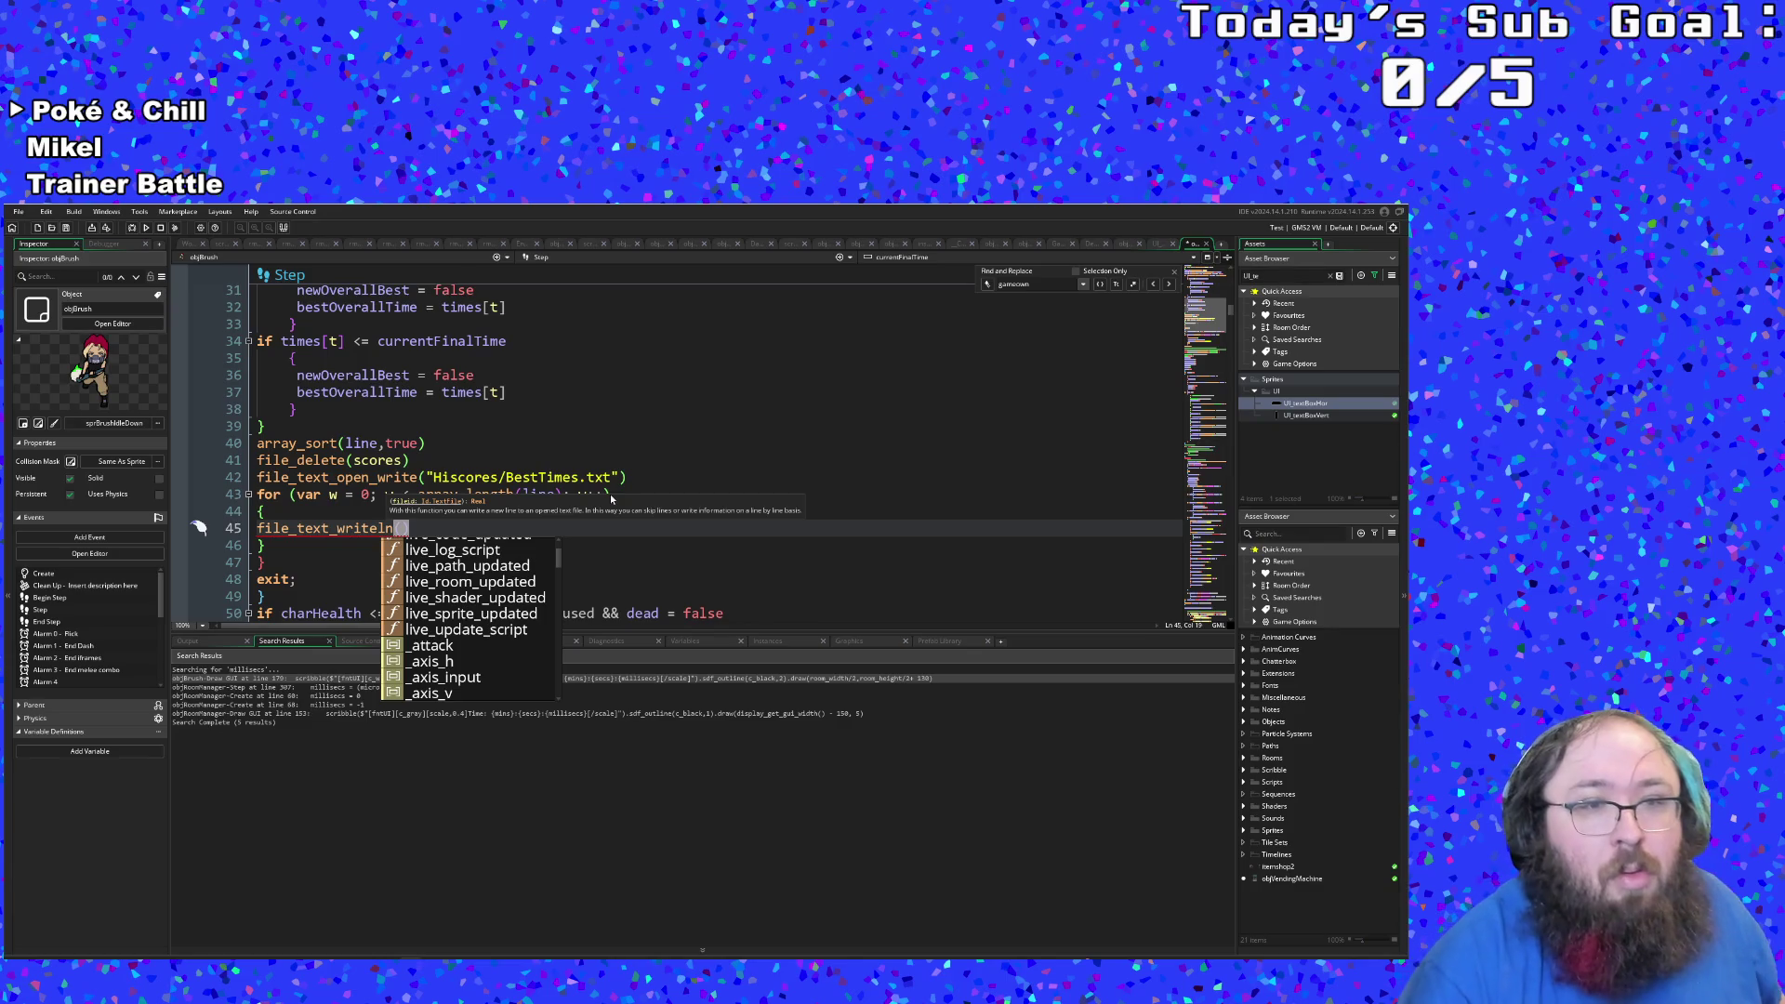
key("Escape")
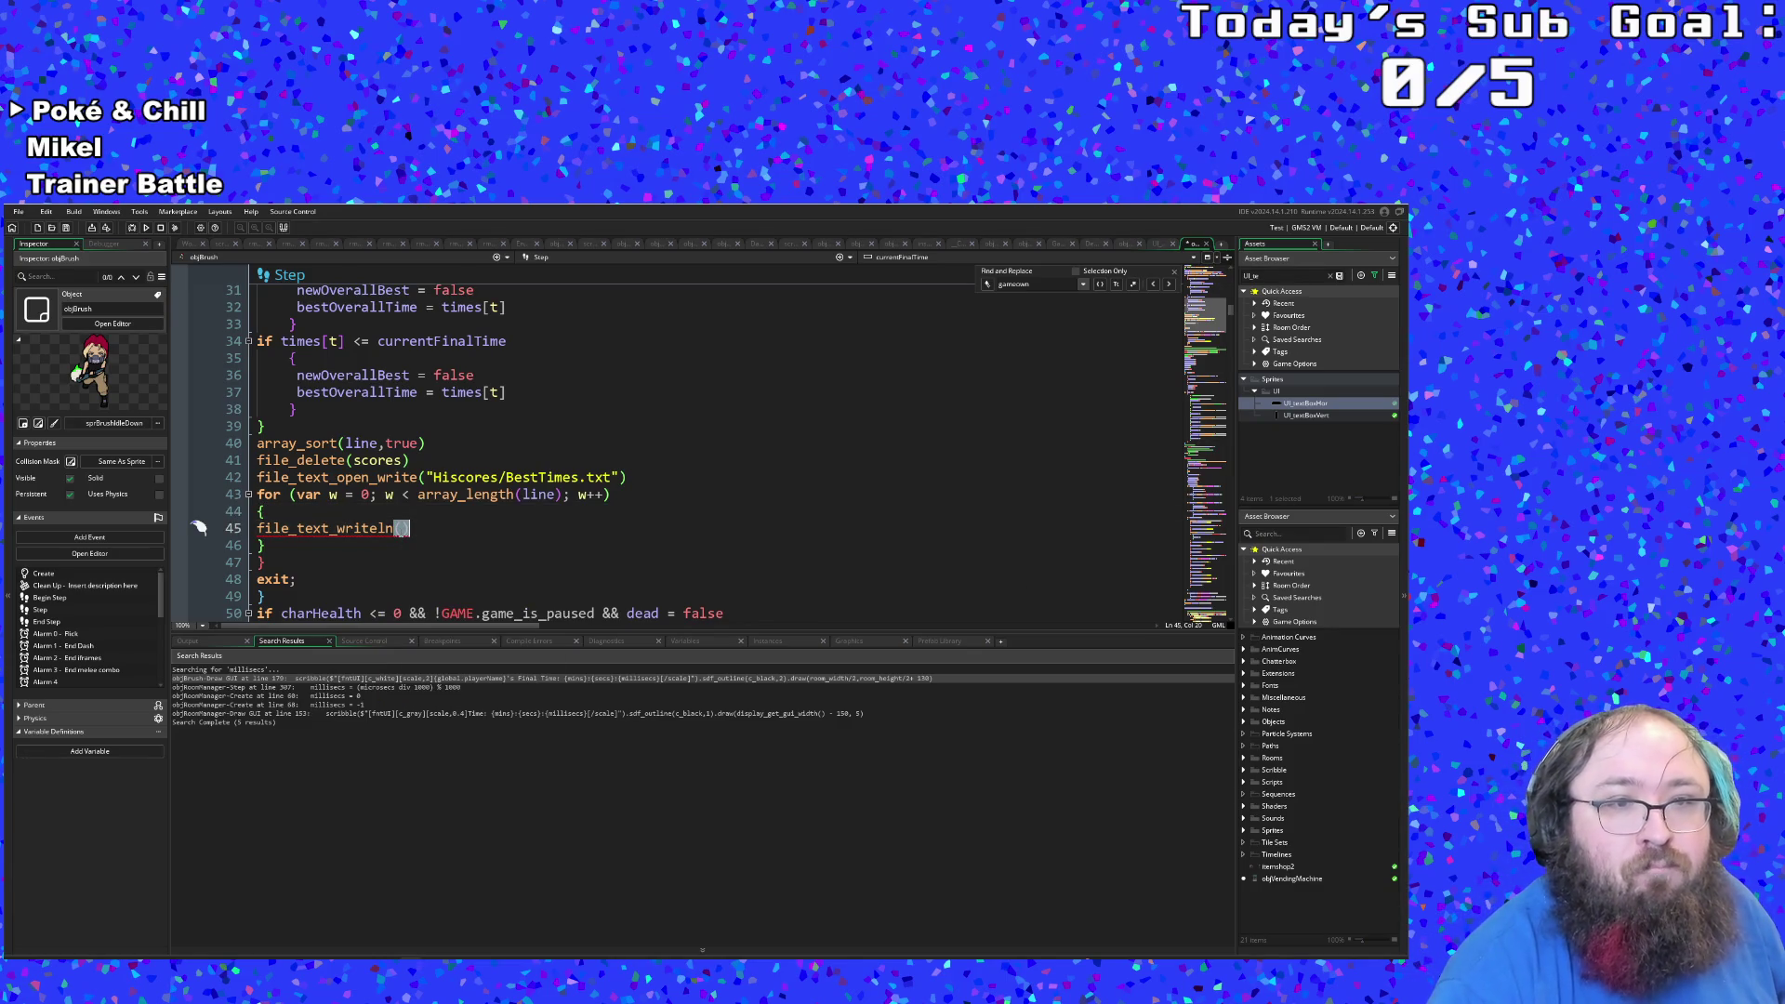
scroll(400, 531, "up", 2)
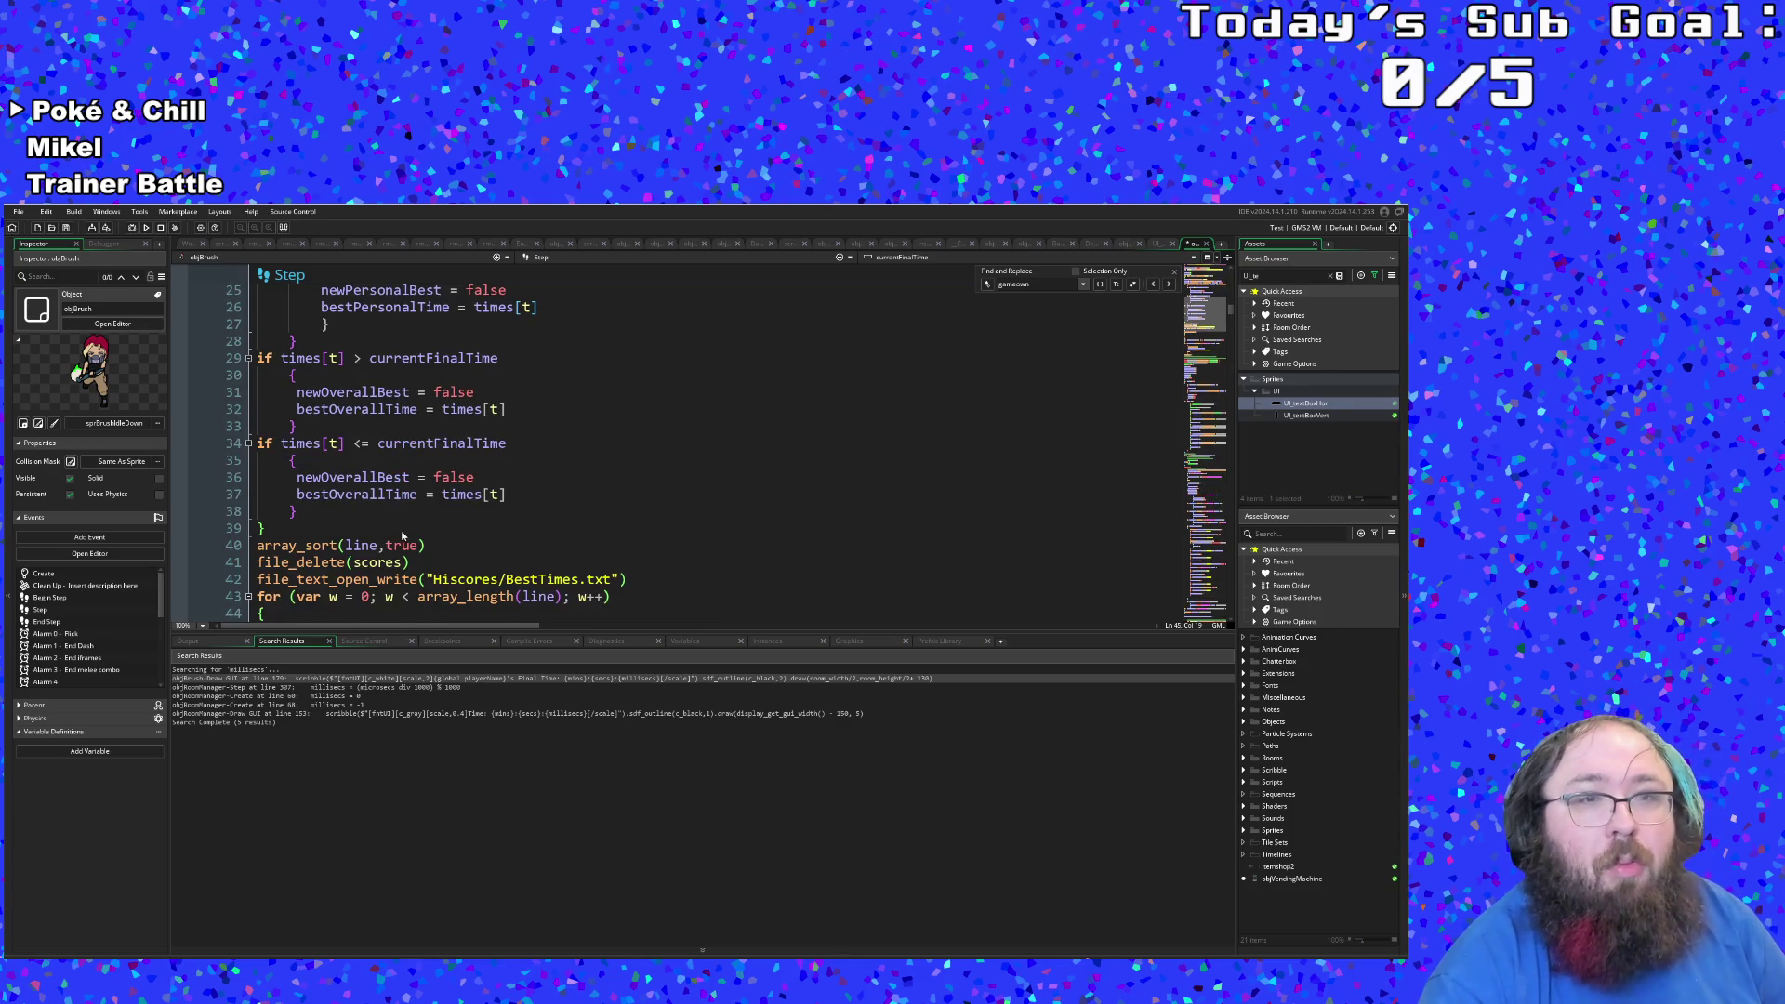
scroll(401, 532, "up", 4)
scroll(403, 532, "up", 2)
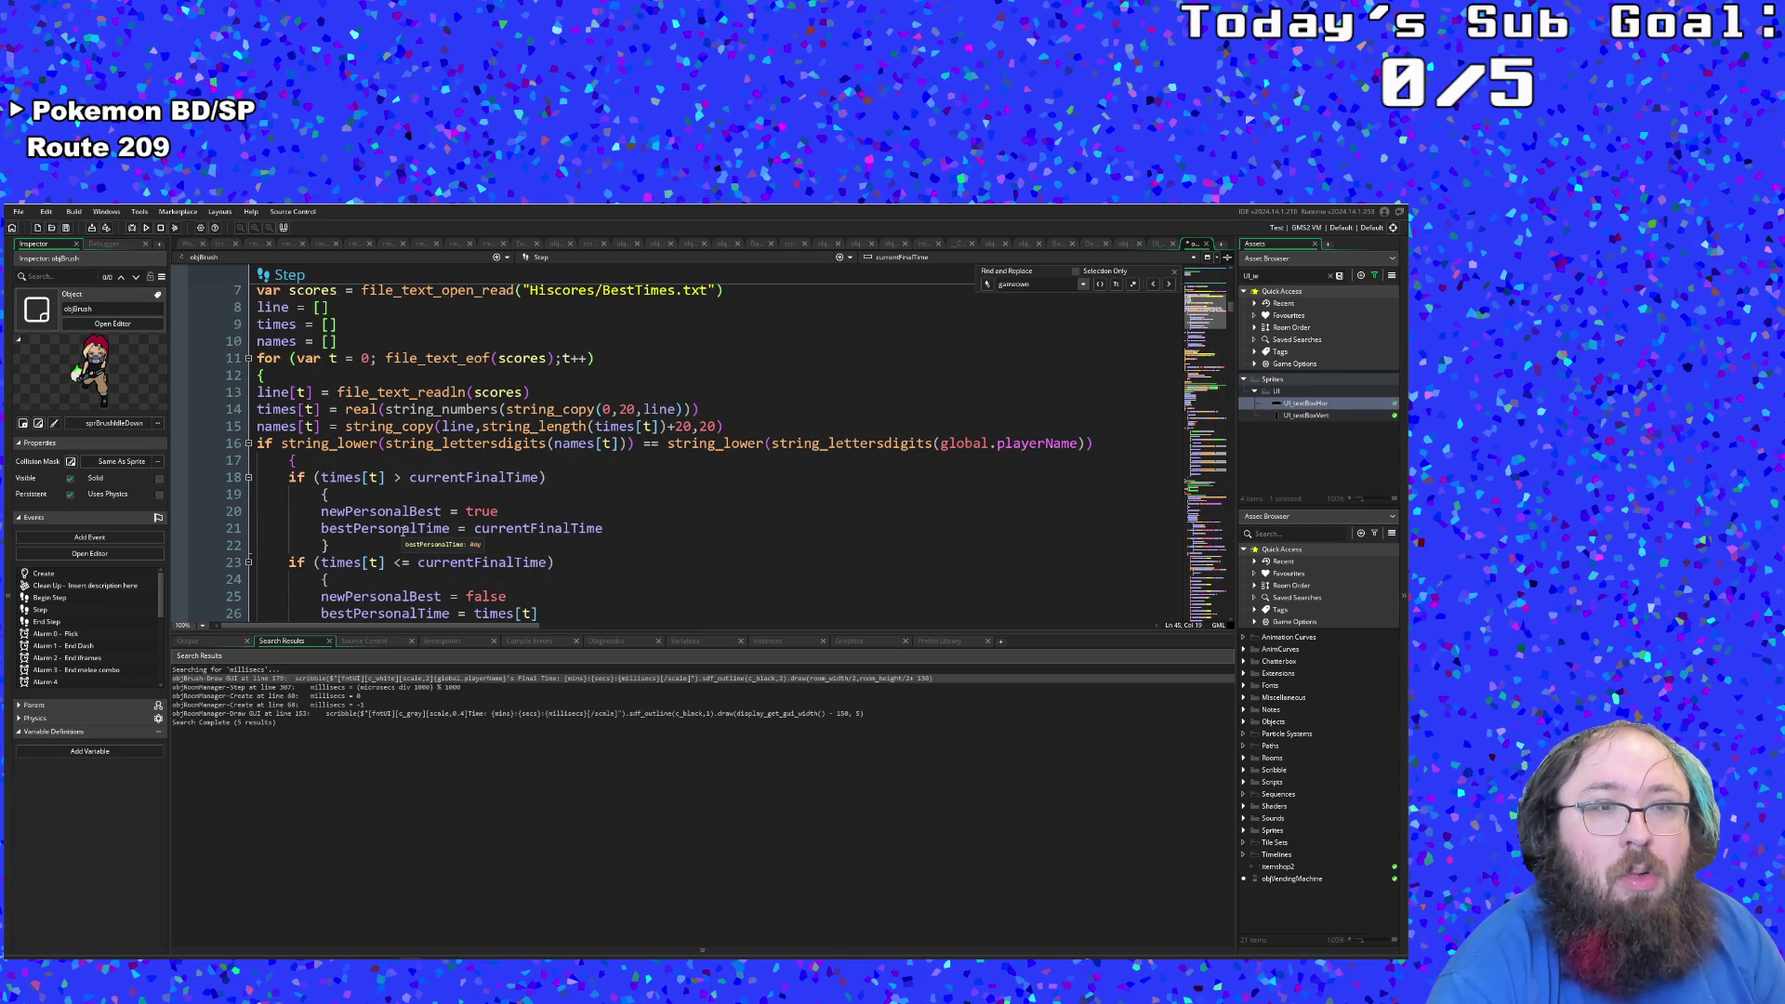
scroll(403, 532, "down", 8)
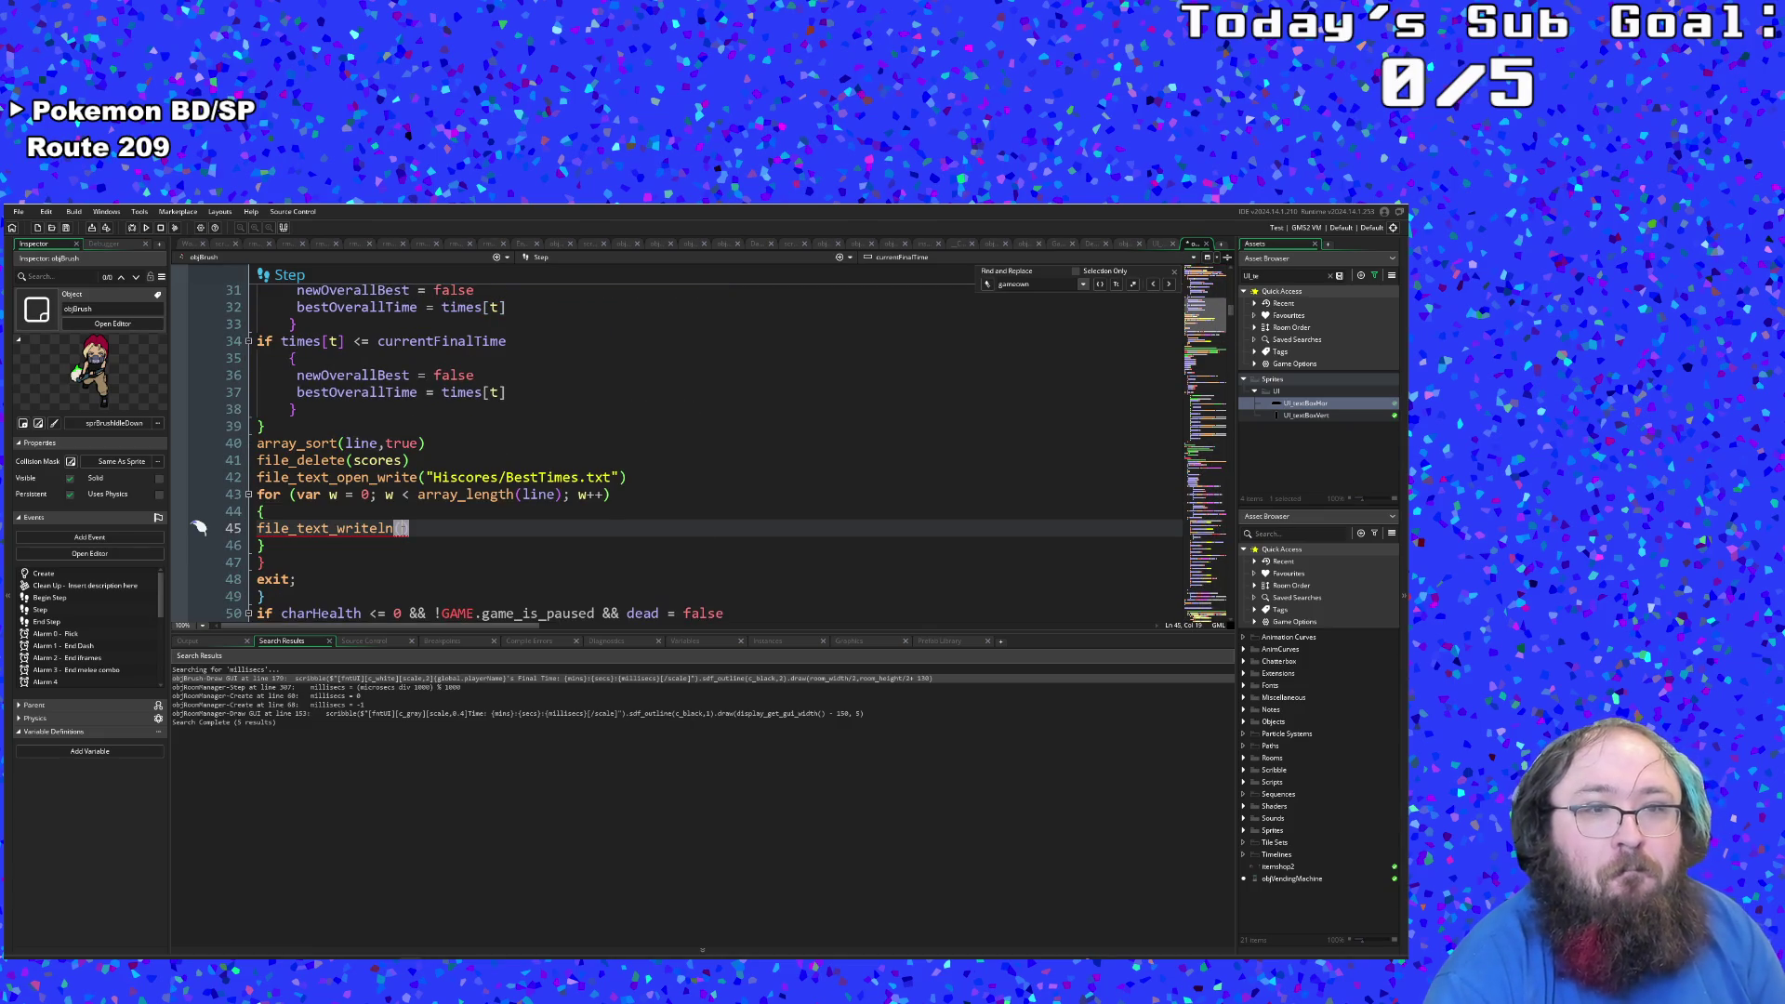
scroll(402, 531, "up", 4)
scroll(403, 531, "down", 2)
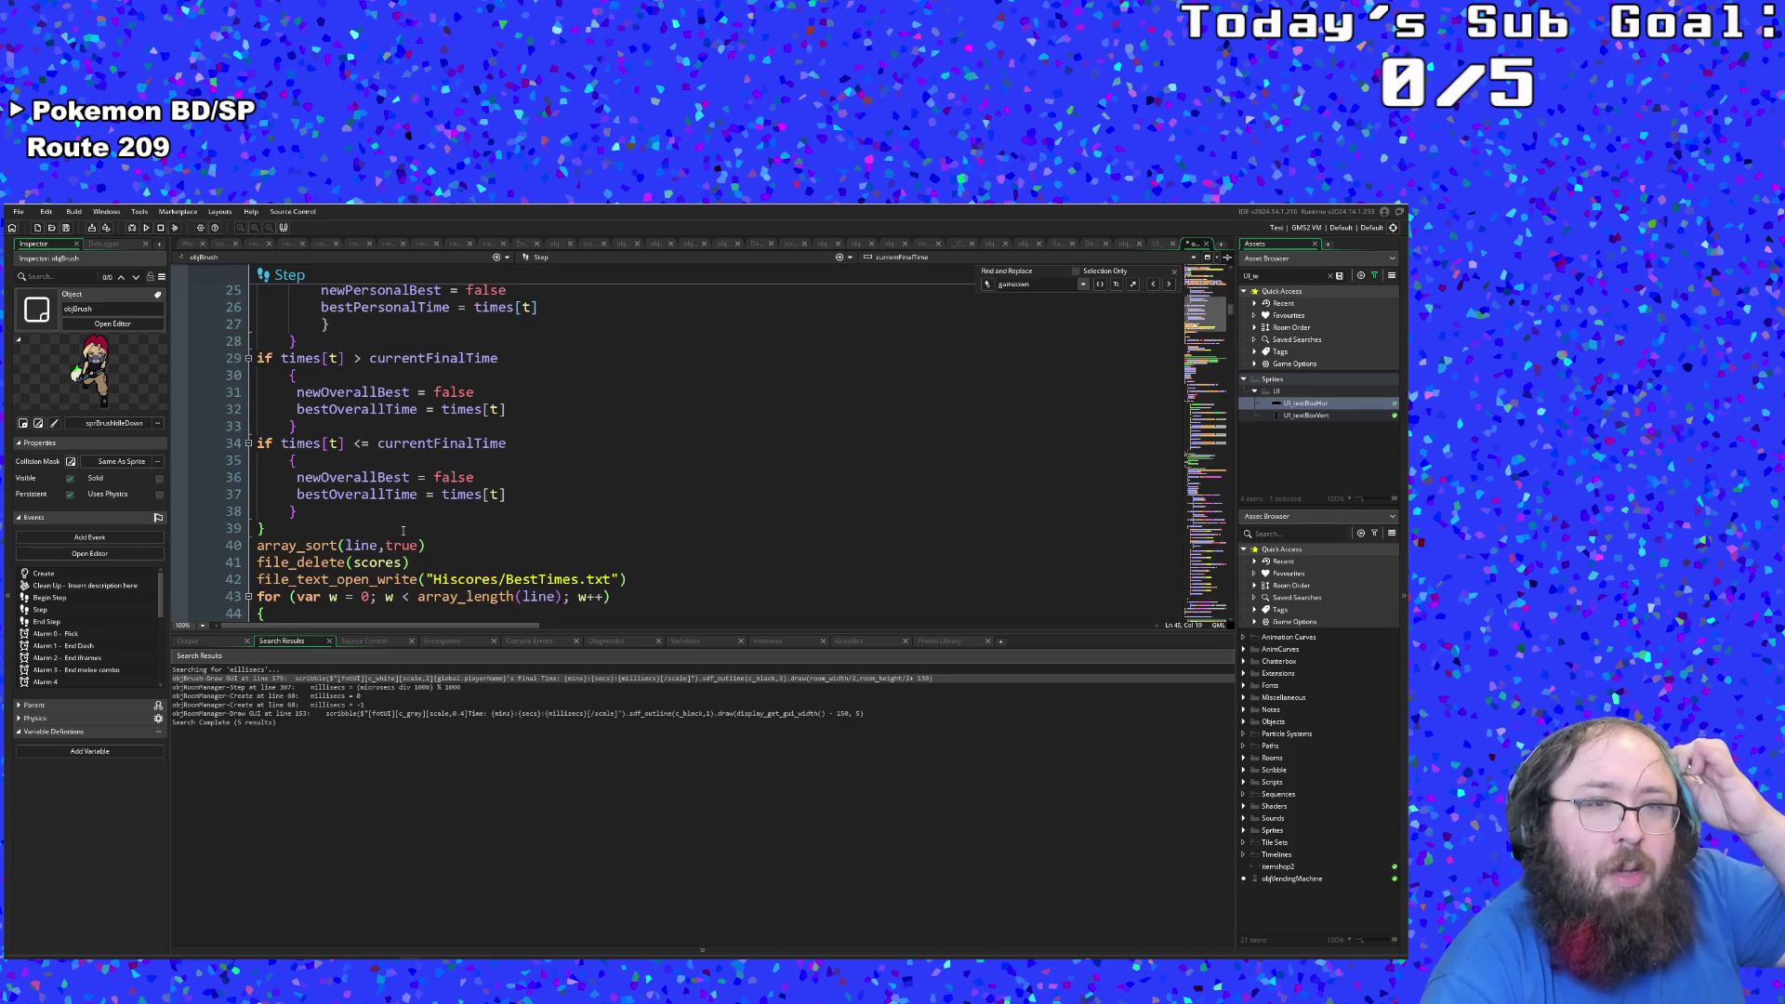
scroll(396, 544, "up", 8)
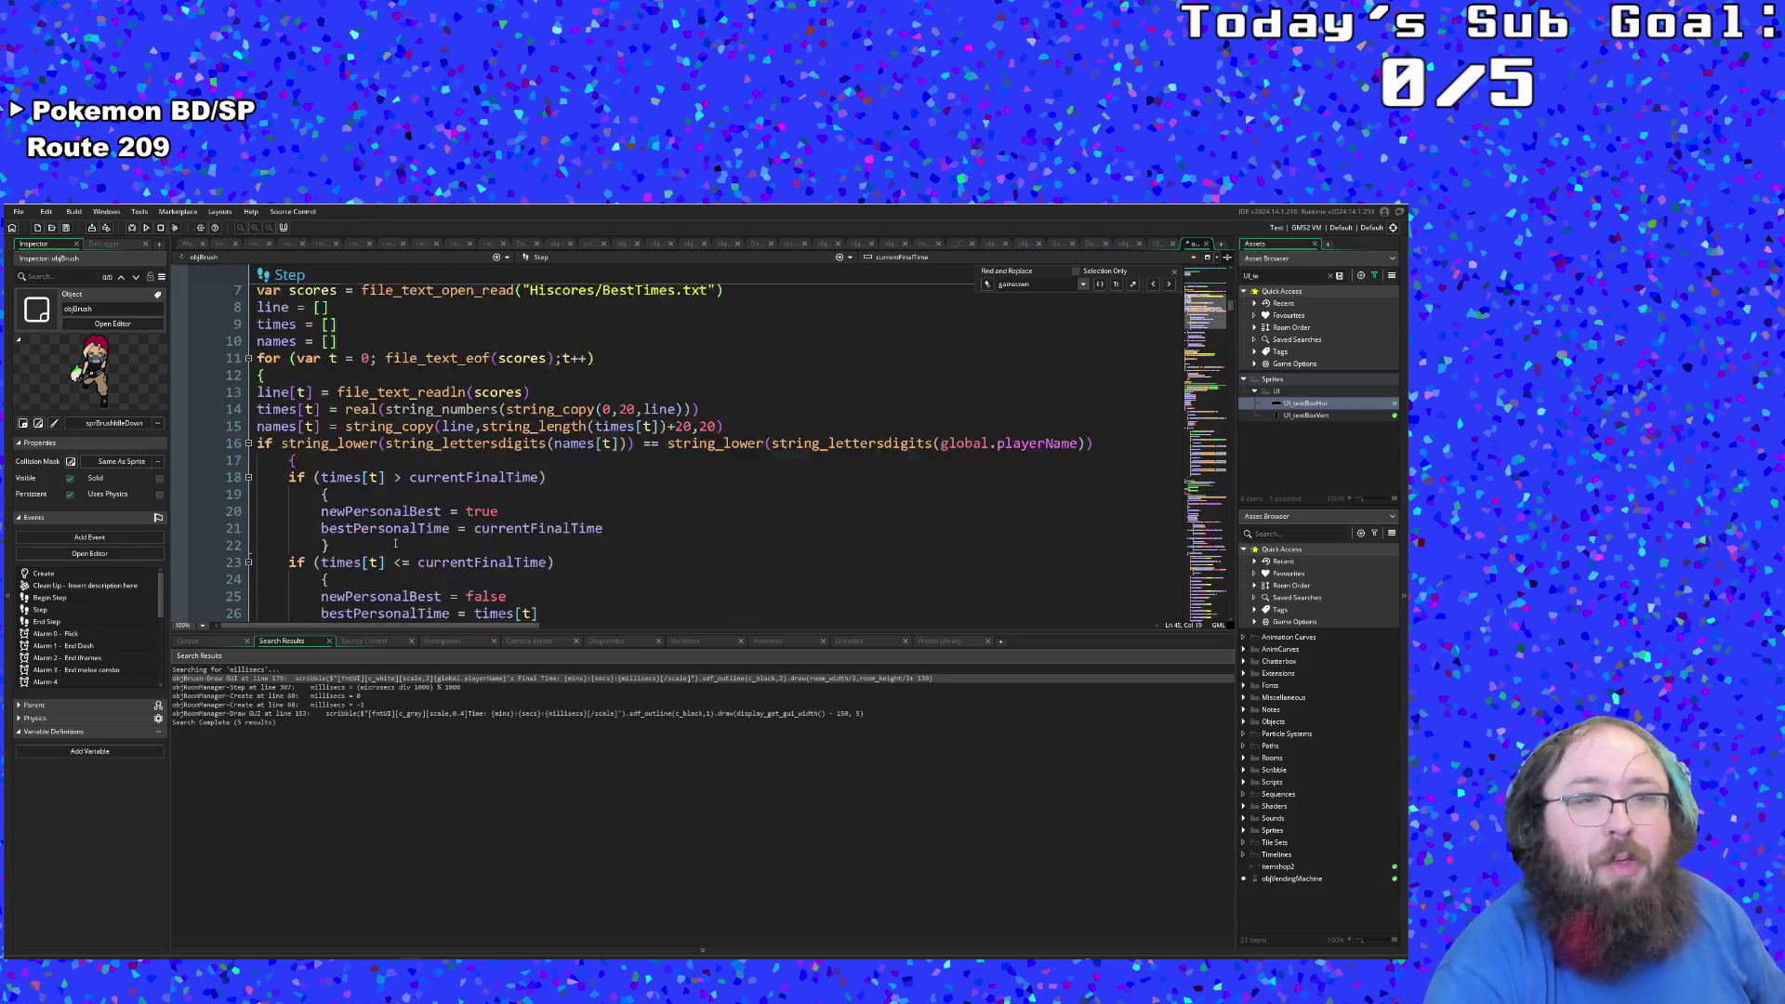
scroll(396, 544, "down", 6)
scroll(396, 544, "up", 2)
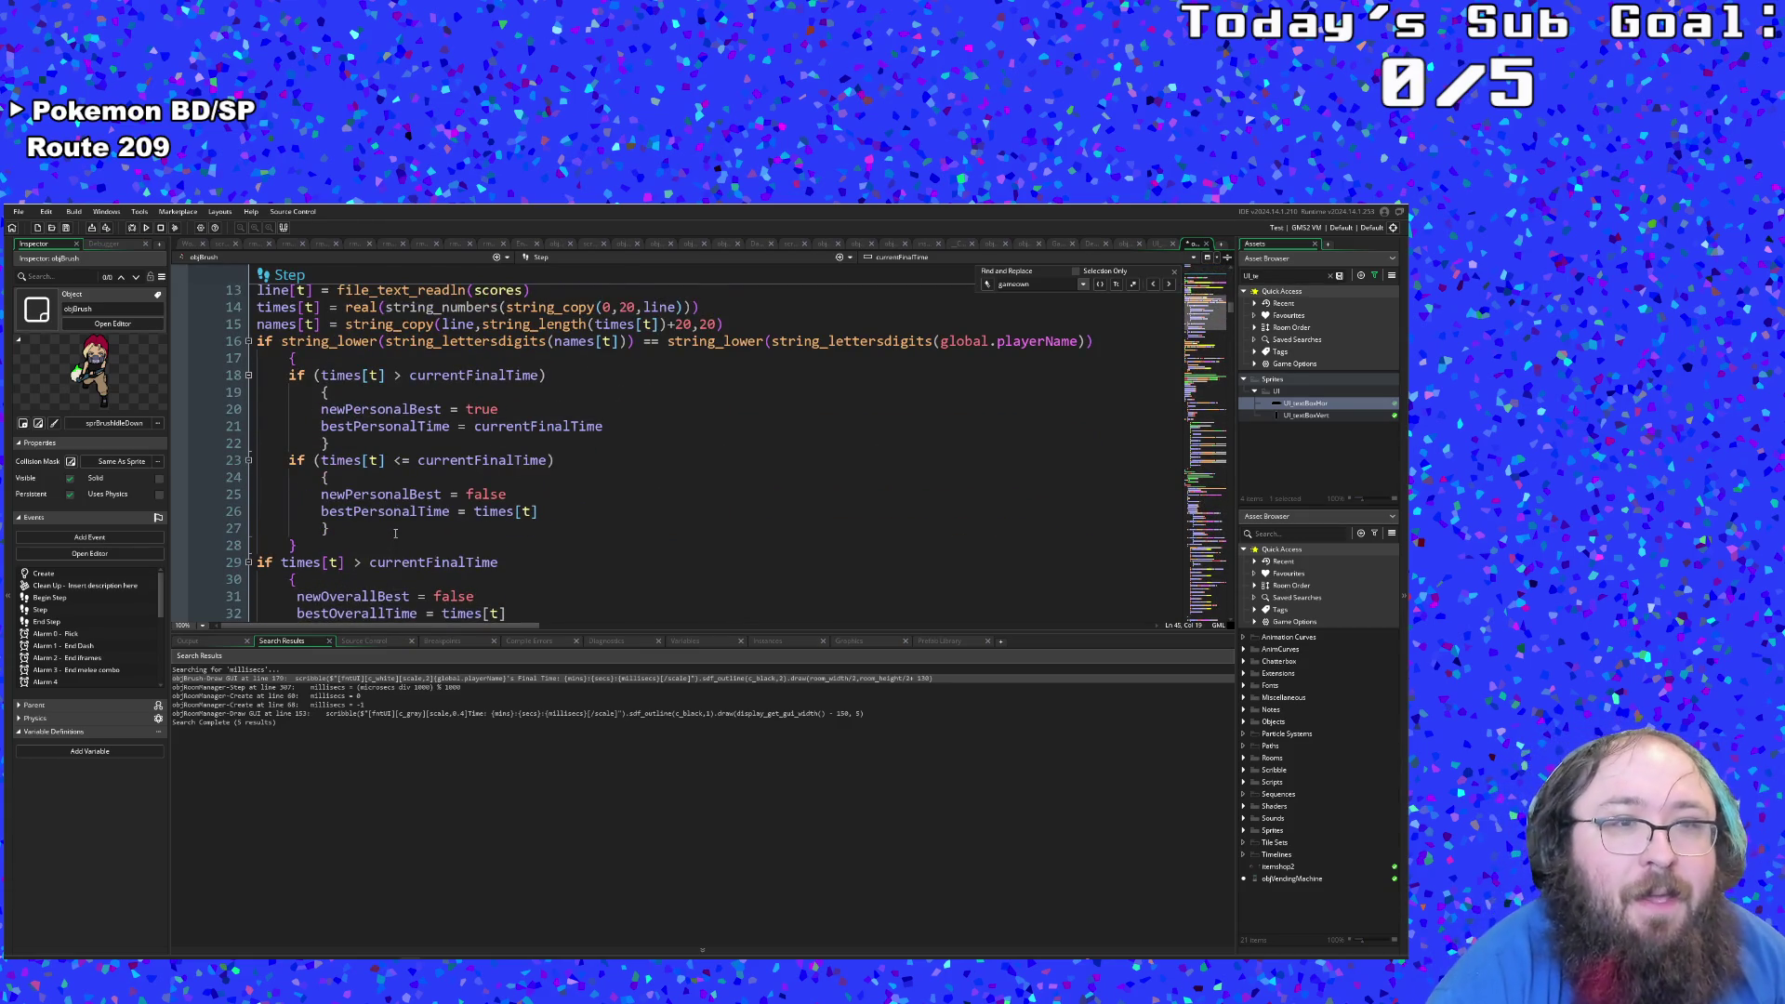
scroll(395, 533, "up", 2)
scroll(394, 544, "down", 8)
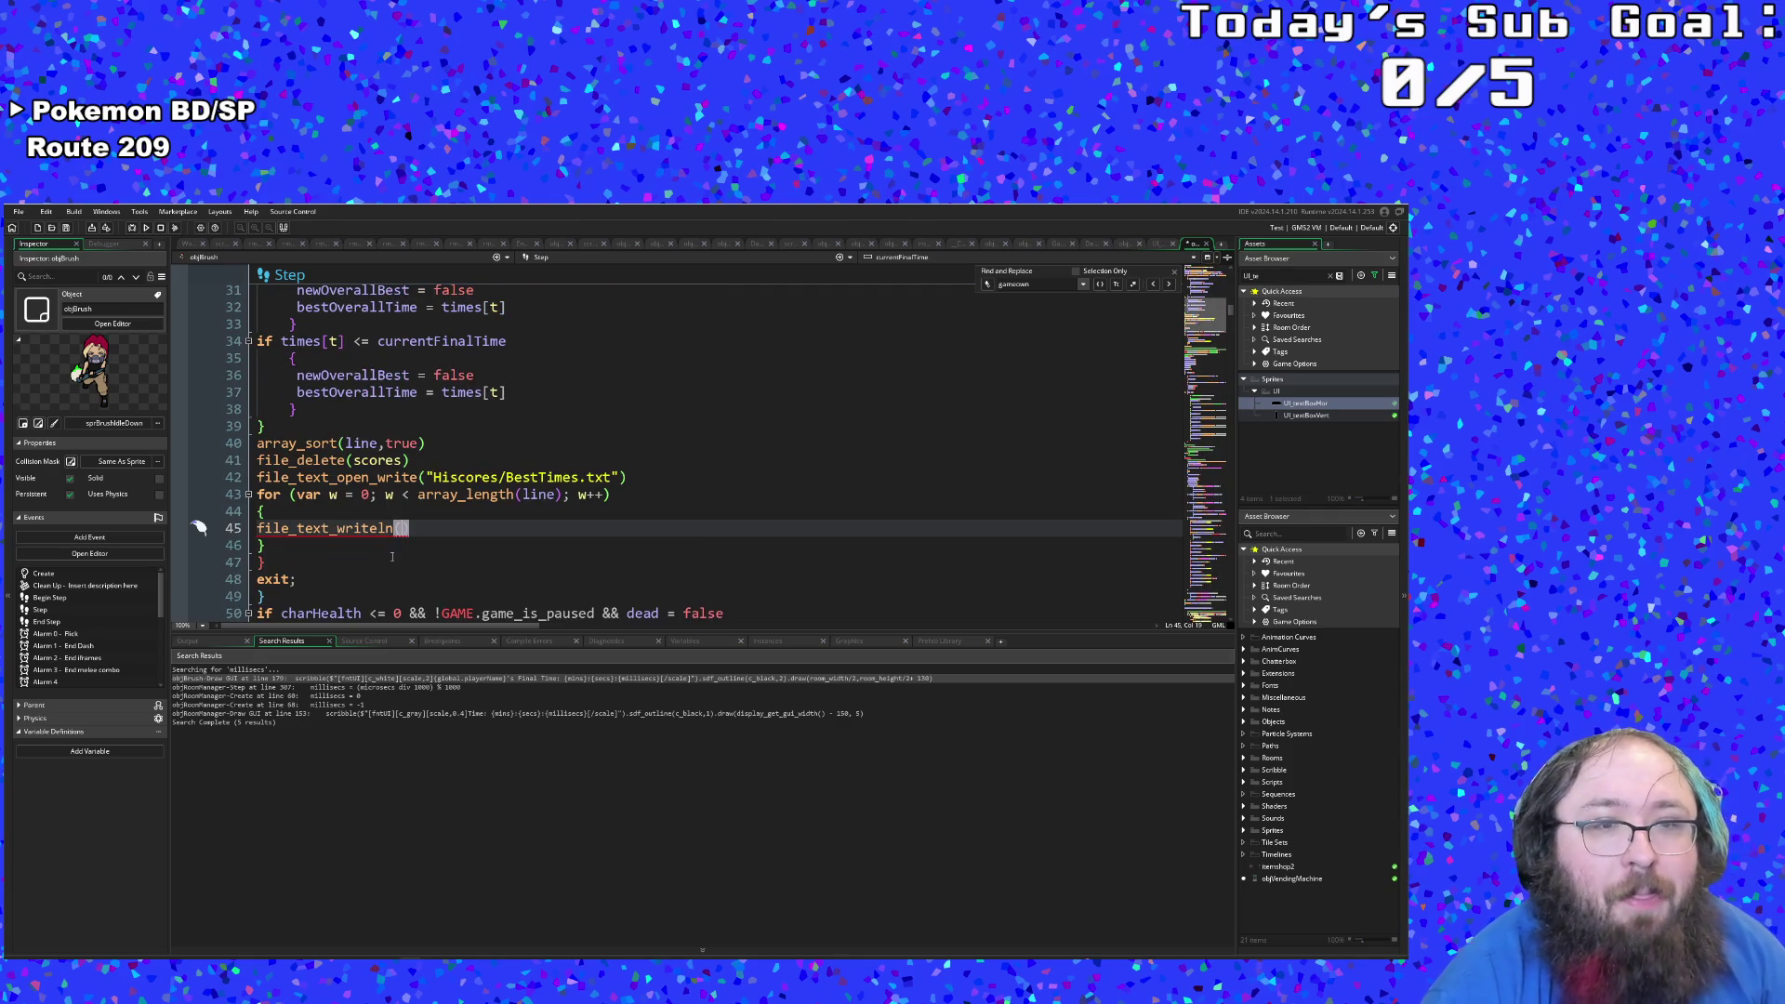
scroll(392, 559, "up", 8)
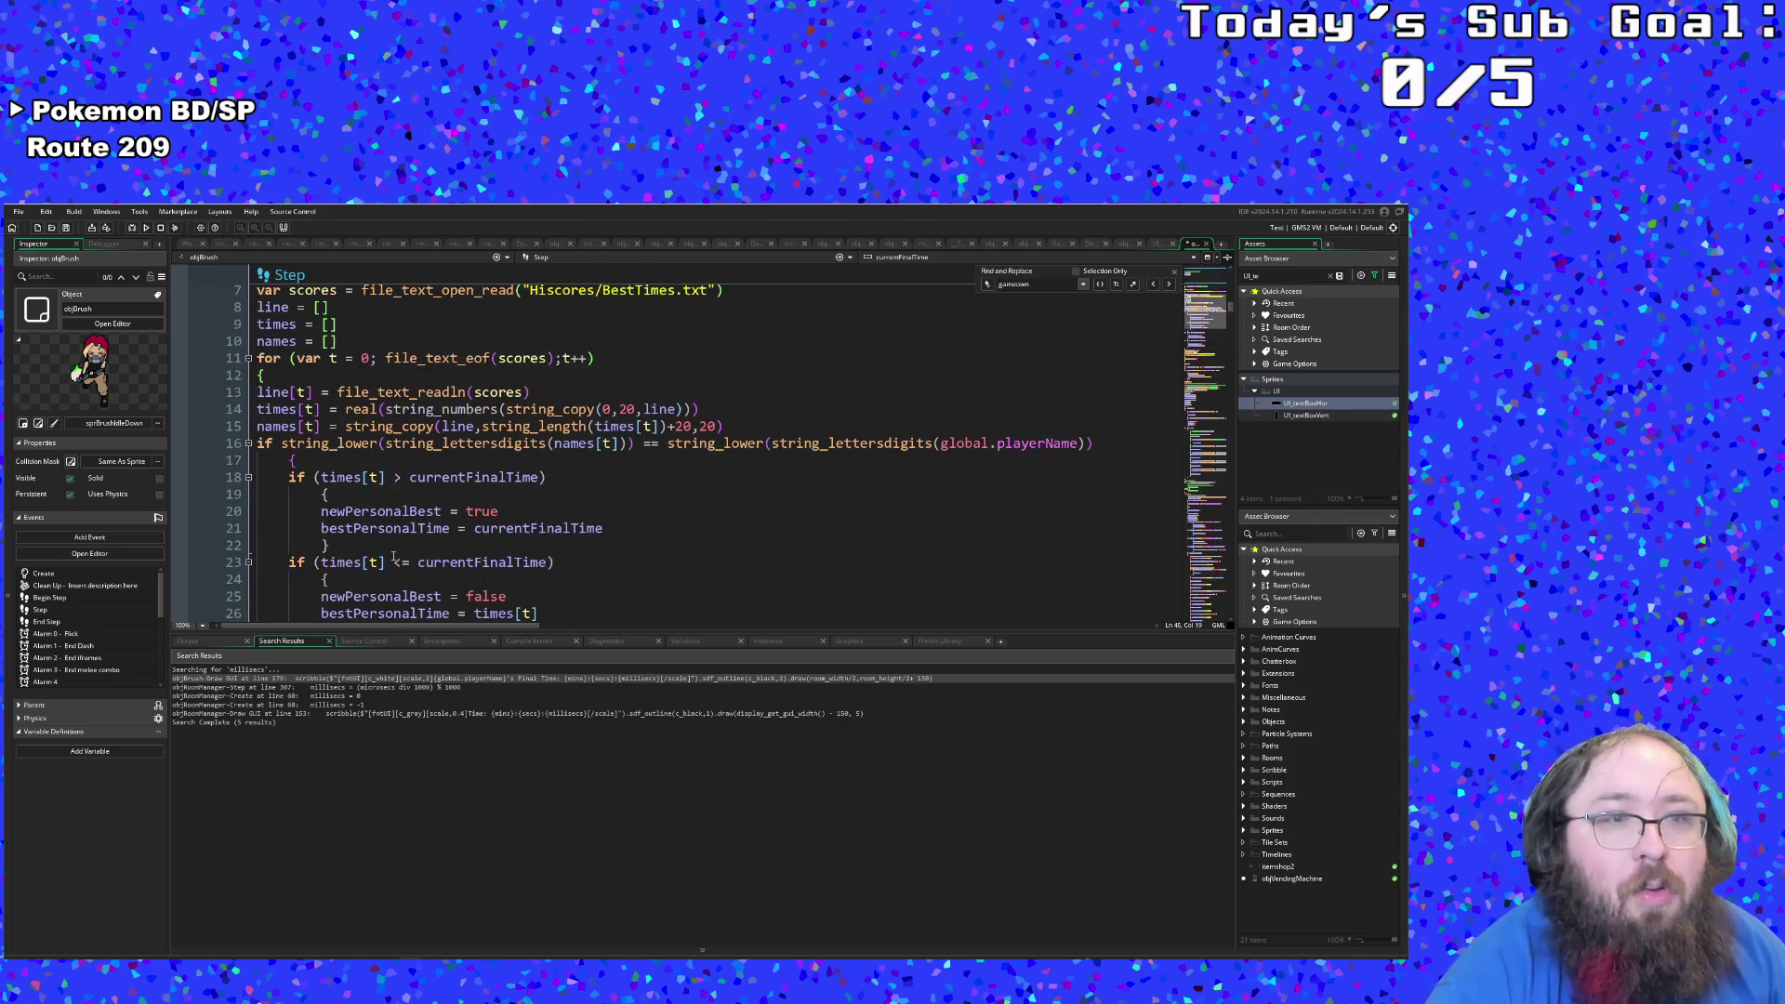
scroll(394, 557, "down", 6)
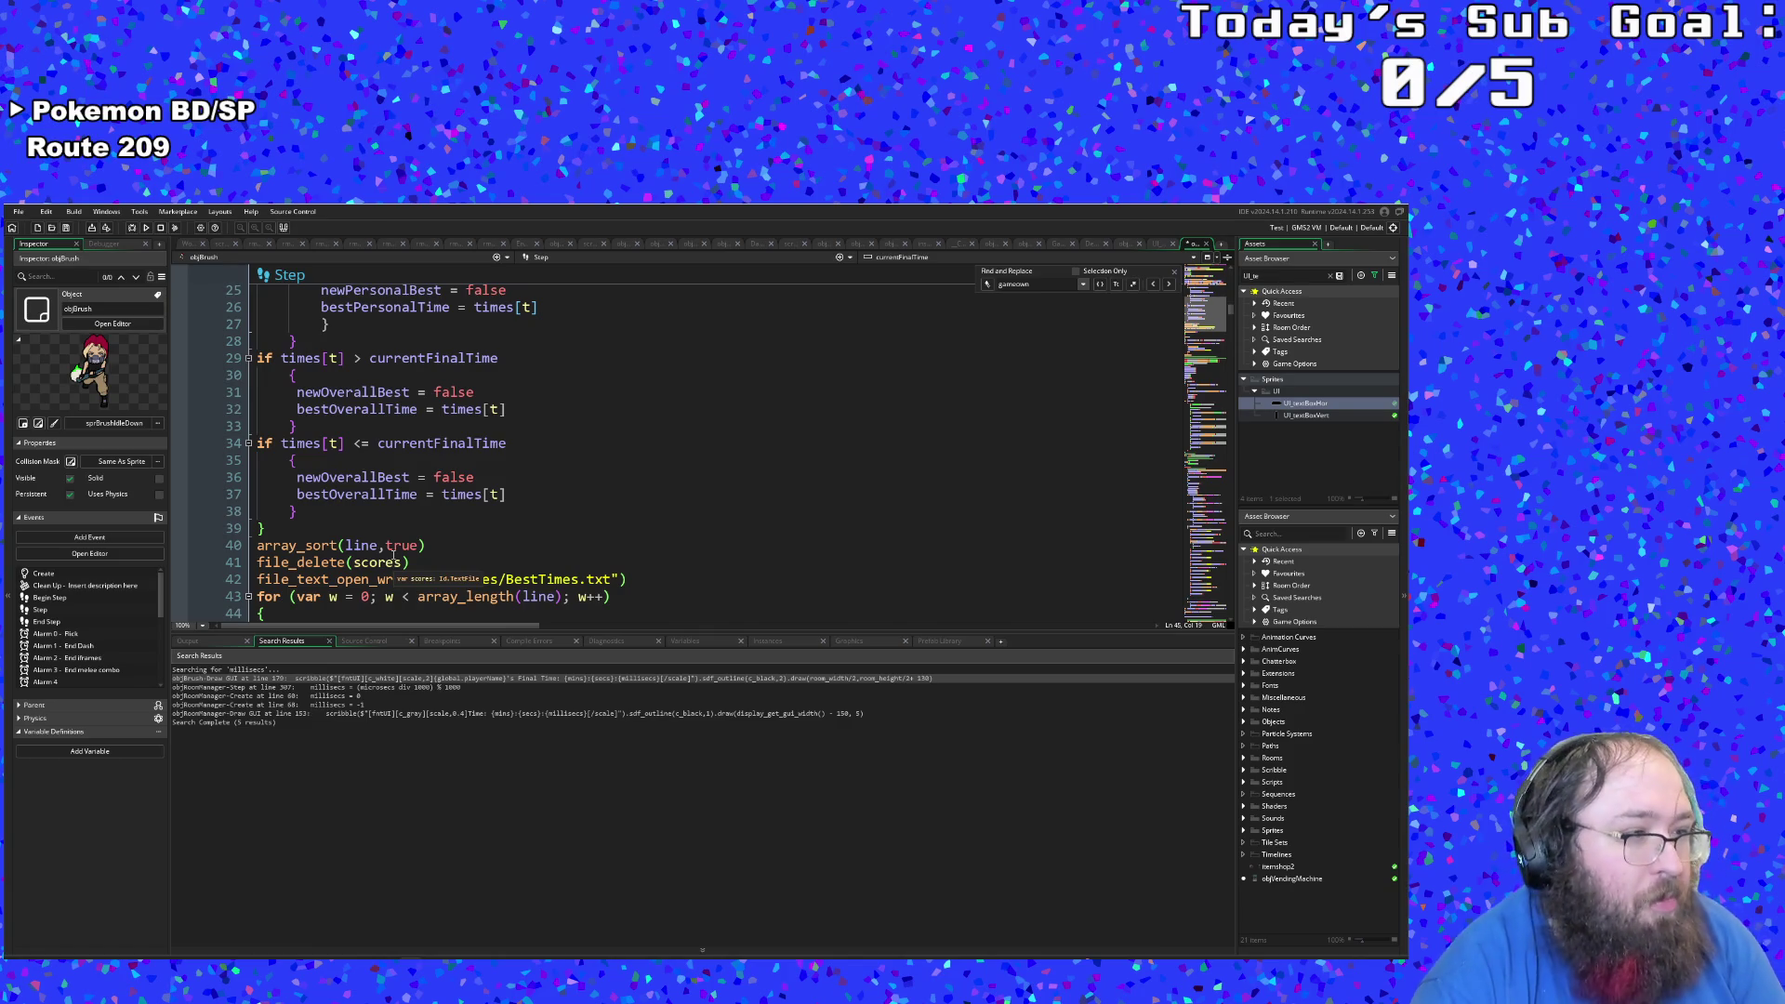
scroll(427, 526, "up", 4)
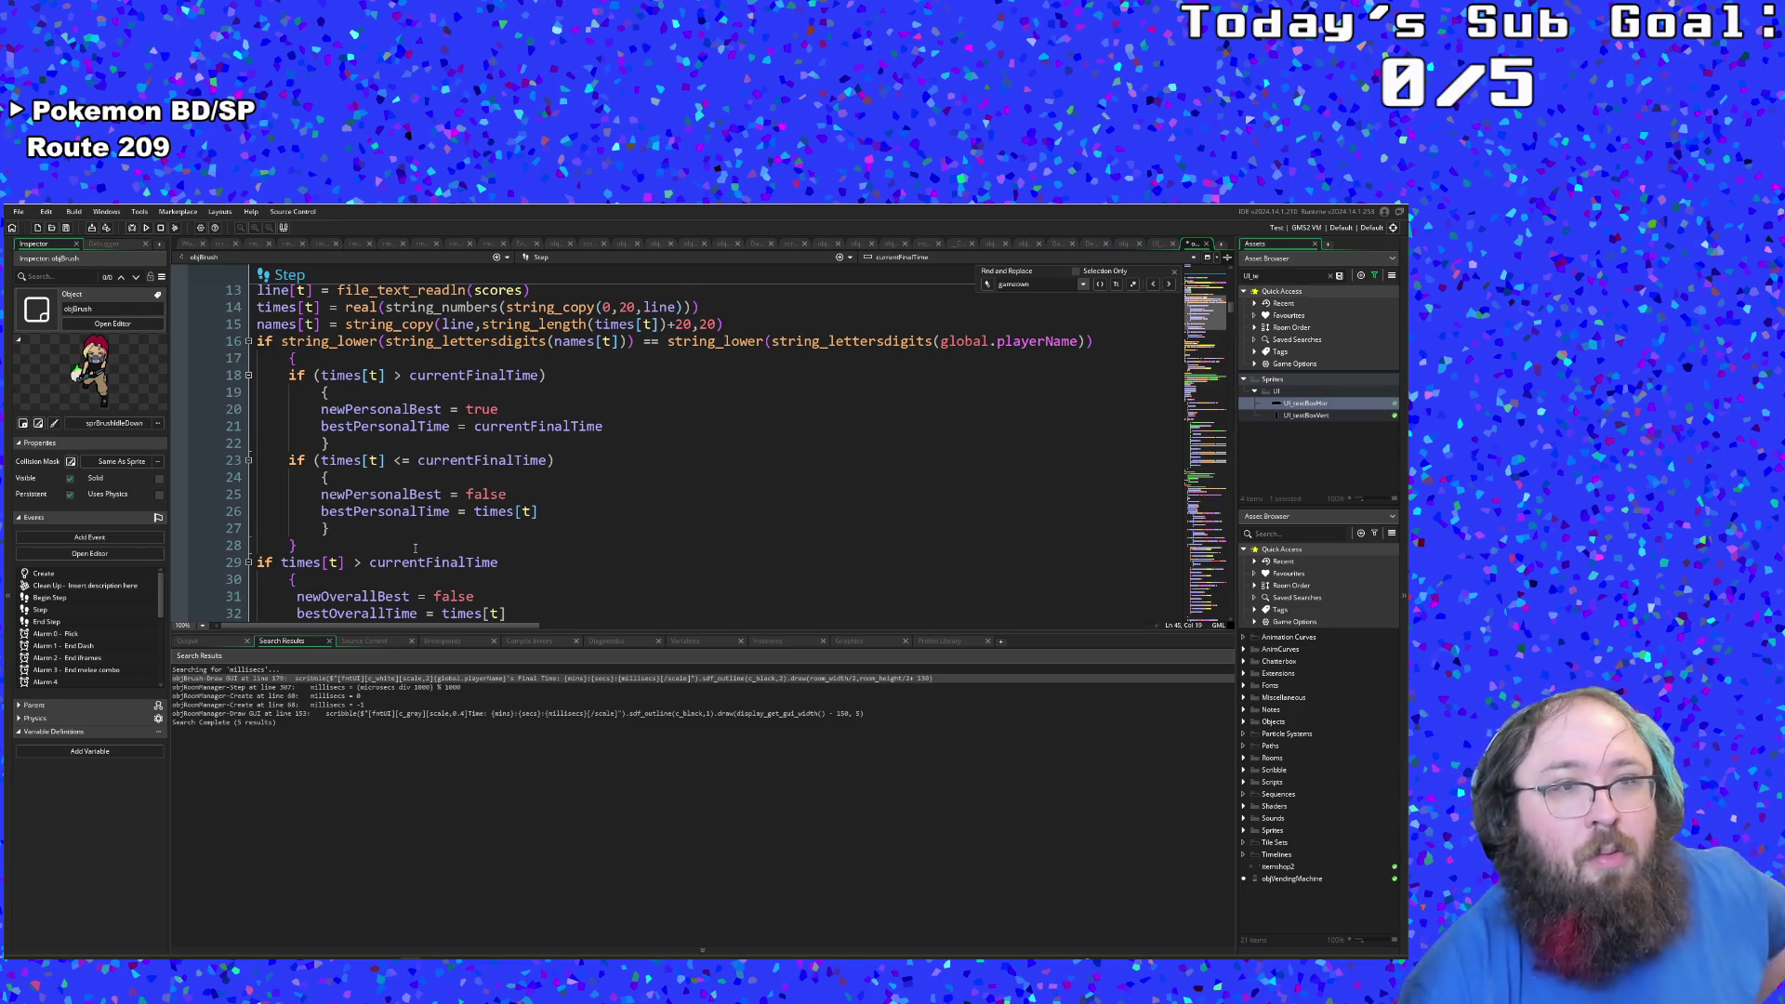
scroll(414, 552, "up", 2)
scroll(410, 554, "down", 4)
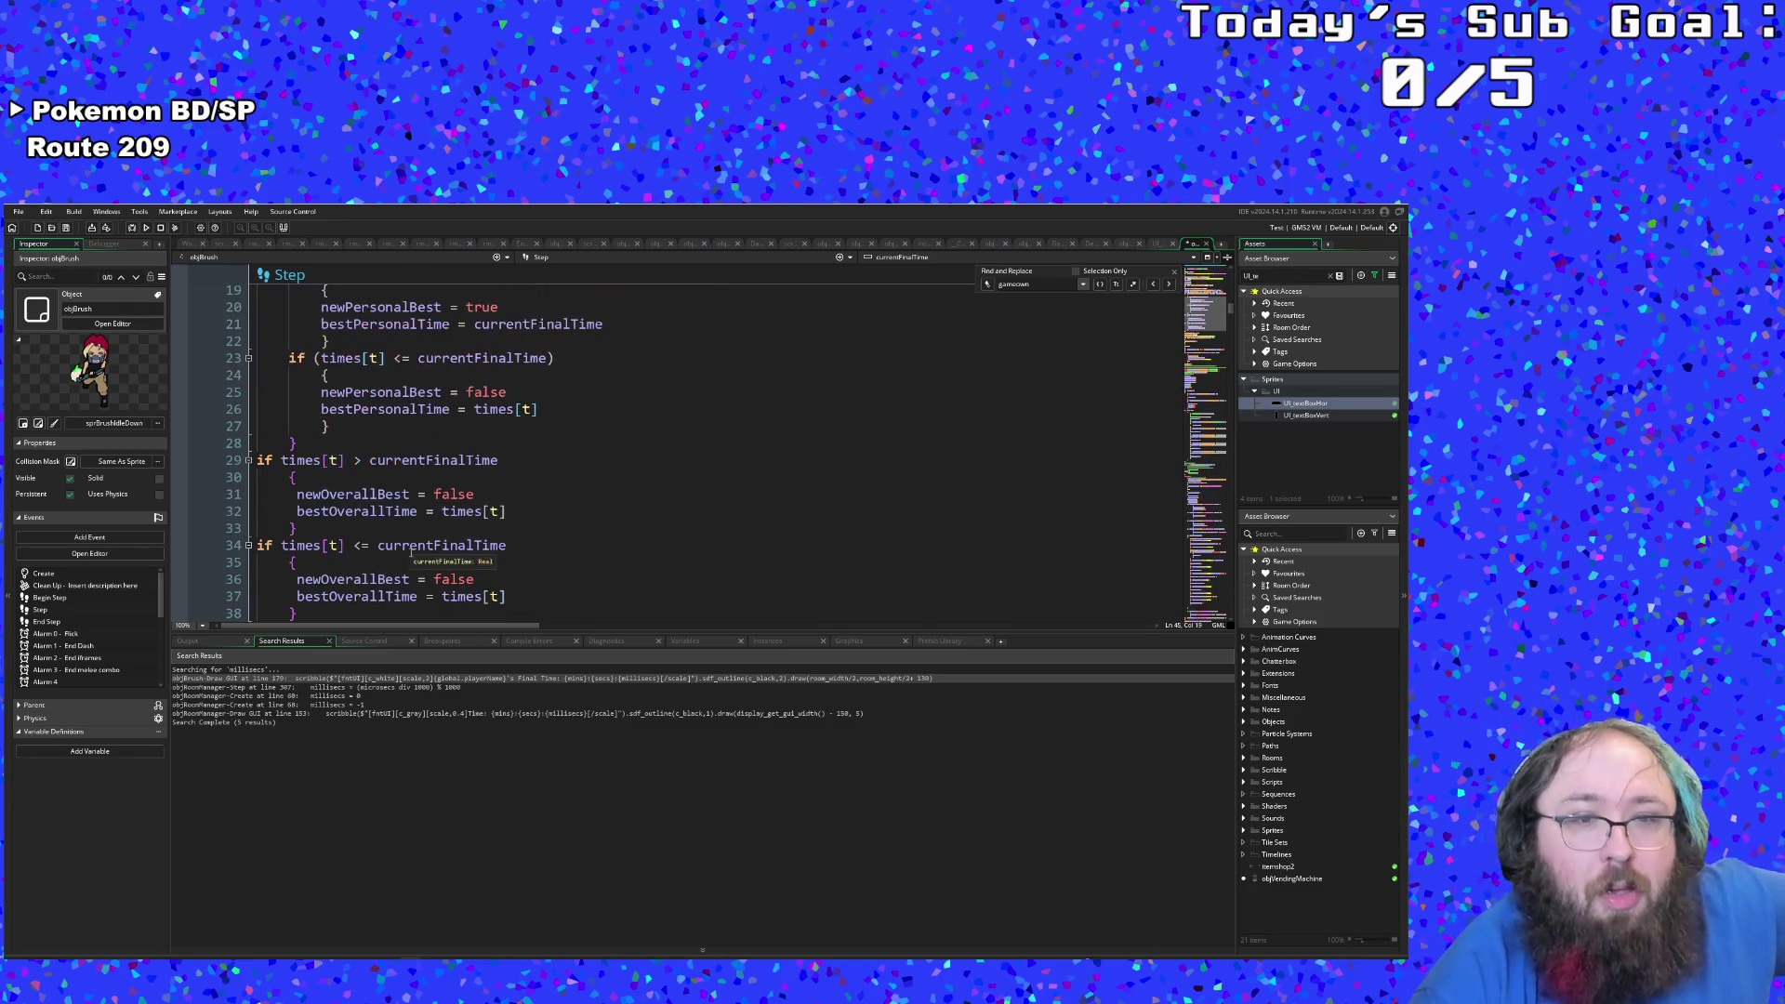
scroll(407, 546, "up", 2)
left_click(417, 522)
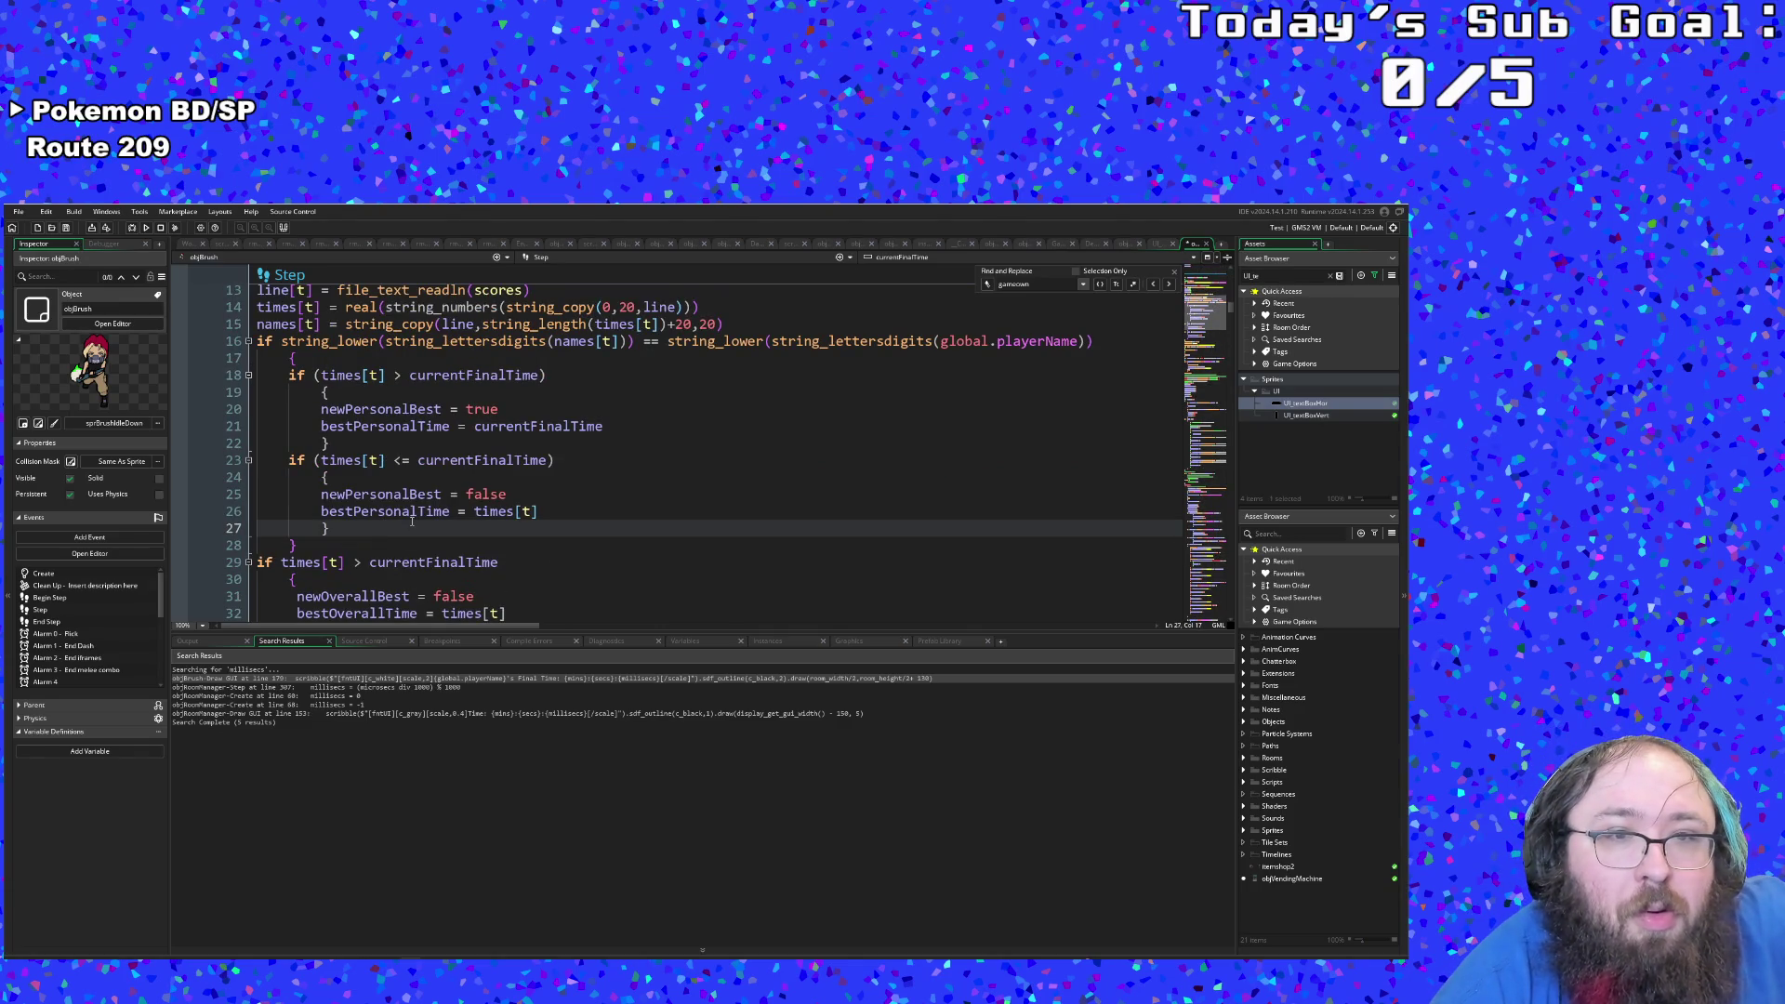
scroll(412, 521, "down", 2)
left_click(400, 529)
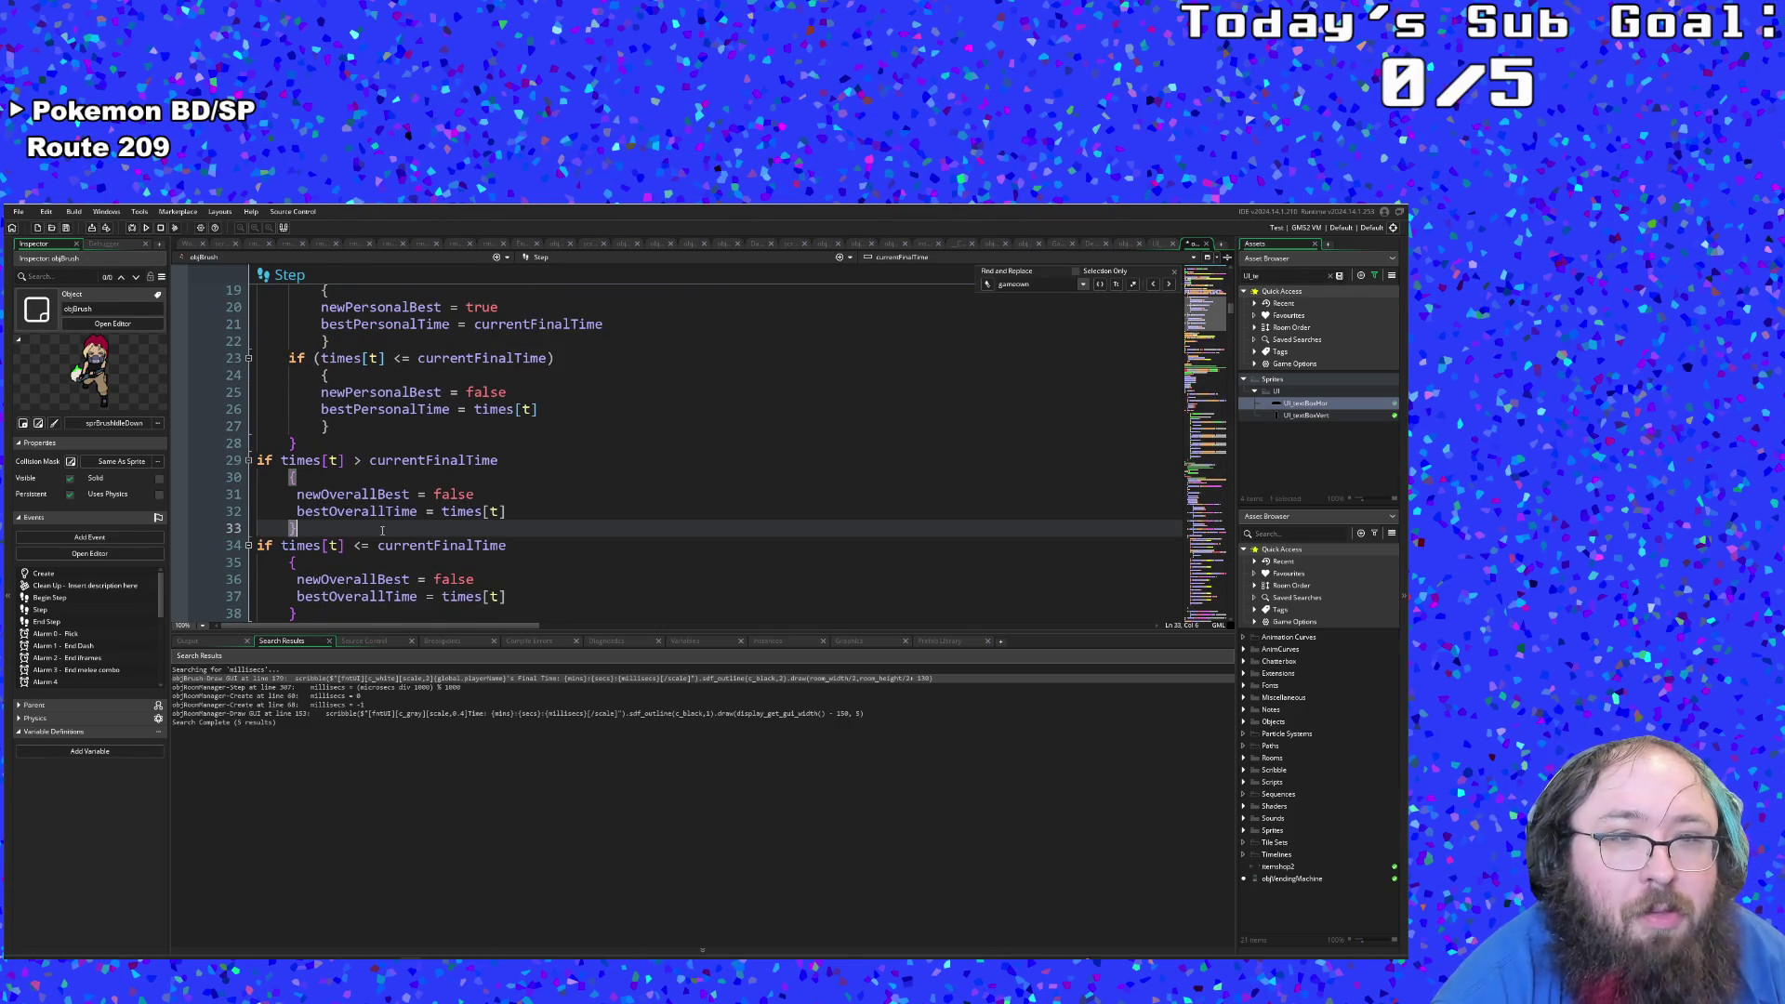
scroll(382, 530, "down", 2)
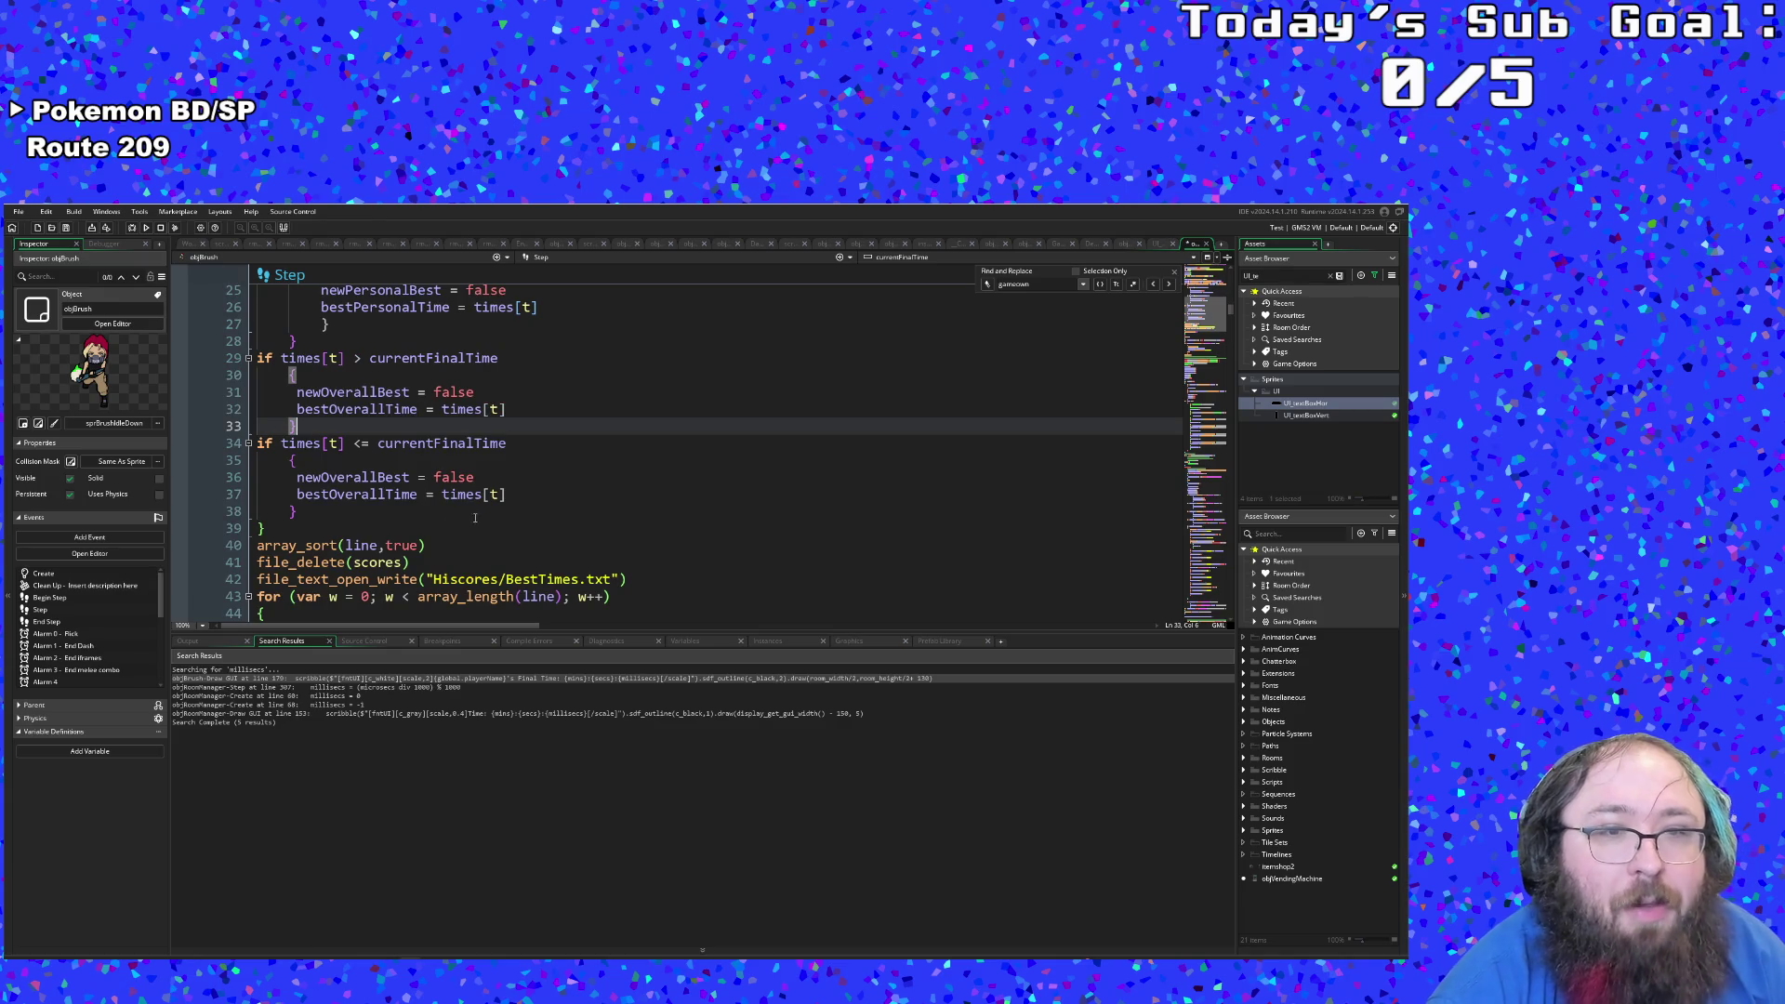
left_click(517, 498)
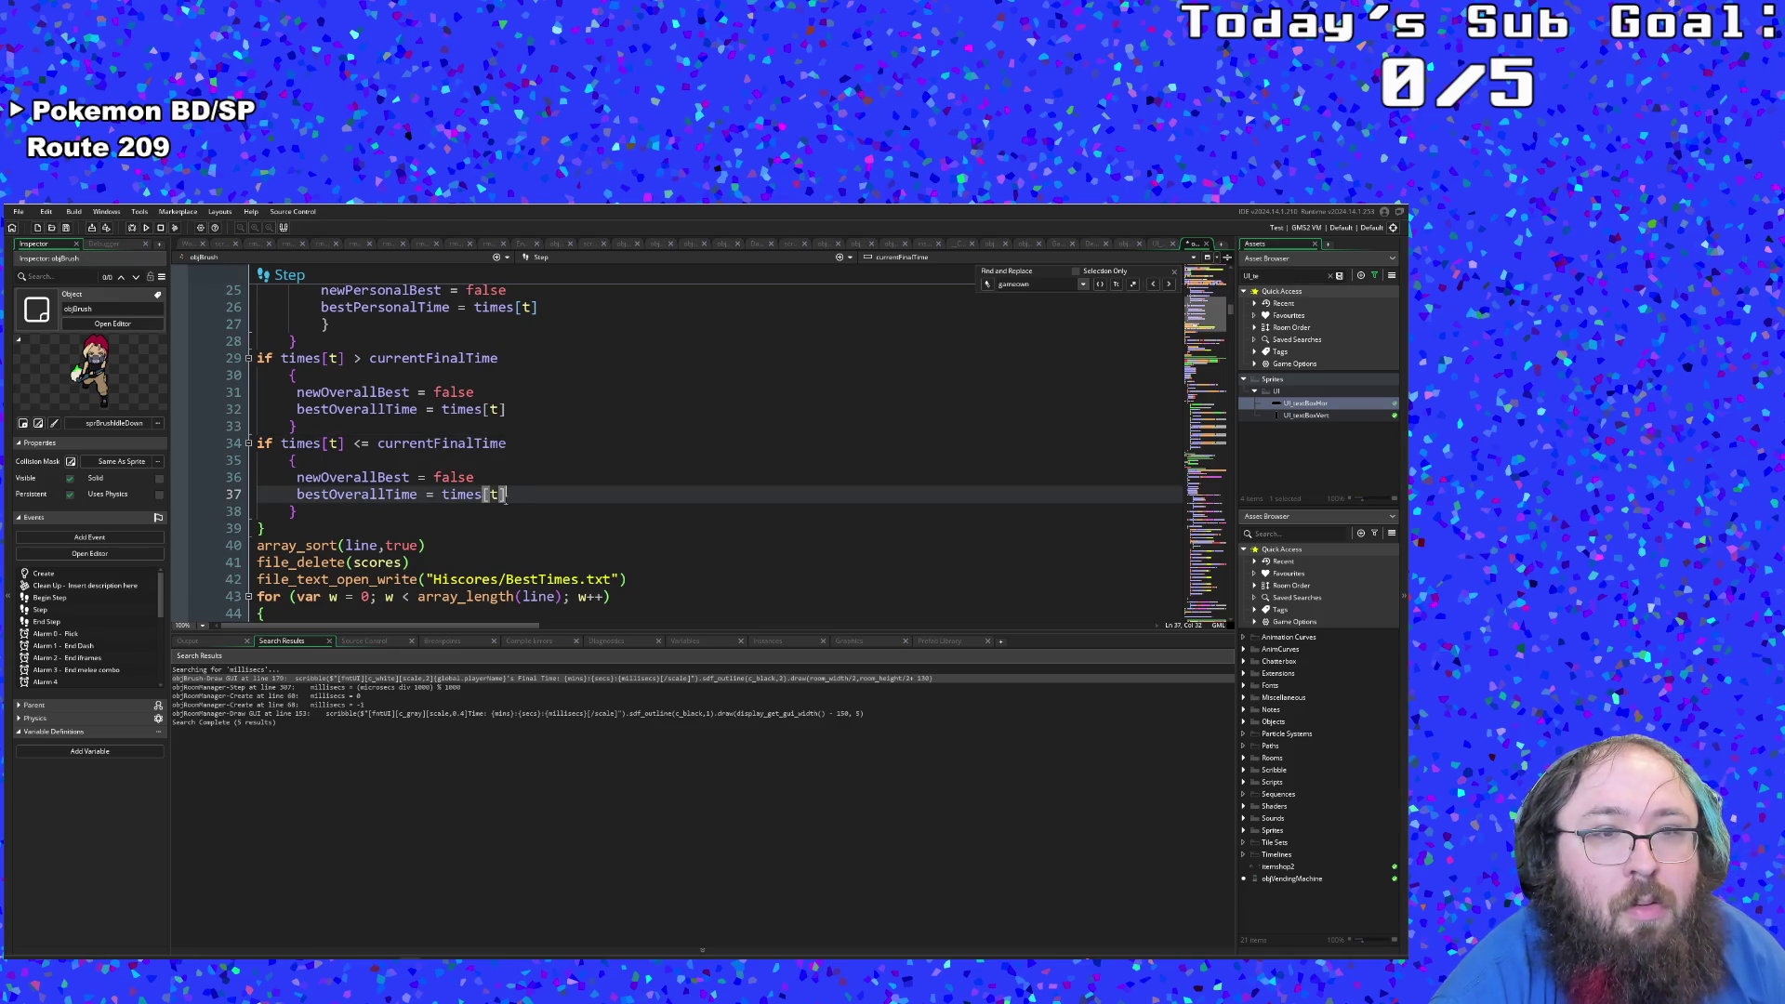
scroll(503, 495, "up", 4)
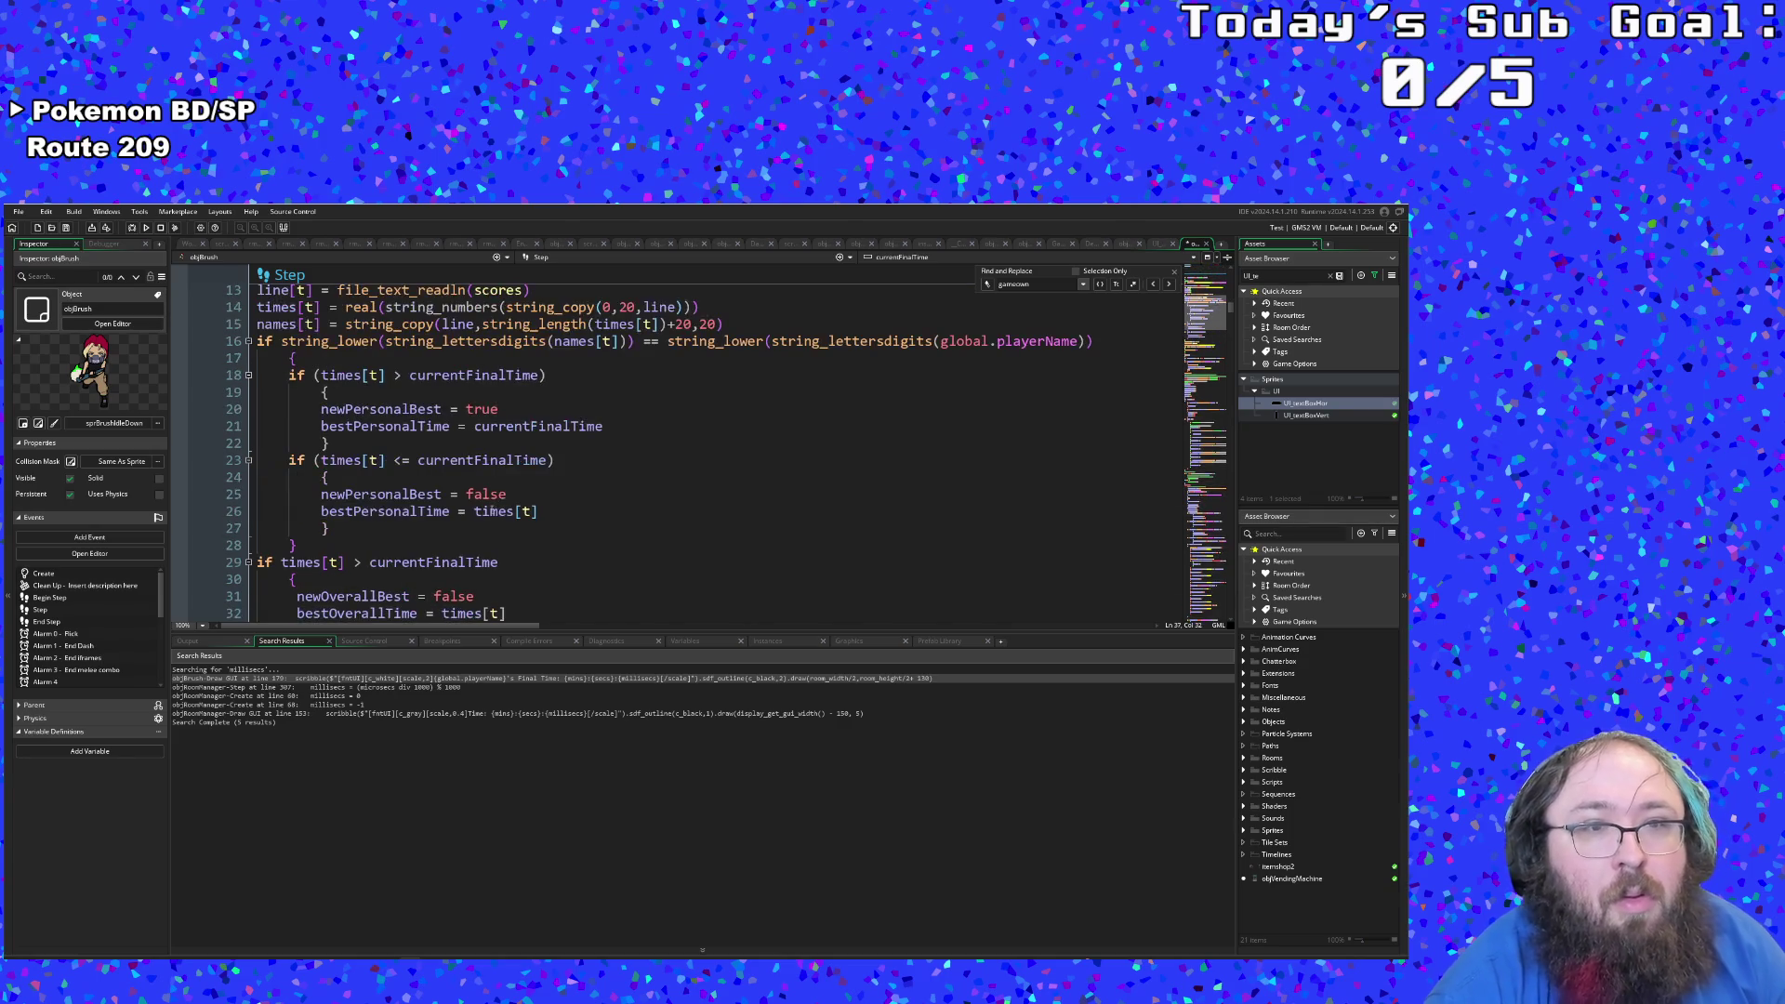
left_click(481, 520)
scroll(470, 525, "down", 2)
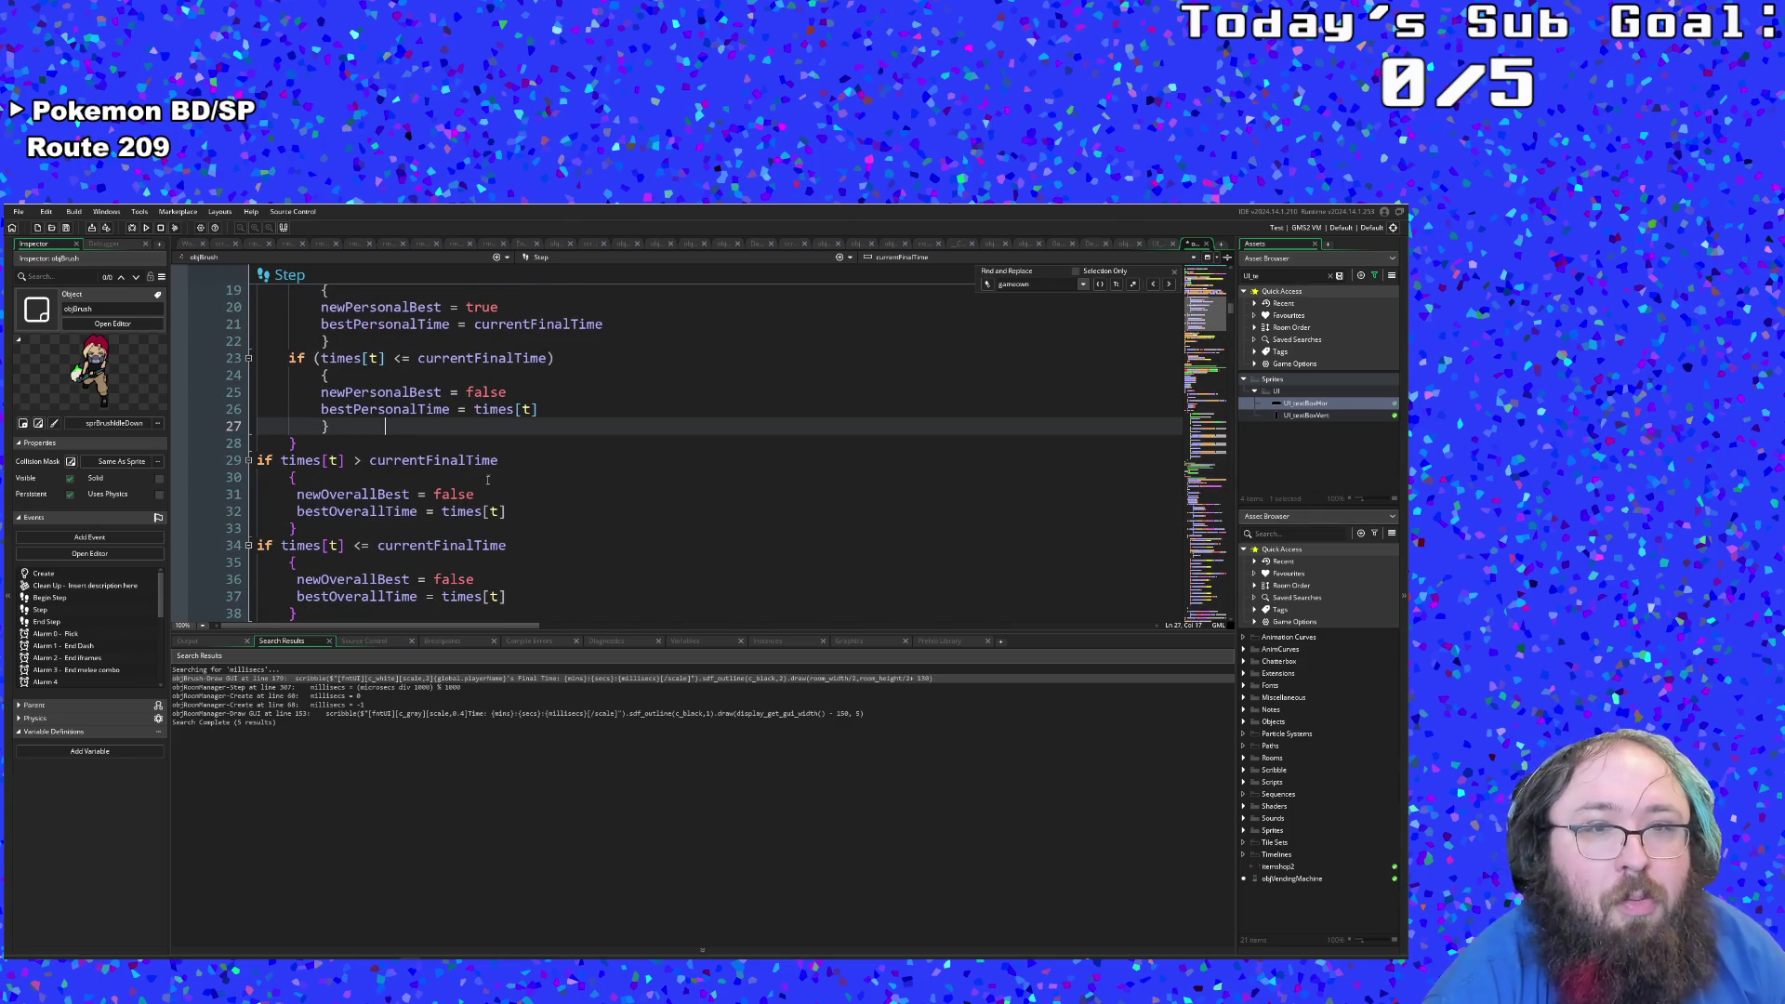
scroll(488, 479, "up", 4)
scroll(487, 478, "down", 2)
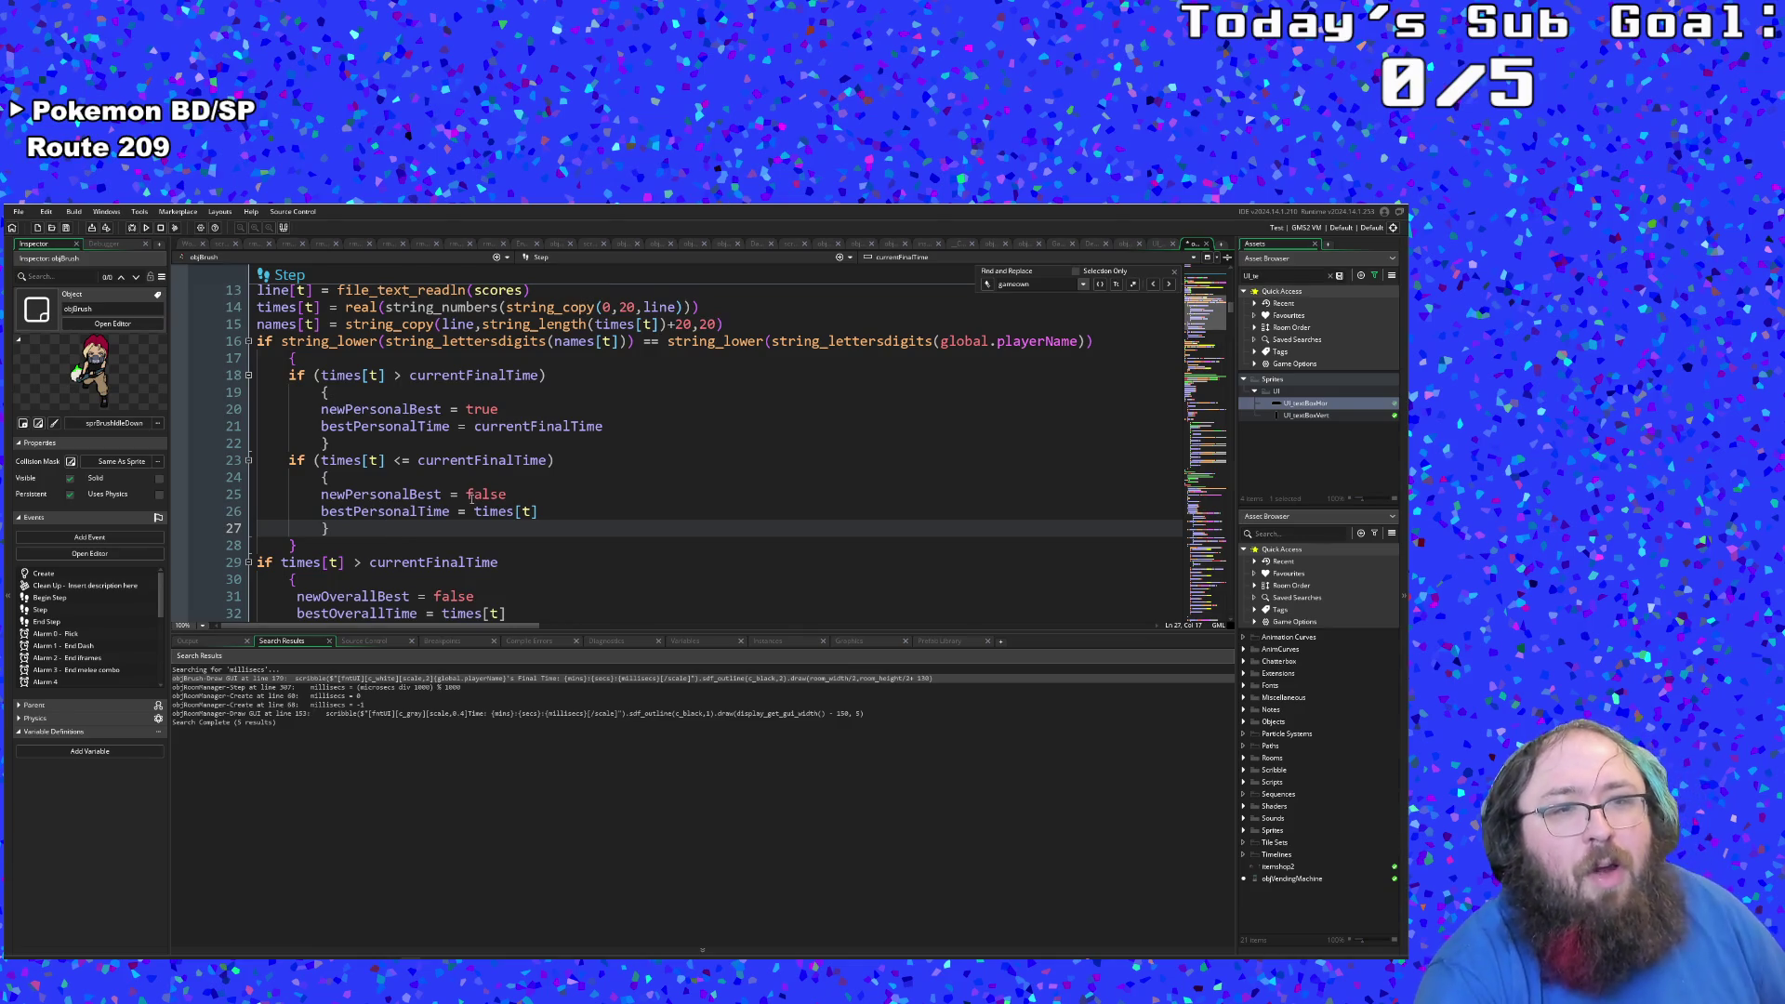
scroll(470, 500, "down", 2)
scroll(468, 499, "up", 2)
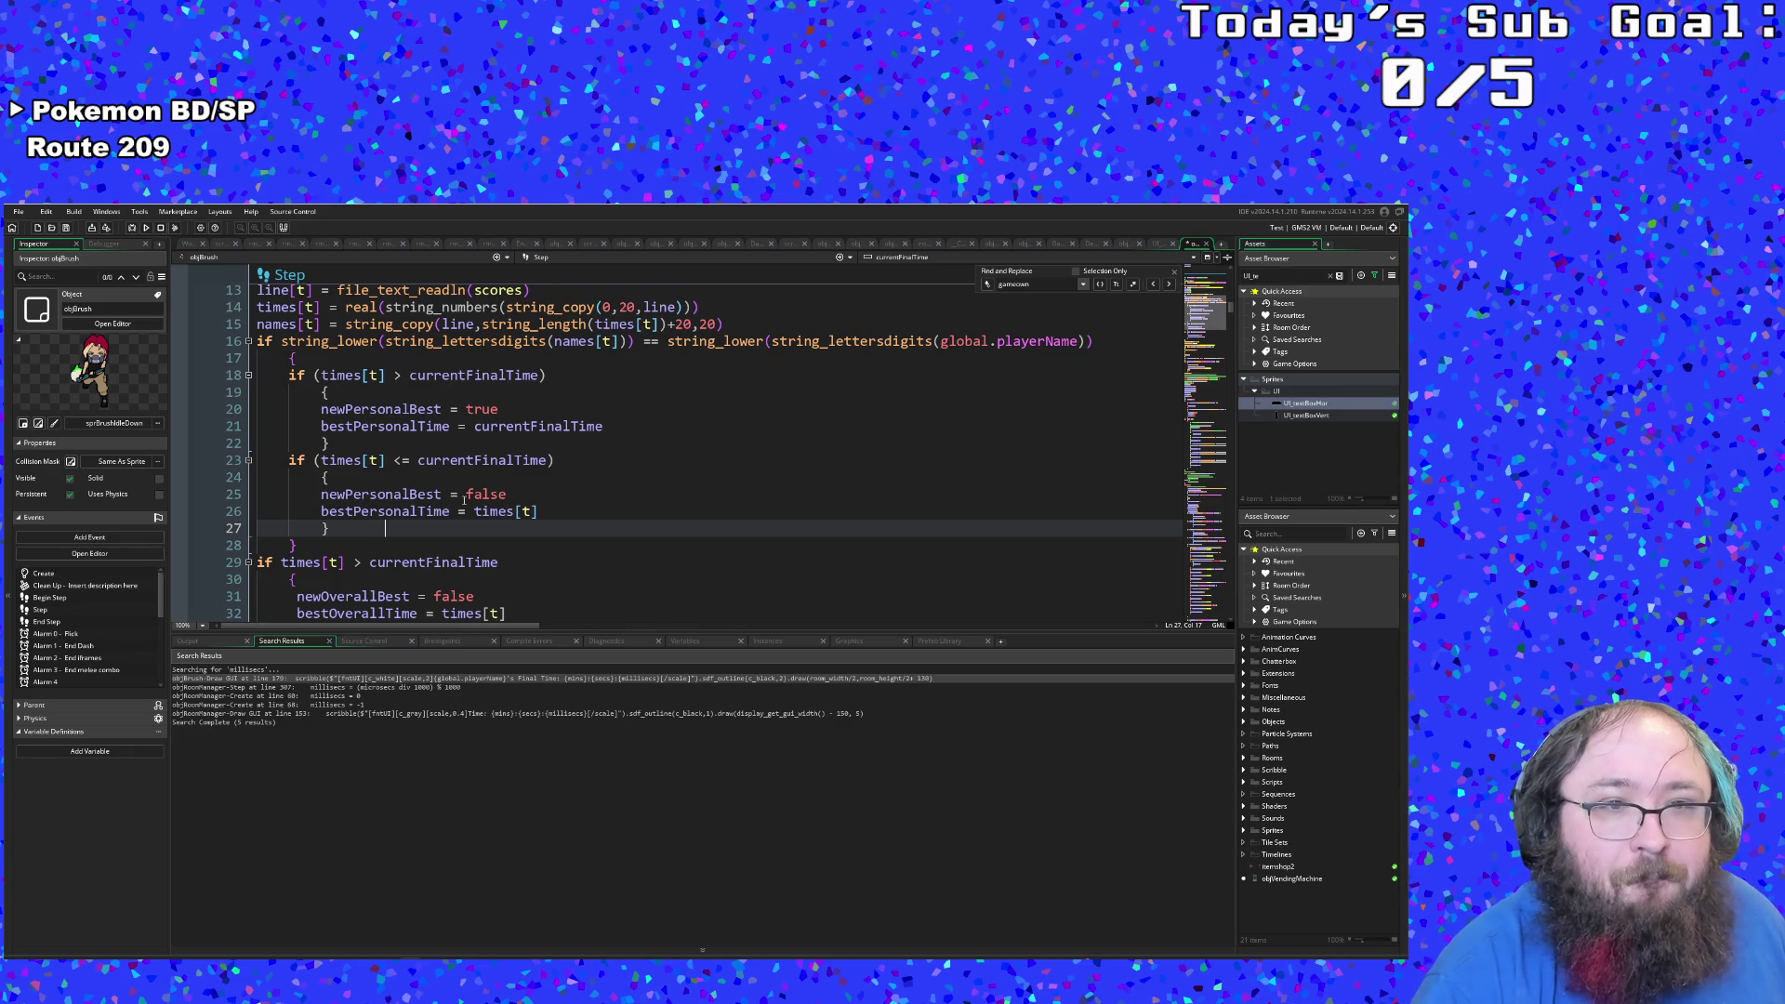
scroll(464, 500, "down", 6)
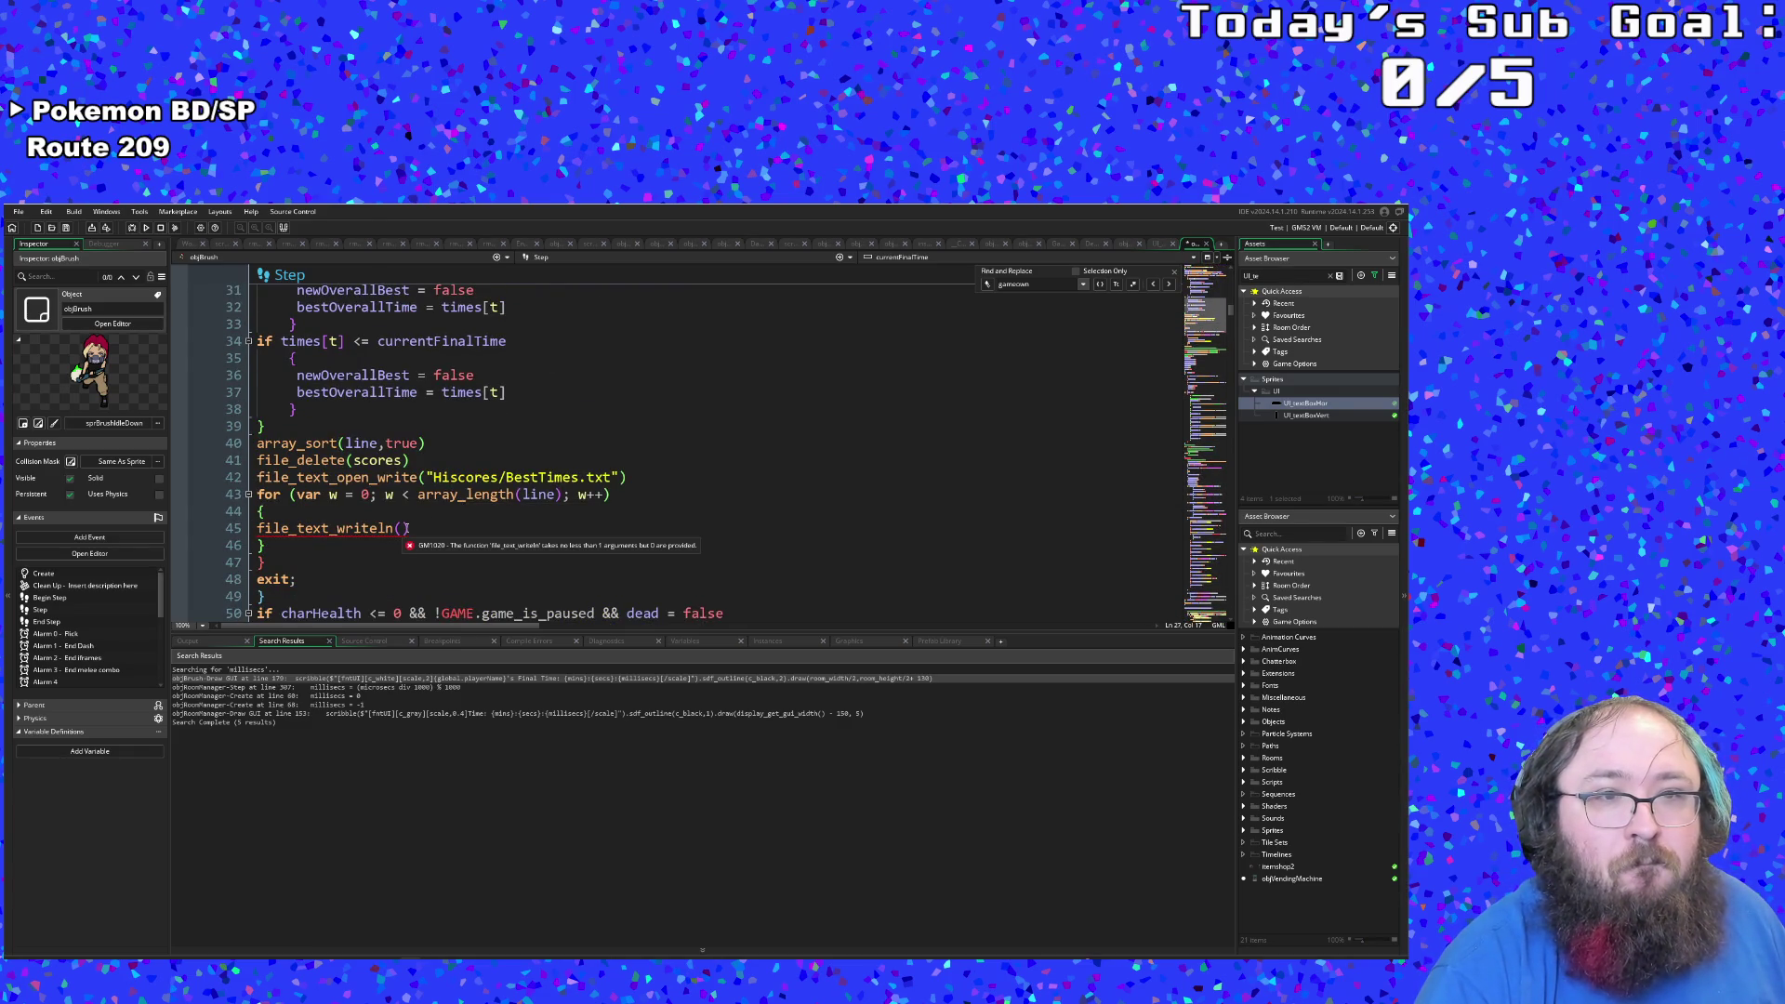
scroll(406, 528, "up", 2)
scroll(401, 511, "down", 2)
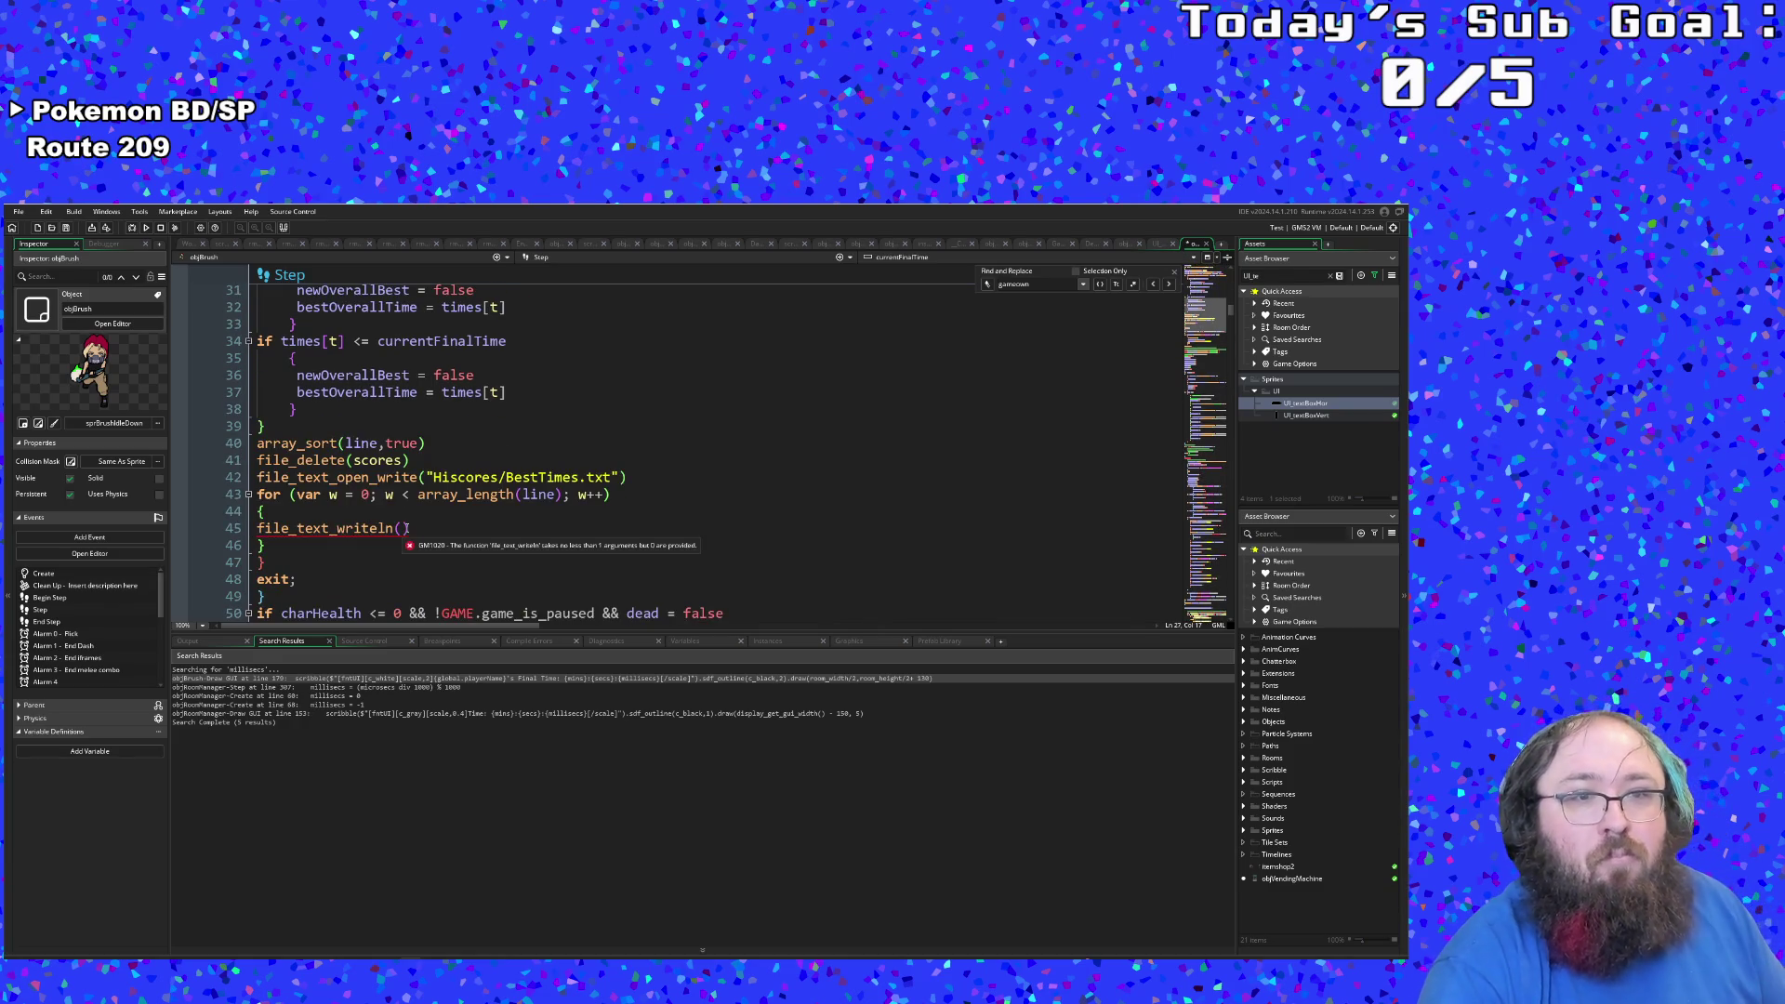
scroll(400, 507, "up", 2)
left_click(381, 514)
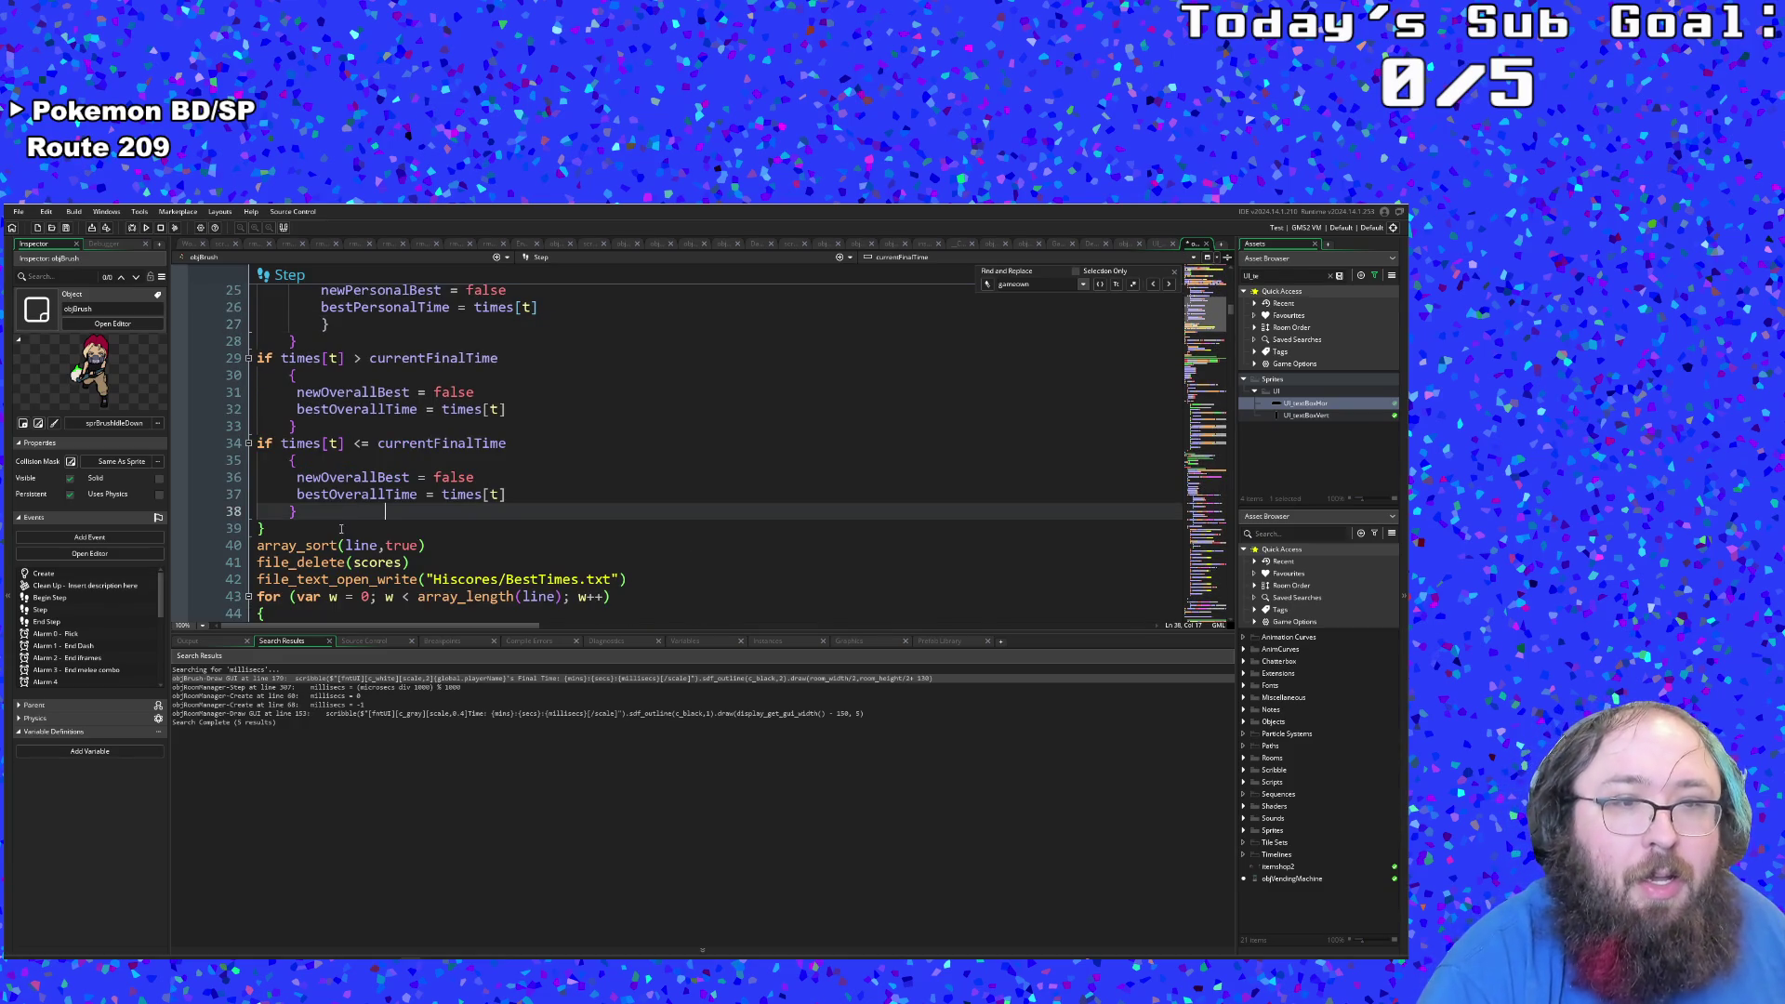
left_click(341, 529)
scroll(335, 530, "up", 2)
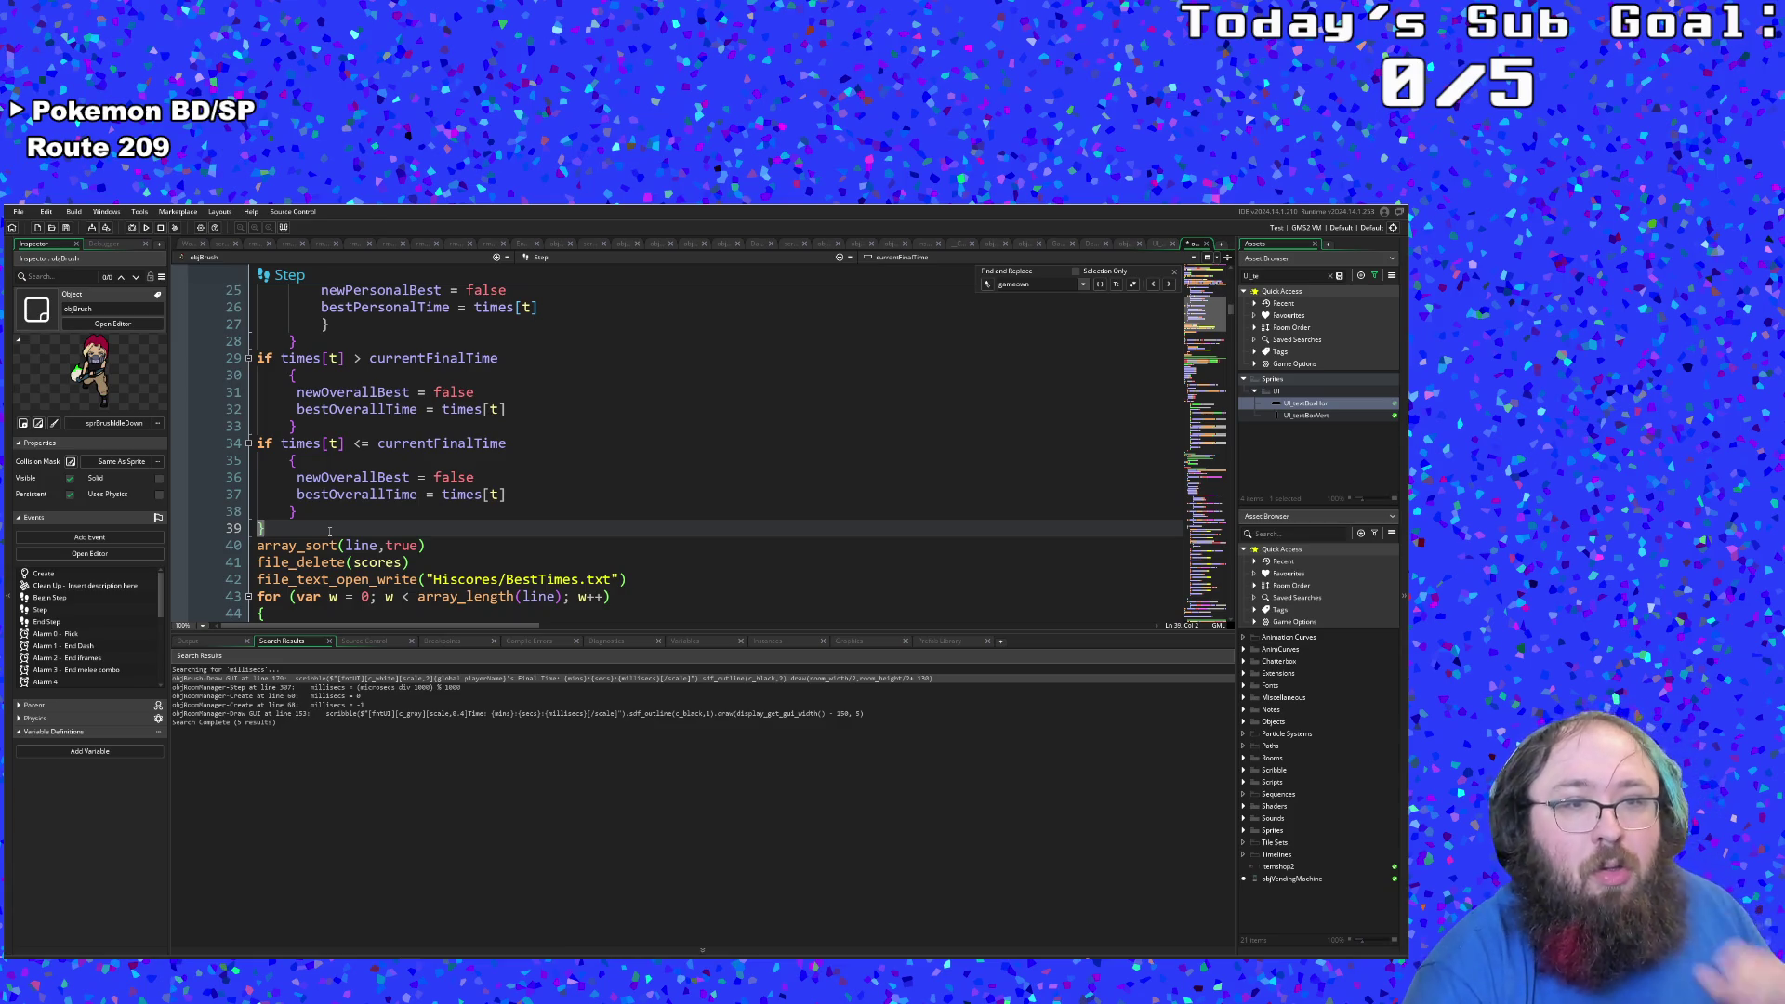
scroll(342, 522, "up", 6)
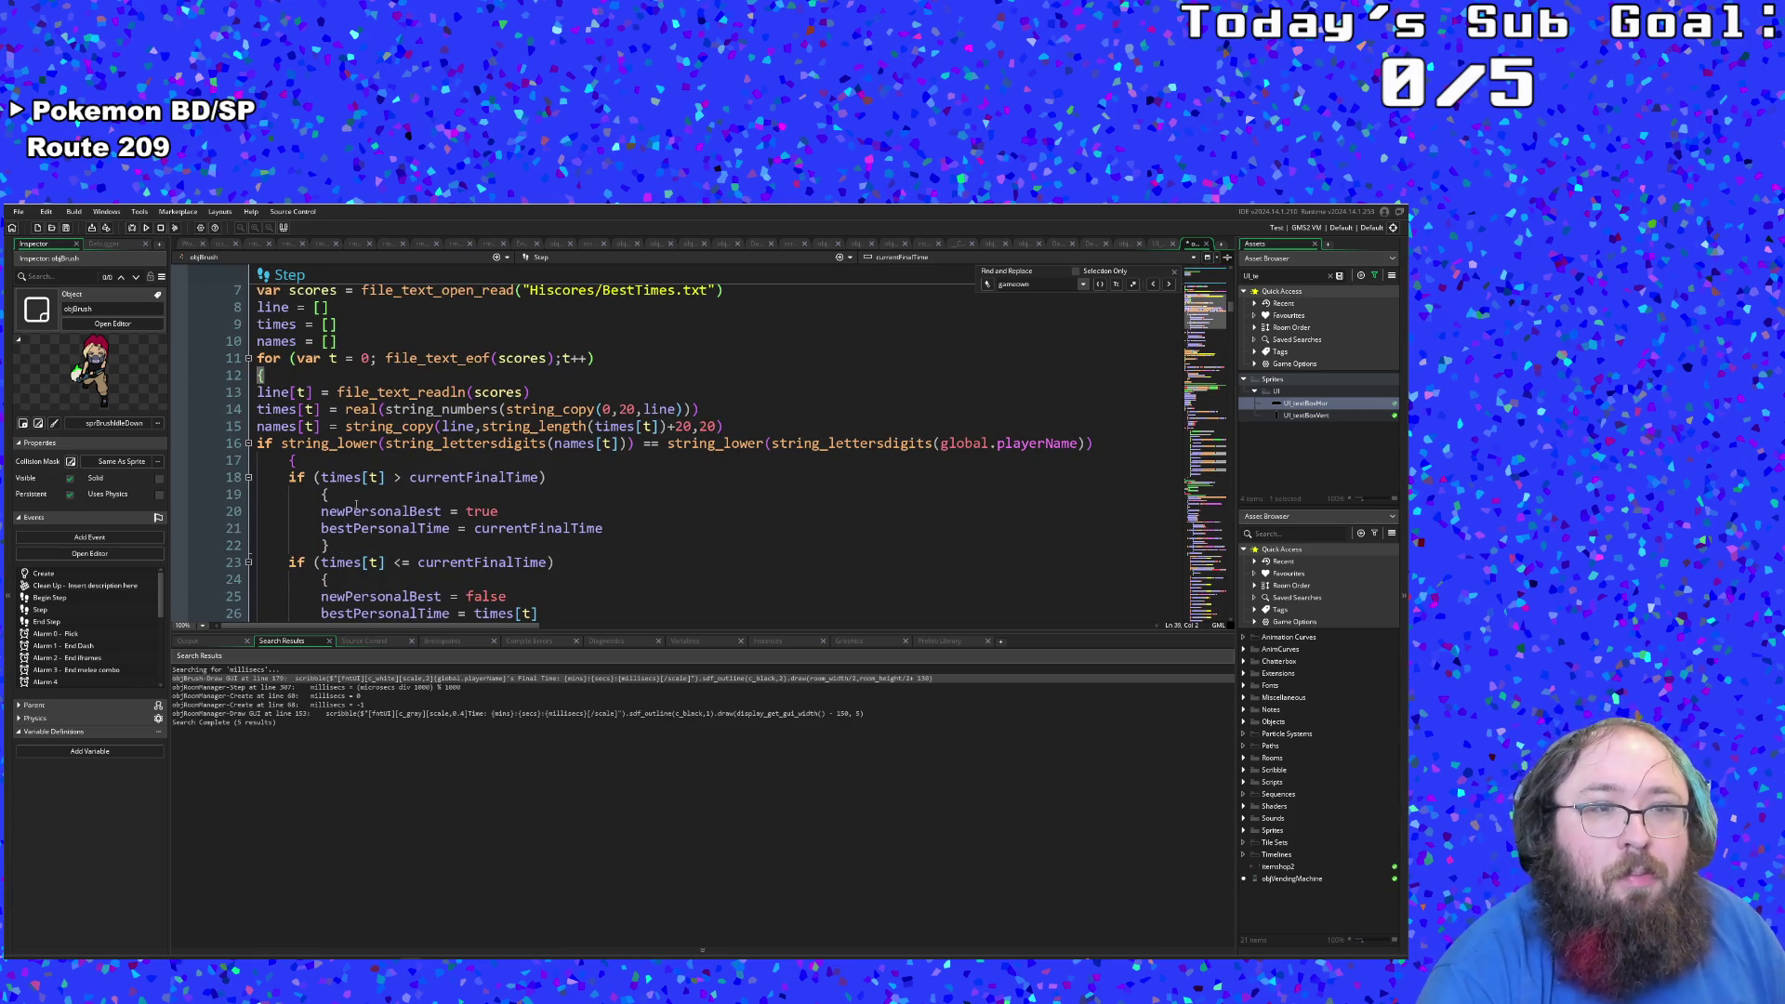
left_click(333, 502)
scroll(333, 502, "down", 4)
scroll(361, 492, "up", 6)
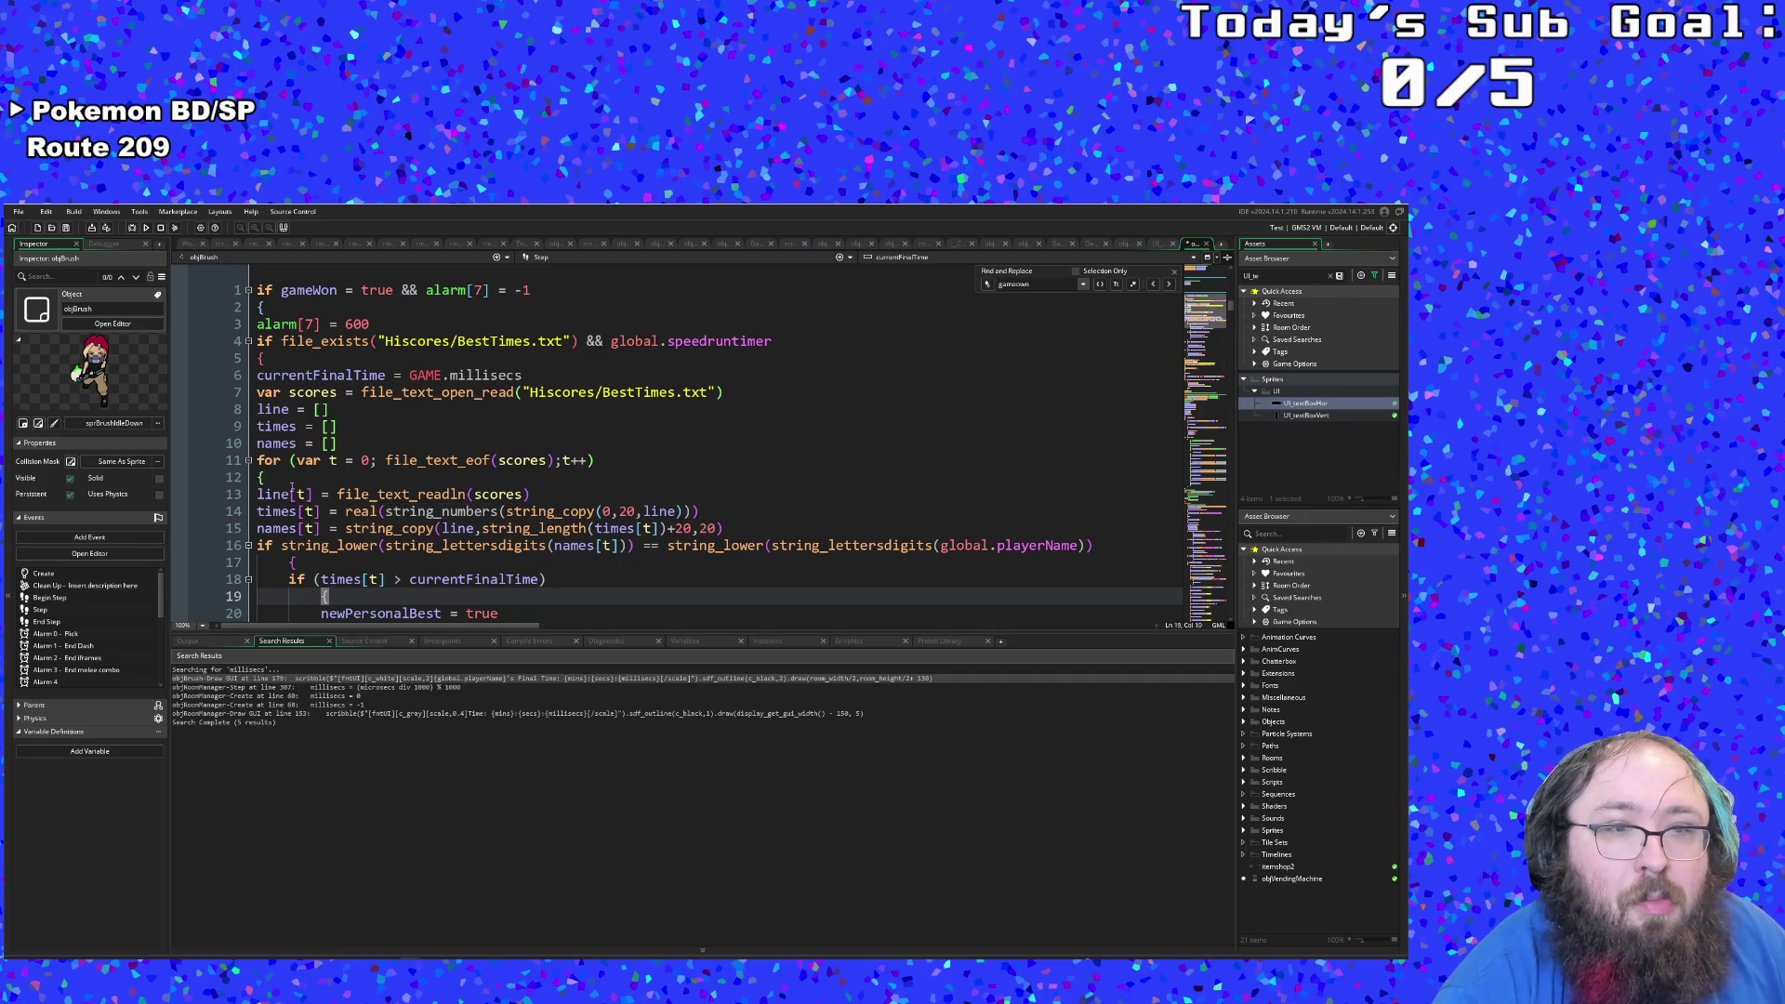
scroll(293, 485, "down", 2)
scroll(303, 482, "down", 2)
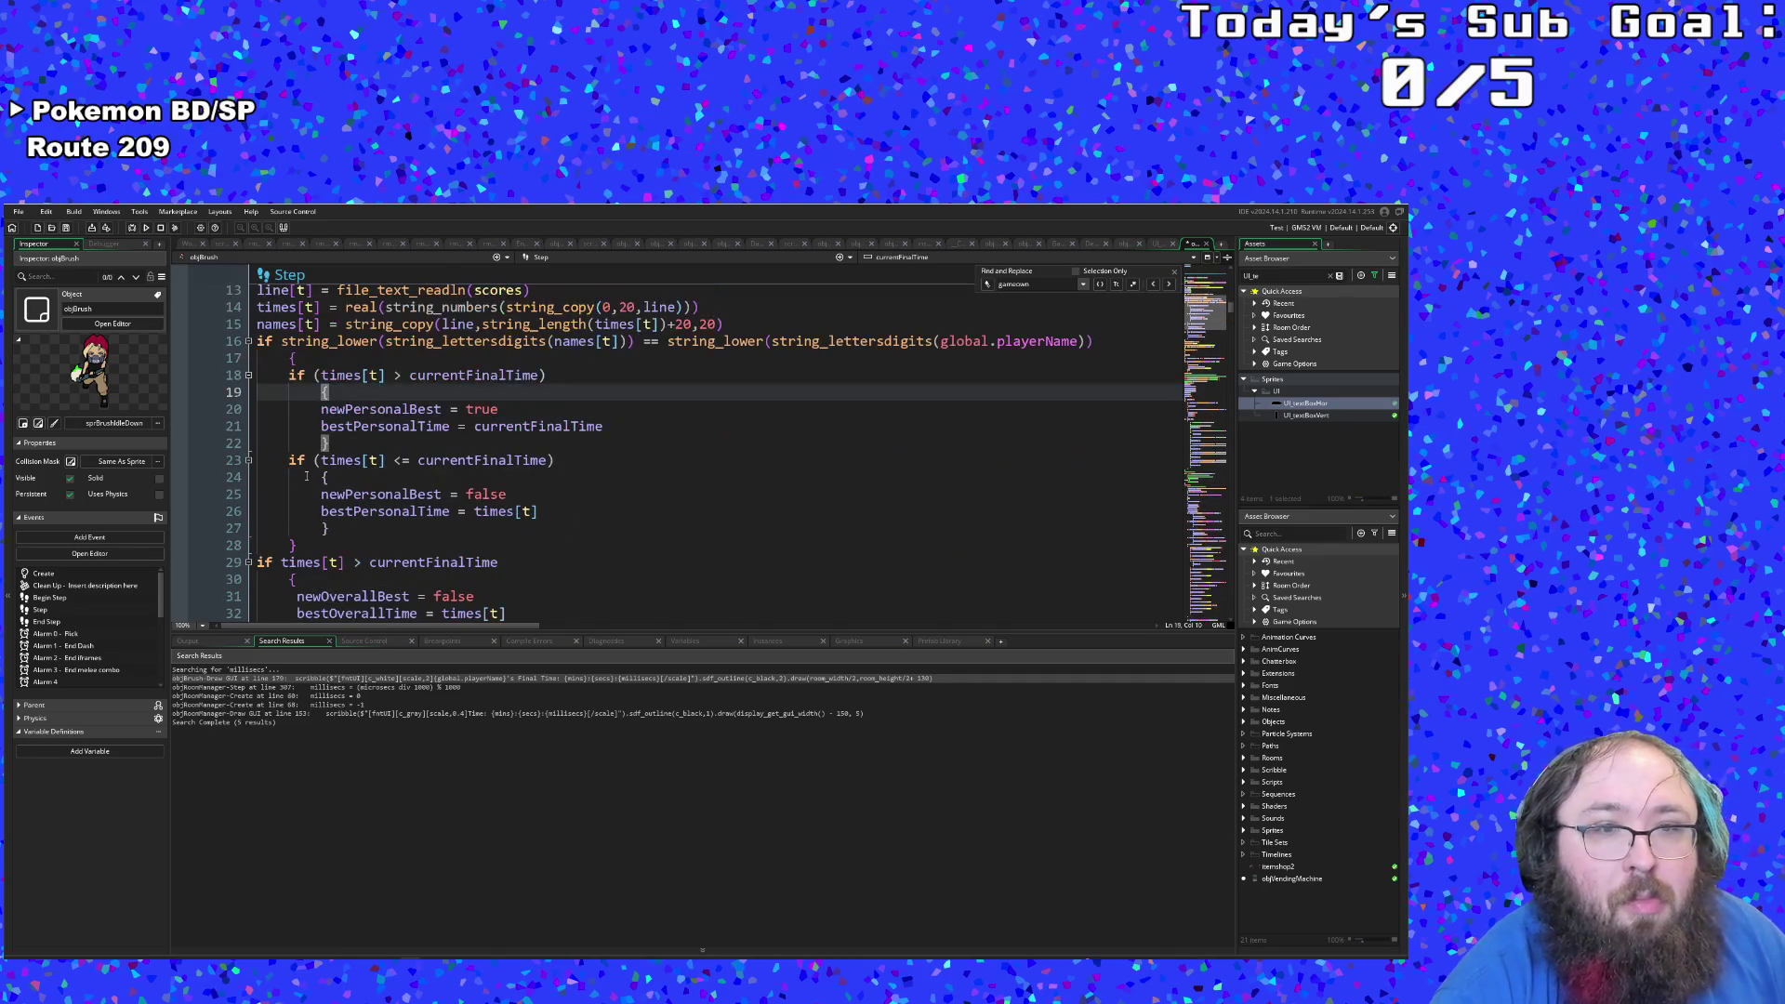
scroll(324, 478, "down", 2)
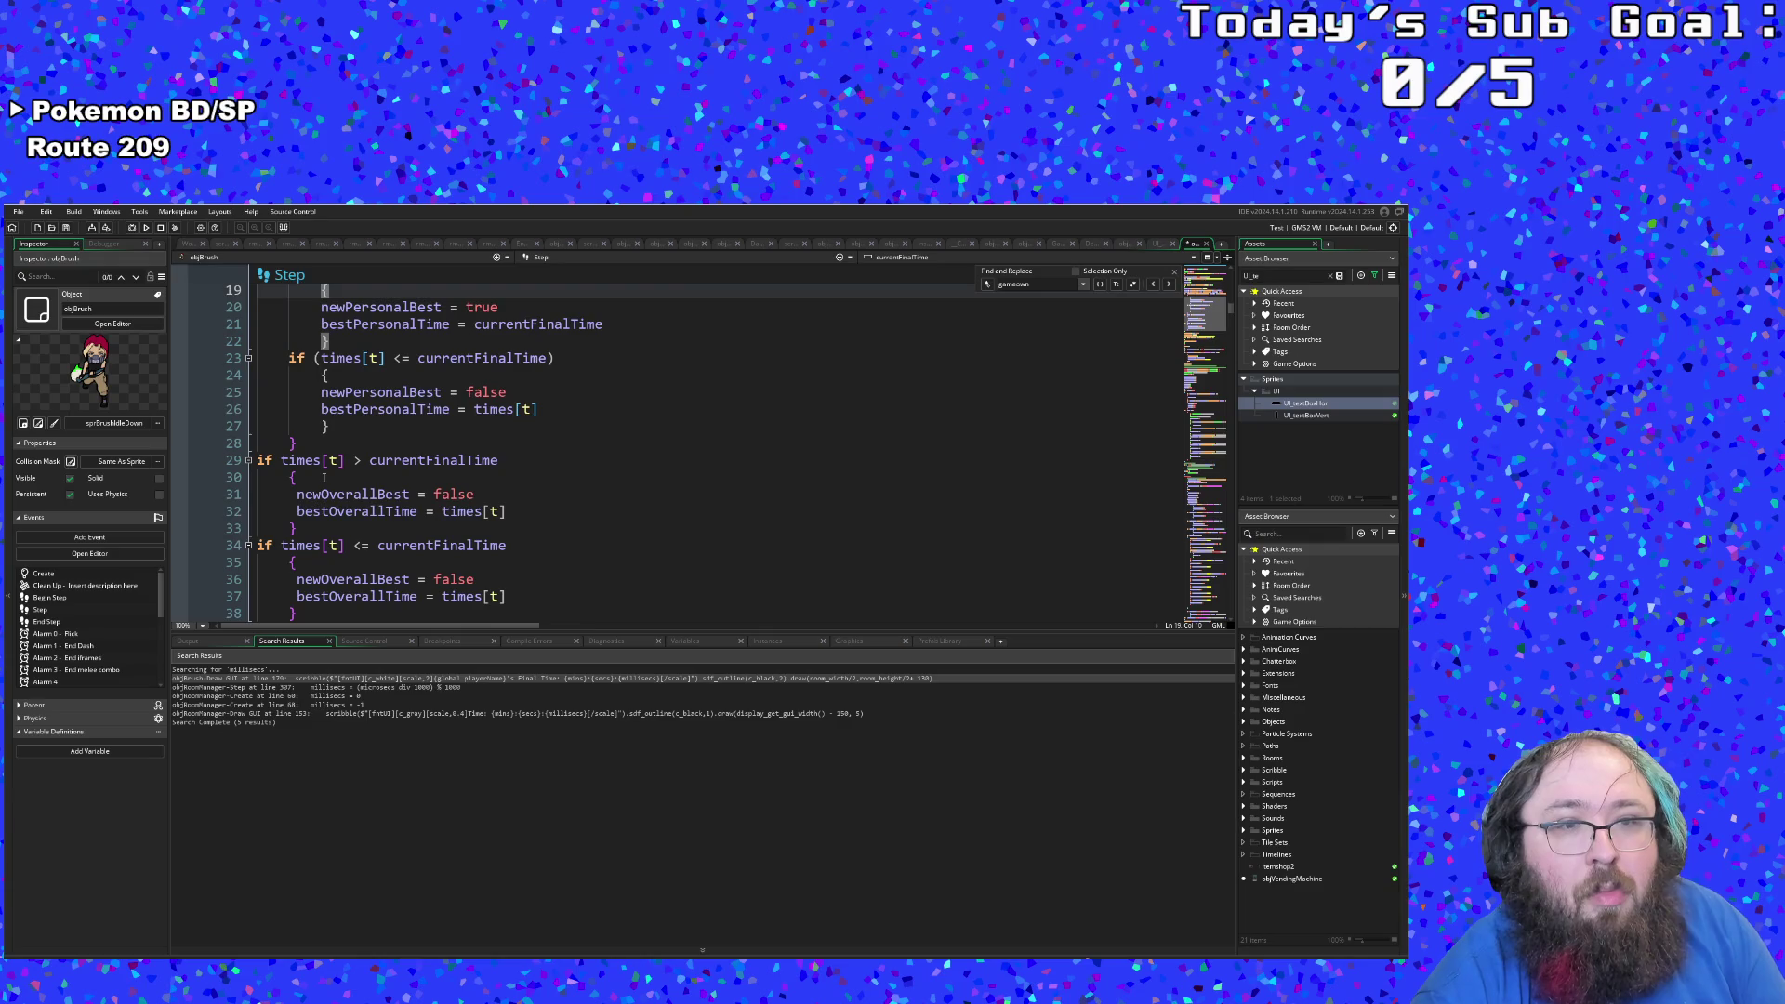
scroll(323, 478, "up", 2)
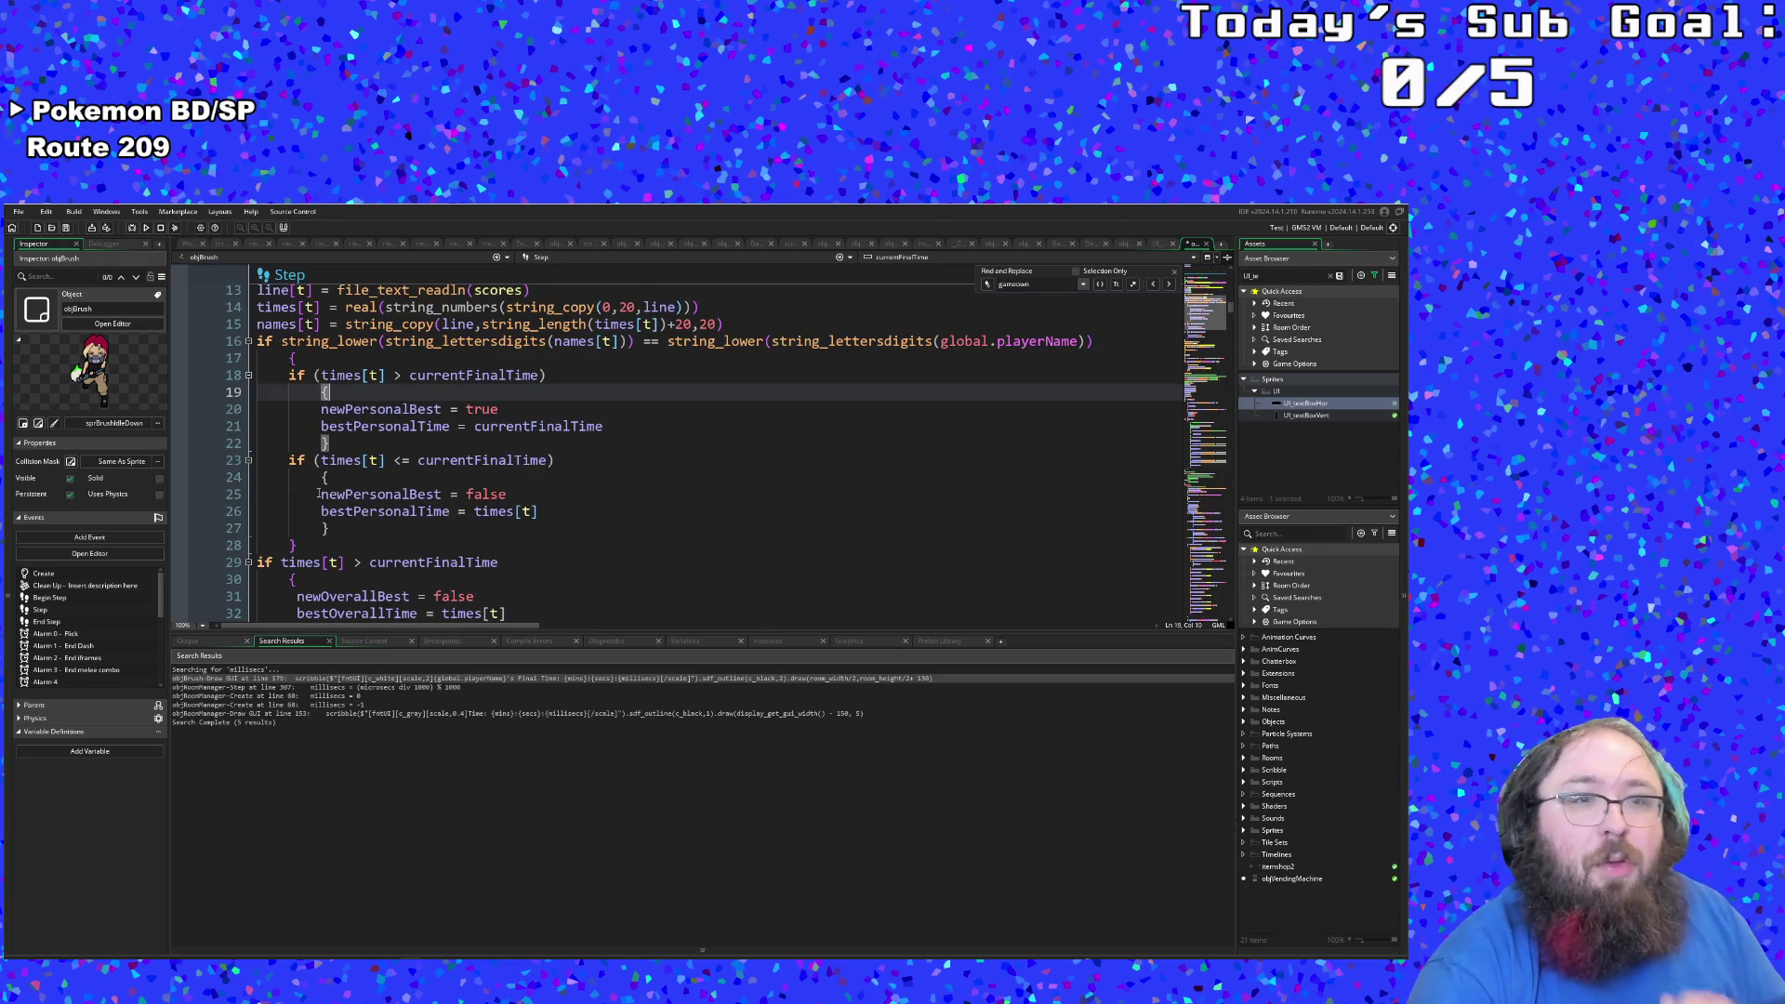
scroll(324, 478, "up", 4)
scroll(353, 476, "down", 2)
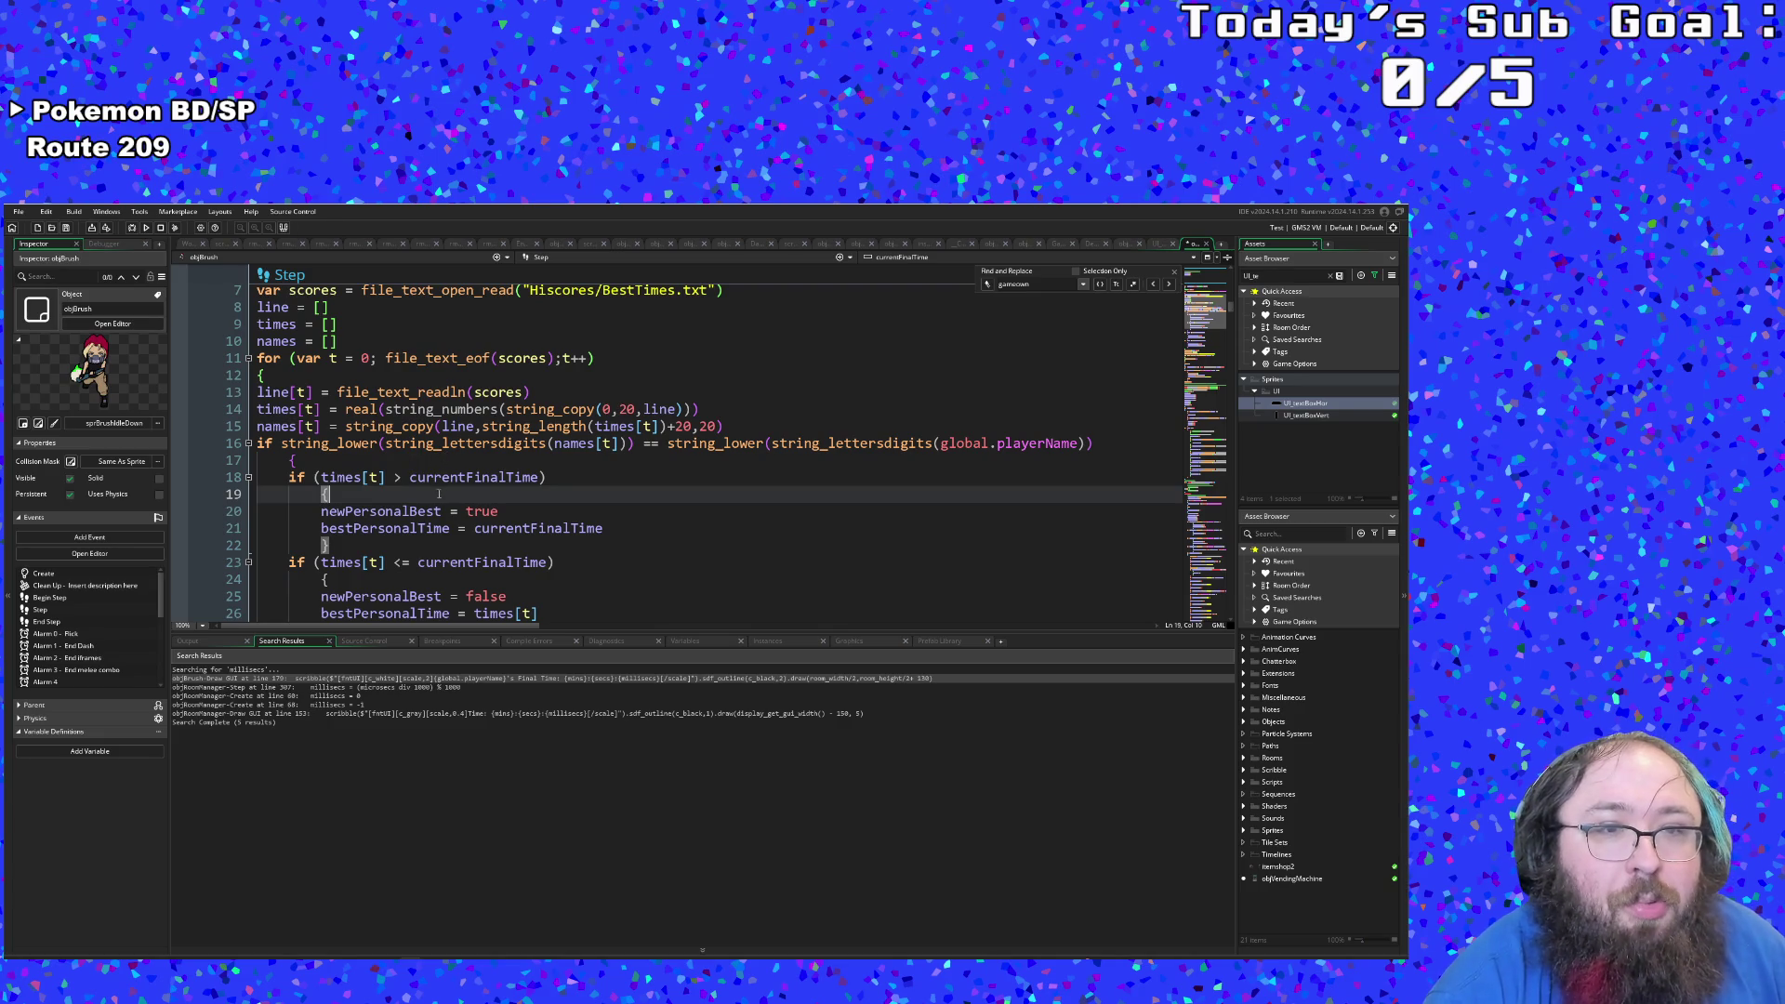
scroll(437, 493, "down", 6)
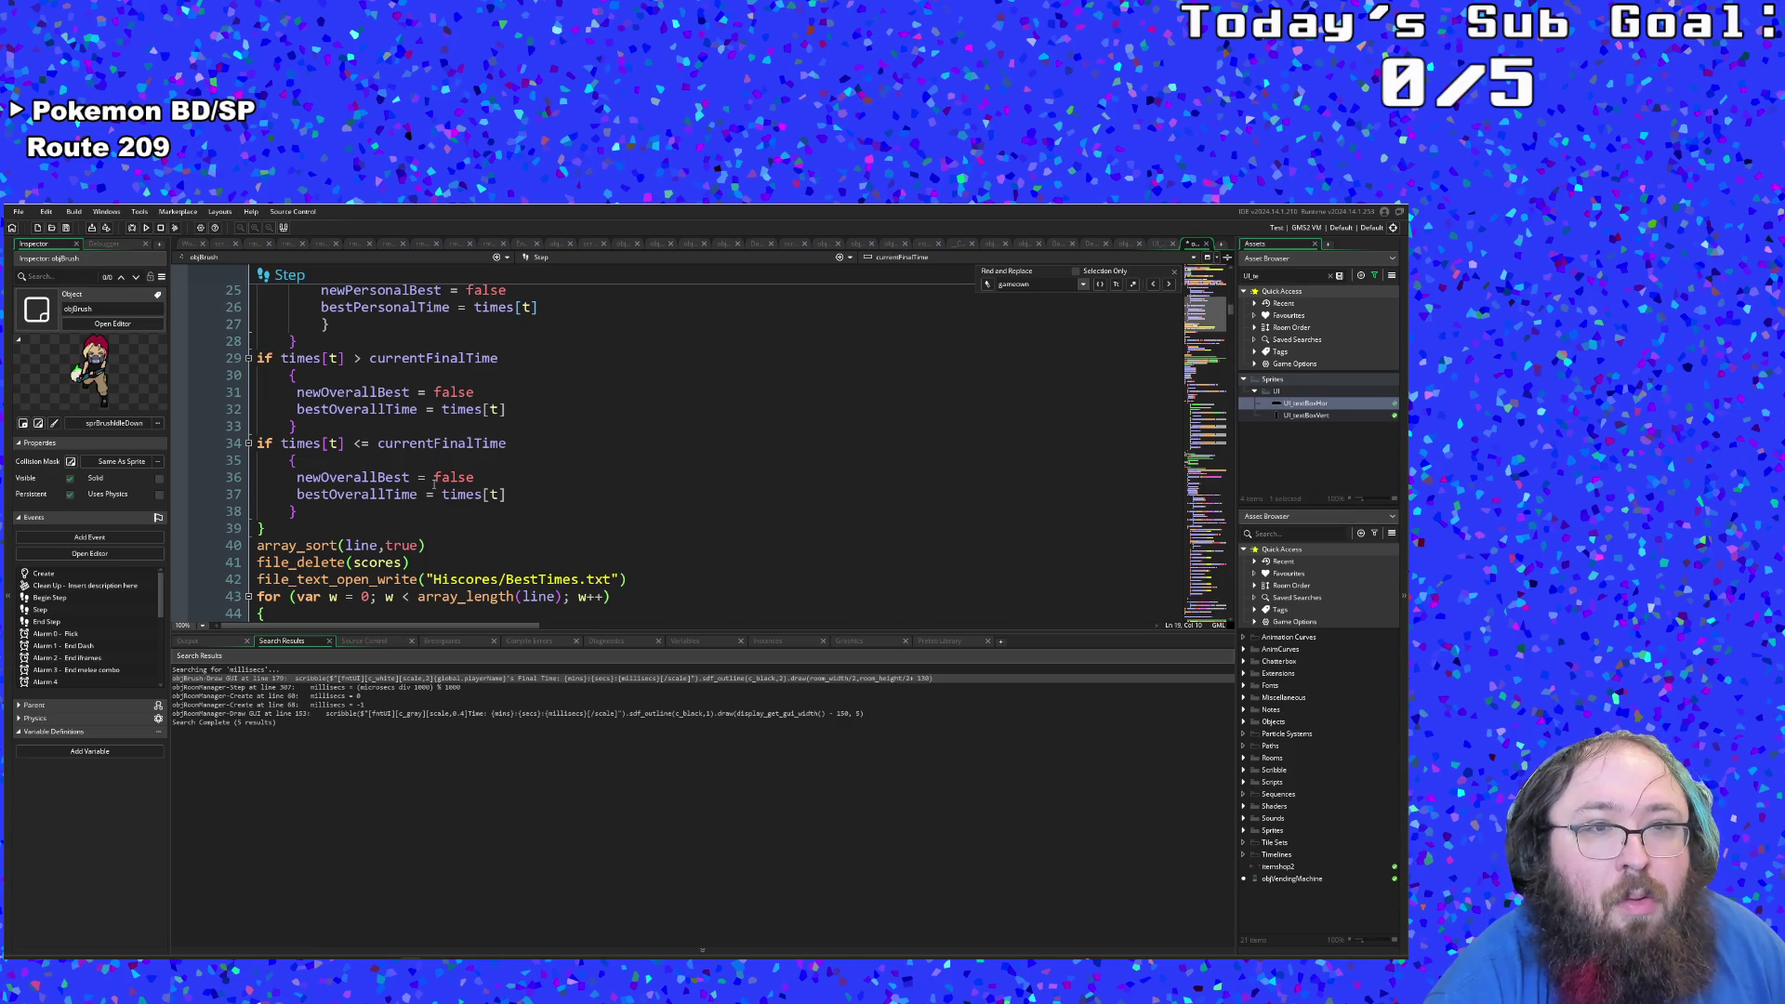
scroll(433, 483, "up", 2)
scroll(433, 483, "up", 4)
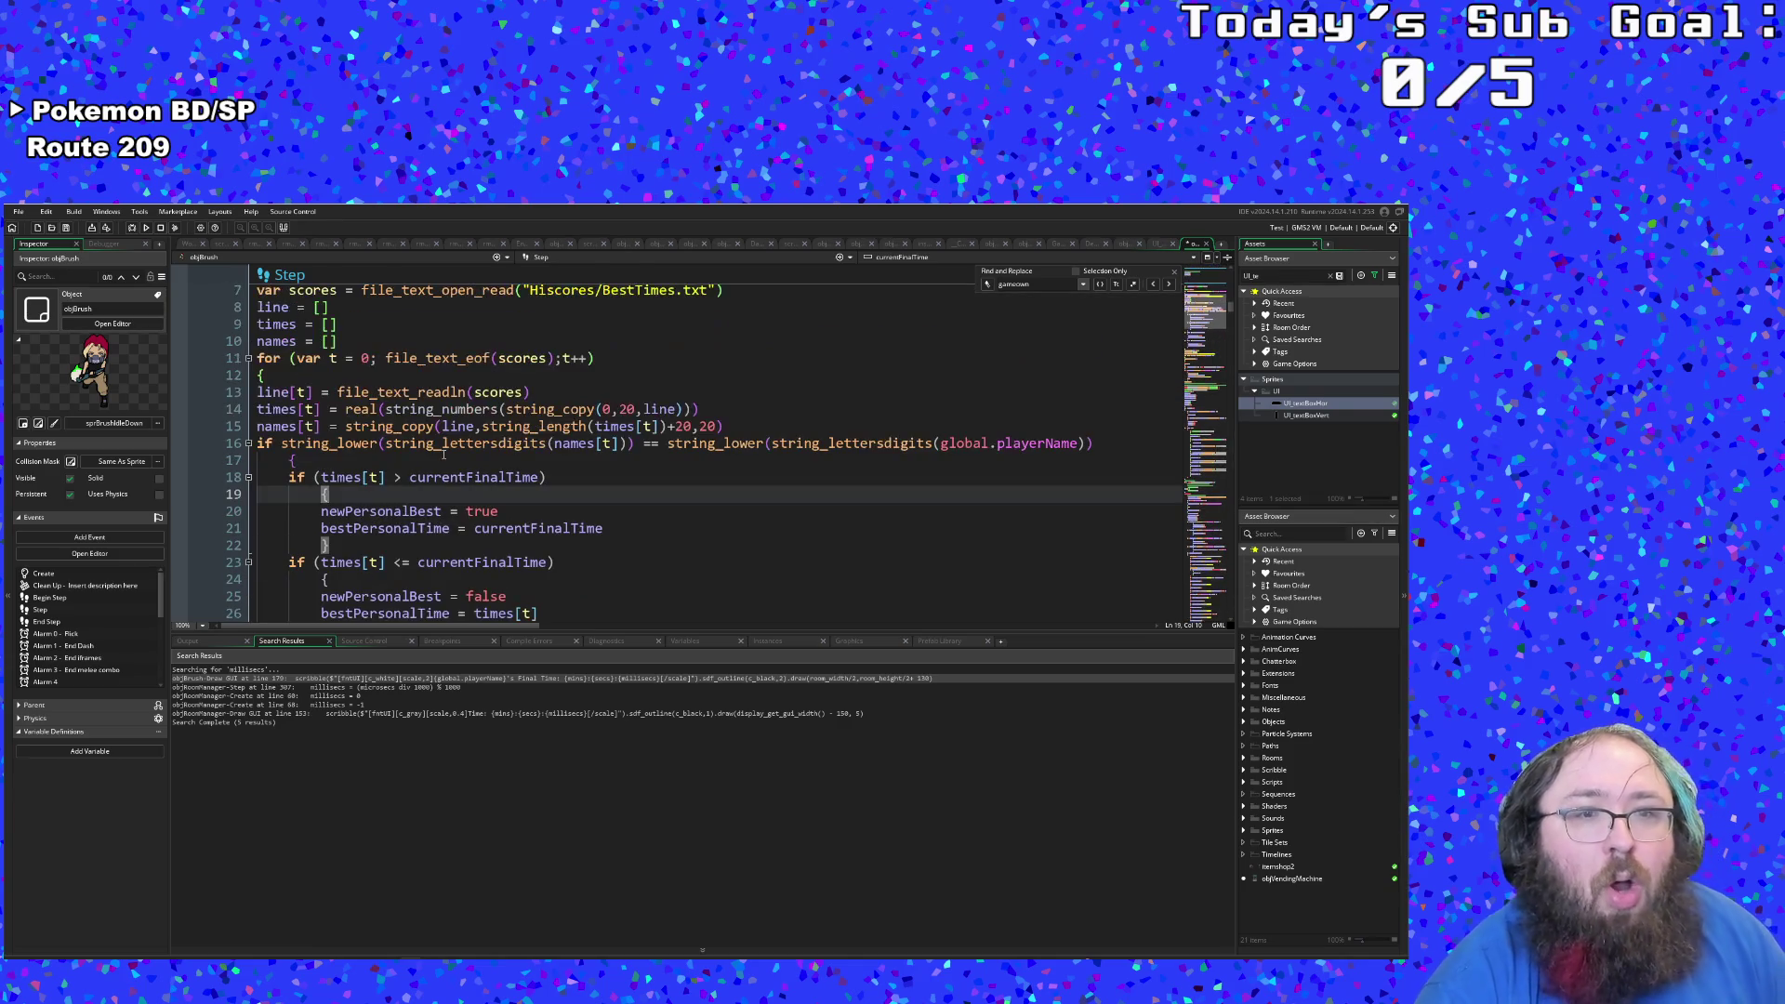
scroll(444, 454, "down", 6)
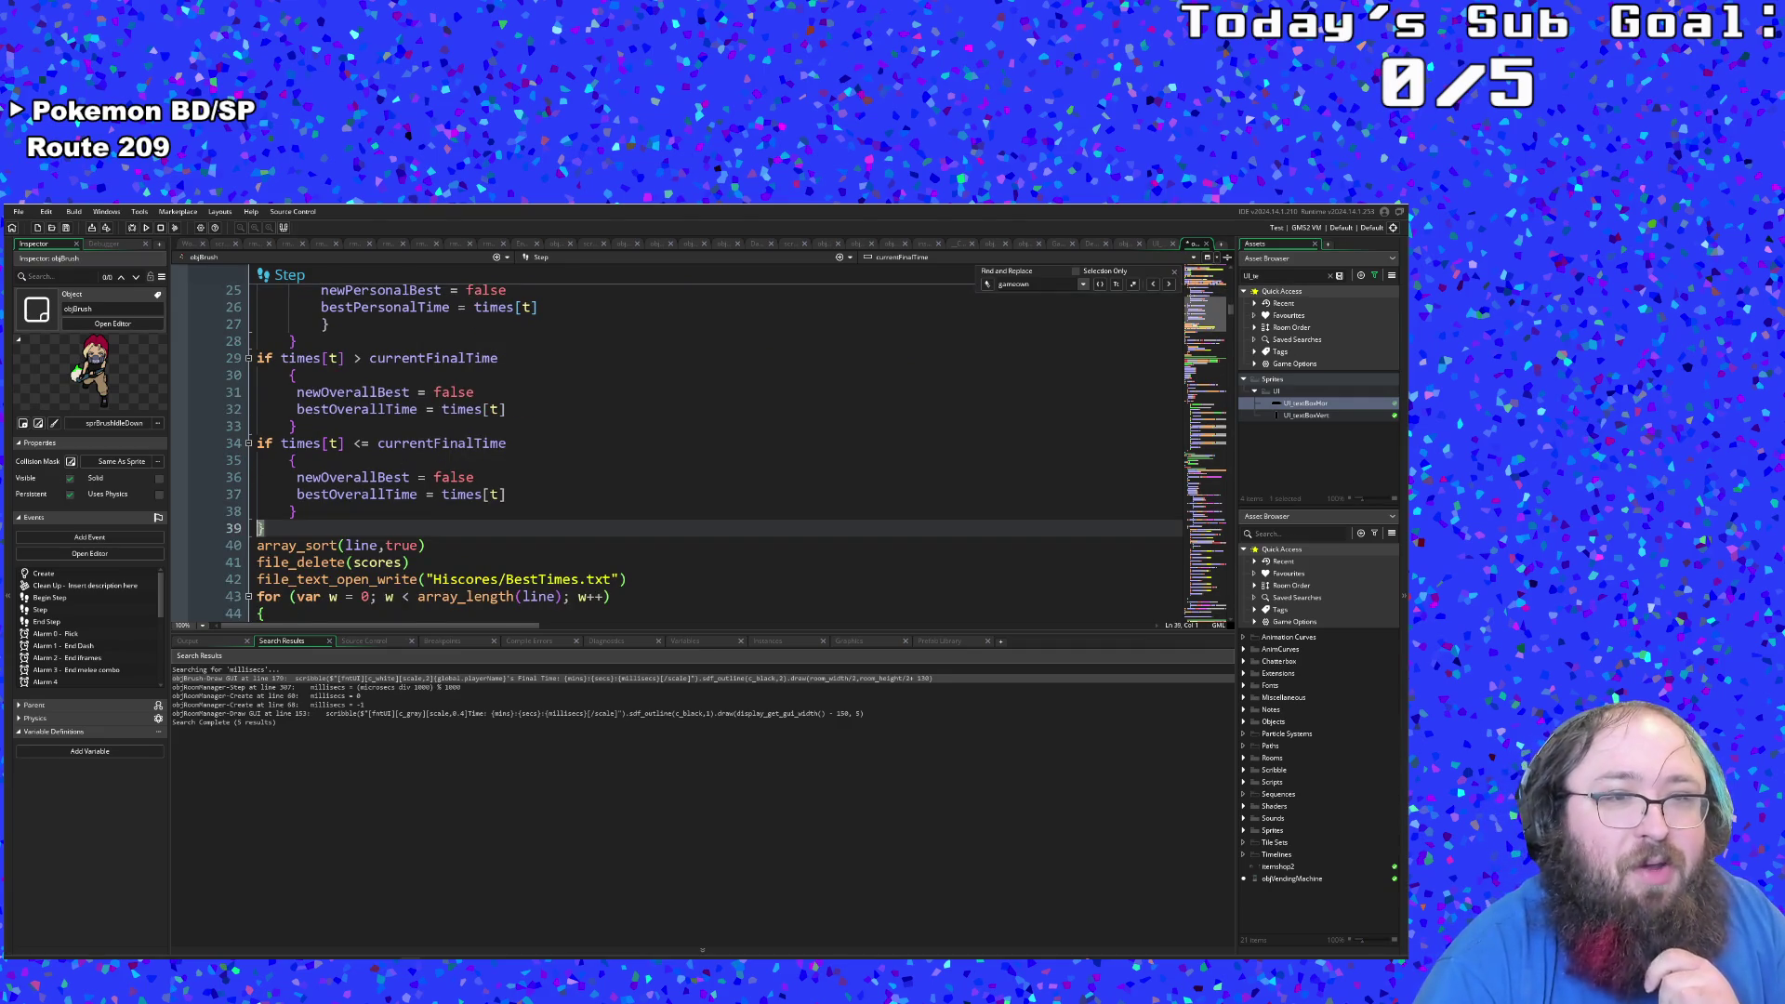
scroll(266, 528, "up", 6)
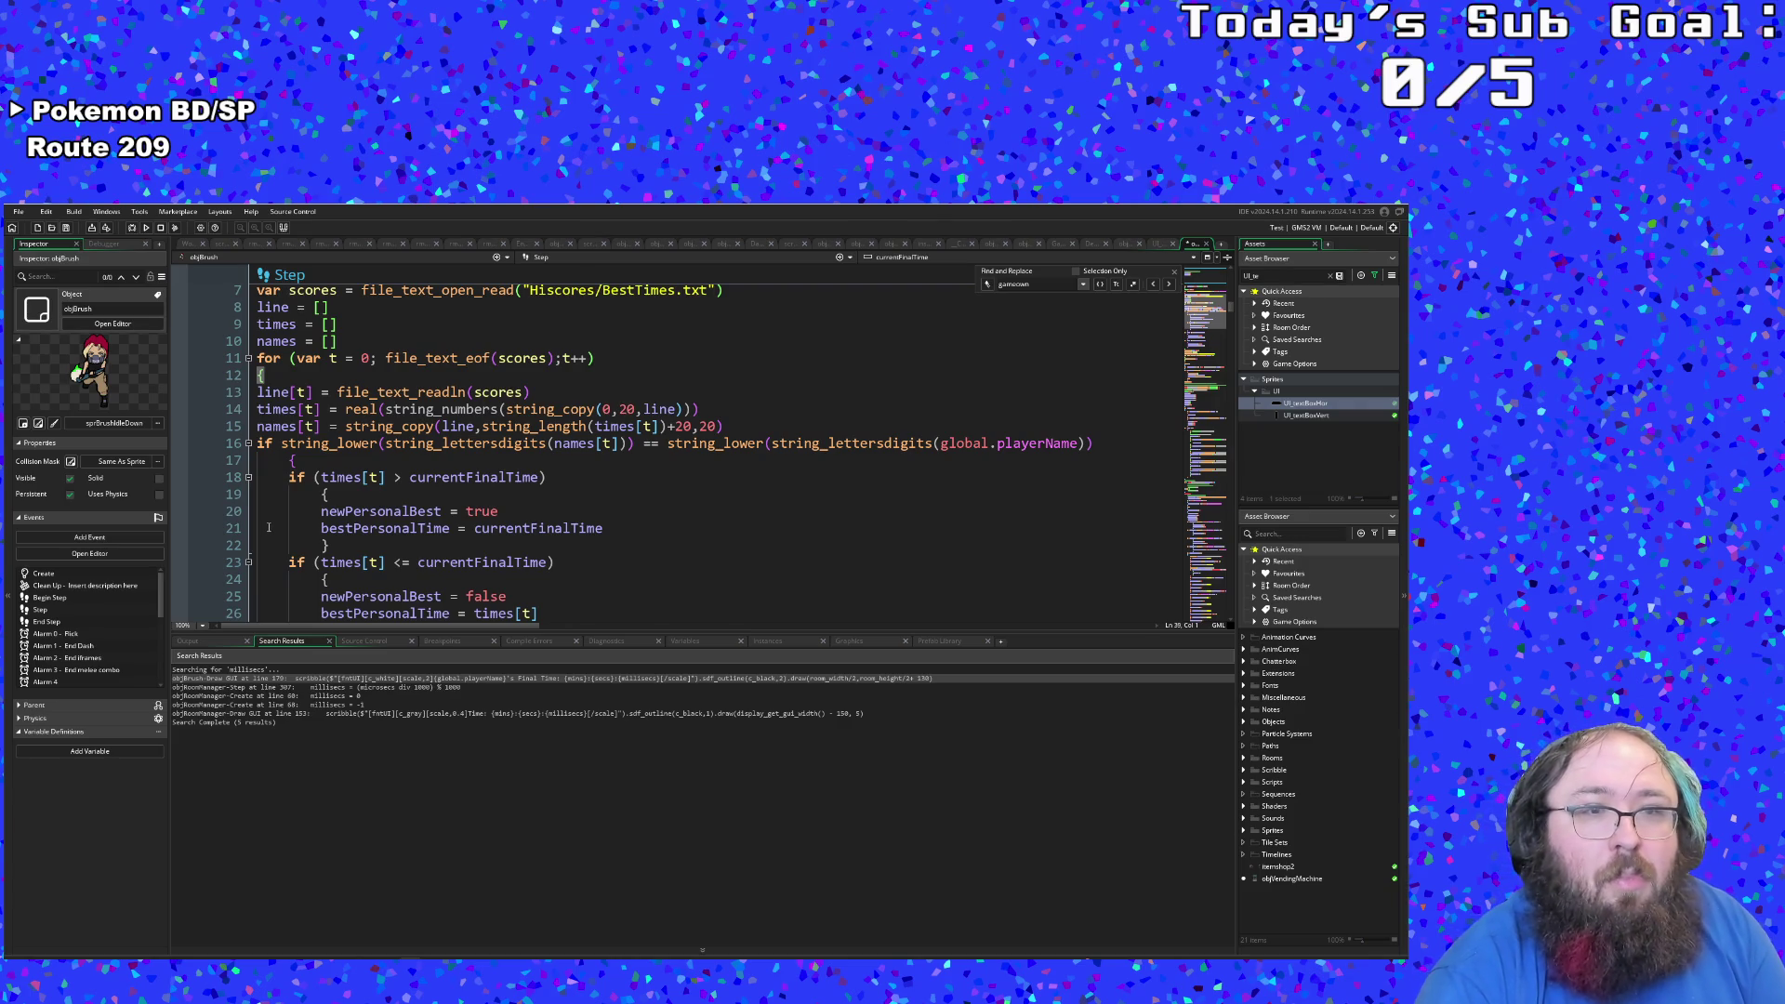
scroll(269, 528, "down", 2)
scroll(270, 527, "up", 2)
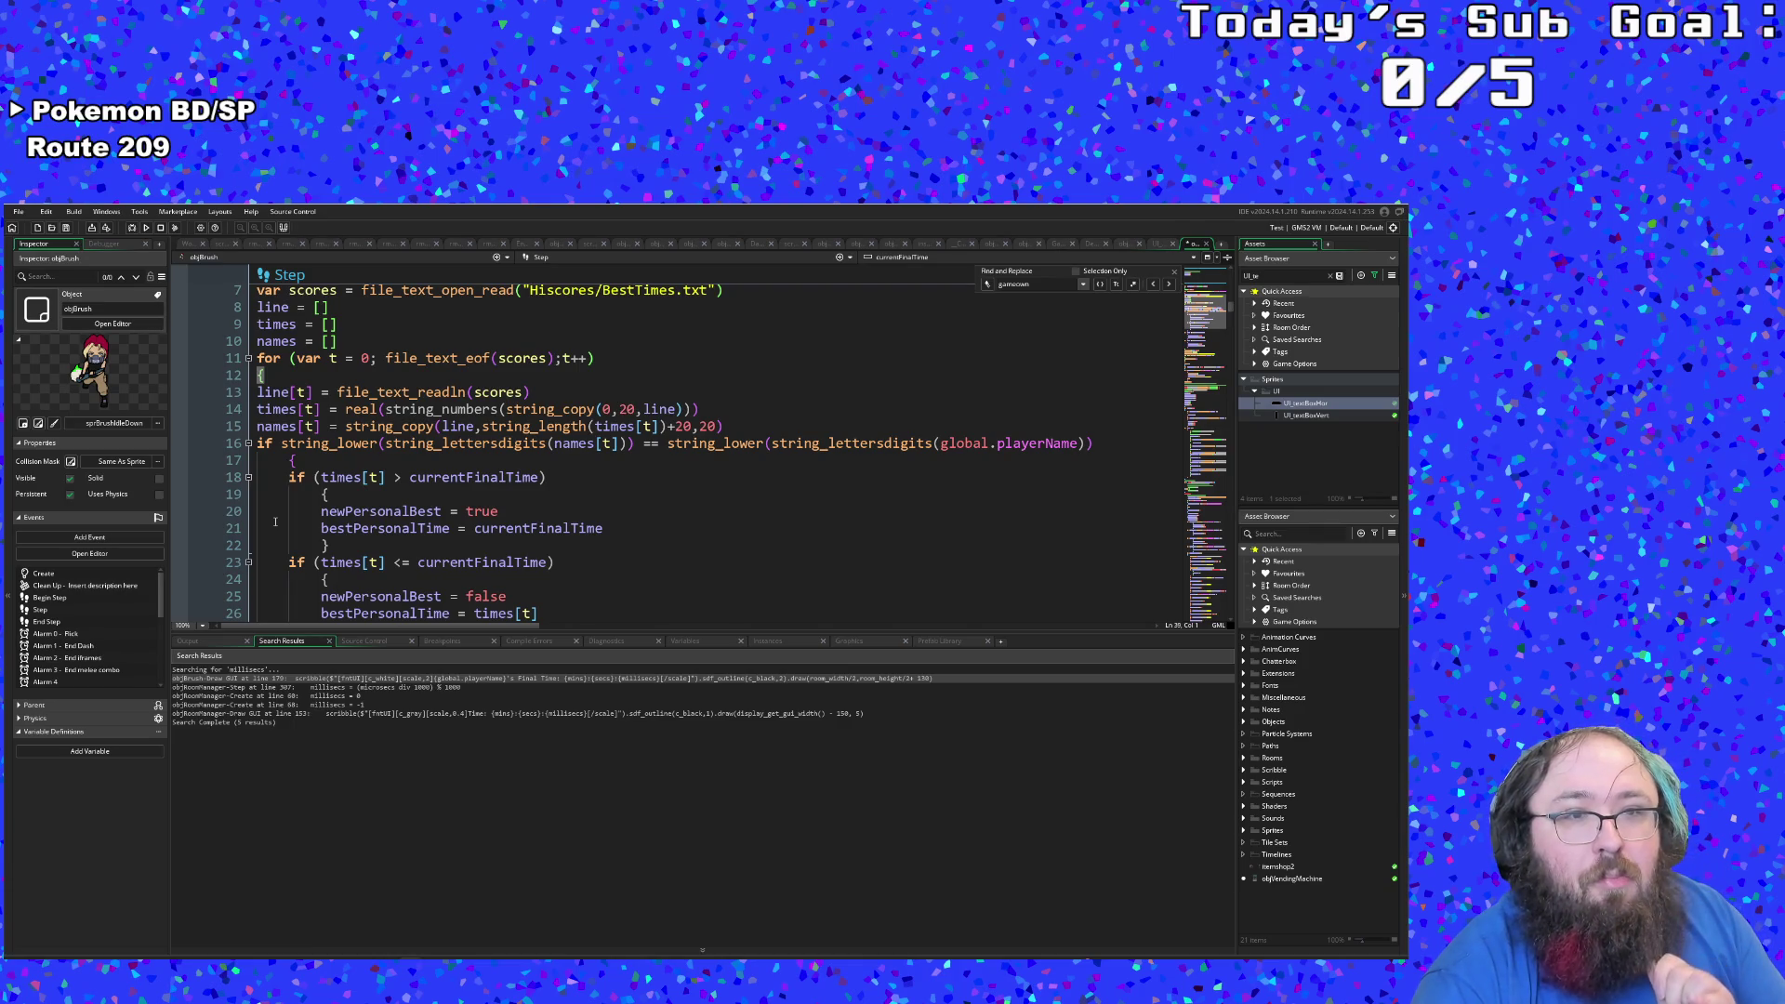
scroll(275, 522, "down", 4)
scroll(275, 522, "down", 2)
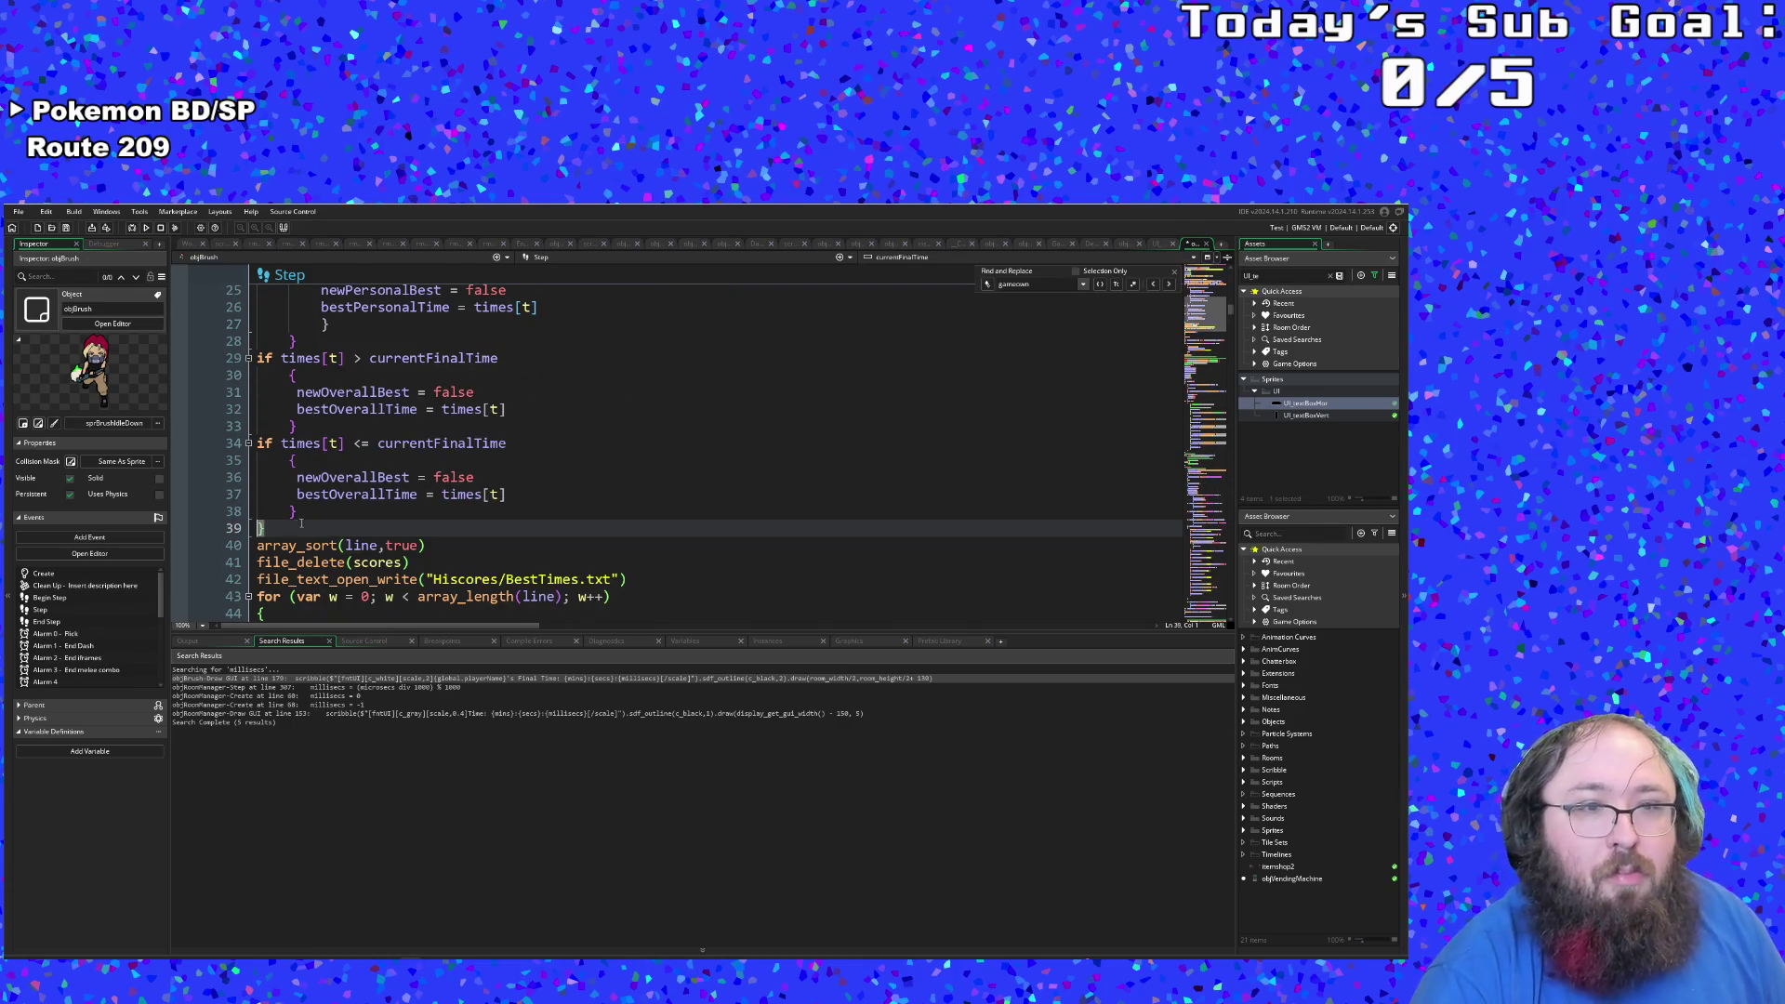
left_click(306, 513)
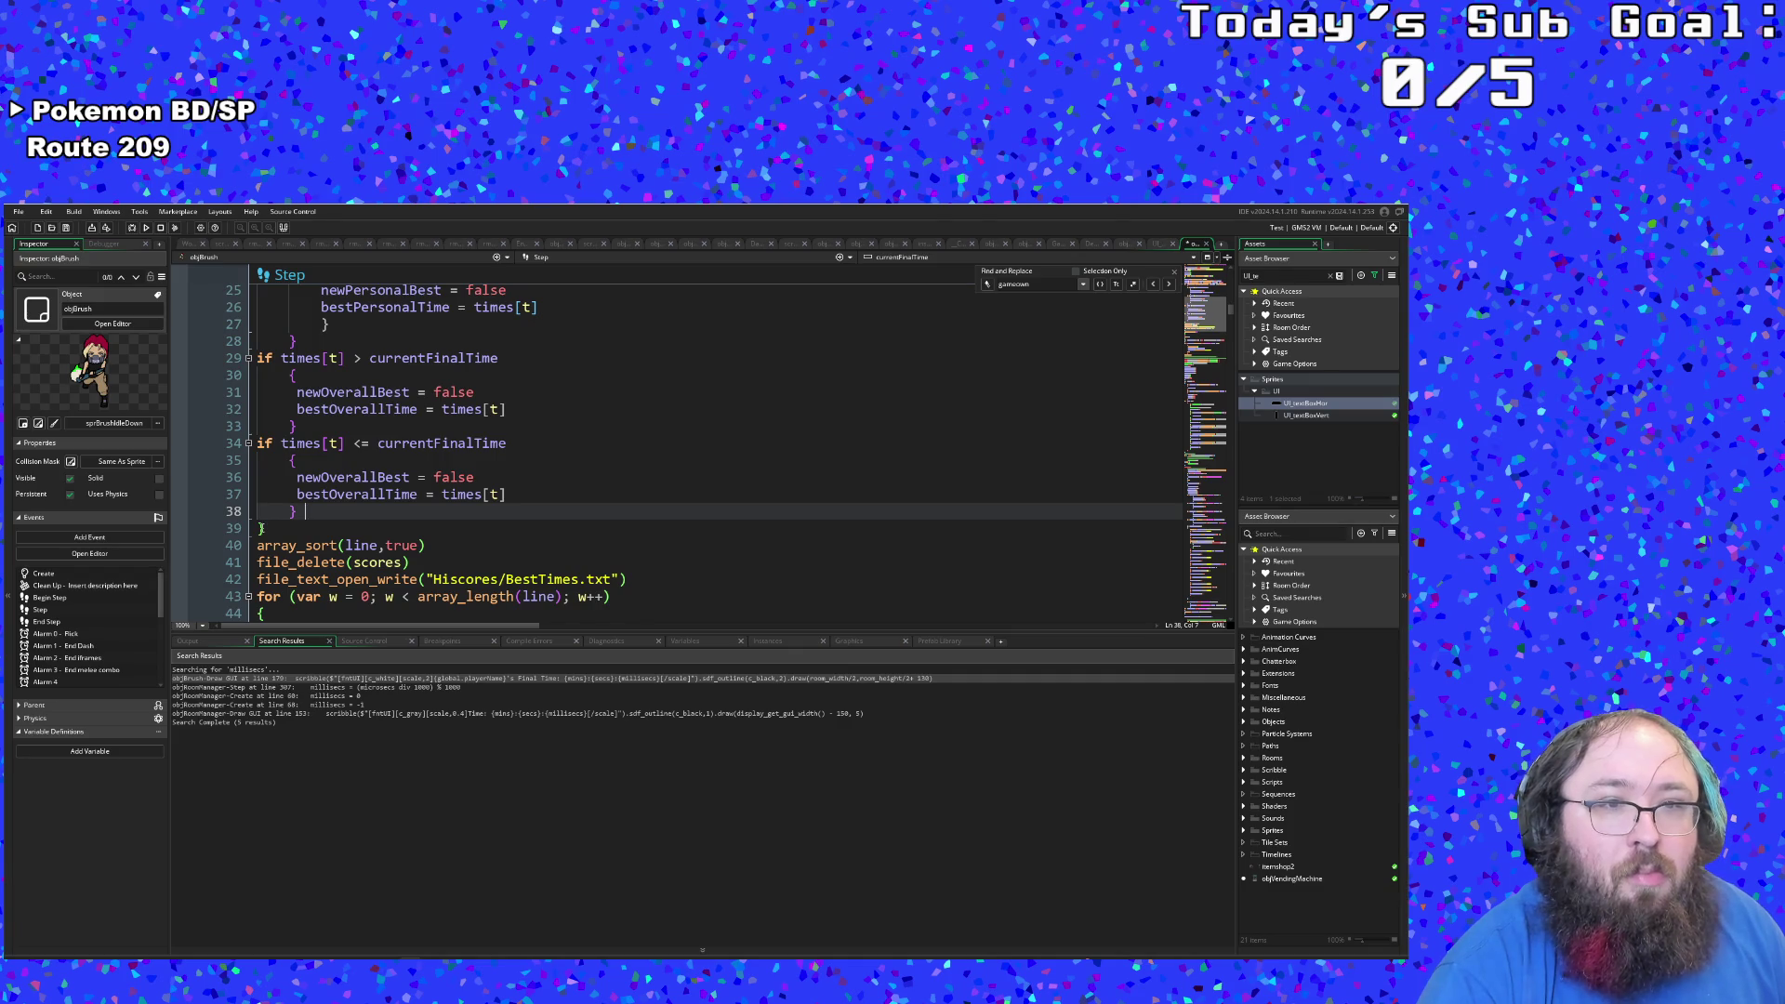
scroll(269, 527, "up", 6)
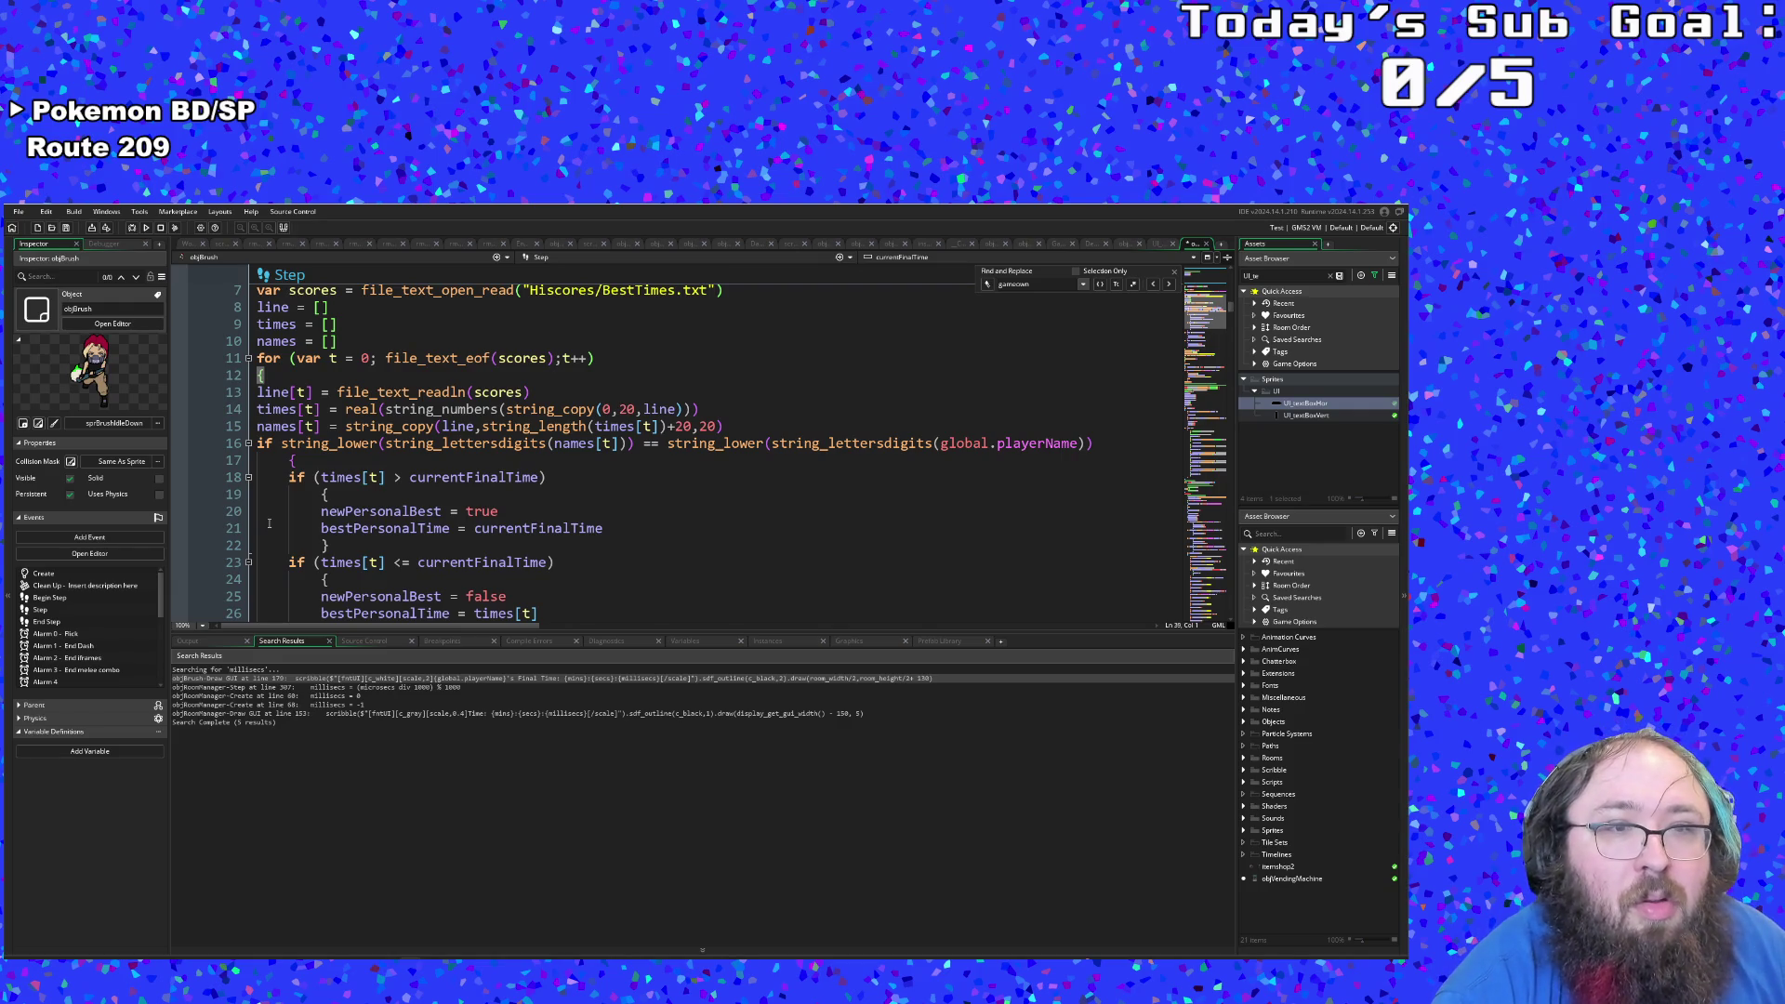
scroll(283, 514, "down", 6)
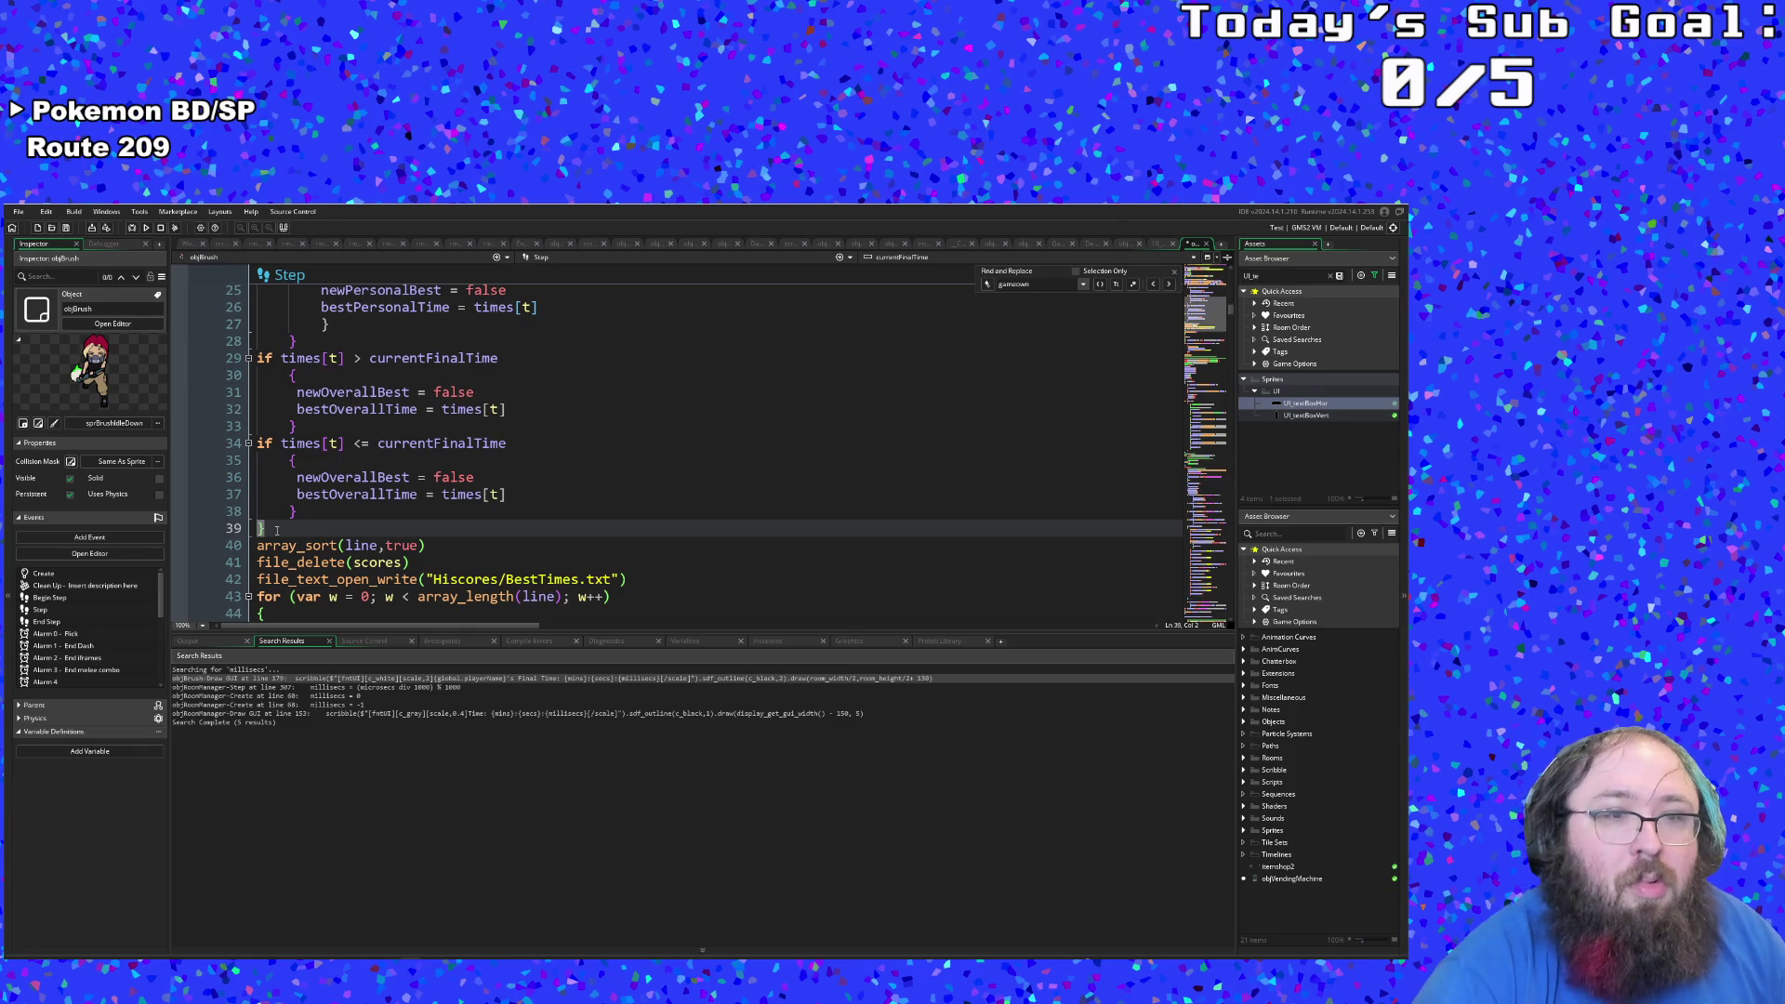
key("Return")
key("Tab")
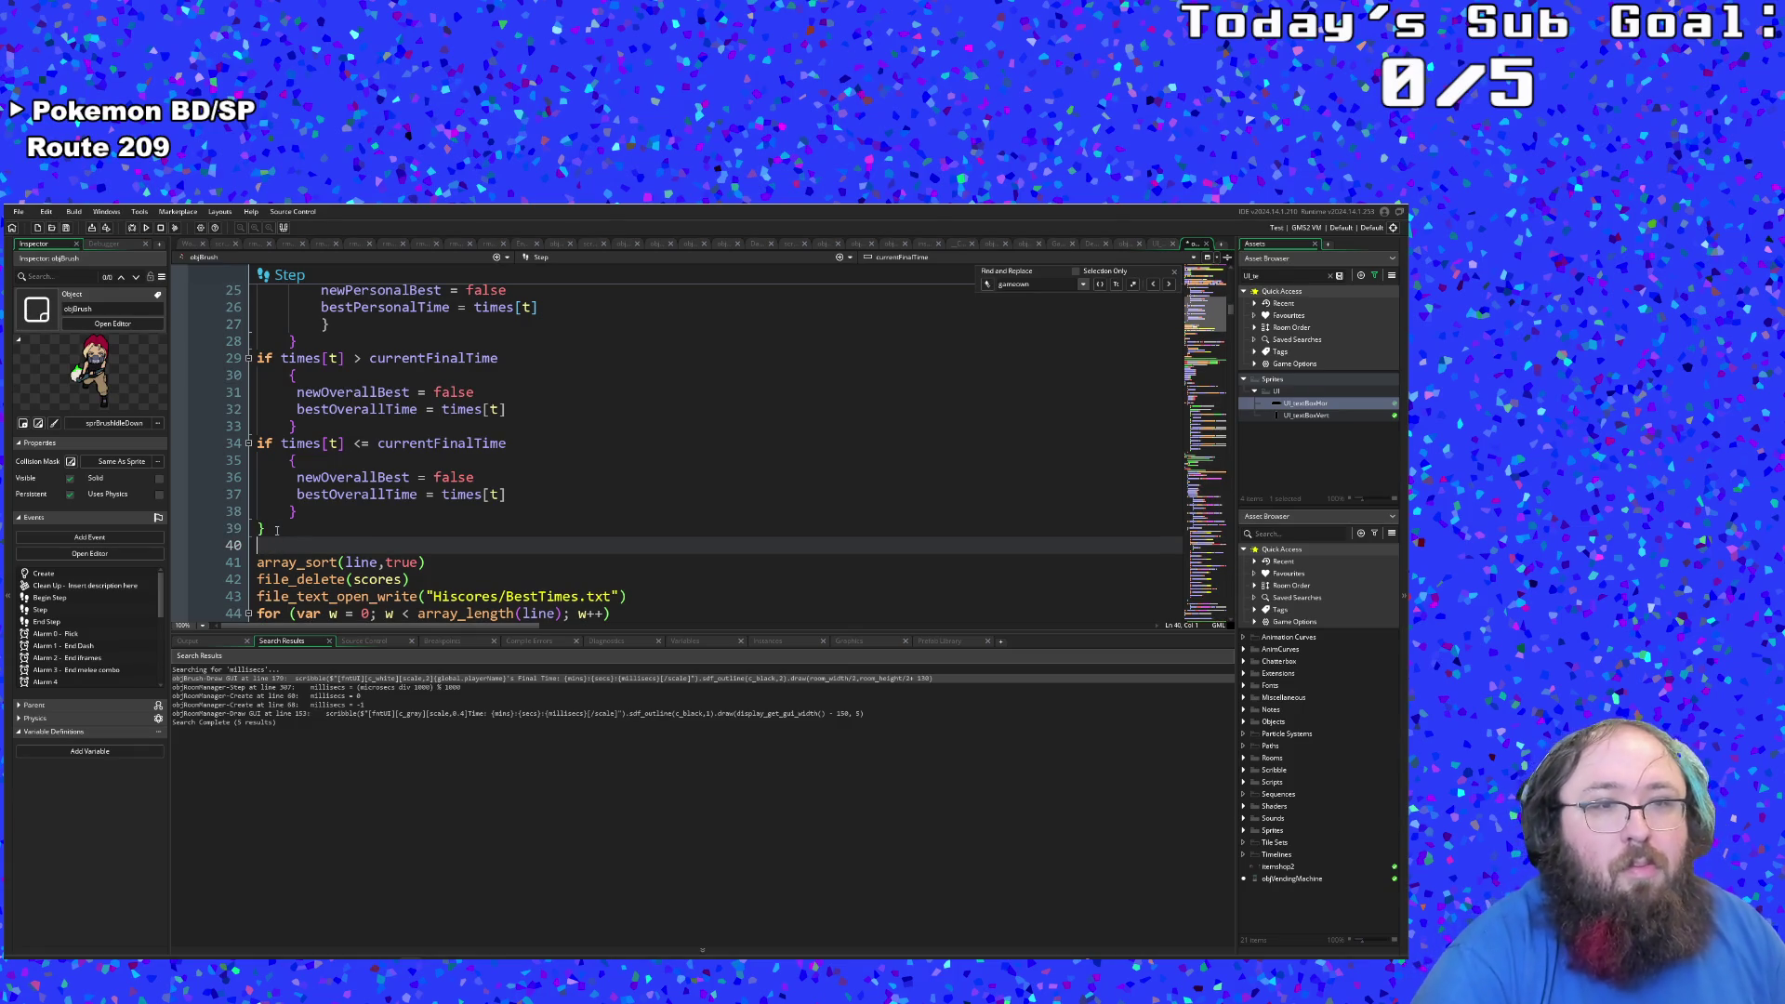
key("ctrl+z")
scroll(276, 529, "up", 8)
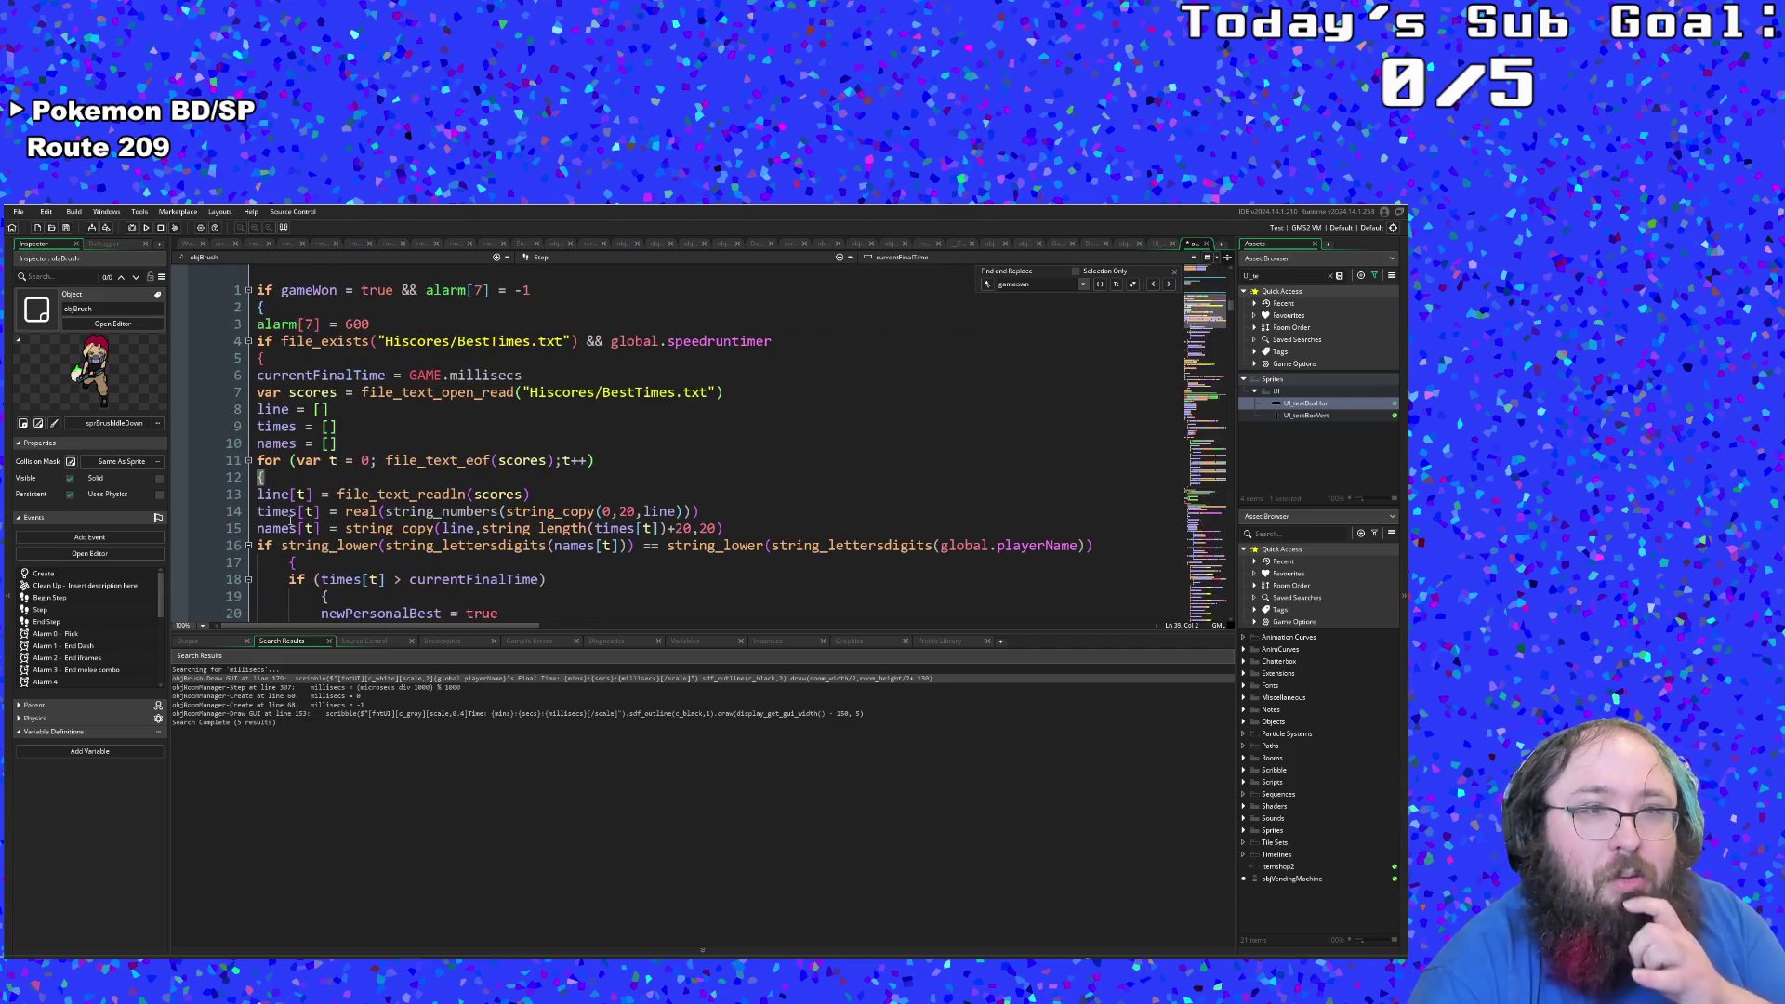
Step: Change file_text_open_read to file_text_open_write on line 7
left_click(398, 481)
left_click(356, 443)
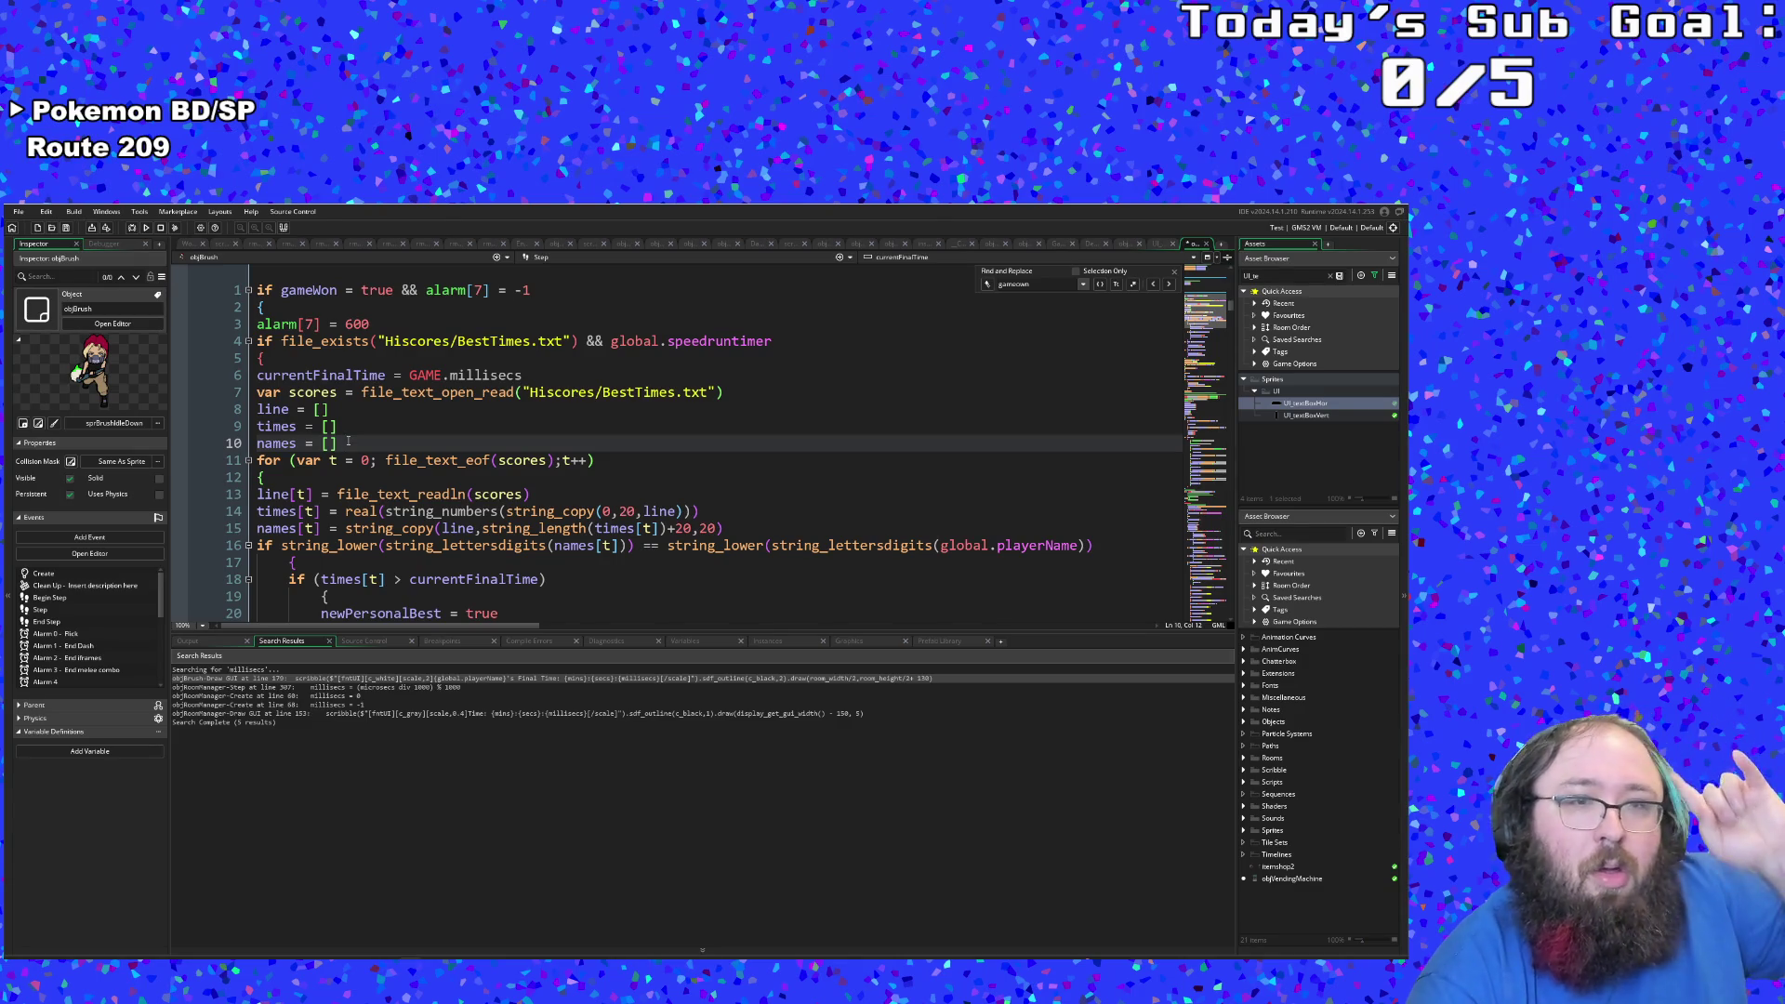
left_click(434, 414)
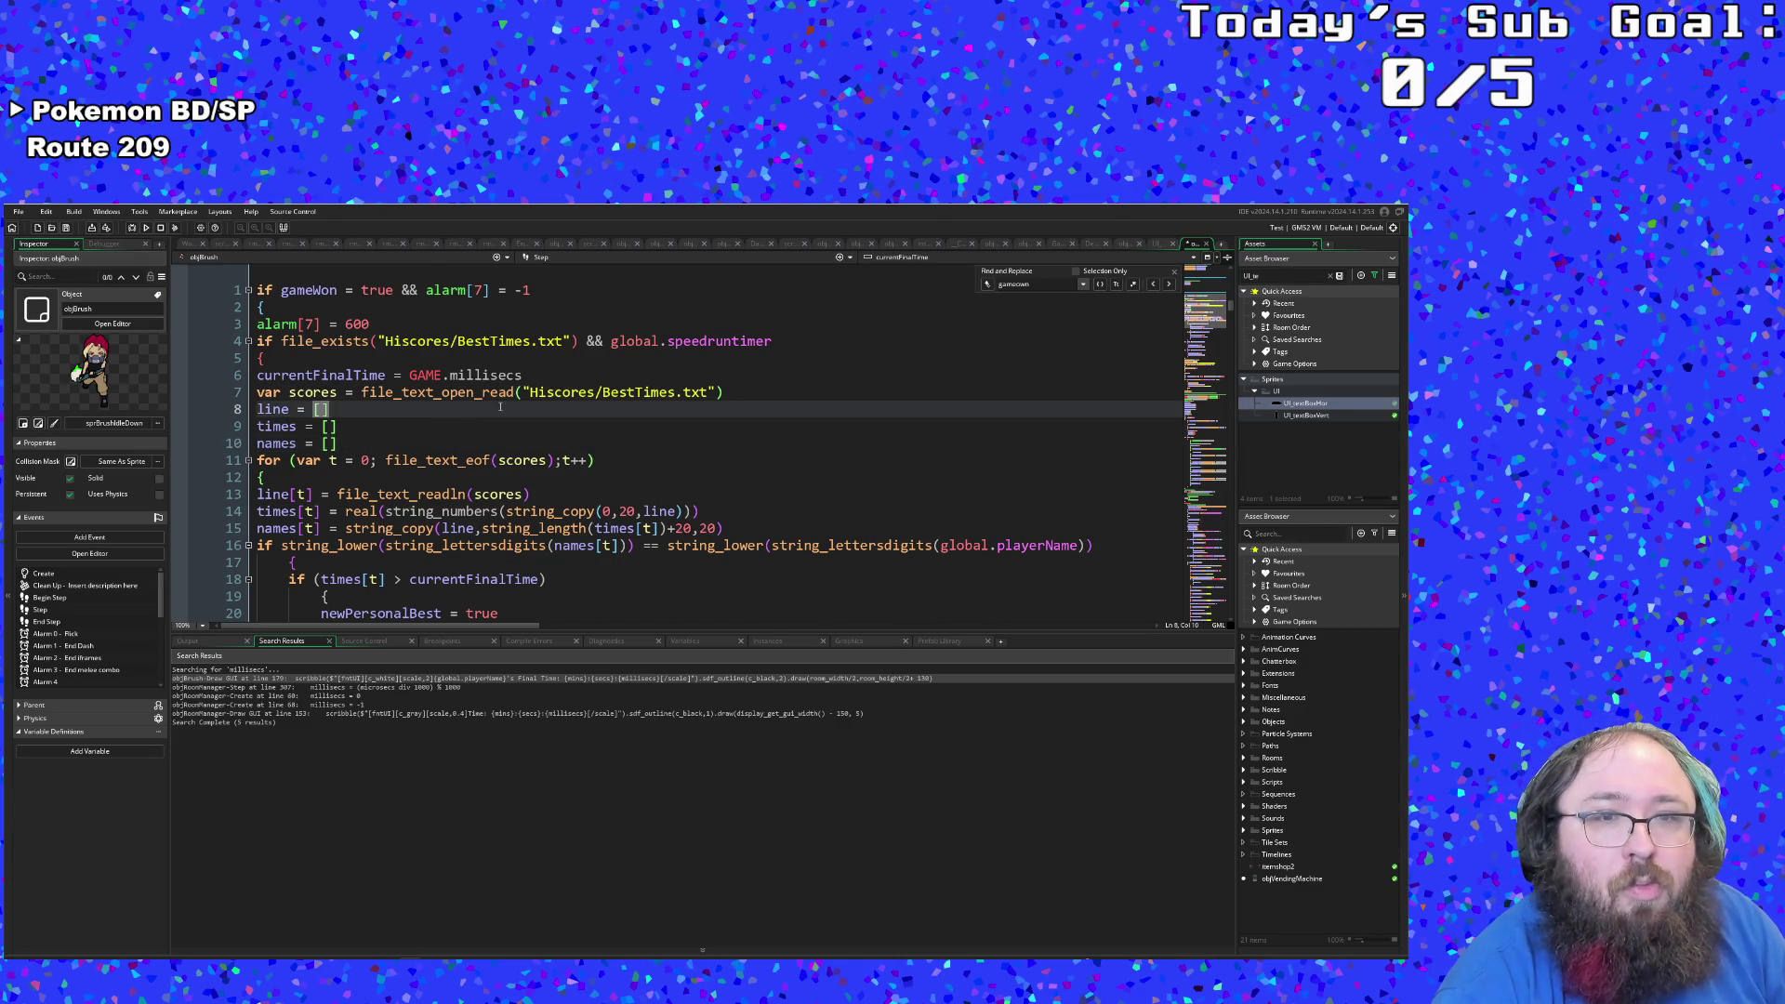
left_click_drag(515, 393, 482, 395)
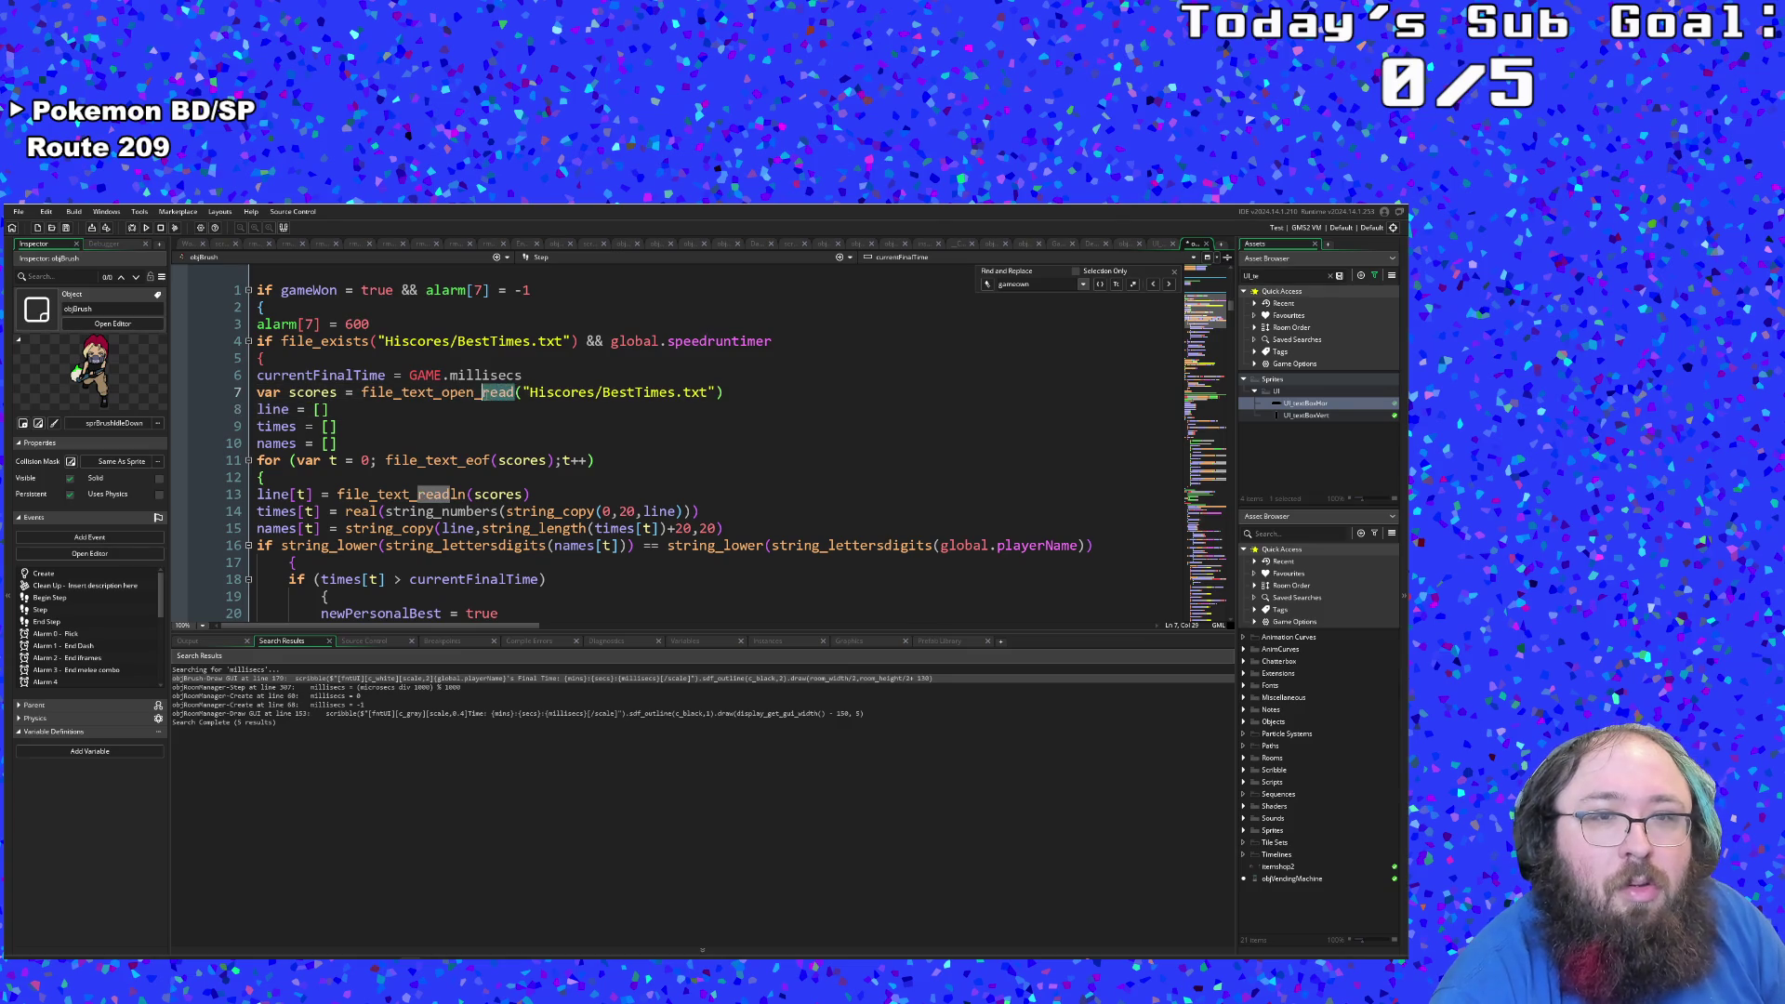
type("write")
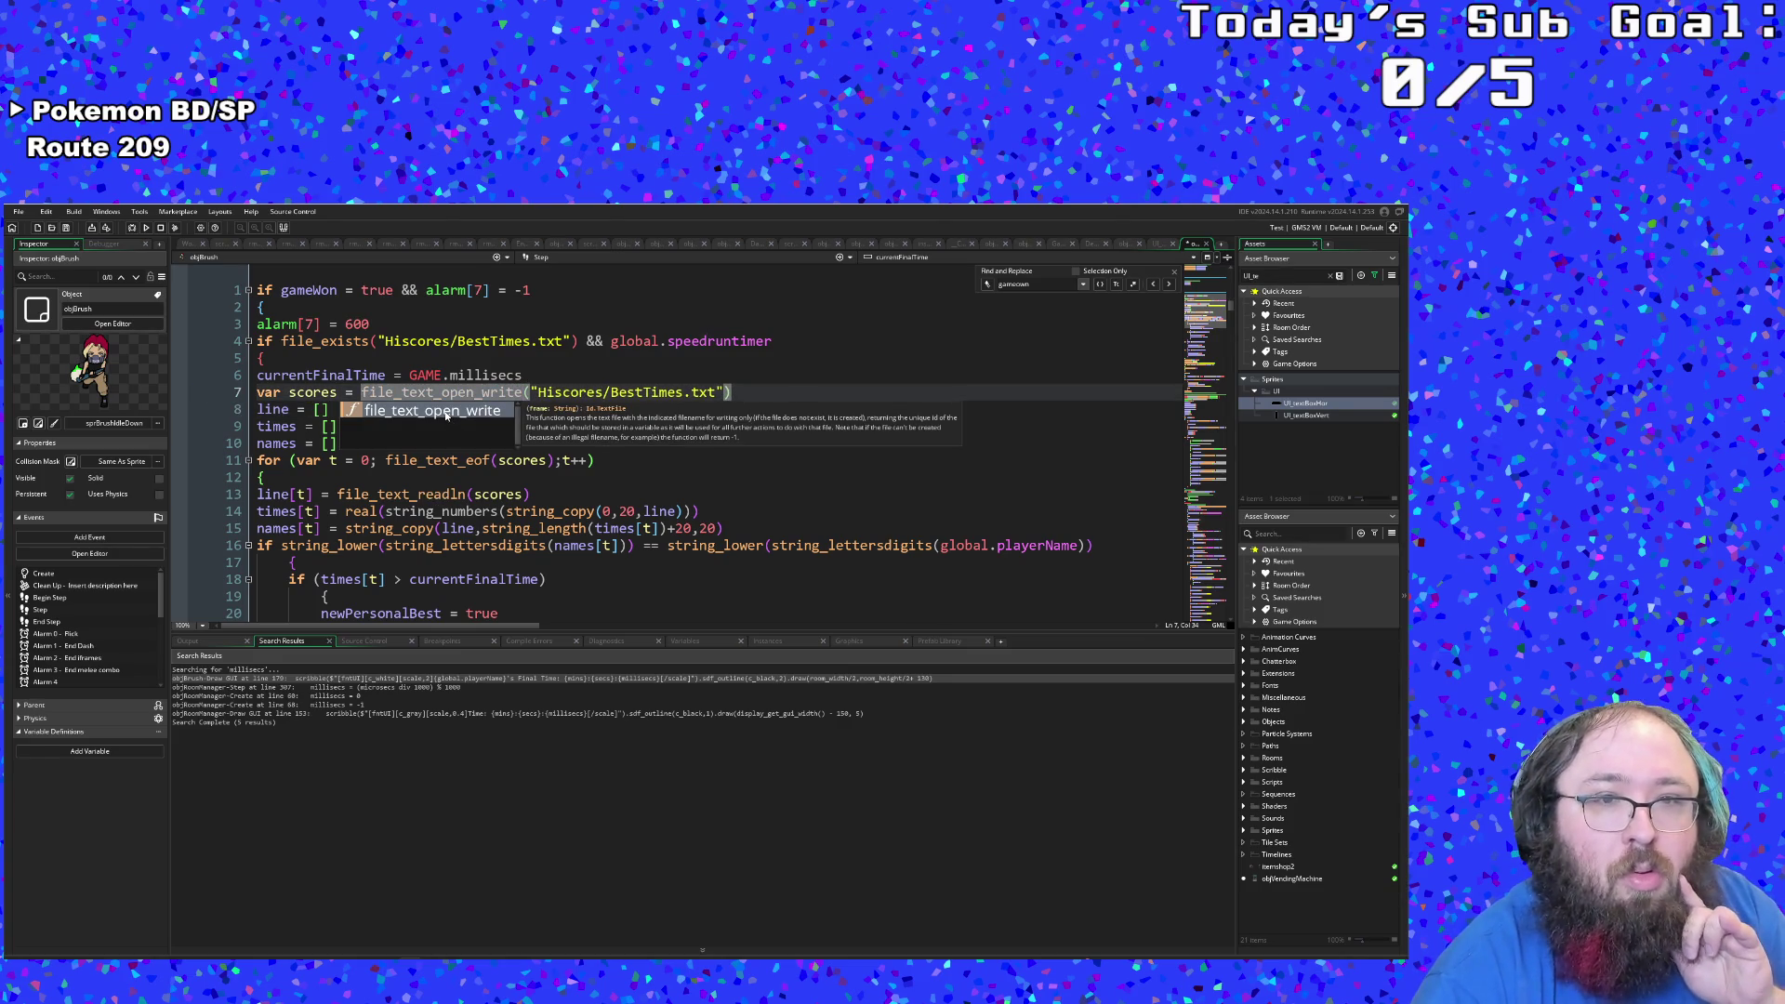
left_click(438, 476)
Step: Add a blank line after names = [] on line 10
left_click(396, 461)
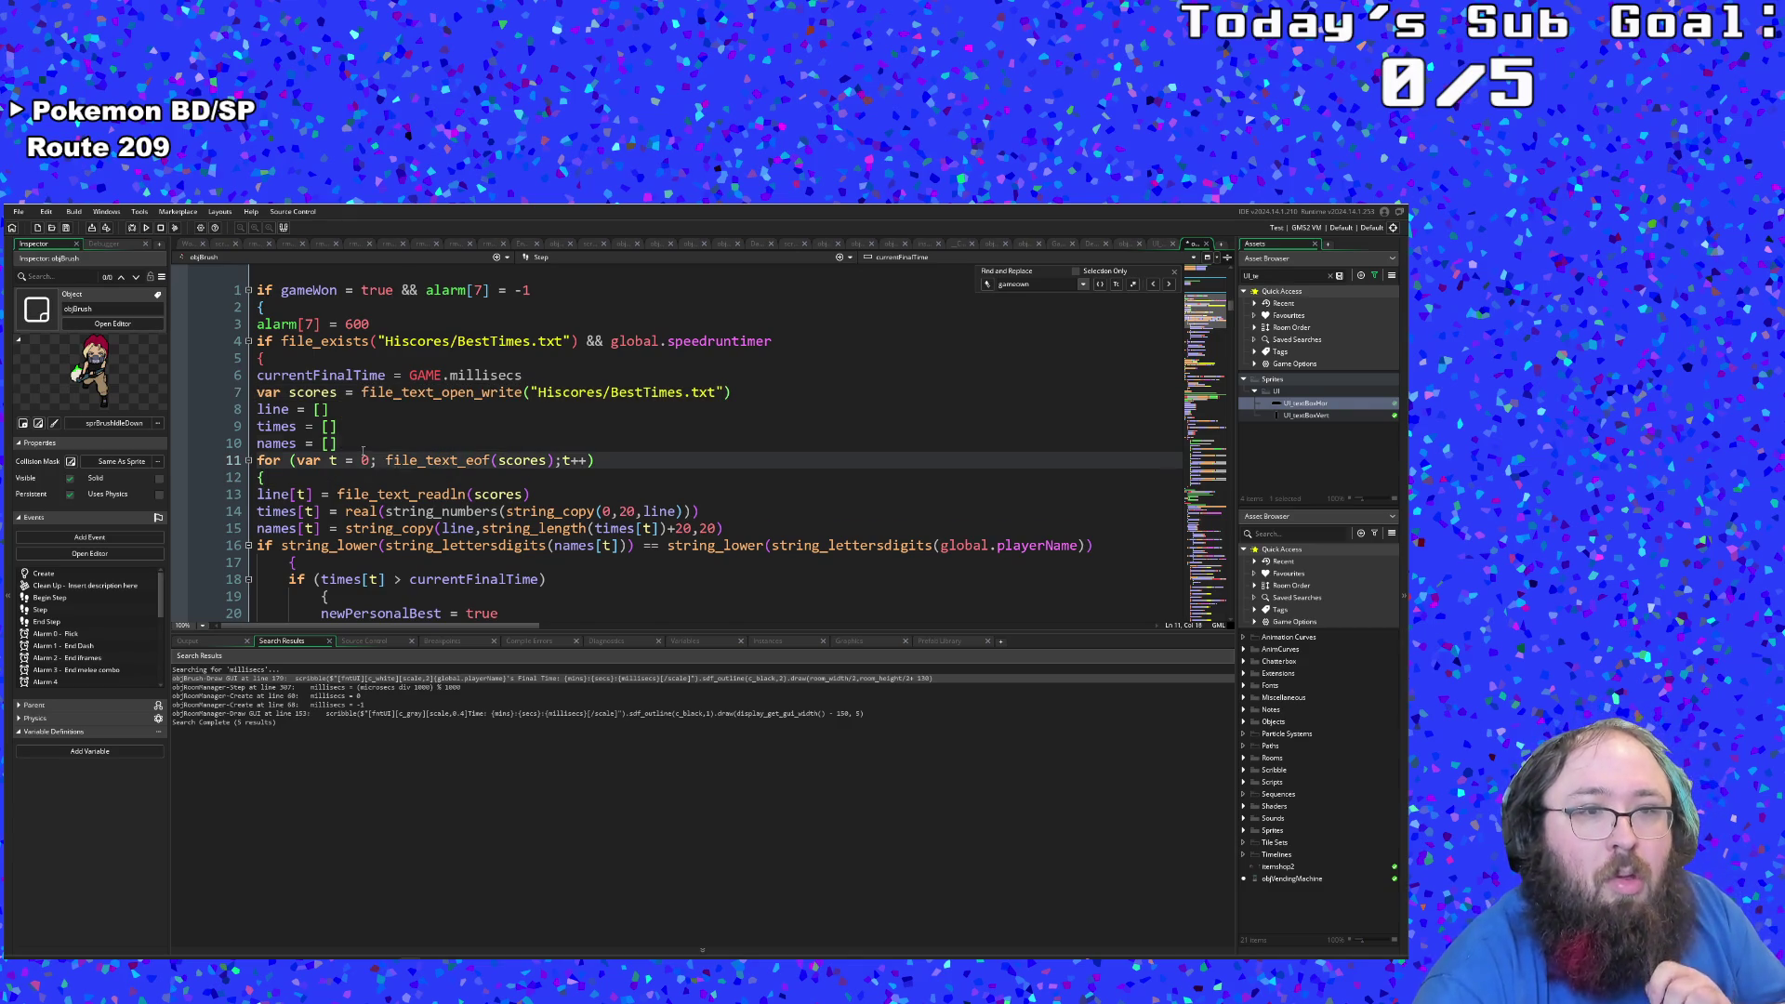
left_click(357, 443)
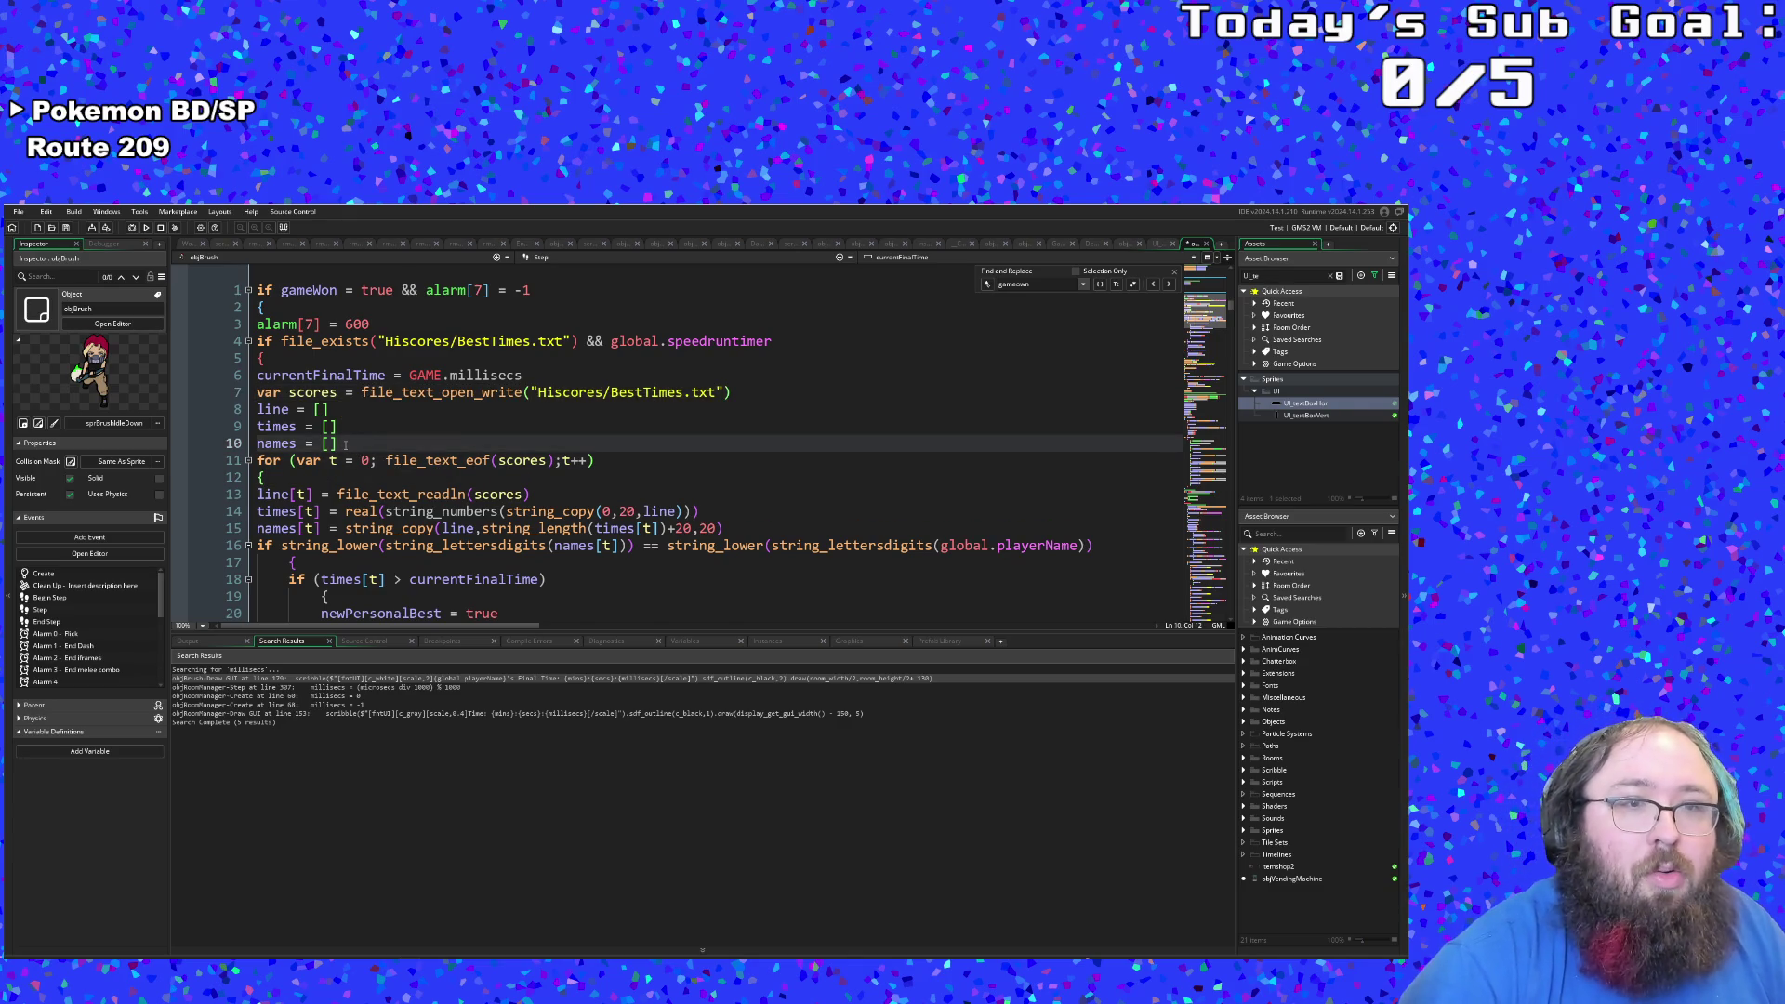
key("Return")
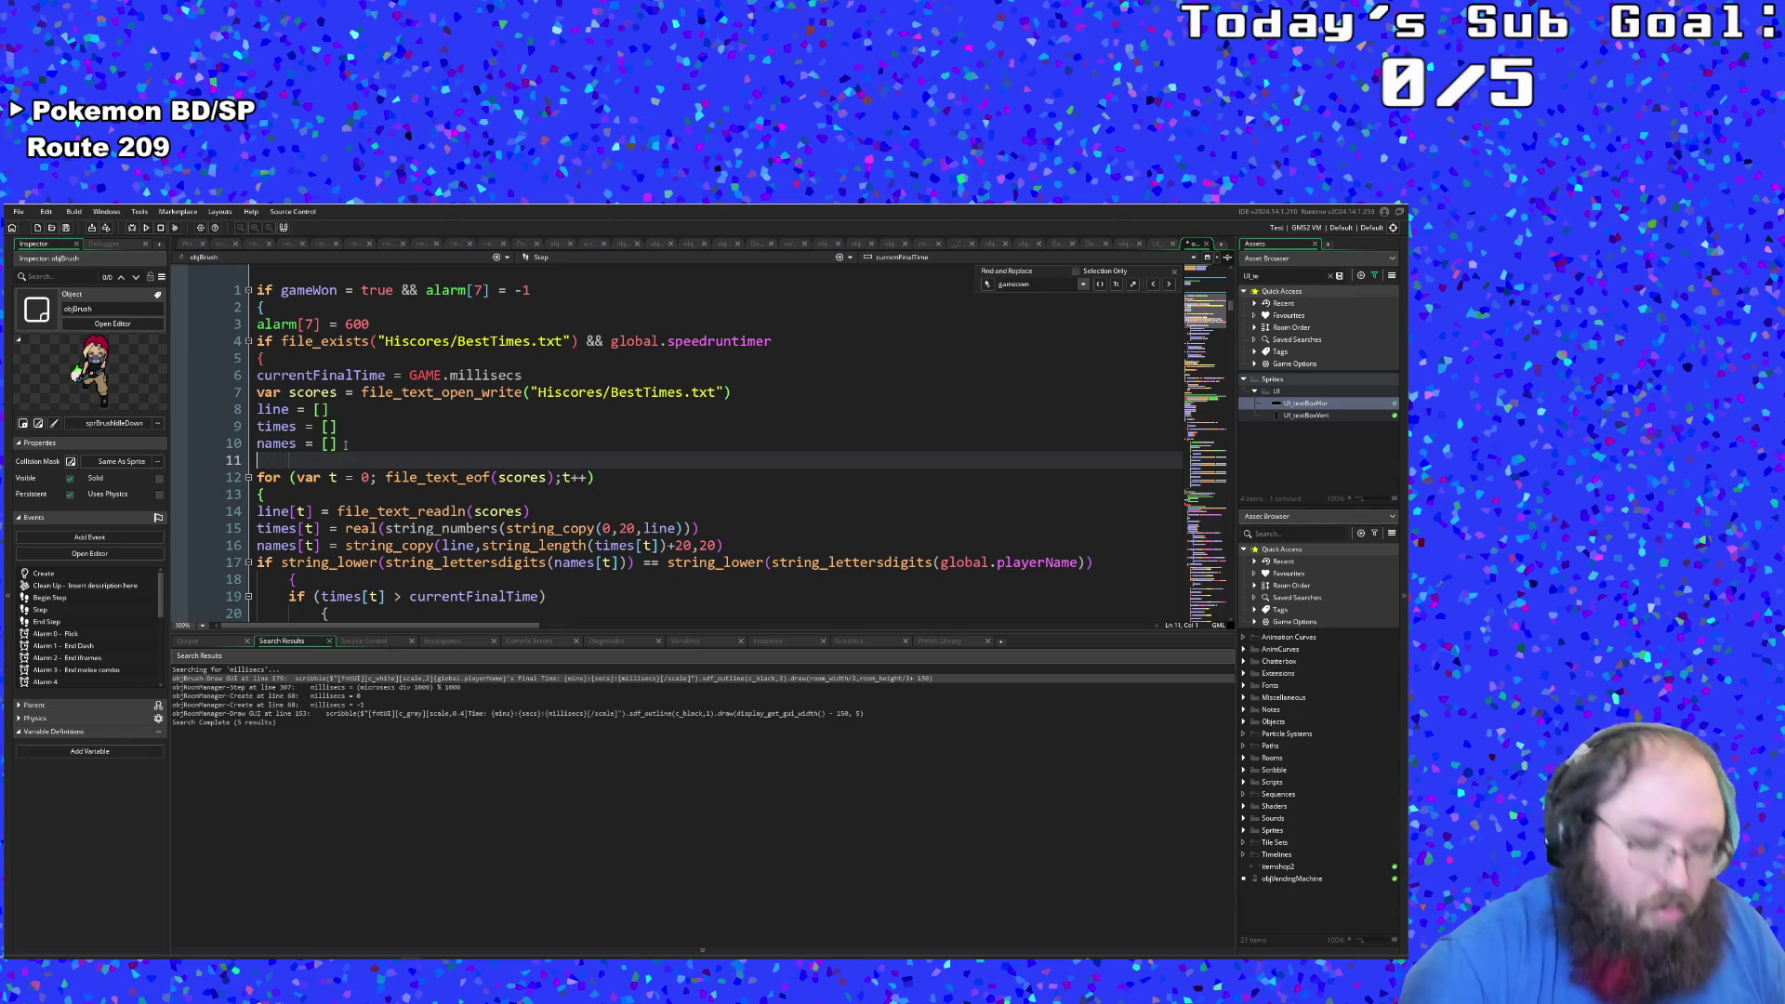
Step: Start line 11 with file_text_writeln(currentFinalTime
type("file")
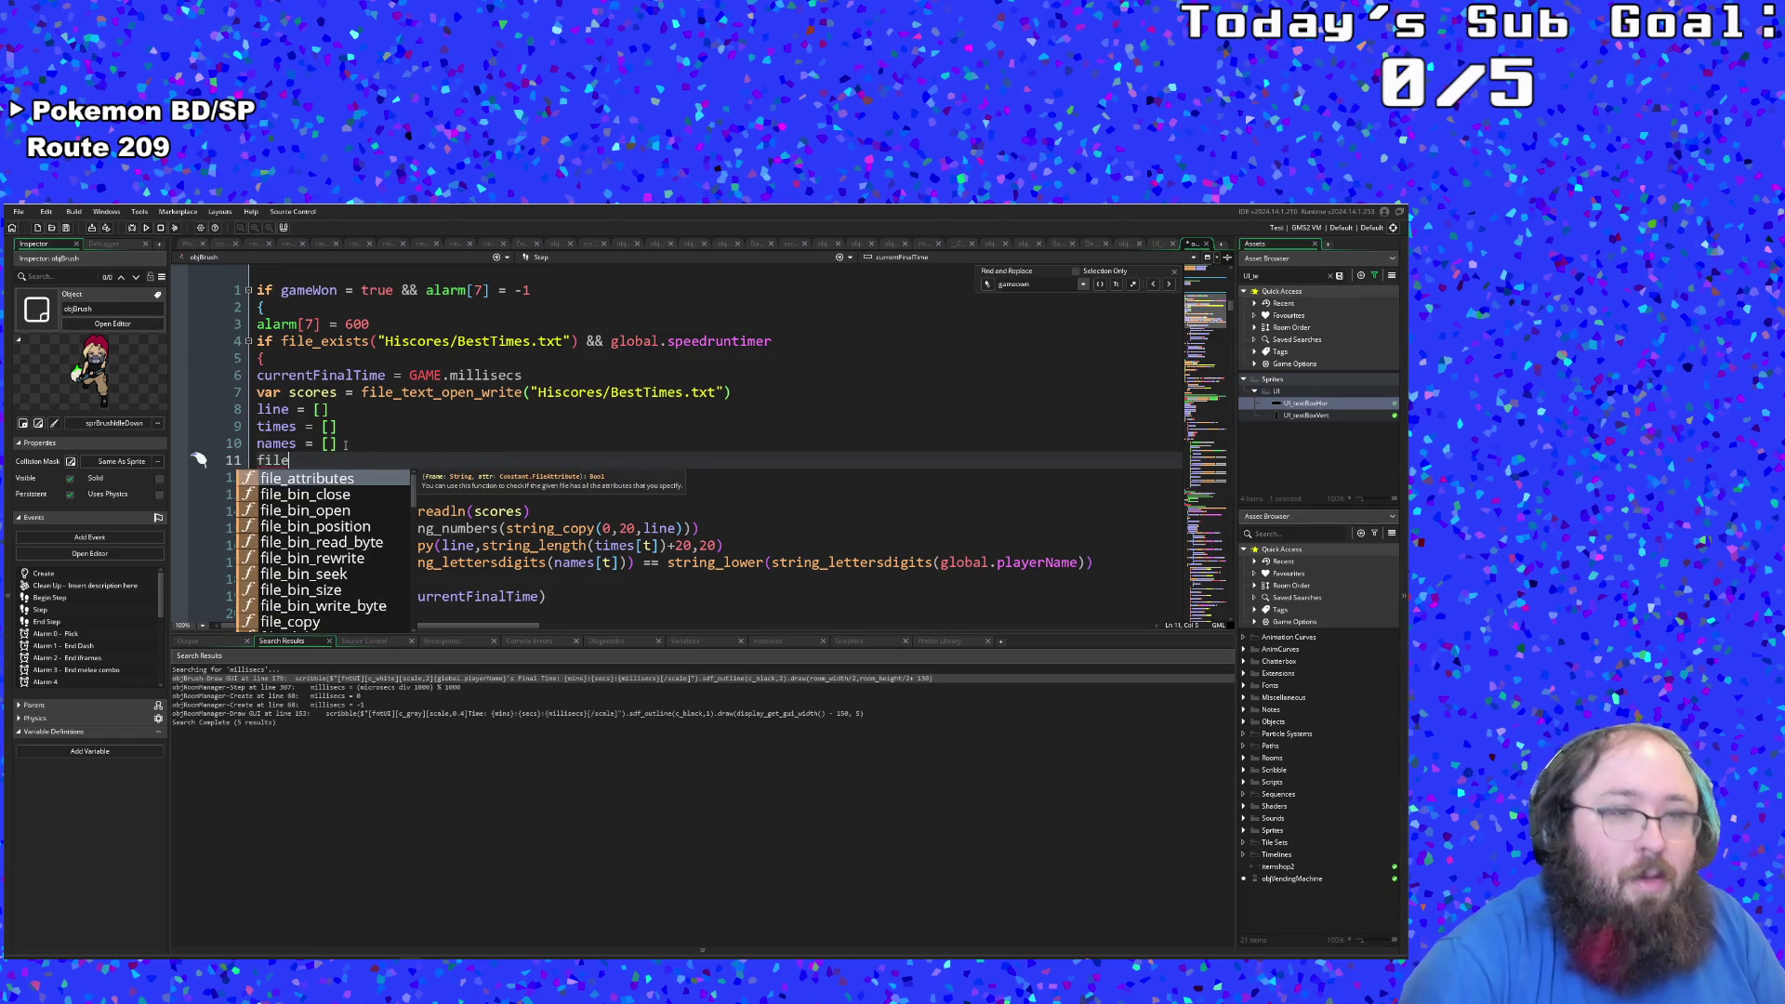
type("_text_write")
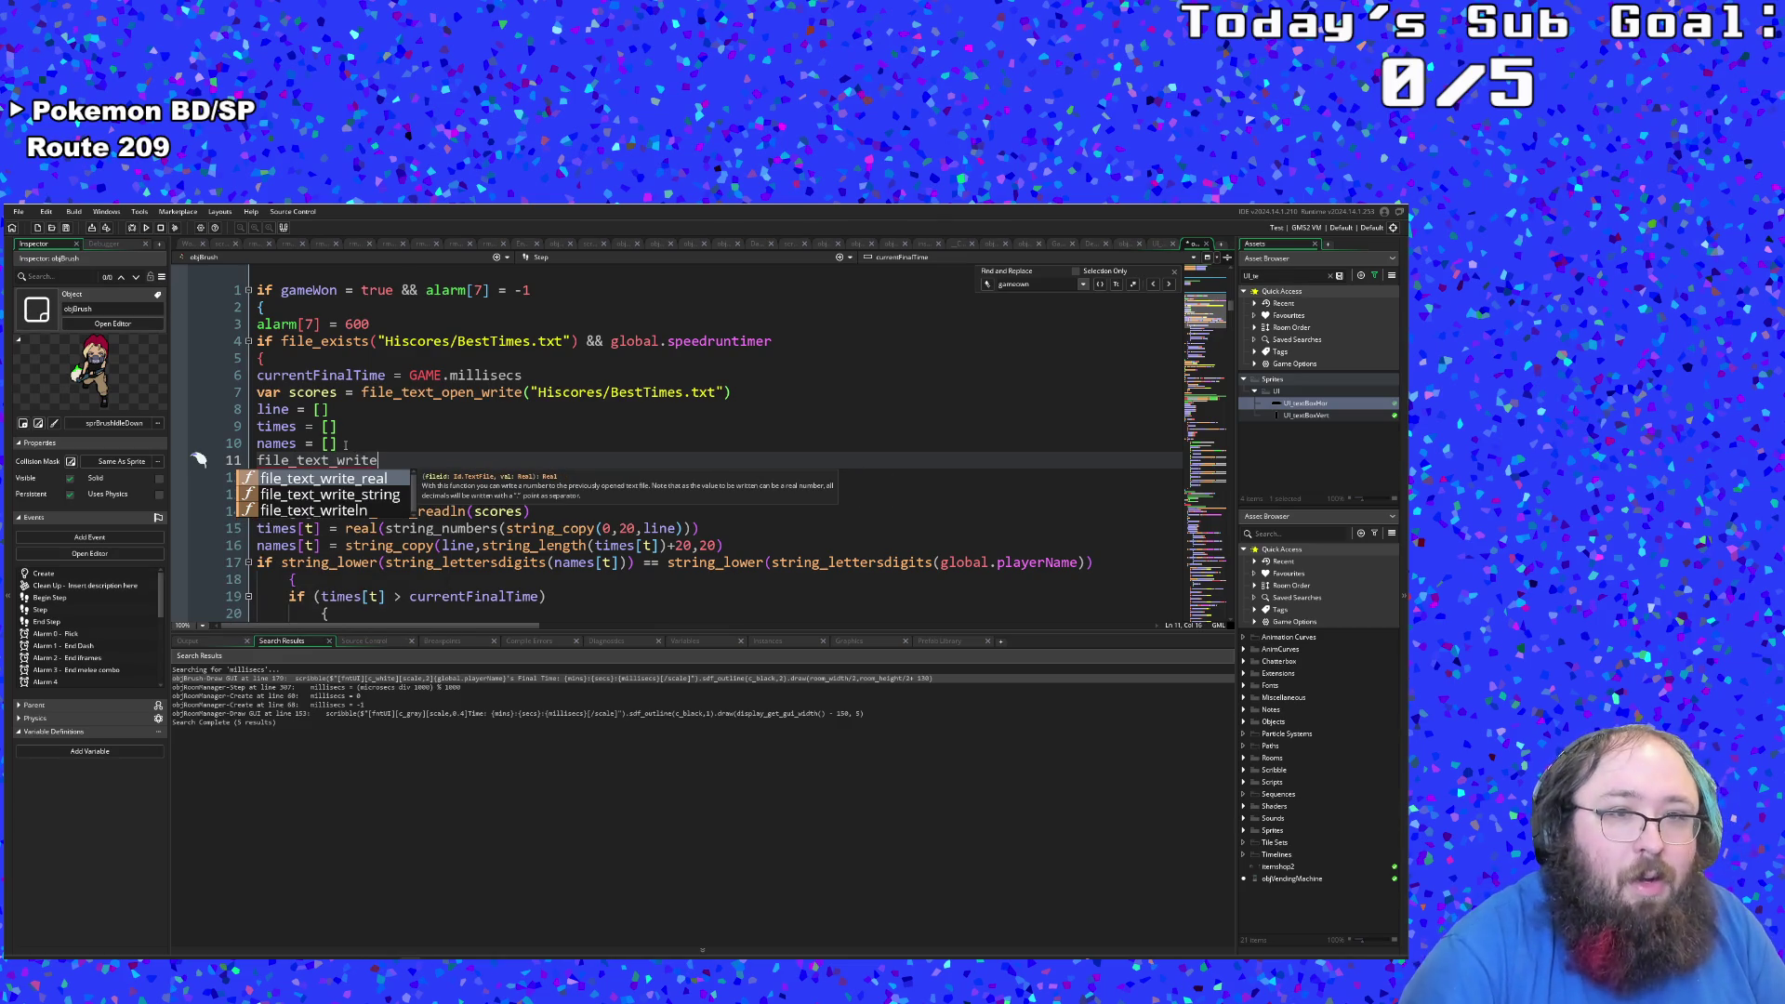
key("Down")
key("Down")
key("Return")
type("(")
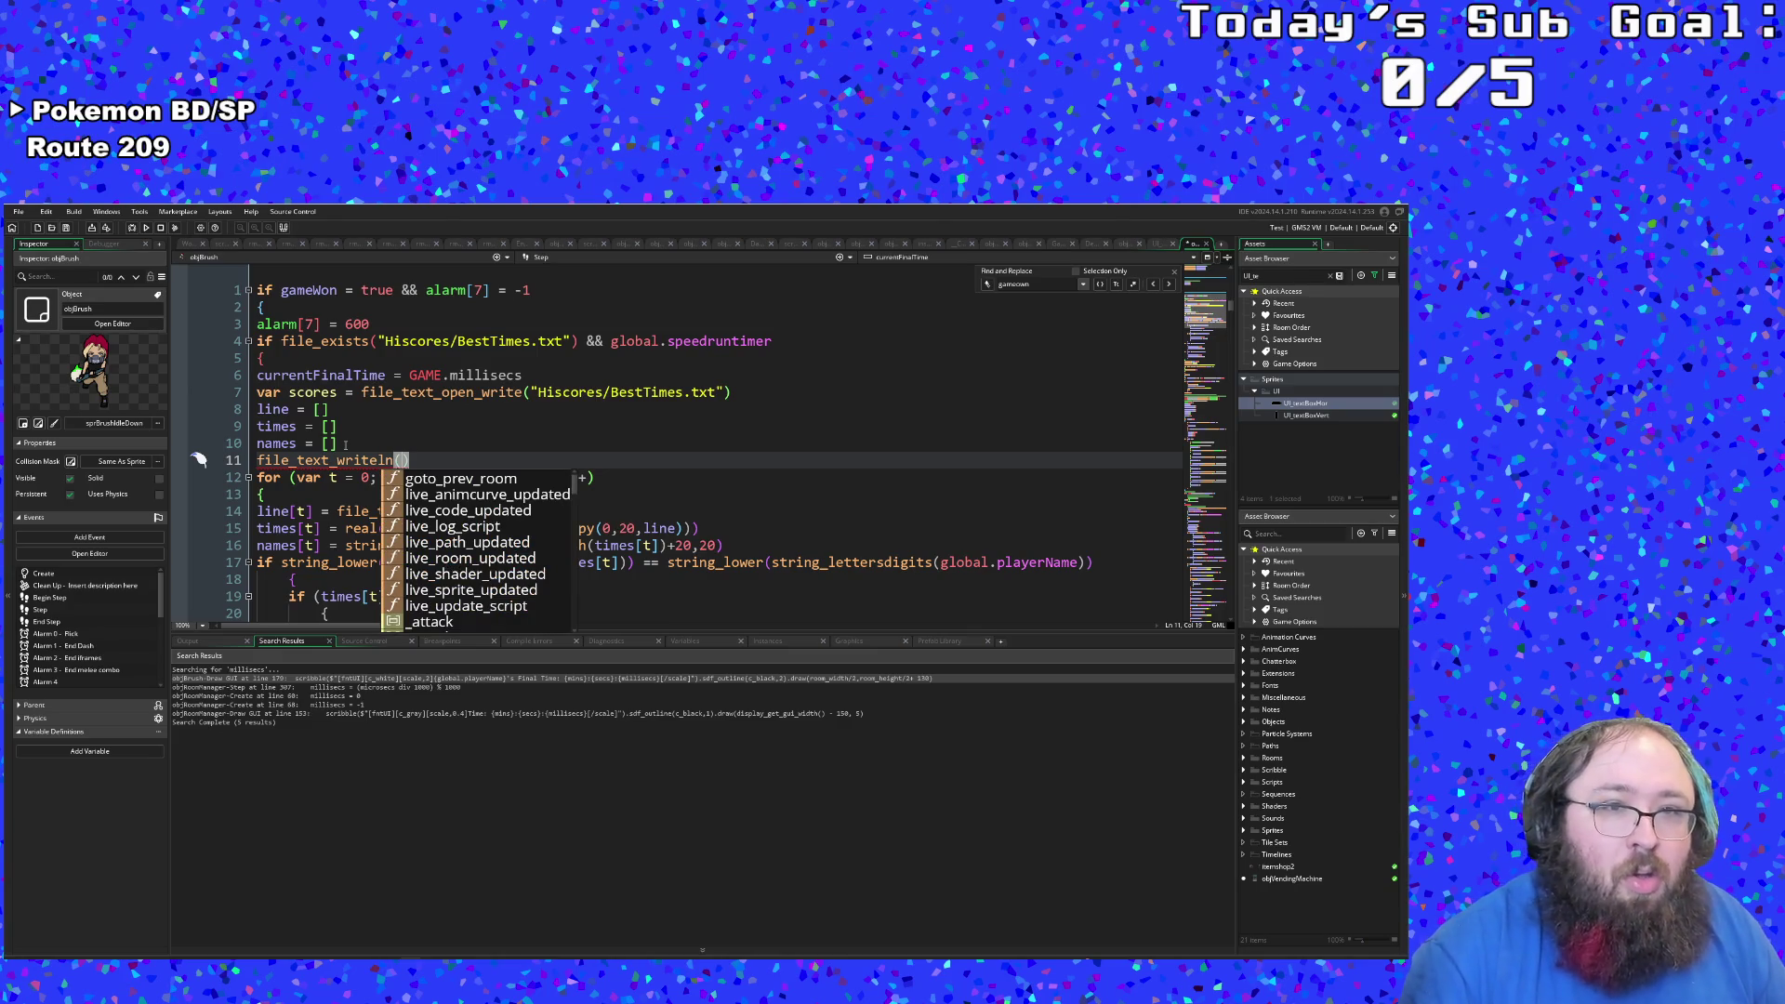
type("c")
type("urrentF")
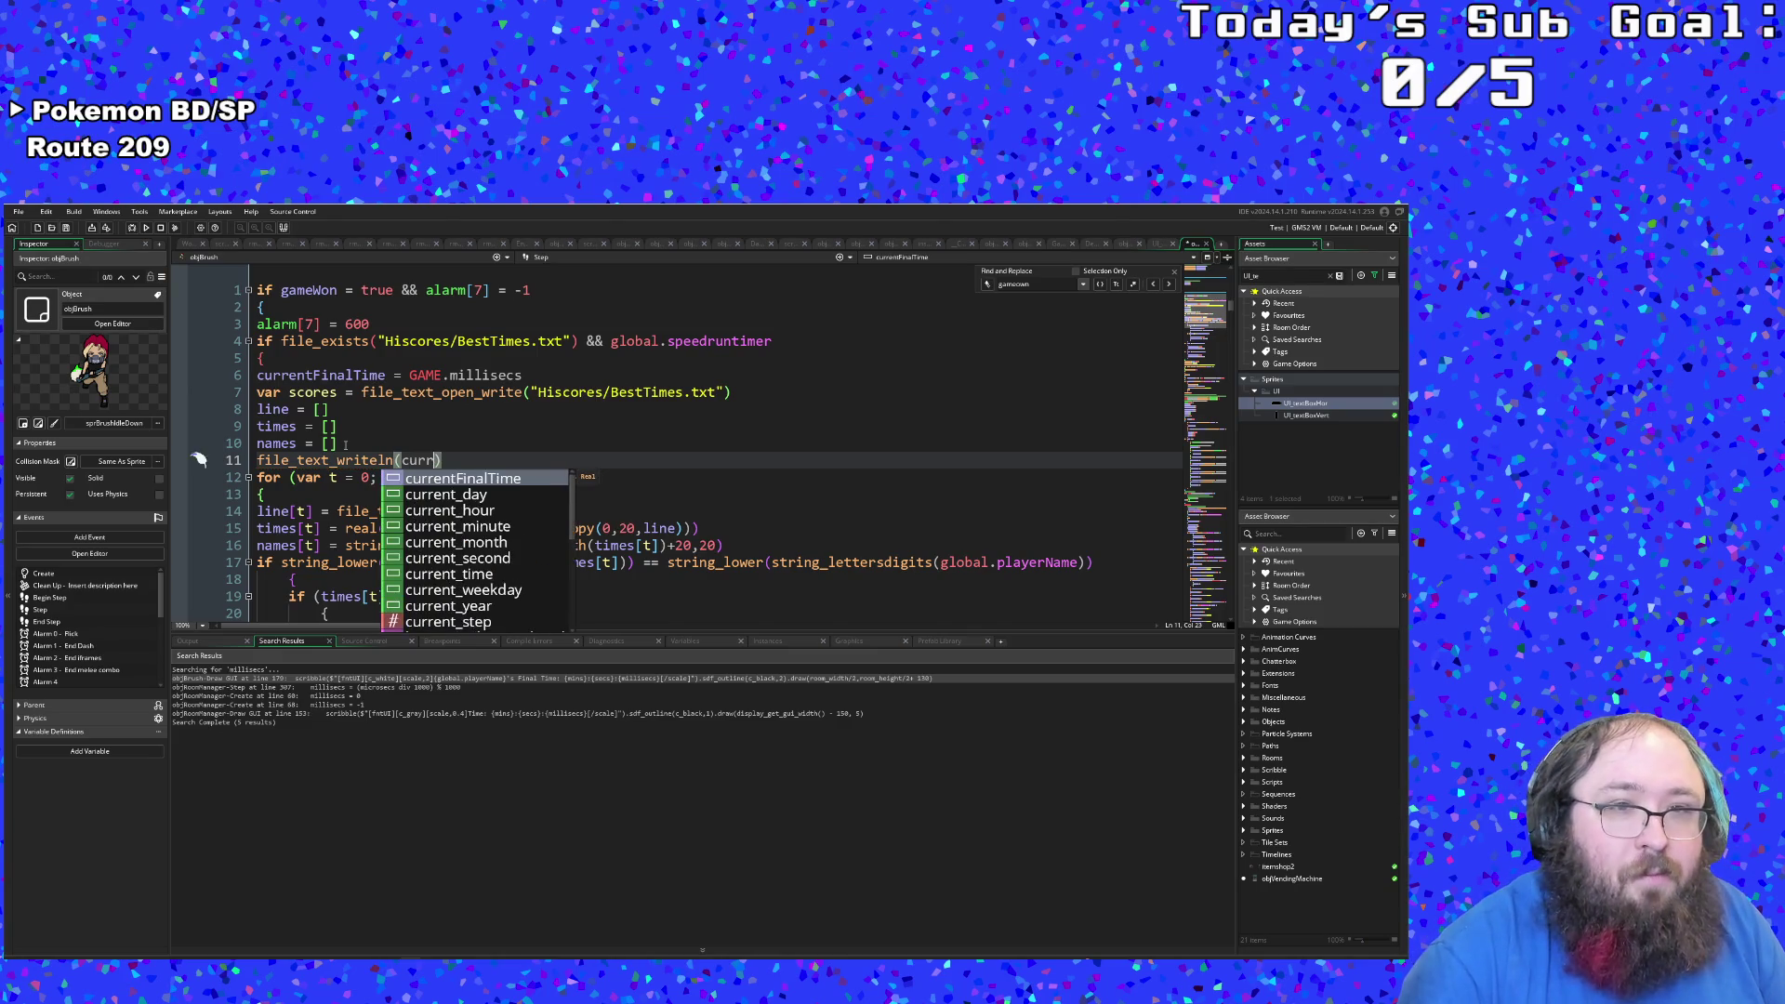
key("Return")
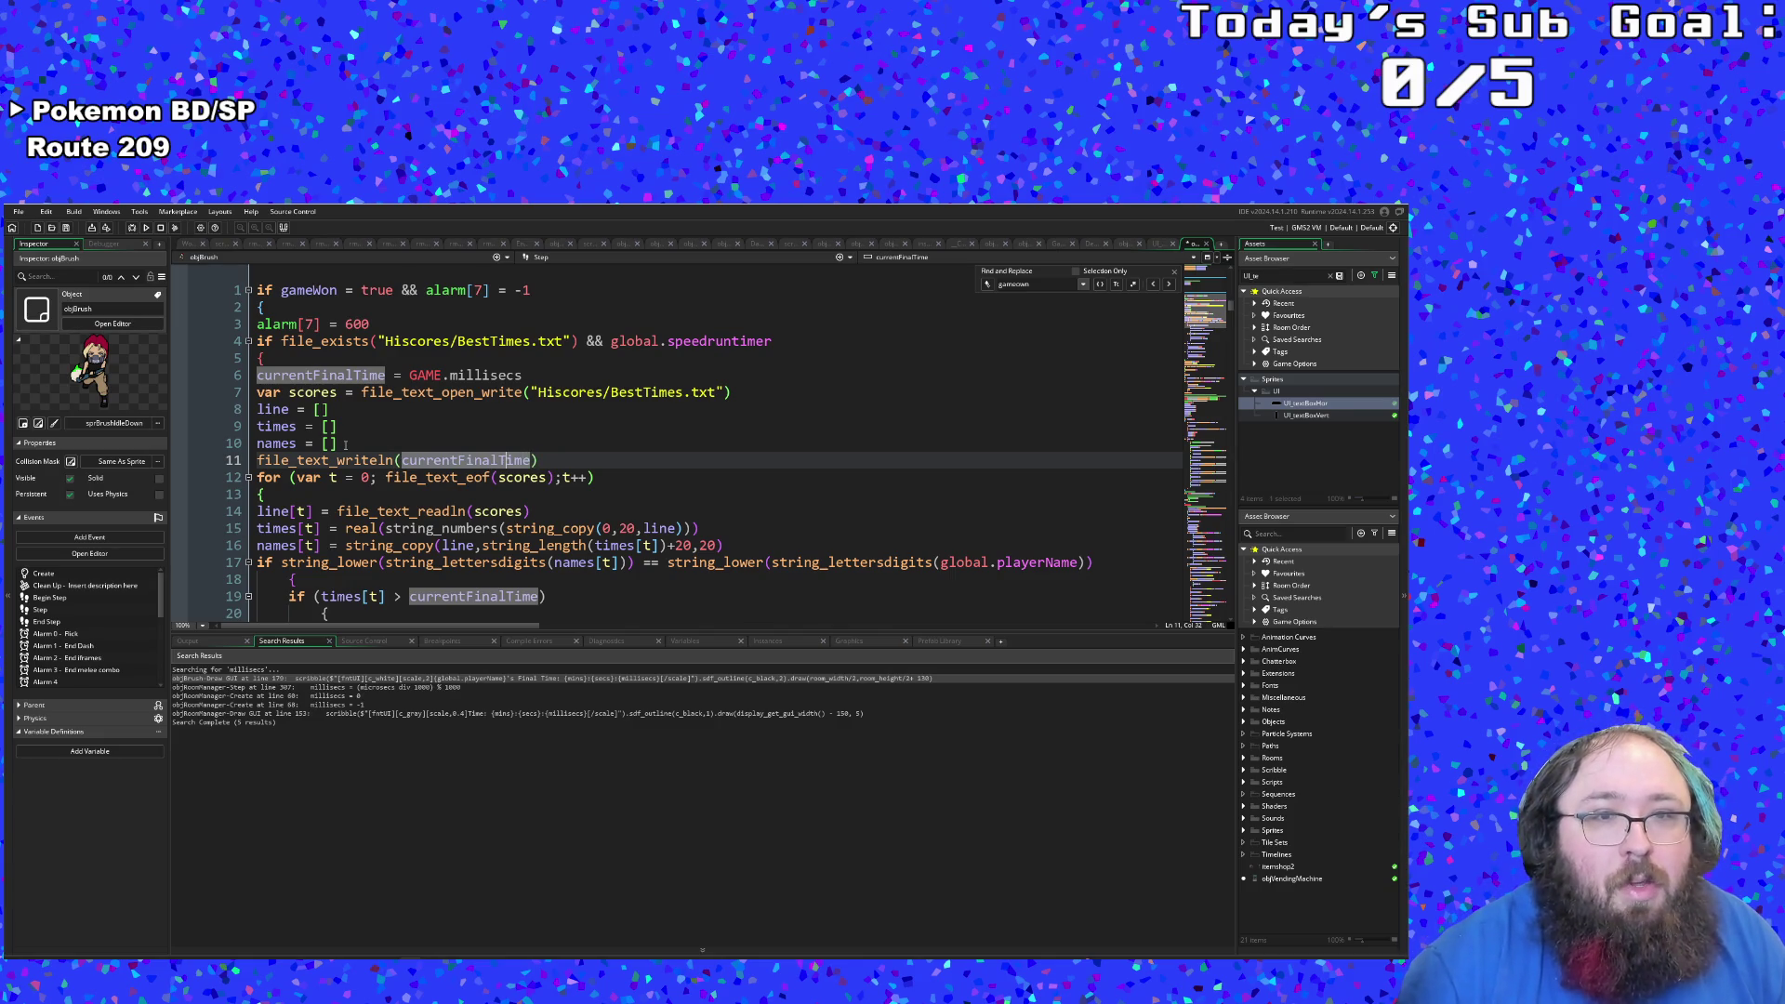
left_click(421, 477)
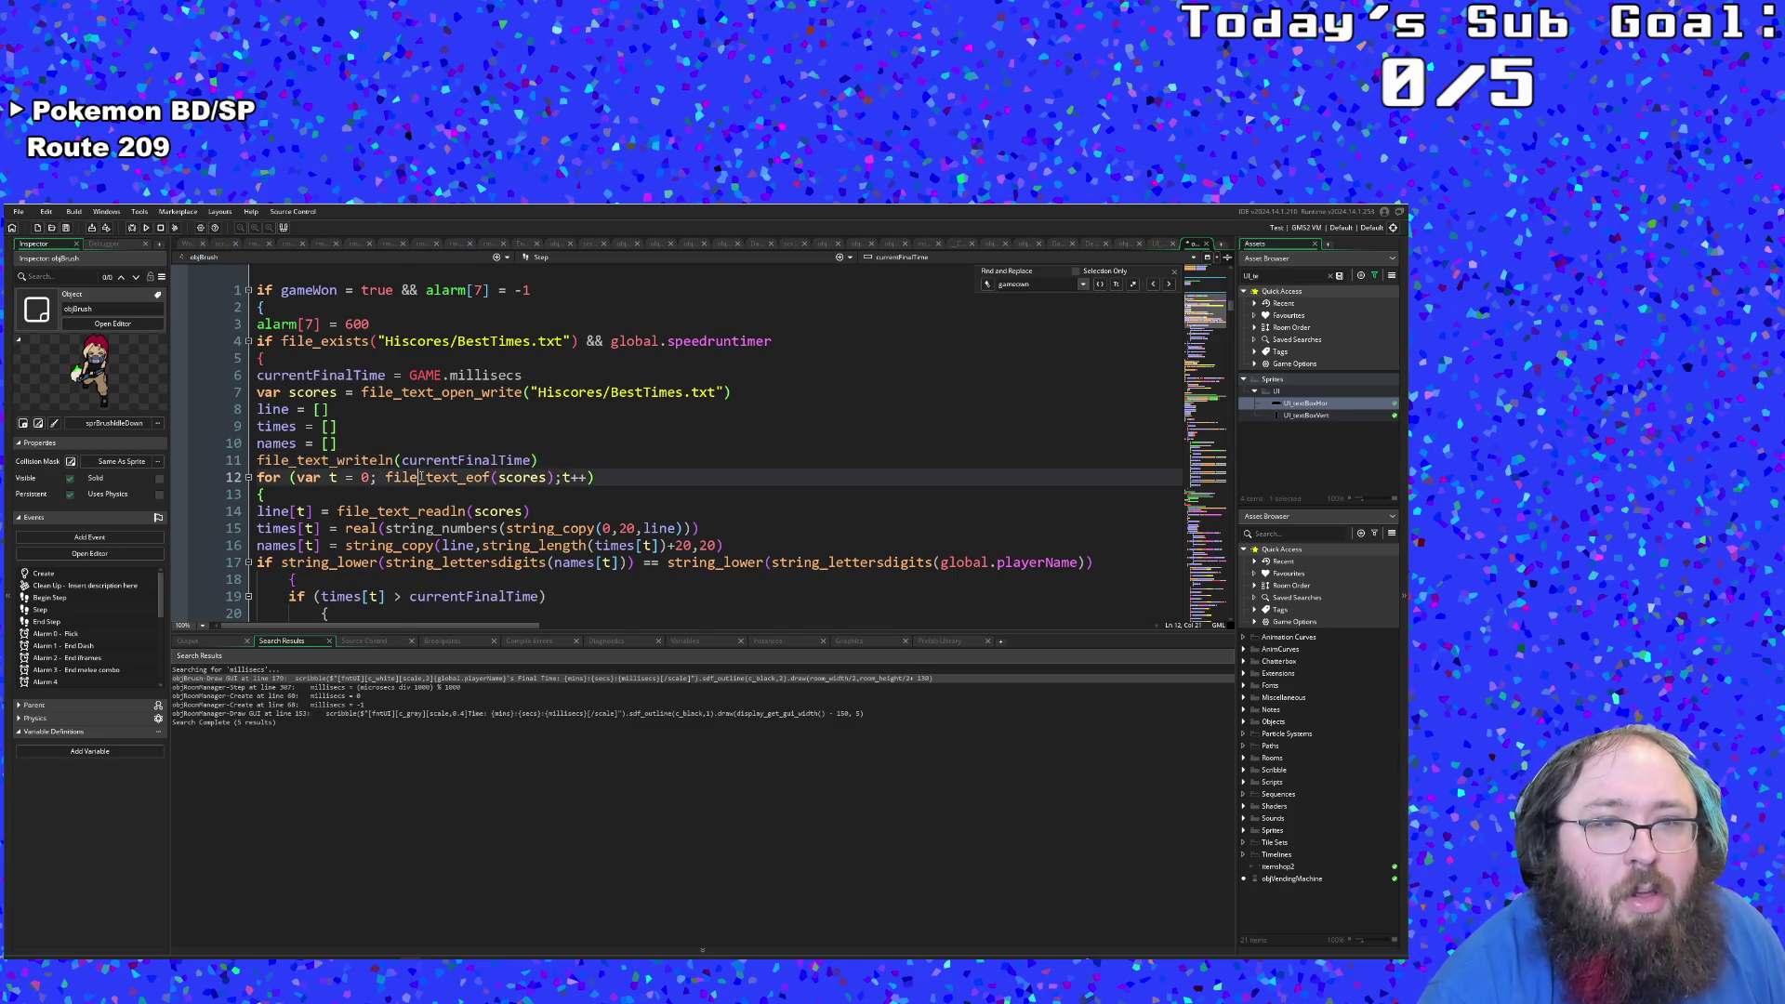
left_click(374, 378)
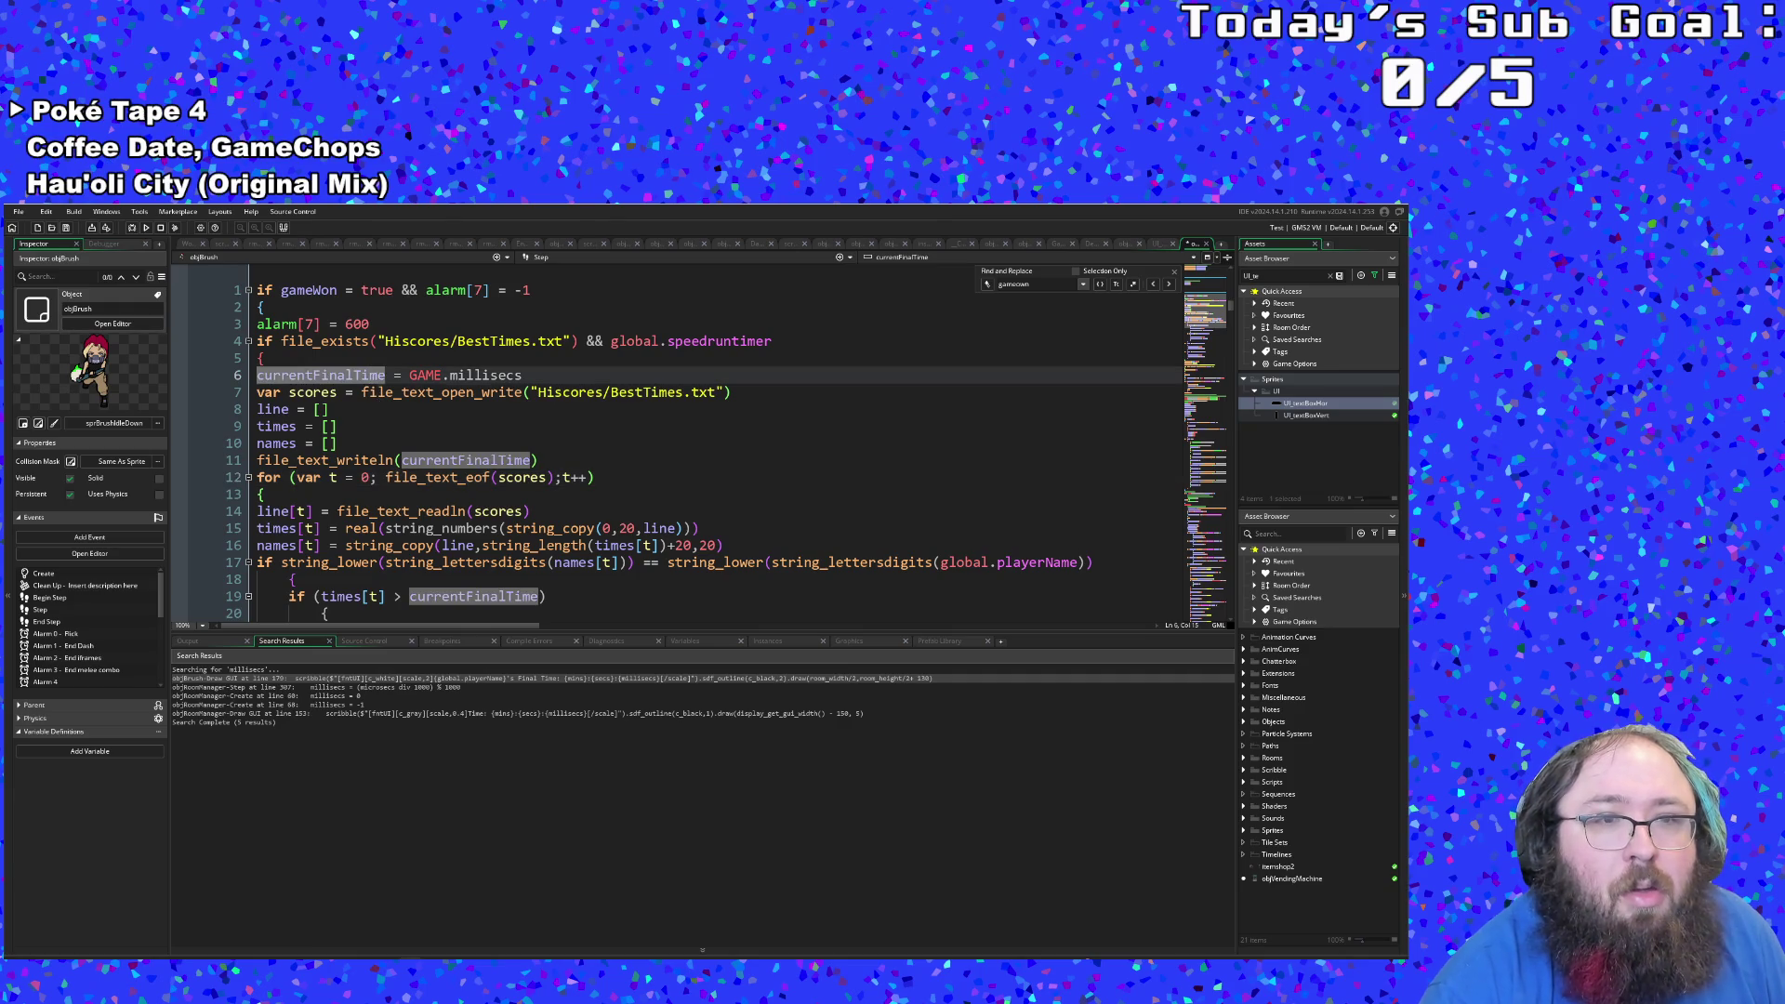
left_click(467, 375)
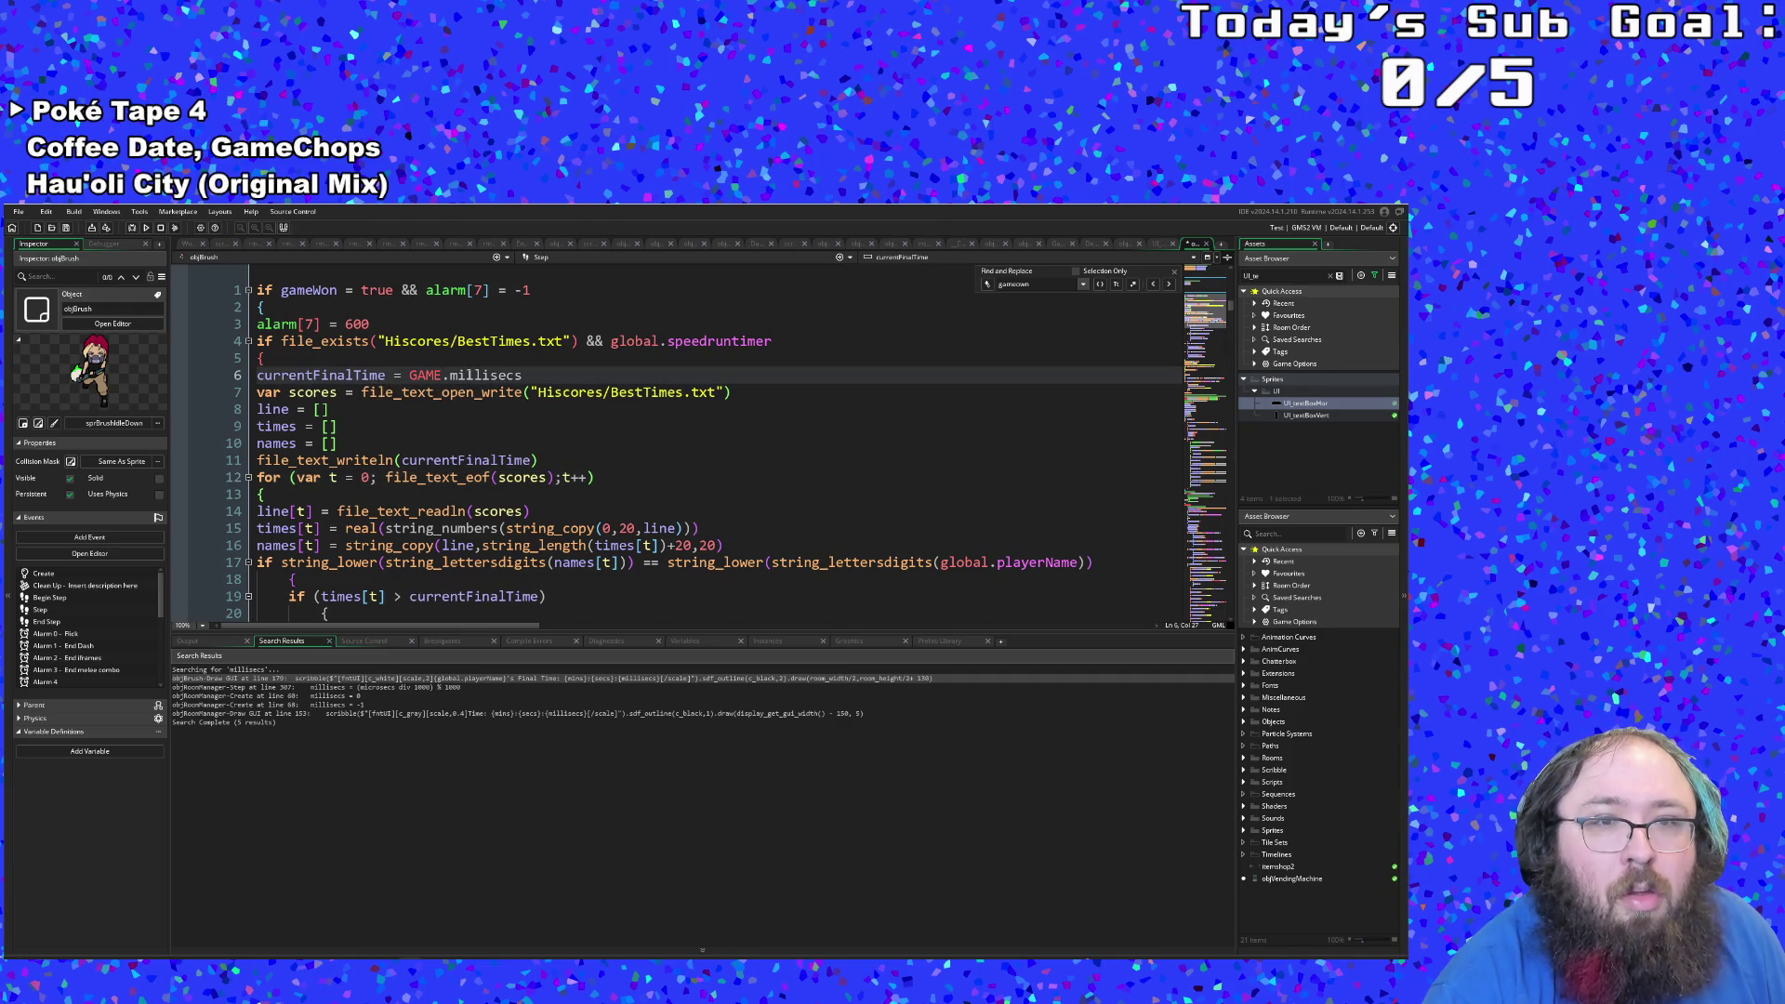
left_click(435, 428)
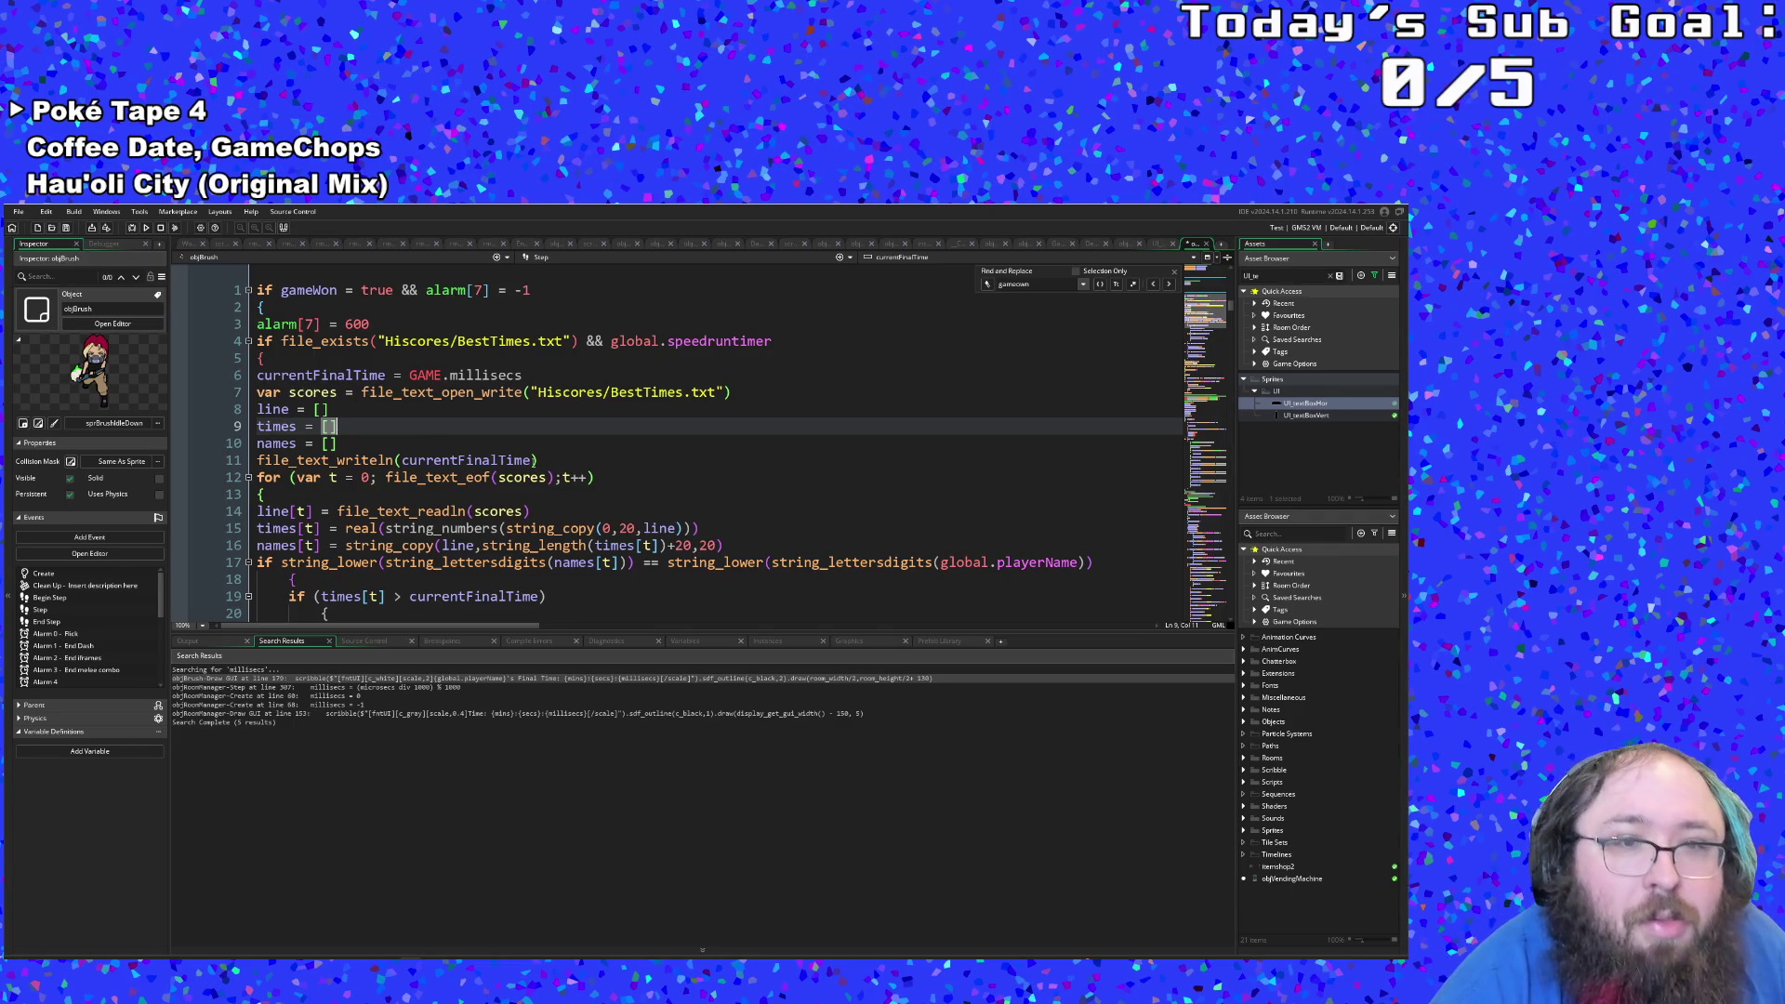
left_click(470, 460)
left_click(494, 478)
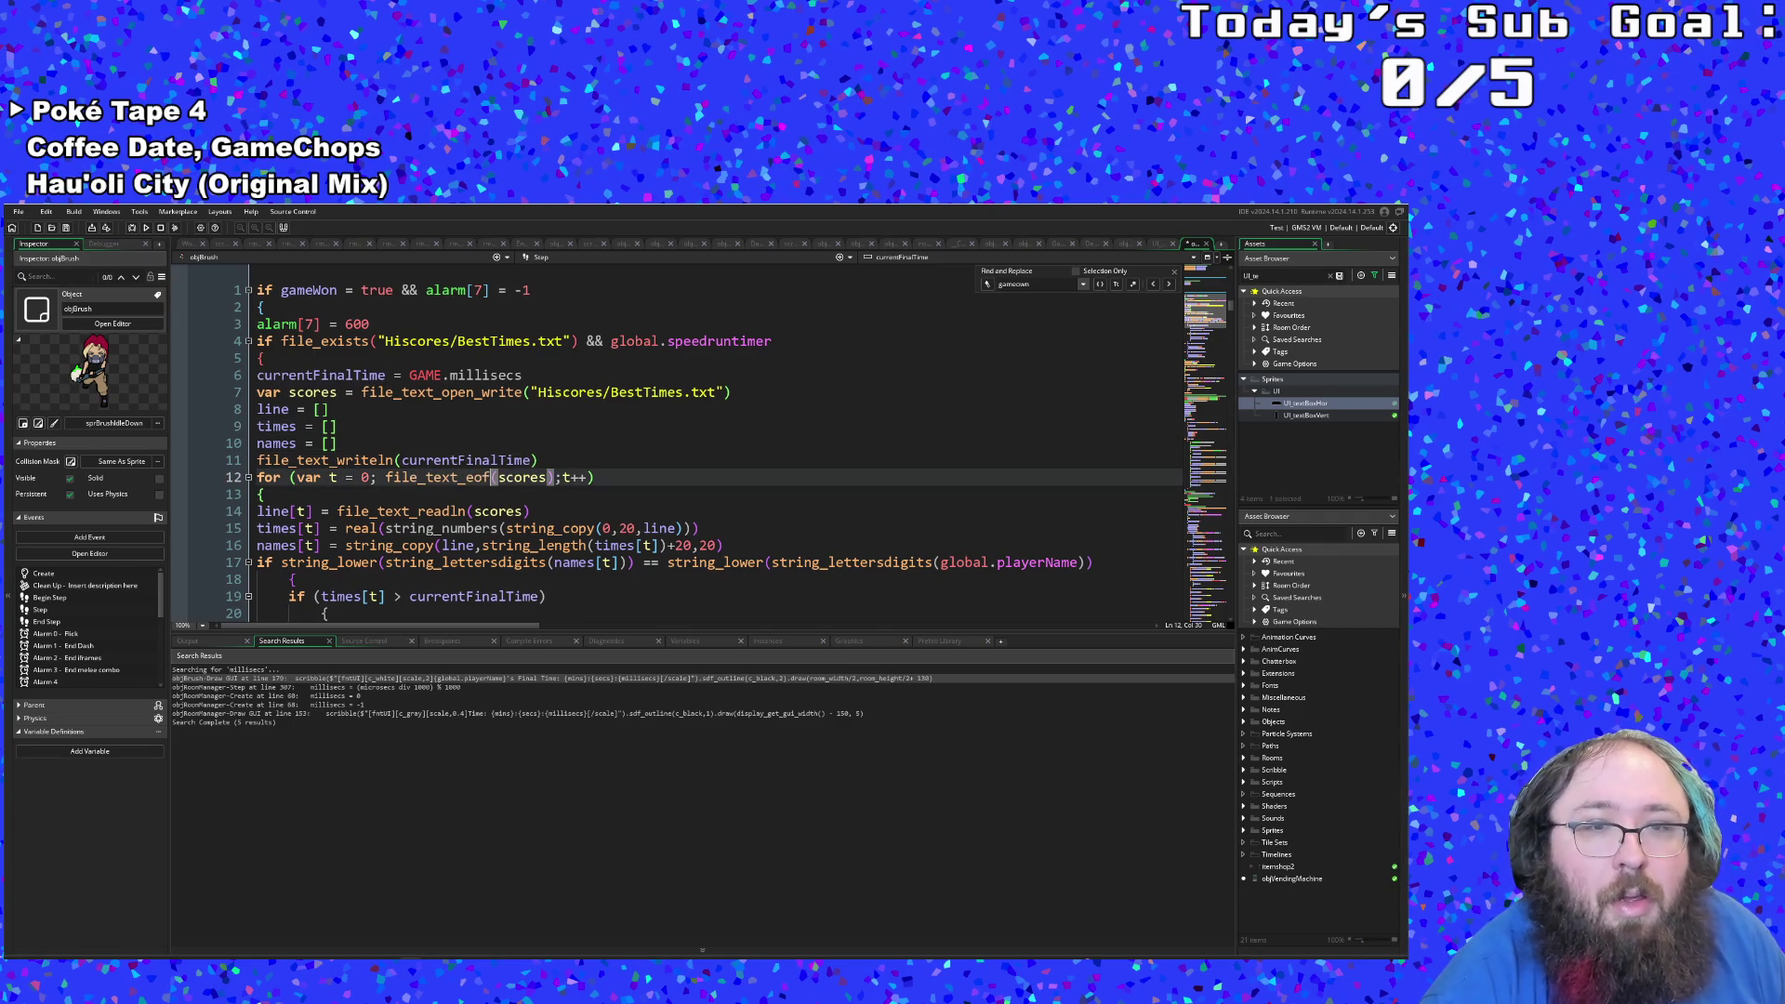
Step: Wrap currentFinalTime in string_digits() and append " "+global.playerName
left_click(402, 461)
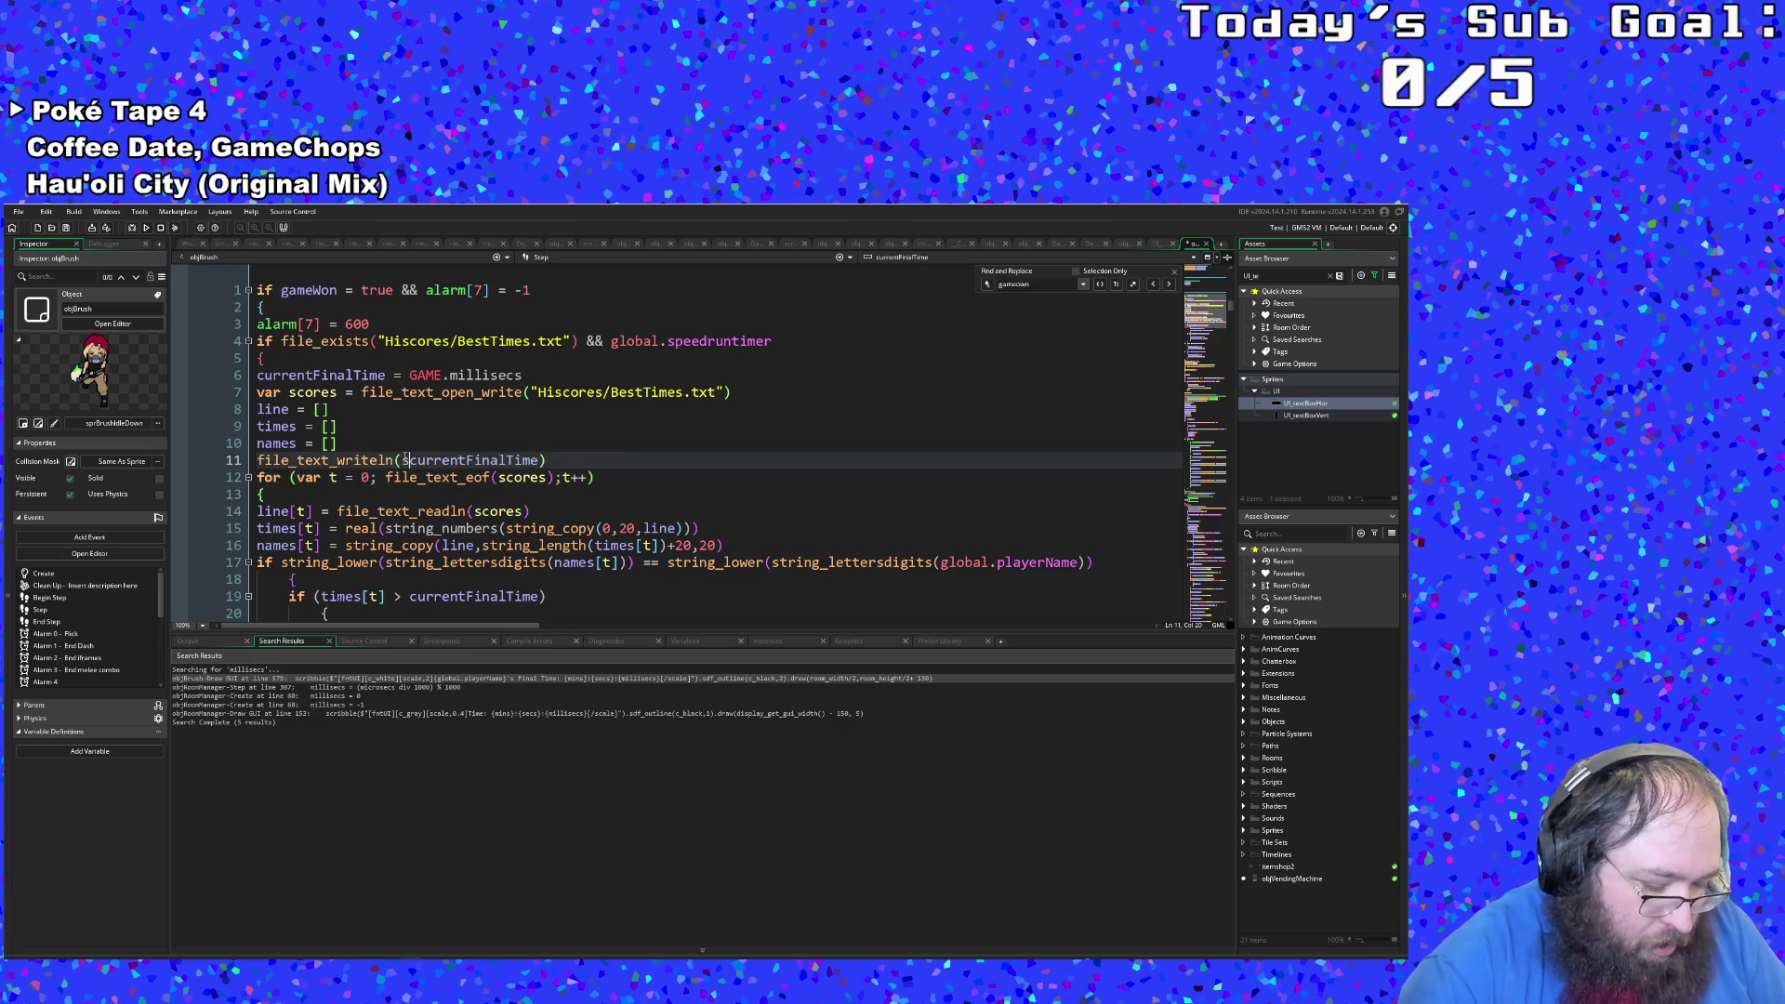
type("string")
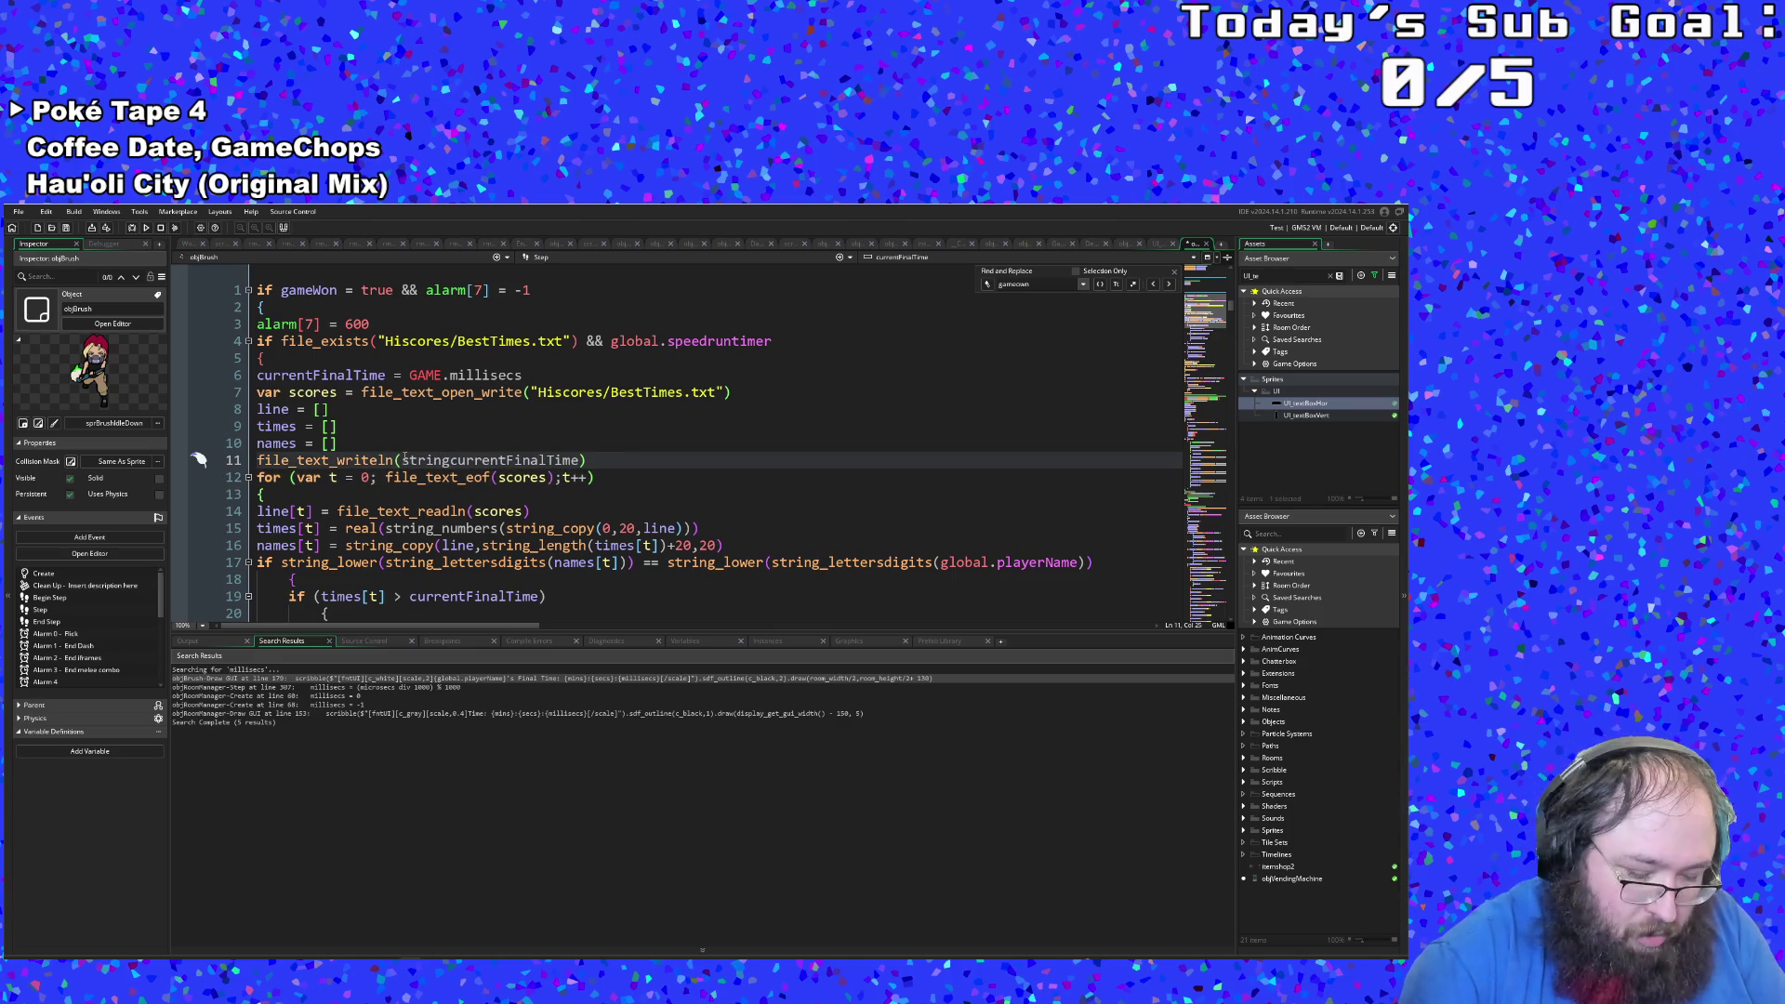
type("_")
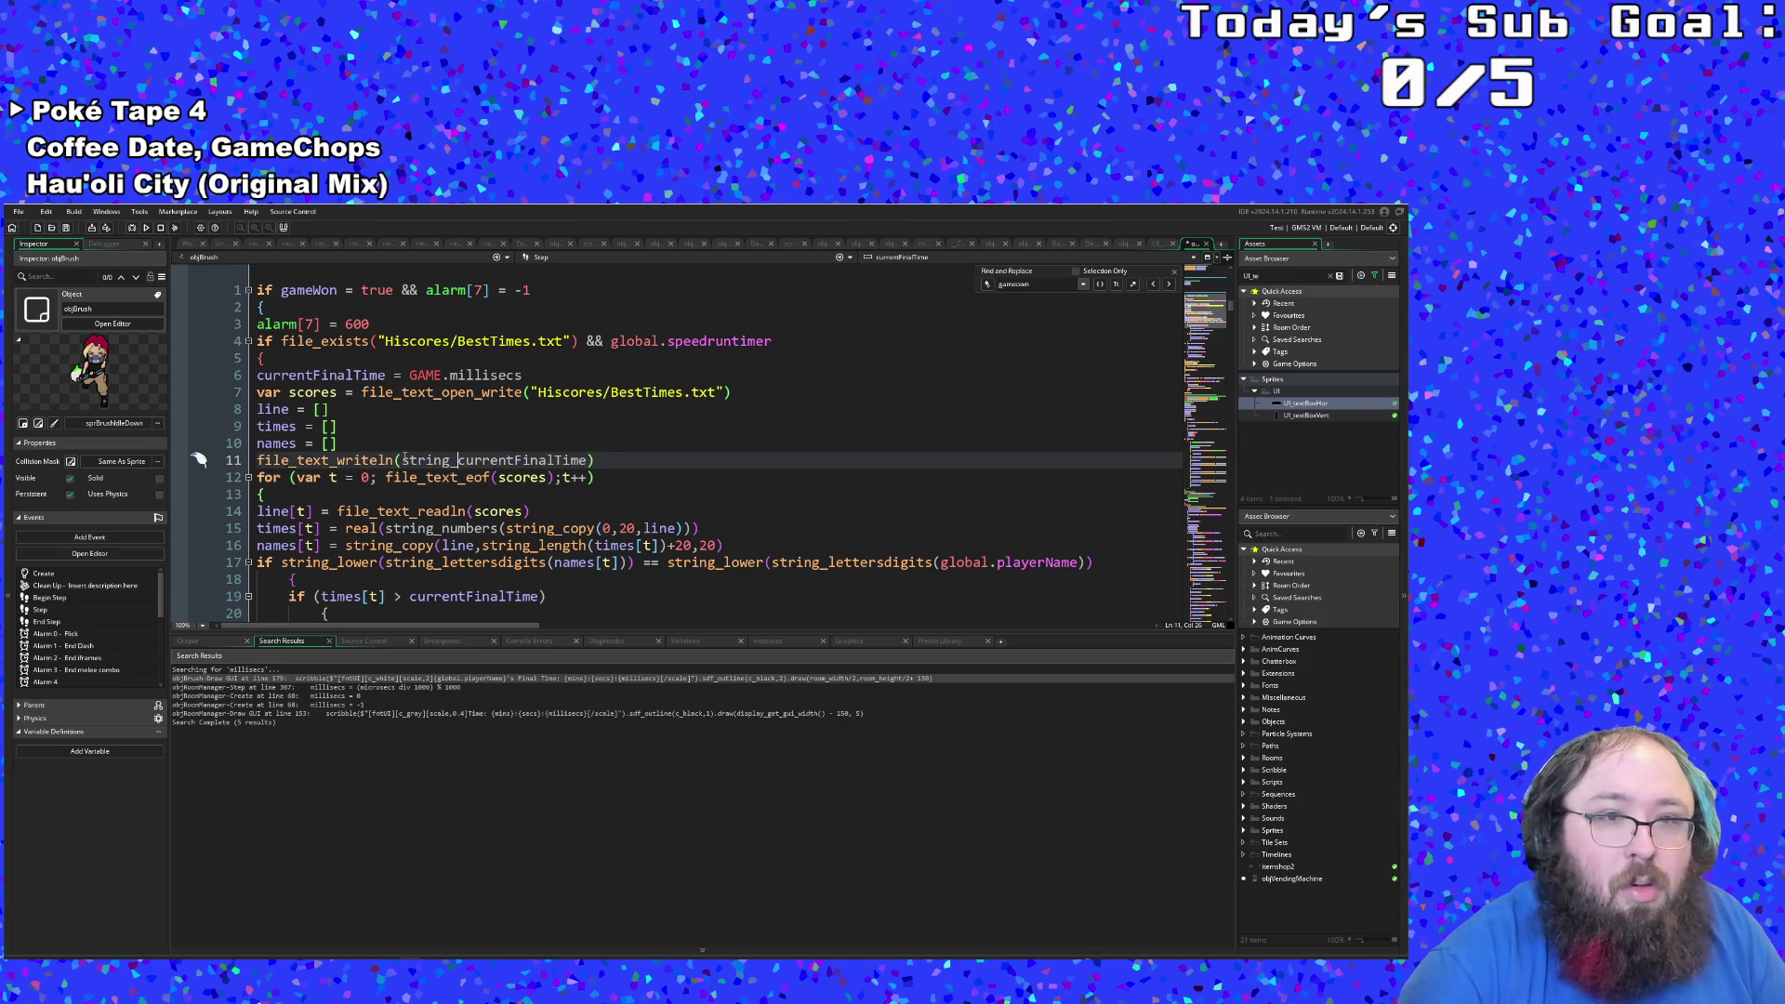
type("digi")
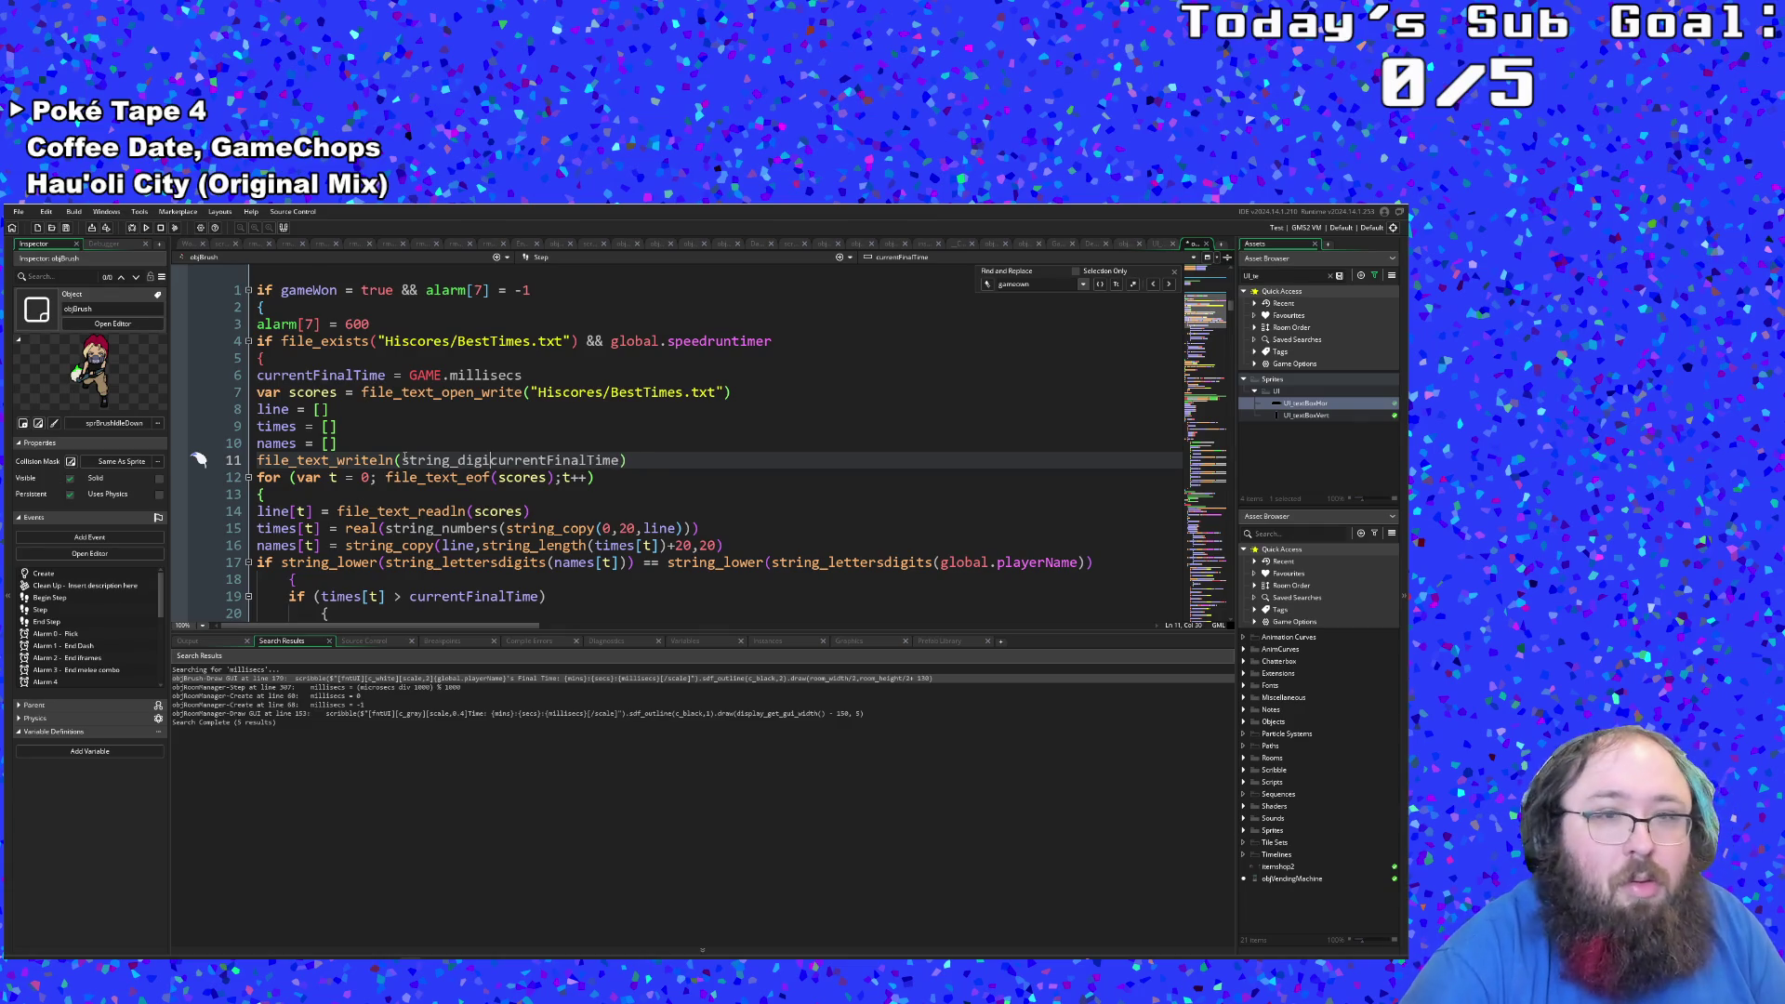
type("ts(")
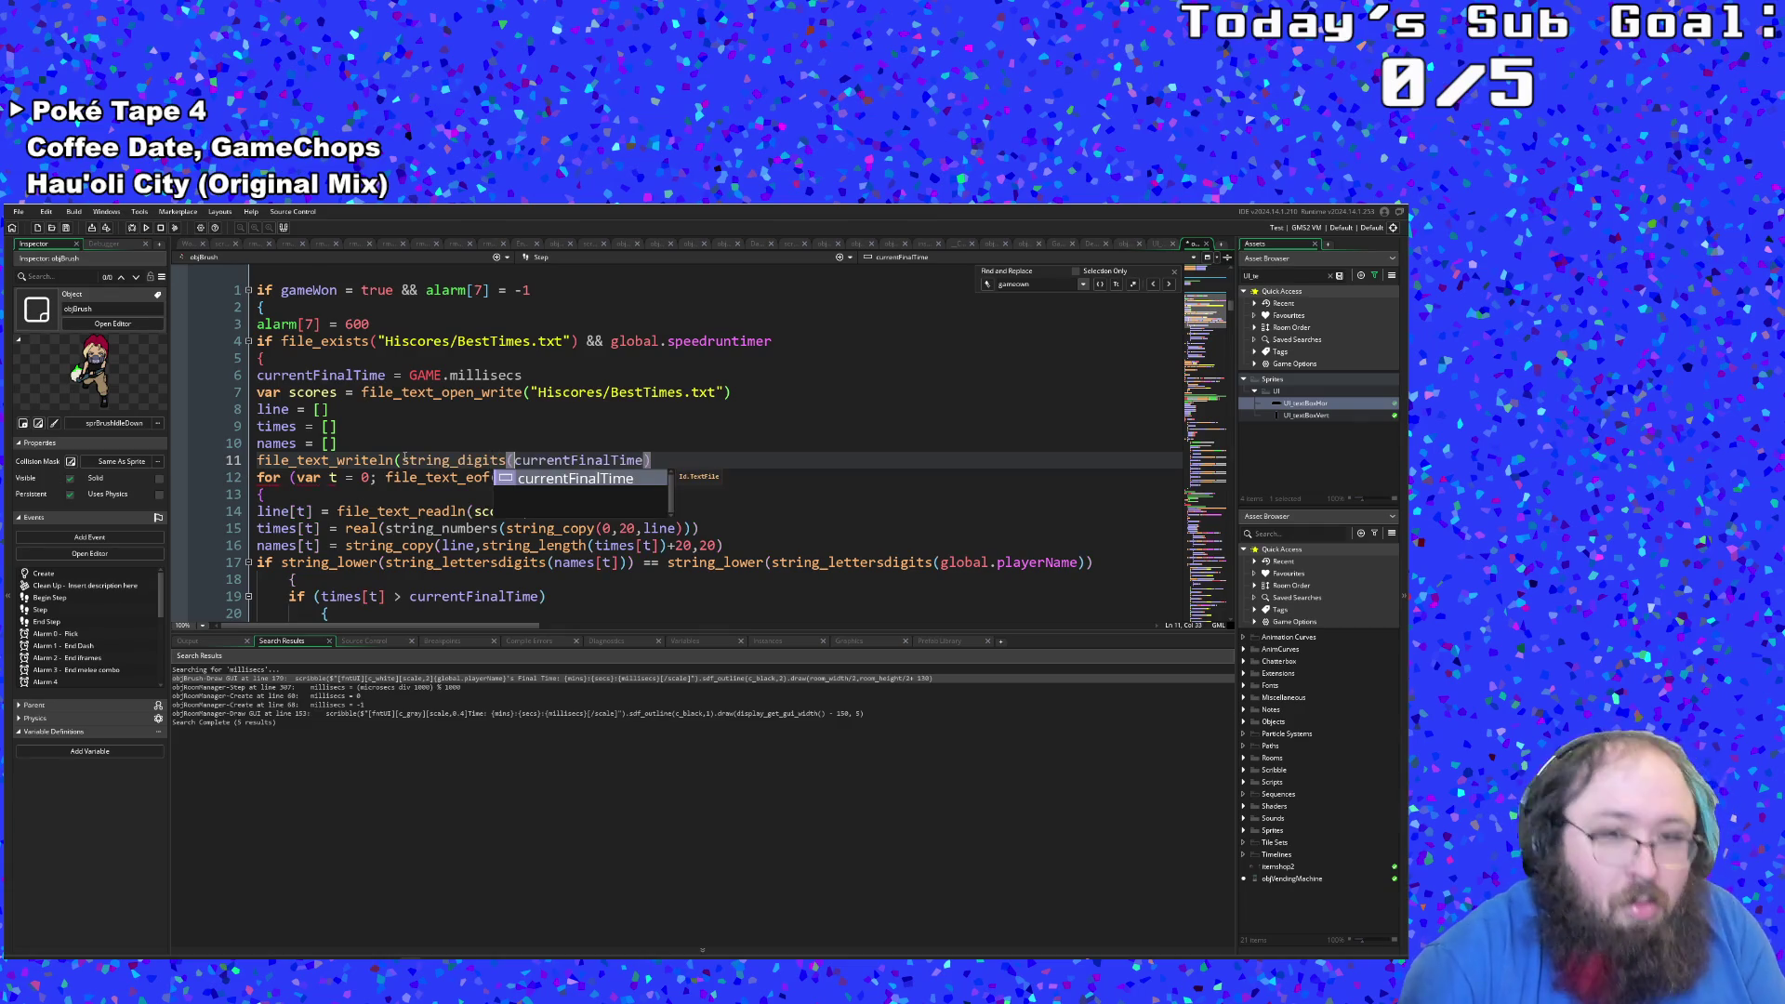
type("0")
key("BackSpace")
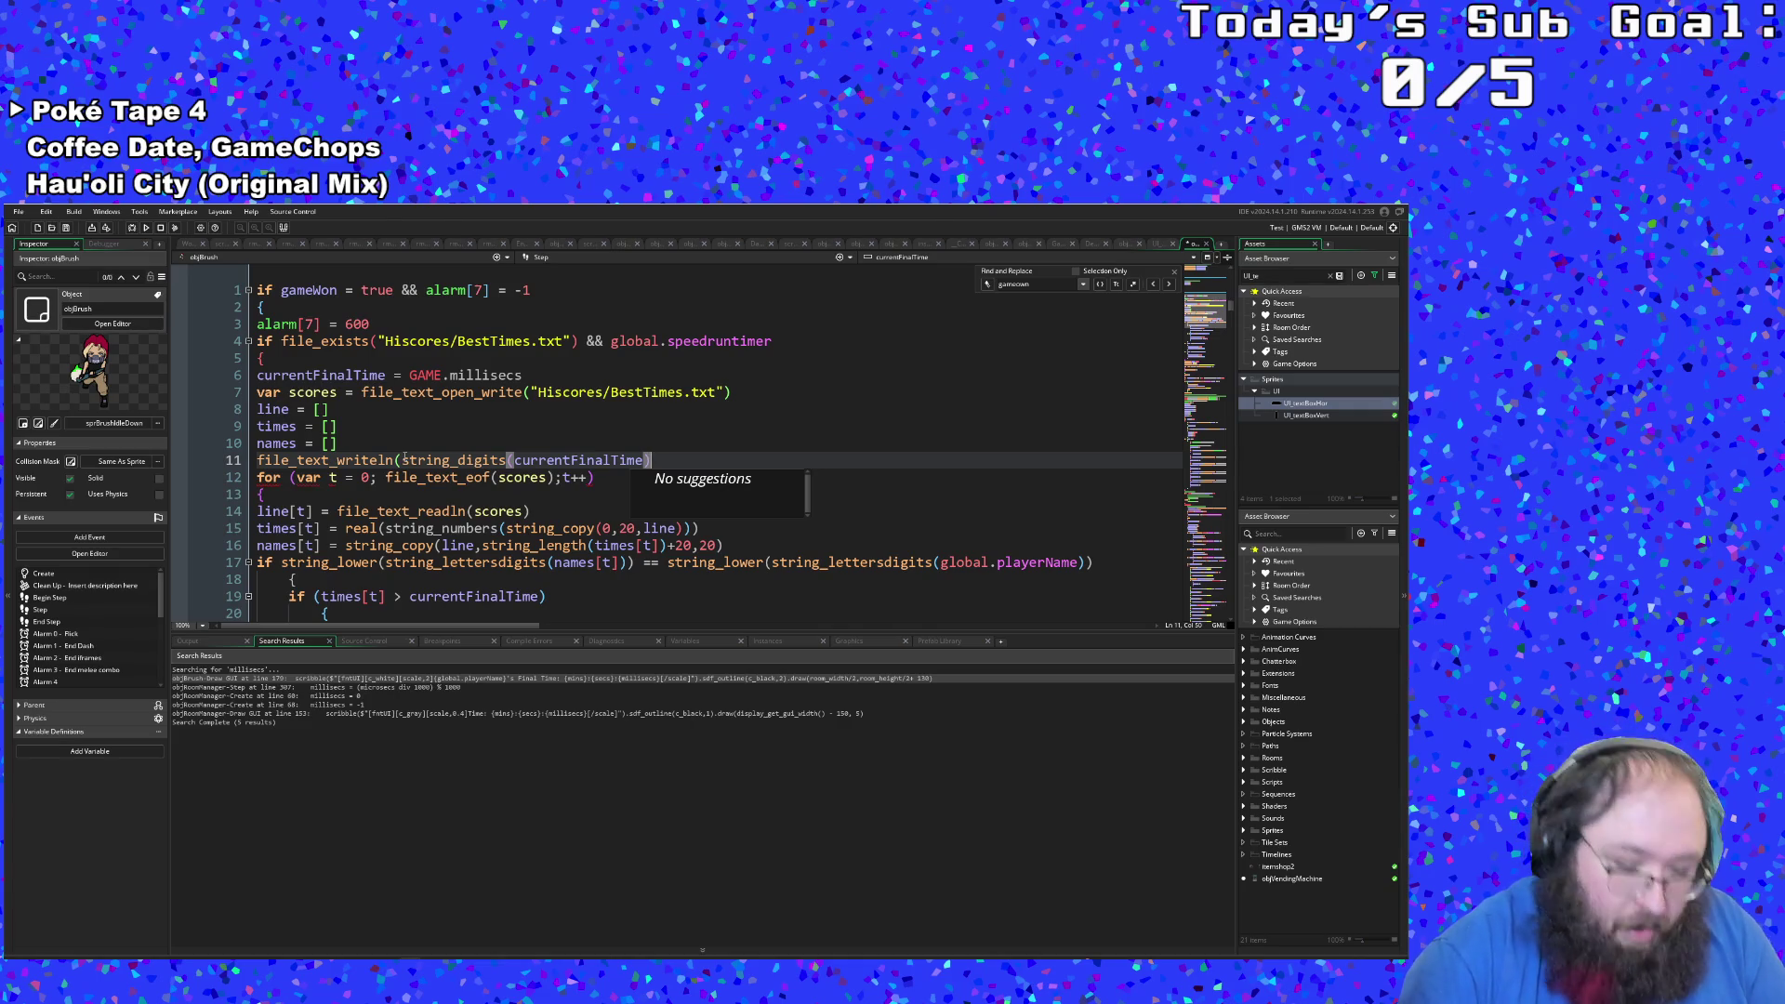
type(")+\"")
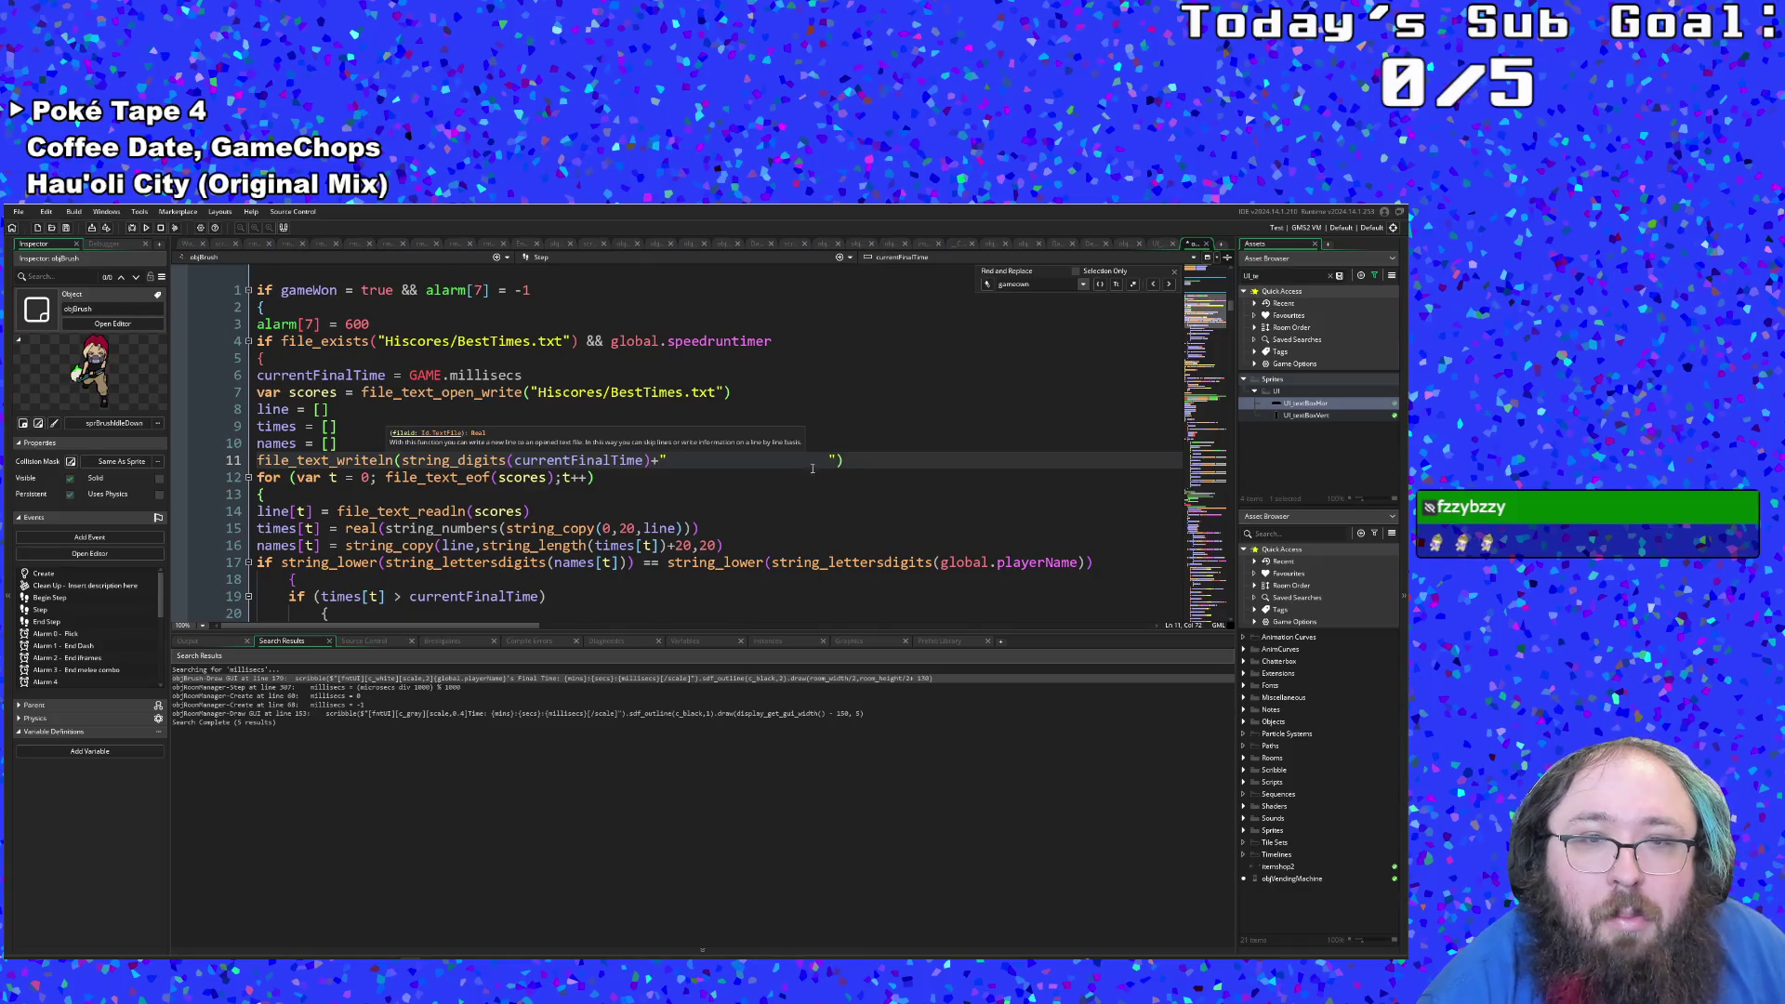
key("Right")
type("+")
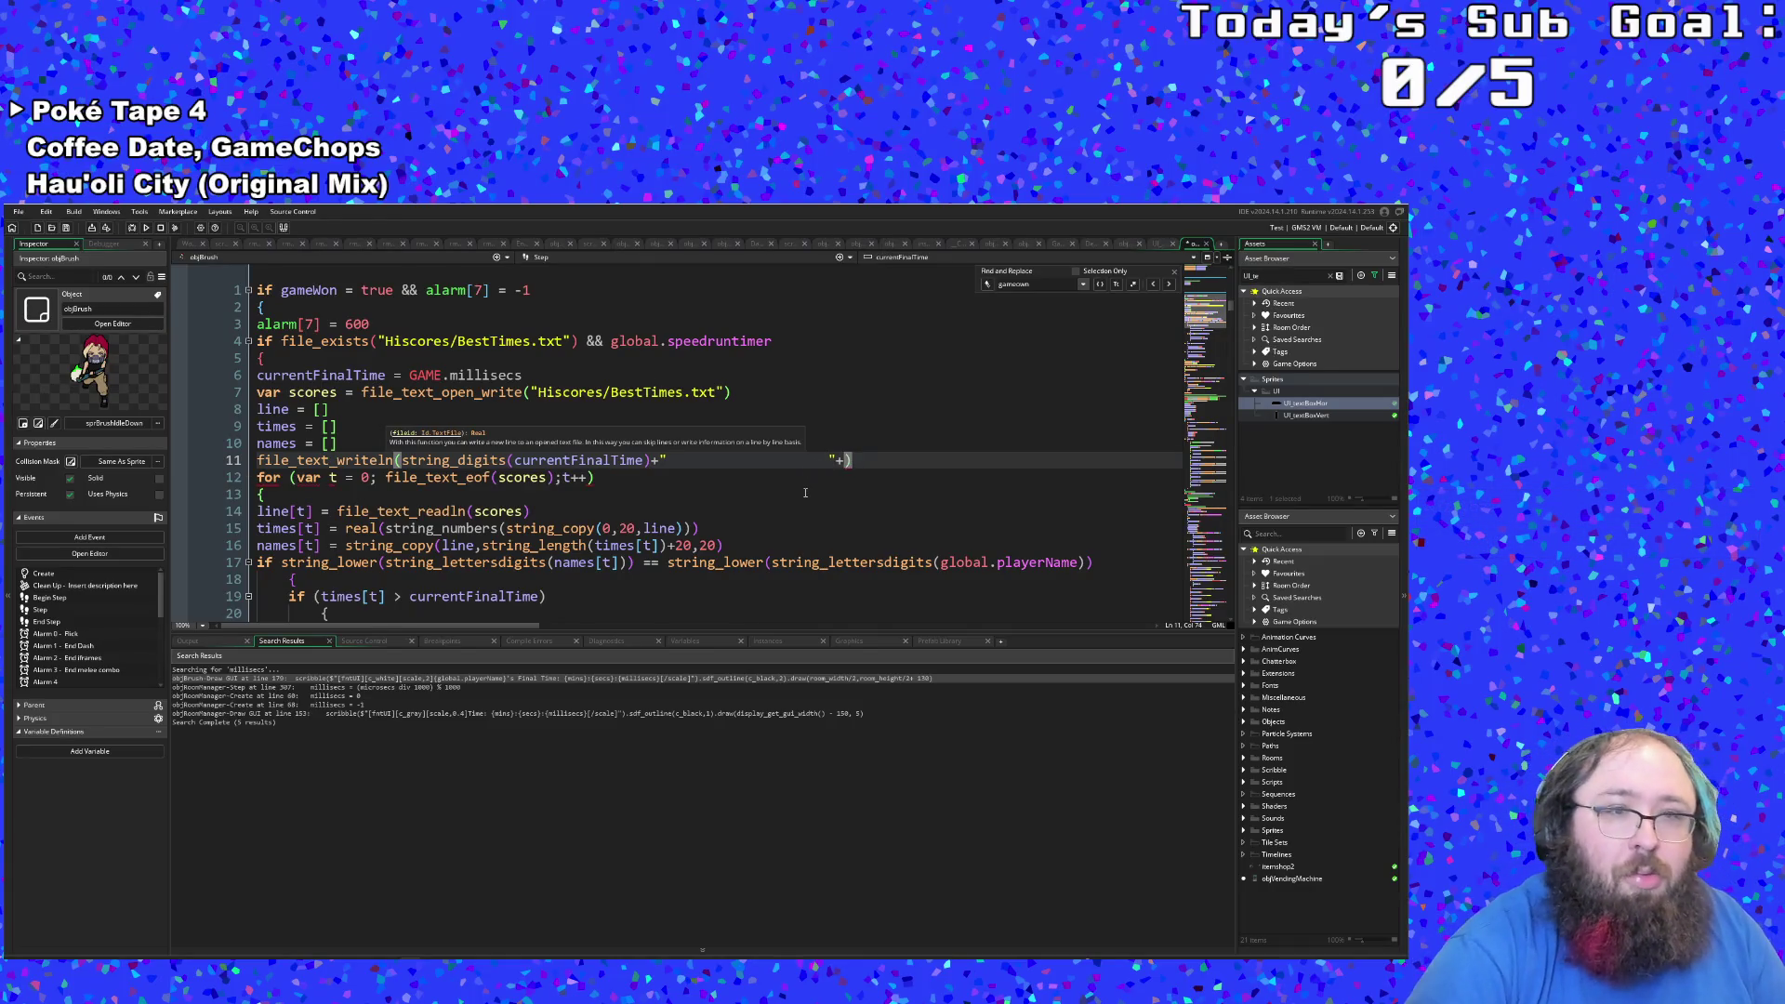
type("global.")
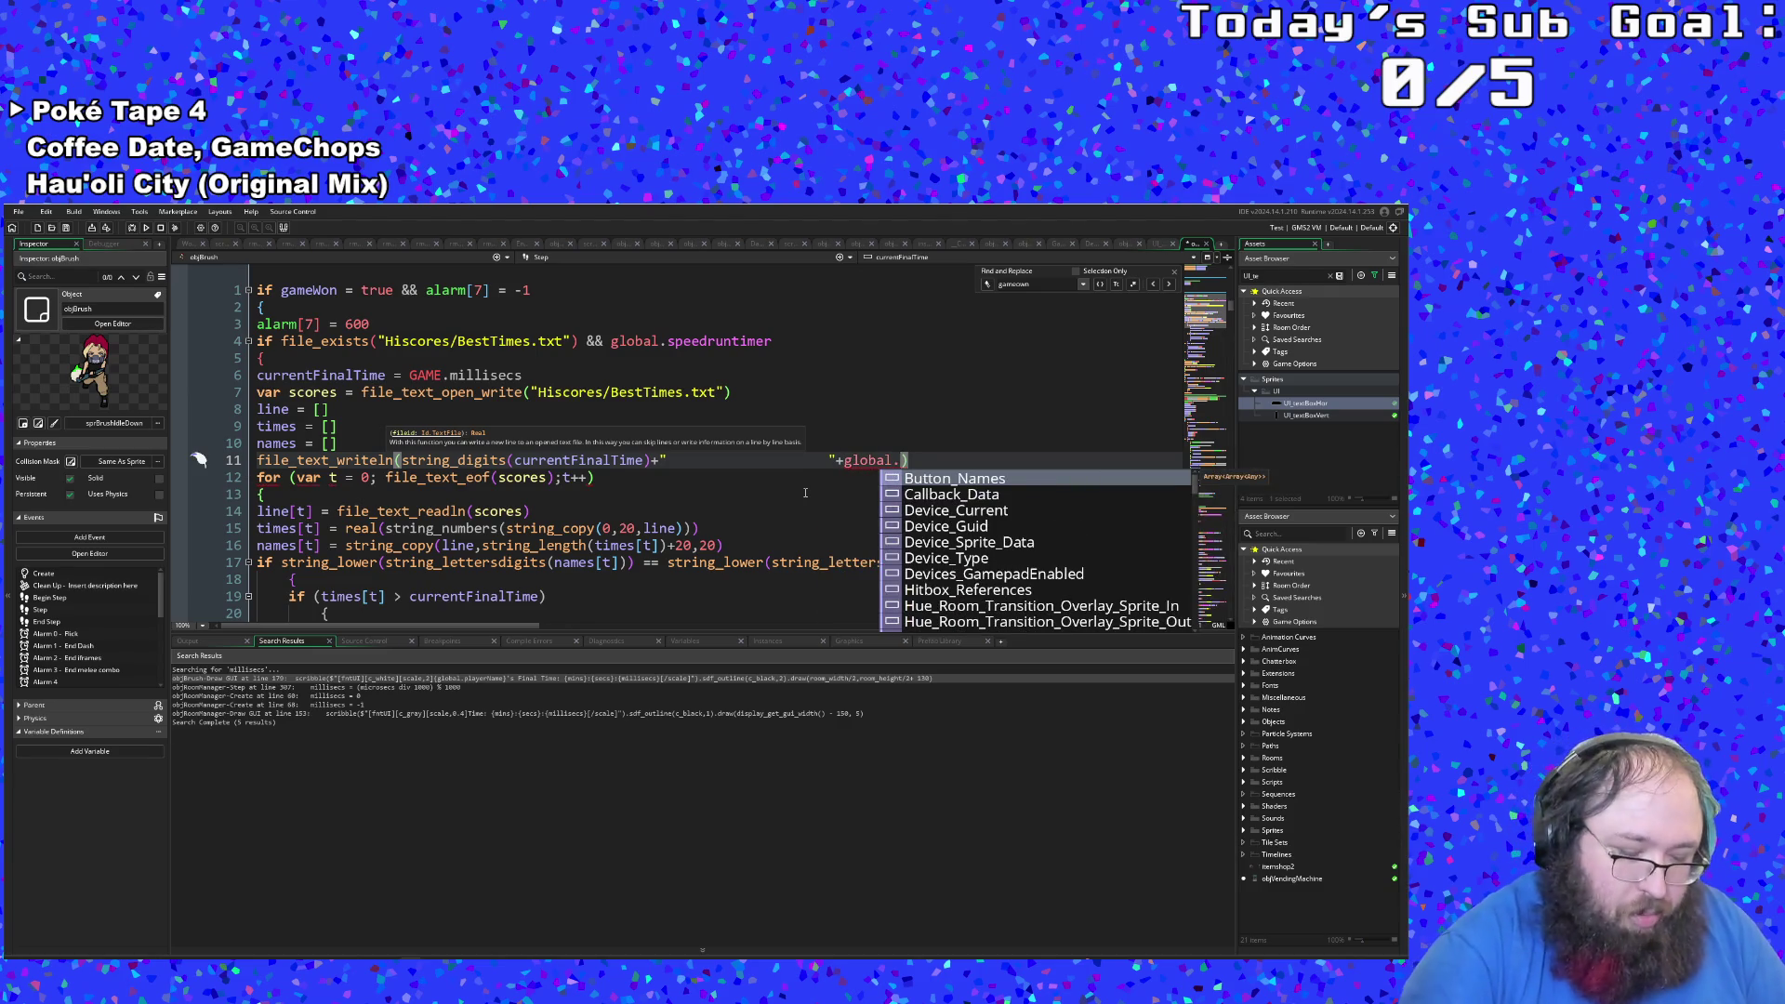
type("Pla")
key("Down")
key("Return")
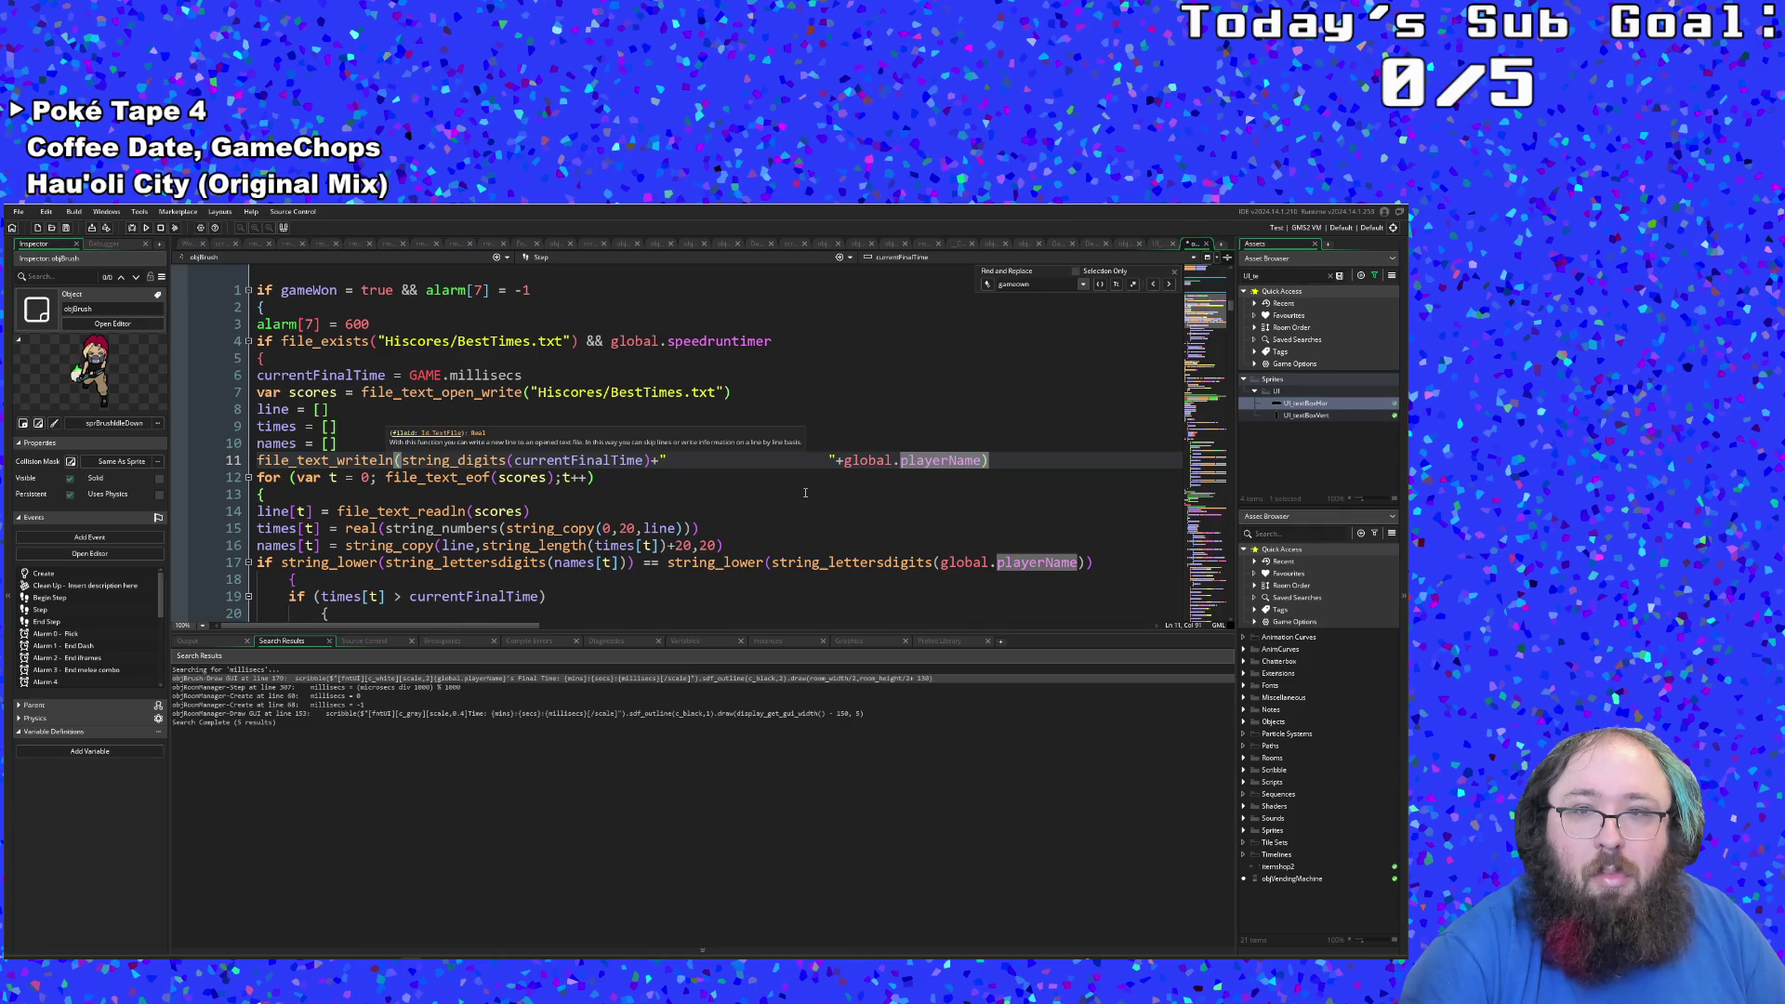
left_click(703, 507)
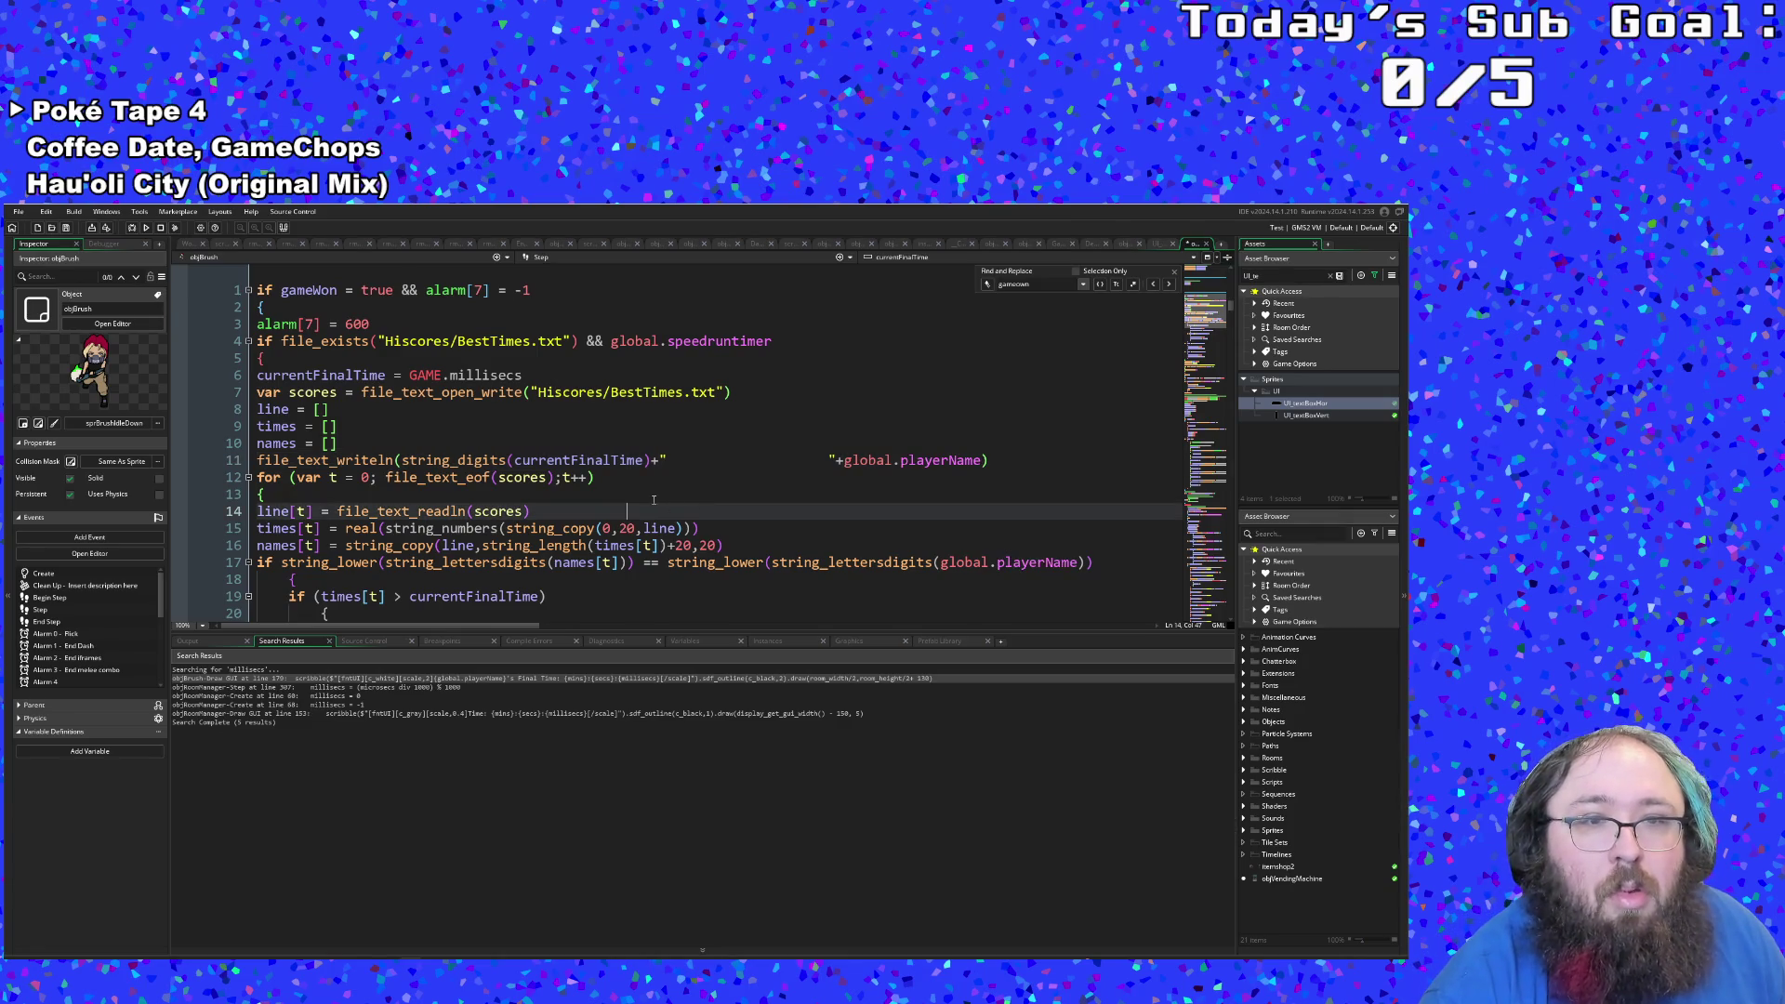
Step: Review the file_text_open_write call and the string_digits statement on line 11
left_click(540, 477)
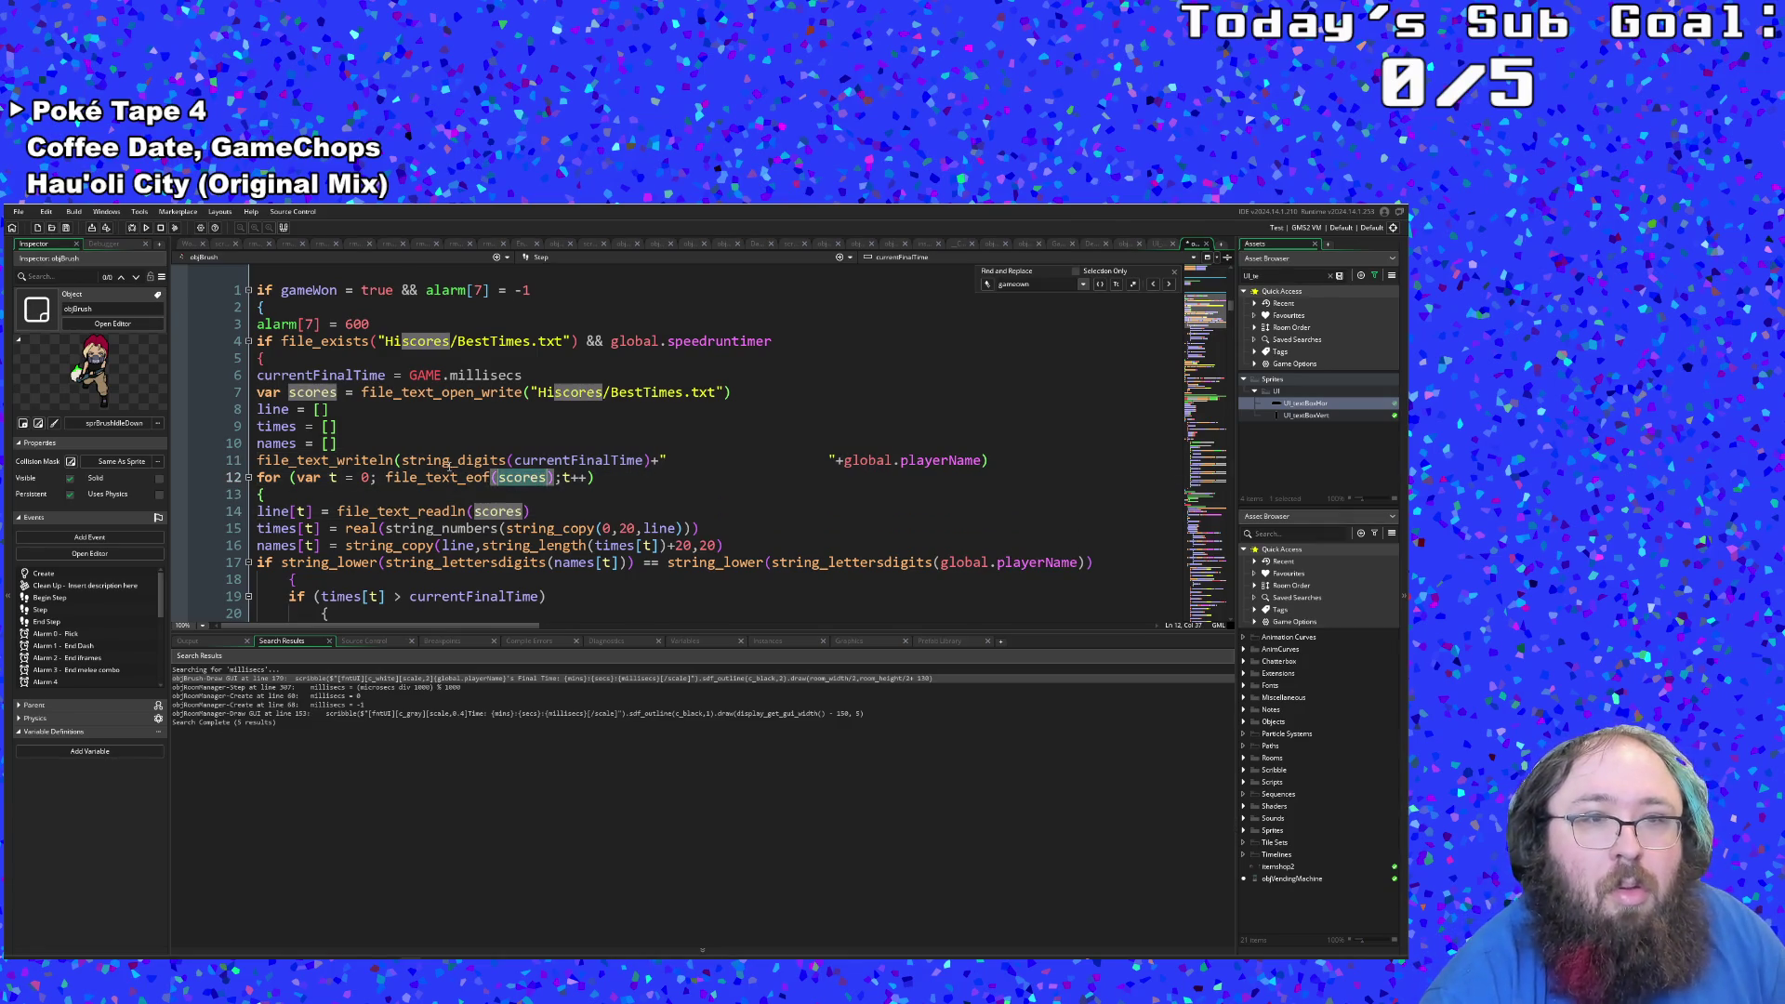
key("Up")
key("Up")
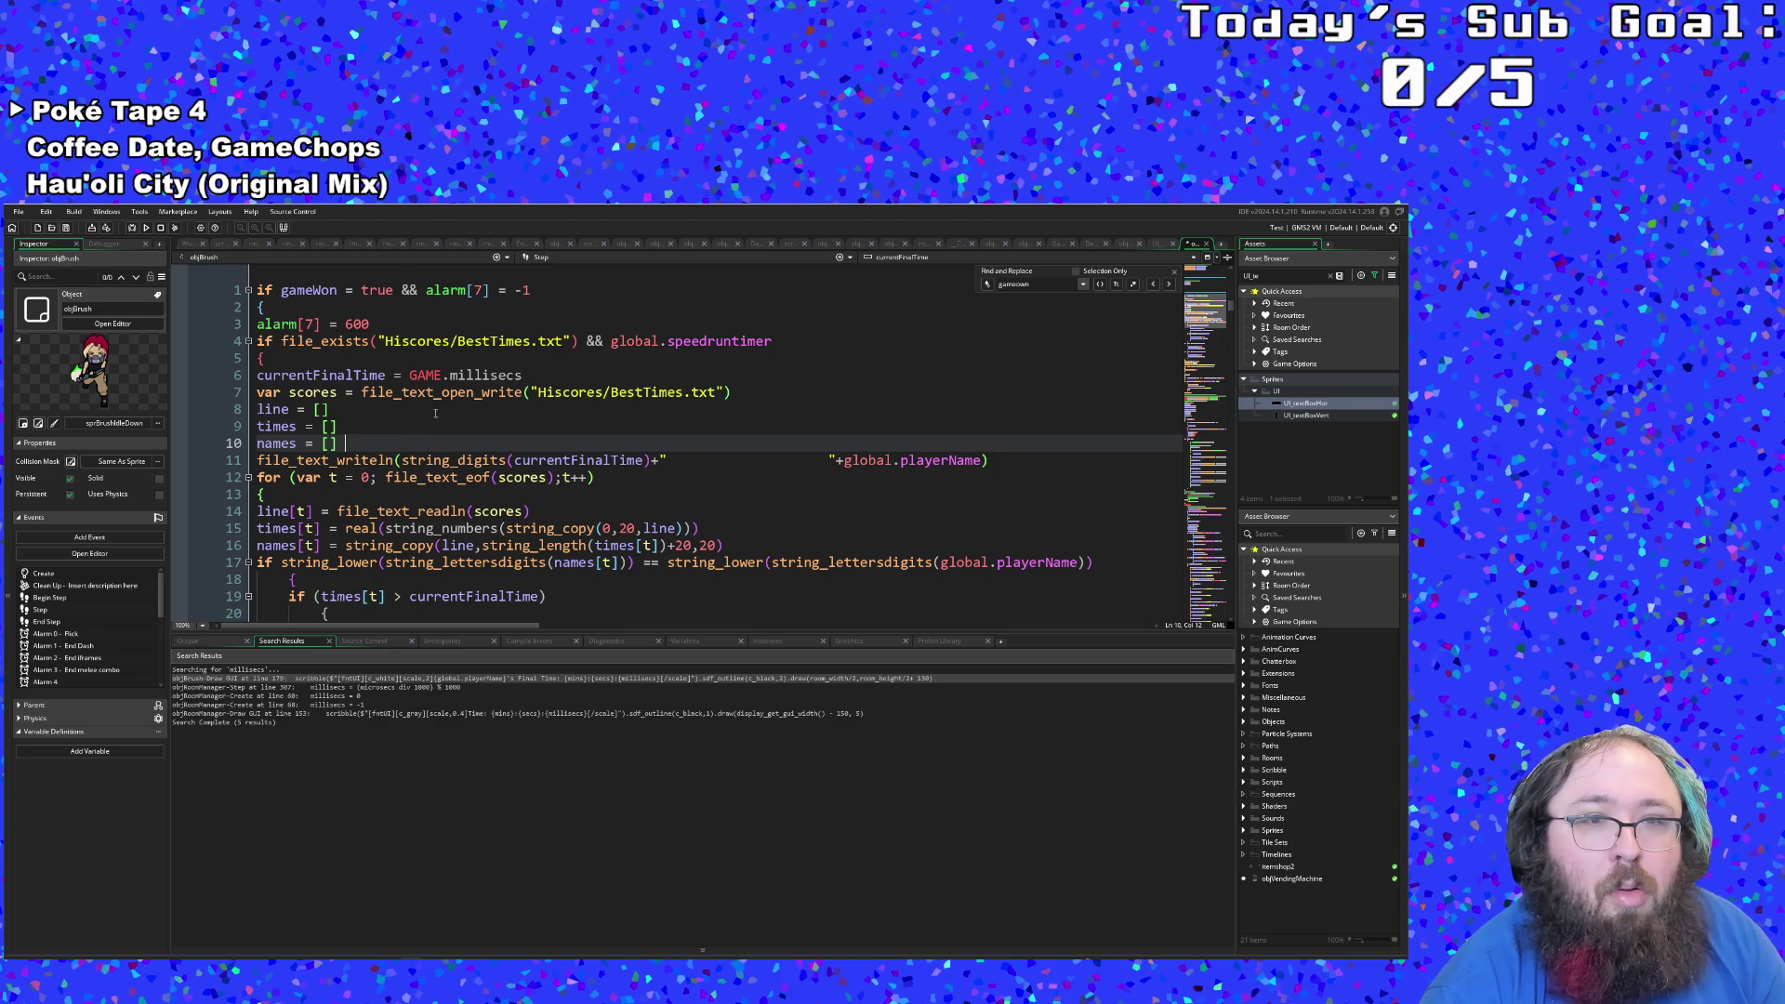
key("Up")
left_click(681, 462)
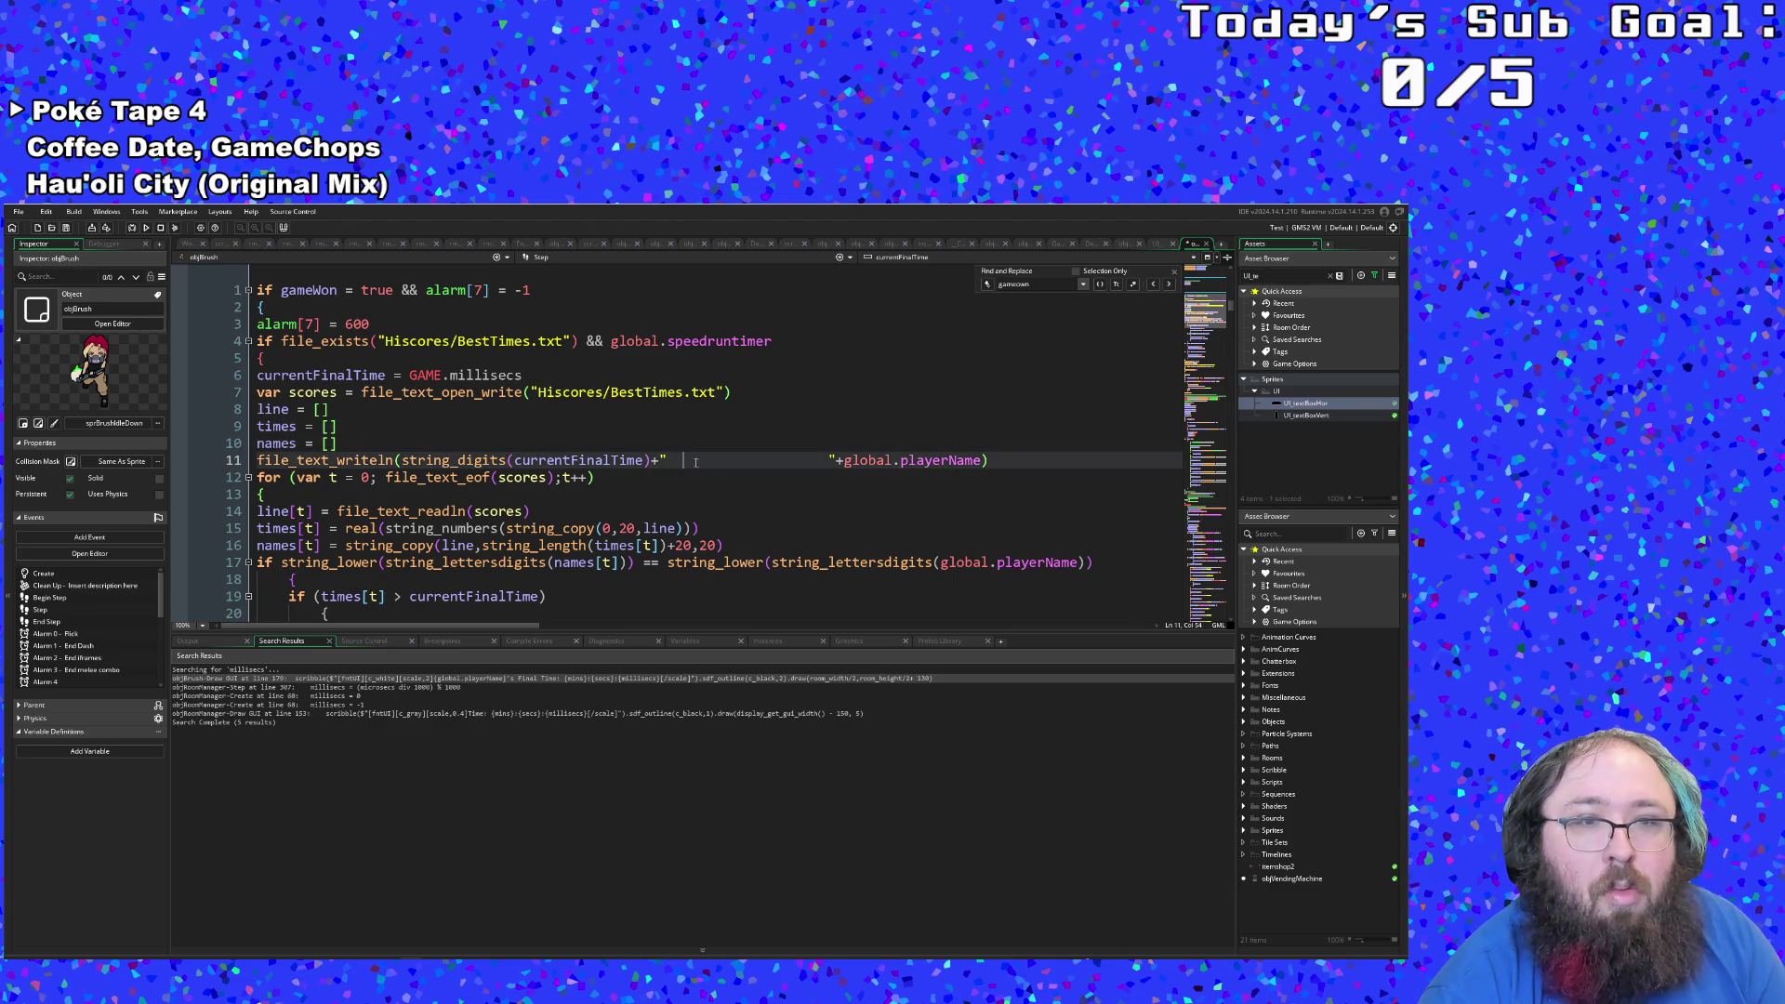
double_click(362, 392)
left_click(361, 393)
left_click(466, 461)
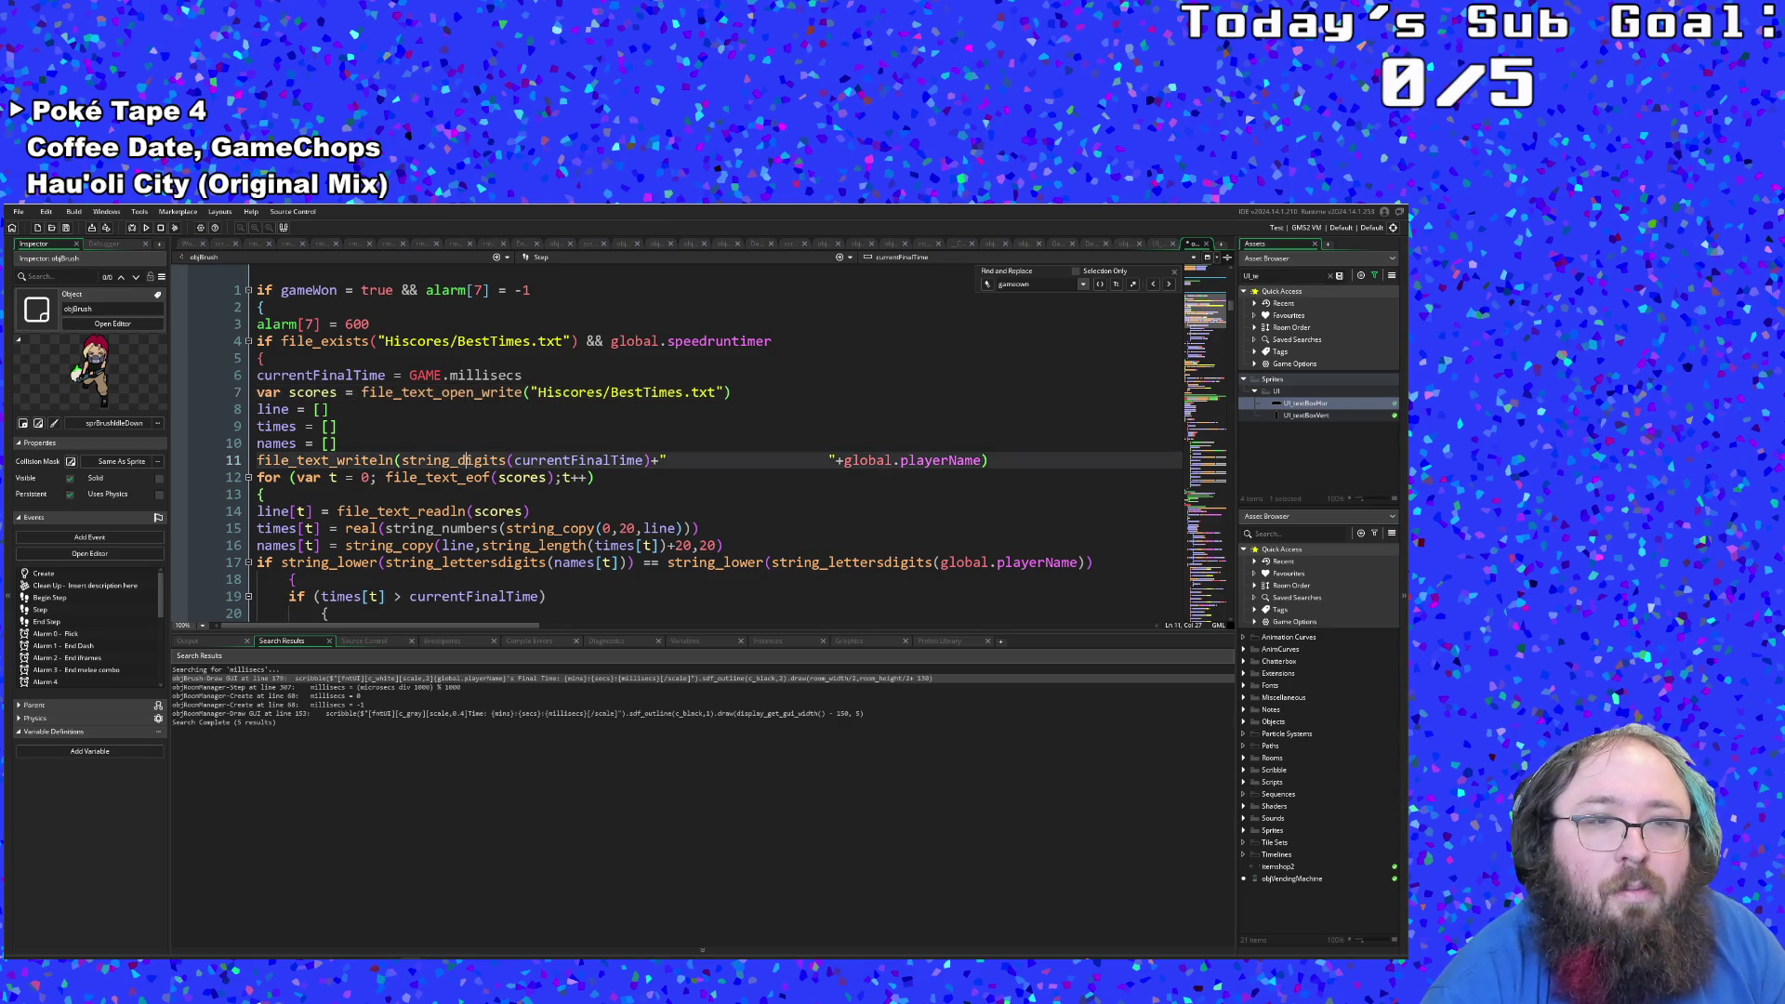
mouse_move(362, 460)
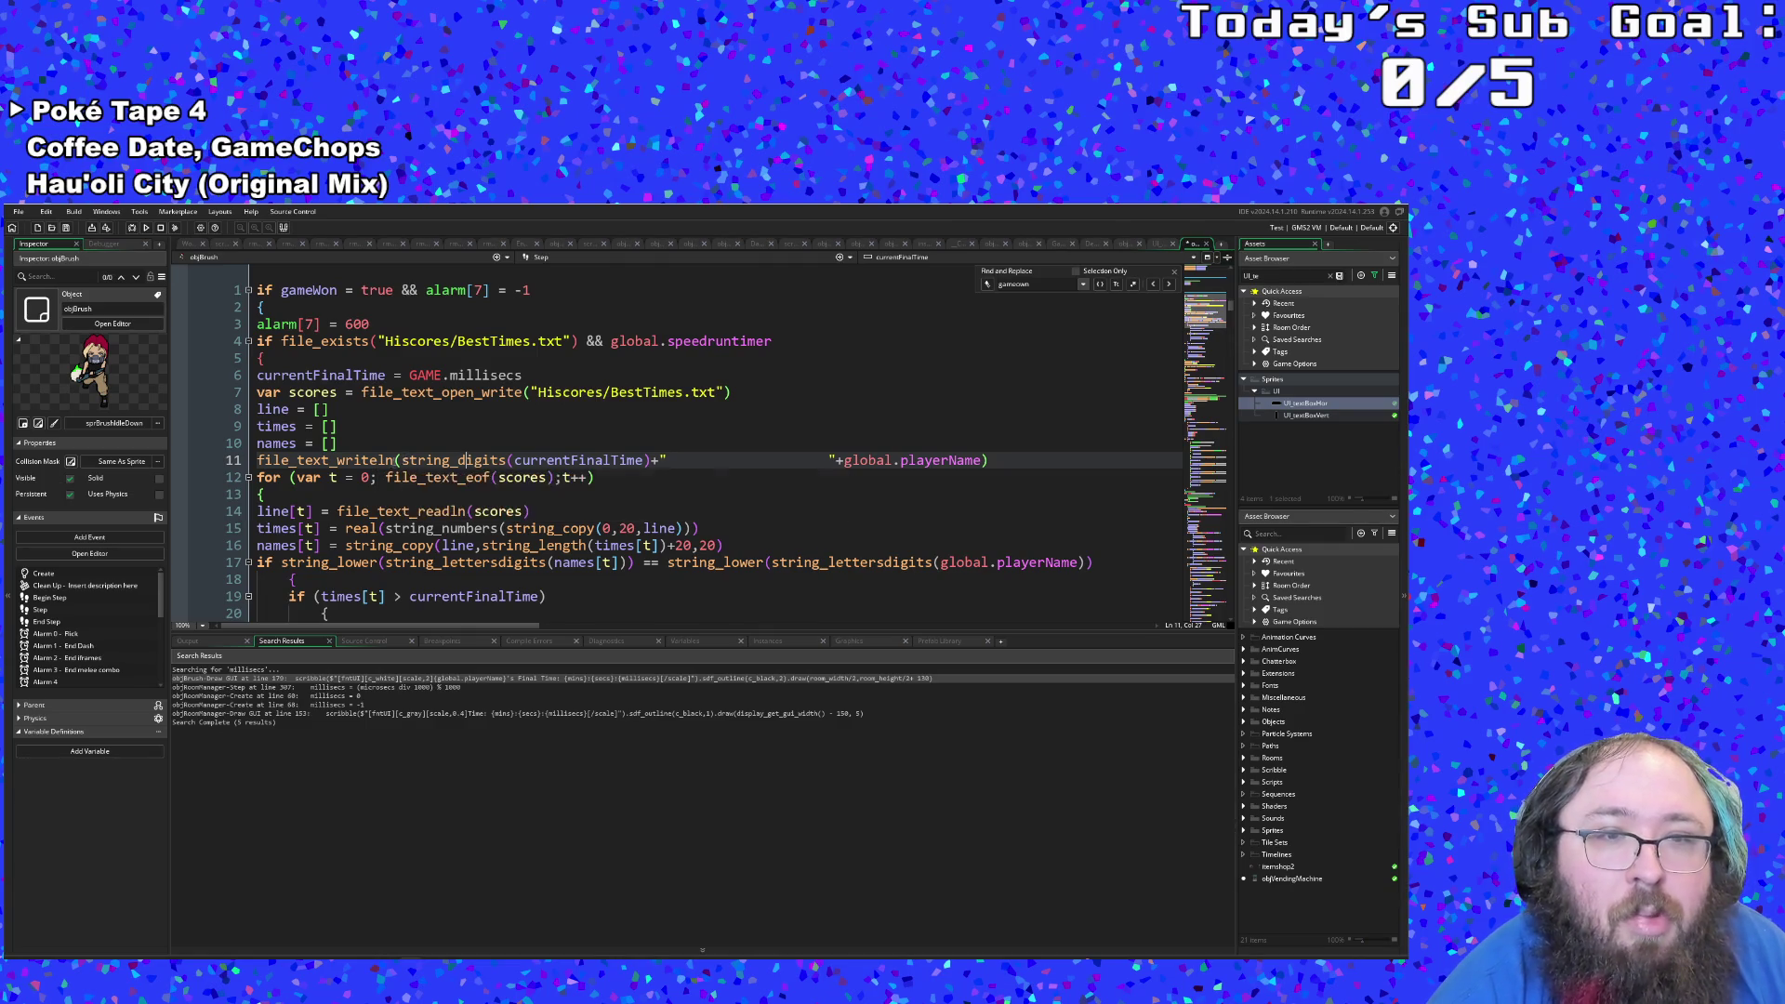
Step: Cut the file_text_writeln statement from line 11 and remove the leftover empty line
double_click(390, 459)
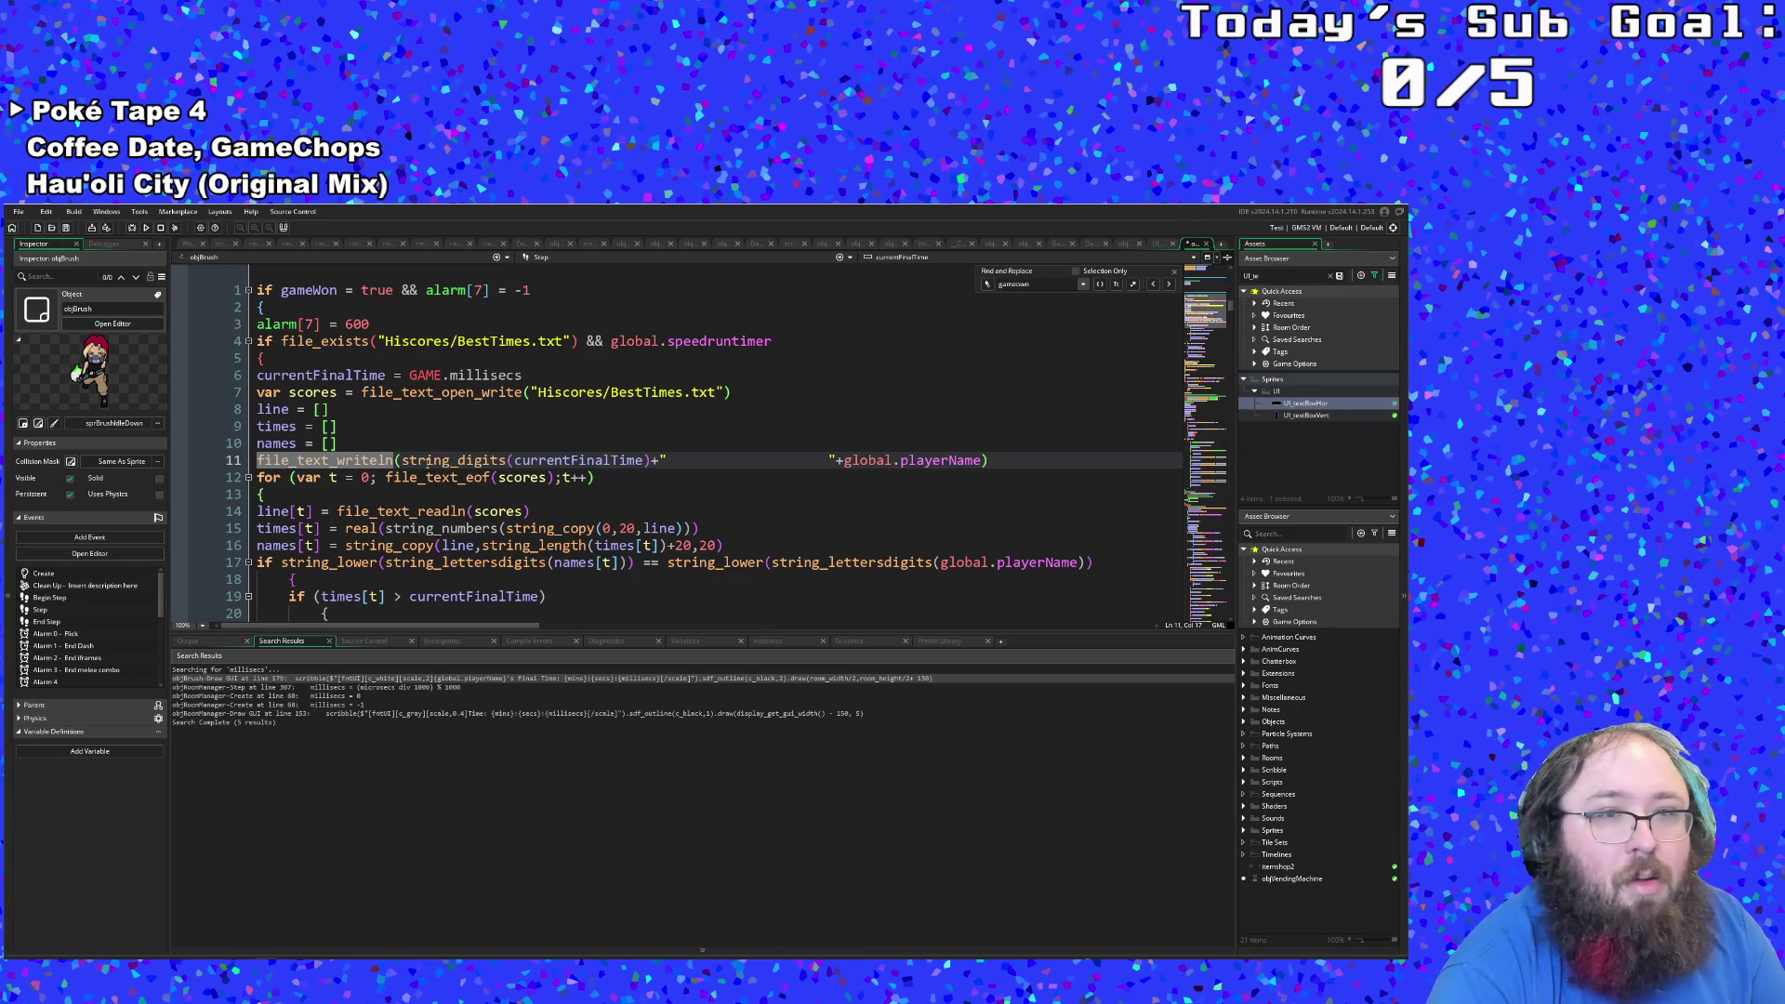
left_click(375, 442)
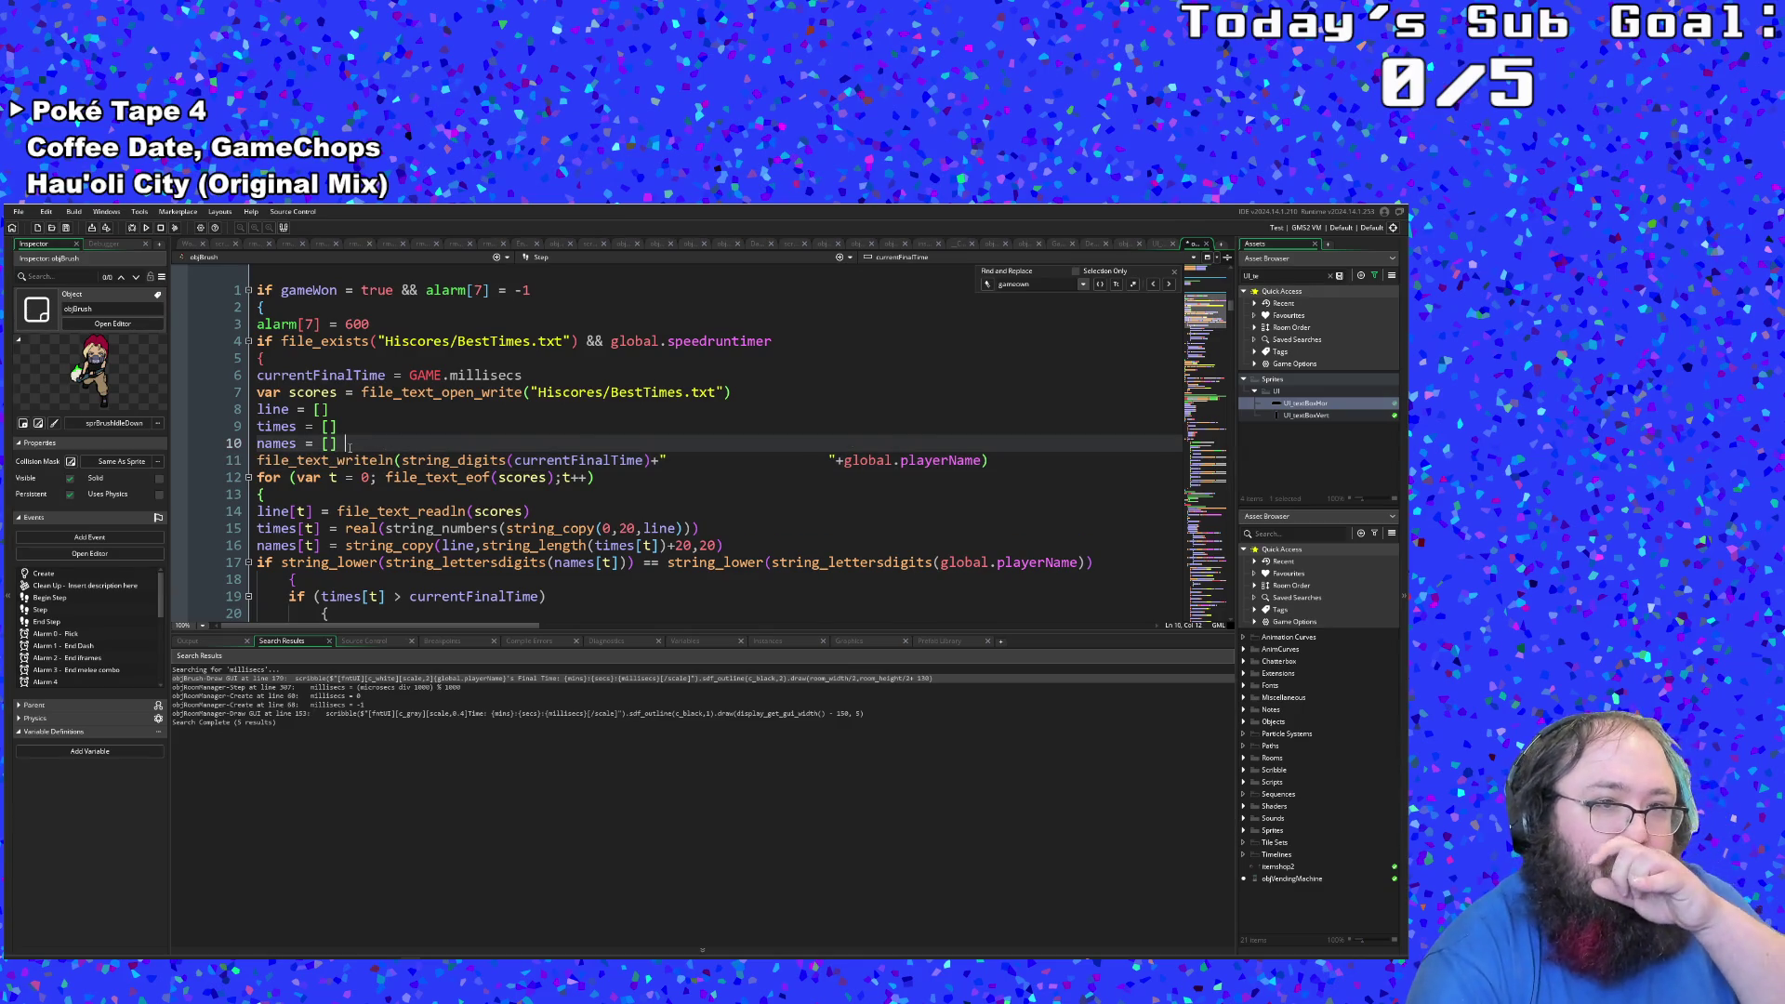
double_click(384, 461)
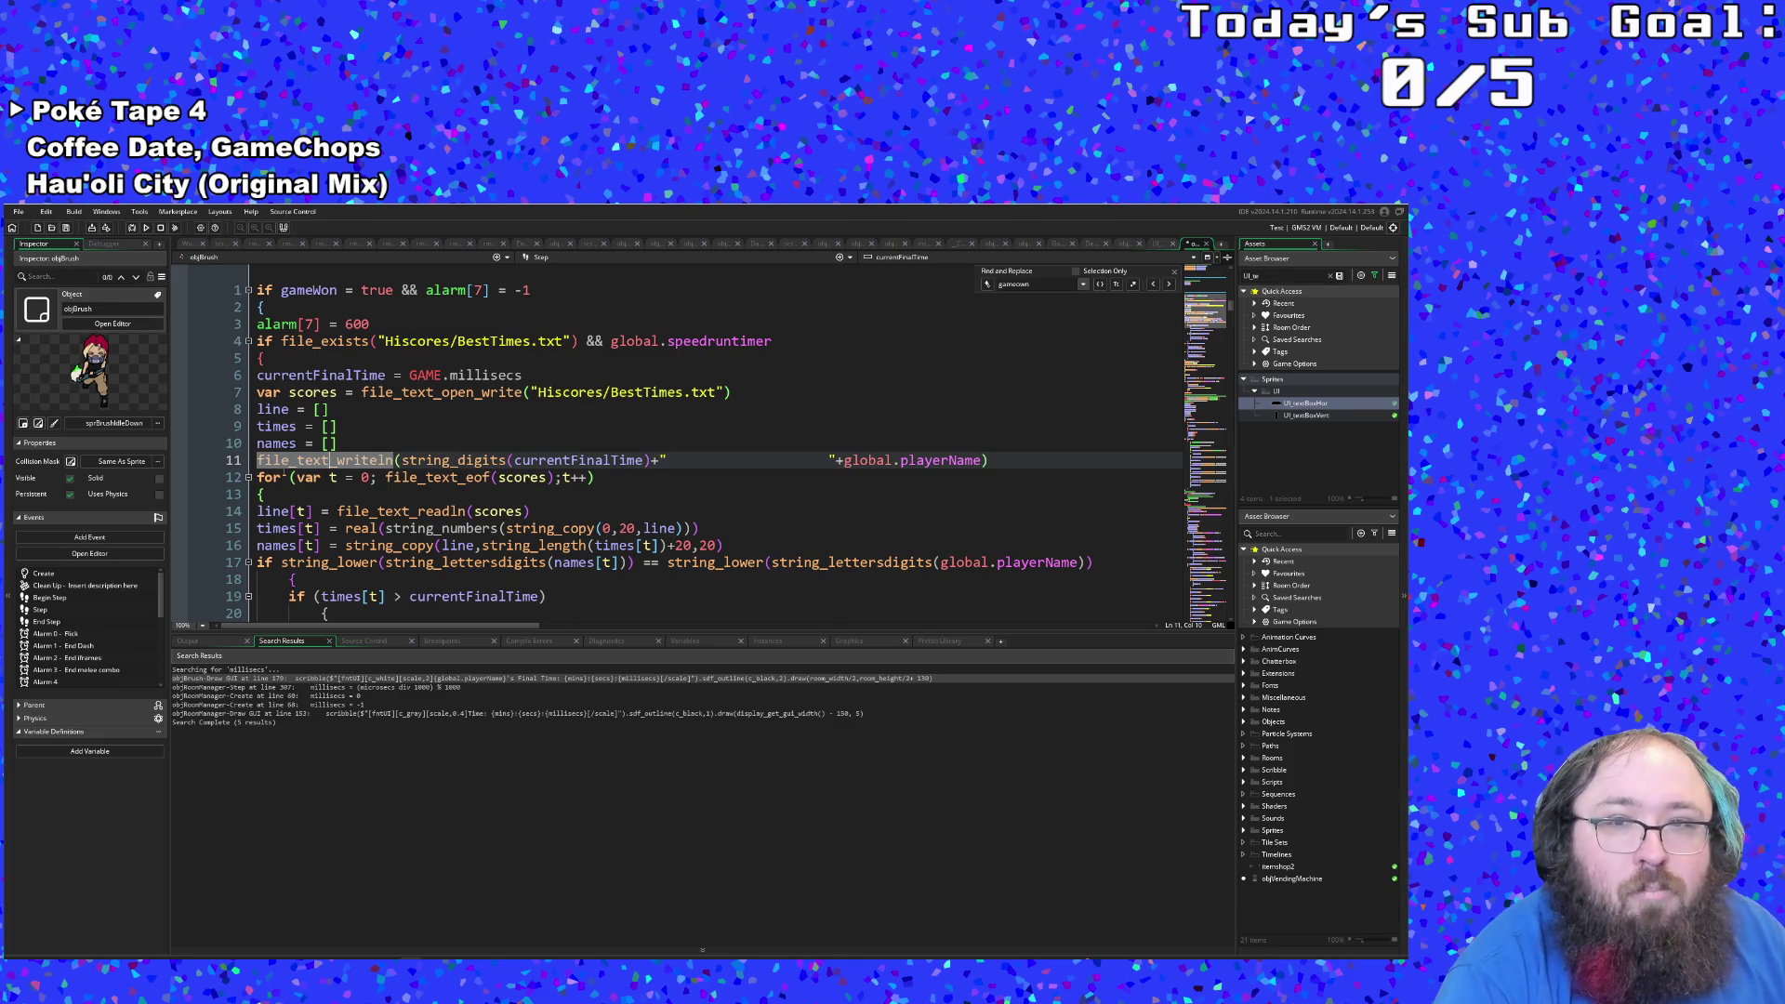
left_click(280, 477)
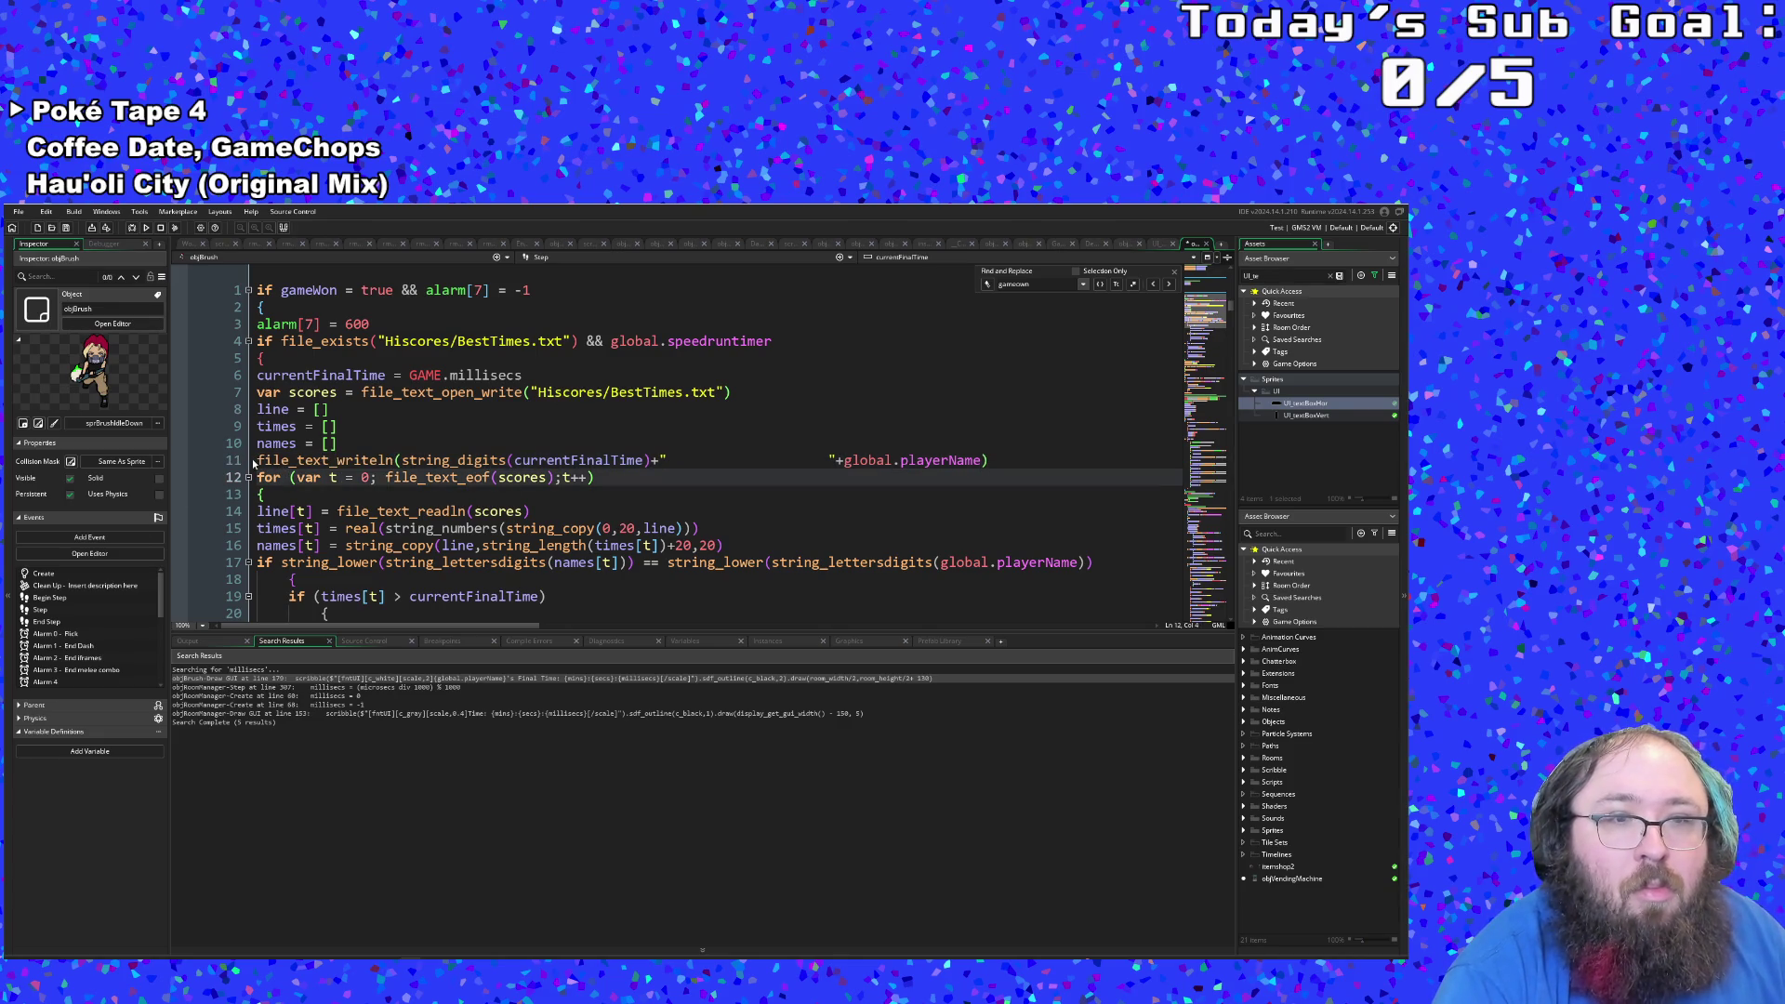
mouse_move(254, 462)
left_mouse_down()
mouse_move(651, 507)
mouse_move(614, 462)
mouse_move(981, 462)
left_mouse_up()
right_click(981, 463)
left_click(997, 464)
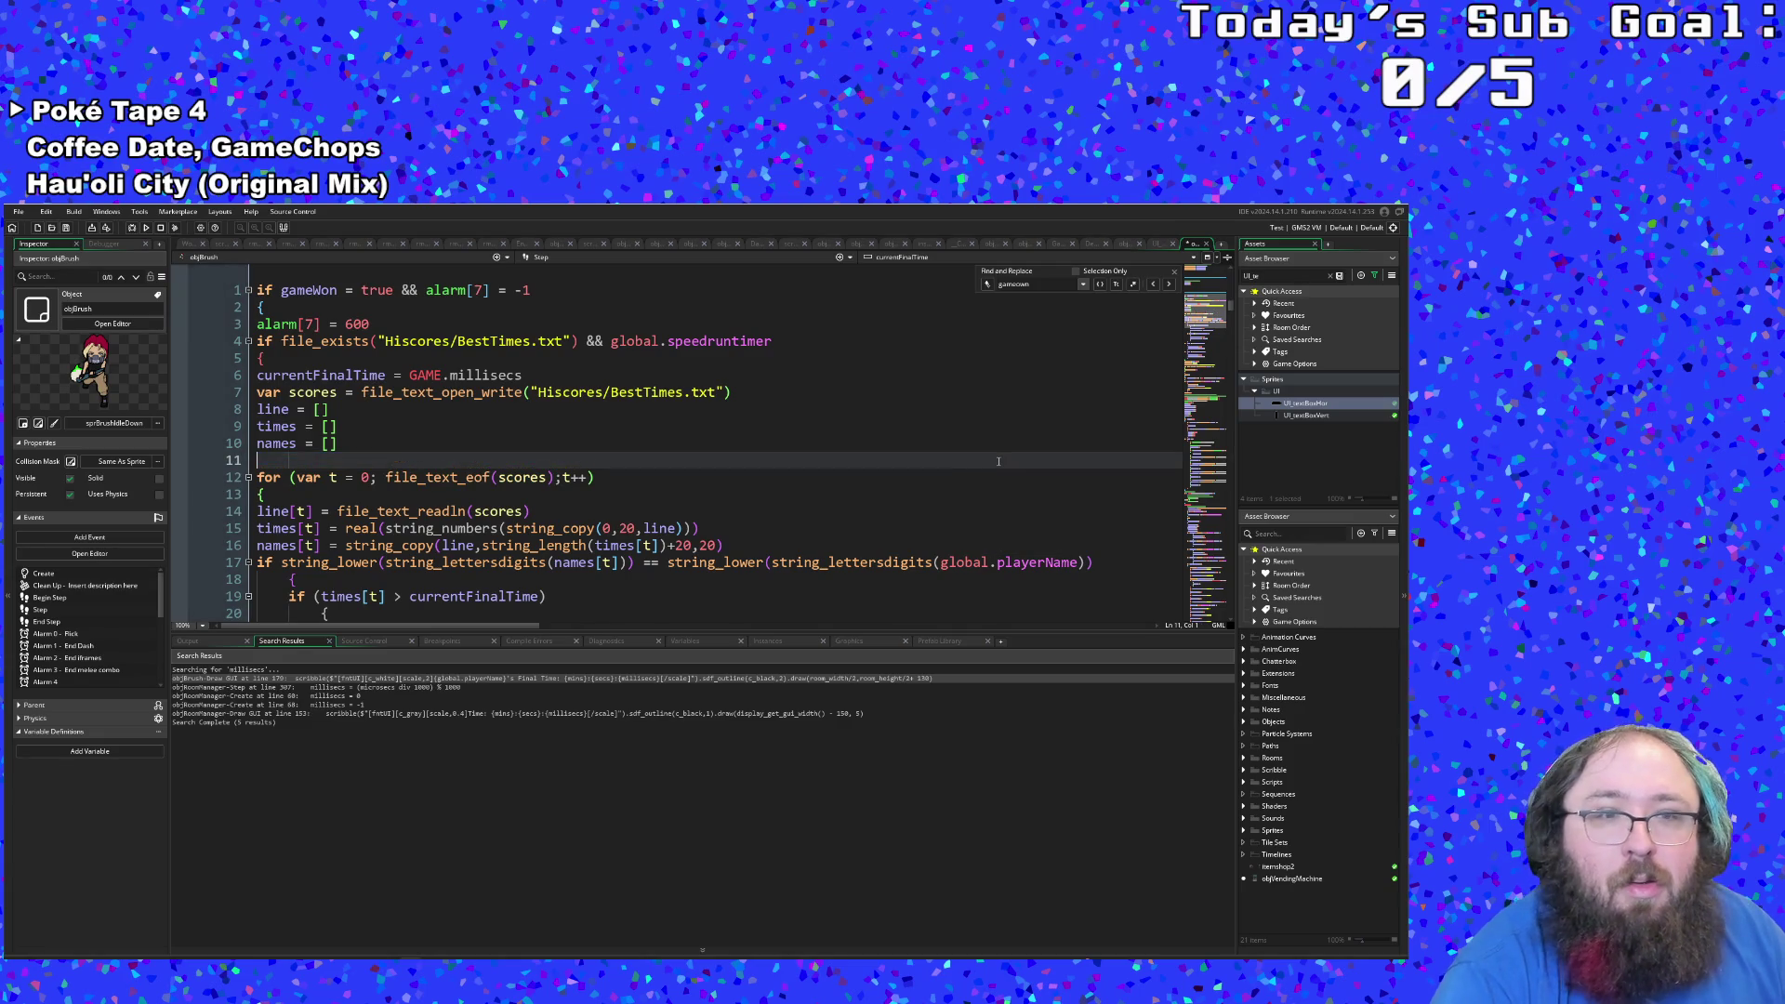
key("BackSpace")
Step: Paste the statement on a new line 40 after the loop's closing brace
scroll(894, 571, "down", 4)
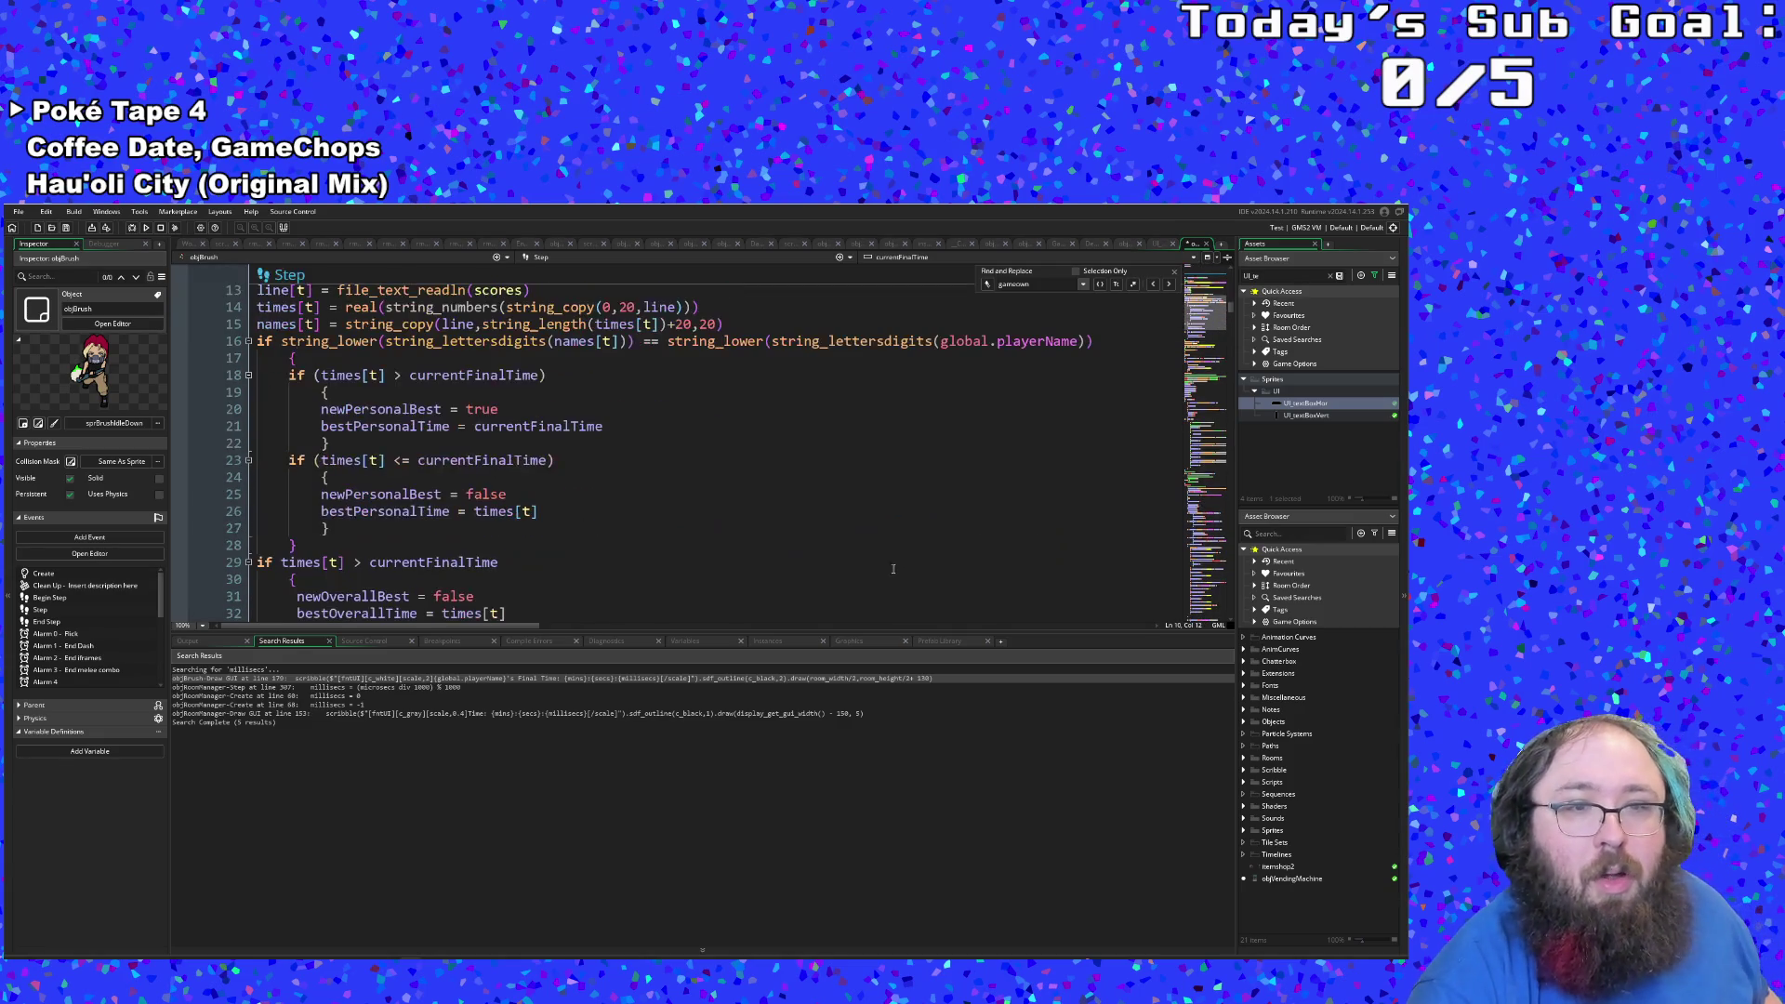
scroll(837, 535, "down", 10)
scroll(763, 521, "up", 8)
scroll(741, 513, "down", 2)
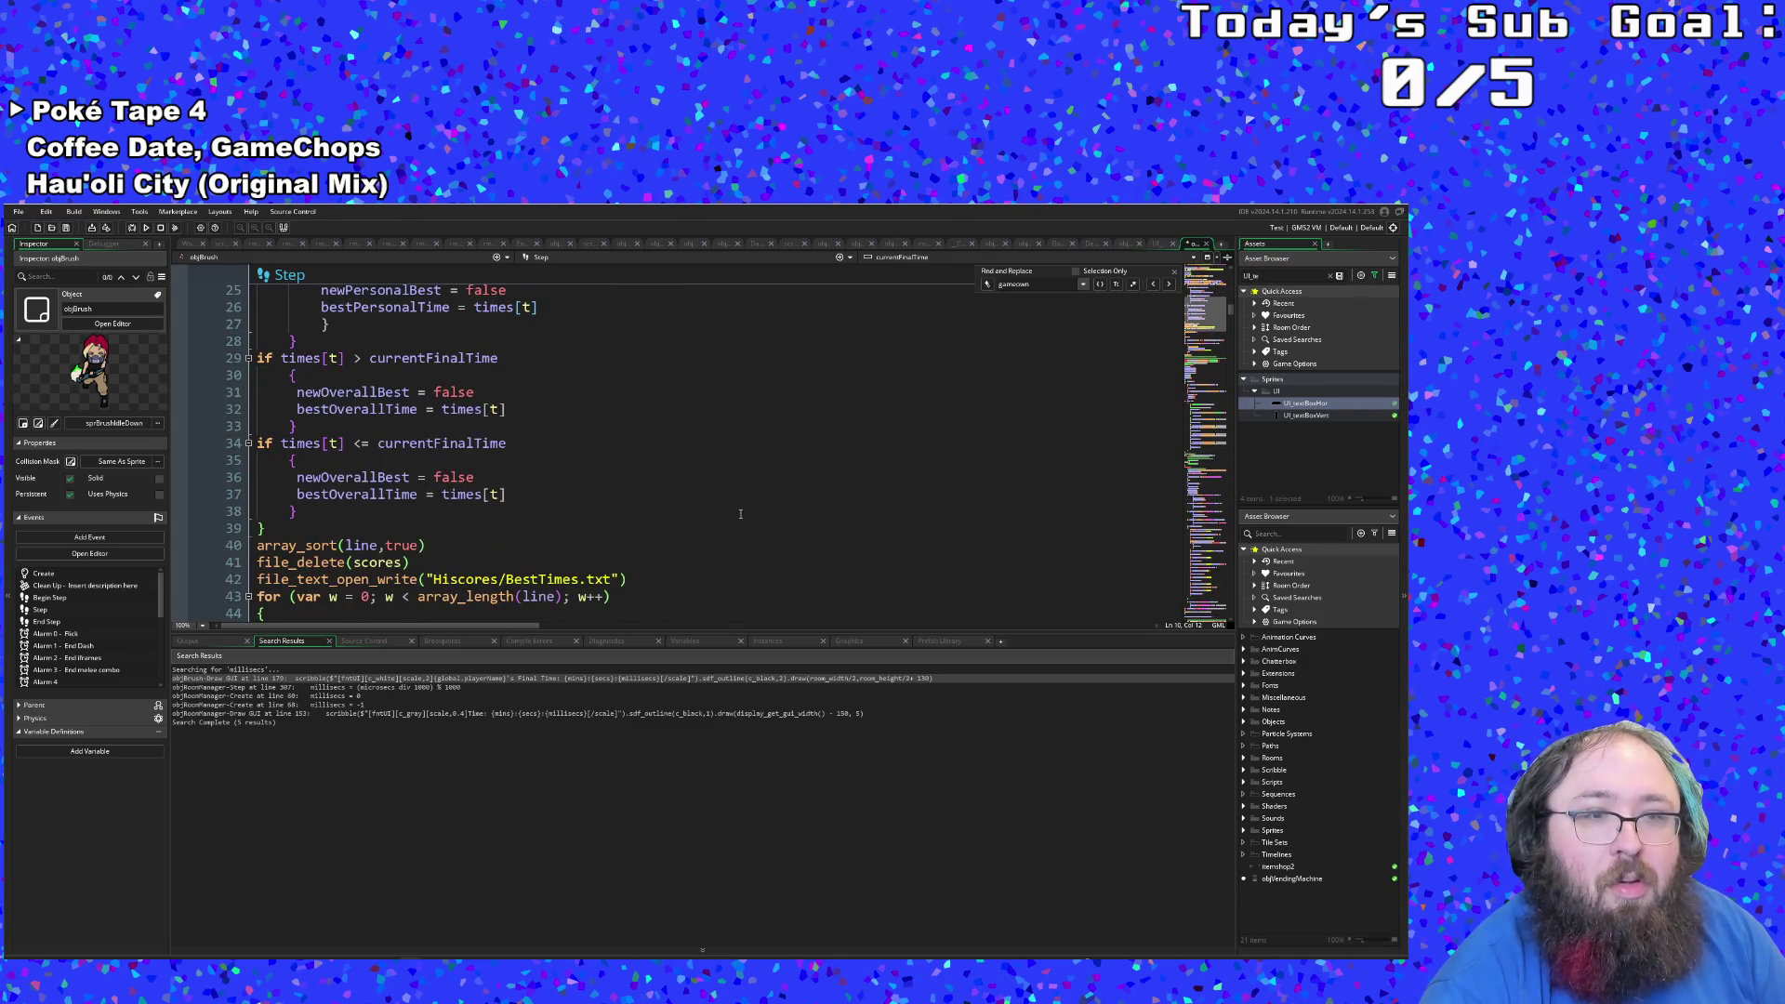
left_click(267, 530)
key("Return")
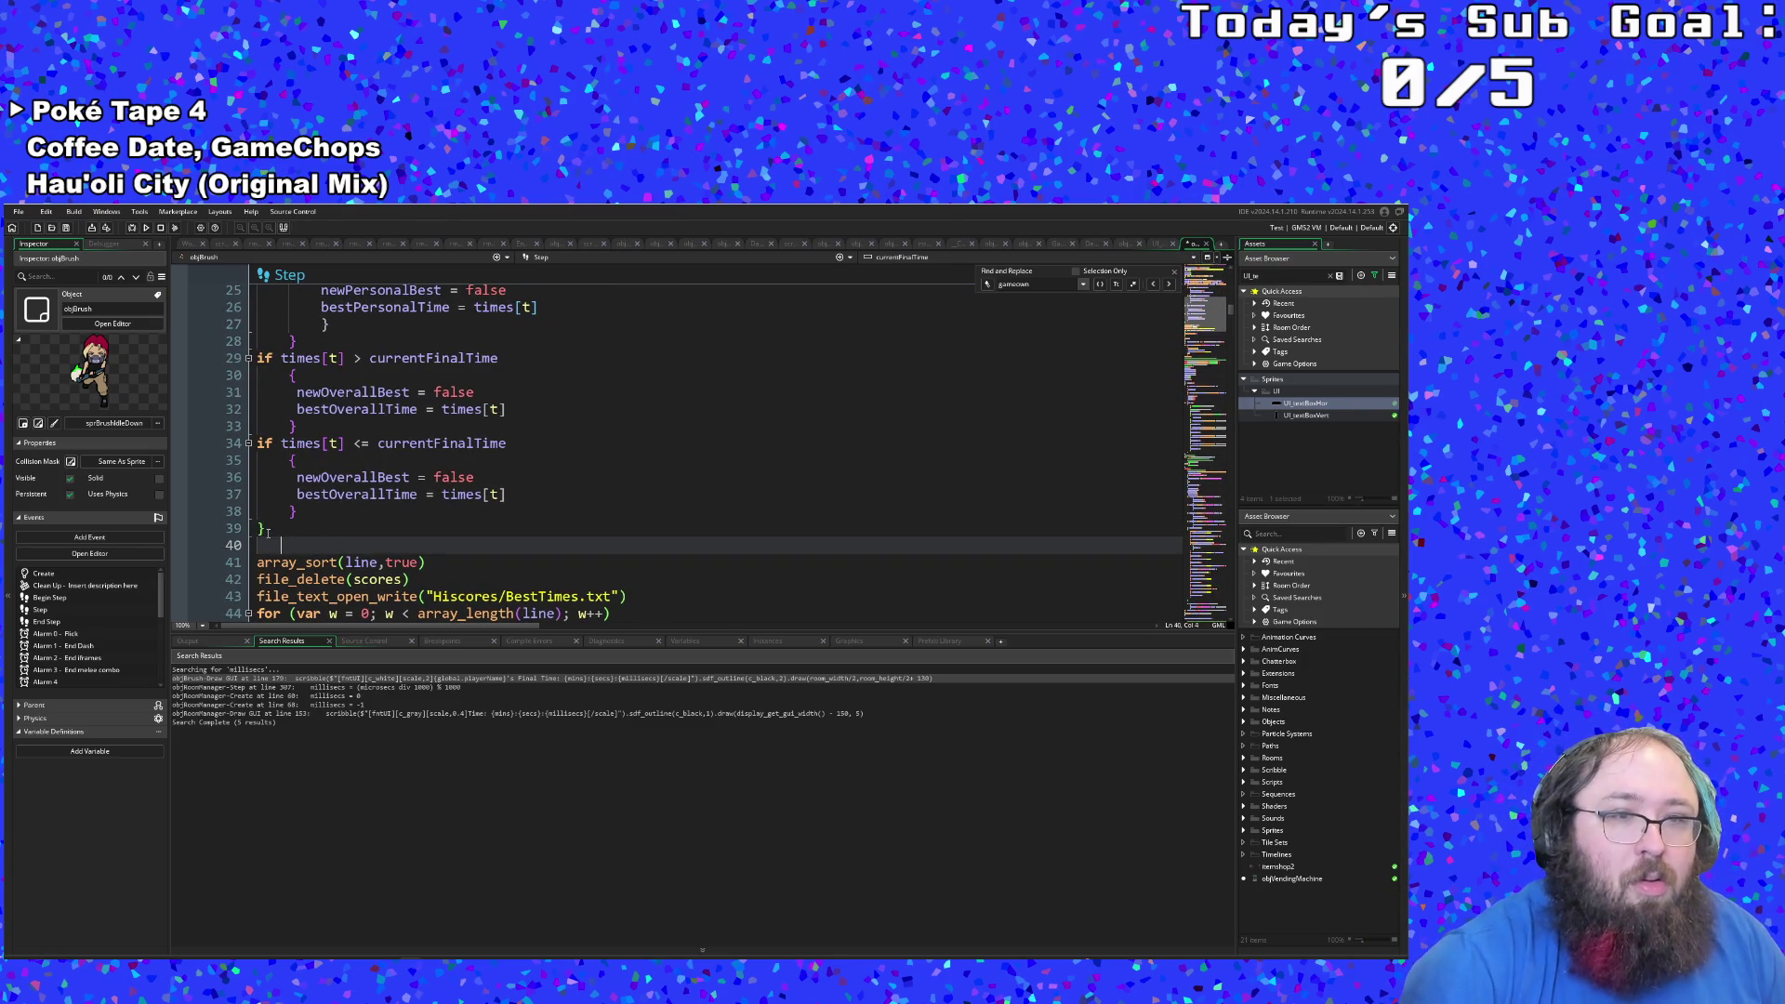
key("ctrl+v")
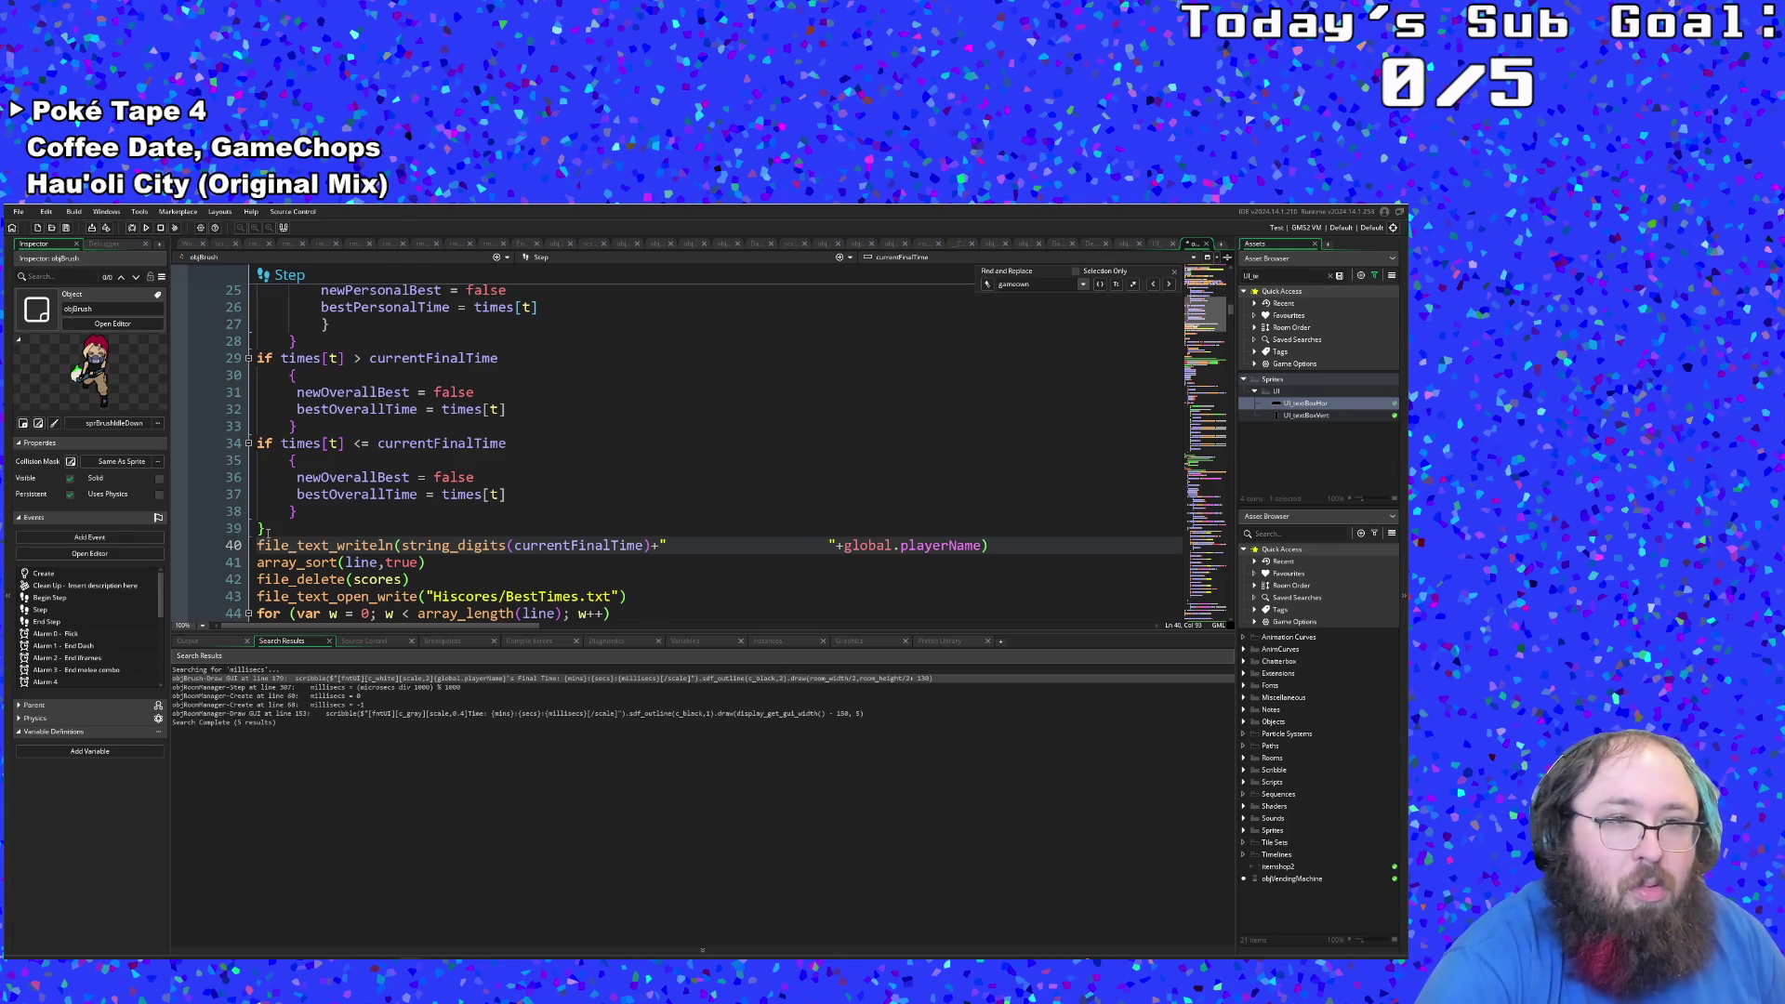
Step: Replace file_text_writeln on line 40 with array_push, matching array_sort's arguments
left_click(377, 579)
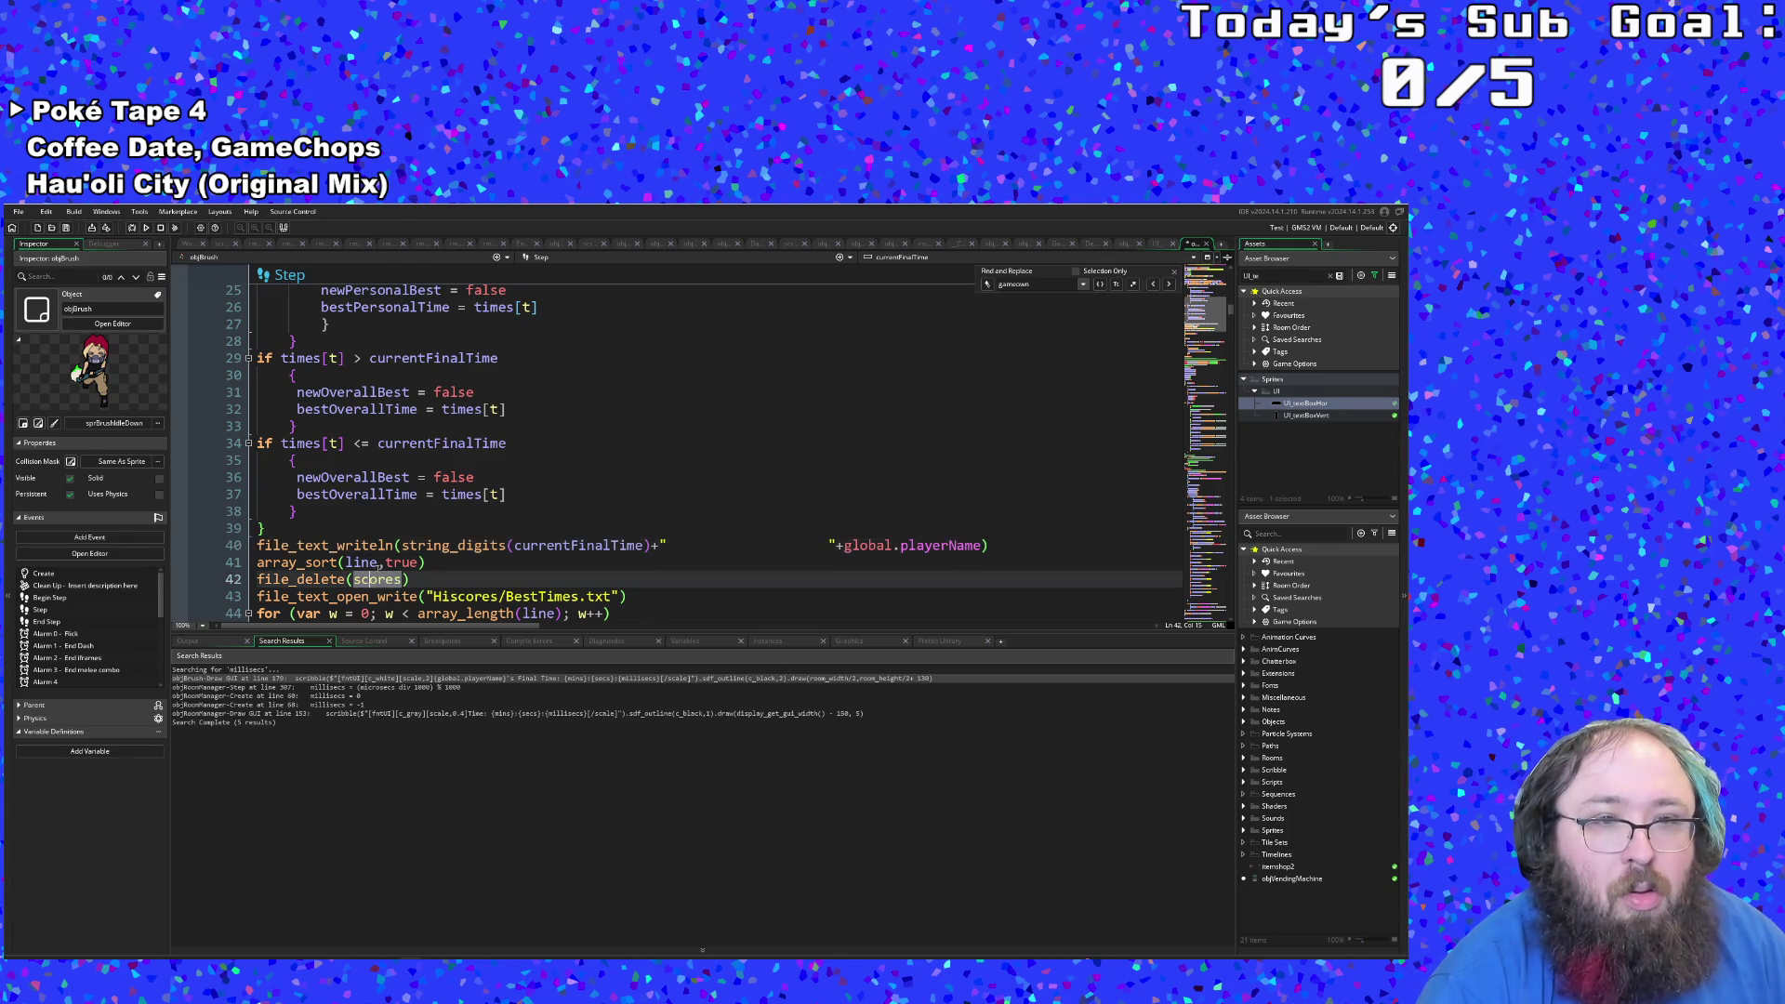
double_click(360, 563)
double_click(402, 563)
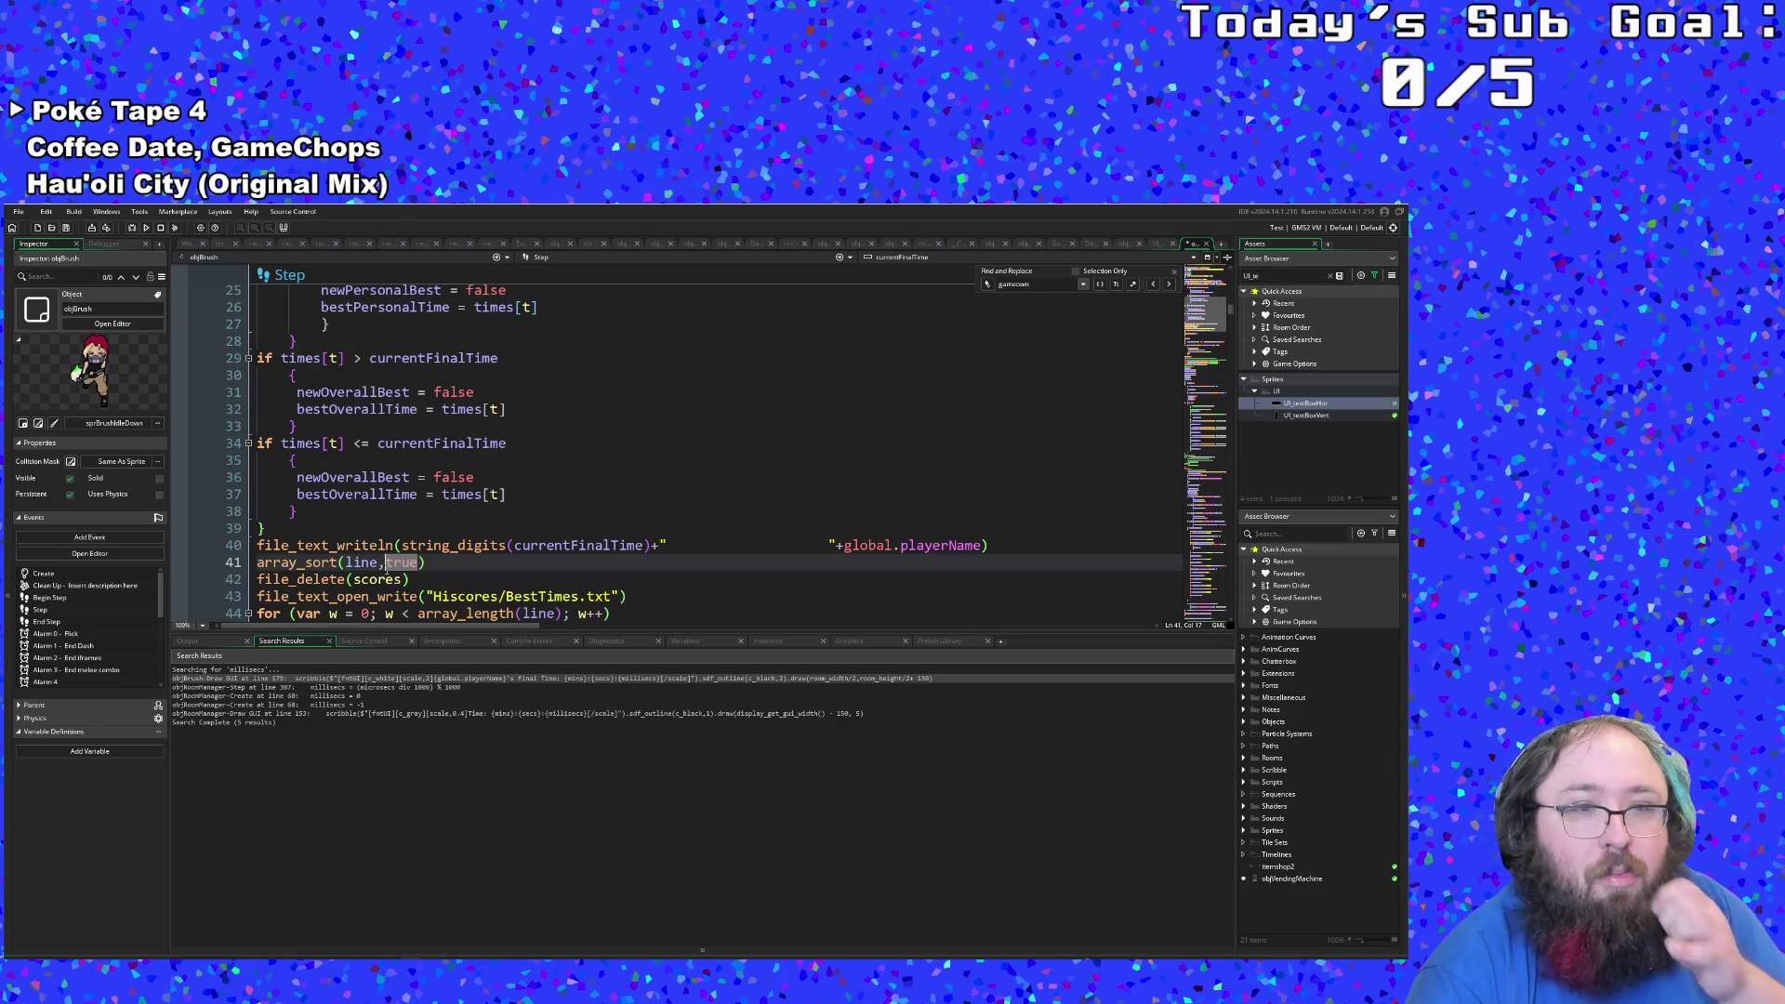
key("Right")
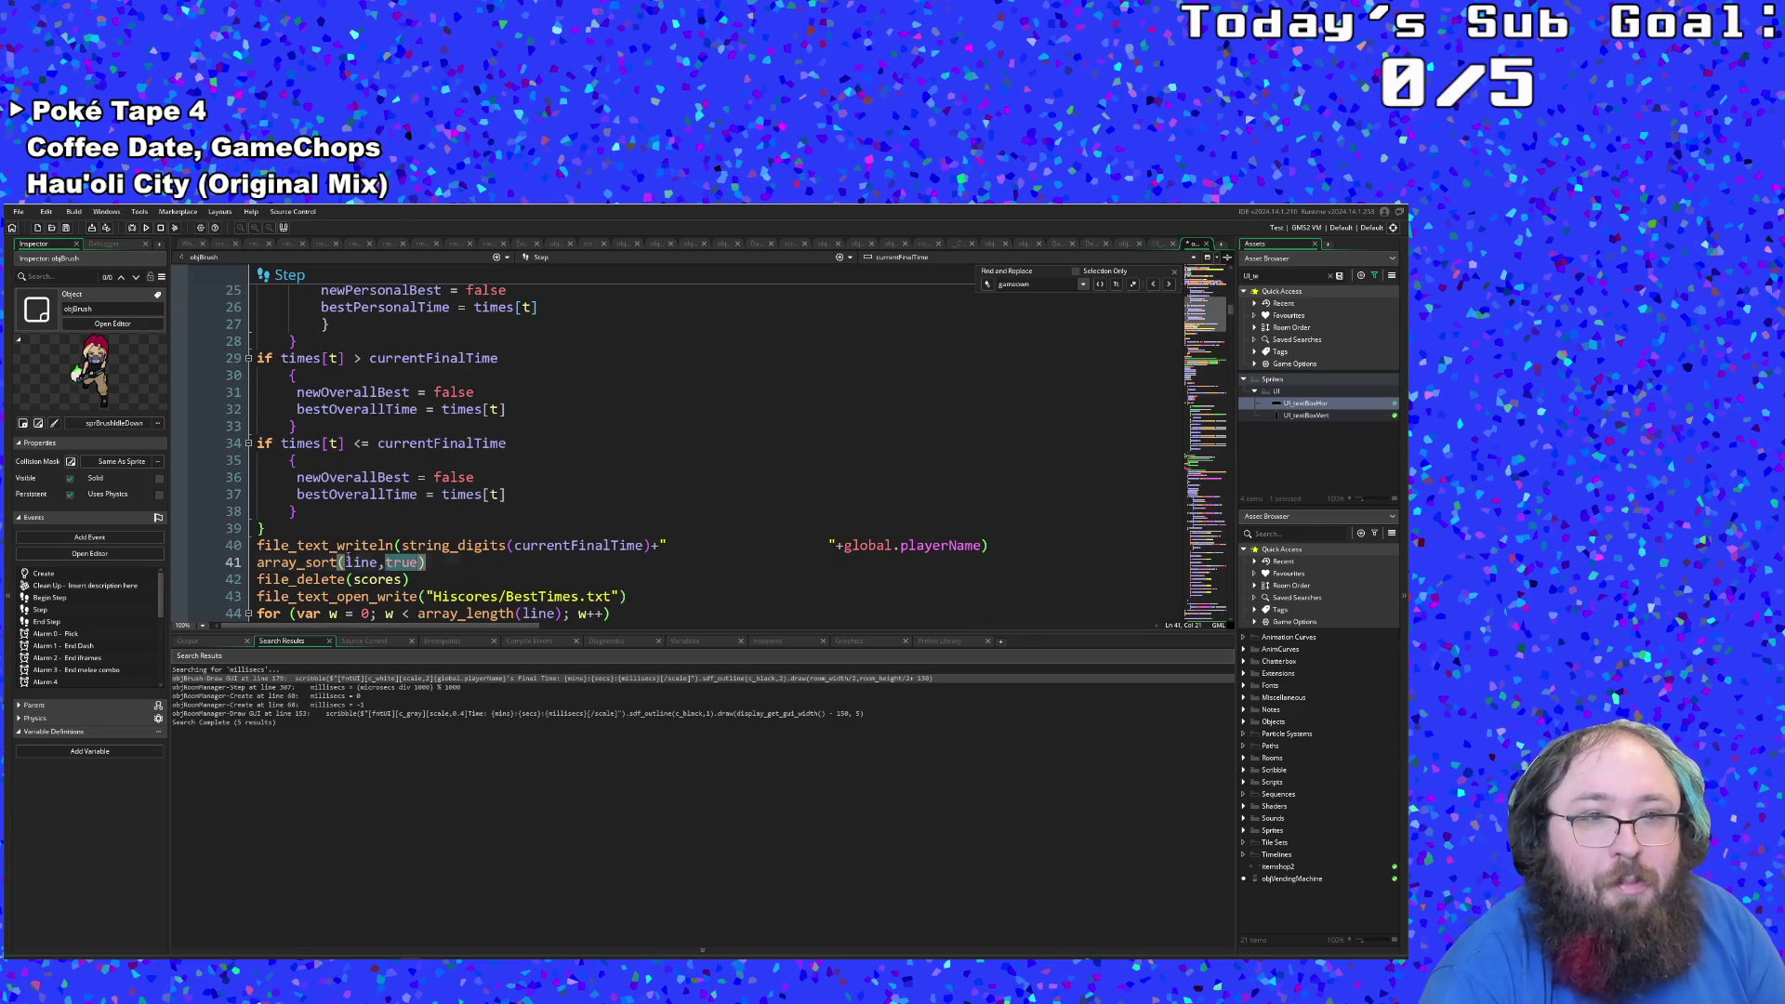
left_click(346, 563, "shift")
mouse_move(257, 545)
left_mouse_down()
mouse_move(427, 563)
mouse_move(257, 563)
mouse_move(394, 547)
left_mouse_up()
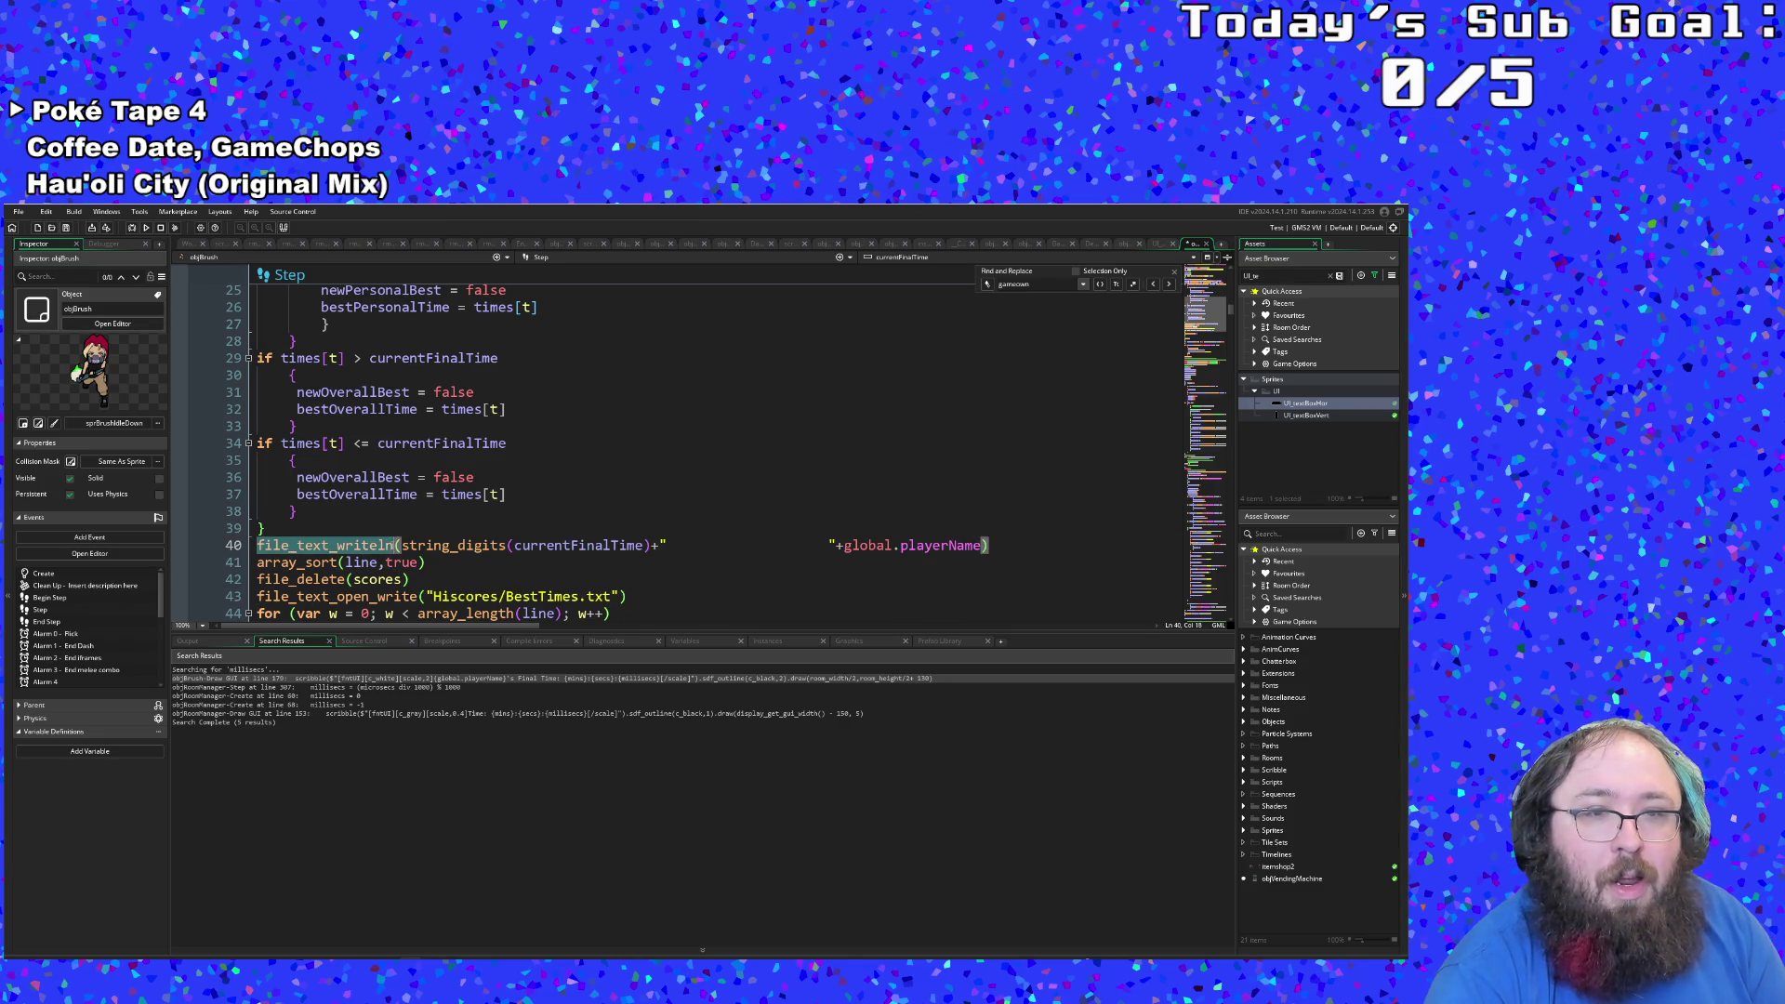
type("array")
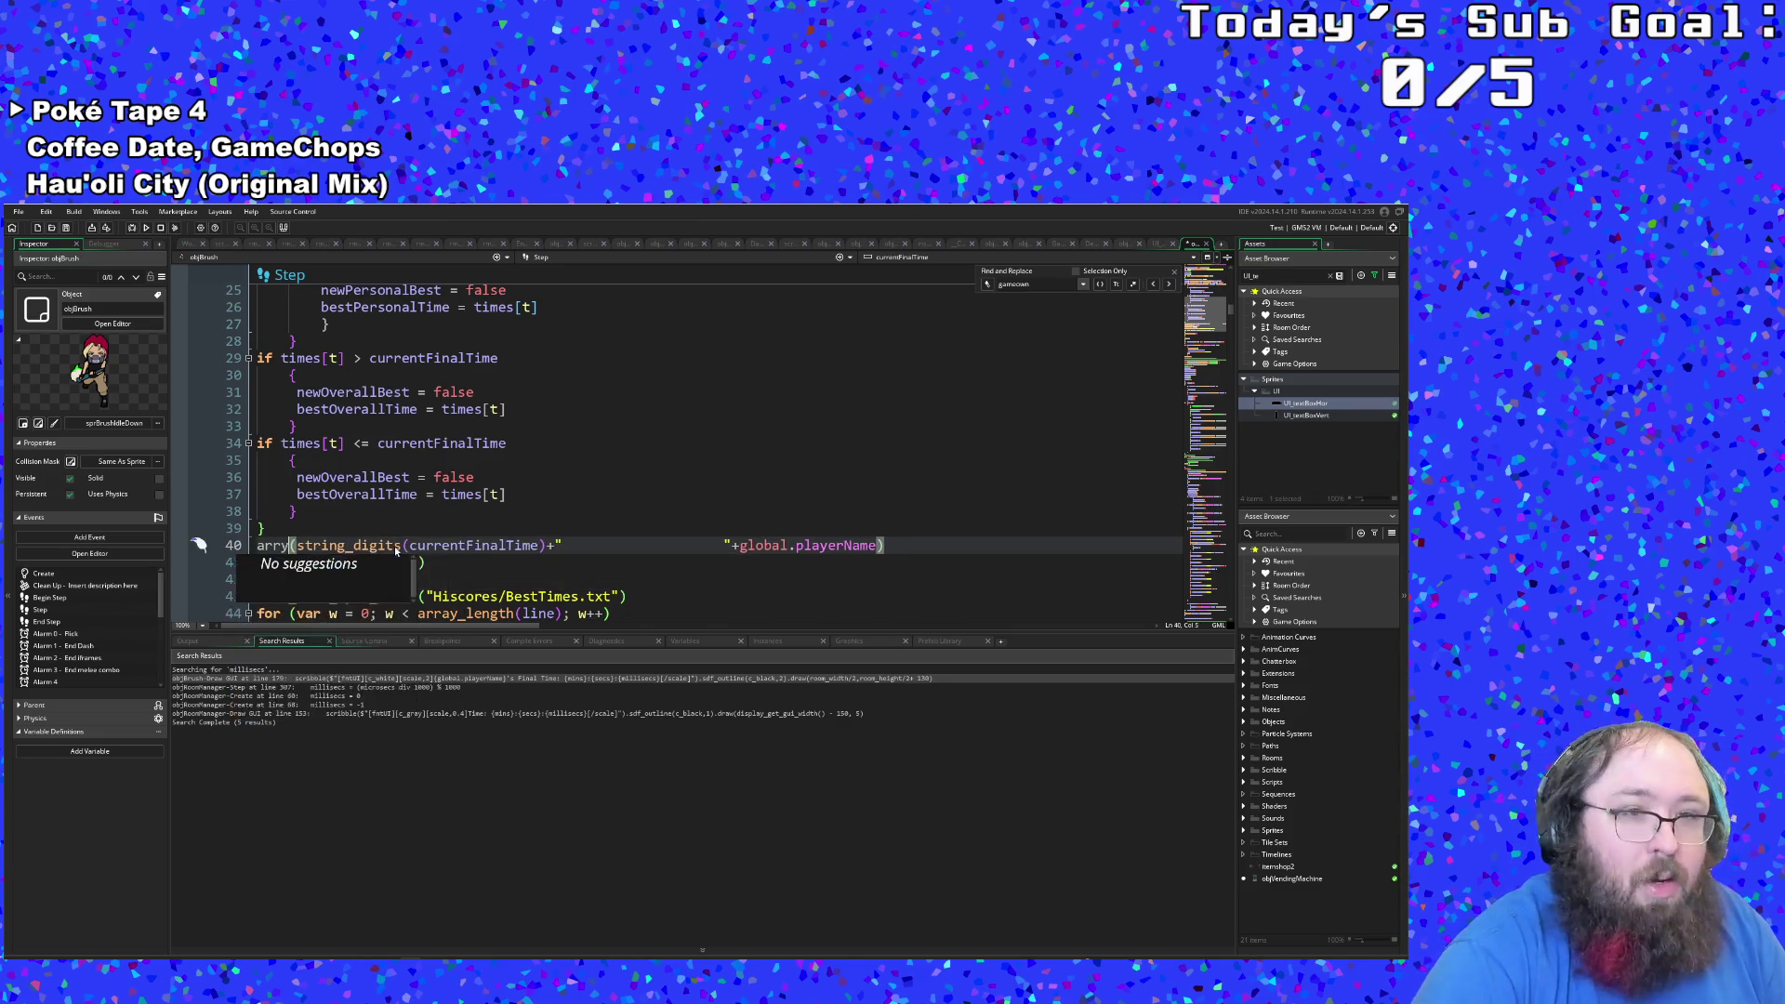
type("_pu")
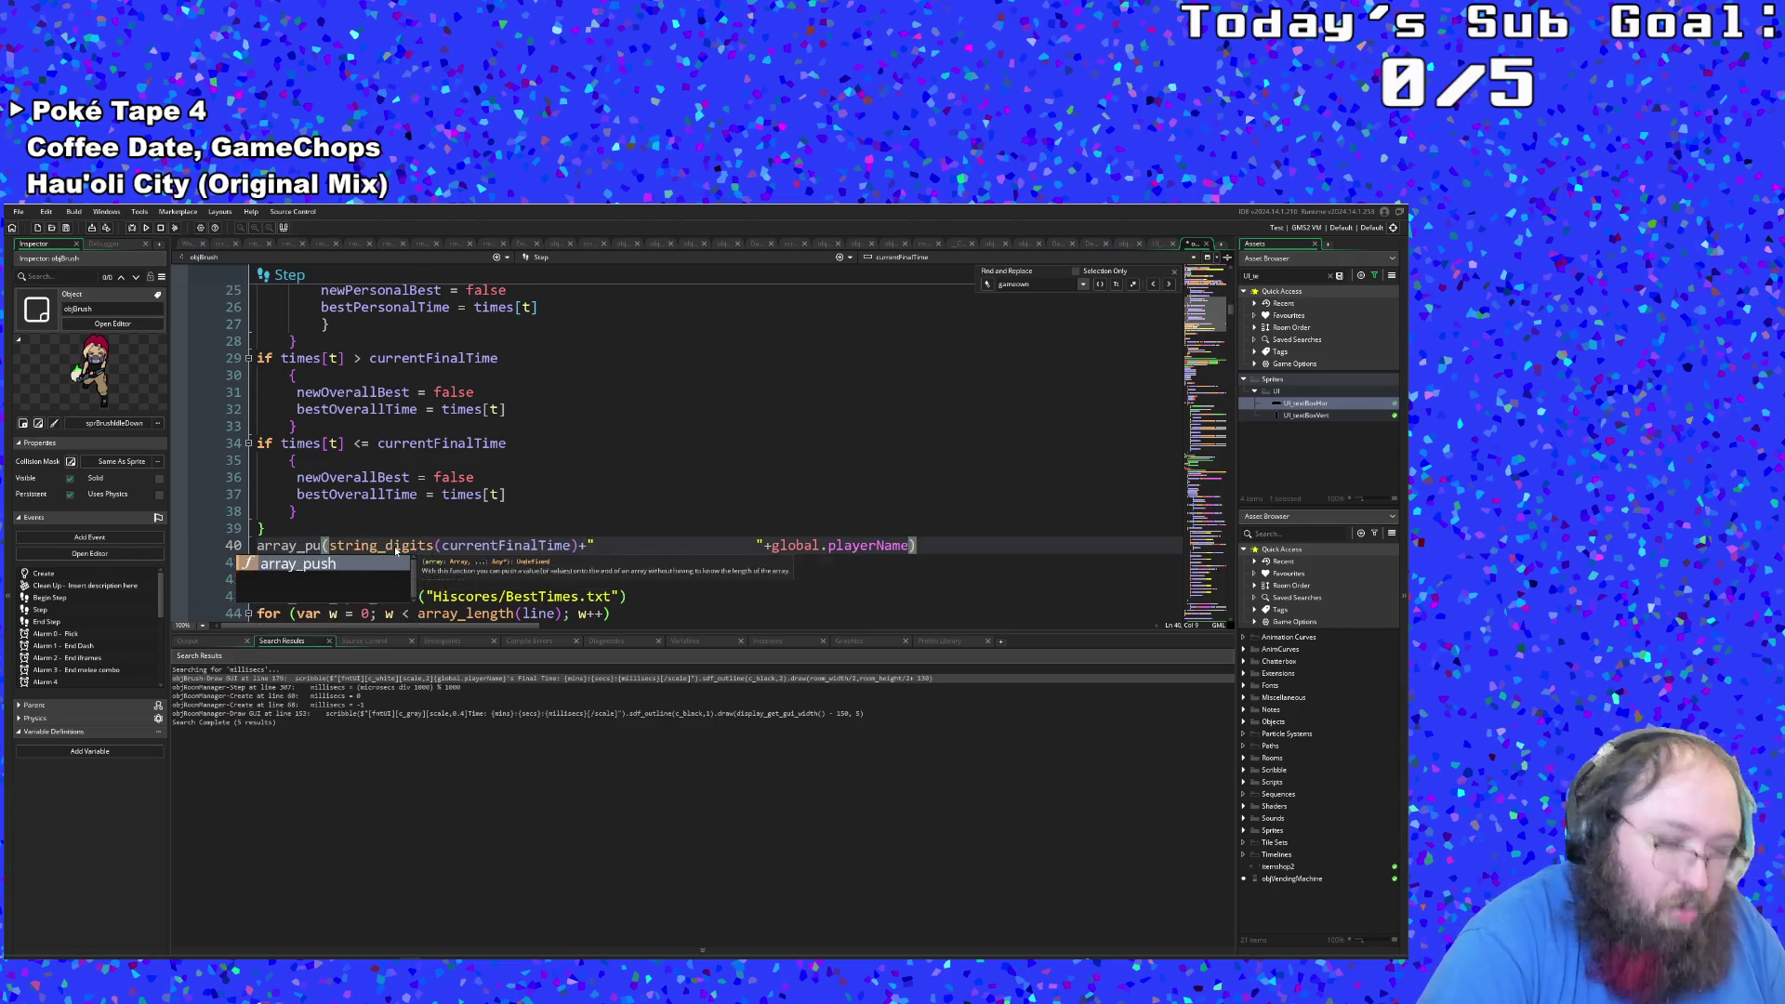
type("sh")
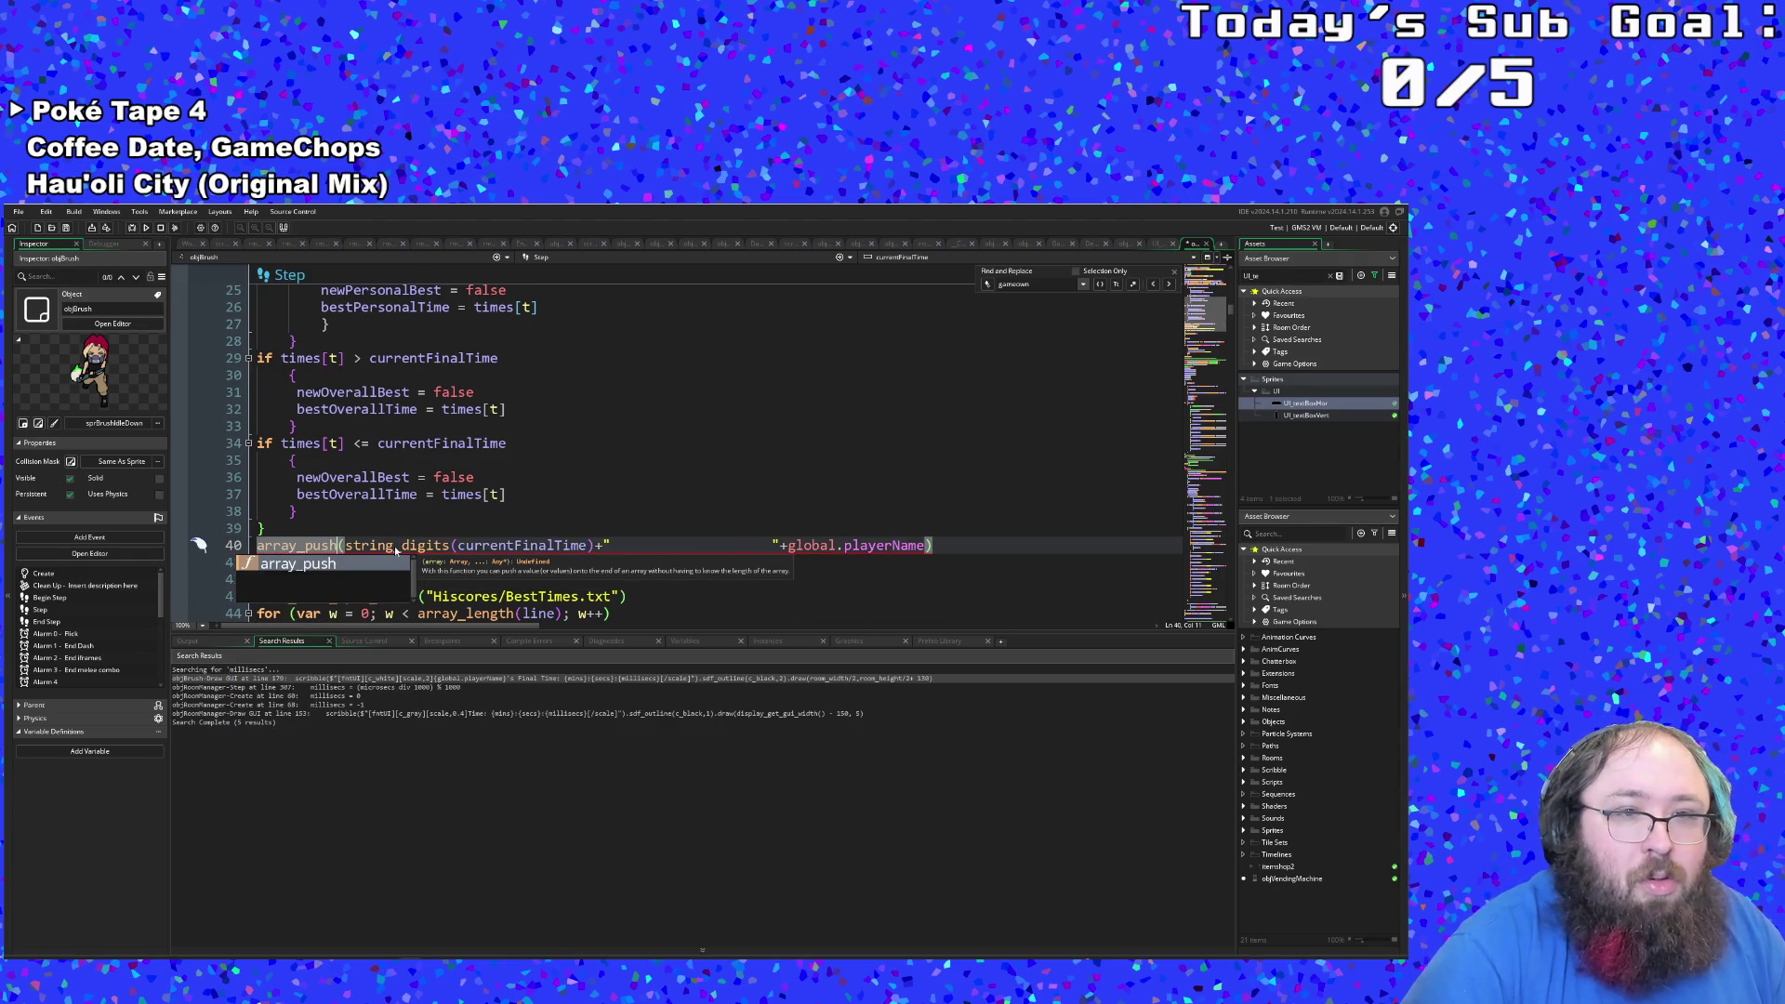
Step: Add line as array_push's first argument, checking array_sort(line,true) below
key("Right")
key("Left")
key("Right")
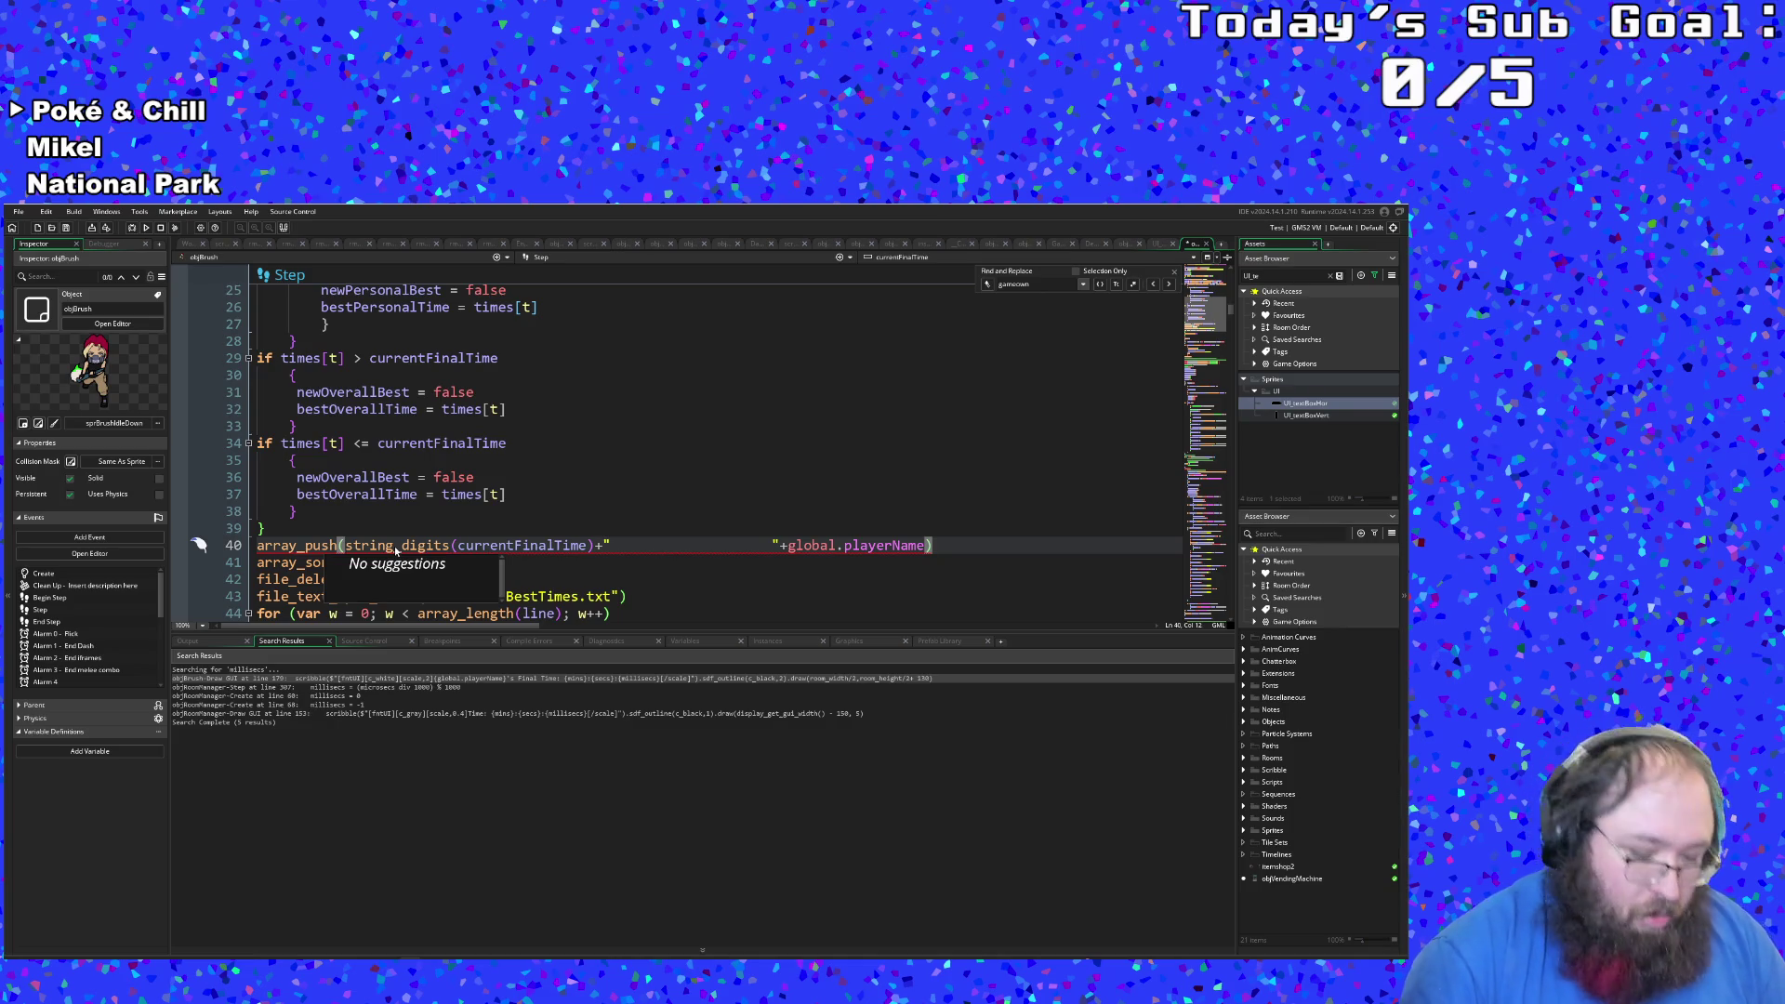
type("line,")
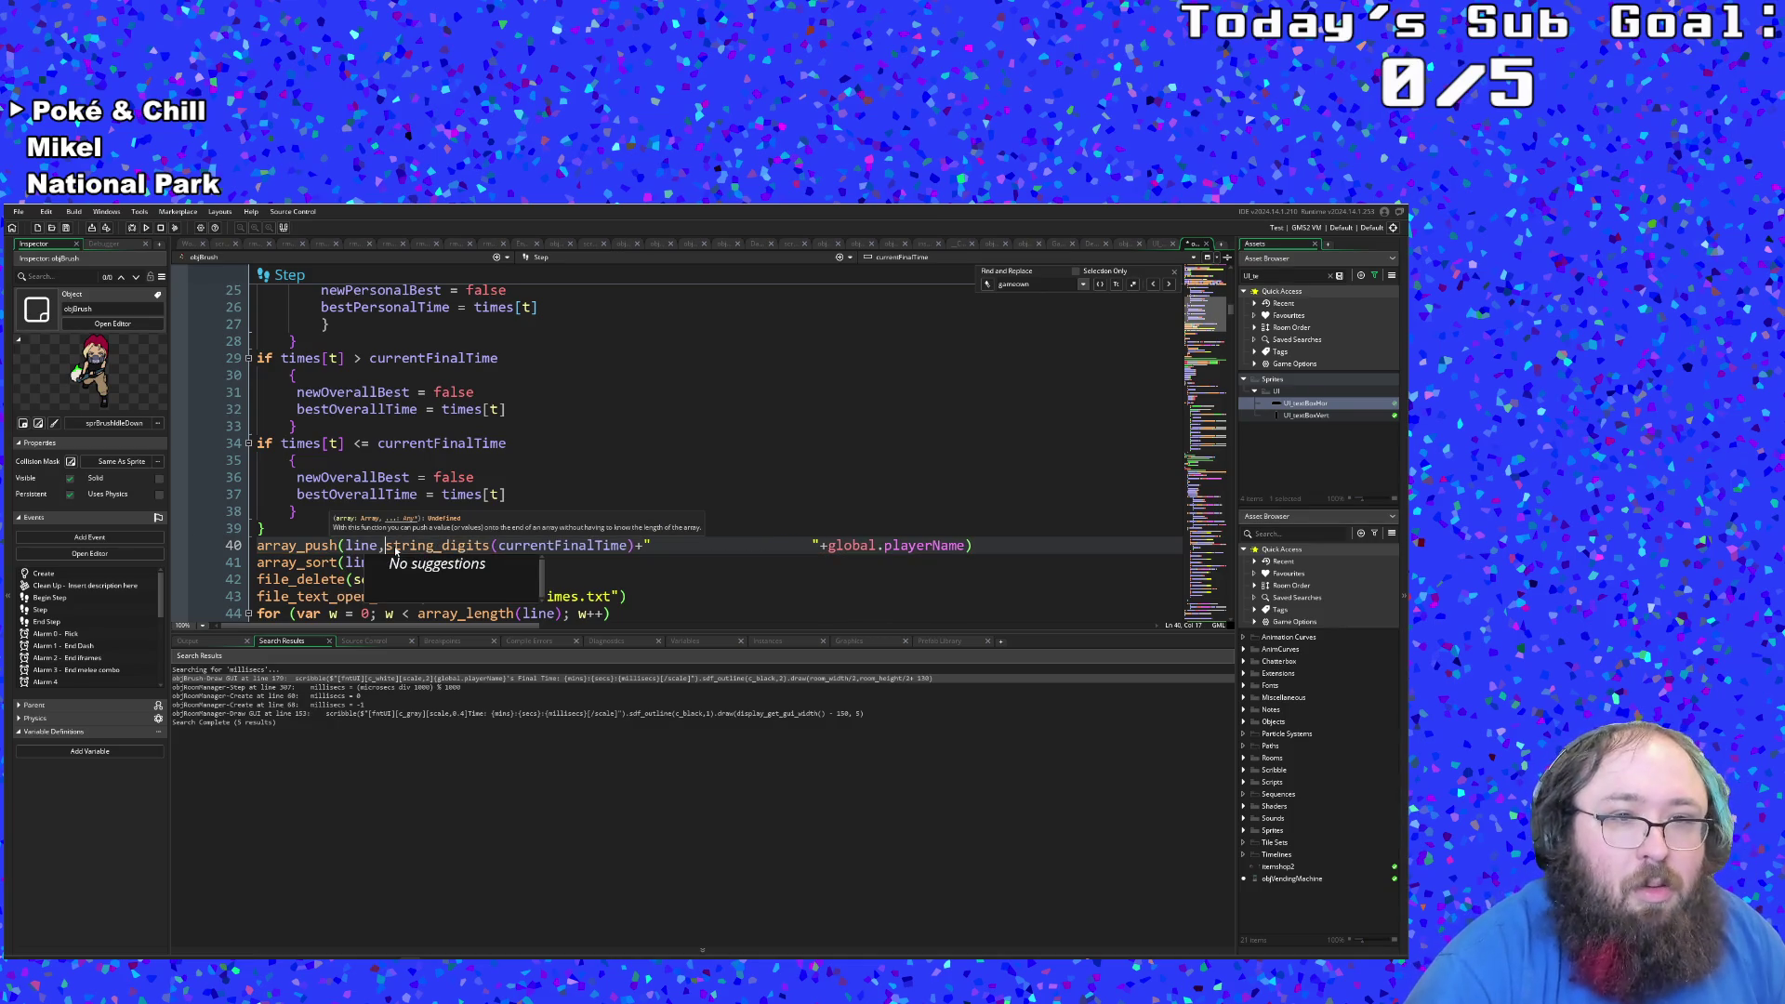
key("Escape")
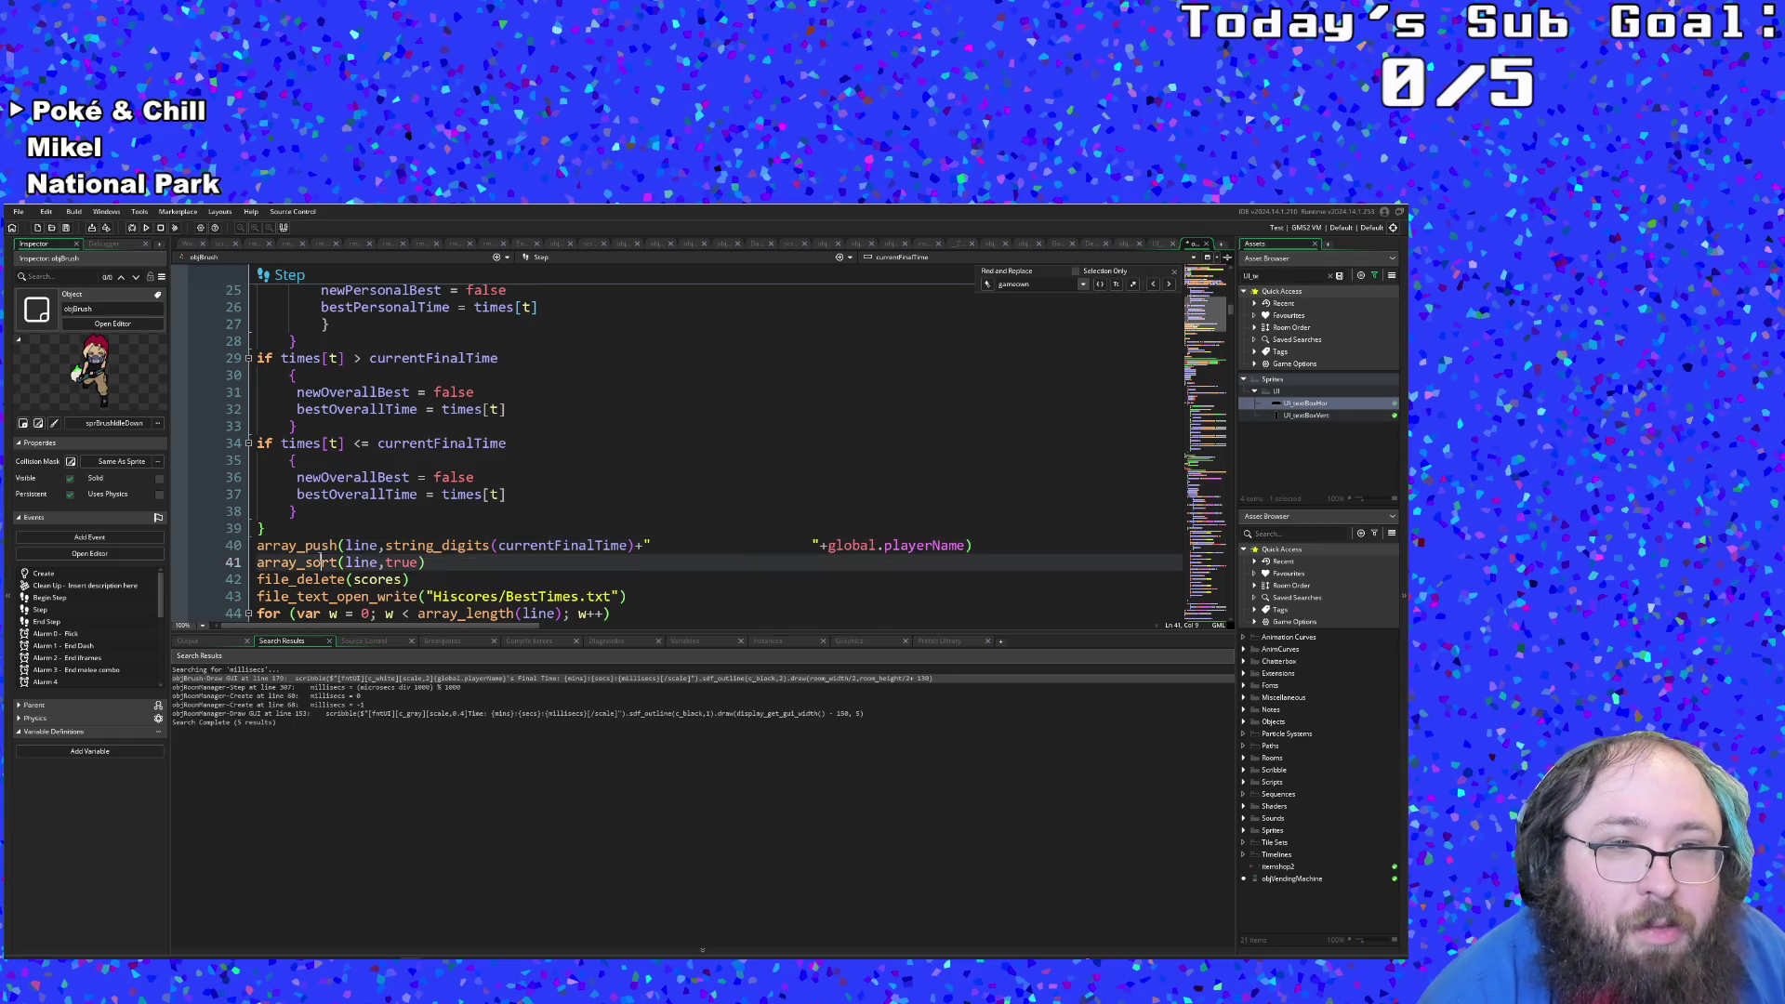
left_click(402, 562)
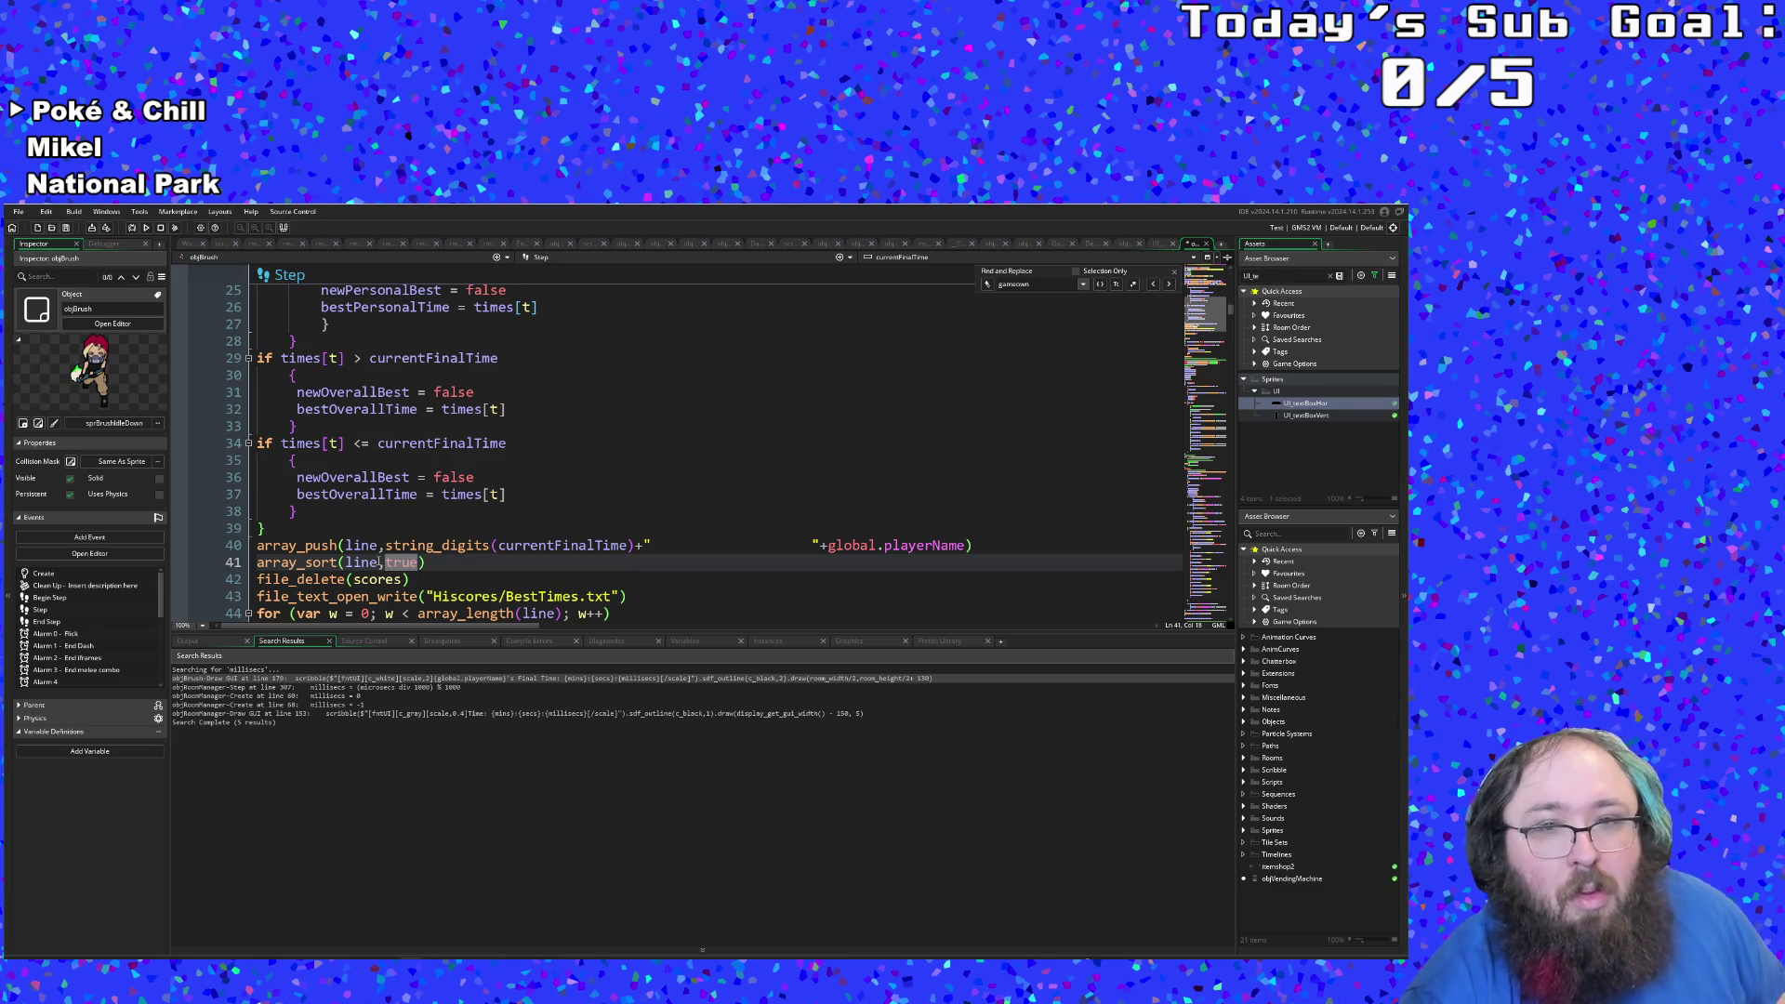
left_click(381, 563)
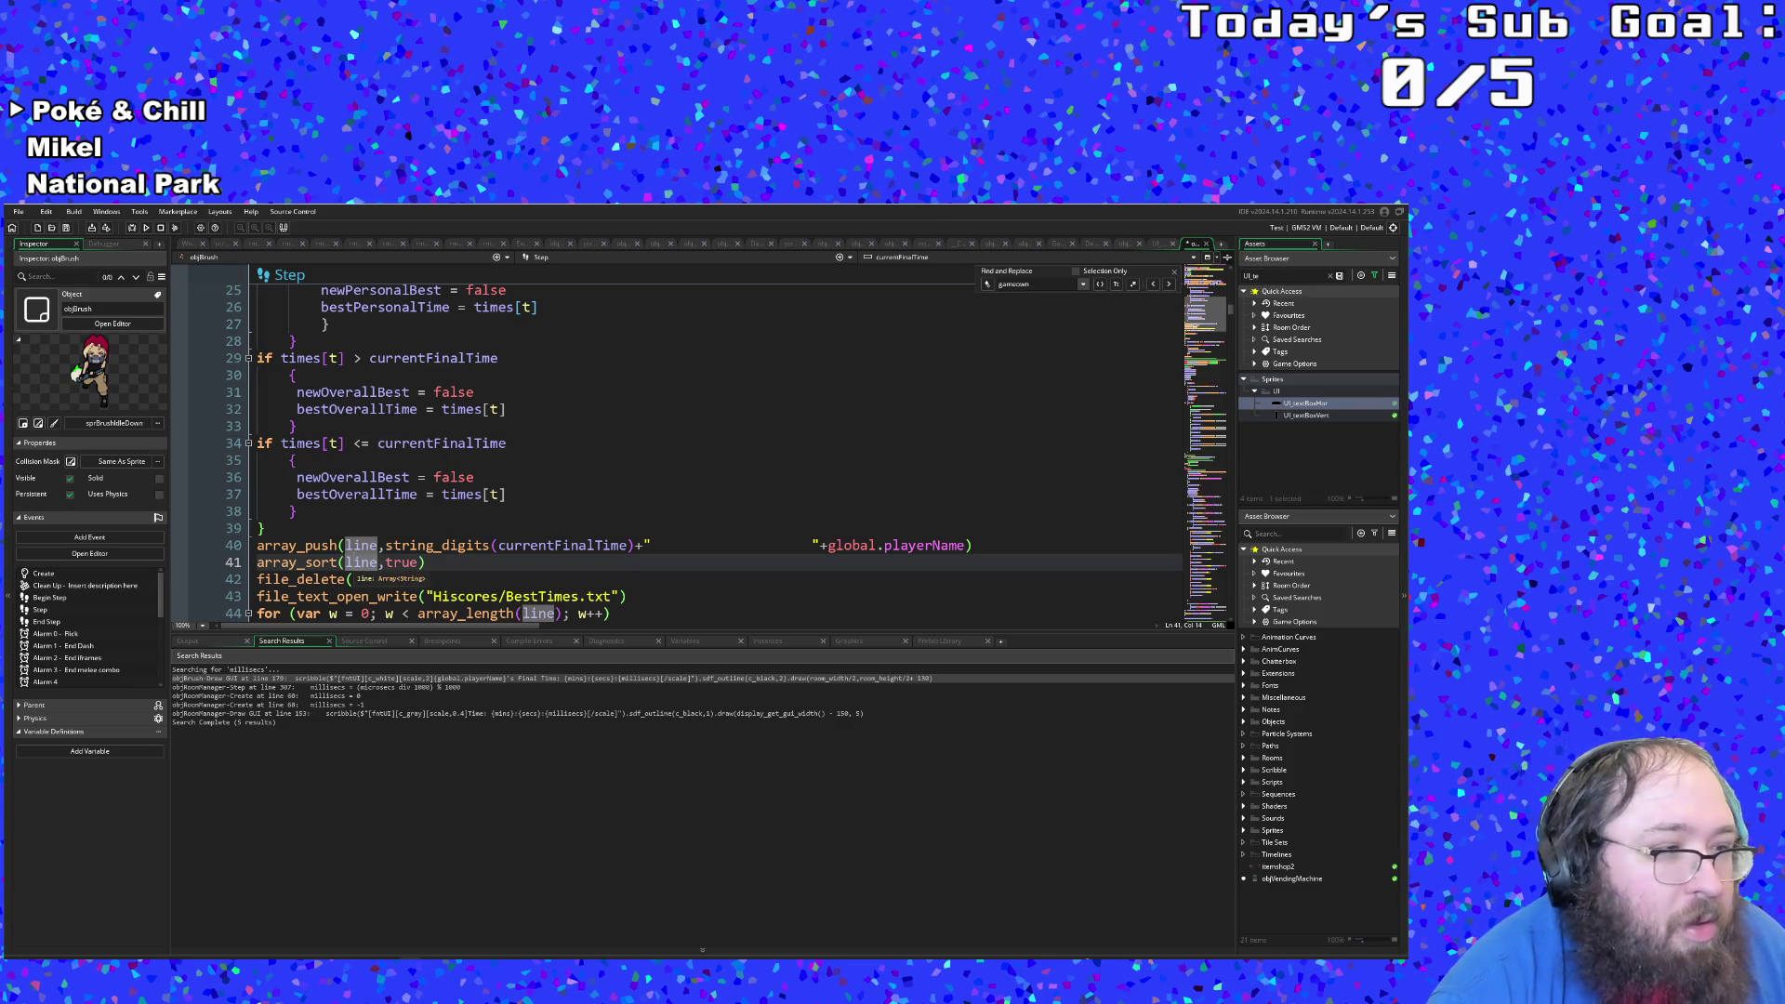
left_click(343, 563)
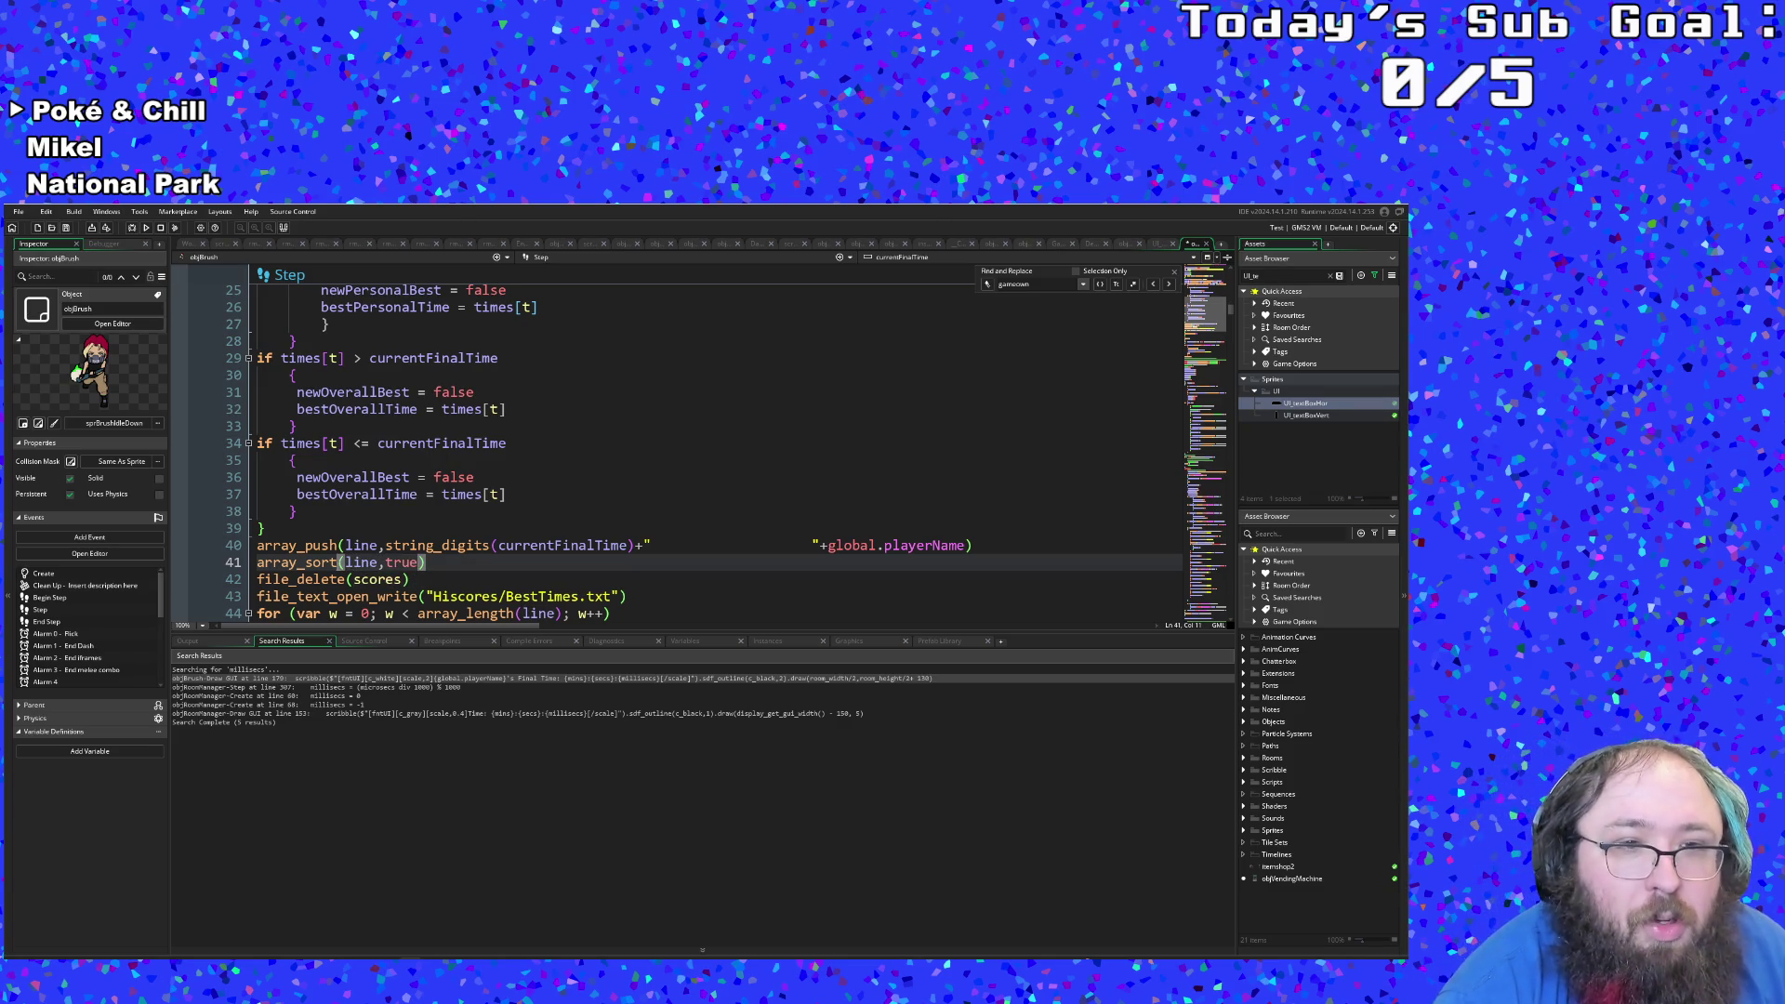
left_click(327, 563)
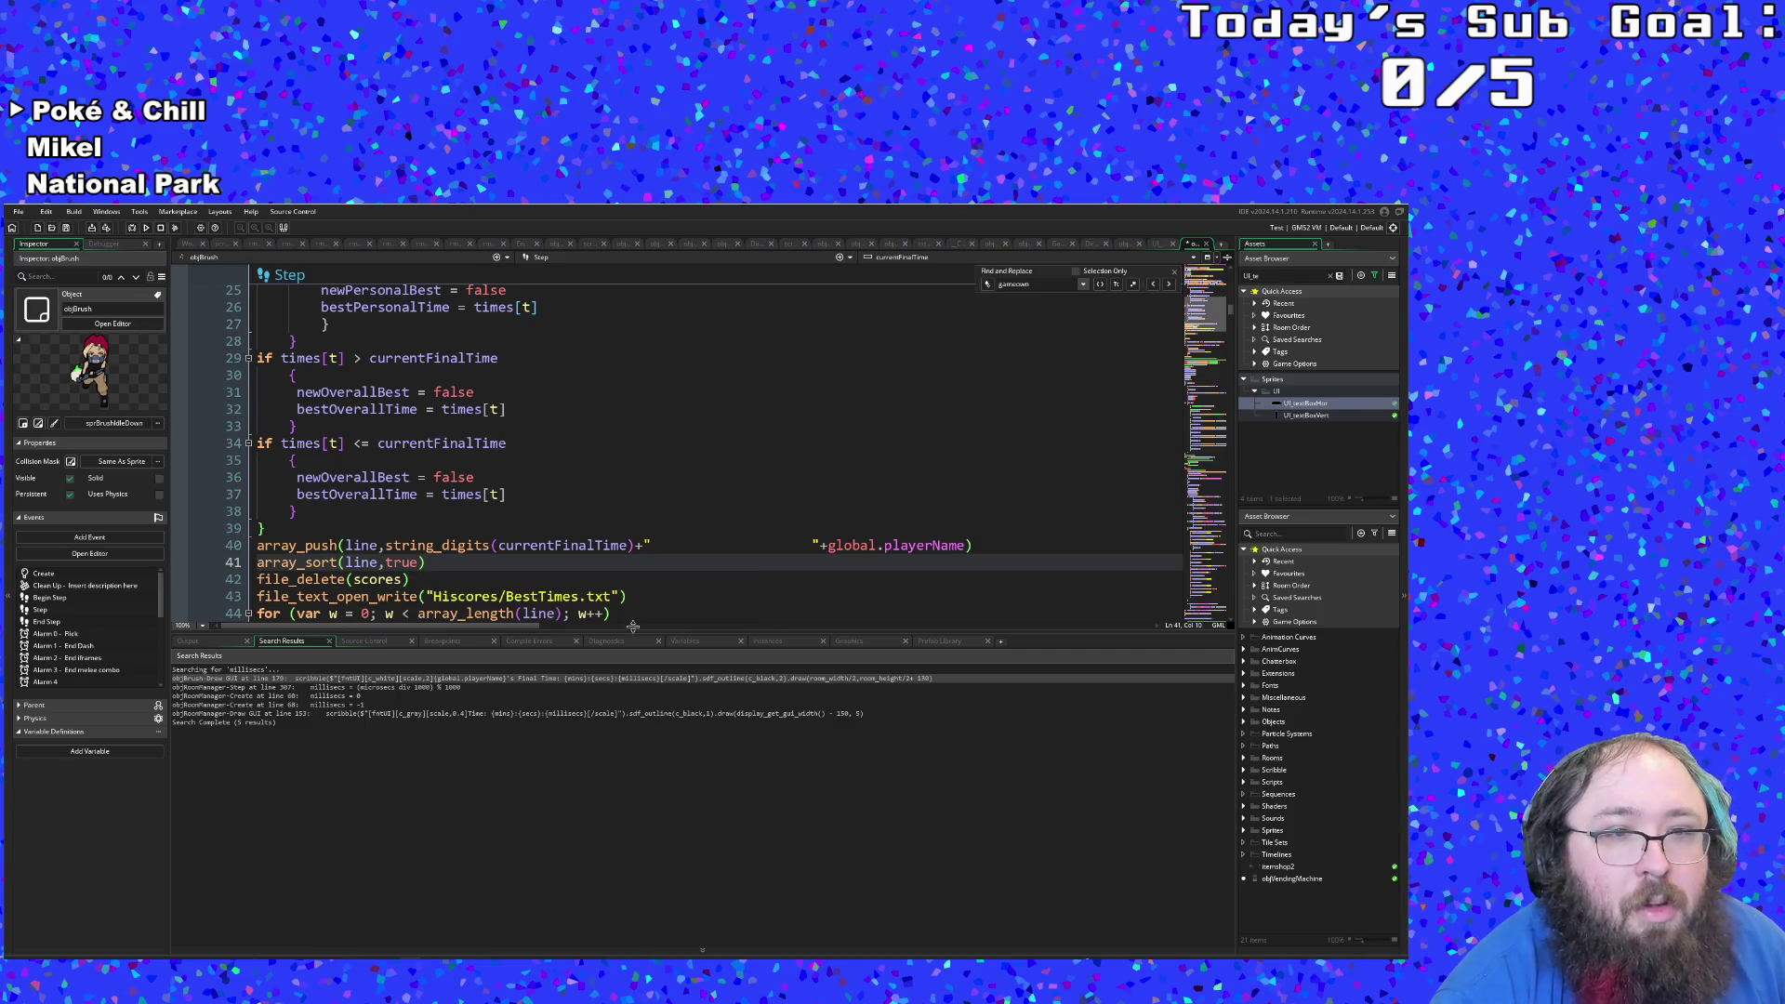
Step: Delete the extra line so array_sort(line,true) directly follows array_push
left_click(982, 545)
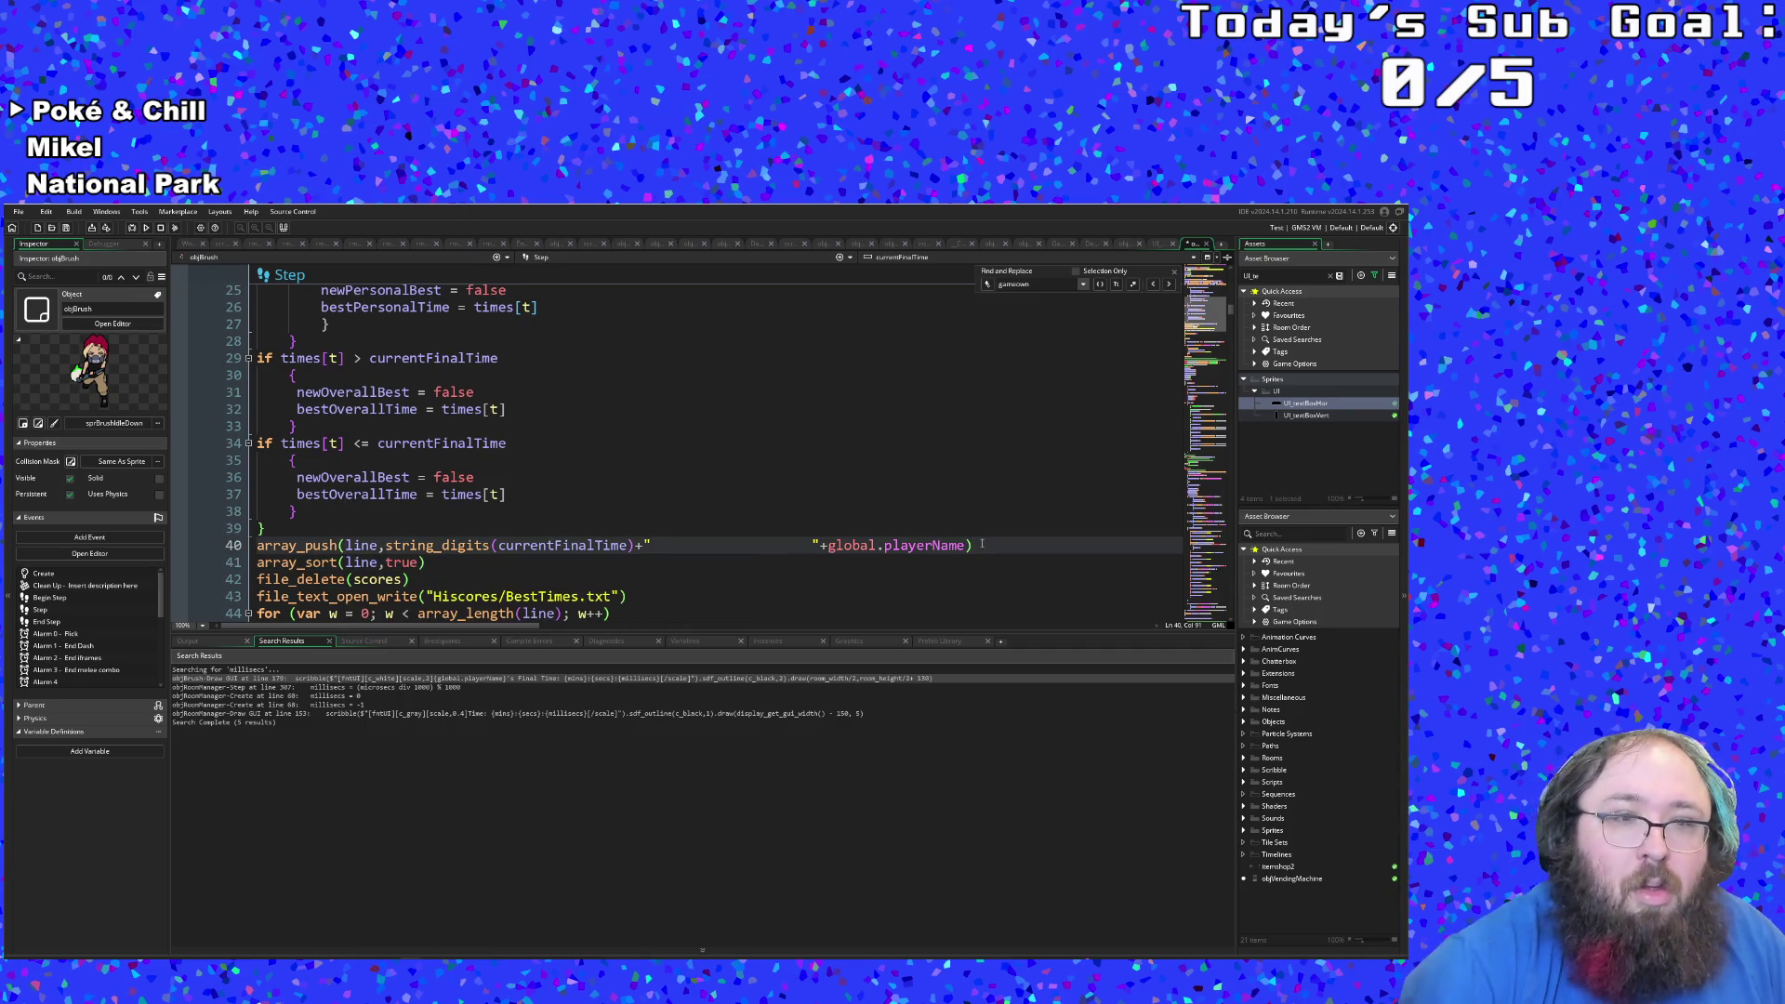
key("Return")
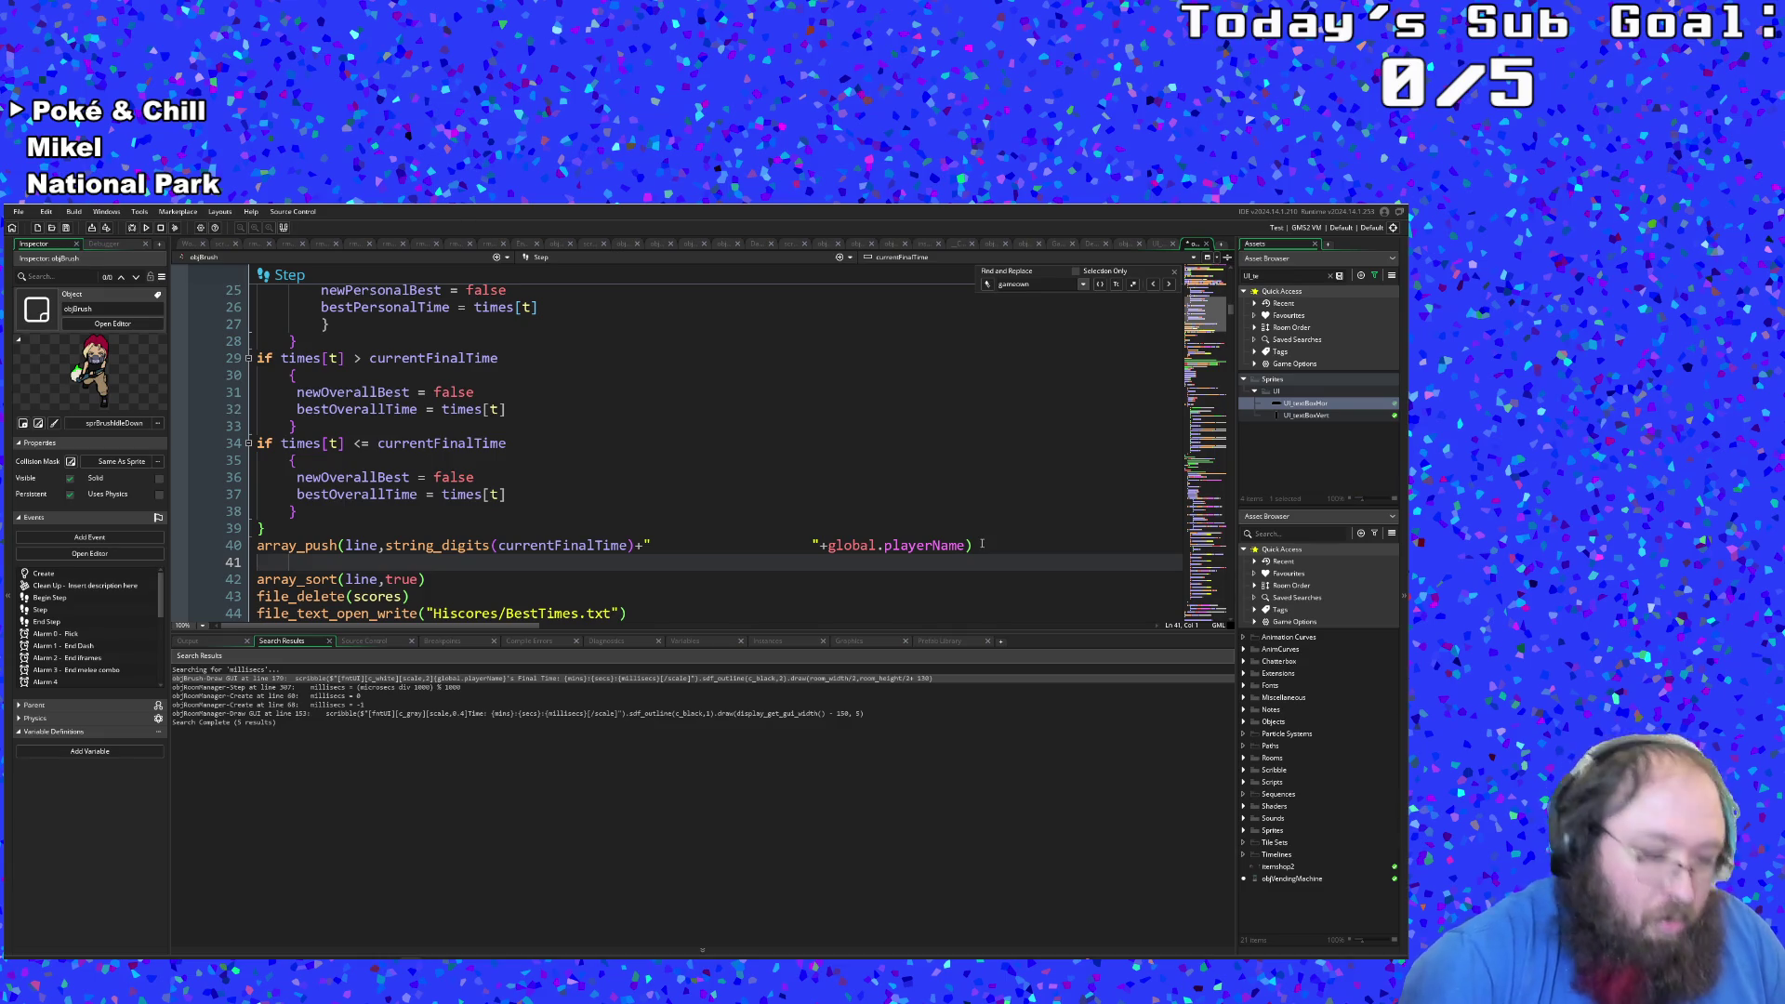
type("array")
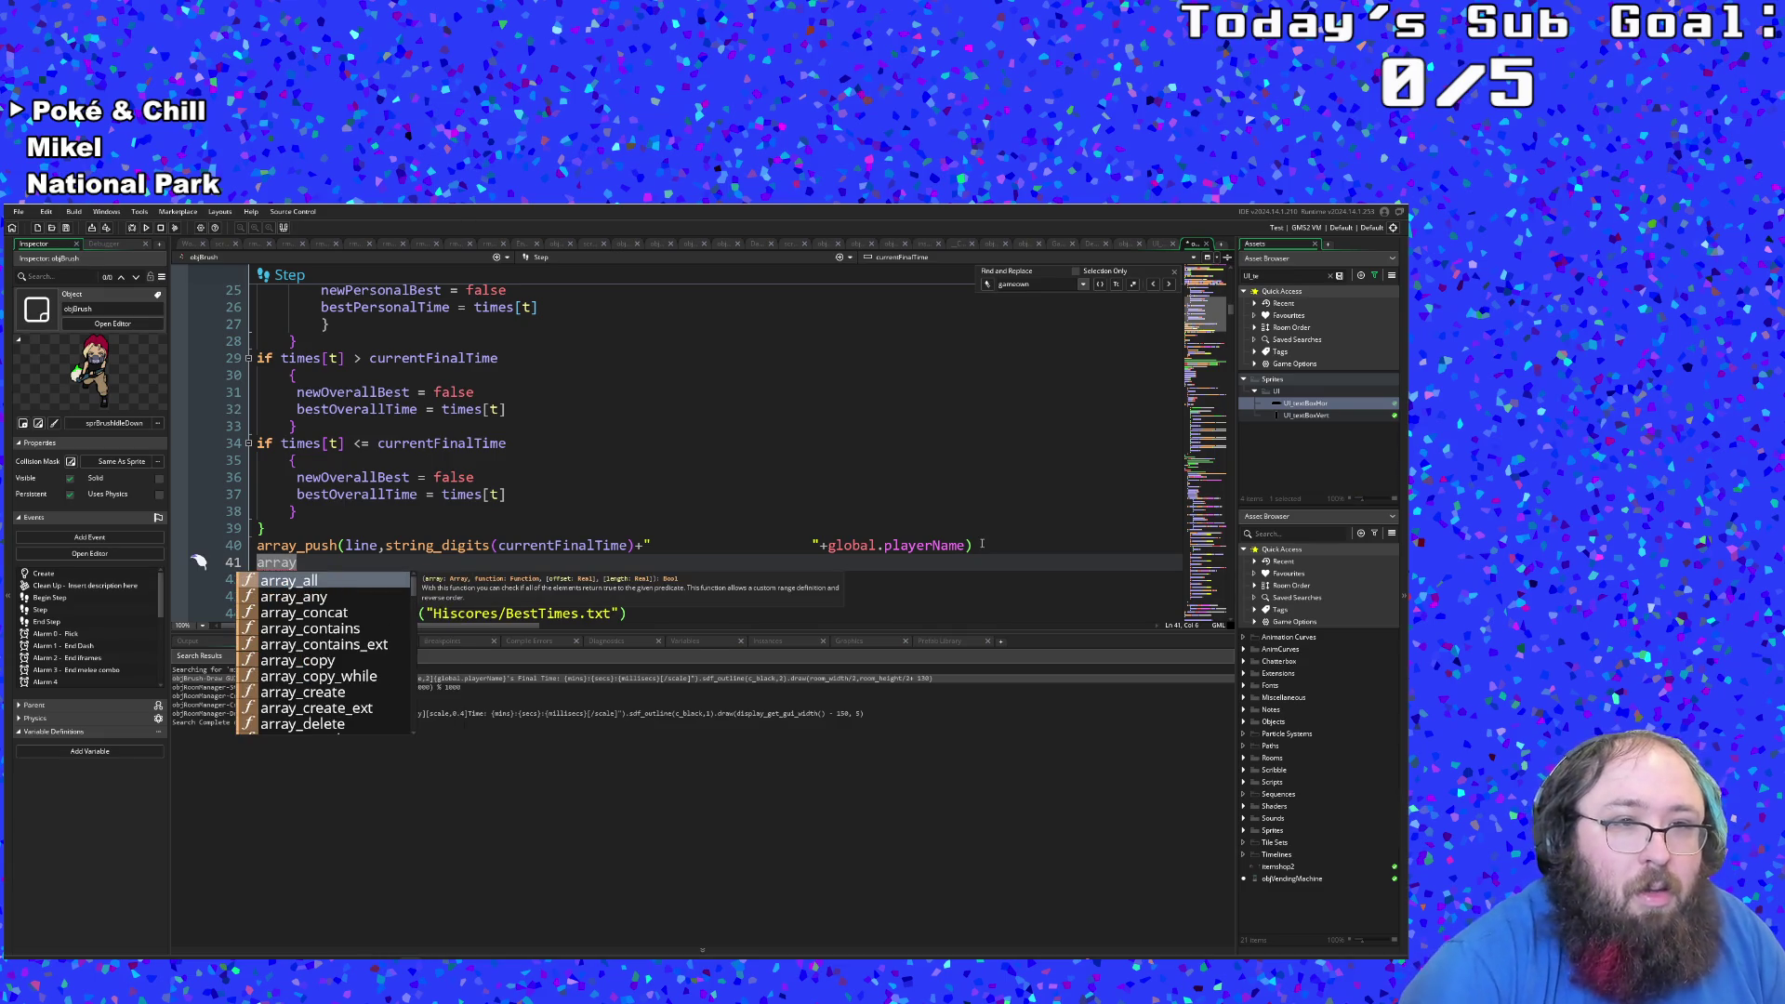
type("_ps")
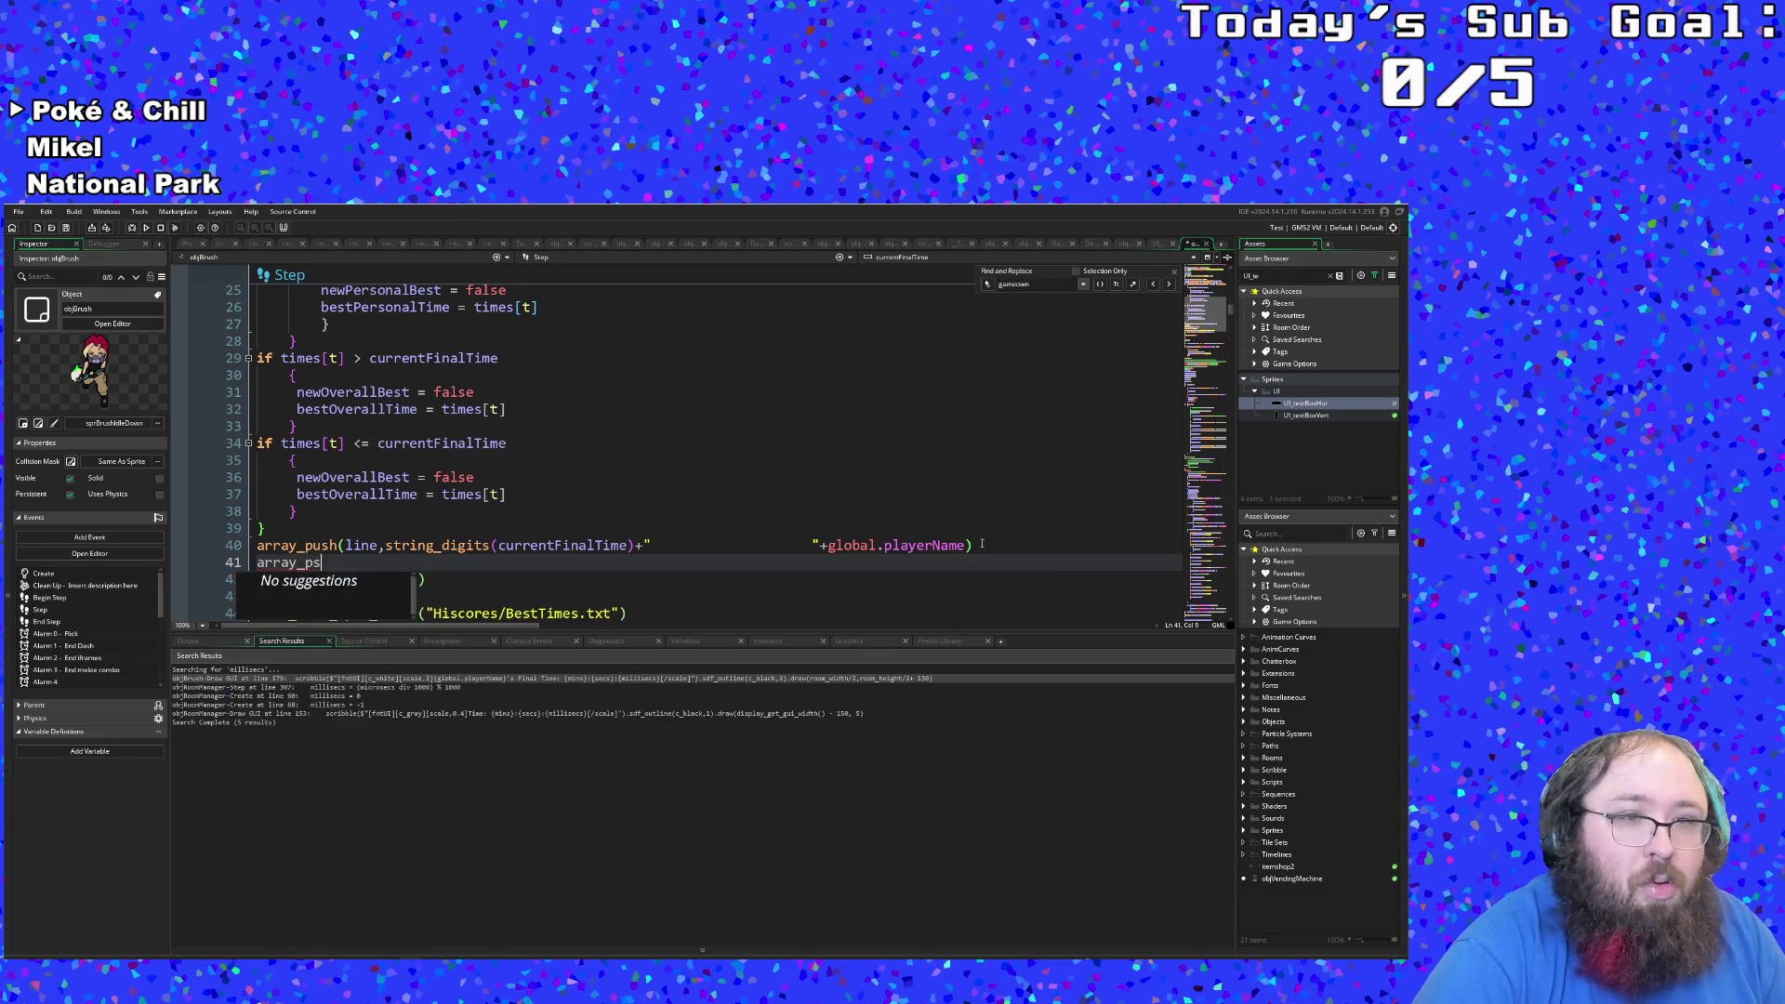
key("BackSpace")
key("BackSpace")
key("BackSpace")
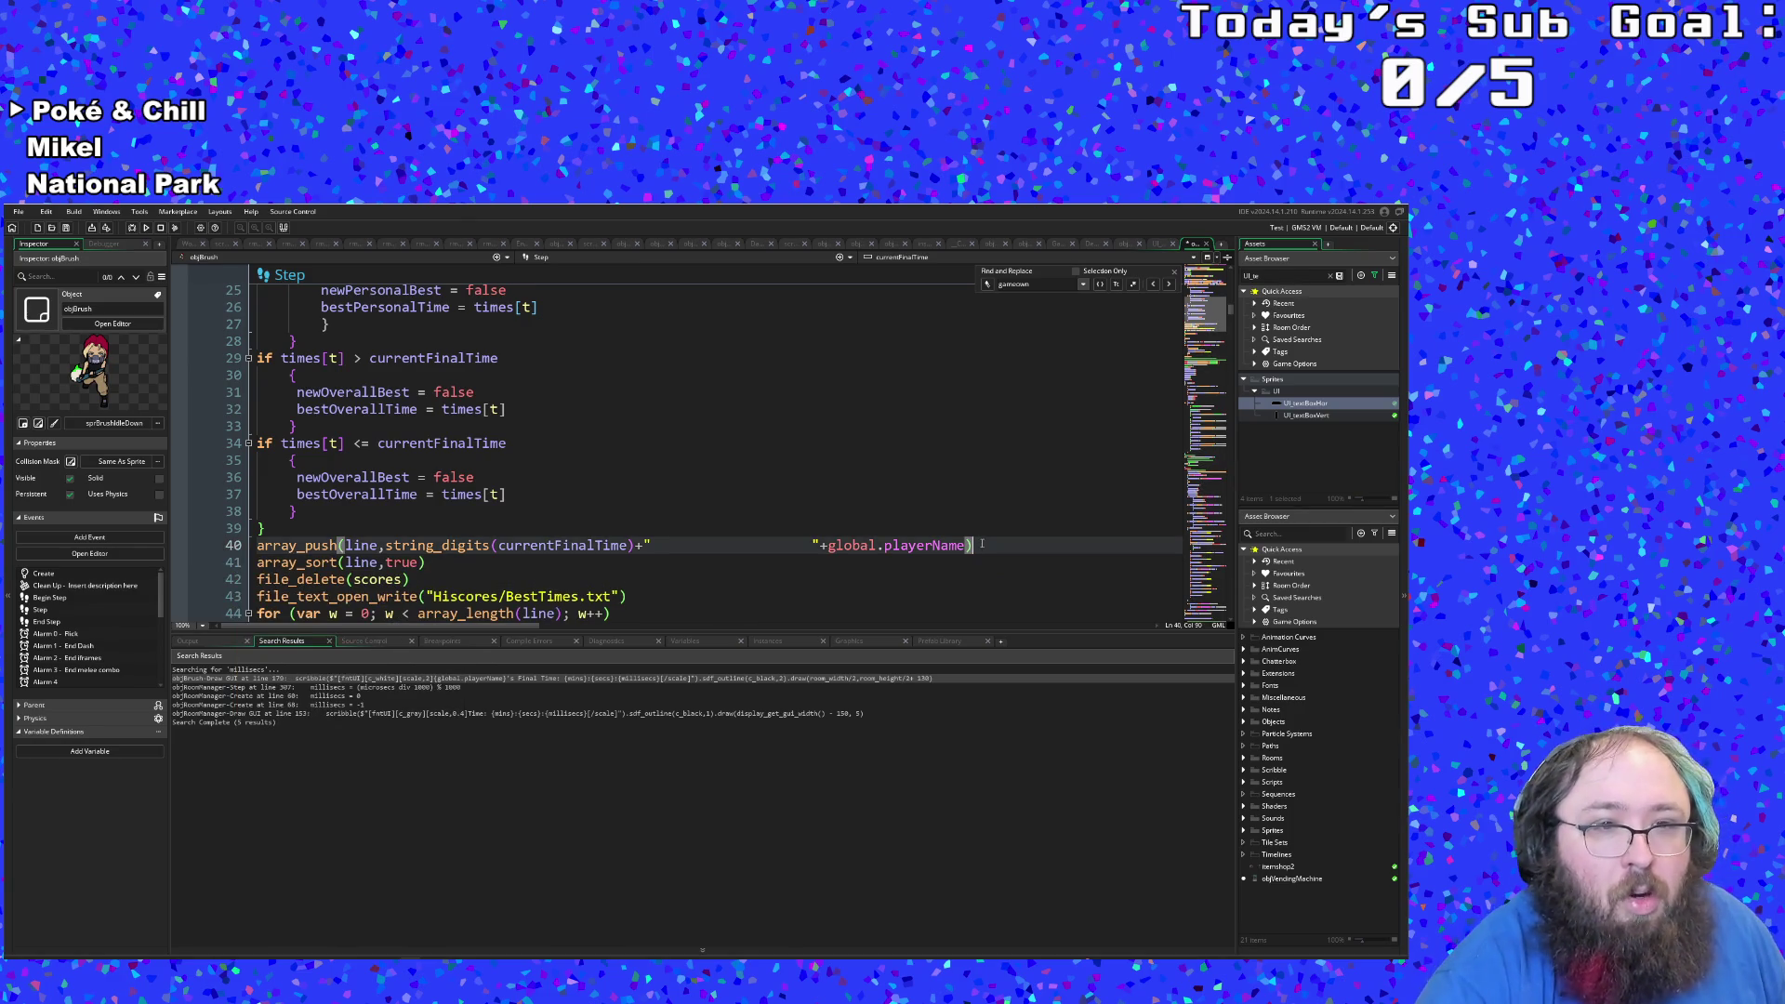
left_click(437, 596)
left_click(416, 578)
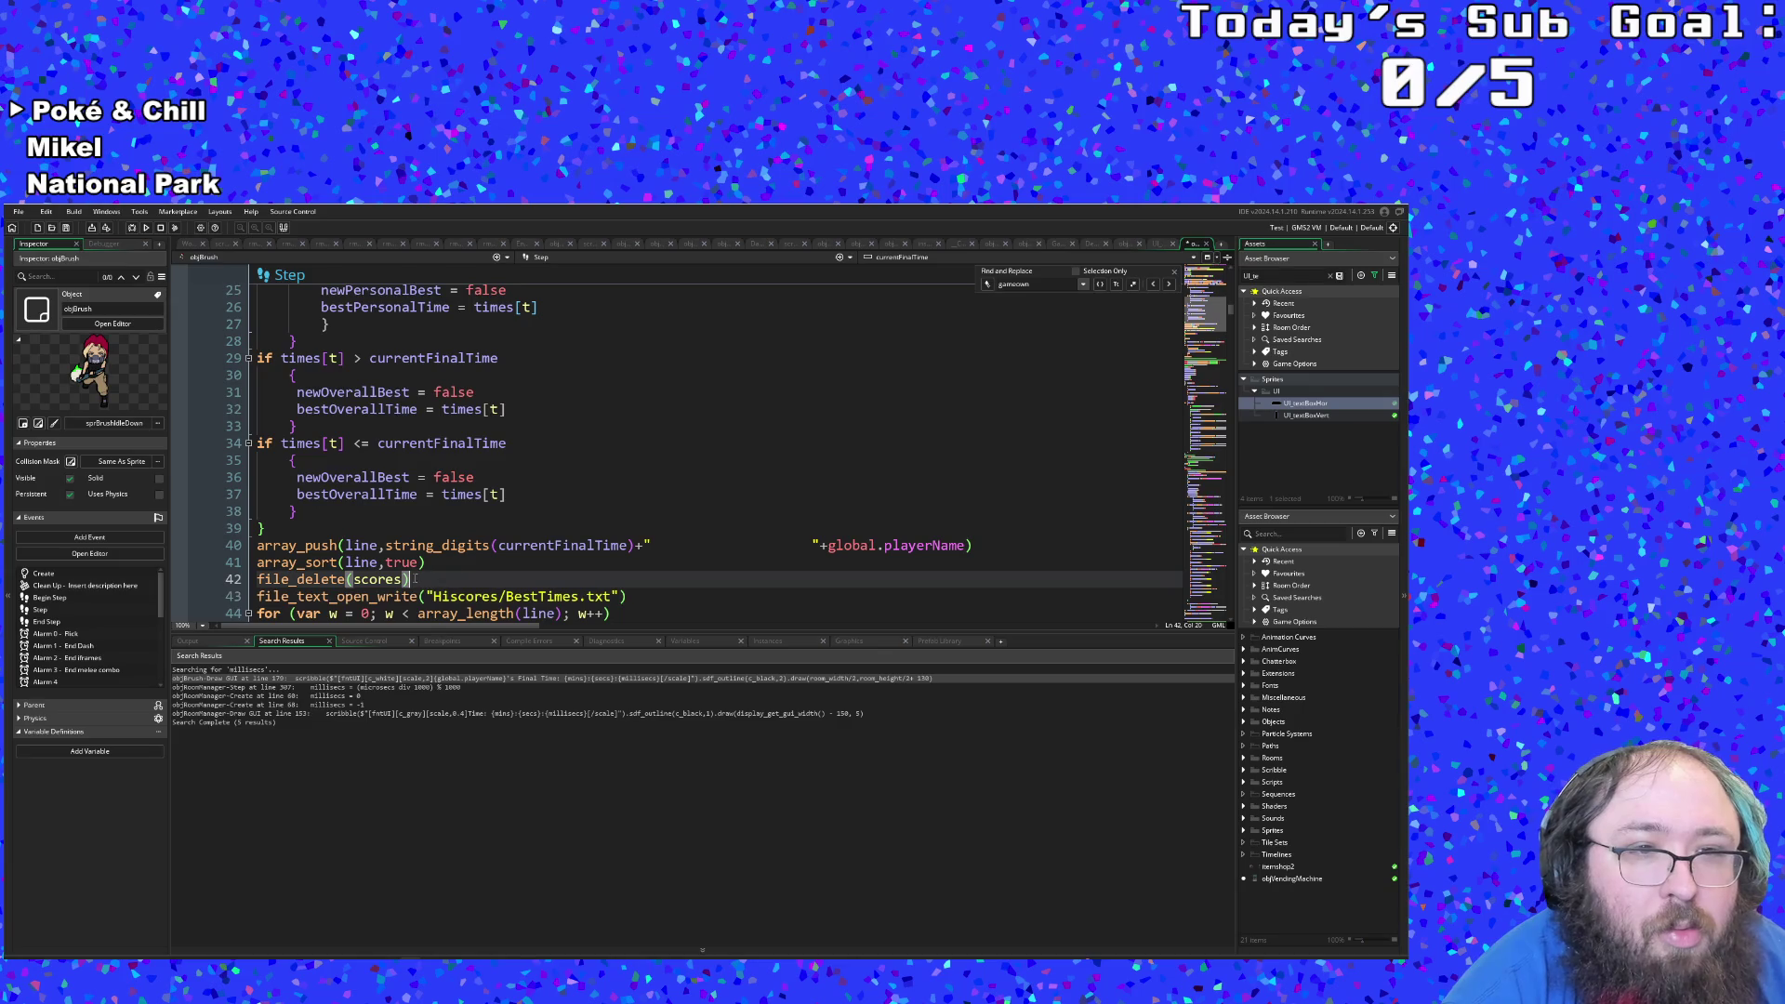
left_click(428, 562)
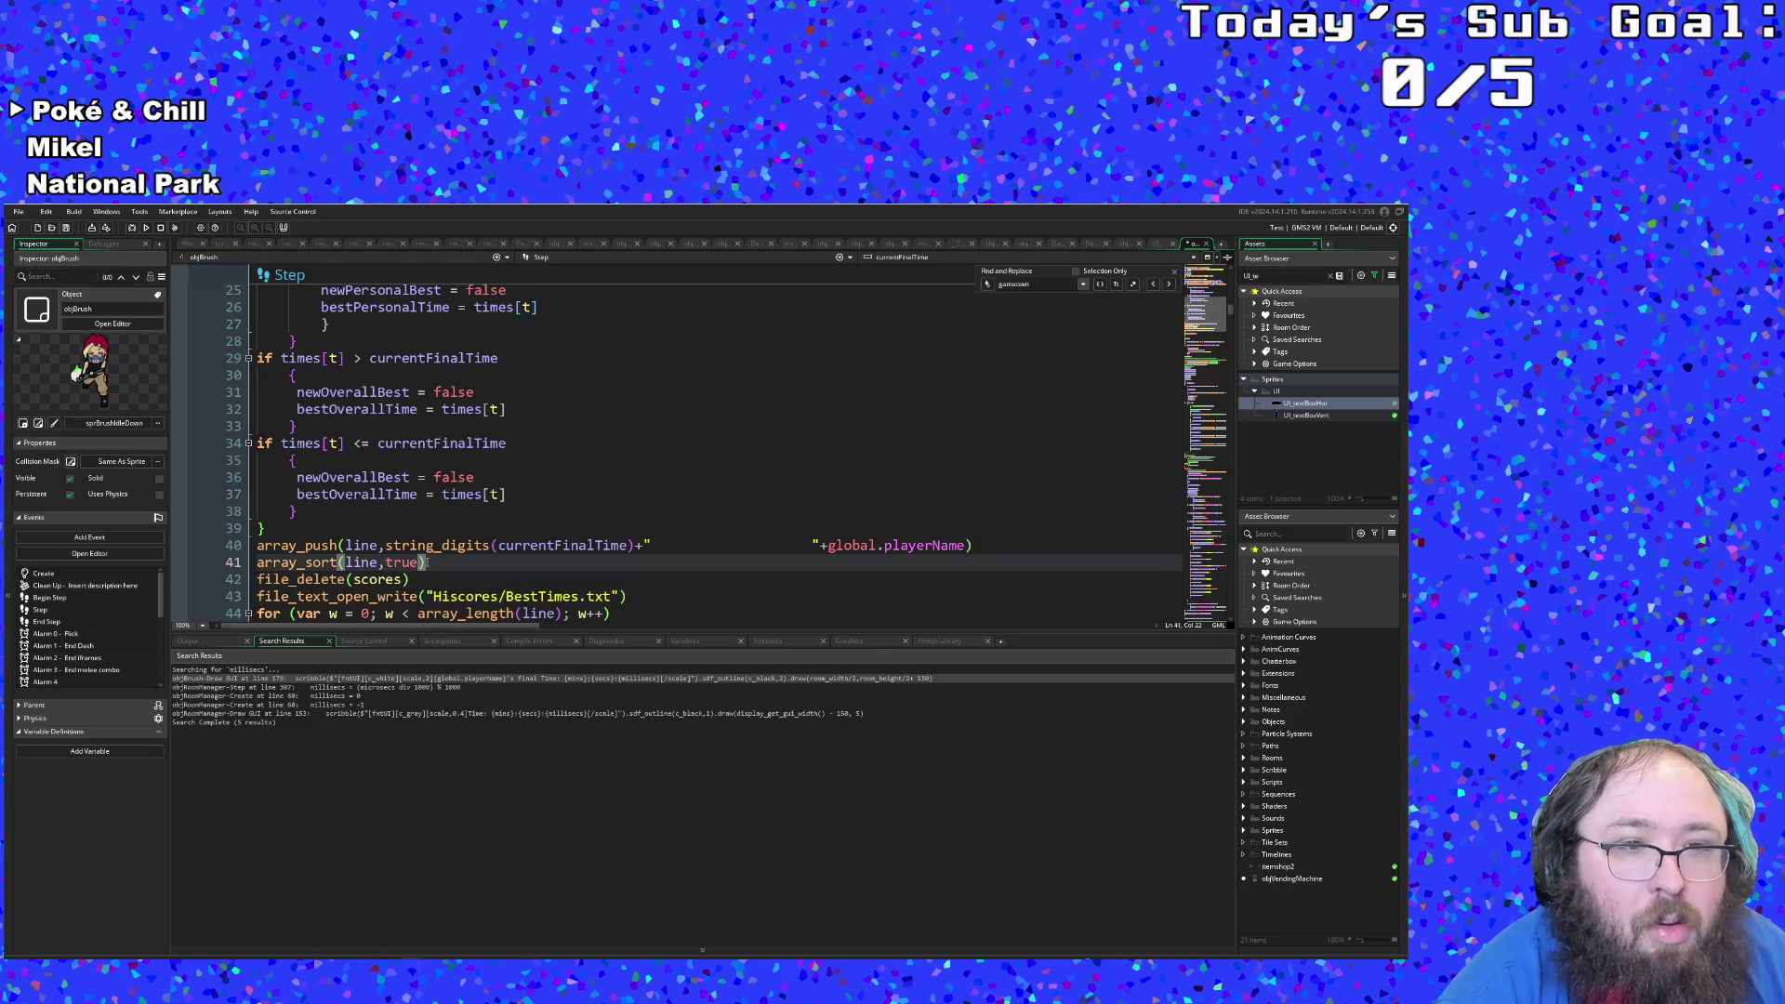
left_click(967, 547)
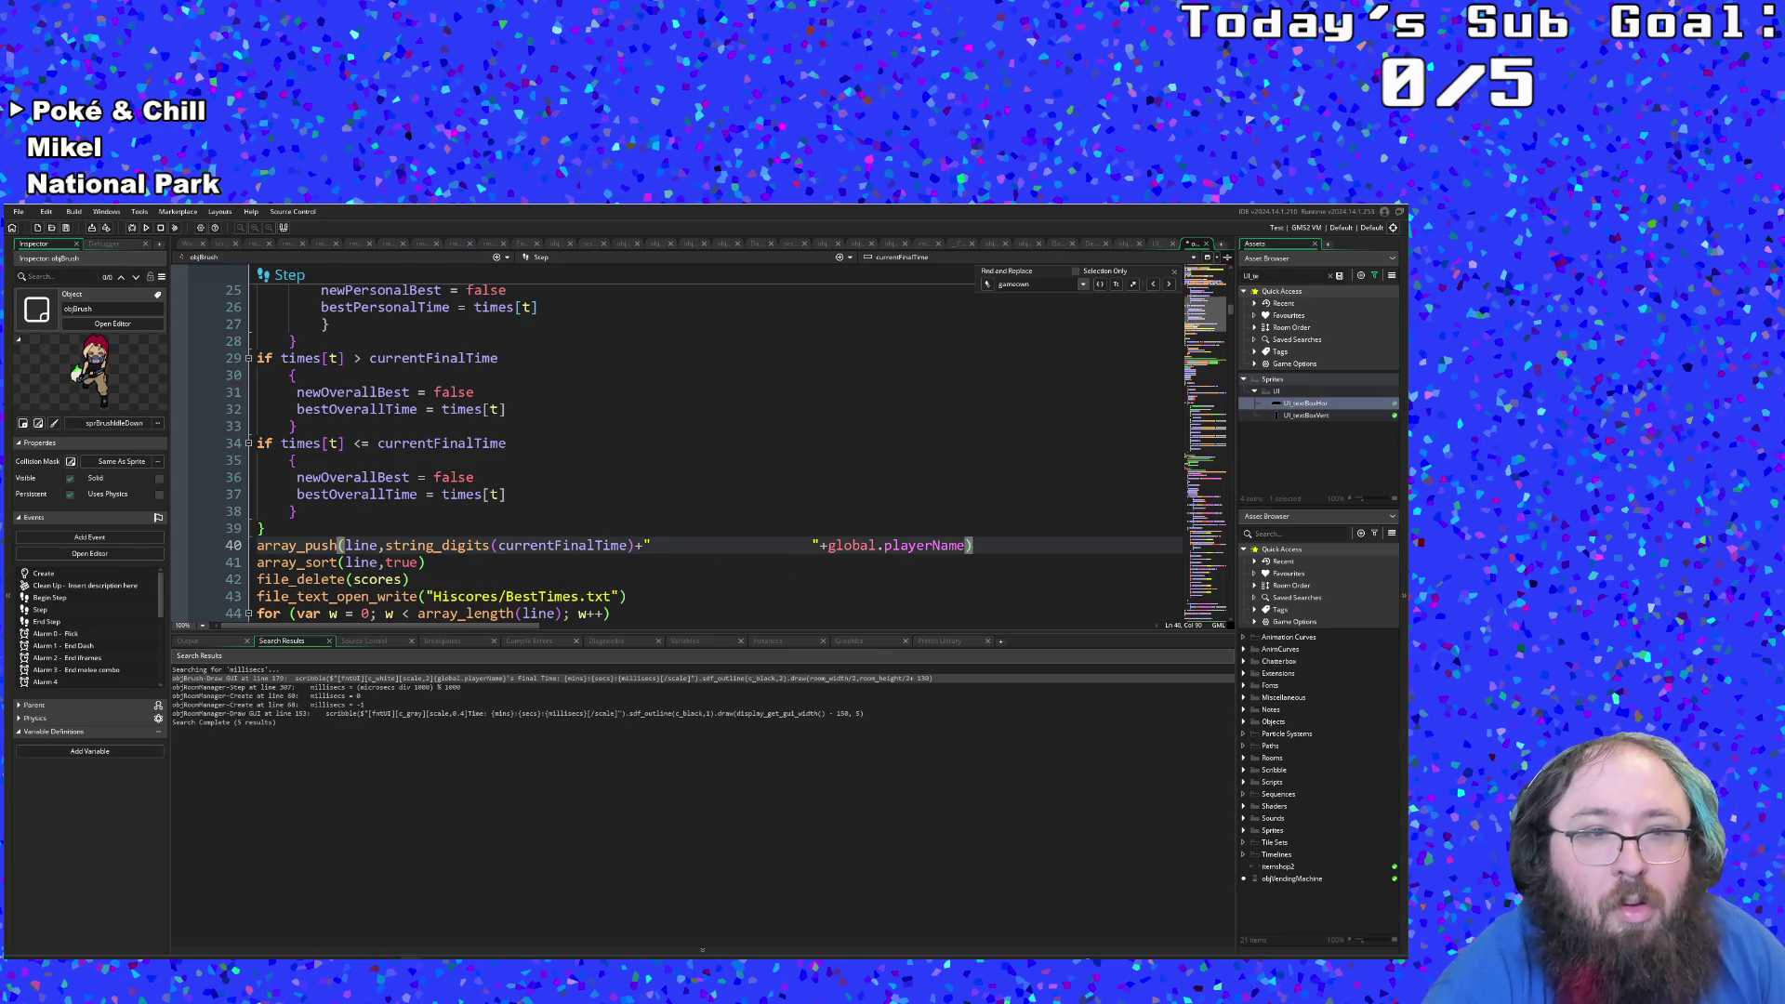
key("Return")
left_click(971, 546)
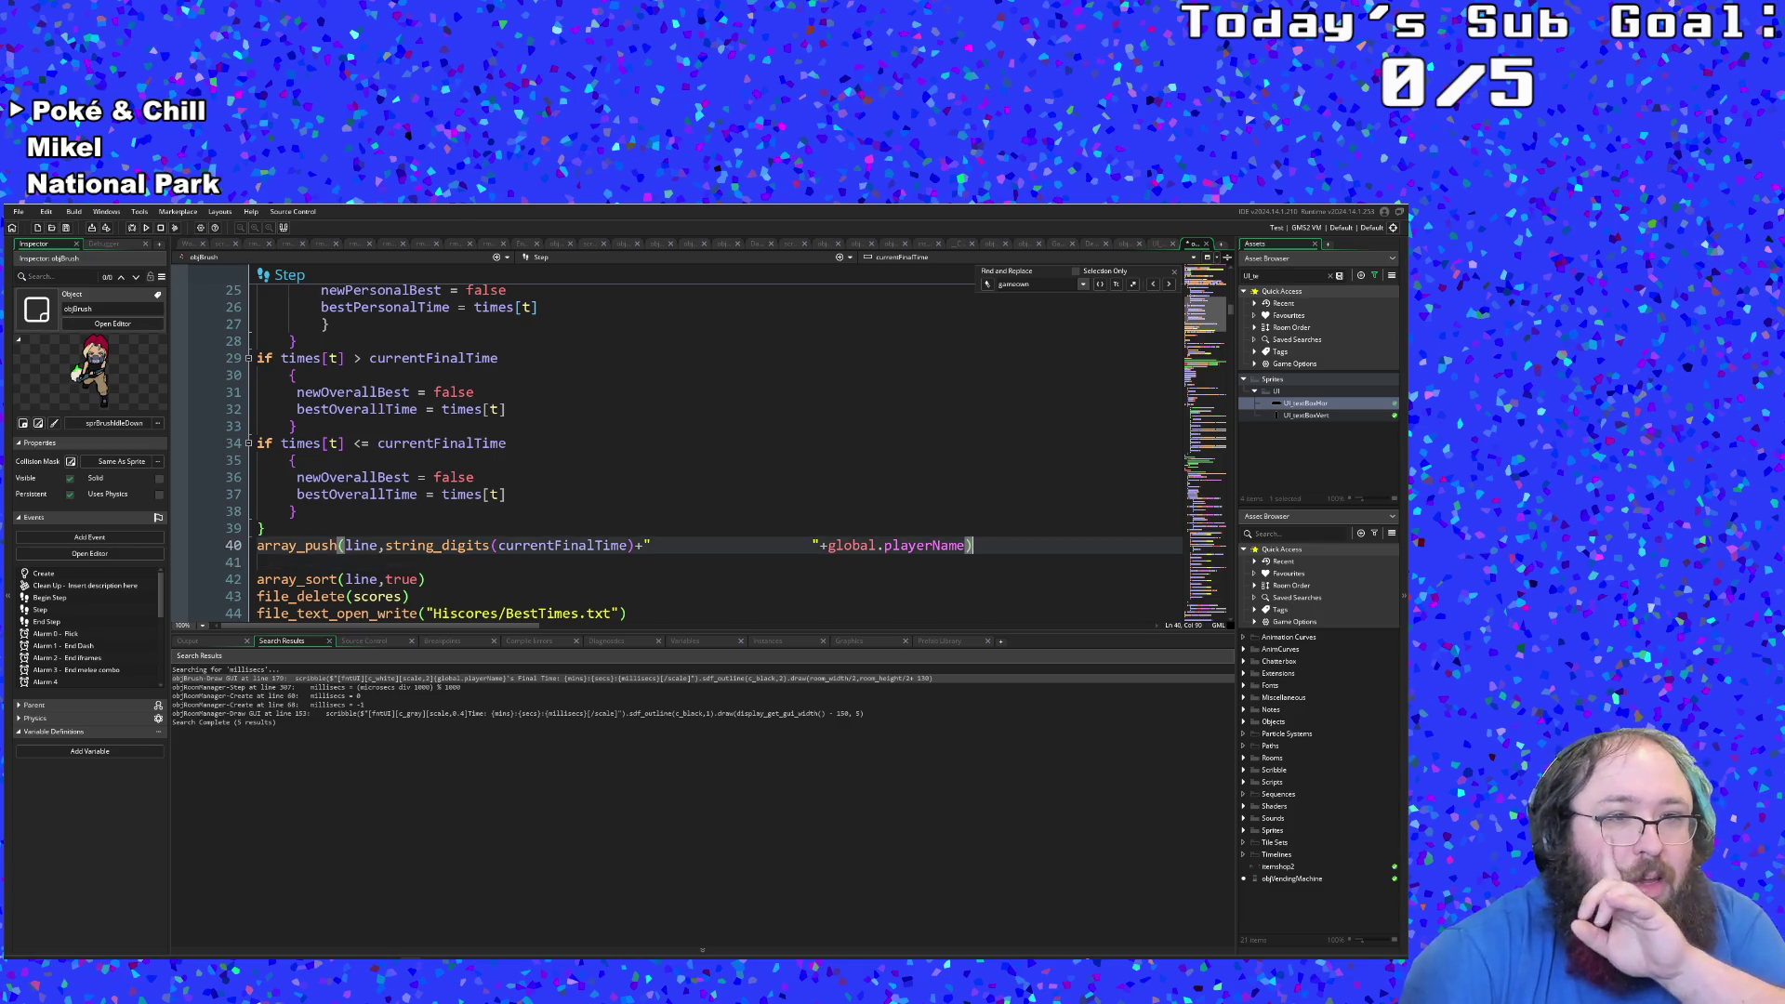
left_click(265, 563)
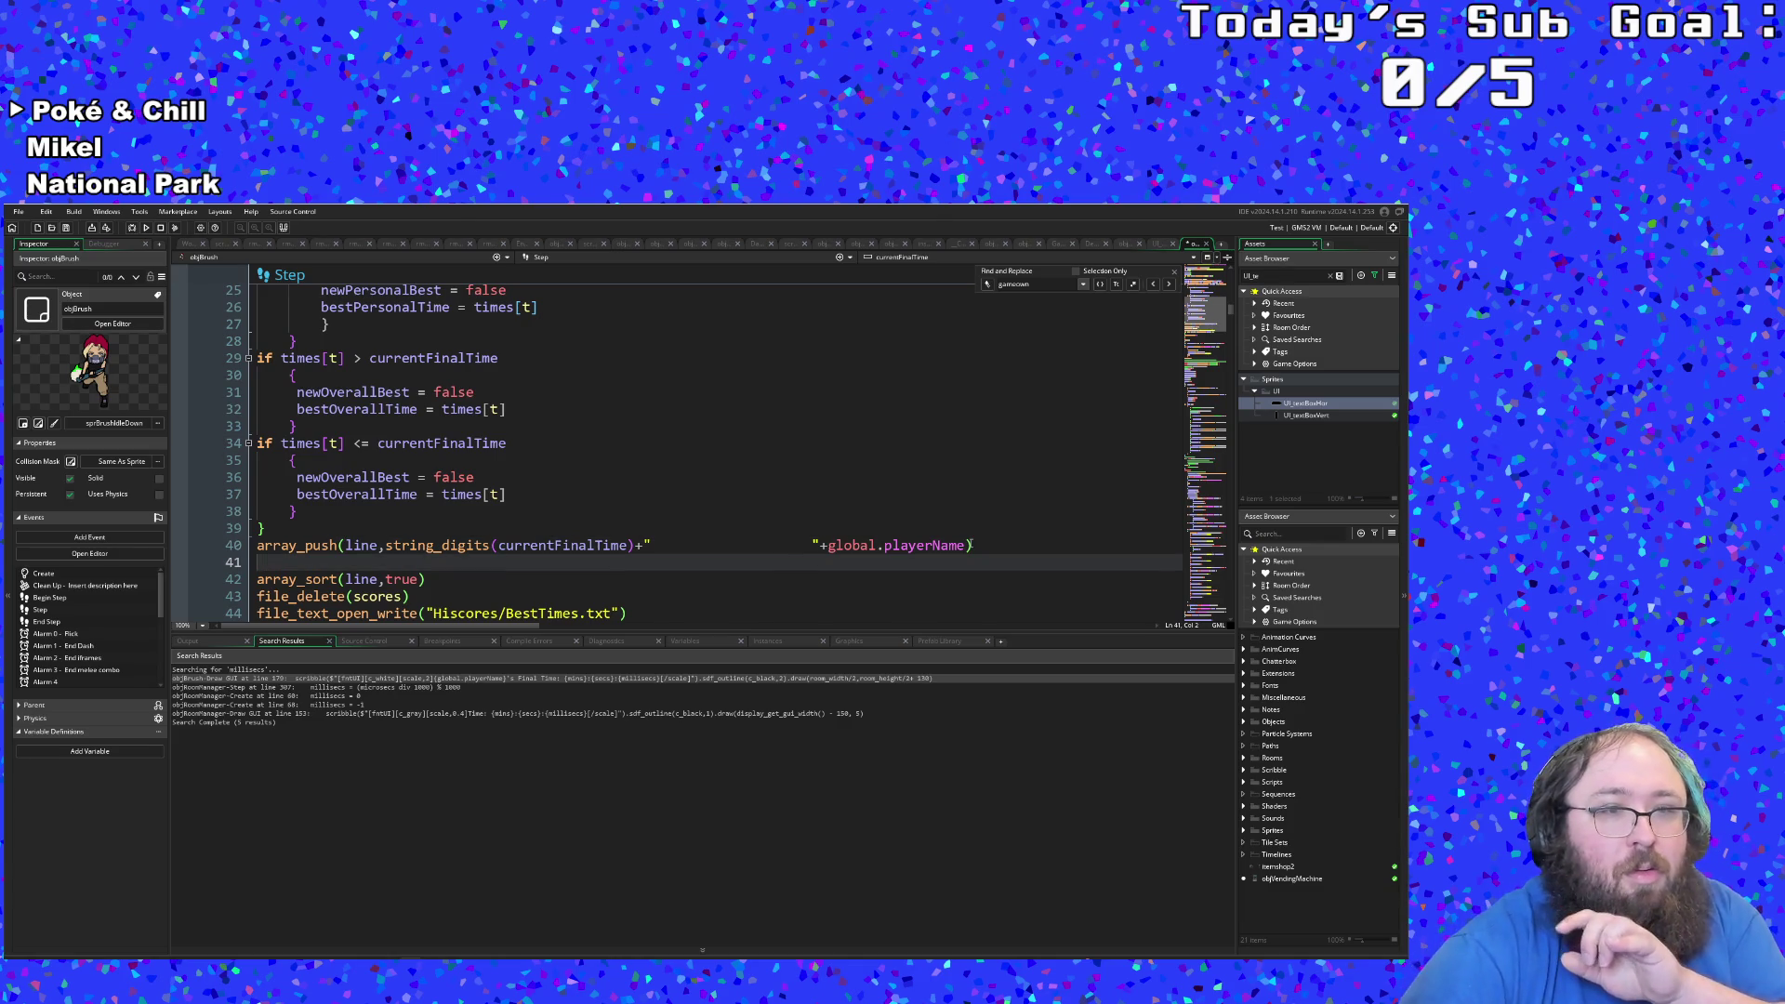
key("BackSpace")
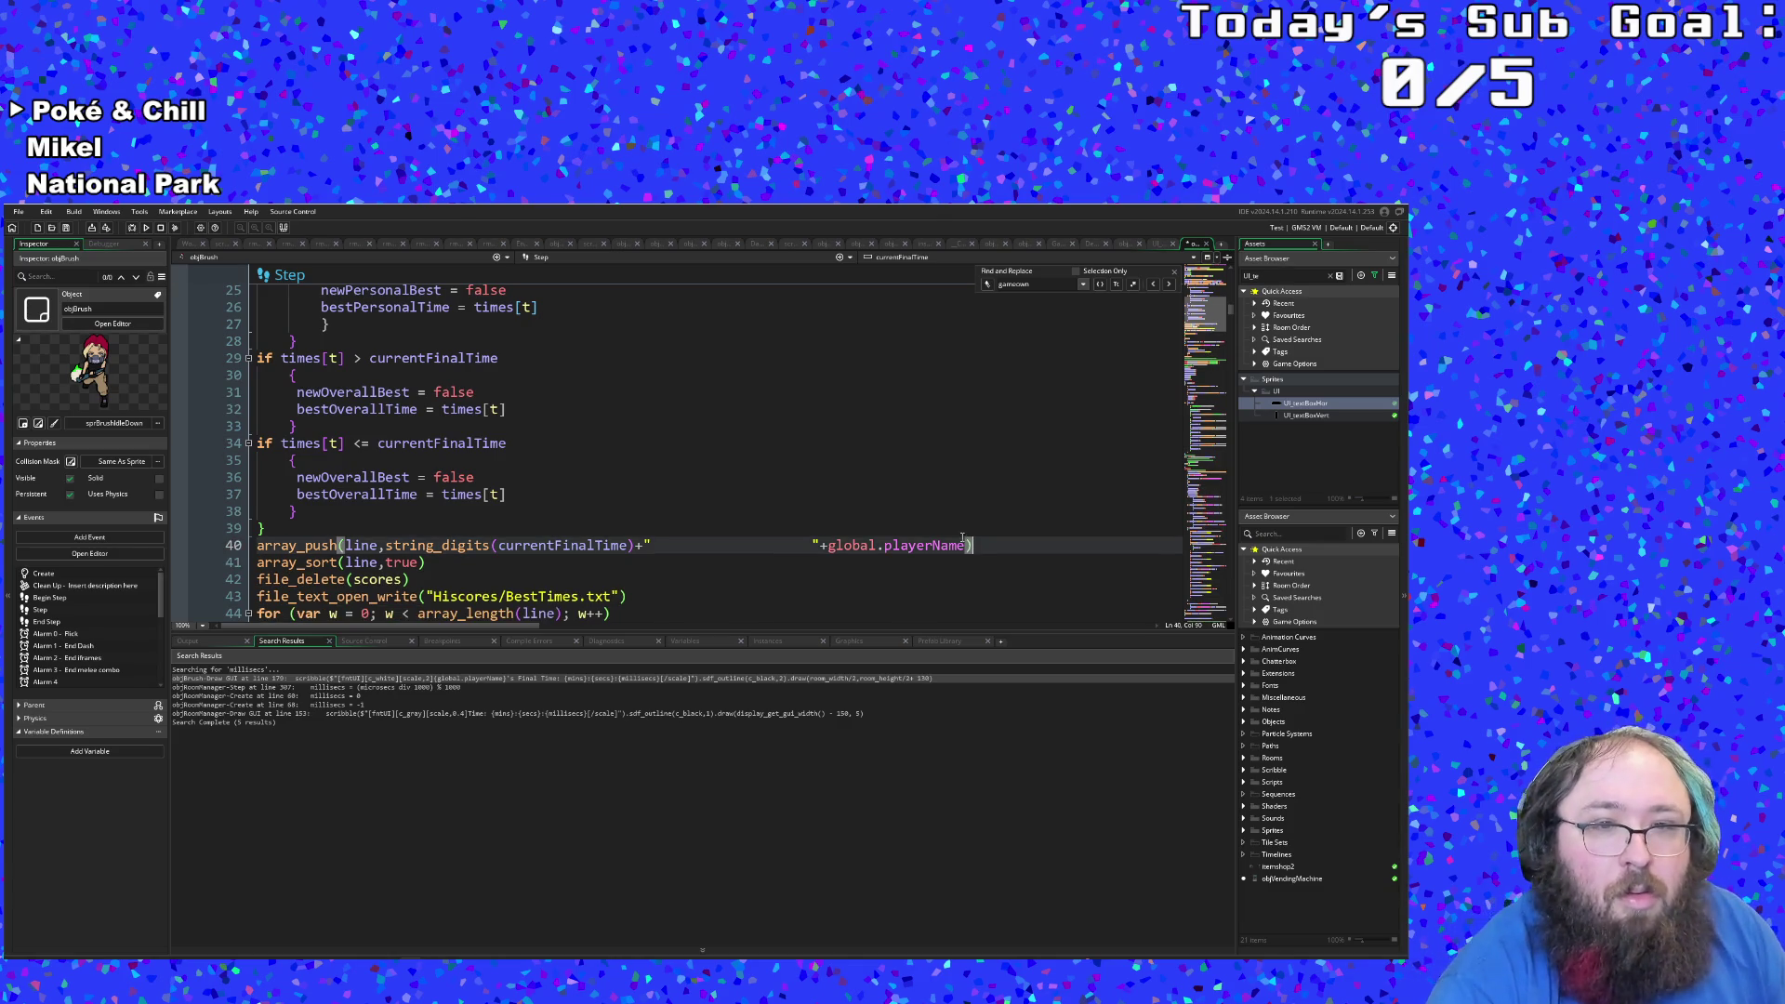
Step: Insert an empty file_text_write_string() on a new line right after the loop's opening brace
scroll(657, 569, "down", 2)
left_click(658, 596)
left_click(428, 545)
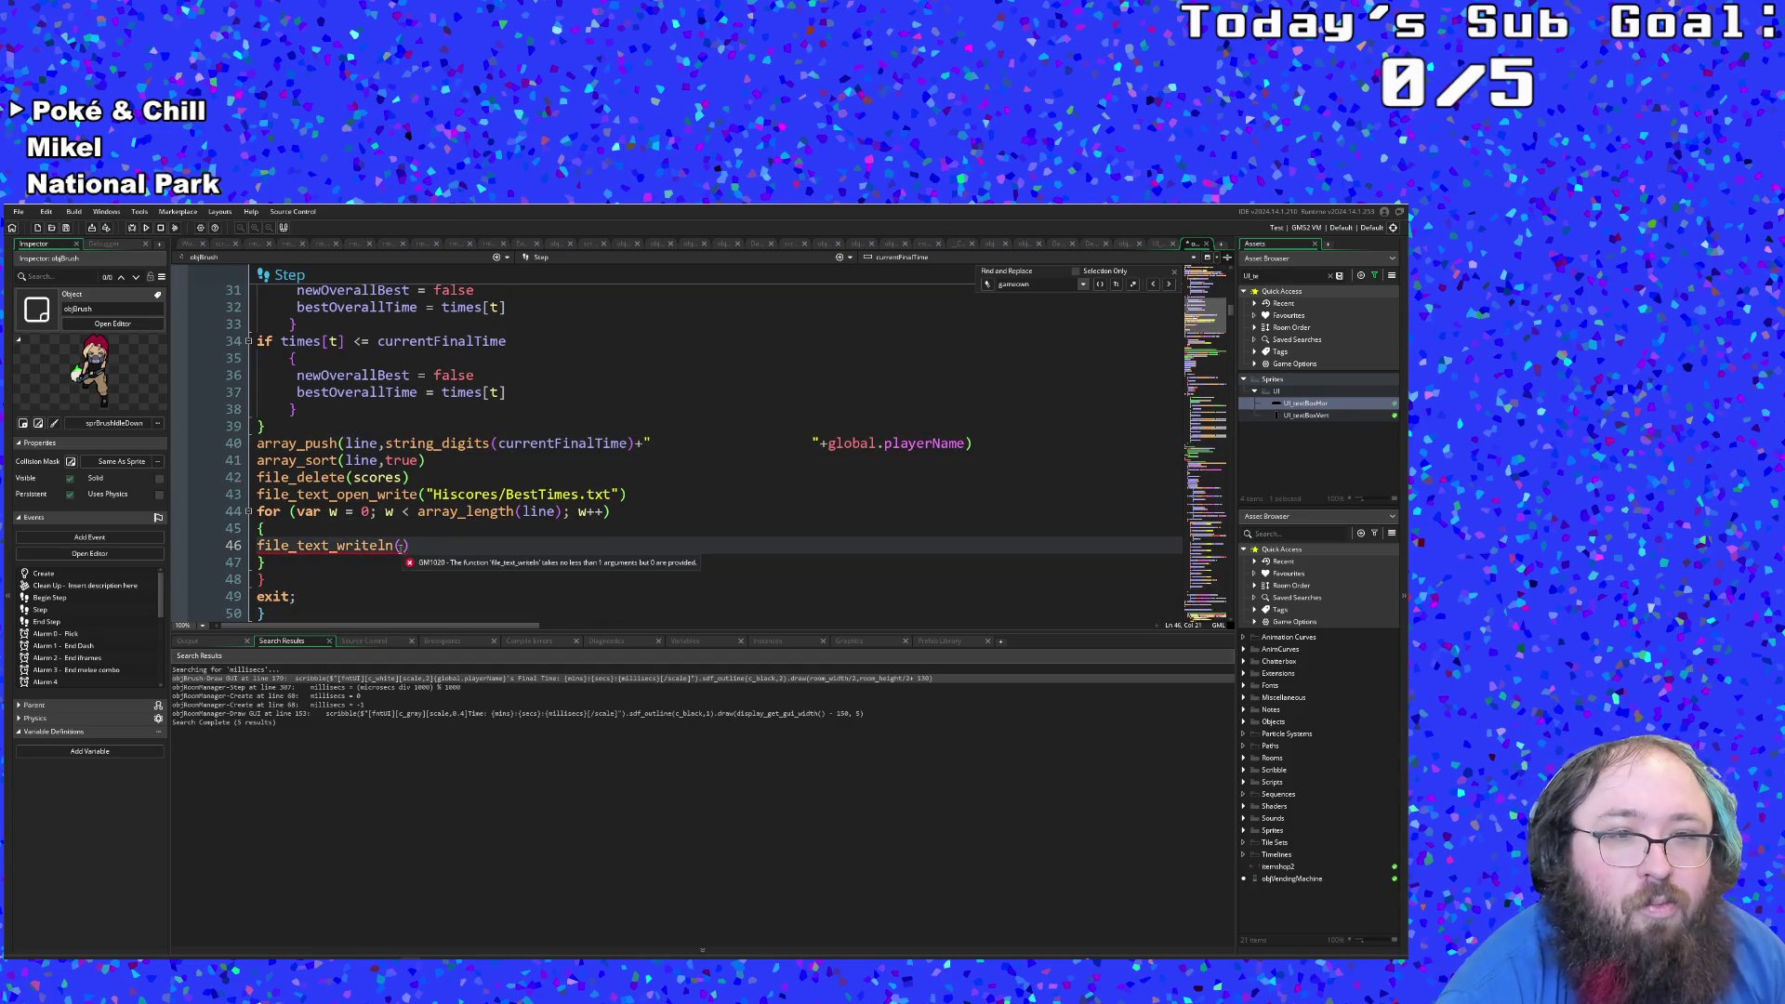
key("Left")
key("Left")
key("Left")
left_click(361, 534)
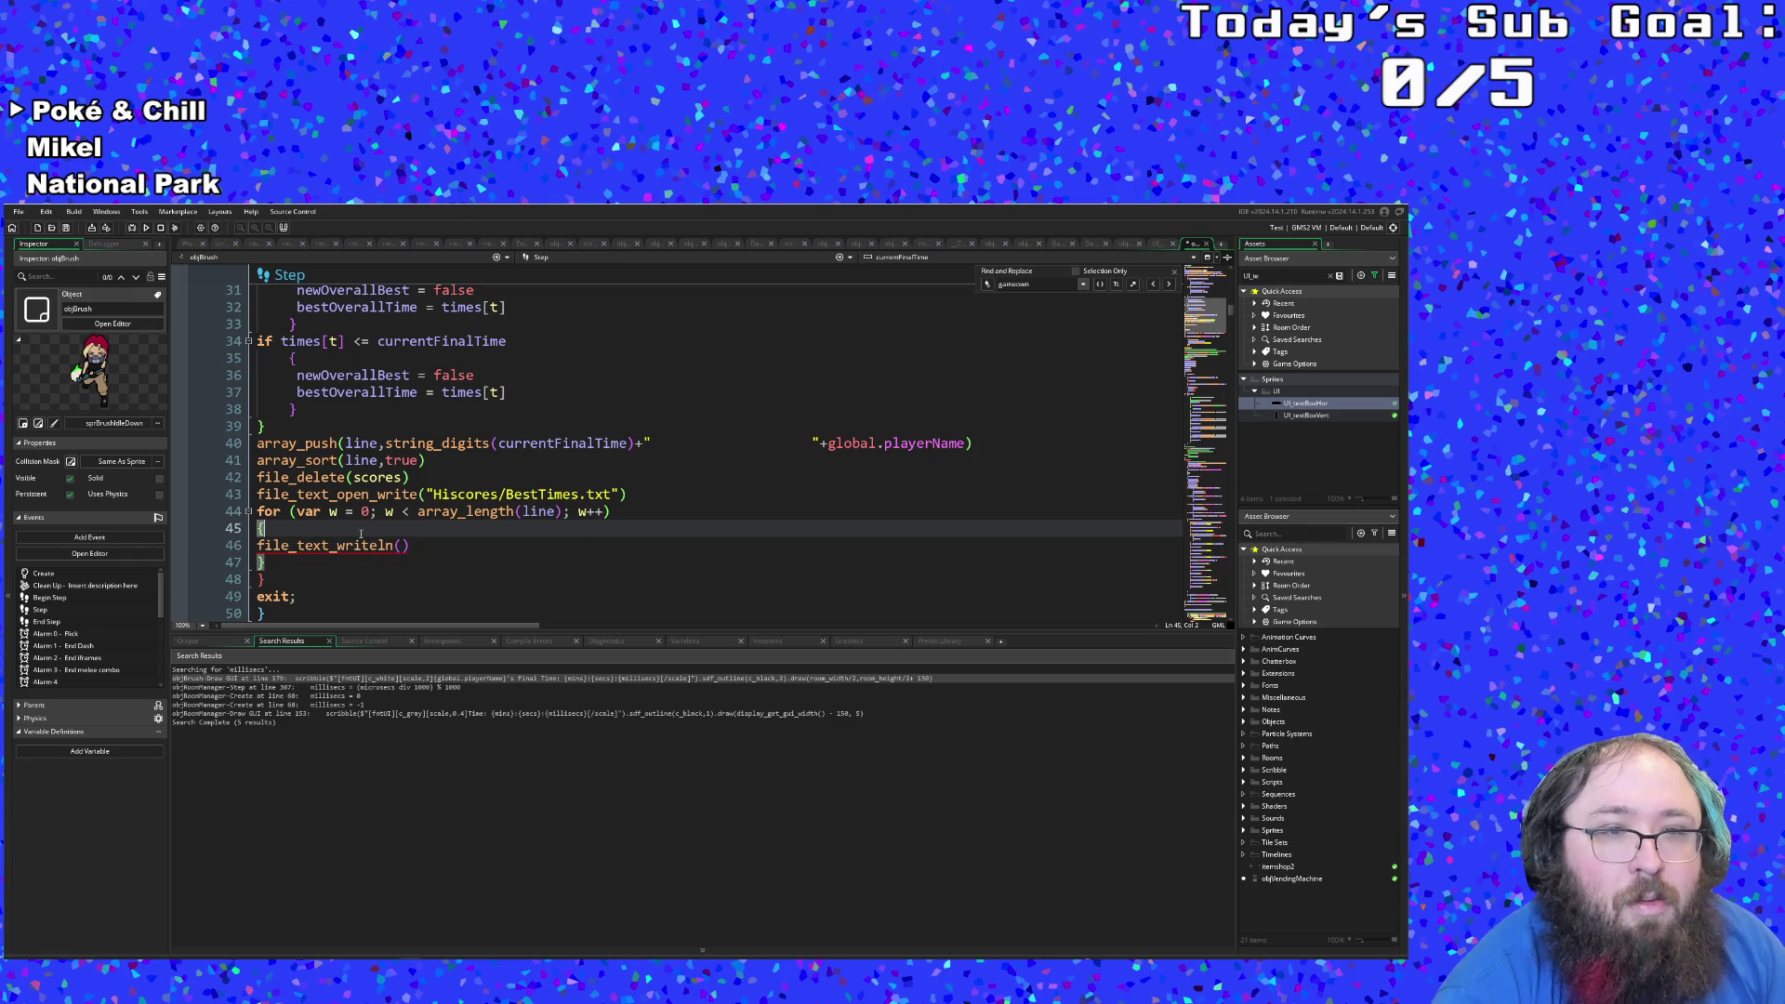
key("Return")
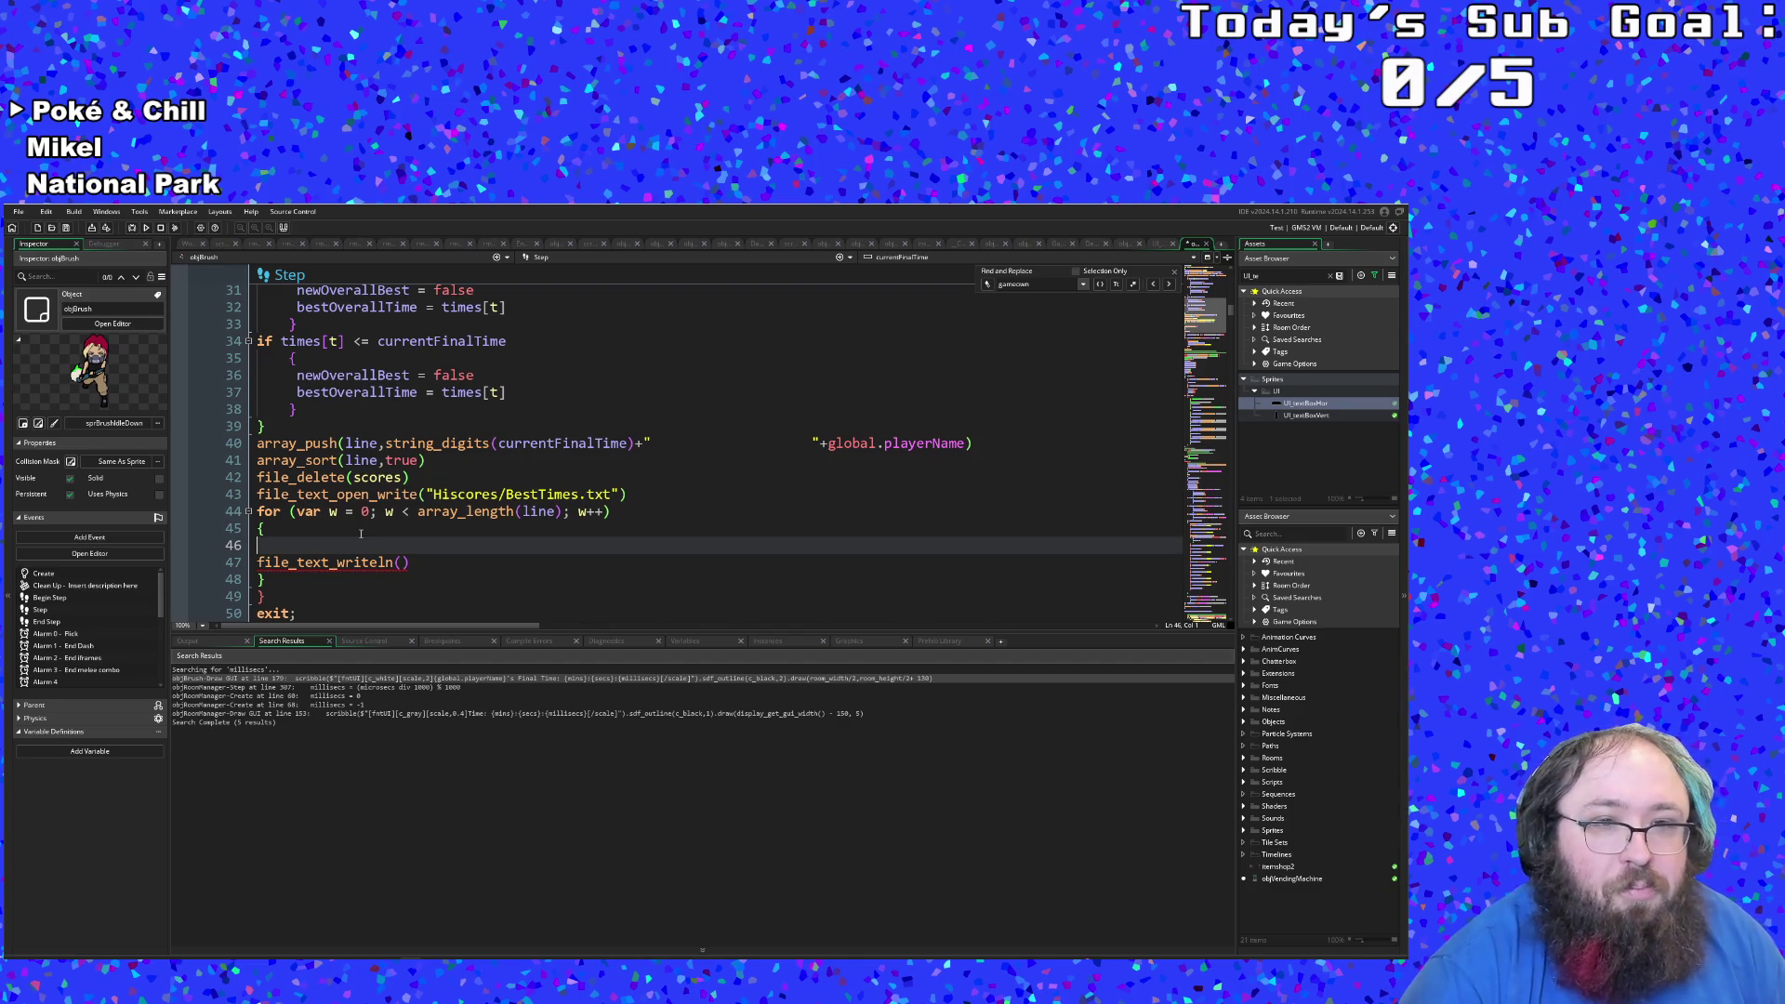
type("f")
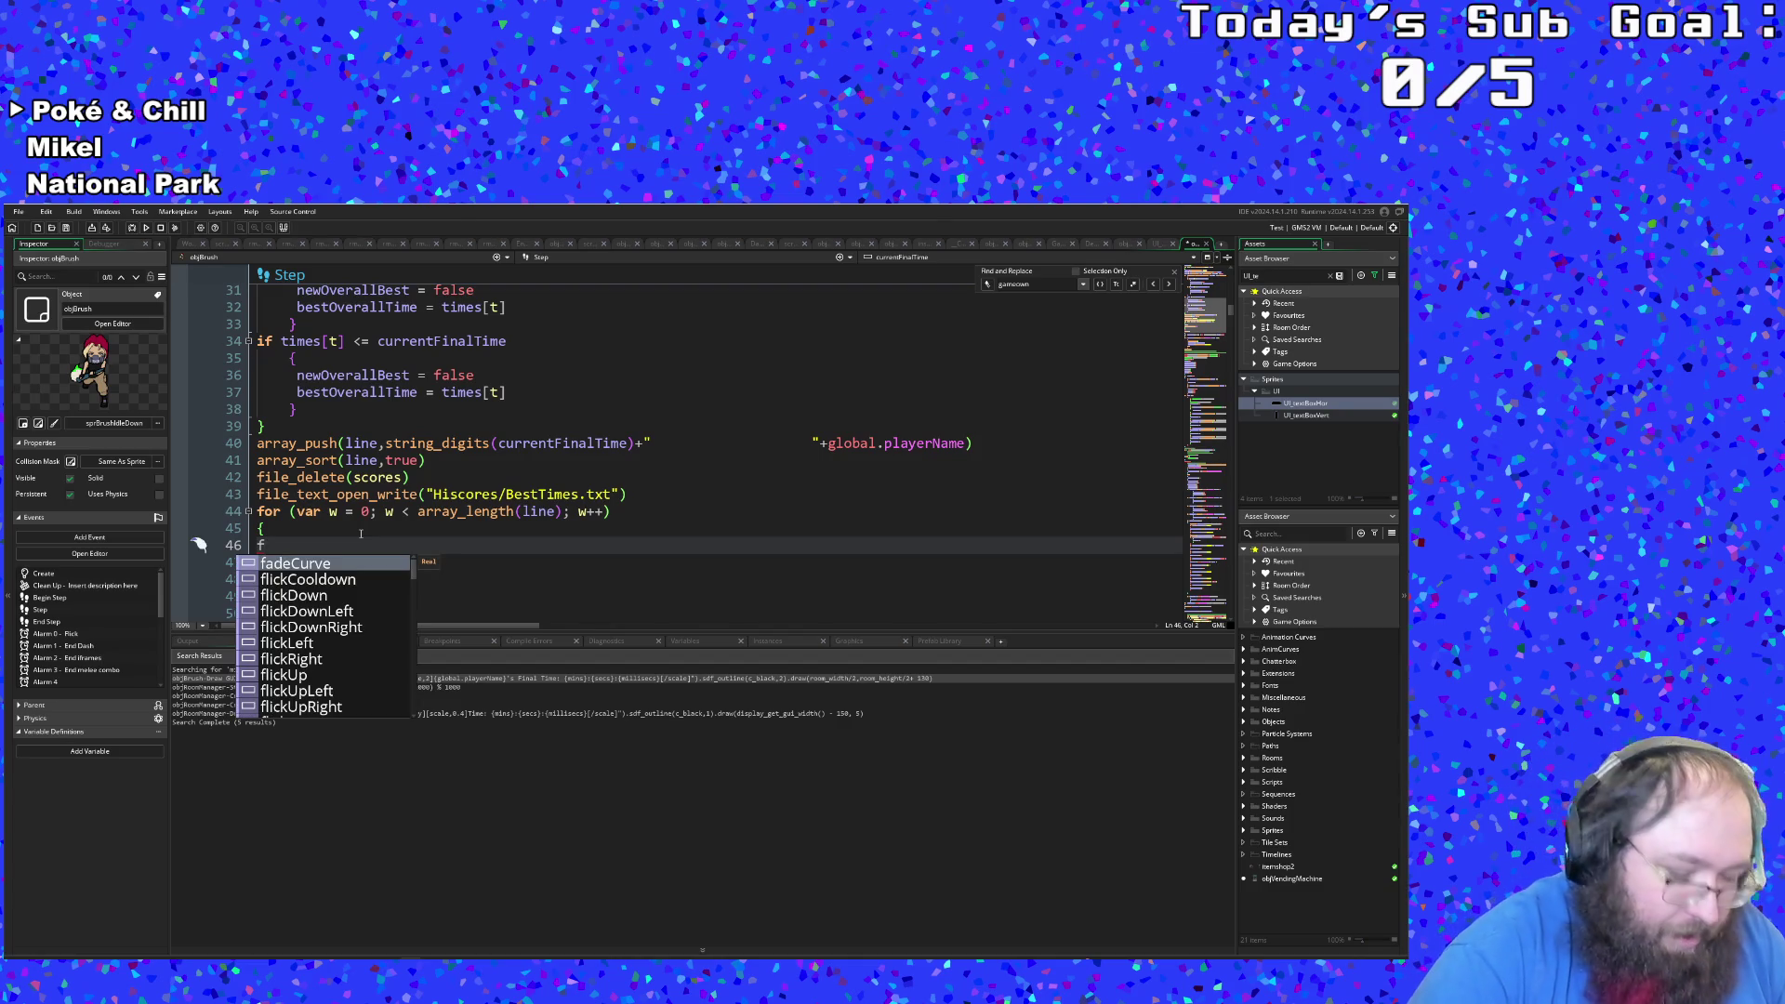
type("ile_t")
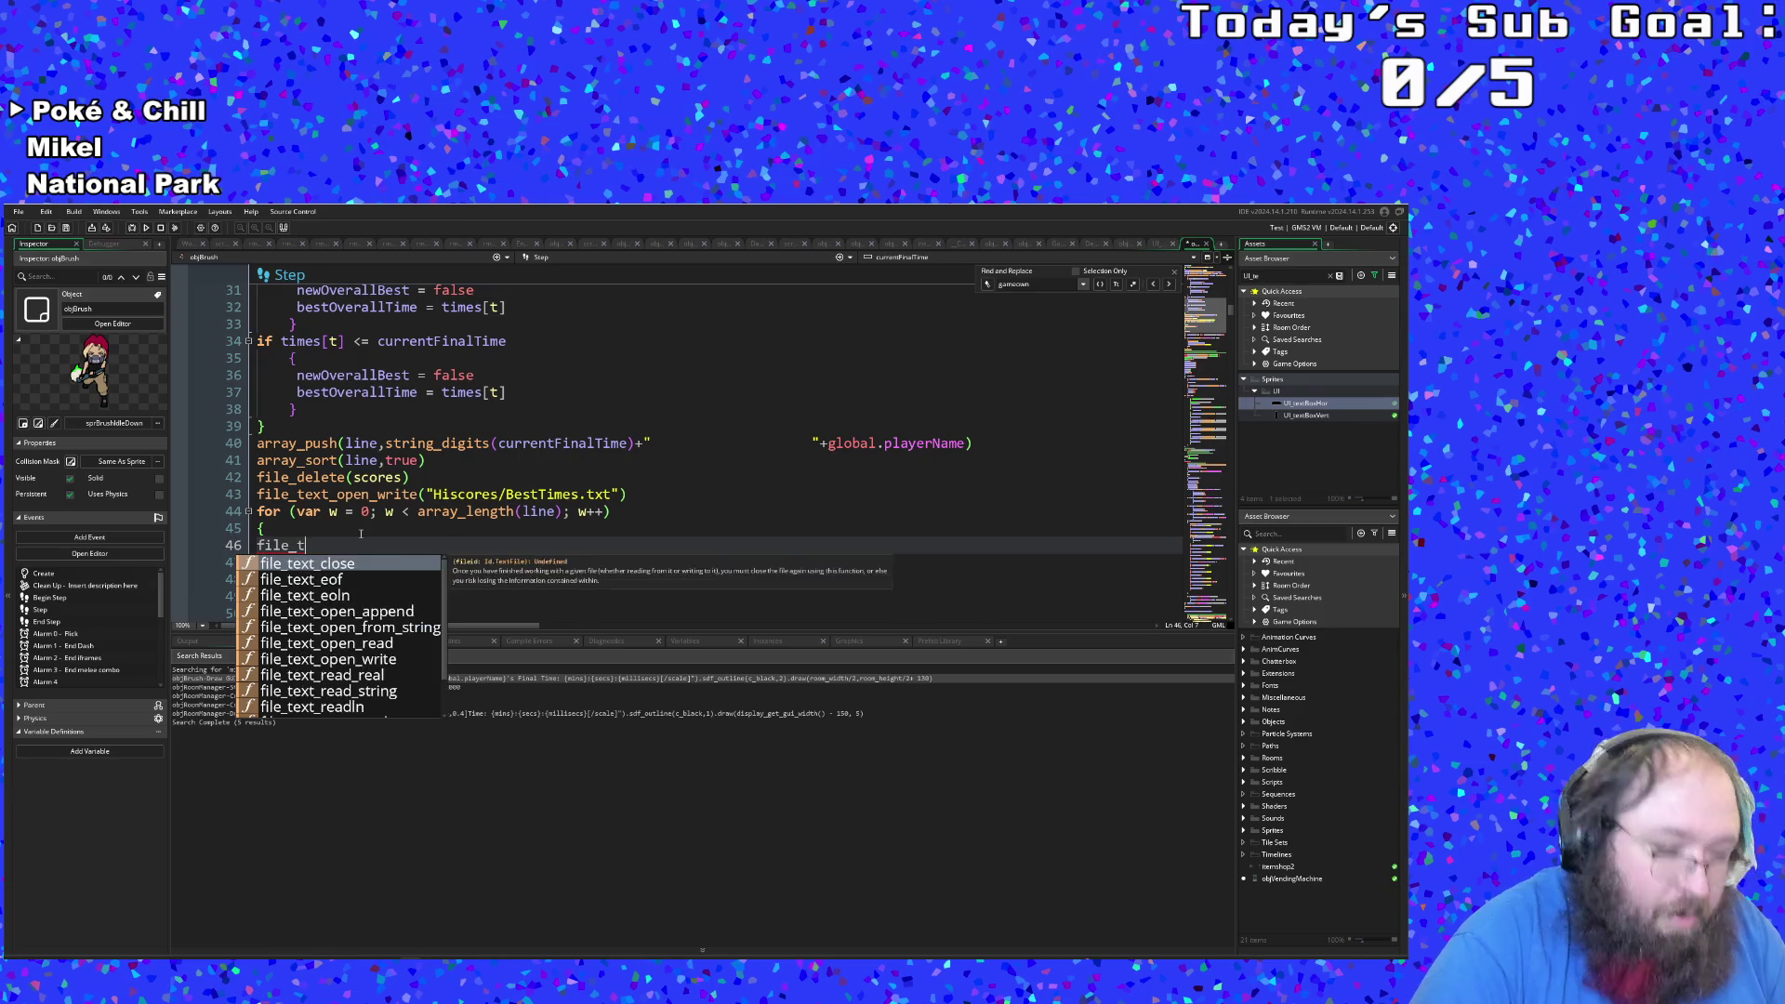
type("ext")
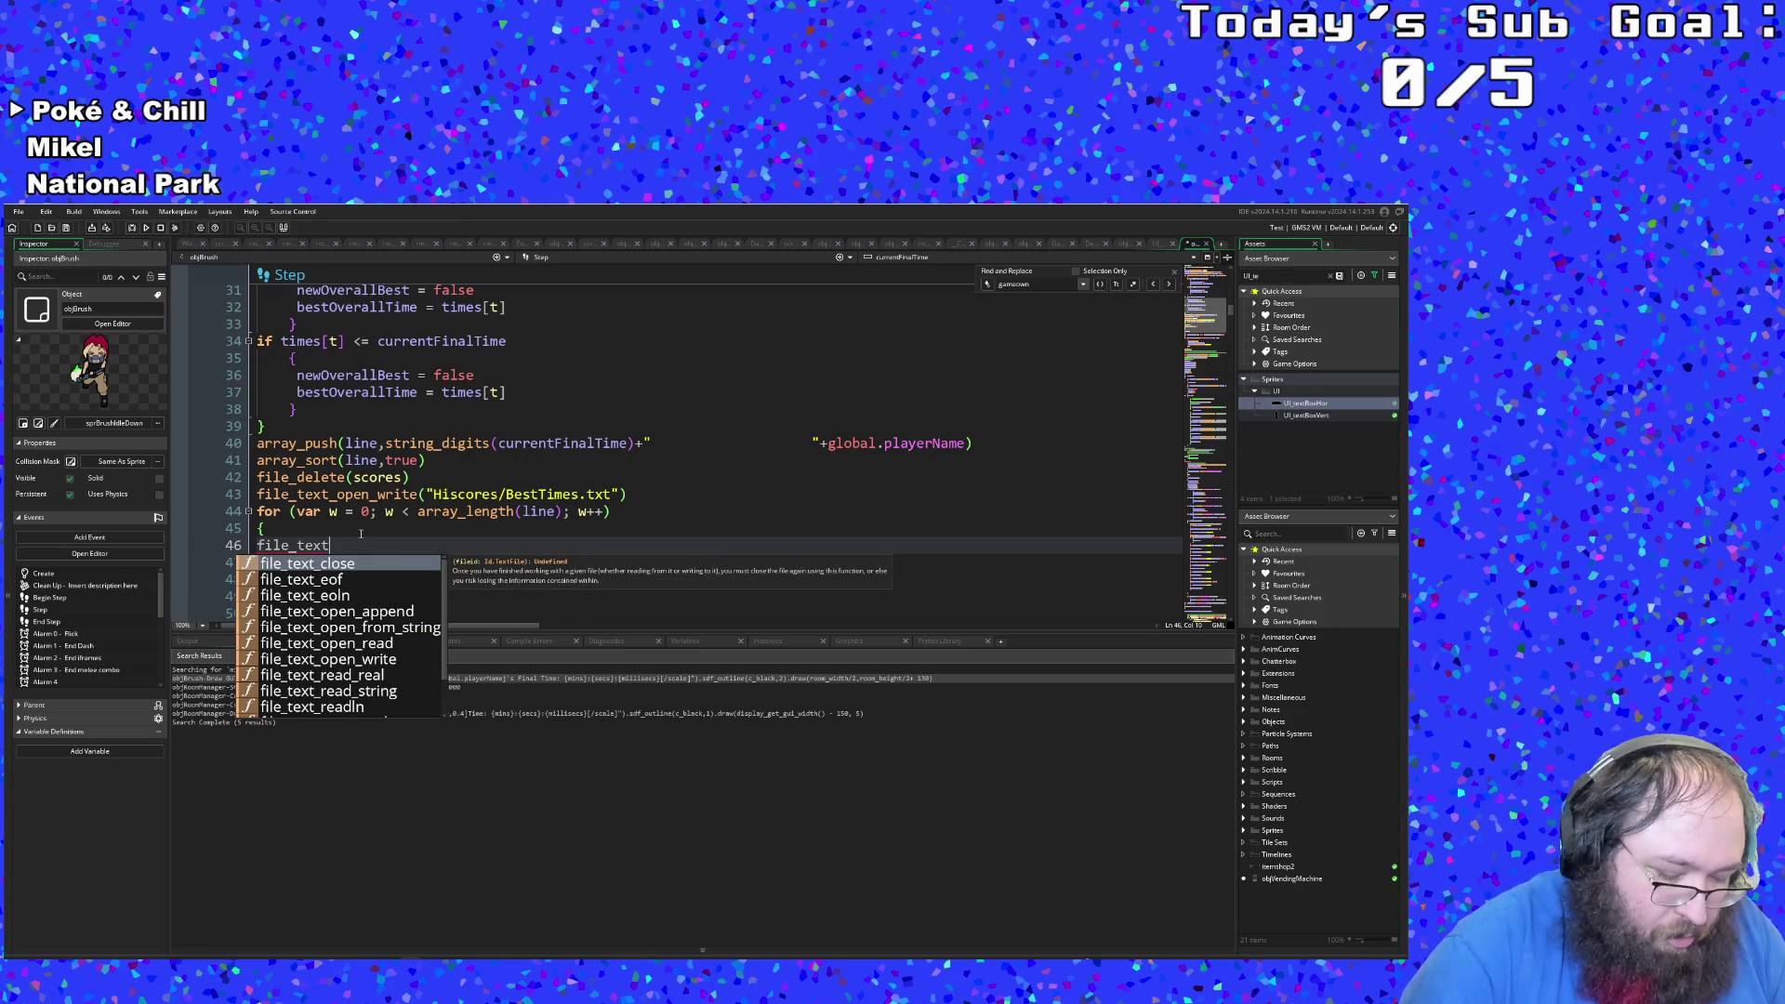
type("_w")
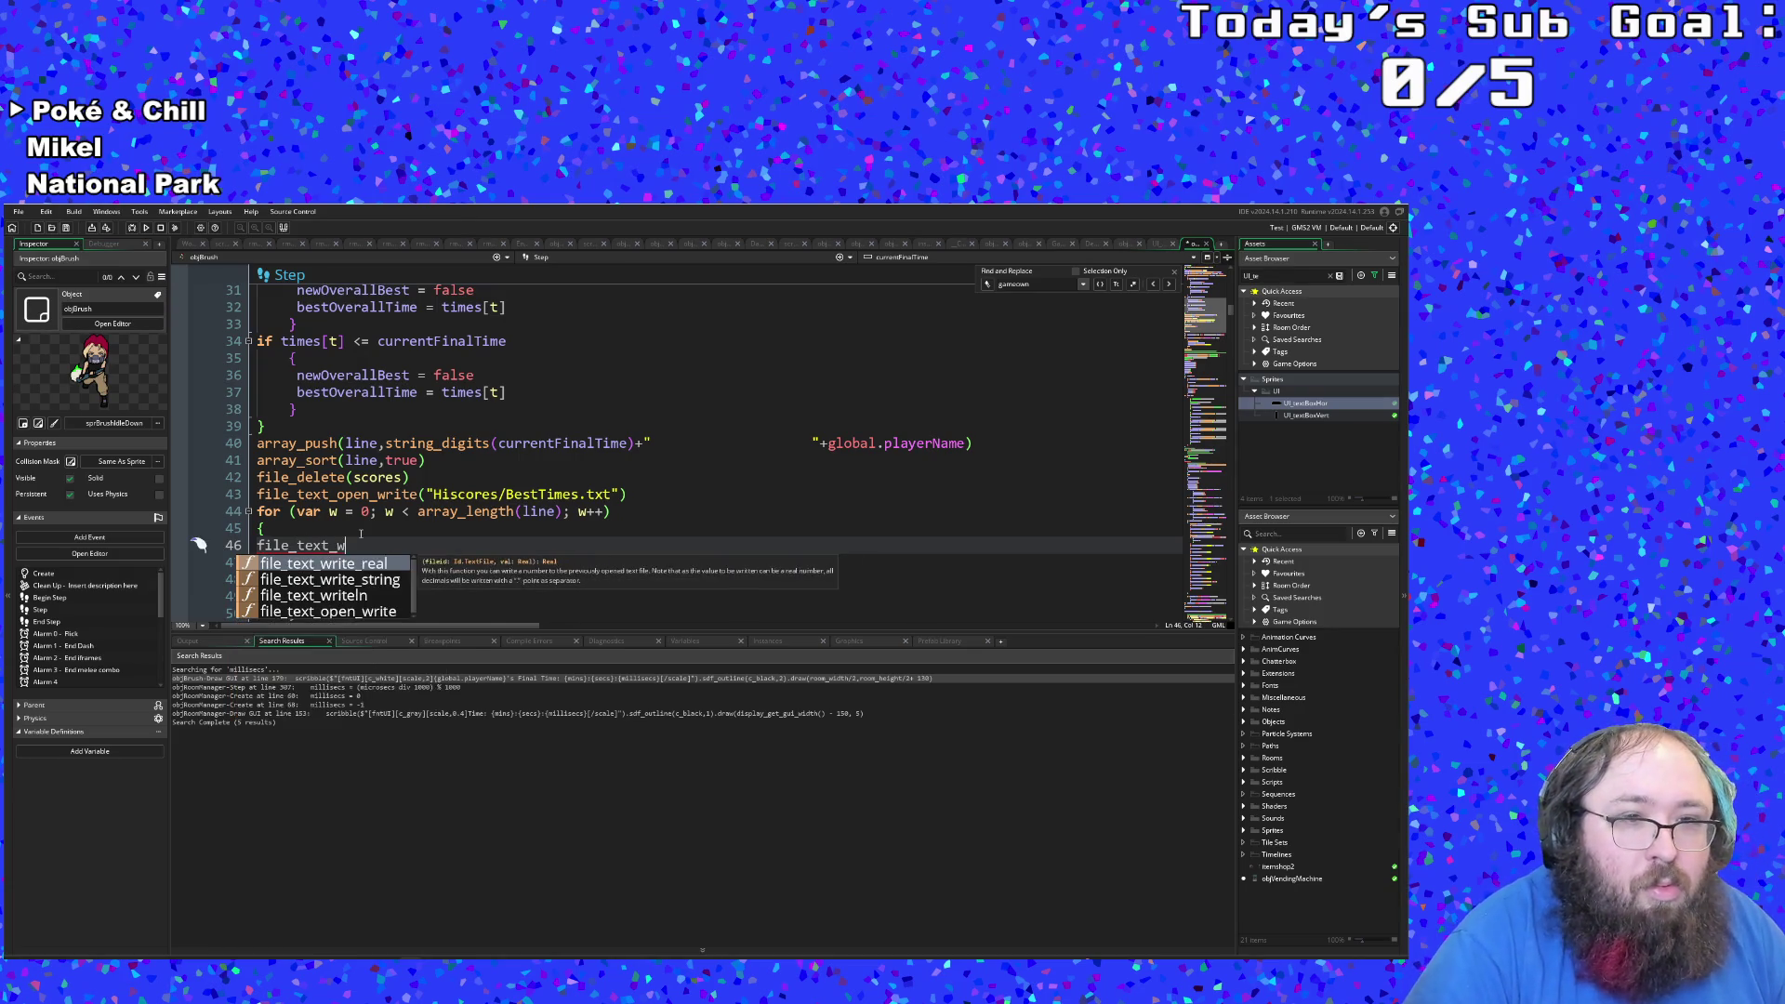
type("r")
key("Down")
key("Return")
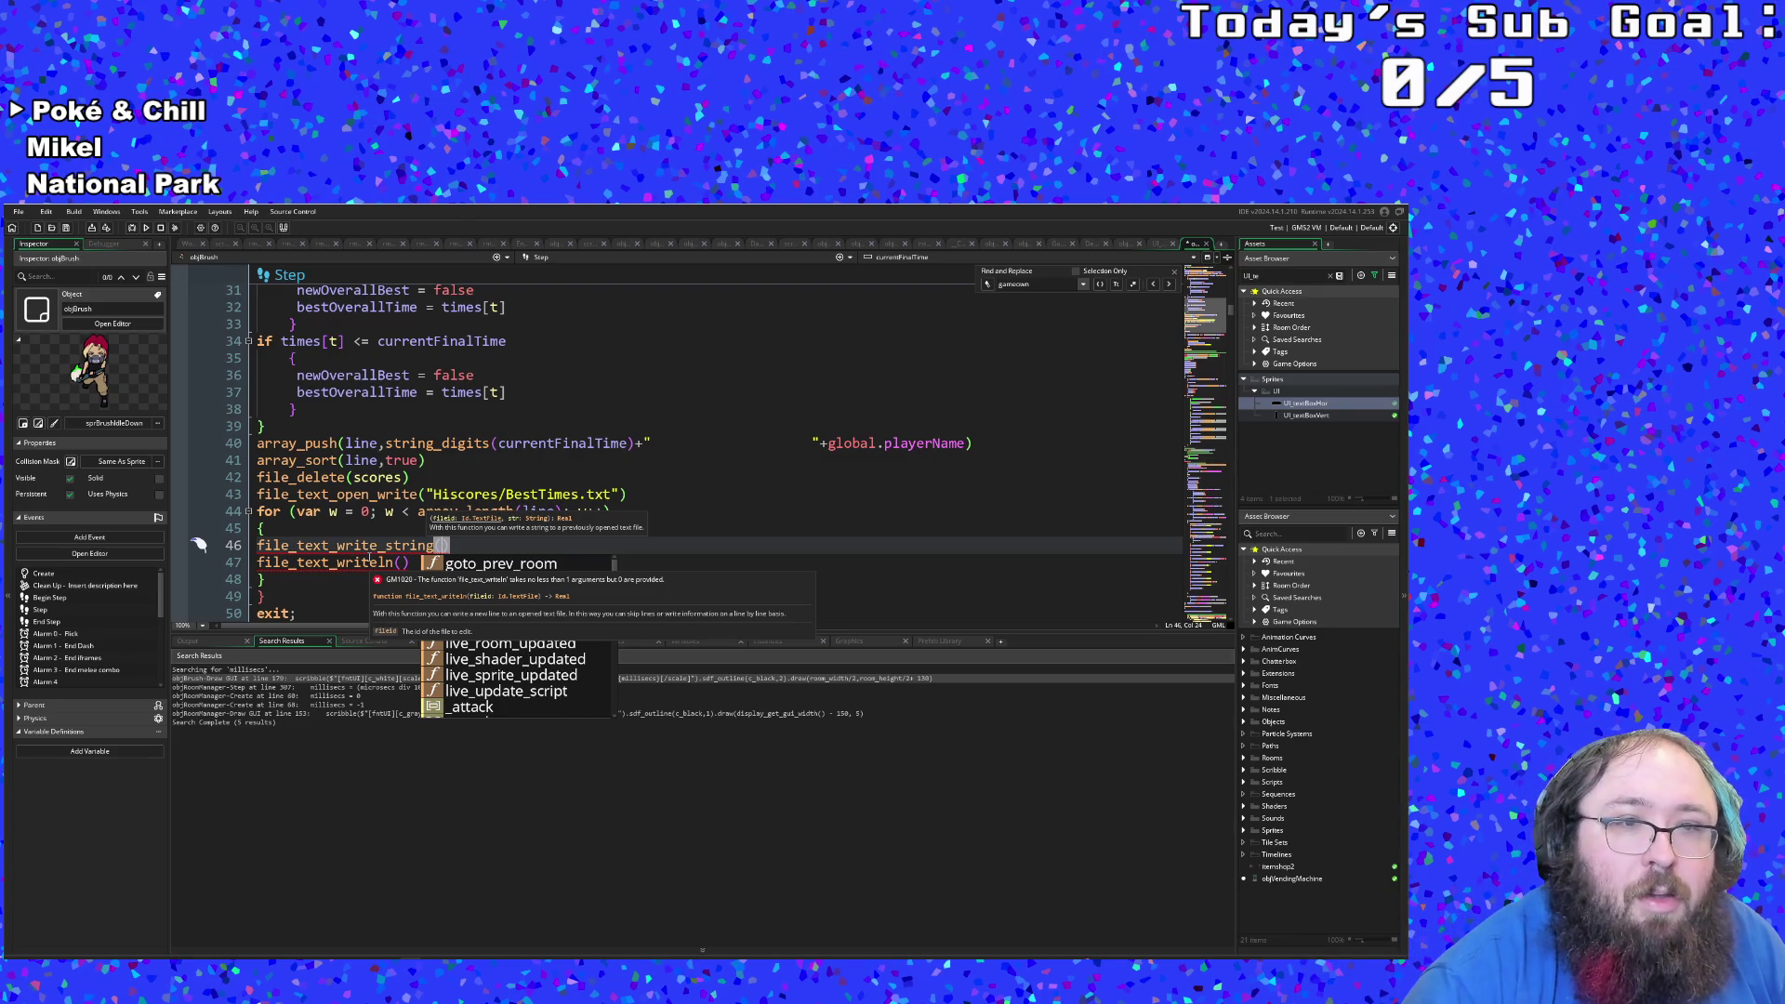
double_click(259, 493)
Step: Store the opened file in var writeScores on line 43 and pass it to file_text_write_string
left_click(258, 494)
type("var writ")
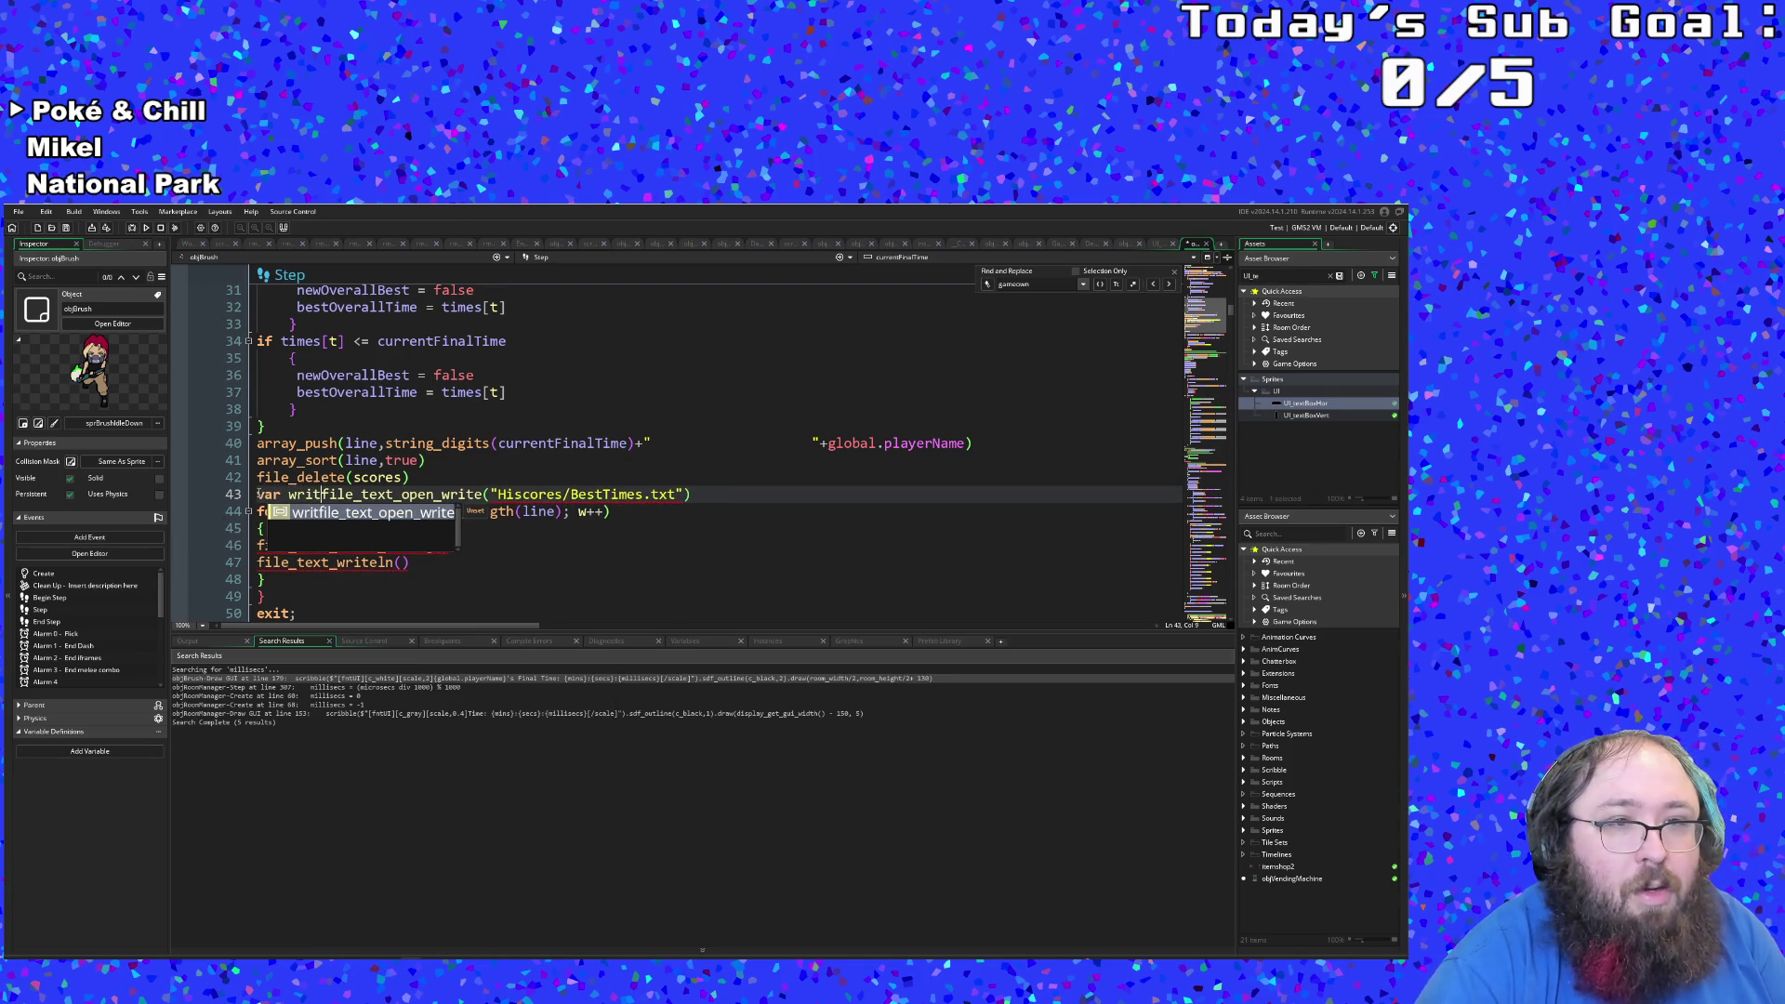
type("eScro")
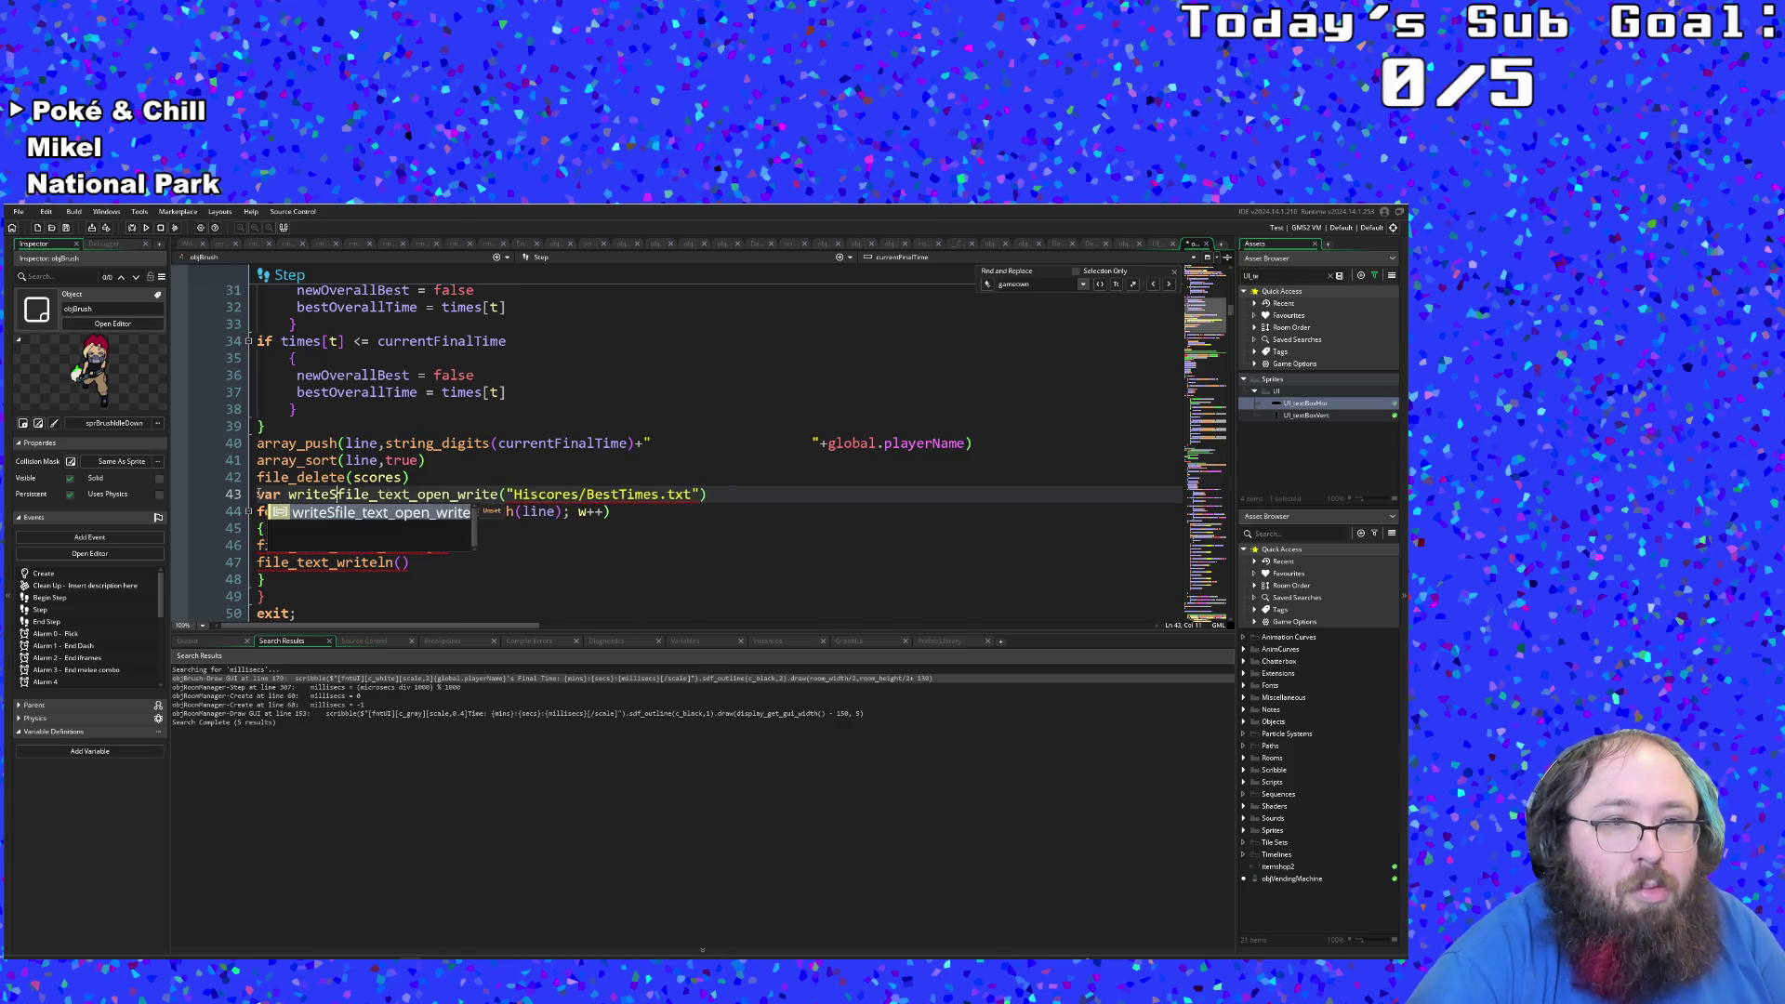
key("BackSpace")
key("BackSpace")
type("ored =")
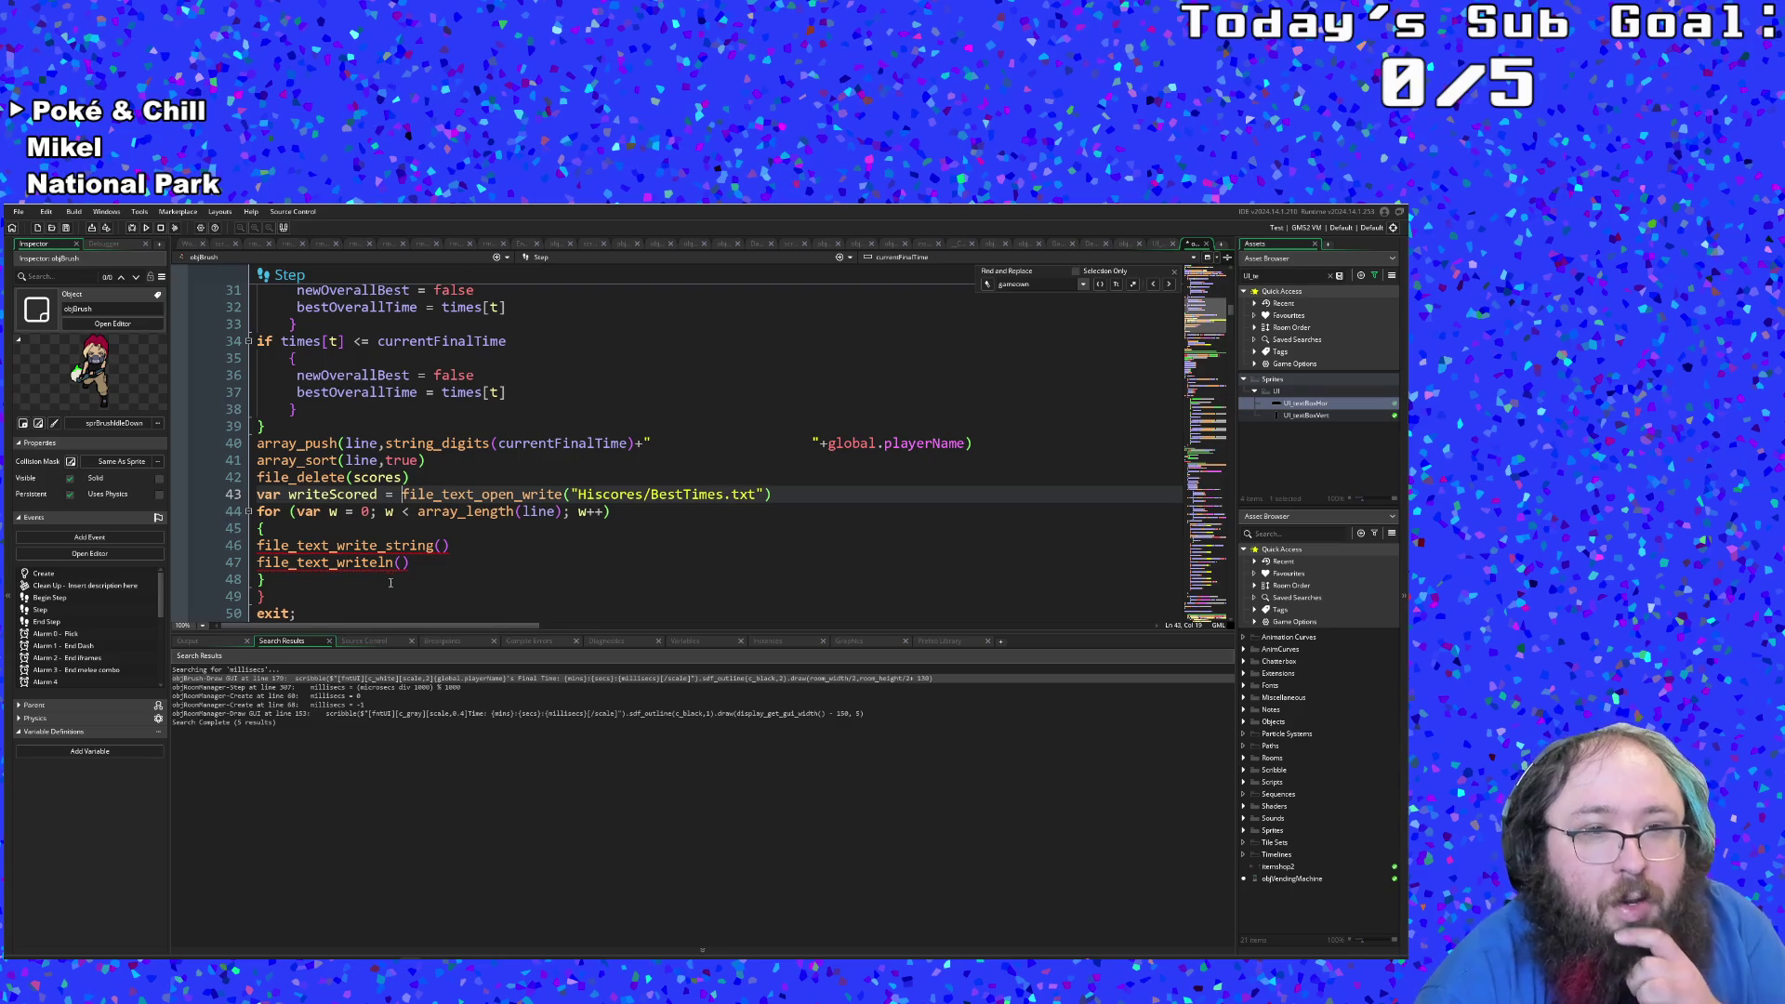
left_click(441, 546)
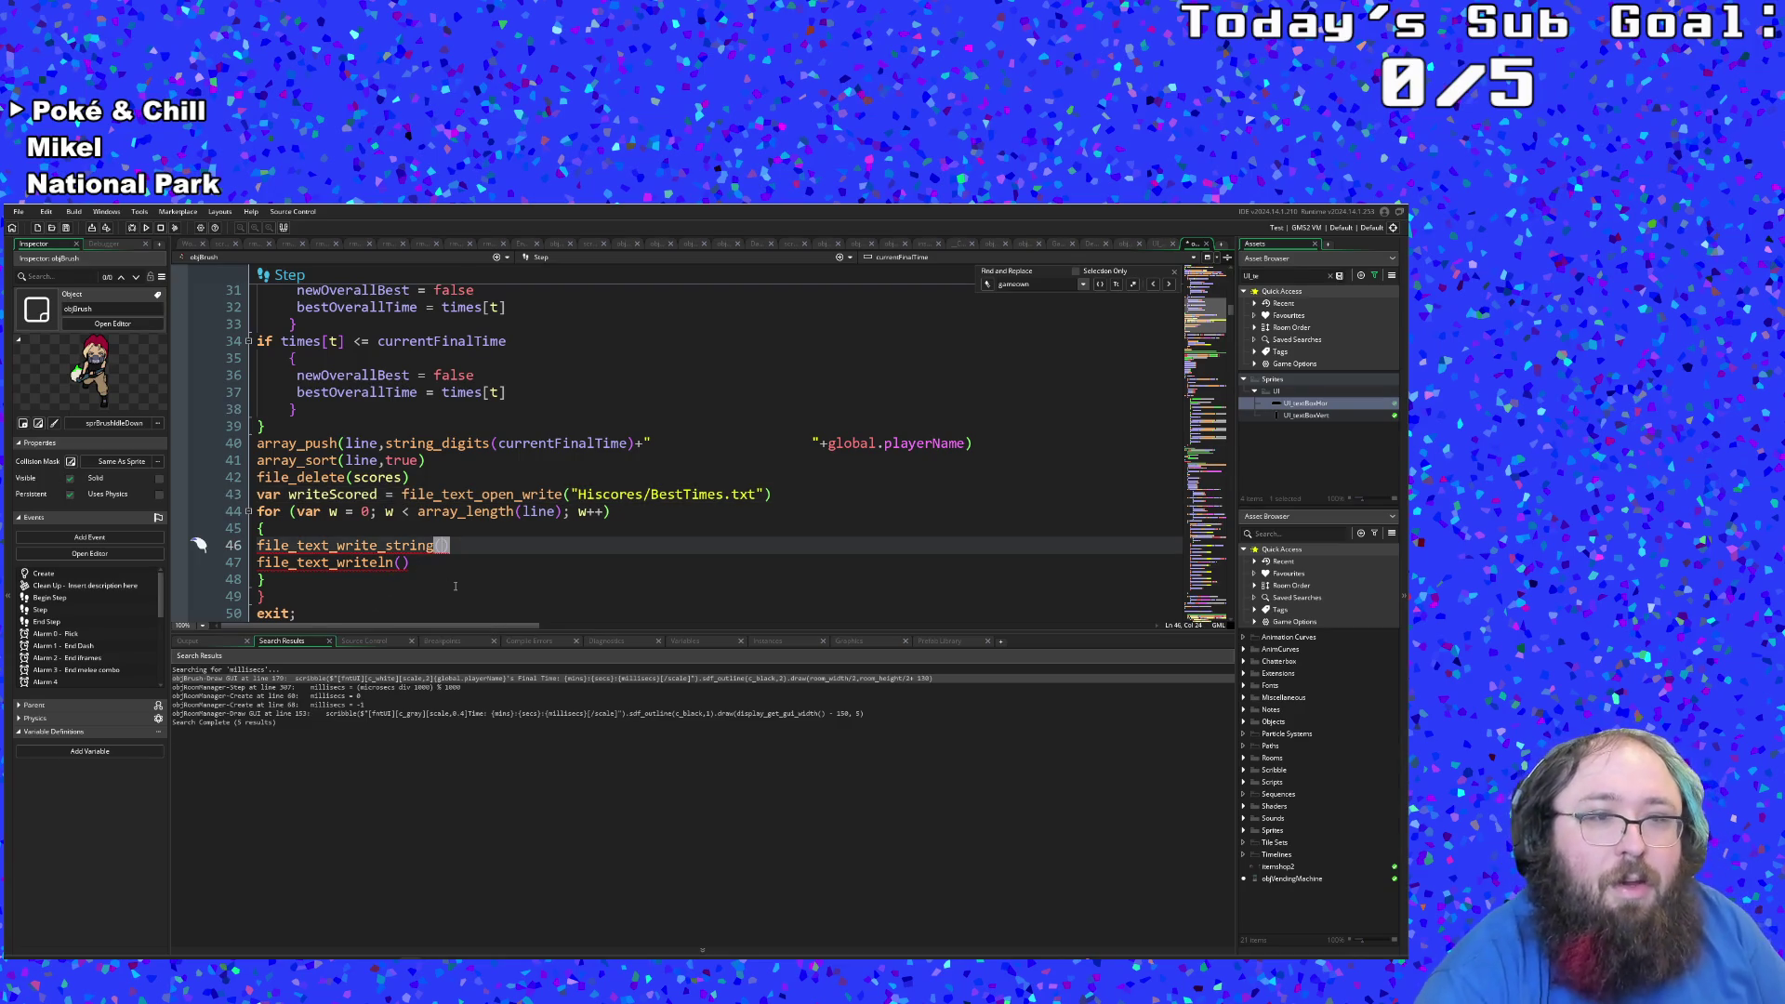
type("writes")
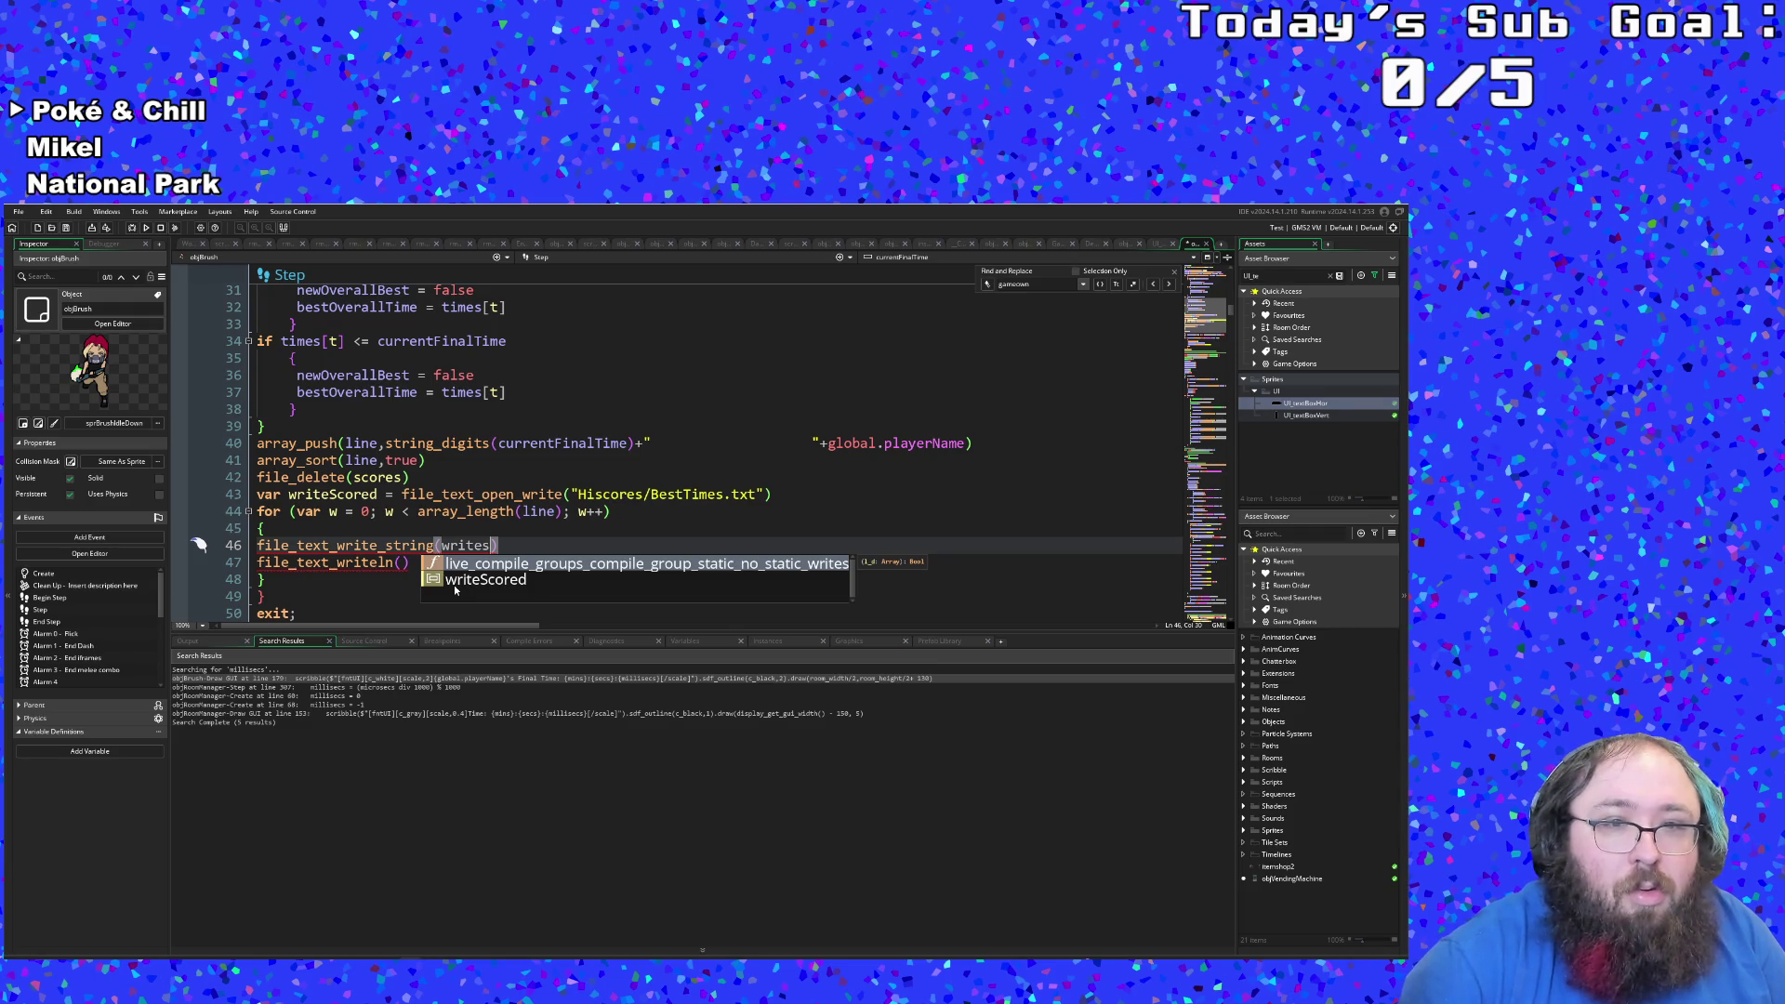
type("c")
key("Return")
key("BackSpace")
type("s")
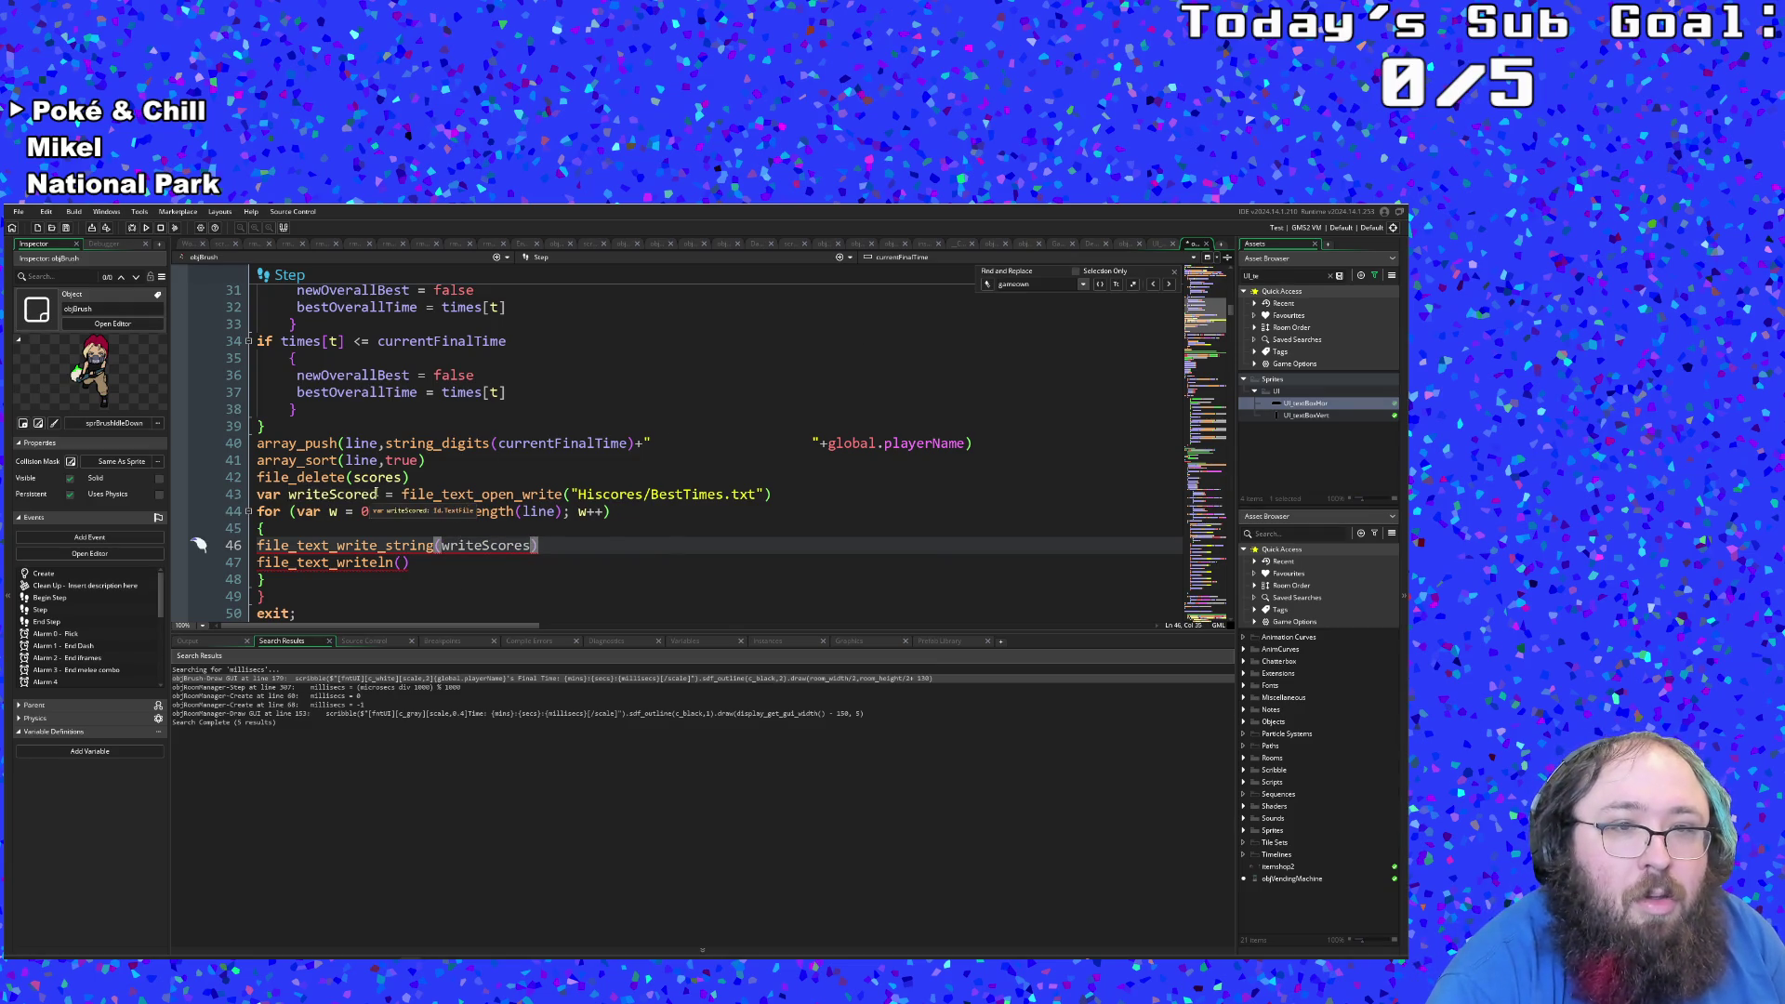
left_click(378, 495)
key("BackSpace")
type("s")
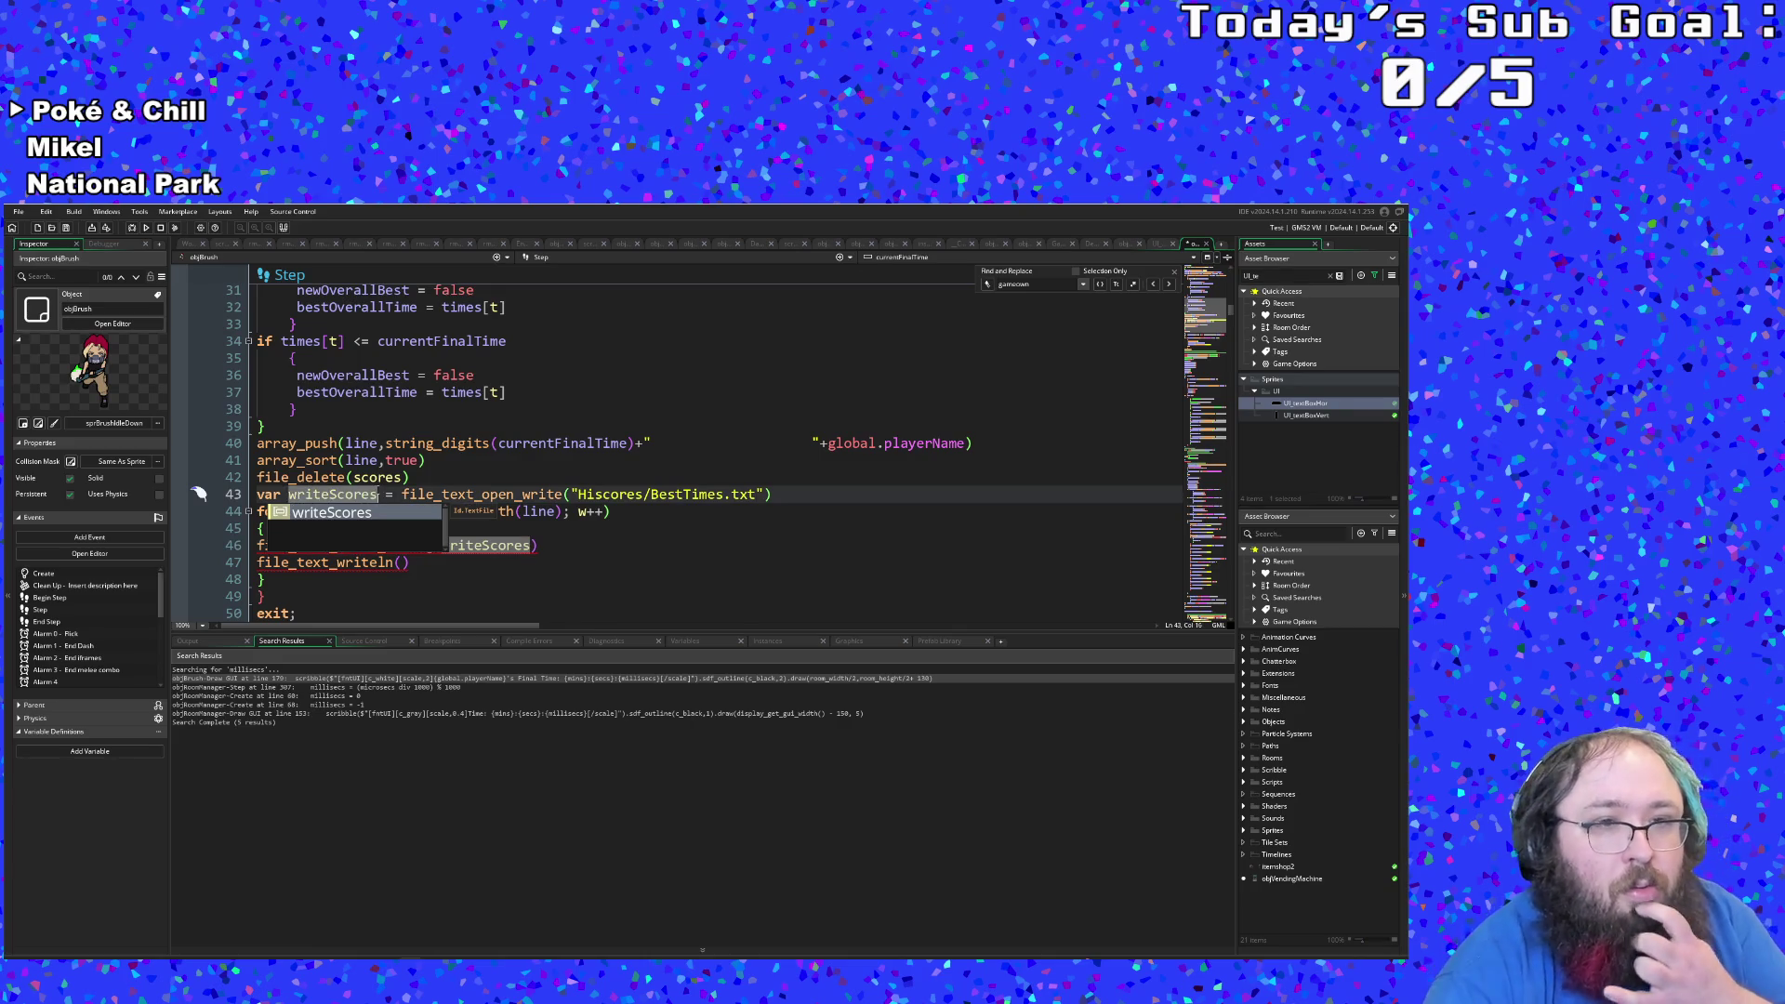
Step: Pass writeScores as the argument of file_text_writeln
left_click(502, 564)
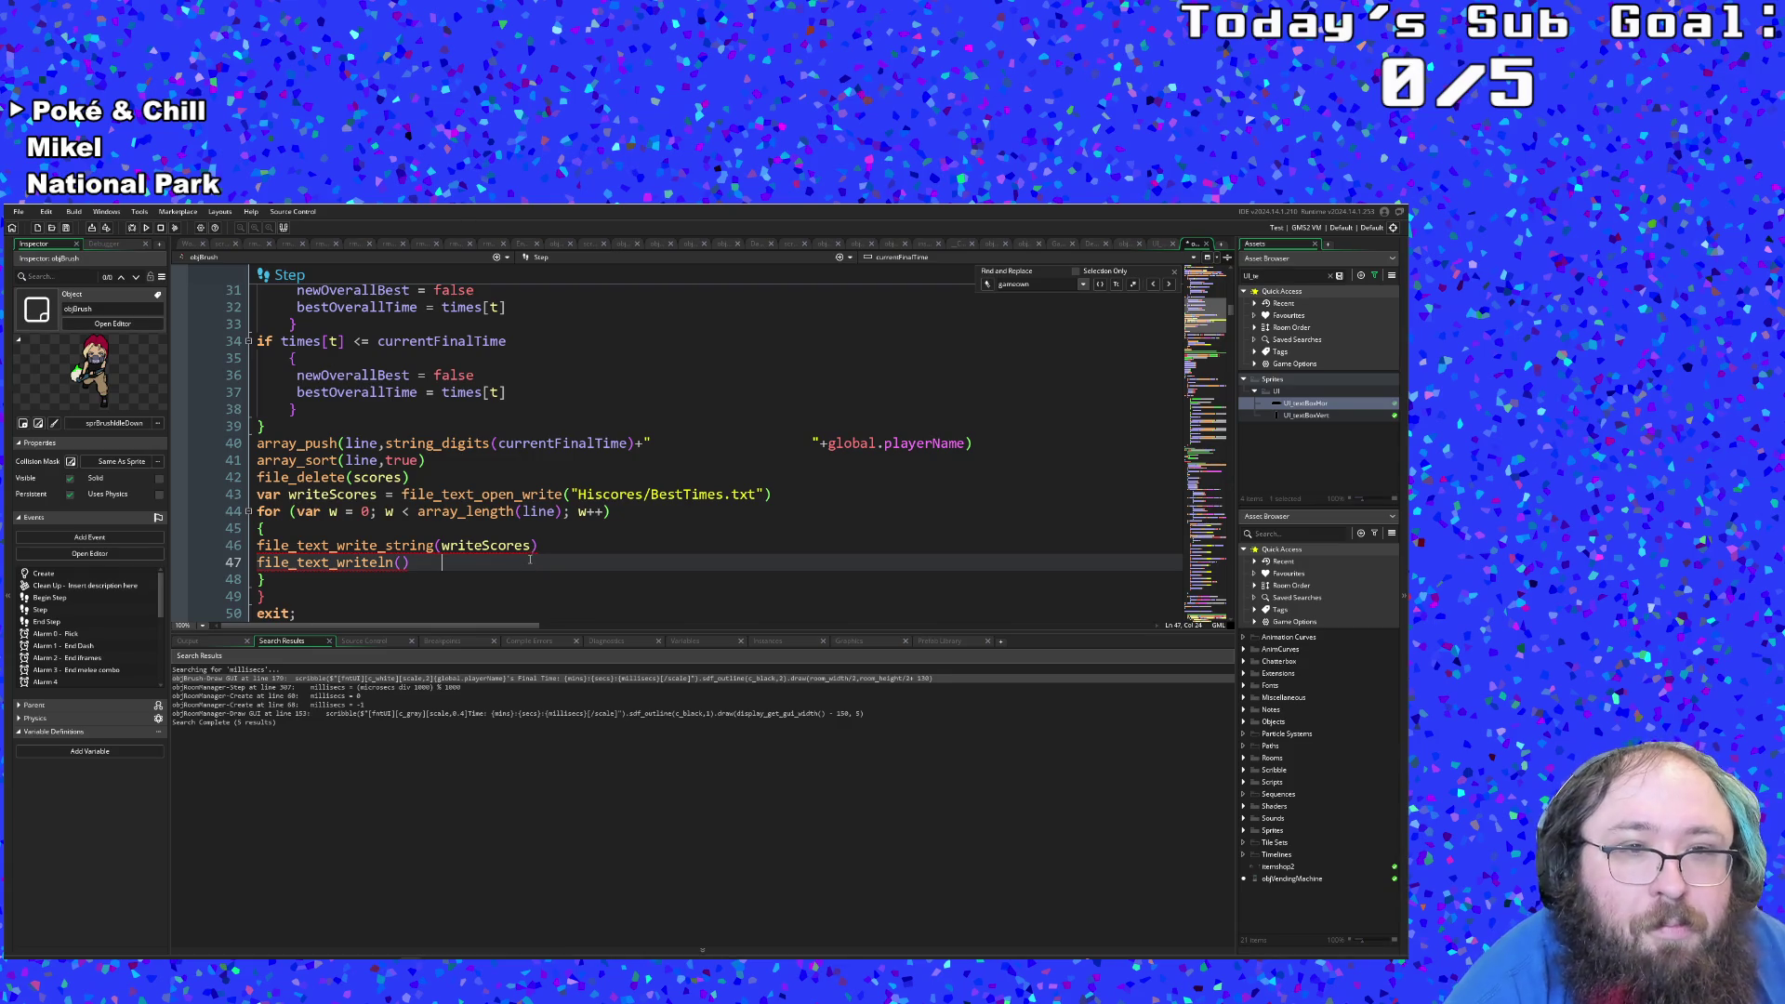
left_click(402, 563)
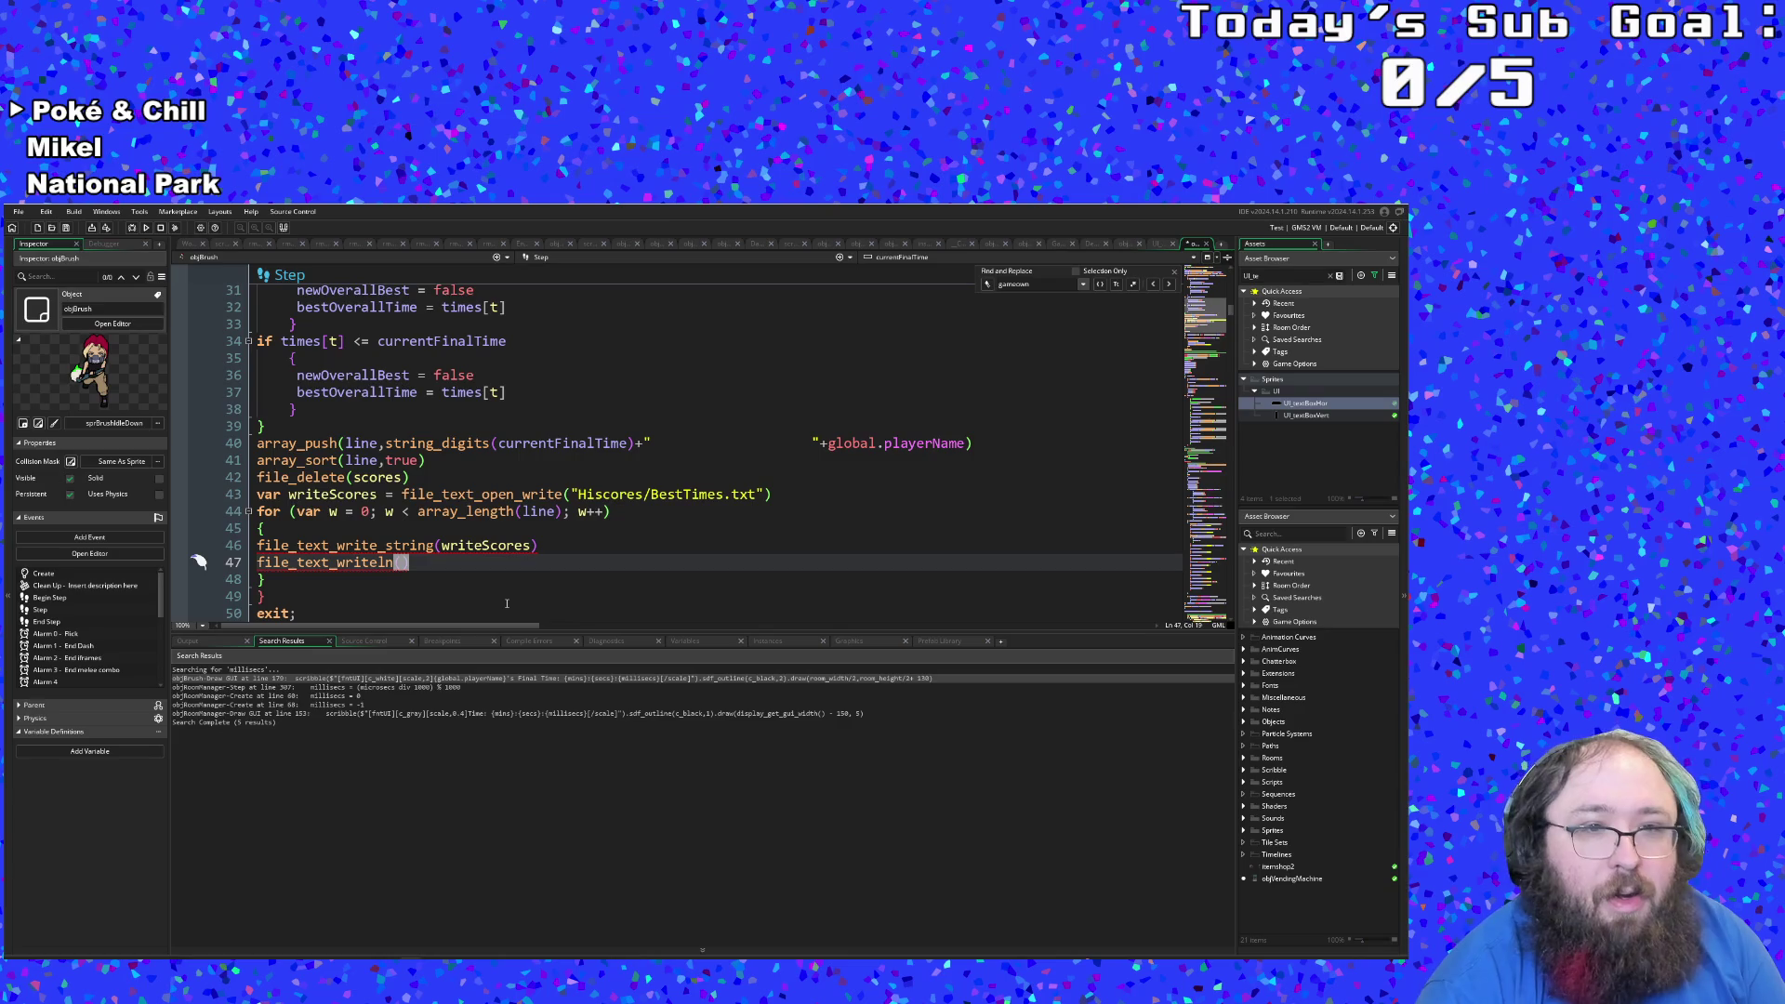
type("wri")
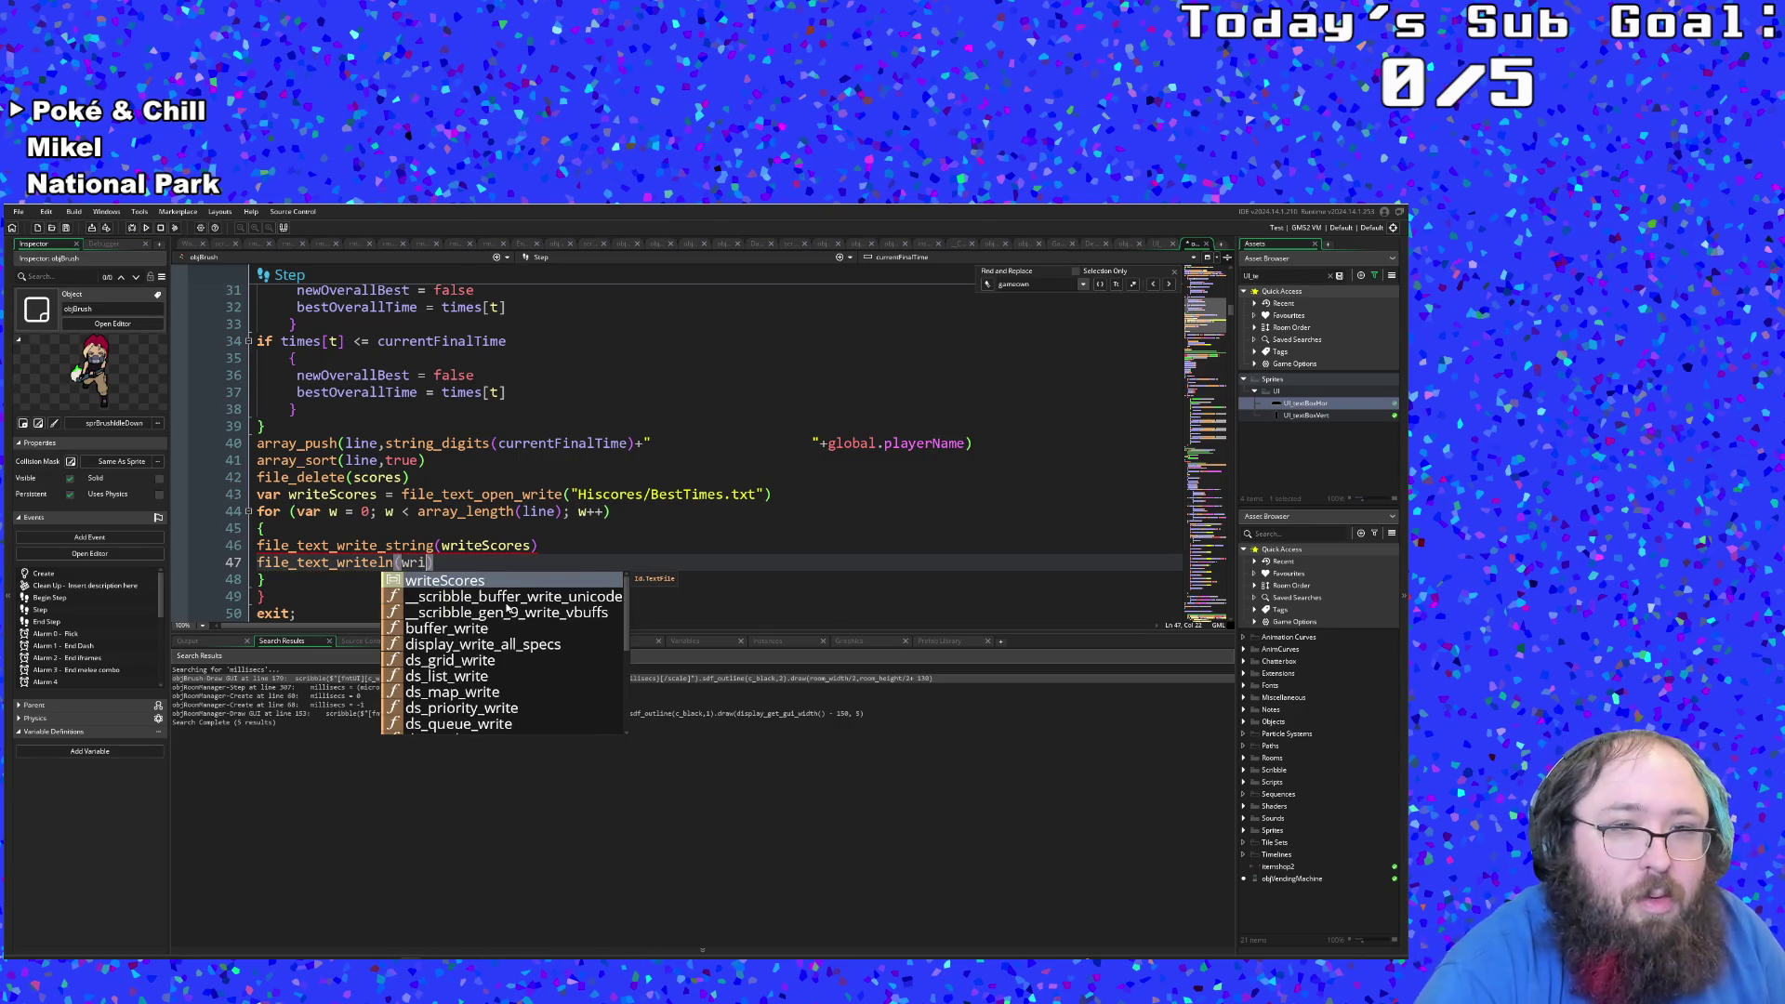
key("Return")
Step: Add line(w) as the second argument of file_text_write_string, removing the stray semicolon
left_click(531, 546)
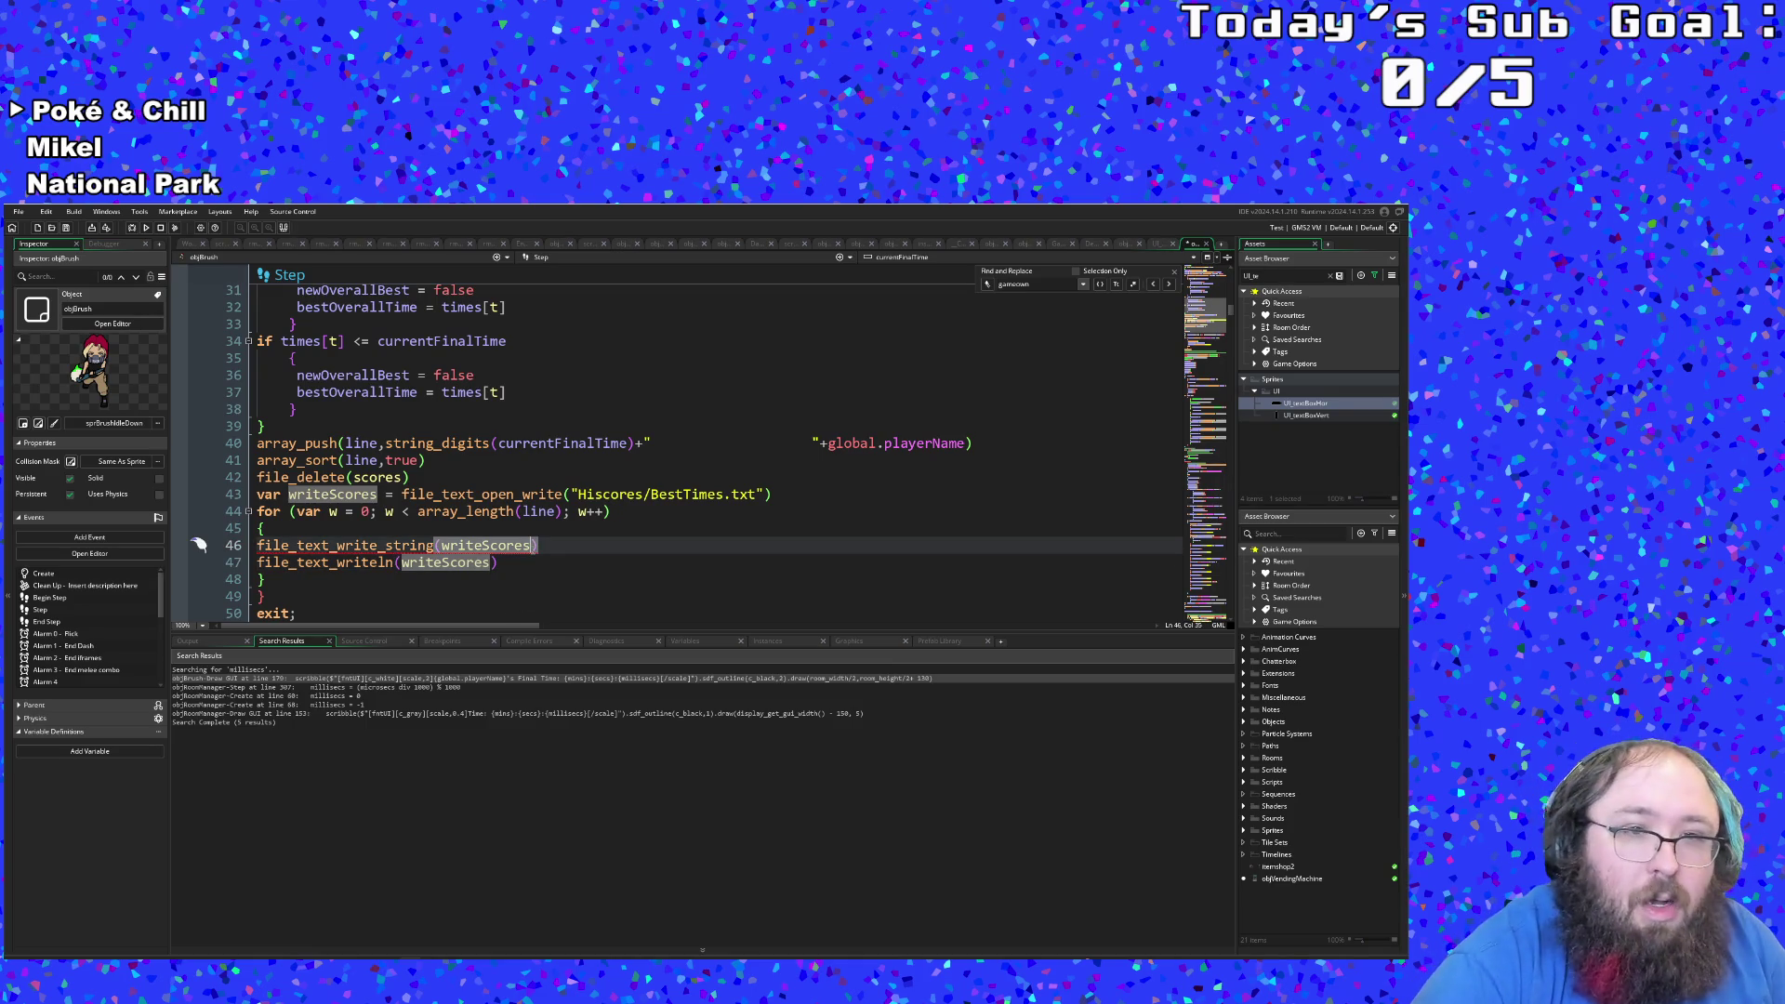
type(", ;")
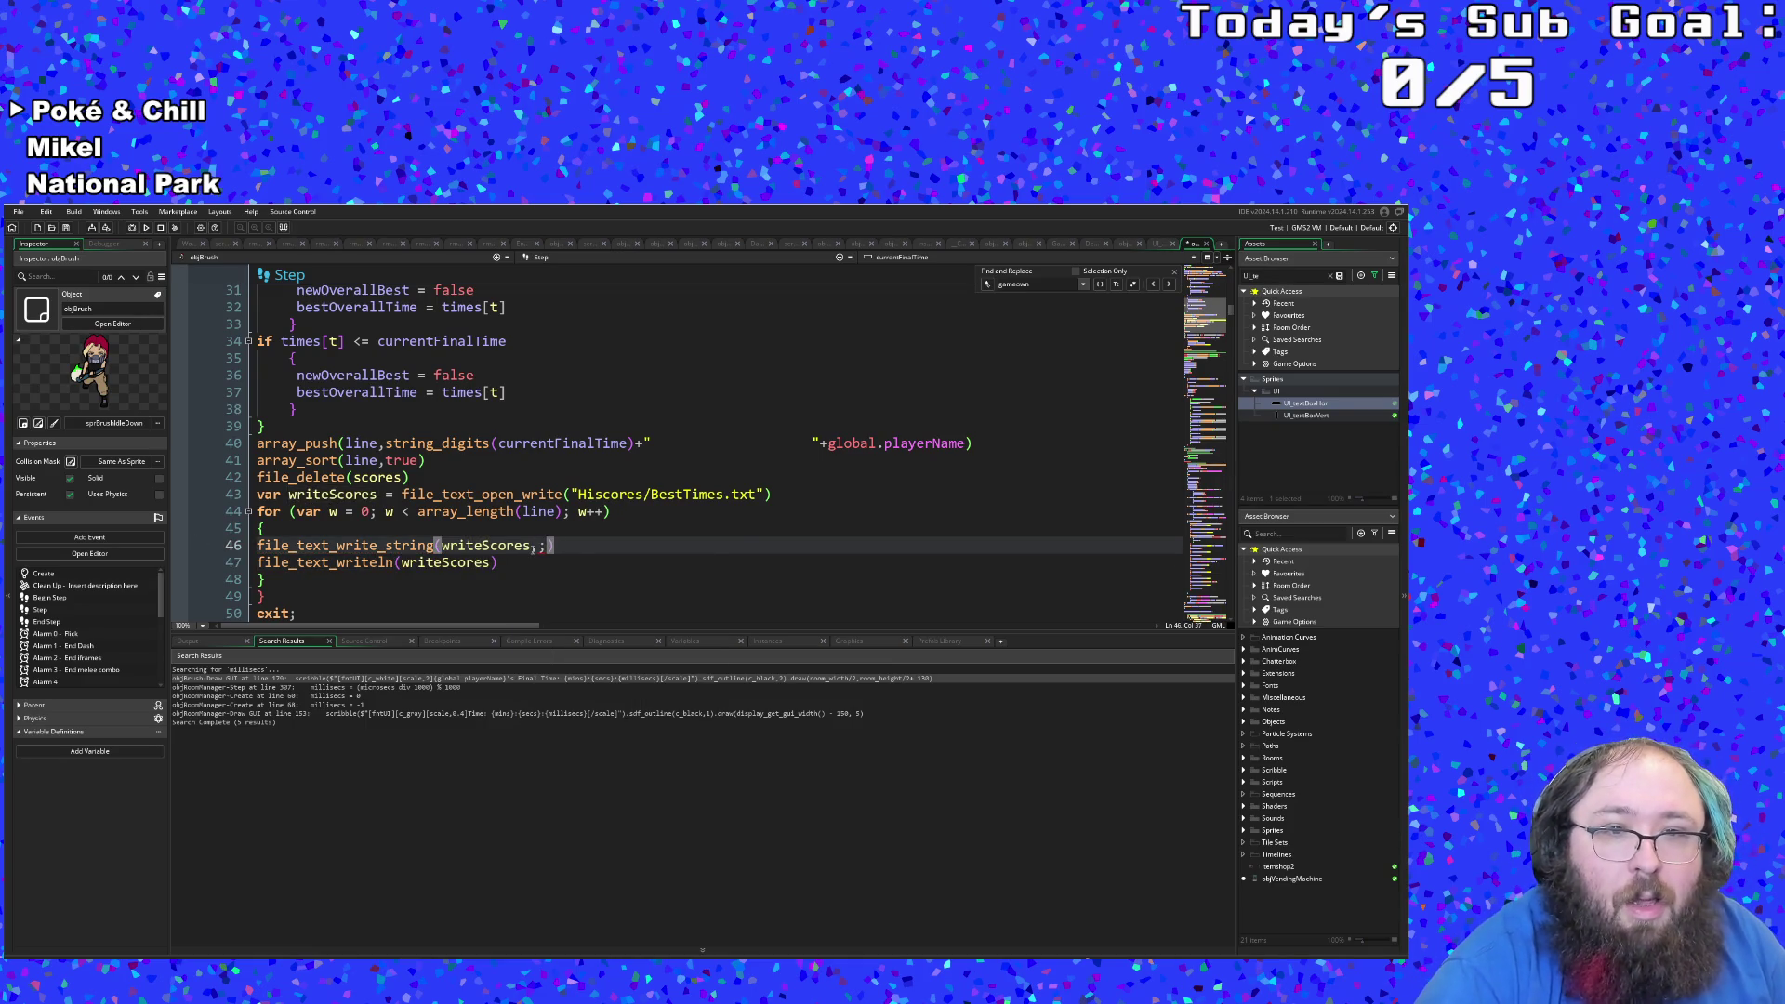
type("li")
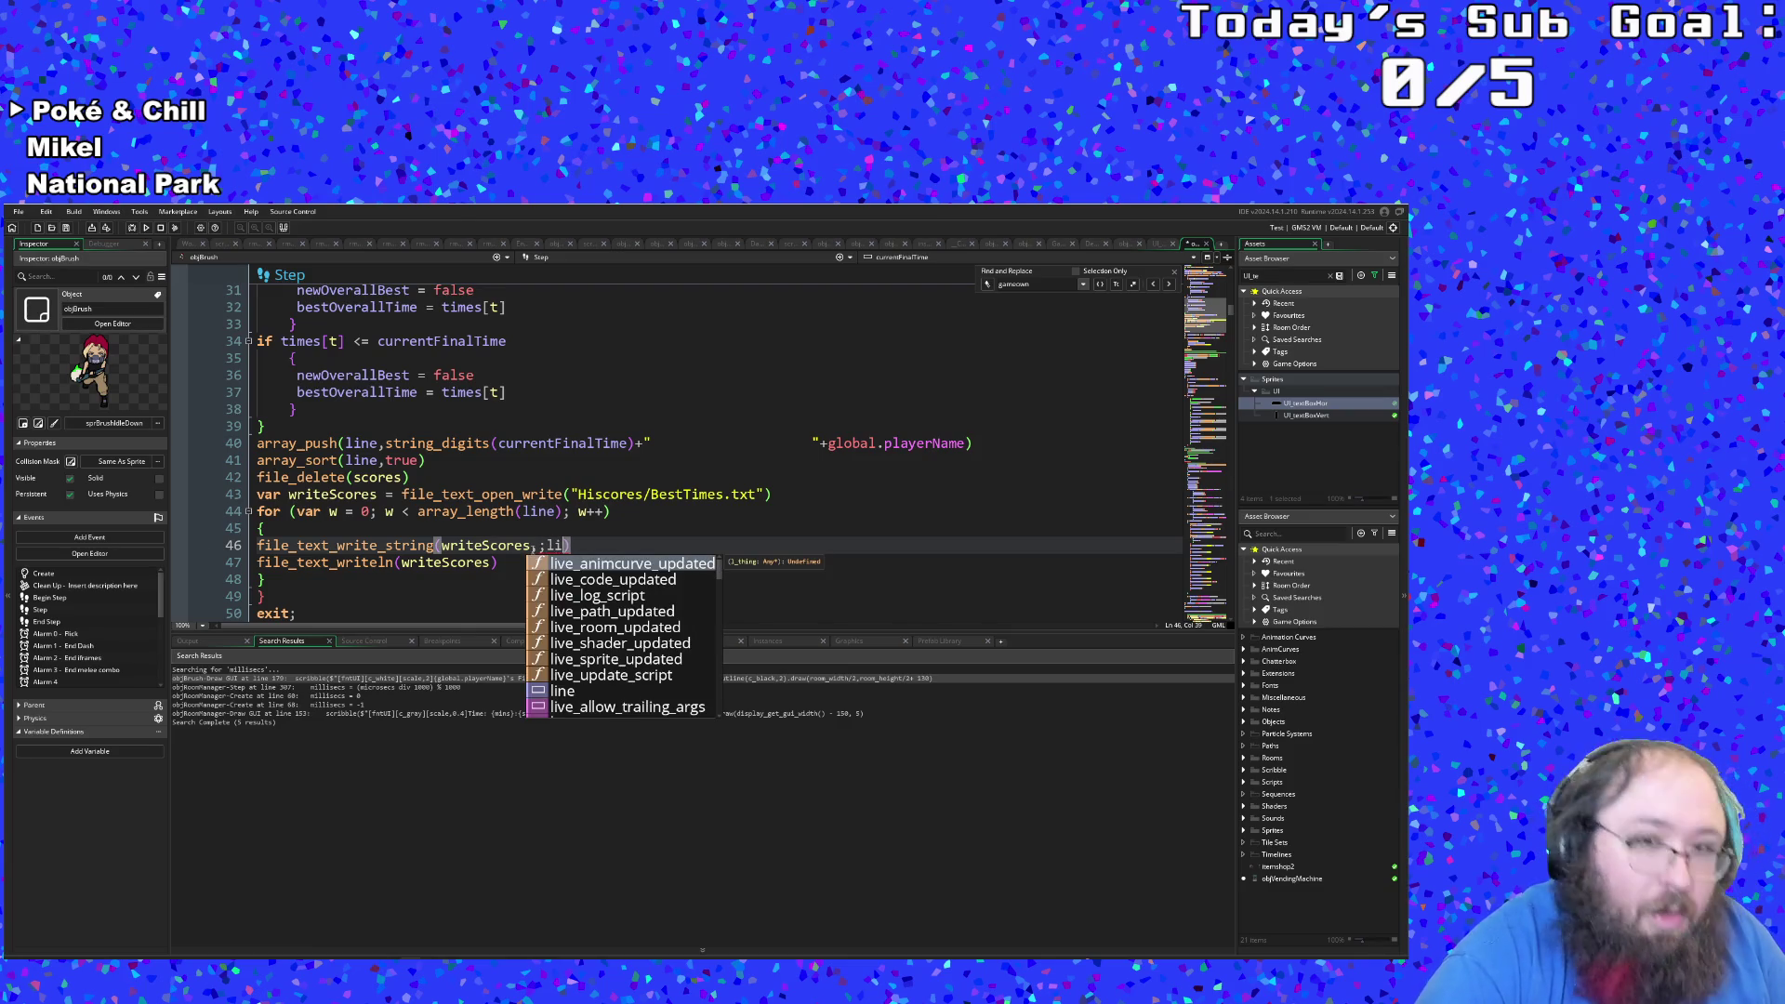
type("ne")
type("(w")
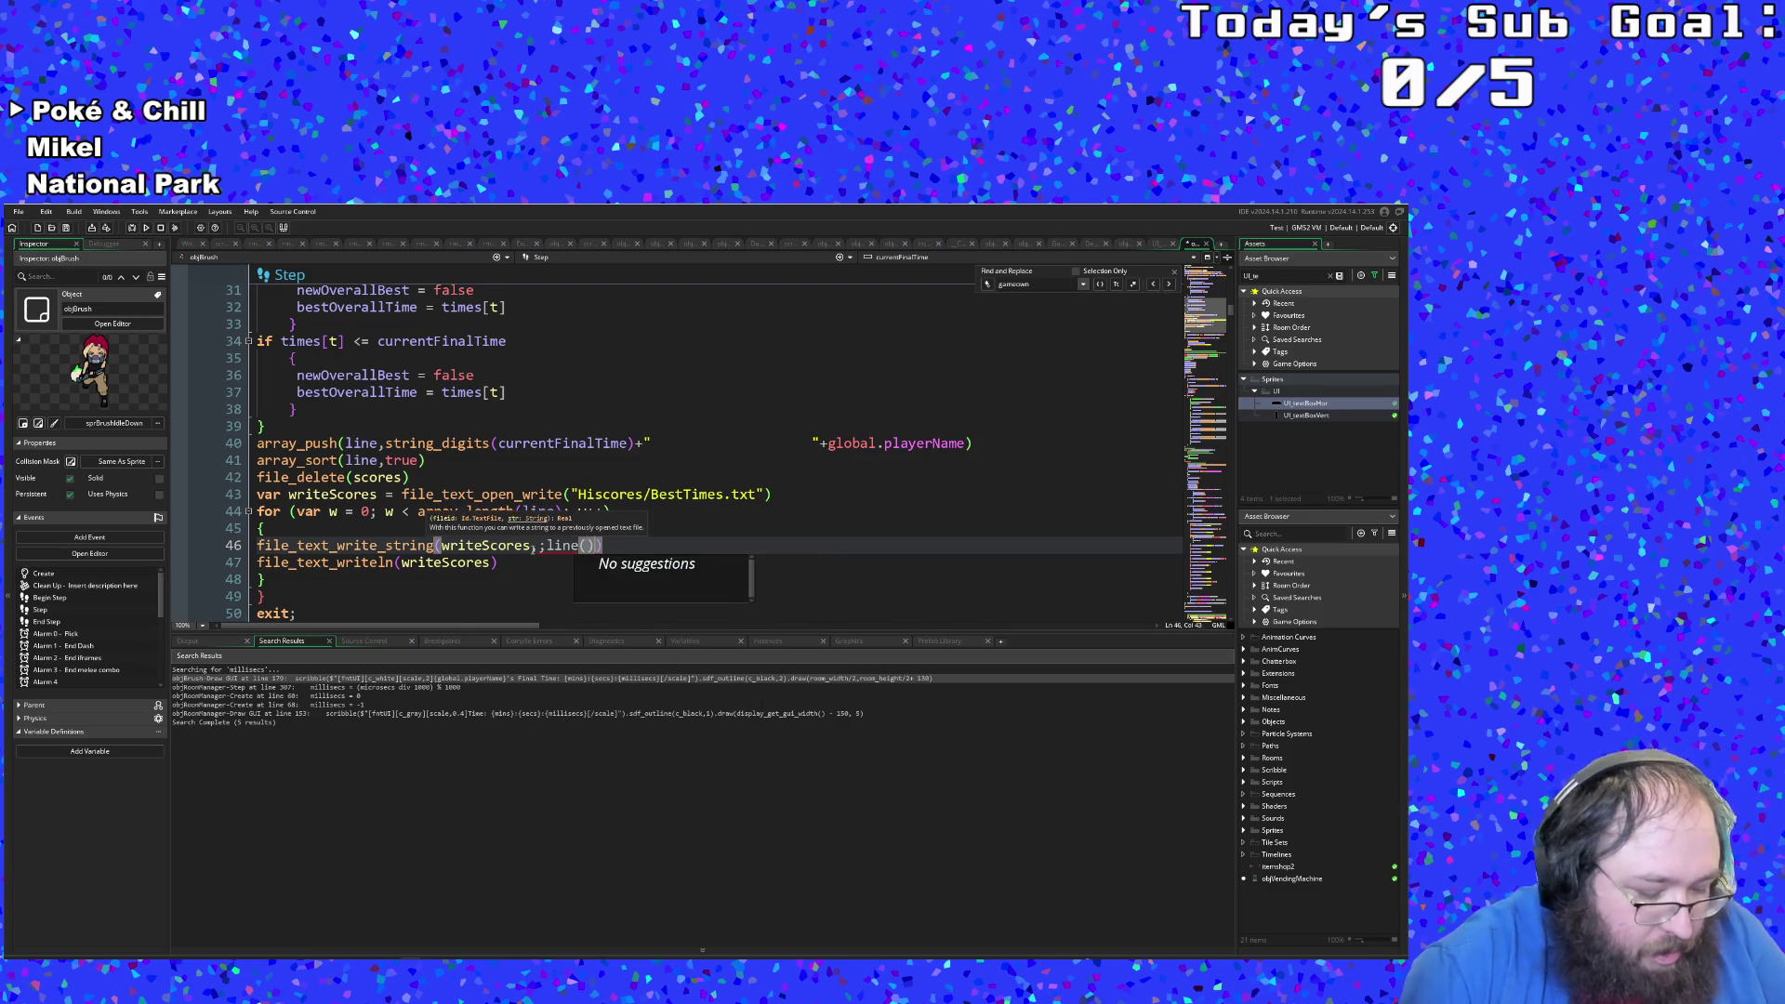
left_click(498, 563)
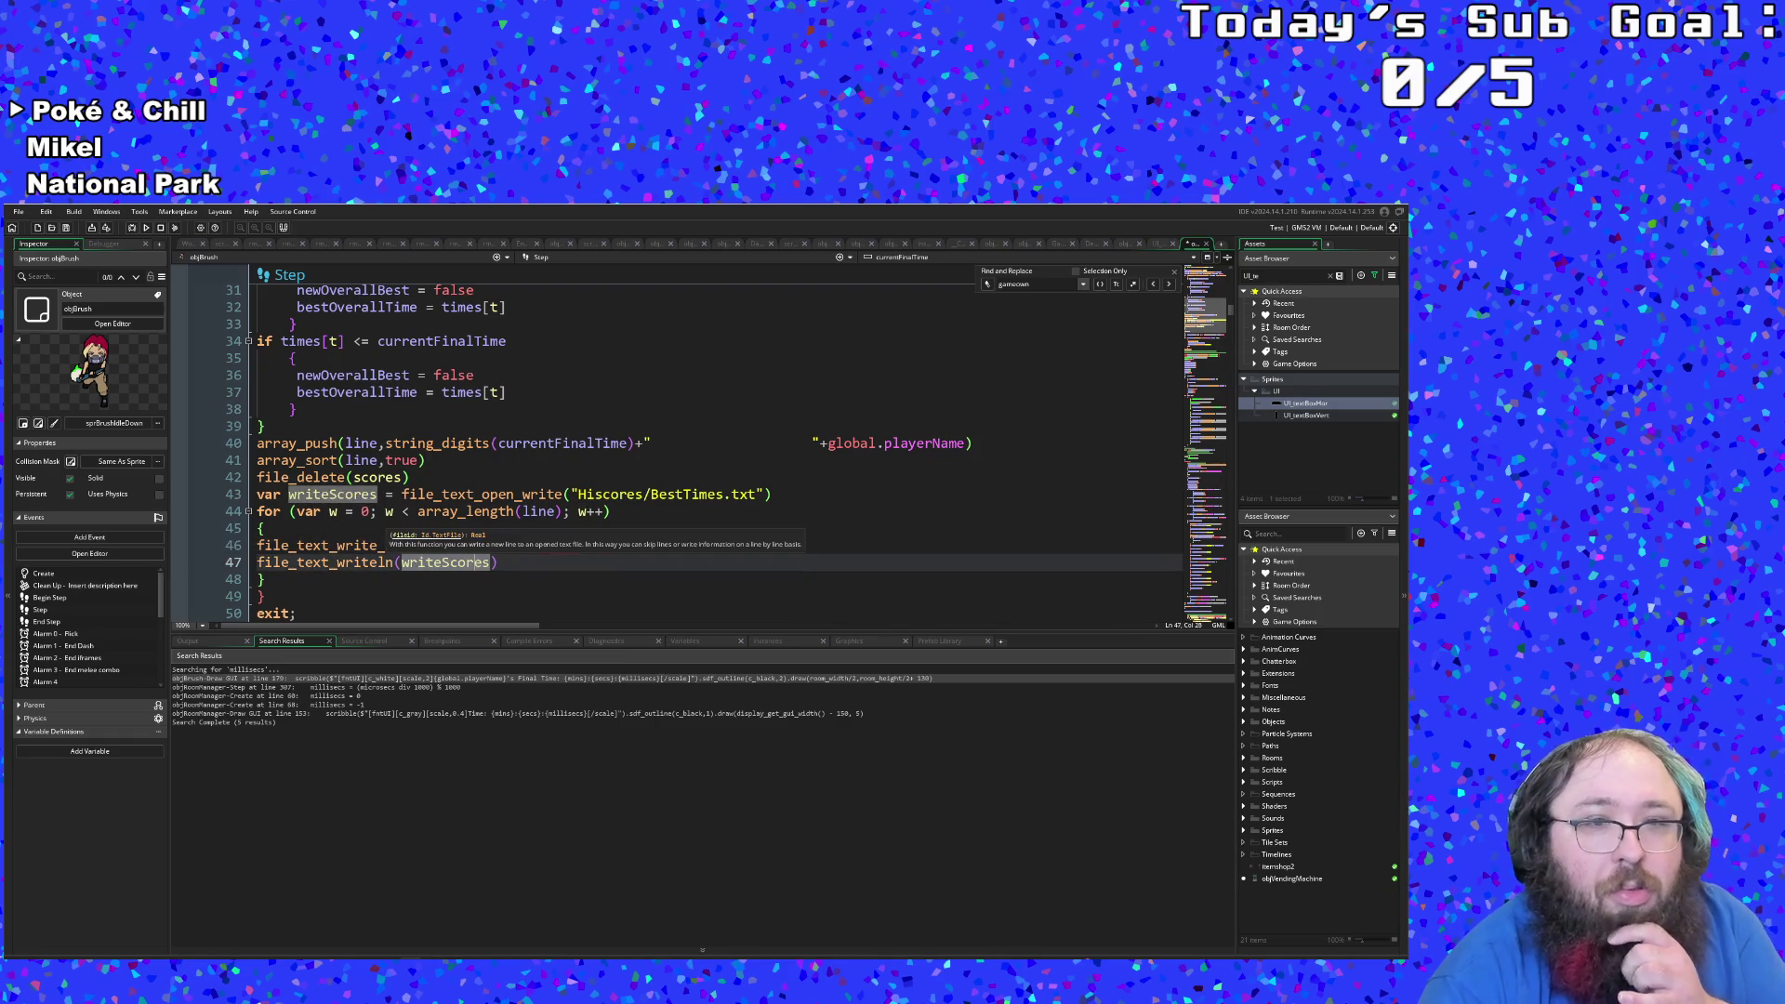
left_click(474, 580)
left_click(548, 547)
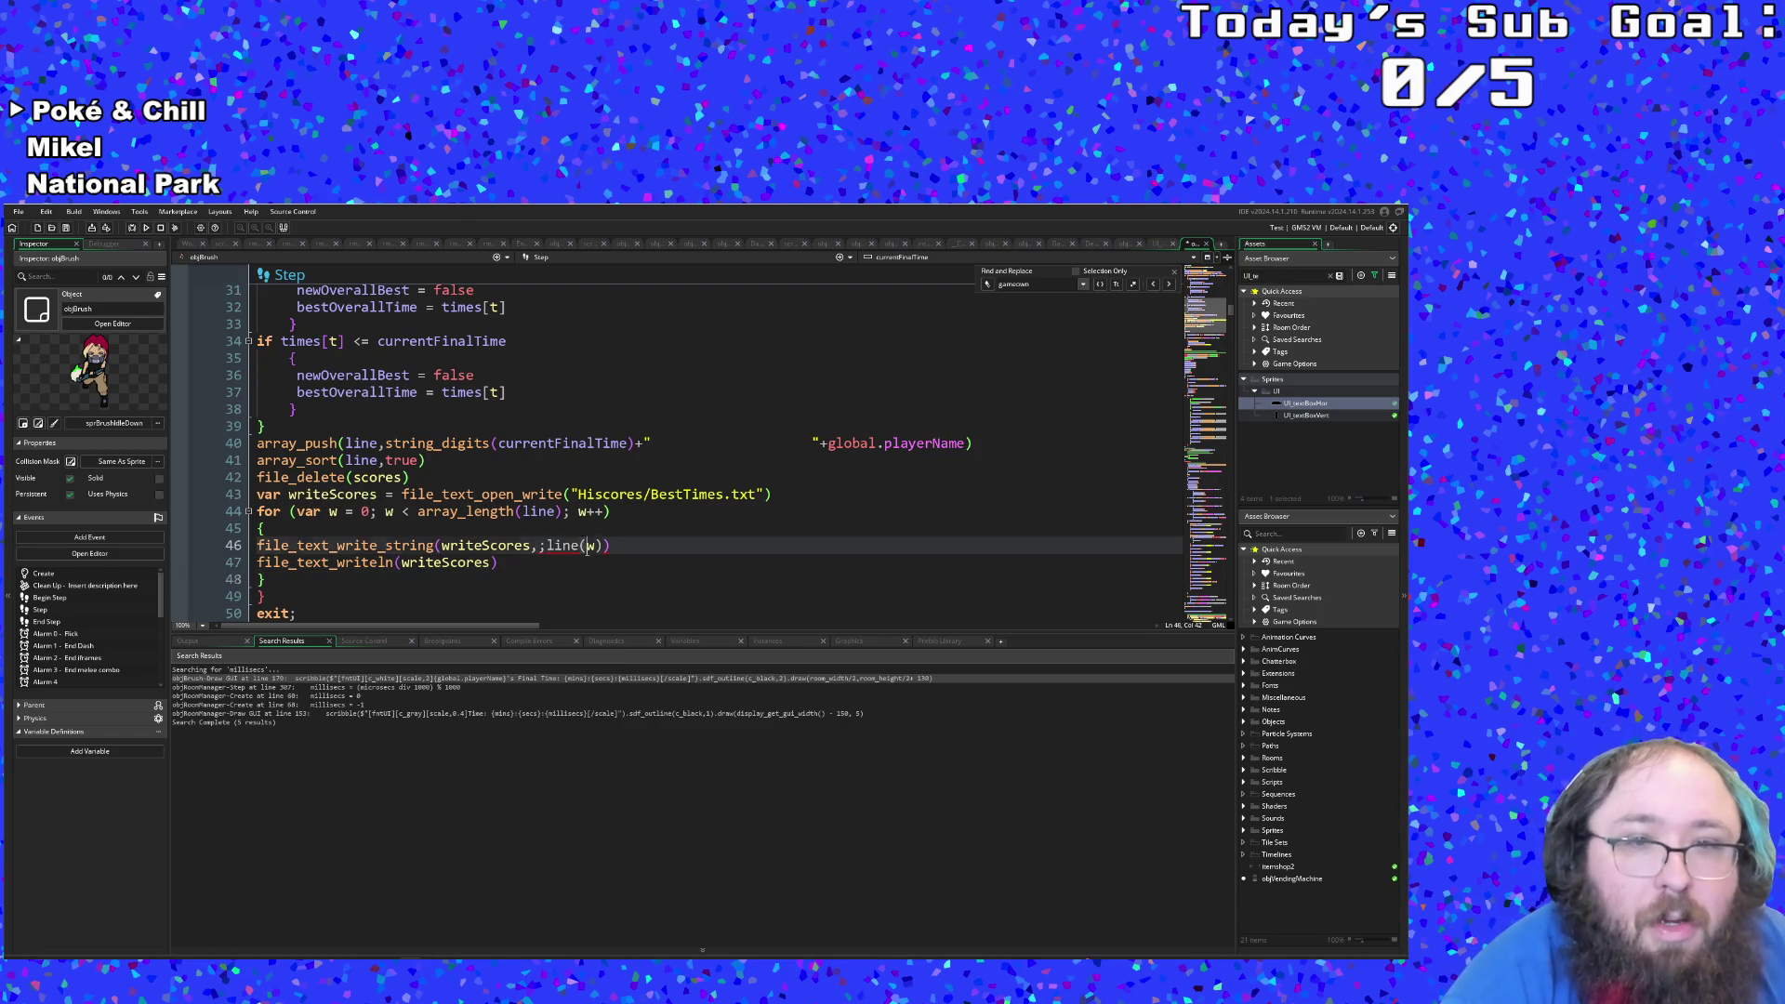
key("BackSpace")
key("Down")
key("Down")
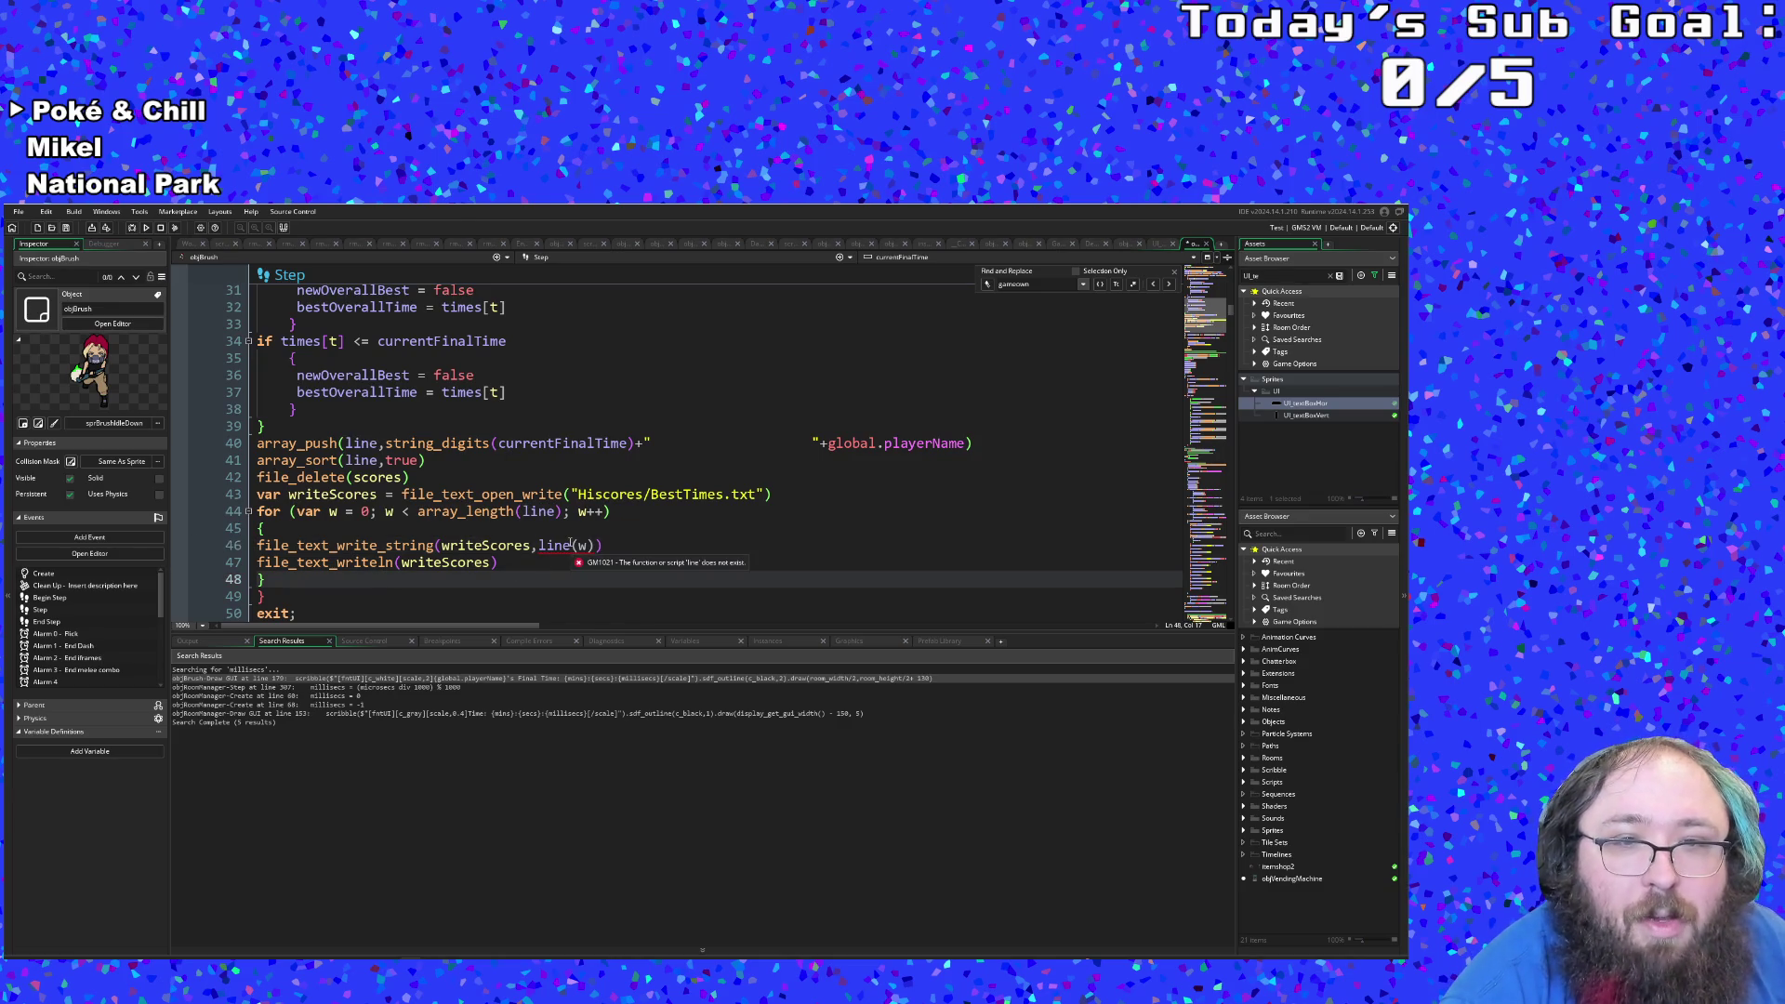
Step: Change line(w) to the array access line[w]
left_click(556, 545)
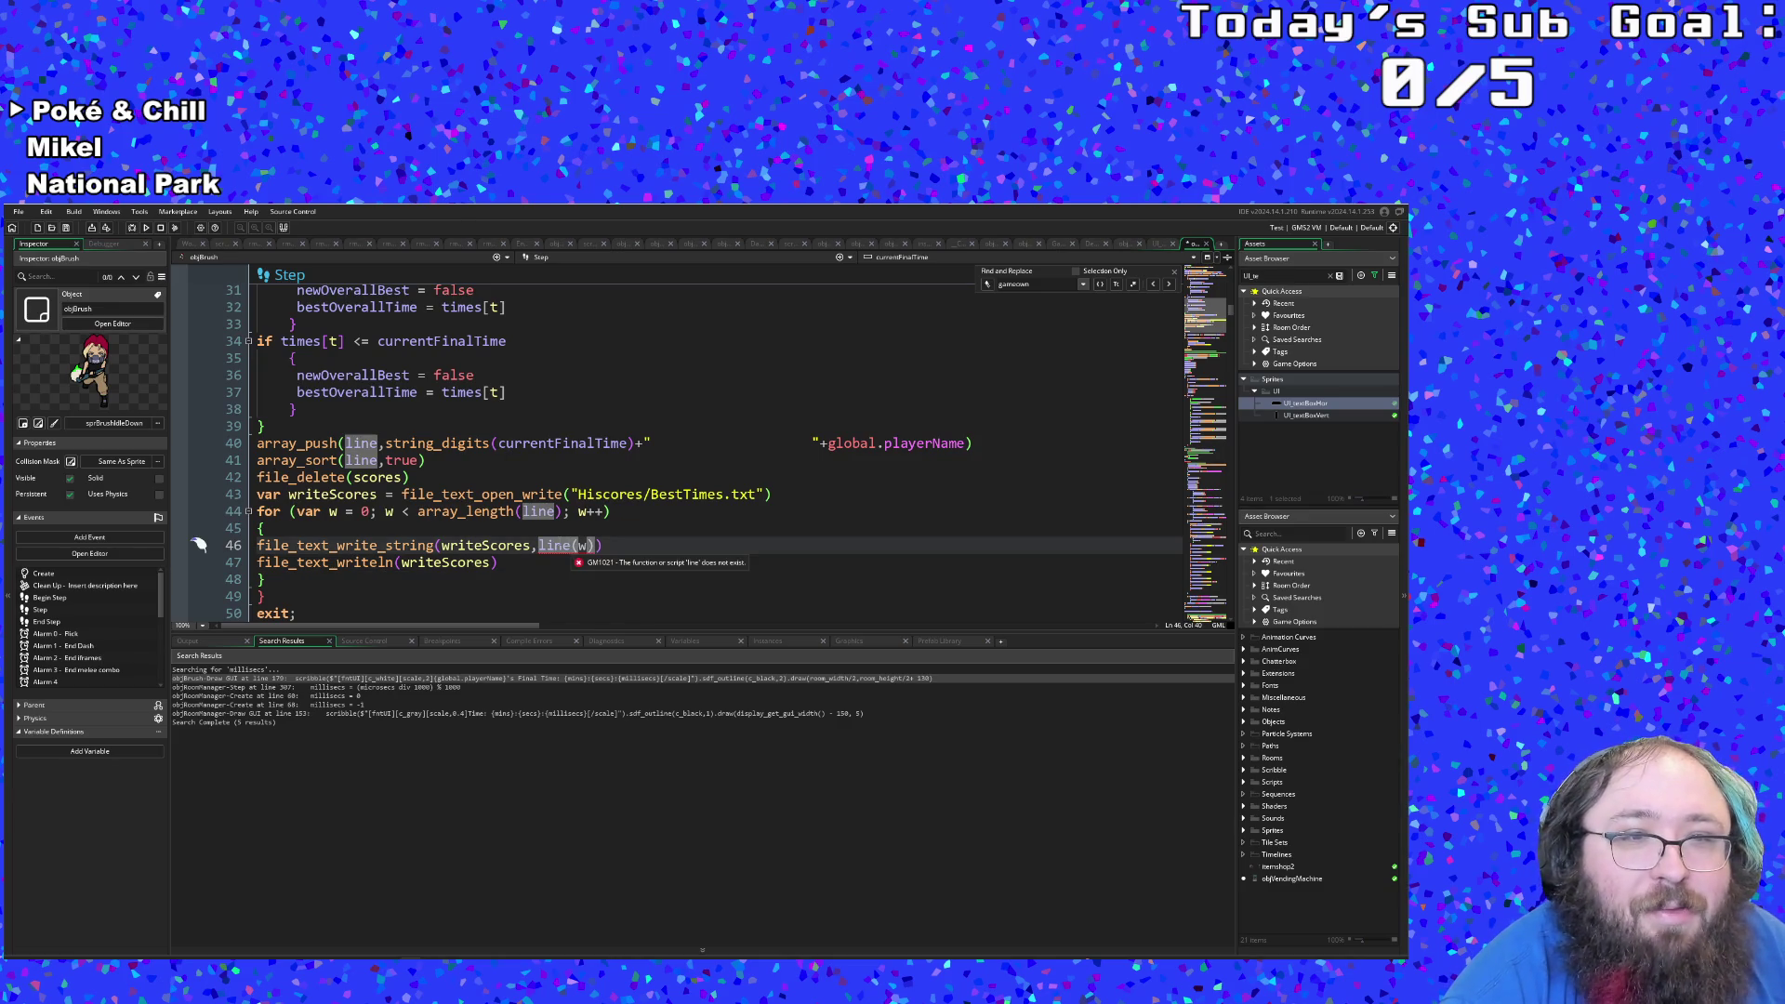
mouse_move(400, 546)
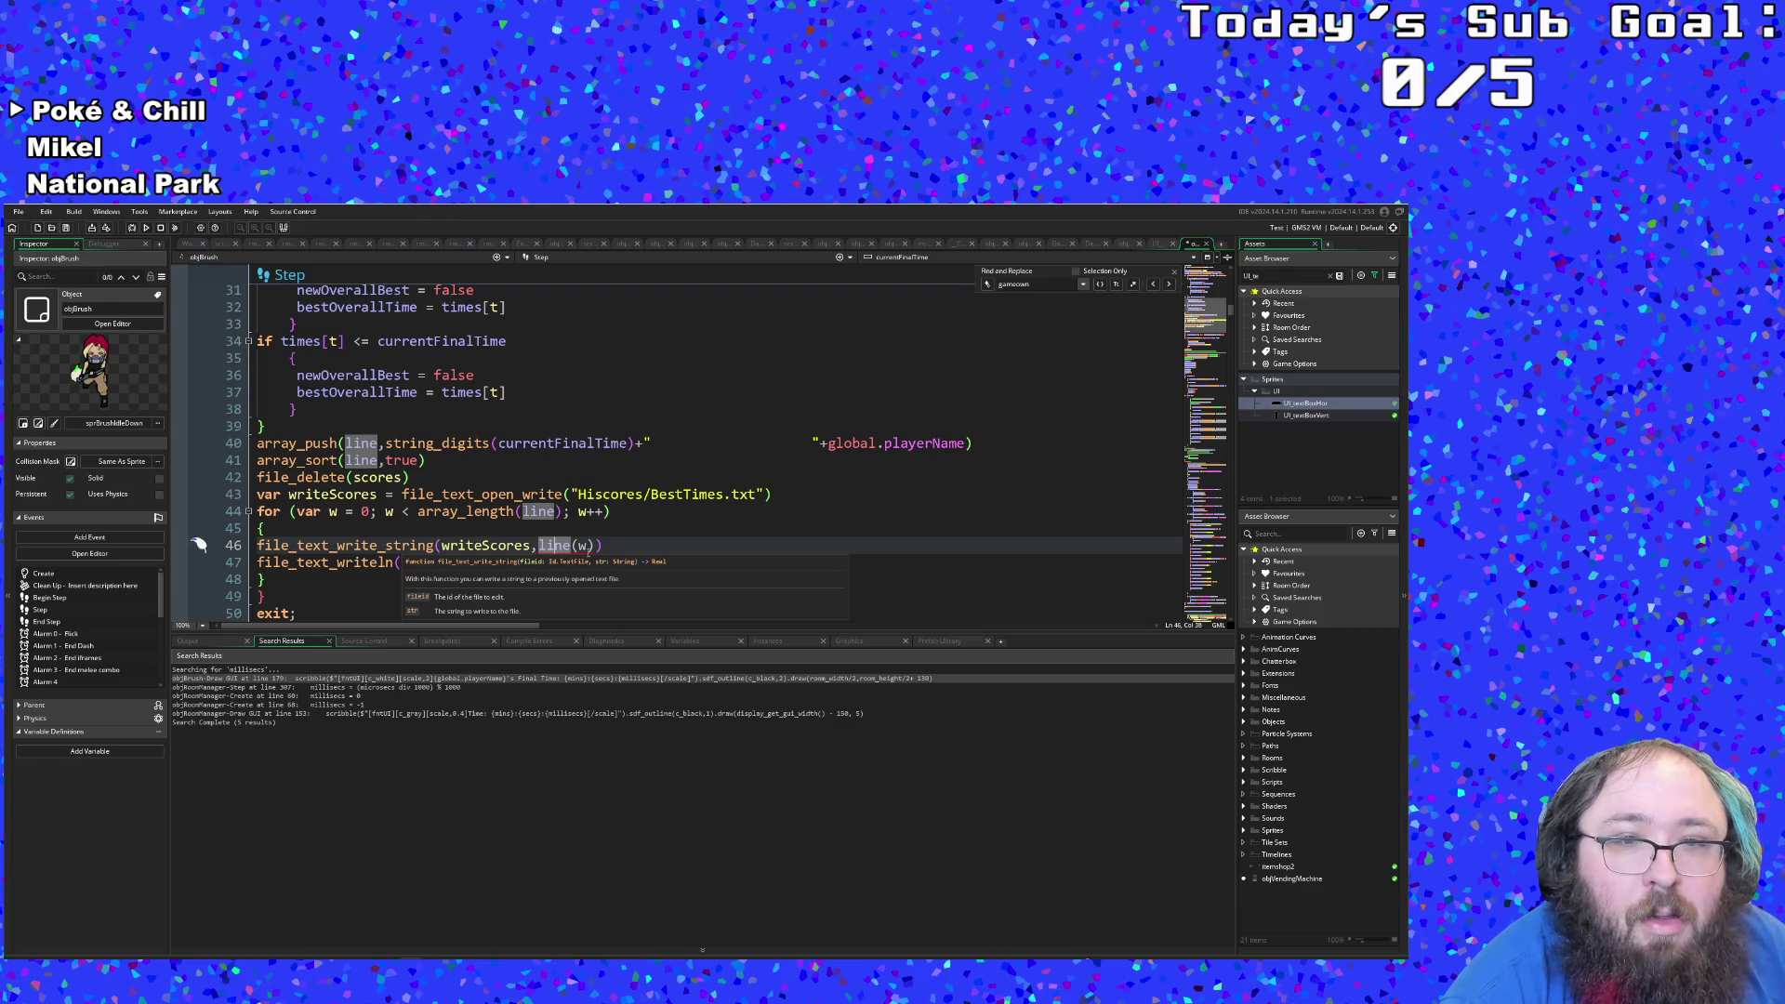
left_click(588, 547)
left_click(580, 545)
key("BackSpace")
key("Delete")
key("Delete")
type("[w")
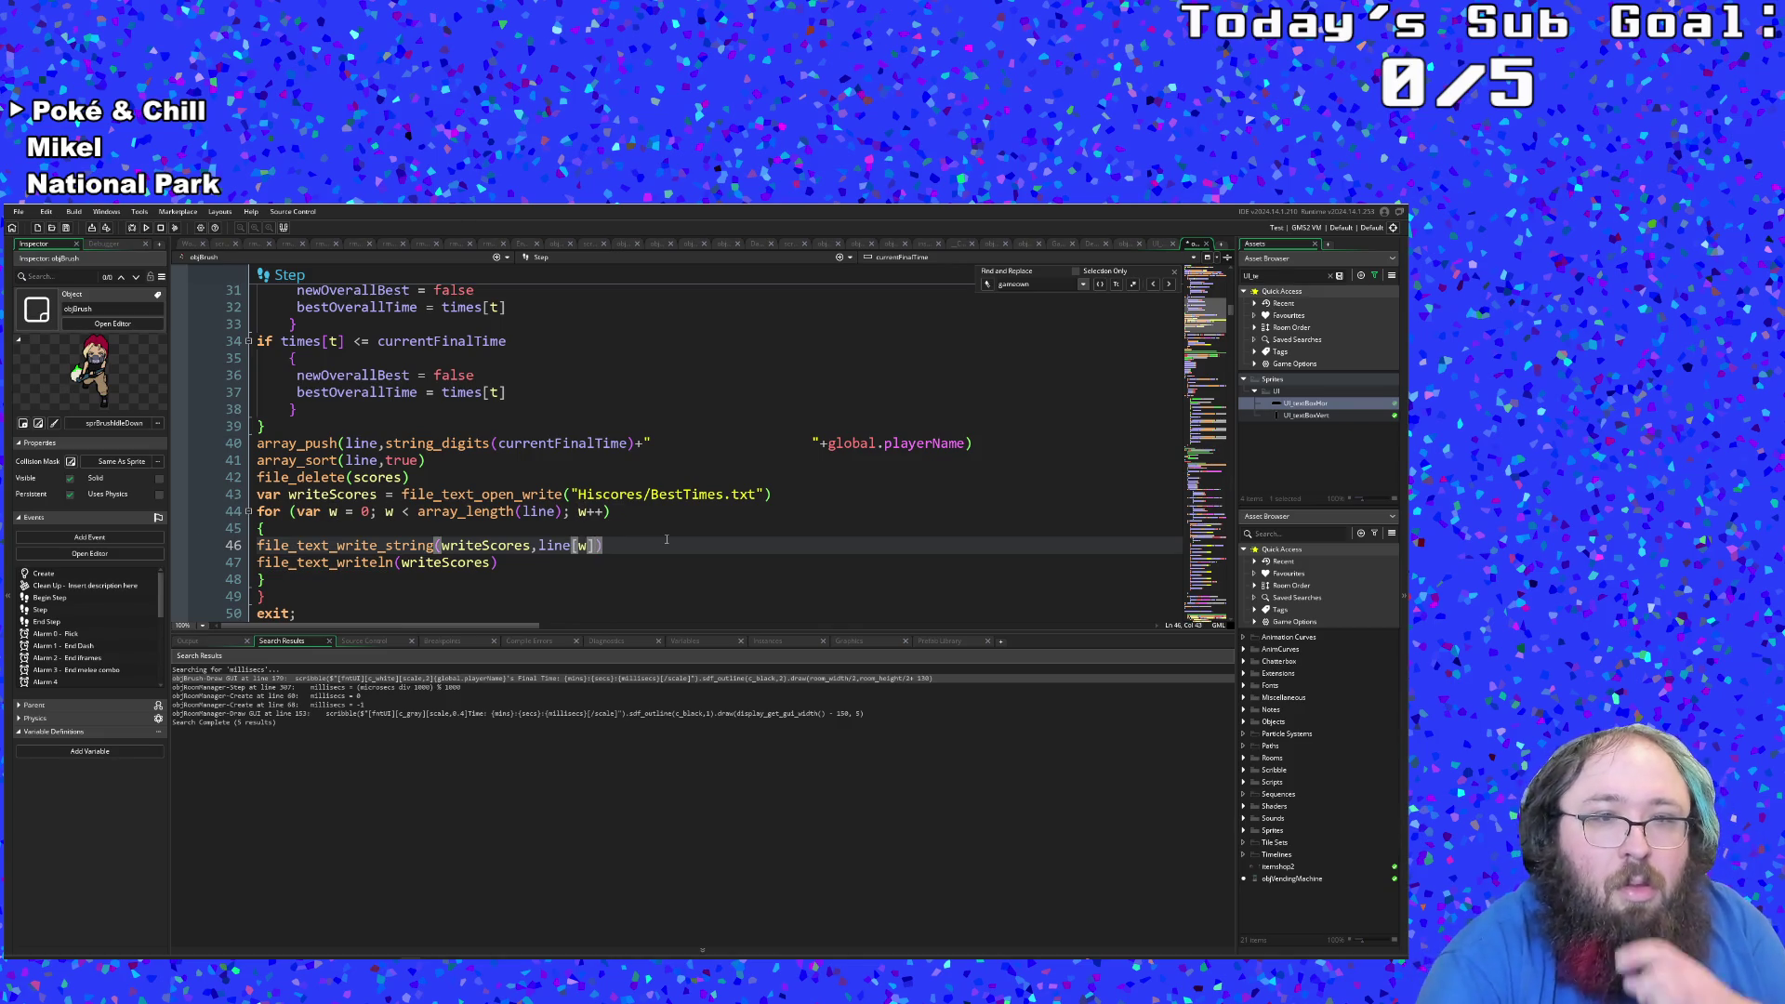
Step: Close the for loop's block with a brace and start a new line after it
left_click(576, 564)
left_click(497, 562, "shift")
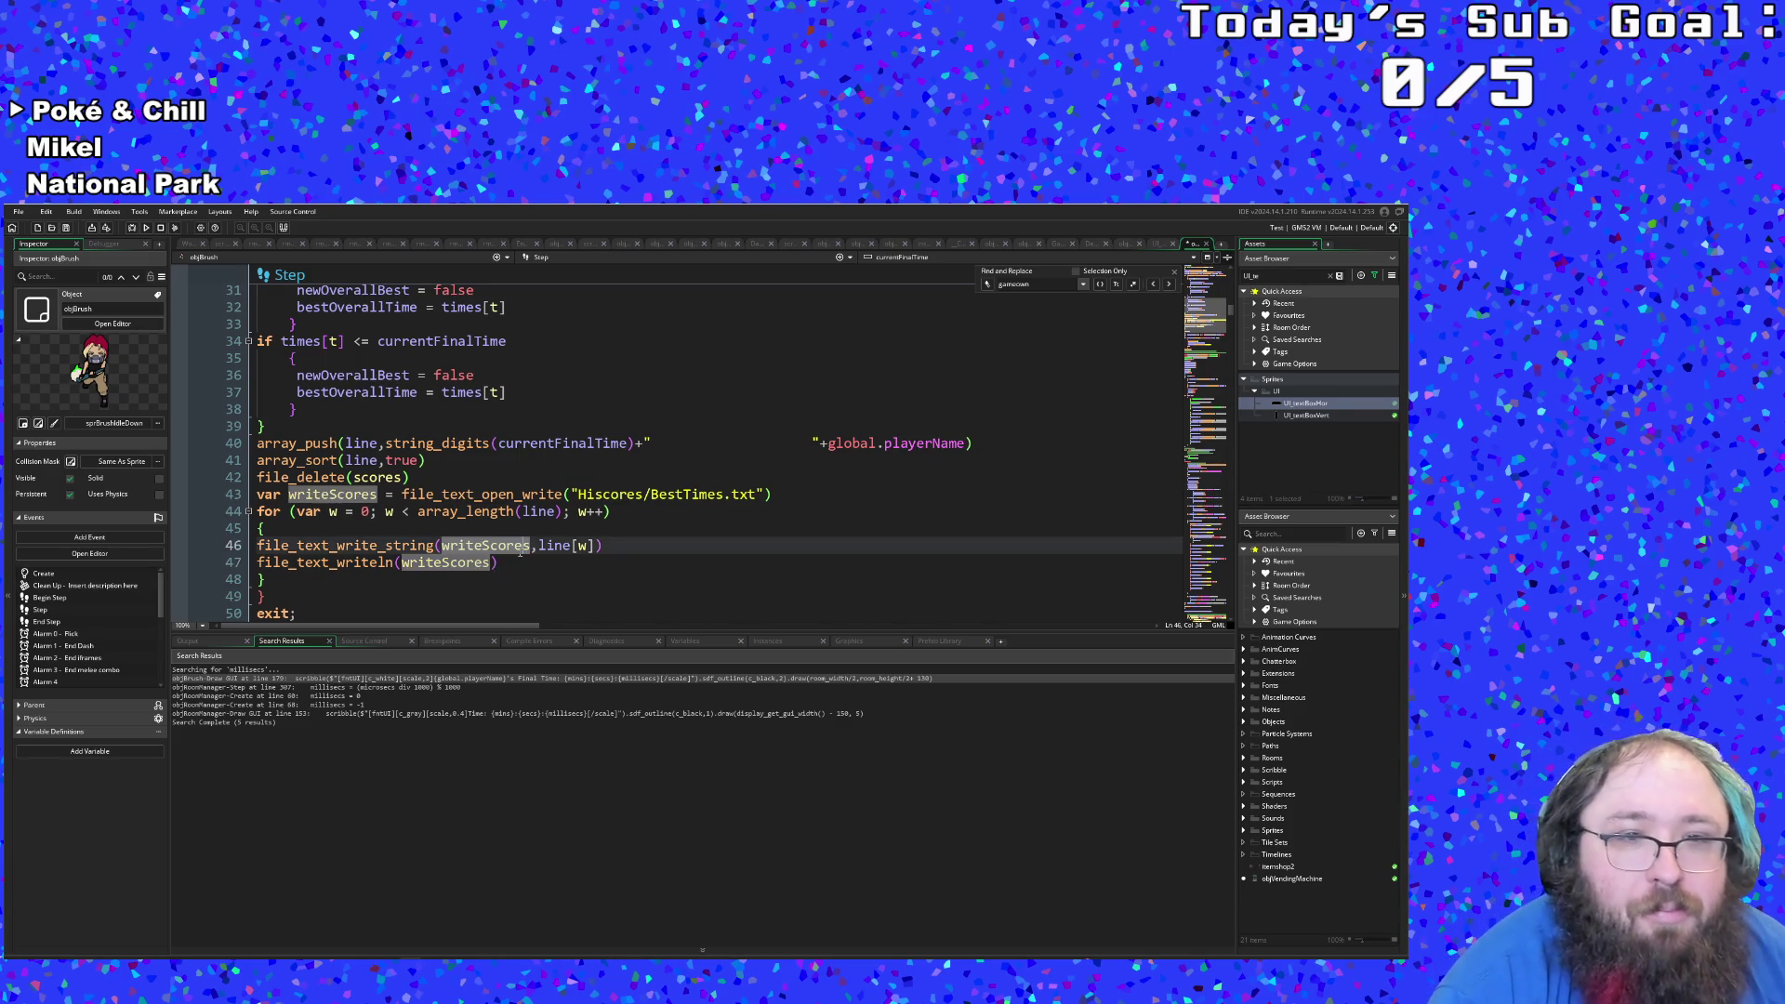
key("Down")
key("Down")
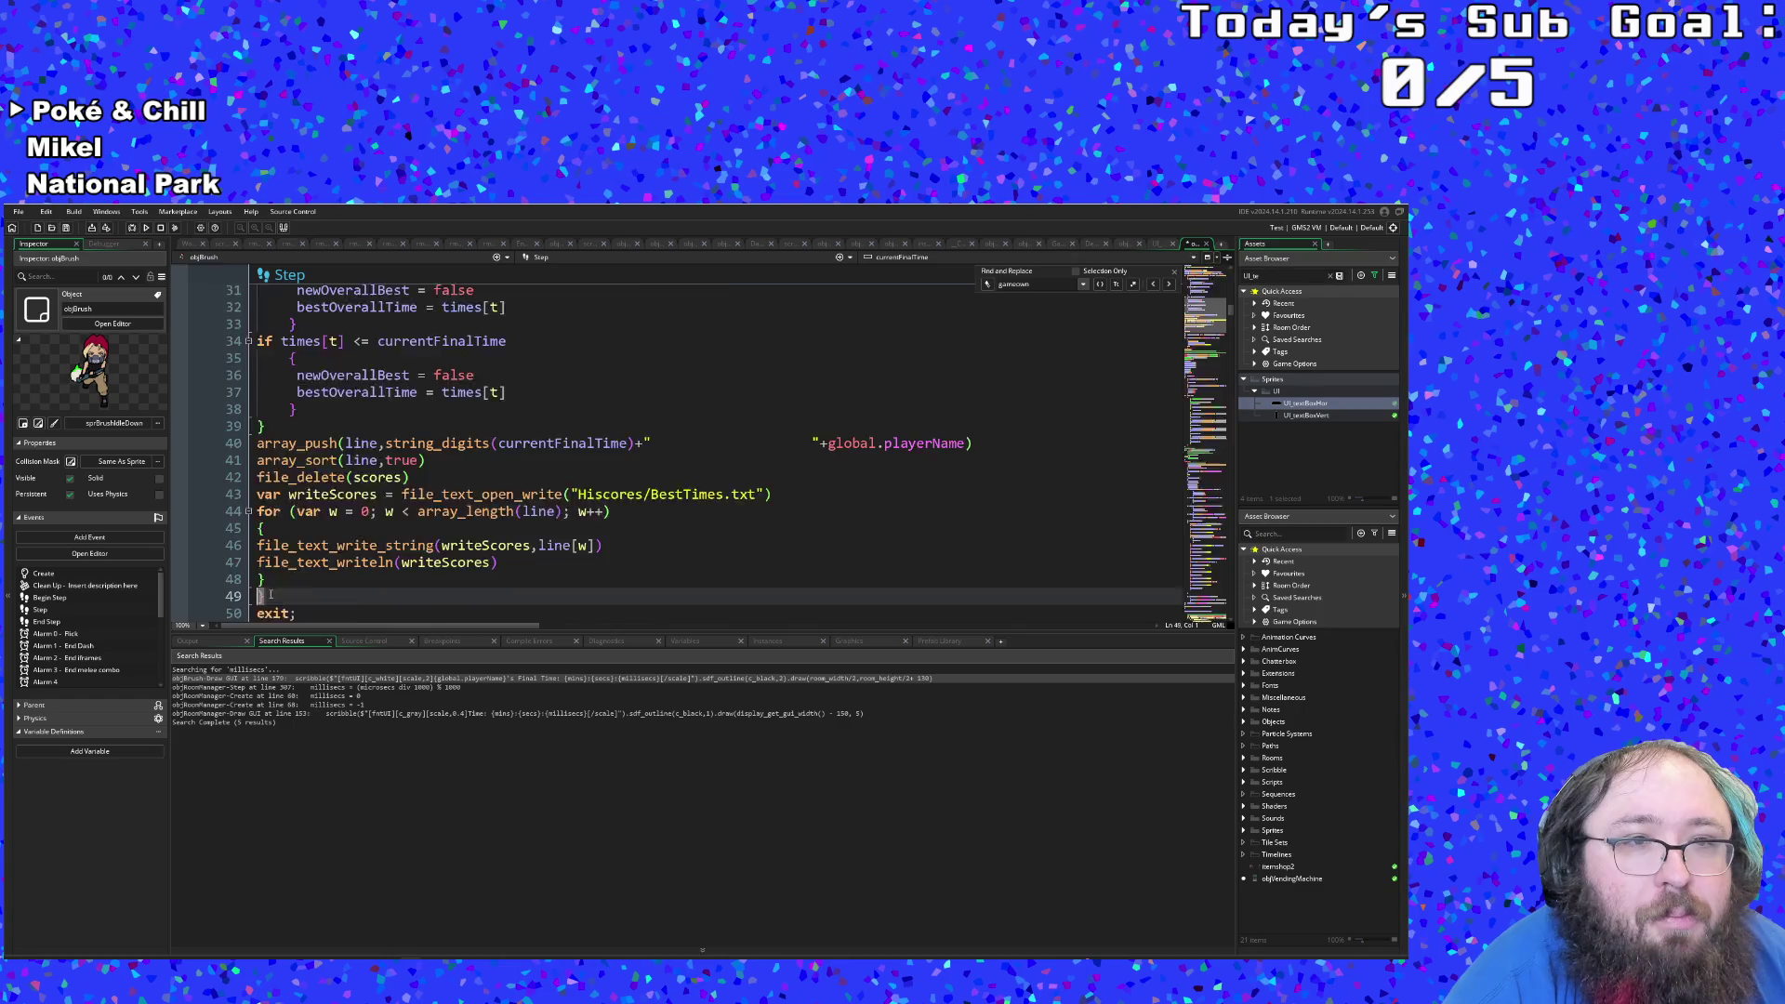
scroll(263, 596, "up", 10)
scroll(282, 593, "down", 4)
scroll(282, 593, "down", 6)
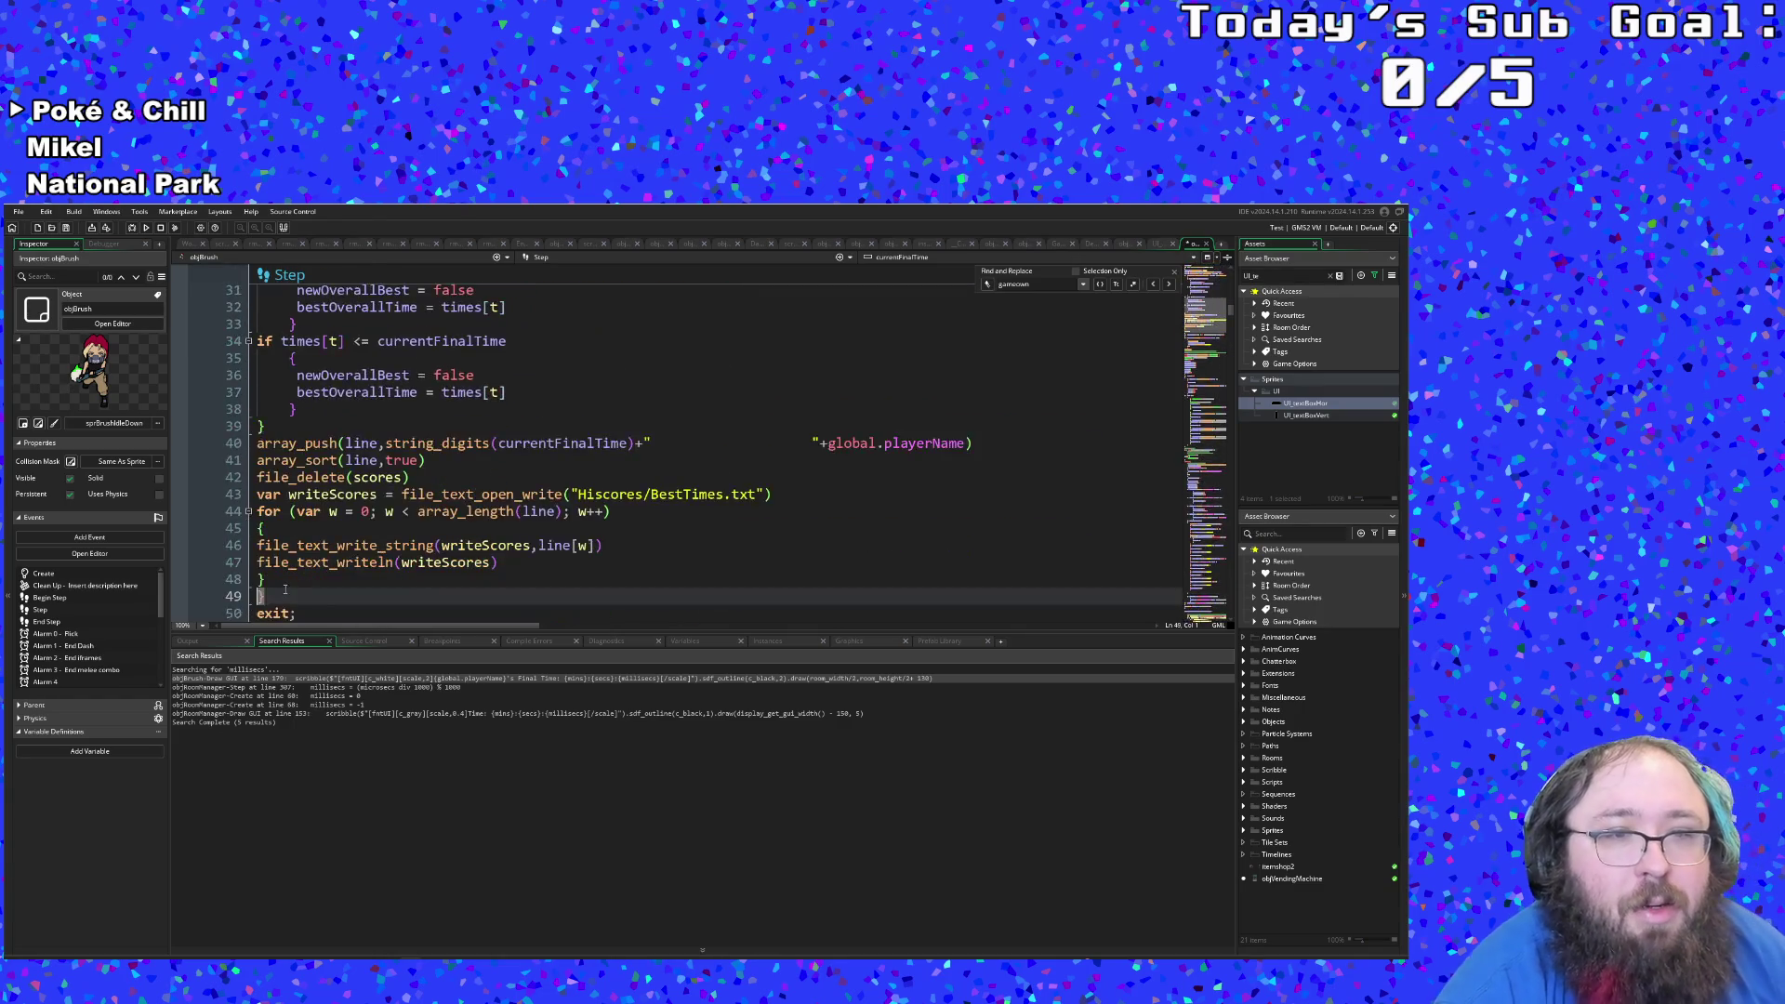
scroll(291, 579, "up", 2)
type("}")
left_click(344, 581)
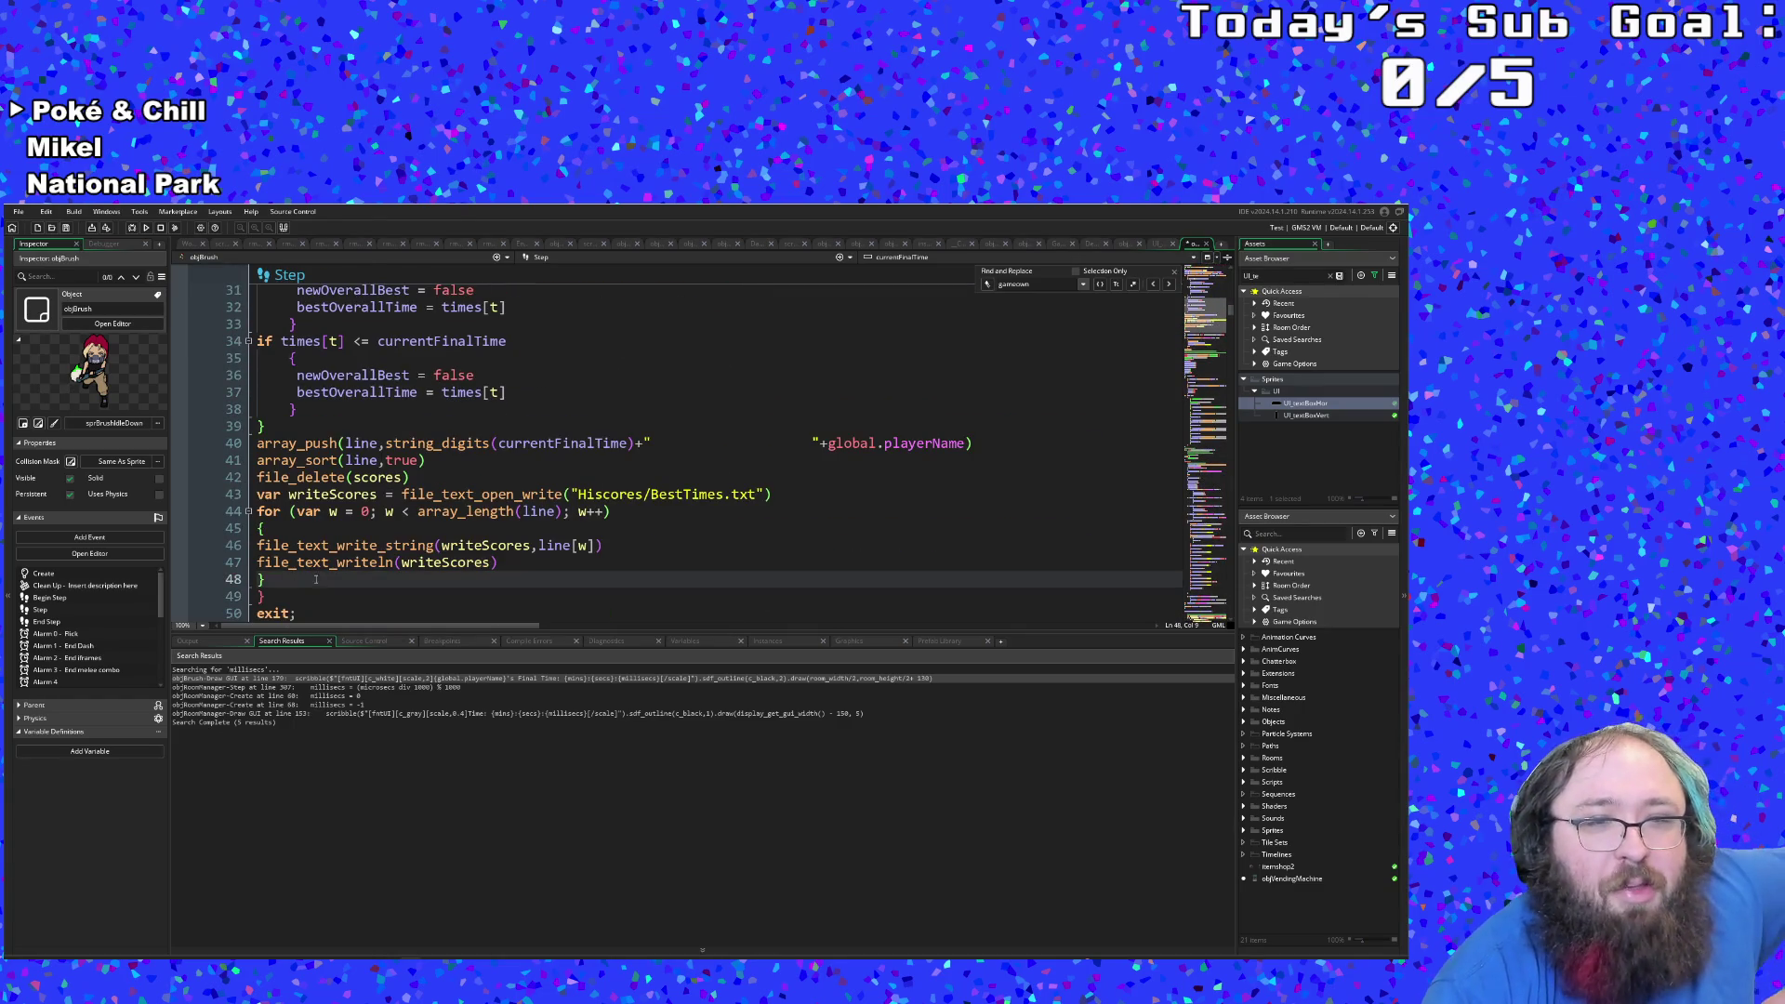
left_click(509, 562)
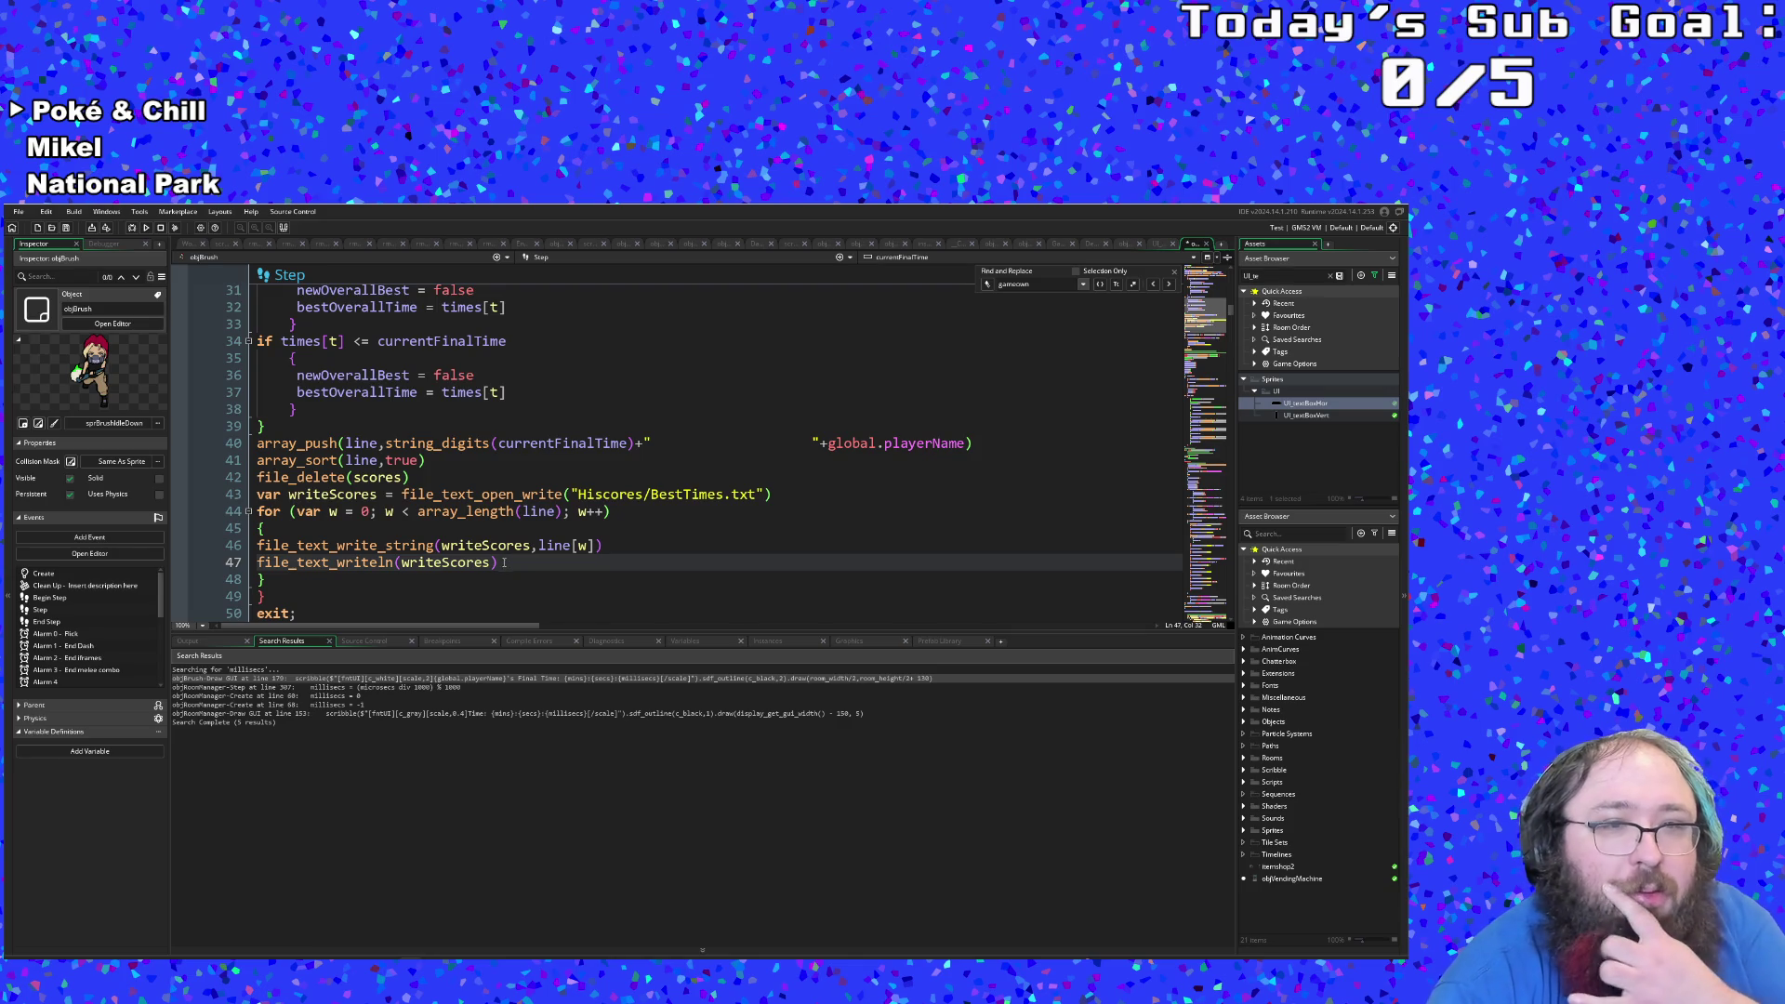
left_click(274, 580)
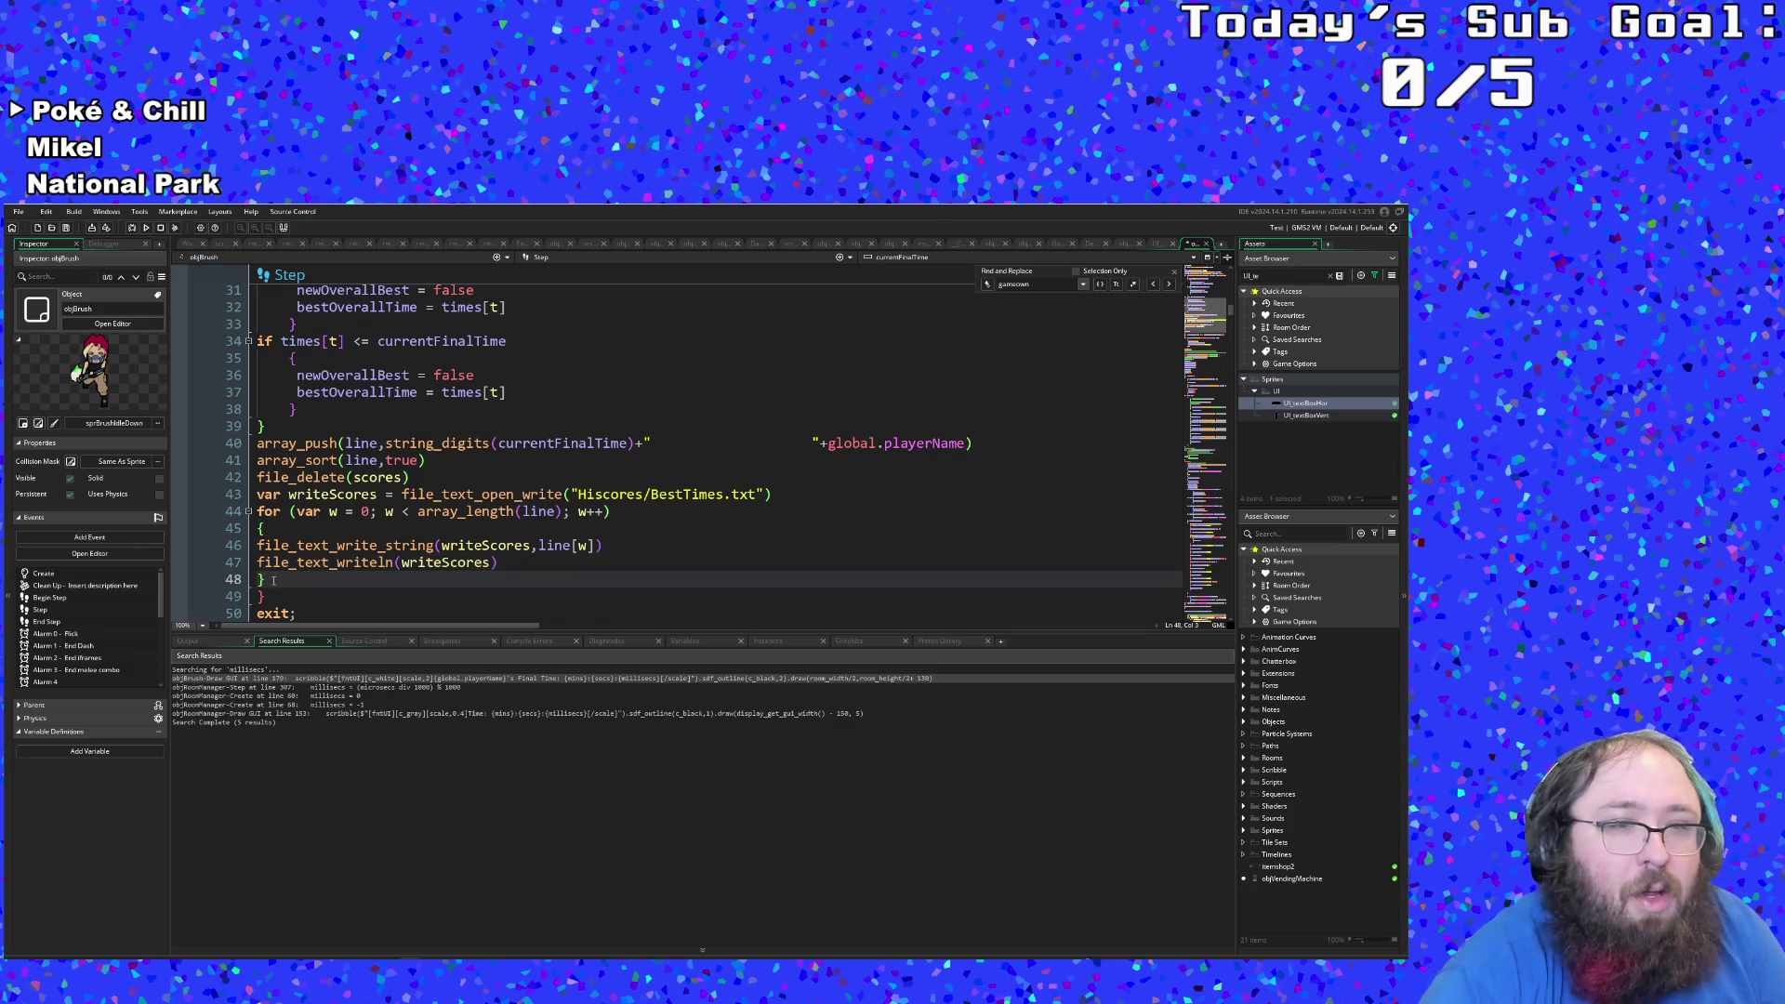
key("Return")
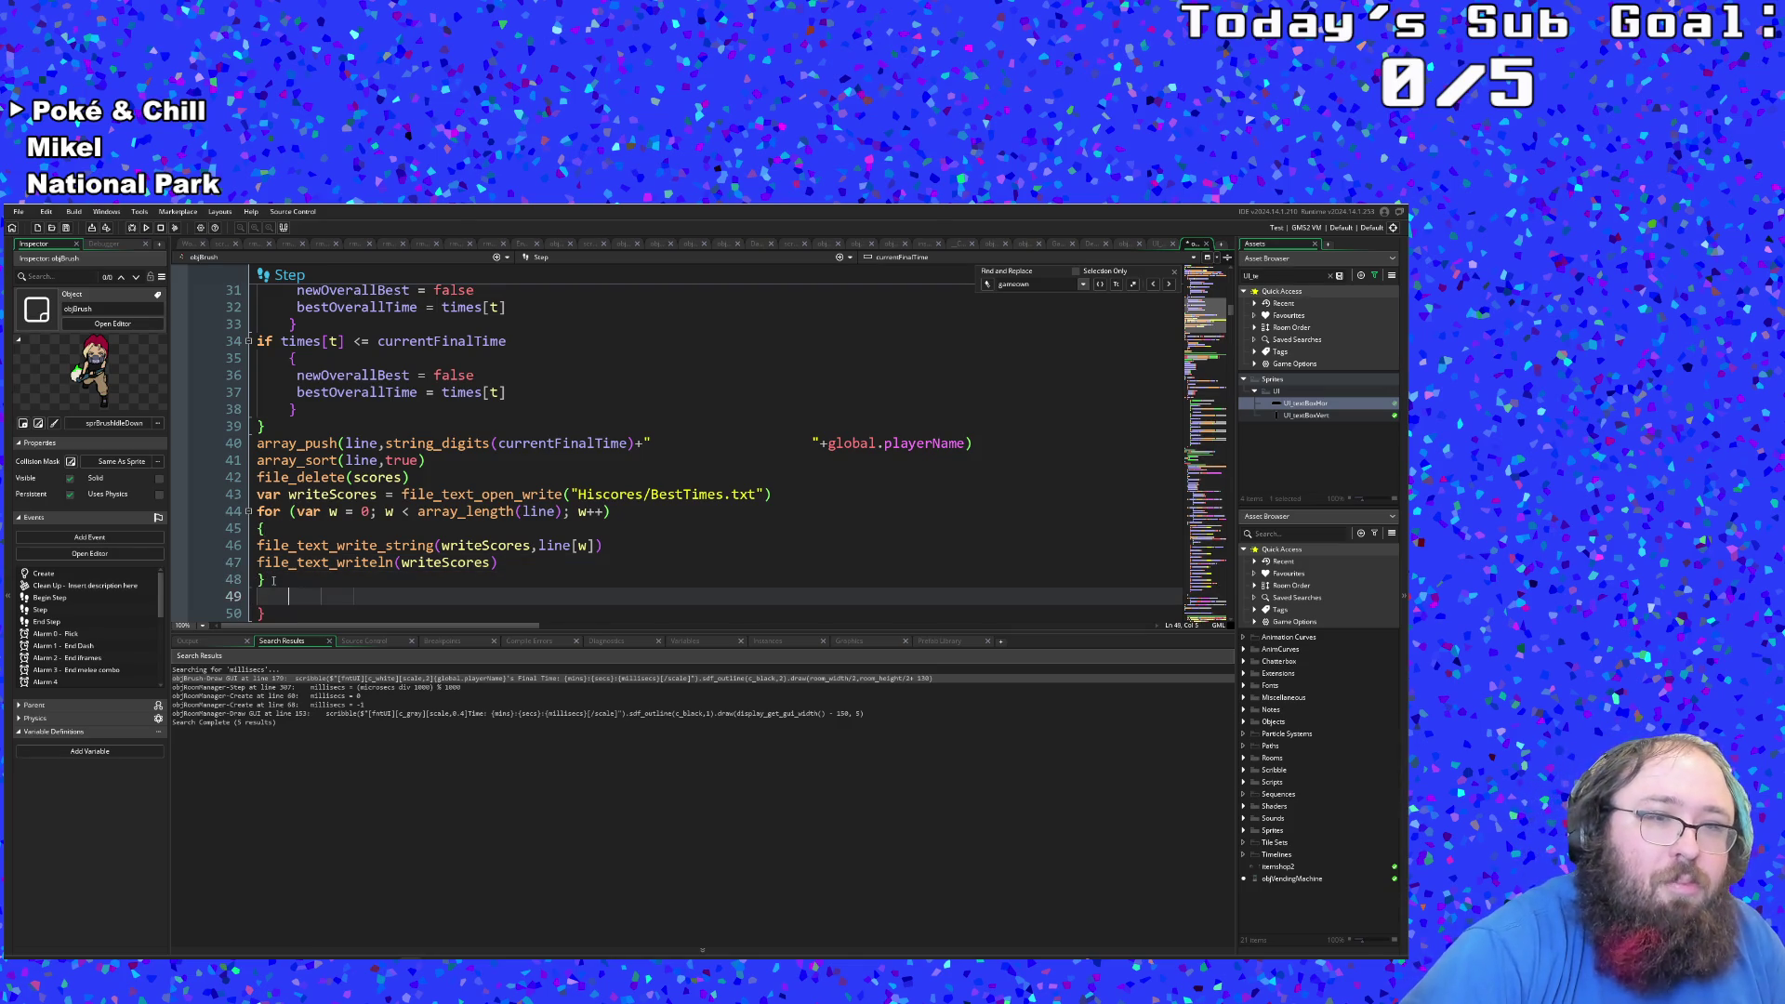
Step: Call file_text_close(writeScores) after the loop
type("fil")
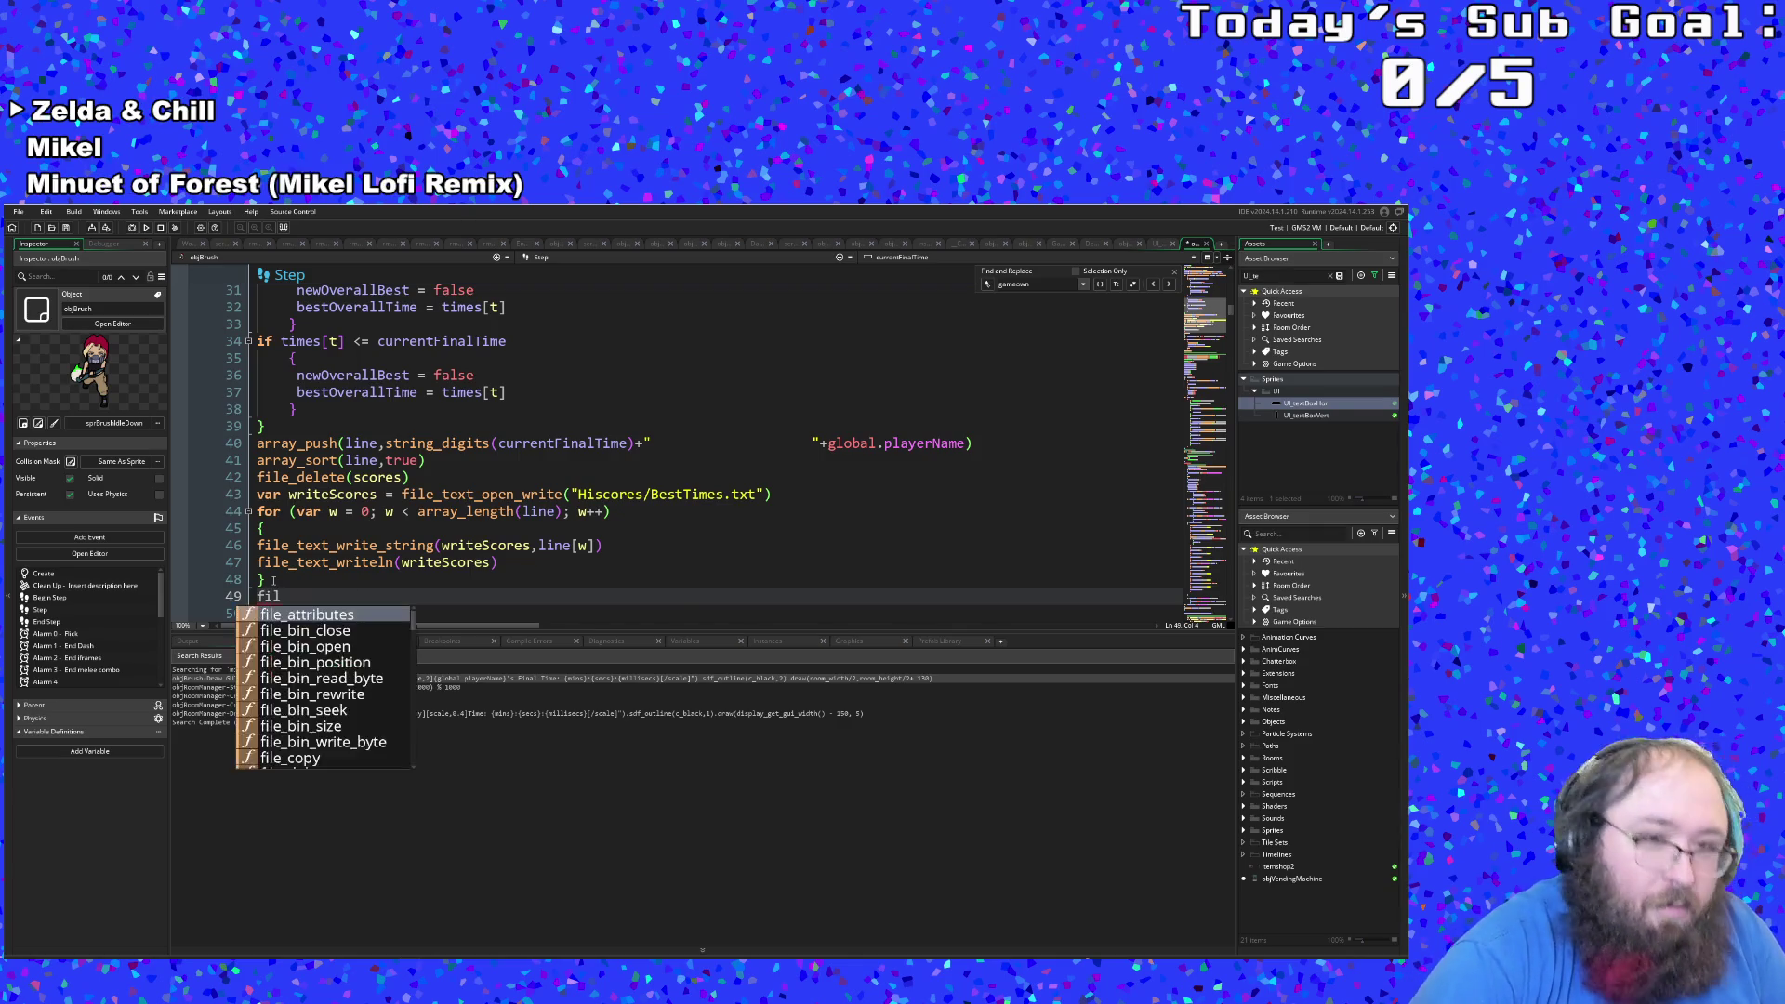
type("e_c")
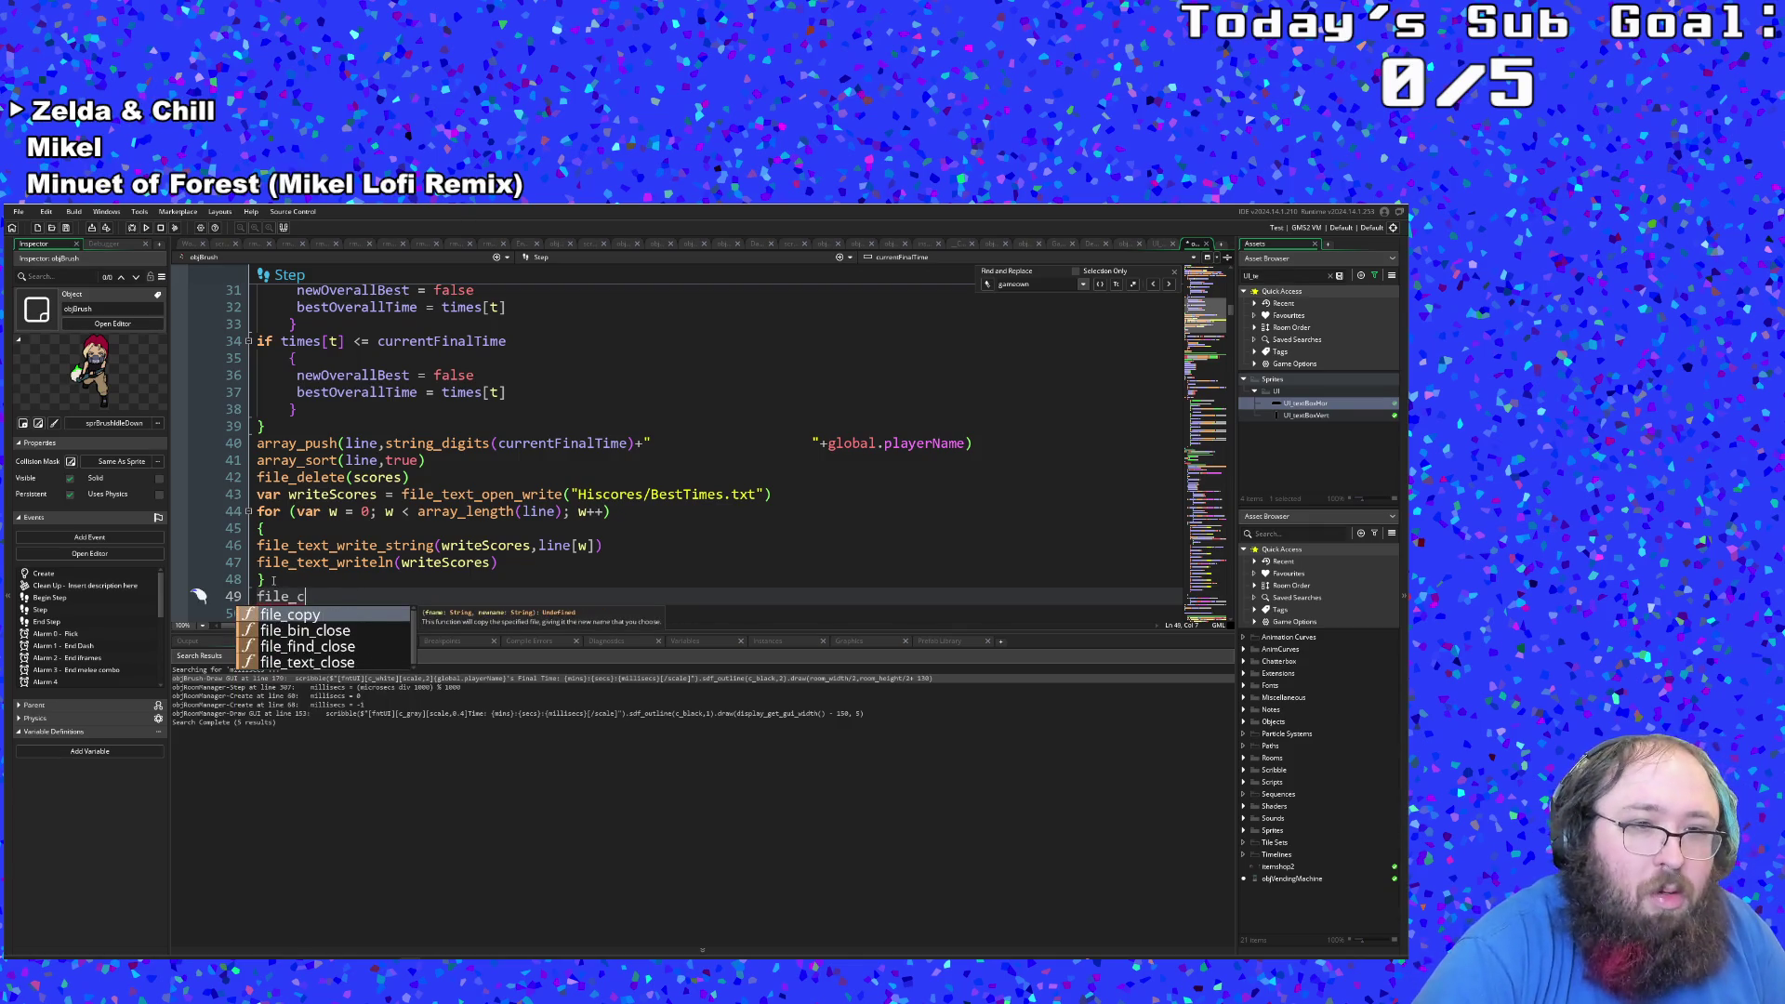
key("Down")
key("Down")
key("Down")
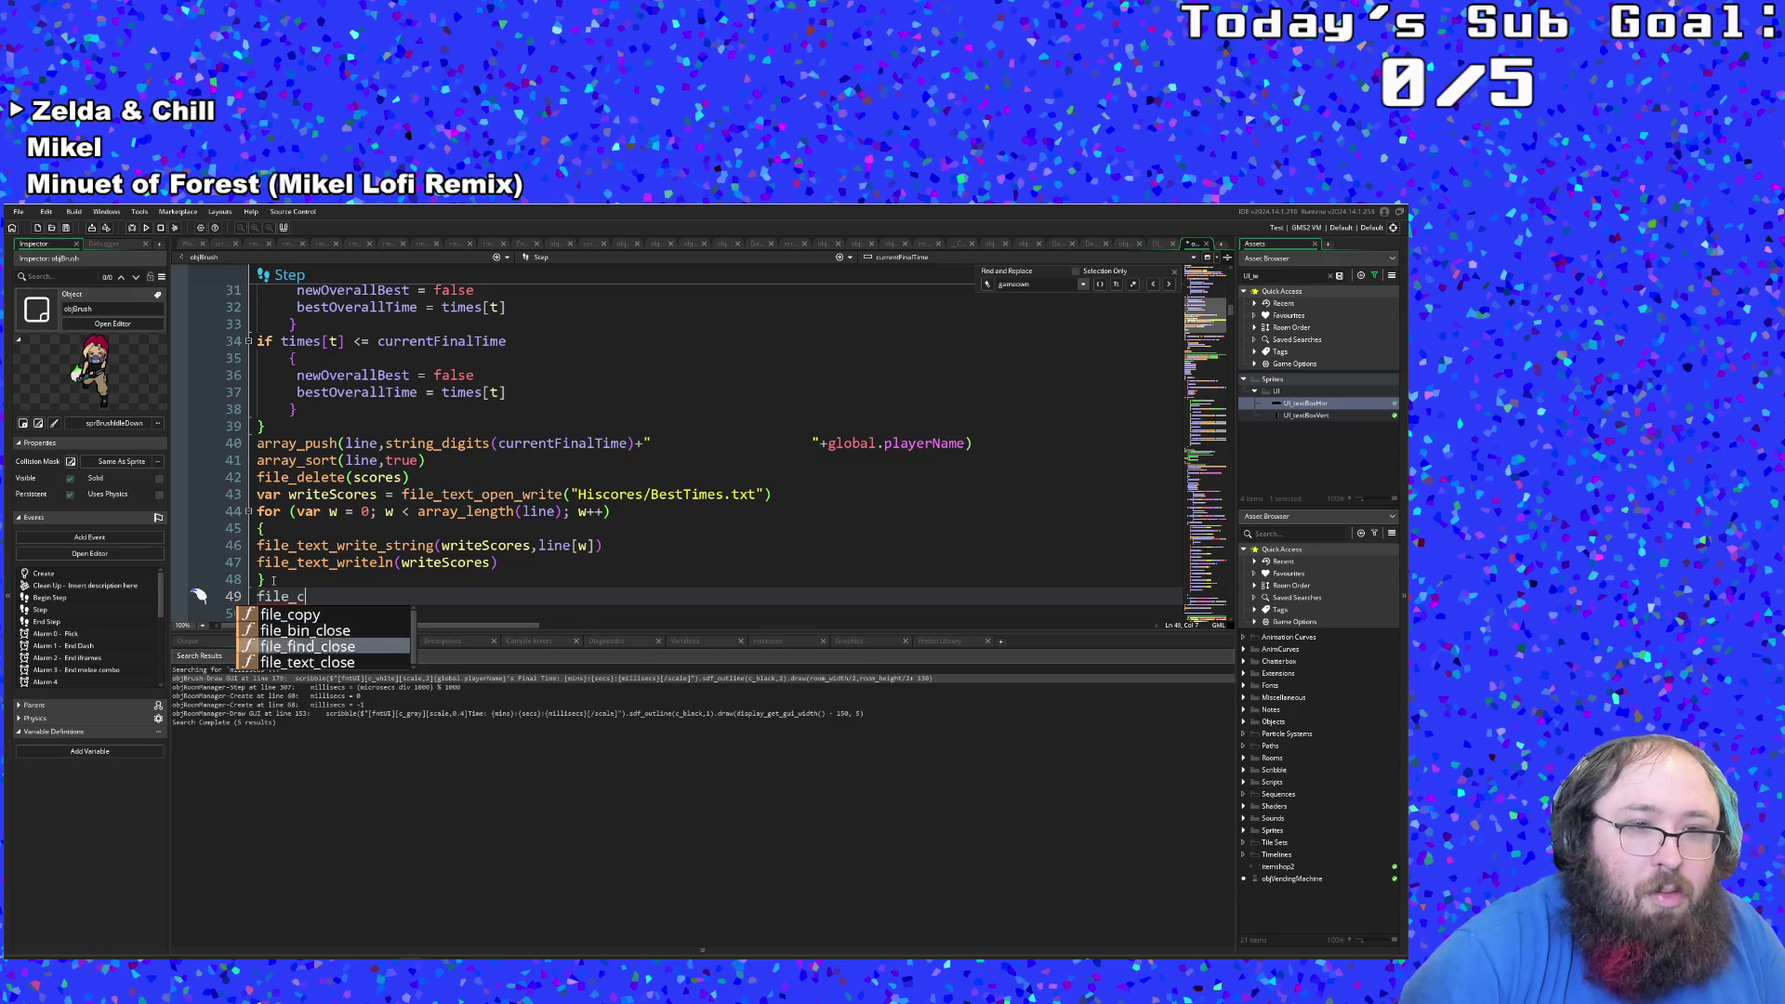
key("Up")
key("Up")
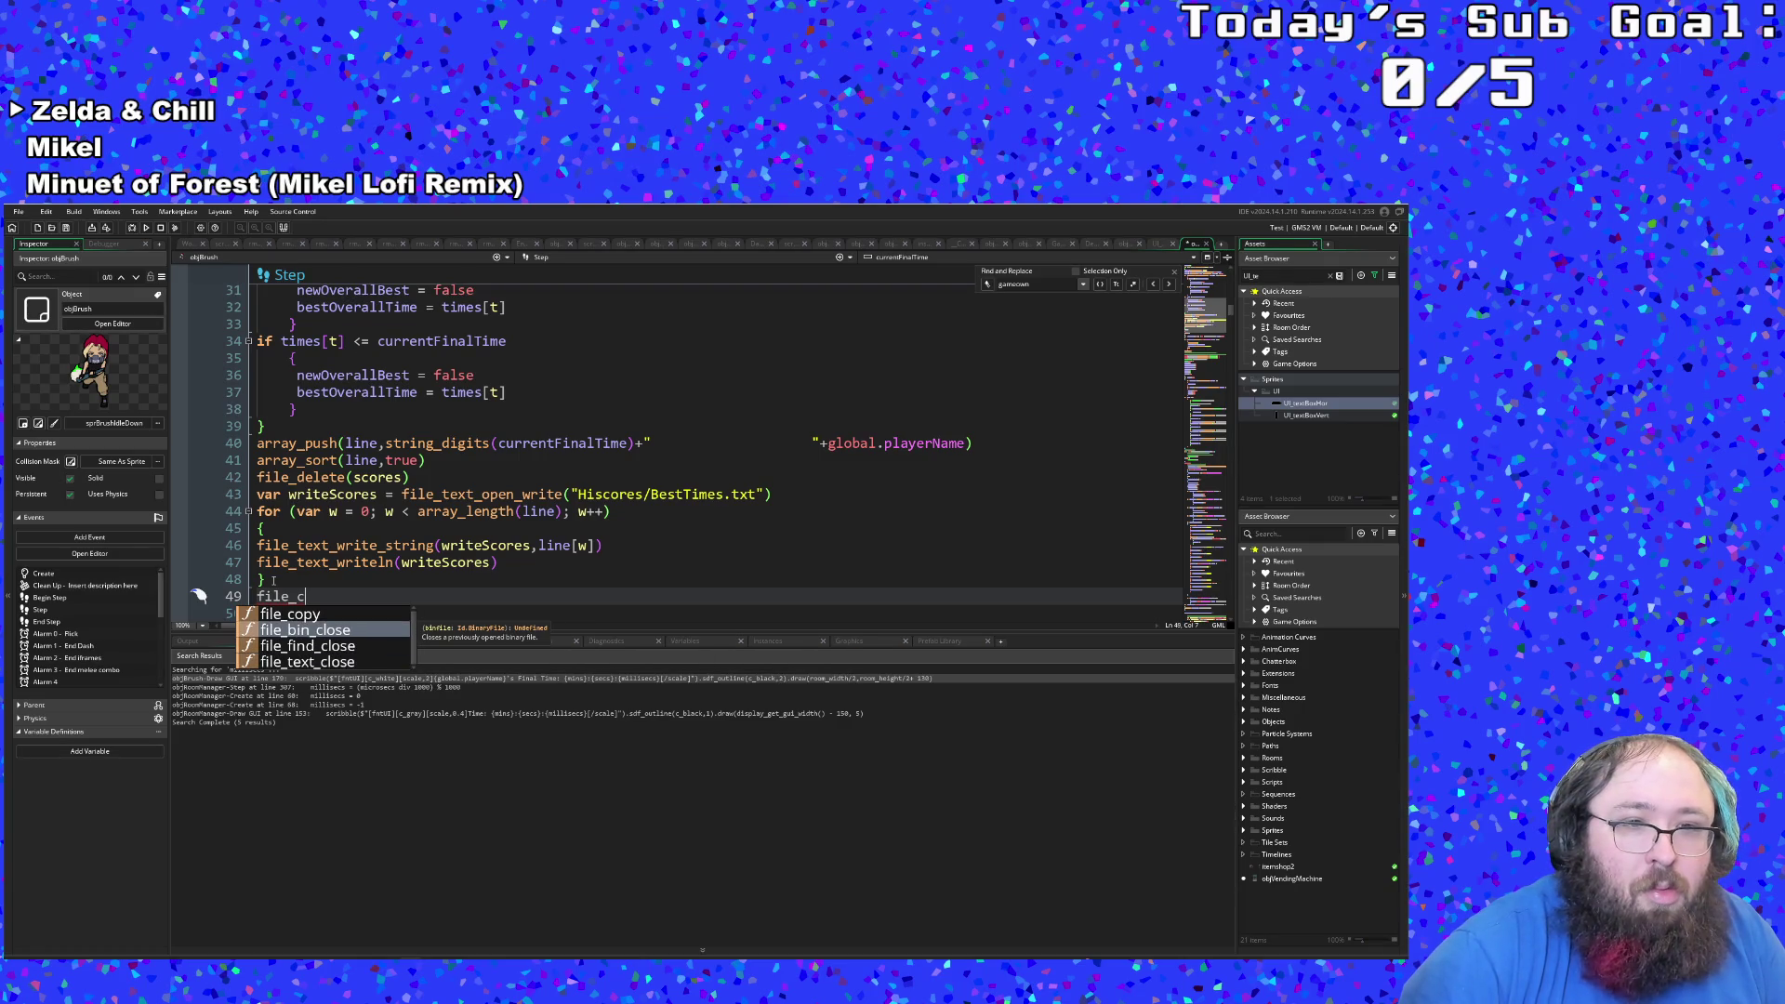
key("Down")
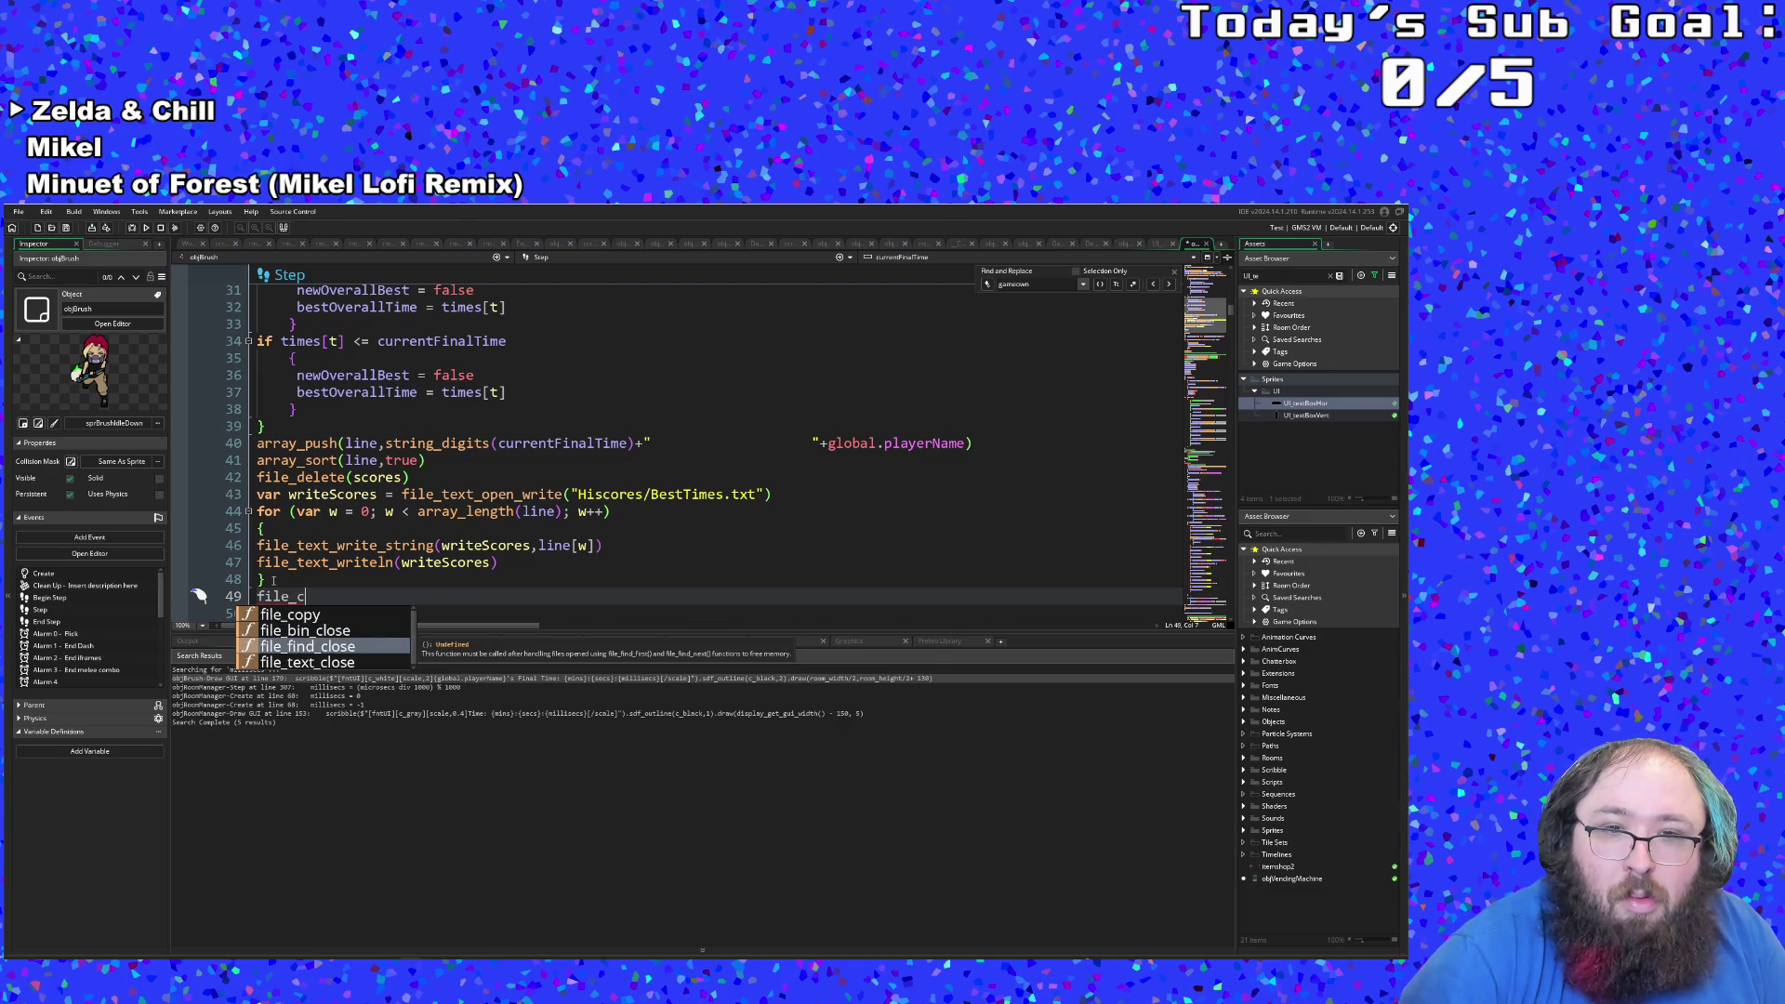
key("Down")
key("Return")
type("(")
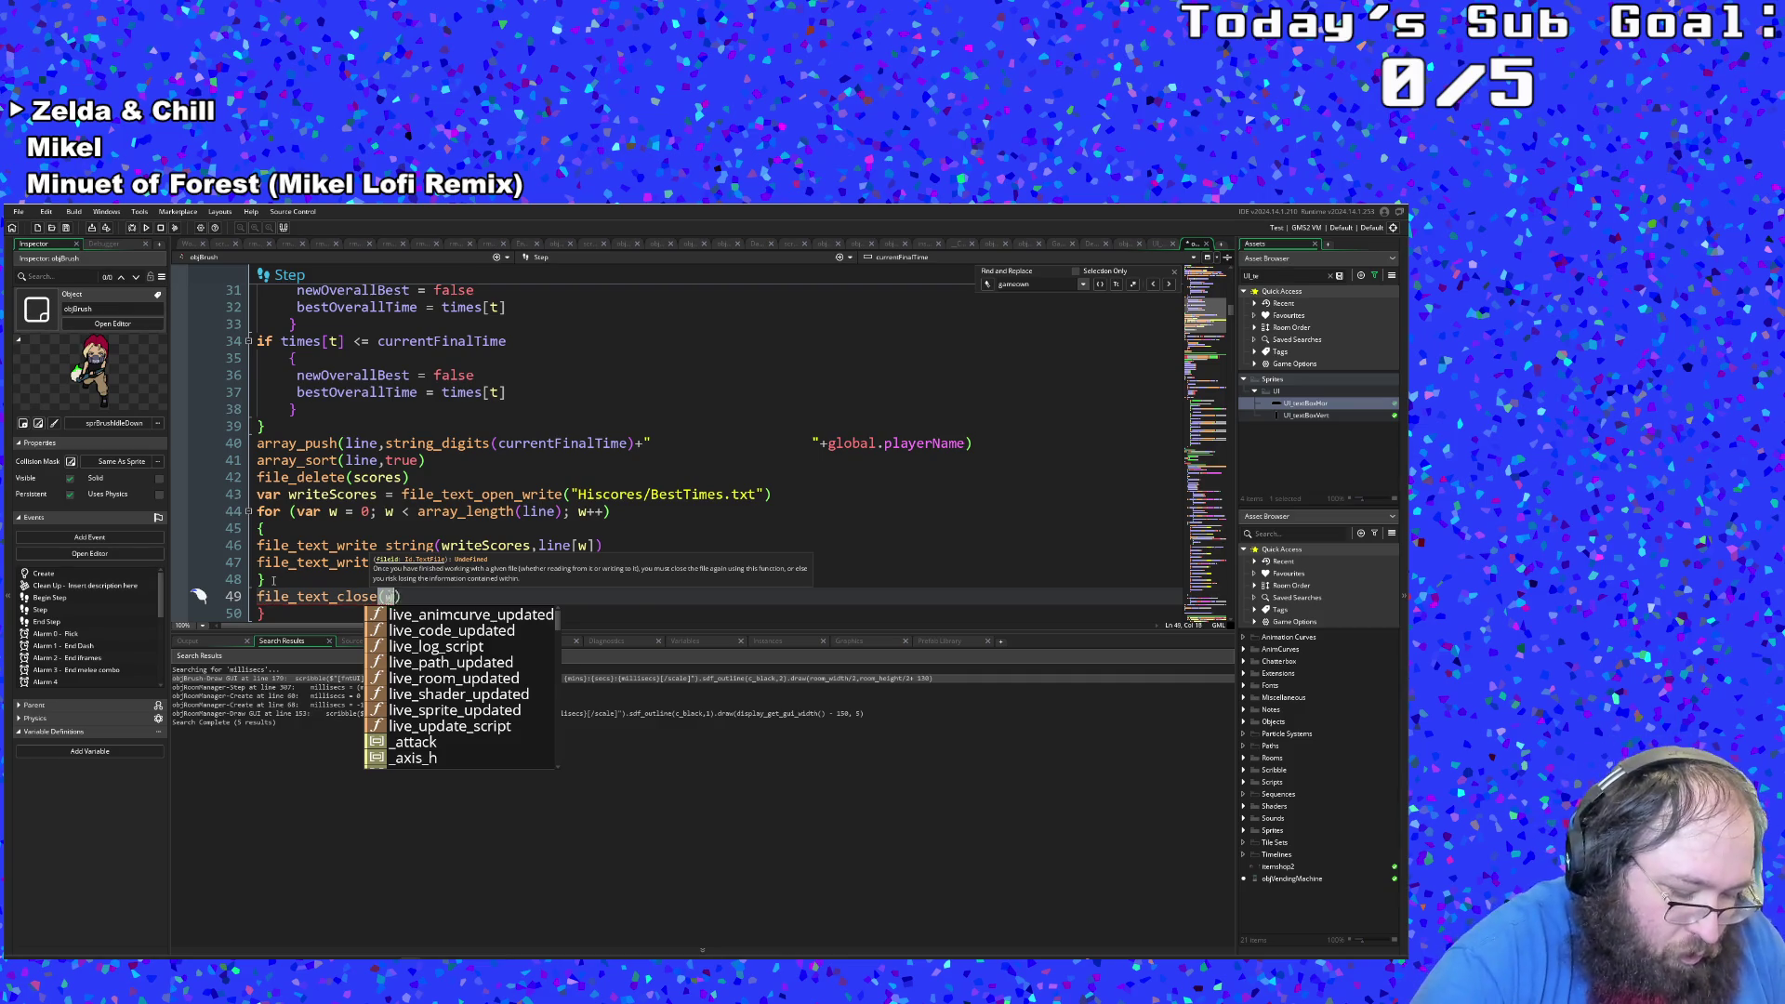
type("writeScores")
key("Return")
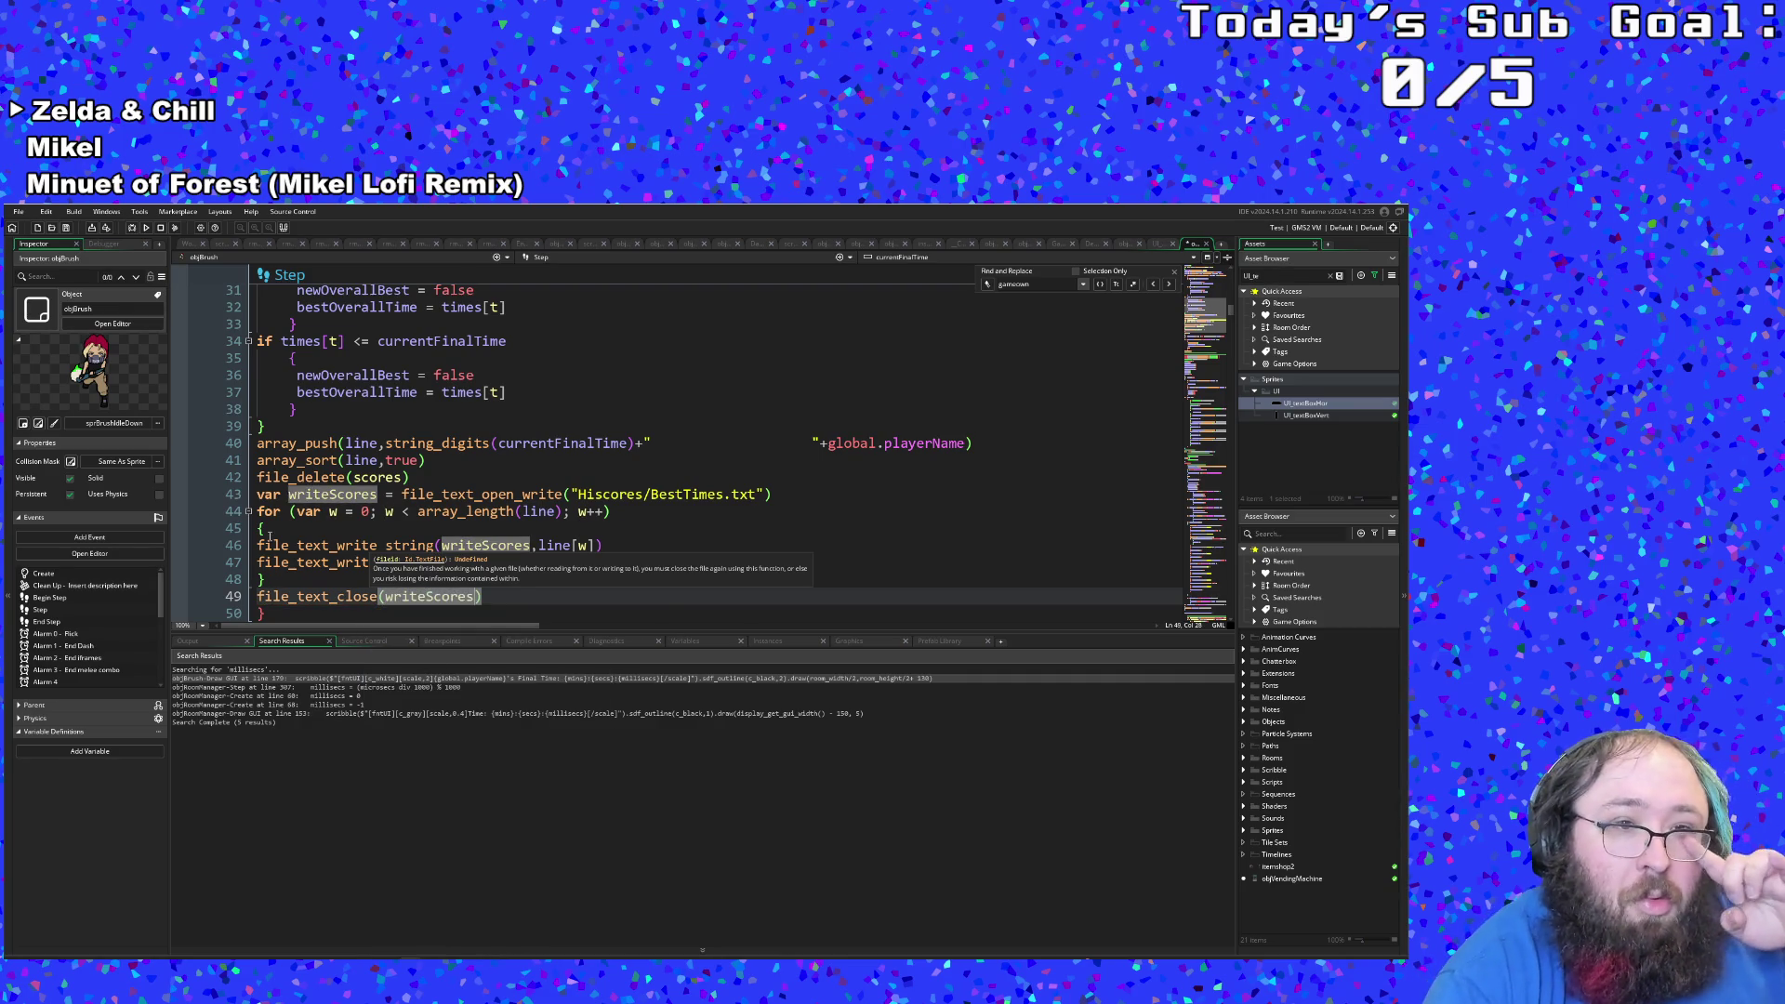
Step: Insert a blank line above the file_delete(scores) line
left_click(415, 476)
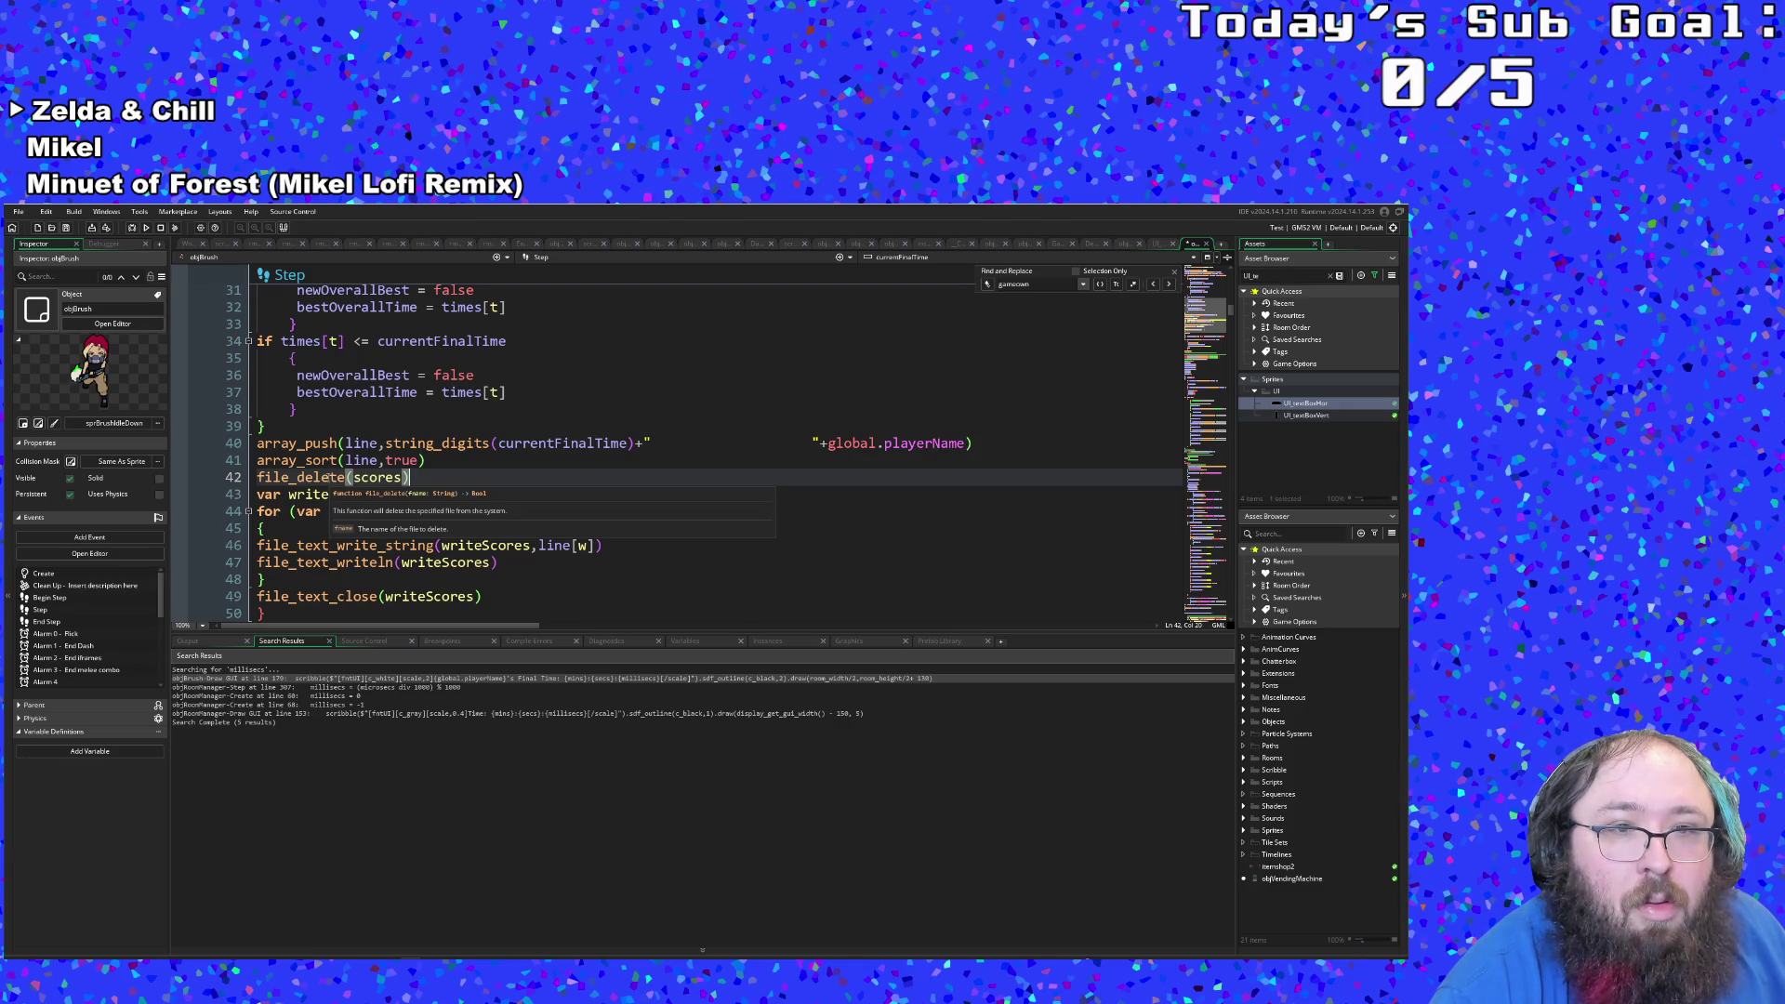
key("Left")
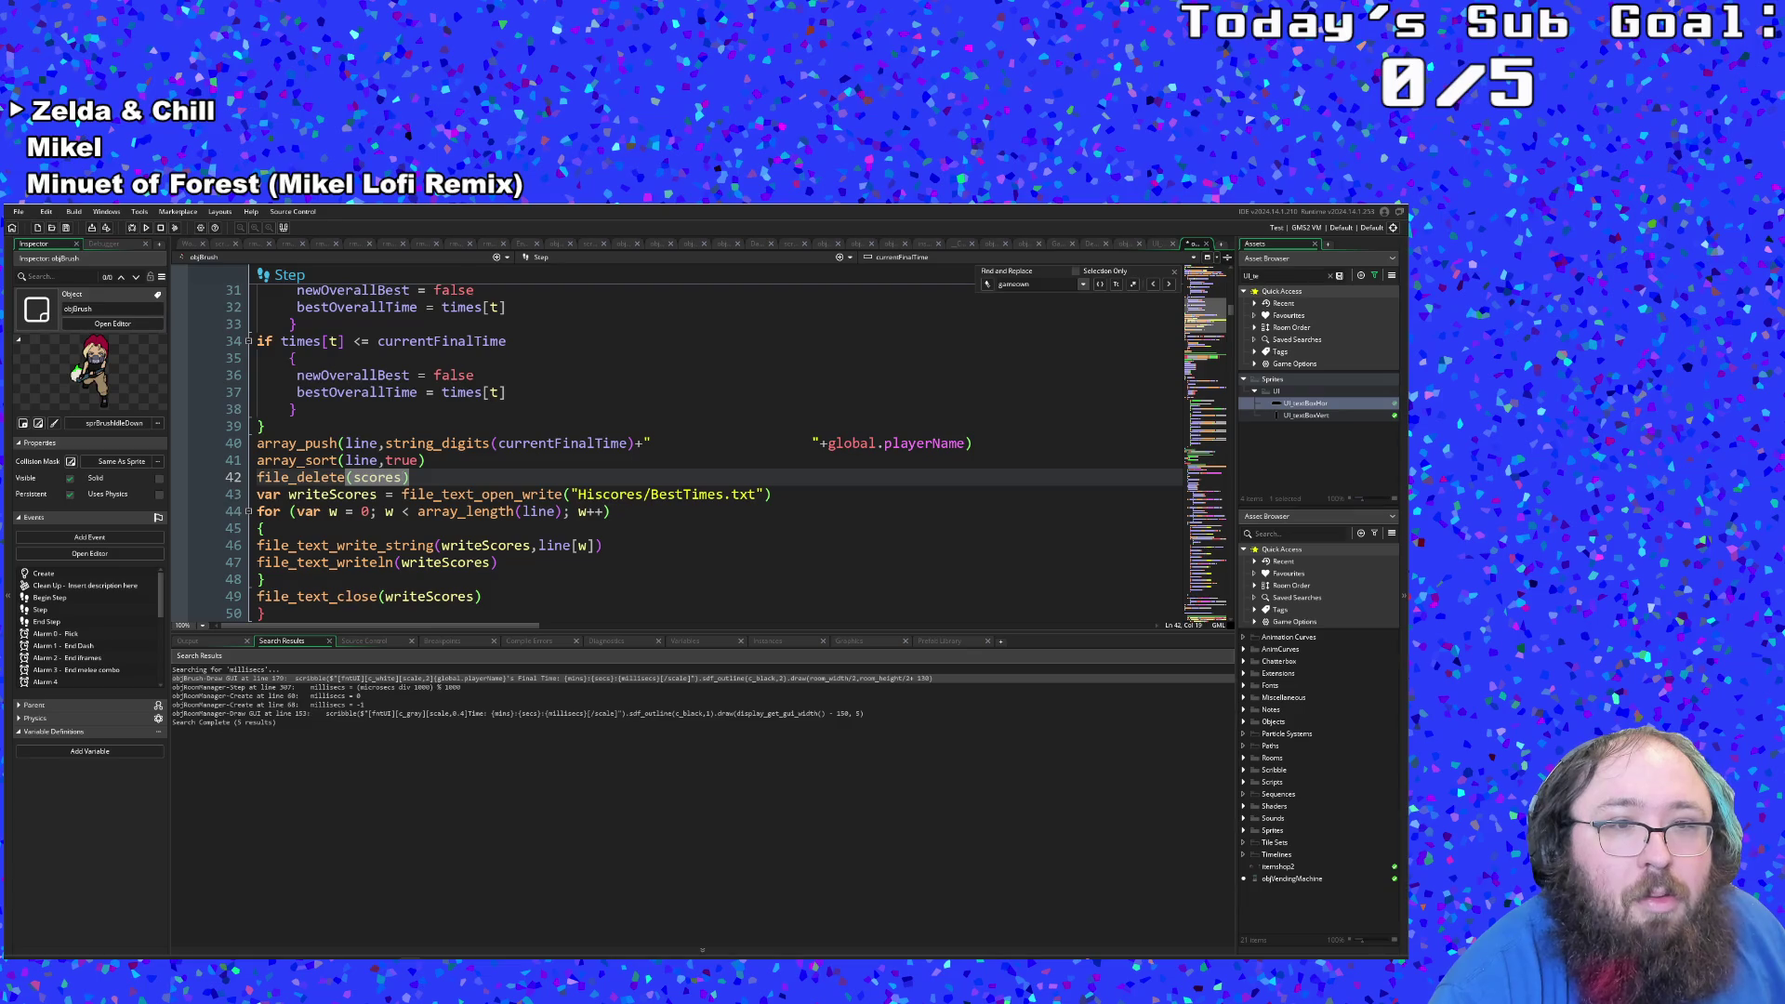
key("shift+Left")
key("shift+Left")
key("shift+Left")
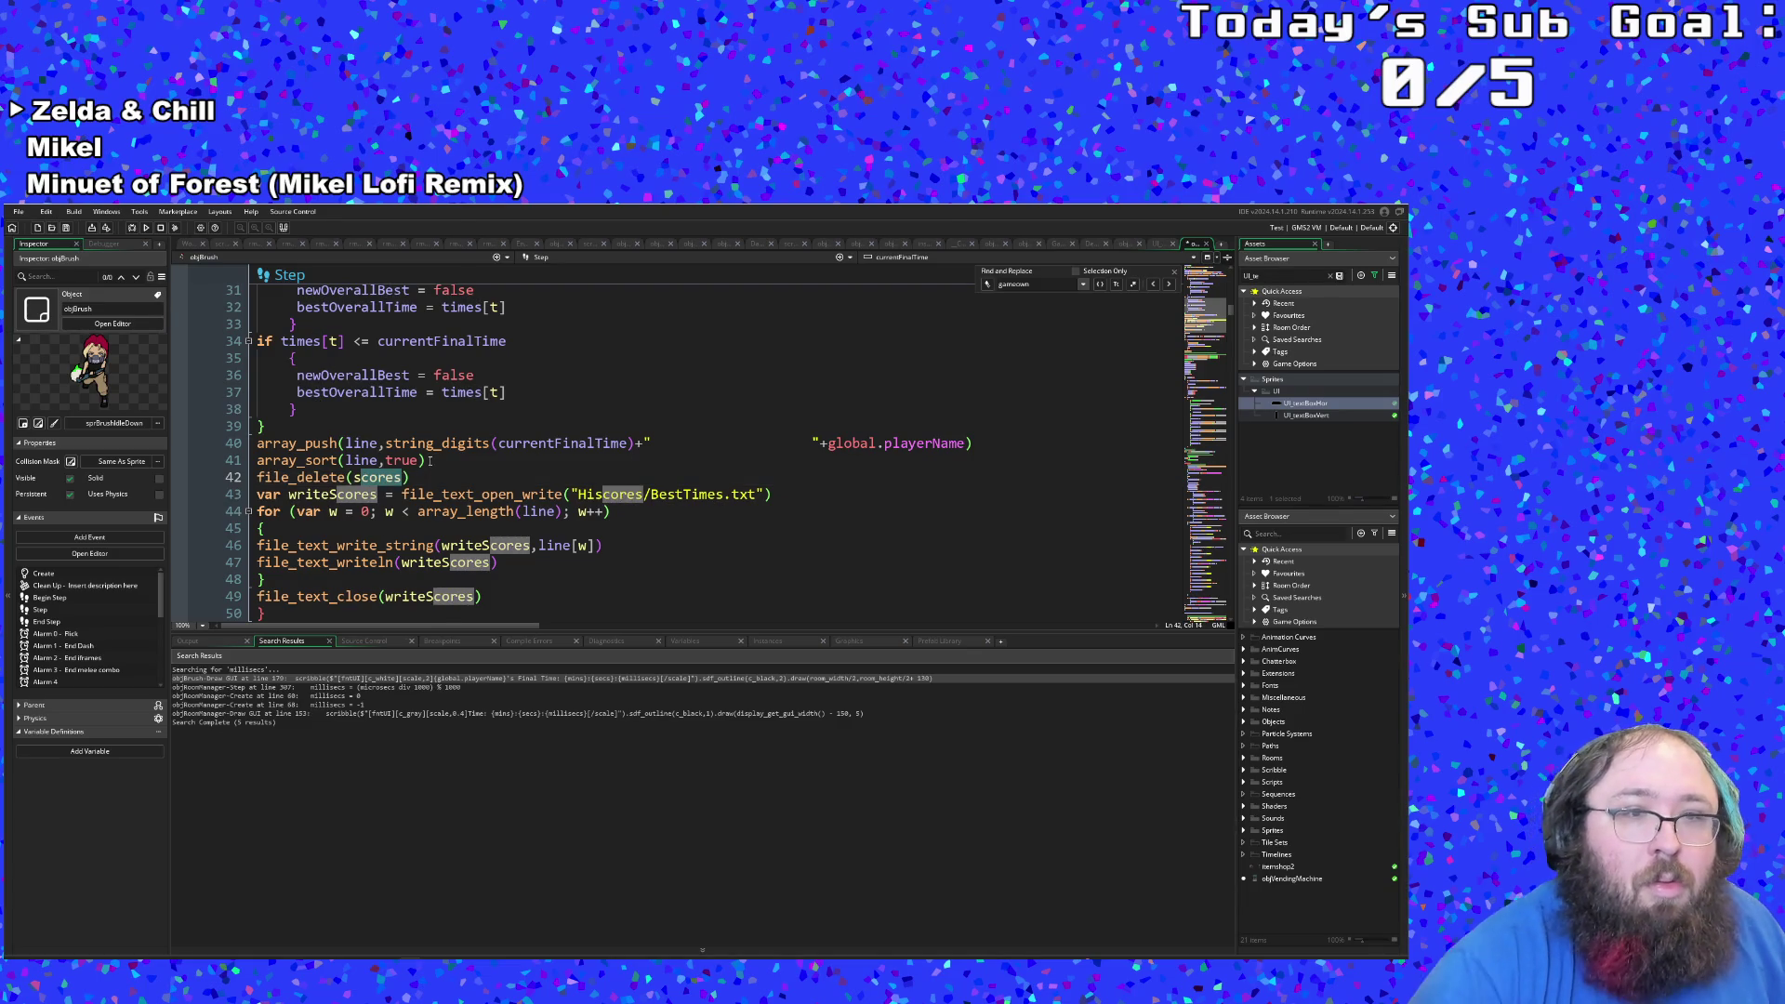
key("Home")
key("Return")
key("Up")
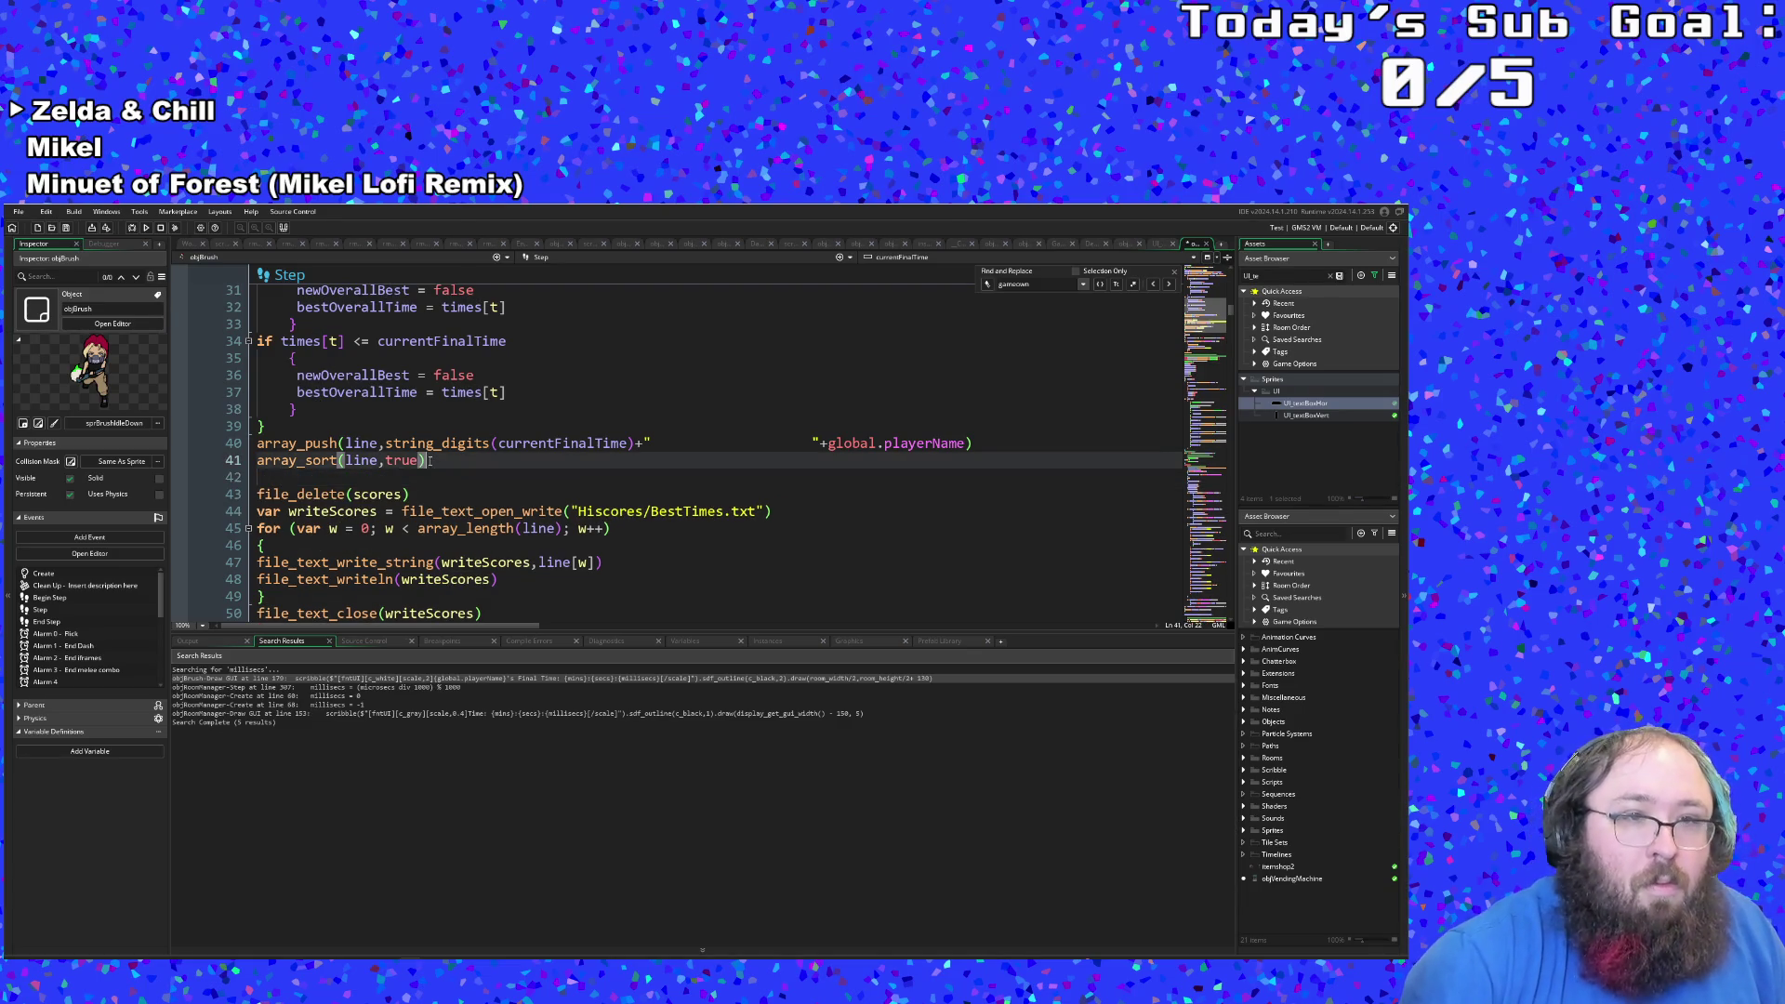
type("file_close")
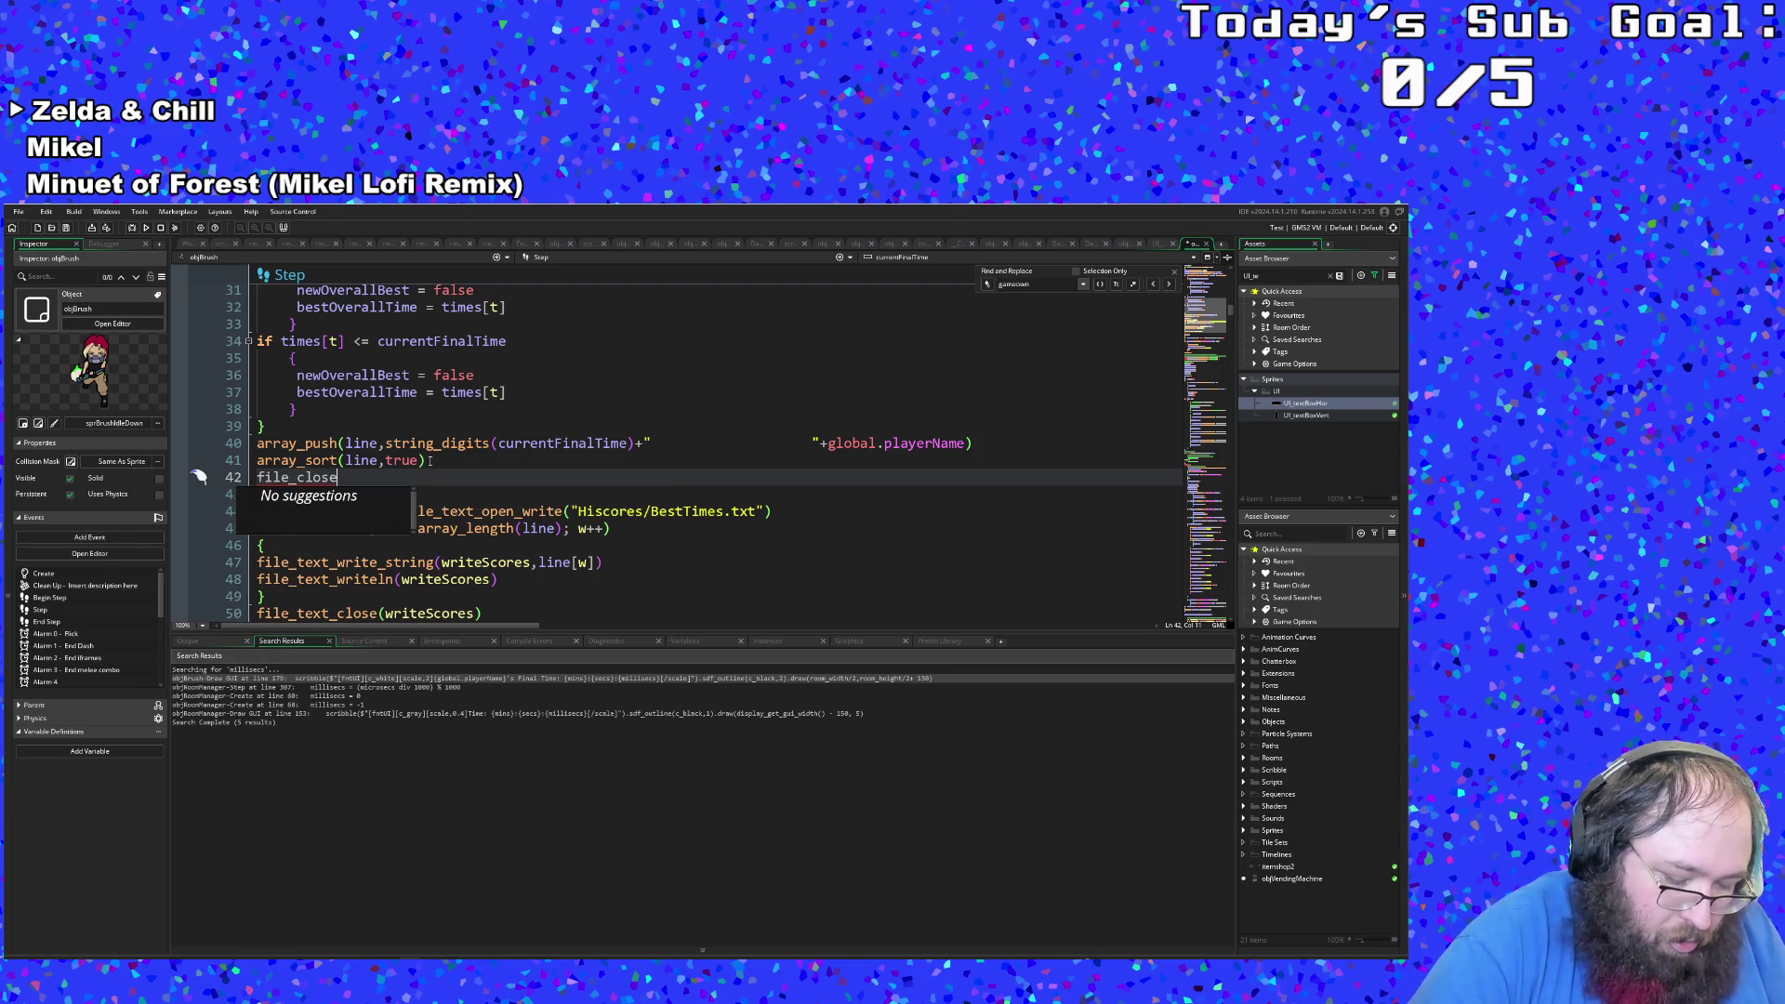
type("(scores")
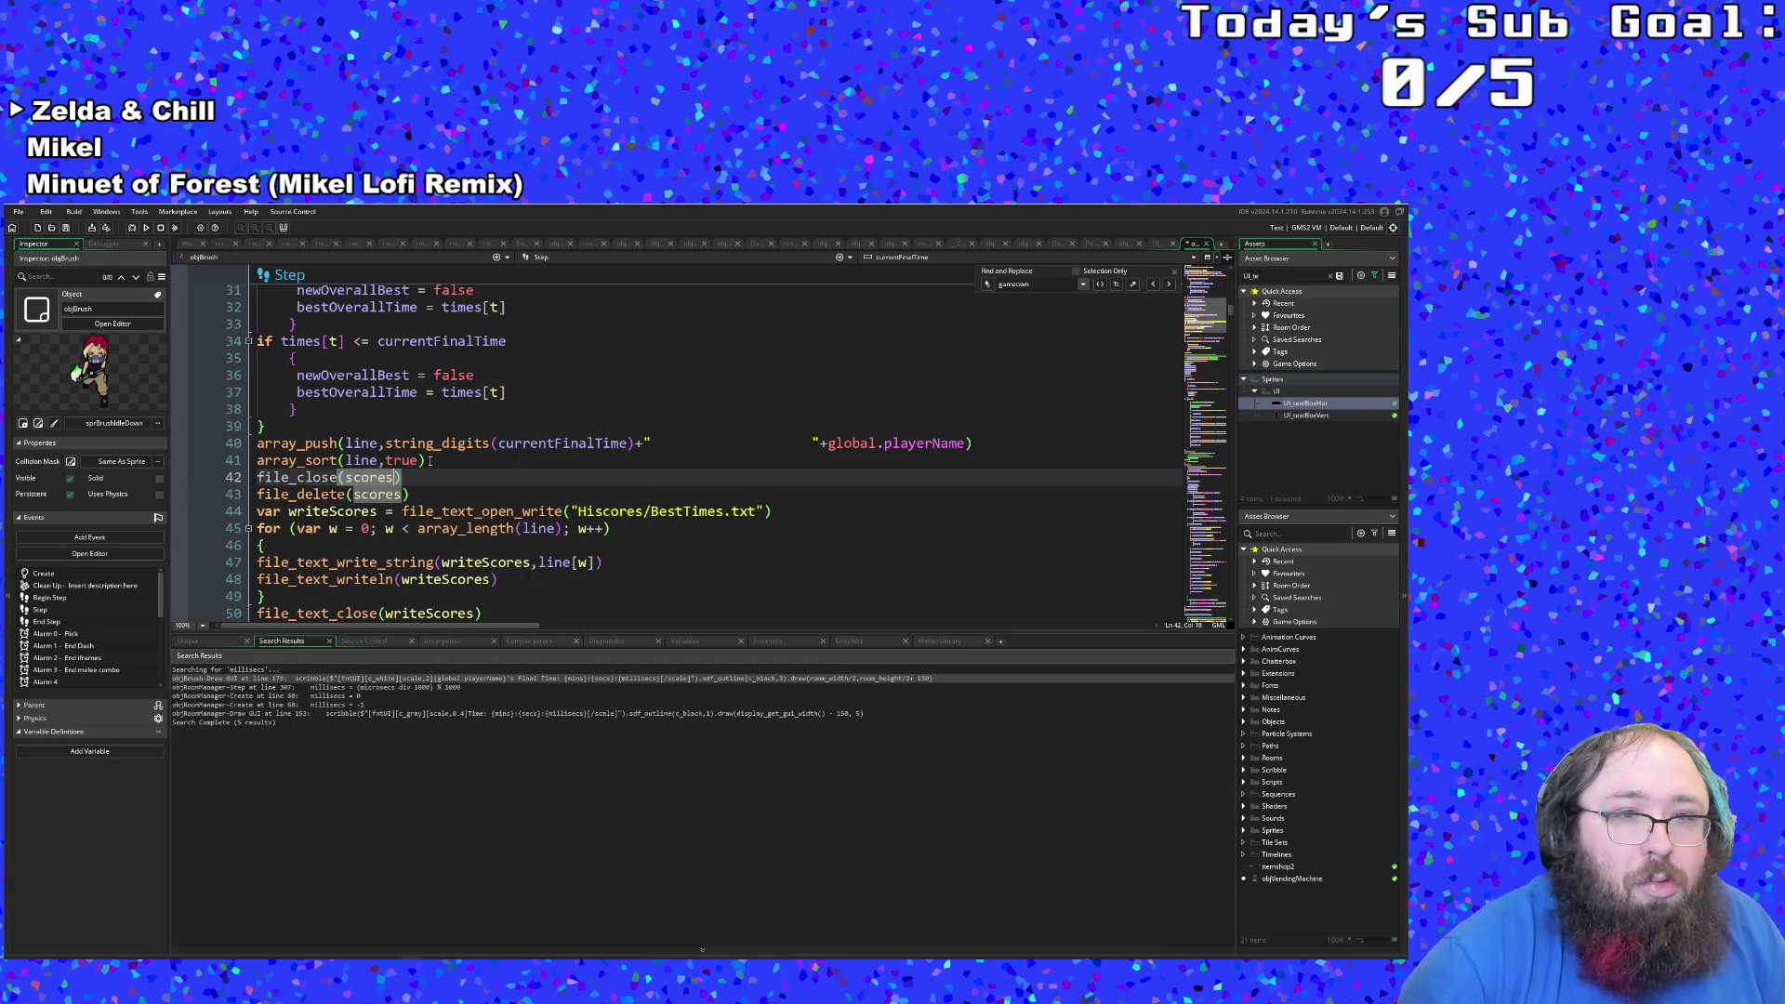
type(")")
key("BackSpace")
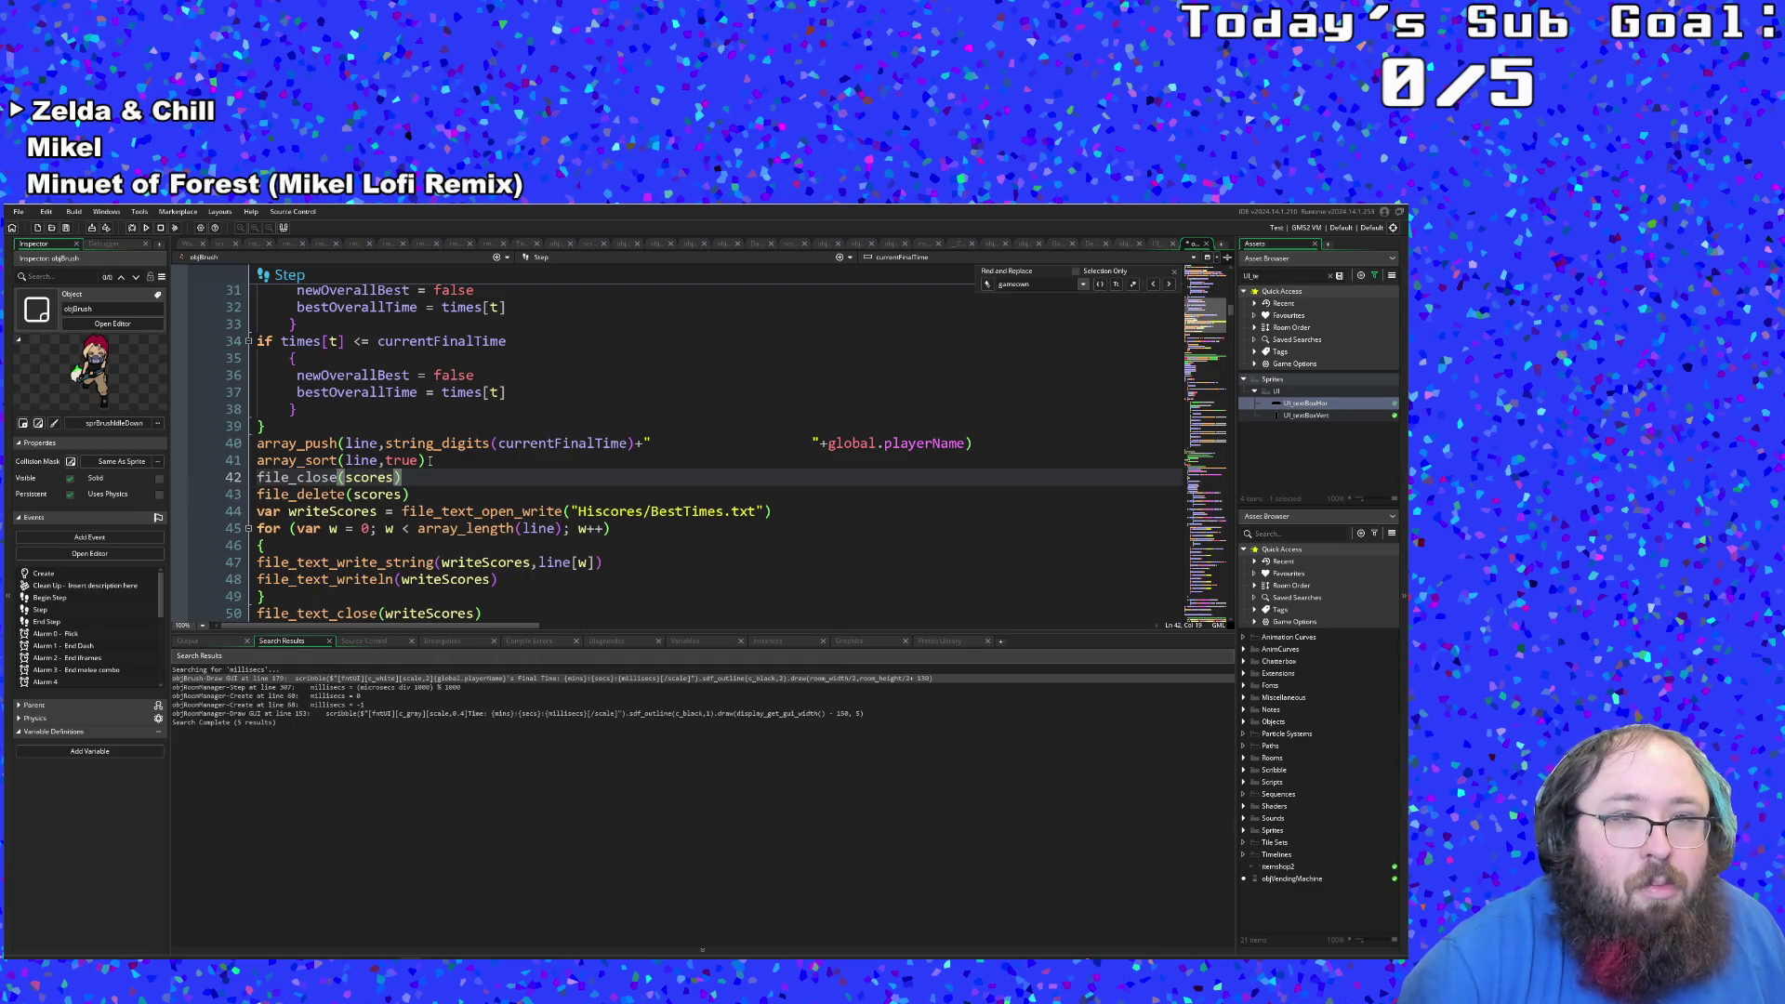
key("Down")
key("BackSpace")
key("BackSpace")
key("BackSpace")
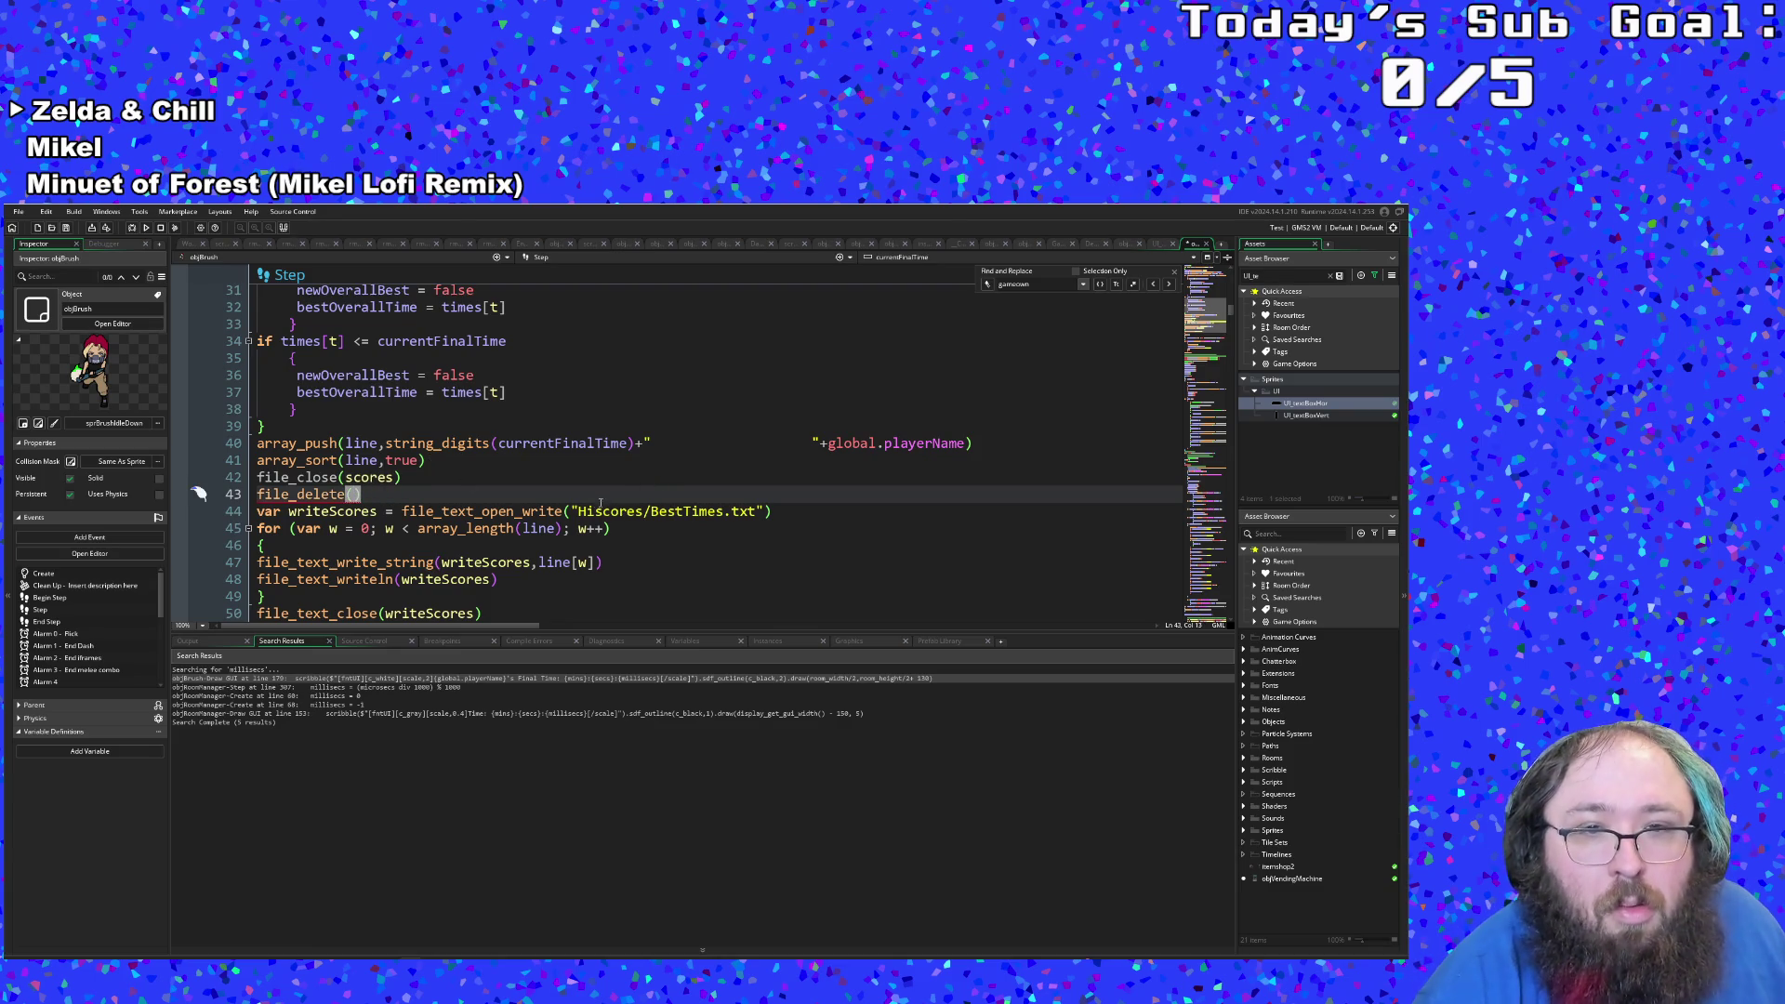
left_click_drag(565, 512, 764, 512)
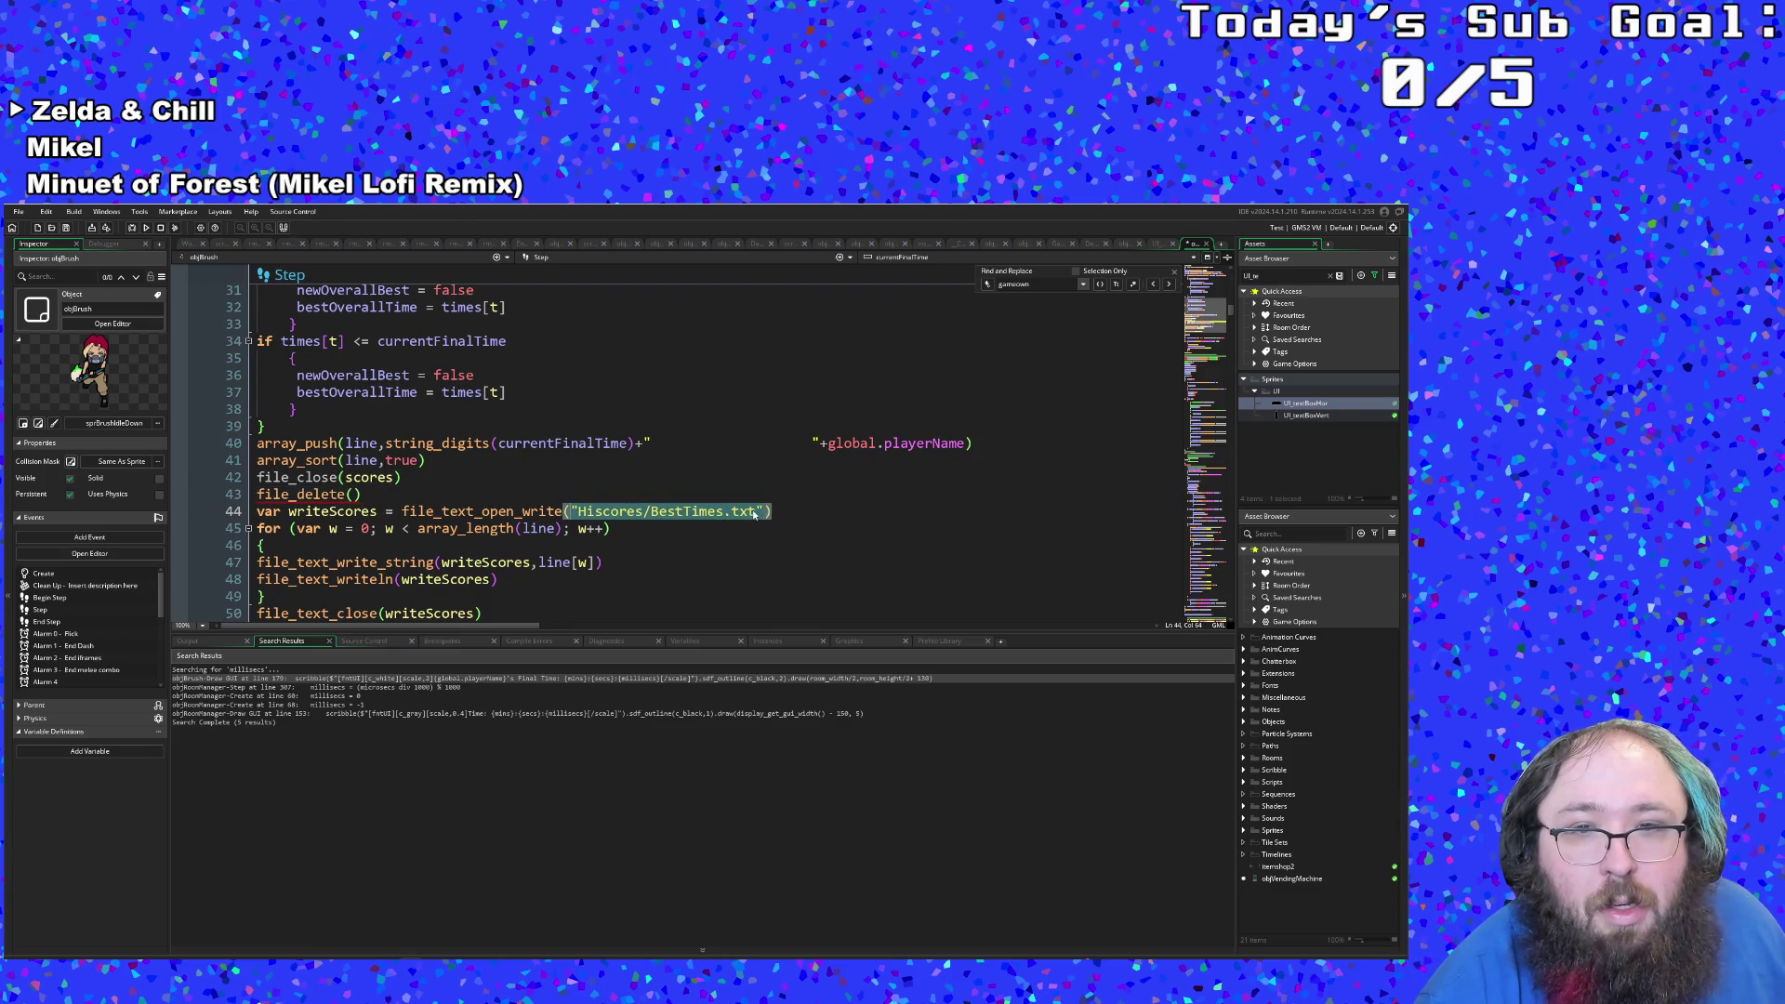
right_click(755, 514)
left_click(761, 531)
left_click(354, 494)
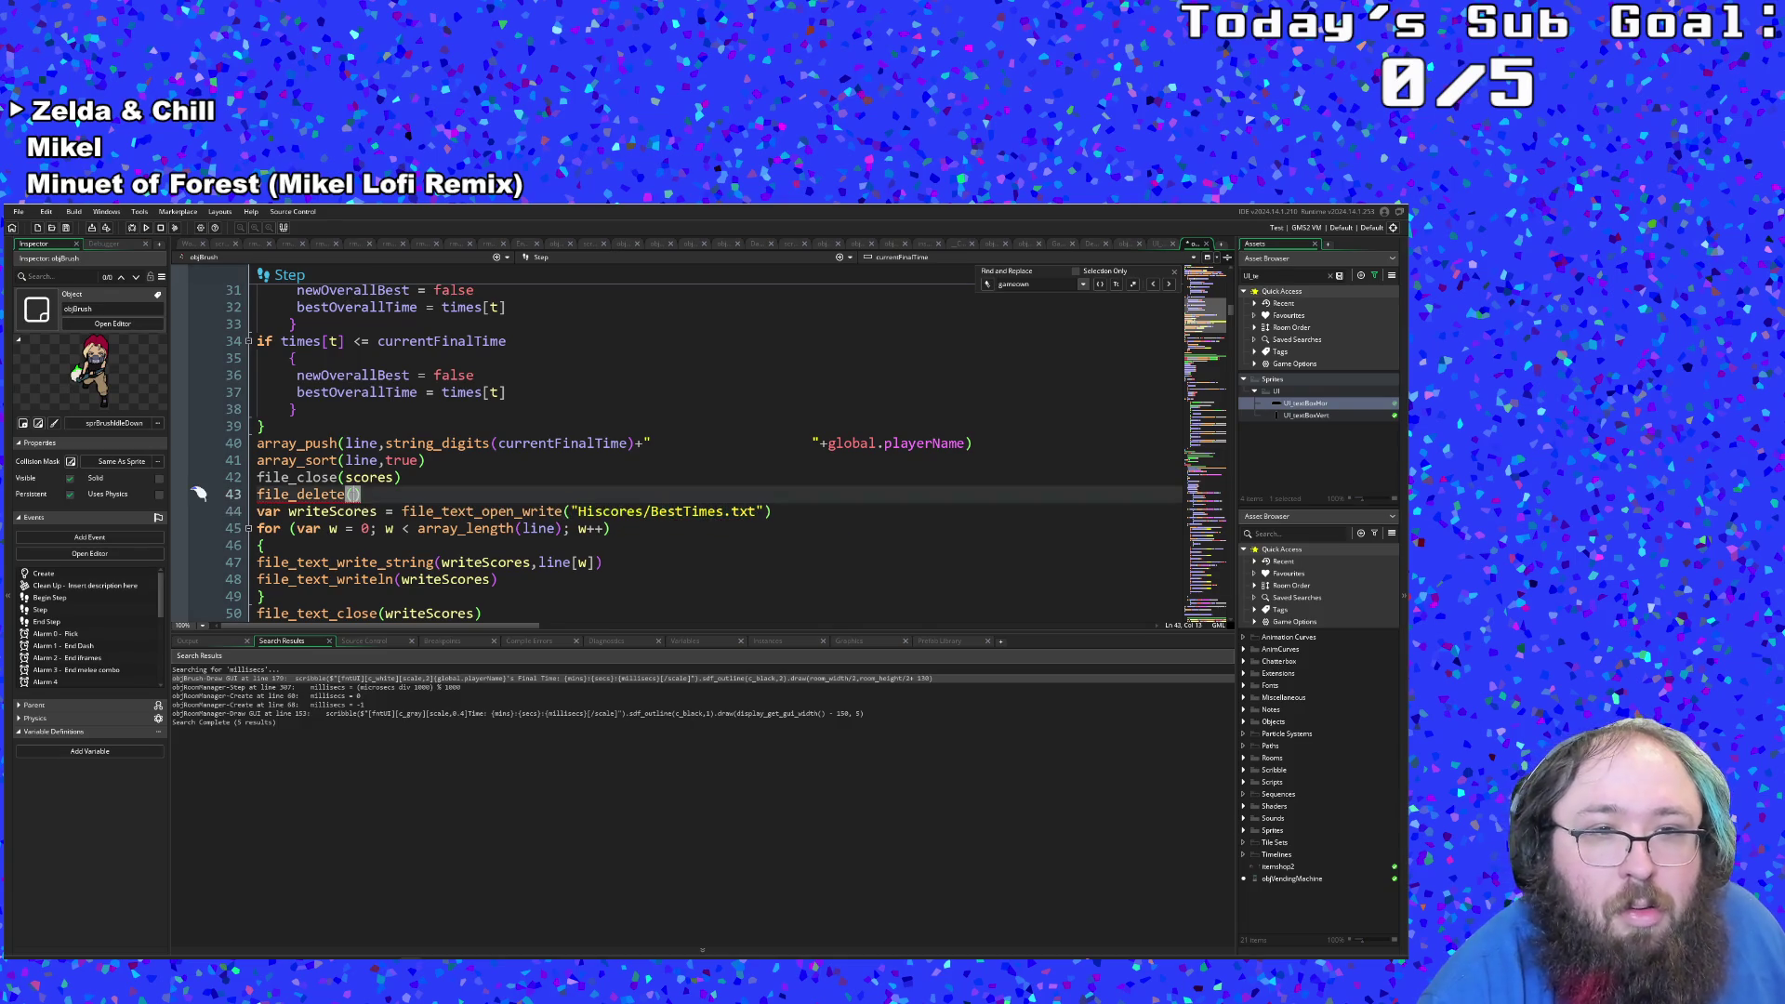
key("ctrl+v")
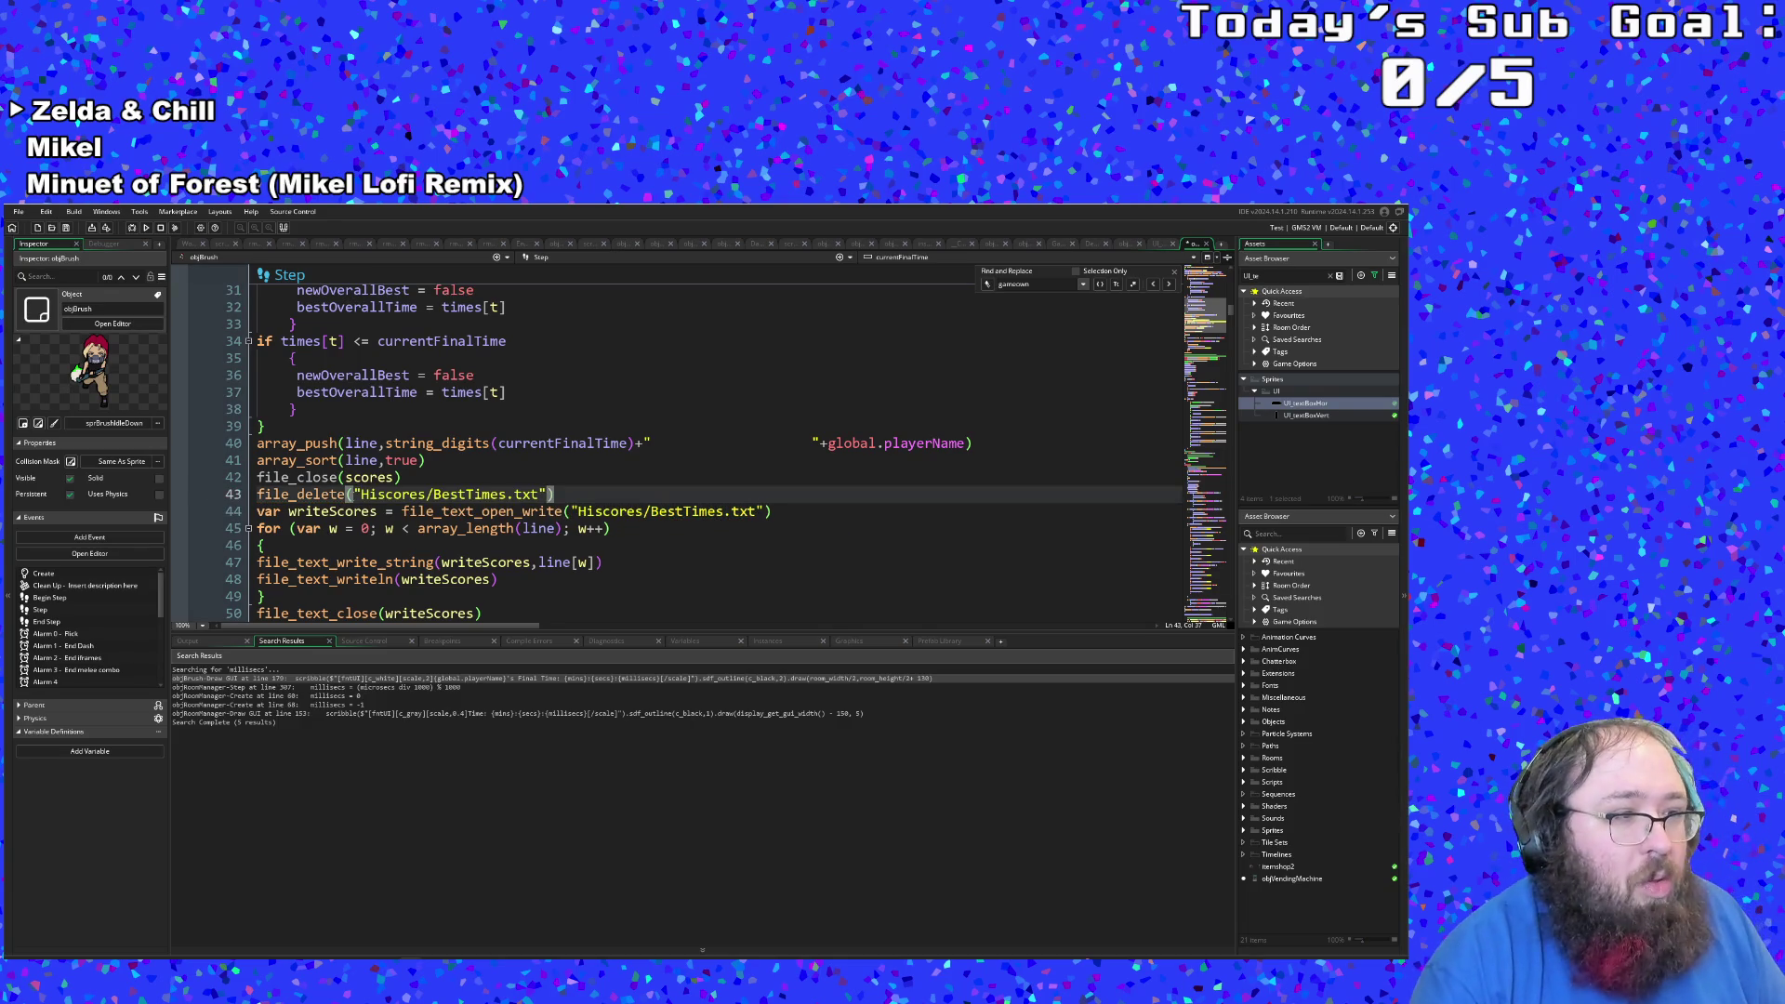
left_click(437, 562)
left_click(395, 511)
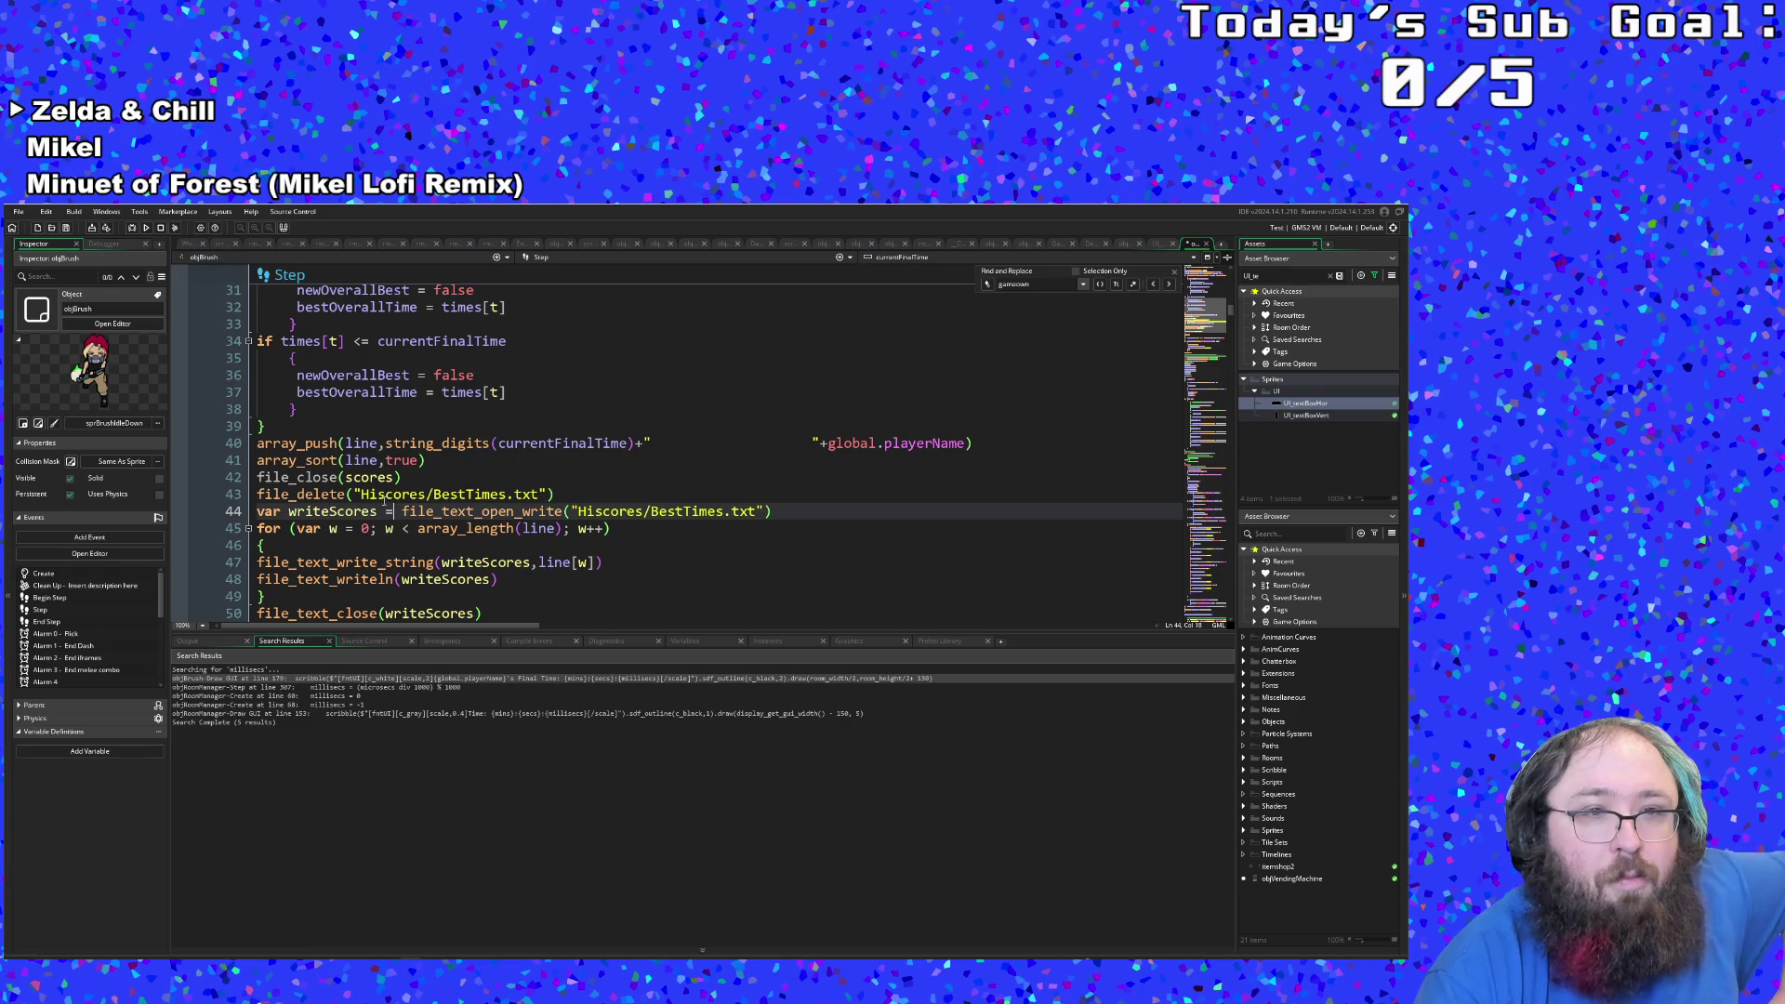
left_click(340, 477)
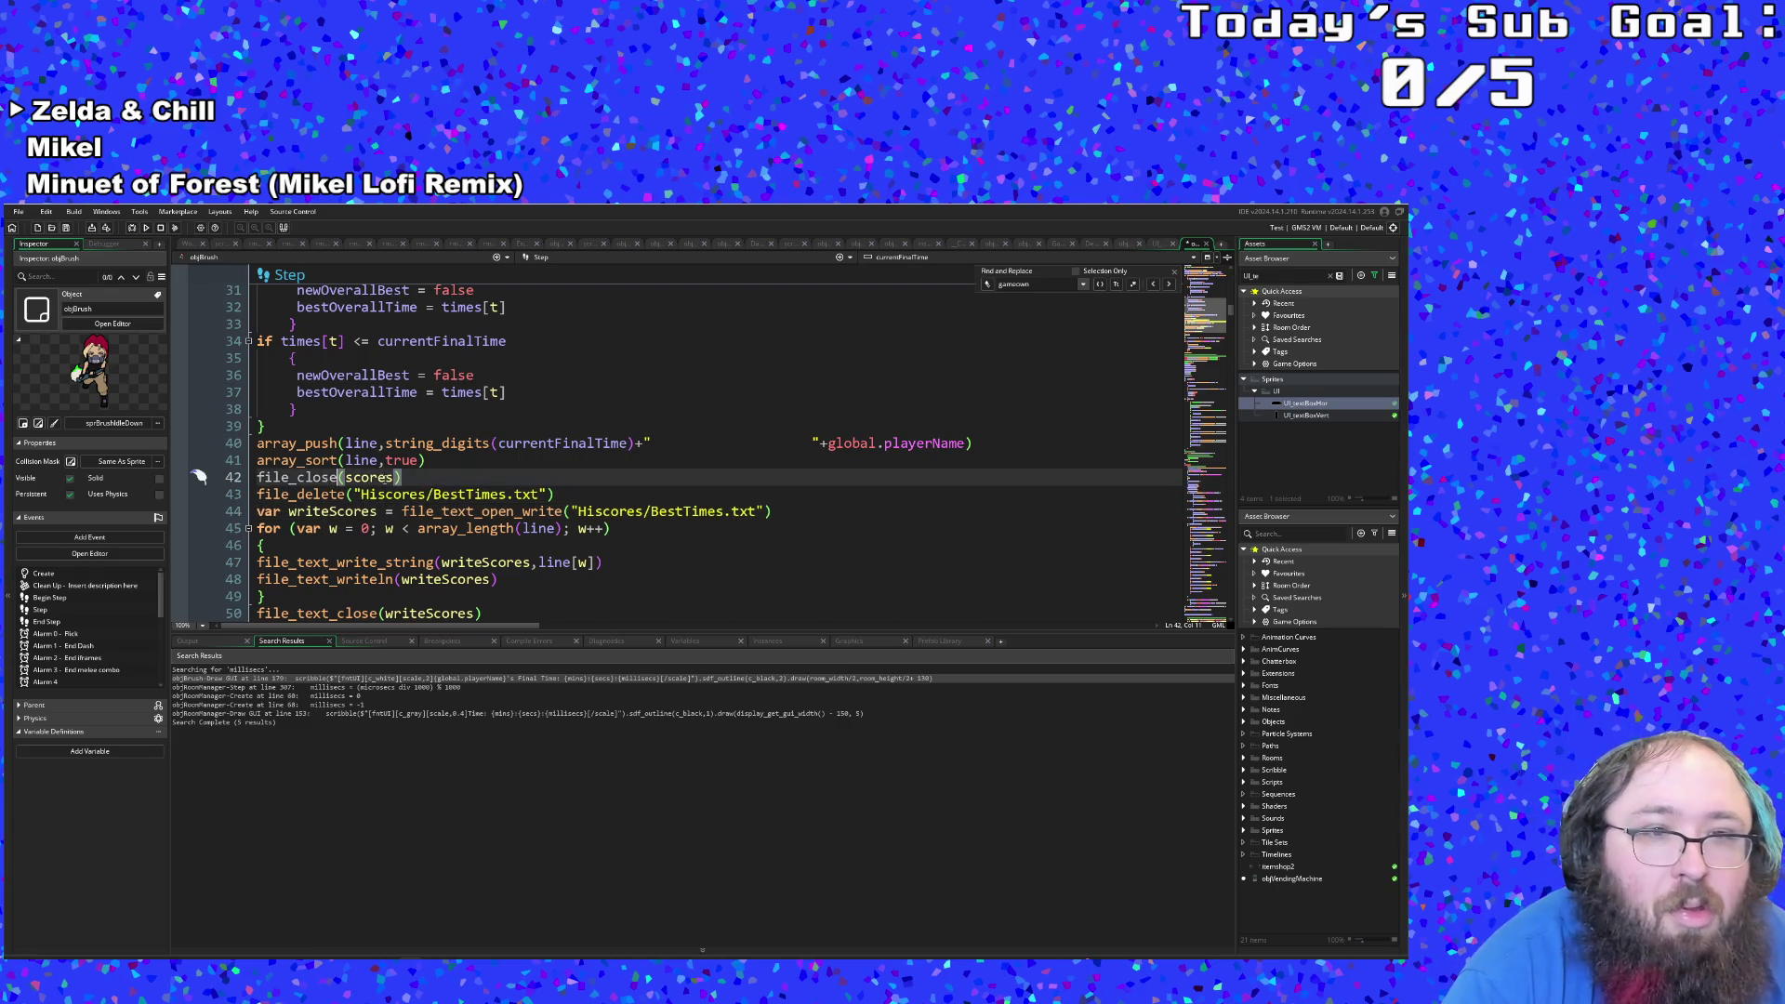
left_click(363, 494)
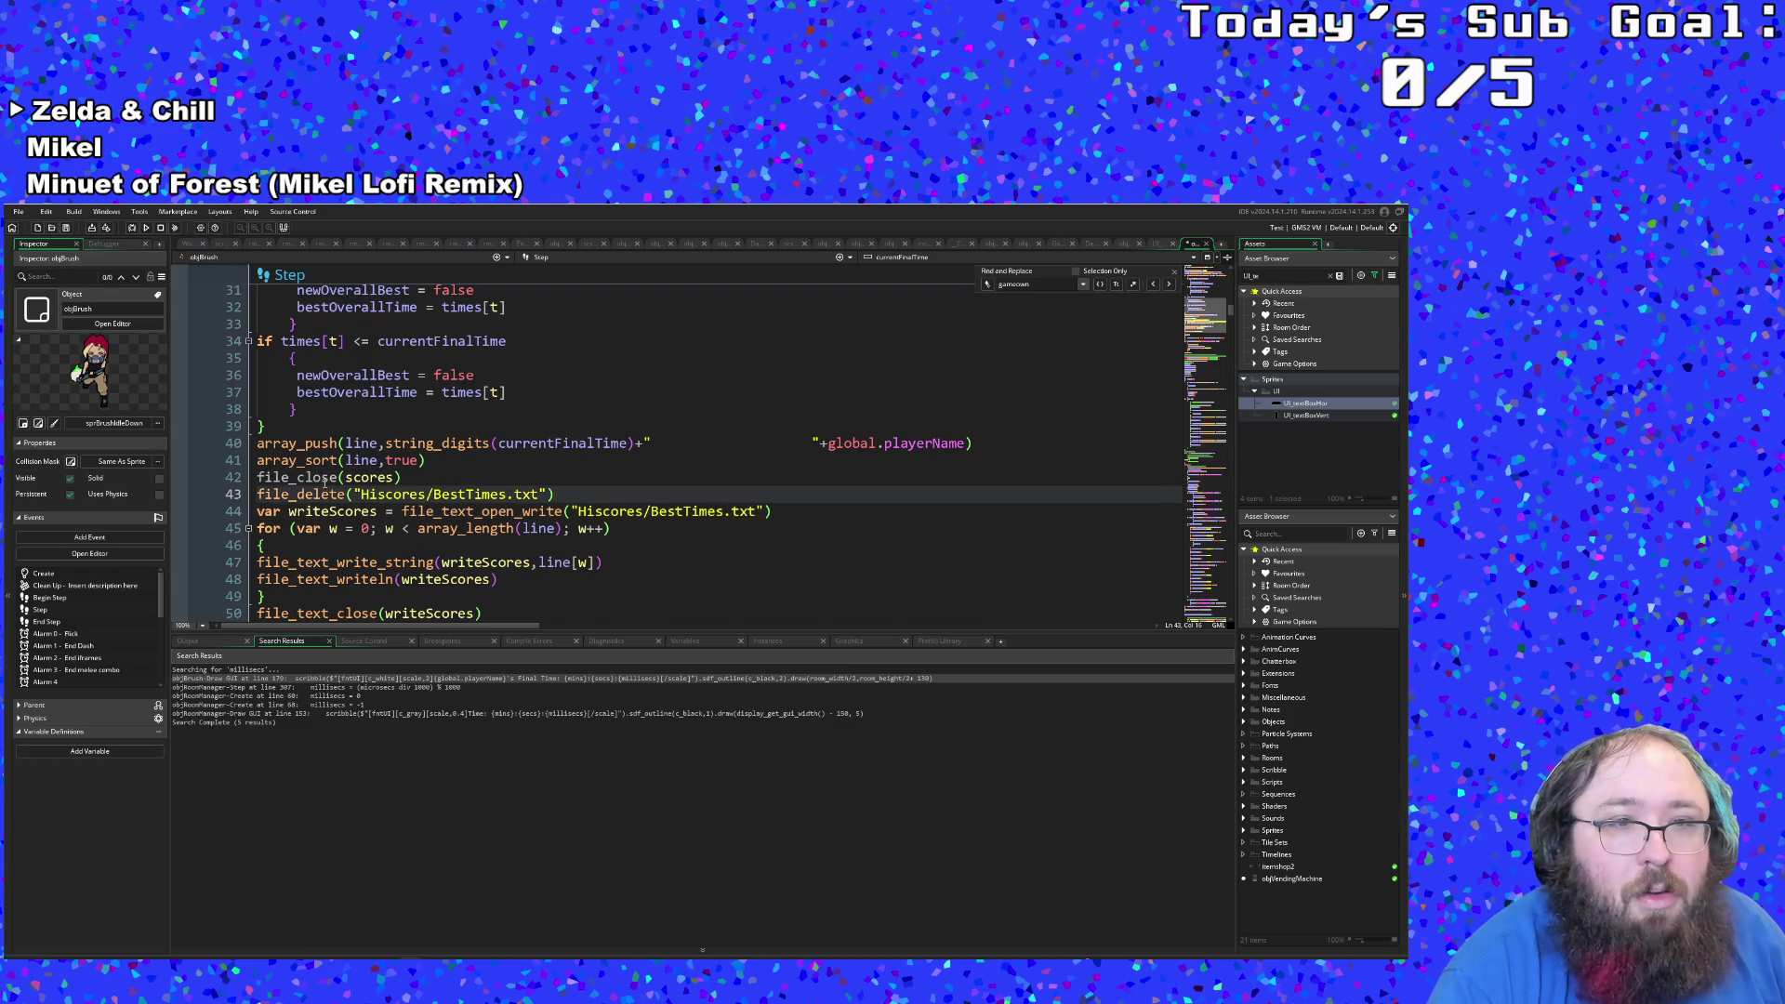
left_click(324, 477)
left_click(356, 494)
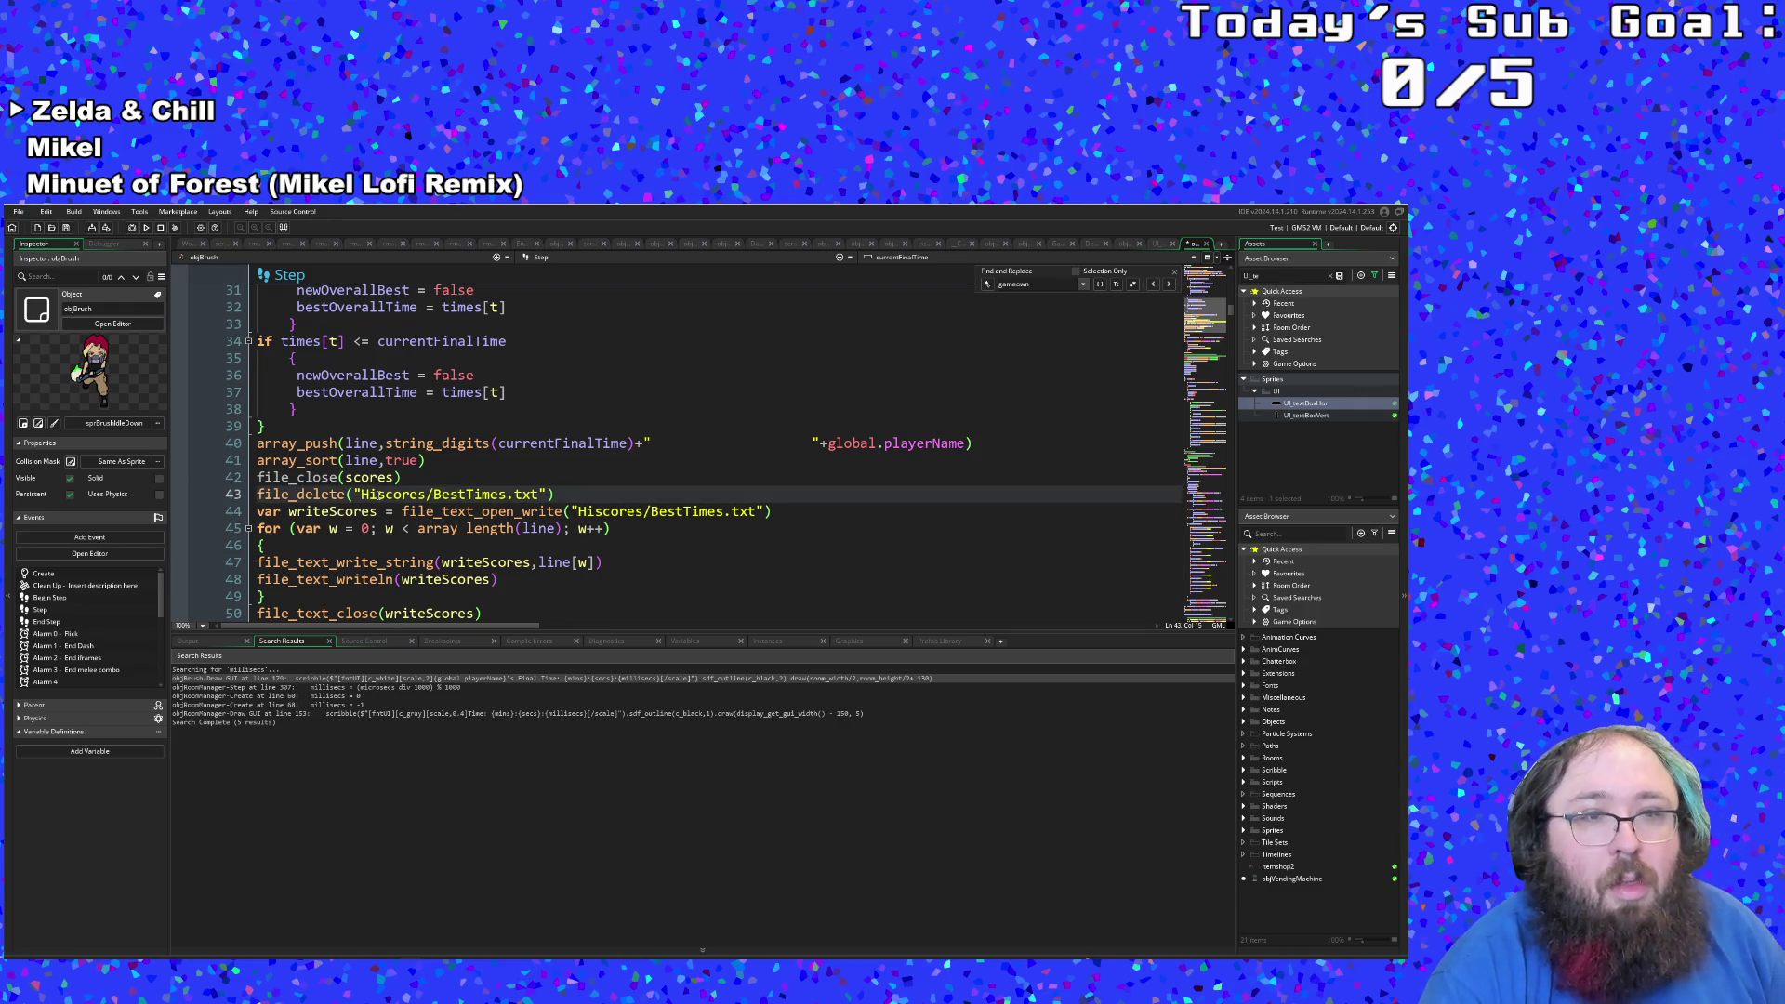
scroll(395, 494, "up", 6)
scroll(395, 494, "down", 6)
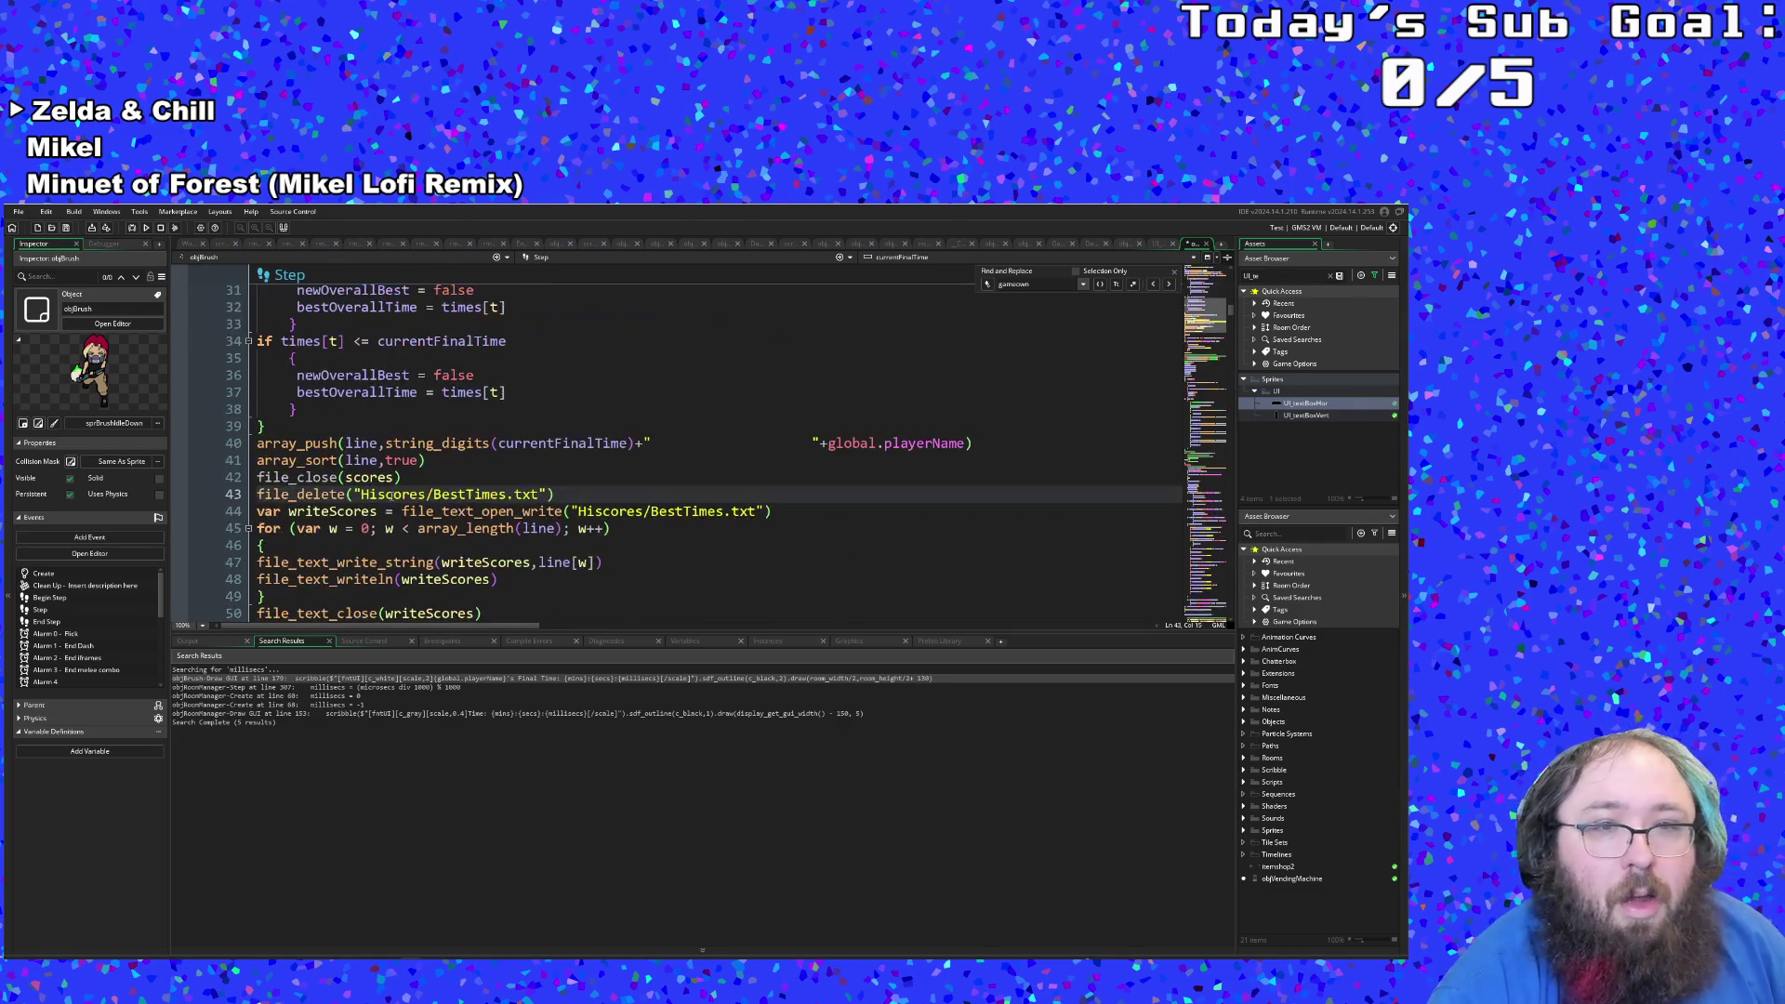
scroll(405, 550, "down", 4)
scroll(405, 551, "up", 2)
left_click(445, 512)
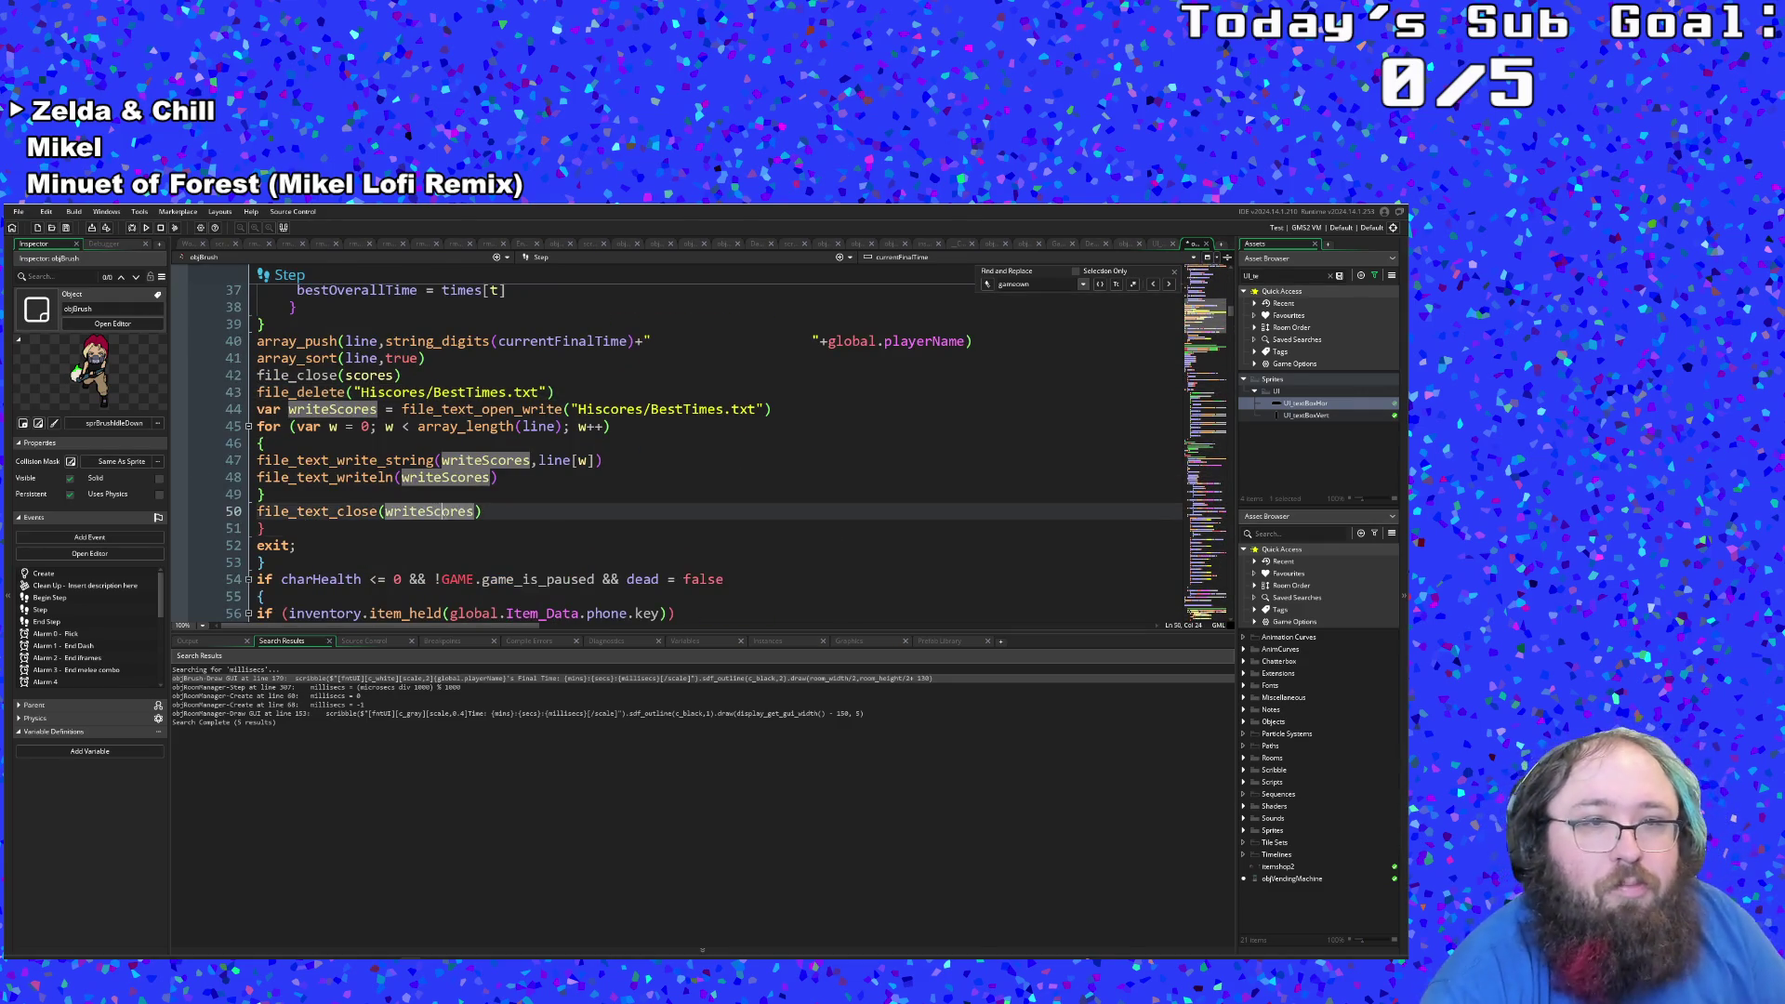
Step: Copy the file_exists("Hiscores/BestTimes.txt") condition from line 4
scroll(328, 467, "down", 2)
left_click(259, 426)
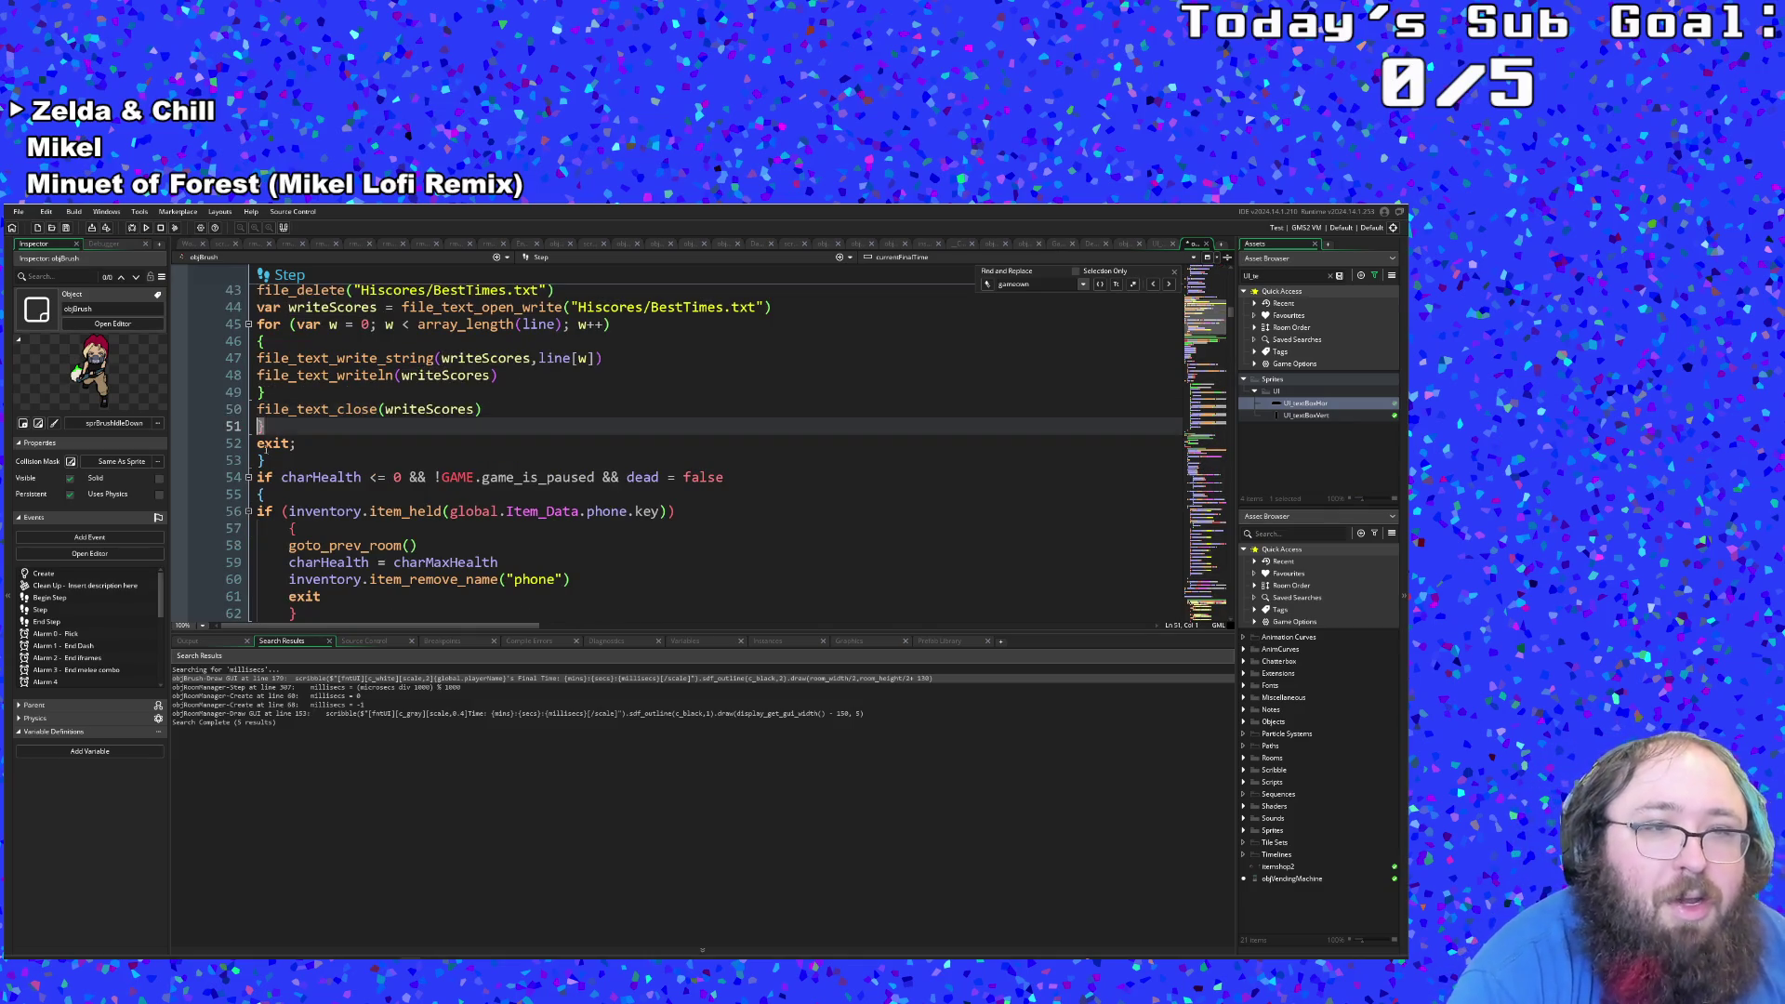
scroll(283, 458, "up", 15)
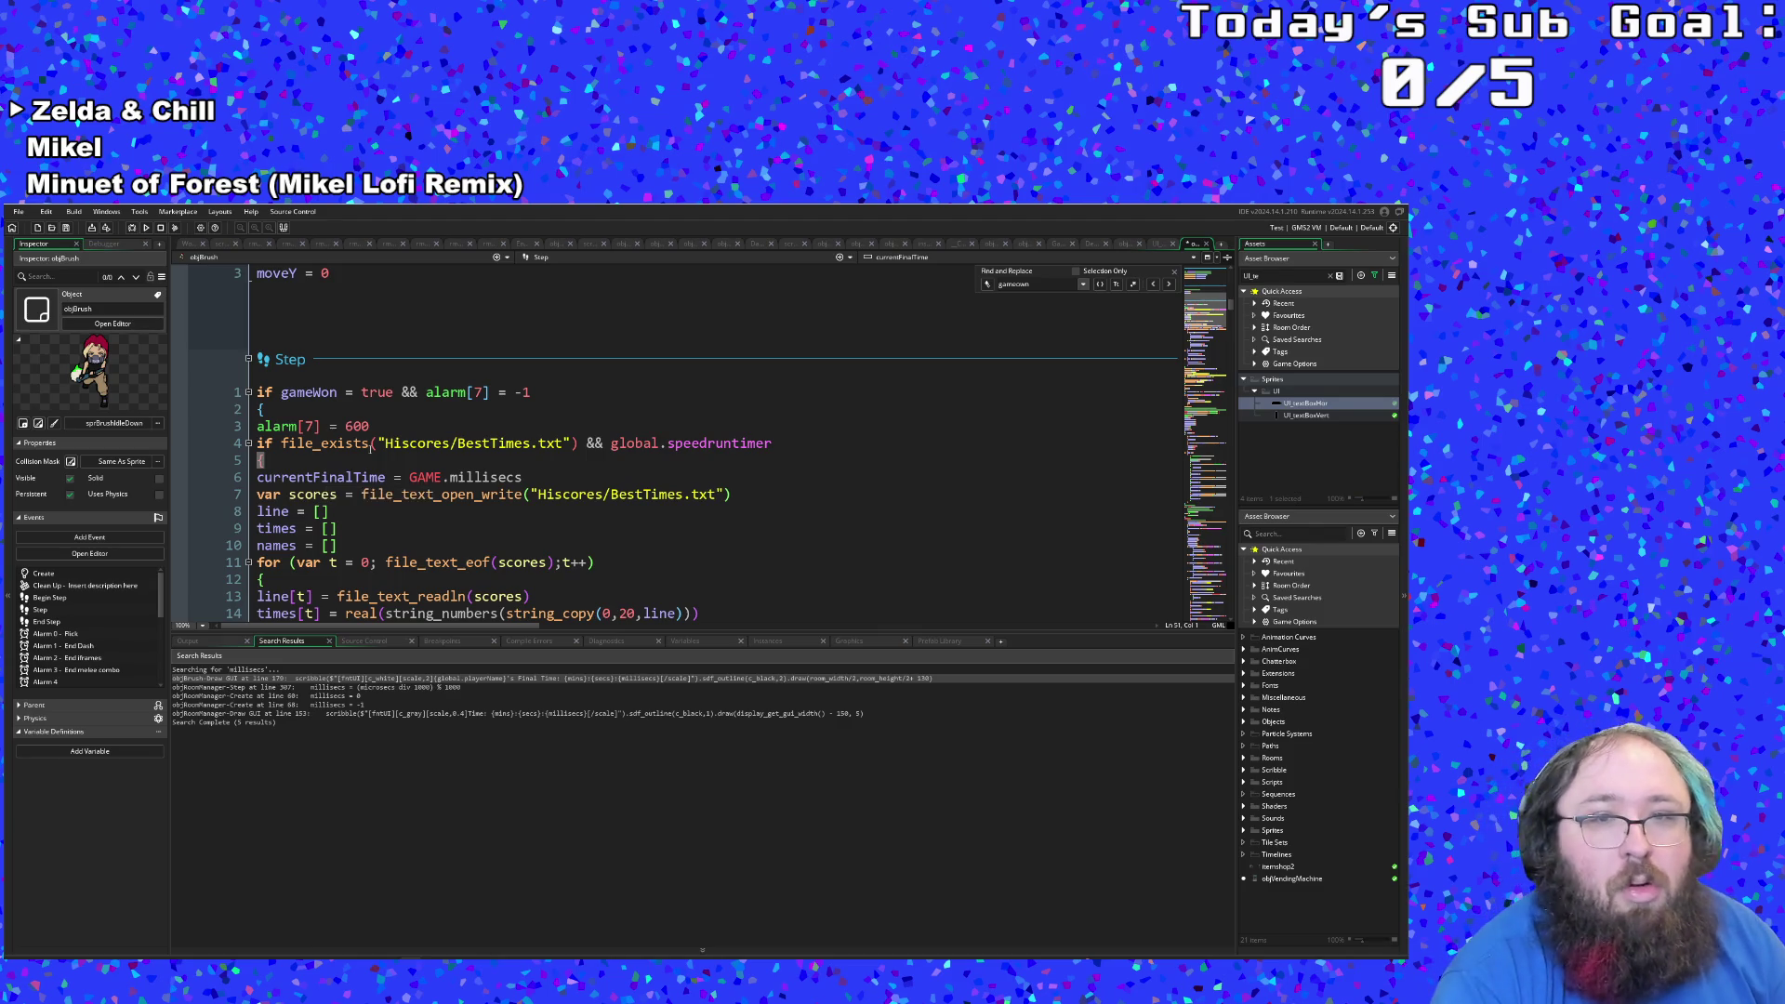
mouse_move(581, 446)
left_mouse_down()
mouse_move(259, 445)
mouse_move(281, 444)
left_mouse_up()
right_click(284, 446)
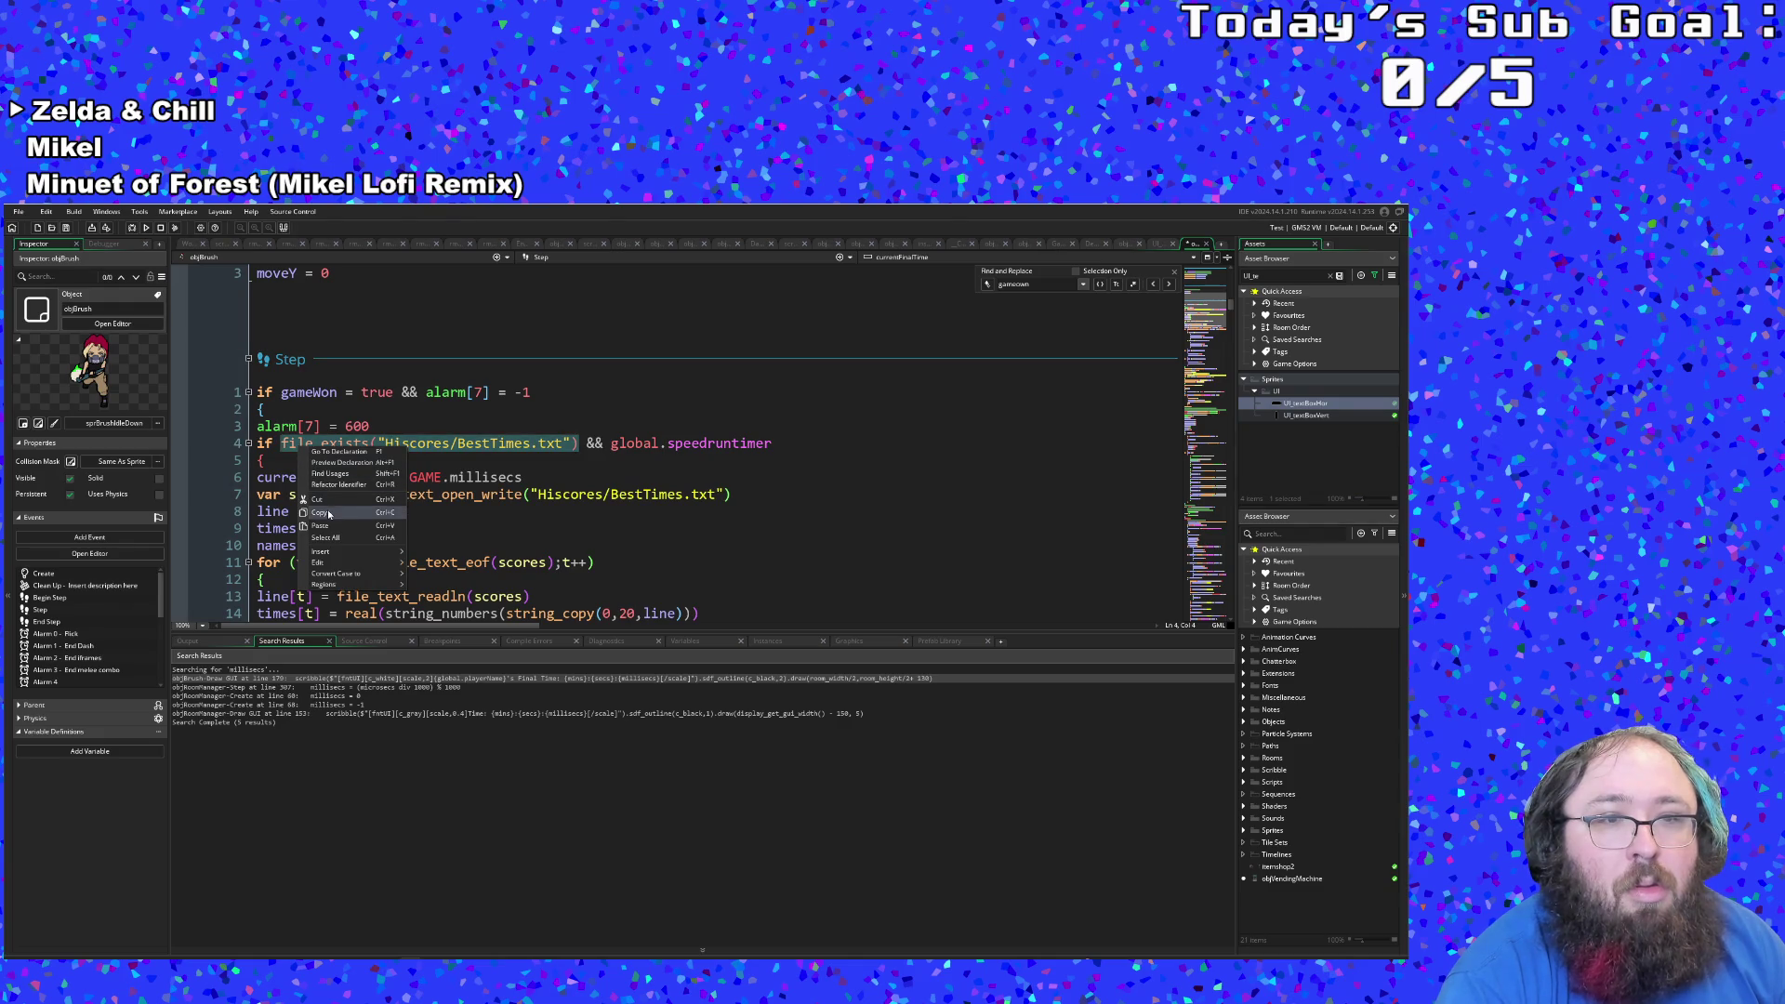
key("Escape")
scroll(327, 514, "down", 10)
scroll(326, 514, "down", 8)
scroll(327, 502, "up", 4)
Step: After the closing brace, write else if ! followed by the pasted file_exists condition
left_click(263, 528)
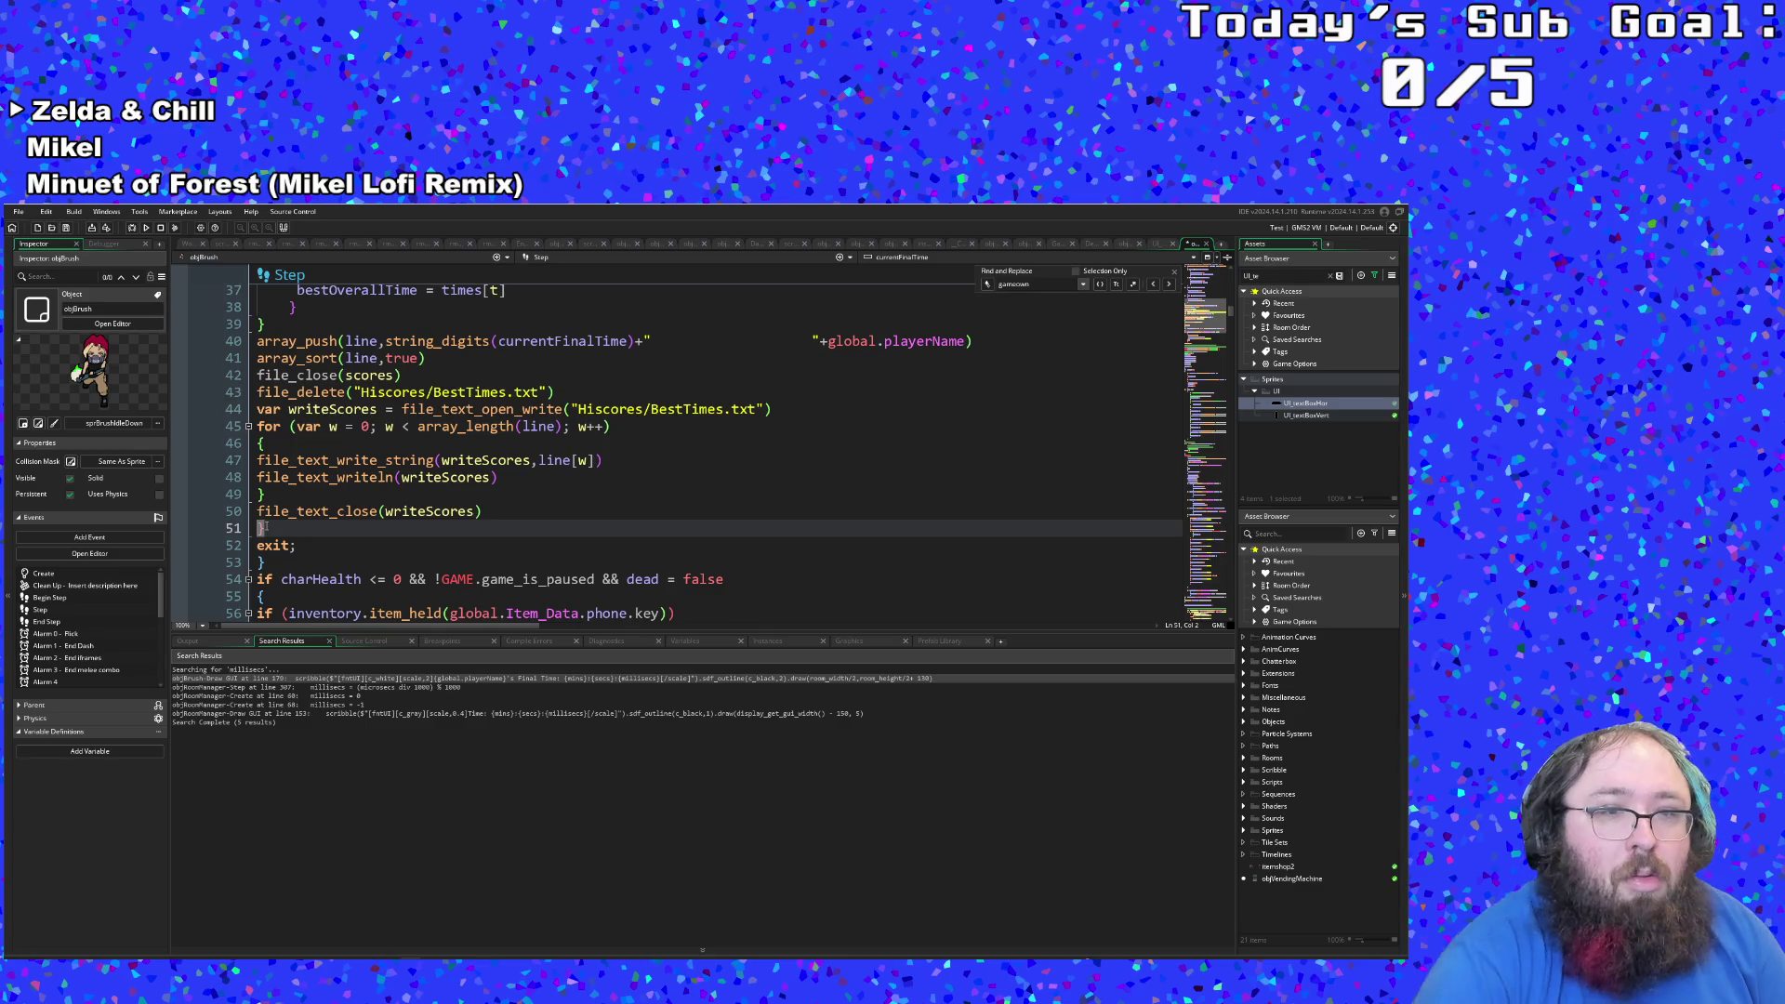
key("Return")
type("else")
type("file_exists(\"Hiscores/BestTimes.txt\")")
key("Left")
key("Left")
key("Left")
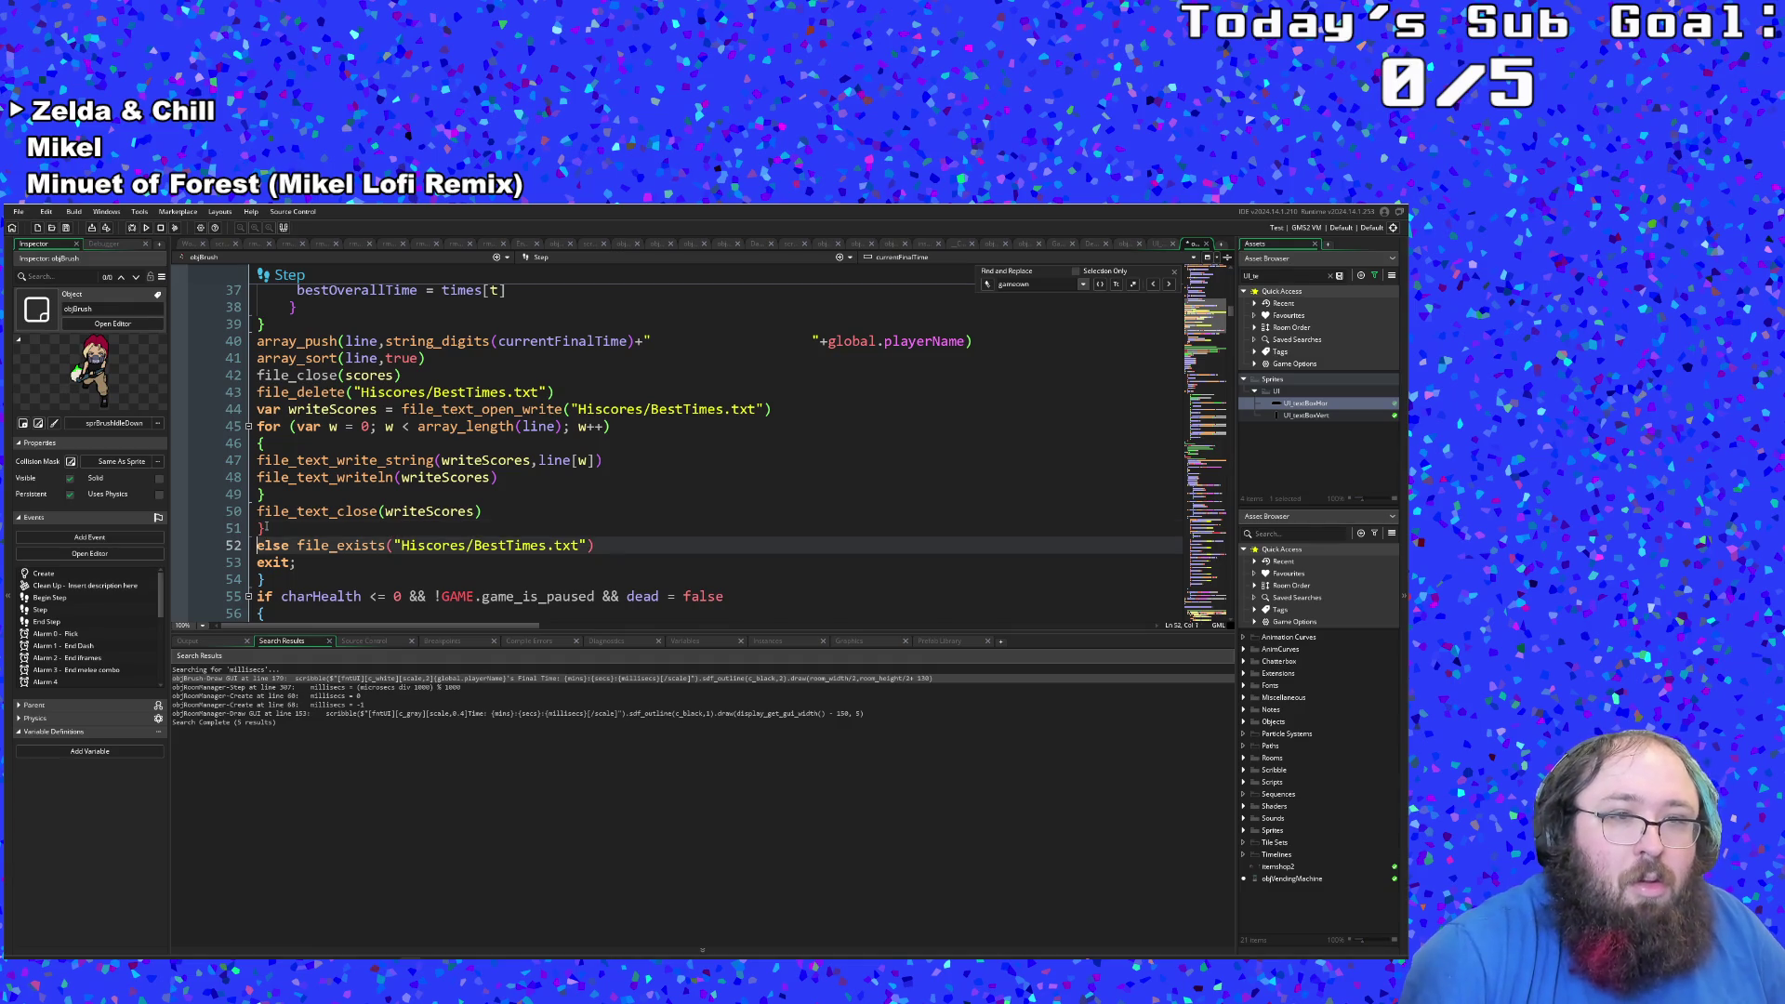
type("if")
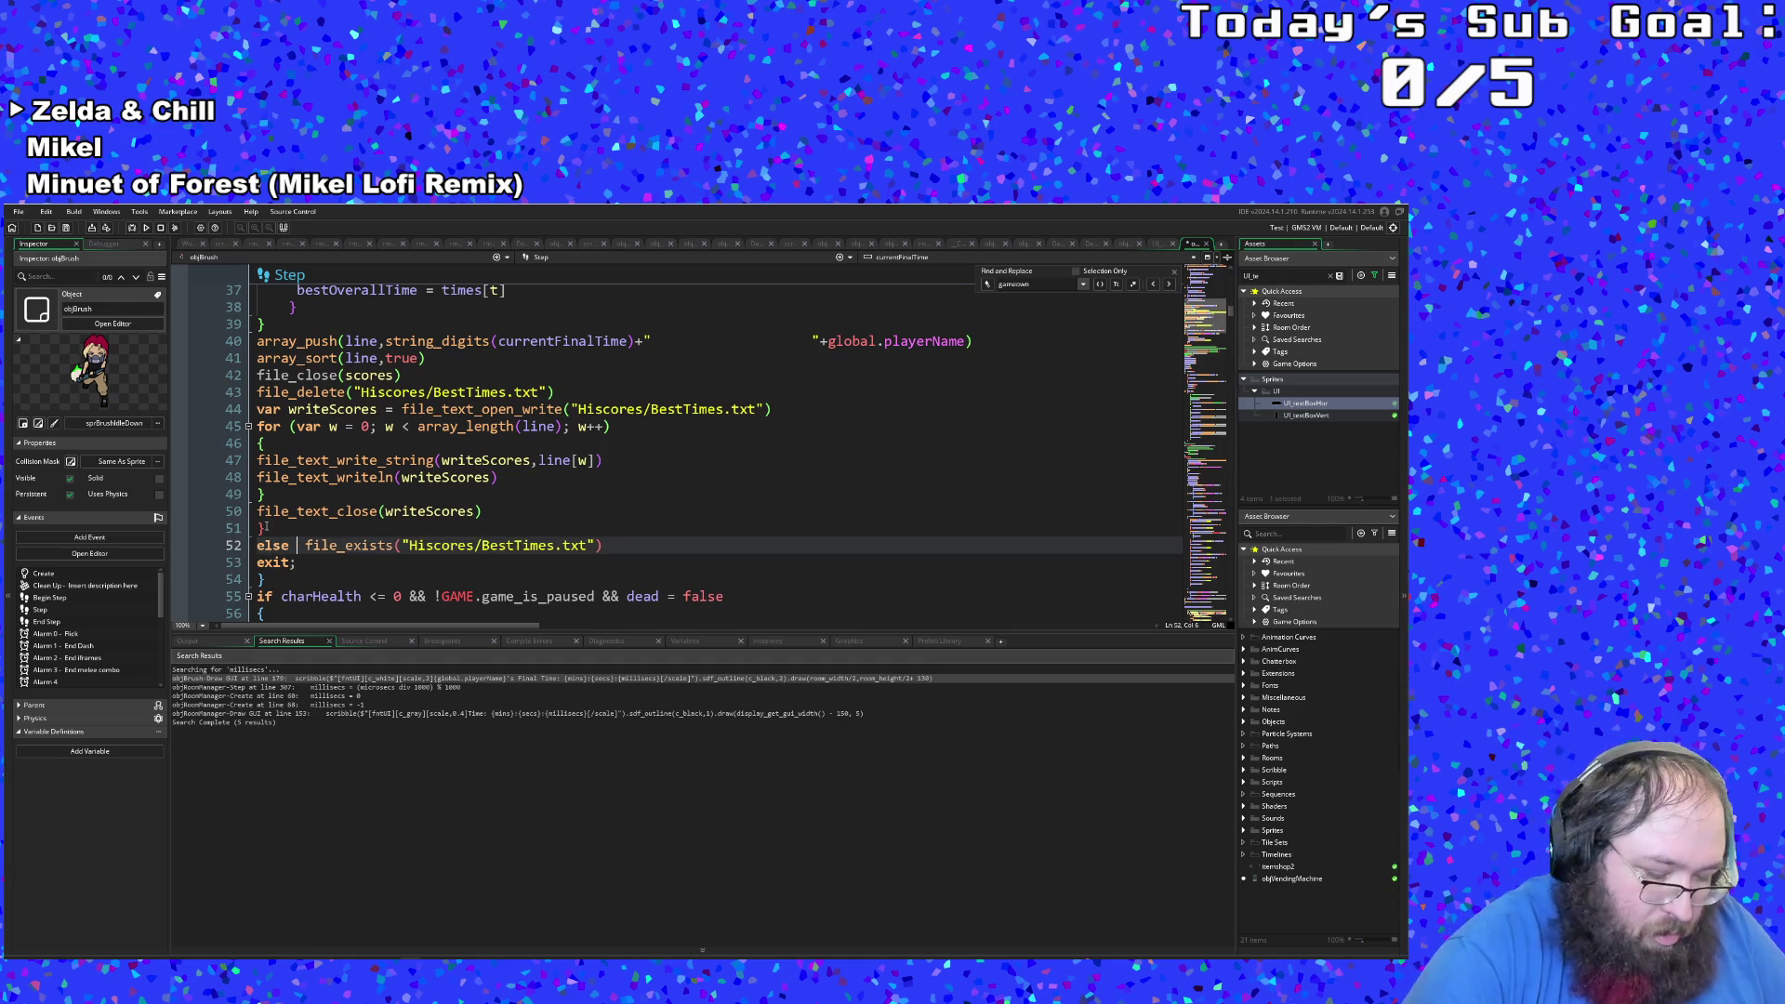
key("Delete")
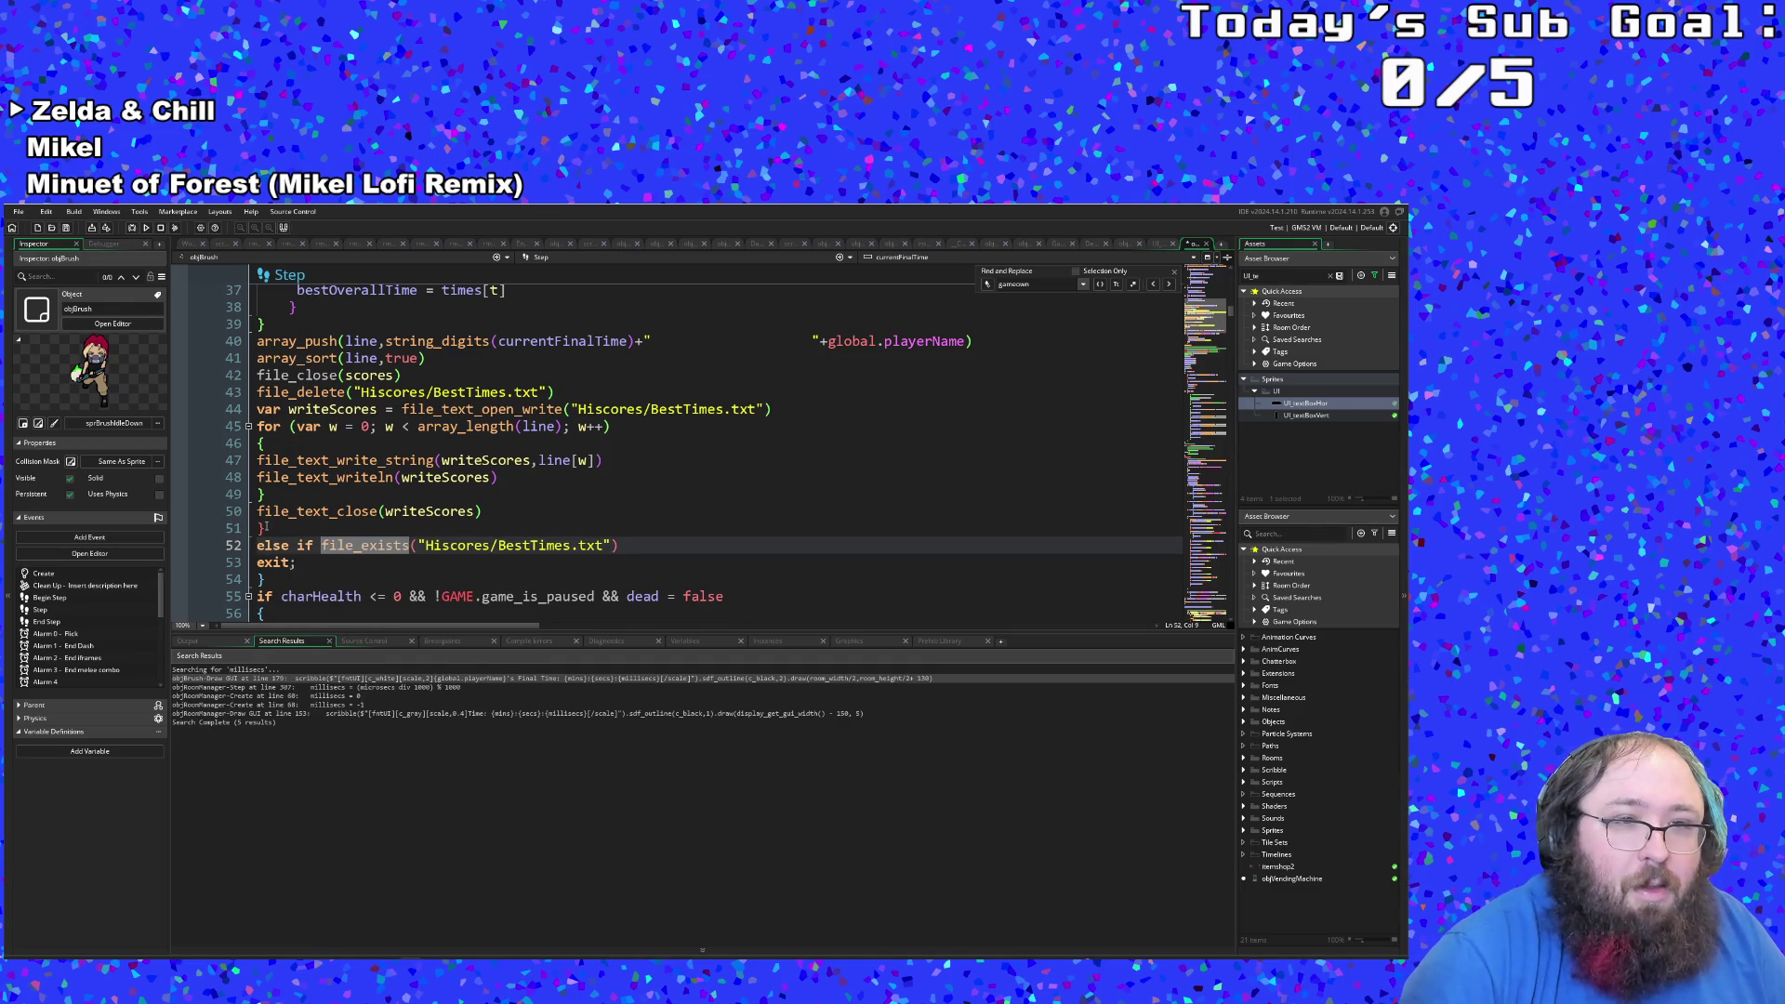
type("!")
Step: Open a braced block for the new branch on a line before exit
key("Down")
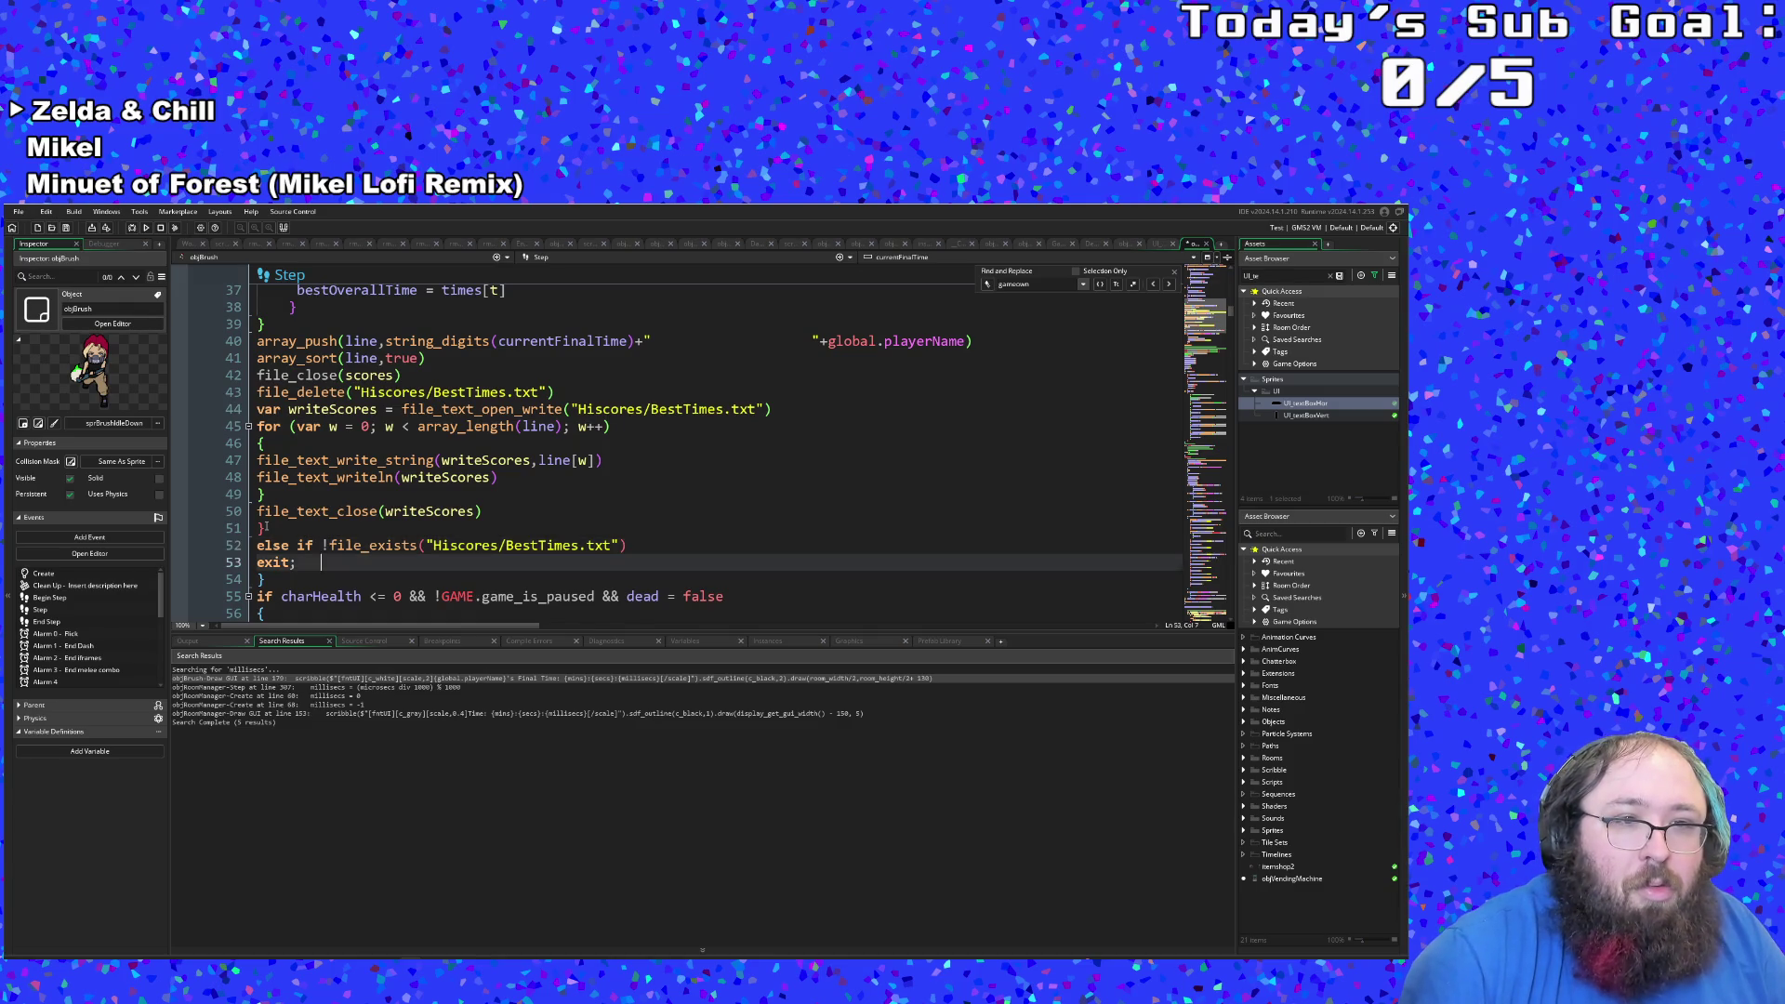
key("Return")
key("shift+Home")
key("BackSpace")
key("Up")
type("{")
key("Return")
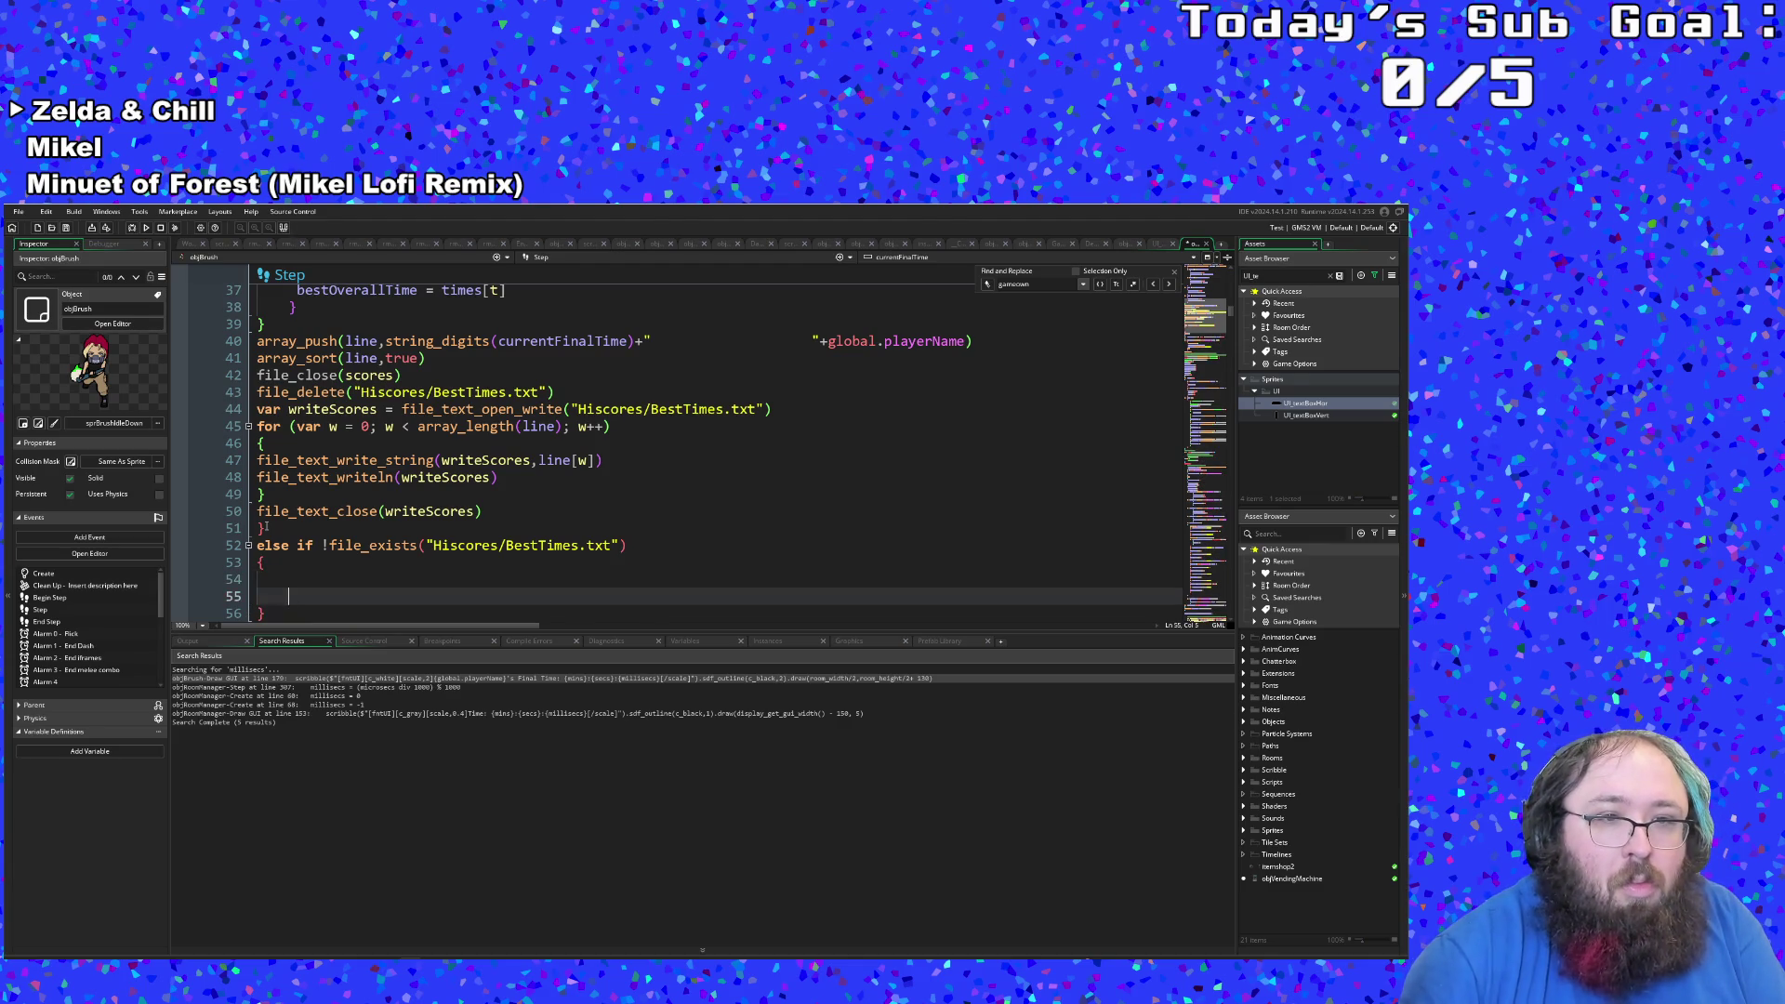
scroll(267, 527, "up", 2)
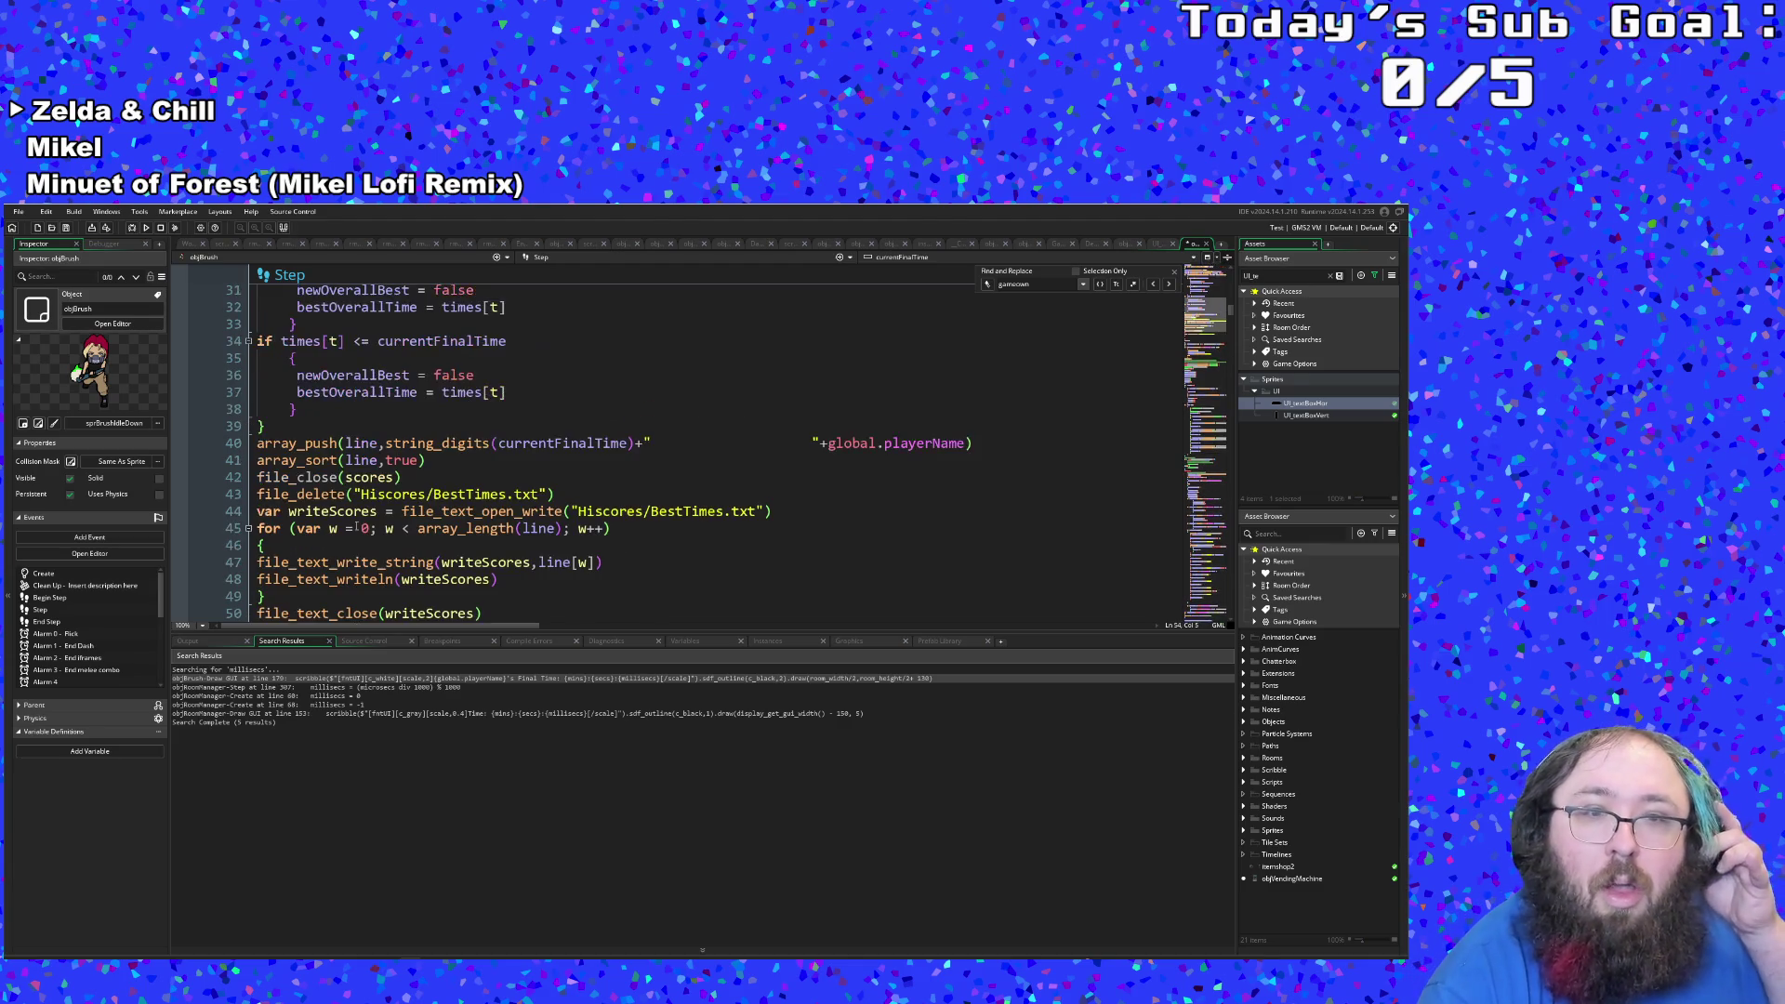
left_click(348, 528)
double_click(339, 511)
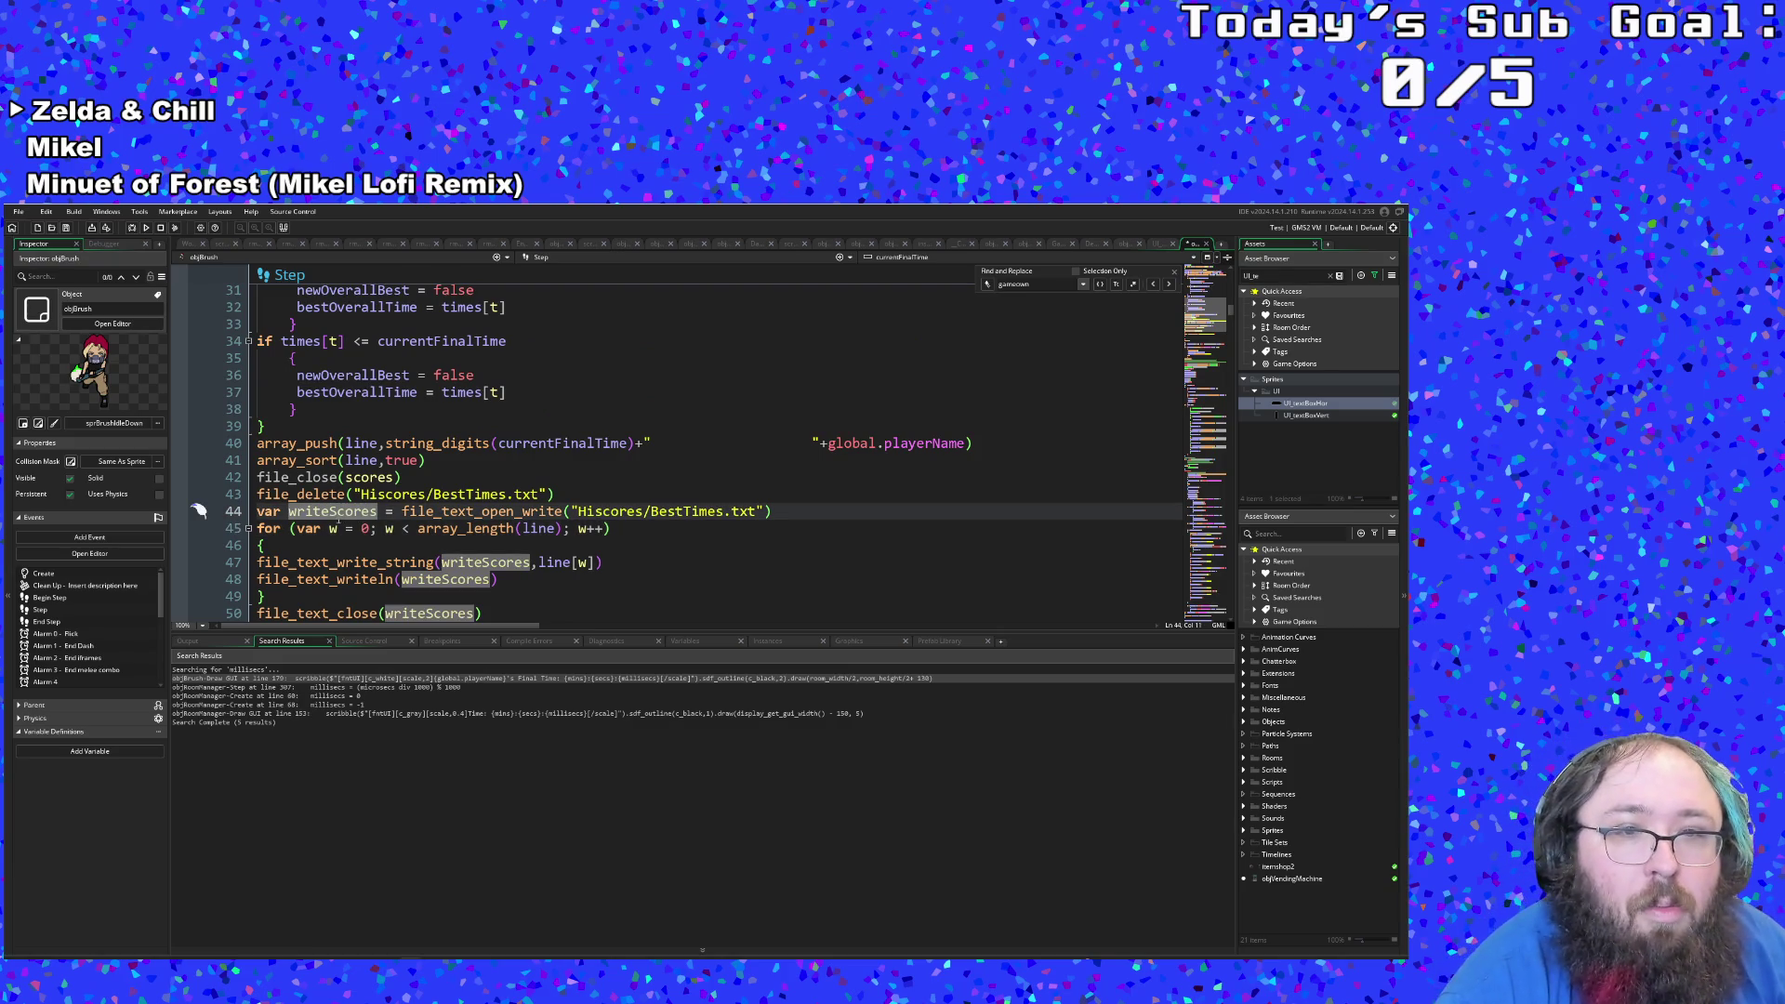
scroll(341, 523, "up", 6)
scroll(346, 521, "up", 15)
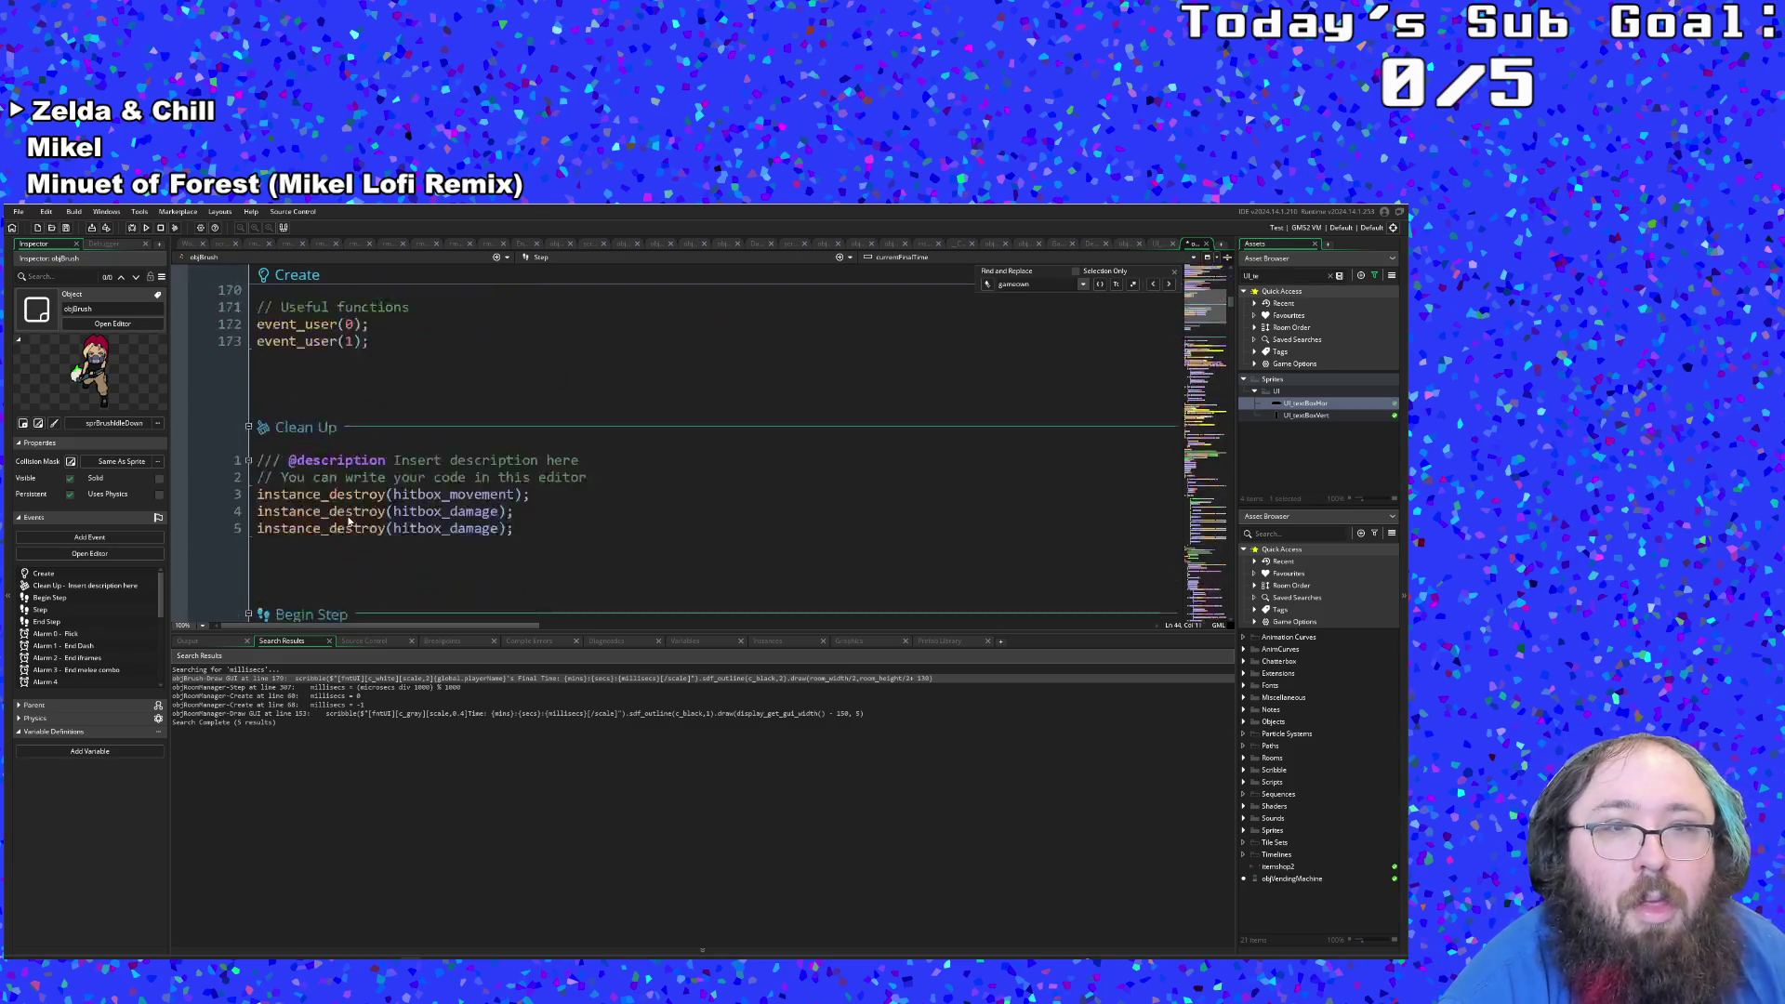
scroll(349, 522, "down", 13)
double_click(432, 477)
scroll(432, 474, "down", 4)
scroll(433, 466, "up", 7)
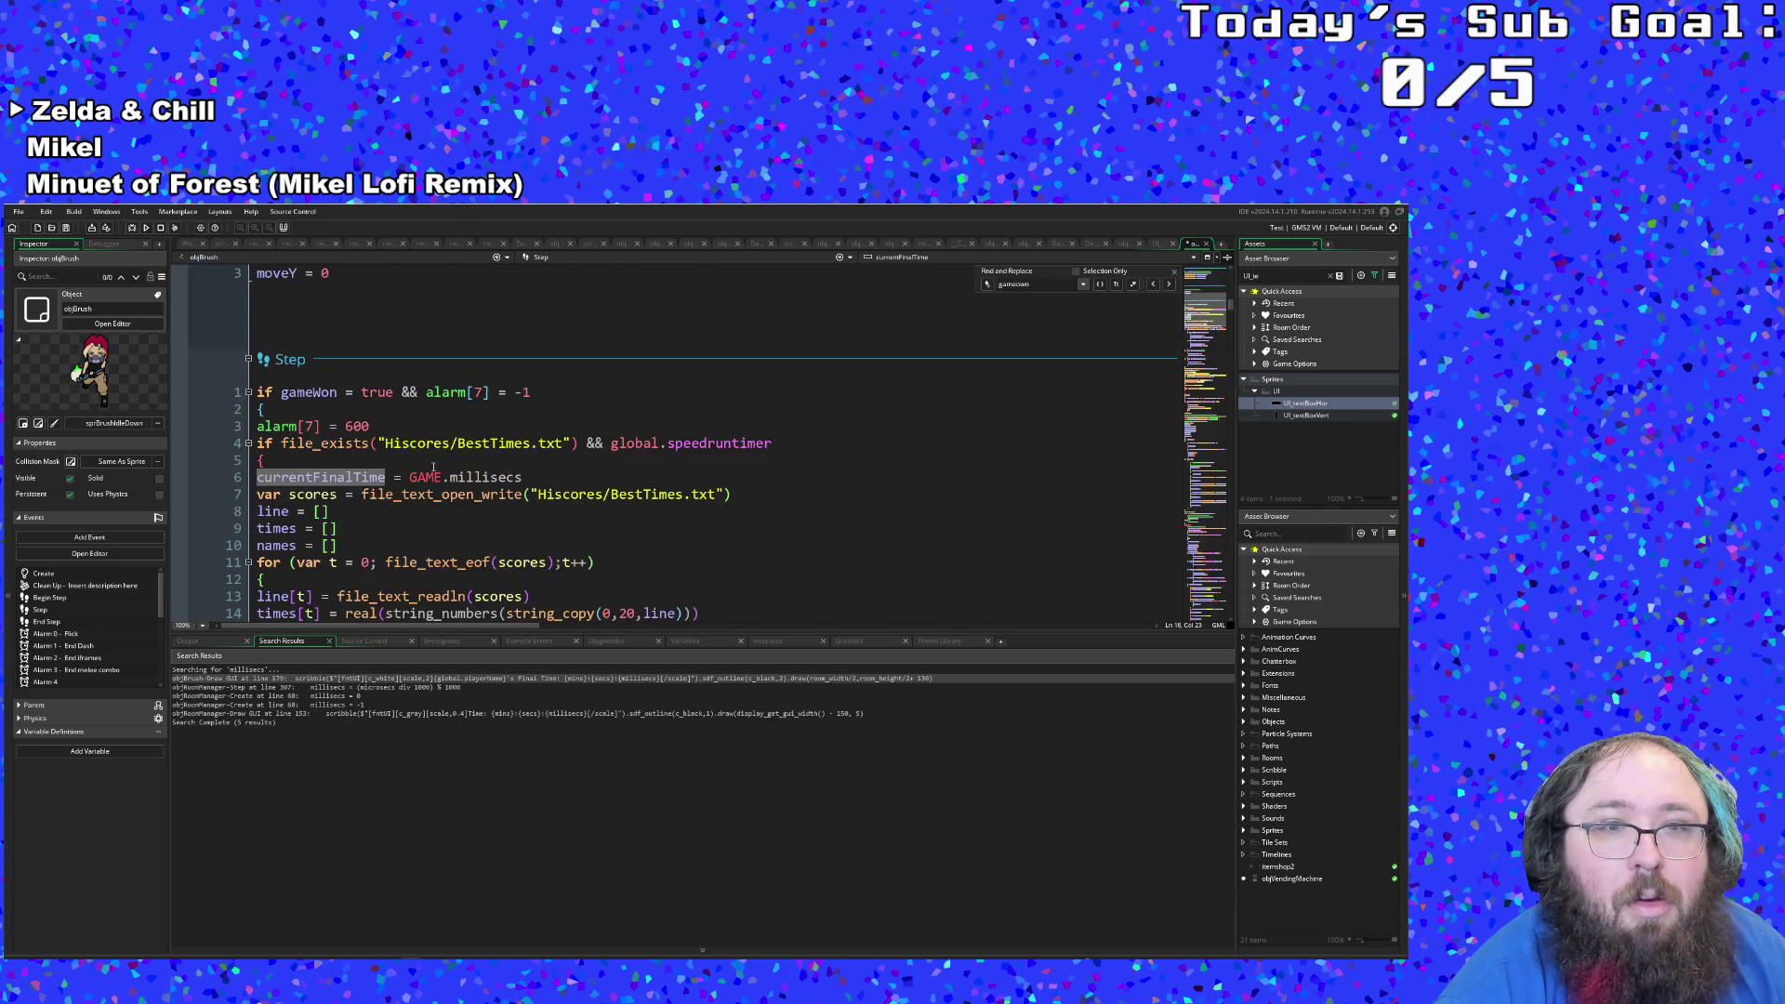
scroll(432, 466, "down", 10)
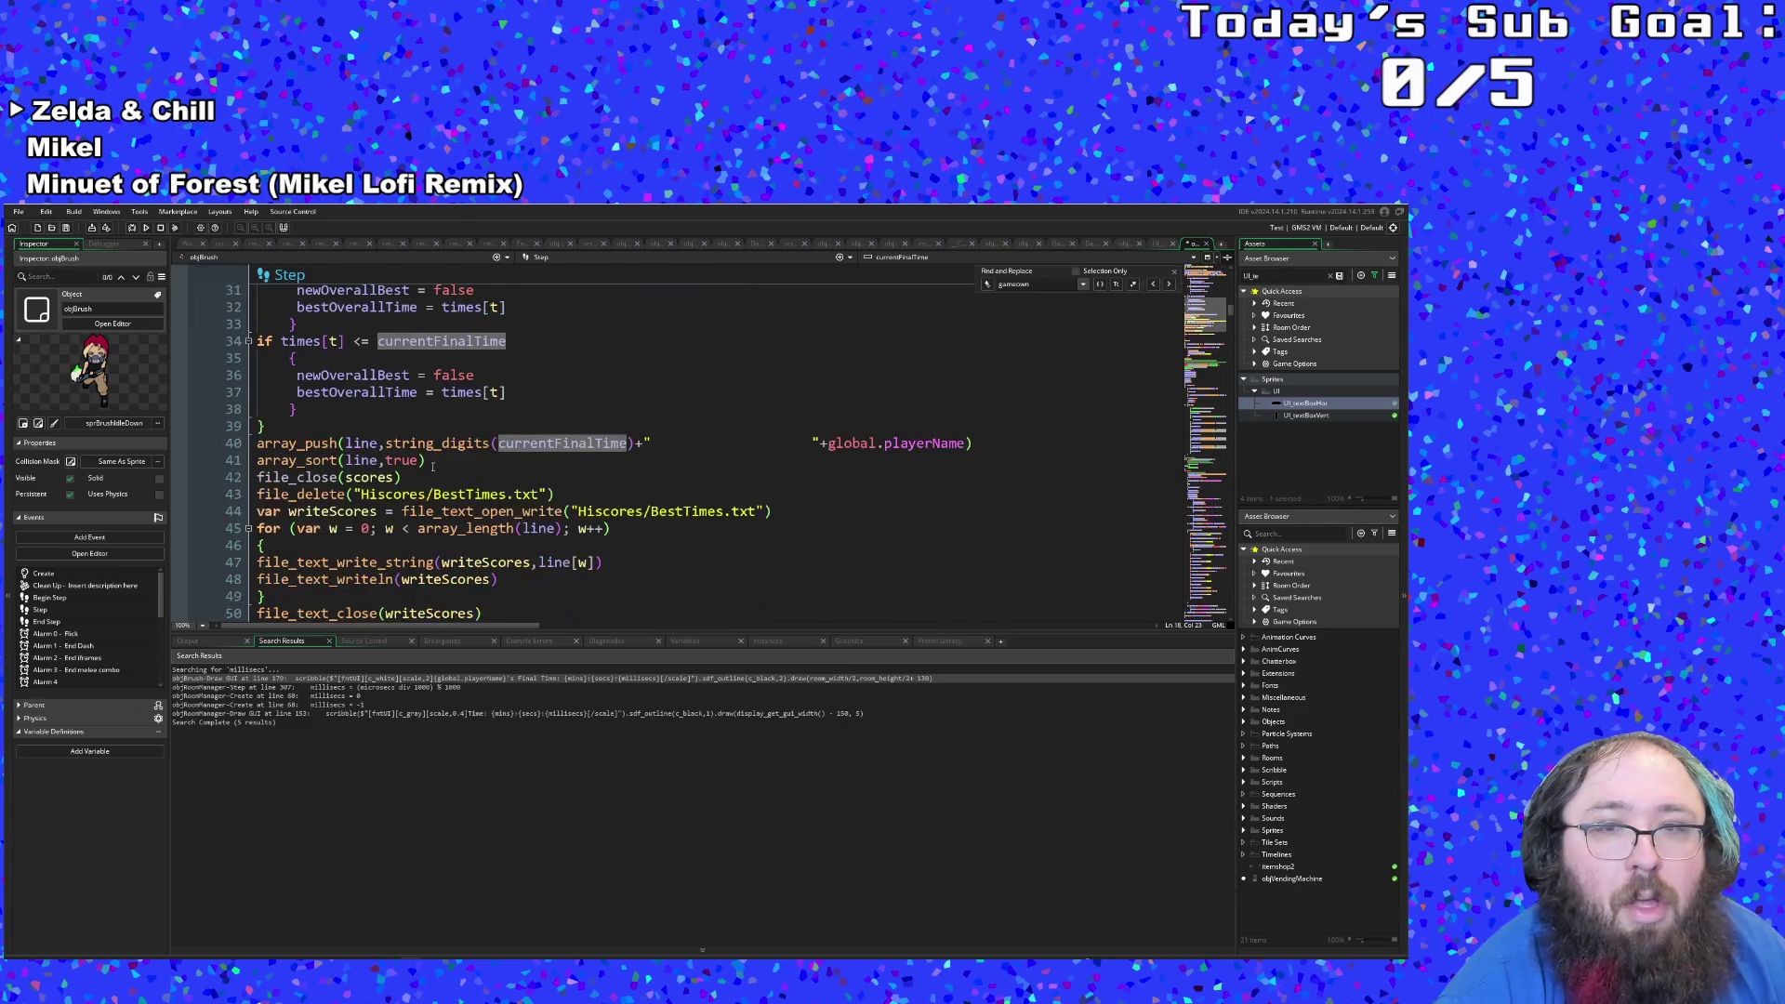
left_click(385, 443)
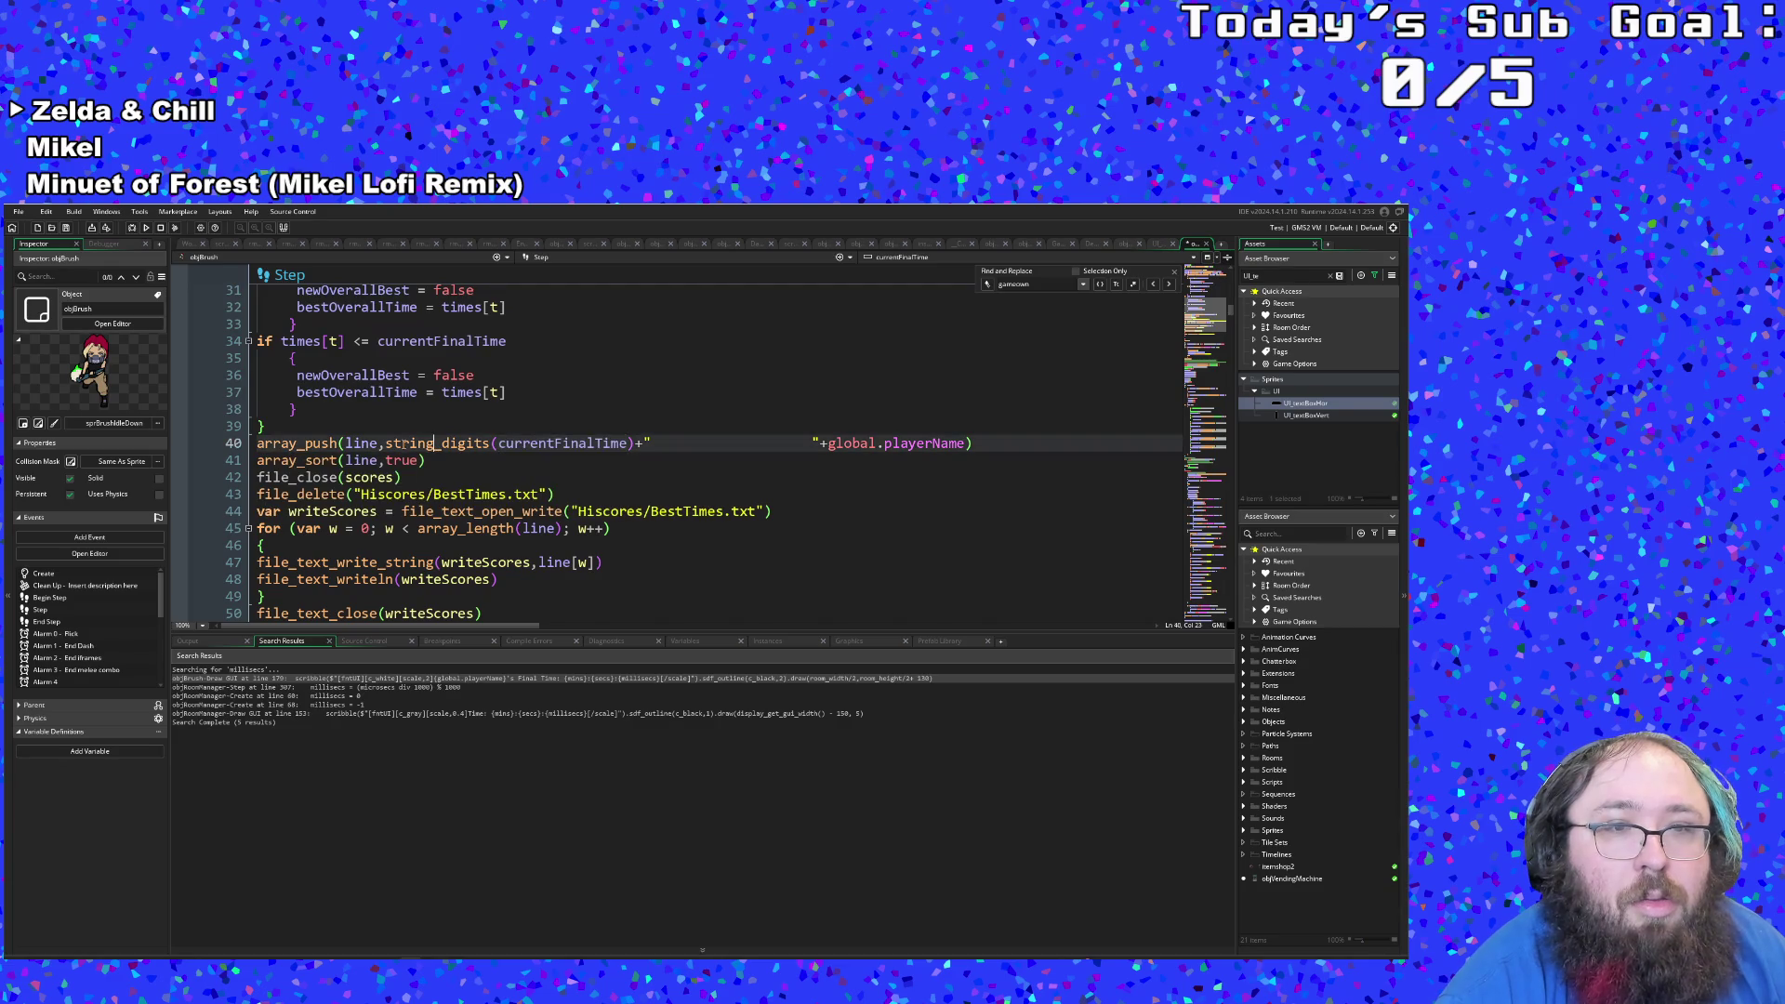
mouse_move(386, 443)
left_mouse_down()
mouse_move(651, 444)
mouse_move(428, 478)
mouse_move(990, 445)
left_mouse_up()
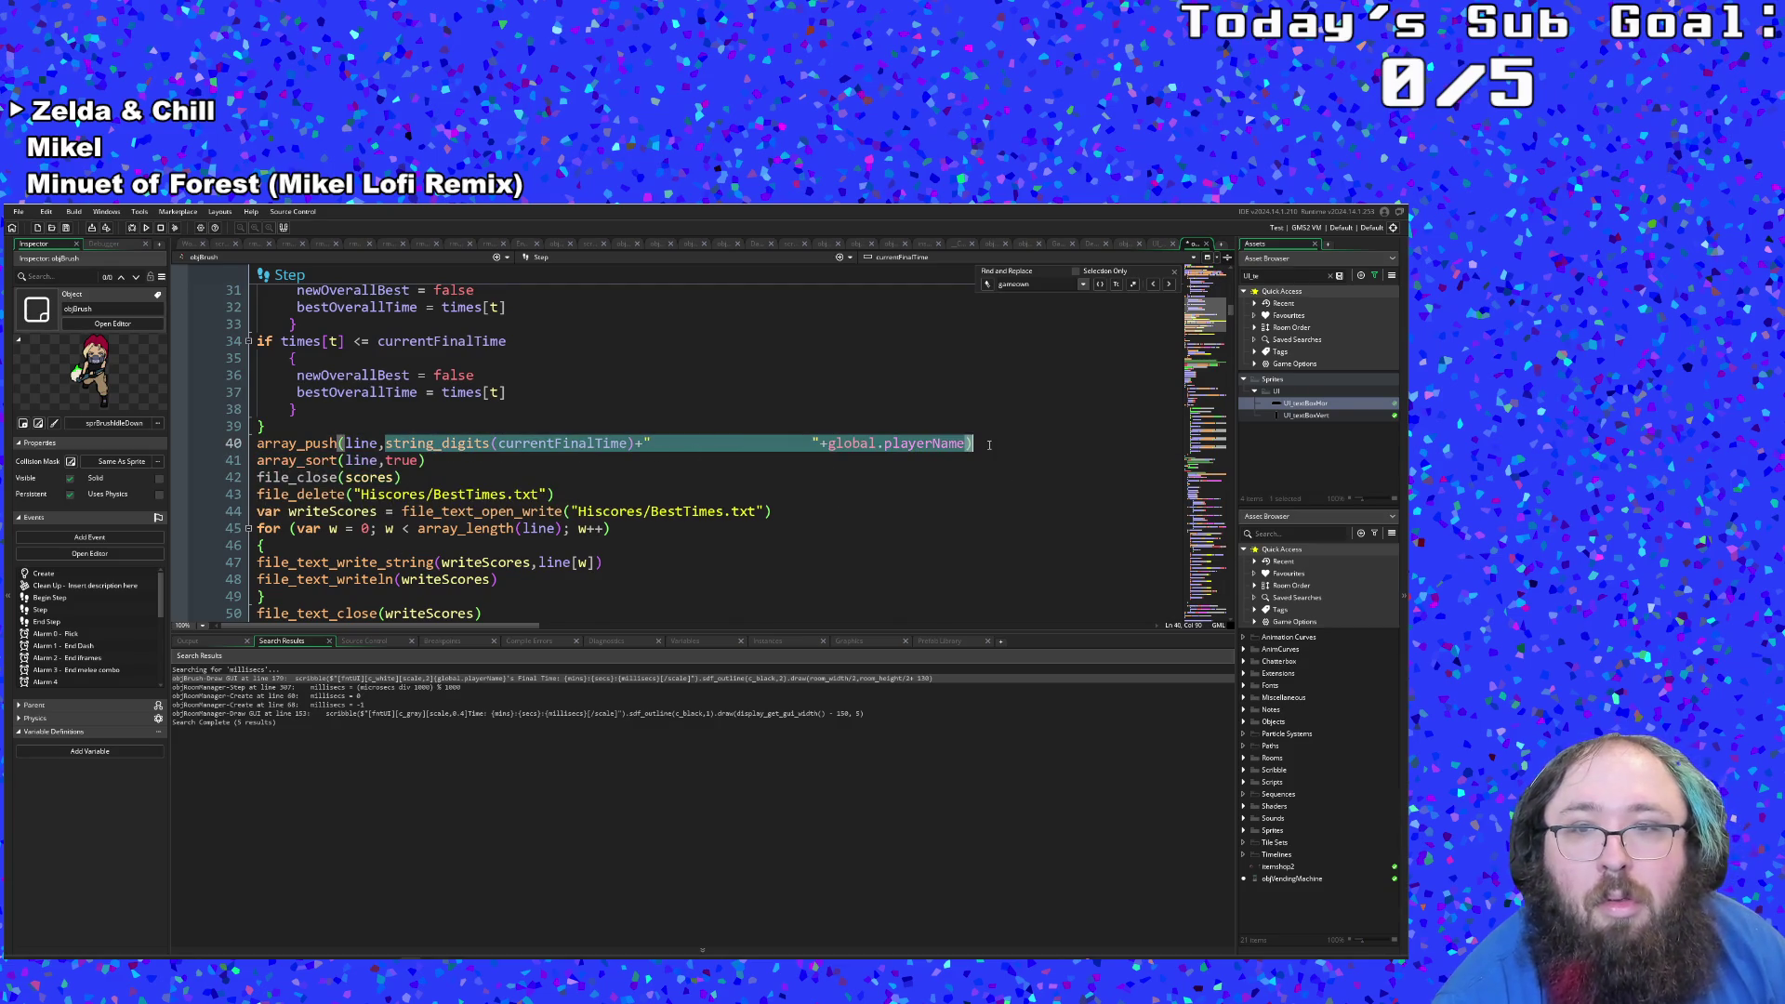
right_click(848, 447)
left_click(864, 459)
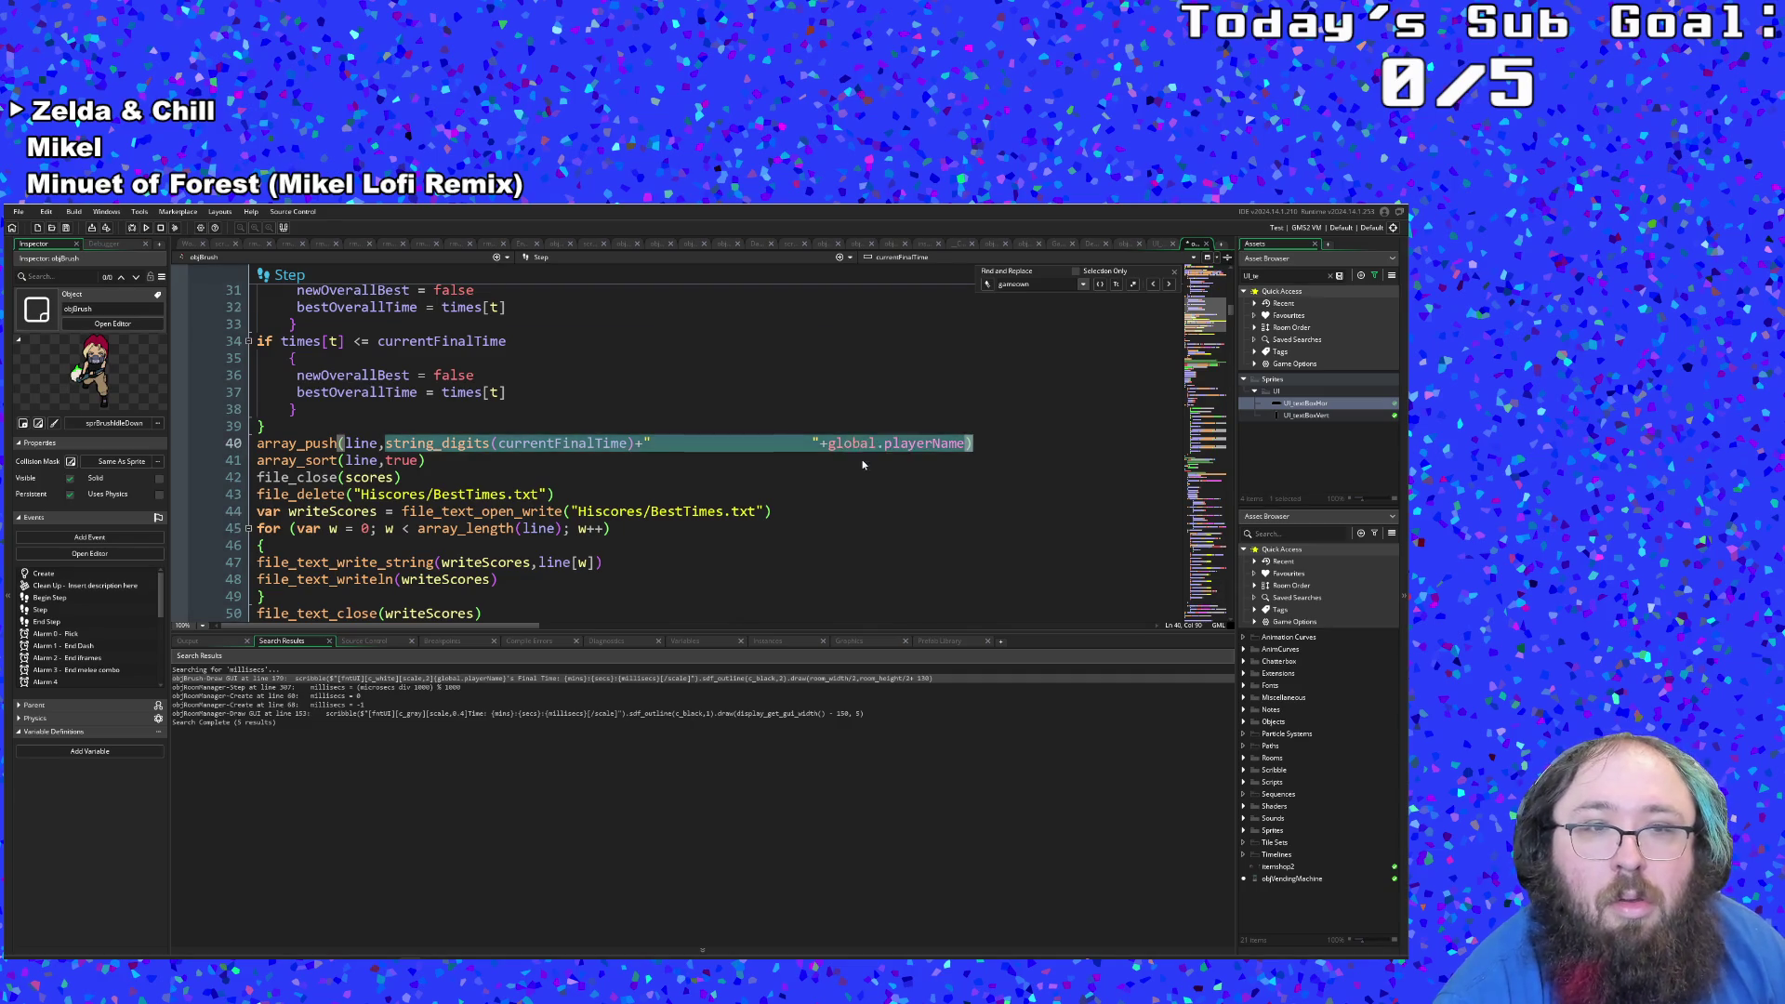
scroll(850, 471, "down", 10)
scroll(848, 472, "up", 2)
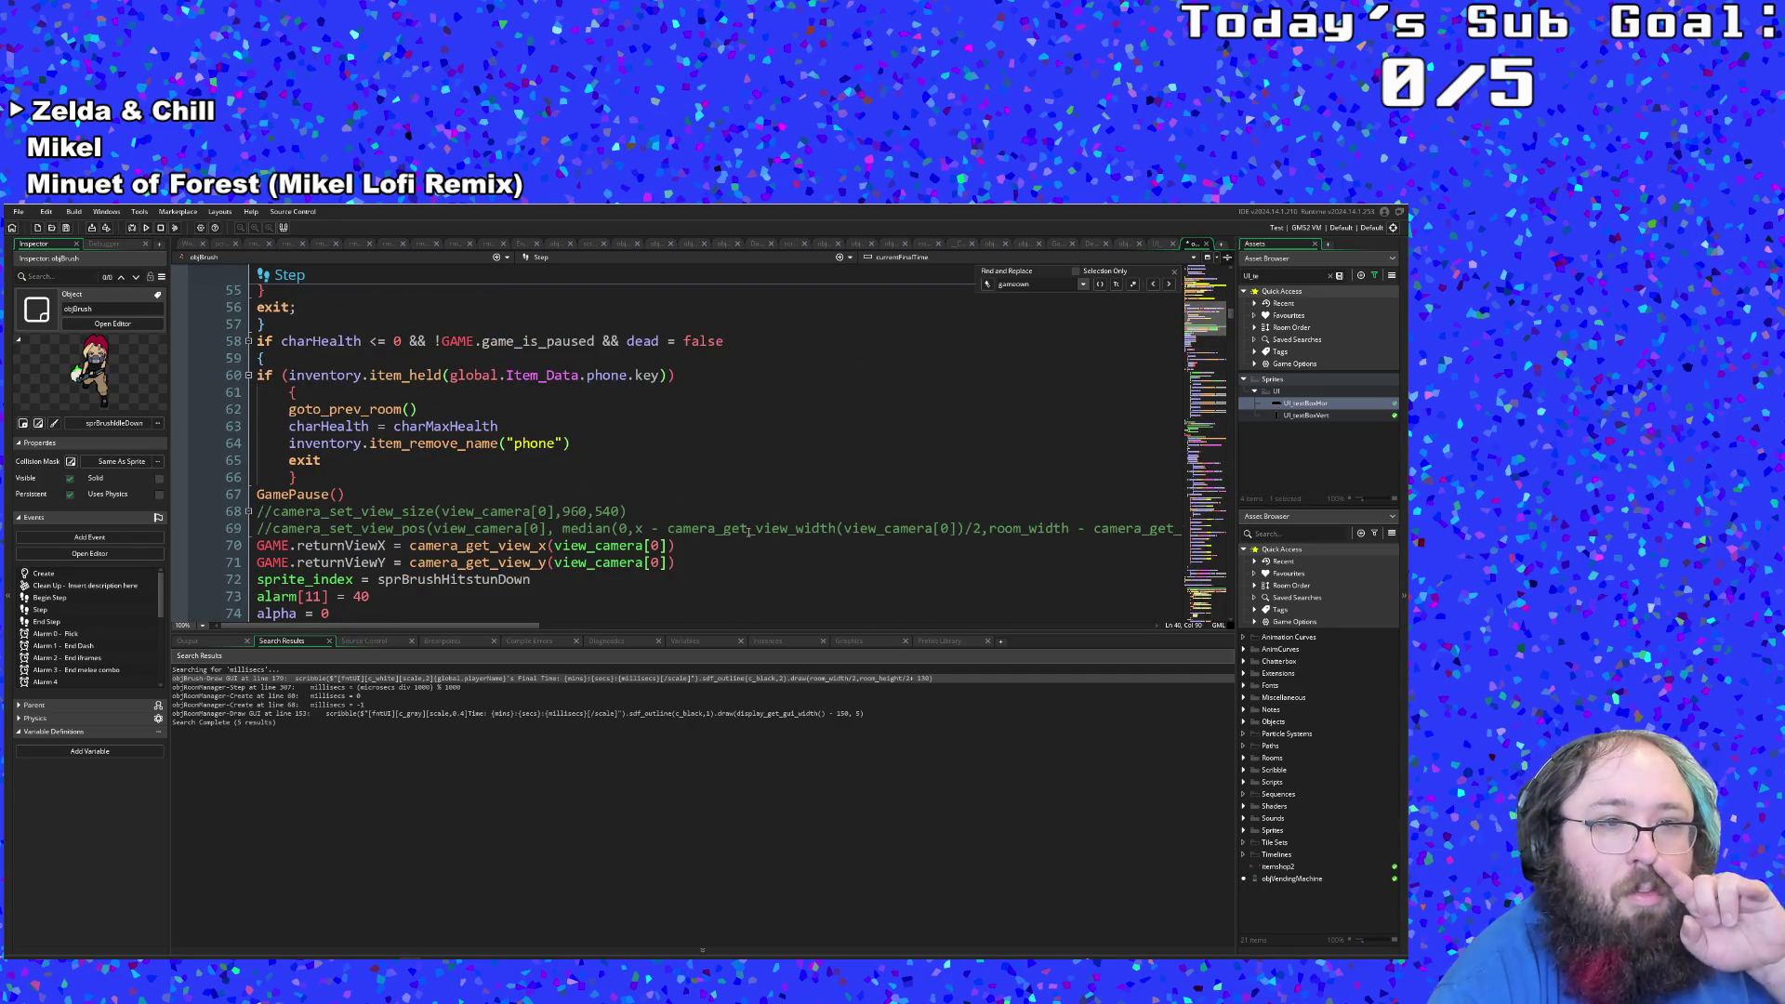
scroll(761, 527, "up", 2)
left_click(264, 374)
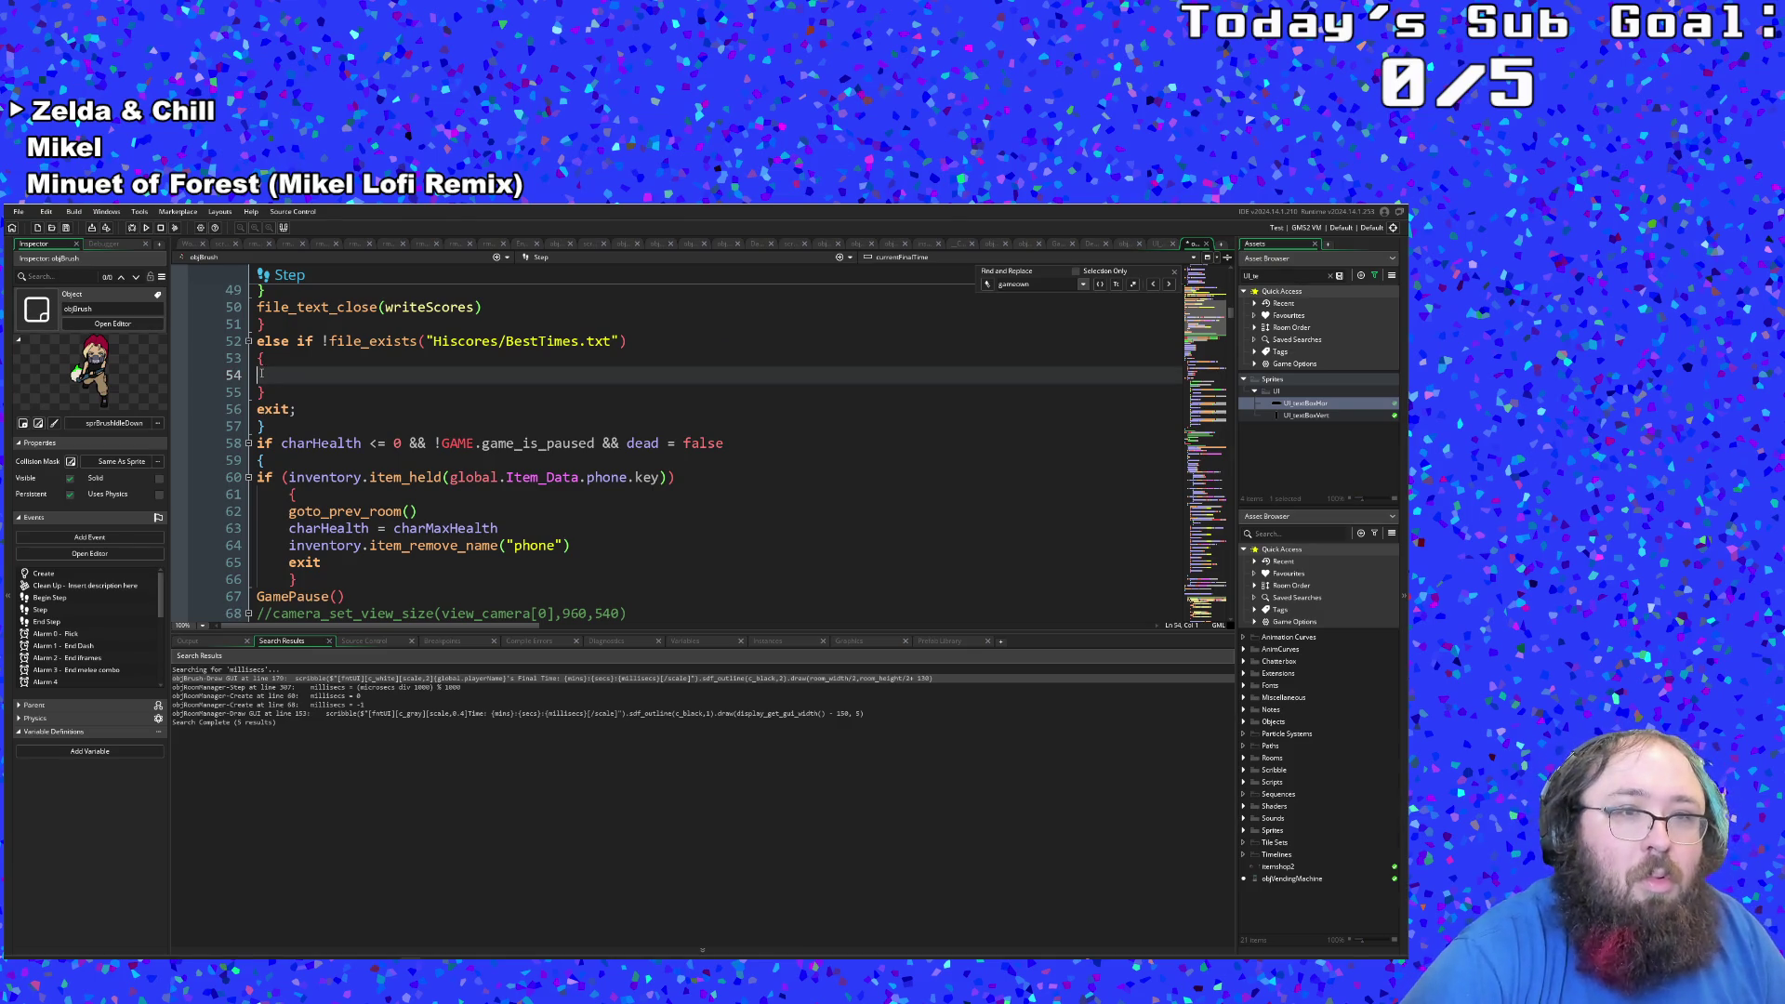
Step: Insert a file_text_open_write call inside the else-if block
type("file_T")
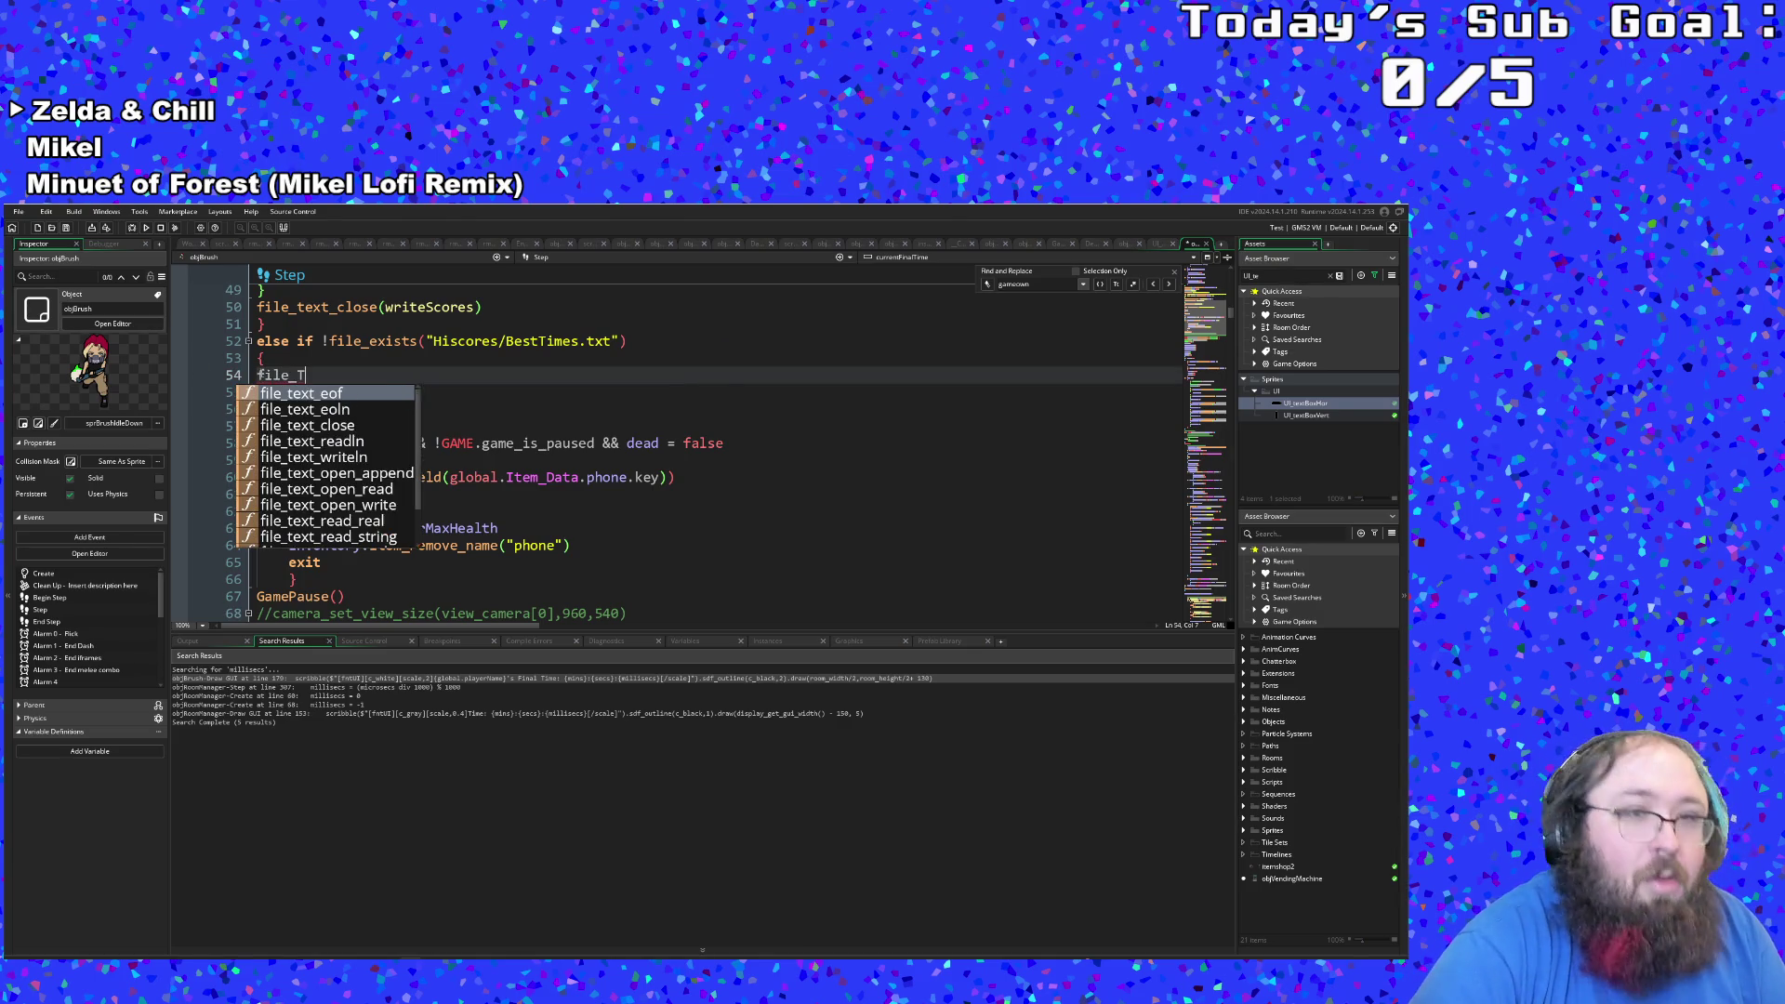
key("BackSpace")
type("text")
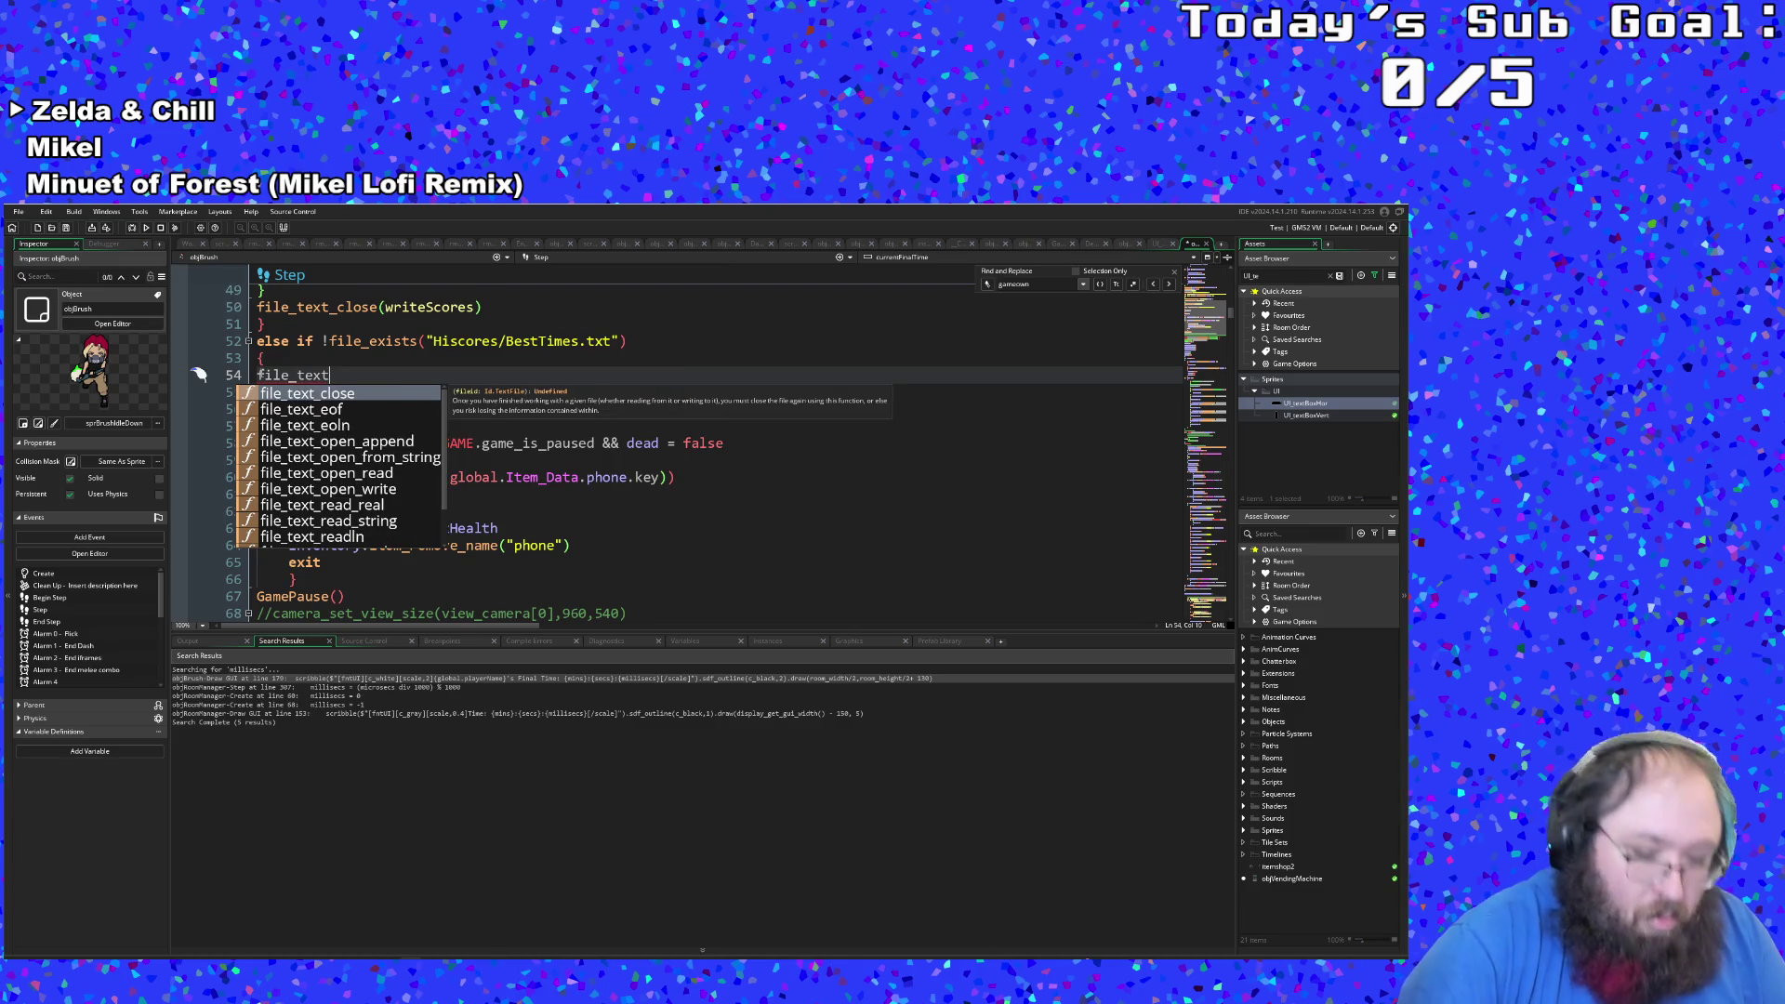
type("_o")
key("Down")
key("Down")
key("Down")
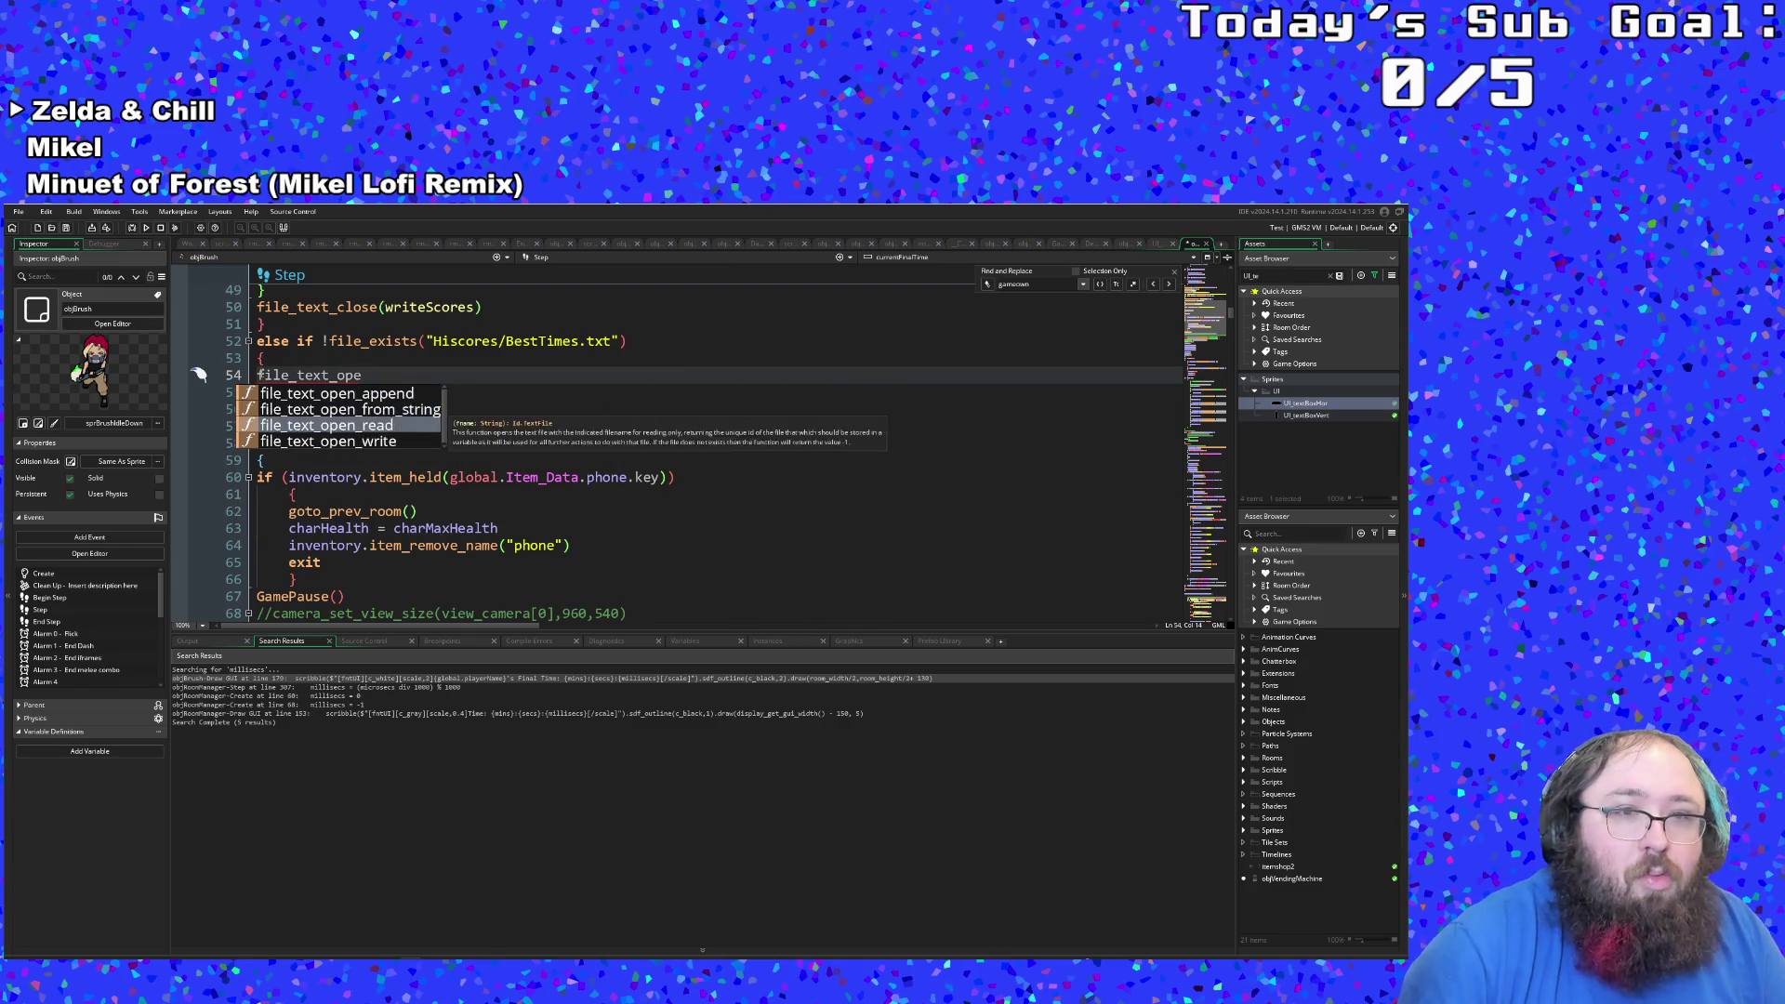
key("Return")
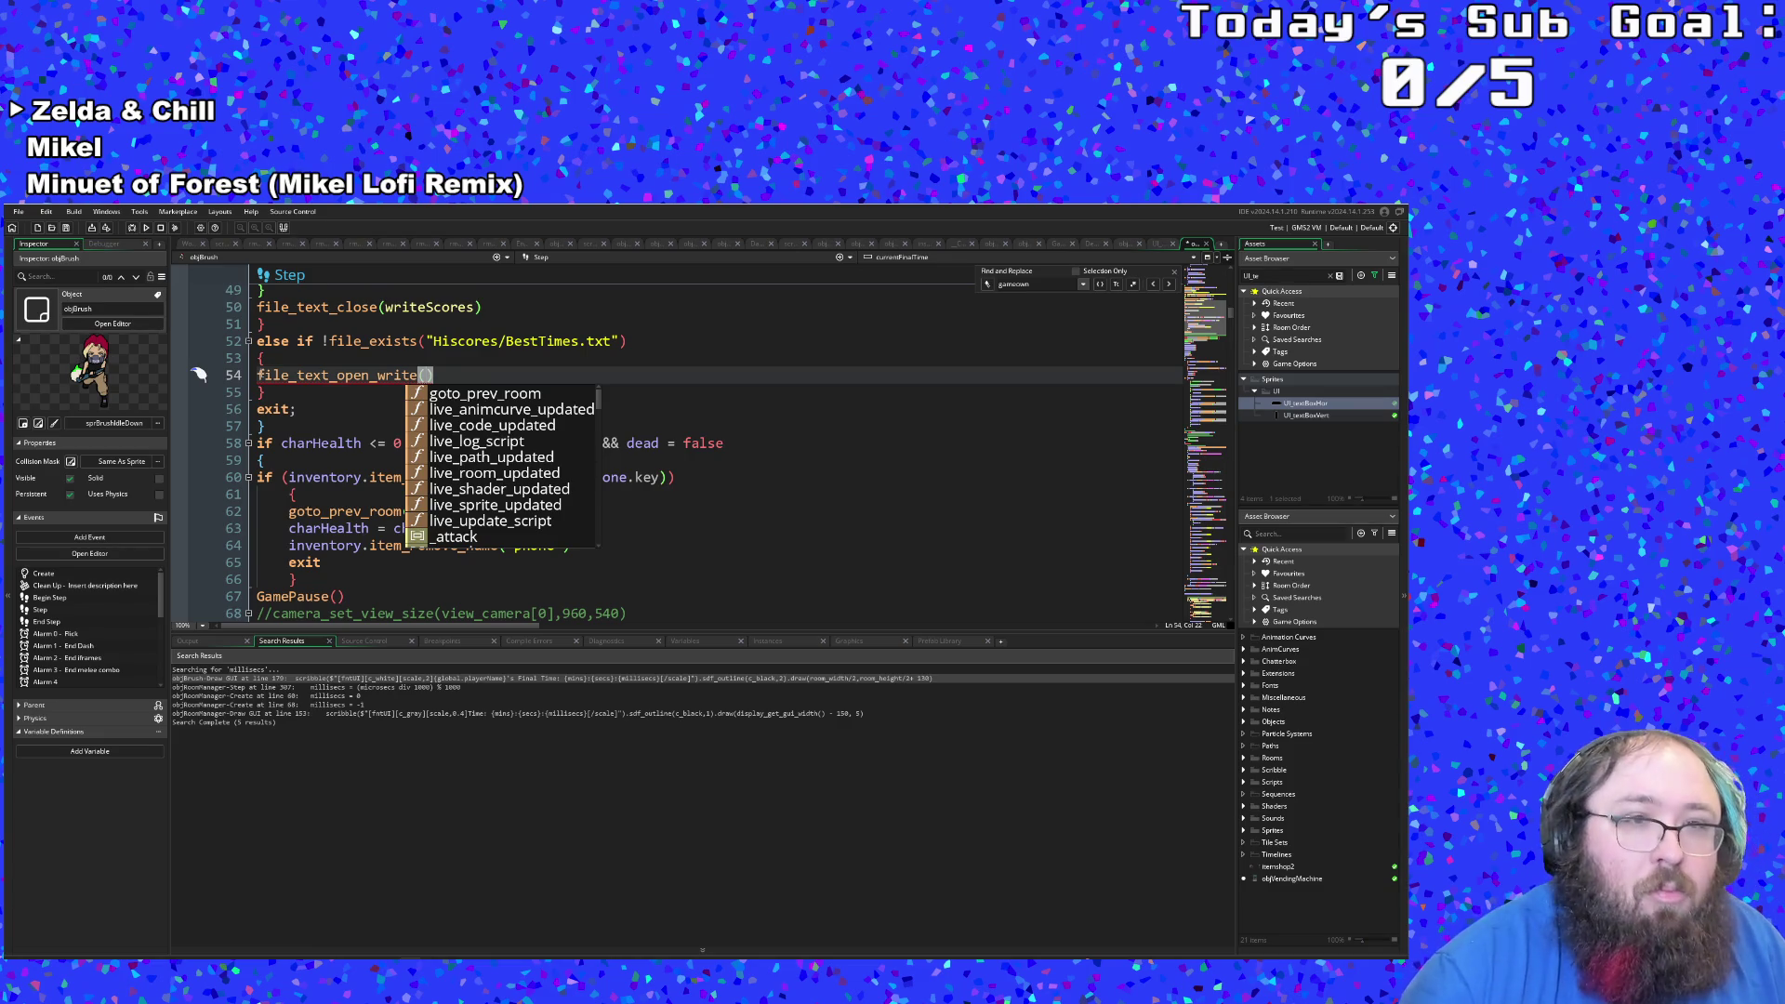
left_click(348, 407)
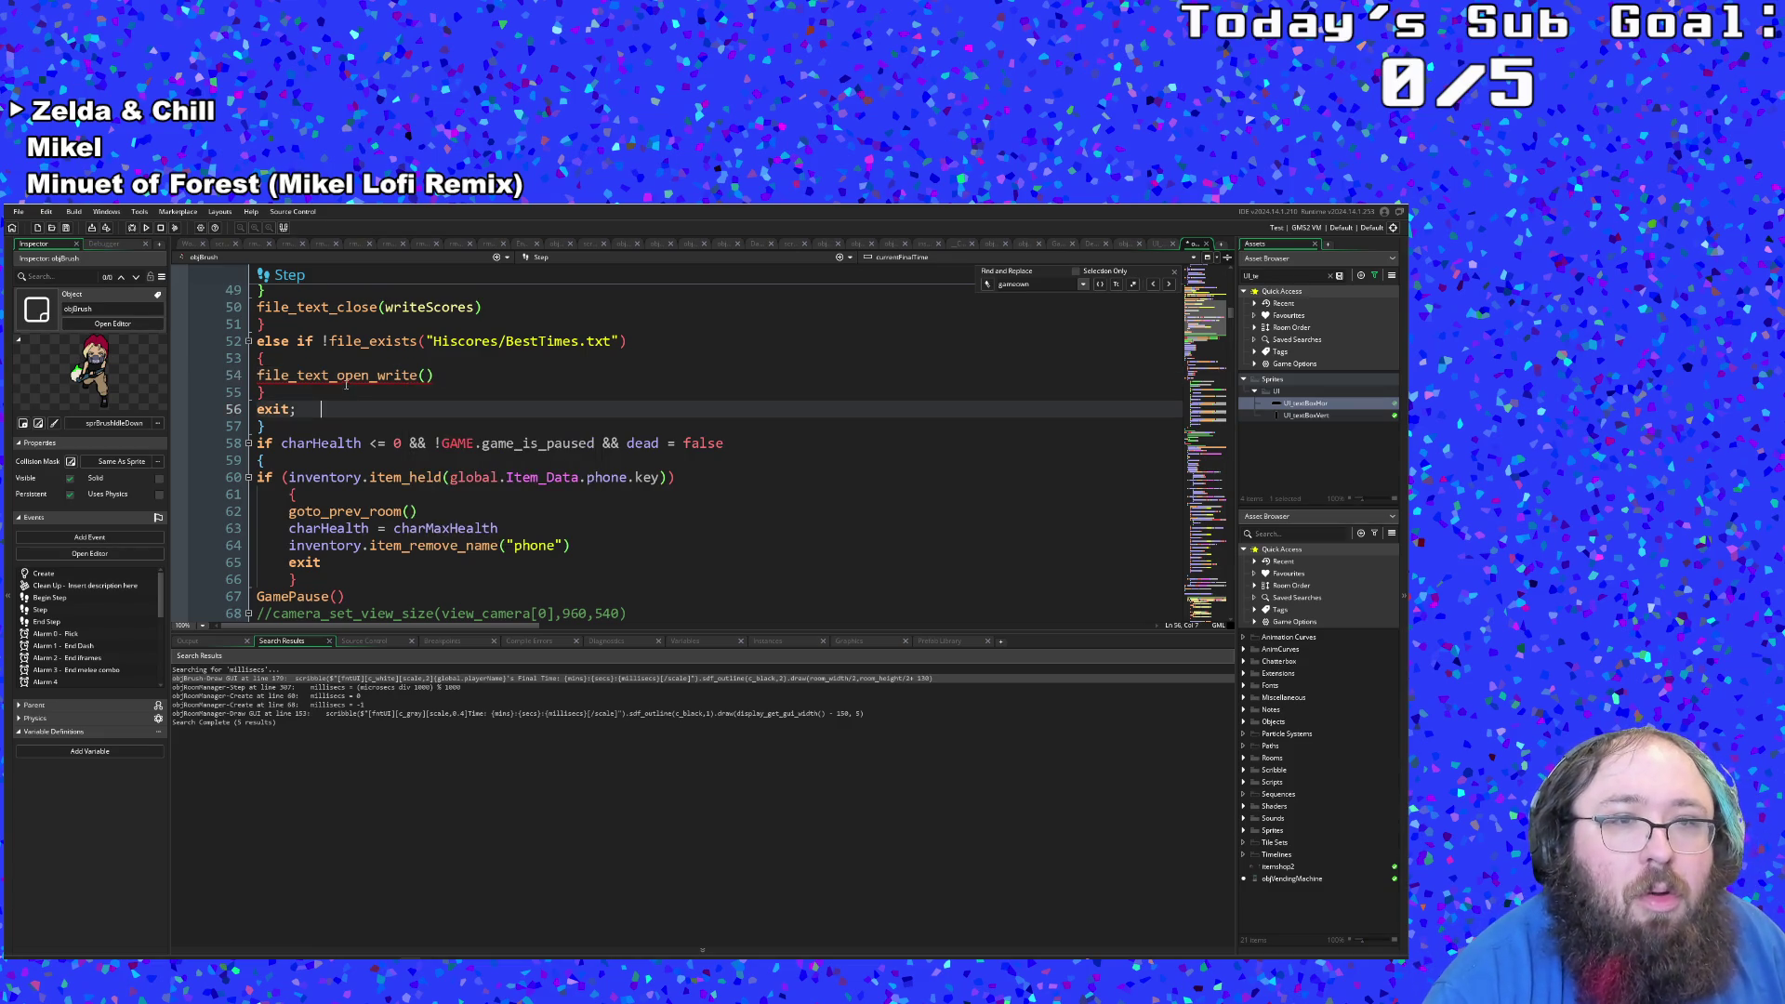
left_click(238, 374)
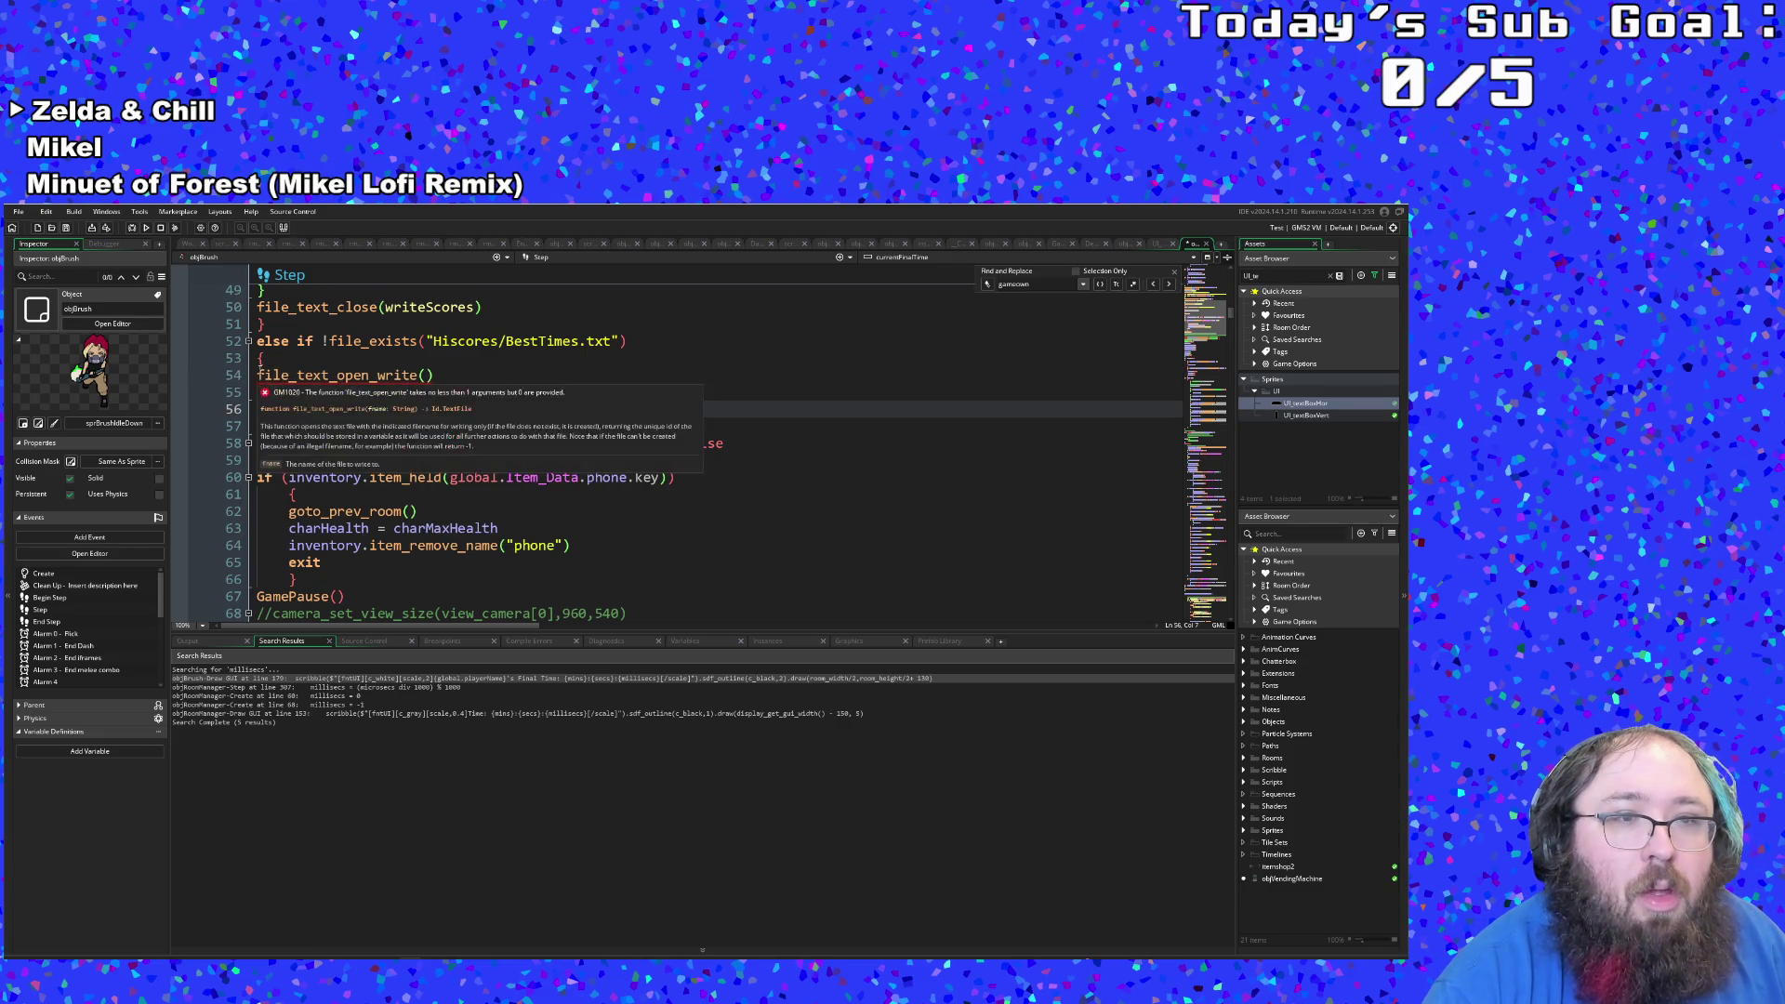
Step: Assign it to var newScoreFile with the path "Hiscores/BestTimes.txt"
type("var new")
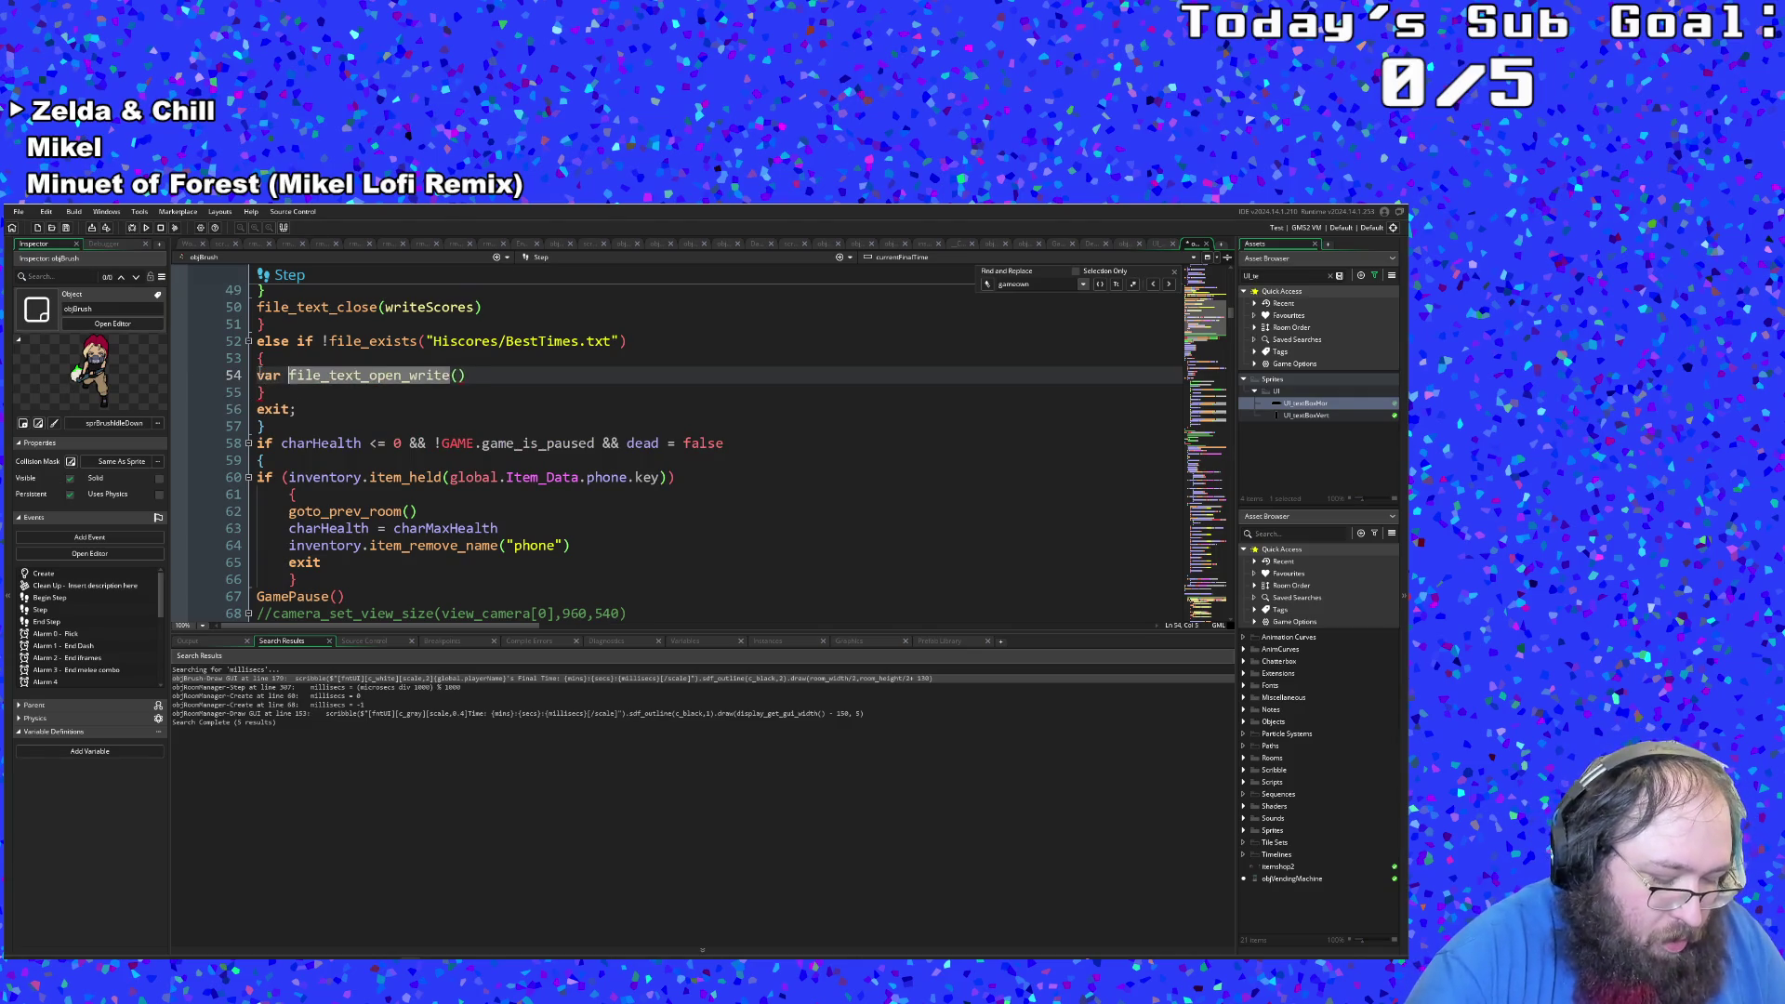
type("Sco")
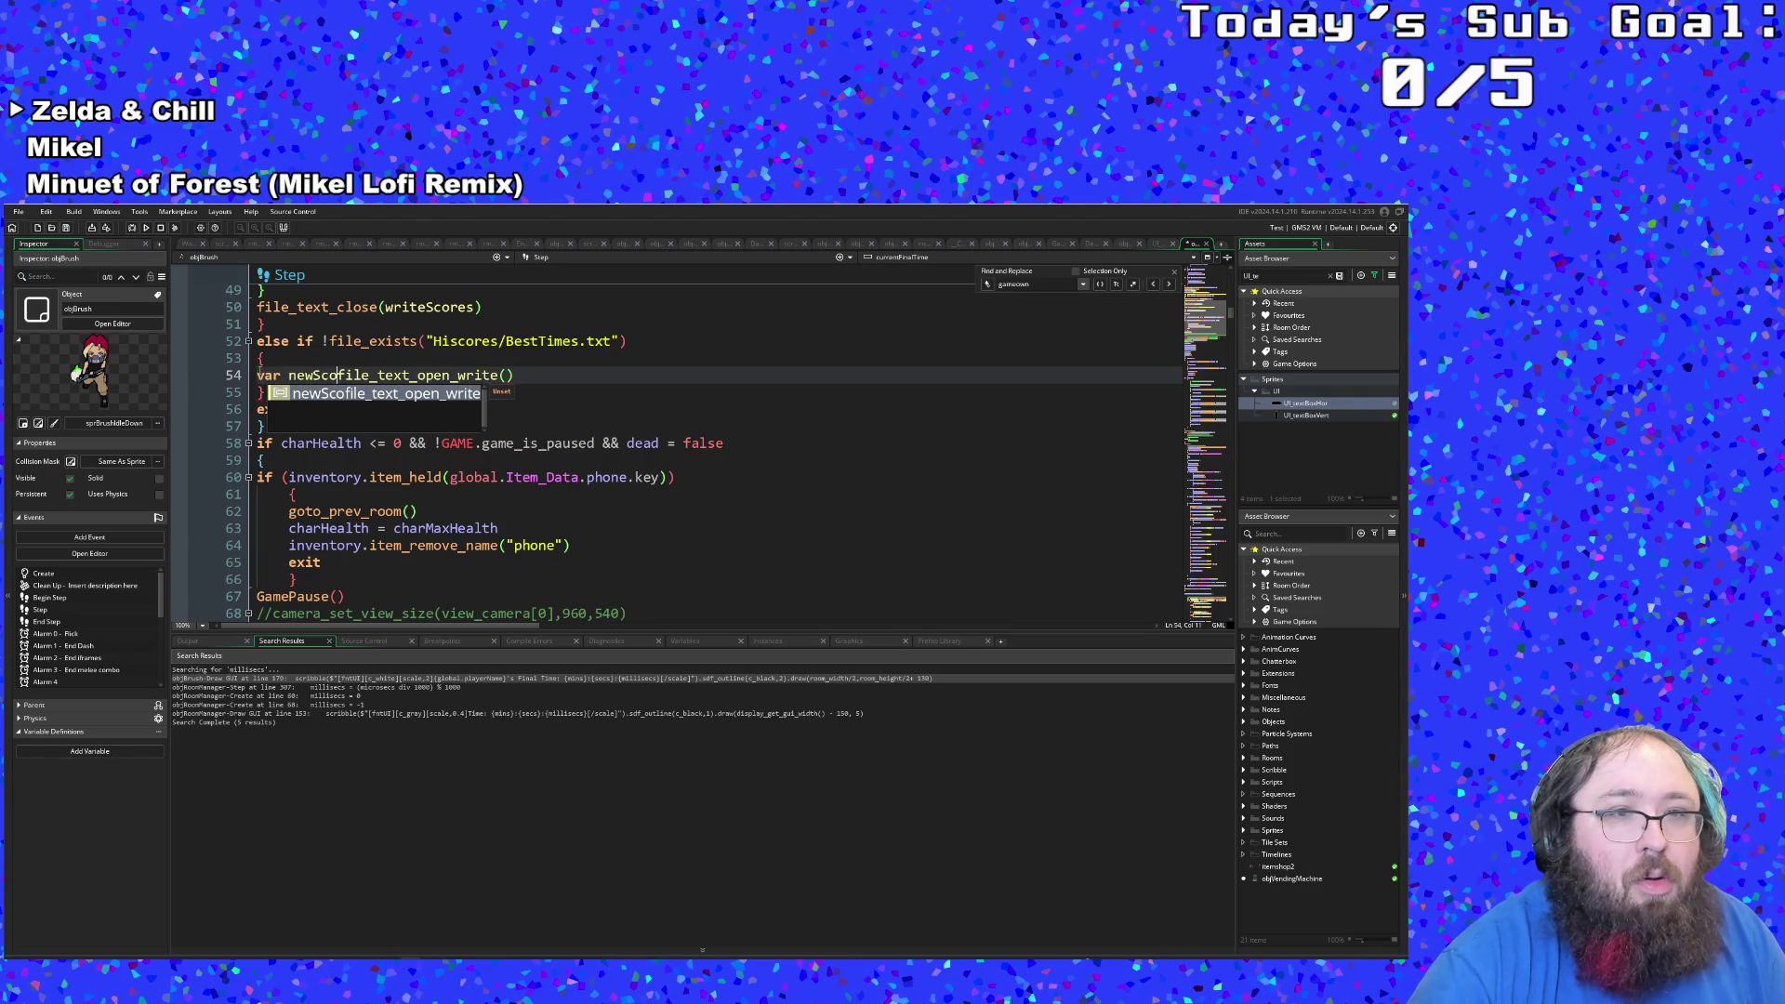
type("reFile ")
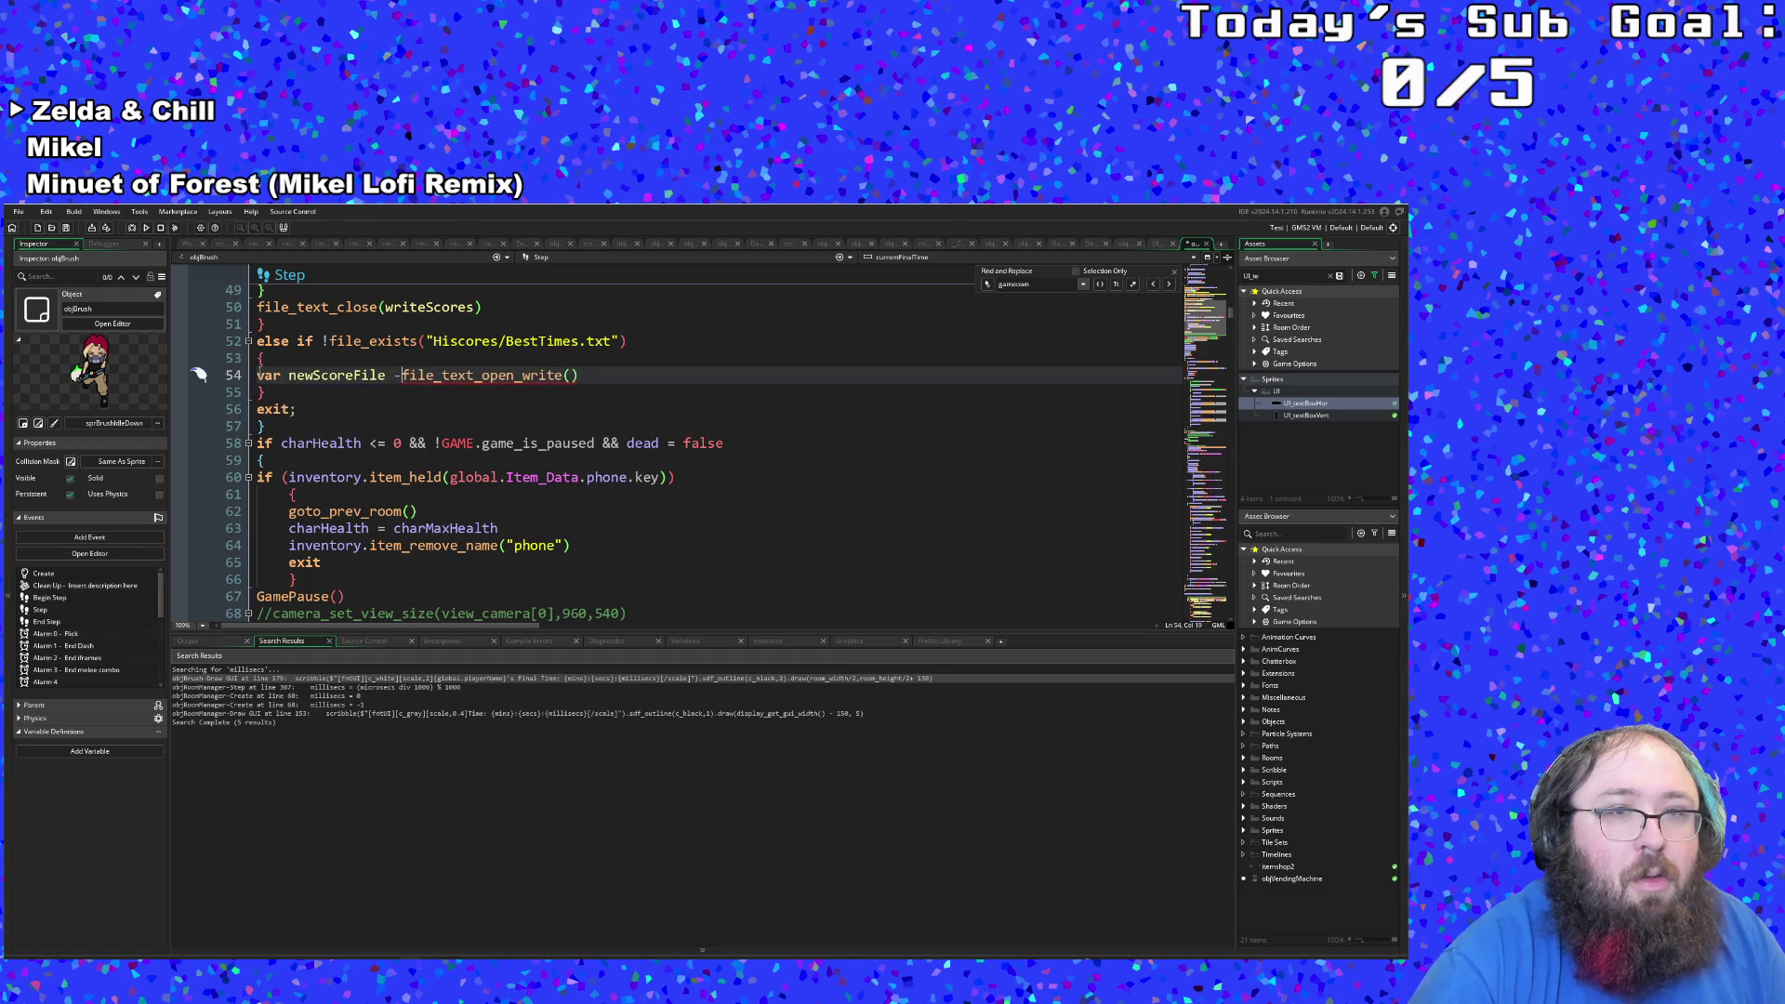
type("=")
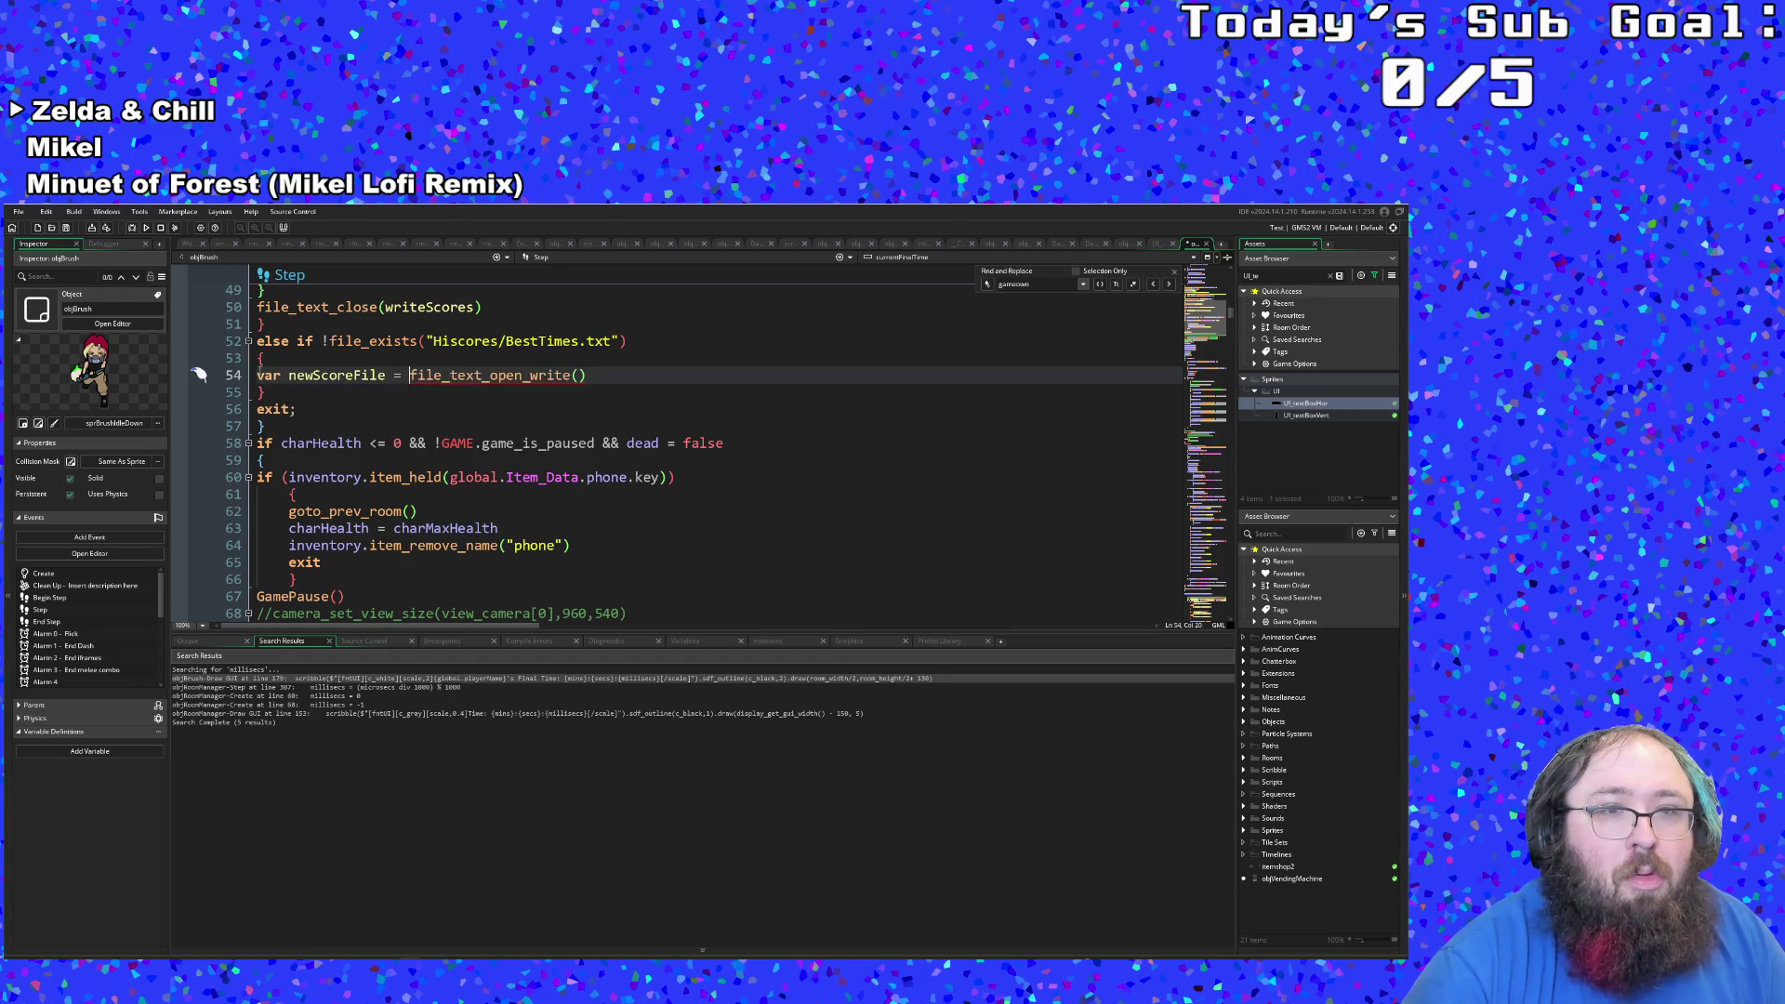
key("End")
key("Left")
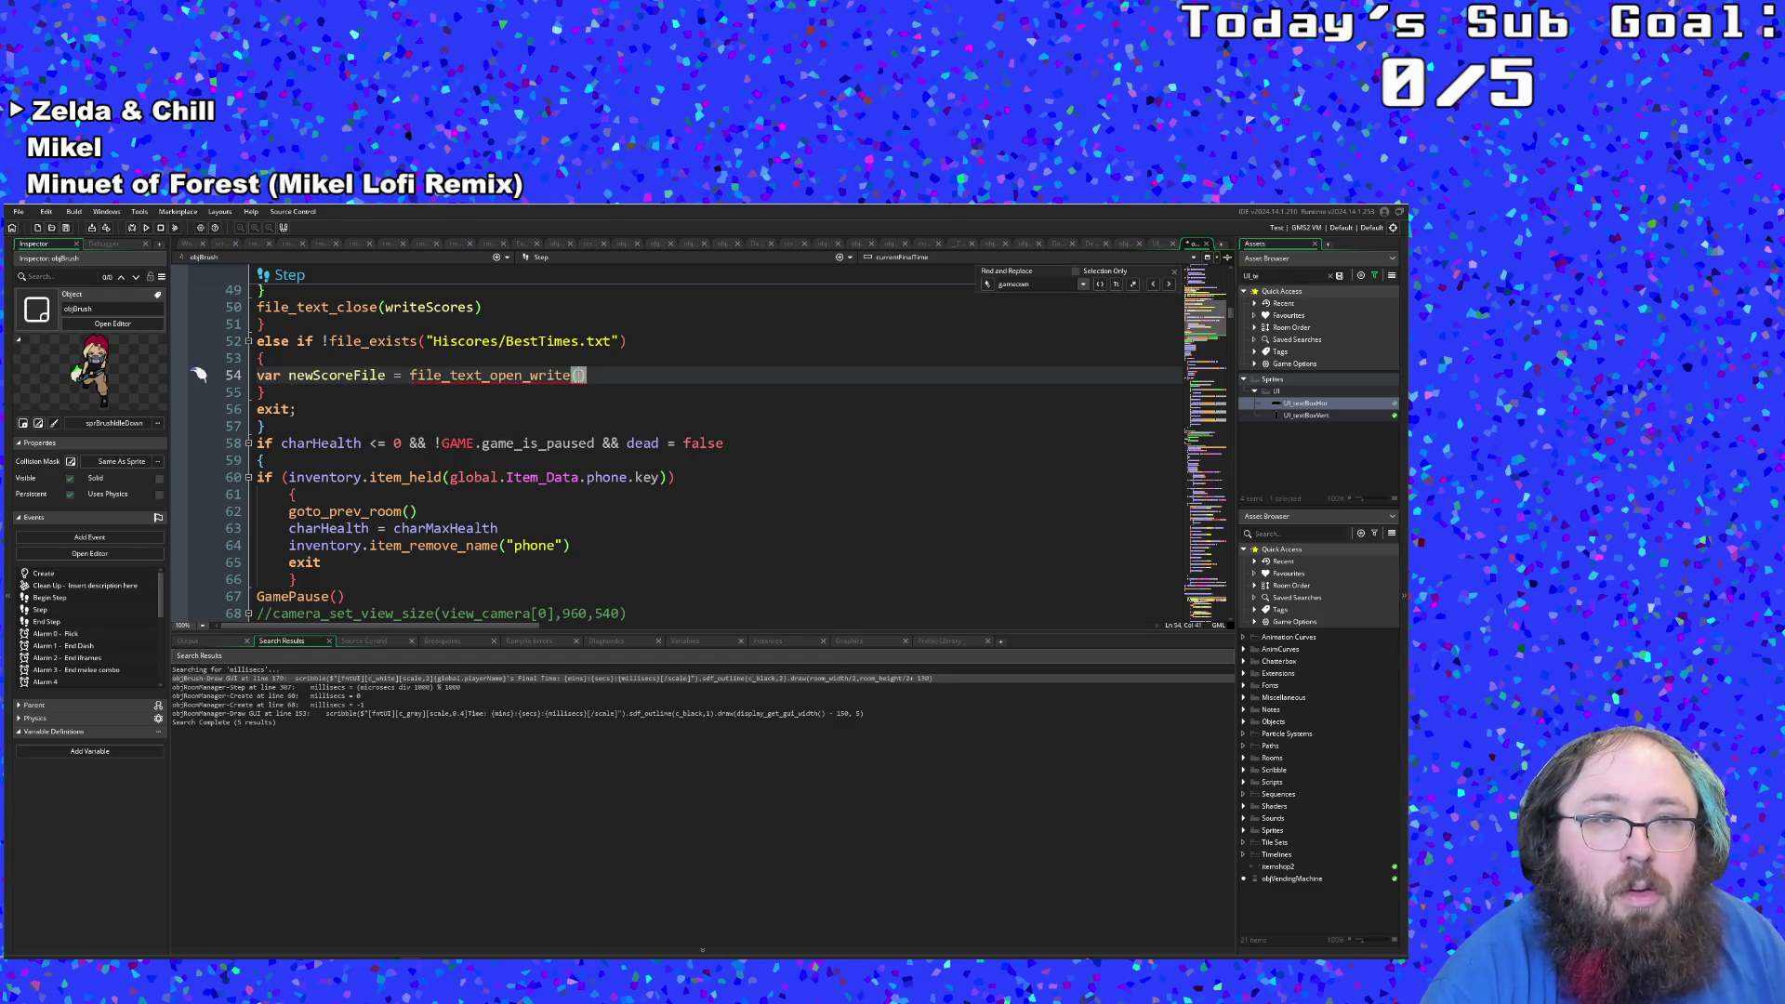
type("\"")
type("Hiscores")
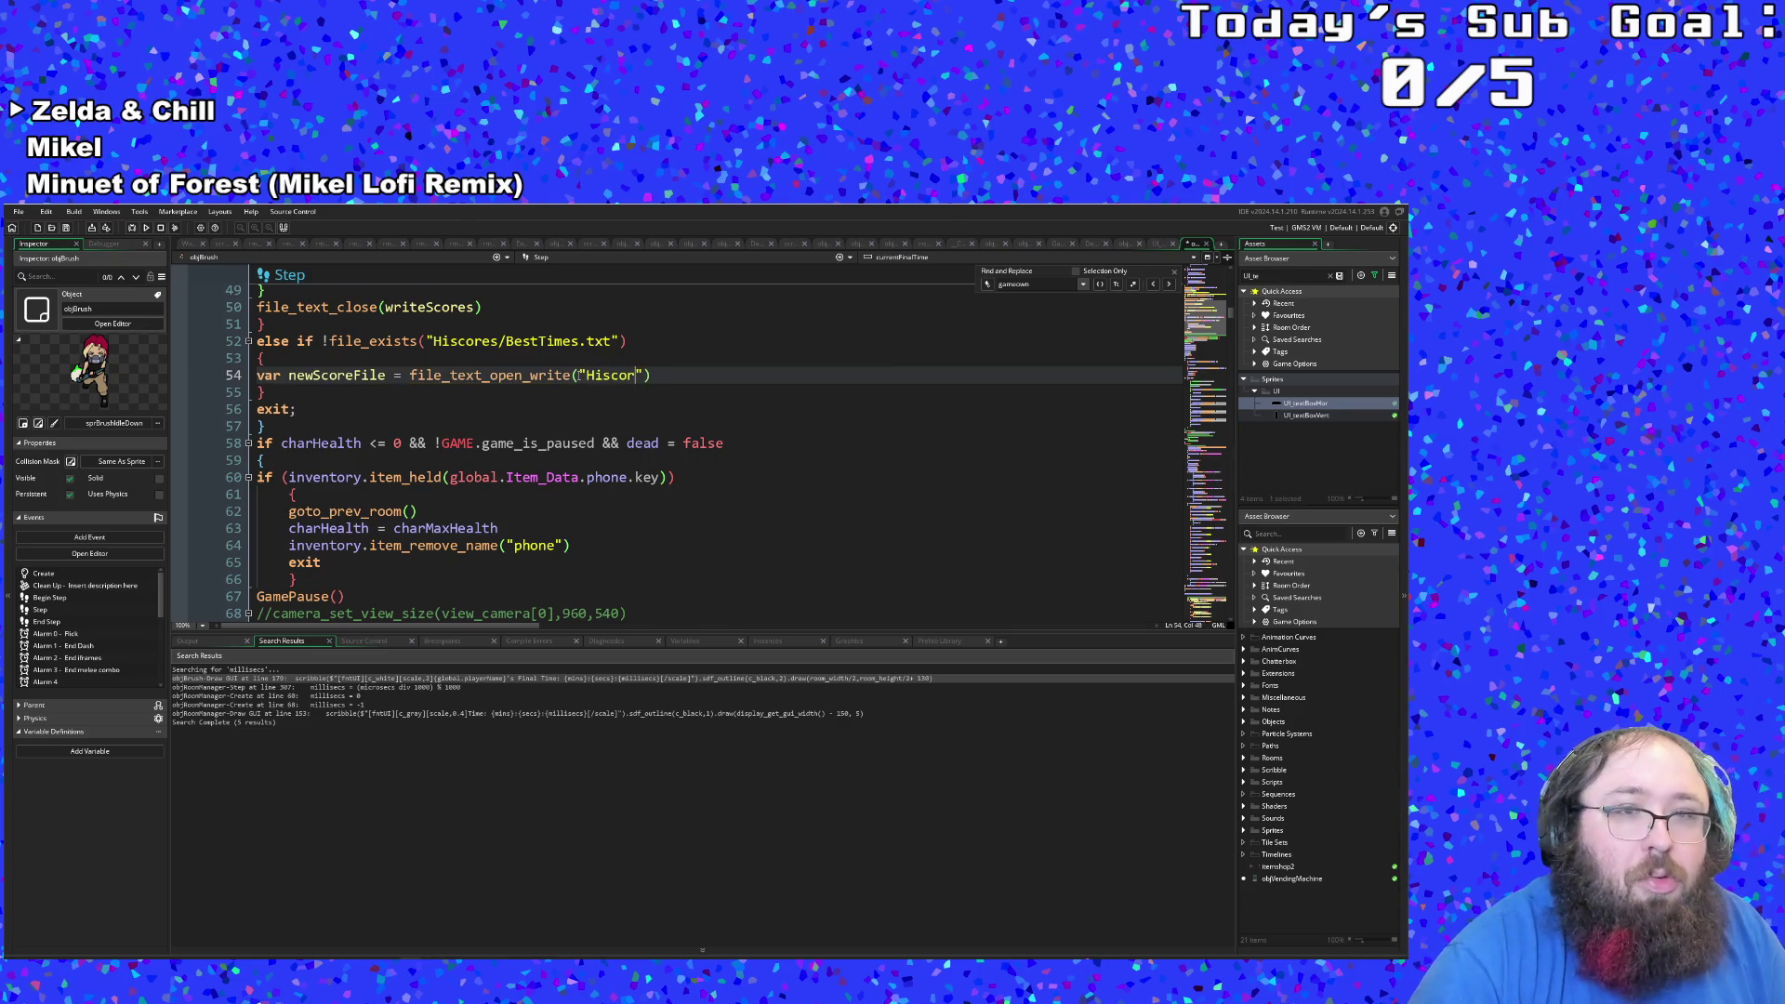
key("BackSpace")
type("s/B")
type("estTimes.tx")
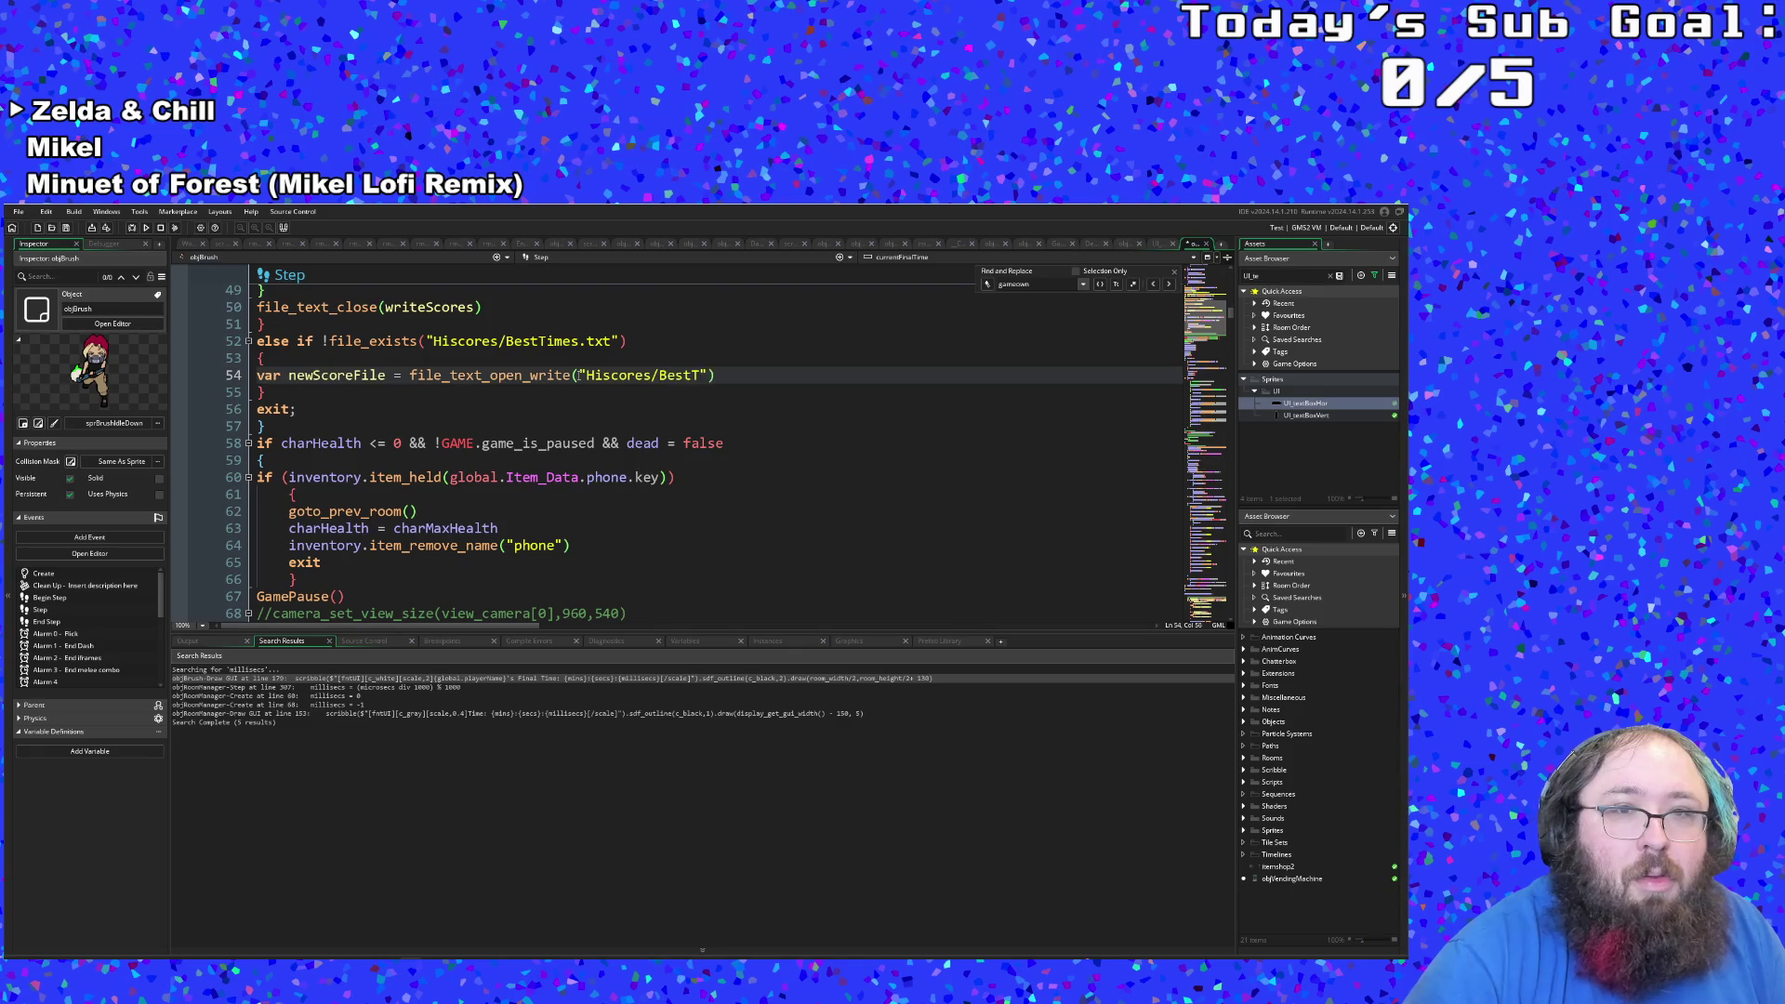
type("t")
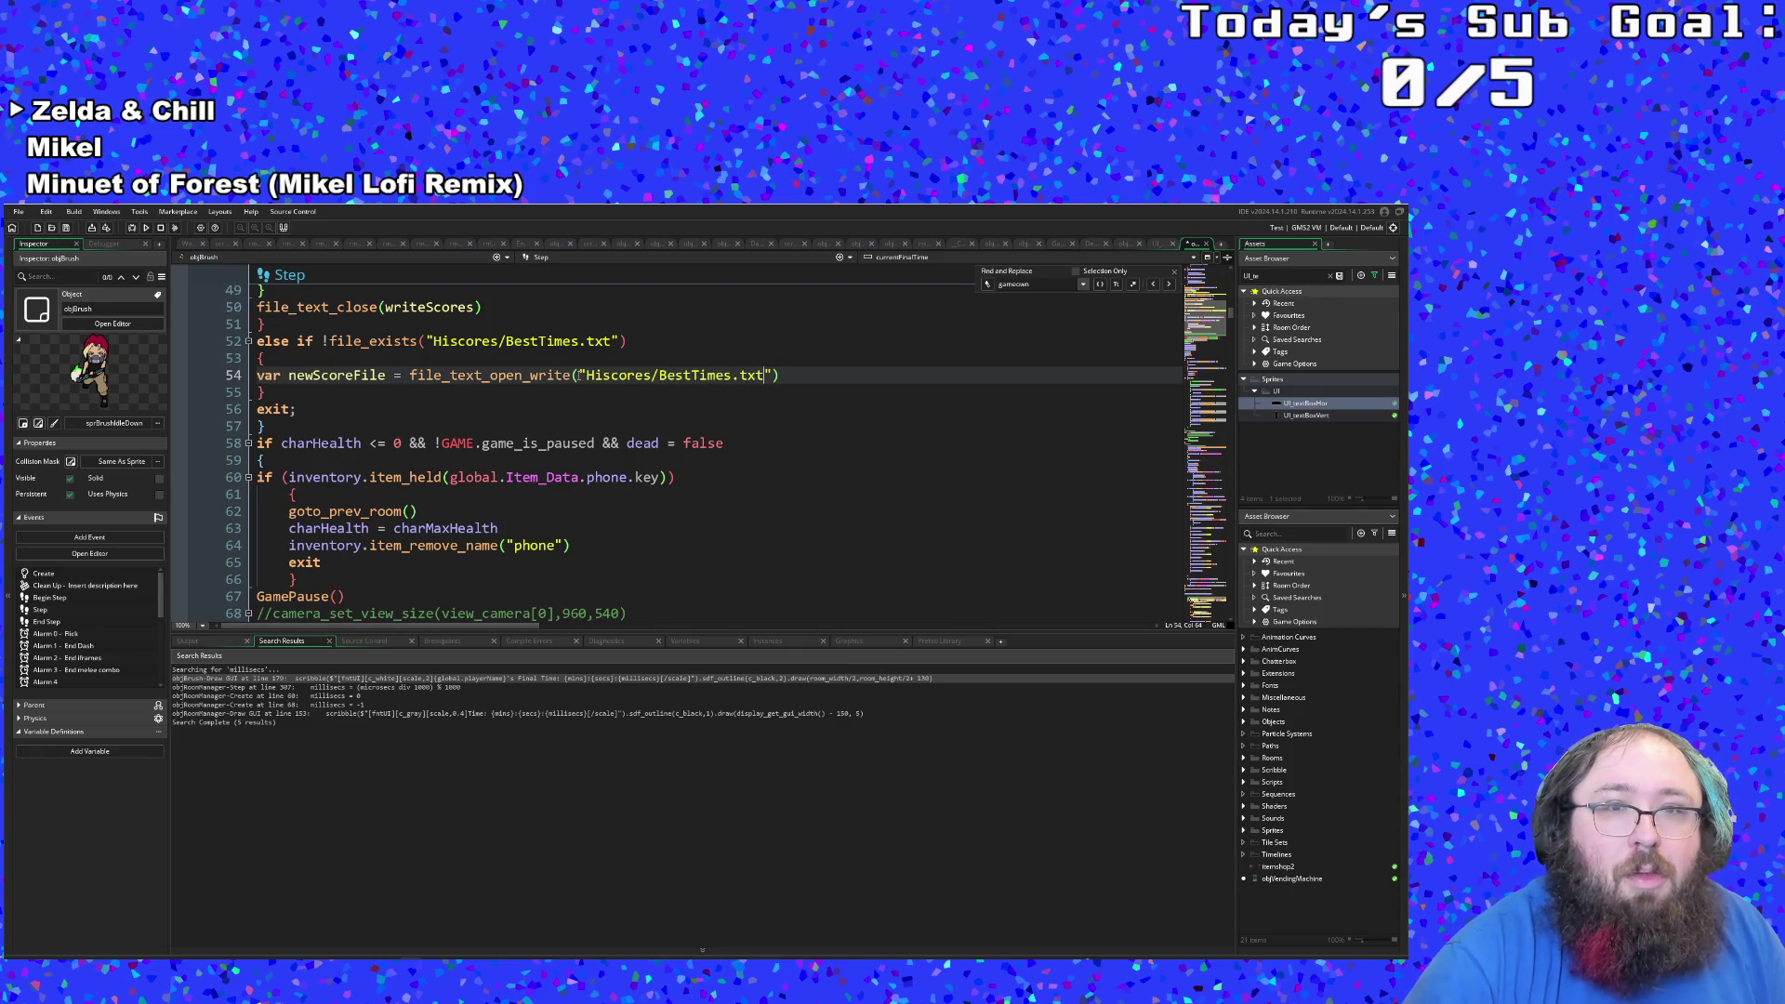
Step: Add an empty line before the block's closing brace, keeping the brace at the margin
key("End")
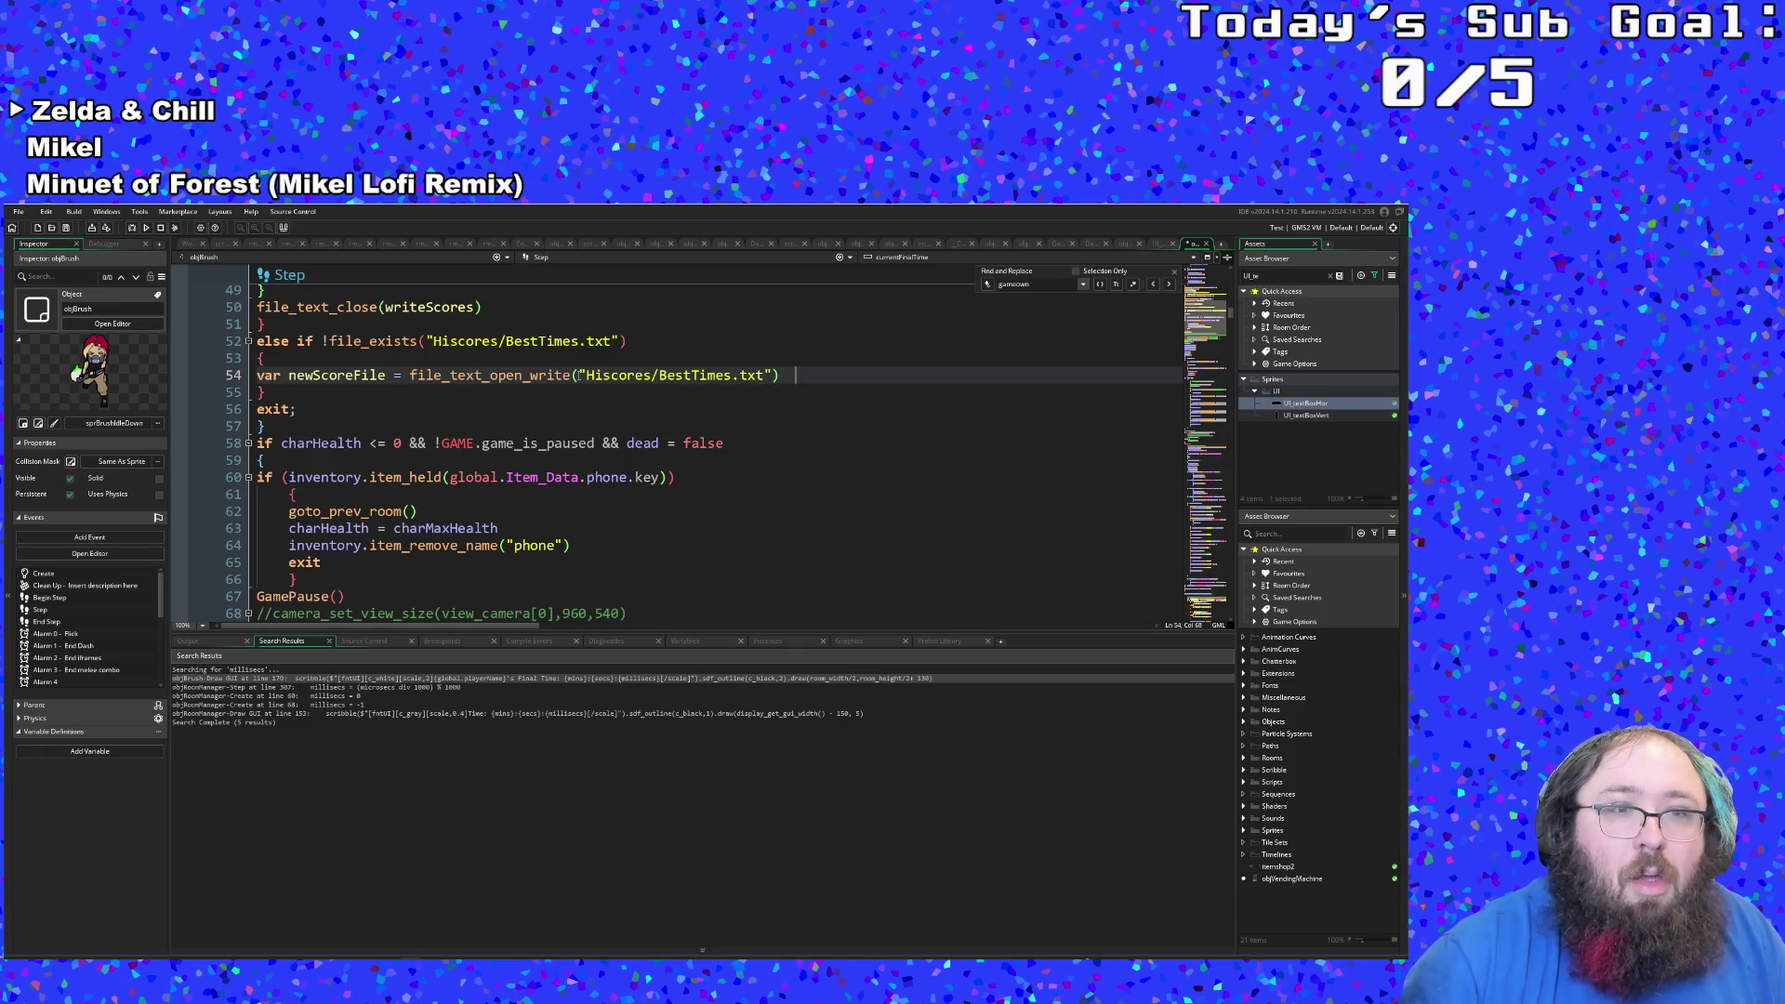
key("Down")
key("Home")
key("Return")
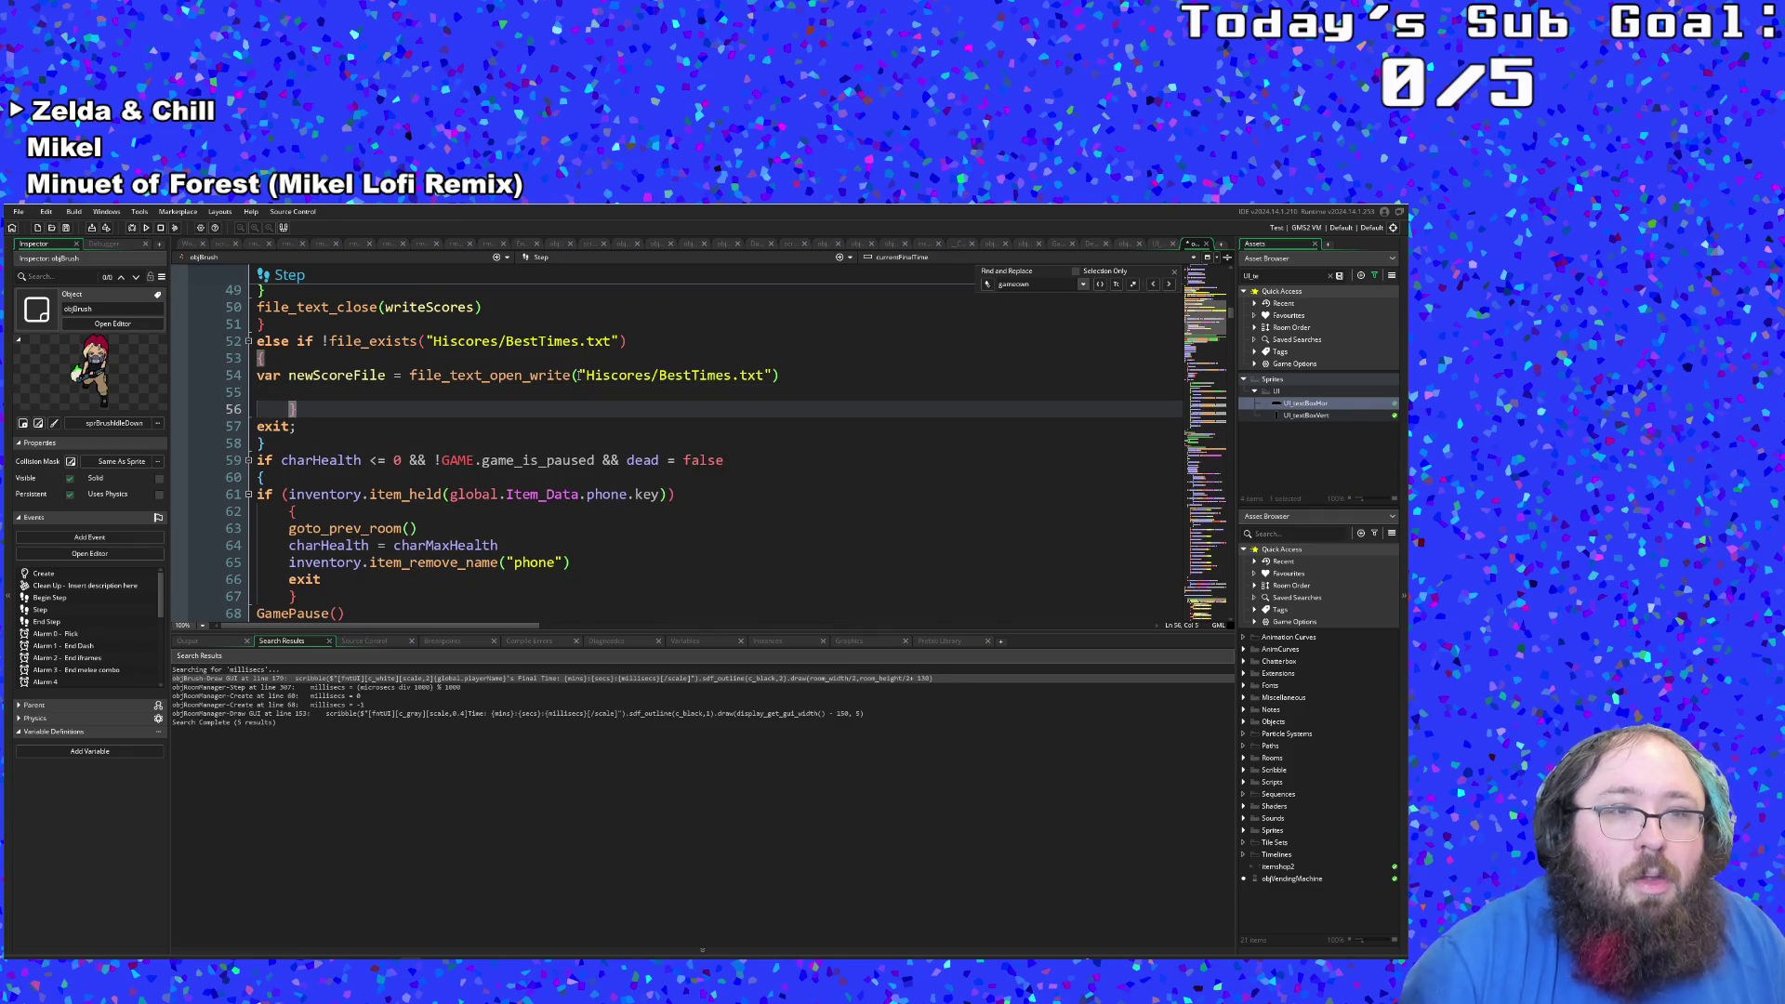
key("BackSpace")
key("Up")
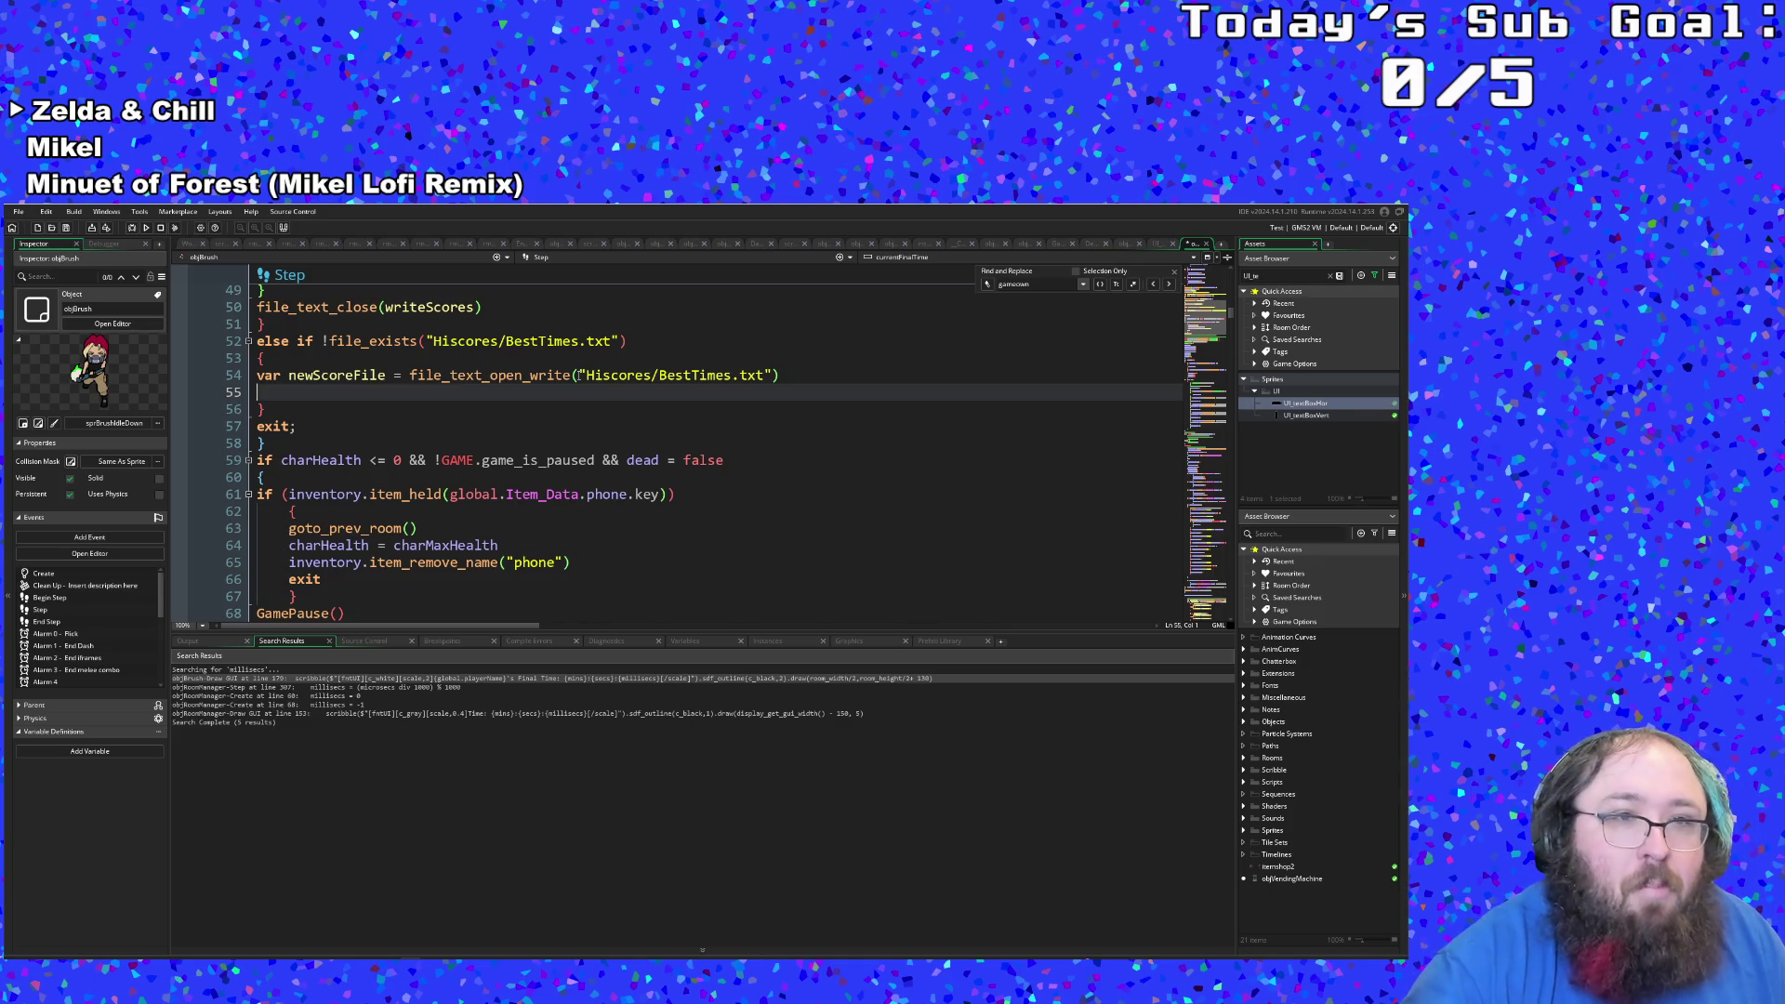
Step: Start a file_text_write_string call on line 55 writing to newScoreFile
type("file)")
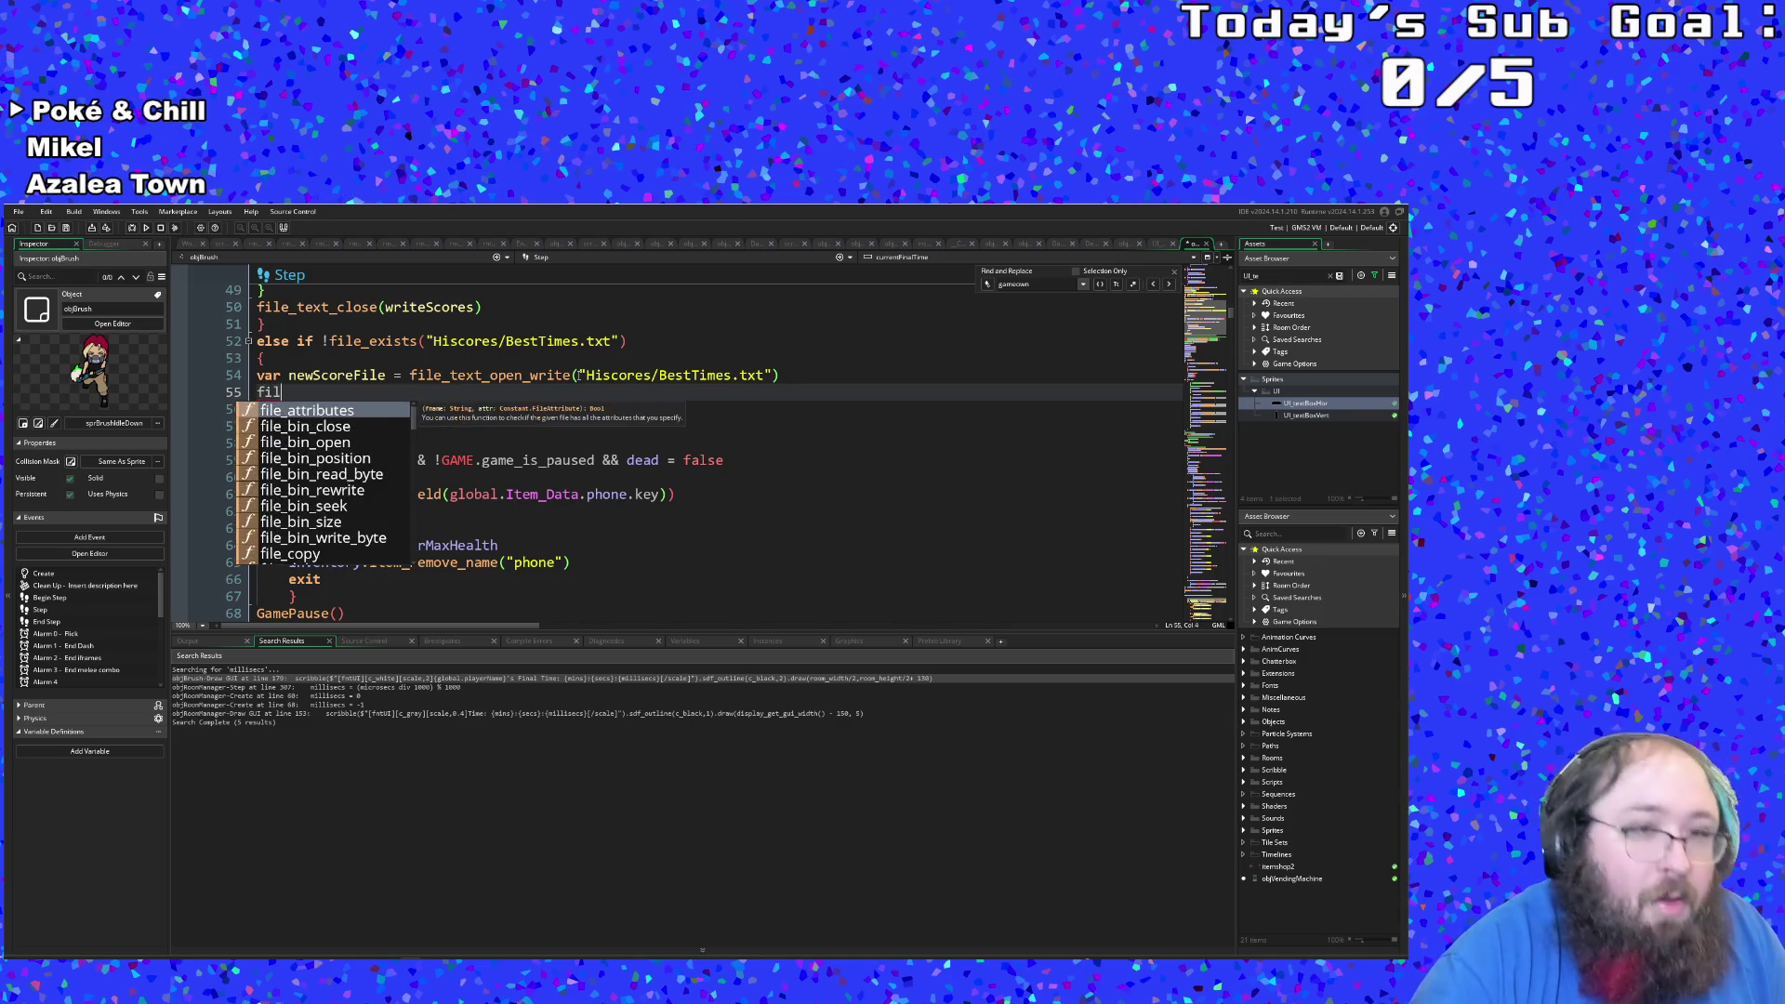
key("BackSpace")
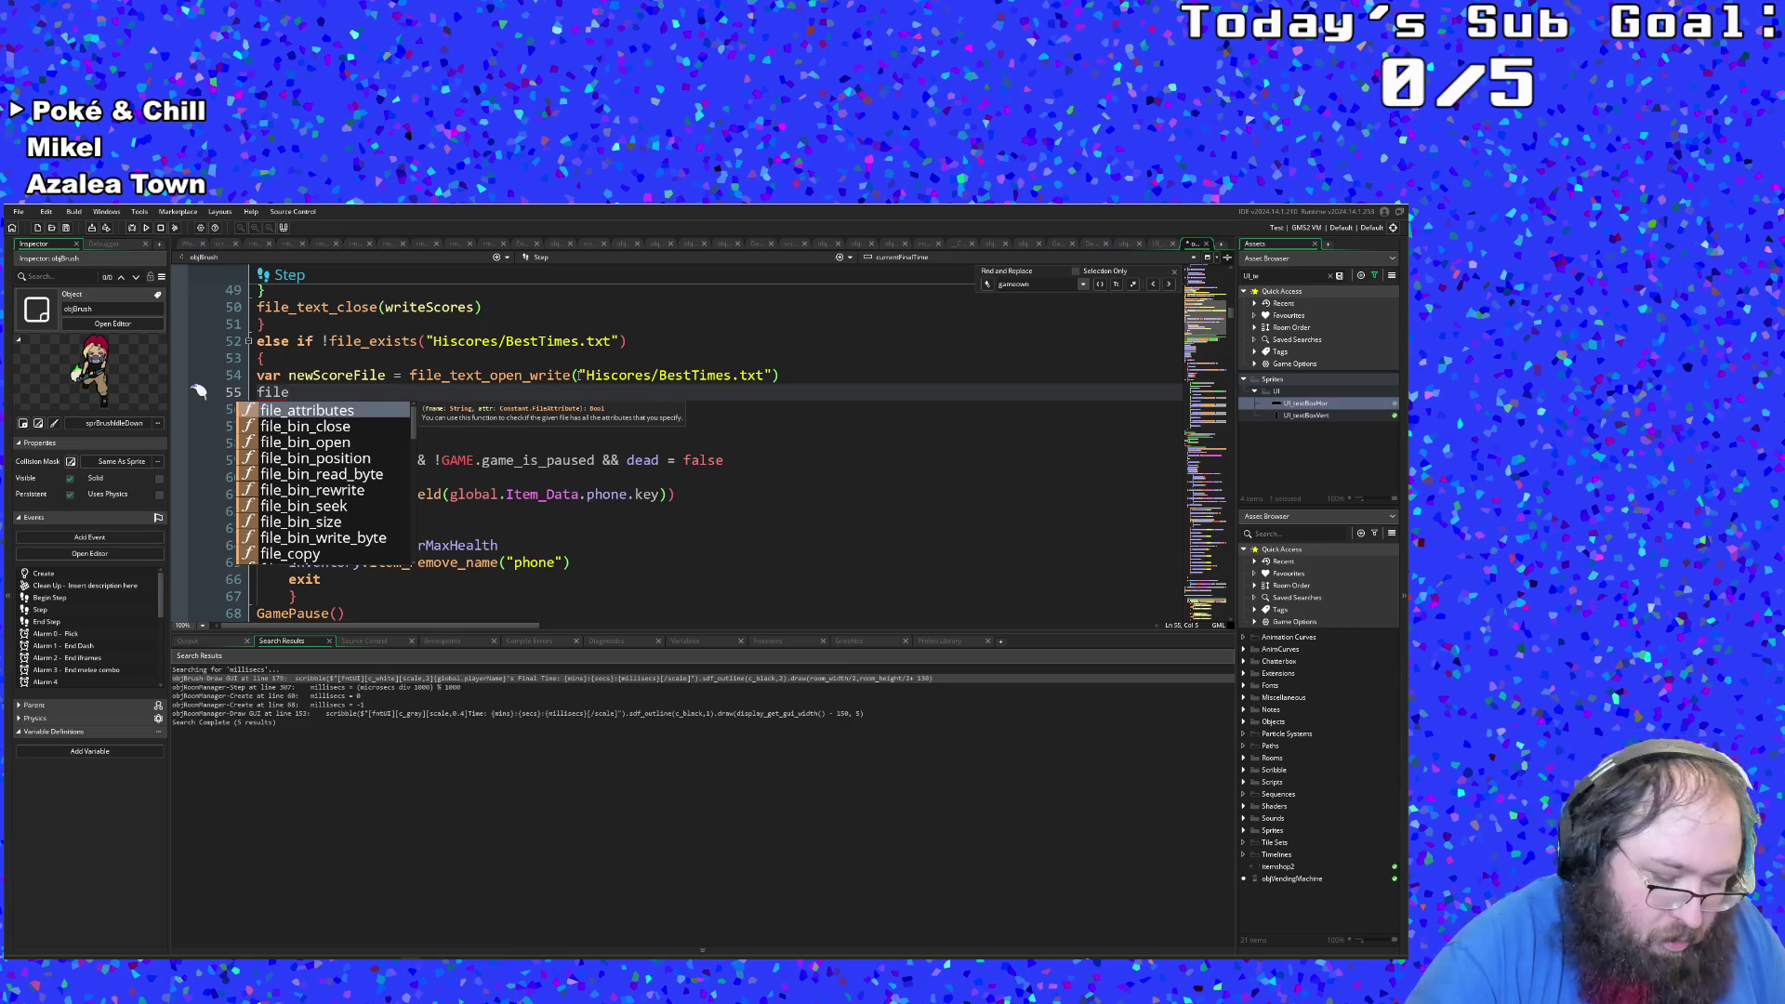
type("_tex")
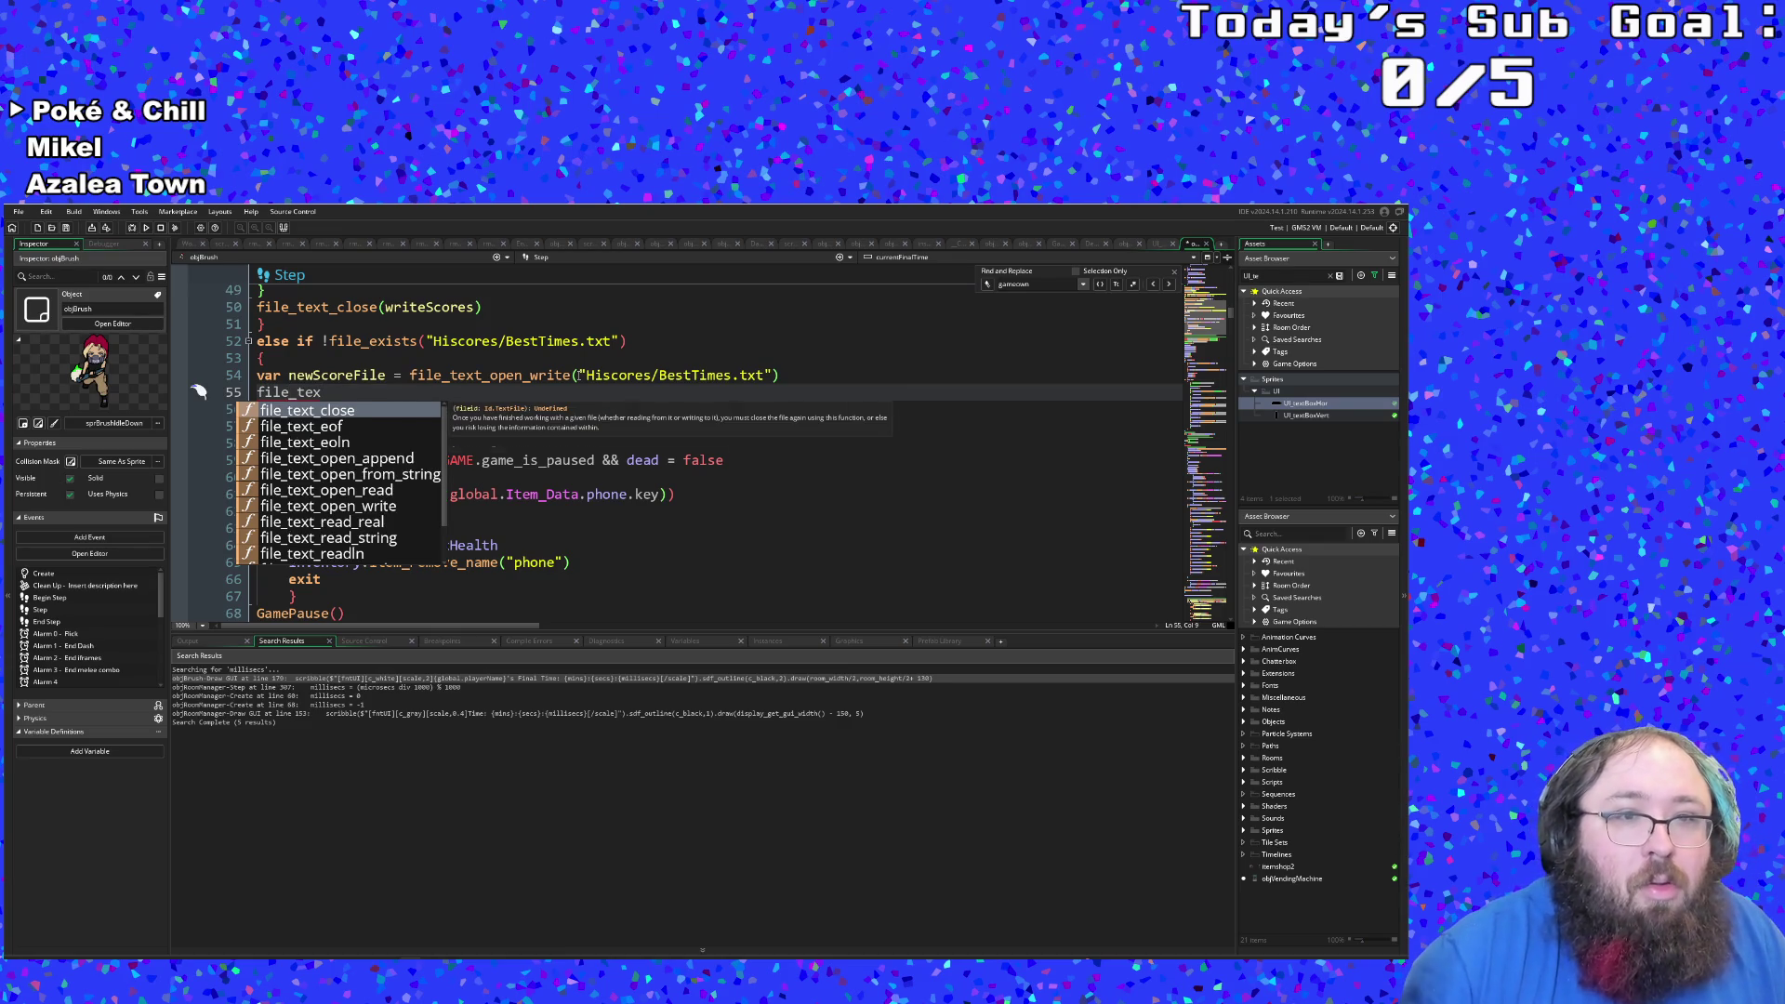
key("Down")
key("Down")
key("Down")
key("Down")
key("Down")
key("Down")
key("Up")
key("Up")
key("Up")
key("Down")
key("Down")
key("Down")
key("Down")
key("Down")
key("Down")
key("Return")
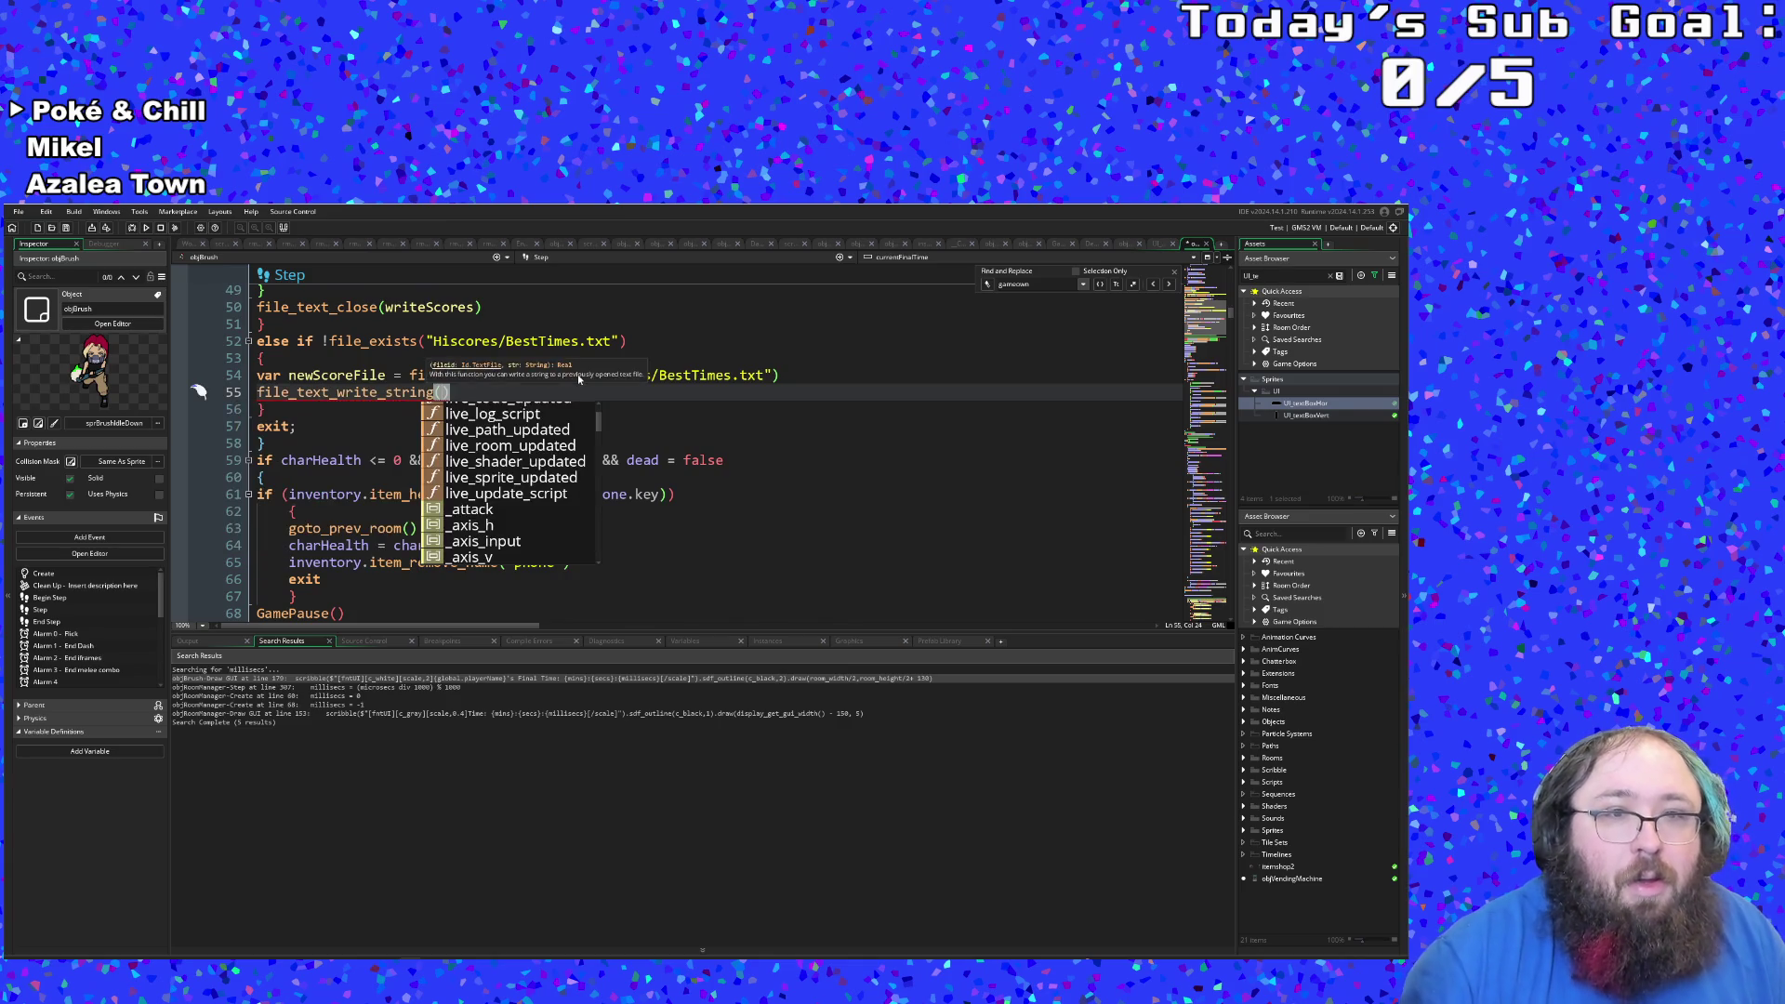
type("new")
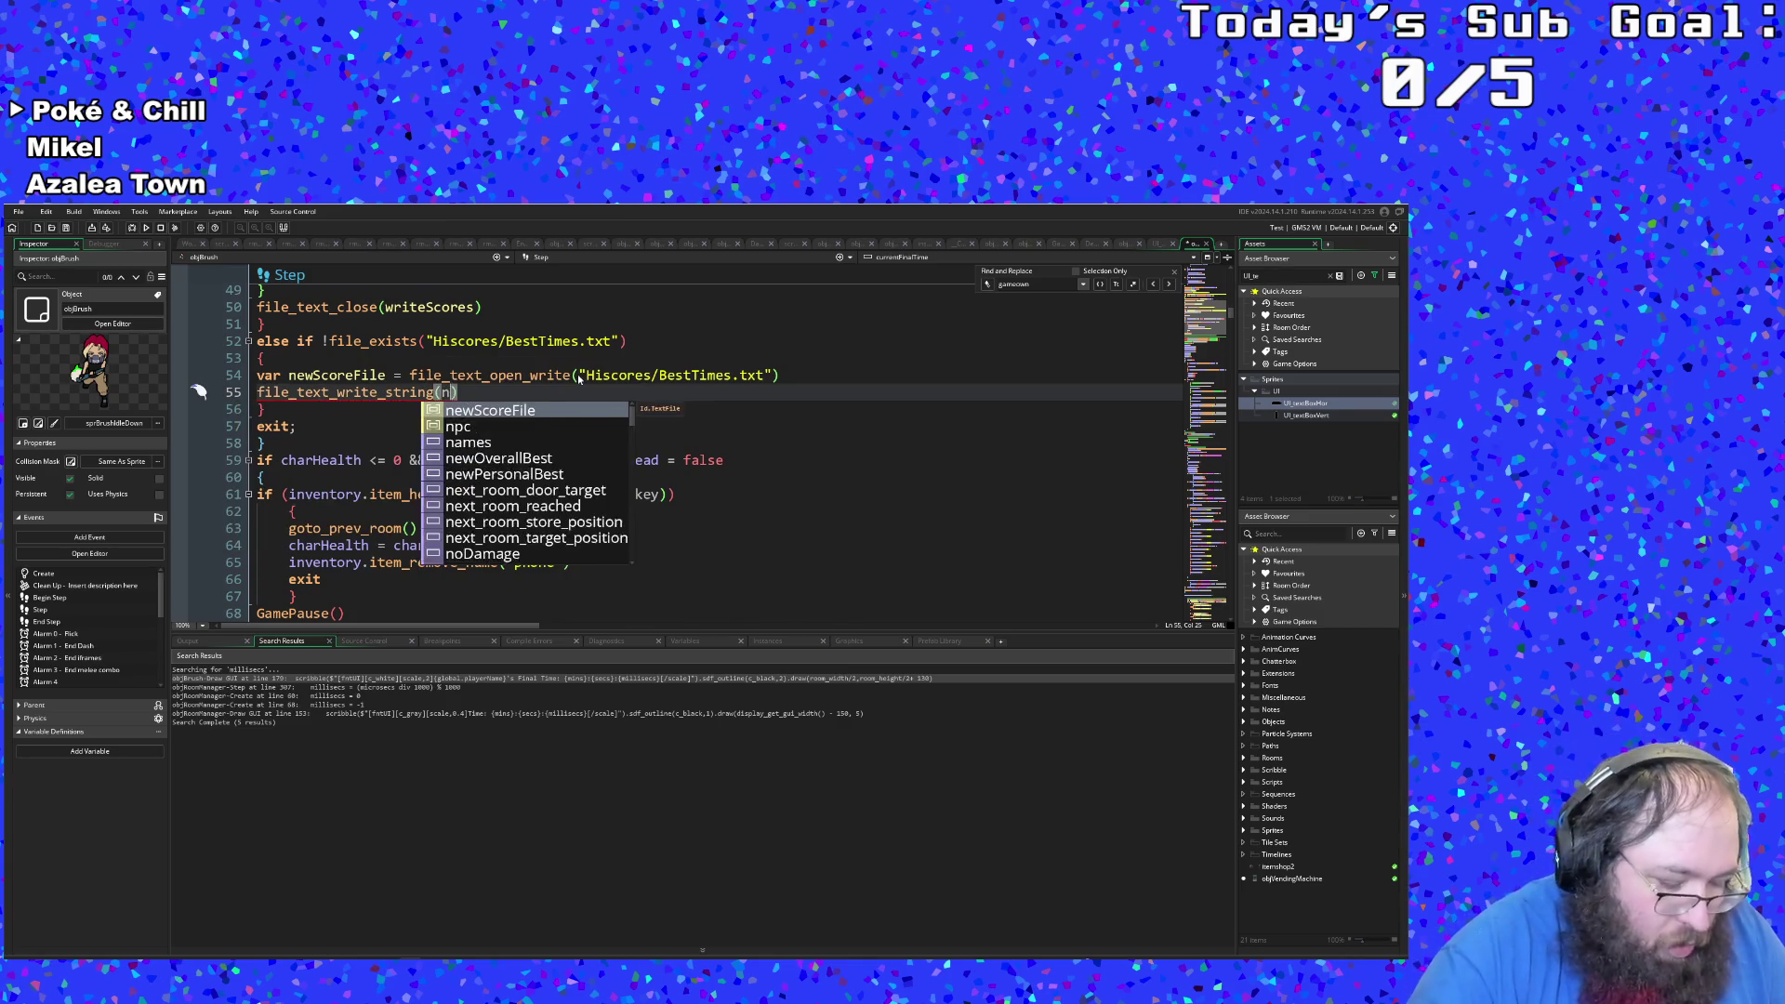
key("Return")
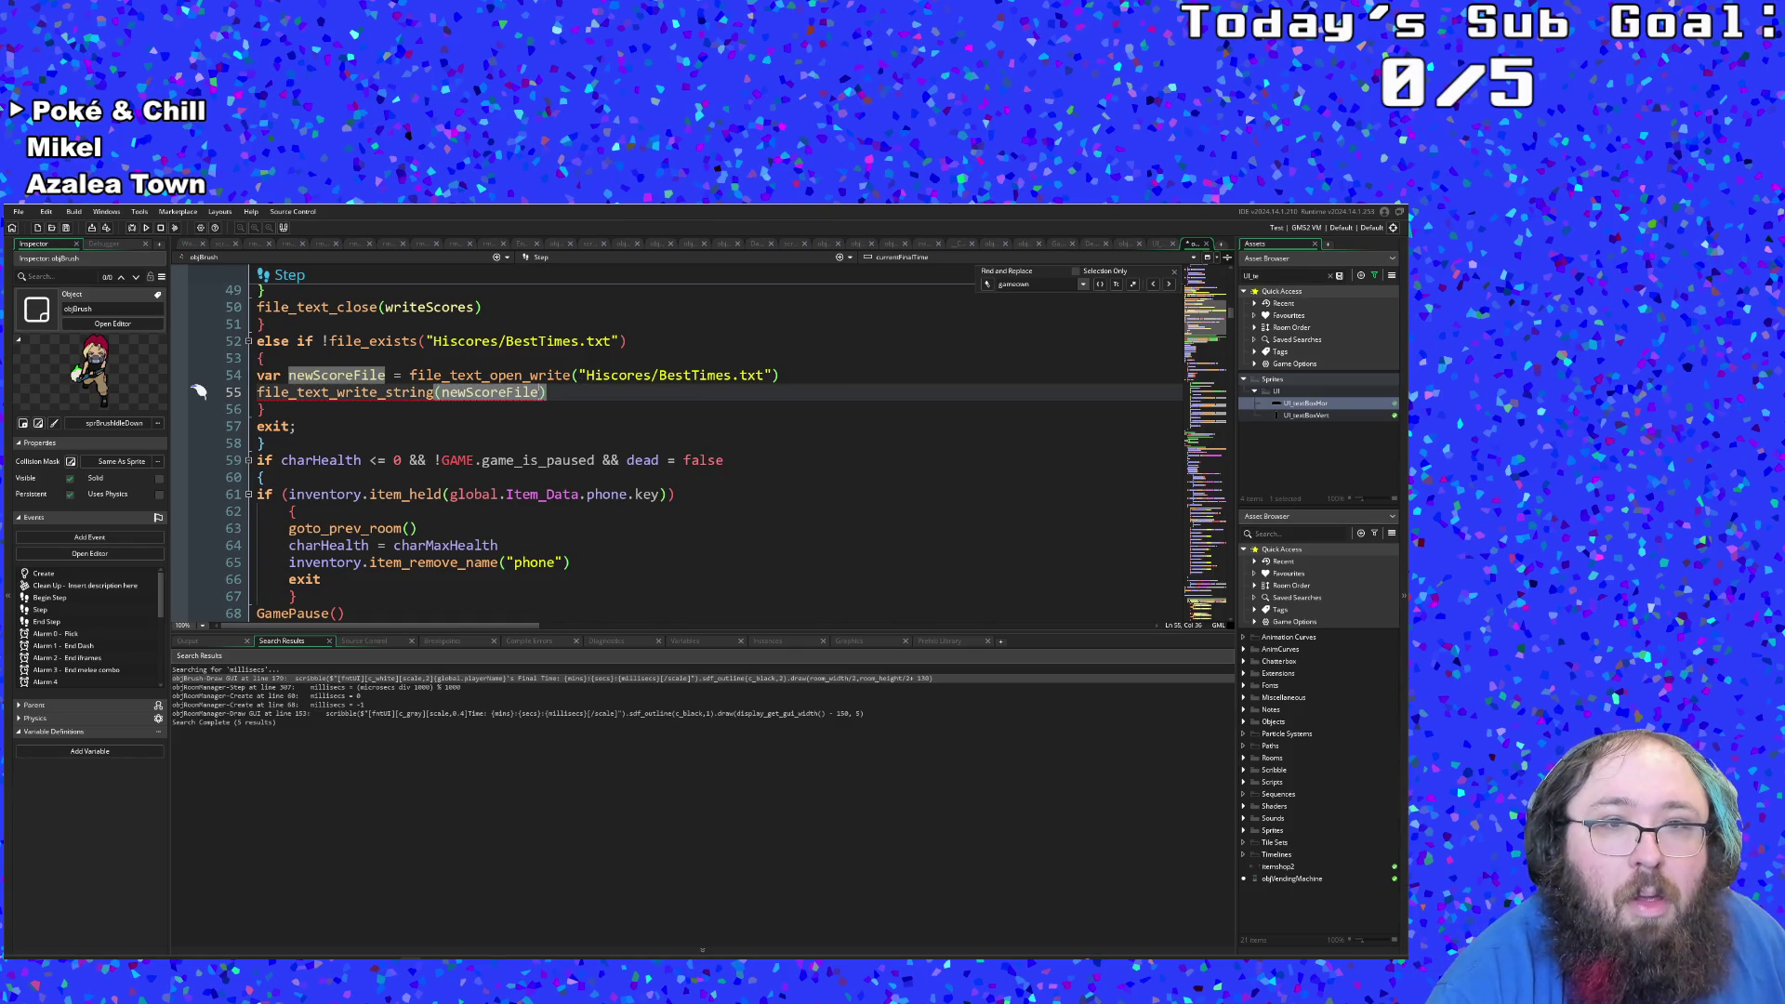
Step: Paste string_digits(currentFinalTime)+" "+global.playerName as the text to write
key("ctrl+v")
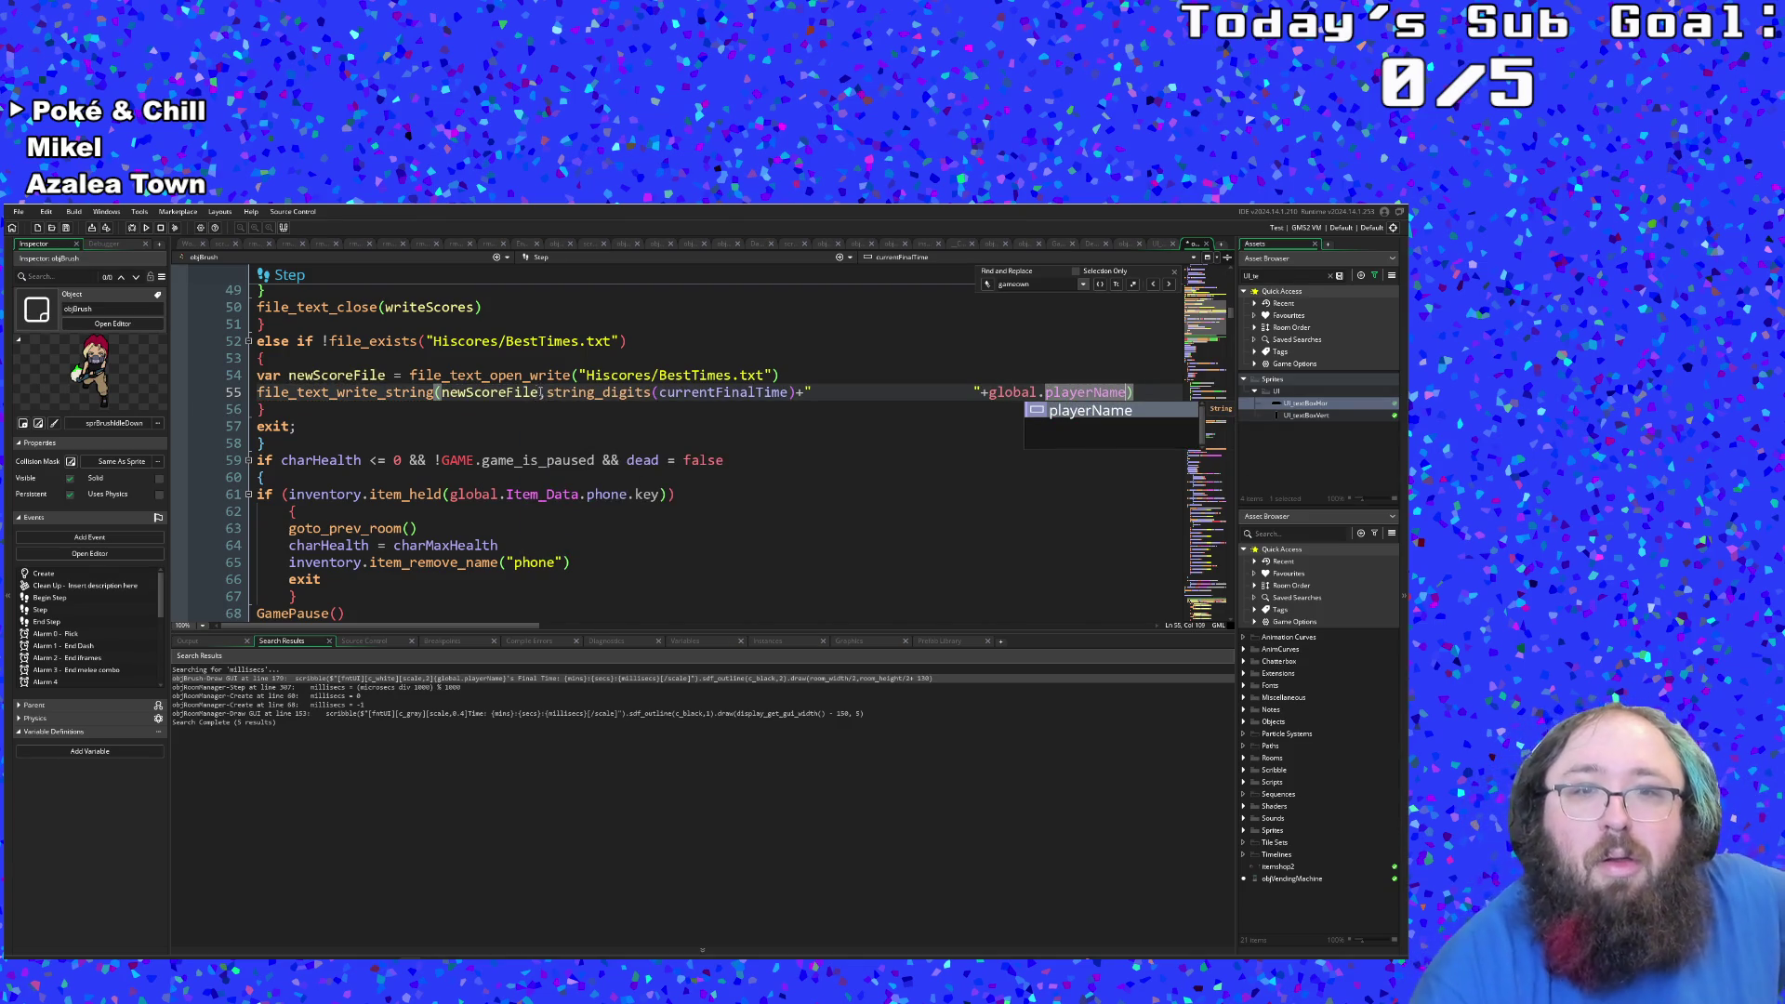
left_click(628, 392)
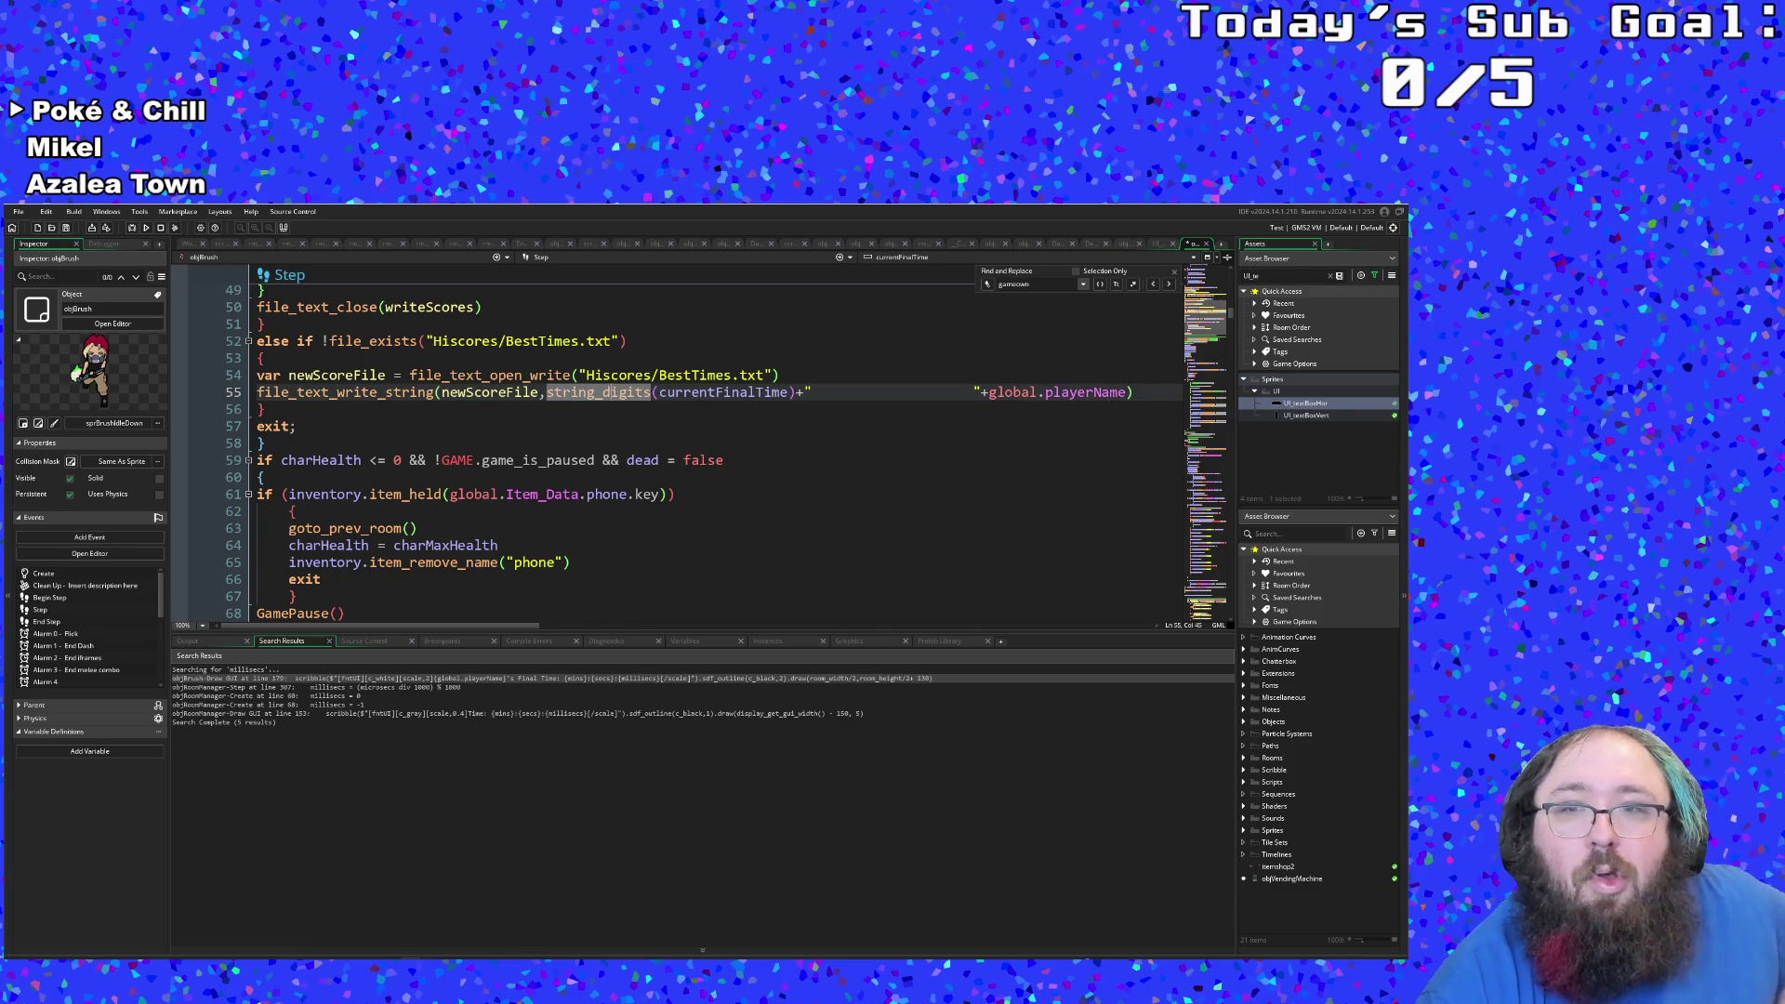
mouse_move(600, 401)
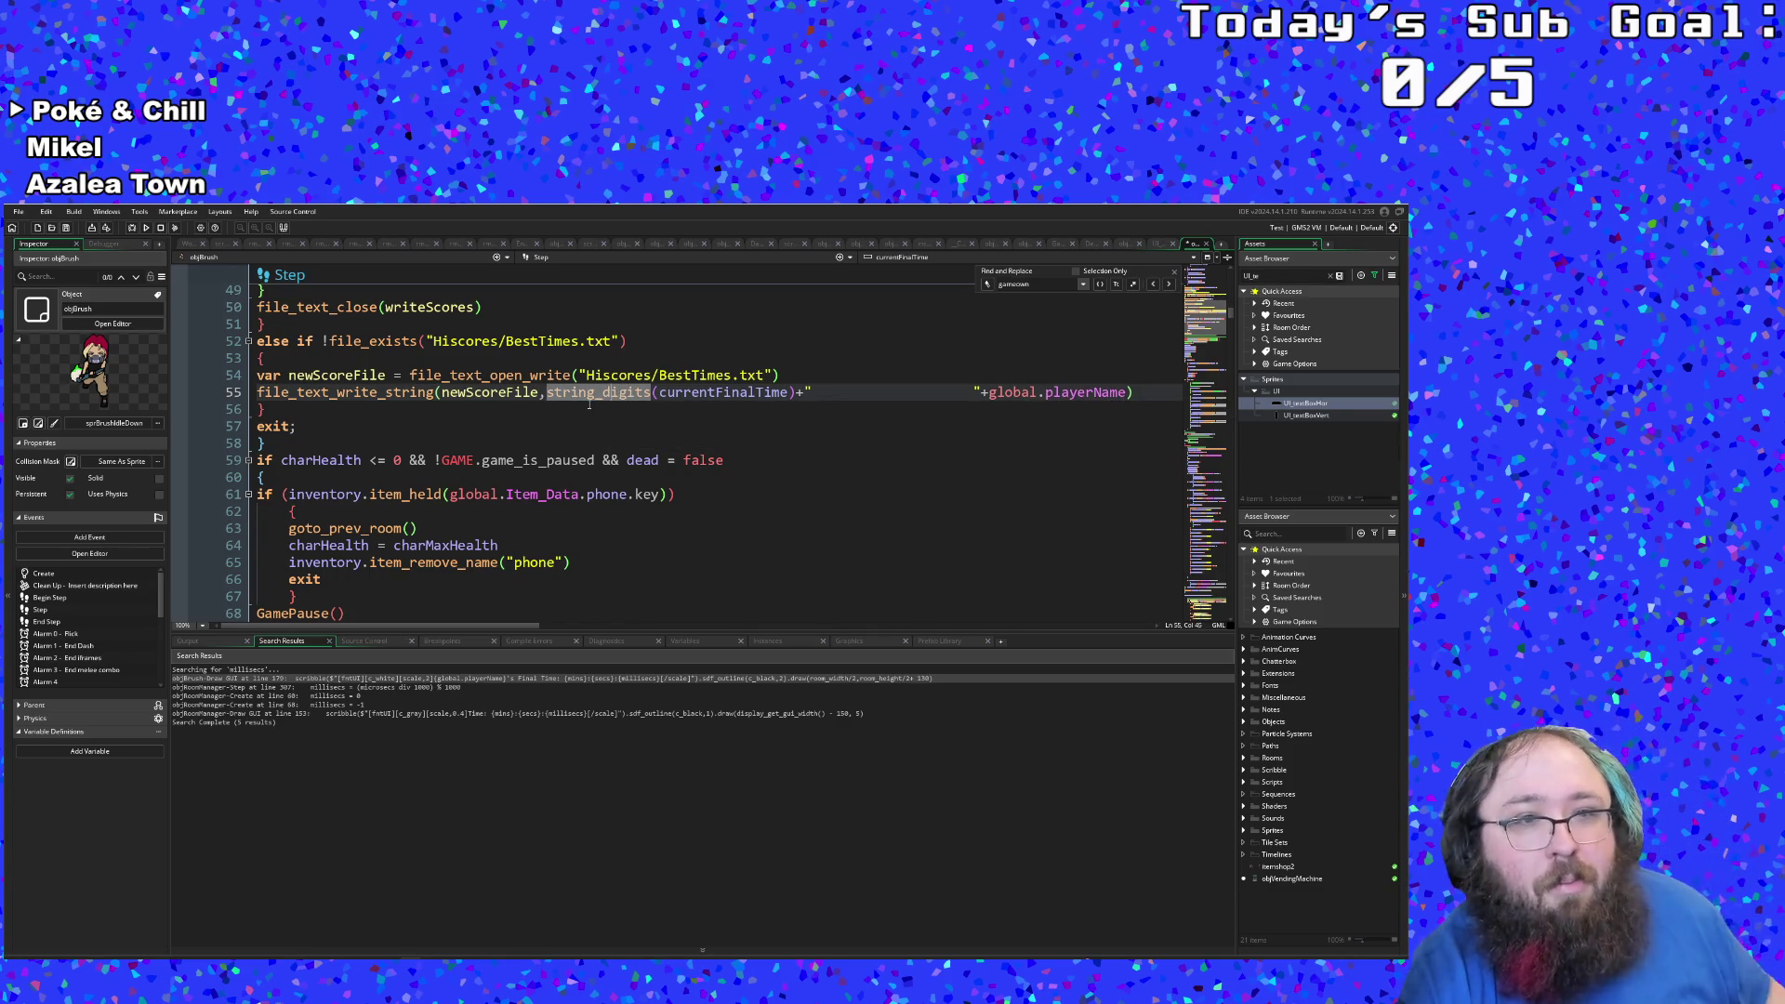
left_click(454, 376)
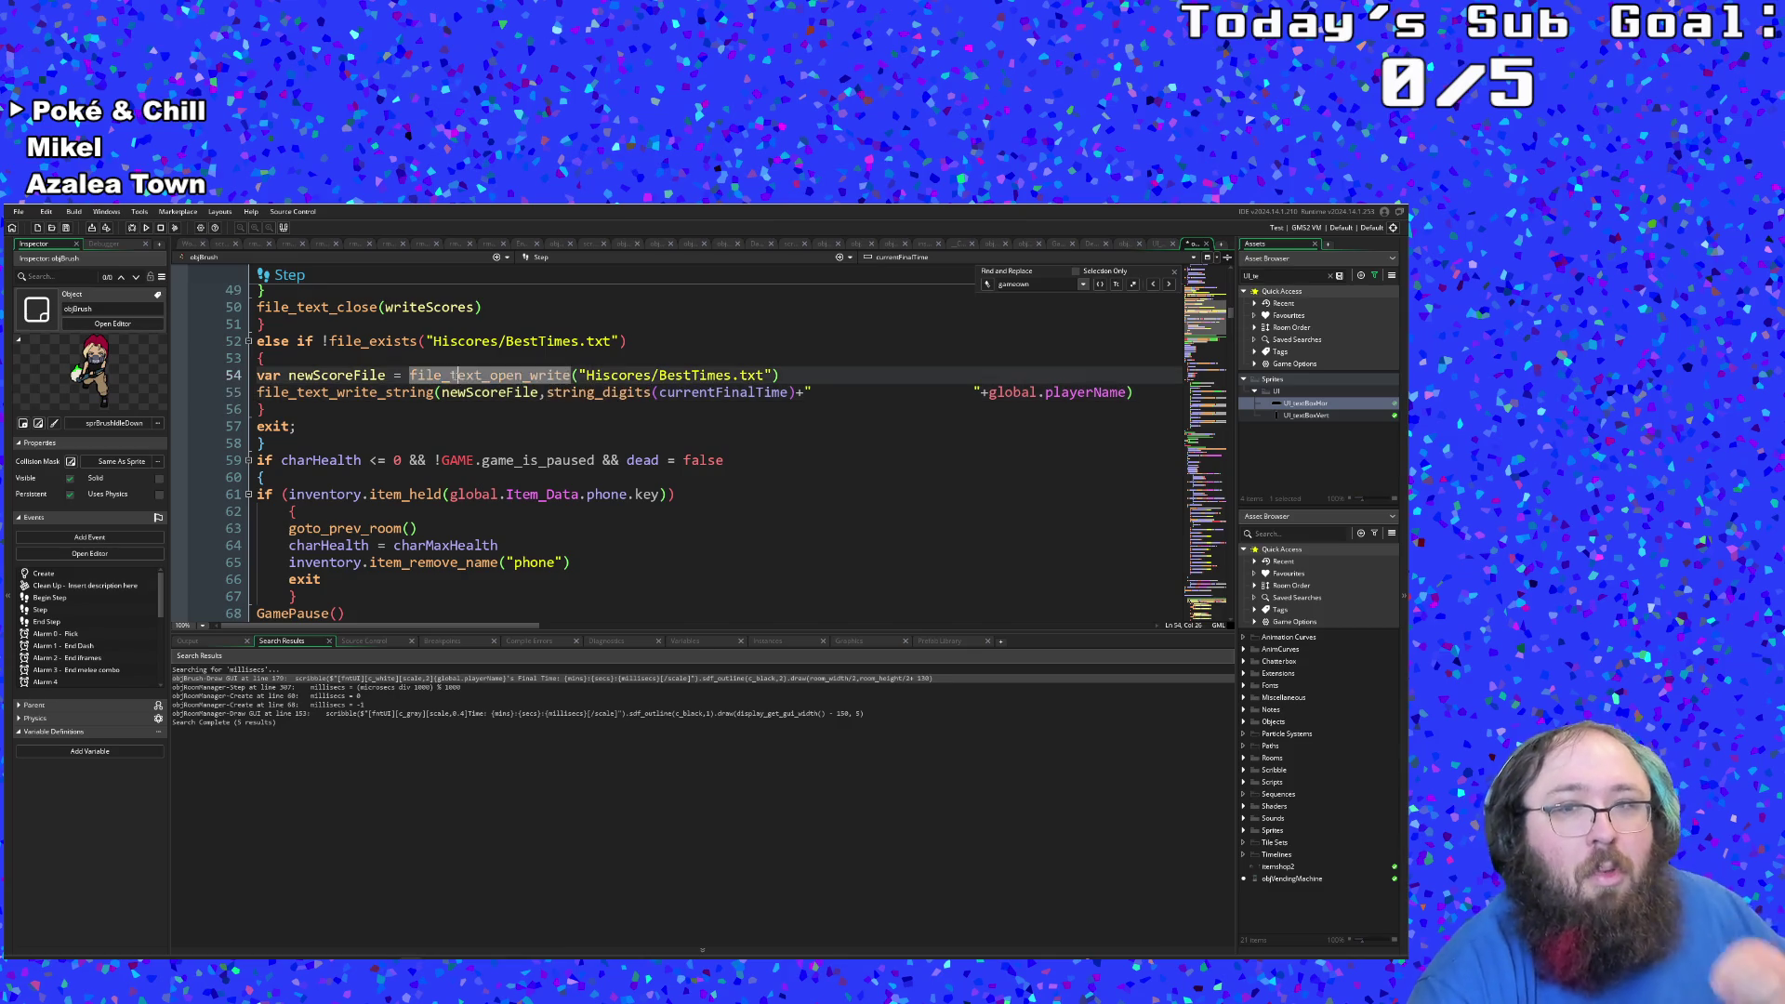
left_click(432, 422)
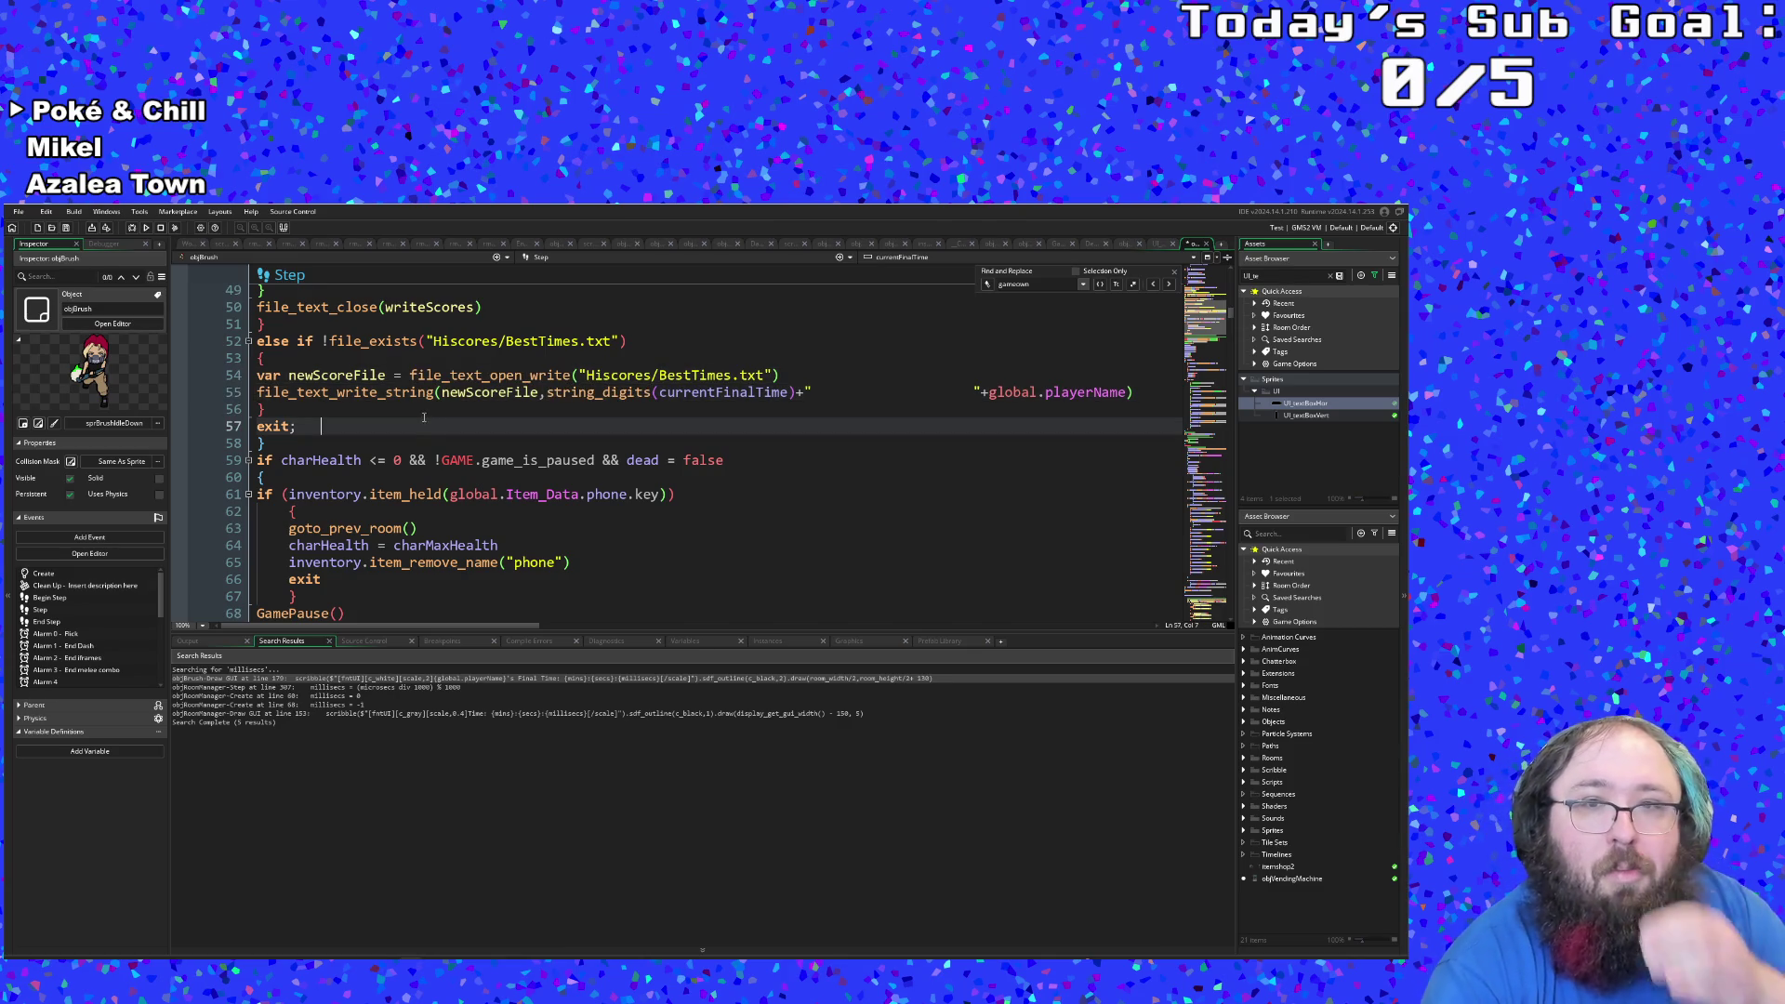
left_click(350, 395)
left_click(341, 406)
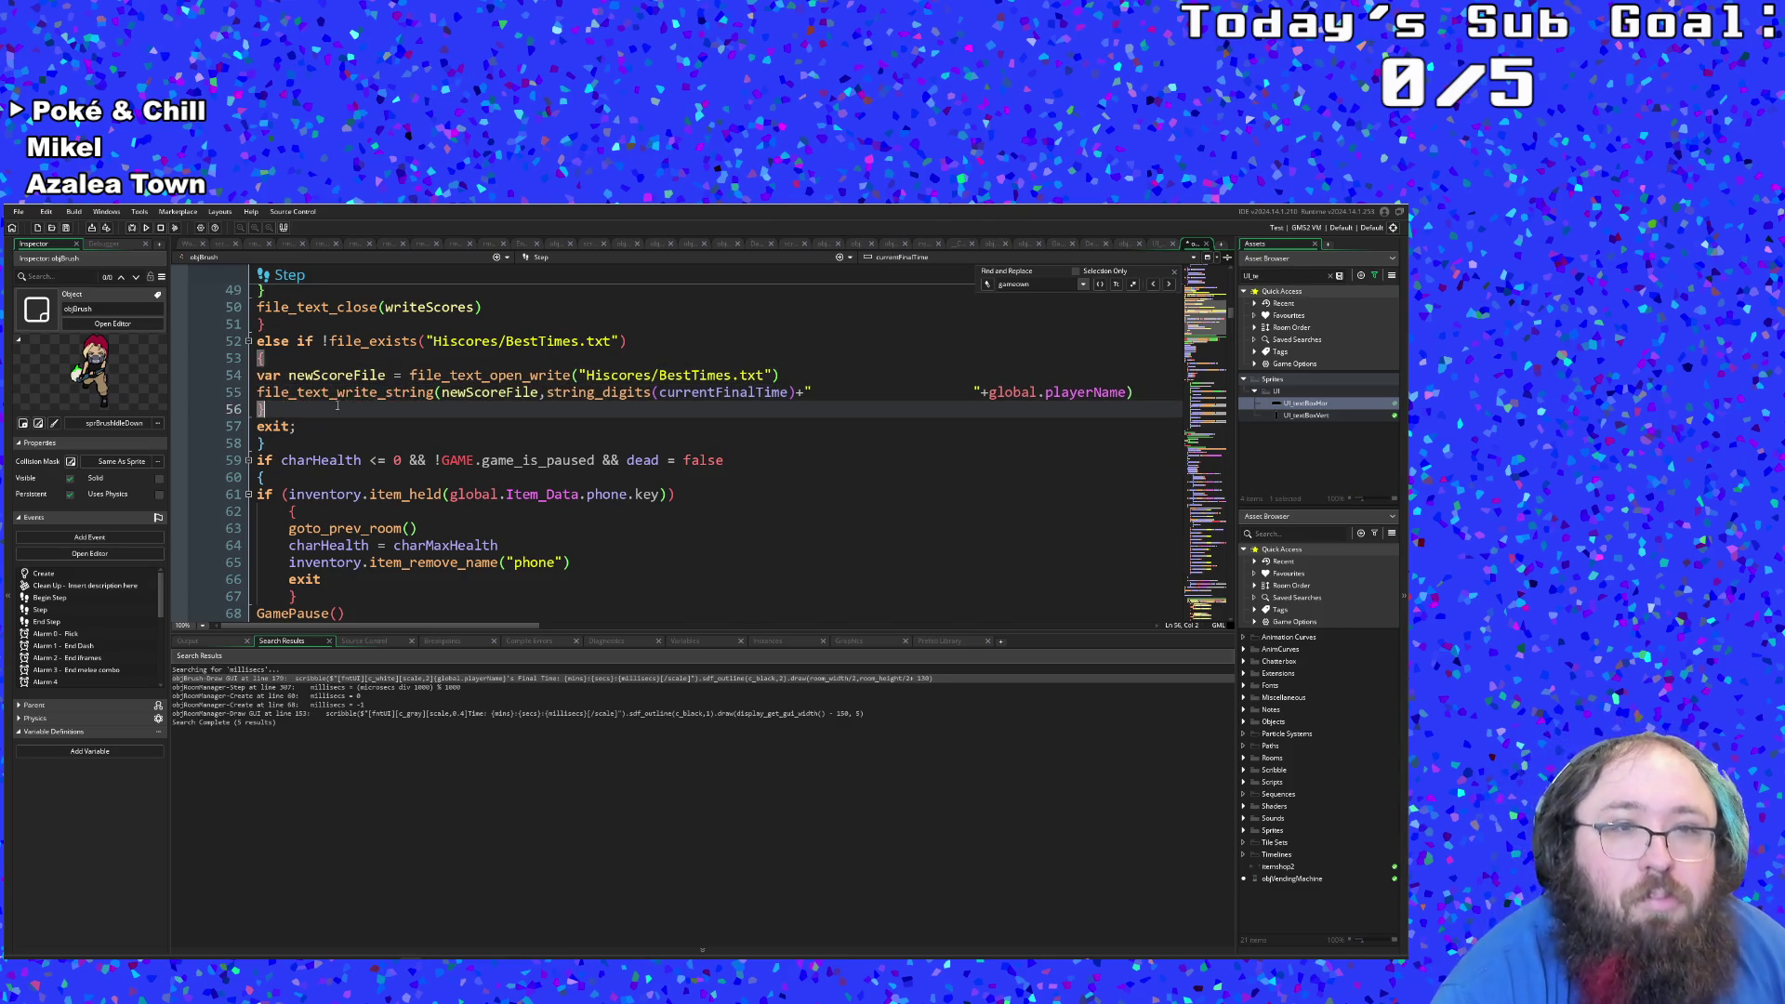
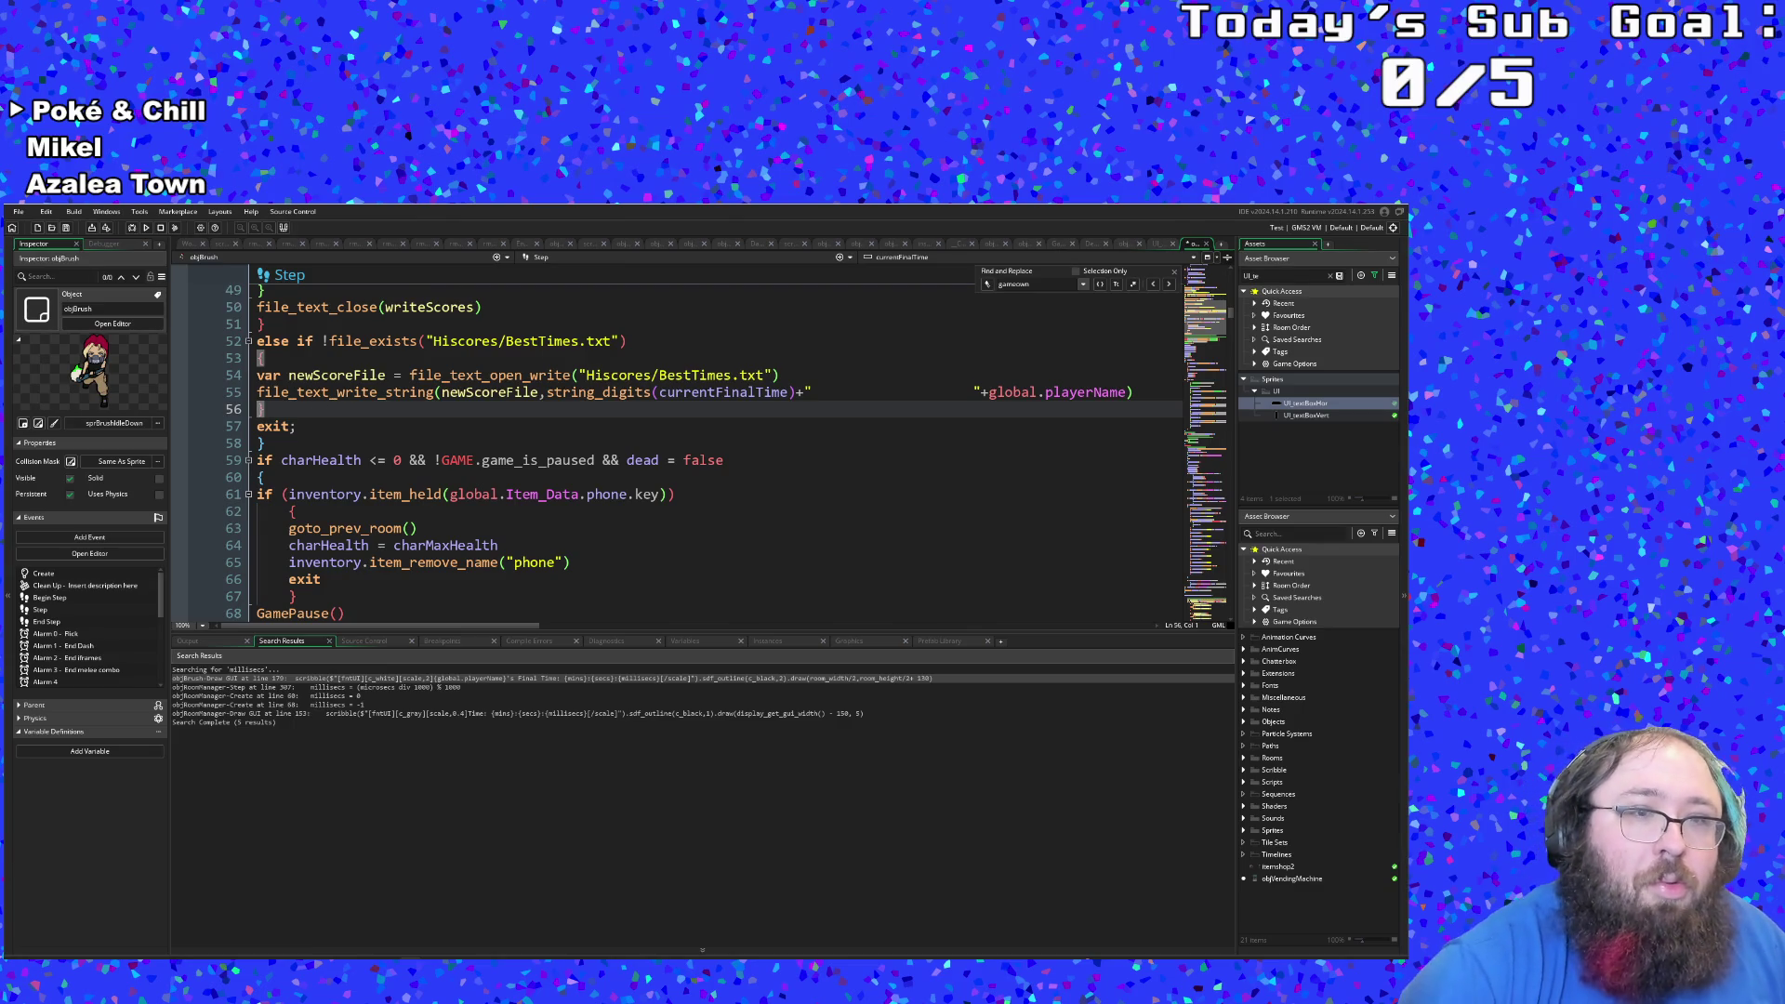
Step: Insert file_text_close(newScoreFile) on line 56, just before the new-file branch's closing brace
key("Return")
key("shift+Tab")
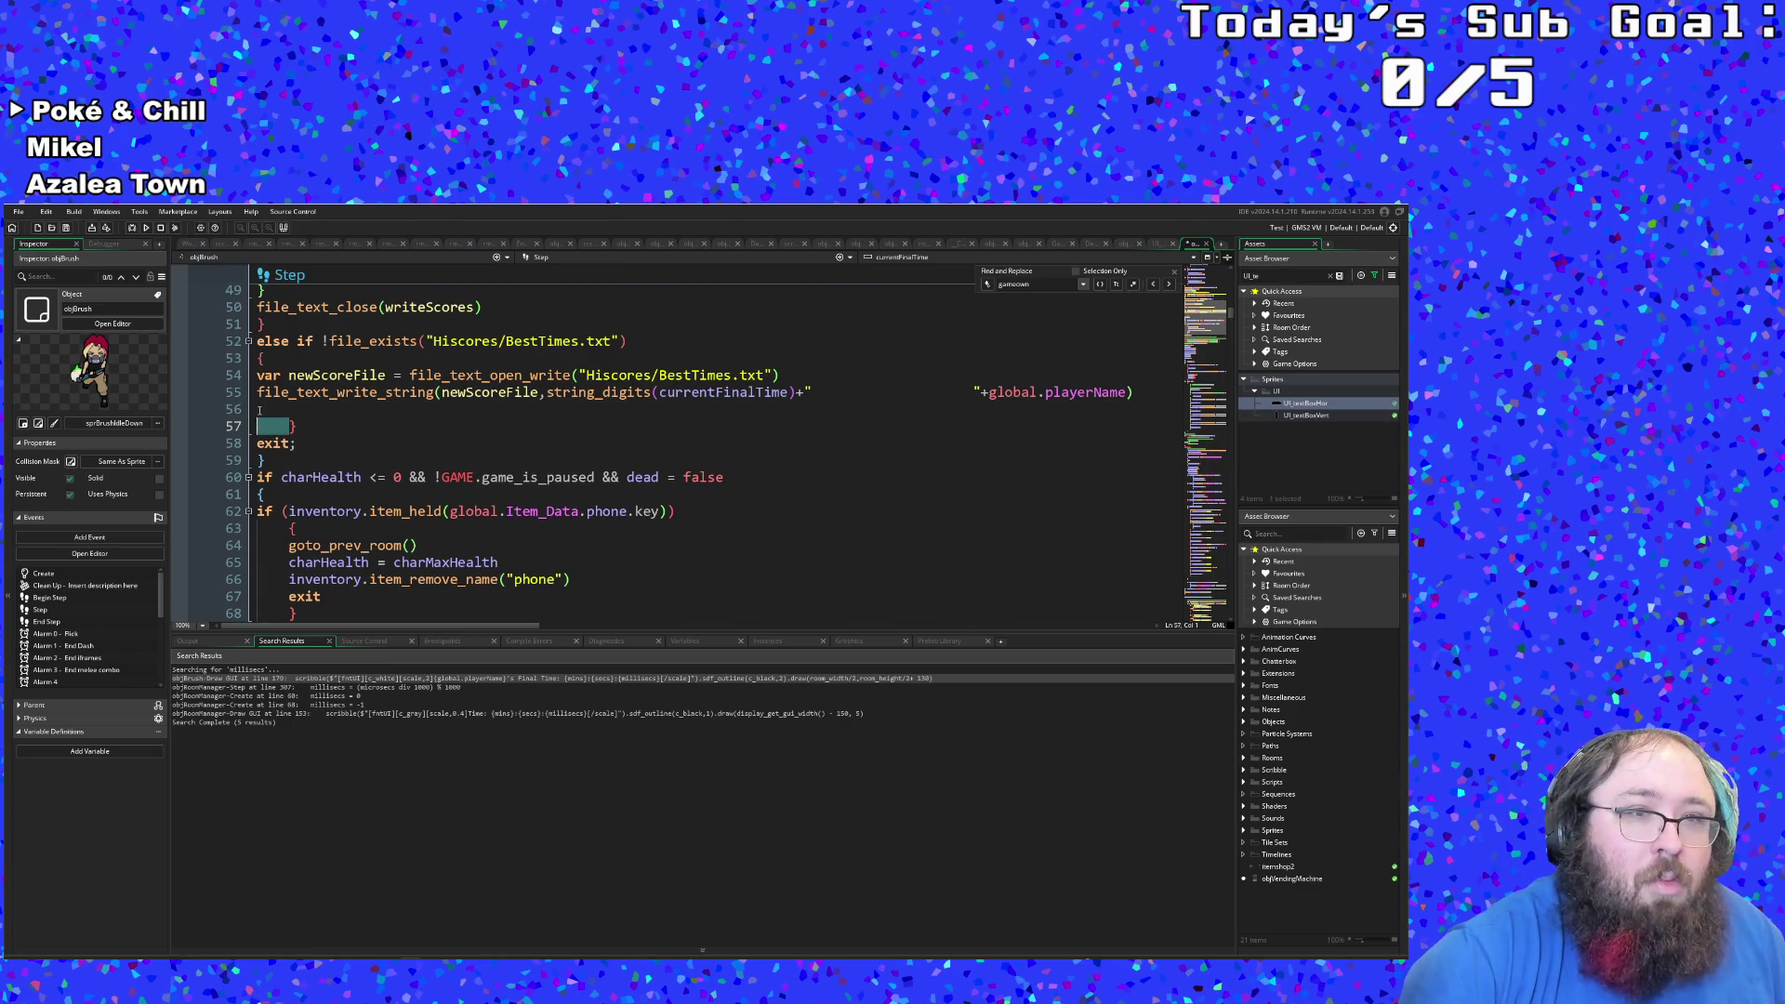
key("Up")
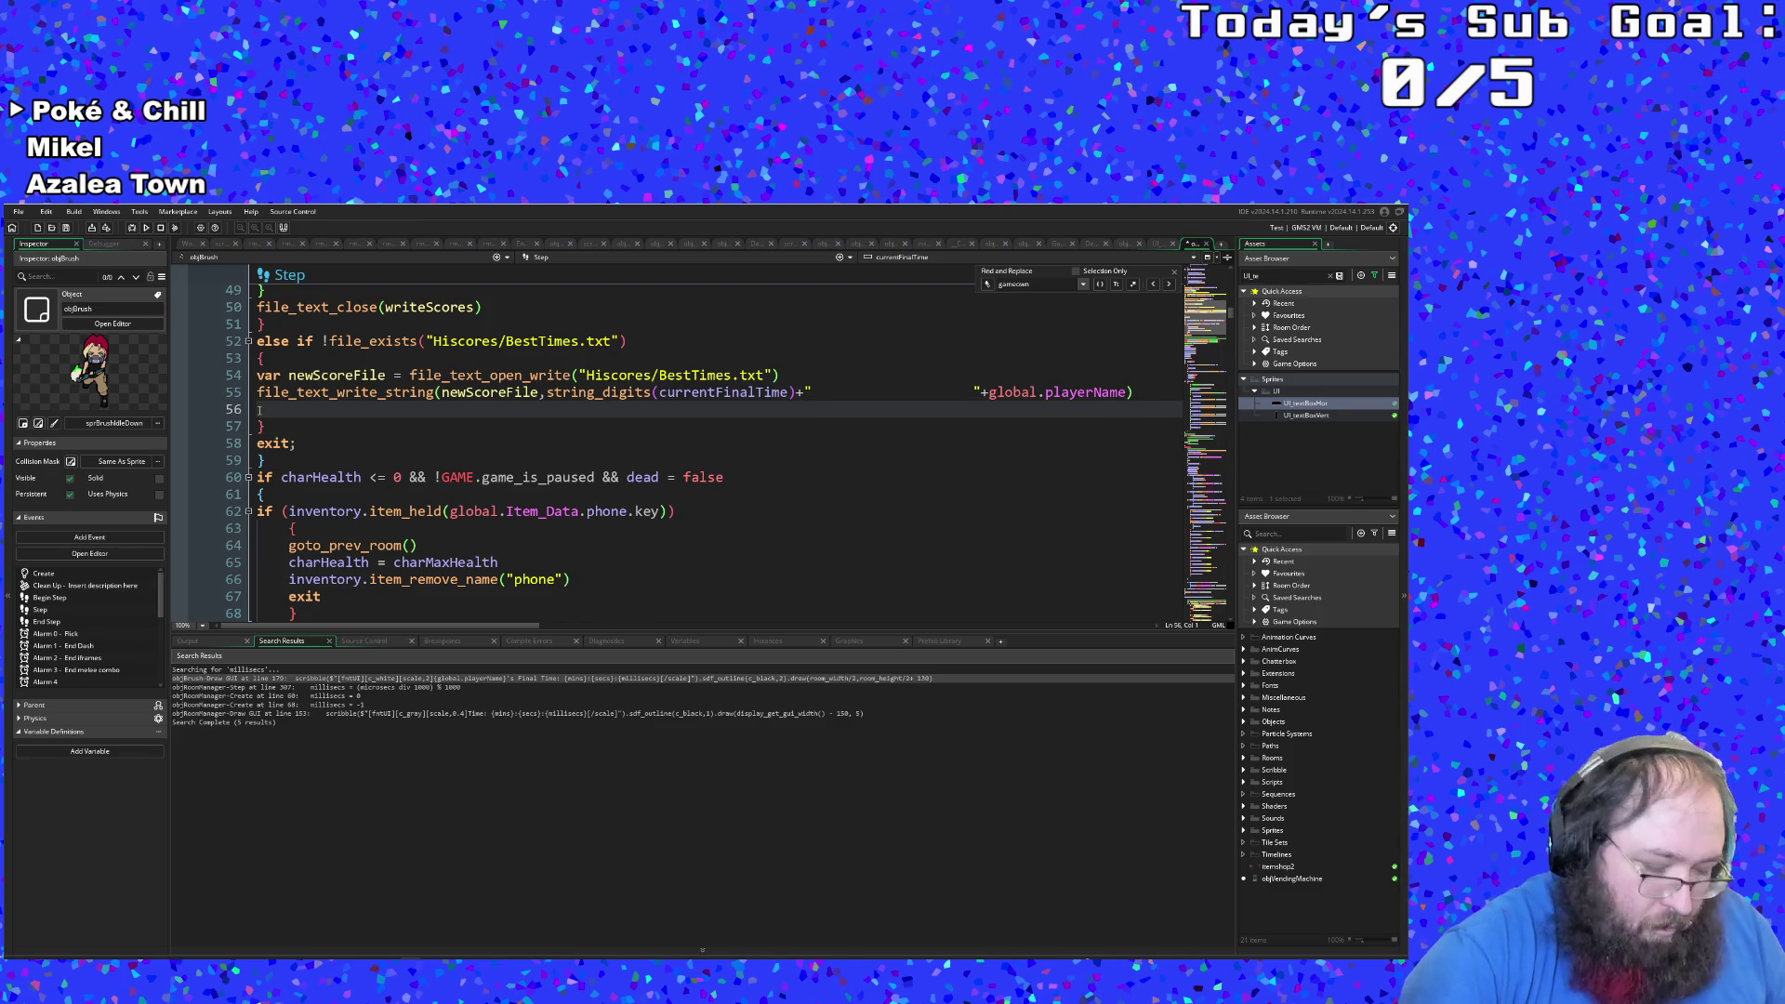
type("file_cl")
key("BackSpace")
key("BackSpace")
type("te")
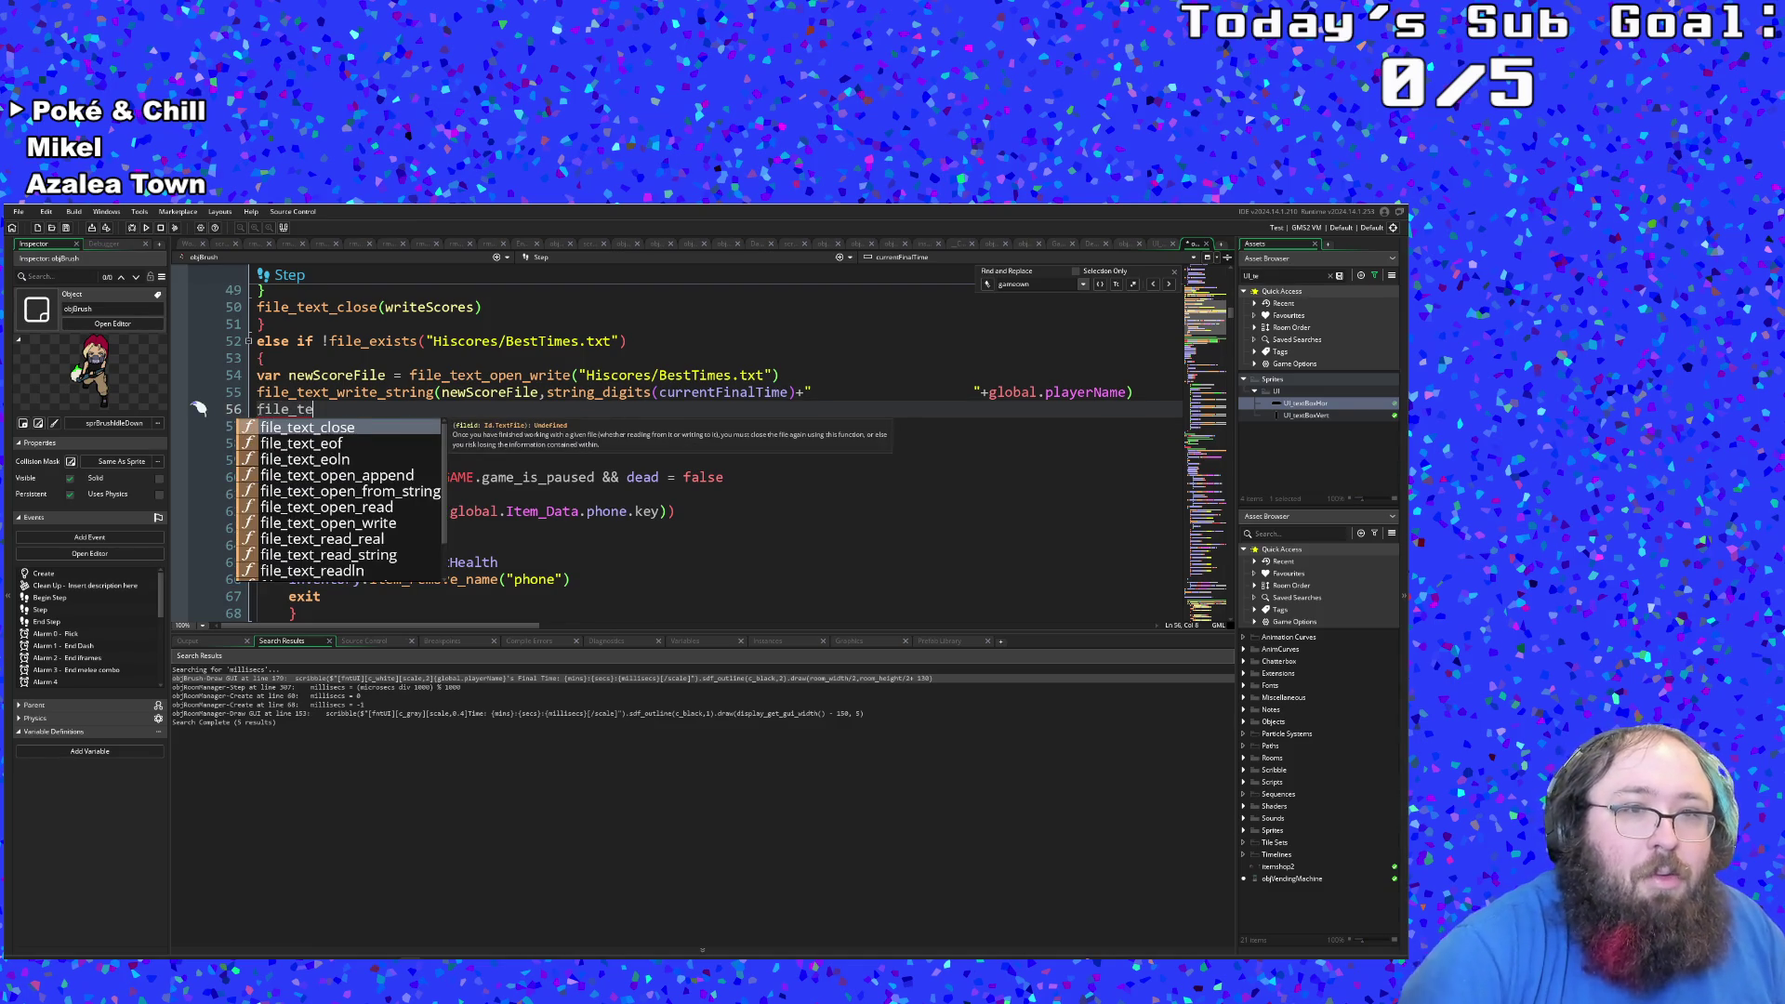
key("Return")
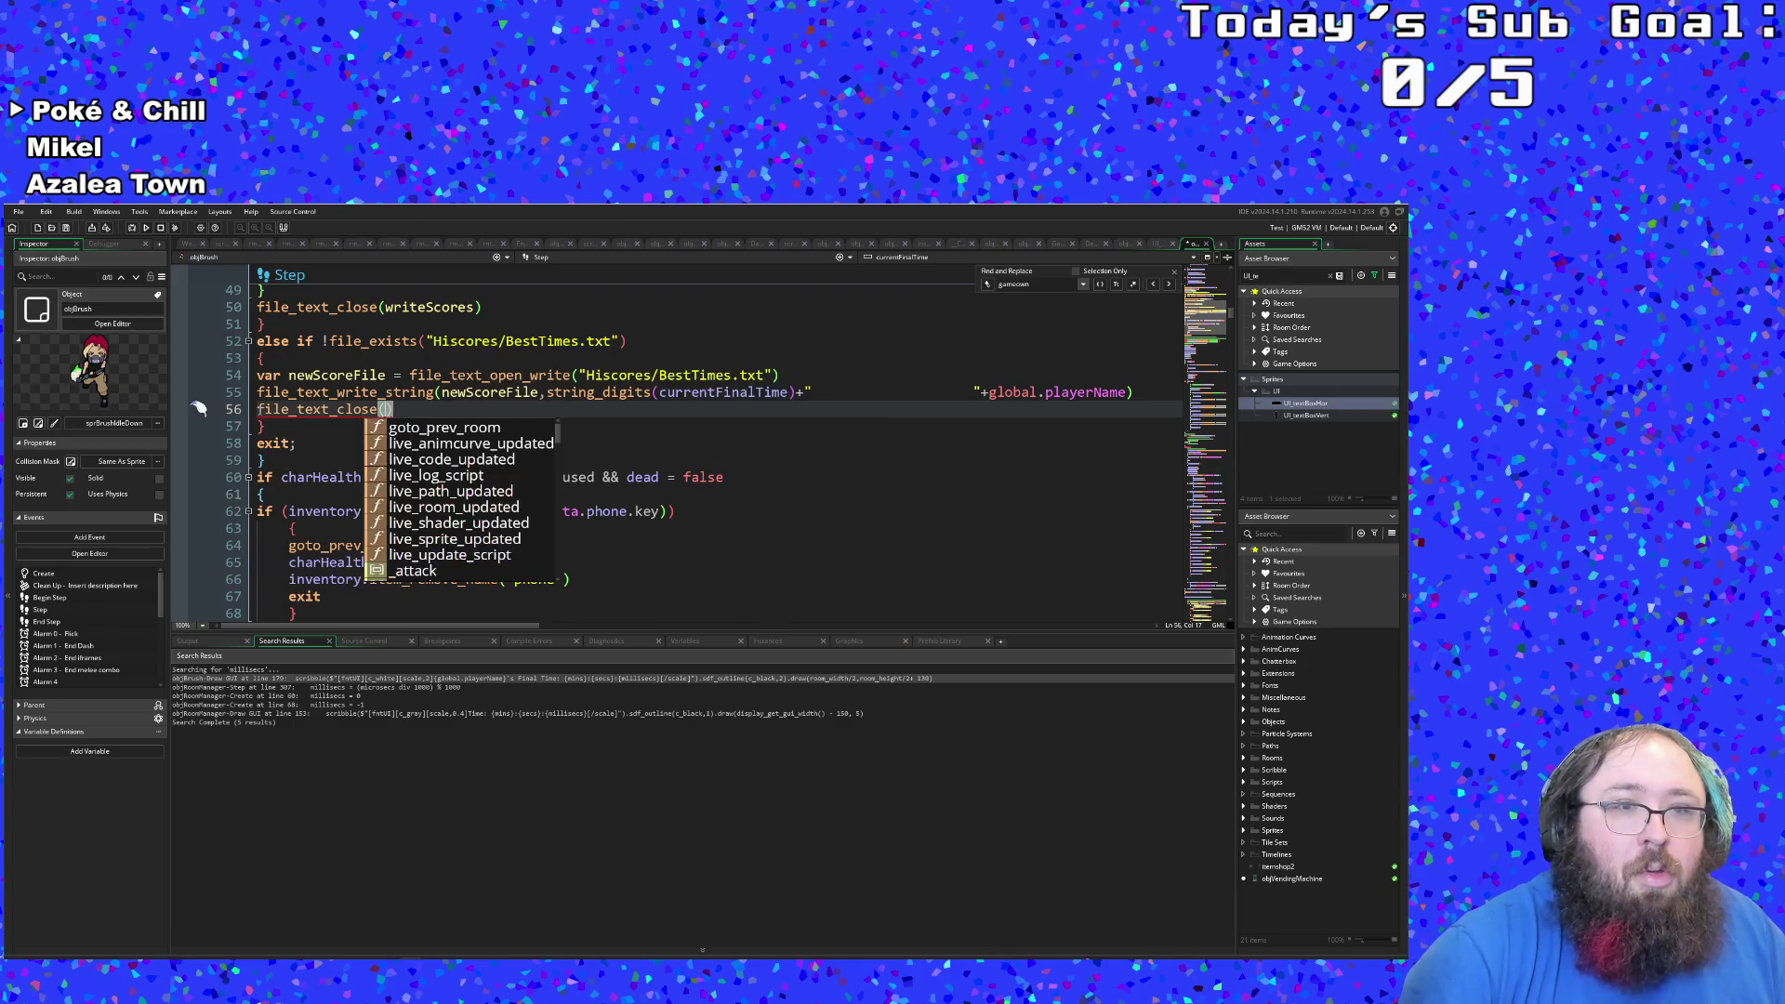
key("Left")
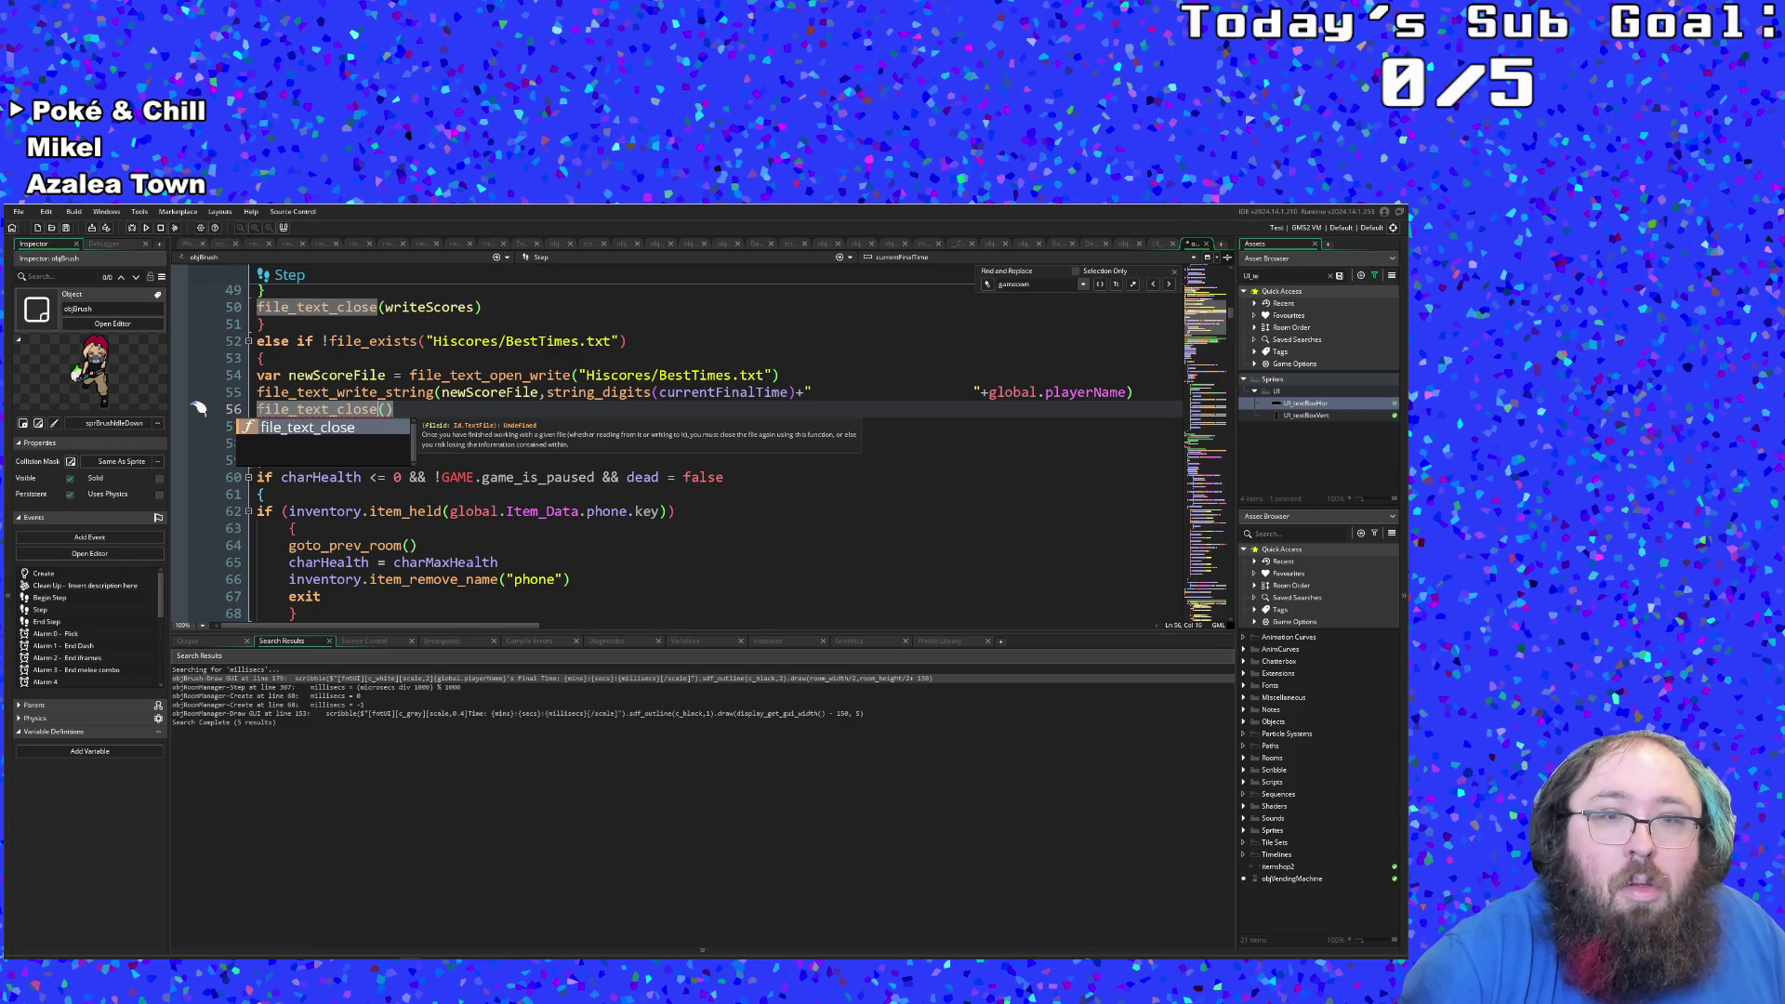
key("Right")
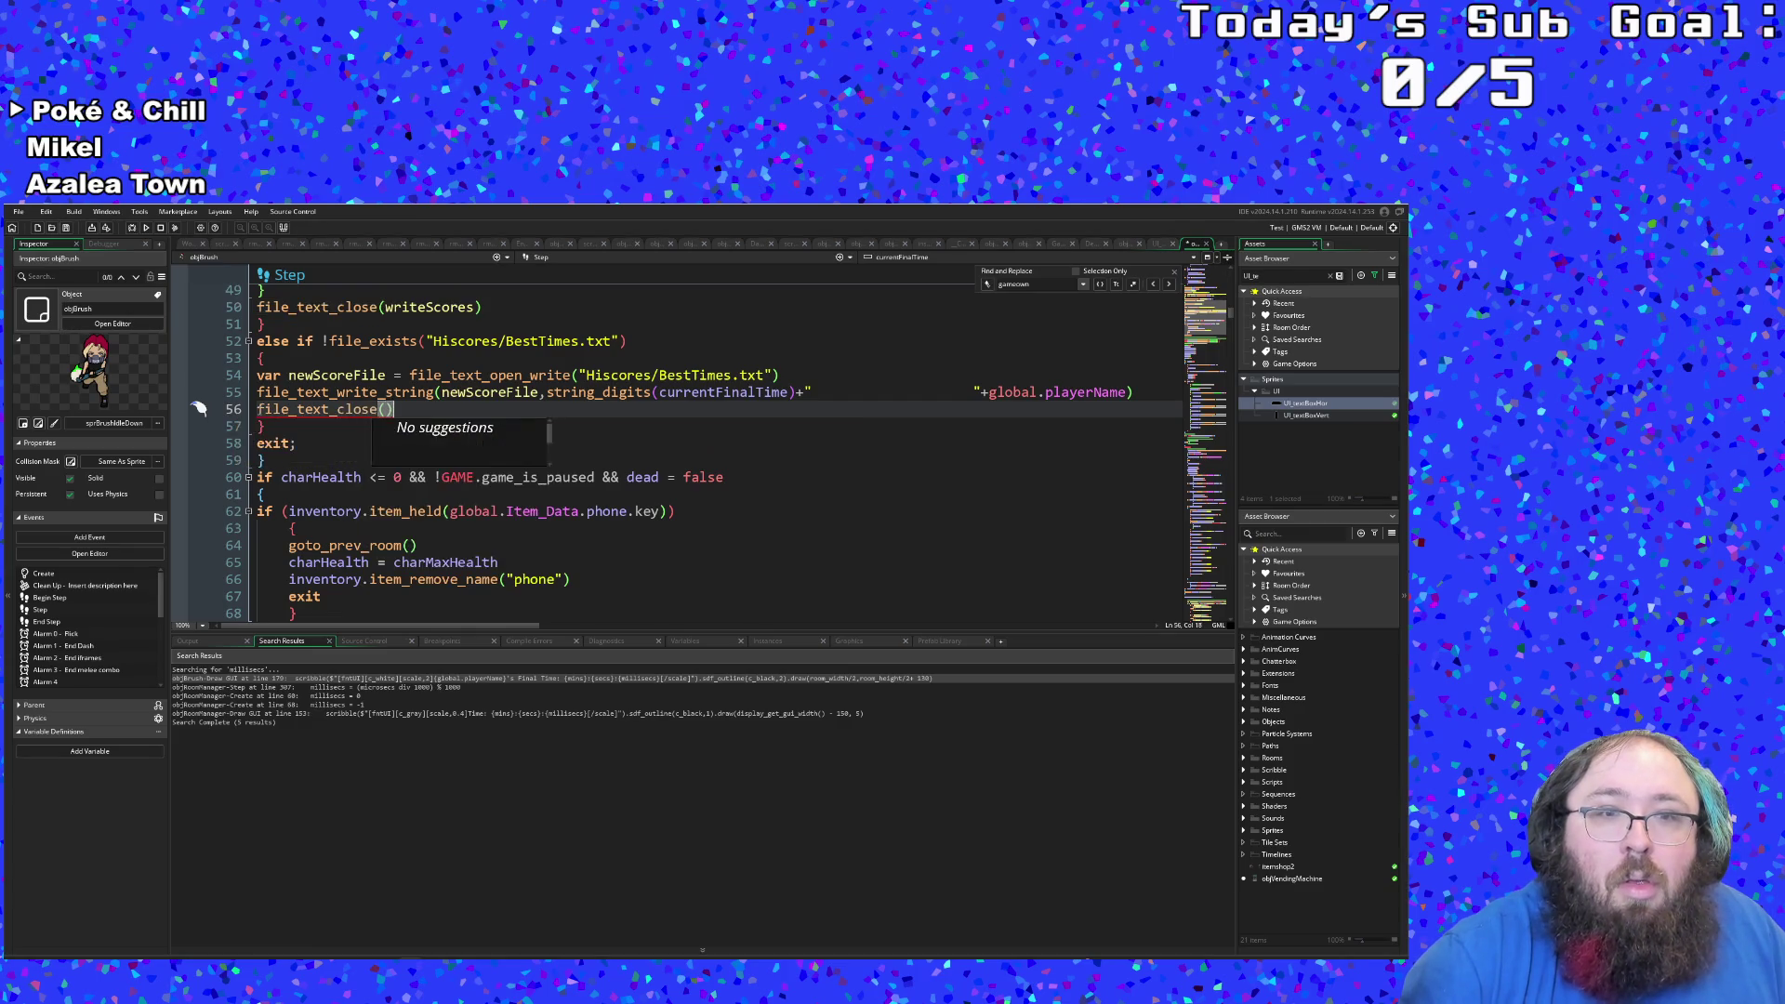
type("newScoreFile")
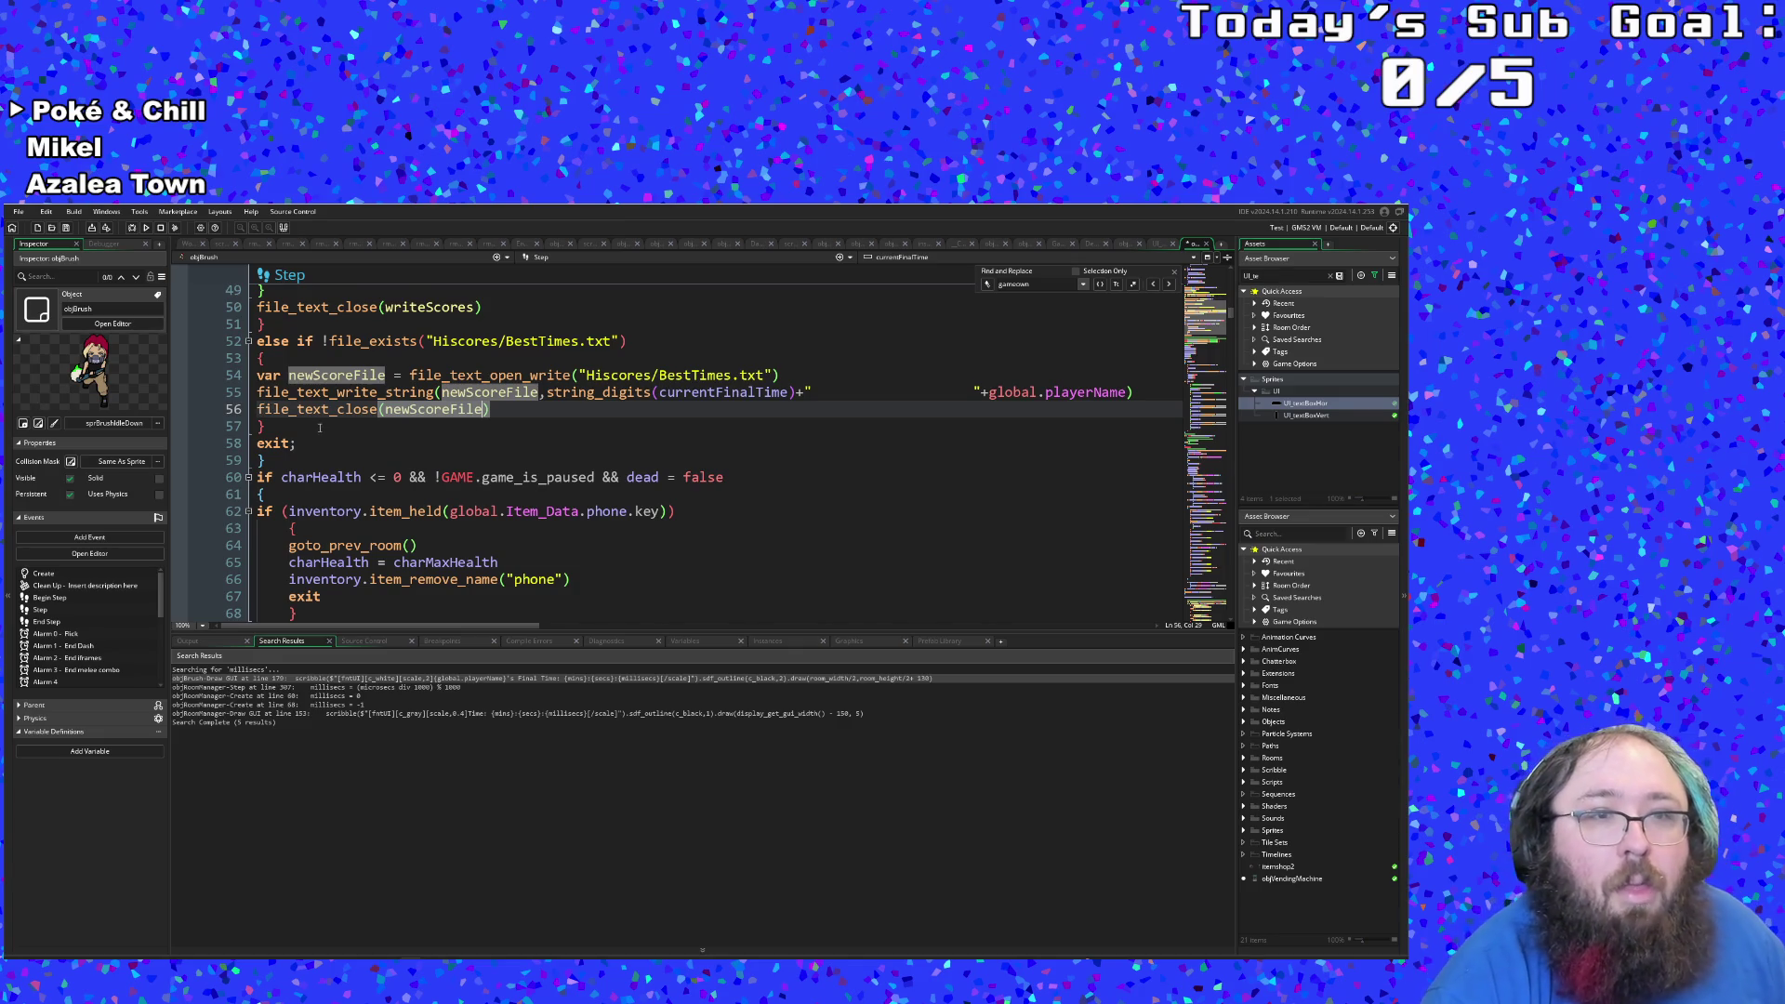
scroll(316, 428, "up", 15)
scroll(323, 427, "down", 12)
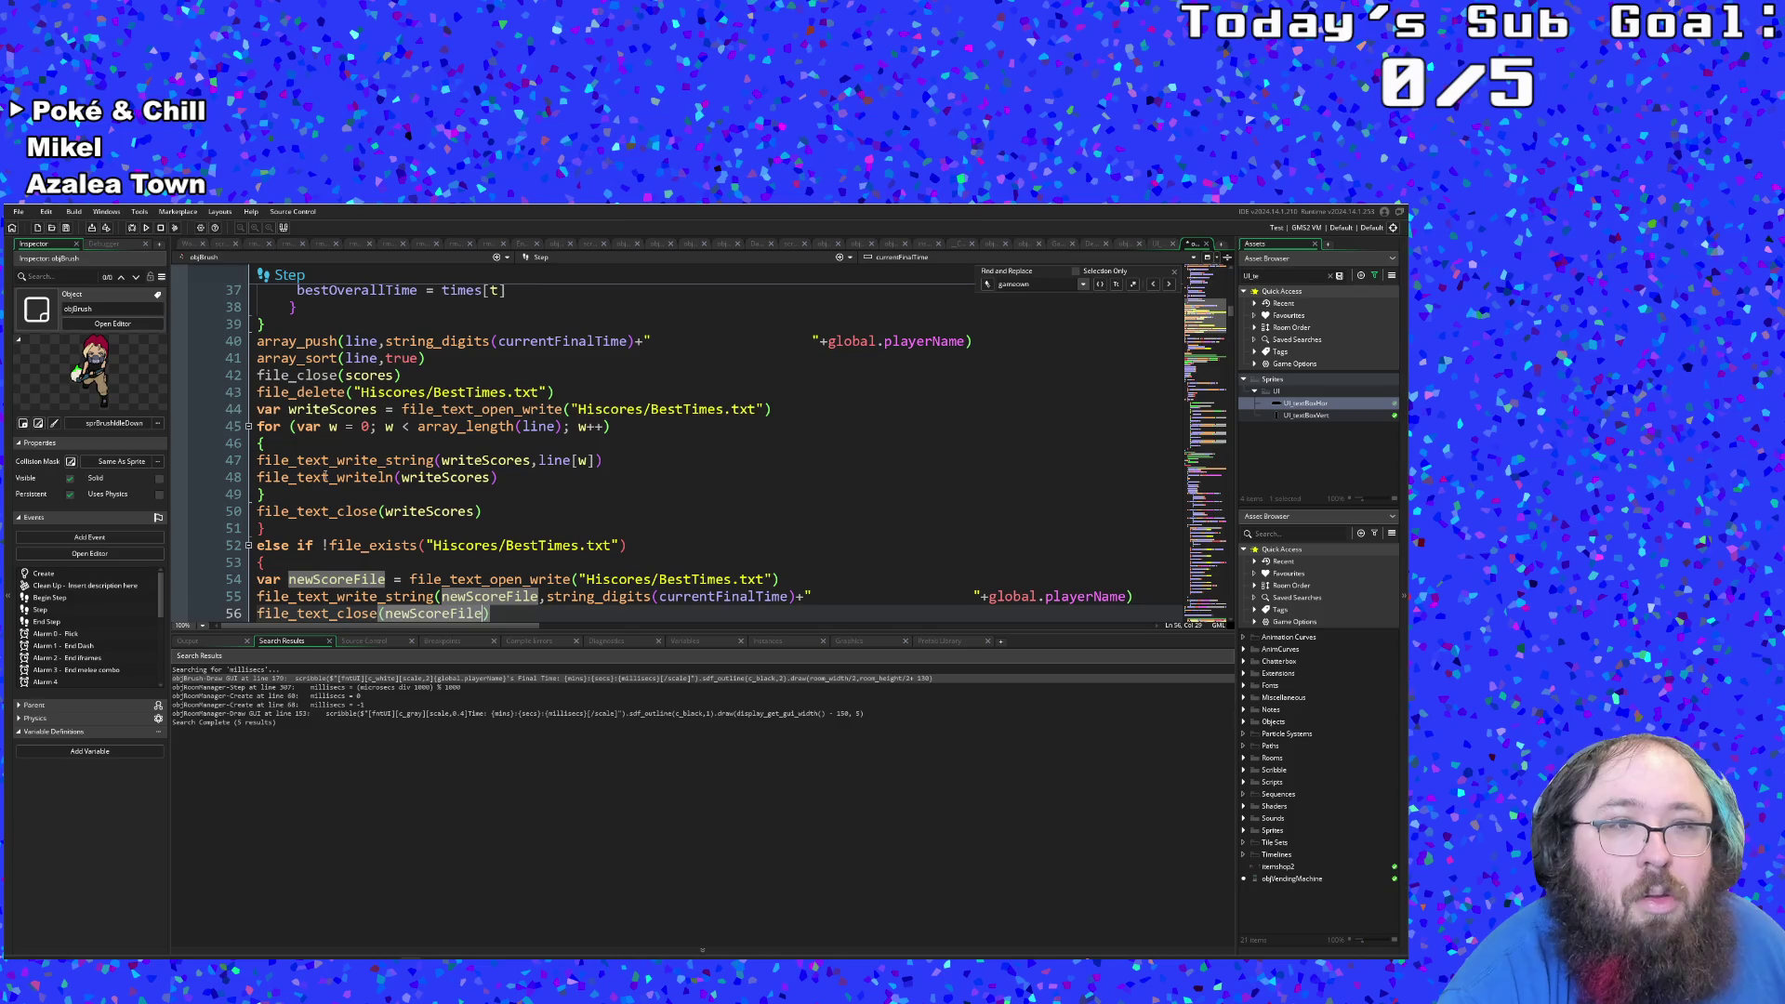
left_click(325, 477)
left_click(336, 426)
scroll(339, 446, "down", 8)
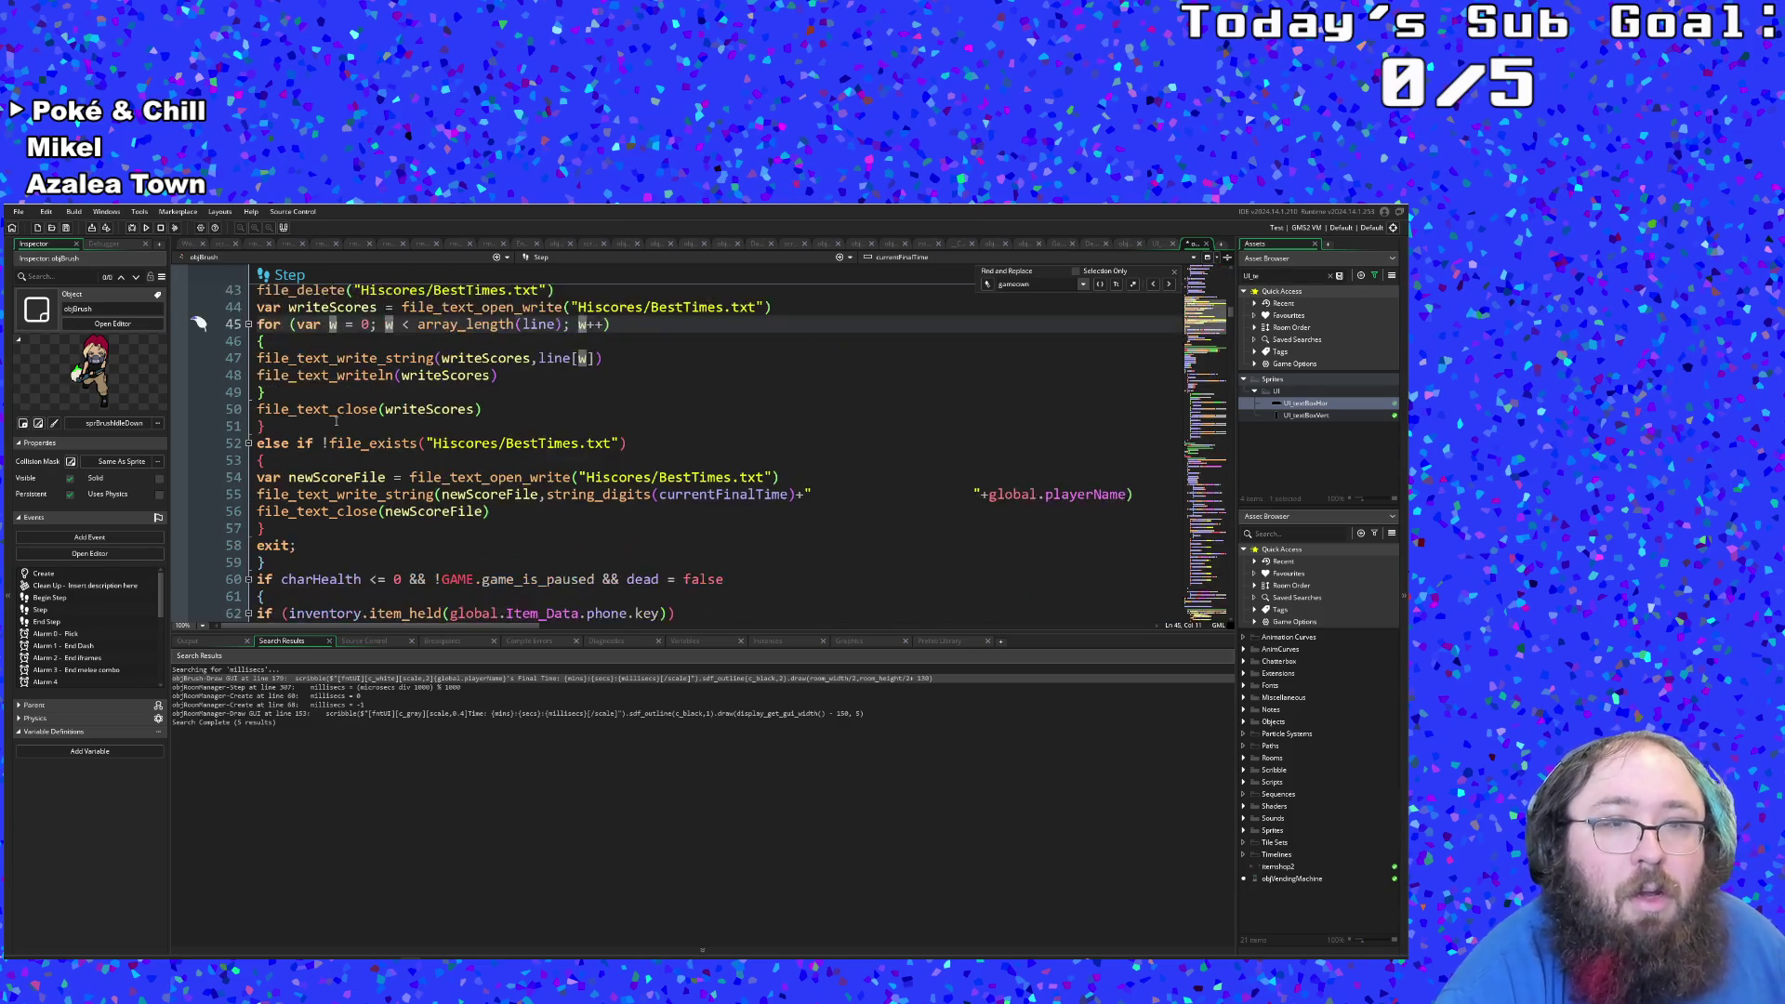
scroll(353, 474, "up", 2)
left_click(367, 462)
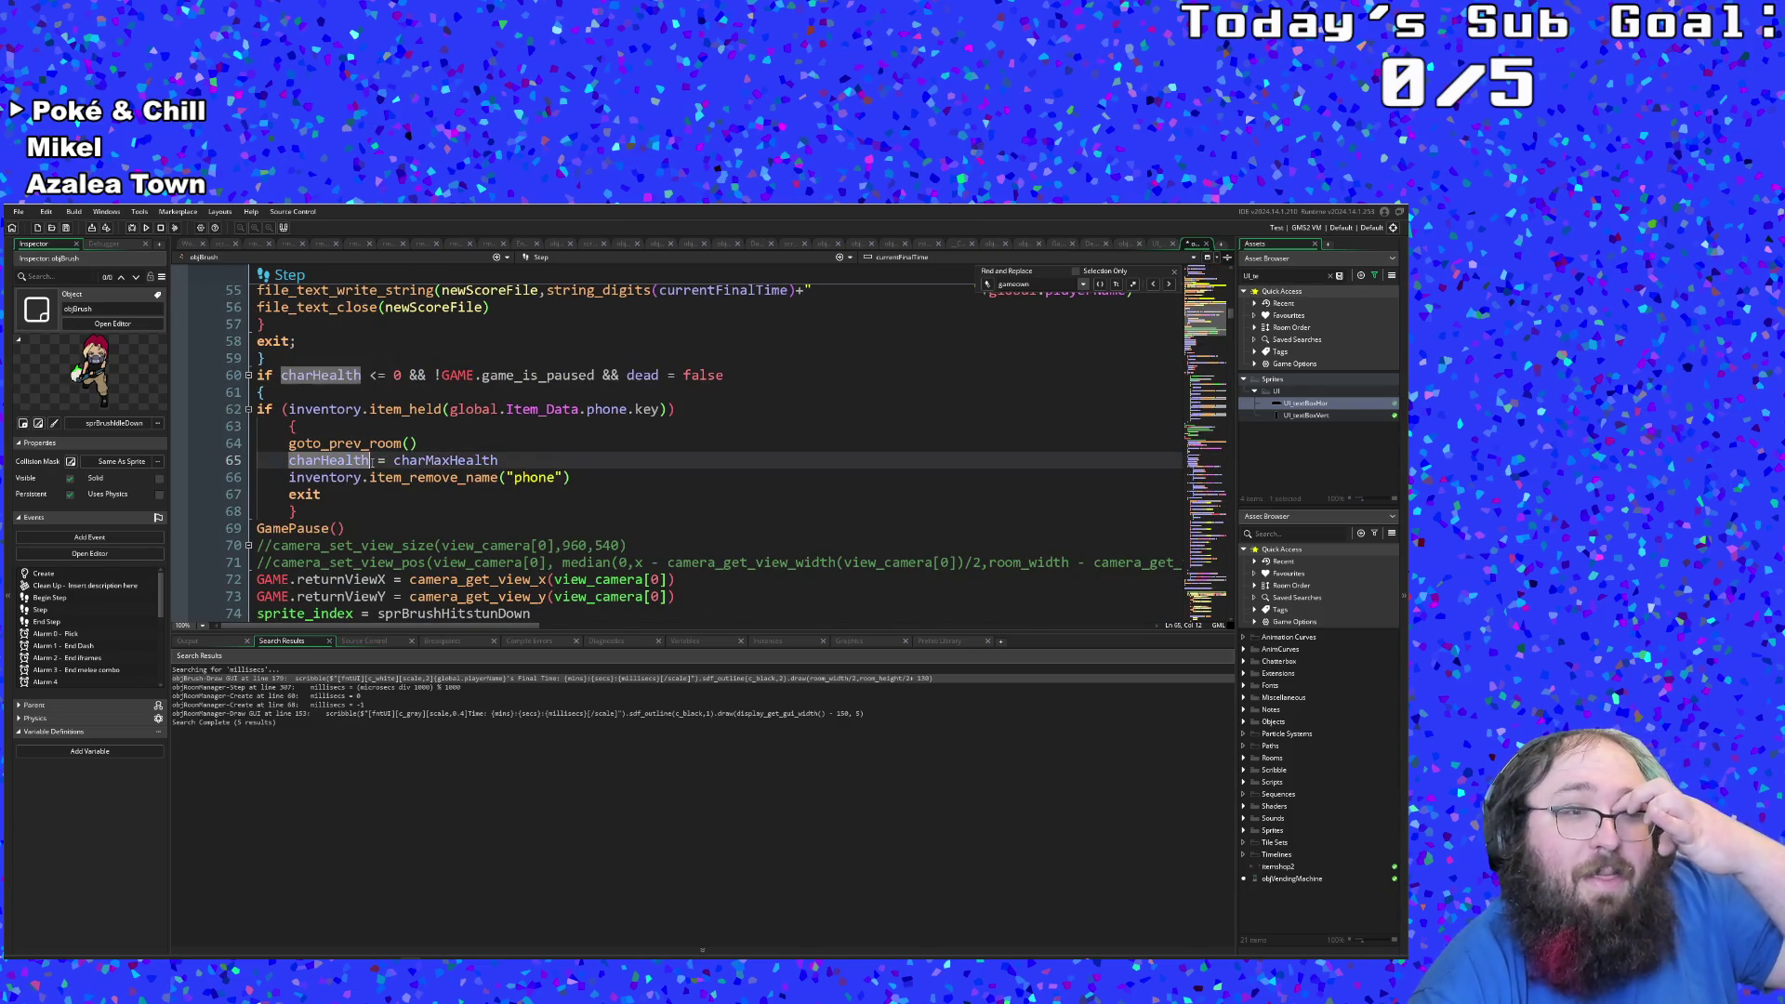
scroll(367, 465, "up", 4)
left_click(368, 463)
left_click(342, 494)
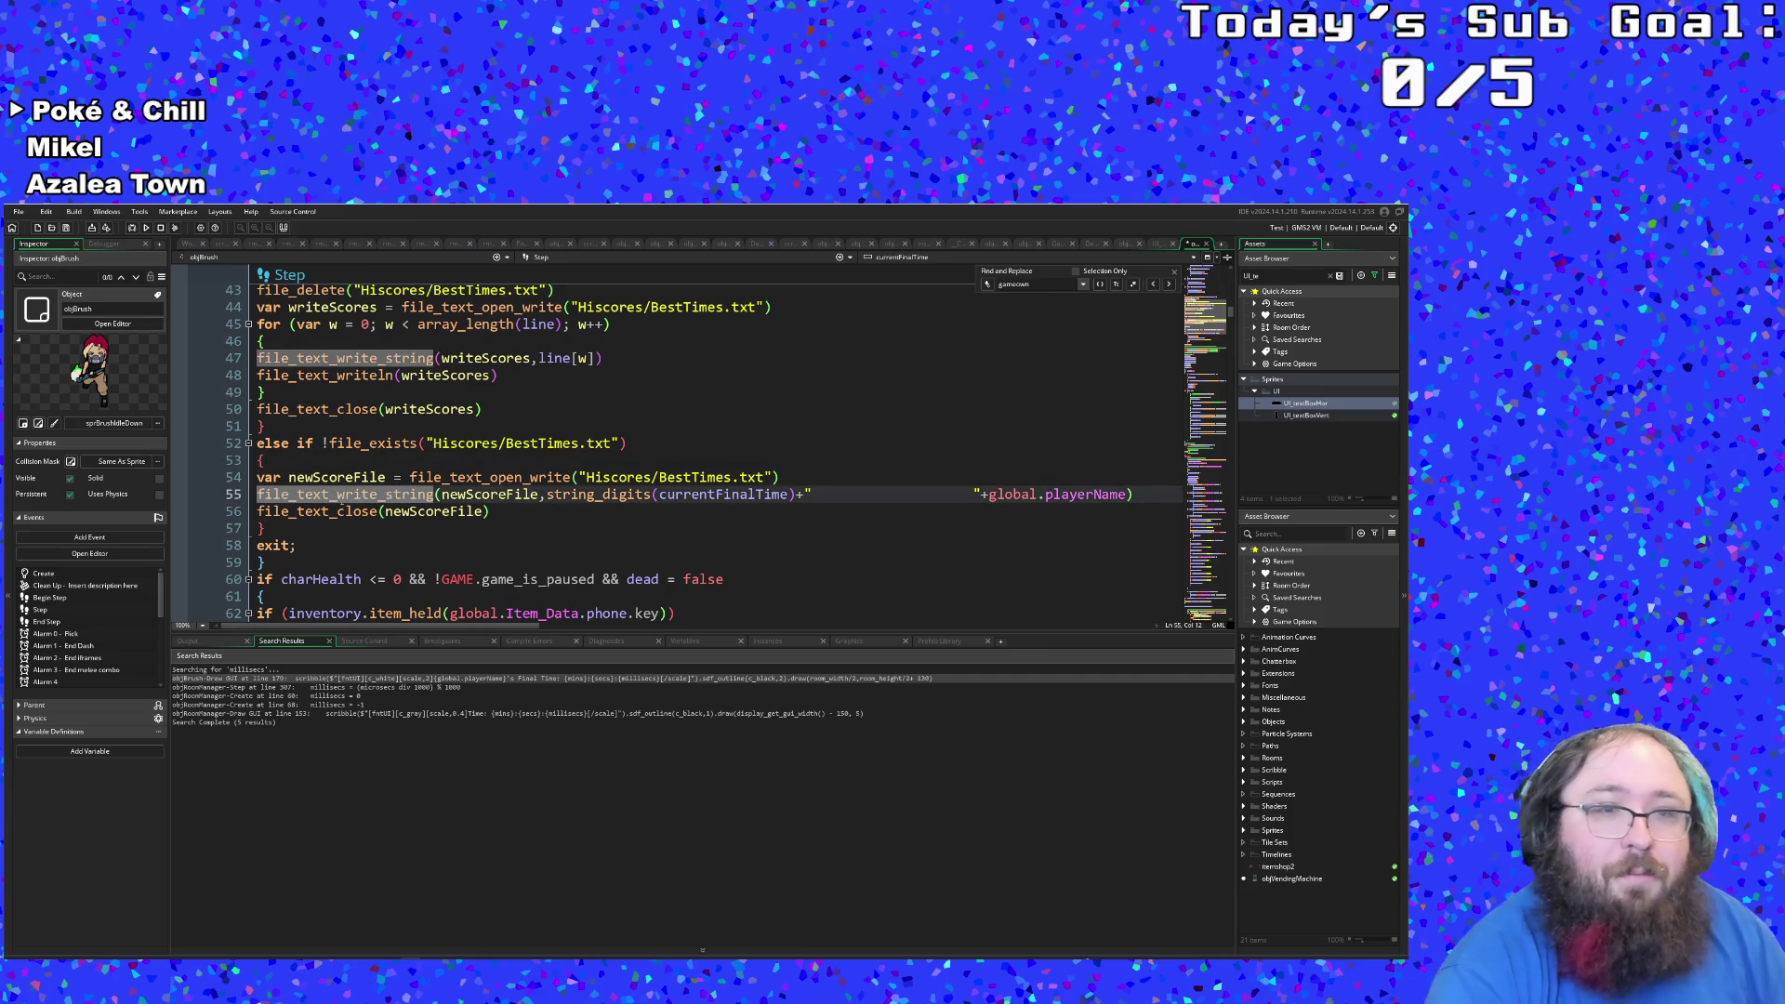
scroll(349, 497, "down", 14)
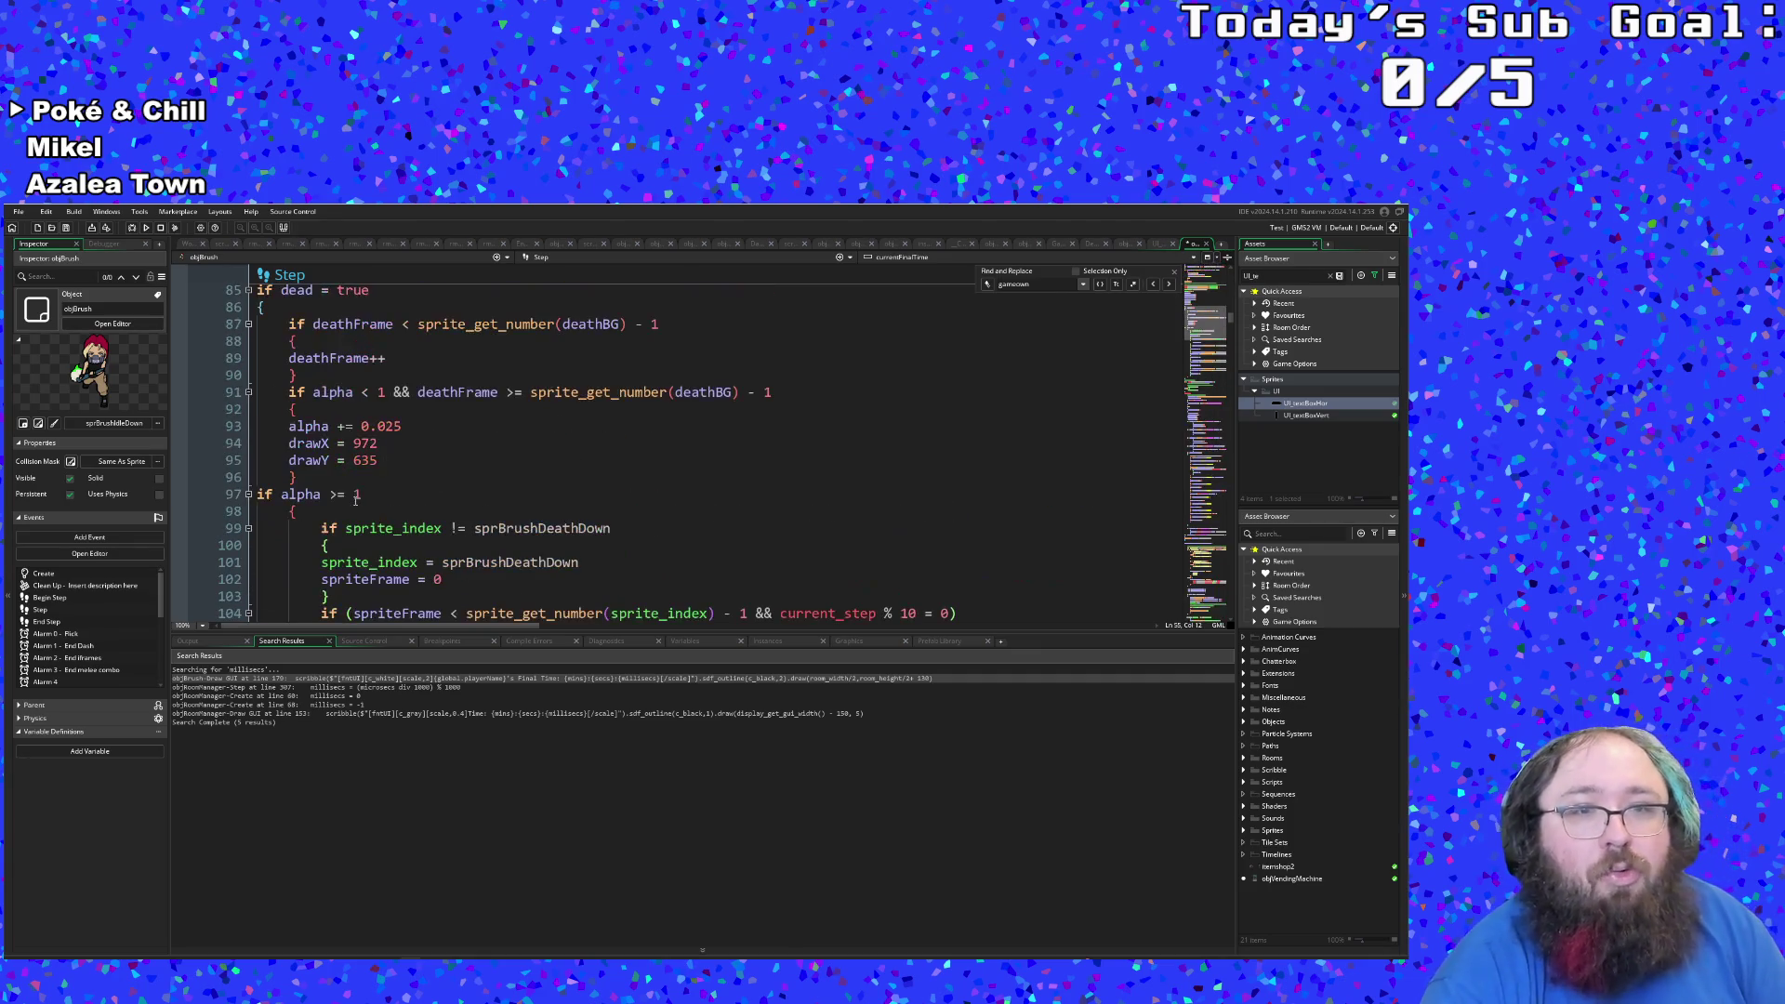
scroll(369, 483, "up", 18)
scroll(418, 498, "down", 2)
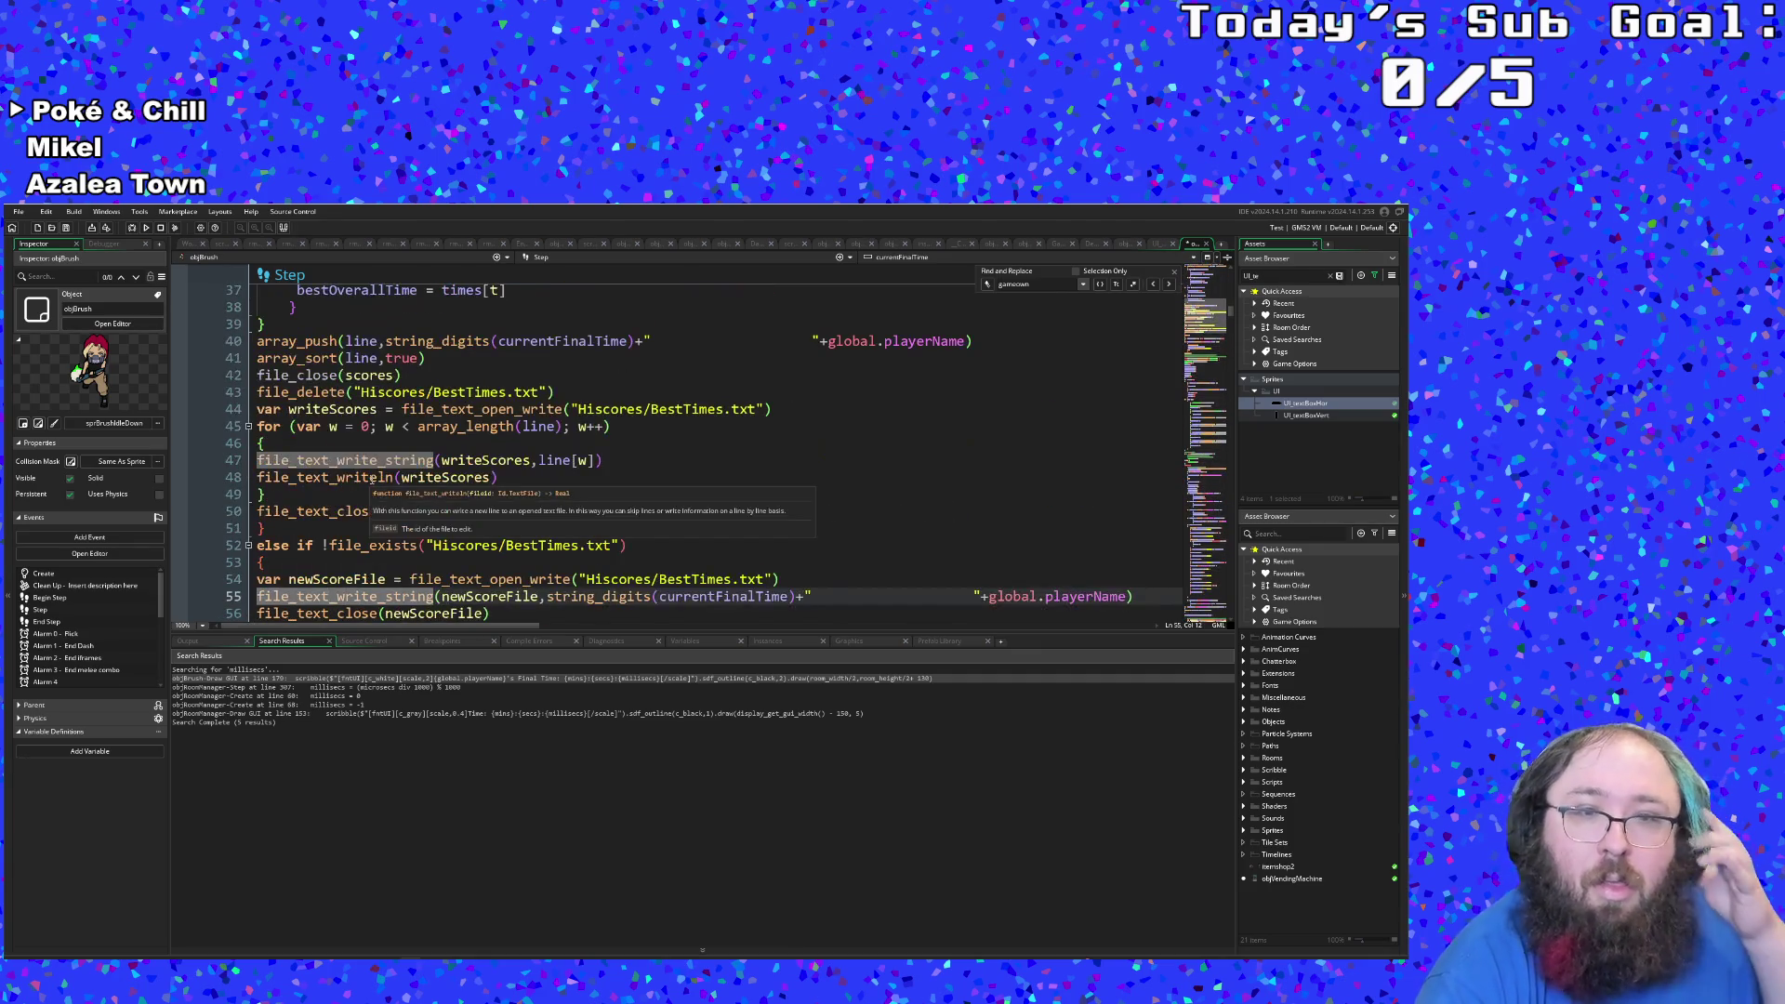
scroll(480, 511, "down", 2)
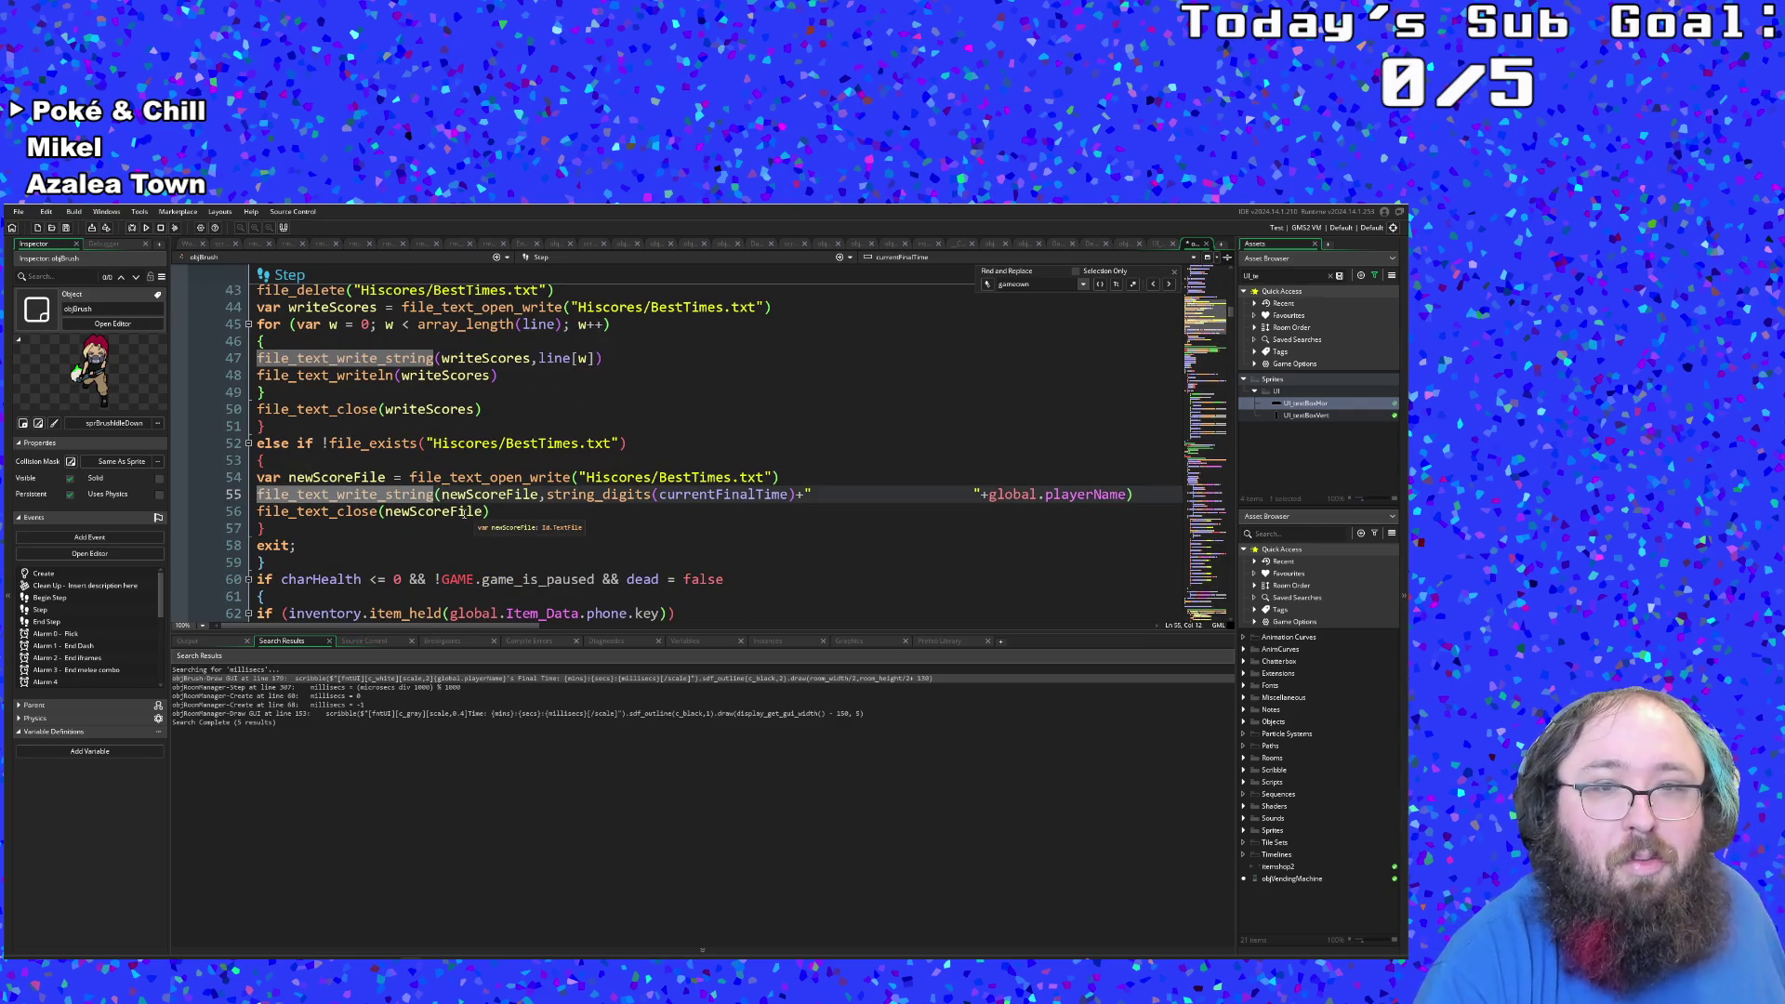
left_click(465, 513)
scroll(469, 514, "up", 10)
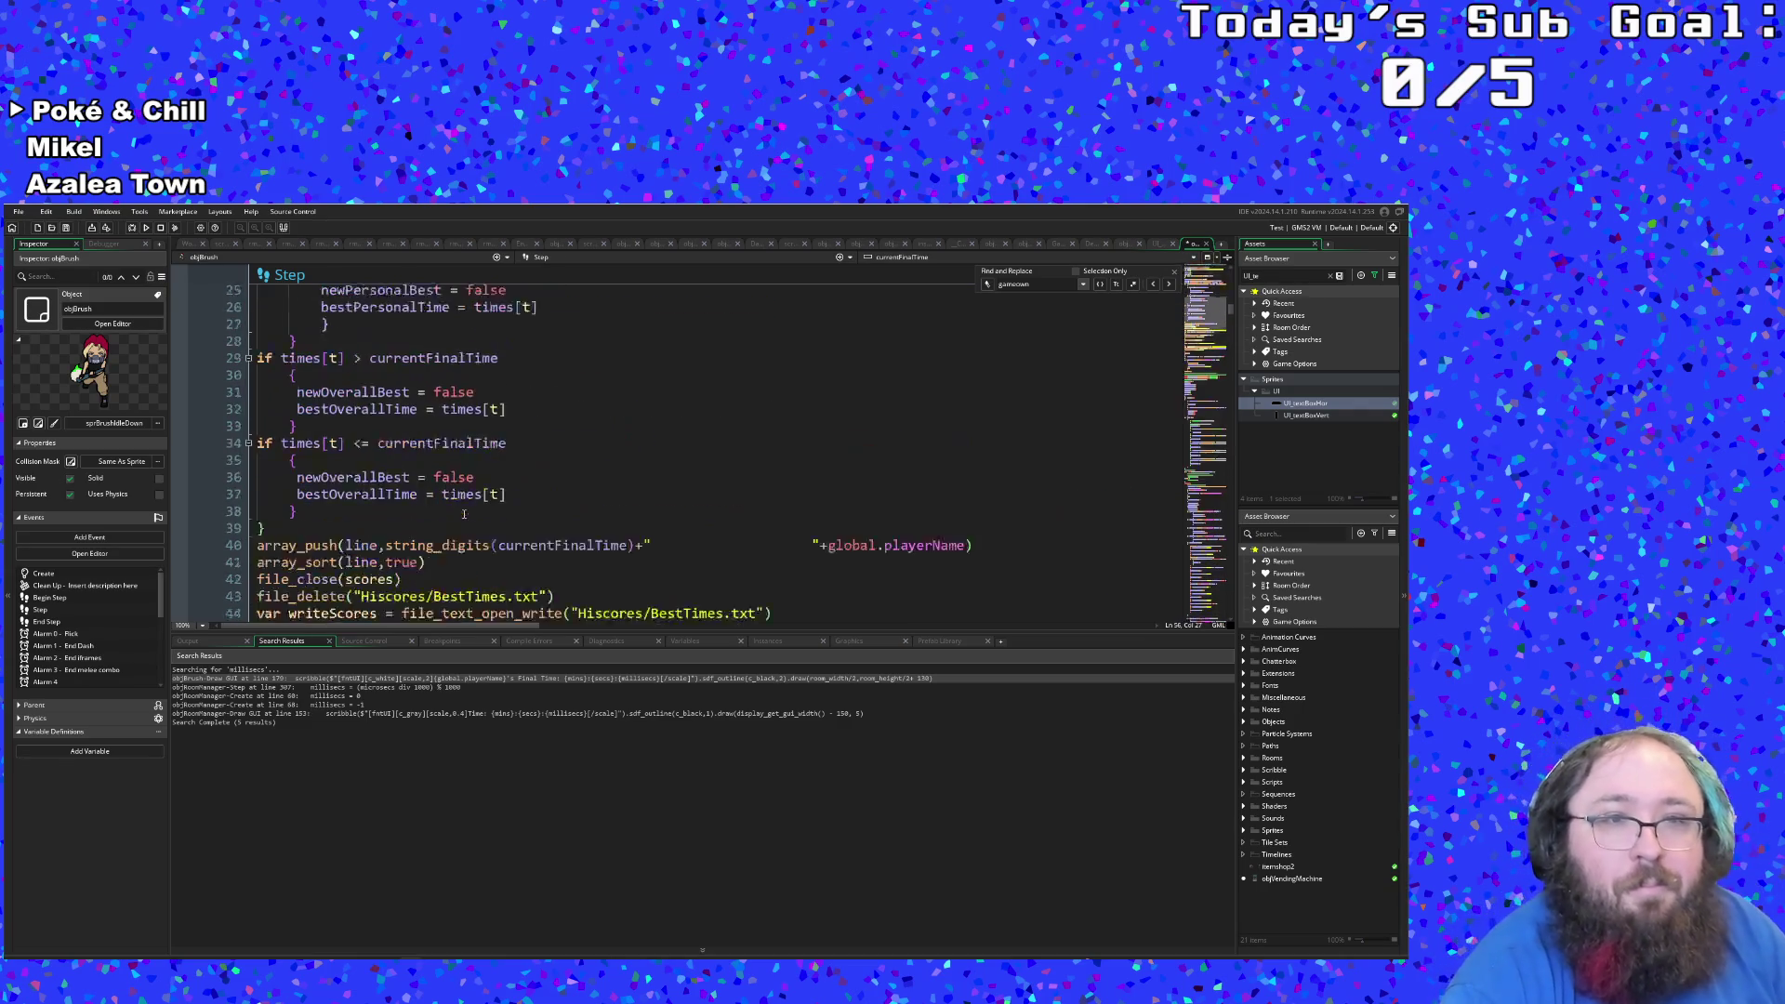
scroll(475, 514, "down", 4)
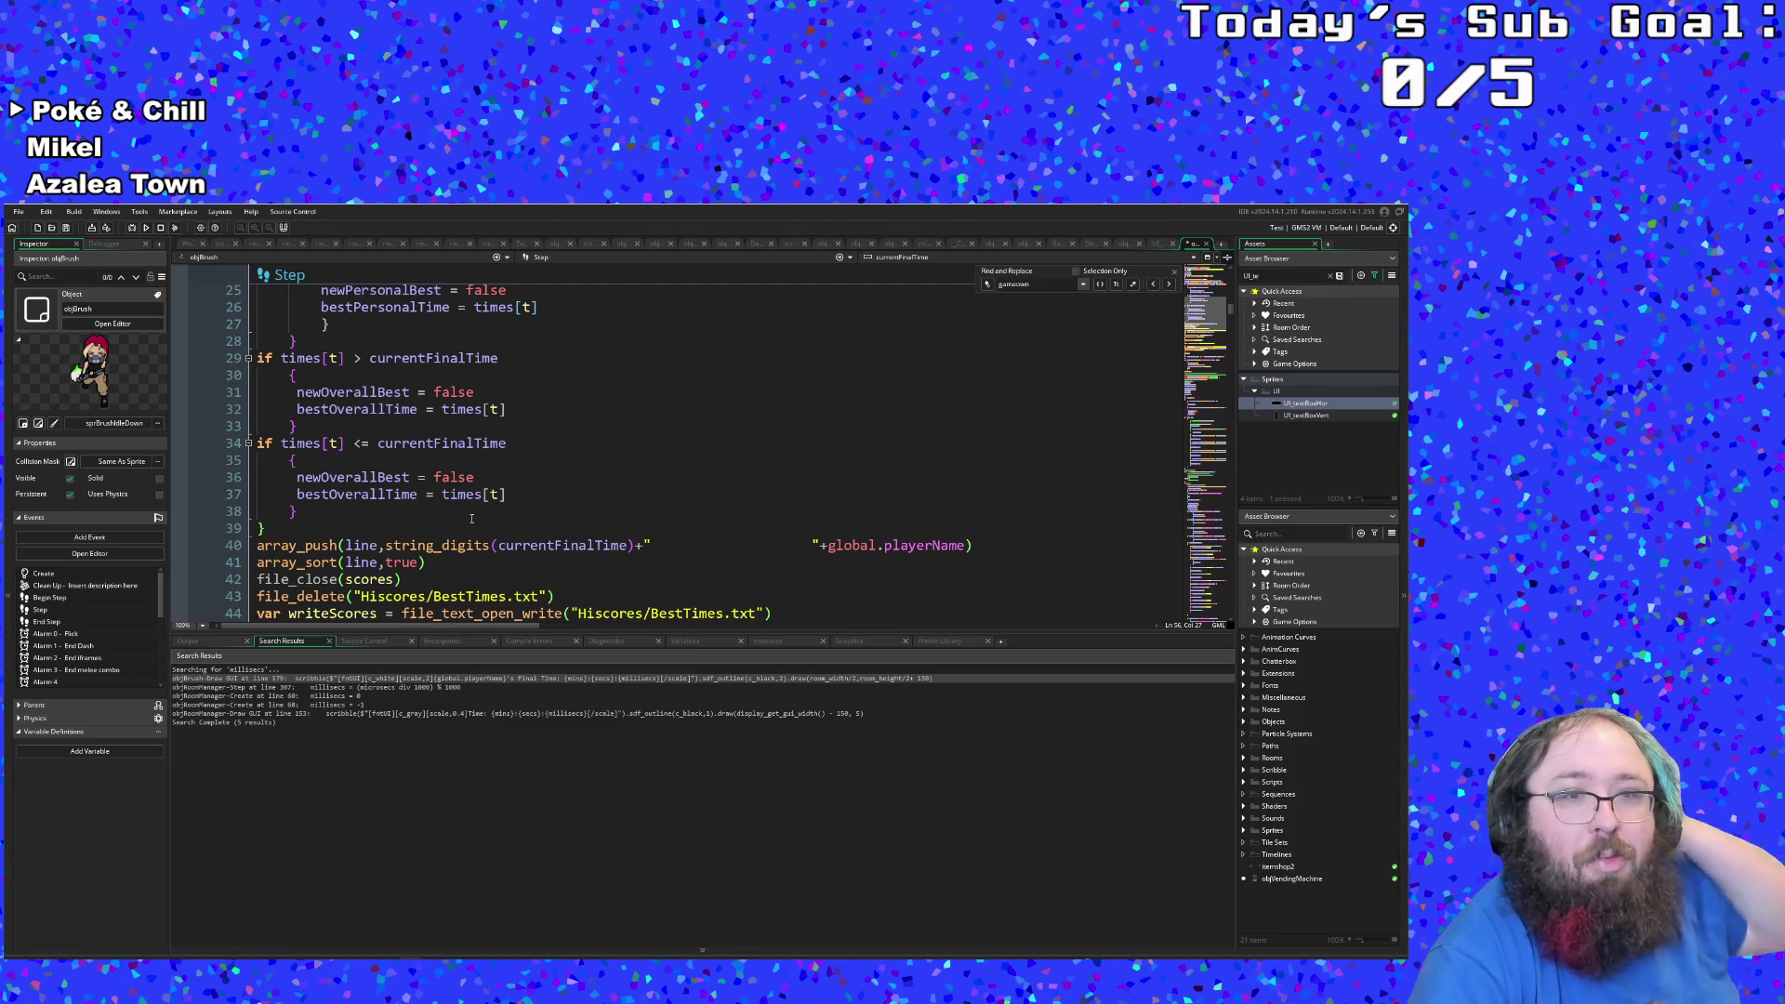
Step: Change newOverallBest = false to true on line 31, where times[t] exceeds currentFinalTime
left_click(455, 495)
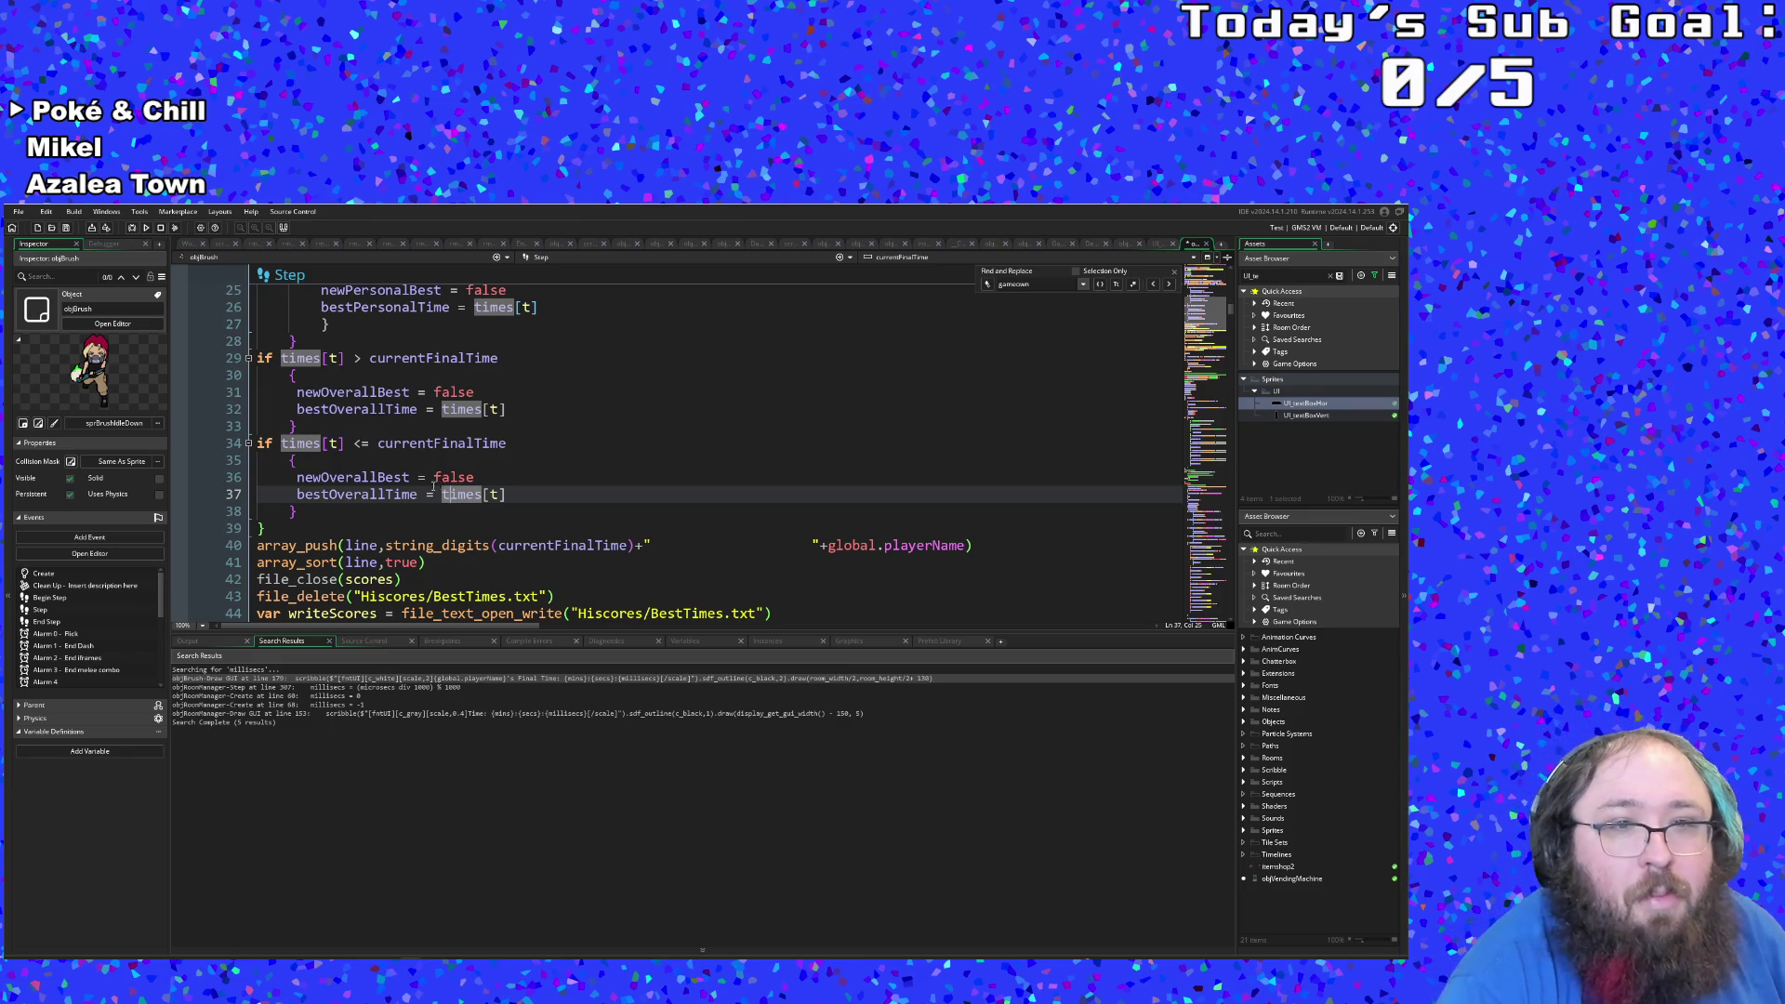
left_click(441, 393)
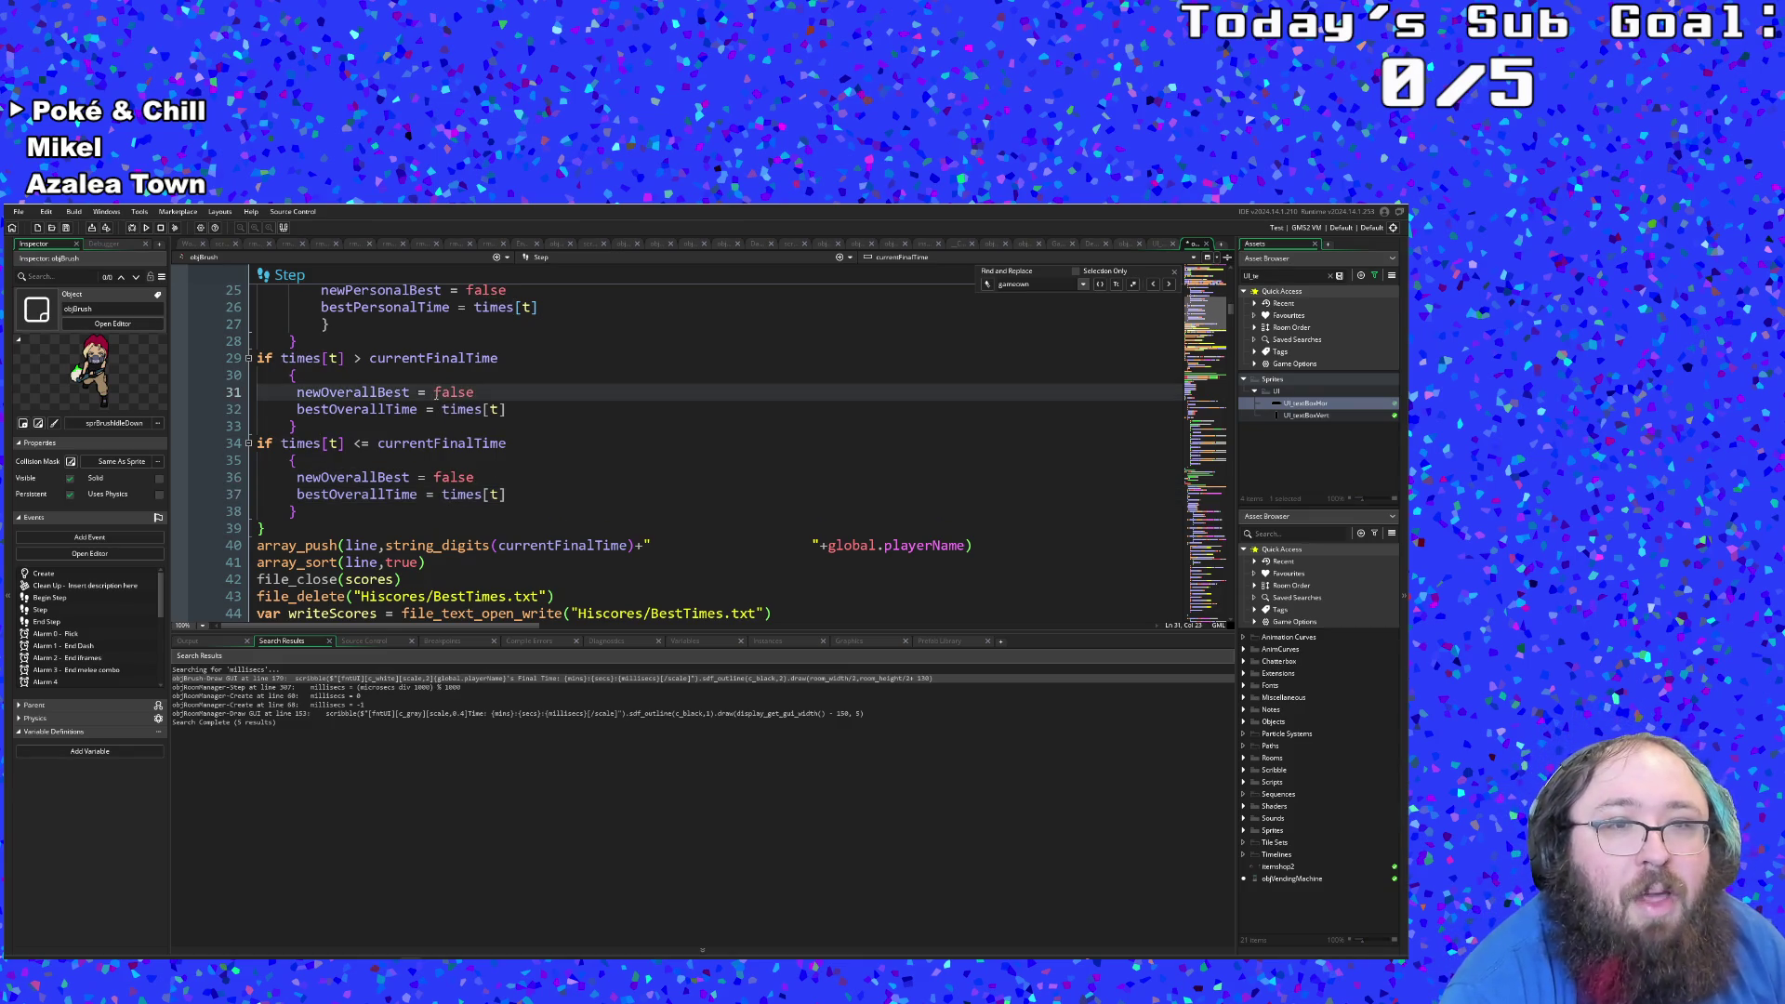
left_click_drag(434, 392, 476, 395)
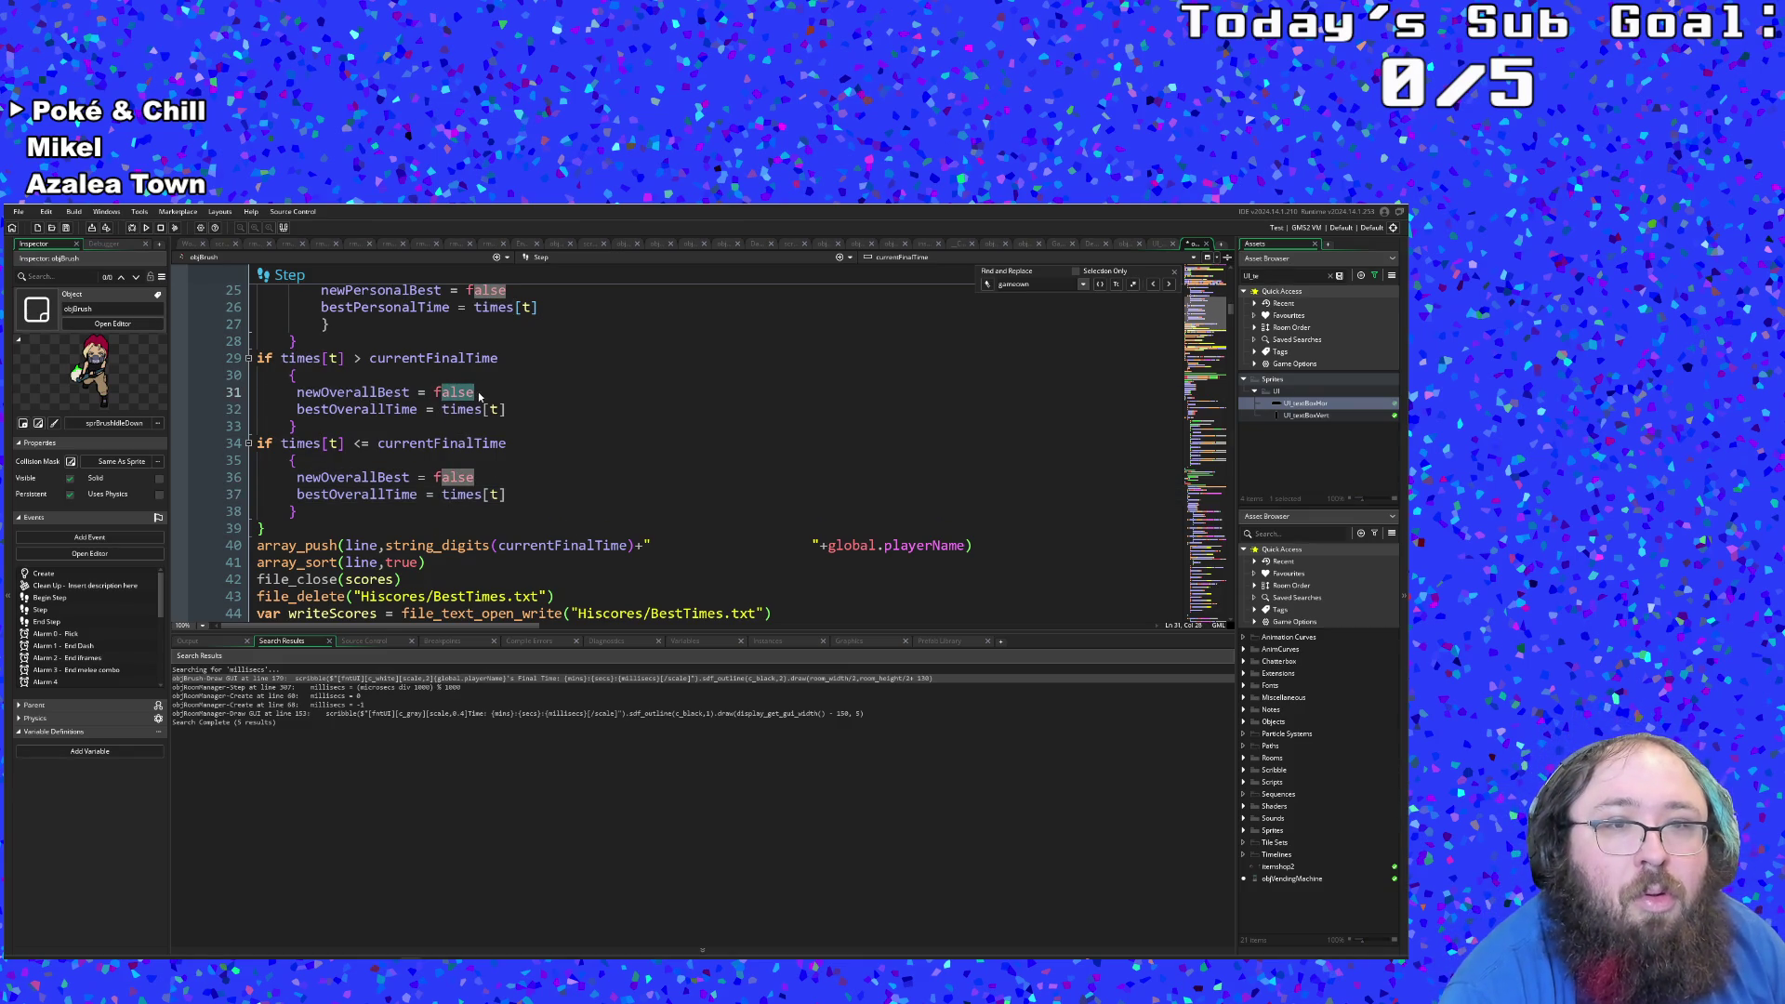
key("ctrl+c")
left_click(434, 392)
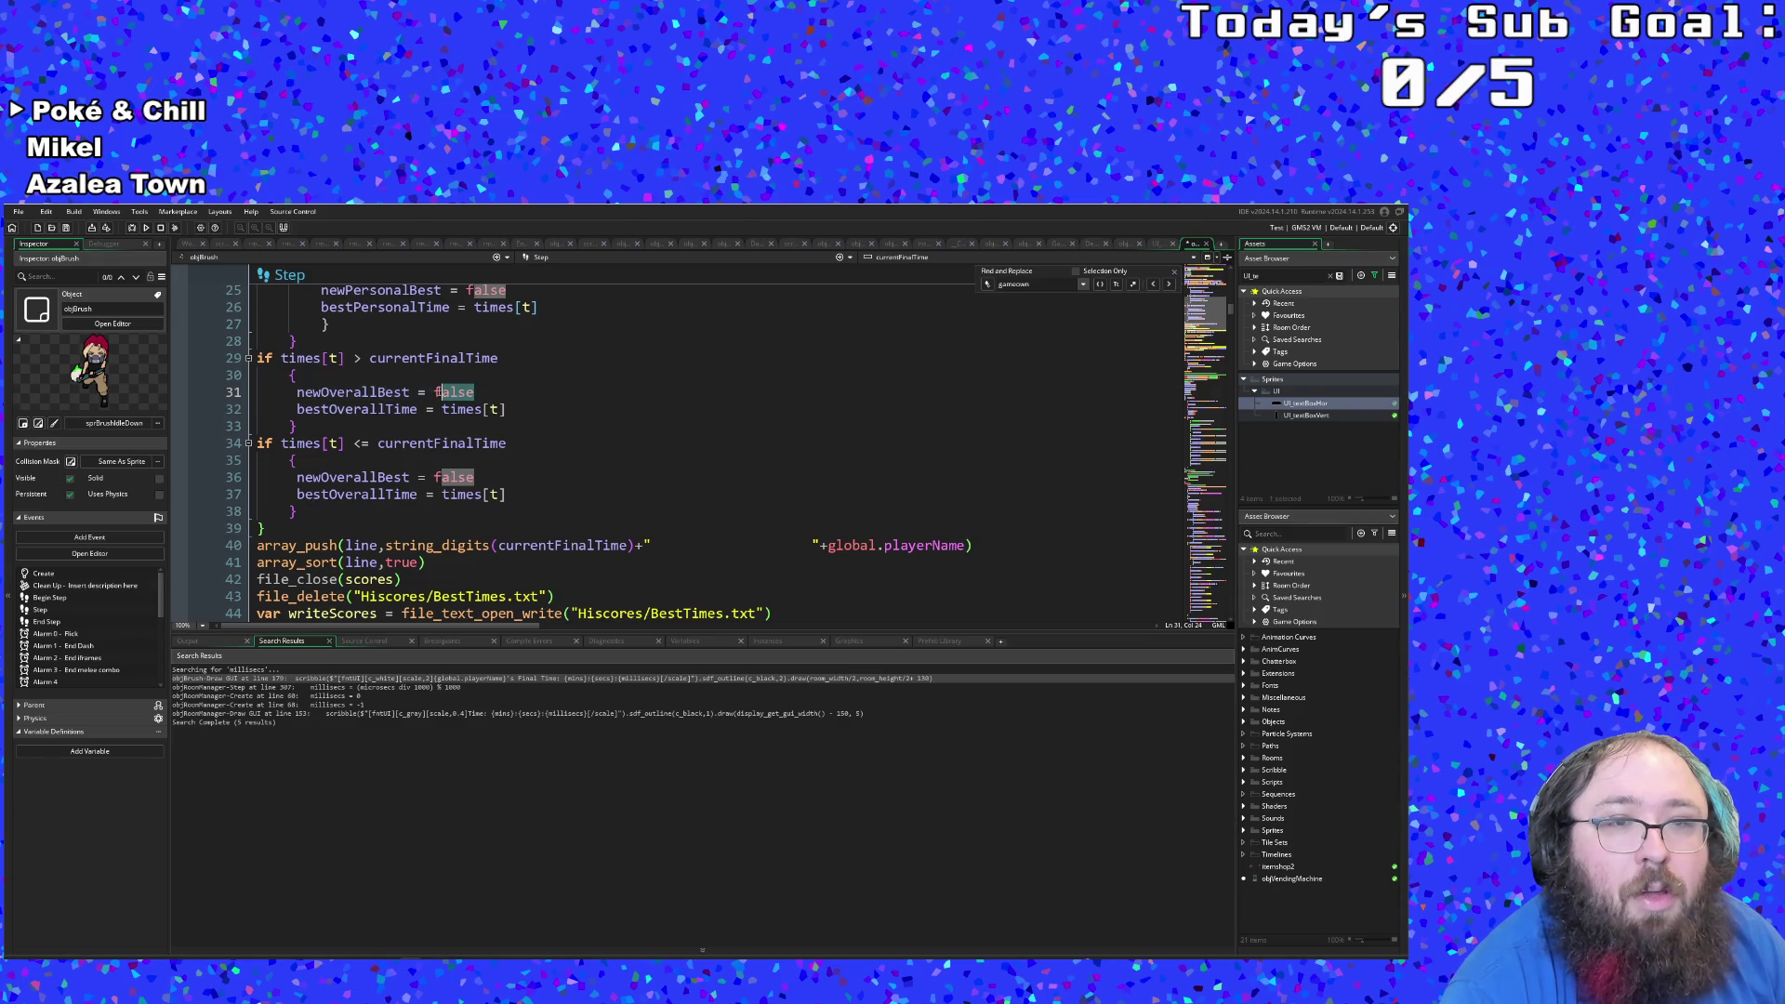
type("true")
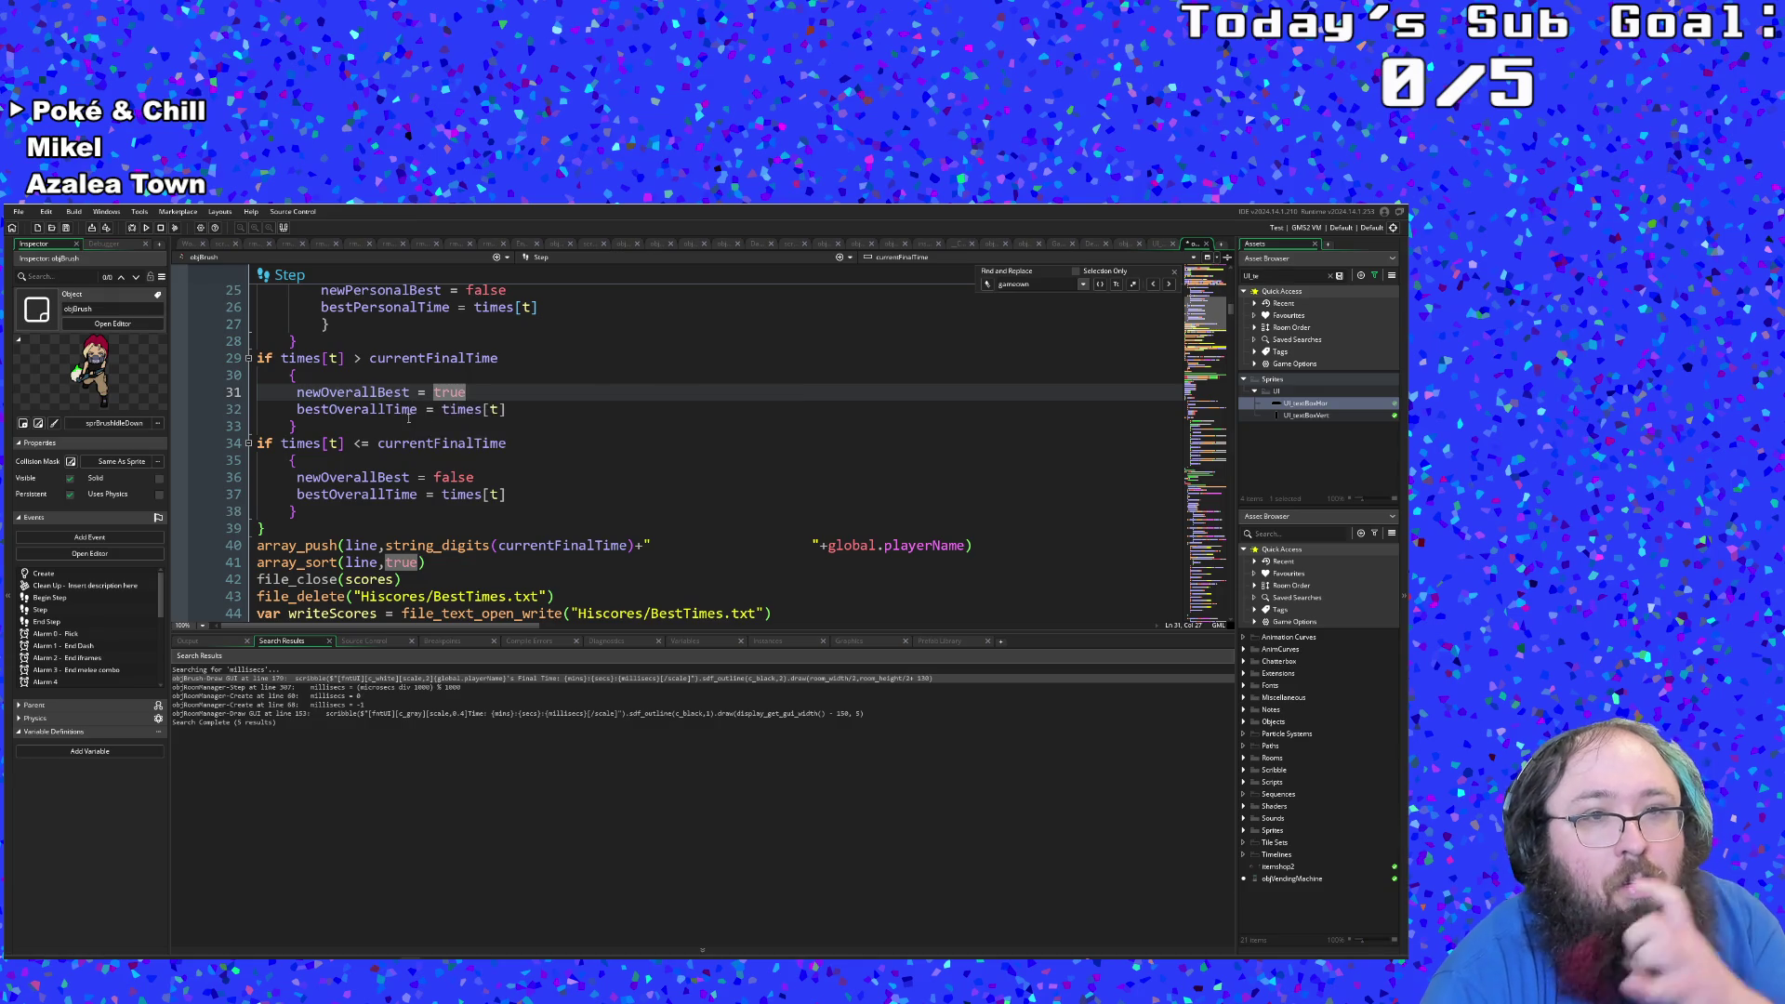
left_click(406, 421)
Step: Review the edited line 31 and move into the next if block's body
scroll(405, 424, "up", 3)
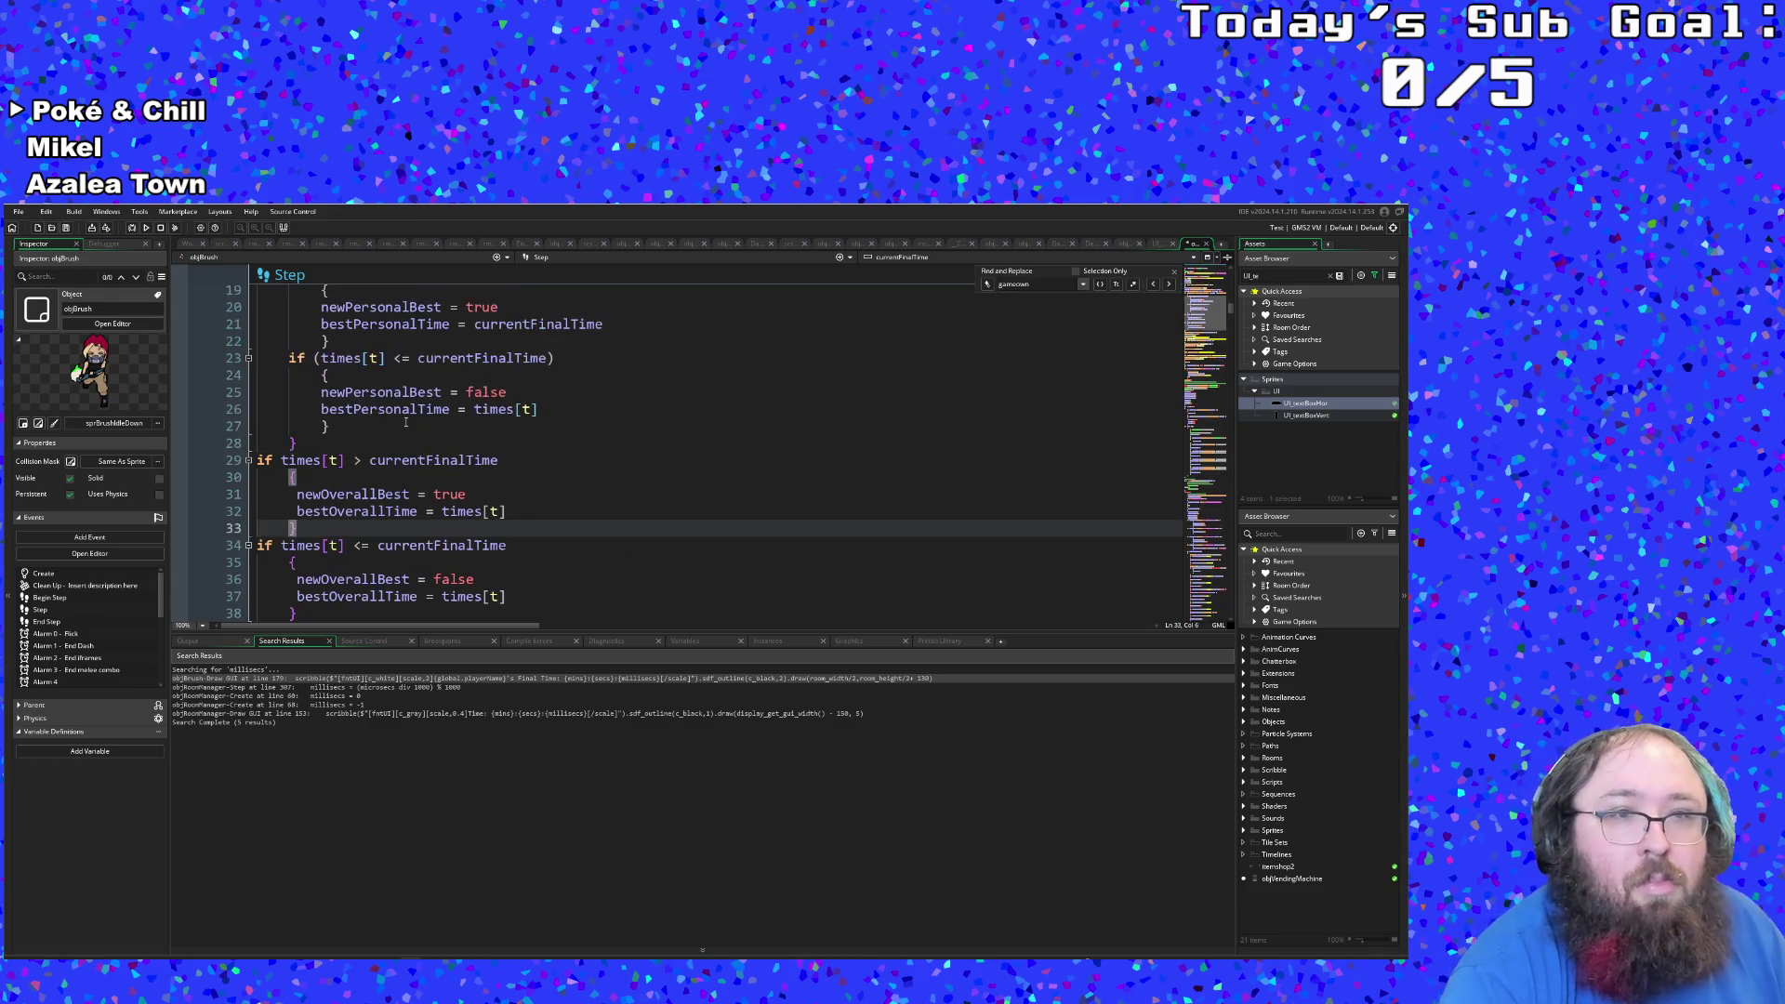
scroll(405, 423, "down", 3)
left_click(406, 410)
left_click(435, 392)
scroll(453, 393, "up", 2)
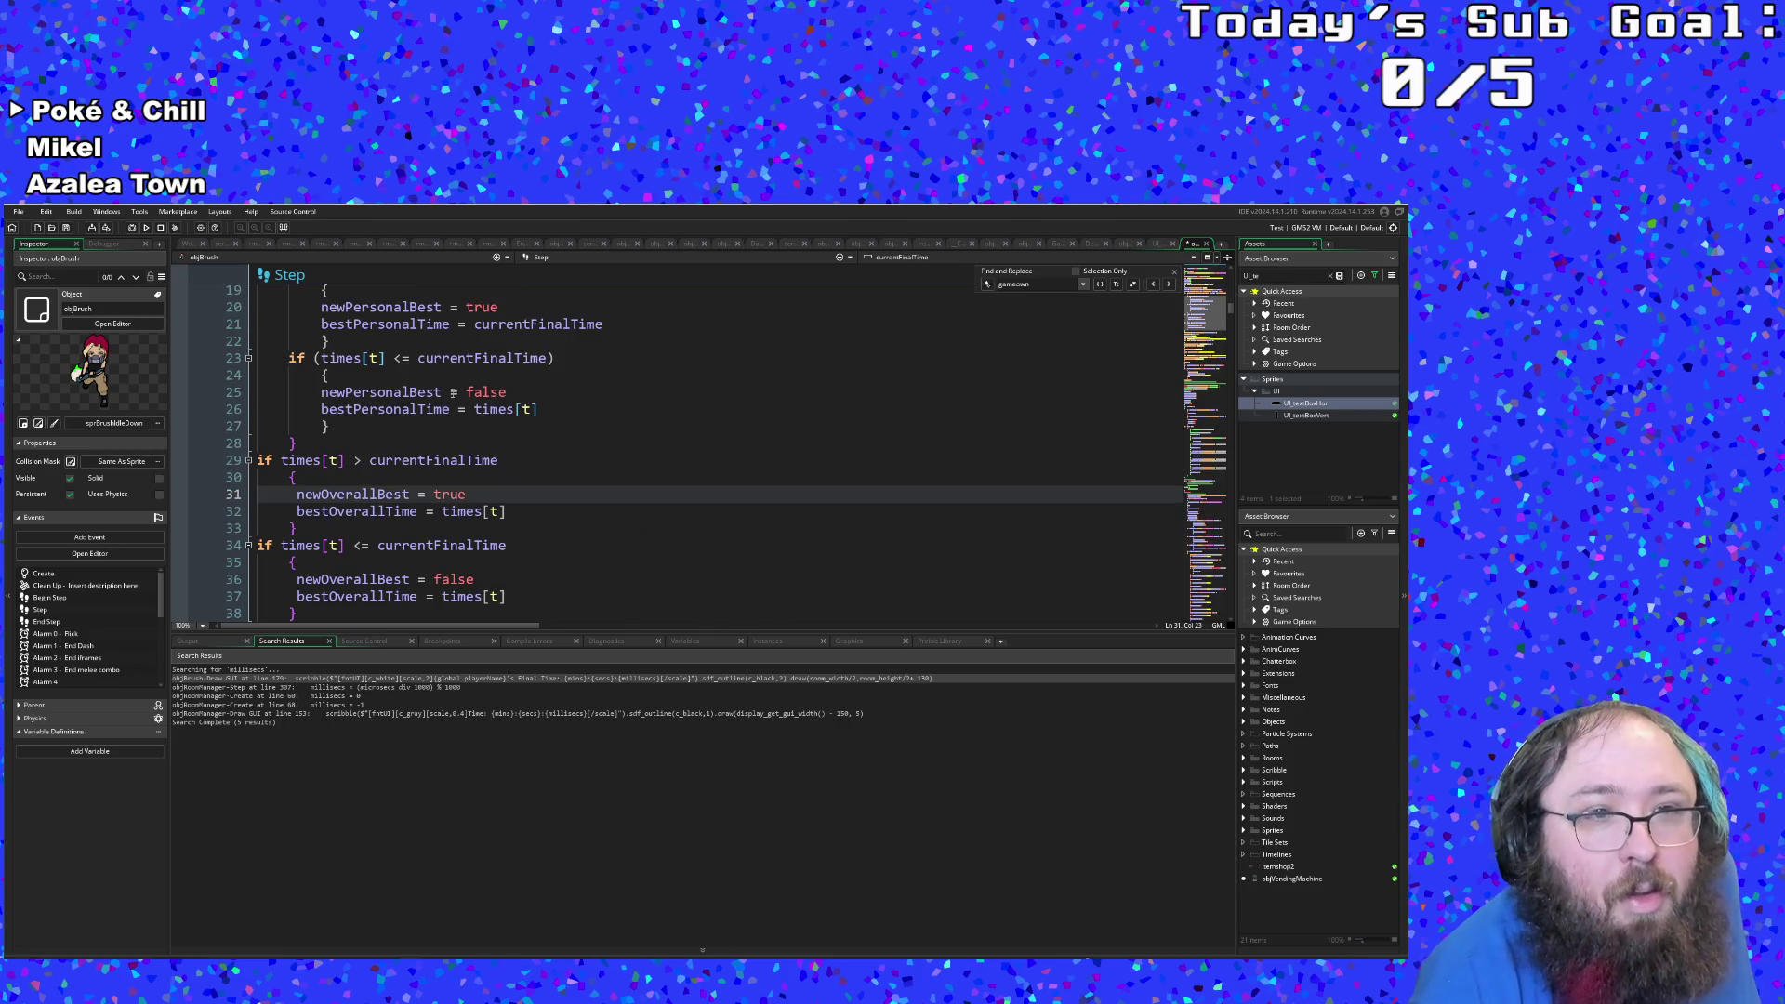
scroll(453, 395, "down", 2)
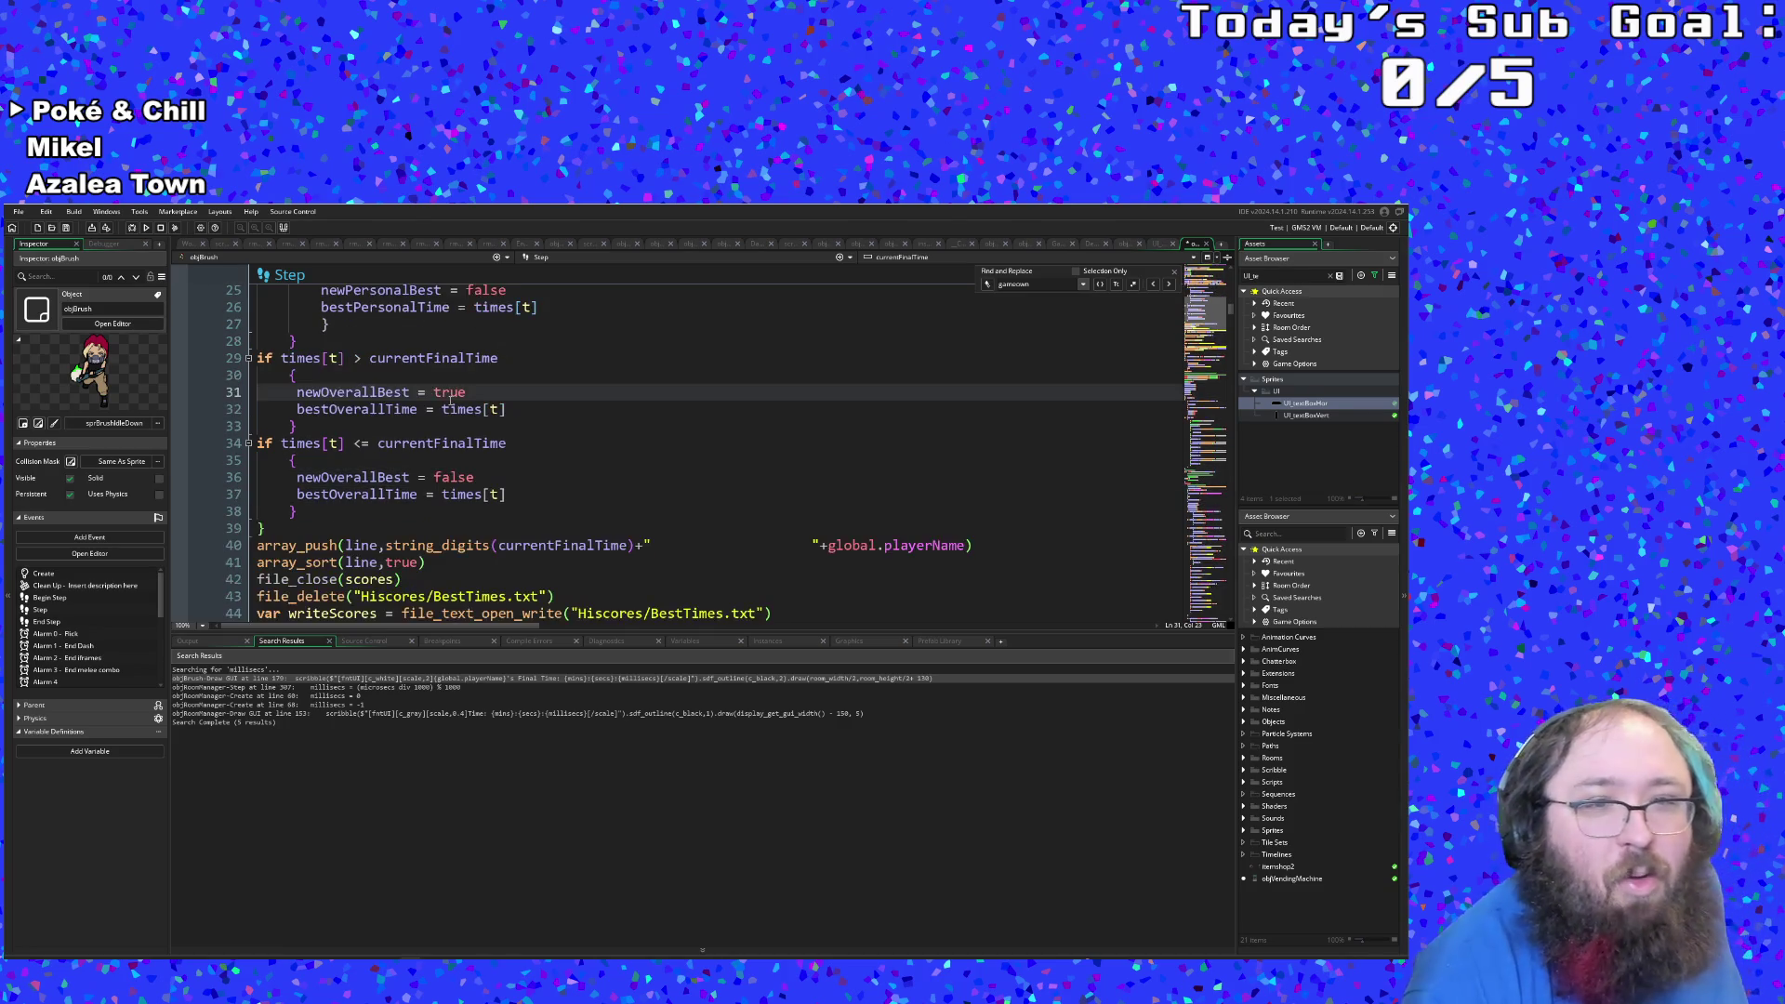
left_click(433, 460)
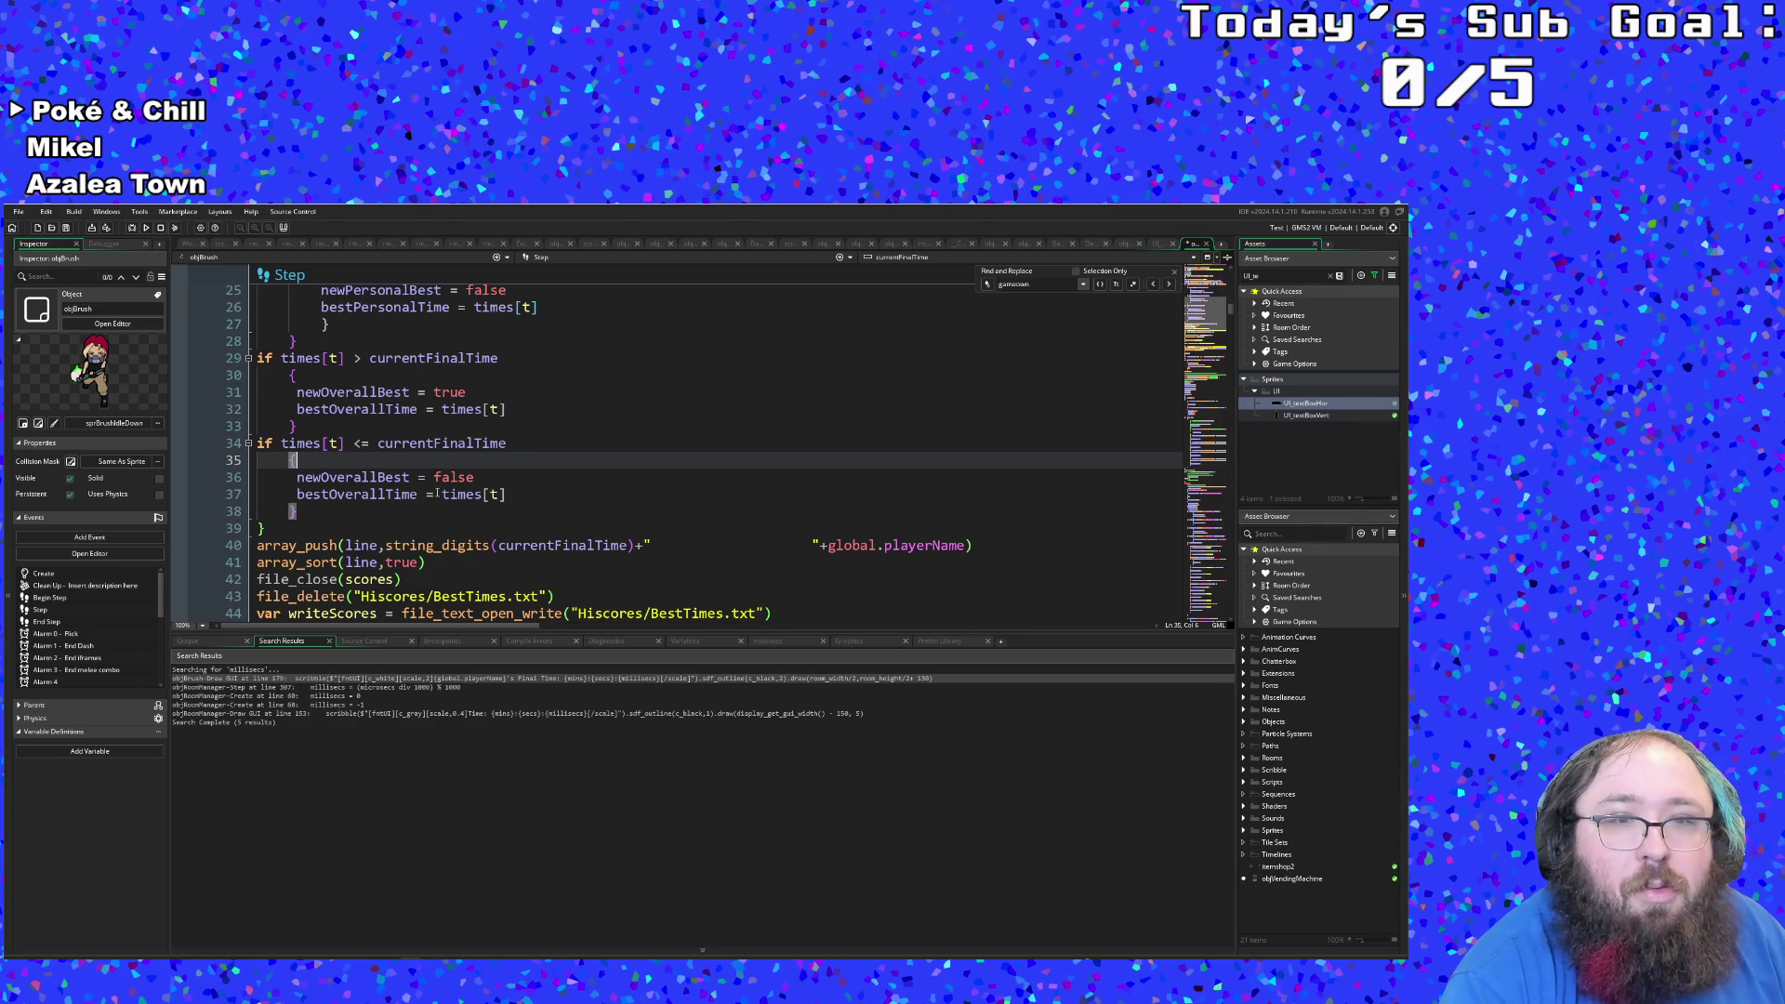
Step: Scroll past the Step event and jump via the minimap to the Draw GUI shader code near line 124
scroll(436, 494, "down", 4)
scroll(436, 500, "down", 20)
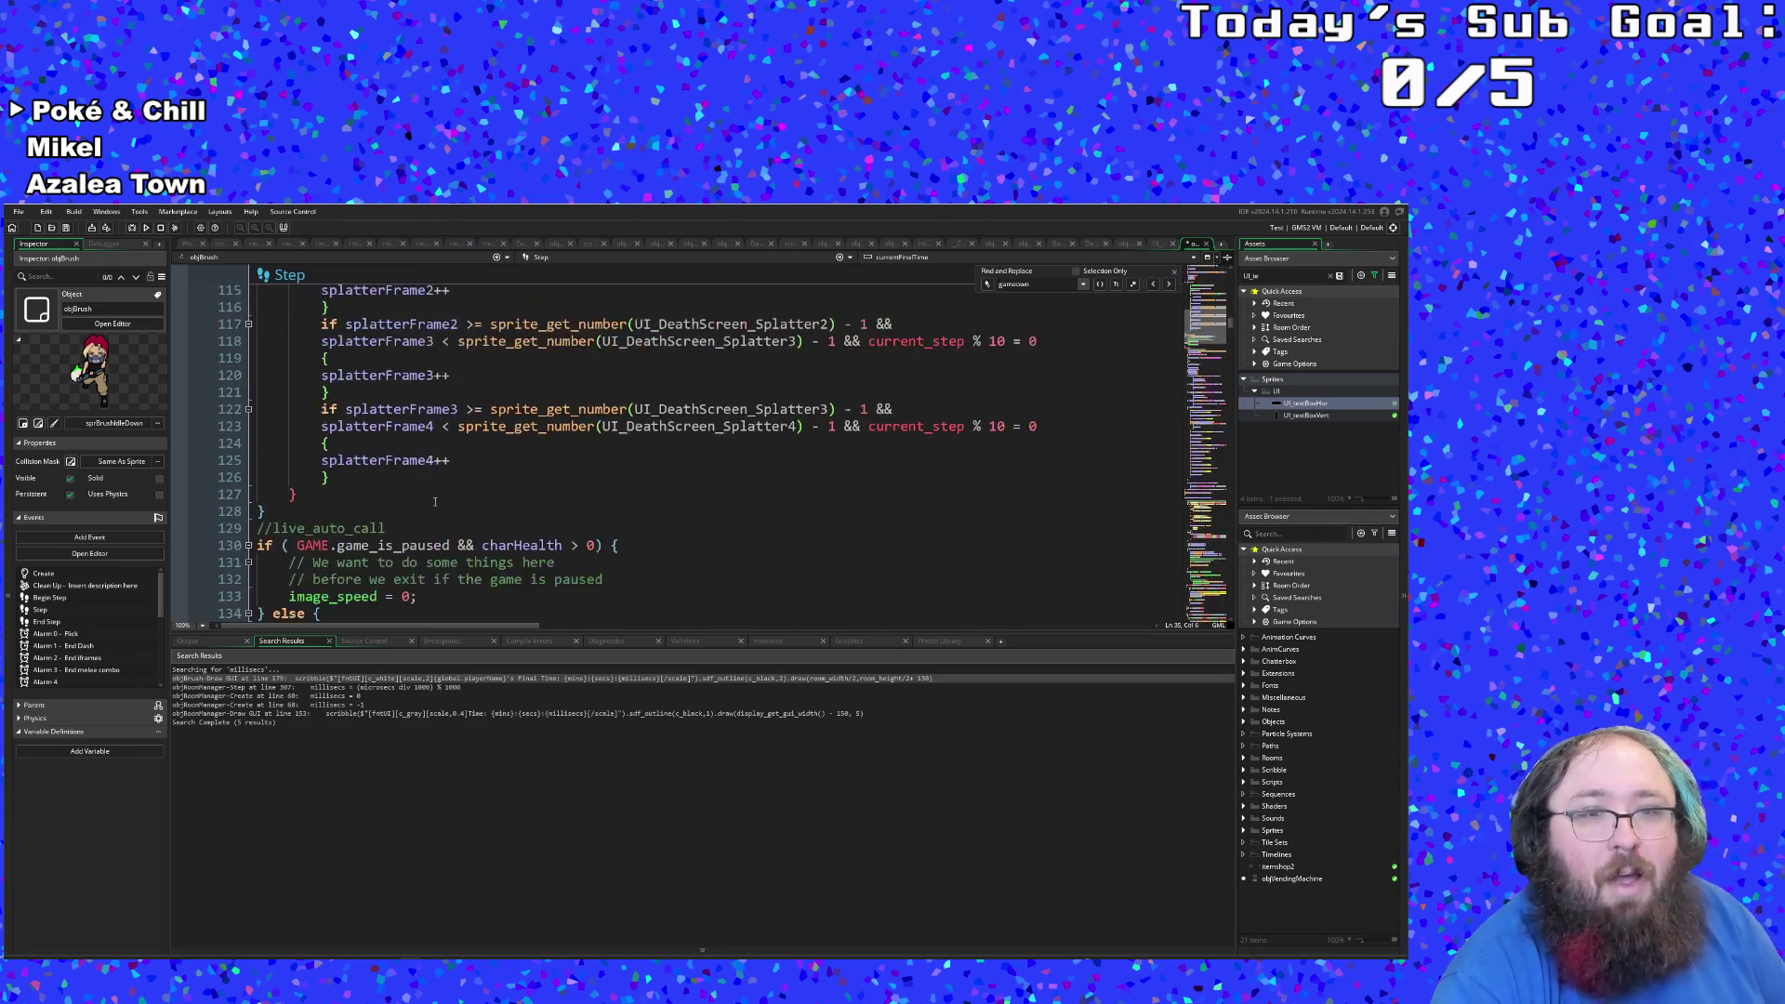
scroll(438, 486, "down", 18)
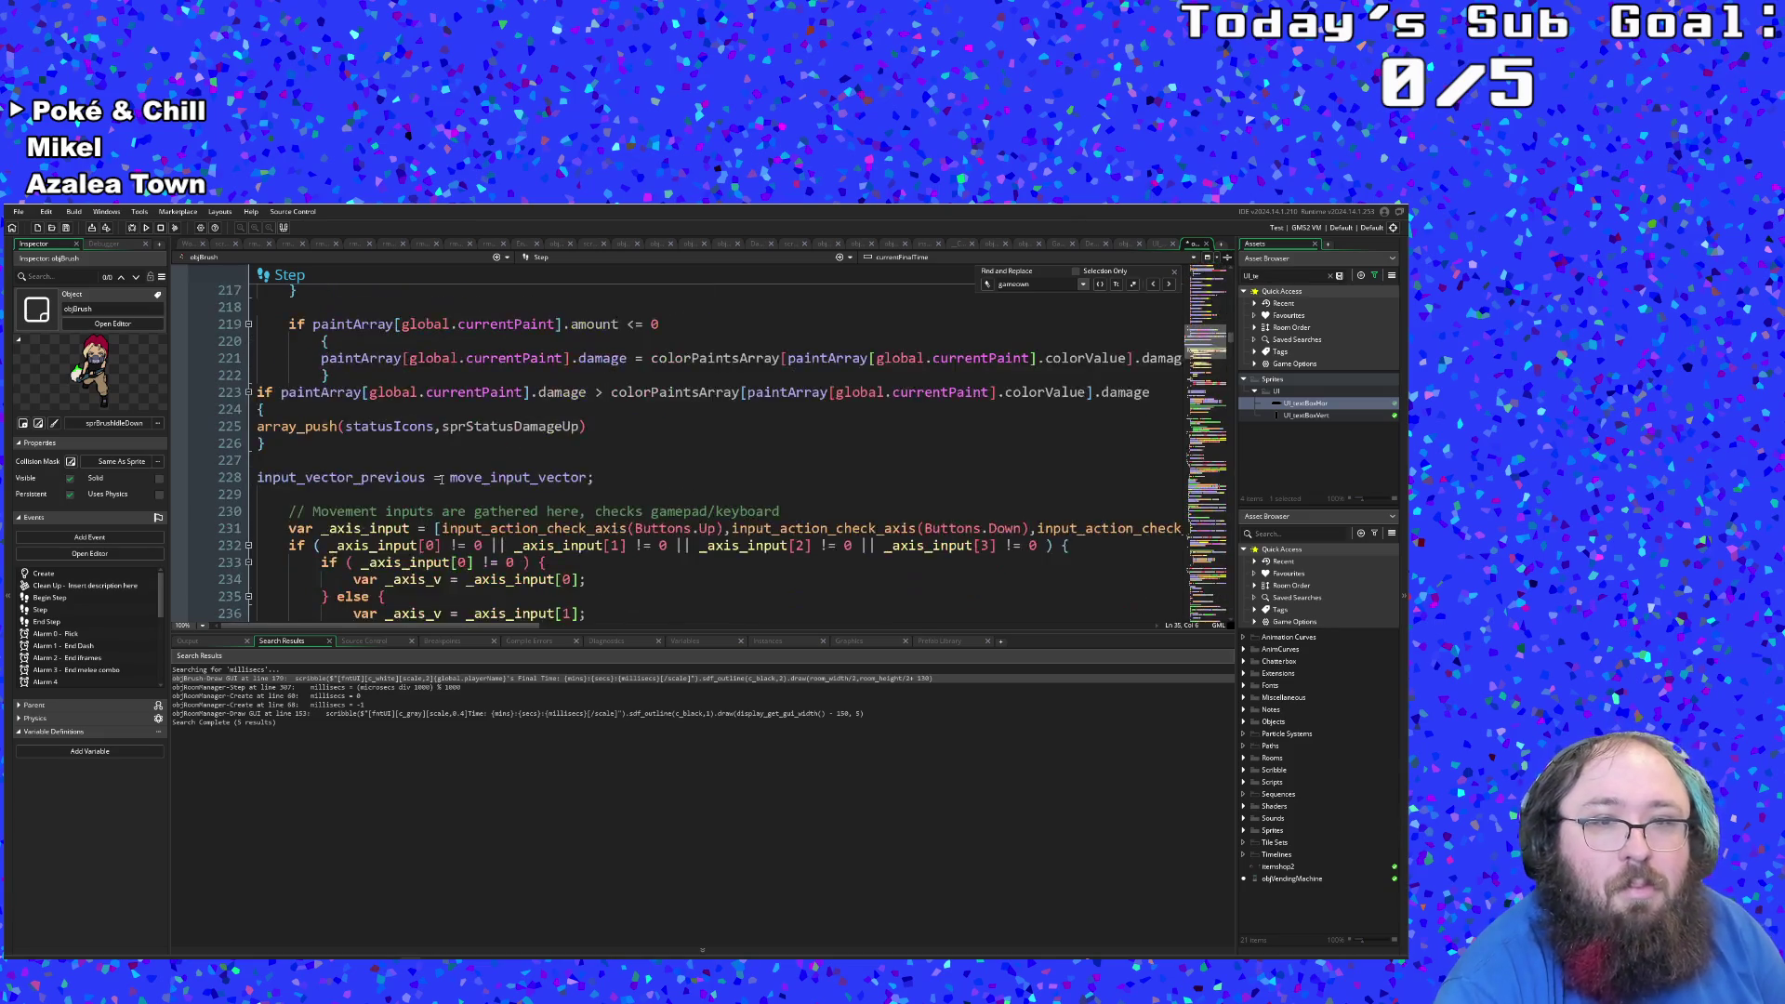
scroll(438, 480, "down", 20)
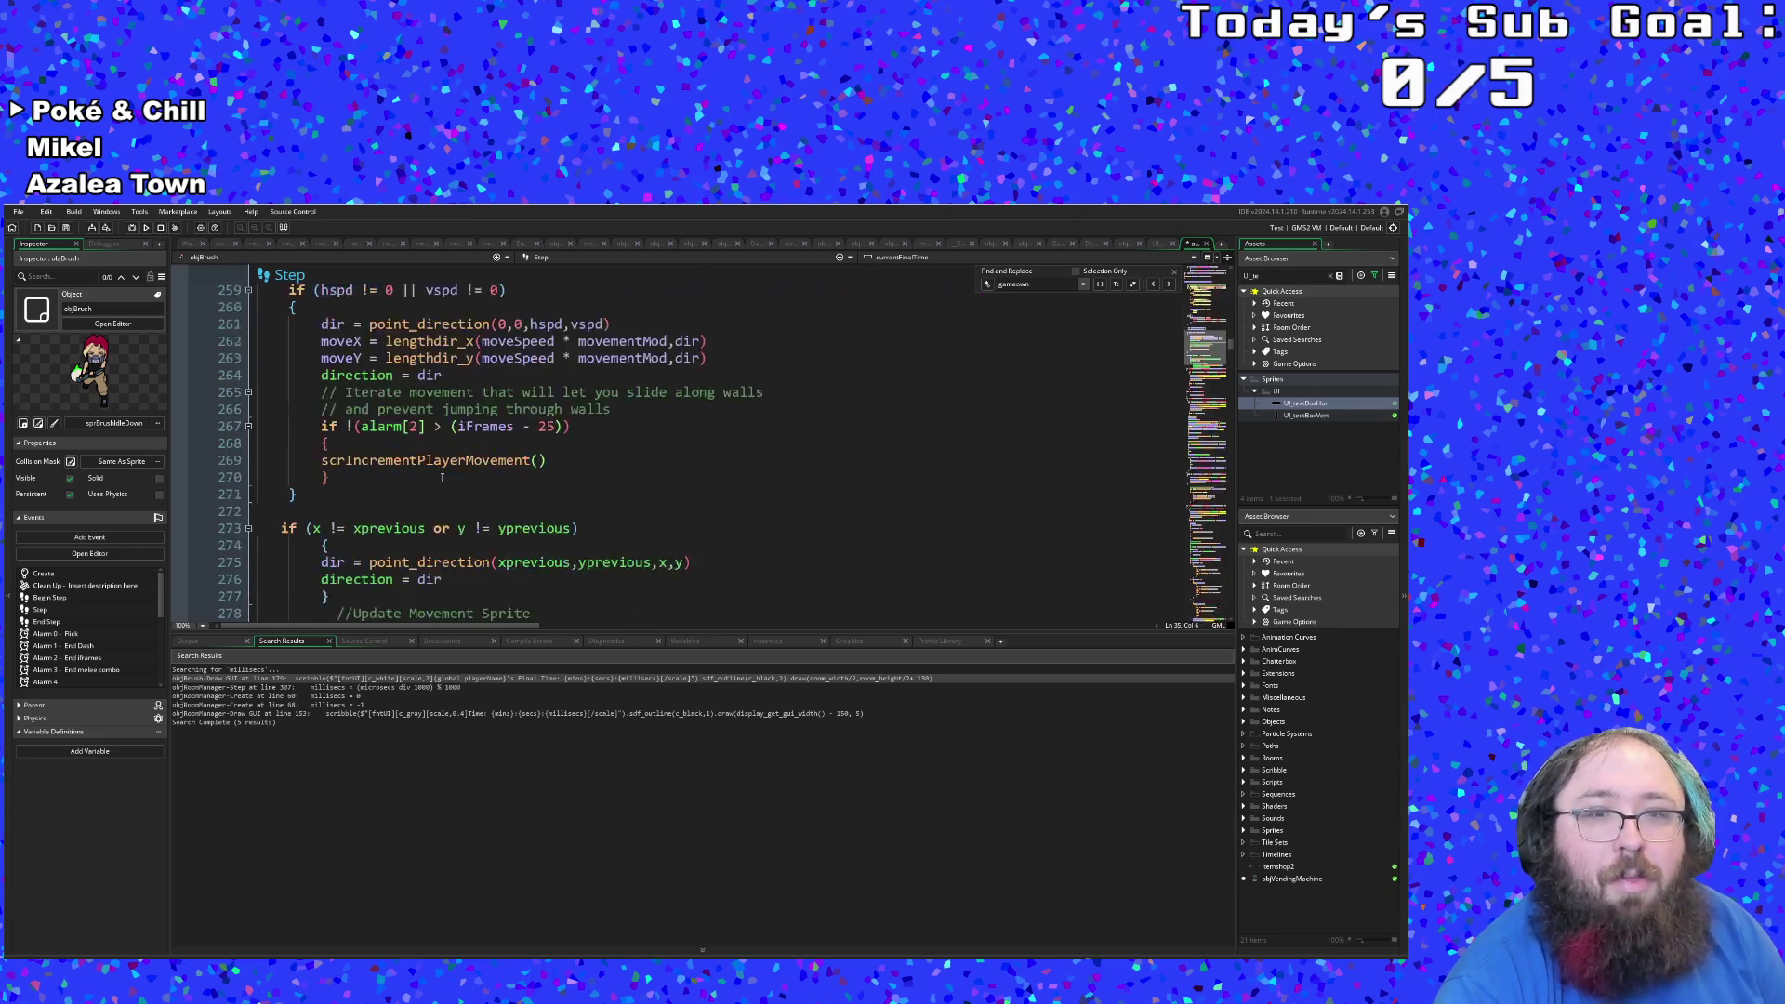
scroll(435, 485, "down", 20)
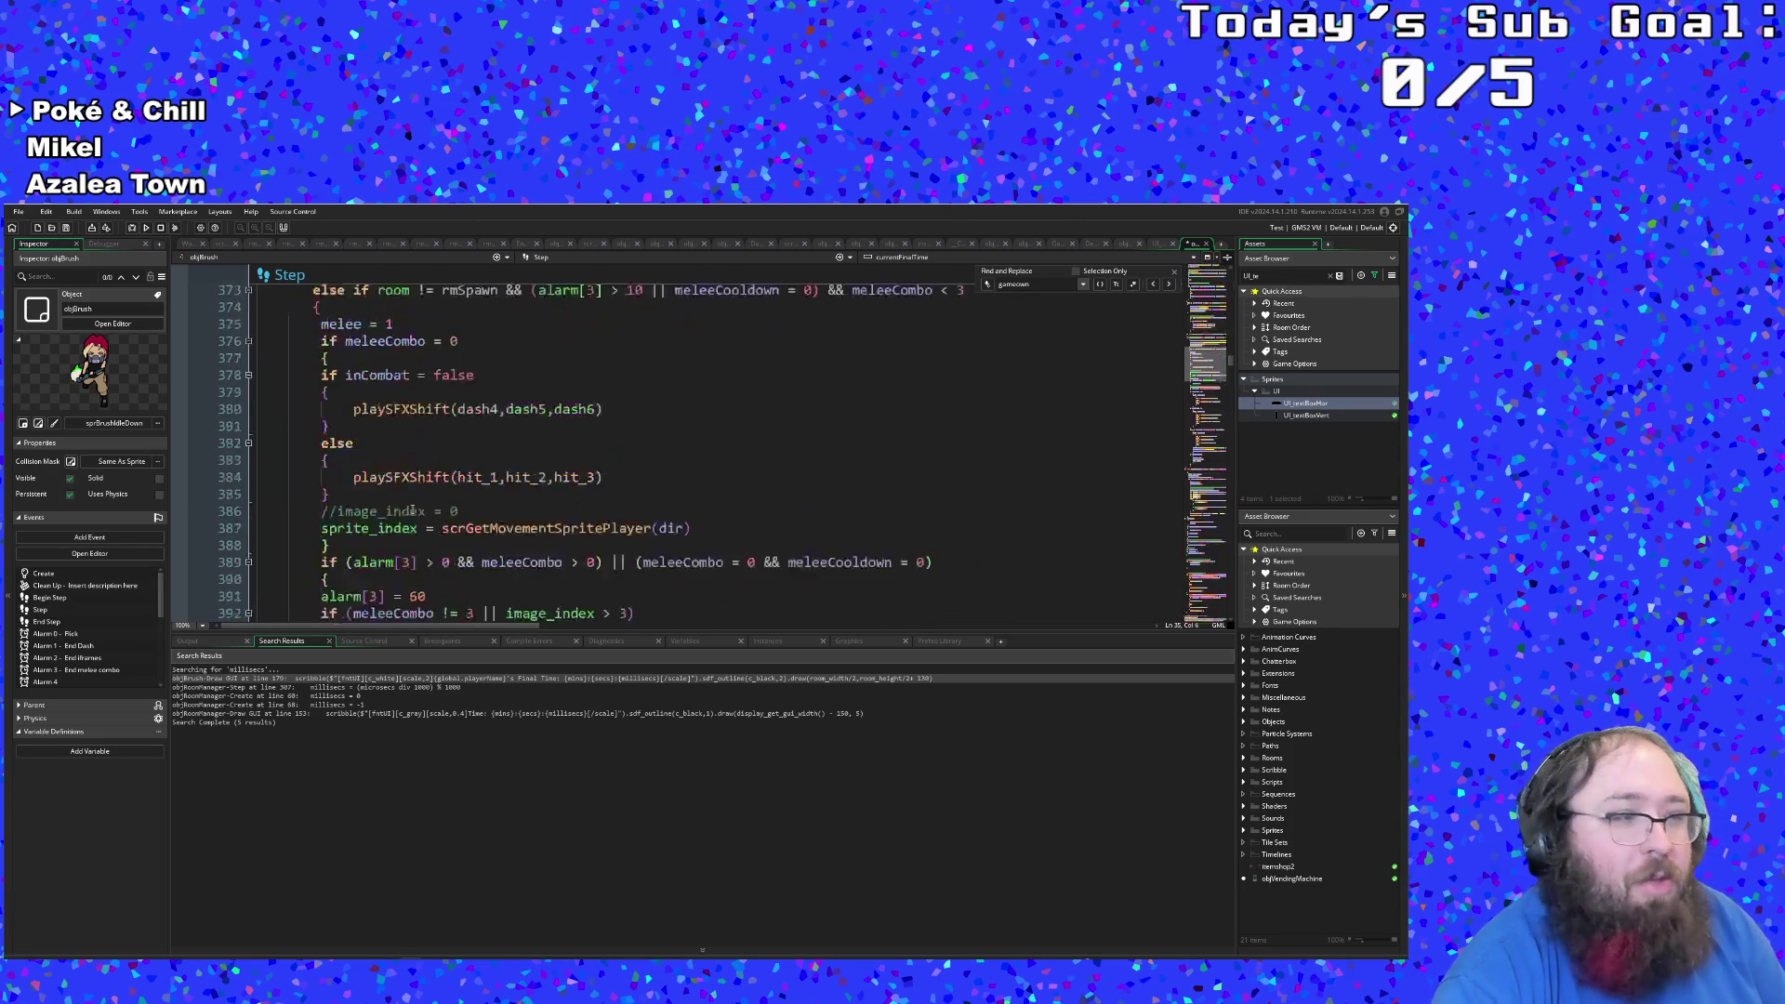
scroll(406, 530, "down", 20)
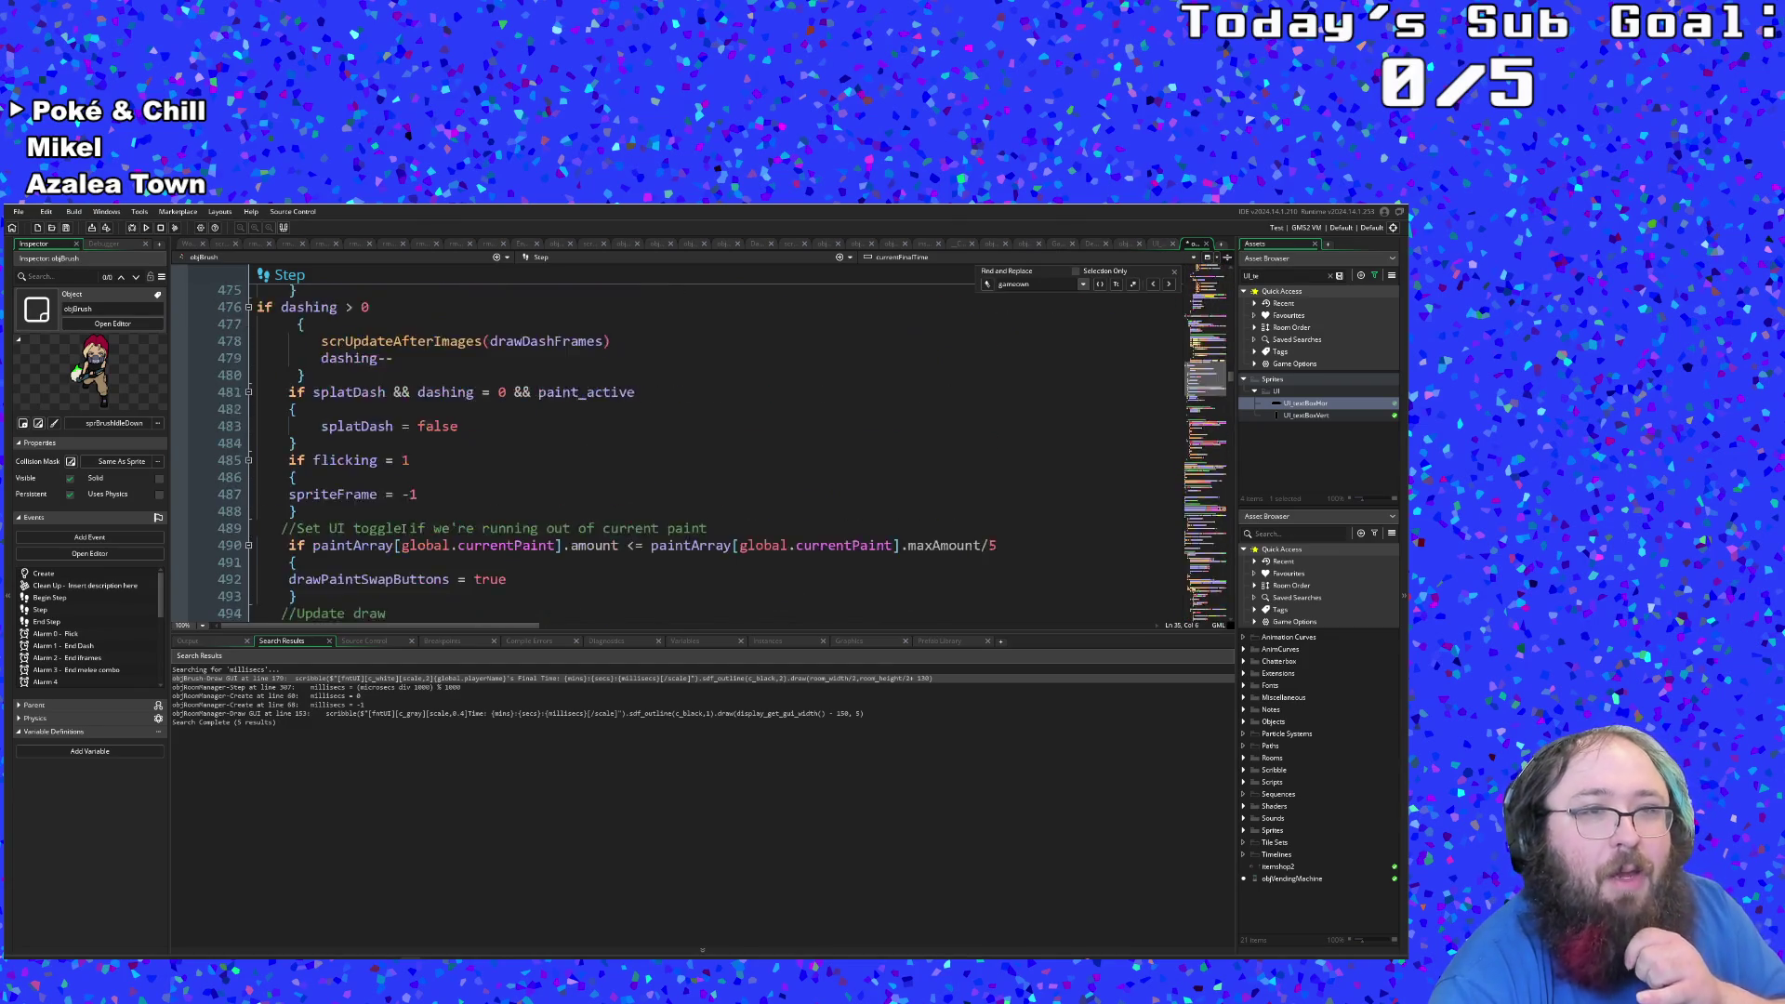
scroll(400, 530, "down", 20)
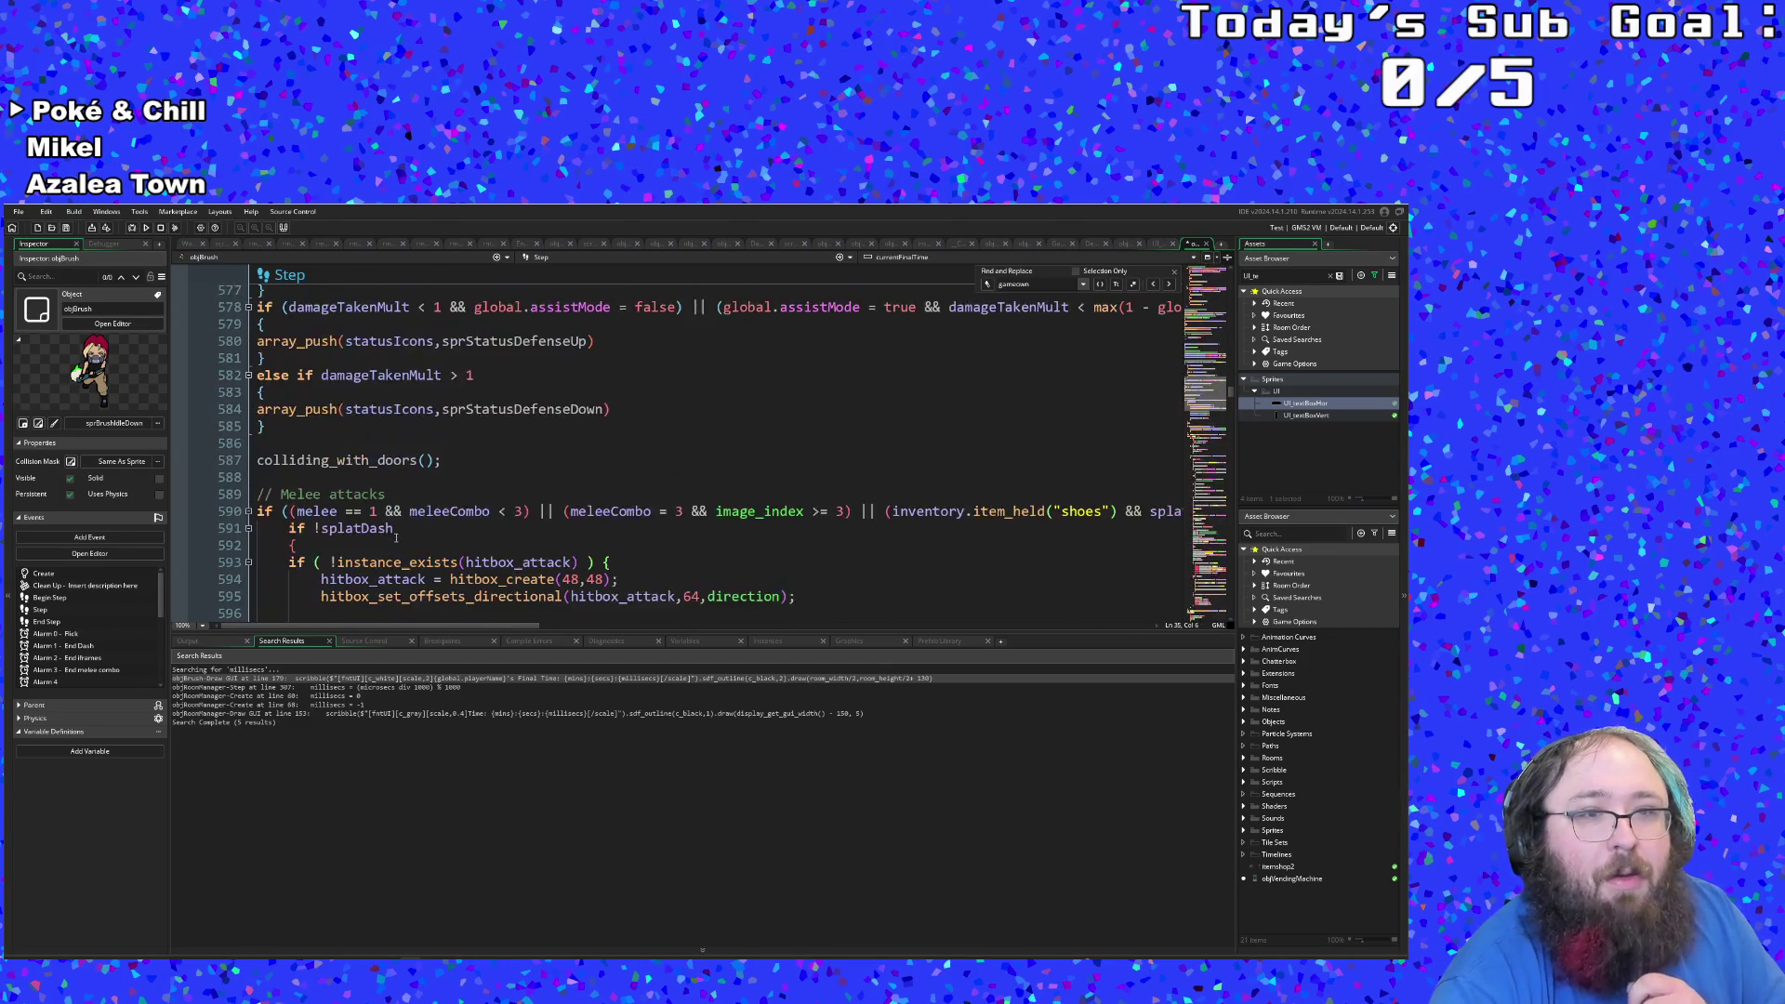
scroll(389, 554, "down", 20)
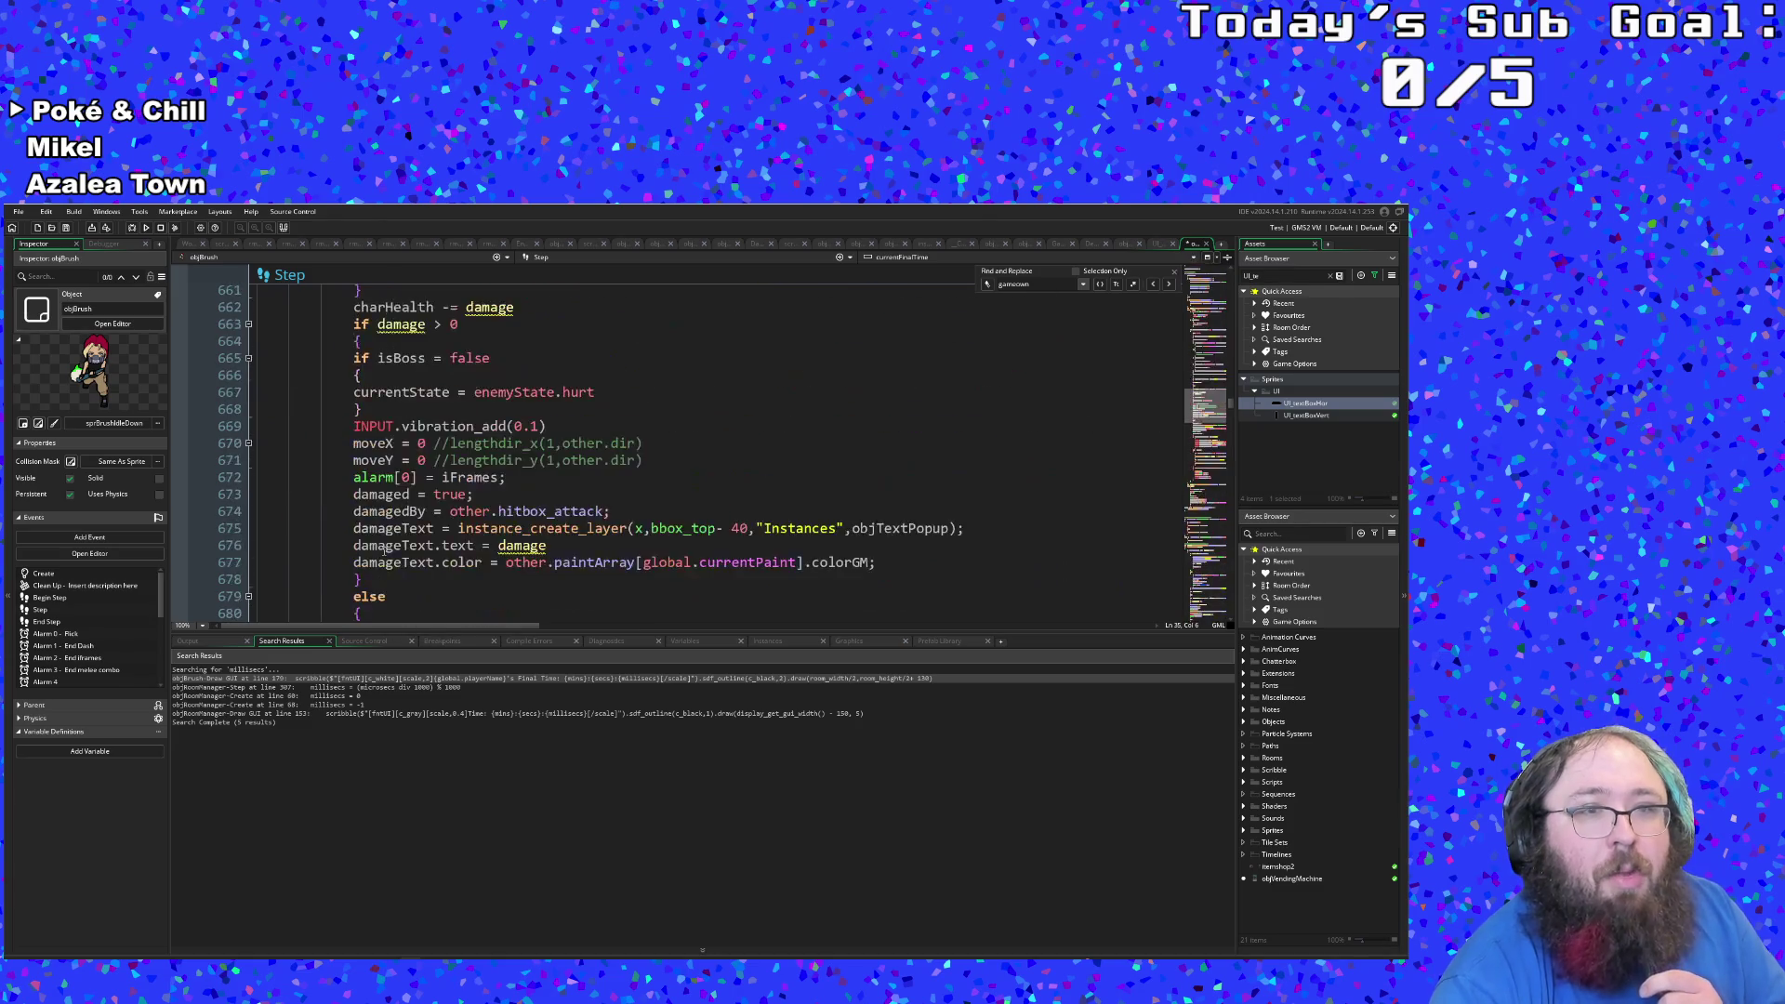
scroll(380, 555, "down", 6)
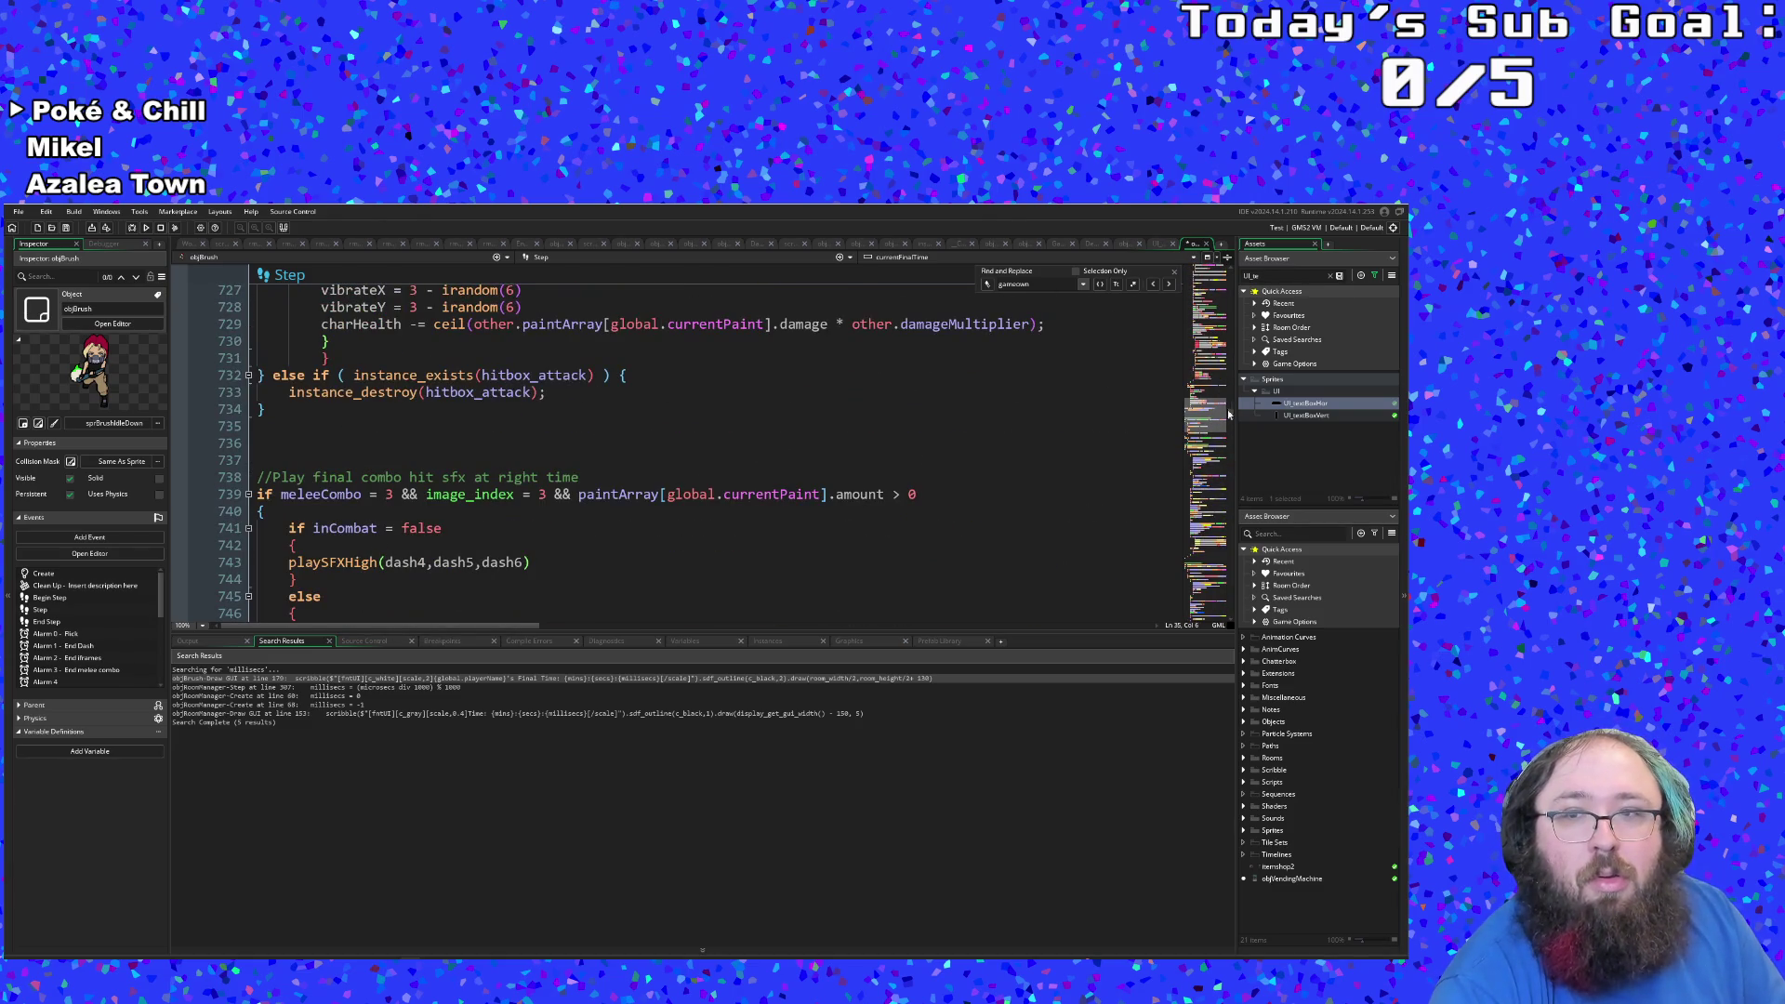
left_click_drag(1230, 419, 1224, 621)
scroll(1109, 578, "up", 15)
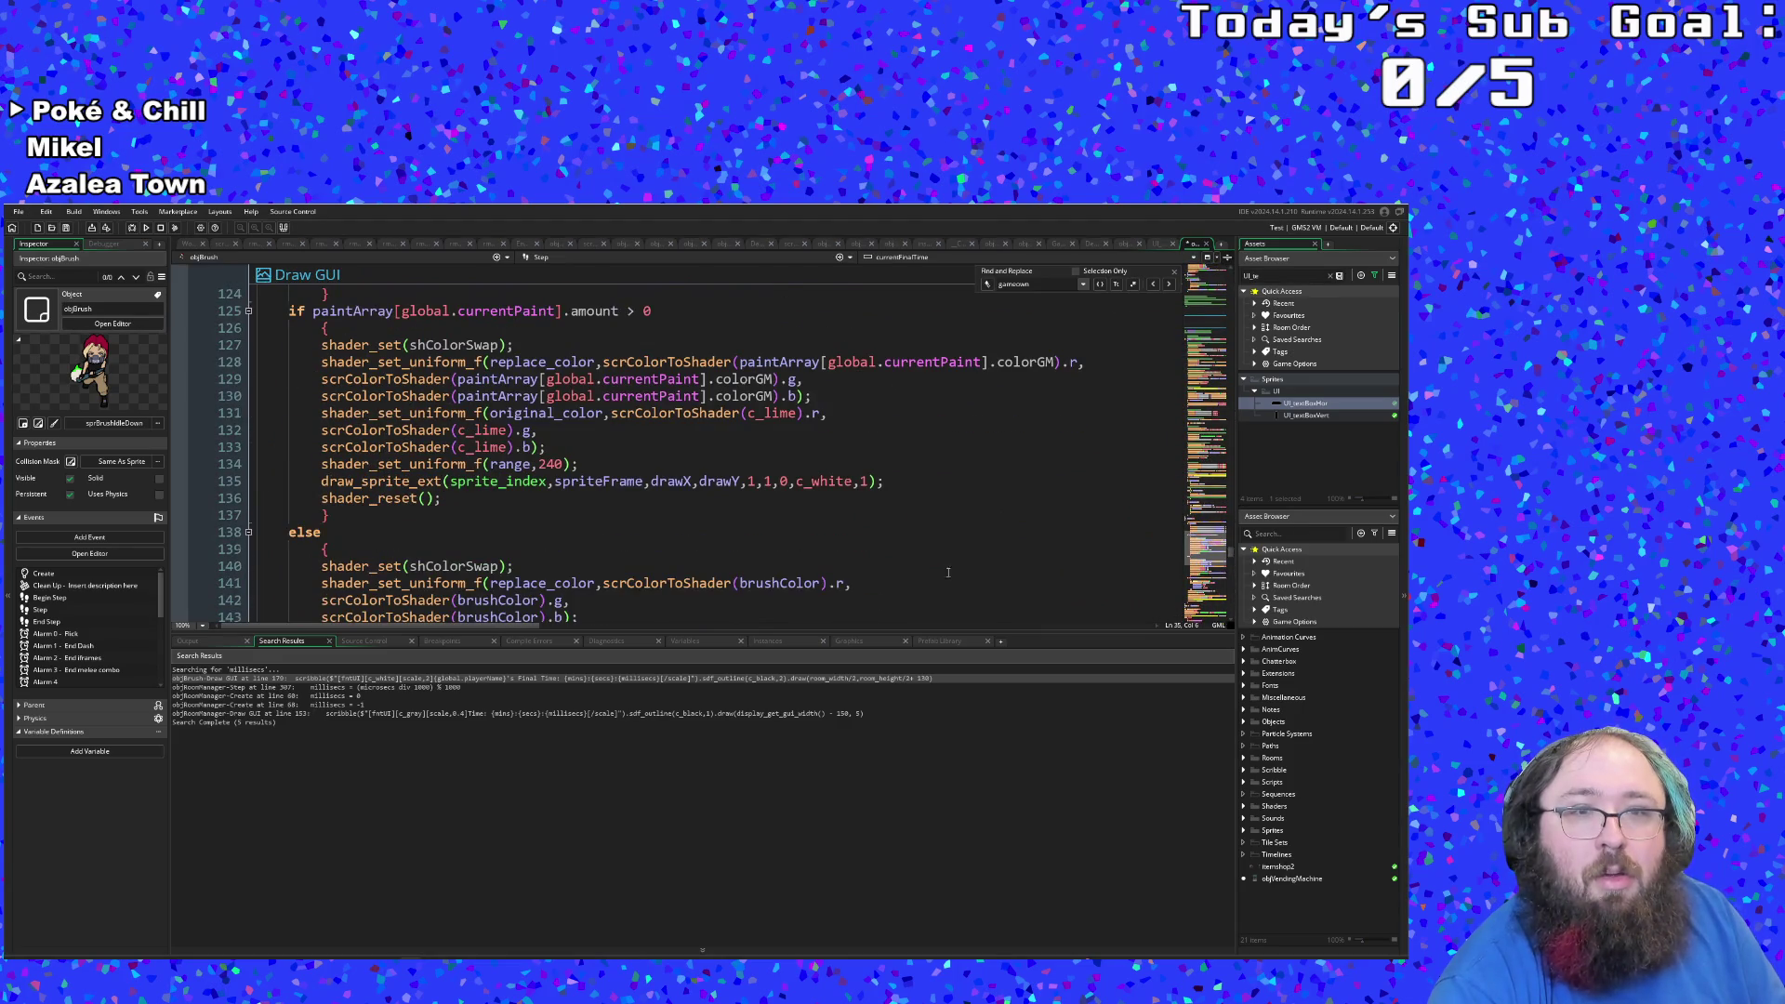
Step: Insert a blank line 180 after the Final Time scribble call, fixing the closing brace's indentation
scroll(949, 572, "down", 10)
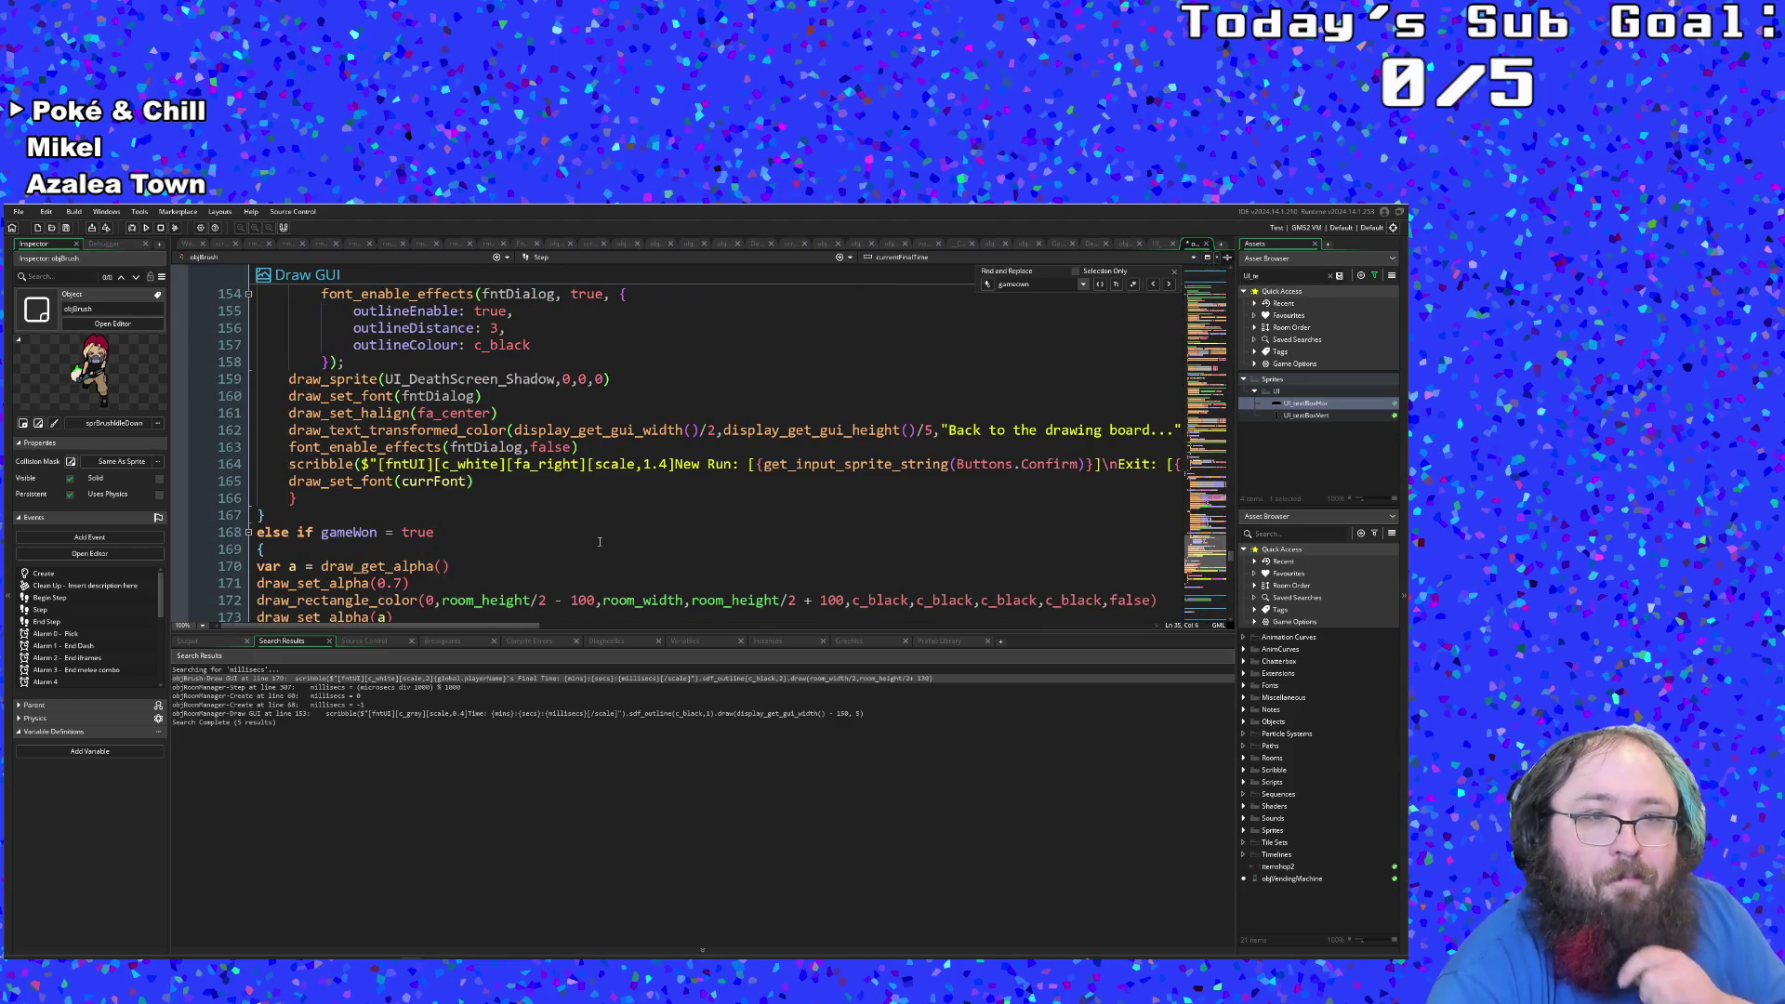
scroll(618, 533, "down", 4)
left_click(309, 539)
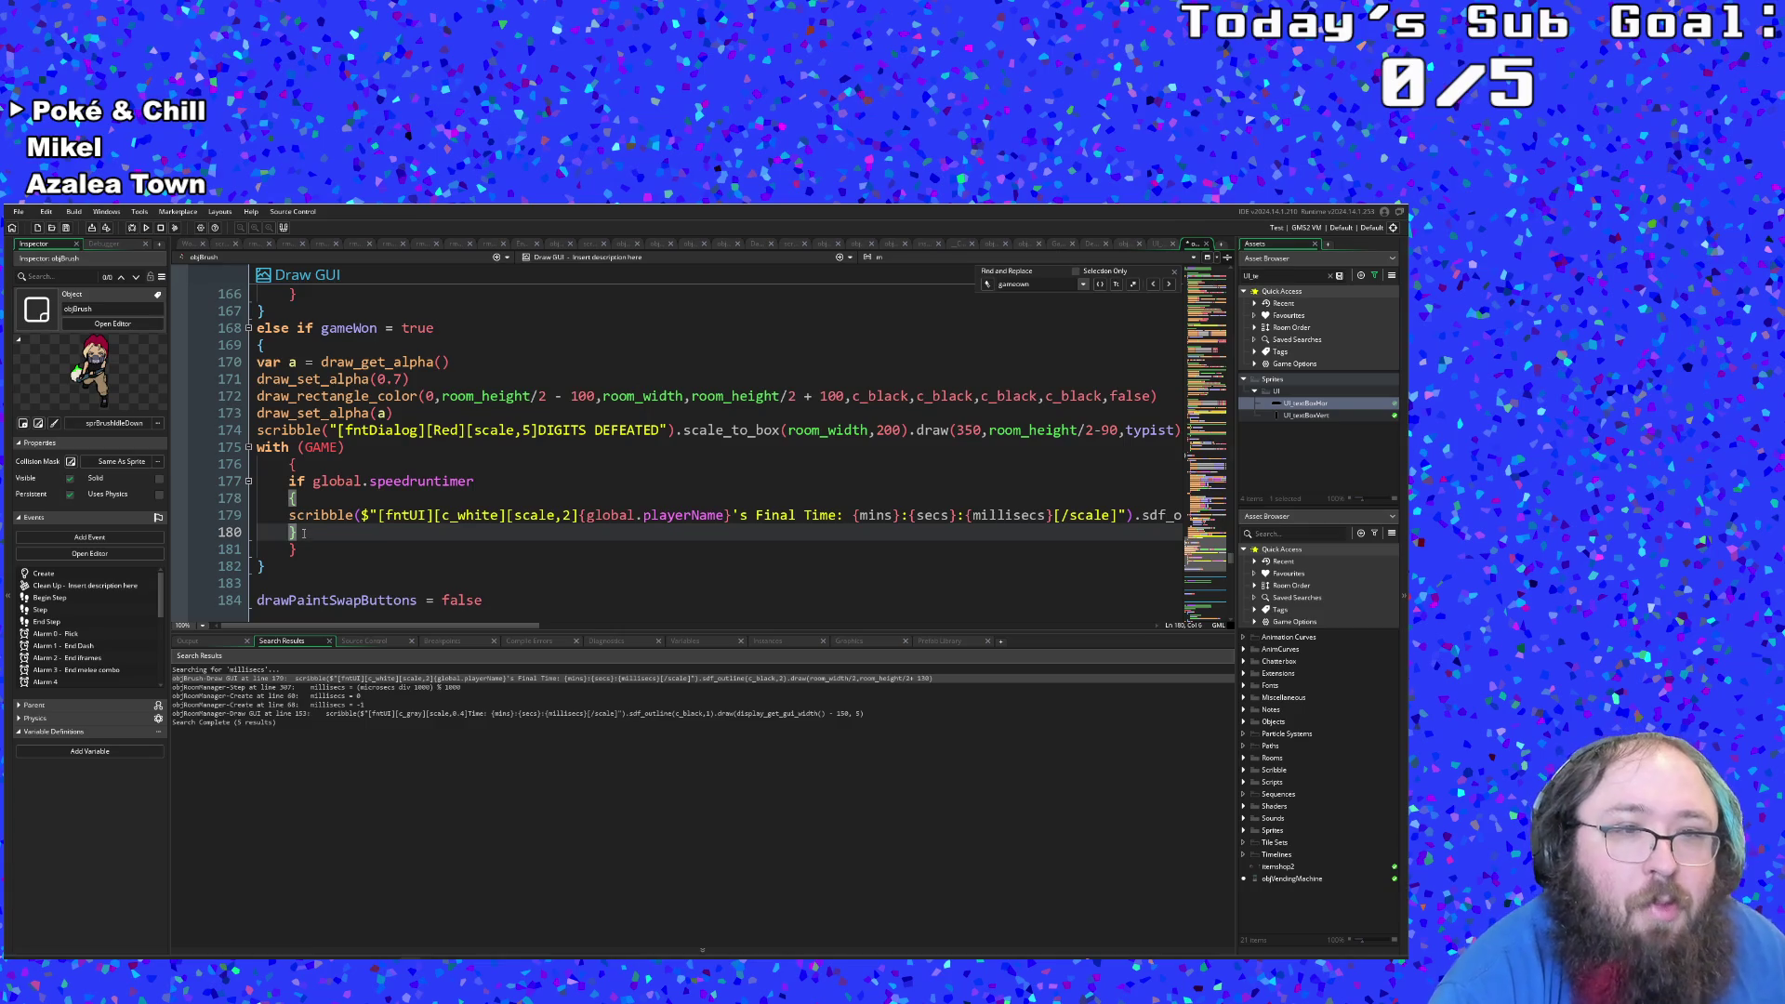
key("Up")
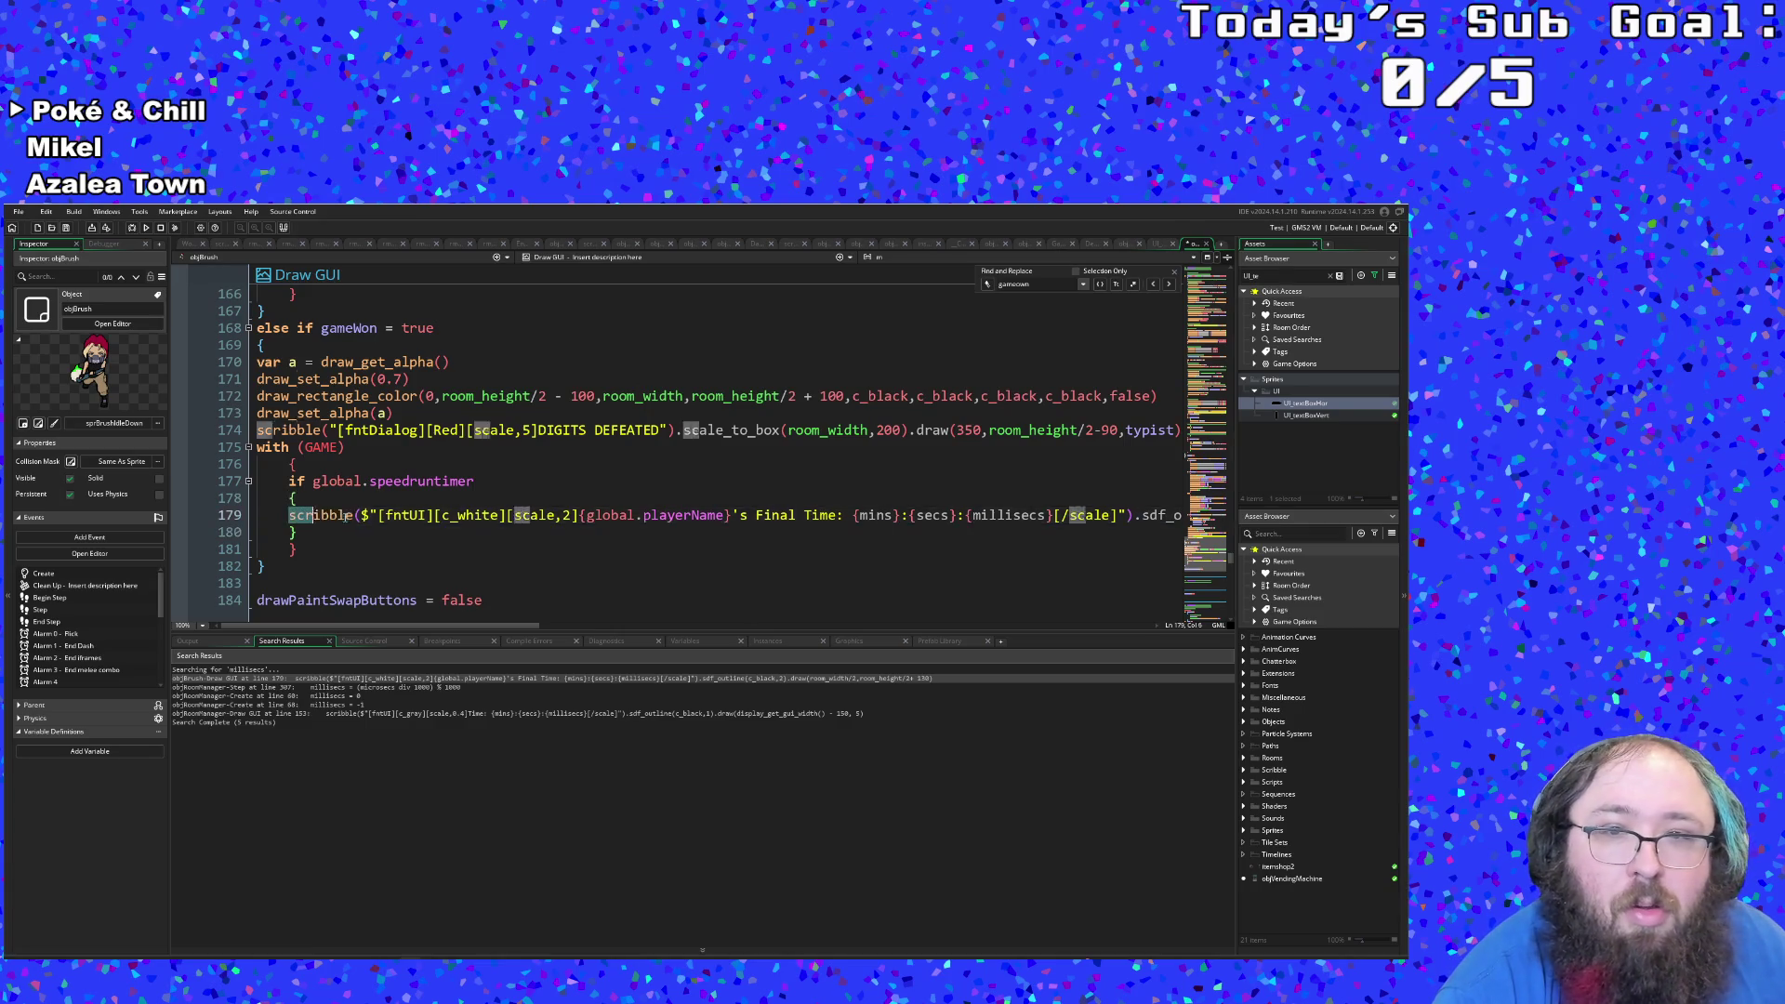
key("Home")
key("shift+End")
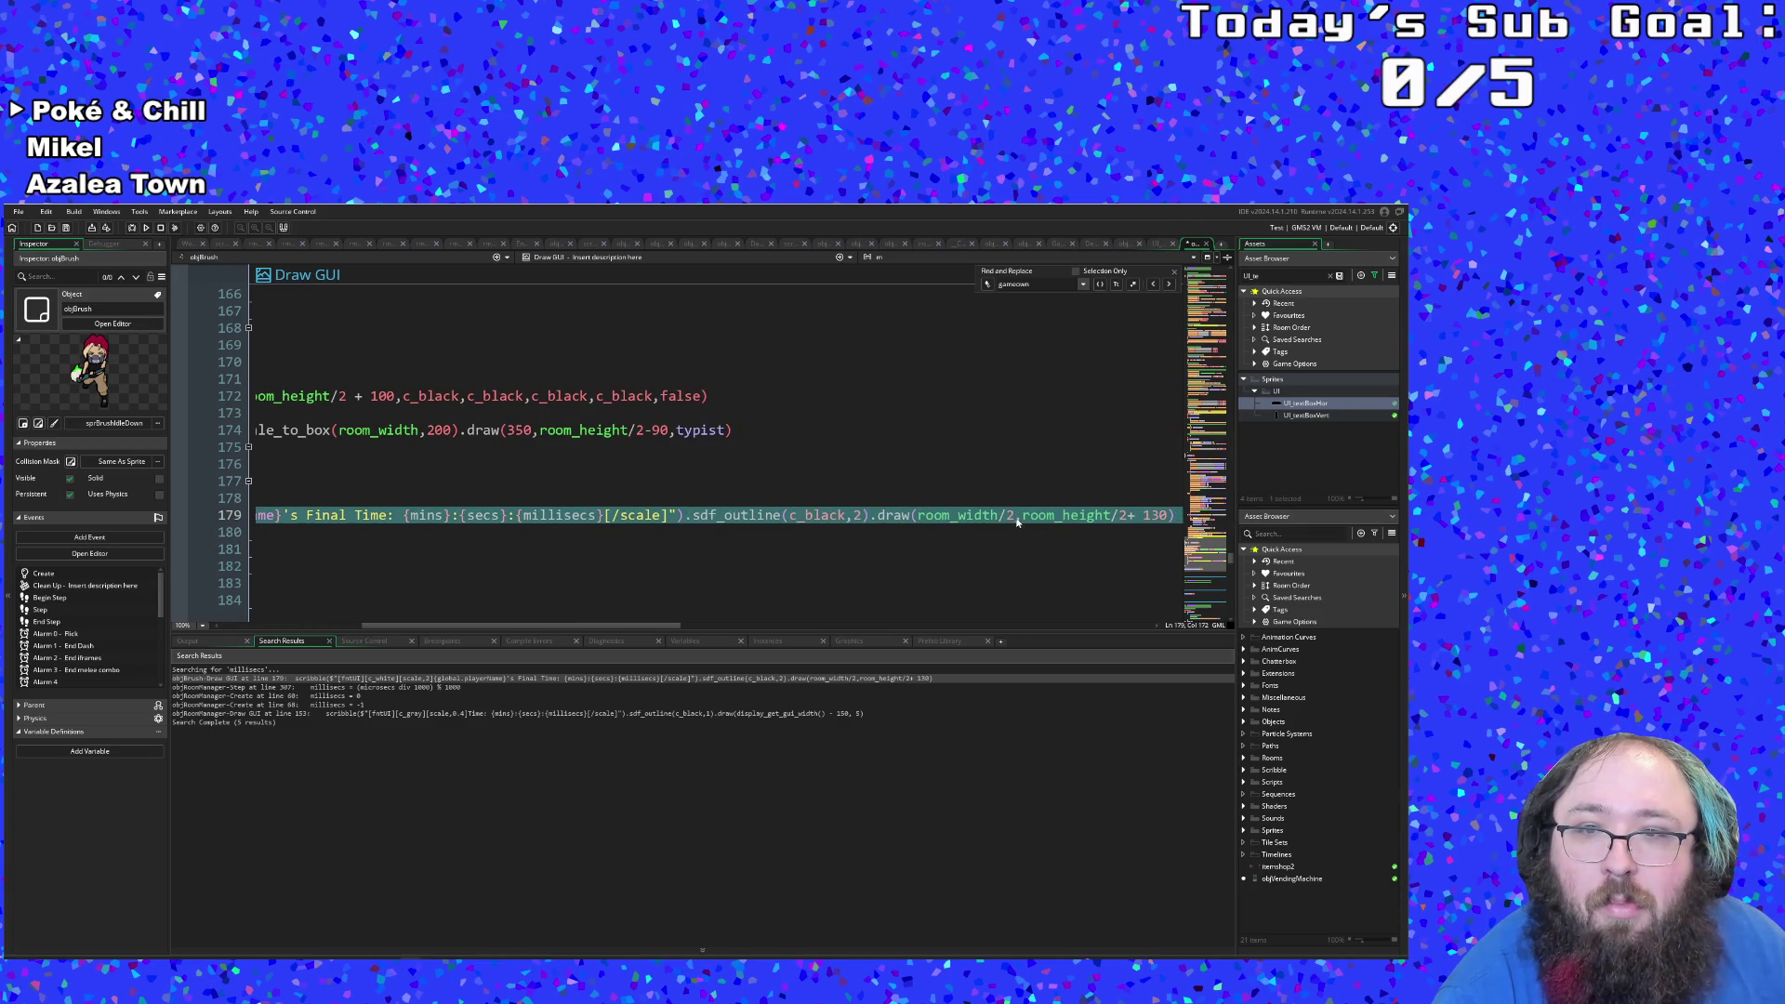
right_click(1018, 520)
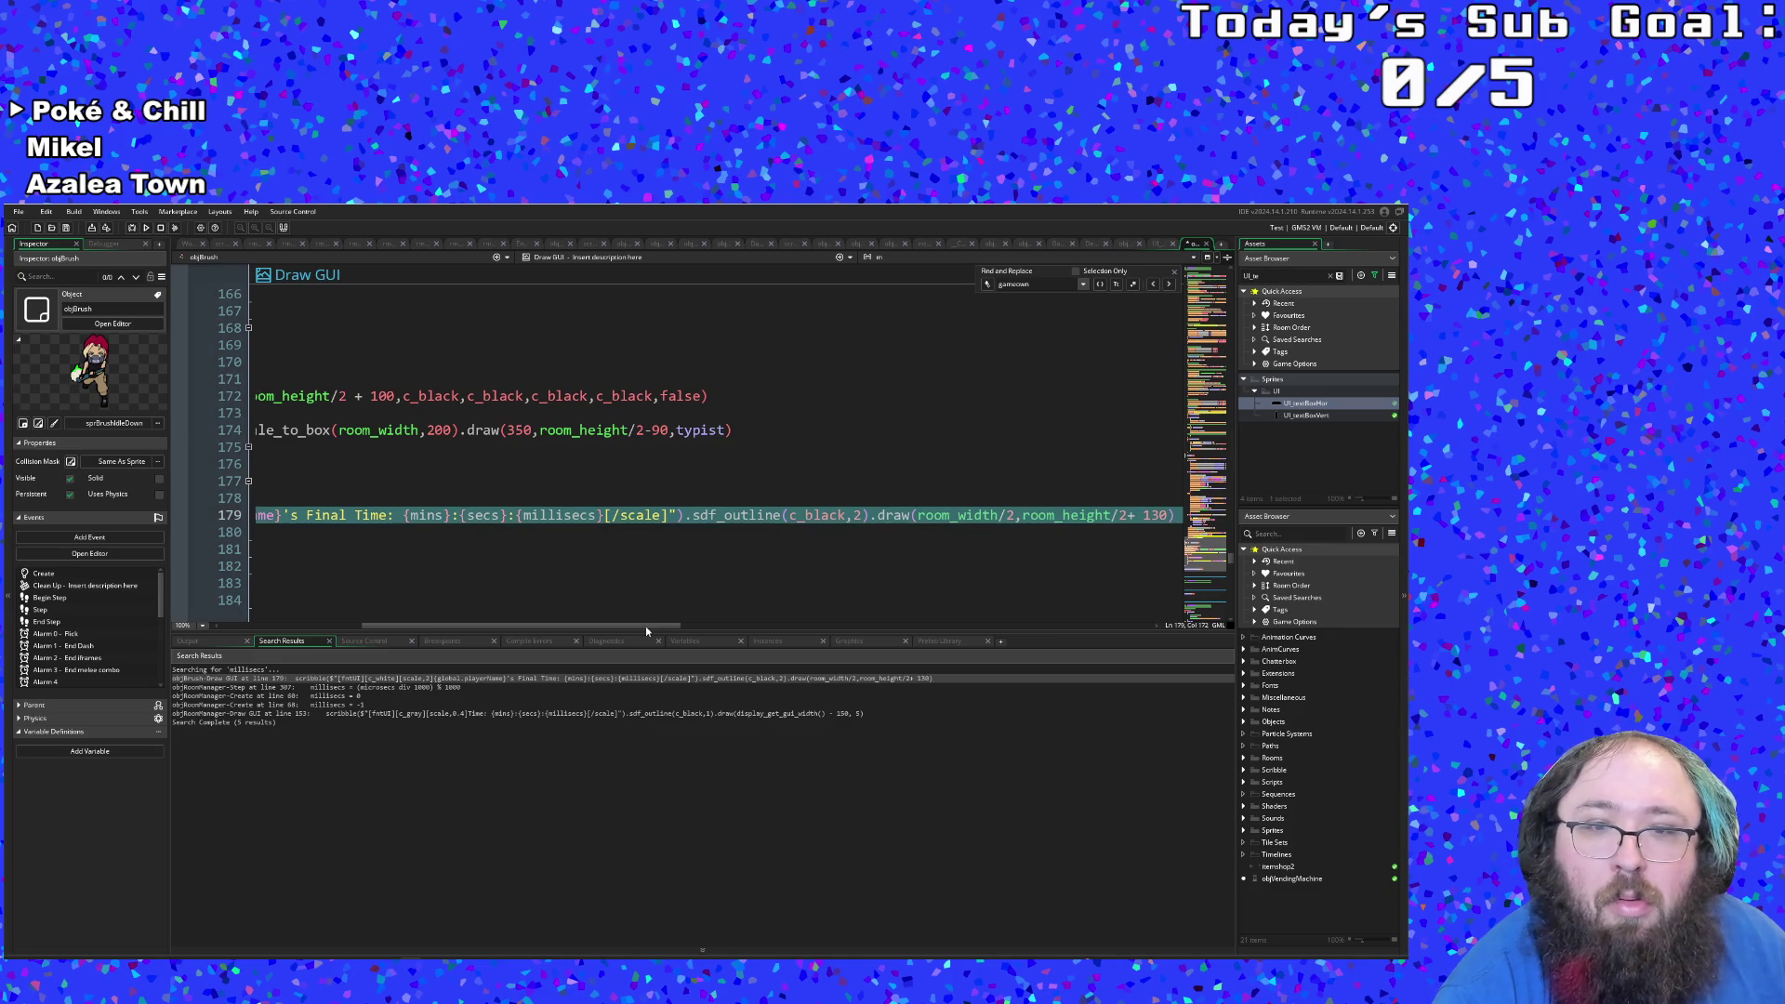
left_click_drag(648, 629, 505, 628)
left_click(296, 531)
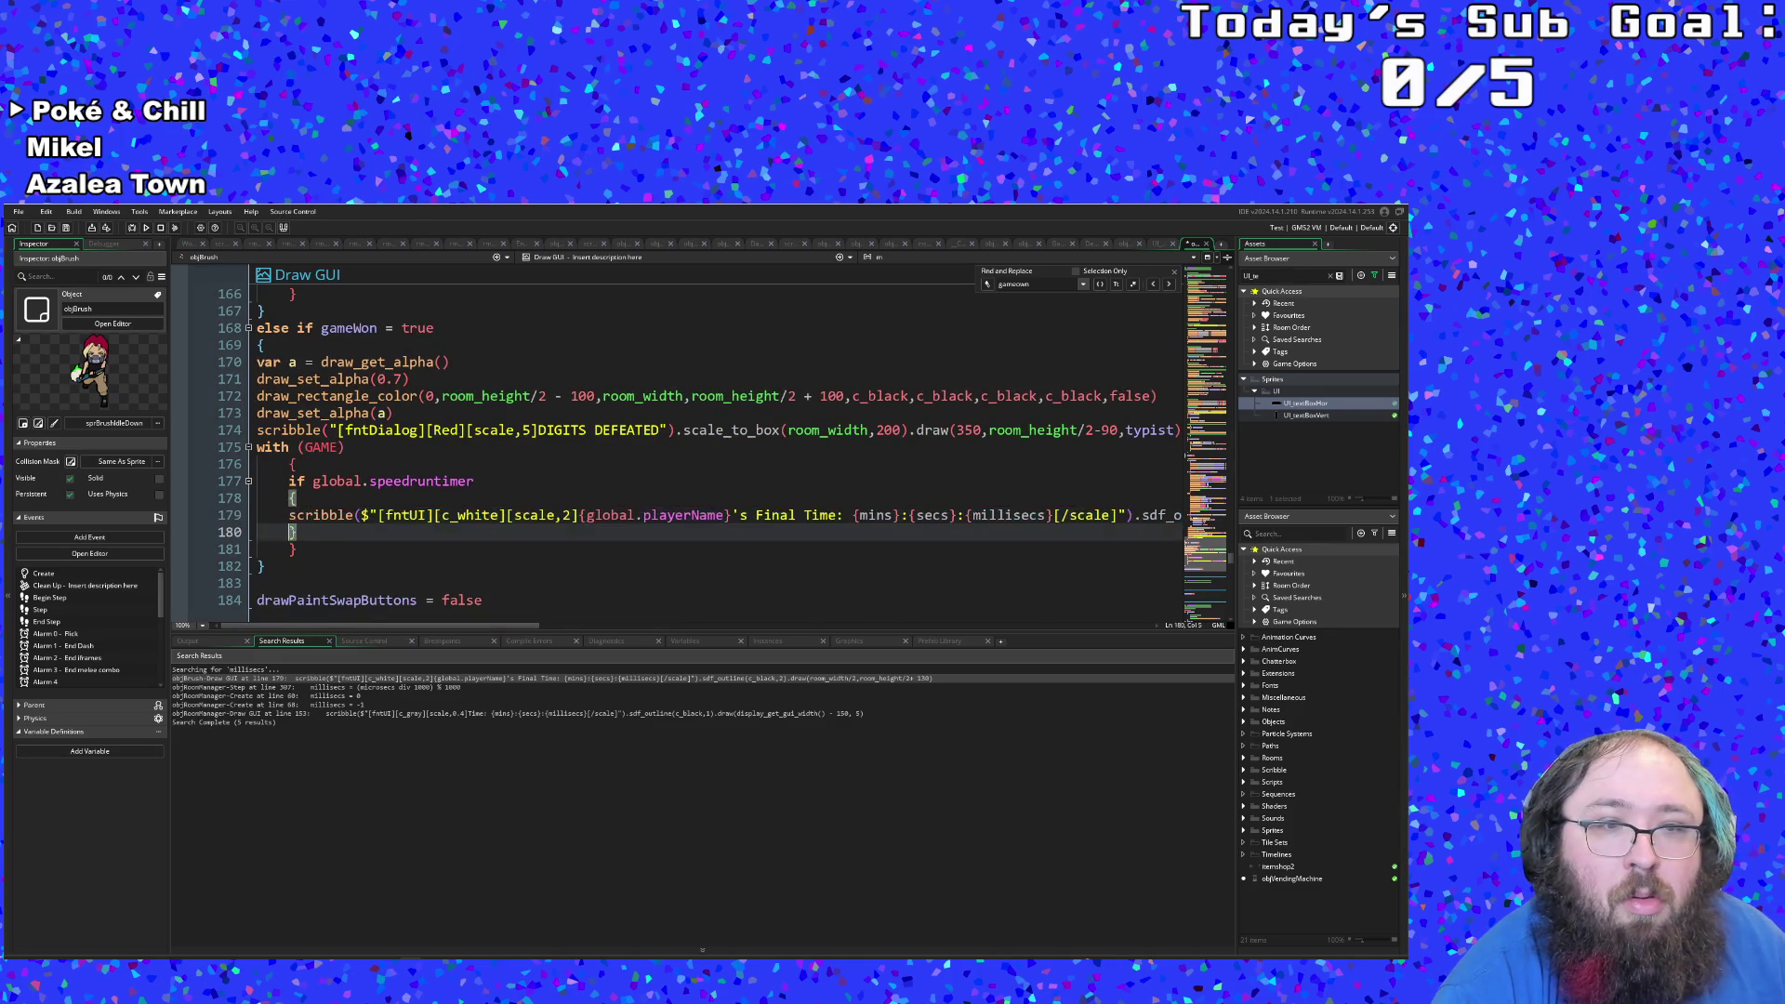
key("Return")
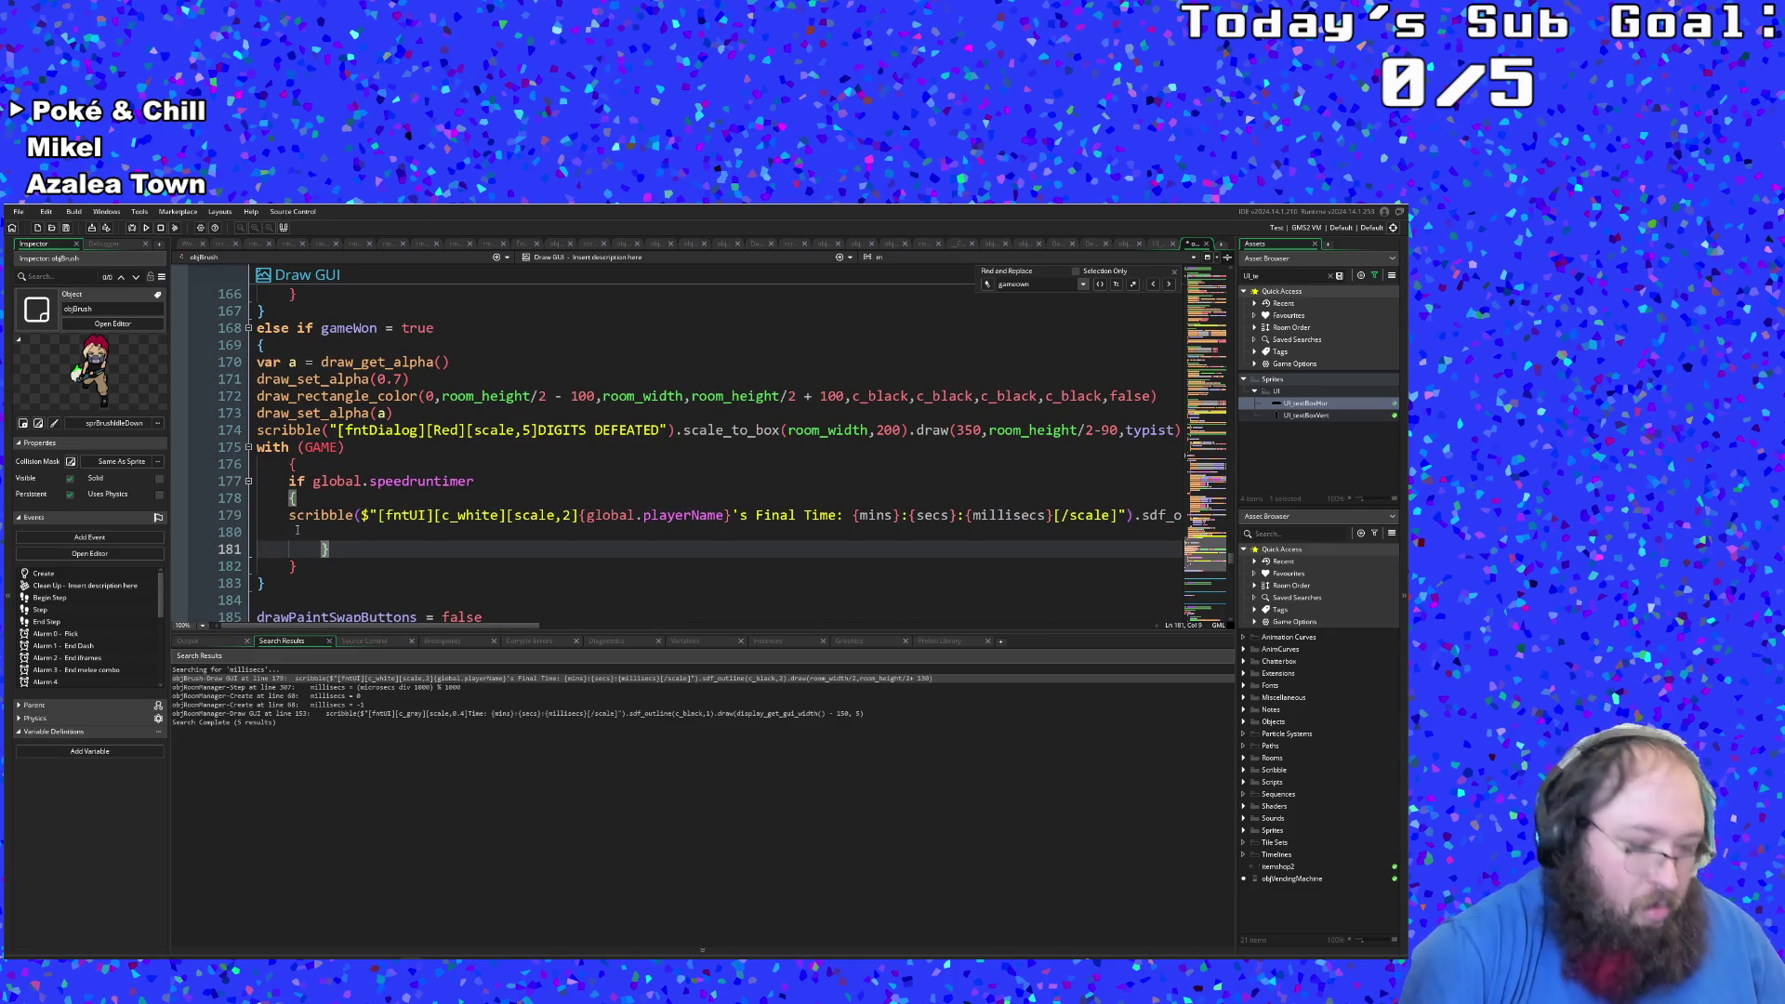
key("shift+Left")
key("BackSpace")
key("Up")
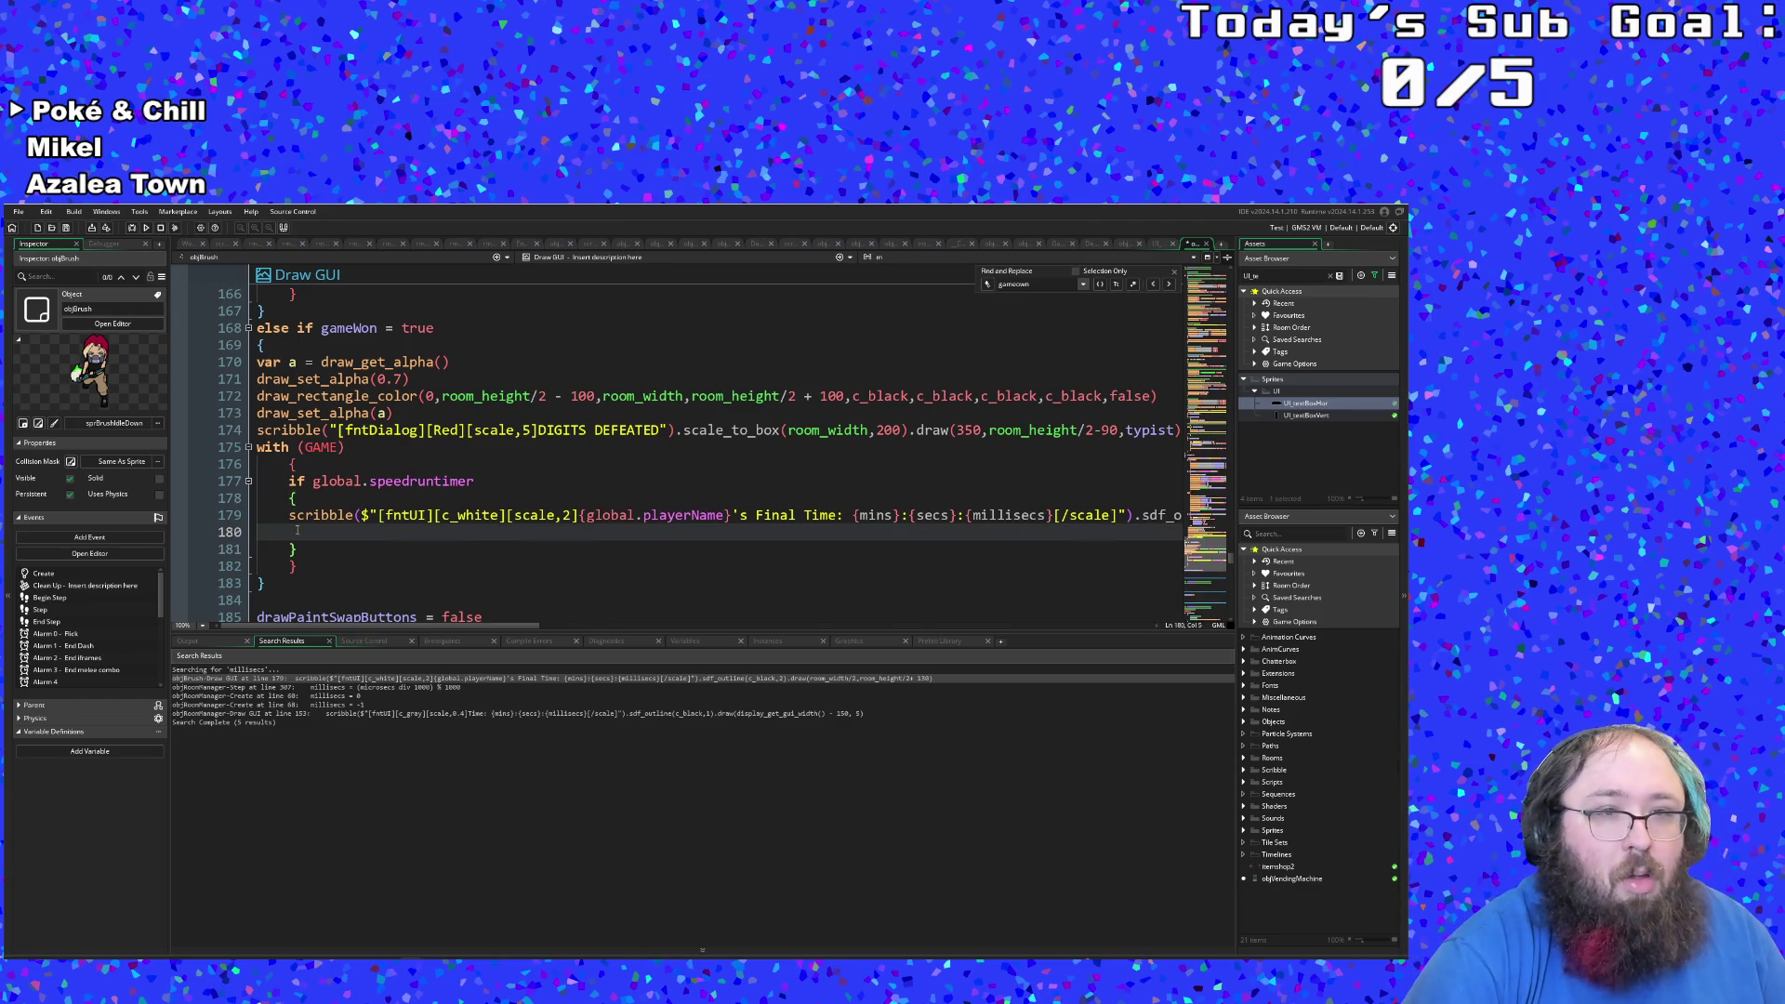
Step: Start an if statement on line 180, trying condition names before leaving just 'if'
type("if new")
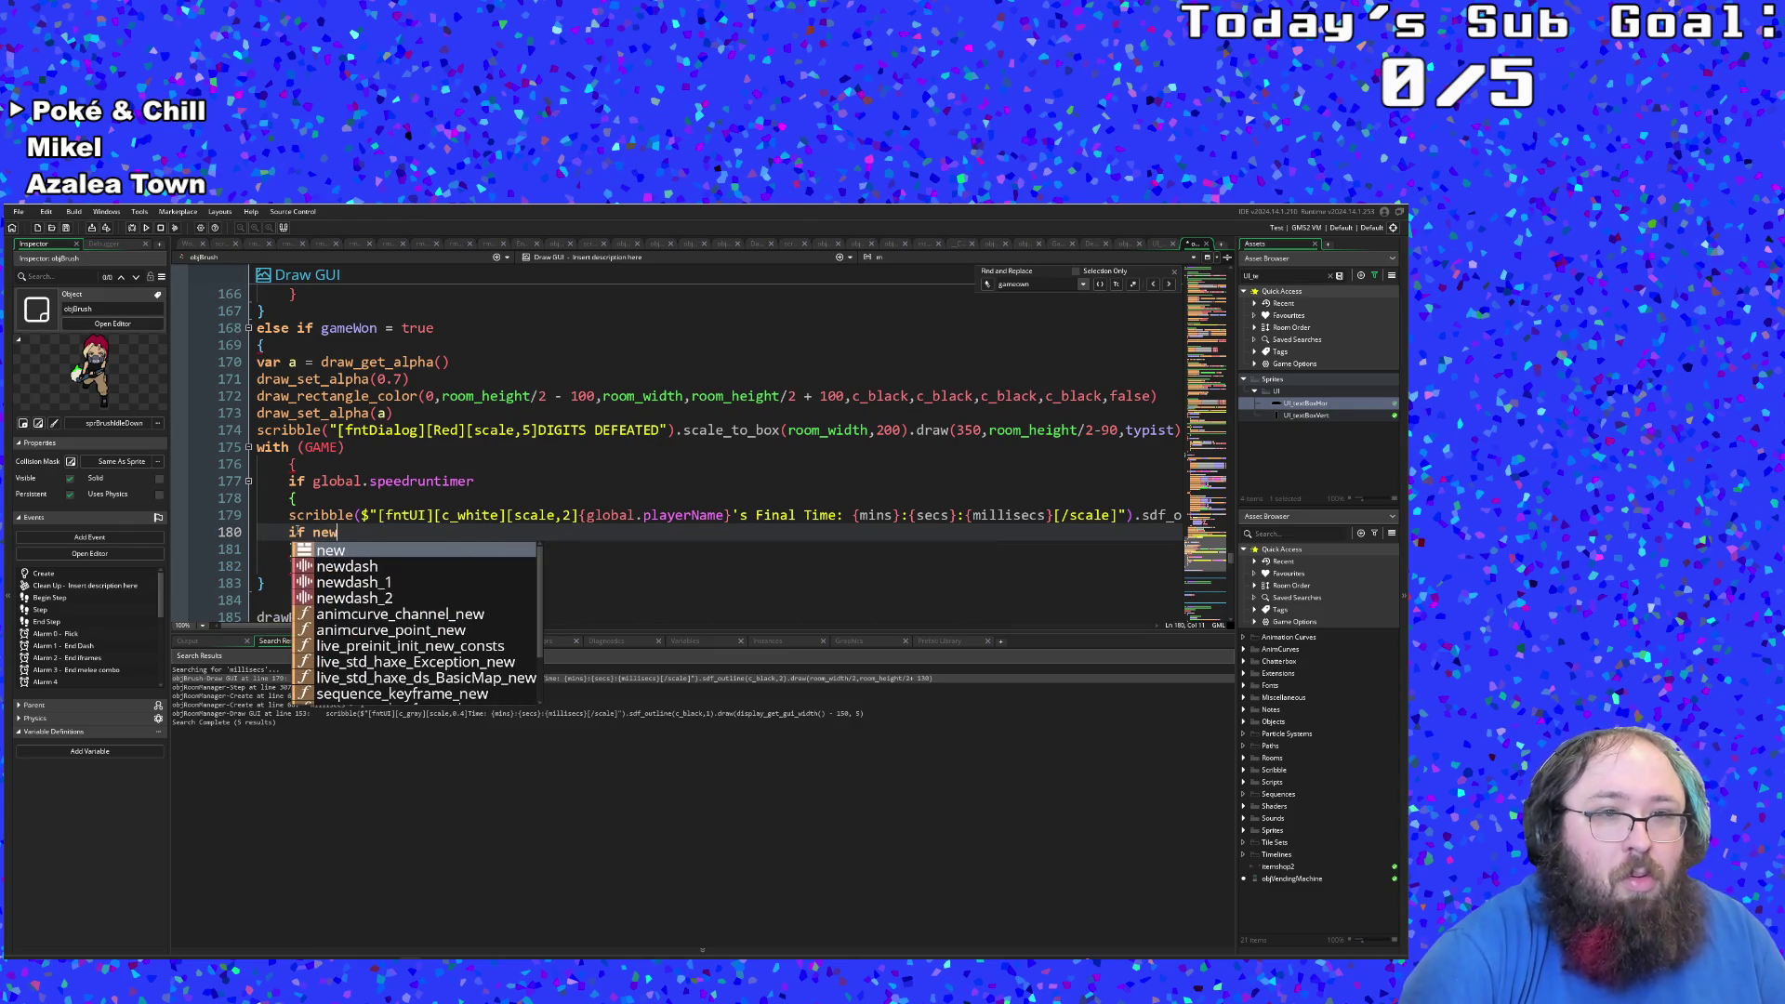
key("BackSpace")
key("BackSpace")
key("BackSpace")
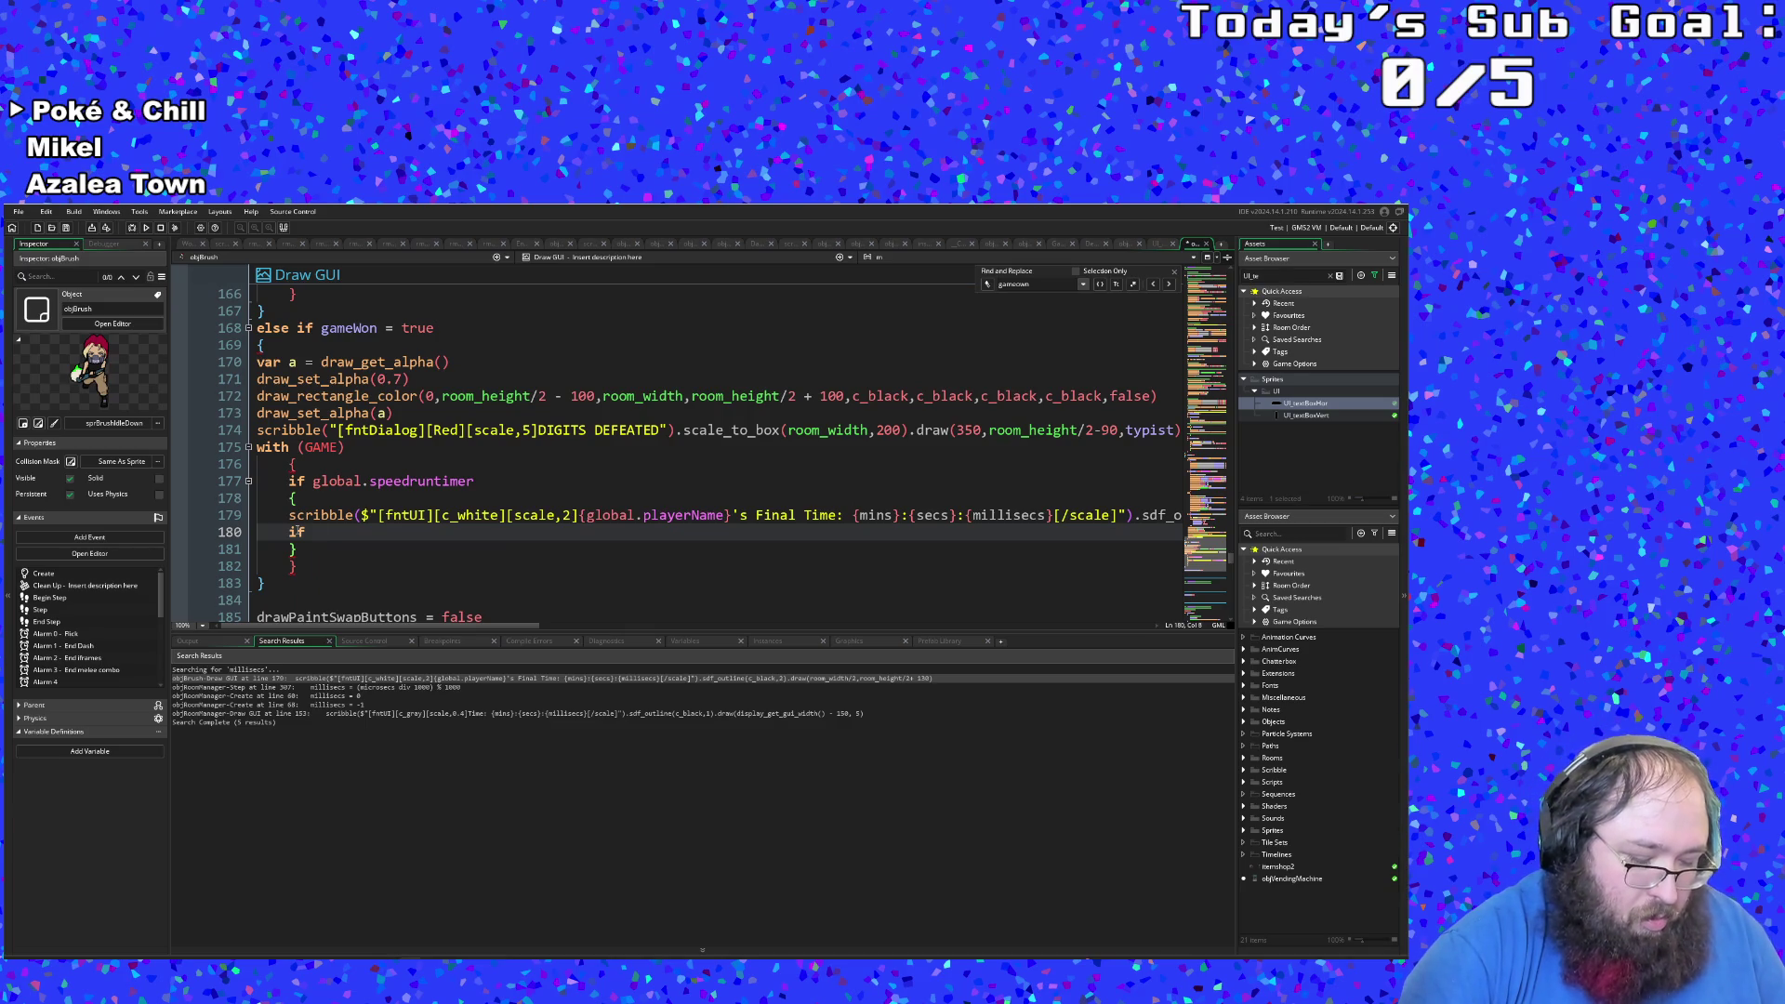
type("new")
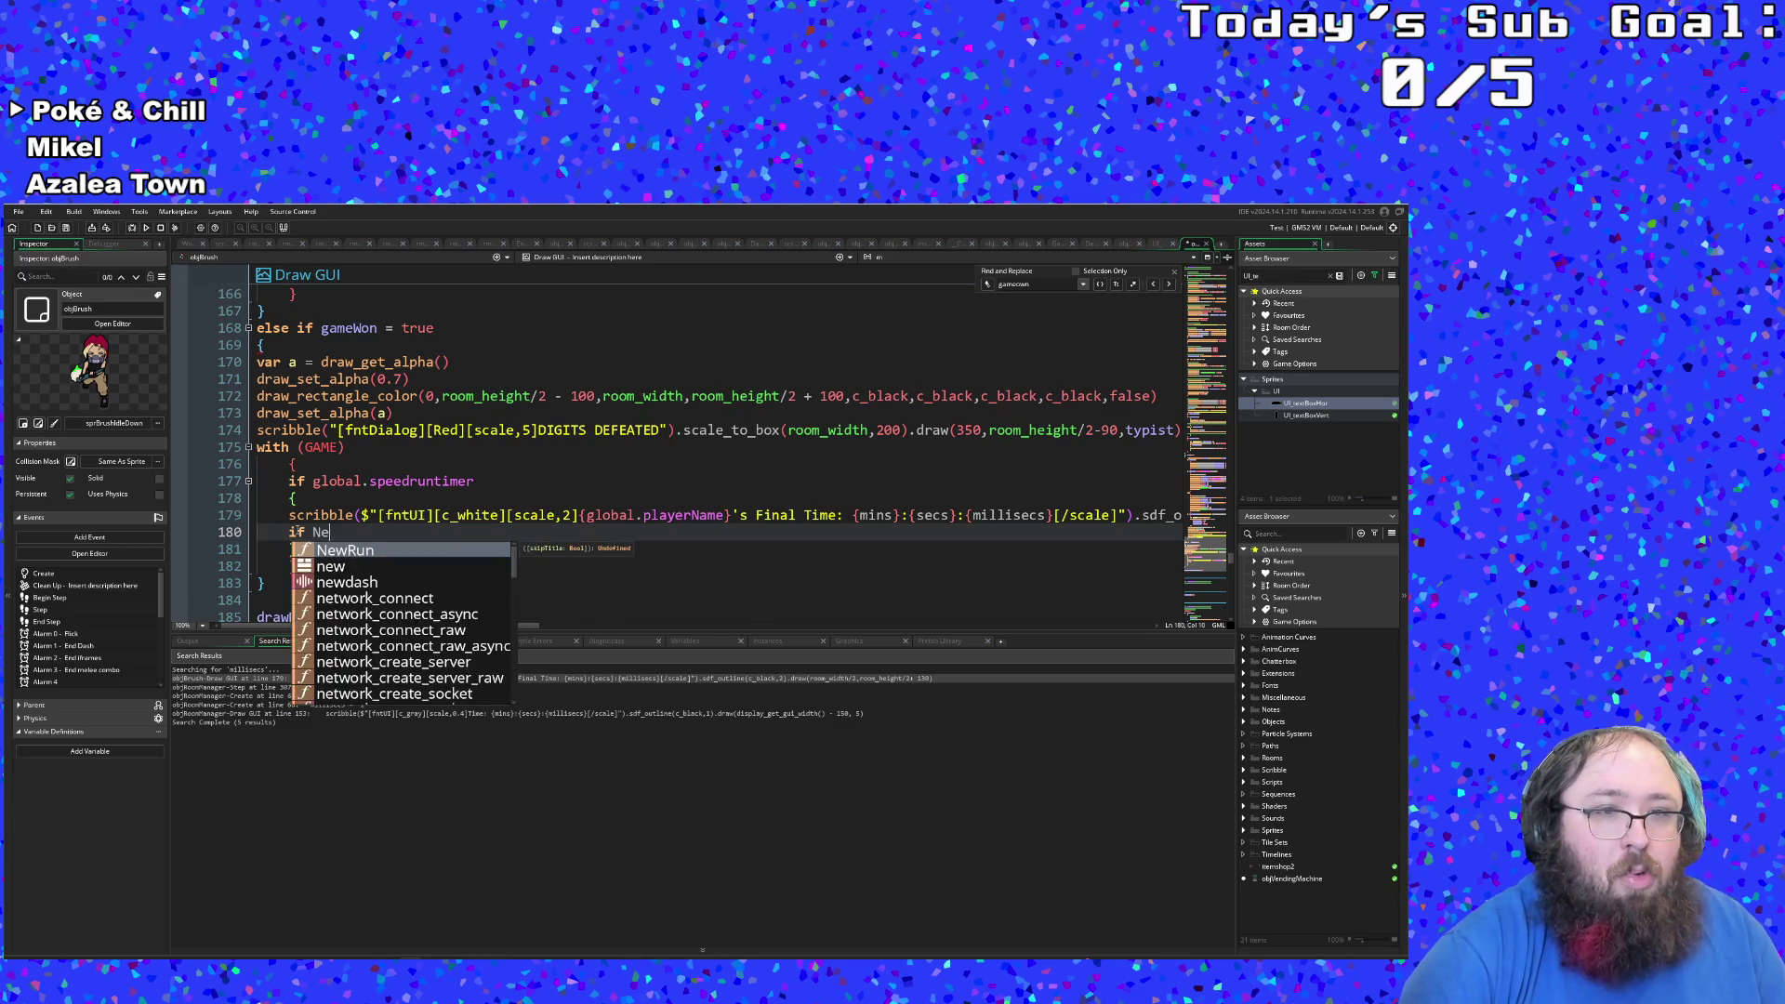
type("Pe")
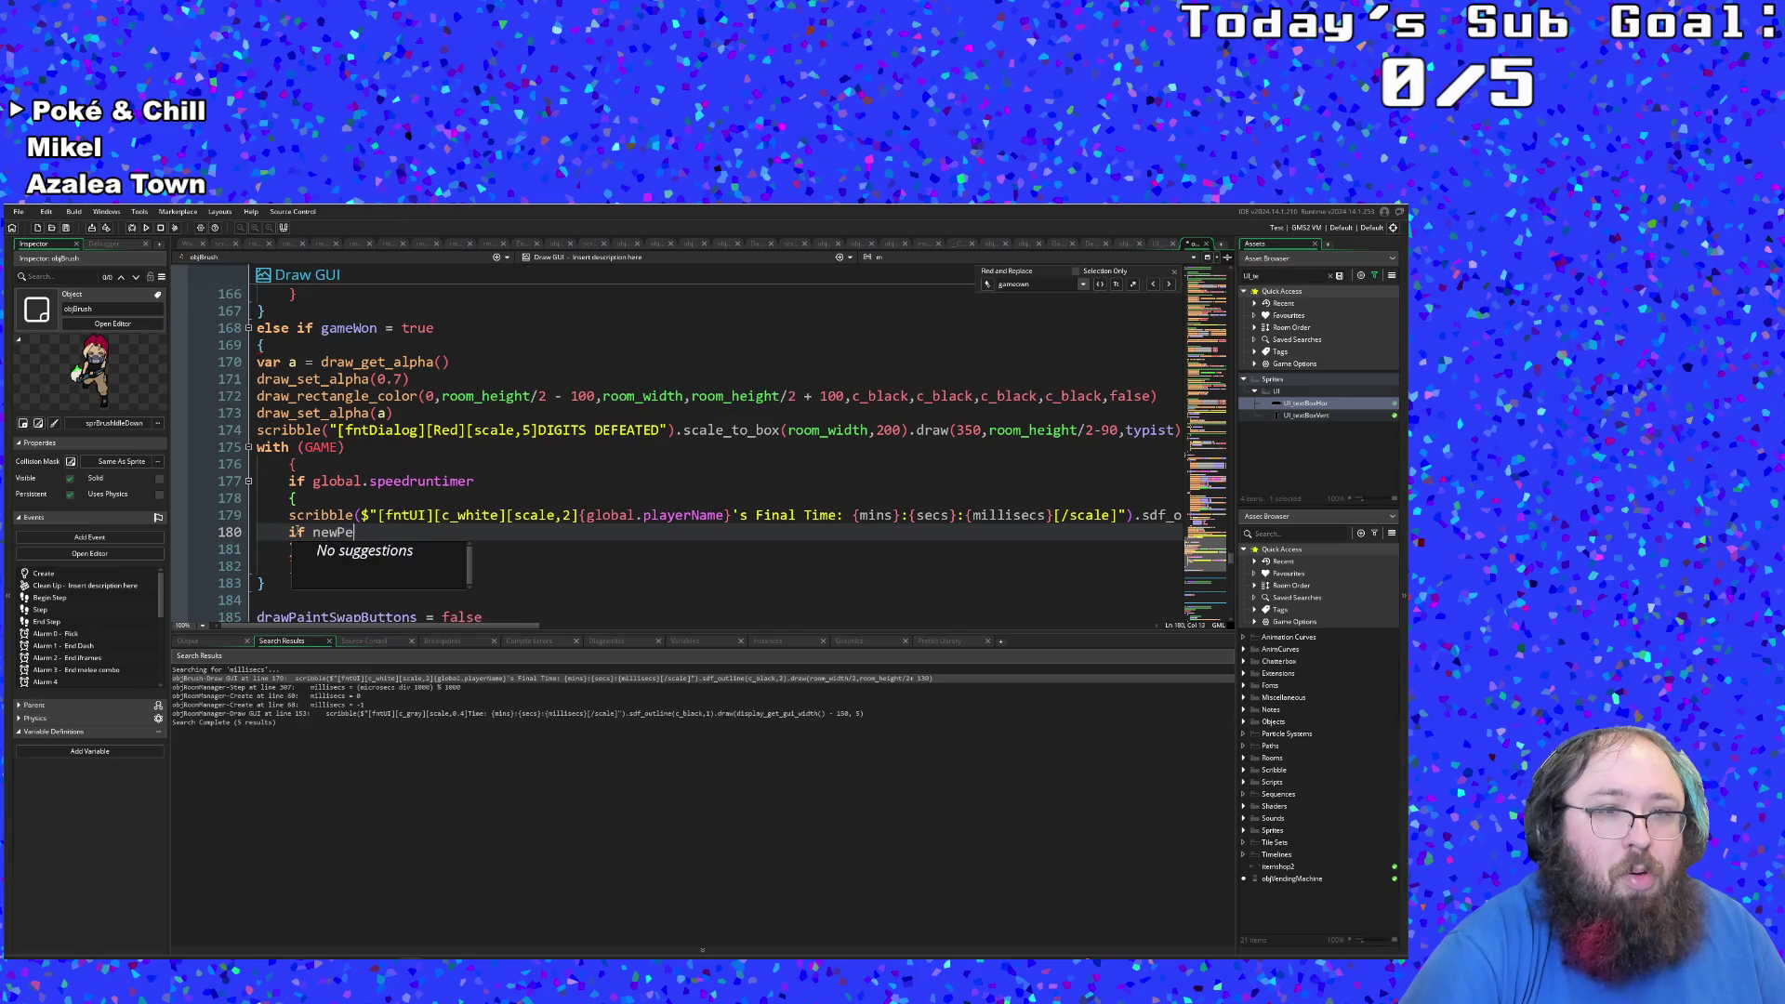
key("BackSpace")
key("BackSpace")
key("BackSpace")
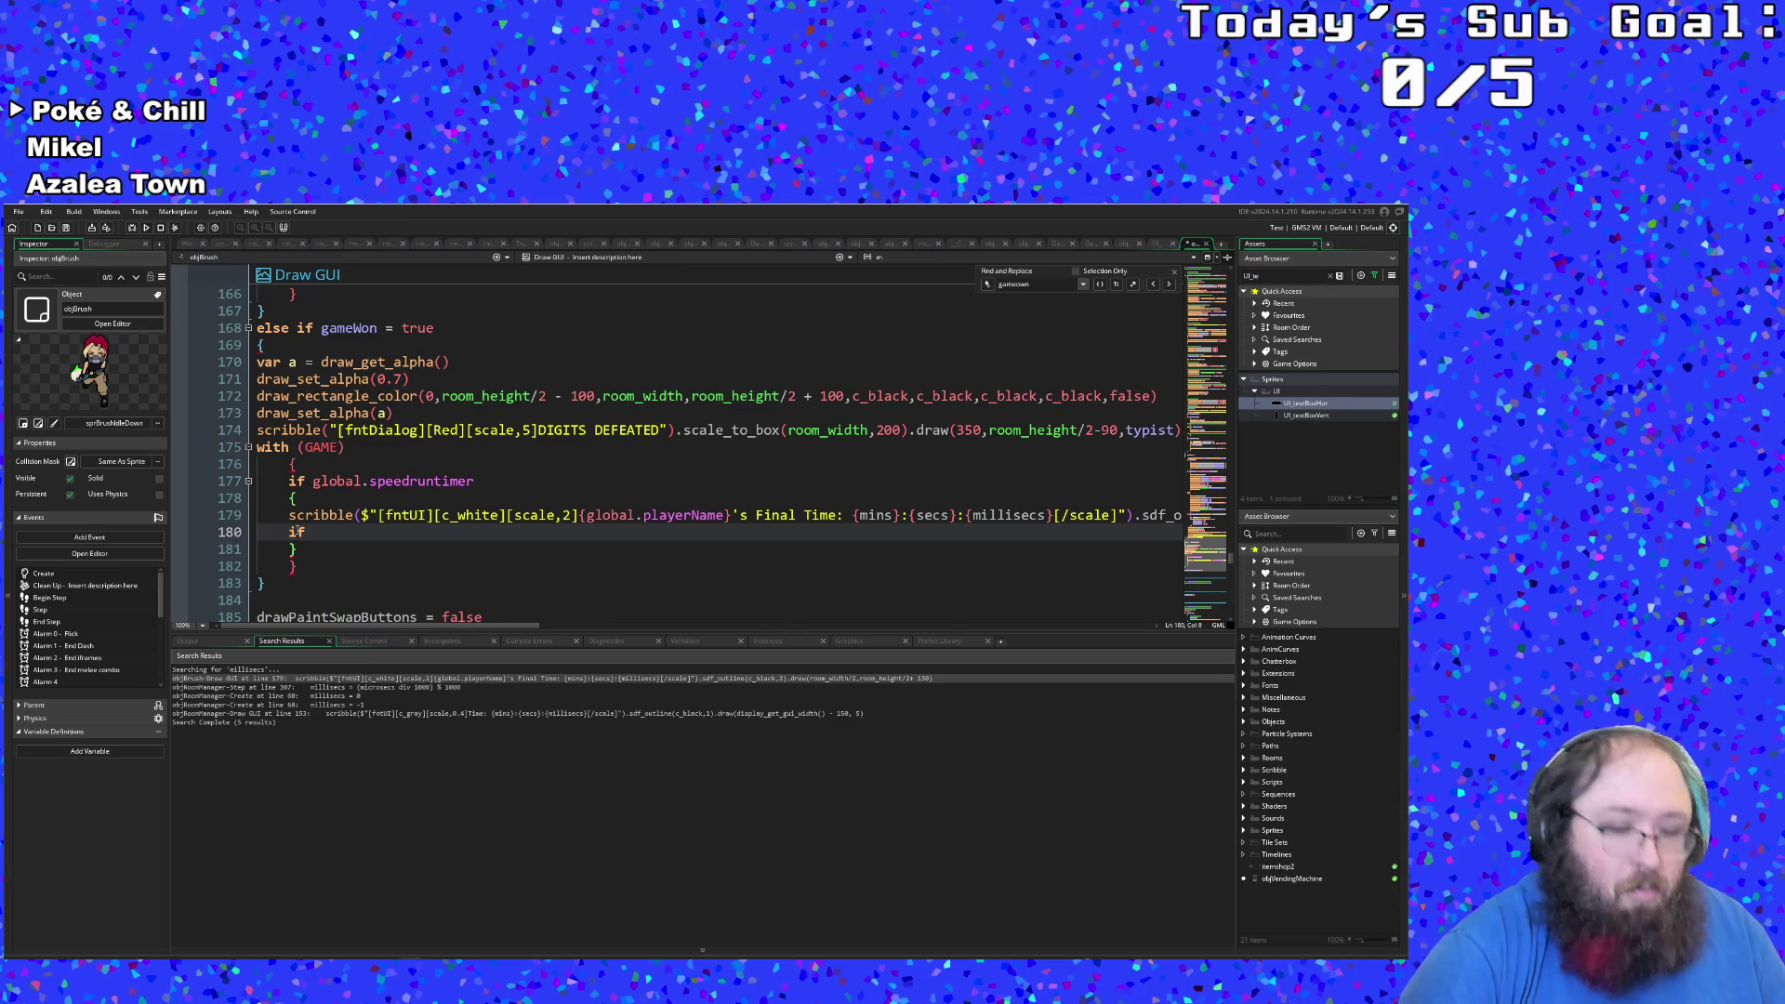
type("persona")
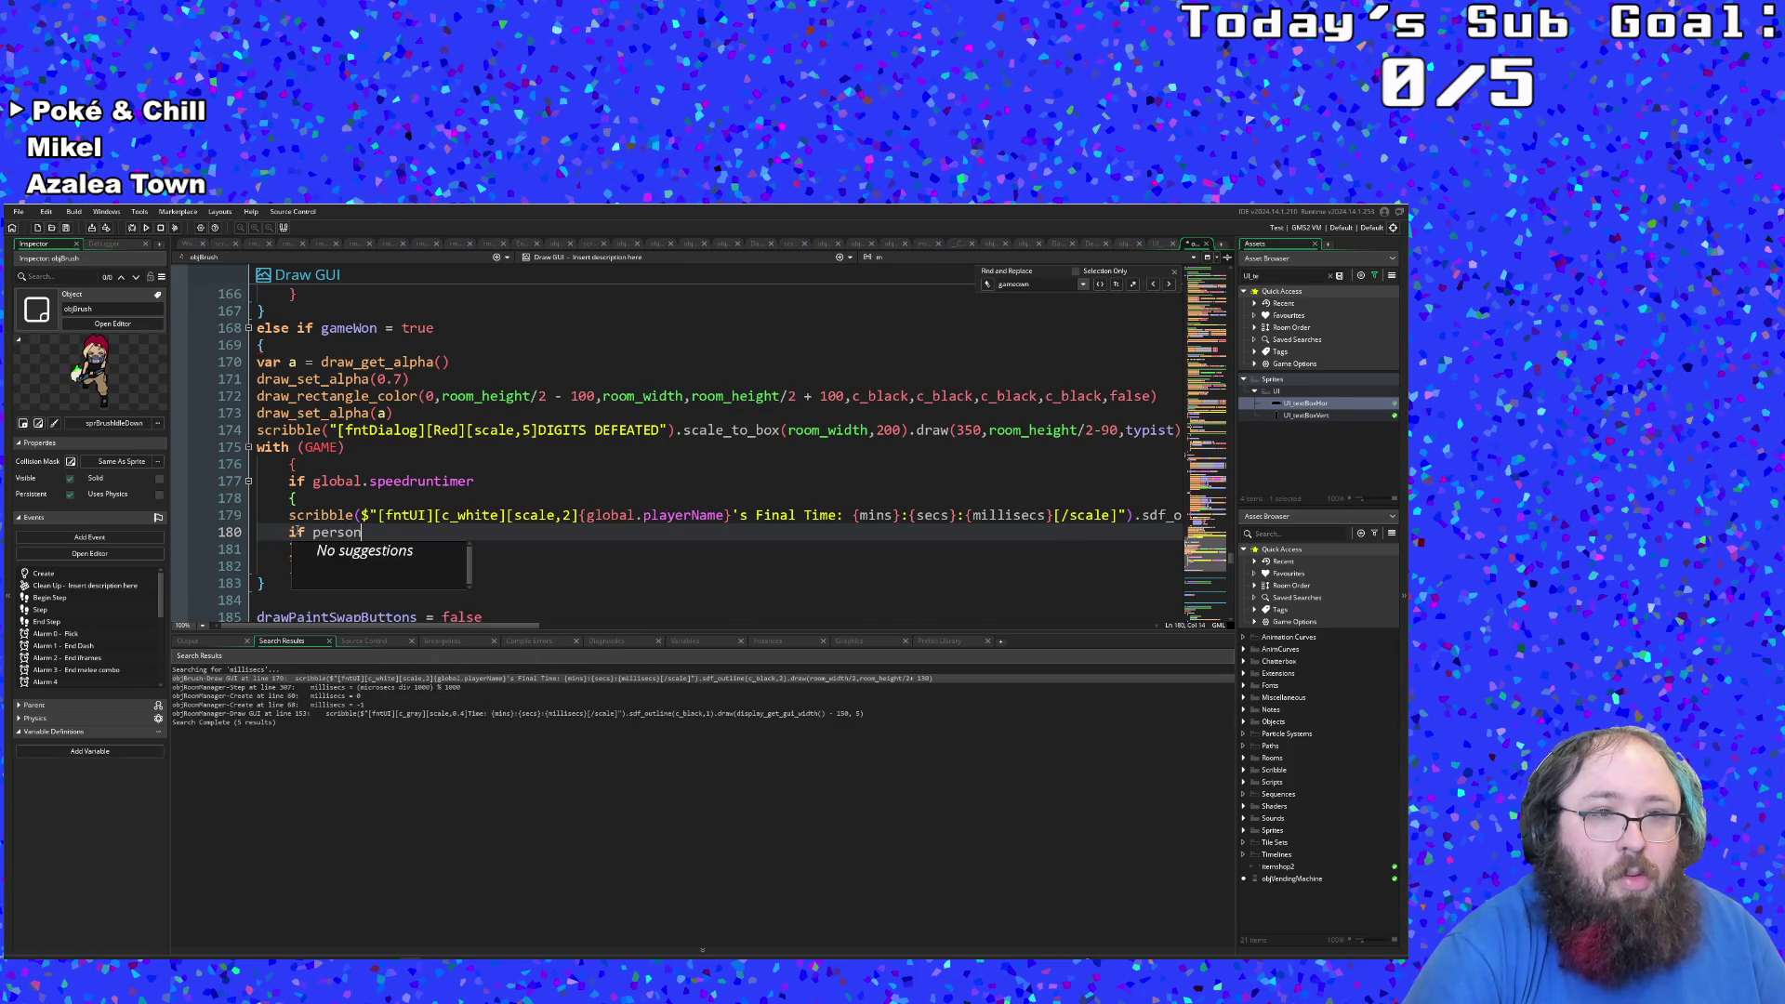
key("BackSpace")
key("BackSpace")
key("BackSpace")
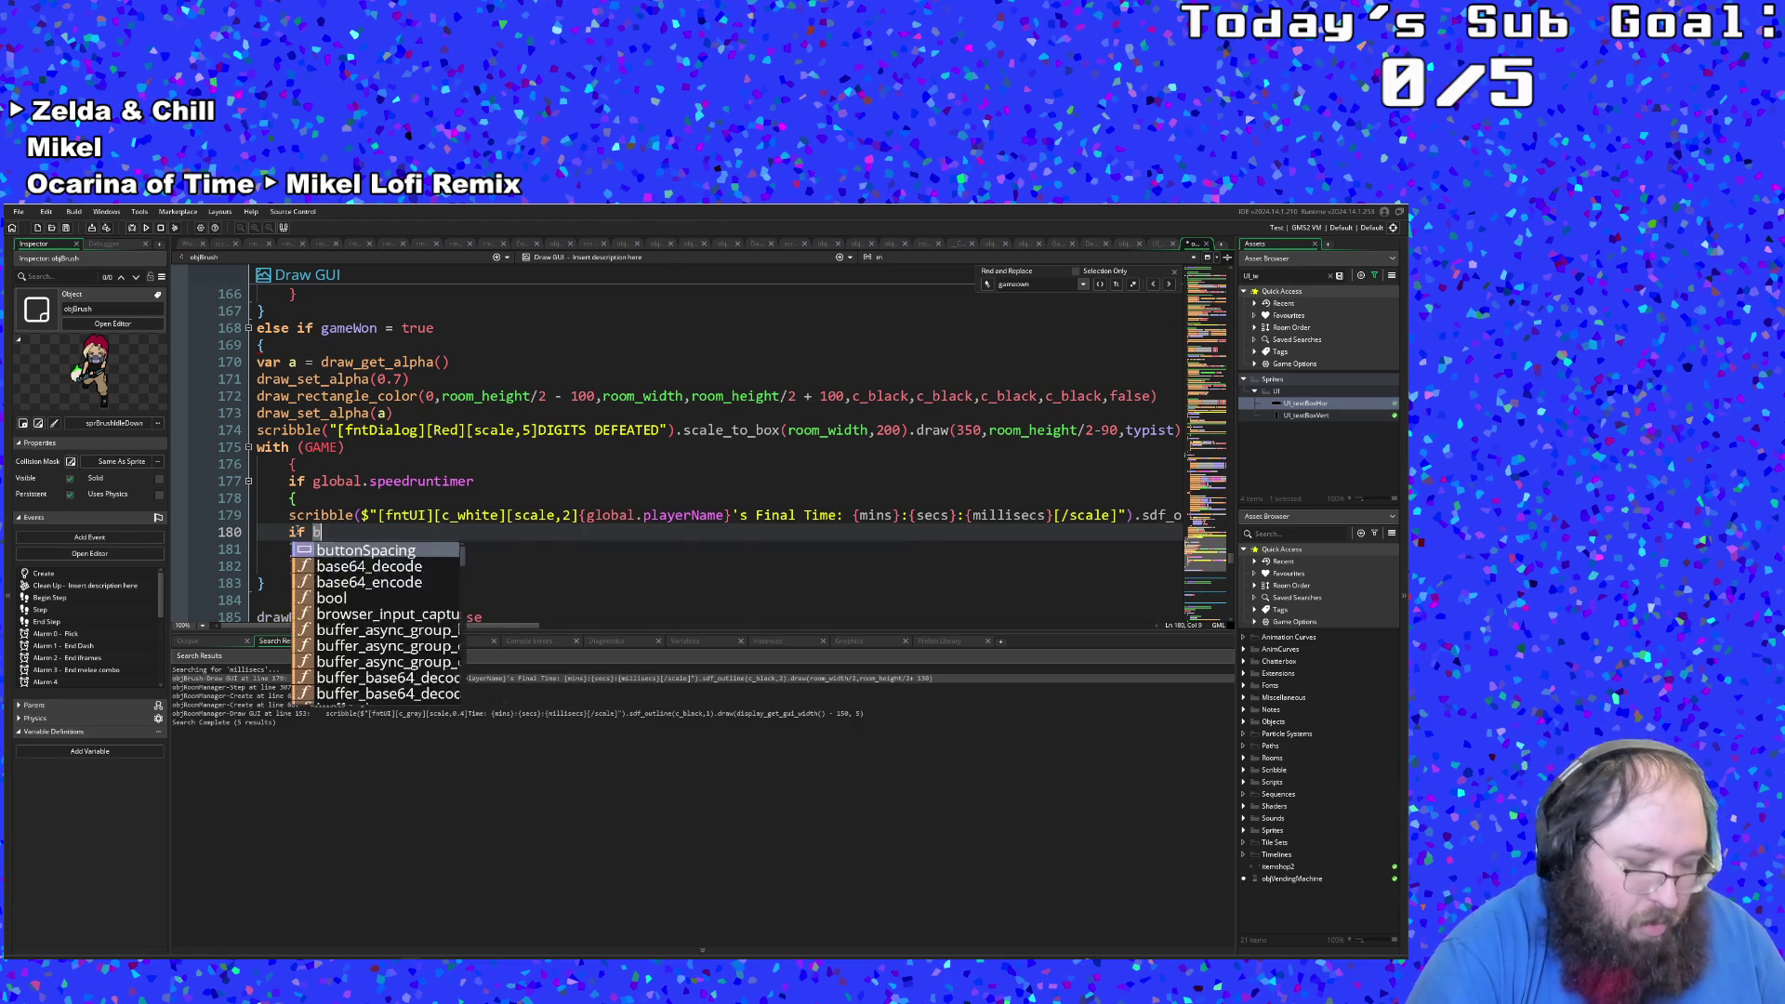
type("est")
key("BackSpace")
key("BackSpace")
key("BackSpace")
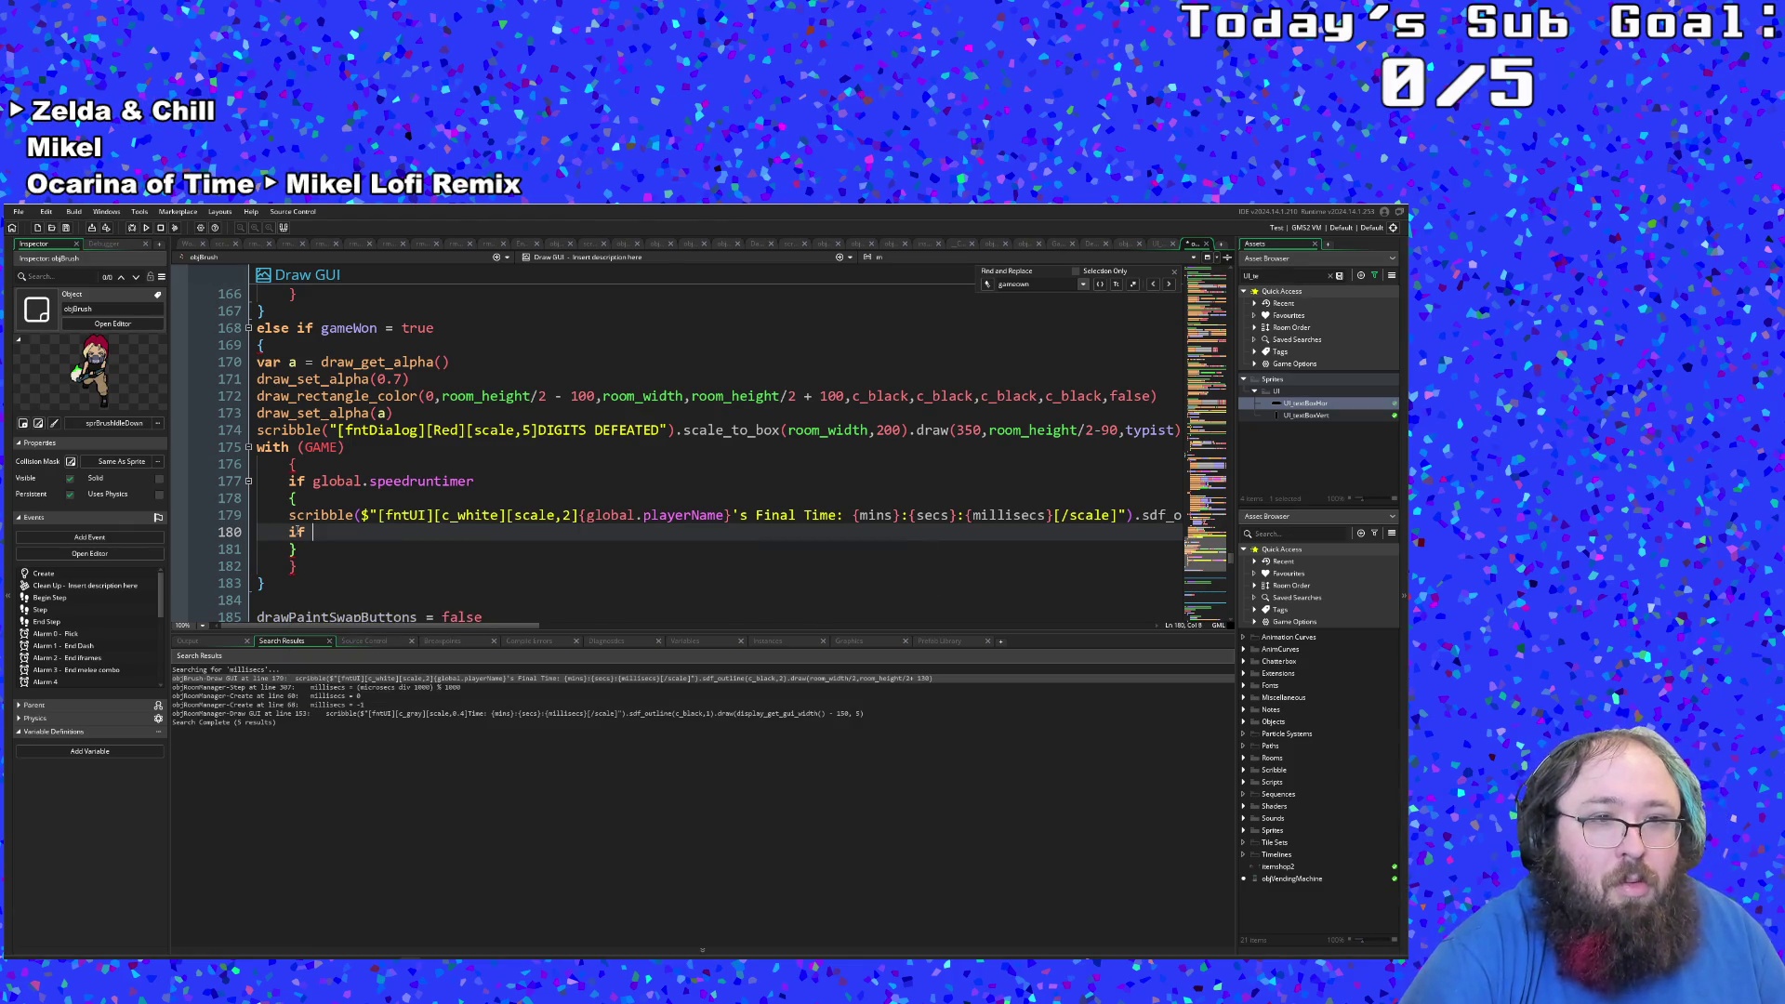
Step: Copy the five Hiscores variable lines from objBrush's Create event
left_click(651, 260)
left_click(637, 272)
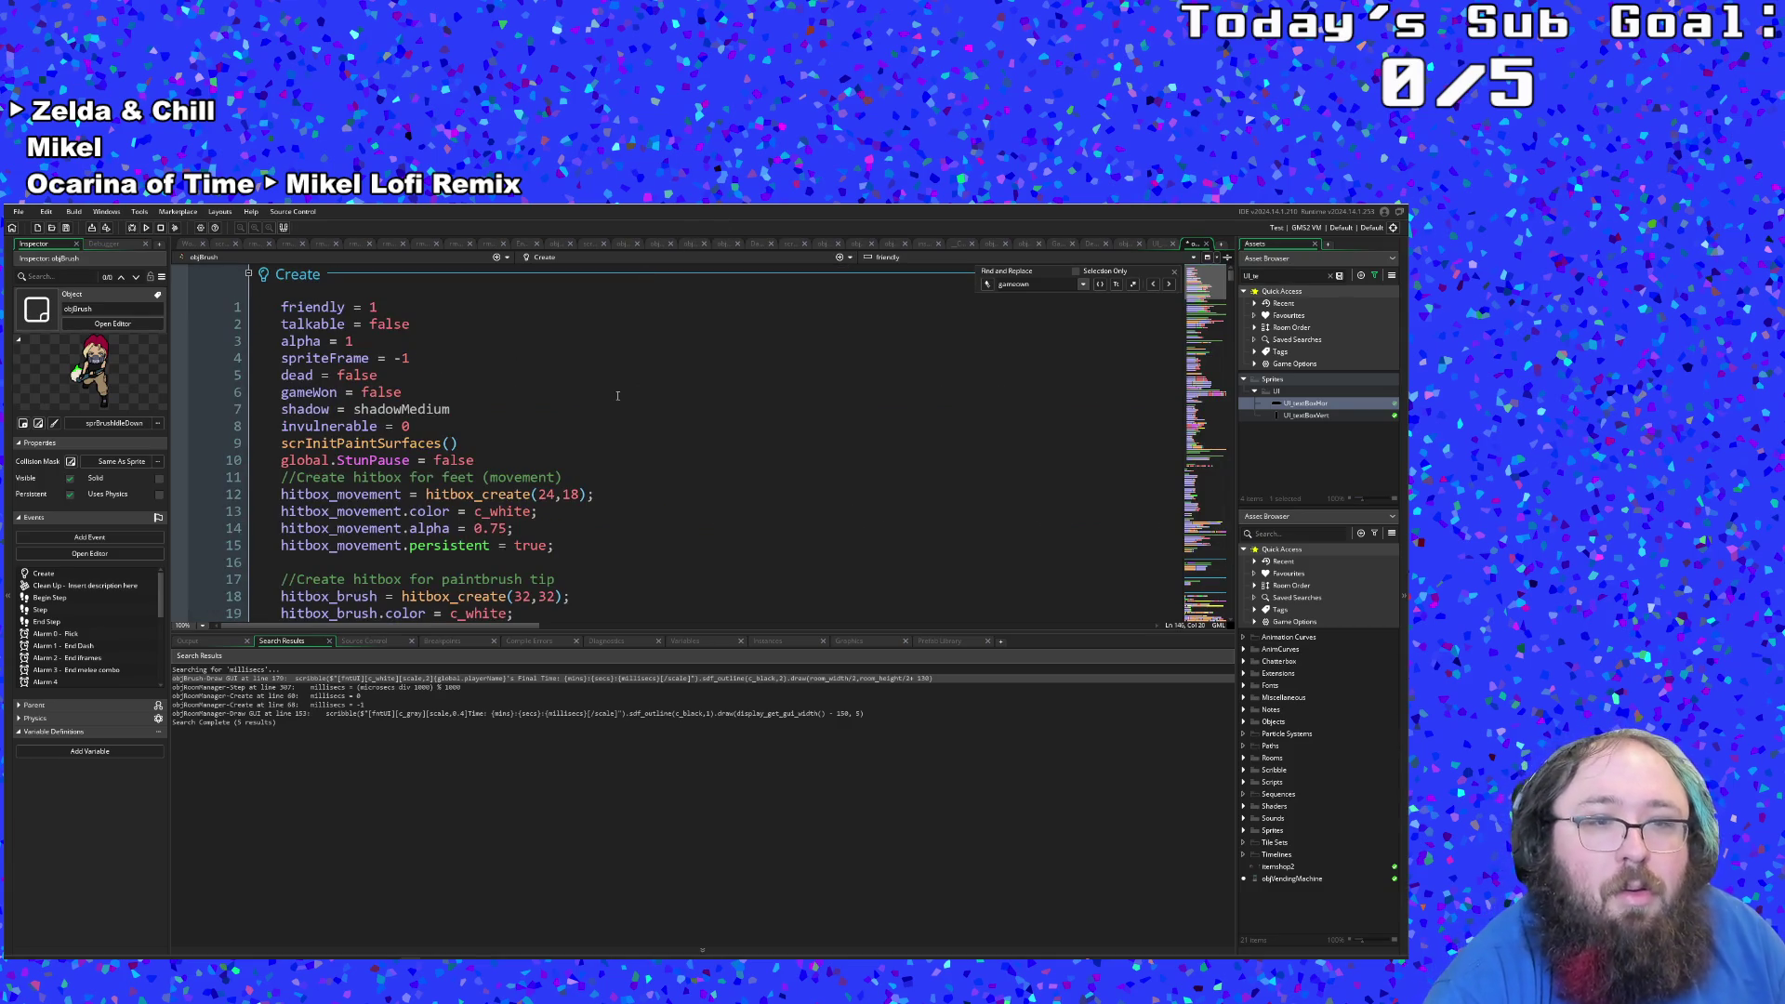
scroll(617, 402, "down", 15)
scroll(614, 410, "down", 10)
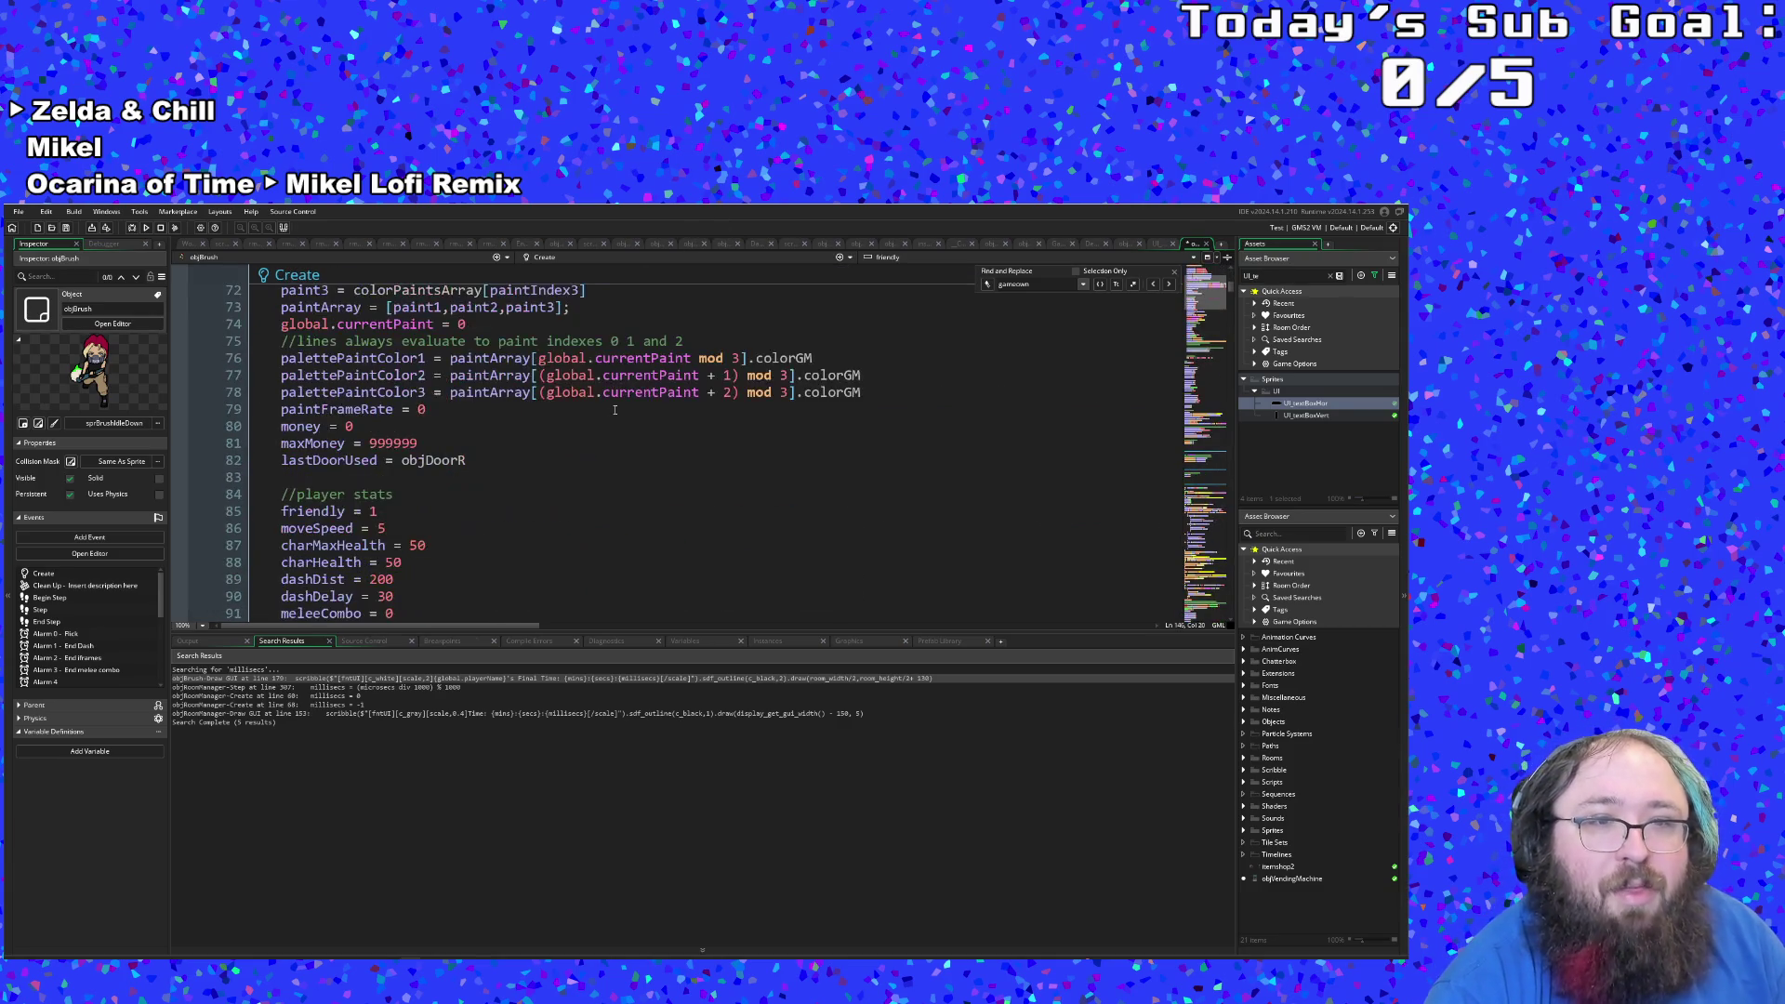
scroll(614, 412, "down", 18)
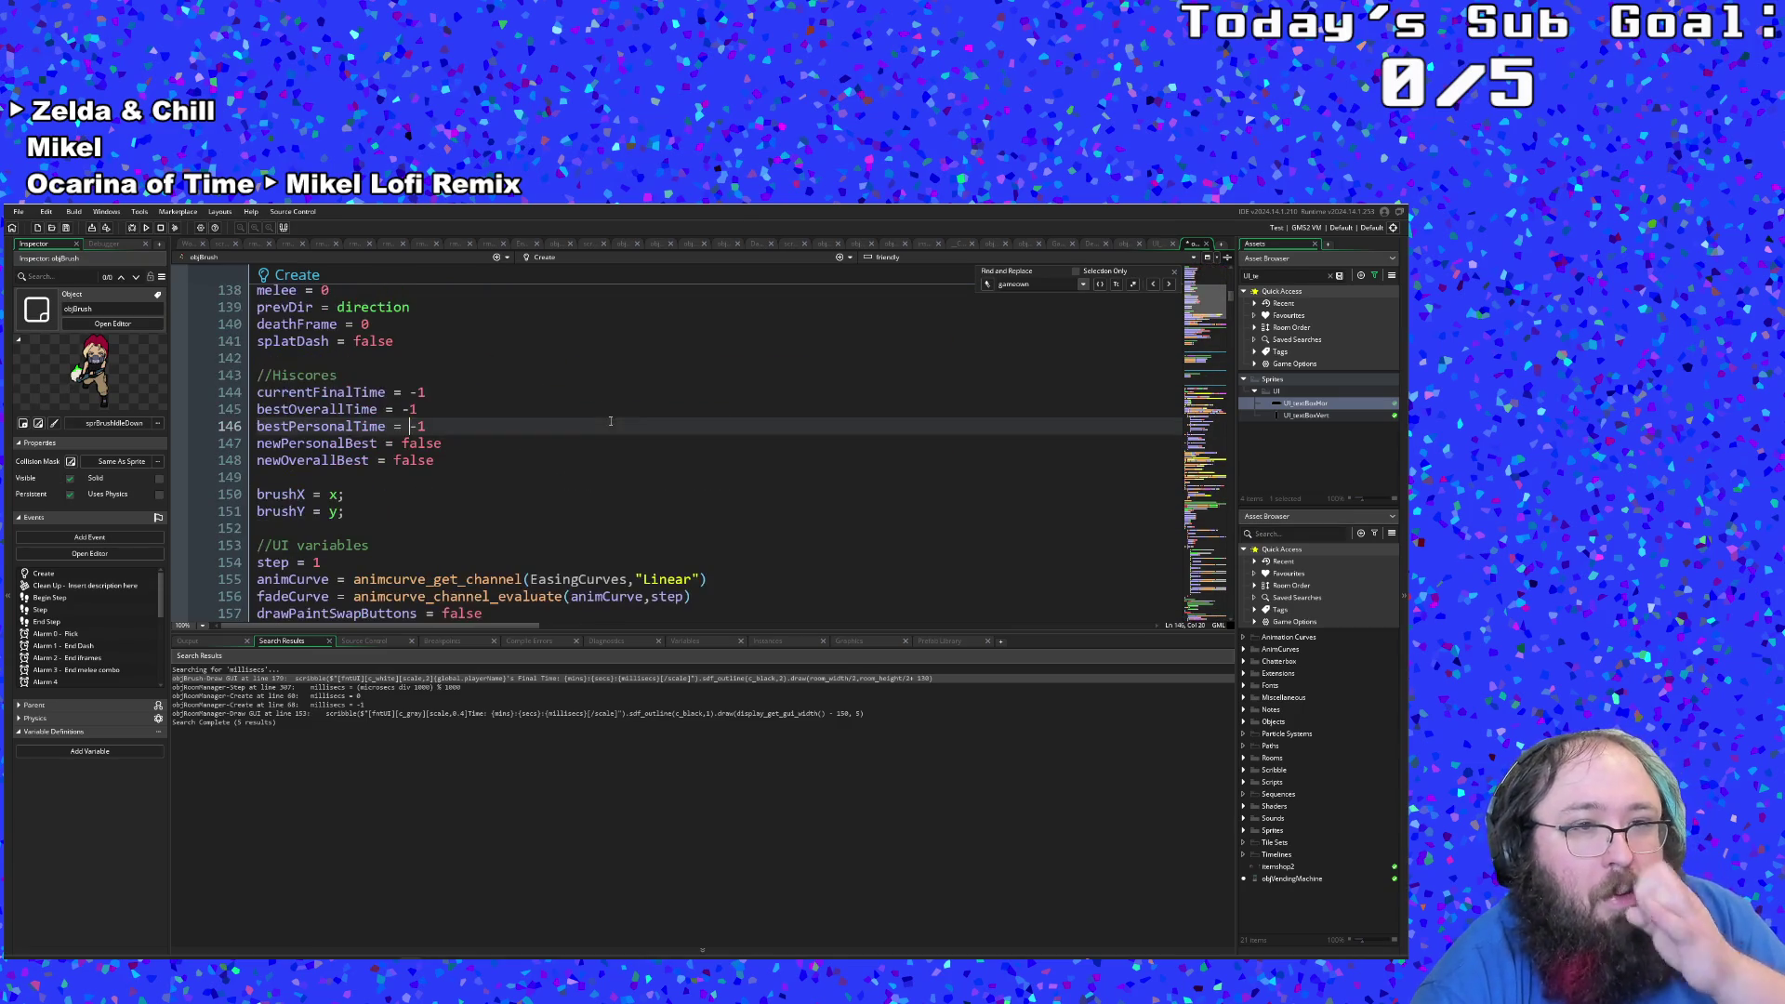
mouse_move(448, 472)
left_mouse_down()
mouse_move(298, 437)
mouse_move(258, 392)
left_mouse_up()
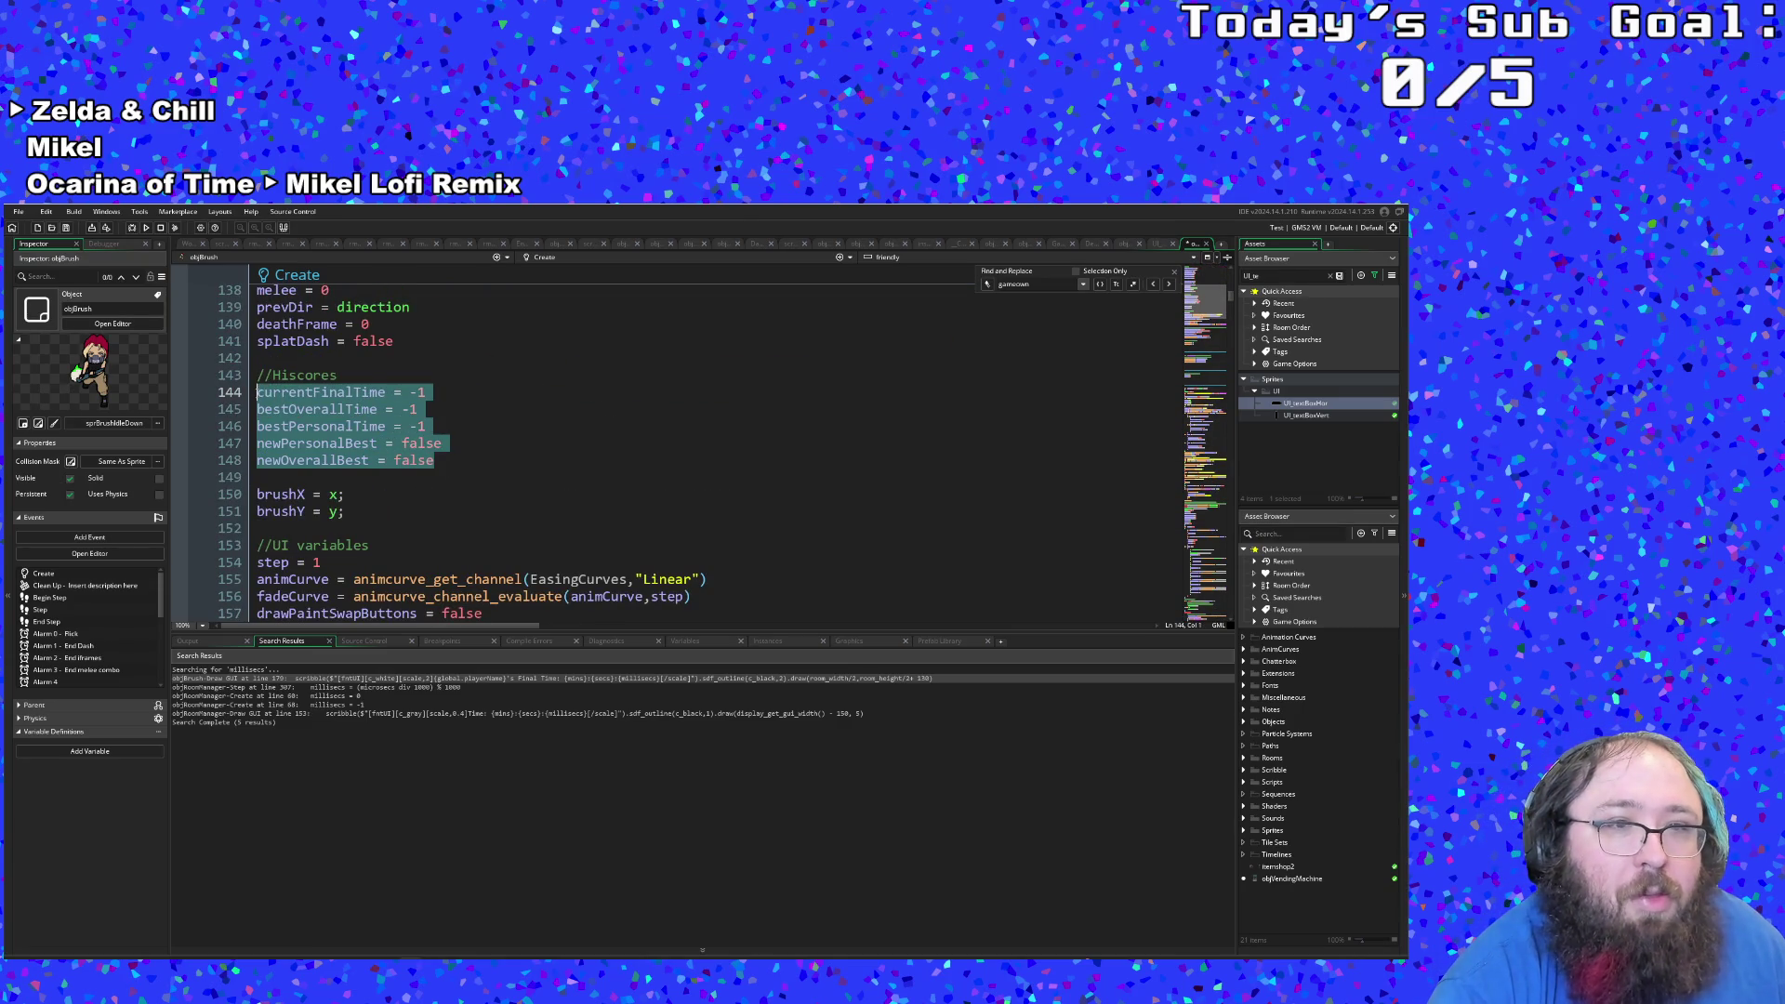
right_click(286, 407)
left_click(304, 469)
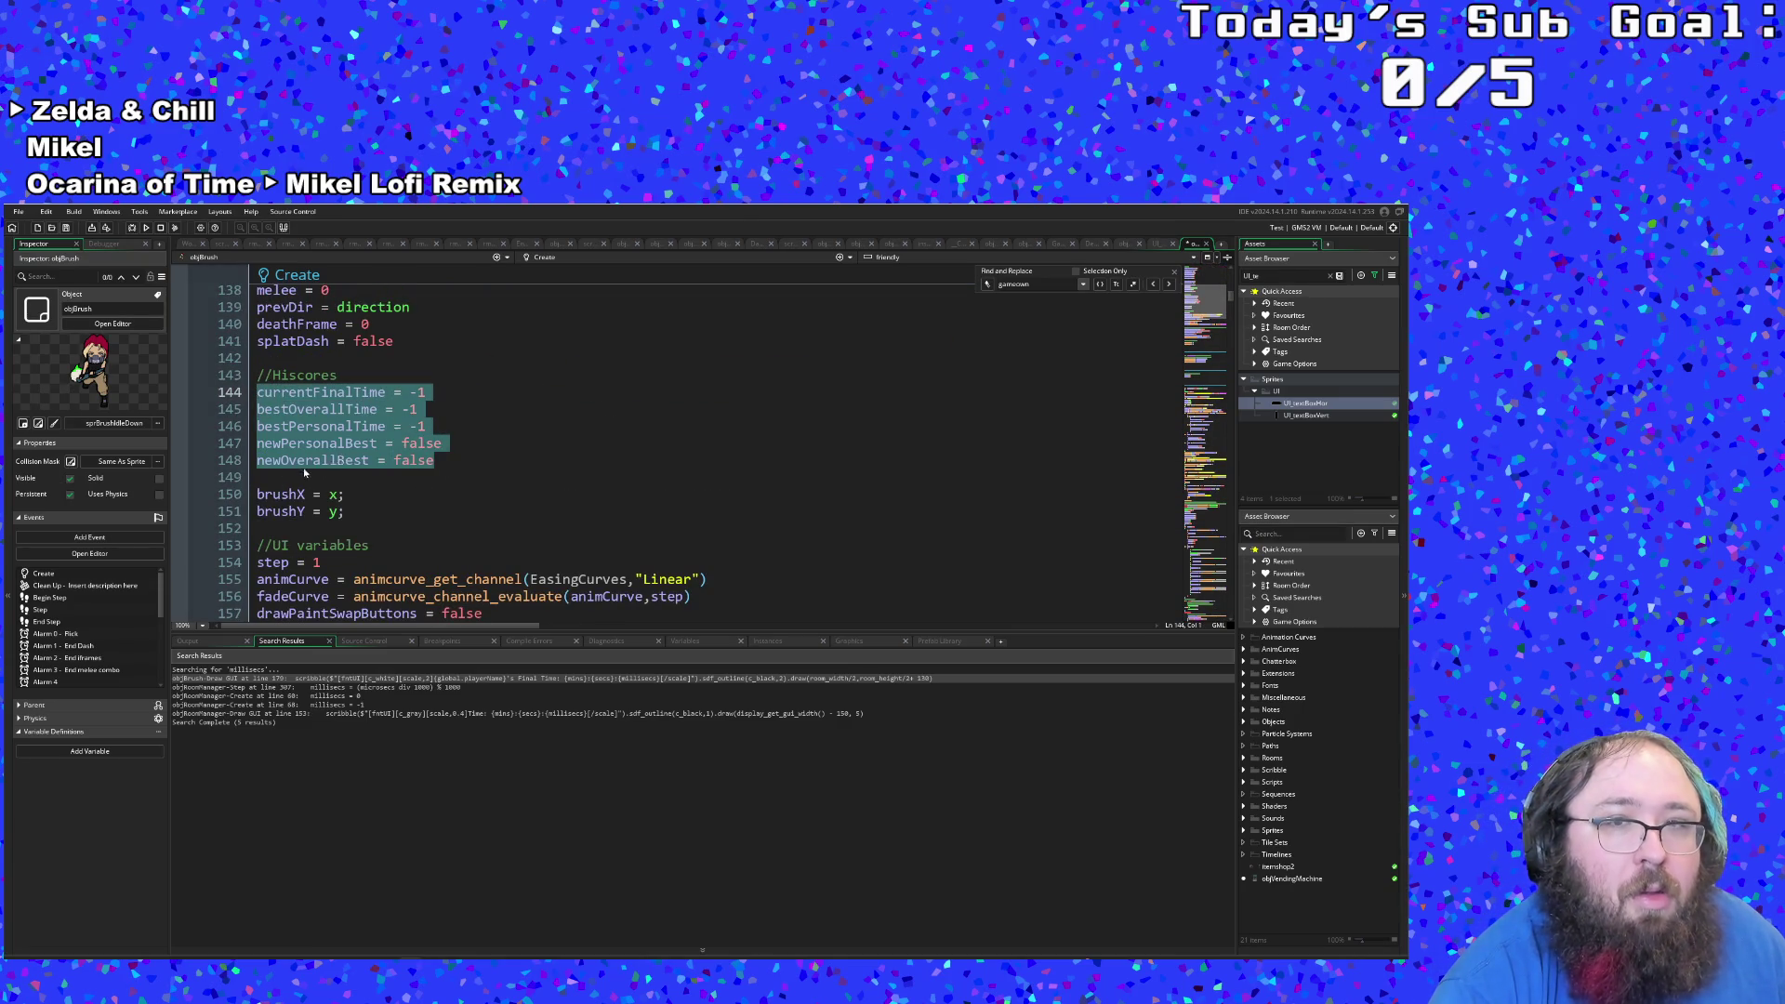
Step: Back in Draw GUI, paste the Hiscores variable lines after a new 'if' line
left_click(655, 258)
scroll(632, 325, "down", 3)
left_click(596, 337)
scroll(589, 358, "down", 20)
scroll(588, 358, "down", 20)
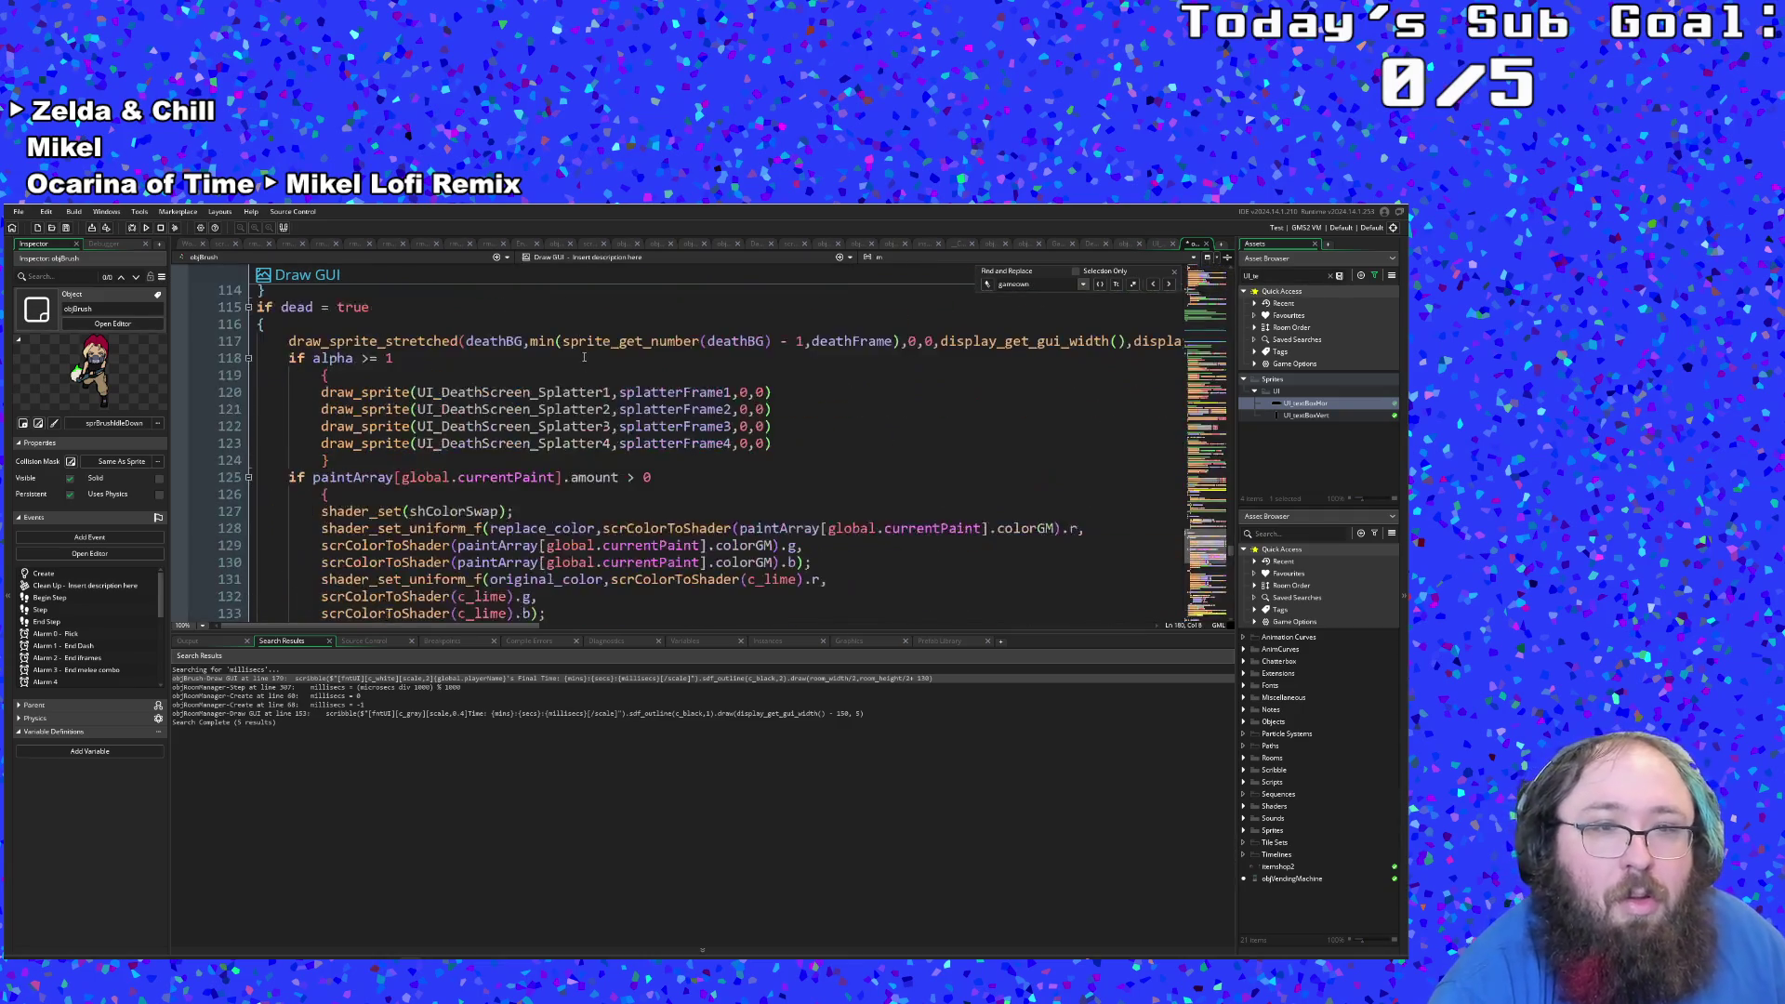
scroll(536, 455, "down", 10)
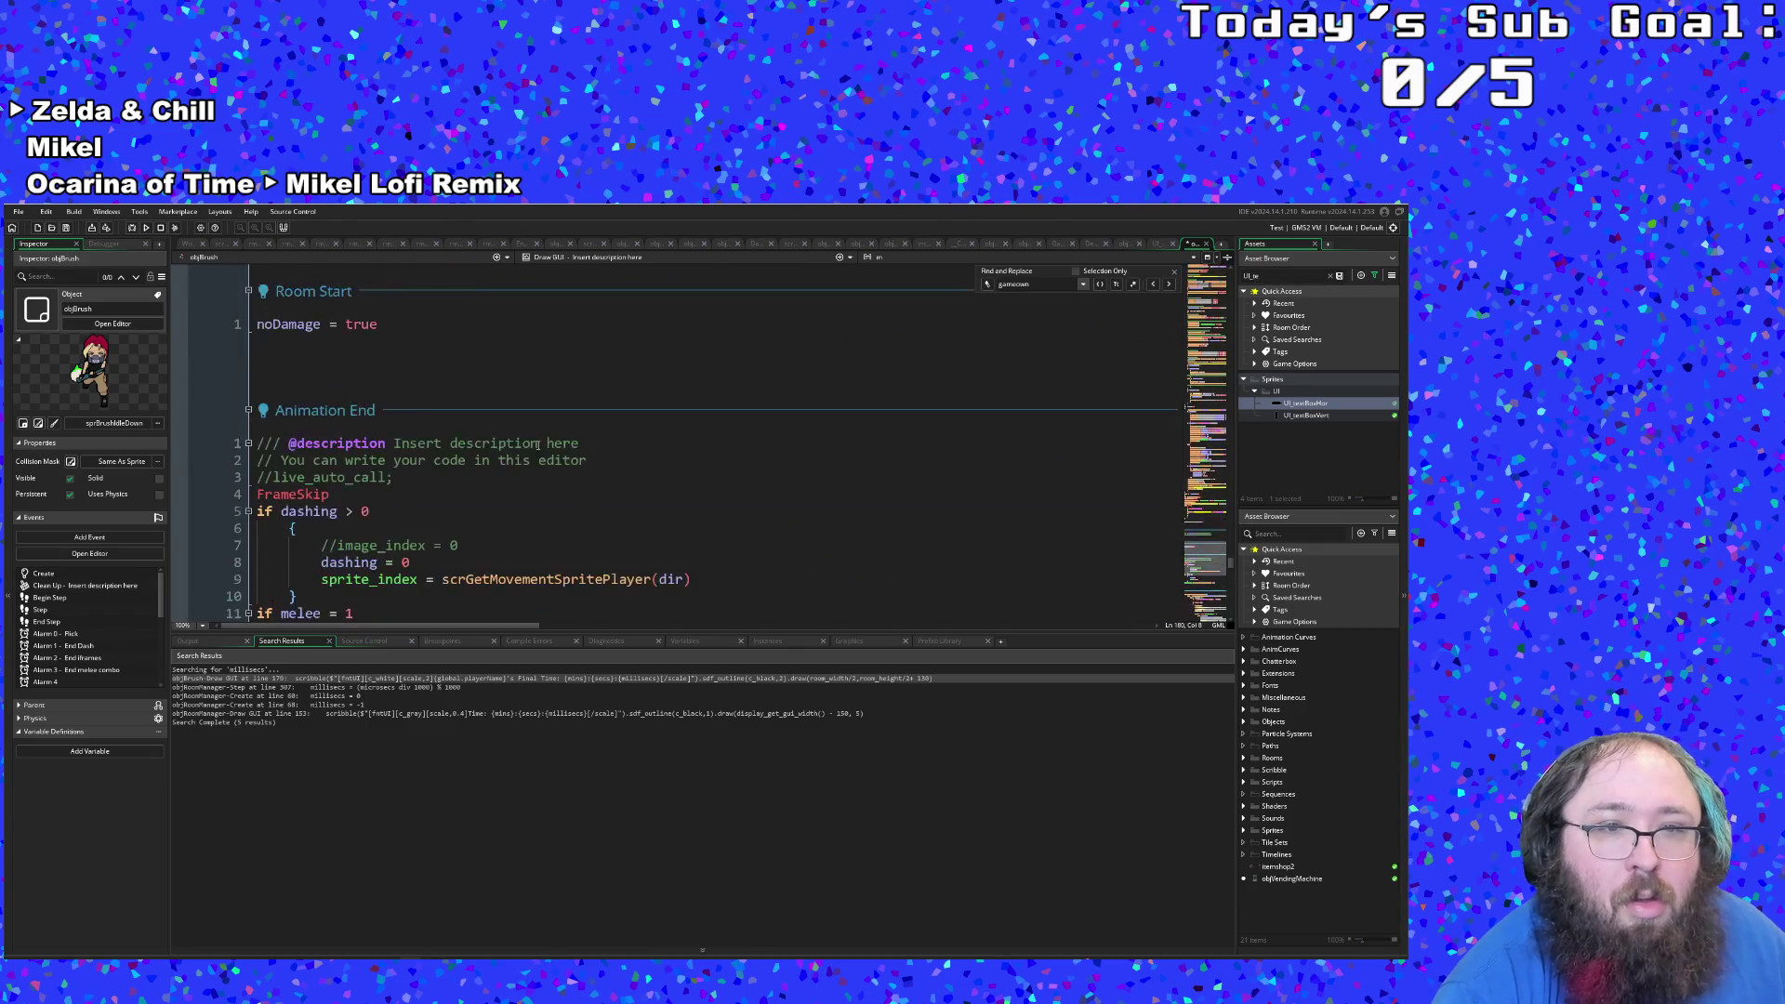
scroll(544, 433, "up", 8)
key("Return")
type("if")
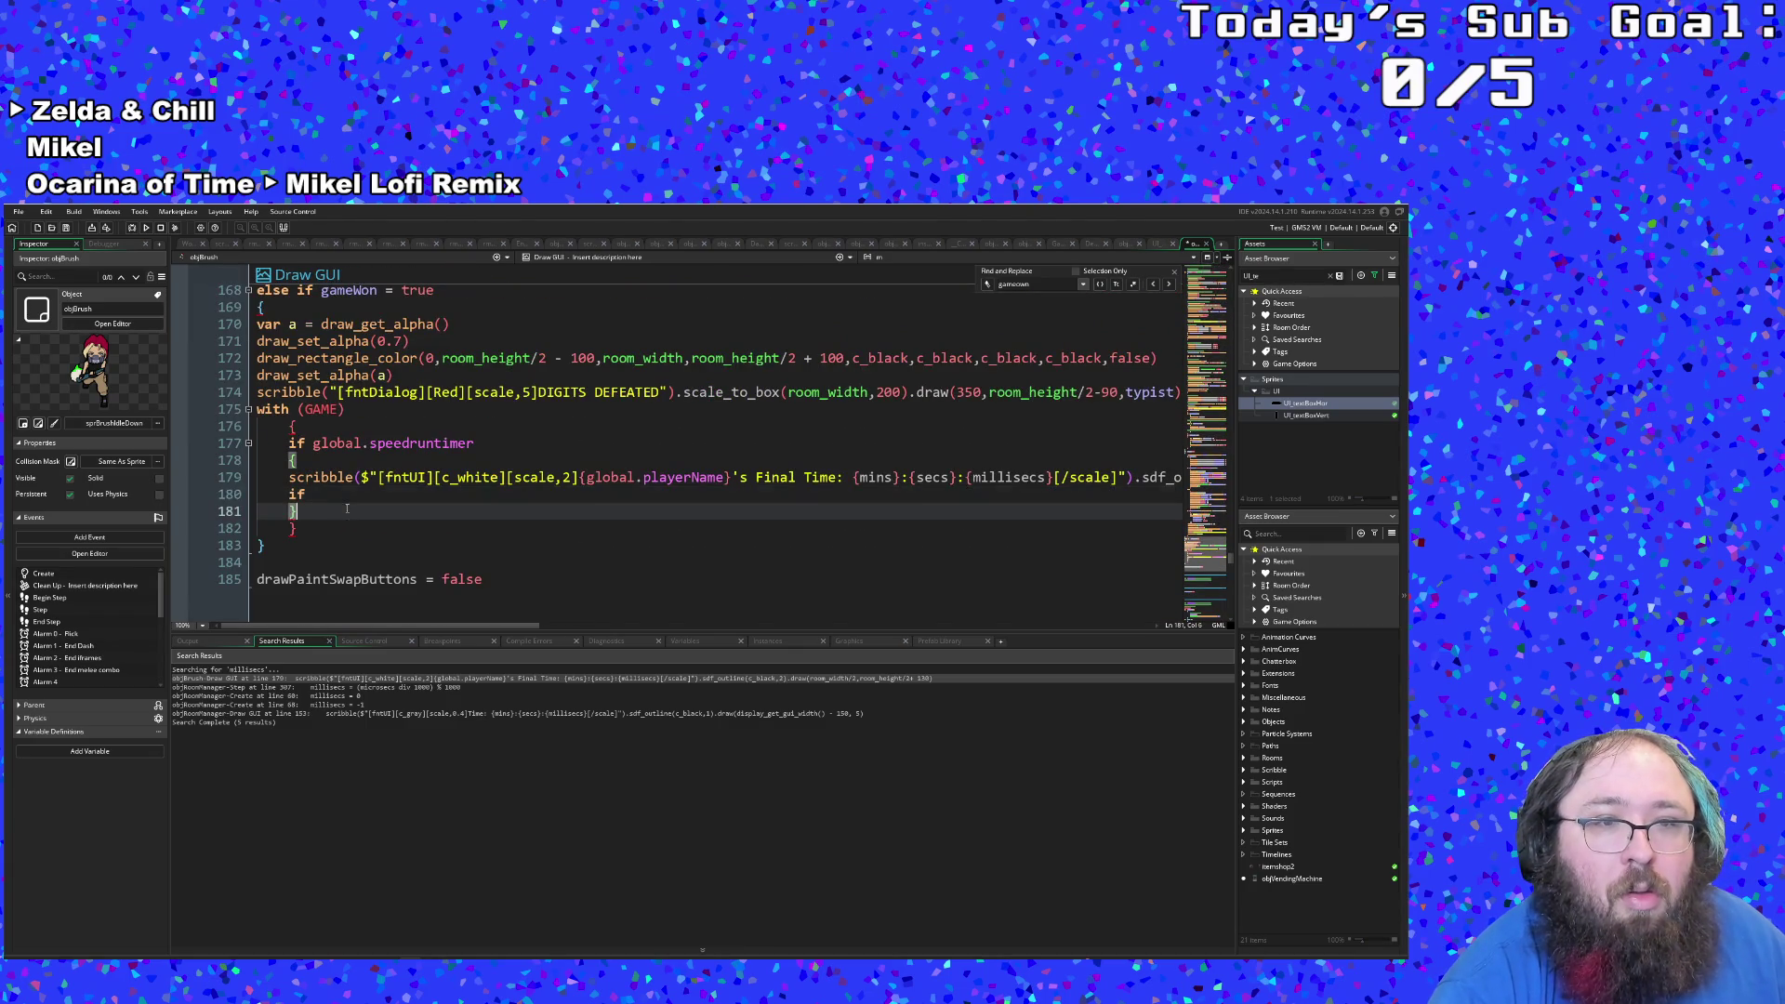
key("ctrl+v")
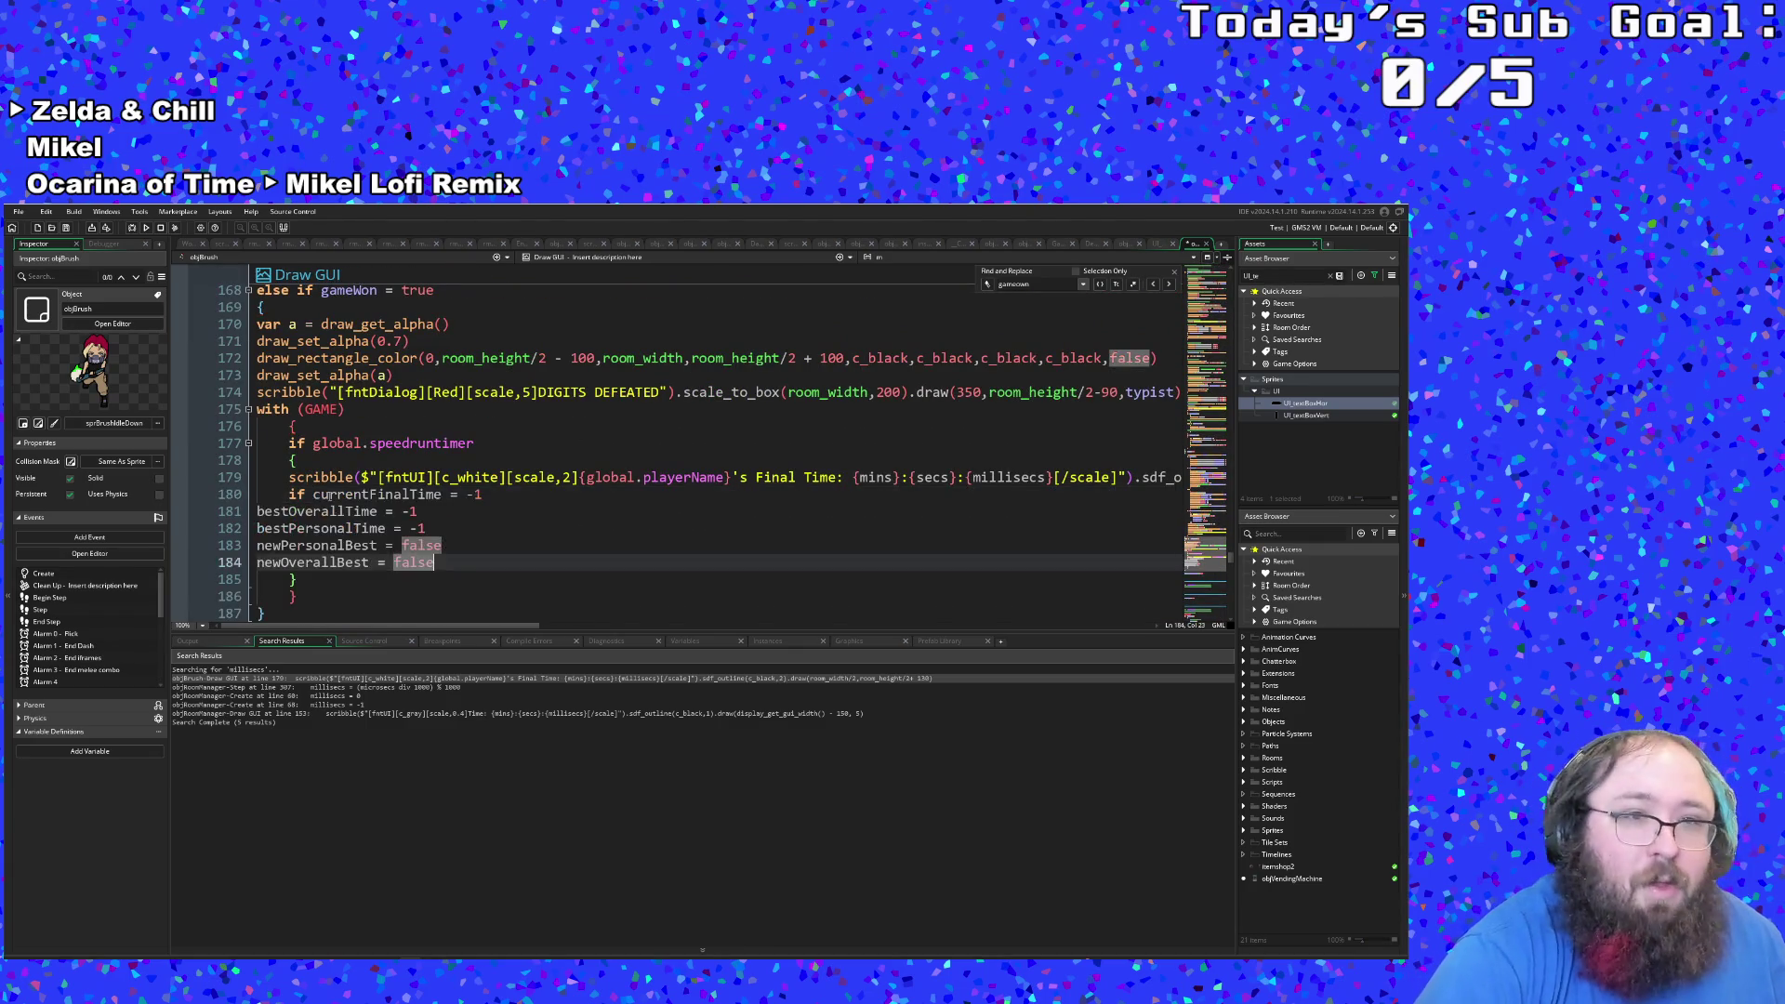
Step: Delete the pasted bestOverallTime and bestPersonalTime lines
left_click(425, 512)
mouse_move(424, 513)
left_mouse_down()
mouse_move(257, 512)
mouse_move(314, 494)
left_mouse_up()
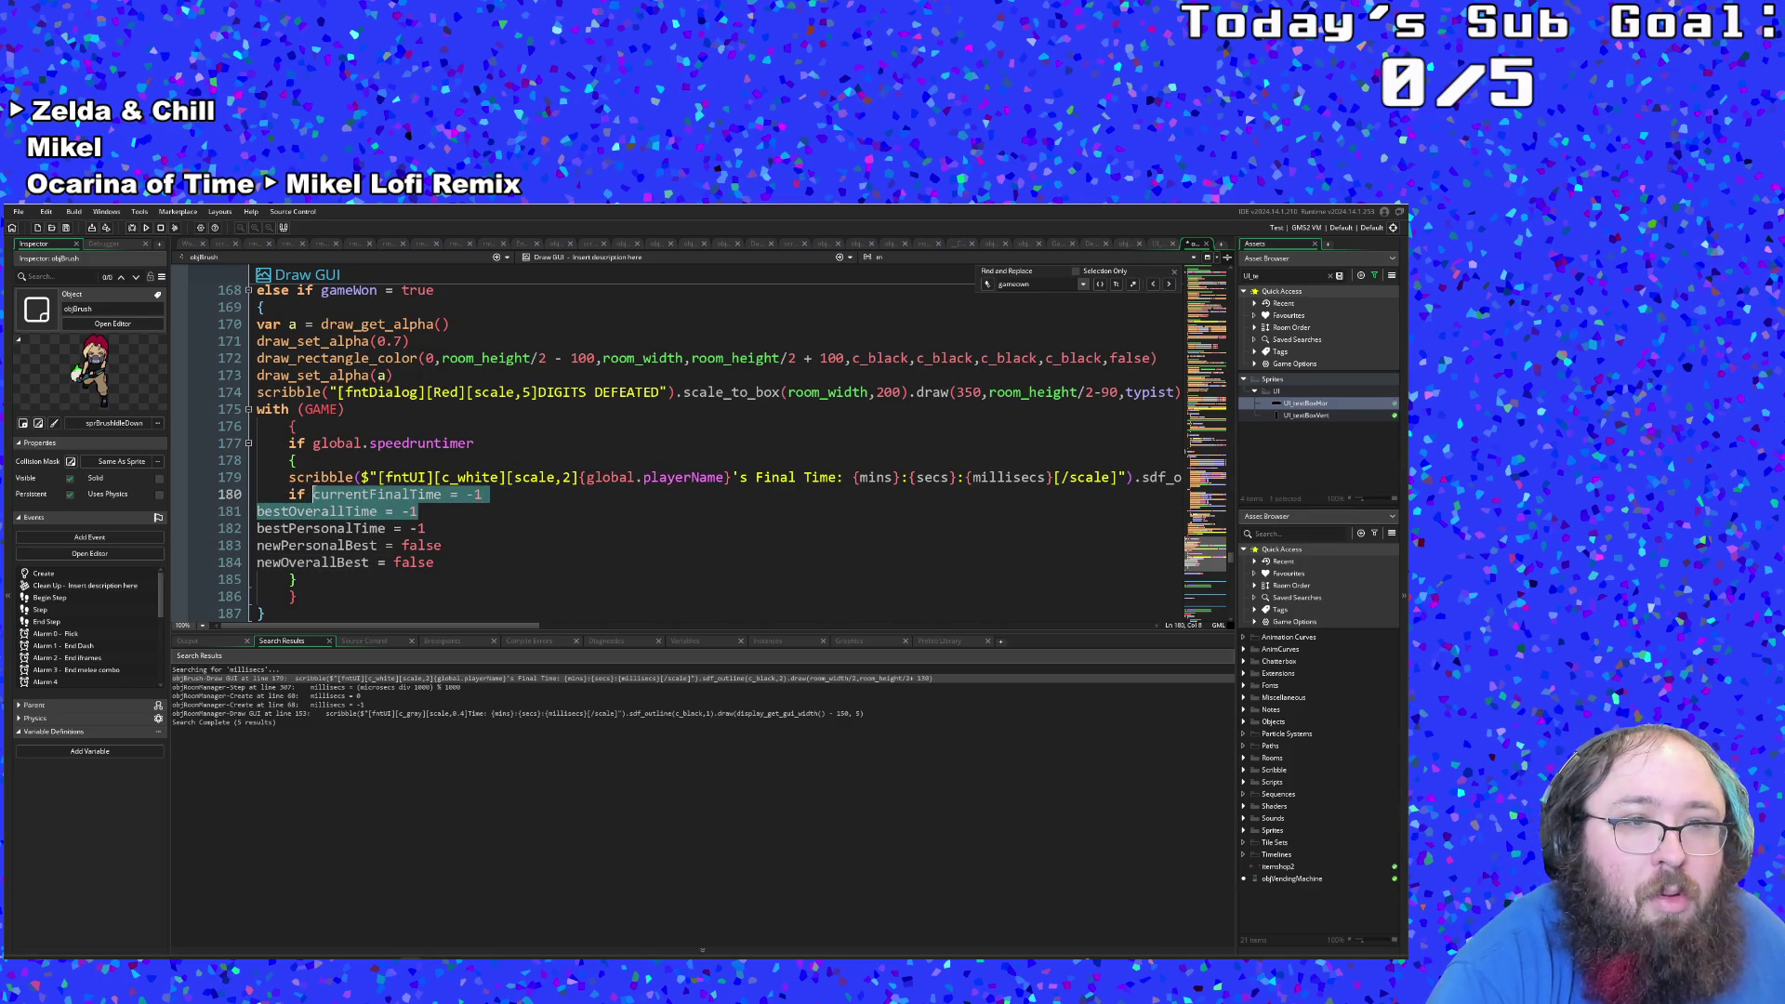
left_click(321, 512)
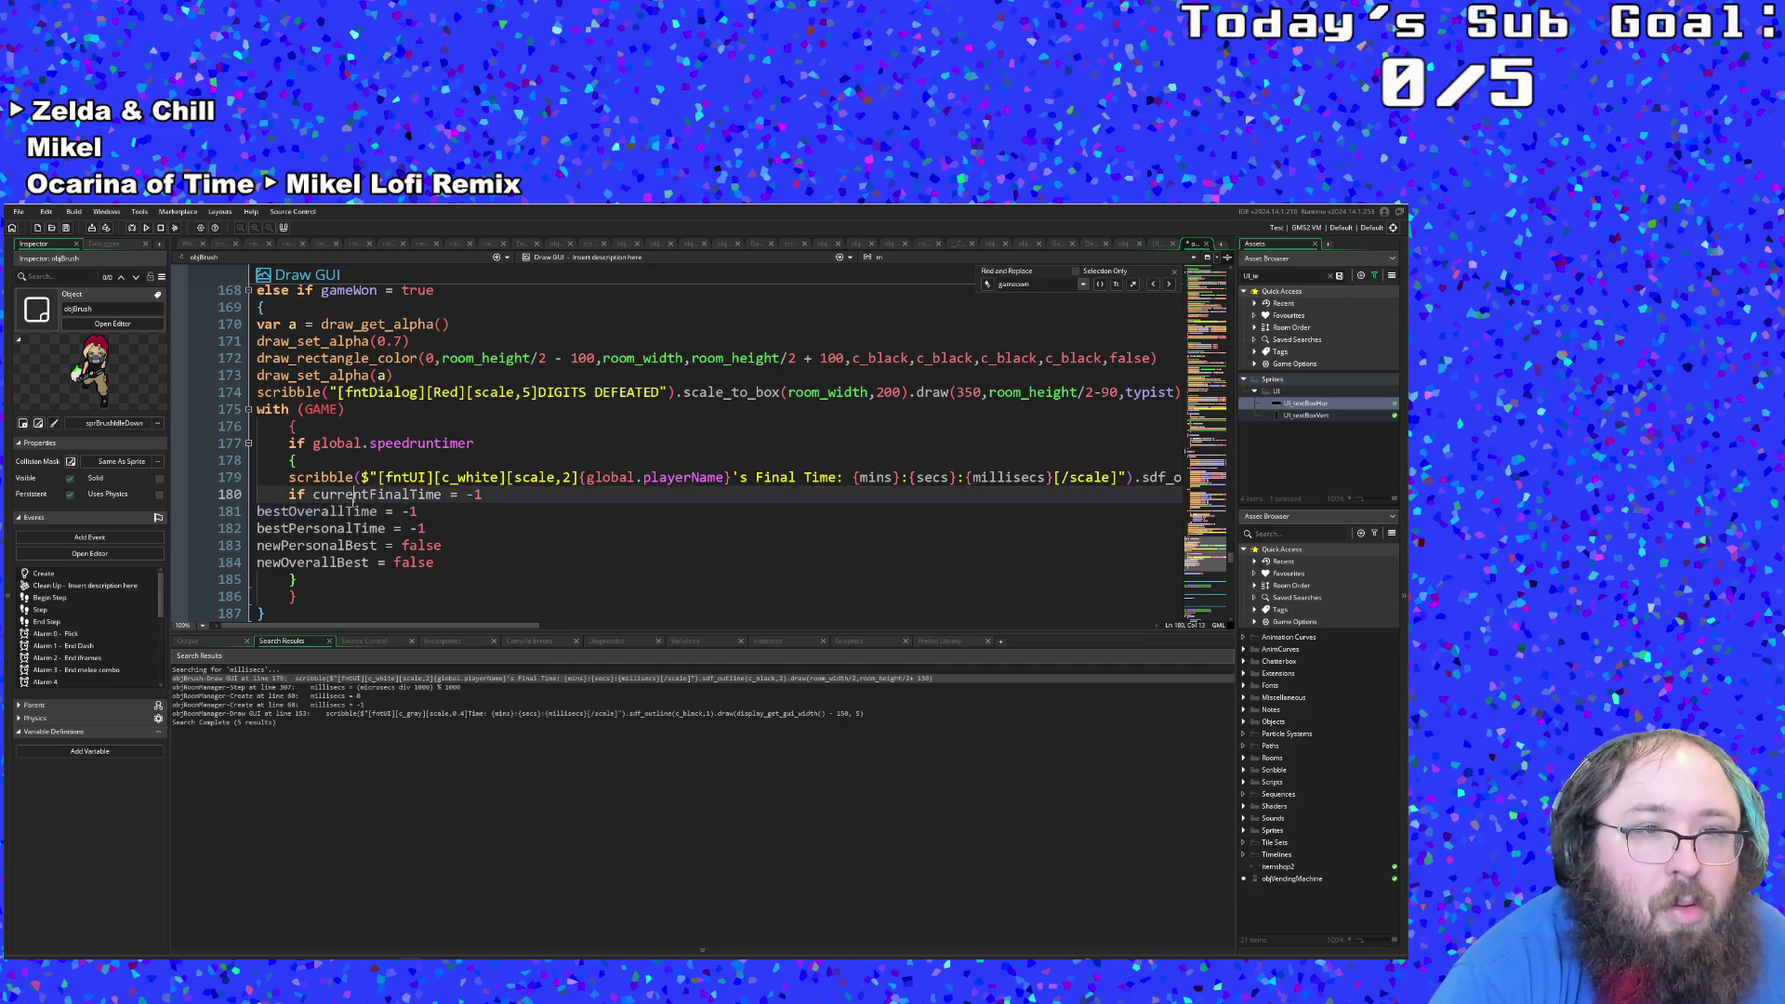
left_click(393, 529)
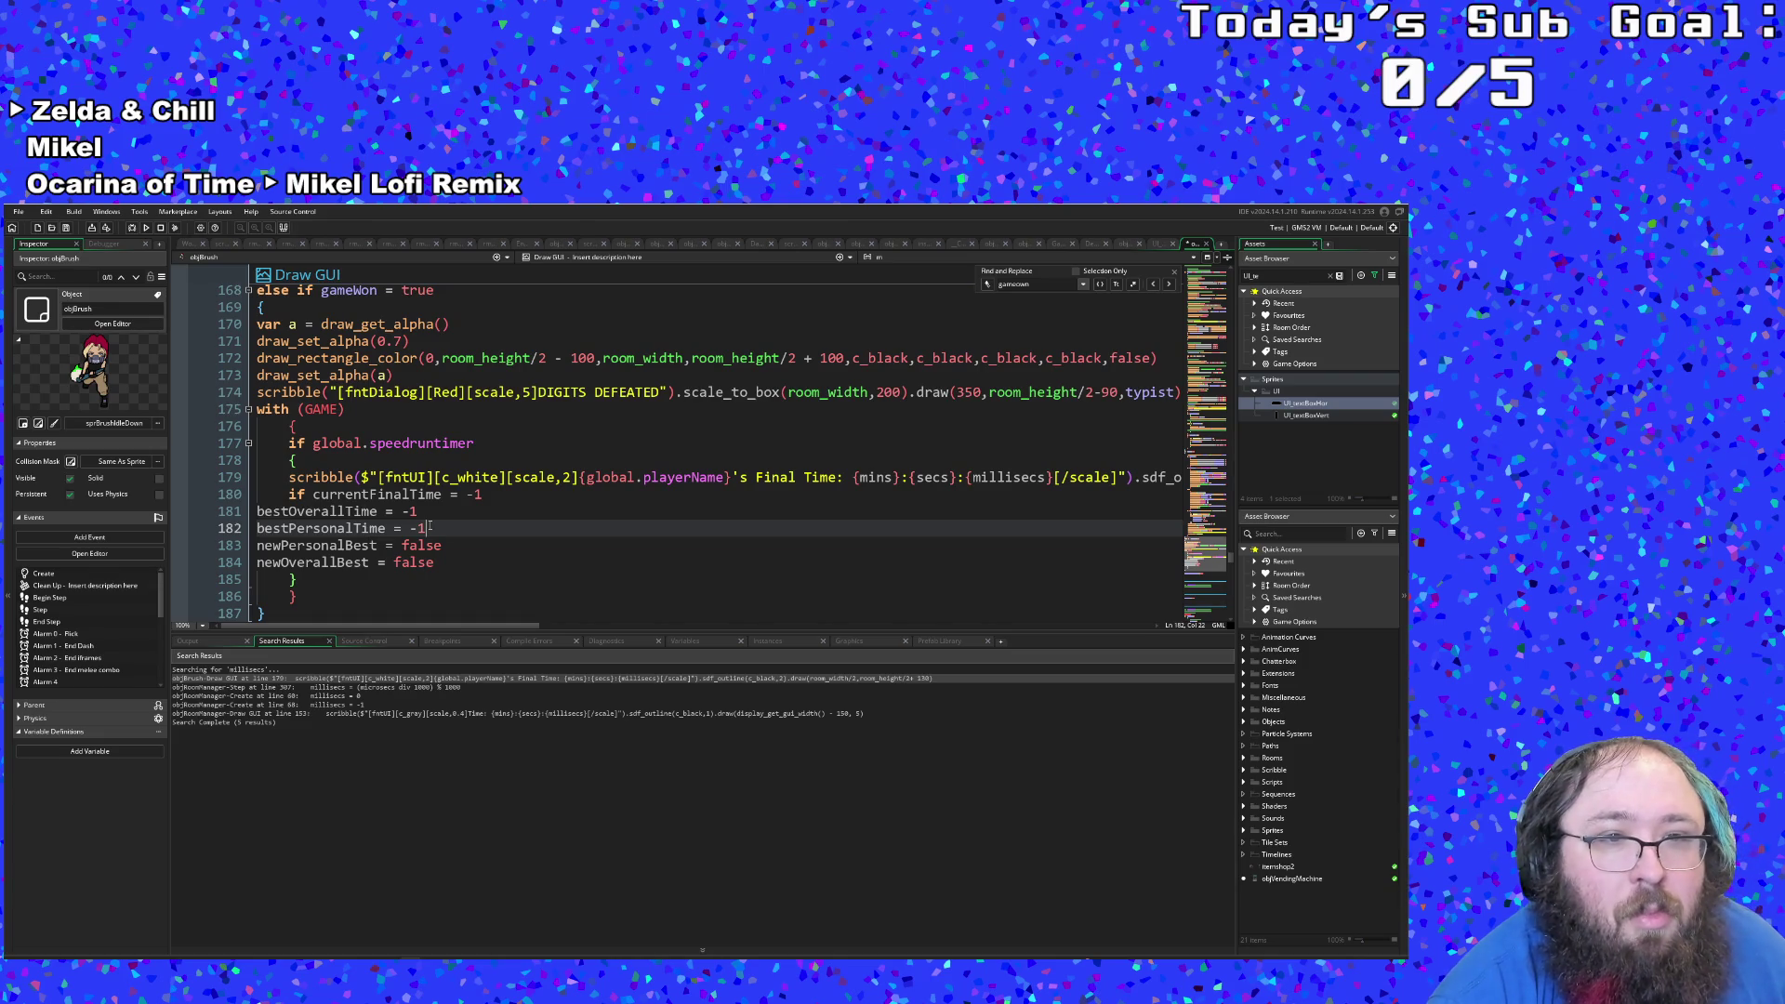
left_click_drag(426, 528, 253, 514)
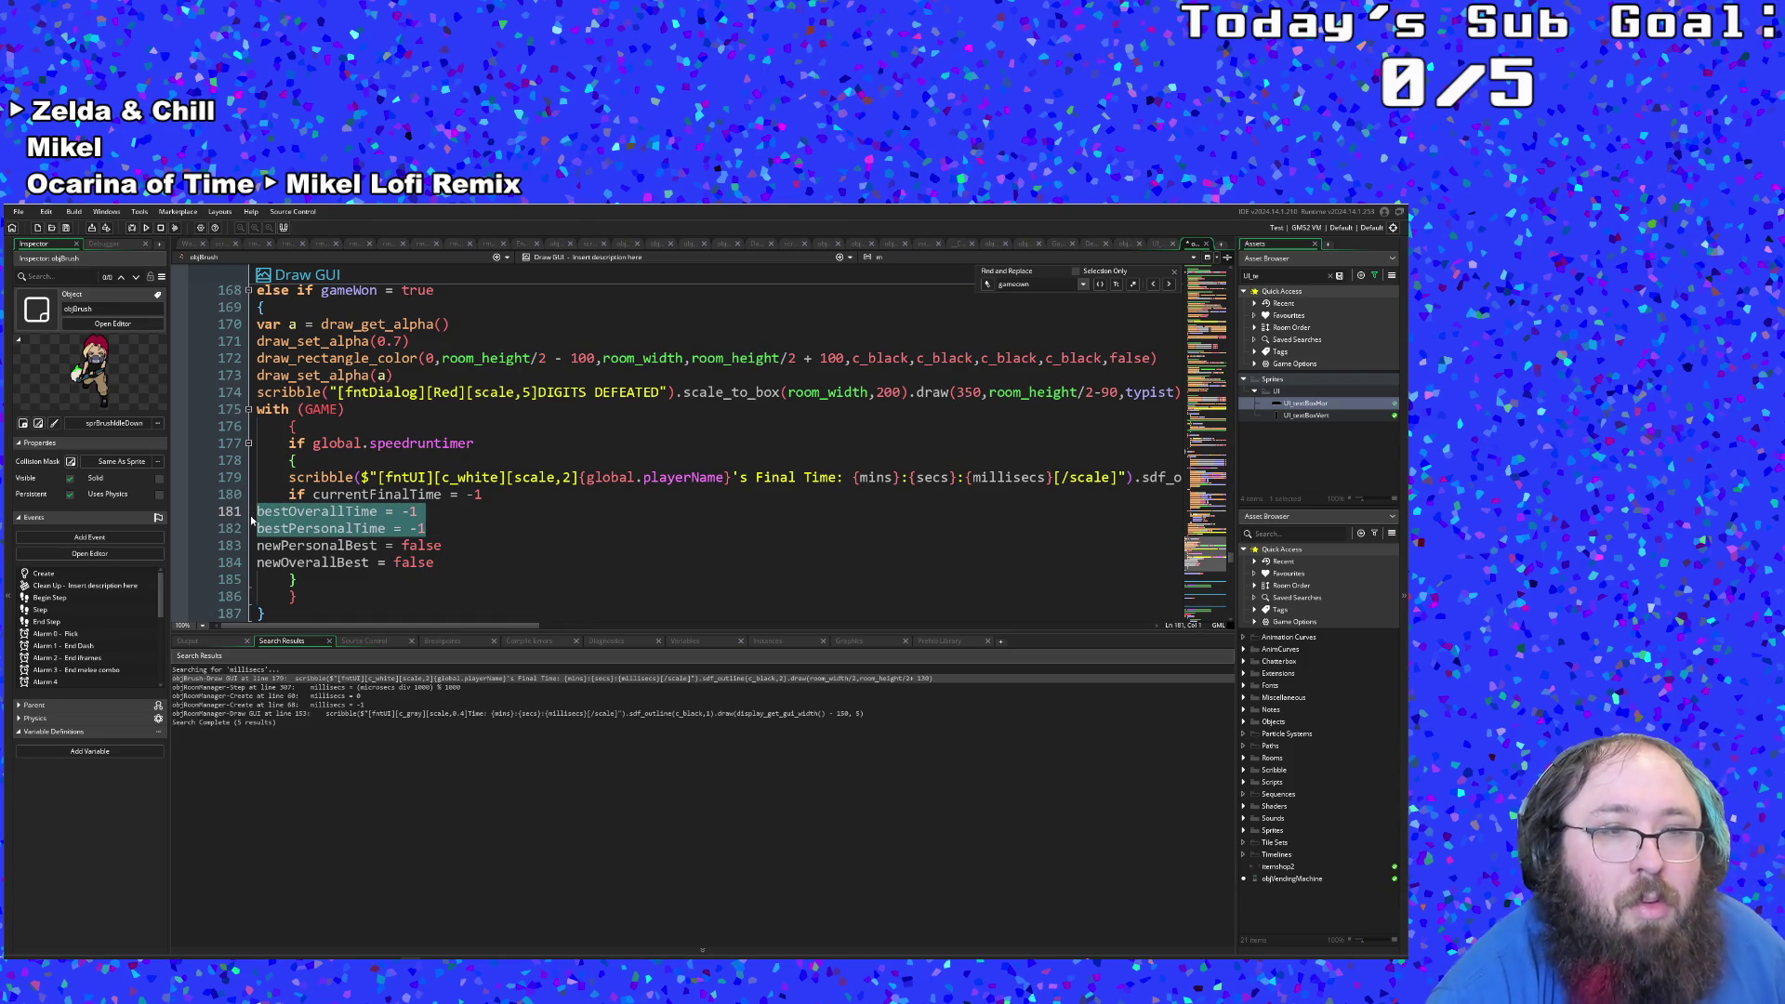
key("BackSpace")
key("BackSpace")
key("BackSpace")
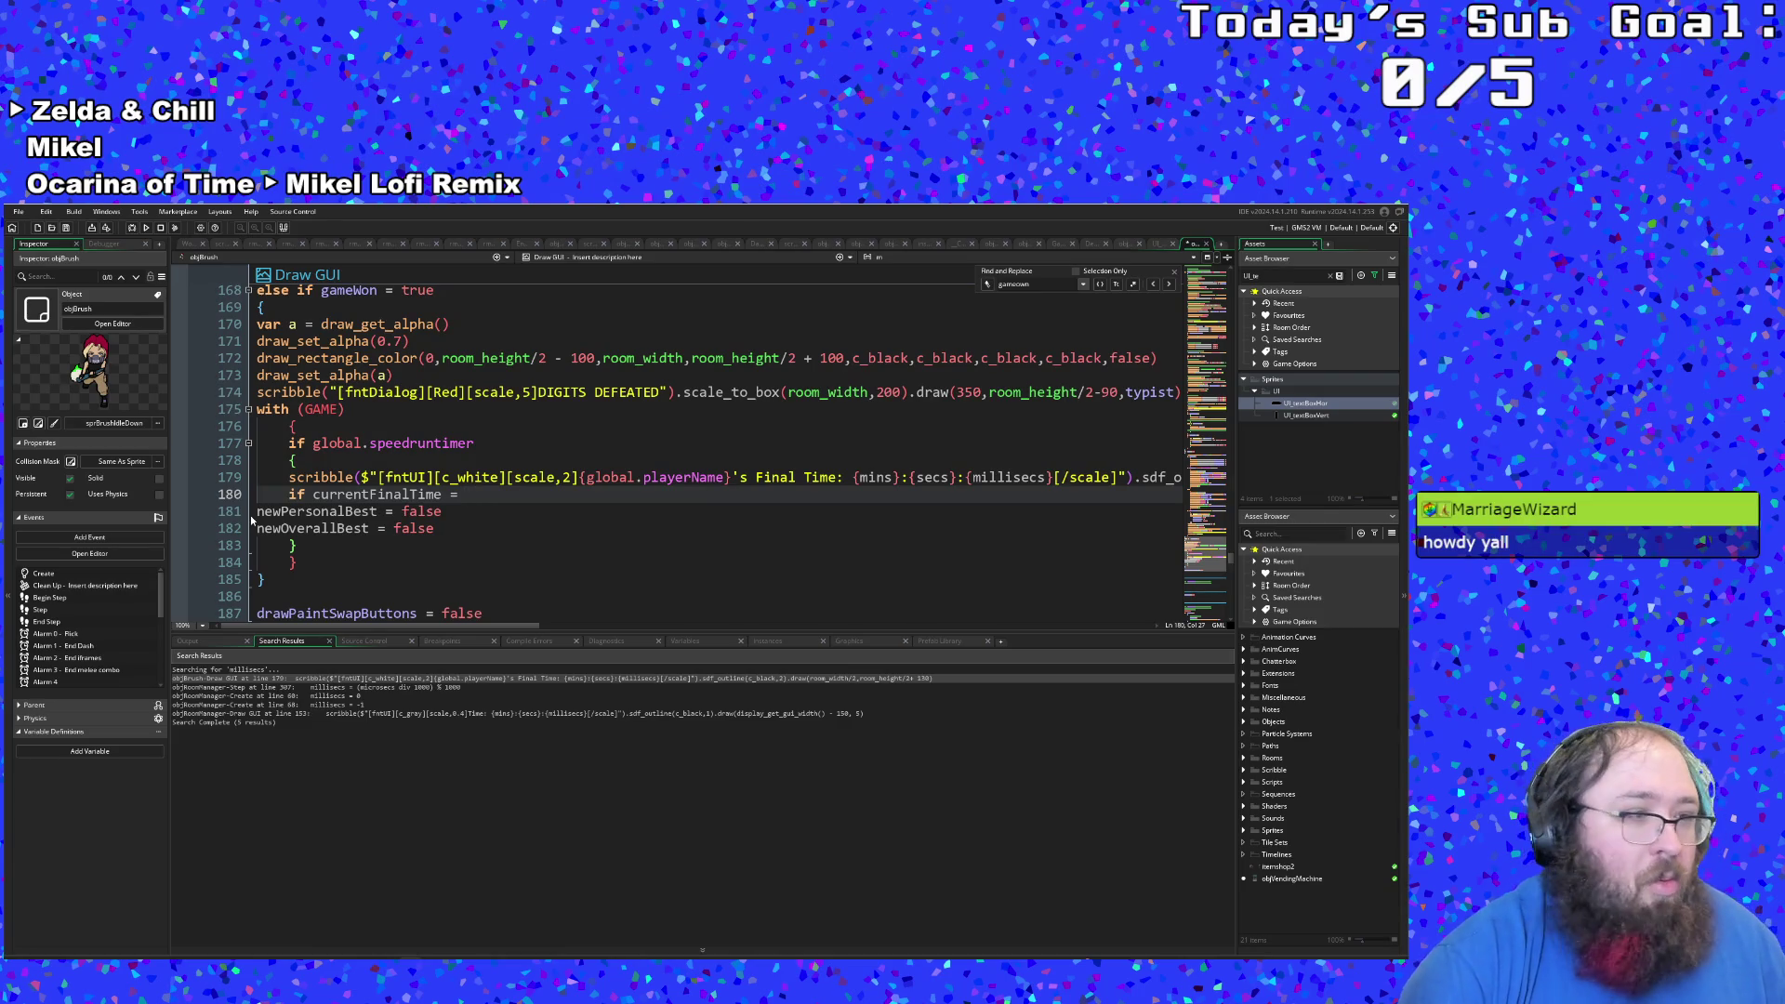
Step: Replace the unfinished condition lines with newPersonalBest
mouse_move(448, 537)
left_mouse_down()
mouse_move(260, 509)
mouse_move(309, 500)
left_mouse_up()
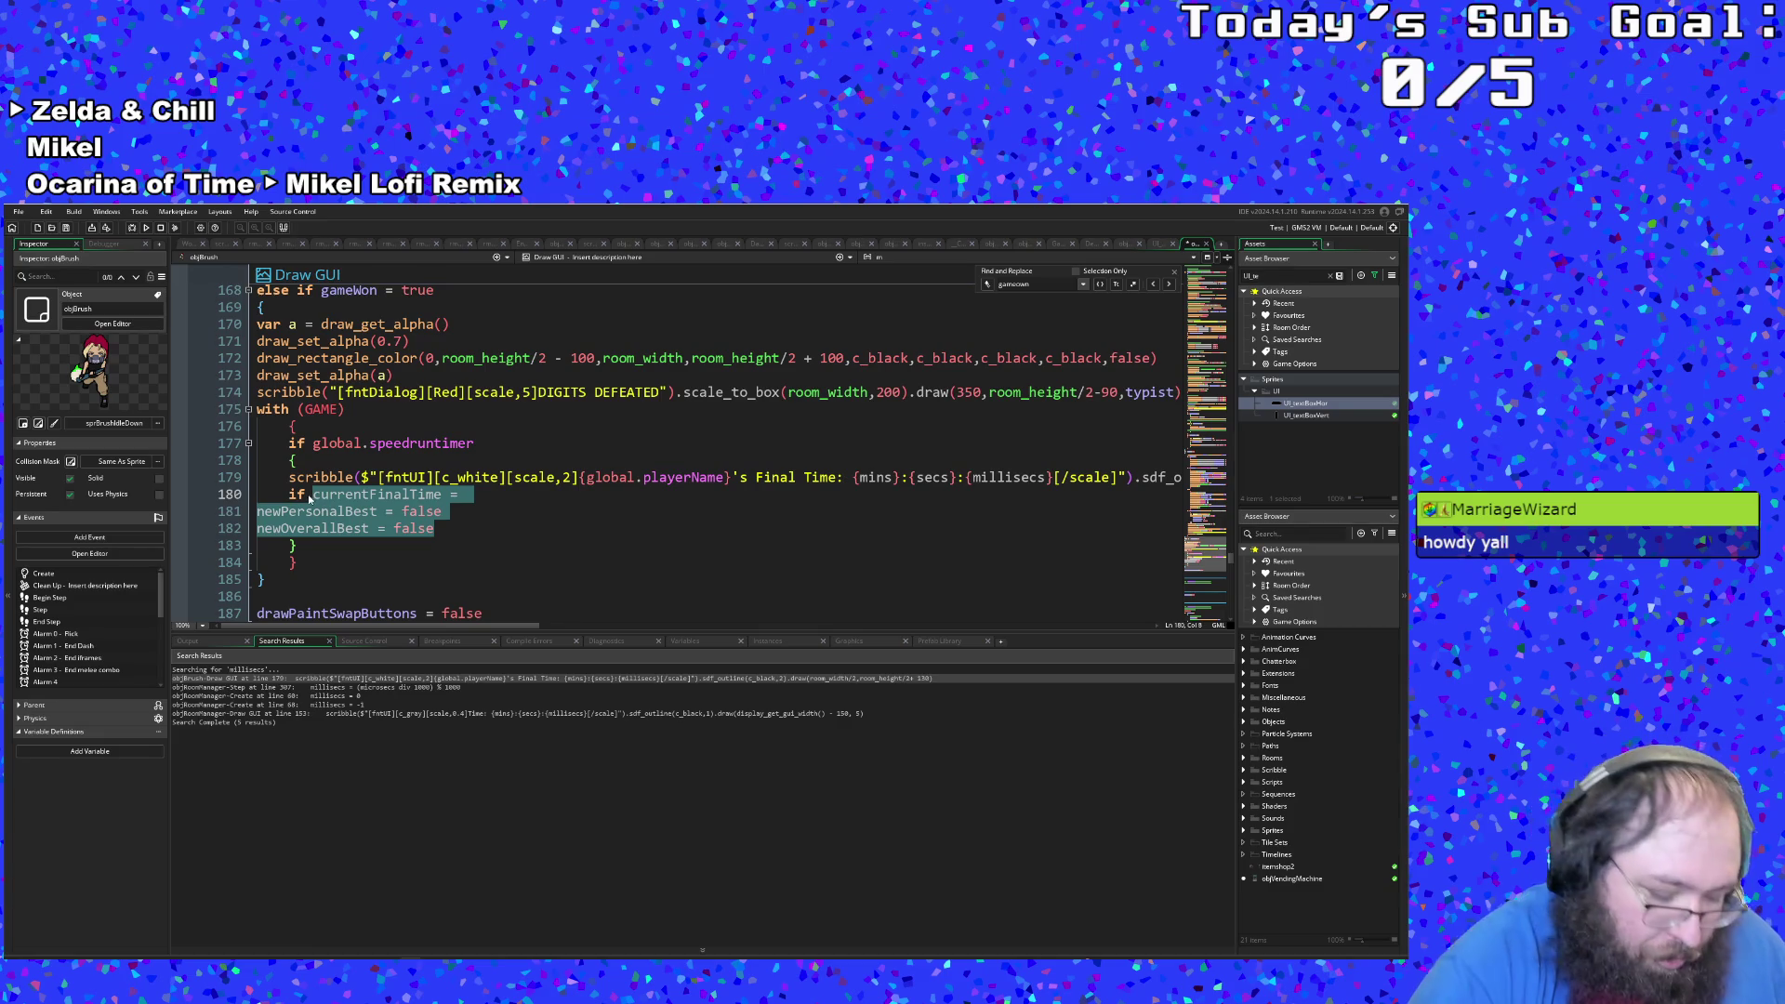
type("new")
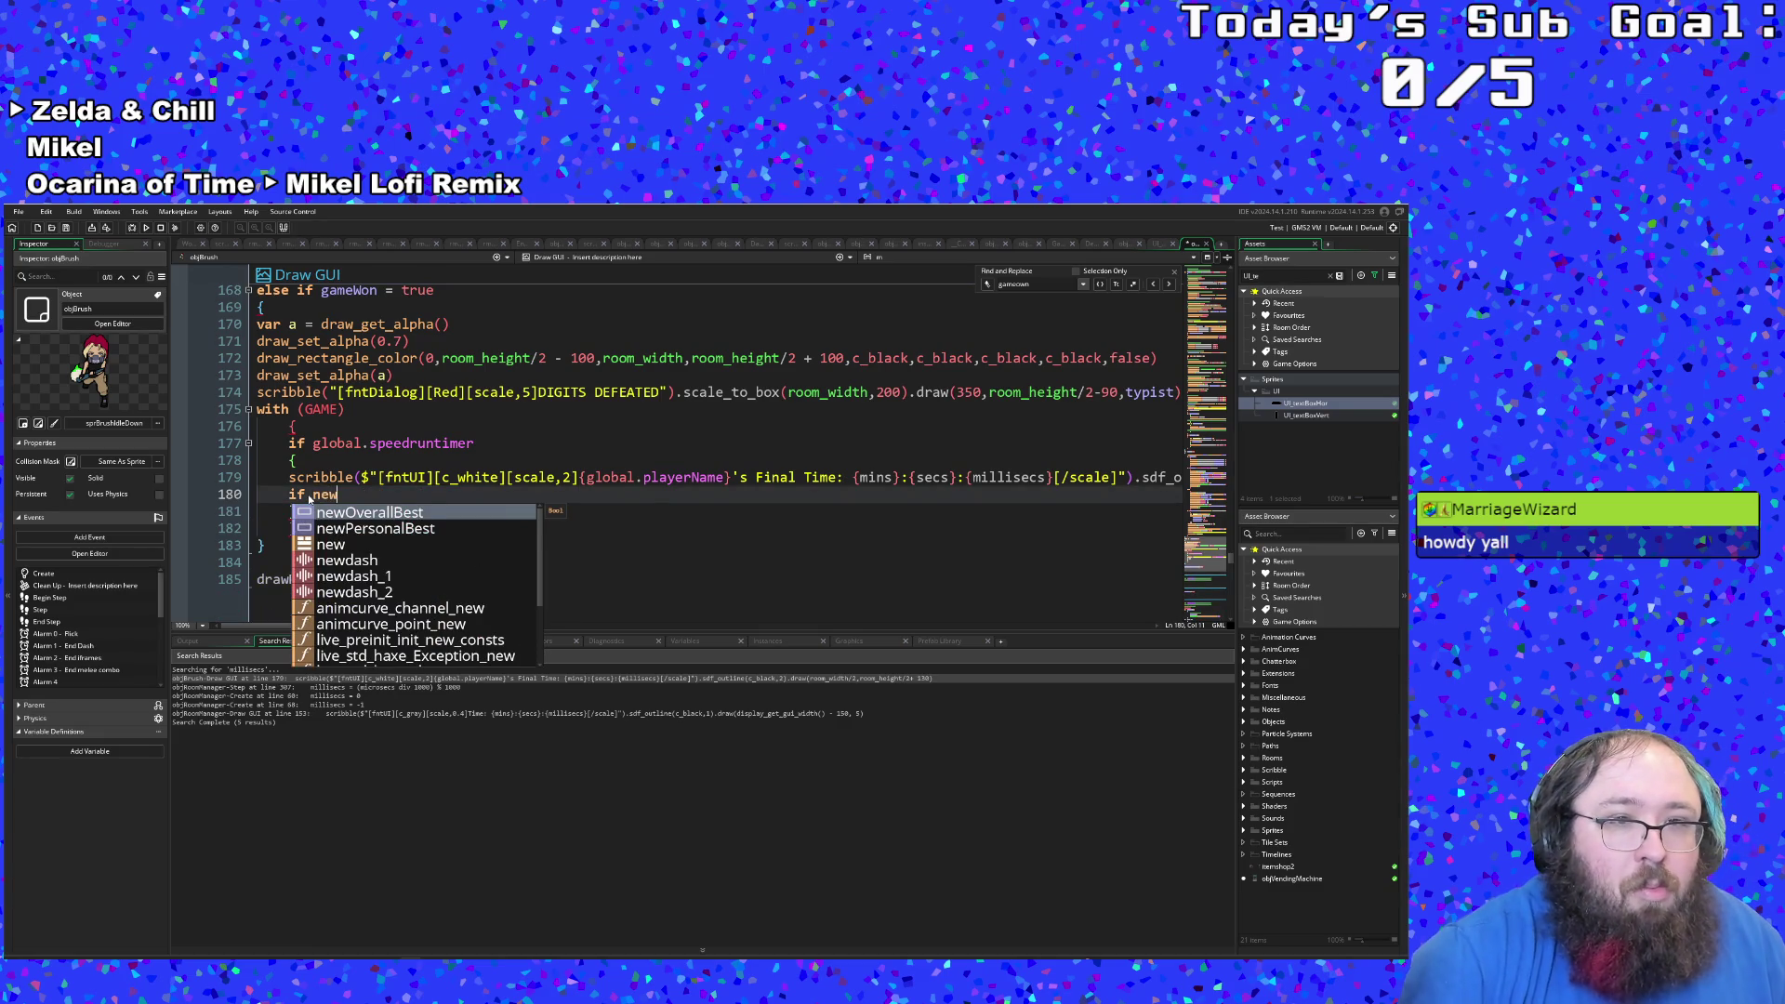
type("P")
key("Return")
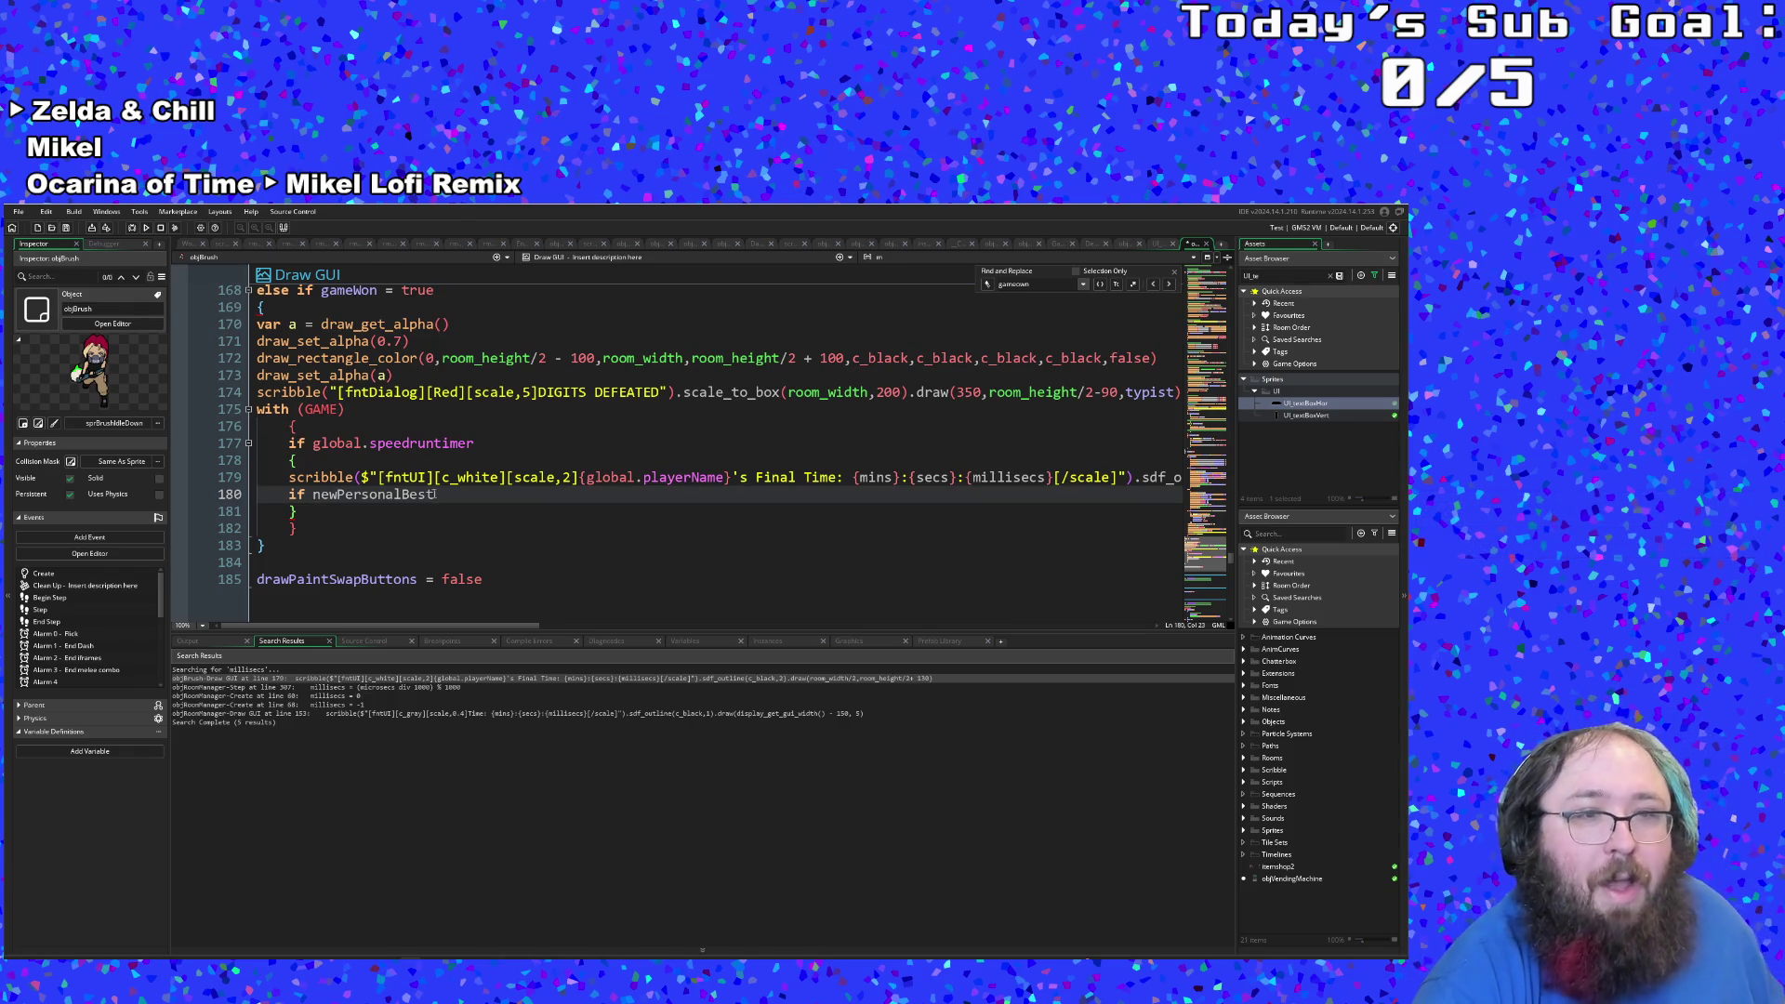
Step: Delete the newPersonalBest lines and empty line, then indent the brace after the Final Time line
left_click(291, 528)
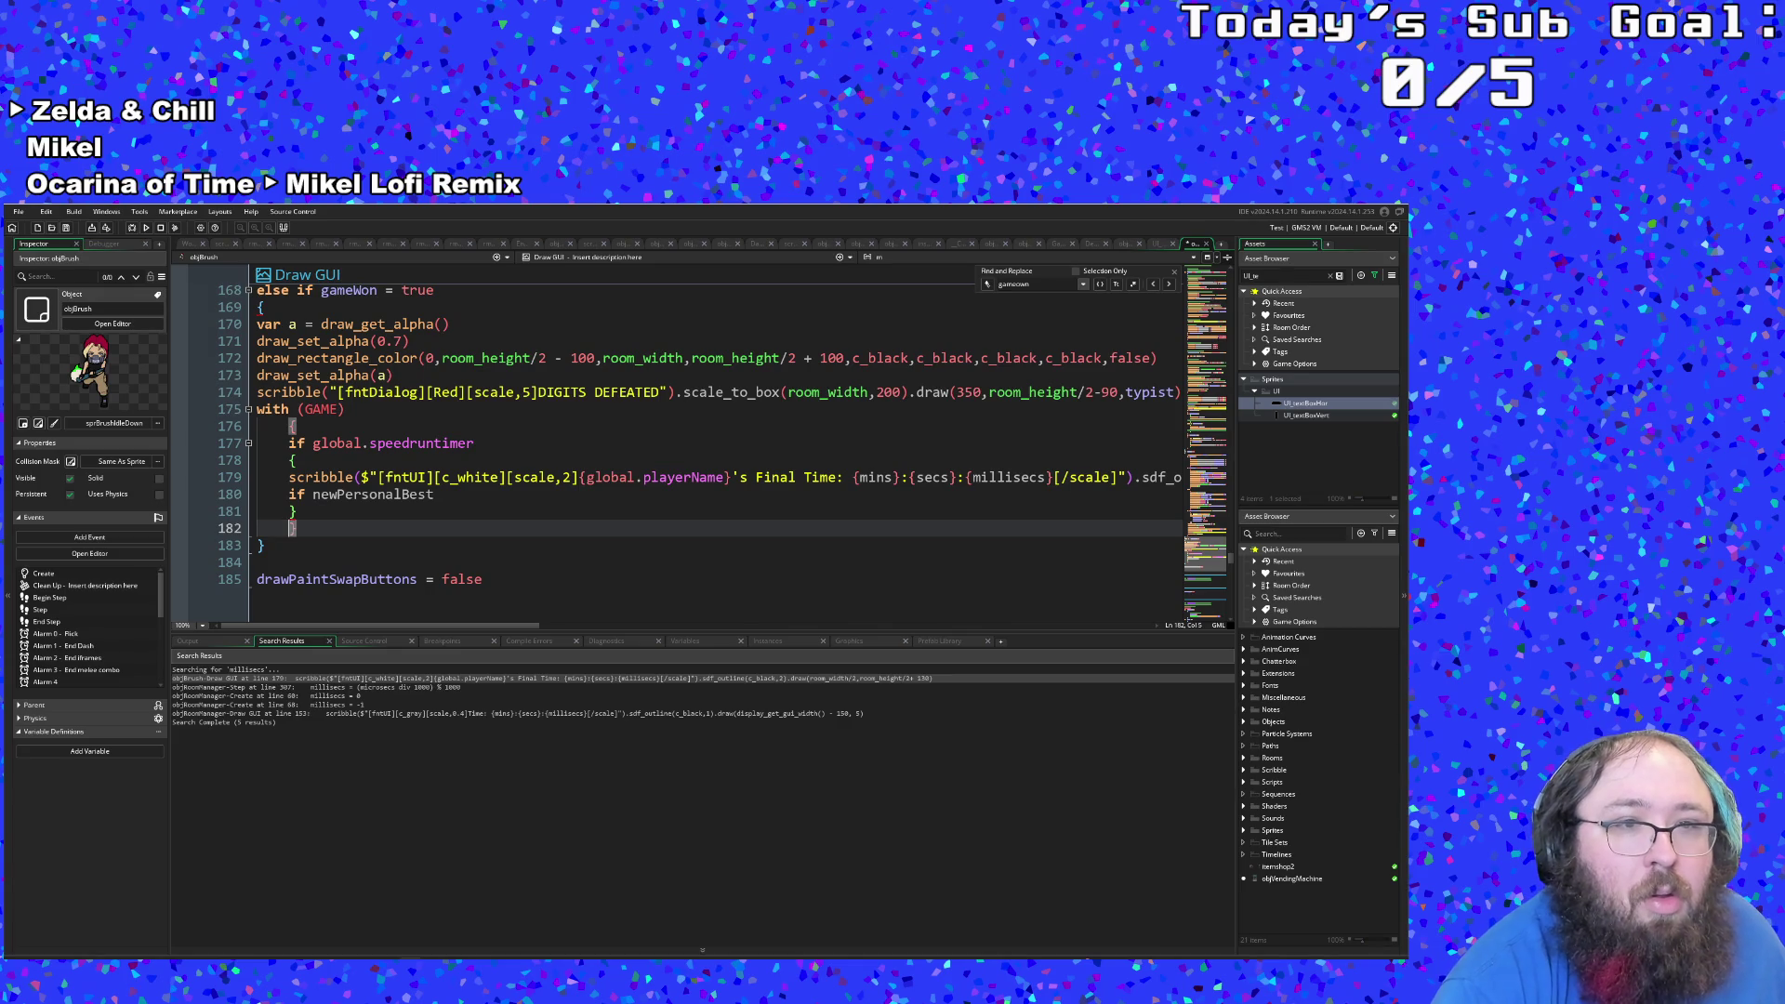
left_click_drag(300, 511, 223, 502)
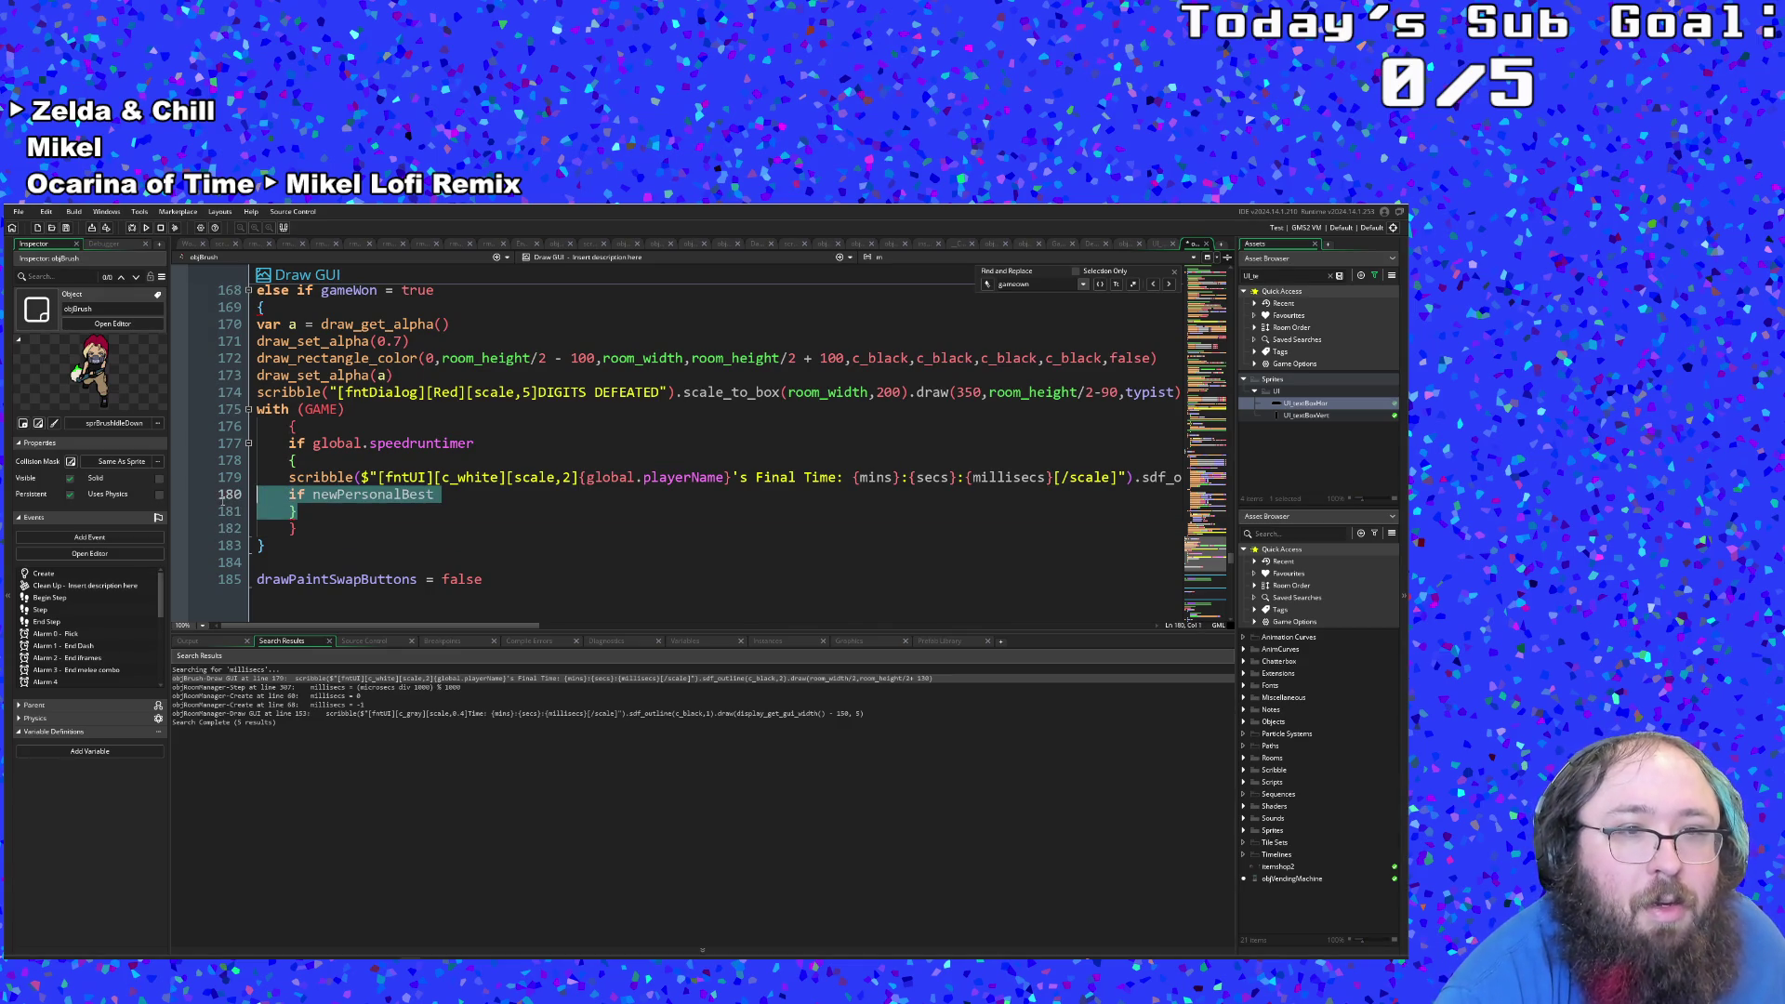
key("BackSpace")
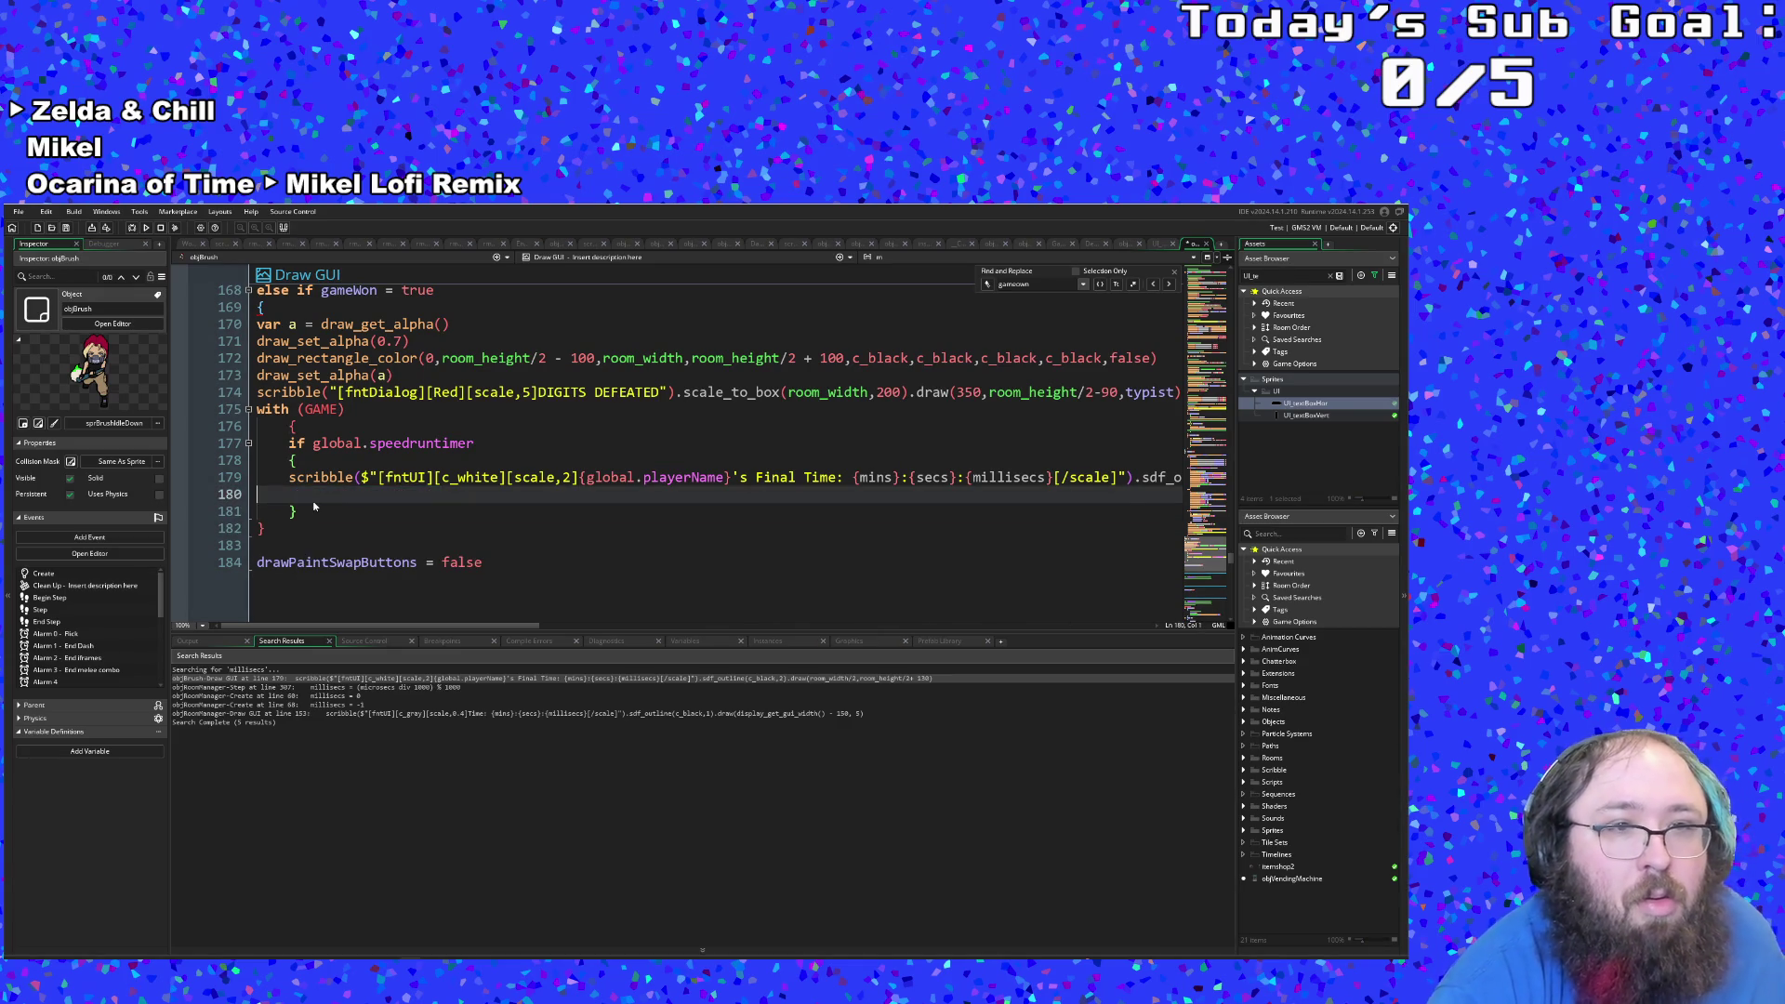
key("BackSpace")
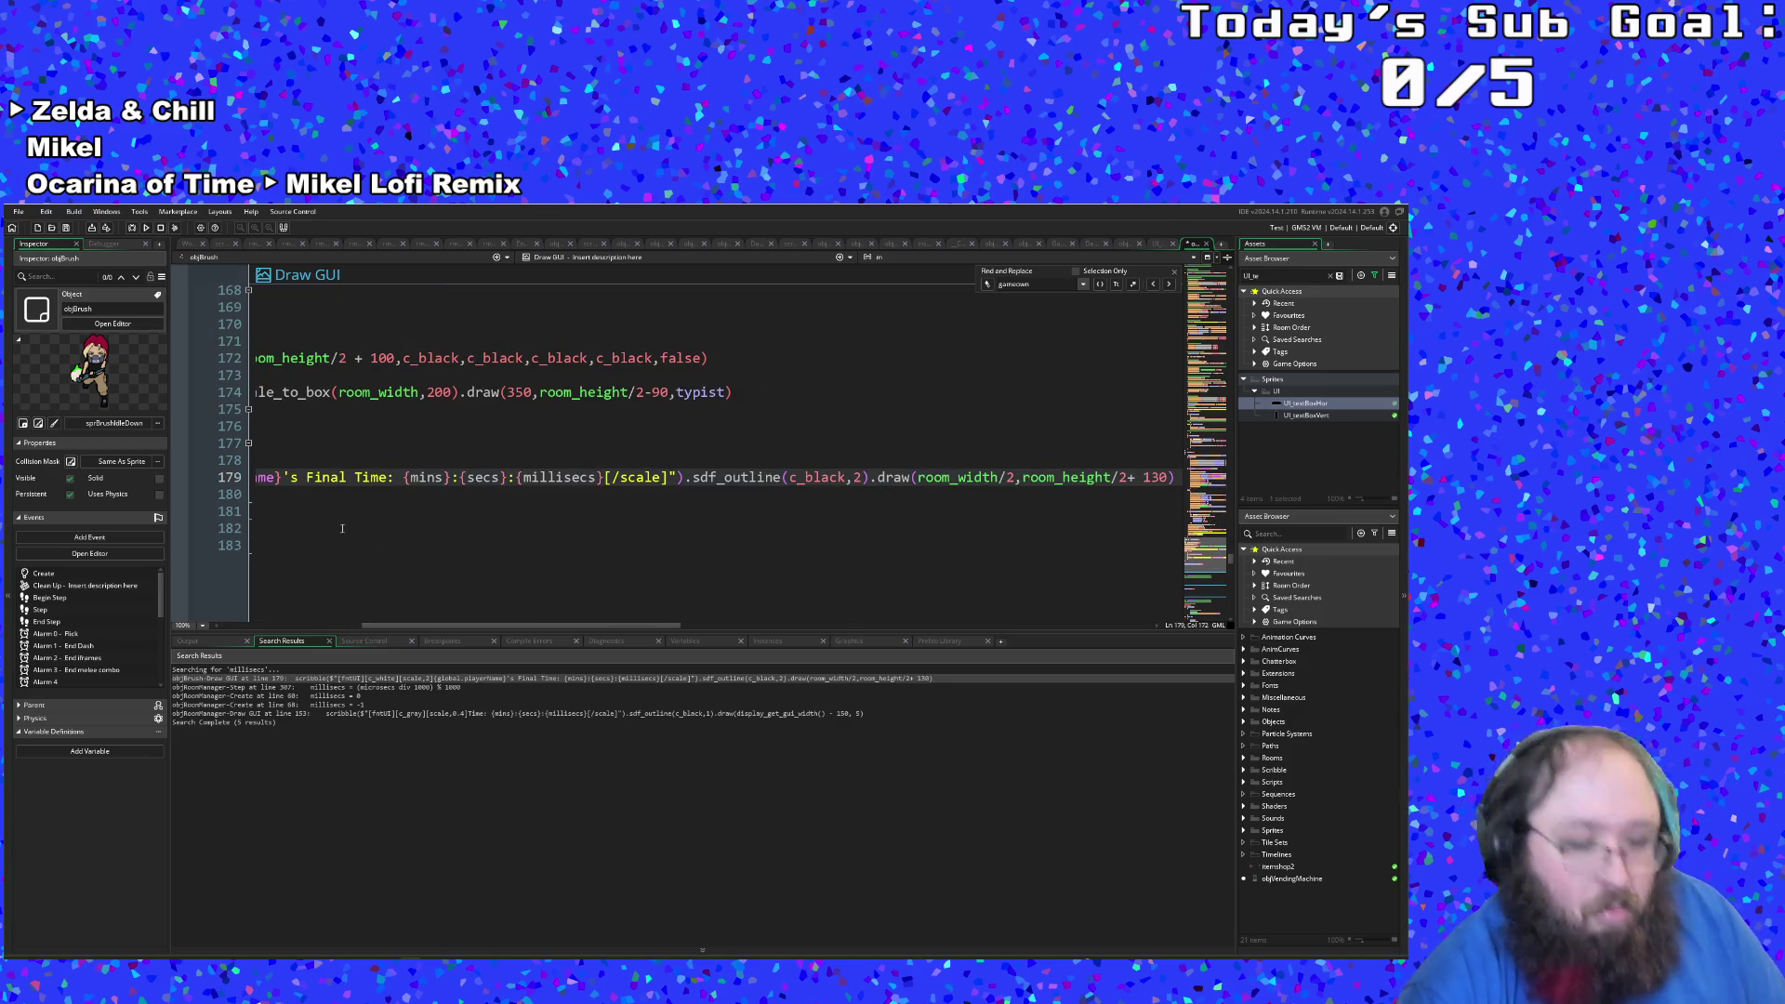
key("Return")
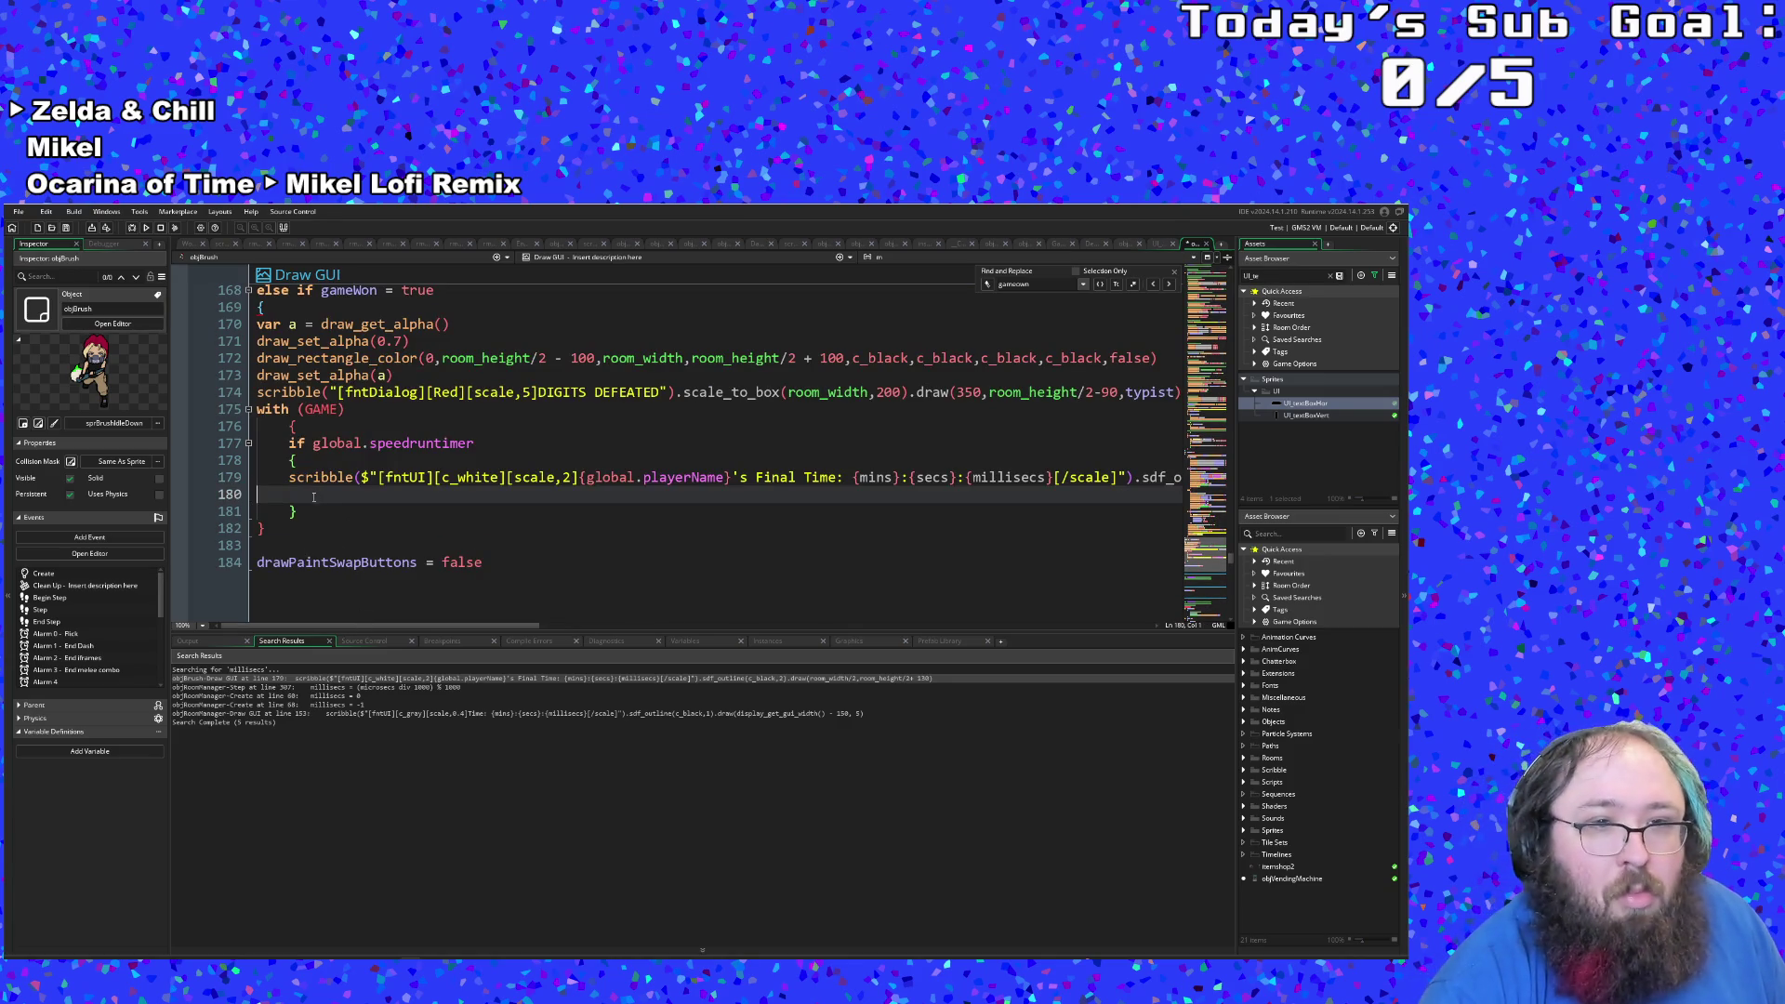
key("BackSpace")
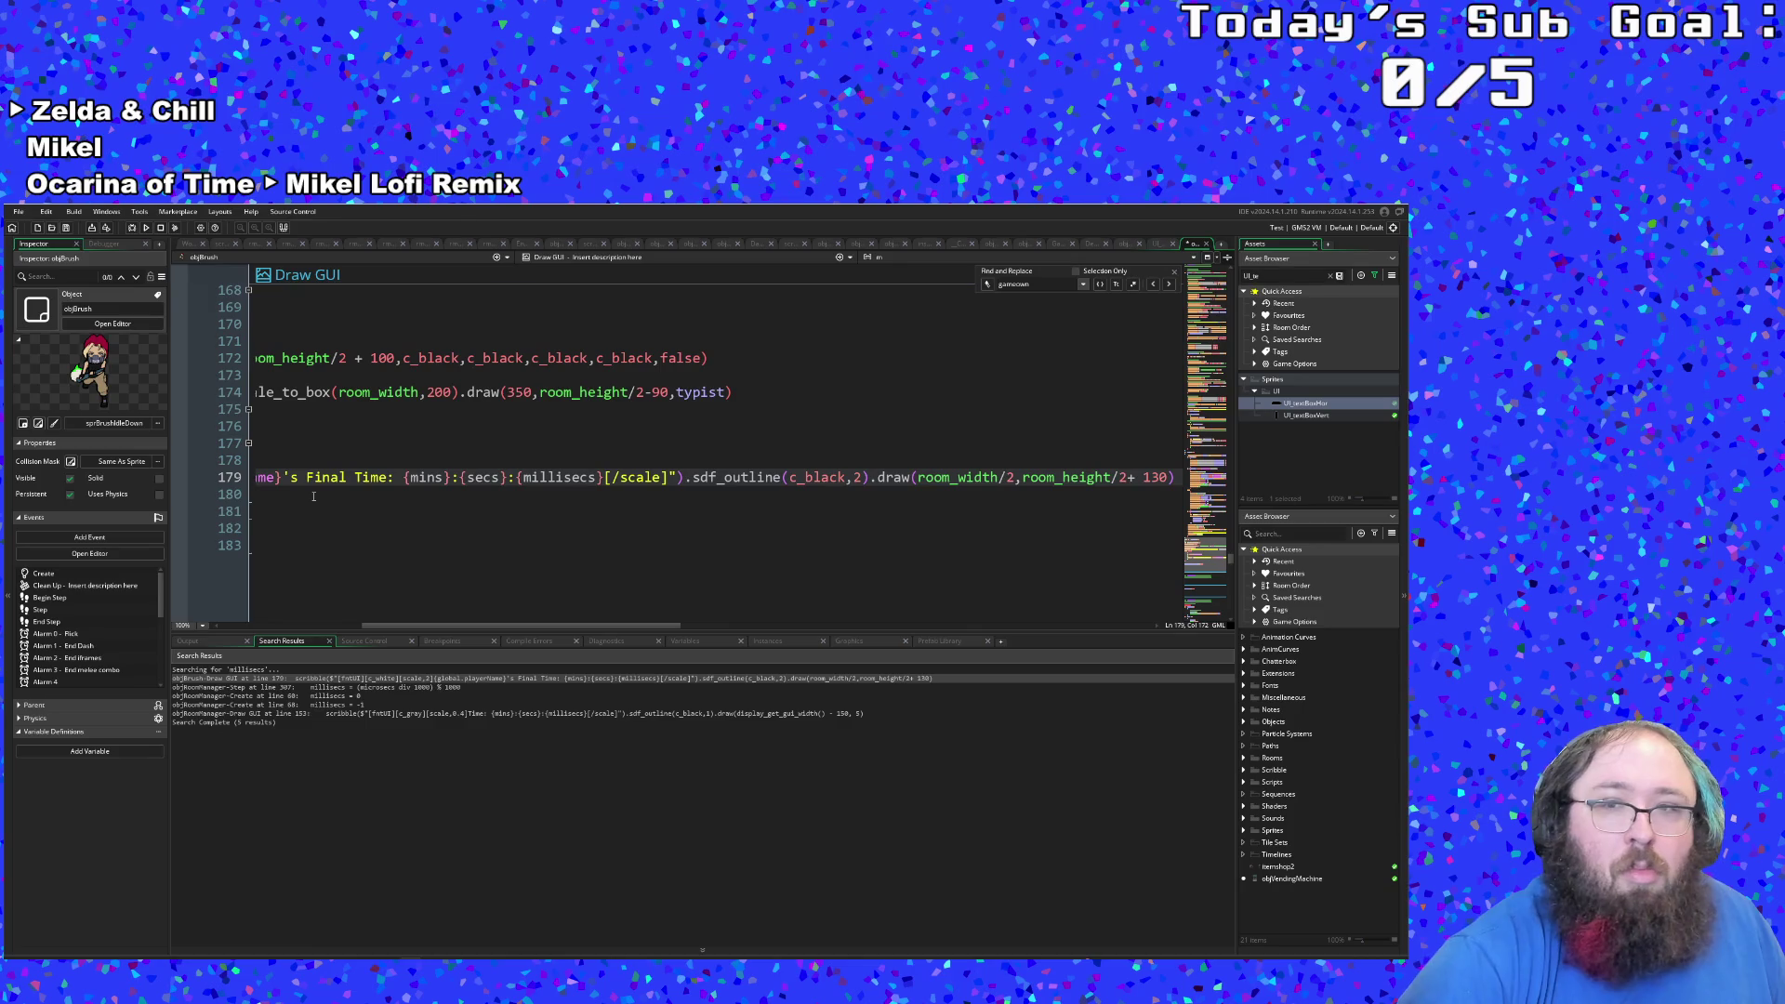
key("Down")
key("Down")
key("Down")
key("Up")
key("Tab")
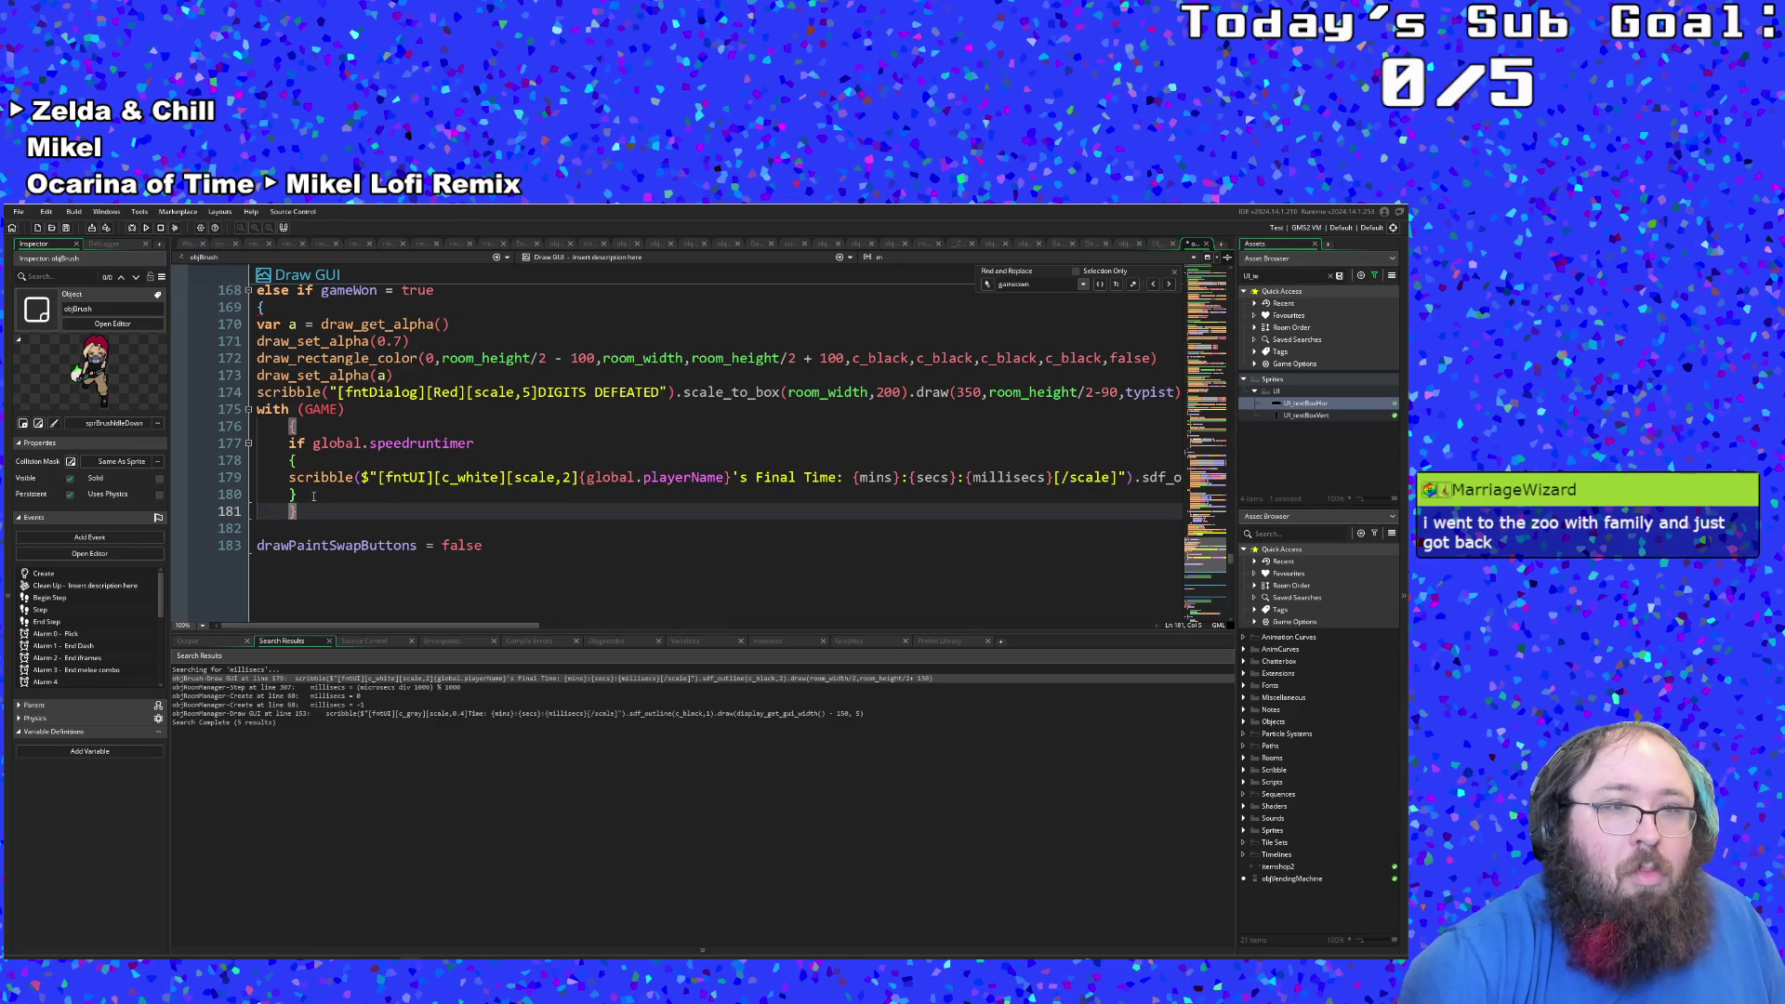
key("Up")
key("Up")
key("Down")
key("Down")
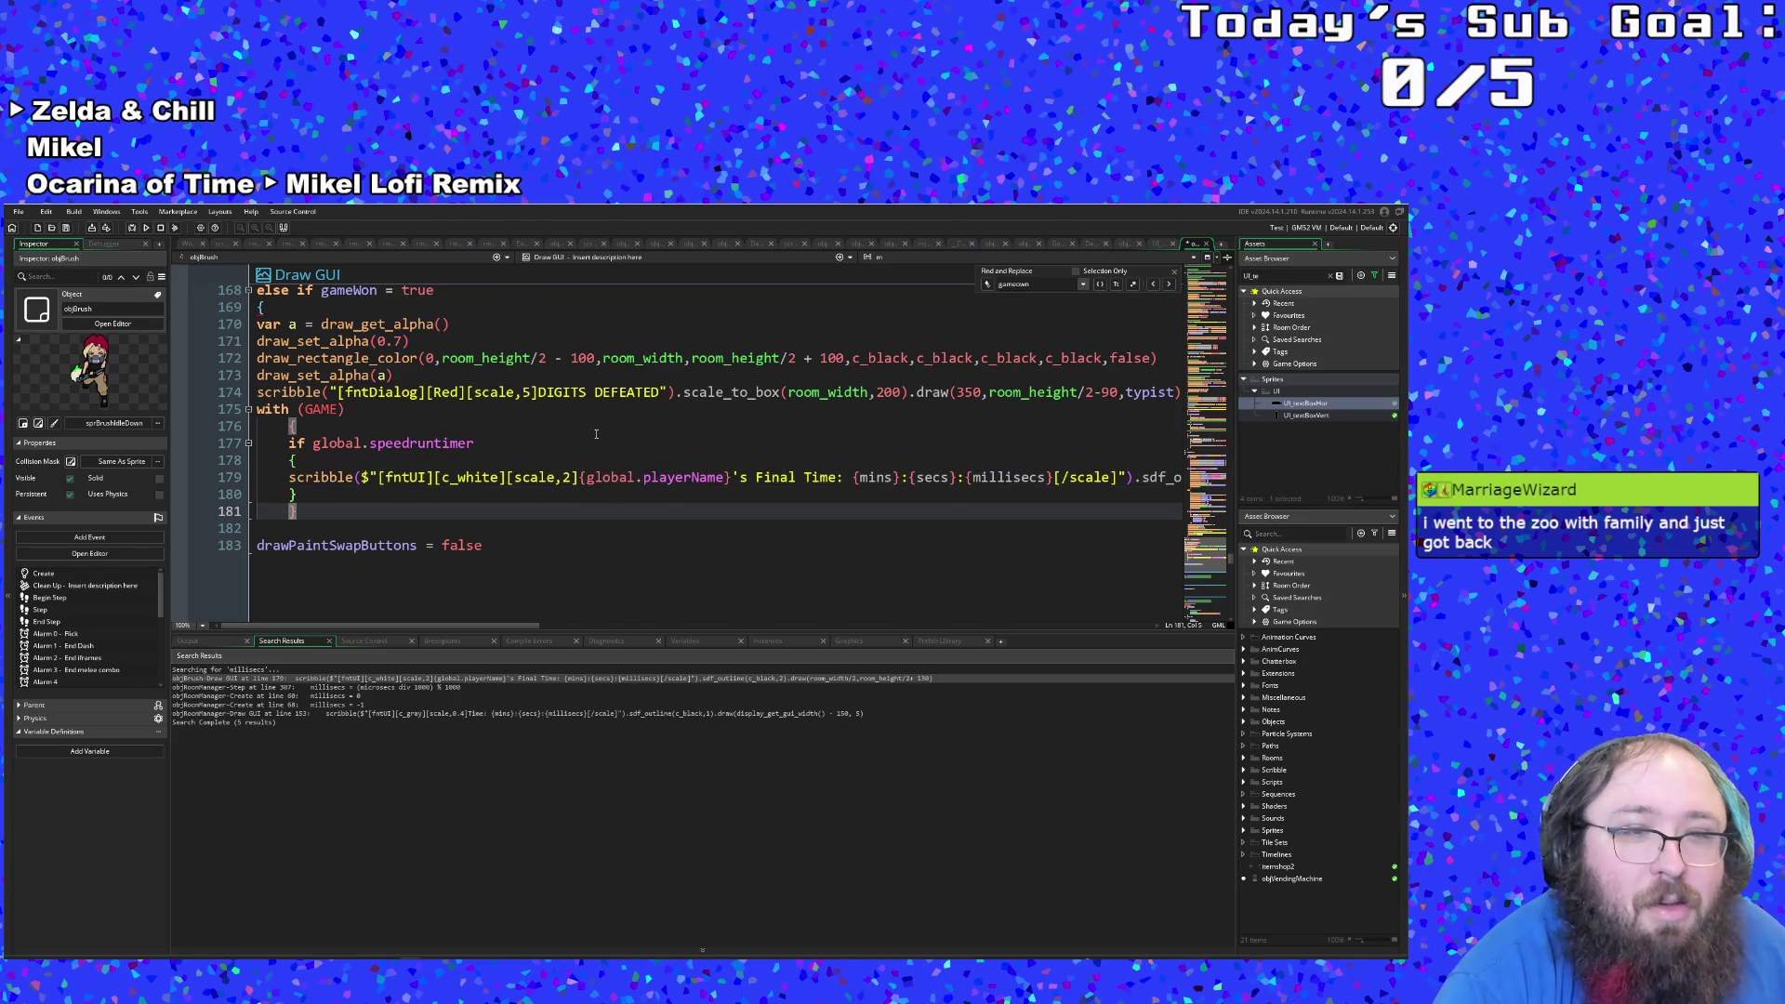
Step: Scroll from the Create event down to the Step event's file-closing line 56 and place the caret there
left_click_drag(1232, 558, 1231, 281)
scroll(1231, 282, "up", 10)
scroll(811, 444, "down", 20)
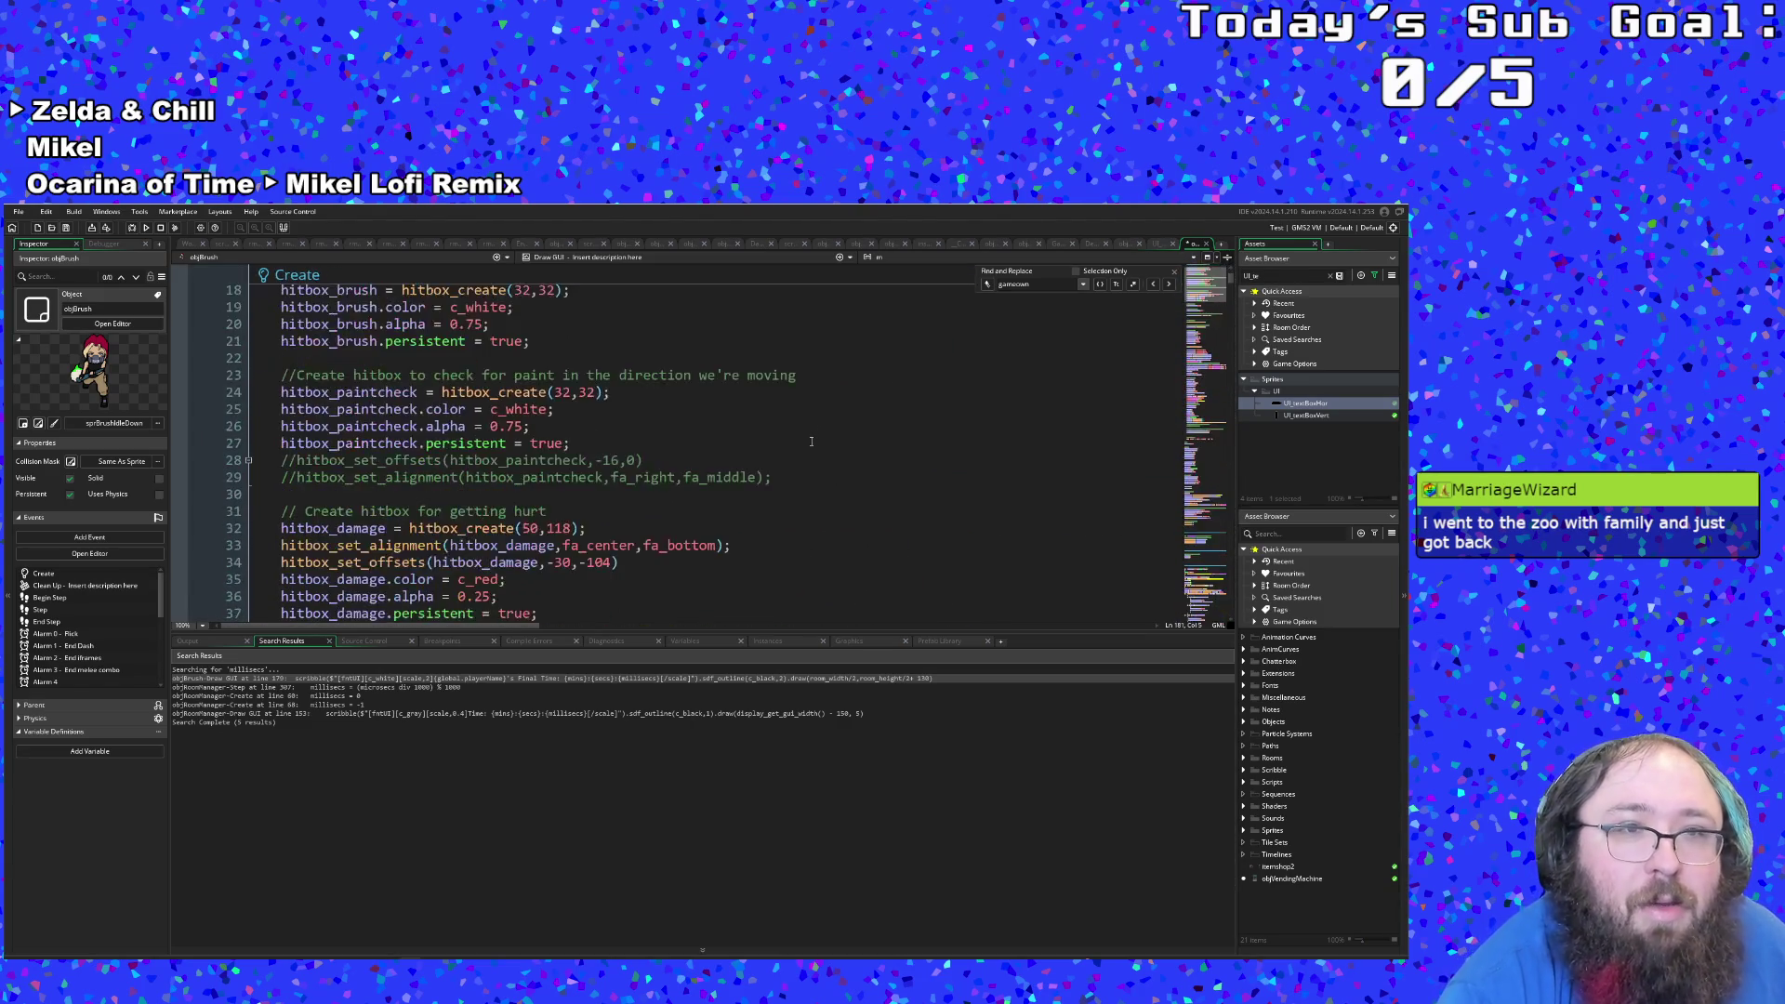
scroll(811, 444, "down", 15)
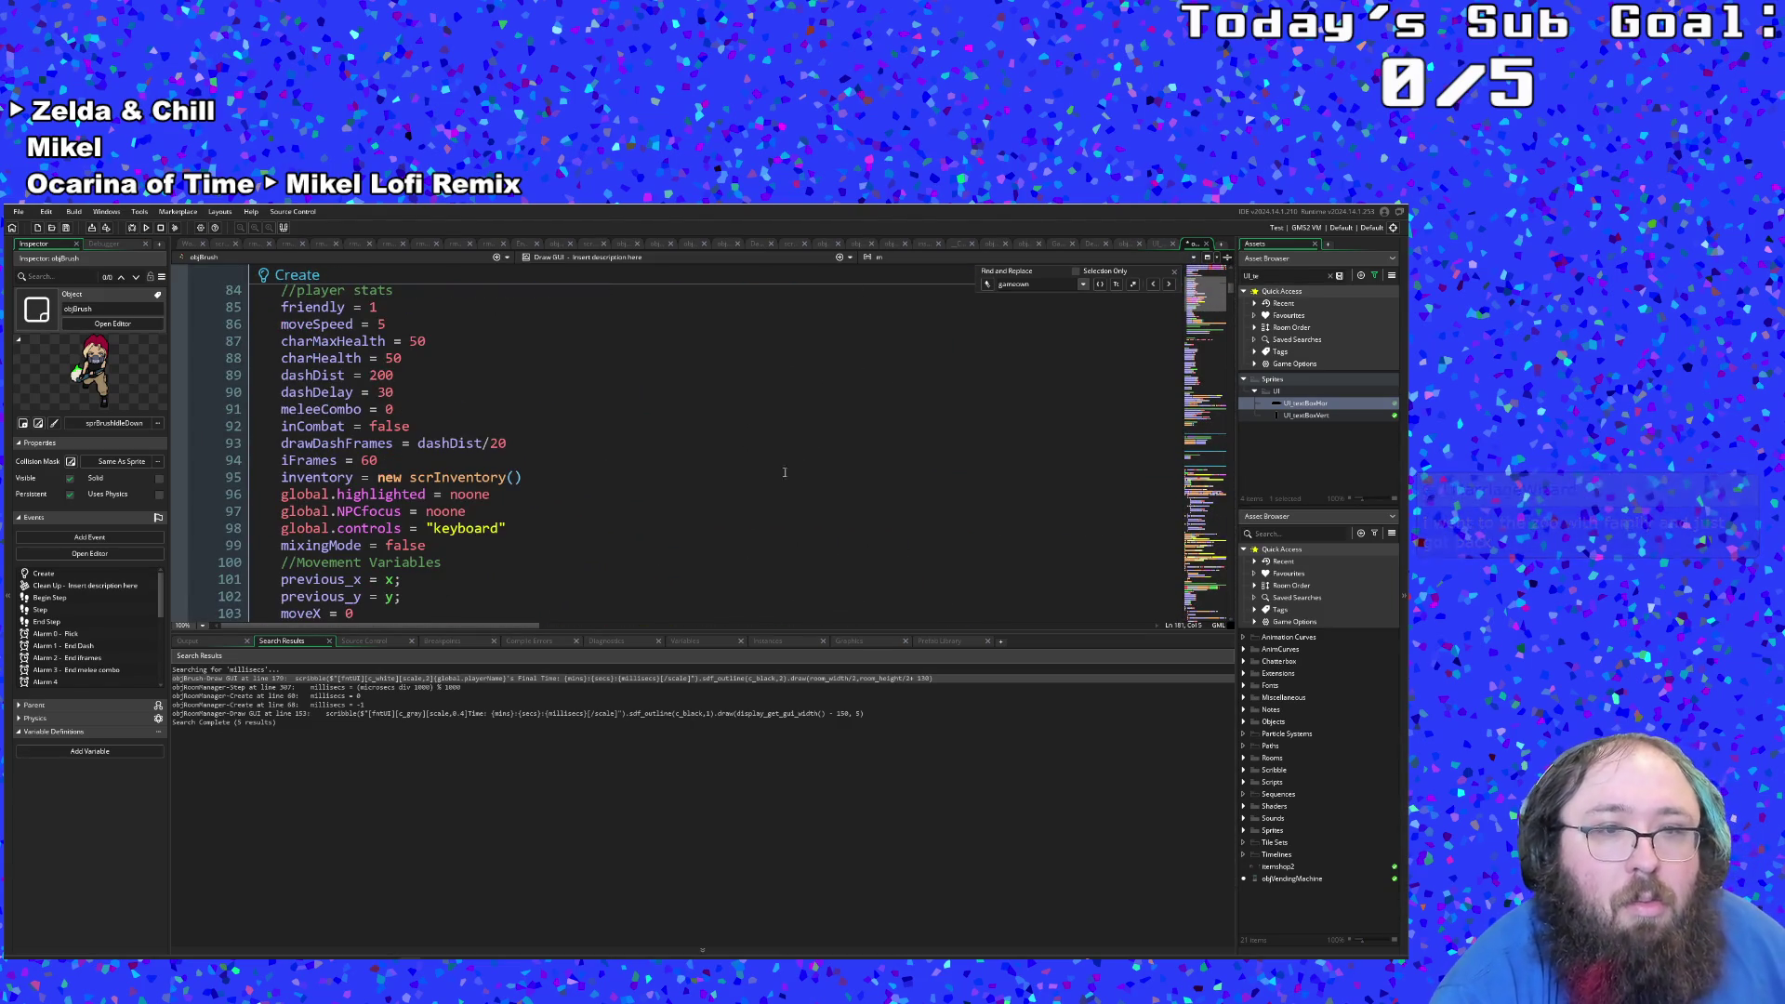
scroll(750, 494, "down", 12)
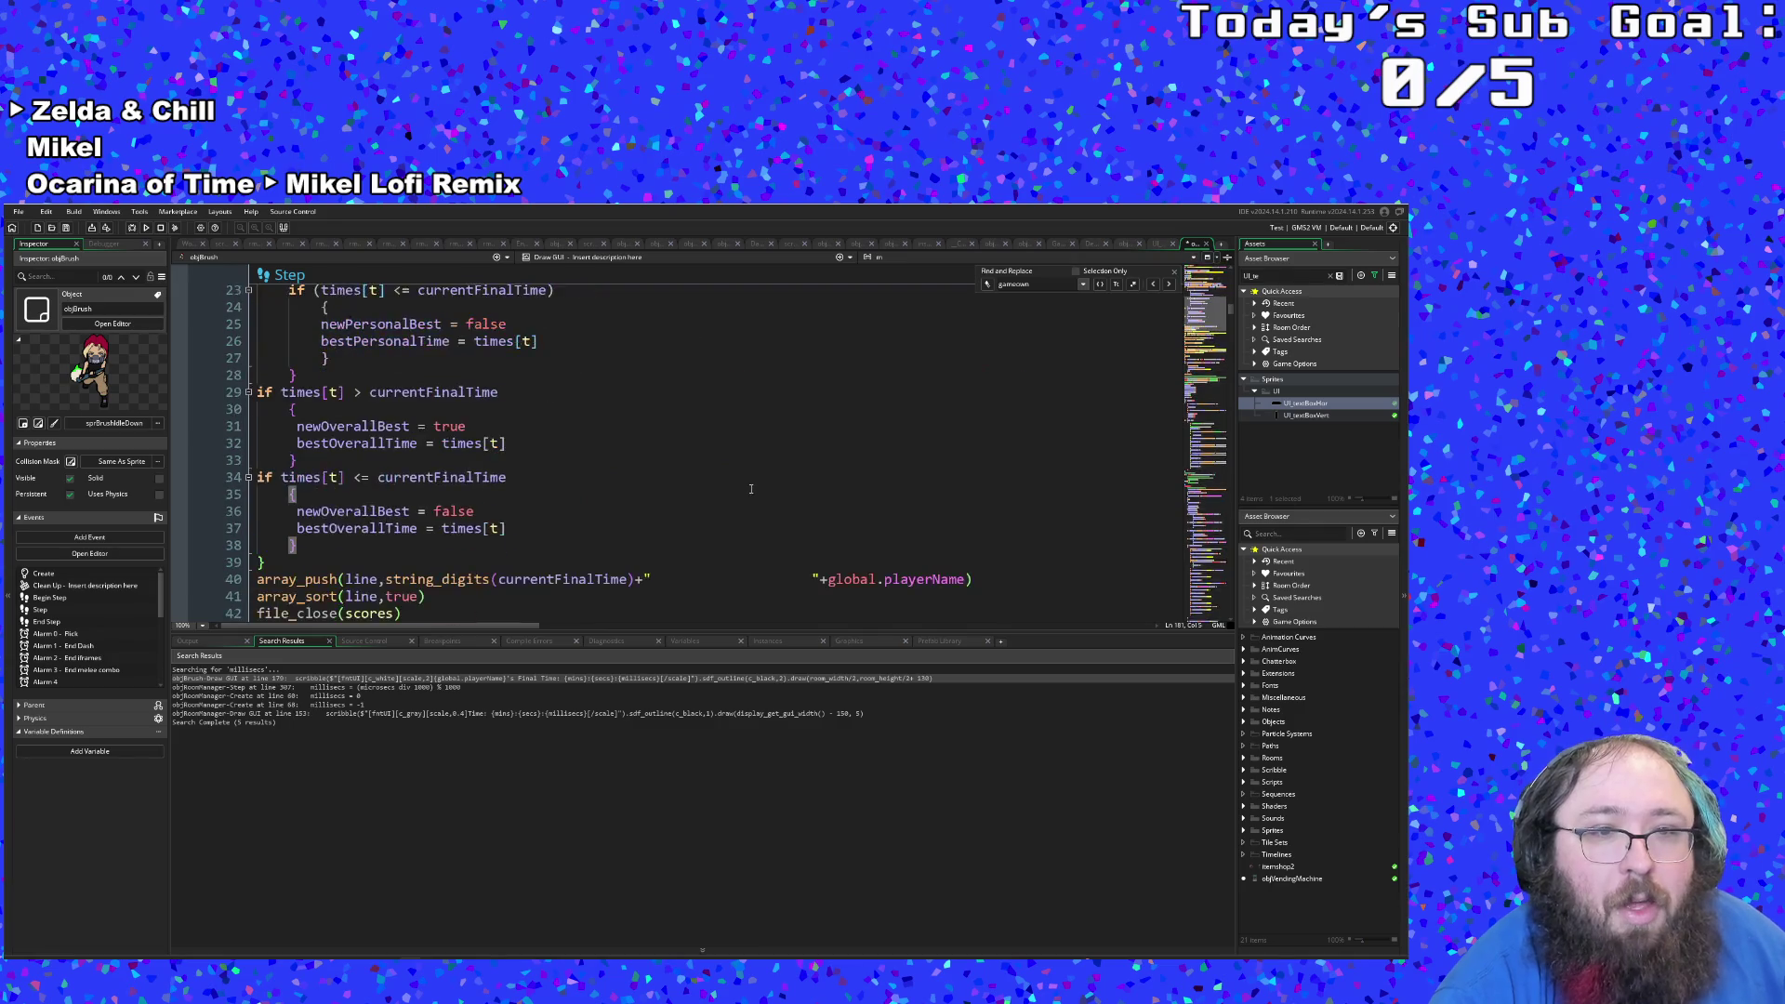
left_click(417, 543)
scroll(418, 543, "down", 10)
scroll(417, 543, "up", 9)
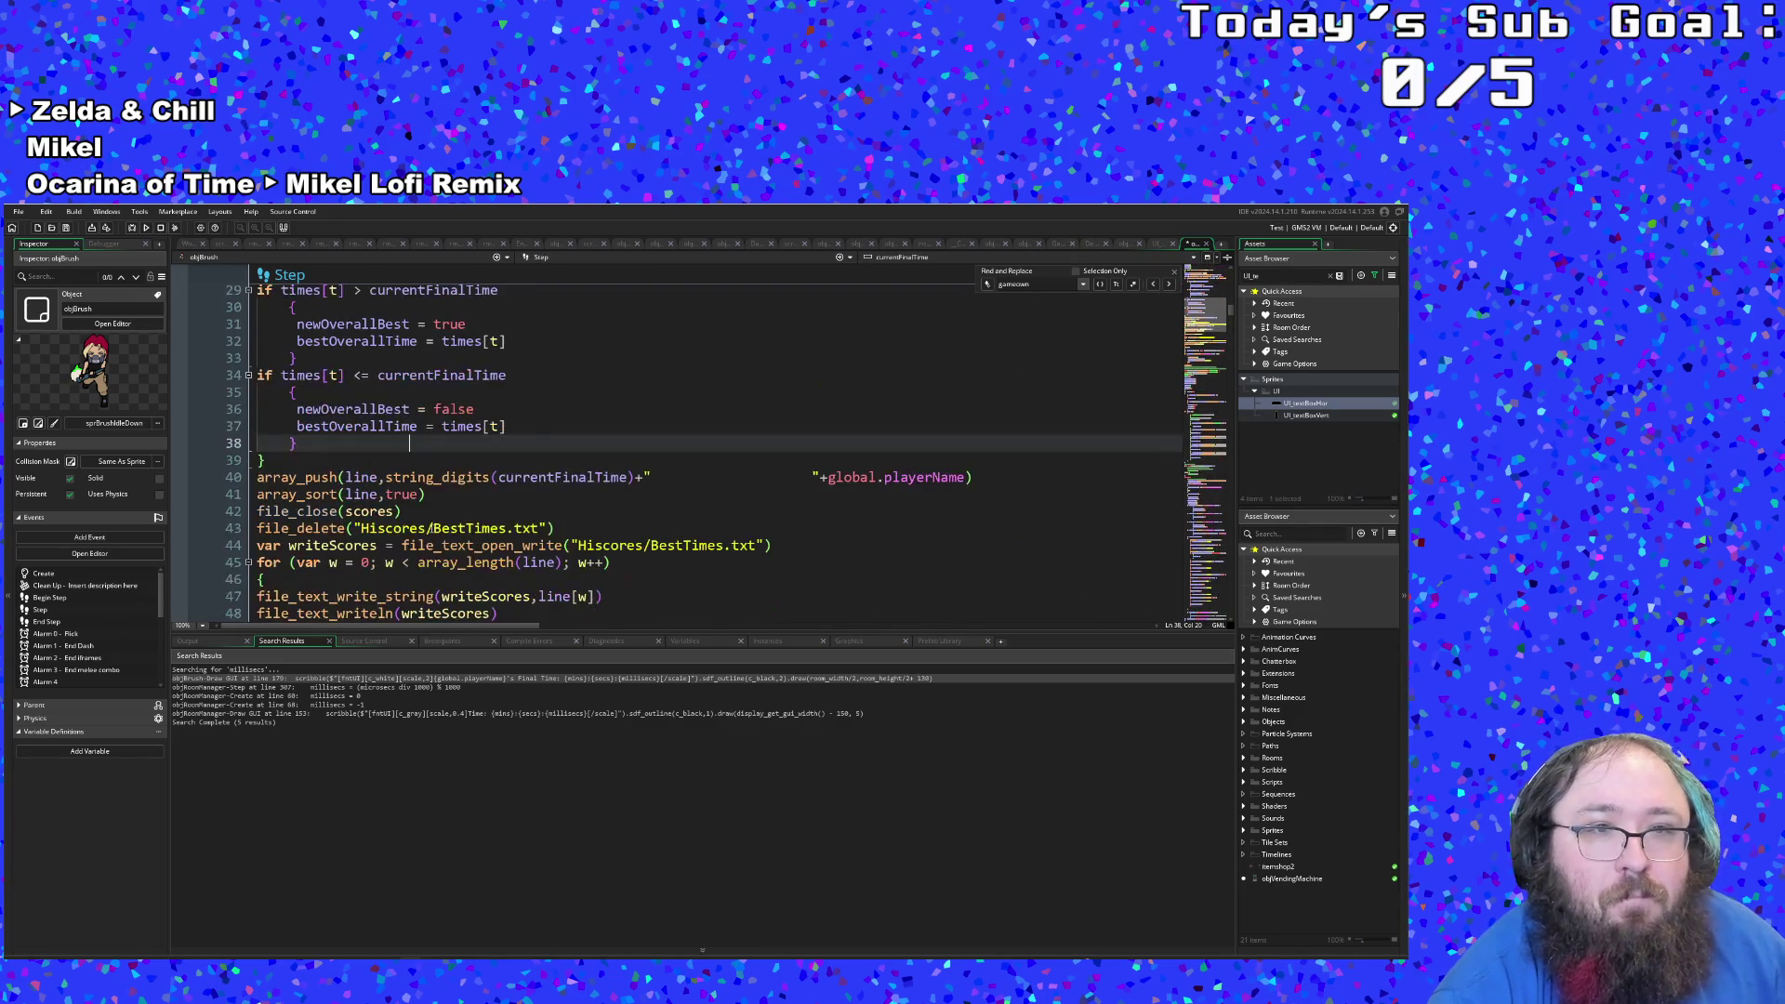
scroll(385, 474, "down", 2)
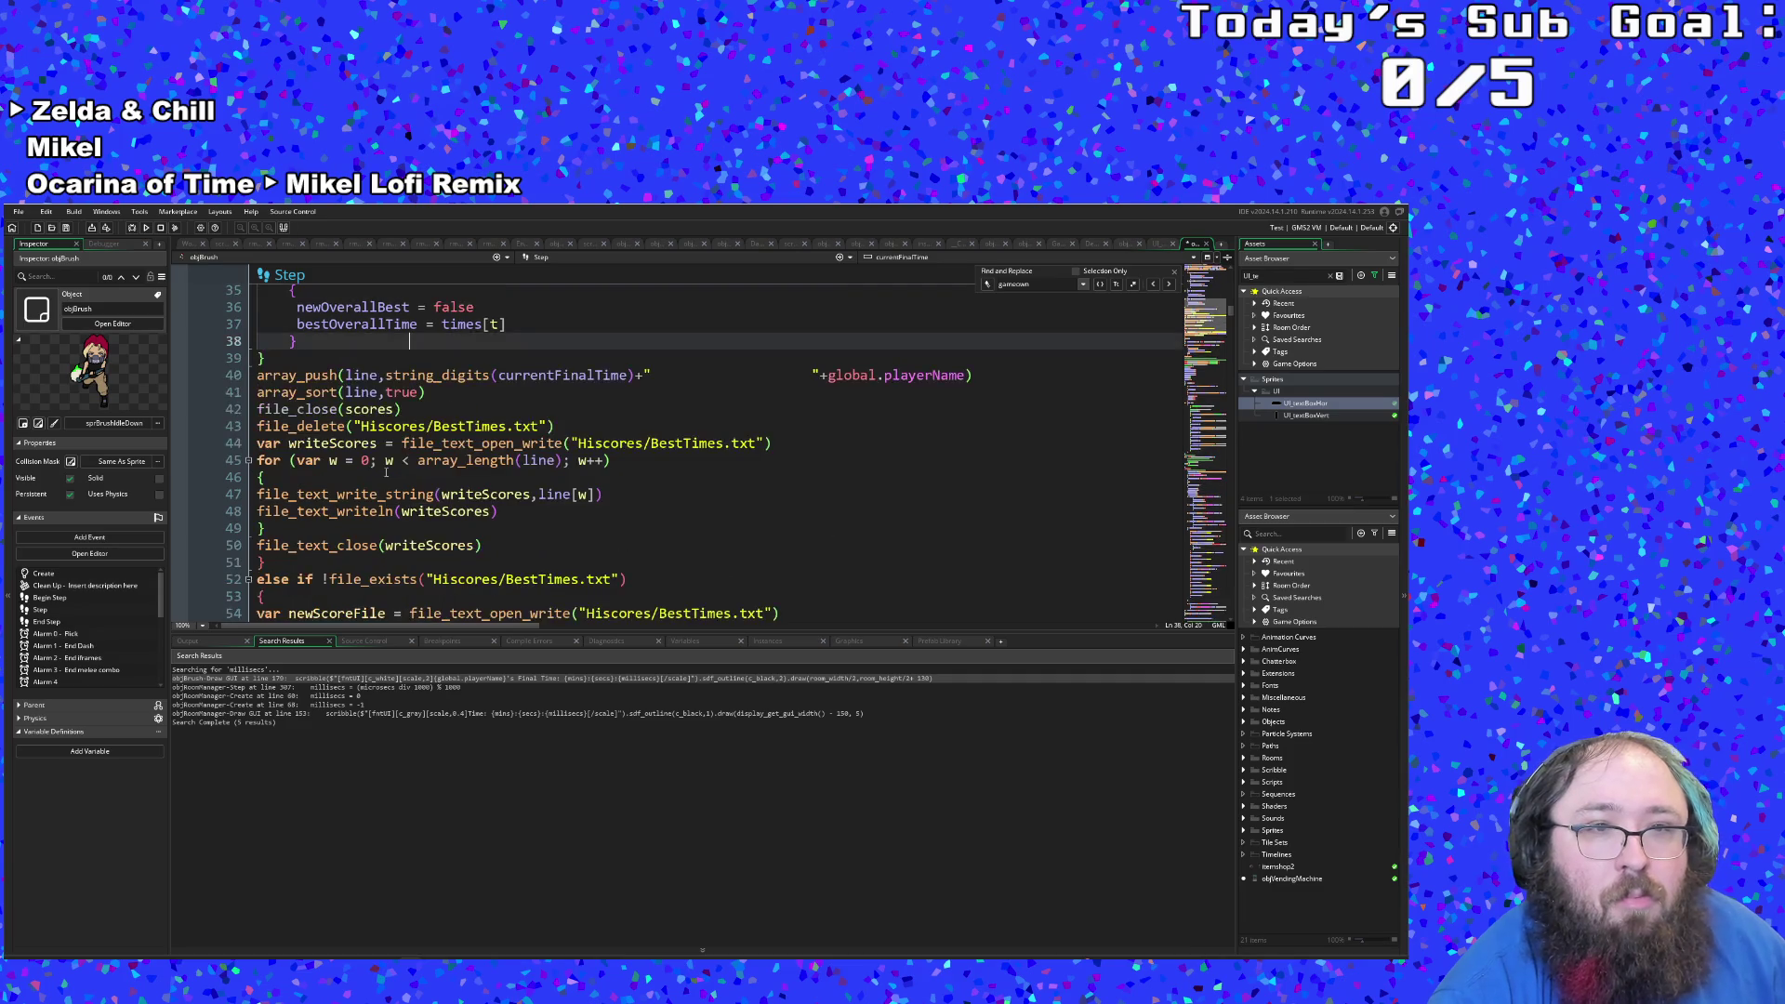
scroll(386, 472, "up", 4)
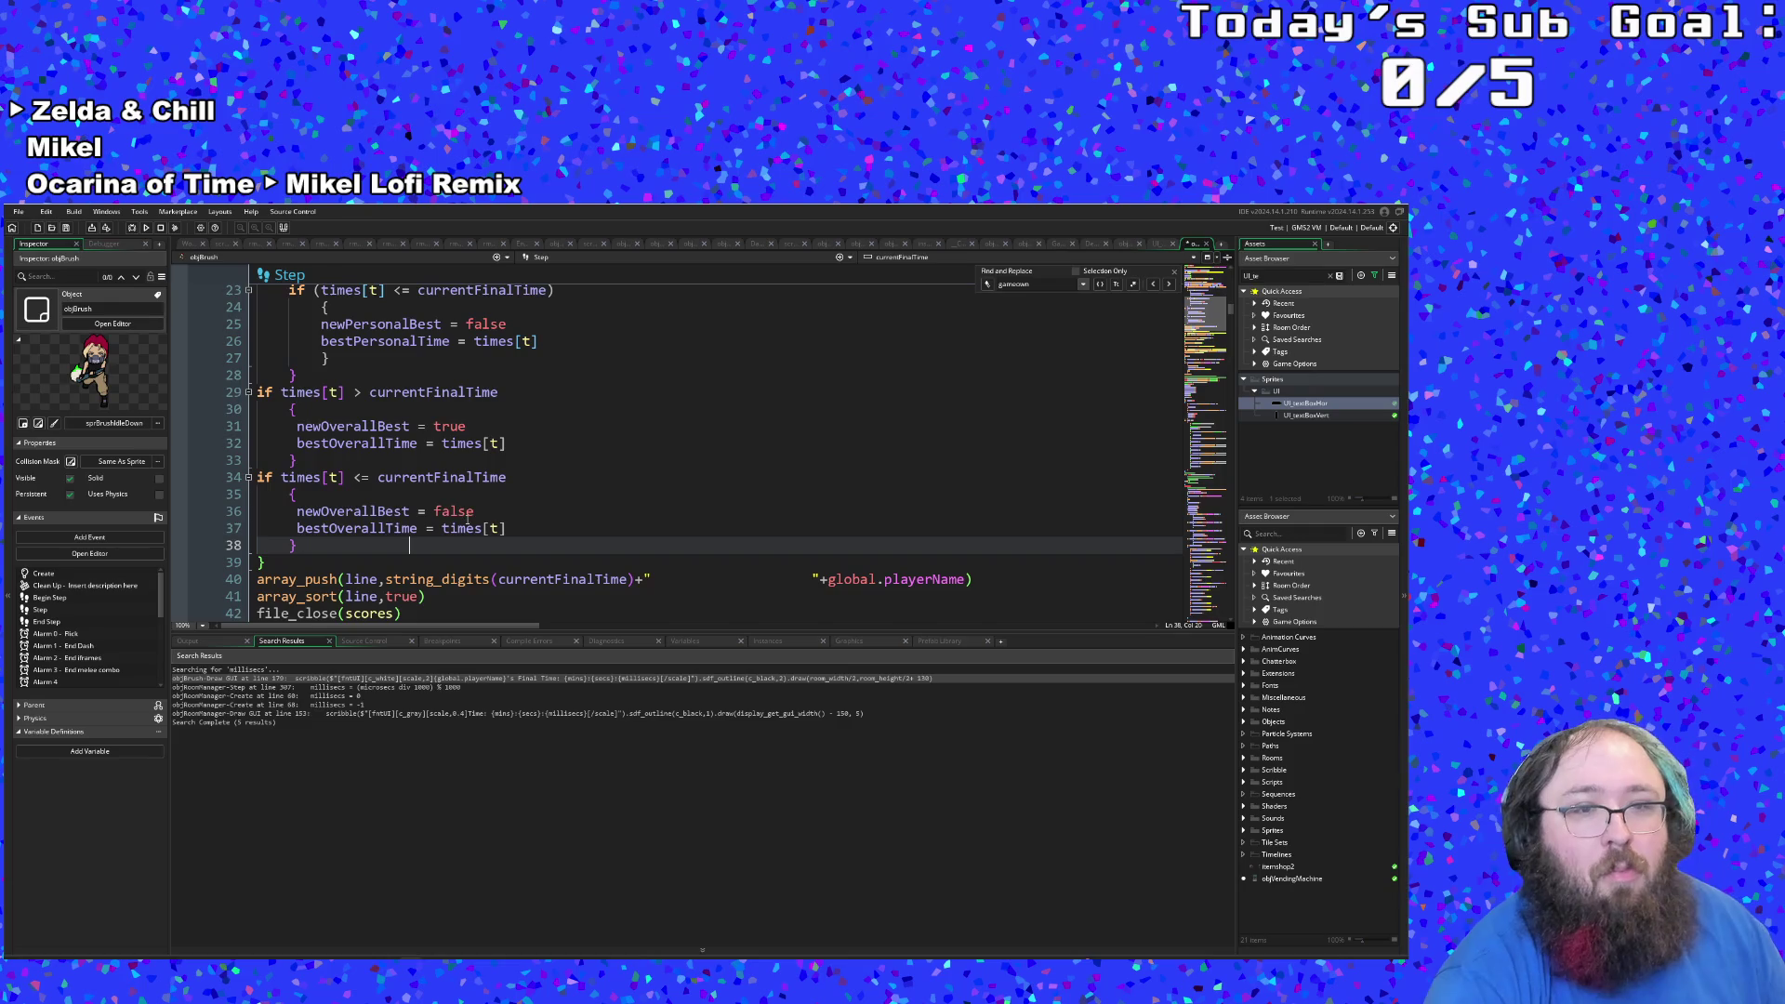
scroll(468, 517, "up", 4)
scroll(468, 519, "down", 6)
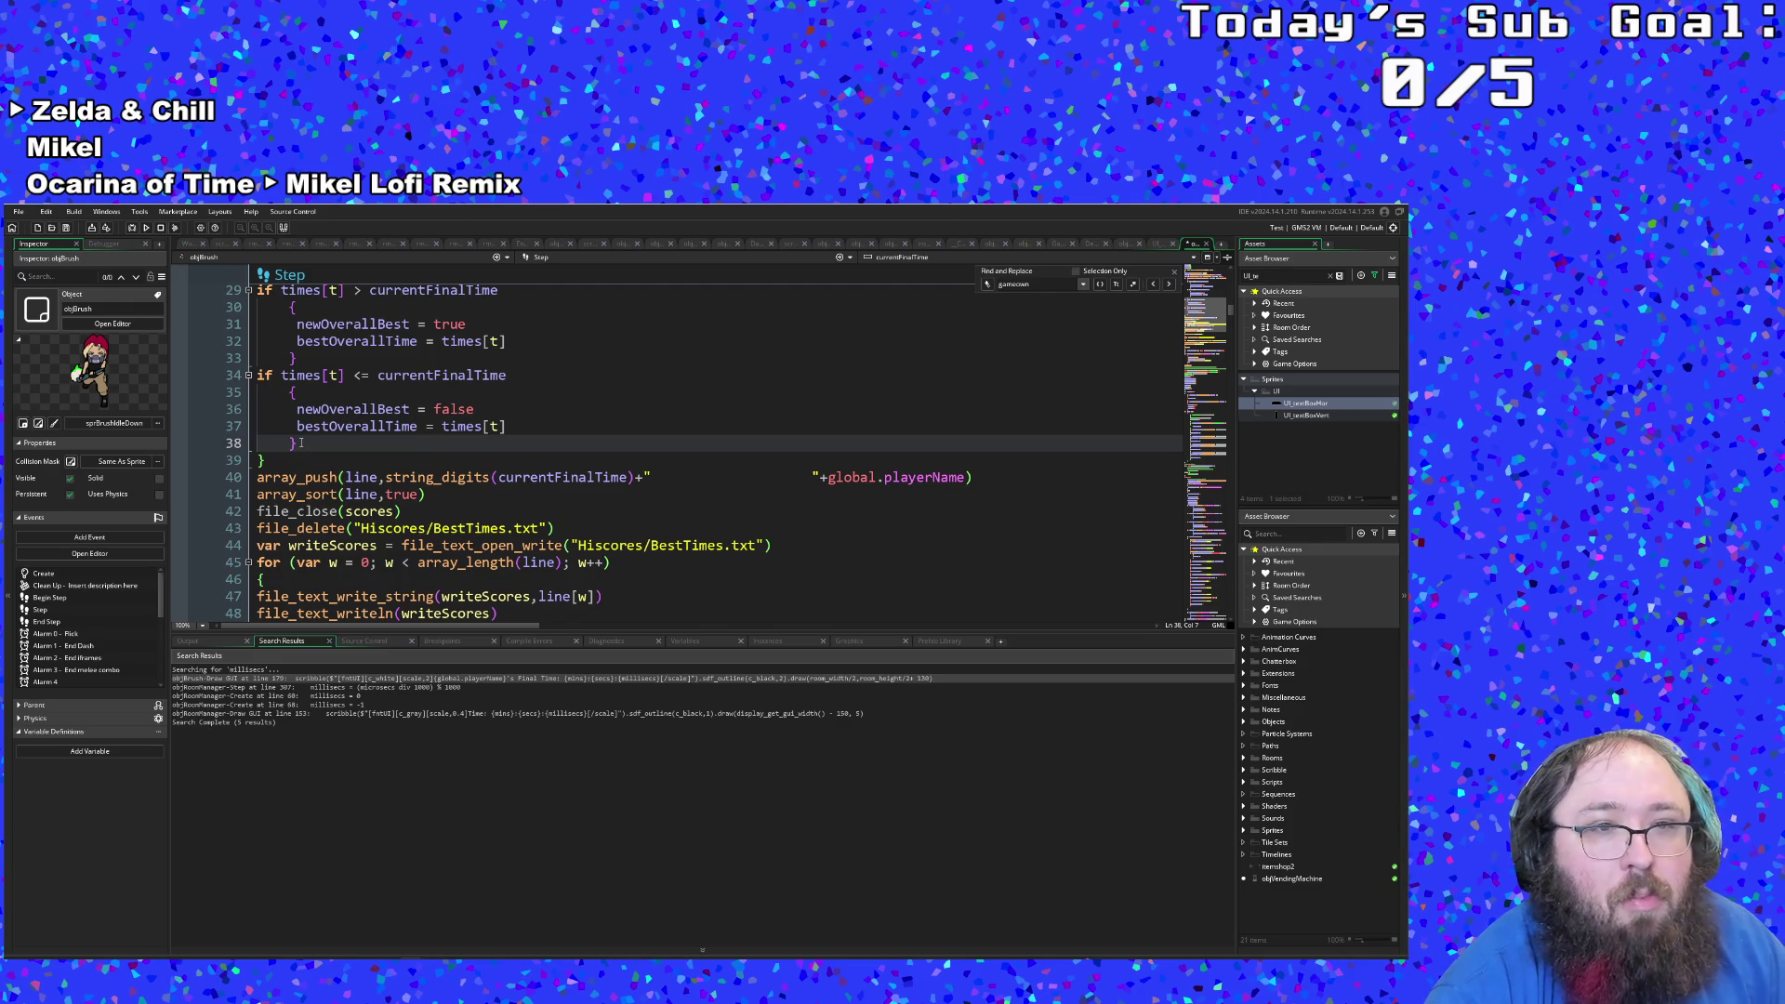
scroll(307, 451, "up", 2)
scroll(311, 456, "down", 2)
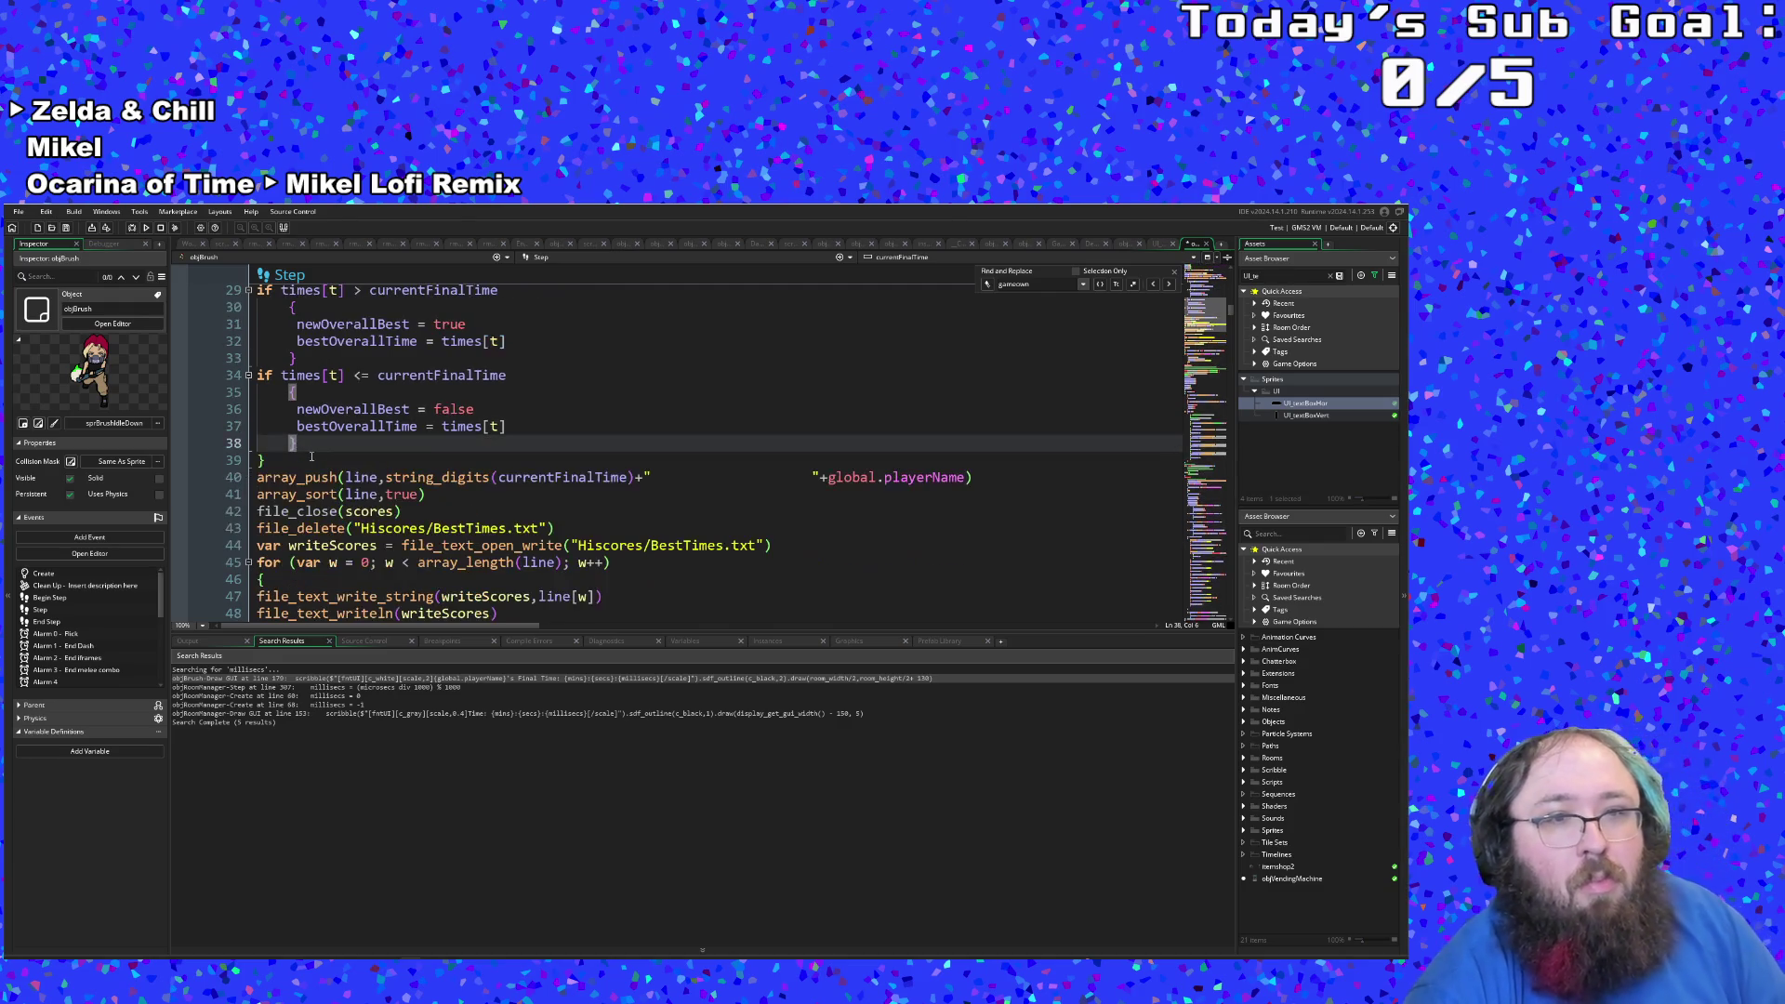
scroll(315, 454, "up", 2)
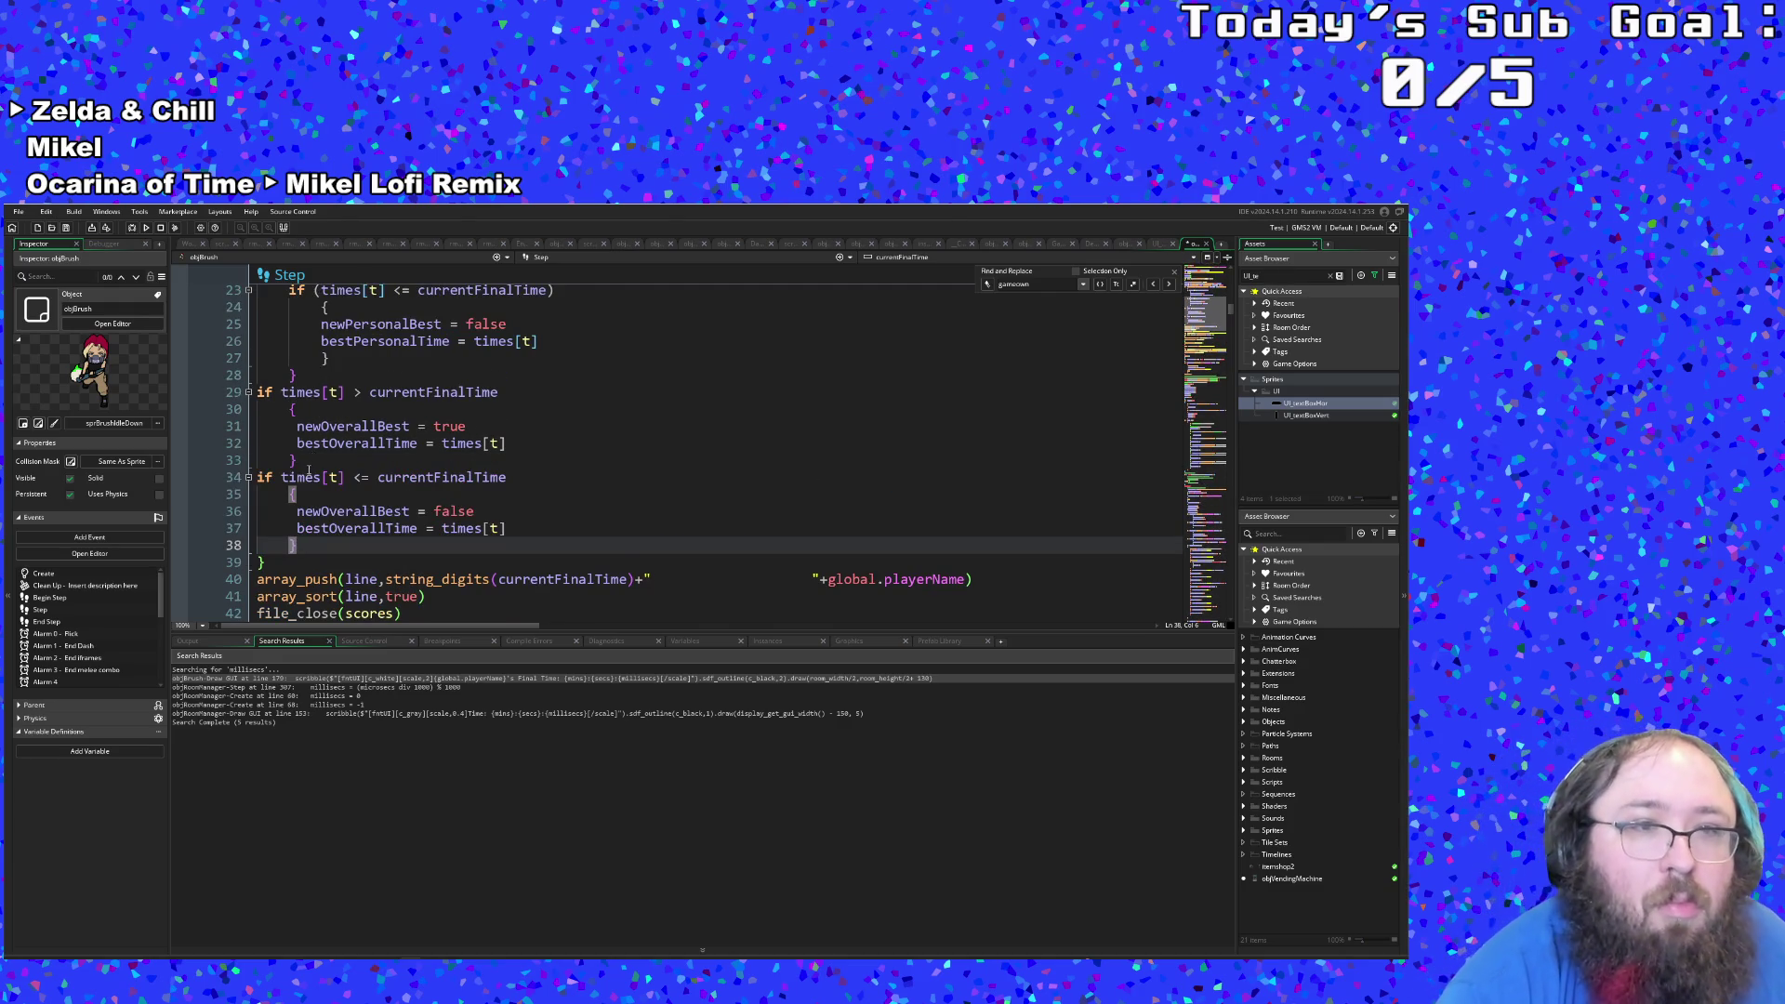
scroll(308, 470, "down", 6)
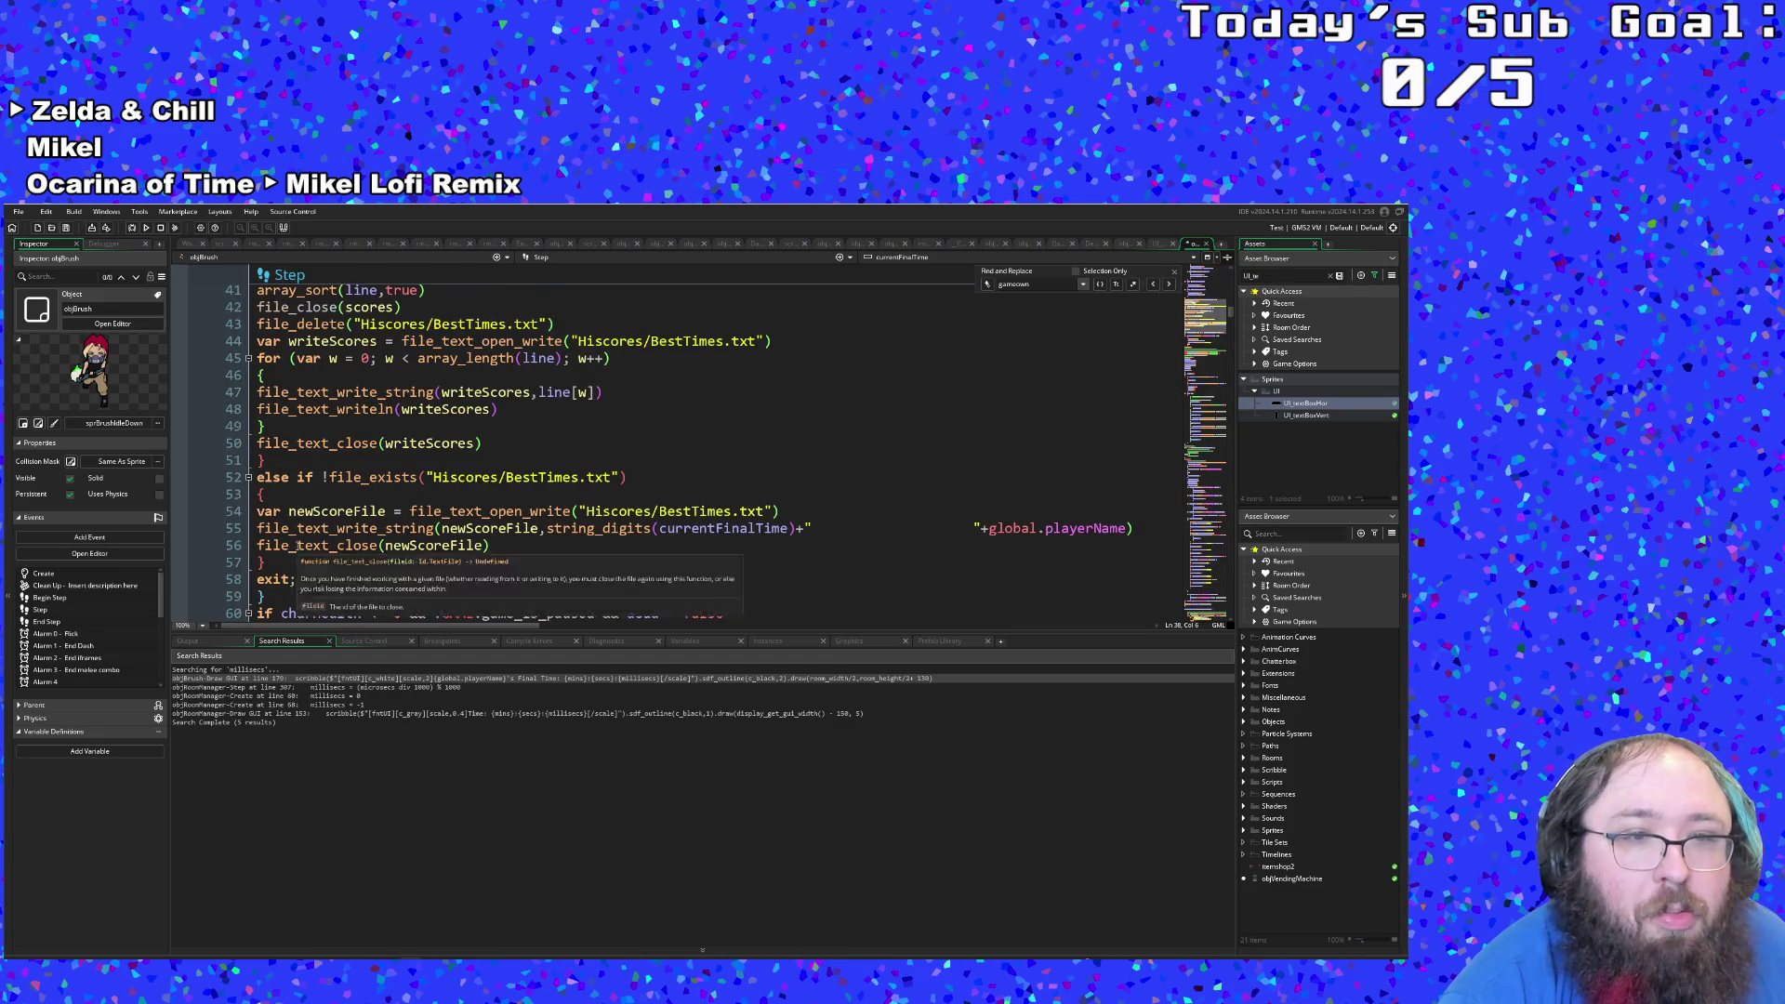
scroll(307, 479, "down", 2)
left_click(499, 445)
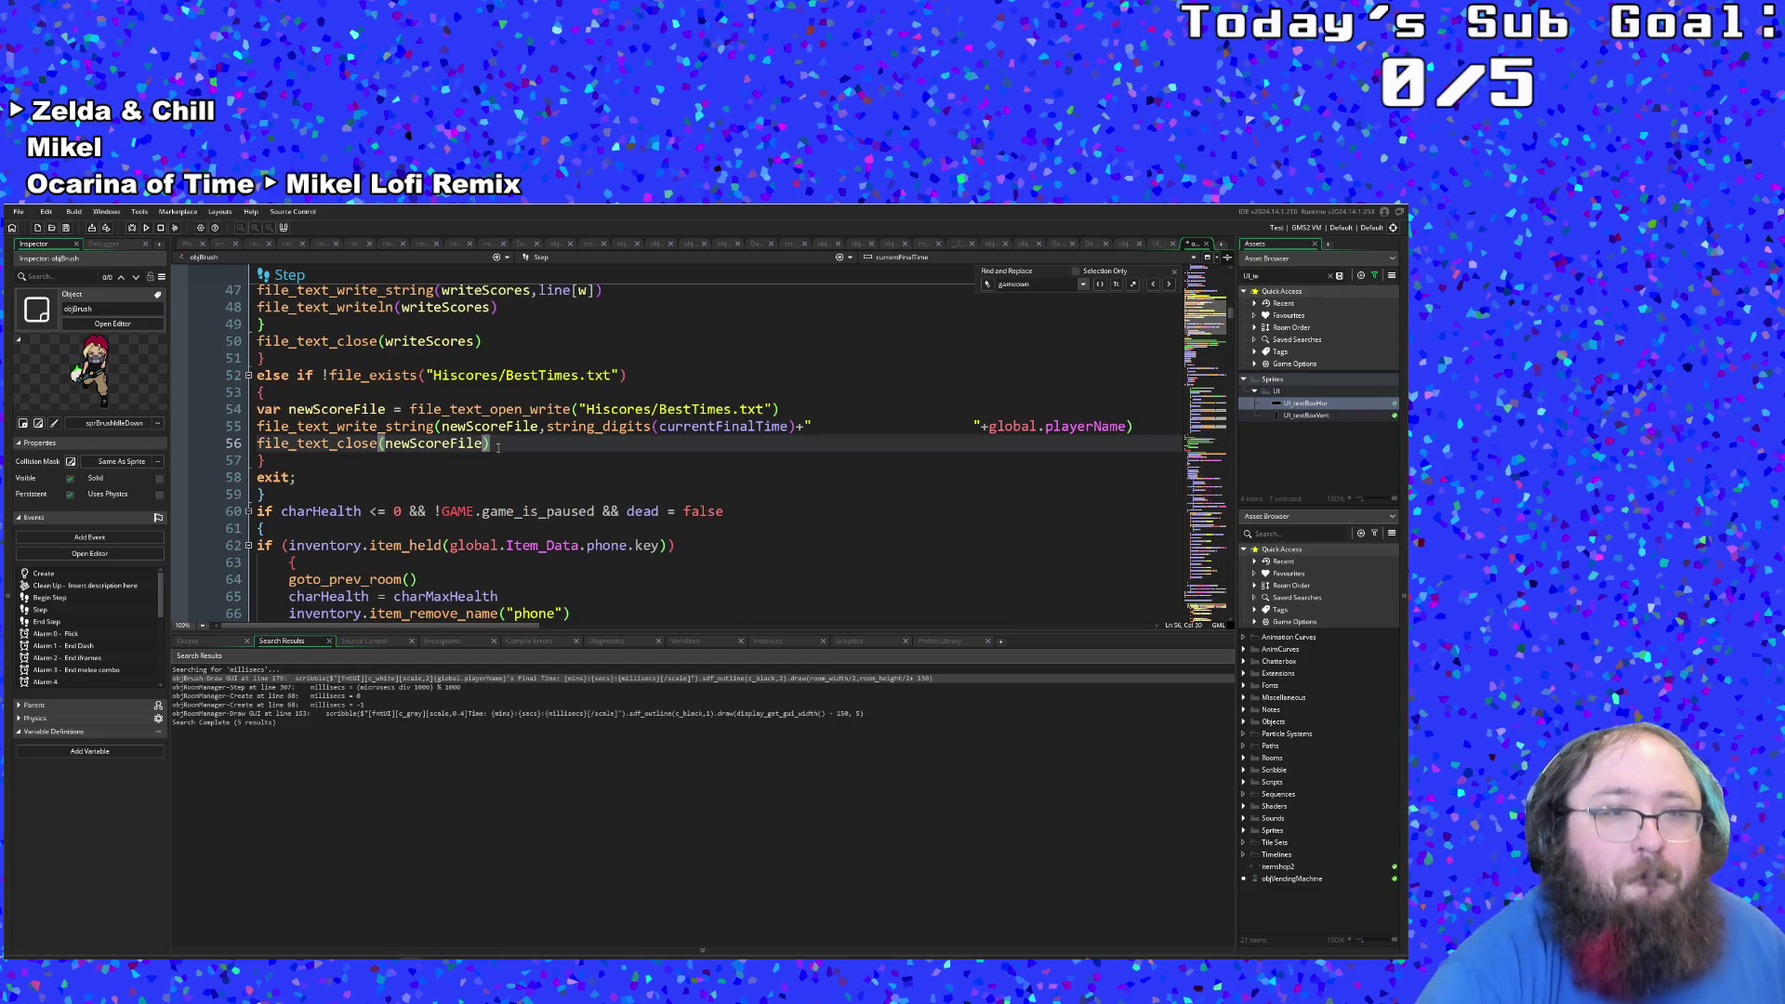
Step: Add scoreText = "" on line 57 after file_text_close(newScoreFile), then begin 'if new' below
key("Return")
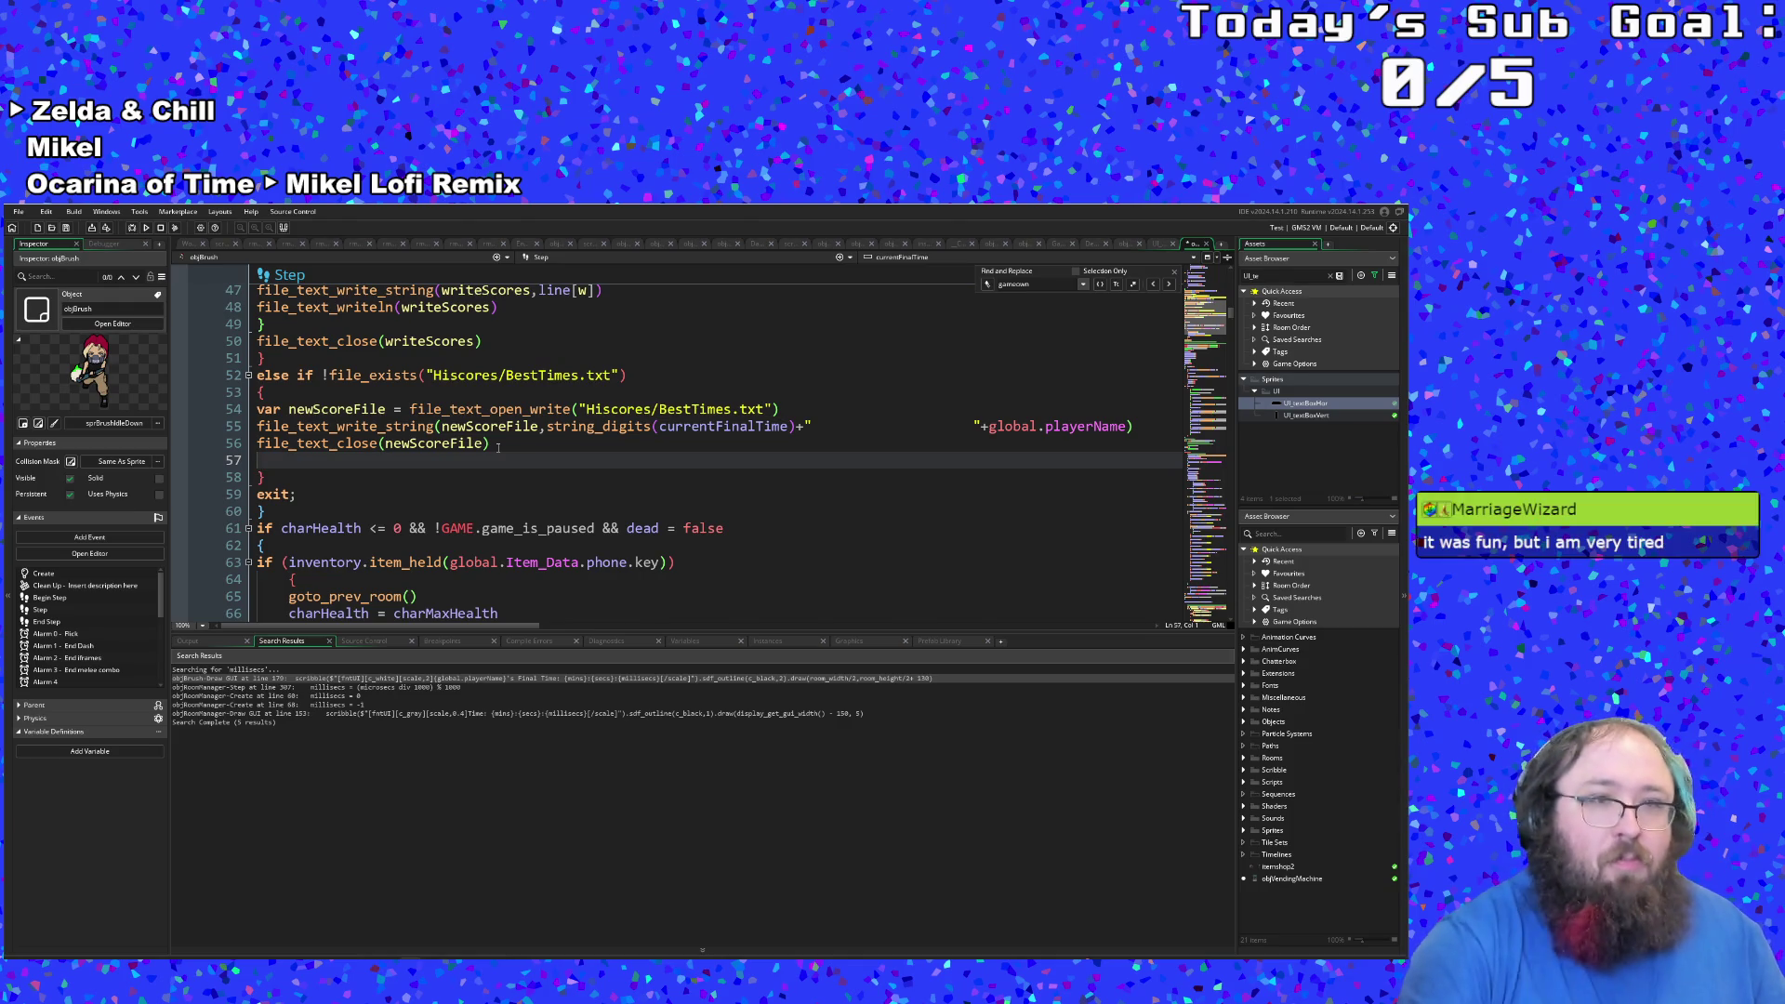
type("v")
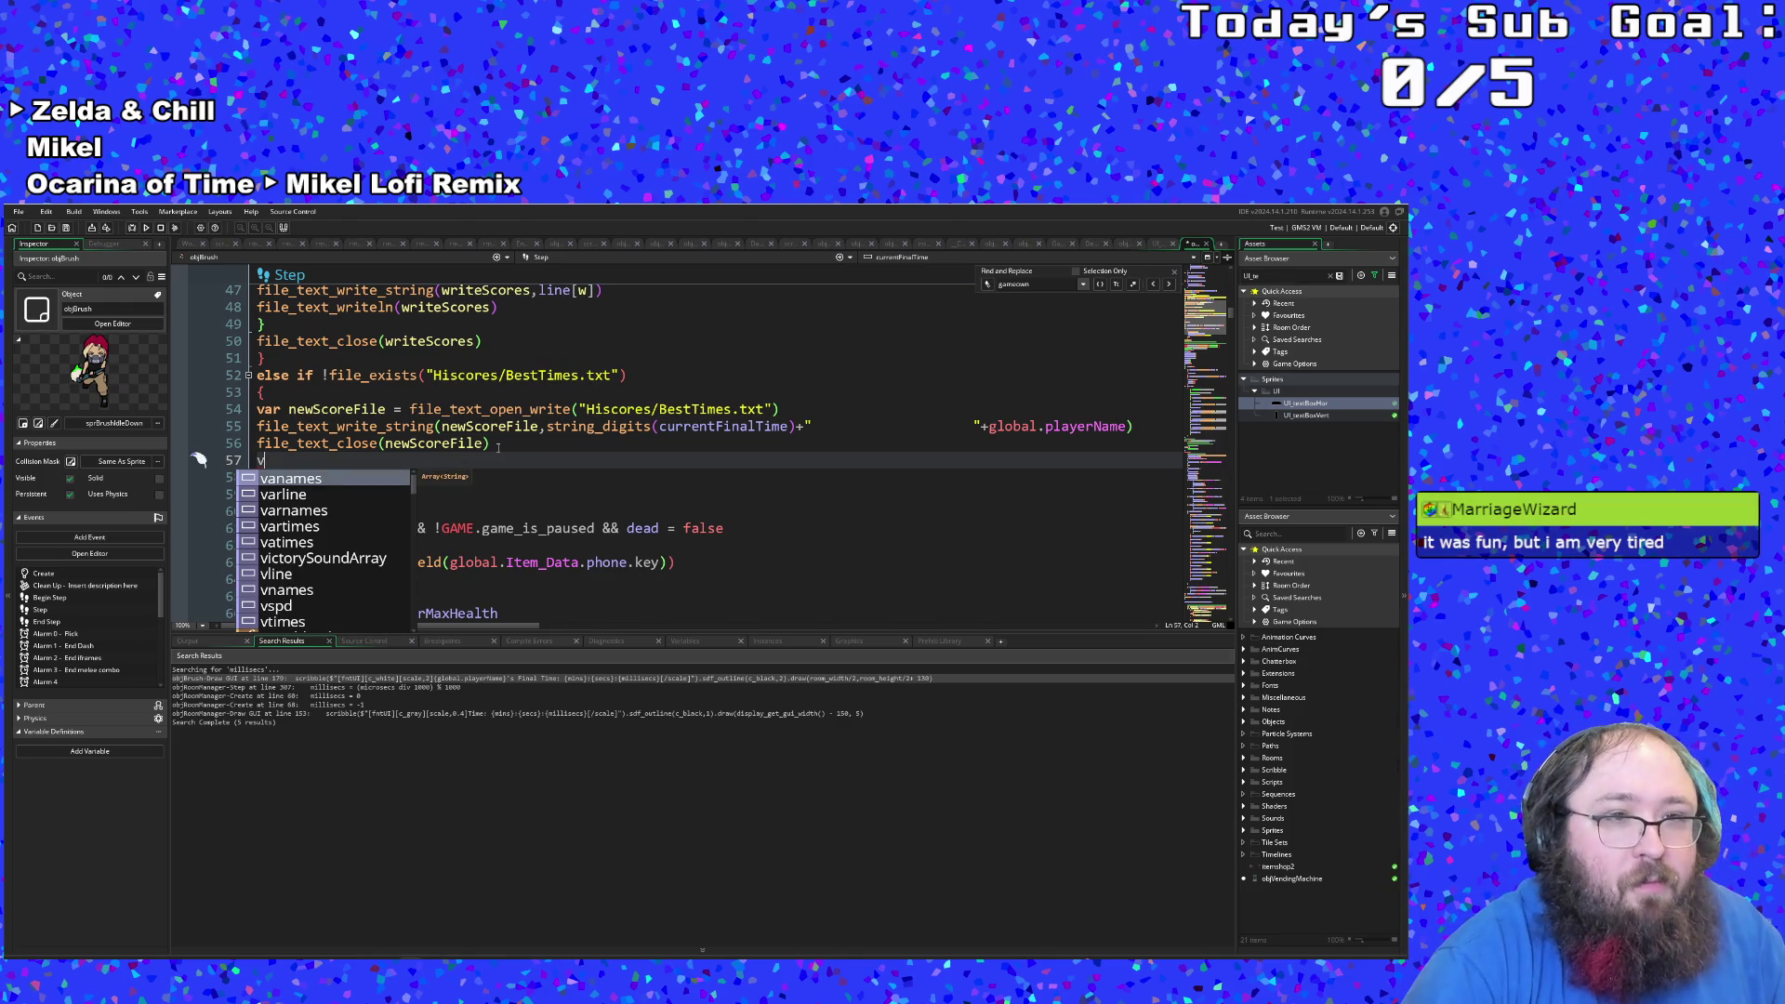
type("ar line")
key("BackSpace")
key("BackSpace")
key("BackSpace")
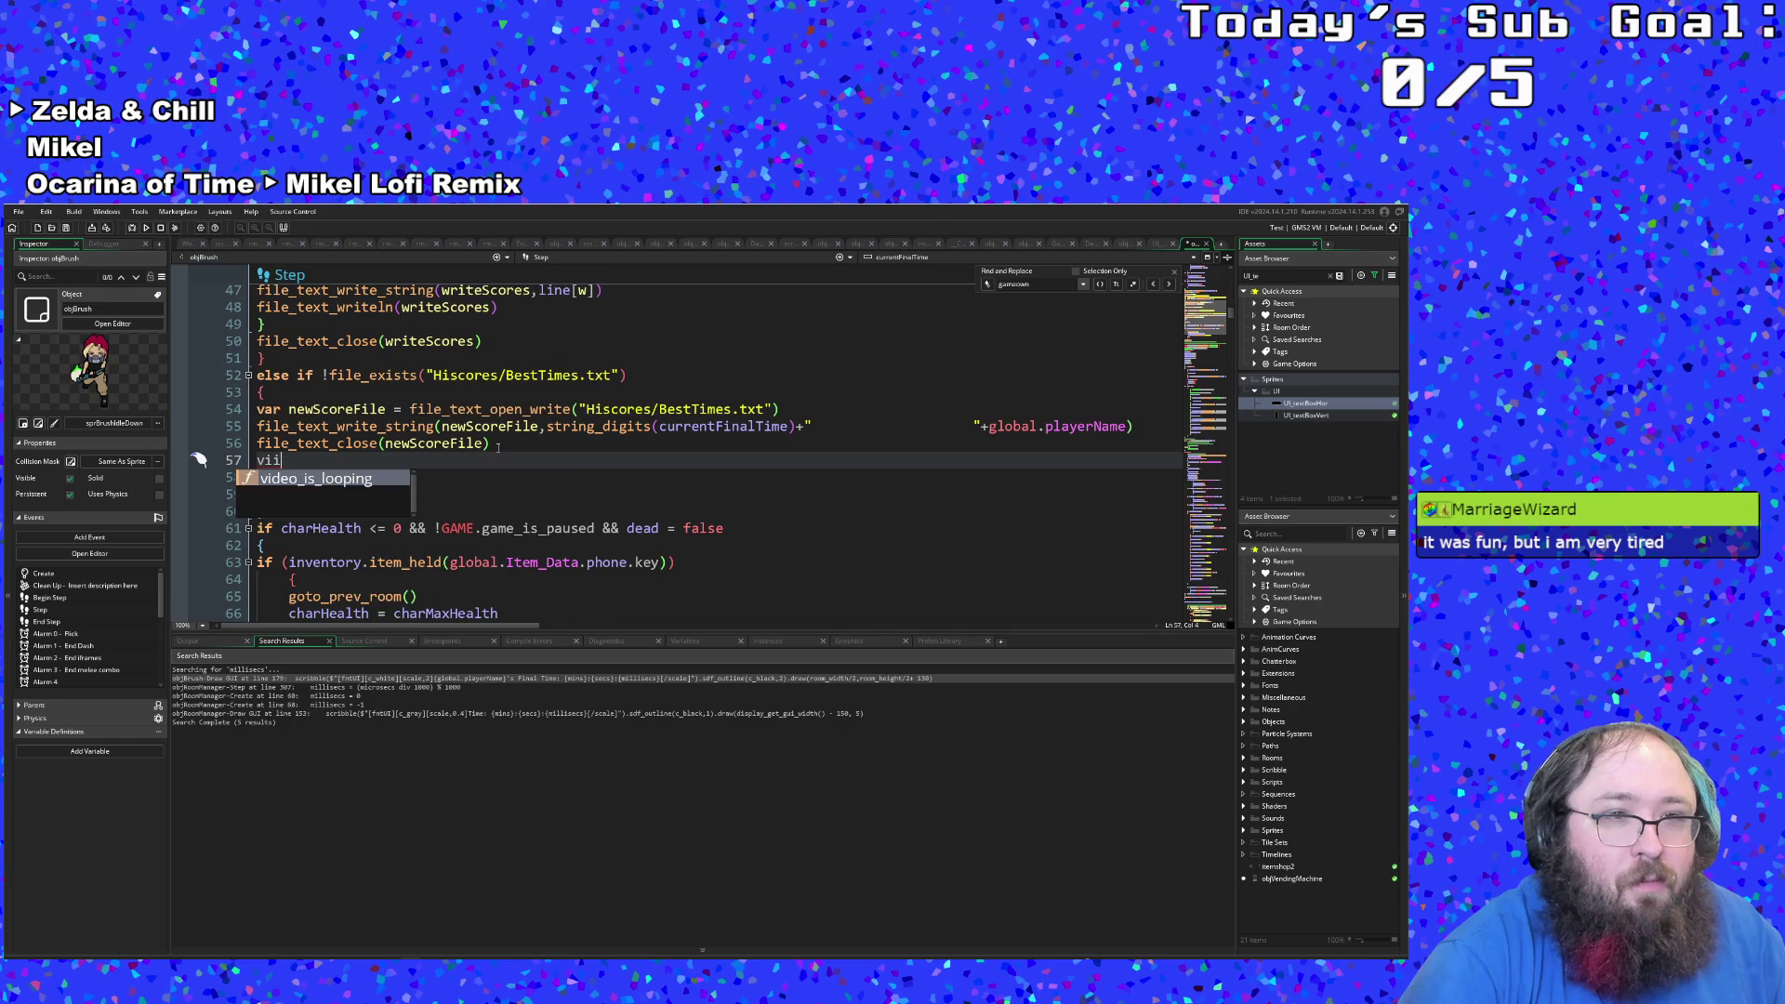
type("ictory")
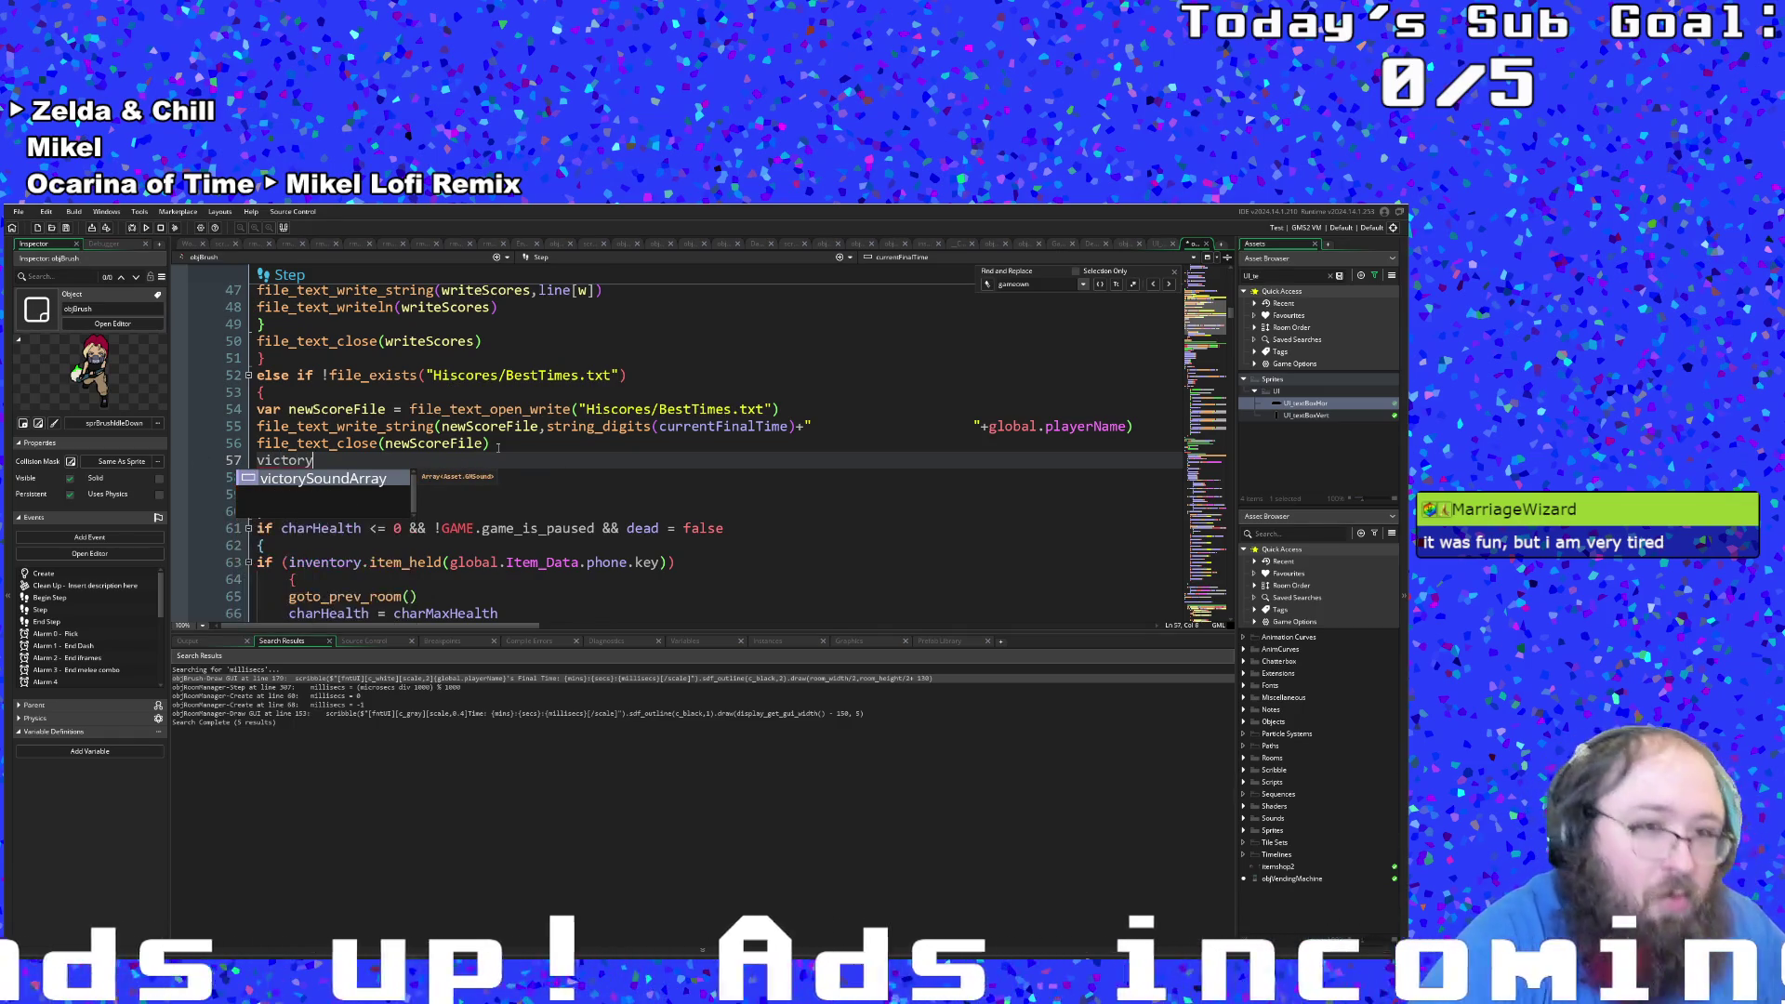
key("BackSpace")
key("BackSpace")
key("BackSpace")
key("BackSpace")
type("score")
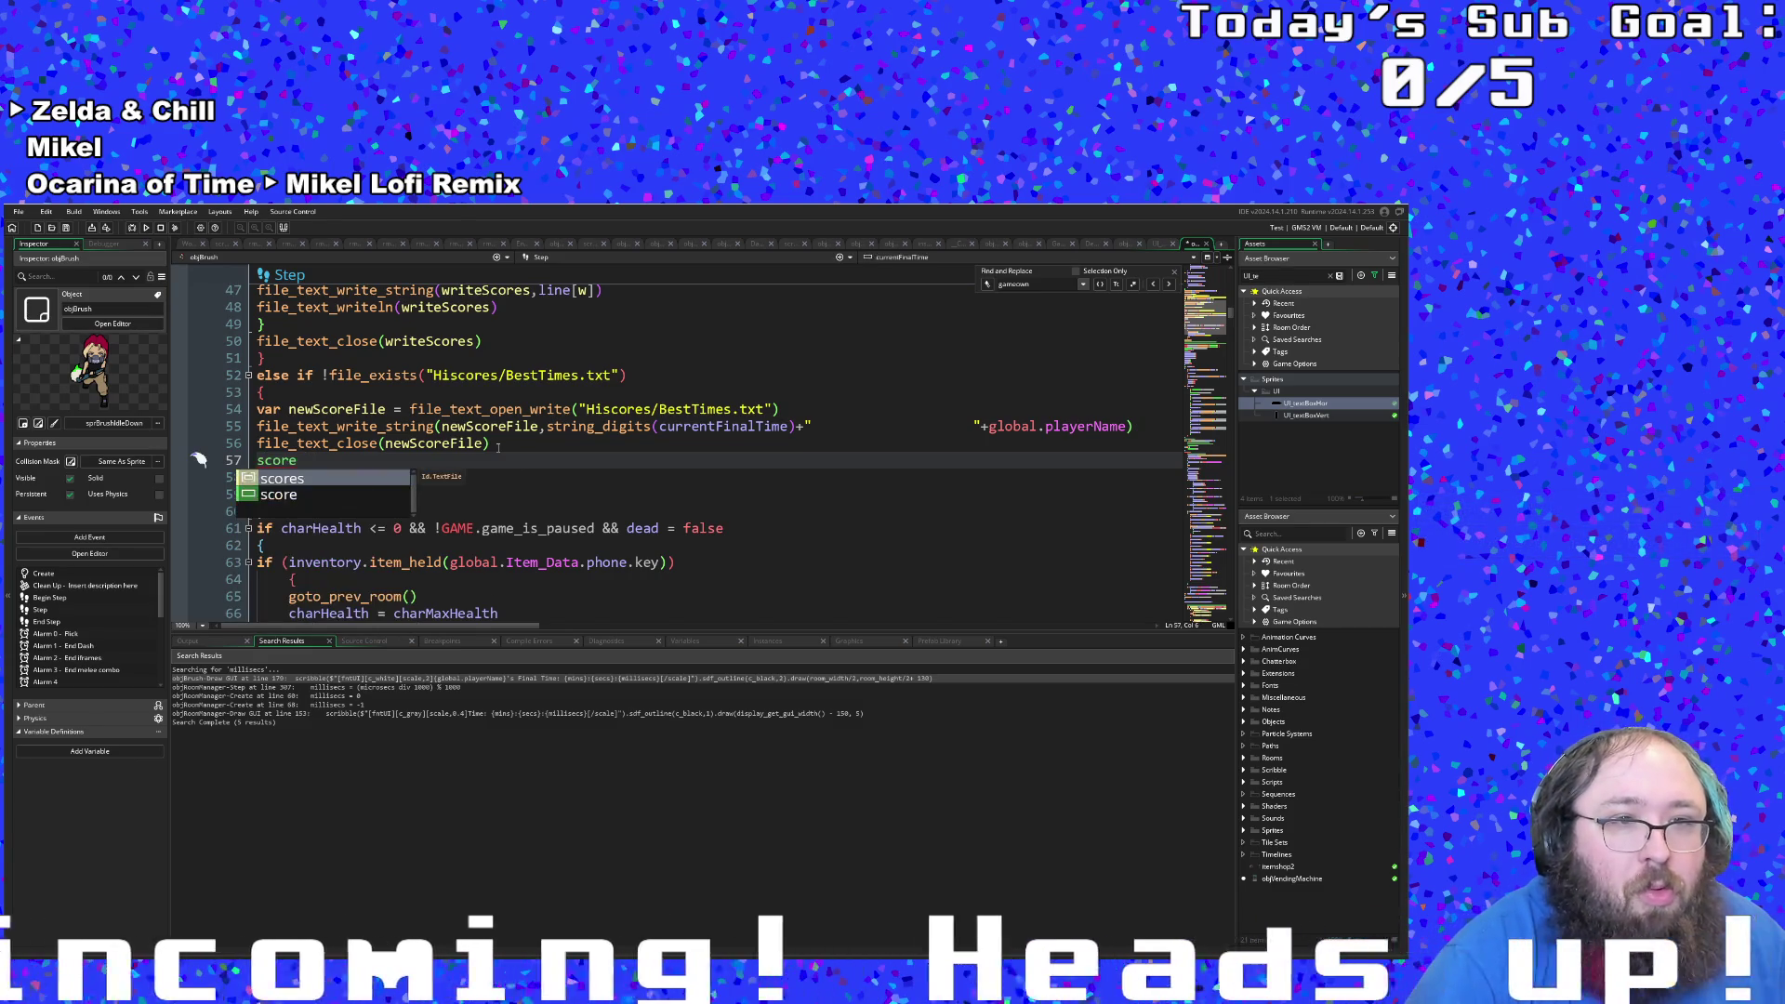
type("Tex")
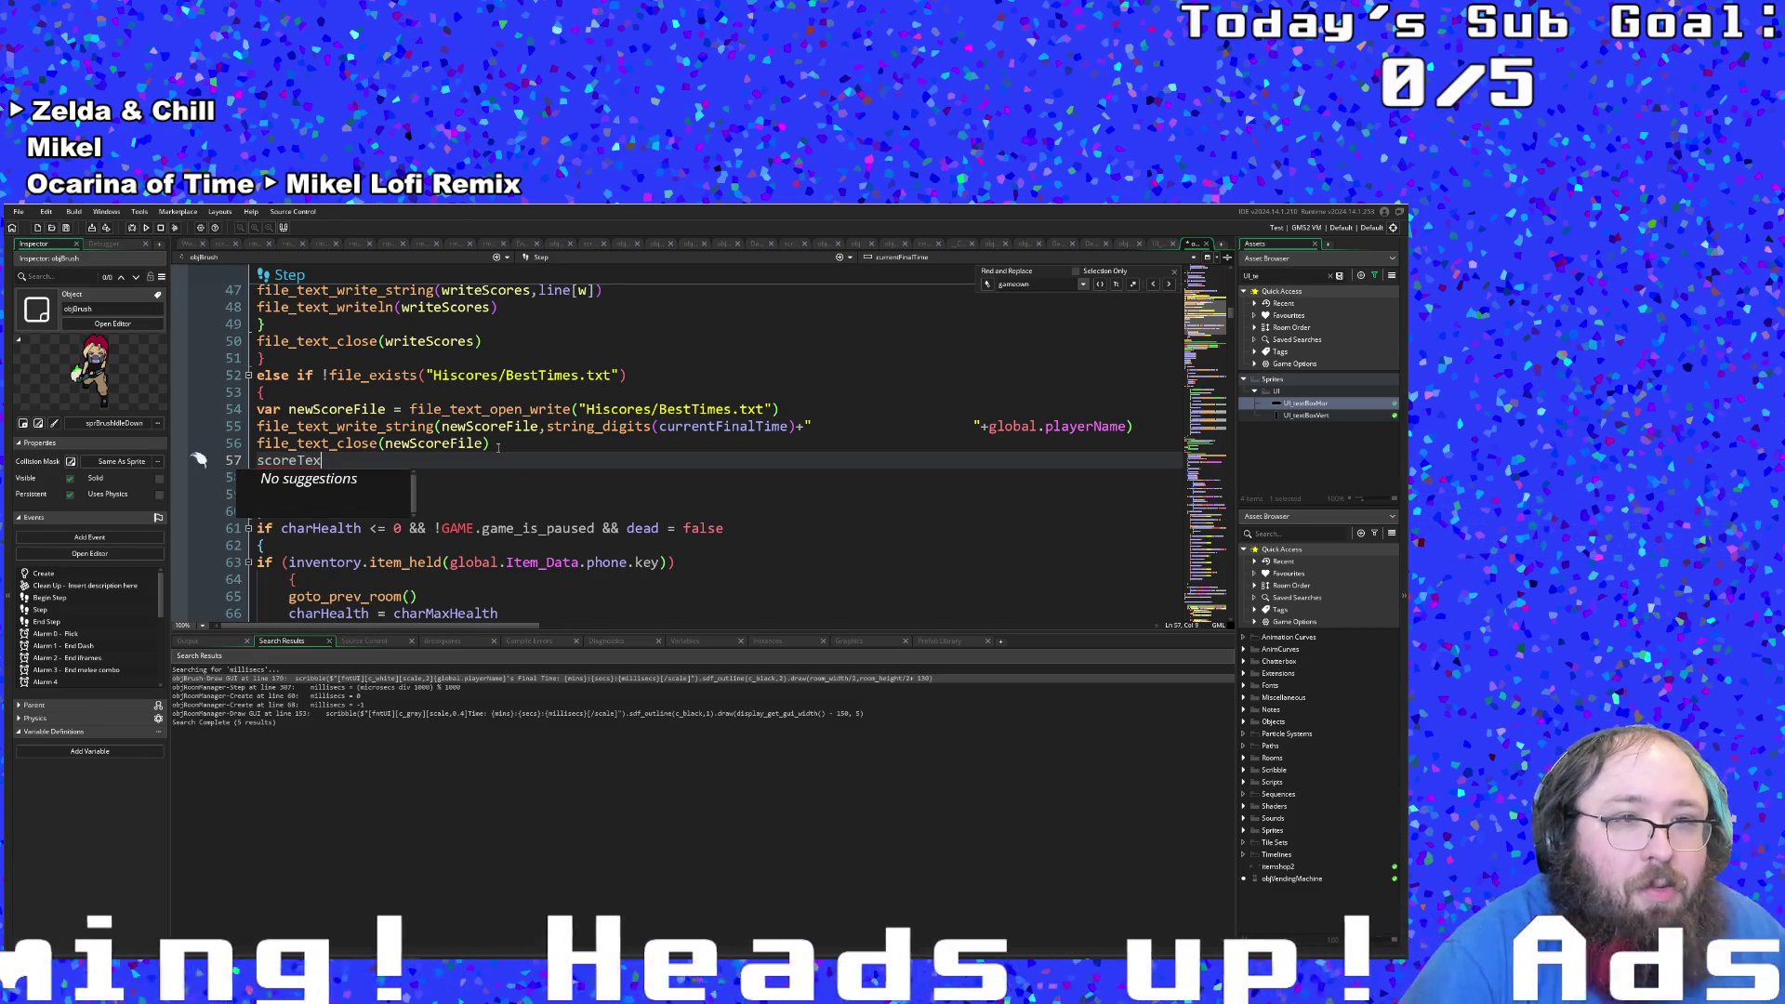
type("t =")
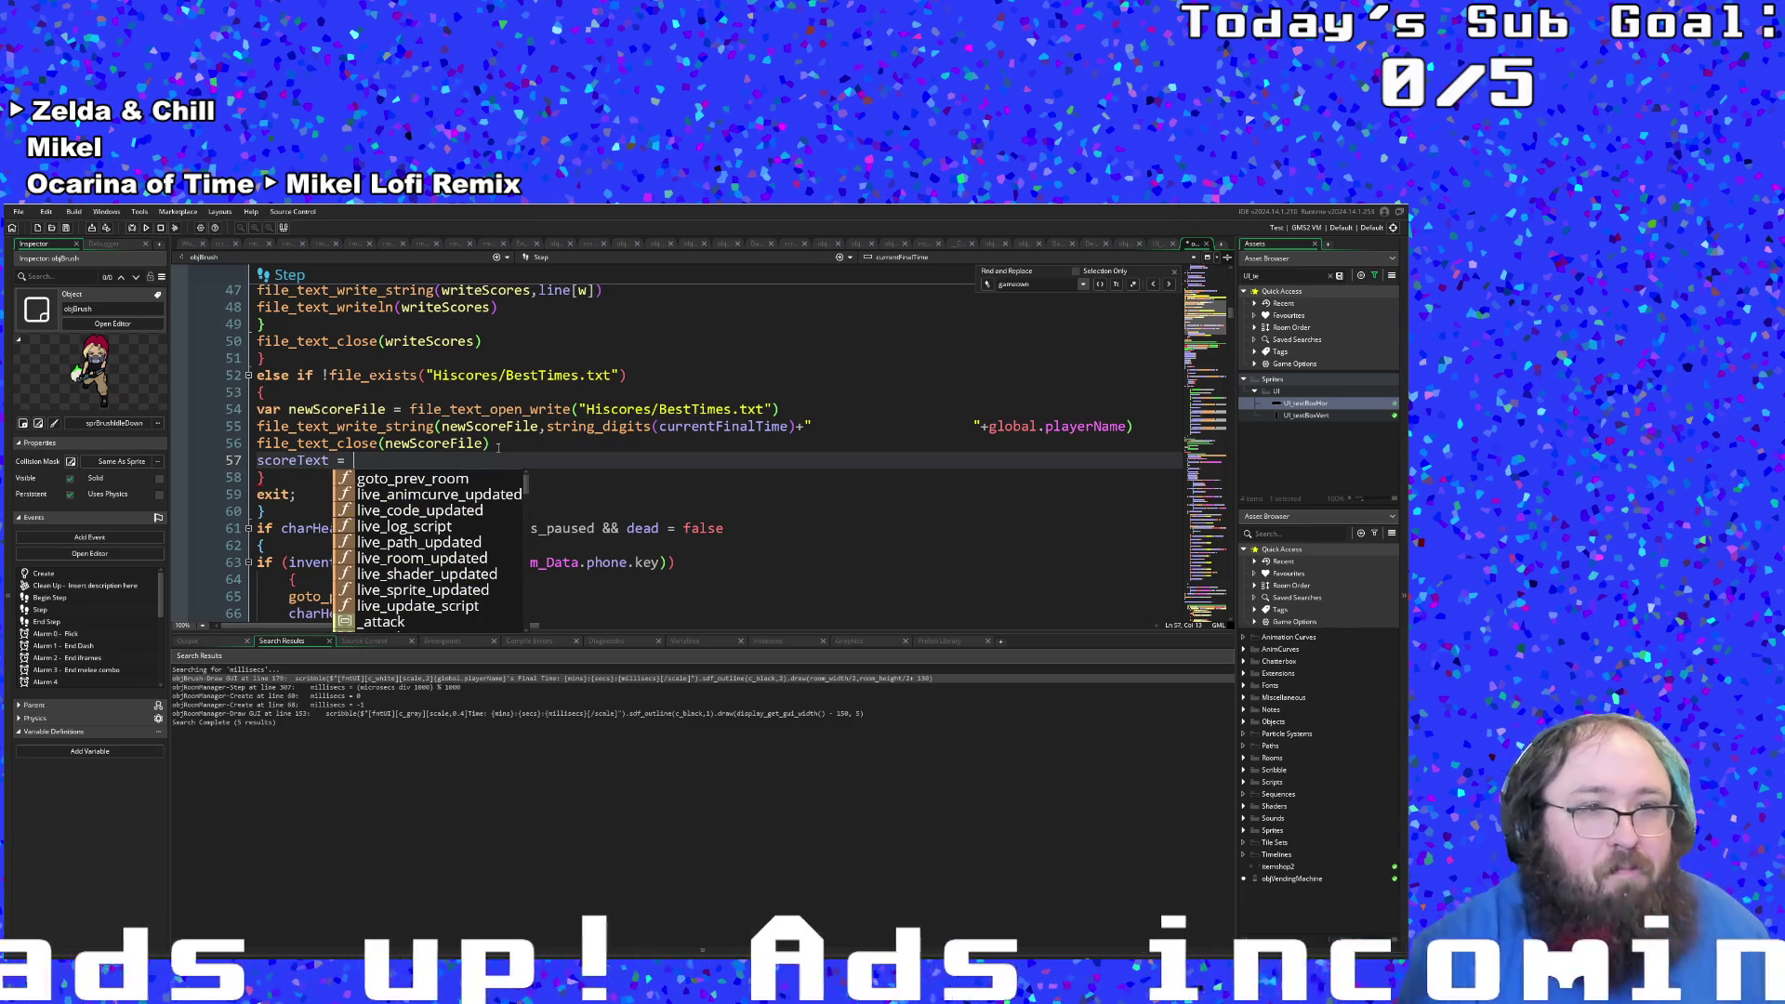
left_click(497, 439)
left_click(360, 460)
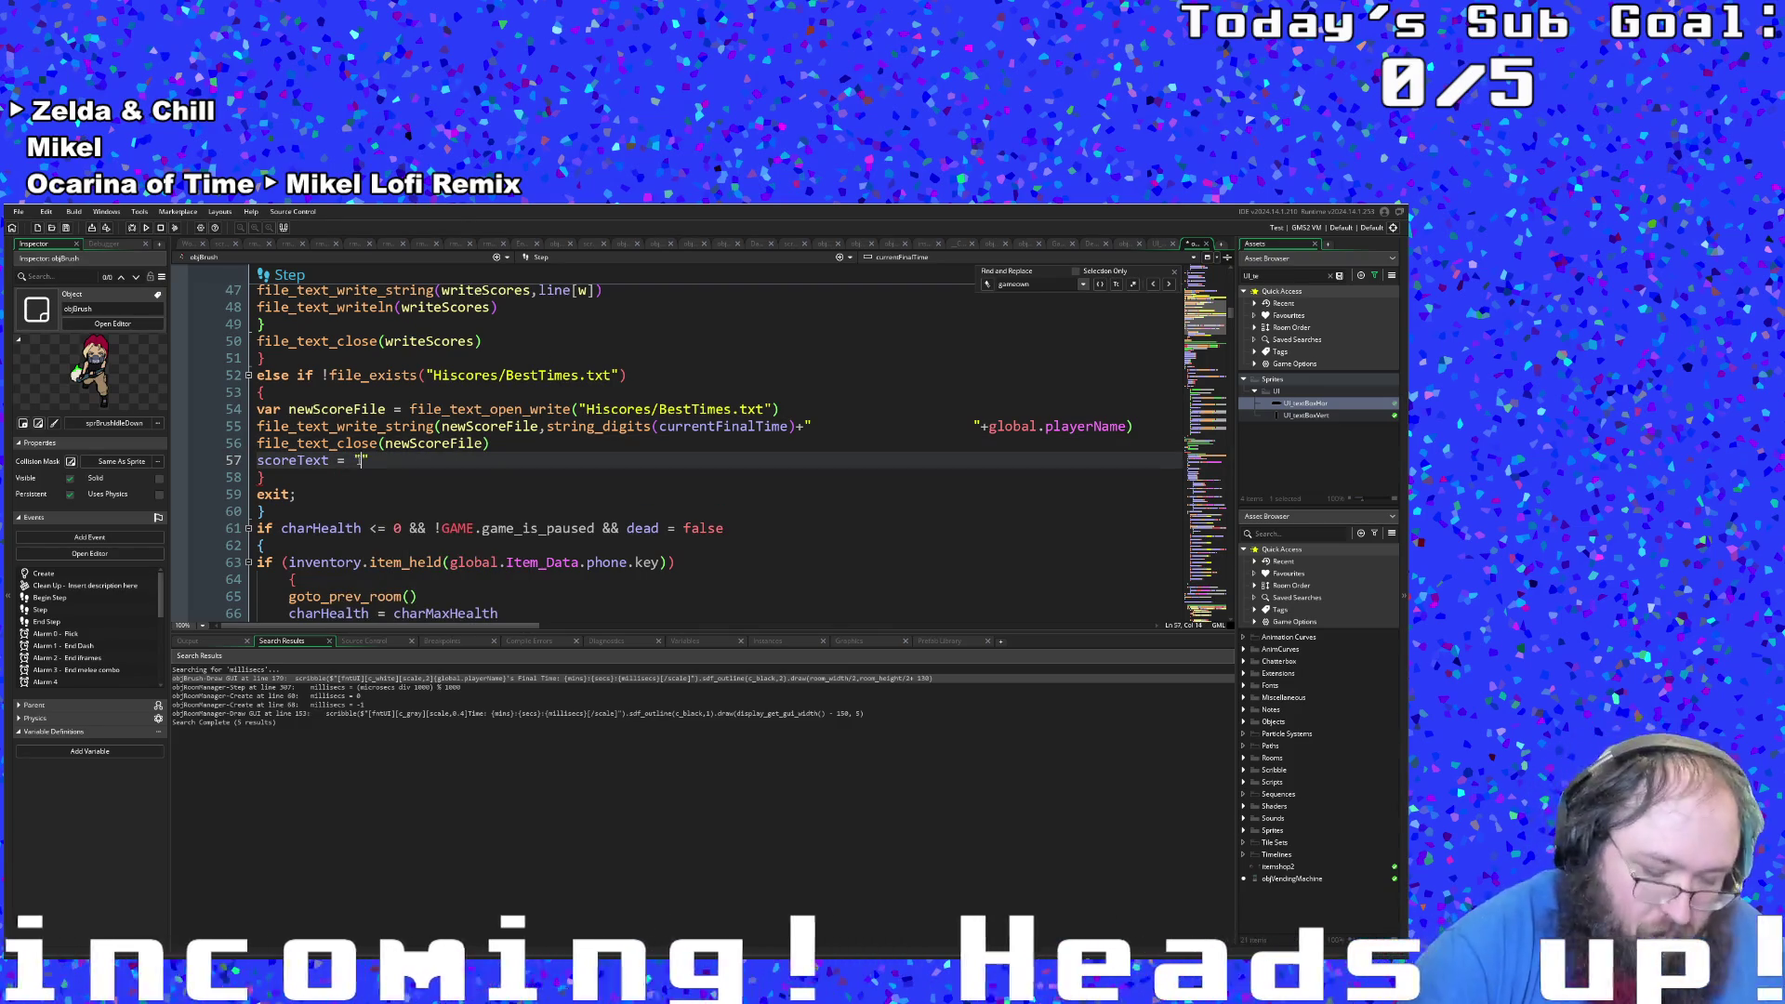
key("Return")
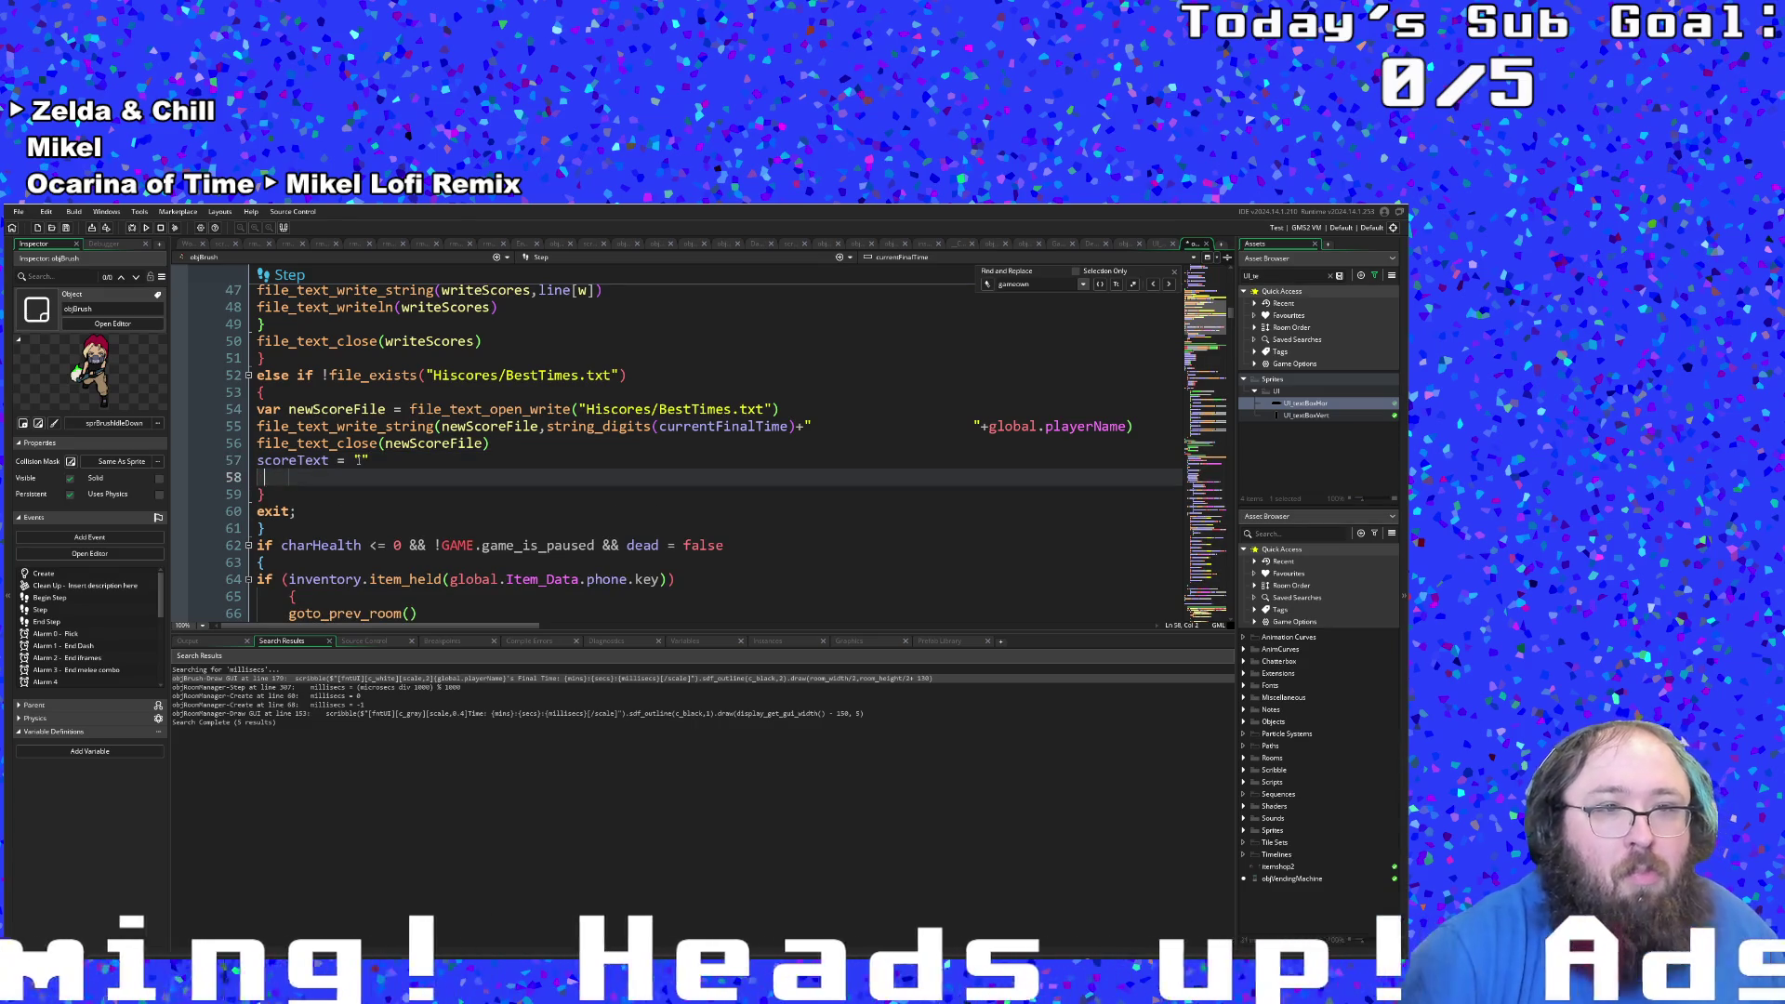
type("if")
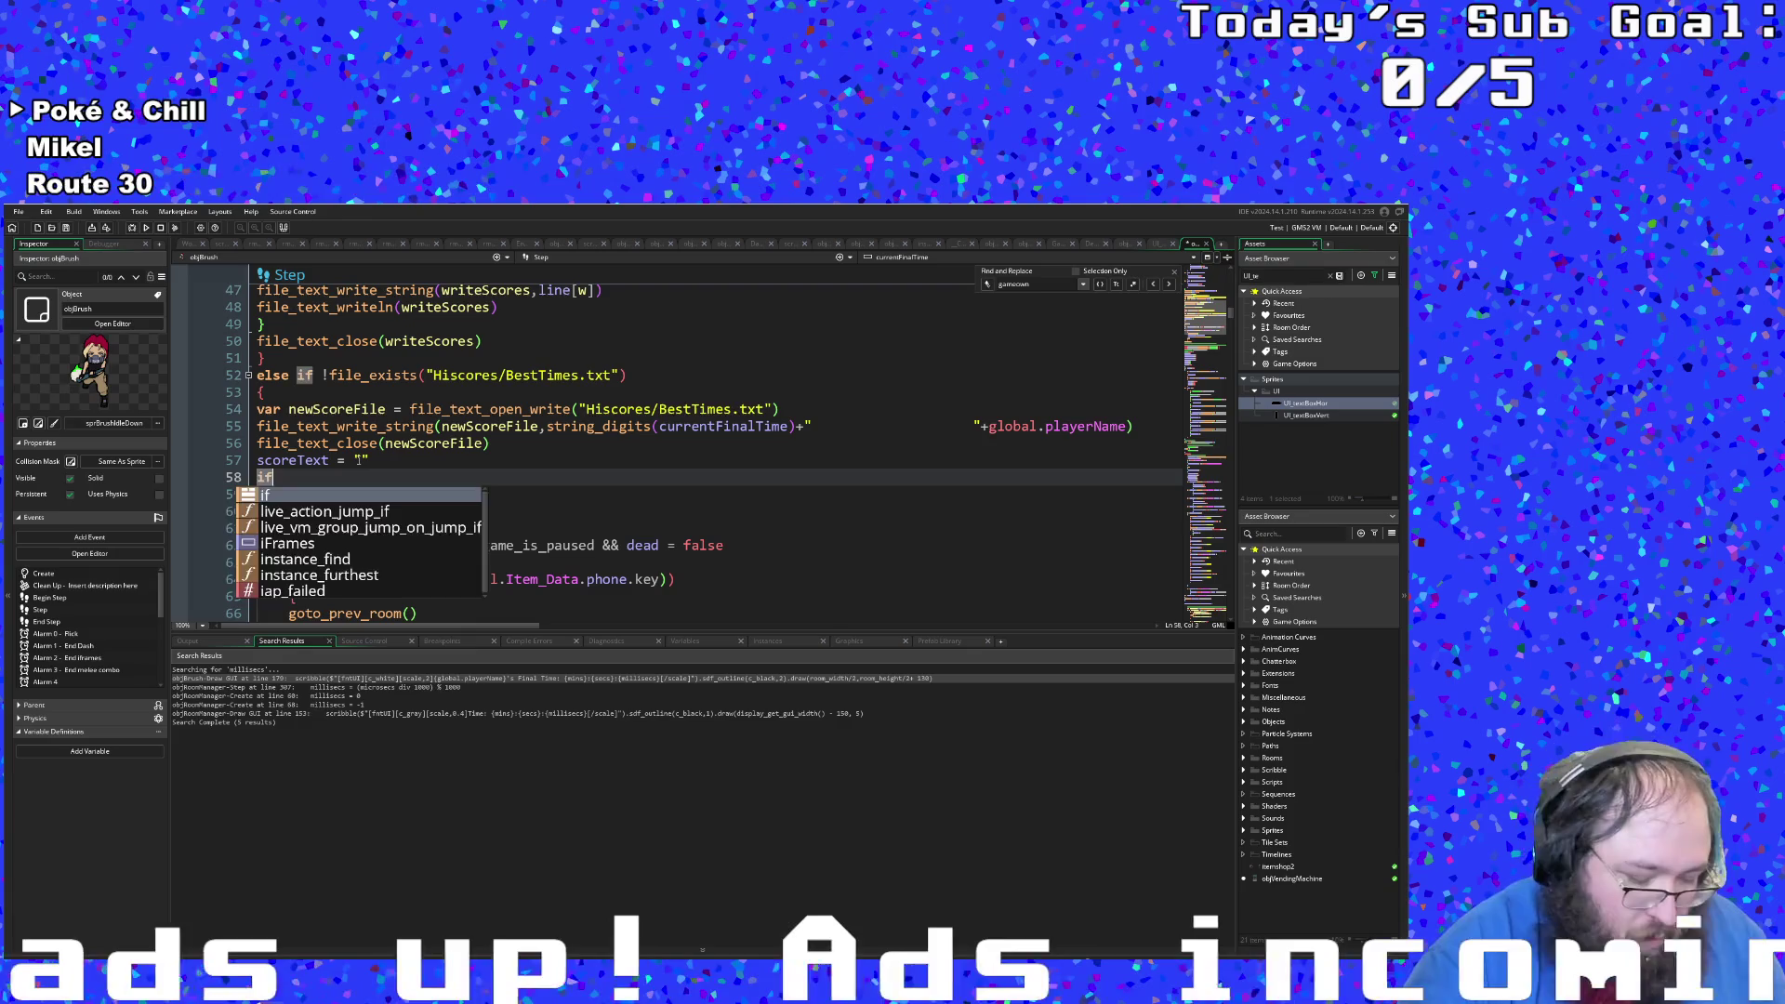
type(" new")
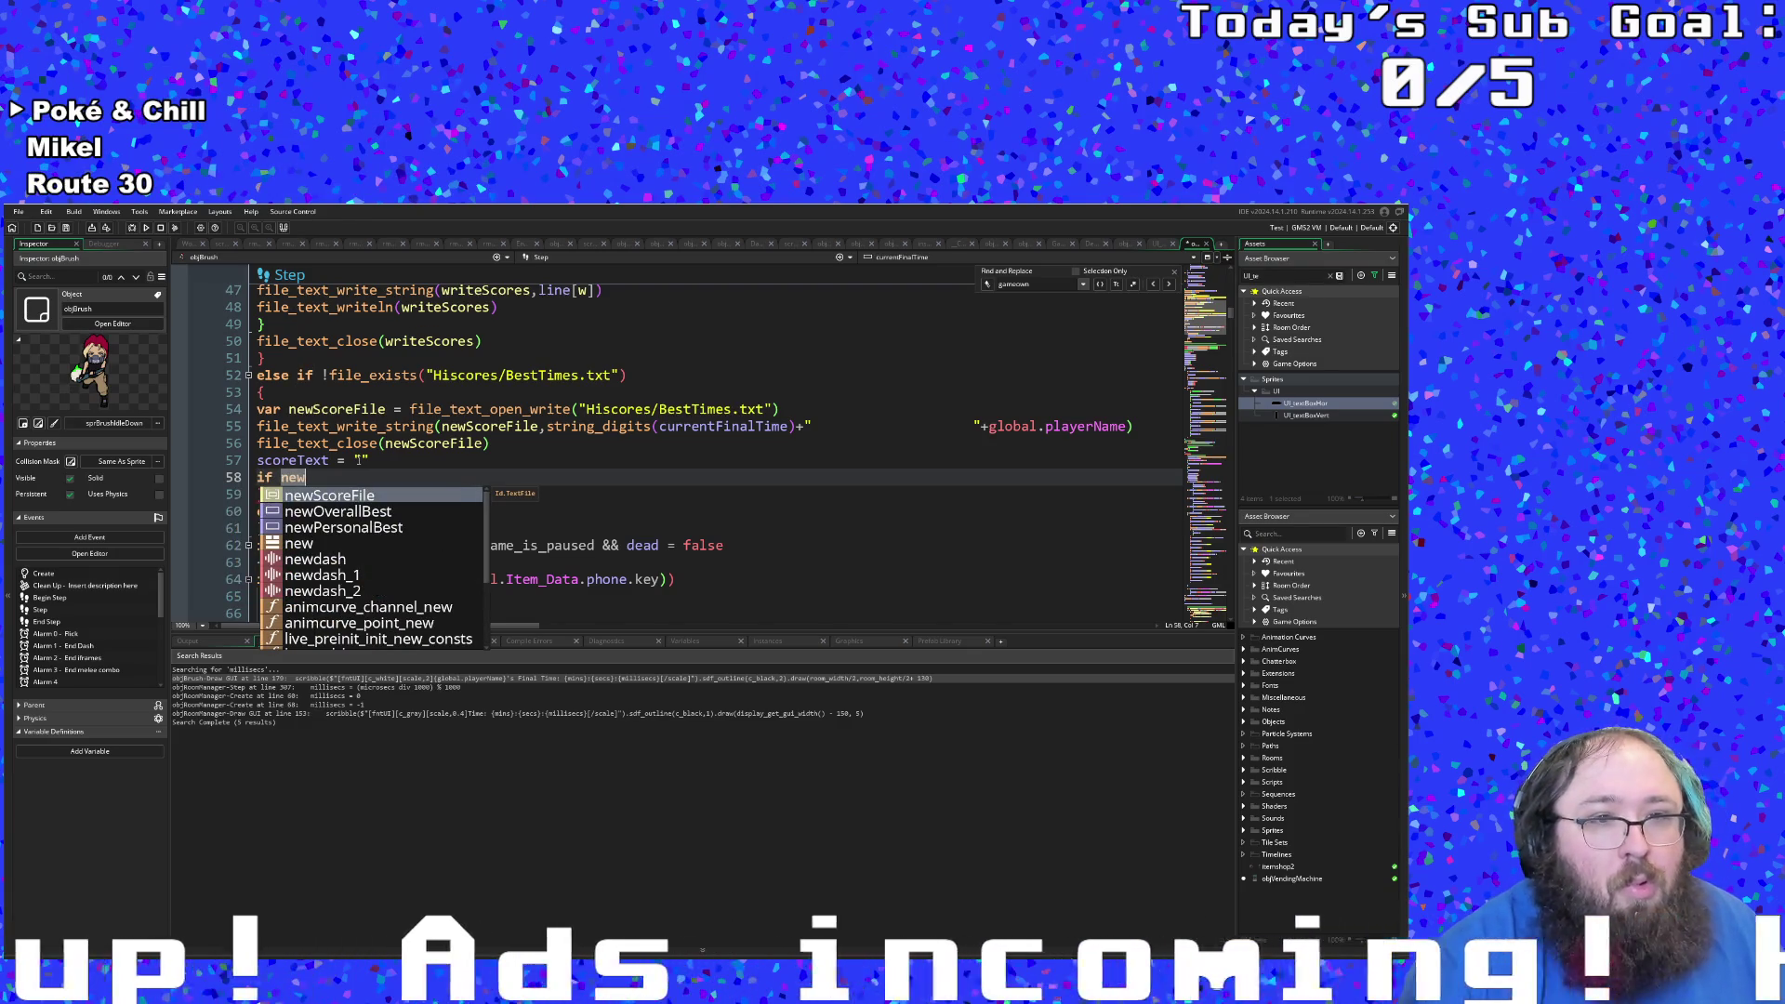
Step: Complete the condition as 'if newOverallBest' on line 58 and add a pair of braces below it
key("Down")
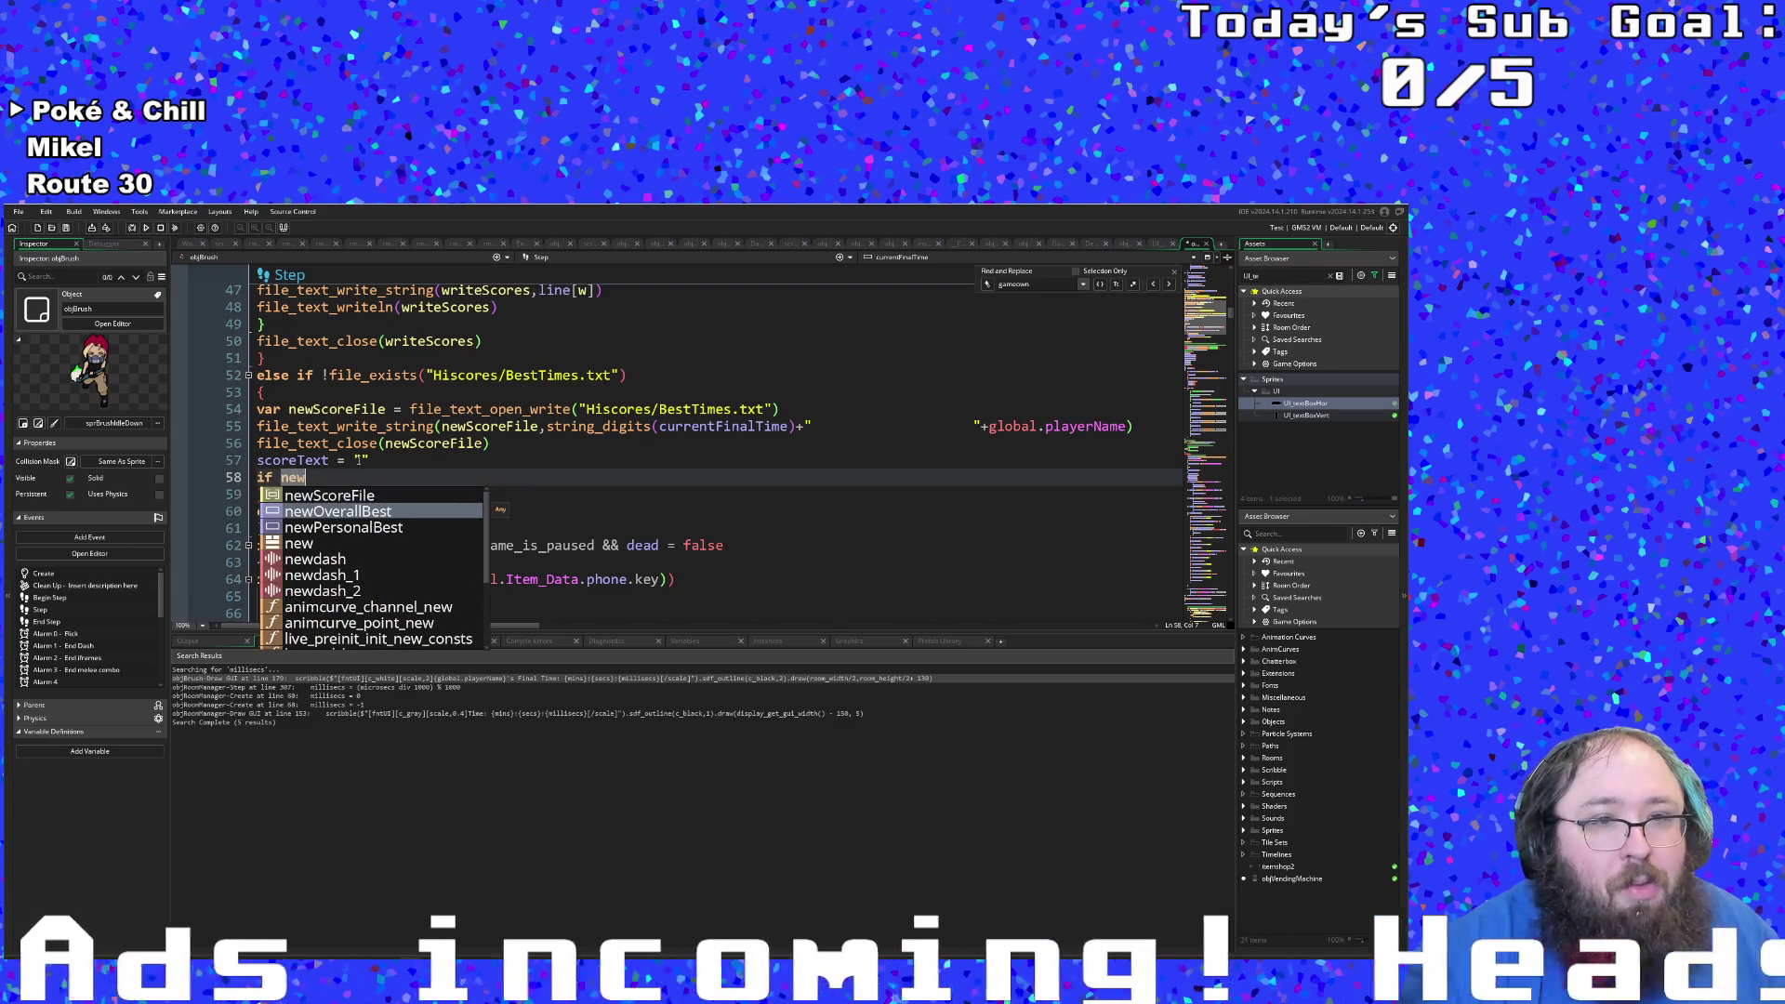
key("Down")
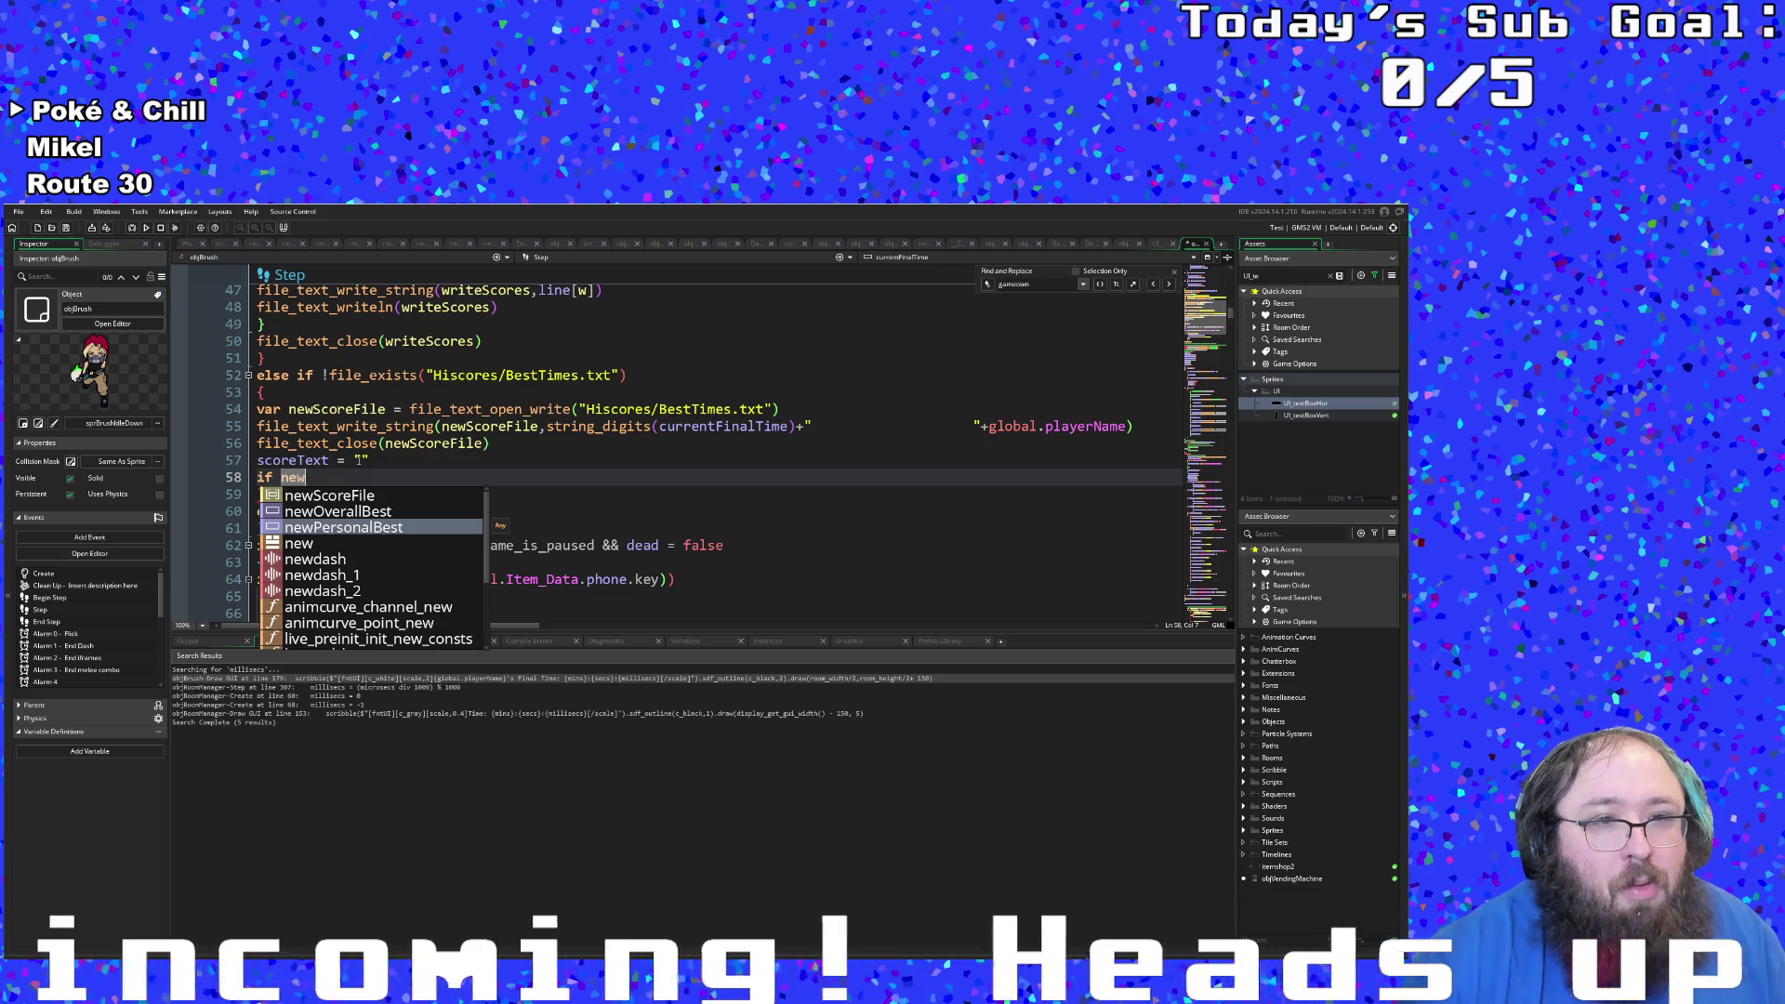
key("Up")
key("Return")
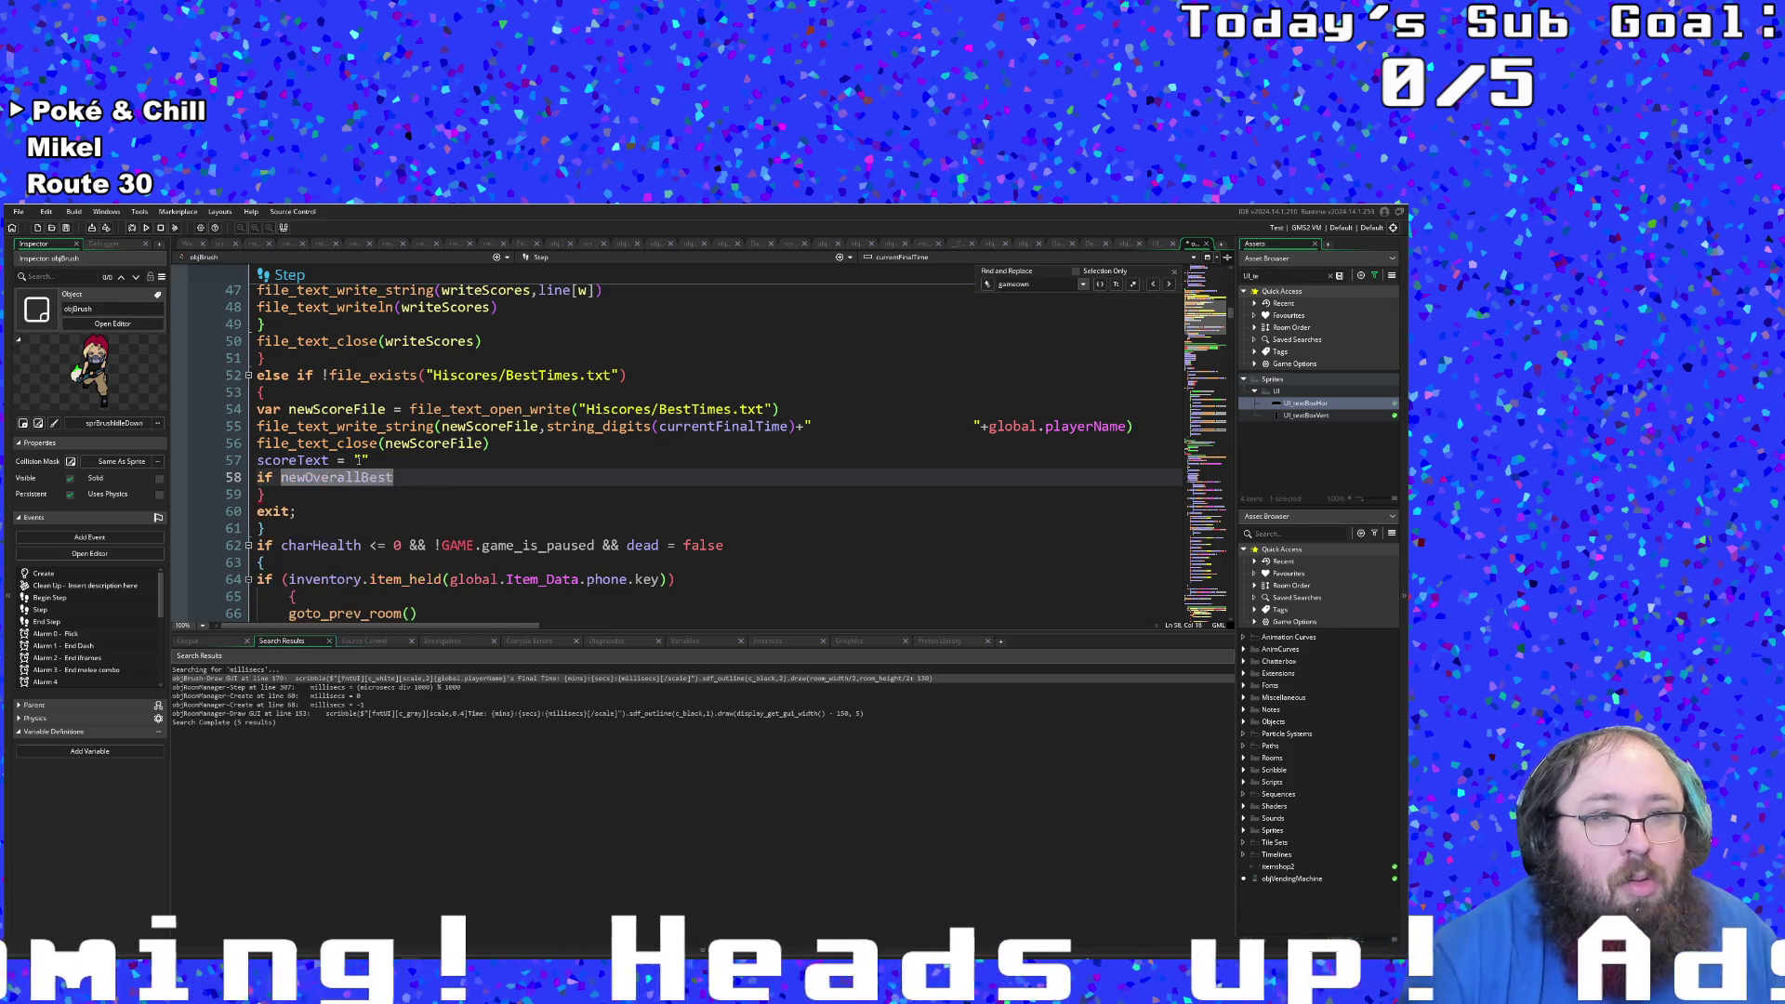
key("Return")
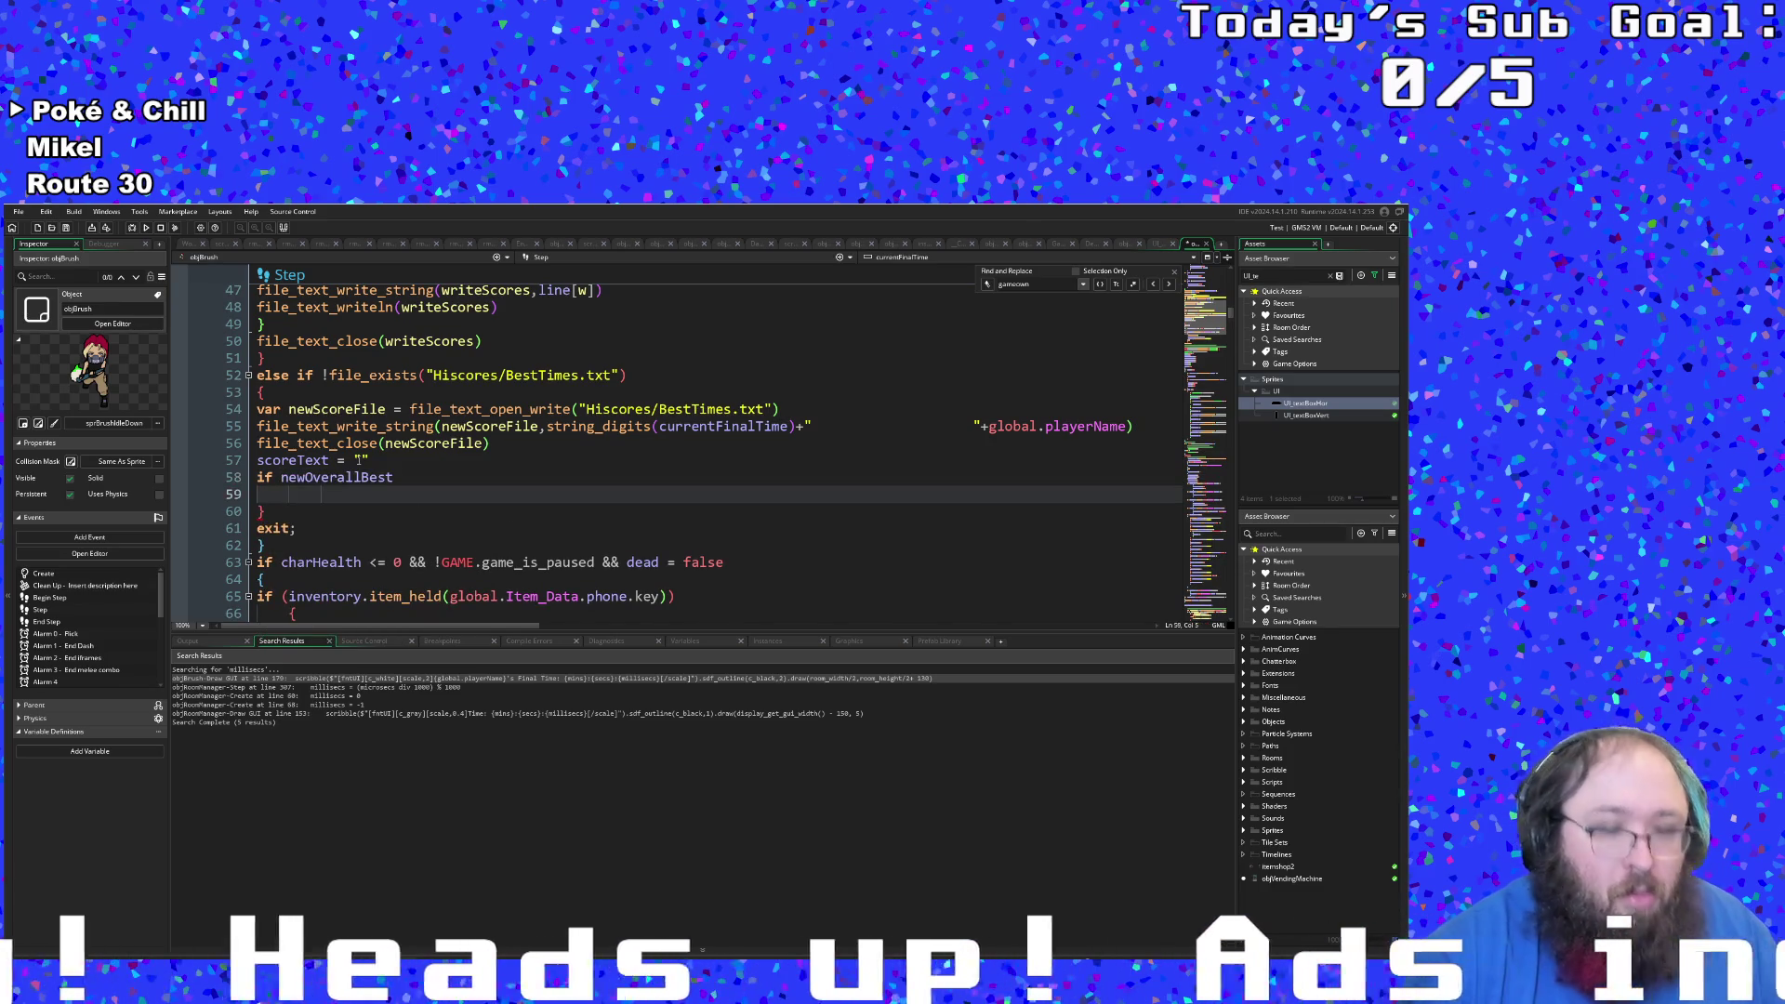
type("{")
key("Return")
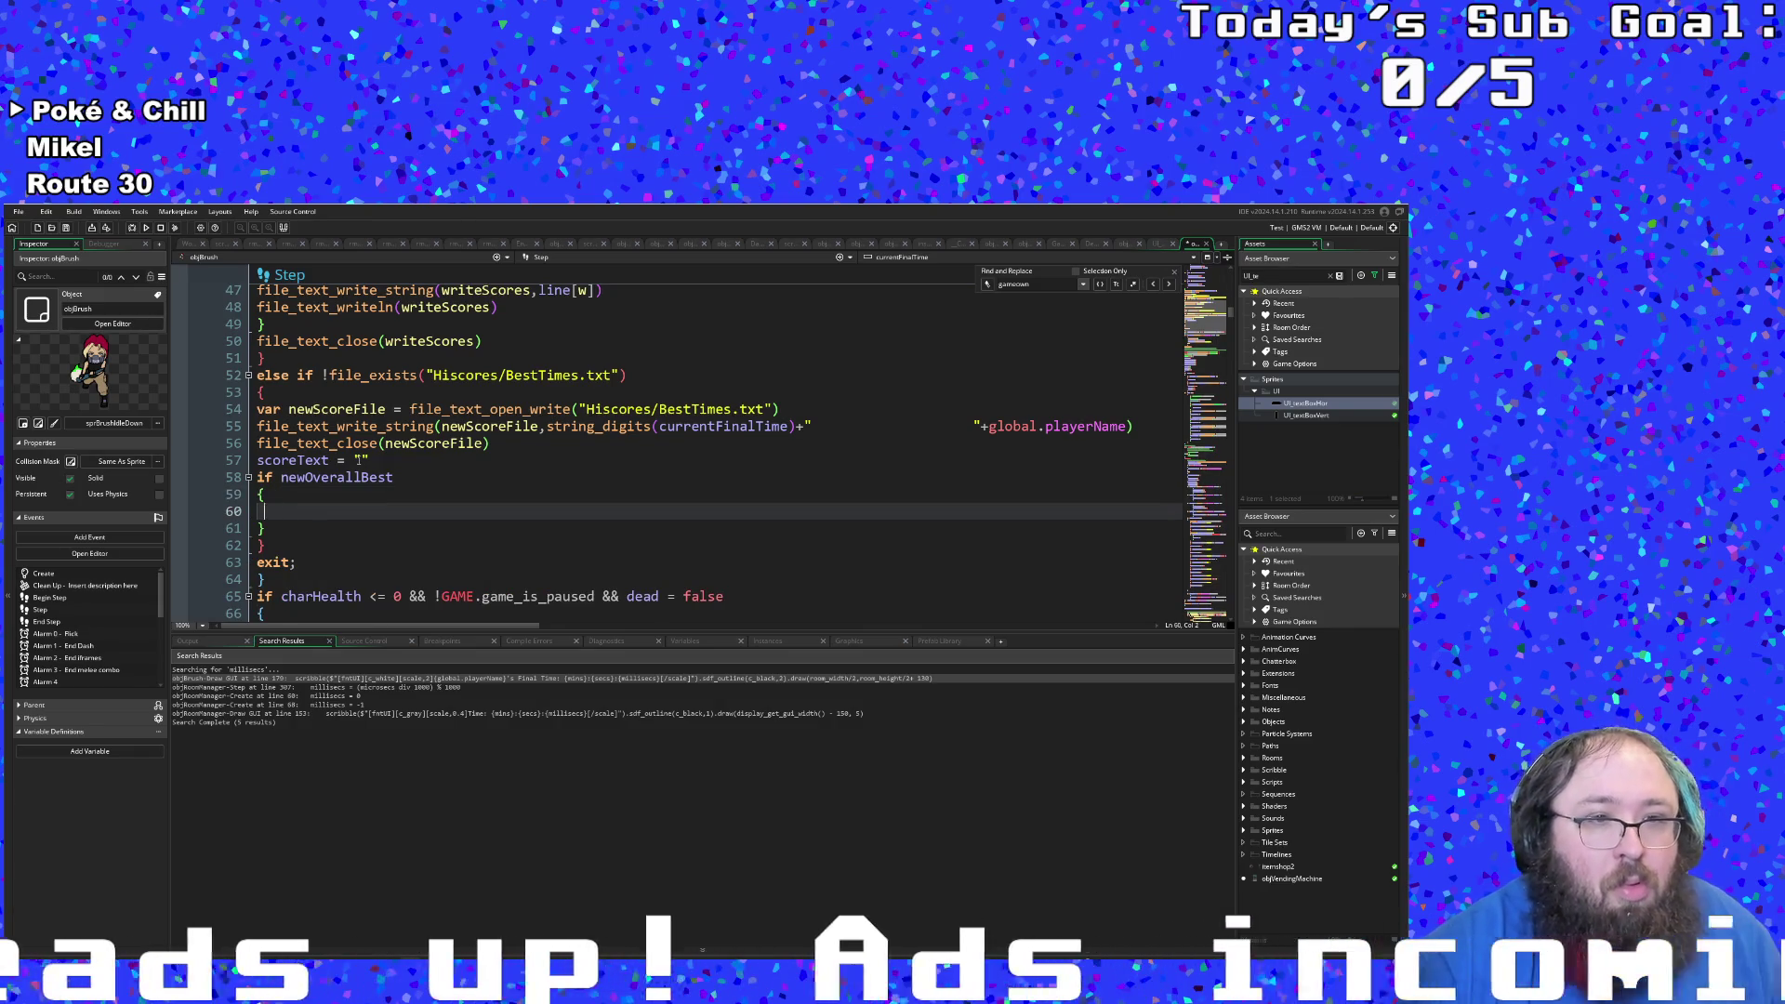
Step: Indent the opening and closing braces of the newOverallBest block one level
key("Up")
key("Down")
key("Down")
key("Down")
key("Up")
key("Up")
key("Up")
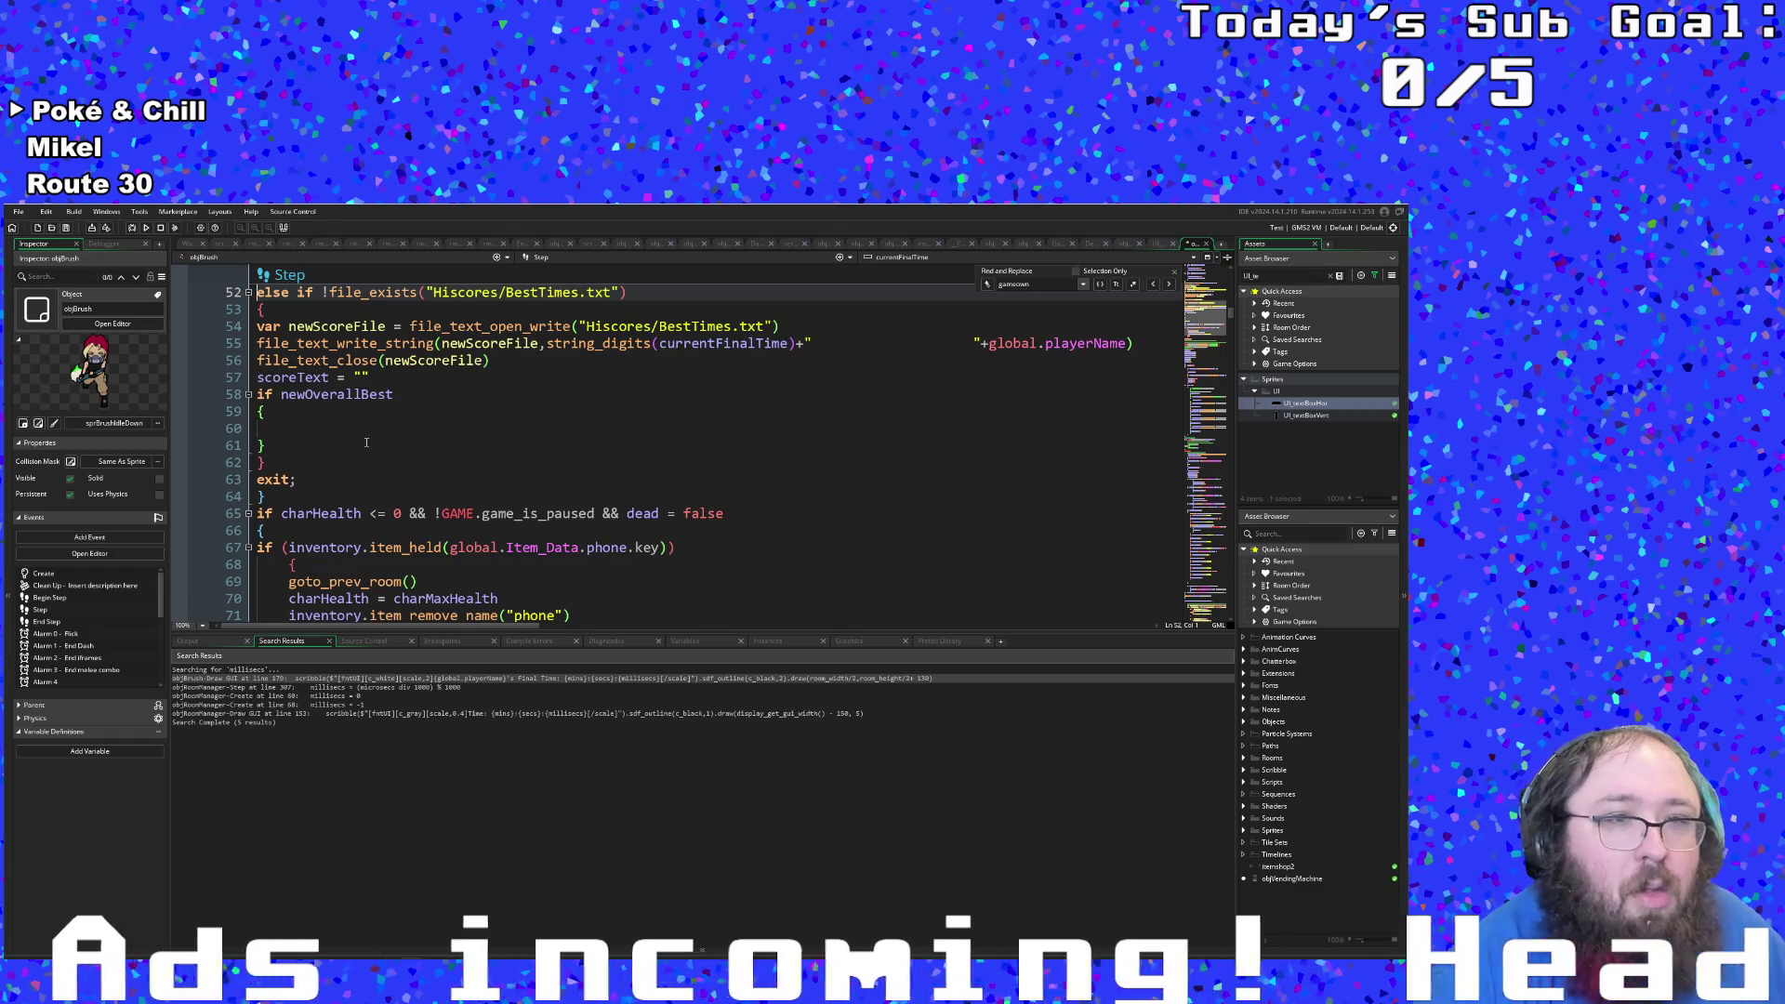
left_click(267, 412)
left_click(257, 412)
key("Tab")
left_click(257, 442)
key("Tab")
left_click(296, 426)
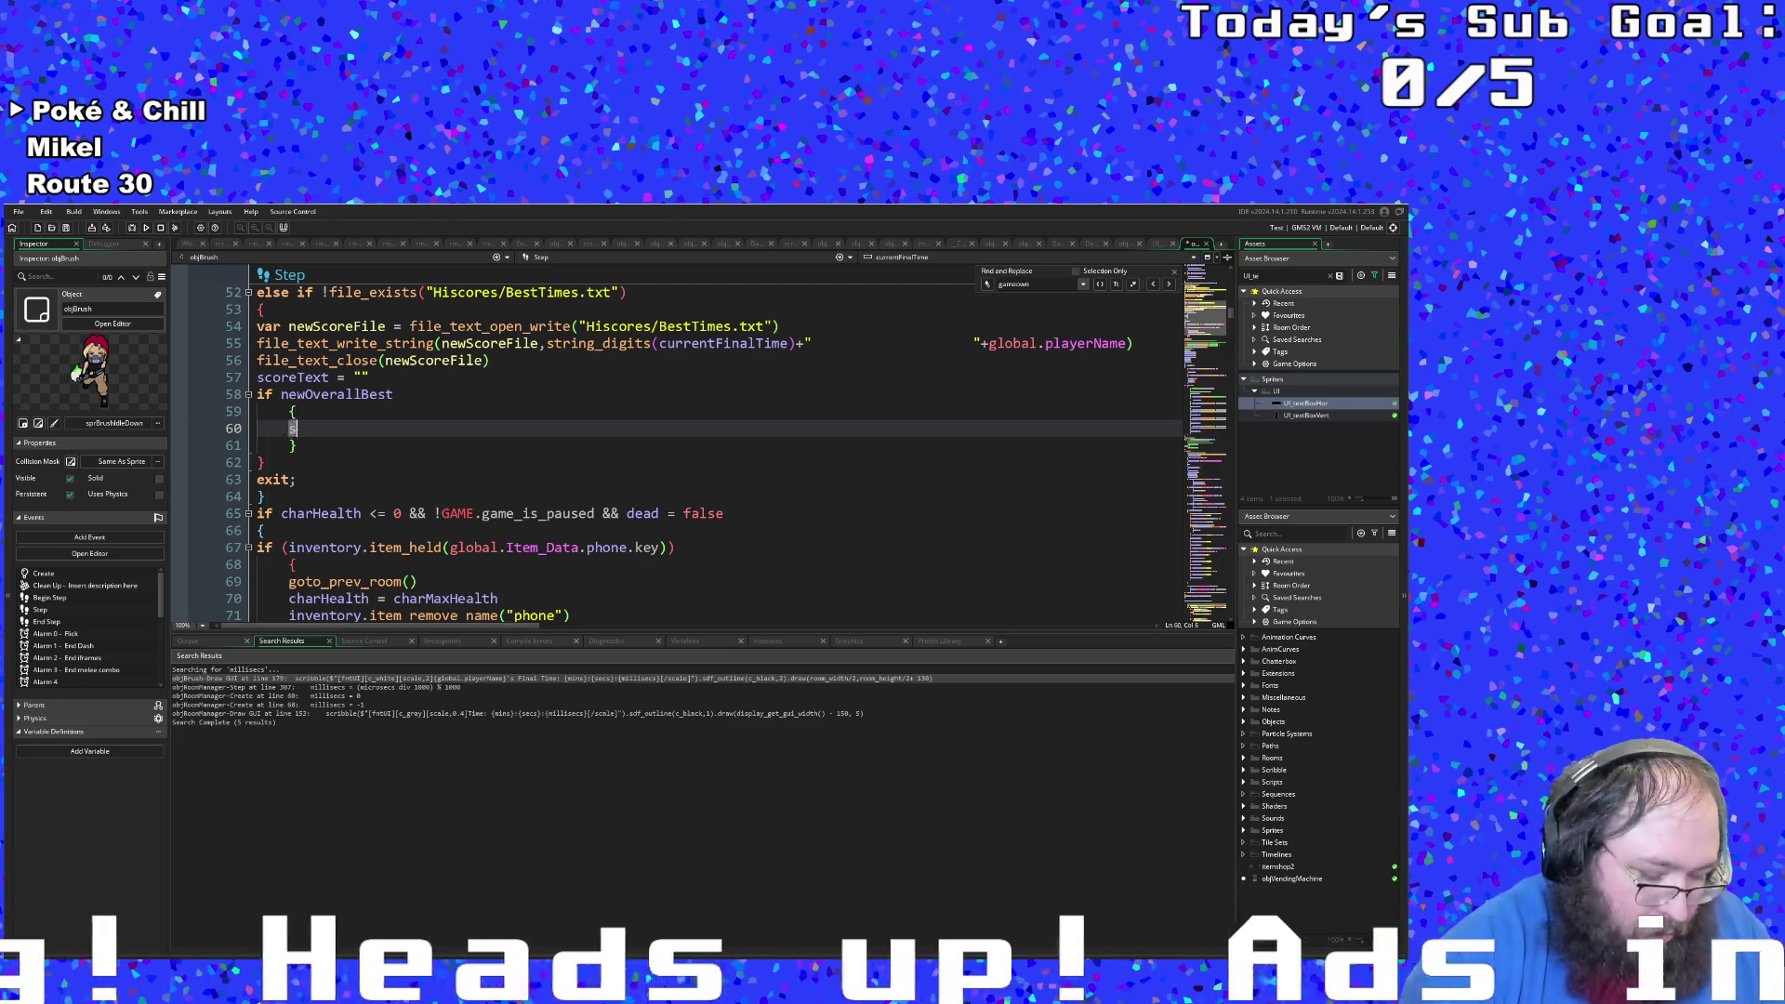
Step: Inside the braces on line 60, write scoreText += "" using the scoreText suggestion
type("score")
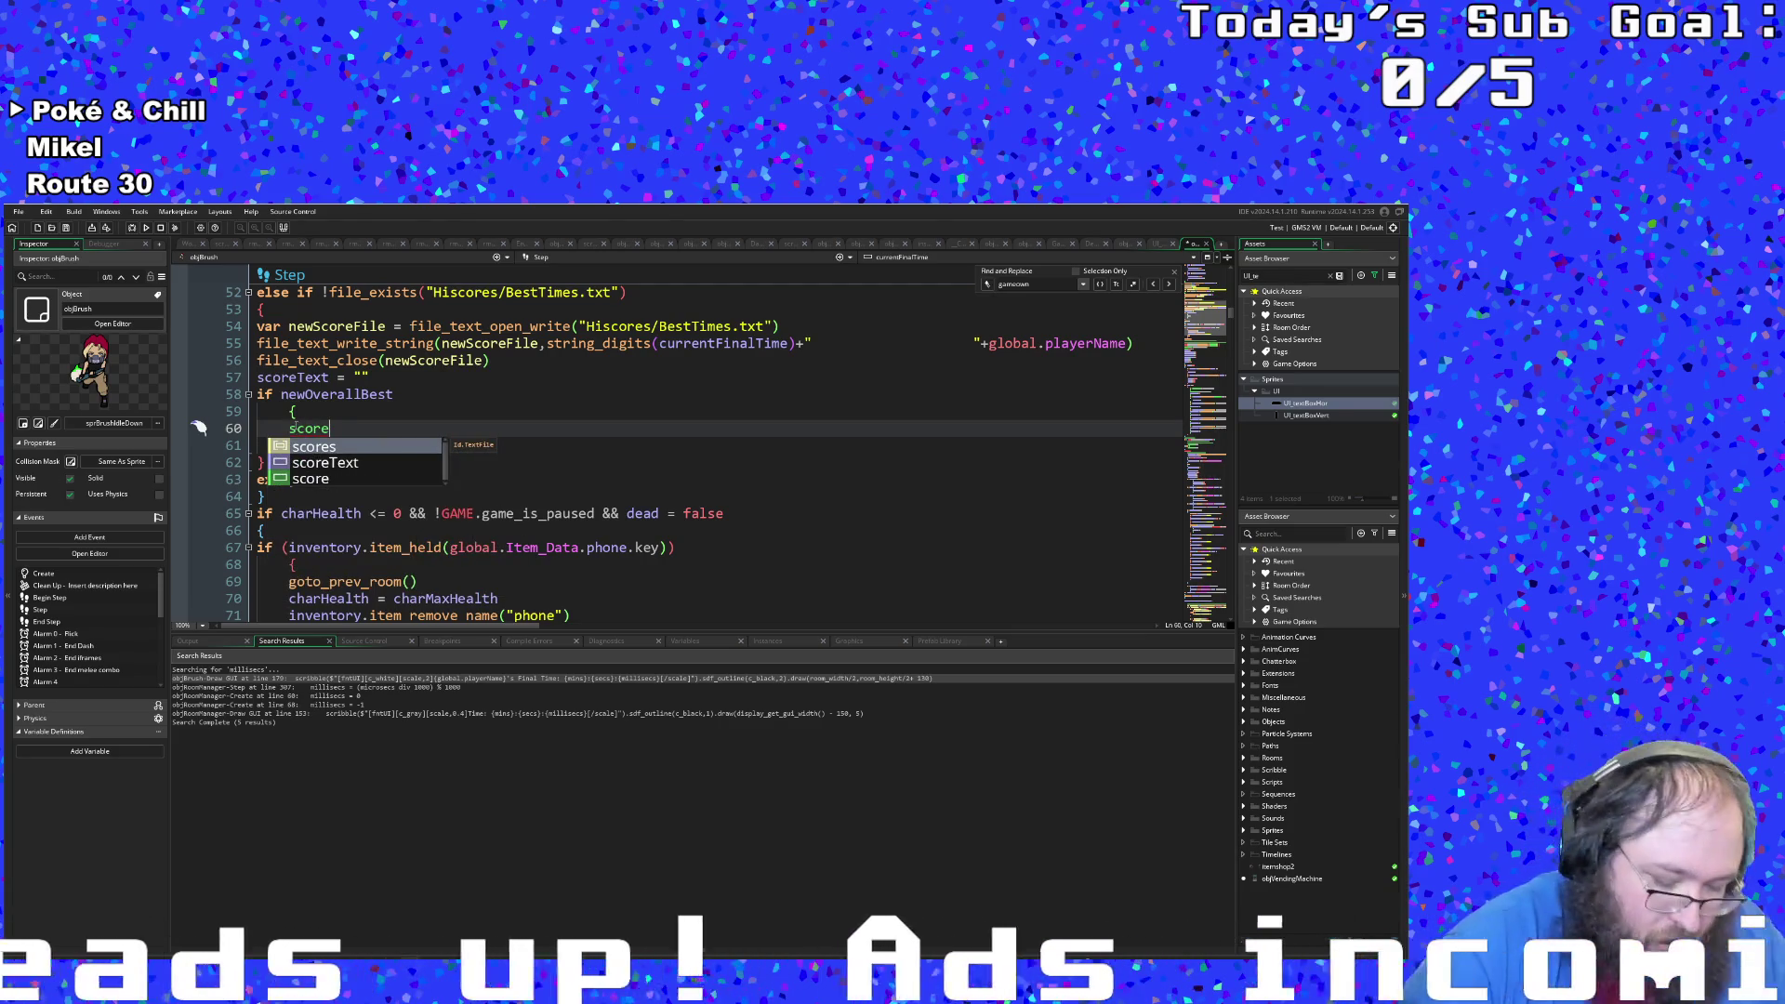
key("Down")
key("Return")
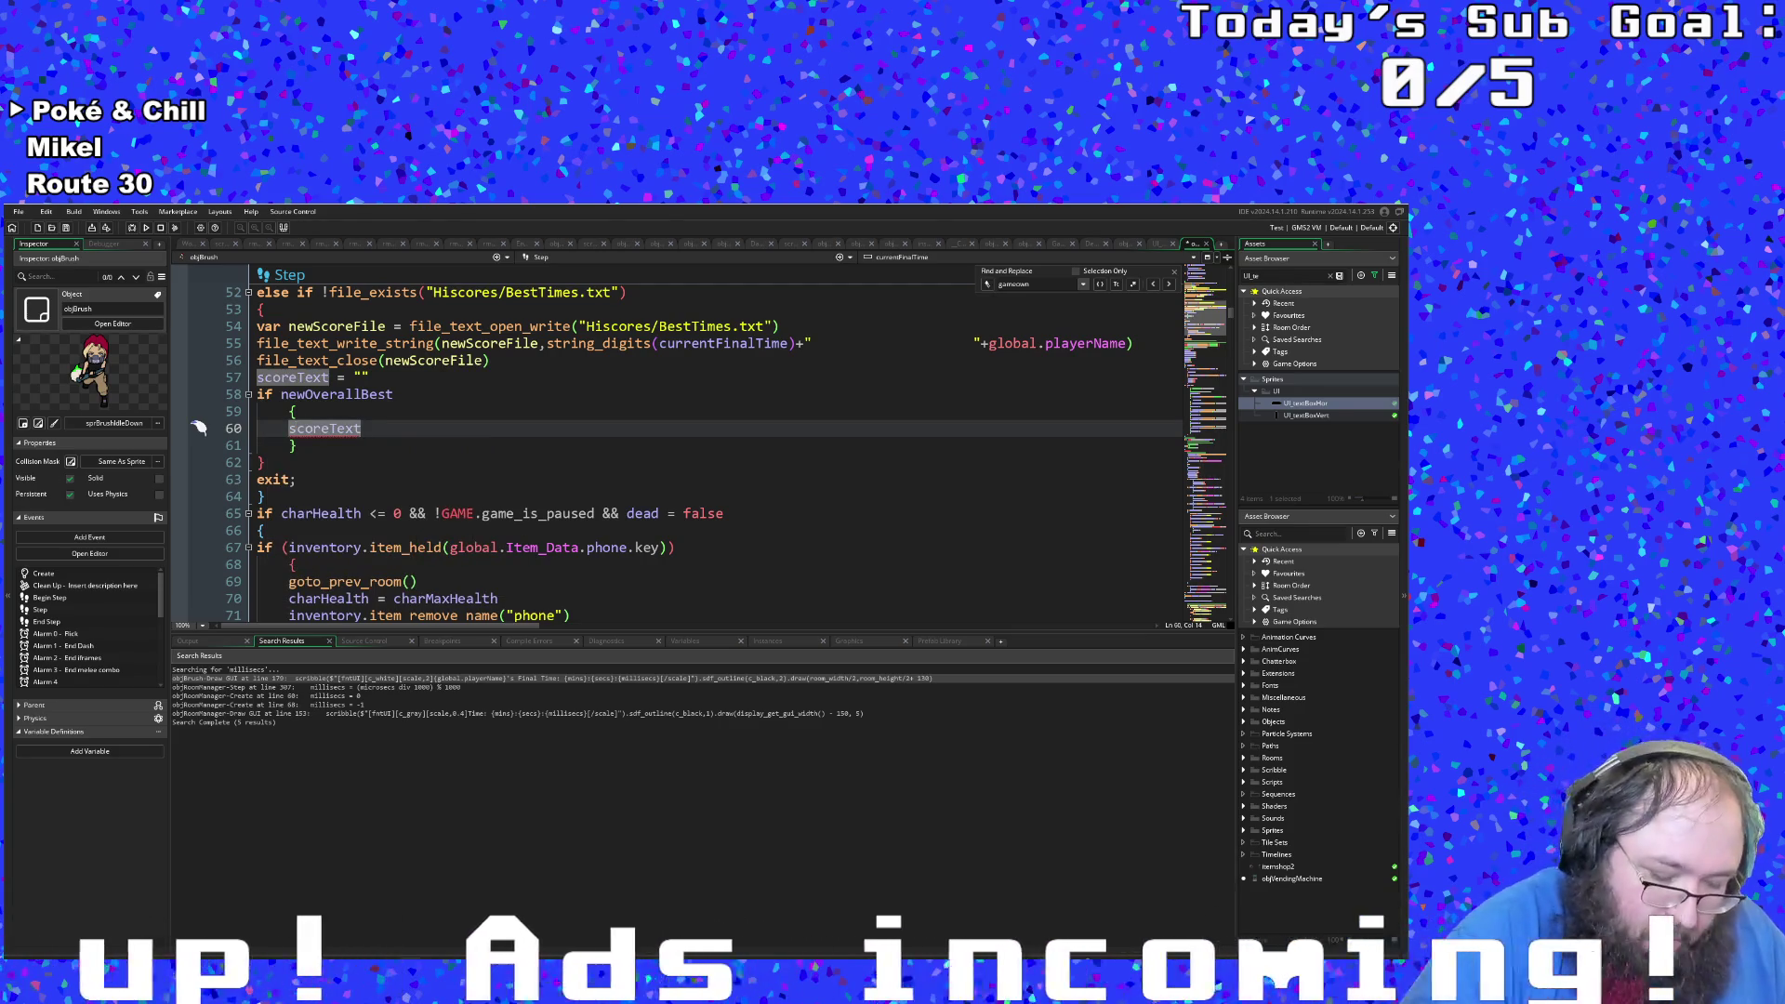
type(" +")
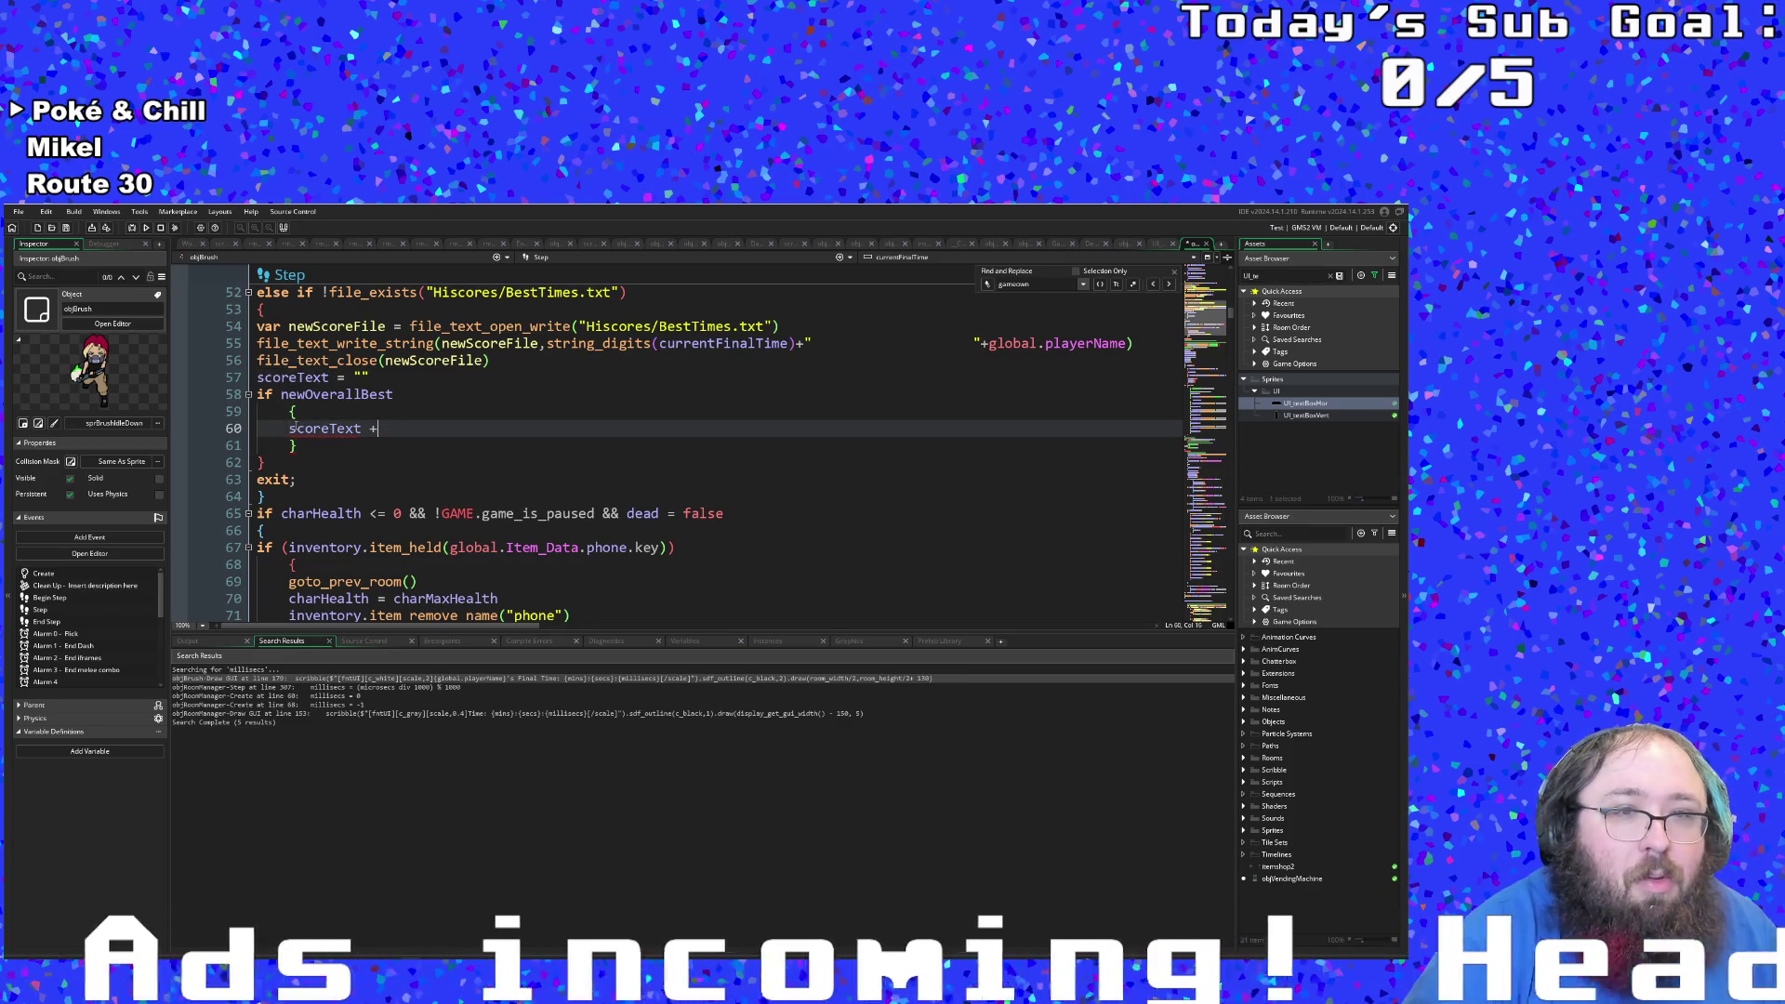
type("= \"")
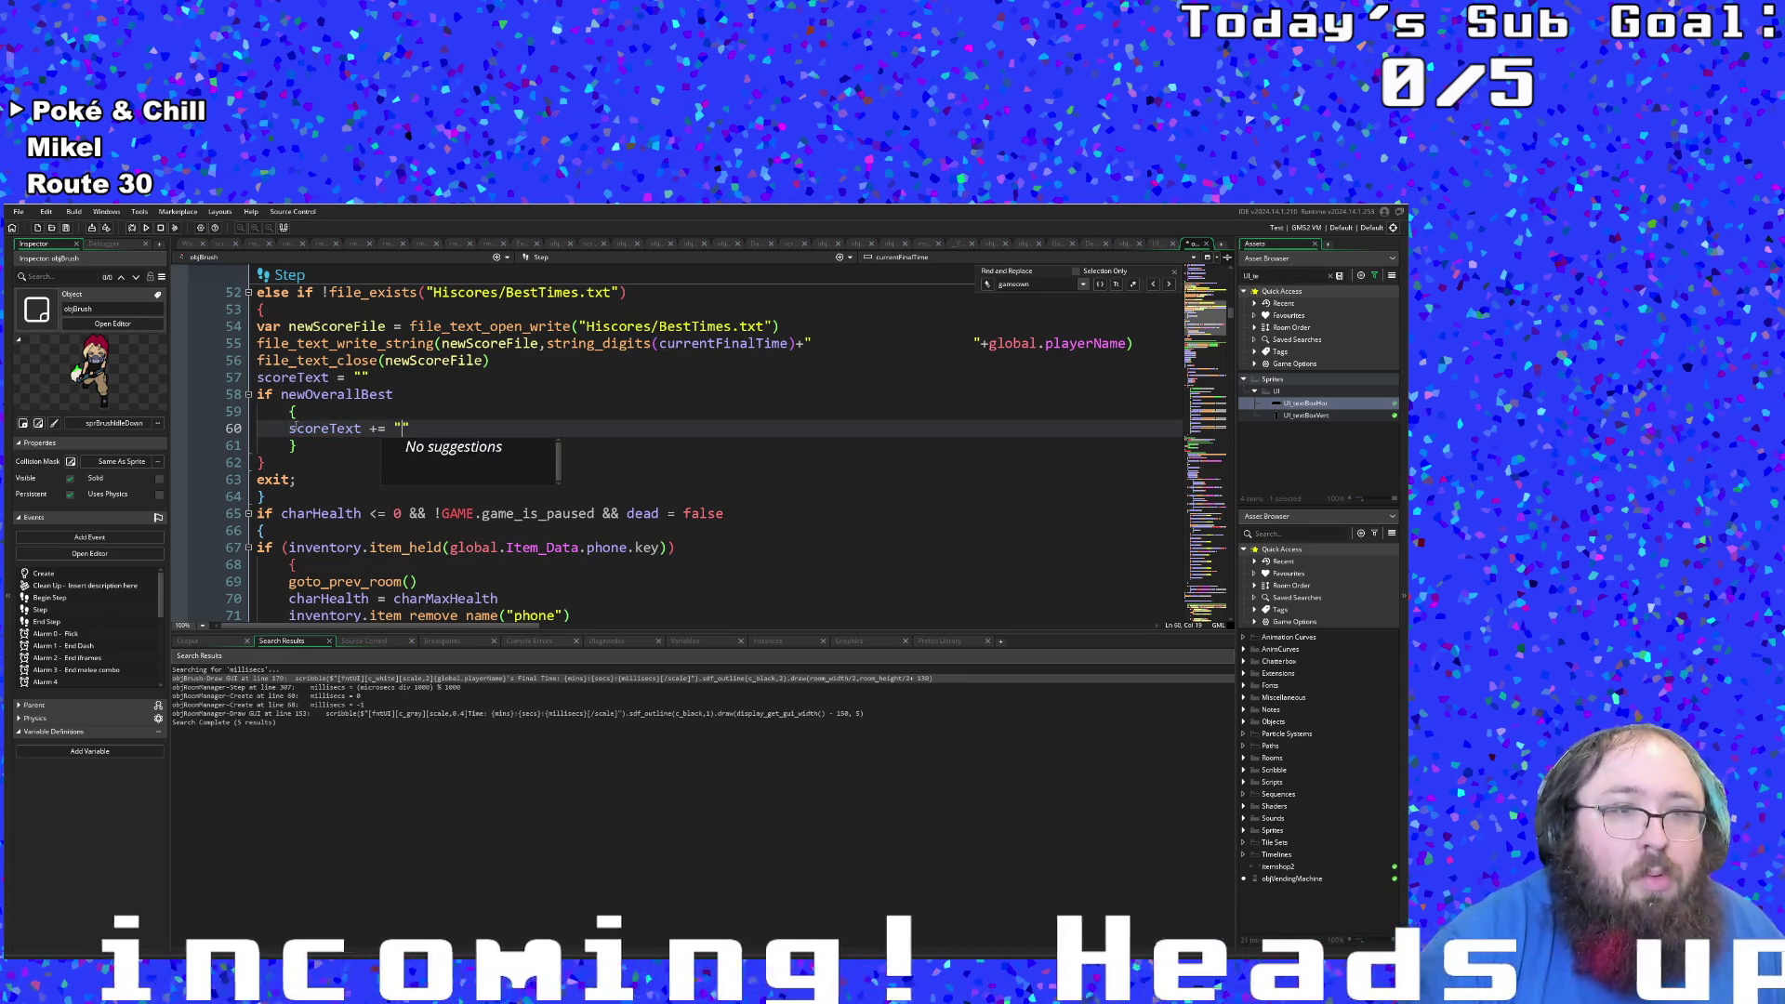
left_click(373, 377)
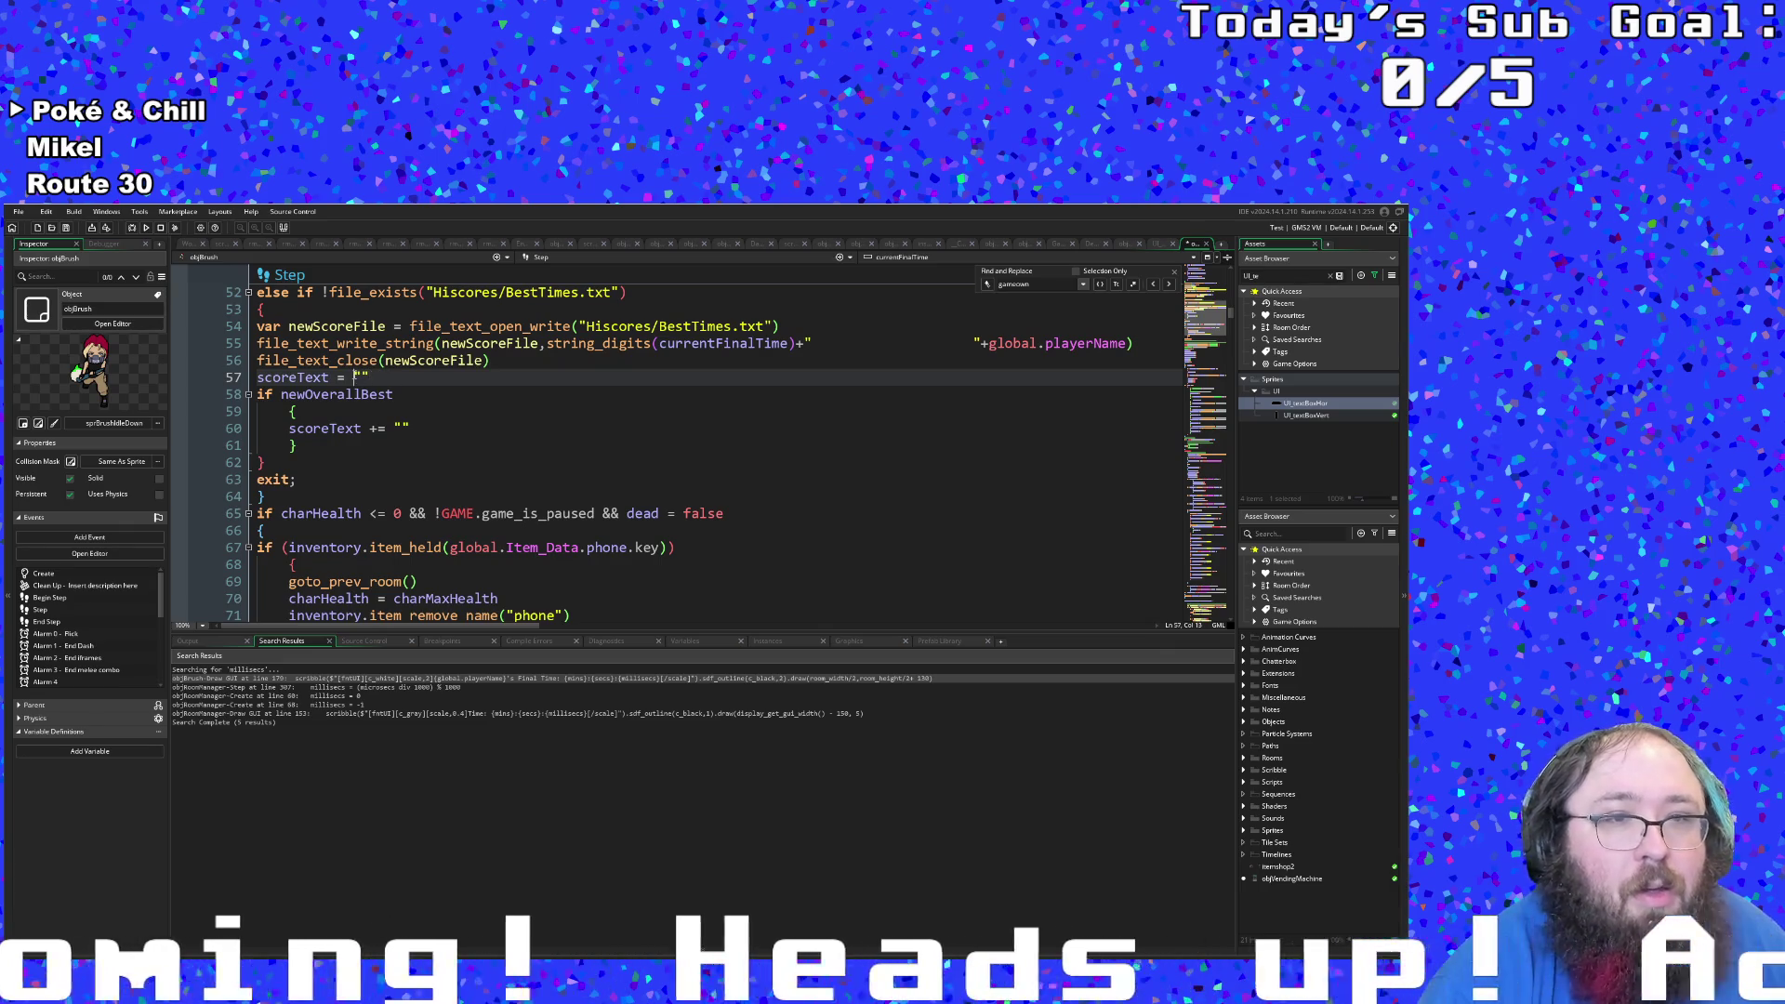
Step: Make the scoreText strings on lines 57 and 60 $ template strings
type("$")
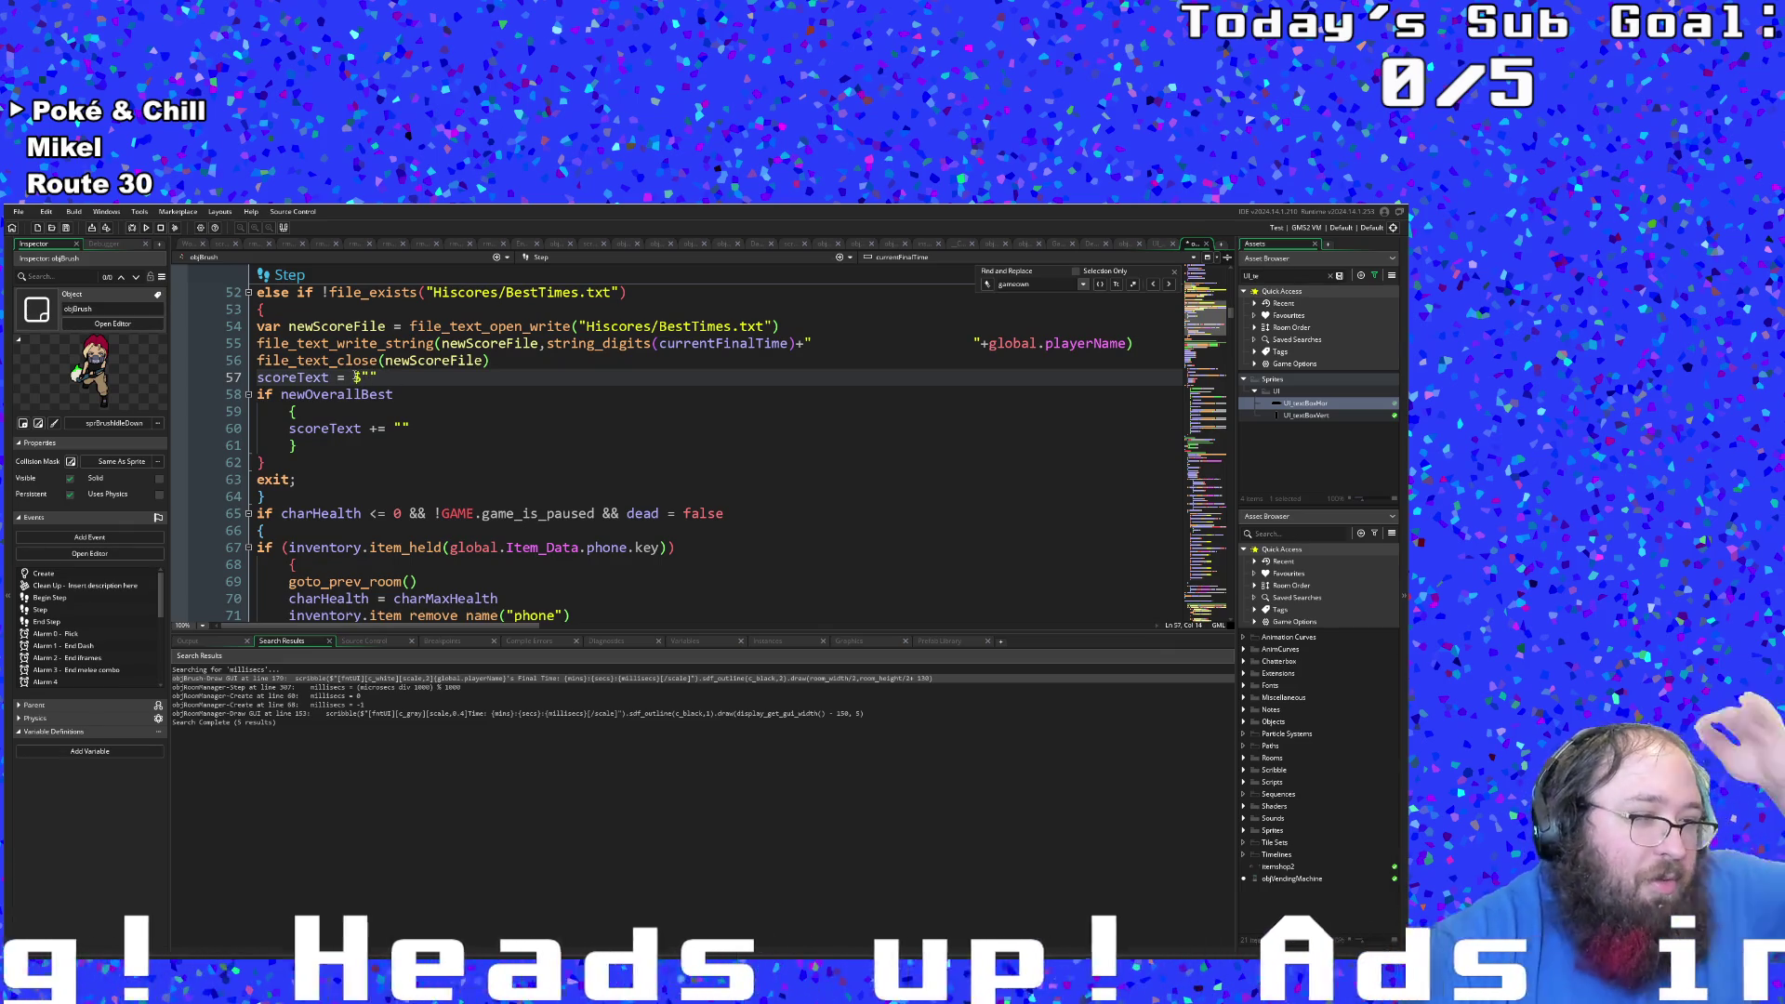
key("Down")
key("Down")
key("Down")
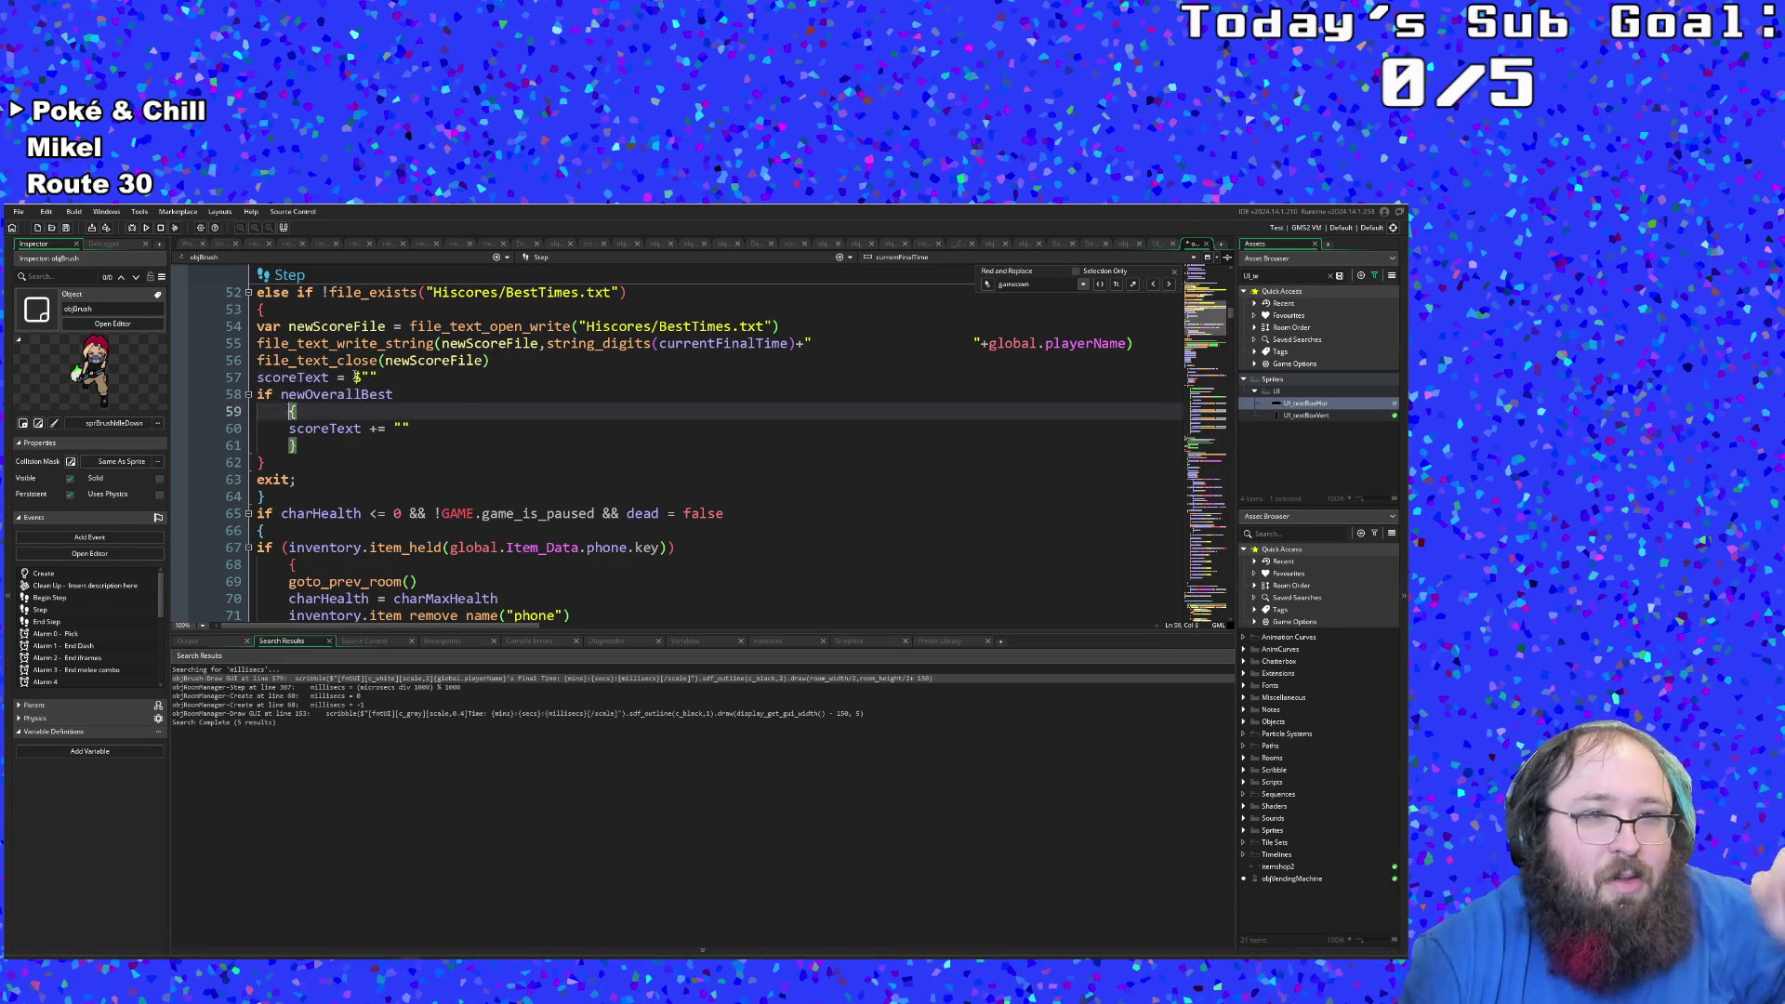
key("End")
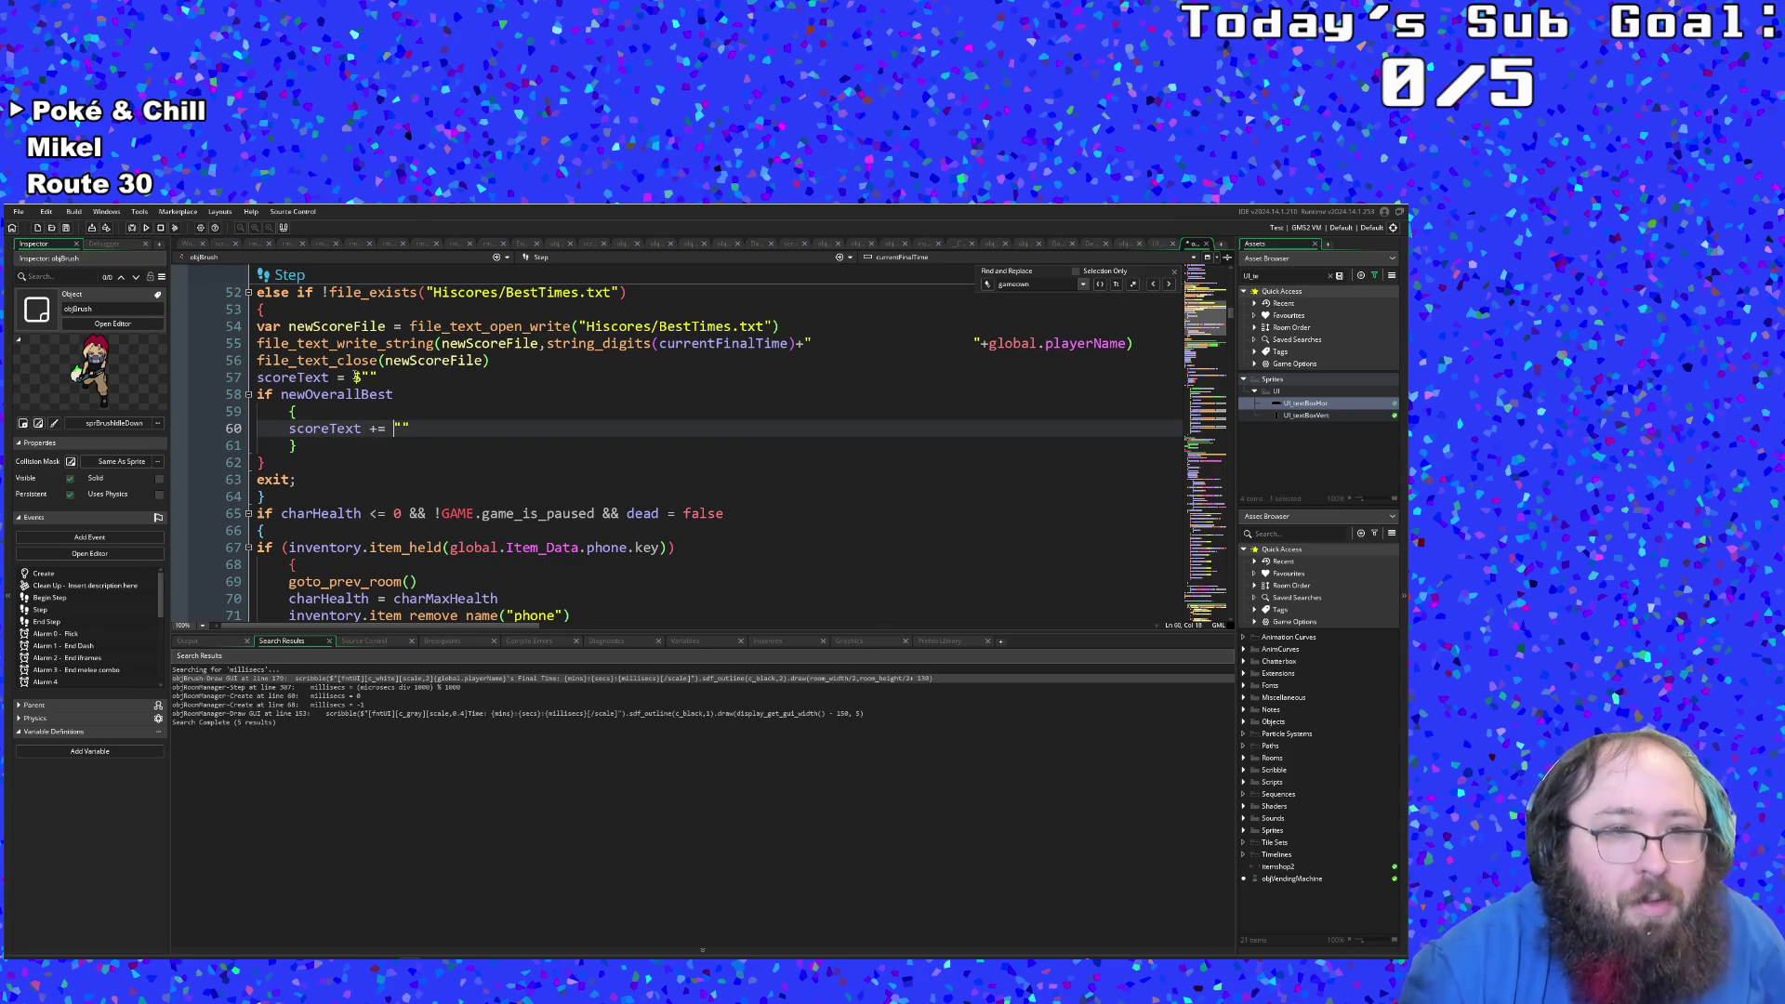
type("$")
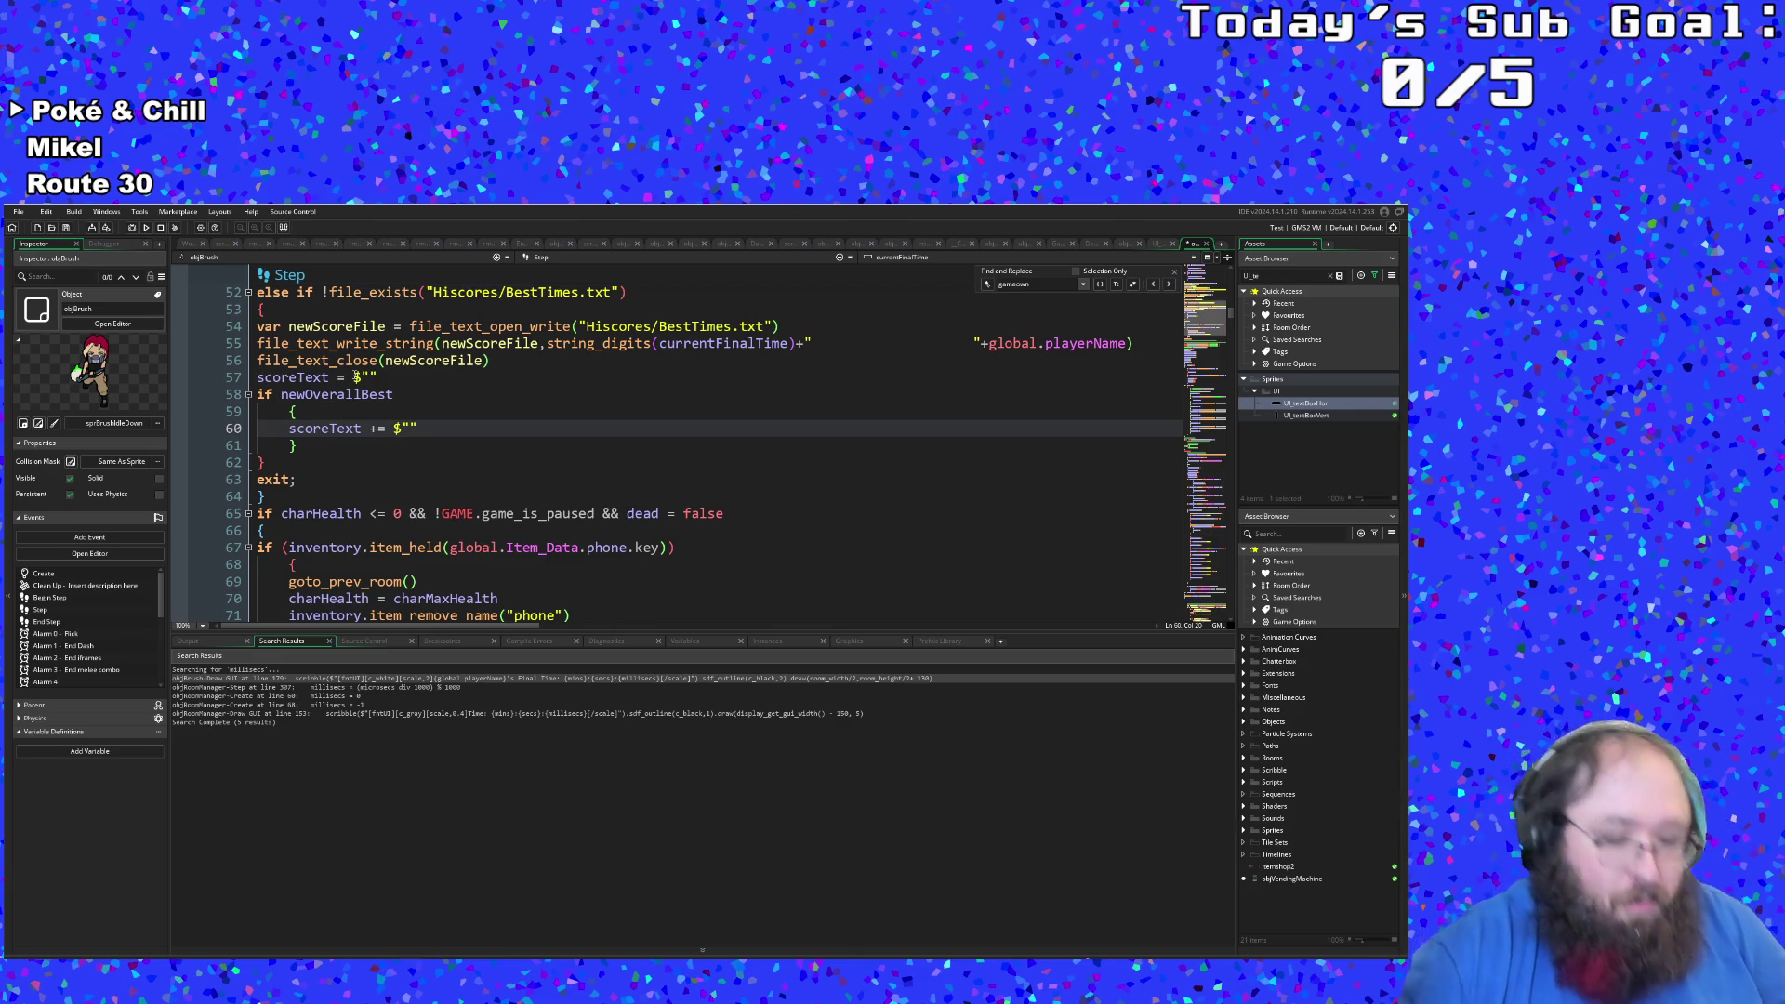
Step: Put NEW HIGH SCORE! in line 60's string, then select the newOverallBest block, lines 58–61
type("NEW")
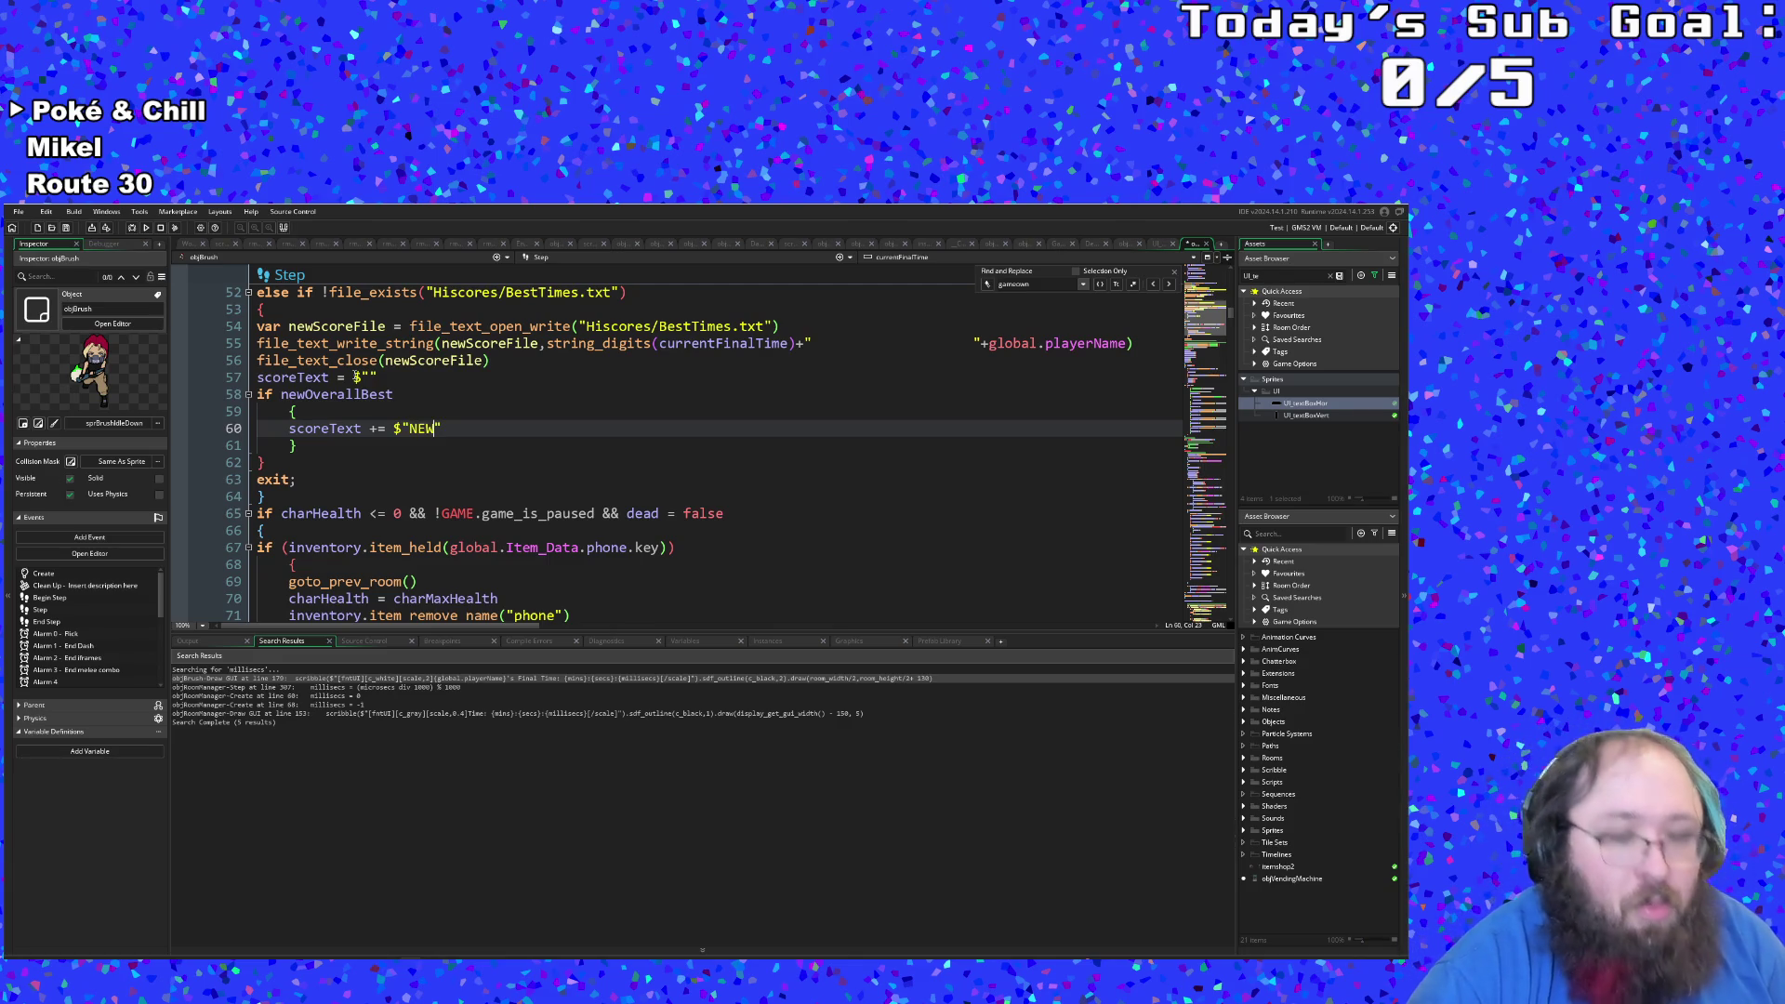
type(" HIGH SCORE!")
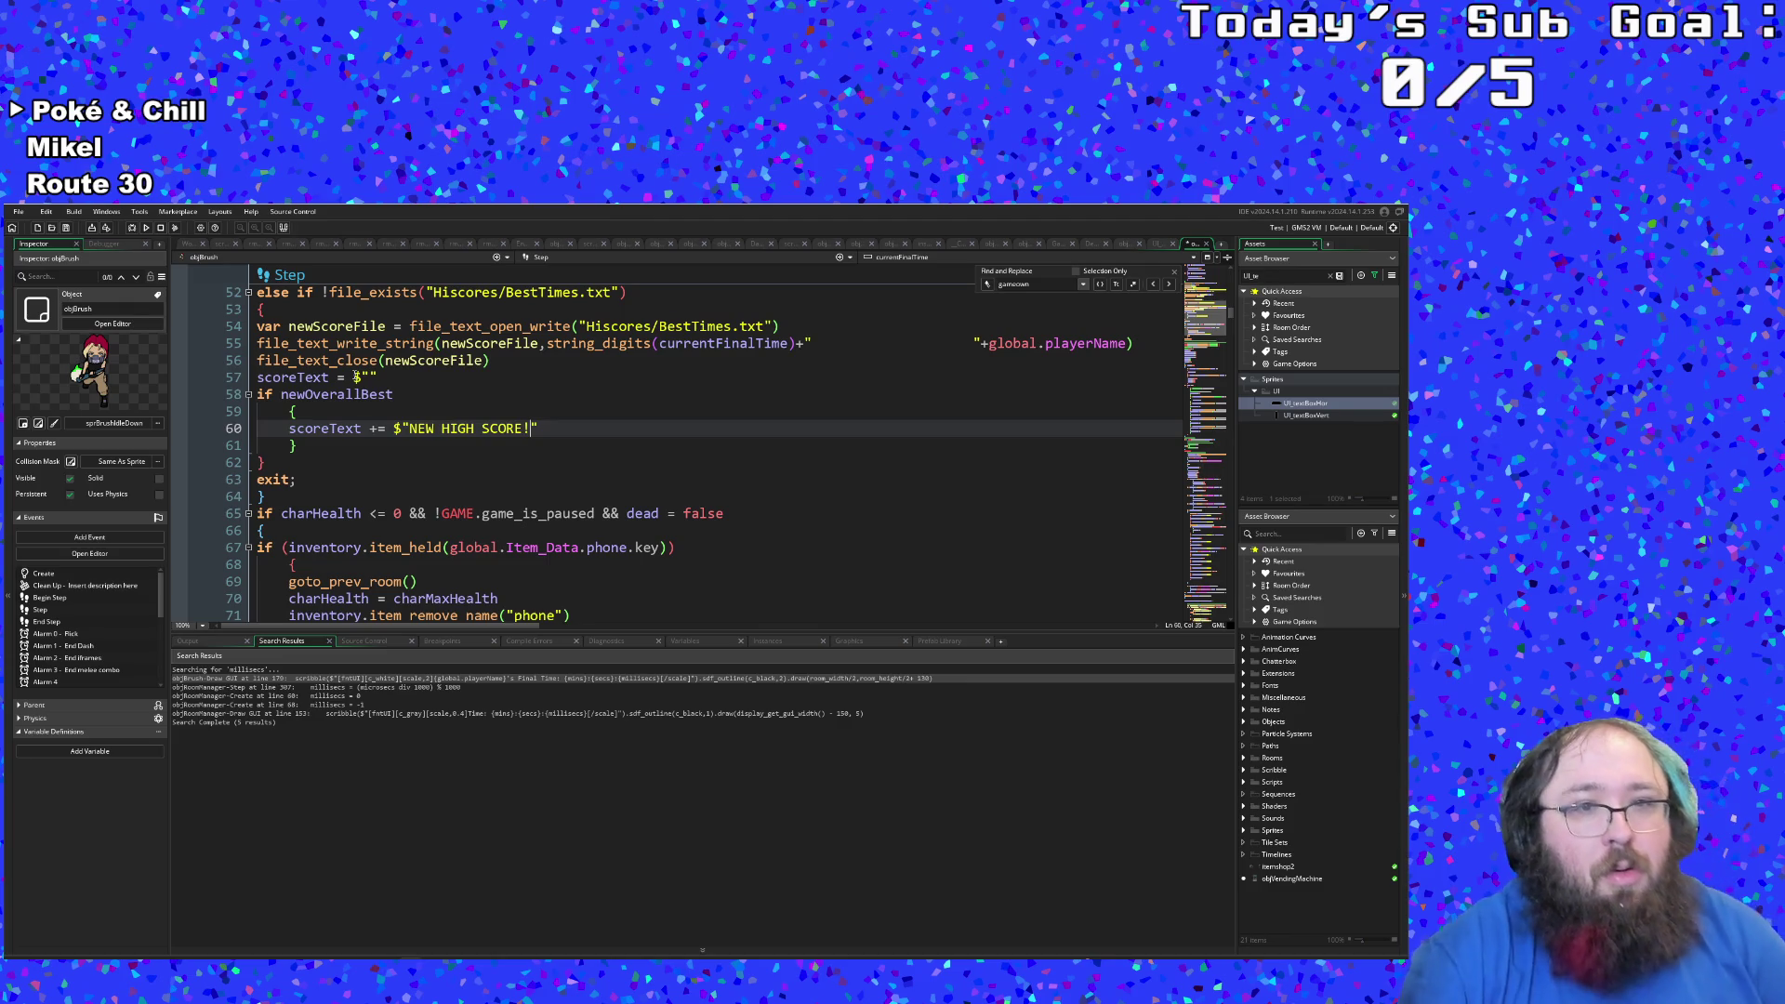
key("BackSpace")
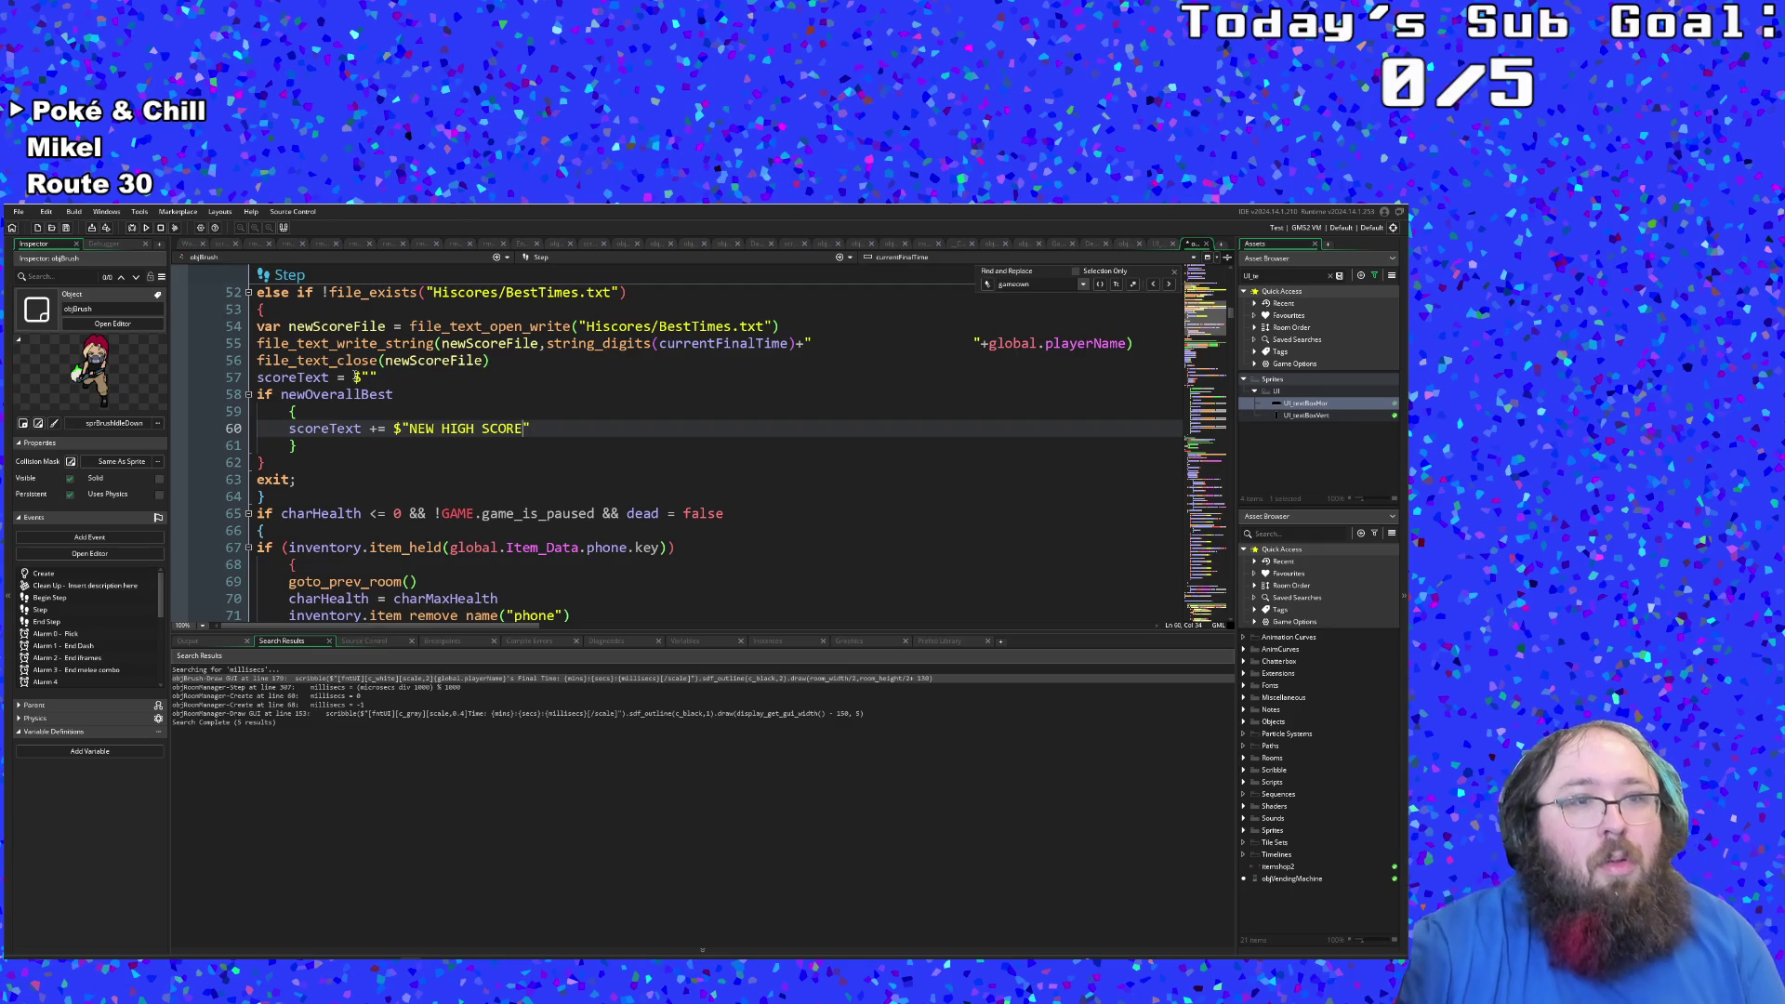
type("!\\n")
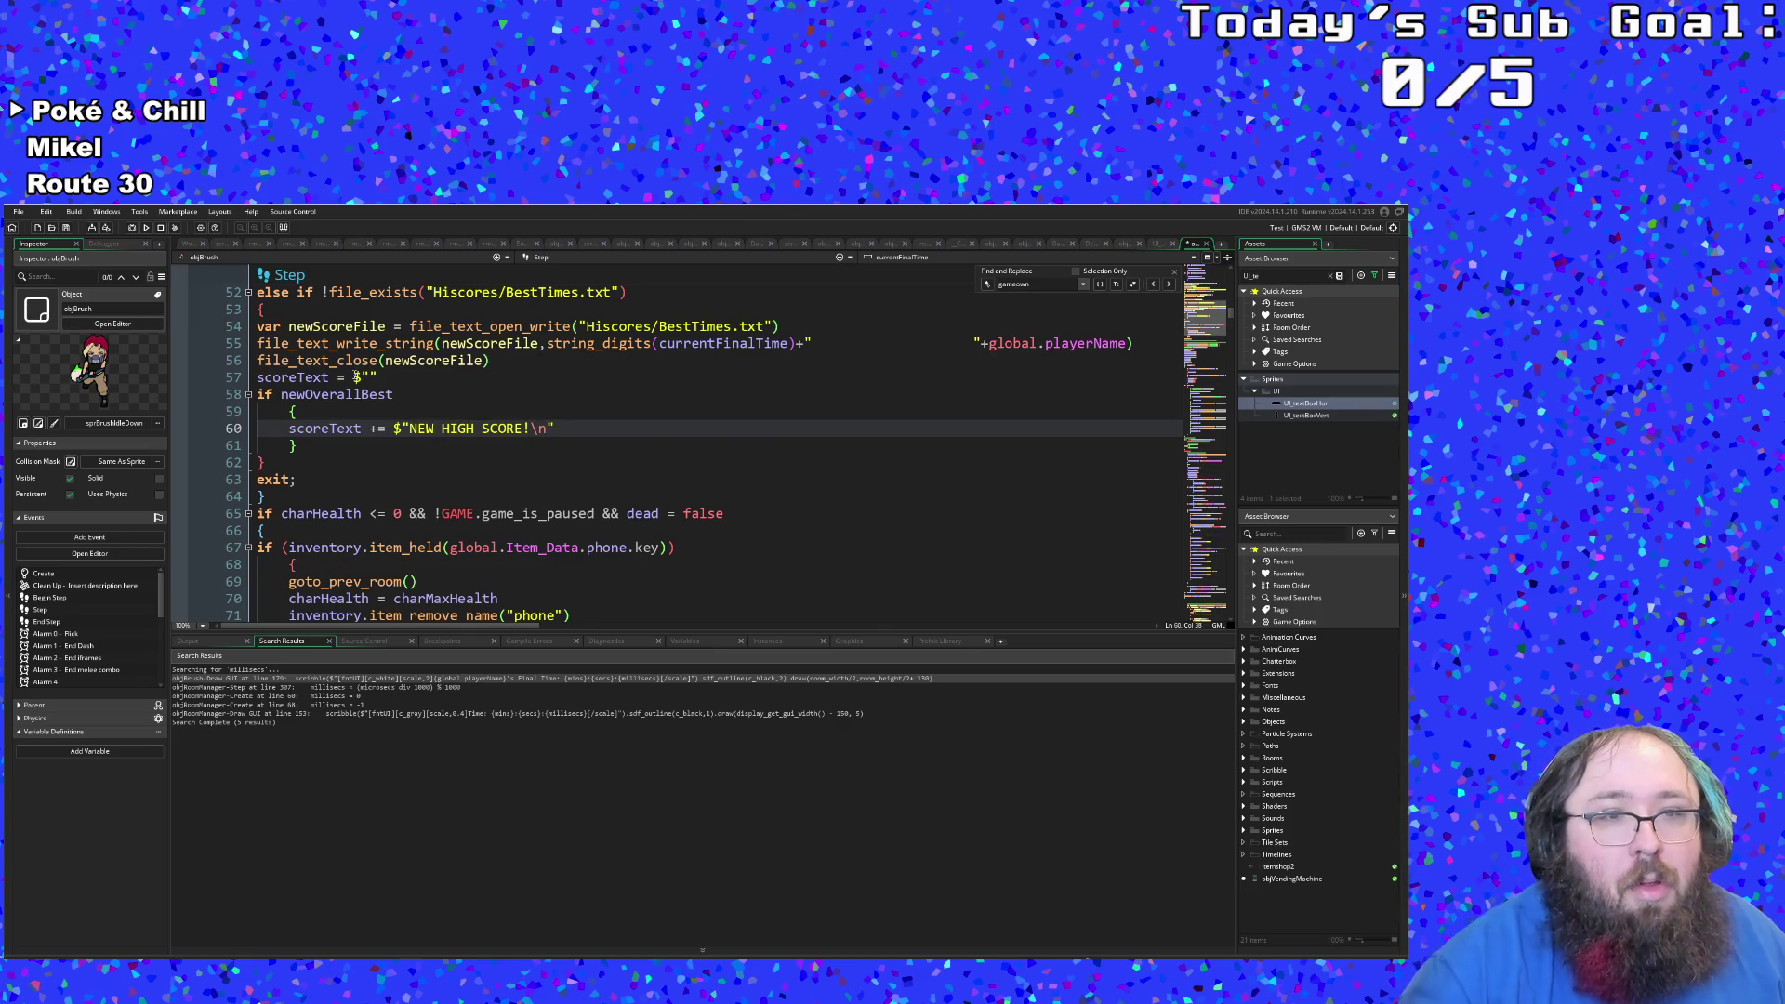
left_click(304, 446)
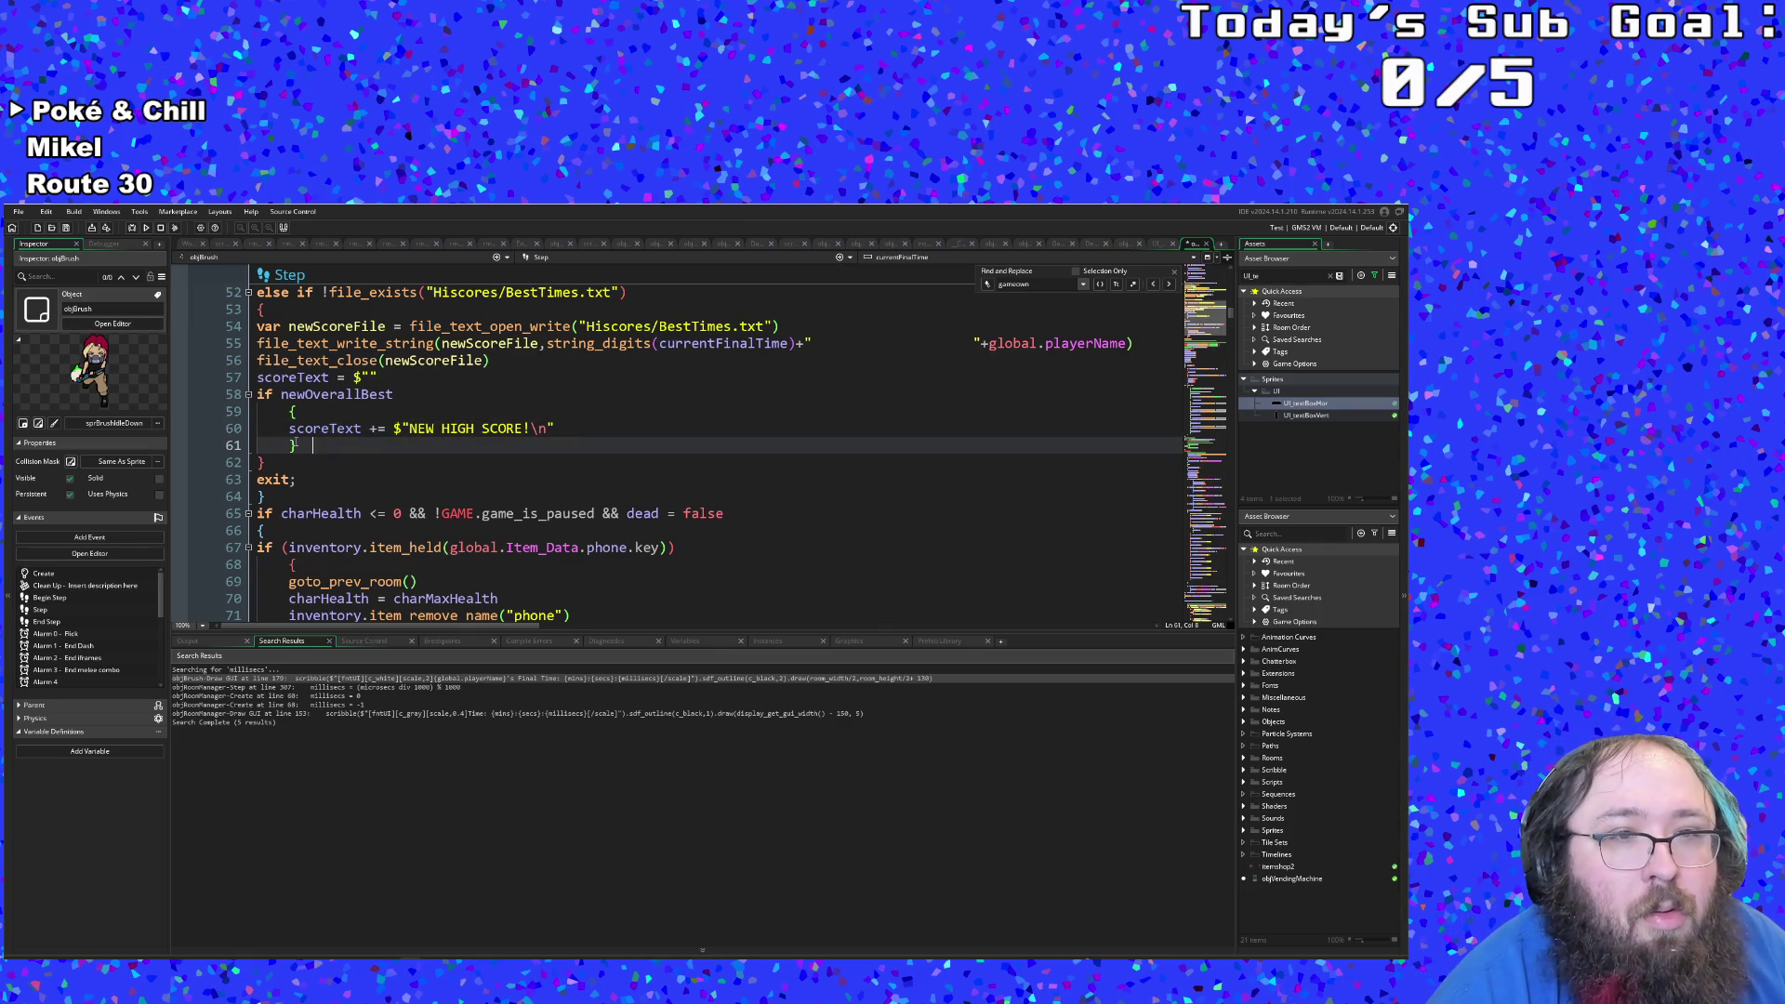
left_click_drag(298, 447, 261, 394)
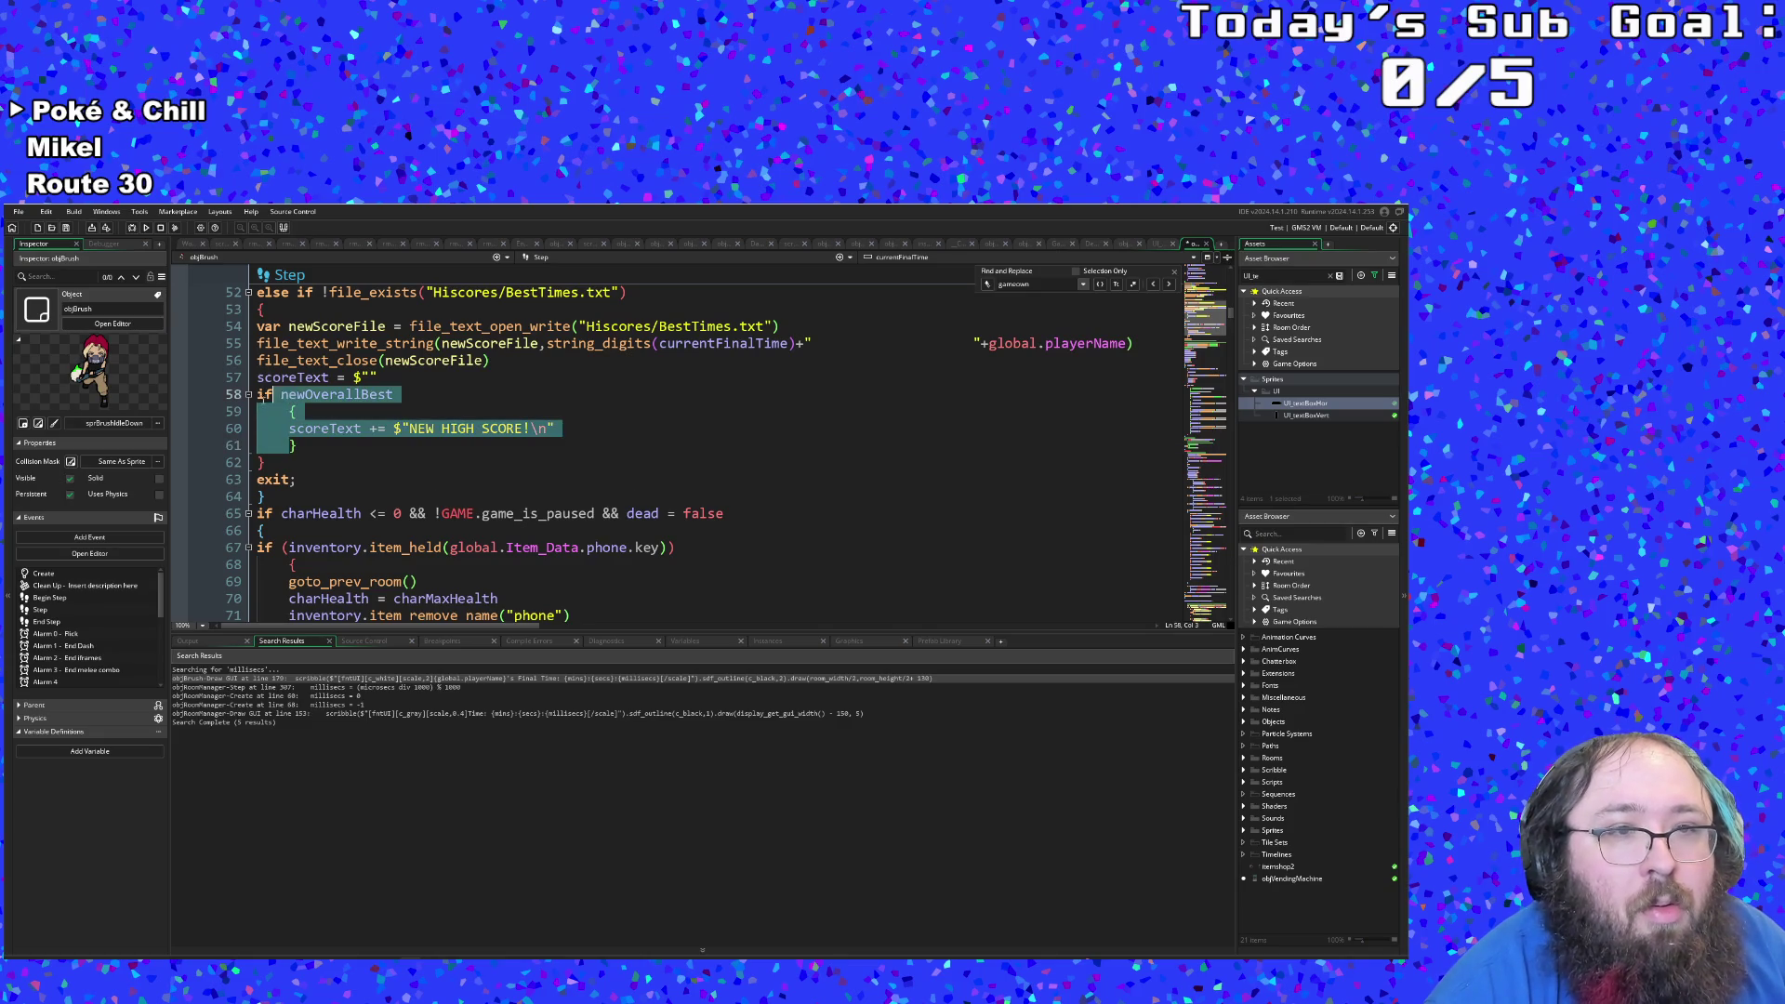
Step: Duplicate the newOverallBest block directly below line 61
right_click(262, 395)
left_click(282, 461)
left_click(306, 447)
key("Return")
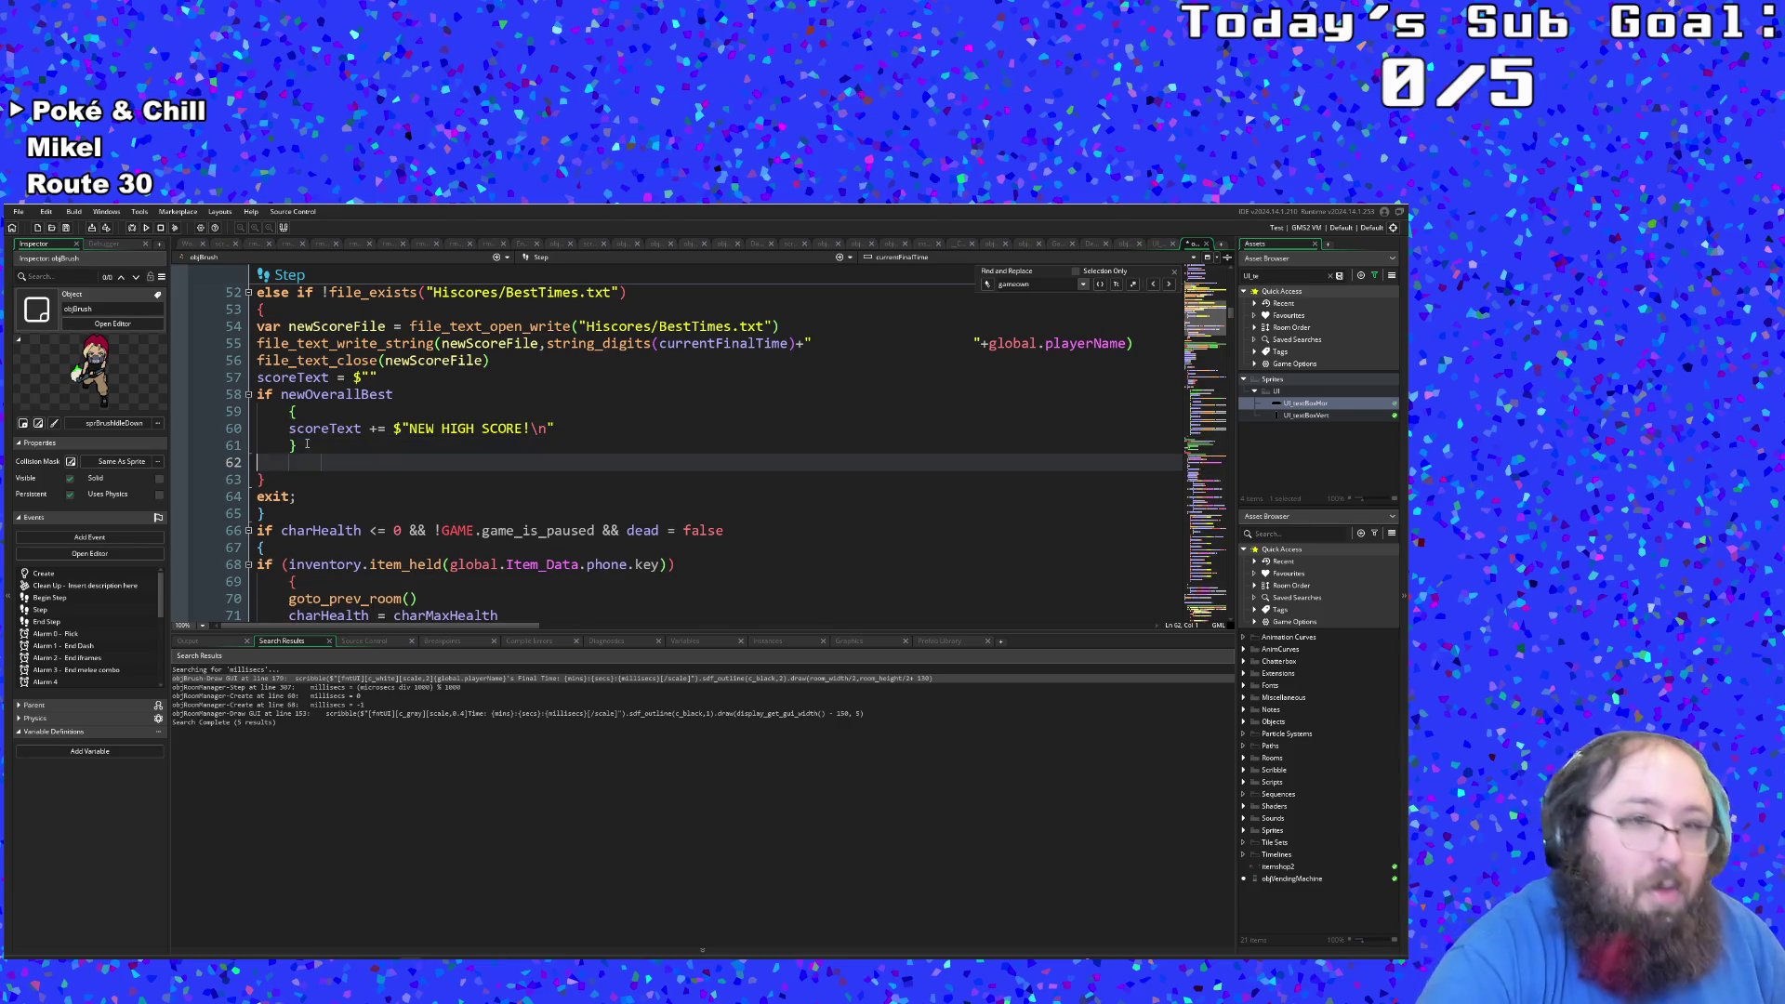
key("ctrl+v")
Step: Change the copy's condition to newPersonalBest and its message to NEW PERSONAL BEST
left_click(328, 461)
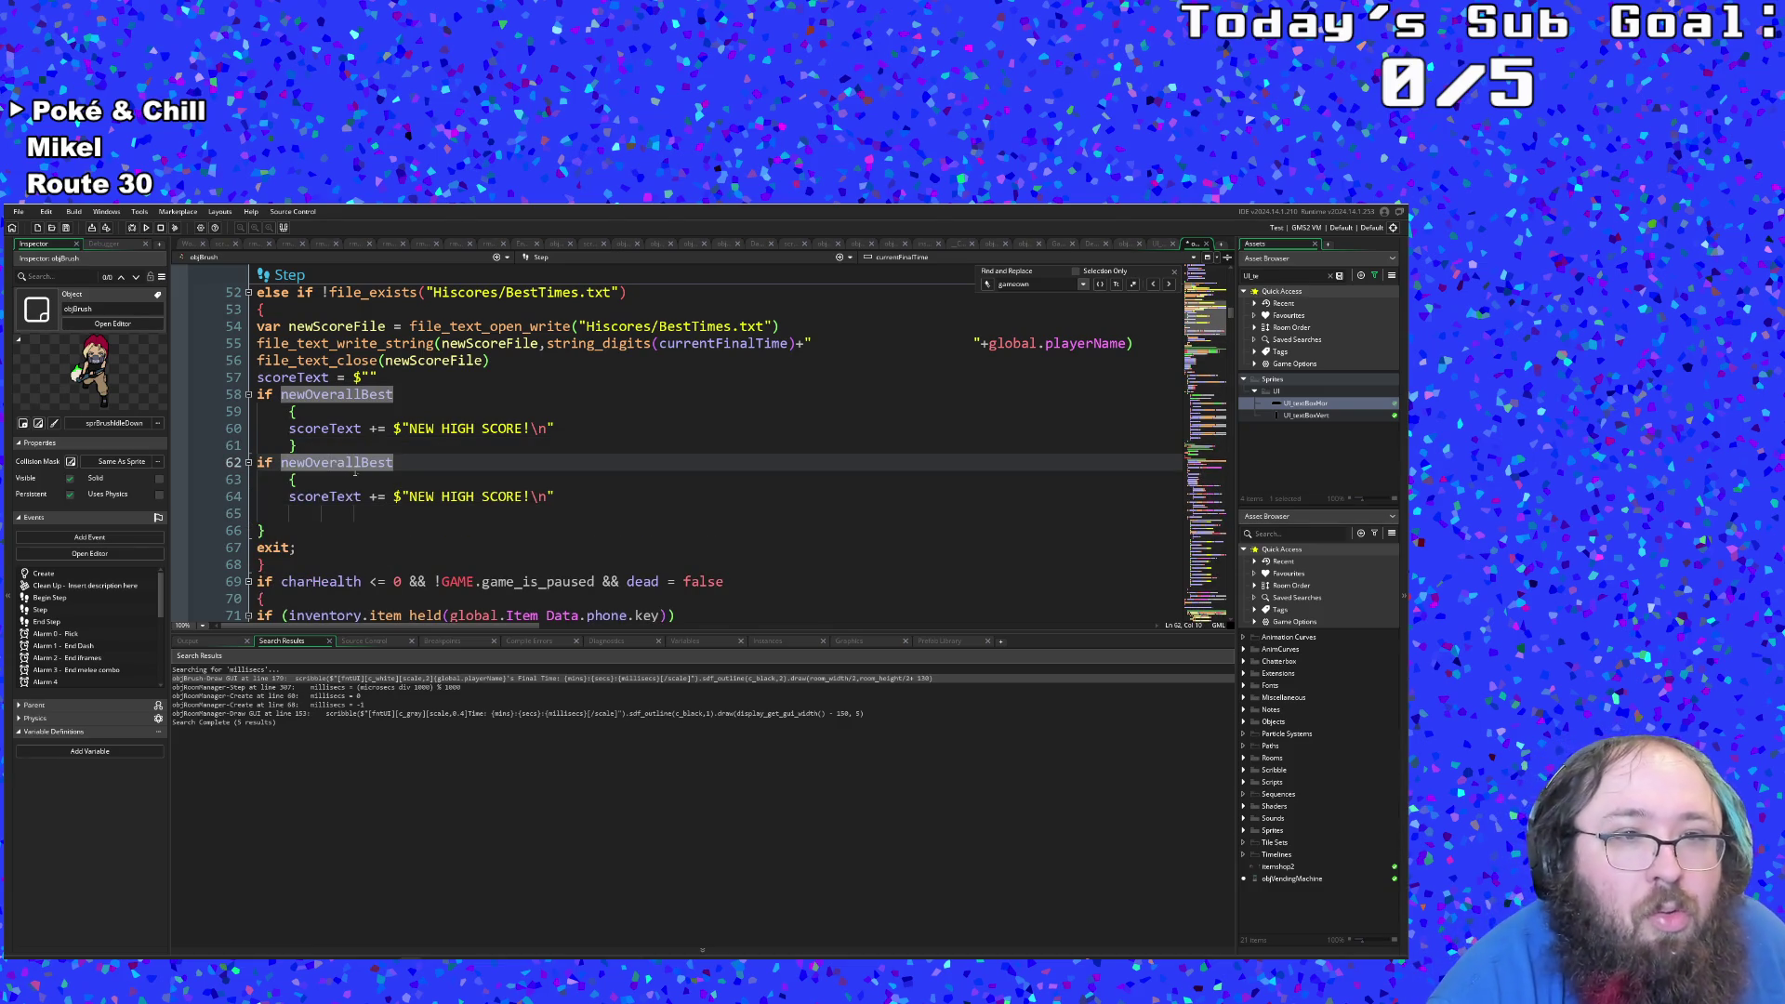
key("ctrl+shift+Left")
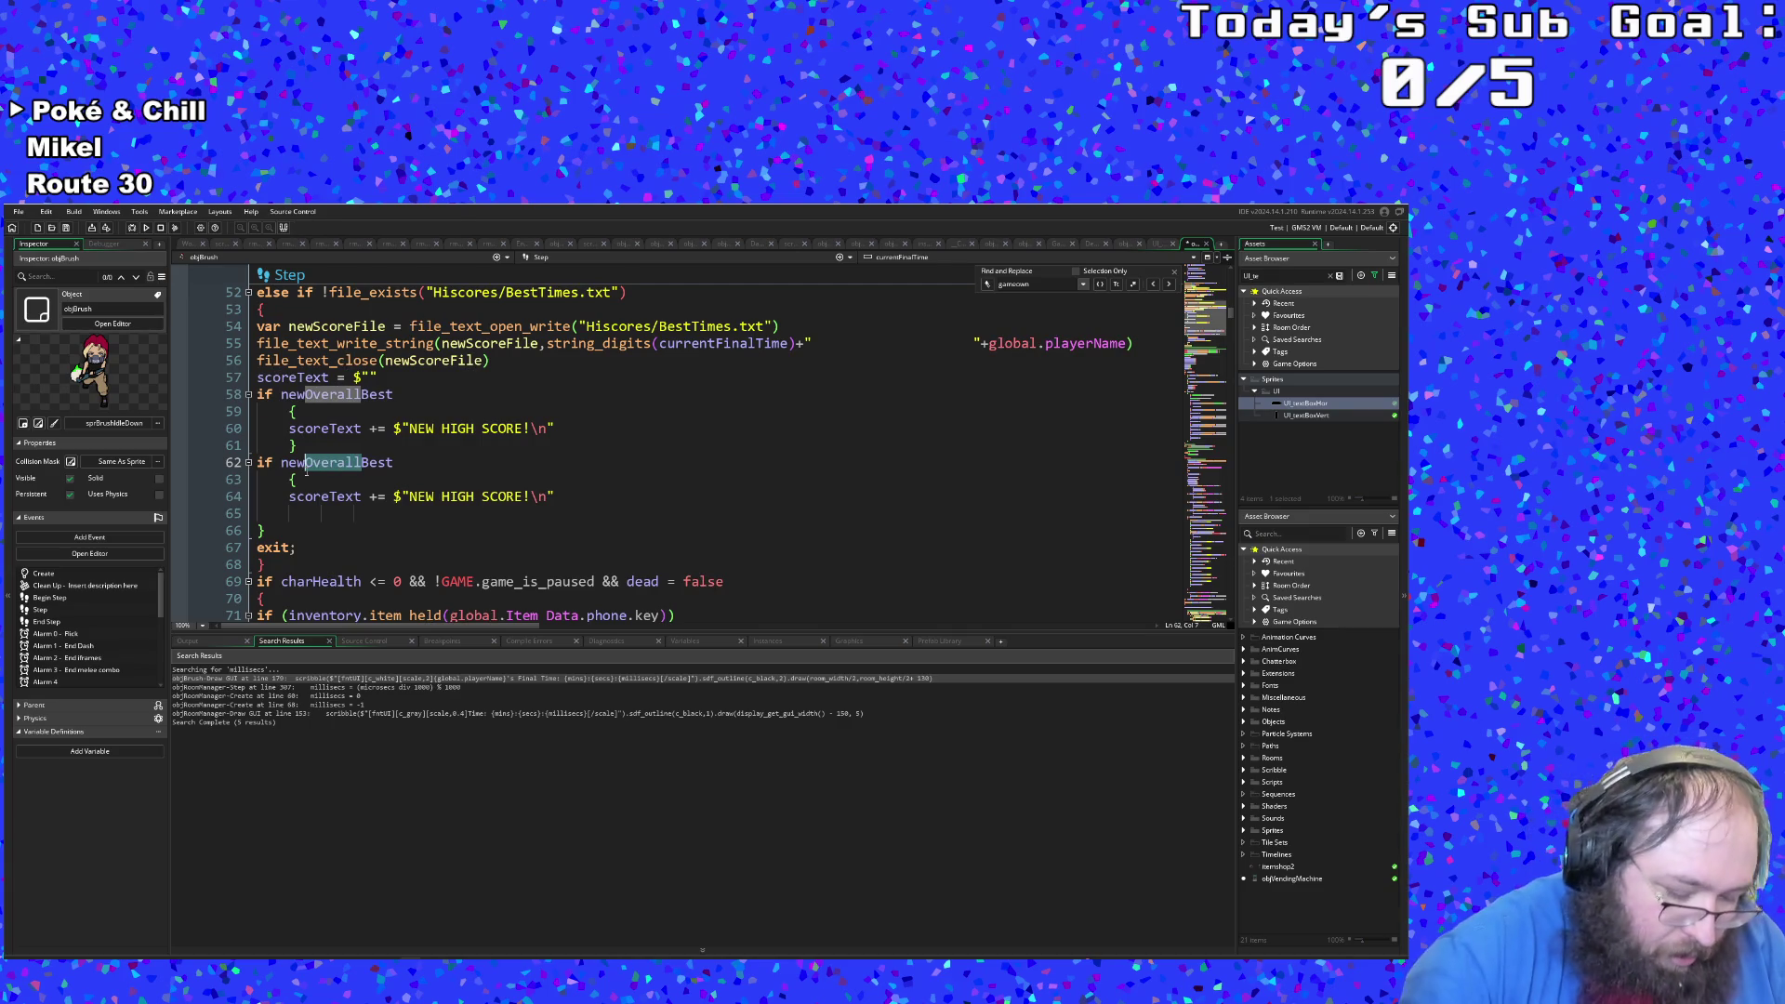
type("Personal")
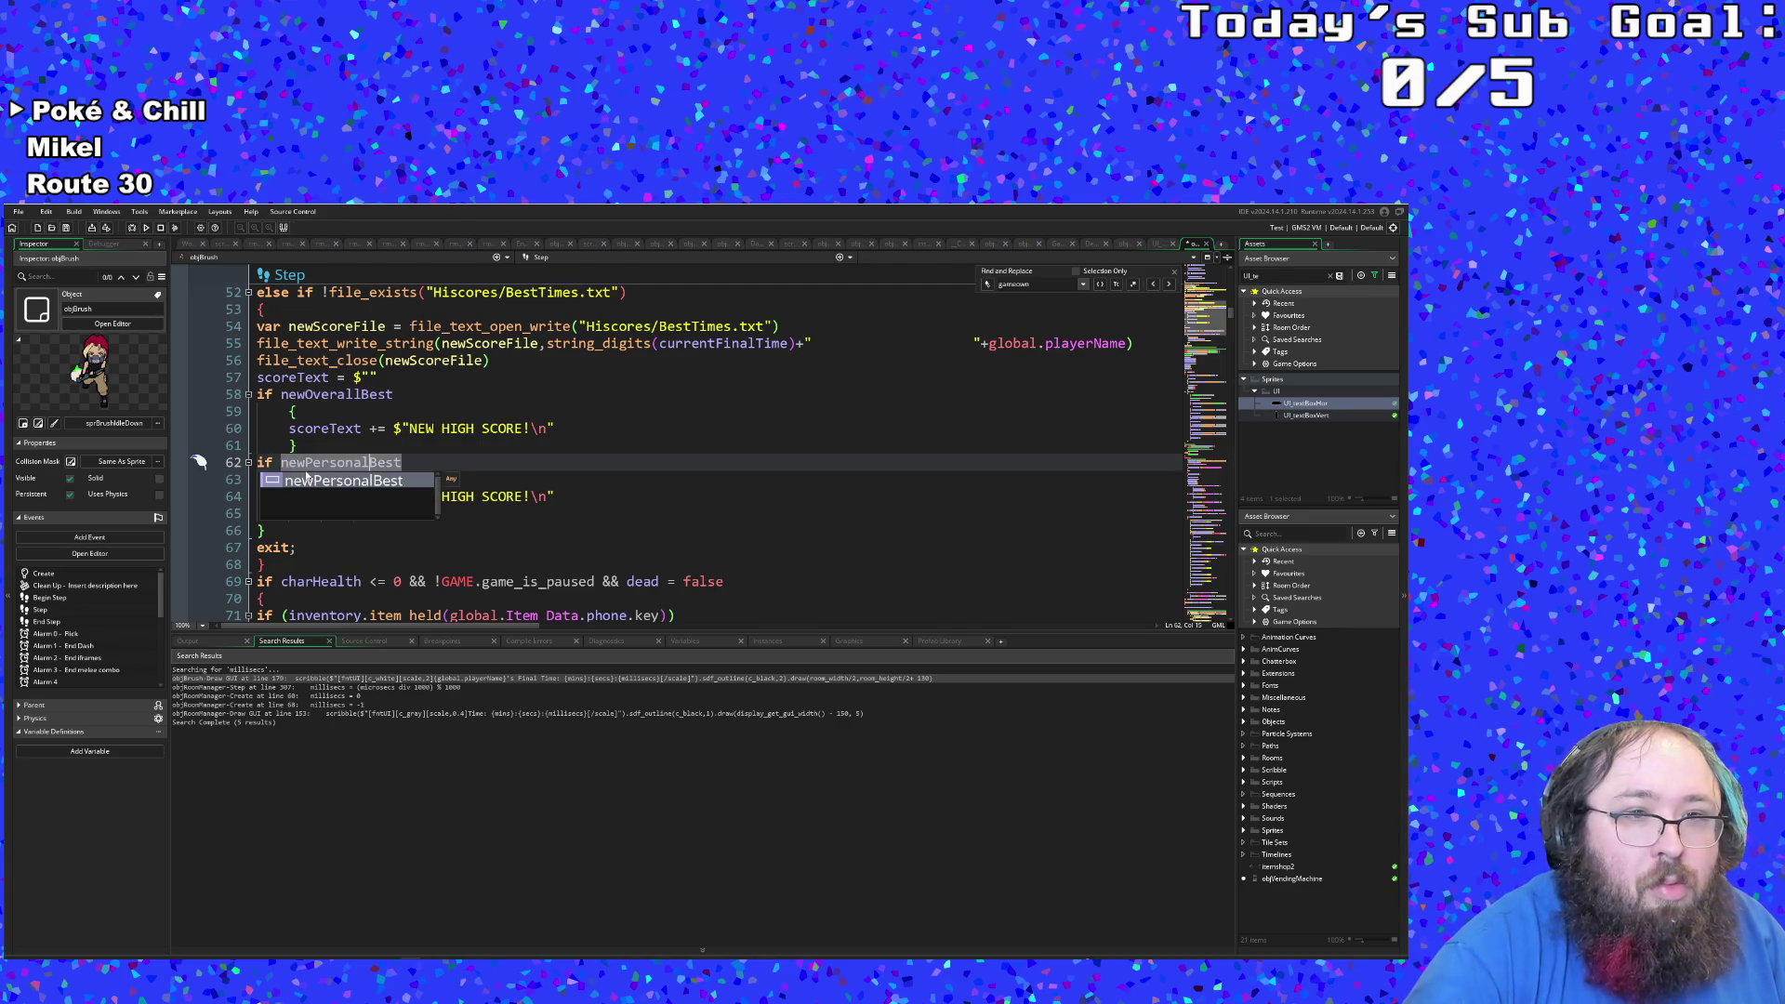
left_click(536, 498)
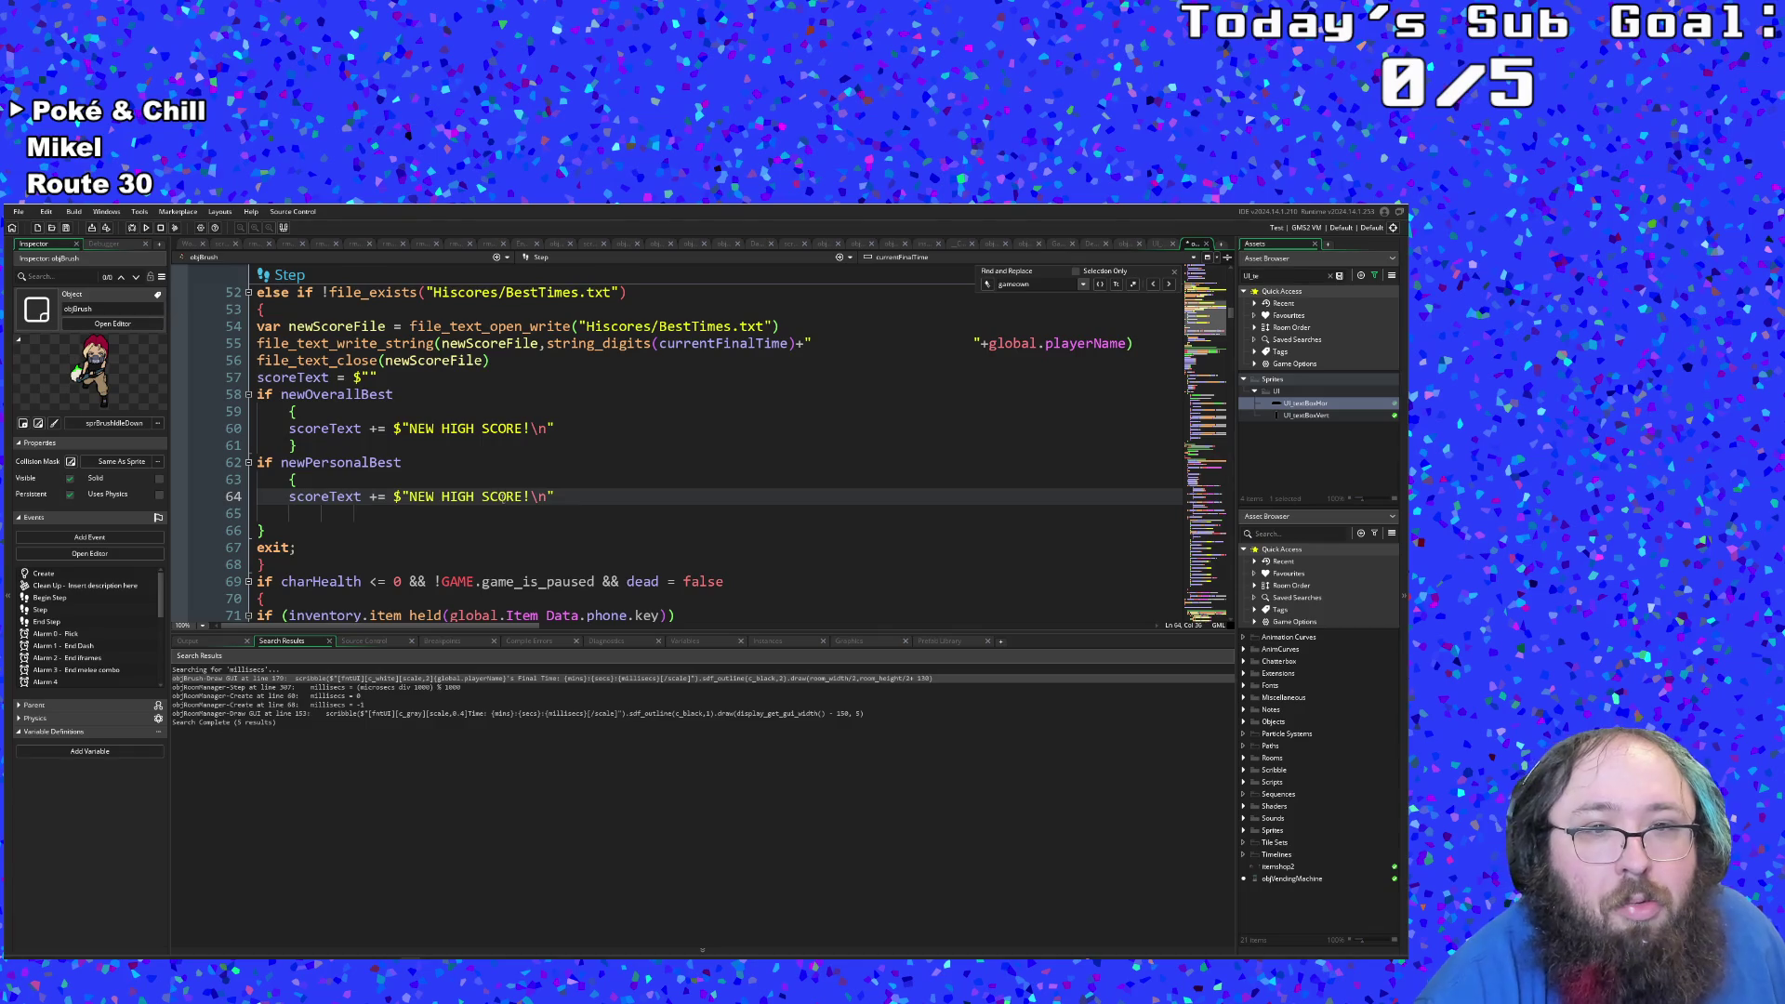
left_click_drag(524, 498, 444, 502)
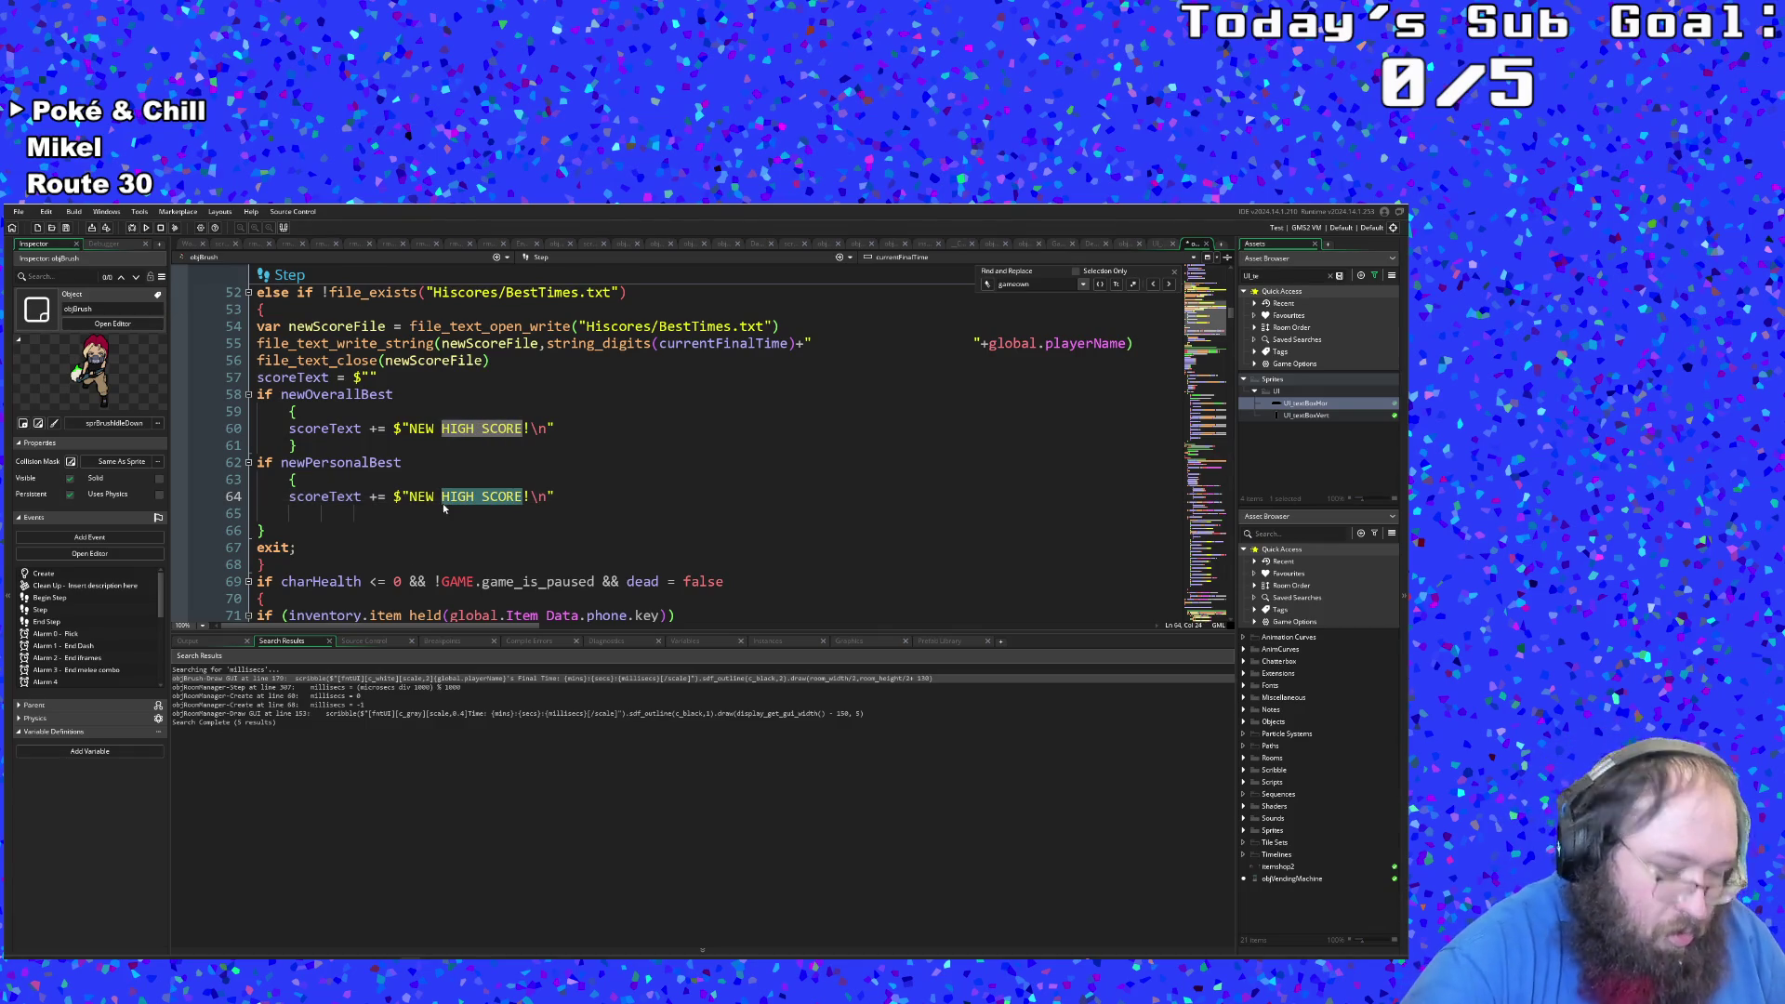
type("P")
type("ERSONAL BEST")
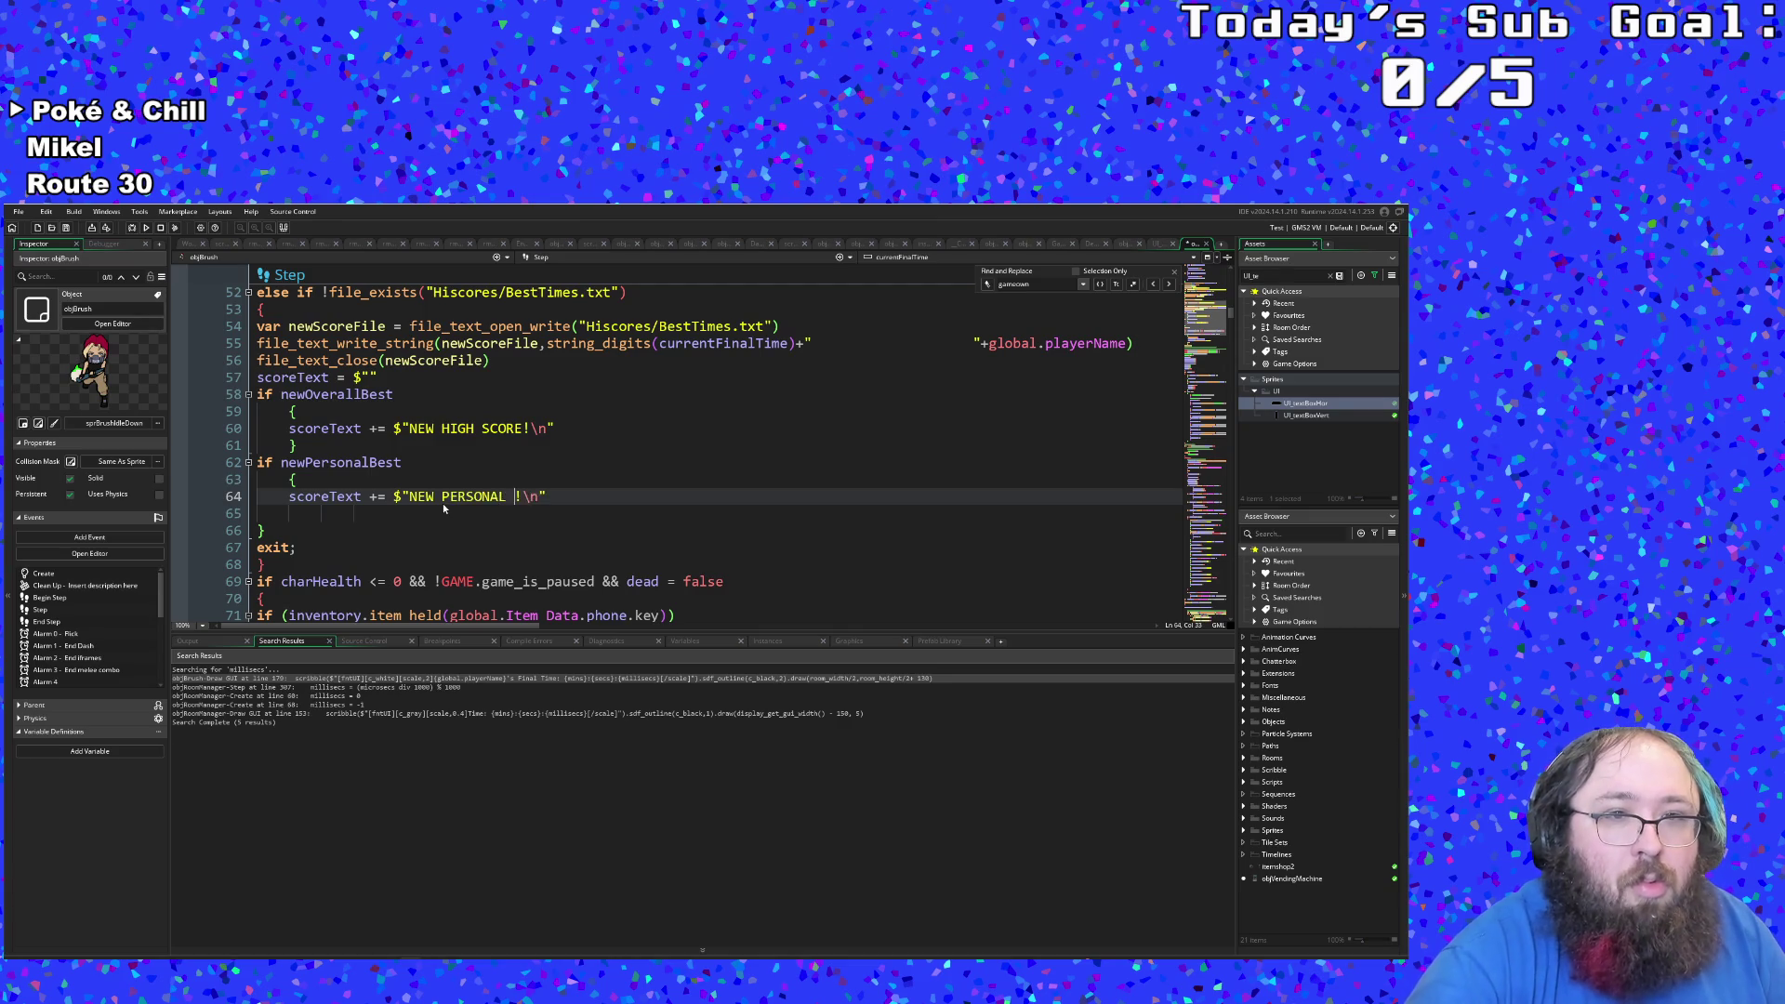